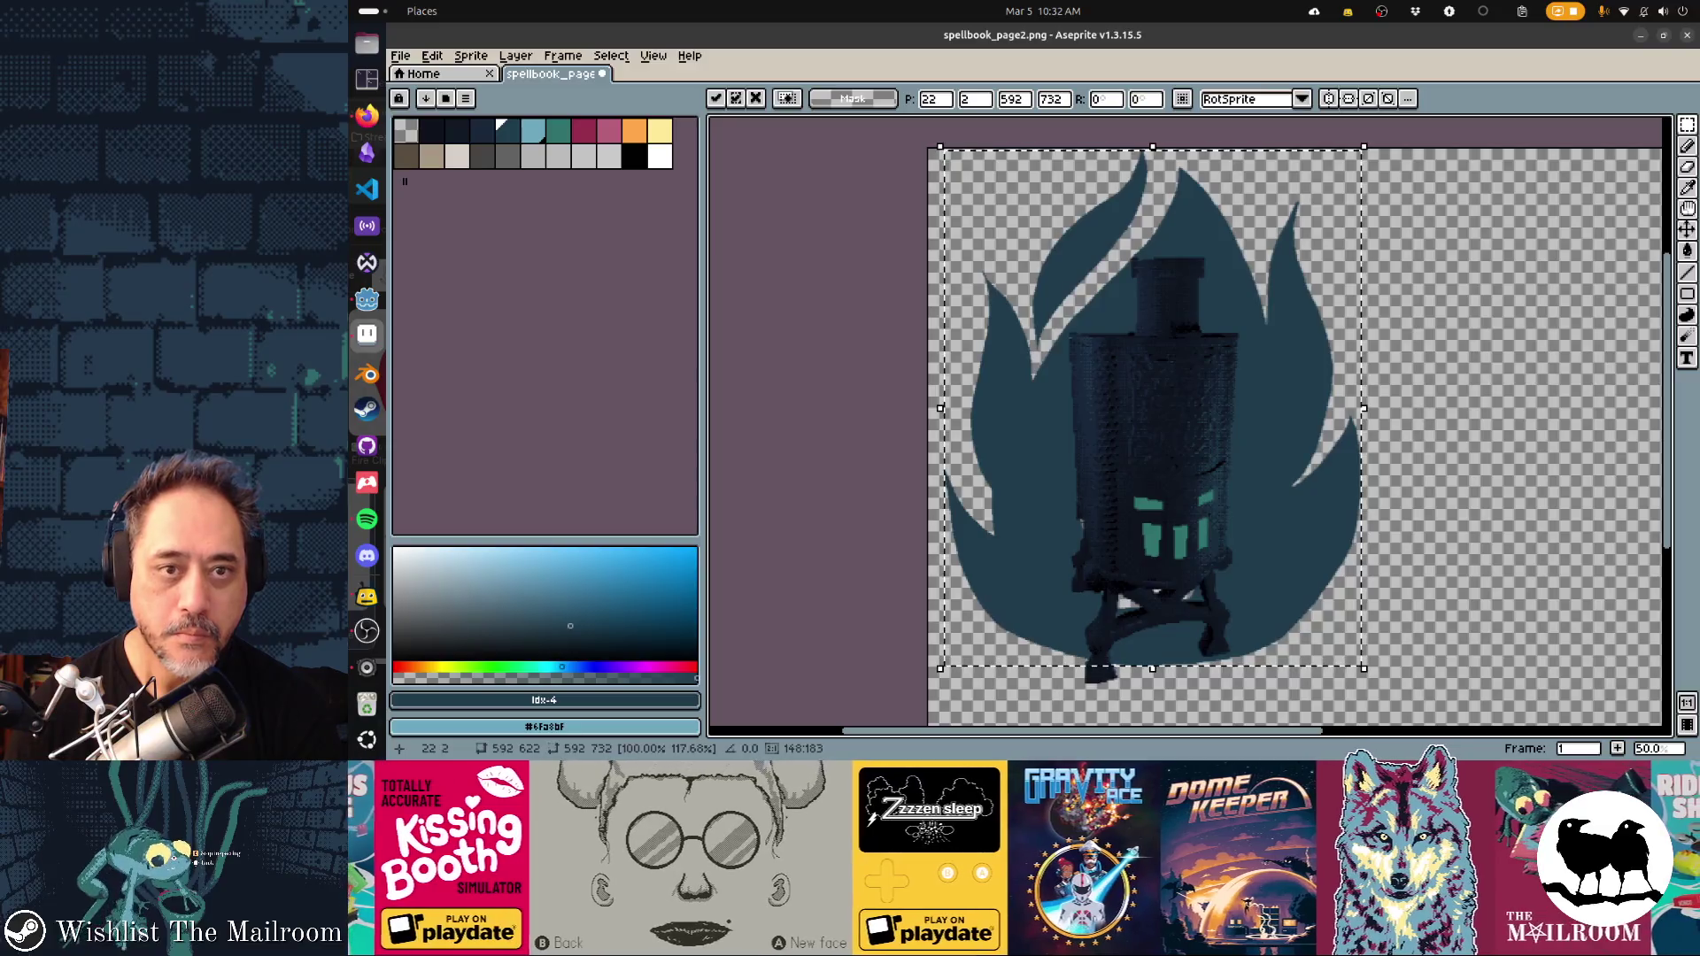
Move the lantern lower, narrow it and stretch it to 560×760, then apply the transform
{"action": "left_click_drag", "start_coordinate": [940, 409], "coordinate": [954, 403]}
{"action": "key", "text": "Down"}
{"action": "key", "text": "Down"}
{"action": "key", "text": "Down"}
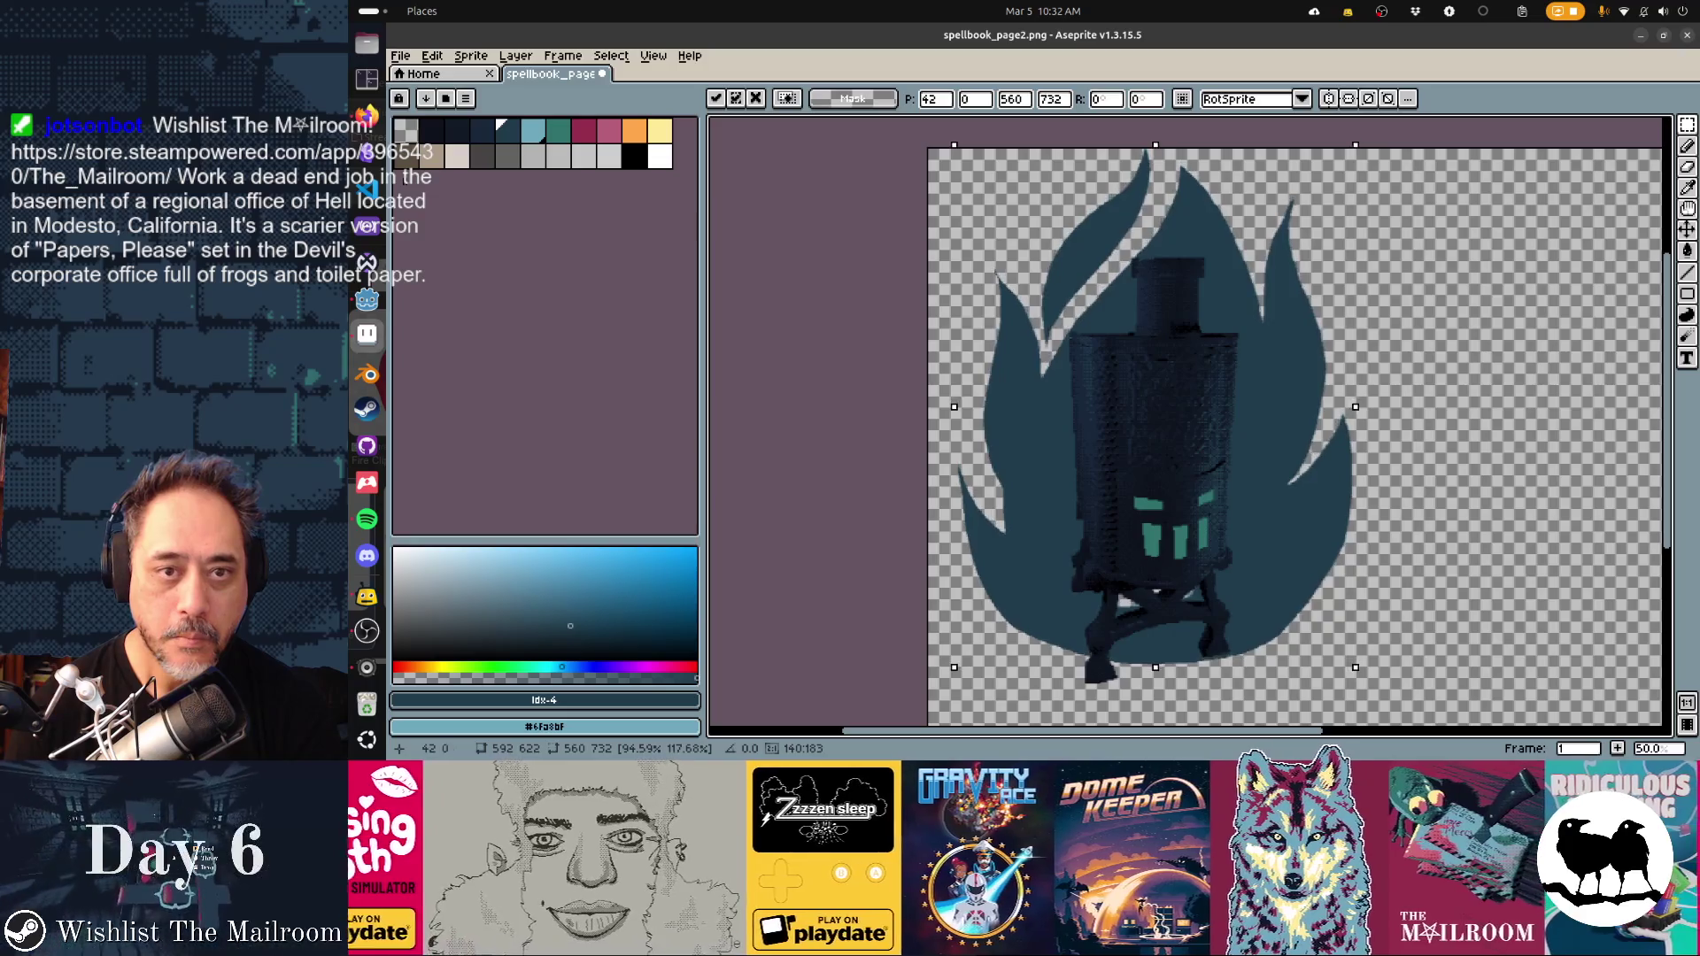
{"action": "key", "text": "Down"}
{"action": "key", "text": "Down"}
{"action": "key", "text": "Down"}
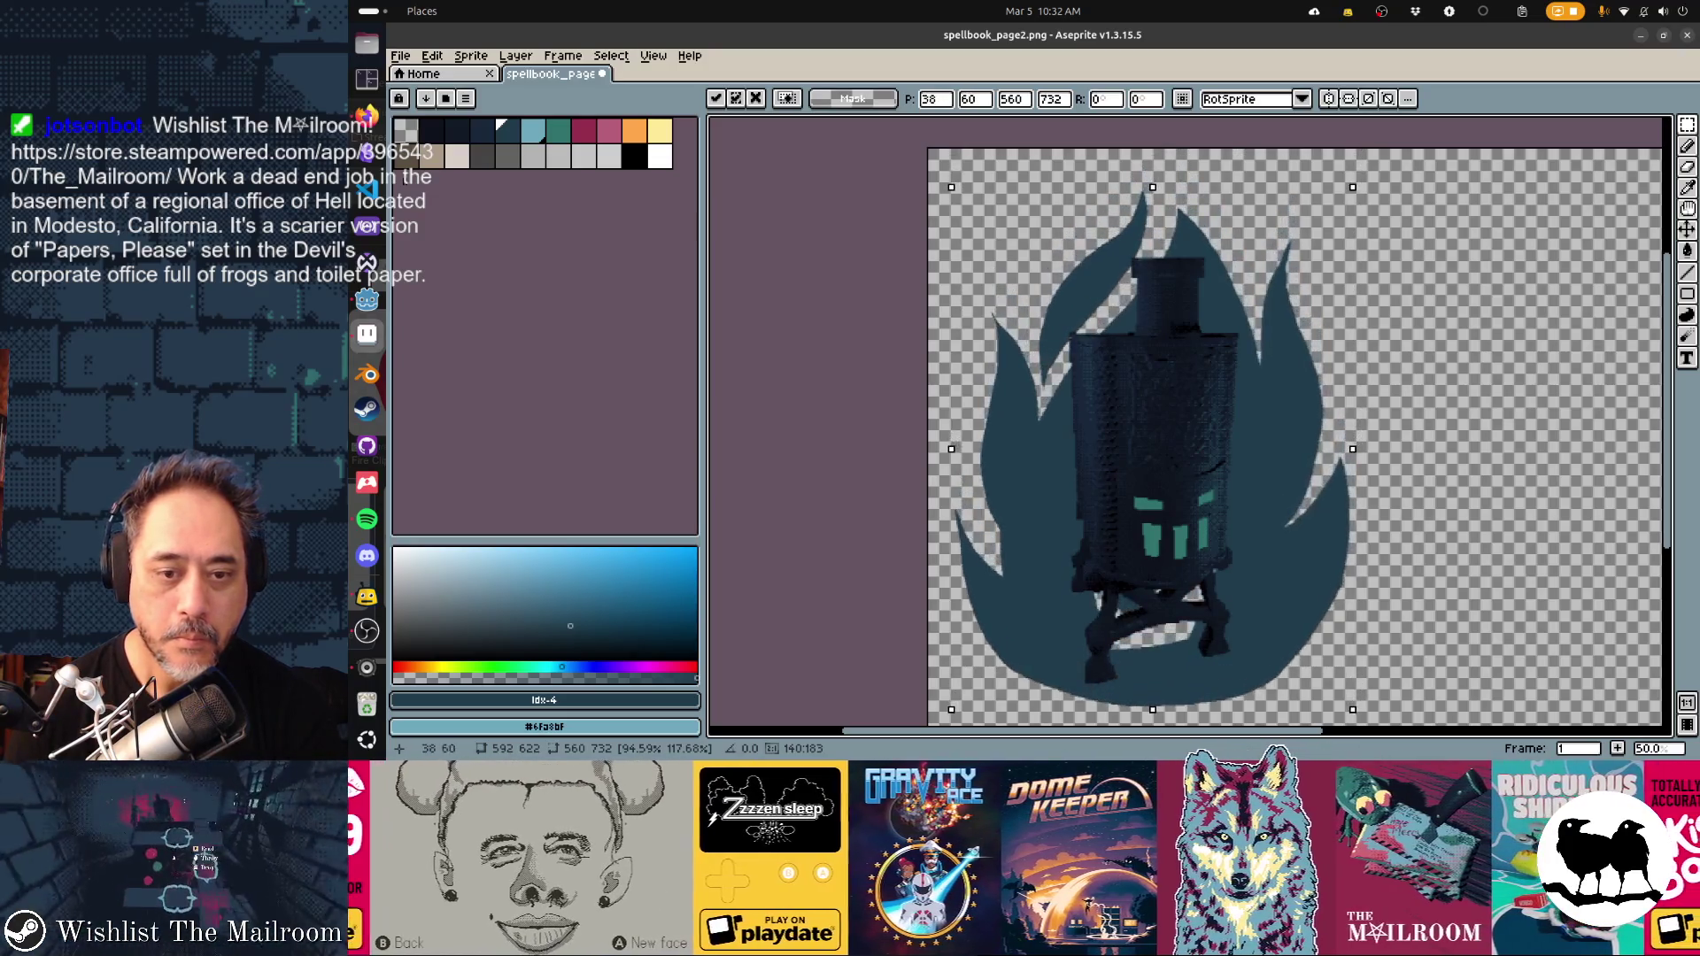
{"action": "left_click_drag", "start_coordinate": [1155, 179], "coordinate": [1155, 170]}
{"action": "left_click_drag", "start_coordinate": [1156, 700], "coordinate": [1155, 714]}
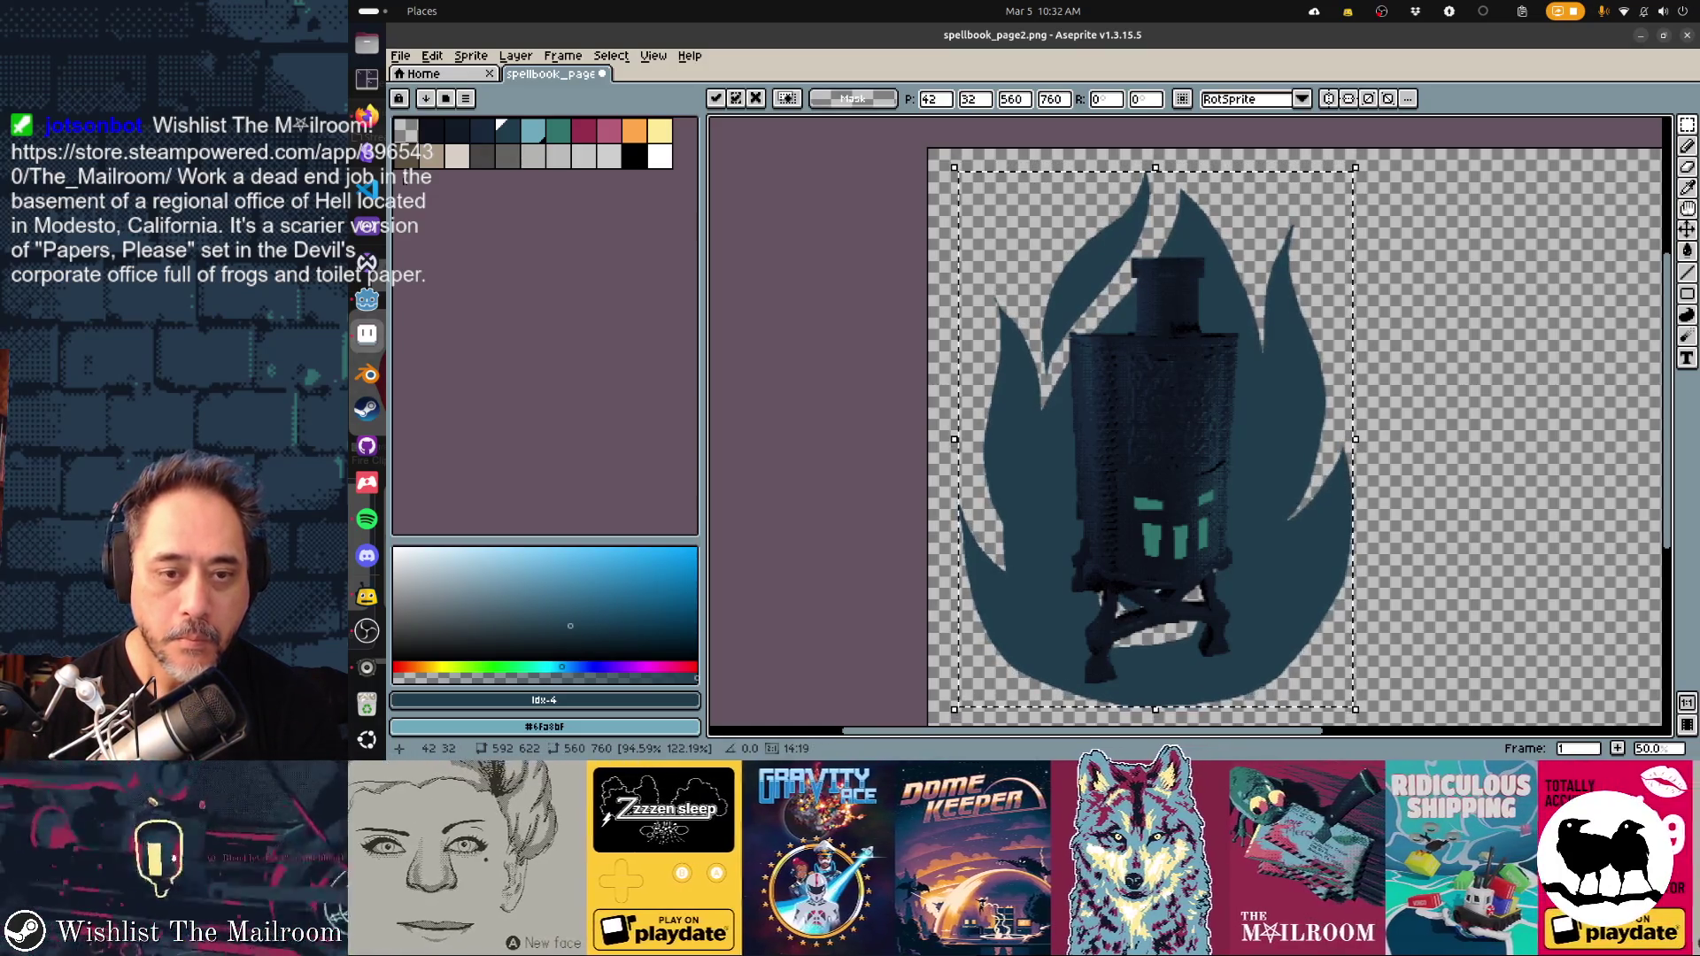
{"action": "key", "text": "Return"}
Darken the gap between the lantern's legs, then outline and bucket-fill the lower flame teal
{"action": "key", "text": "d"}
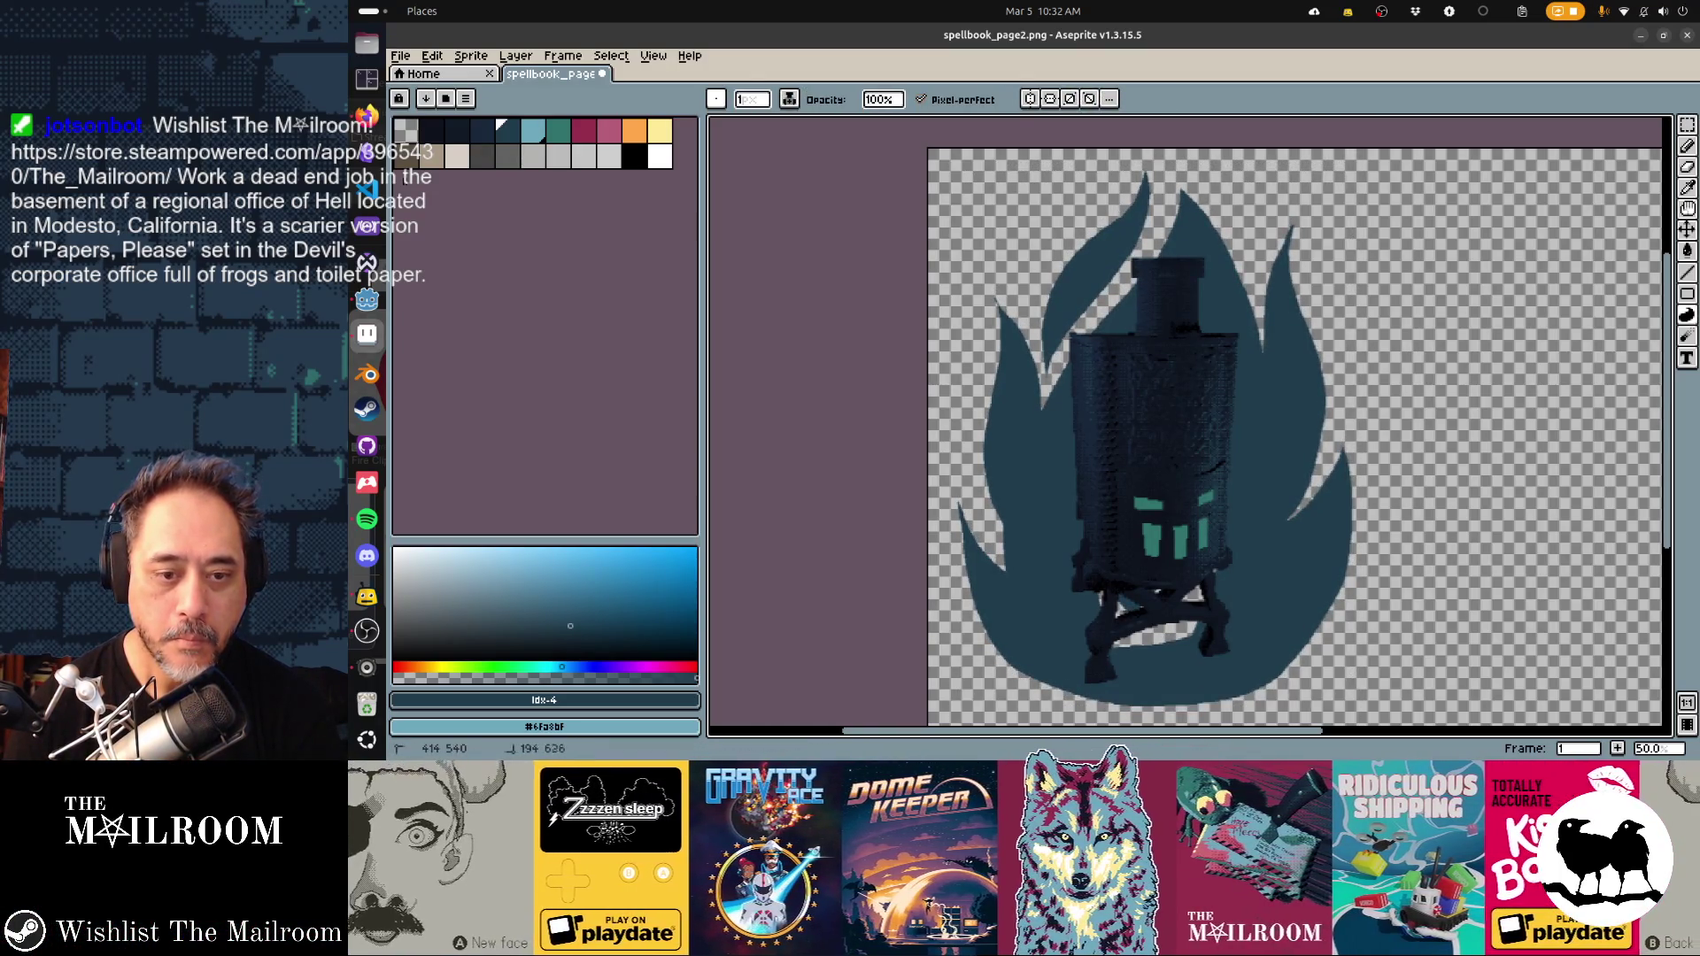
{"action": "left_click_drag", "start_coordinate": [1110, 633], "coordinate": [1196, 591]}
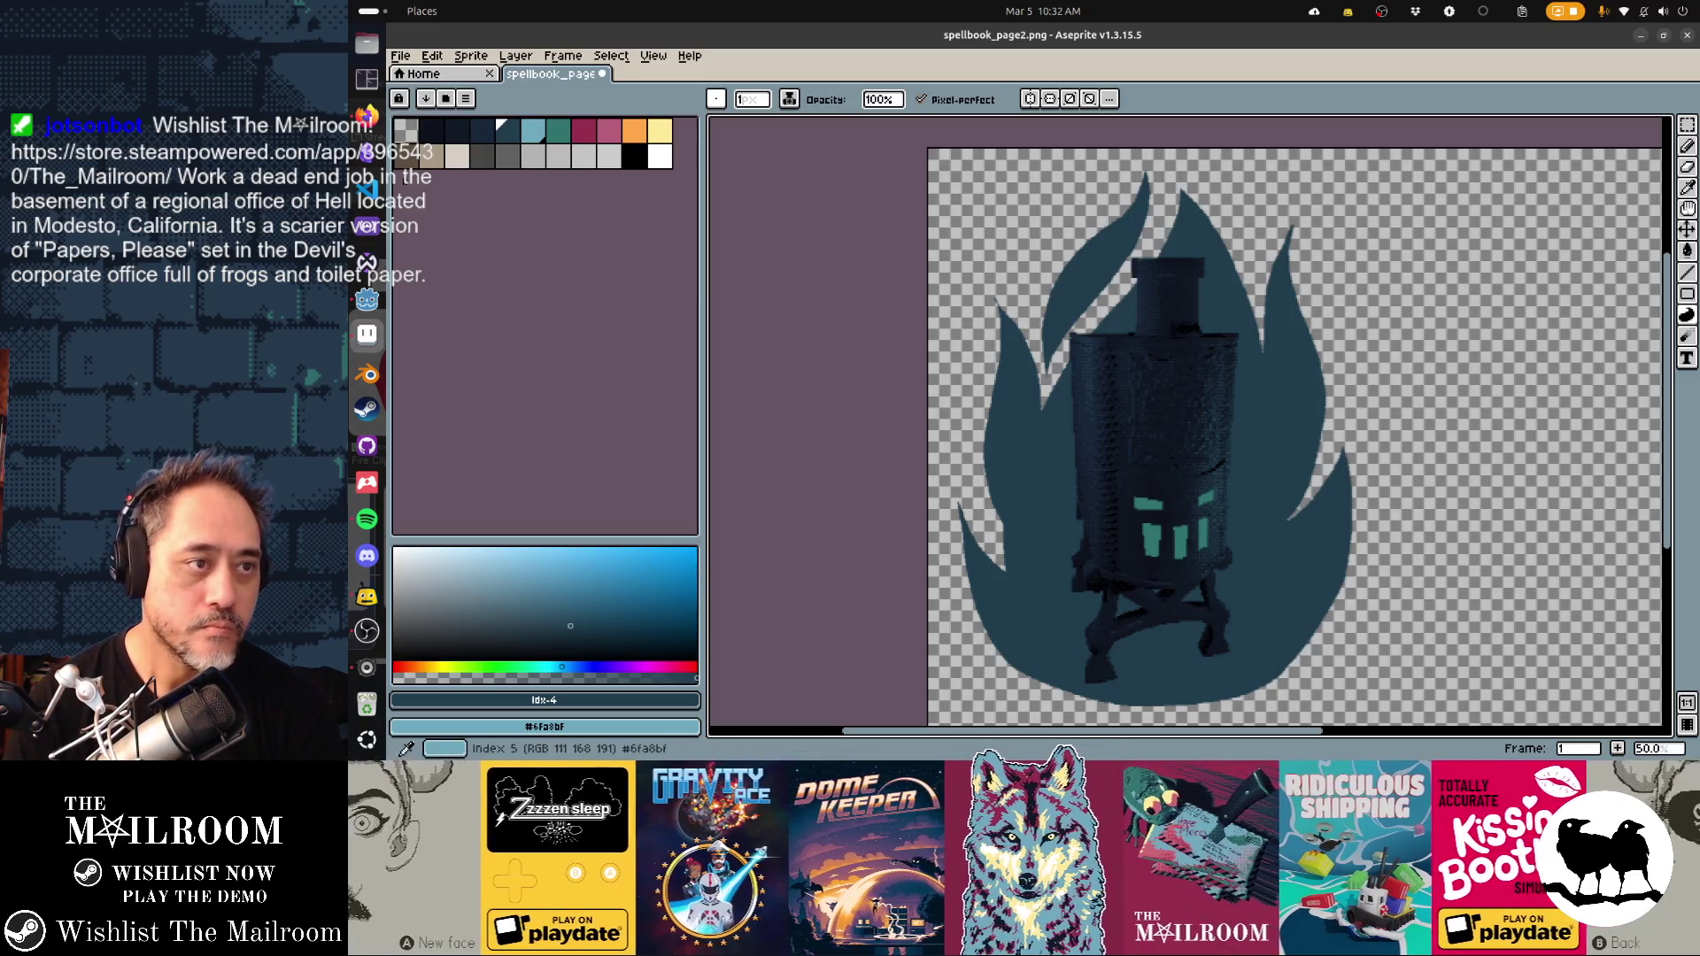
{"action": "left_click", "coordinate": [532, 131]}
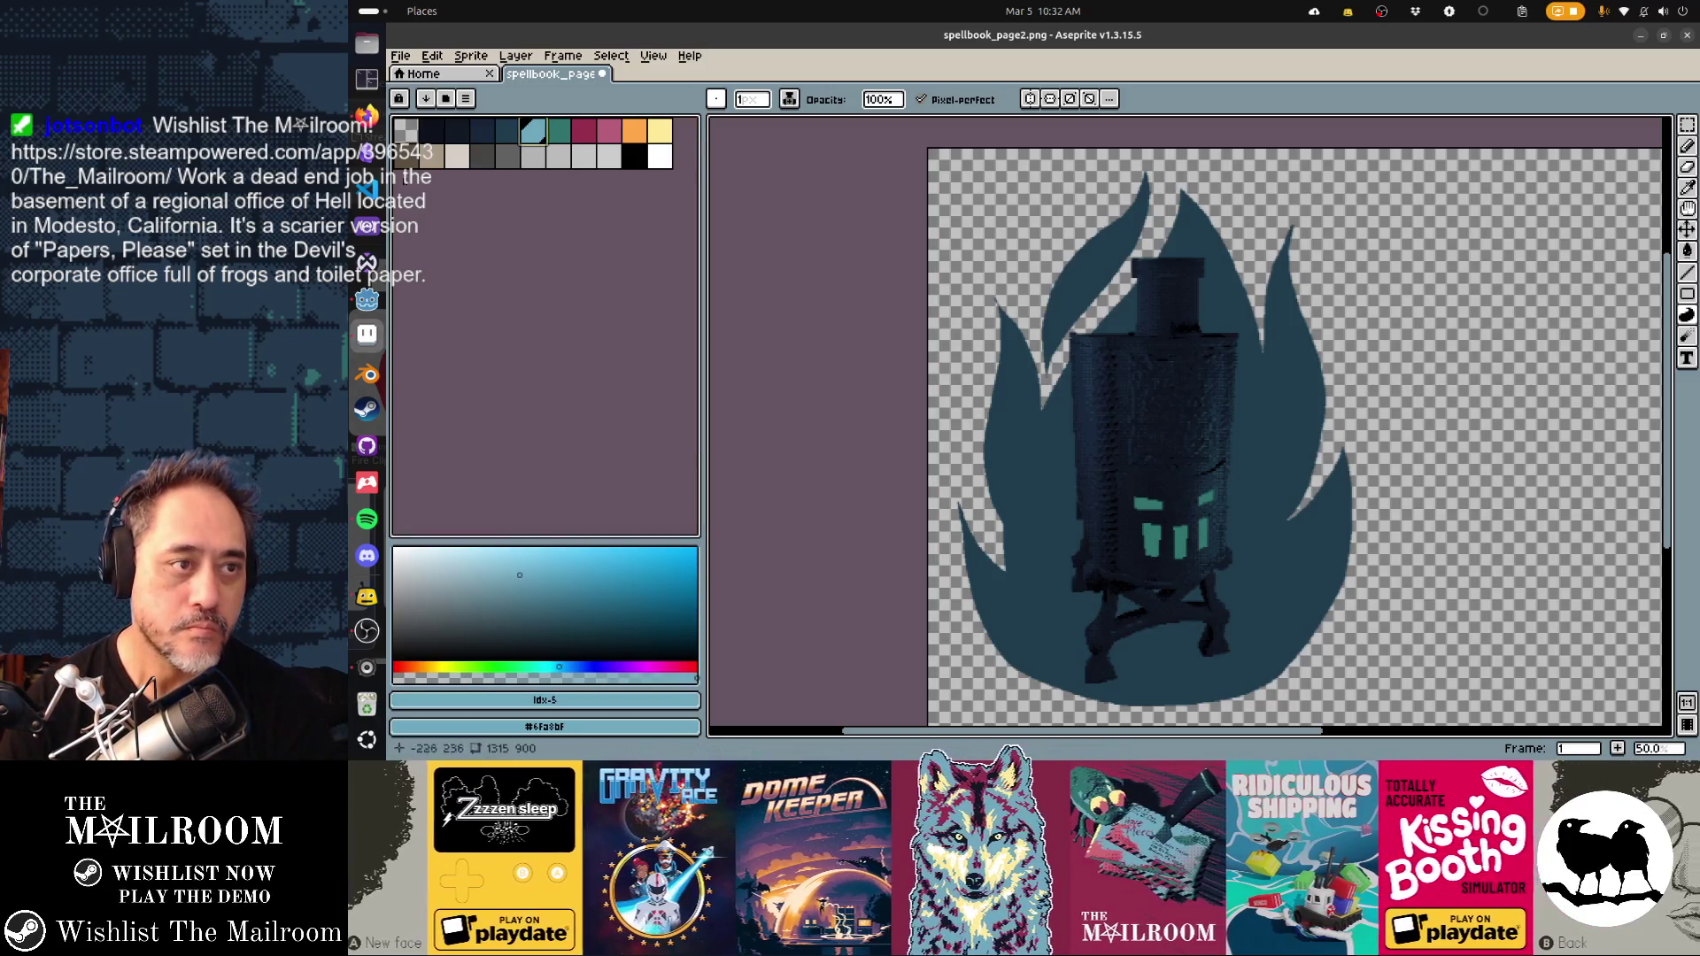
{"action": "left_click", "coordinate": [558, 131]}
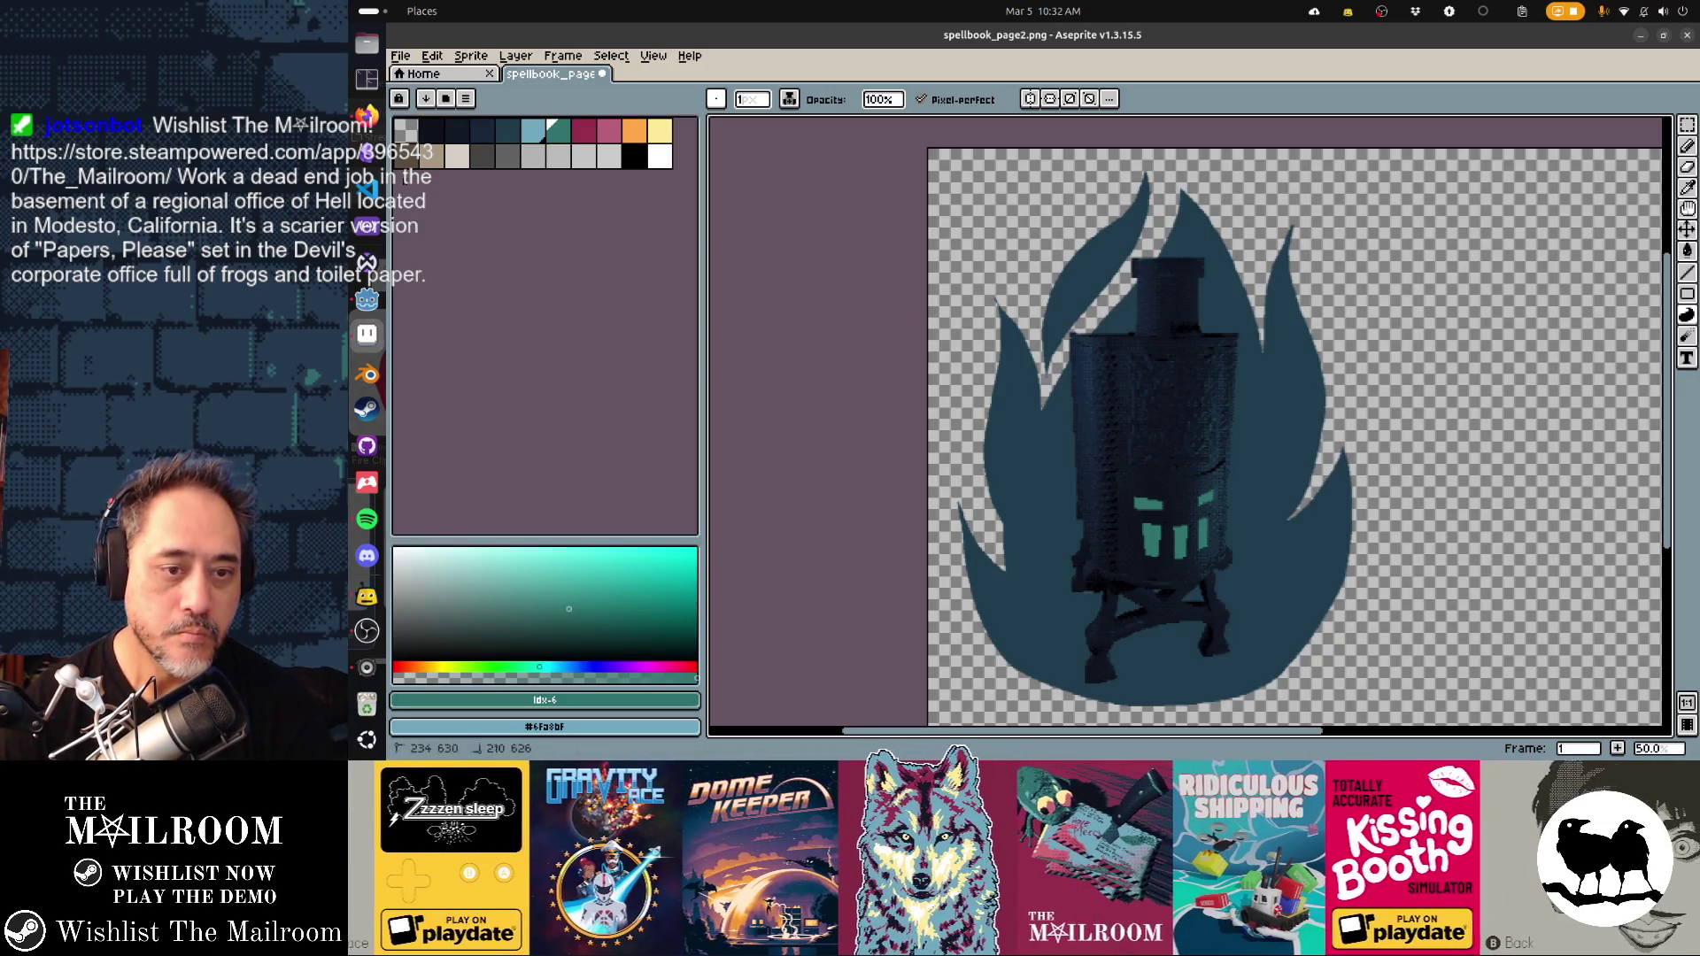
{"action": "scroll", "coordinate": [1019, 620], "scroll_direction": "up", "scroll_amount": 1}
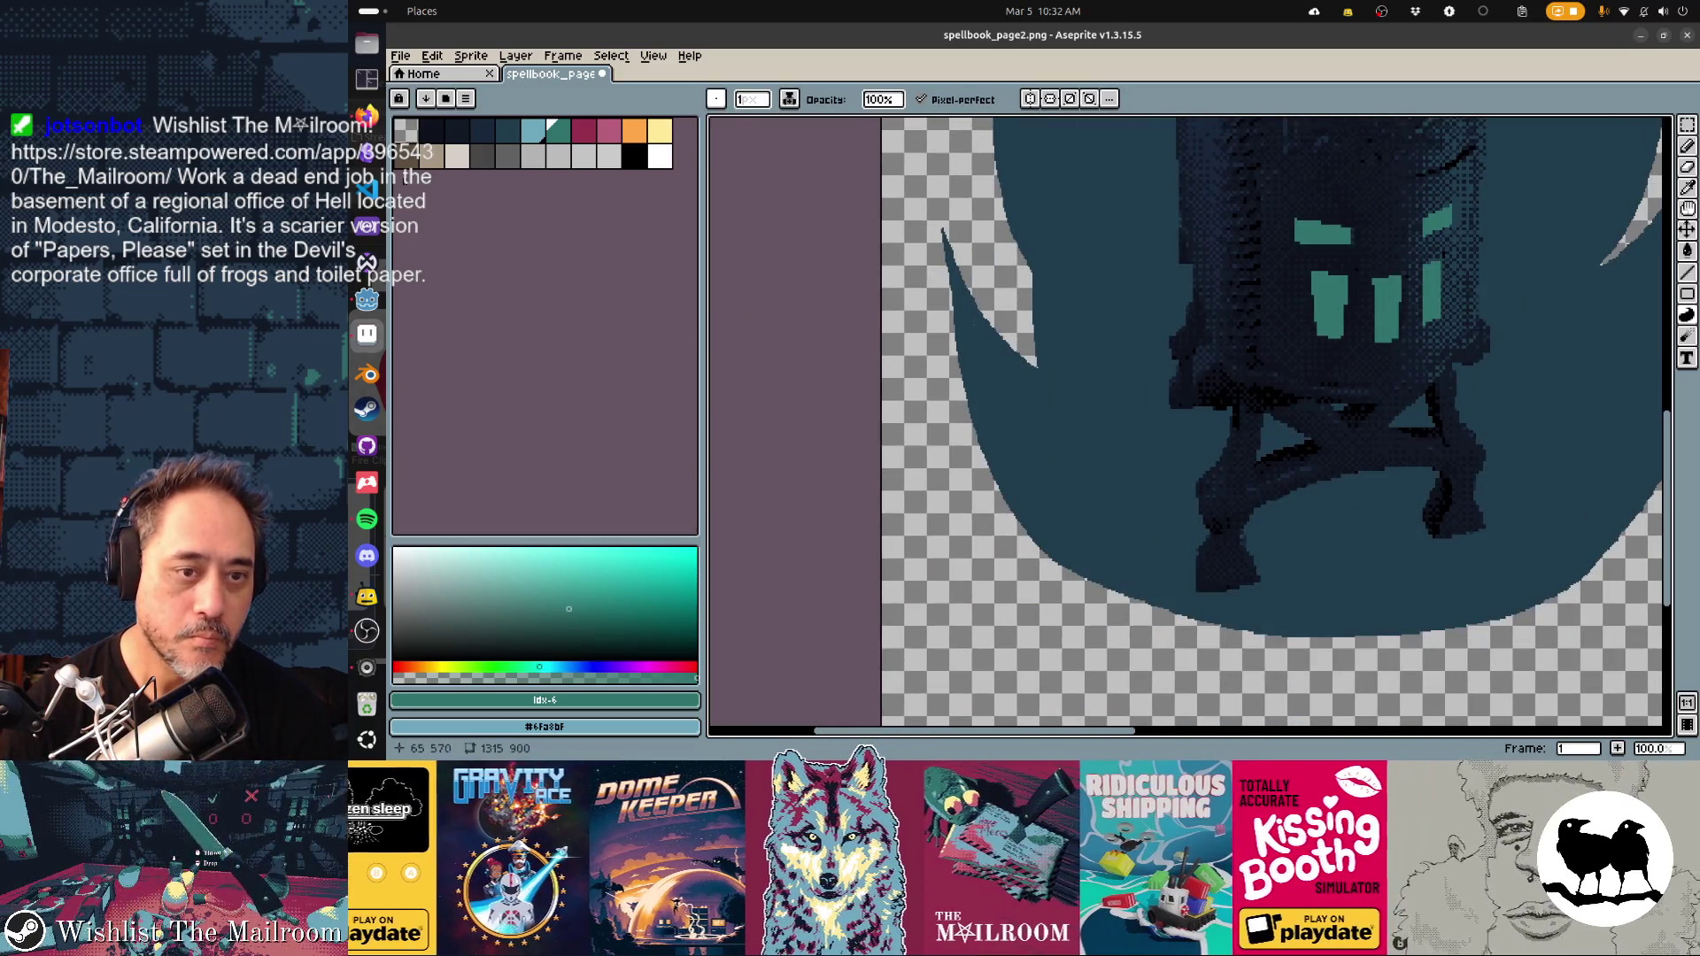
{"action": "mouse_move", "coordinate": [967, 323]}
{"action": "left_mouse_down"}
{"action": "mouse_move", "coordinate": [1000, 416]}
{"action": "mouse_move", "coordinate": [1063, 501]}
{"action": "mouse_move", "coordinate": [1142, 551]}
{"action": "mouse_move", "coordinate": [1311, 586]}
{"action": "mouse_move", "coordinate": [1443, 531]}
{"action": "left_mouse_up"}
{"action": "left_click_drag", "start_coordinate": [1208, 467], "coordinate": [1054, 429]}
{"action": "left_click", "coordinate": [1139, 510]}
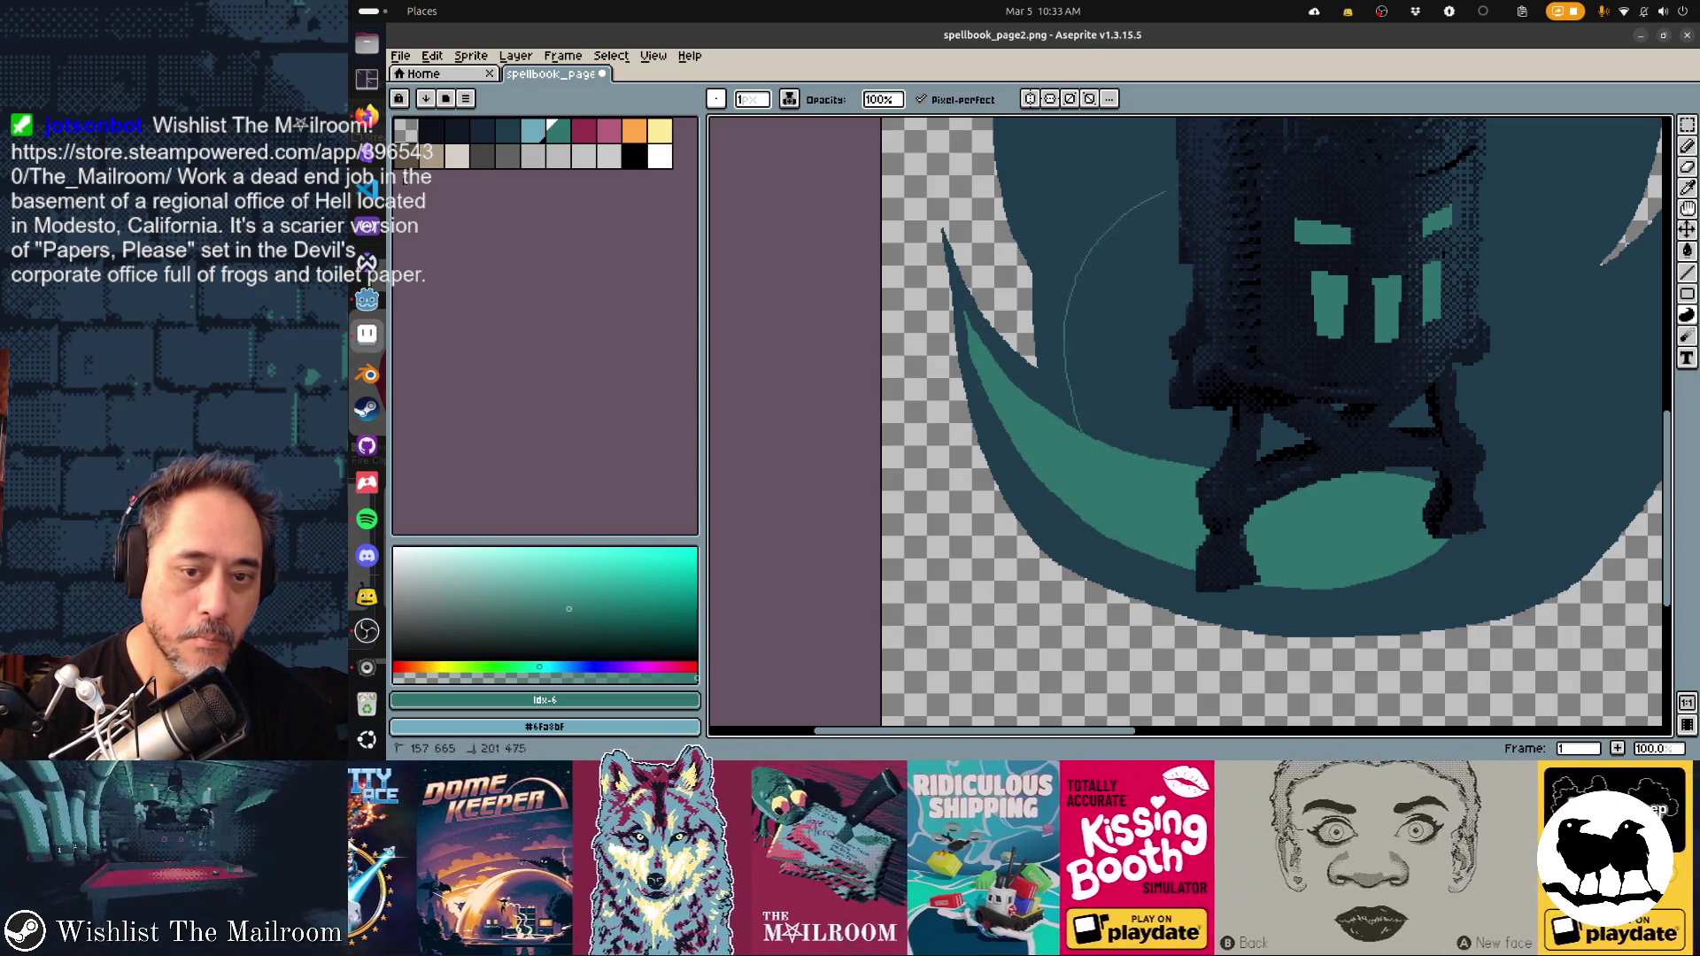
{"action": "left_click", "coordinate": [1107, 265]}
{"action": "left_click", "coordinate": [1284, 438]}
{"action": "left_click", "coordinate": [1413, 416]}
Draw a teal line across the right flame, then undo the stray teal strokes
{"action": "scroll", "coordinate": [1656, 499], "scroll_direction": "up", "scroll_amount": 3}
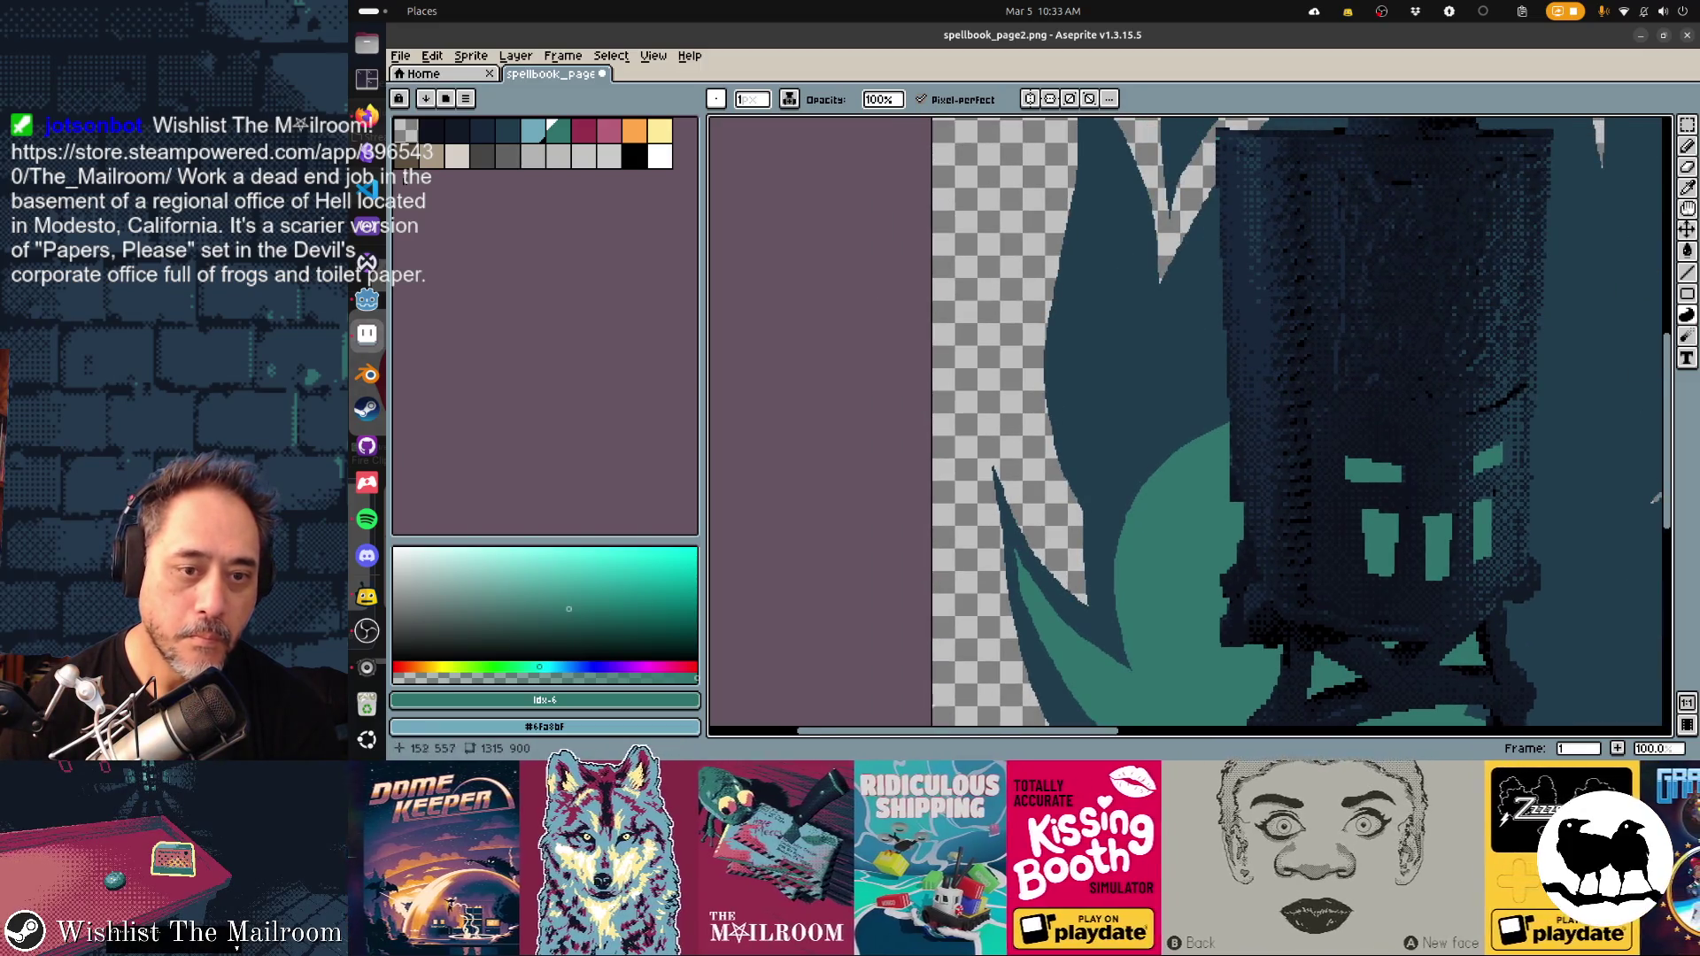
{"action": "scroll", "coordinate": [1098, 292], "scroll_direction": "up", "scroll_amount": 3}
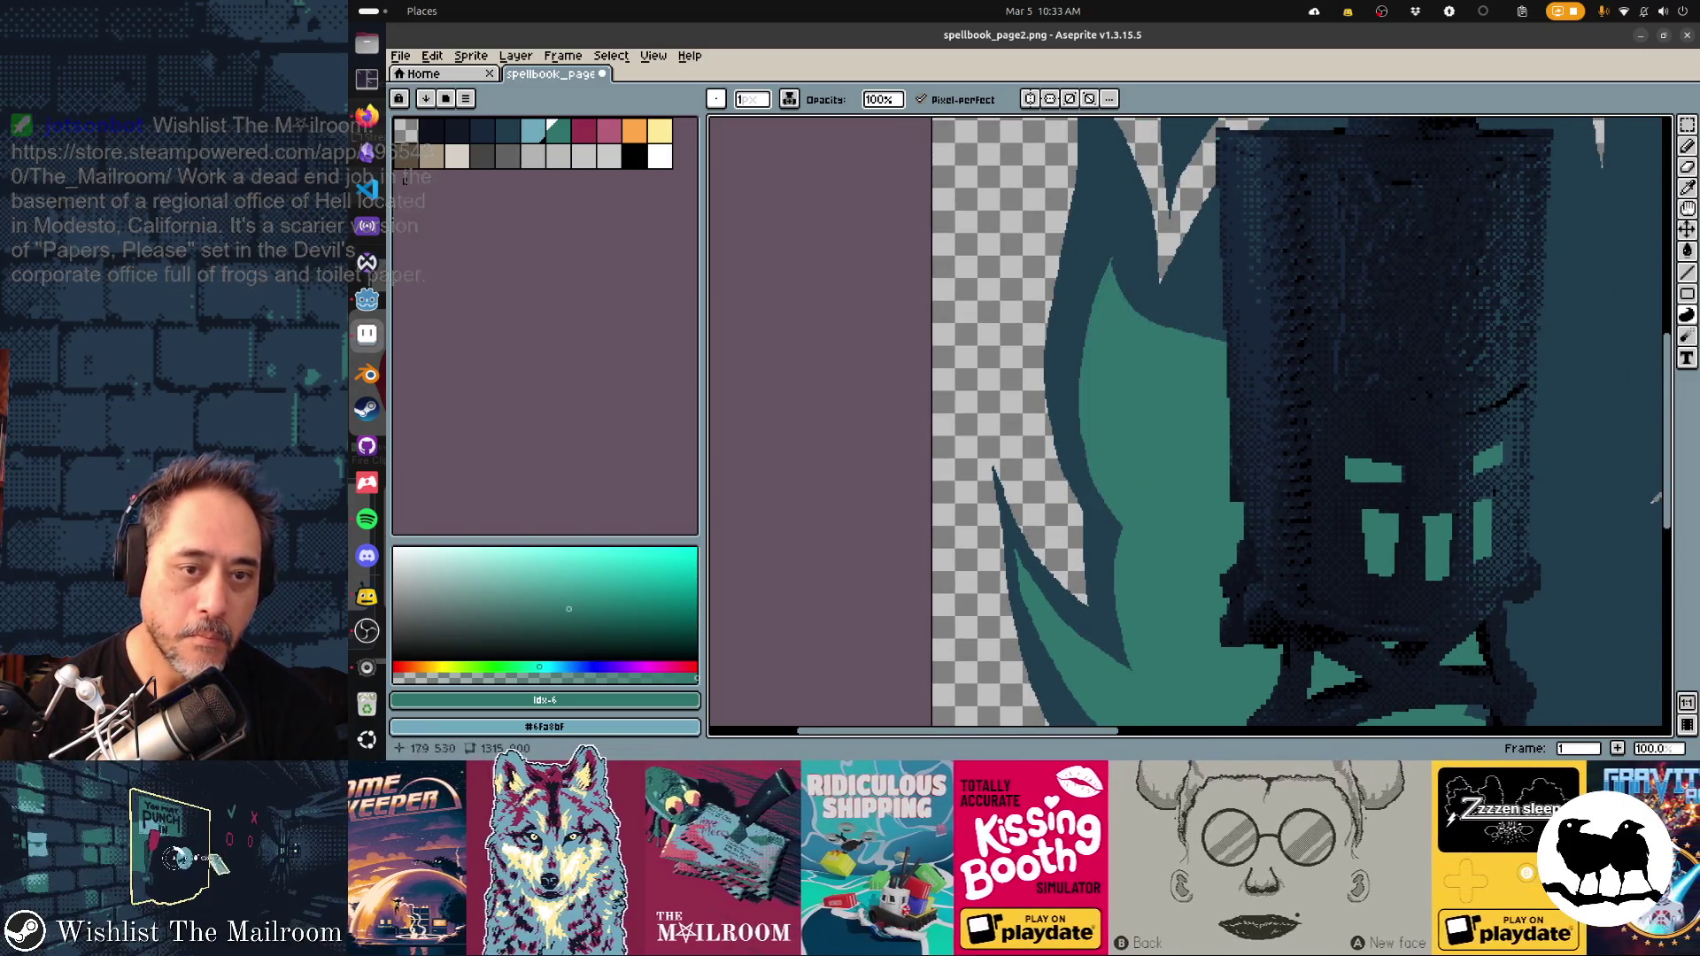
{"action": "scroll", "coordinate": [1275, 398], "scroll_direction": "down", "scroll_amount": 2}
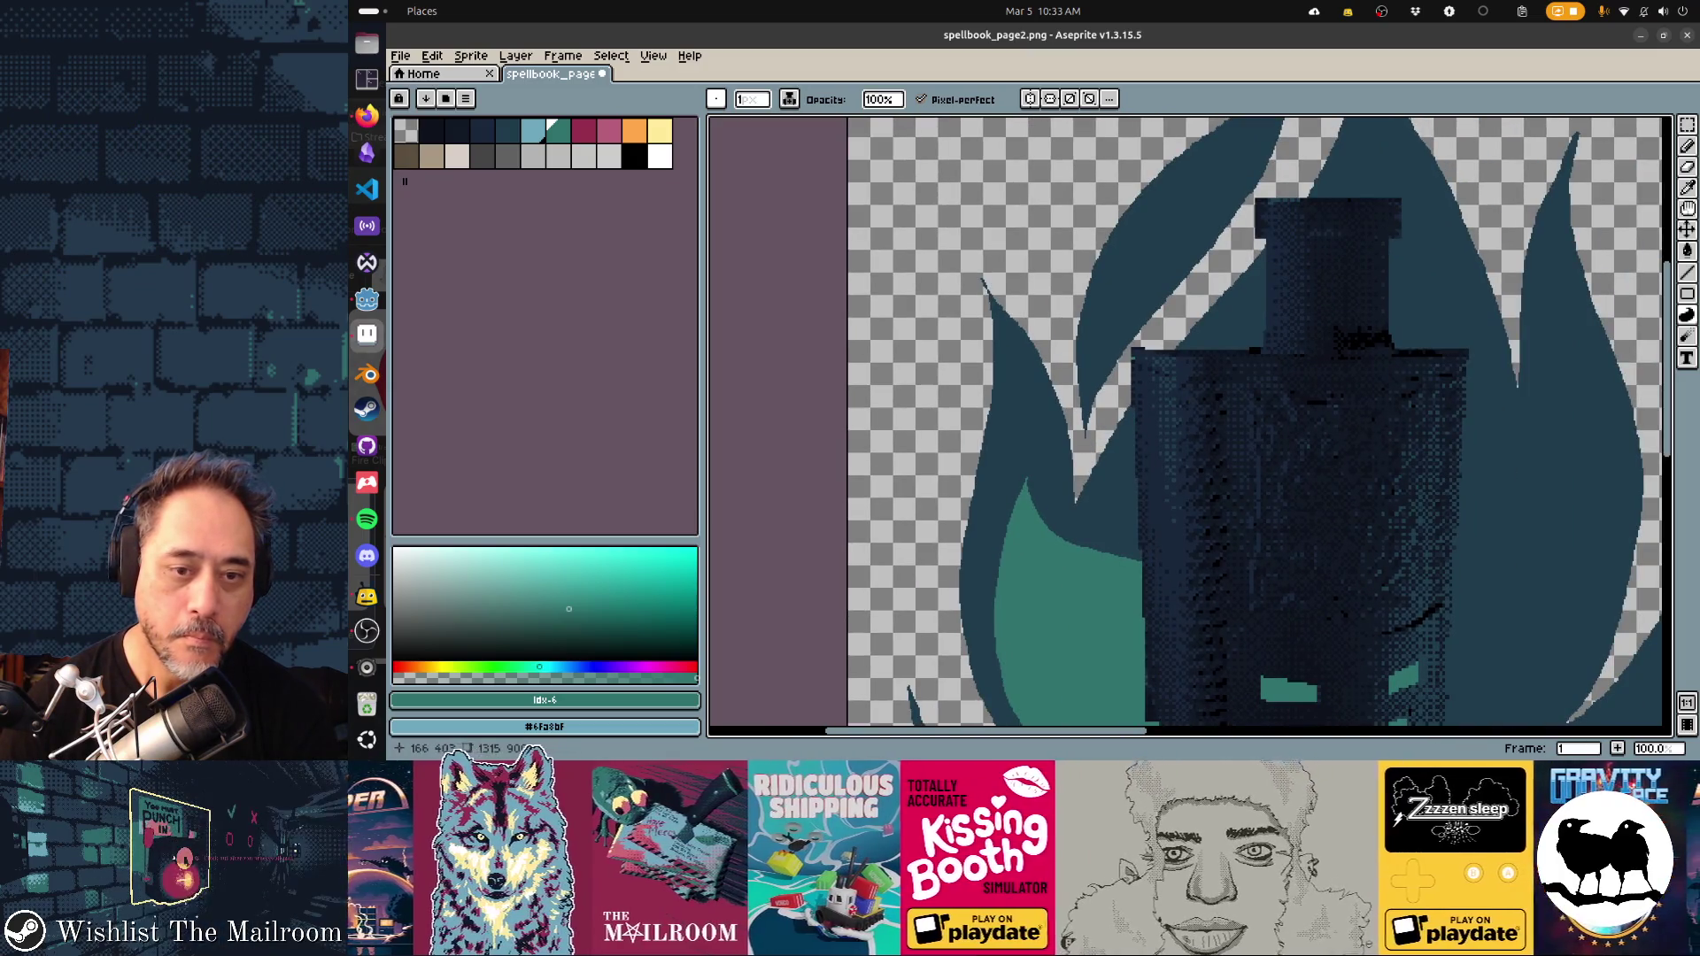
{"action": "left_click_drag", "start_coordinate": [1081, 547], "coordinate": [1131, 455]}
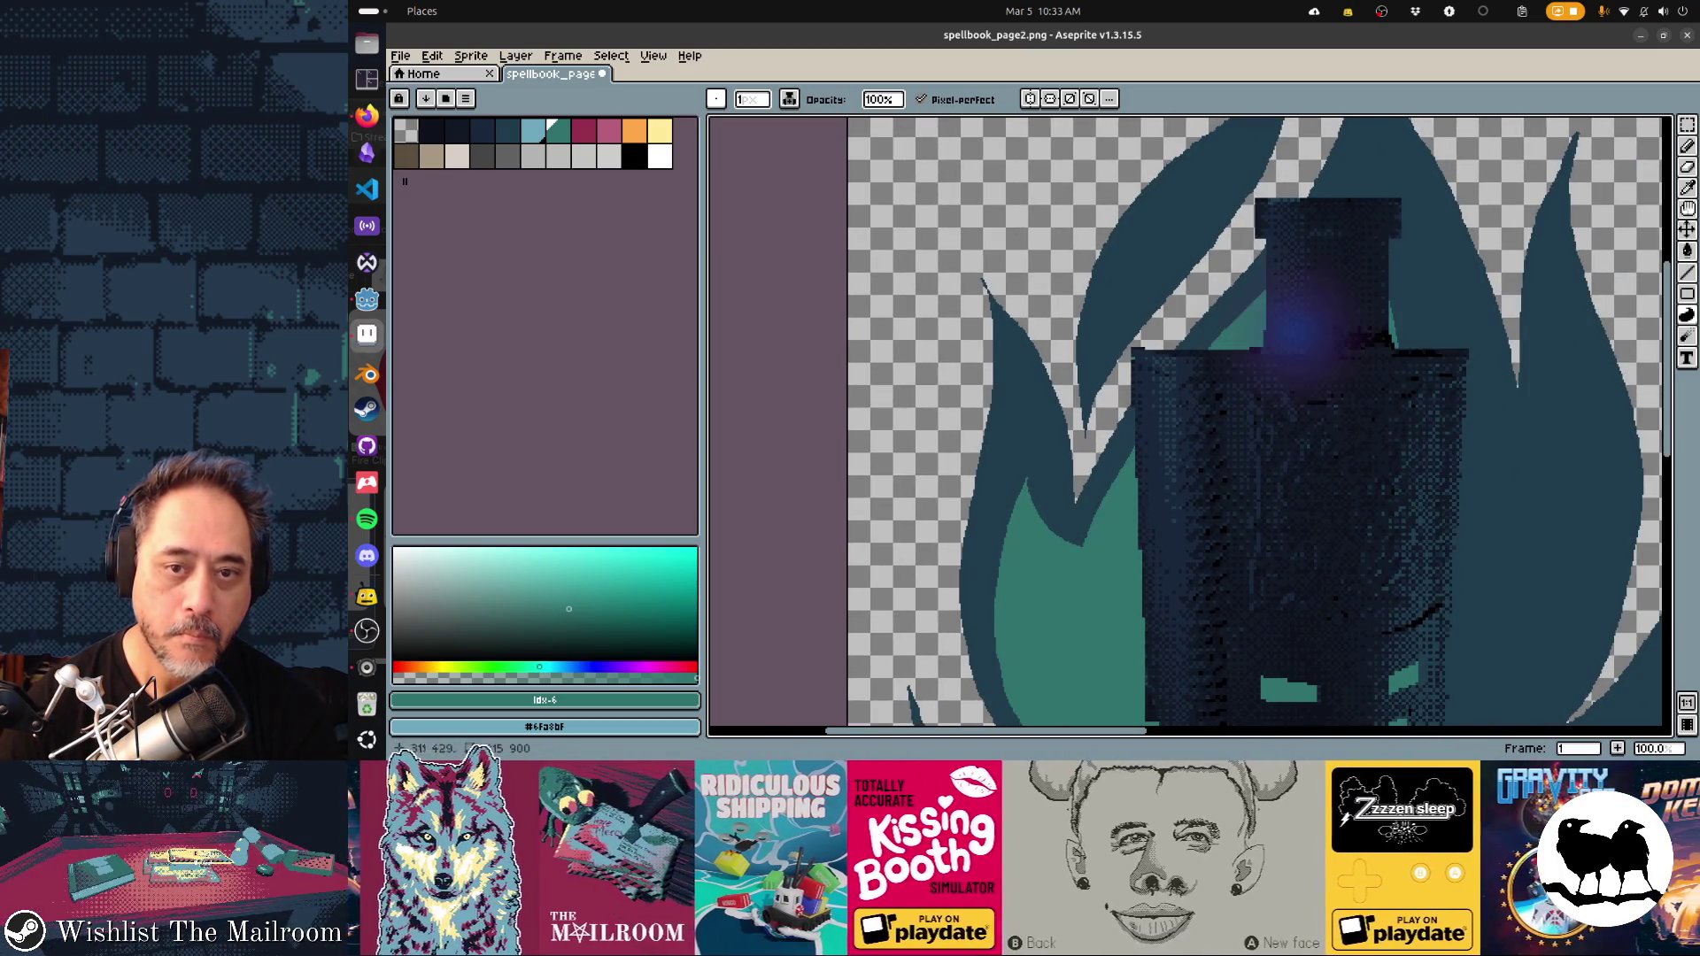
{"action": "scroll", "coordinate": [1297, 328], "scroll_direction": "up", "scroll_amount": 3}
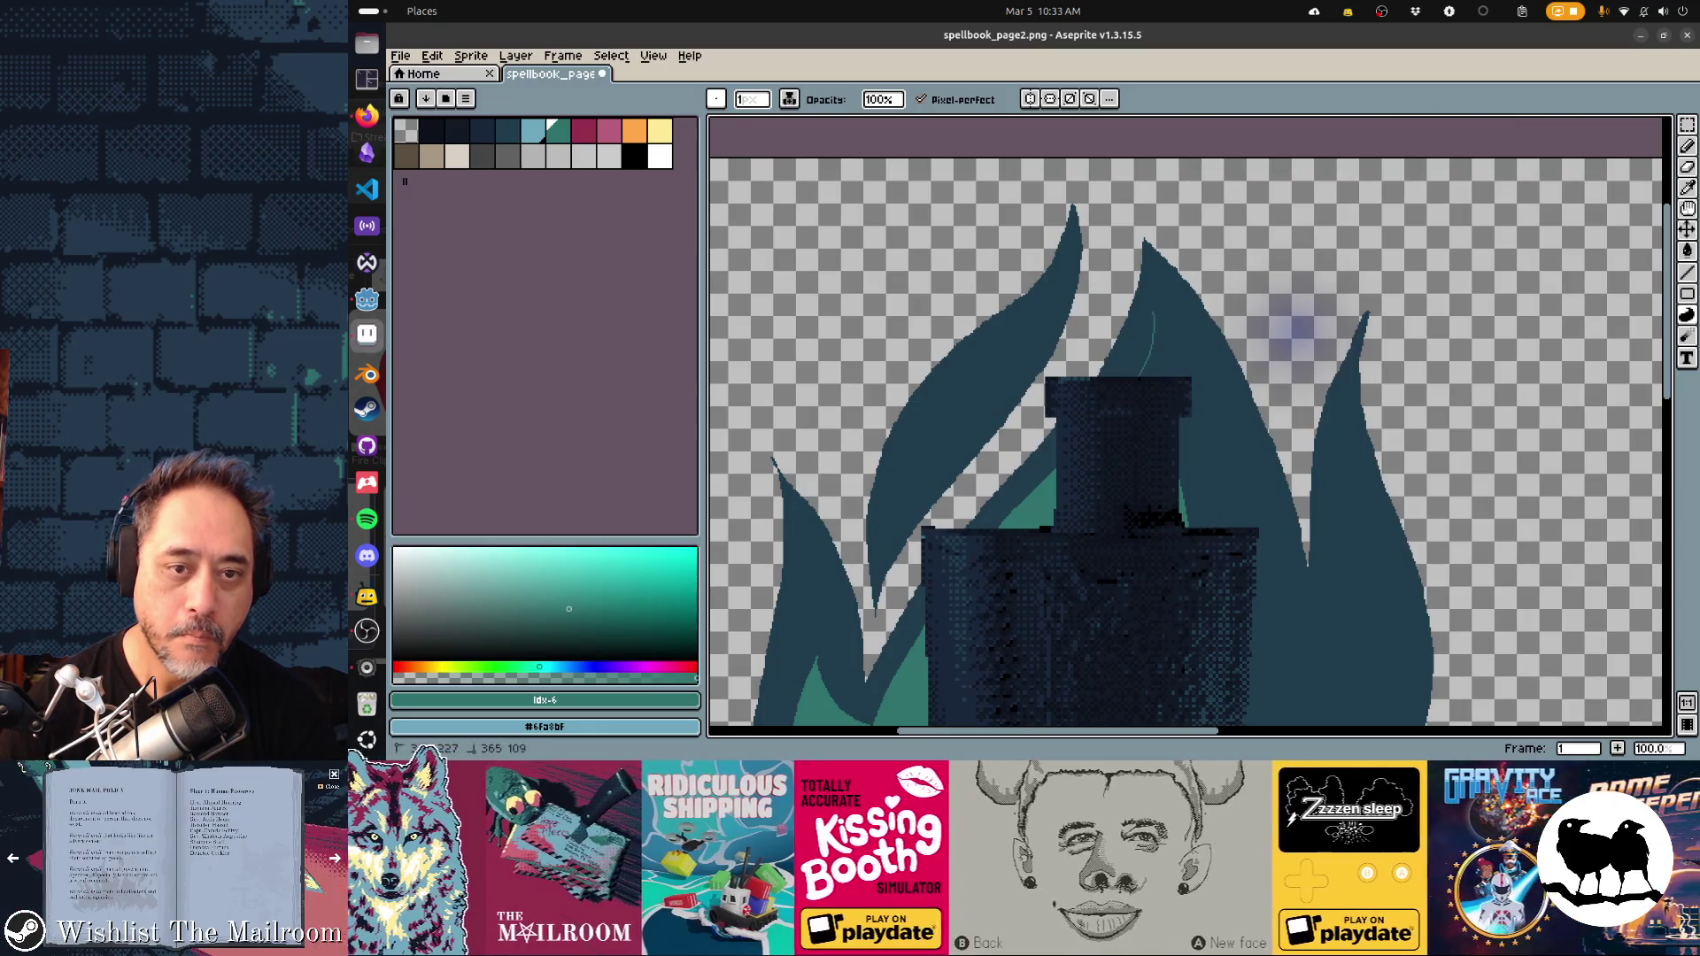
{"action": "scroll", "coordinate": [1294, 329], "scroll_direction": "down", "scroll_amount": 3}
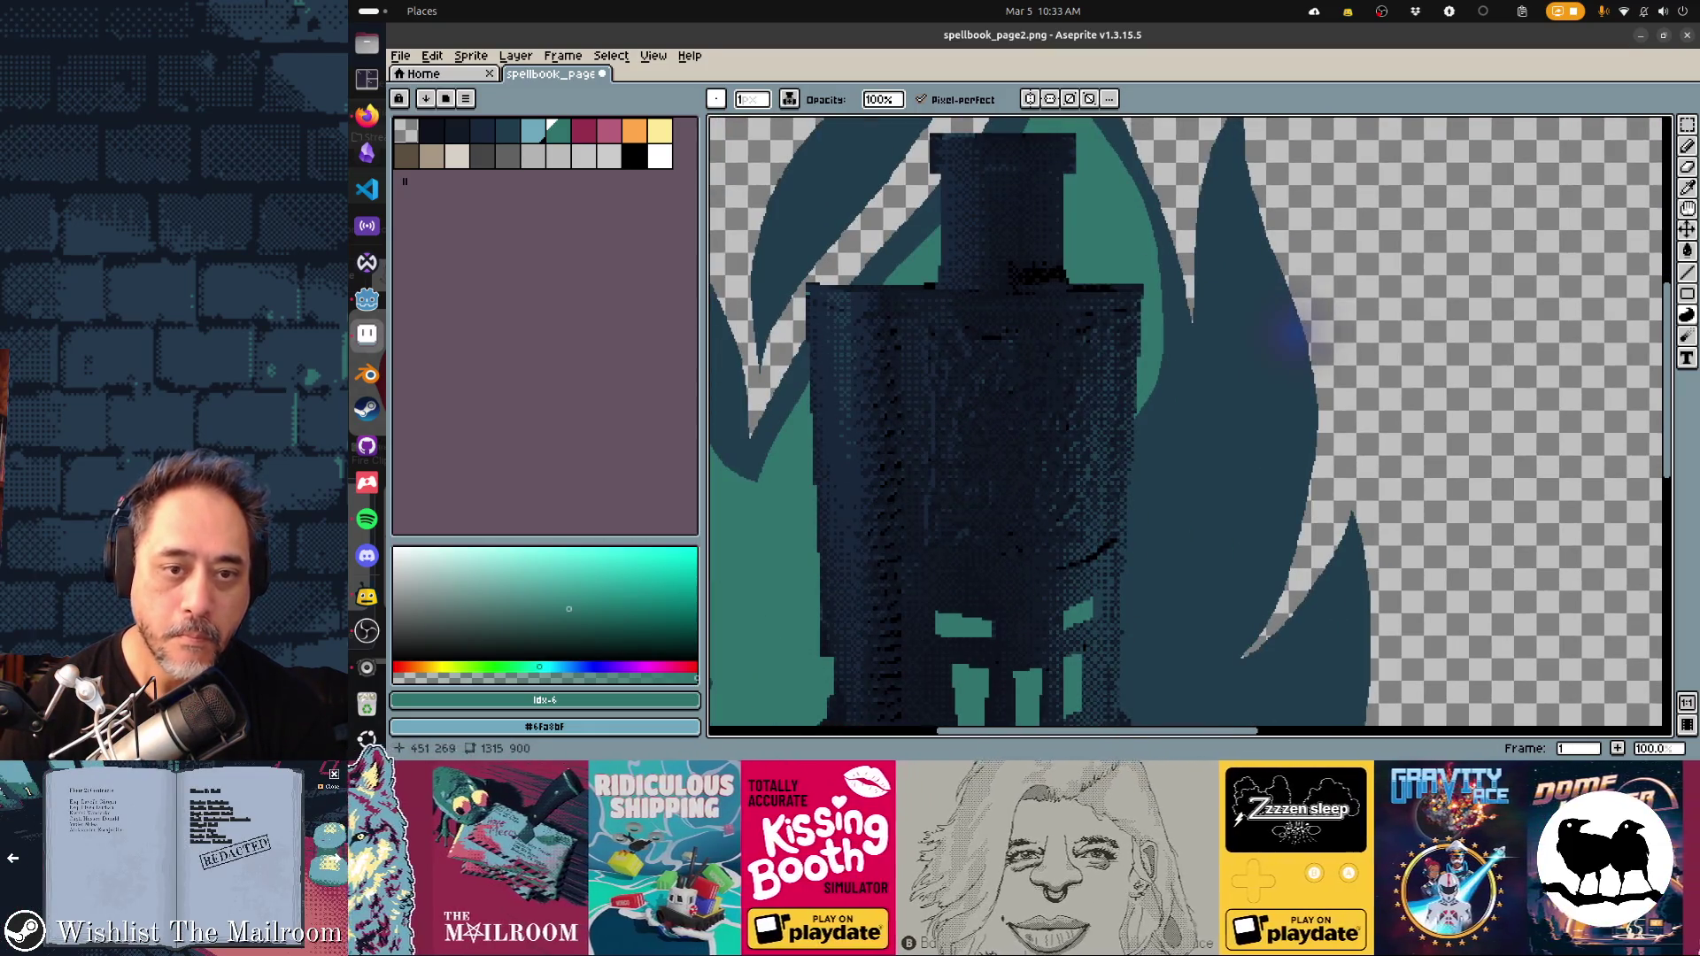
{"action": "scroll", "coordinate": [1294, 329], "scroll_direction": "up", "scroll_amount": 2}
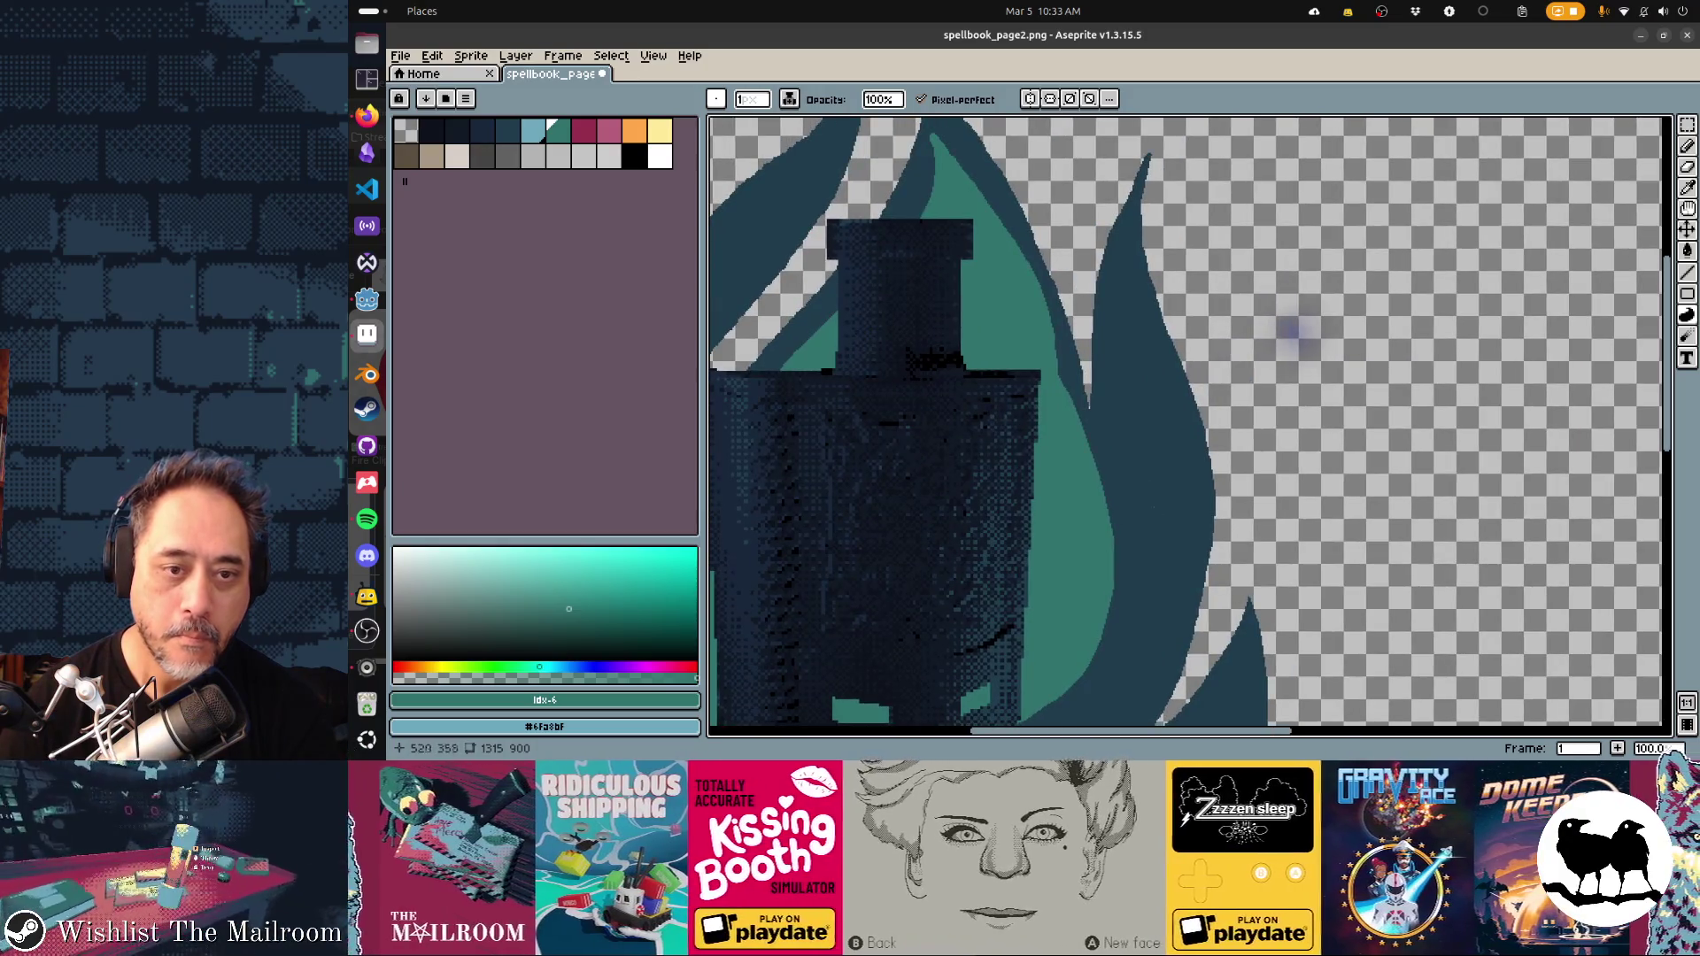
{"action": "key", "text": "ctrl+z"}
{"action": "key", "text": "ctrl+z"}
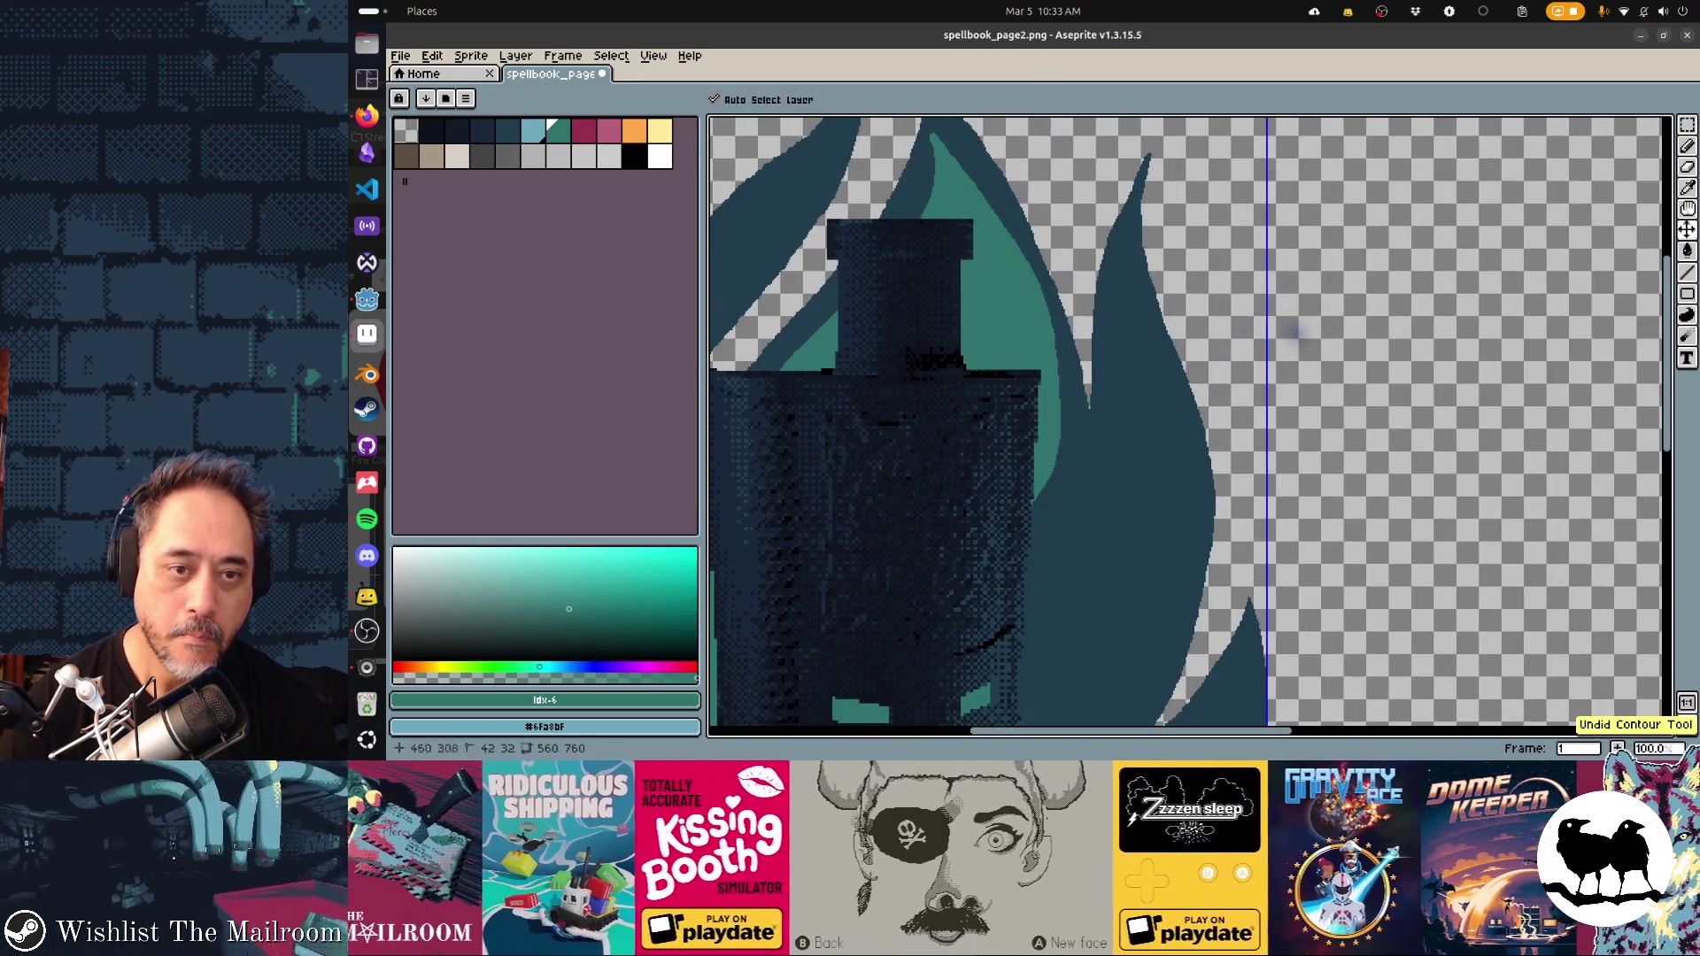
{"action": "key", "text": "ctrl+z"}
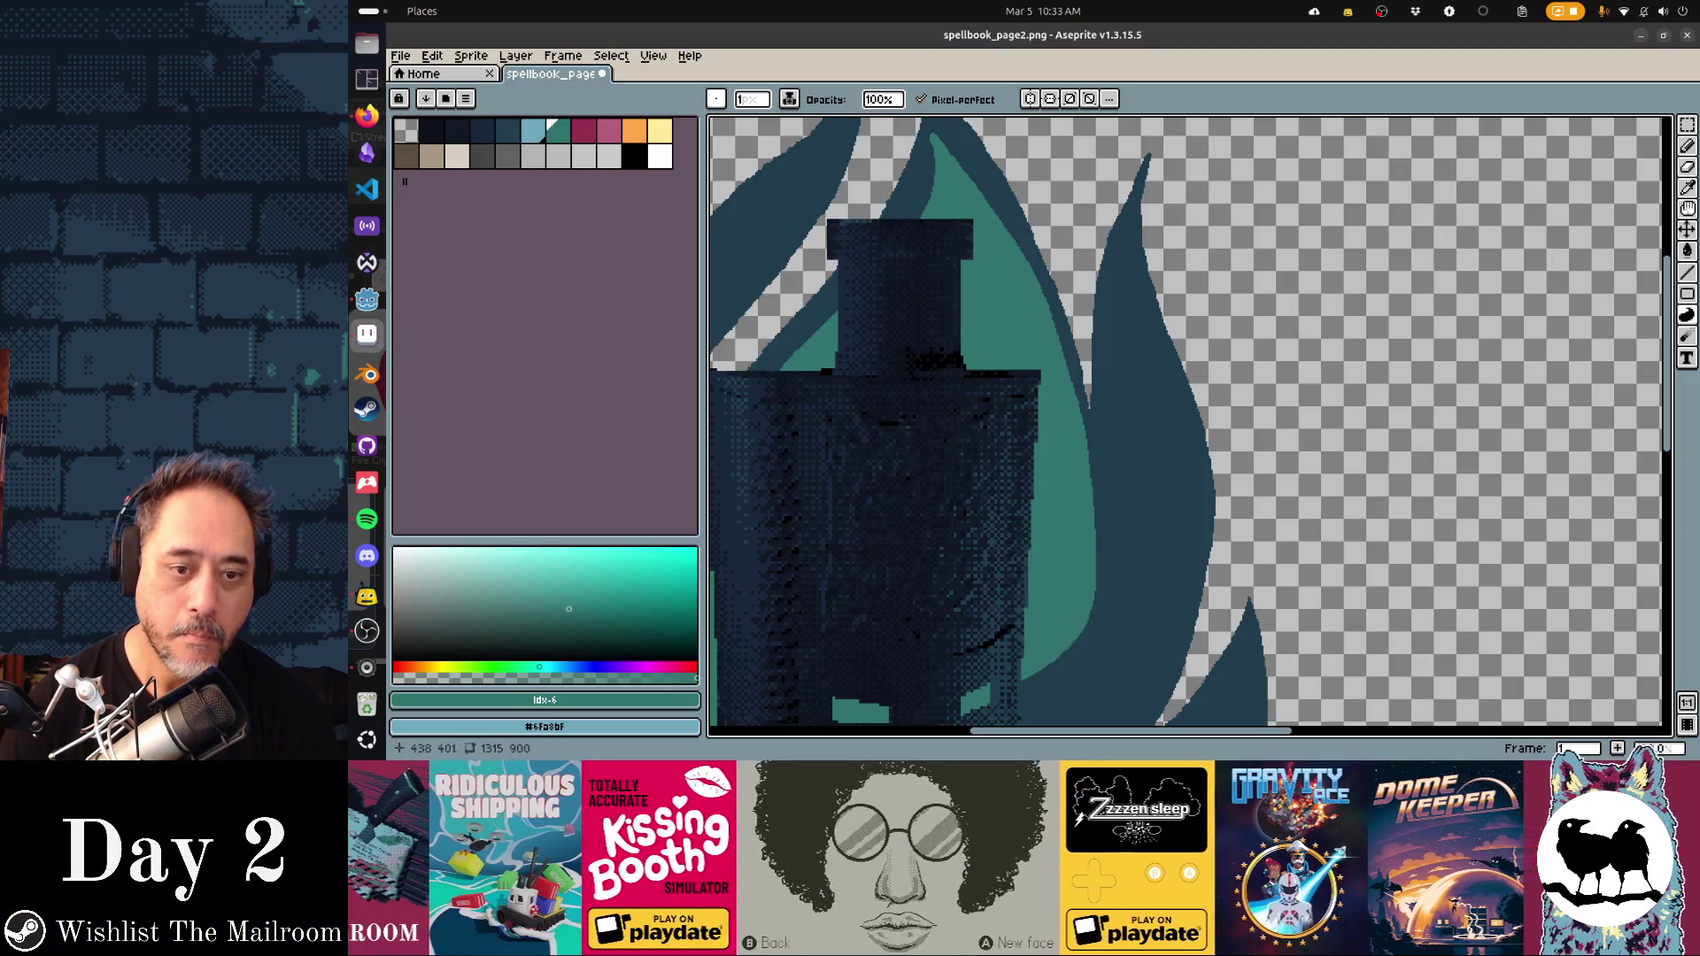
{"action": "scroll", "coordinate": [1060, 484], "scroll_direction": "up", "scroll_amount": 1}
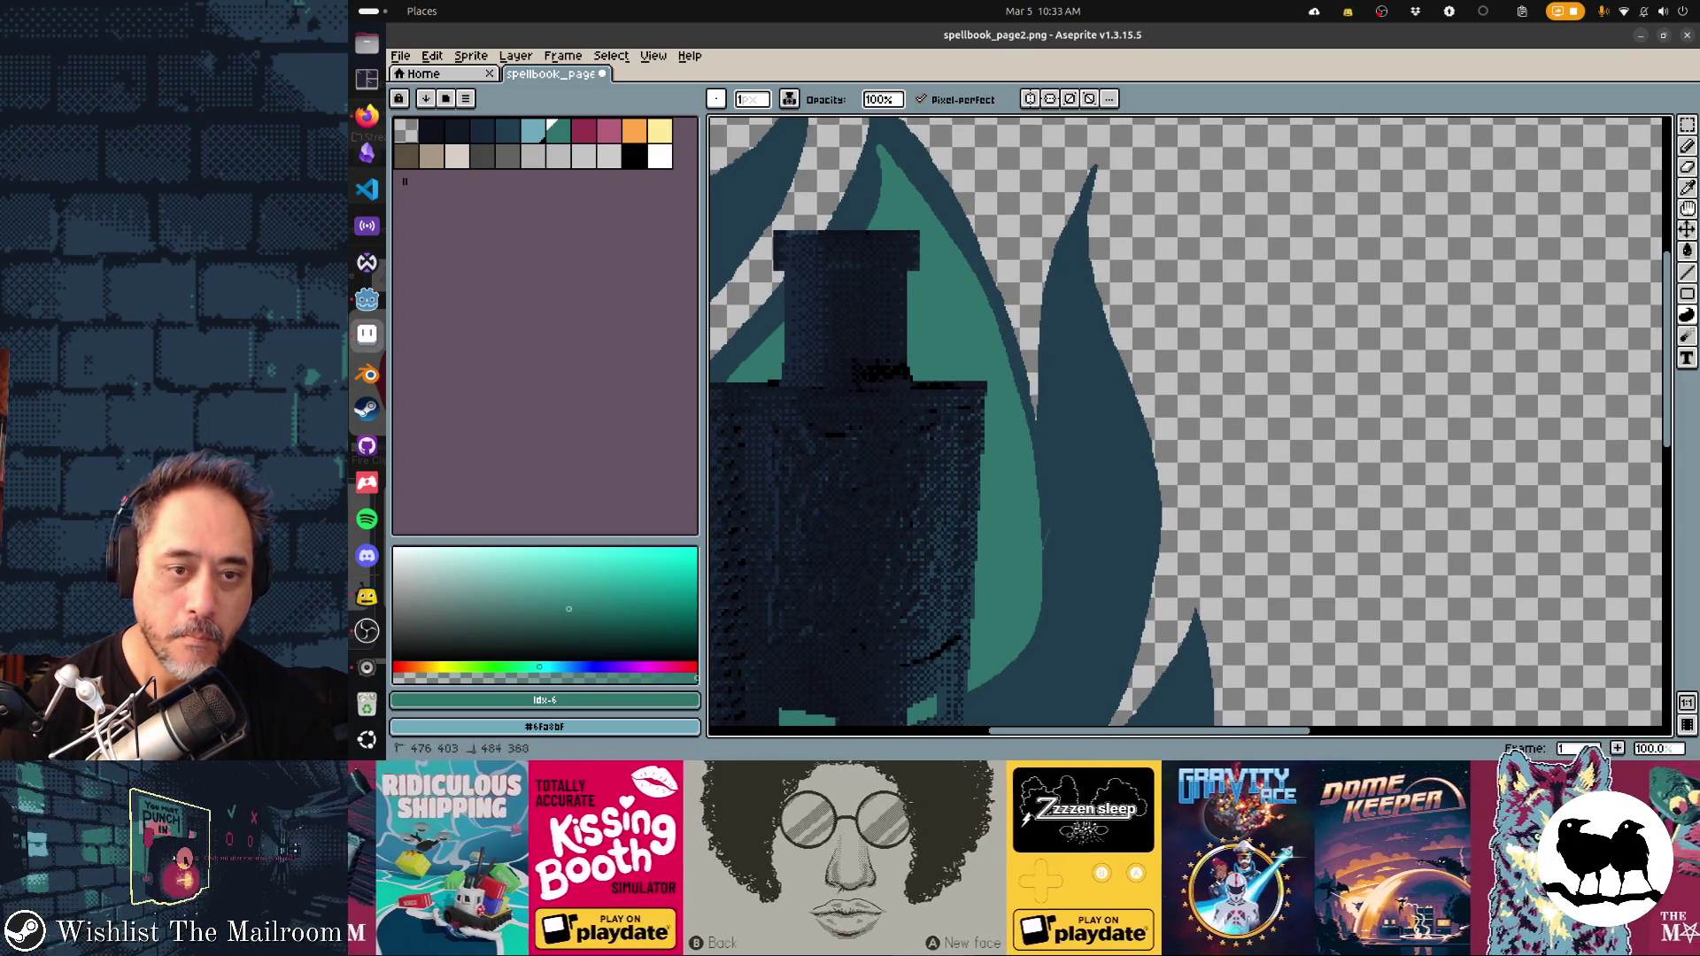
{"action": "scroll", "coordinate": [1187, 421], "scroll_direction": "up", "scroll_amount": 2}
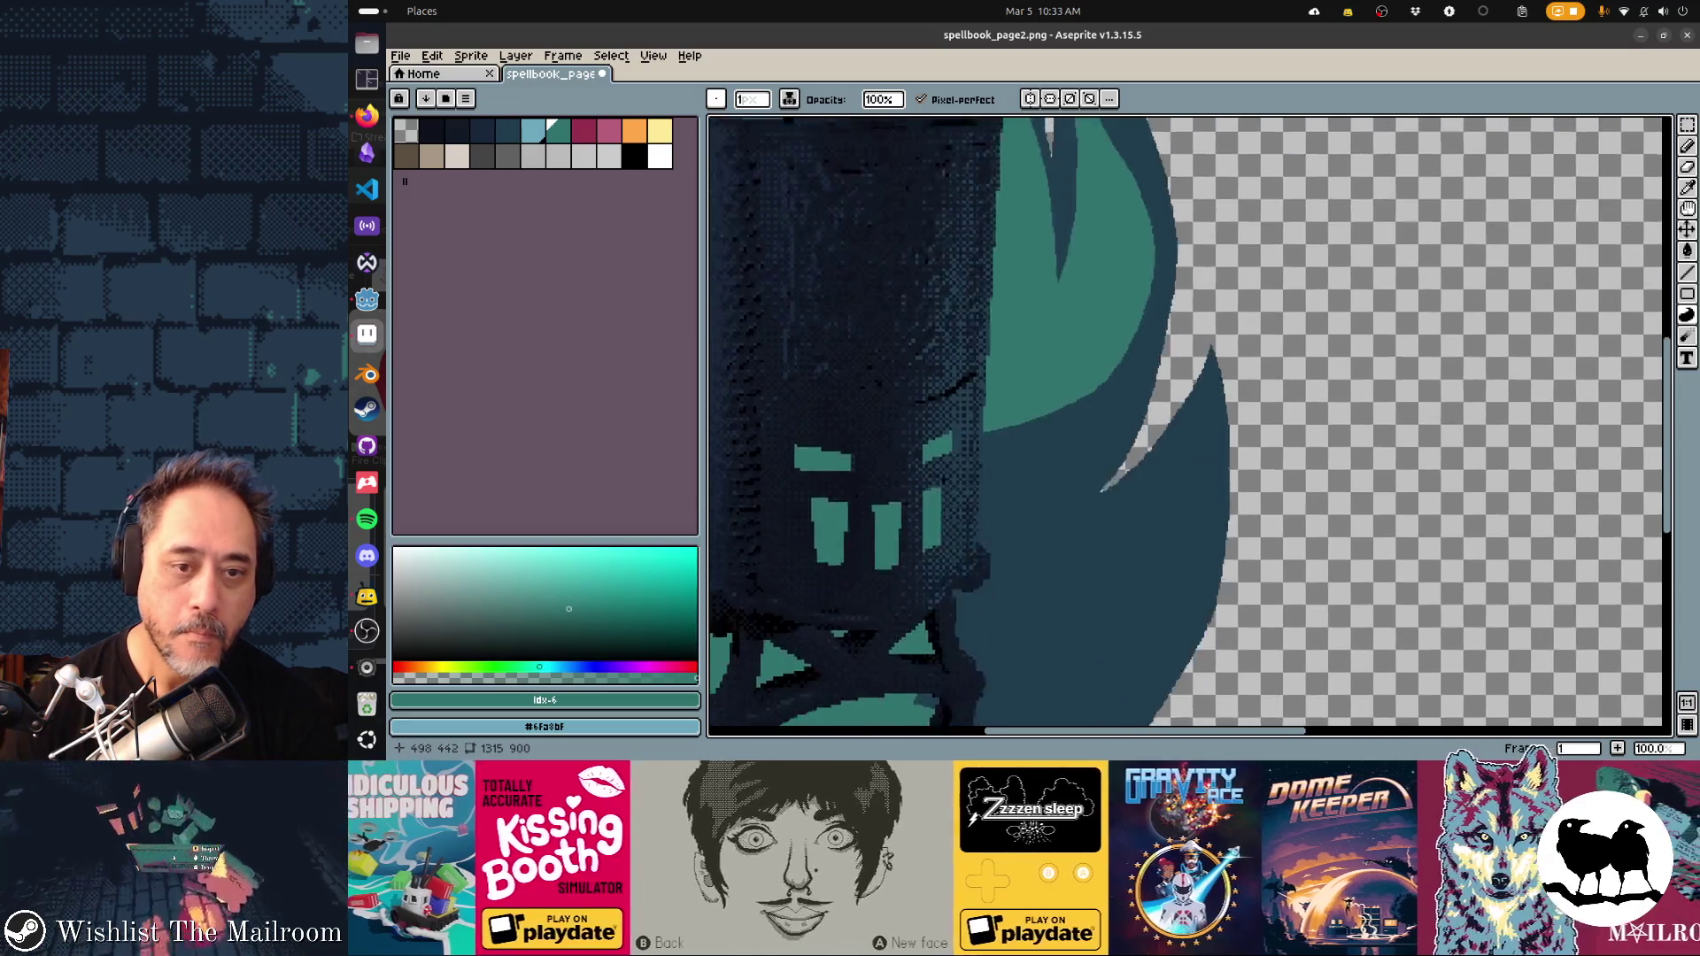
{"action": "scroll", "coordinate": [1186, 420], "scroll_direction": "down", "scroll_amount": 2}
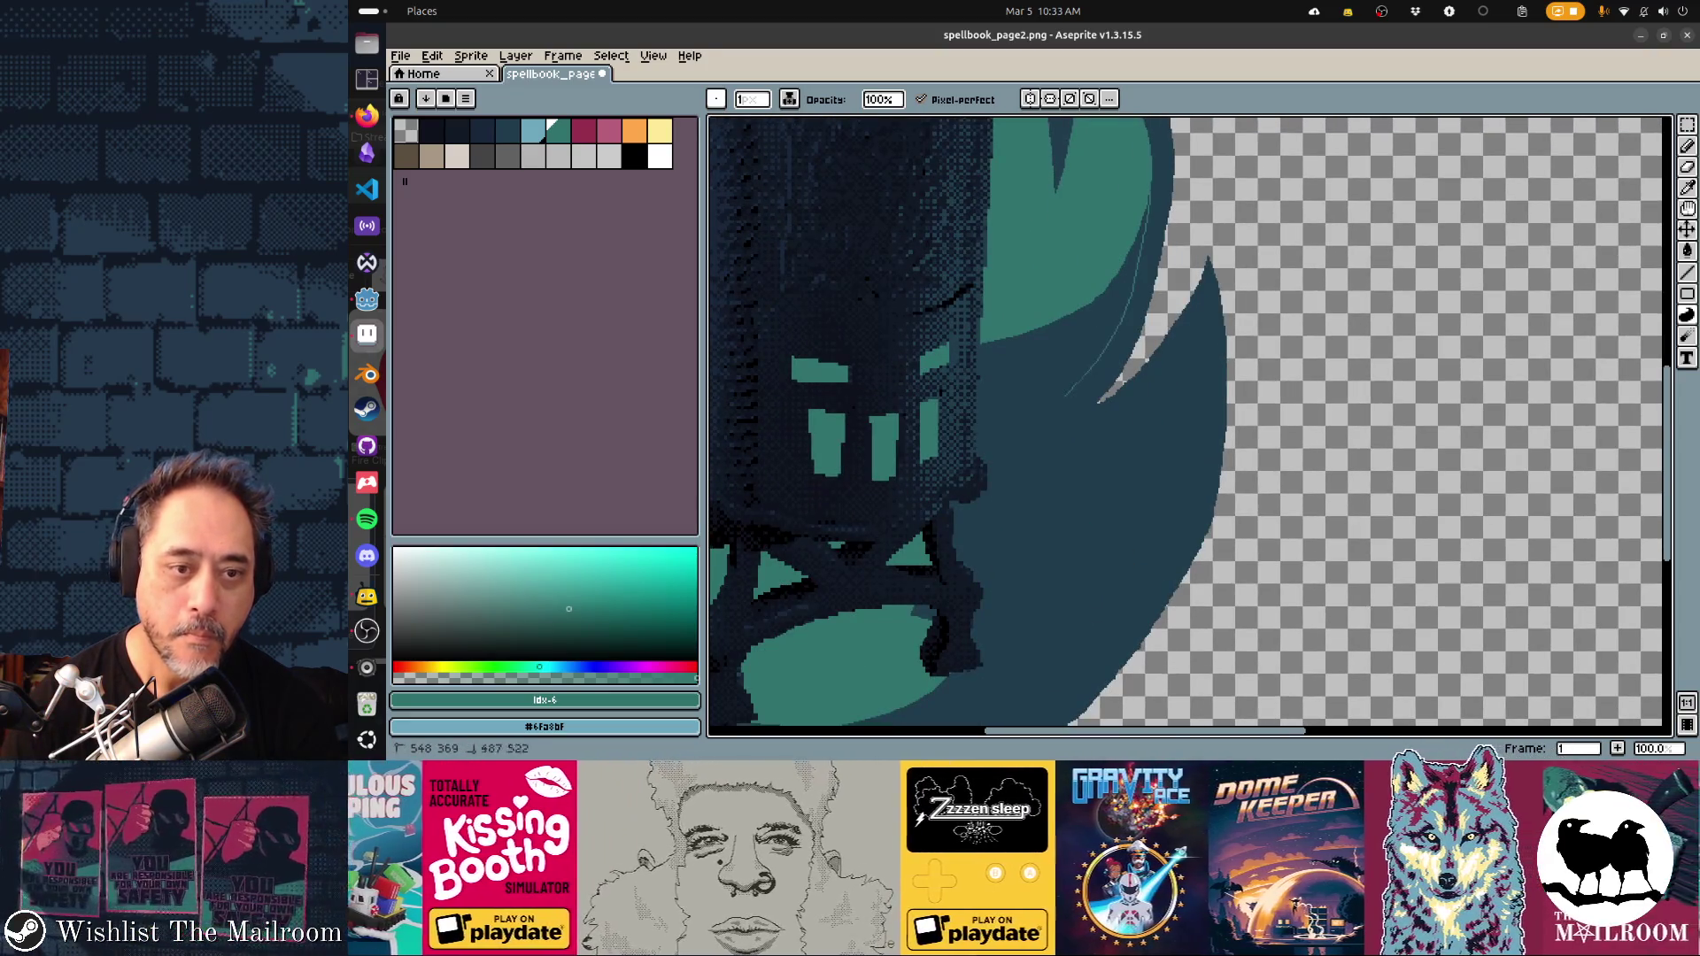
{"action": "key", "text": "ctrl+z"}
{"action": "scroll", "coordinate": [1190, 420], "scroll_direction": "down", "scroll_amount": 1}
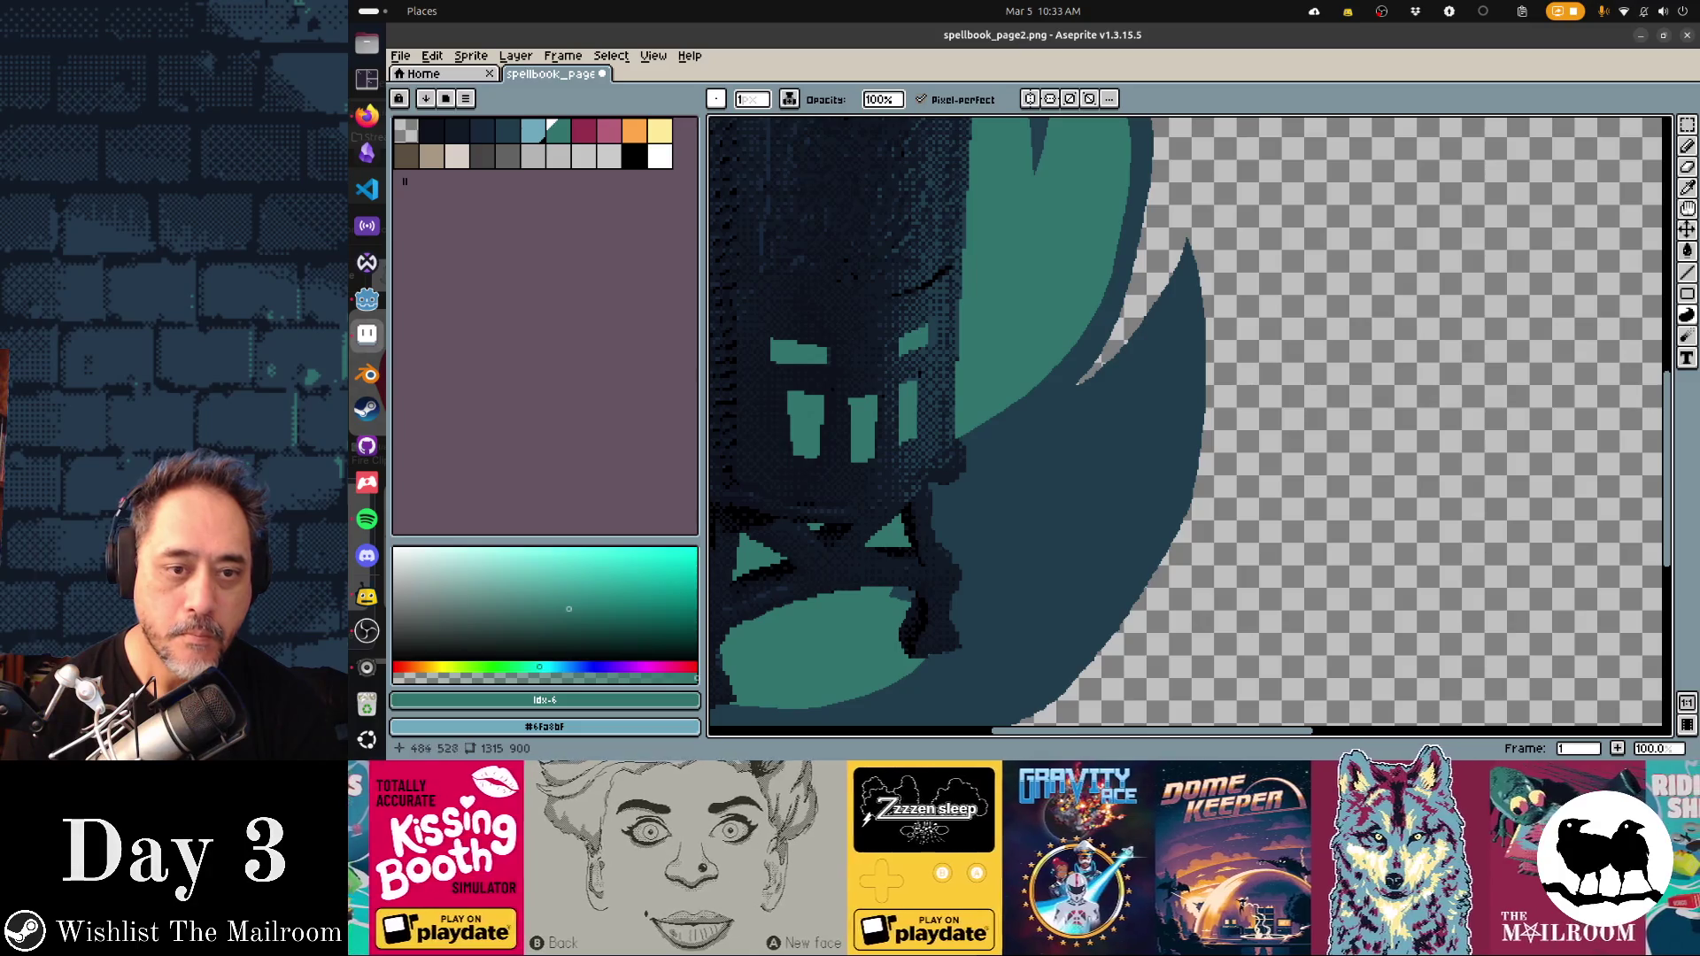
Trace and fill a teal stripe along the right flame edge up to its tip
{"action": "left_click_drag", "start_coordinate": [1073, 349], "coordinate": [927, 502]}
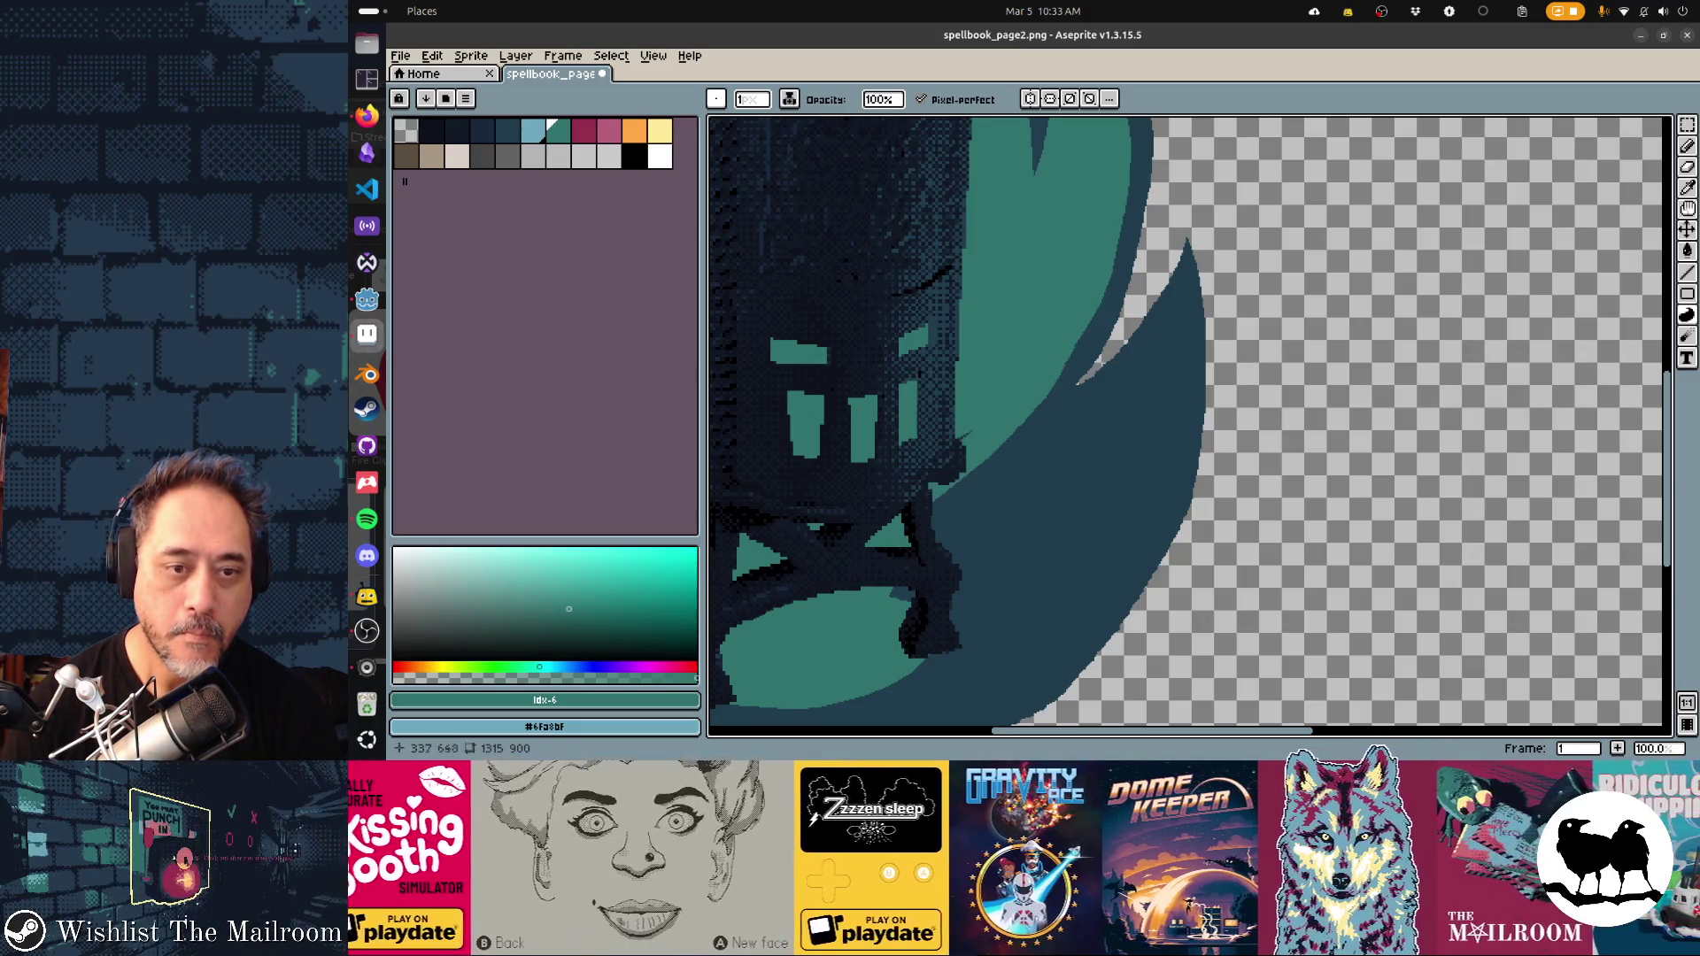
{"action": "left_click", "coordinate": [974, 540]}
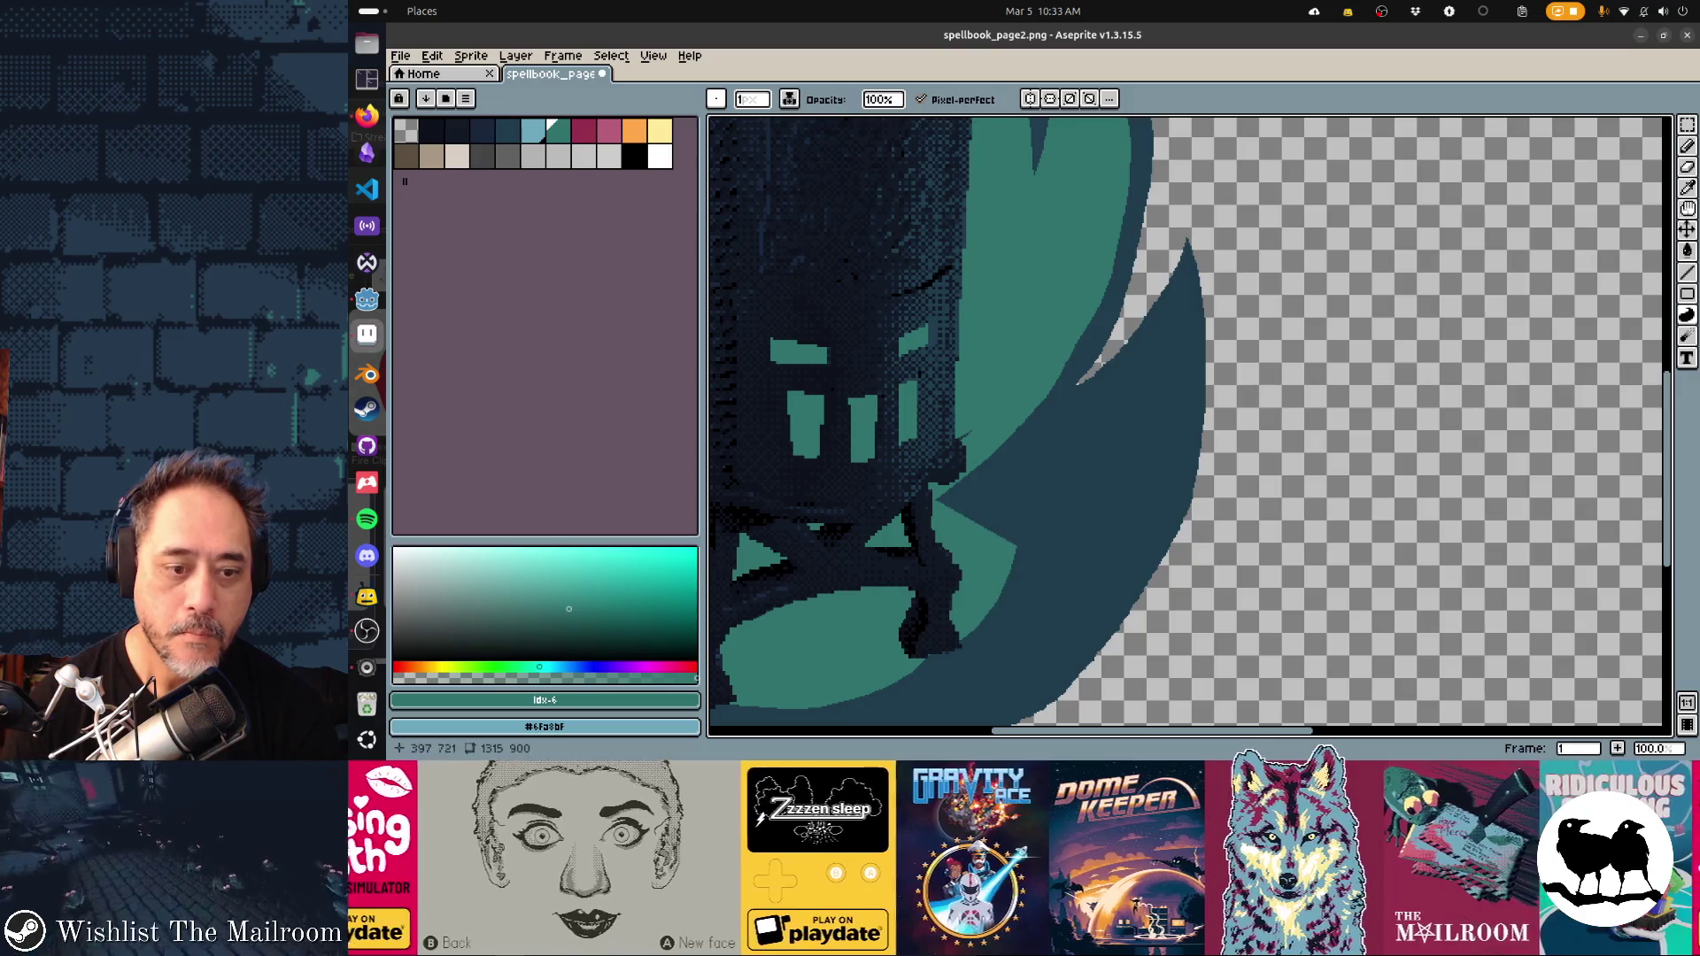
{"action": "mouse_move", "coordinate": [973, 638]}
{"action": "left_mouse_down"}
{"action": "mouse_move", "coordinate": [1153, 443]}
{"action": "mouse_move", "coordinate": [951, 510]}
{"action": "left_mouse_up"}
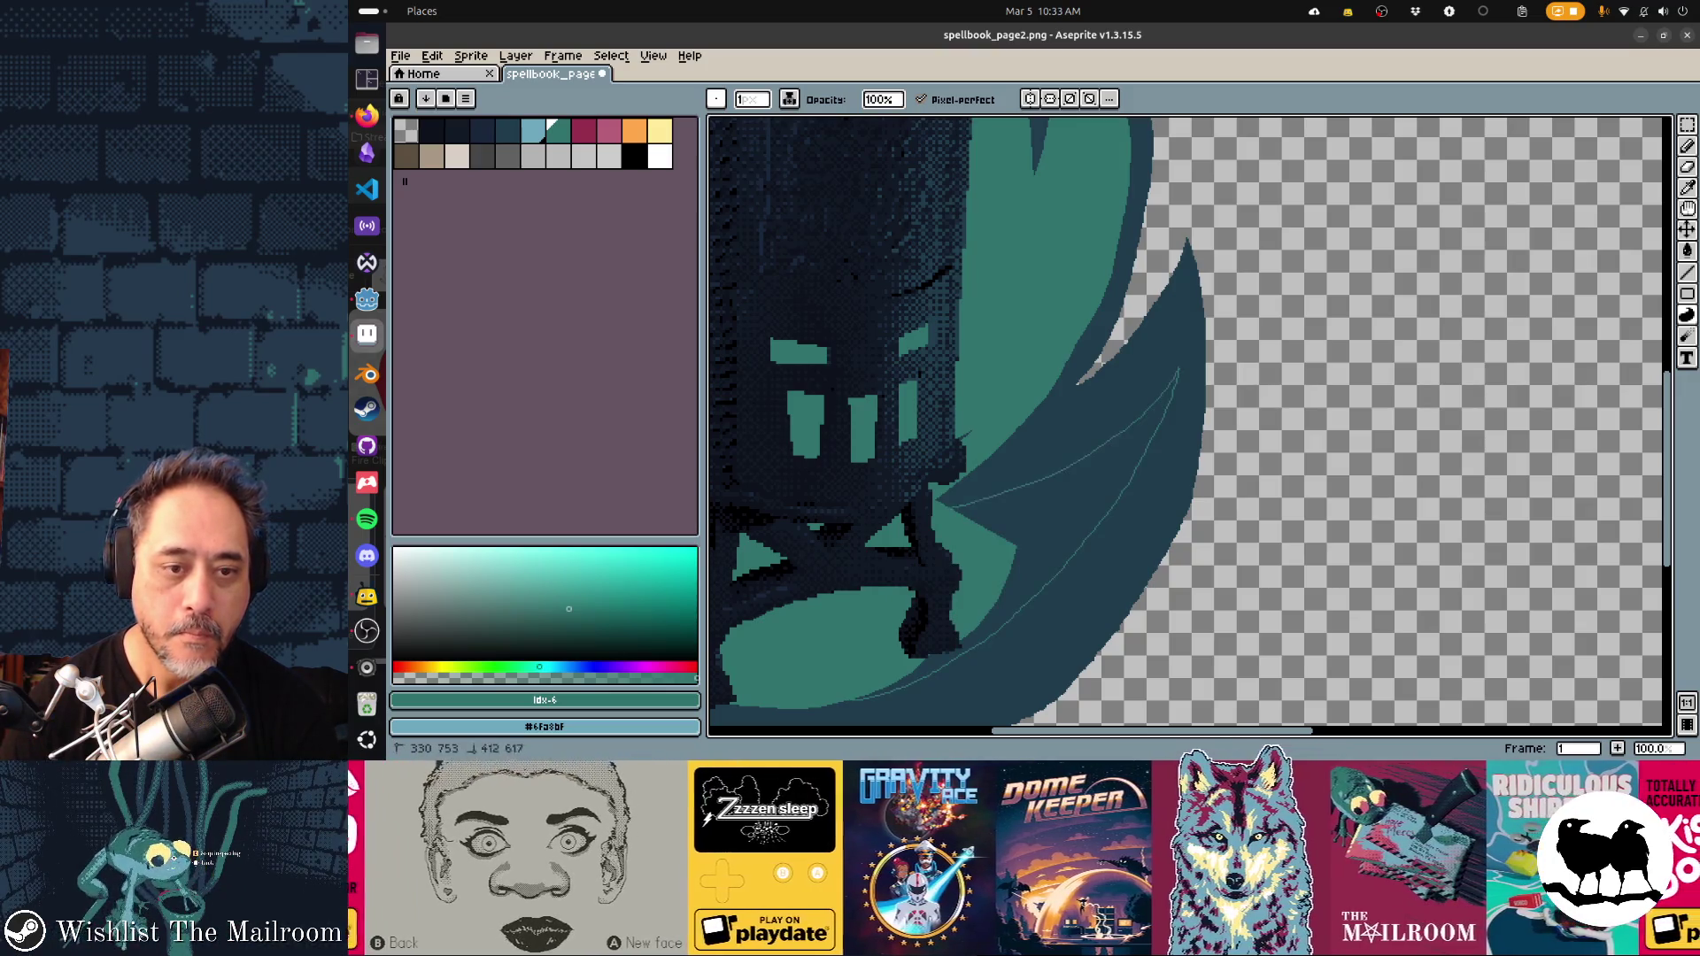
{"action": "left_click", "coordinate": [1062, 443]}
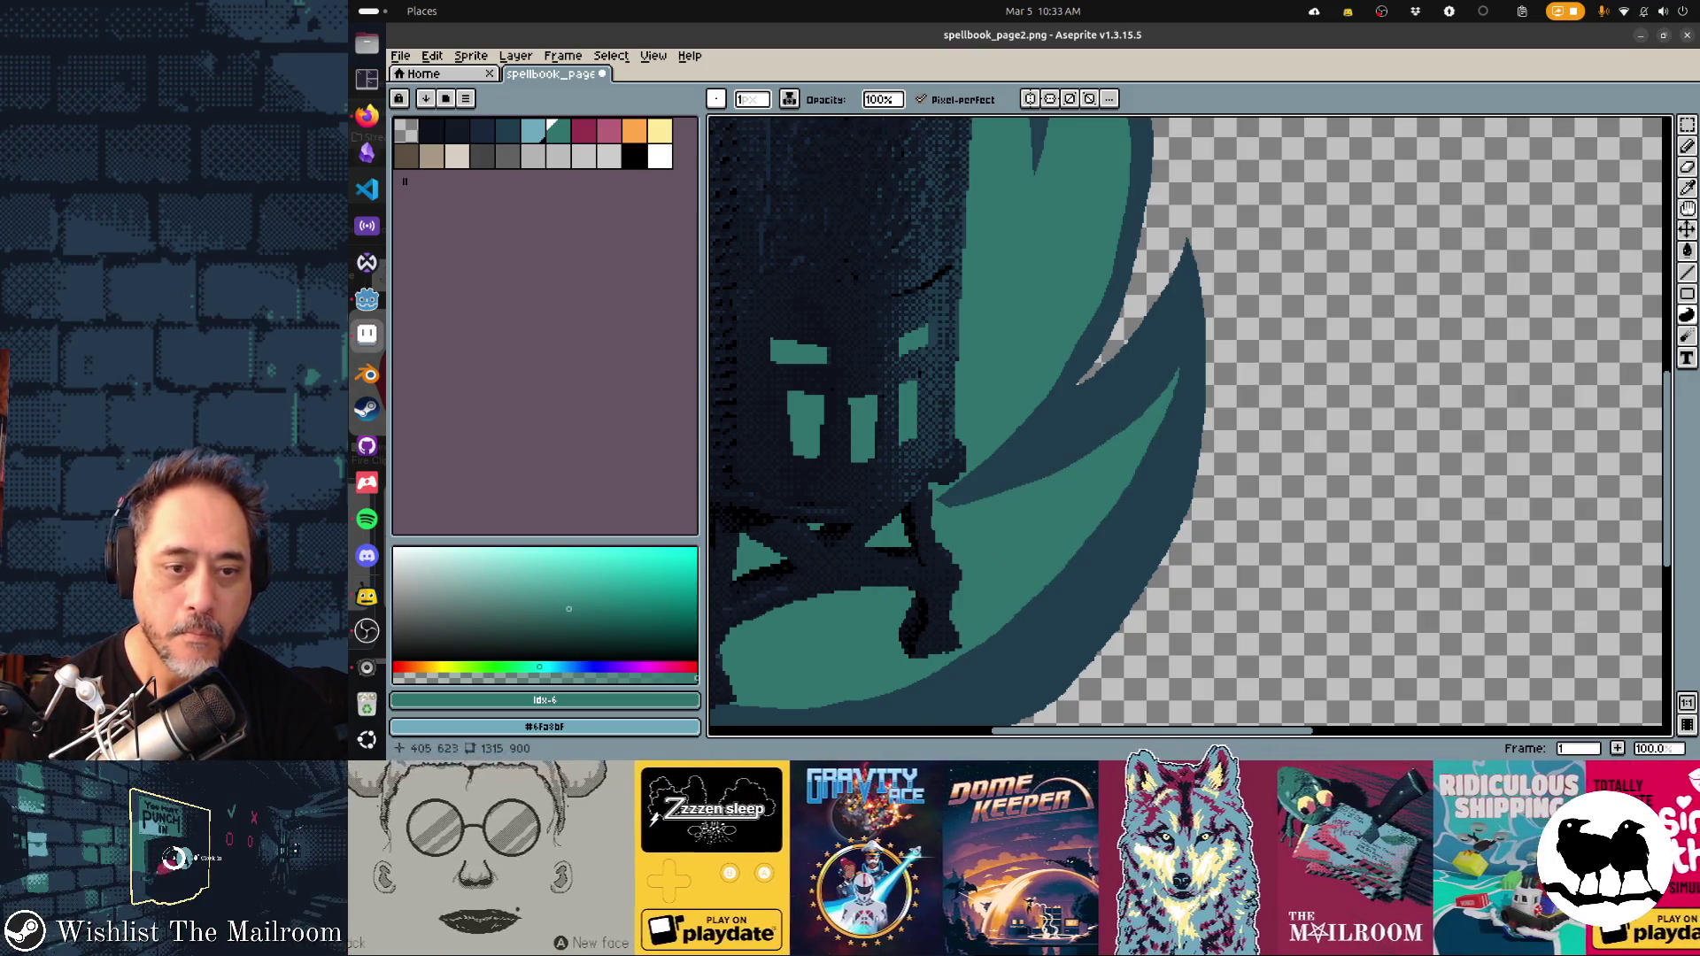
{"action": "mouse_move", "coordinate": [974, 478]}
{"action": "left_mouse_down"}
{"action": "mouse_move", "coordinate": [1271, 133]}
{"action": "mouse_move", "coordinate": [1280, 314]}
{"action": "mouse_move", "coordinate": [1143, 433]}
{"action": "left_mouse_up"}
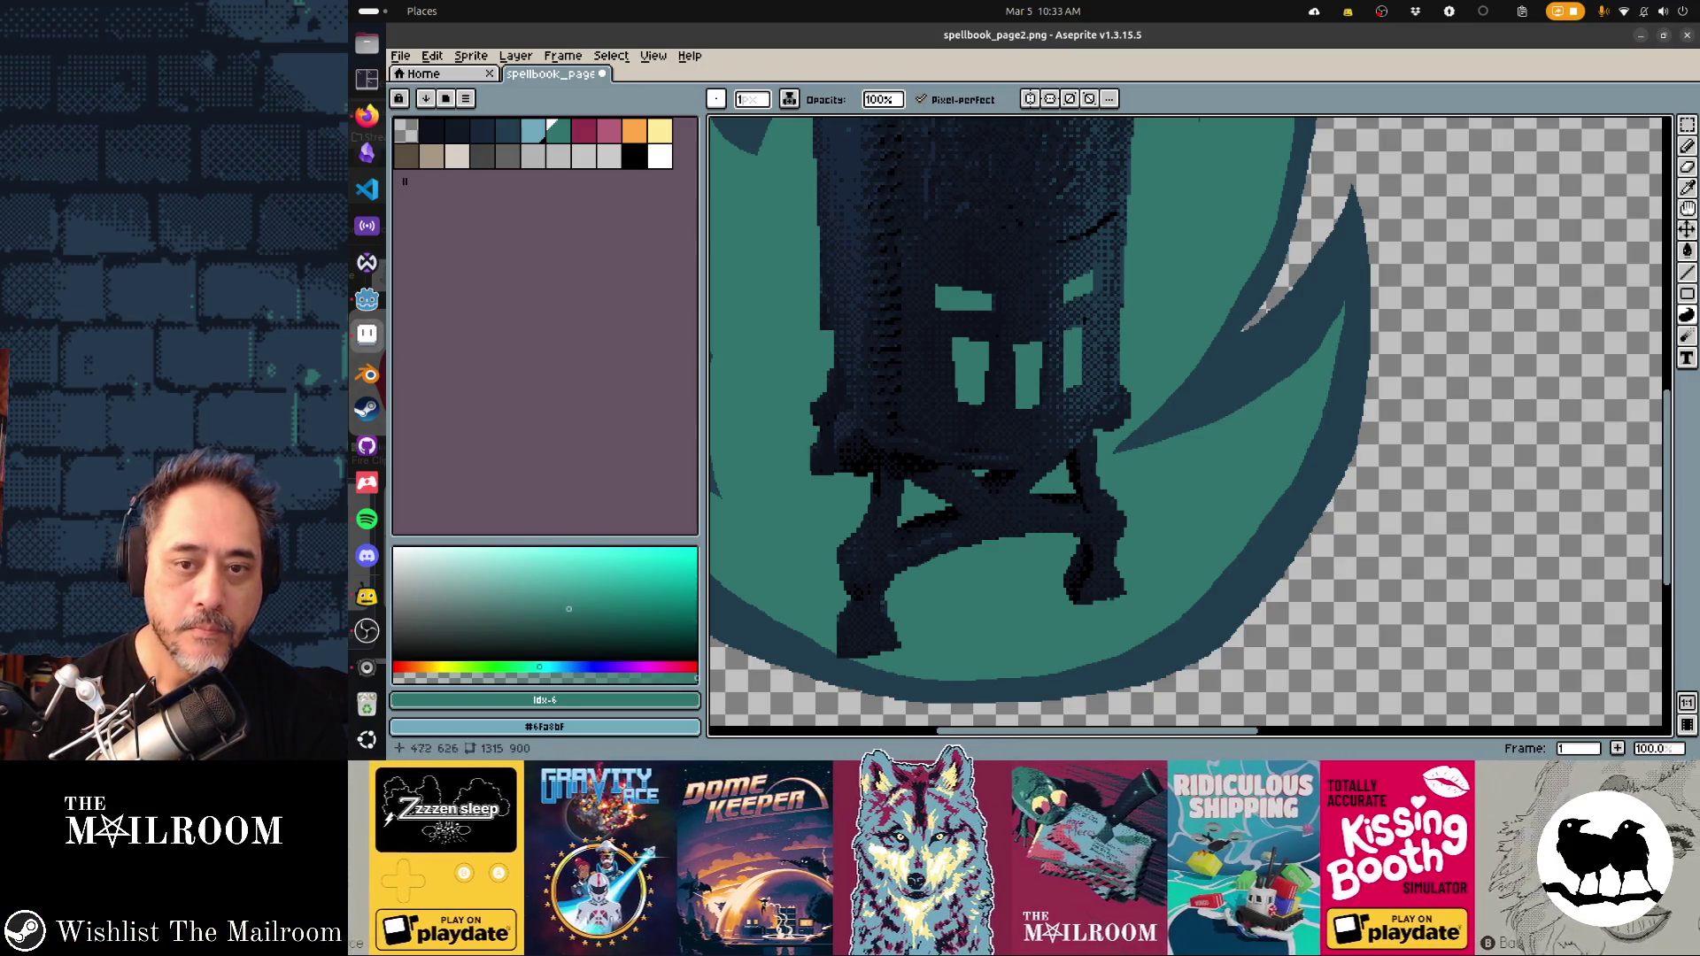
{"action": "scroll", "coordinate": [1142, 425], "scroll_direction": "left", "scroll_amount": 5}
{"action": "scroll", "coordinate": [1142, 425], "scroll_direction": "up", "scroll_amount": 2}
{"action": "key", "text": "bracketleft"}
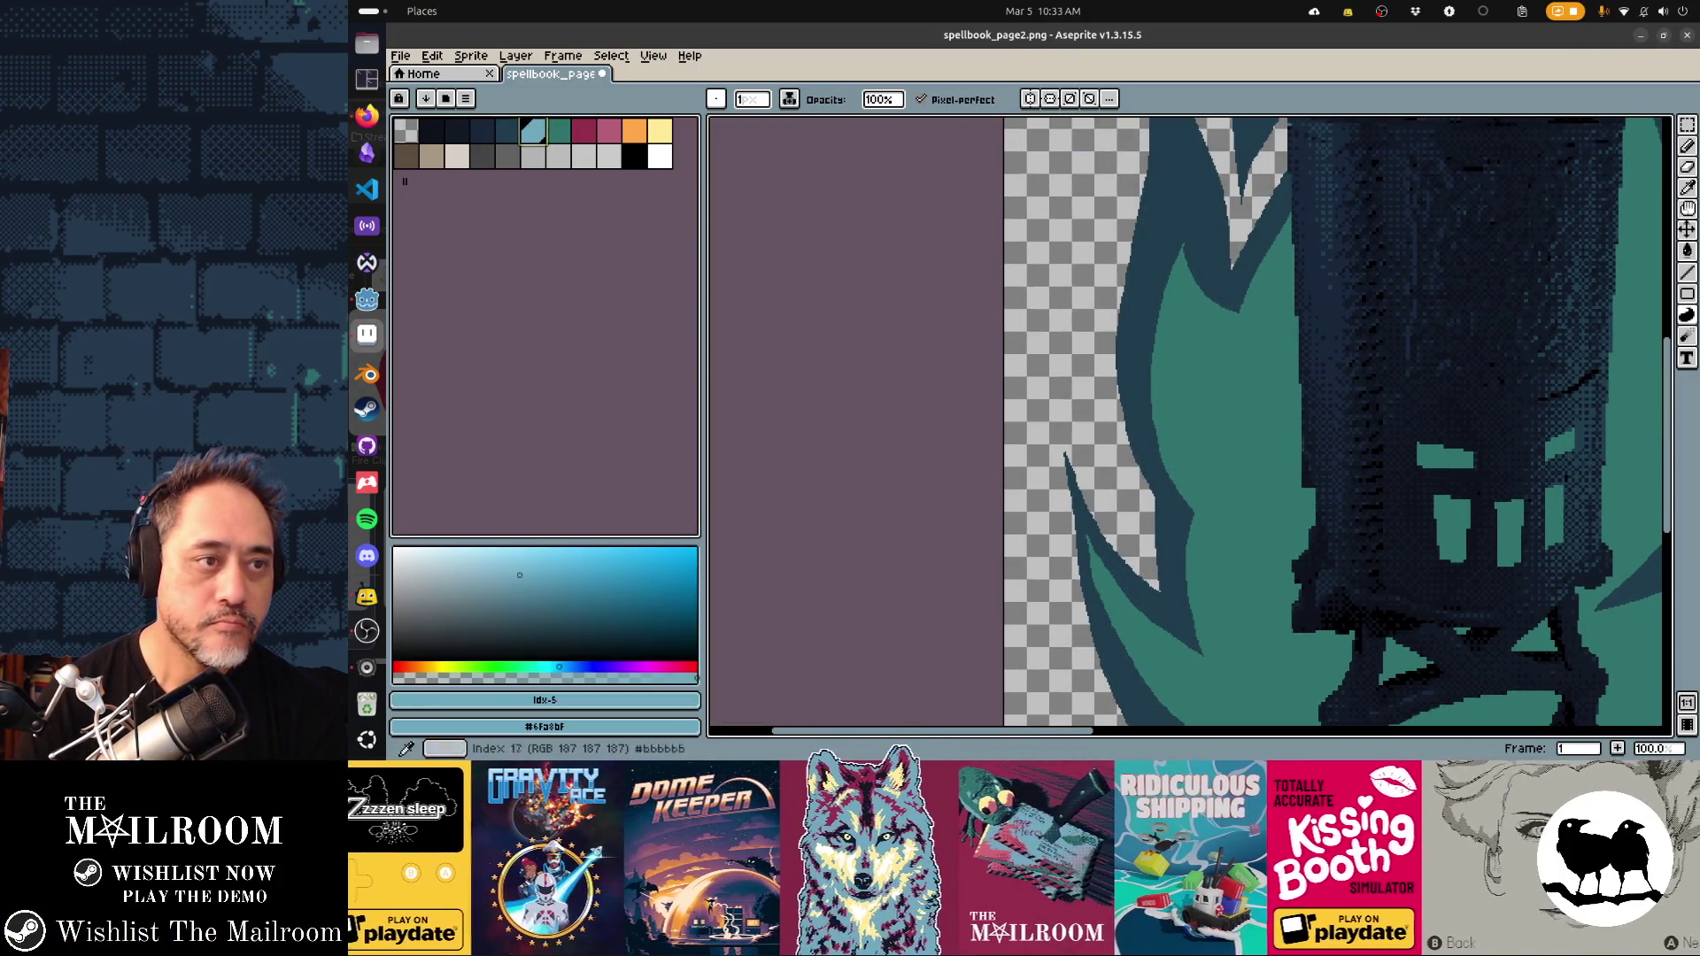
Draw and close two light-blue highlight shapes inside the right teal flame blades
{"action": "scroll", "coordinate": [1186, 421], "scroll_direction": "right", "scroll_amount": 2}
{"action": "scroll", "coordinate": [1186, 421], "scroll_direction": "down", "scroll_amount": 1}
{"action": "mouse_move", "coordinate": [1107, 509]}
{"action": "left_mouse_down"}
{"action": "mouse_move", "coordinate": [969, 332]}
{"action": "mouse_move", "coordinate": [970, 265]}
{"action": "left_mouse_up"}
{"action": "left_click_drag", "start_coordinate": [1107, 504], "coordinate": [1011, 289]}
{"action": "scroll", "coordinate": [1012, 289], "scroll_direction": "up", "scroll_amount": 1}
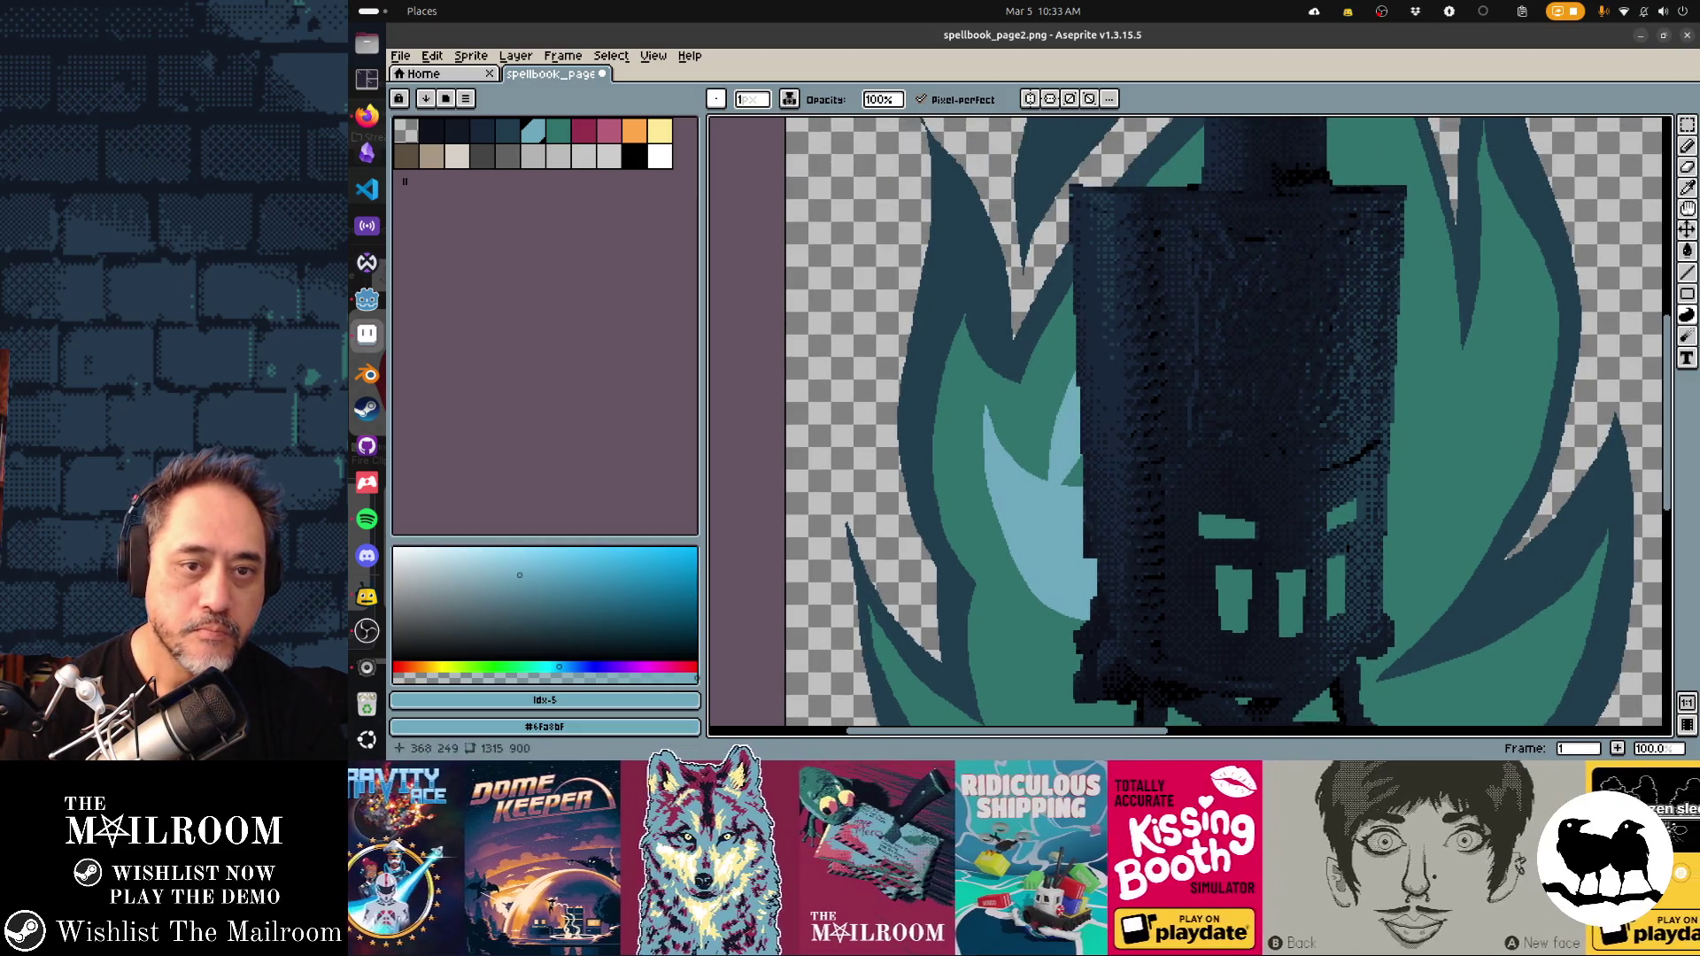
{"action": "scroll", "coordinate": [1326, 647], "scroll_direction": "down", "scroll_amount": 3}
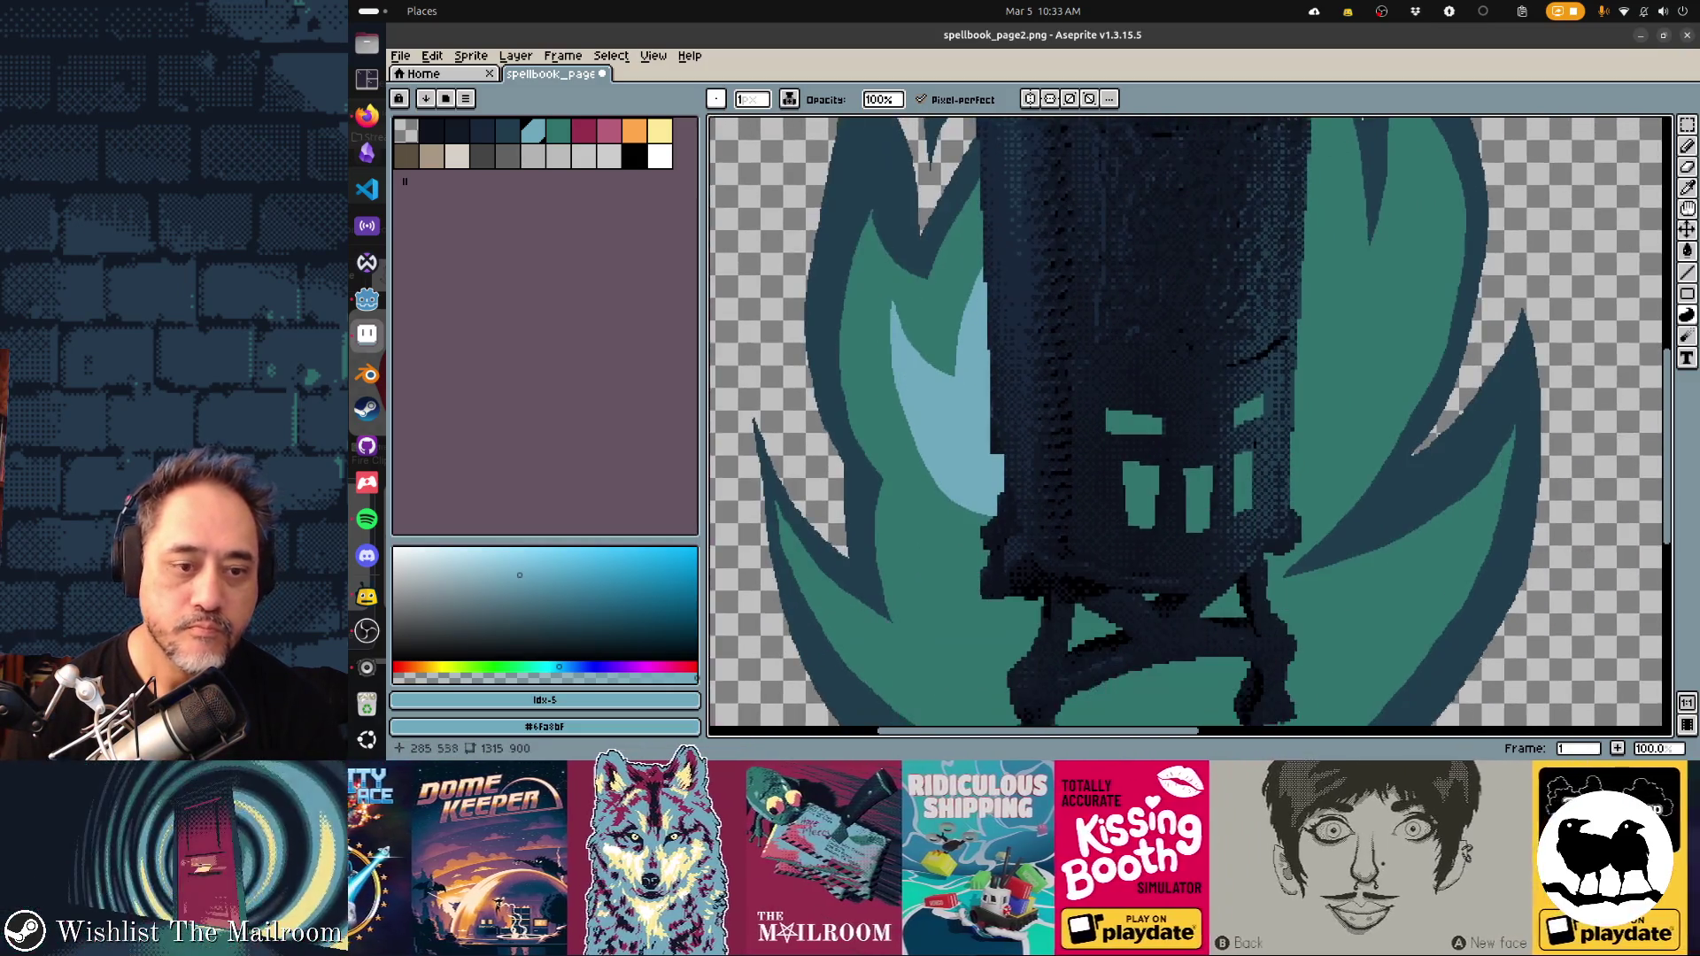
{"action": "left_click_drag", "start_coordinate": [1040, 257], "coordinate": [1125, 428]}
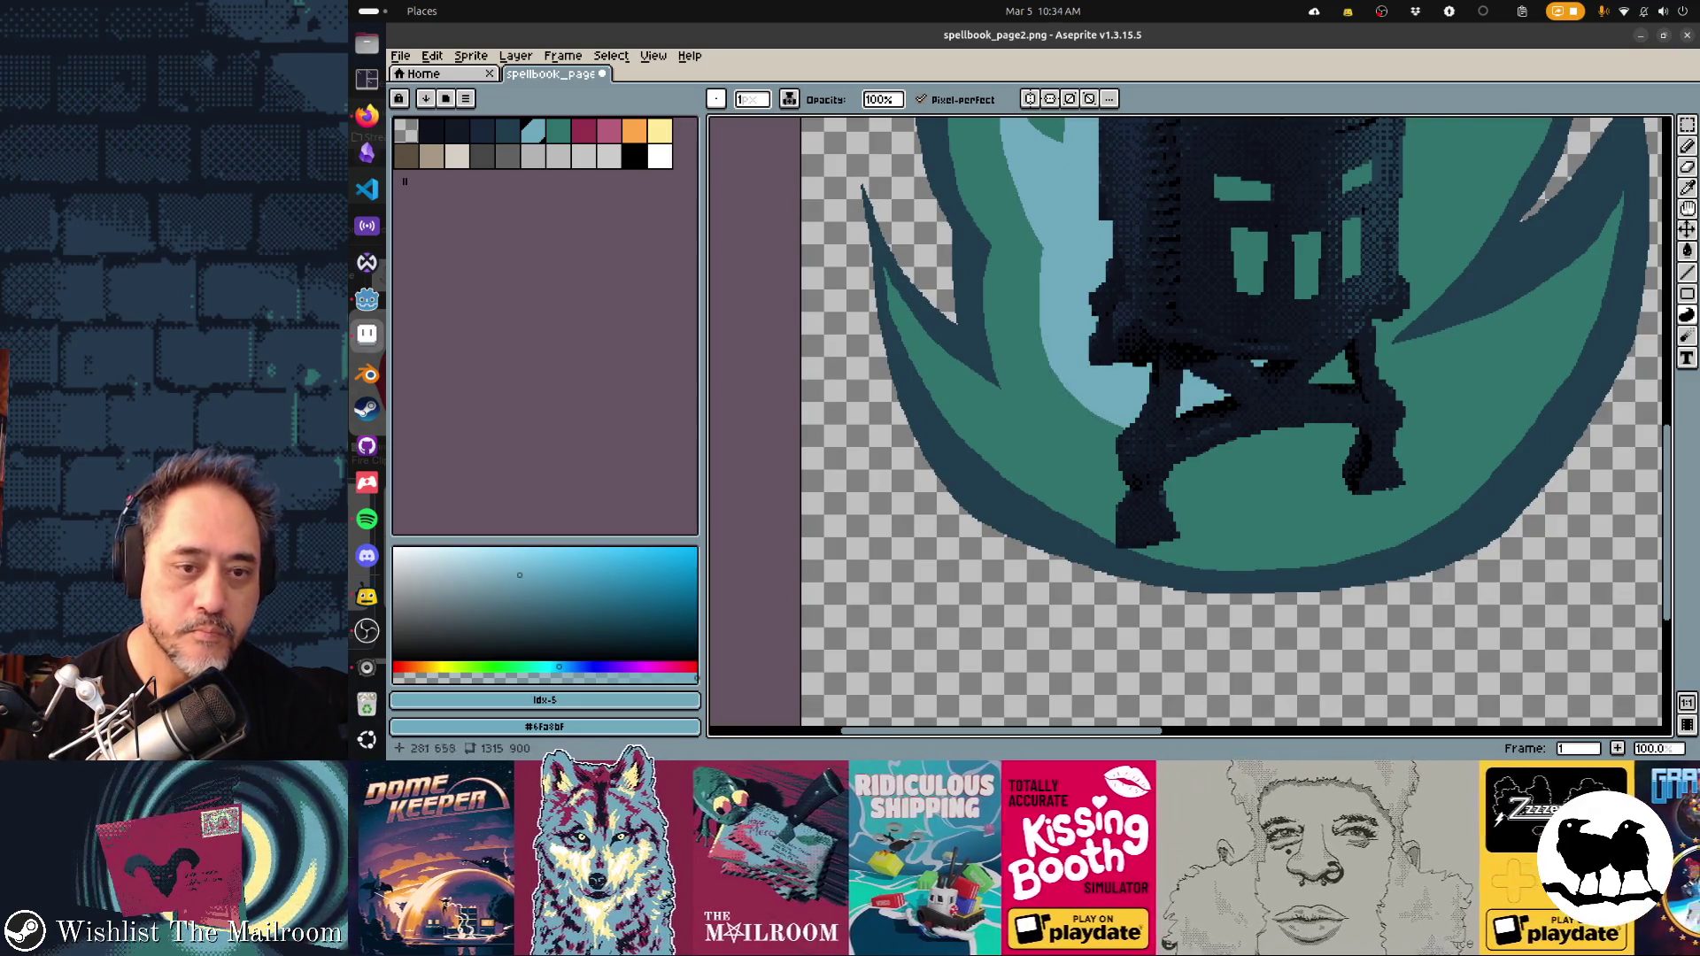
{"action": "mouse_move", "coordinate": [946, 386]}
{"action": "left_mouse_down"}
{"action": "mouse_move", "coordinate": [1018, 456]}
{"action": "mouse_move", "coordinate": [1151, 518]}
{"action": "mouse_move", "coordinate": [1235, 523]}
{"action": "mouse_move", "coordinate": [1102, 511]}
{"action": "mouse_move", "coordinate": [1416, 635]}
{"action": "left_mouse_up"}
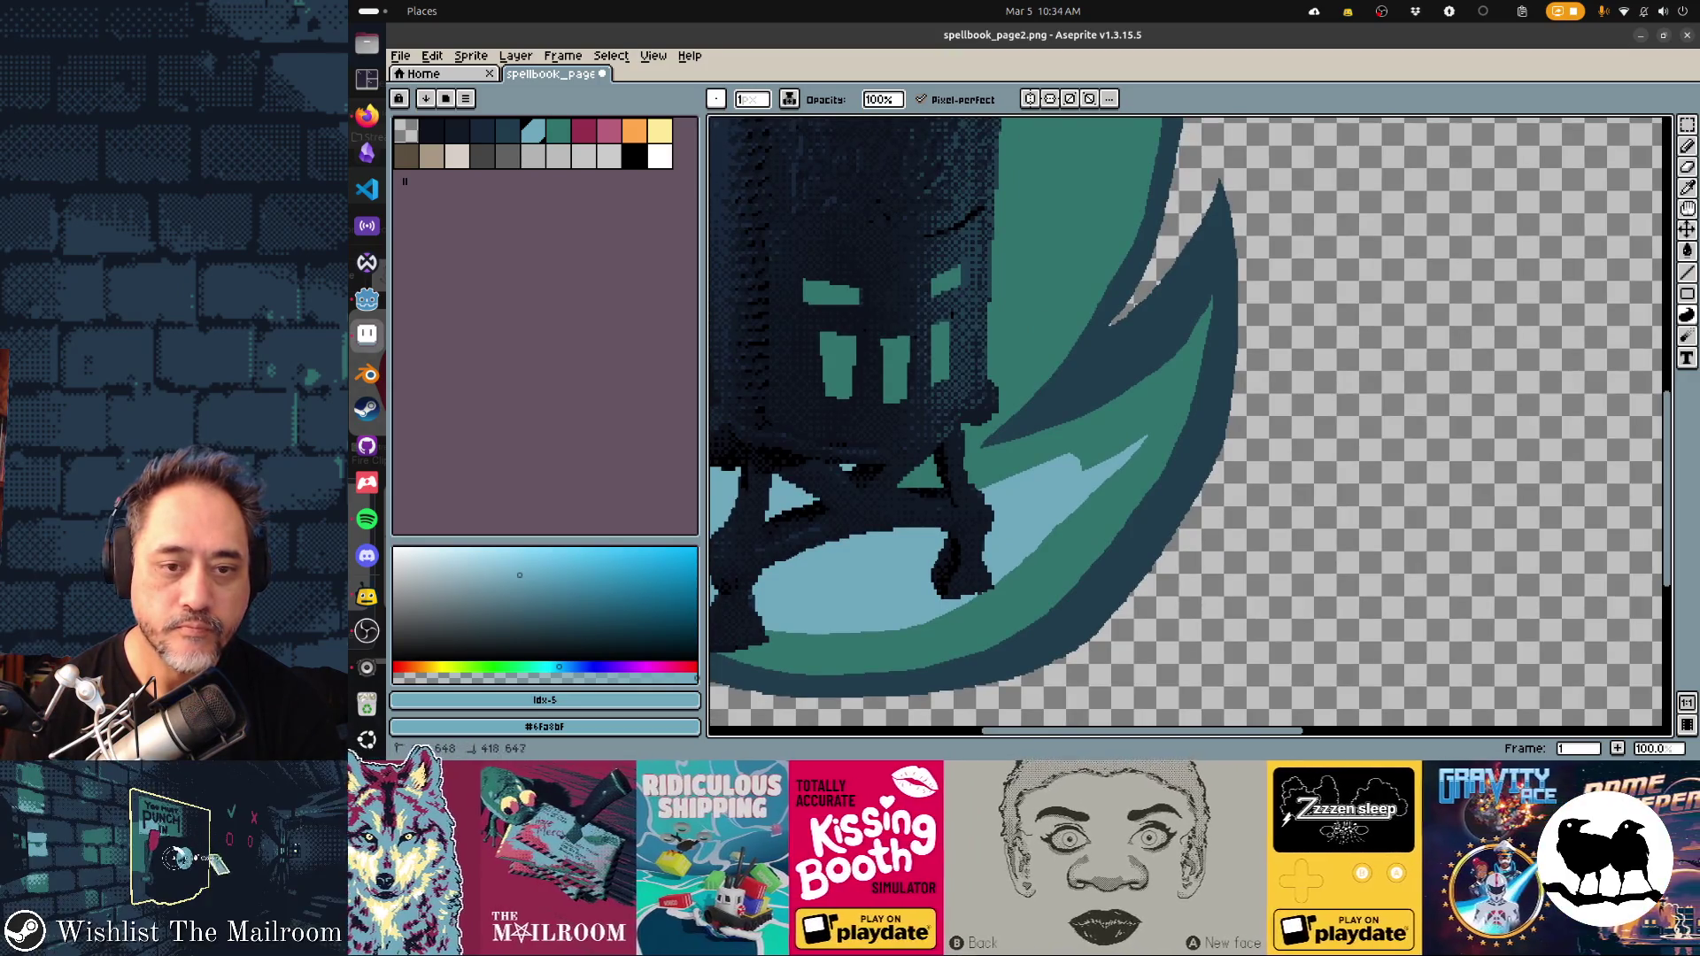
{"action": "left_click_drag", "start_coordinate": [1143, 438], "coordinate": [1142, 438]}
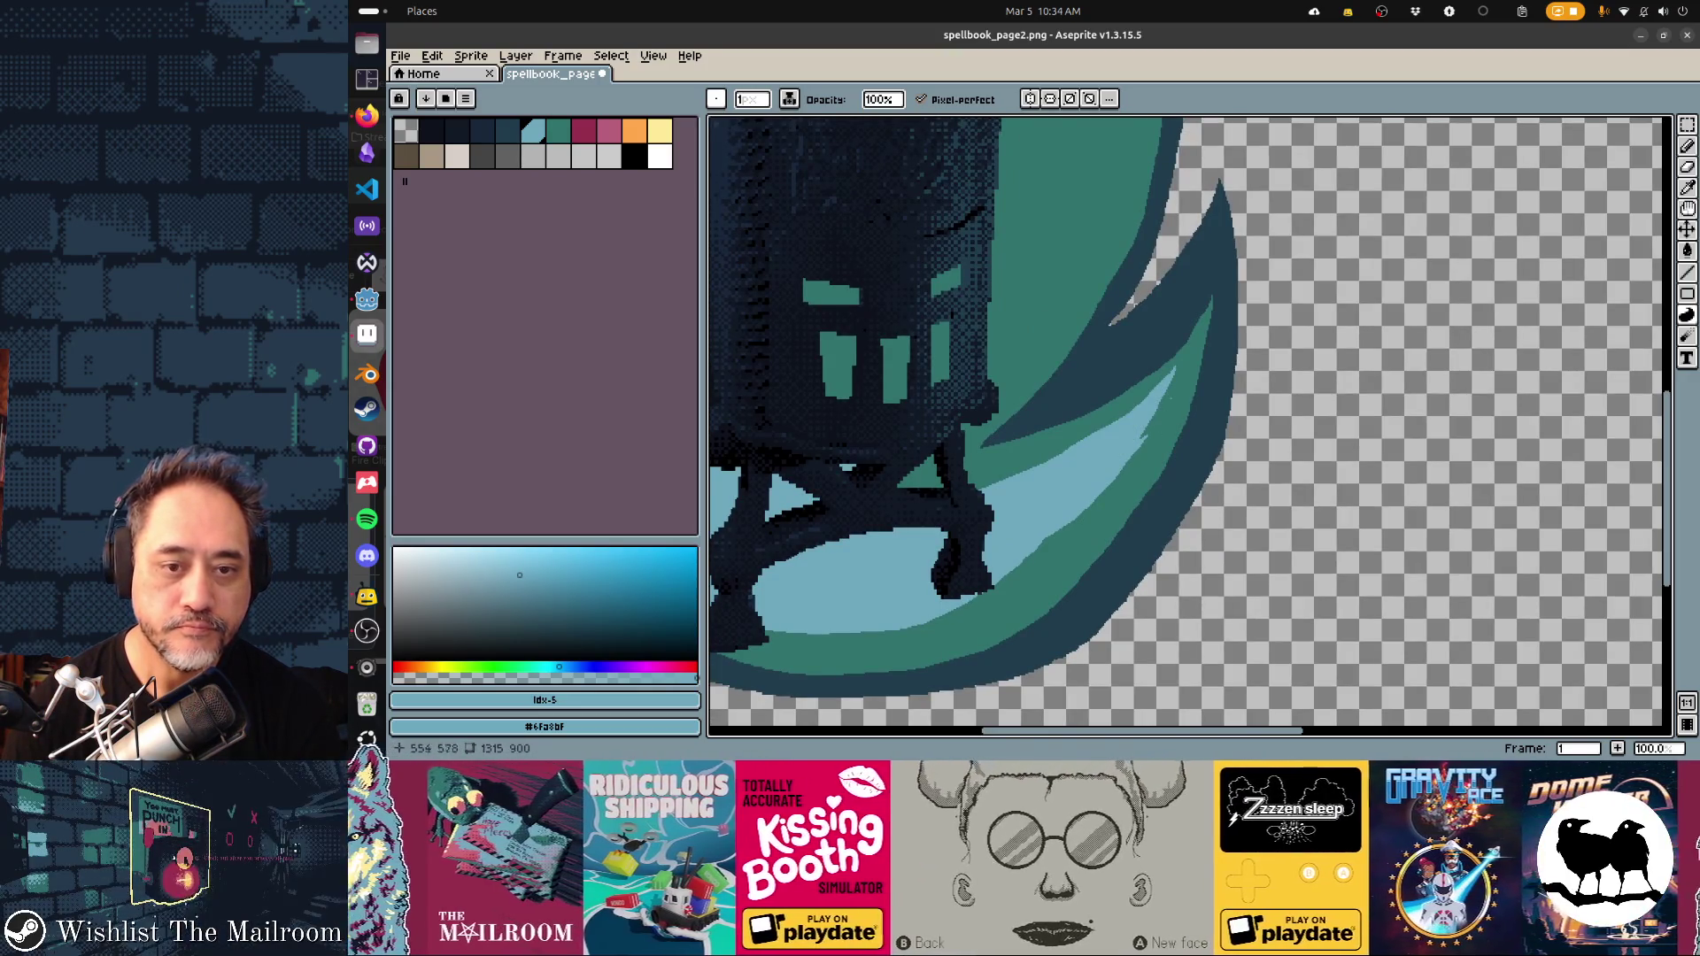
Zoom out to 50% and pan to view the whole flame
{"action": "scroll", "coordinate": [1186, 398], "scroll_direction": "up", "scroll_amount": 2}
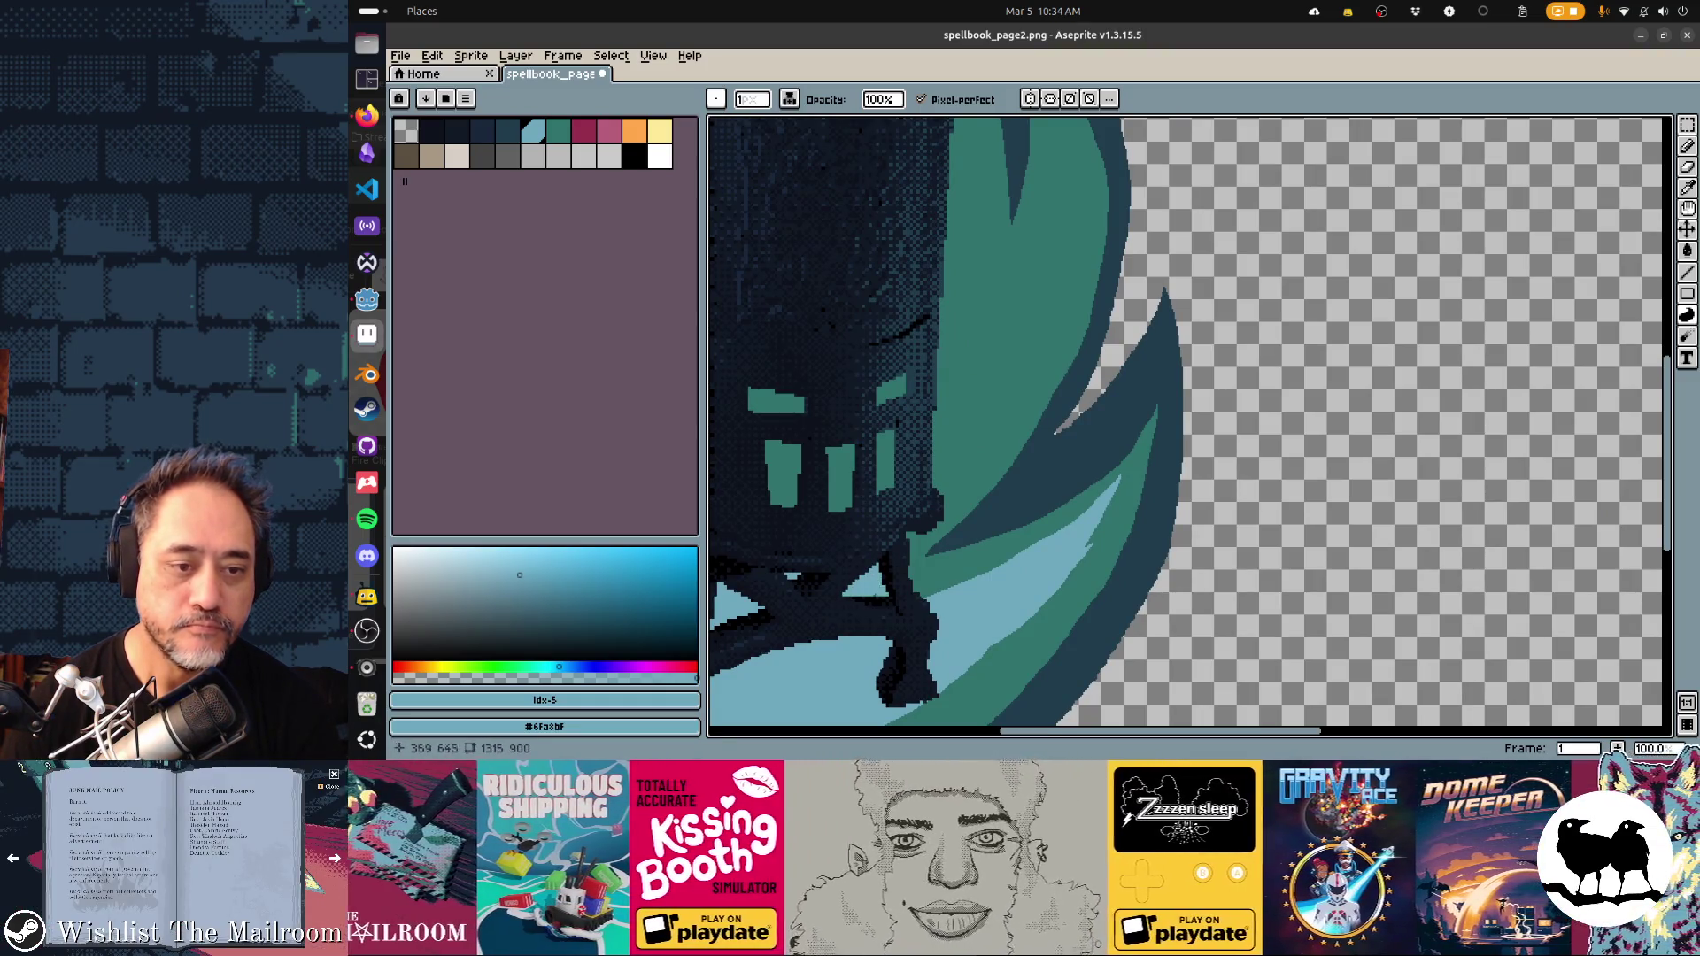
{"action": "scroll", "coordinate": [1186, 398], "scroll_direction": "up", "scroll_amount": 2}
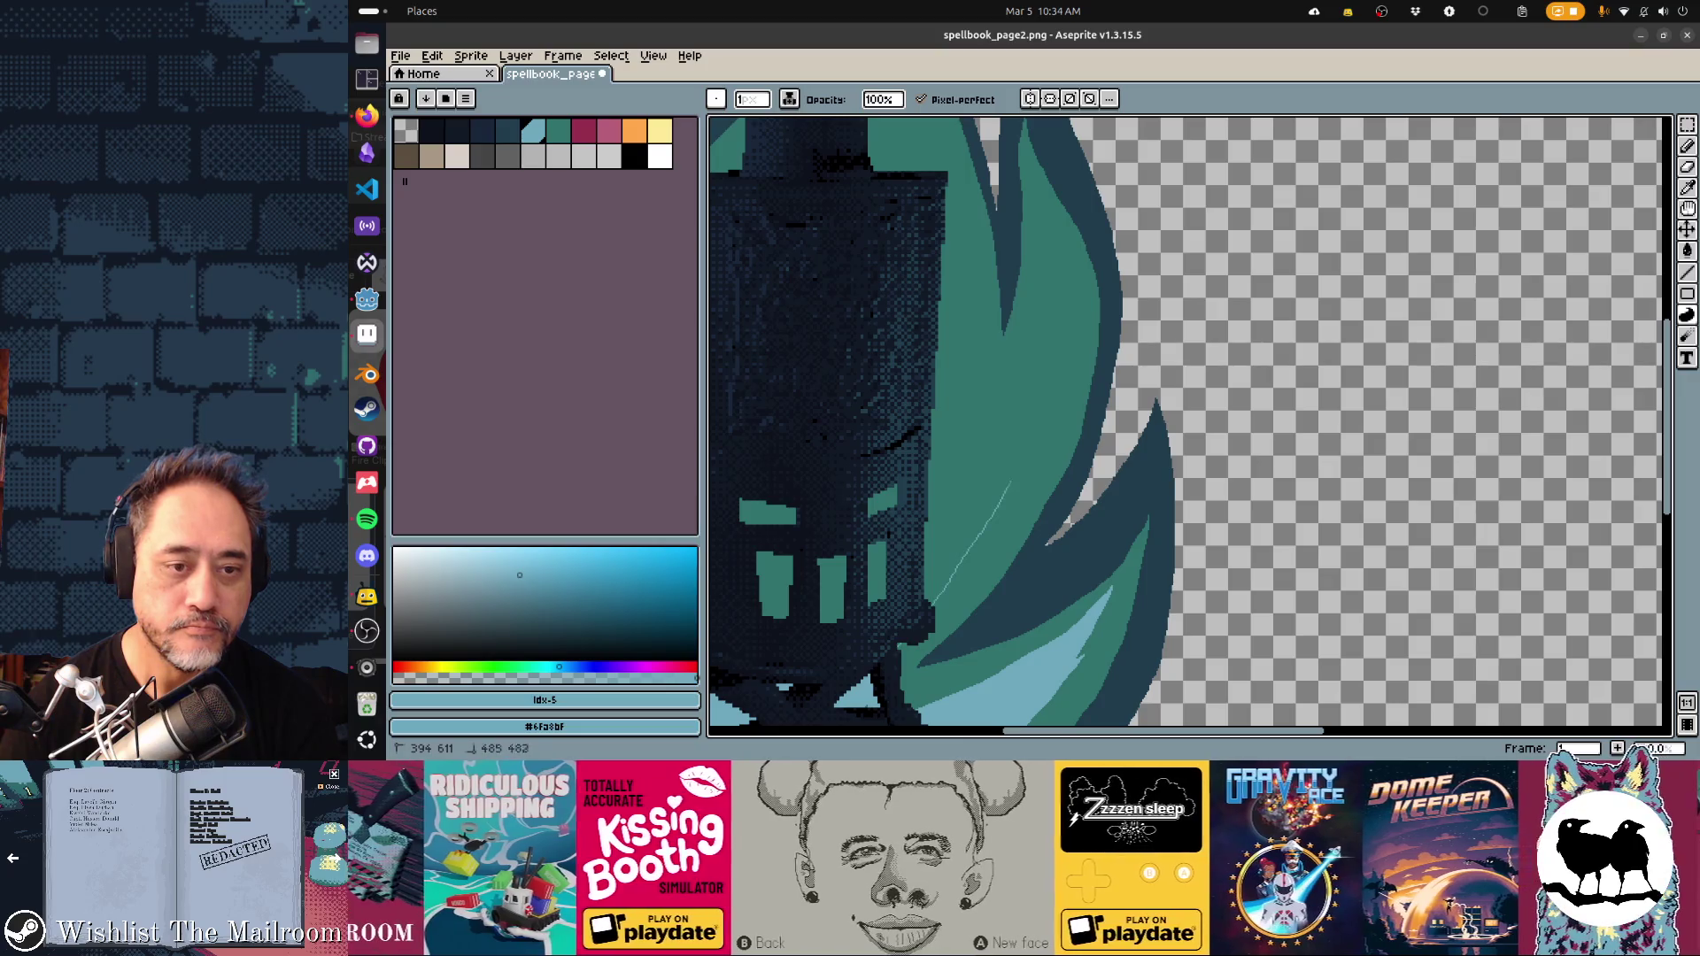
{"action": "scroll", "coordinate": [1187, 421], "scroll_direction": "down", "scroll_amount": 2}
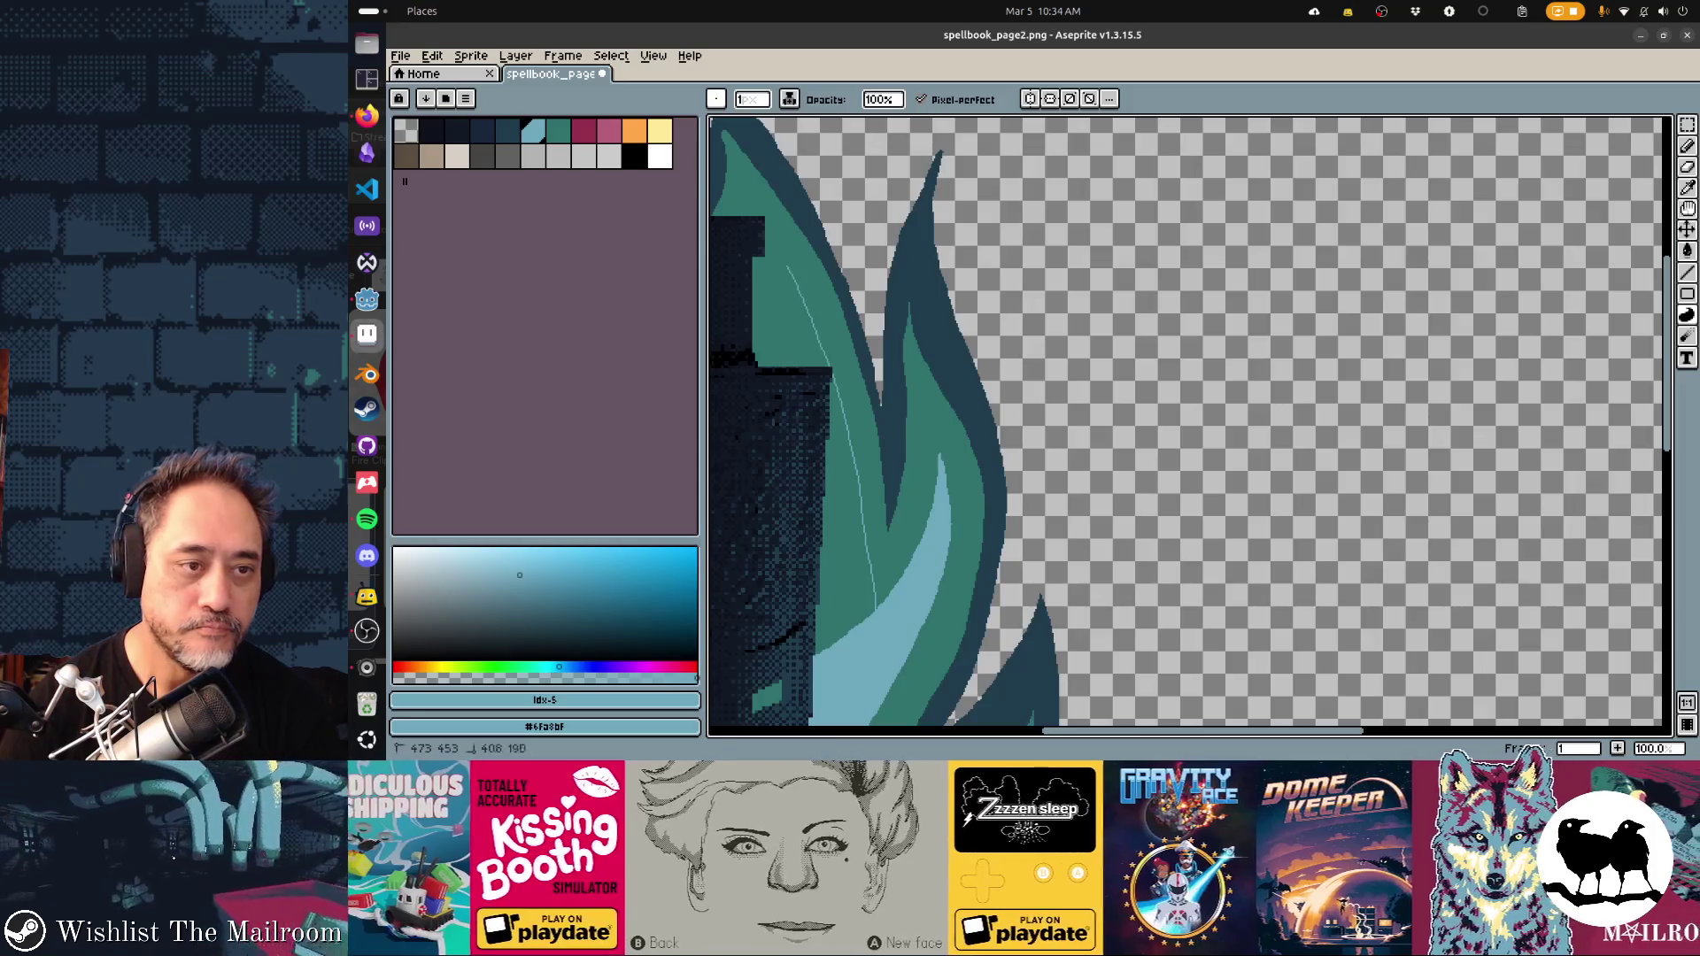
{"action": "scroll", "coordinate": [1186, 421], "scroll_direction": "left", "scroll_amount": 2}
{"action": "scroll", "coordinate": [1187, 421], "scroll_direction": "left", "scroll_amount": 5}
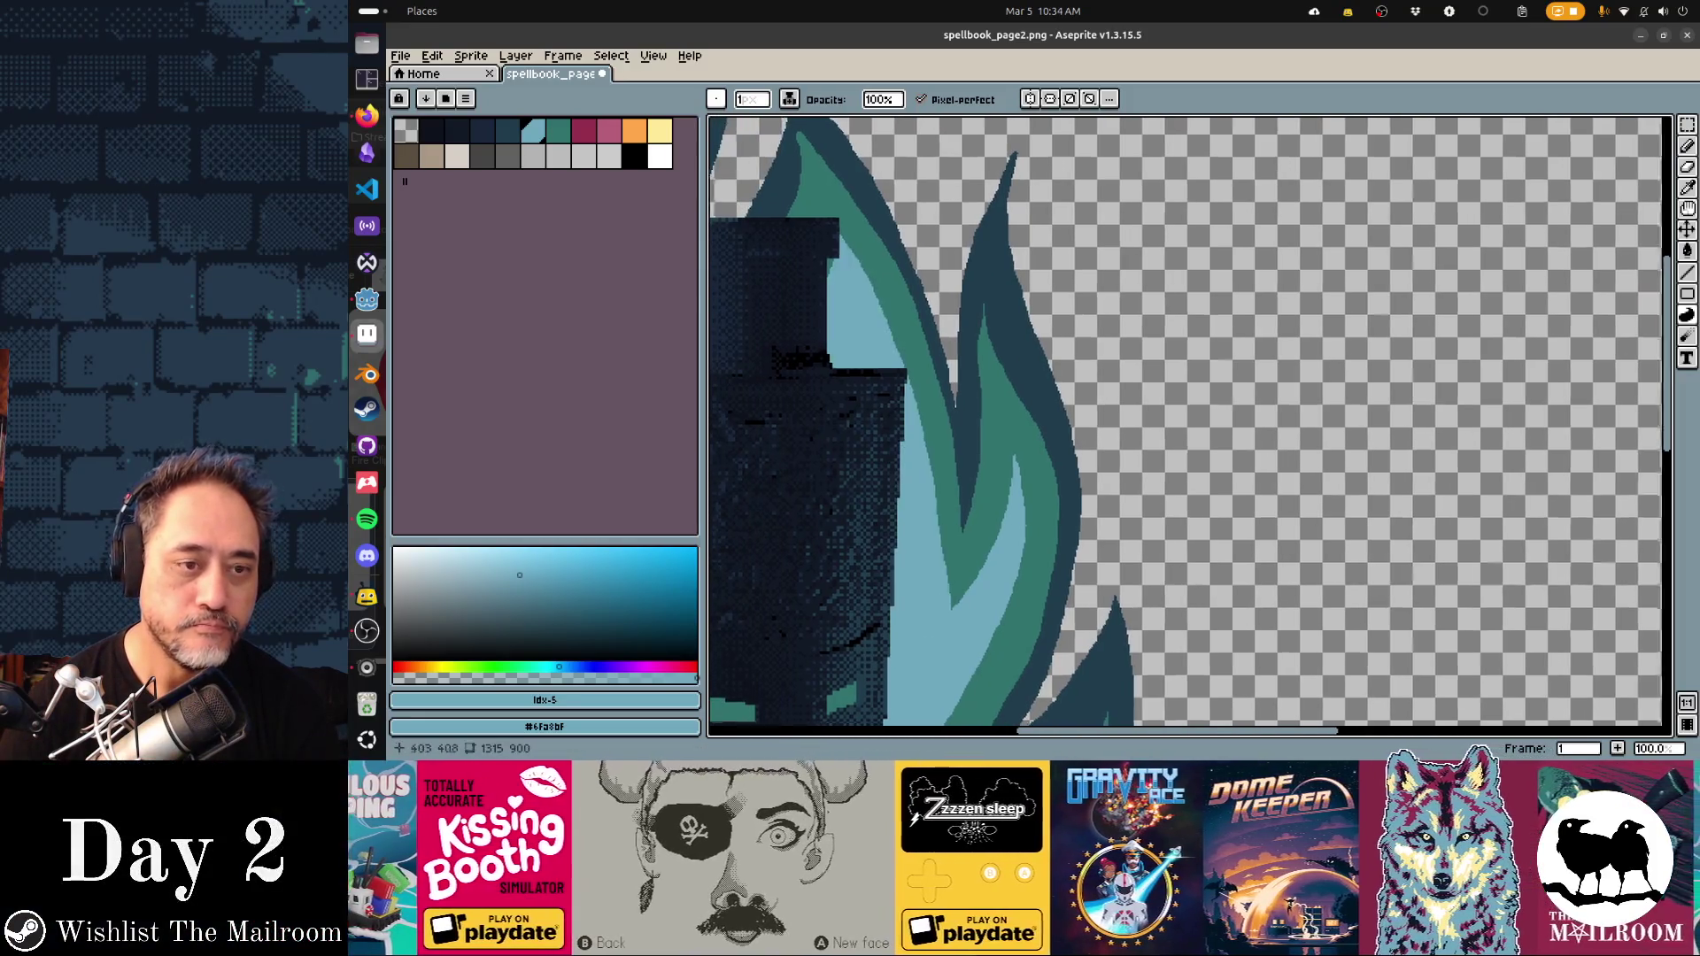
{"action": "scroll", "coordinate": [1187, 421], "scroll_direction": "up", "scroll_amount": 2}
{"action": "scroll", "coordinate": [1186, 421], "scroll_direction": "left", "scroll_amount": 1}
{"action": "scroll", "coordinate": [1186, 420], "scroll_direction": "down", "scroll_amount": 1}
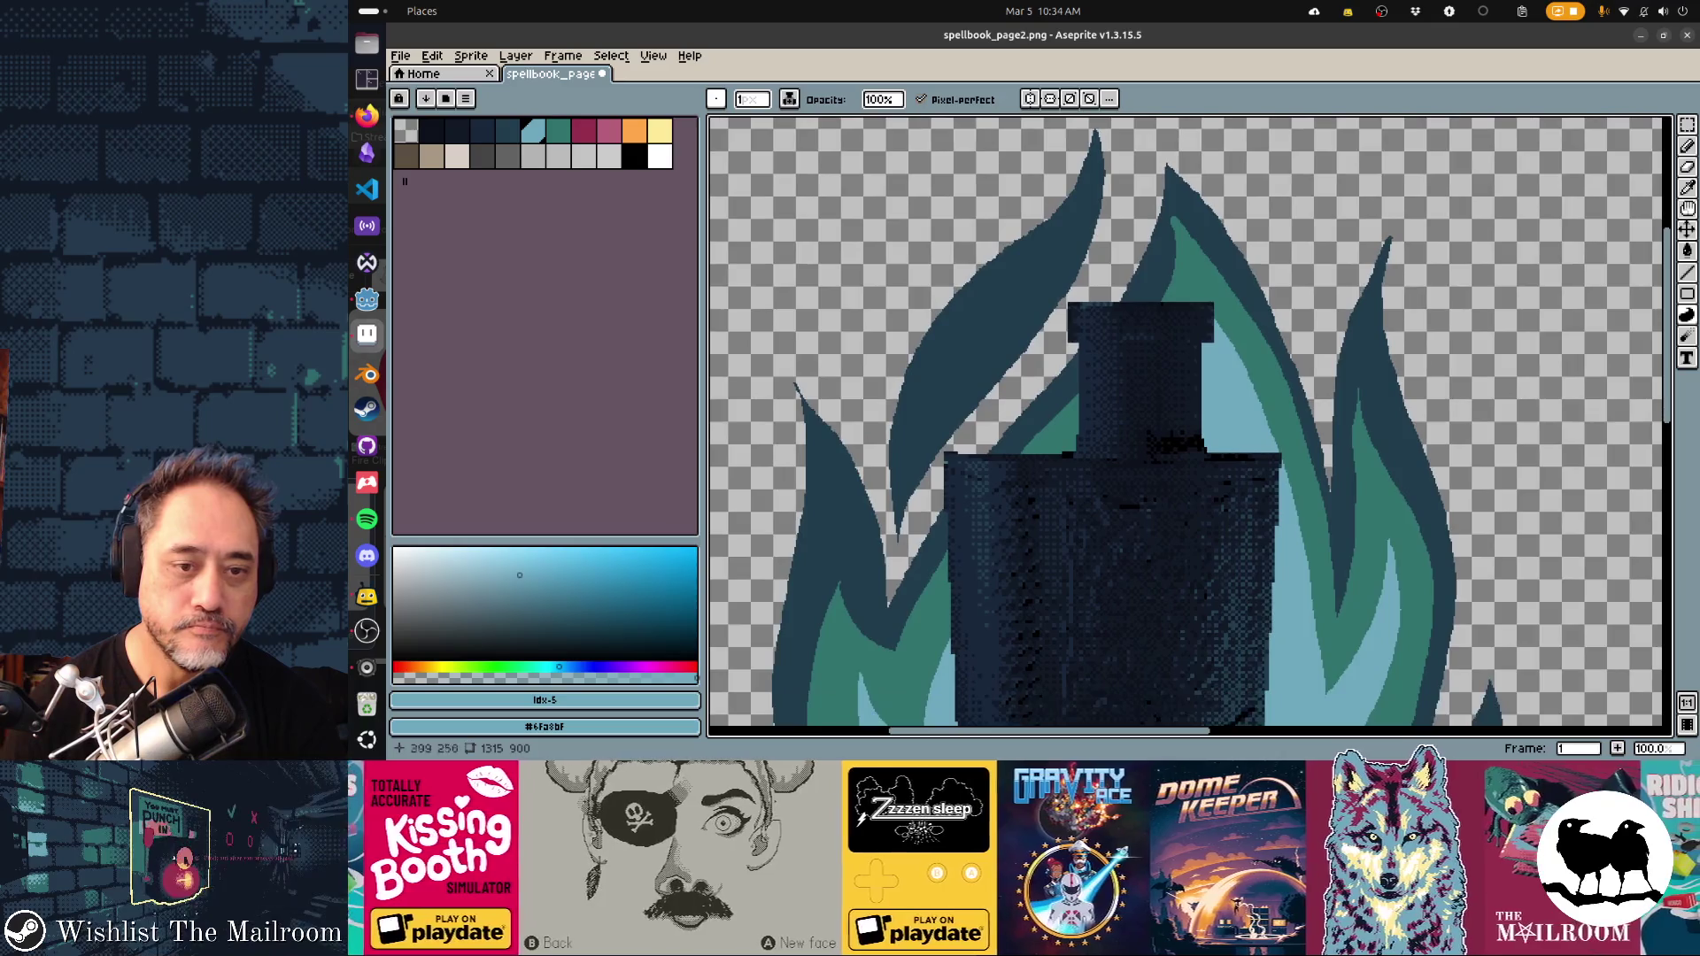
{"action": "scroll", "coordinate": [1187, 420], "scroll_direction": "down", "scroll_amount": 4}
{"action": "scroll", "coordinate": [1187, 421], "scroll_direction": "left", "scroll_amount": 1}
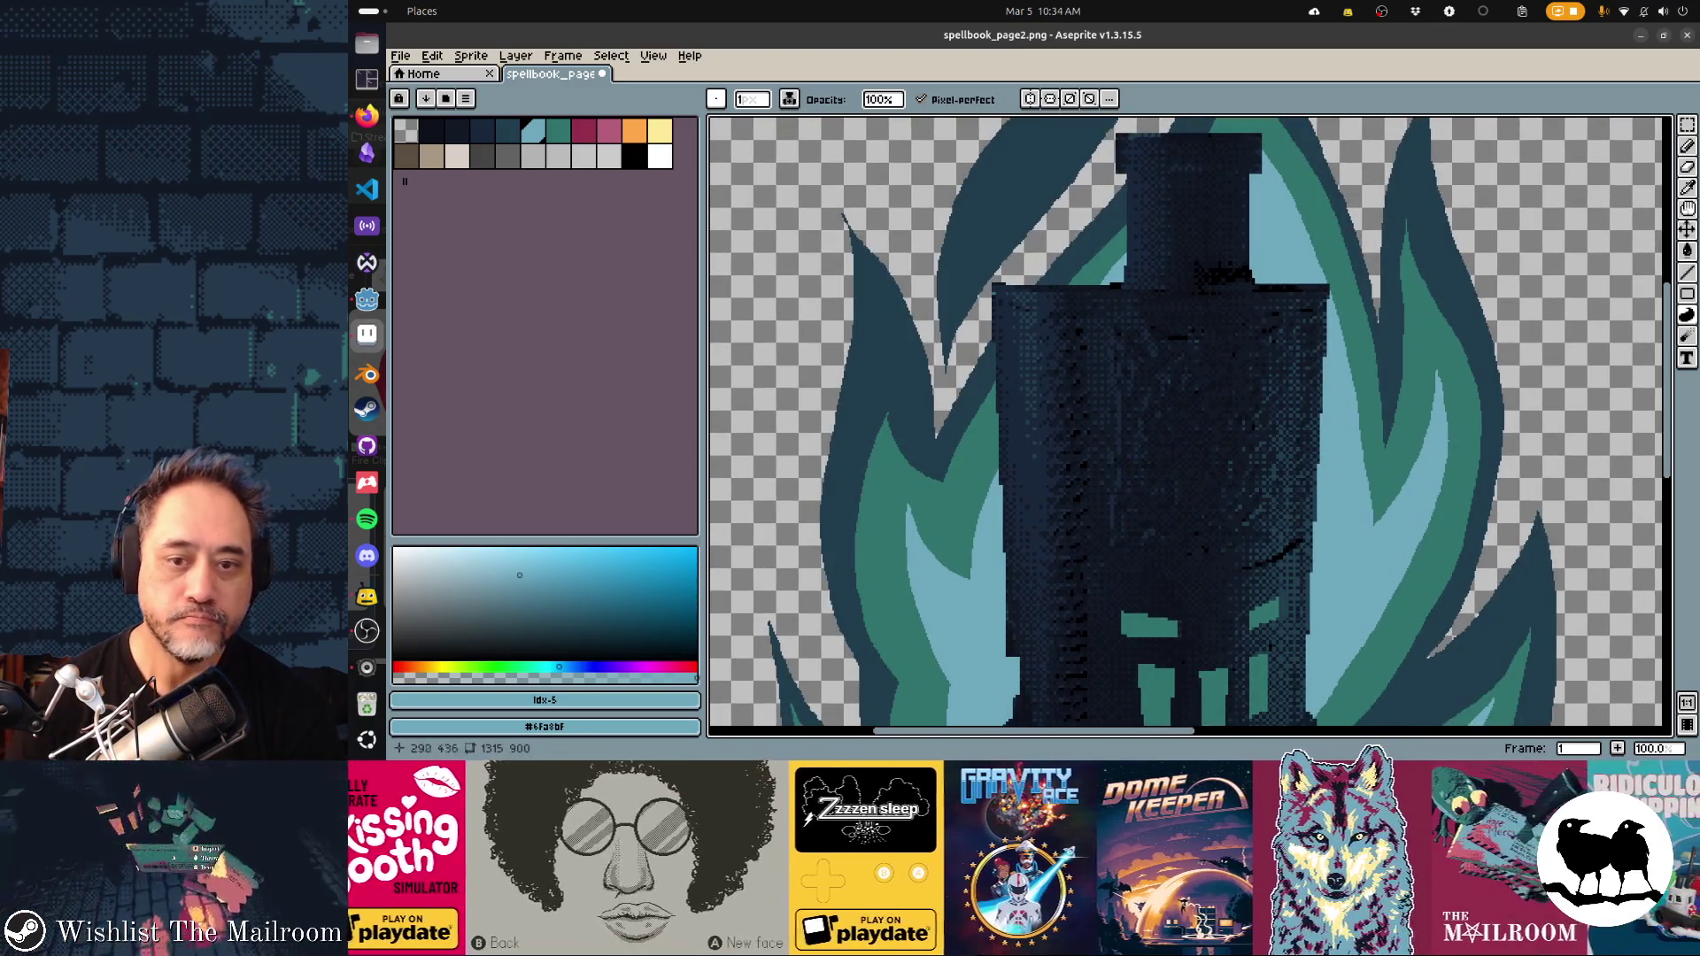
{"action": "scroll", "coordinate": [1186, 421], "scroll_direction": "down", "scroll_amount": 2}
{"action": "scroll", "coordinate": [1187, 421], "scroll_direction": "up", "scroll_amount": 2}
{"action": "scroll", "coordinate": [1187, 420], "scroll_direction": "right", "scroll_amount": 1}
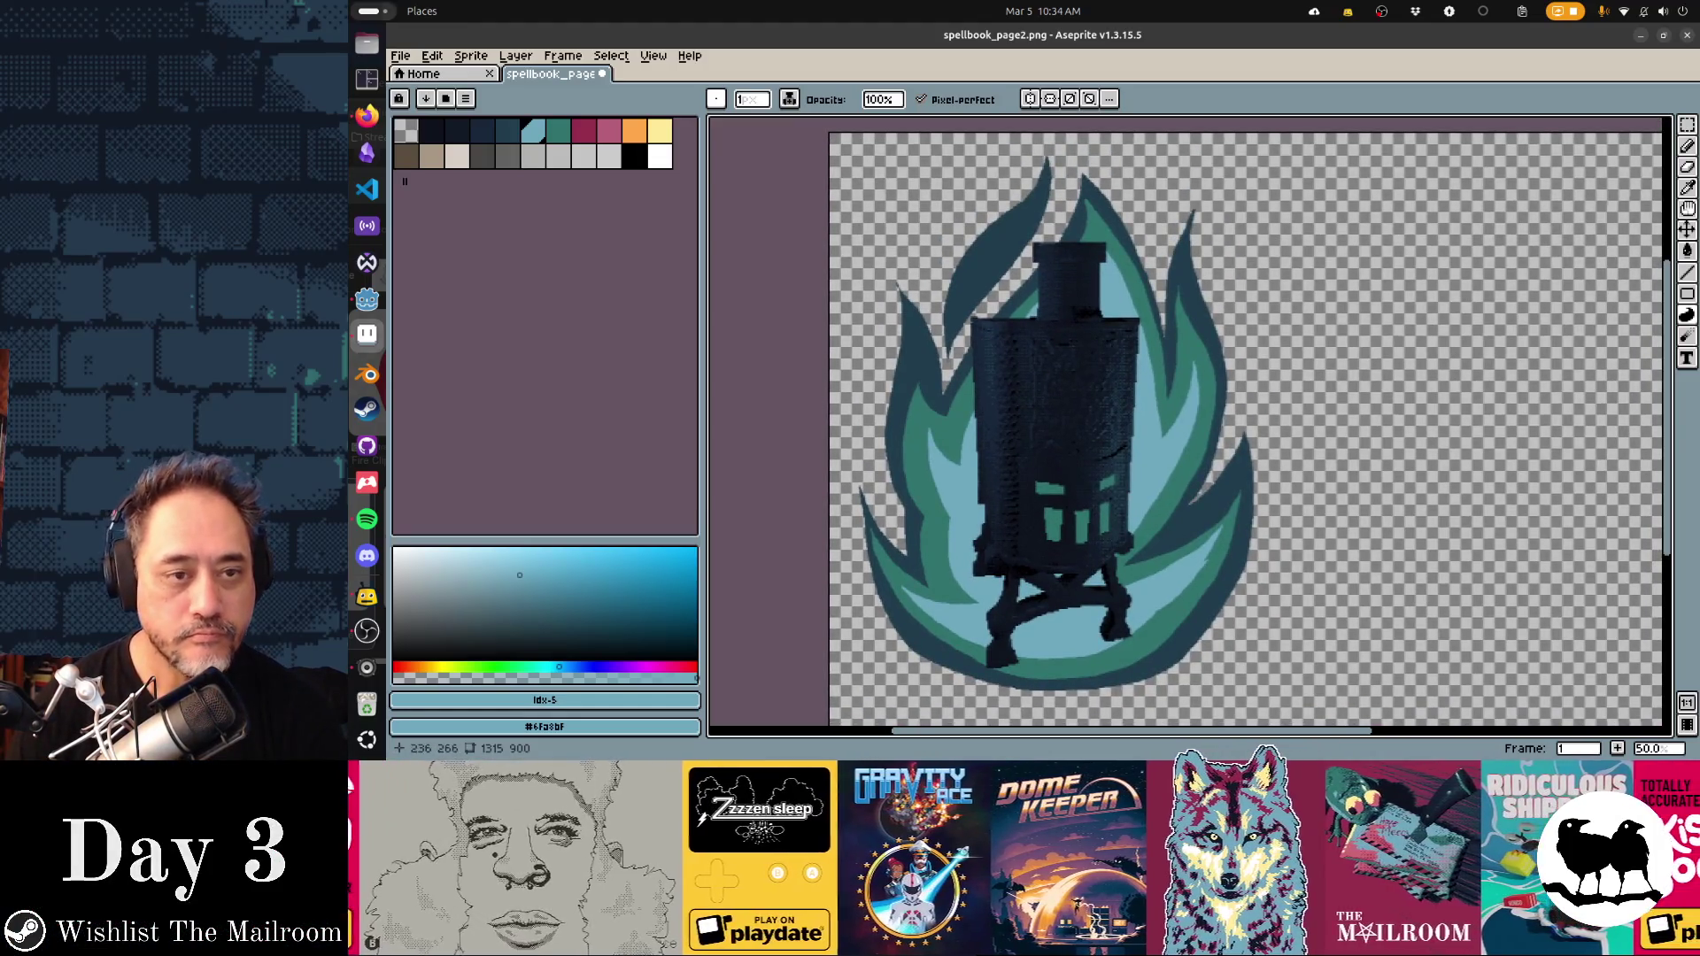
Draw a teal band curve along the upper-left dark flame, redrawing until it sits correctly
{"action": "left_click", "coordinate": [557, 131]}
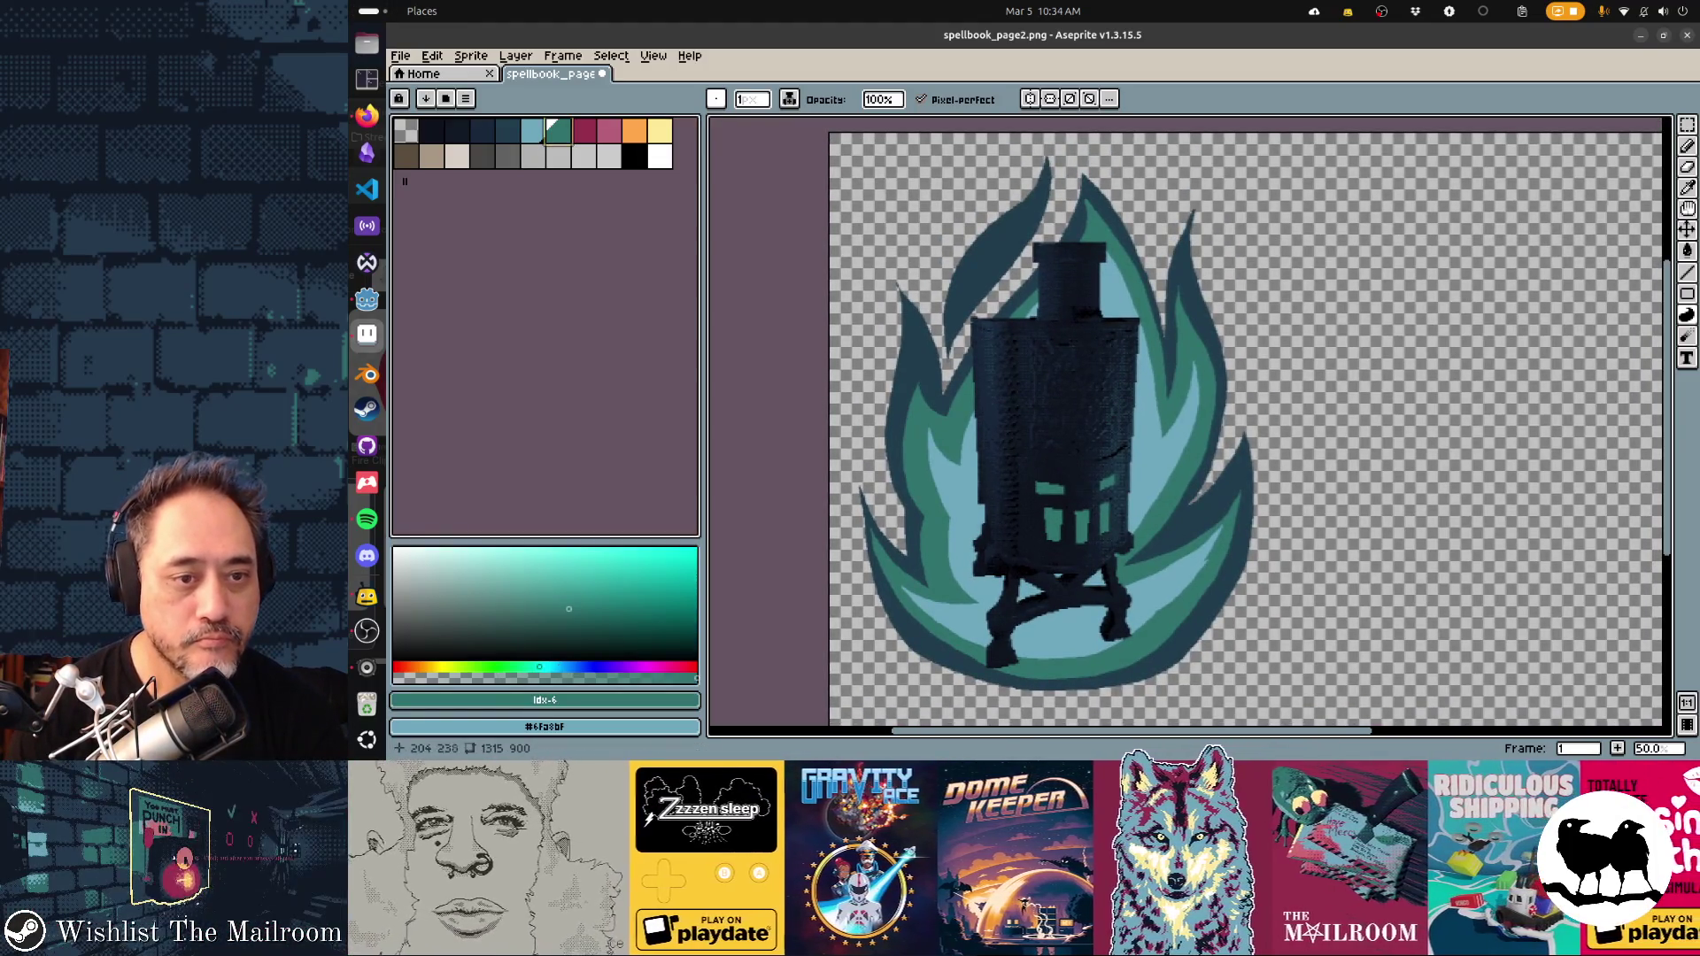
{"action": "scroll", "coordinate": [989, 248], "scroll_direction": "up", "scroll_amount": 1}
{"action": "scroll", "coordinate": [989, 248], "scroll_direction": "up", "scroll_amount": 1}
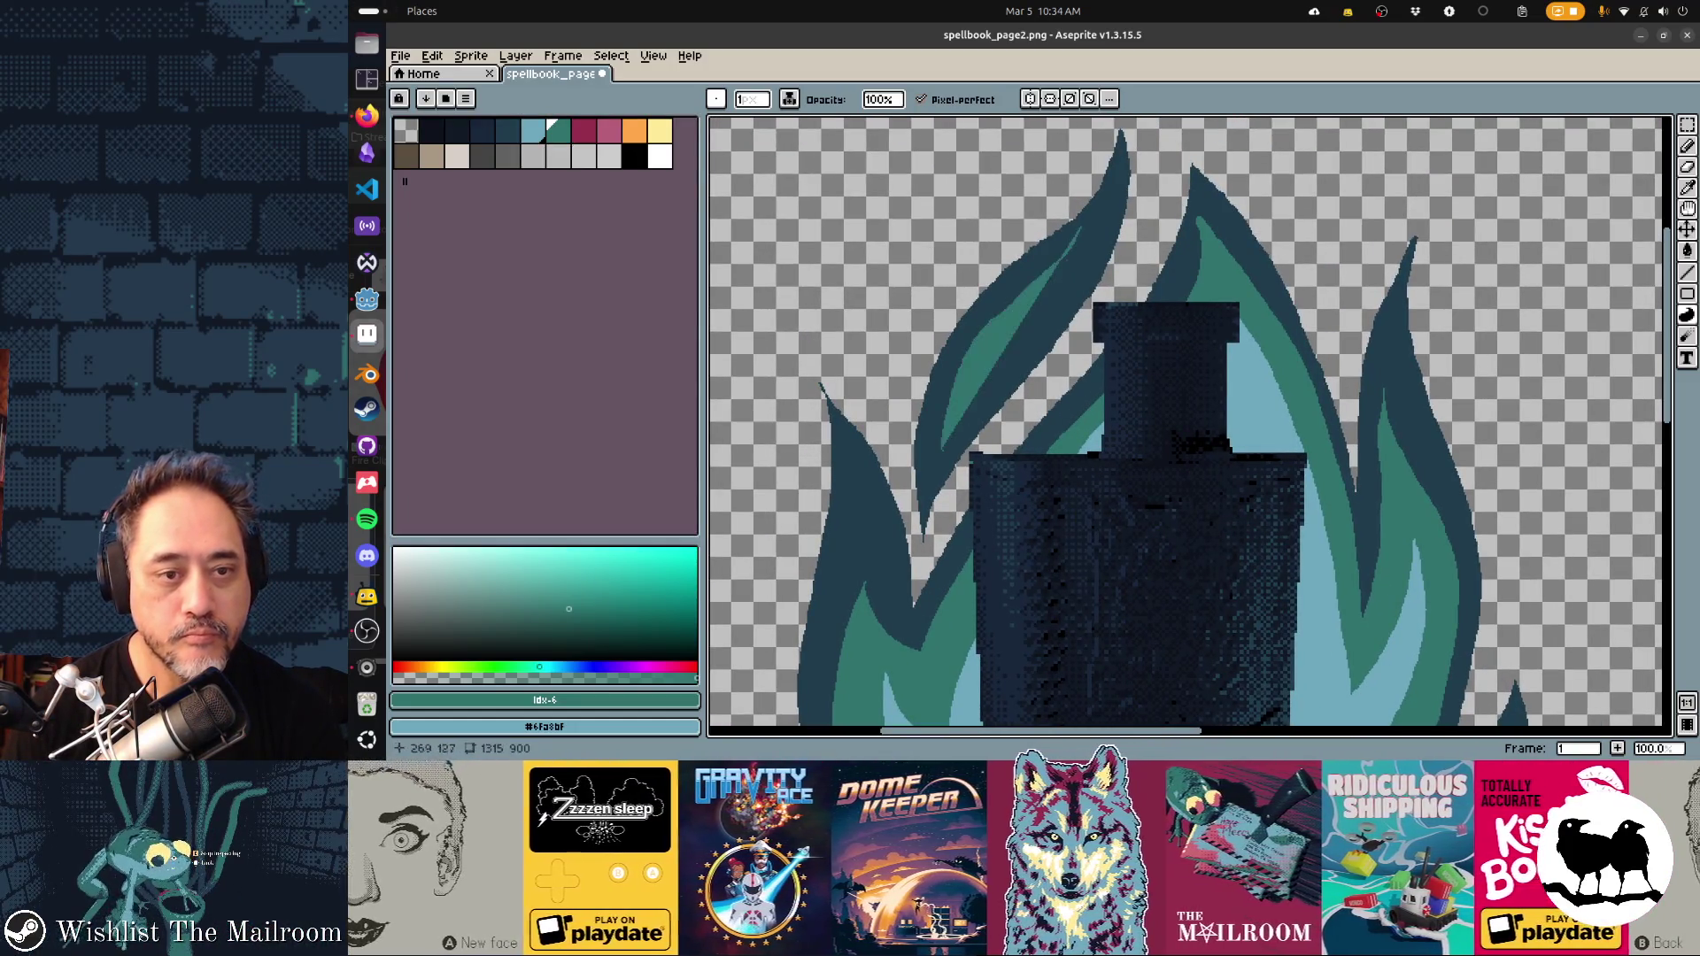
{"action": "key", "text": "ctrl+z"}
{"action": "left_click_drag", "start_coordinate": [1053, 267], "coordinate": [940, 448]}
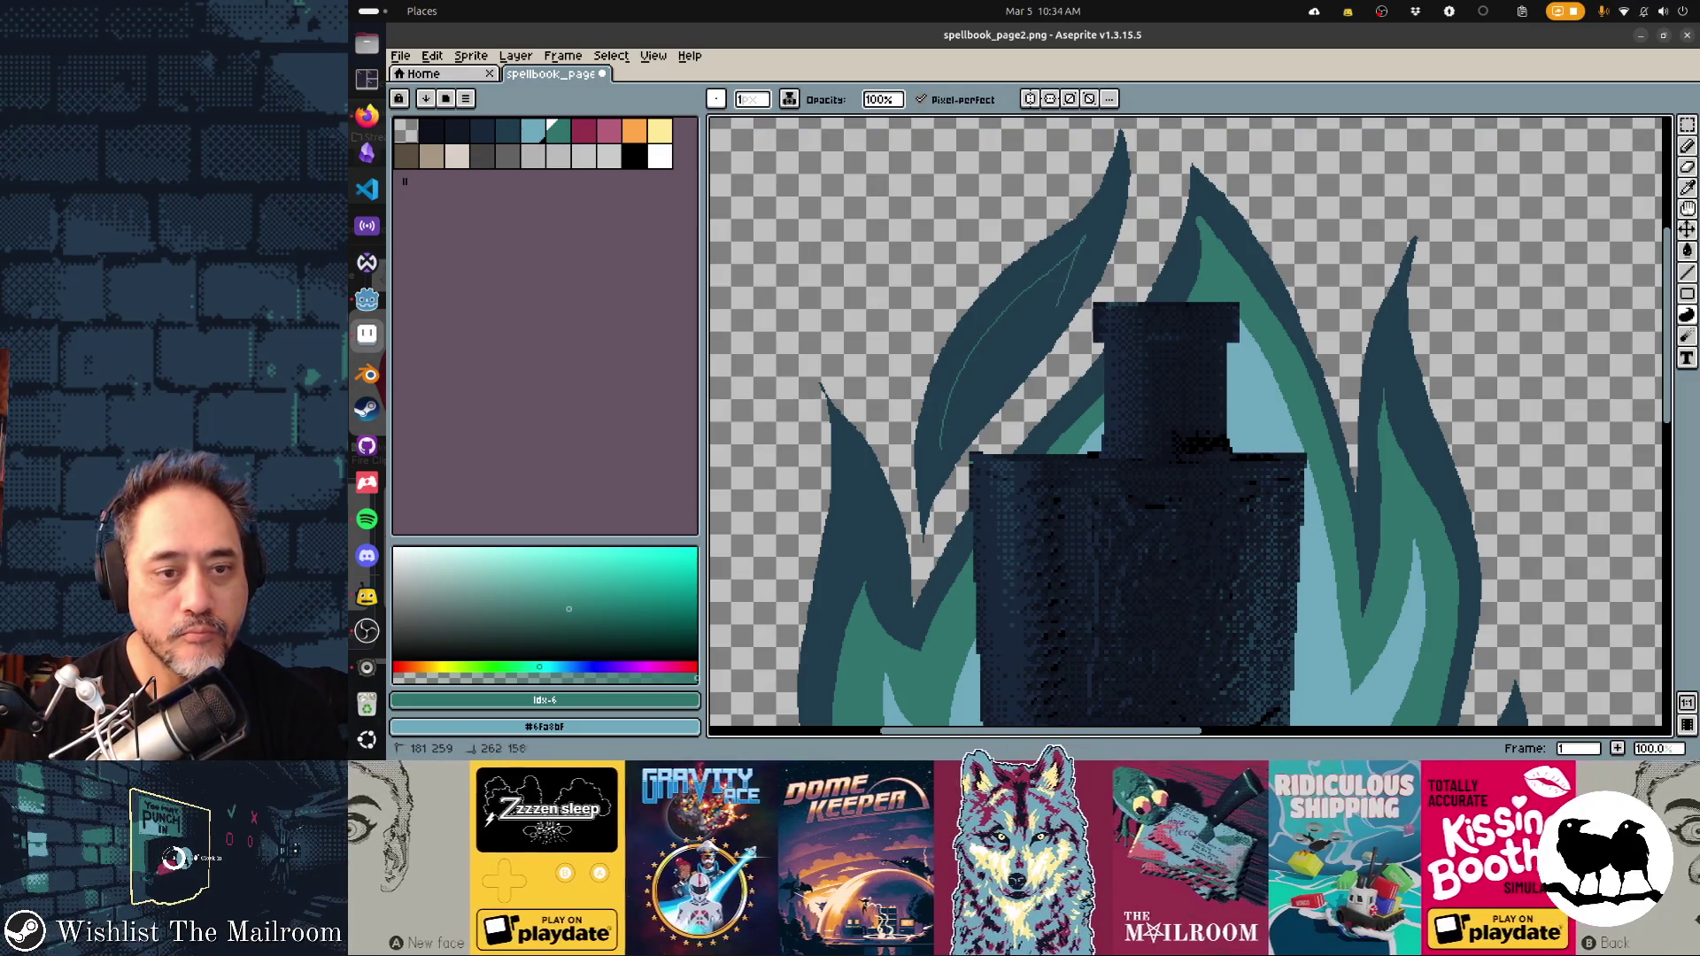
{"action": "key", "text": "ctrl+z"}
{"action": "left_click_drag", "start_coordinate": [1073, 263], "coordinate": [939, 445]}
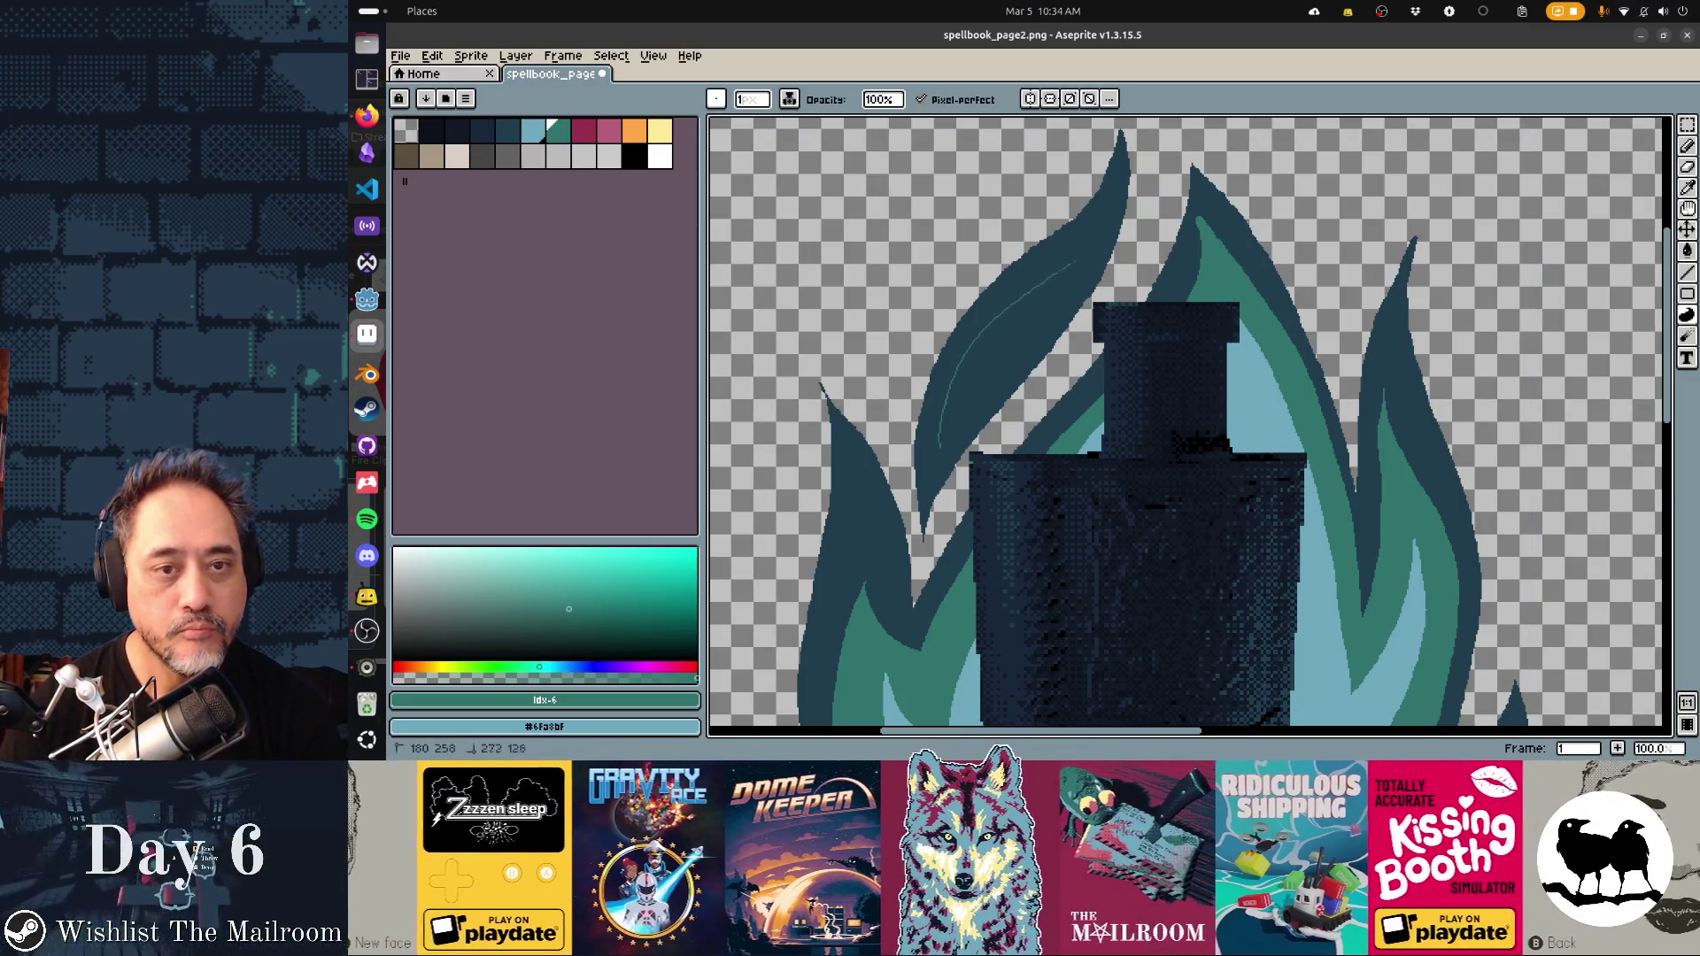
{"action": "key", "text": "ctrl+z"}
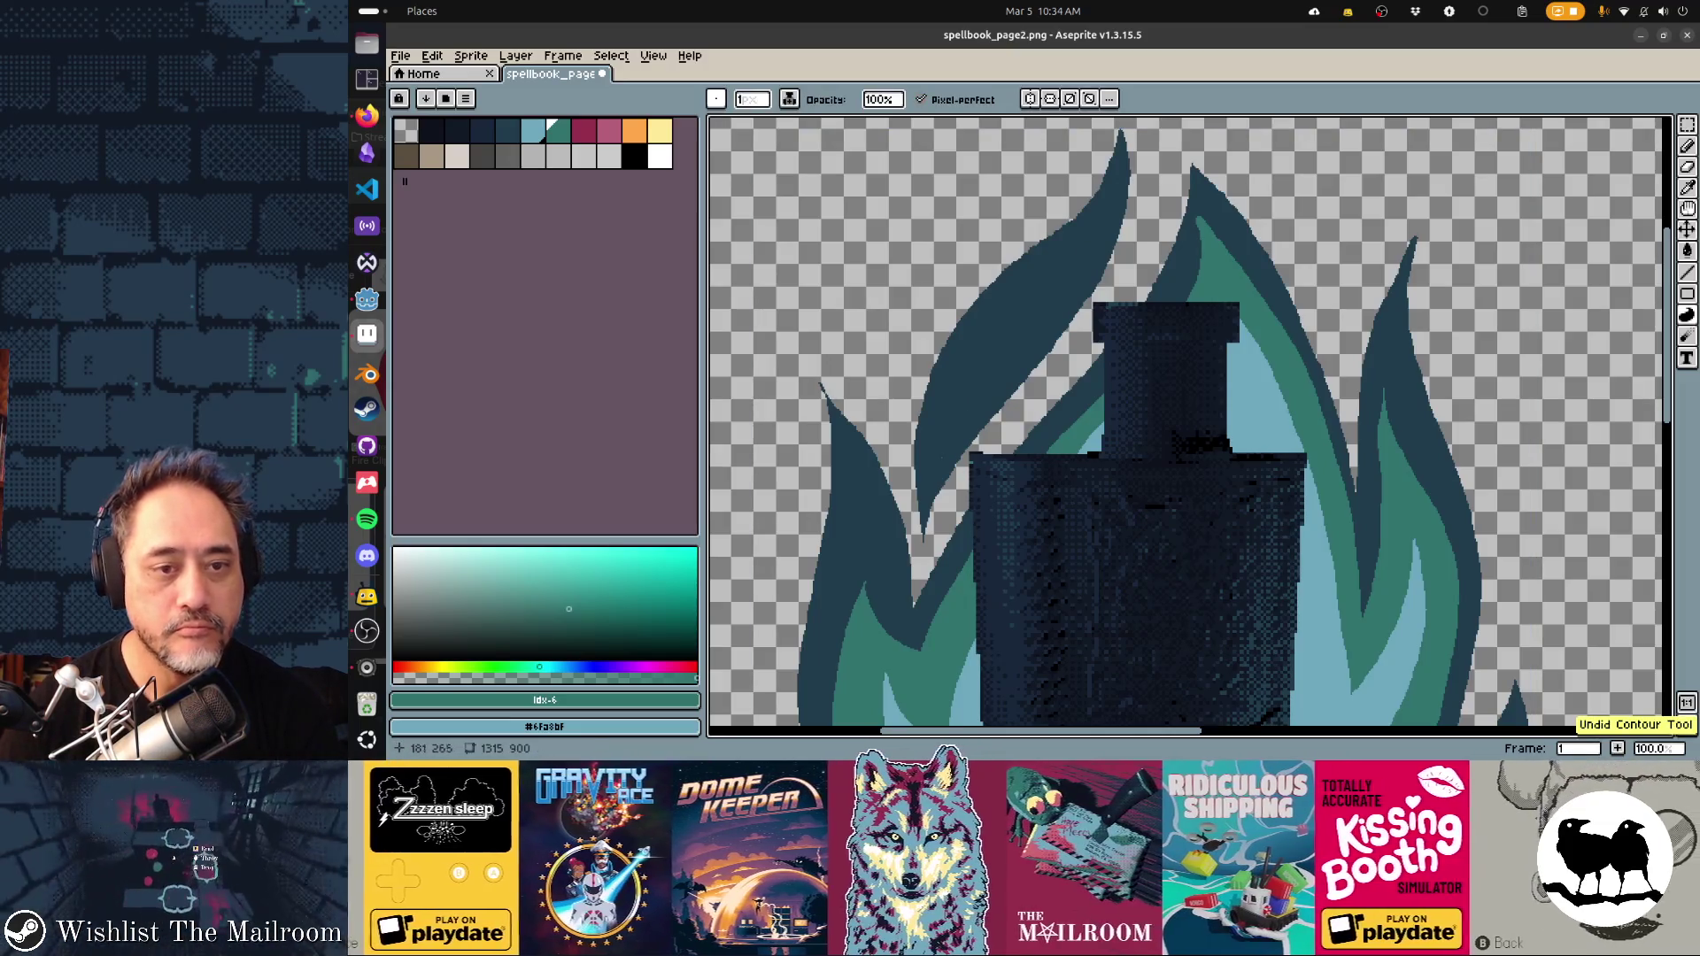
{"action": "left_click_drag", "start_coordinate": [1071, 281], "coordinate": [941, 467]}
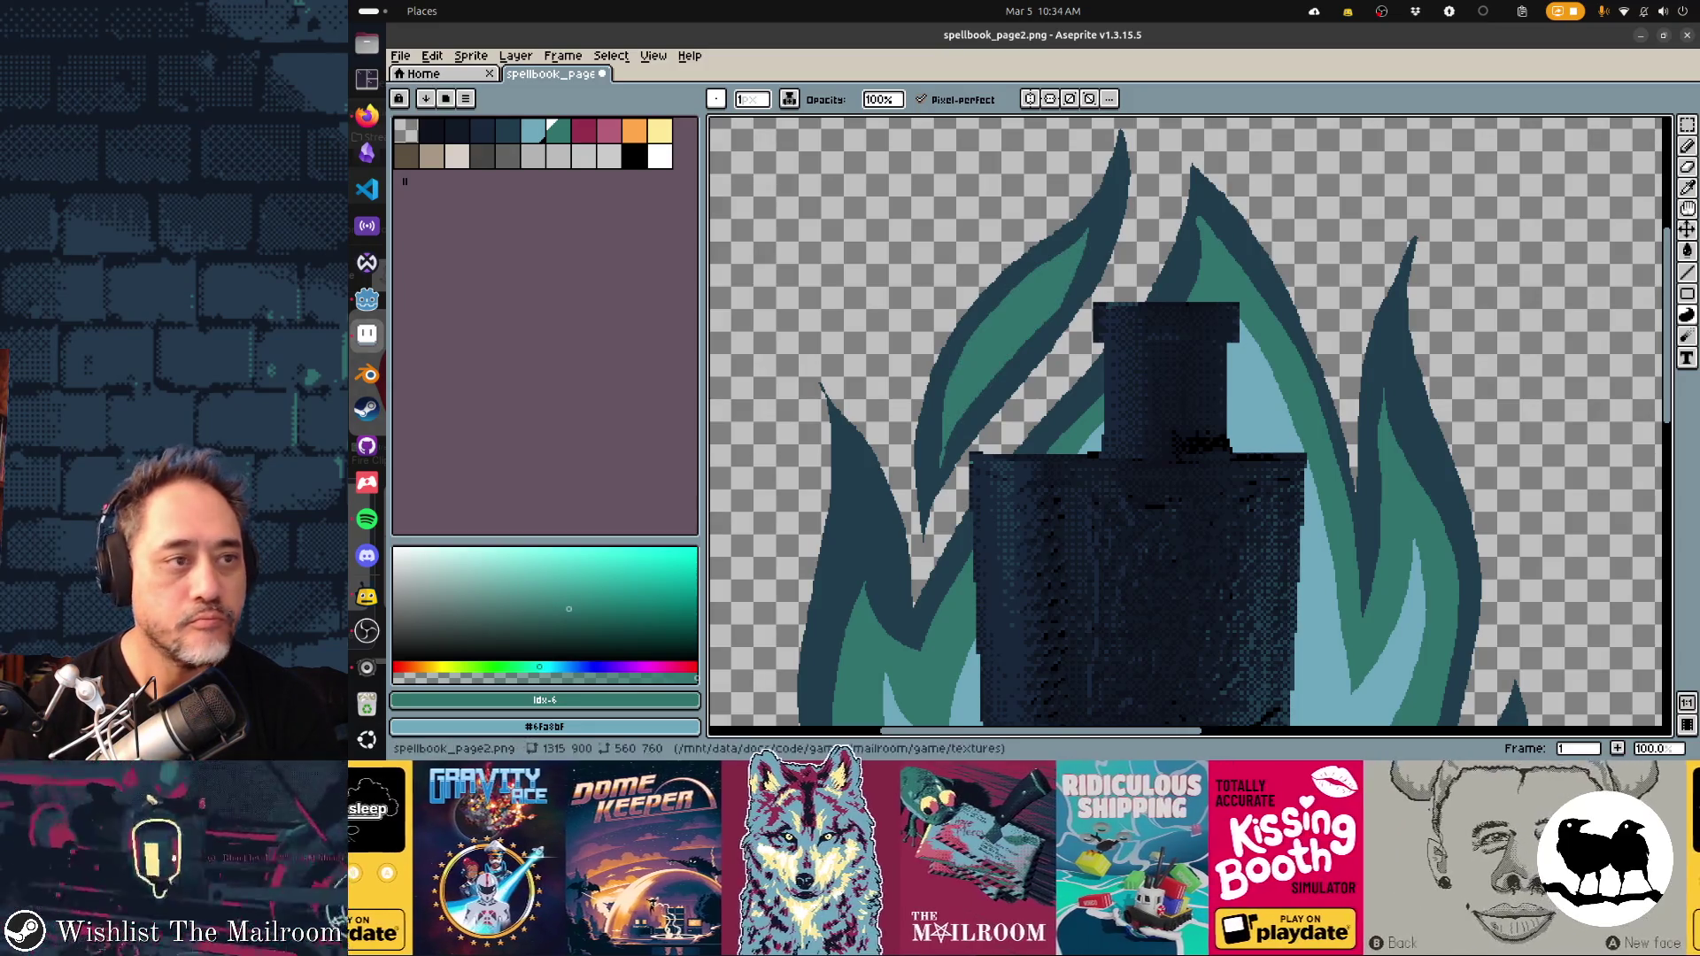
{"action": "left_click", "coordinate": [533, 131]}
Outline a highlight inside the left flame and bucket-fill its centre light blue
{"action": "mouse_move", "coordinate": [990, 343]}
{"action": "left_mouse_down"}
{"action": "mouse_move", "coordinate": [956, 404]}
{"action": "mouse_move", "coordinate": [1054, 285]}
{"action": "left_mouse_up"}
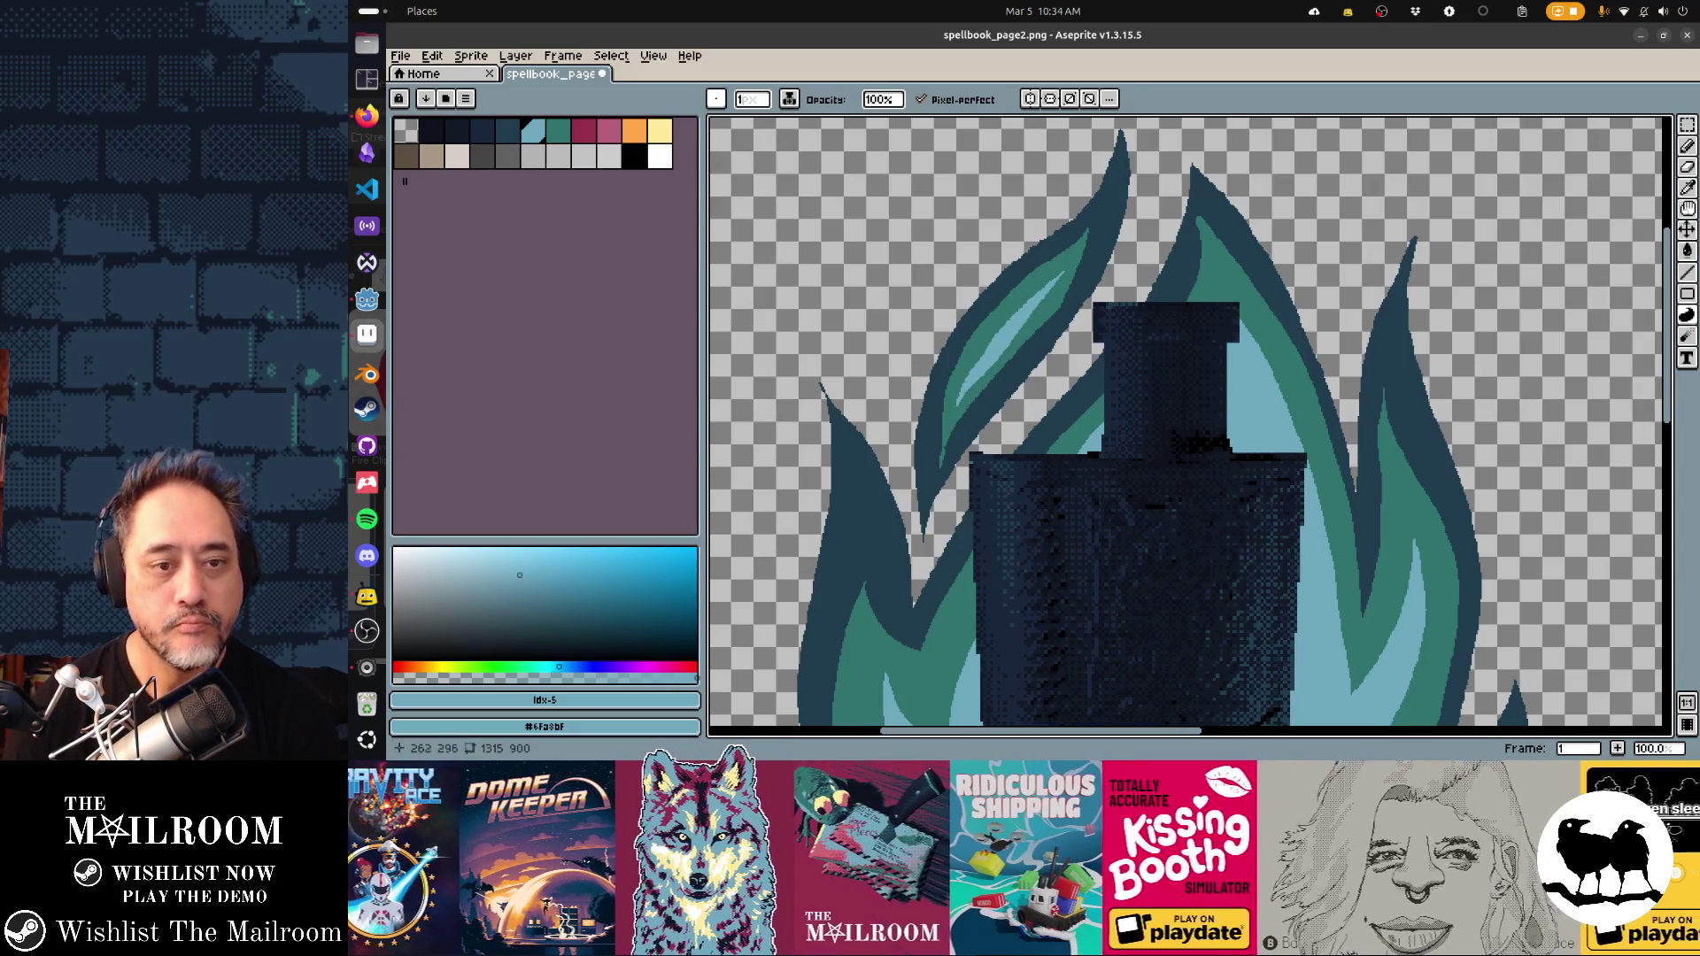
{"action": "key", "text": "bracketright"}
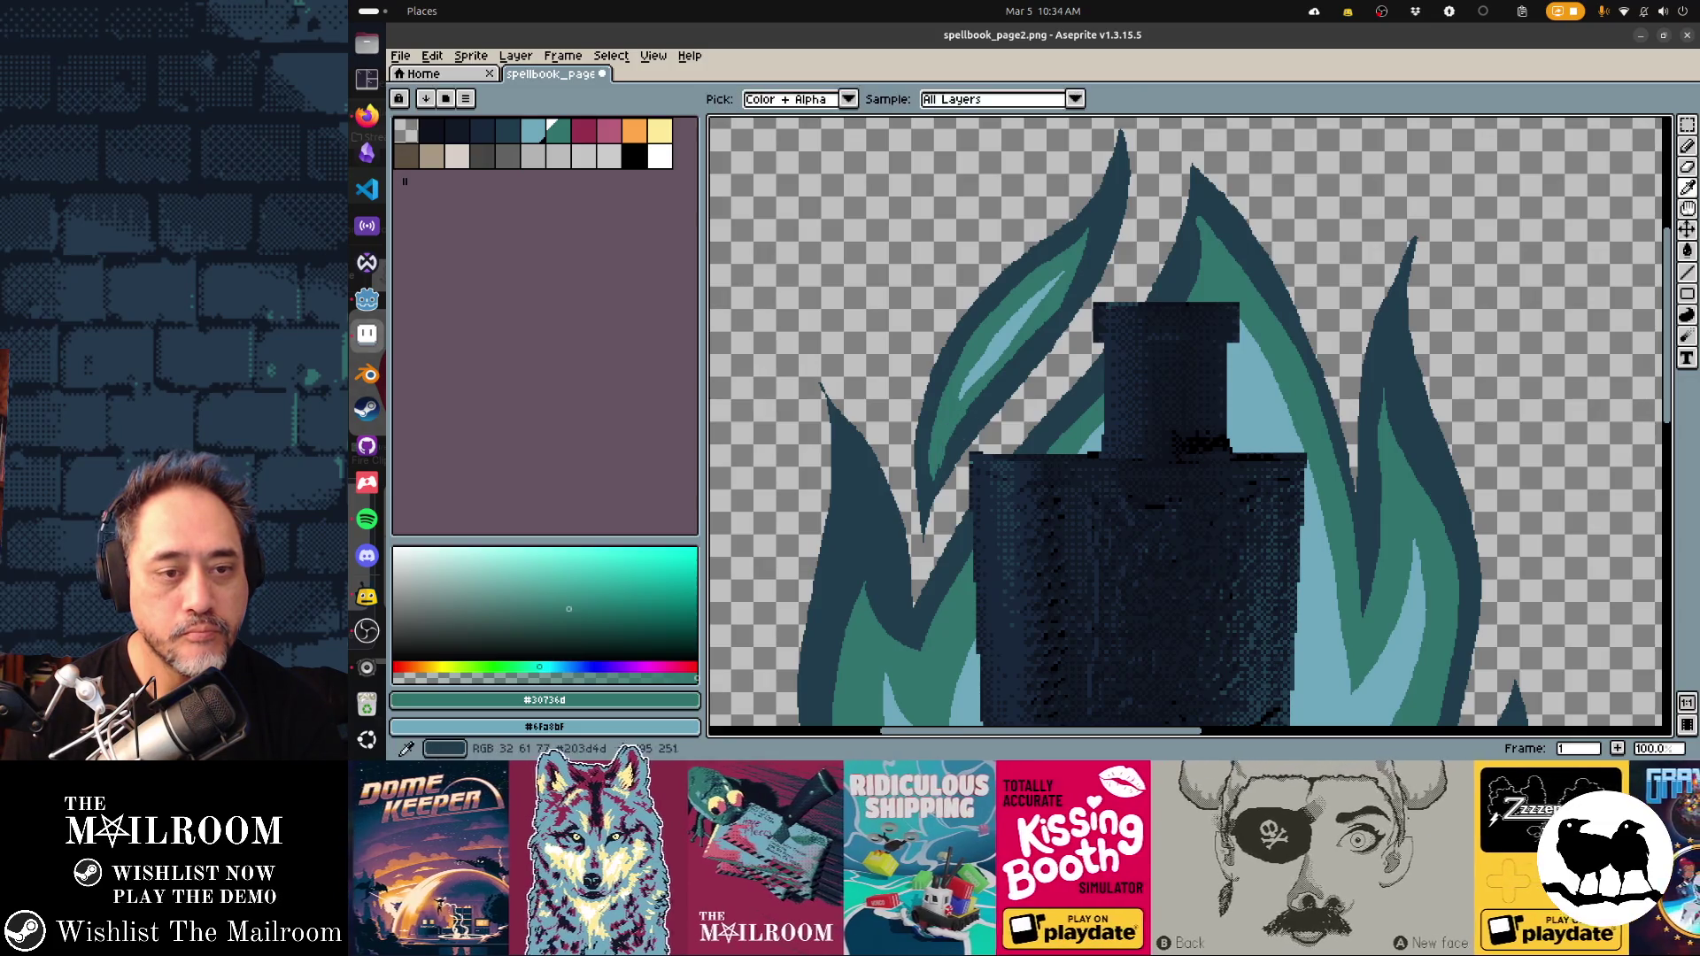
{"action": "key", "text": "bracketleft"}
{"action": "key", "text": "bracketleft"}
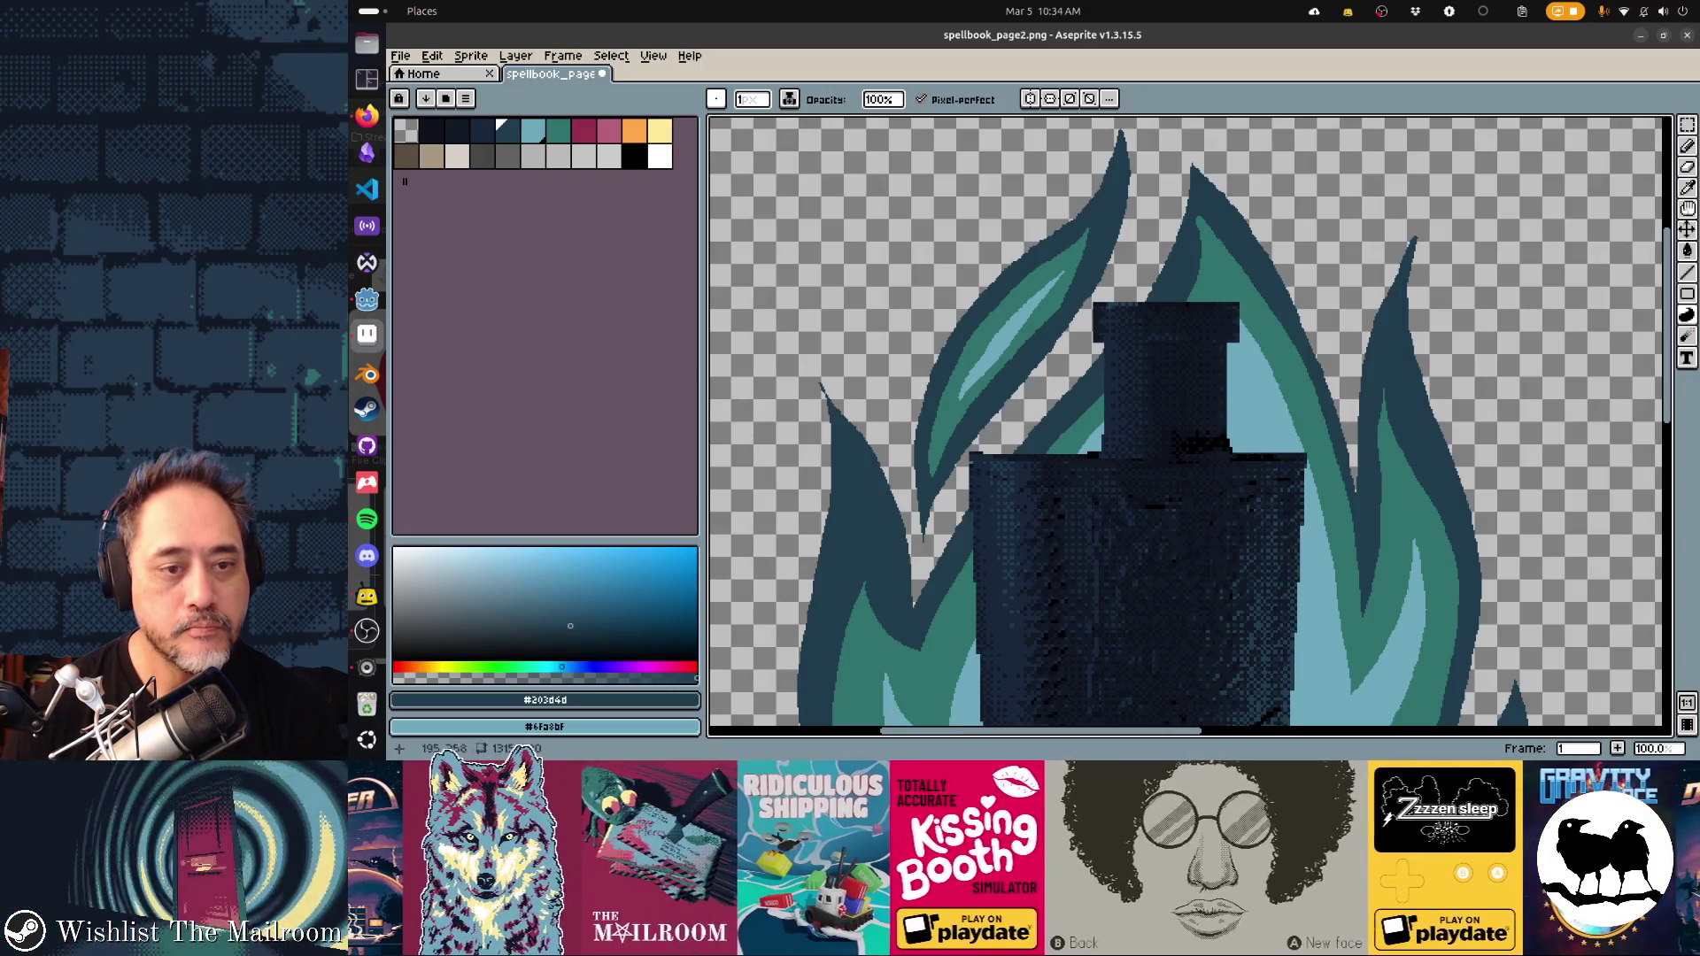
{"action": "key", "text": "bracketright"}
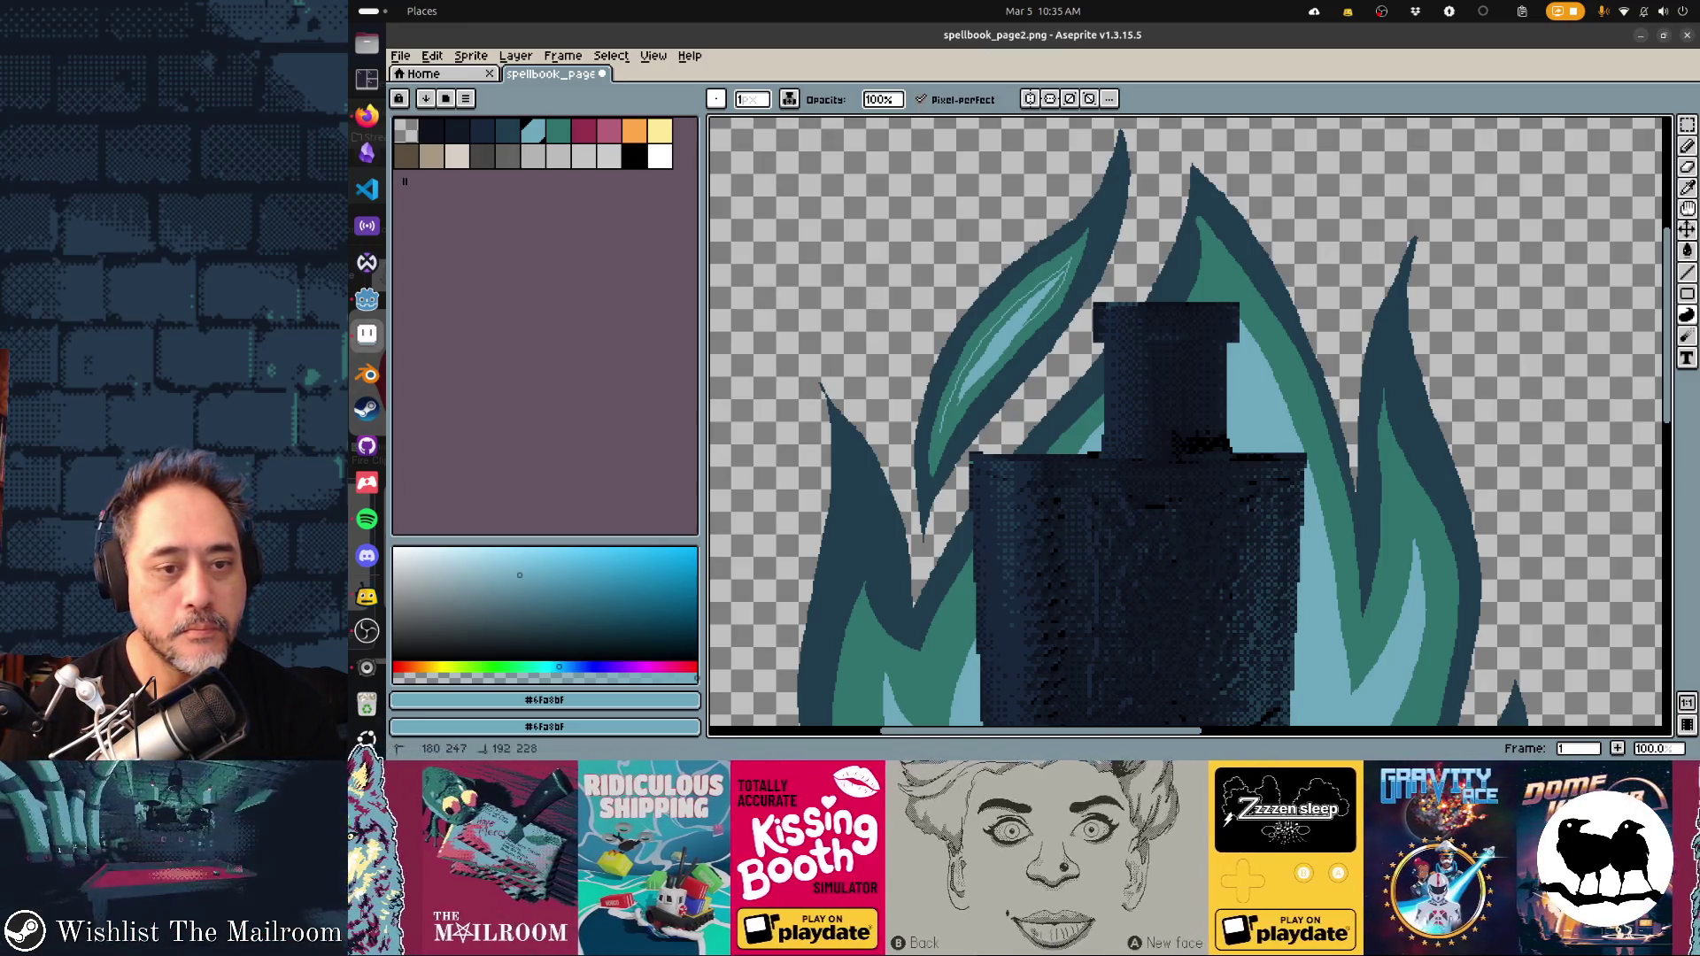
{"action": "left_click", "coordinate": [1010, 337]}
{"action": "left_click", "coordinate": [979, 354], "text": "alt"}
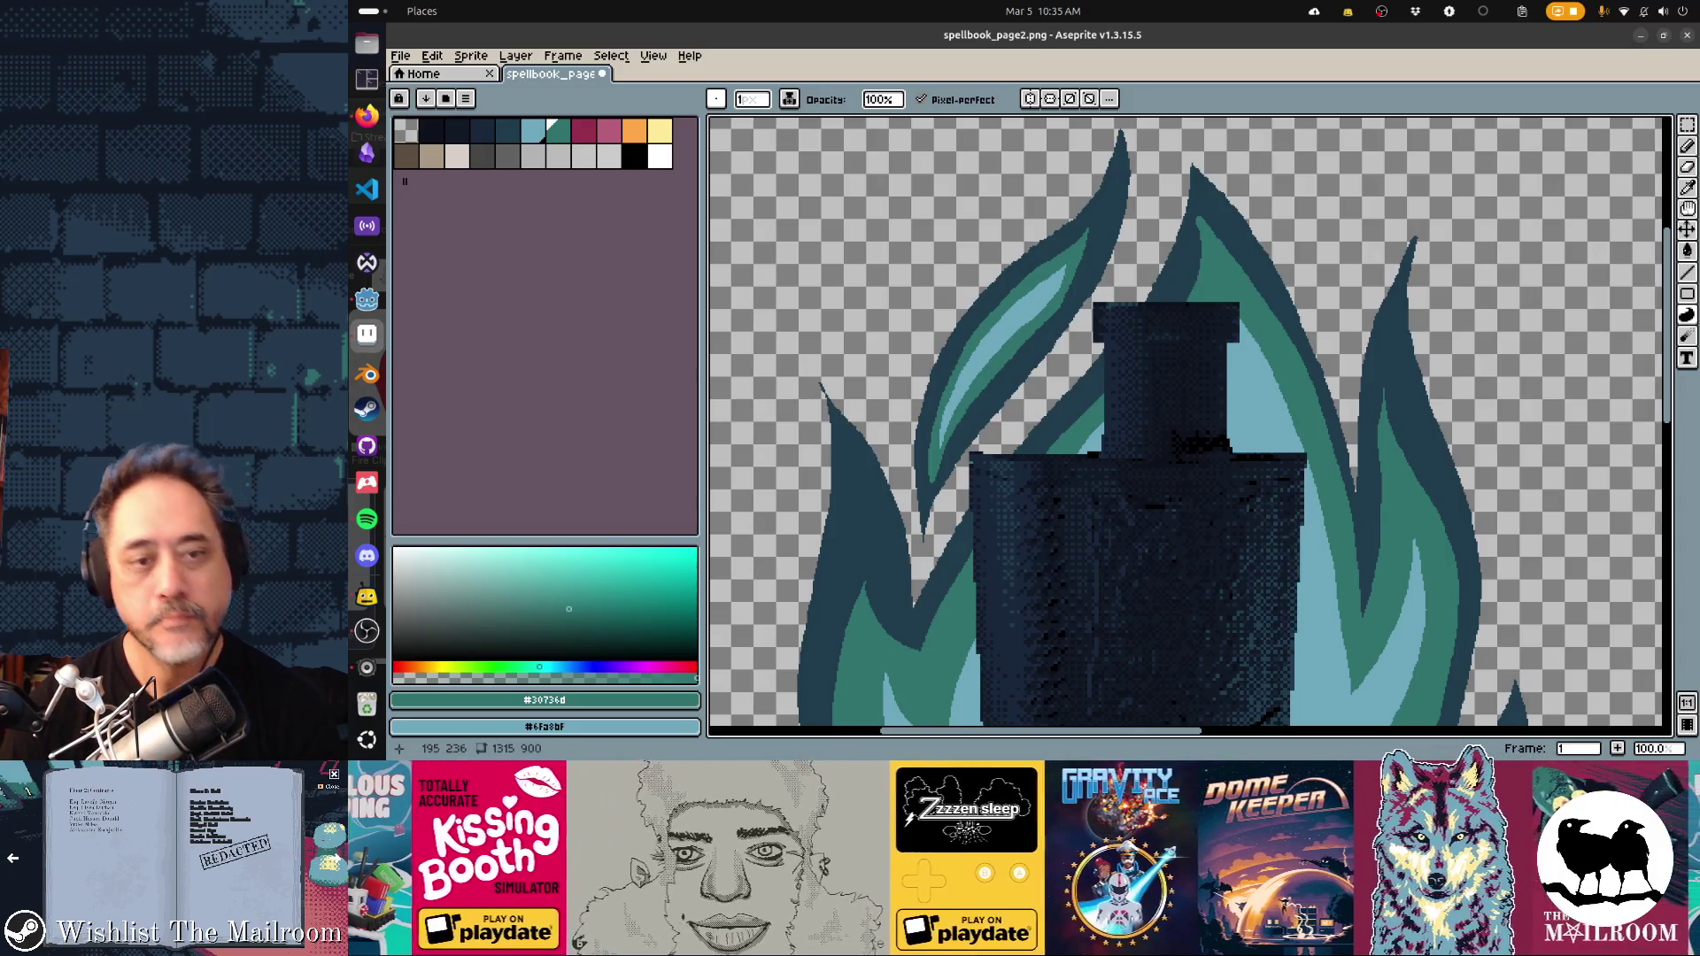
Erase part of the flame's left edge with a round 50px eraser
{"action": "key", "text": "minus"}
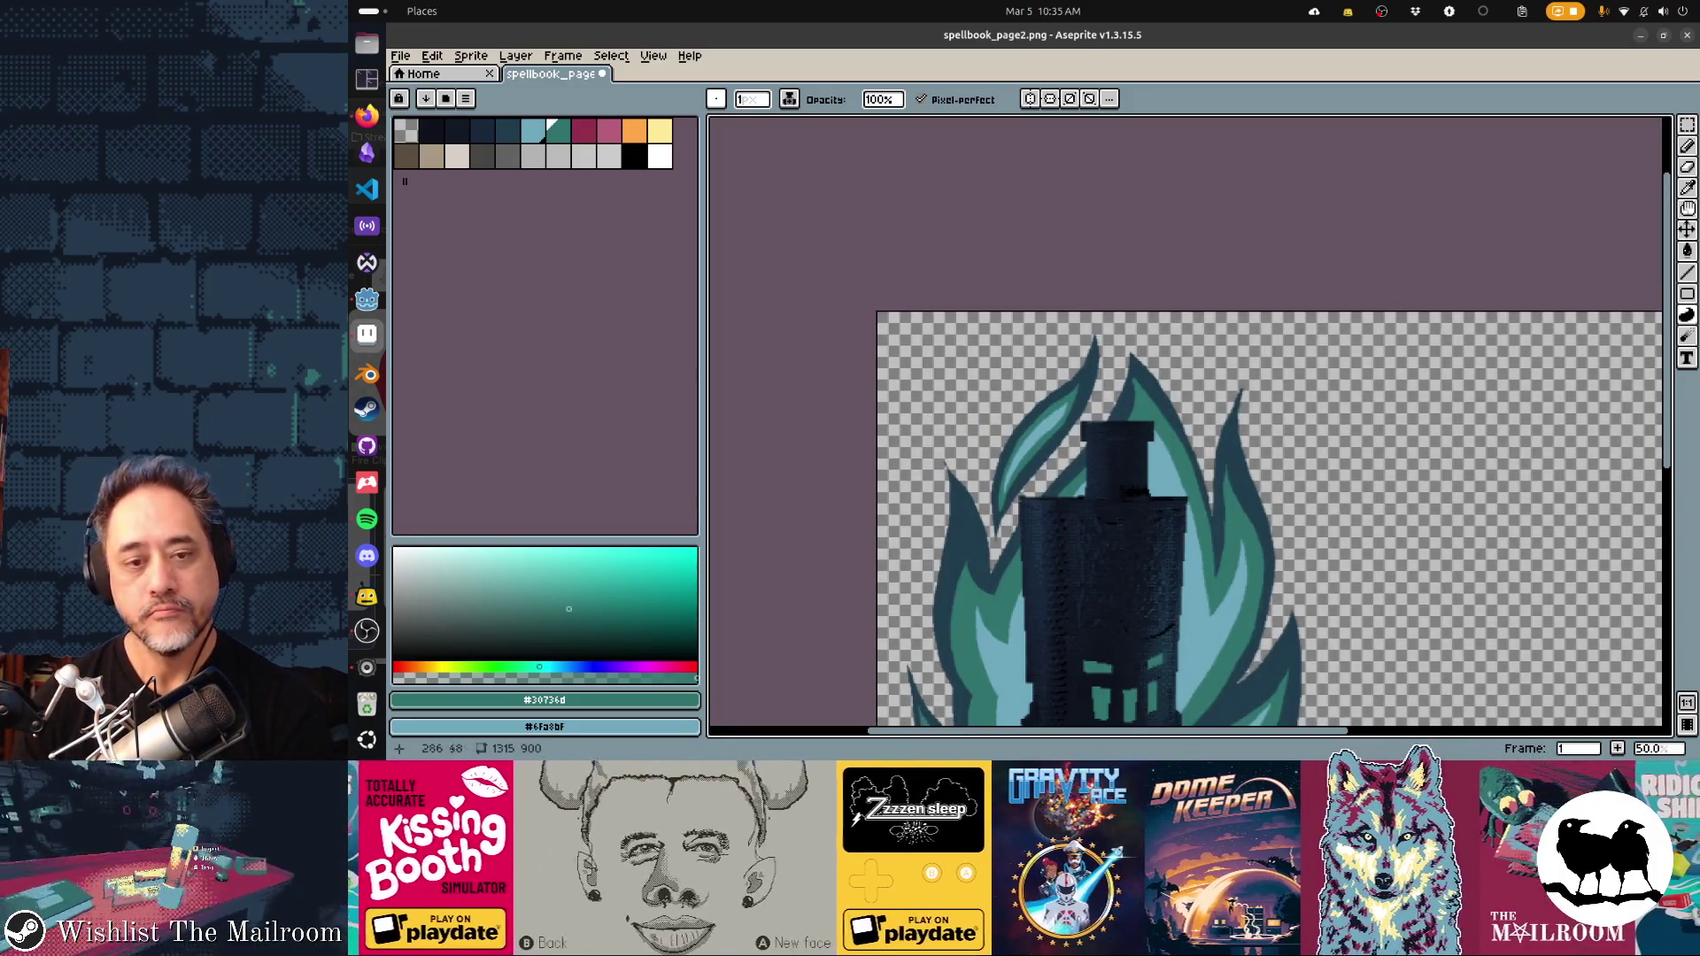
{"action": "scroll", "coordinate": [1186, 420], "scroll_direction": "down", "scroll_amount": 4}
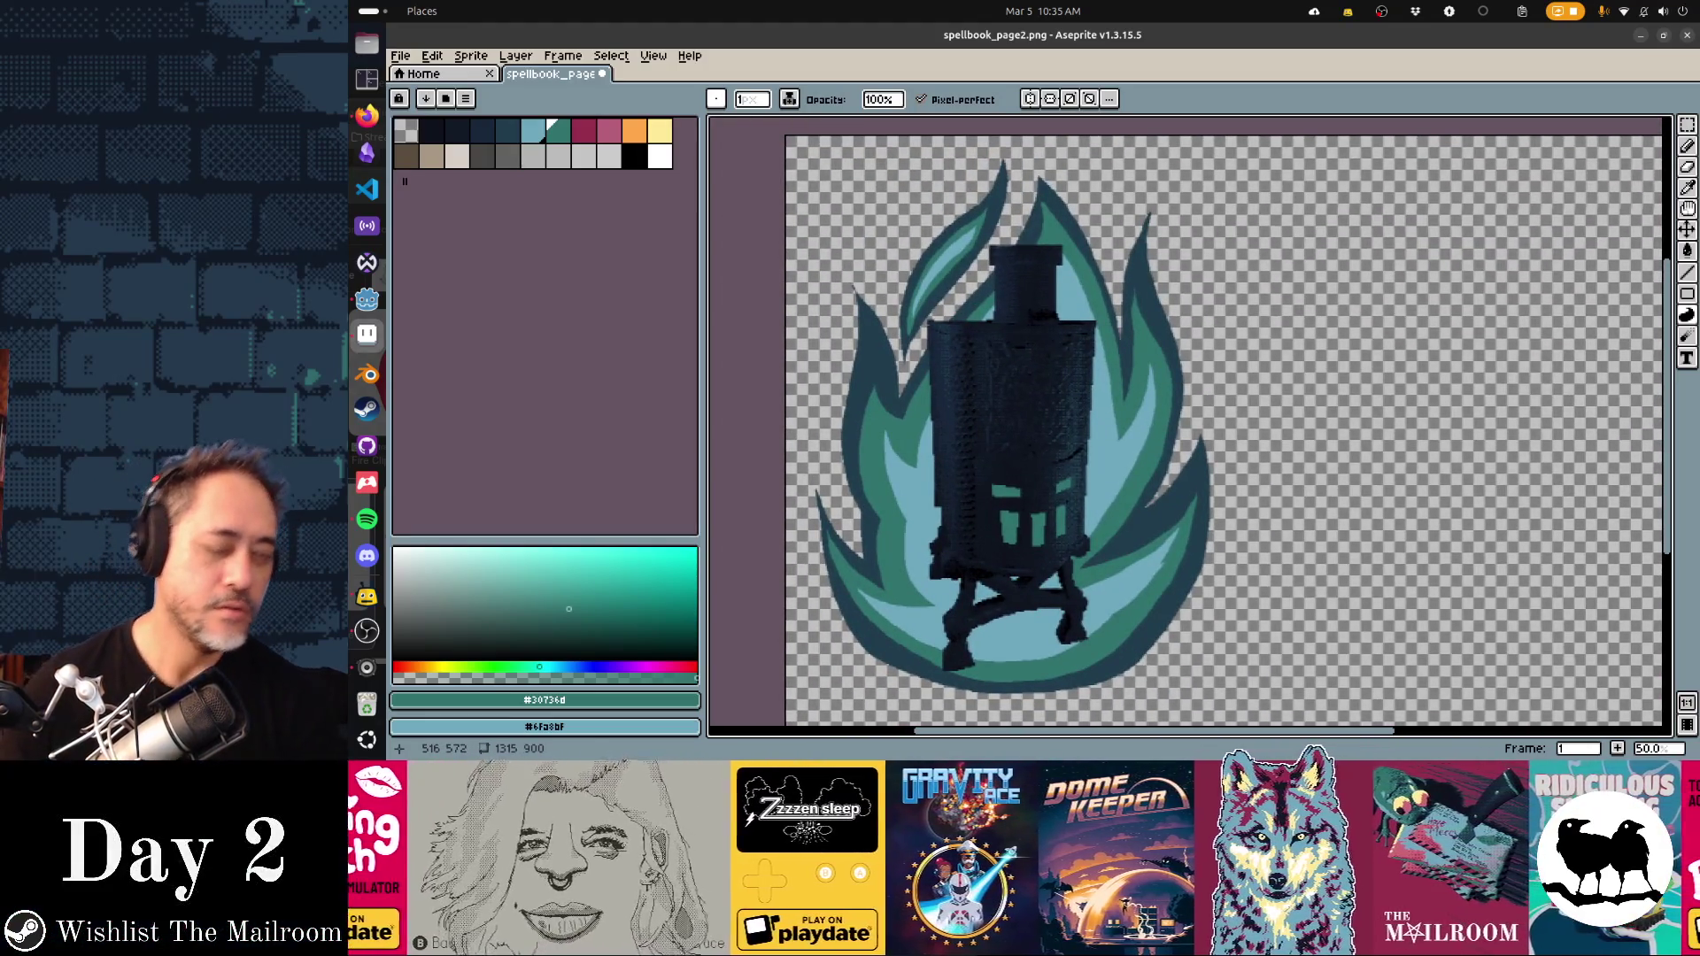
{"action": "scroll", "coordinate": [1187, 421], "scroll_direction": "down", "scroll_amount": 3}
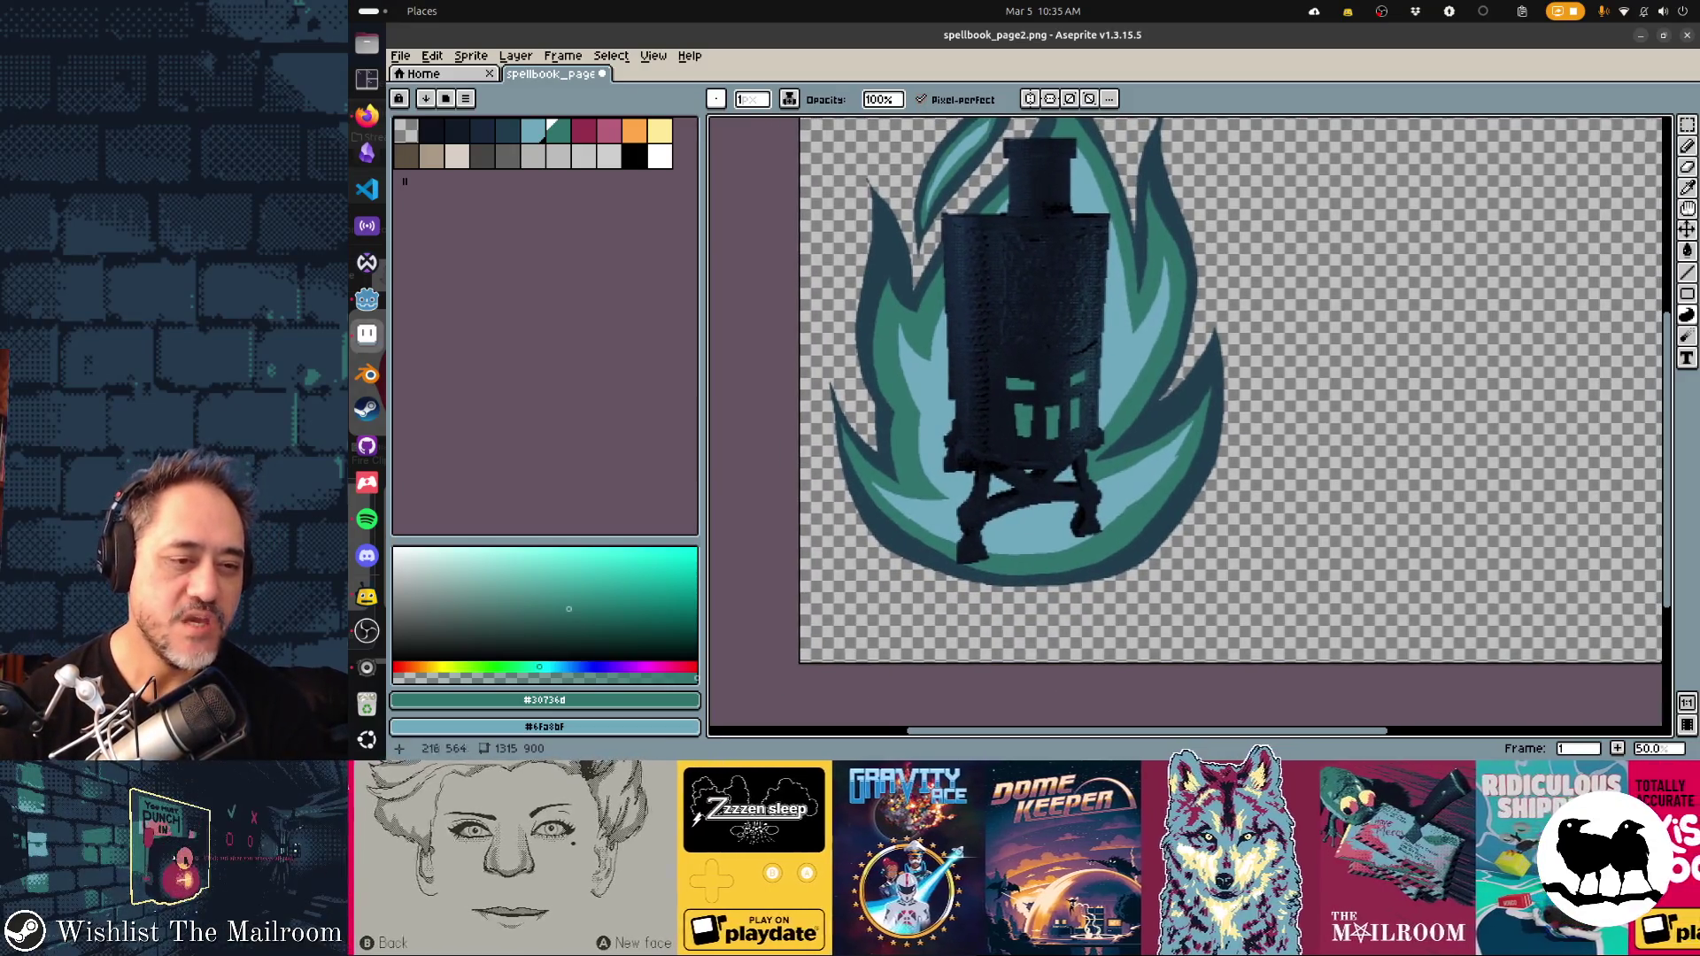
{"action": "key", "text": "e"}
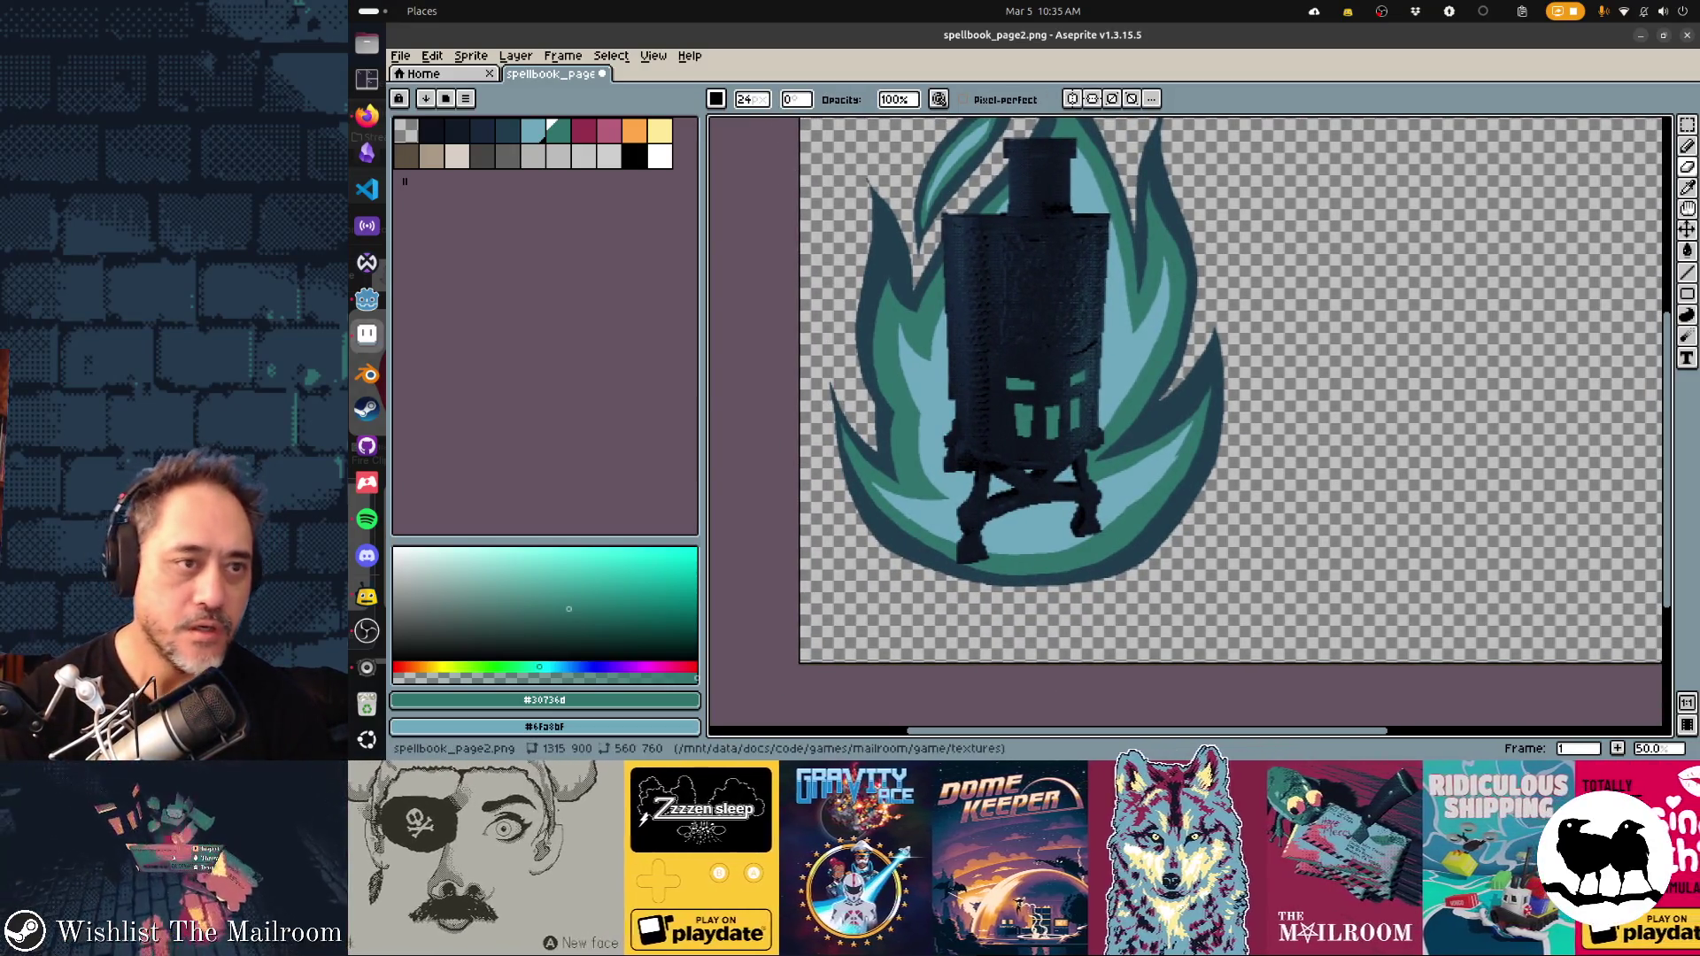
{"action": "left_click", "coordinate": [716, 99]}
{"action": "left_click", "coordinate": [720, 123]}
{"action": "left_click", "coordinate": [750, 99]}
{"action": "left_click_drag", "start_coordinate": [821, 121], "coordinate": [871, 120]}
{"action": "mouse_move", "coordinate": [804, 360]}
{"action": "left_mouse_down"}
{"action": "mouse_move", "coordinate": [875, 490]}
{"action": "mouse_move", "coordinate": [842, 470]}
{"action": "mouse_move", "coordinate": [866, 474]}
{"action": "mouse_move", "coordinate": [958, 607]}
{"action": "mouse_move", "coordinate": [994, 588]}
{"action": "mouse_move", "coordinate": [922, 560]}
{"action": "mouse_move", "coordinate": [1009, 581]}
{"action": "mouse_move", "coordinate": [1123, 558]}
{"action": "mouse_move", "coordinate": [1209, 496]}
{"action": "mouse_move", "coordinate": [1181, 543]}
{"action": "mouse_move", "coordinate": [1239, 400]}
{"action": "mouse_move", "coordinate": [1222, 398]}
{"action": "left_mouse_up"}
Eyedrop the dark blue and fill and brush it along the flame's bottom around the lantern base
{"action": "scroll", "coordinate": [1202, 565], "scroll_direction": "up", "scroll_amount": 2}
{"action": "scroll", "coordinate": [1203, 565], "scroll_direction": "left", "scroll_amount": 3}
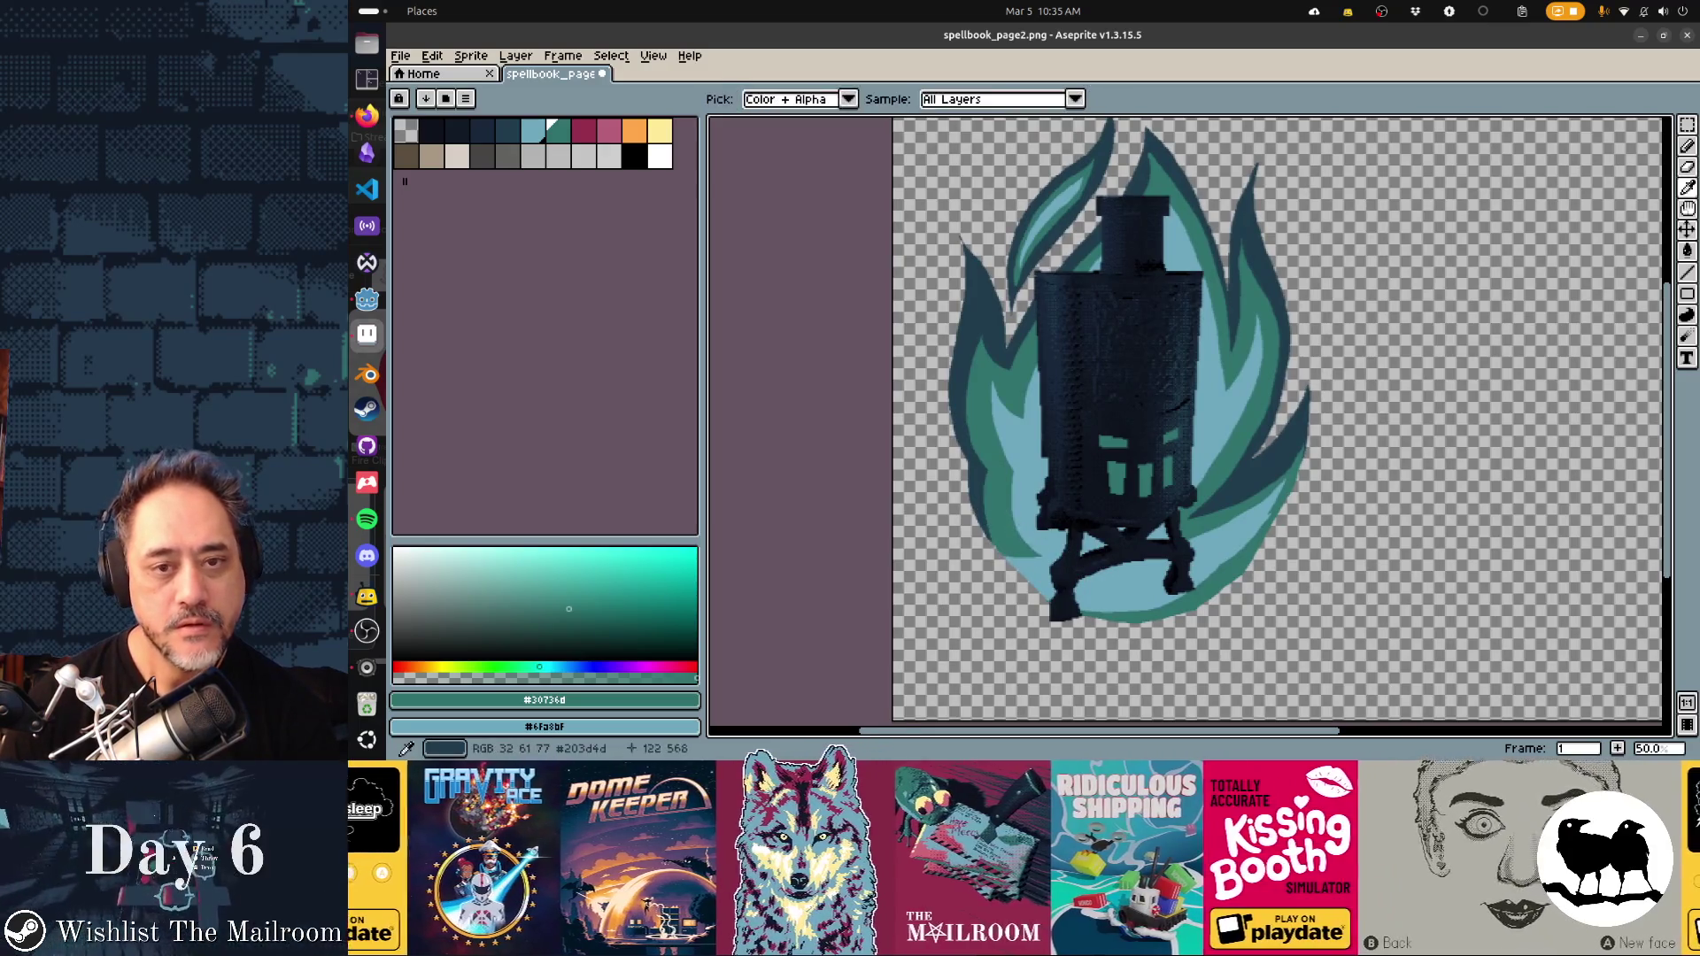
{"action": "left_click", "coordinate": [992, 495], "text": "alt"}
{"action": "scroll", "coordinate": [993, 495], "scroll_direction": "down", "scroll_amount": 2}
{"action": "scroll", "coordinate": [993, 495], "scroll_direction": "right", "scroll_amount": 1}
{"action": "scroll", "coordinate": [942, 501], "scroll_direction": "down", "scroll_amount": 3}
{"action": "scroll", "coordinate": [941, 501], "scroll_direction": "right", "scroll_amount": 1}
{"action": "key", "text": "b"}
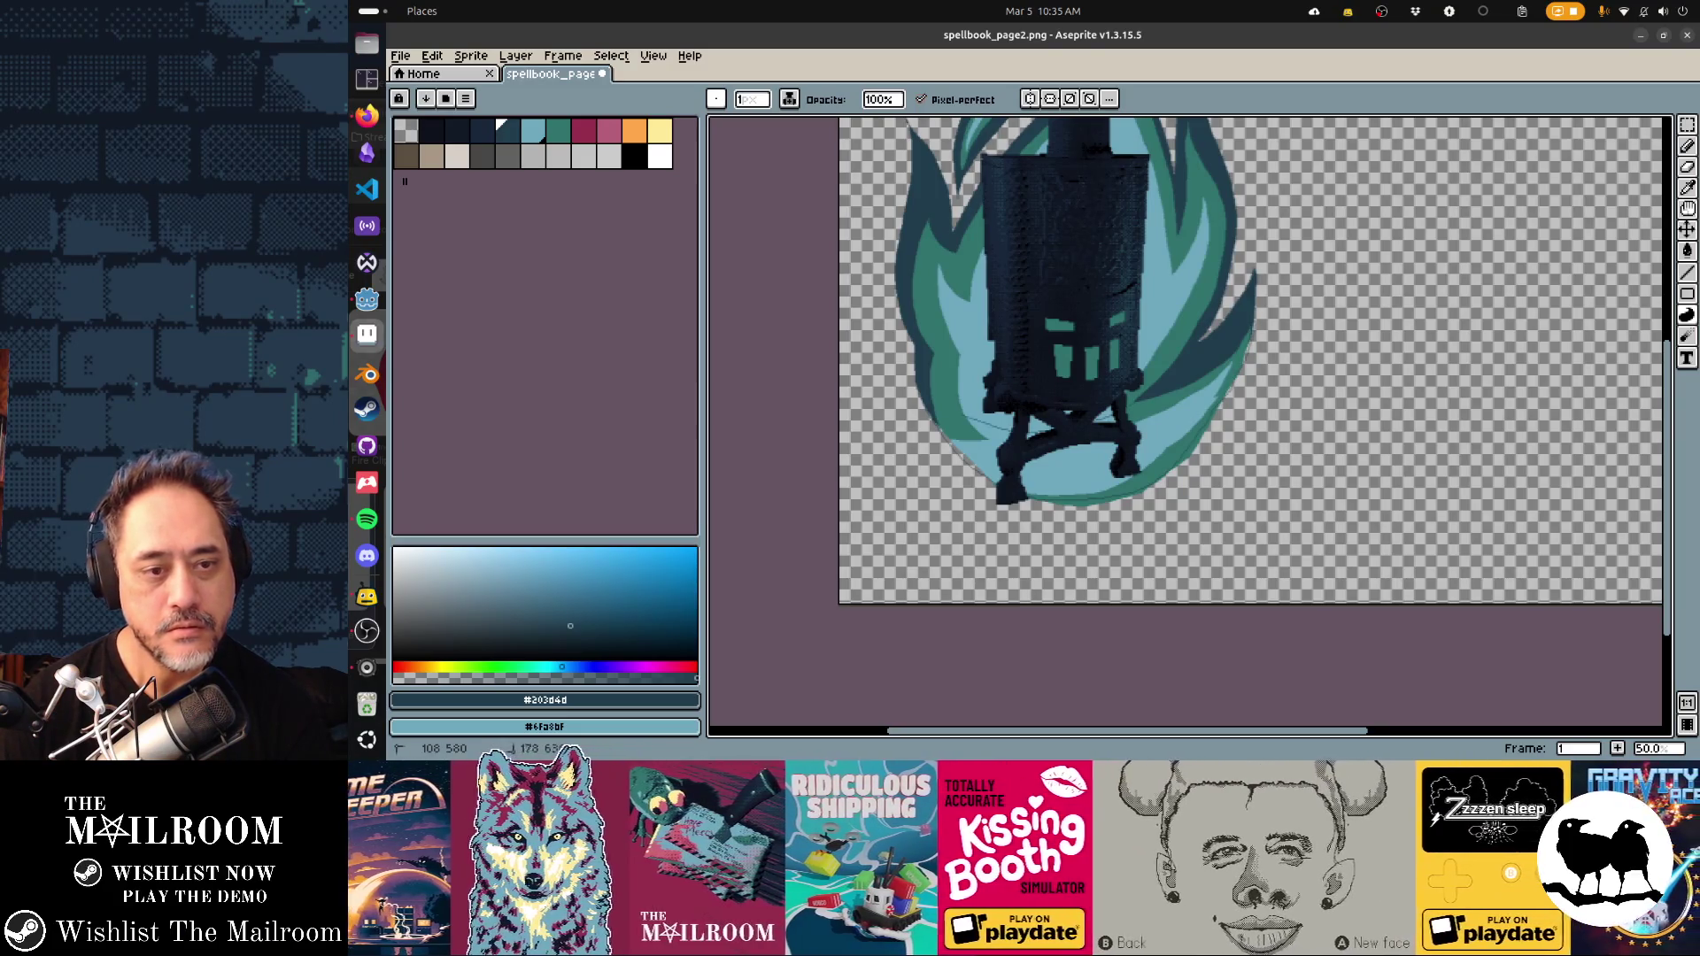
{"action": "left_click", "coordinate": [1231, 354]}
{"action": "key", "text": "b"}
{"action": "mouse_move", "coordinate": [1001, 494]}
{"action": "left_mouse_down"}
{"action": "mouse_move", "coordinate": [1080, 517]}
{"action": "mouse_move", "coordinate": [1193, 488]}
{"action": "left_mouse_up"}
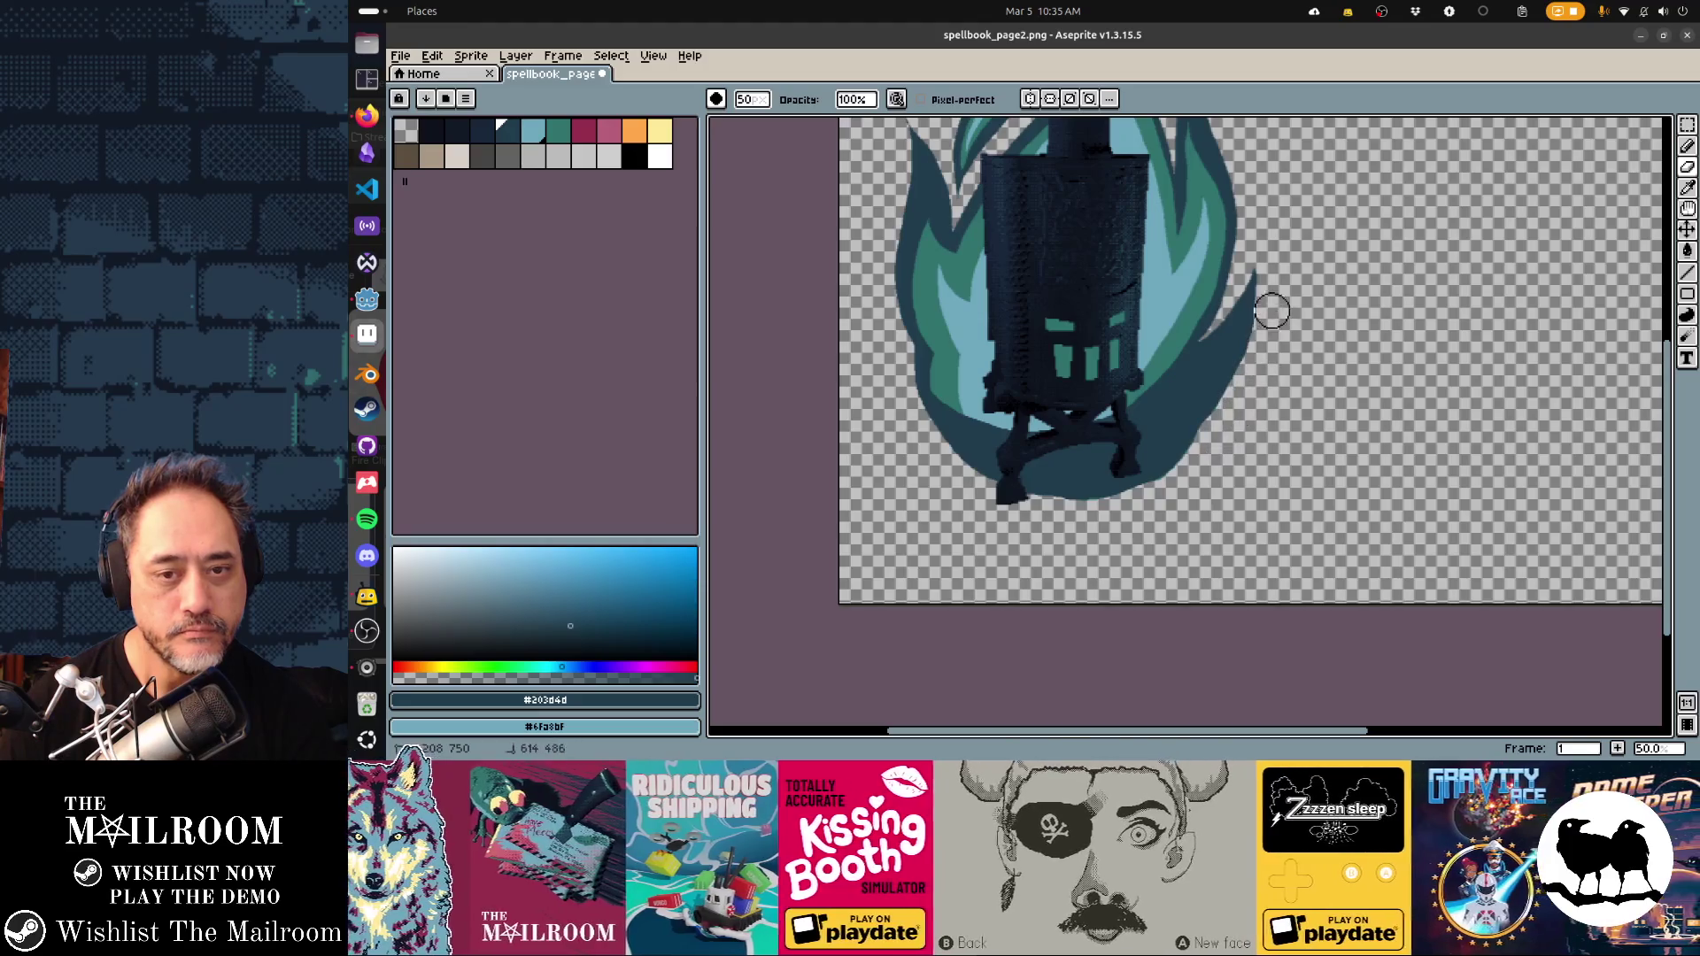
Set a round 36px brush and extend the flame's dark bottom edge
{"action": "scroll", "coordinate": [902, 381], "scroll_direction": "down", "scroll_amount": 2}
{"action": "scroll", "coordinate": [941, 380], "scroll_direction": "up", "scroll_amount": 2}
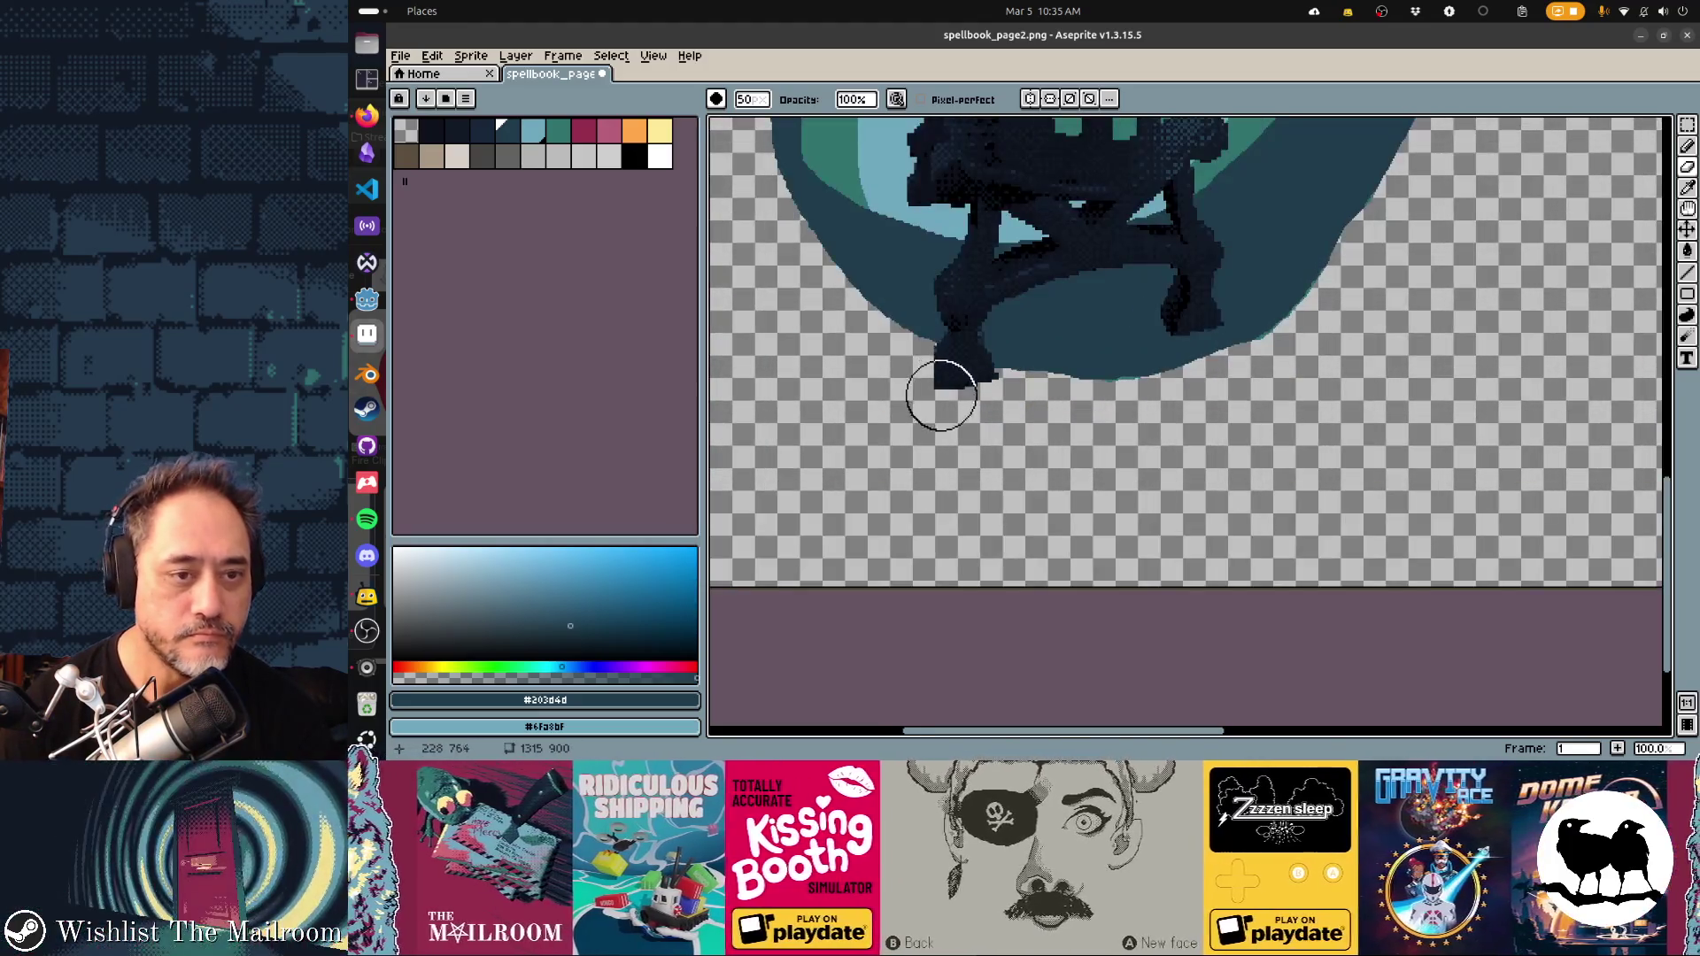
{"action": "key", "text": "b"}
{"action": "scroll", "coordinate": [842, 239], "scroll_direction": "up", "scroll_amount": 2}
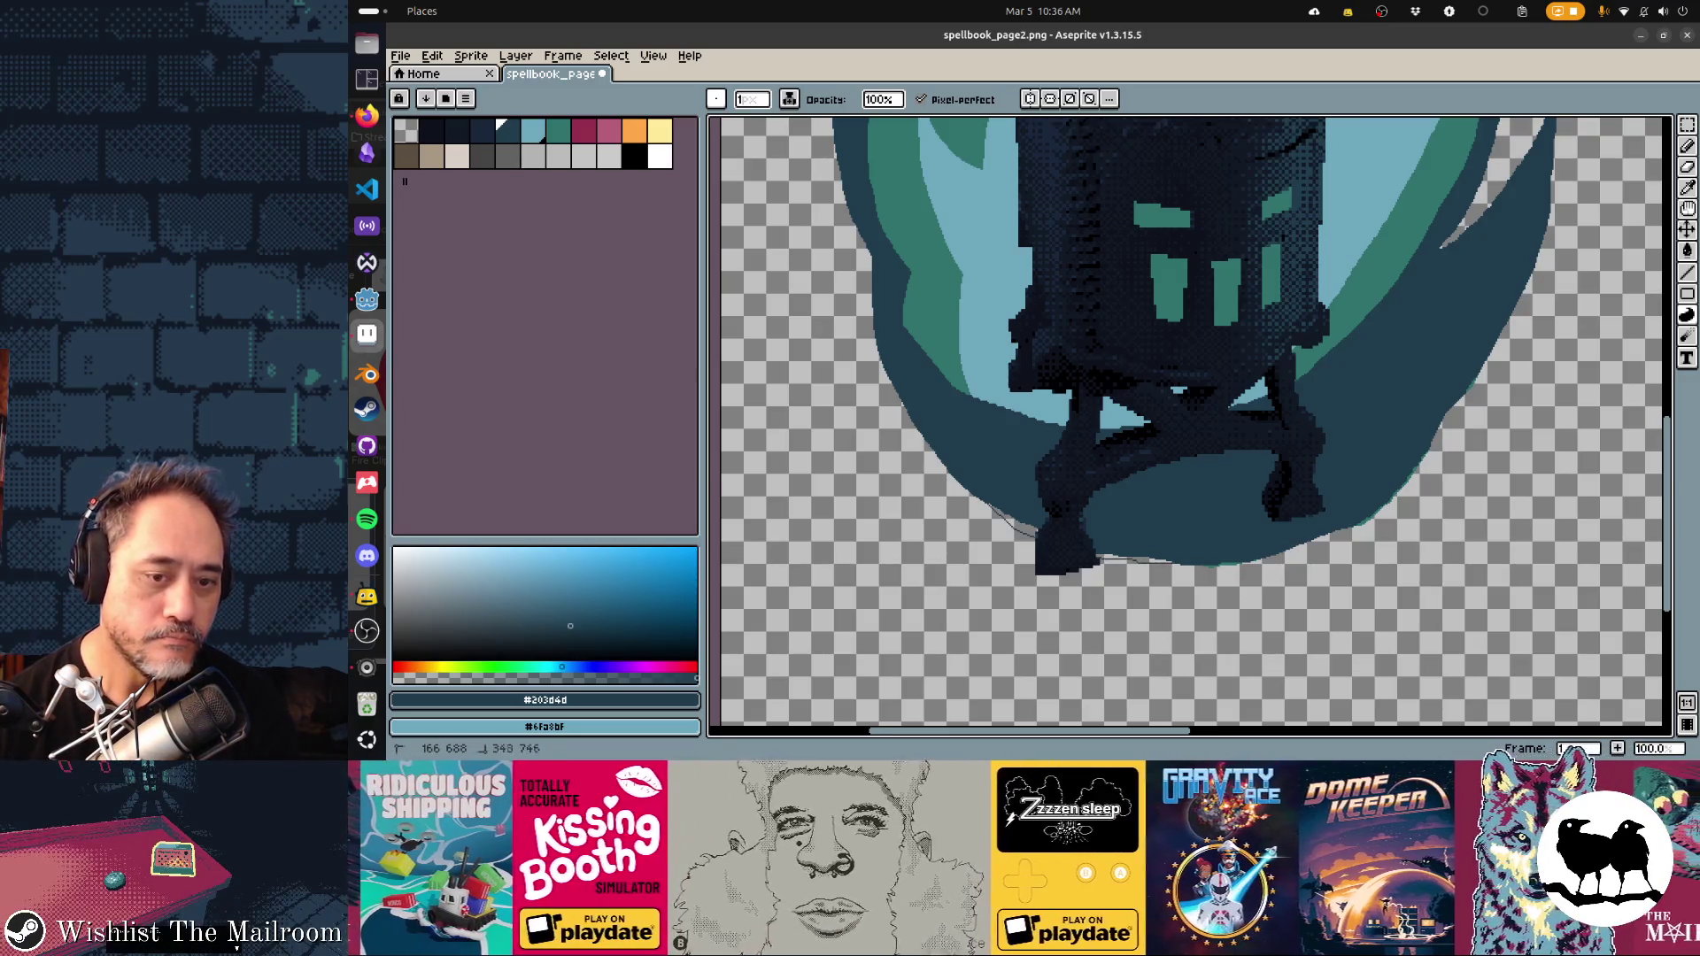
{"action": "key", "text": "e"}
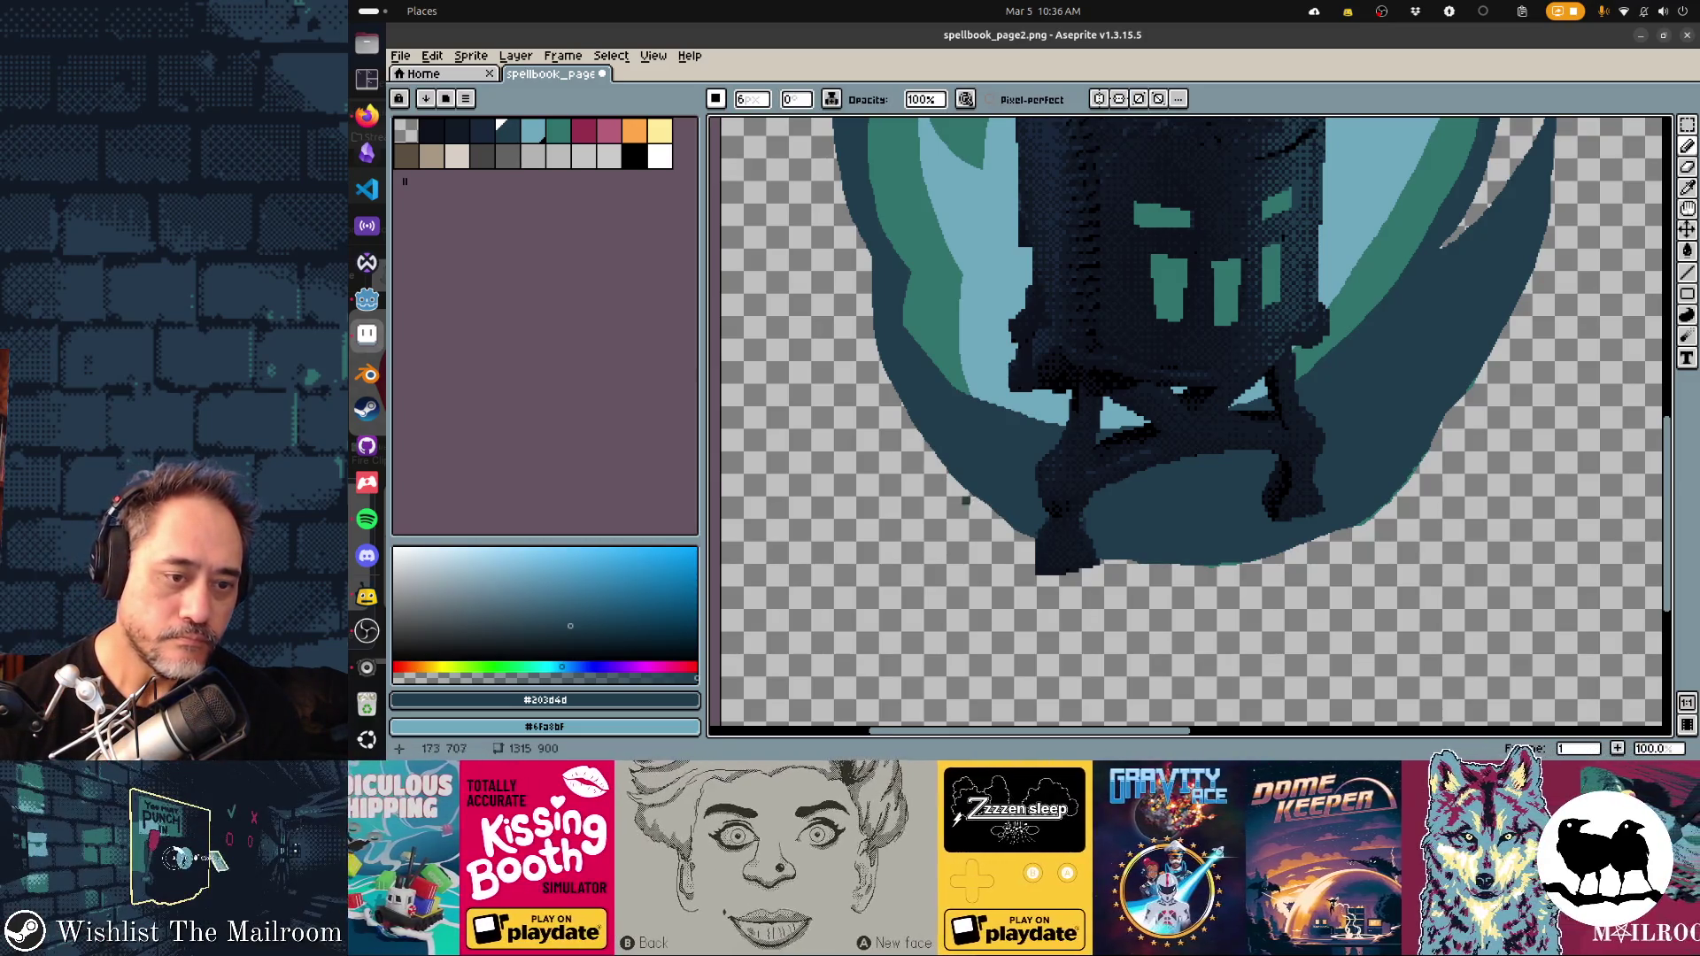
{"action": "left_click", "coordinate": [715, 98]}
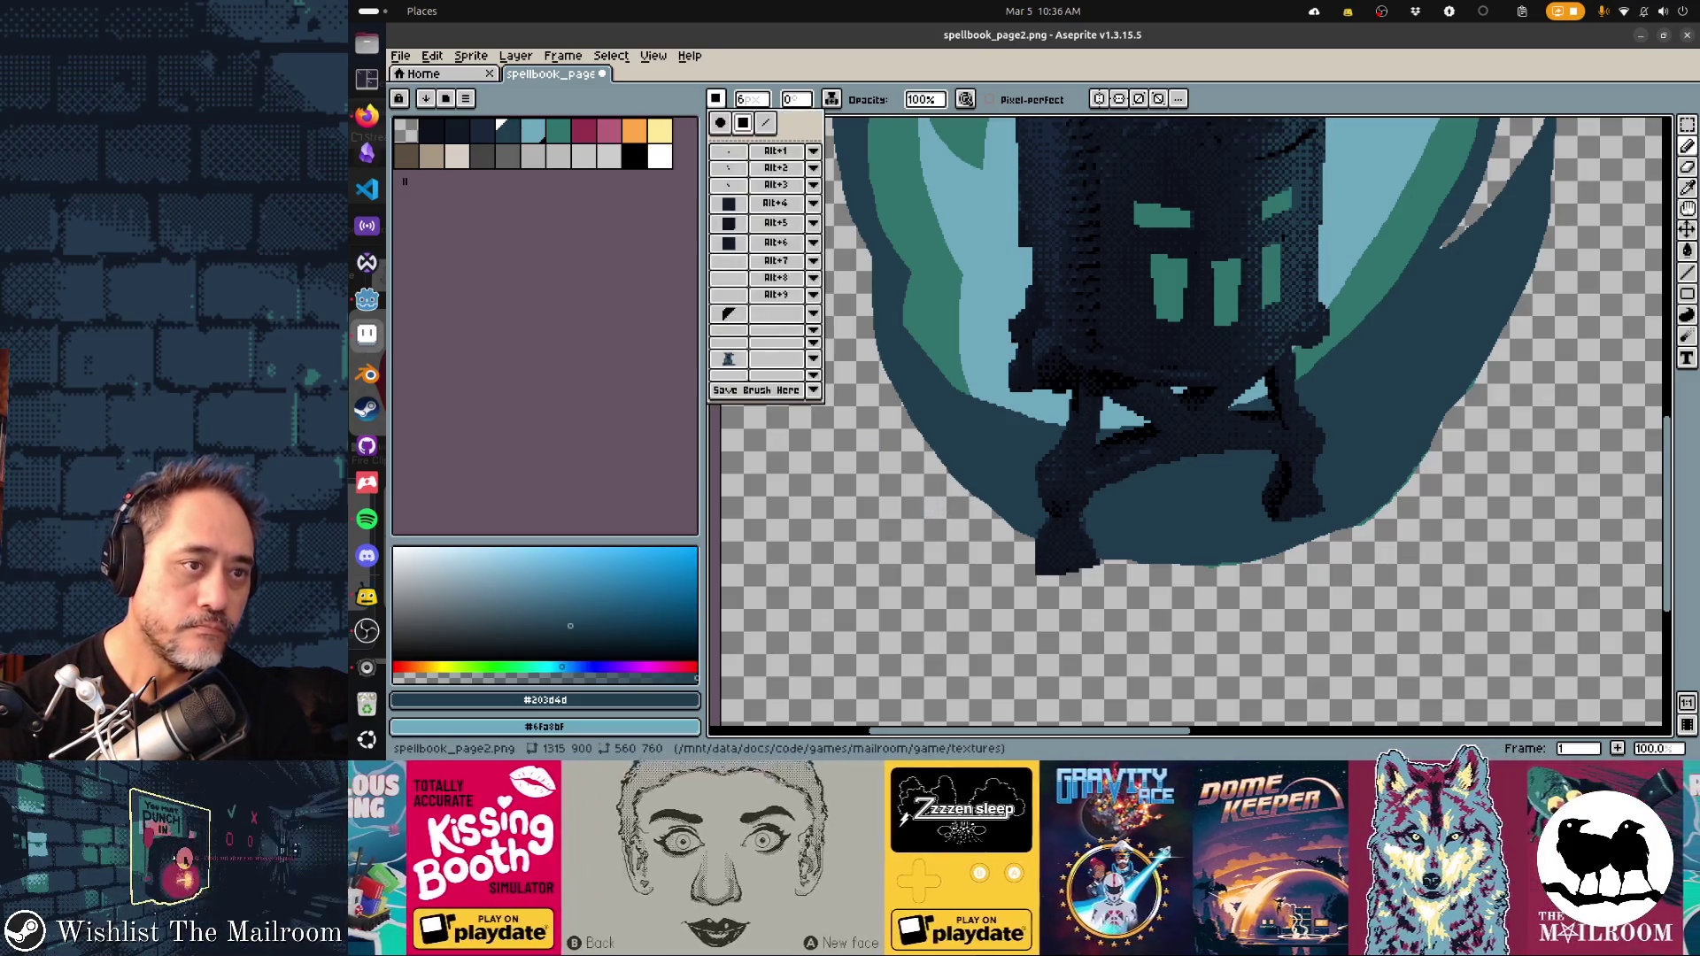
{"action": "left_click", "coordinate": [715, 131]}
{"action": "mouse_move", "coordinate": [751, 99]}
{"action": "left_mouse_down"}
{"action": "mouse_move", "coordinate": [779, 120]}
{"action": "mouse_move", "coordinate": [836, 120]}
{"action": "left_mouse_up"}
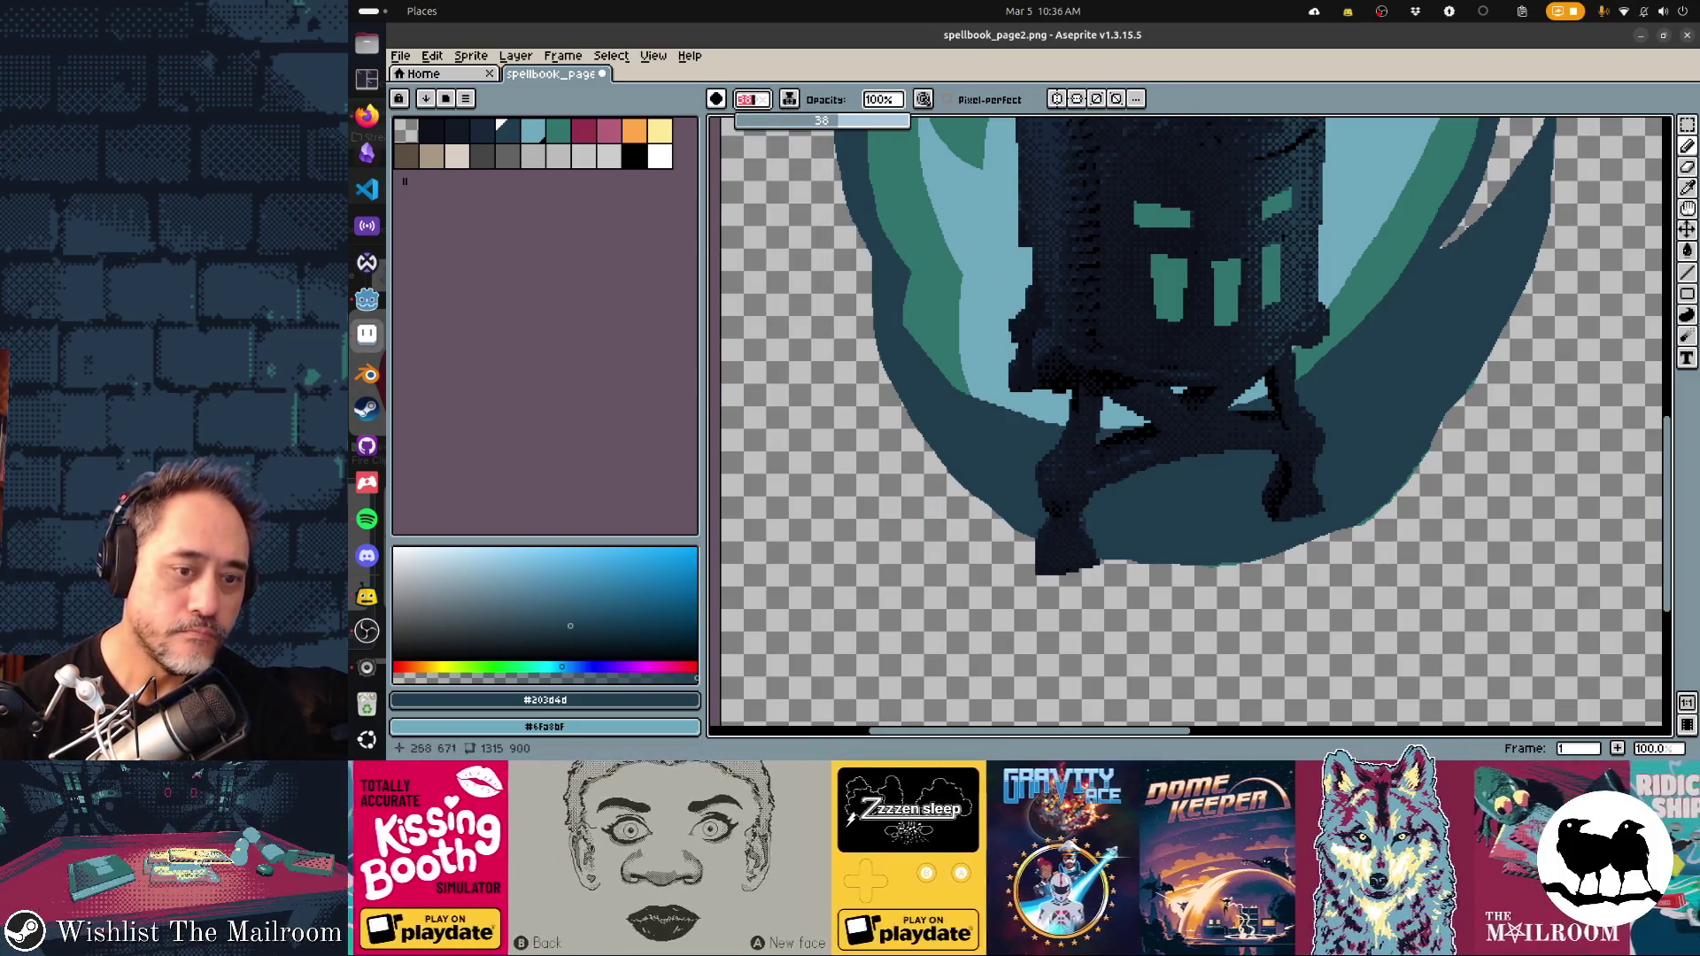
{"action": "key", "text": "ctrl+z"}
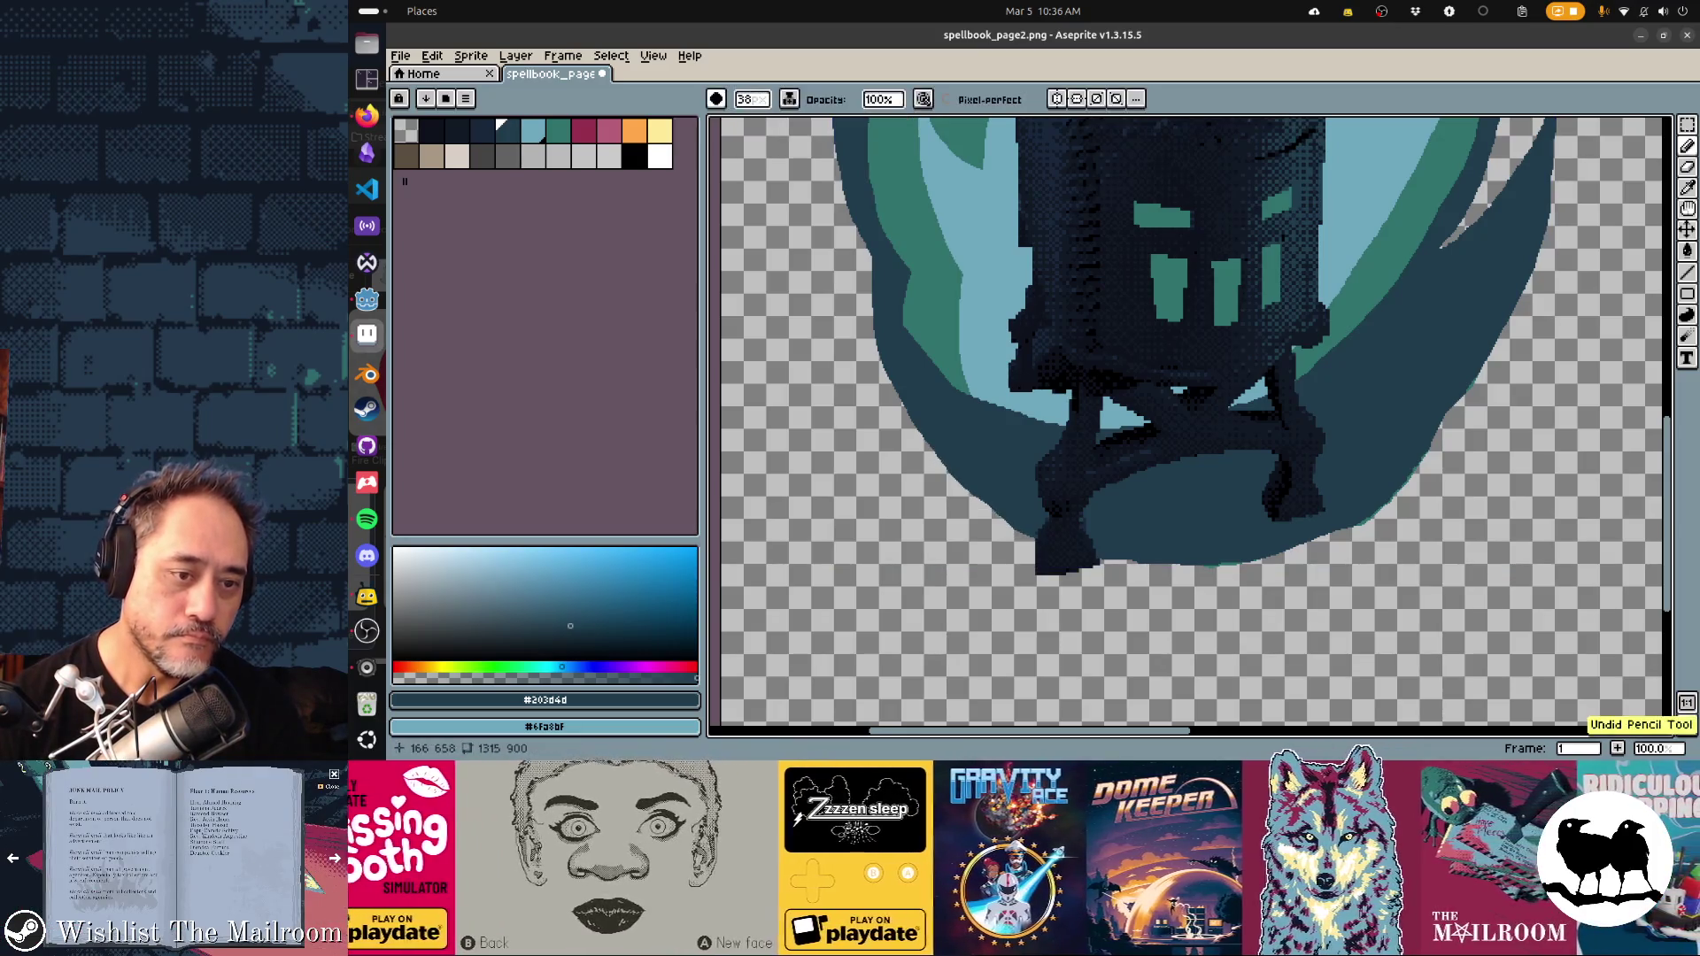
{"action": "mouse_move", "coordinate": [1107, 531]}
{"action": "left_mouse_down"}
{"action": "mouse_move", "coordinate": [1258, 542]}
{"action": "mouse_move", "coordinate": [1374, 498]}
{"action": "left_mouse_up"}
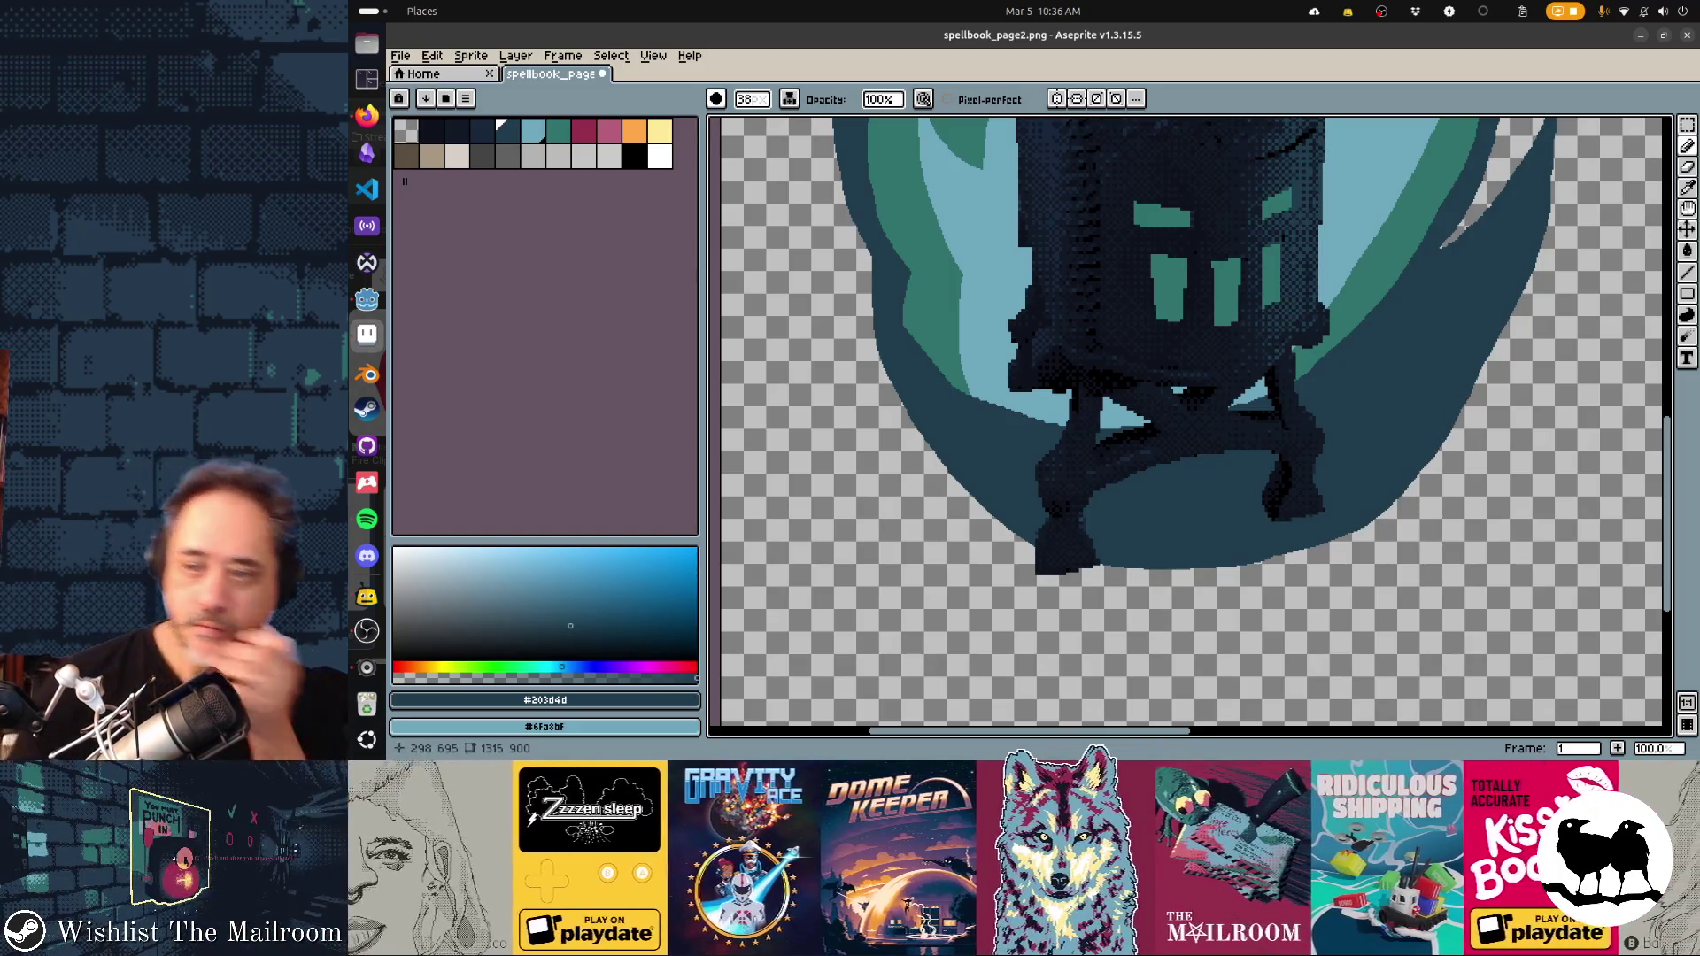
Eyedrop teal #30736d and paint it over the light-blue inner flame beside and right of the lantern
{"action": "left_click", "coordinate": [934, 323], "text": "alt"}
{"action": "mouse_move", "coordinate": [939, 332]}
{"action": "left_mouse_down"}
{"action": "mouse_move", "coordinate": [979, 425]}
{"action": "mouse_move", "coordinate": [1014, 456]}
{"action": "mouse_move", "coordinate": [1178, 524]}
{"action": "mouse_move", "coordinate": [1235, 526]}
{"action": "mouse_move", "coordinate": [1385, 398]}
{"action": "mouse_move", "coordinate": [1474, 282]}
{"action": "left_mouse_up"}
{"action": "mouse_move", "coordinate": [1350, 409]}
{"action": "left_mouse_down"}
{"action": "mouse_move", "coordinate": [1381, 301]}
{"action": "mouse_move", "coordinate": [1368, 204]}
{"action": "mouse_move", "coordinate": [1417, 291]}
{"action": "left_mouse_up"}
{"action": "mouse_move", "coordinate": [1399, 186]}
{"action": "left_mouse_down"}
{"action": "mouse_move", "coordinate": [1417, 265]}
{"action": "mouse_move", "coordinate": [1337, 380]}
{"action": "mouse_move", "coordinate": [1222, 460]}
{"action": "left_mouse_up"}
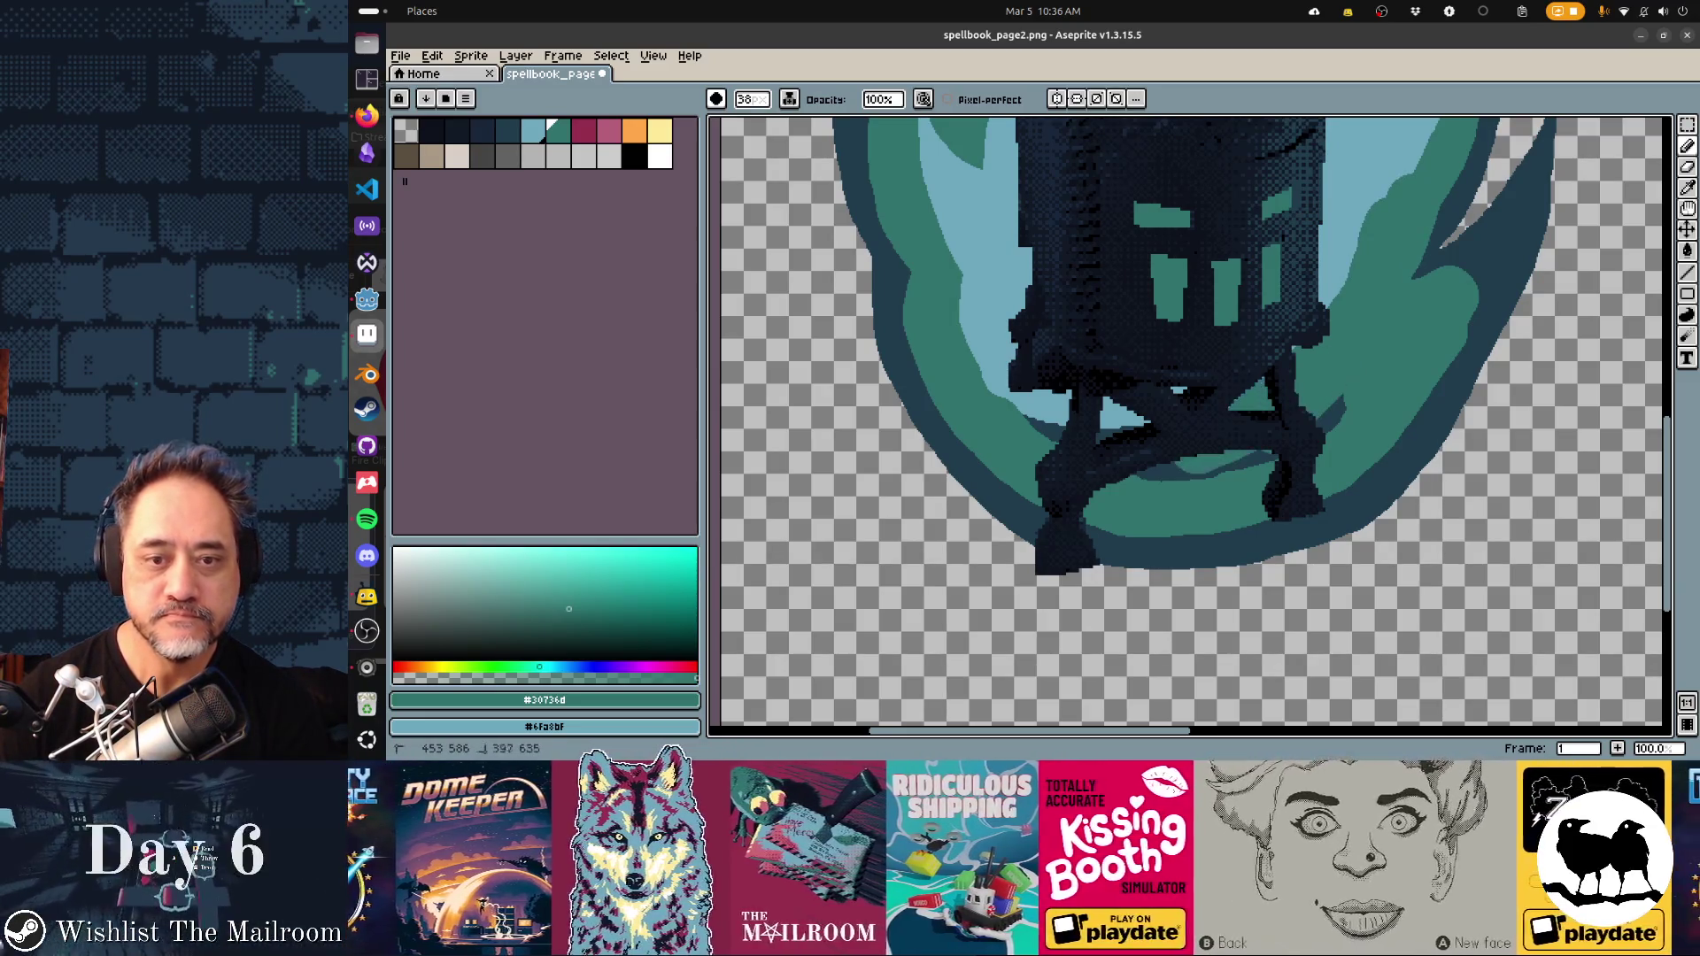
{"action": "key", "text": "alt"}
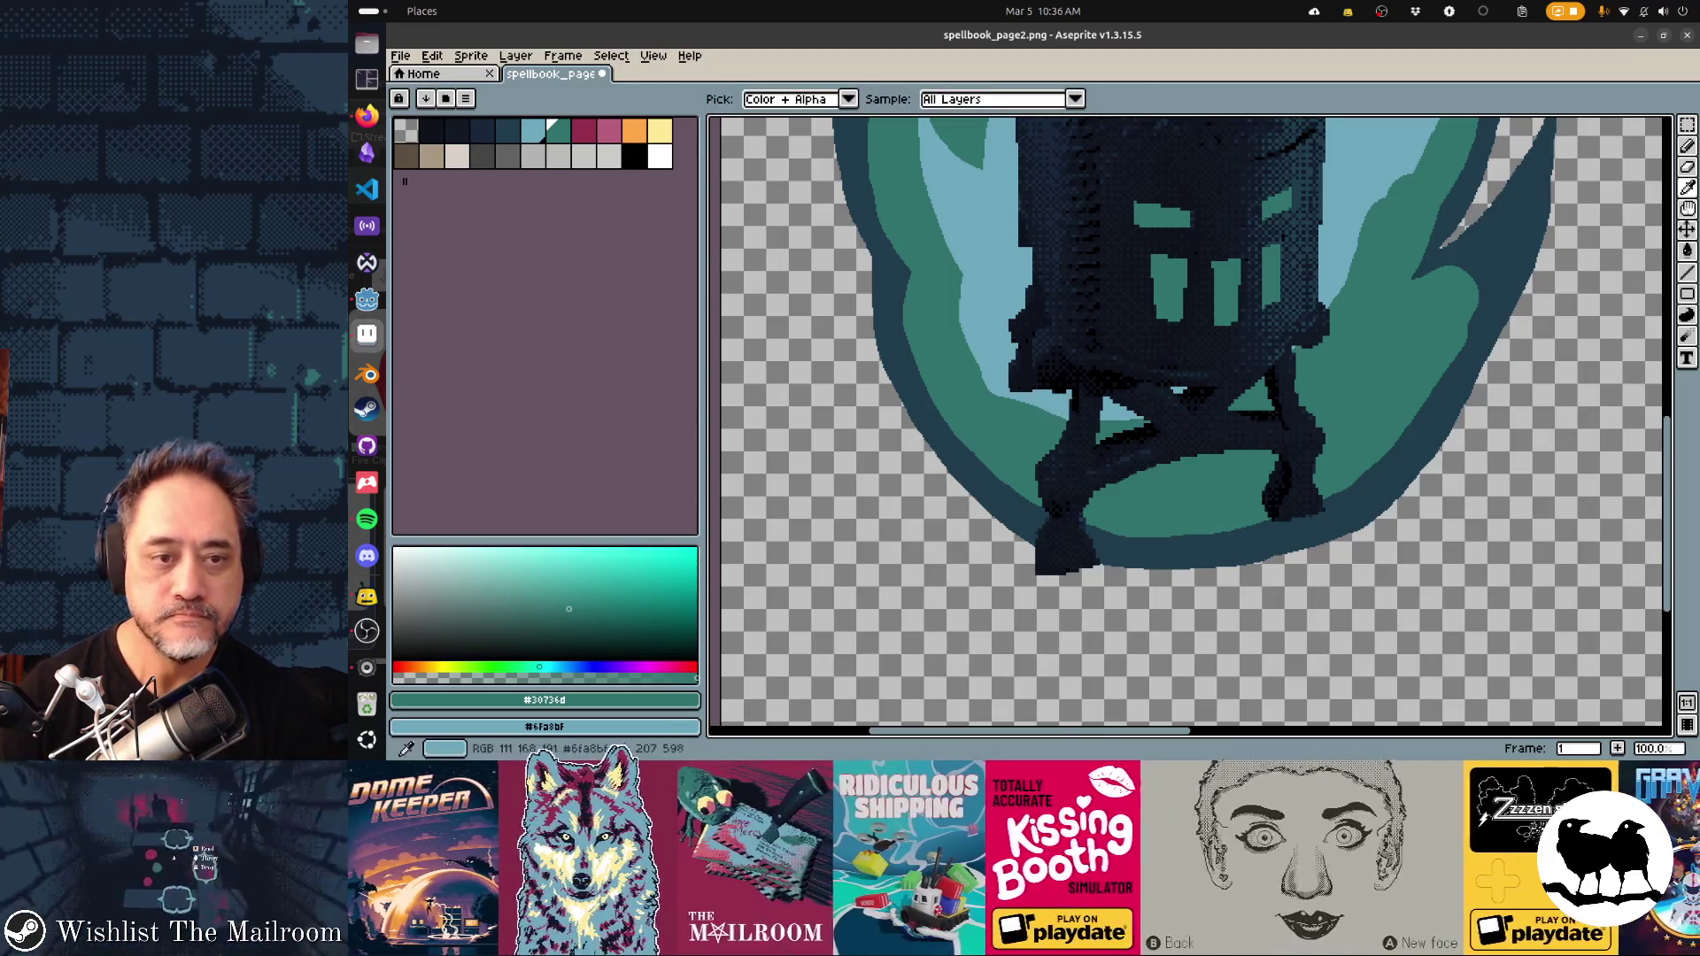
Eyedrop light blue and repaint the core under the lantern and along the flame's right and lower-left sides
{"action": "left_click", "coordinate": [1120, 412], "text": "alt"}
{"action": "mouse_move", "coordinate": [961, 274]}
{"action": "left_mouse_down"}
{"action": "mouse_move", "coordinate": [979, 390]}
{"action": "mouse_move", "coordinate": [1063, 439]}
{"action": "mouse_move", "coordinate": [1142, 434]}
{"action": "left_mouse_up"}
{"action": "left_click_drag", "start_coordinate": [1373, 350], "coordinate": [1301, 403]}
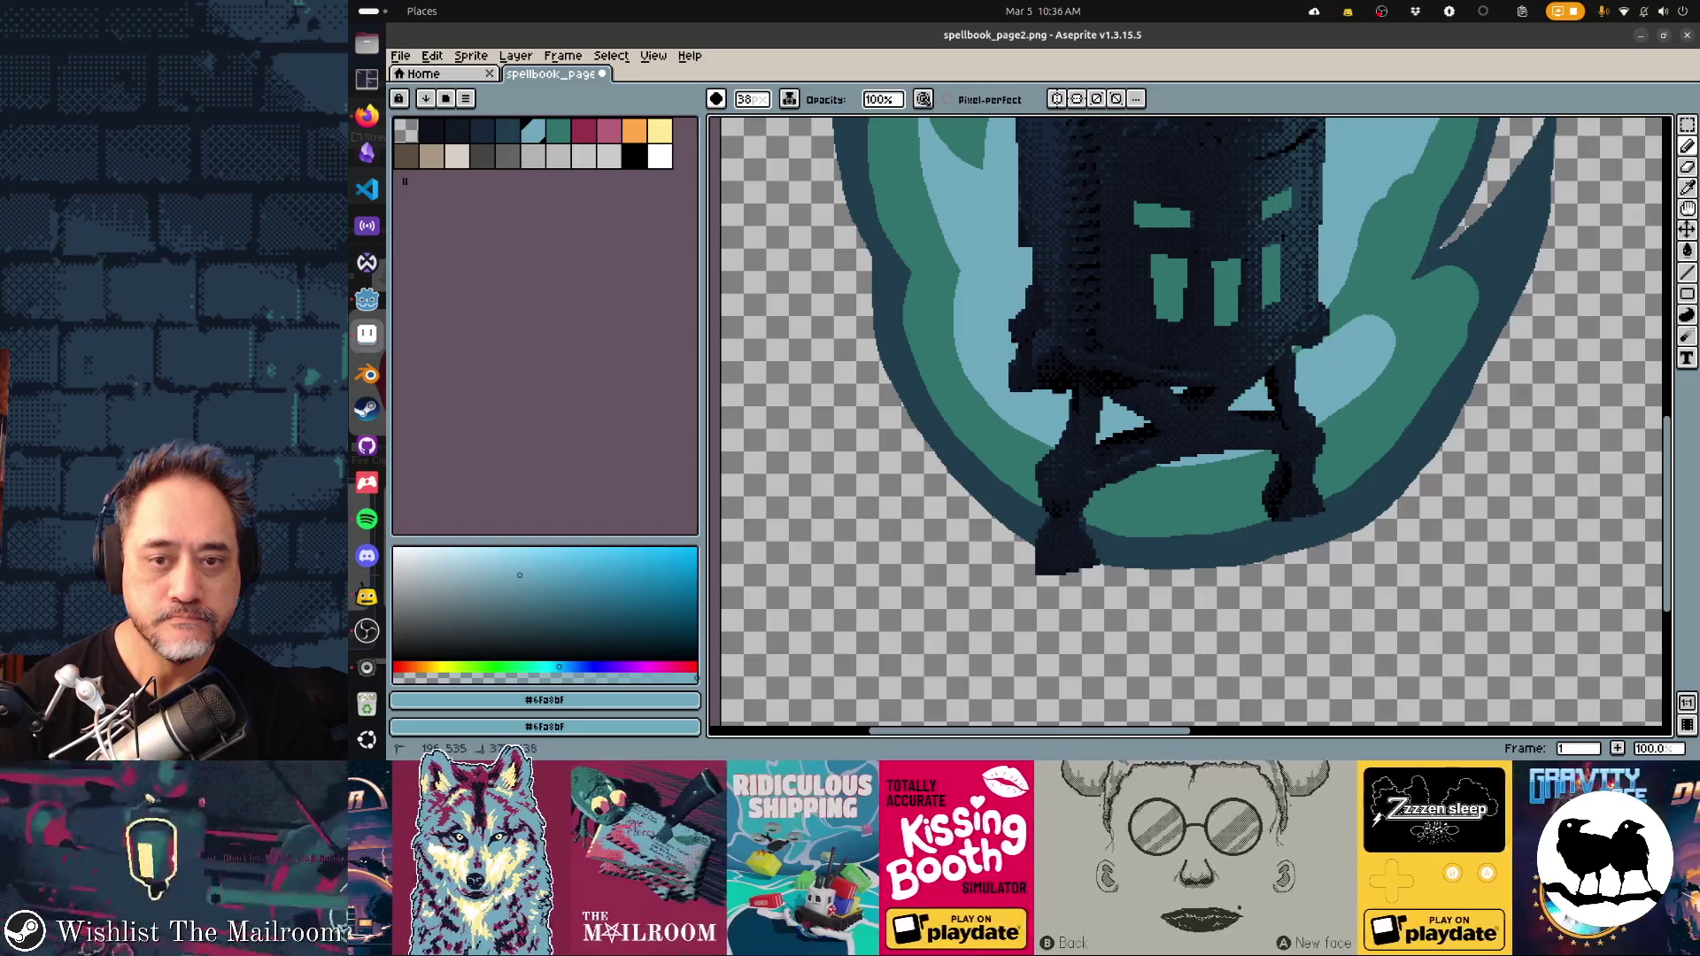
{"action": "left_click_drag", "start_coordinate": [1355, 310], "coordinate": [1429, 137]}
{"action": "mouse_move", "coordinate": [1408, 309]}
{"action": "left_mouse_down"}
{"action": "mouse_move", "coordinate": [1275, 380]}
{"action": "mouse_move", "coordinate": [1372, 327]}
{"action": "mouse_move", "coordinate": [1346, 398]}
{"action": "mouse_move", "coordinate": [1367, 372]}
{"action": "mouse_move", "coordinate": [1316, 453]}
{"action": "left_mouse_up"}
{"action": "left_click", "coordinate": [1275, 381], "text": "alt"}
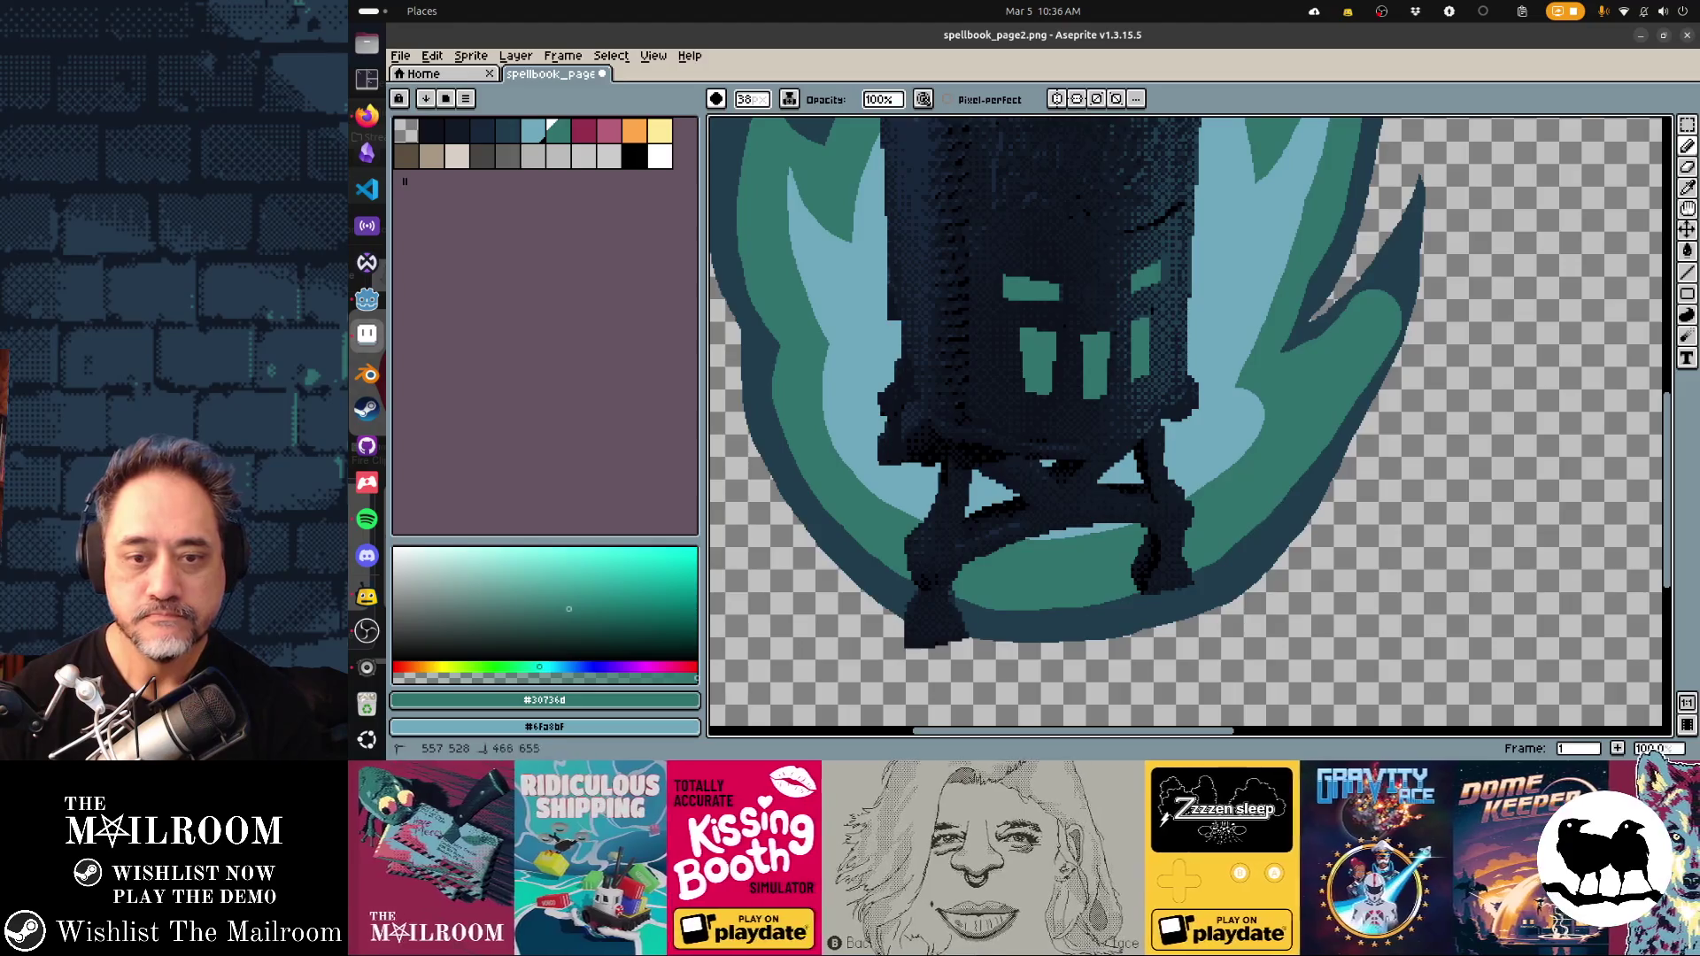
{"action": "left_click", "coordinate": [1011, 536], "text": "alt"}
{"action": "left_click_drag", "start_coordinate": [846, 465], "coordinate": [895, 507]}
{"action": "left_click_drag", "start_coordinate": [1005, 544], "coordinate": [1146, 536]}
{"action": "mouse_move", "coordinate": [1289, 416]}
{"action": "left_mouse_down"}
{"action": "mouse_move", "coordinate": [1244, 491]}
{"action": "mouse_move", "coordinate": [1309, 394]}
{"action": "left_mouse_up"}
Eyedrop the dark outline colour #203d4d and redraw the upper-right flame tongue
{"action": "key", "text": "alt"}
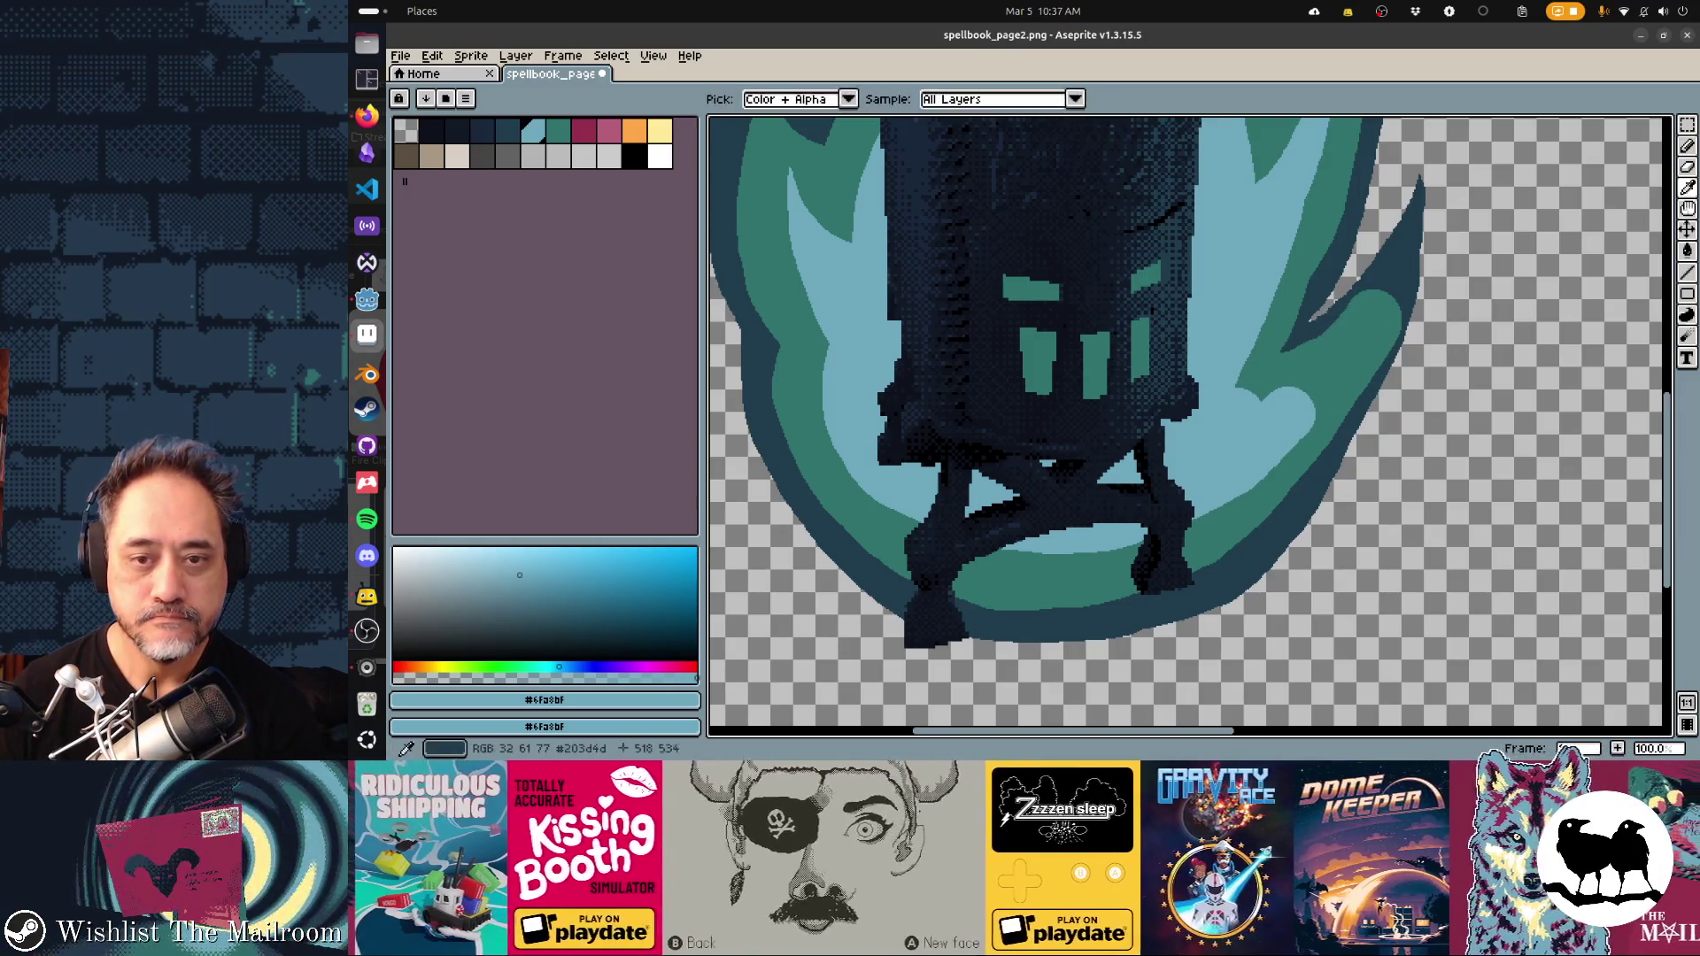
{"action": "left_click", "coordinate": [1337, 394], "text": "alt"}
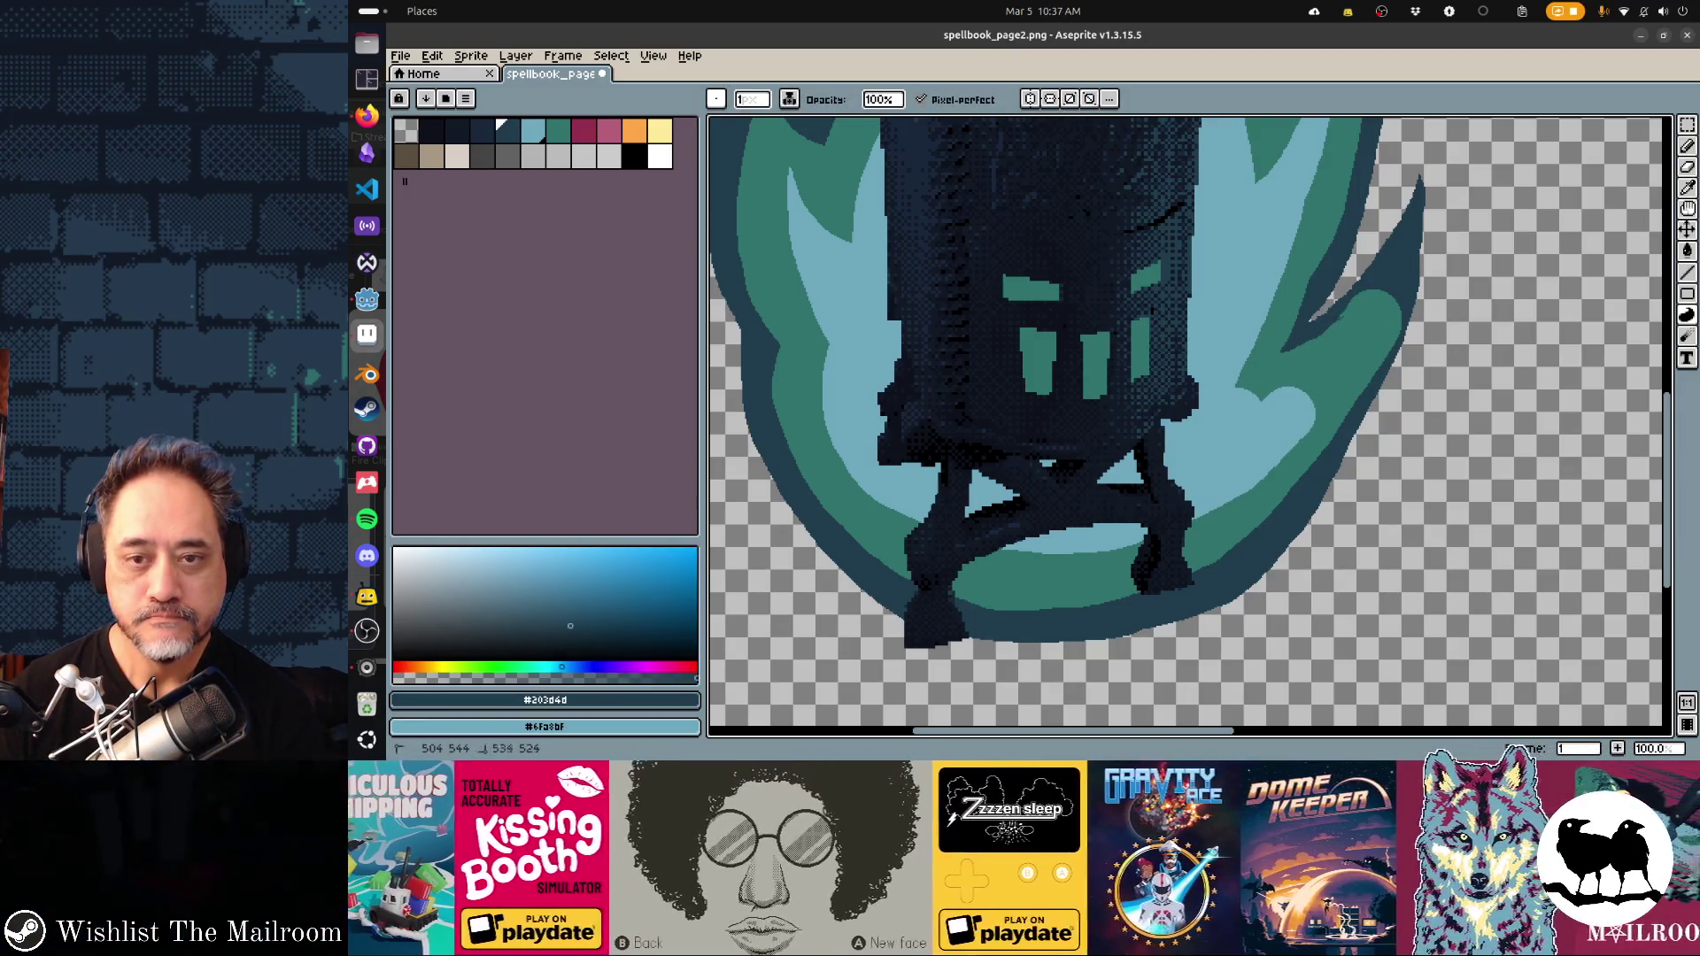
{"action": "left_click_drag", "start_coordinate": [1330, 310], "coordinate": [1392, 306]}
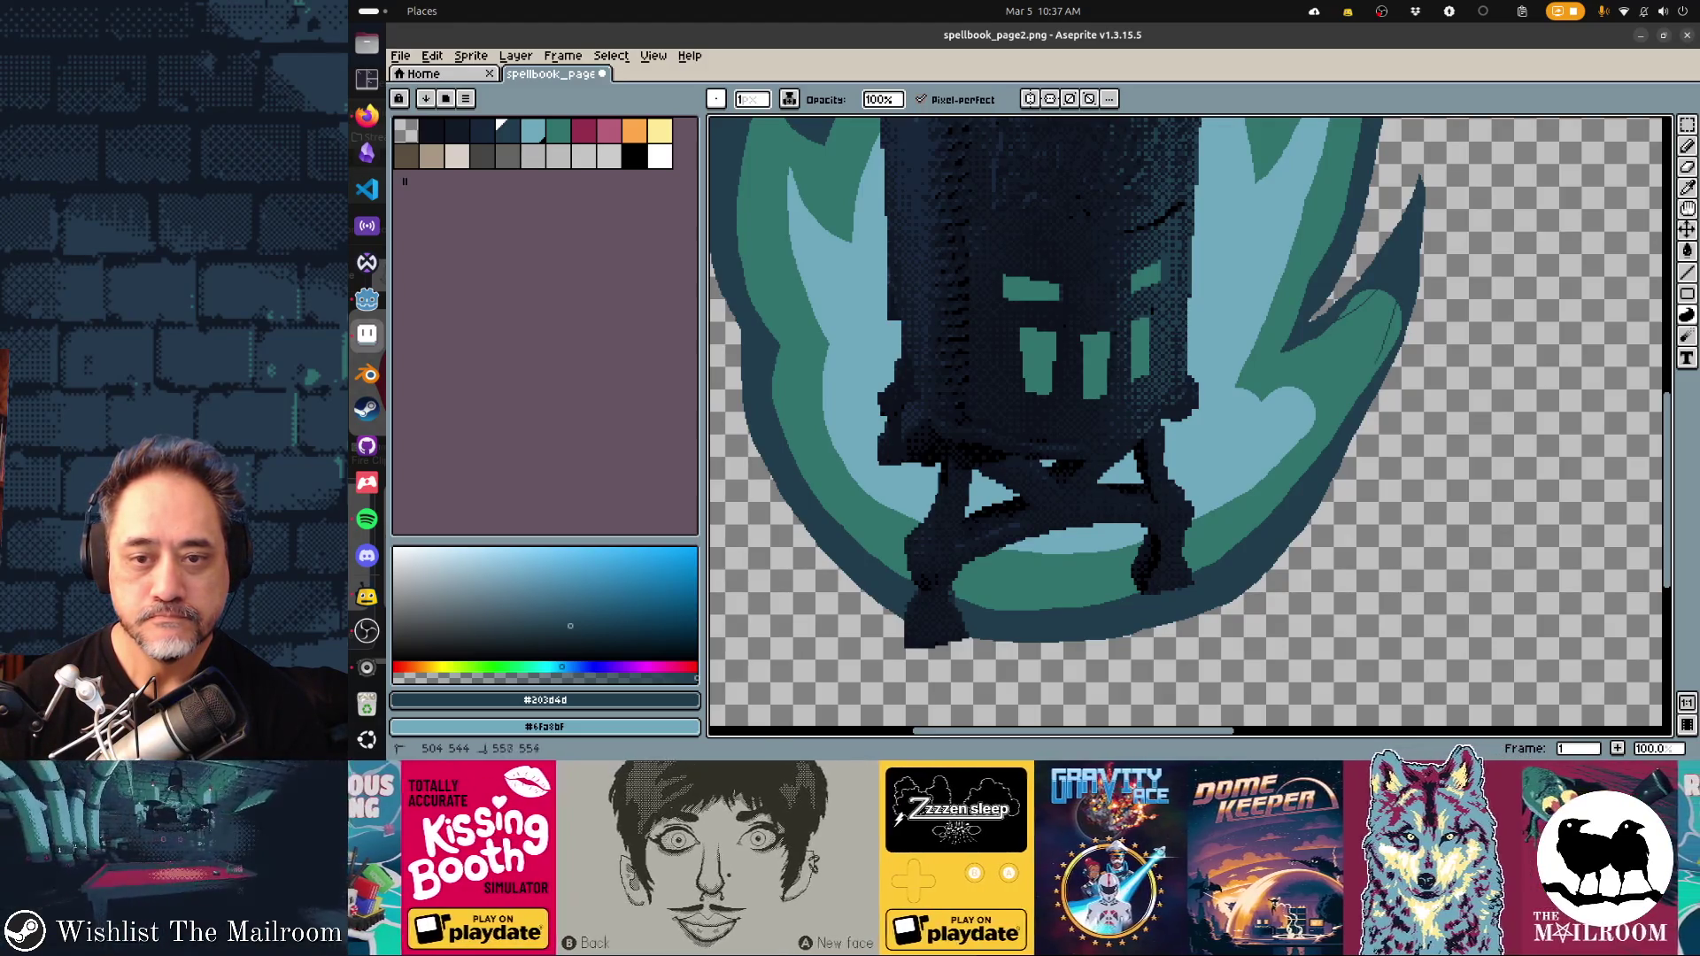
{"action": "left_click_drag", "start_coordinate": [1381, 310], "coordinate": [1377, 380]}
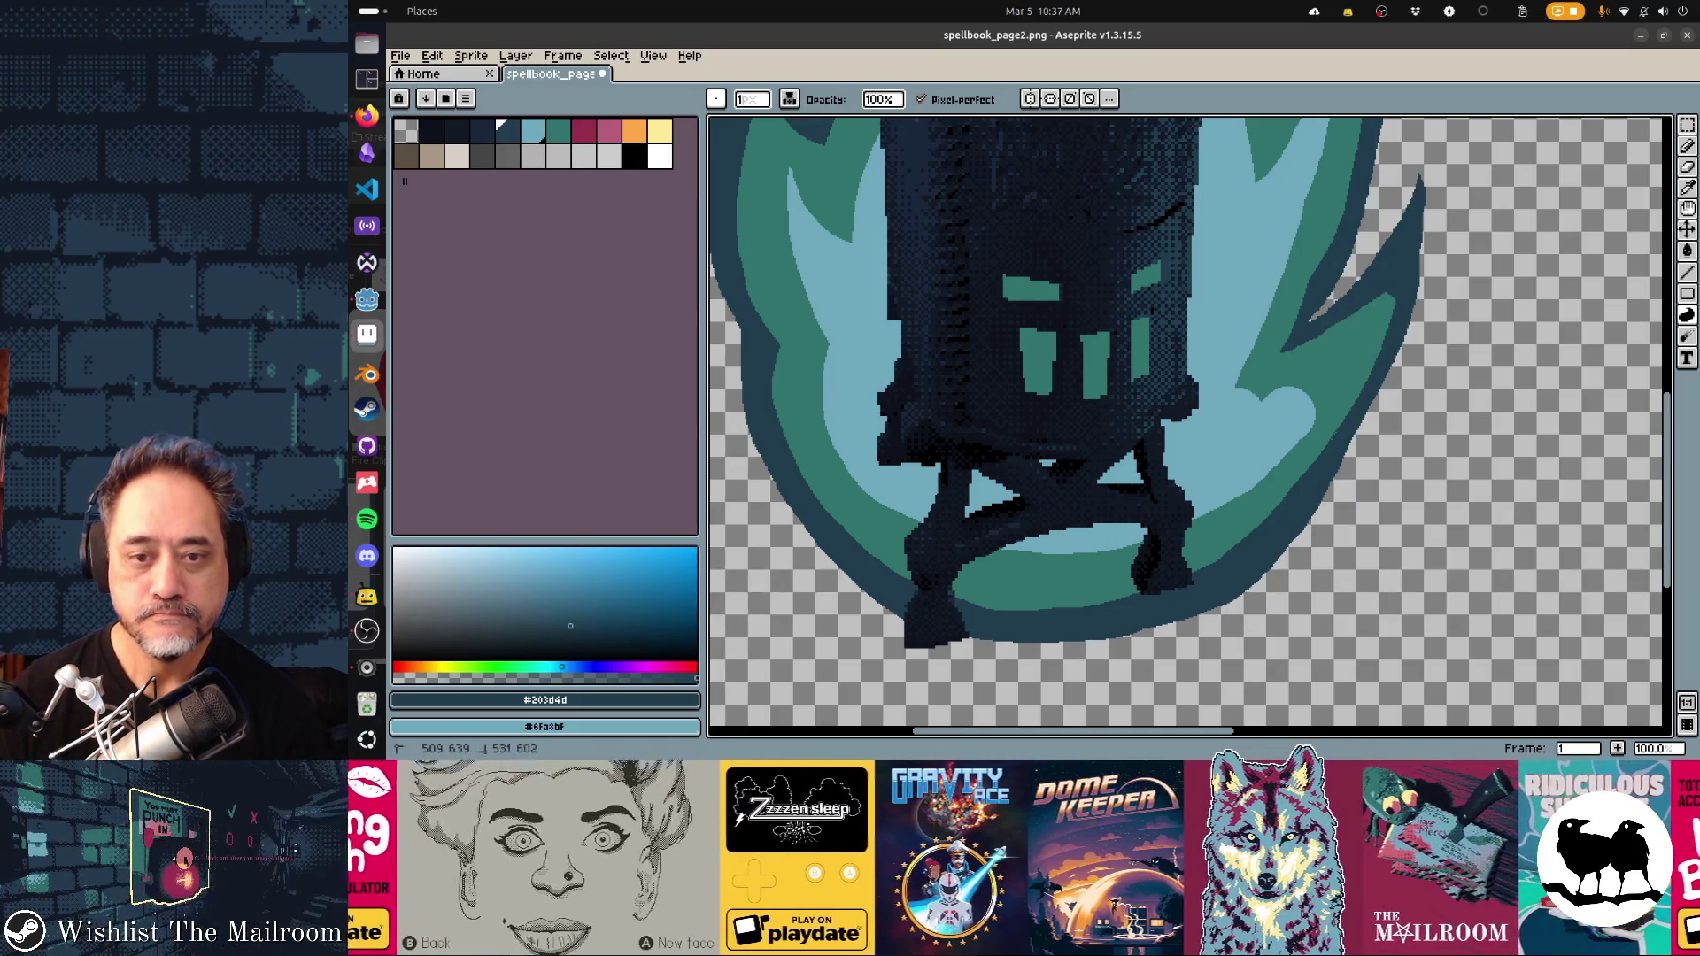
{"action": "left_click_drag", "start_coordinate": [1374, 350], "coordinate": [1386, 325]}
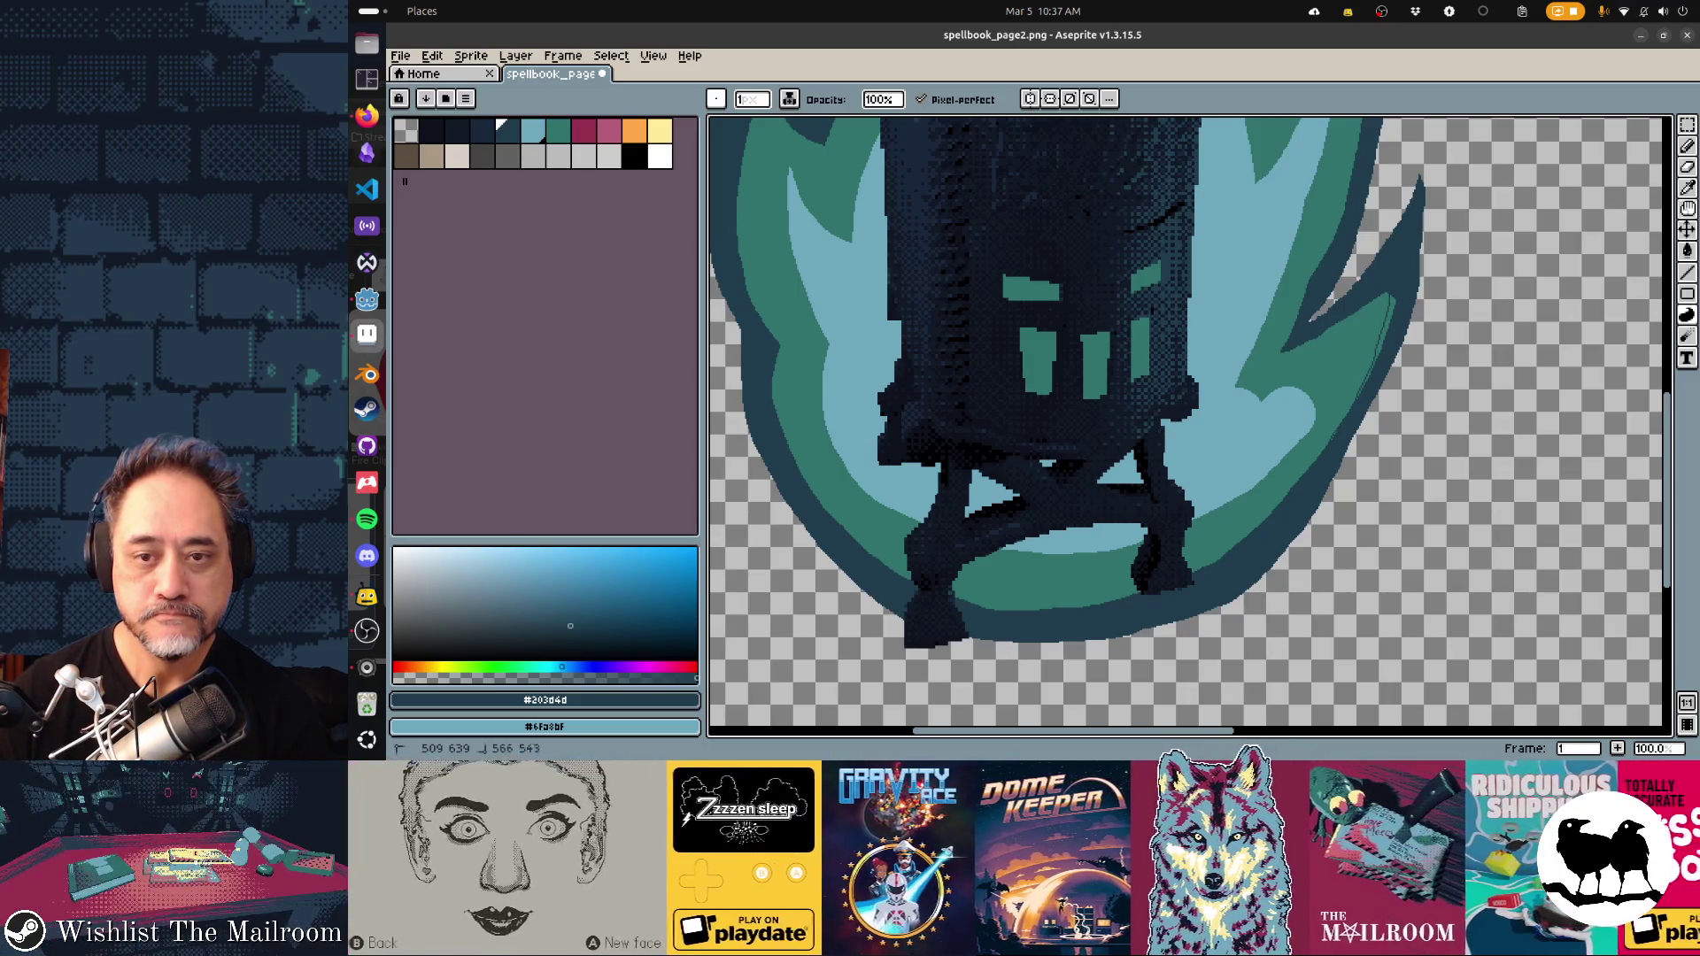
{"action": "left_click_drag", "start_coordinate": [1359, 390], "coordinate": [1394, 301]}
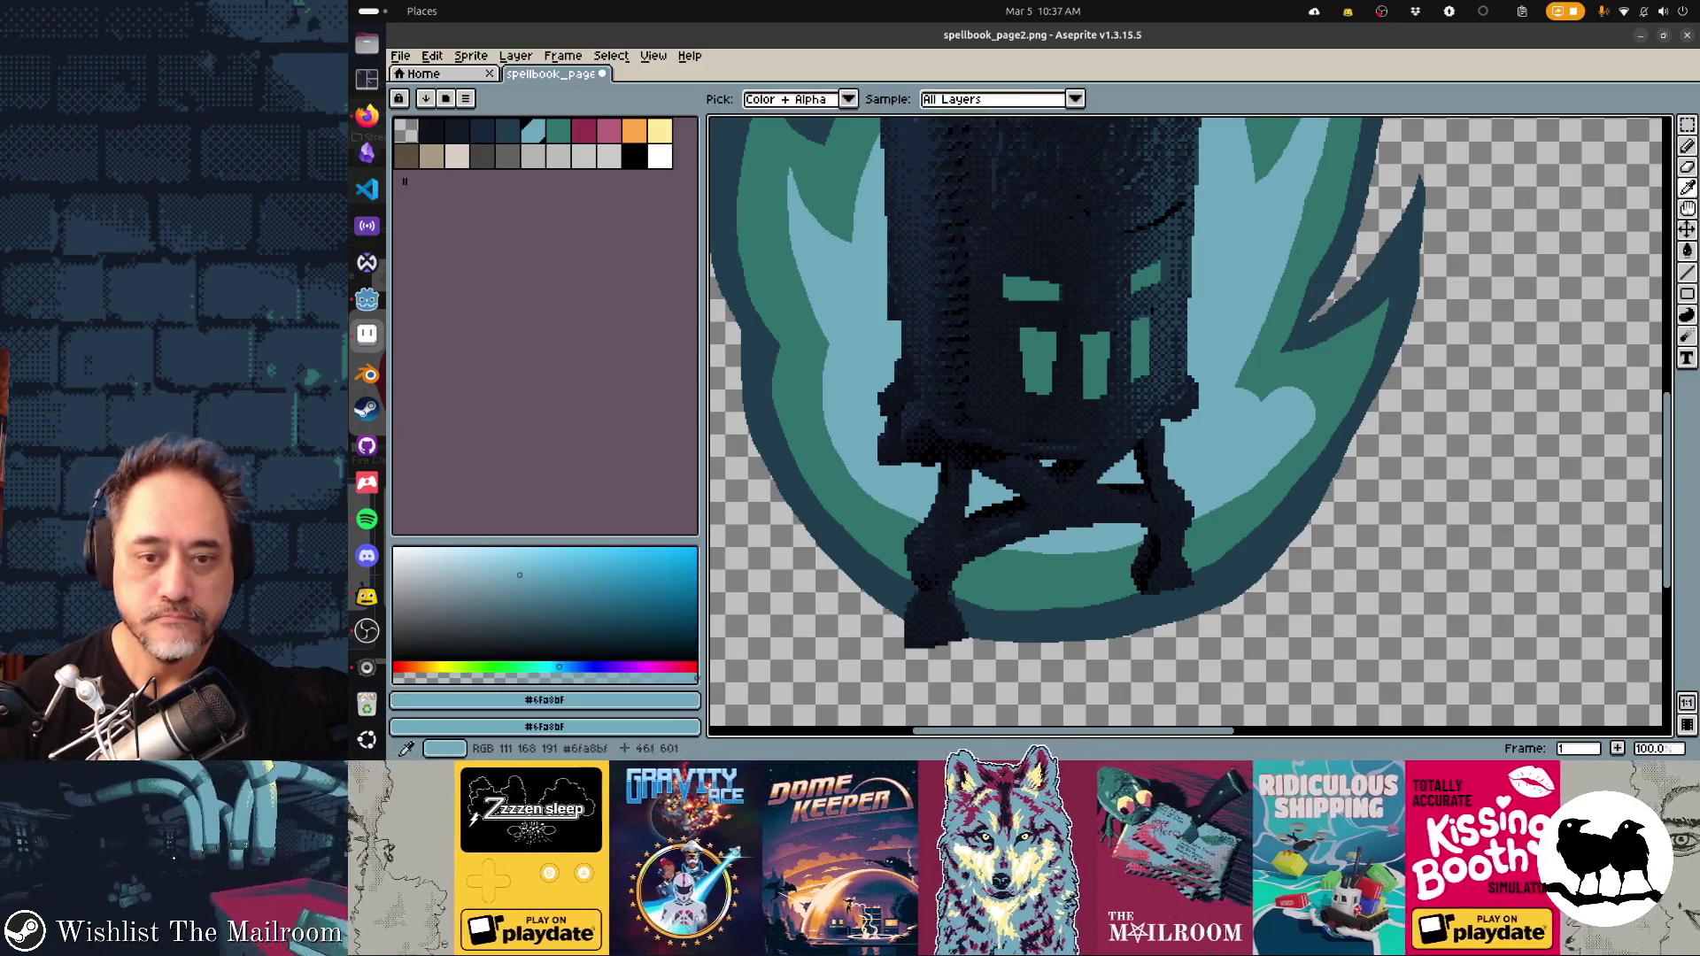
Fill a shape on the right and the teal band under the lantern with light blue
{"action": "left_click", "coordinate": [1138, 490], "text": "alt"}
{"action": "key", "text": "ctrl+z"}
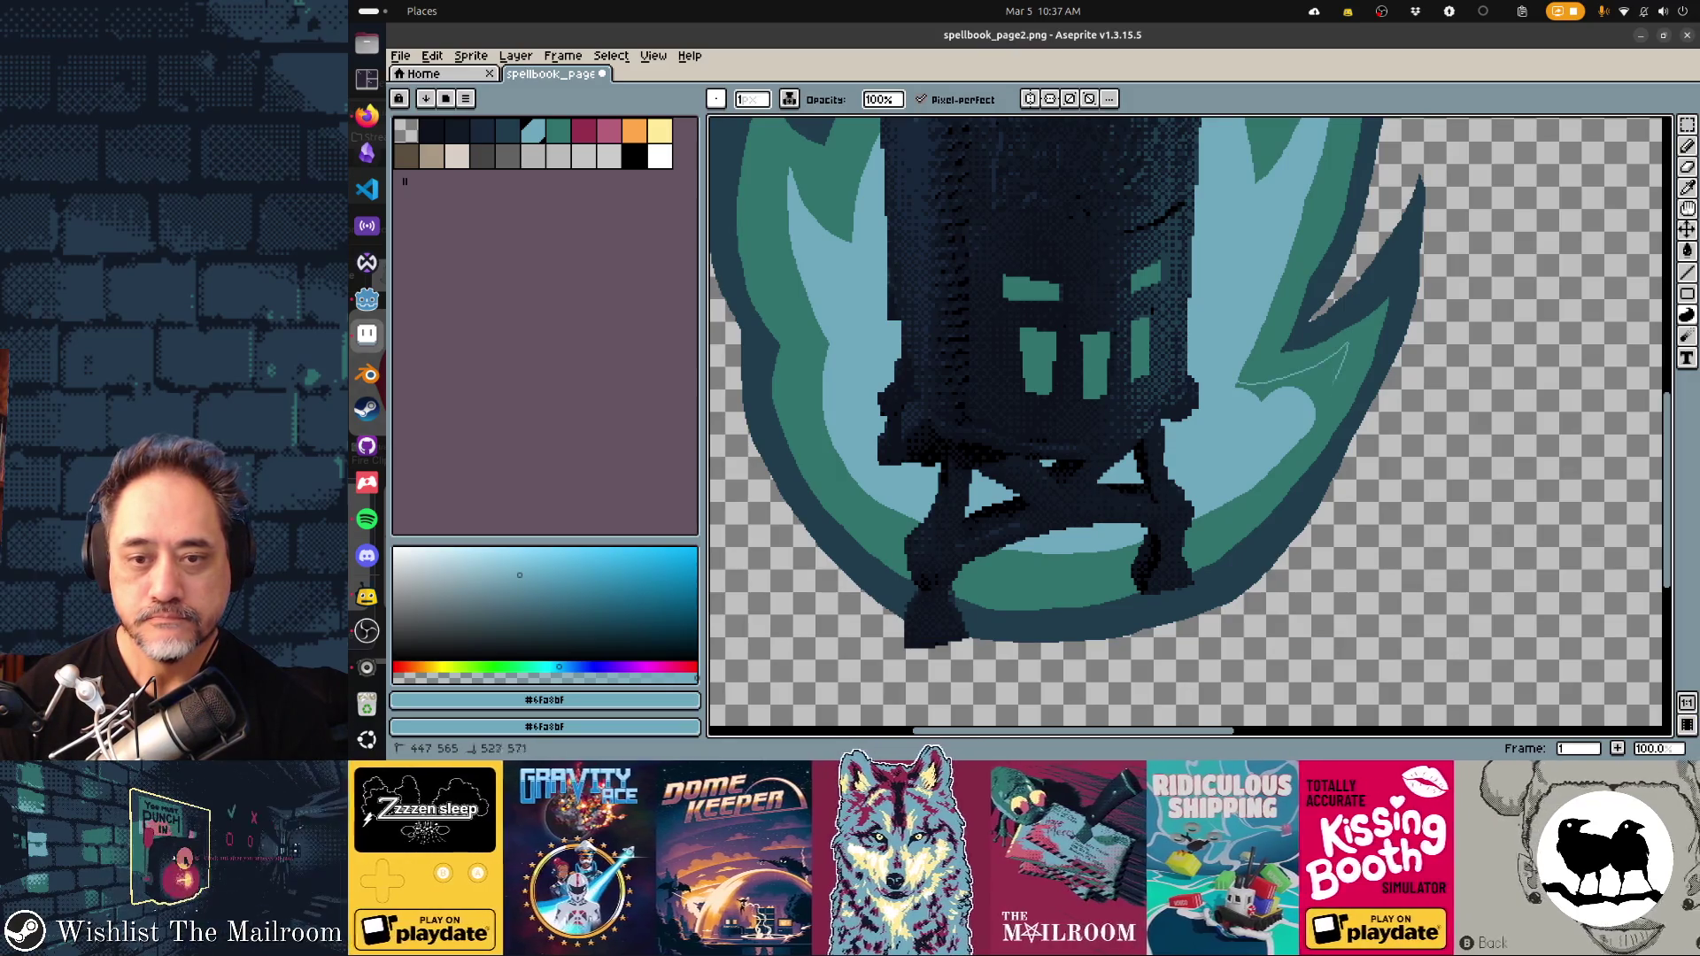
{"action": "left_click_drag", "start_coordinate": [1346, 347], "coordinate": [1238, 384]}
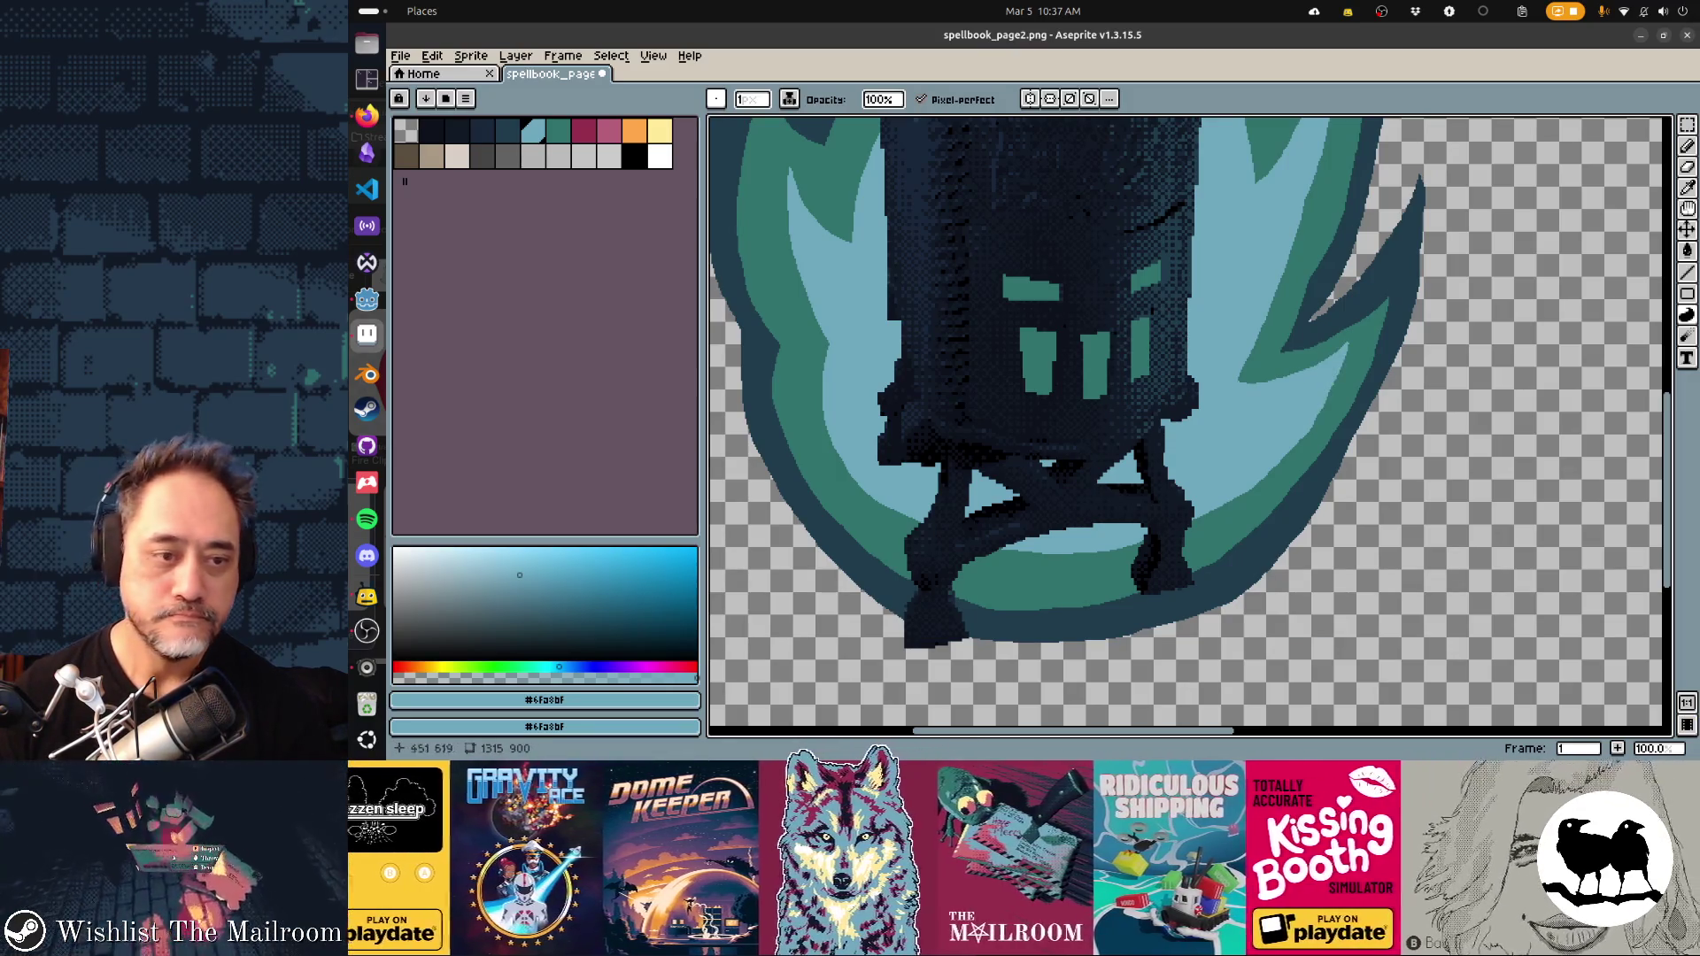
{"action": "left_click_drag", "start_coordinate": [962, 580], "coordinate": [1275, 478]}
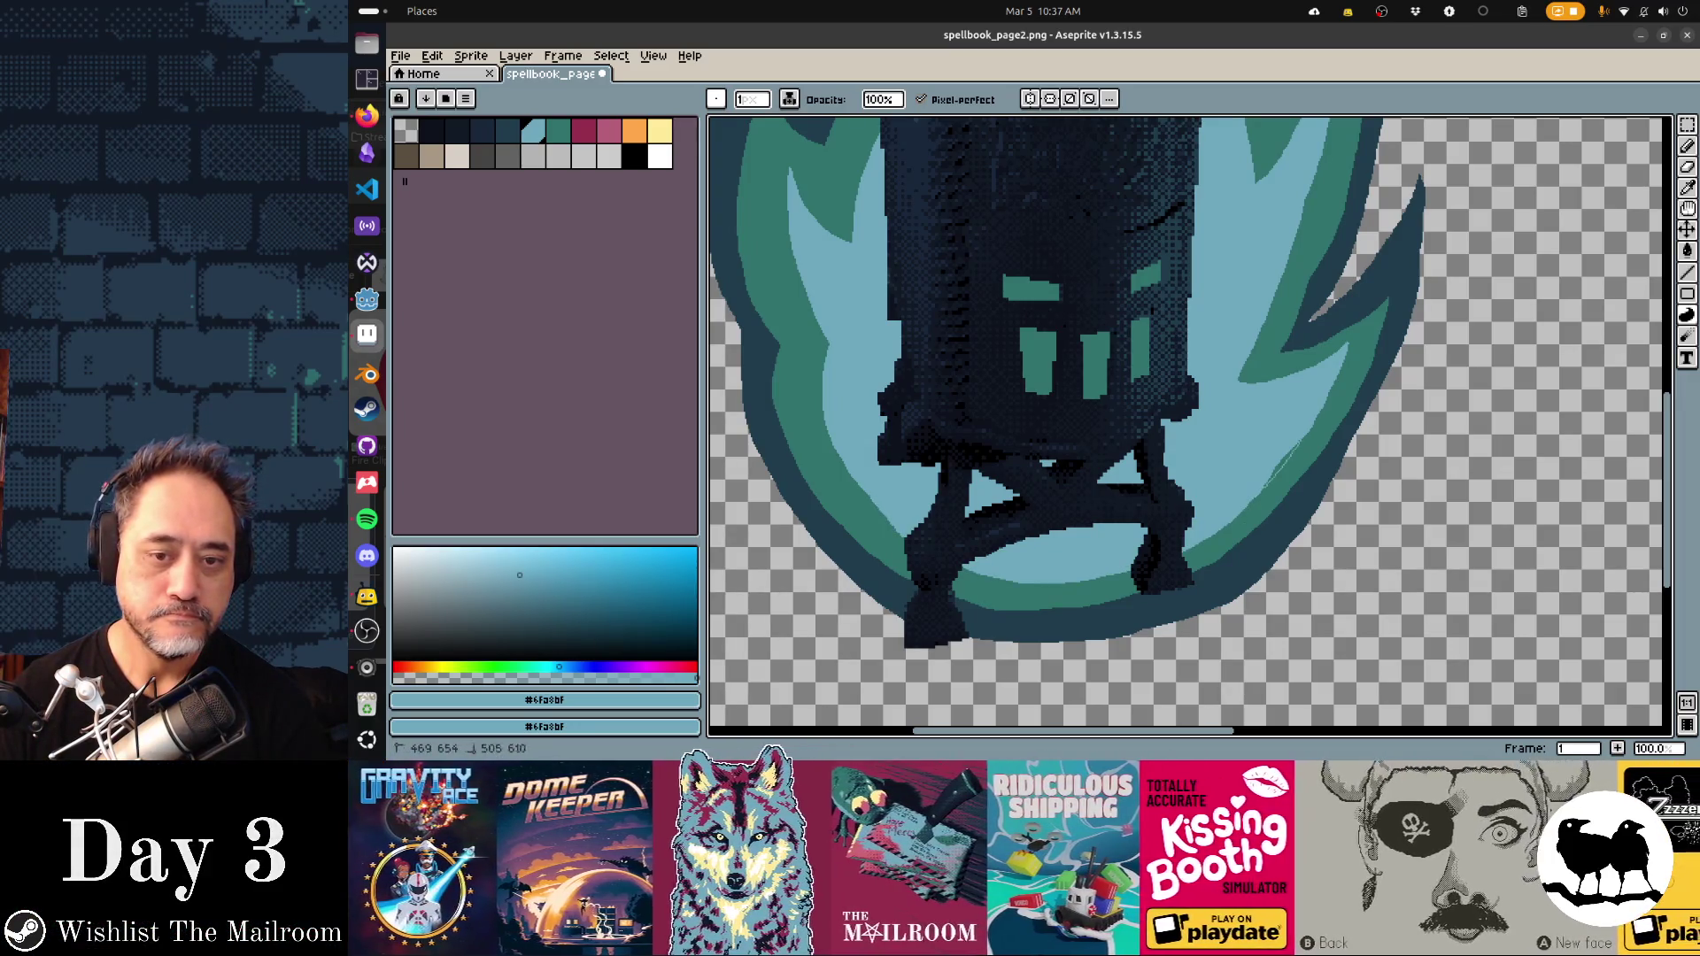
{"action": "scroll", "coordinate": [912, 268], "scroll_direction": "down", "scroll_amount": 1}
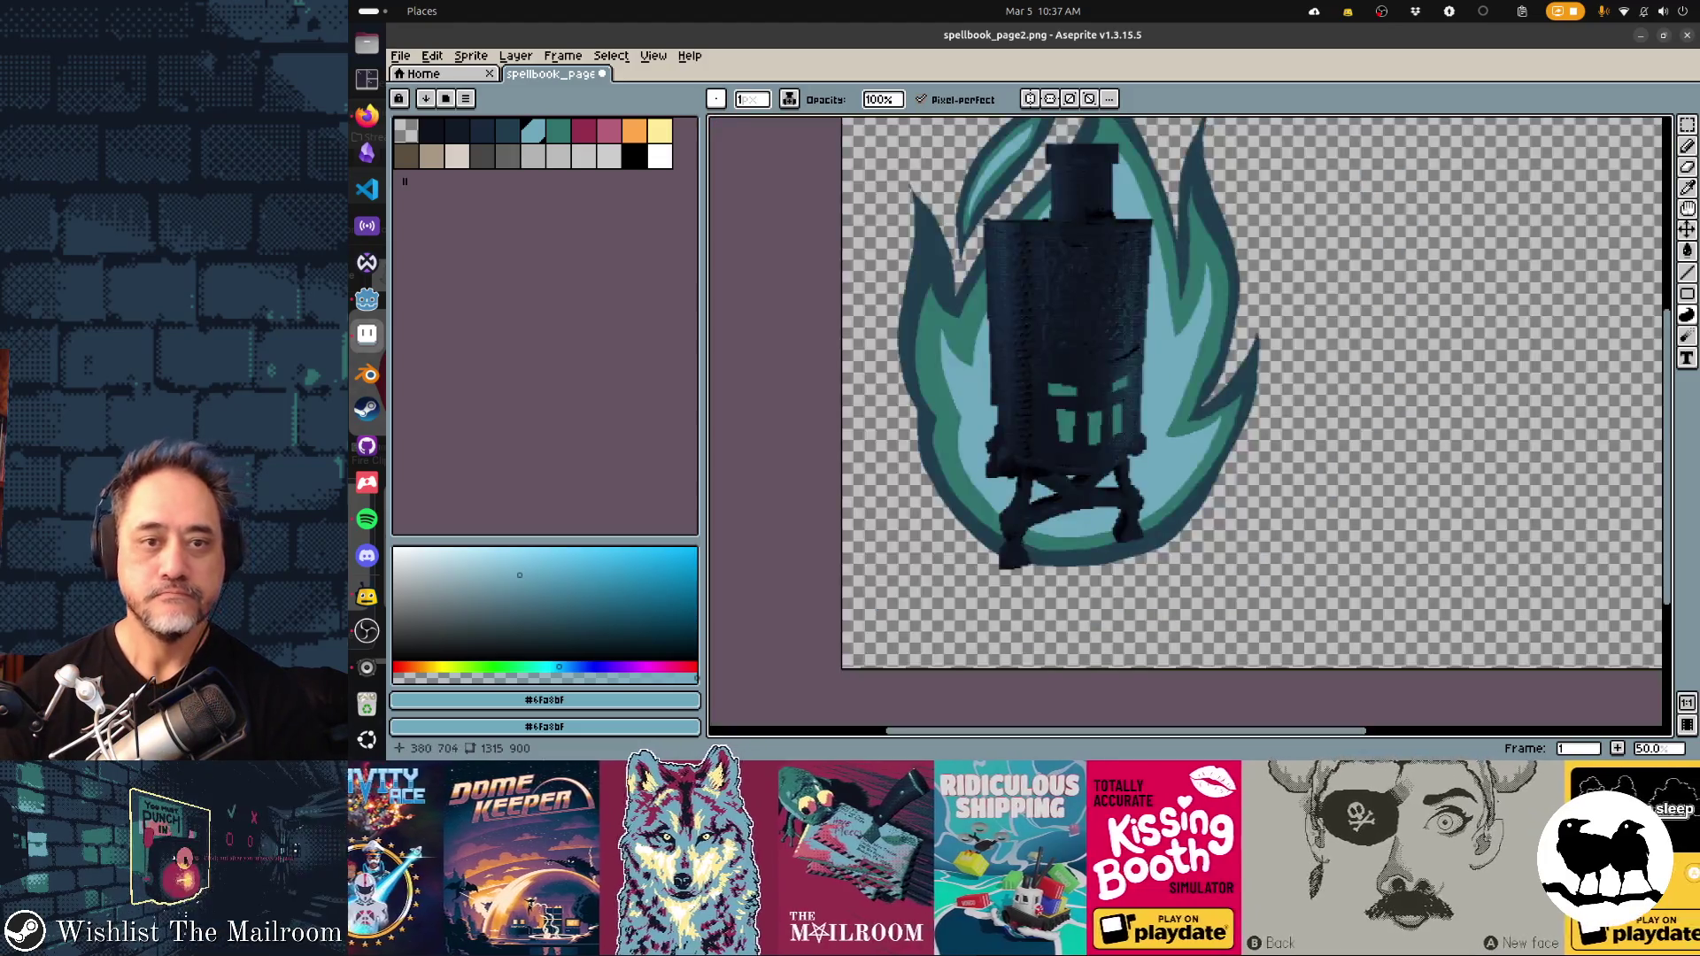
Scale the whole lantern sprite up slightly and nudge it left and up
{"action": "key", "text": "v"}
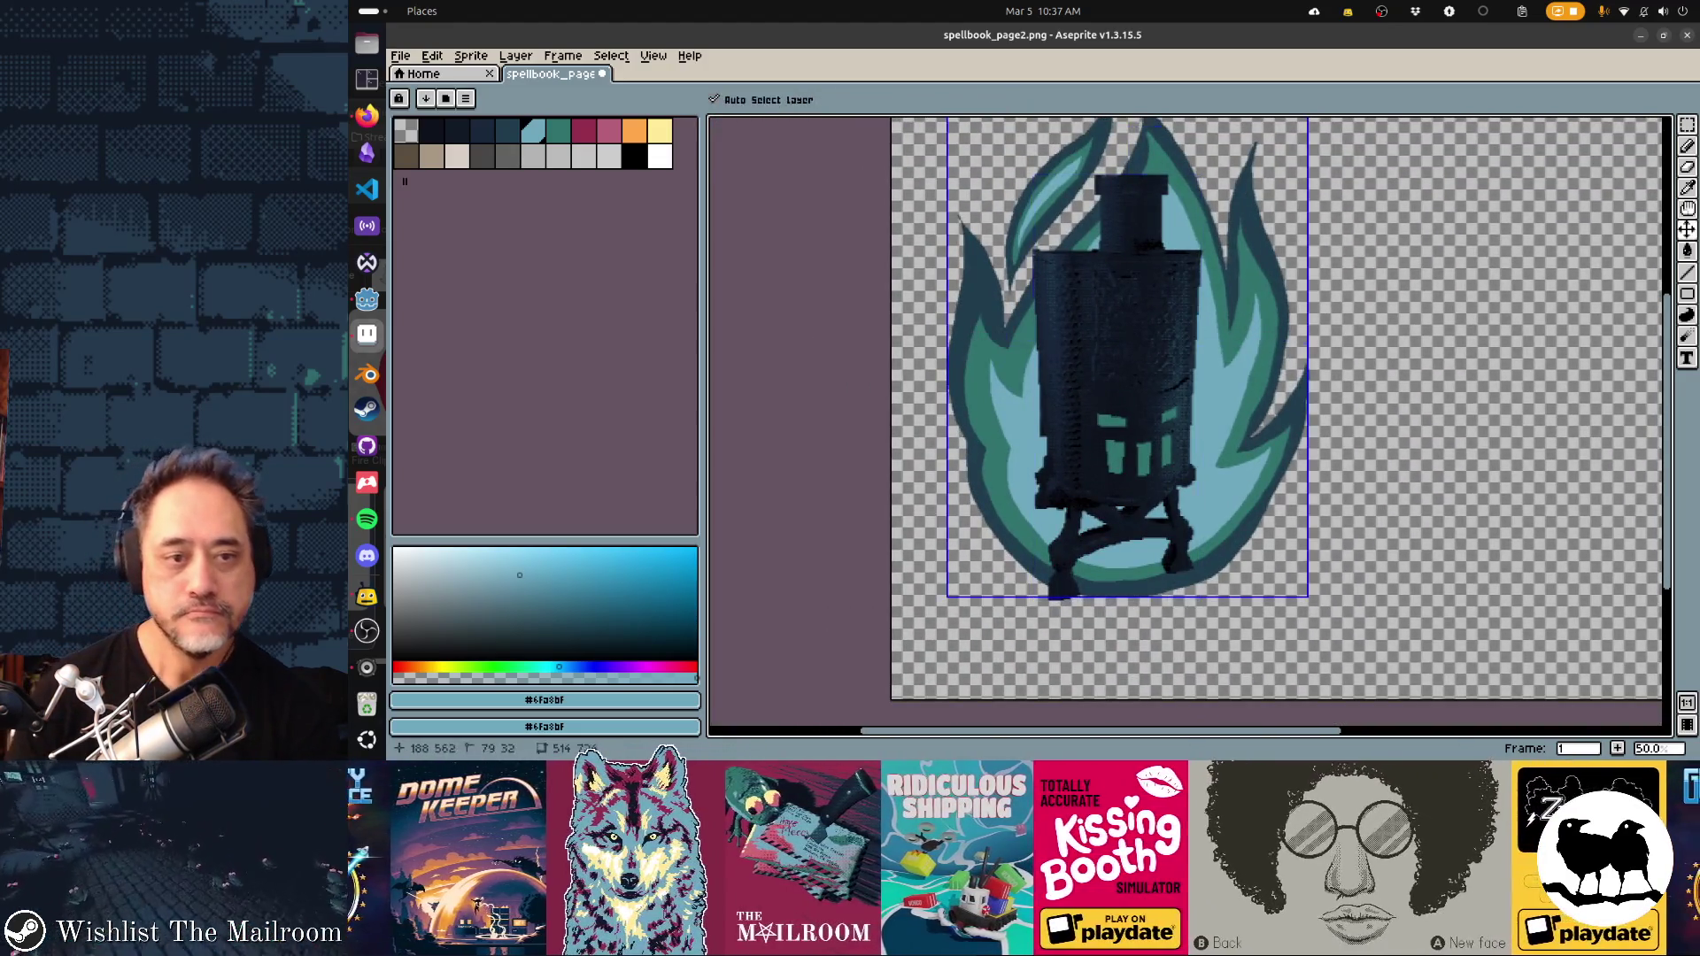
{"action": "key", "text": "ctrl+a"}
{"action": "left_click_drag", "start_coordinate": [939, 605], "coordinate": [932, 633]}
{"action": "key", "text": "Left"}
{"action": "key", "text": "Left"}
{"action": "key", "text": "Left"}
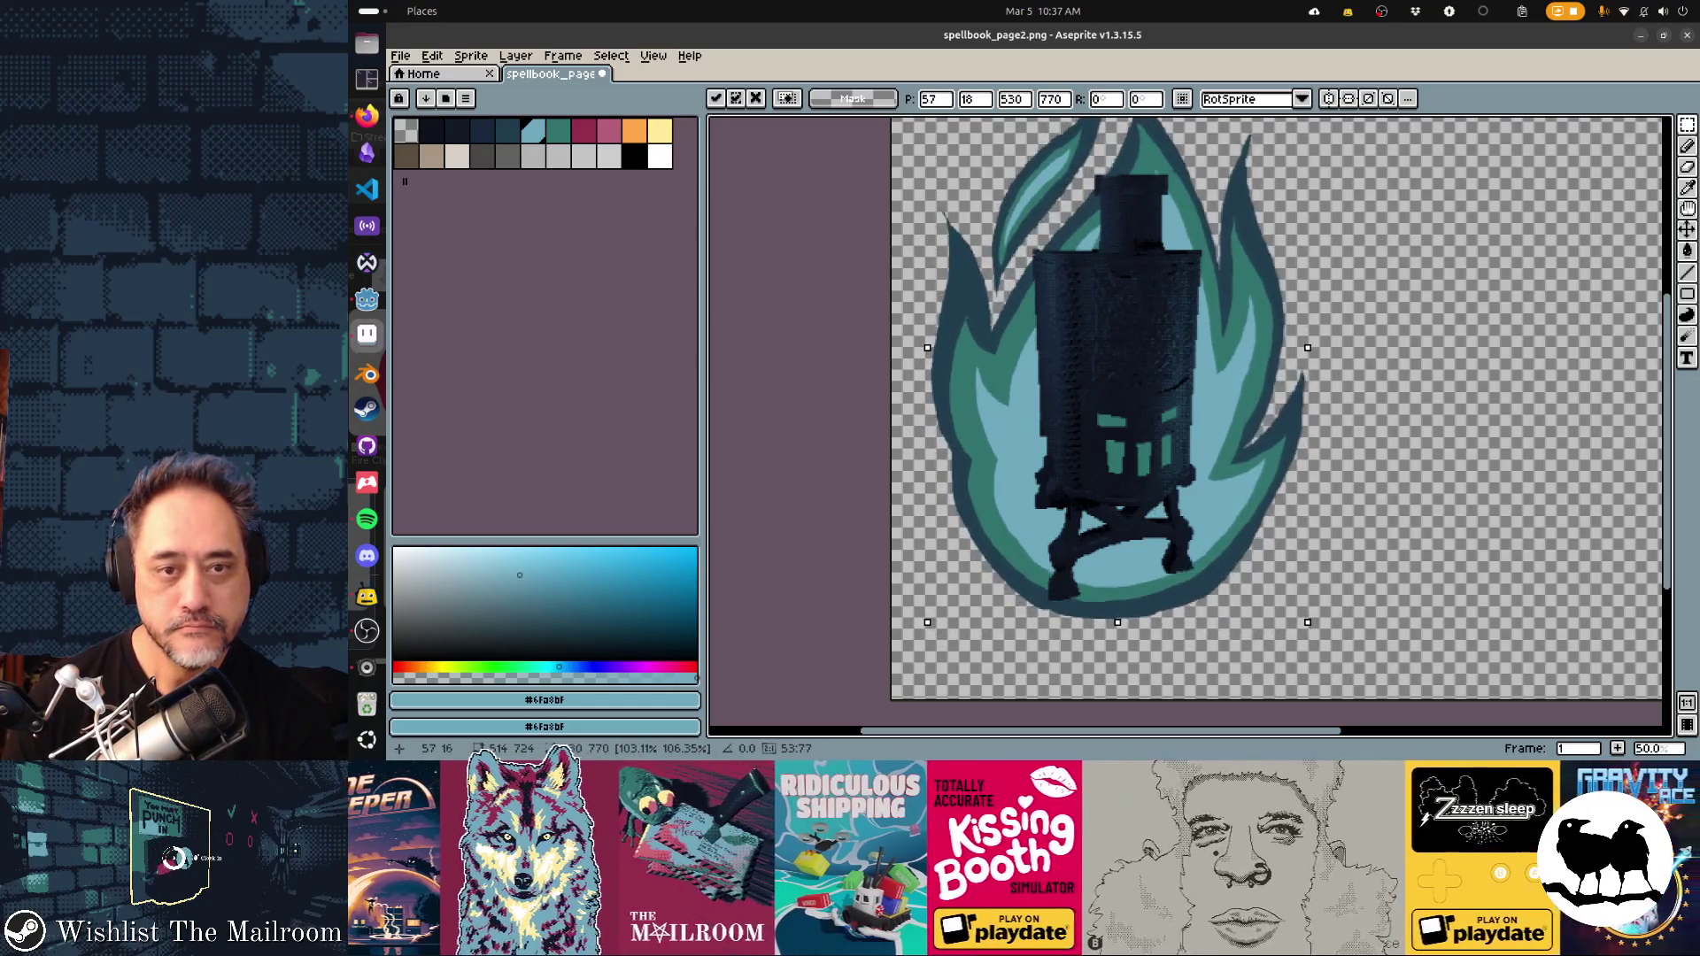
{"action": "key", "text": "Up"}
{"action": "key", "text": "Up"}
{"action": "key", "text": "Up"}
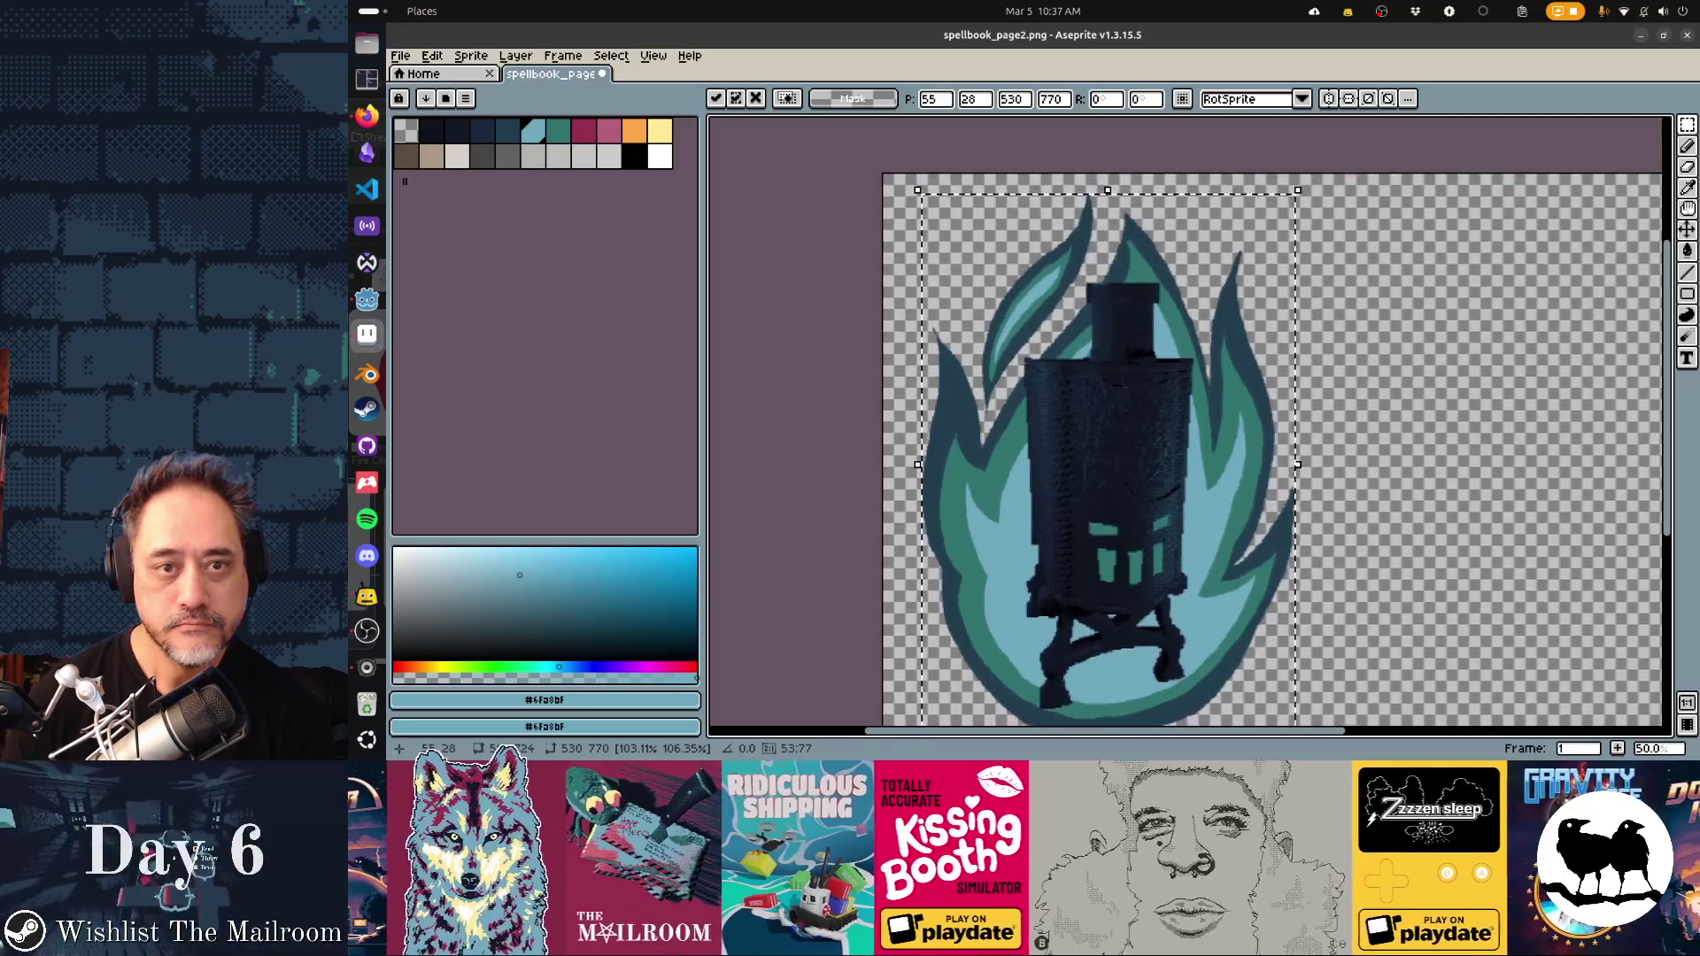
{"action": "key", "text": "Return"}
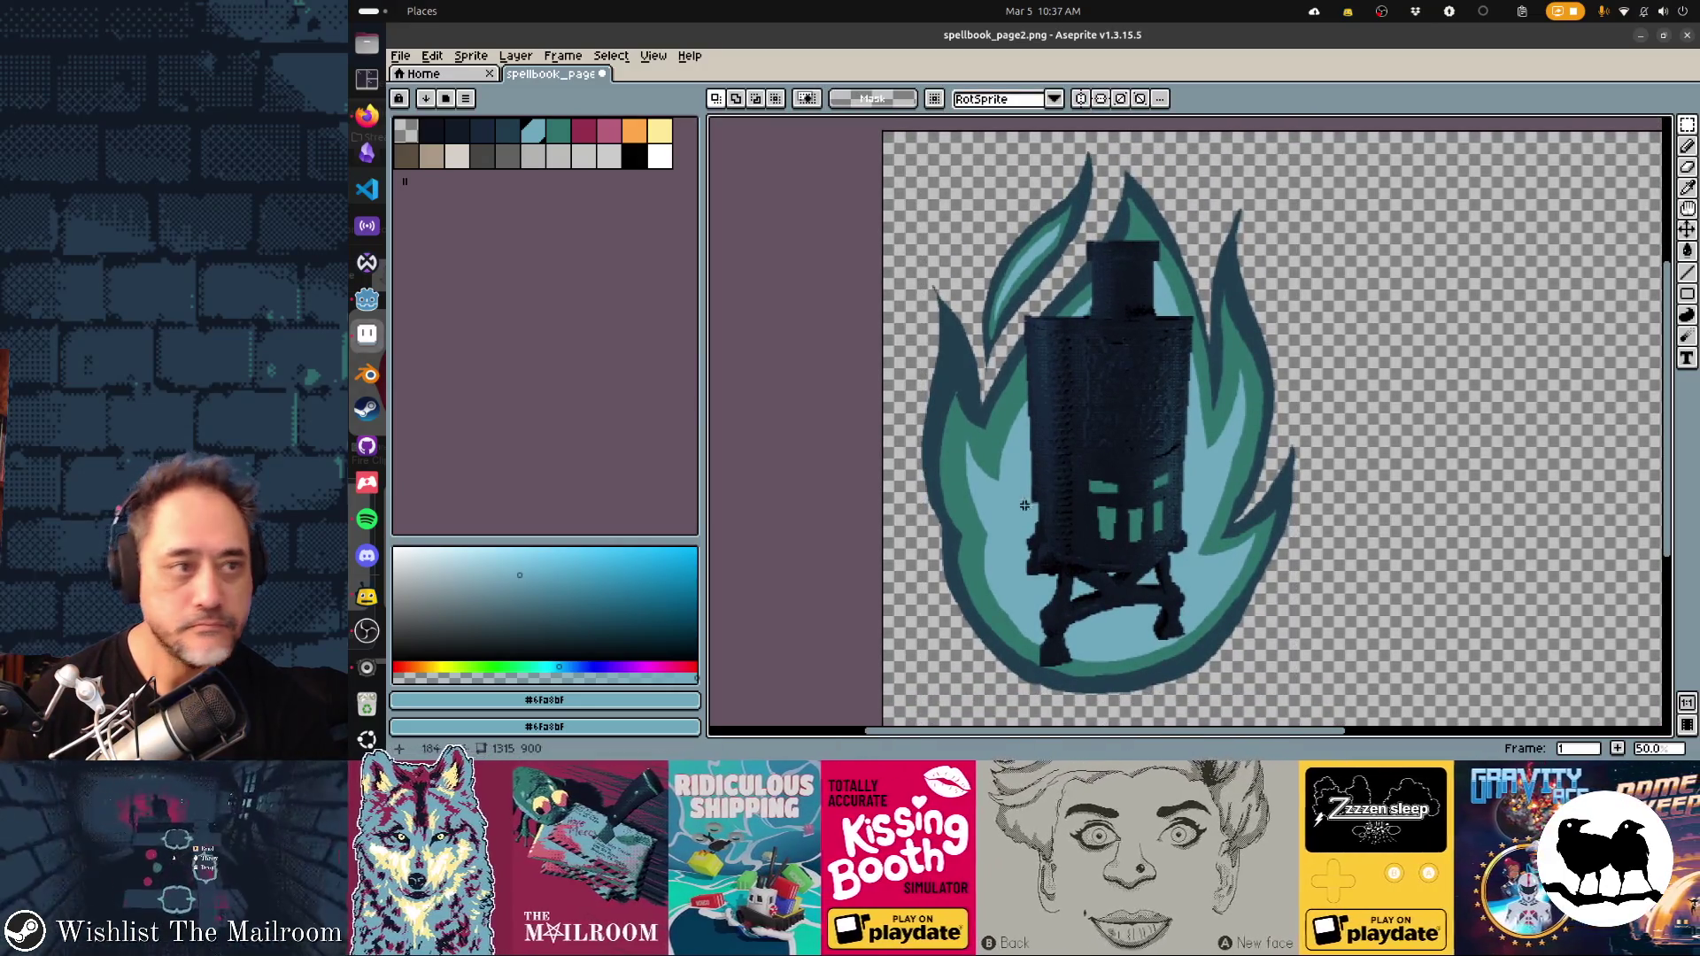
Fill the lantern's left and right window panes with orange
{"action": "left_click", "coordinate": [634, 131]}
{"action": "key", "text": "g"}
{"action": "left_click", "coordinate": [1014, 371]}
{"action": "key", "text": "ctrl+z"}
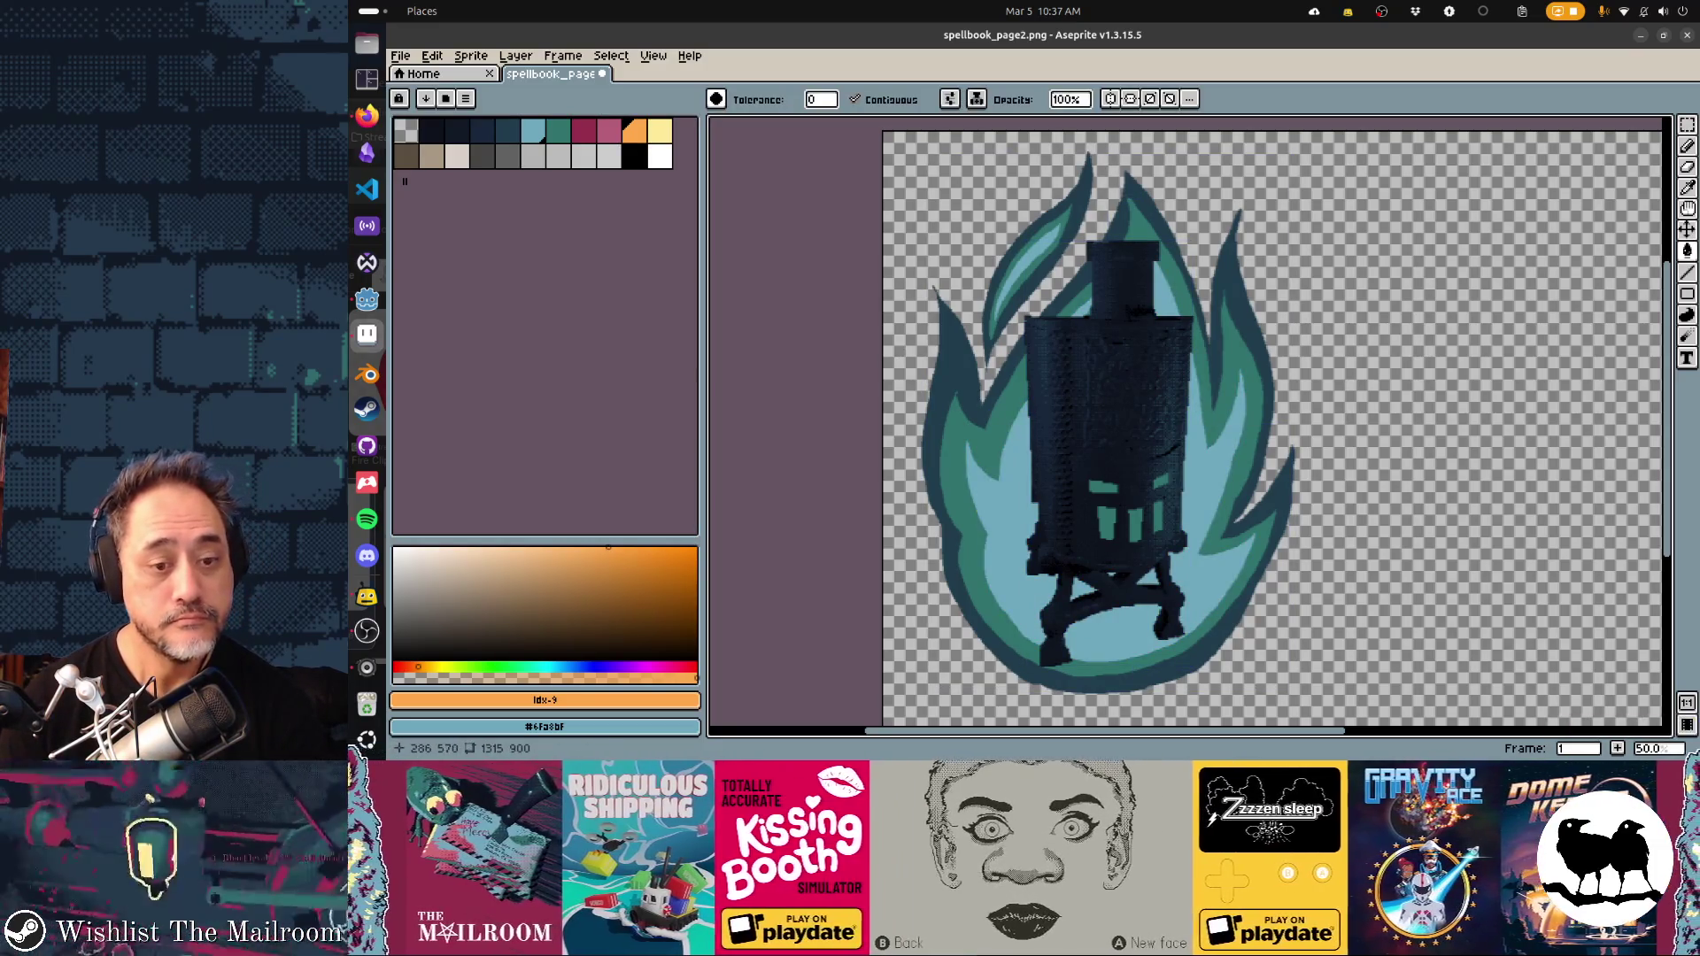
{"action": "key", "text": "Tab"}
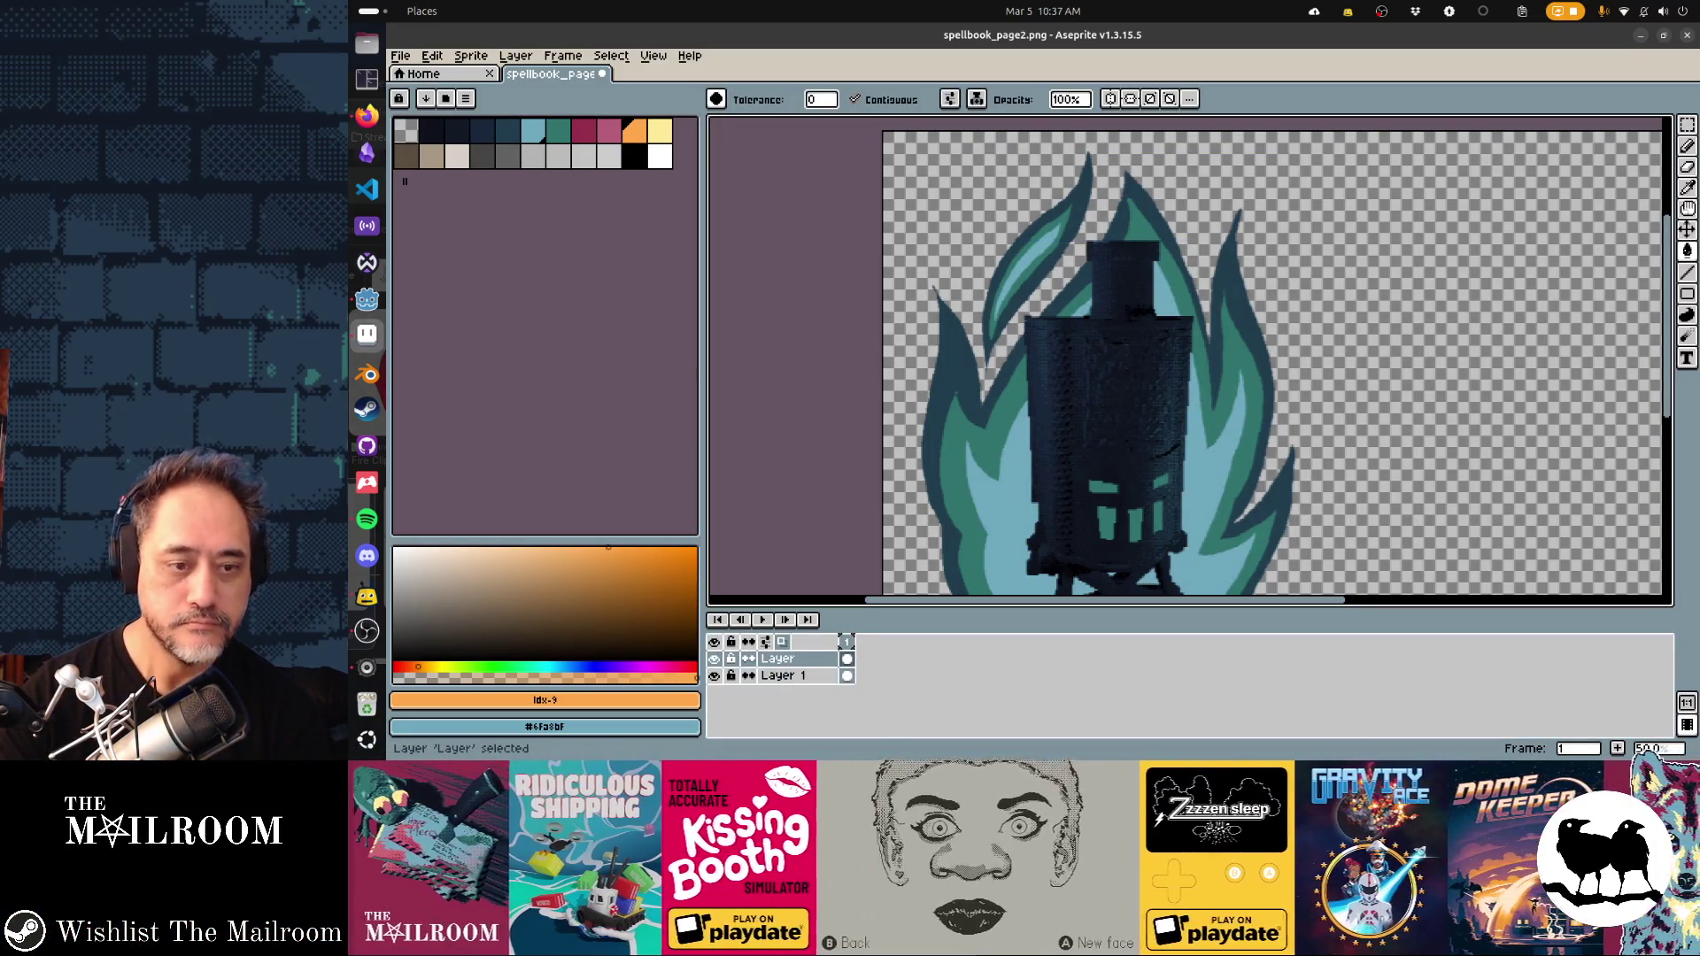
{"action": "left_click", "coordinate": [1107, 523]}
{"action": "left_click", "coordinate": [1135, 526]}
Frame the lantern, save spellbook_page2.png and switch to Godot
{"action": "scroll", "coordinate": [1186, 361], "scroll_direction": "up", "scroll_amount": 2}
{"action": "scroll", "coordinate": [1186, 362], "scroll_direction": "down", "scroll_amount": 2}
{"action": "left_click_drag", "start_coordinate": [1187, 362], "coordinate": [1112, 228]}
{"action": "key", "text": "ctrl+s"}
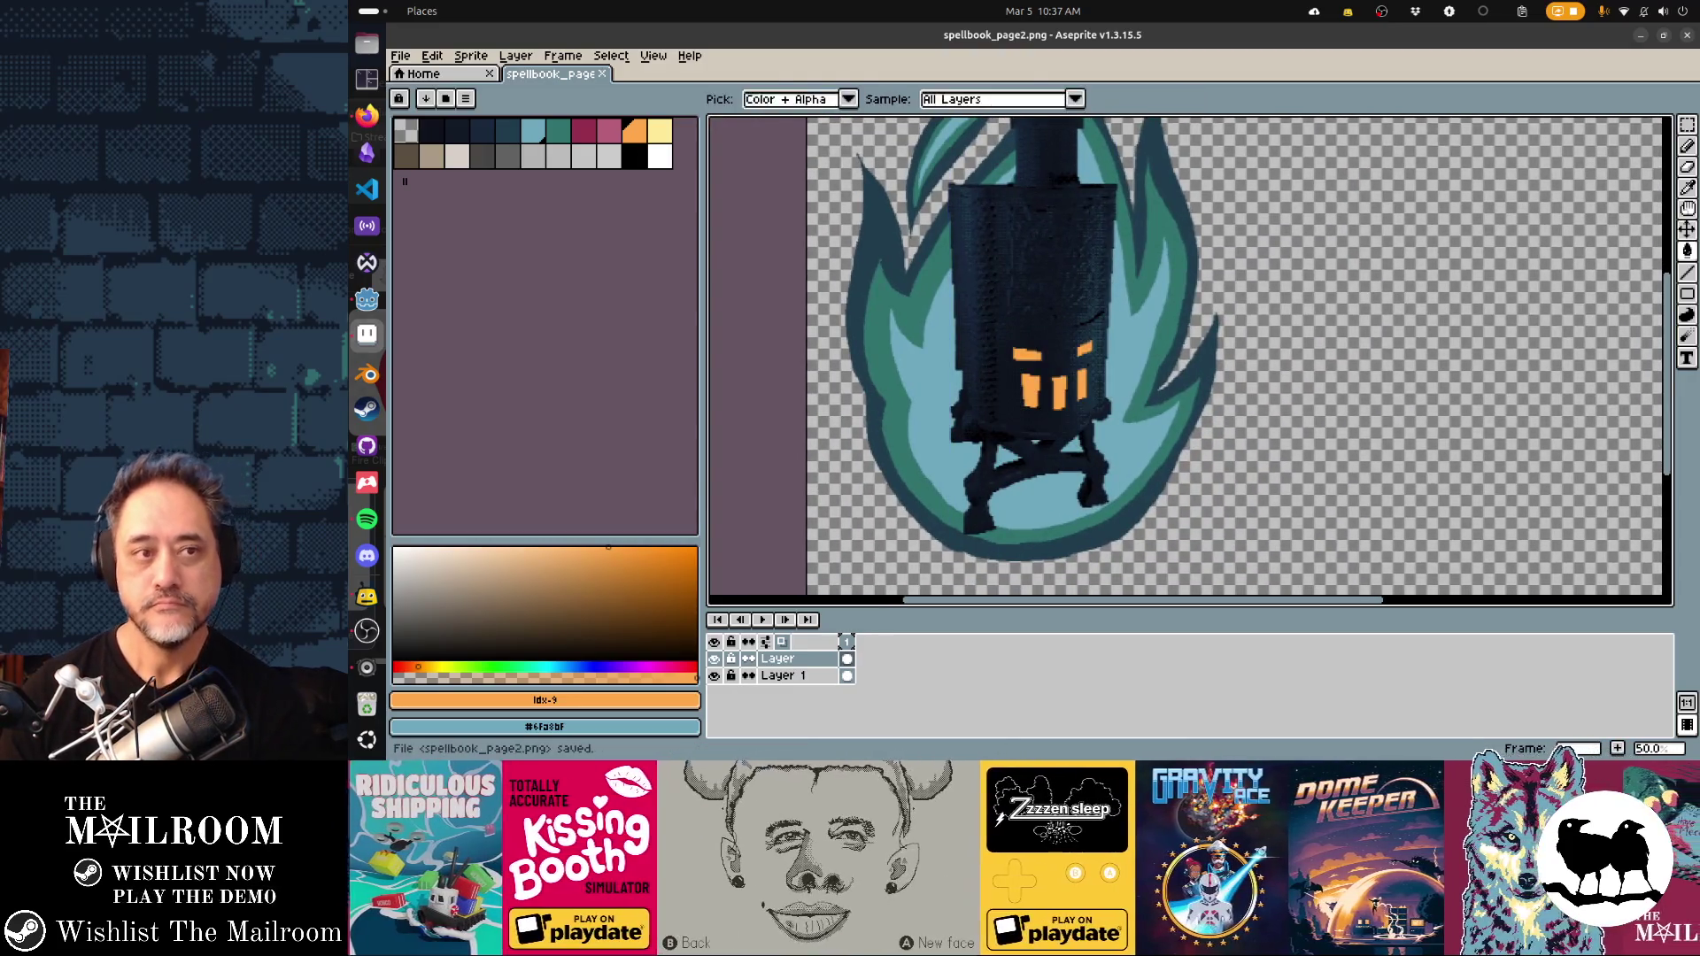
{"action": "key", "text": "alt+Tab"}
{"action": "key", "text": "alt+Tab"}
{"action": "key", "text": "alt+Tab"}
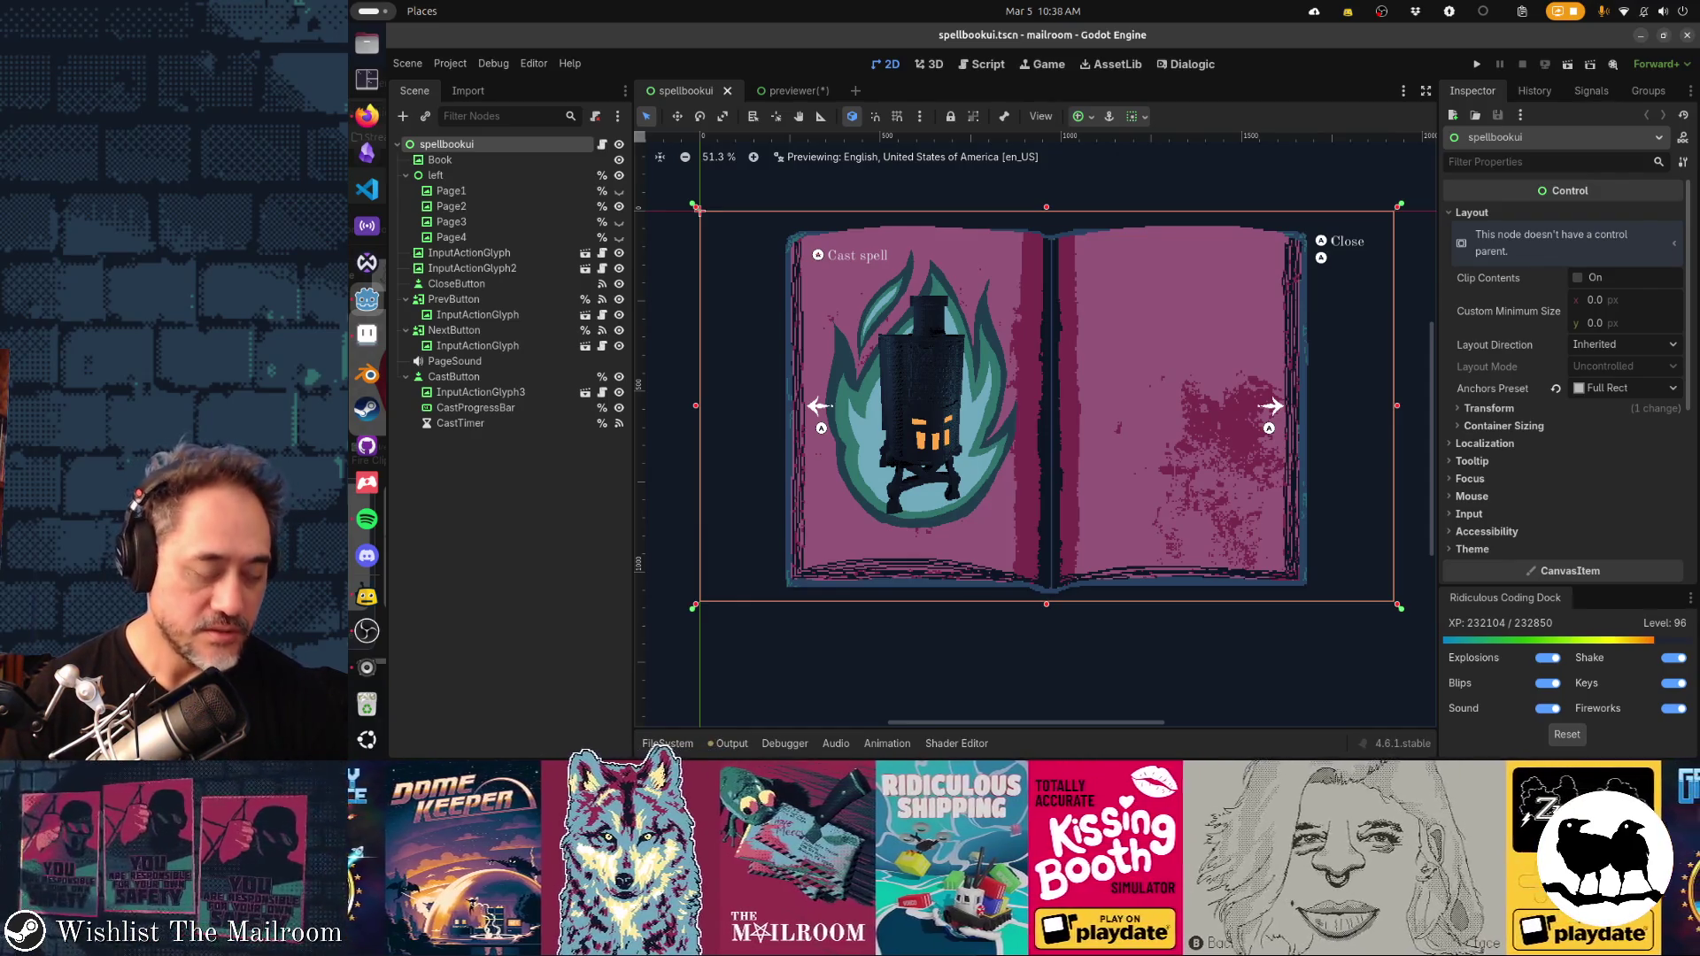
Return from the Godot spellbook preview to the lantern sprite in Aseprite
{"action": "key", "text": "alt+Tab"}
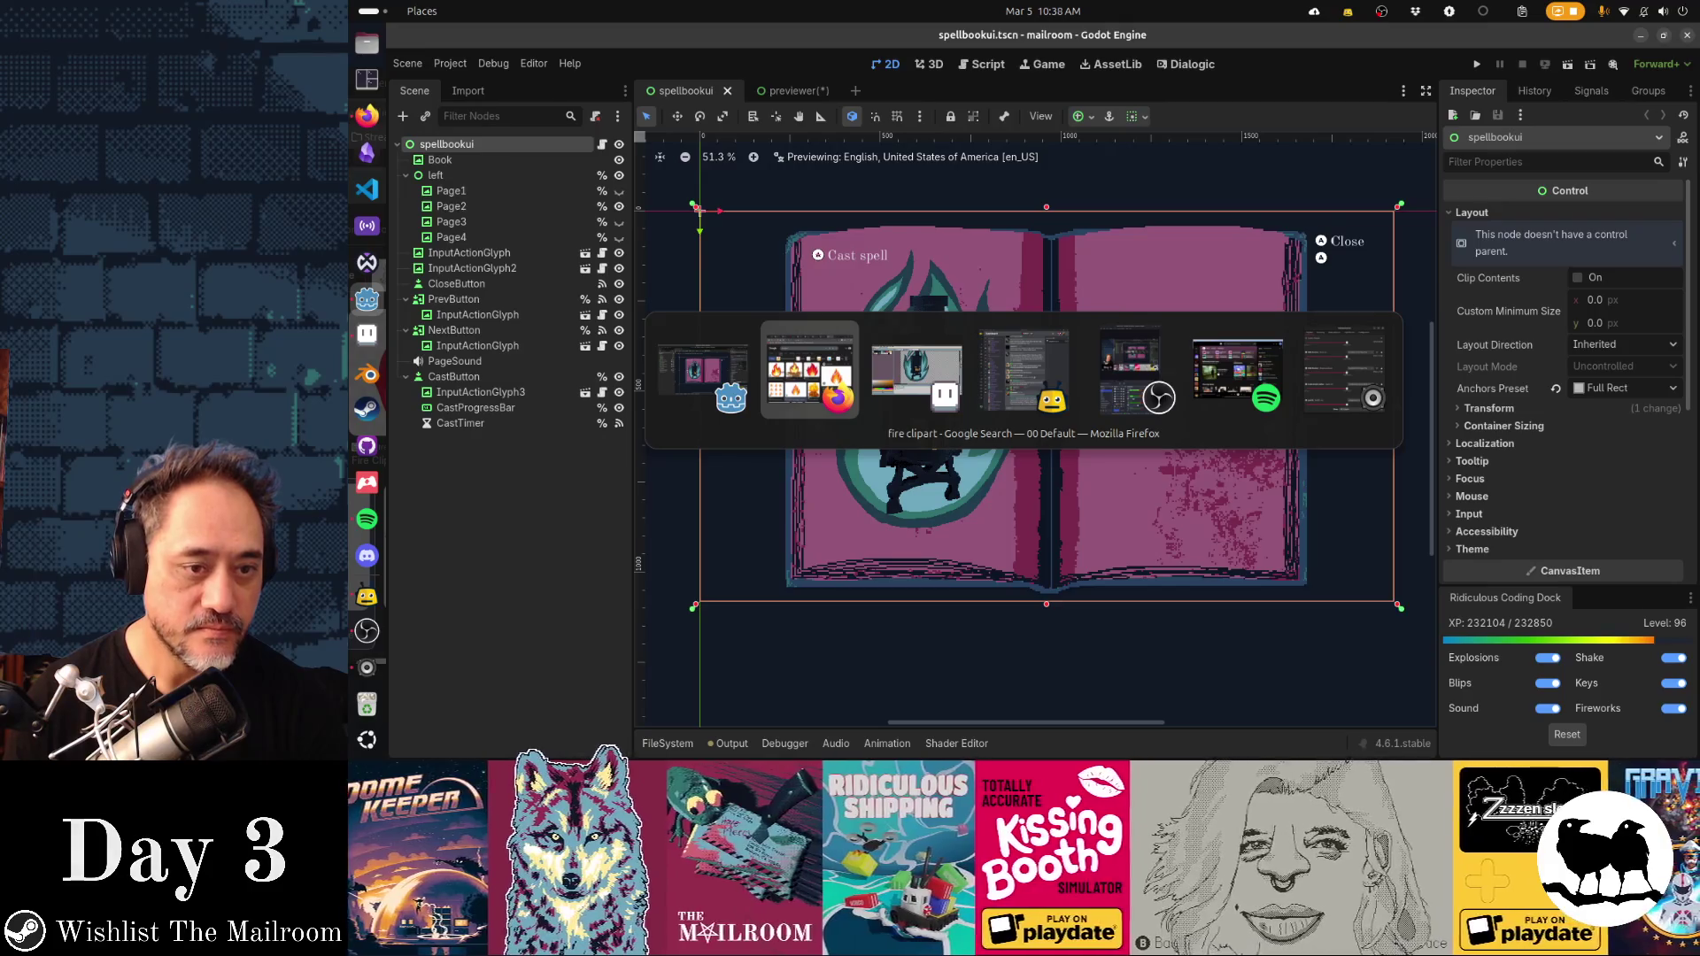
{"action": "key", "text": "alt+Tab"}
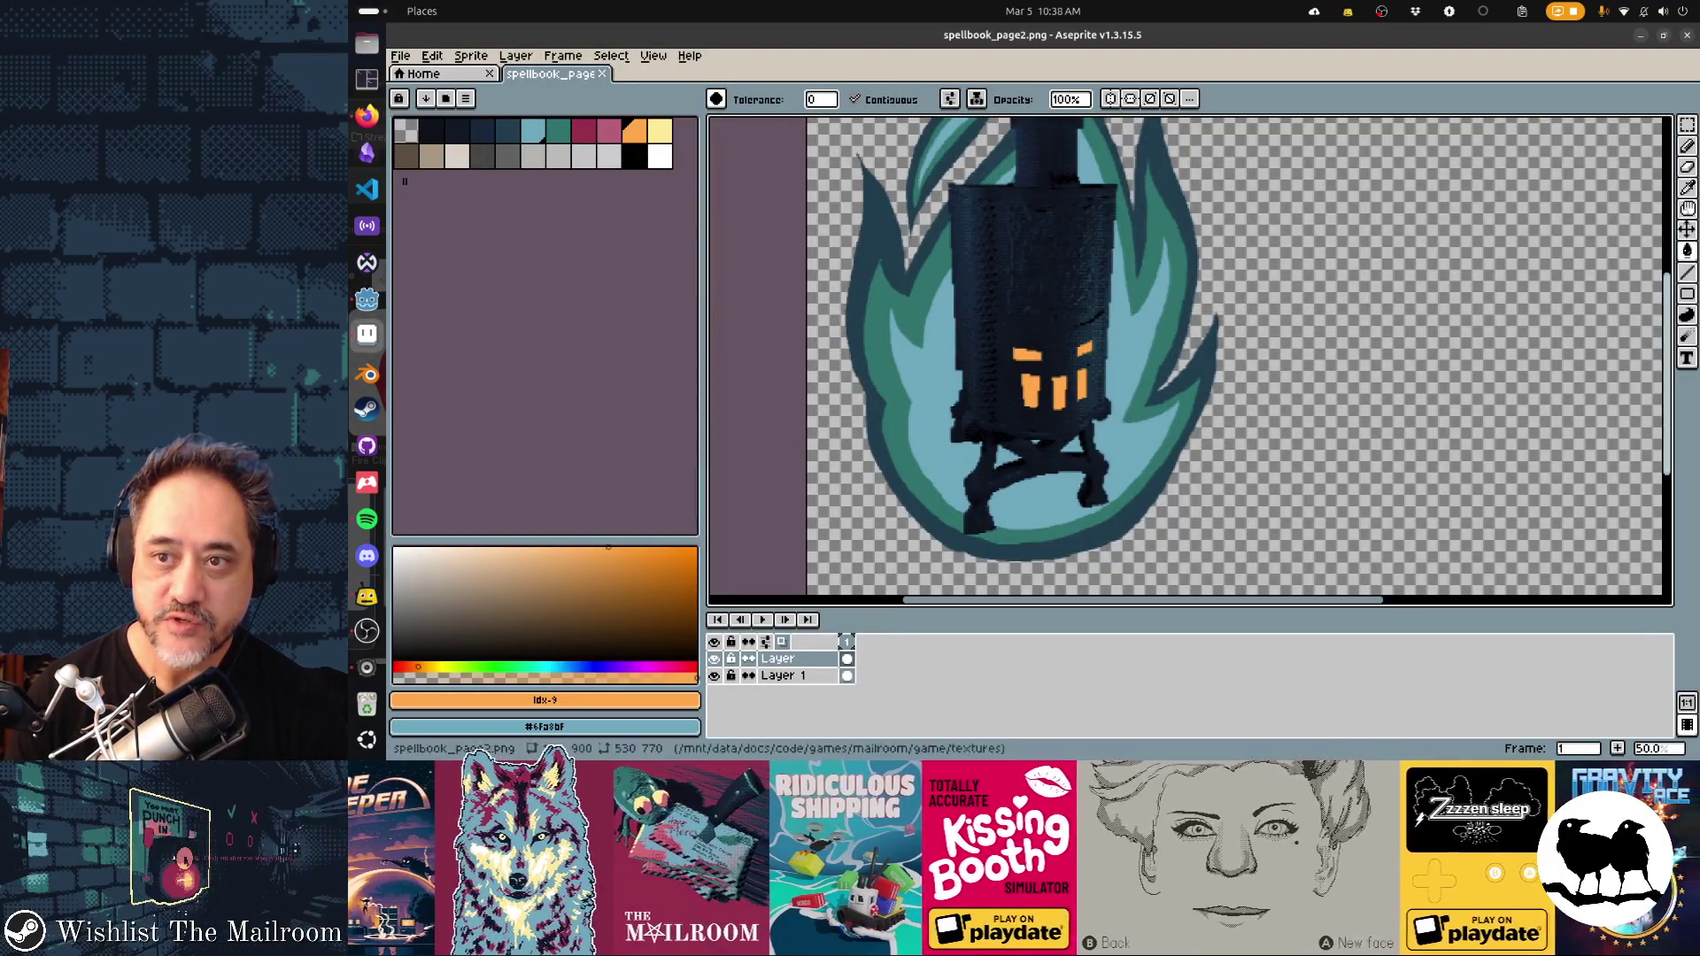
Lasso-select the flame's rounded bottom beneath the stove legs
{"action": "left_click", "coordinate": [1687, 124]}
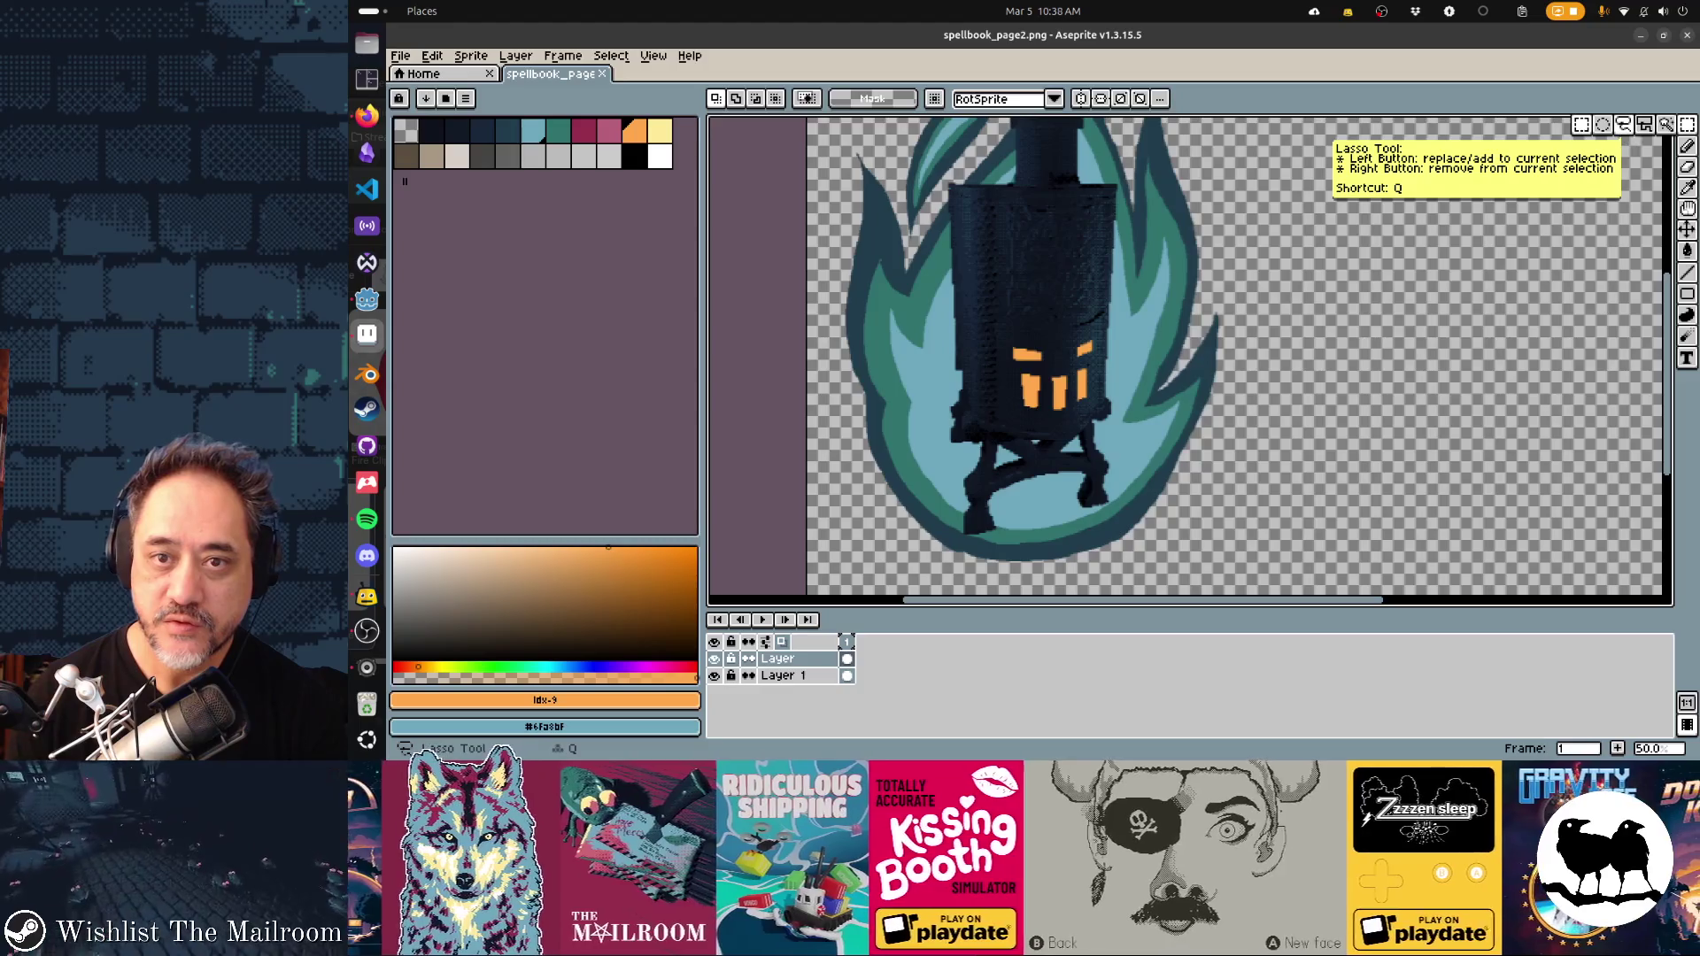
{"action": "left_click", "coordinate": [1623, 124]}
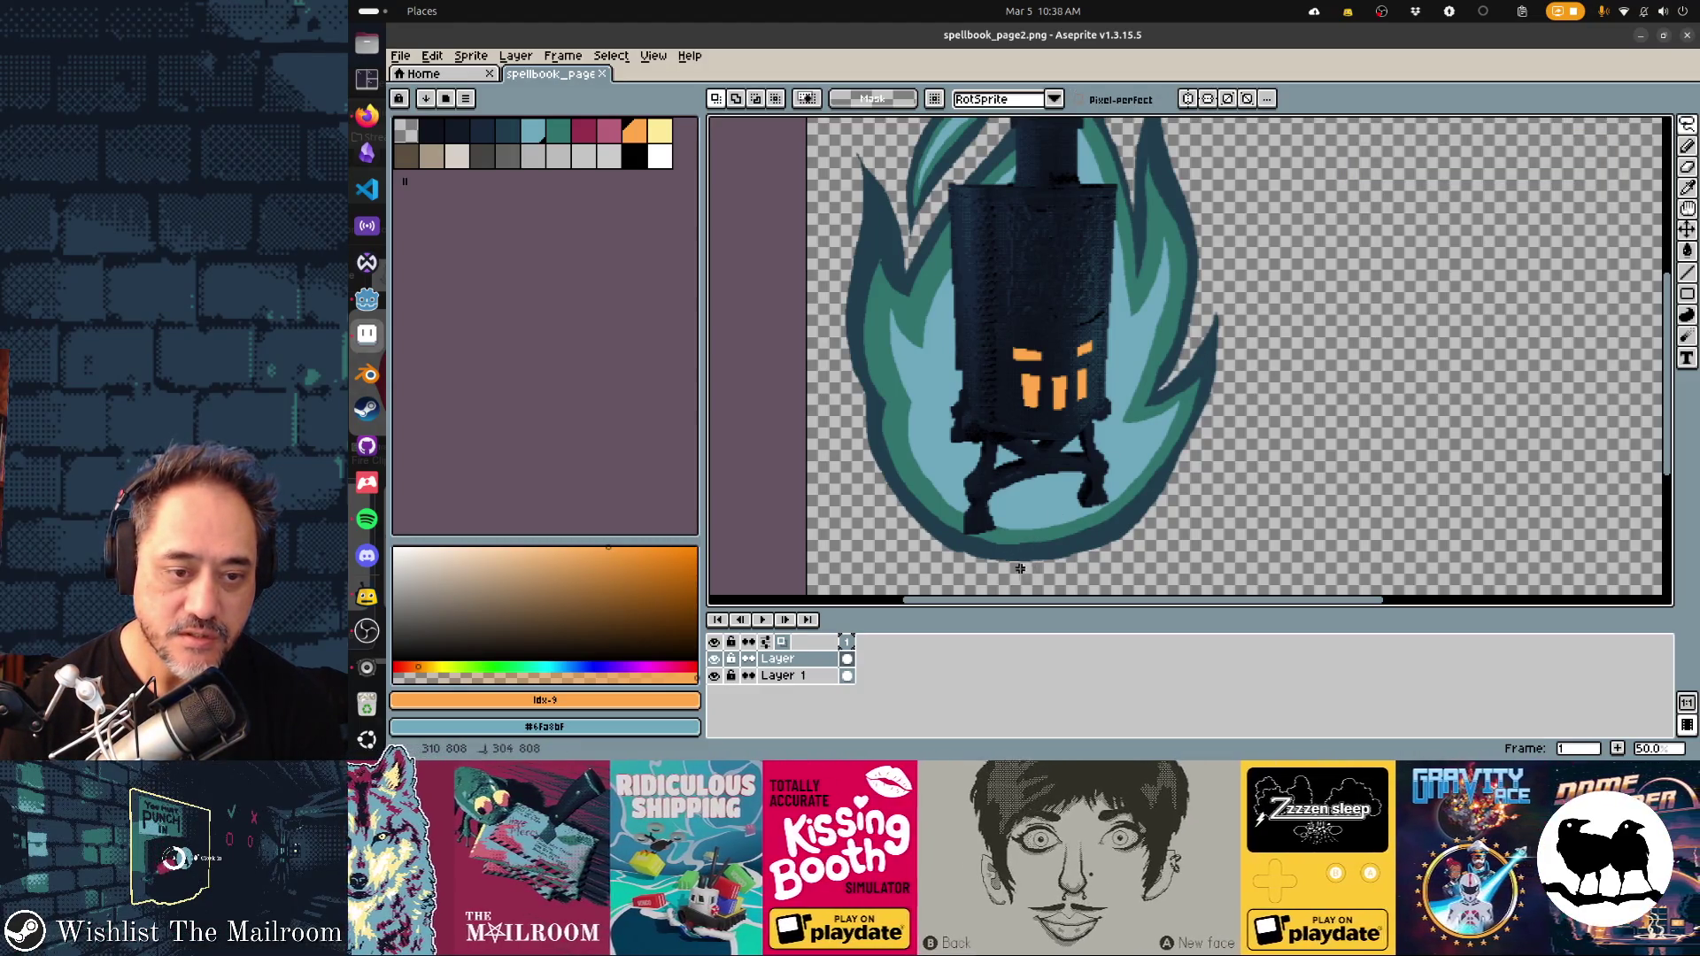
{"action": "mouse_move", "coordinate": [985, 511]}
{"action": "left_mouse_down"}
{"action": "mouse_move", "coordinate": [1043, 410]}
{"action": "mouse_move", "coordinate": [1051, 467]}
{"action": "mouse_move", "coordinate": [1077, 431]}
{"action": "mouse_move", "coordinate": [1100, 473]}
{"action": "left_mouse_up"}
{"action": "left_click_drag", "start_coordinate": [1065, 567], "coordinate": [1016, 575]}
{"action": "key", "text": "ctrl+x"}
{"action": "key", "text": "ctrl+z"}
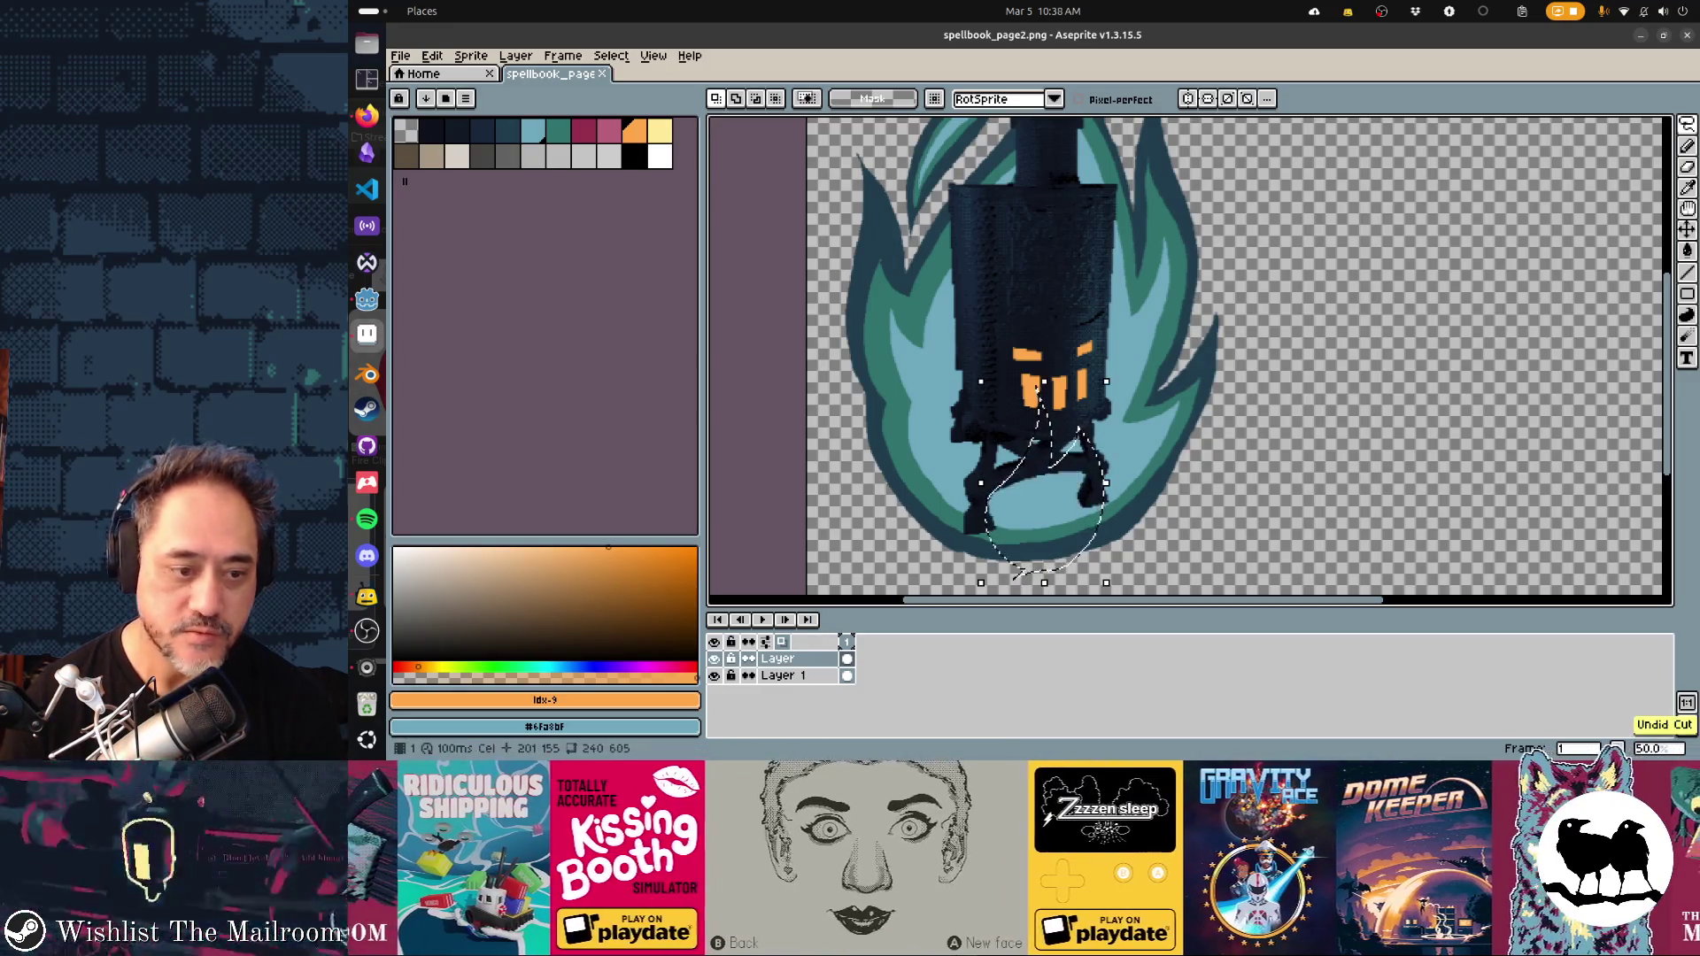
Delete the selected flame pixels on Layer 1, then check the spellbook scene in Godot
{"action": "key", "text": "alt+Down"}
{"action": "key", "text": "Delete"}
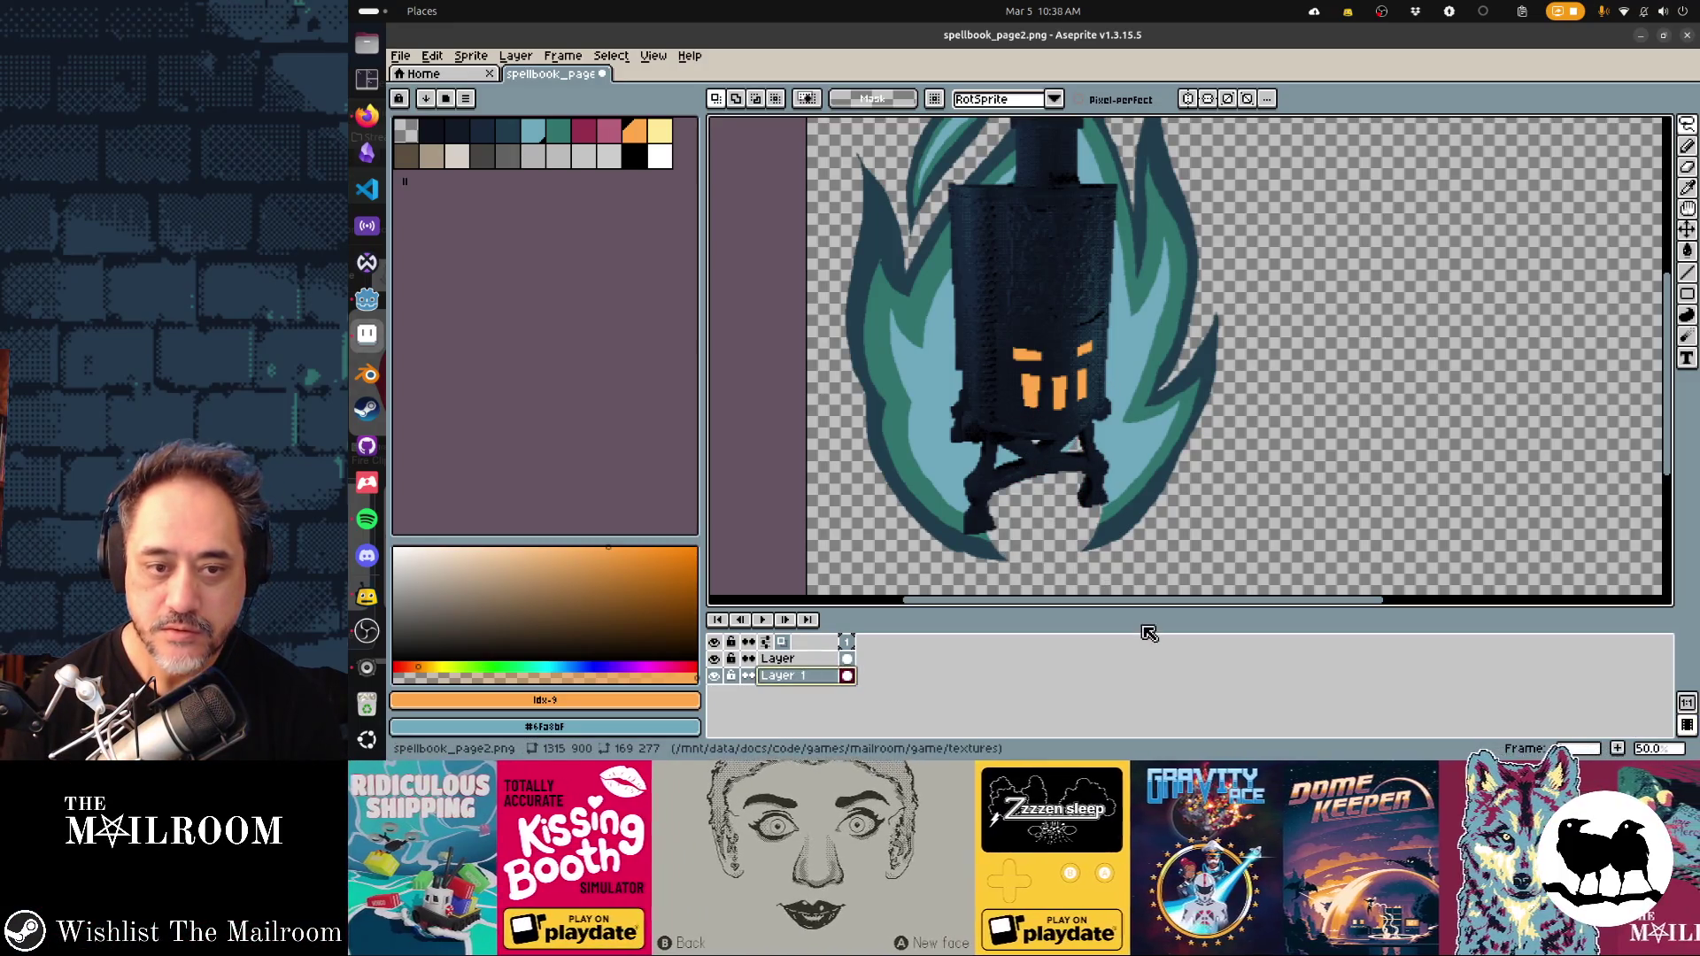
{"action": "scroll", "coordinate": [1106, 591], "scroll_direction": "down", "scroll_amount": 3}
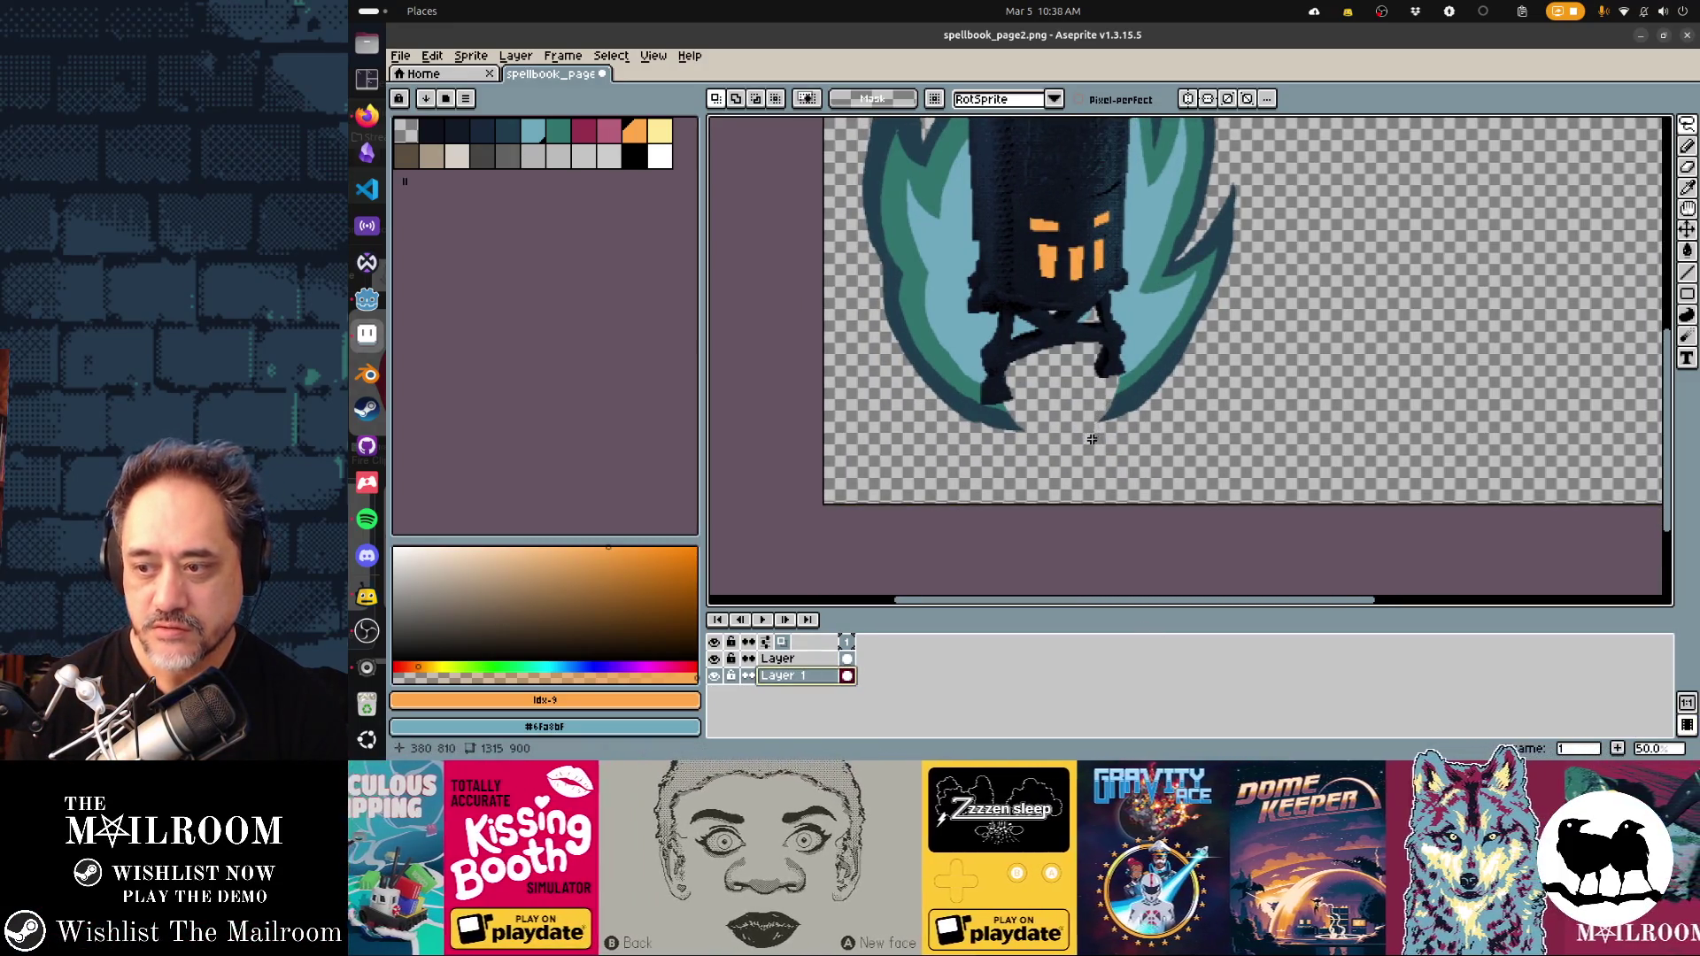
{"action": "key", "text": "ctrl+z"}
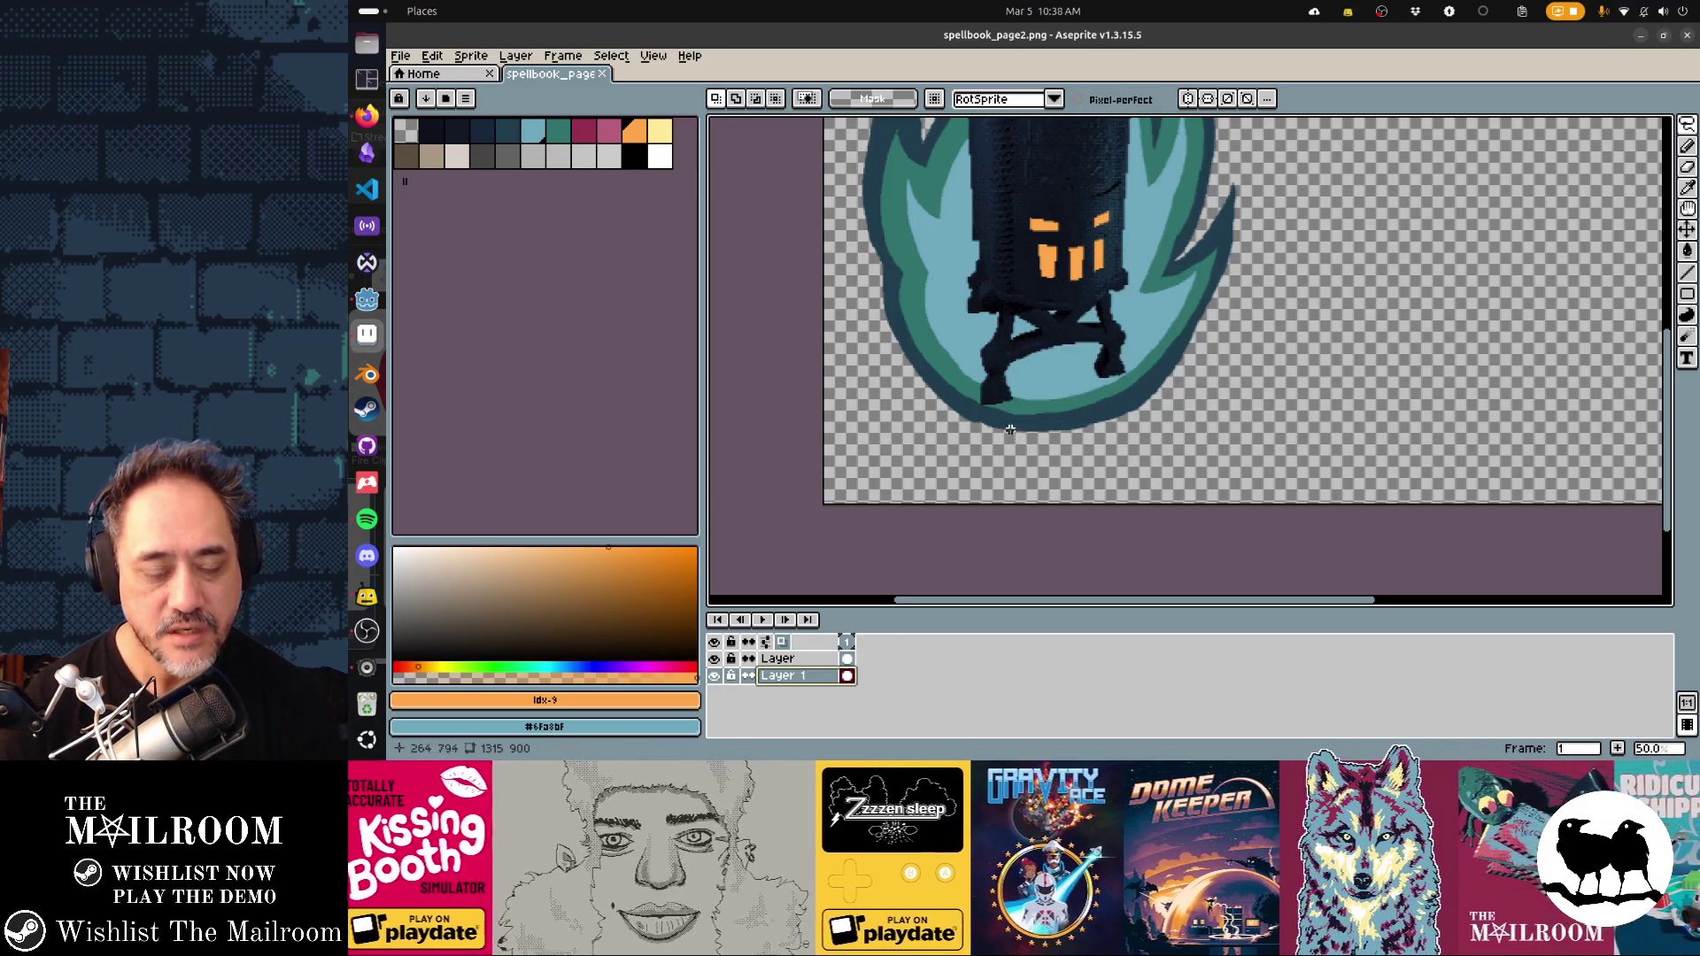
{"action": "mouse_move", "coordinate": [1041, 438]}
{"action": "left_mouse_down"}
{"action": "mouse_move", "coordinate": [969, 418]}
{"action": "mouse_move", "coordinate": [961, 382]}
{"action": "mouse_move", "coordinate": [1059, 213]}
{"action": "mouse_move", "coordinate": [1142, 306]}
{"action": "mouse_move", "coordinate": [1160, 354]}
{"action": "mouse_move", "coordinate": [1111, 423]}
{"action": "mouse_move", "coordinate": [1045, 438]}
{"action": "left_mouse_up"}
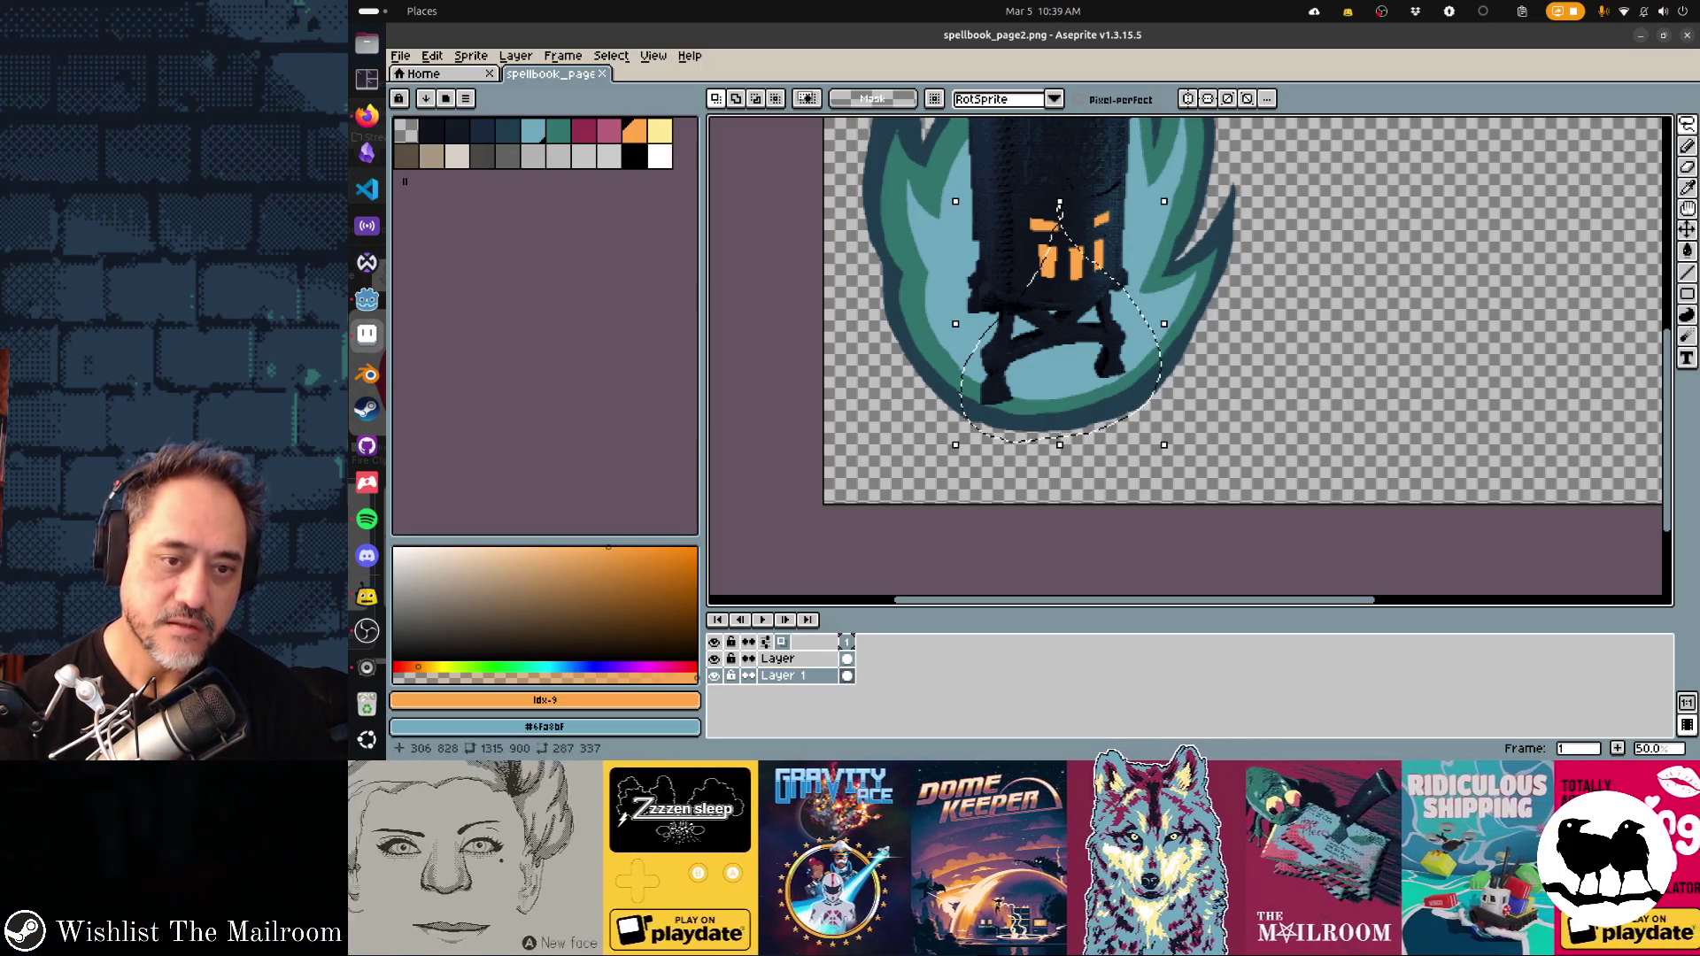
{"action": "key", "text": "ctrl+d"}
{"action": "scroll", "coordinate": [1145, 570], "scroll_direction": "up", "scroll_amount": 3}
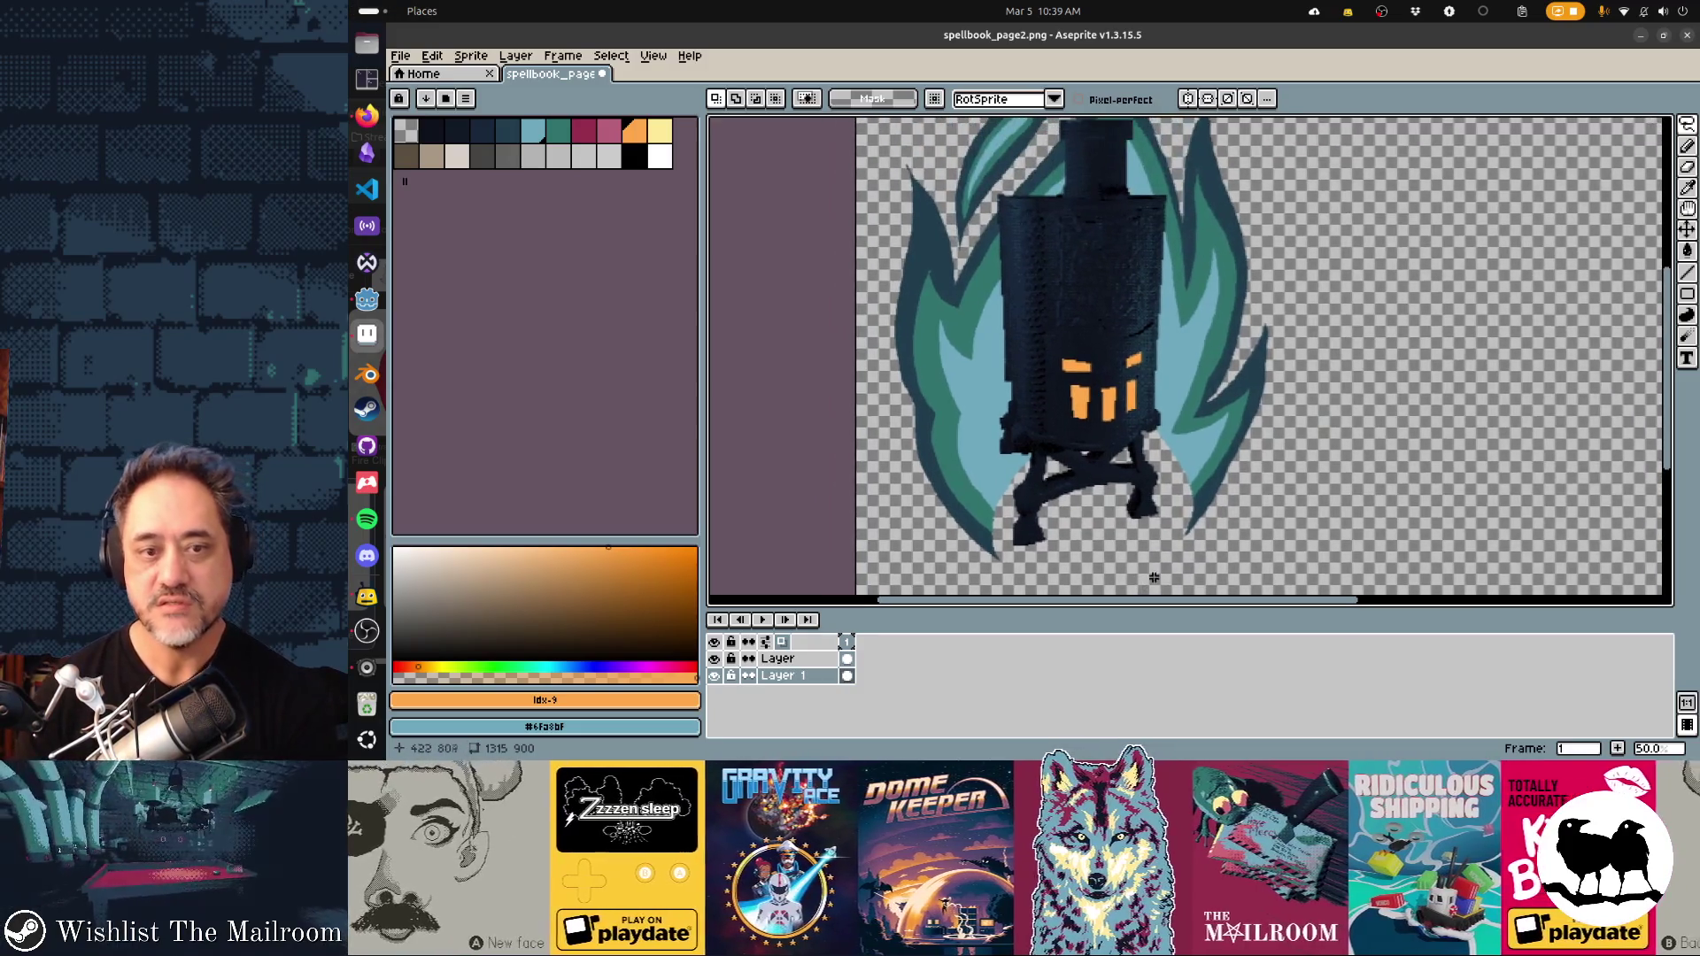
{"action": "key", "text": "alt+Tab"}
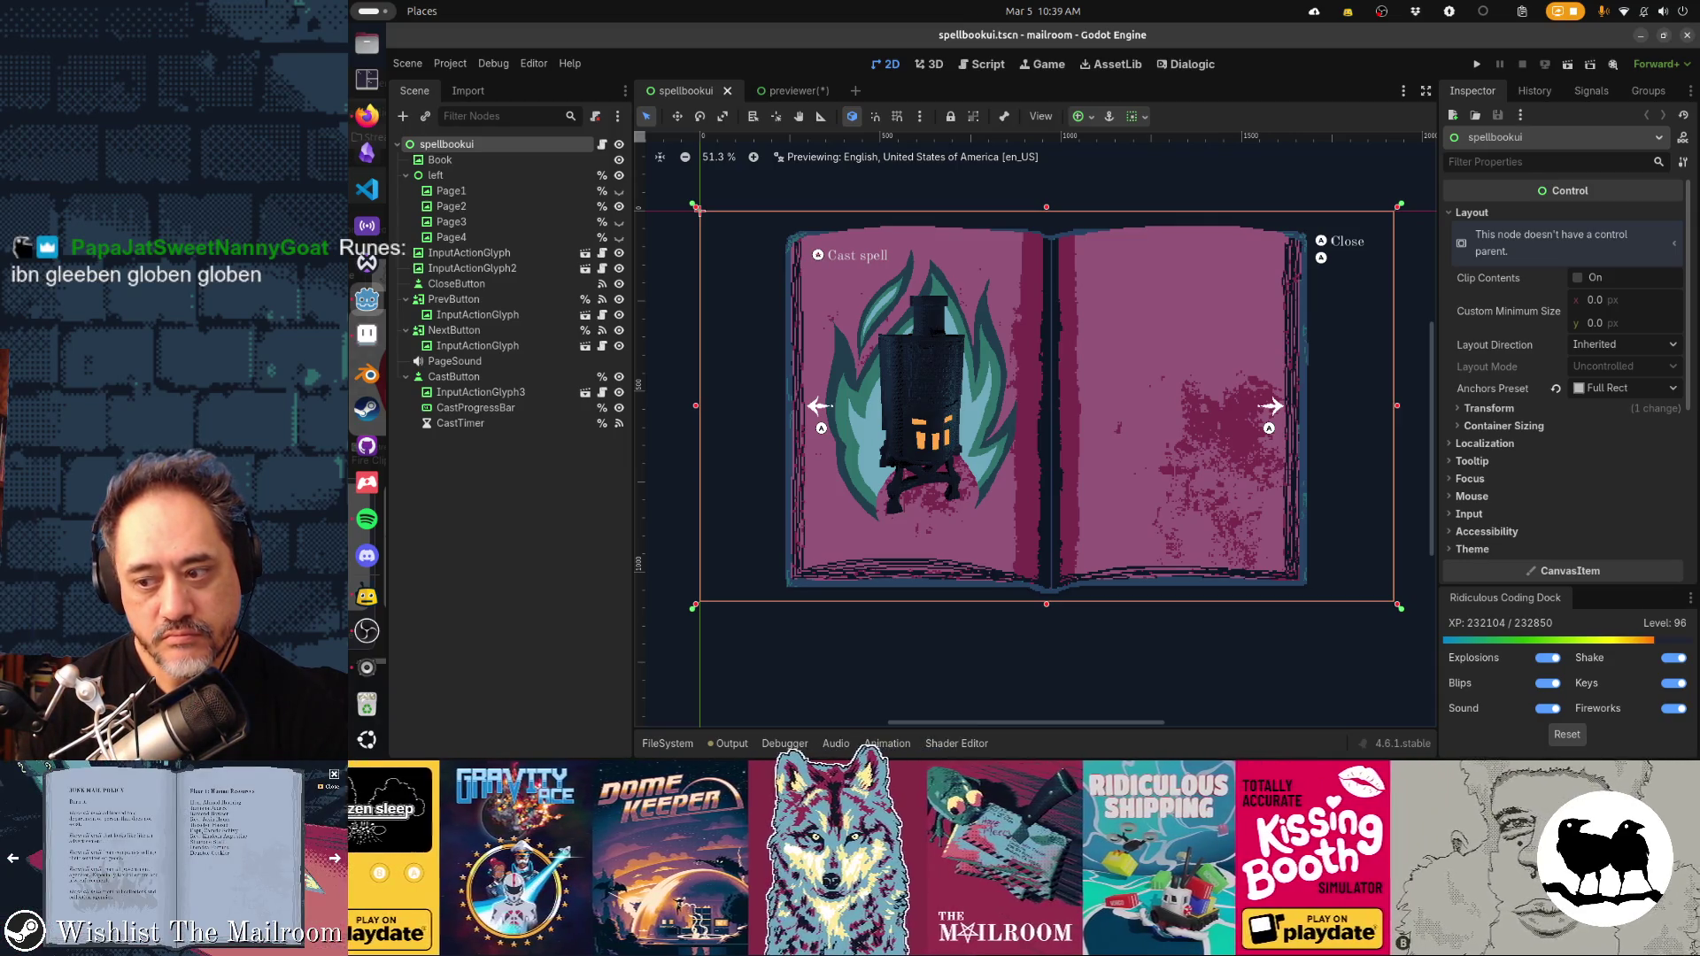
Return to Aseprite and restore the flame's full bottom
{"action": "key", "text": "alt+Tab"}
{"action": "key", "text": "ctrl+d"}
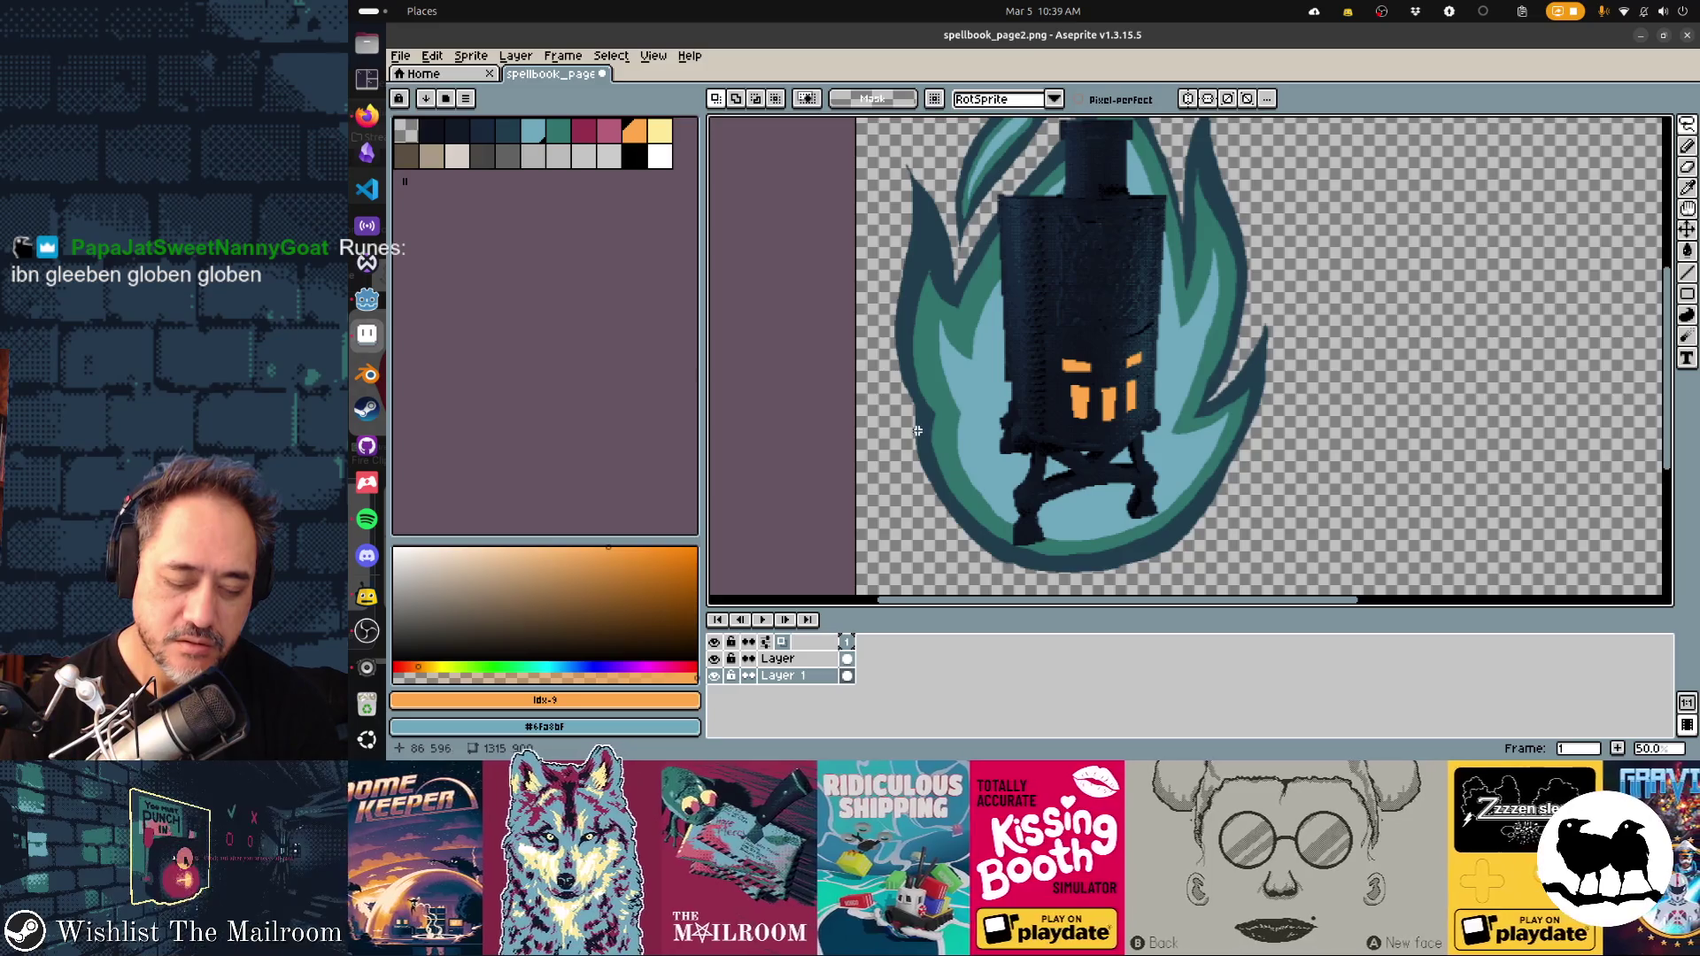
Delete the lassoed lower flame and erase the remaining bottom and shadow around the legs
{"action": "mouse_move", "coordinate": [952, 530]}
{"action": "left_mouse_down"}
{"action": "mouse_move", "coordinate": [956, 448]}
{"action": "mouse_move", "coordinate": [978, 514]}
{"action": "mouse_move", "coordinate": [997, 478]}
{"action": "mouse_move", "coordinate": [1067, 534]}
{"action": "mouse_move", "coordinate": [1096, 461]}
{"action": "mouse_move", "coordinate": [1114, 527]}
{"action": "mouse_move", "coordinate": [1148, 450]}
{"action": "mouse_move", "coordinate": [1226, 474]}
{"action": "mouse_move", "coordinate": [1206, 429]}
{"action": "mouse_move", "coordinate": [1244, 425]}
{"action": "mouse_move", "coordinate": [1191, 573]}
{"action": "mouse_move", "coordinate": [912, 531]}
{"action": "mouse_move", "coordinate": [952, 530]}
{"action": "left_mouse_up"}
{"action": "key", "text": "Delete"}
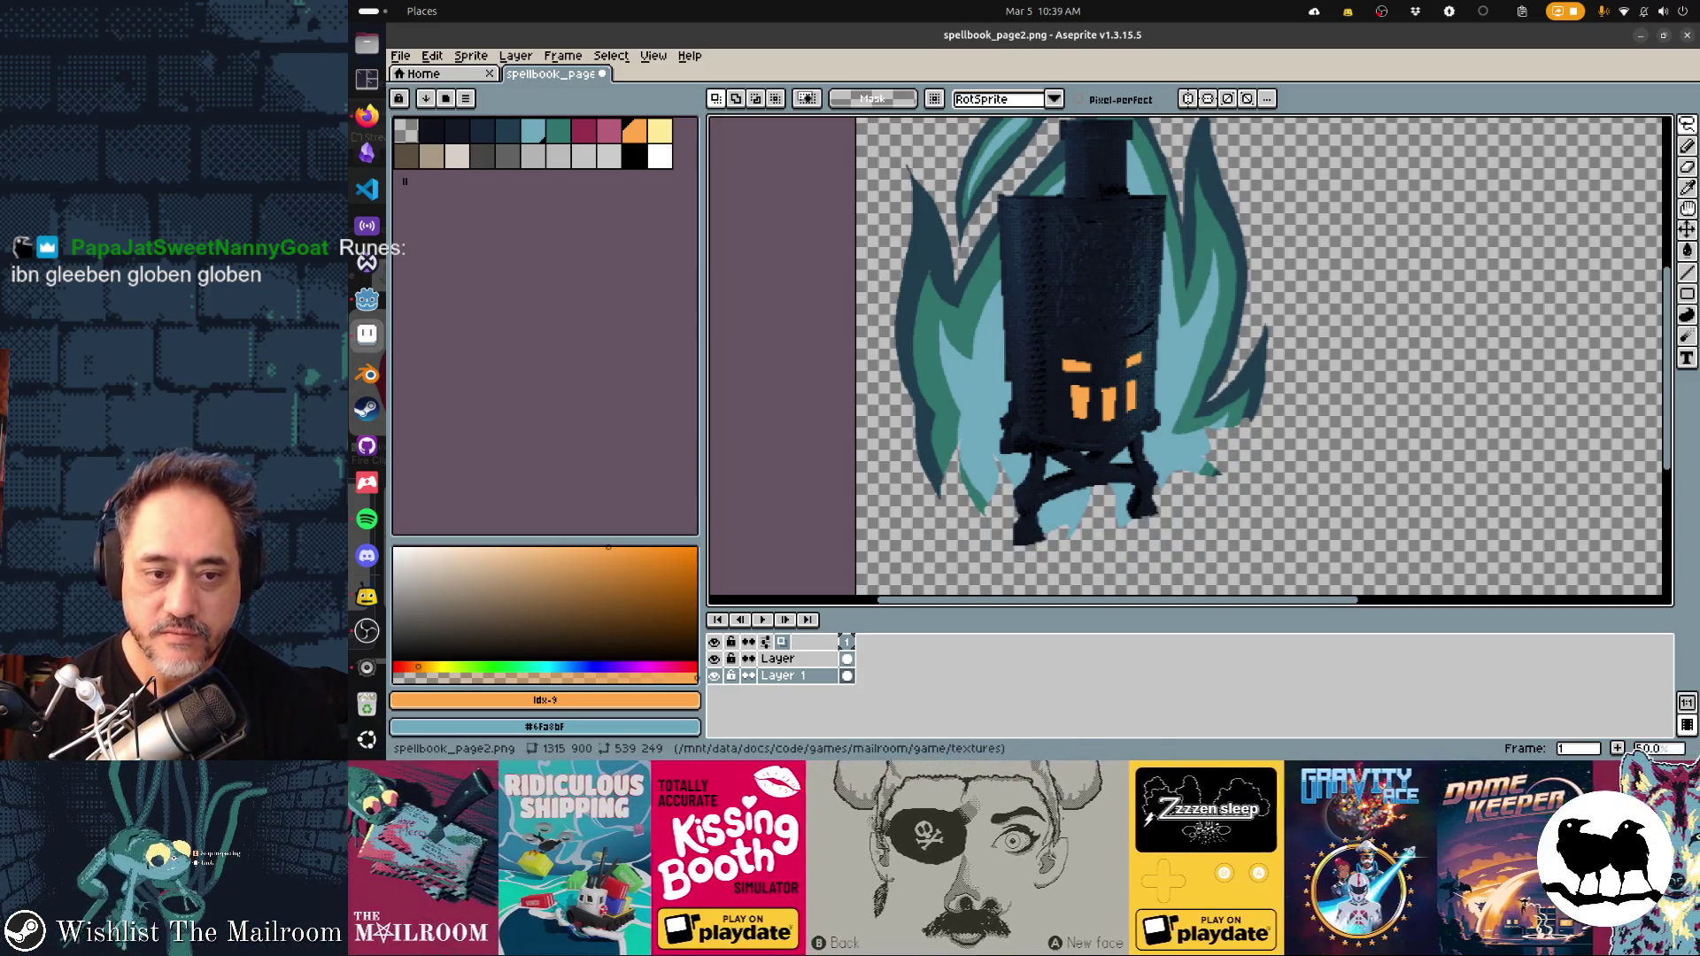
{"action": "key", "text": "i"}
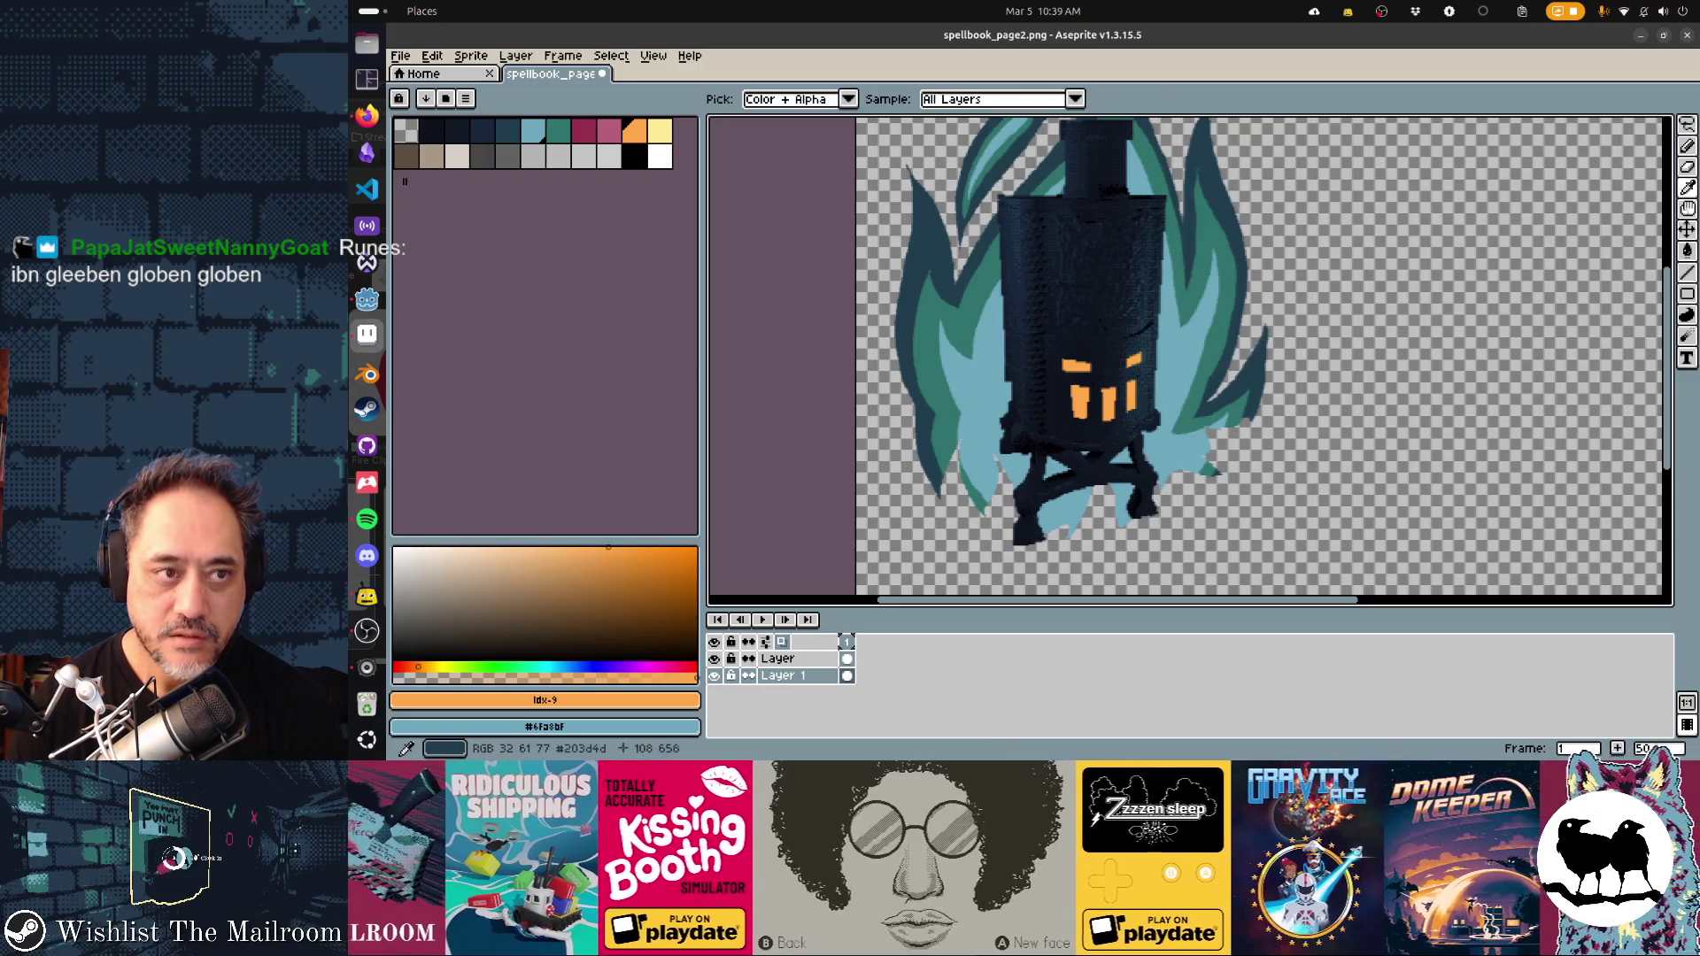
{"action": "key", "text": "e"}
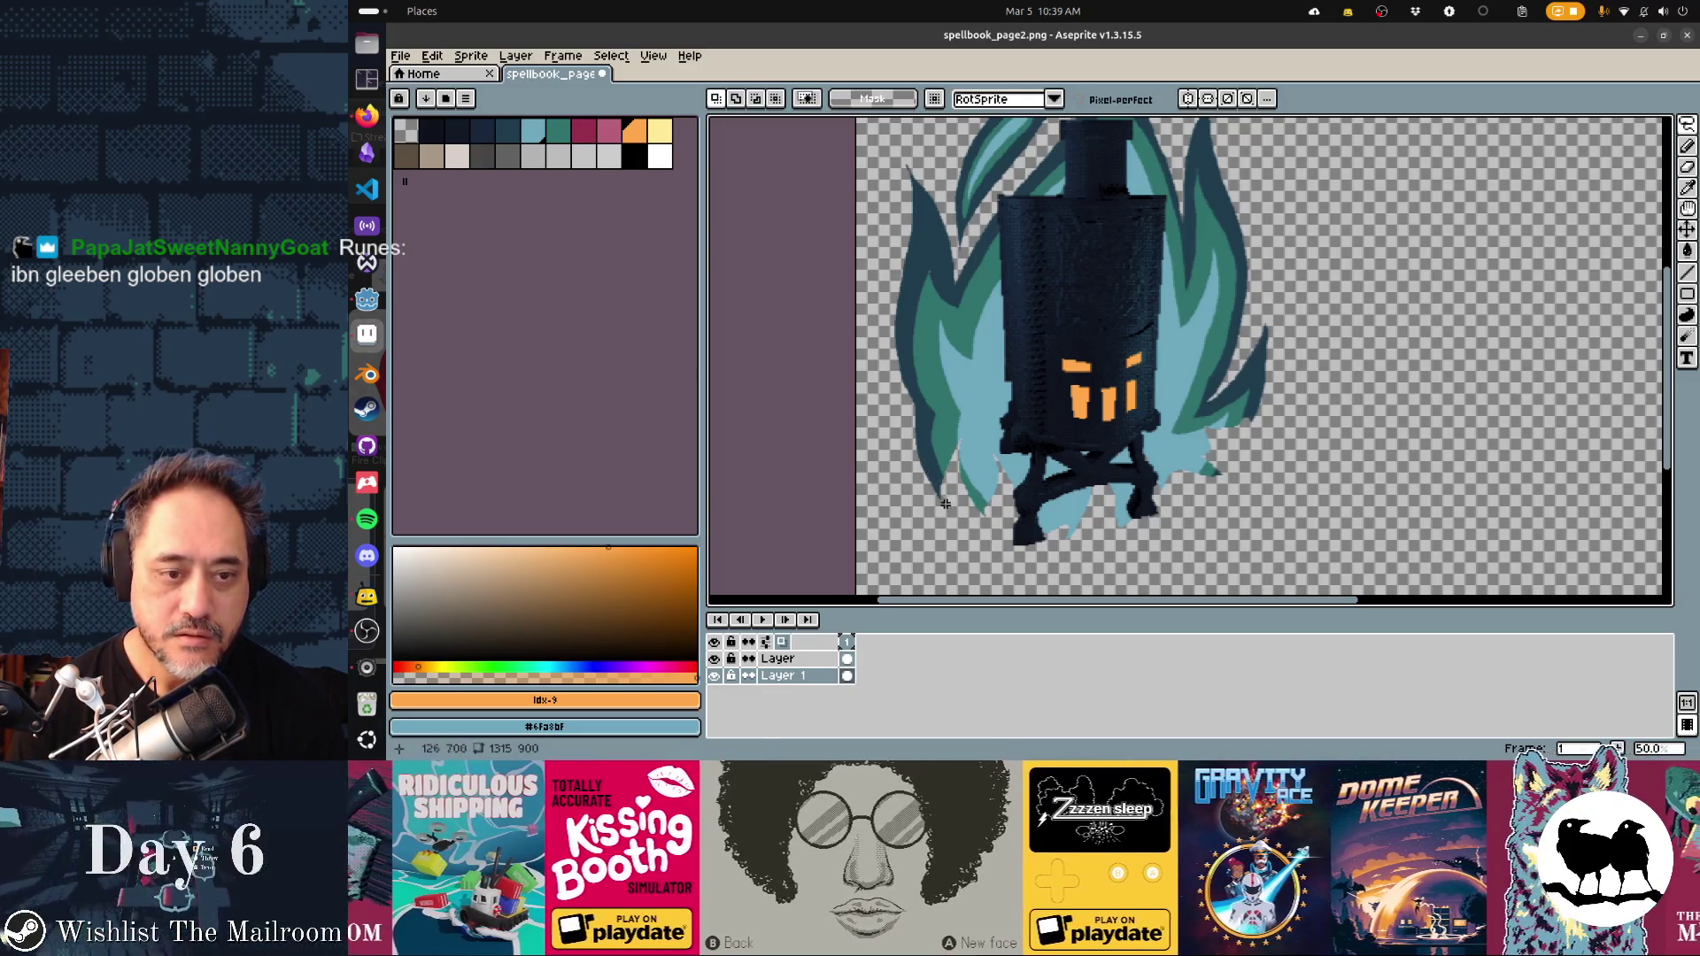
{"action": "mouse_move", "coordinate": [930, 485]}
{"action": "left_mouse_down"}
{"action": "mouse_move", "coordinate": [1252, 478]}
{"action": "mouse_move", "coordinate": [932, 473]}
{"action": "mouse_move", "coordinate": [1191, 460]}
{"action": "mouse_move", "coordinate": [982, 471]}
{"action": "left_mouse_up"}
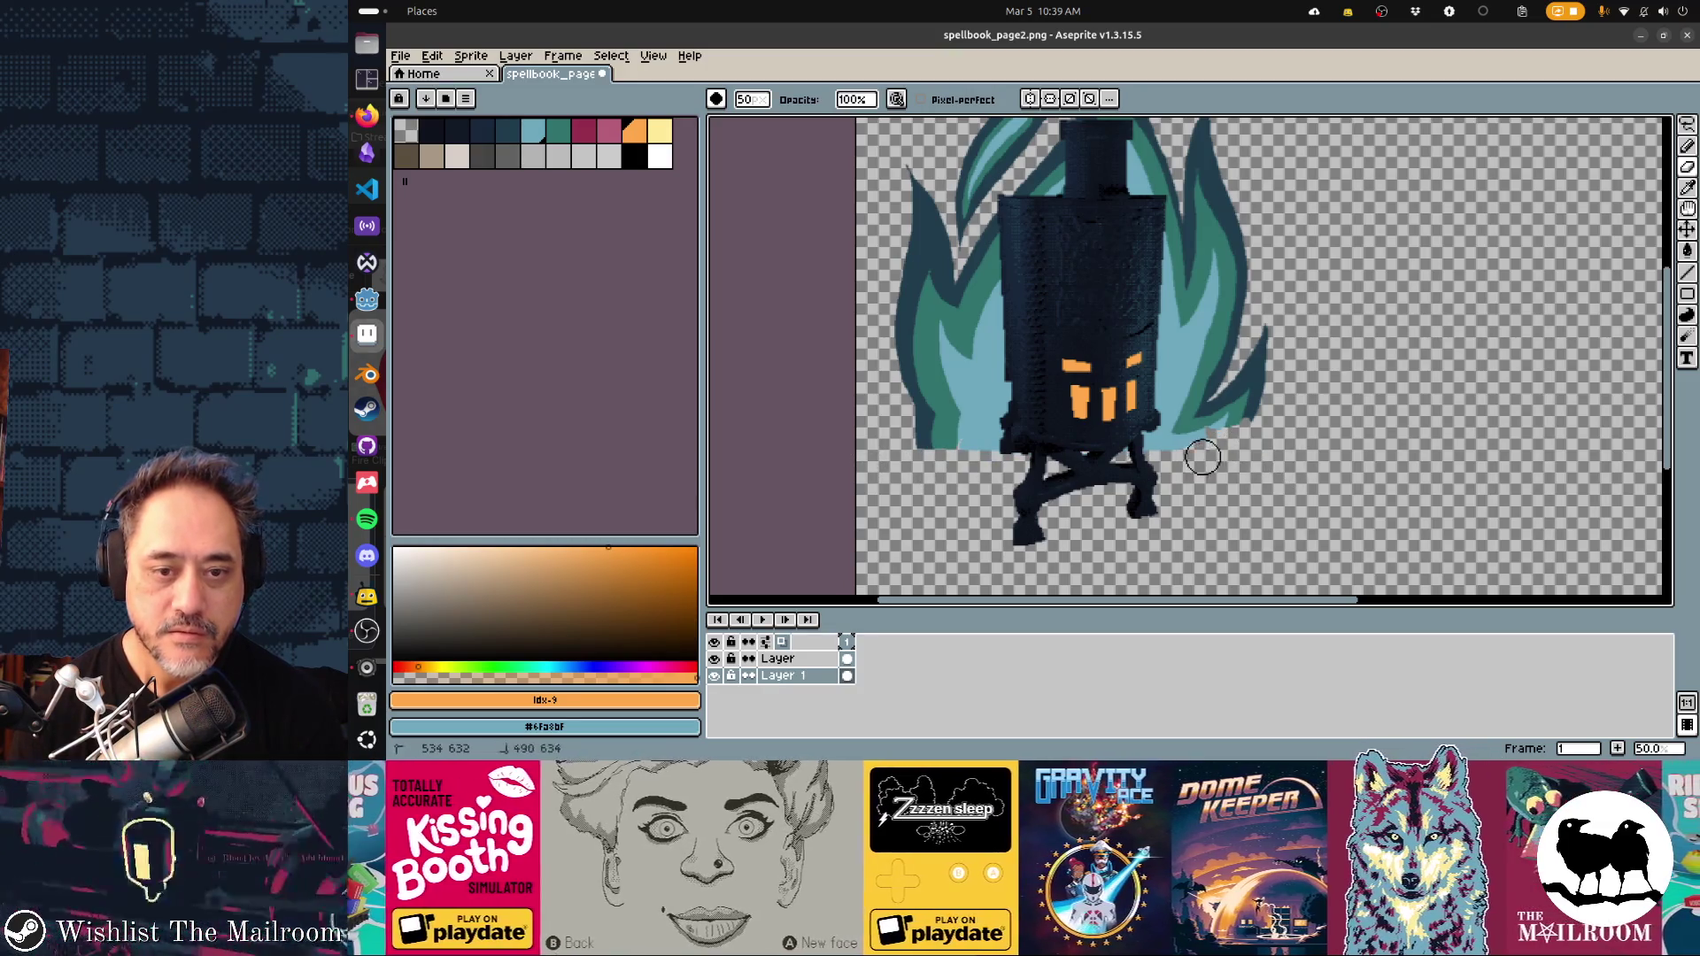
{"action": "key", "text": "ctrl+z"}
{"action": "key", "text": "ctrl+z"}
{"action": "key", "text": "ctrl+z"}
{"action": "key", "text": "ctrl+z"}
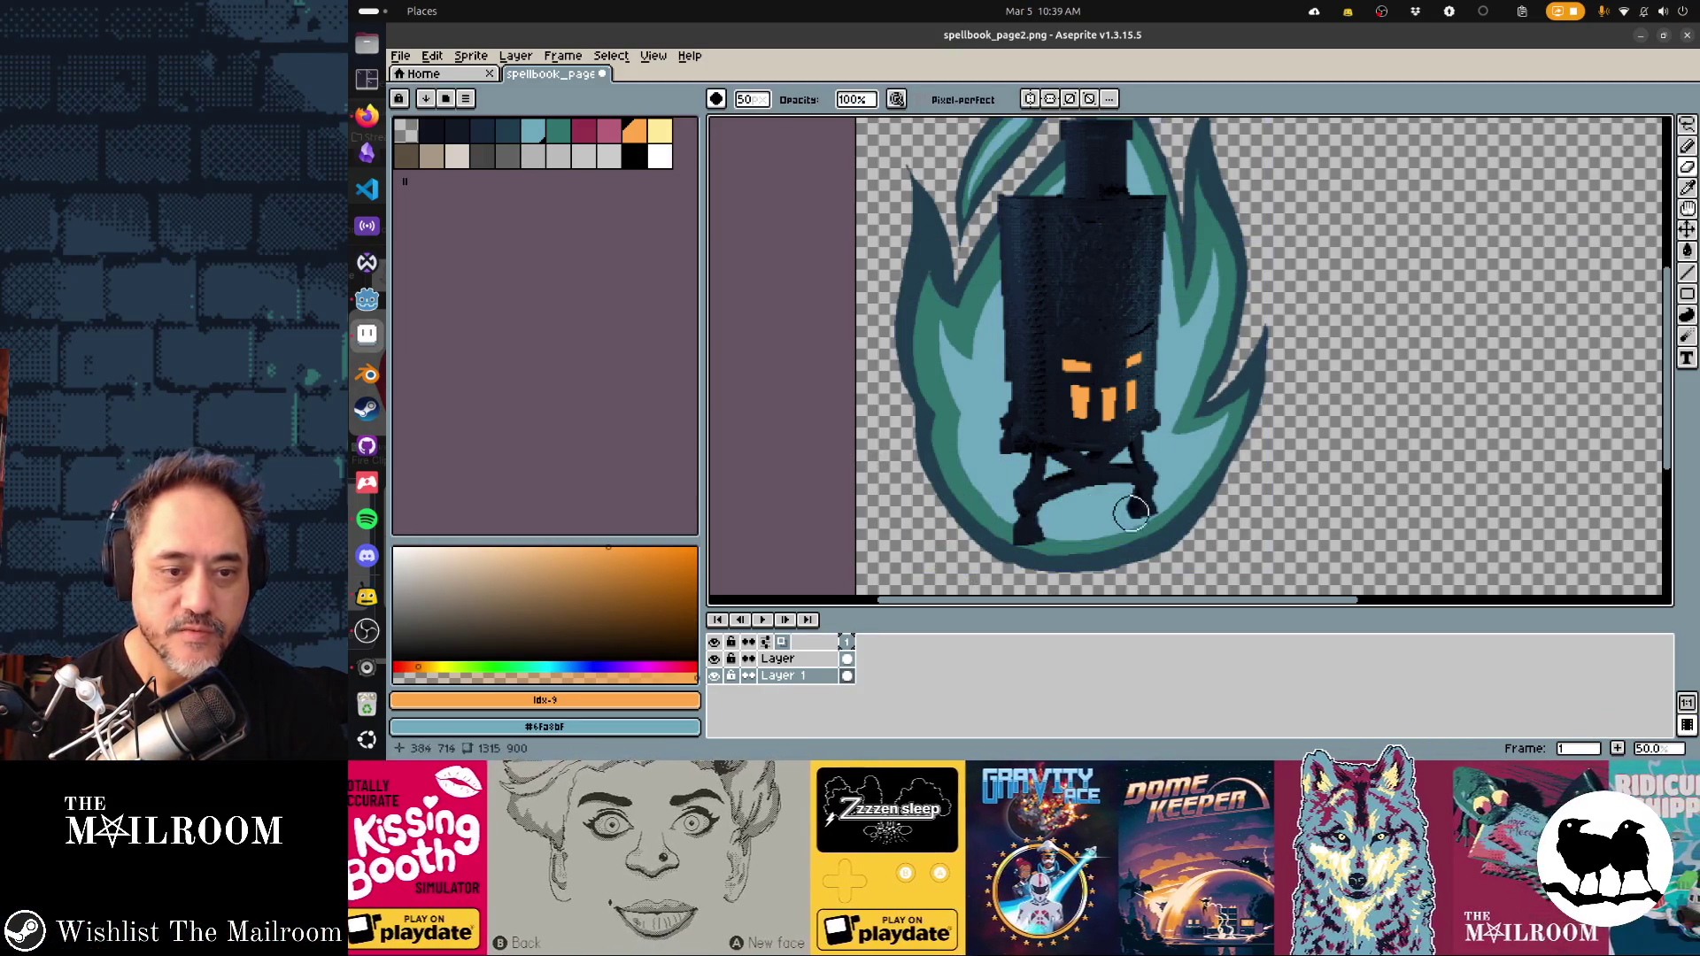
{"action": "mouse_move", "coordinate": [899, 465]}
{"action": "left_mouse_down"}
{"action": "mouse_move", "coordinate": [1283, 470]}
{"action": "mouse_move", "coordinate": [892, 486]}
{"action": "mouse_move", "coordinate": [1252, 504]}
{"action": "mouse_move", "coordinate": [1178, 542]}
{"action": "mouse_move", "coordinate": [1010, 558]}
{"action": "left_mouse_up"}
{"action": "left_click", "coordinate": [976, 455], "text": "alt"}
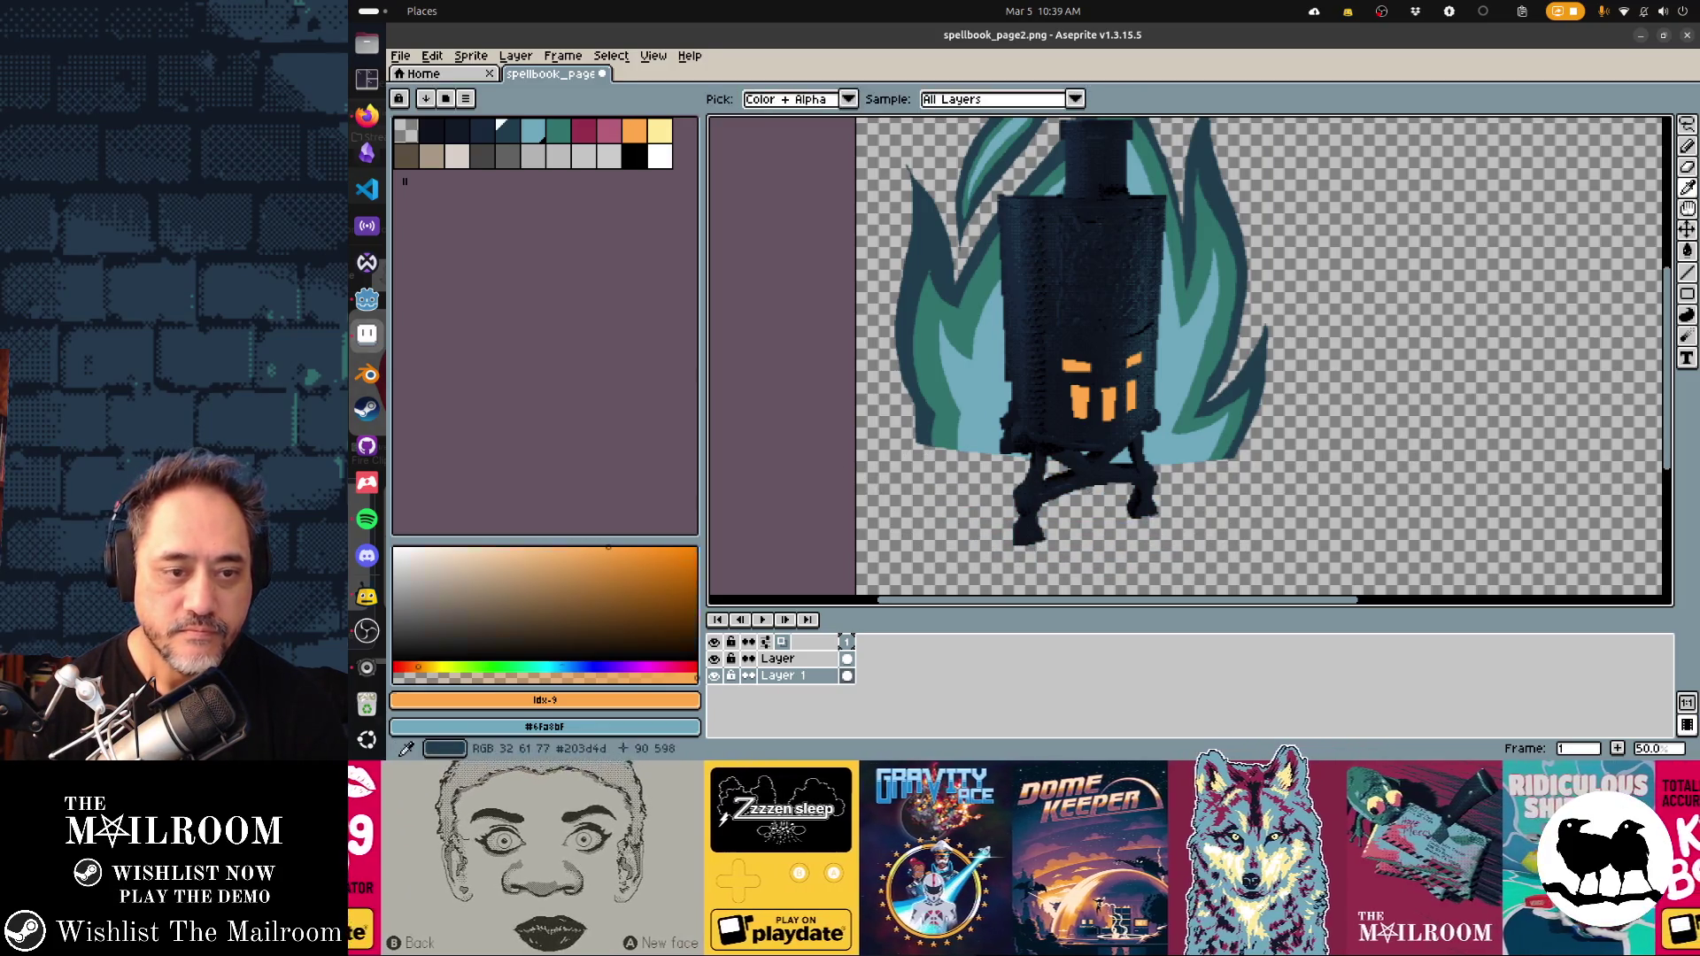
Draw dark-teal #203d4d tails along the flame's lower left and right edges
{"action": "key", "text": "d"}
{"action": "mouse_move", "coordinate": [912, 438]}
{"action": "left_mouse_down"}
{"action": "mouse_move", "coordinate": [952, 541]}
{"action": "mouse_move", "coordinate": [961, 470]}
{"action": "left_mouse_up"}
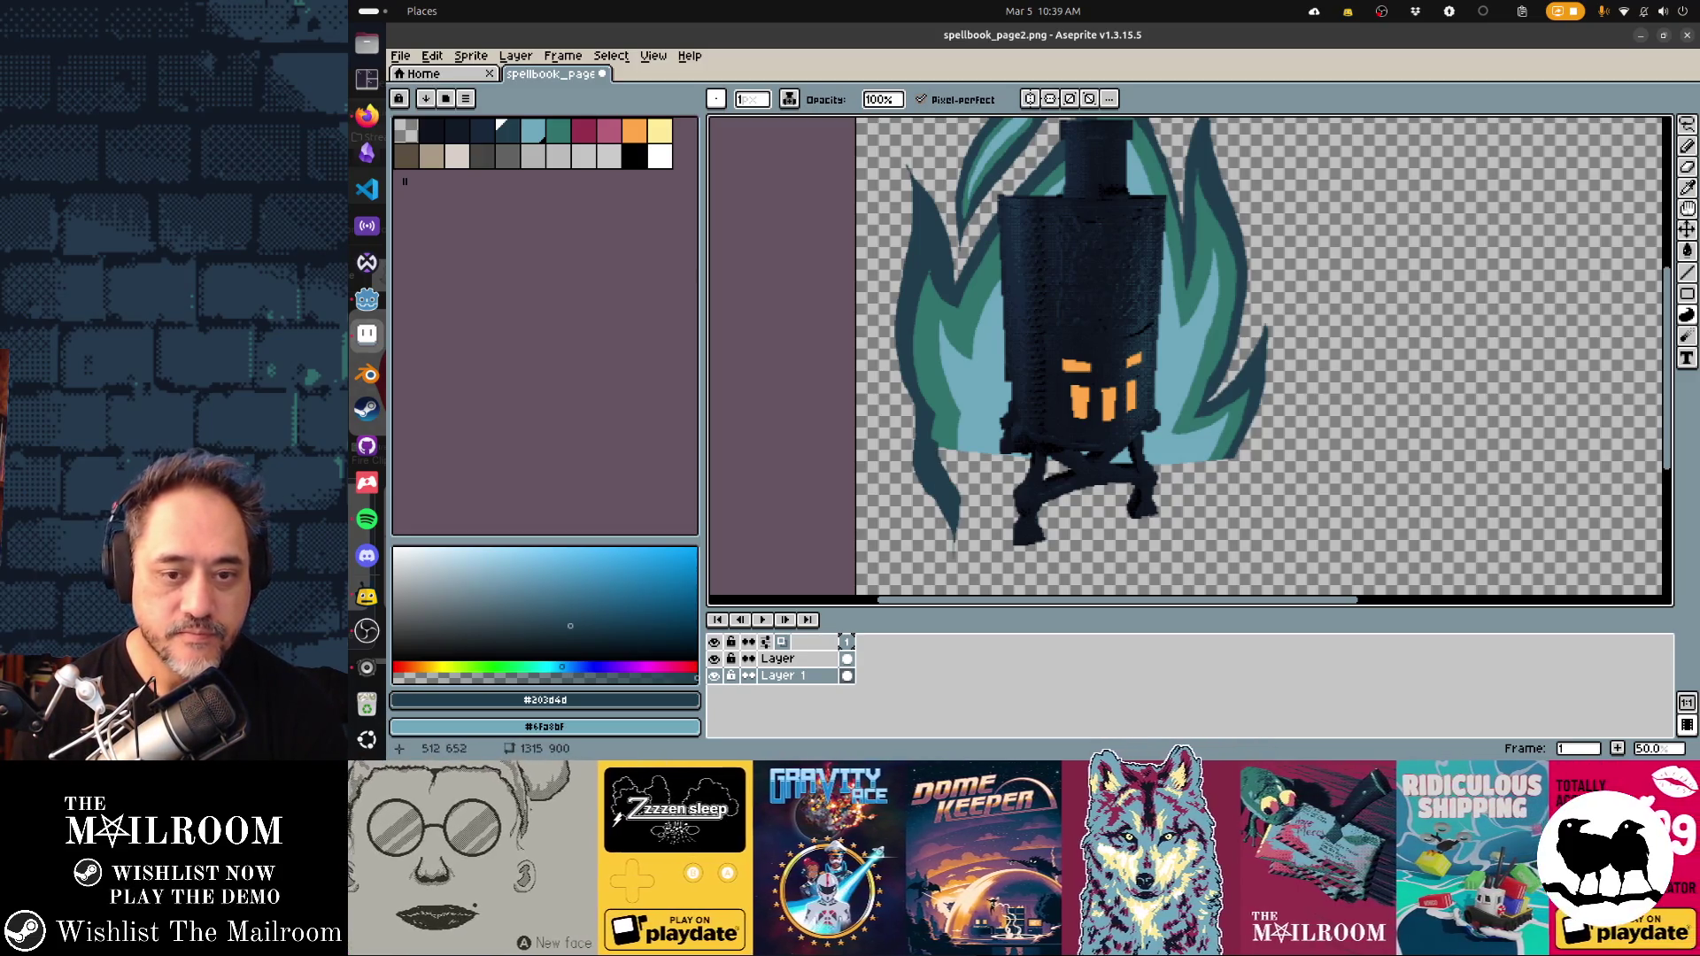
{"action": "left_click_drag", "start_coordinate": [1239, 454], "coordinate": [1206, 496]}
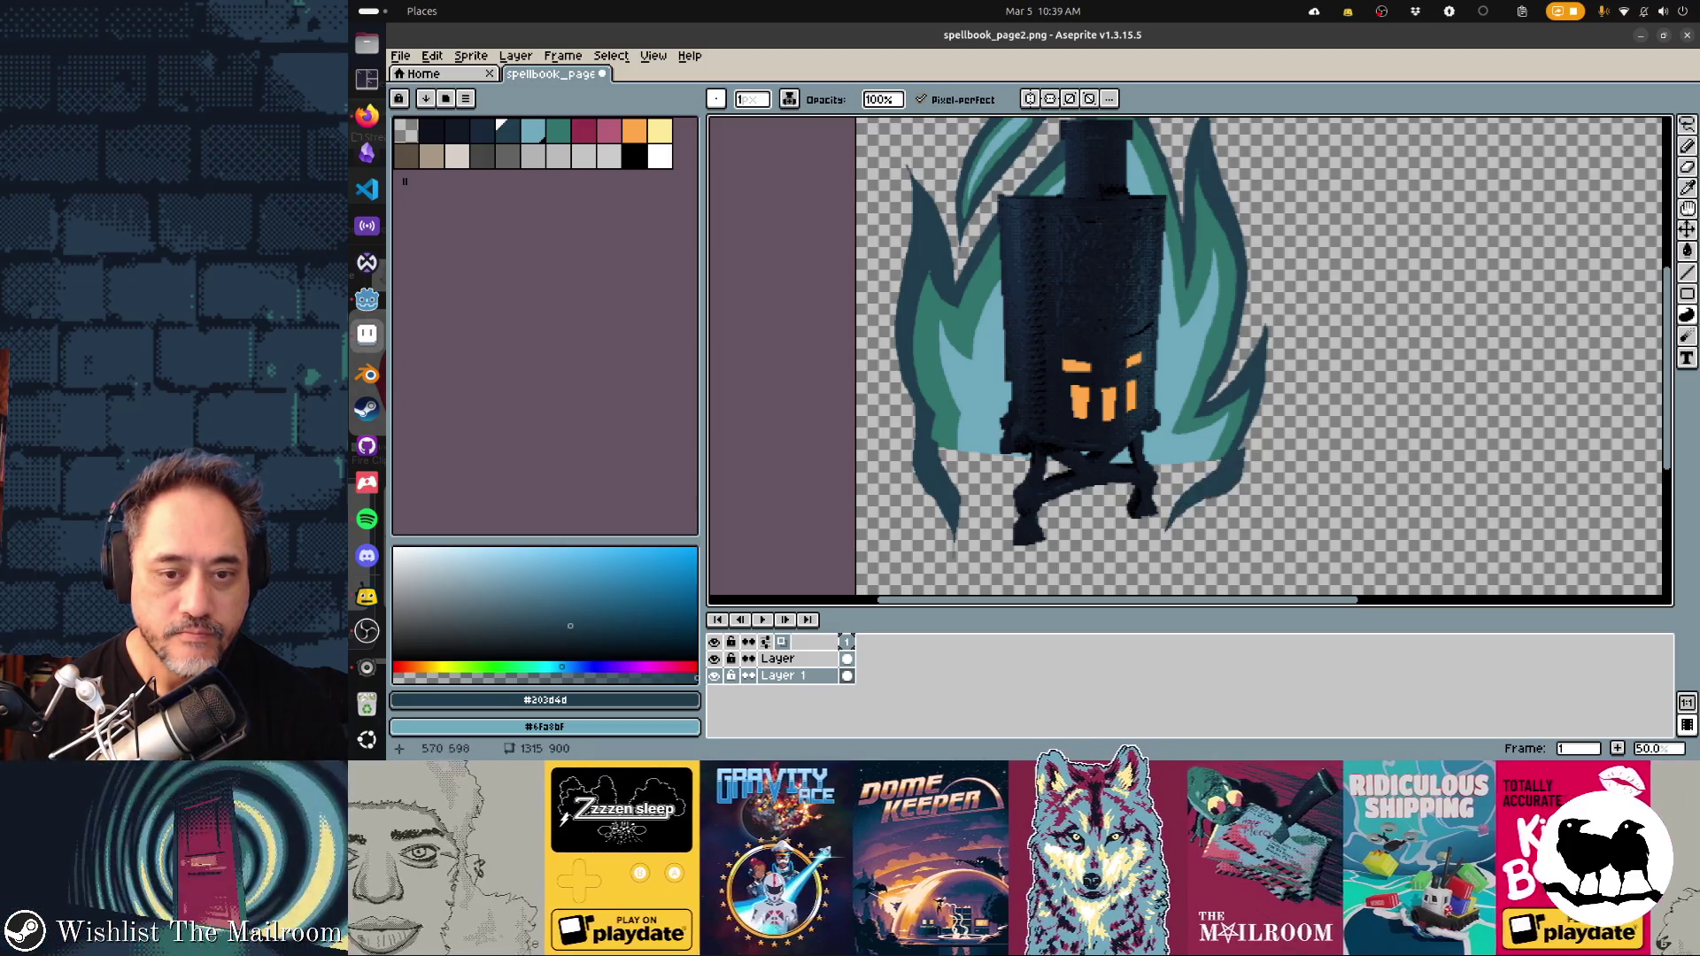
{"action": "key", "text": "ctrl+z"}
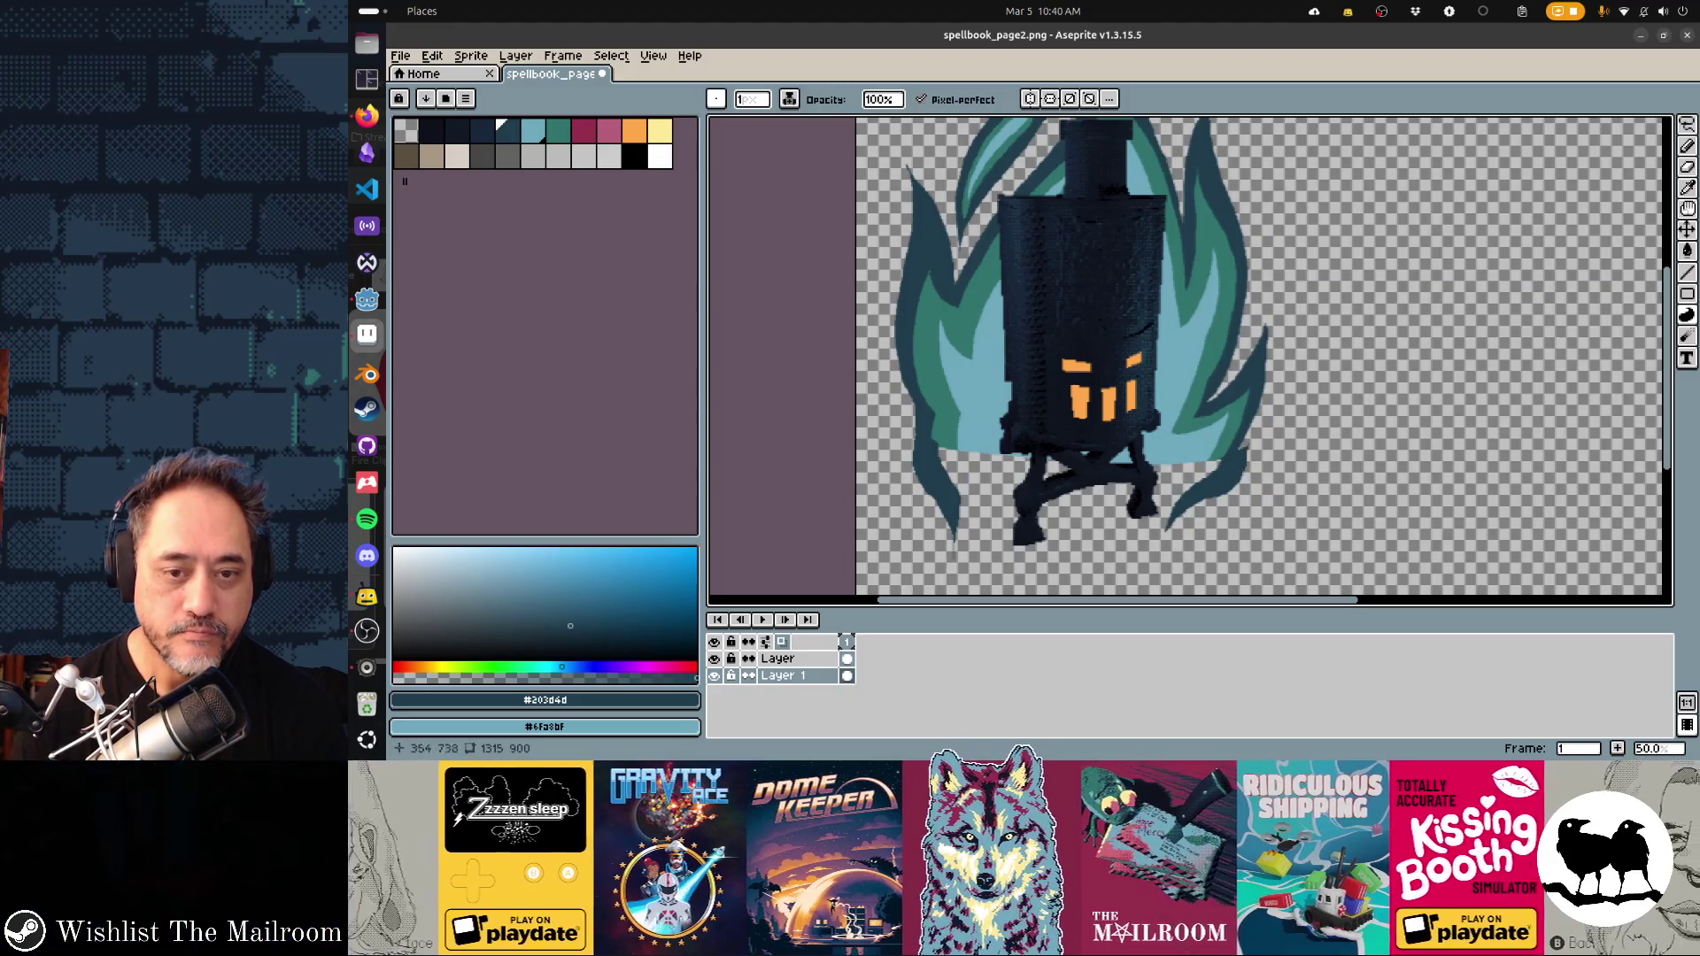
{"action": "key", "text": "ctrl+z"}
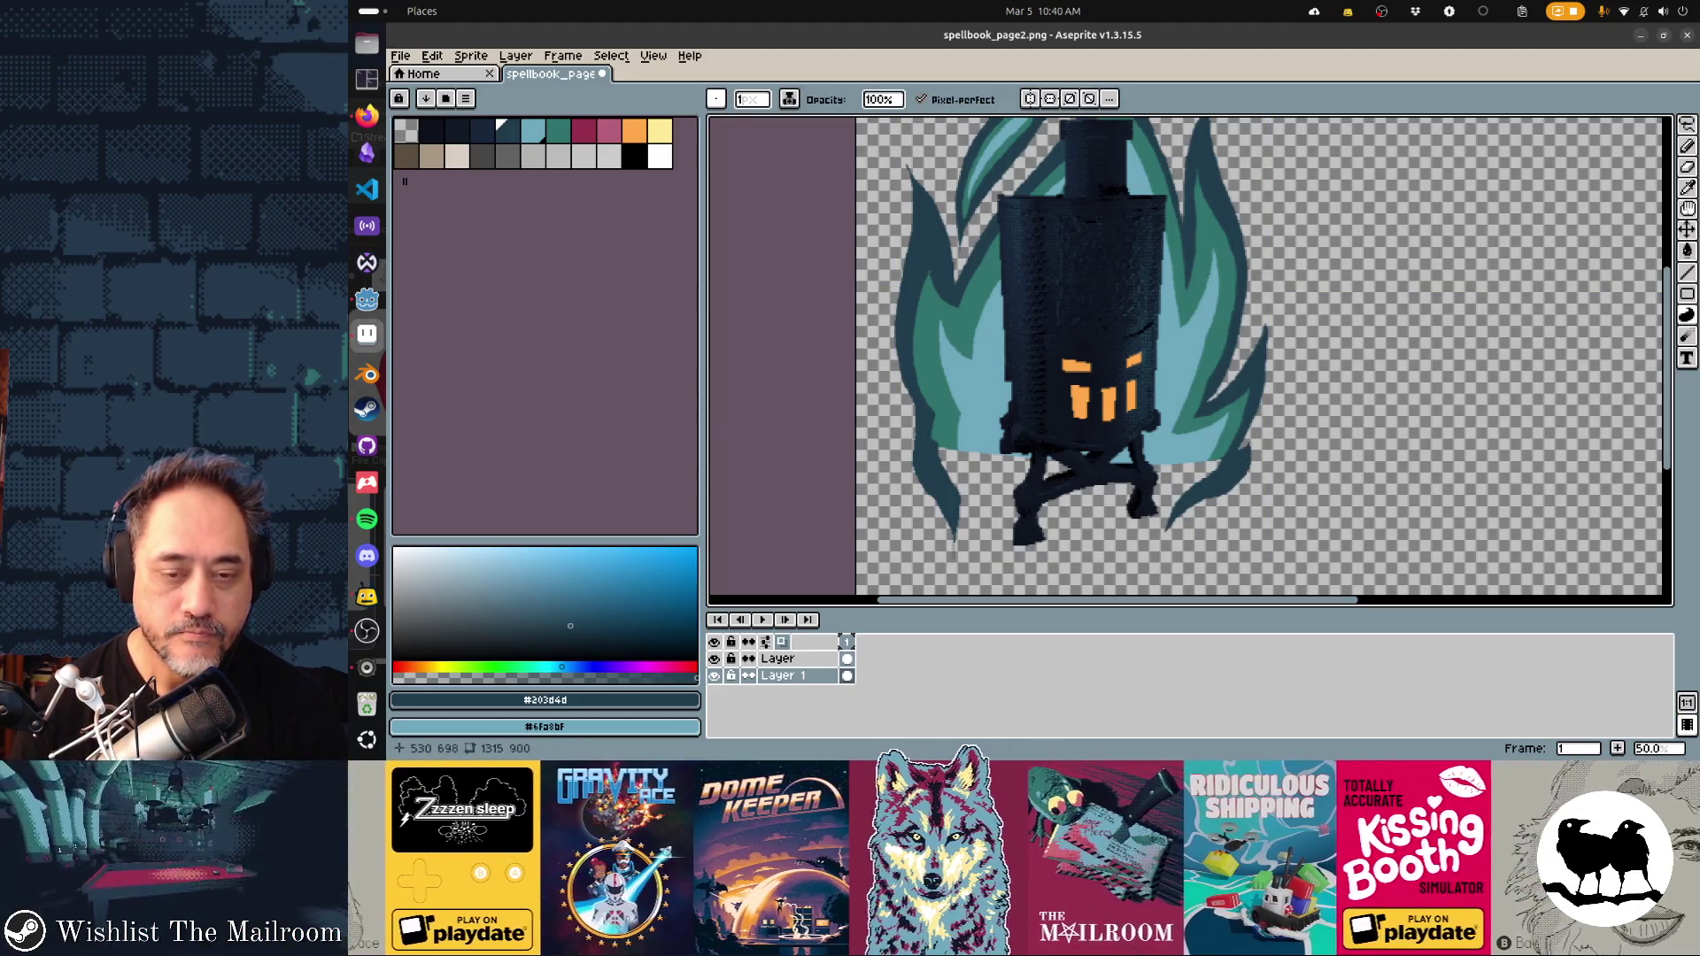
{"action": "scroll", "coordinate": [1235, 496], "scroll_direction": "up", "scroll_amount": 1}
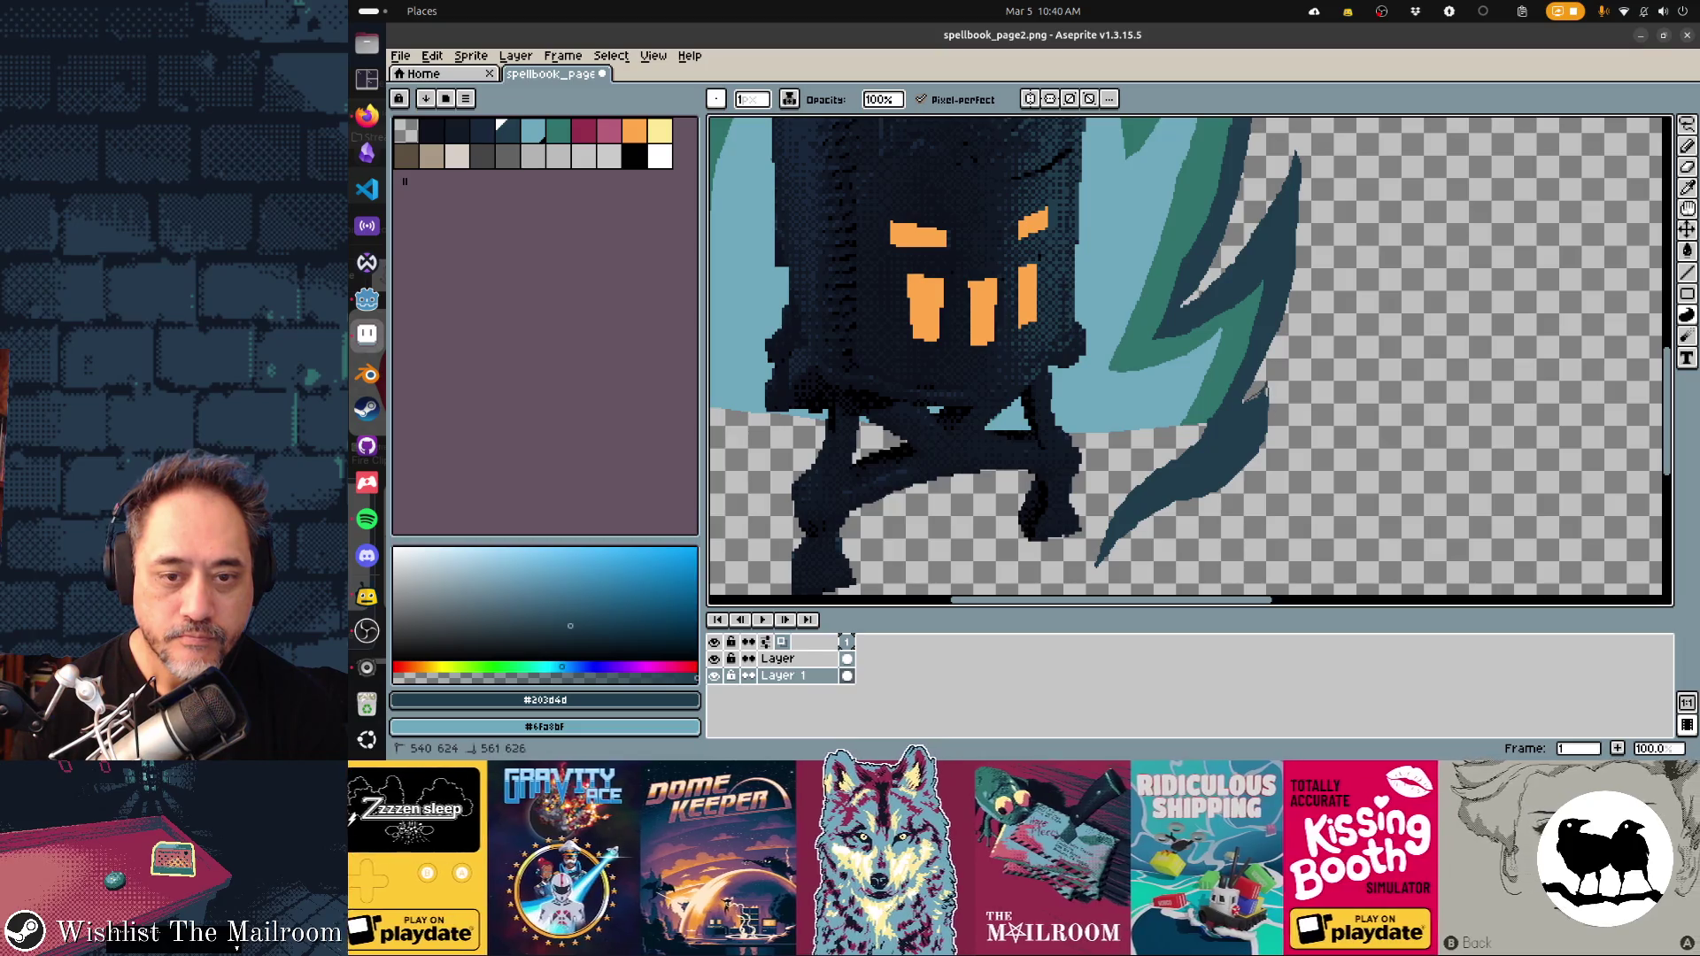
{"action": "left_click_drag", "start_coordinate": [1157, 507], "coordinate": [1150, 501]}
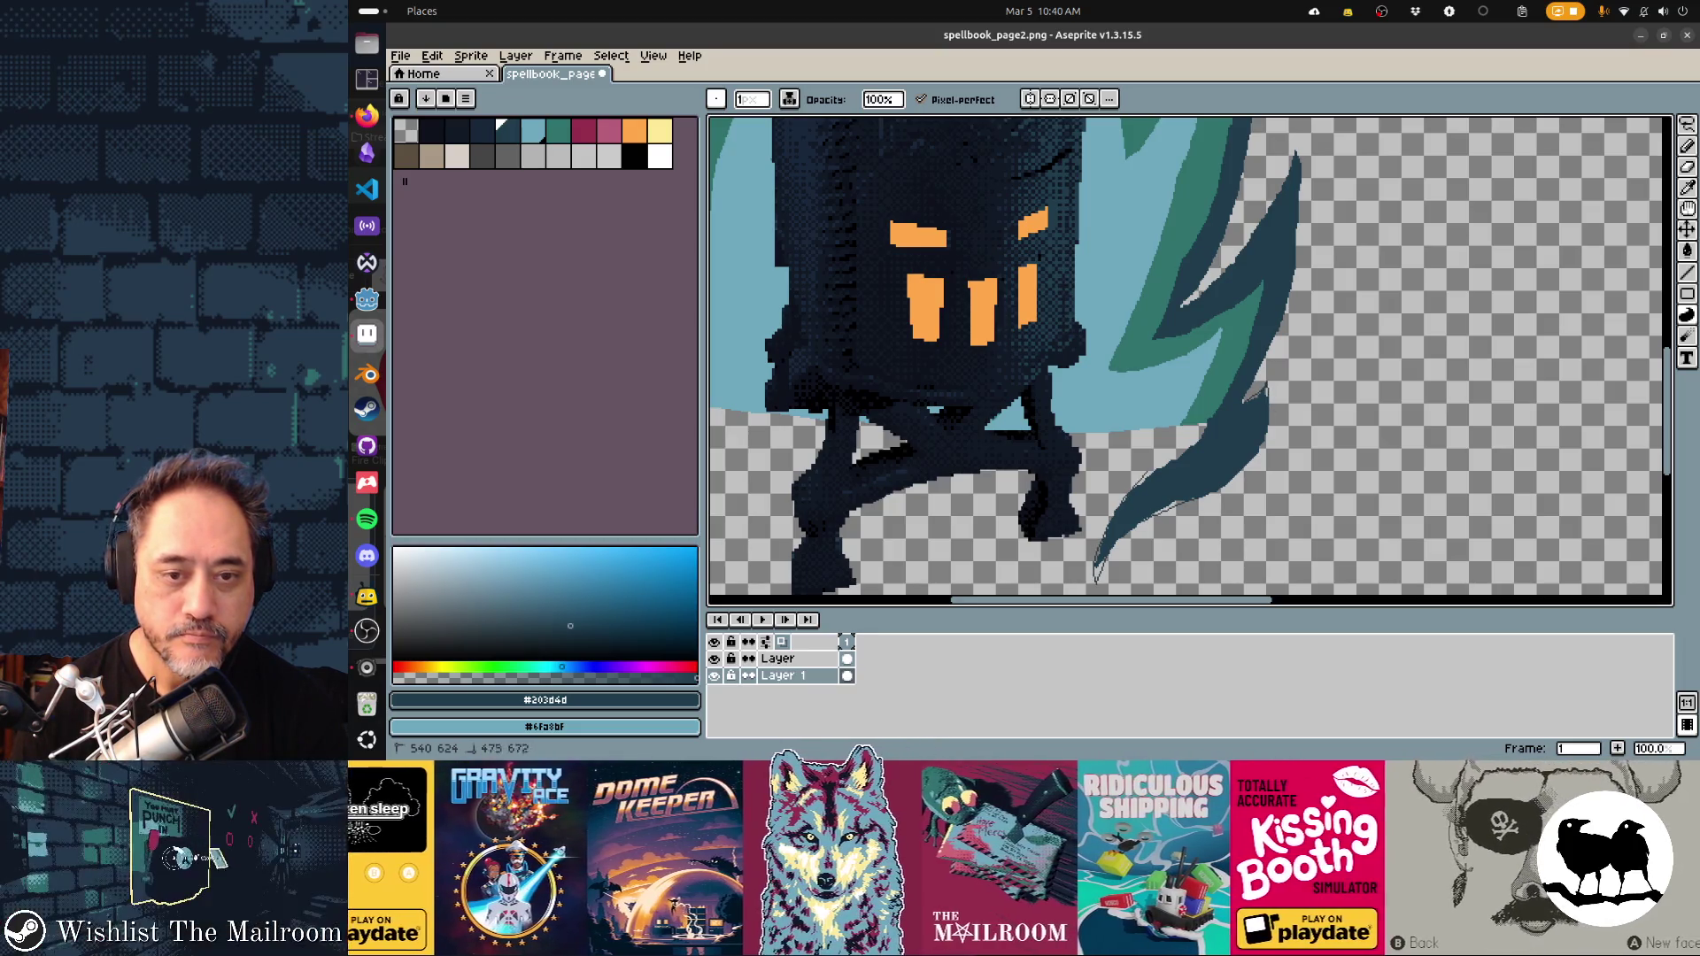
{"action": "scroll", "coordinate": [1190, 361], "scroll_direction": "left", "scroll_amount": 5}
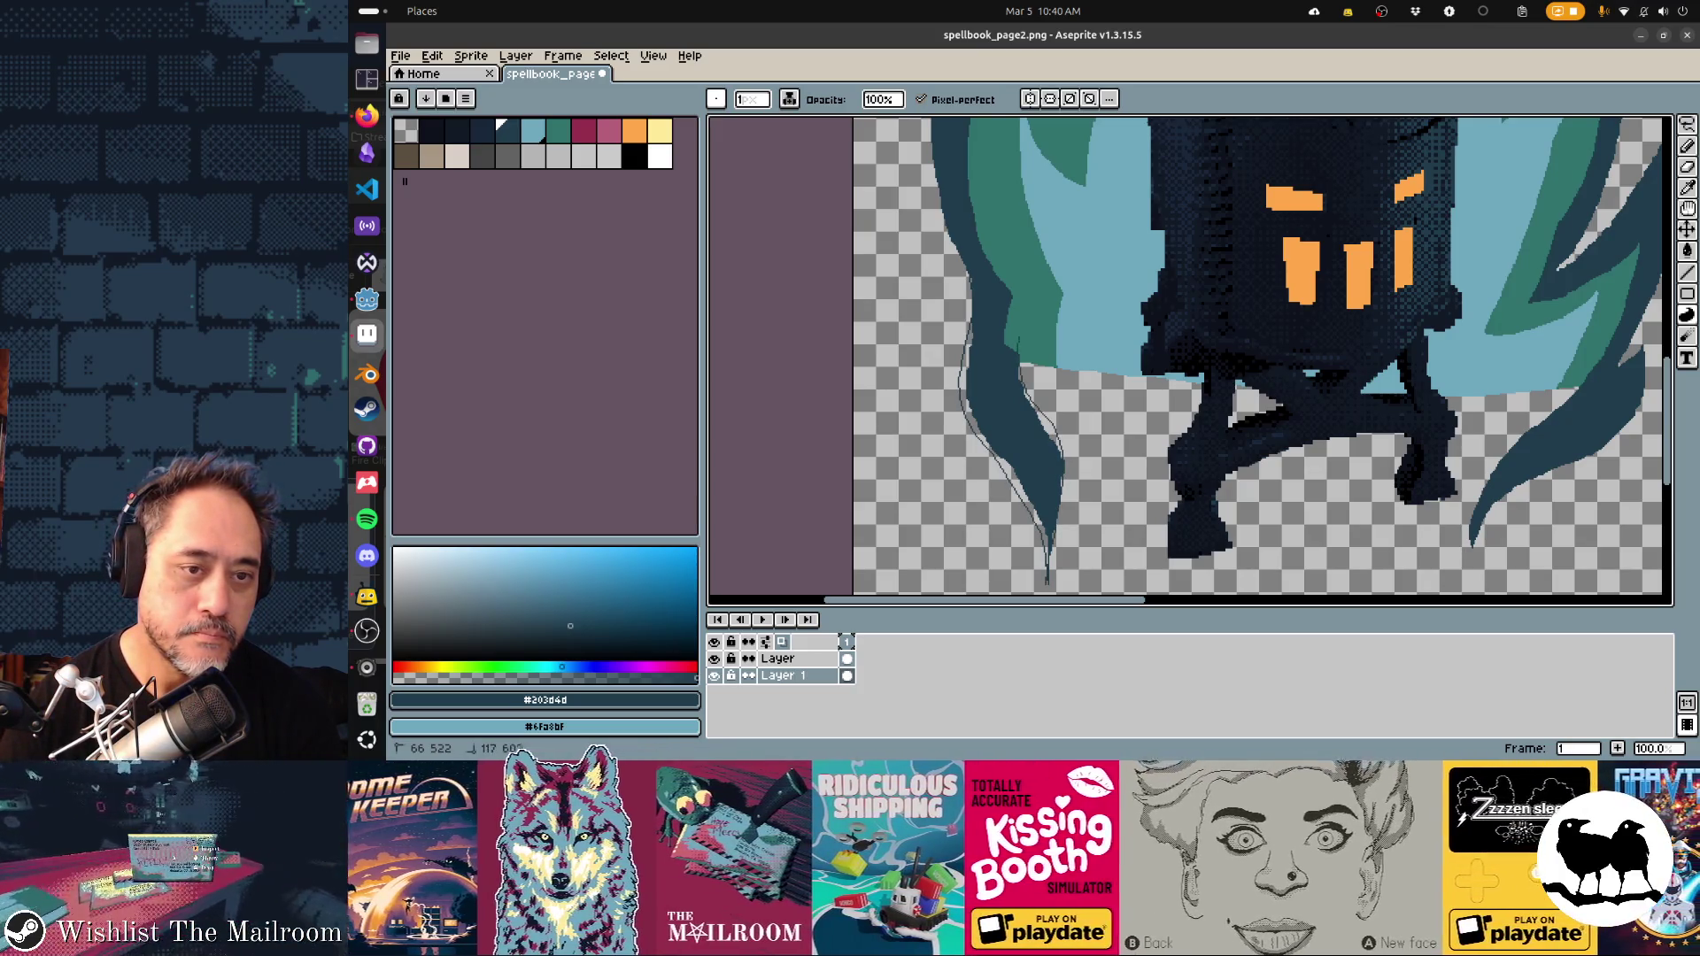
{"action": "key", "text": "ctrl+d"}
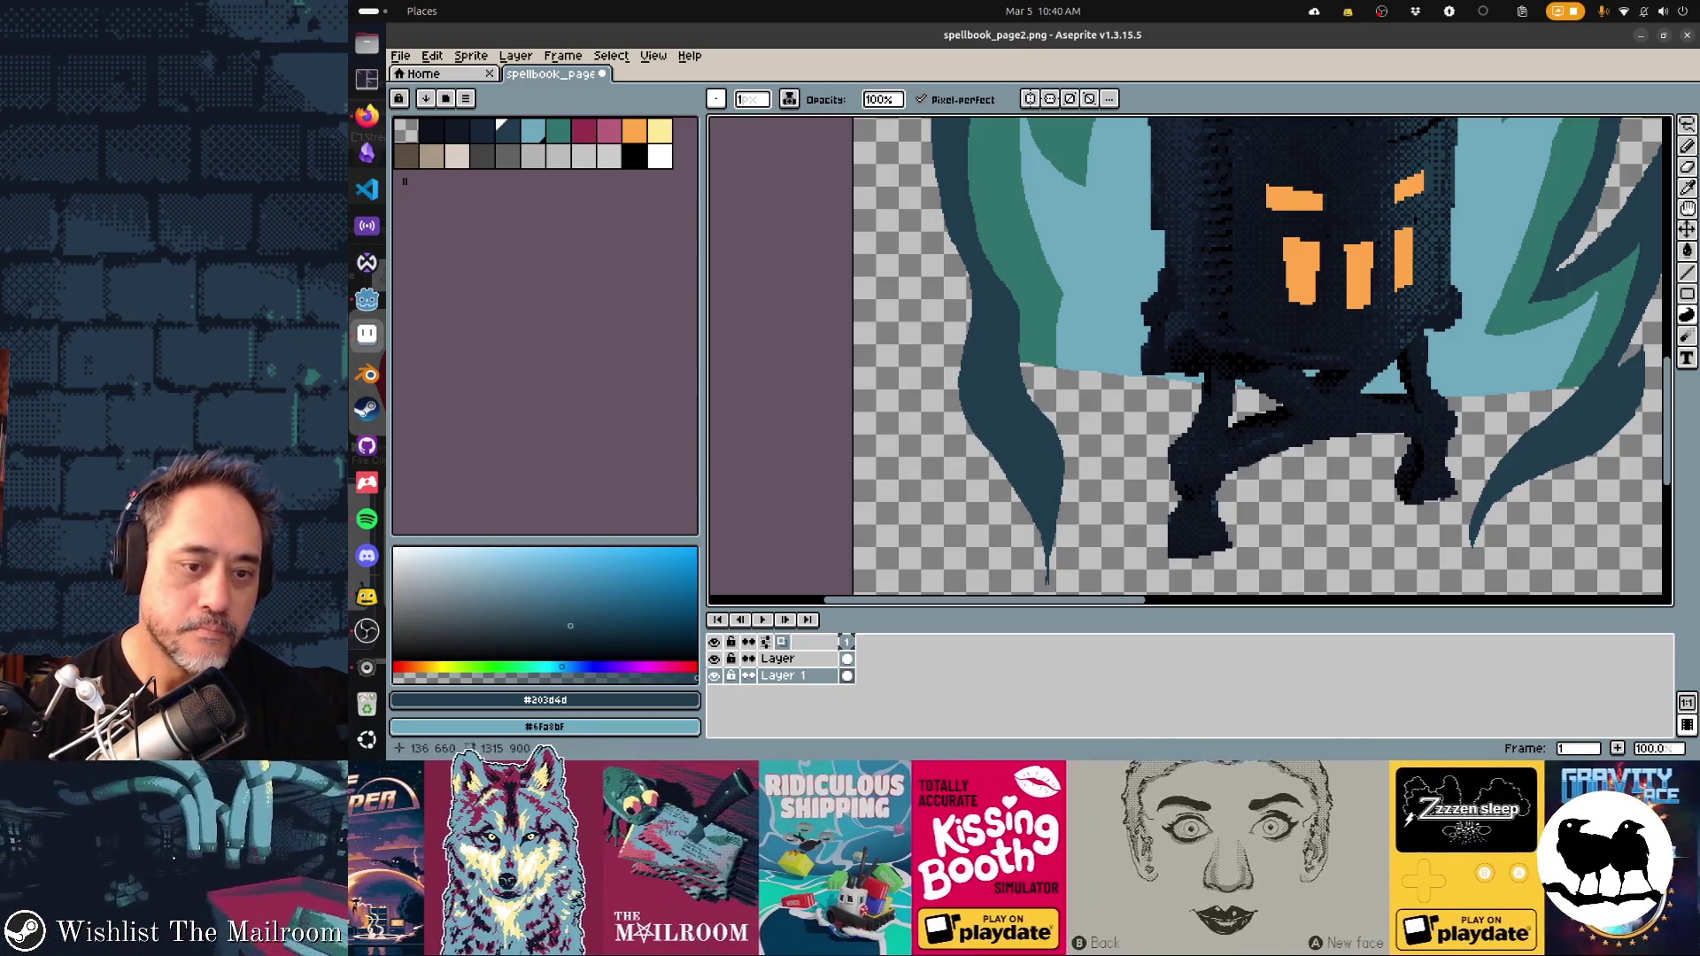
{"action": "scroll", "coordinate": [1010, 473], "scroll_direction": "down", "scroll_amount": 3}
Fill the left tail's inner part with teal #30736d and edge it in #203d4d
{"action": "key", "text": "e"}
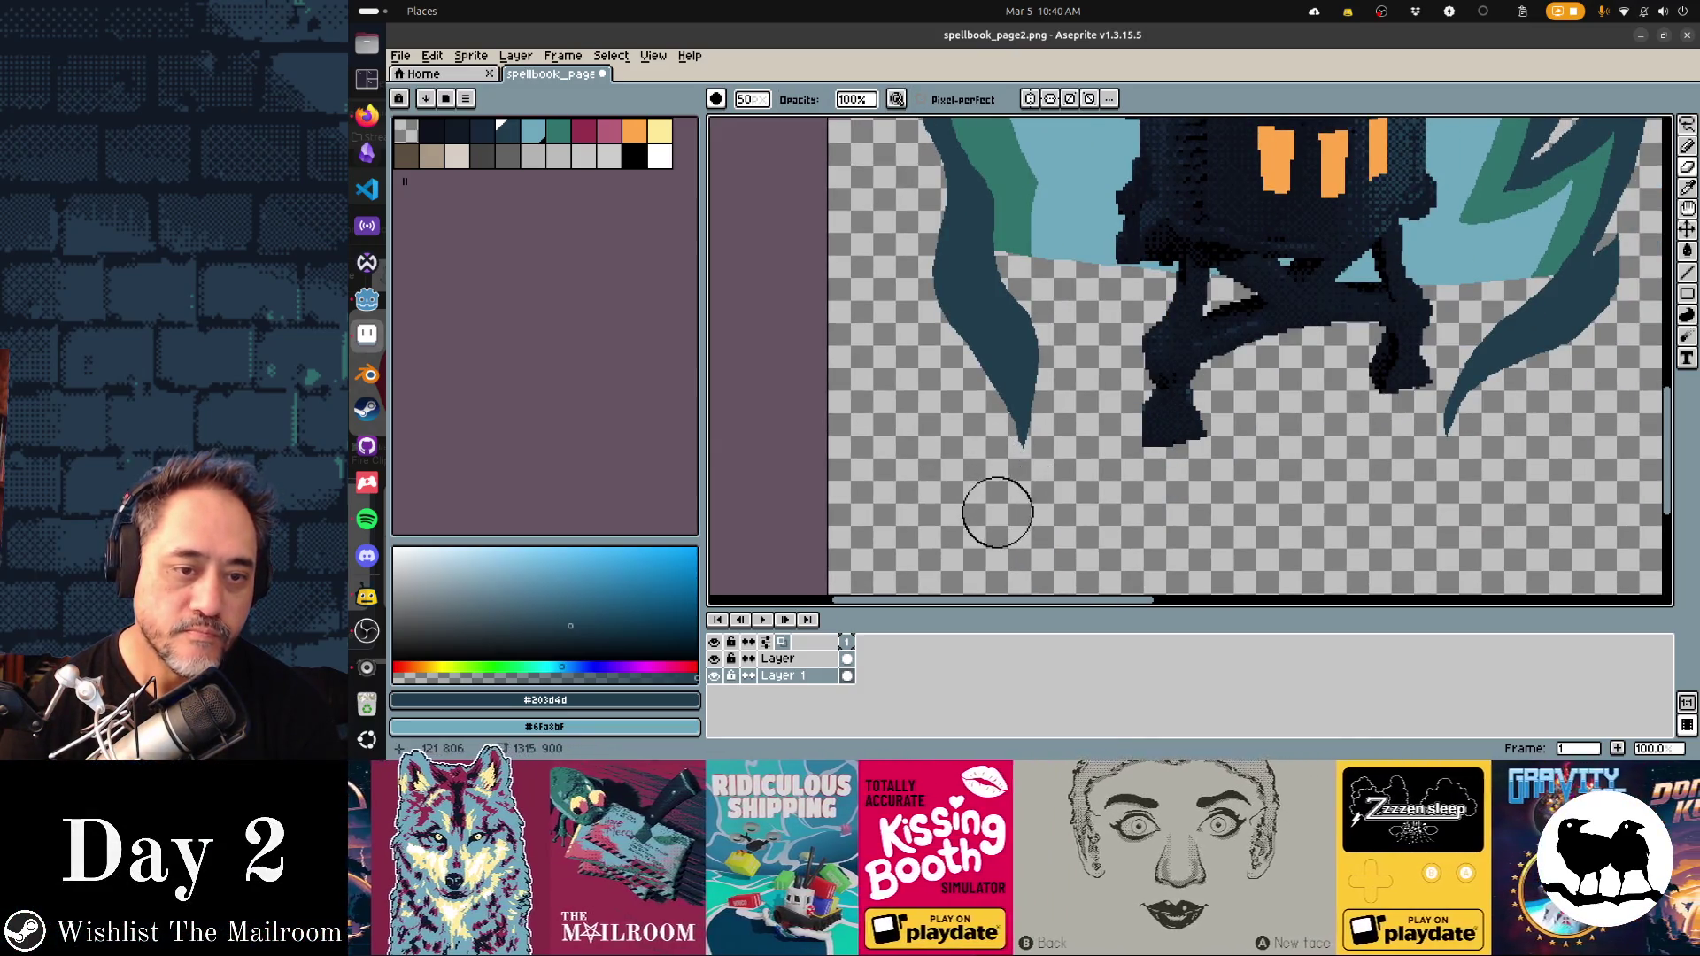
{"action": "key", "text": "d"}
{"action": "left_click", "coordinate": [559, 131]}
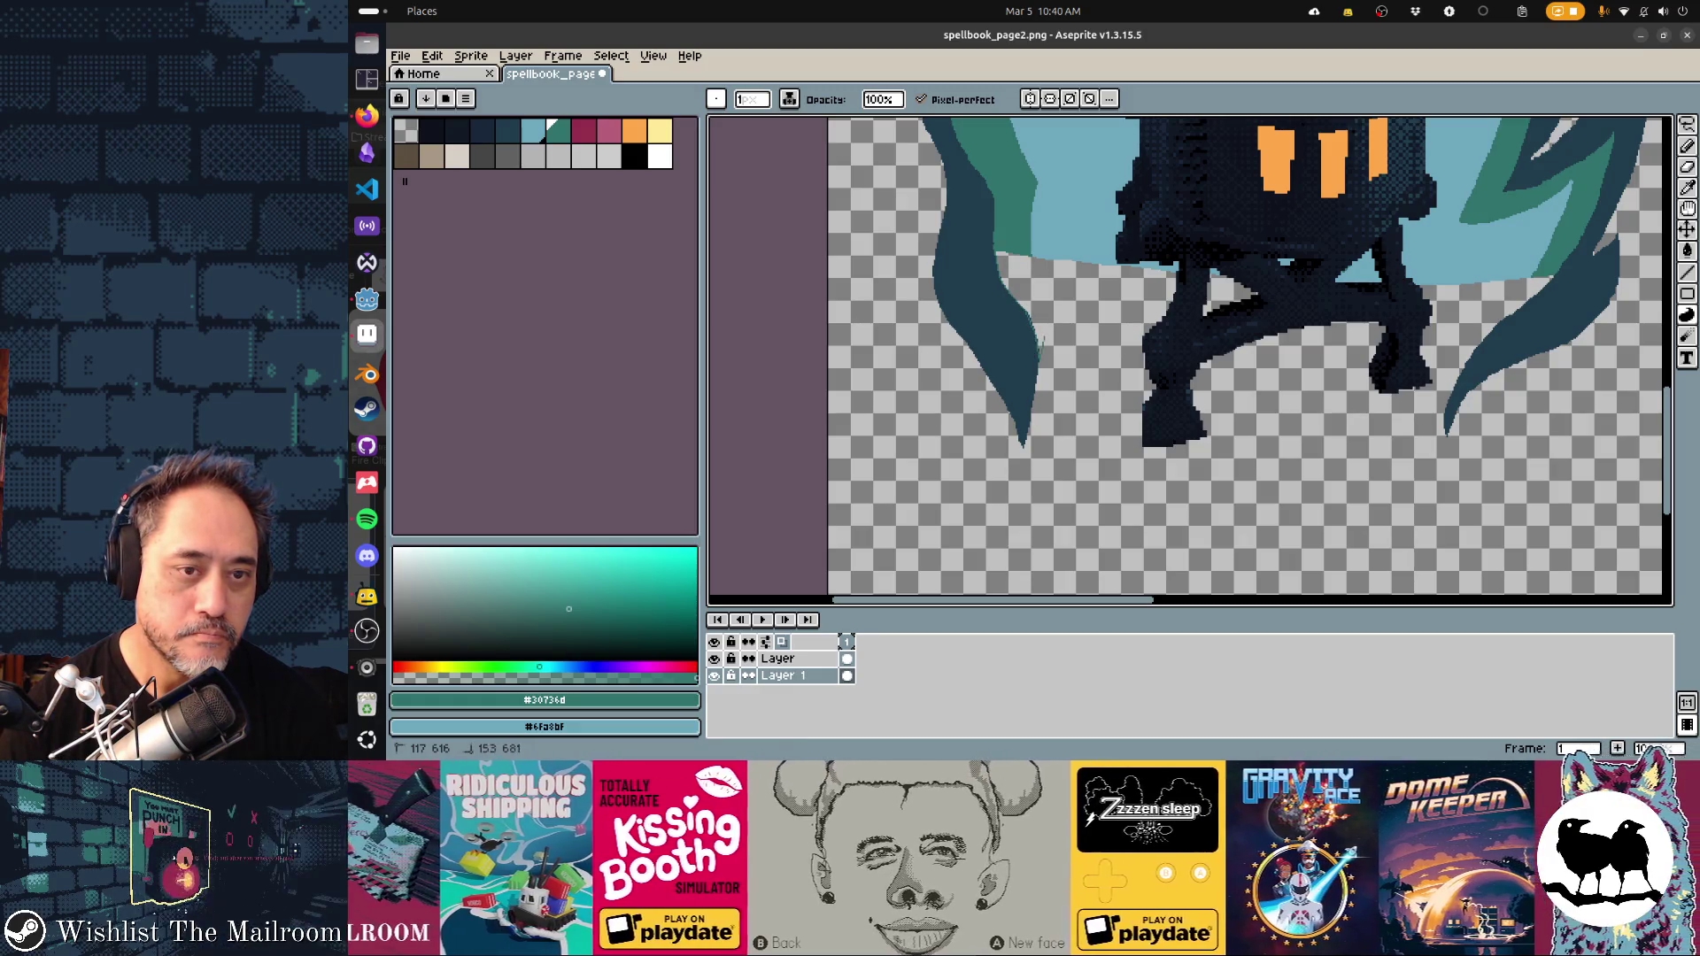
{"action": "left_click_drag", "start_coordinate": [1043, 347], "coordinate": [1045, 351]}
{"action": "key", "text": "i"}
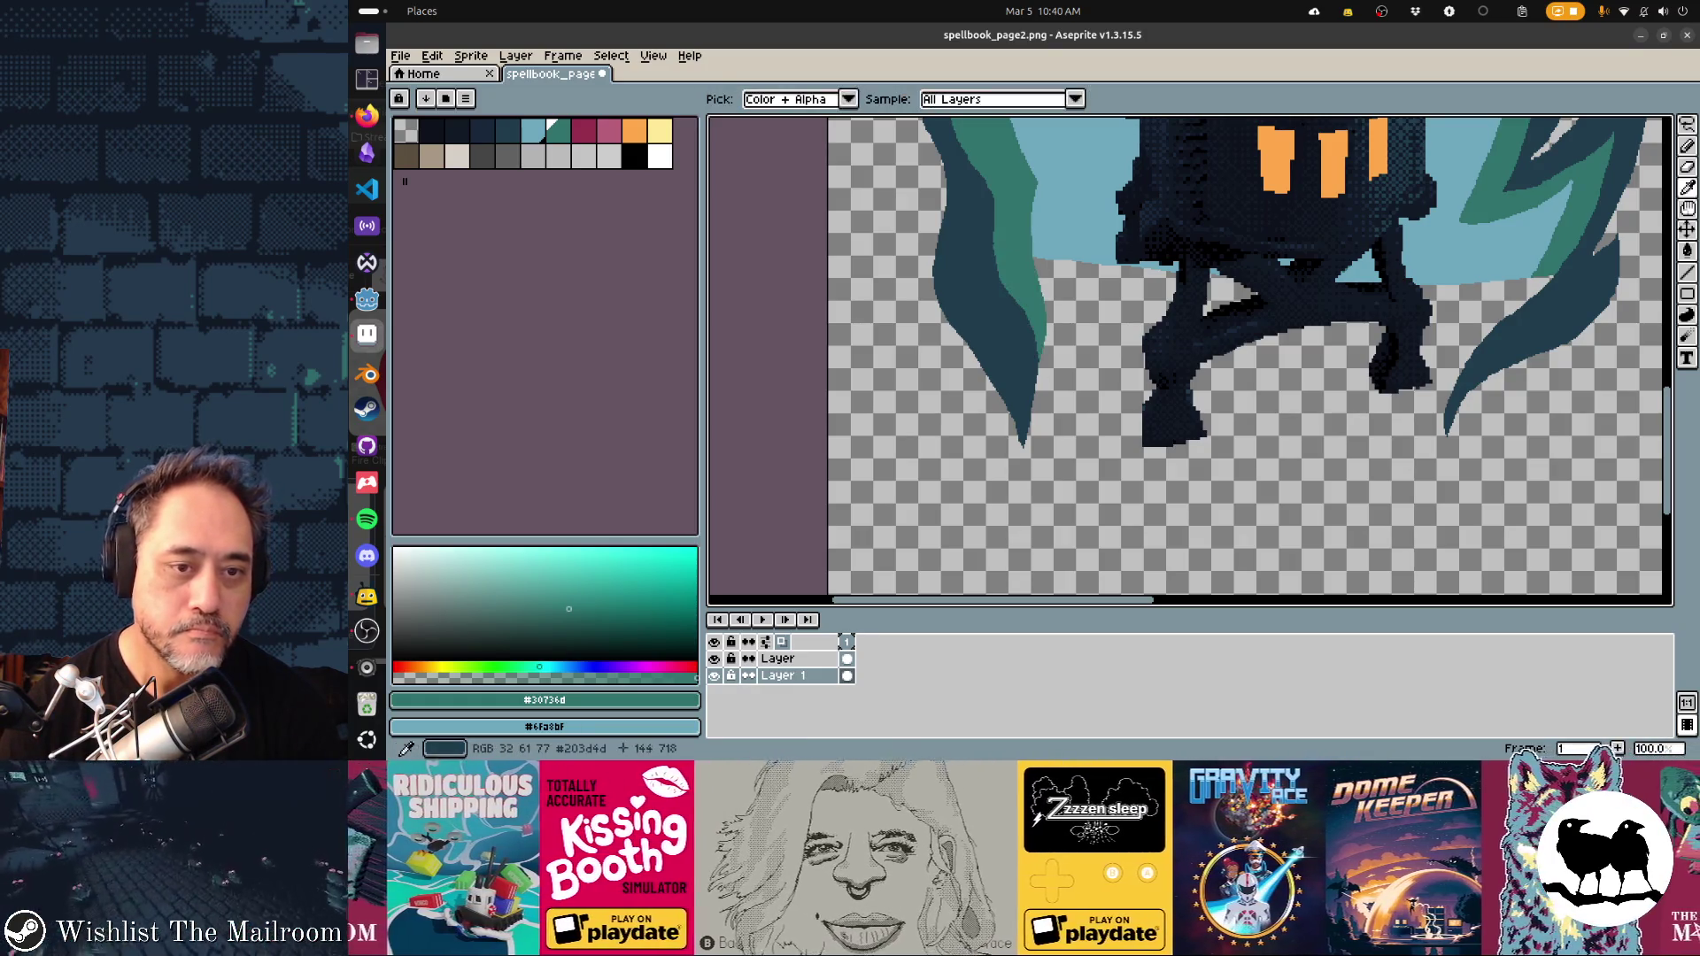
{"action": "left_click", "coordinate": [983, 283], "text": "alt"}
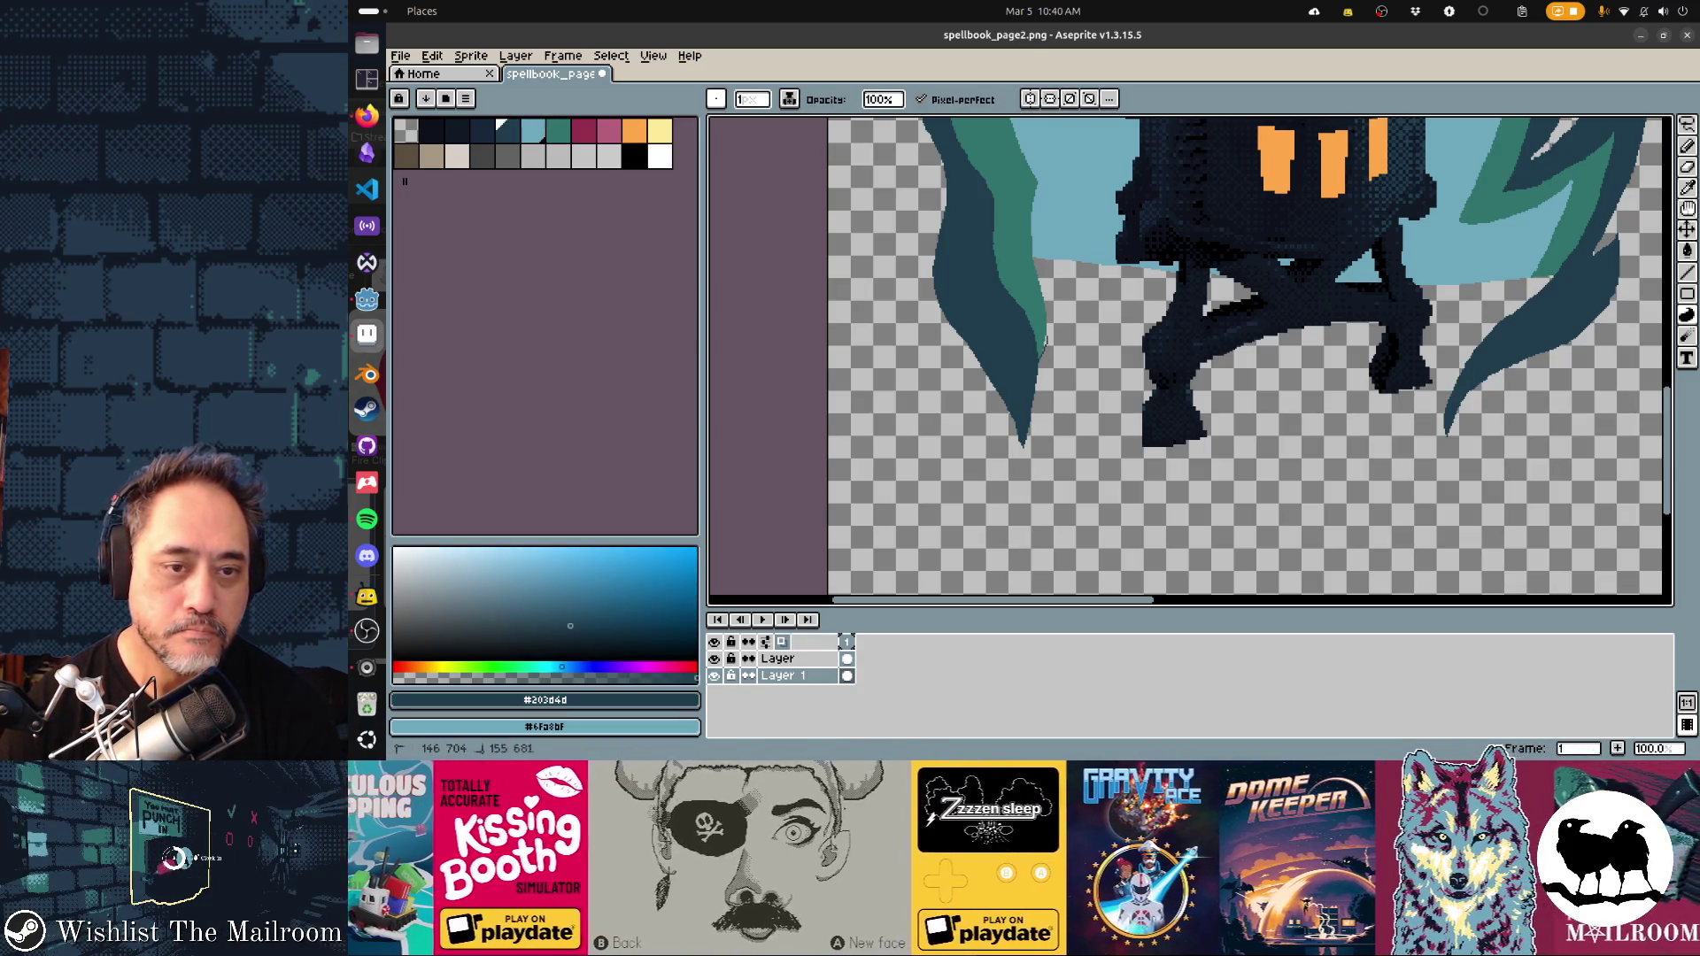
{"action": "left_click_drag", "start_coordinate": [1041, 239], "coordinate": [1060, 383]}
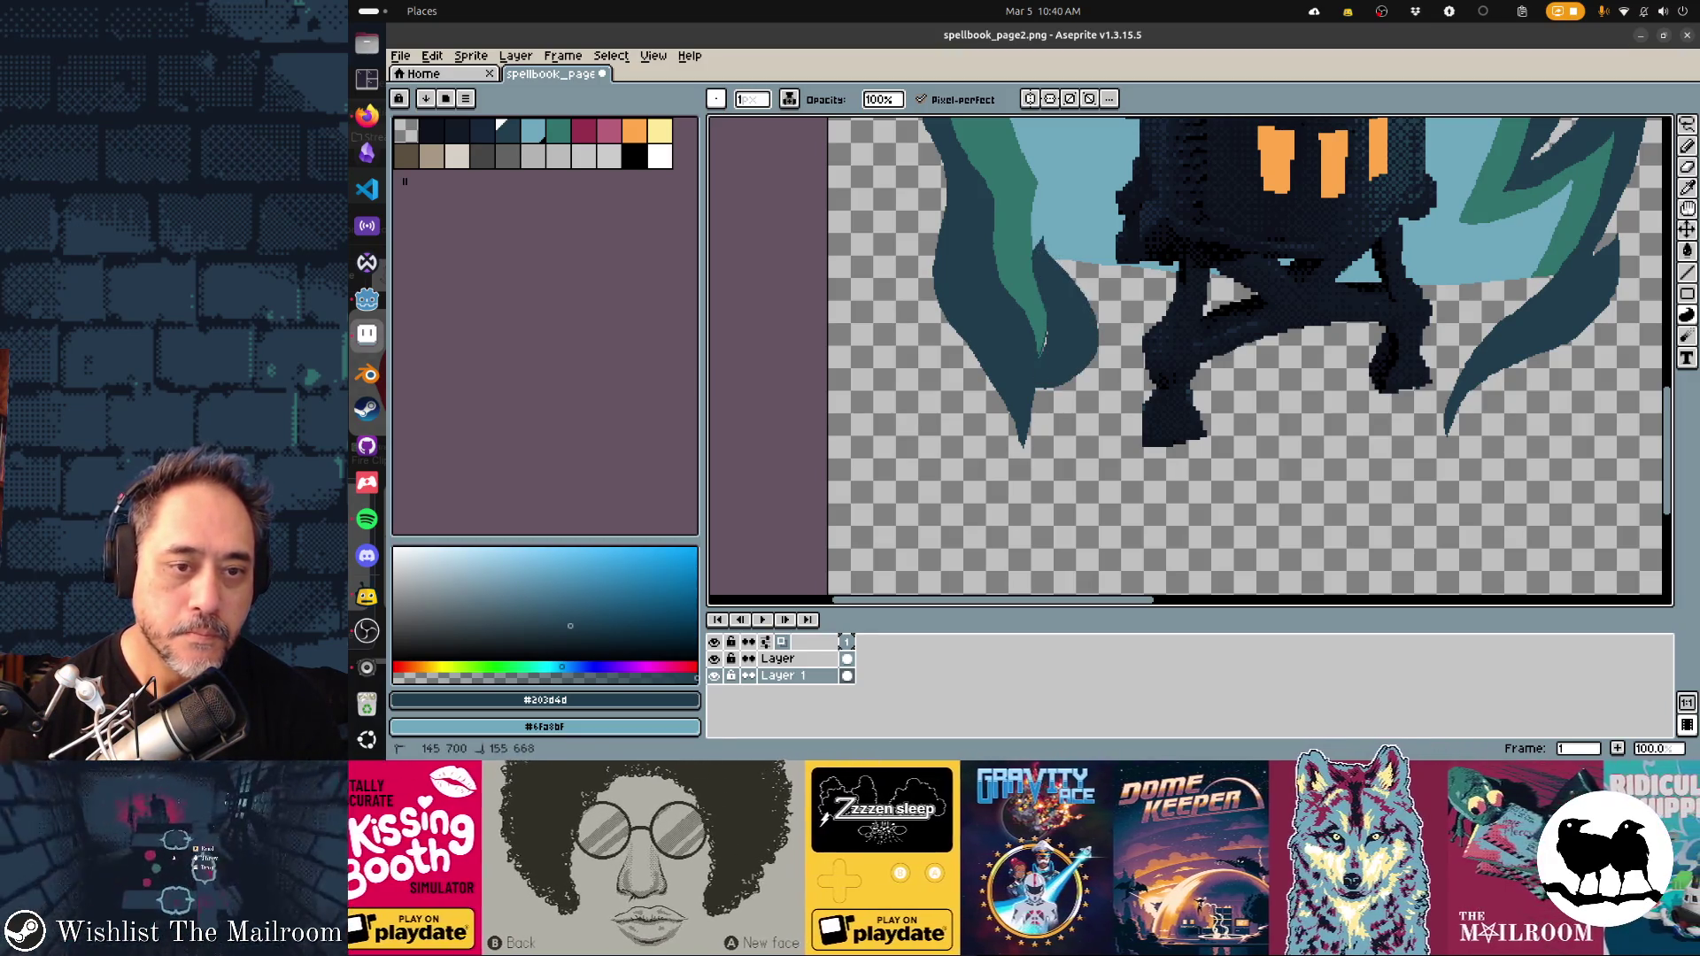
{"action": "scroll", "coordinate": [1194, 361], "scroll_direction": "right", "scroll_amount": 3}
{"action": "scroll", "coordinate": [1193, 361], "scroll_direction": "up", "scroll_amount": 2}
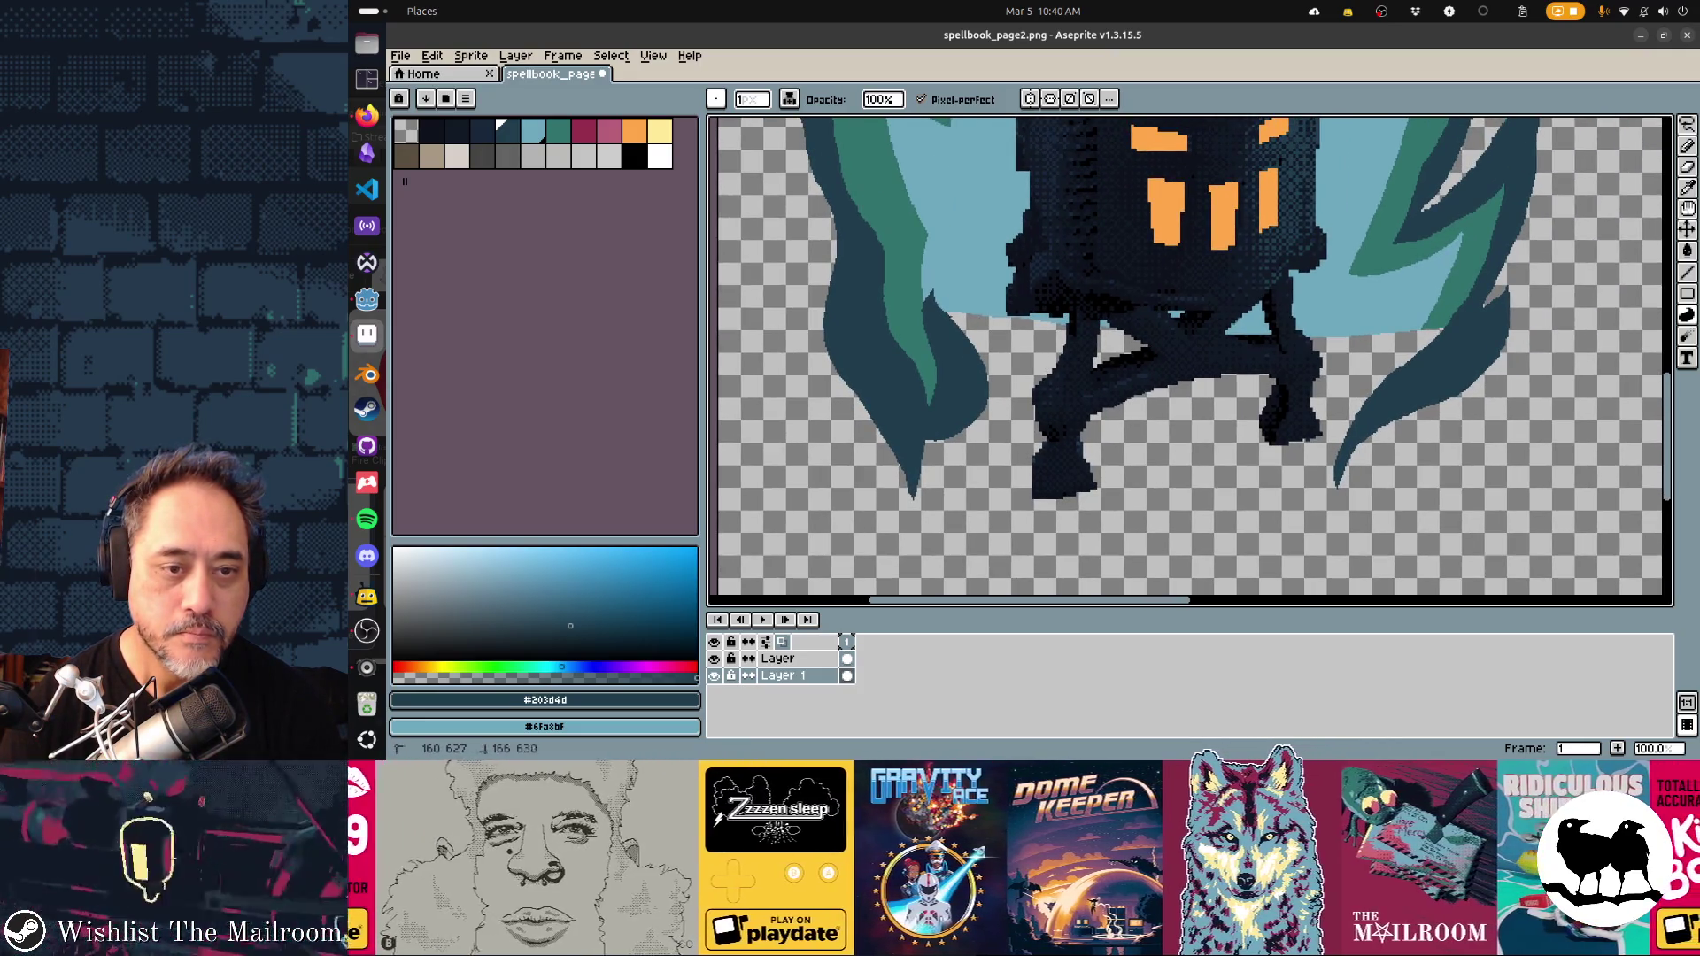
Add dark #203d4d flame spikes between the legs and beside the left leg
{"action": "left_click_drag", "start_coordinate": [952, 317], "coordinate": [1023, 390]}
{"action": "key", "text": "ctrl+z"}
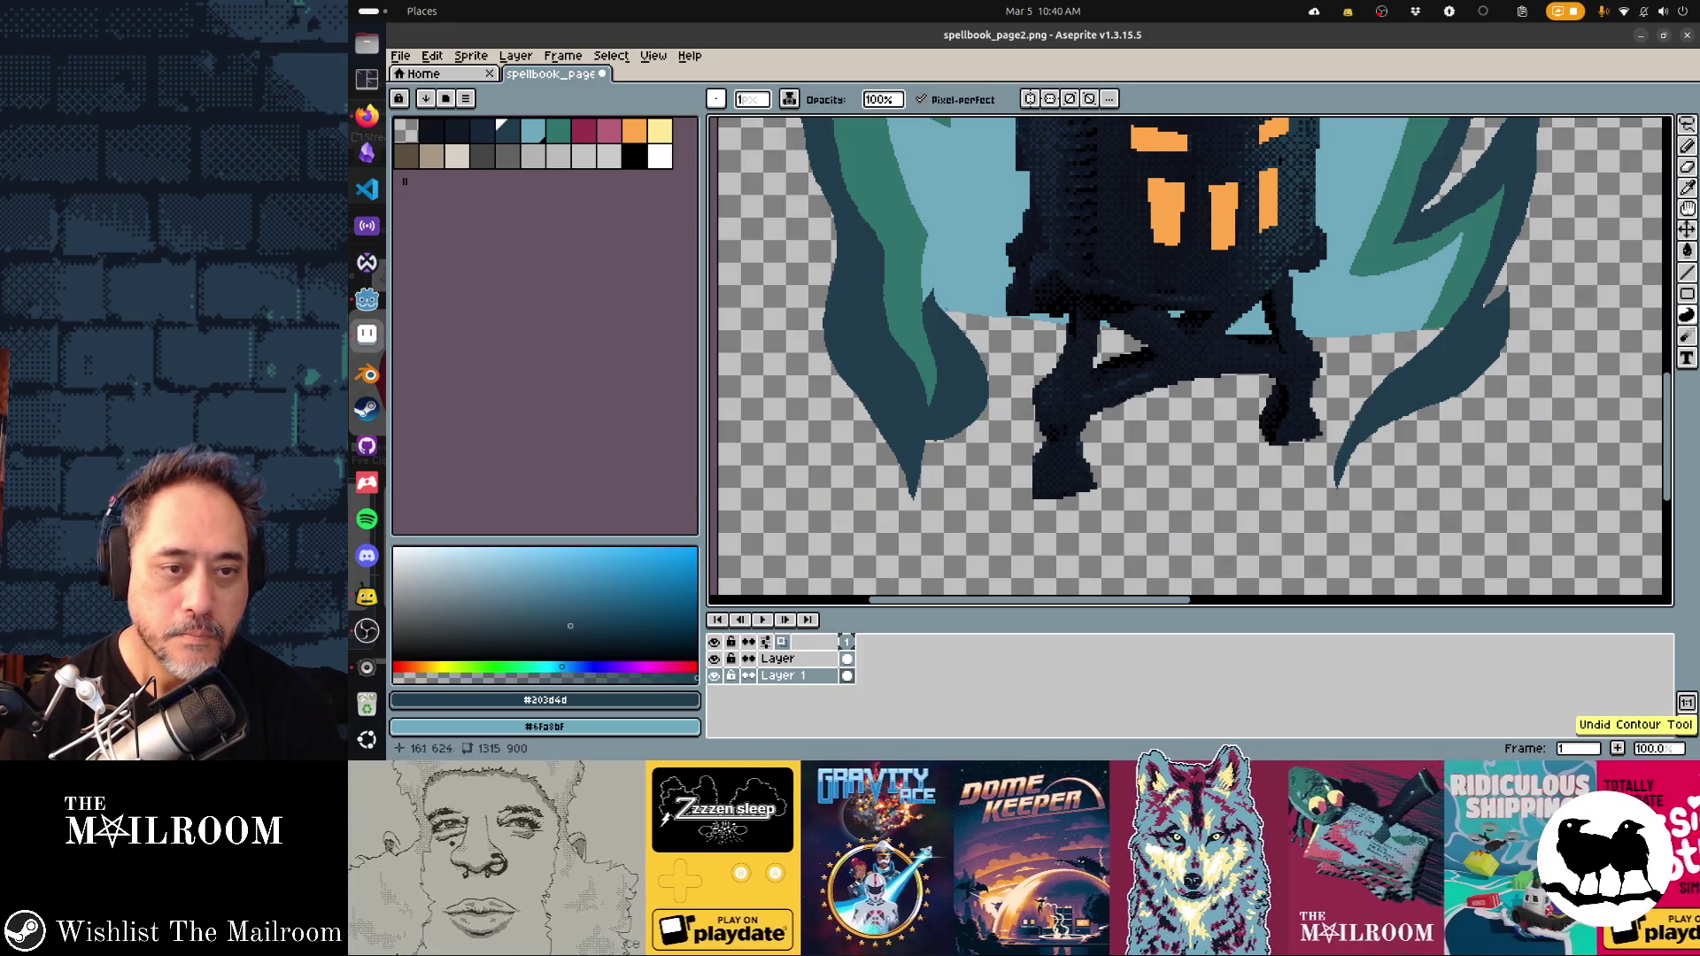
{"action": "left_click_drag", "start_coordinate": [988, 373], "coordinate": [1015, 429]}
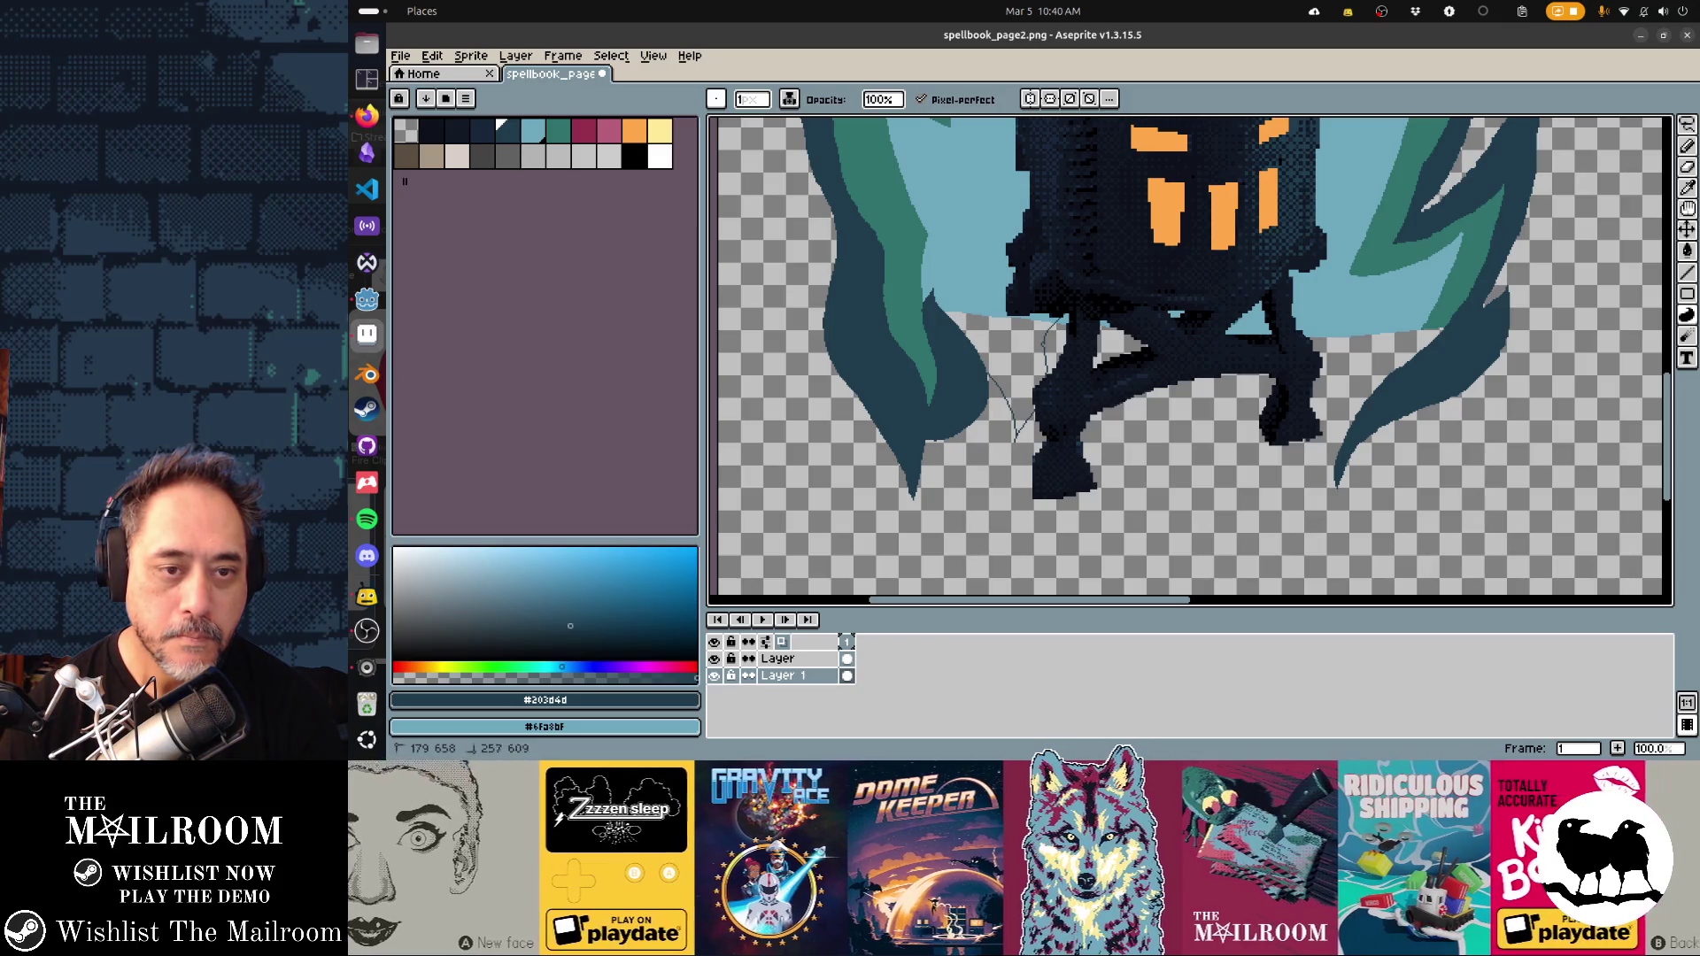
{"action": "left_click_drag", "start_coordinate": [1016, 429], "coordinate": [1016, 434]}
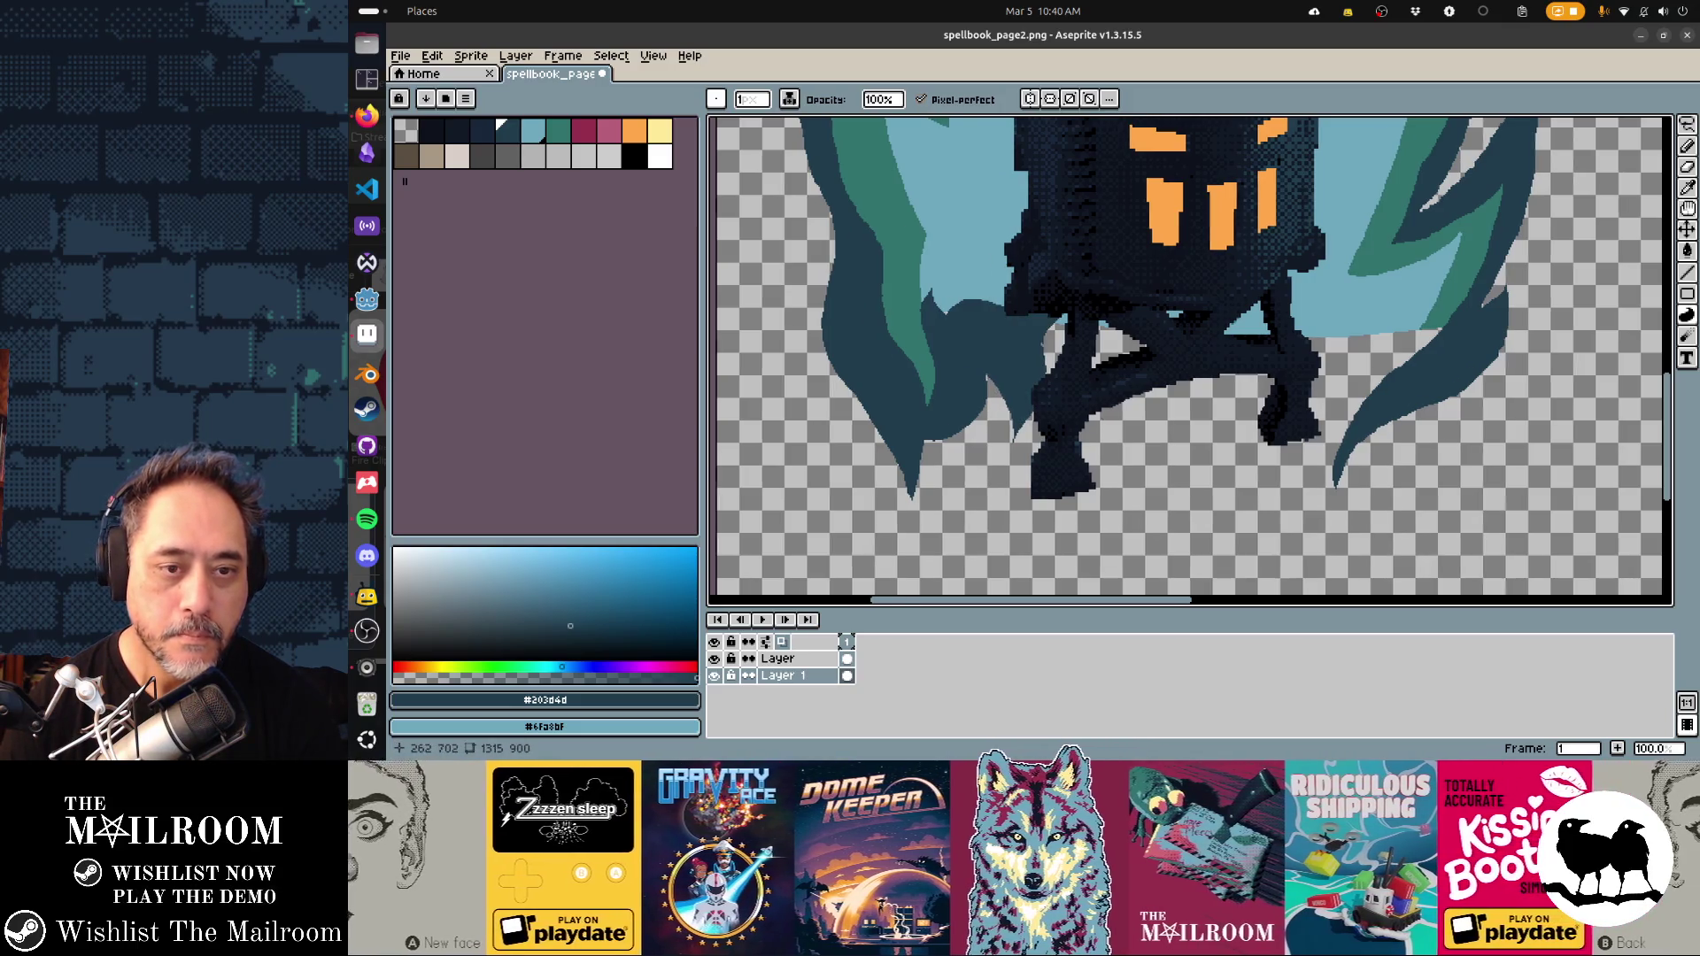
{"action": "left_click_drag", "start_coordinate": [1063, 354], "coordinate": [957, 336]}
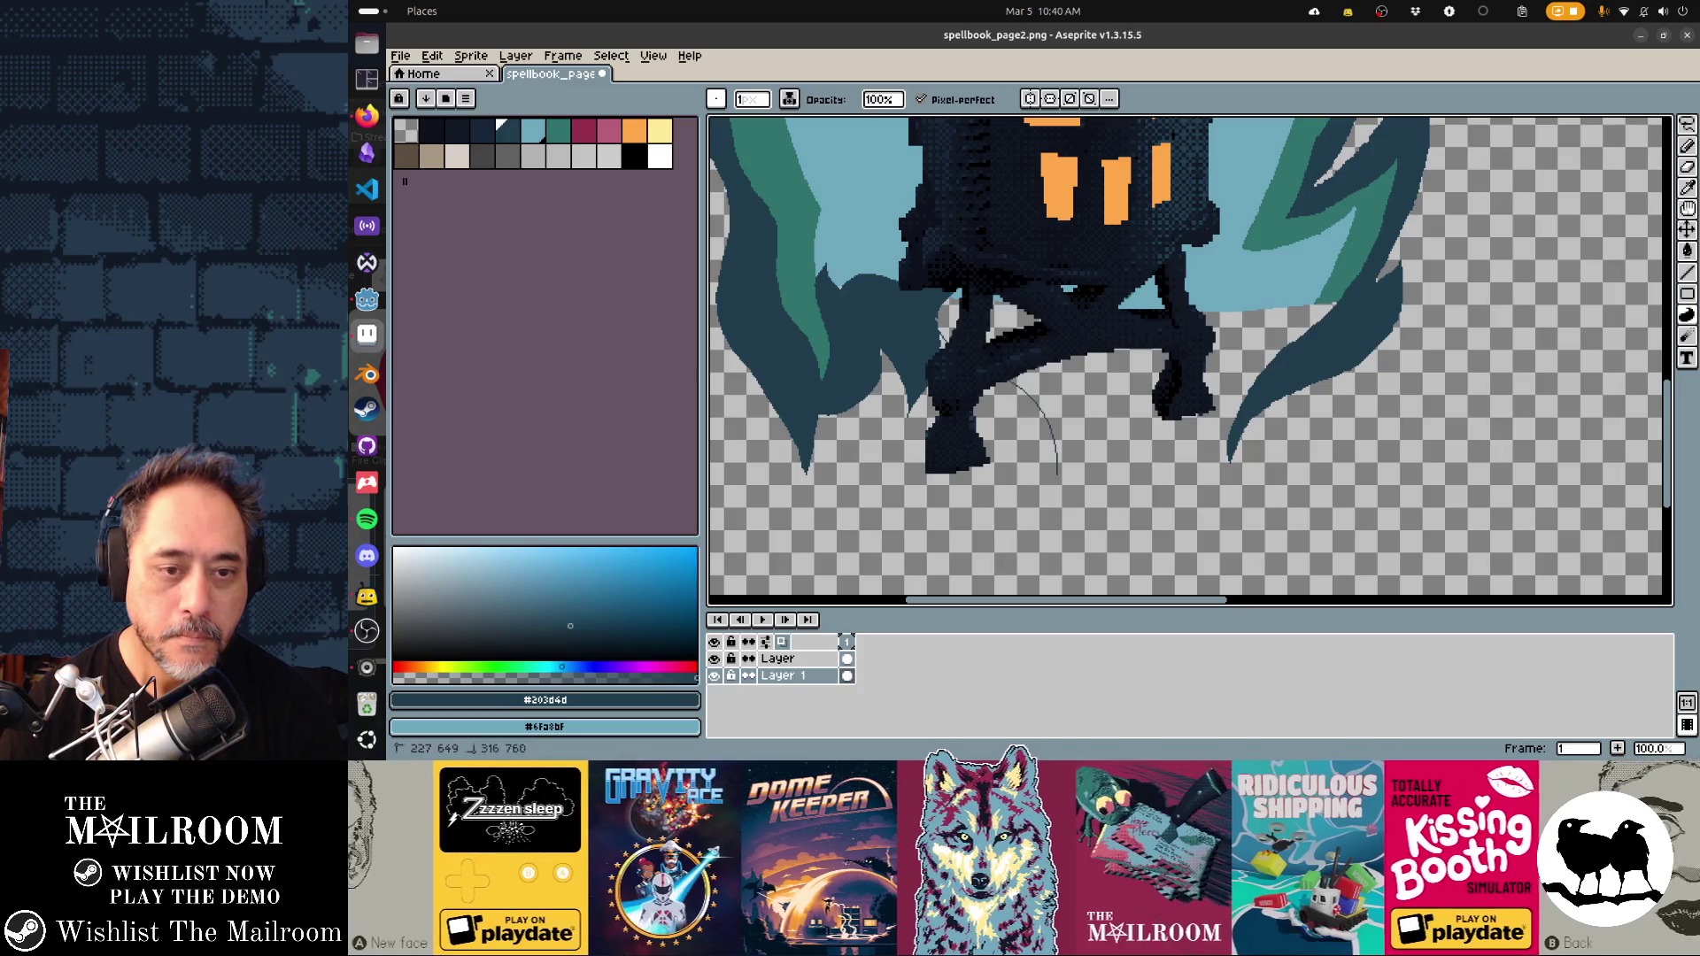
{"action": "left_click_drag", "start_coordinate": [1107, 354], "coordinate": [1001, 309]}
{"action": "key", "text": "ctrl+z"}
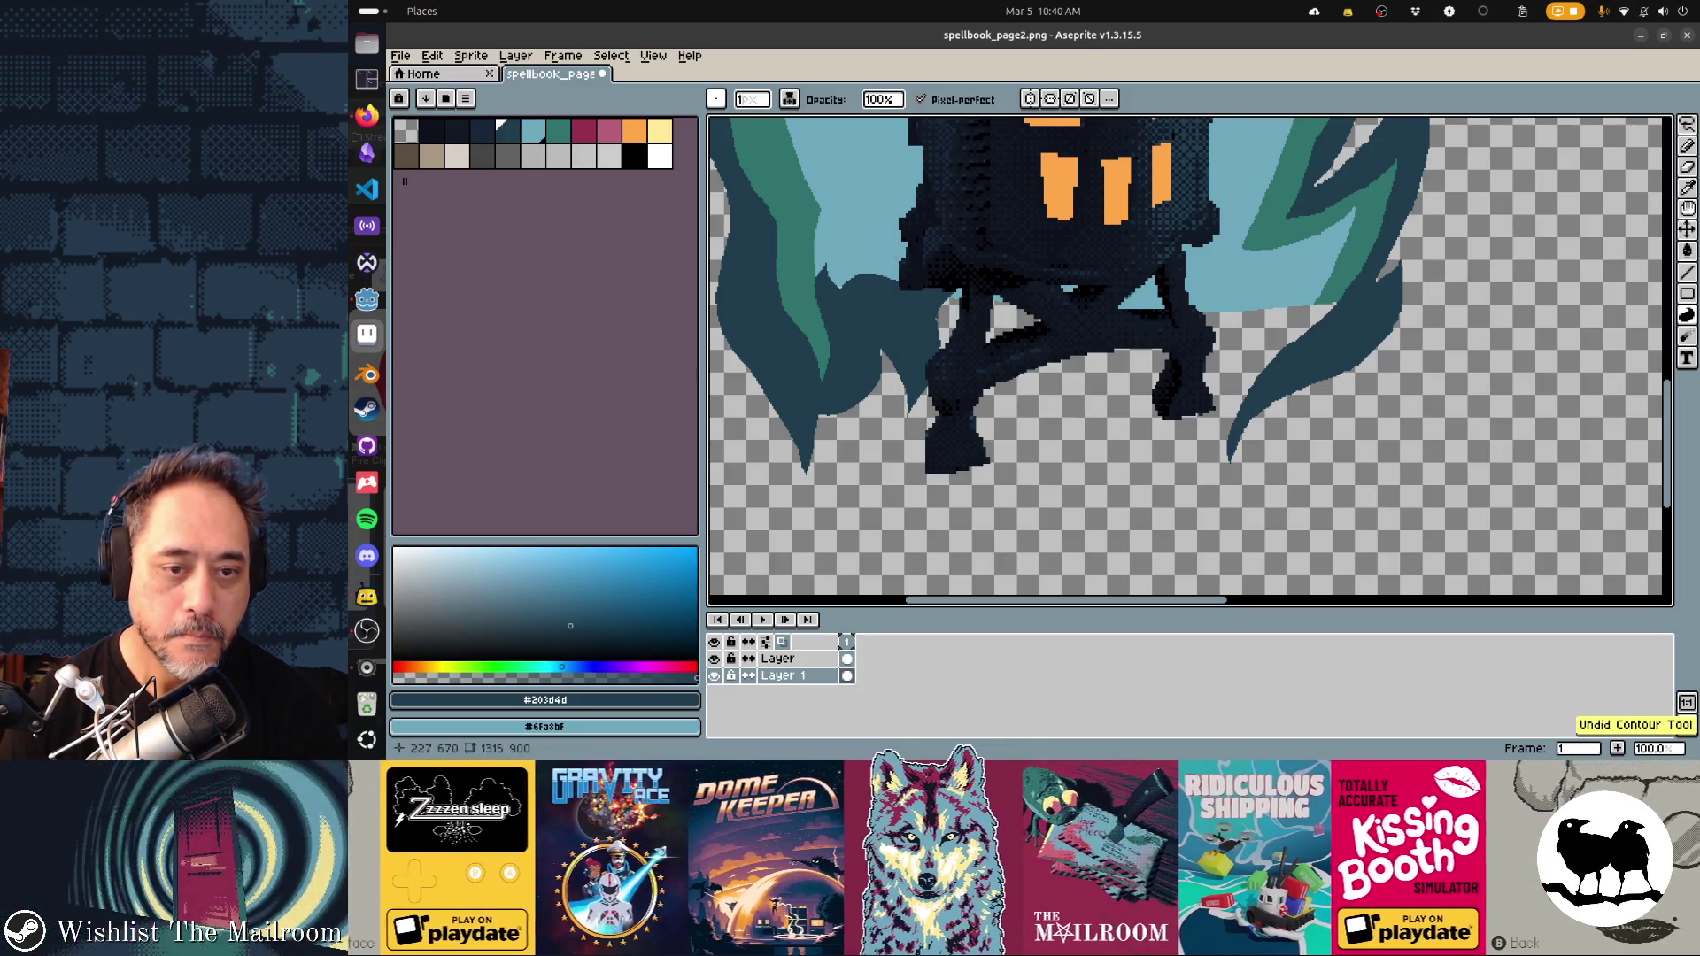
{"action": "left_click_drag", "start_coordinate": [1027, 481], "coordinate": [1076, 354]}
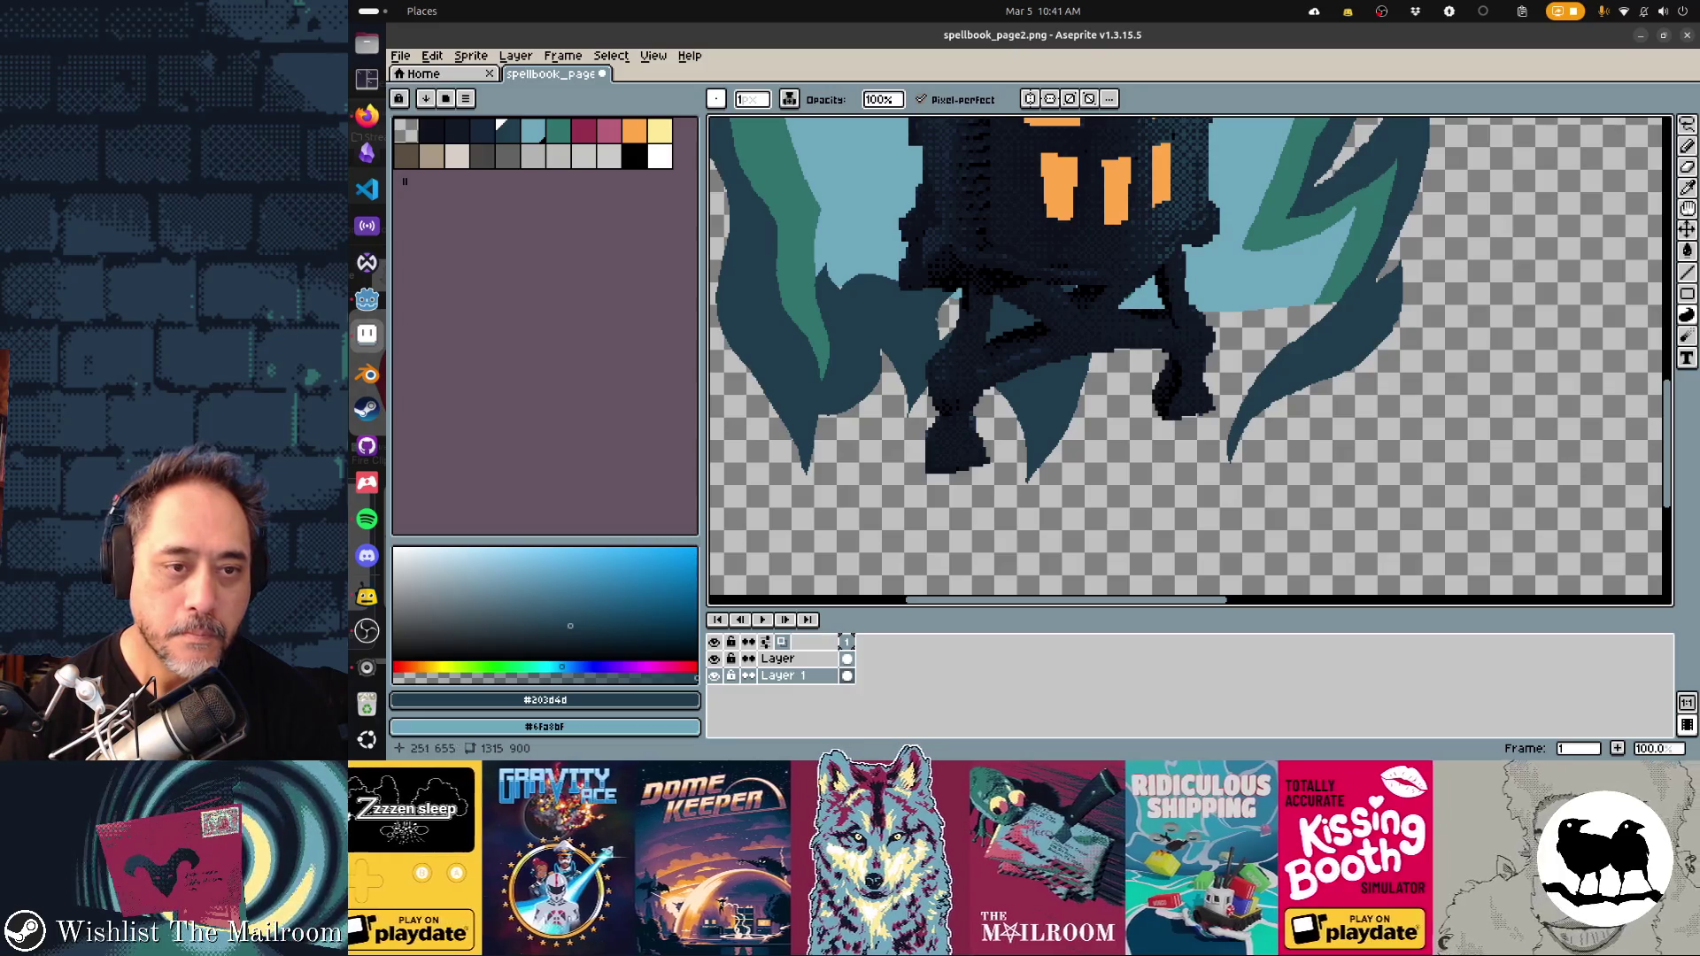
{"action": "left_click_drag", "start_coordinate": [939, 293], "coordinate": [961, 337]}
{"action": "left_click_drag", "start_coordinate": [1063, 354], "coordinate": [1058, 355]}
{"action": "scroll", "coordinate": [1186, 355], "scroll_direction": "right", "scroll_amount": 2}
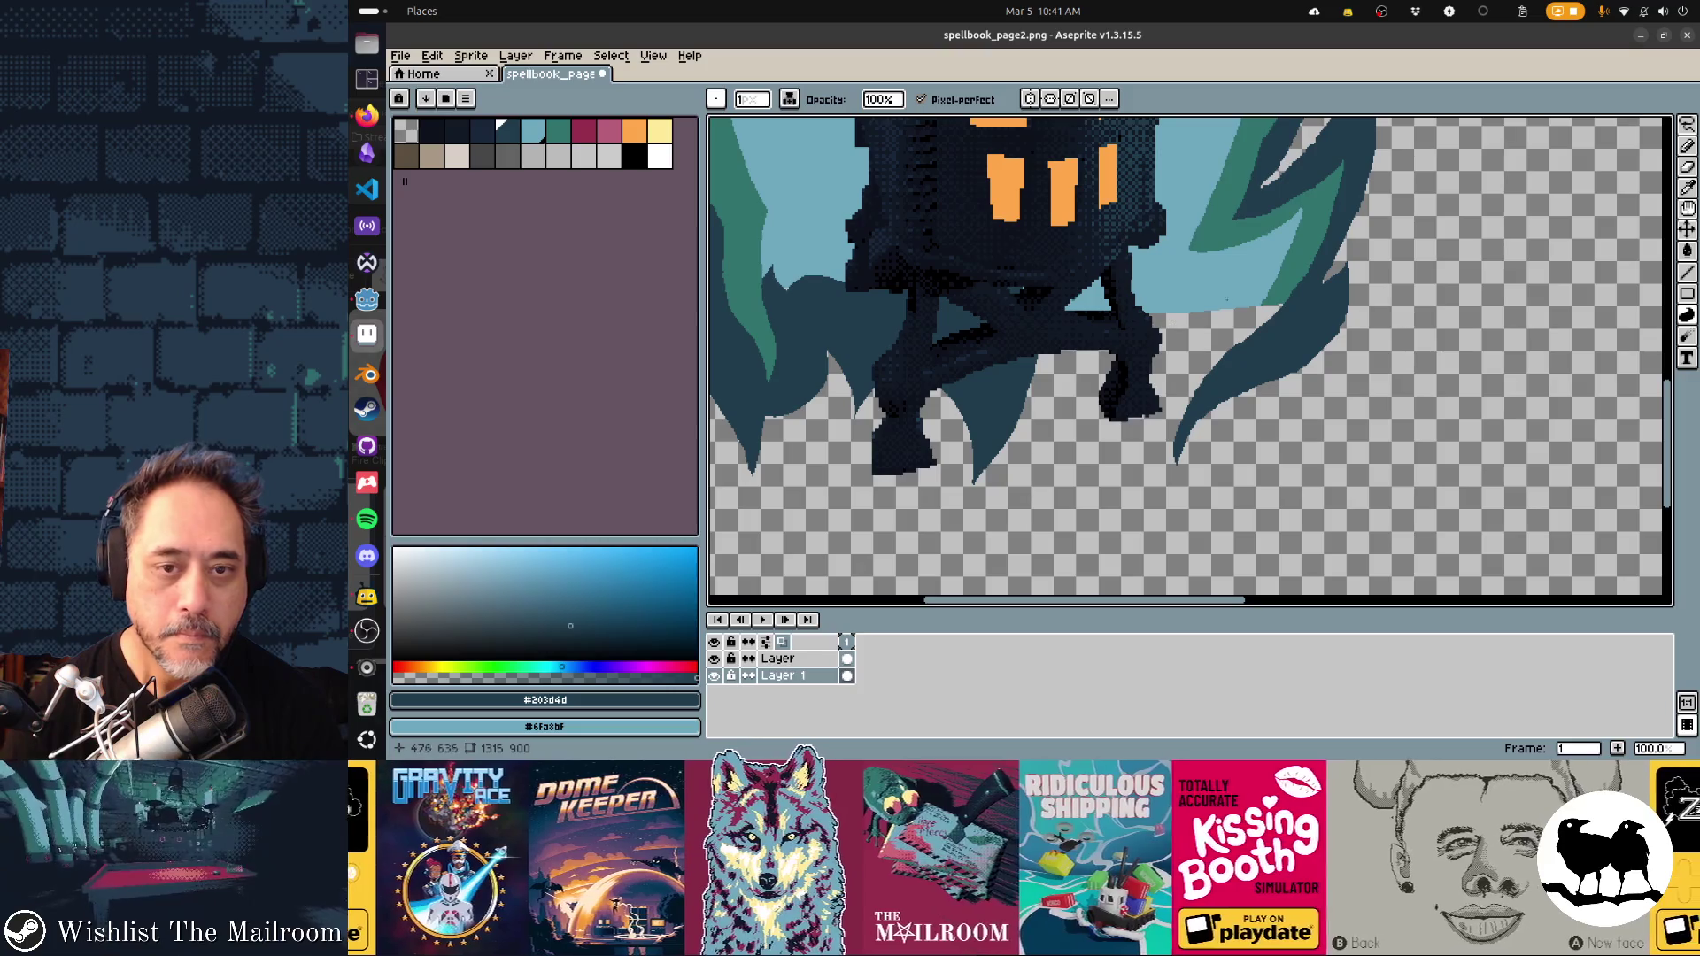
Outline and fill dark tendrils curving below the lantern and beside the right flame
{"action": "mouse_move", "coordinate": [1213, 371]}
{"action": "left_mouse_down"}
{"action": "mouse_move", "coordinate": [1151, 381]}
{"action": "mouse_move", "coordinate": [1084, 424]}
{"action": "mouse_move", "coordinate": [1039, 399]}
{"action": "left_mouse_up"}
{"action": "key", "text": "ctrl+z"}
{"action": "mouse_move", "coordinate": [1213, 372]}
{"action": "left_mouse_down"}
{"action": "mouse_move", "coordinate": [1085, 504]}
{"action": "mouse_move", "coordinate": [1032, 407]}
{"action": "left_mouse_up"}
{"action": "key", "text": "ctrl+z"}
{"action": "mouse_move", "coordinate": [1209, 372]}
{"action": "left_mouse_down"}
{"action": "mouse_move", "coordinate": [1118, 531]}
{"action": "mouse_move", "coordinate": [1049, 412]}
{"action": "mouse_move", "coordinate": [1142, 306]}
{"action": "mouse_move", "coordinate": [1286, 300]}
{"action": "left_mouse_up"}
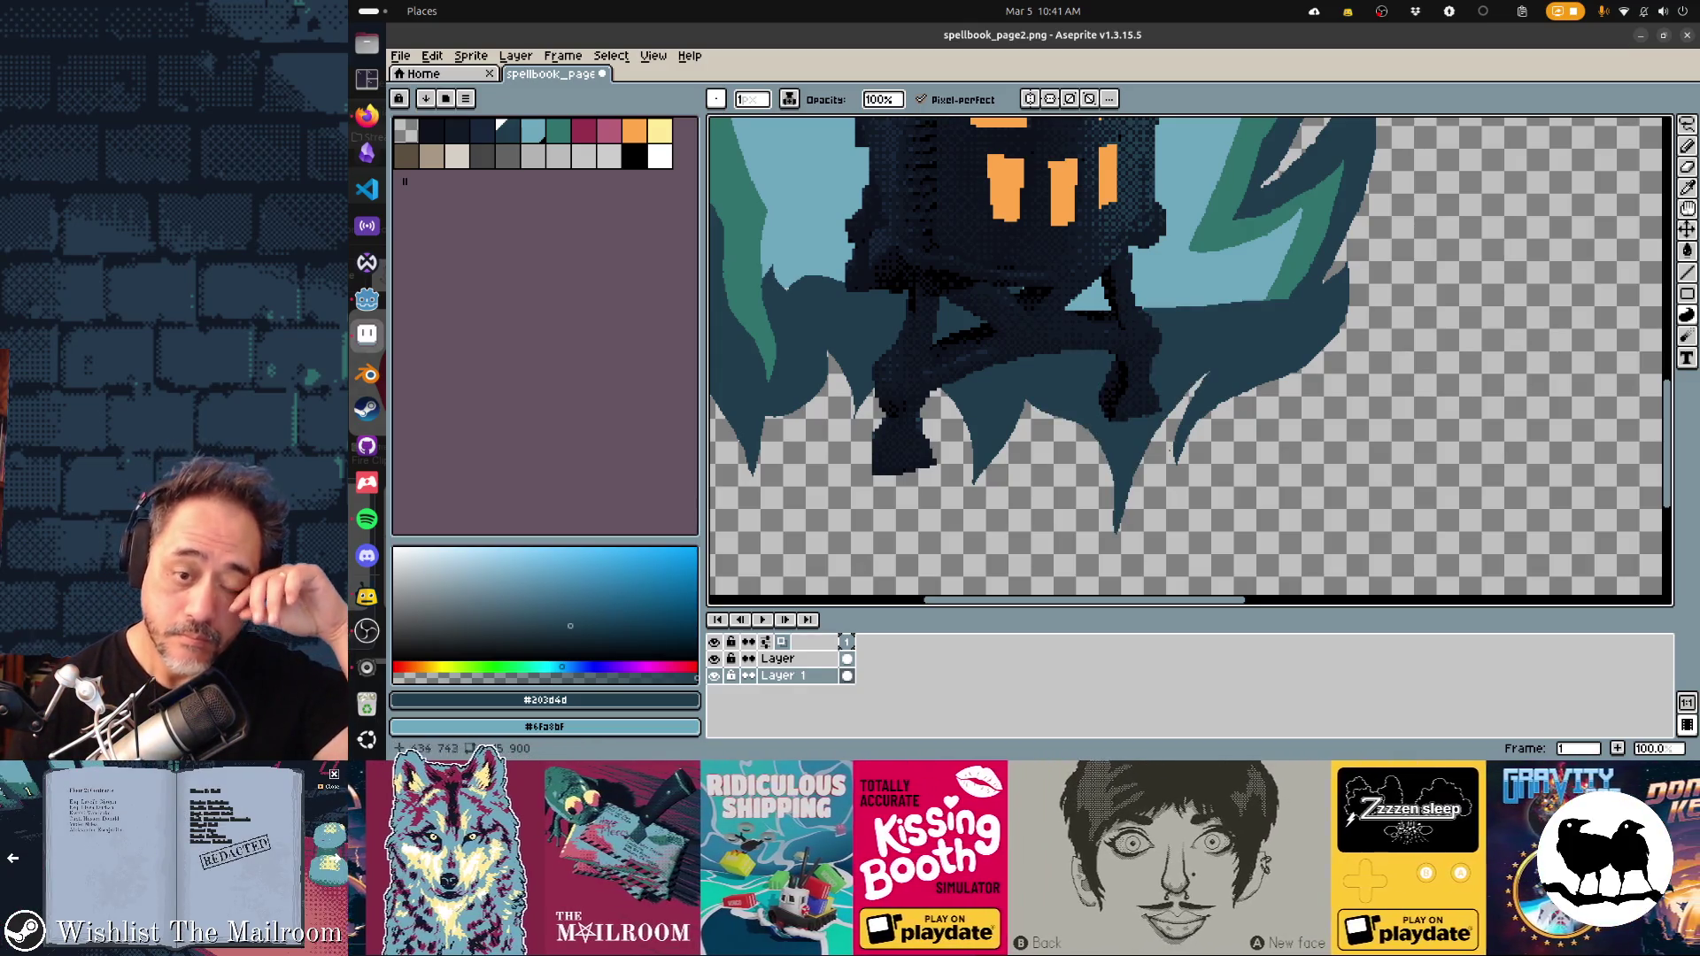
{"action": "key", "text": "ctrl+z"}
{"action": "key", "text": "ctrl+z"}
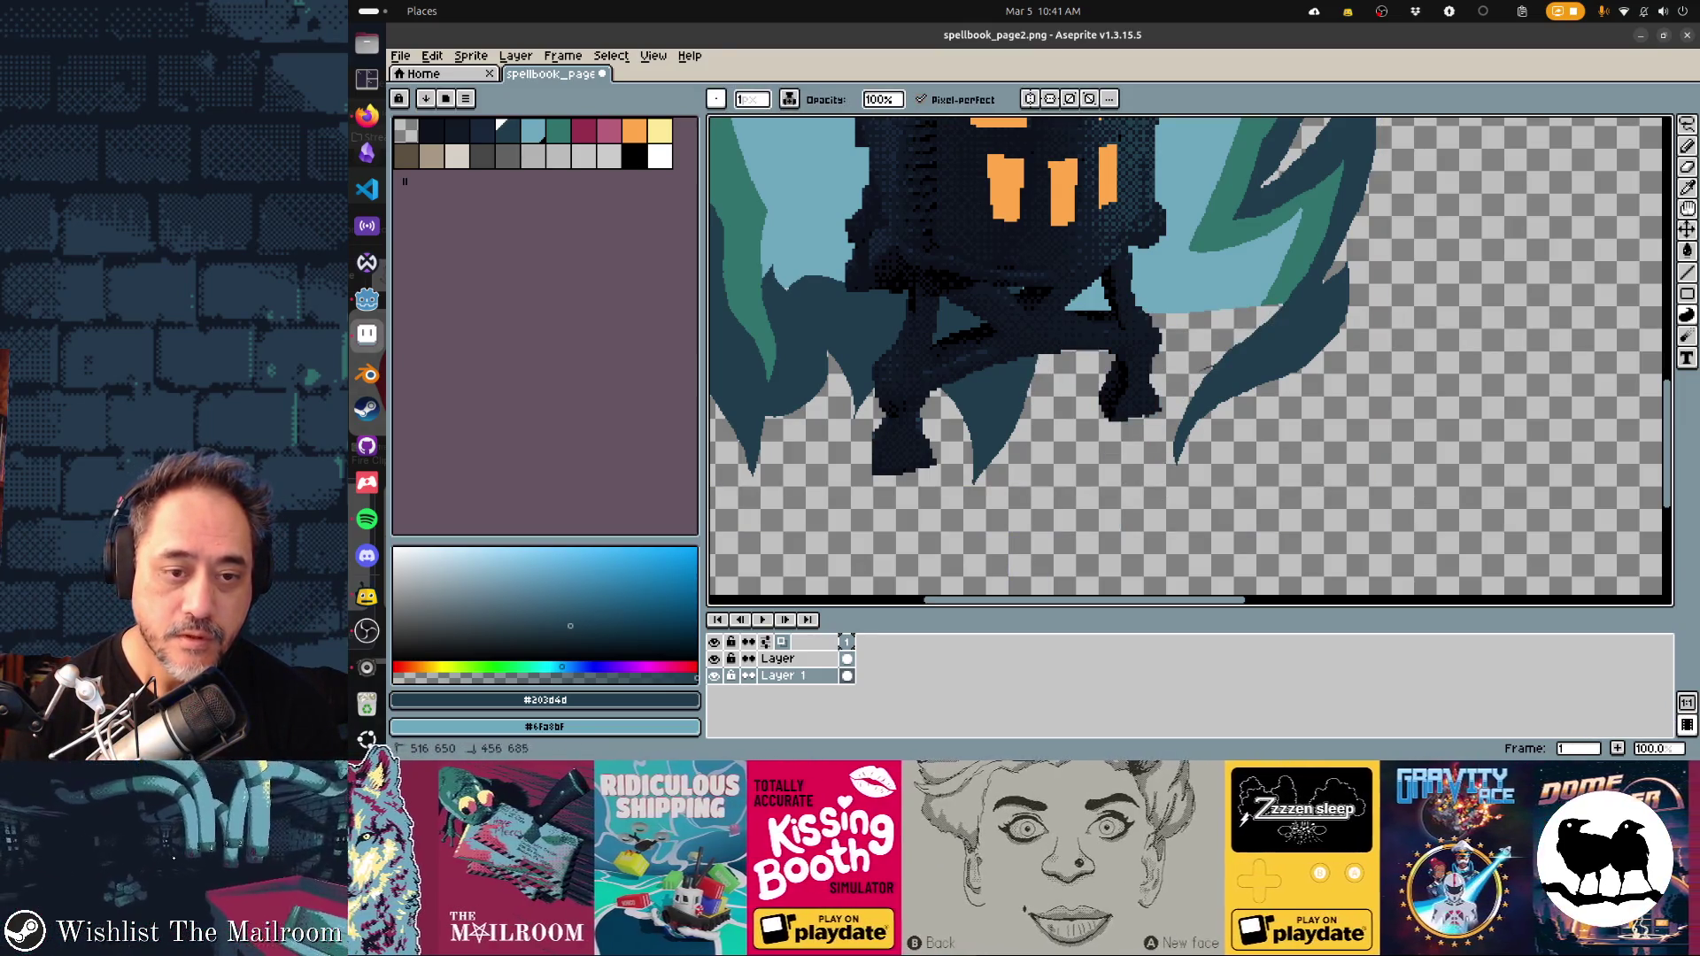
{"action": "left_click_drag", "start_coordinate": [1155, 389], "coordinate": [1213, 364]}
{"action": "left_click_drag", "start_coordinate": [1149, 531], "coordinate": [1058, 498]}
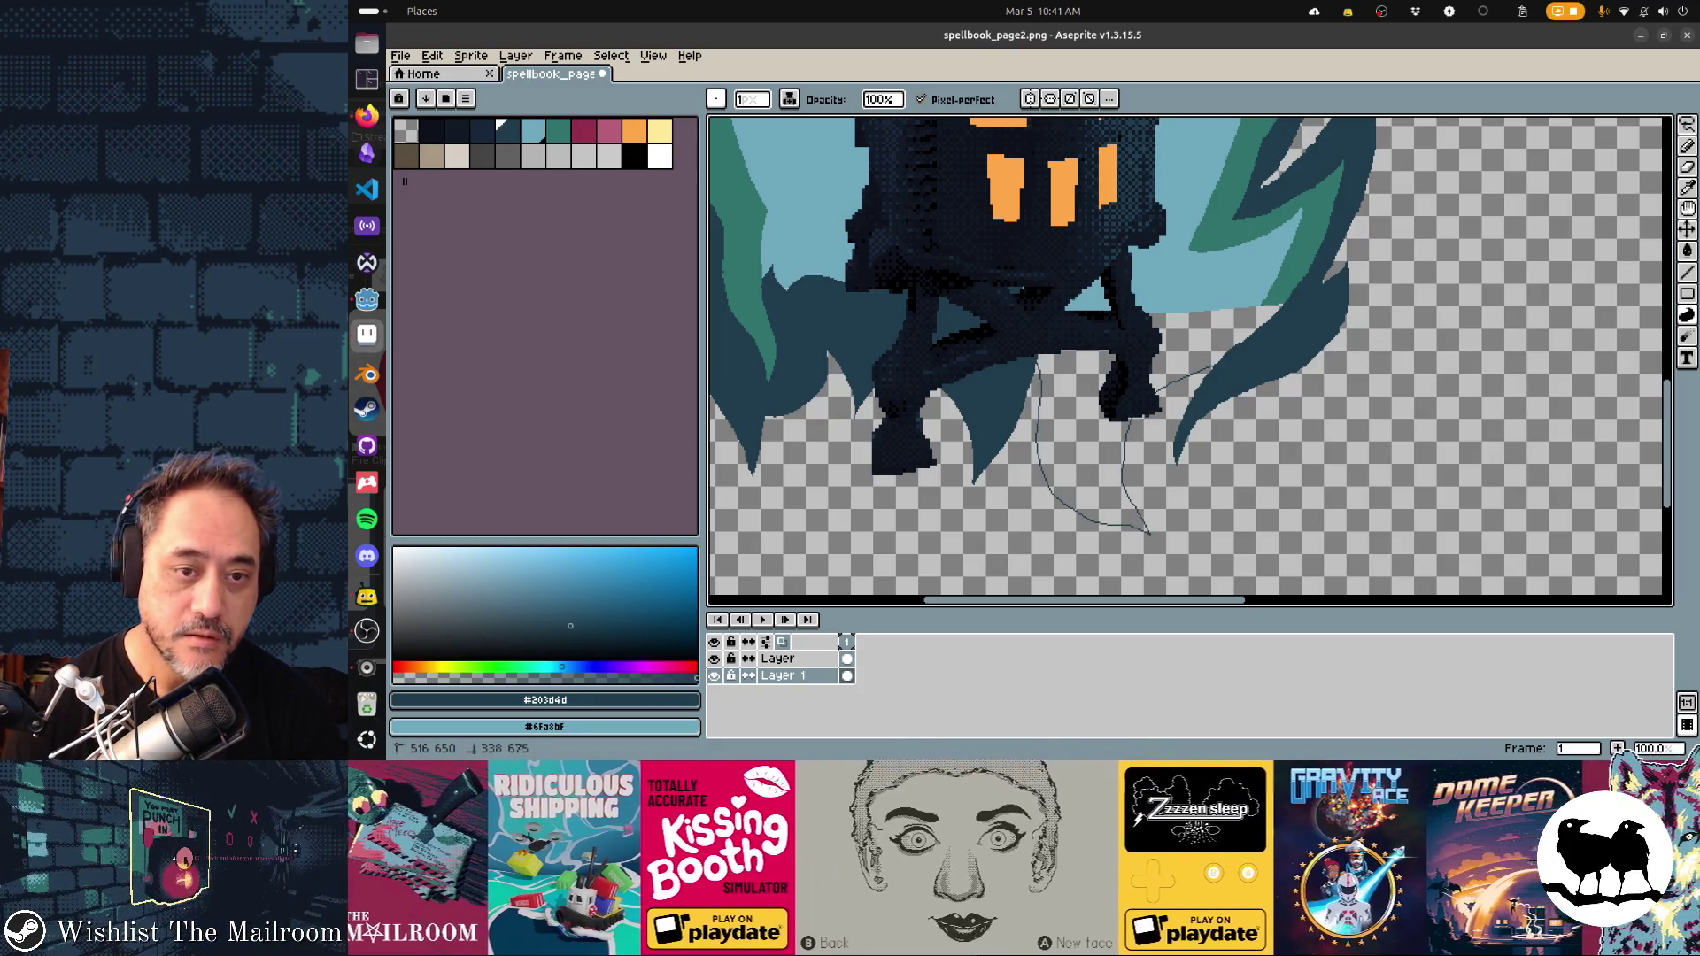
{"action": "key", "text": "f"}
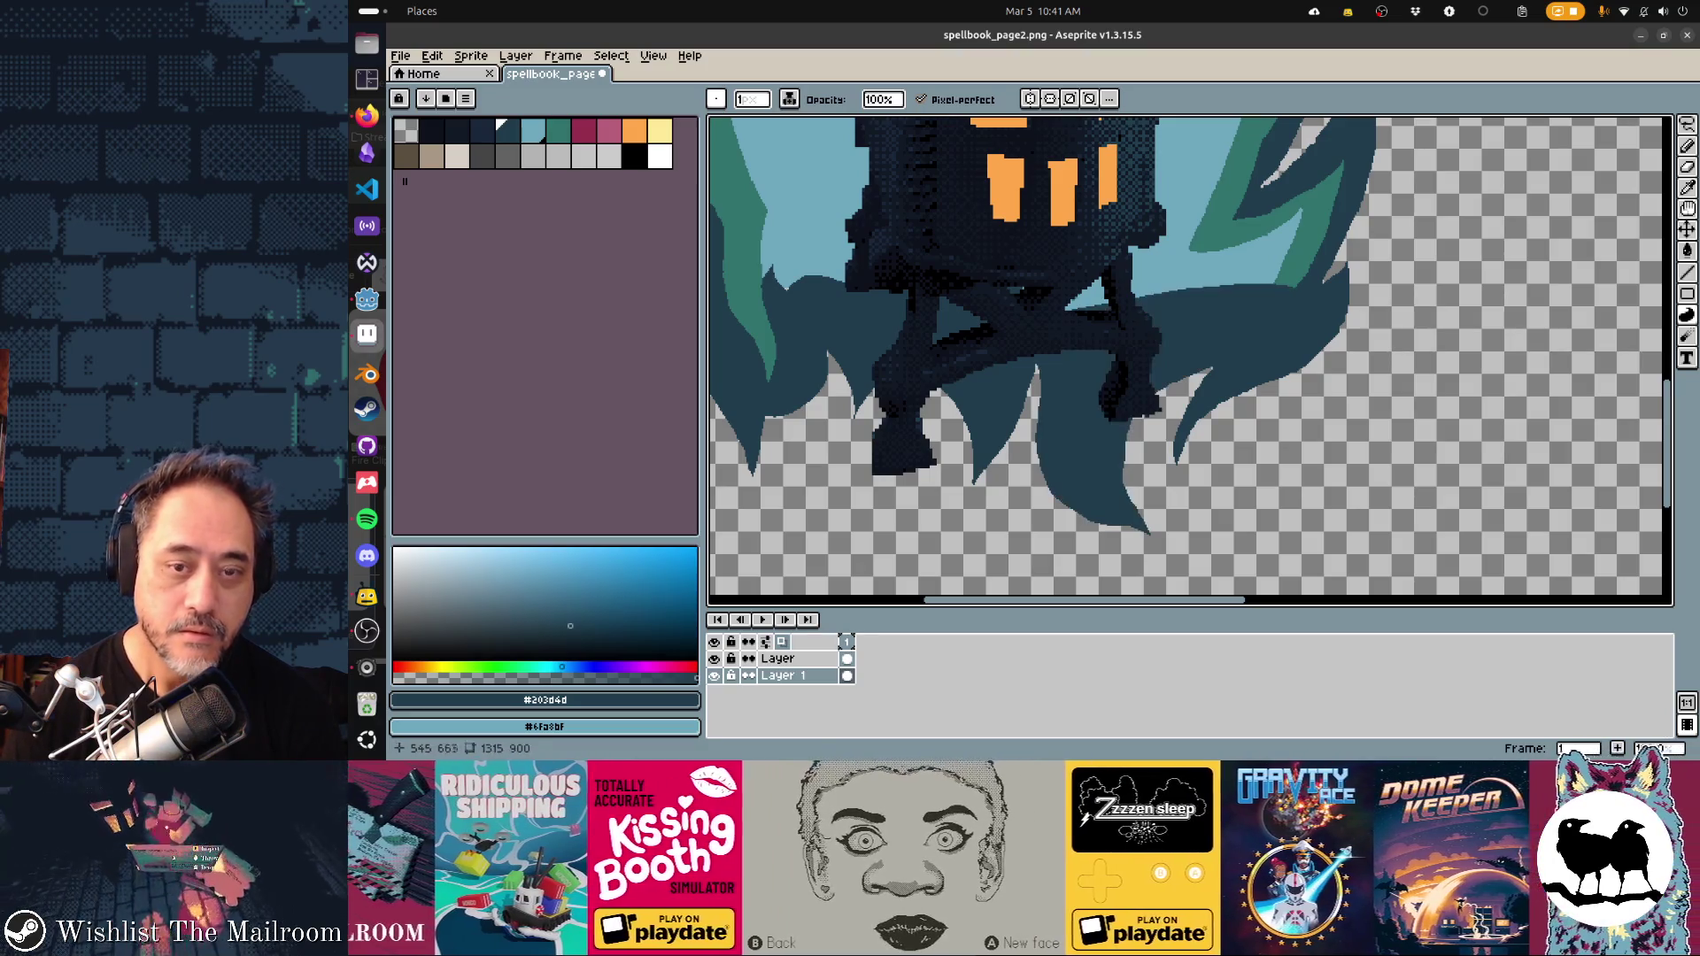
{"action": "left_click", "coordinate": [1151, 256], "text": "alt"}
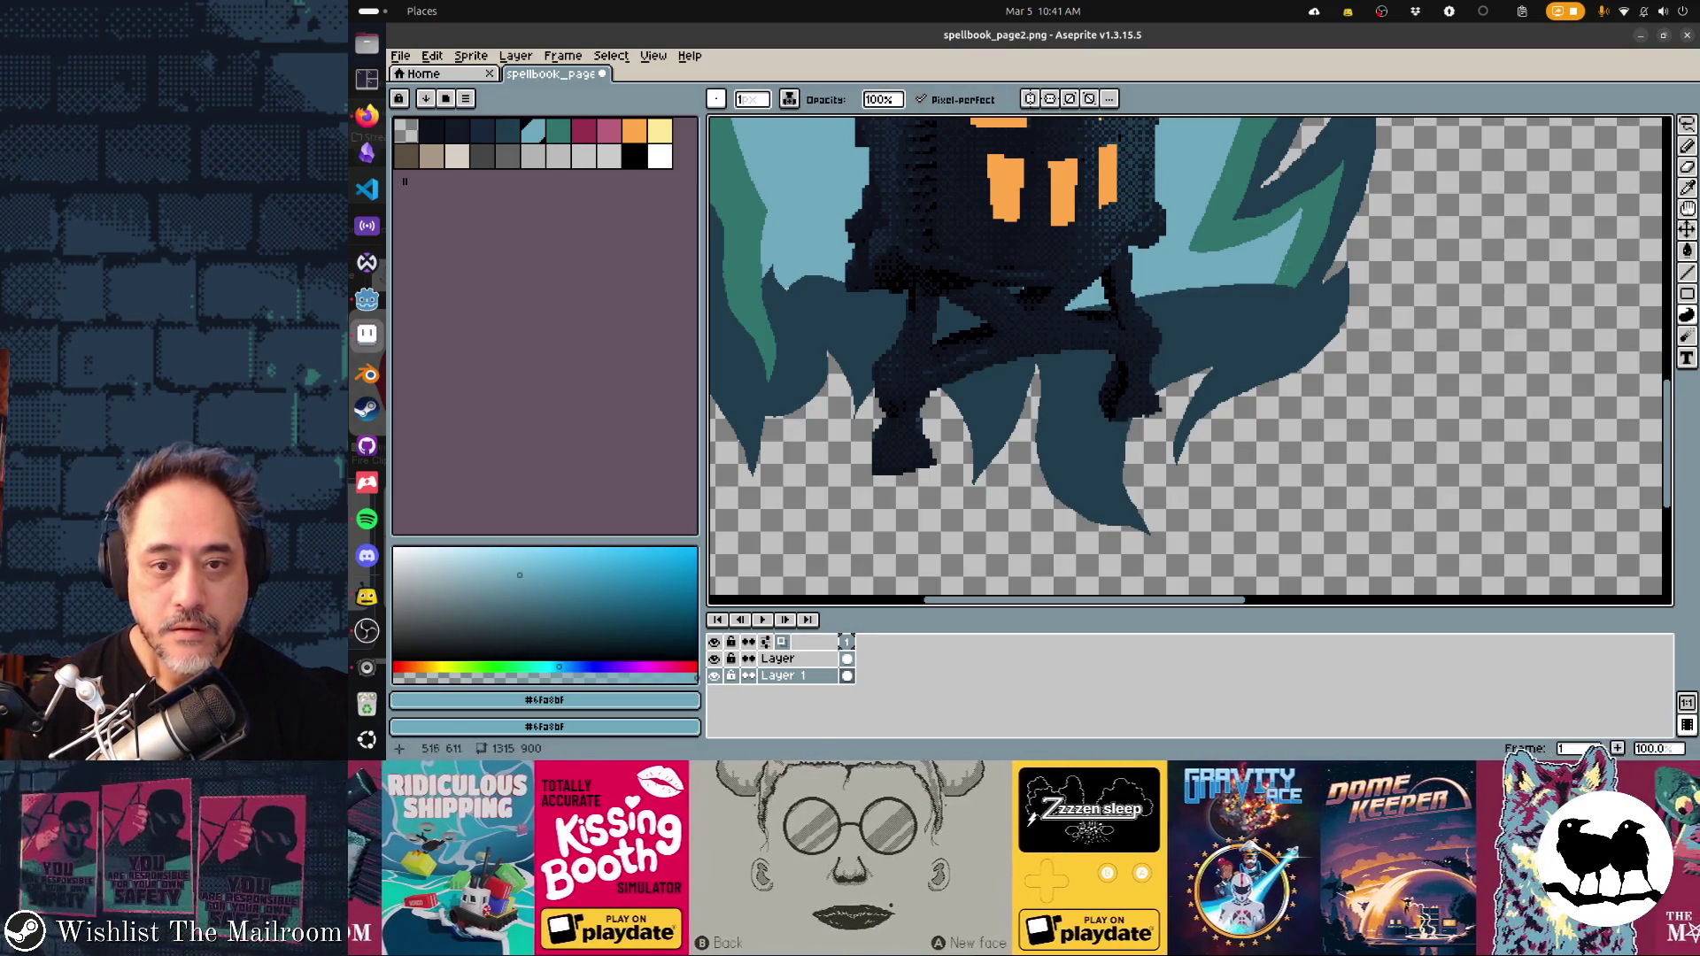
{"action": "key", "text": "bracketright"}
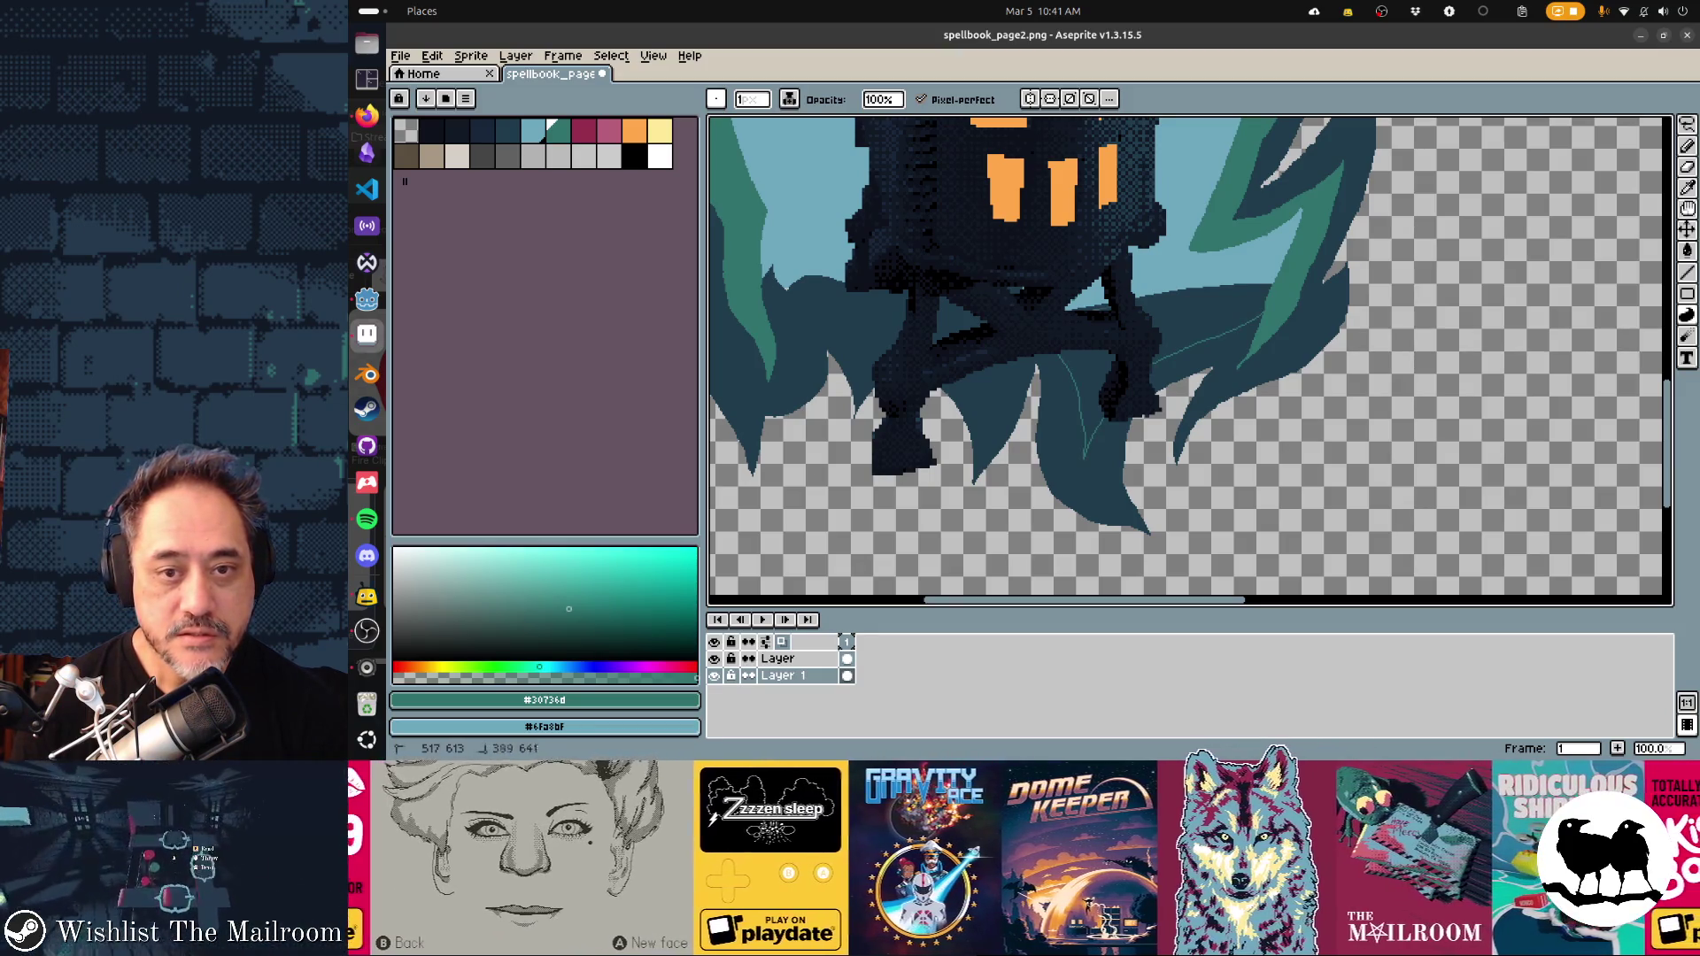
Draw teal #30736d bands inside the lower dark tendrils, including beside the left leg
{"action": "left_click_drag", "start_coordinate": [1272, 284], "coordinate": [1135, 364]}
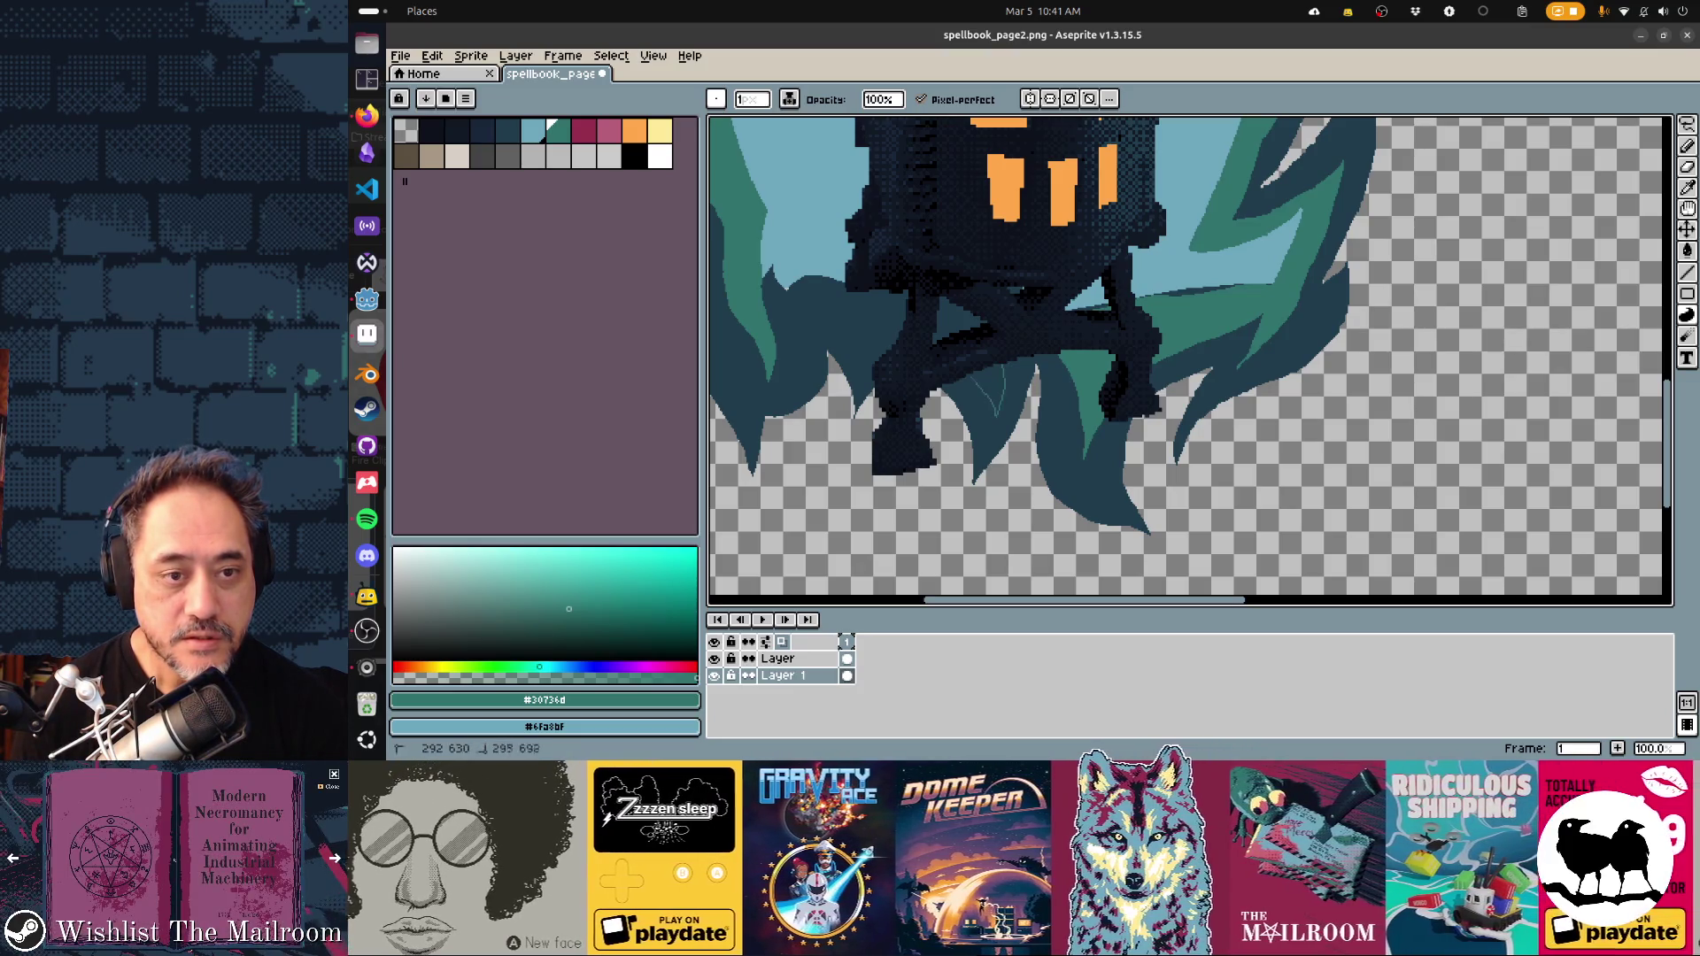
{"action": "left_click_drag", "start_coordinate": [974, 354], "coordinate": [1196, 390]}
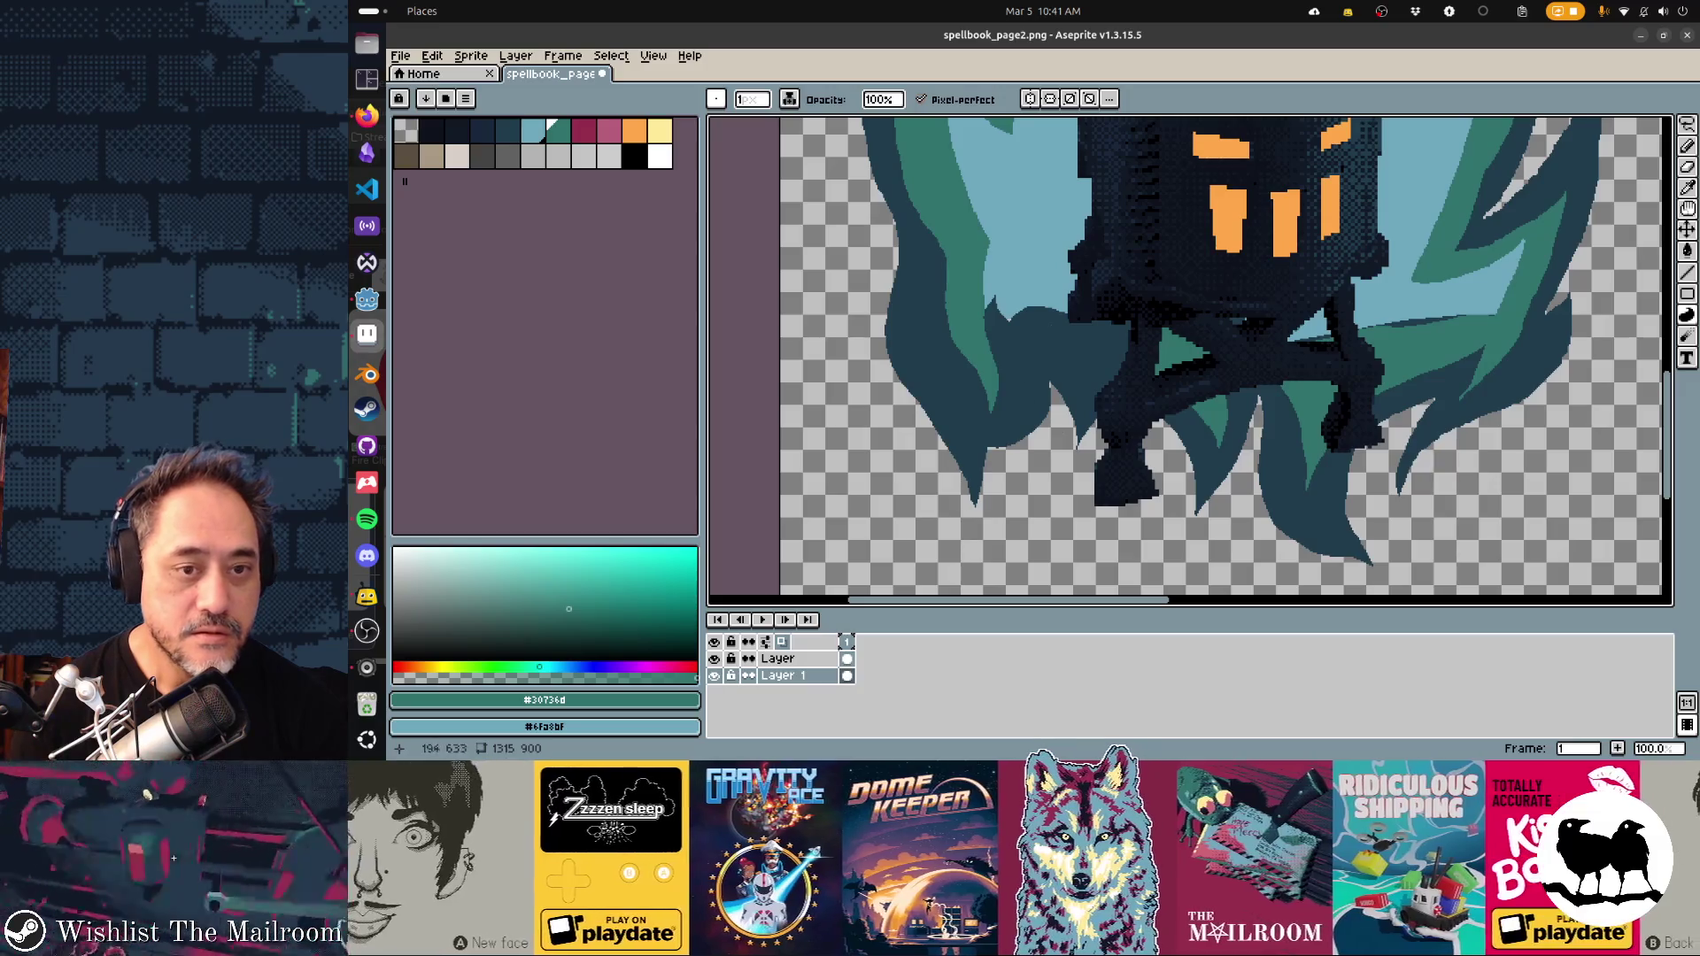
{"action": "mouse_move", "coordinate": [1049, 336]}
{"action": "left_mouse_down"}
{"action": "mouse_move", "coordinate": [1098, 381]}
{"action": "mouse_move", "coordinate": [1117, 364]}
{"action": "left_mouse_up"}
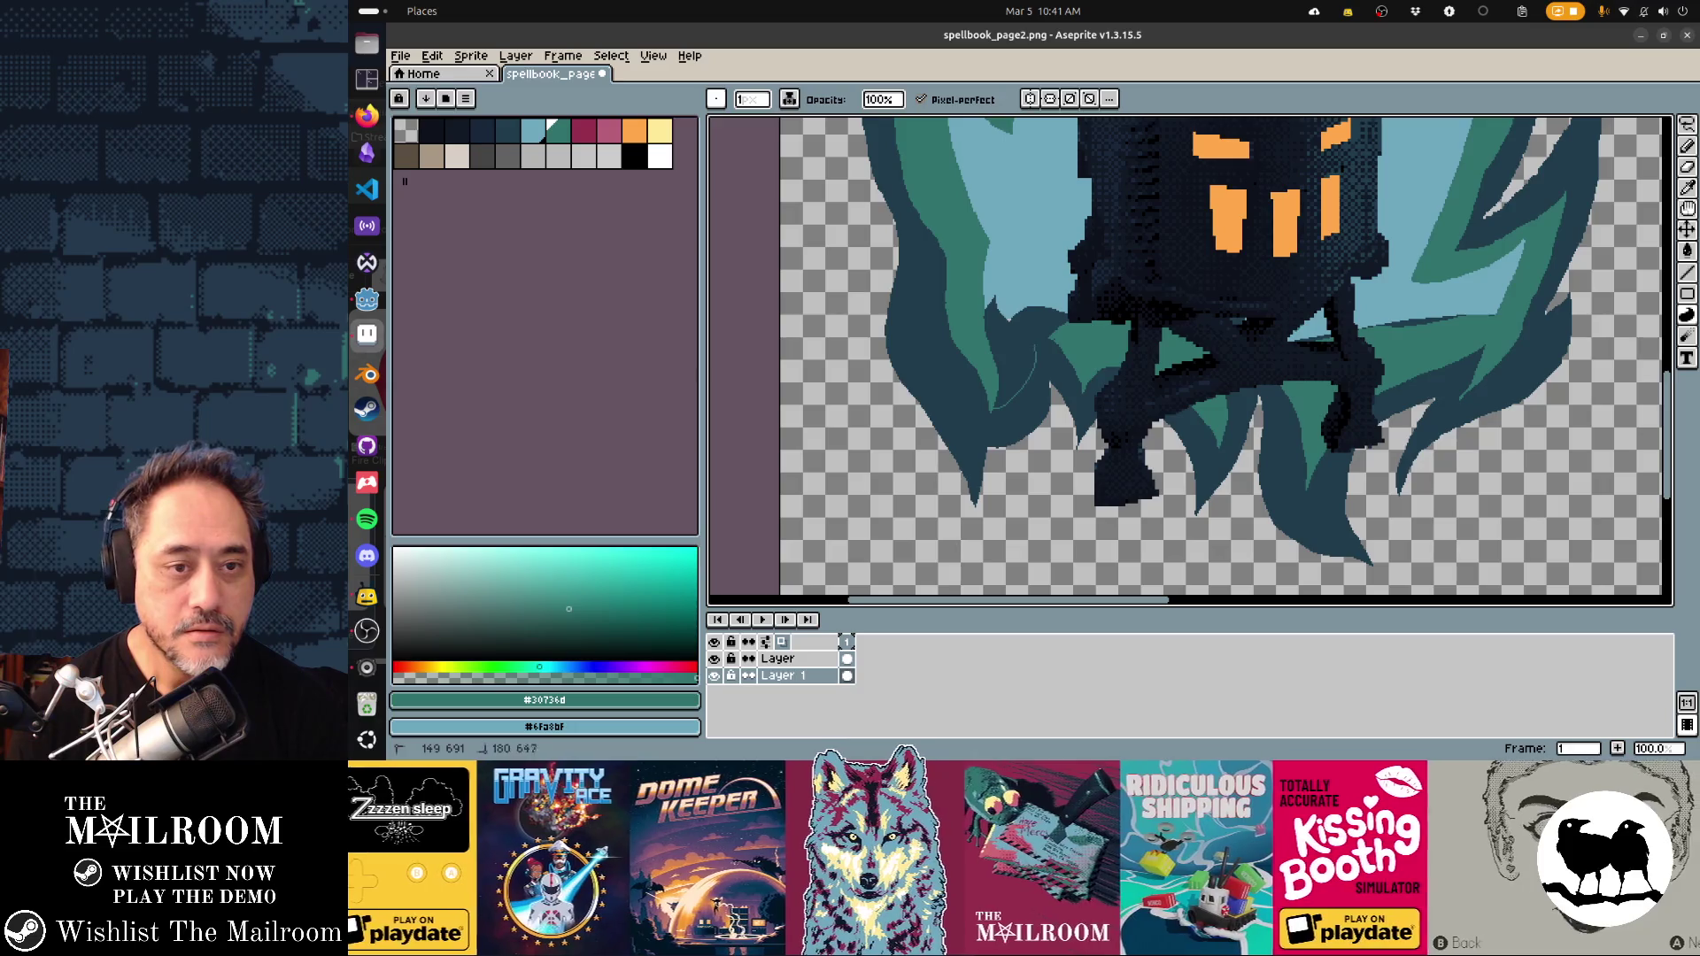
{"action": "key", "text": "Escape"}
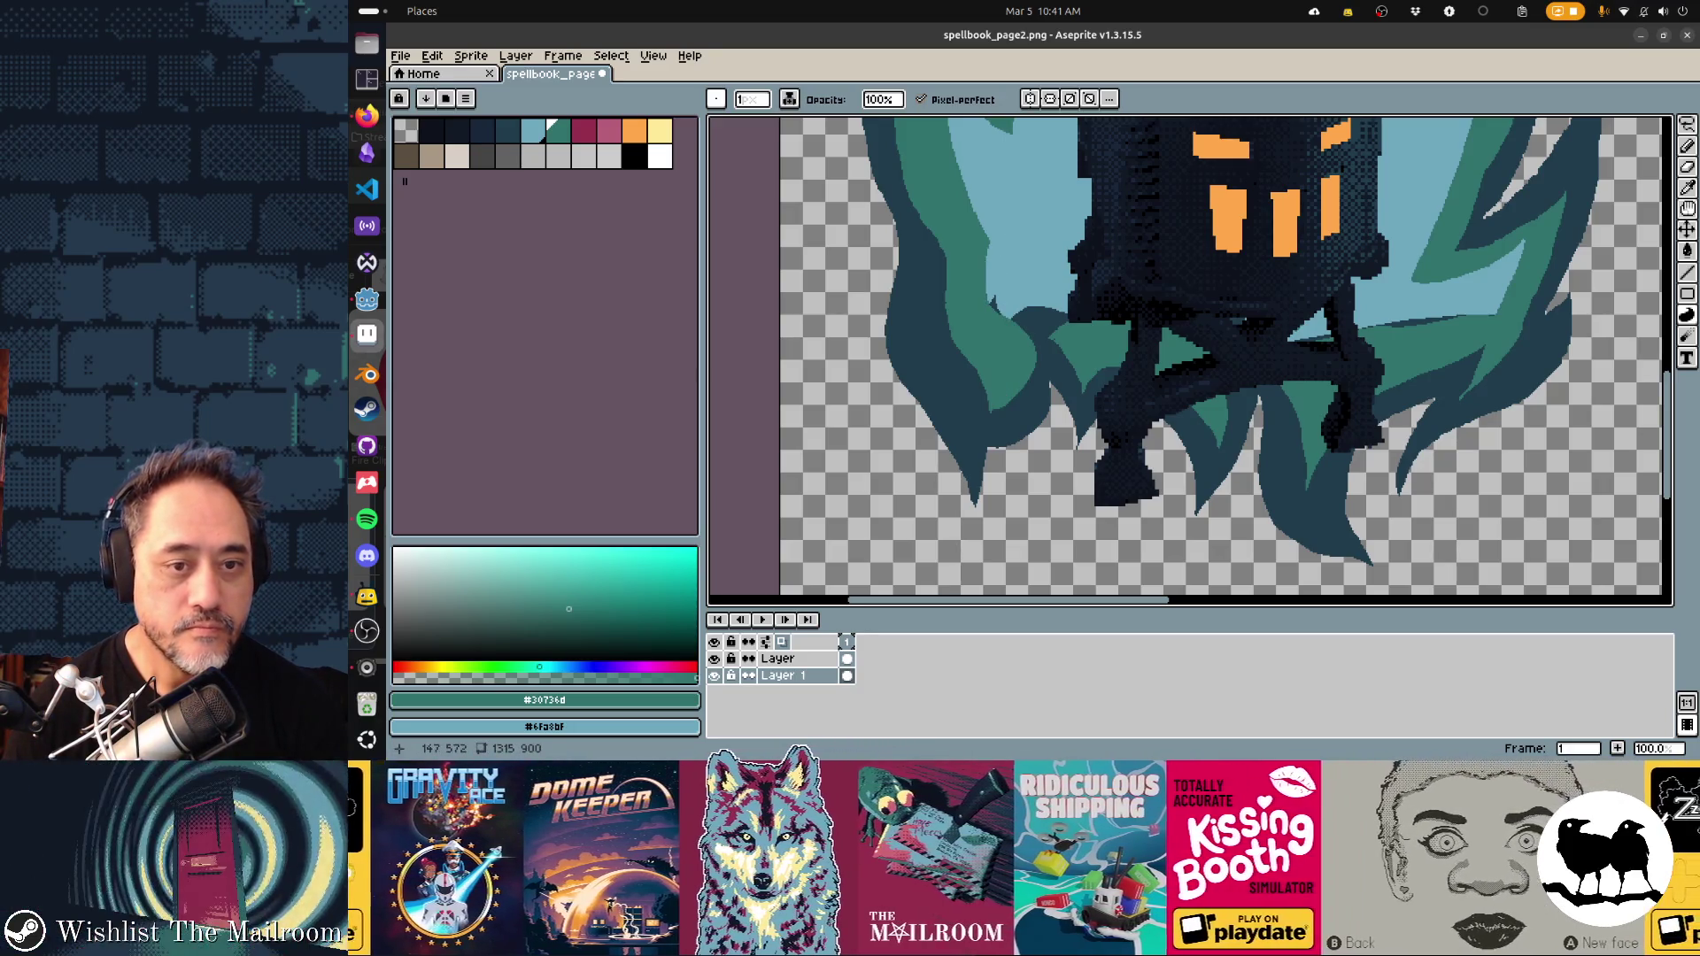
{"action": "left_click_drag", "start_coordinate": [989, 253], "coordinate": [1067, 298]}
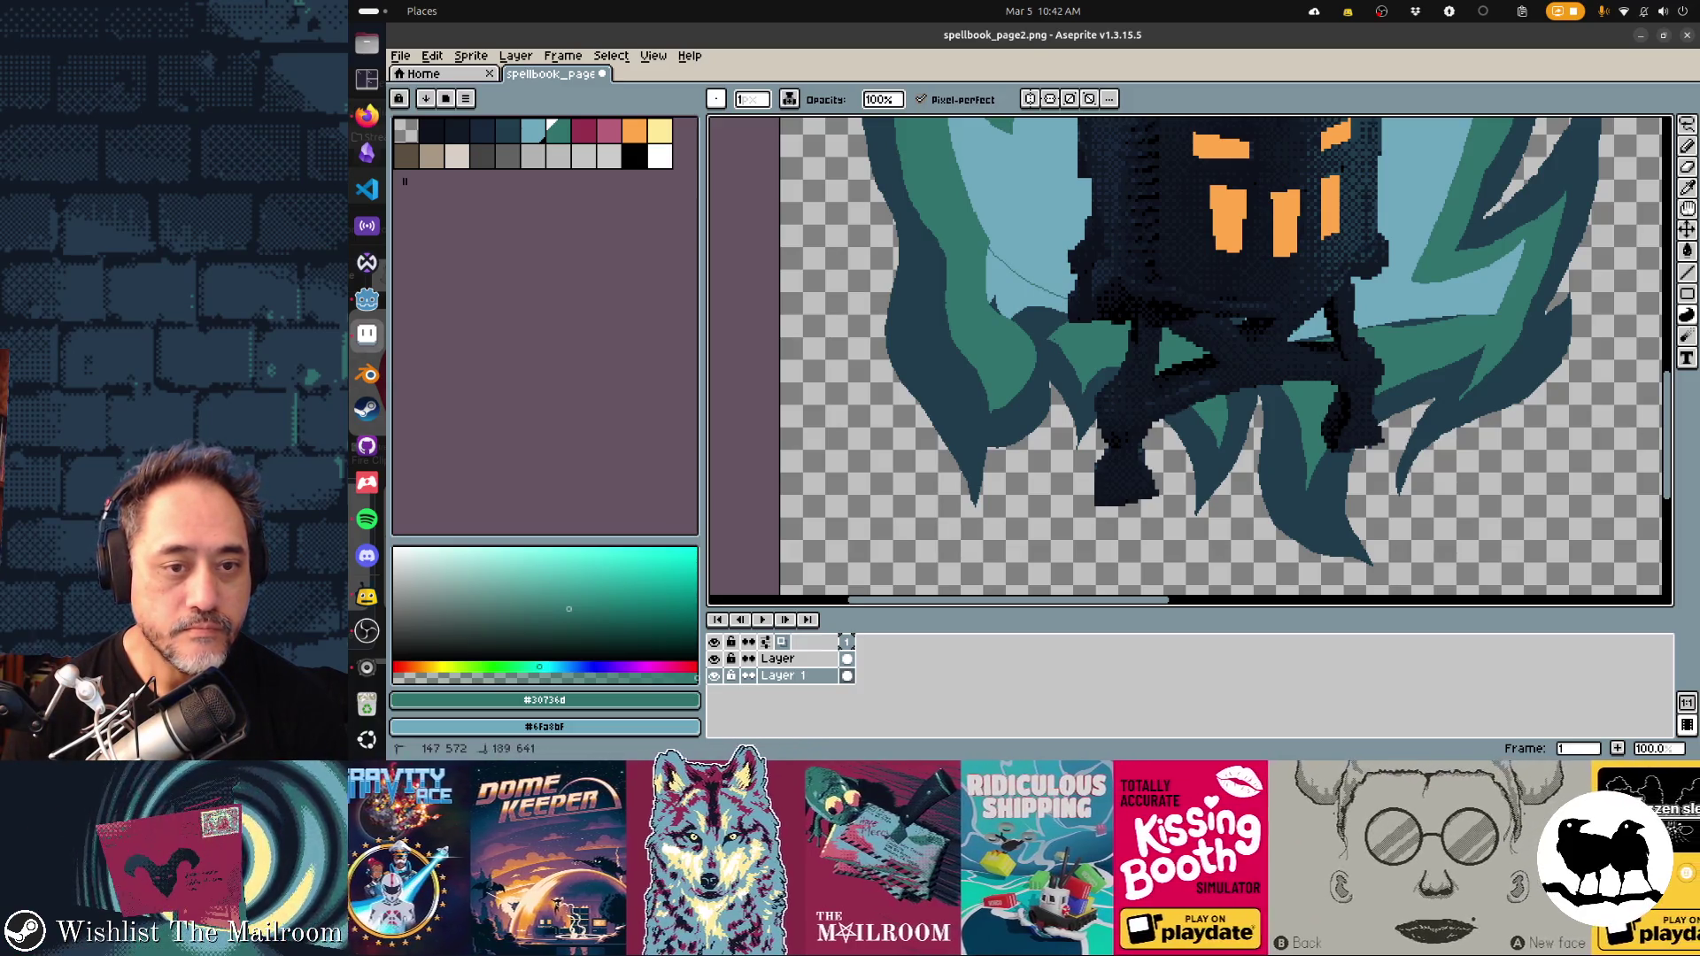
{"action": "key", "text": "Escape"}
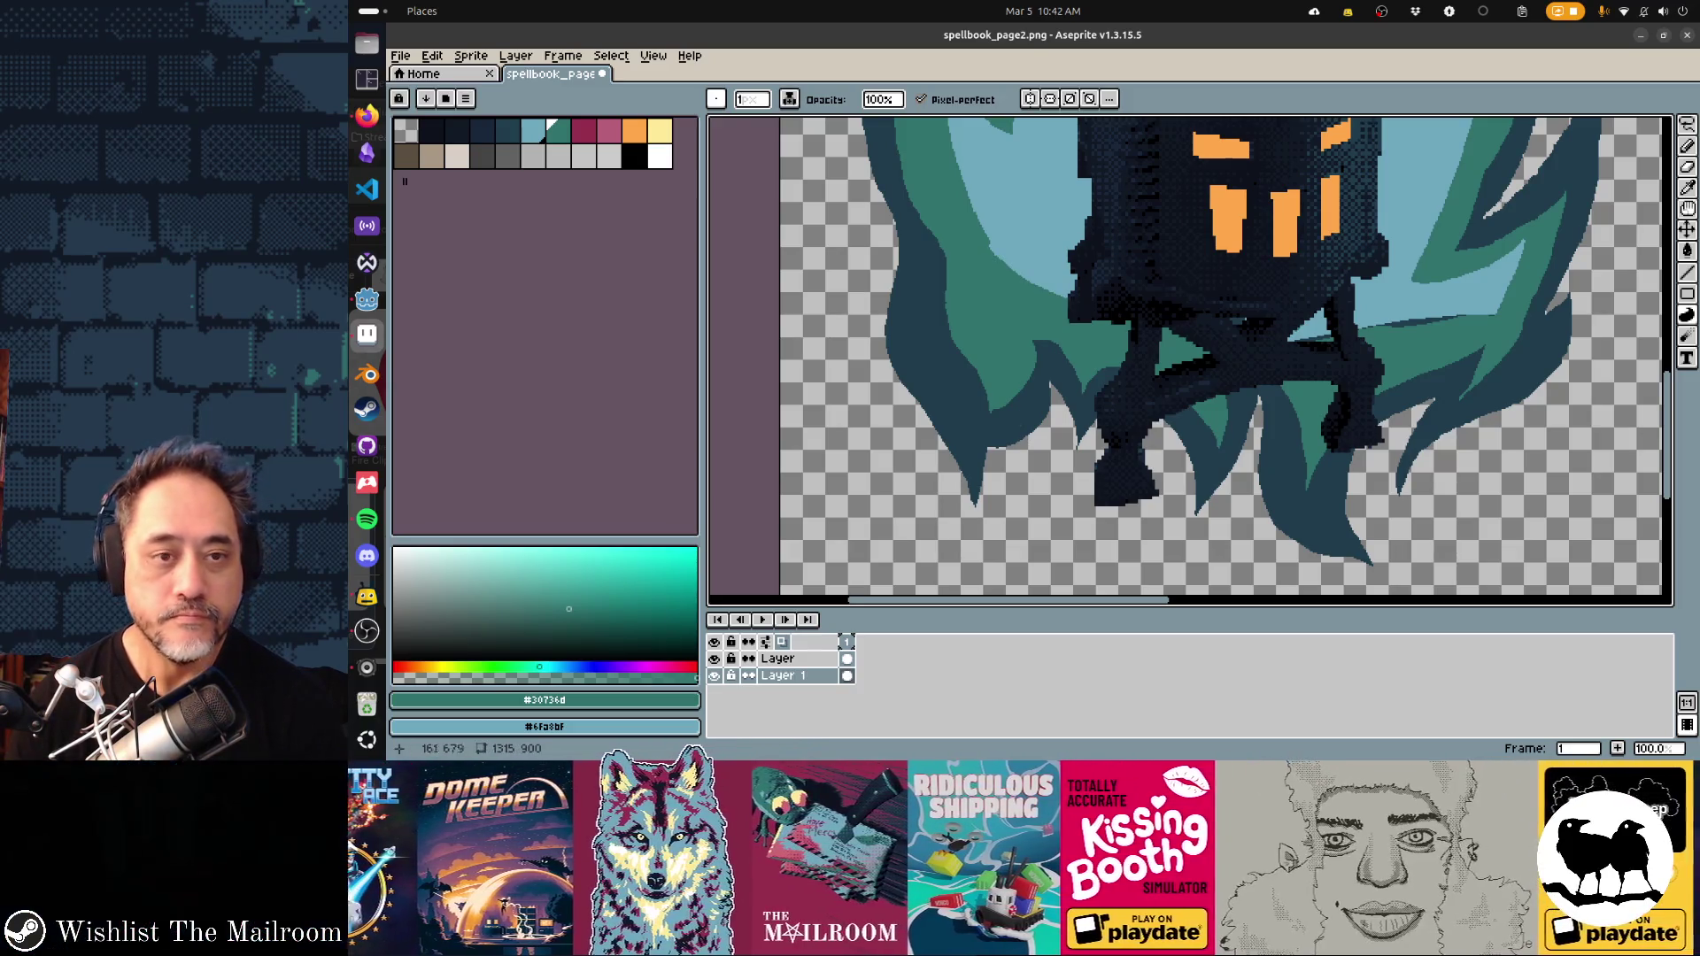
{"action": "left_click_drag", "start_coordinate": [1186, 398], "coordinate": [1069, 474]}
{"action": "left_click", "coordinate": [1321, 390], "text": "alt"}
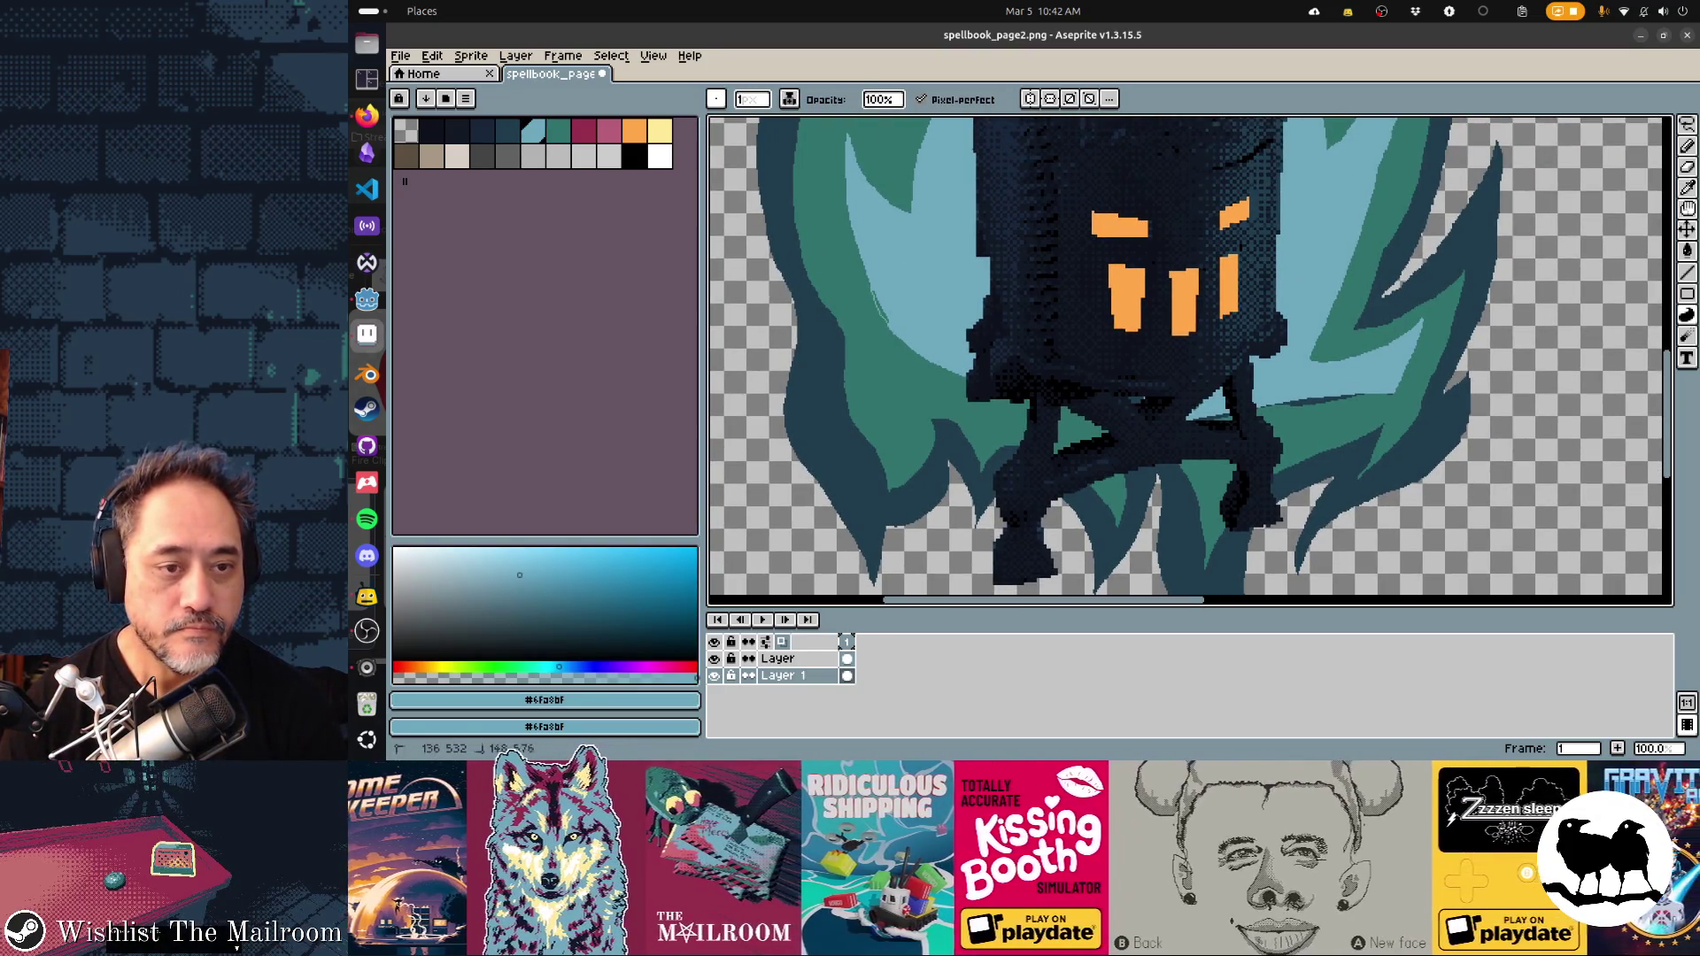
Add light-blue #6fa8bf highlight shapes inside the left, lower and right flames
{"action": "key", "text": "ctrl+z"}
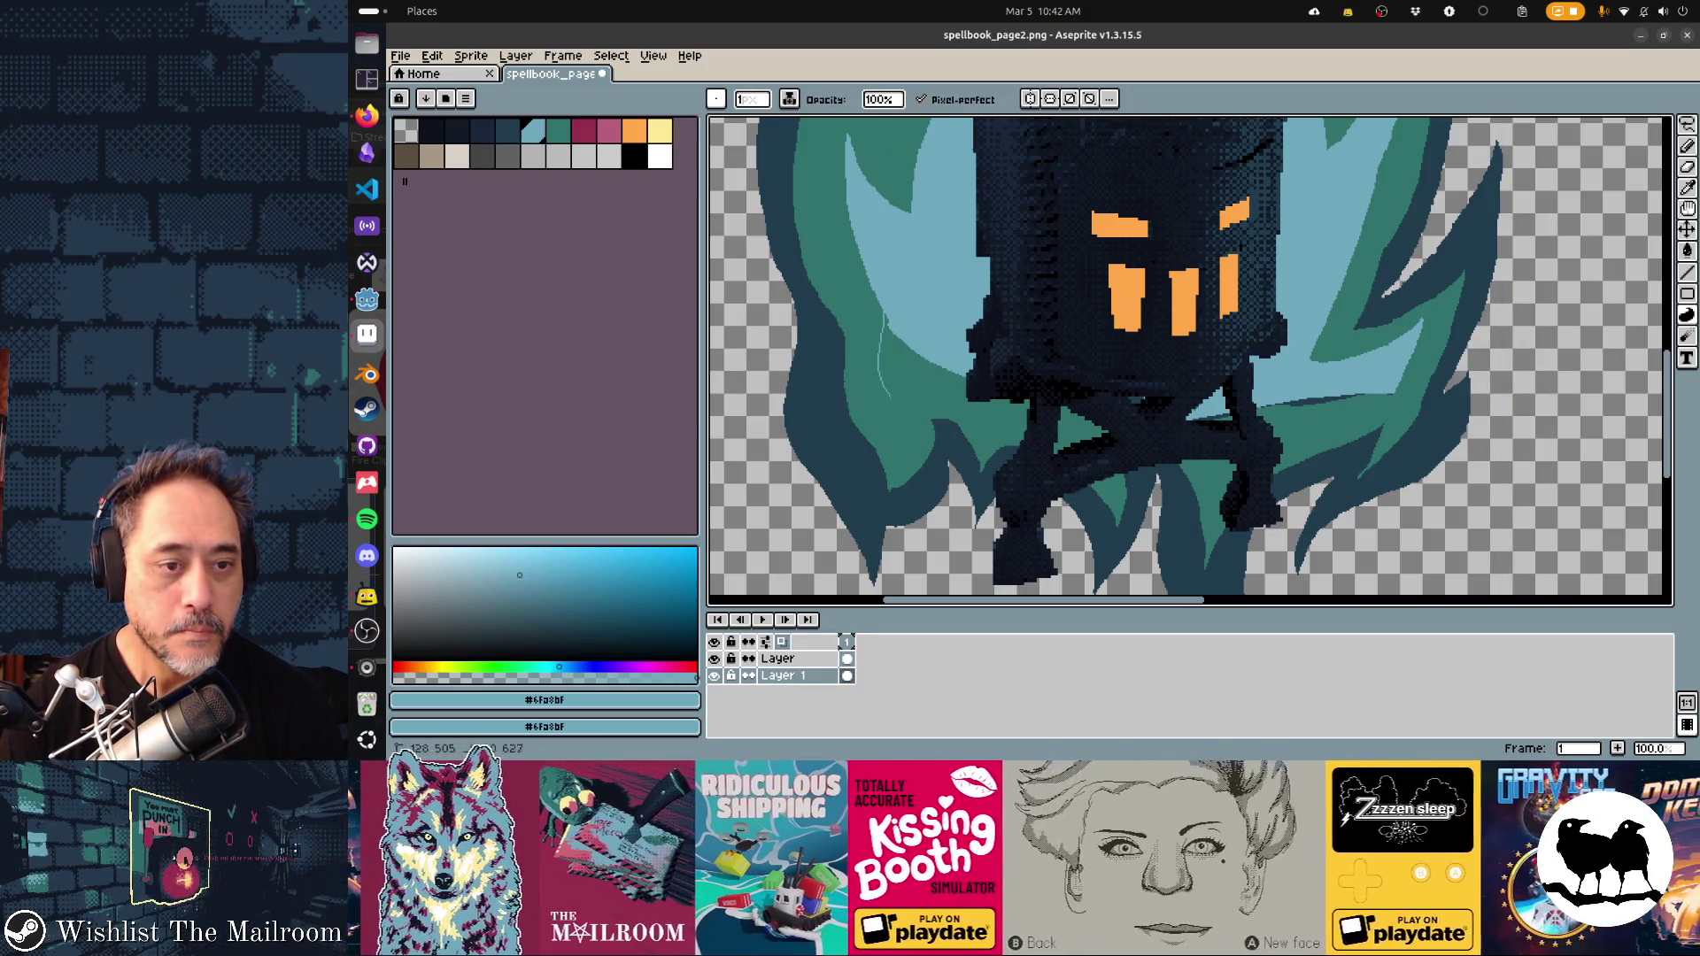
{"action": "left_click_drag", "start_coordinate": [890, 412], "coordinate": [880, 318]}
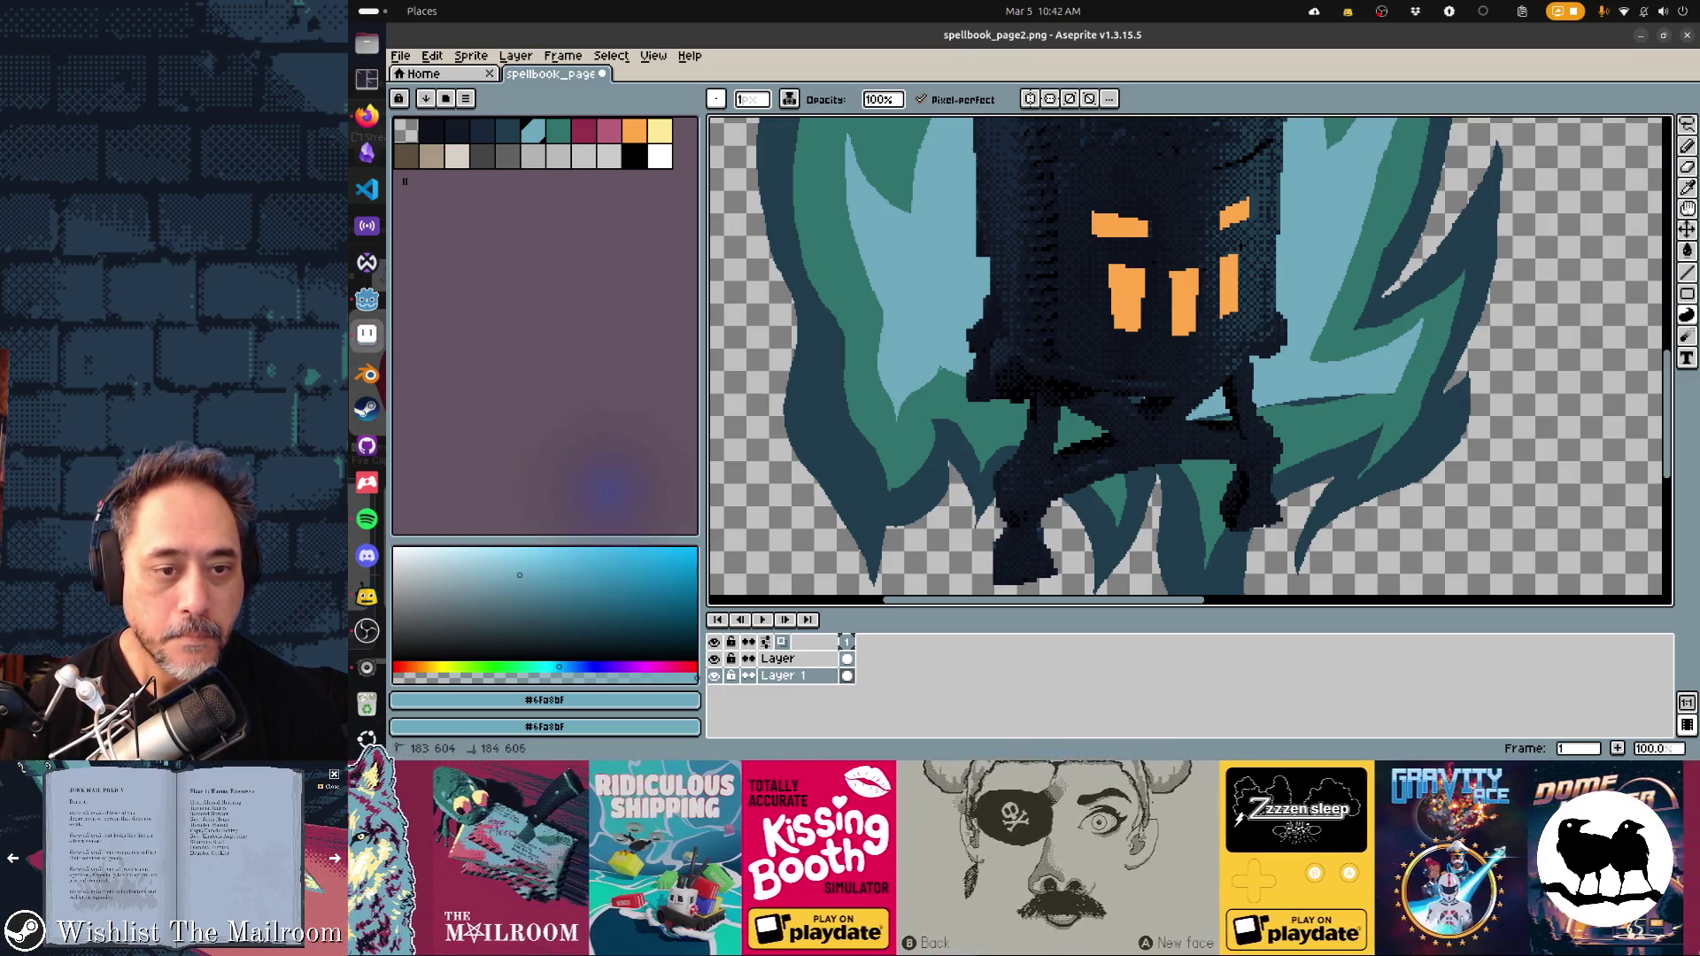
{"action": "left_click_drag", "start_coordinate": [1027, 414], "coordinate": [1027, 415]}
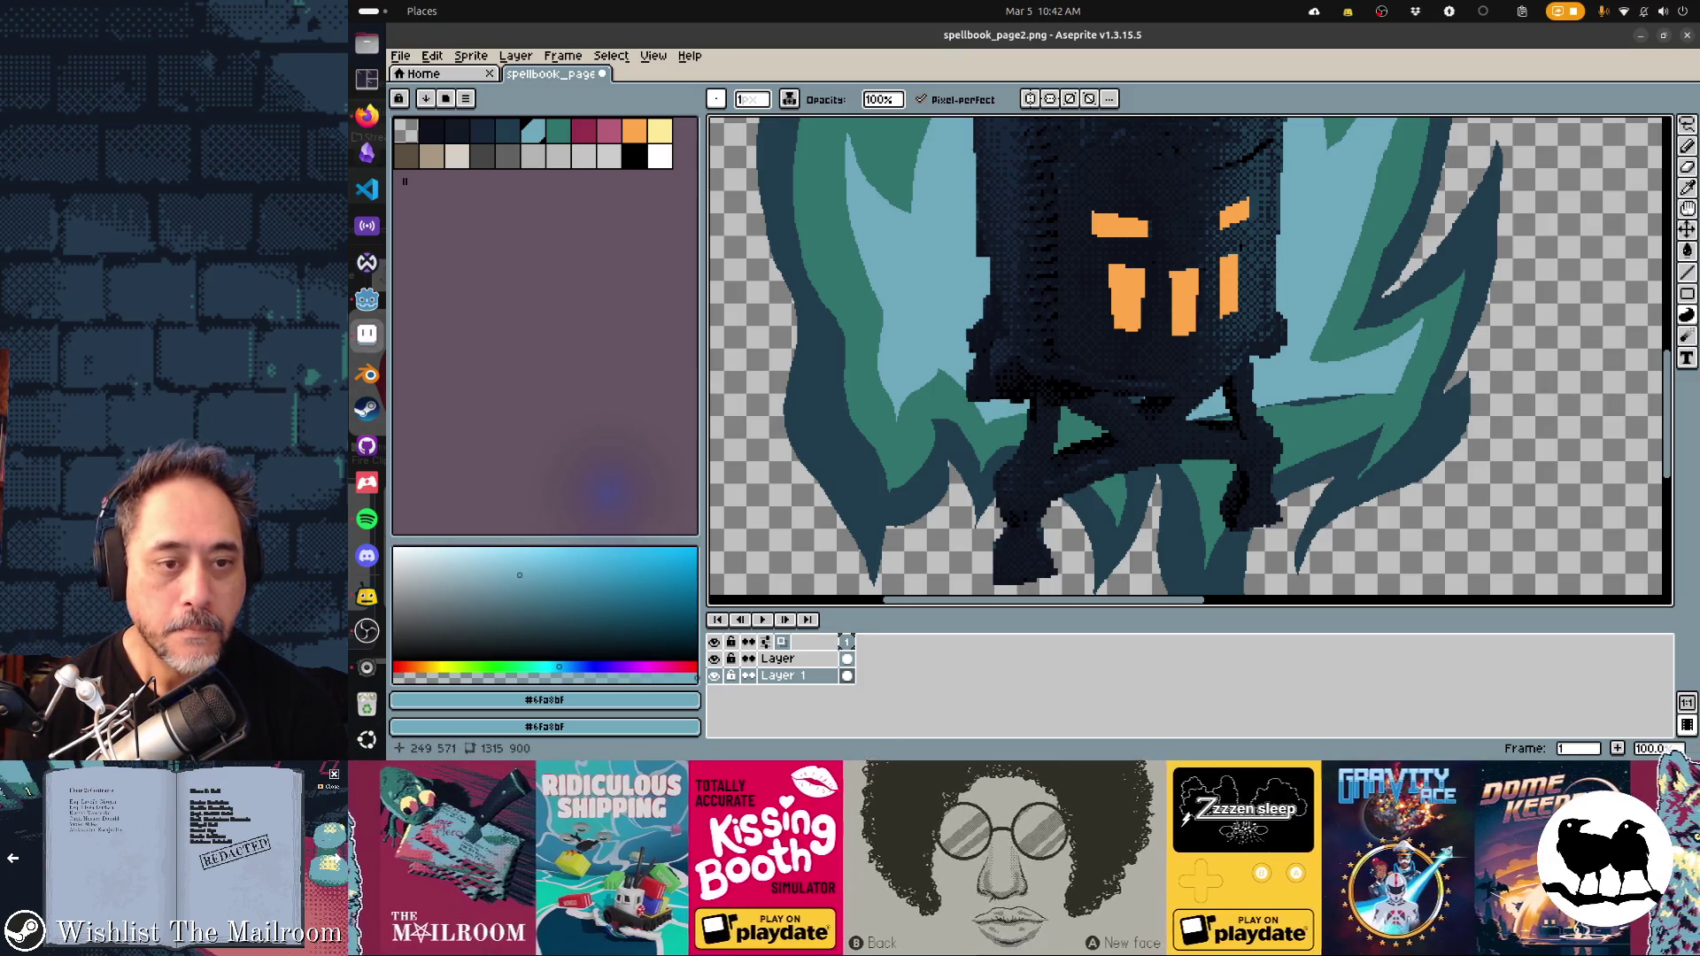
{"action": "scroll", "coordinate": [1190, 361], "scroll_direction": "right", "scroll_amount": 3}
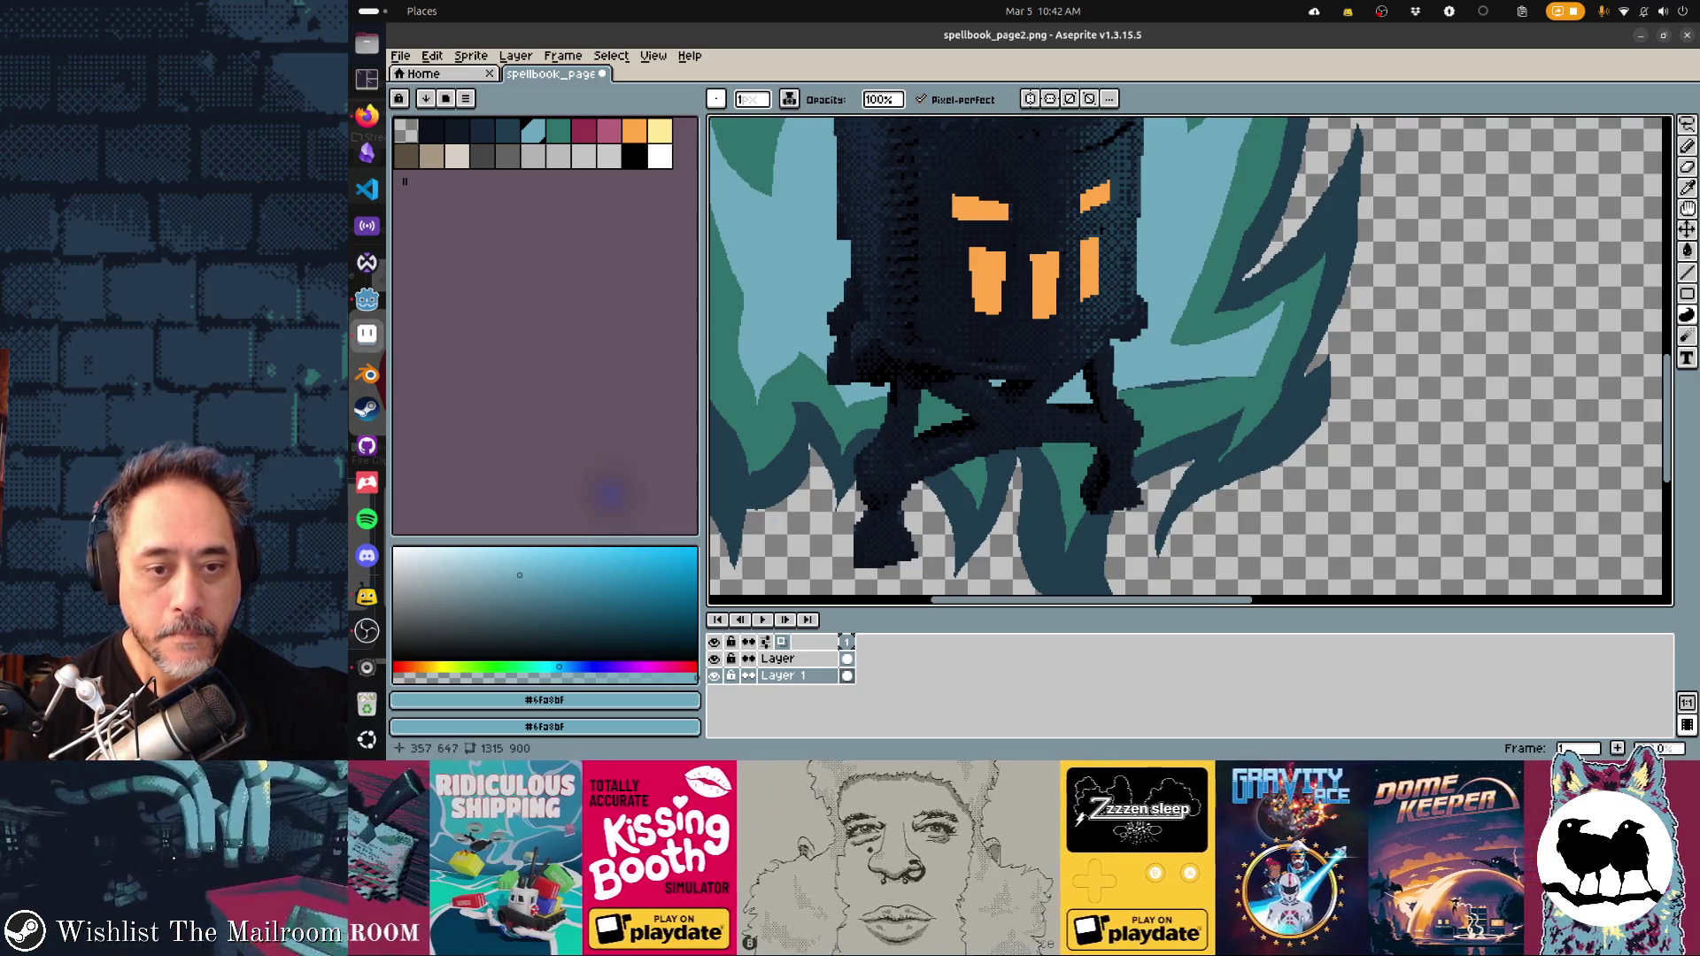
{"action": "mouse_move", "coordinate": [1068, 443]}
{"action": "left_mouse_down"}
{"action": "mouse_move", "coordinate": [1091, 474]}
{"action": "mouse_move", "coordinate": [1072, 469]}
{"action": "left_mouse_up"}
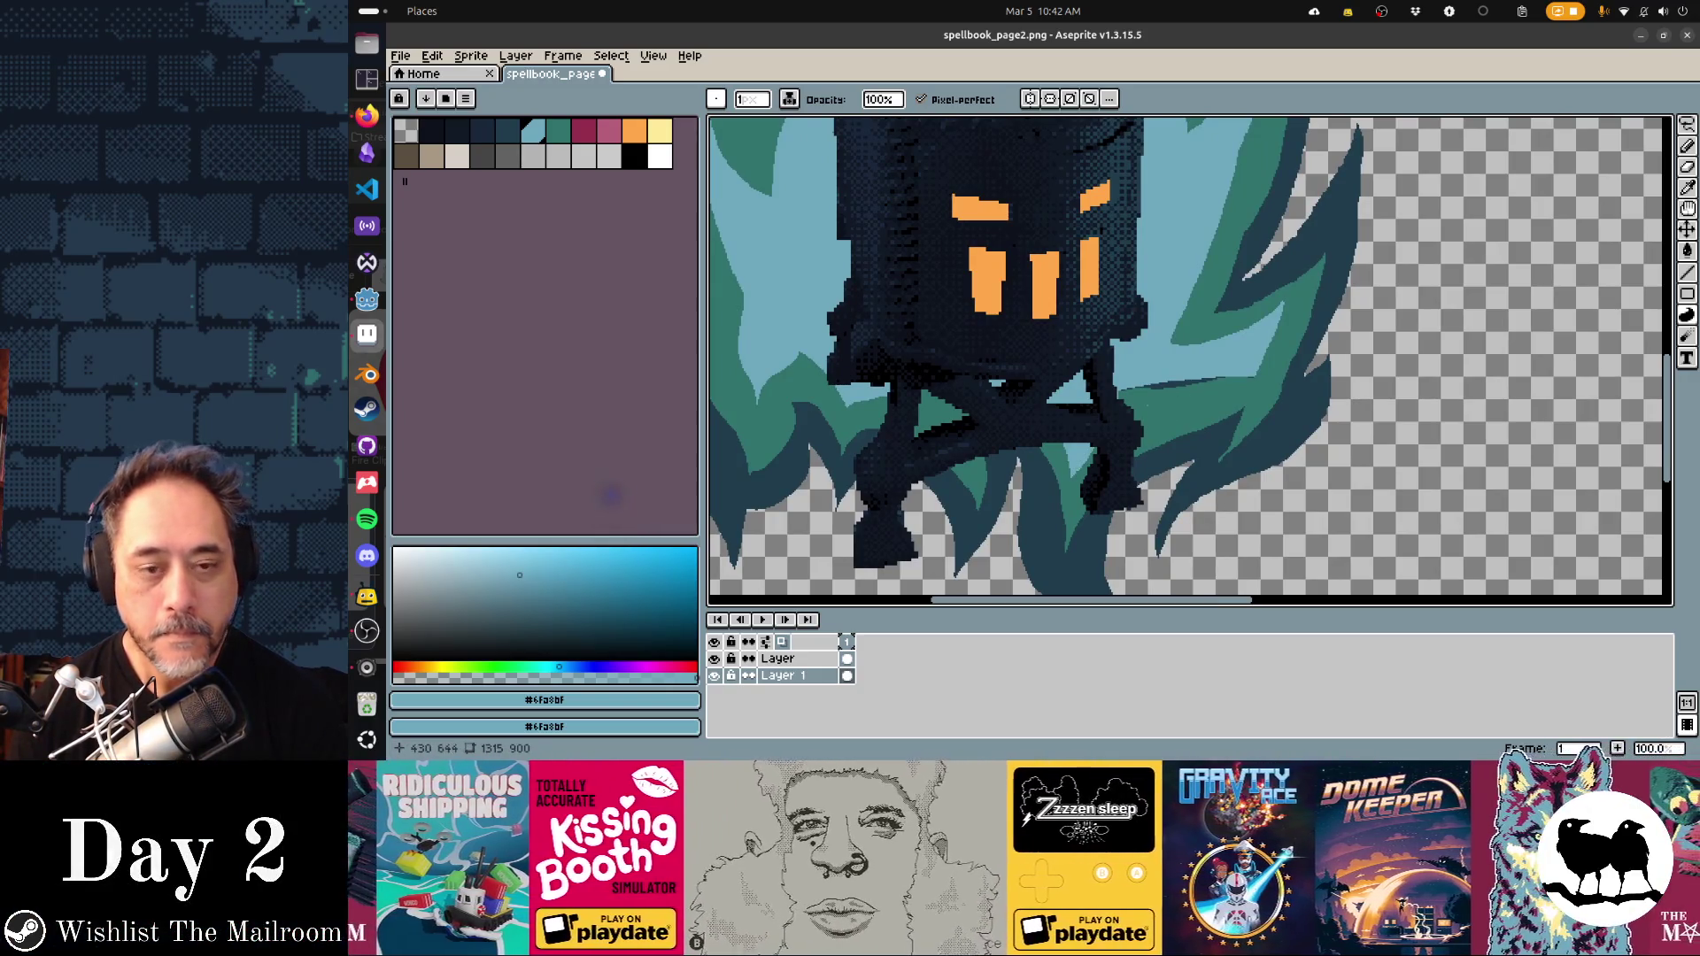
{"action": "mouse_move", "coordinate": [1178, 413]}
{"action": "left_mouse_down"}
{"action": "mouse_move", "coordinate": [1231, 403]}
{"action": "mouse_move", "coordinate": [1120, 394]}
{"action": "mouse_move", "coordinate": [1206, 386]}
{"action": "left_mouse_up"}
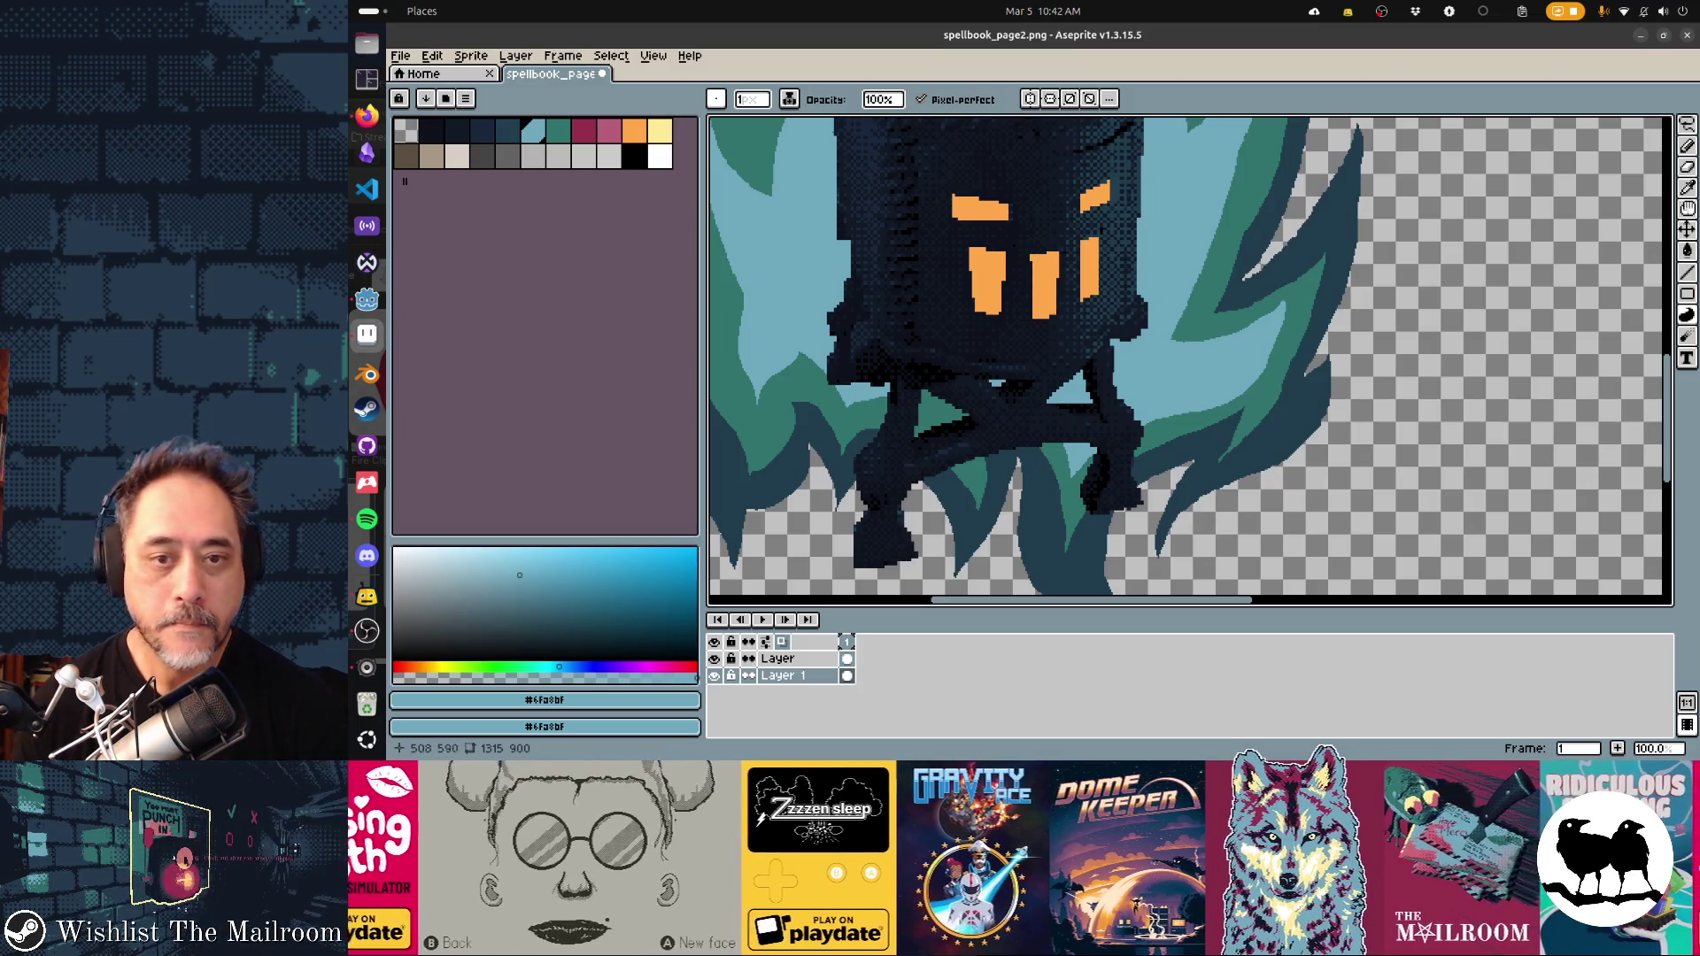
{"action": "key", "text": "]"}
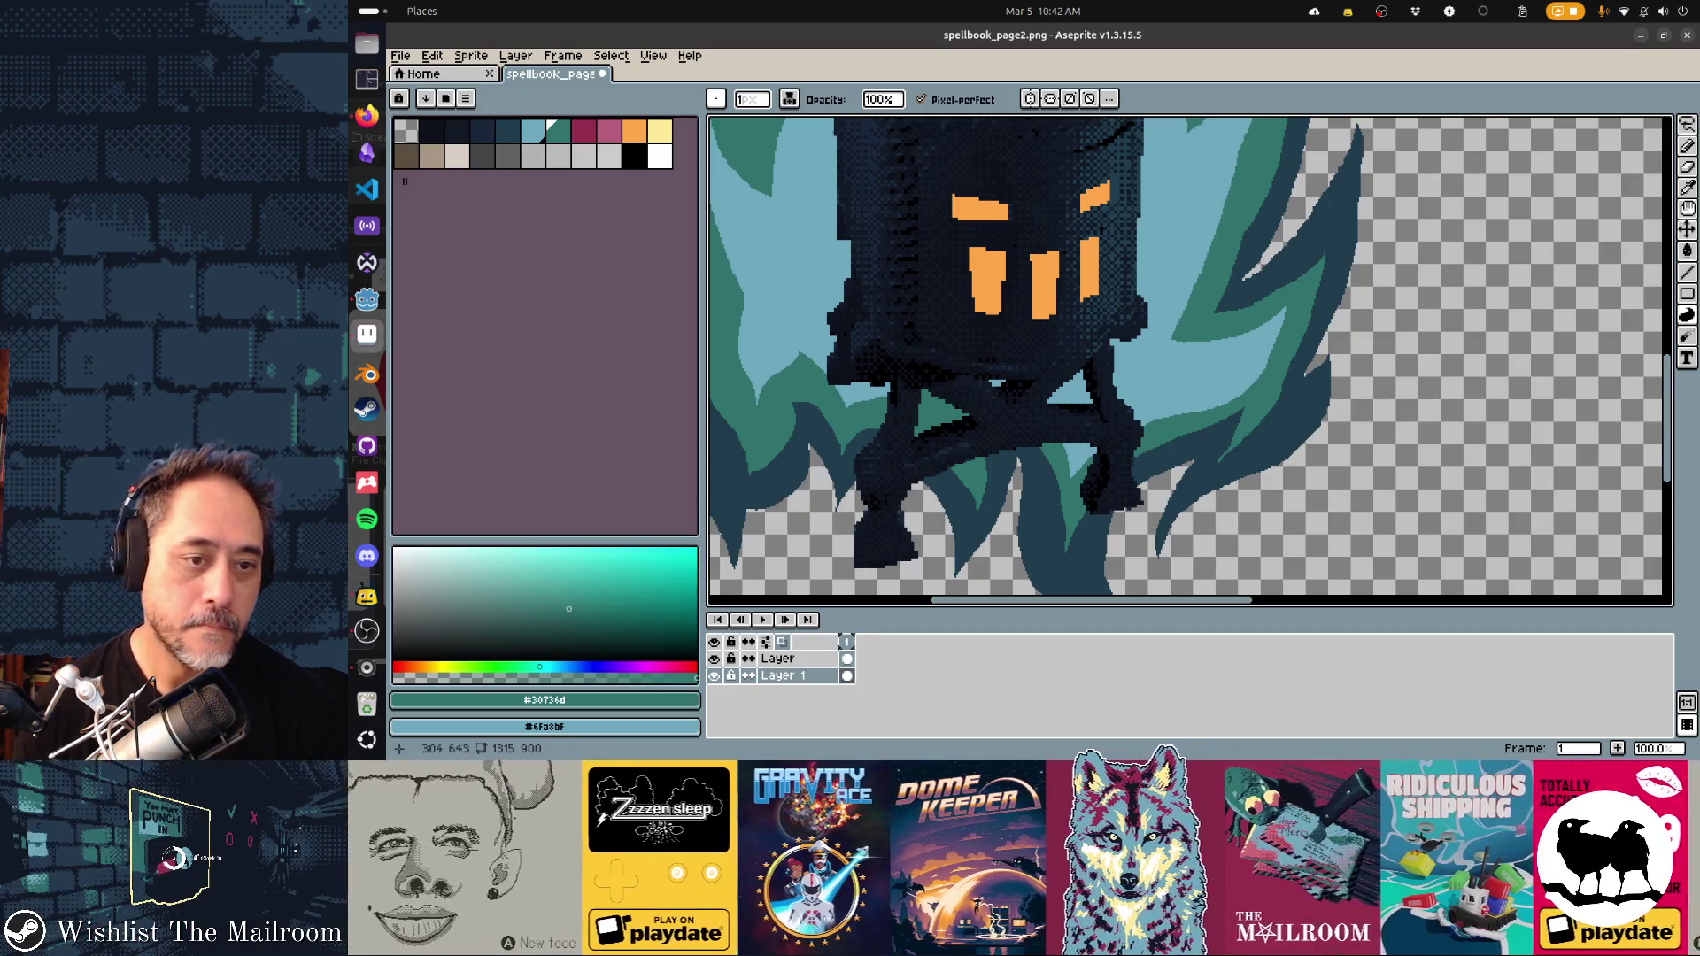
{"action": "key", "text": "bracketleft"}
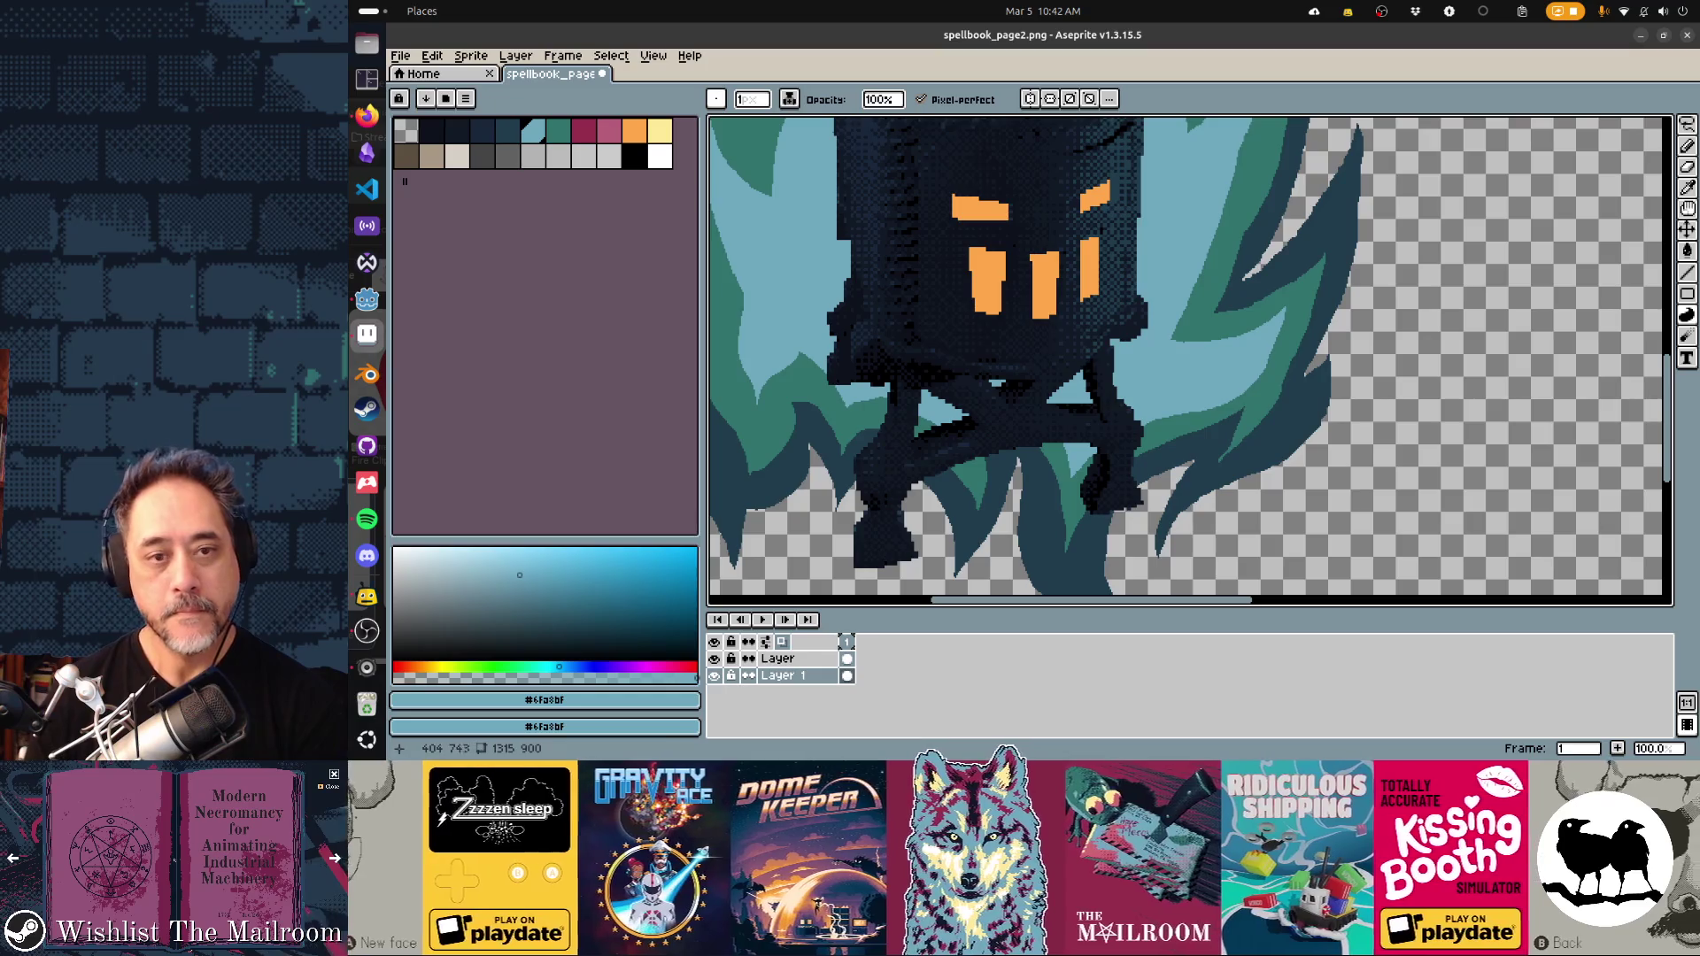
{"action": "scroll", "coordinate": [1190, 362], "scroll_direction": "down", "scroll_amount": 2}
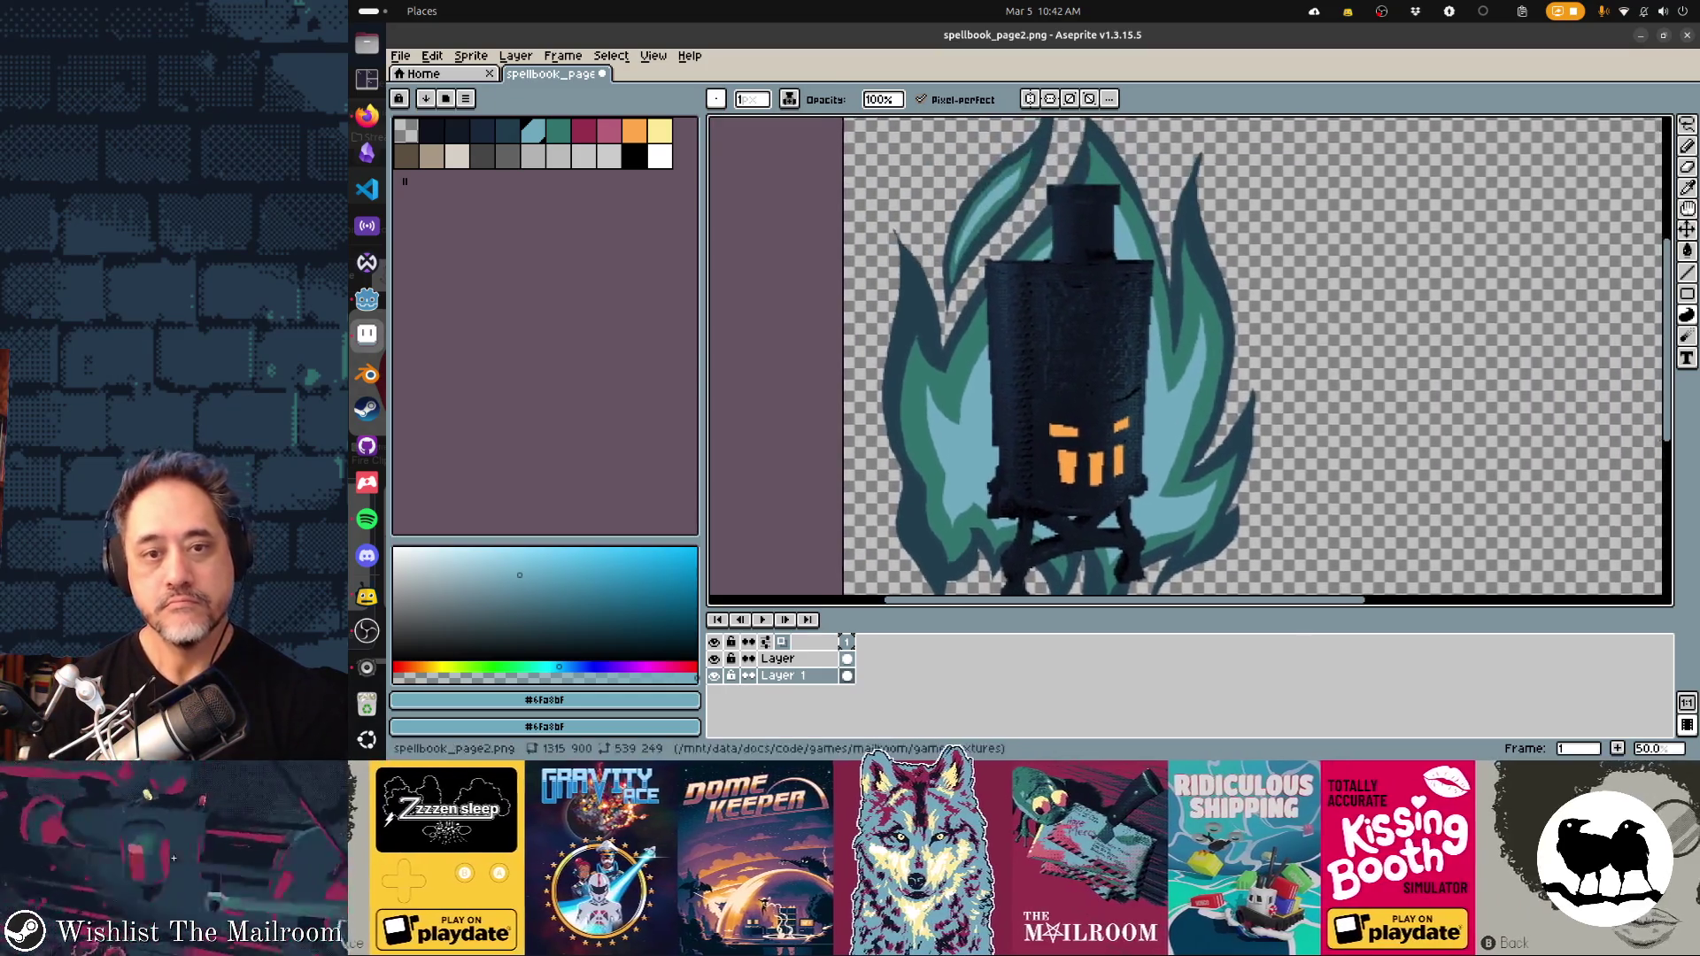
Save the sprite and glance at it in Godot before returning to Aseprite
{"action": "scroll", "coordinate": [1190, 354], "scroll_direction": "down", "scroll_amount": 3}
{"action": "key", "text": "ctrl+s"}
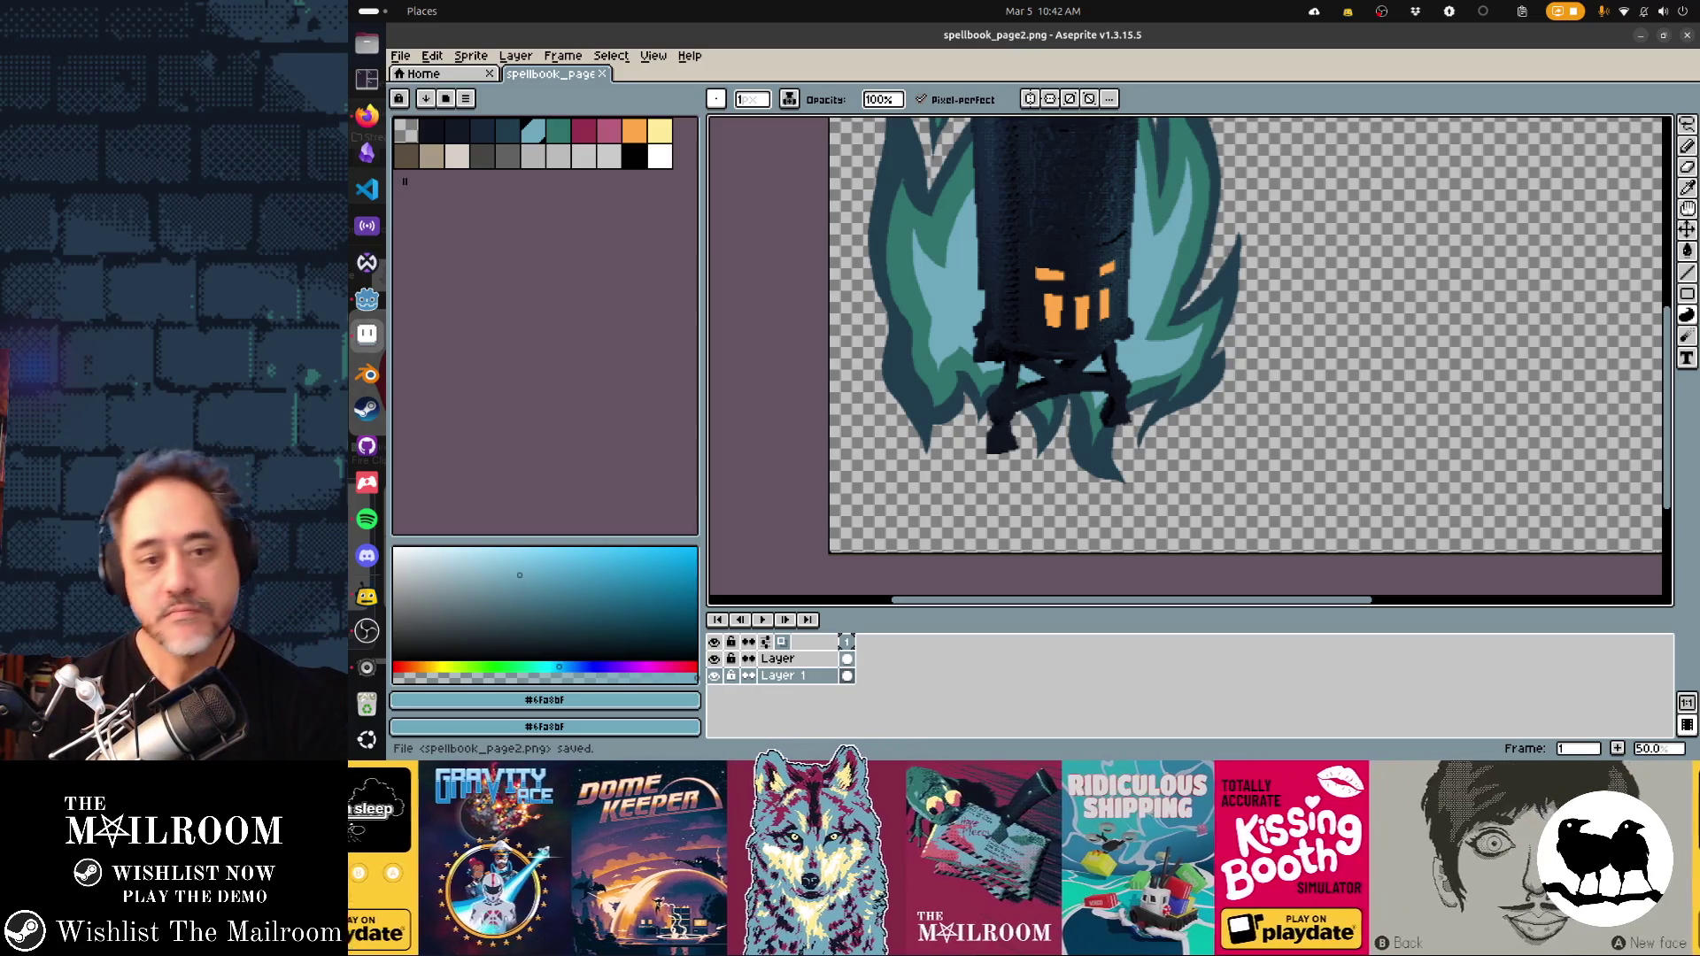
{"action": "key", "text": "alt+Tab"}
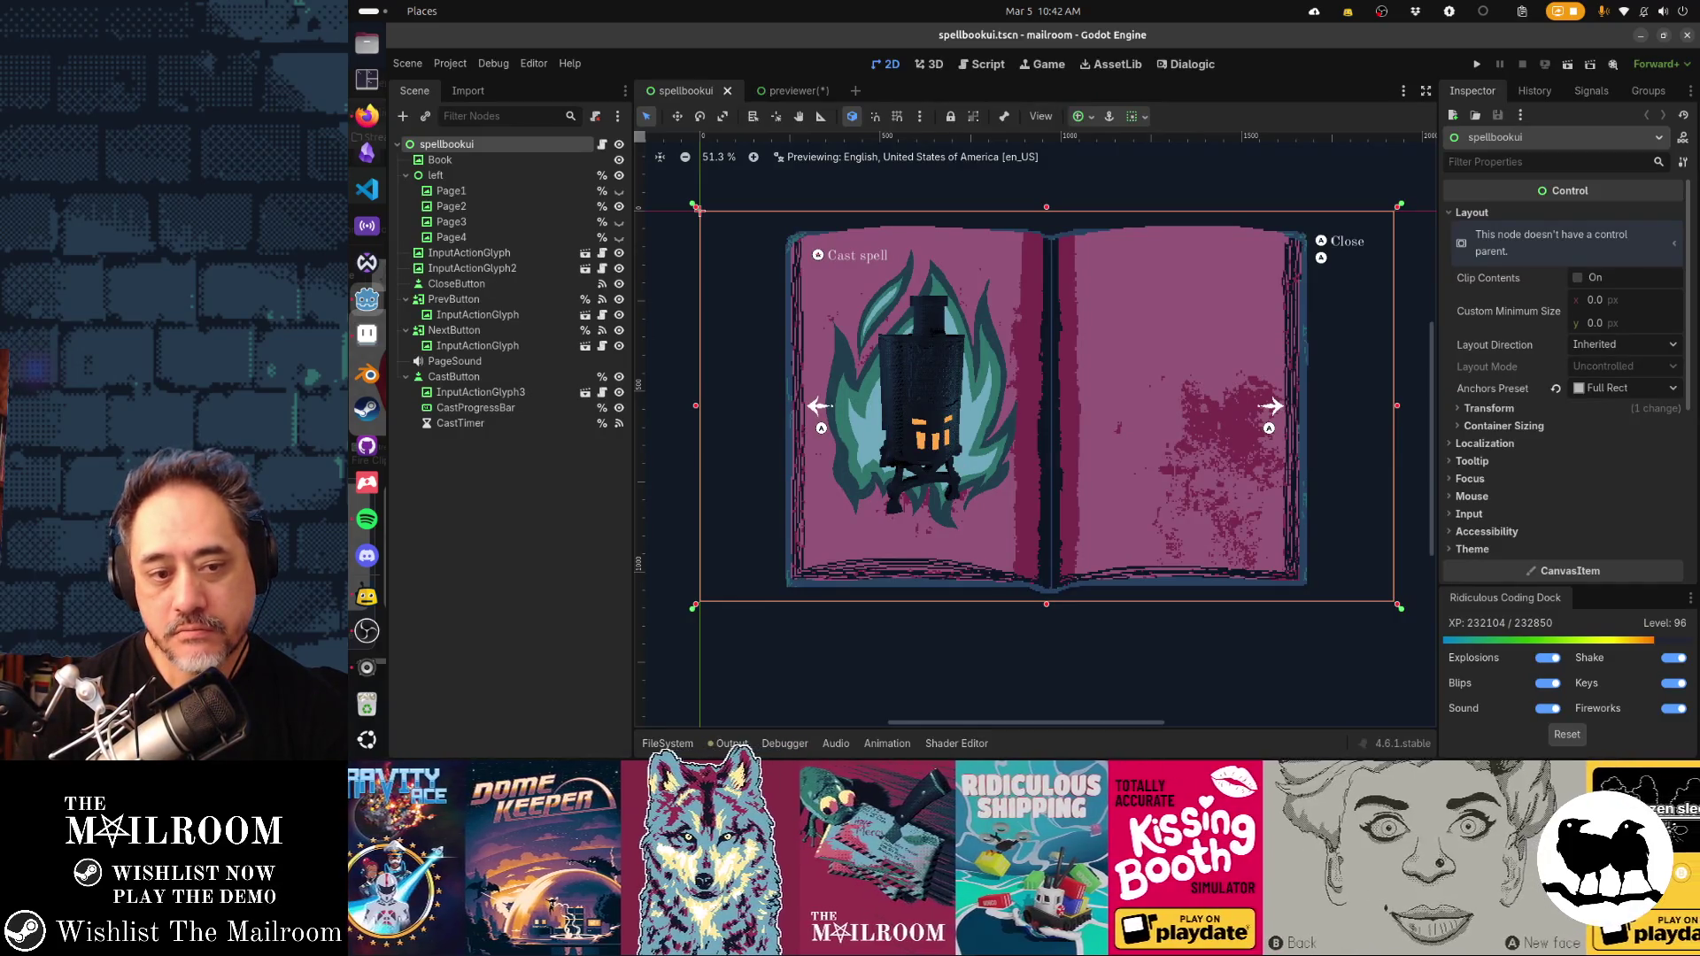
{"action": "key", "text": "alt+Tab"}
{"action": "scroll", "coordinate": [1092, 534], "scroll_direction": "up", "scroll_amount": 4}
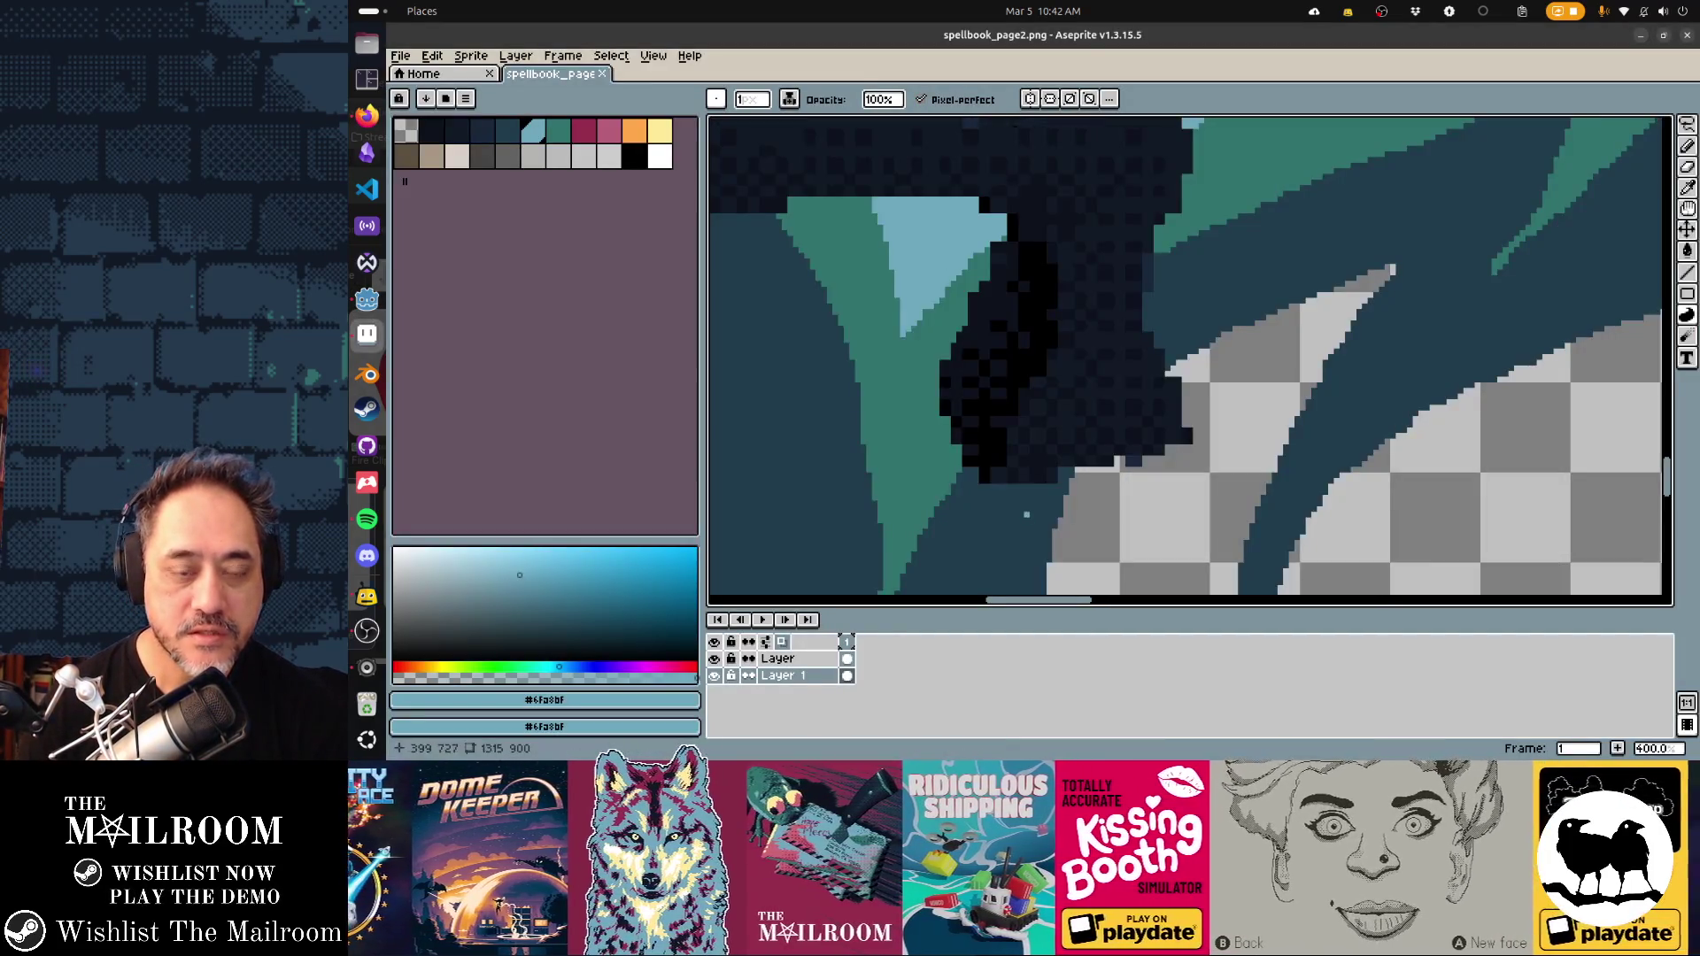
{"action": "scroll", "coordinate": [1092, 533], "scroll_direction": "down", "scroll_amount": 5}
{"action": "scroll", "coordinate": [1092, 534], "scroll_direction": "up", "scroll_amount": 2}
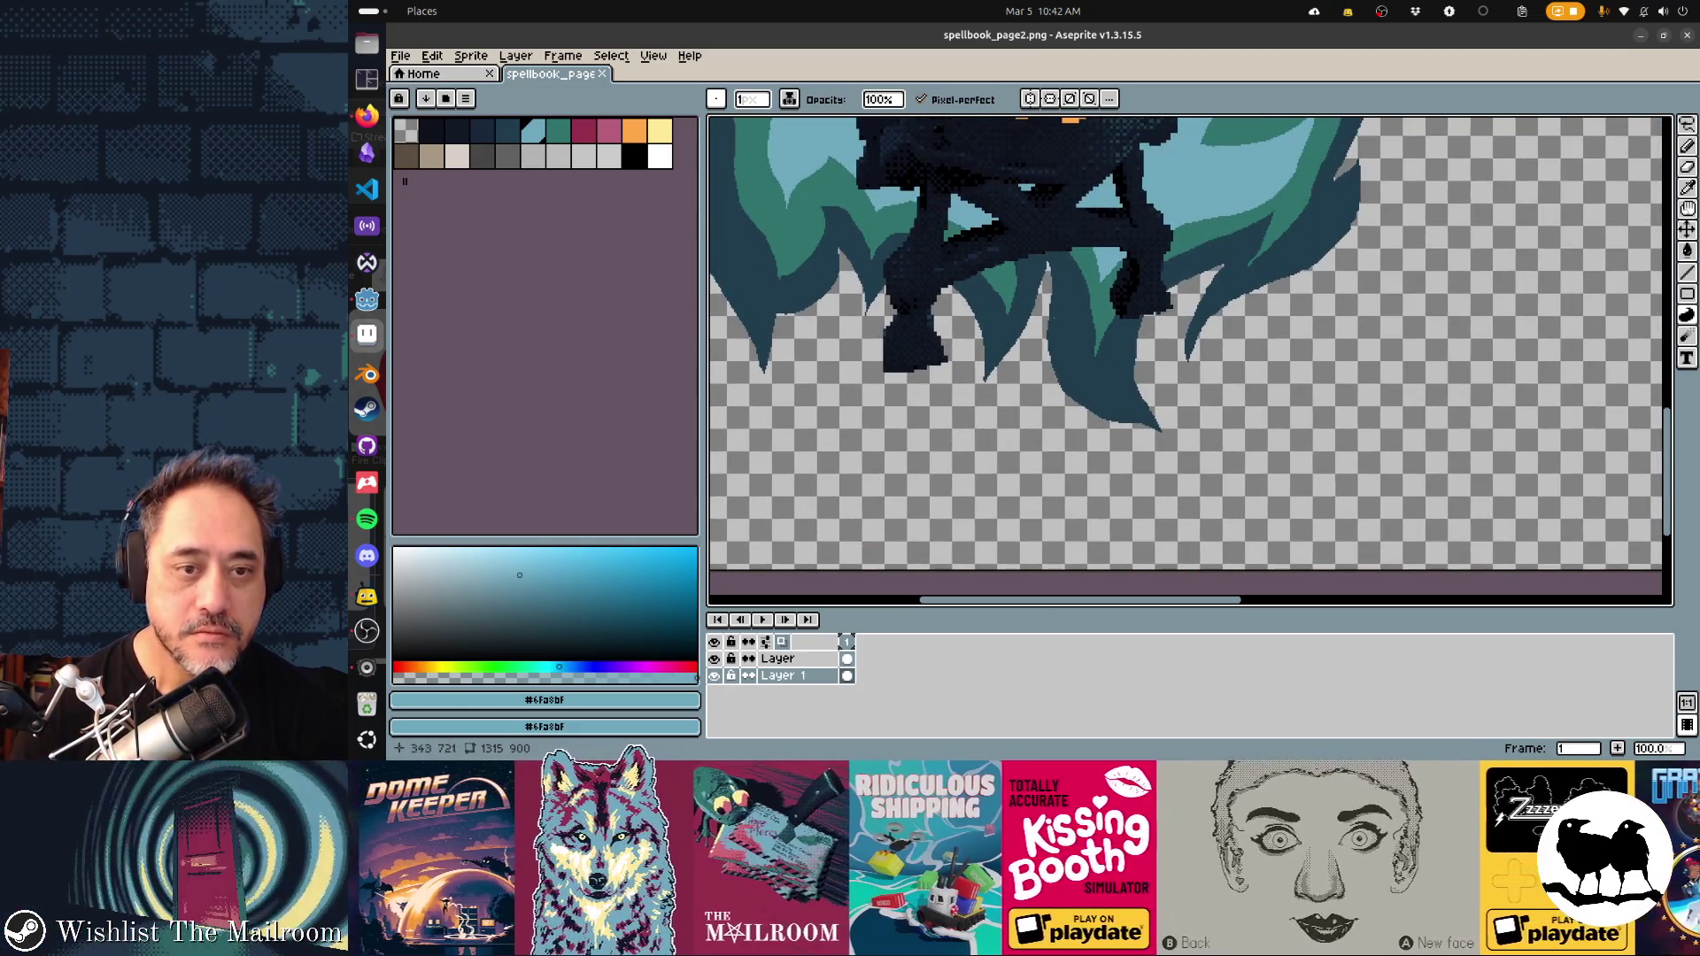
Erase the long dark strand below the lantern's middle with a 17px eraser
{"action": "key", "text": "e"}
{"action": "key", "text": "minus"}
{"action": "key", "text": "minus"}
{"action": "key", "text": "minus"}
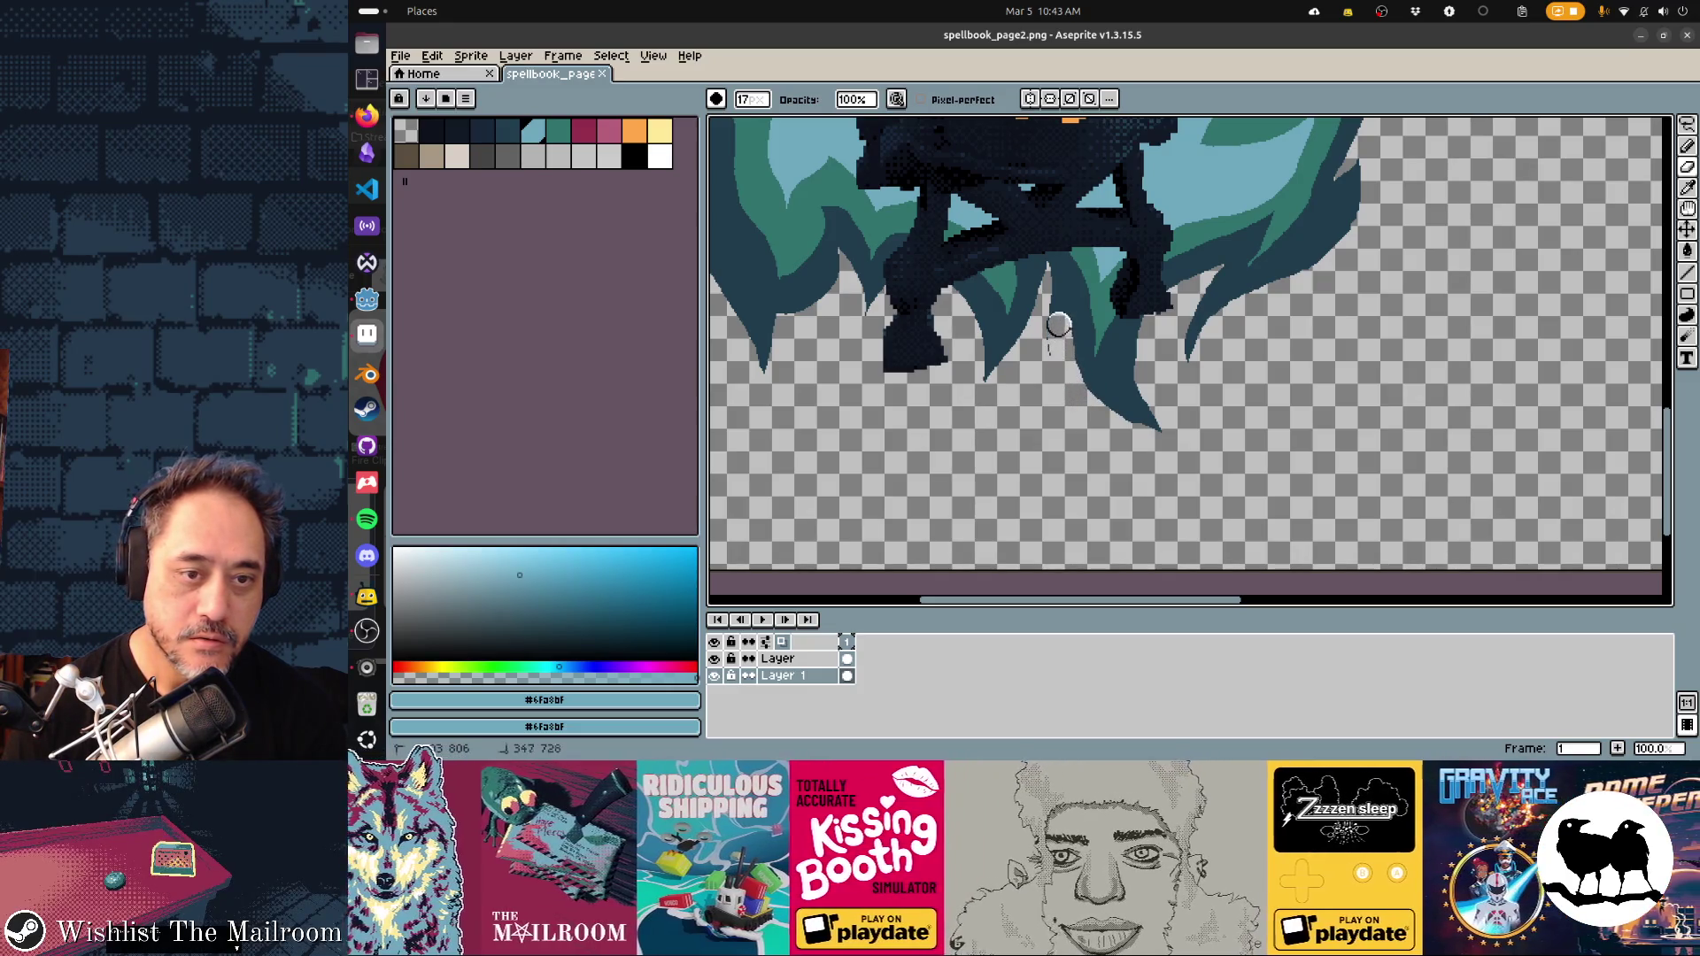
{"action": "mouse_move", "coordinate": [1067, 430]}
{"action": "left_mouse_down"}
{"action": "mouse_move", "coordinate": [1146, 350]}
{"action": "mouse_move", "coordinate": [1130, 346]}
{"action": "mouse_move", "coordinate": [1118, 416]}
{"action": "mouse_move", "coordinate": [1144, 425]}
{"action": "left_mouse_up"}
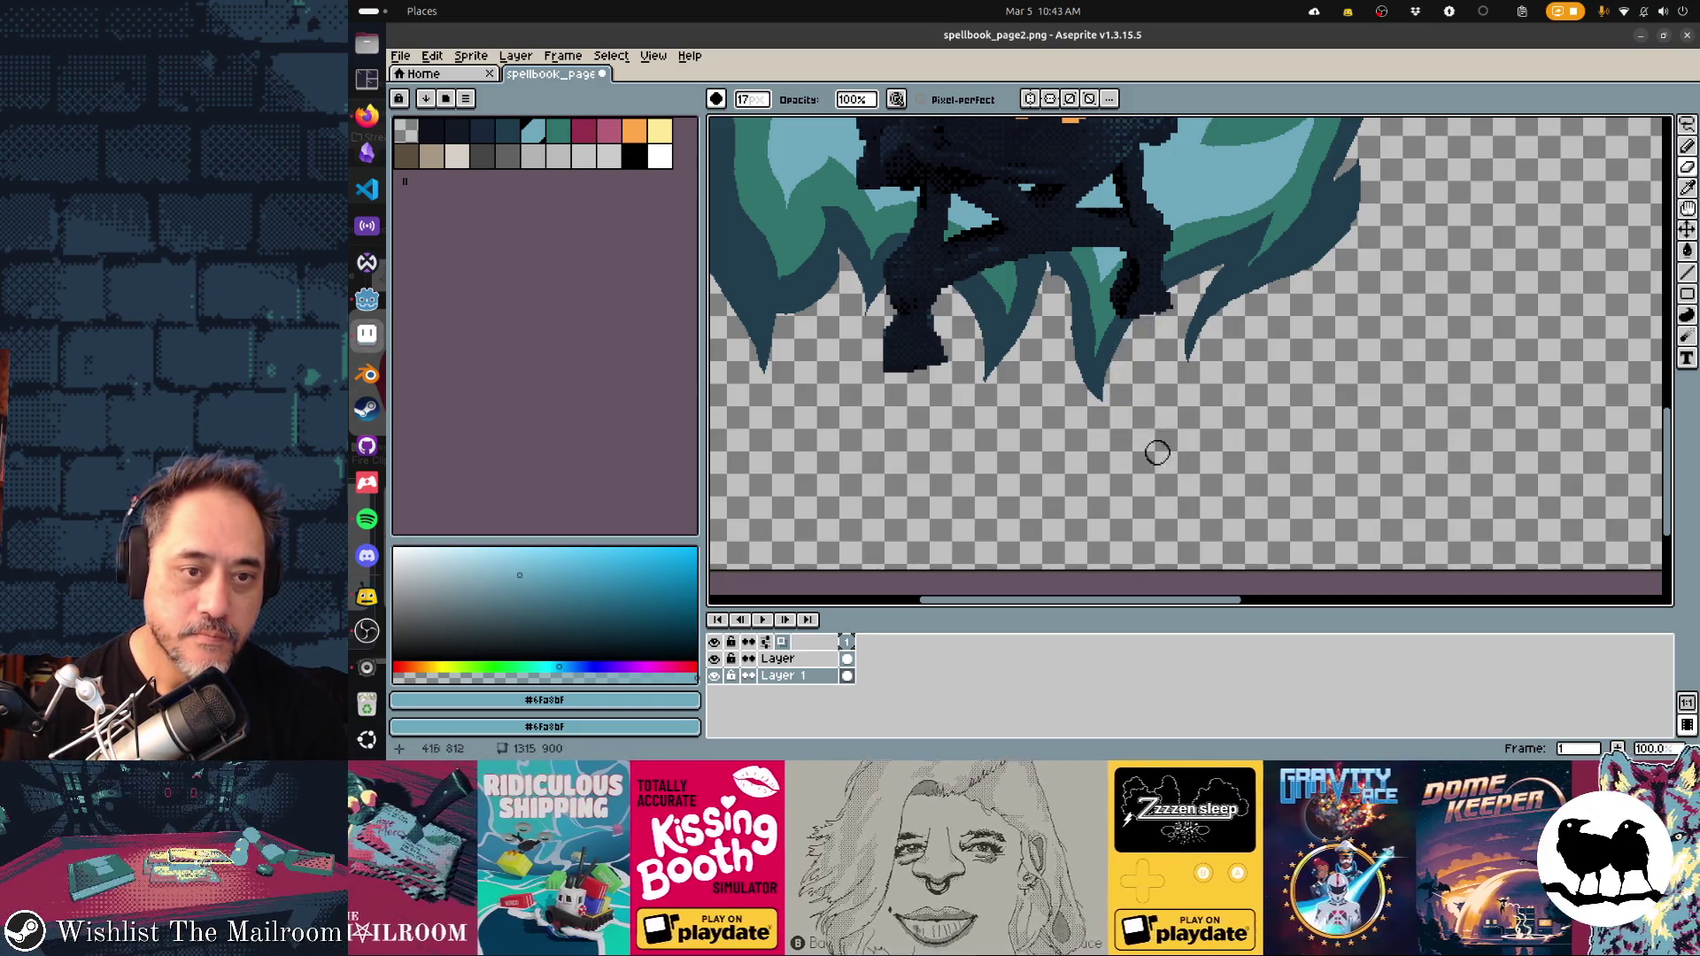
{"action": "scroll", "coordinate": [1158, 452], "scroll_direction": "up", "scroll_amount": 5}
{"action": "key", "text": "alt"}
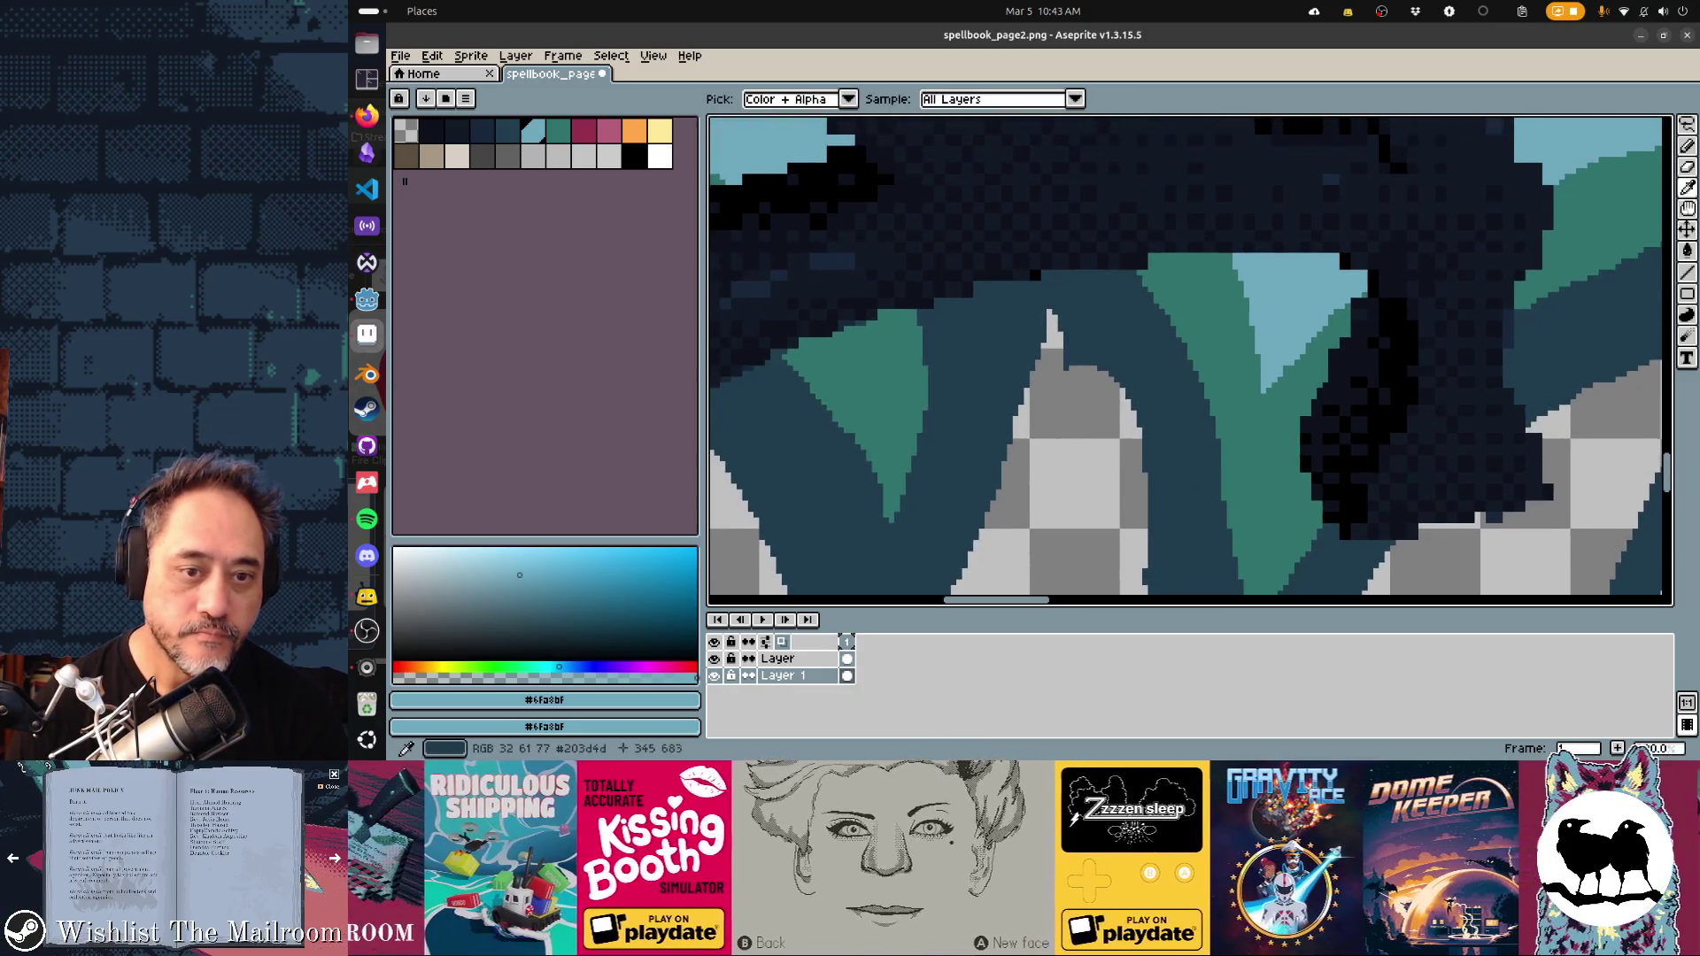
Sample dark teal #203d4d and paint the grey spike, then undo the fills and stroke
{"action": "left_click", "coordinate": [1098, 362], "text": "alt"}
{"action": "left_click", "coordinate": [1061, 335]}
{"action": "key", "text": "ctrl+z"}
{"action": "key", "text": "ctrl+z"}
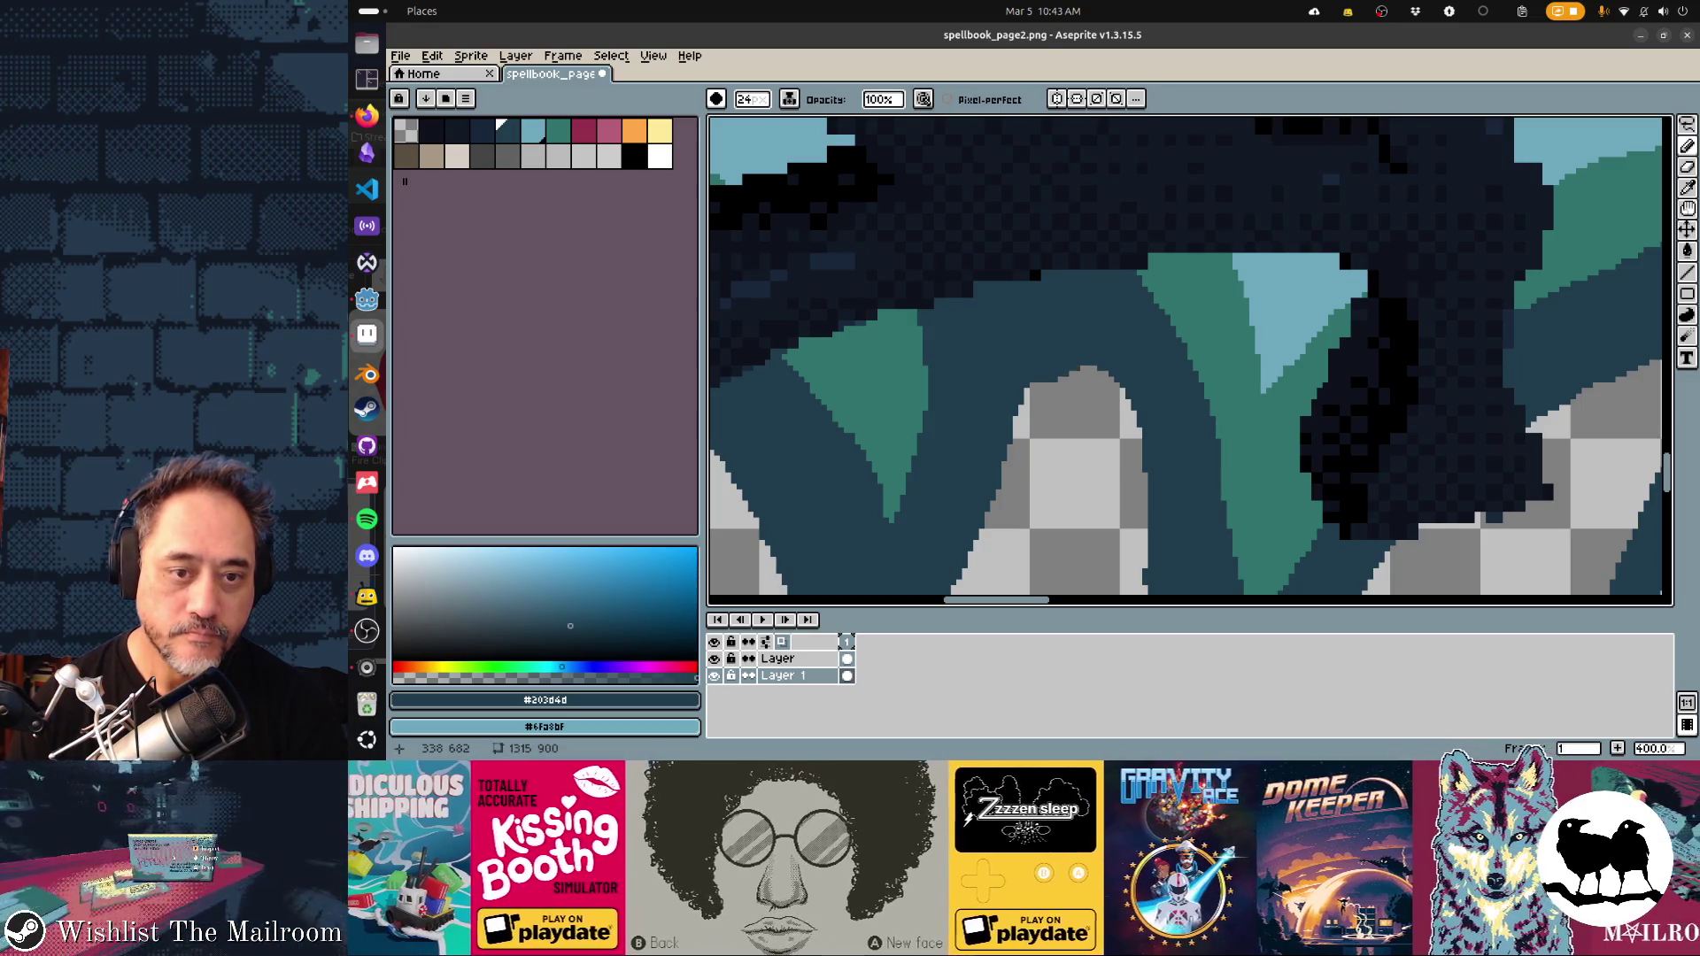
{"action": "key", "text": "ctrl+z"}
{"action": "scroll", "coordinate": [1186, 354], "scroll_direction": "down", "scroll_amount": 5}
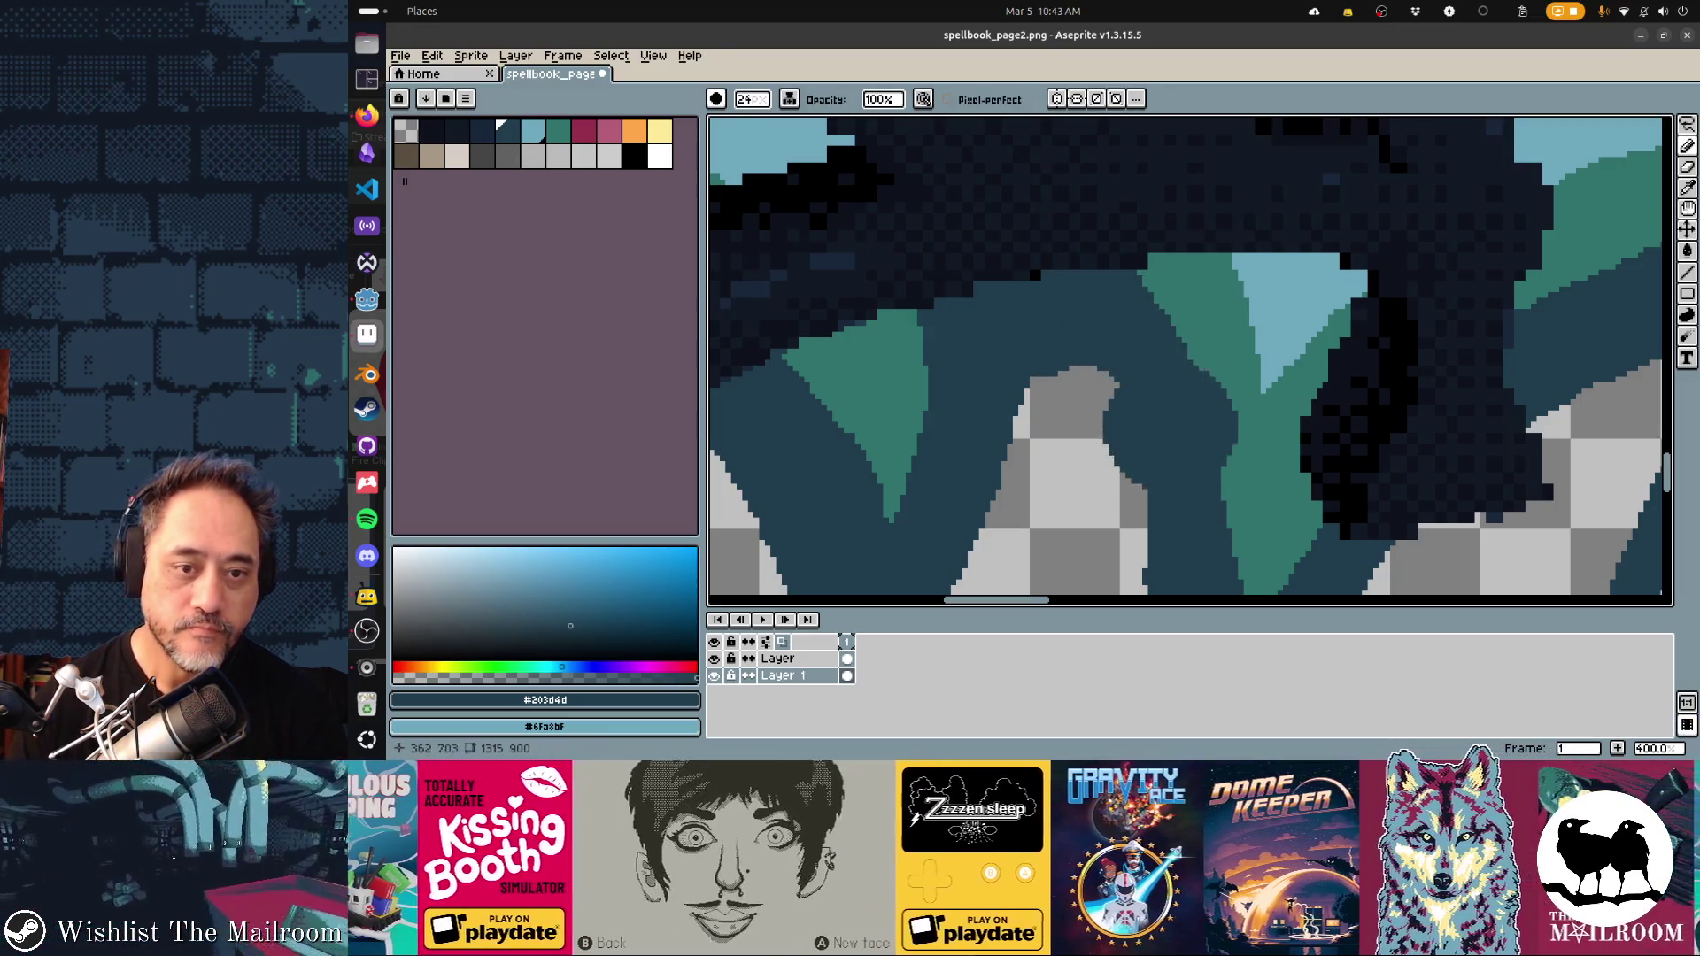
{"action": "scroll", "coordinate": [1187, 354], "scroll_direction": "up", "scroll_amount": 2}
{"action": "key", "text": "ctrl+z"}
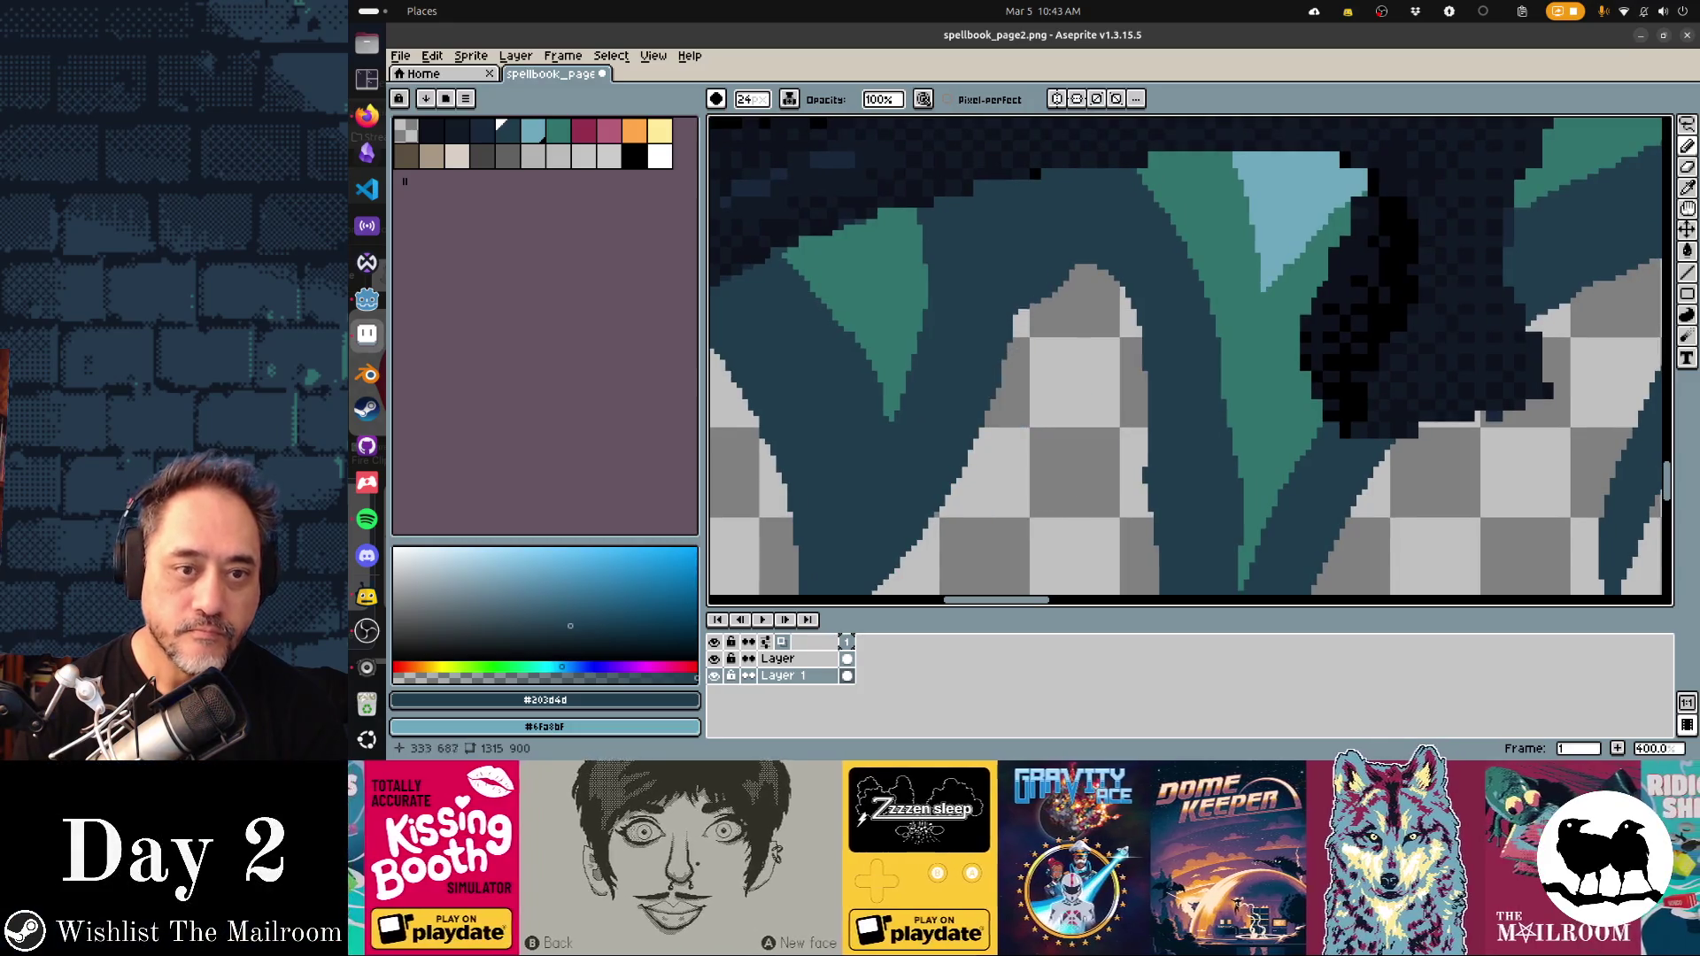
Shrink the brush to 6px and preview the saved art in Godot
{"action": "key", "text": "minus"}
{"action": "key", "text": "minus"}
{"action": "key", "text": "minus"}
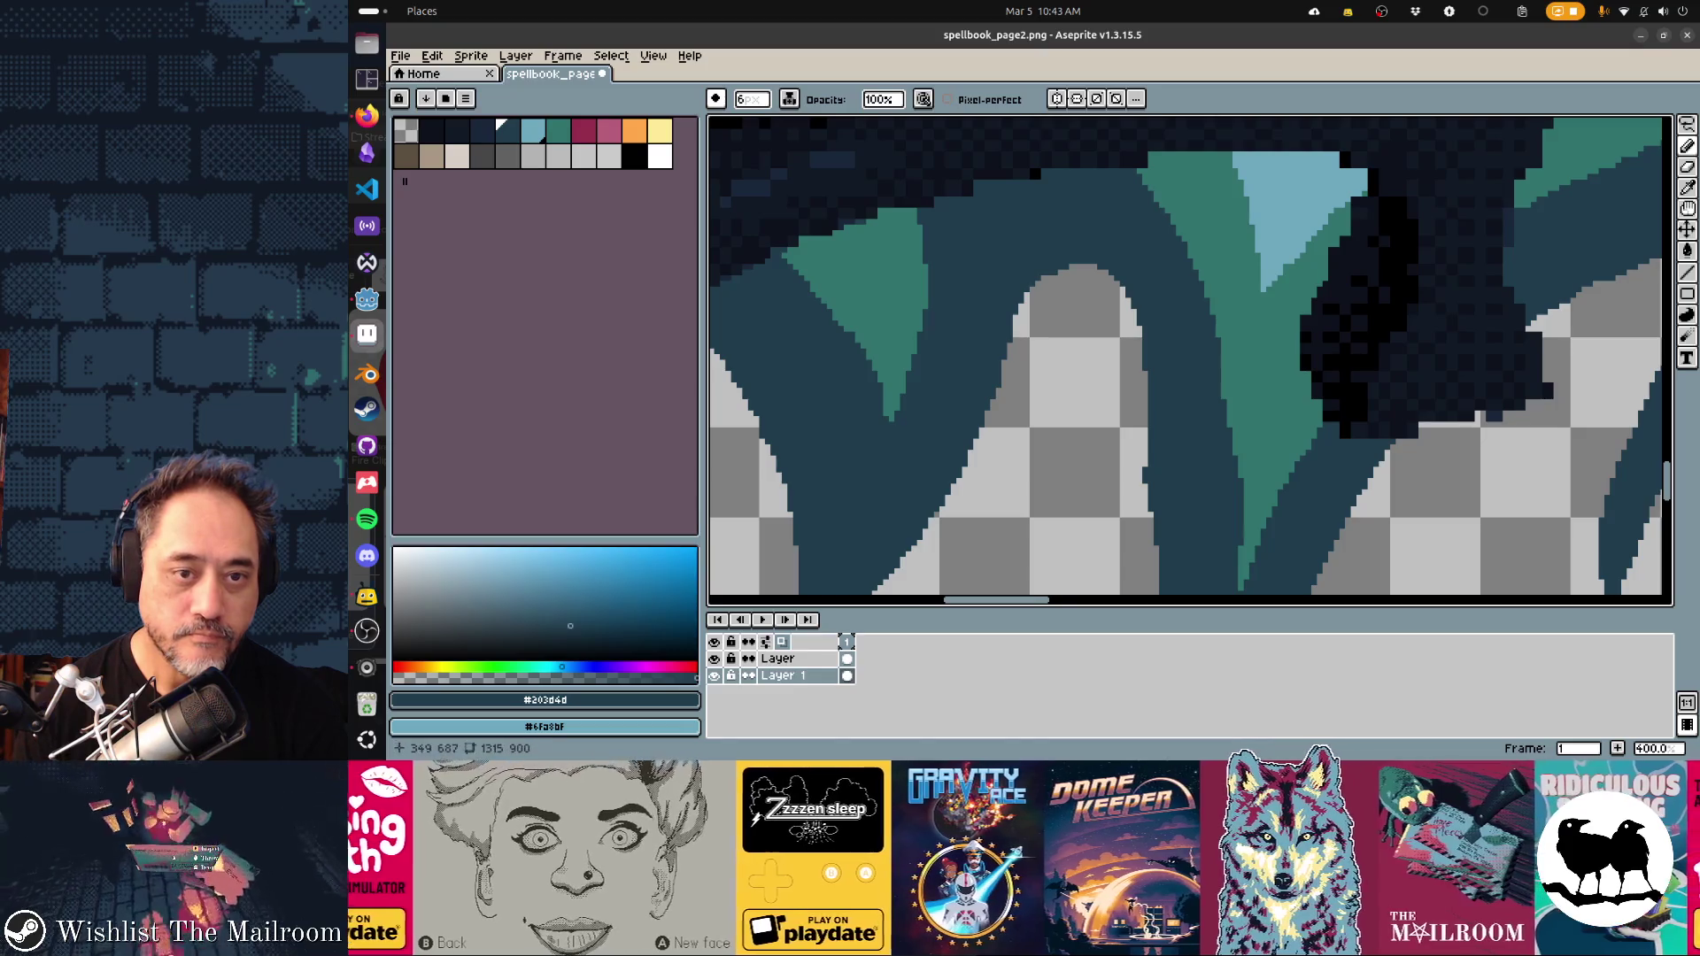
{"action": "scroll", "coordinate": [1186, 354], "scroll_direction": "down", "scroll_amount": 3}
{"action": "scroll", "coordinate": [1151, 505], "scroll_direction": "right", "scroll_amount": 2}
{"action": "scroll", "coordinate": [1151, 505], "scroll_direction": "down", "scroll_amount": 1}
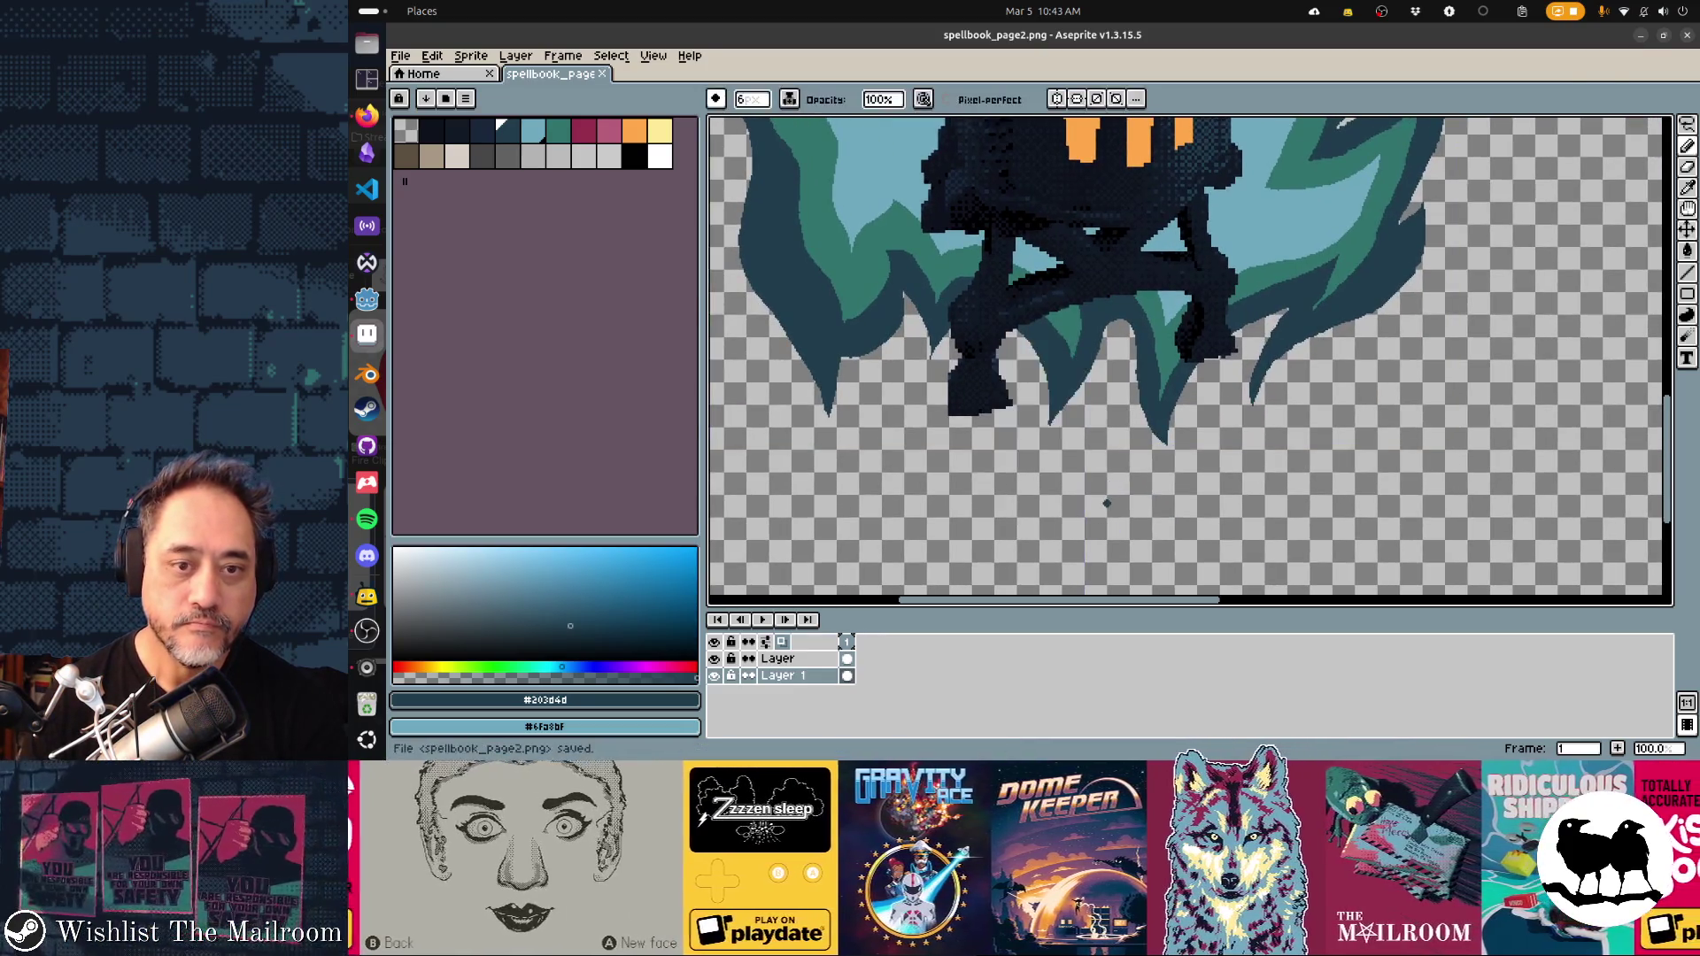
{"action": "key", "text": "alt+Tab"}
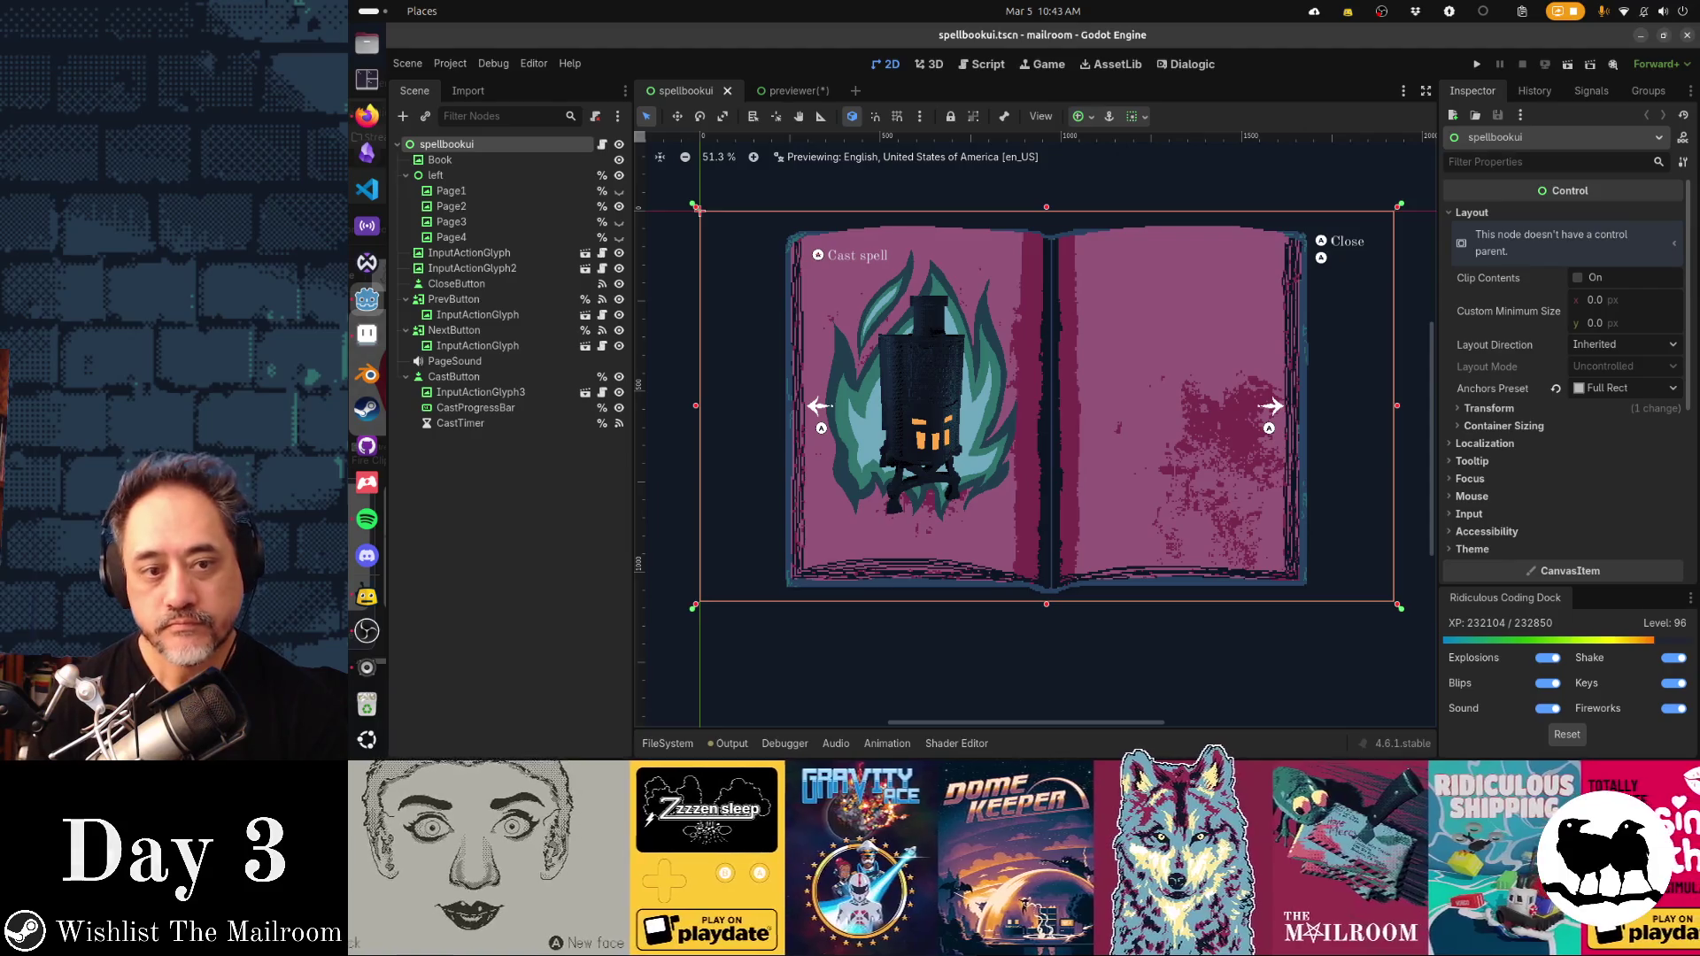
{"action": "key", "text": "alt+Tab"}
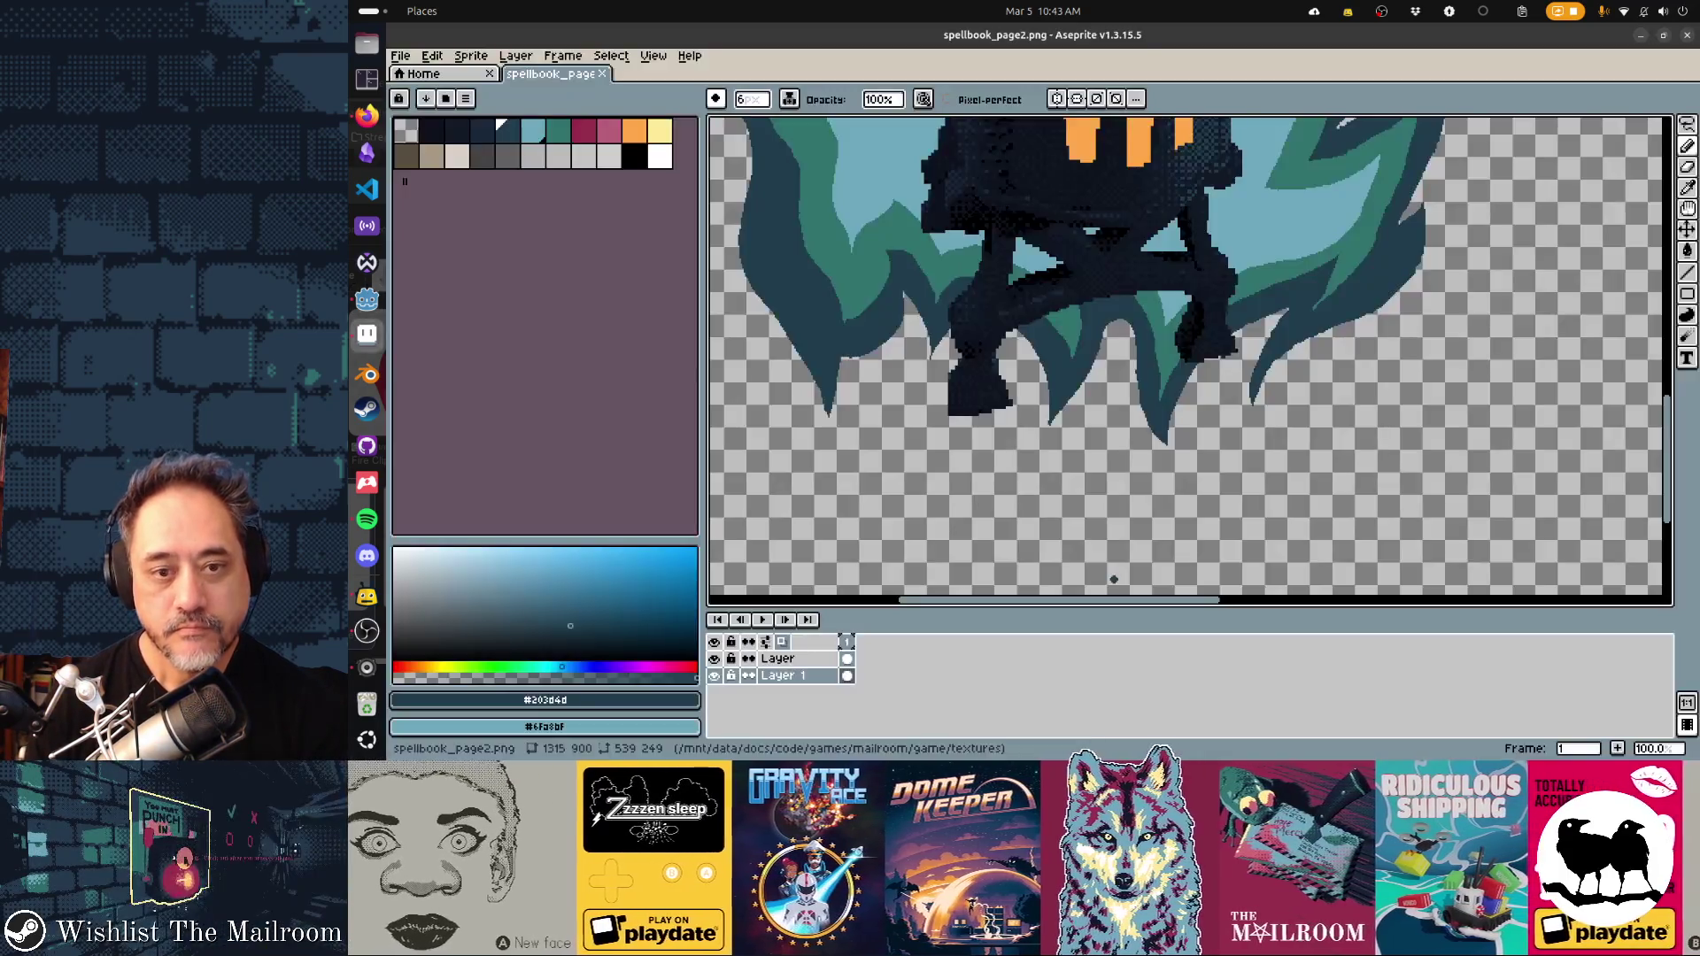
Select the whole lantern sprite area with the rectangular marquee
{"action": "scroll", "coordinate": [1021, 420], "scroll_direction": "down", "scroll_amount": 2}
{"action": "scroll", "coordinate": [1021, 420], "scroll_direction": "right", "scroll_amount": 2}
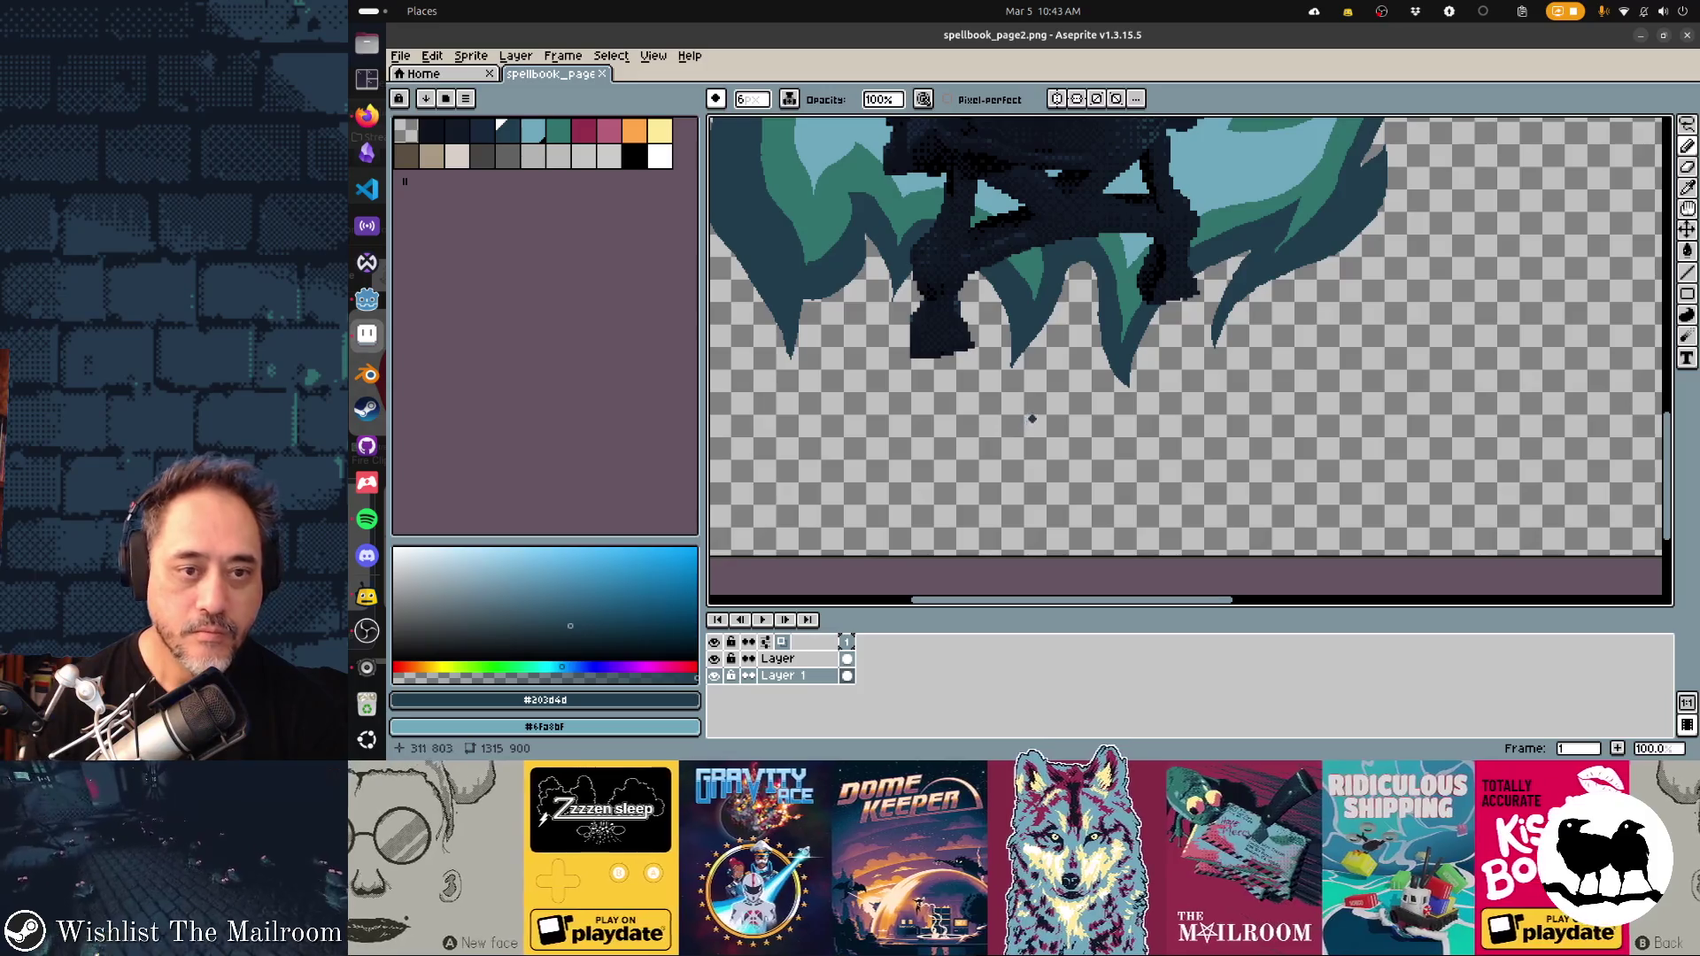
{"action": "scroll", "coordinate": [1032, 418], "scroll_direction": "up", "scroll_amount": 3}
{"action": "scroll", "coordinate": [1087, 421], "scroll_direction": "down", "scroll_amount": 2}
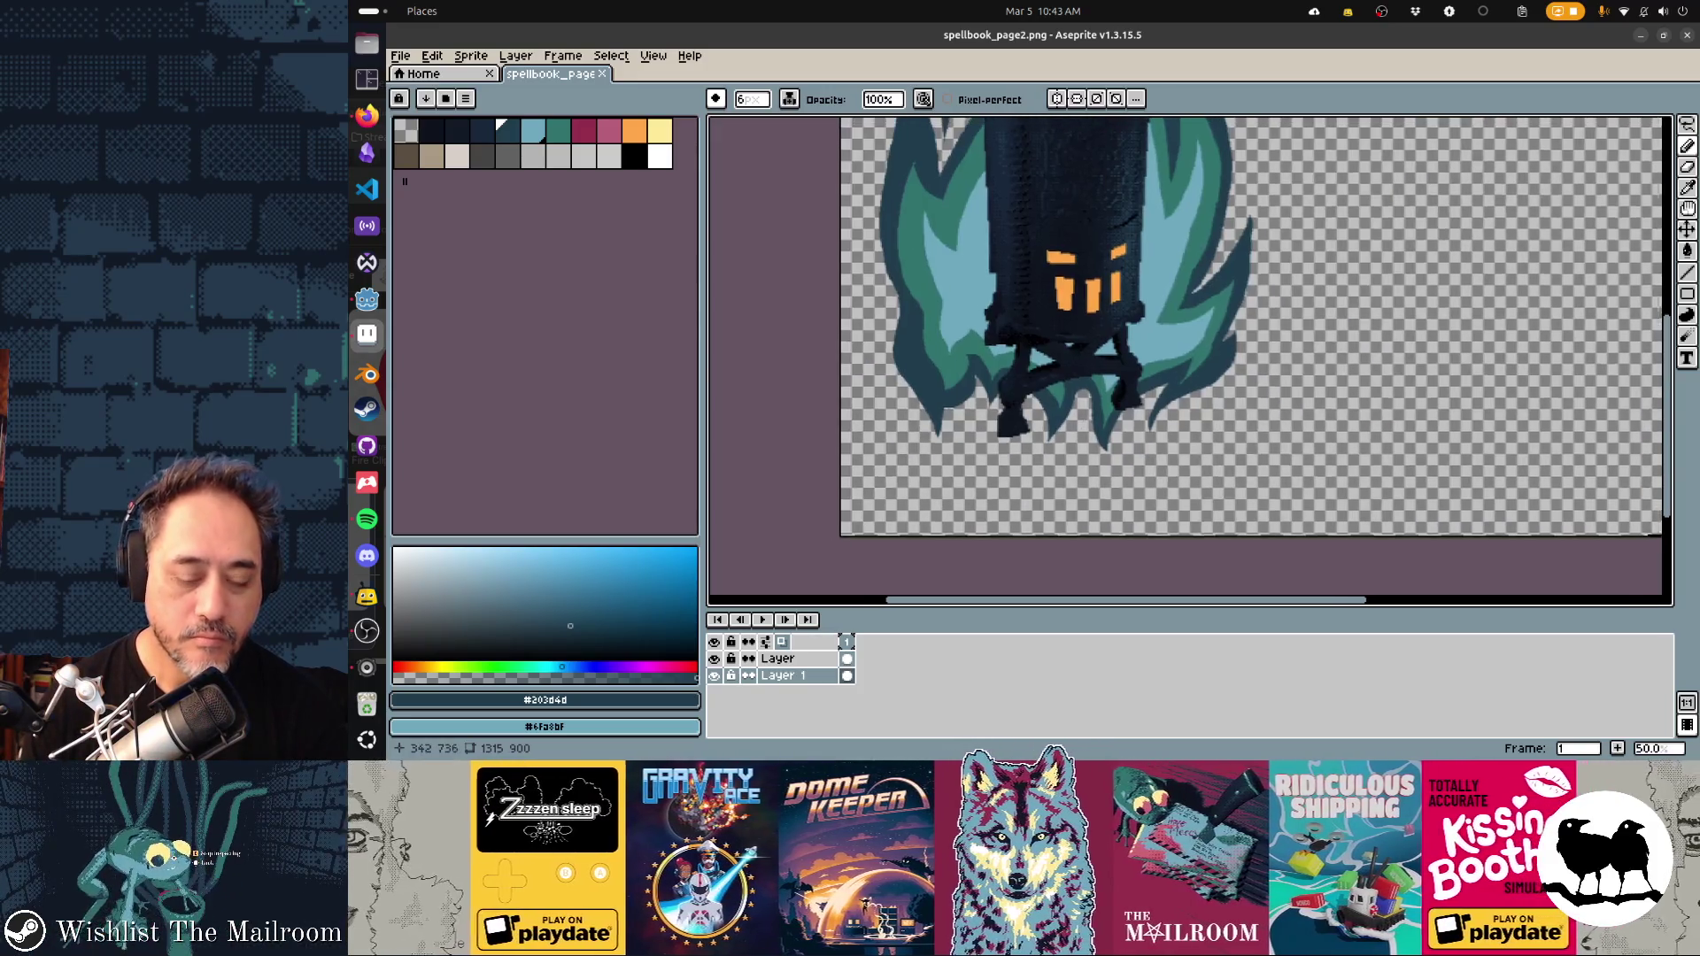
{"action": "key", "text": "m"}
{"action": "key", "text": "ctrl+shift+d"}
Stretch the selected lantern art downward and check the page in Godot
{"action": "left_click_drag", "start_coordinate": [1063, 452], "coordinate": [1063, 526]}
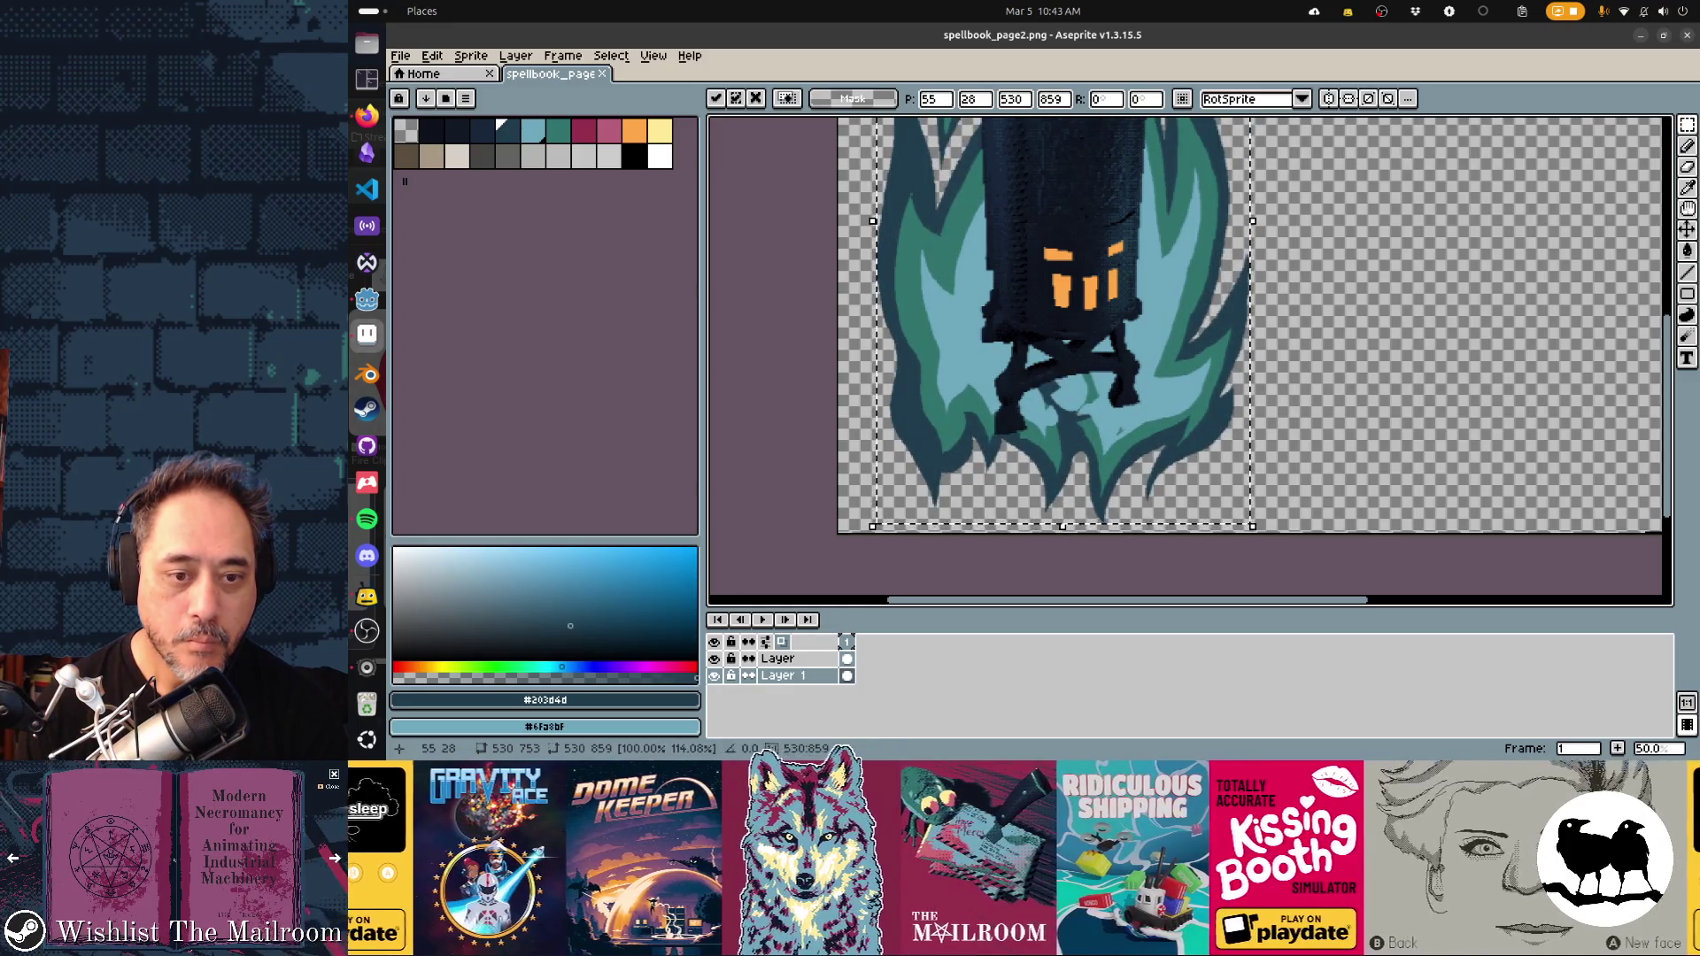
{"action": "right_click", "coordinate": [992, 347]}
{"action": "left_click", "coordinate": [1019, 425]}
{"action": "key", "text": "alt+Tab"}
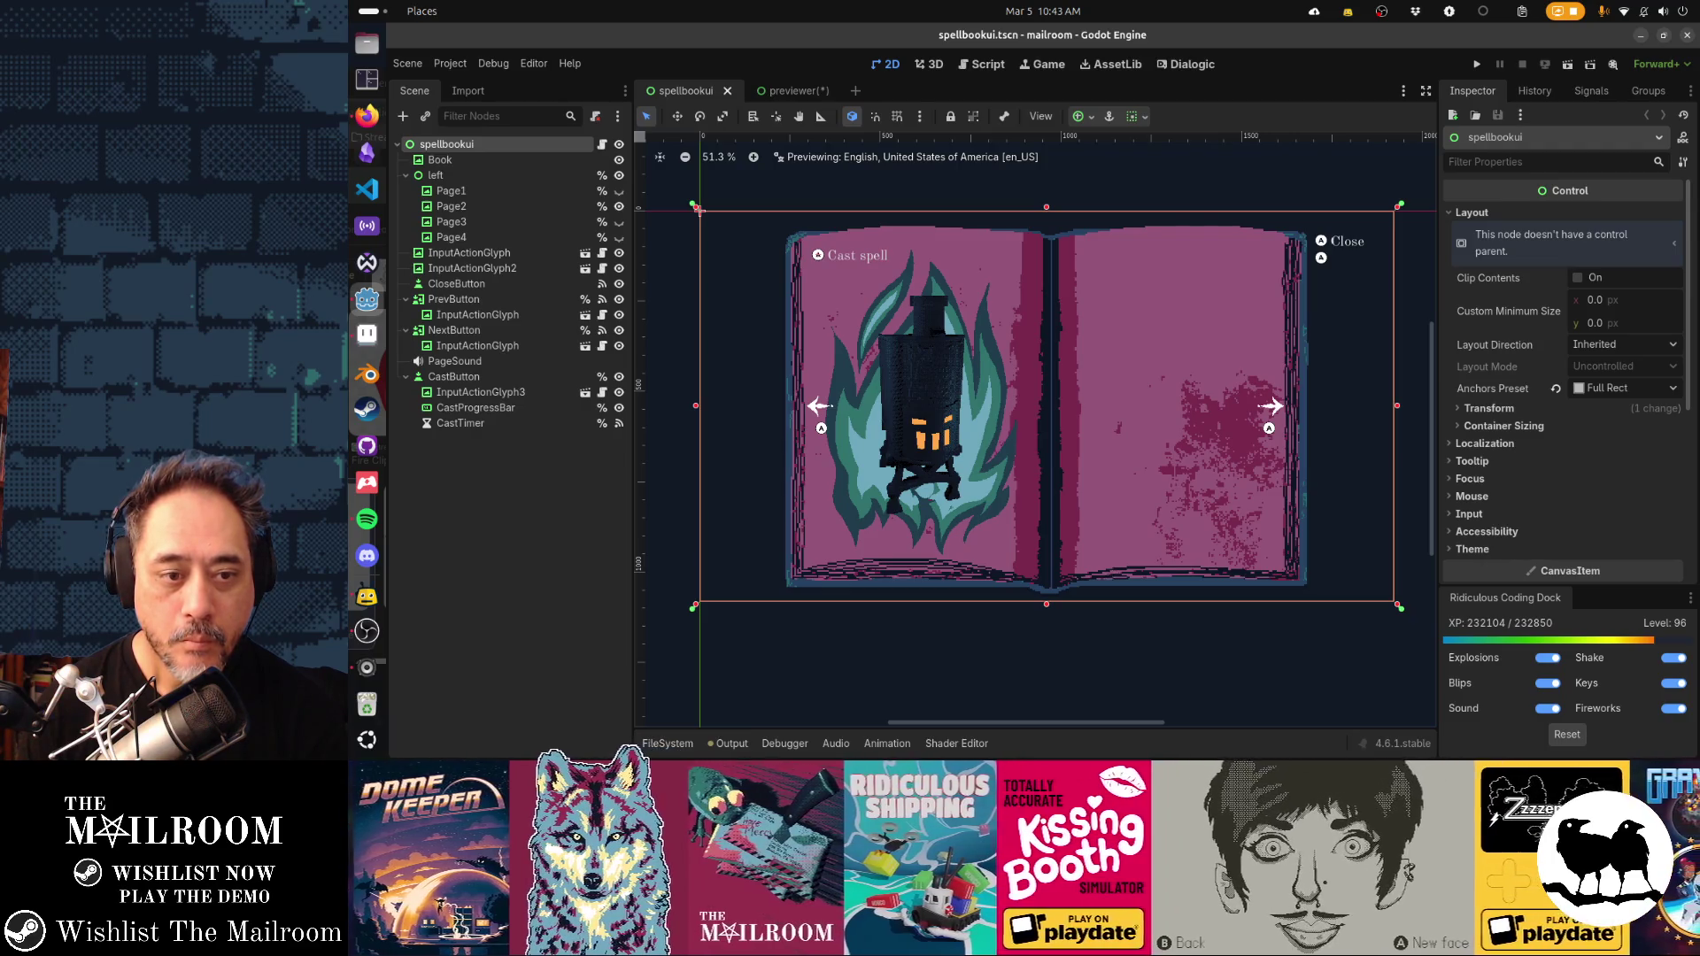
{"action": "key", "text": "alt+Tab"}
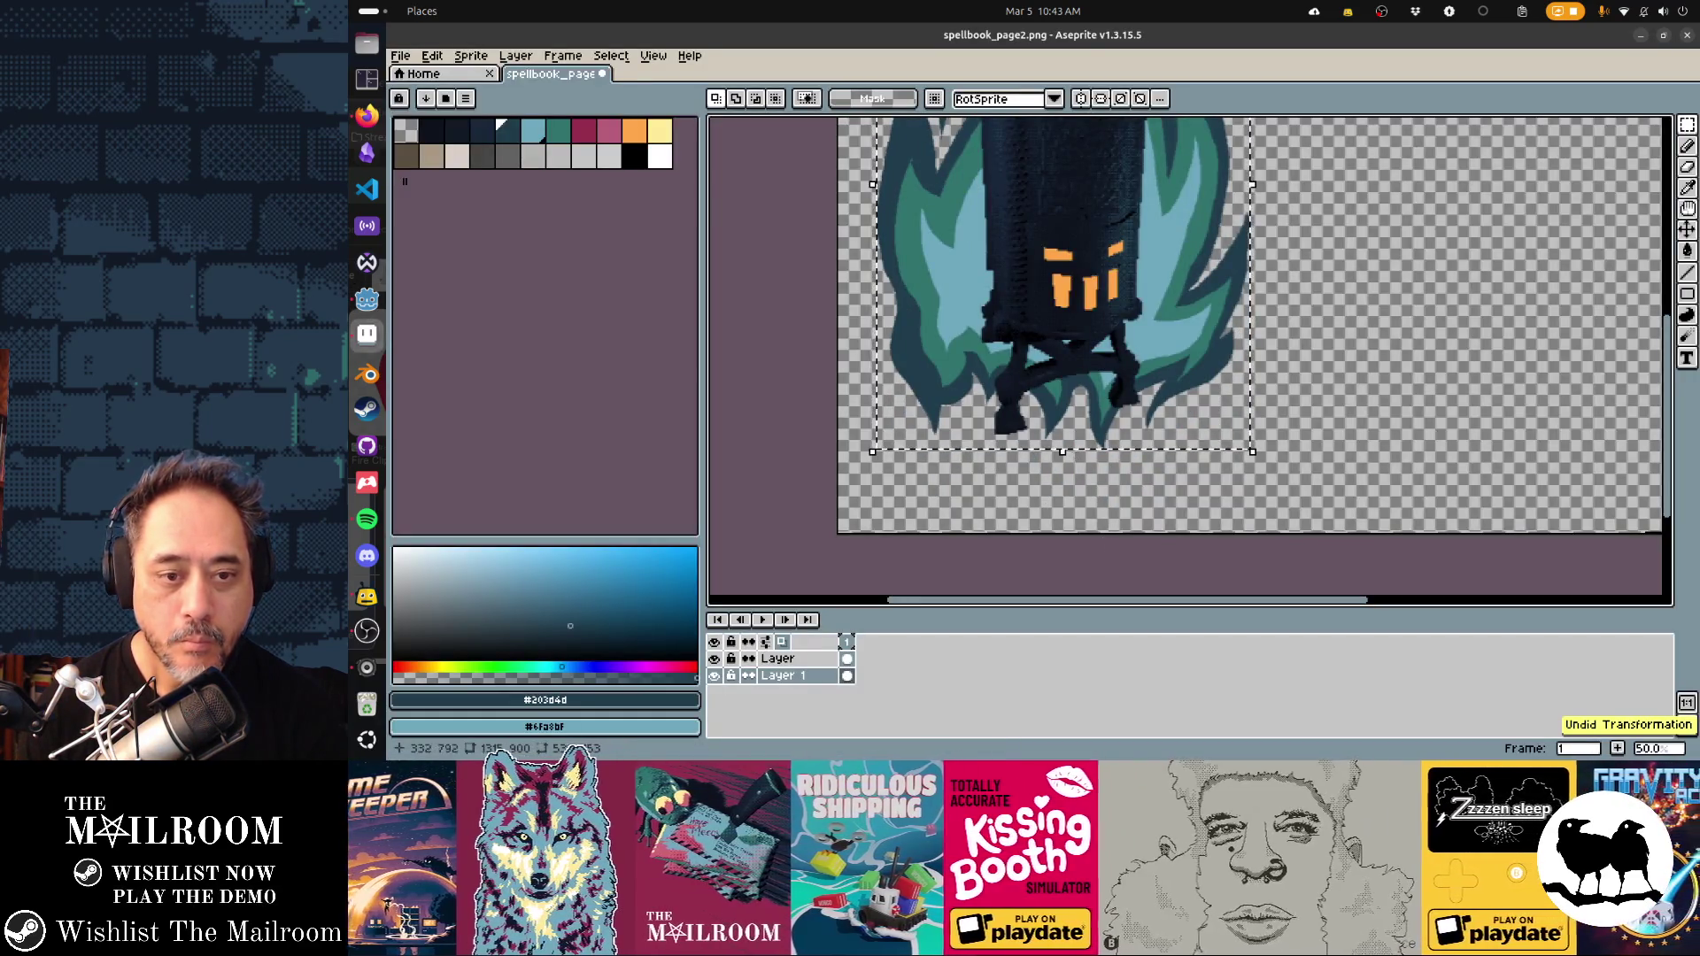
Scale the selection to about 94% height (530×705), save, and preview in Godot
{"action": "left_click_drag", "start_coordinate": [1062, 450], "coordinate": [1063, 421]}
{"action": "key", "text": "ctrl+s"}
{"action": "key", "text": "alt+Tab"}
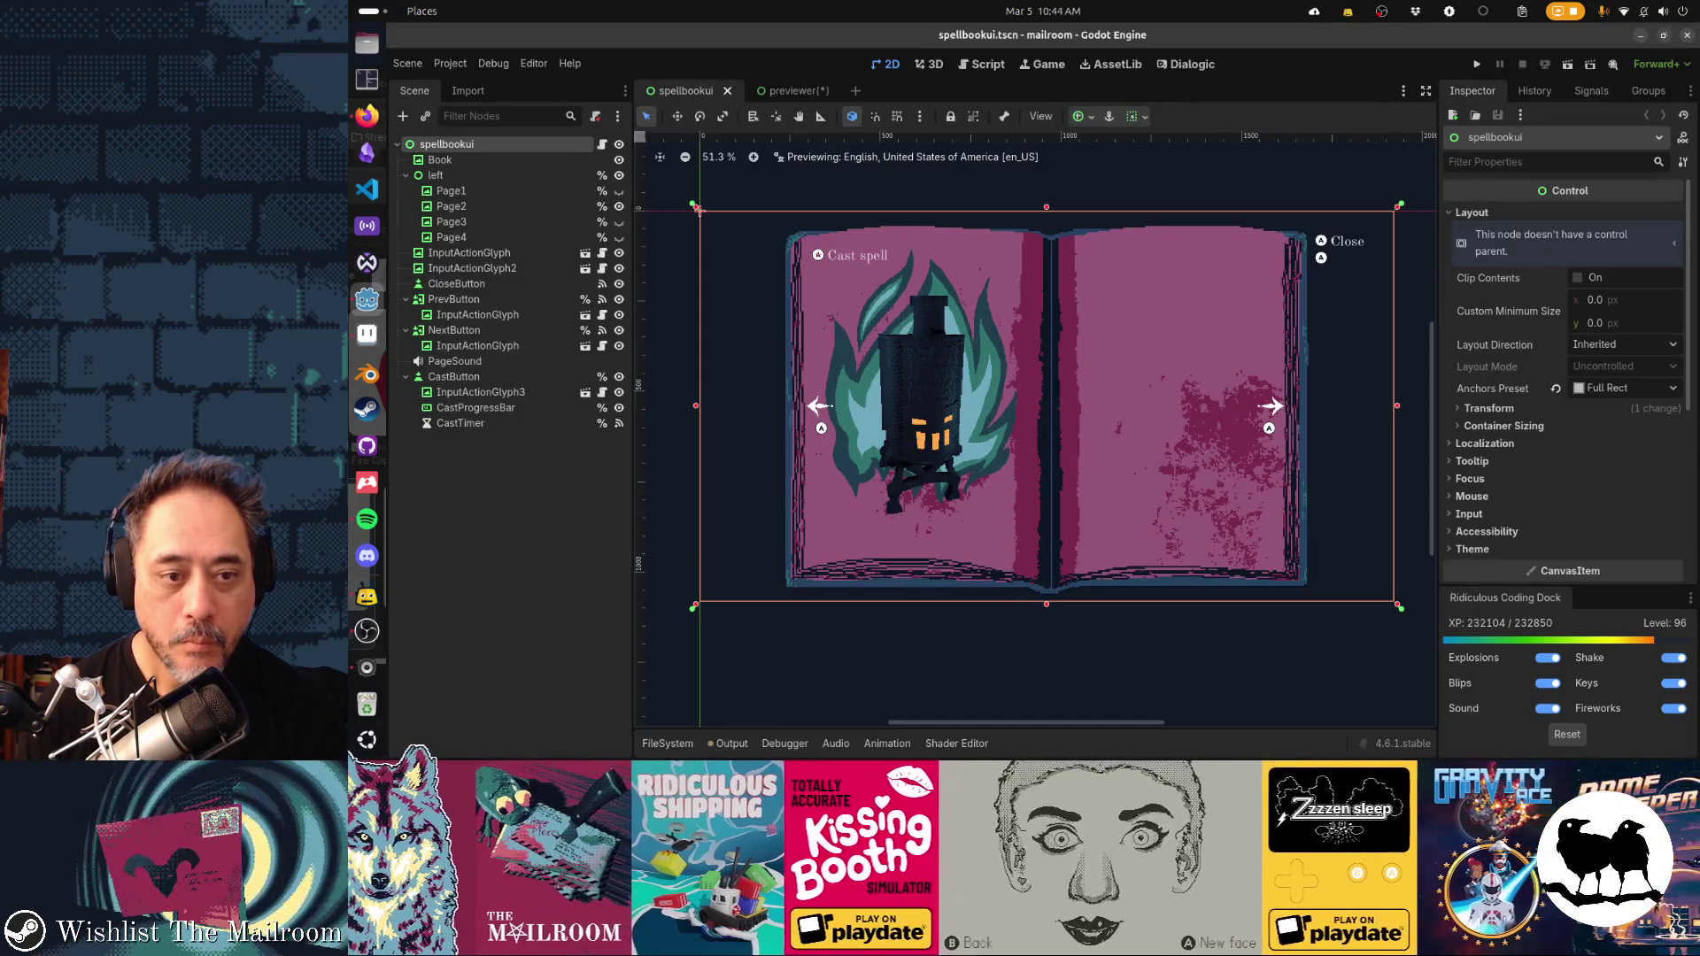
{"action": "key", "text": "alt+Tab"}
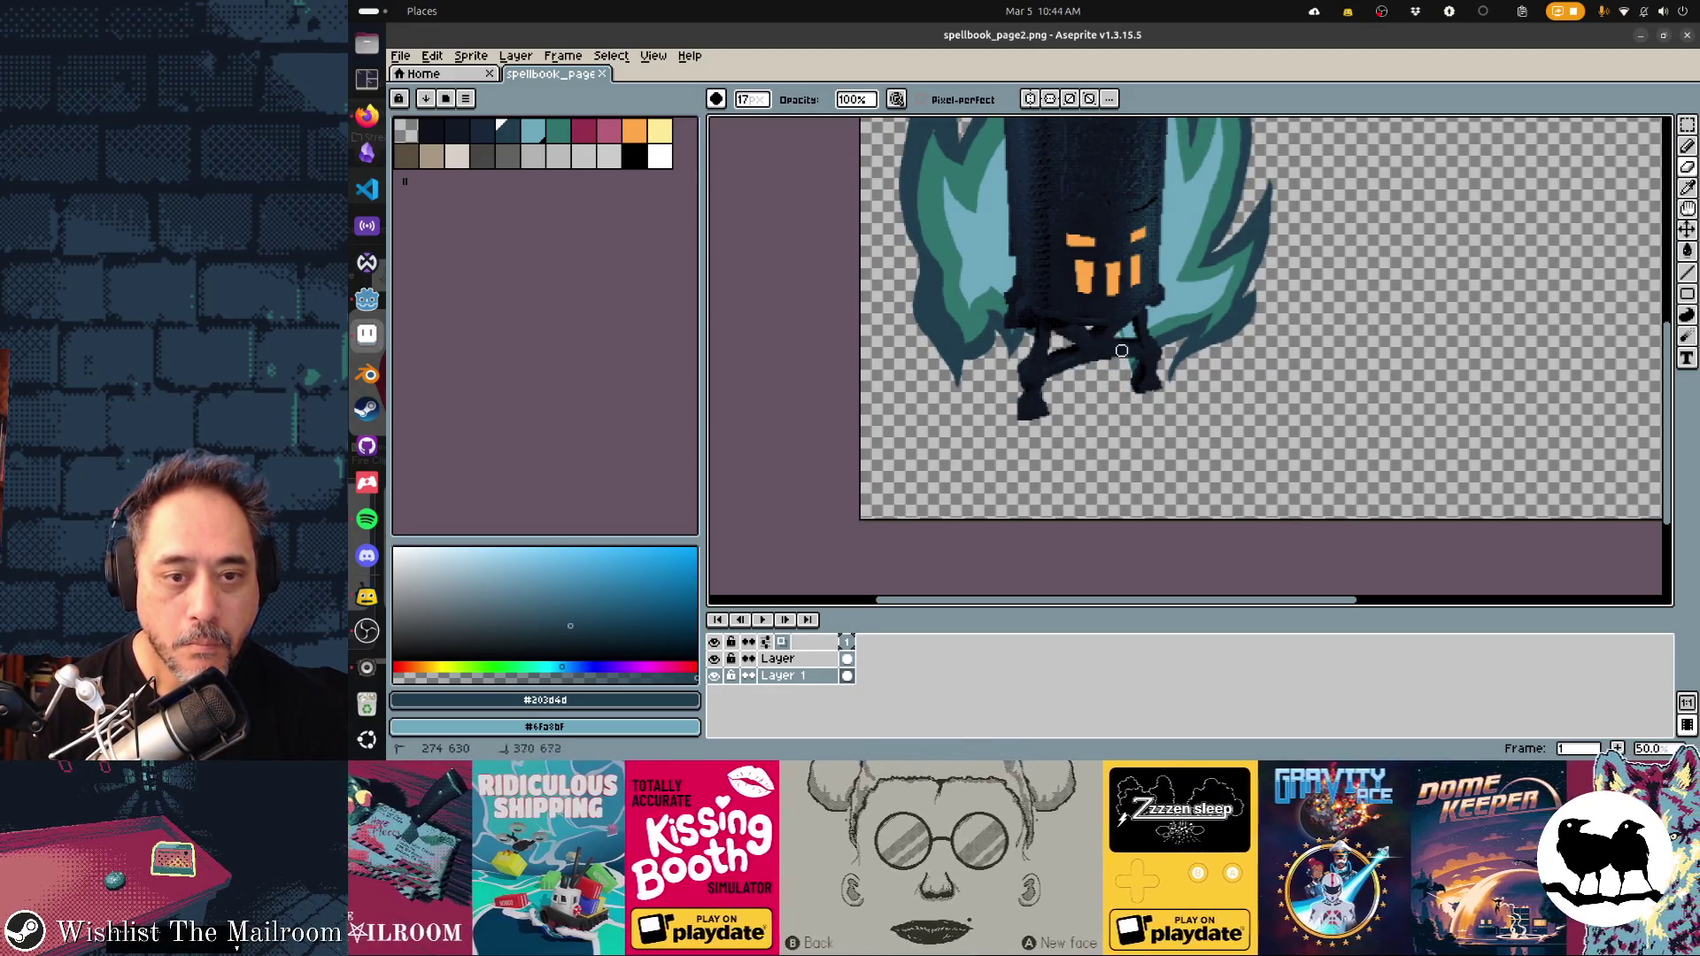
Save the page art, confirming the prompt, and compare it in Godot
{"action": "key", "text": "alt+Tab"}
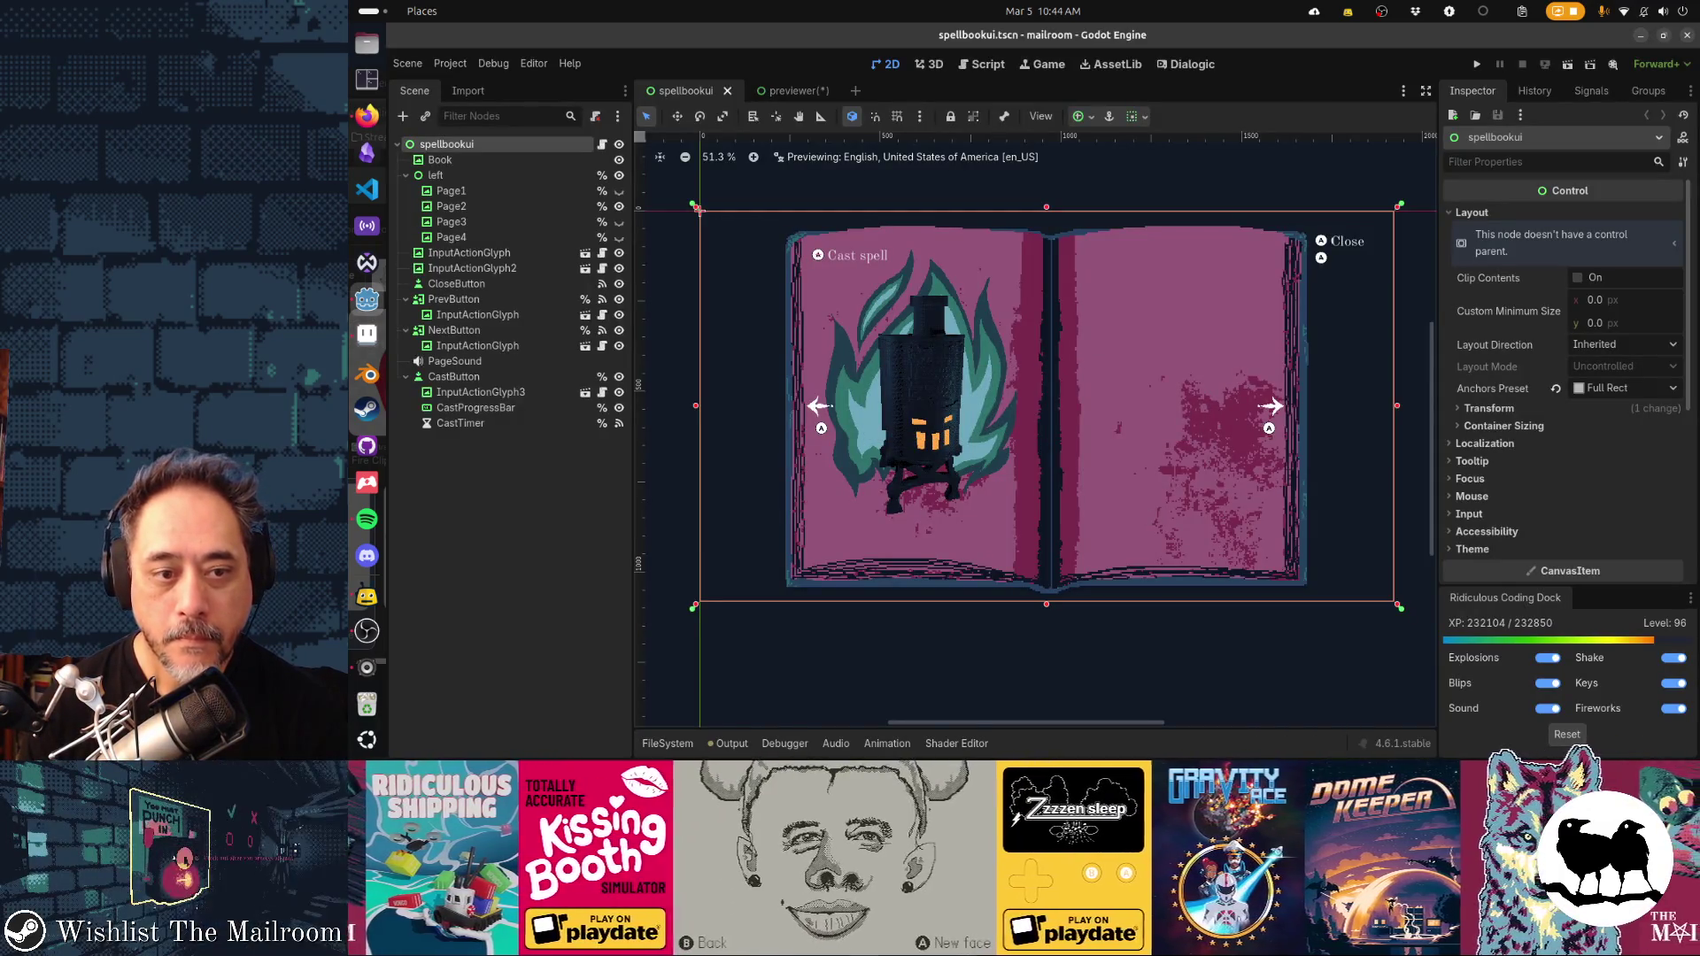
{"action": "key", "text": "alt+Tab"}
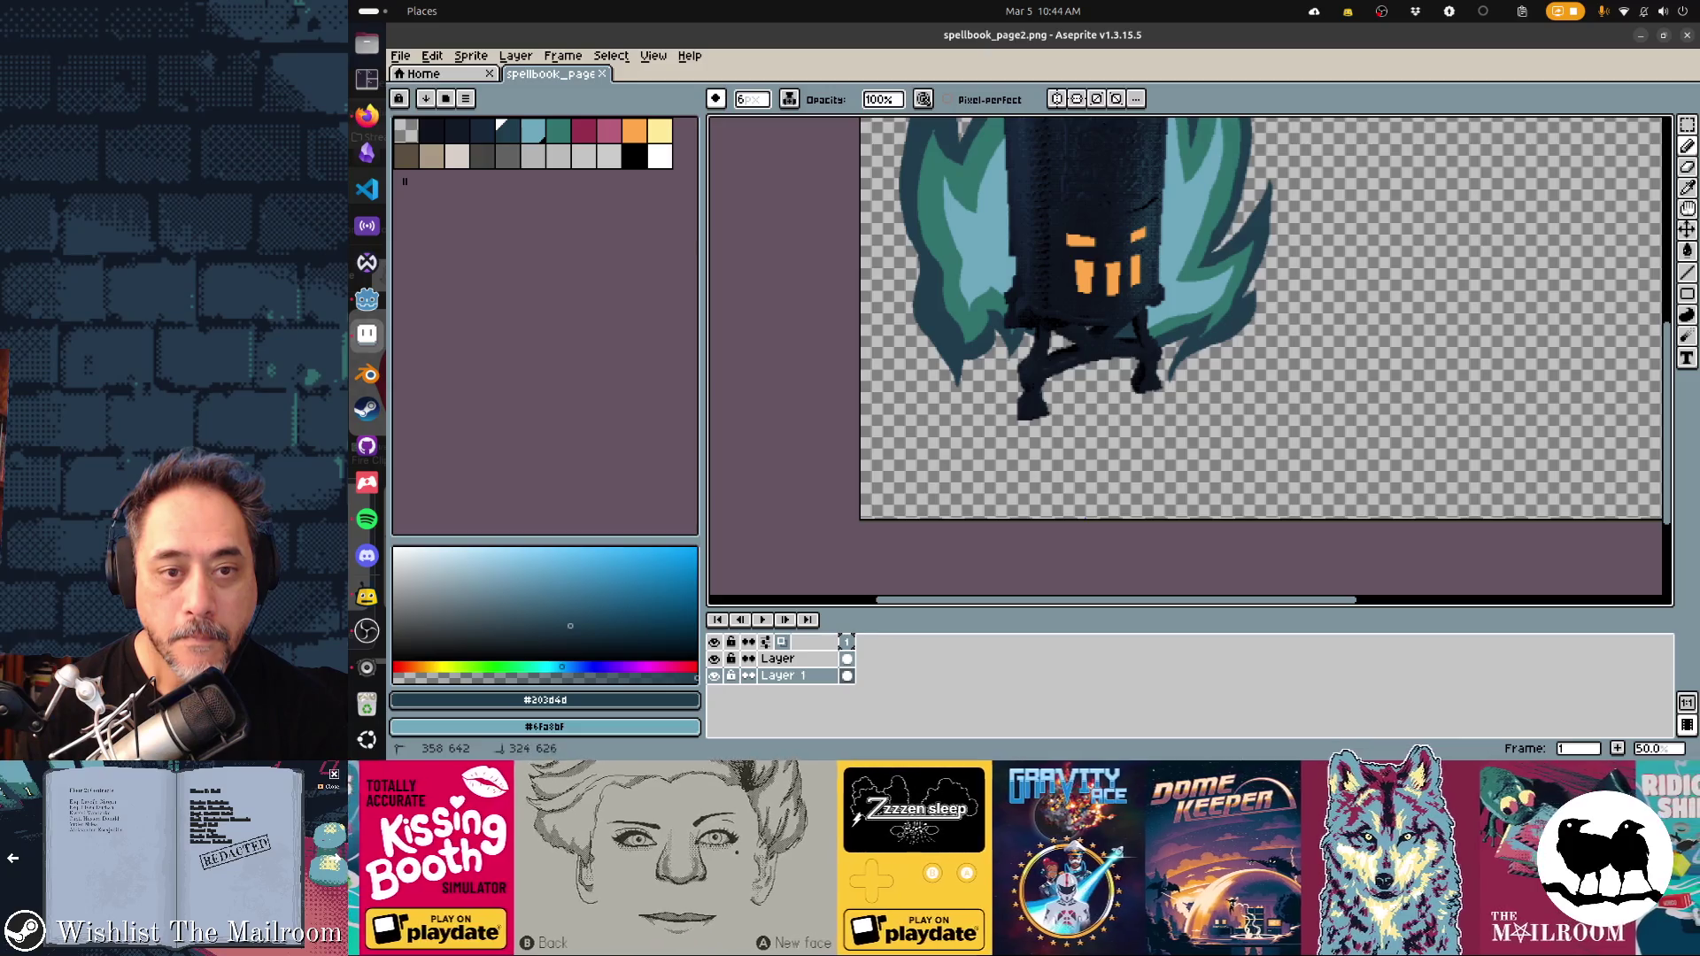
{"action": "key", "text": "ctrl+s"}
{"action": "key", "text": "Return"}
{"action": "key", "text": "alt+Tab"}
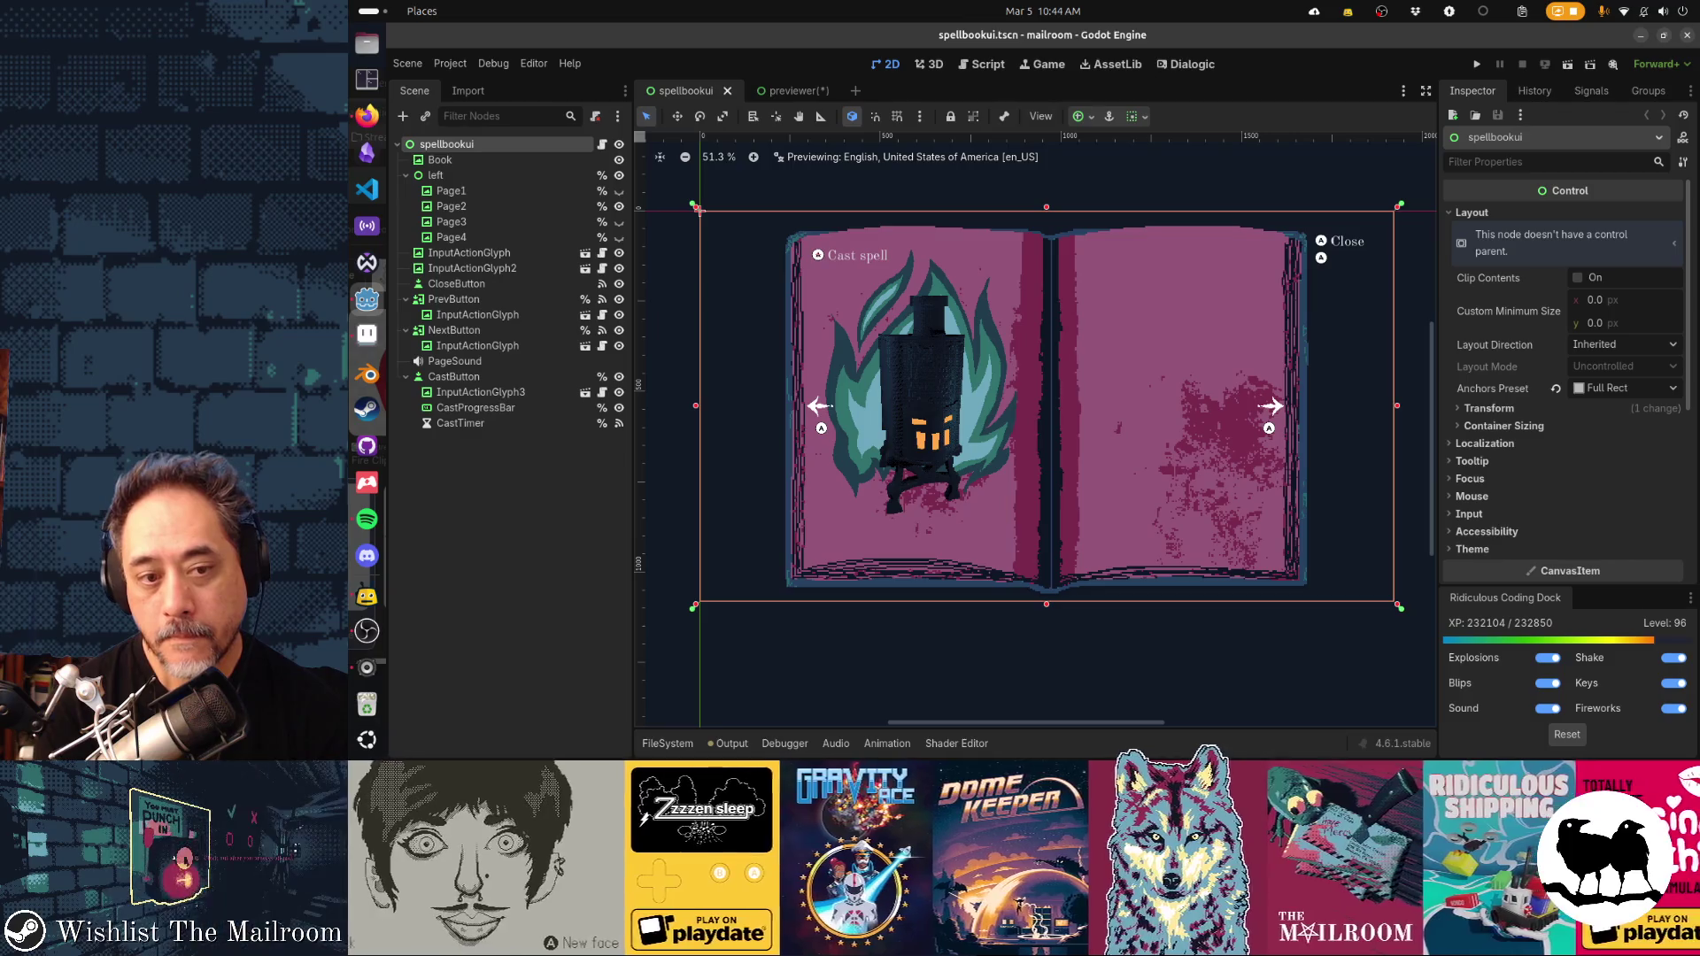
{"action": "key", "text": "alt+Tab"}
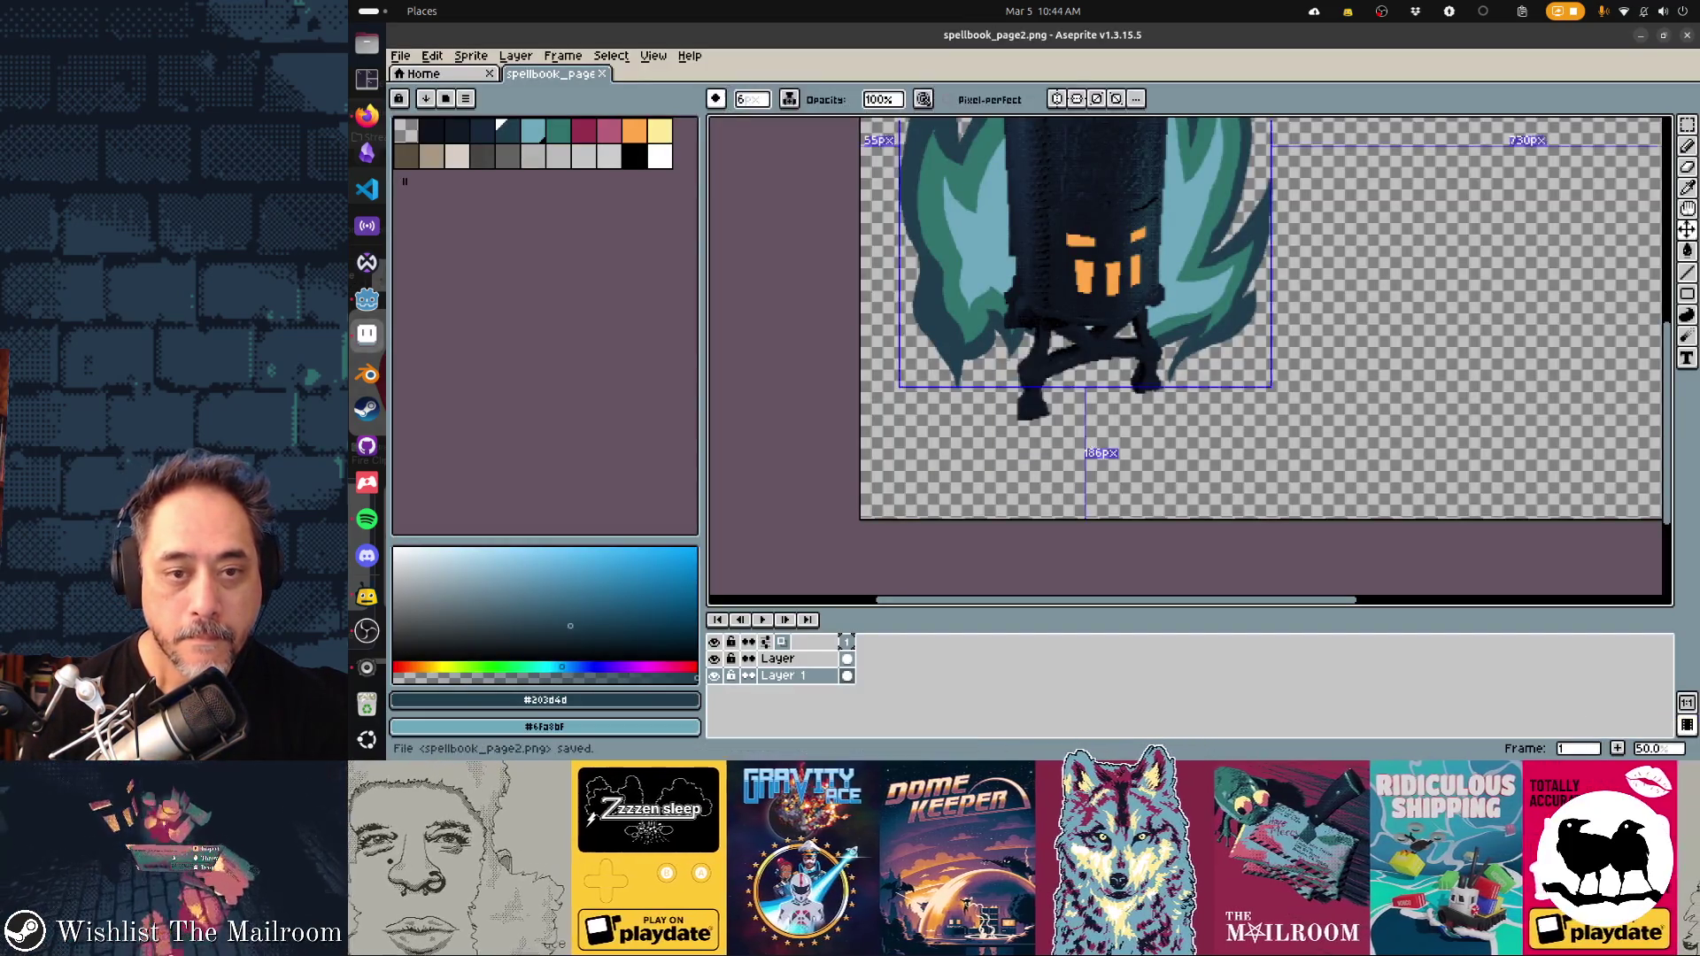
{"action": "key", "text": "alt+Tab"}
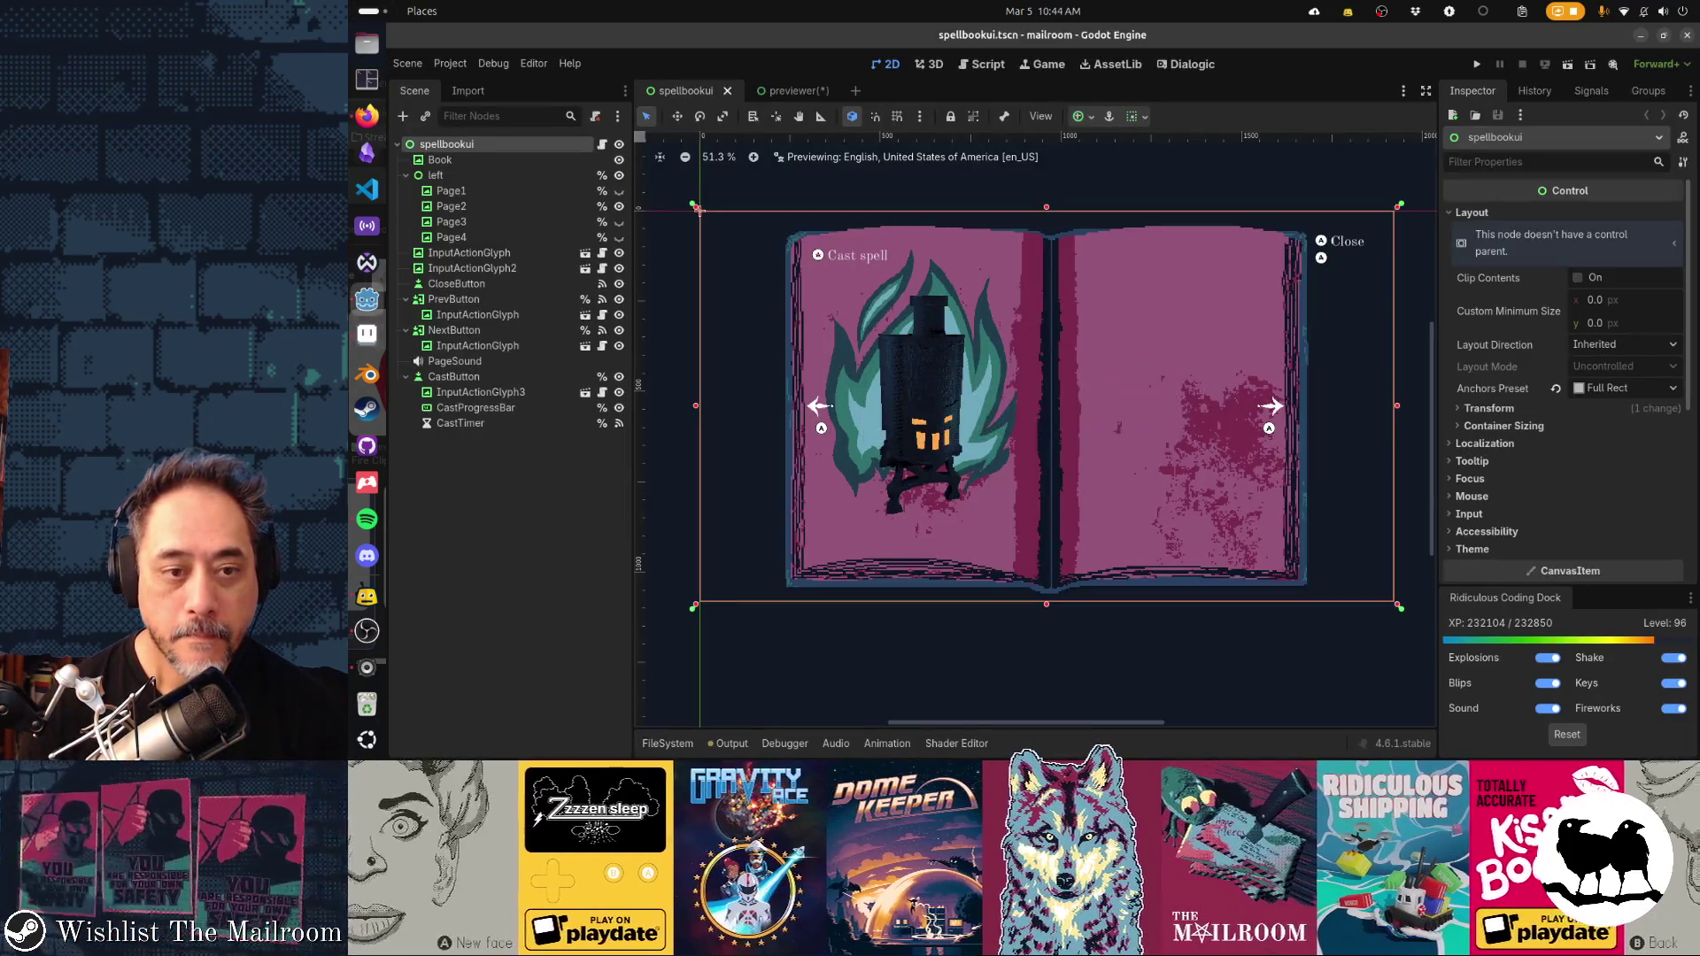
{"action": "key", "text": "alt+Tab"}
Erase pixels along the lantern leg edge, then undo that stroke
{"action": "scroll", "coordinate": [1186, 354], "scroll_direction": "up", "scroll_amount": 3}
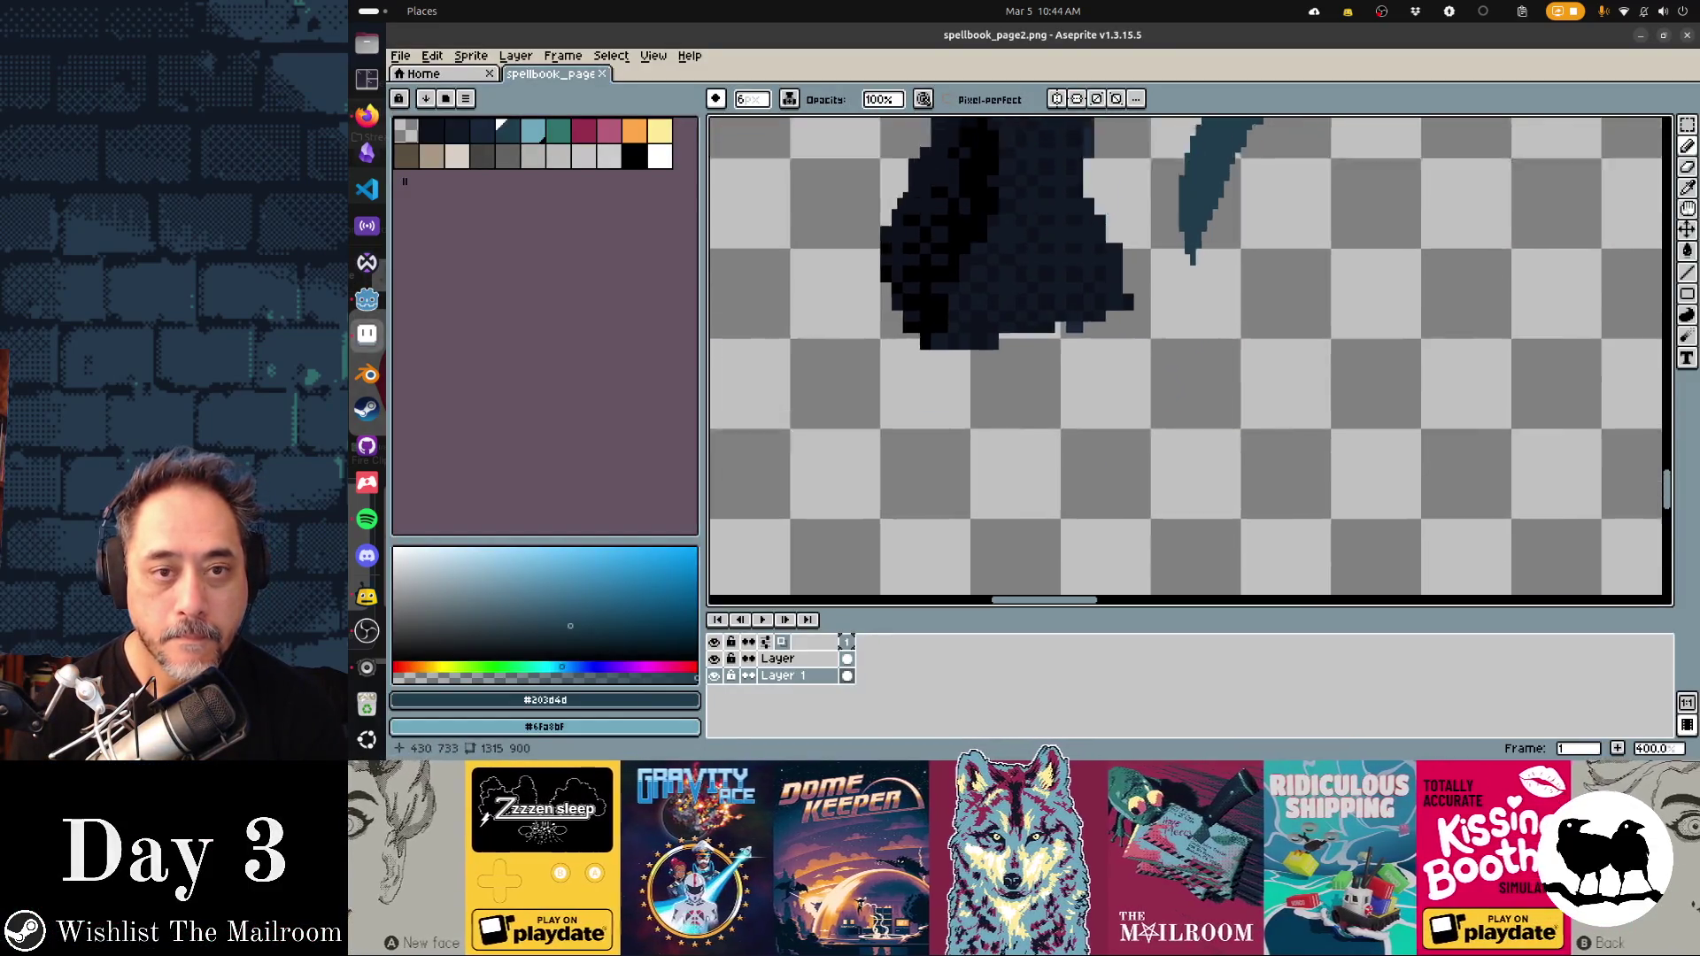
{"action": "scroll", "coordinate": [1075, 450], "scroll_direction": "down", "scroll_amount": 4}
{"action": "key", "text": "e"}
{"action": "mouse_move", "coordinate": [1055, 452]}
{"action": "left_mouse_down"}
{"action": "mouse_move", "coordinate": [1048, 440]}
{"action": "mouse_move", "coordinate": [1120, 501]}
{"action": "left_mouse_up"}
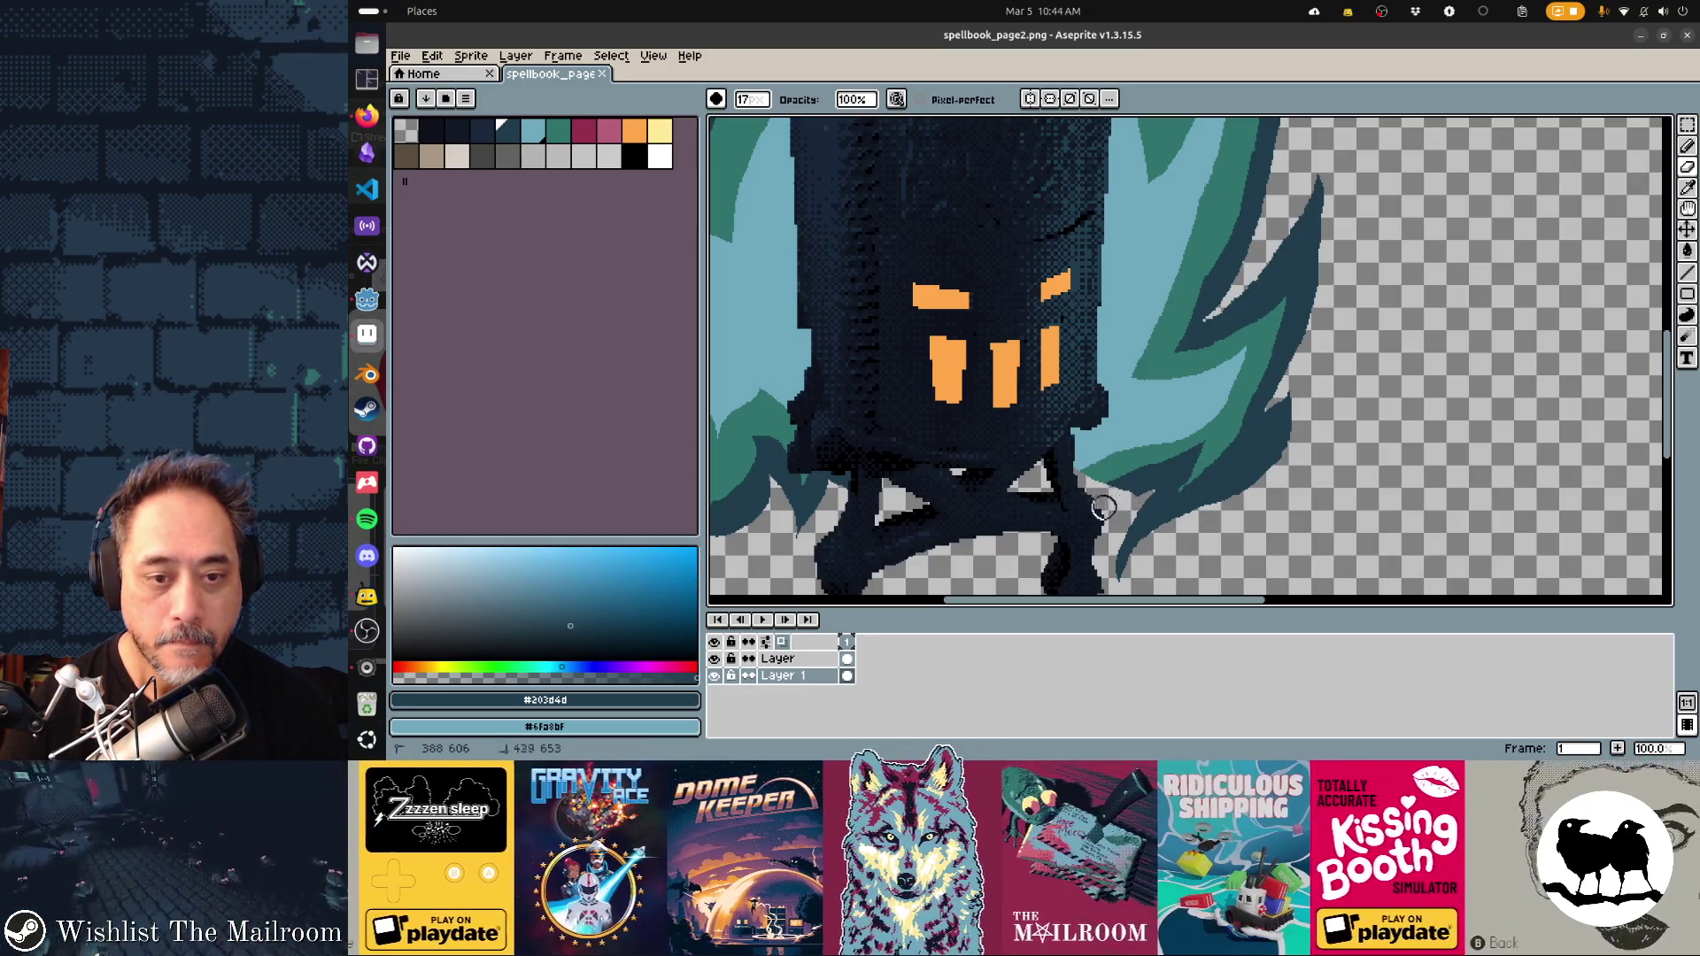
{"action": "key", "text": "ctrl+z"}
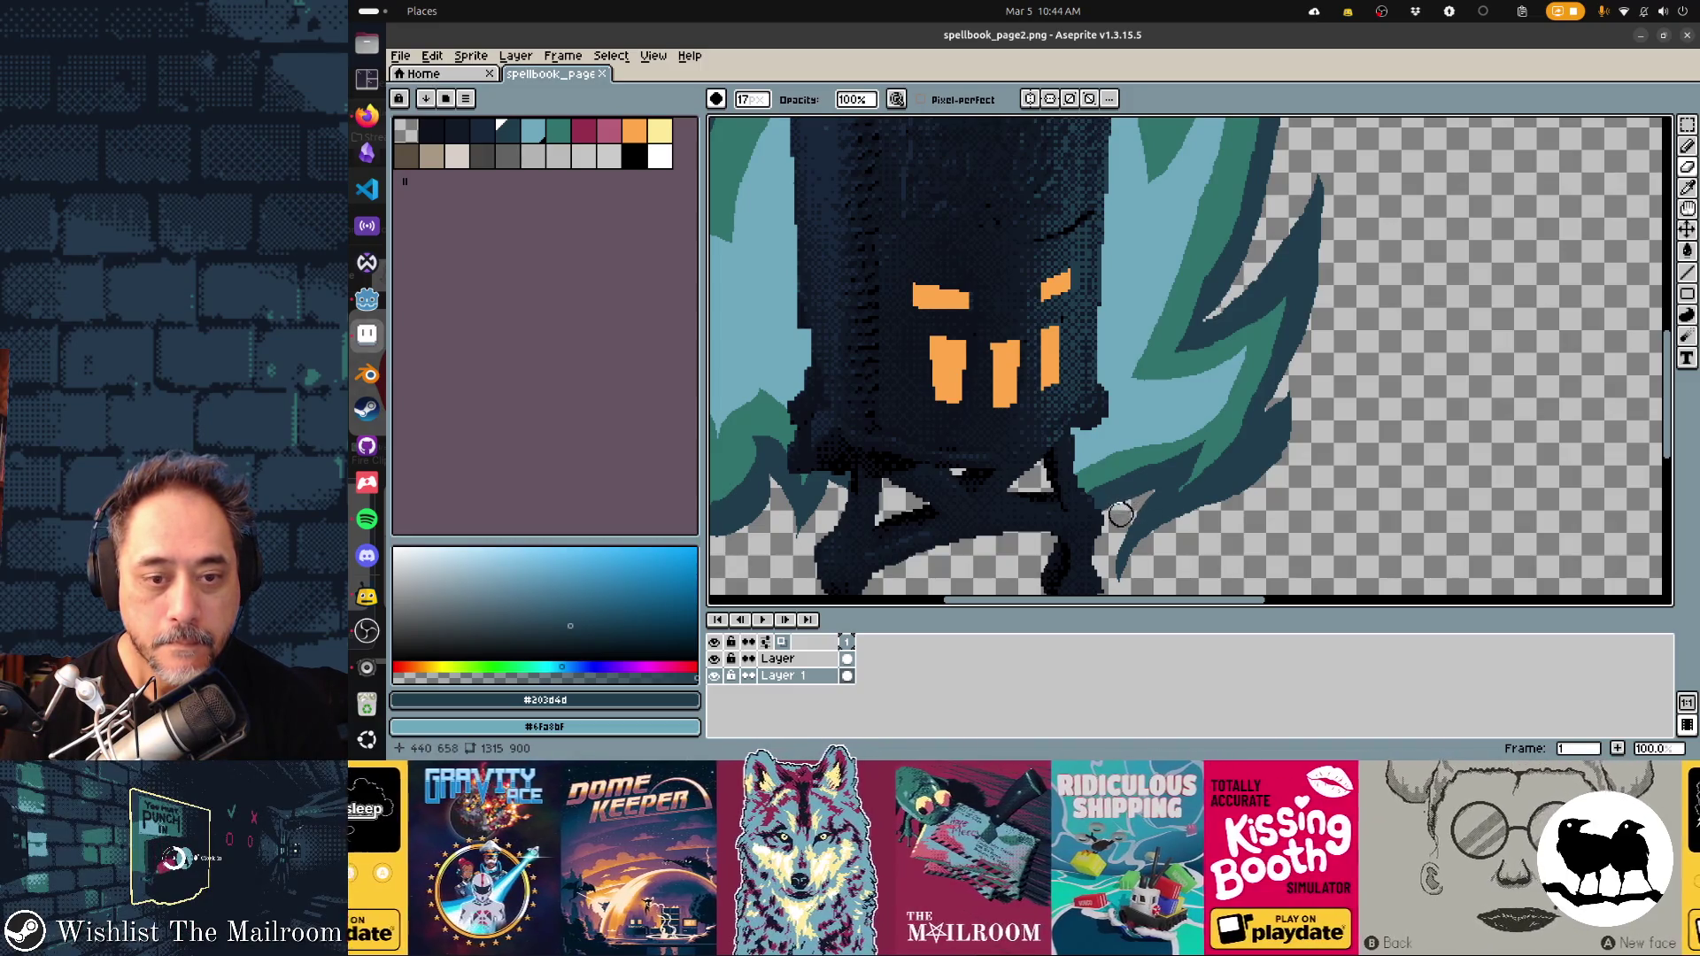
Set up a 2px filled Contour brush with teal #30736d as the colour
{"action": "key", "text": "b"}
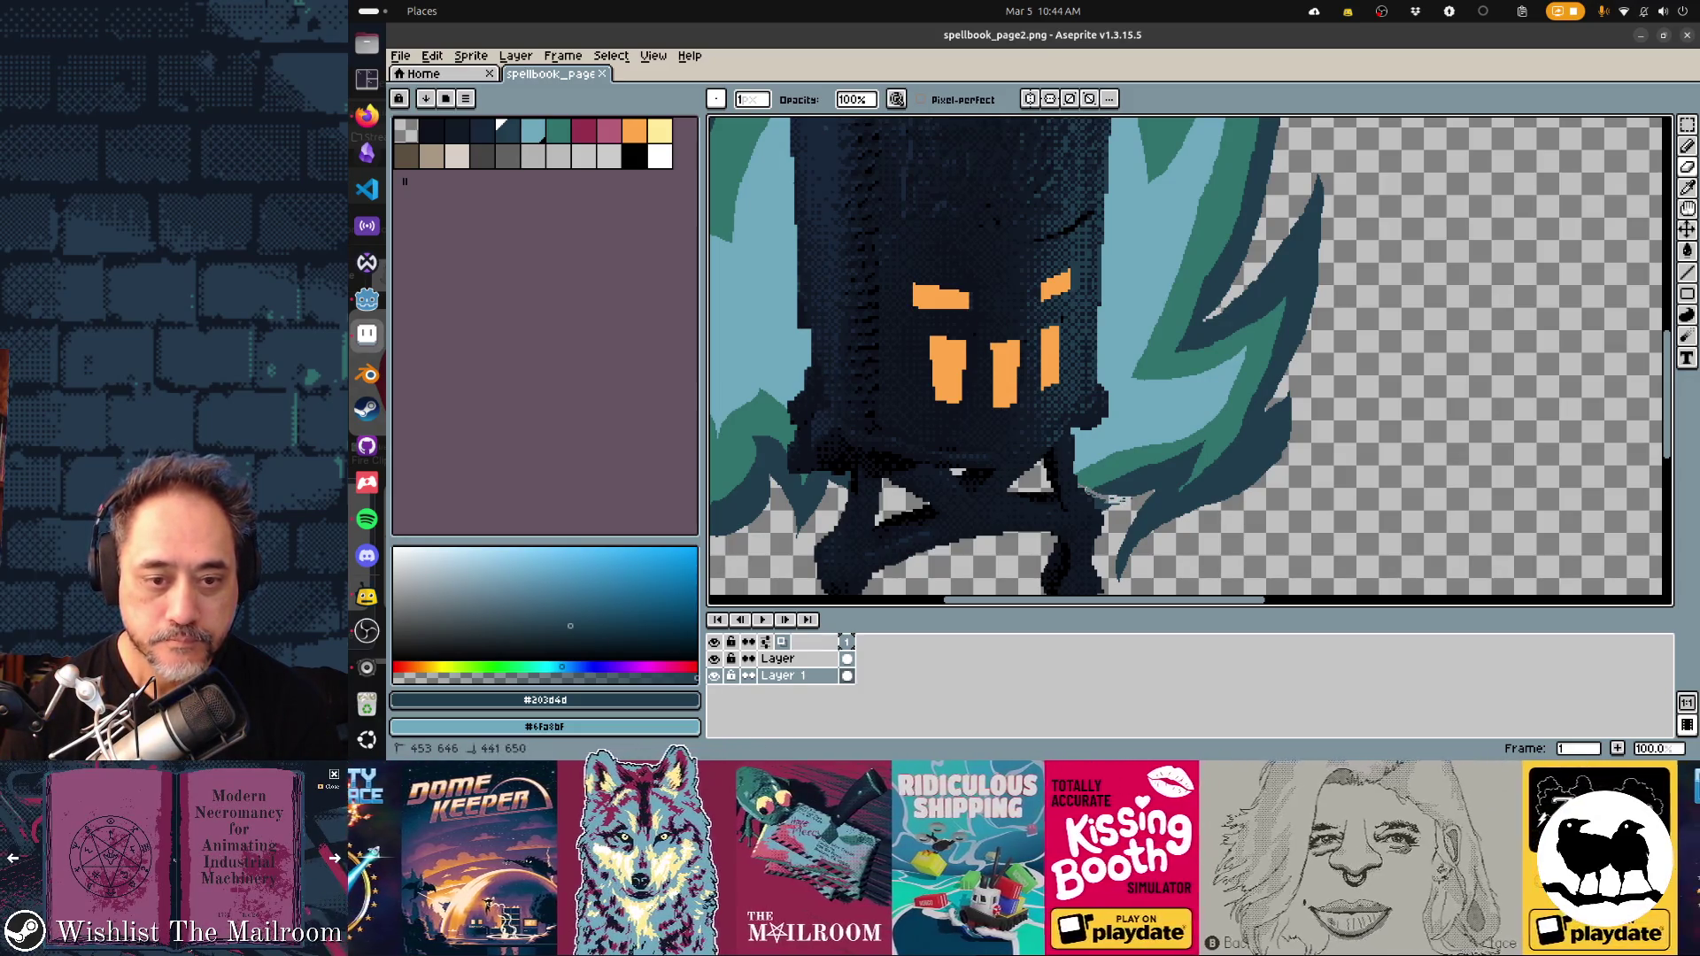
{"action": "key", "text": "plus"}
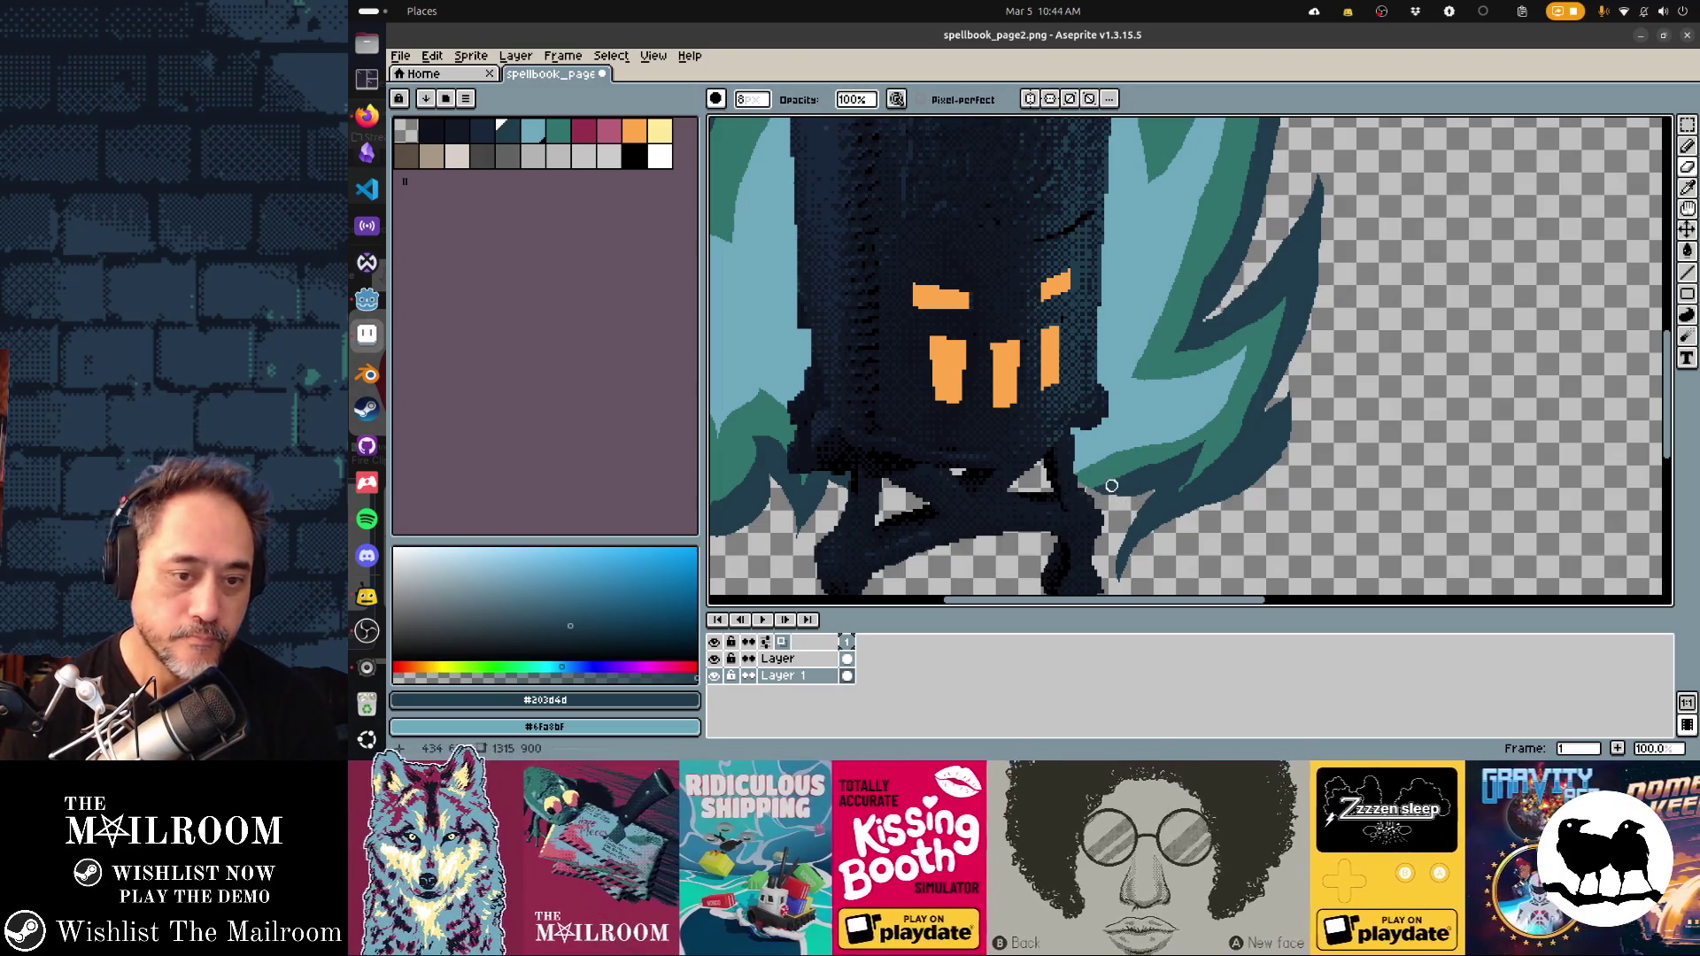
{"action": "key", "text": "d"}
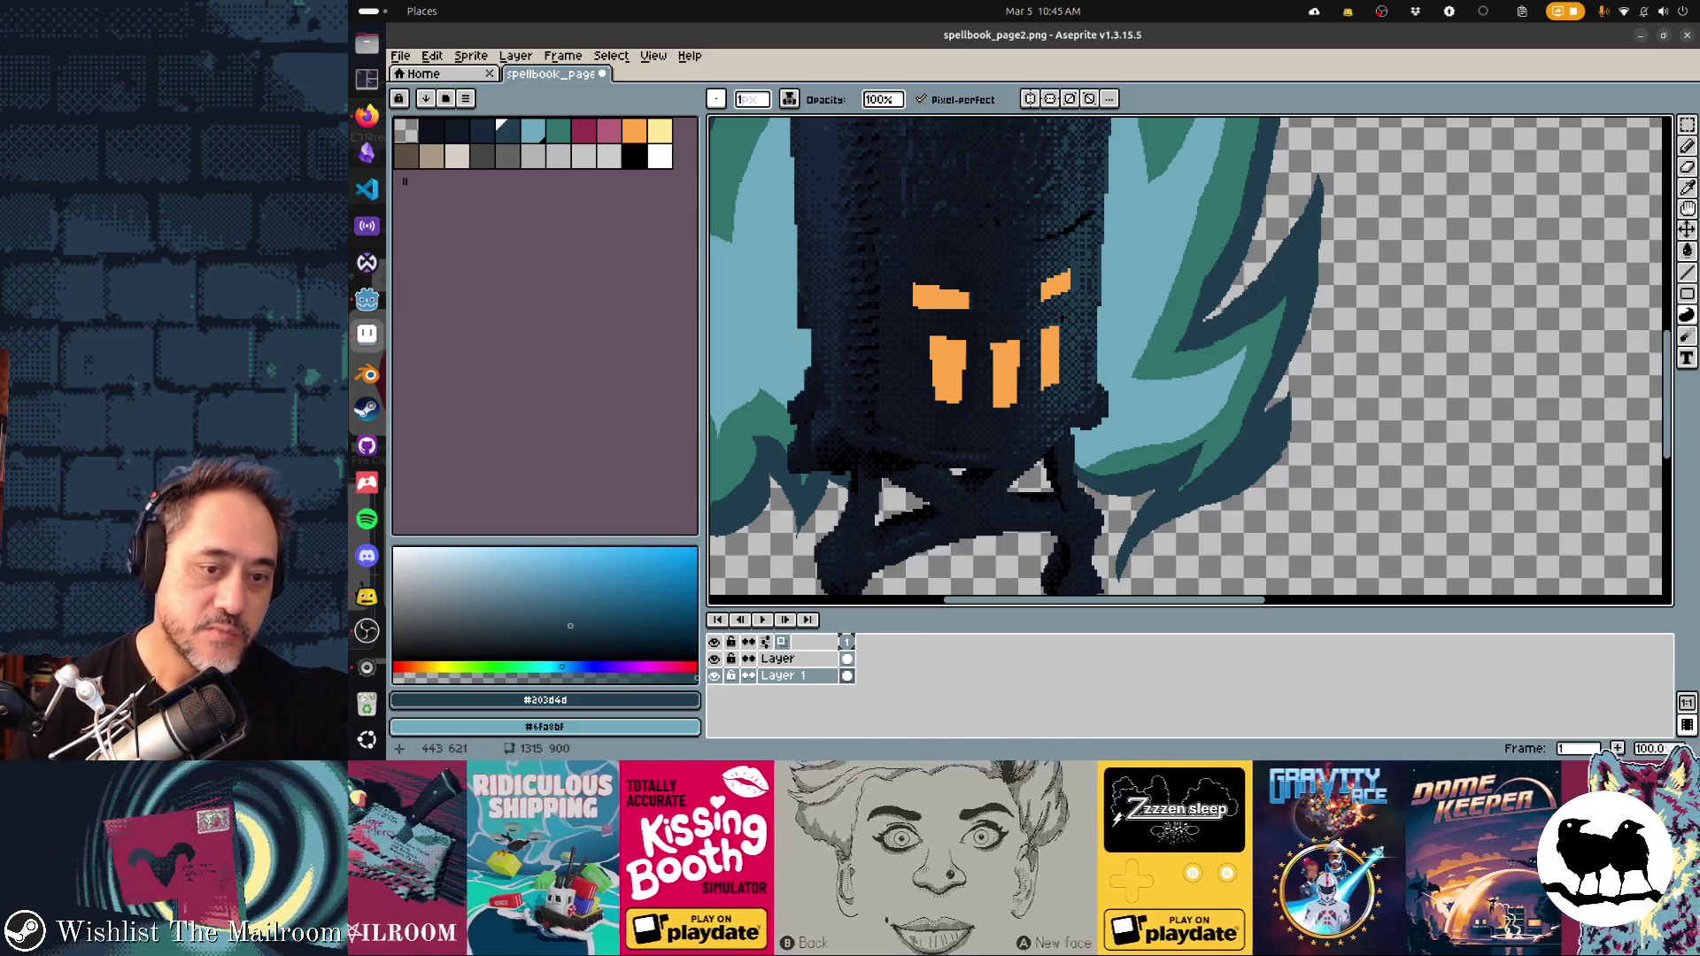
{"action": "key", "text": "0"}
{"action": "key", "text": "0"}
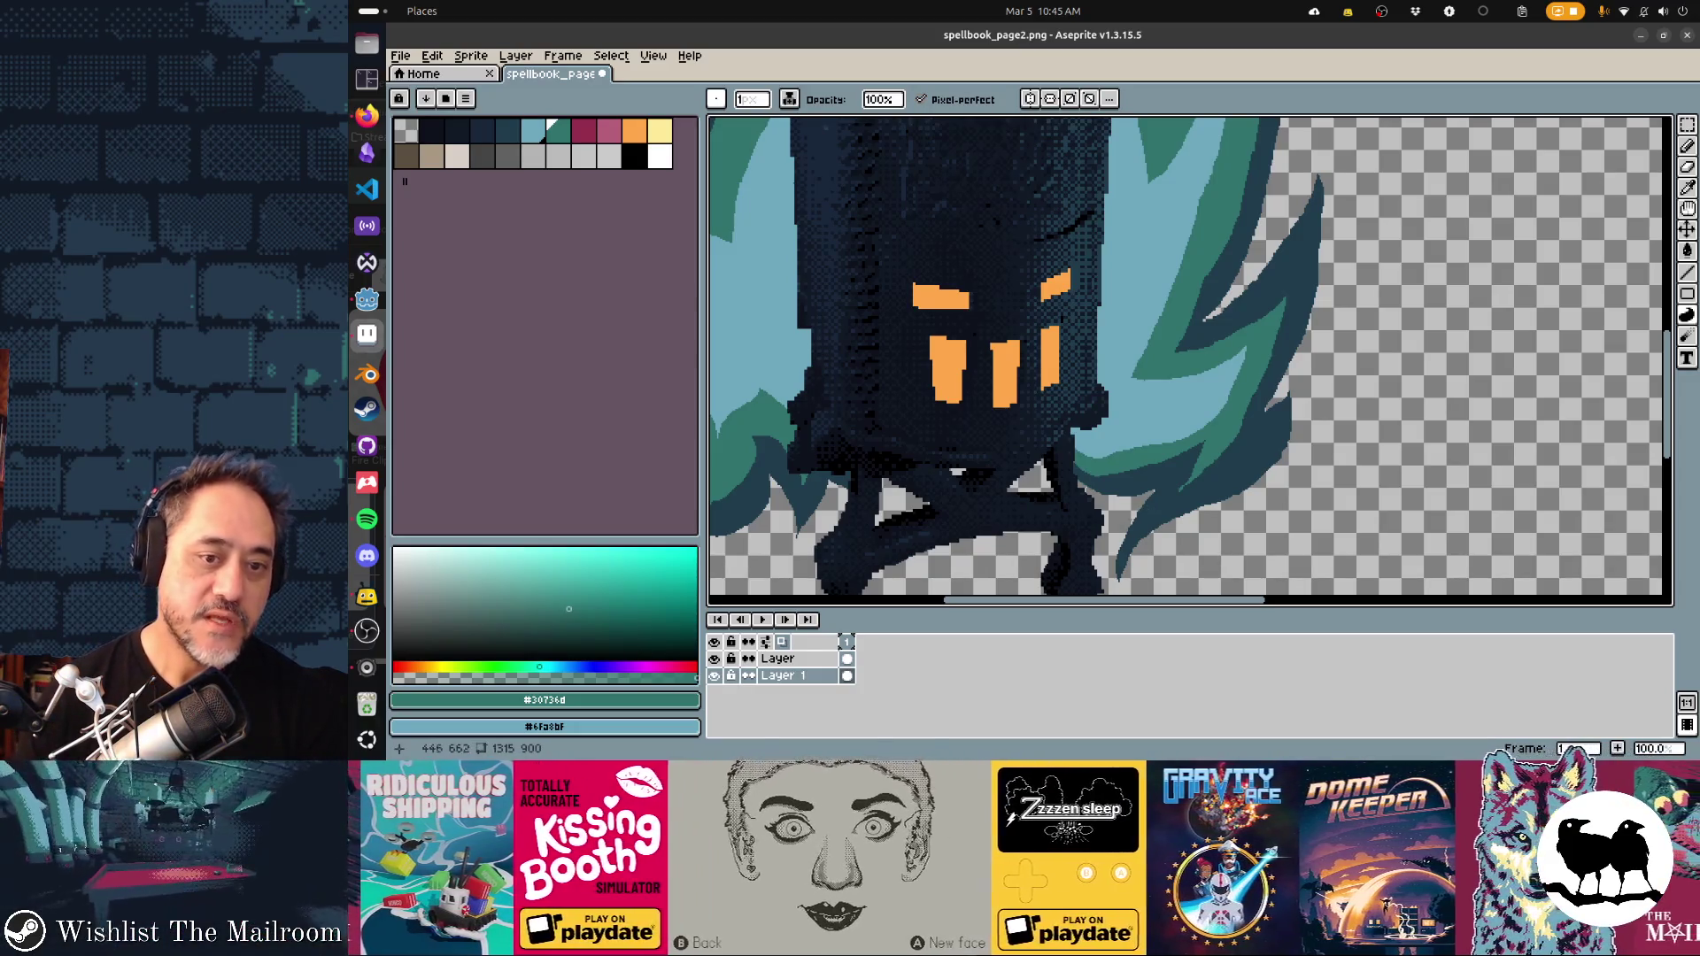
Undo the last eraser stroke, save the sprite, and check it in Godot
{"action": "scroll", "coordinate": [1190, 362], "scroll_direction": "left", "scroll_amount": 3}
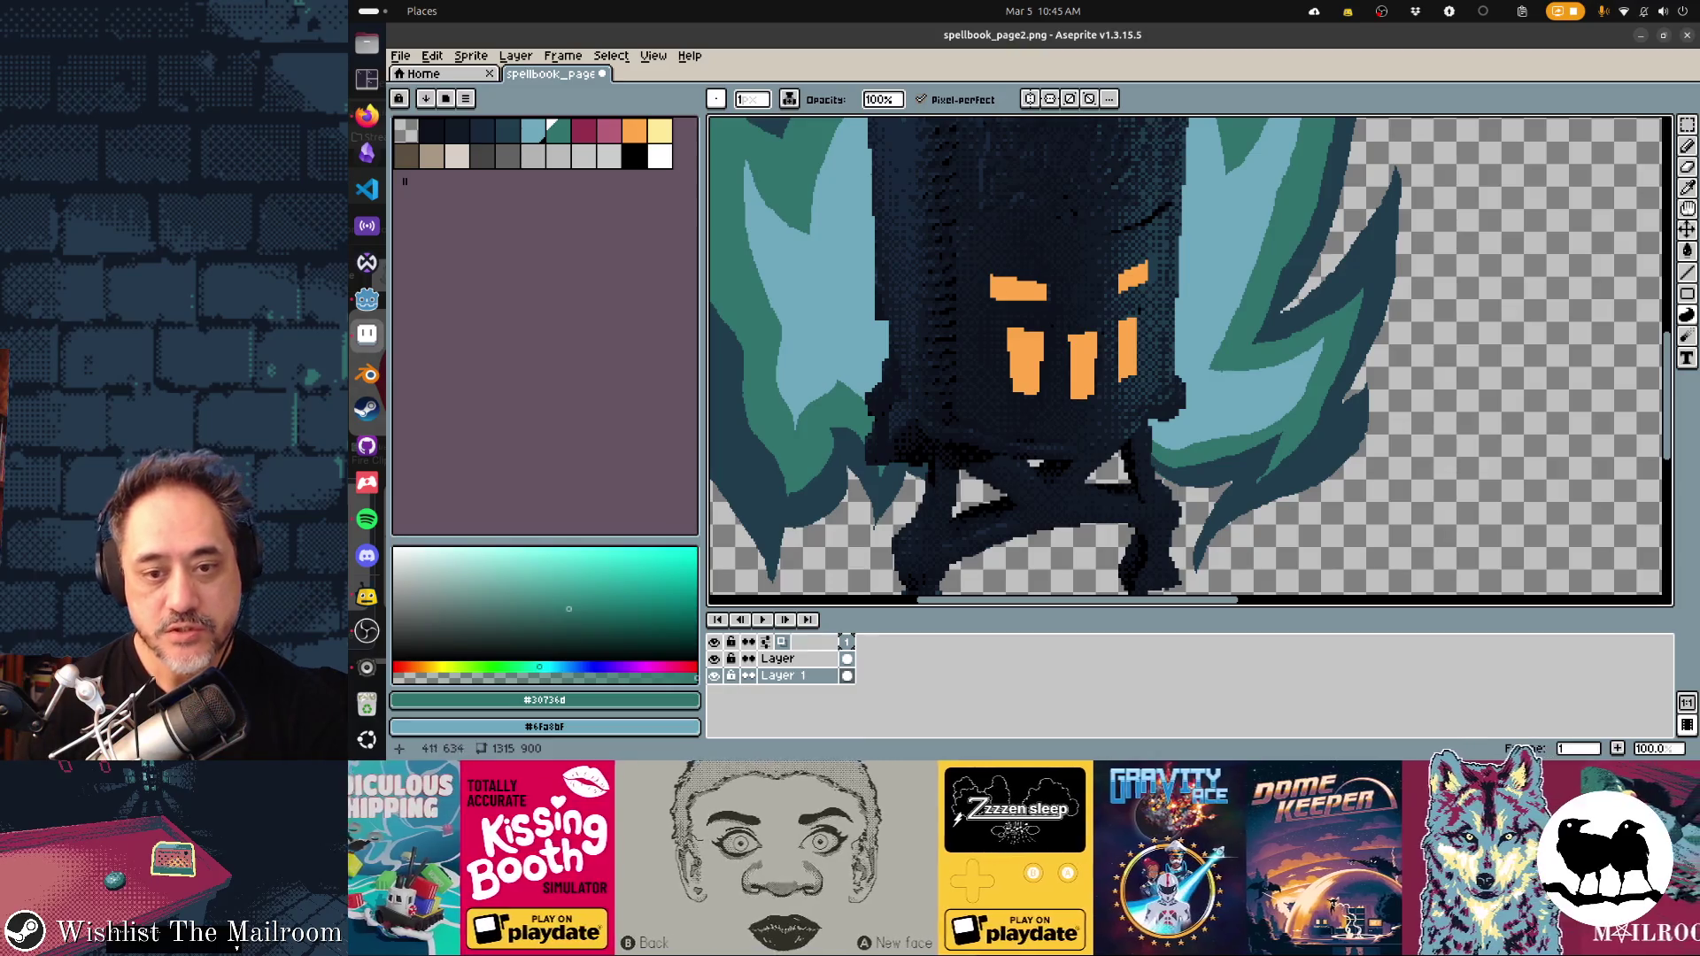
{"action": "scroll", "coordinate": [1189, 362], "scroll_direction": "down", "scroll_amount": 3}
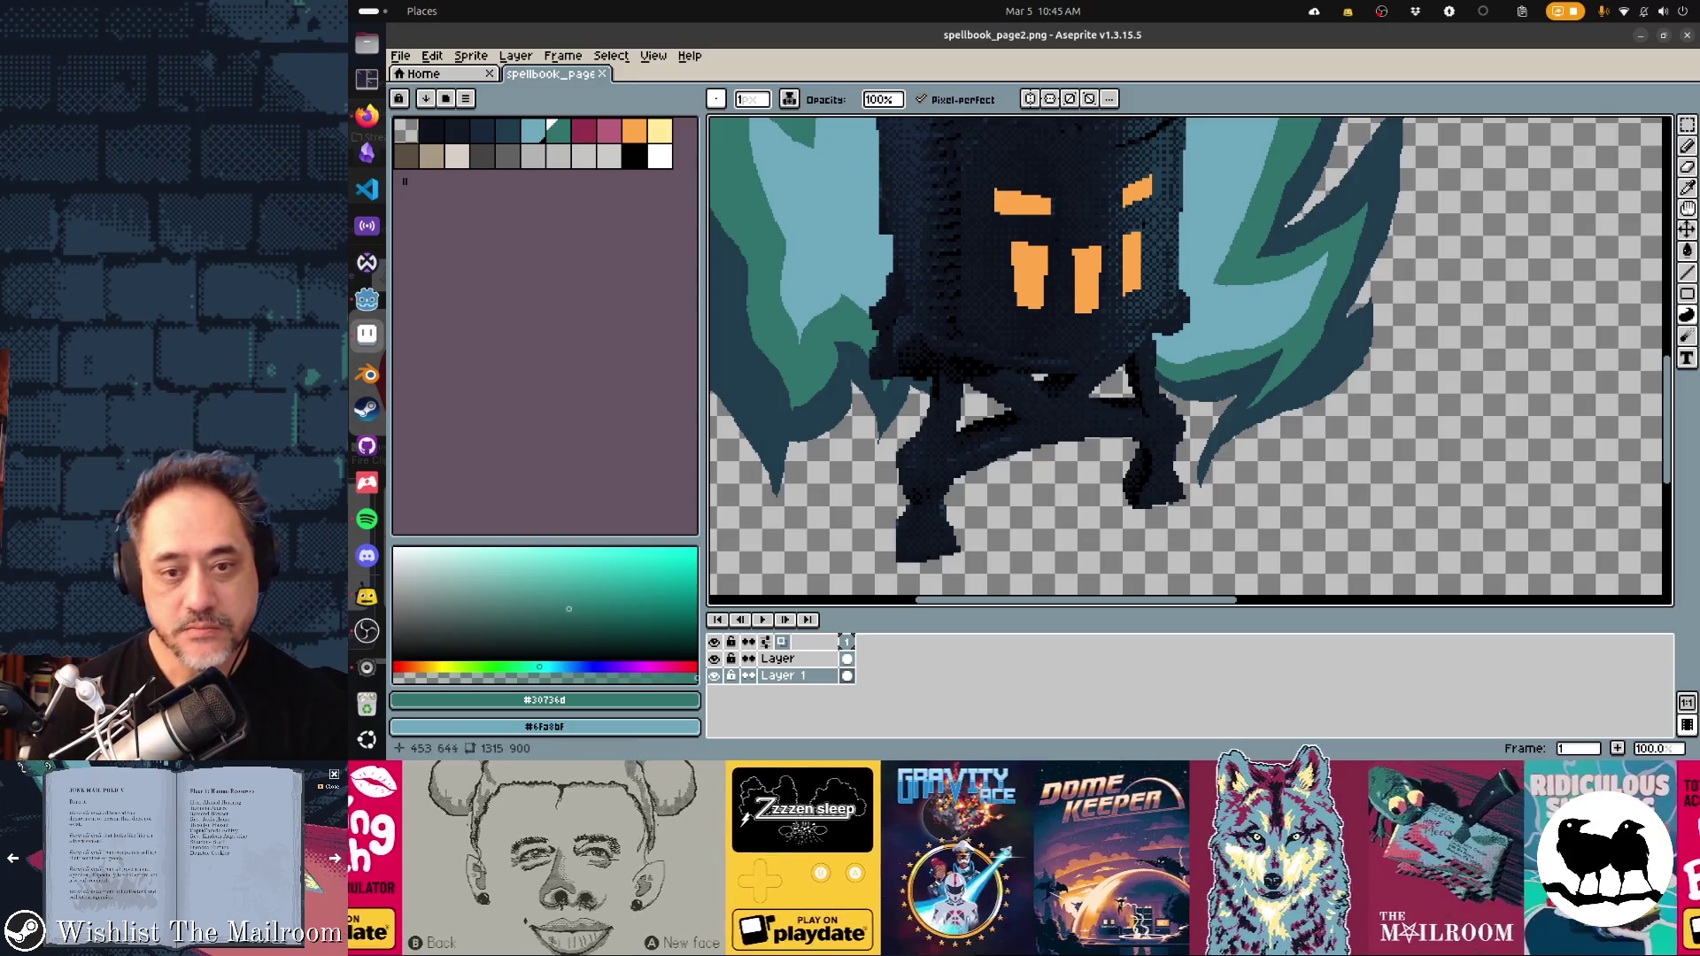
{"action": "scroll", "coordinate": [1190, 362], "scroll_direction": "down", "scroll_amount": 3}
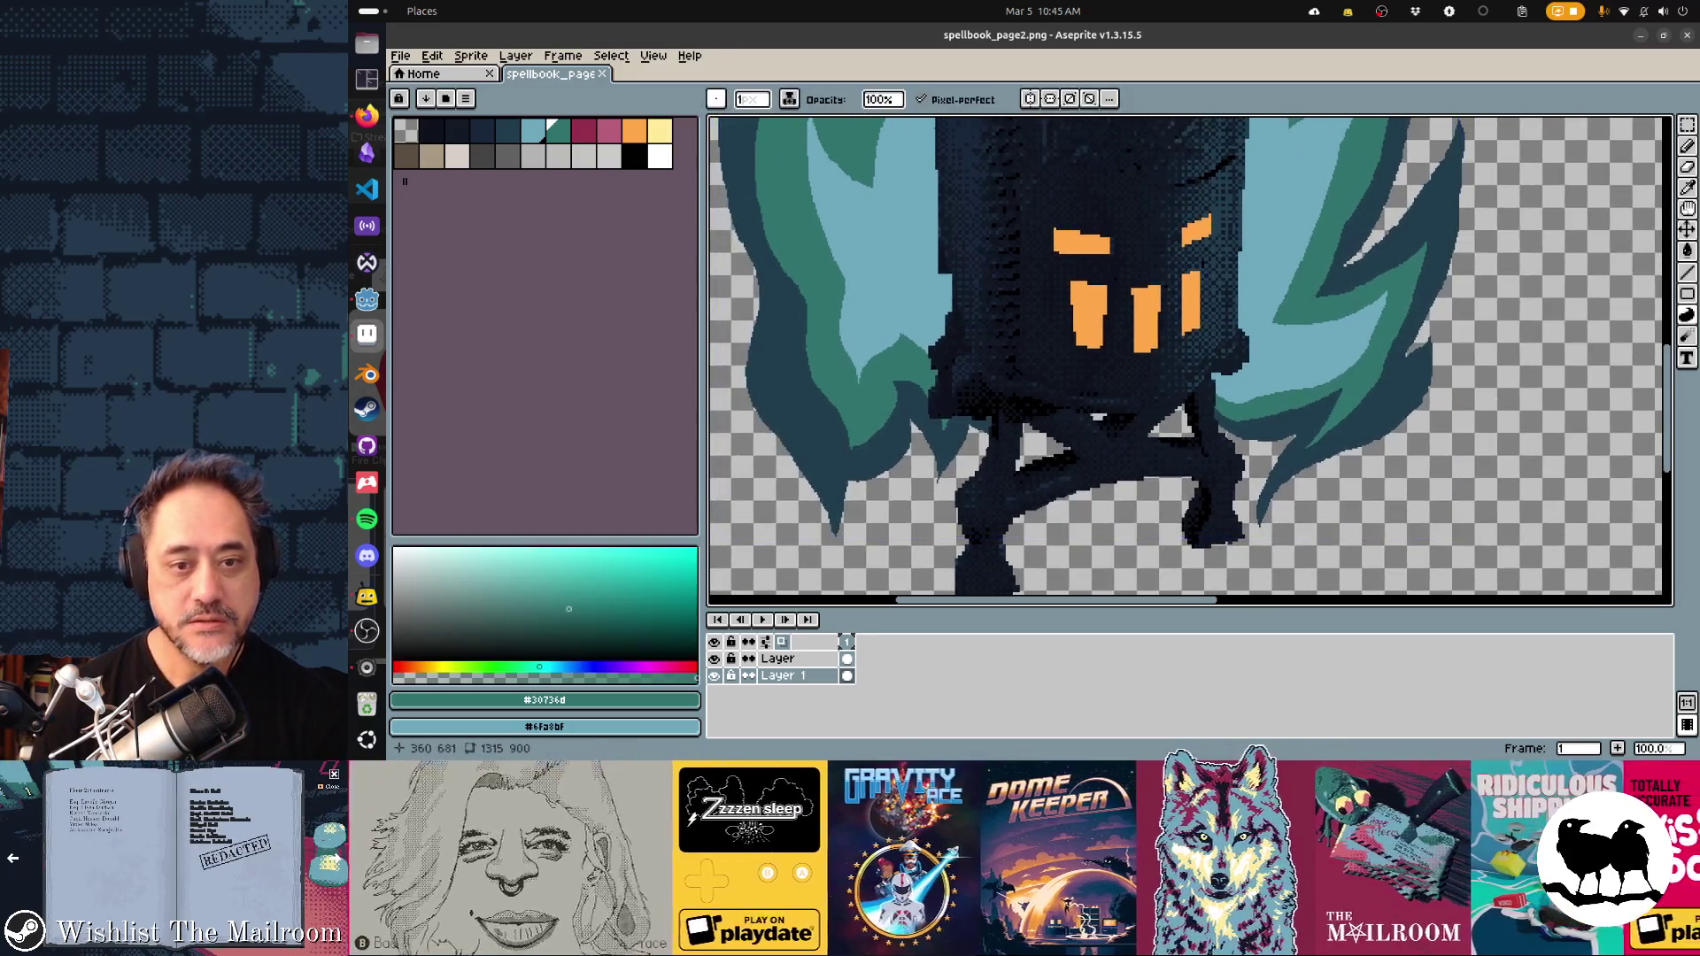
{"action": "key", "text": "alt+Tab"}
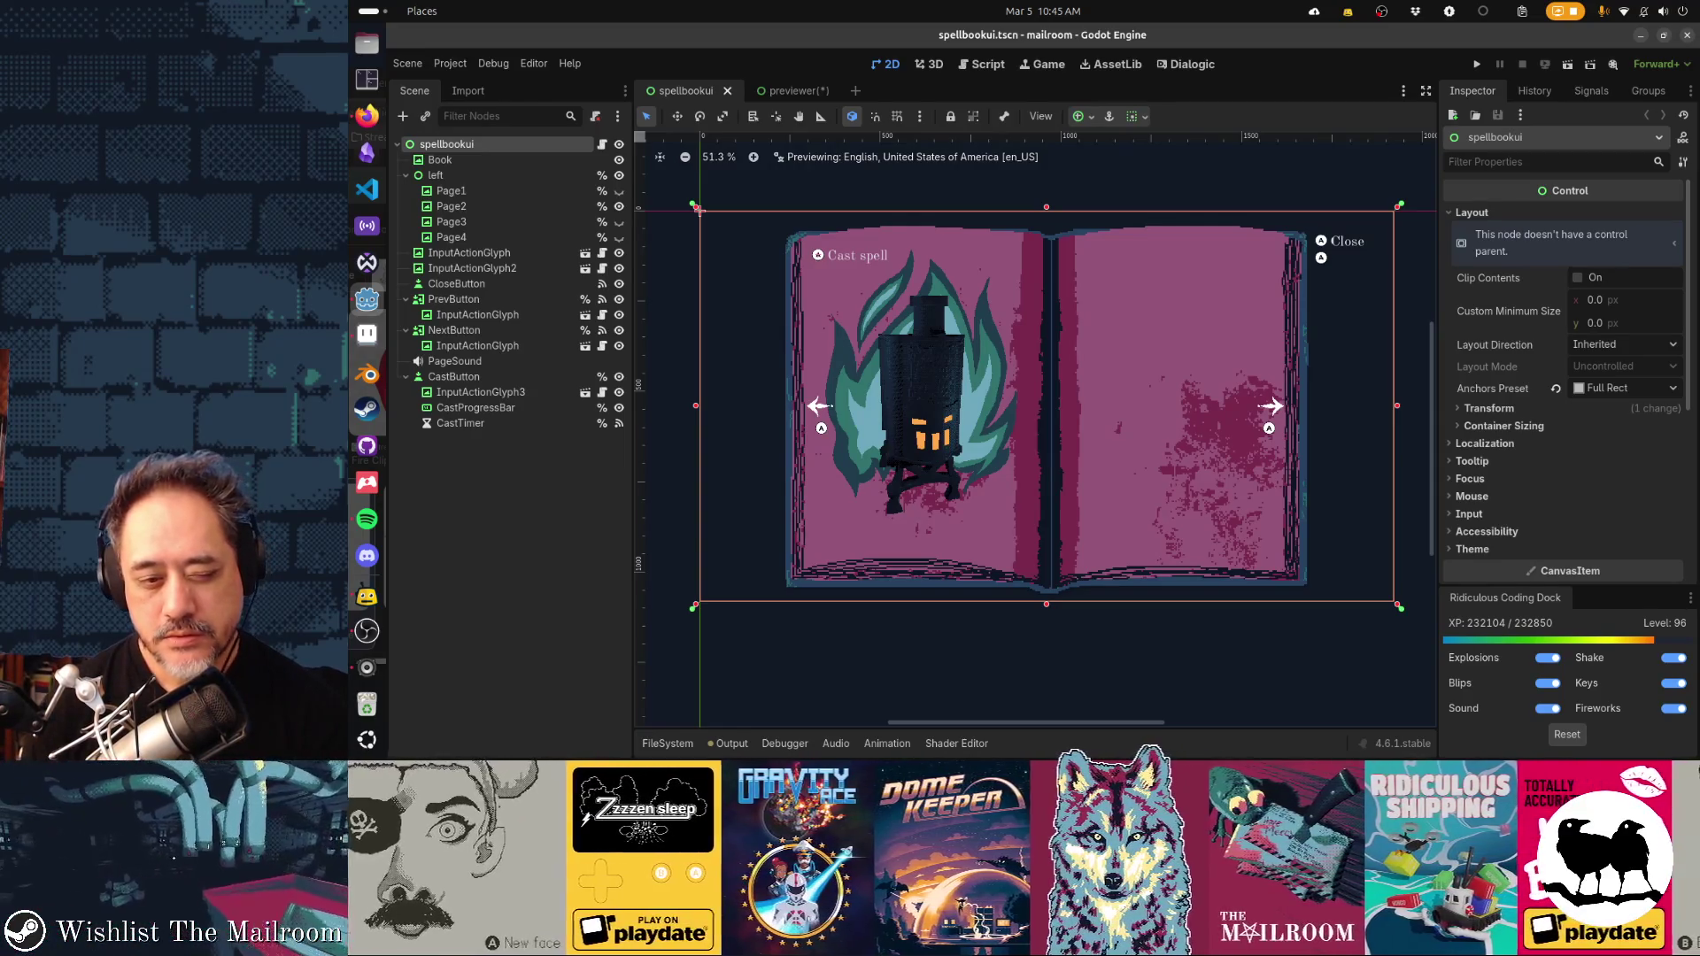
{"action": "key", "text": "alt+Tab"}
{"action": "key", "text": "ctrl+z"}
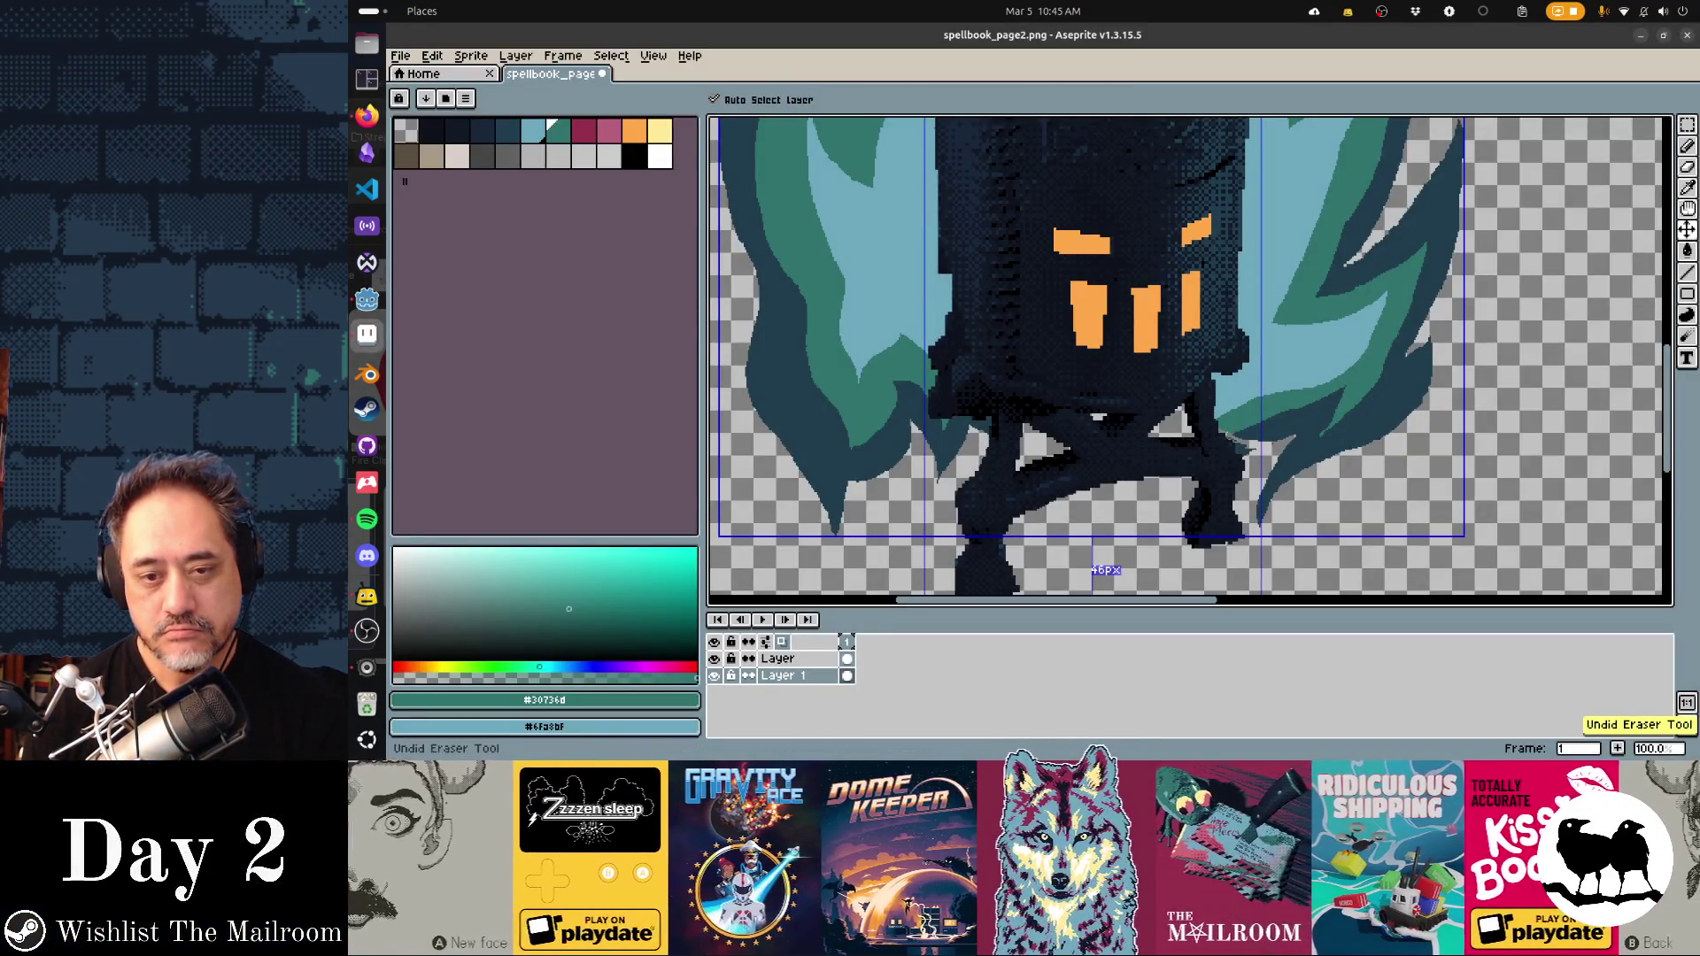
{"action": "key", "text": "ctrl+s"}
{"action": "key", "text": "alt+Tab"}
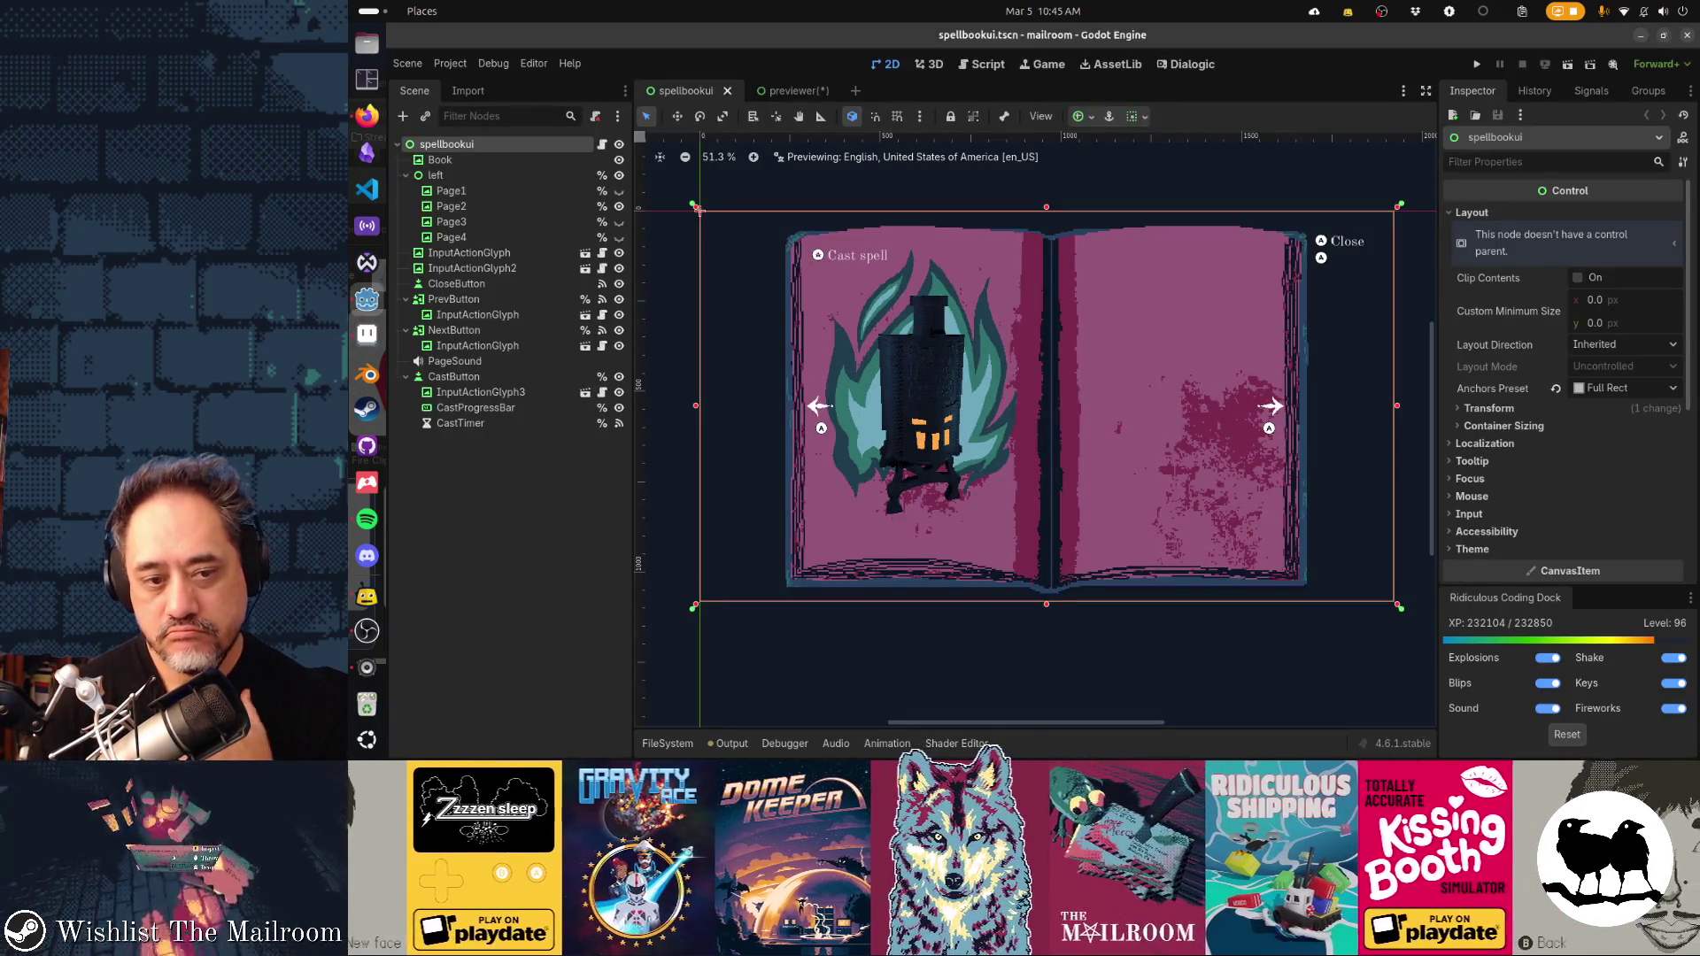
{"action": "key", "text": "alt+Tab"}
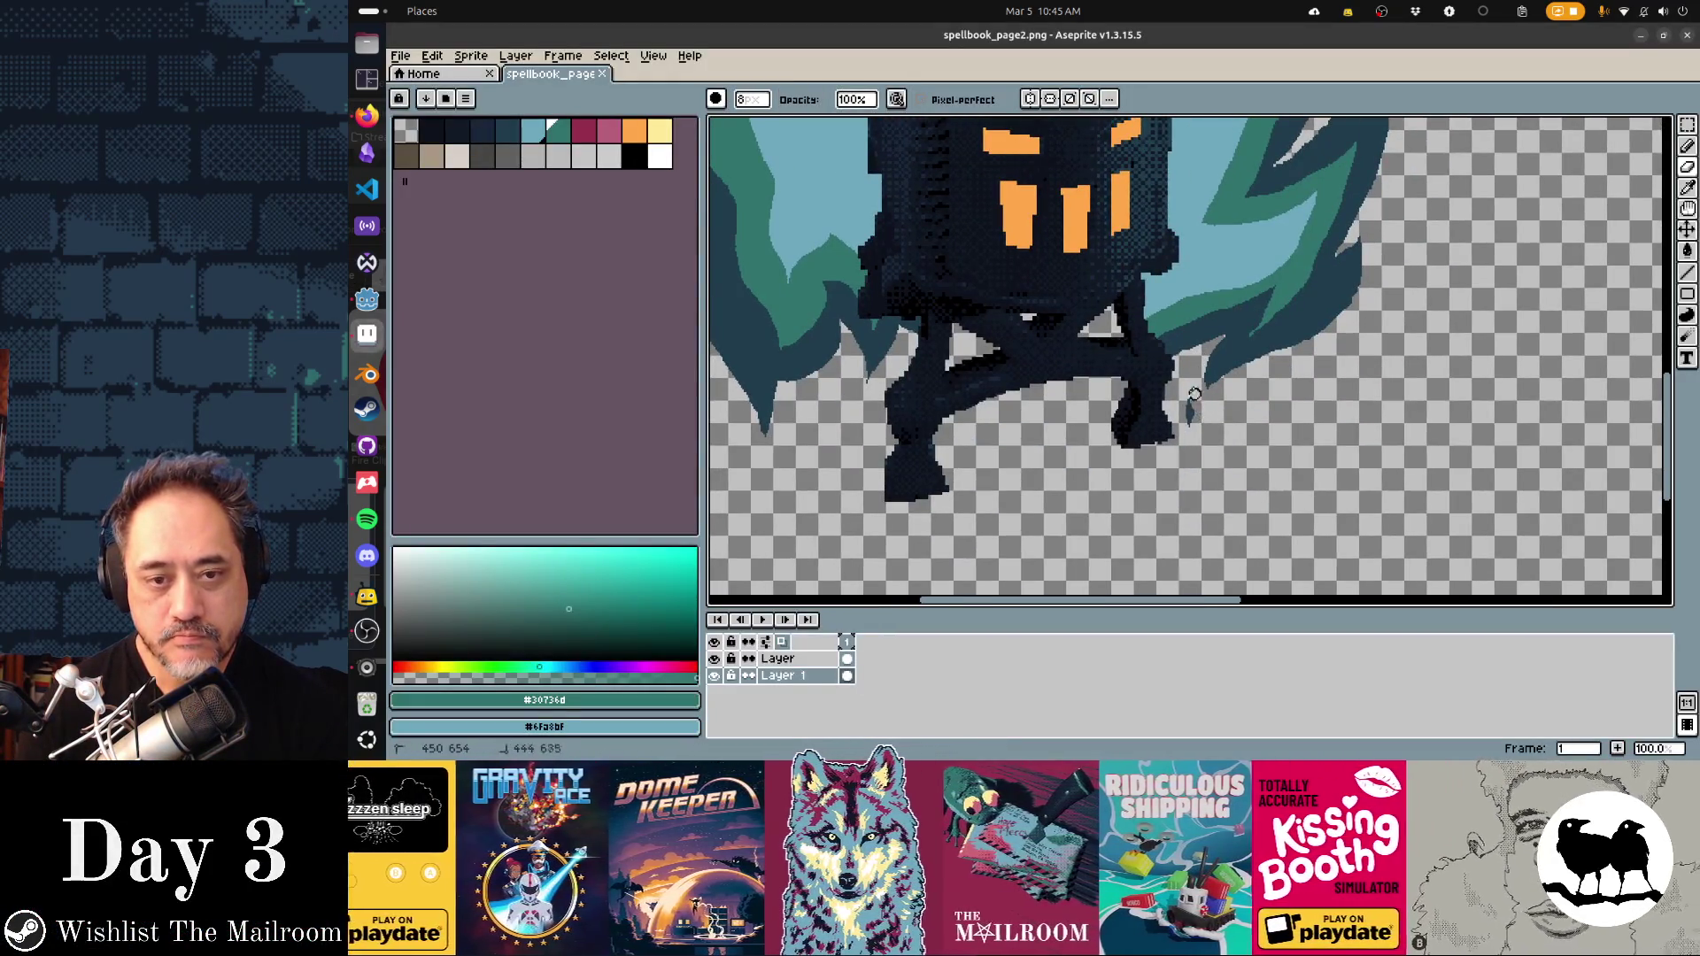
Remove the stray dark drip below the legs, save, and preview the page in Godot
{"action": "key", "text": "ctrl+z"}
{"action": "key", "text": "ctrl+s"}
{"action": "key", "text": "Return"}
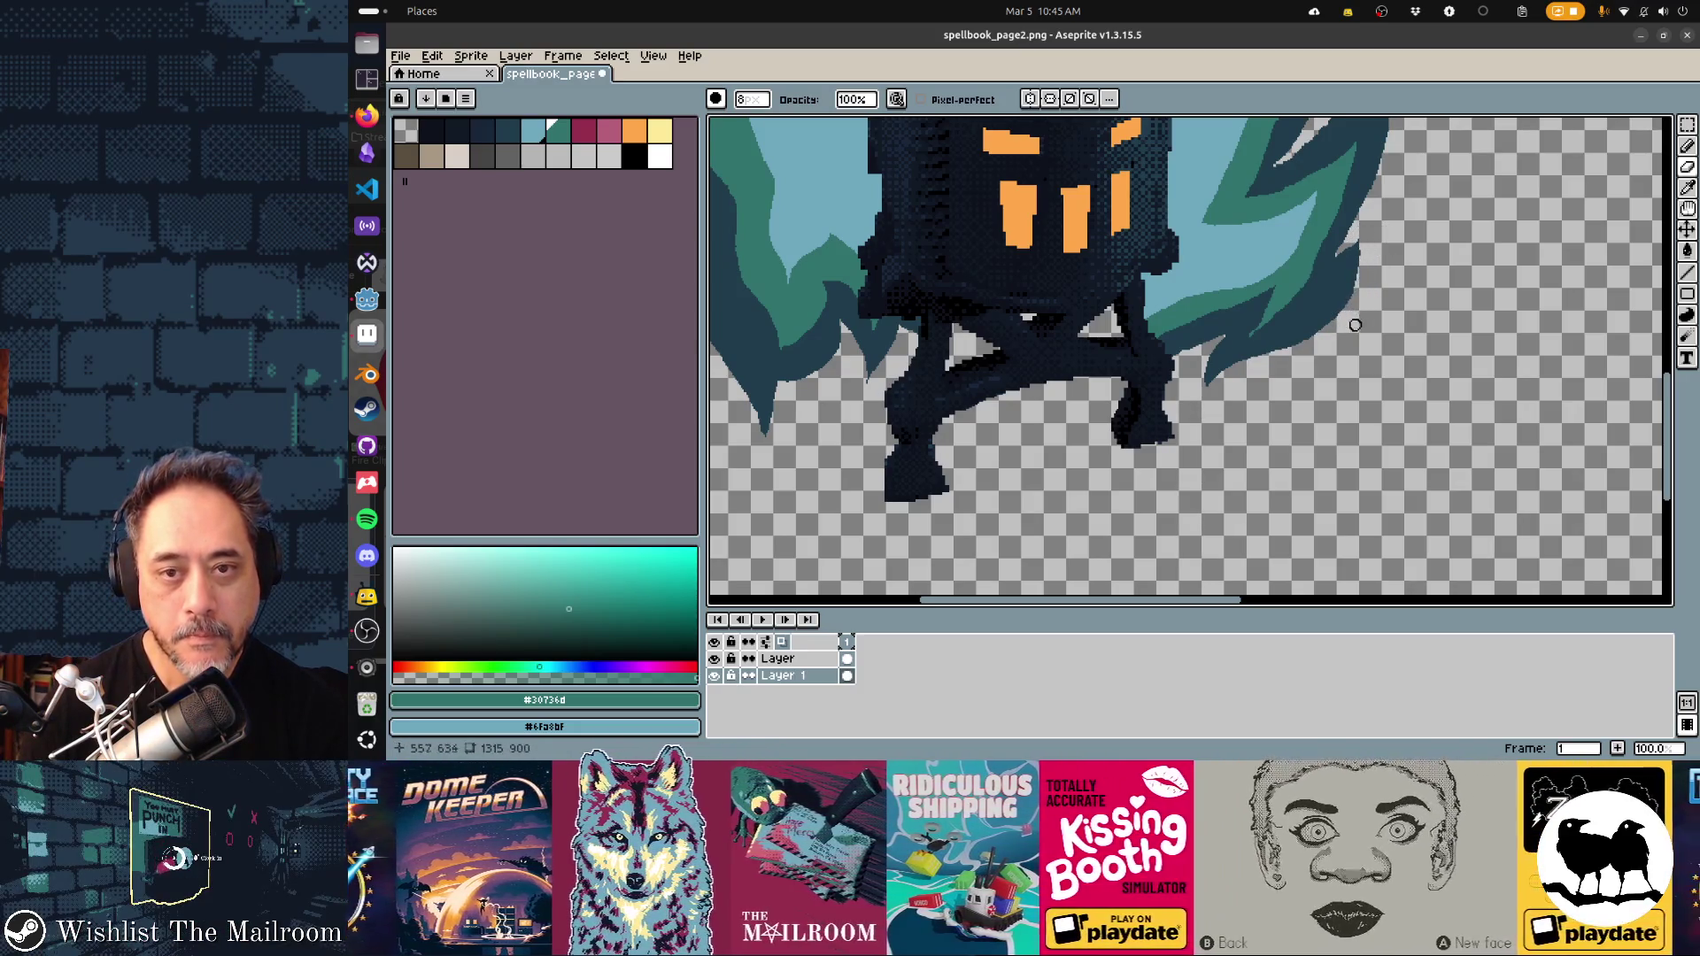
{"action": "key", "text": "alt+Tab"}
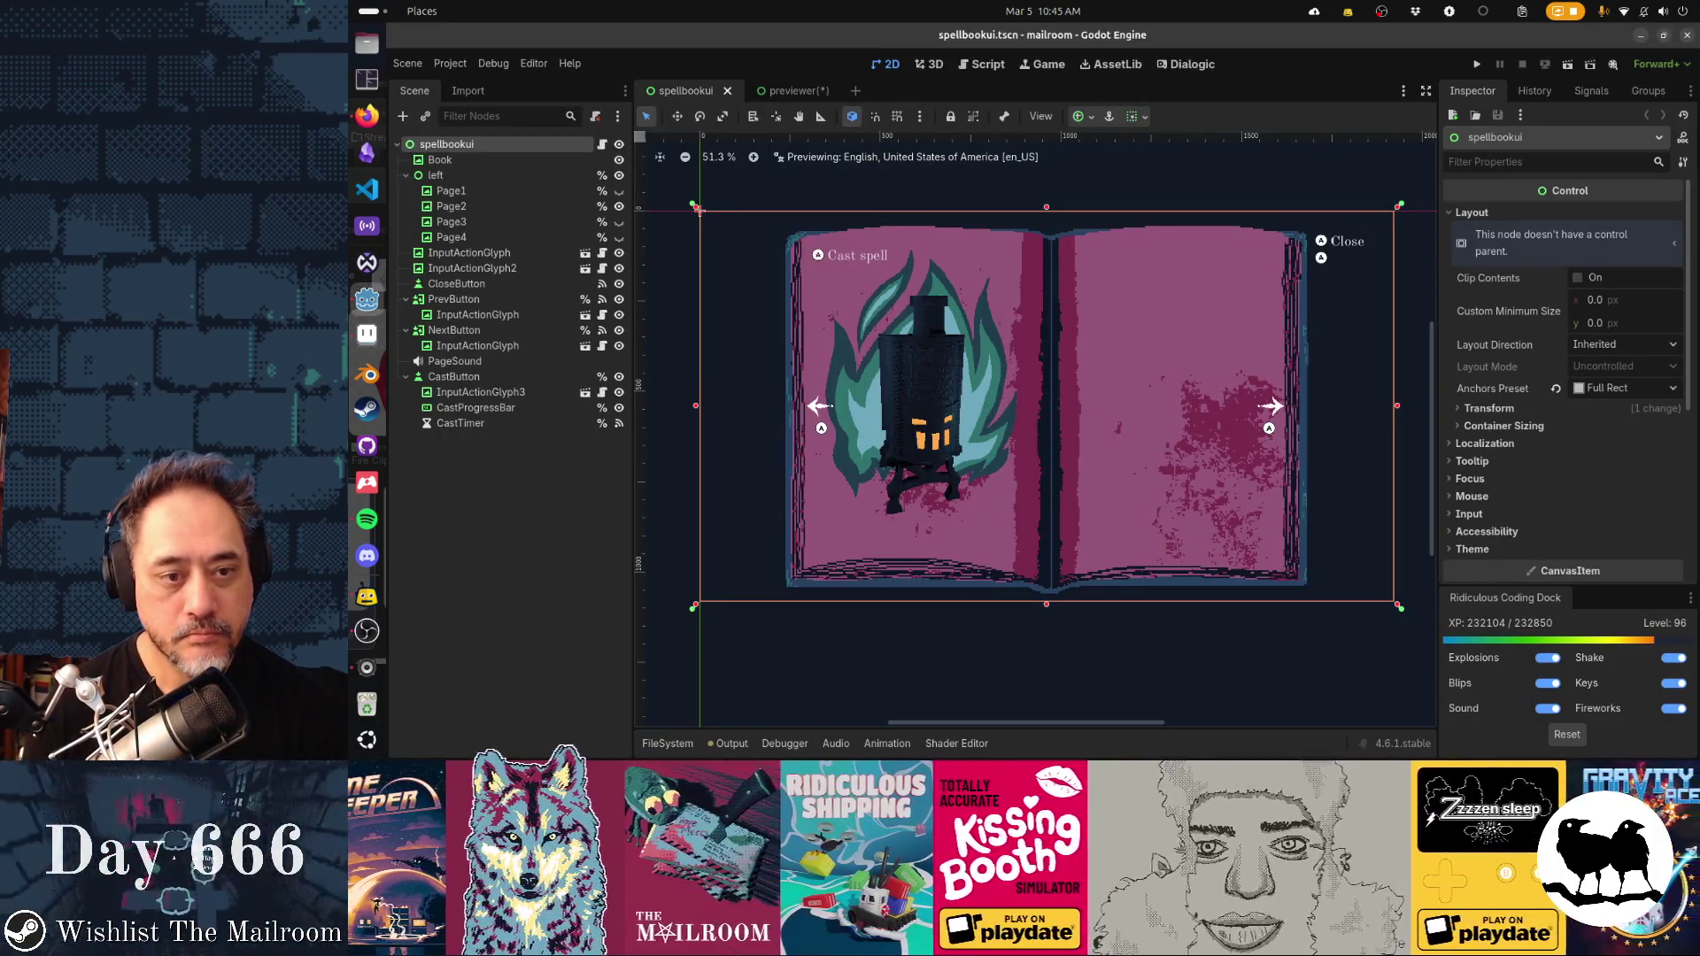
{"action": "key", "text": "alt+Tab"}
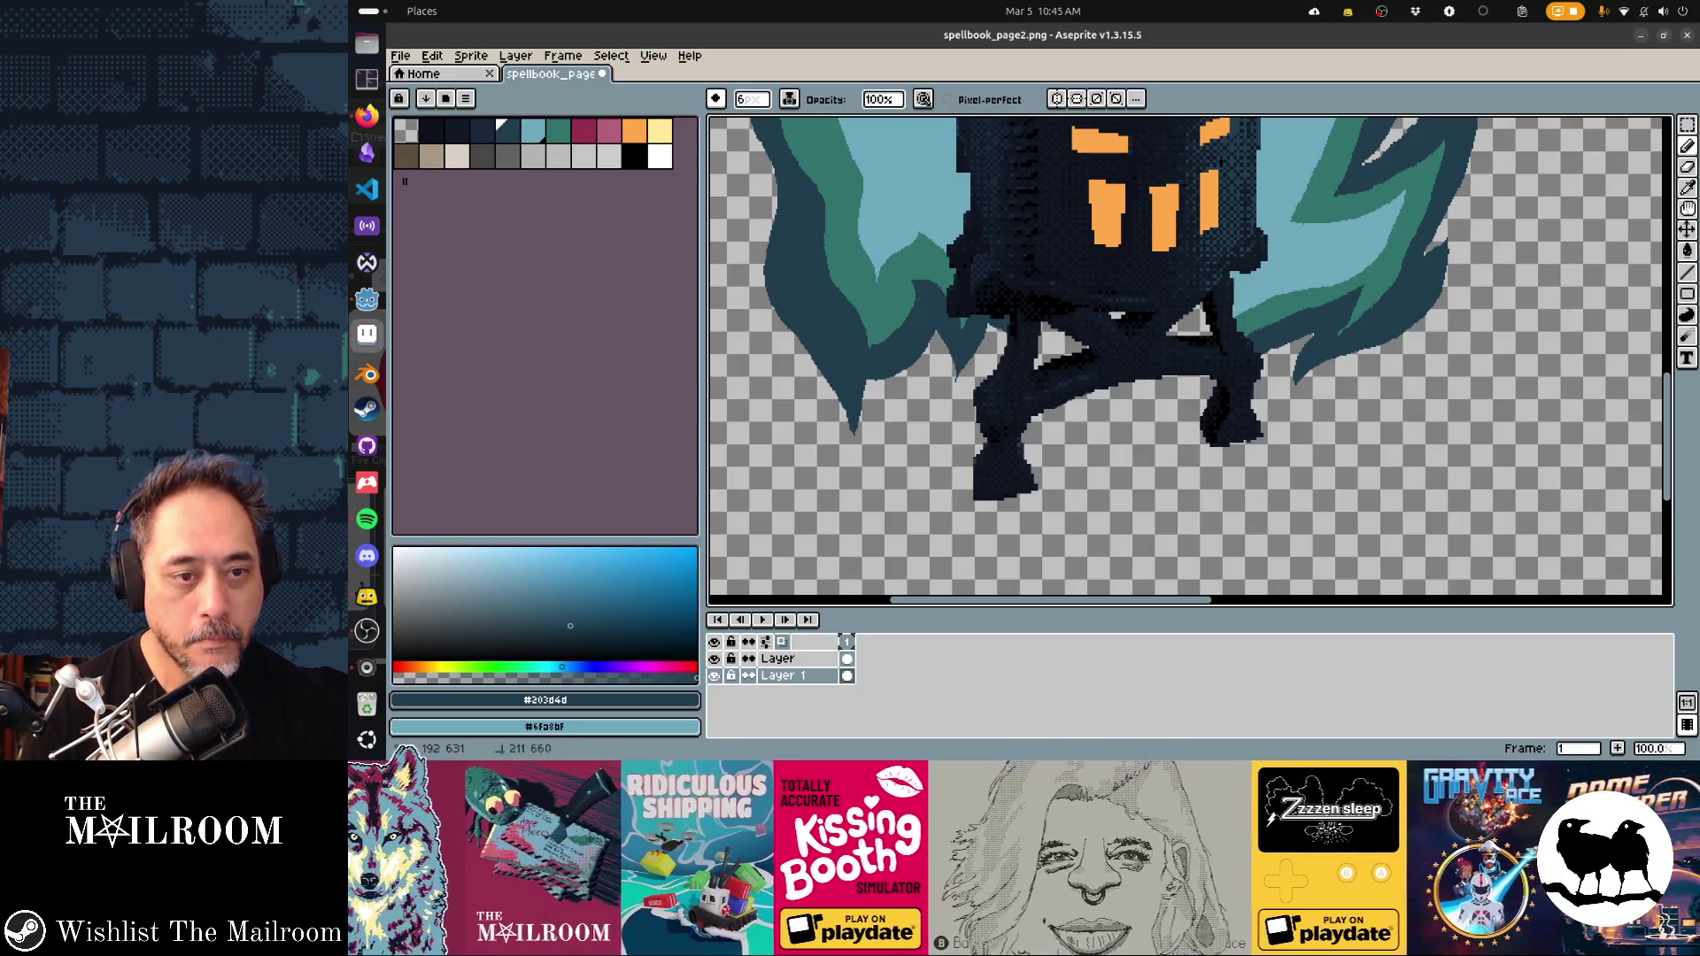
{"action": "key", "text": "e"}
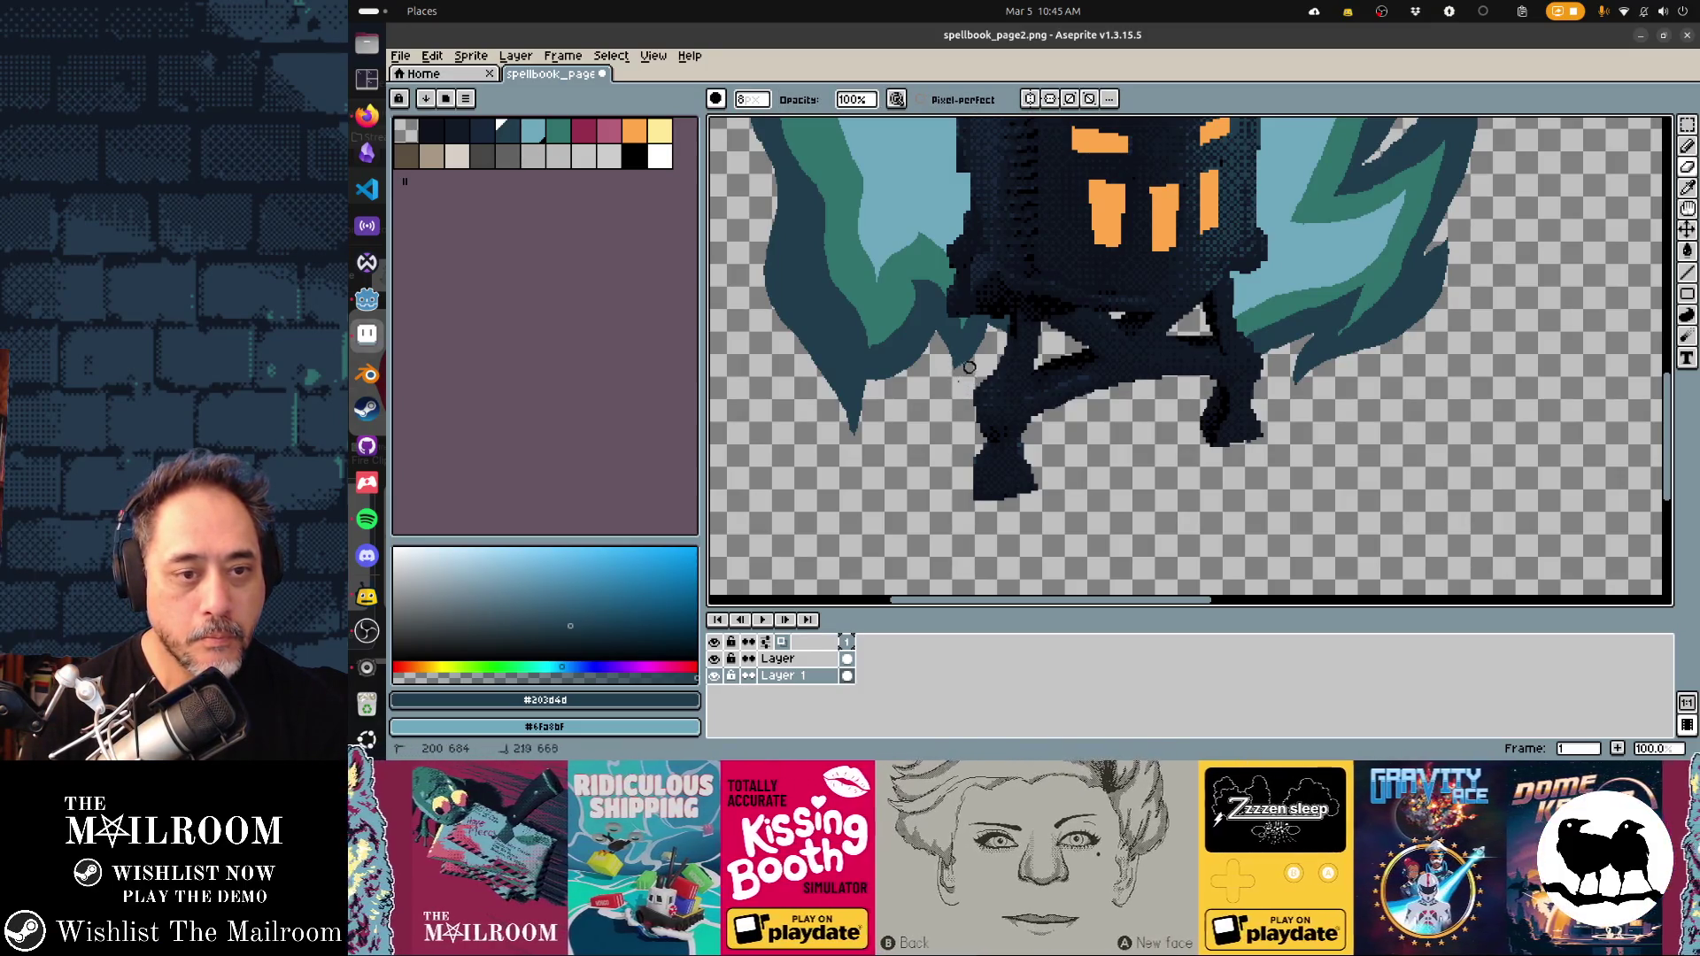
Save the sprite, compare it in Godot, and select the whole canvas
{"action": "key", "text": "ctrl+s"}
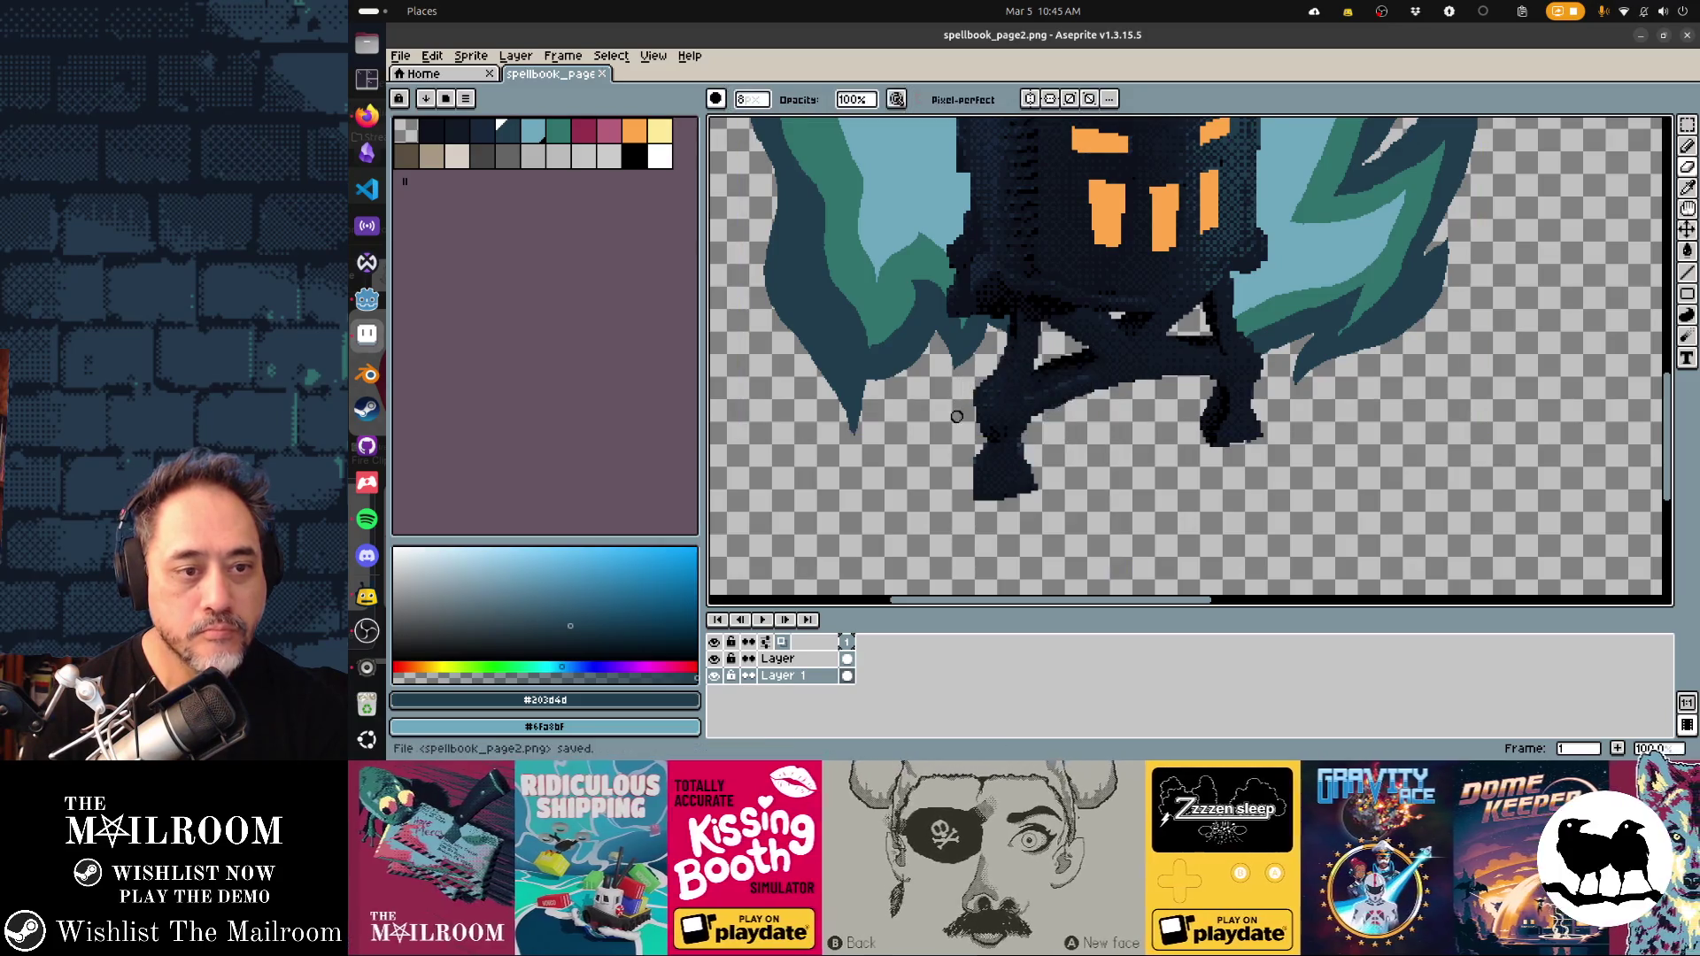
{"action": "key", "text": "alt+Tab"}
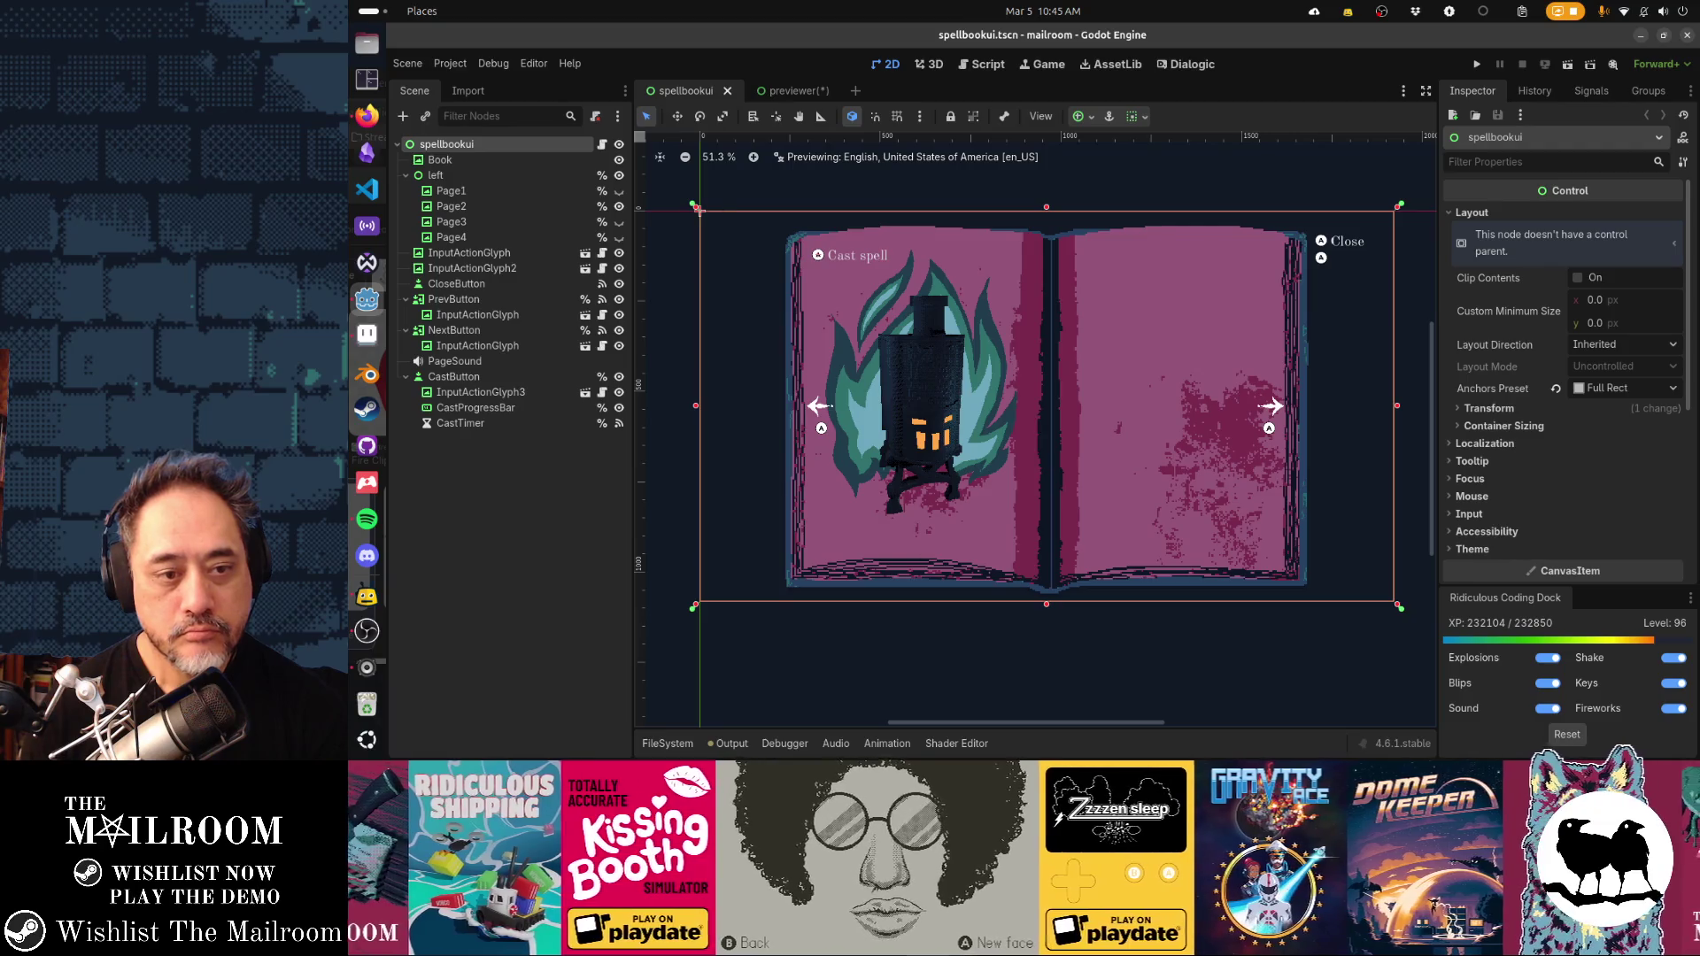
{"action": "key", "text": "alt+Tab"}
{"action": "key", "text": "ctrl+a"}
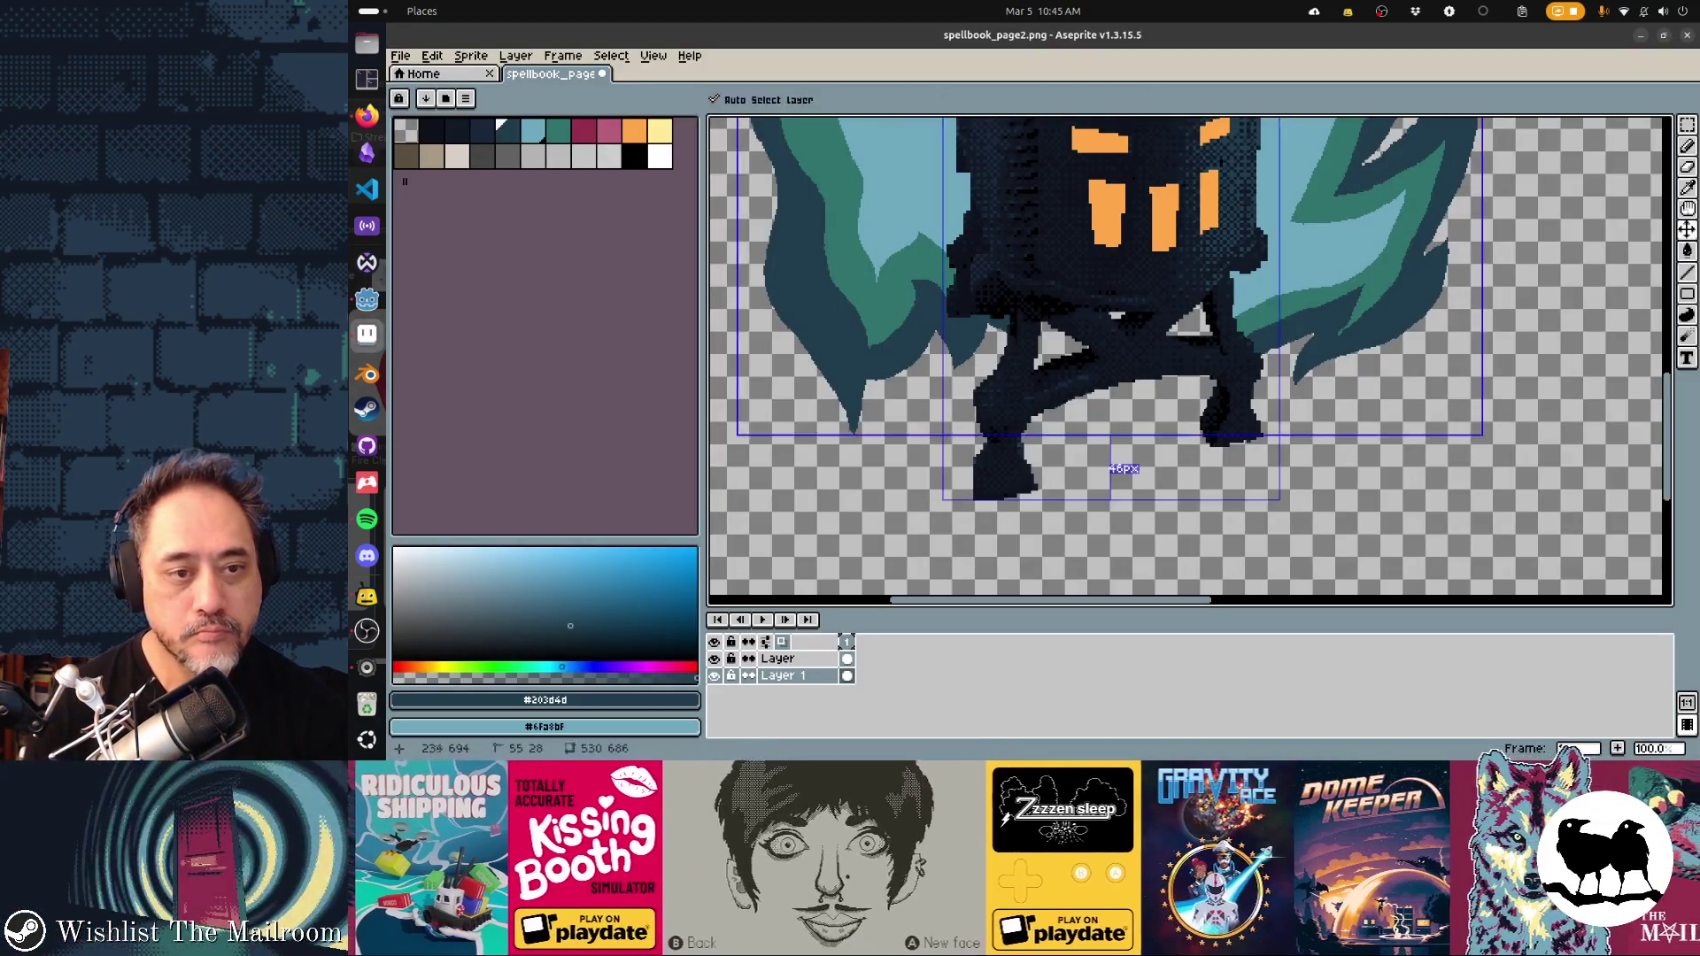
{"action": "key", "text": "alt+Tab"}
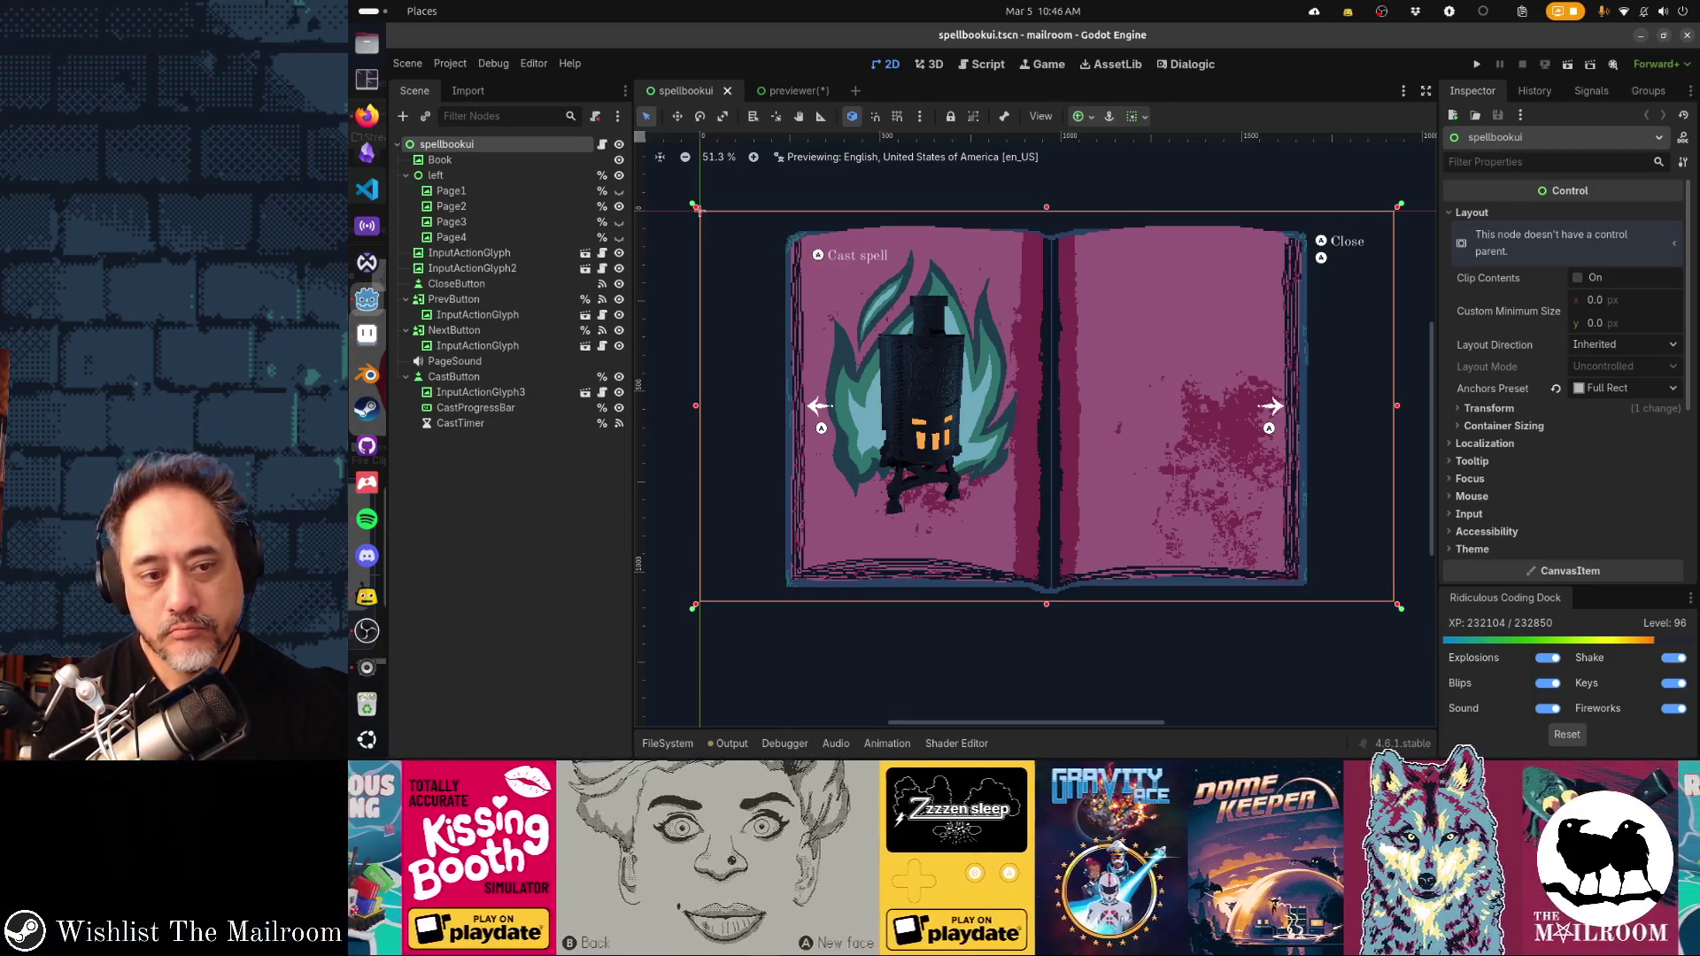
{"action": "key", "text": "alt+Tab"}
{"action": "key", "text": "alt+Tab"}
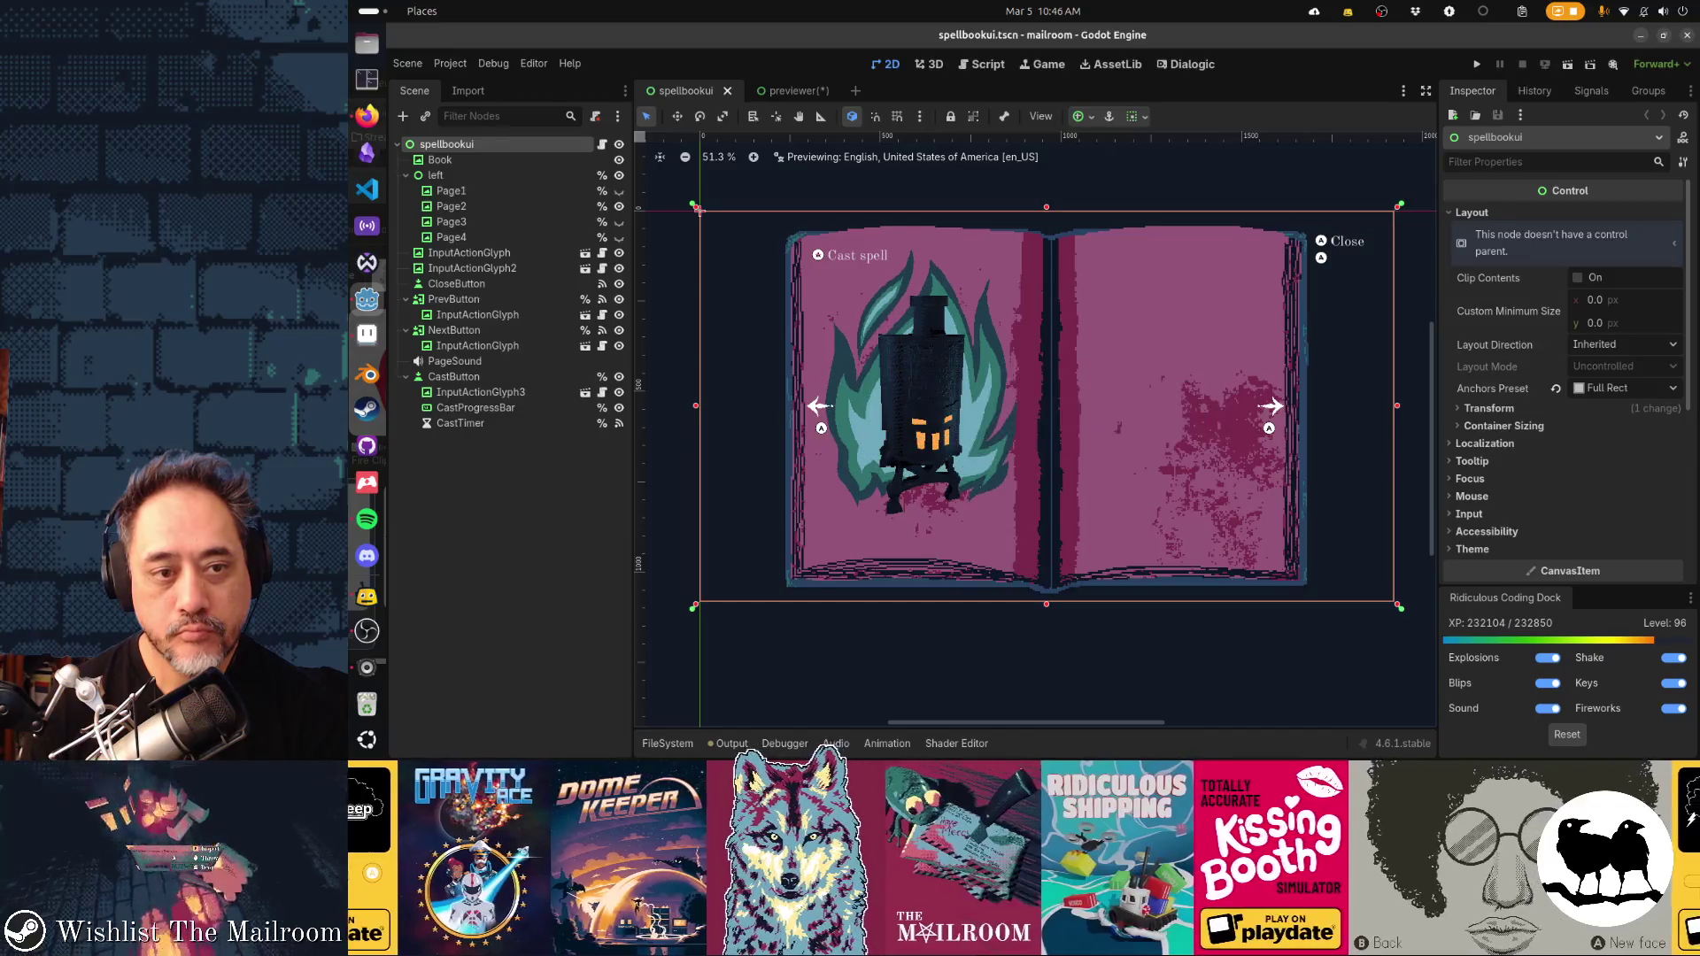
{"action": "key", "text": "alt+Tab"}
Paste and commit the flame artwork, then save spellbook_page2.png past the format warning
{"action": "scroll", "coordinate": [1186, 354], "scroll_direction": "up", "scroll_amount": 2}
{"action": "scroll", "coordinate": [1187, 354], "scroll_direction": "down", "scroll_amount": 2}
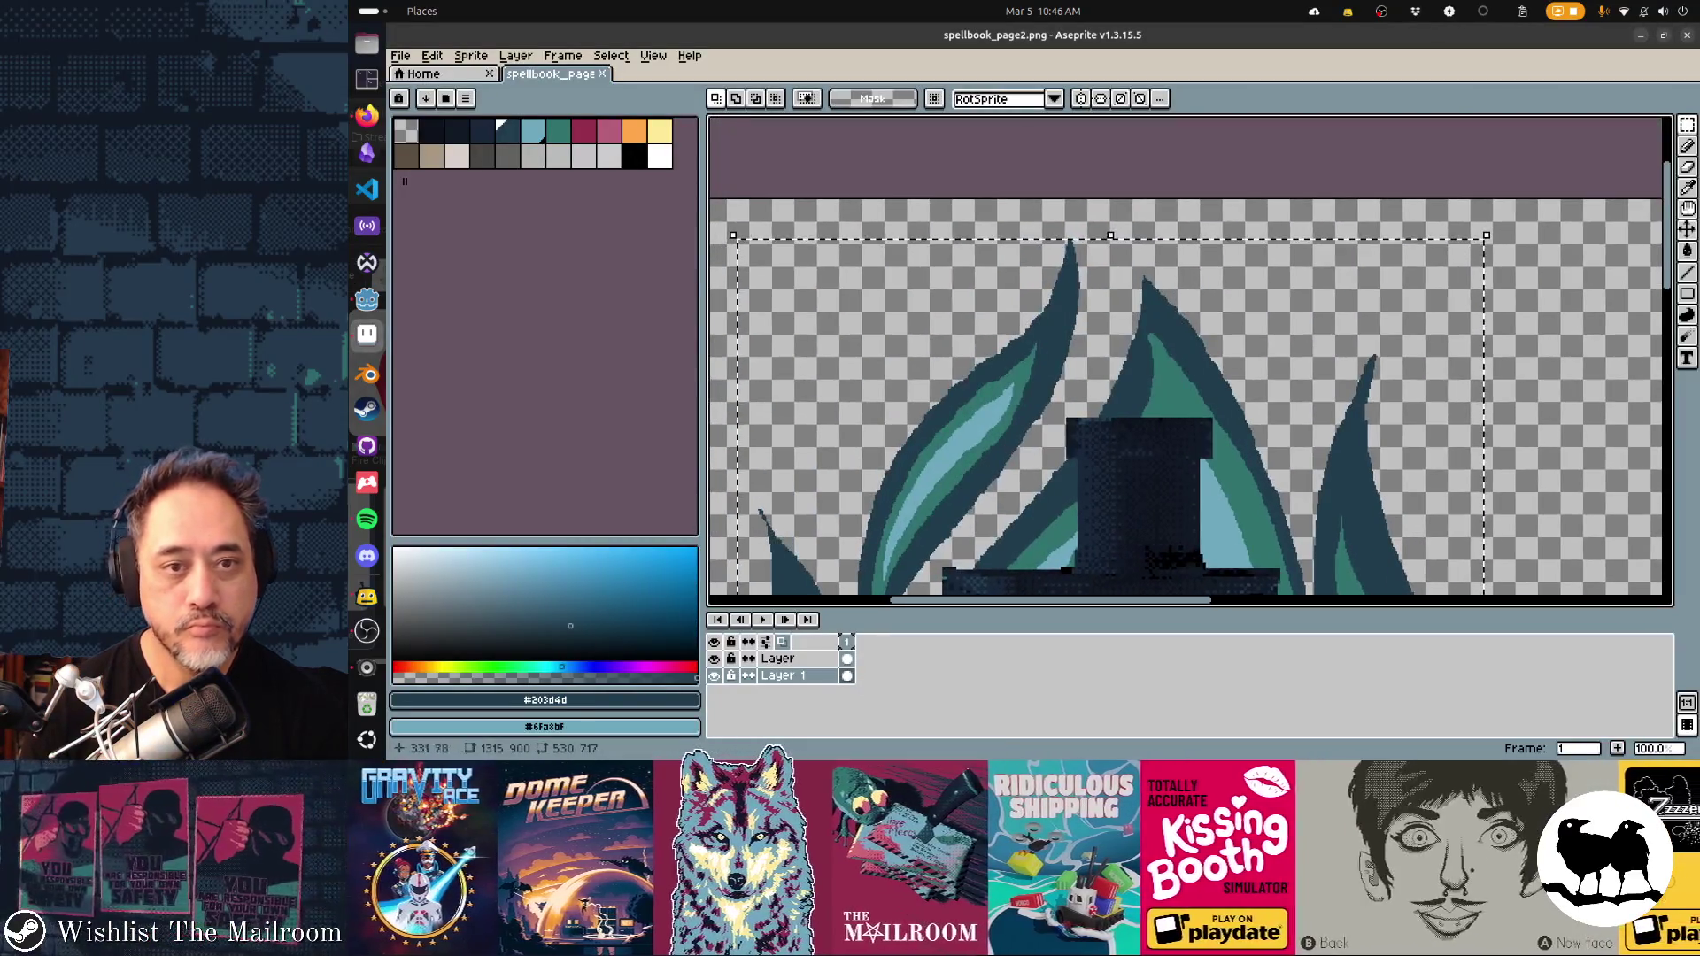
{"action": "key", "text": "ctrl+v"}
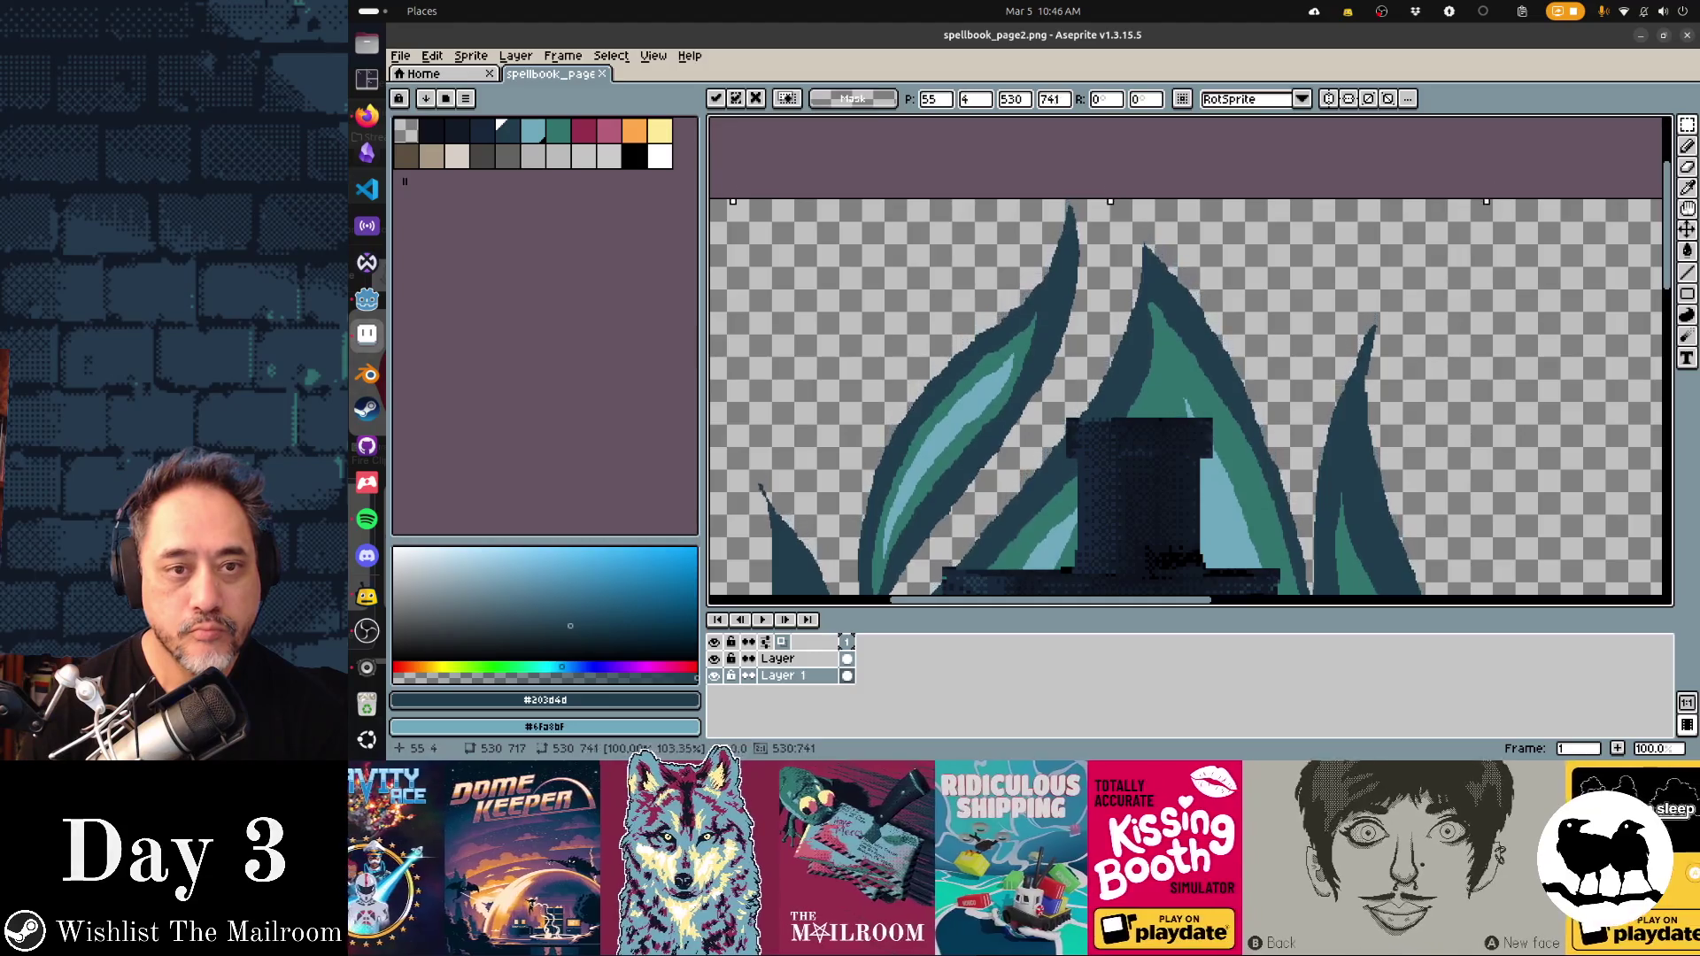
{"action": "key", "text": "Return"}
{"action": "key", "text": "ctrl+s"}
{"action": "key", "text": "Return"}
{"action": "key", "text": "alt+Tab"}
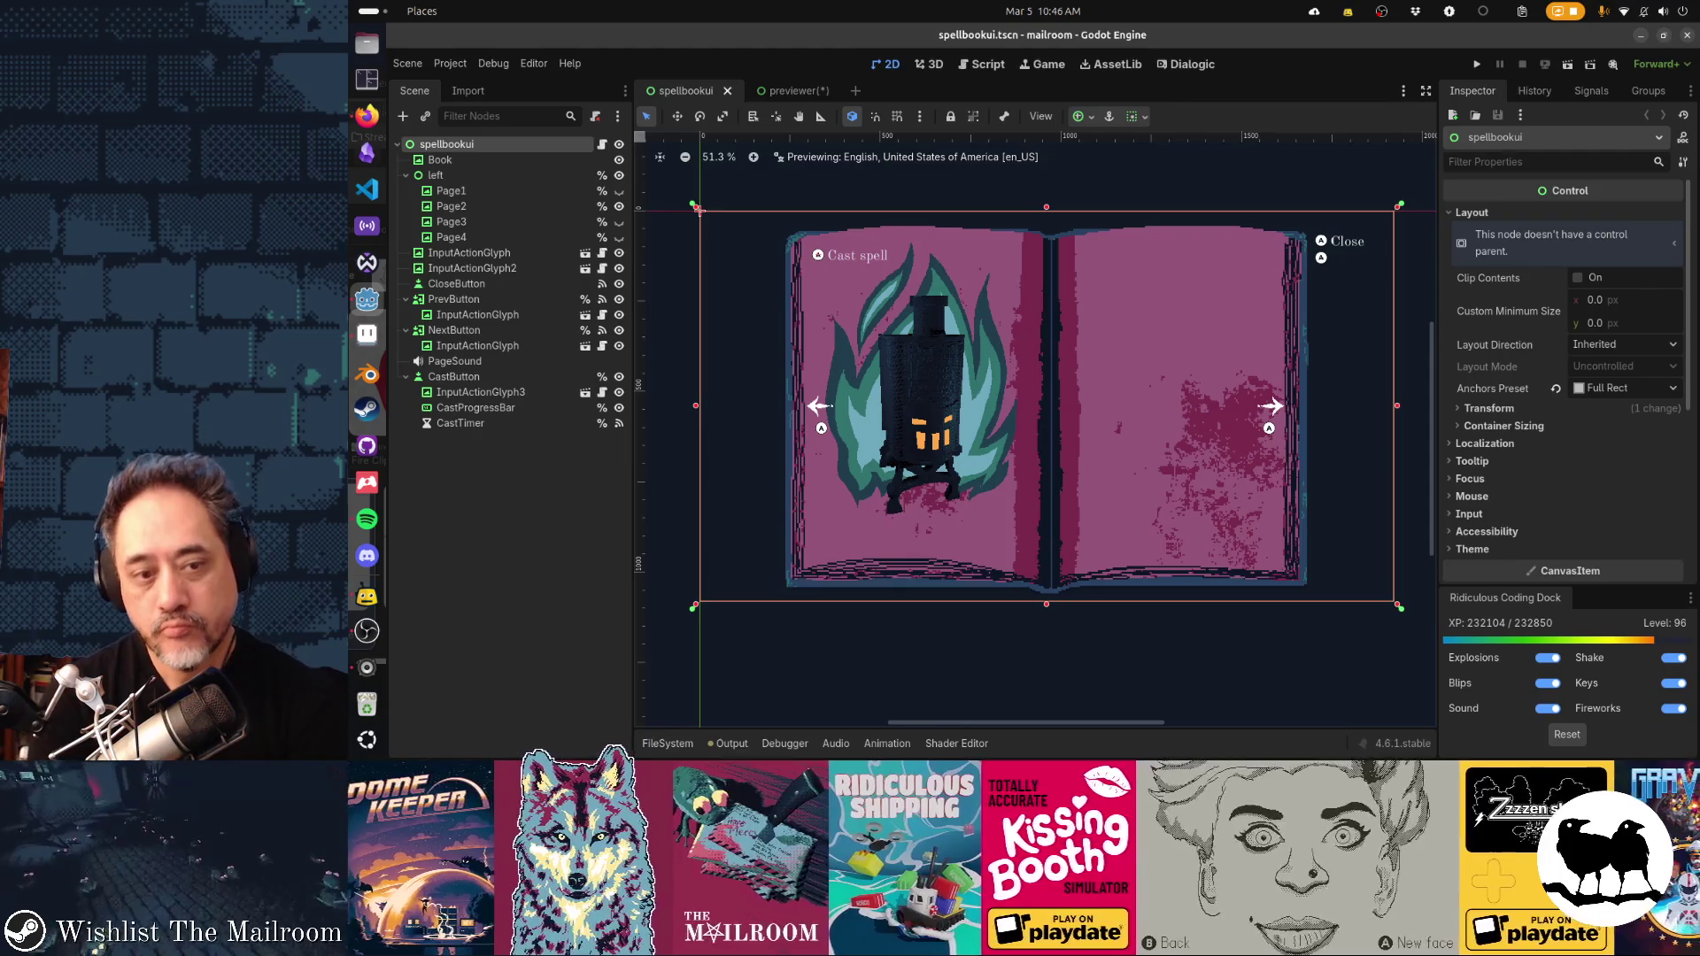
{"action": "key", "text": "alt+Tab"}
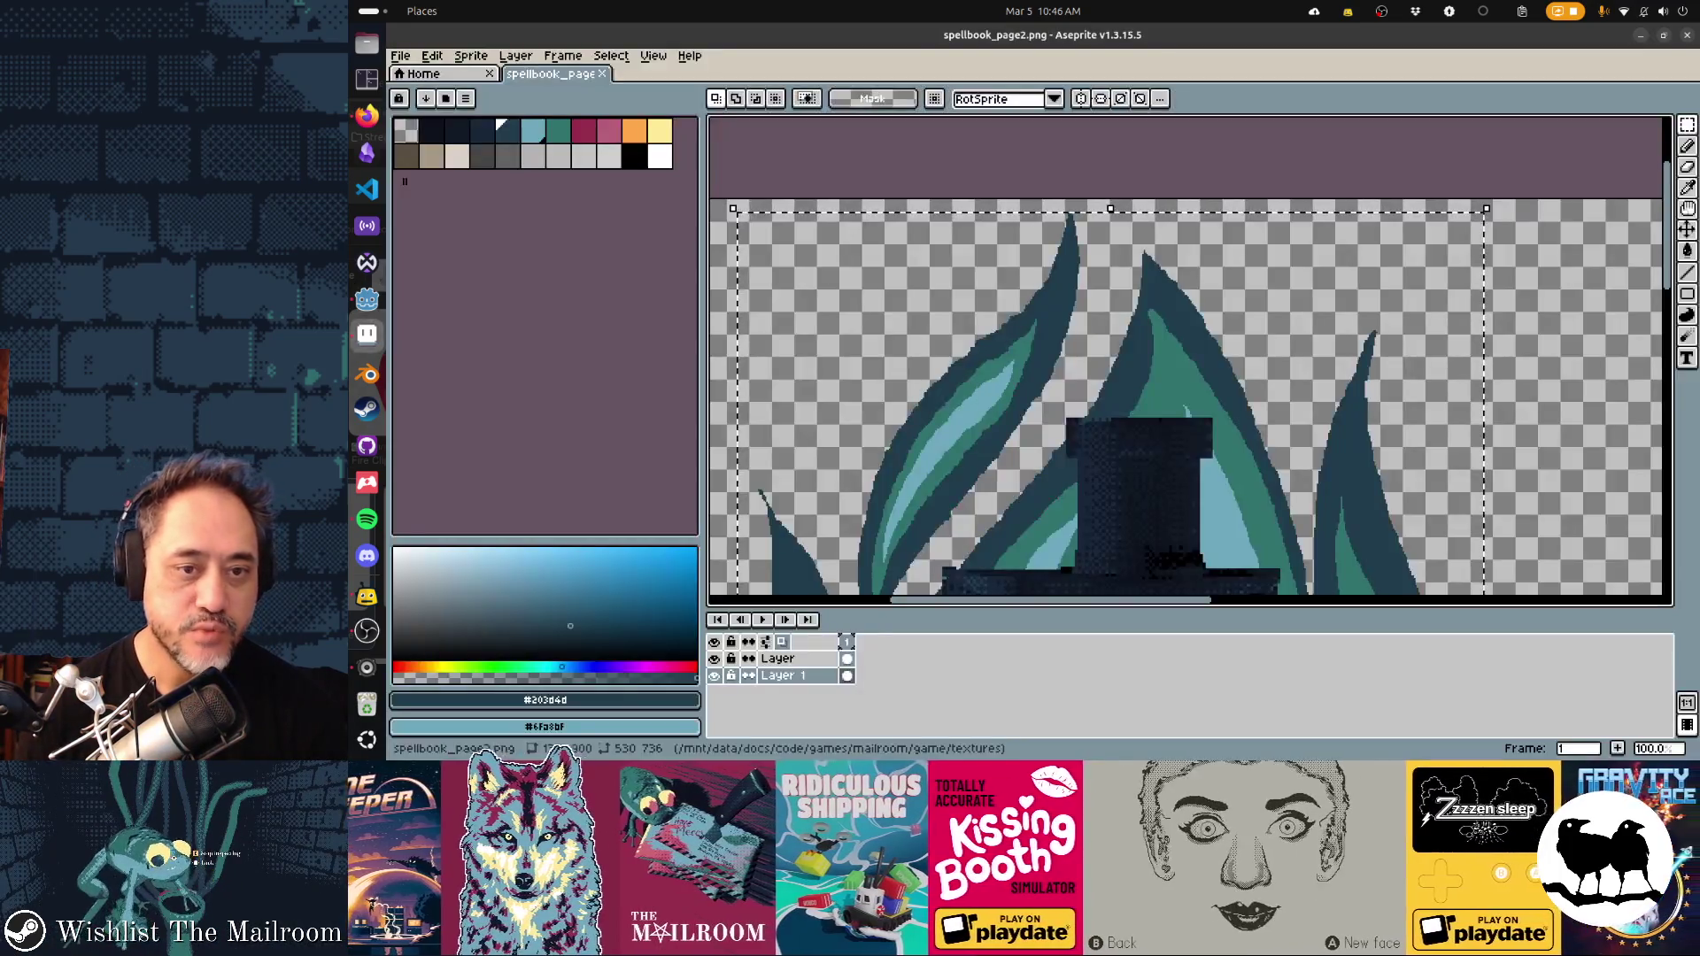
{"action": "key", "text": "ctrl+s"}
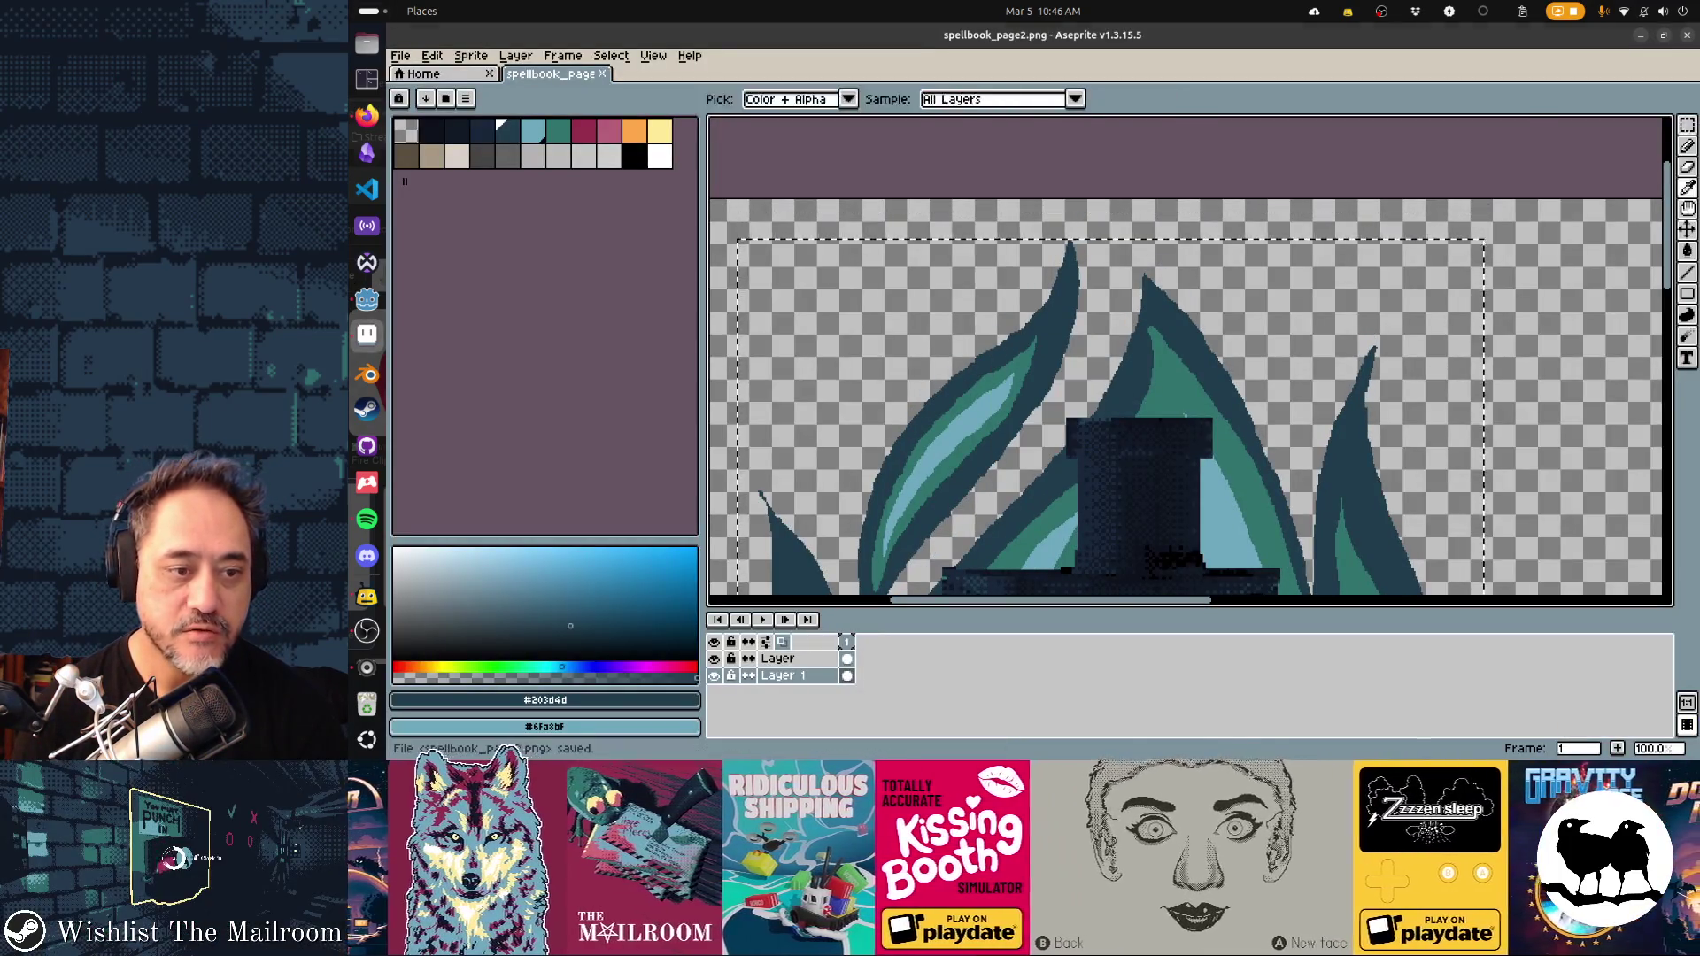
{"action": "key", "text": "alt+Tab"}
{"action": "key", "text": "alt+Tab"}
Pan across the flames and lantern windows and reimport the page art in Godot
{"action": "left_click_drag", "start_coordinate": [1029, 427], "coordinate": [1254, 445]}
{"action": "left_click_drag", "start_coordinate": [997, 506], "coordinate": [1021, 299]}
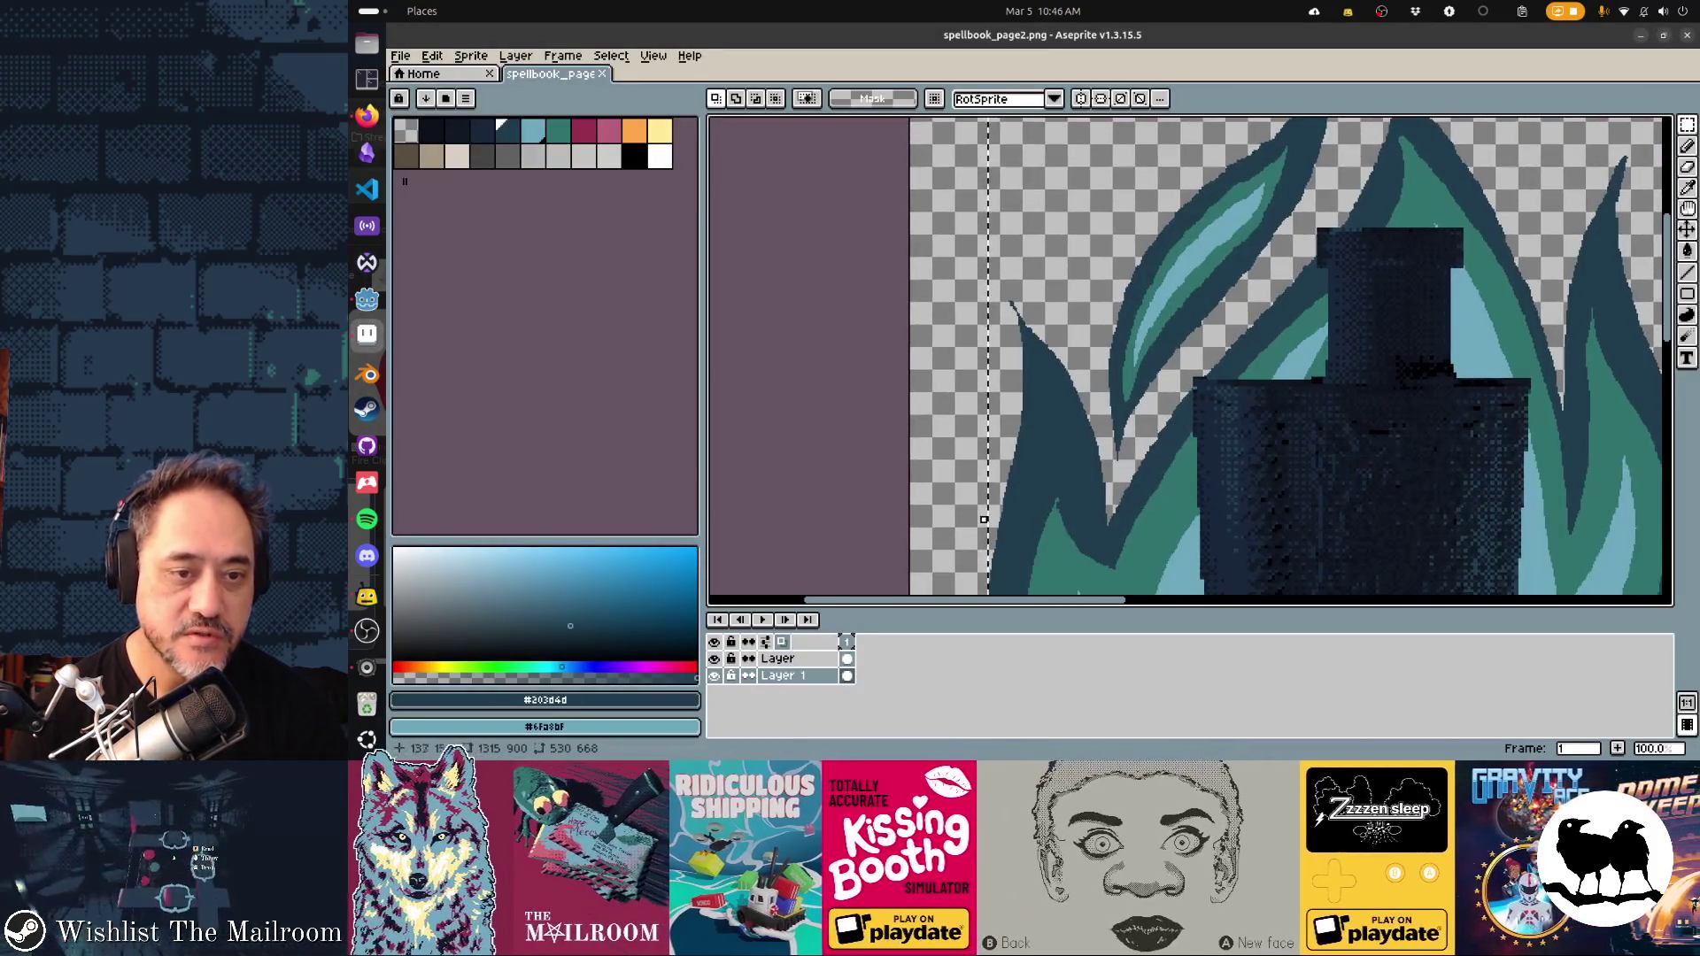
{"action": "key", "text": "b"}
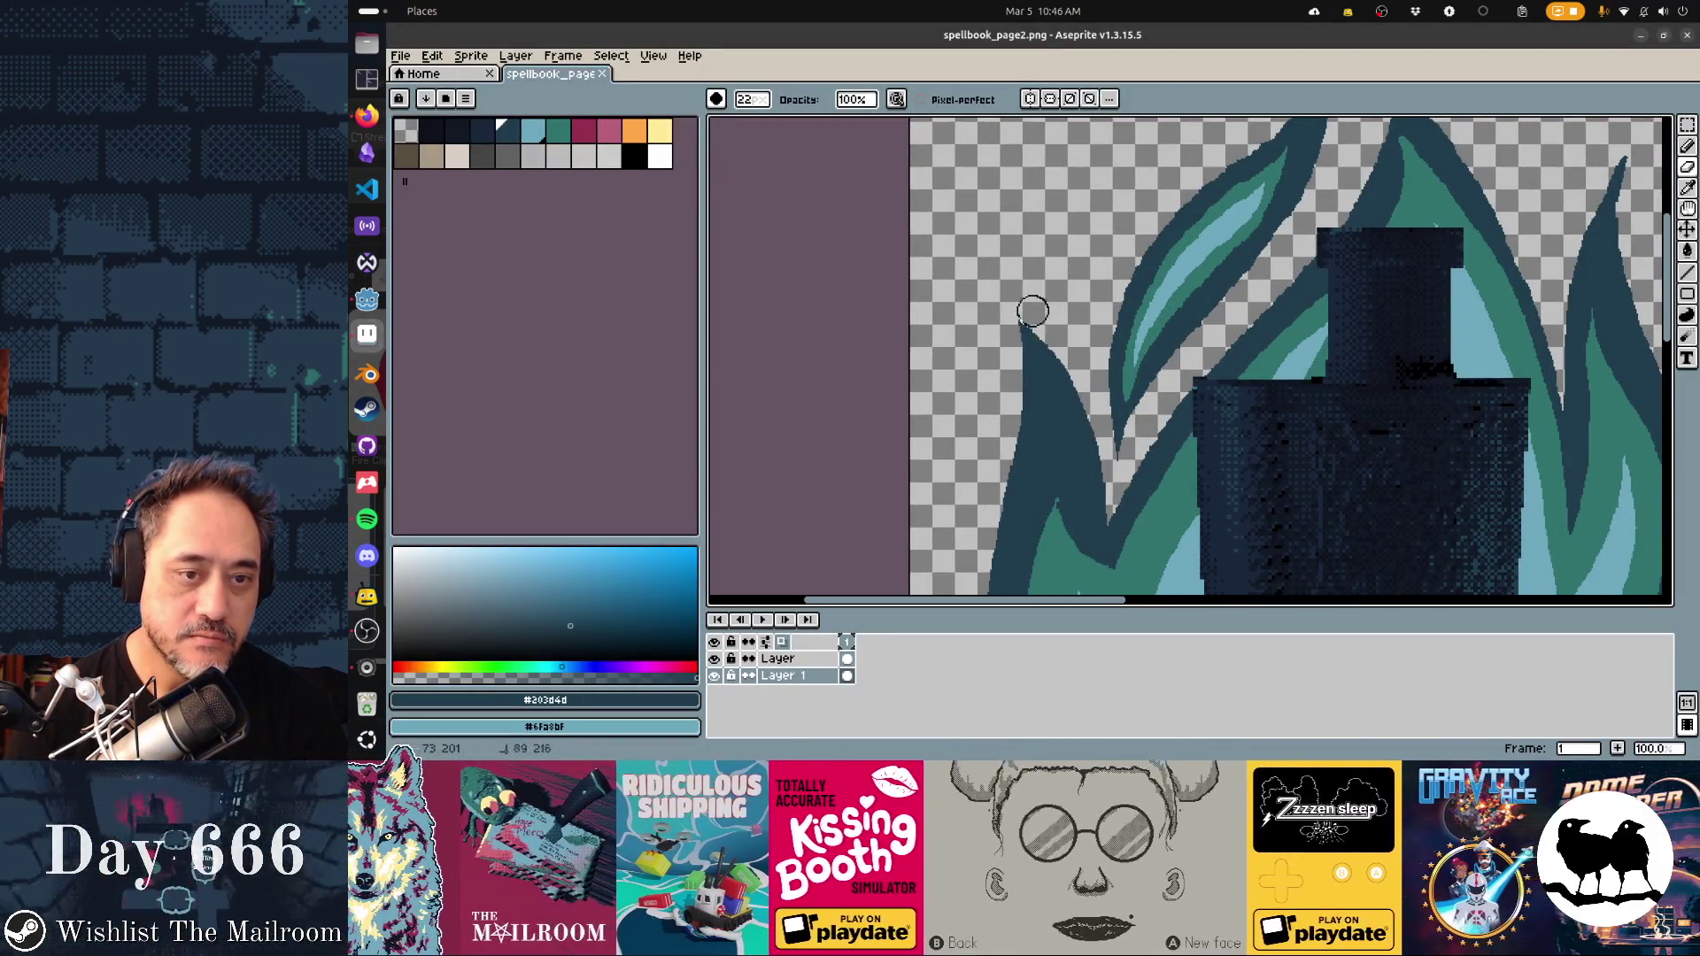
{"action": "key", "text": "alt+Tab"}
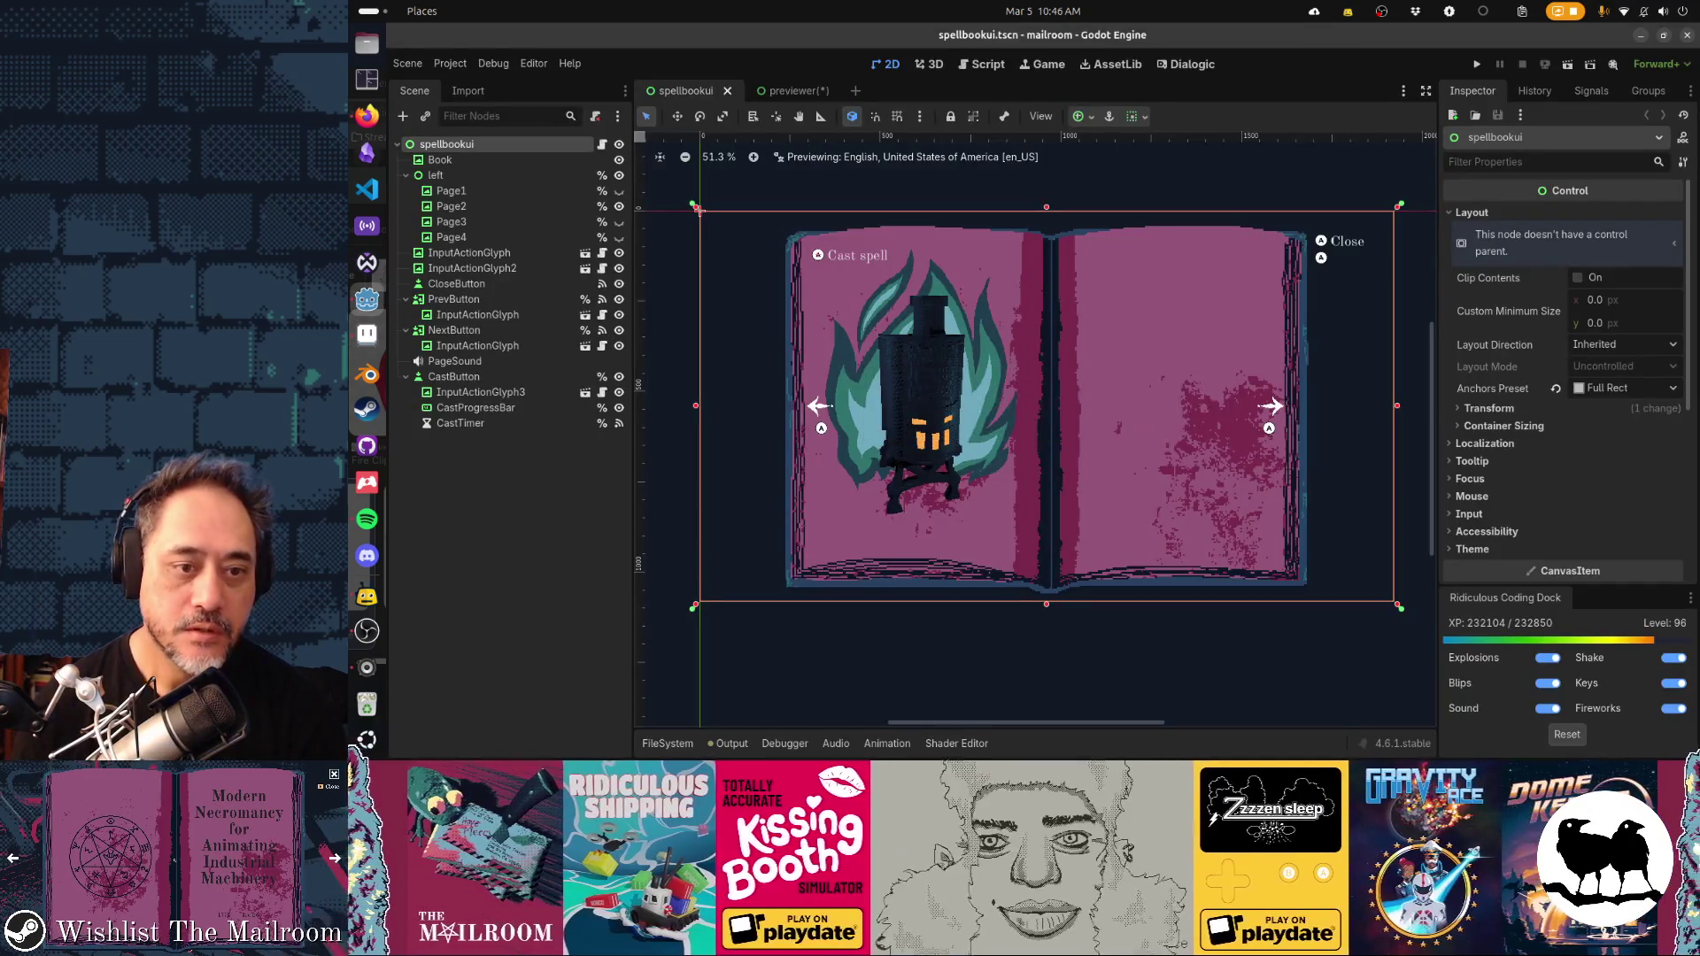
{"action": "key", "text": "alt+Tab"}
{"action": "left_click_drag", "start_coordinate": [1124, 481], "coordinate": [1157, 334]}
{"action": "scroll", "coordinate": [1156, 350], "scroll_direction": "down", "scroll_amount": 1}
{"action": "key", "text": "v"}
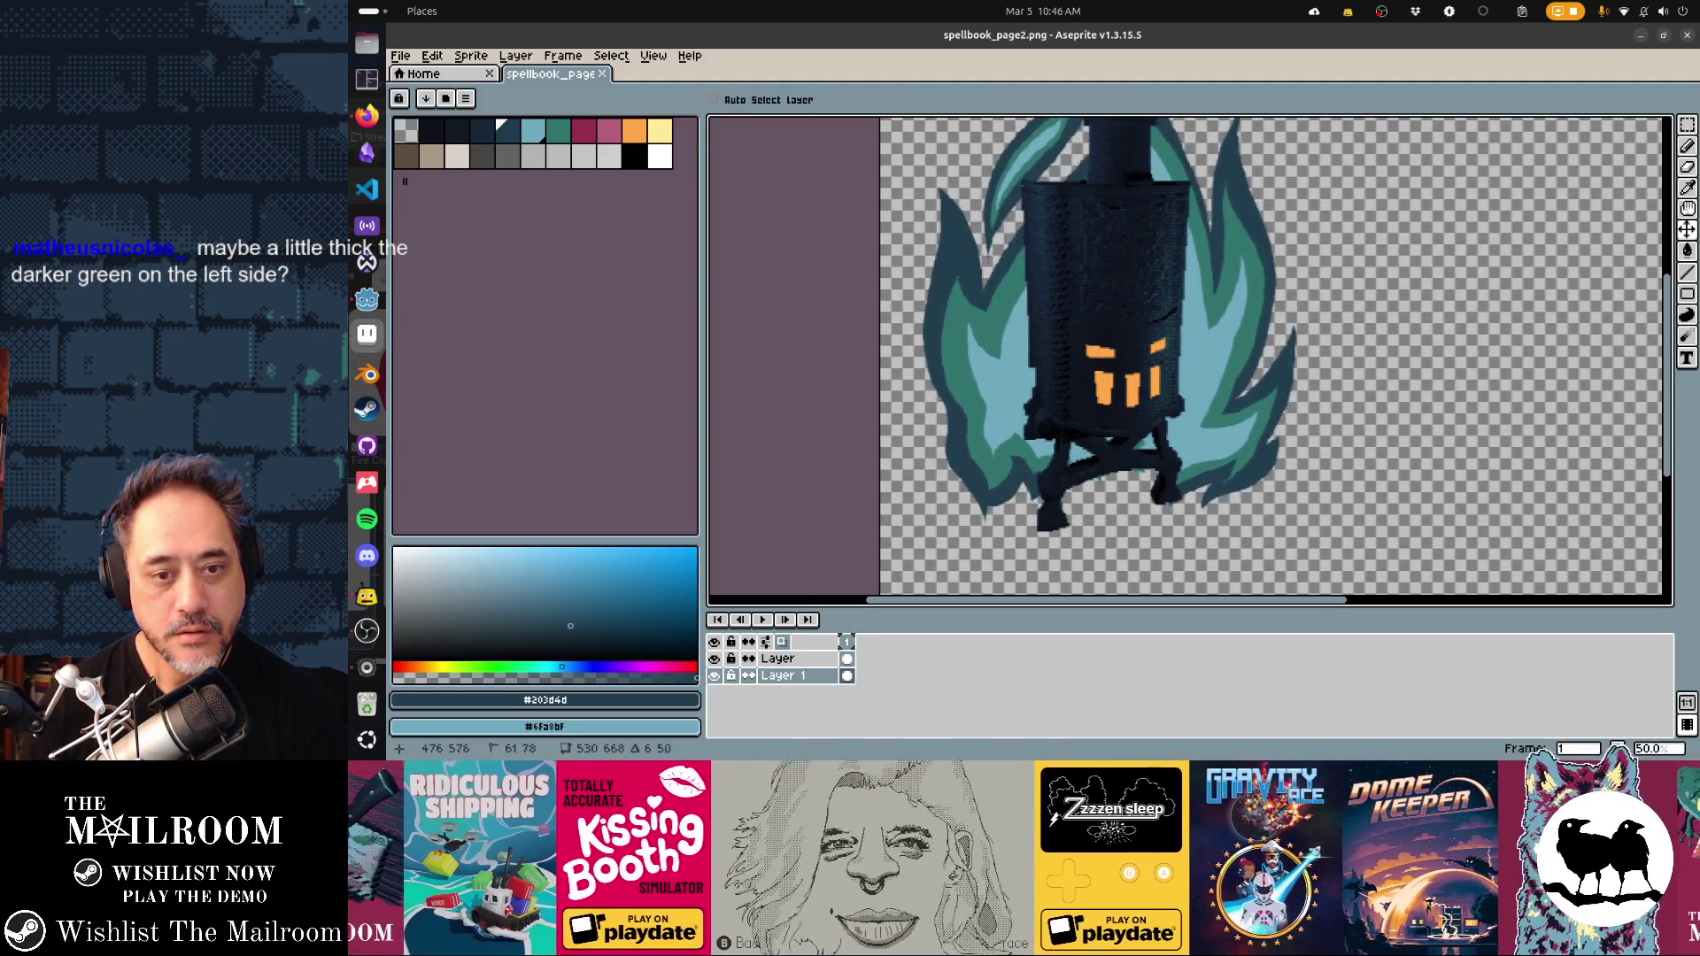
Drag the flame layer a few pixels right and down, check Godot, then hide the green flames
{"action": "mouse_move", "coordinate": [1091, 399]}
{"action": "left_mouse_down"}
{"action": "mouse_move", "coordinate": [1053, 487]}
{"action": "mouse_move", "coordinate": [1054, 442]}
{"action": "left_mouse_up"}
{"action": "left_click_drag", "start_coordinate": [1160, 395], "coordinate": [1174, 411]}
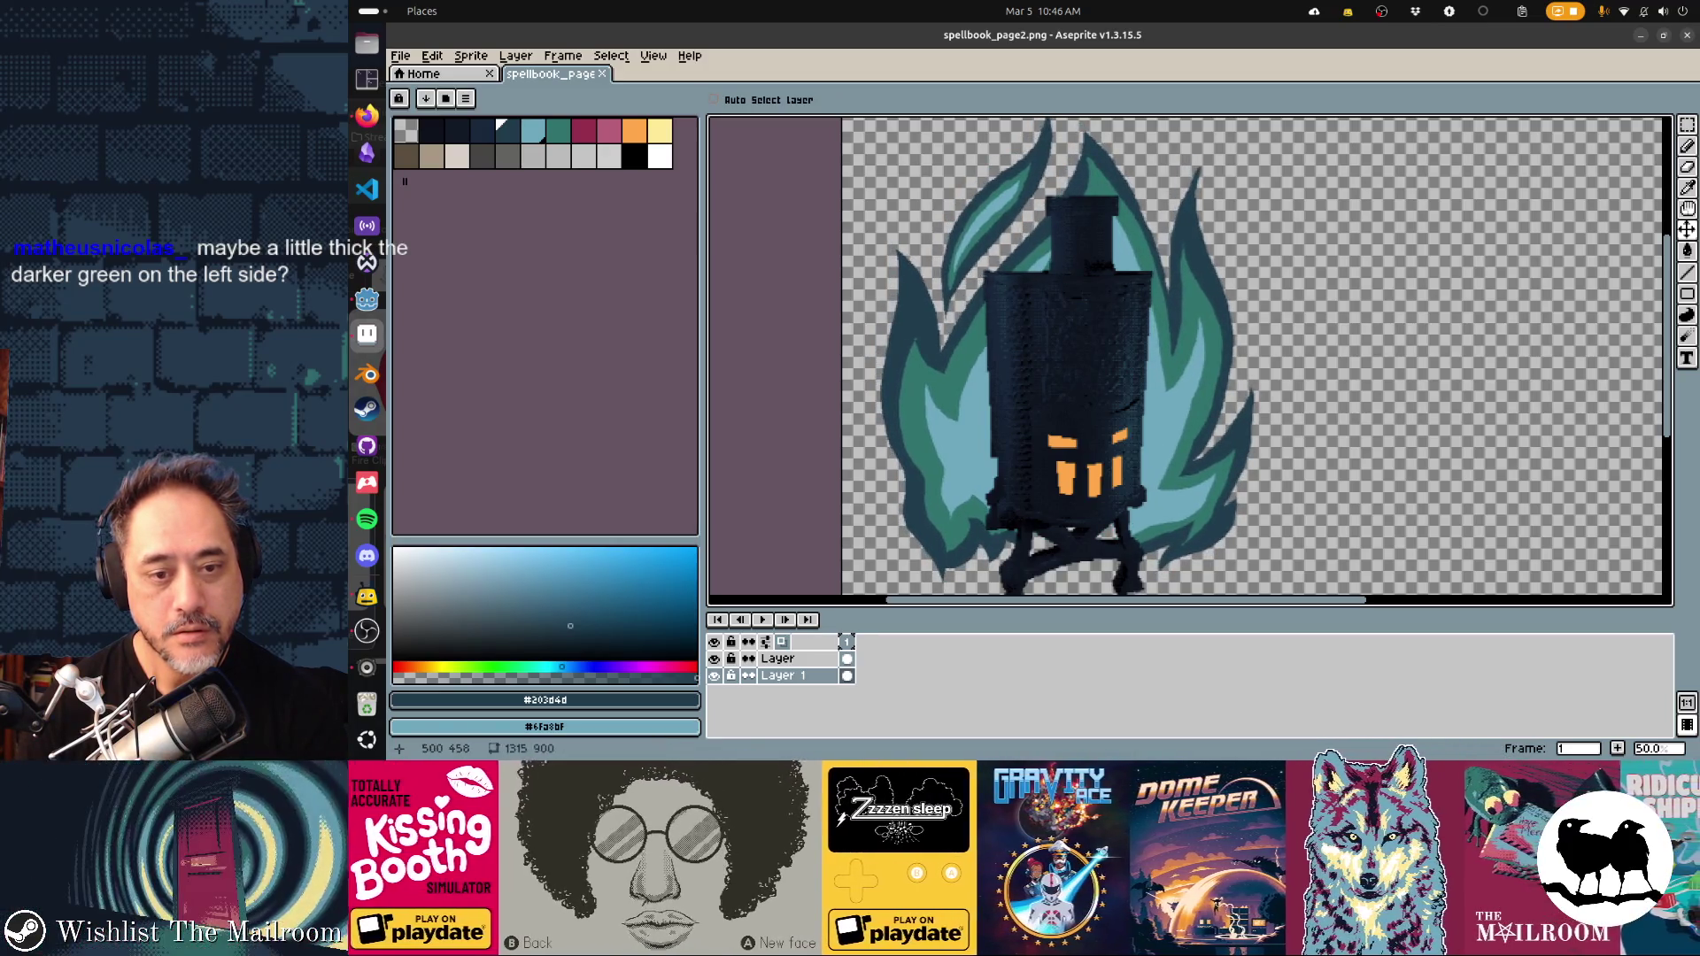
{"action": "key", "text": "alt+Tab"}
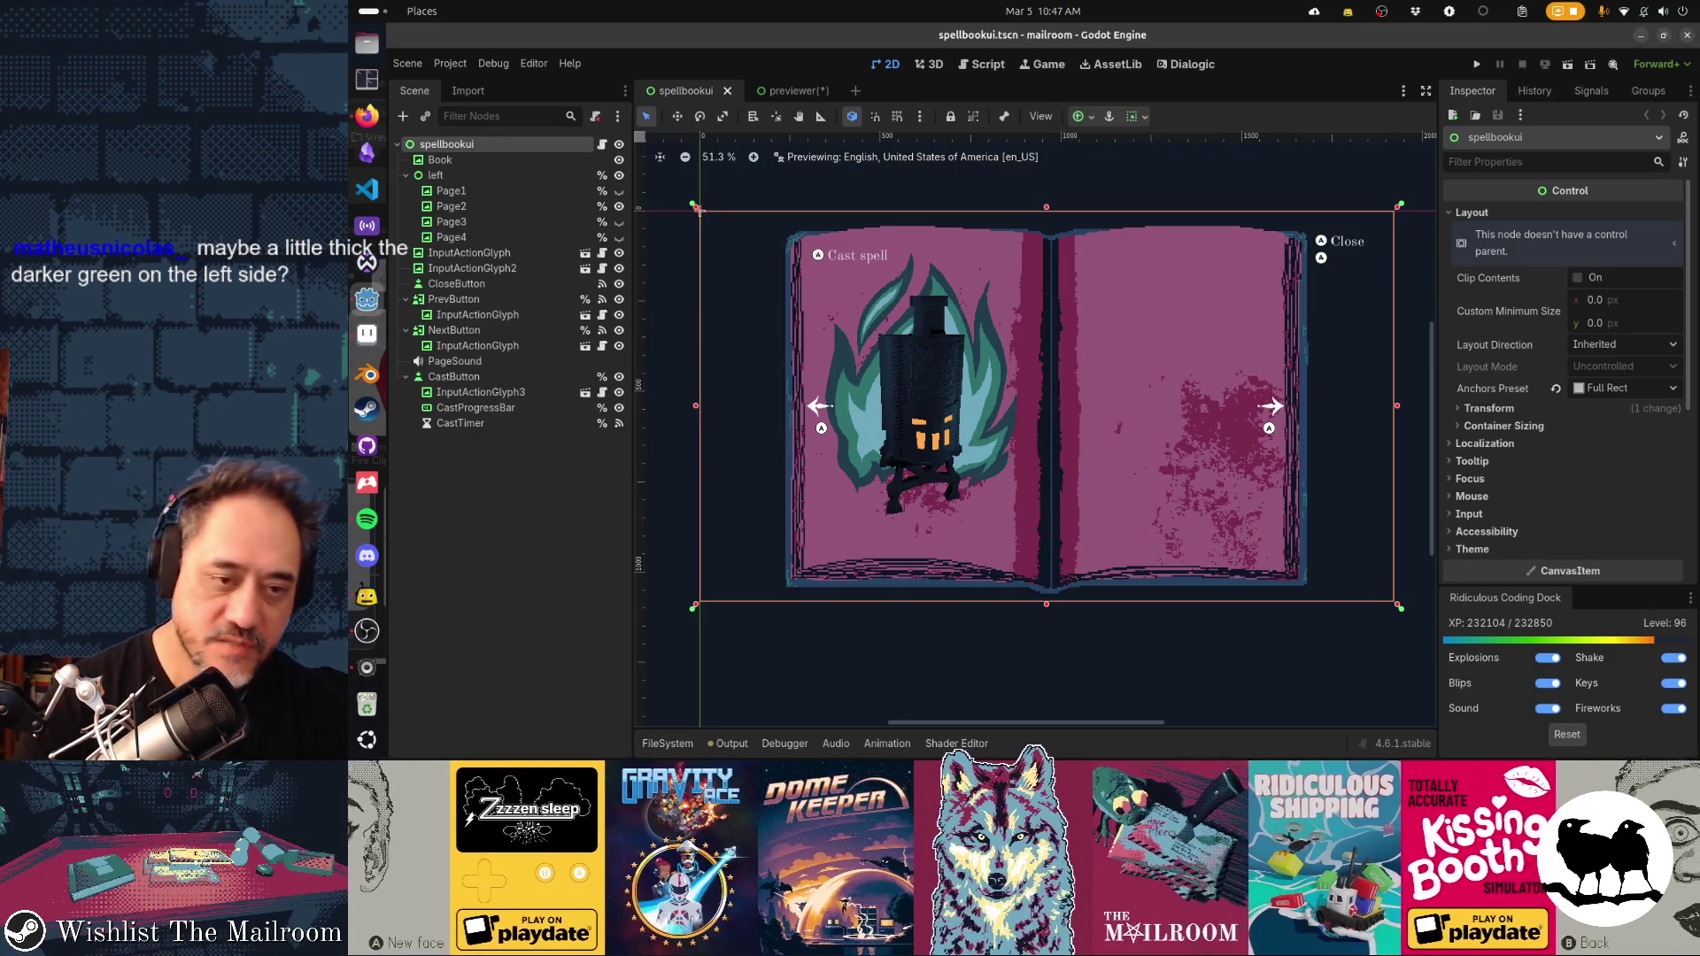
{"action": "key", "text": "alt+Tab"}
{"action": "key", "text": "ctrl+z"}
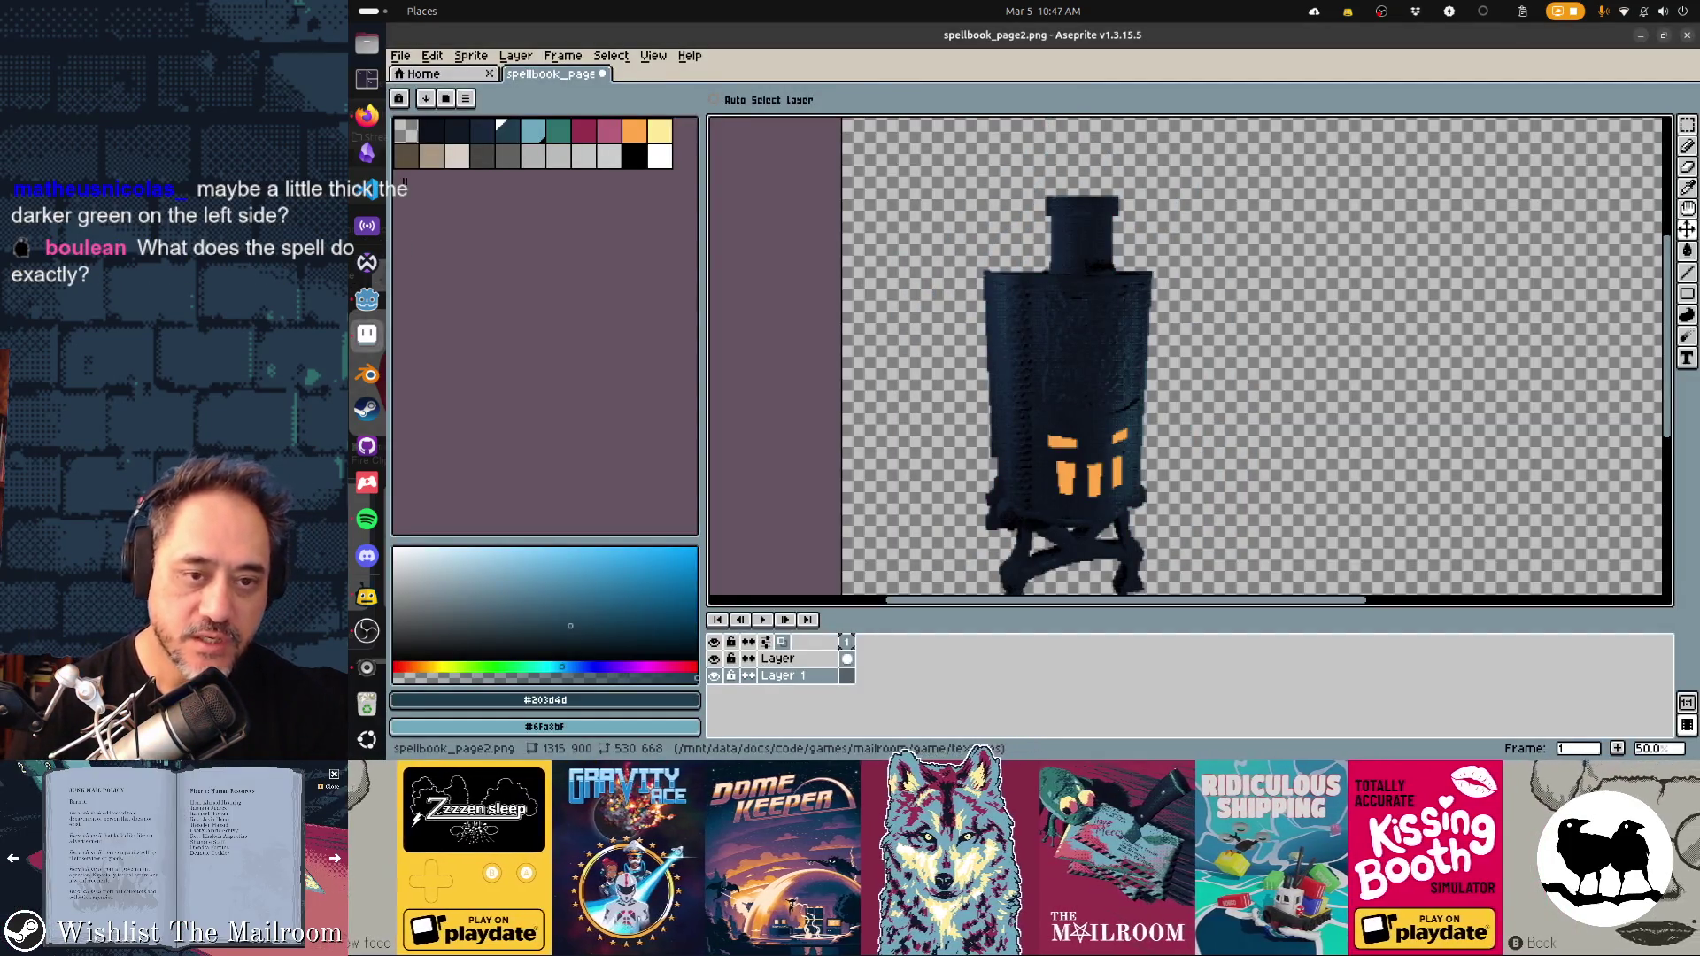
Draw a large filled teal flame around the lantern with the Contour tool
{"action": "left_click", "coordinate": [507, 130]}
{"action": "key", "text": "d"}
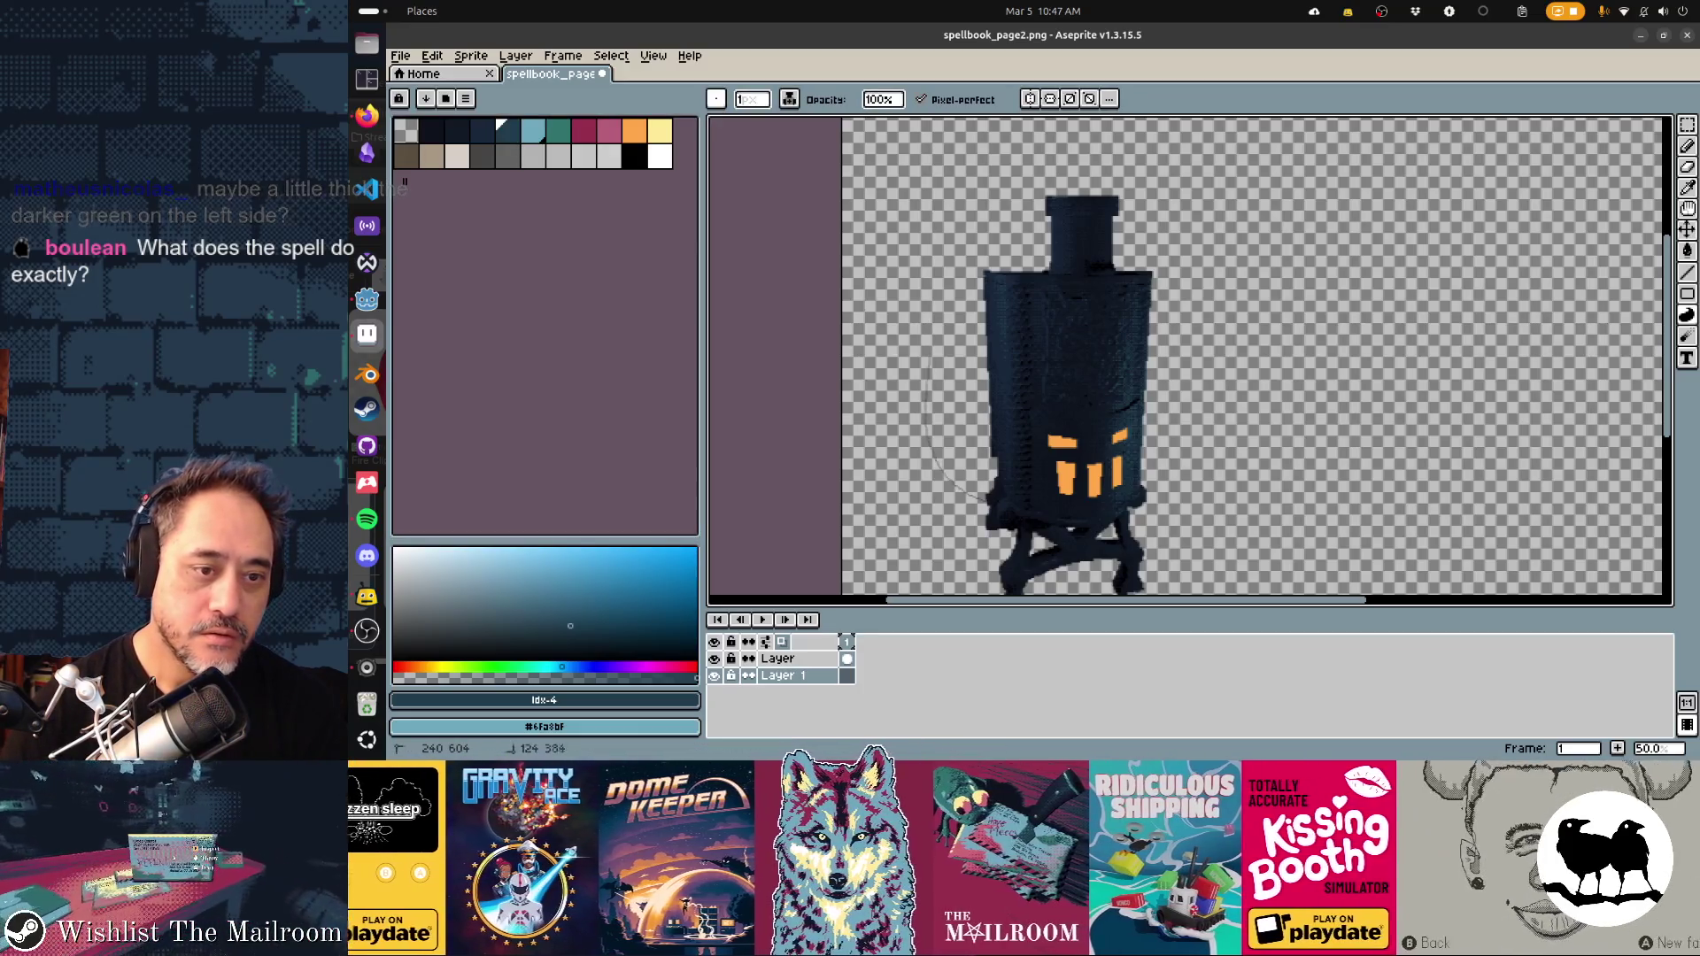
{"action": "left_click_drag", "start_coordinate": [990, 499], "coordinate": [978, 341]}
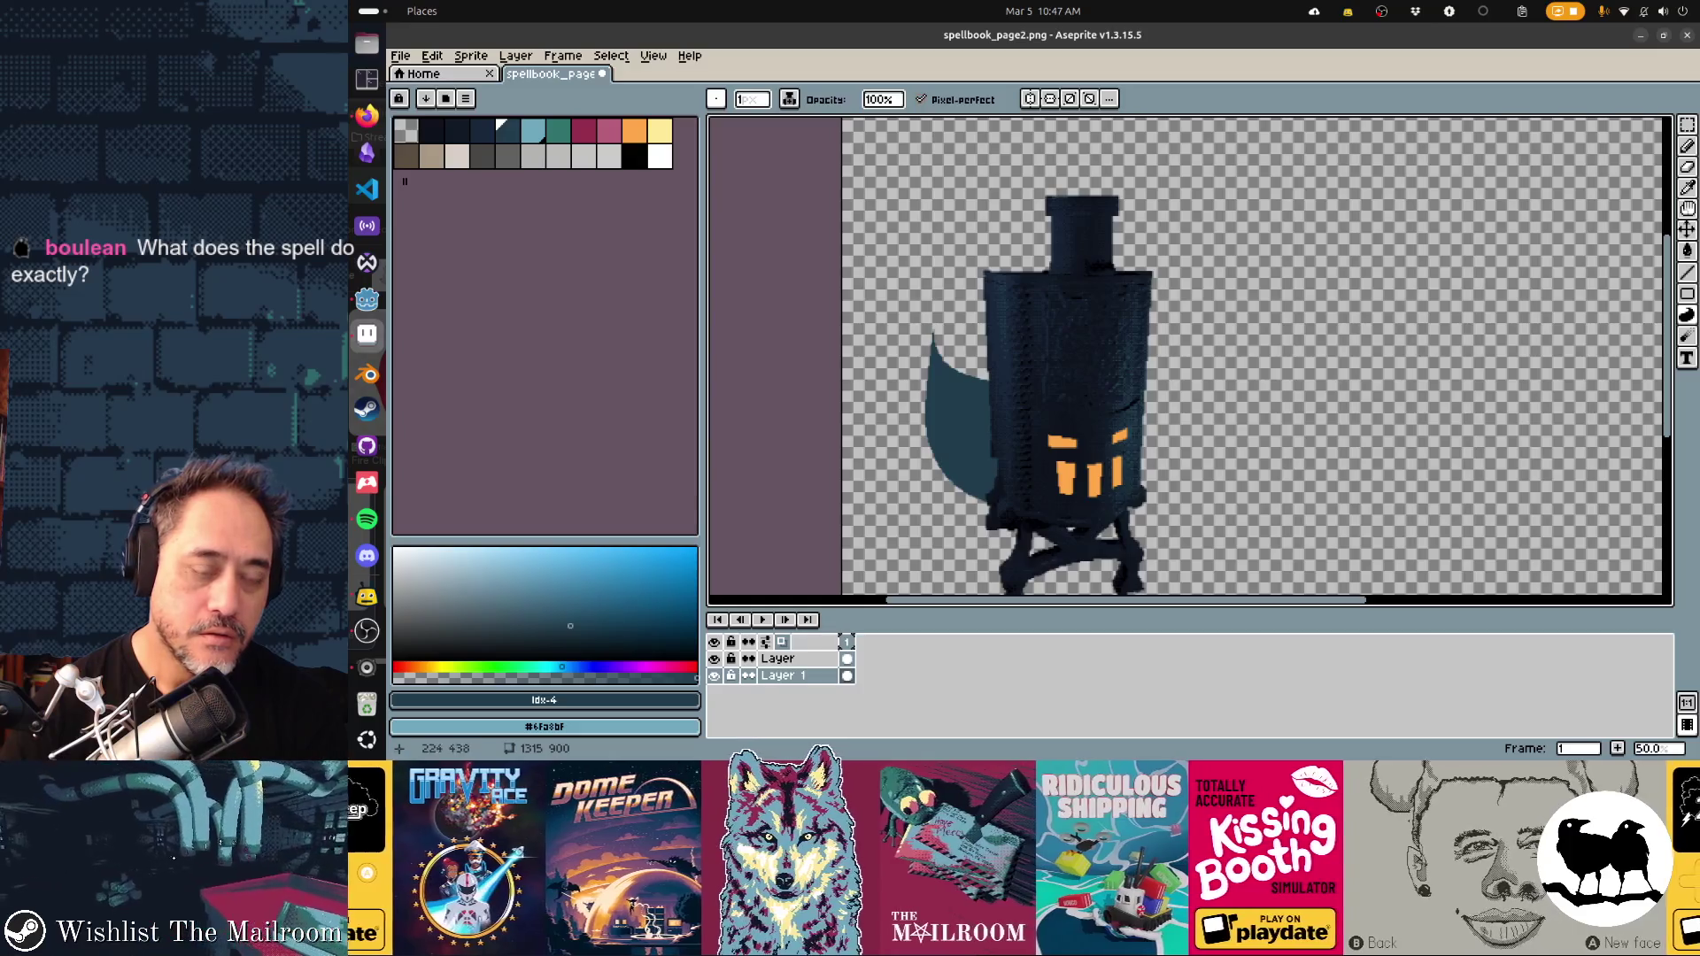
{"action": "mouse_move", "coordinate": [1044, 205]}
{"action": "left_mouse_down"}
{"action": "mouse_move", "coordinate": [1151, 151]}
{"action": "mouse_move", "coordinate": [1191, 292]}
{"action": "mouse_move", "coordinate": [1151, 399]}
{"action": "left_mouse_up"}
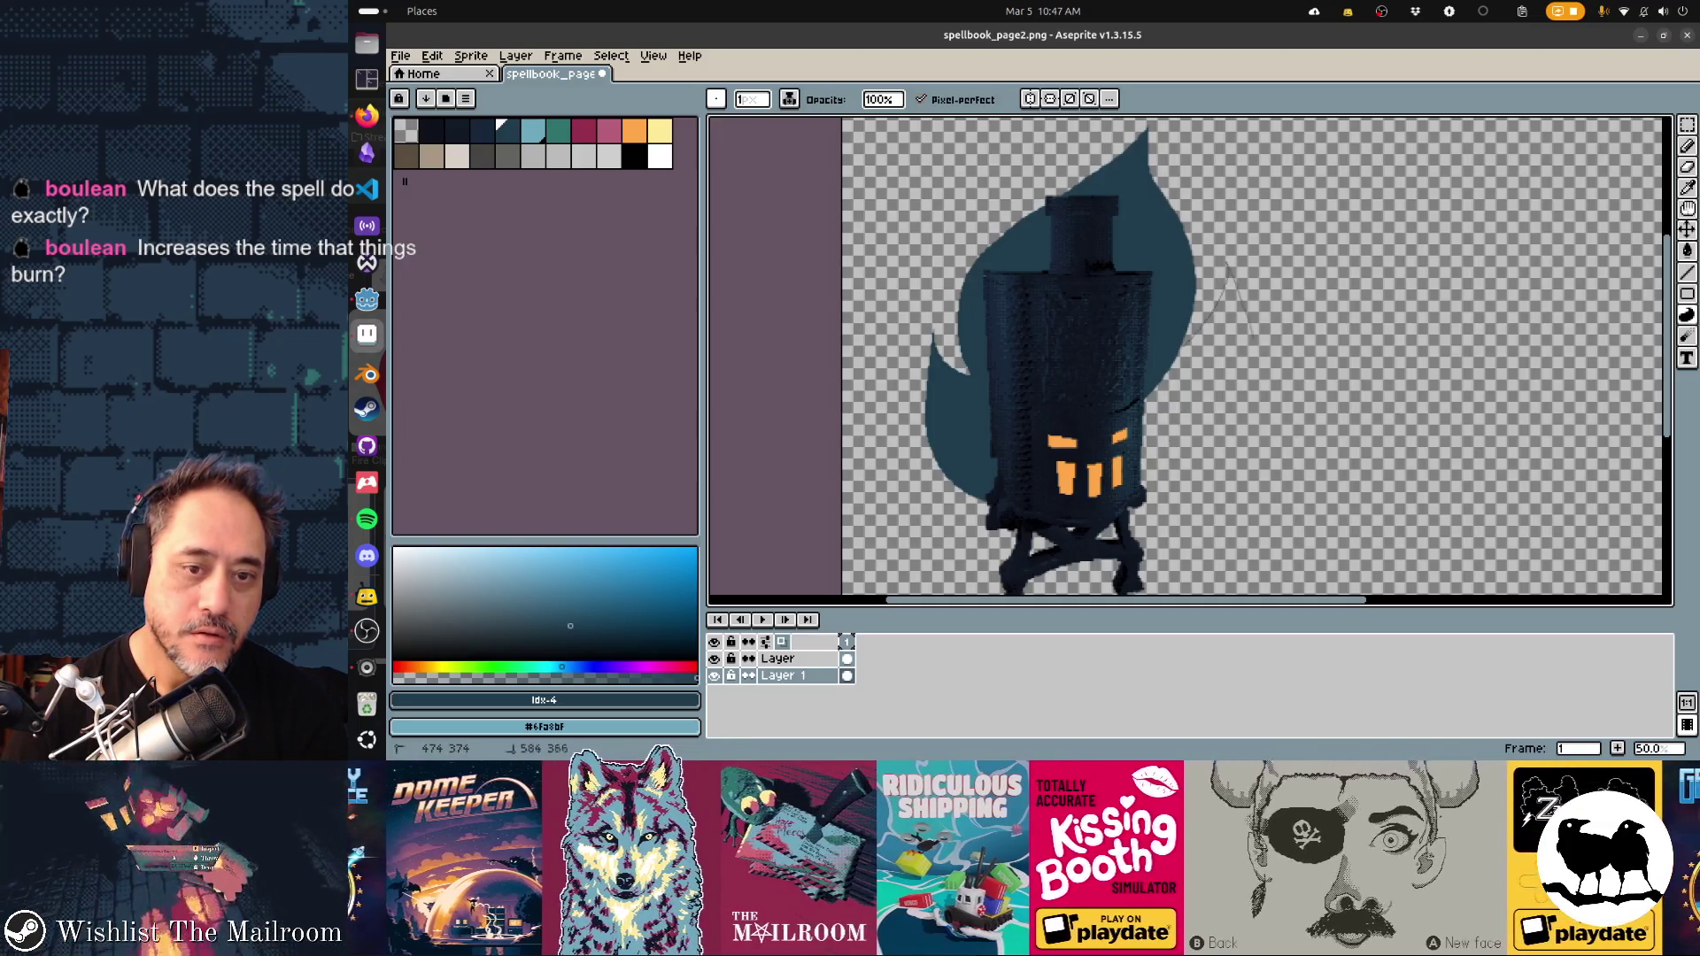
Add right and upper-left flame lobes, then marquee-select the whole flame
{"action": "left_click_drag", "start_coordinate": [1211, 460], "coordinate": [1182, 500]}
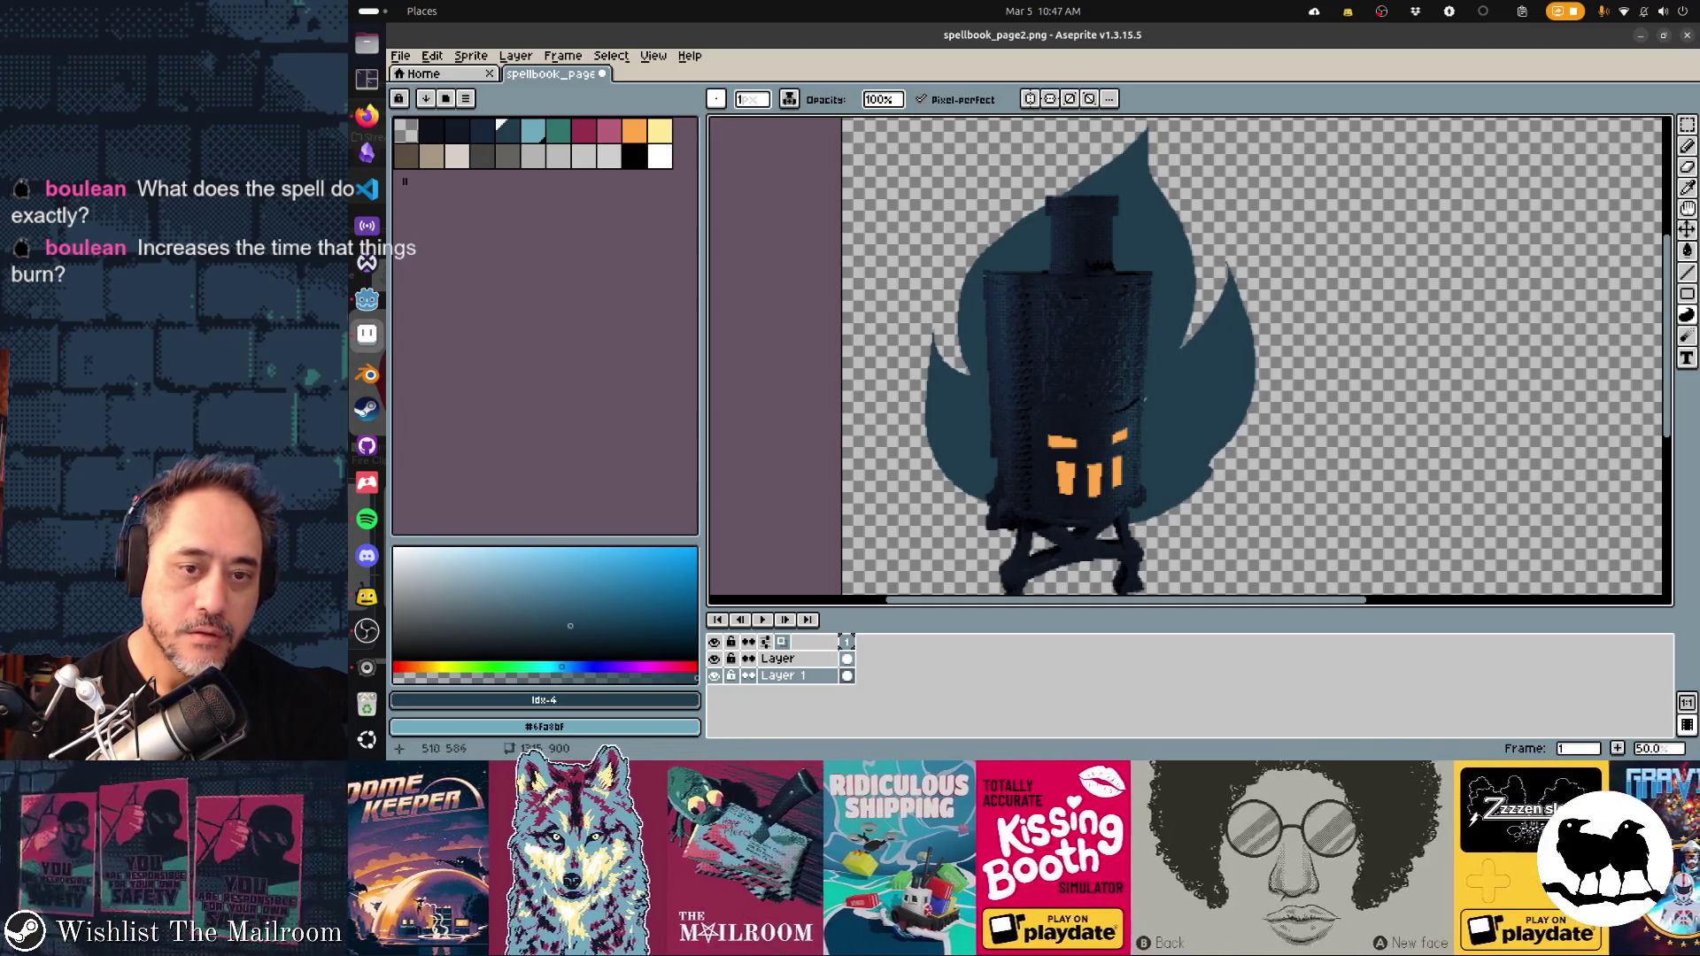
{"action": "scroll", "coordinate": [1186, 361], "scroll_direction": "up", "scroll_amount": 3}
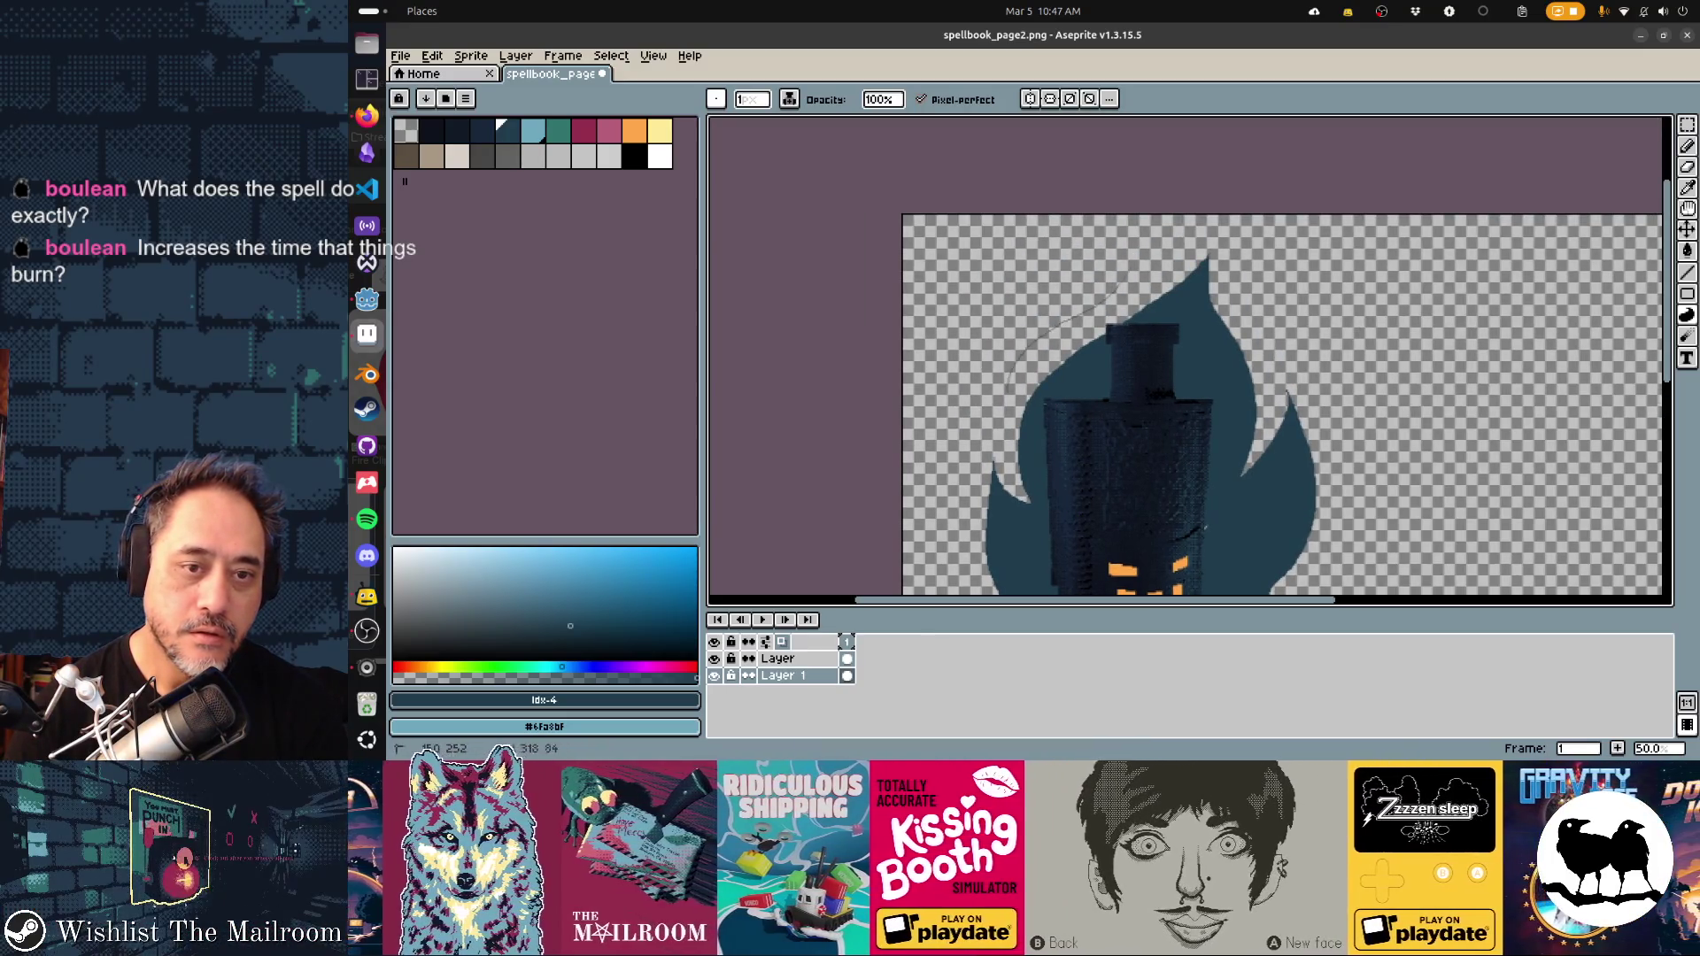
{"action": "left_click_drag", "start_coordinate": [1035, 437], "coordinate": [1042, 469]}
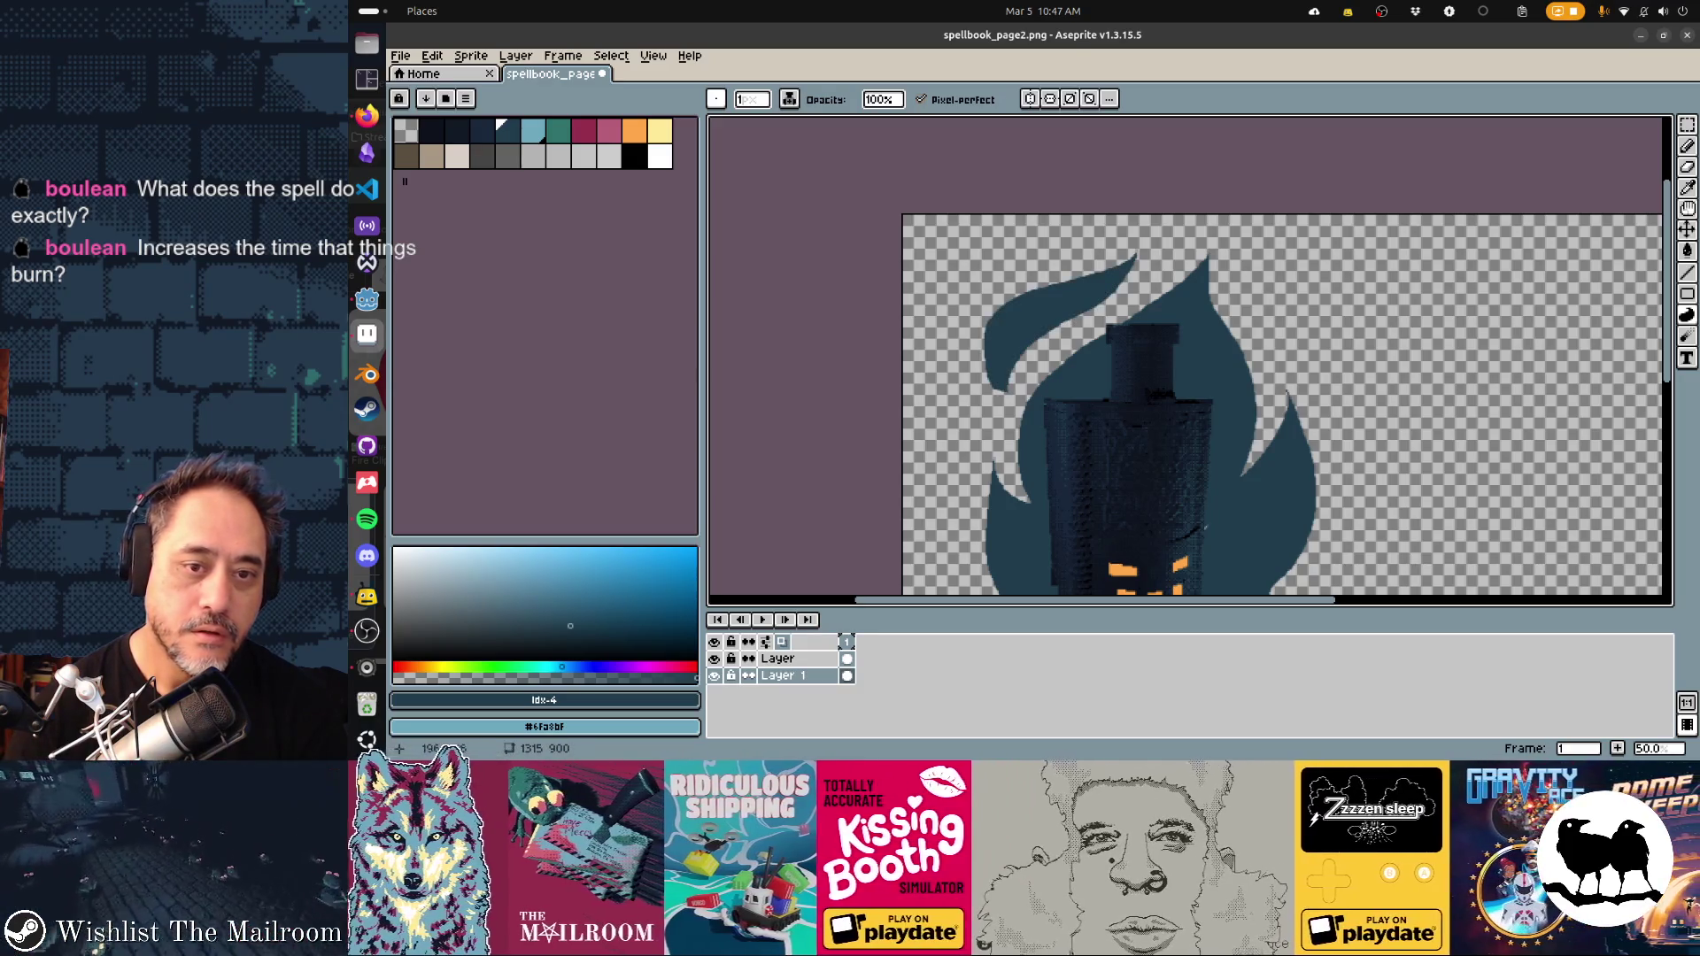
{"action": "scroll", "coordinate": [1187, 361], "scroll_direction": "down", "scroll_amount": 4}
{"action": "scroll", "coordinate": [1186, 361], "scroll_direction": "up", "scroll_amount": 2}
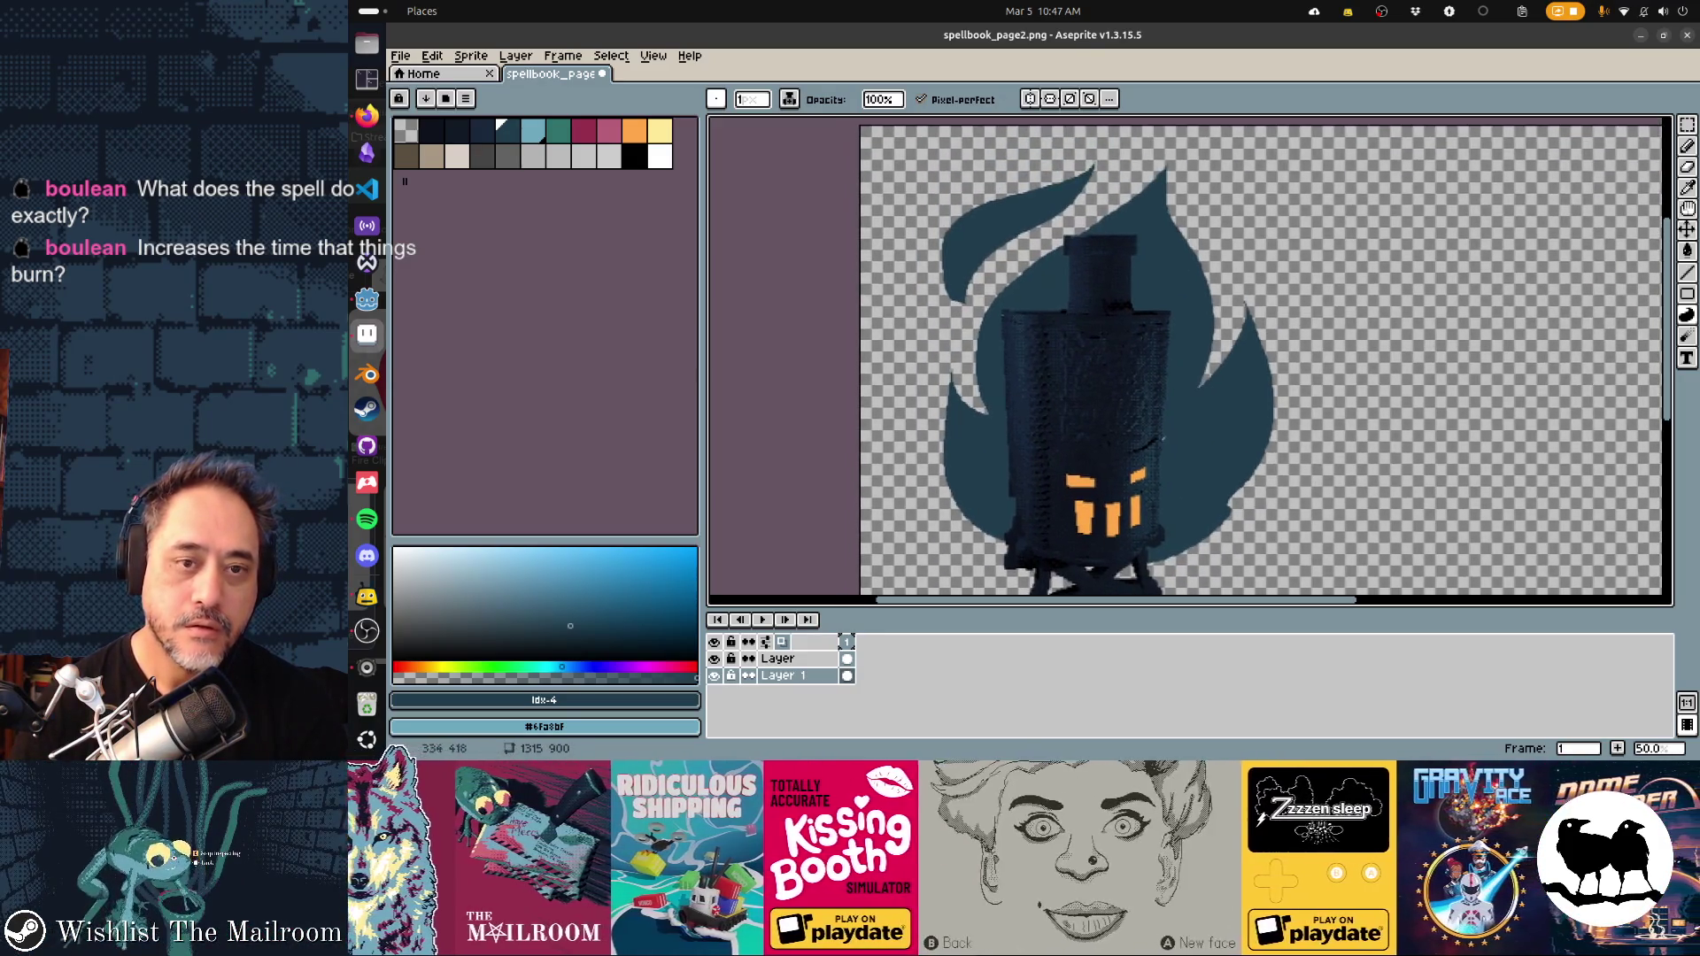
{"action": "key", "text": "m"}
{"action": "left_click_drag", "start_coordinate": [938, 156], "coordinate": [1276, 568]}
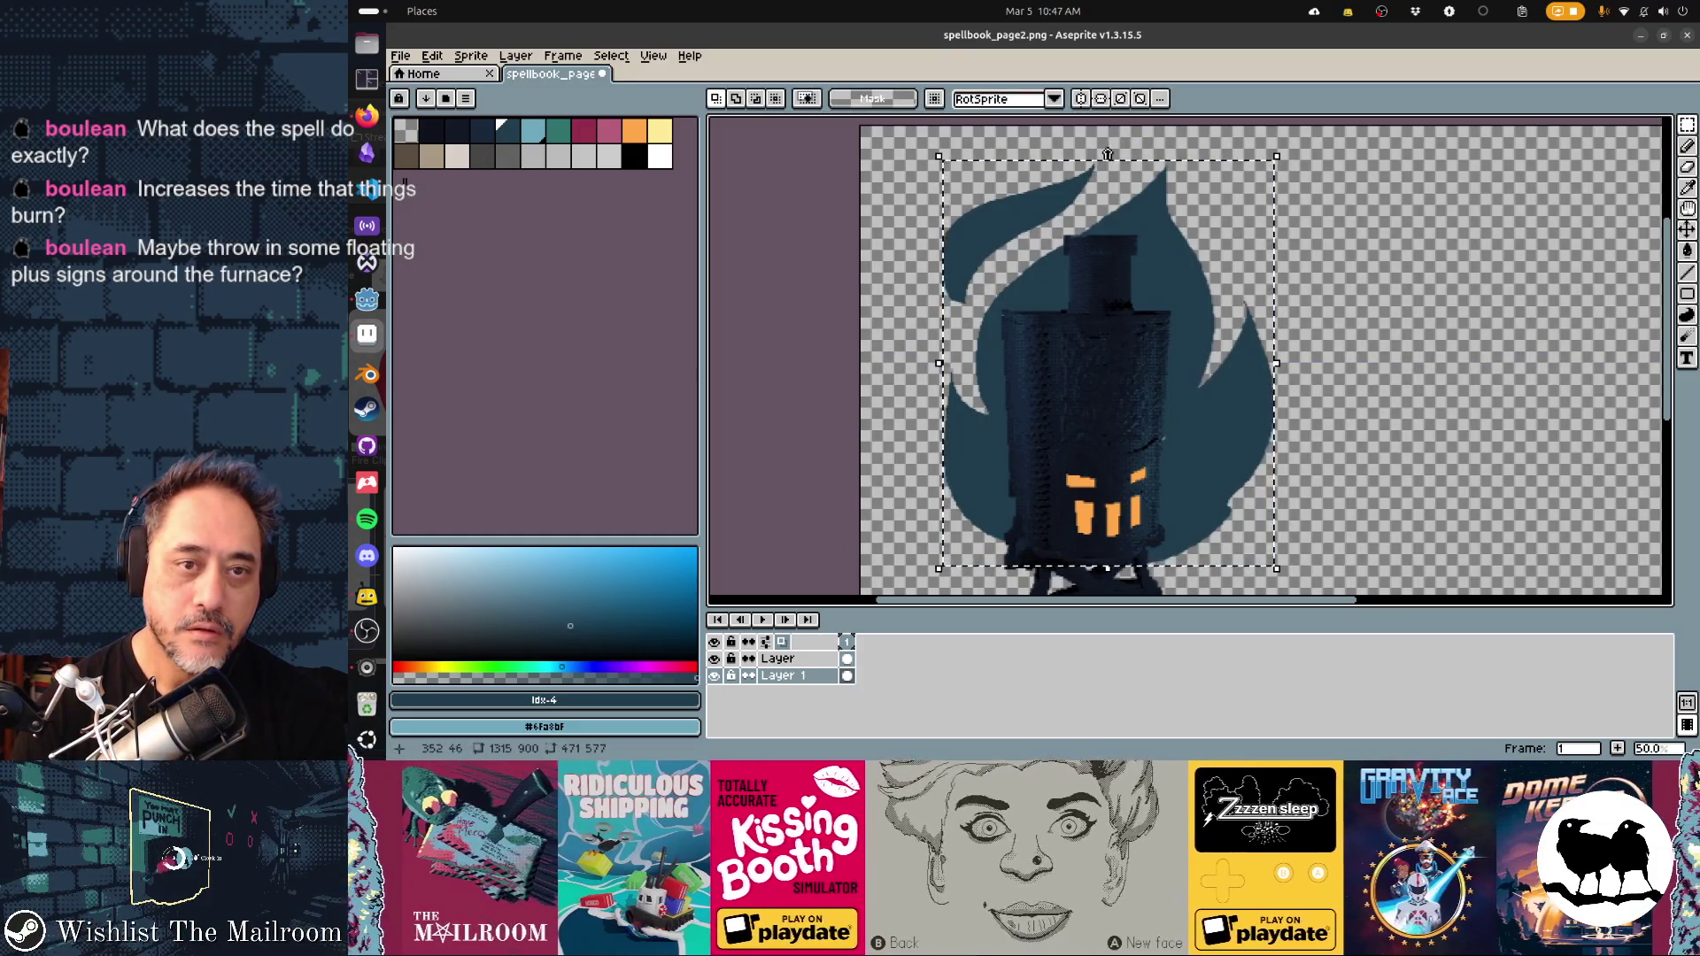
Restore the flame selection and shift it about 28 px left, committing the move
{"action": "left_click", "coordinate": [1106, 186]}
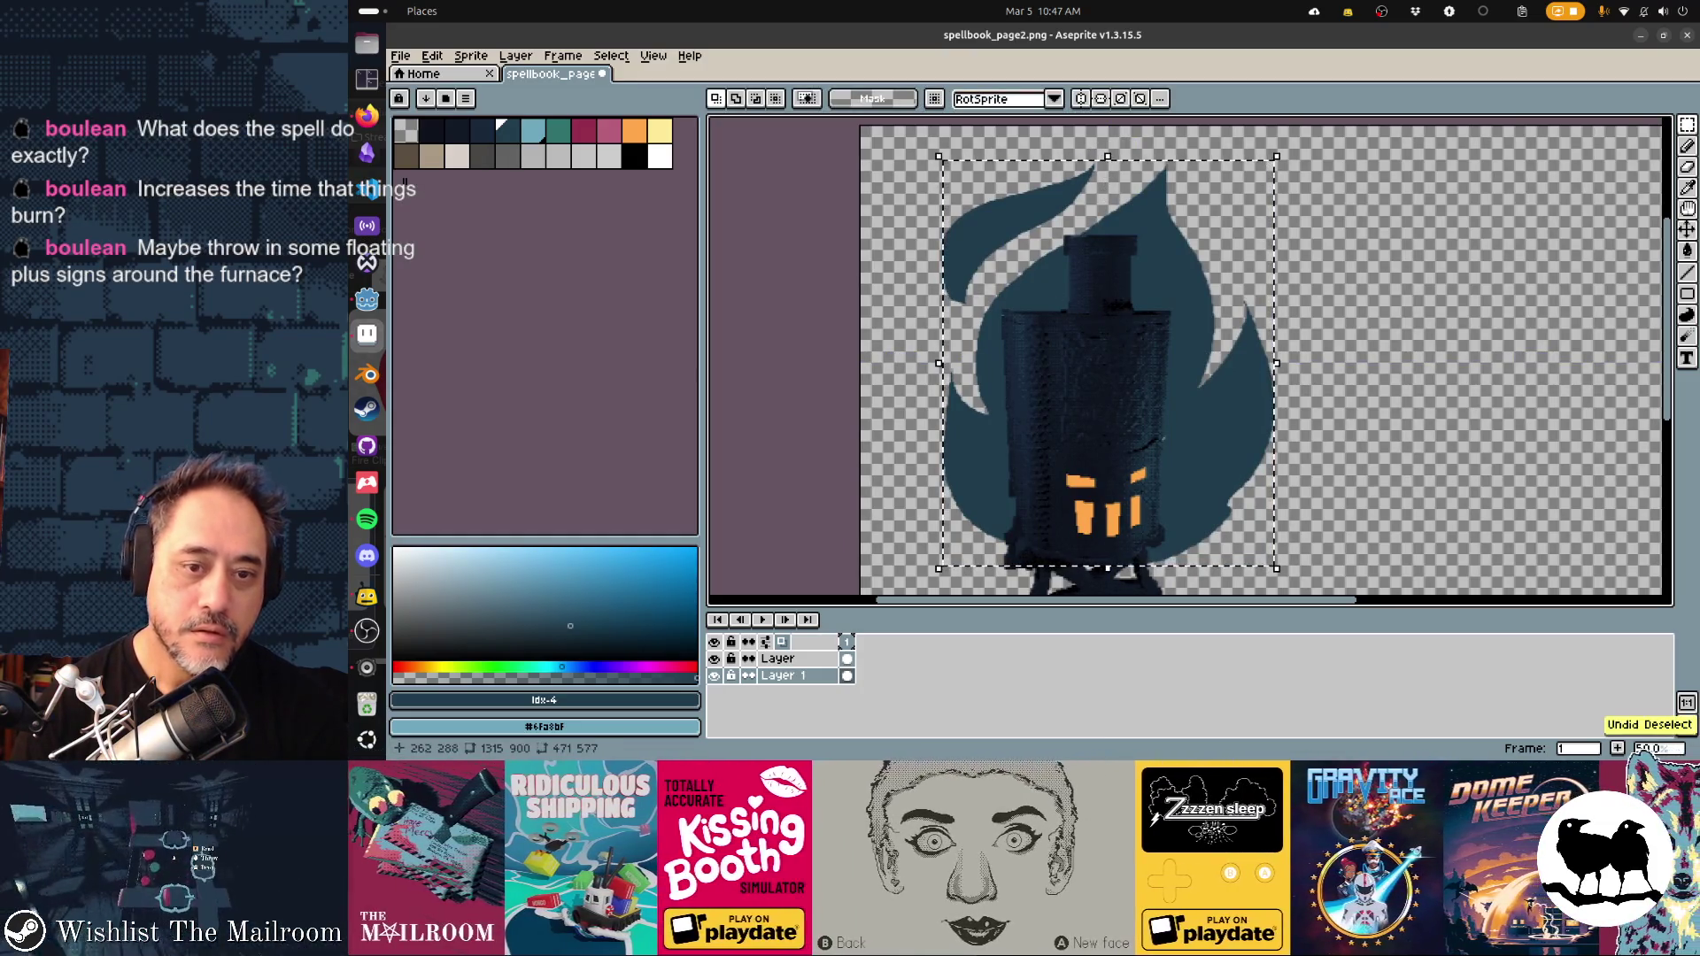
{"action": "key", "text": "ctrl+z"}
{"action": "left_click_drag", "start_coordinate": [1044, 329], "coordinate": [1023, 320]}
{"action": "key", "text": "b"}
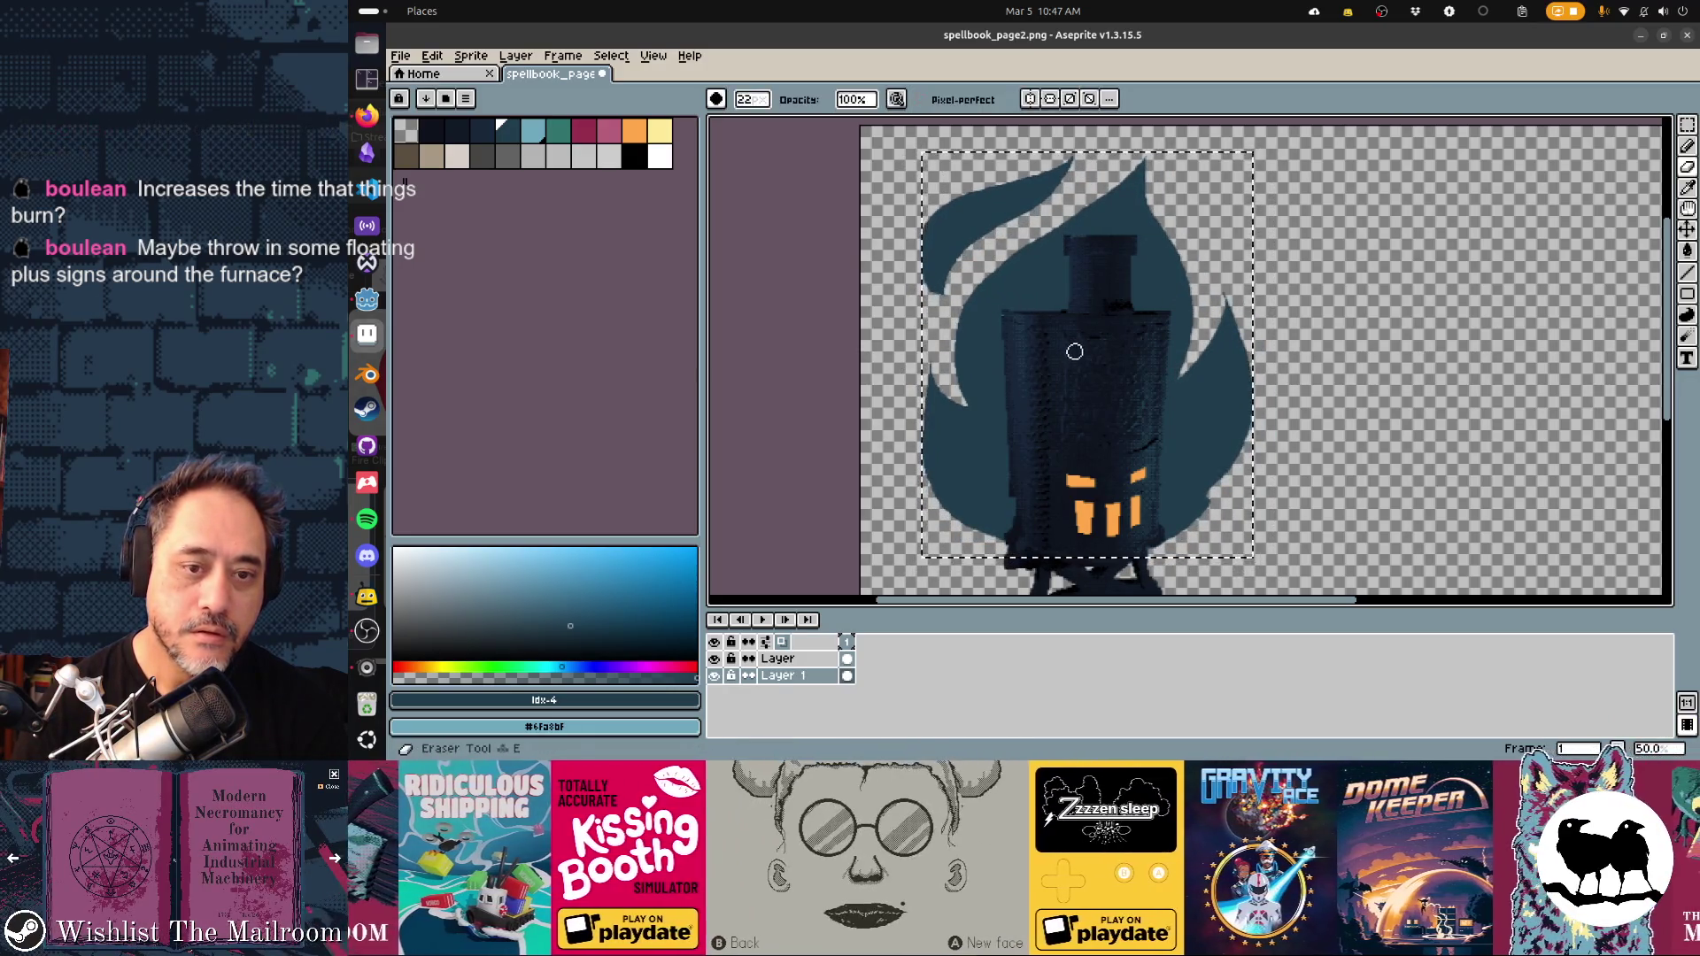
Inspect the lantern's legs and check the sprite on the Godot spellbook page
{"action": "mouse_move", "coordinate": [1119, 418]}
{"action": "left_mouse_down"}
{"action": "mouse_move", "coordinate": [1169, 334]}
{"action": "mouse_move", "coordinate": [1187, 399]}
{"action": "left_mouse_up"}
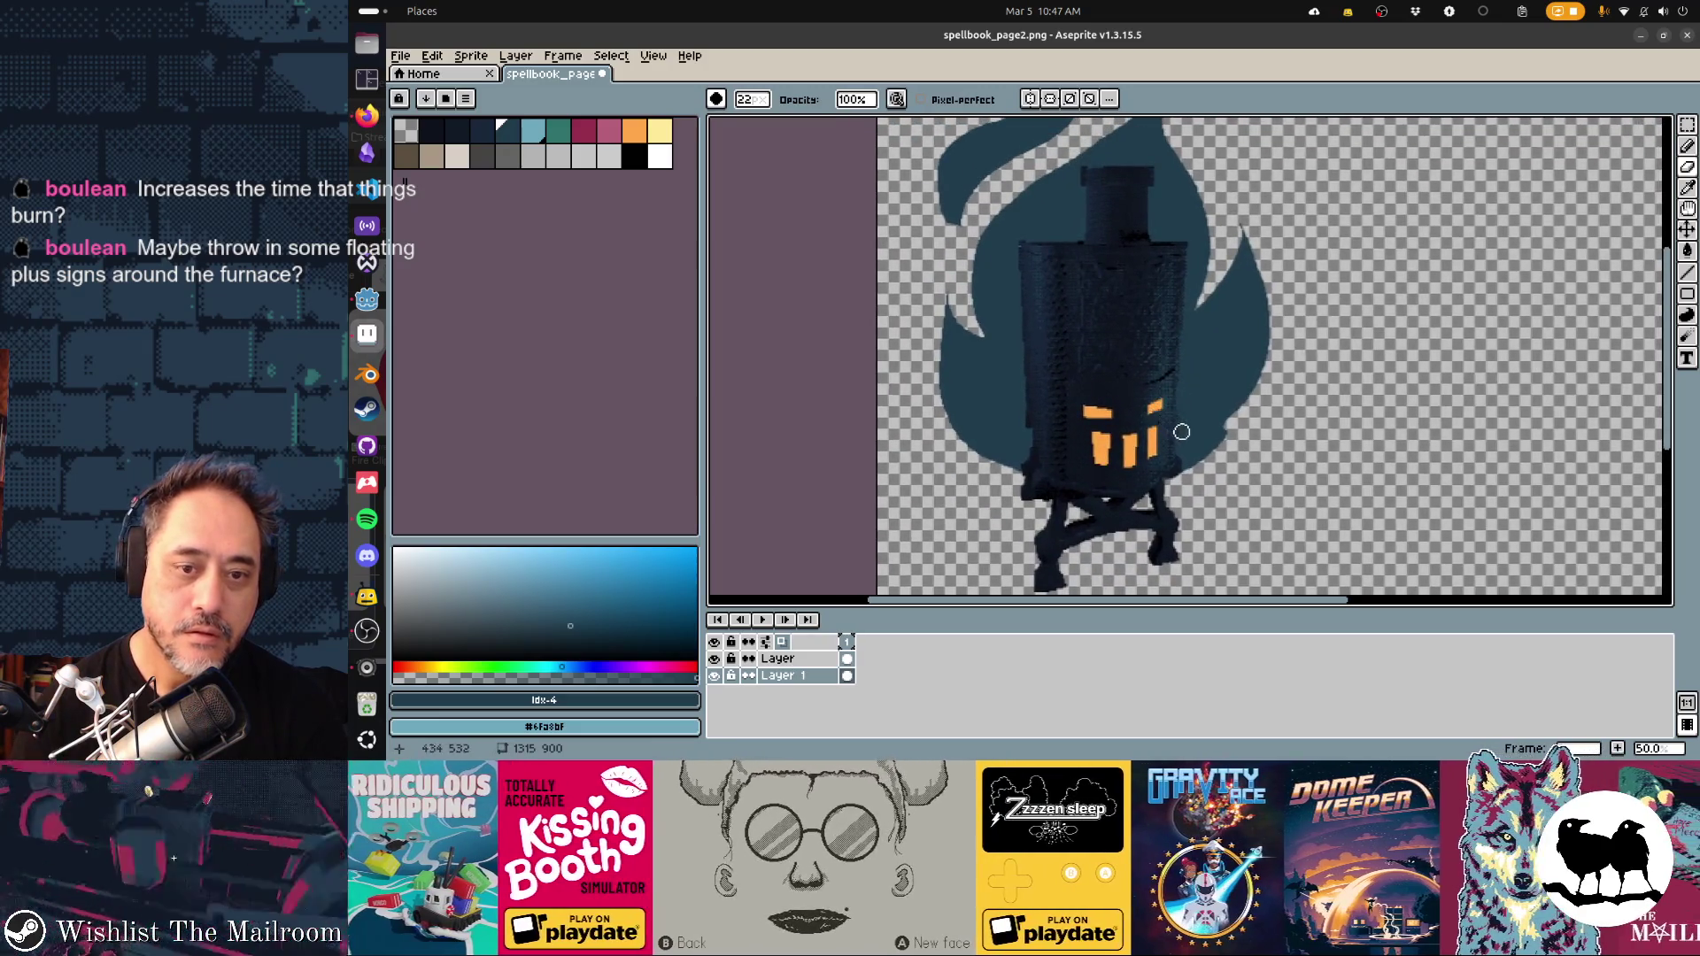
{"action": "key", "text": "d"}
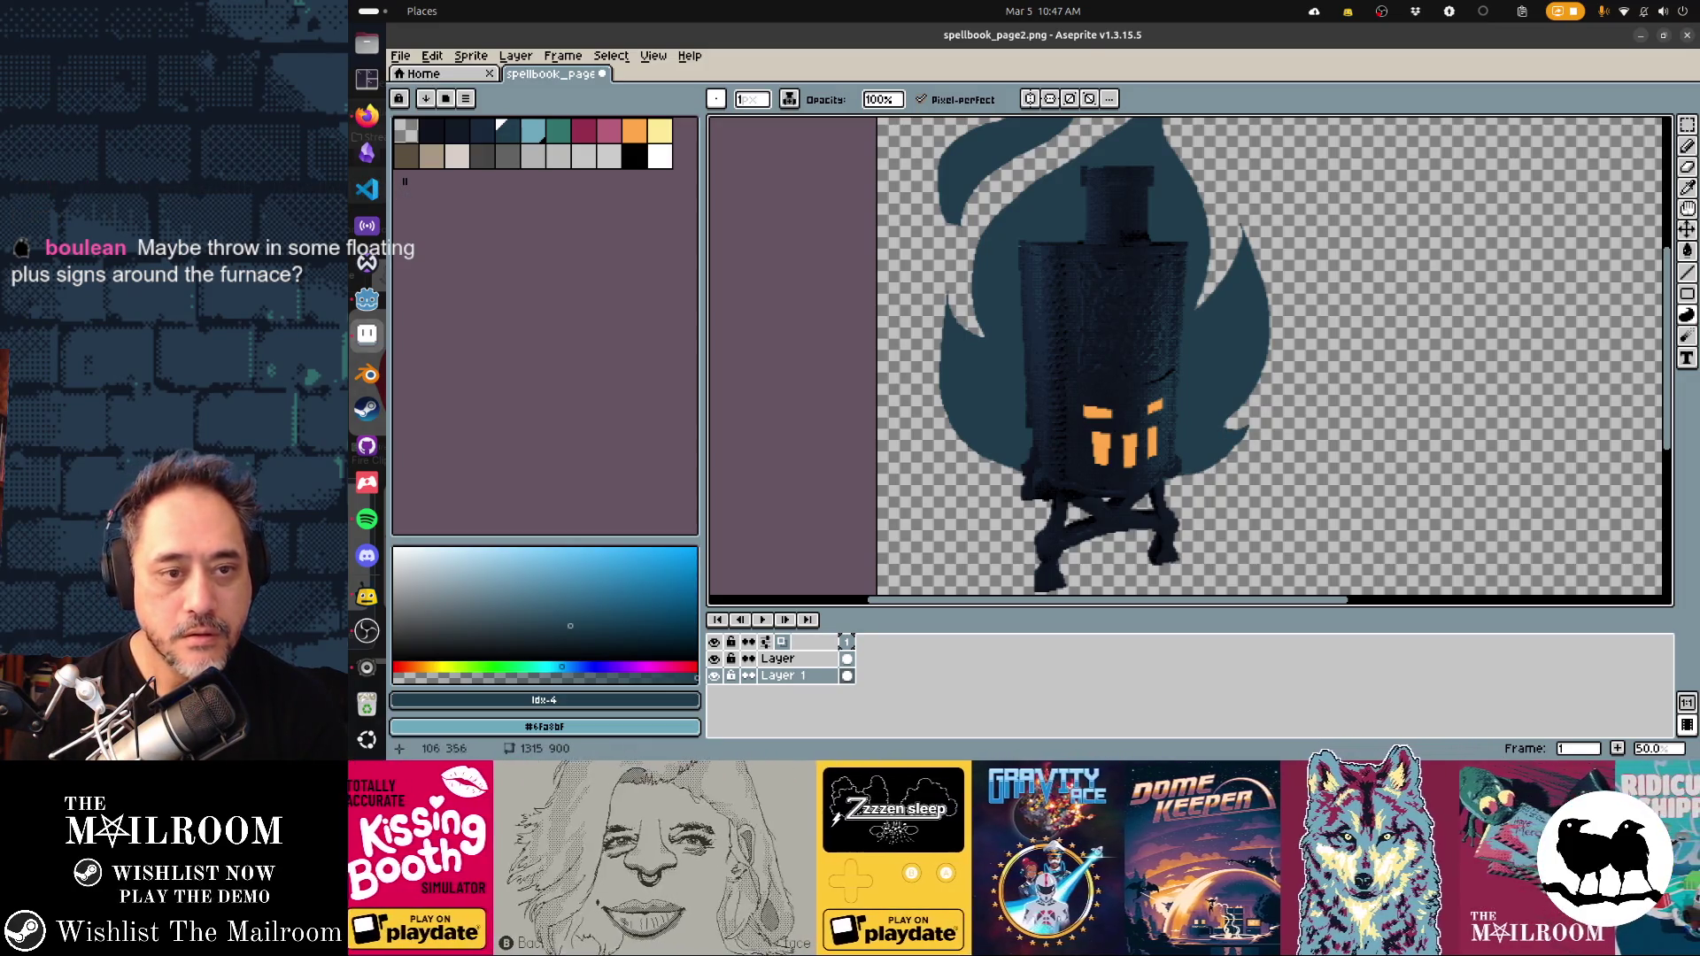
{"action": "key", "text": "e"}
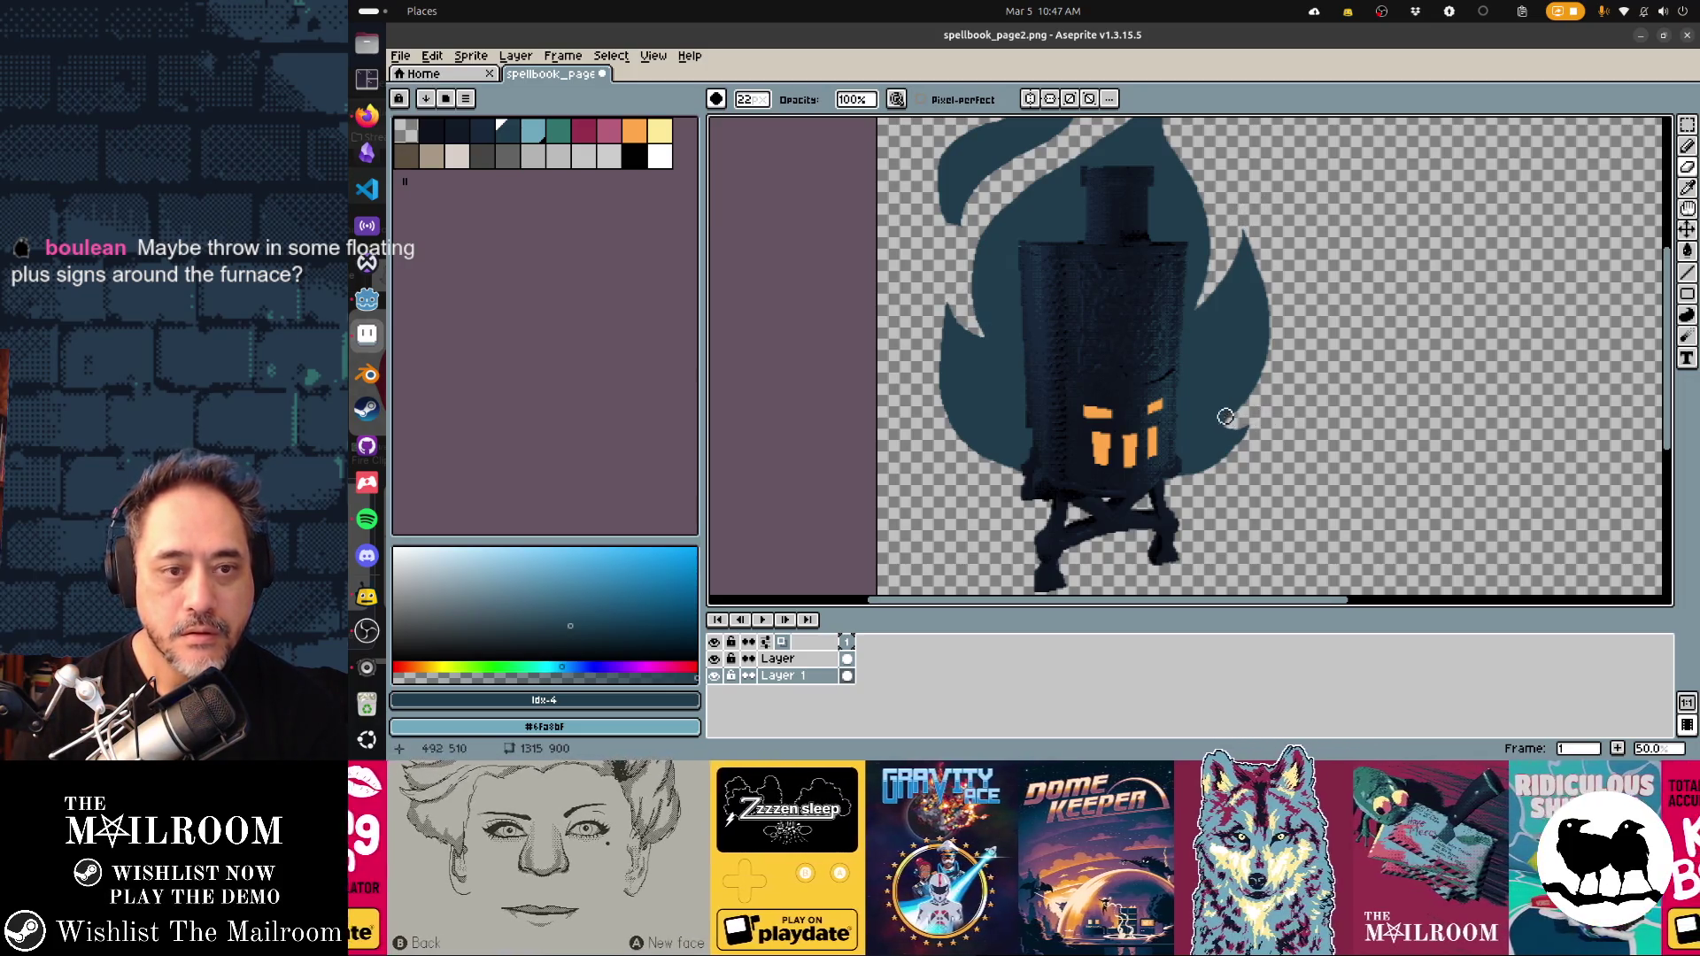
{"action": "scroll", "coordinate": [1225, 416], "scroll_direction": "up", "scroll_amount": 2}
{"action": "key", "text": "alt+Tab"}
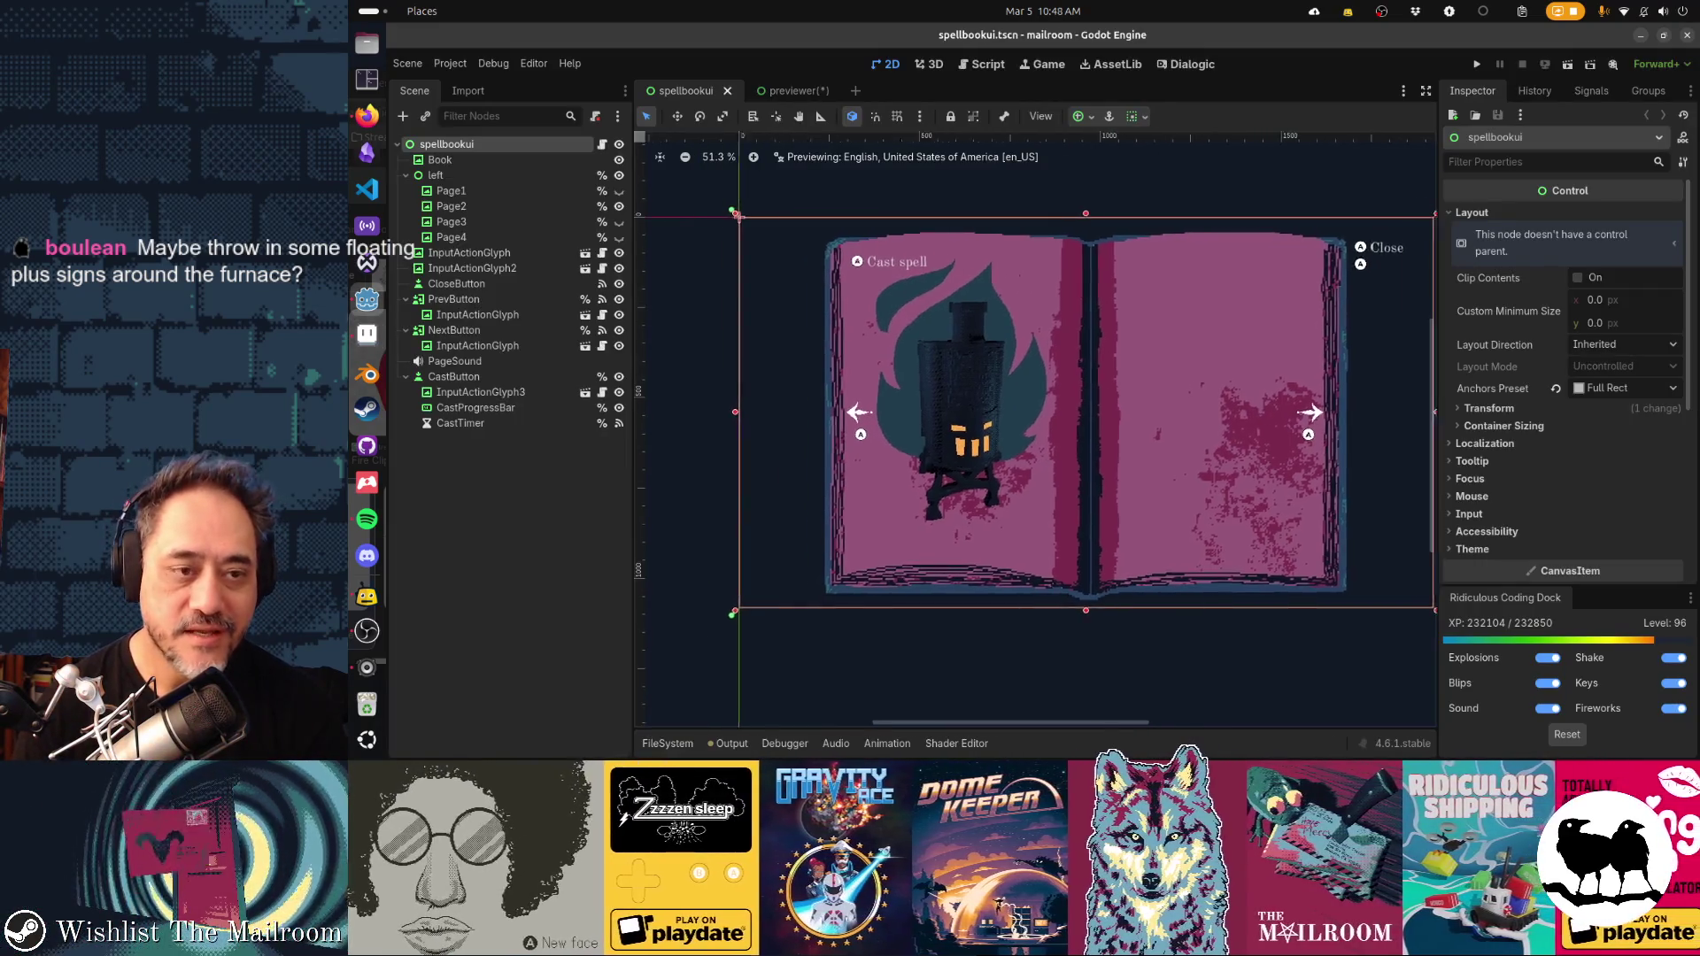
{"action": "key", "text": "alt+Tab"}
{"action": "scroll", "coordinate": [1071, 372], "scroll_direction": "left", "scroll_amount": 3}
{"action": "scroll", "coordinate": [978, 353], "scroll_direction": "up", "scroll_amount": 2}
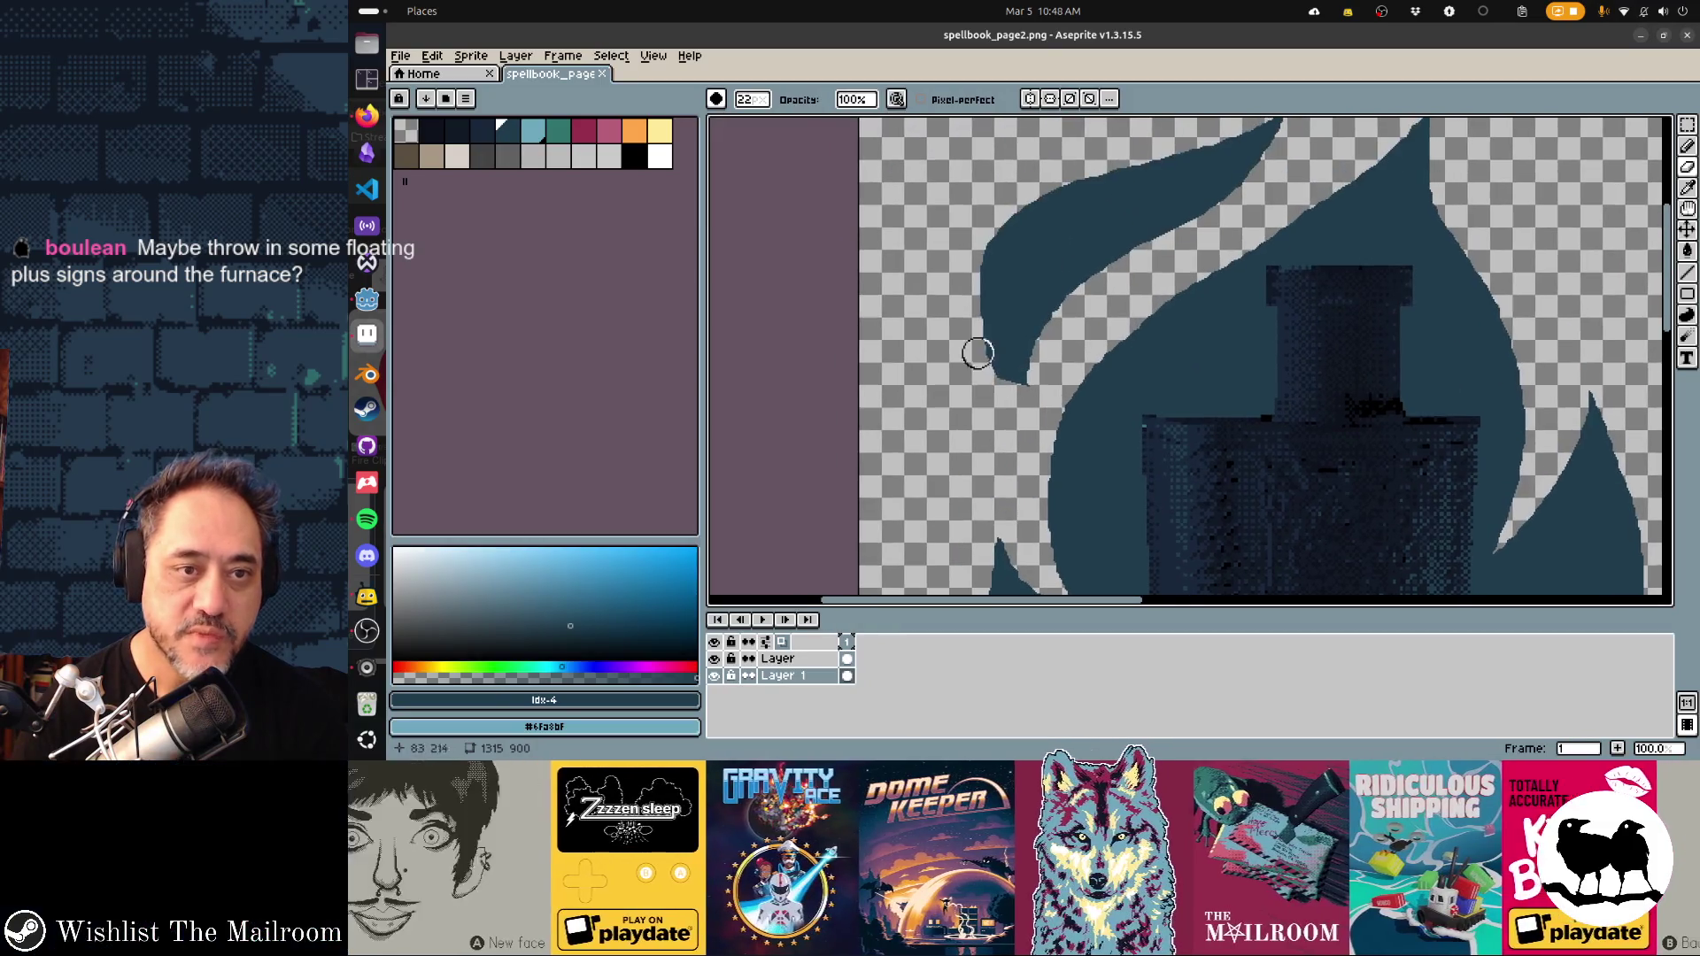
Try a thin 1px line along the flame's inner edge and undo it
{"action": "key", "text": "b"}
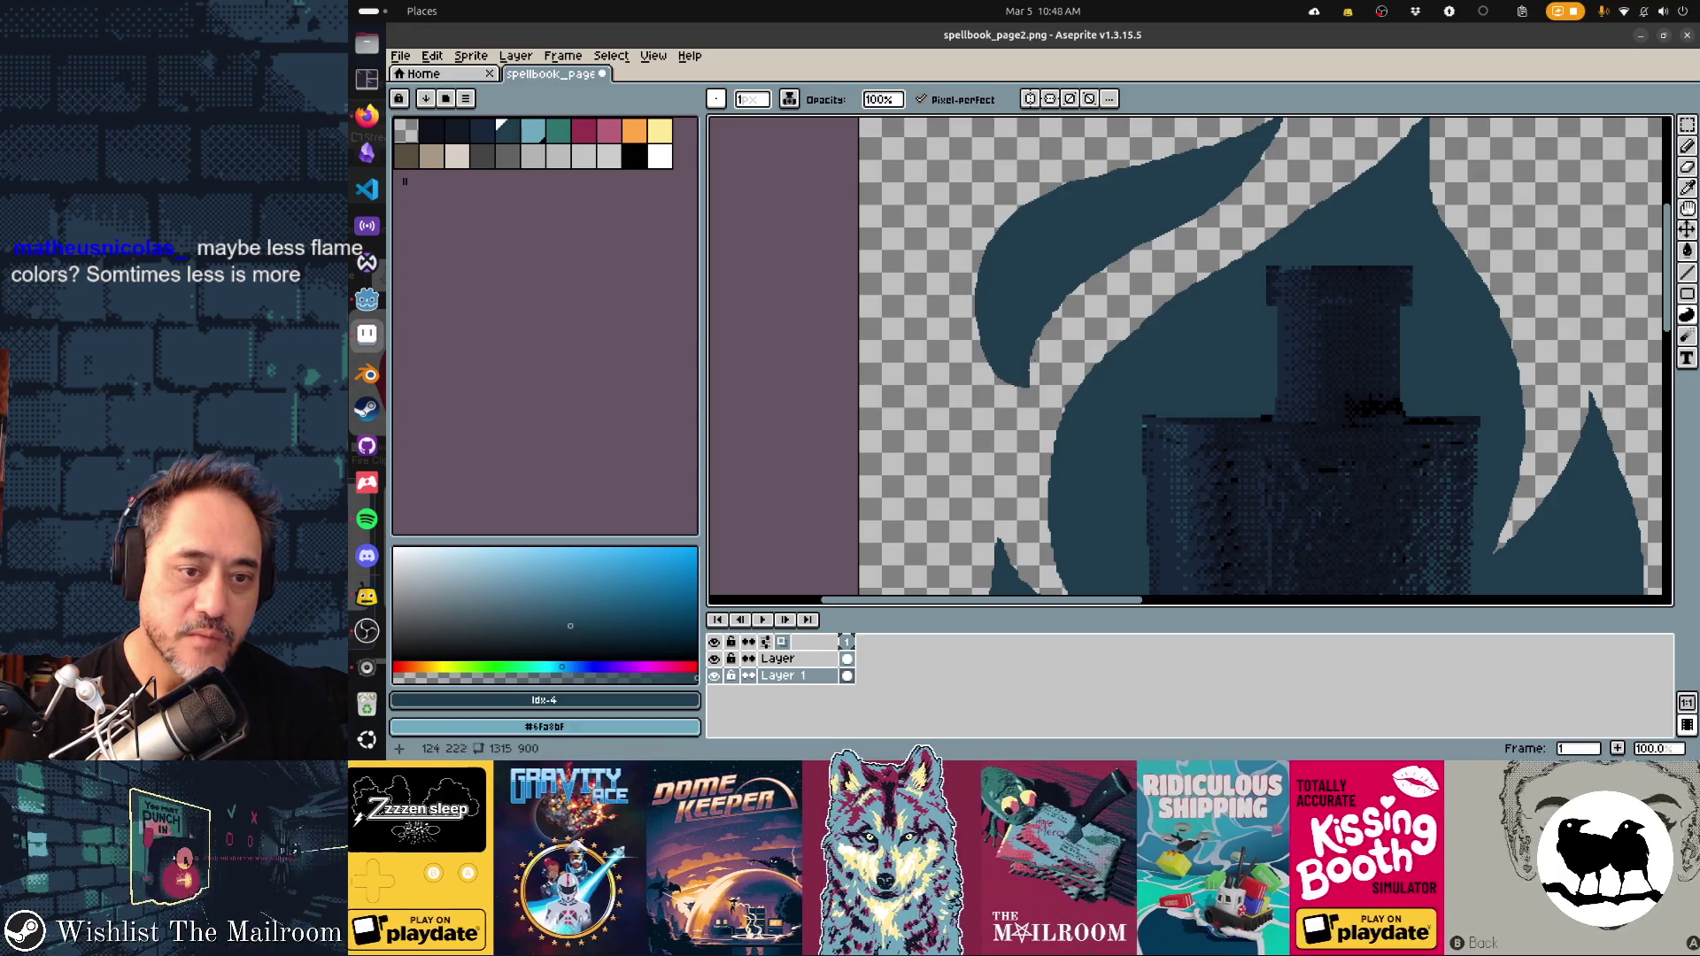
{"action": "mouse_move", "coordinate": [1031, 361]}
{"action": "left_mouse_down"}
{"action": "mouse_move", "coordinate": [1087, 281]}
{"action": "mouse_move", "coordinate": [1145, 247]}
{"action": "left_mouse_up"}
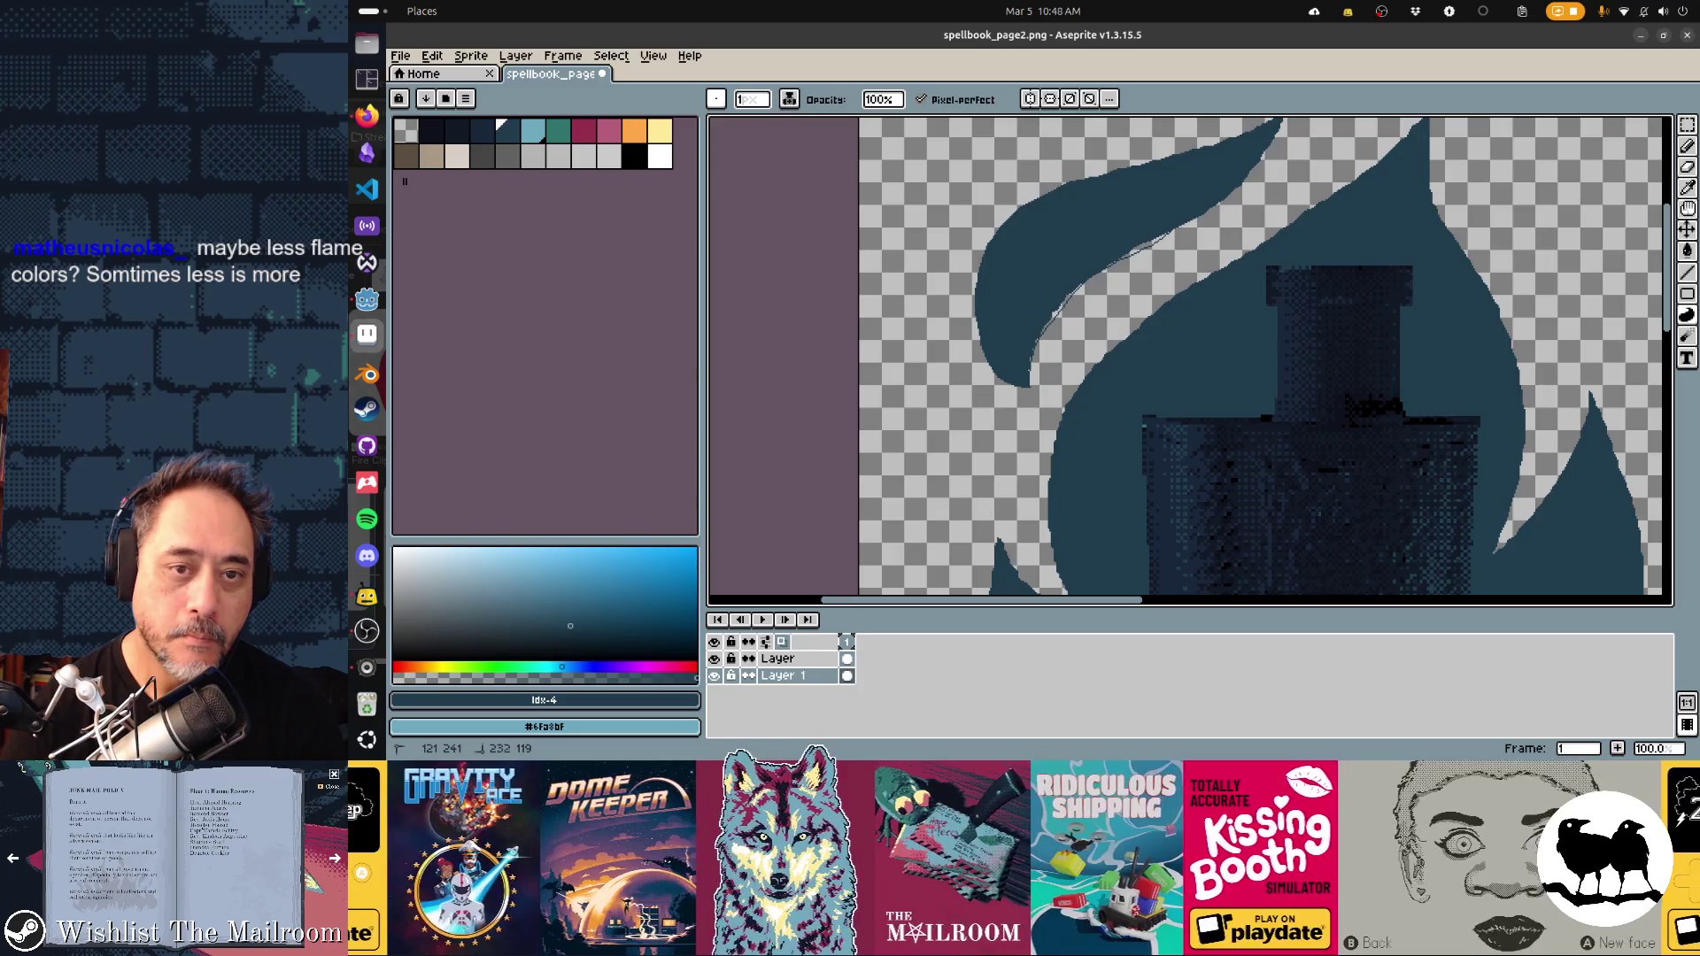
{"action": "key", "text": "ctrl+z"}
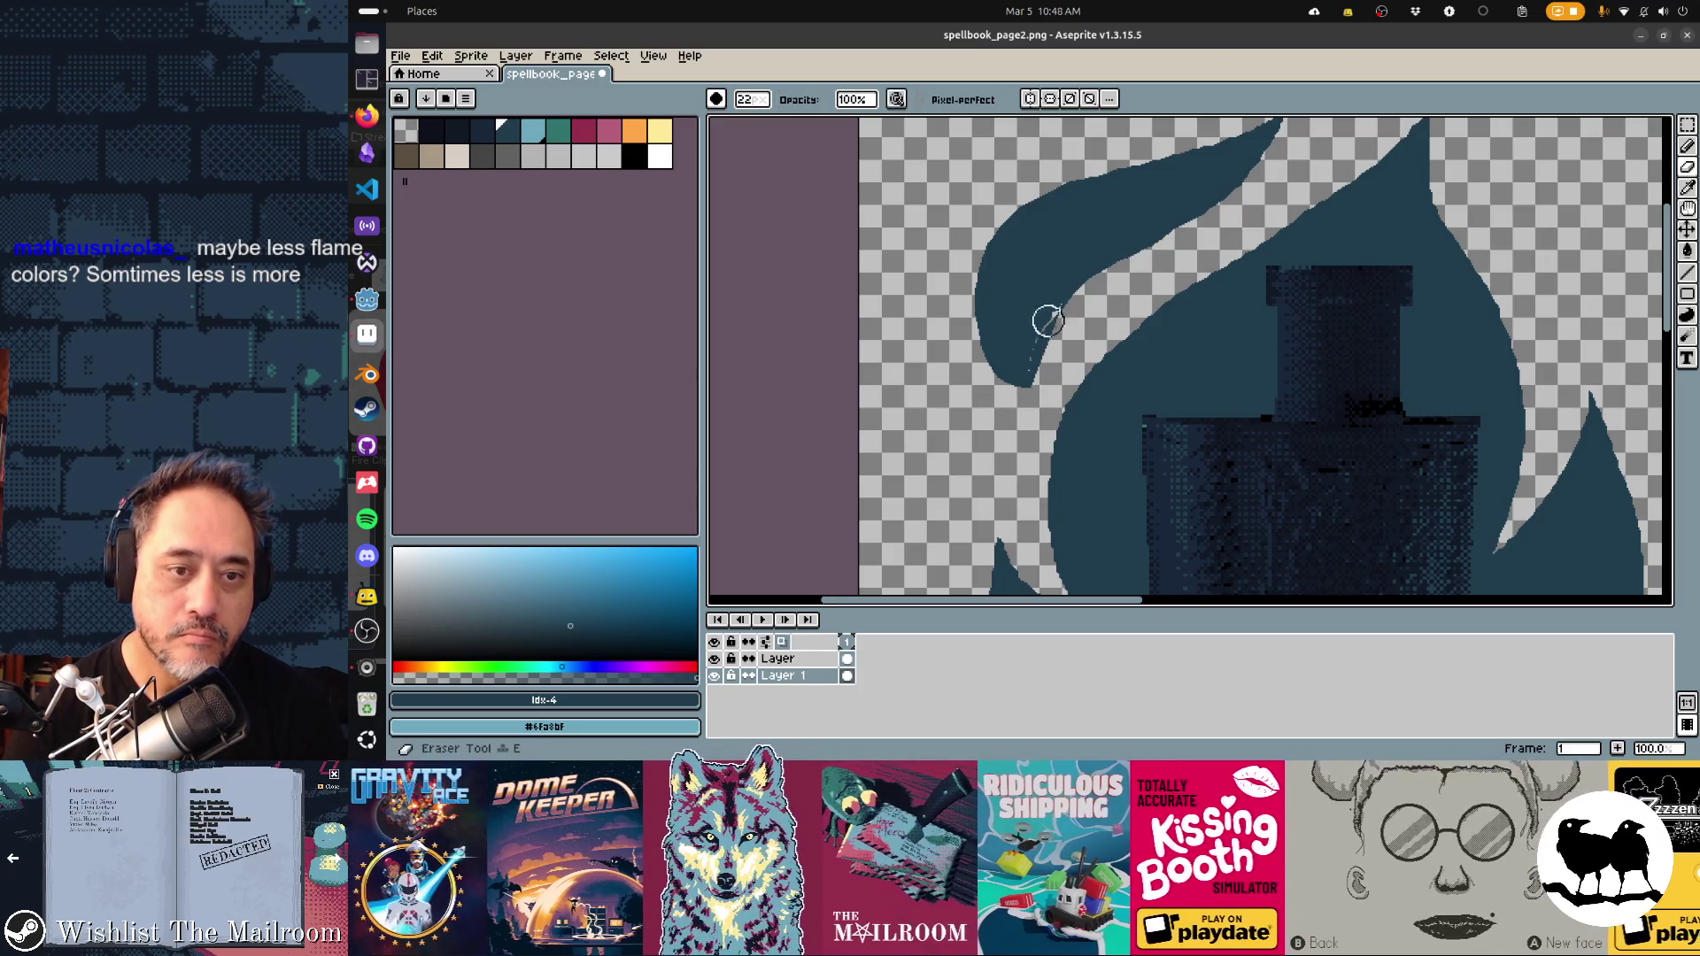
With a round brush, extend the upper-left flame tip further up and to the right
{"action": "key", "text": "b"}
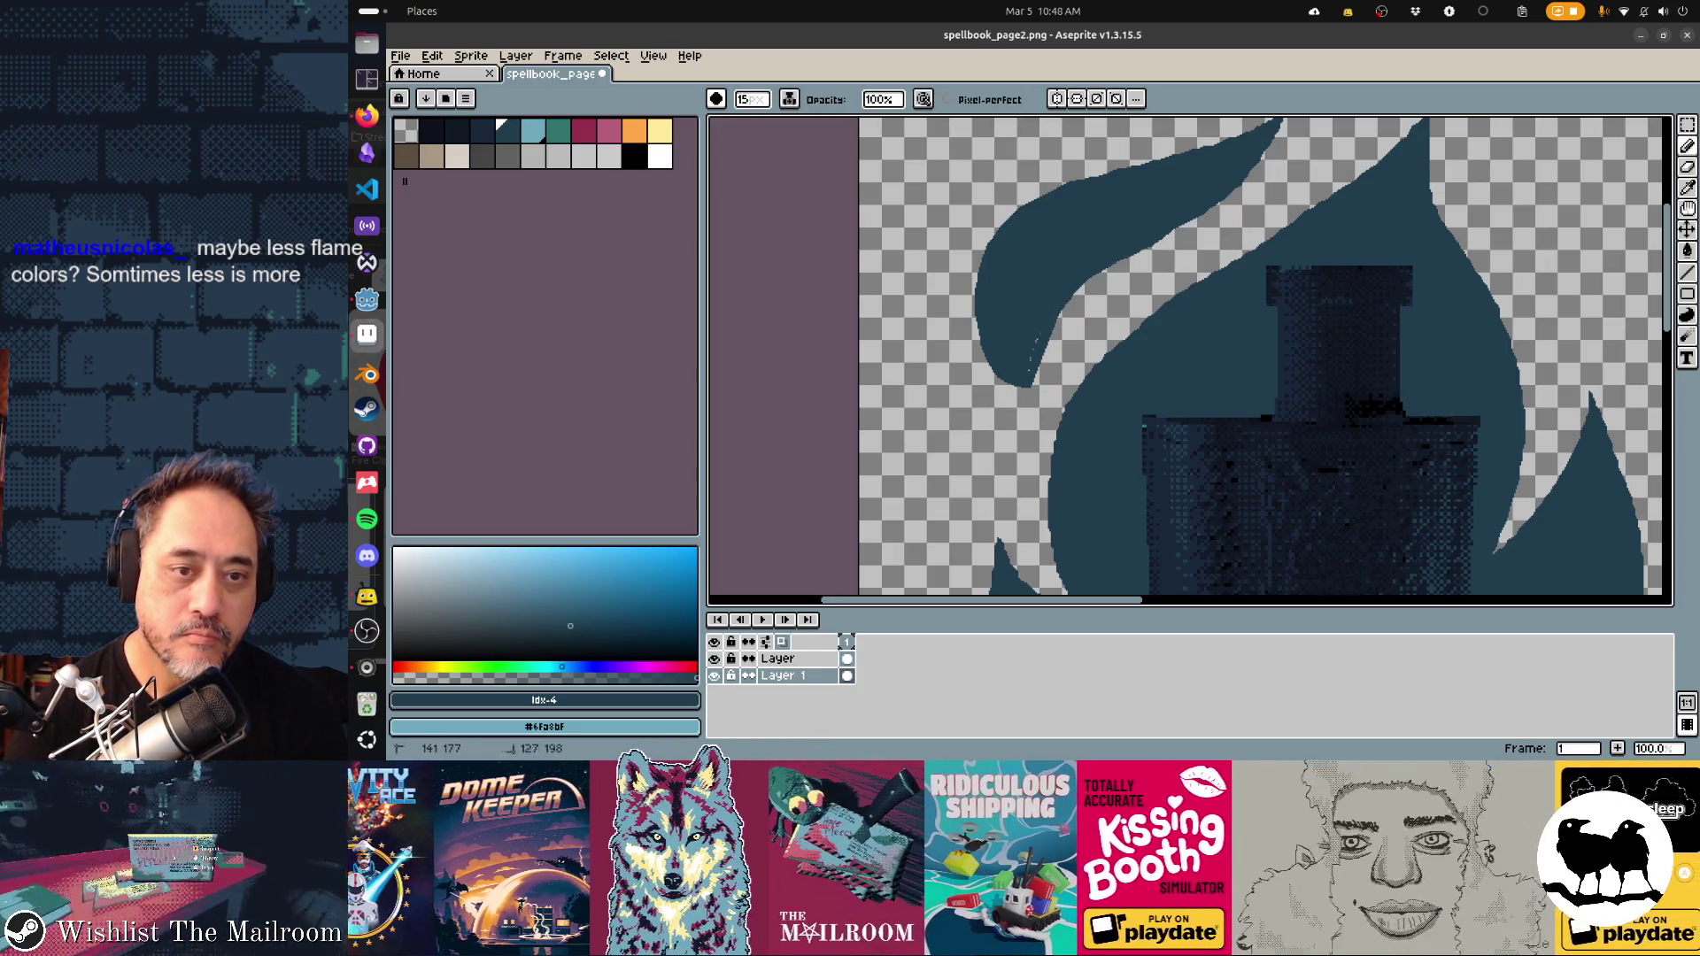
{"action": "scroll", "coordinate": [1057, 374], "scroll_direction": "up", "scroll_amount": 7, "text": "alt"}
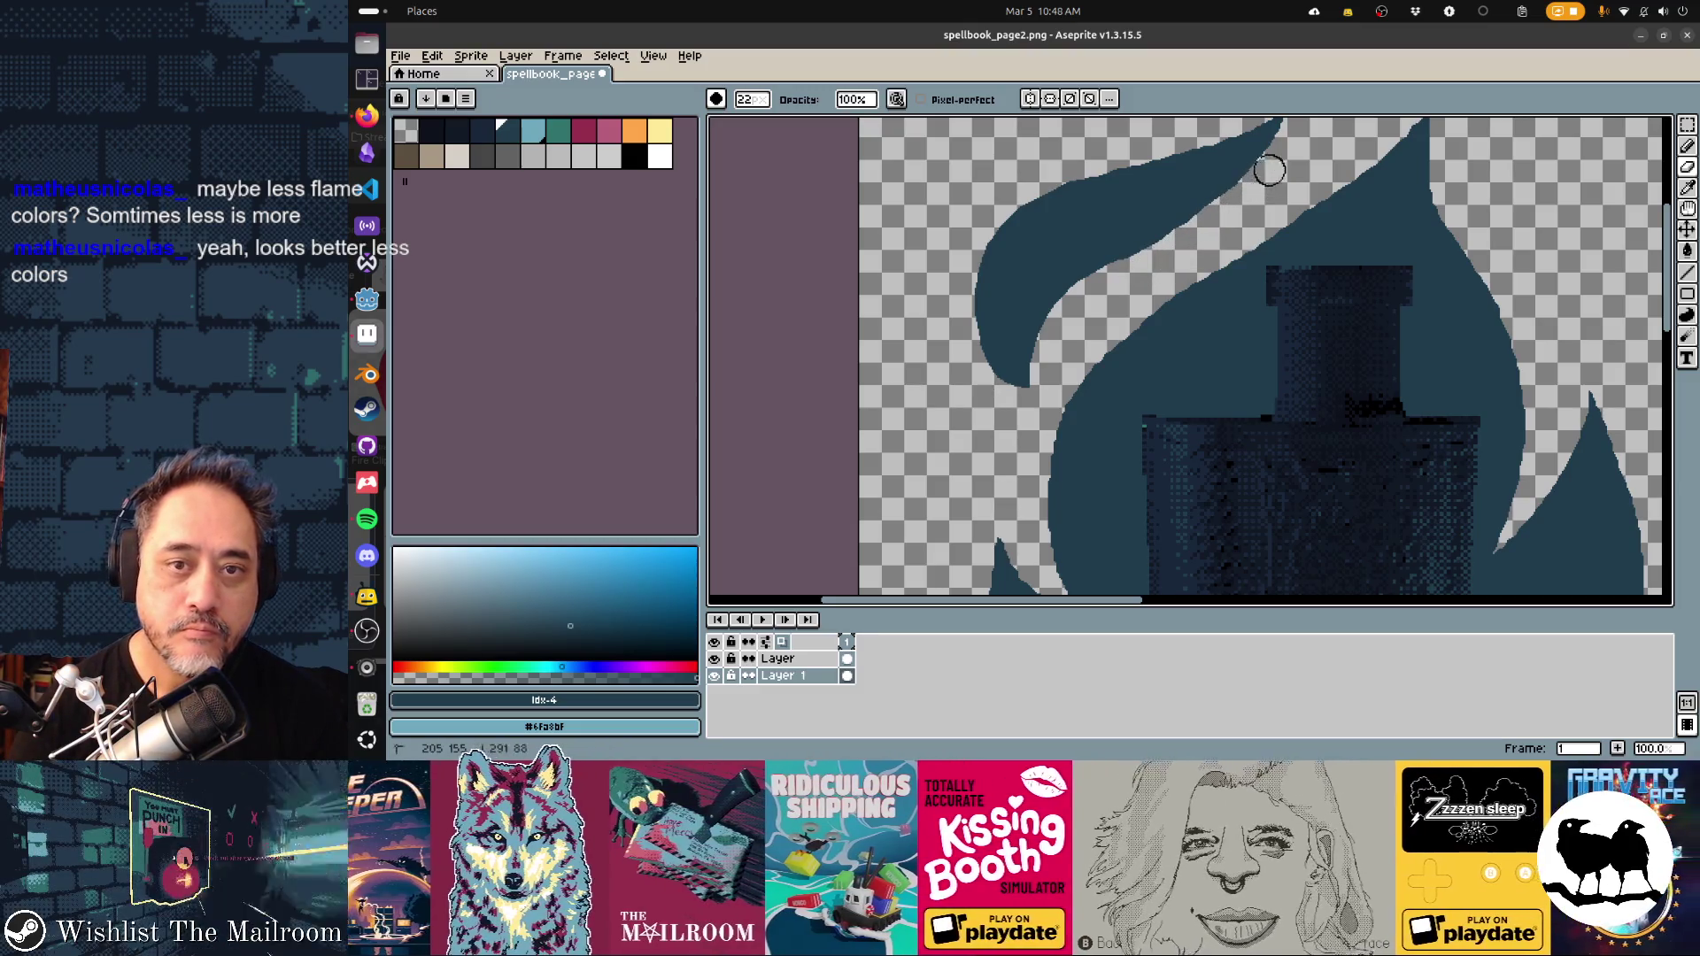
{"action": "left_click_drag", "start_coordinate": [1281, 161], "coordinate": [1117, 318]}
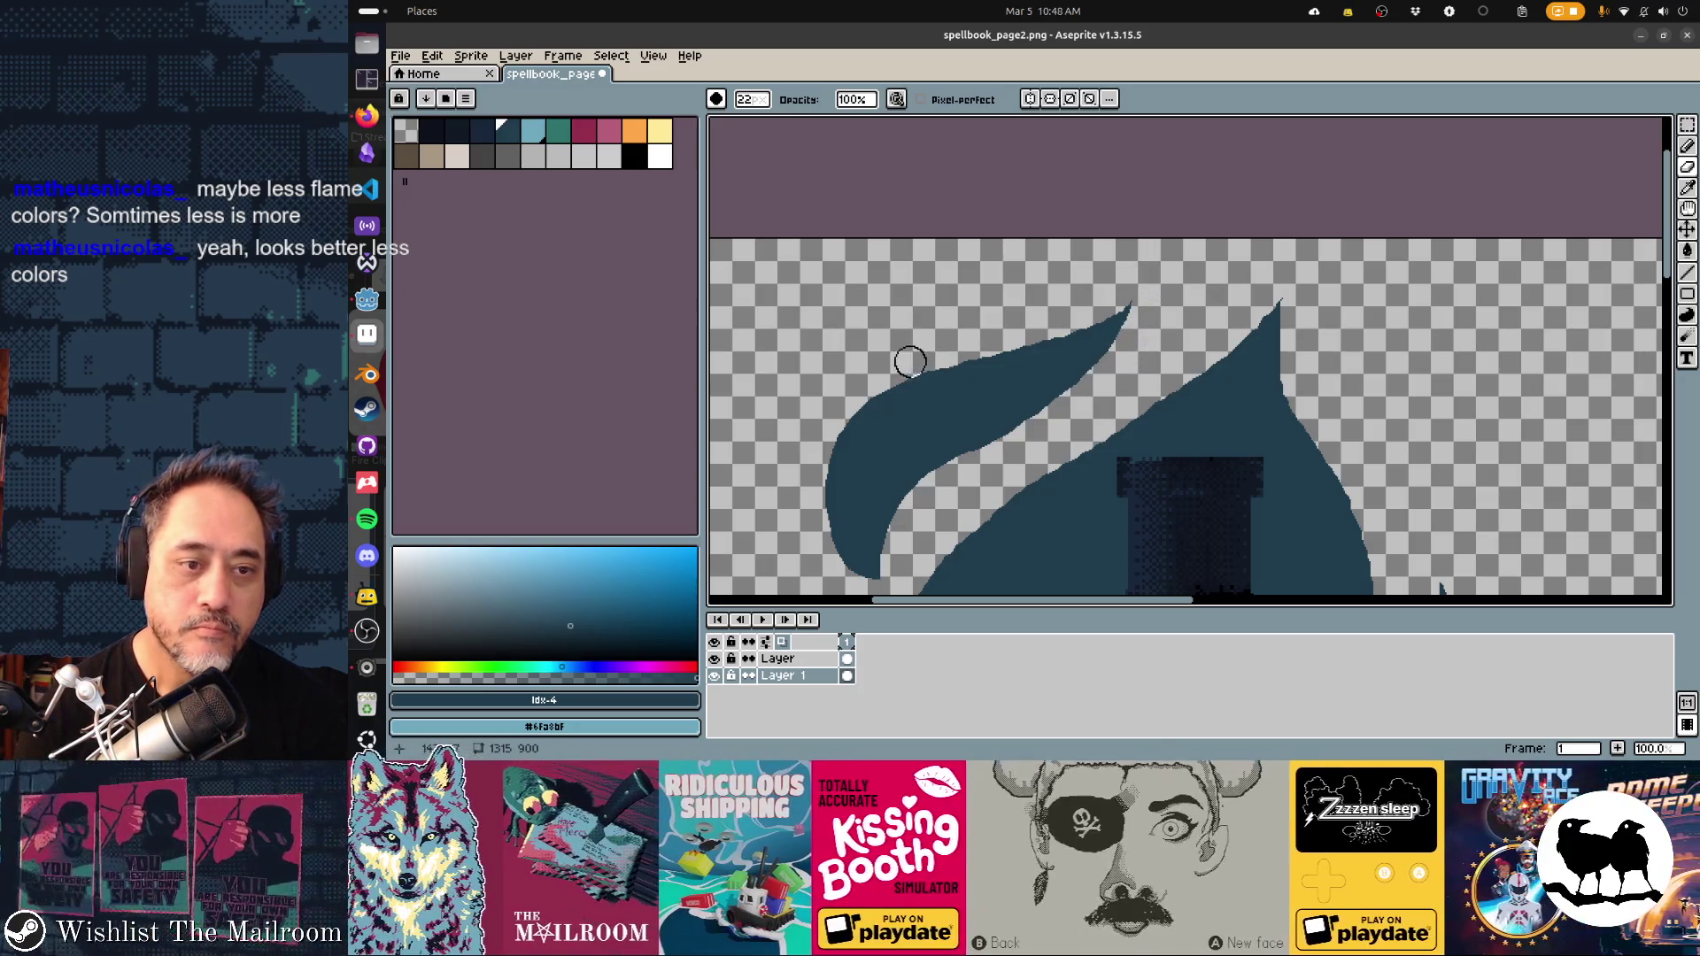
{"action": "key", "text": "ctrl"}
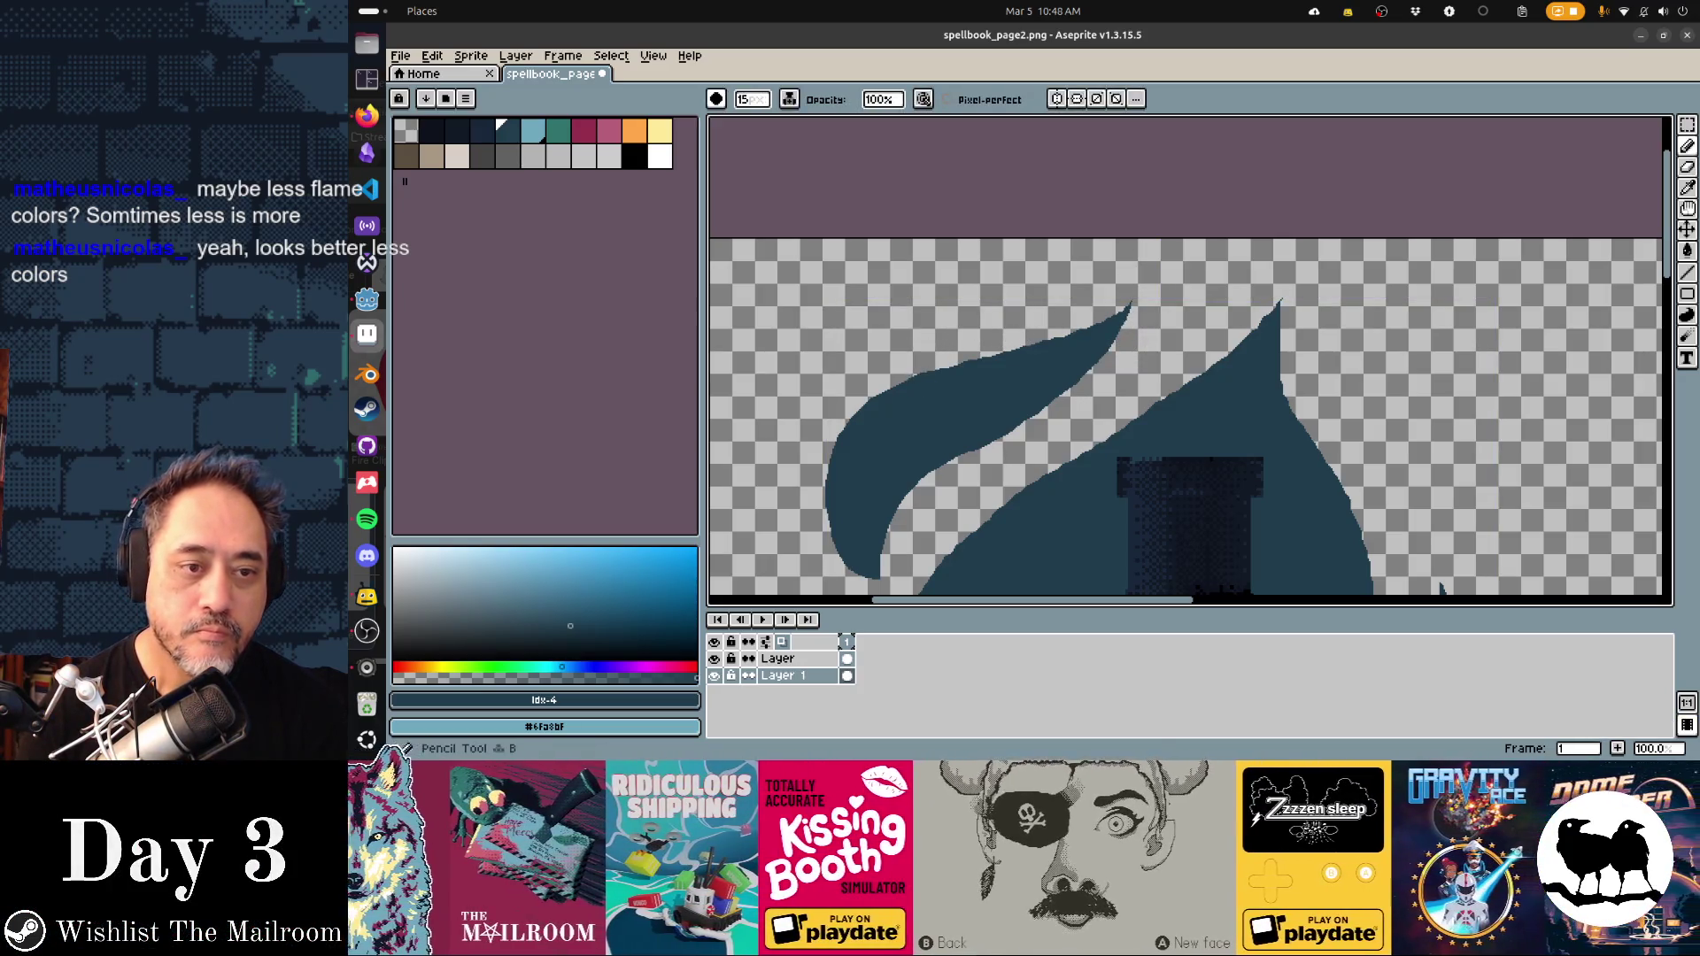
{"action": "key", "text": "ctrl"}
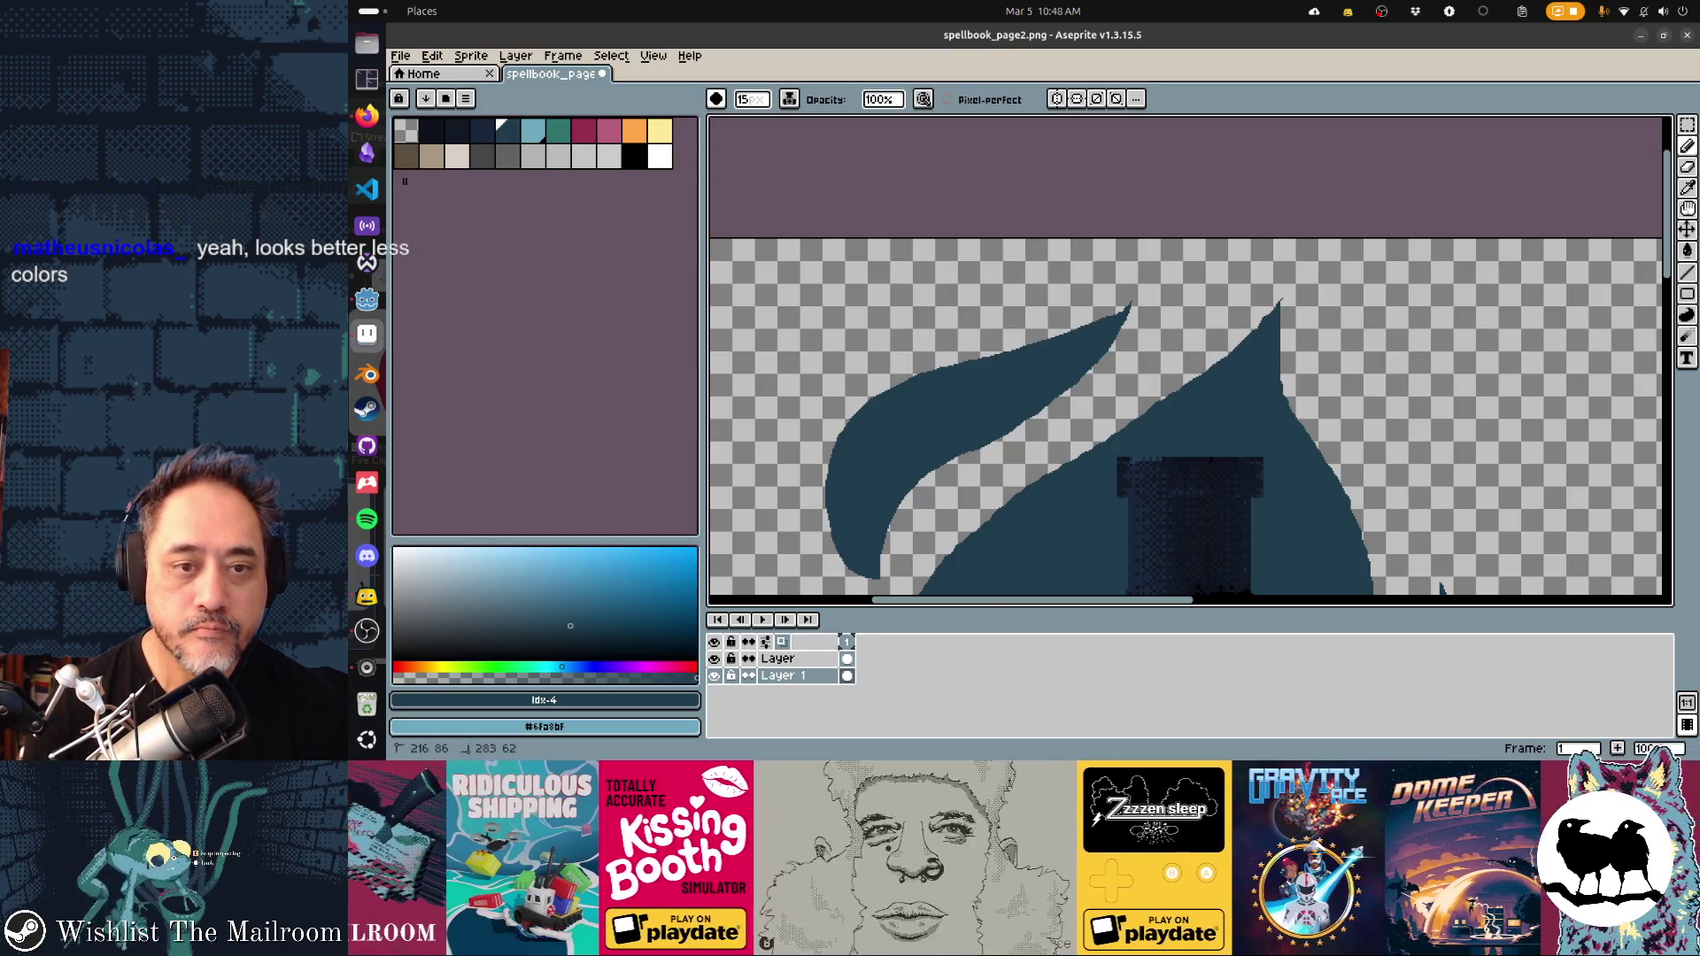
{"action": "left_click_drag", "start_coordinate": [1125, 317], "coordinate": [1144, 303]}
{"action": "key", "text": "plus"}
{"action": "key", "text": "plus"}
{"action": "key", "text": "plus"}
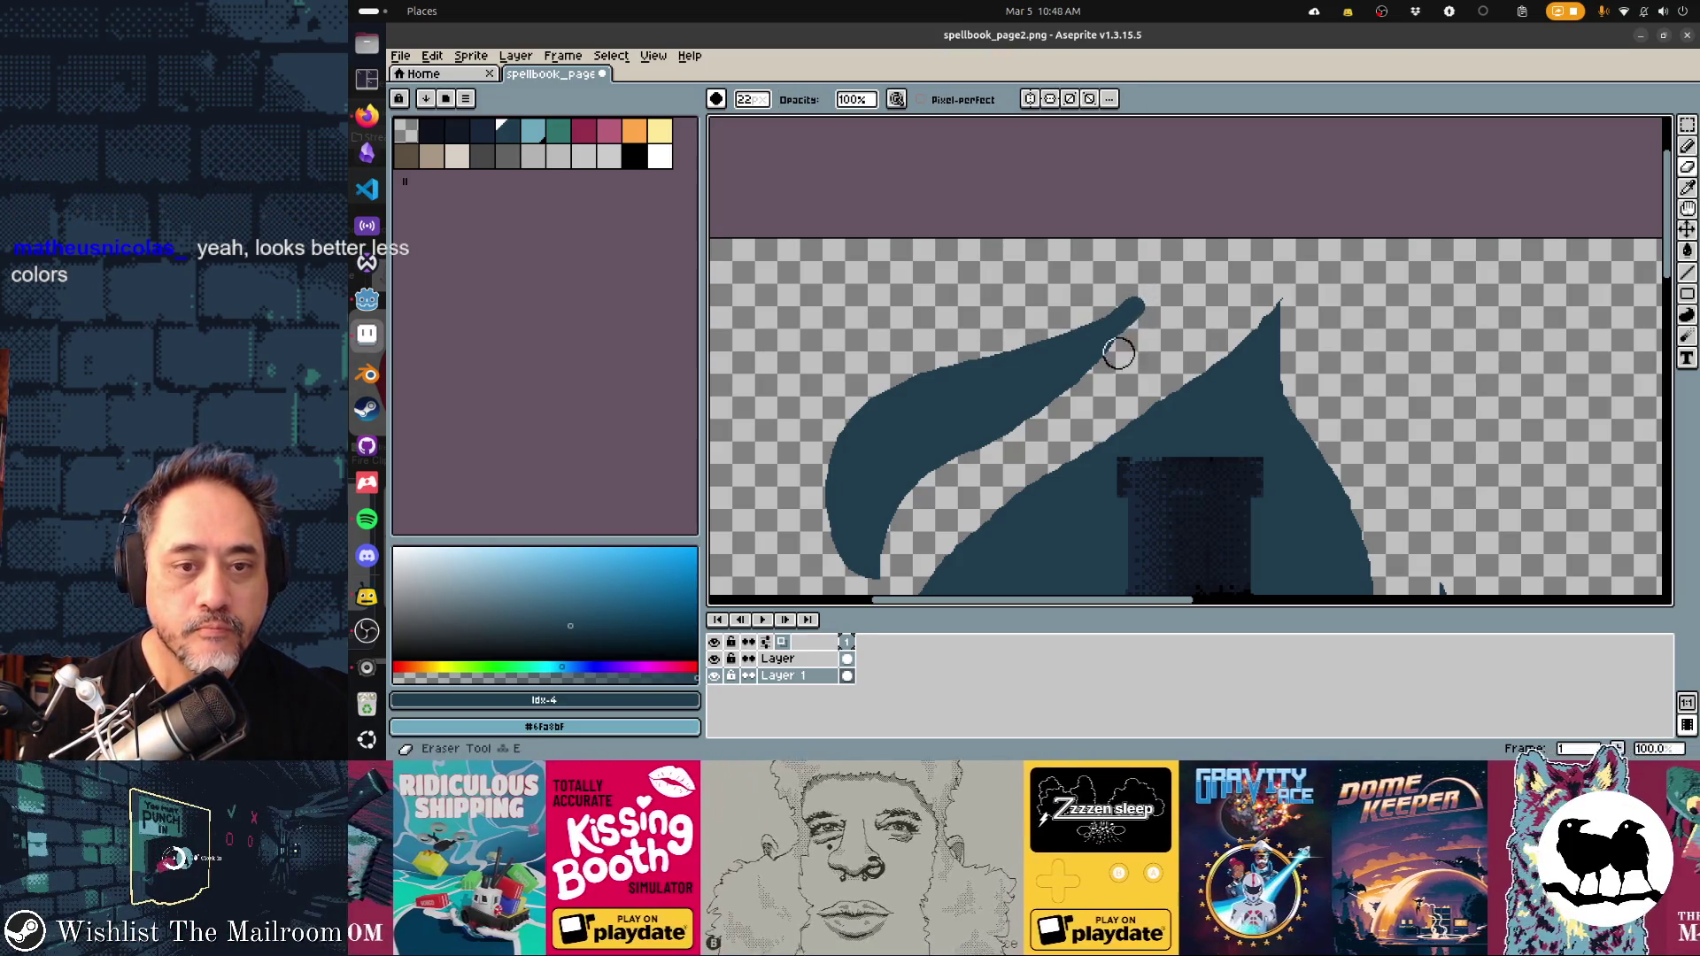
Remove the rounded blobs at the flame tips, erasing the upper tip into a sharp point
{"action": "key", "text": "ctrl+z"}
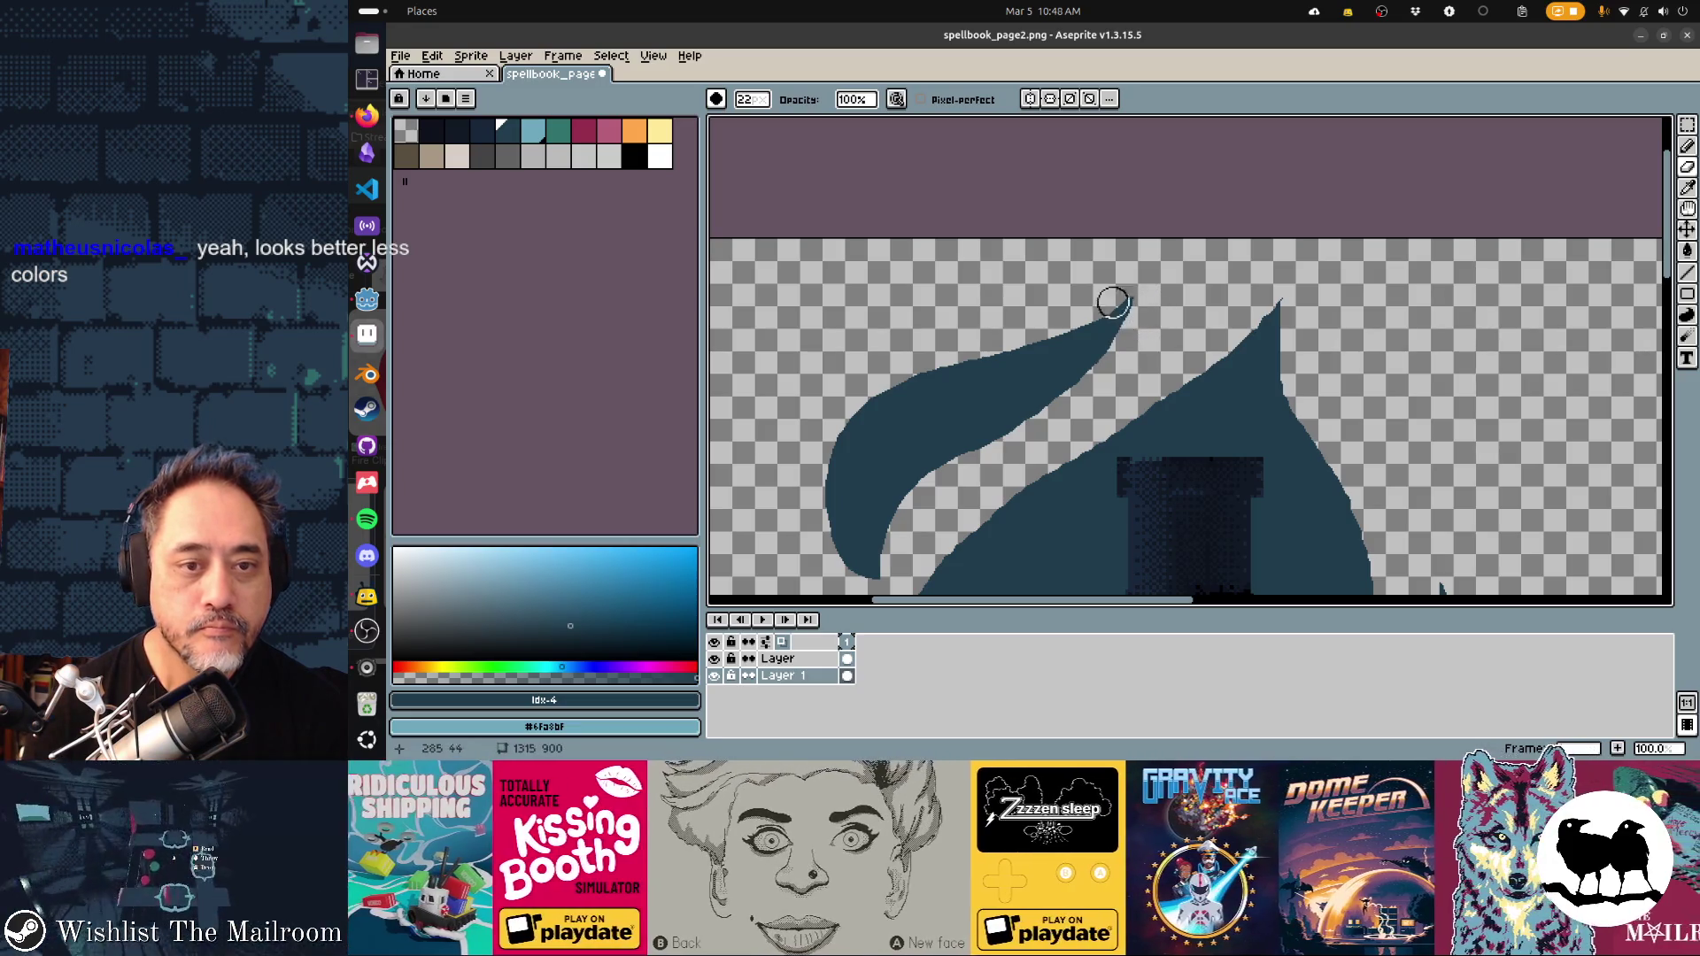
{"action": "scroll", "coordinate": [1227, 229], "scroll_direction": "down", "scroll_amount": 3}
{"action": "scroll", "coordinate": [1226, 229], "scroll_direction": "right", "scroll_amount": 1}
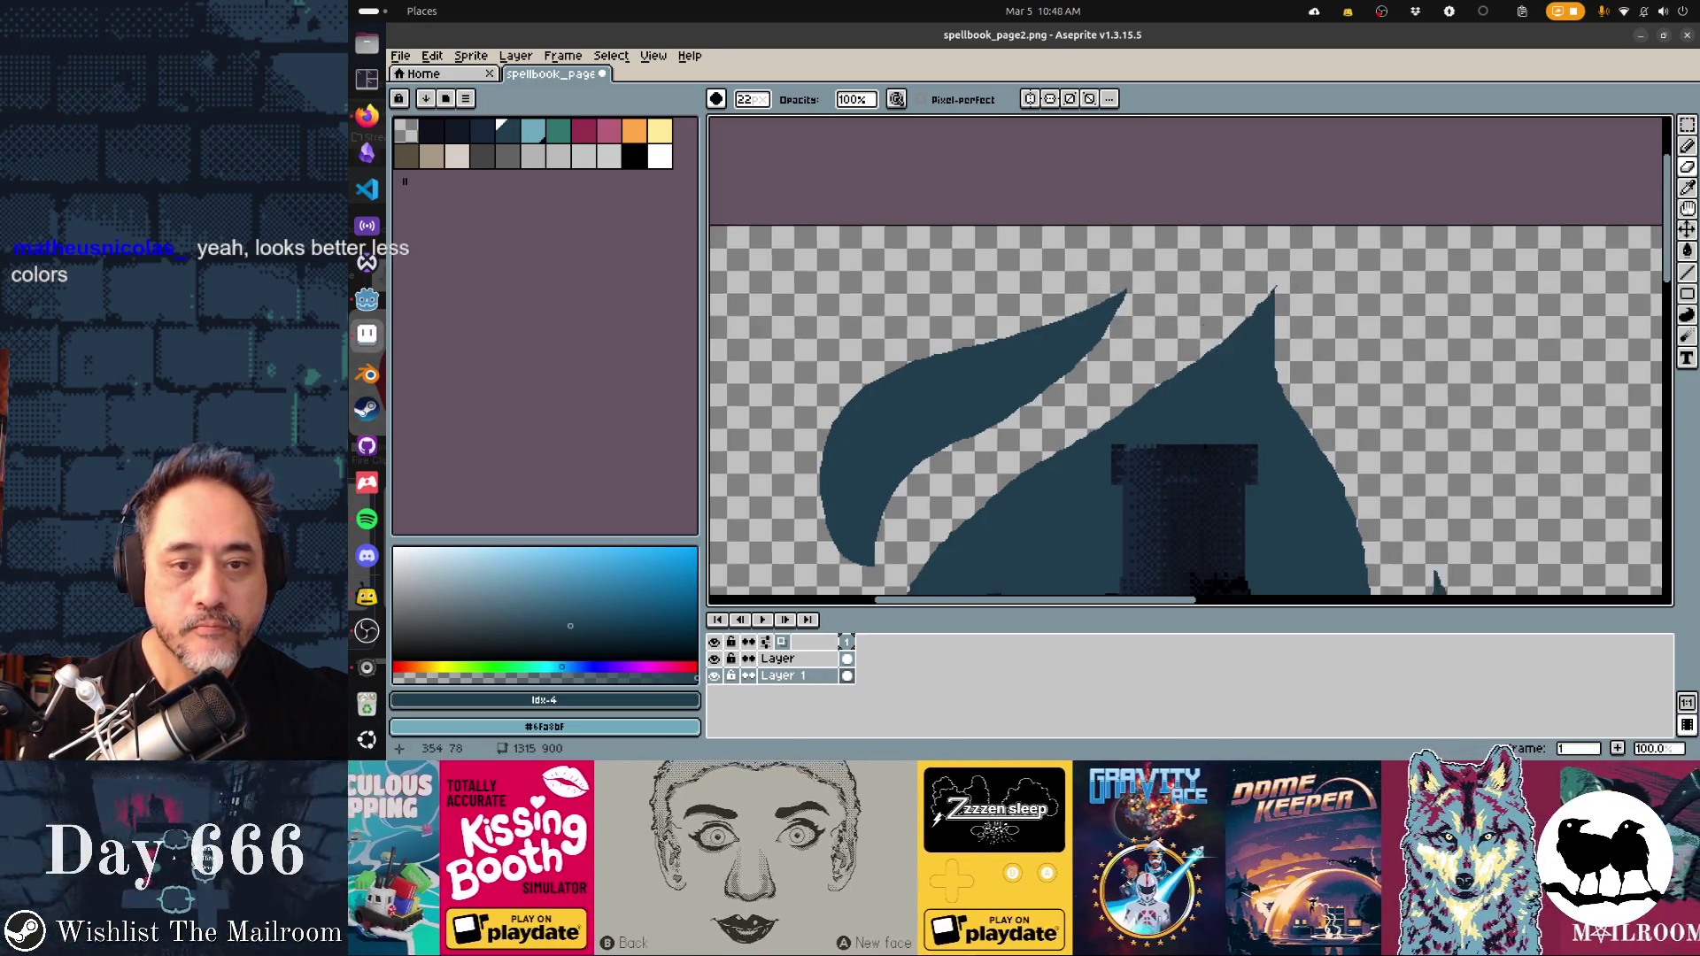
{"action": "key", "text": "b"}
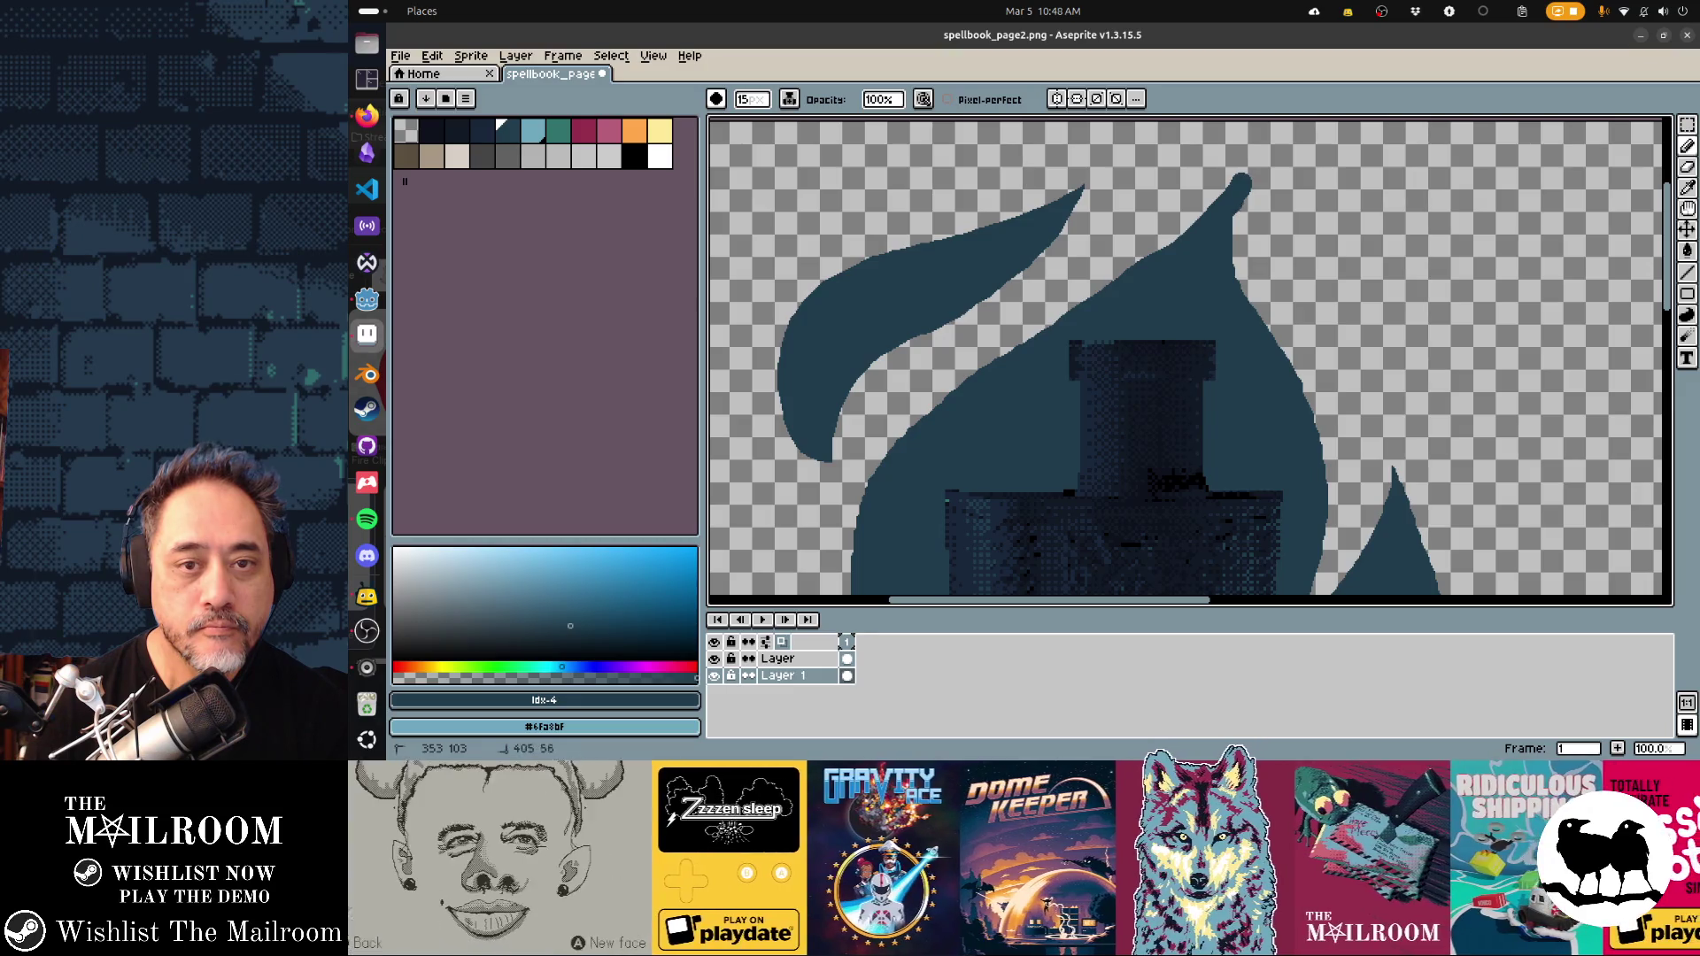
{"action": "key", "text": "e"}
{"action": "left_click_drag", "start_coordinate": [1252, 173], "coordinate": [1248, 208]}
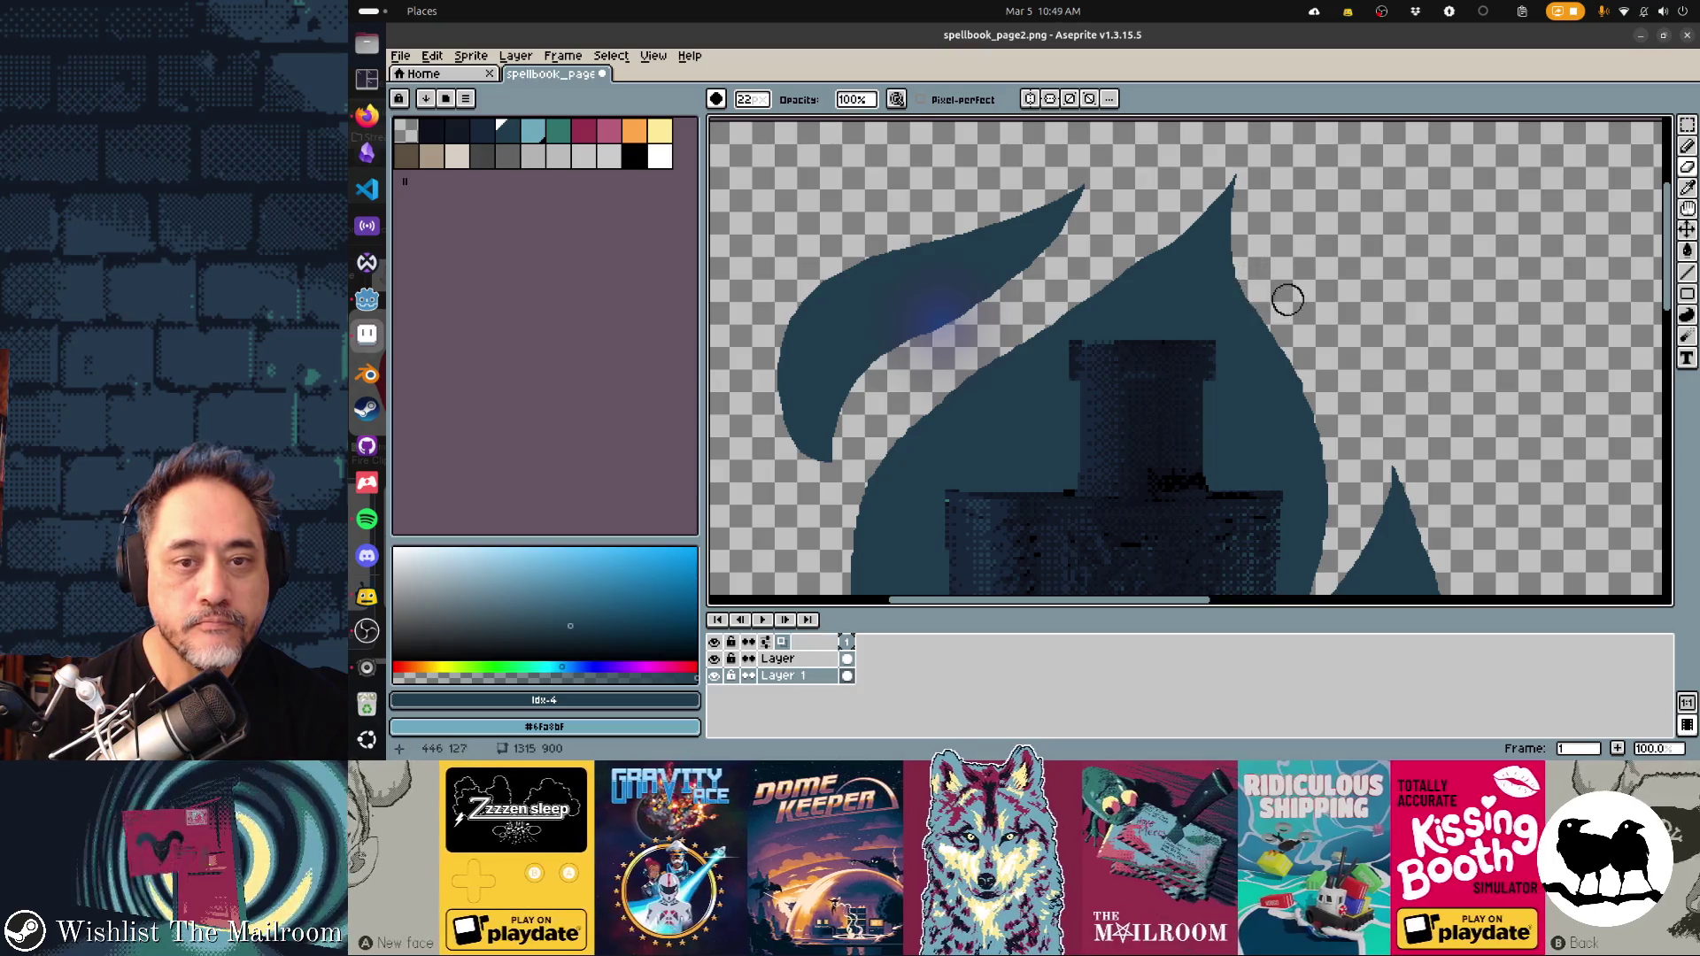
{"action": "key", "text": "d"}
{"action": "key", "text": "e"}
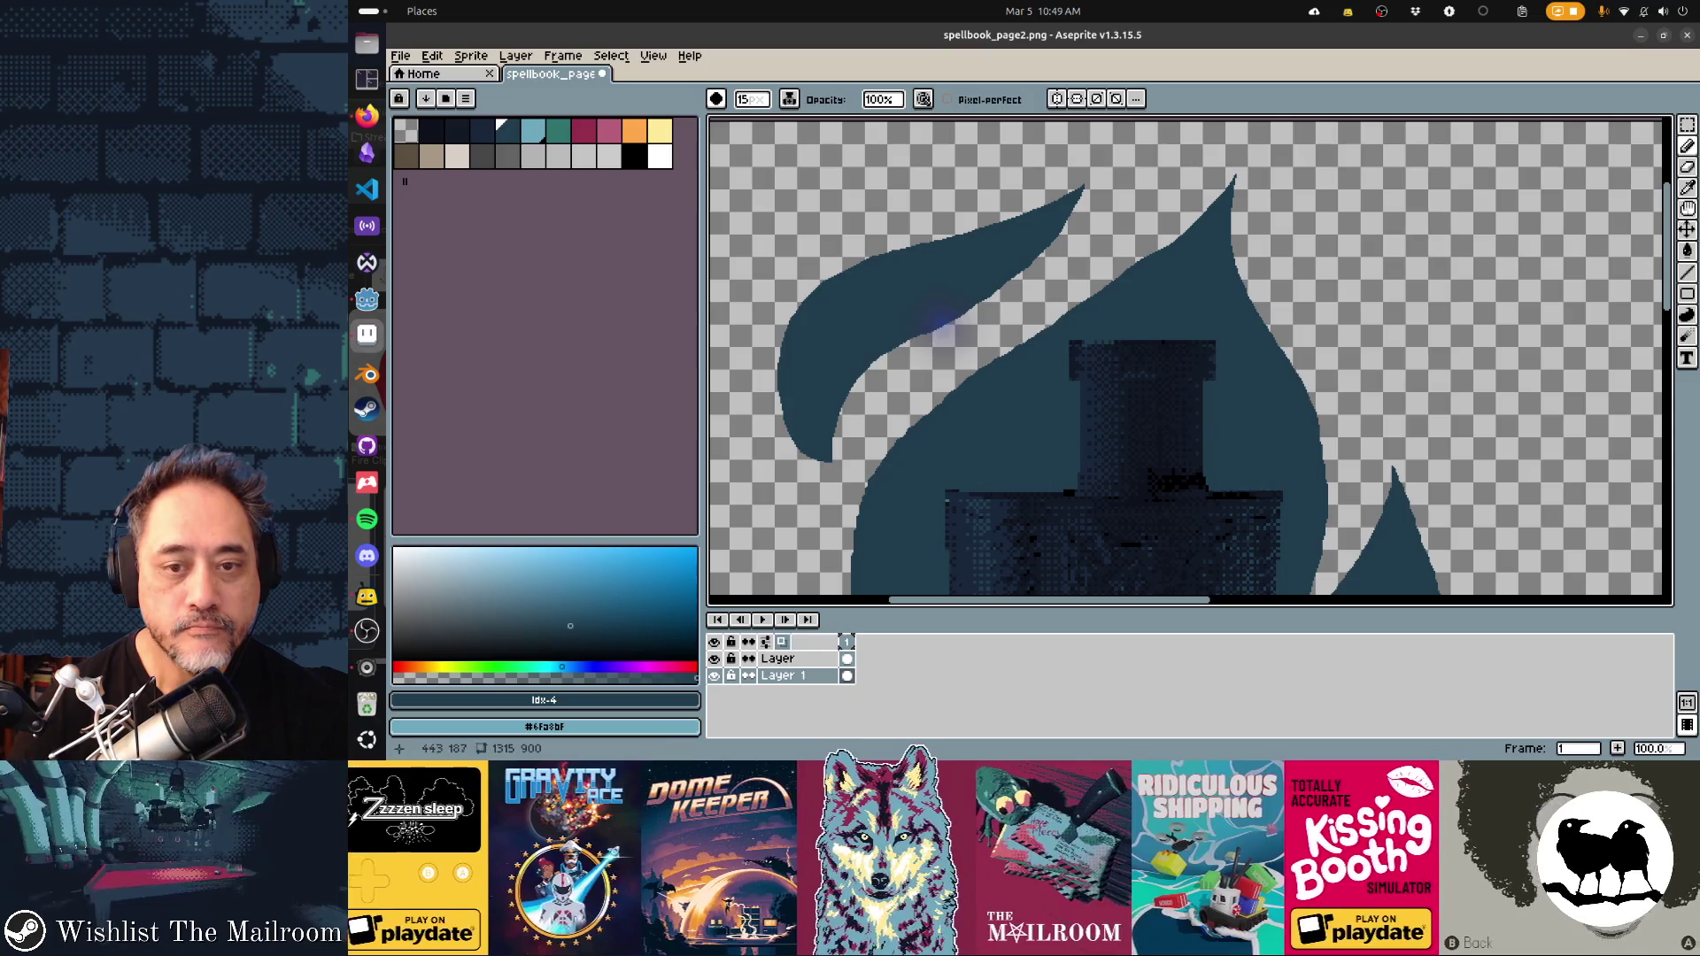
{"action": "scroll", "coordinate": [943, 328], "scroll_direction": "down", "scroll_amount": 5}
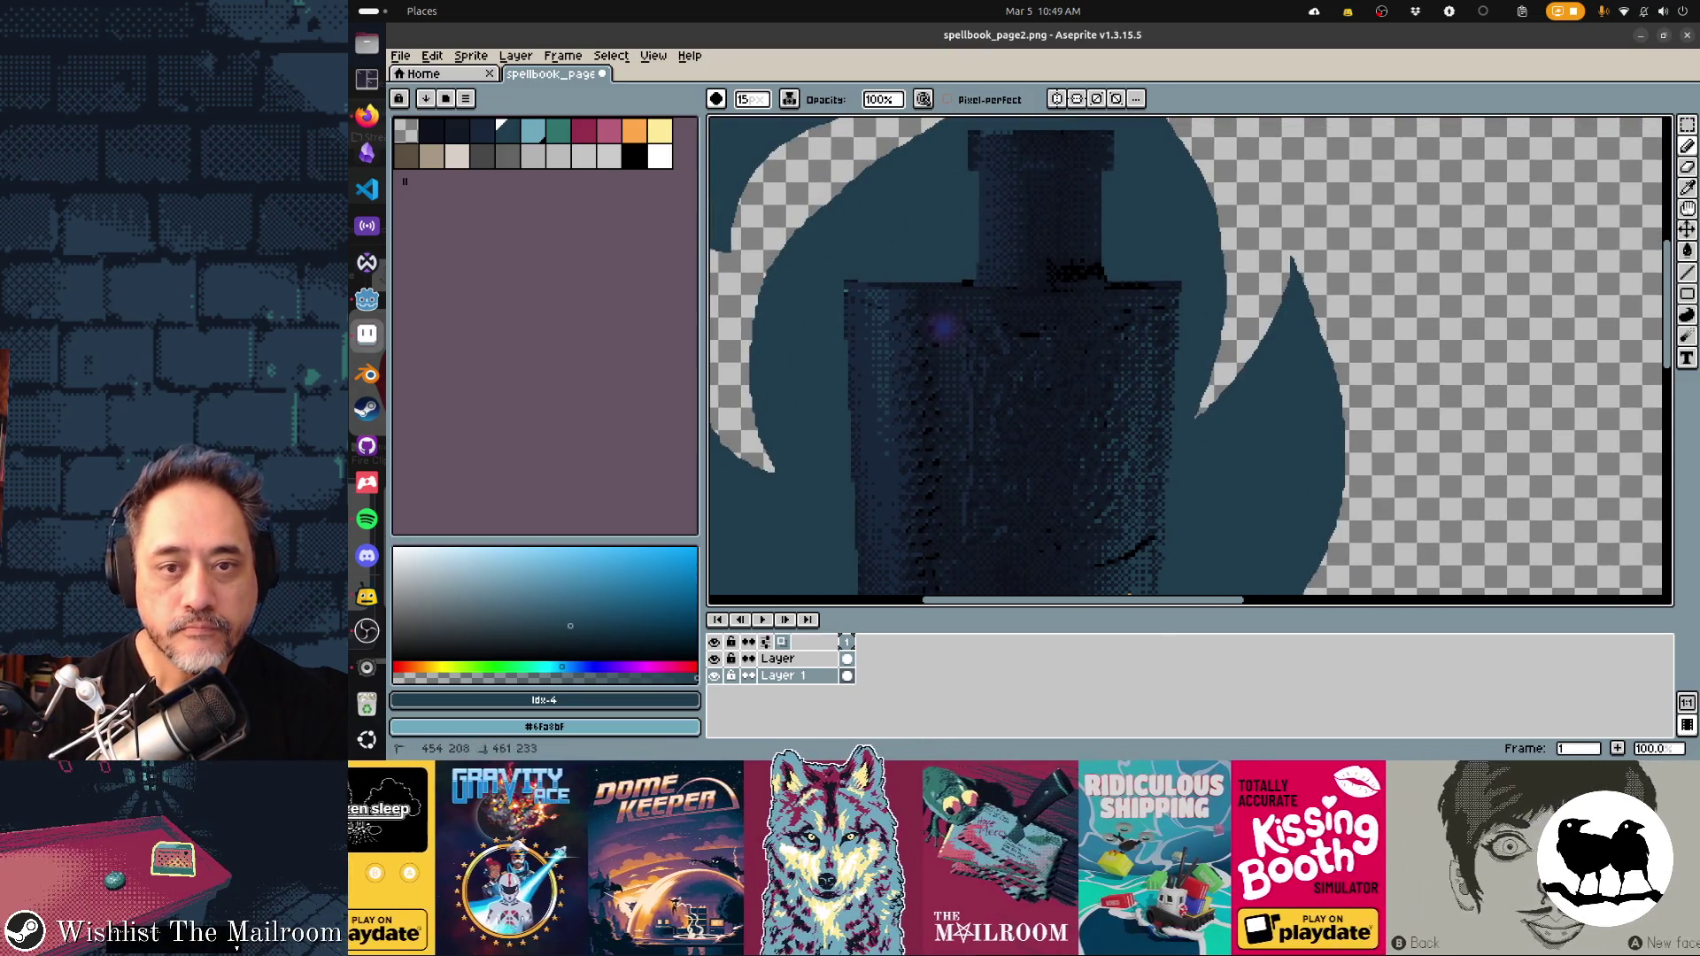
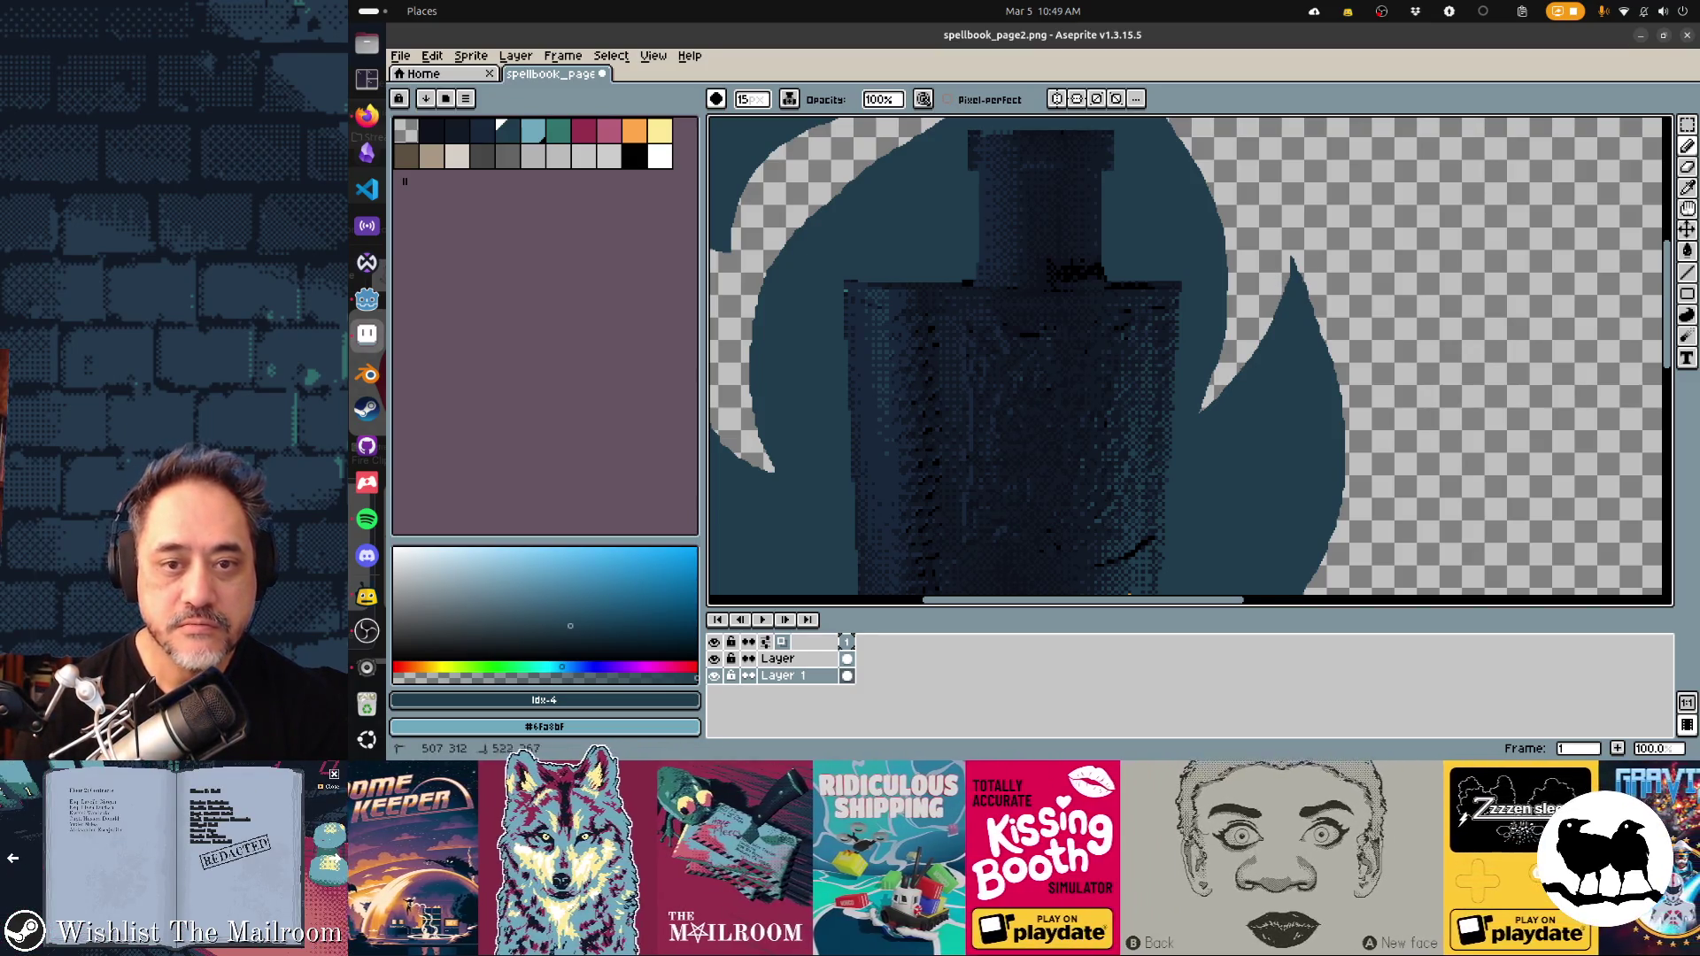
Erase the rounded blob at the flame tip and set the eraser to a size 22 brush
{"action": "key", "text": "e"}
{"action": "left_click_drag", "start_coordinate": [1302, 250], "coordinate": [1293, 266]}
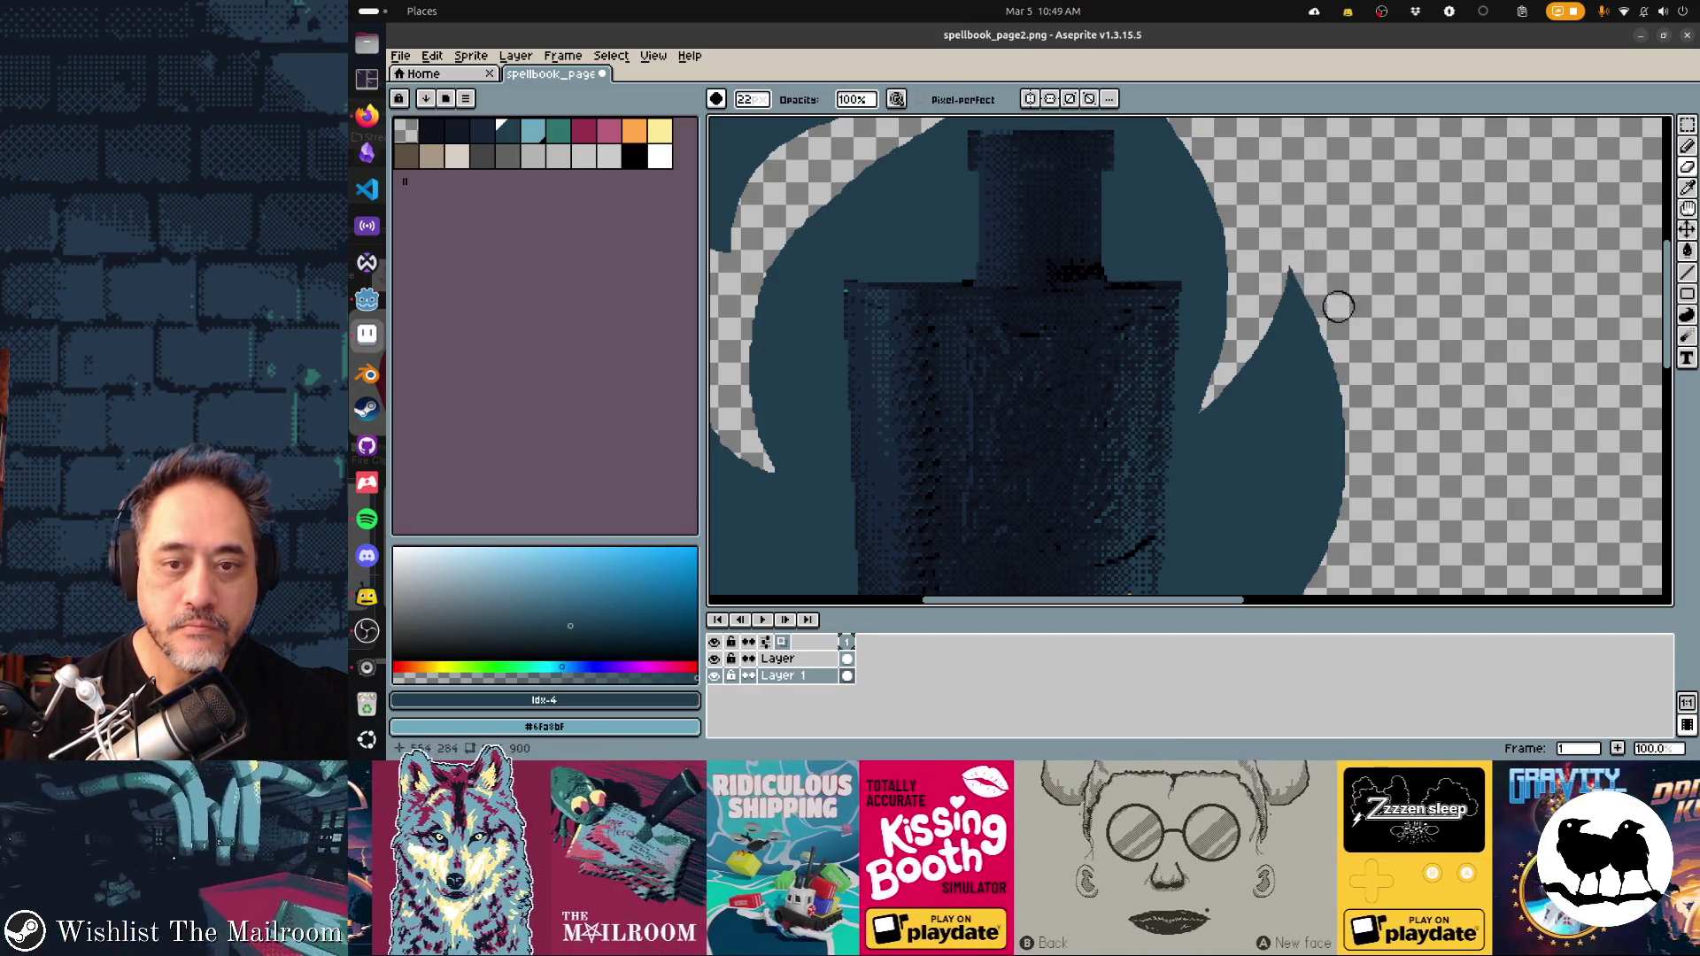
{"action": "left_click_drag", "start_coordinate": [1319, 407], "coordinate": [1190, 276]}
{"action": "key", "text": "b"}
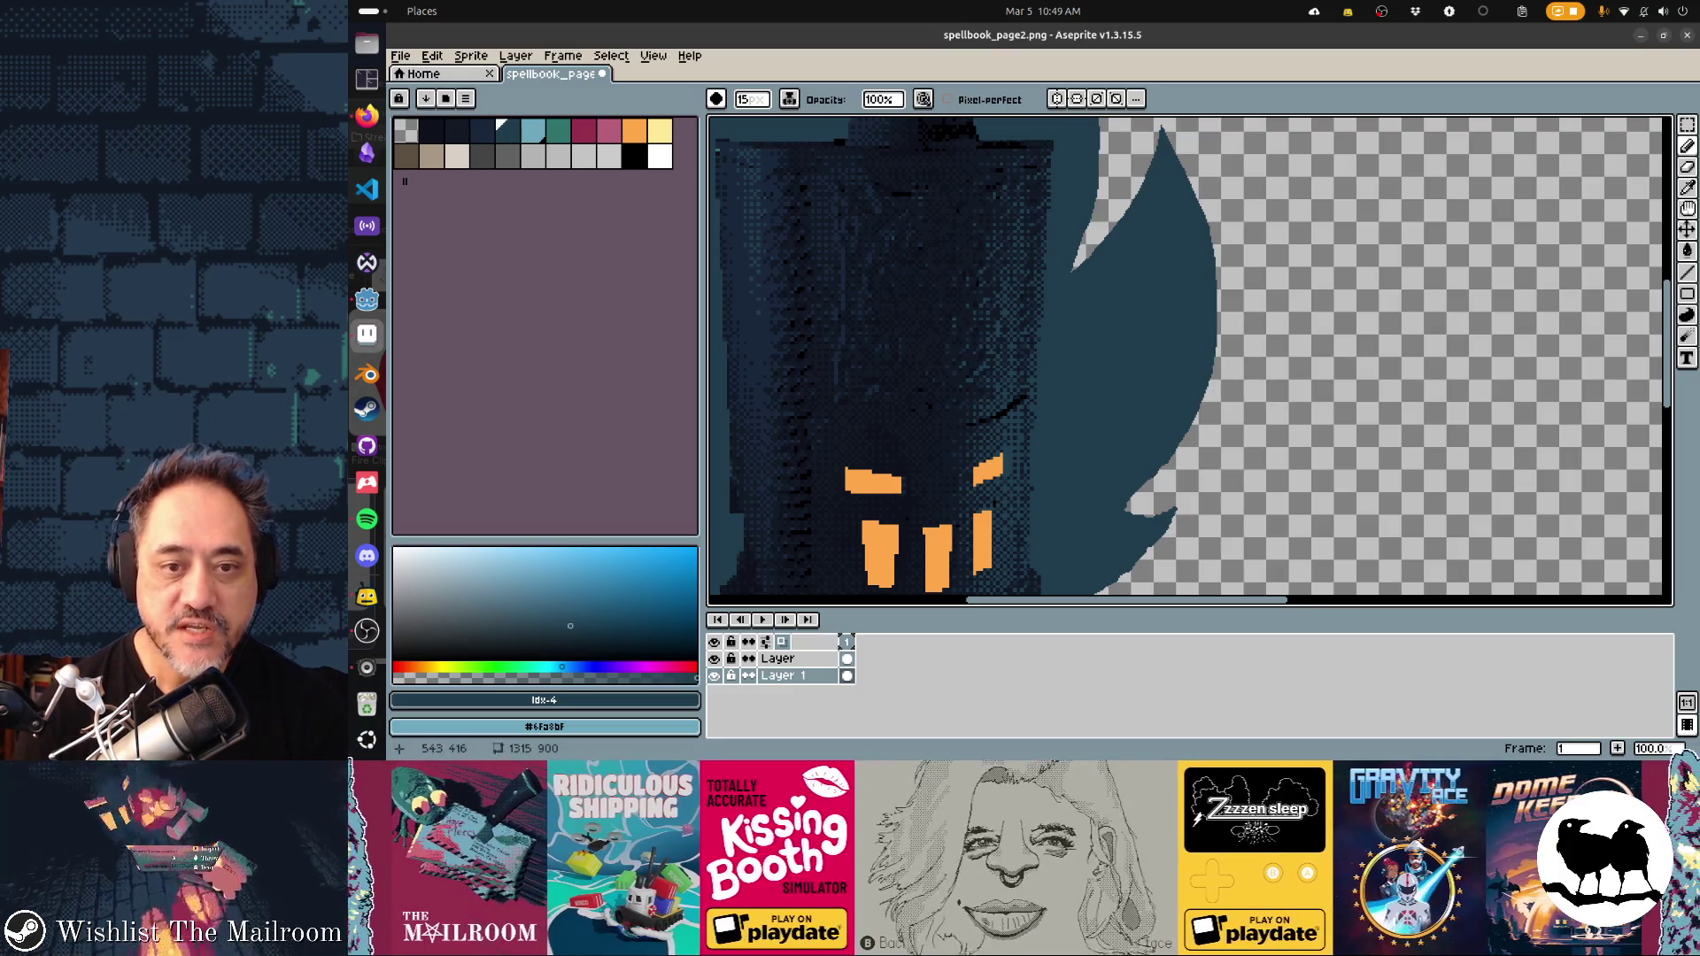
{"action": "left_click_drag", "start_coordinate": [1151, 399], "coordinate": [1204, 279]}
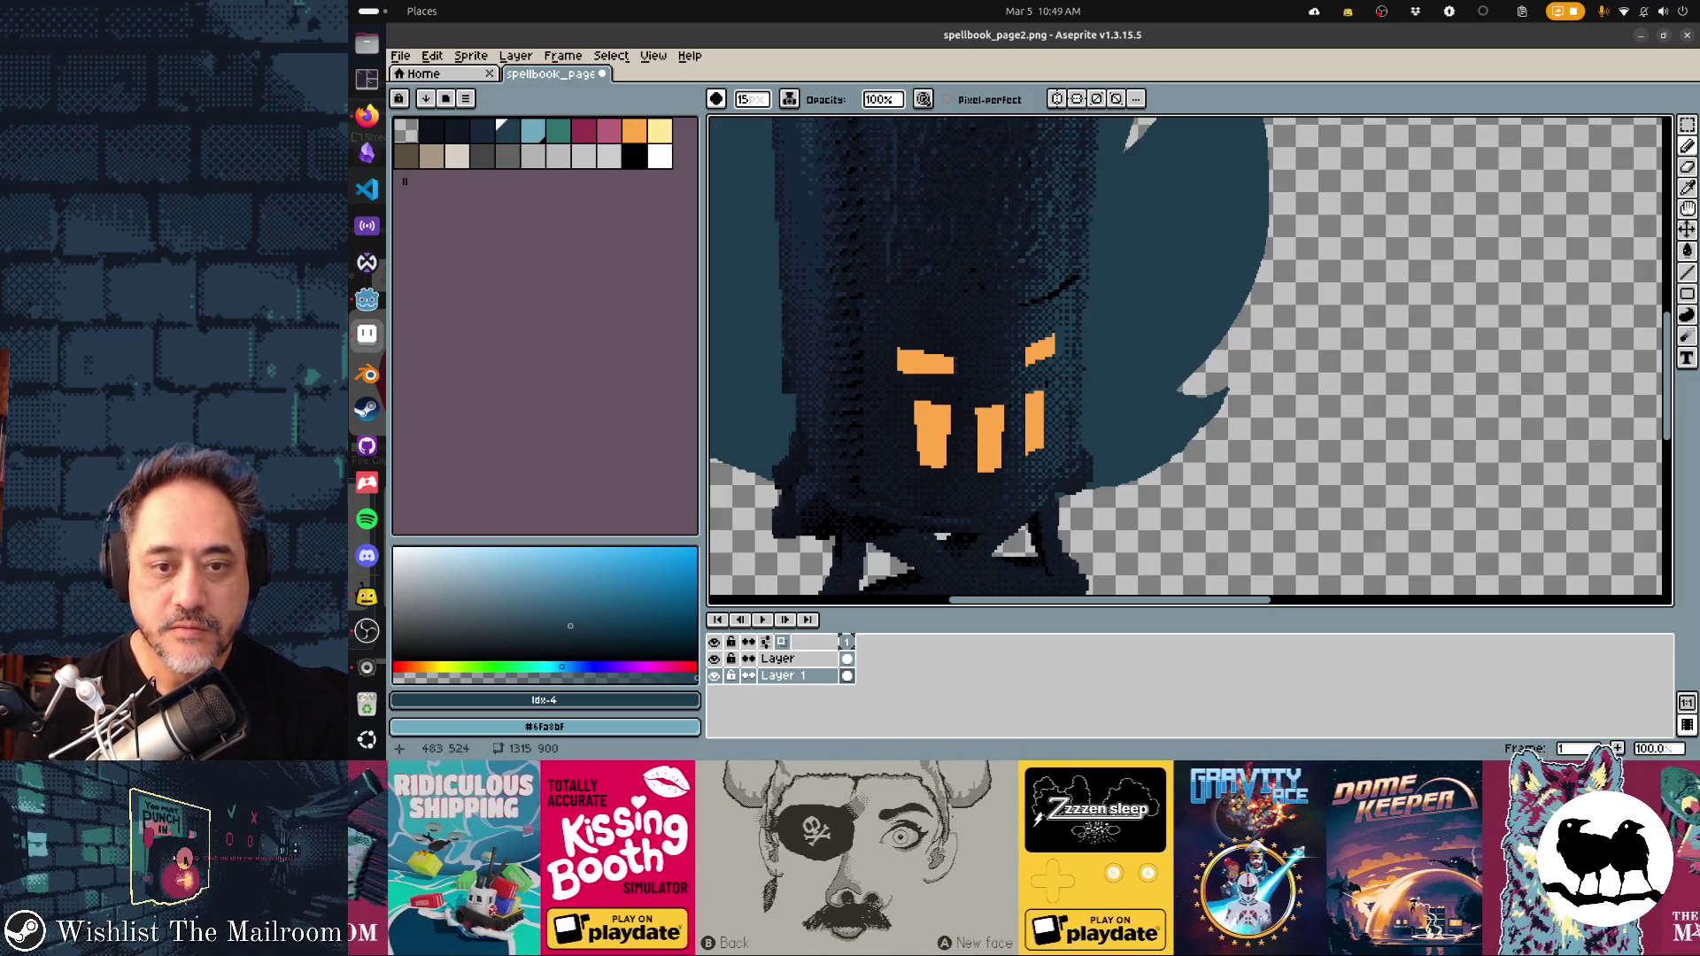
{"action": "key", "text": "plus"}
{"action": "key", "text": "plus"}
{"action": "key", "text": "plus"}
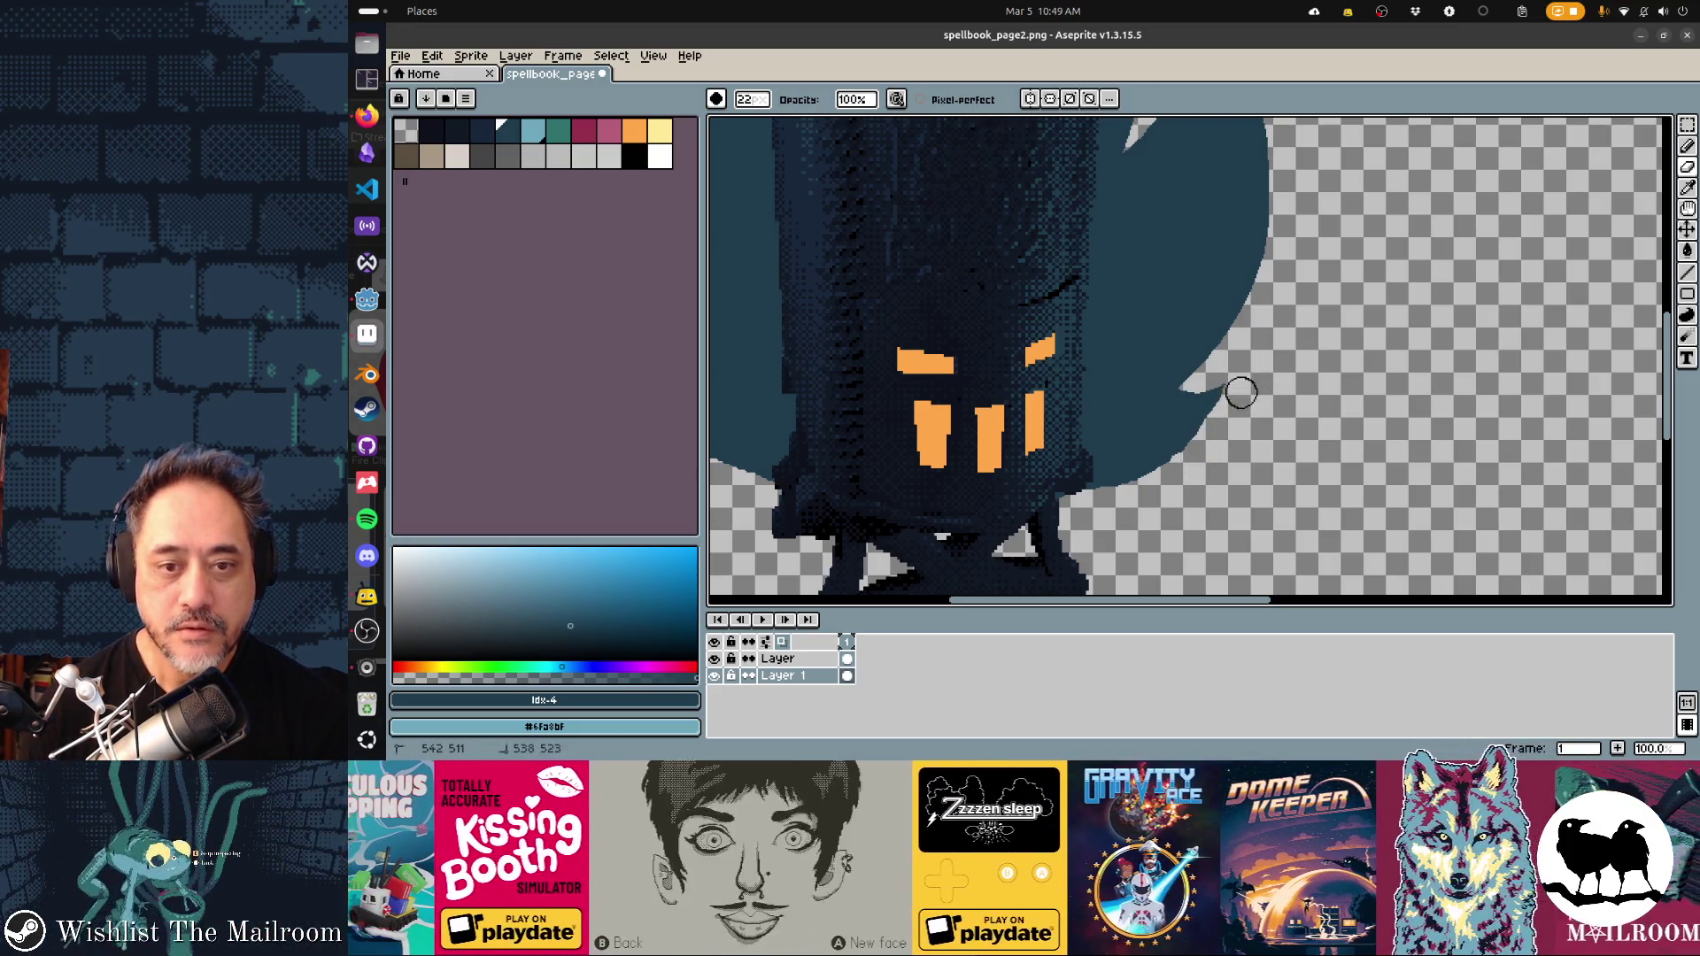
{"action": "key", "text": "b"}
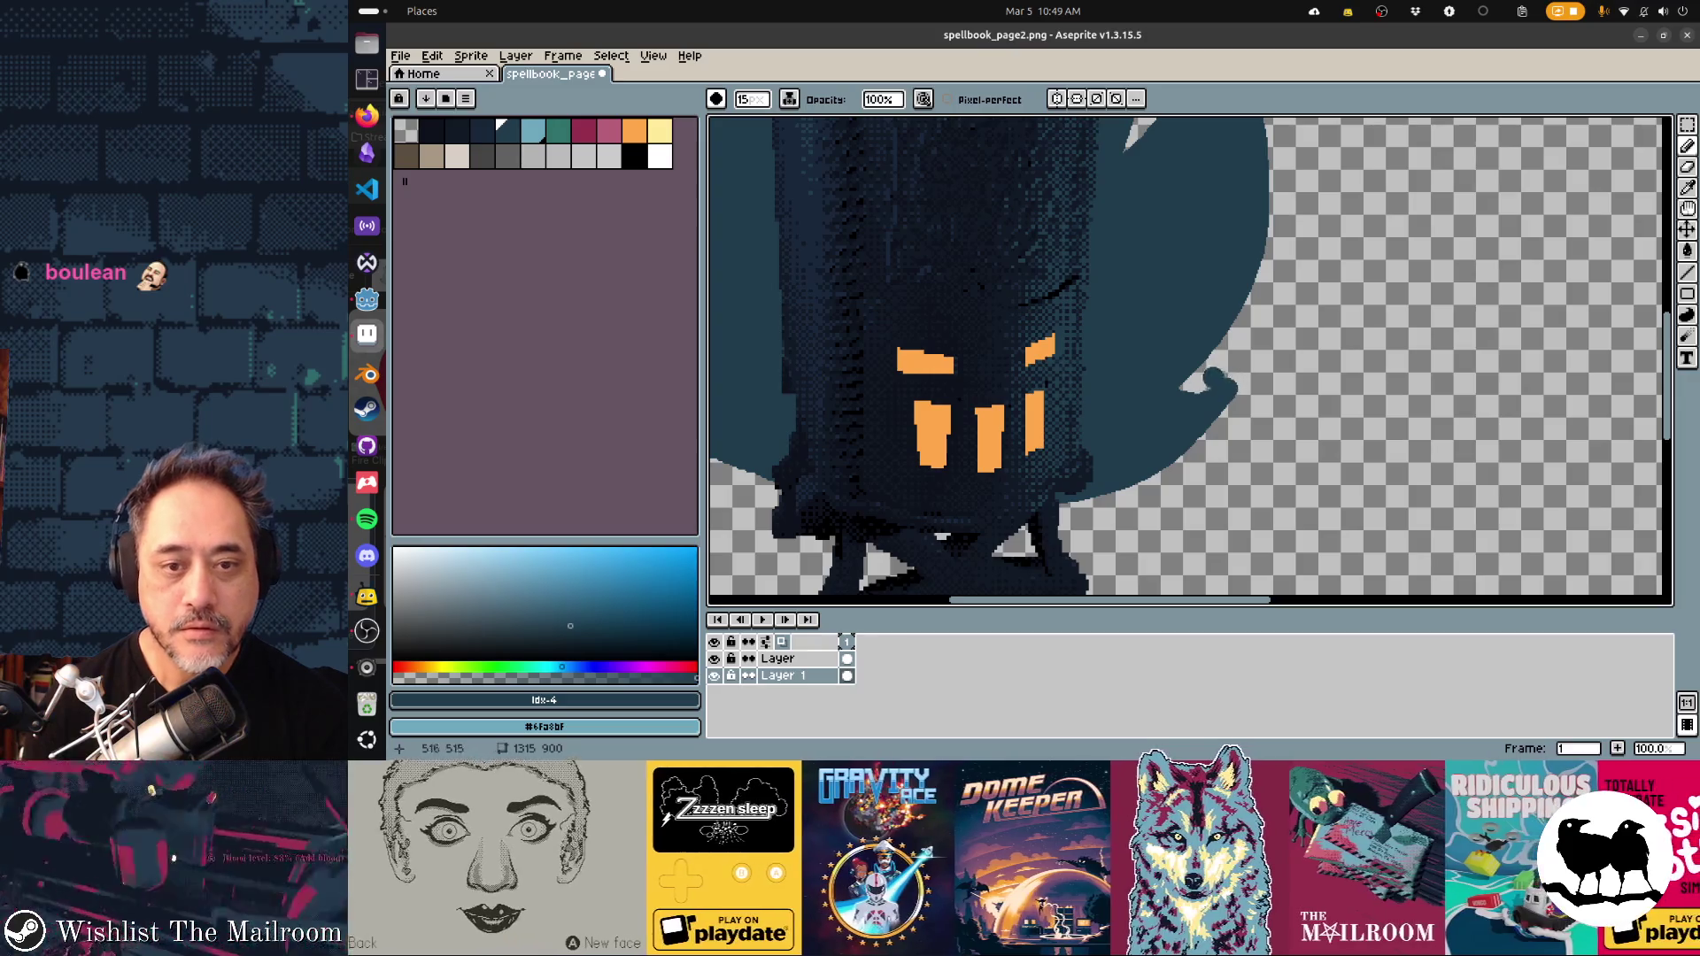
Paint in the ragged flame edge beside the lantern
{"action": "key", "text": "e"}
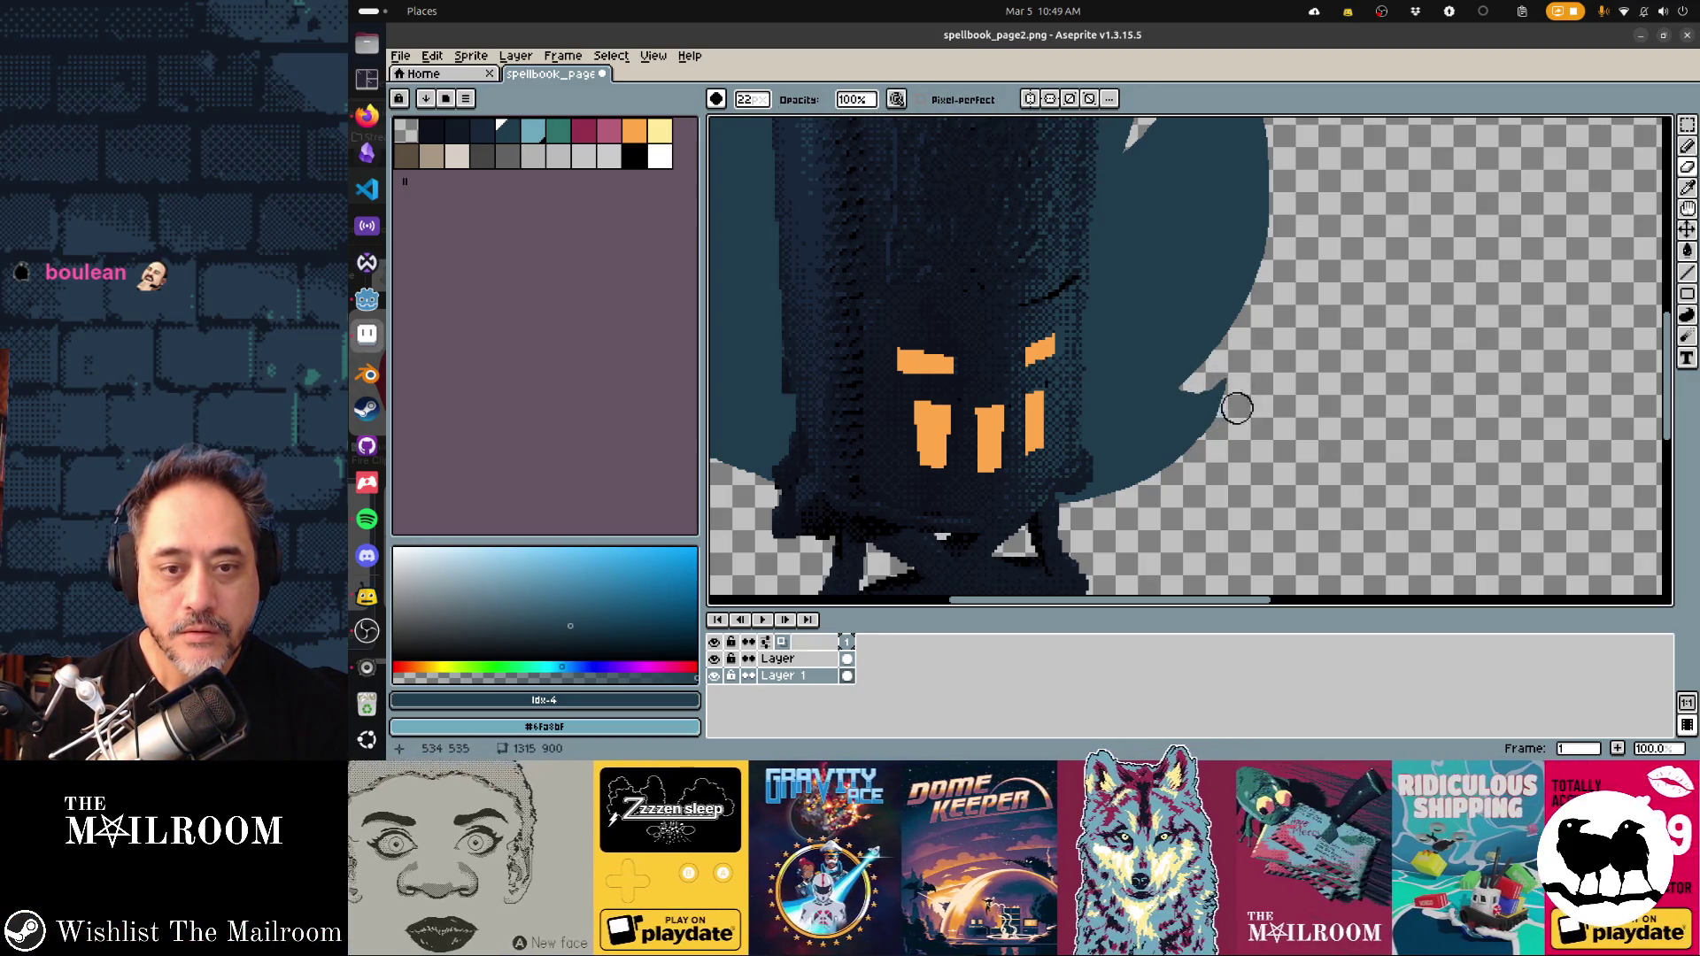
{"action": "scroll", "coordinate": [1194, 436], "scroll_direction": "down", "scroll_amount": 2}
{"action": "scroll", "coordinate": [1040, 448], "scroll_direction": "left", "scroll_amount": 3}
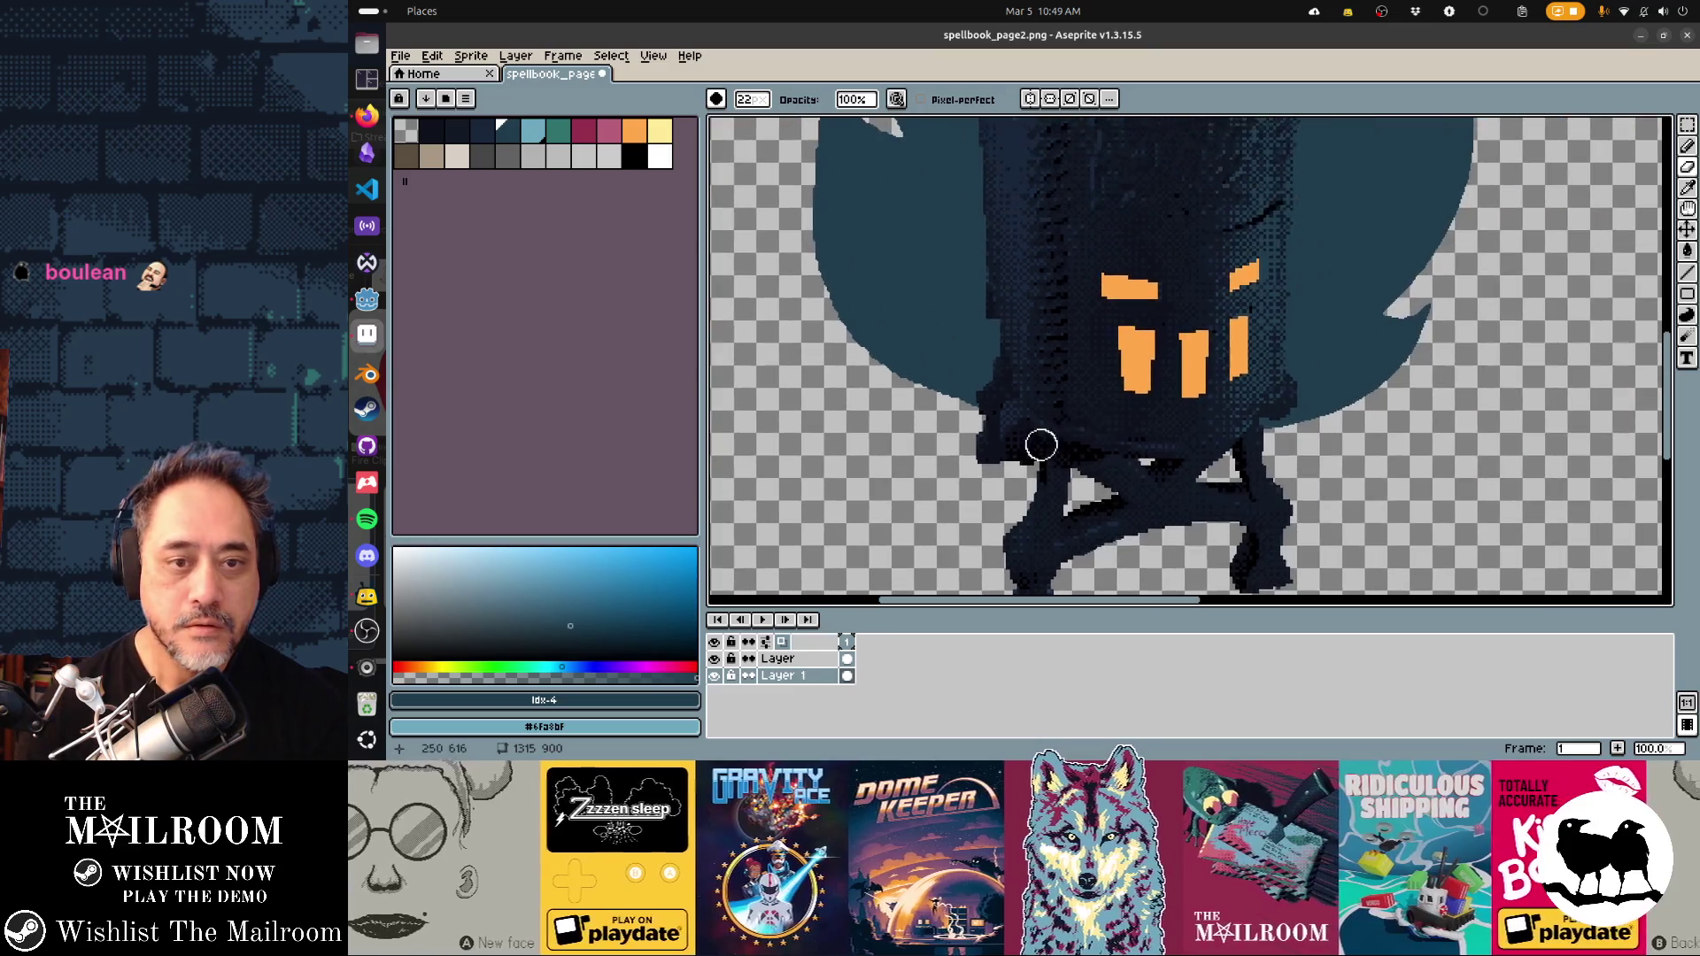
{"action": "key", "text": "b"}
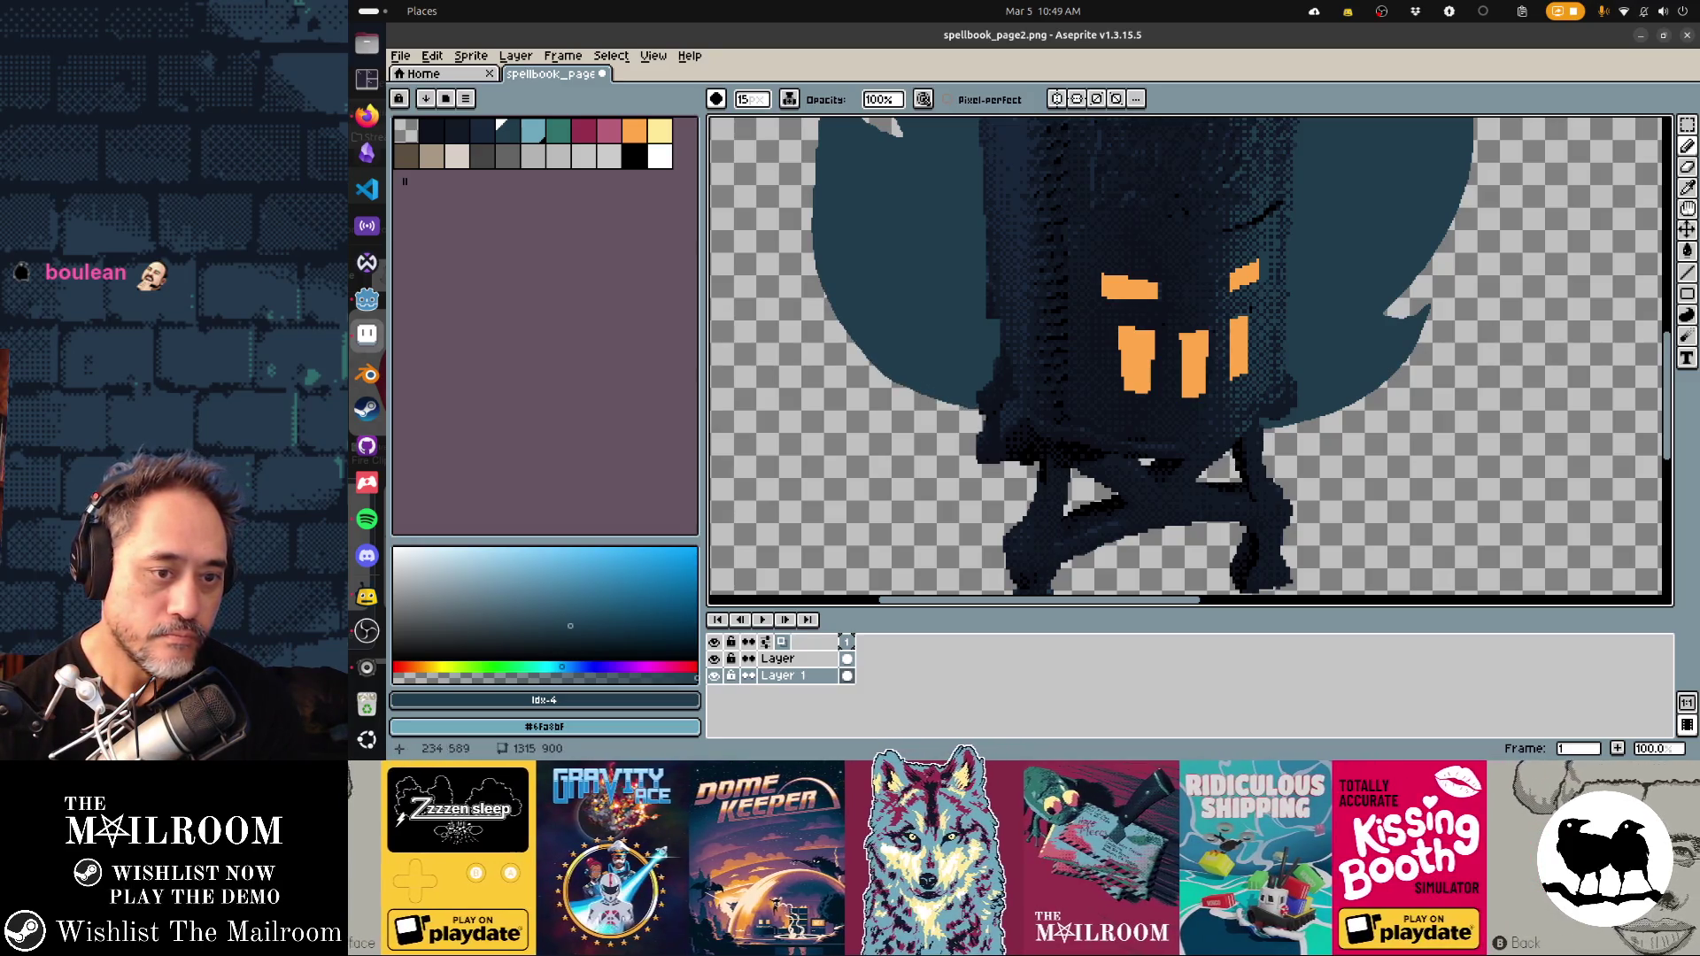
{"action": "scroll", "coordinate": [1190, 361], "scroll_direction": "up", "scroll_amount": 2}
{"action": "scroll", "coordinate": [1190, 361], "scroll_direction": "left", "scroll_amount": 2}
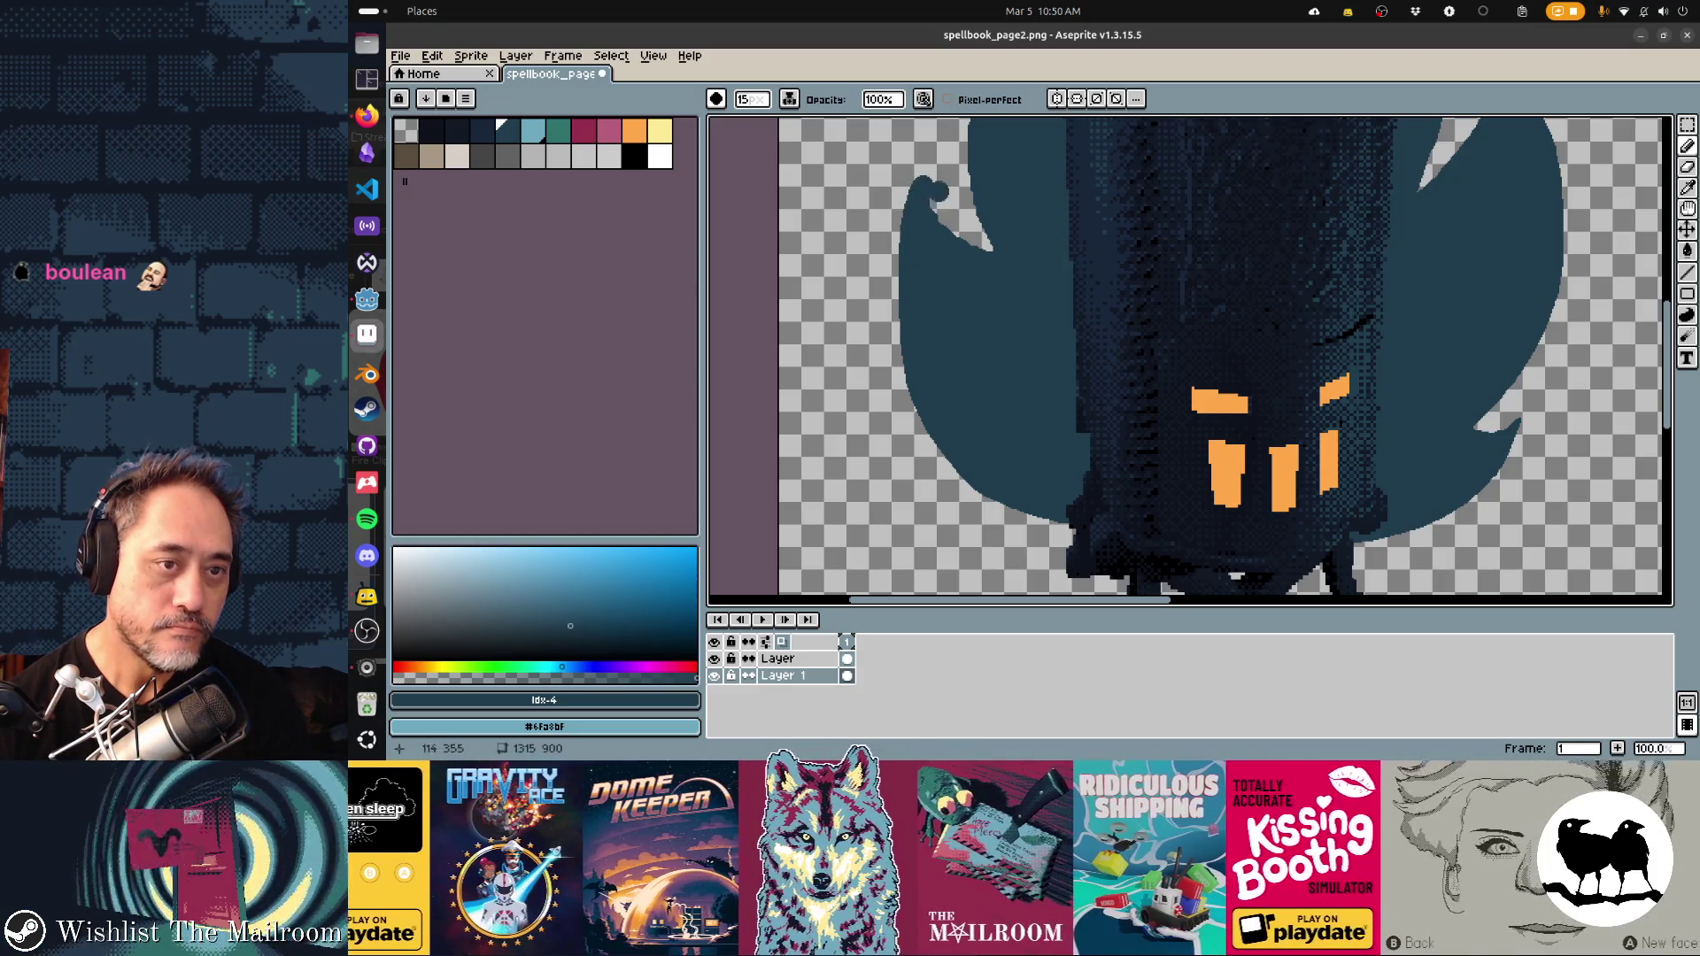
{"action": "key", "text": "e"}
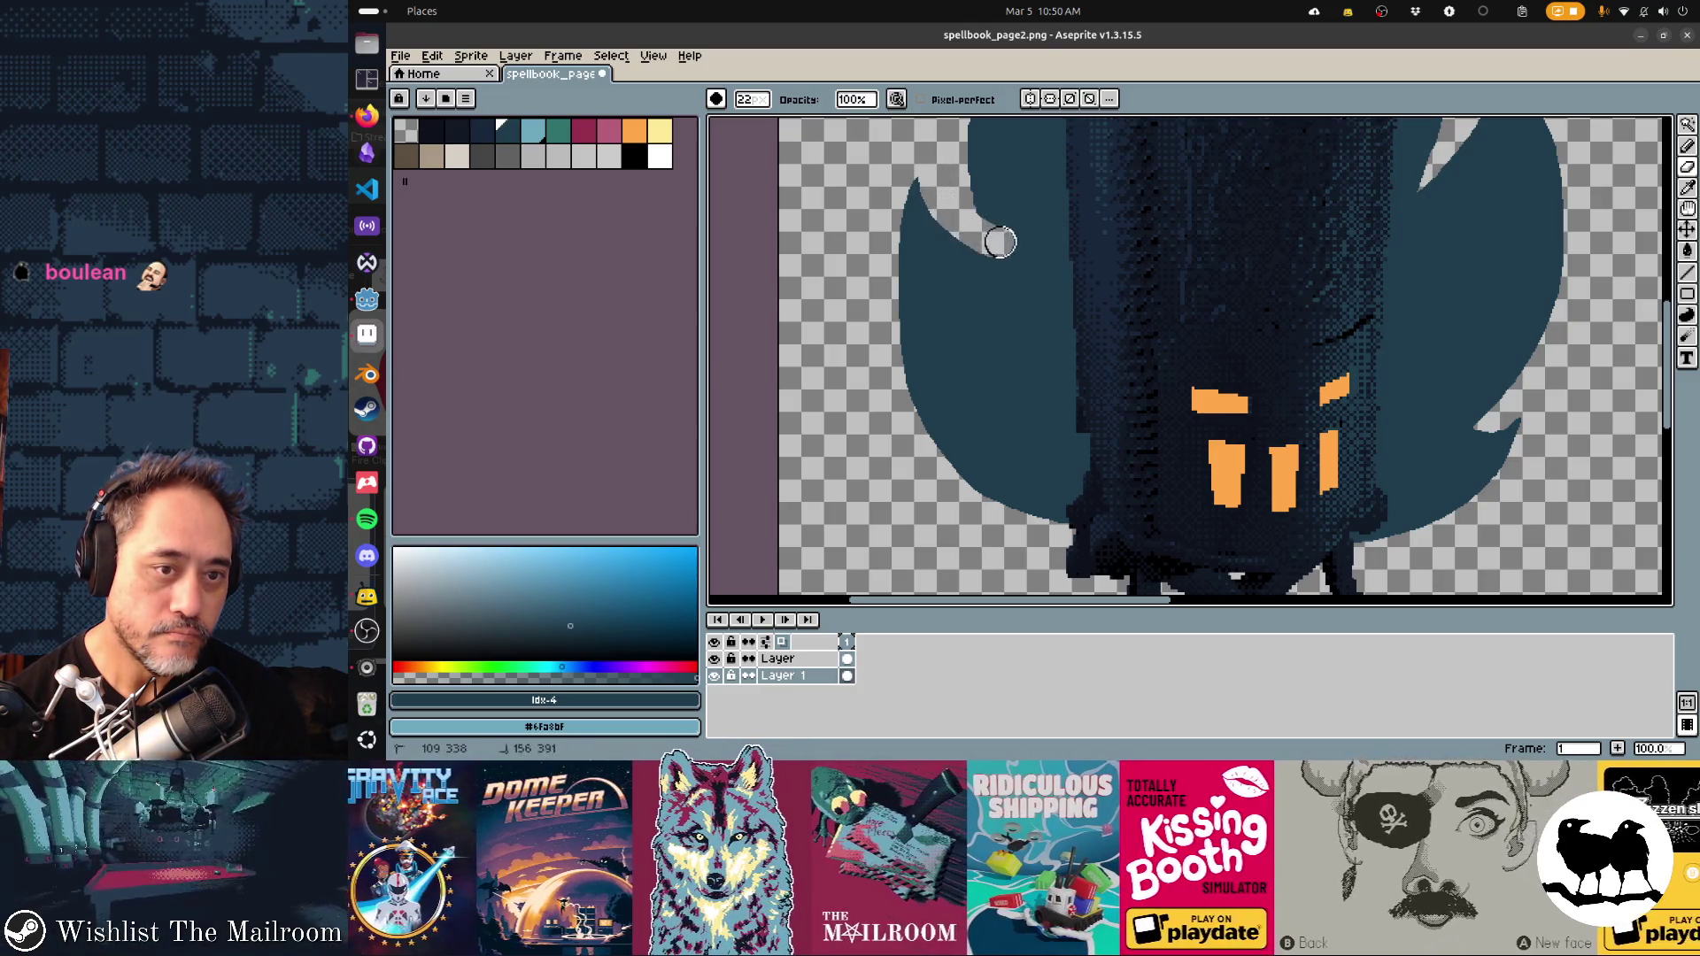
{"action": "scroll", "coordinate": [983, 248], "scroll_direction": "up", "scroll_amount": 3}
{"action": "key", "text": "b"}
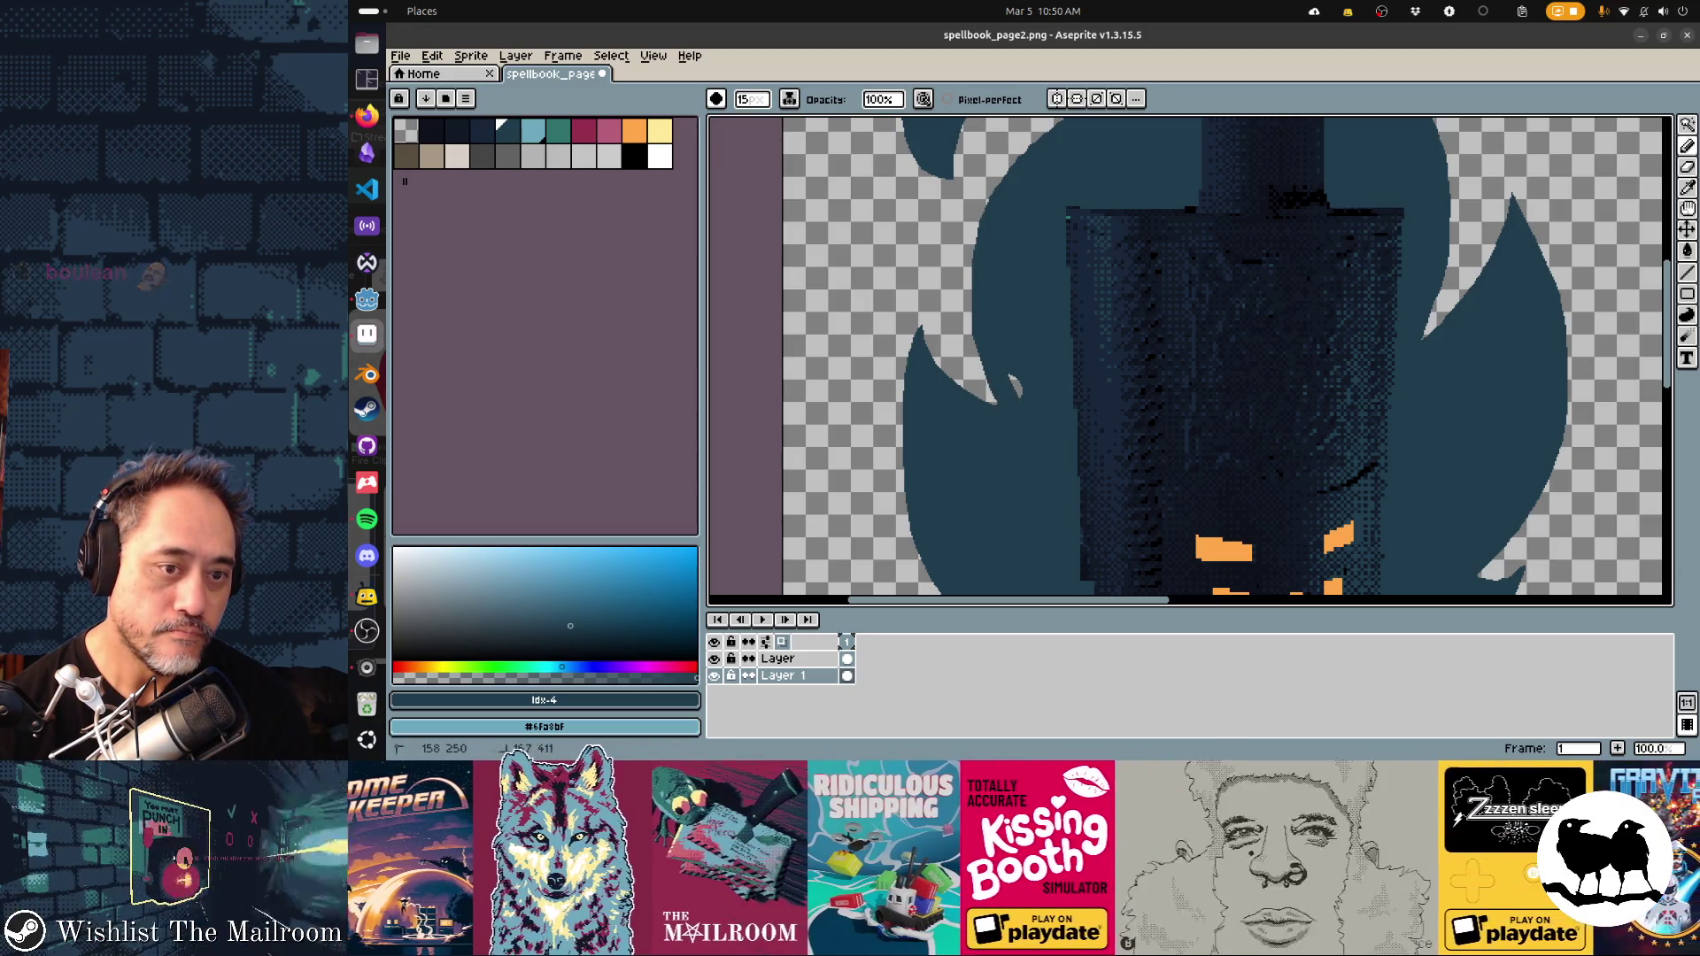
{"action": "left_click_drag", "start_coordinate": [986, 359], "coordinate": [985, 400]}
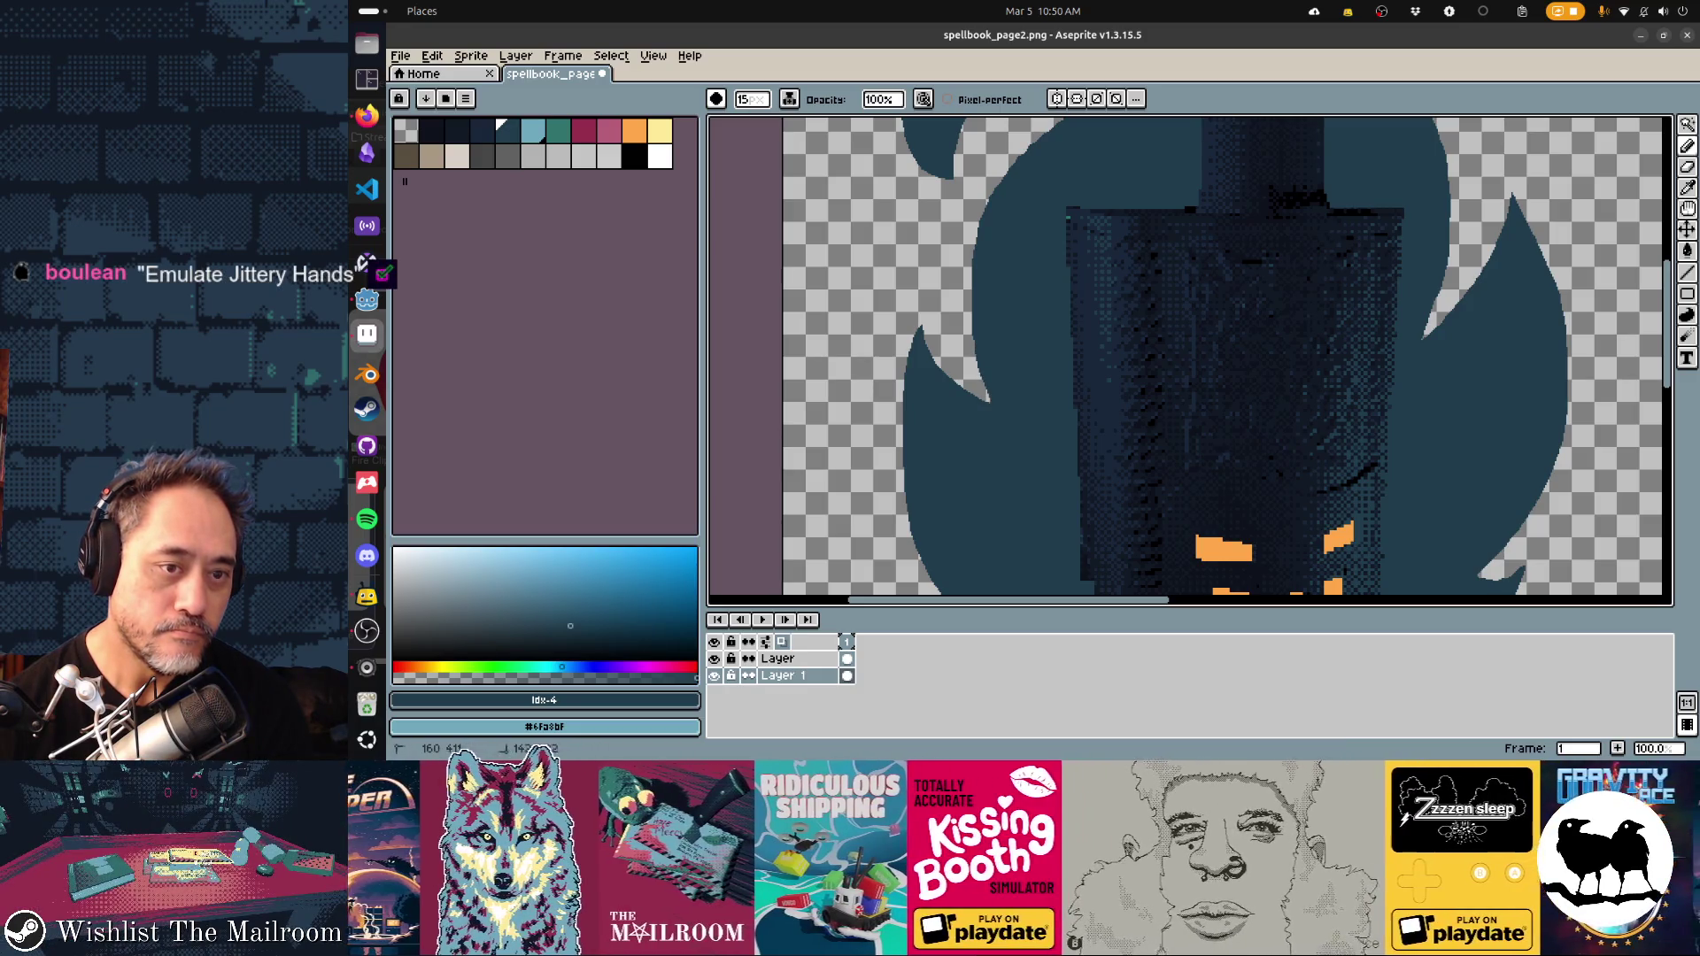
{"action": "scroll", "coordinate": [984, 400], "scroll_direction": "up", "scroll_amount": 5}
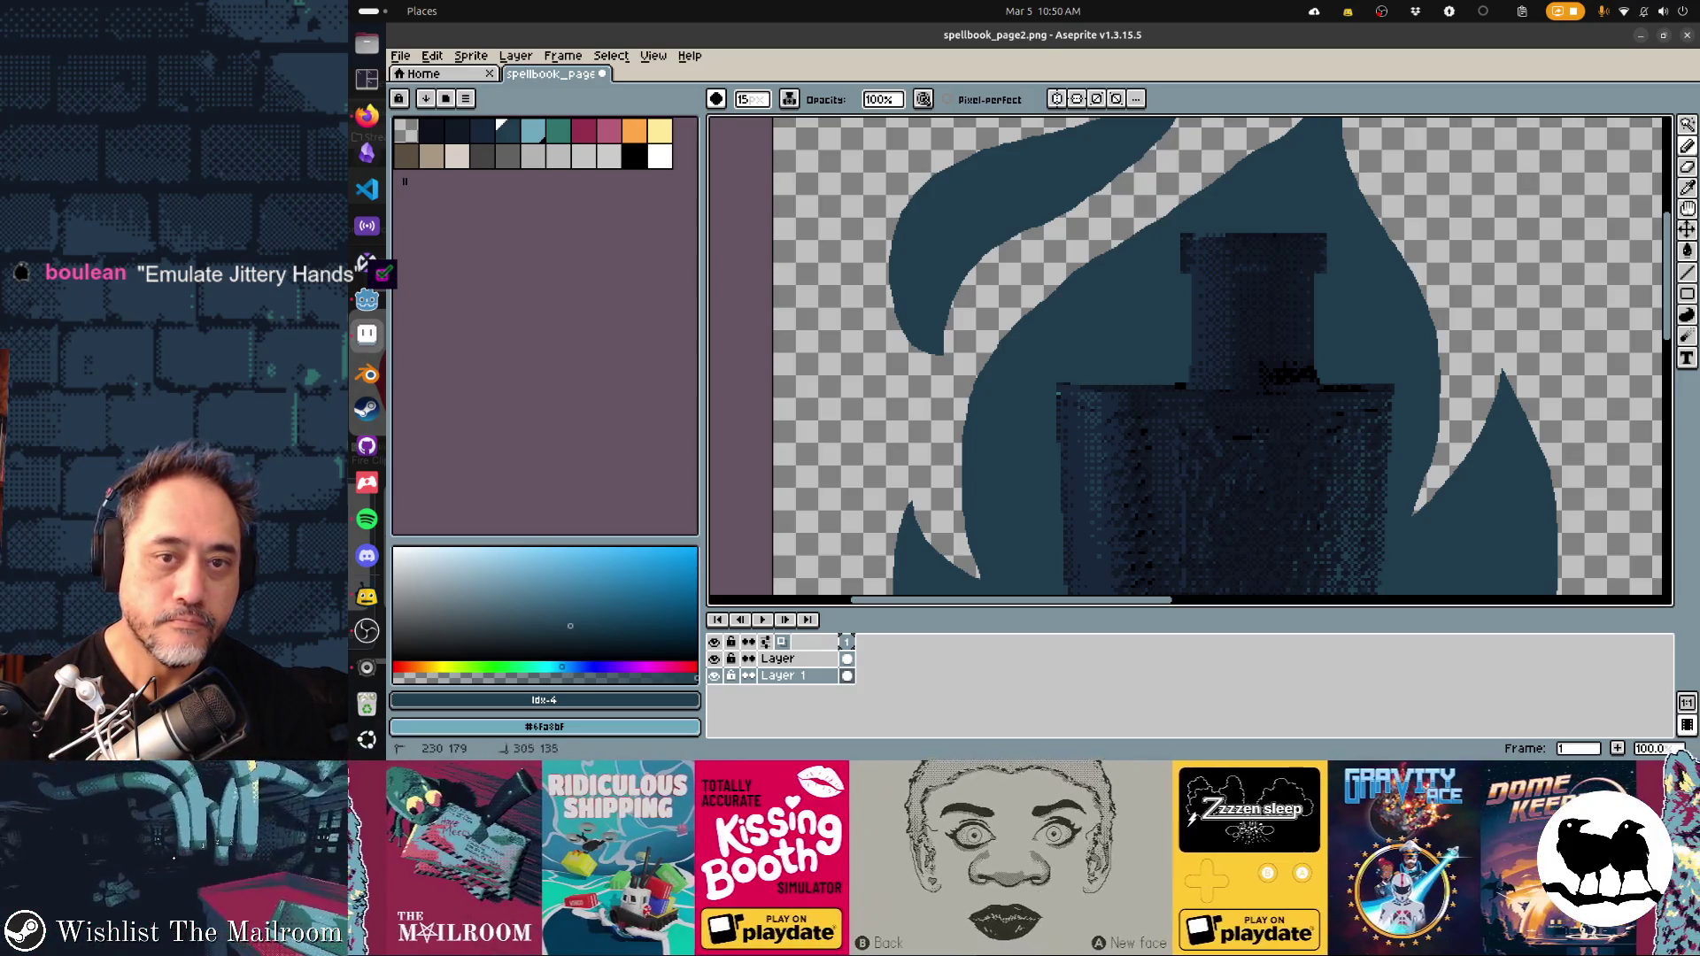
Enlarge the eraser brush to size 33 over the flame above the bottle neck
{"action": "left_click_drag", "start_coordinate": [1236, 147], "coordinate": [1080, 257]}
{"action": "key", "text": "e"}
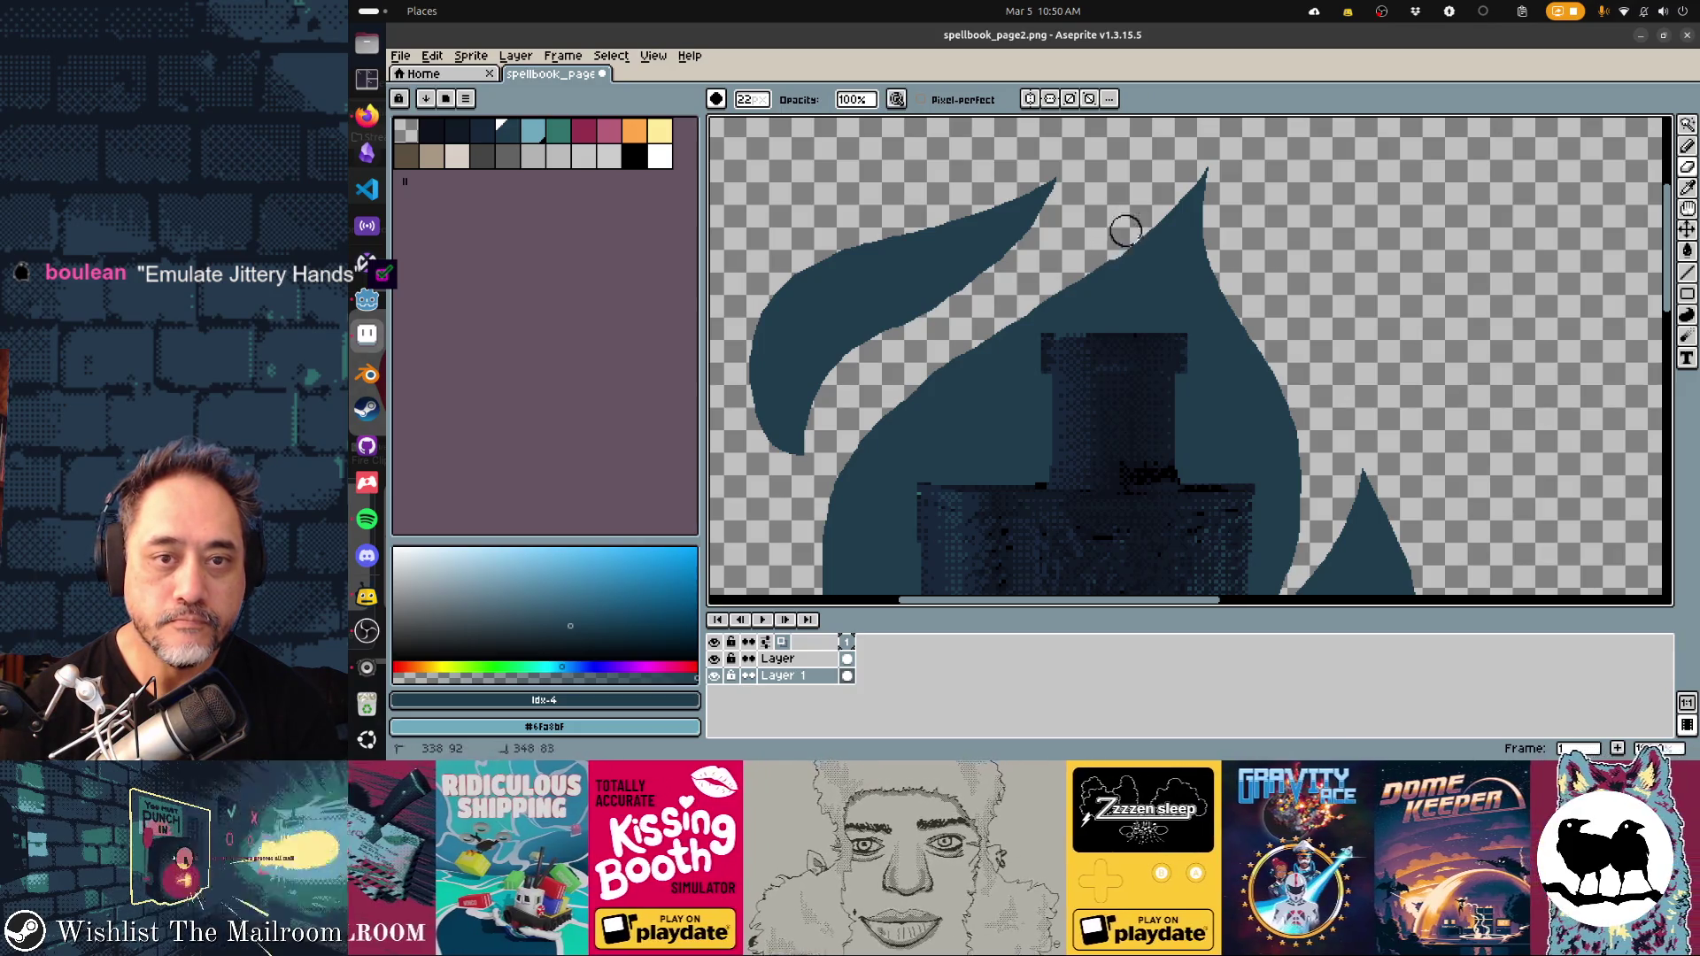
{"action": "key", "text": "b"}
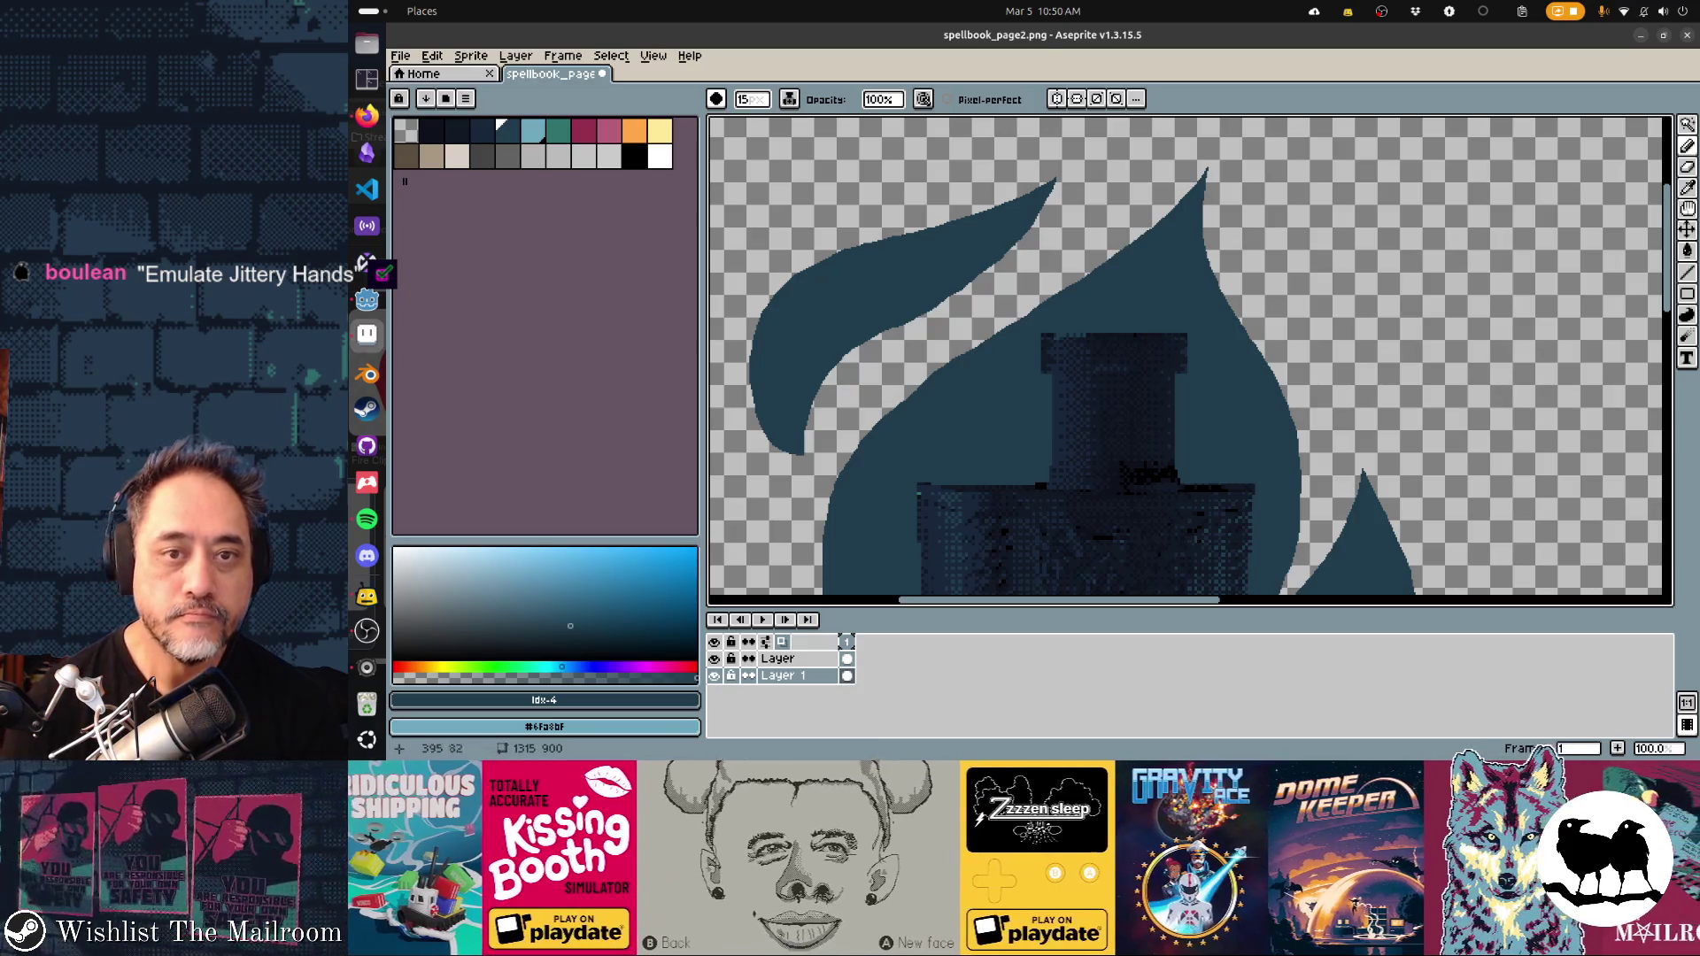
{"action": "scroll", "coordinate": [1049, 400], "scroll_direction": "down", "scroll_amount": 1}
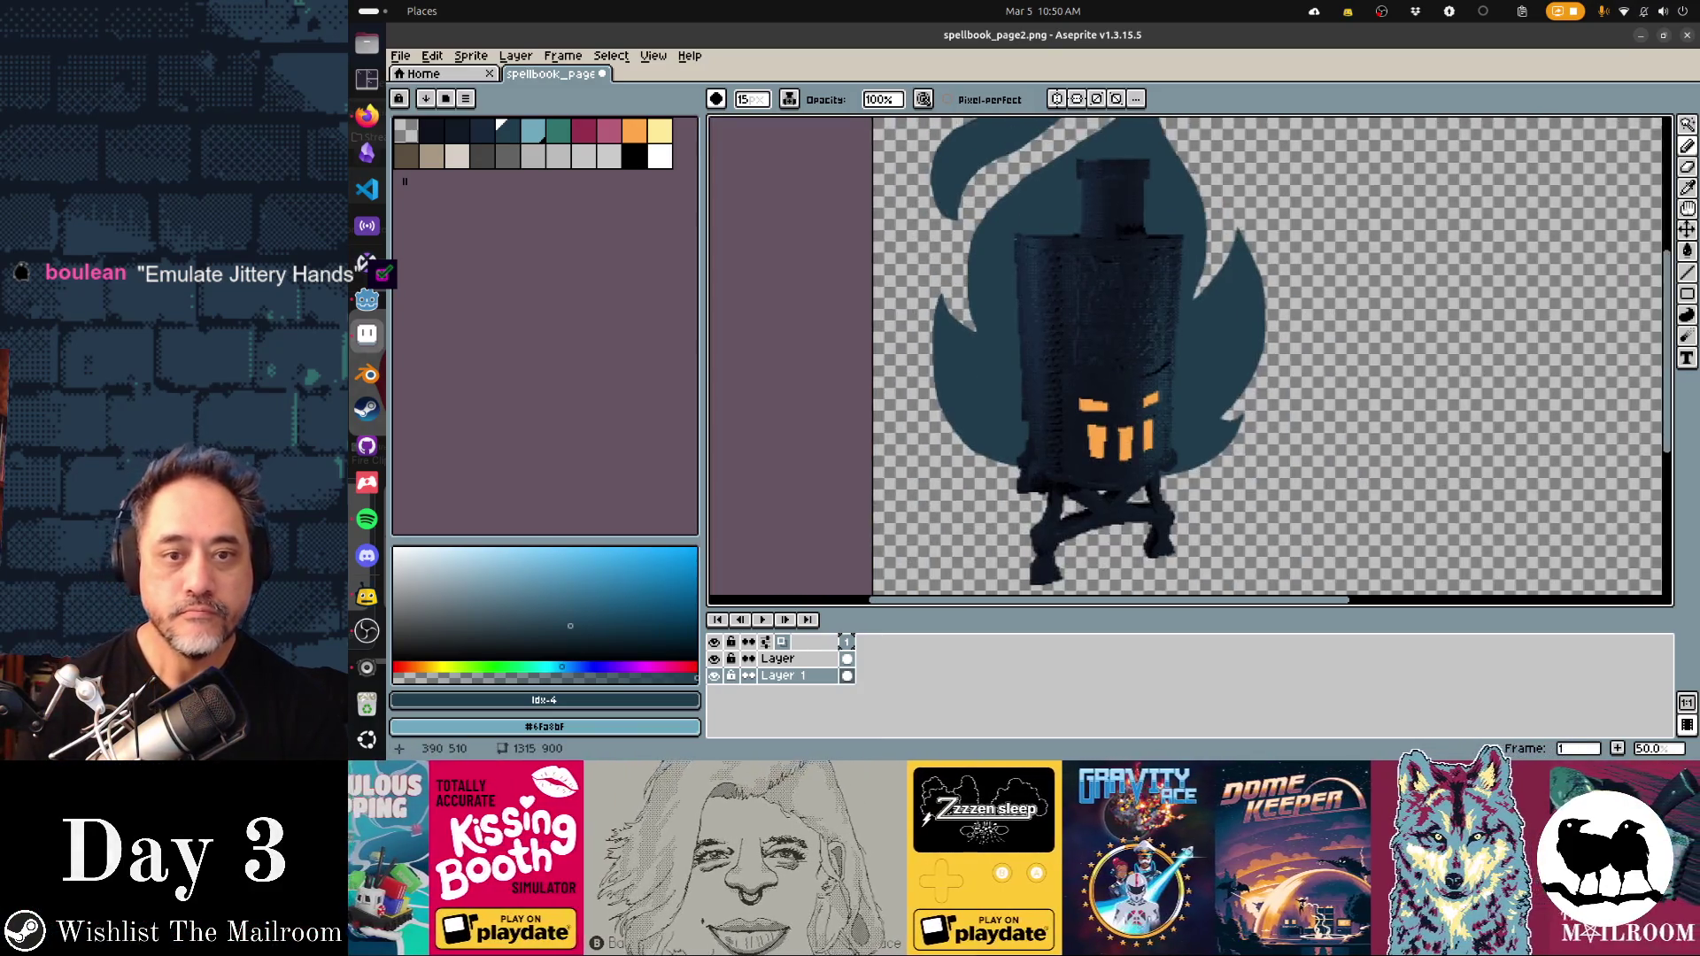
{"action": "scroll", "coordinate": [920, 265], "scroll_direction": "down", "scroll_amount": 2}
{"action": "key", "text": "e"}
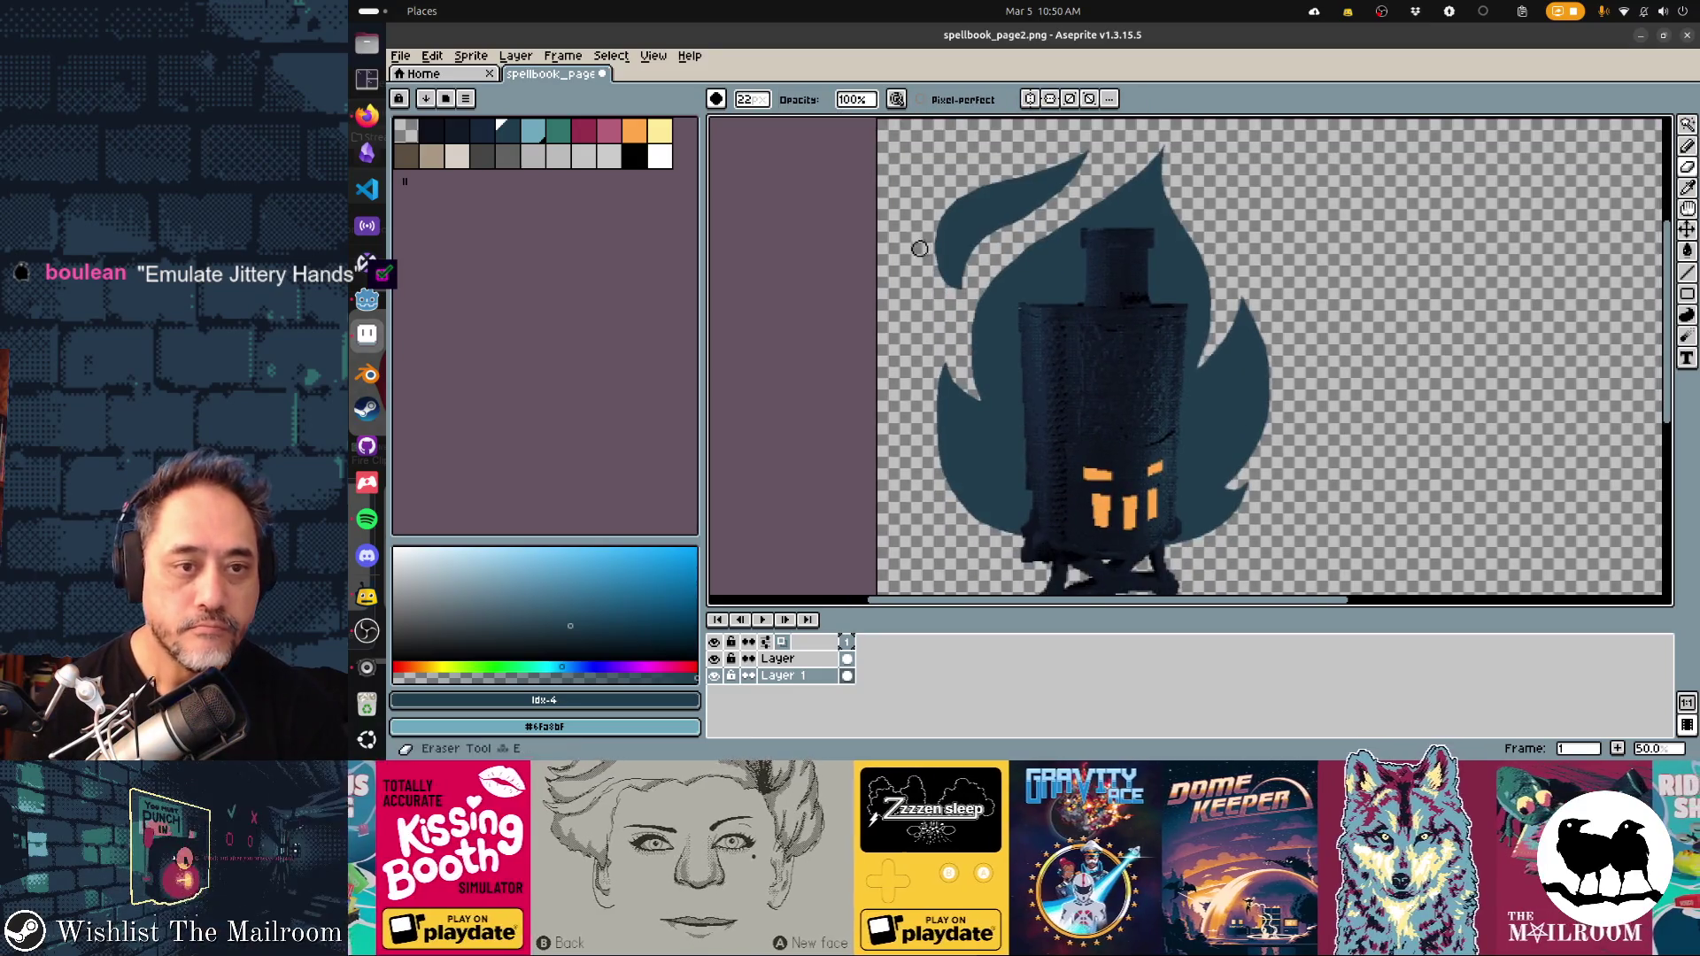
{"action": "scroll", "coordinate": [926, 265], "scroll_direction": "up", "scroll_amount": 1}
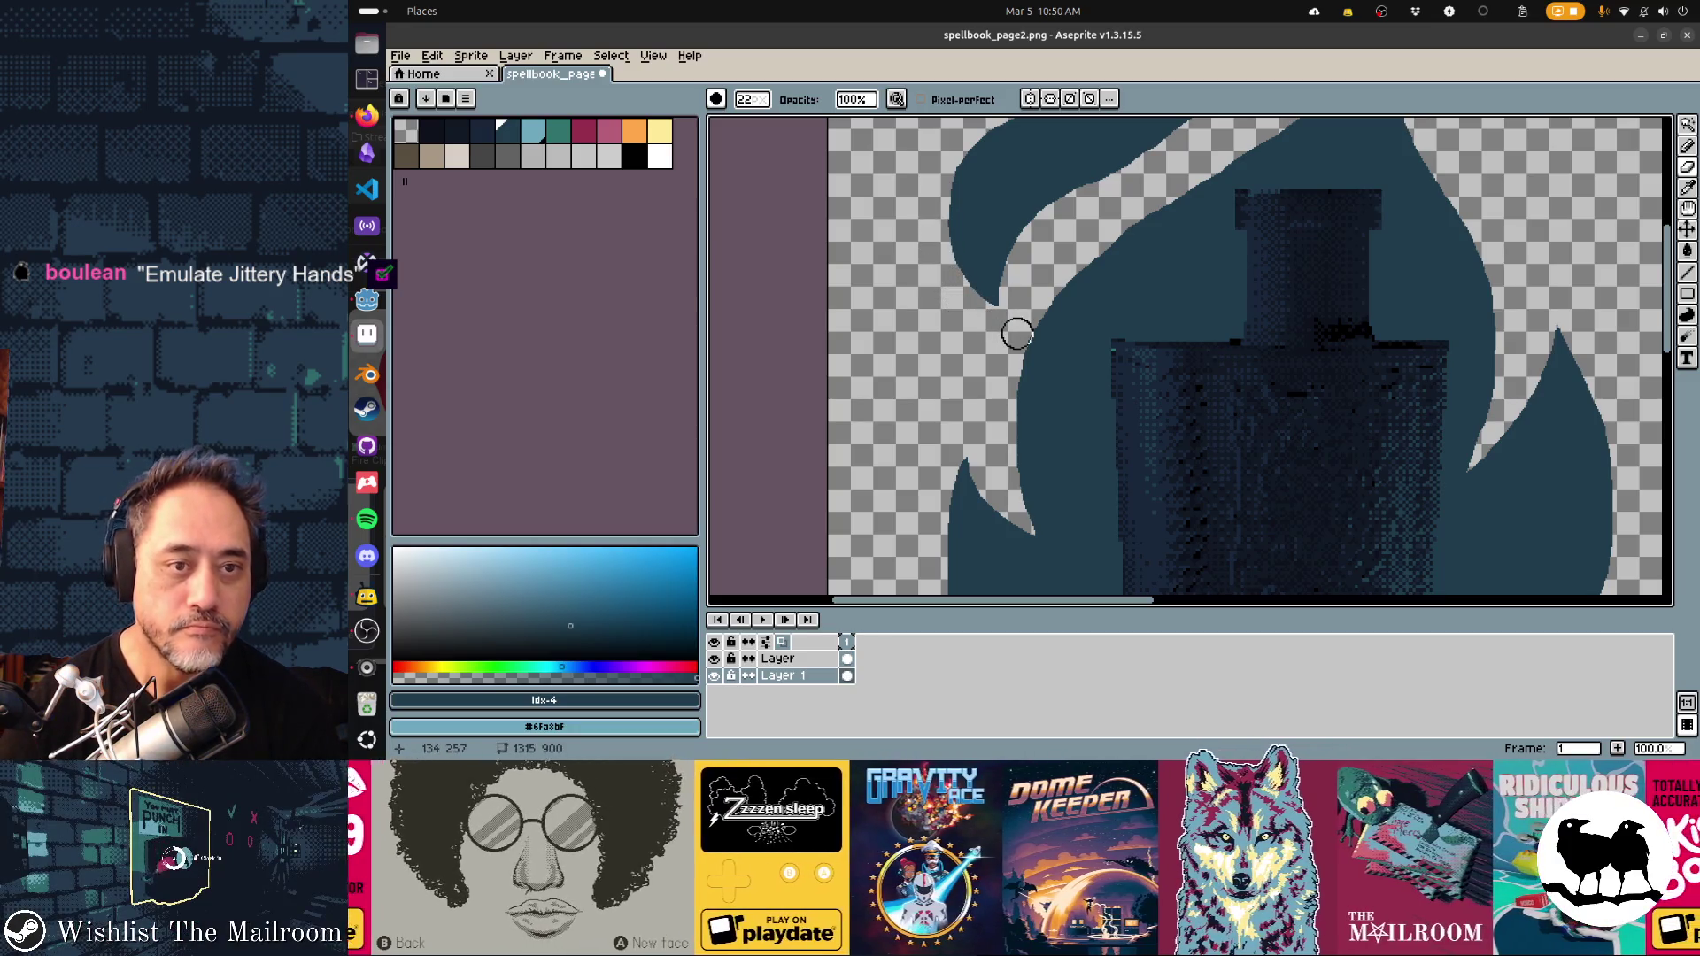
{"action": "scroll", "coordinate": [1163, 387], "scroll_direction": "up", "scroll_amount": 6}
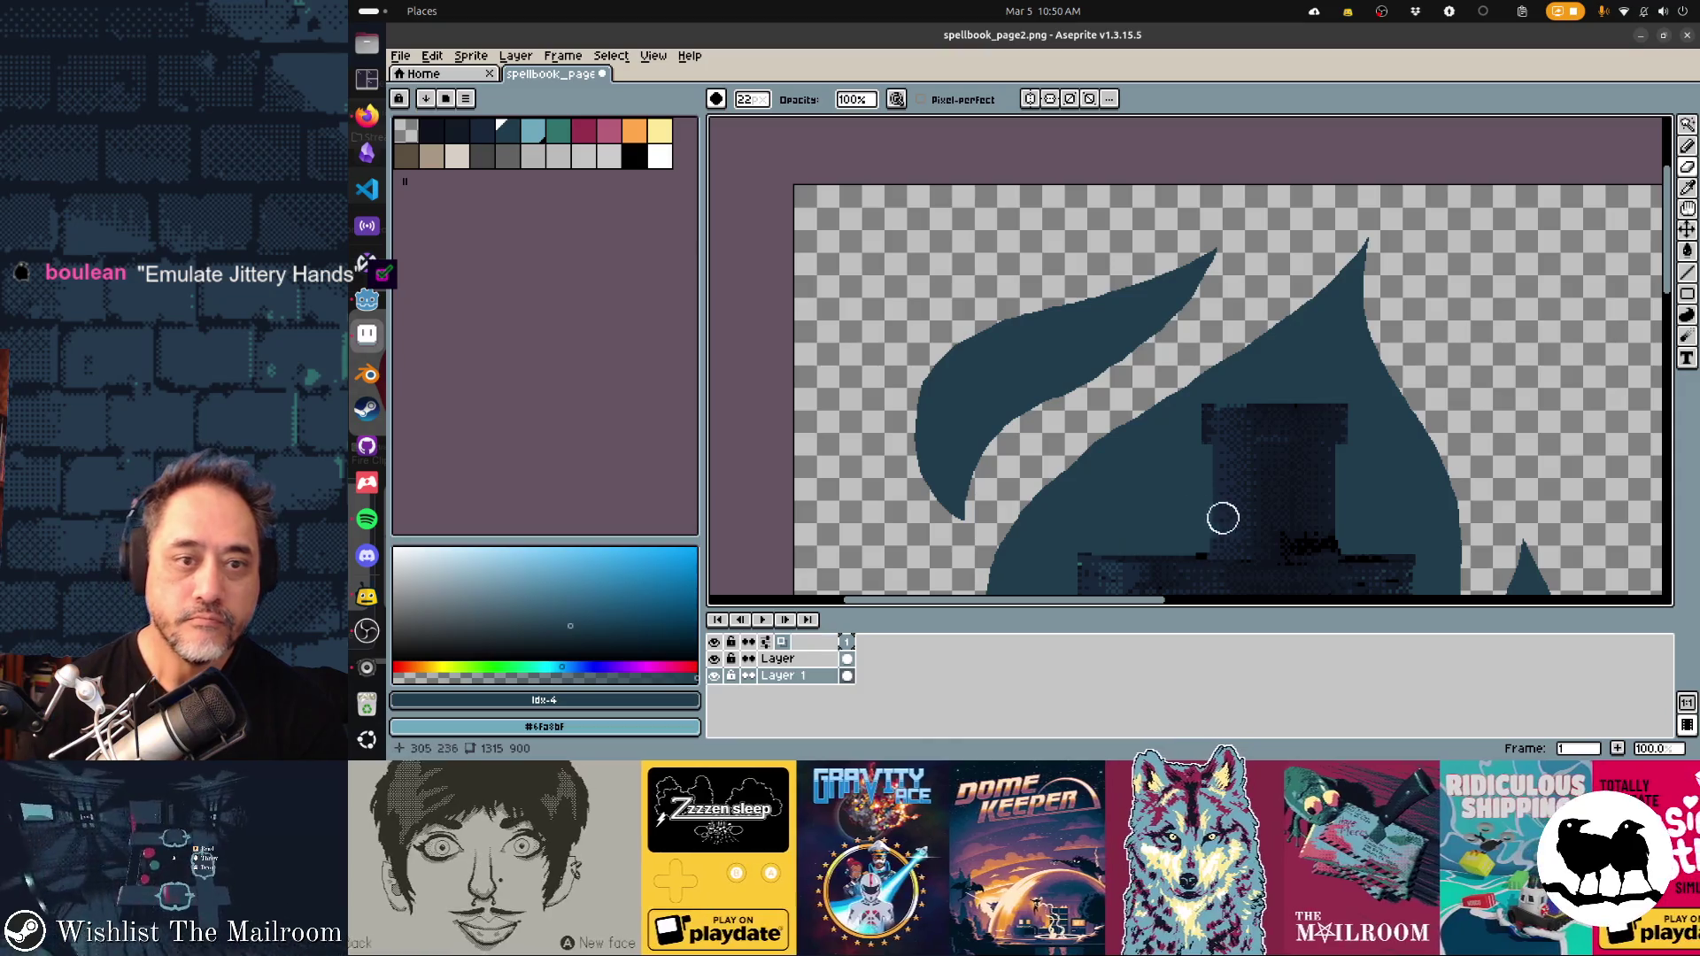
{"action": "key", "text": "plus"}
{"action": "key", "text": "plus"}
{"action": "key", "text": "plus"}
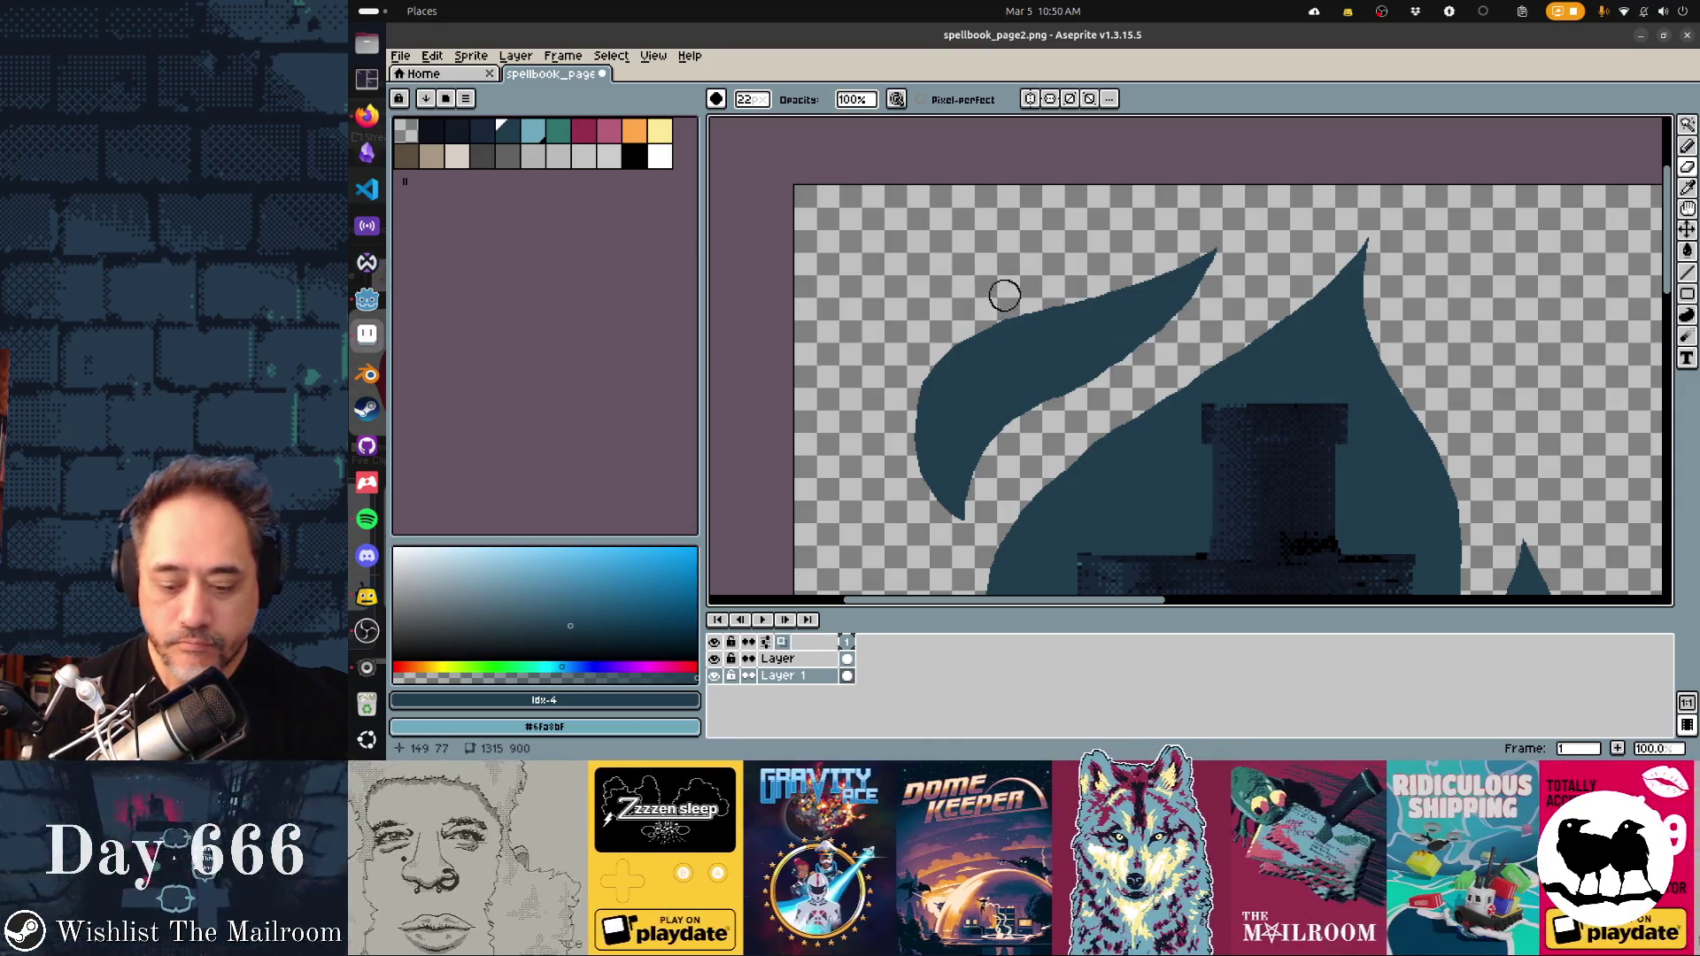
{"action": "key", "text": "plus"}
{"action": "key", "text": "plus"}
{"action": "key", "text": "plus"}
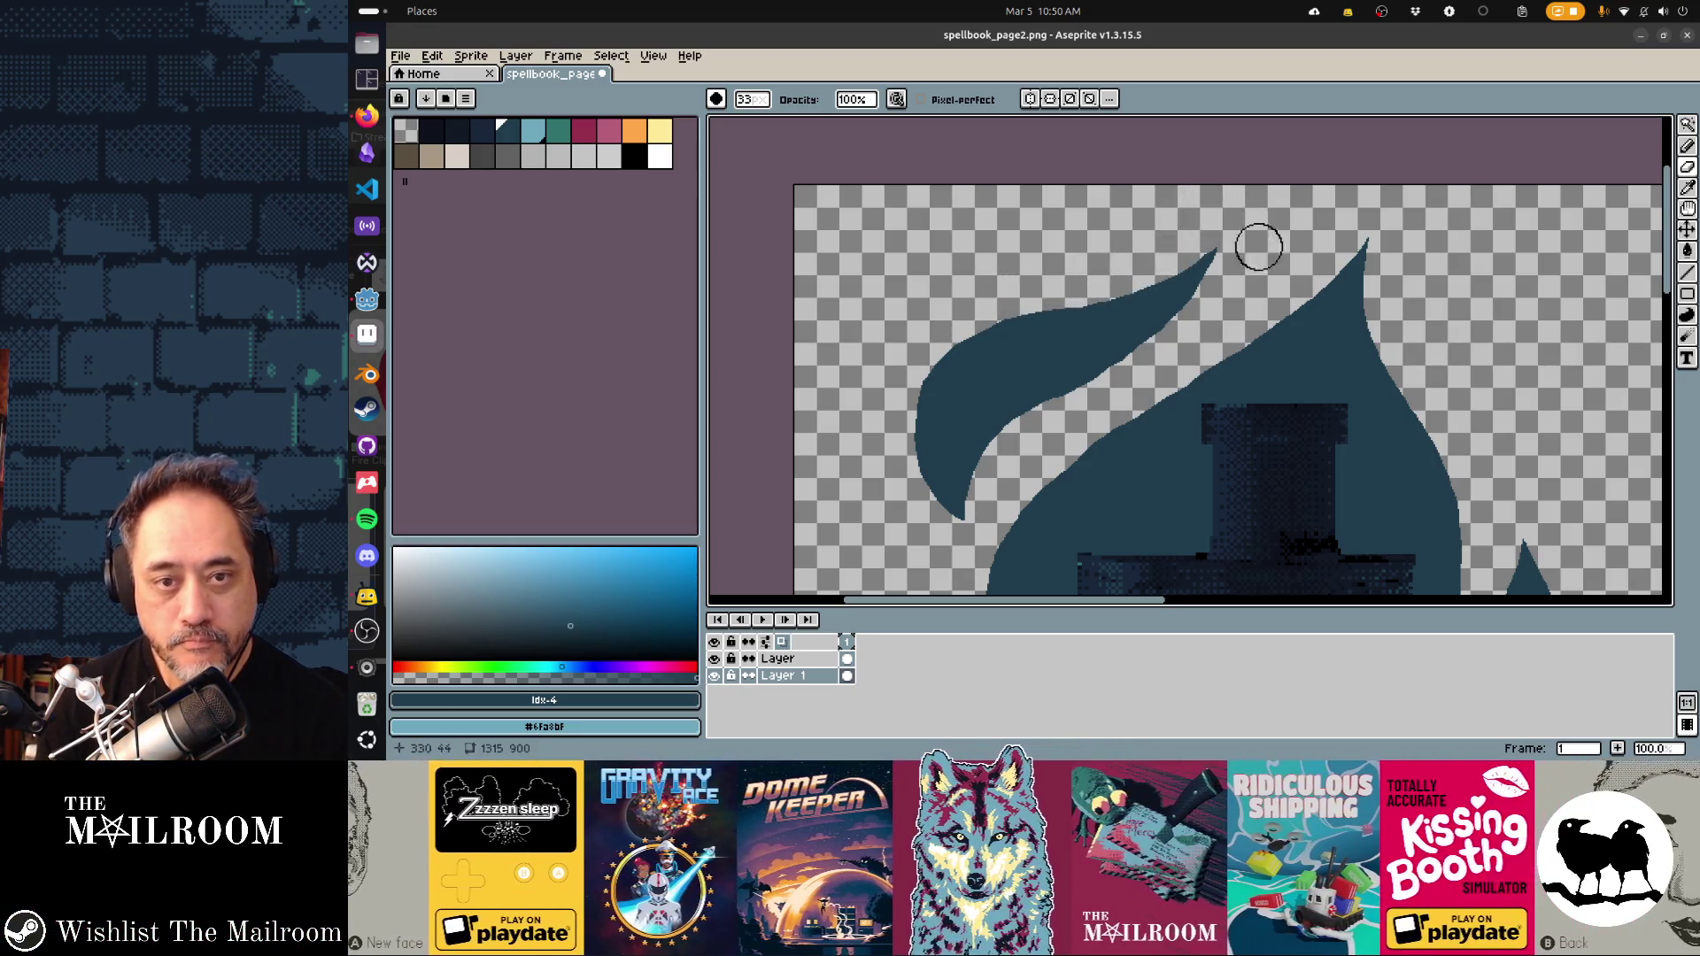
Erase the upper flame wing to a sharper tip, undoing and redoing to compare
{"action": "key", "text": "b"}
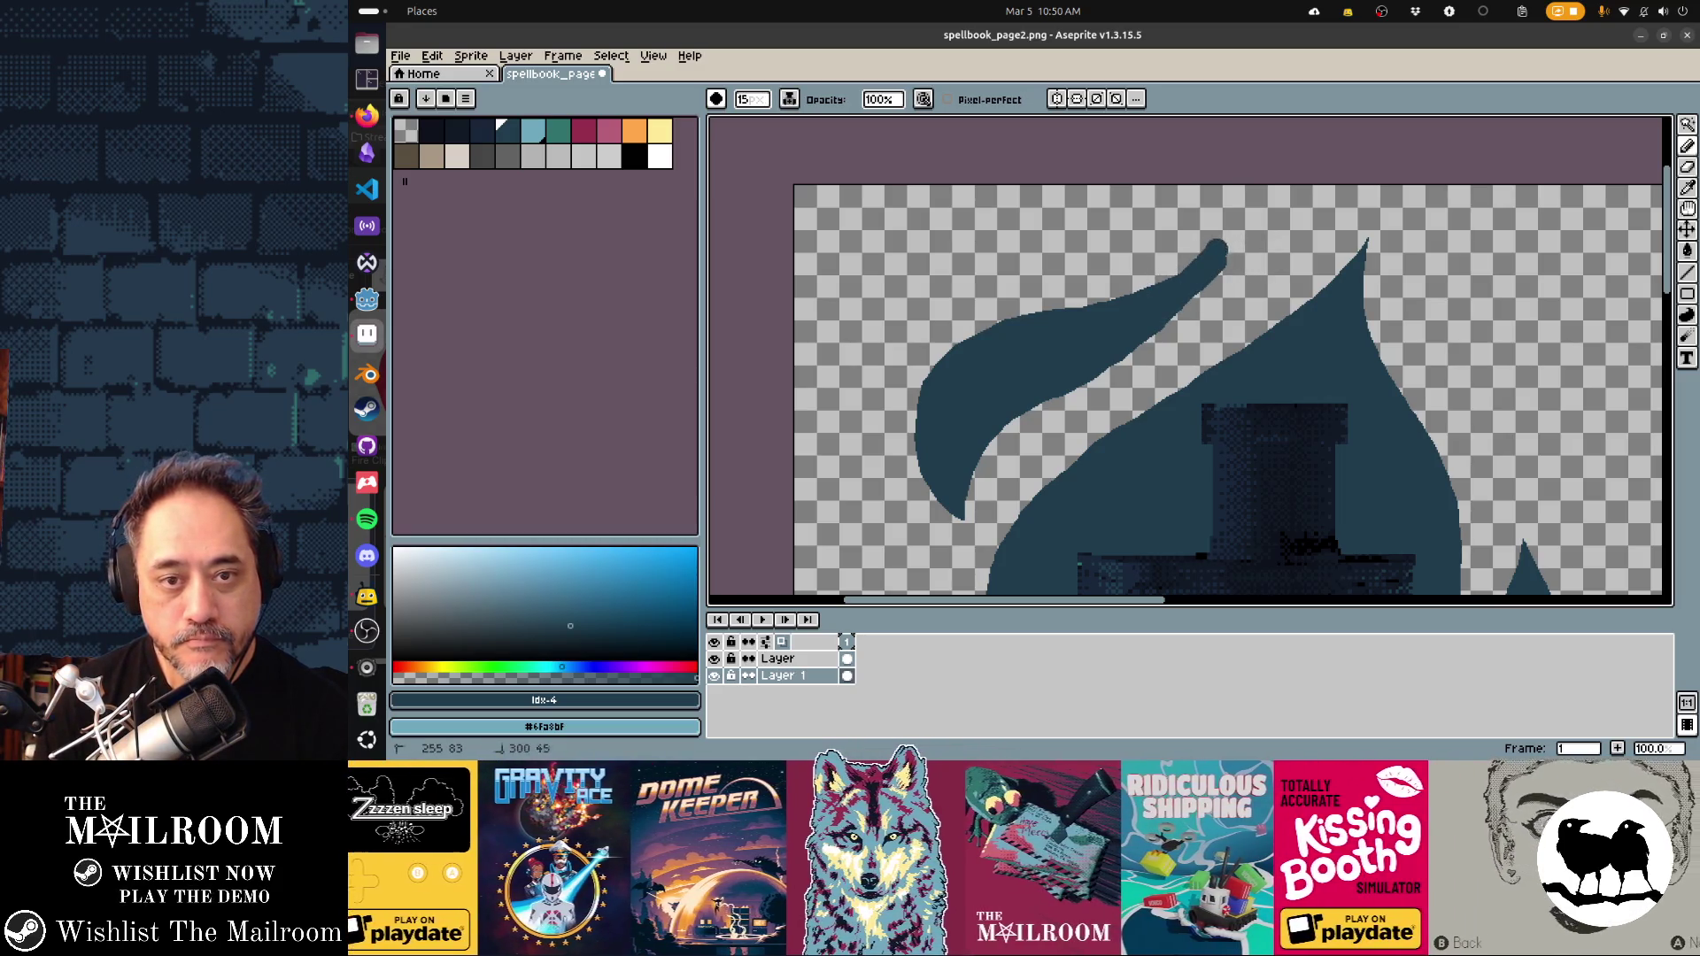
{"action": "key", "text": "e"}
{"action": "left_click", "coordinate": [1240, 240]}
{"action": "mouse_move", "coordinate": [1231, 232]}
{"action": "left_mouse_down"}
{"action": "mouse_move", "coordinate": [1181, 331]}
{"action": "mouse_move", "coordinate": [1009, 448]}
{"action": "mouse_move", "coordinate": [1002, 489]}
{"action": "mouse_move", "coordinate": [1081, 528]}
{"action": "mouse_move", "coordinate": [1078, 360]}
{"action": "left_mouse_up"}
{"action": "scroll", "coordinate": [1146, 524], "scroll_direction": "down", "scroll_amount": 1}
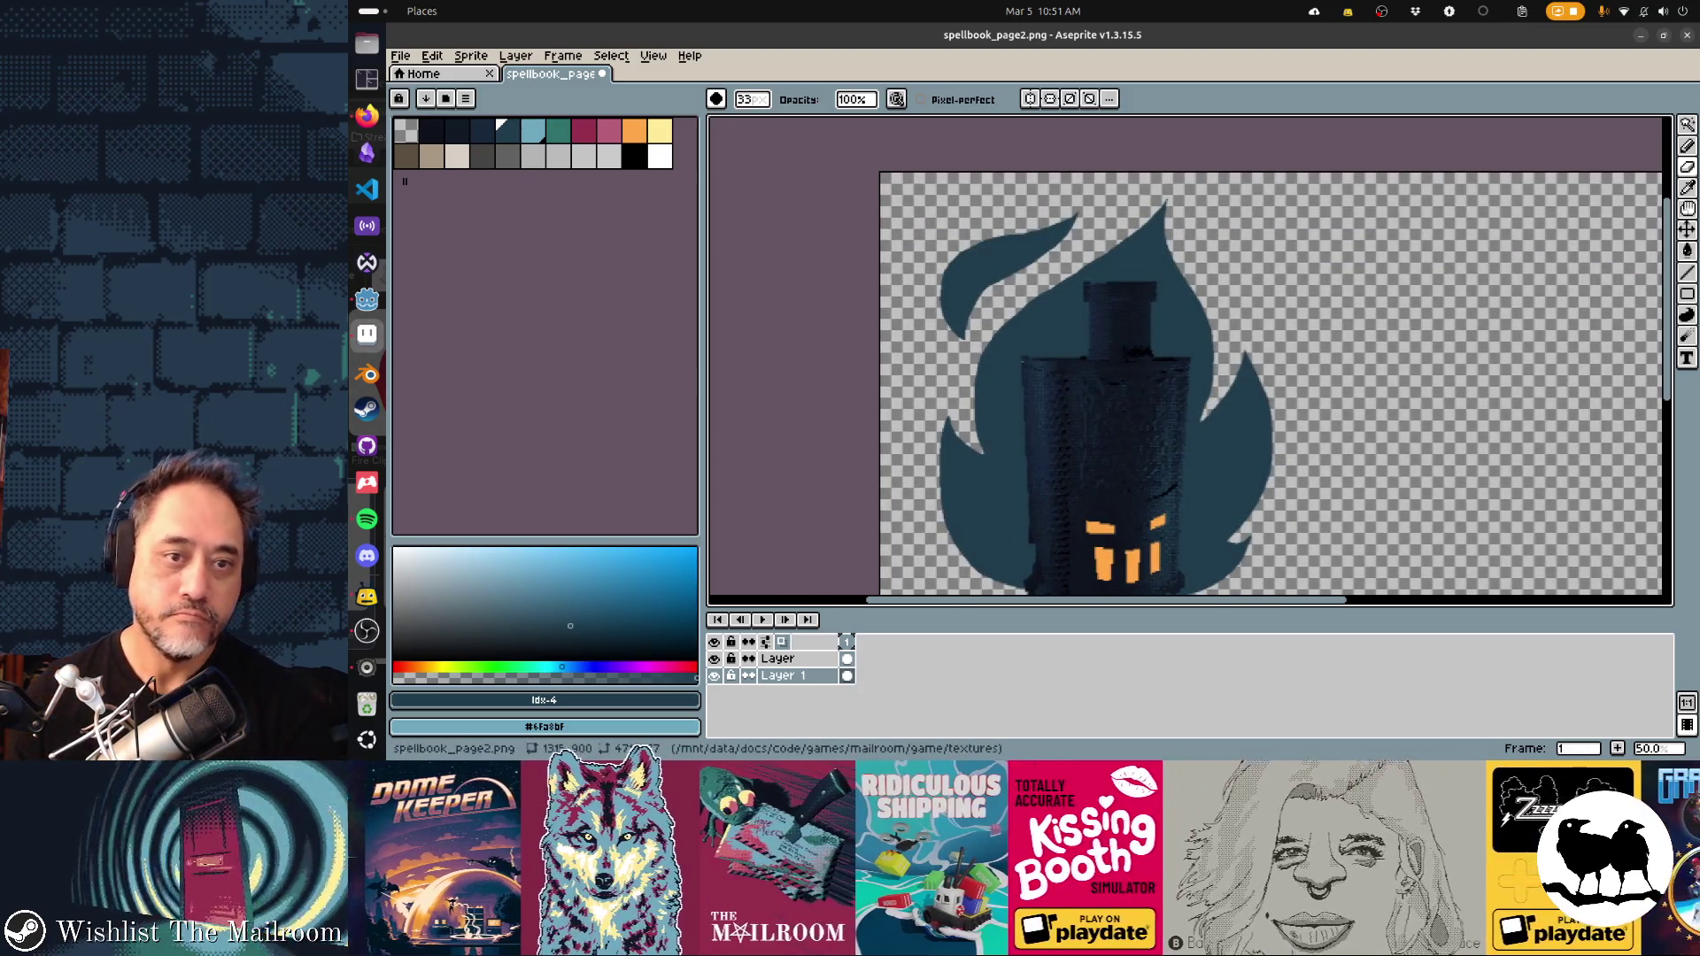
{"action": "key", "text": "ctrl+z"}
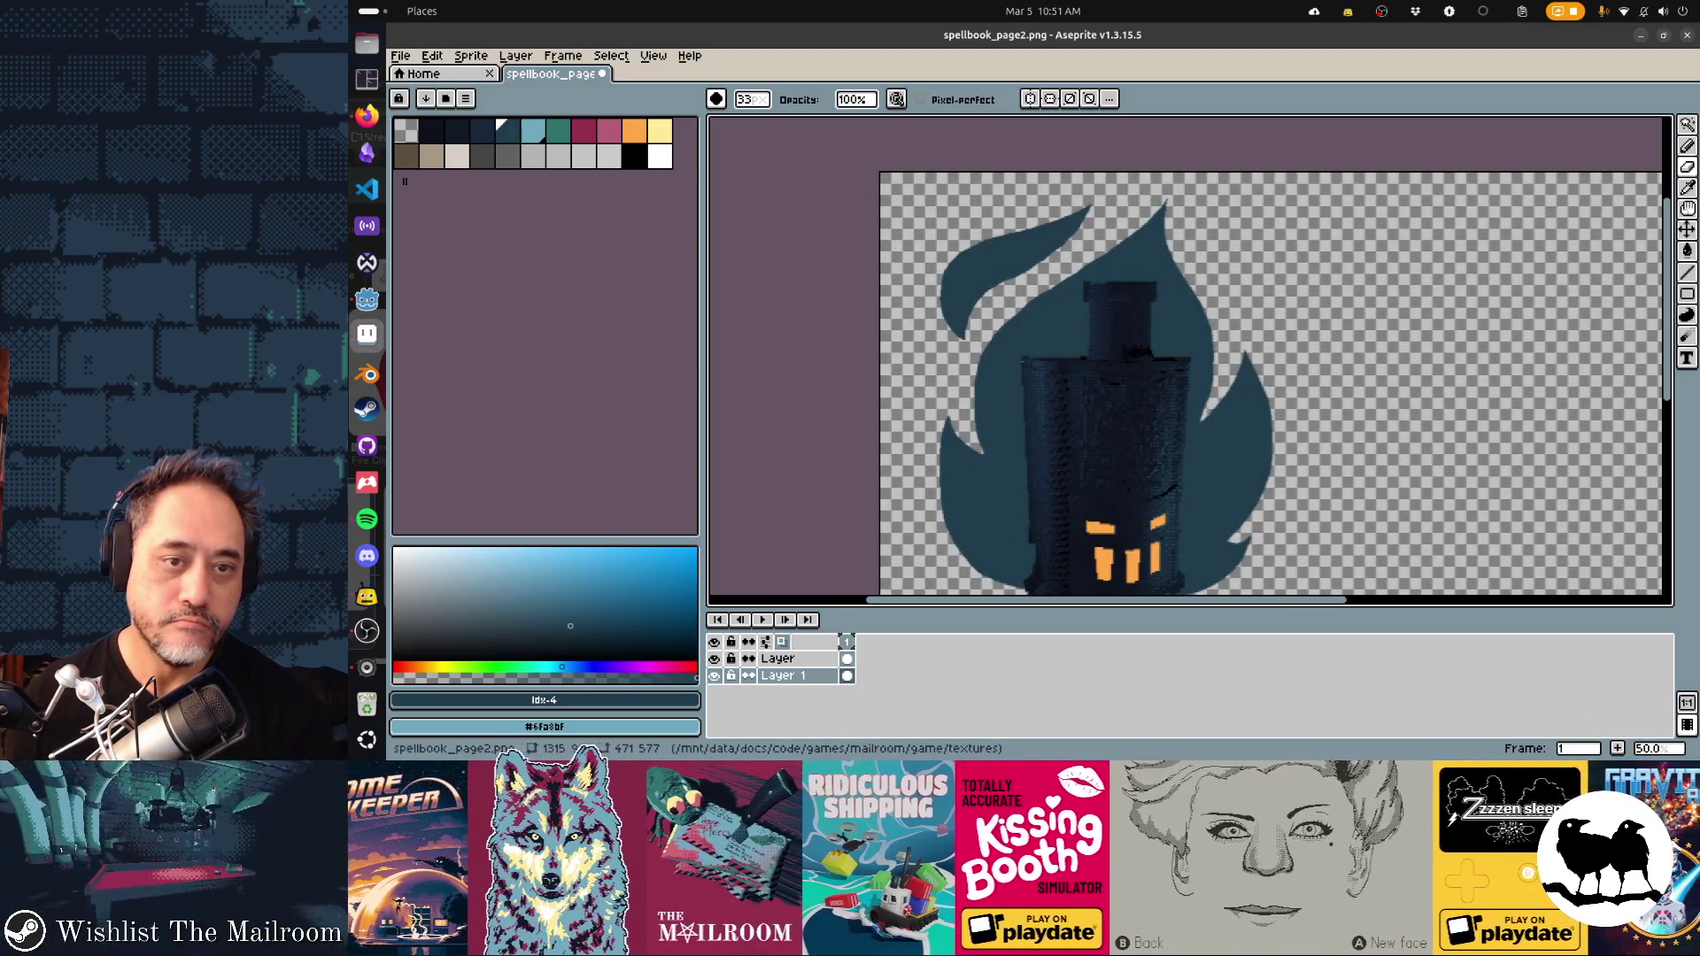
{"action": "key", "text": "ctrl+y"}
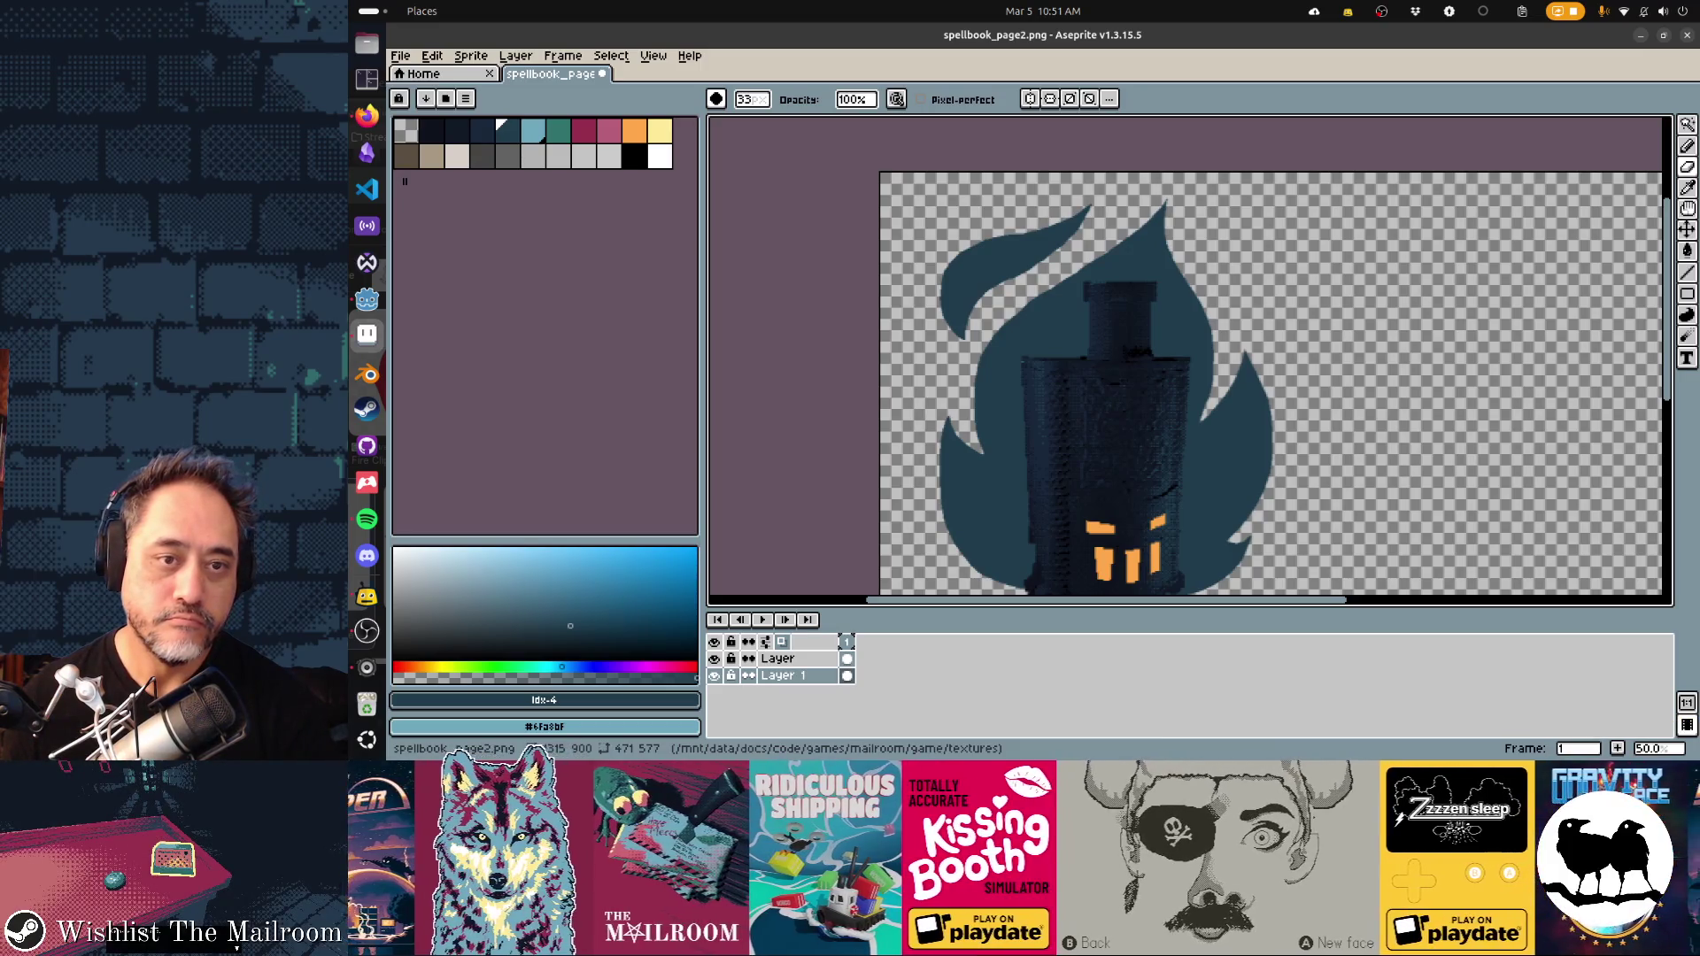
Save spellbook_page2.png
{"action": "scroll", "coordinate": [948, 342], "scroll_direction": "up", "scroll_amount": 3}
{"action": "scroll", "coordinate": [1176, 448], "scroll_direction": "down", "scroll_amount": 2}
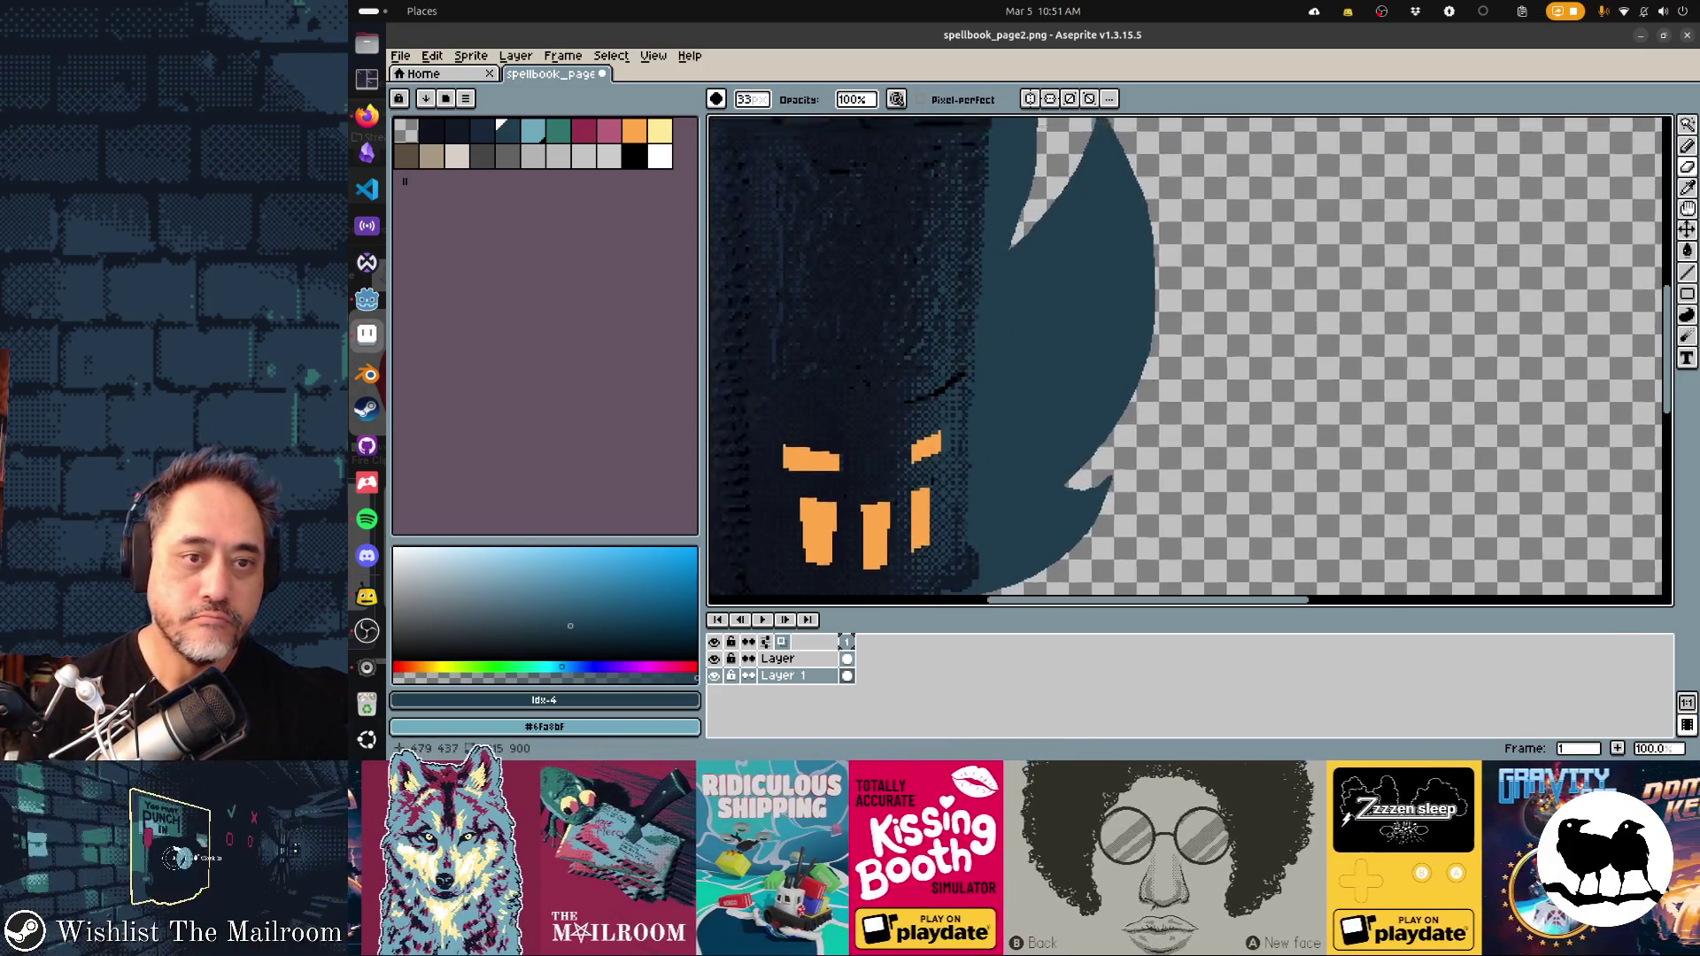
{"action": "scroll", "coordinate": [1186, 354], "scroll_direction": "down", "scroll_amount": 2}
{"action": "key", "text": "b"}
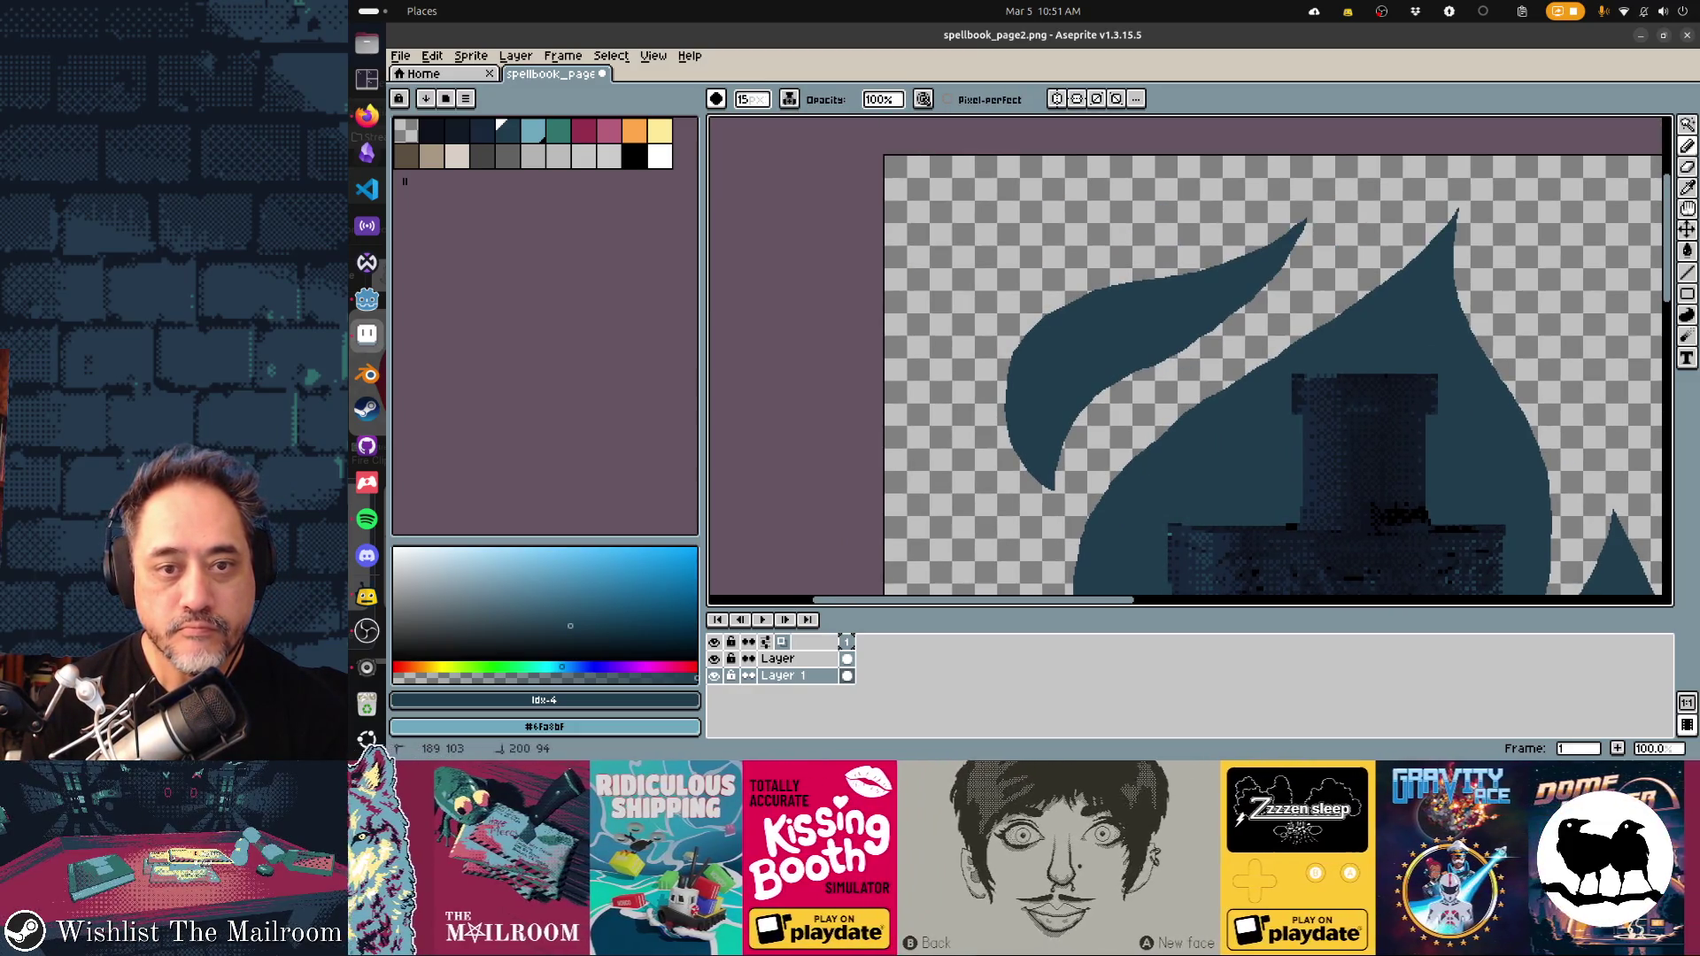
{"action": "key", "text": "ctrl+s"}
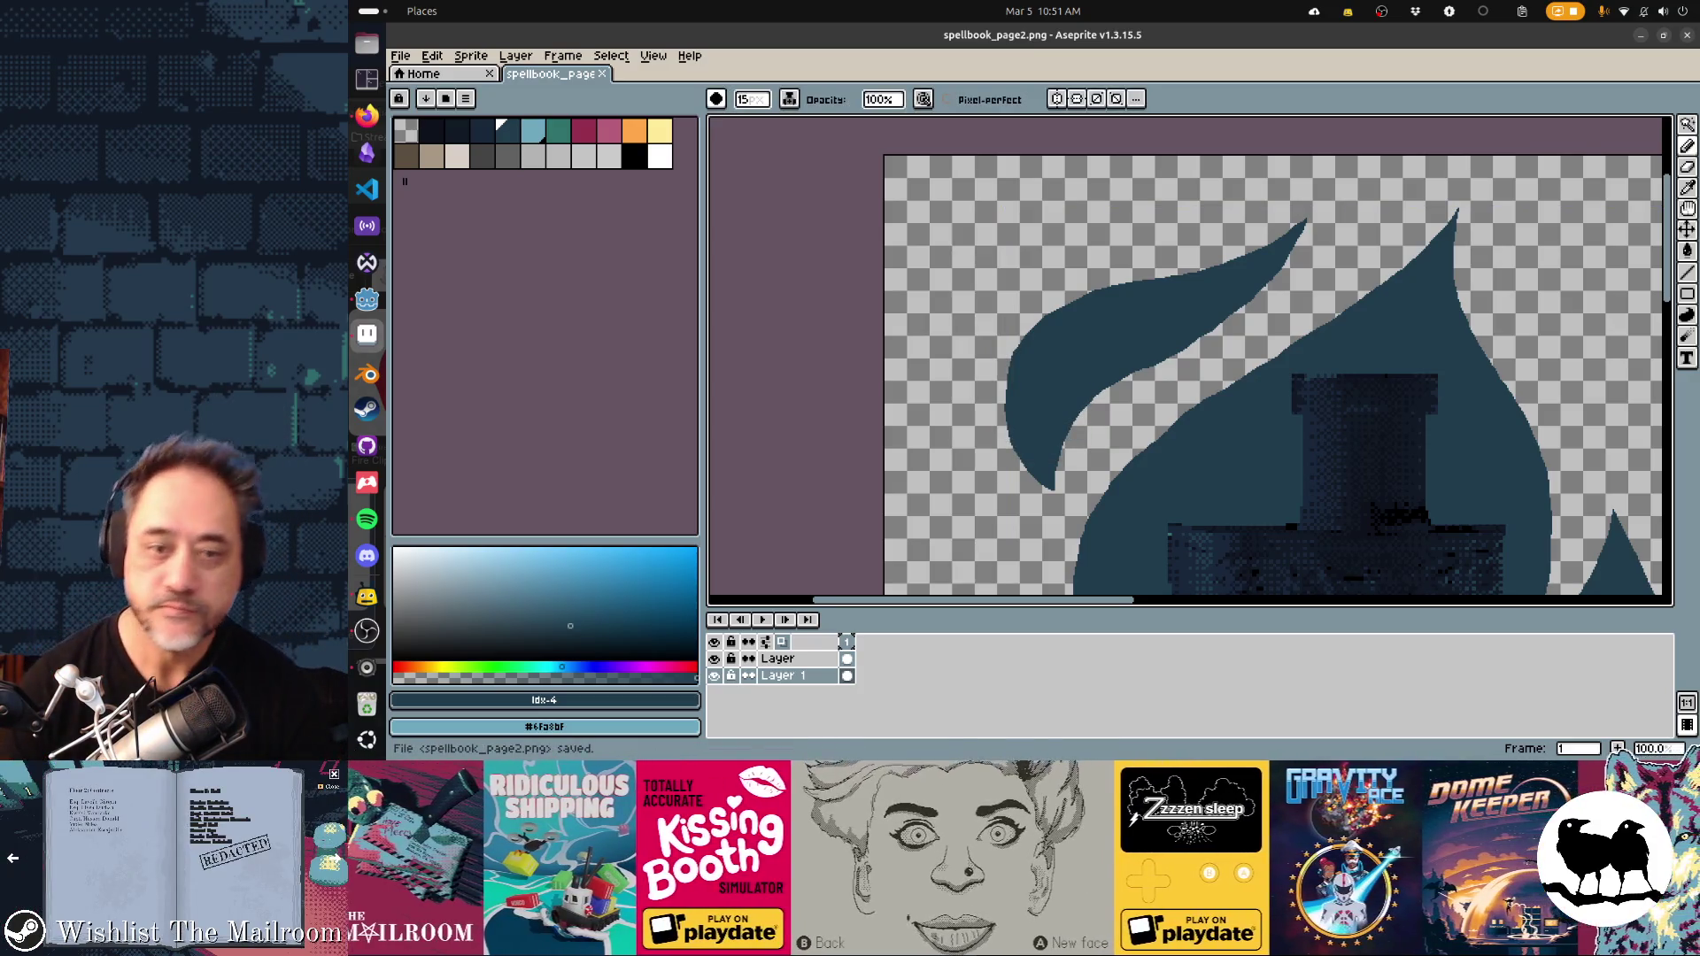
{"action": "scroll", "coordinate": [1186, 354], "scroll_direction": "down", "scroll_amount": 5}
{"action": "scroll", "coordinate": [1186, 354], "scroll_direction": "right", "scroll_amount": 3}
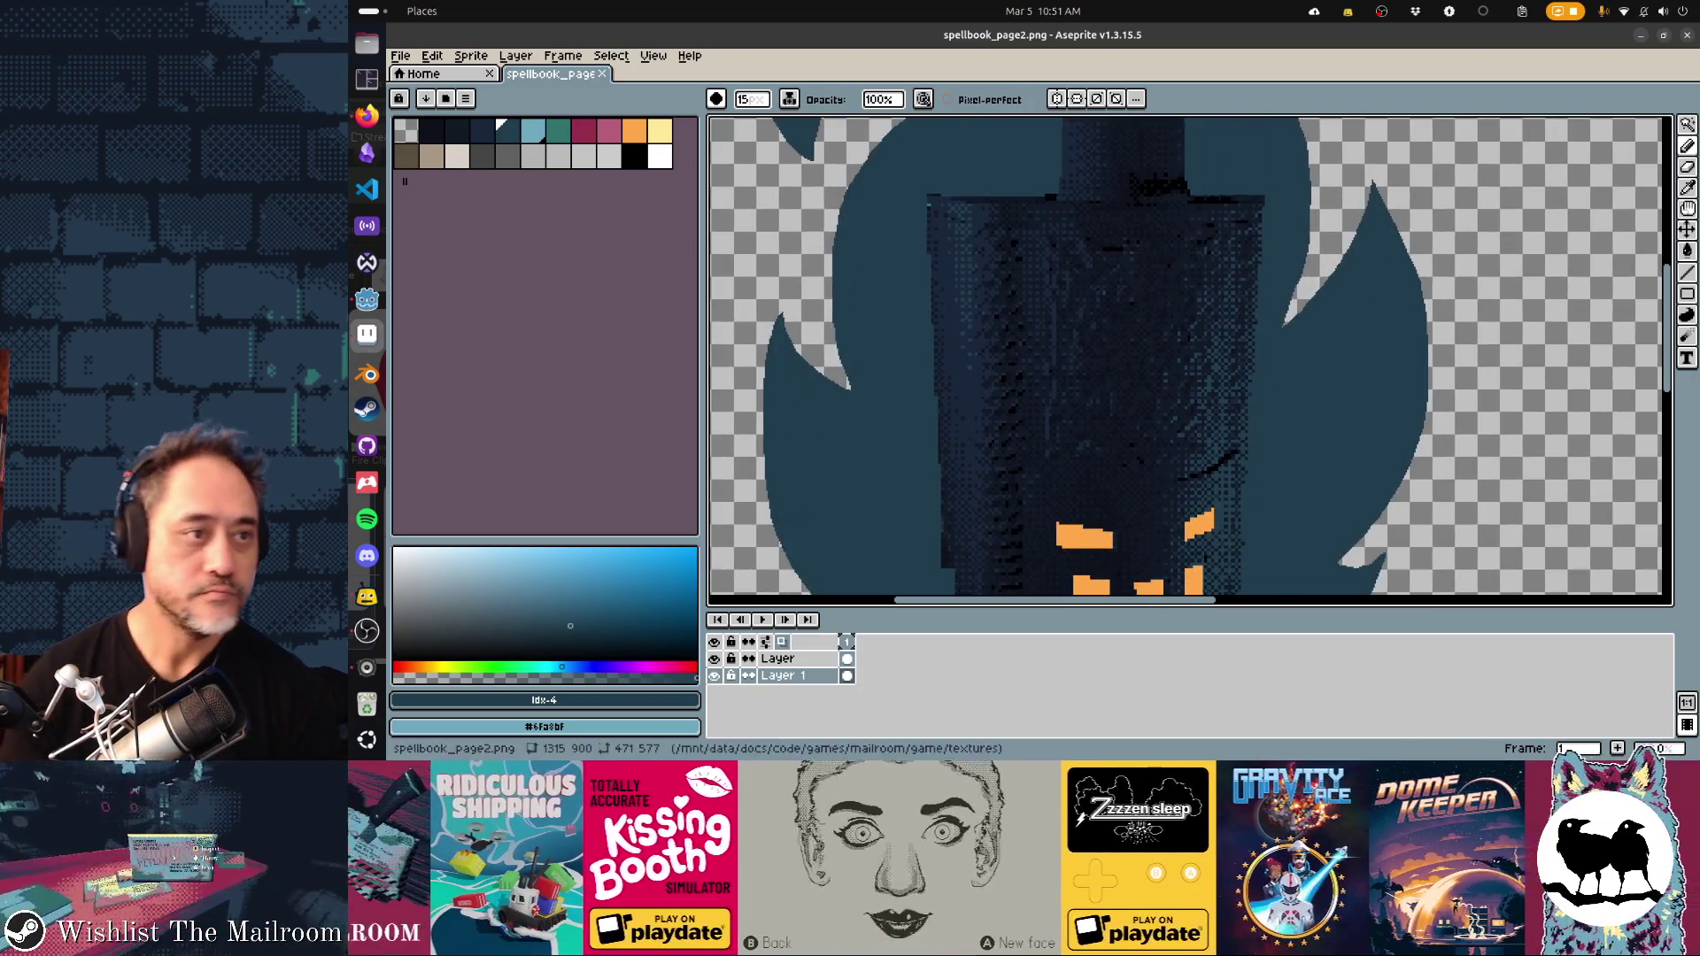
Choose teal as the drawing colour and select the Contour tool
{"action": "left_click", "coordinate": [558, 130]}
{"action": "scroll", "coordinate": [875, 369], "scroll_direction": "down", "scroll_amount": 5}
{"action": "scroll", "coordinate": [875, 369], "scroll_direction": "right", "scroll_amount": 2}
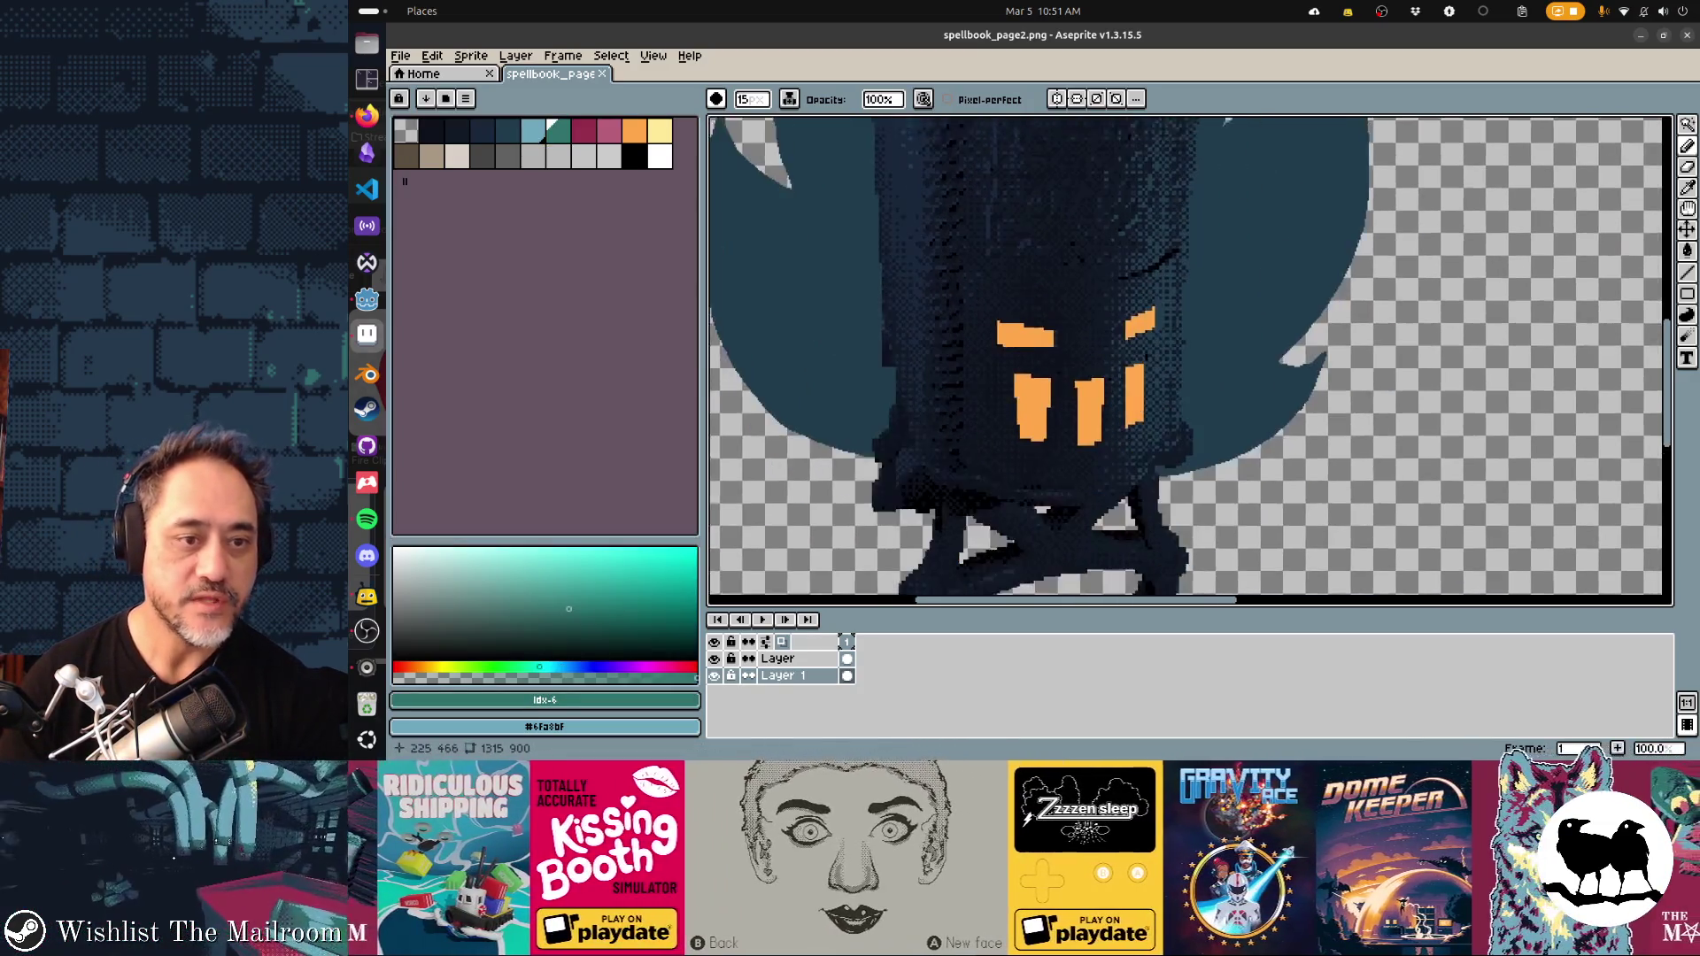
{"action": "scroll", "coordinate": [875, 369], "scroll_direction": "up", "scroll_amount": 2}
{"action": "scroll", "coordinate": [875, 369], "scroll_direction": "left", "scroll_amount": 3}
{"action": "left_click", "coordinate": [1687, 314]}
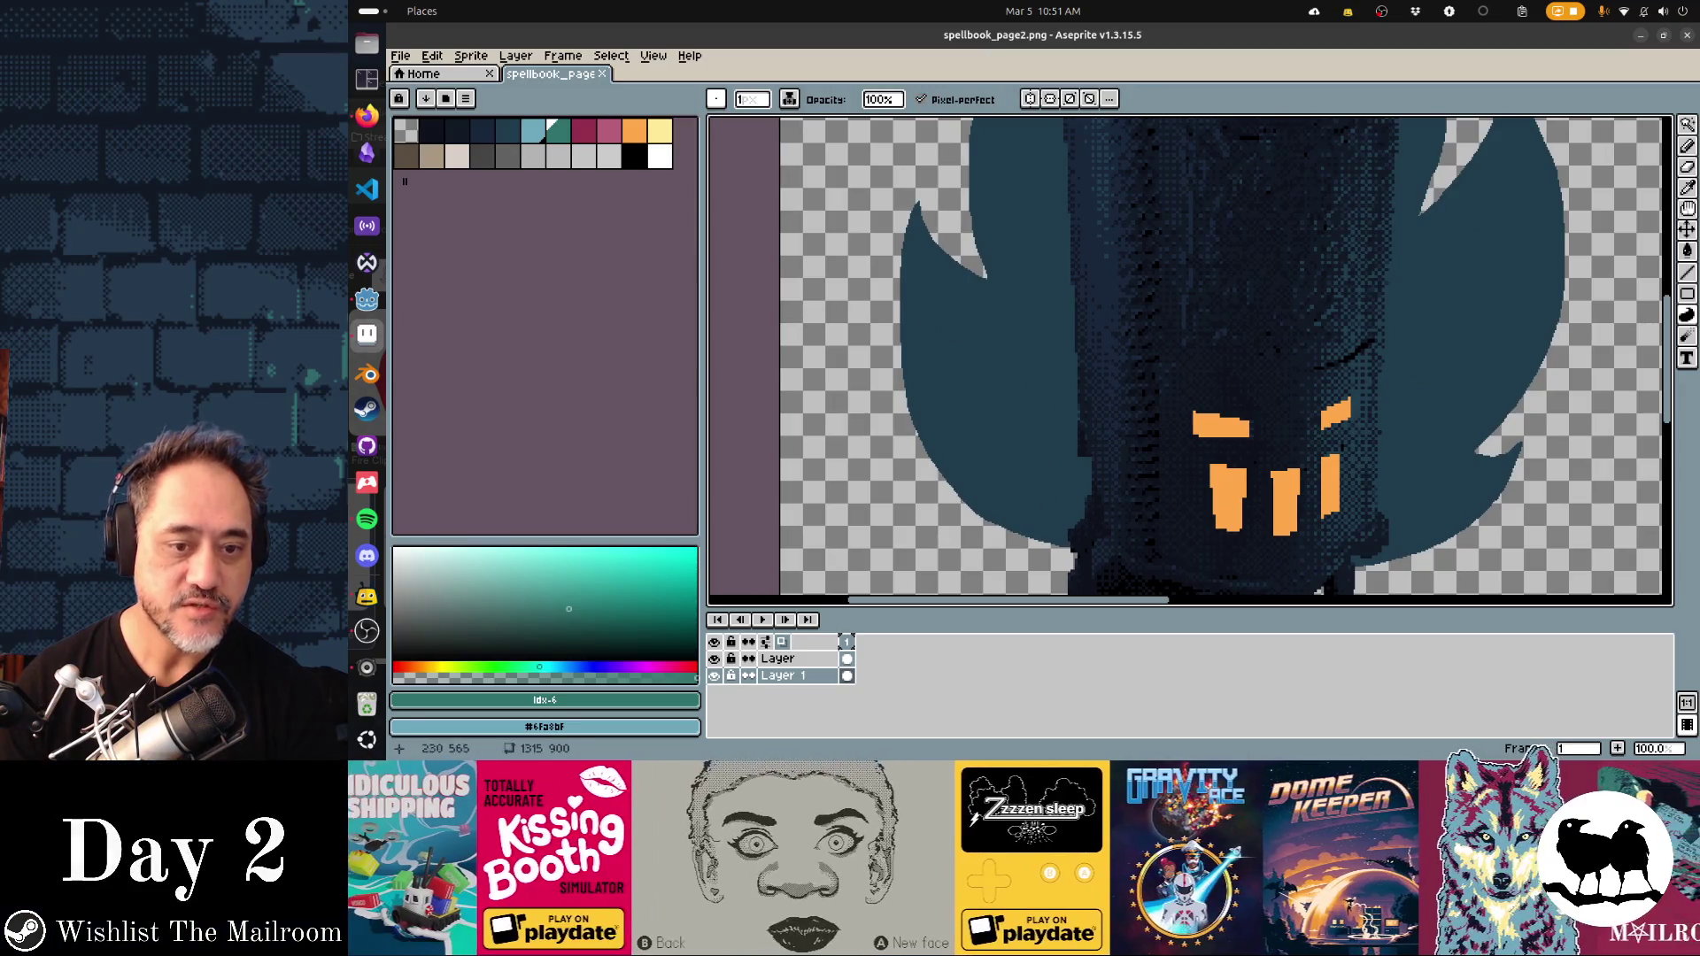
Fill teal contour areas inside the left and right leaves, redoing one stray stroke
{"action": "left_click_drag", "start_coordinate": [1045, 381], "coordinate": [1079, 381]}
{"action": "scroll", "coordinate": [1079, 381], "scroll_direction": "right", "scroll_amount": 3}
{"action": "scroll", "coordinate": [1079, 382], "scroll_direction": "up", "scroll_amount": 1}
{"action": "left_click_drag", "start_coordinate": [1292, 283], "coordinate": [1305, 253]}
{"action": "key", "text": "ctrl+z"}
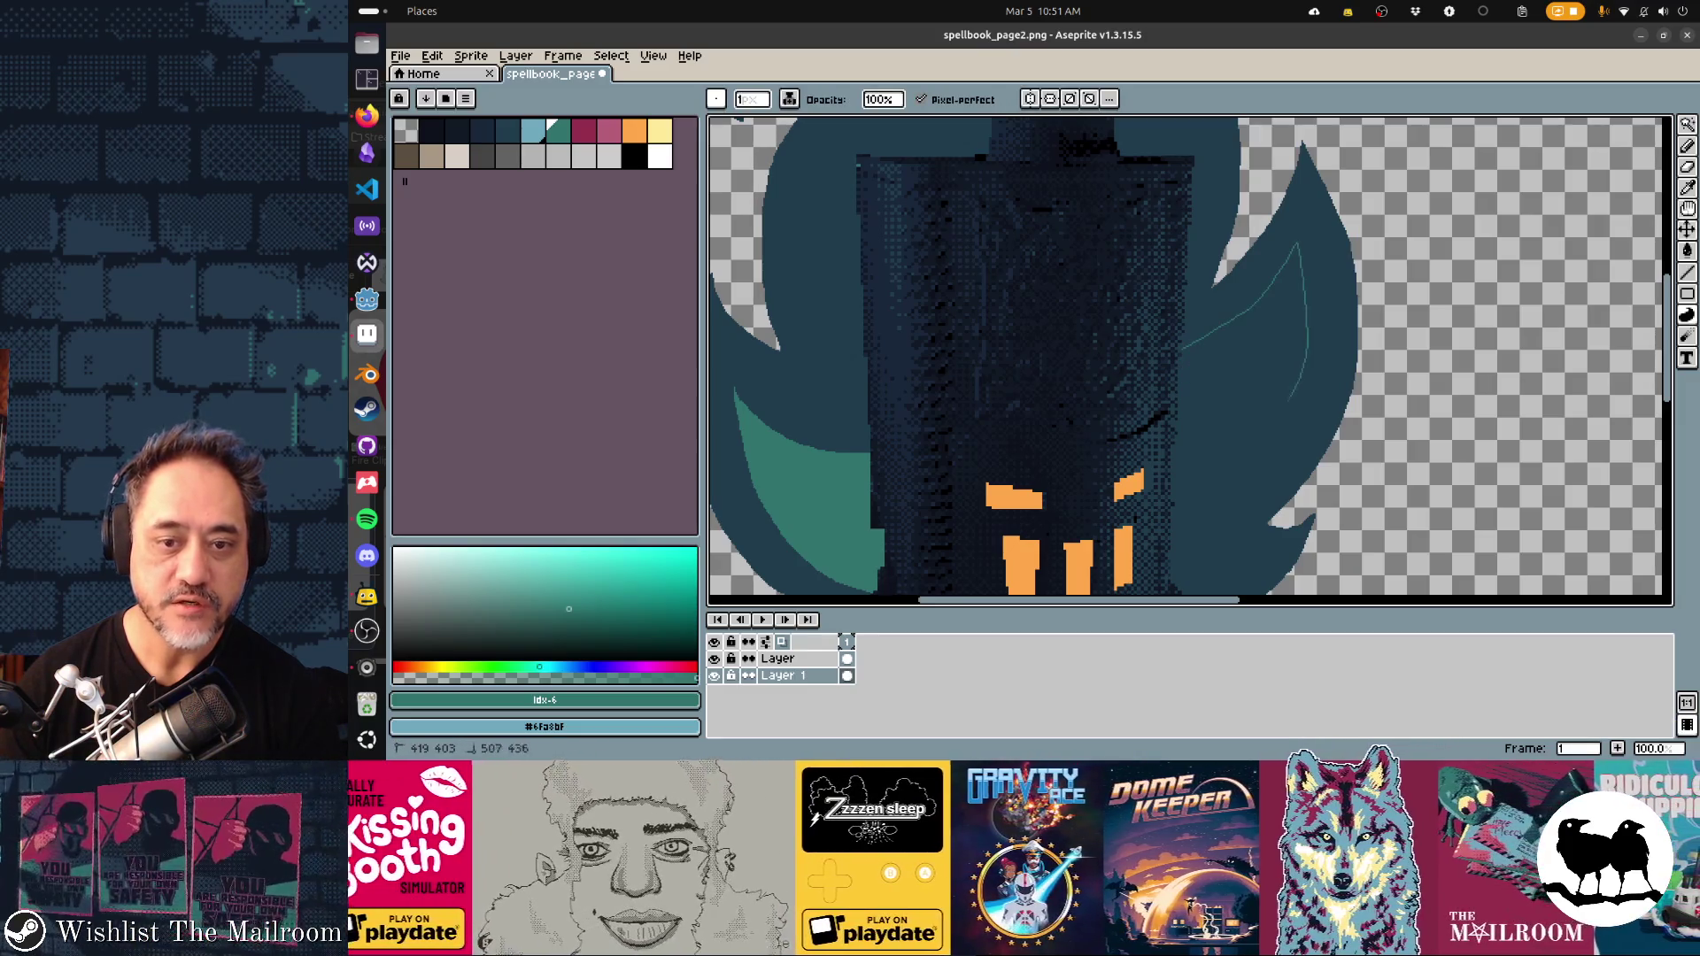
{"action": "left_click_drag", "start_coordinate": [1288, 400], "coordinate": [1173, 511]}
{"action": "scroll", "coordinate": [1178, 512], "scroll_direction": "down", "scroll_amount": 3}
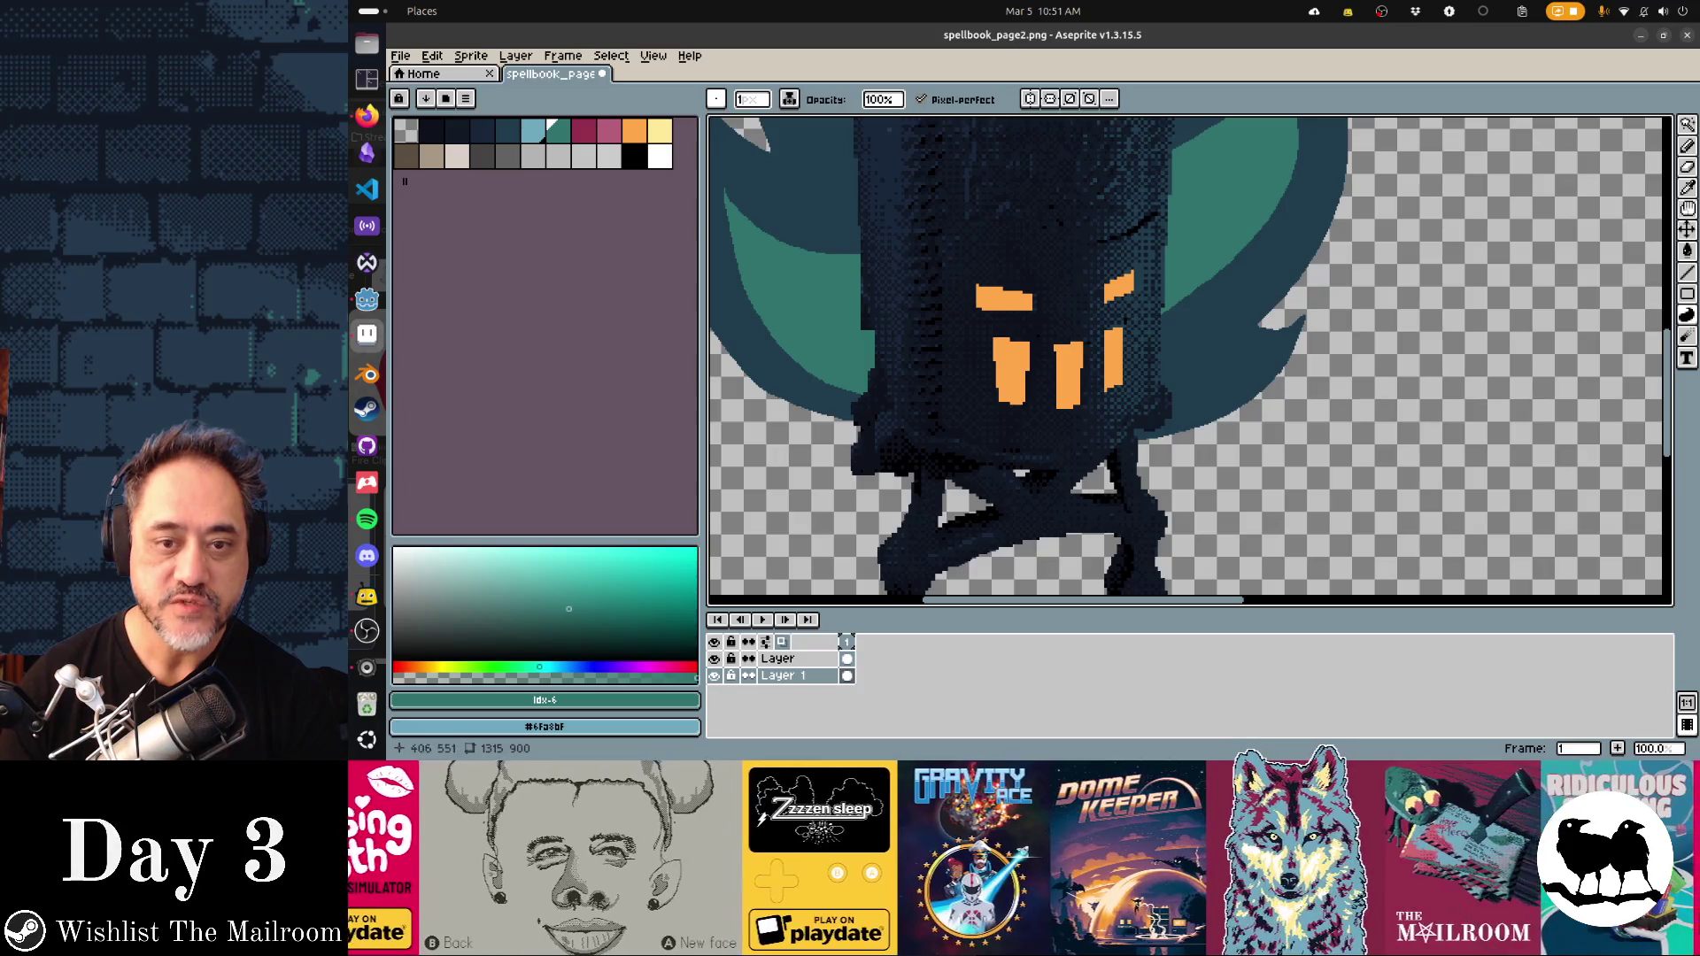
{"action": "left_click_drag", "start_coordinate": [1218, 353], "coordinate": [1243, 347]}
{"action": "scroll", "coordinate": [1187, 398], "scroll_direction": "down", "scroll_amount": 2}
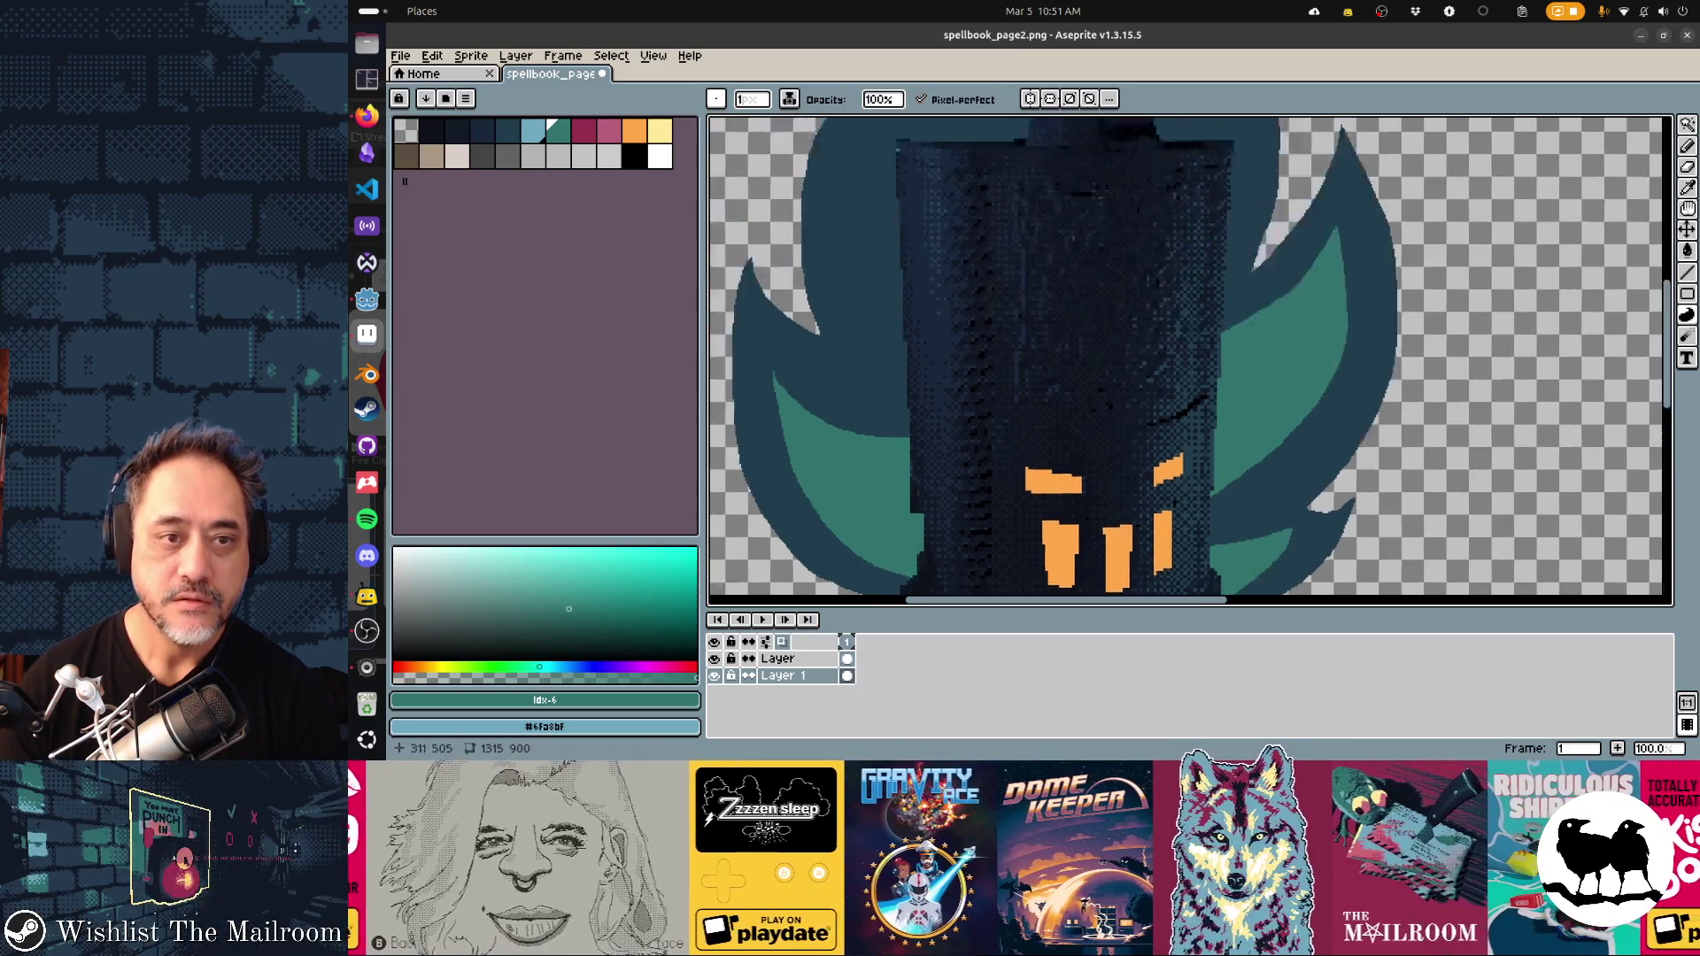
{"action": "scroll", "coordinate": [1186, 399], "scroll_direction": "up", "scroll_amount": 2}
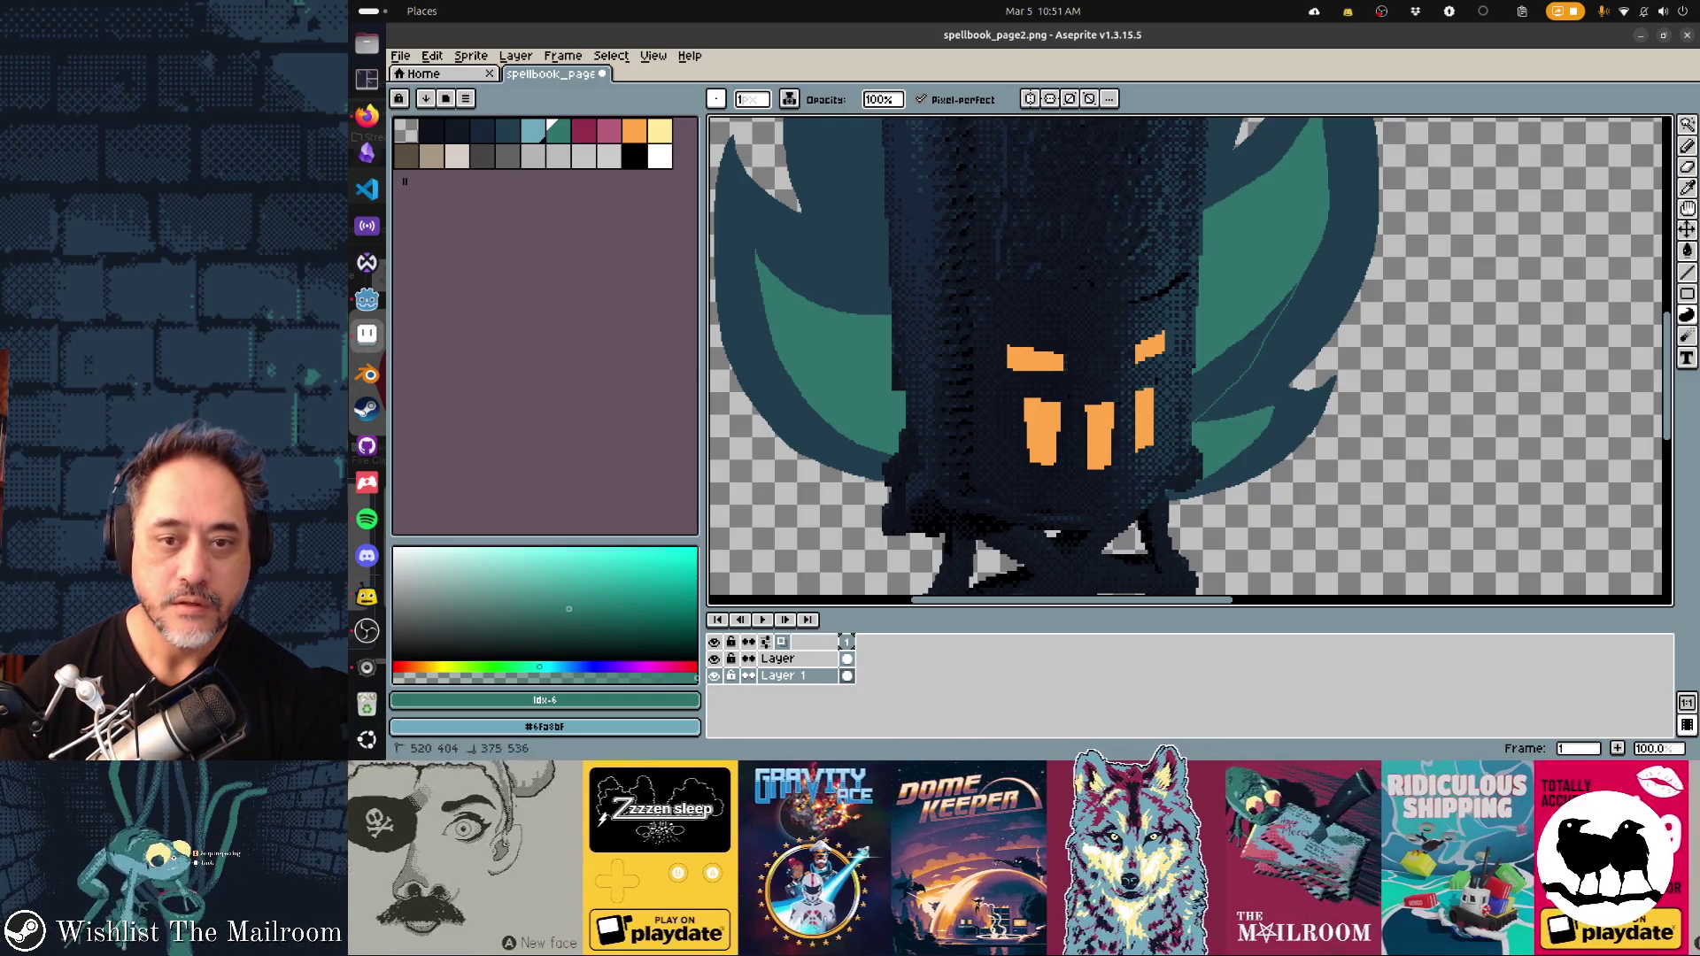
{"action": "scroll", "coordinate": [1253, 592], "scroll_direction": "up", "scroll_amount": 5}
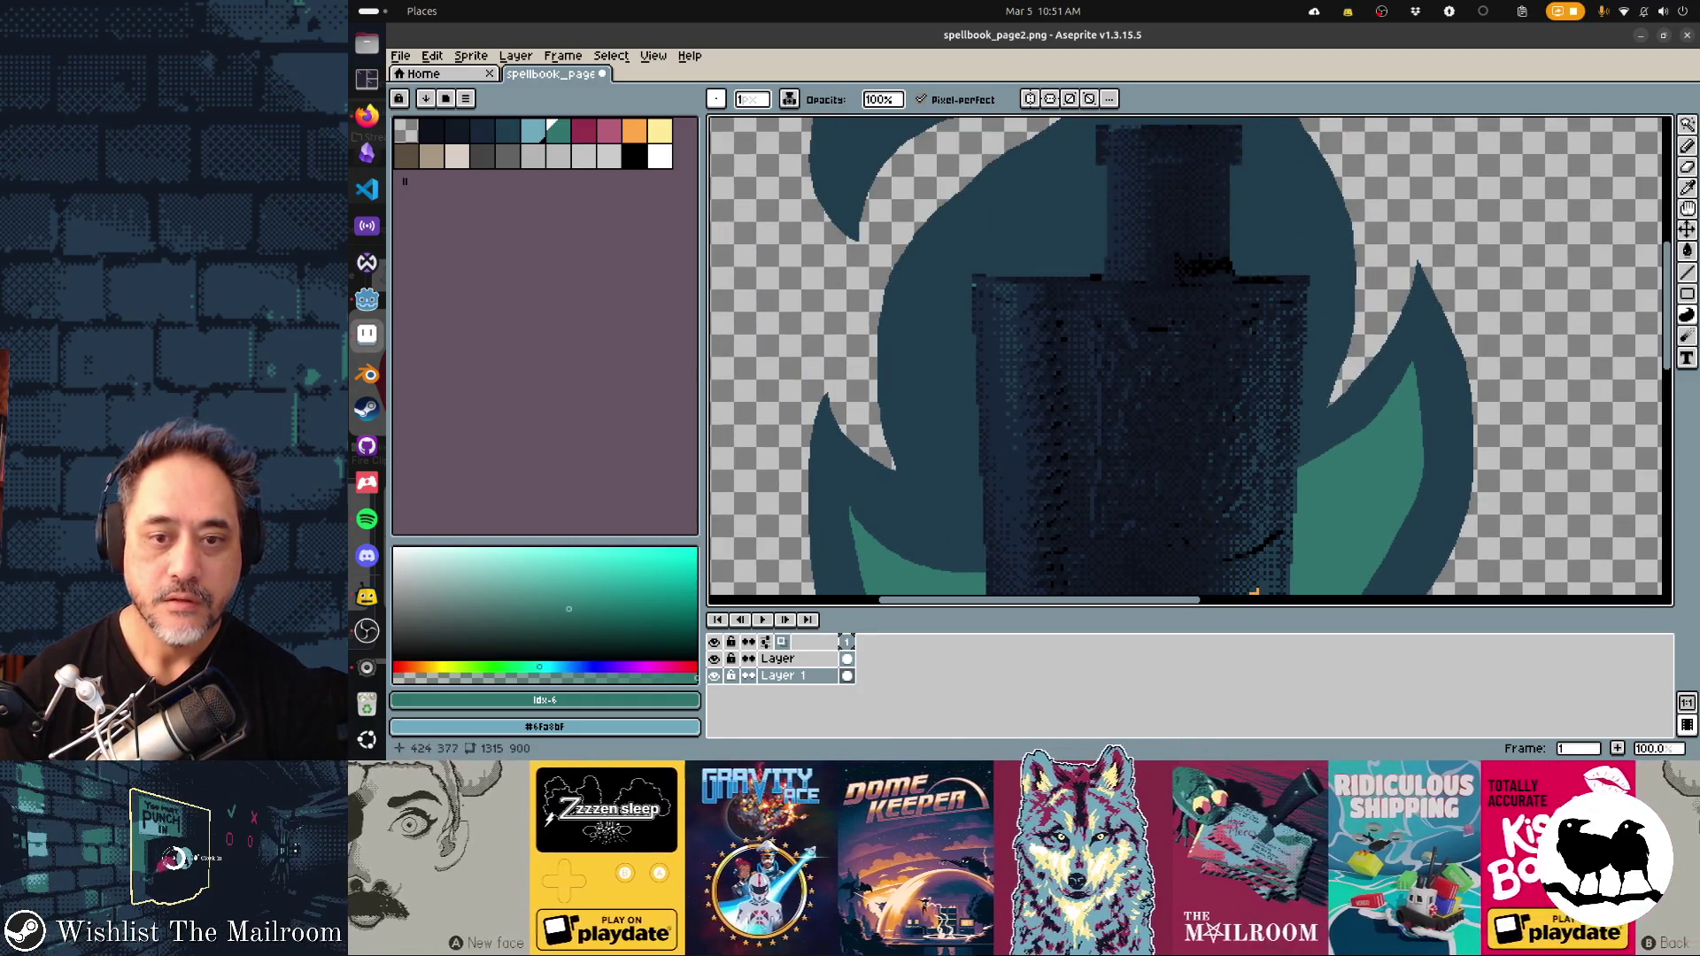
Trace a teal area arcing over the lantern's top, then undo it with the timeline hidden
{"action": "mouse_move", "coordinate": [1300, 228]}
{"action": "left_mouse_down"}
{"action": "mouse_move", "coordinate": [1240, 163]}
{"action": "mouse_move", "coordinate": [1106, 170]}
{"action": "mouse_move", "coordinate": [982, 248]}
{"action": "mouse_move", "coordinate": [952, 381]}
{"action": "left_mouse_up"}
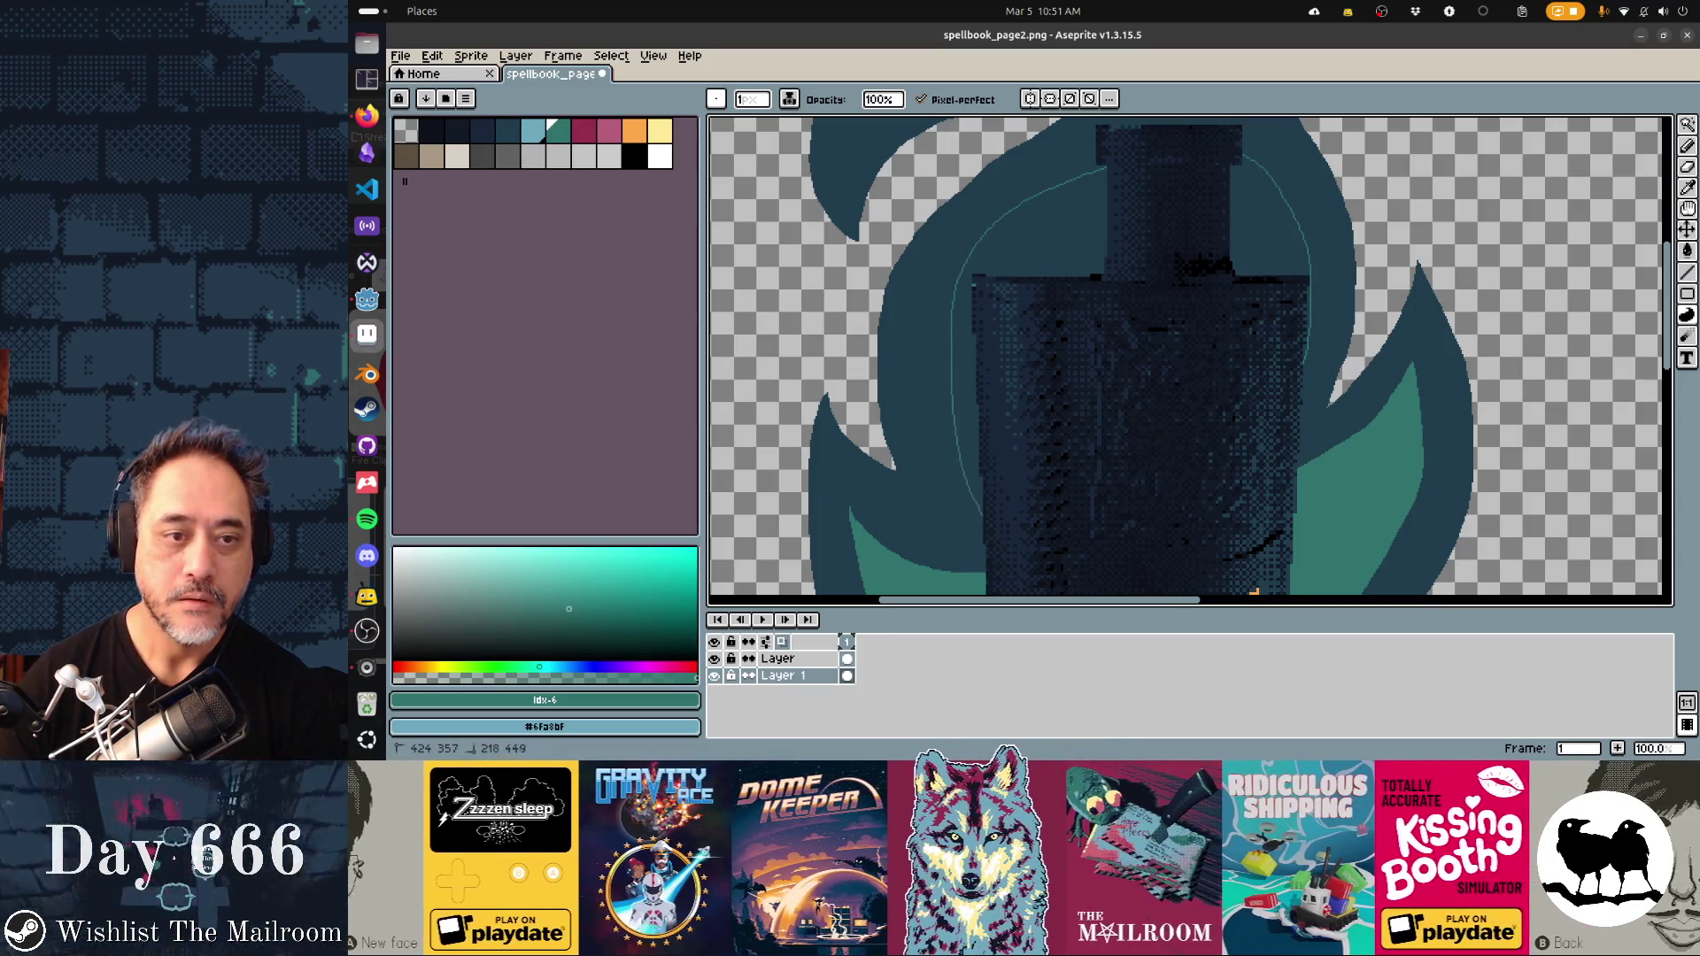
{"action": "scroll", "coordinate": [952, 381], "scroll_direction": "down", "scroll_amount": 5}
{"action": "scroll", "coordinate": [952, 381], "scroll_direction": "up", "scroll_amount": 3}
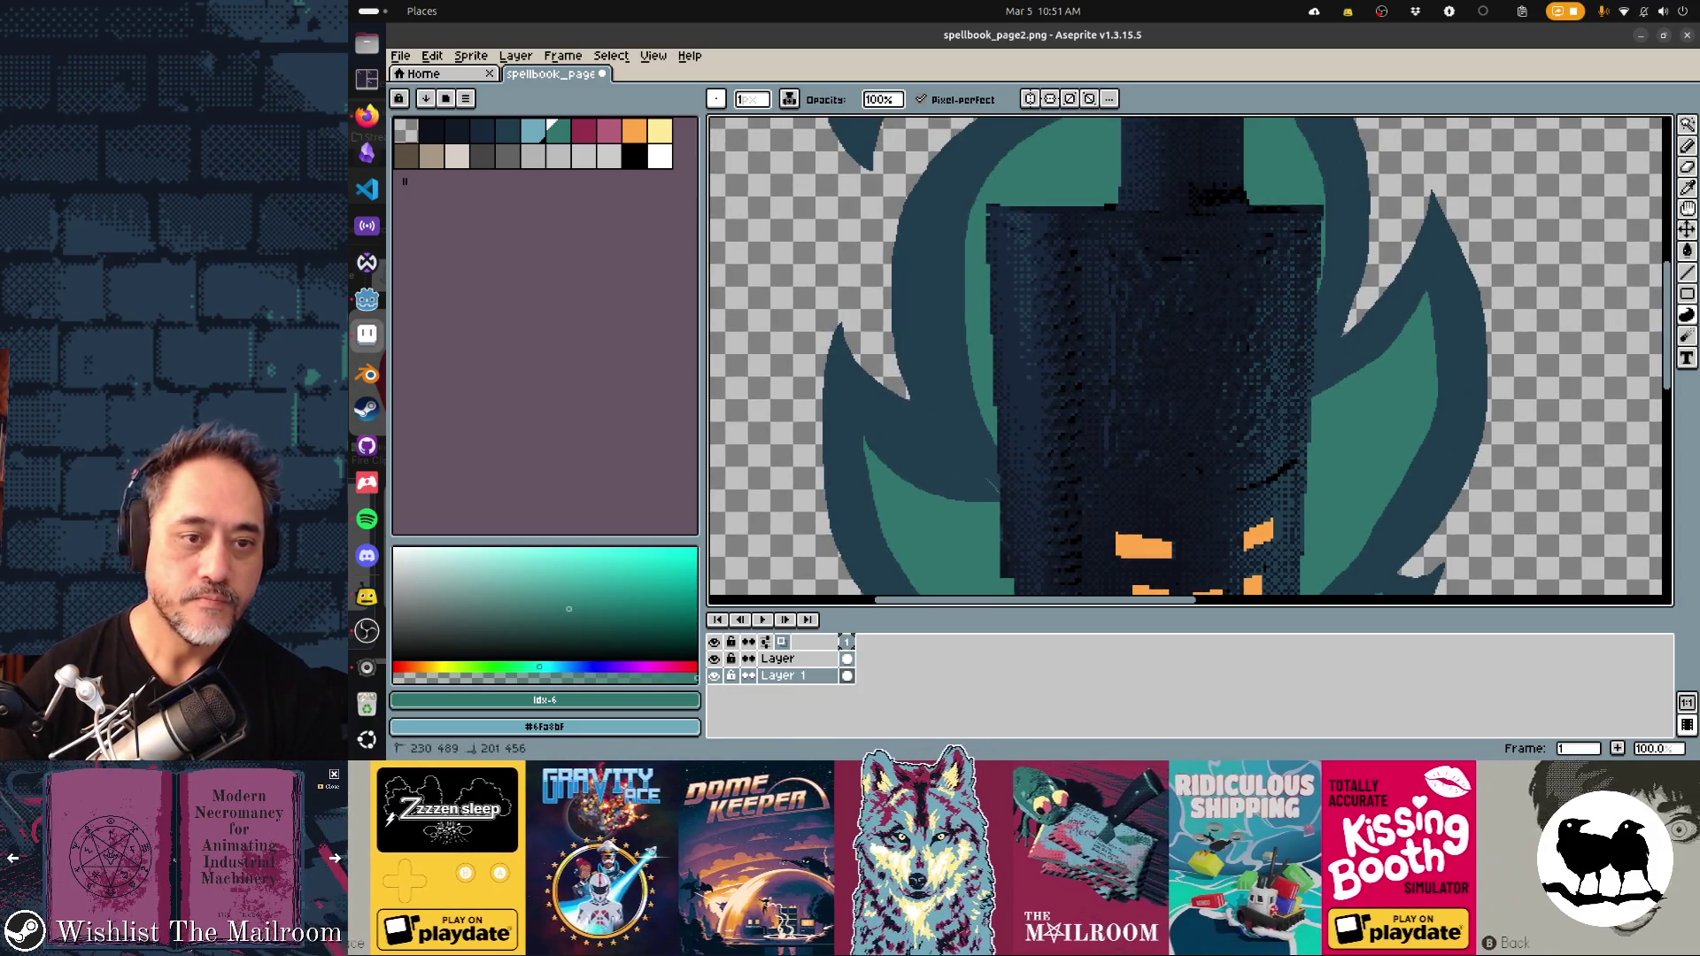
{"action": "scroll", "coordinate": [1190, 356], "scroll_direction": "up", "scroll_amount": 5}
{"action": "scroll", "coordinate": [1190, 356], "scroll_direction": "down", "scroll_amount": 2}
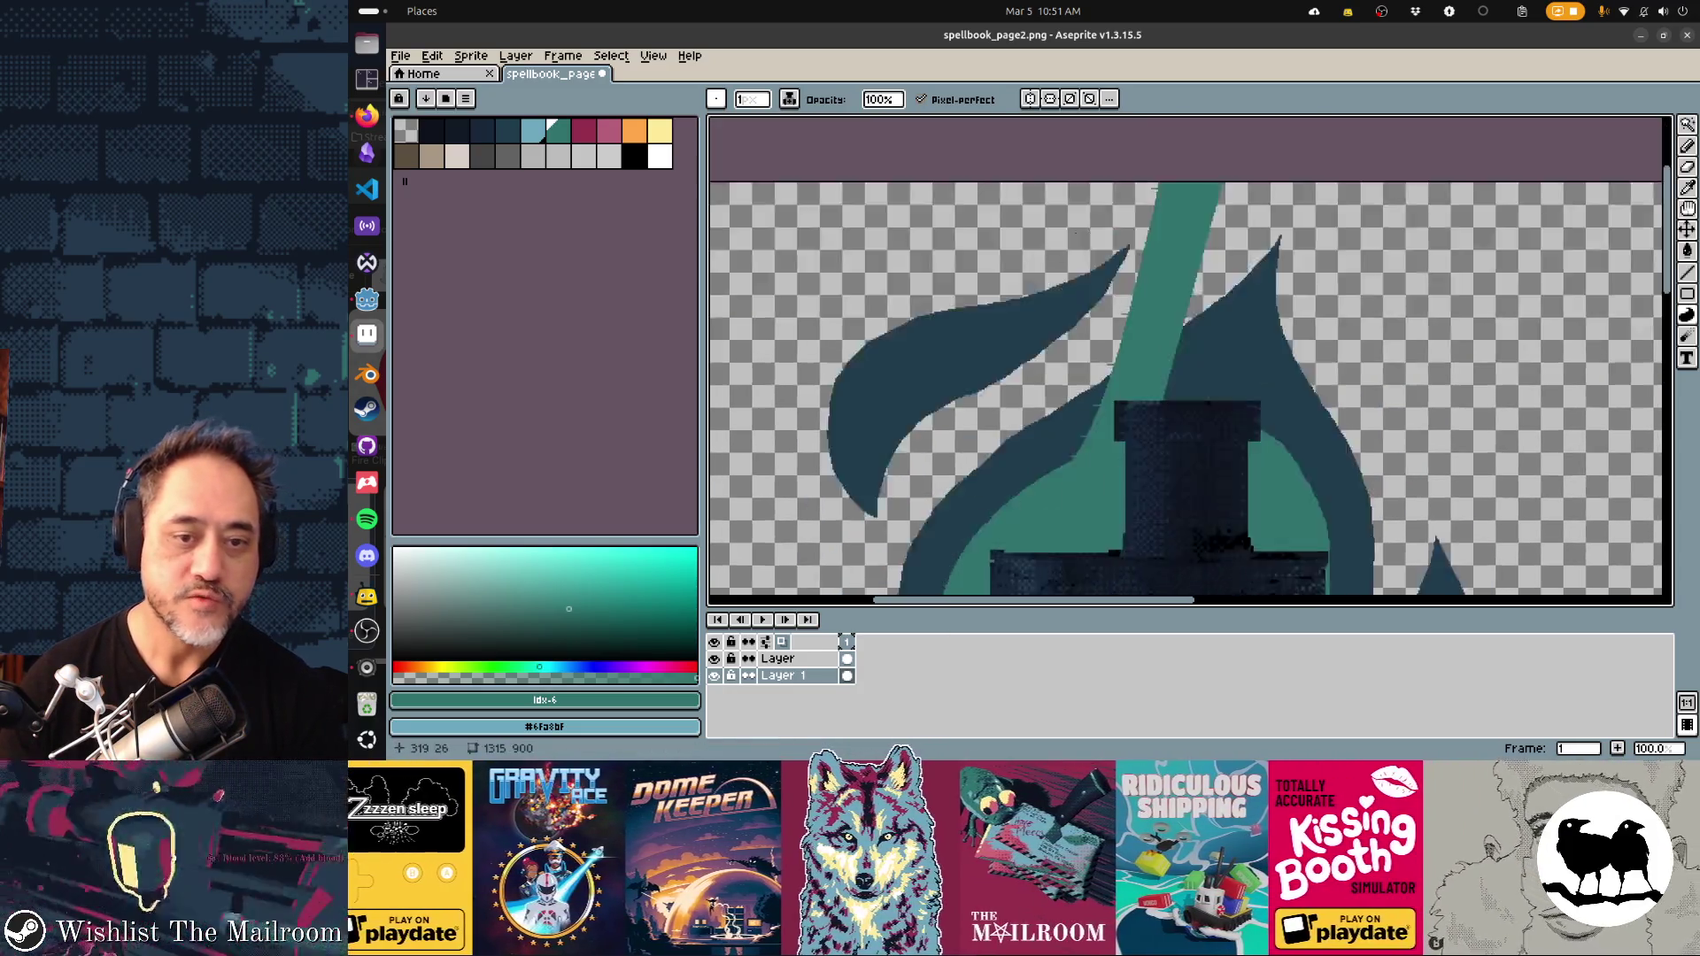
{"action": "scroll", "coordinate": [1190, 356], "scroll_direction": "down", "scroll_amount": 1}
{"action": "key", "text": "Tab"}
{"action": "key", "text": "ctrl+z"}
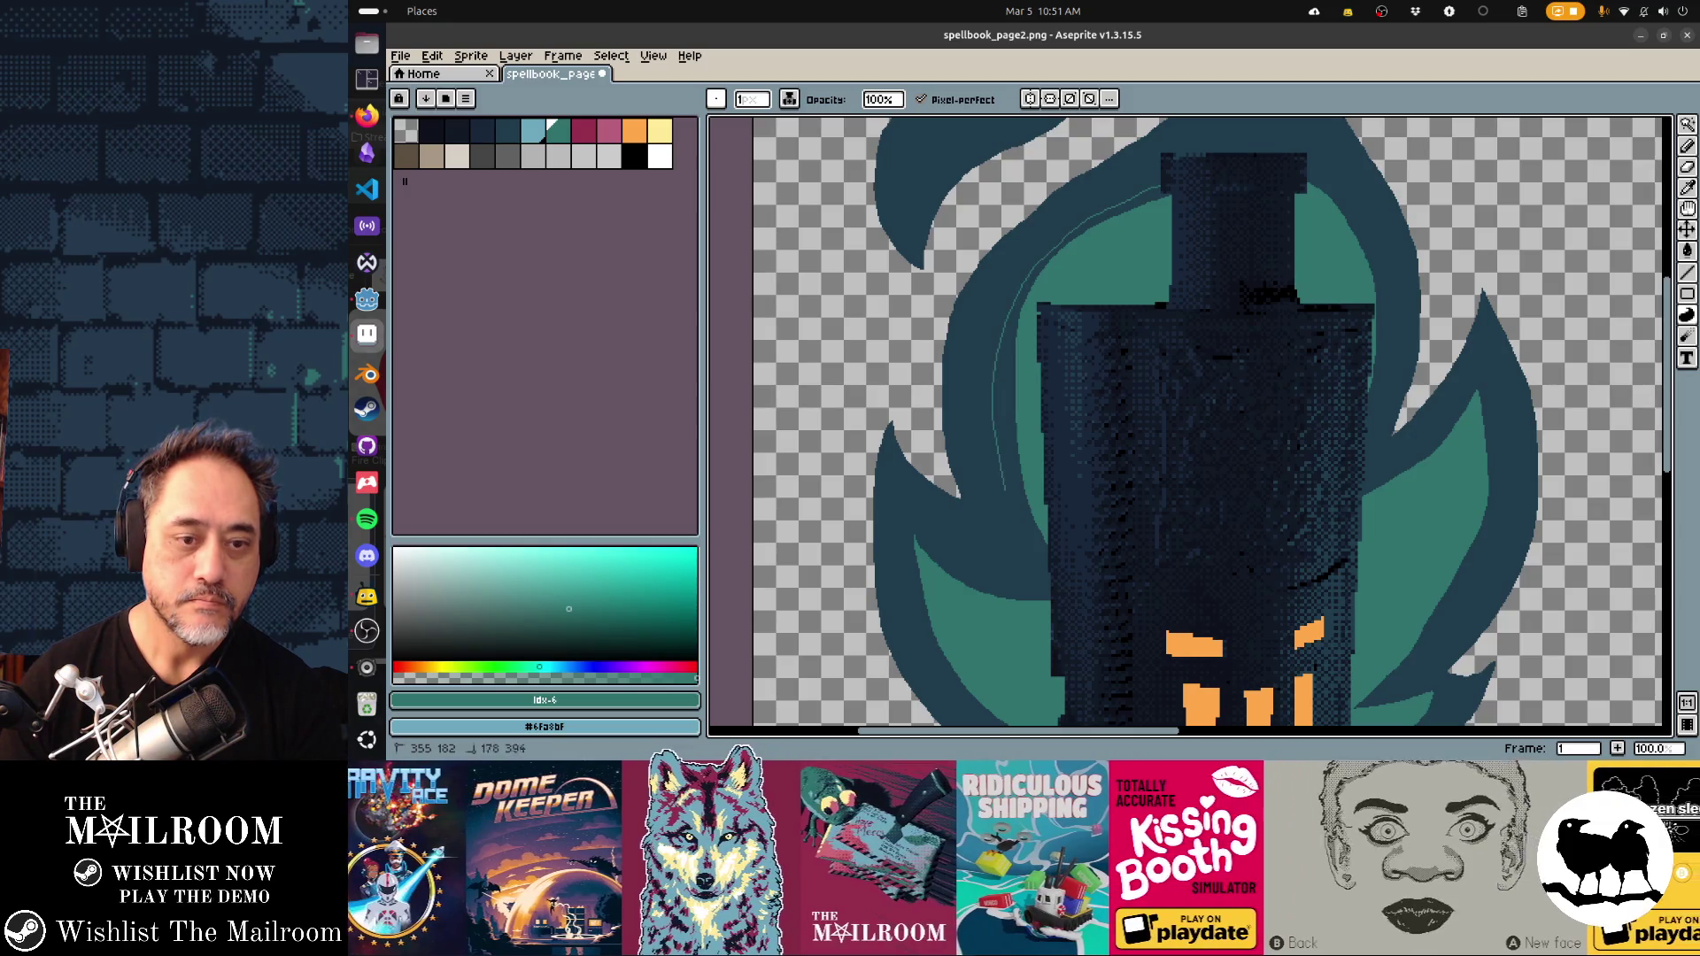
Fill teal down the right flame's inner edge and retry a teal stroke in the left leaf
{"action": "scroll", "coordinate": [1190, 356], "scroll_direction": "up", "scroll_amount": 5}
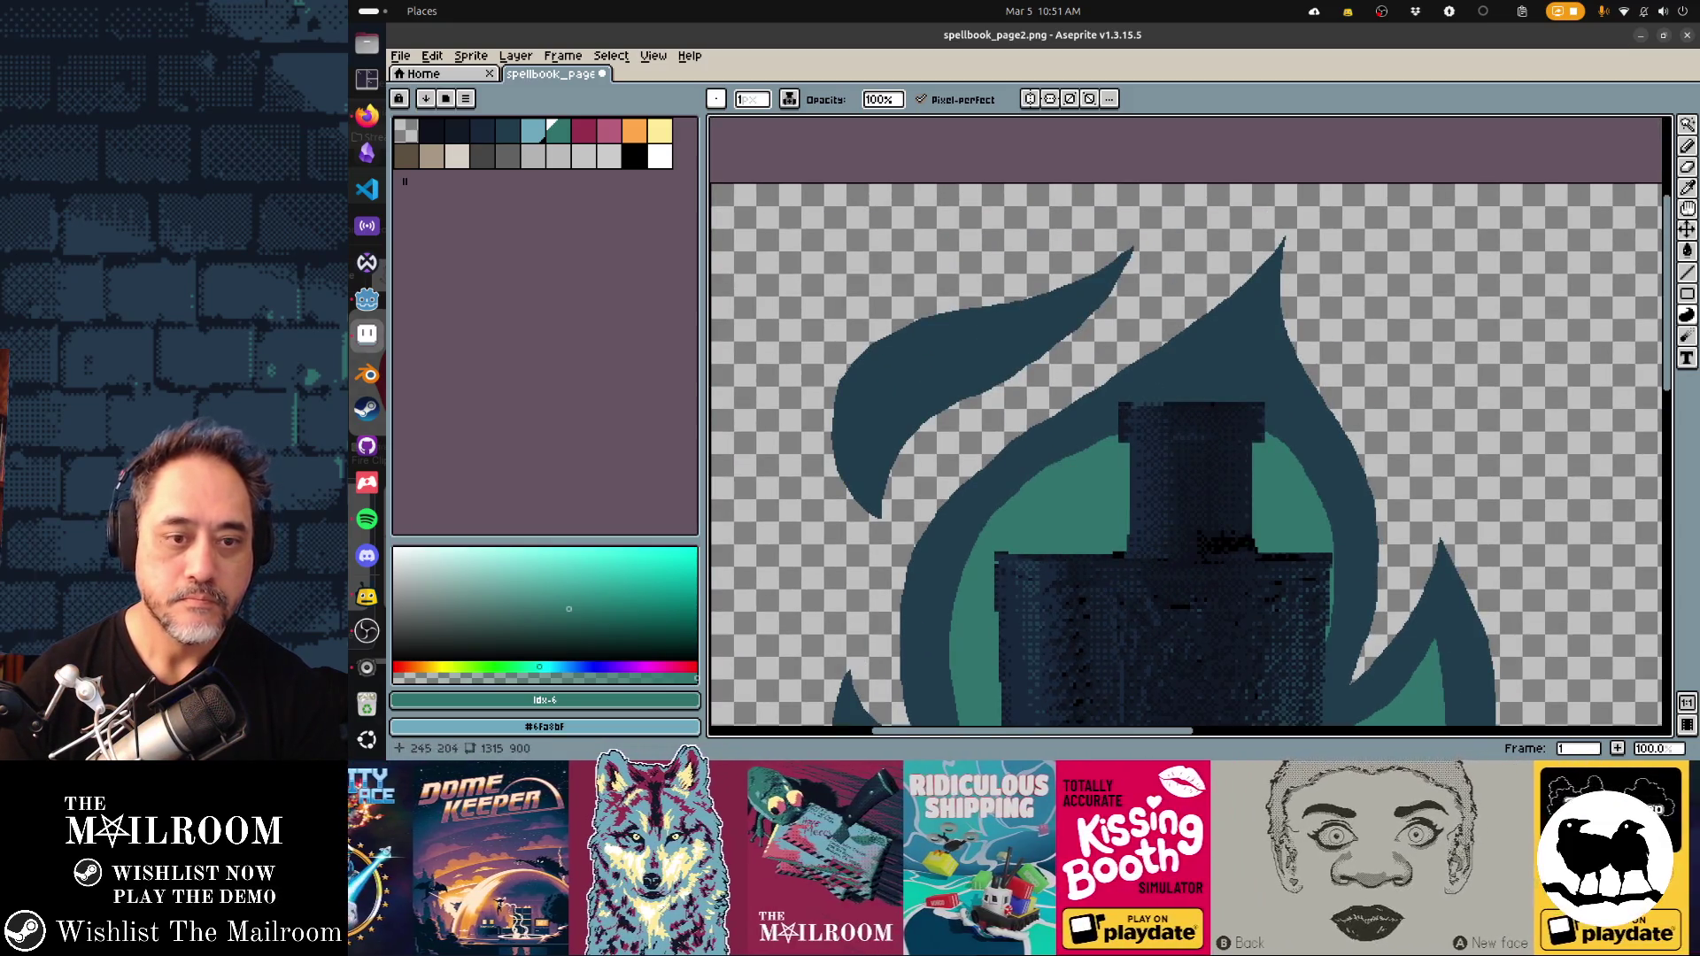
{"action": "left_click_drag", "start_coordinate": [1238, 324], "coordinate": [1281, 400]}
{"action": "left_click_drag", "start_coordinate": [1336, 504], "coordinate": [1338, 577]}
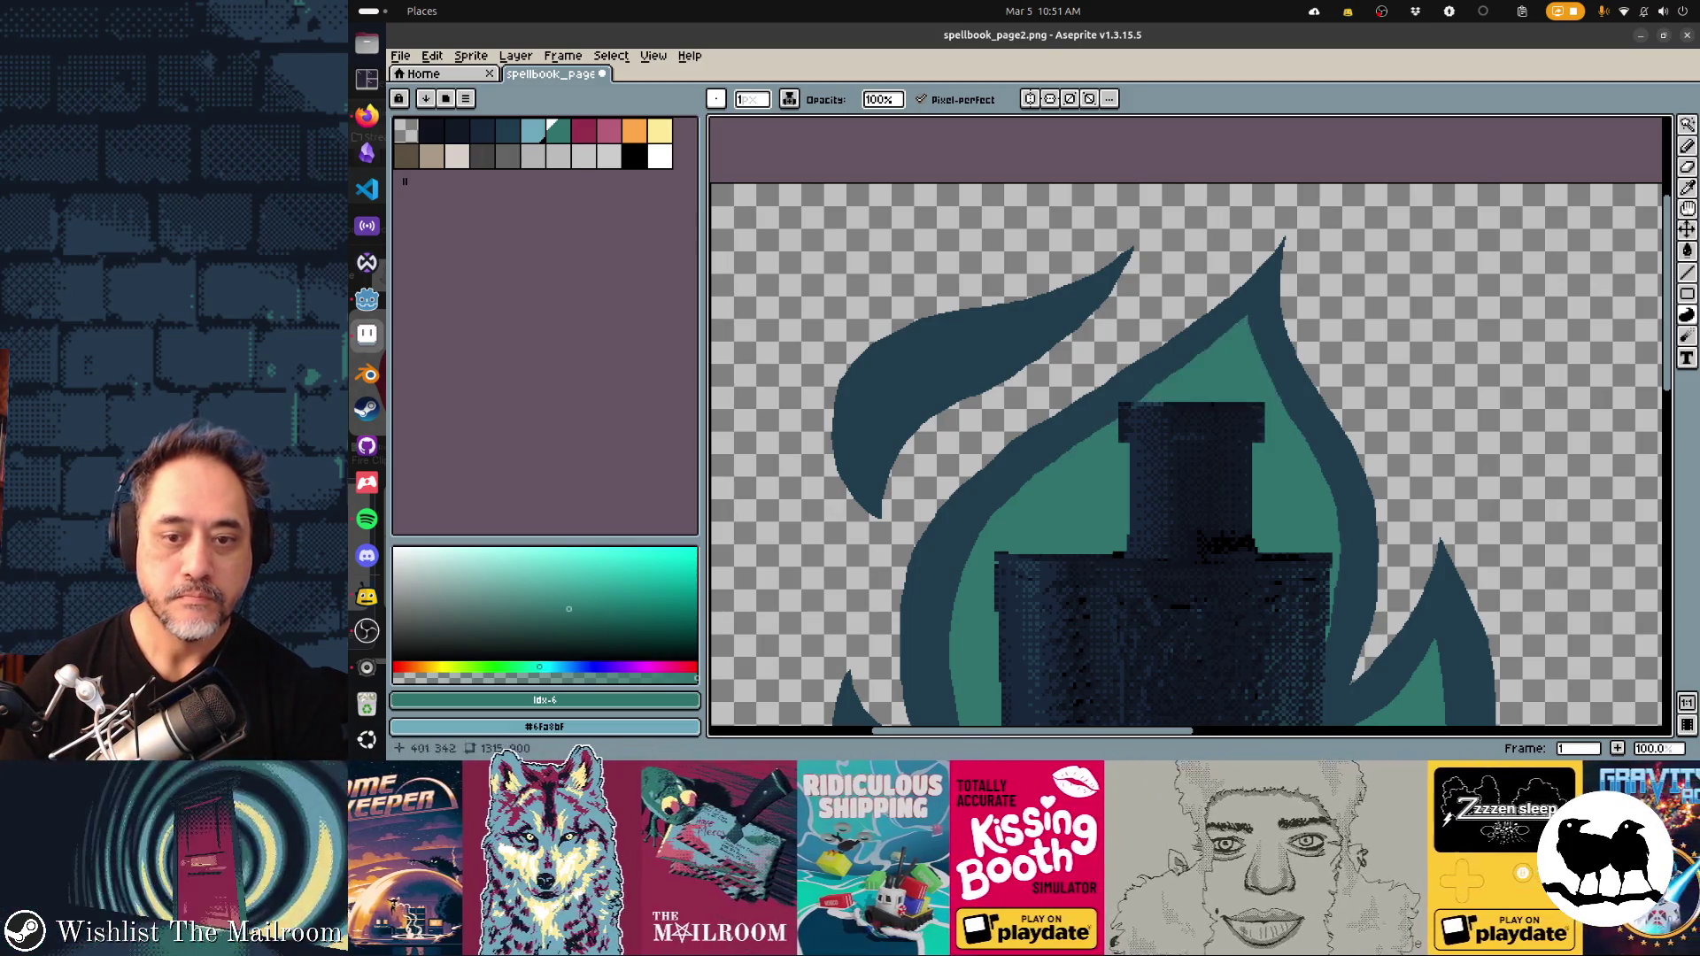
{"action": "mouse_move", "coordinate": [1058, 303]}
{"action": "left_mouse_down"}
{"action": "mouse_move", "coordinate": [895, 372]}
{"action": "mouse_move", "coordinate": [857, 453]}
{"action": "mouse_move", "coordinate": [876, 510]}
{"action": "left_mouse_up"}
{"action": "key", "text": "ctrl+z"}
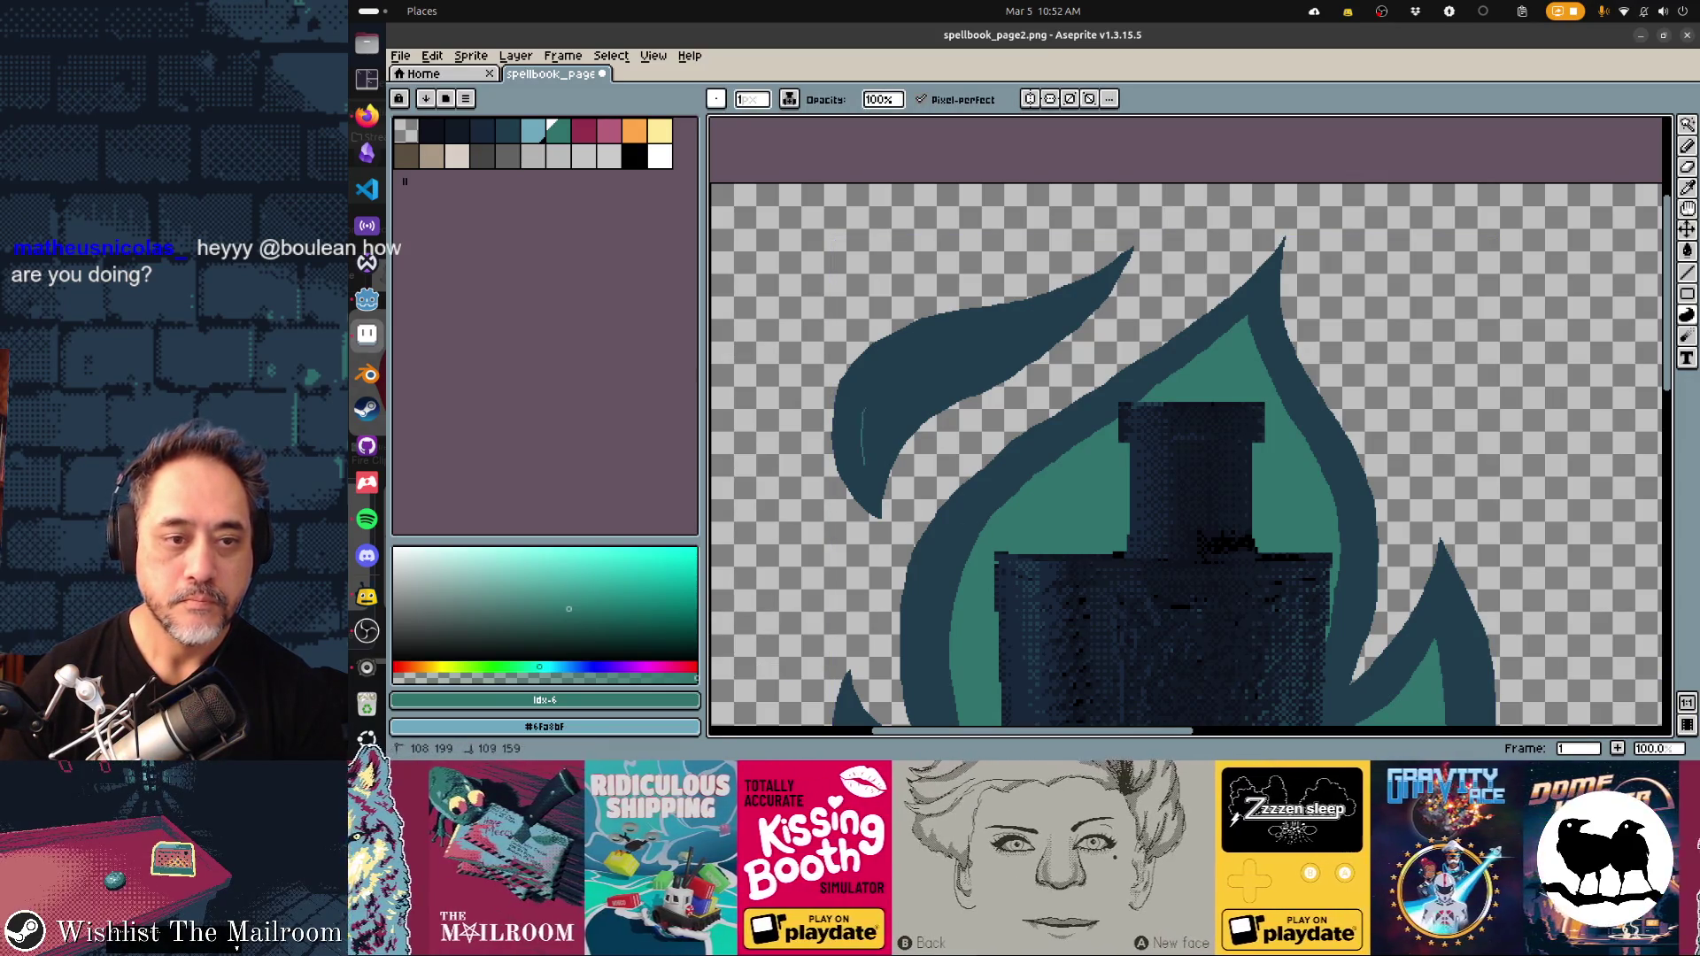
{"action": "left_click_drag", "start_coordinate": [921, 352], "coordinate": [1000, 326]}
Undo the teal strokes in the left leaf so it is solid dark again
{"action": "key", "text": "ctrl+z"}
{"action": "key", "text": "v"}
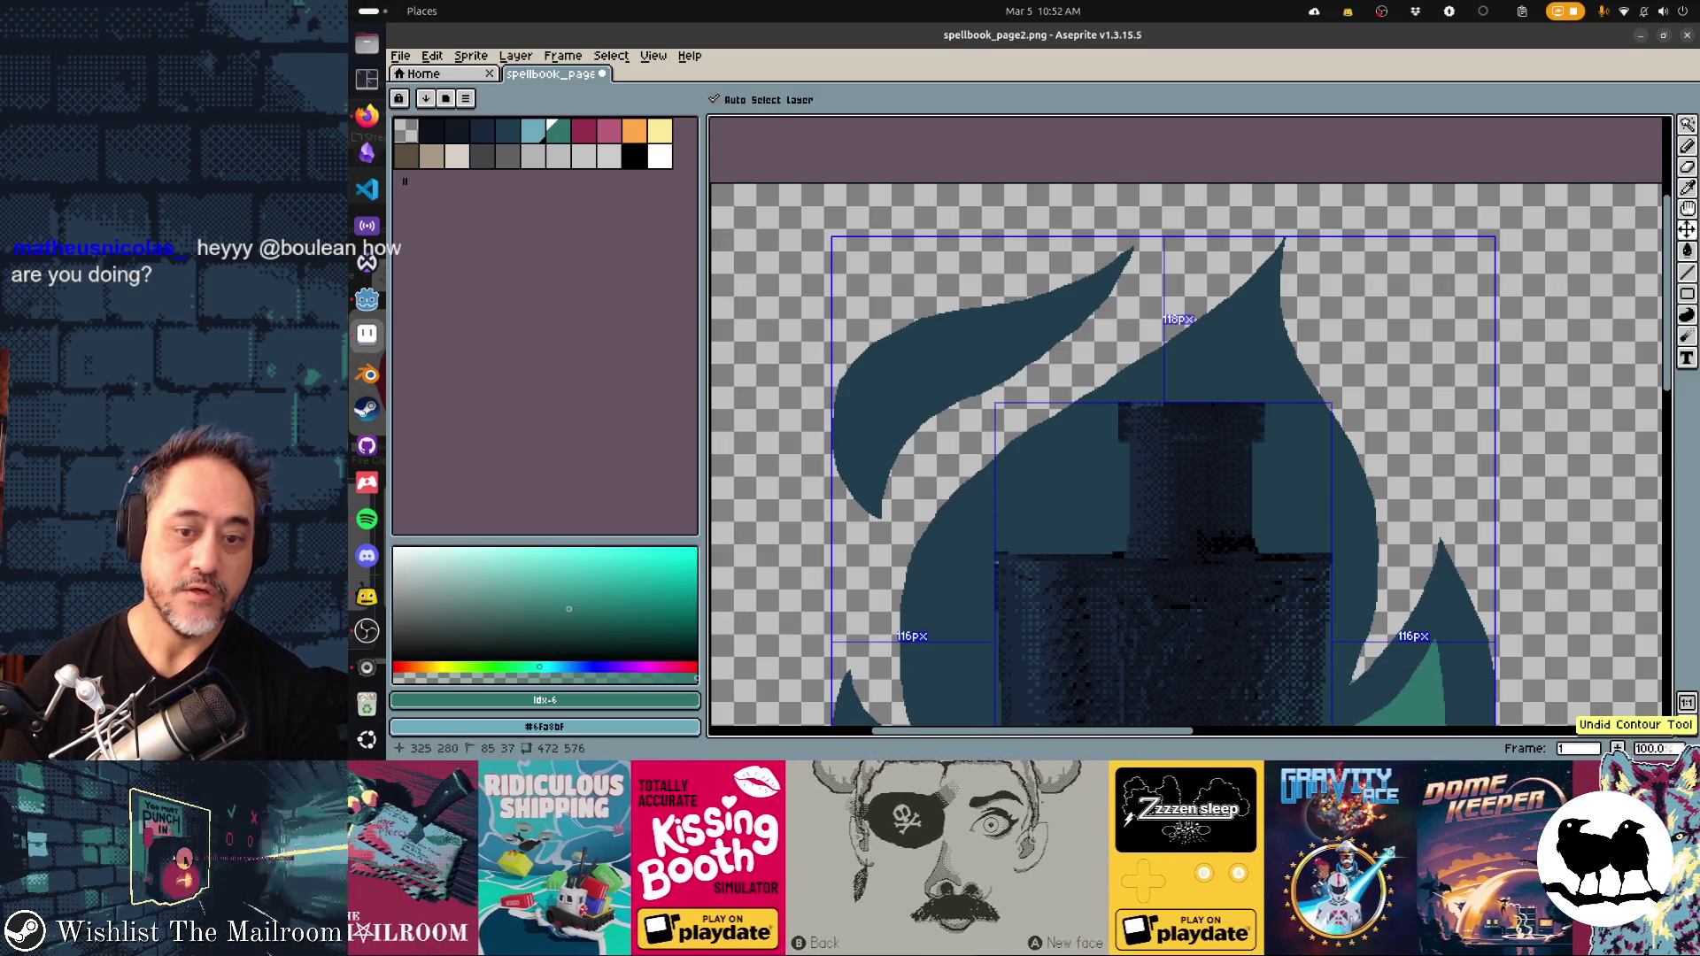
{"action": "scroll", "coordinate": [1287, 531], "scroll_direction": "down", "scroll_amount": 5}
{"action": "key", "text": "ctrl+z"}
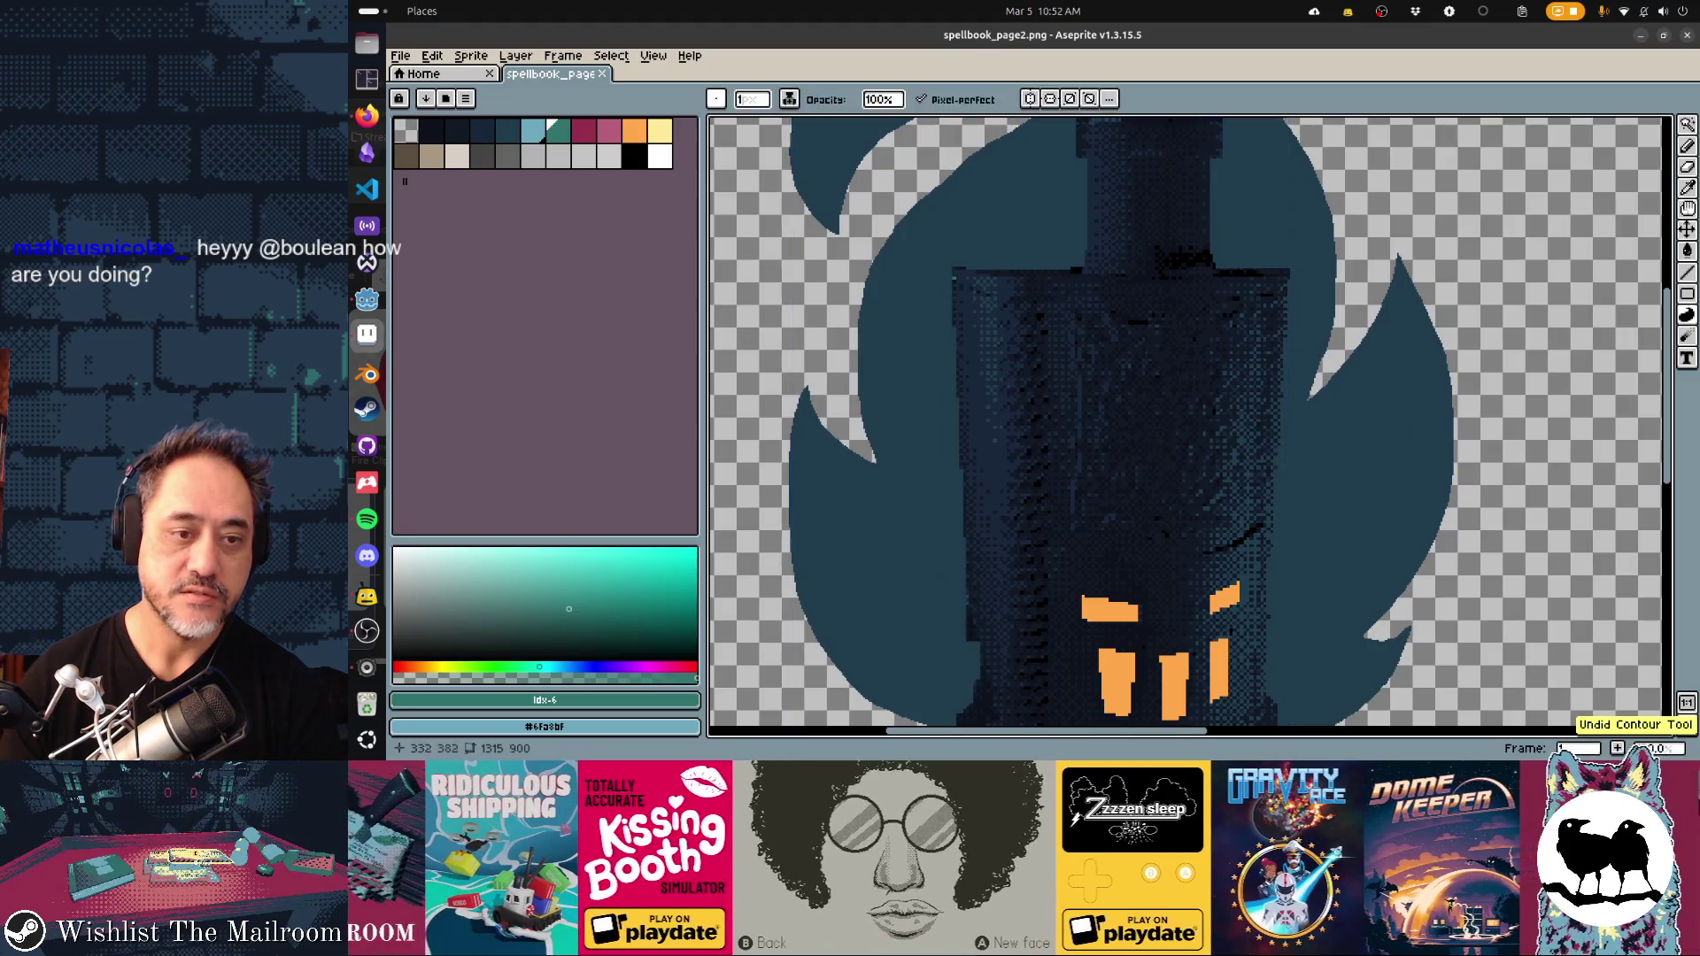
Magic-wand select the dark flame shape and hide the lantern layer 'Layer'
{"action": "key", "text": "w"}
{"action": "left_click", "coordinate": [929, 455]}
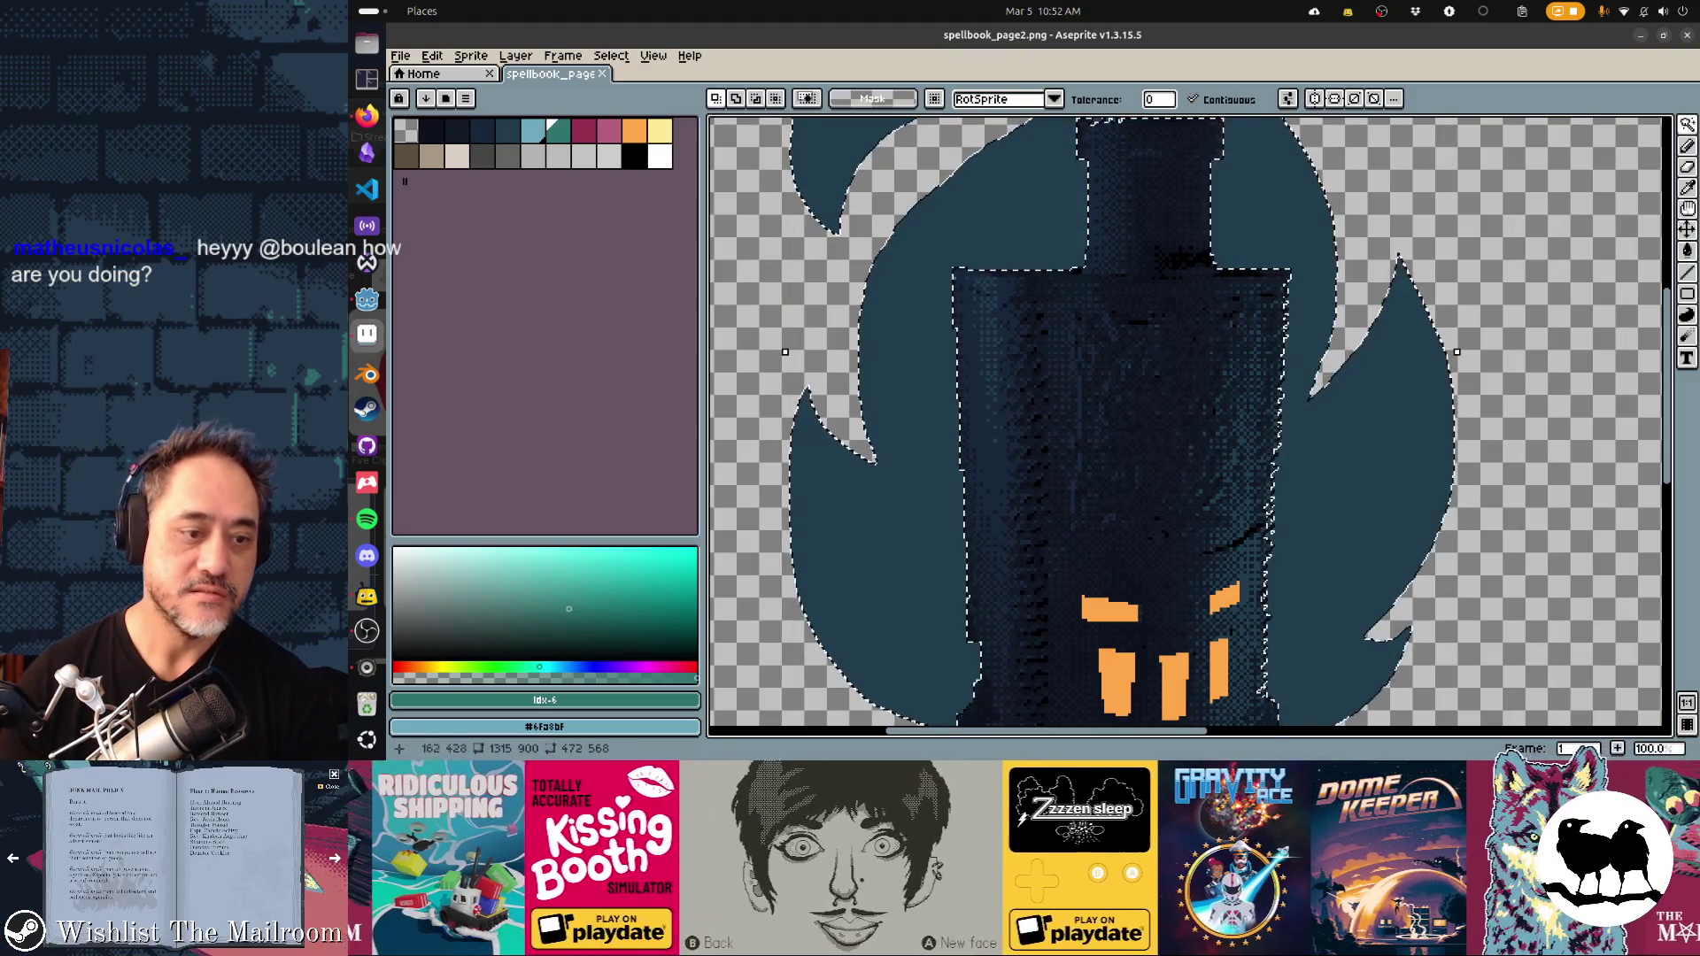
{"action": "key", "text": "Tab"}
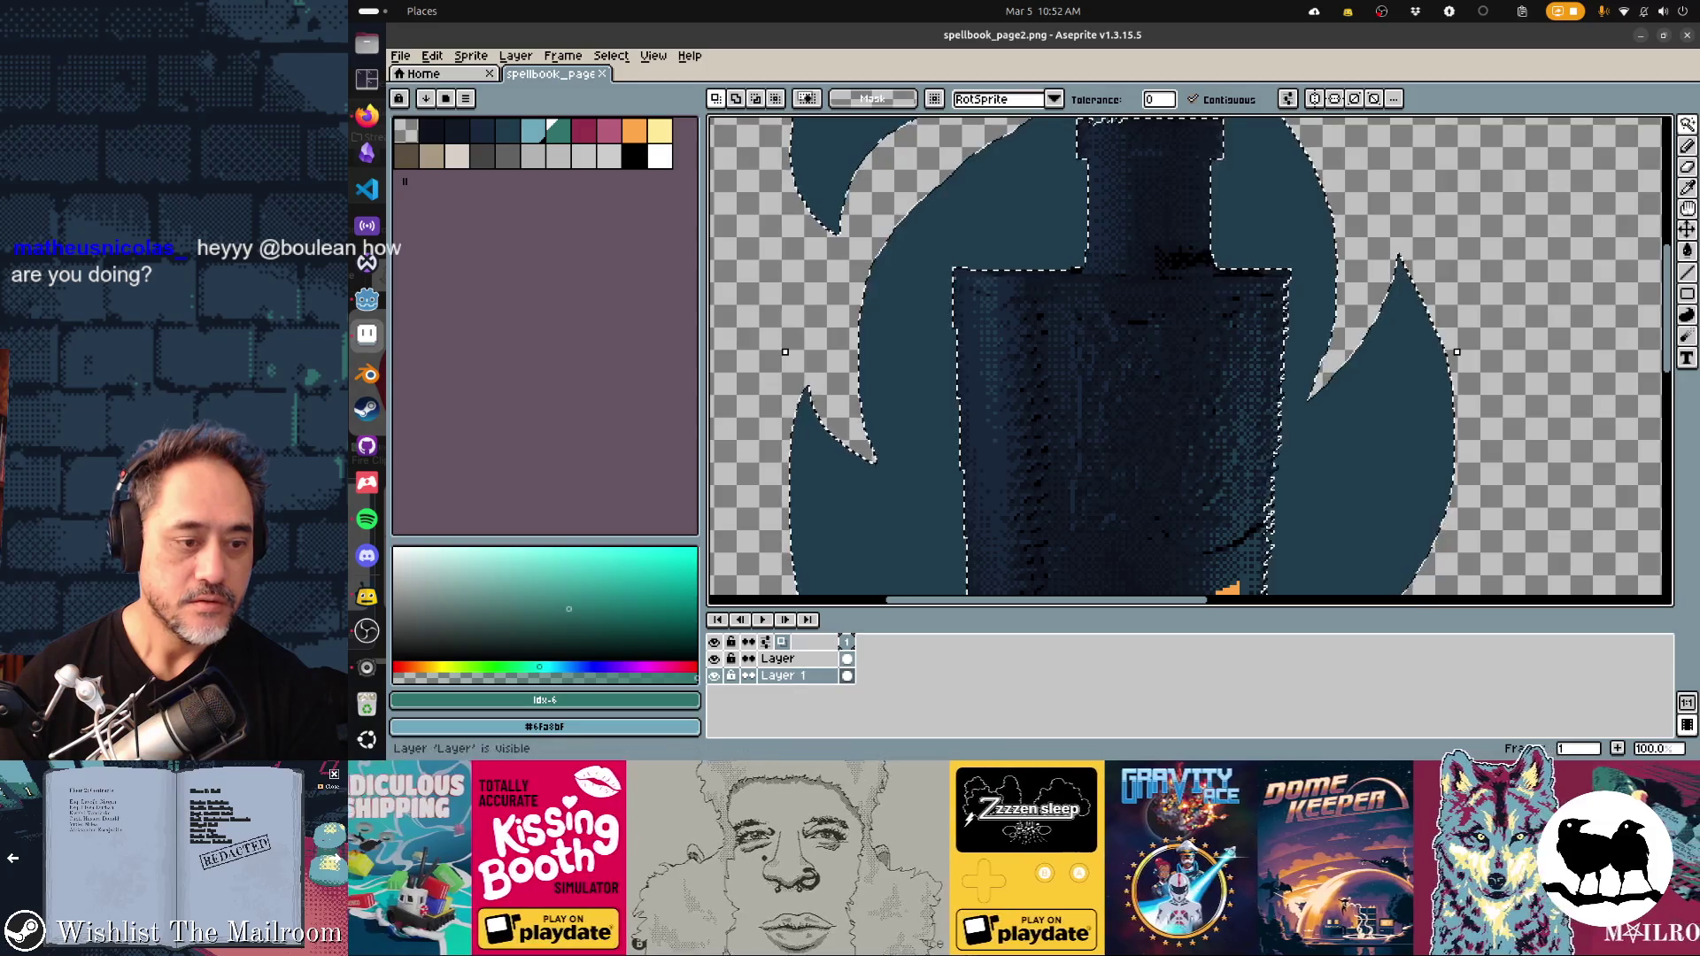
{"action": "left_click", "coordinate": [713, 659]}
{"action": "left_click", "coordinate": [1062, 455]}
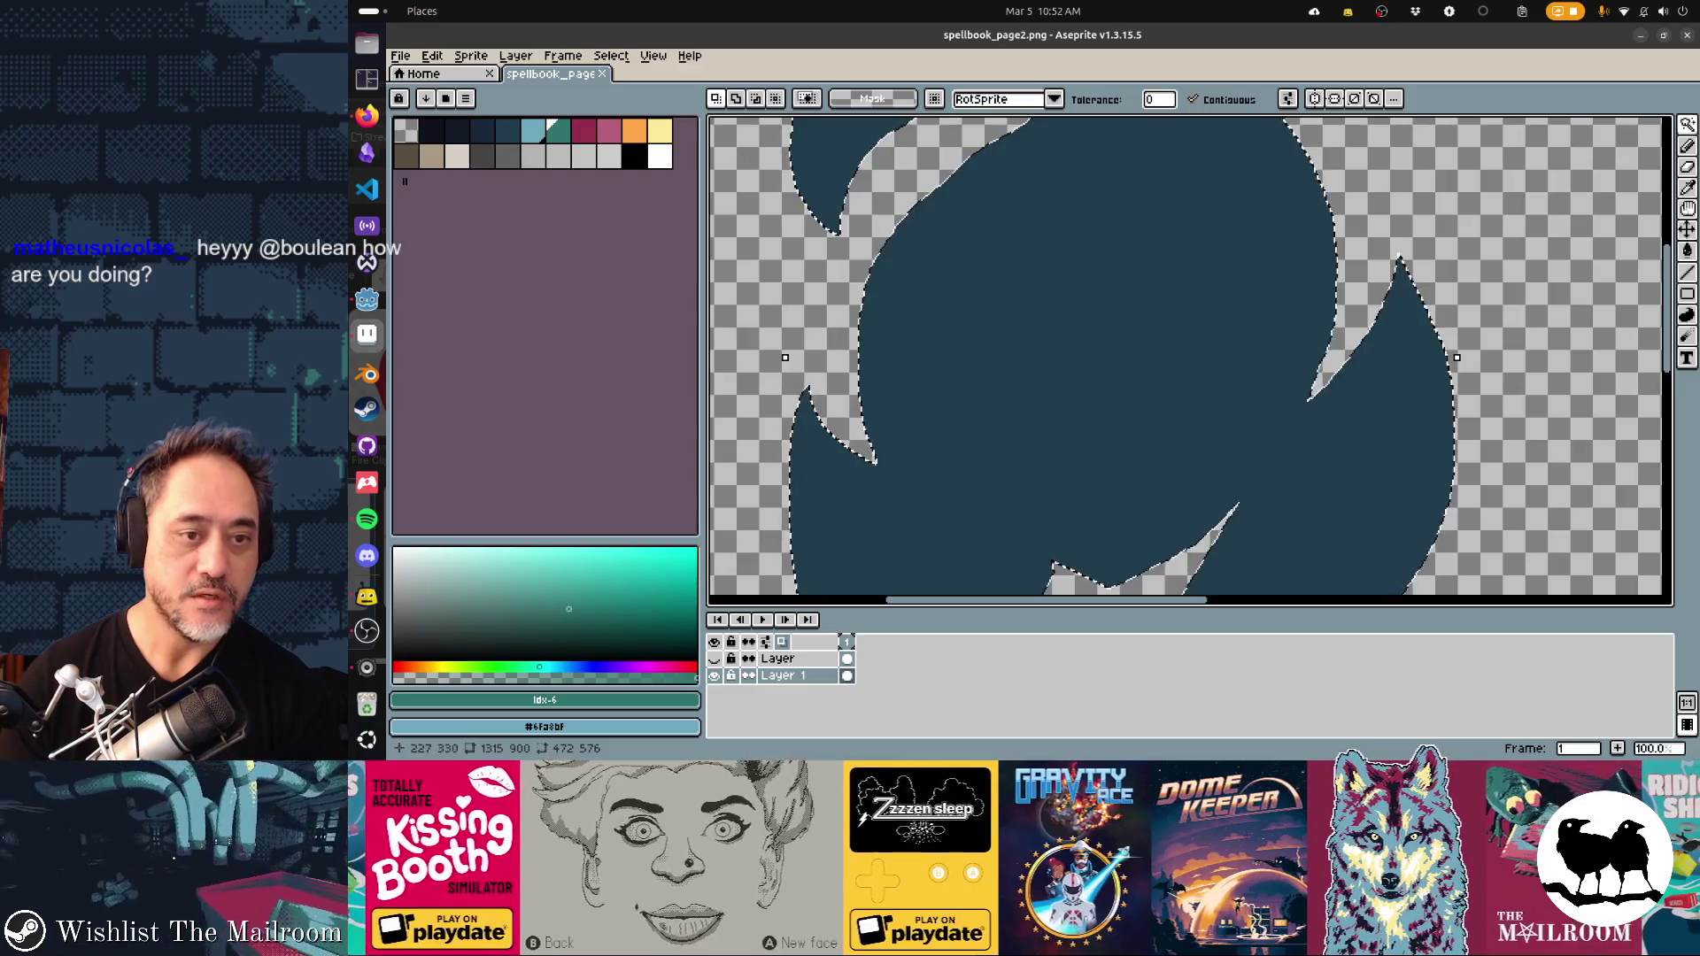
Contract the flame selection by 50 px, bucket-fill it teal, and deselect
{"action": "left_click", "coordinate": [611, 56]}
{"action": "mouse_move", "coordinate": [624, 159]}
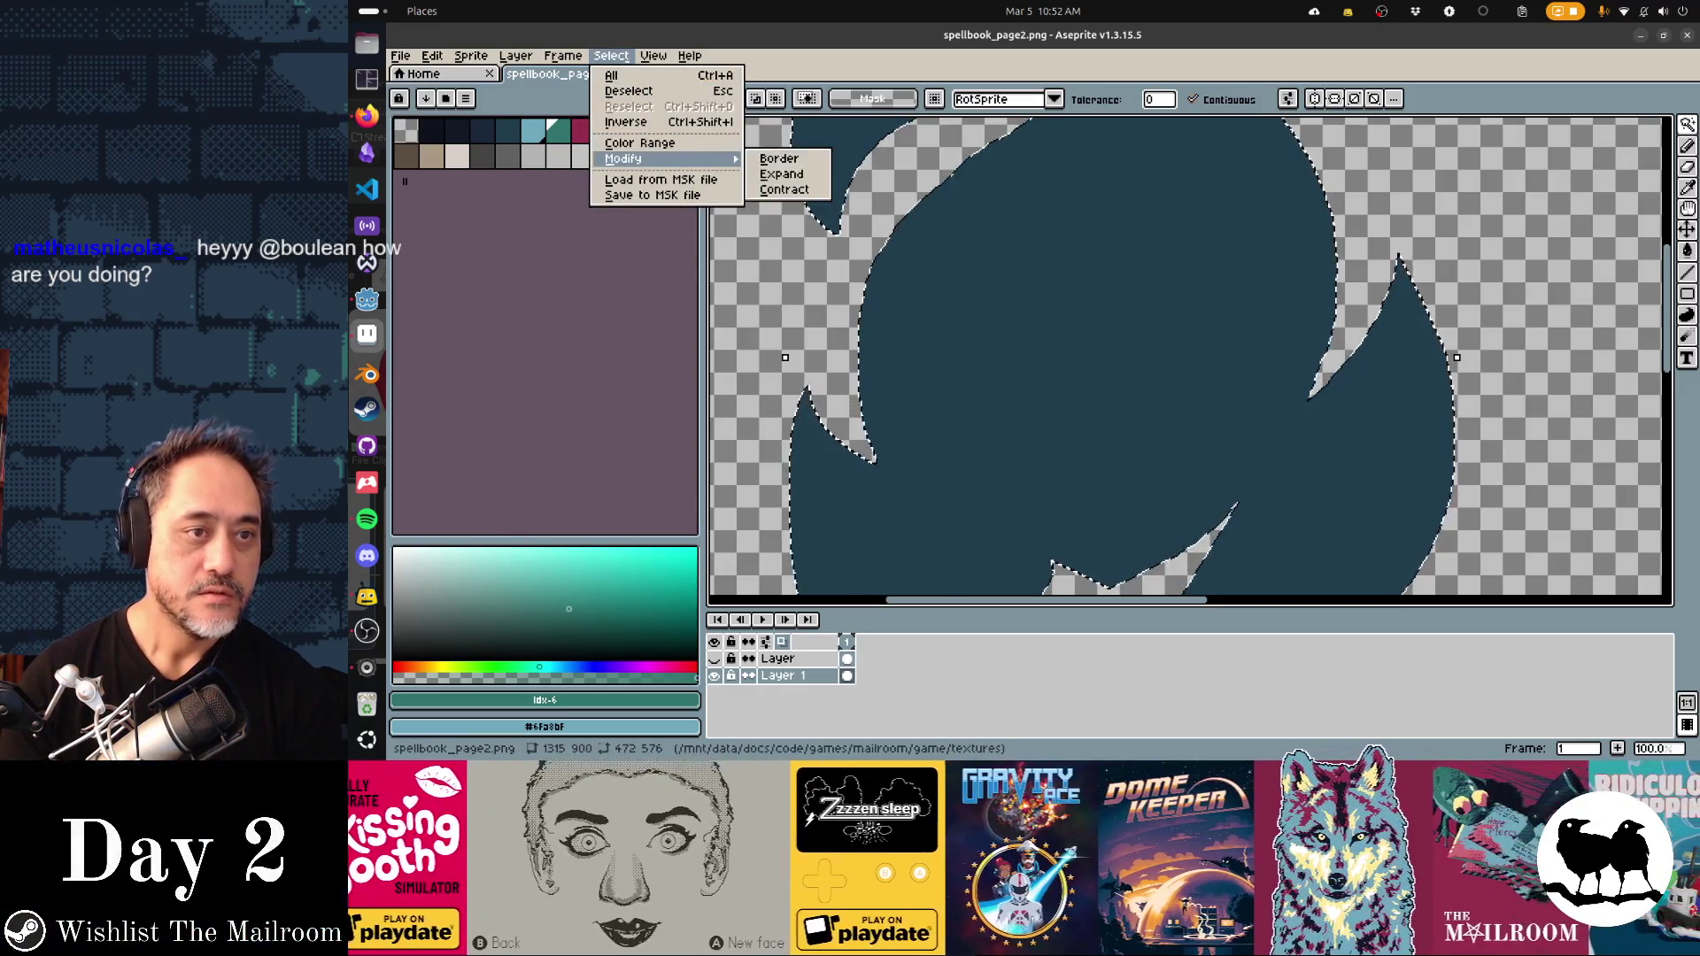
{"action": "left_click", "coordinate": [783, 174]}
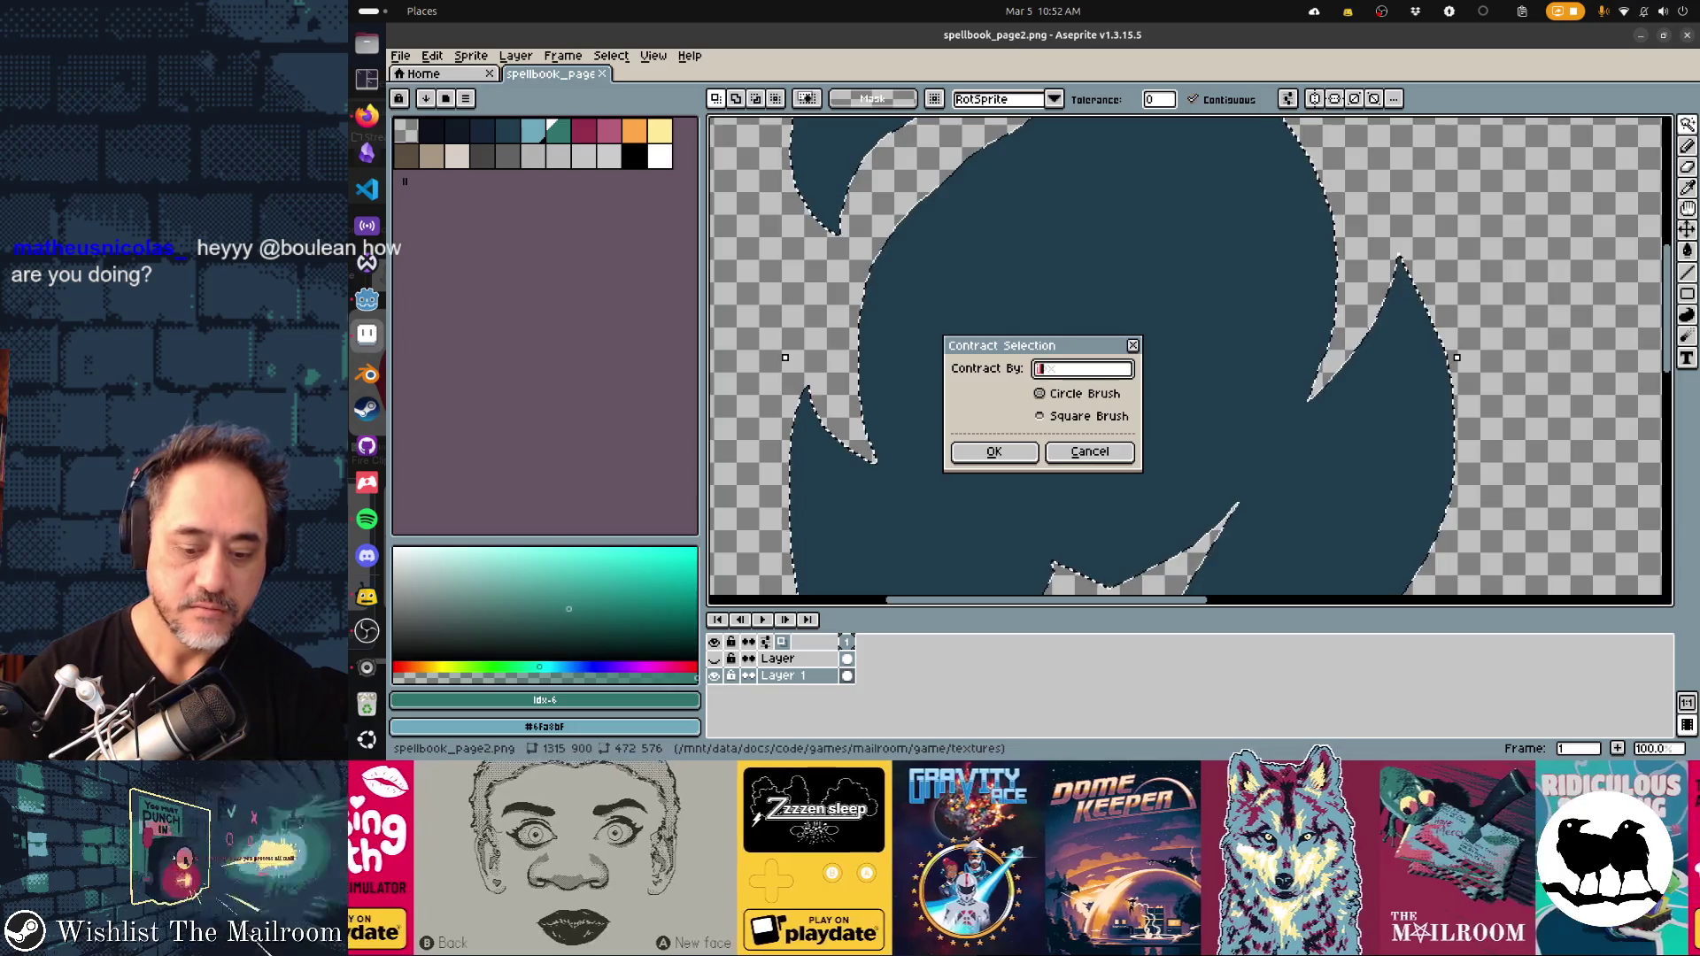
{"action": "type", "text": "50"}
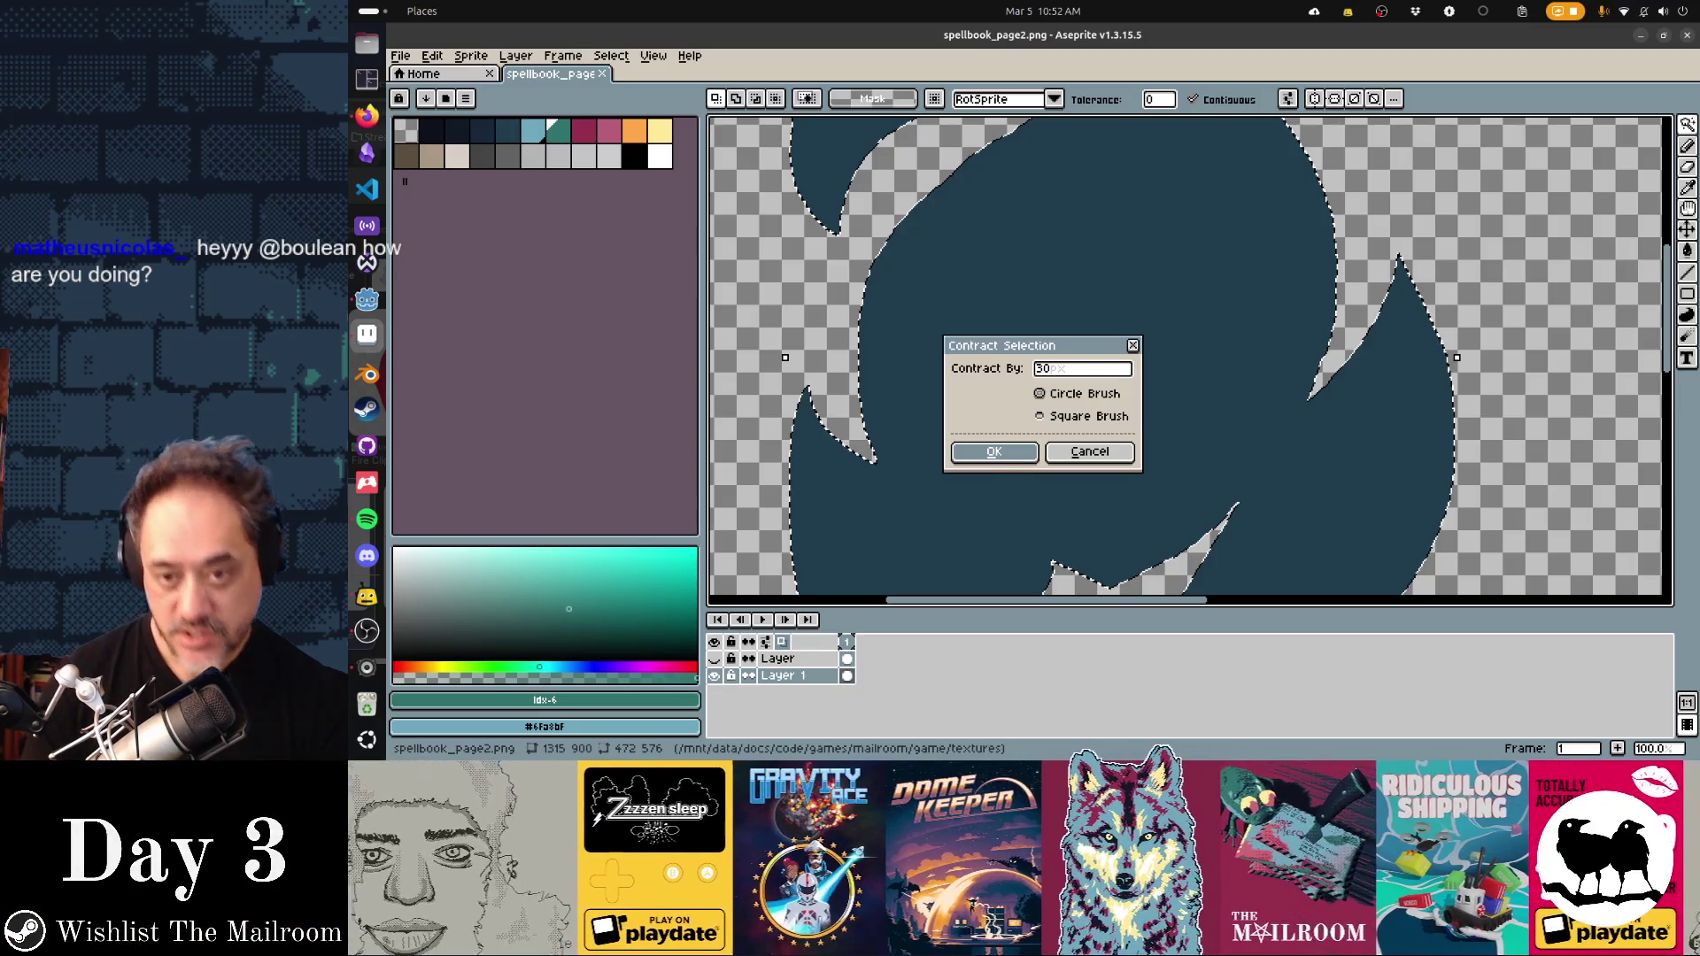
{"action": "key", "text": "Return"}
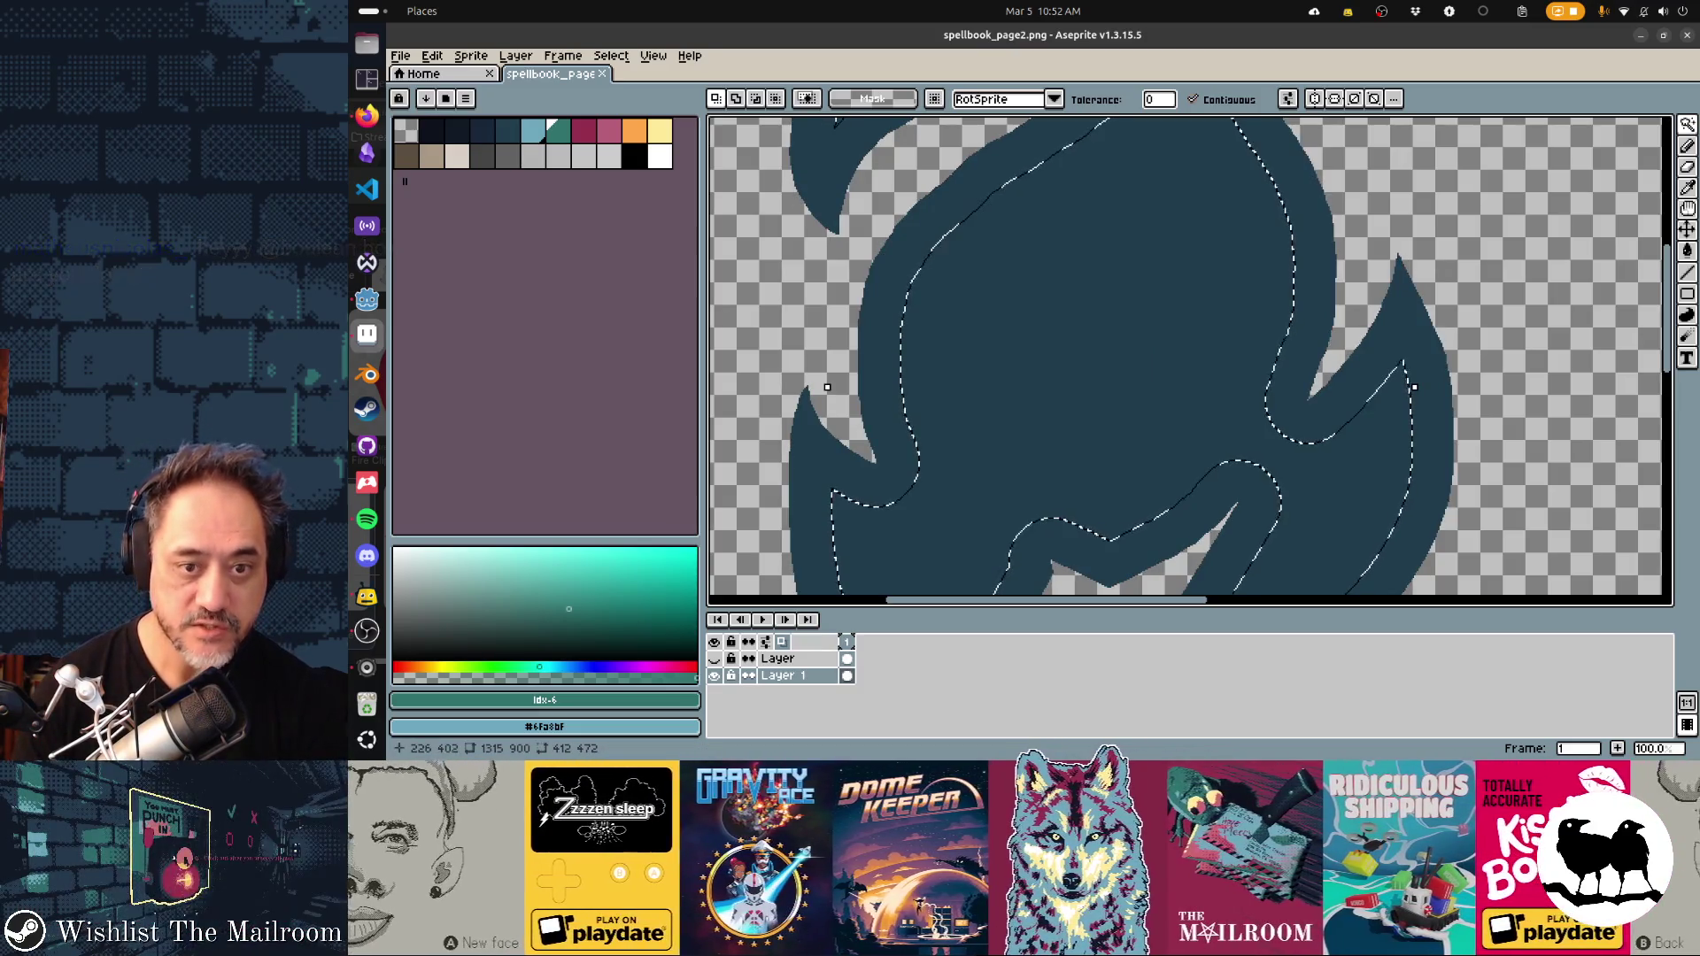
{"action": "scroll", "coordinate": [1190, 354], "scroll_direction": "down", "scroll_amount": 5}
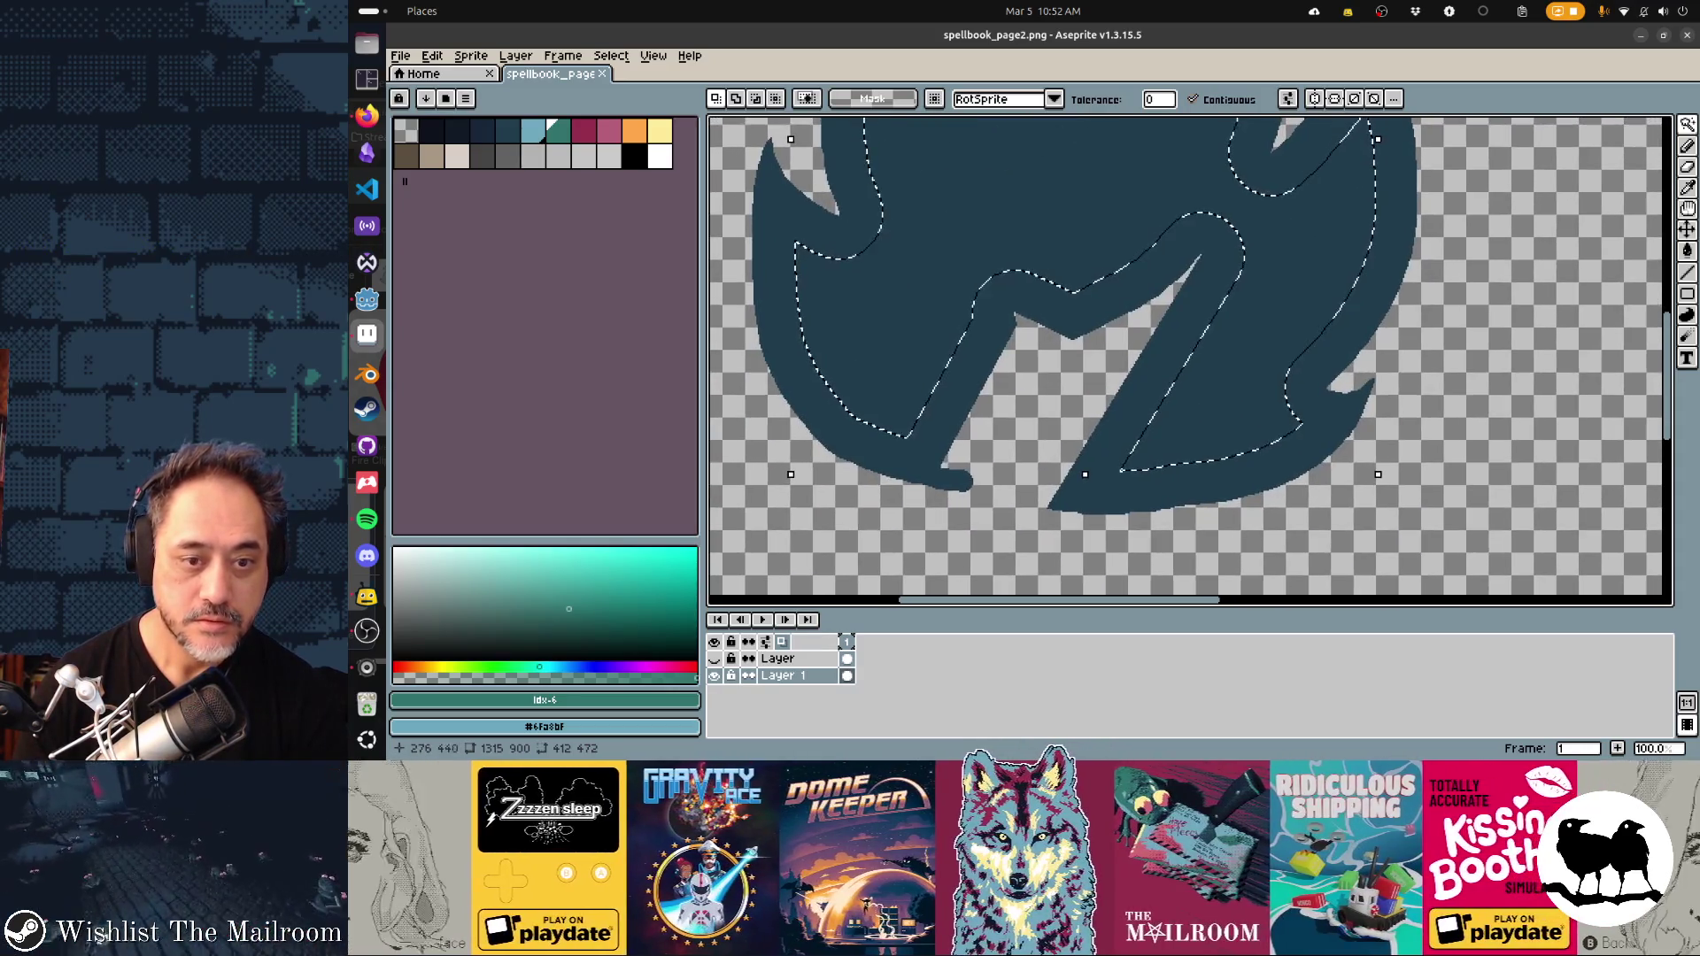
{"action": "key", "text": "g"}
{"action": "left_click", "coordinate": [1000, 380]}
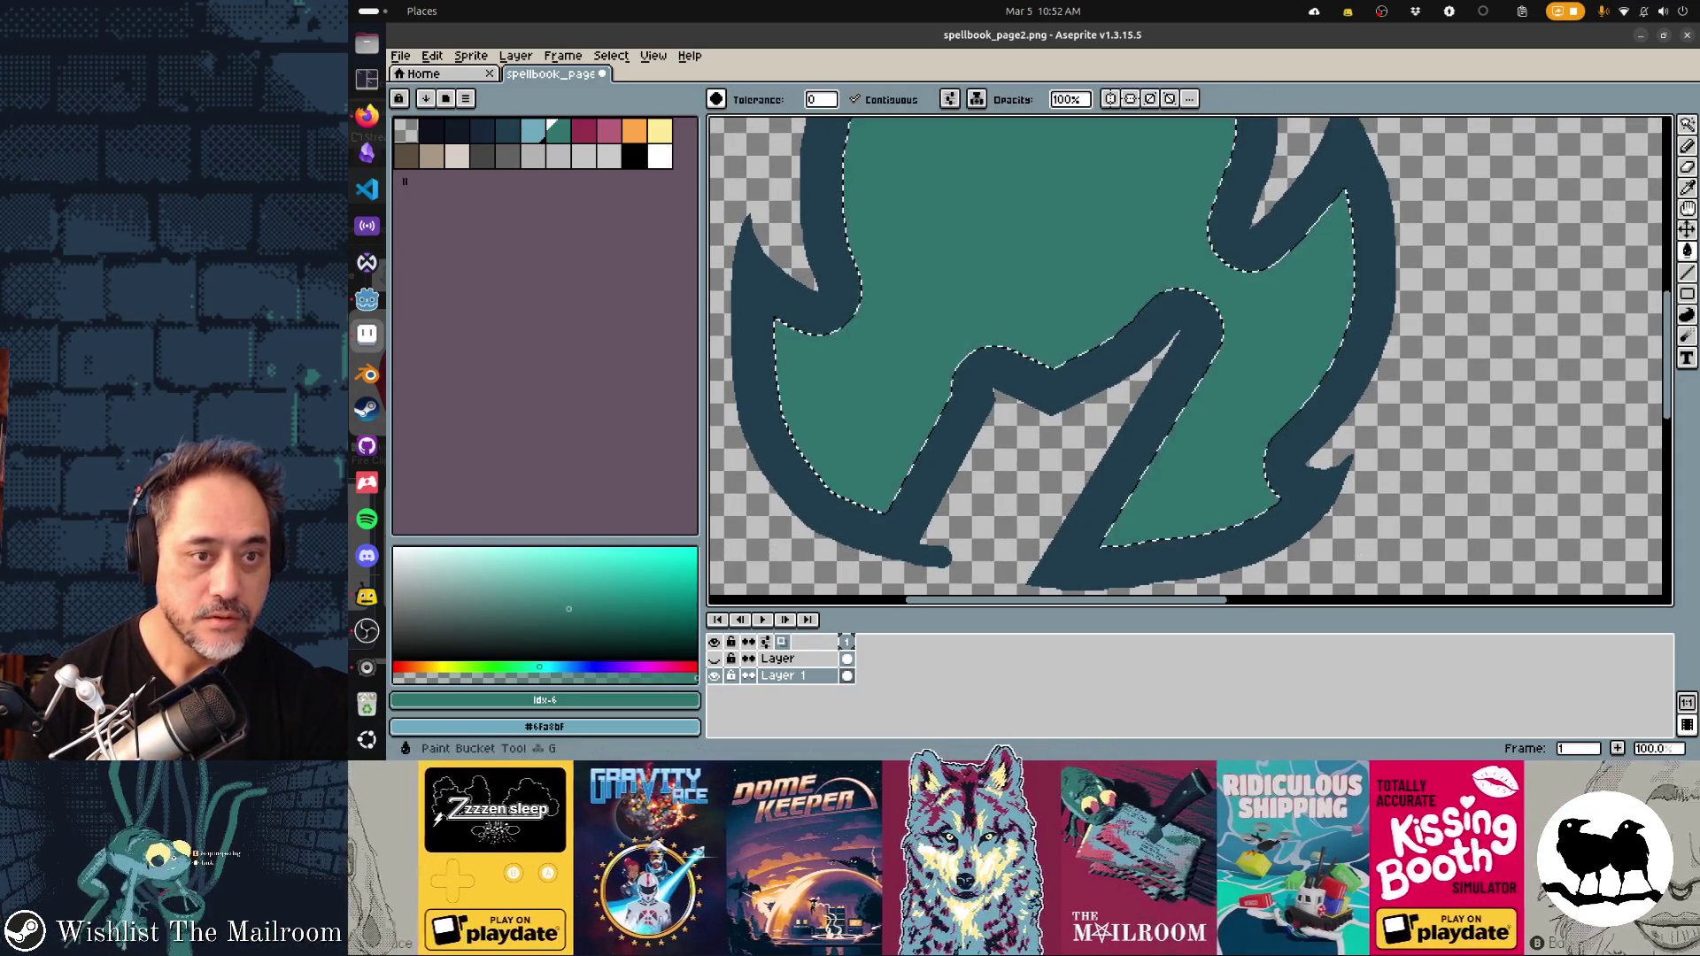
{"action": "key", "text": "ctrl+d"}
Save spellbook_page2.png and show the lantern layer again
{"action": "key", "text": "v"}
{"action": "key", "text": "ctrl+s"}
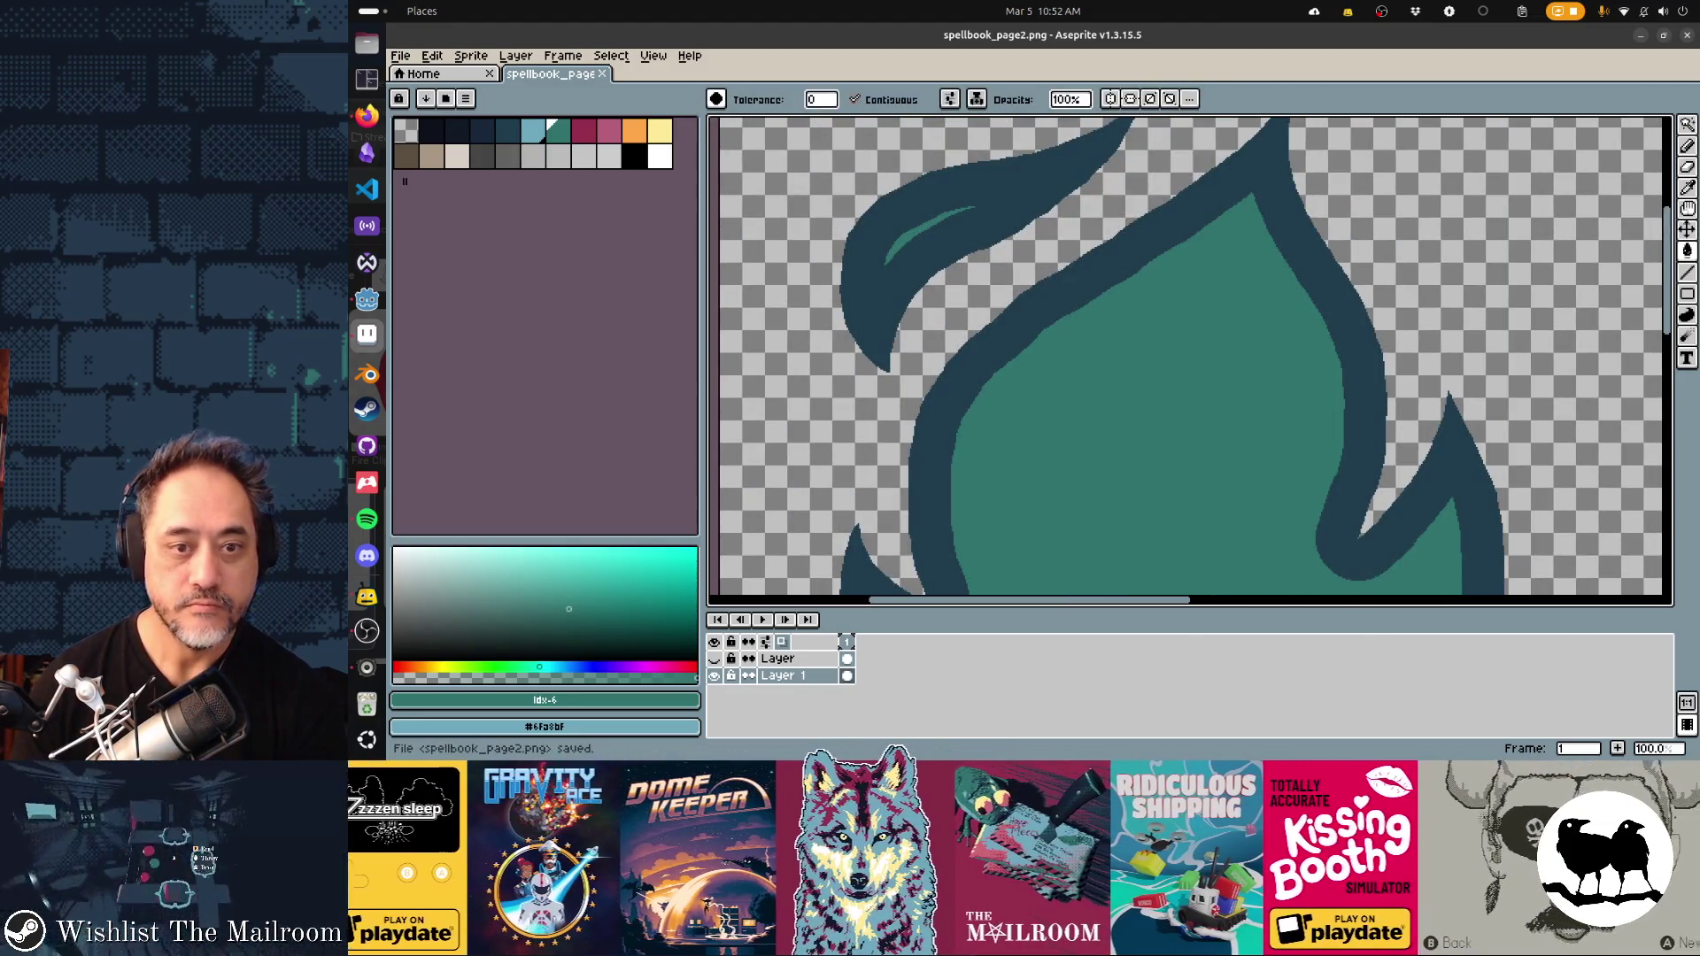
{"action": "left_click", "coordinate": [713, 659]}
{"action": "scroll", "coordinate": [1186, 361], "scroll_direction": "down", "scroll_amount": 3}
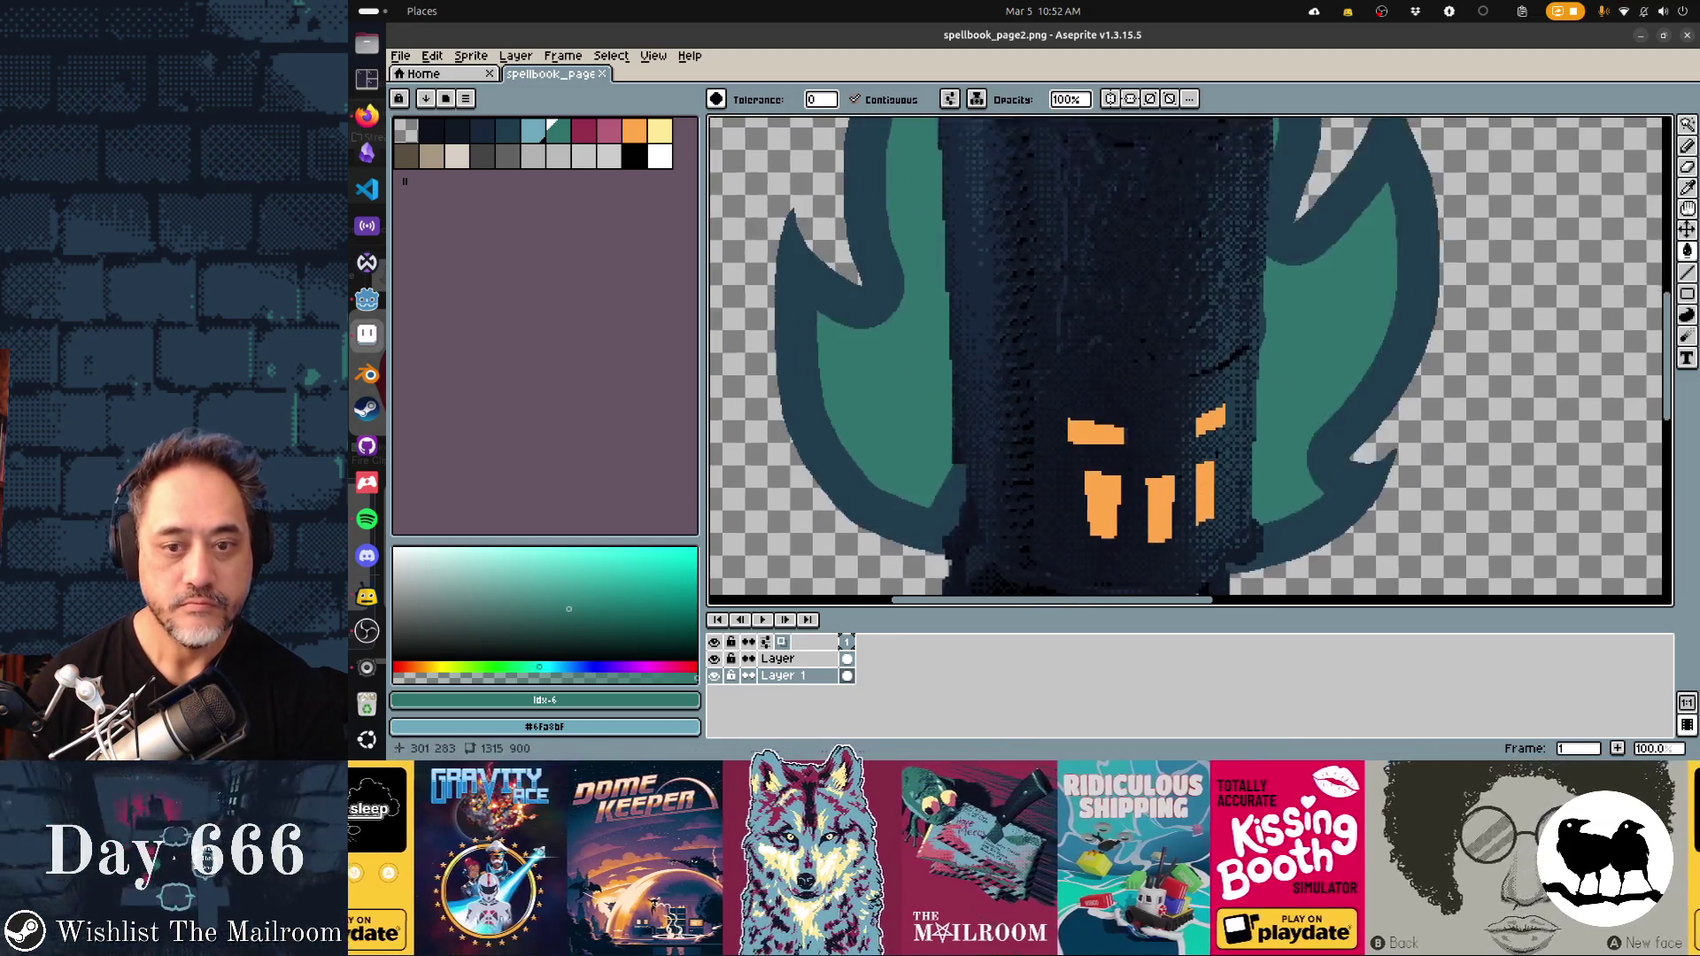
Undo the 50 px teal fill and selection contraction, returning to the Magic Wand
{"action": "scroll", "coordinate": [1186, 361], "scroll_direction": "left", "scroll_amount": 3}
{"action": "scroll", "coordinate": [1258, 361], "scroll_direction": "up", "scroll_amount": 5}
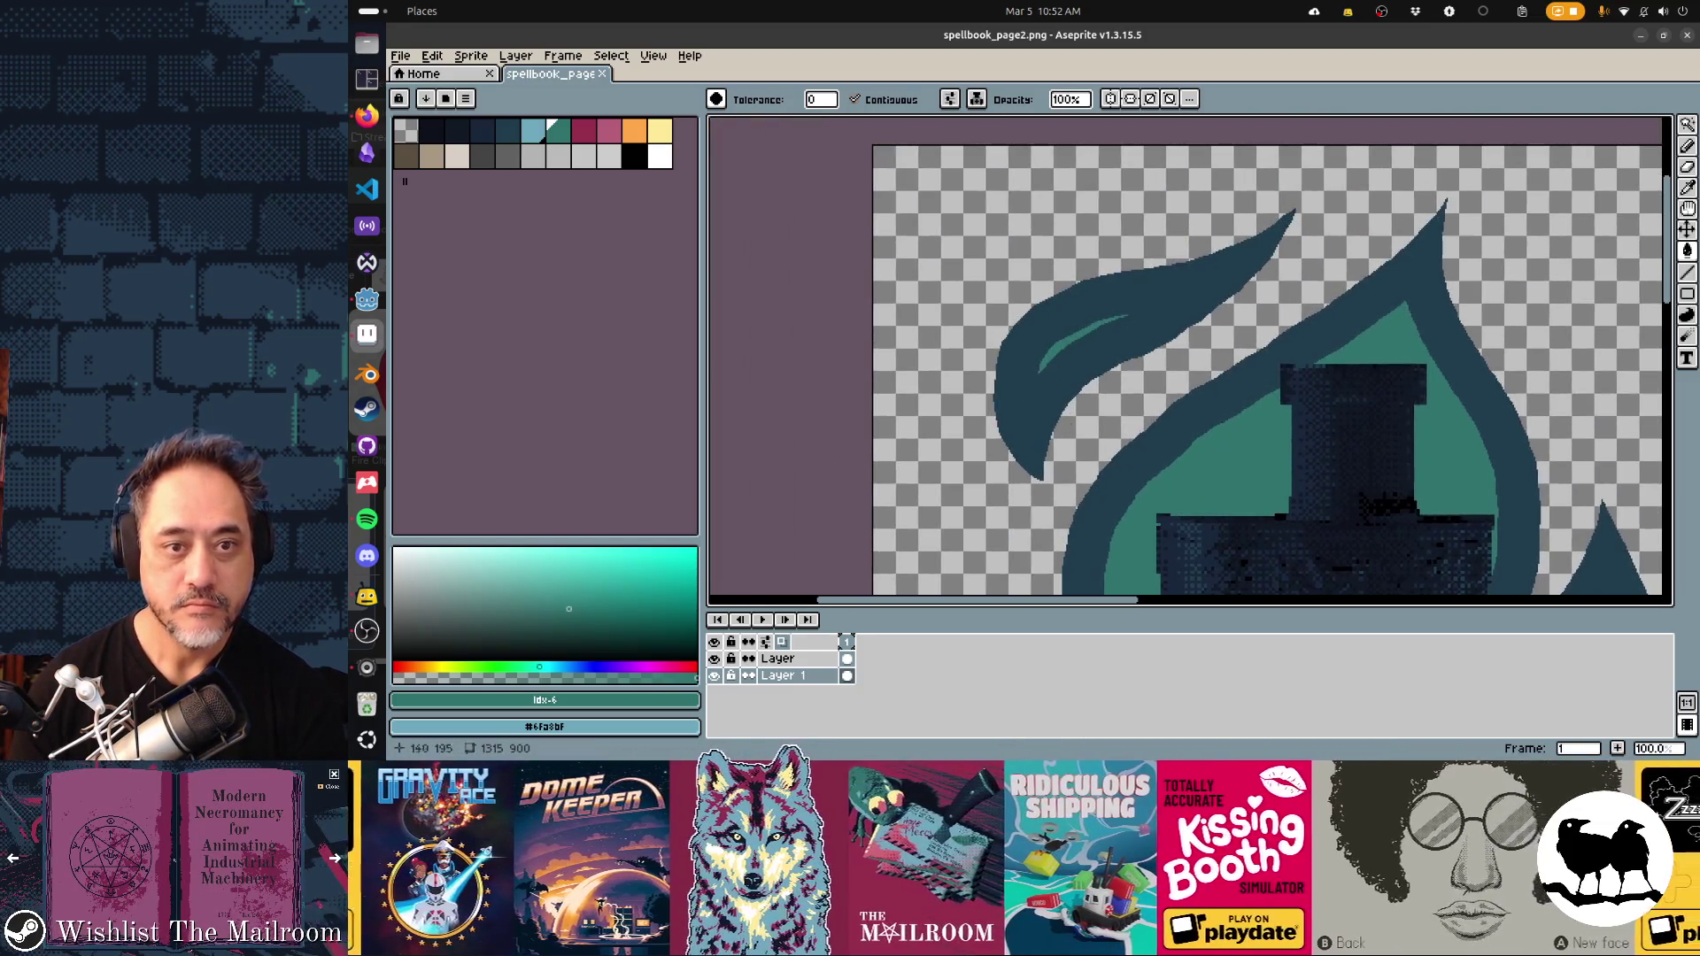
{"action": "key", "text": "ctrl+z"}
{"action": "key", "text": "ctrl+z"}
{"action": "key", "text": "ctrl+z"}
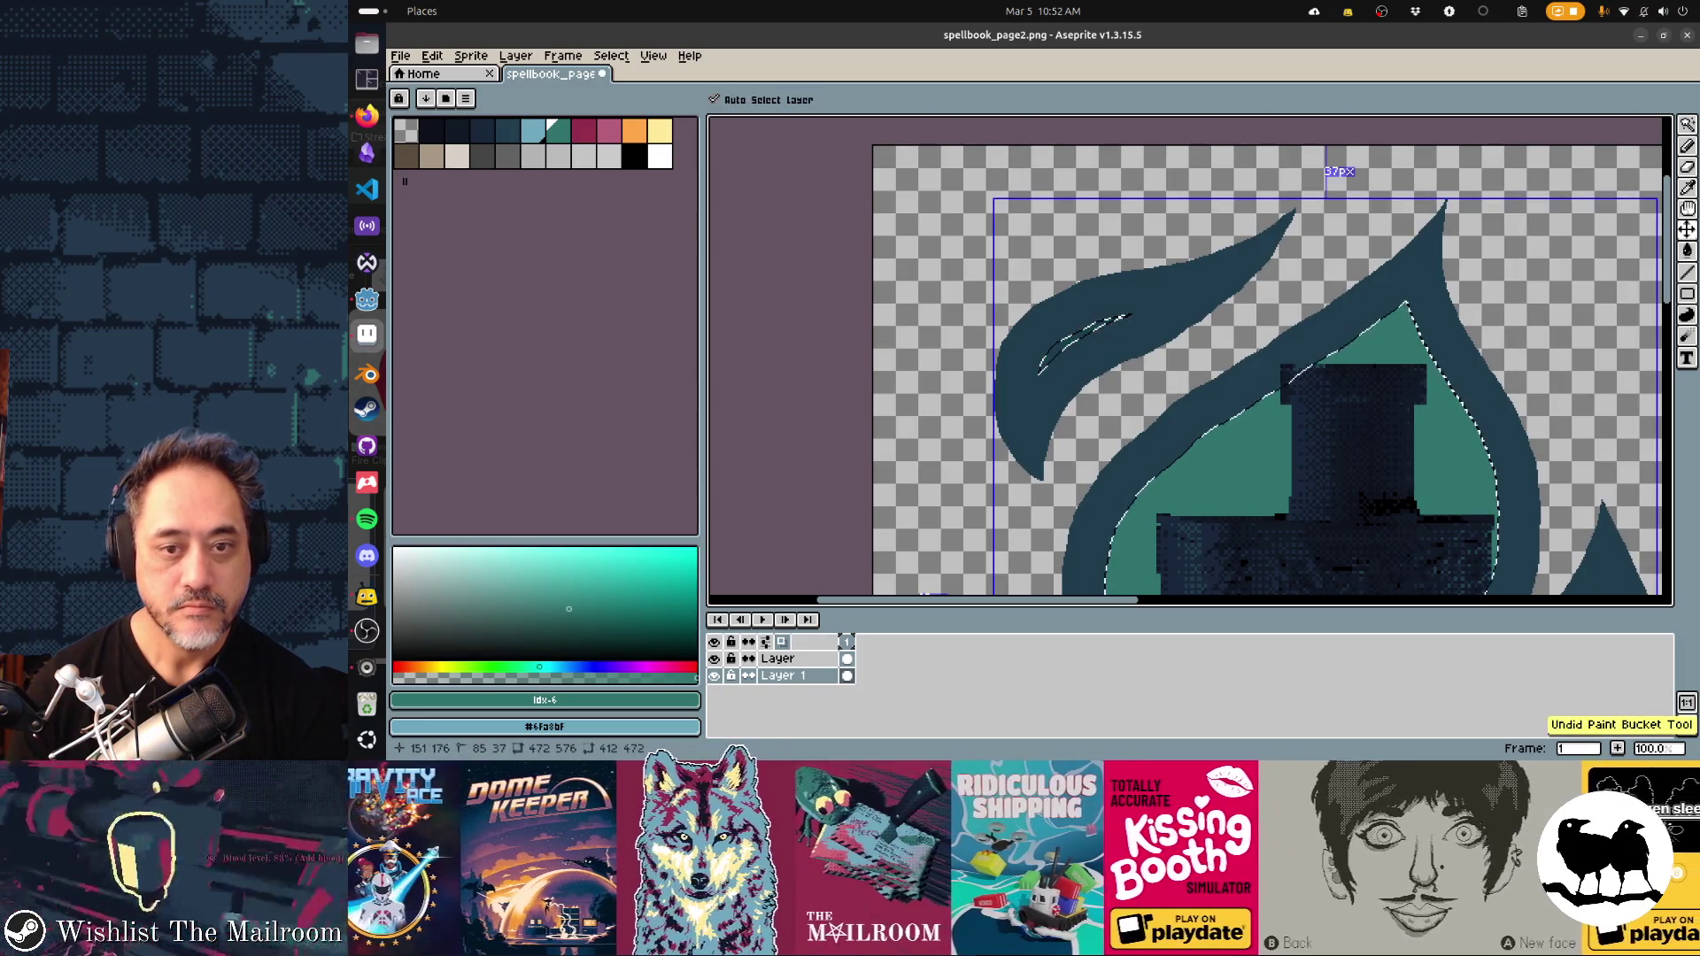
{"action": "key", "text": "w"}
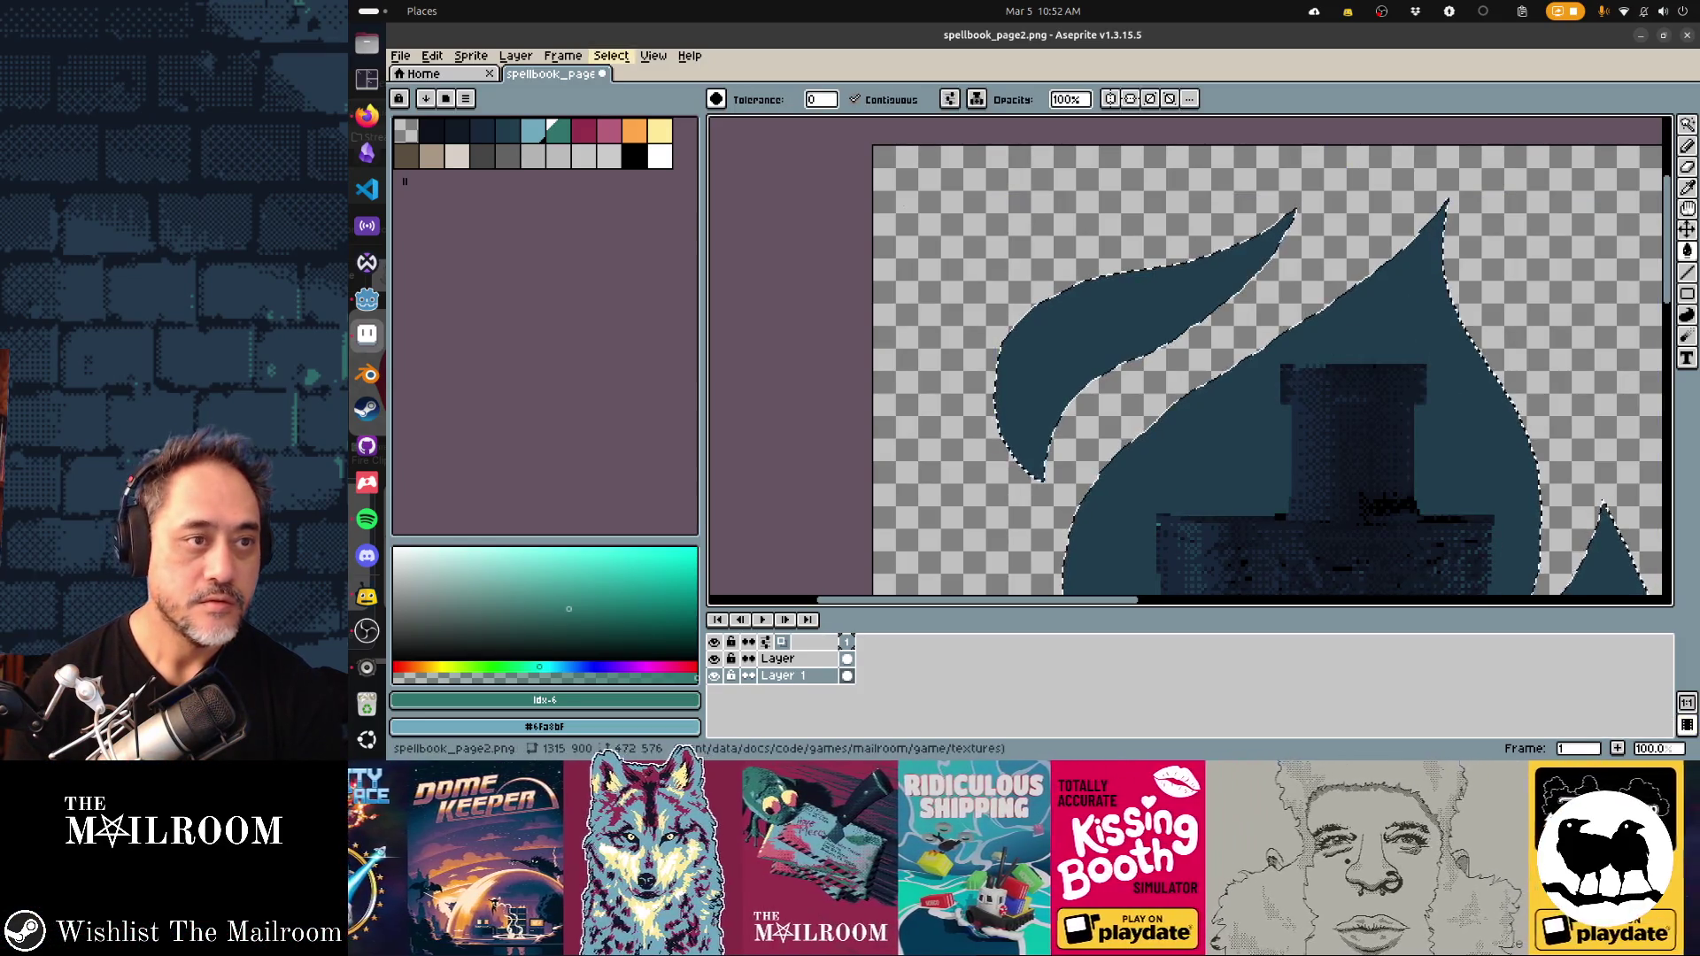
Contract the selection by 20 px, bucket-fill the flame and leaf interiors teal, then deselect
{"action": "left_click", "coordinate": [611, 56]}
{"action": "mouse_move", "coordinate": [664, 159]}
{"action": "left_click", "coordinate": [784, 189]}
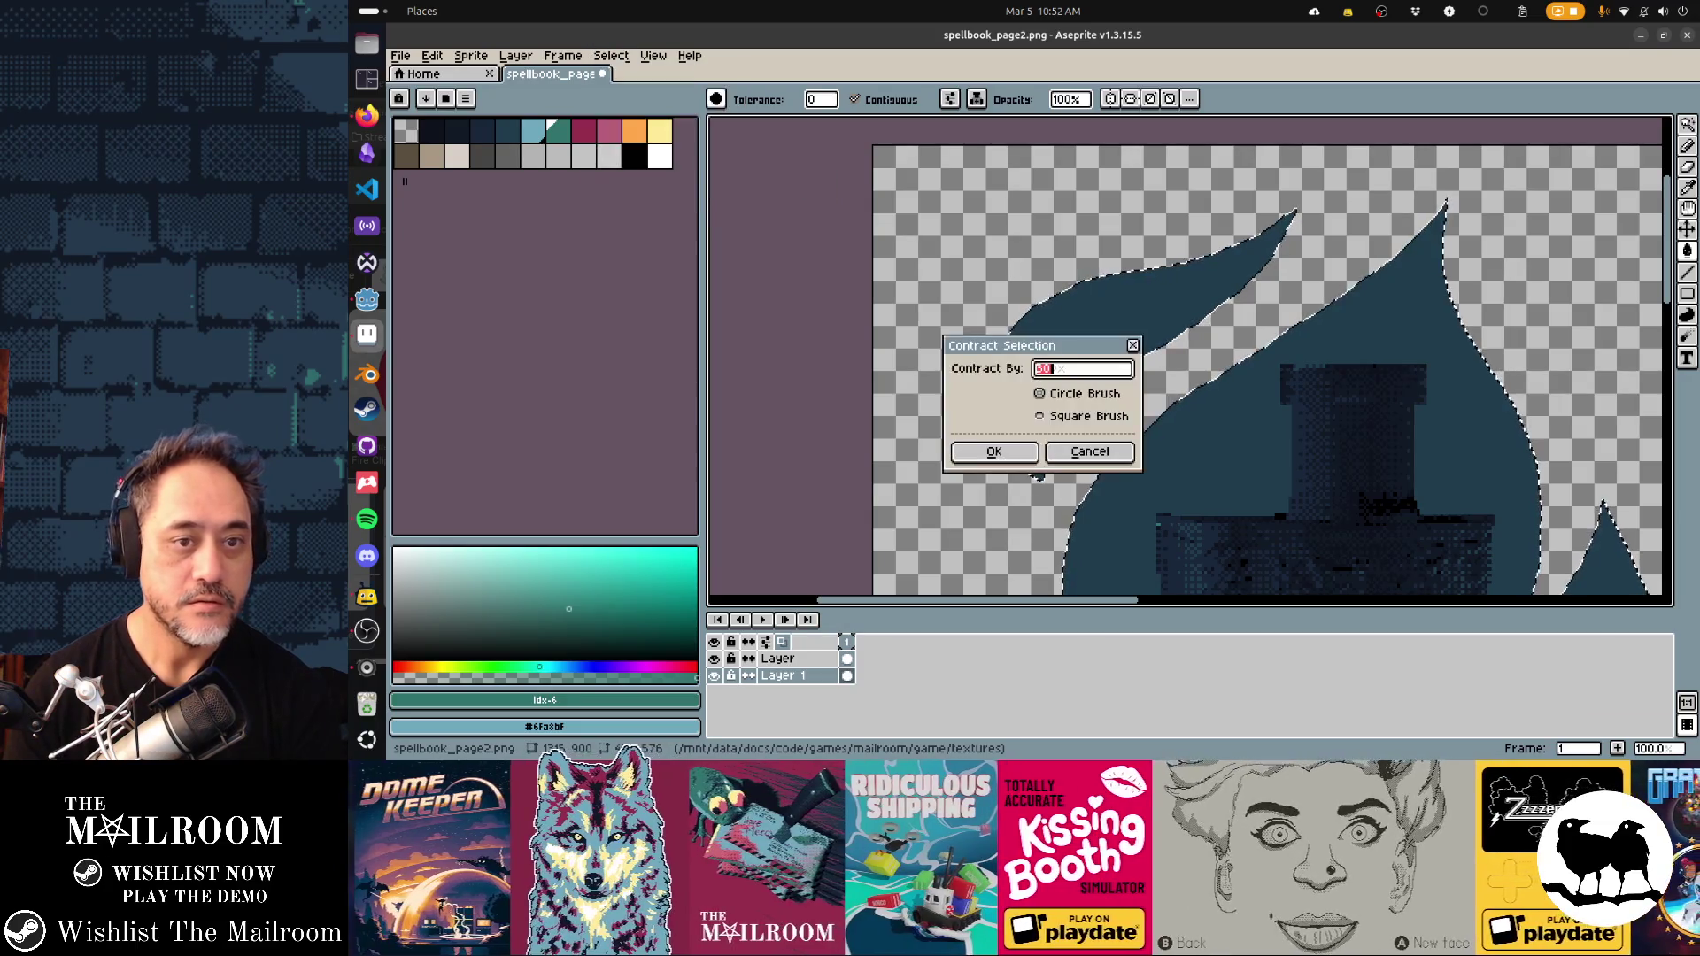
{"action": "key", "text": "Tab"}
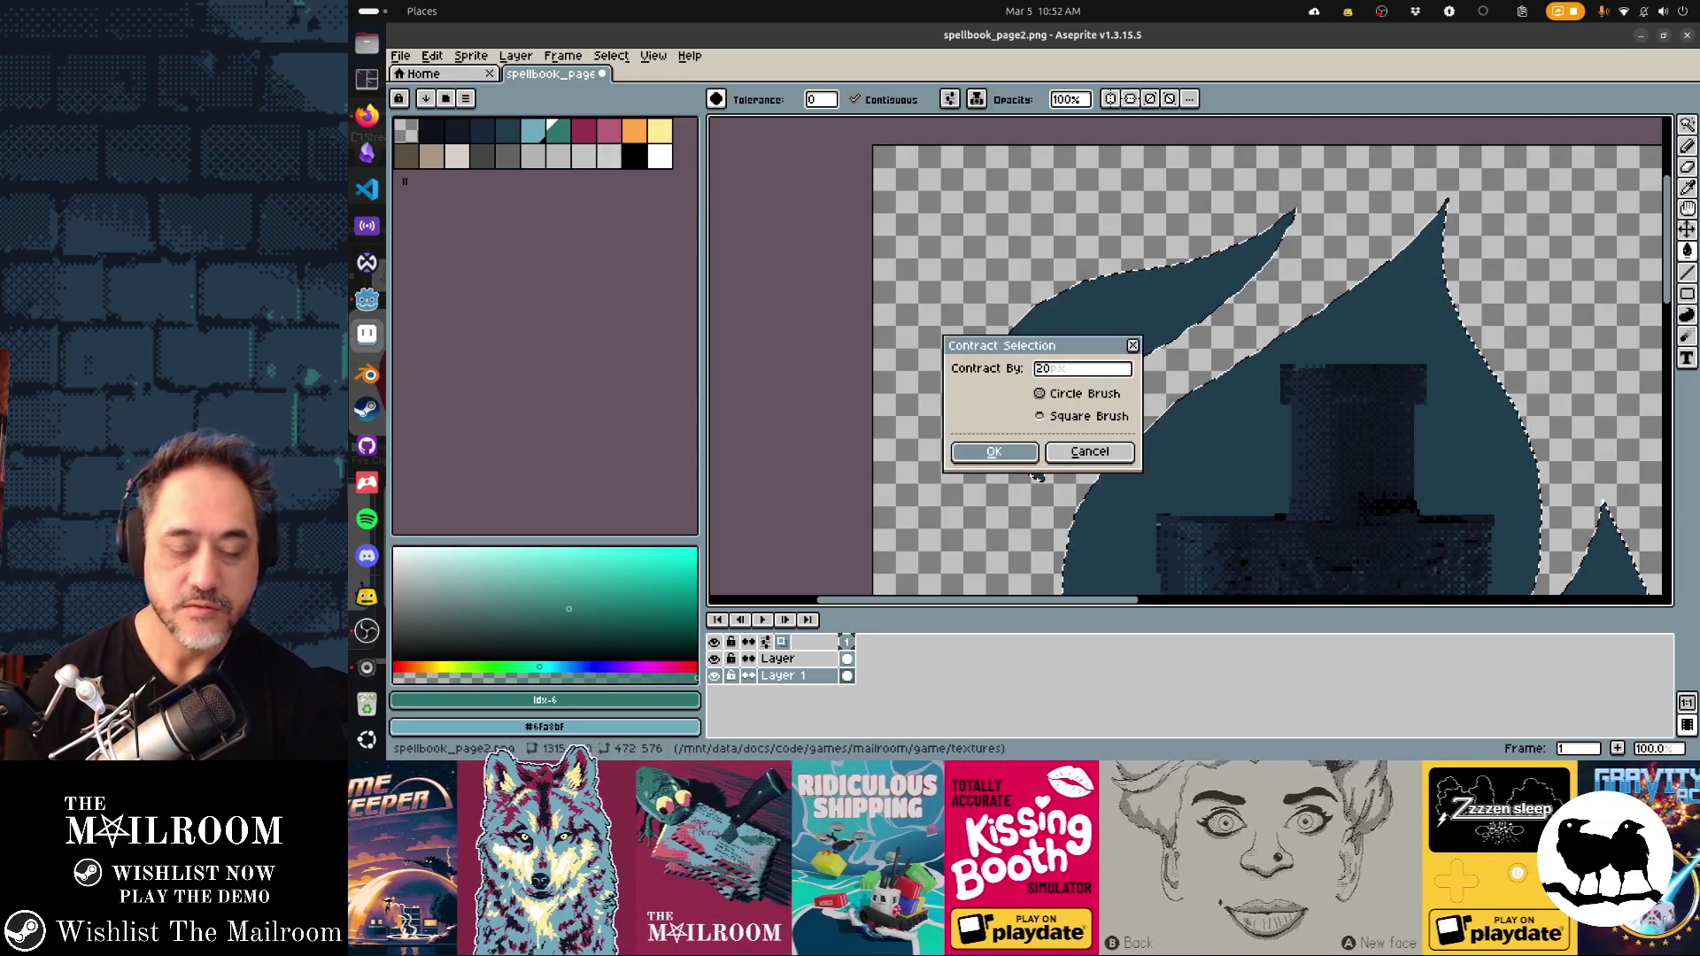
{"action": "key", "text": "Return"}
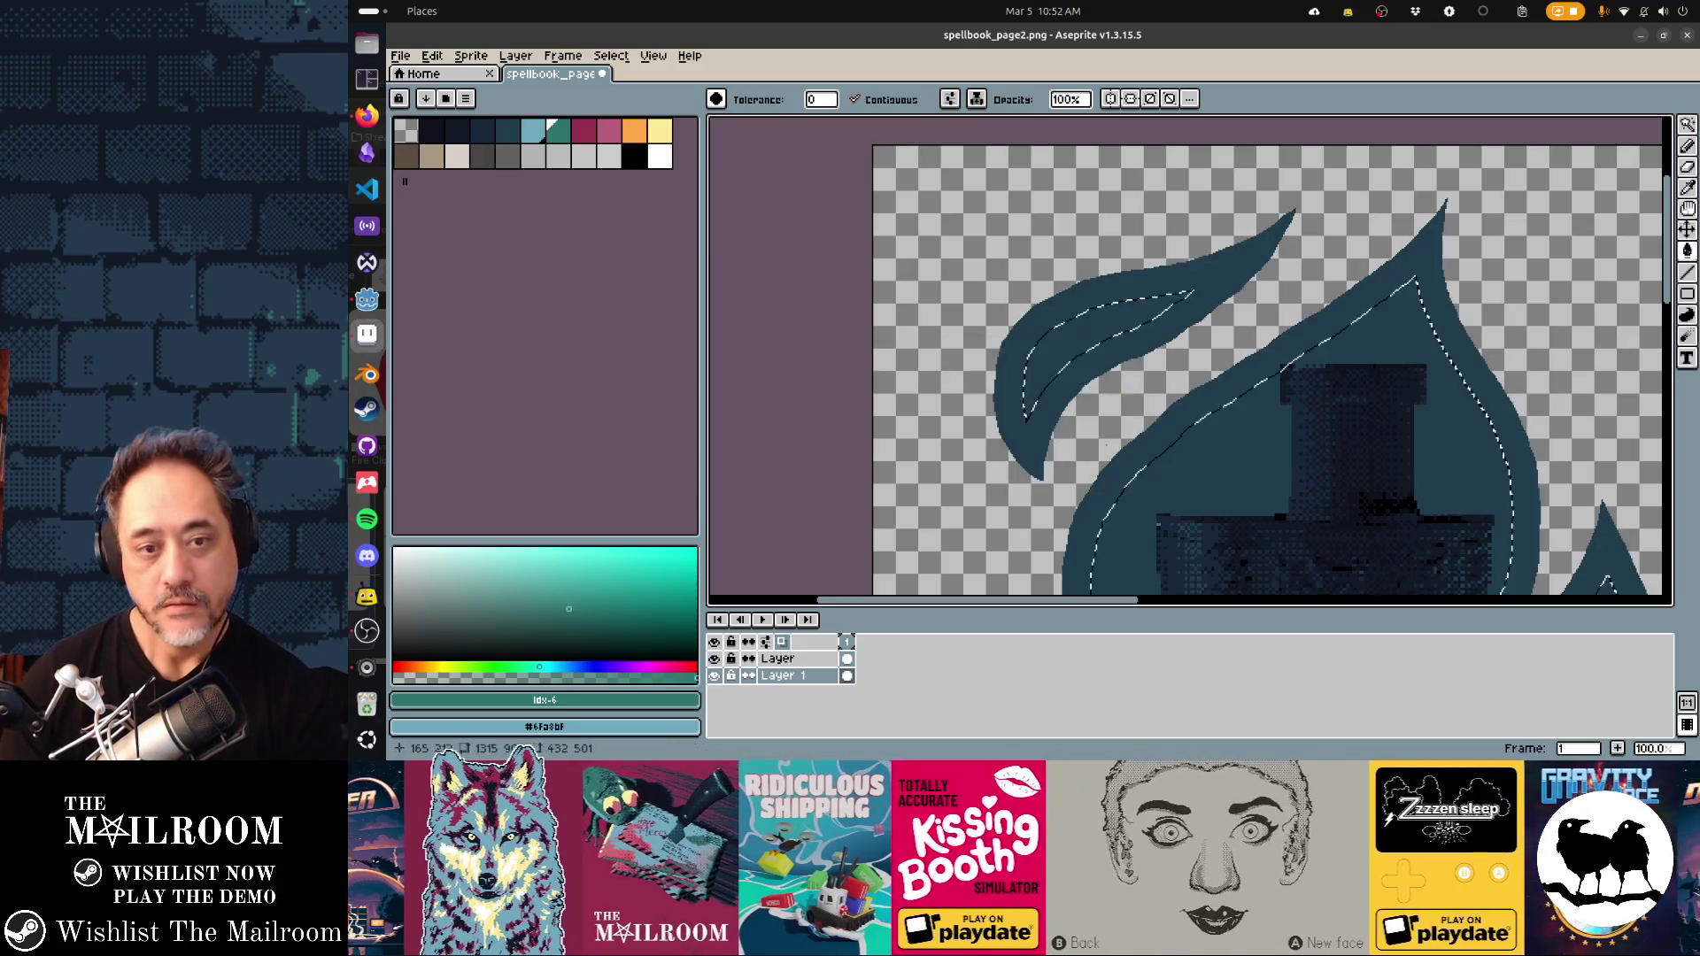
{"action": "left_click", "coordinate": [1080, 354]}
{"action": "left_click", "coordinate": [1231, 442]}
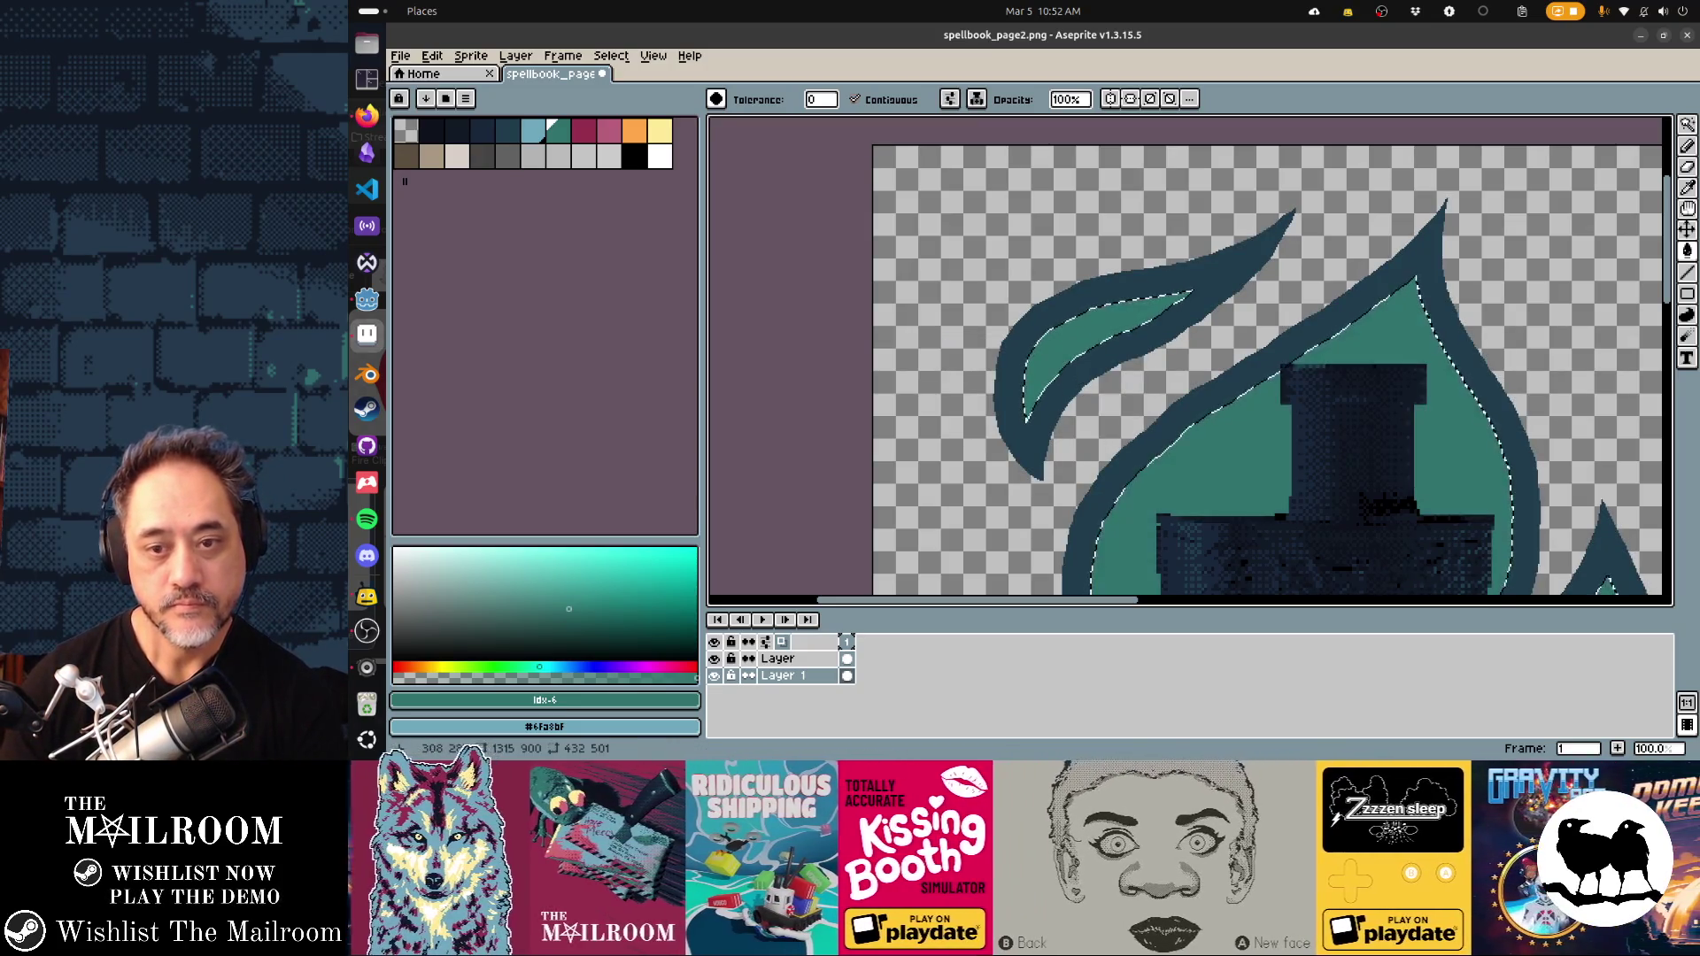
{"action": "key", "text": "ctrl+d"}
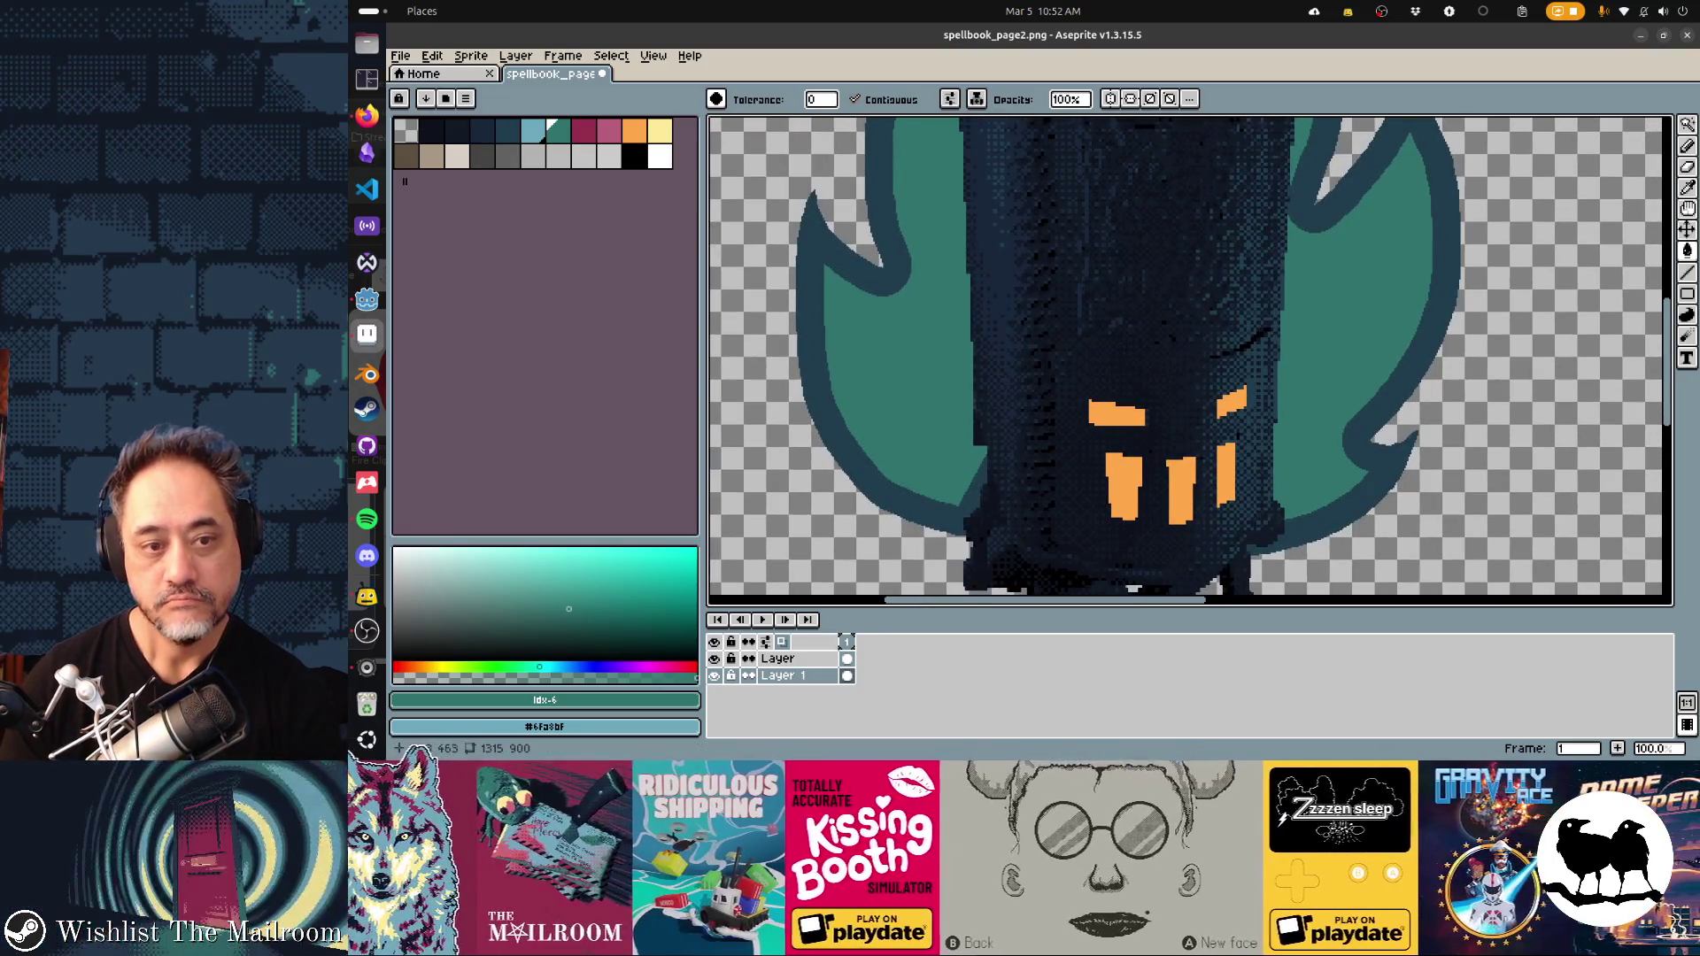
{"action": "key", "text": "b"}
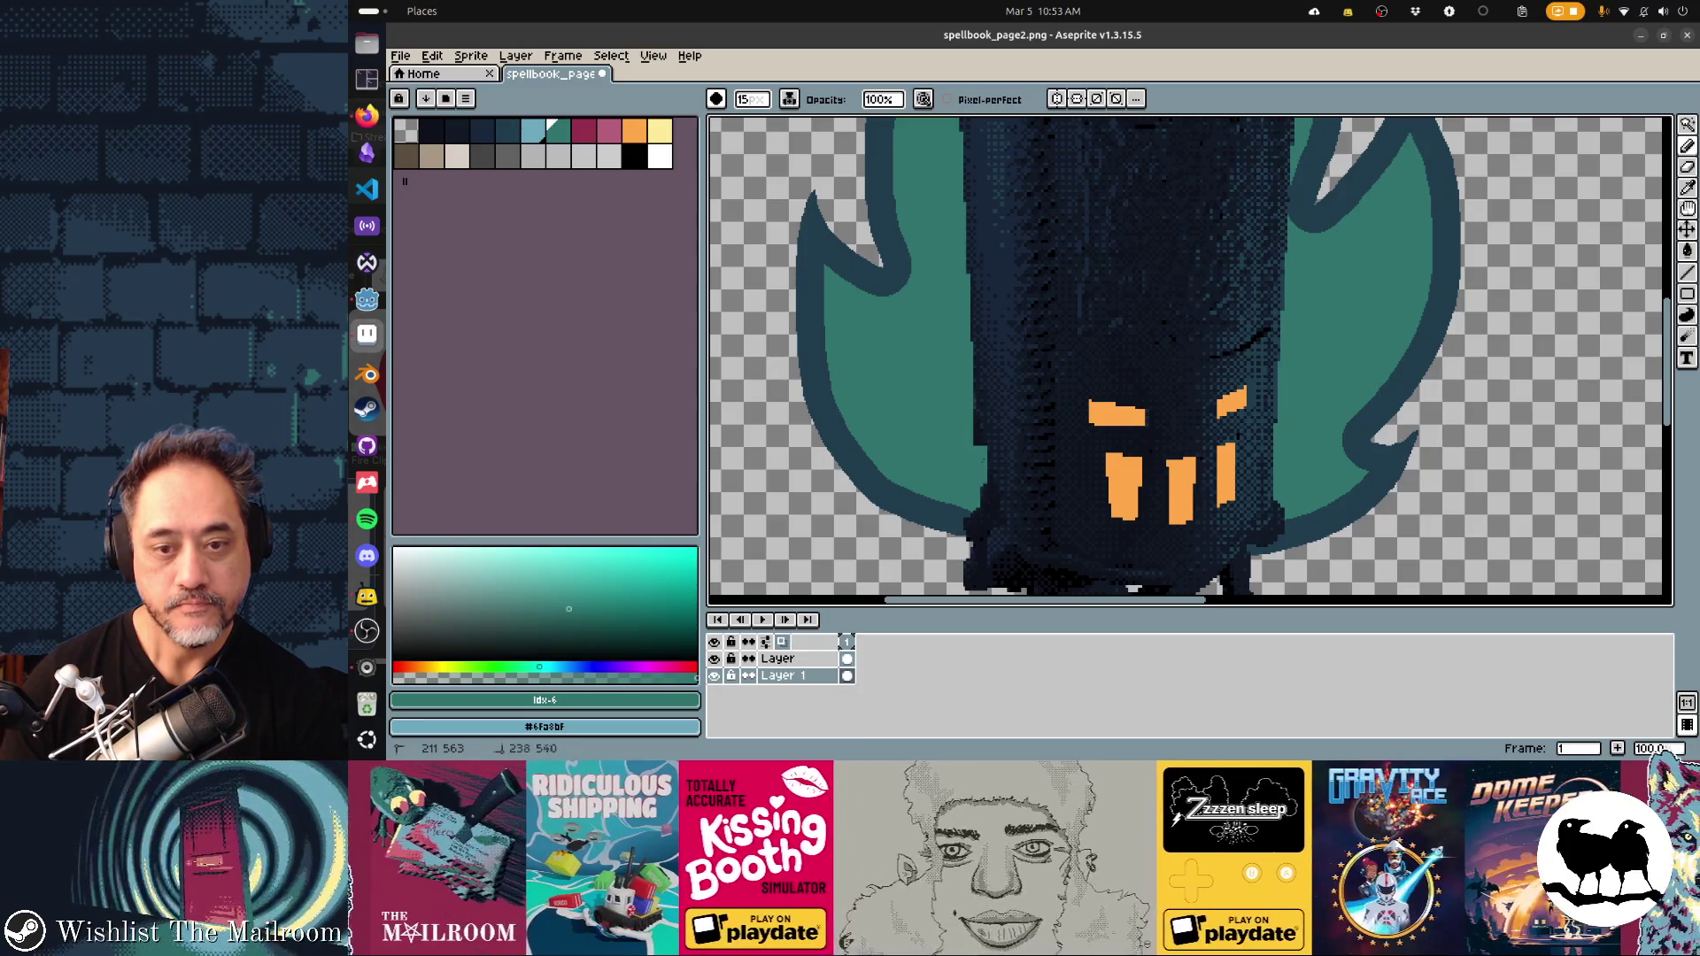
Draw a straight dark line along the flame outline with the eyedropped outline colour, then return to teal
{"action": "scroll", "coordinate": [1190, 361], "scroll_direction": "up", "scroll_amount": 5}
{"action": "scroll", "coordinate": [1173, 368], "scroll_direction": "down", "scroll_amount": 3}
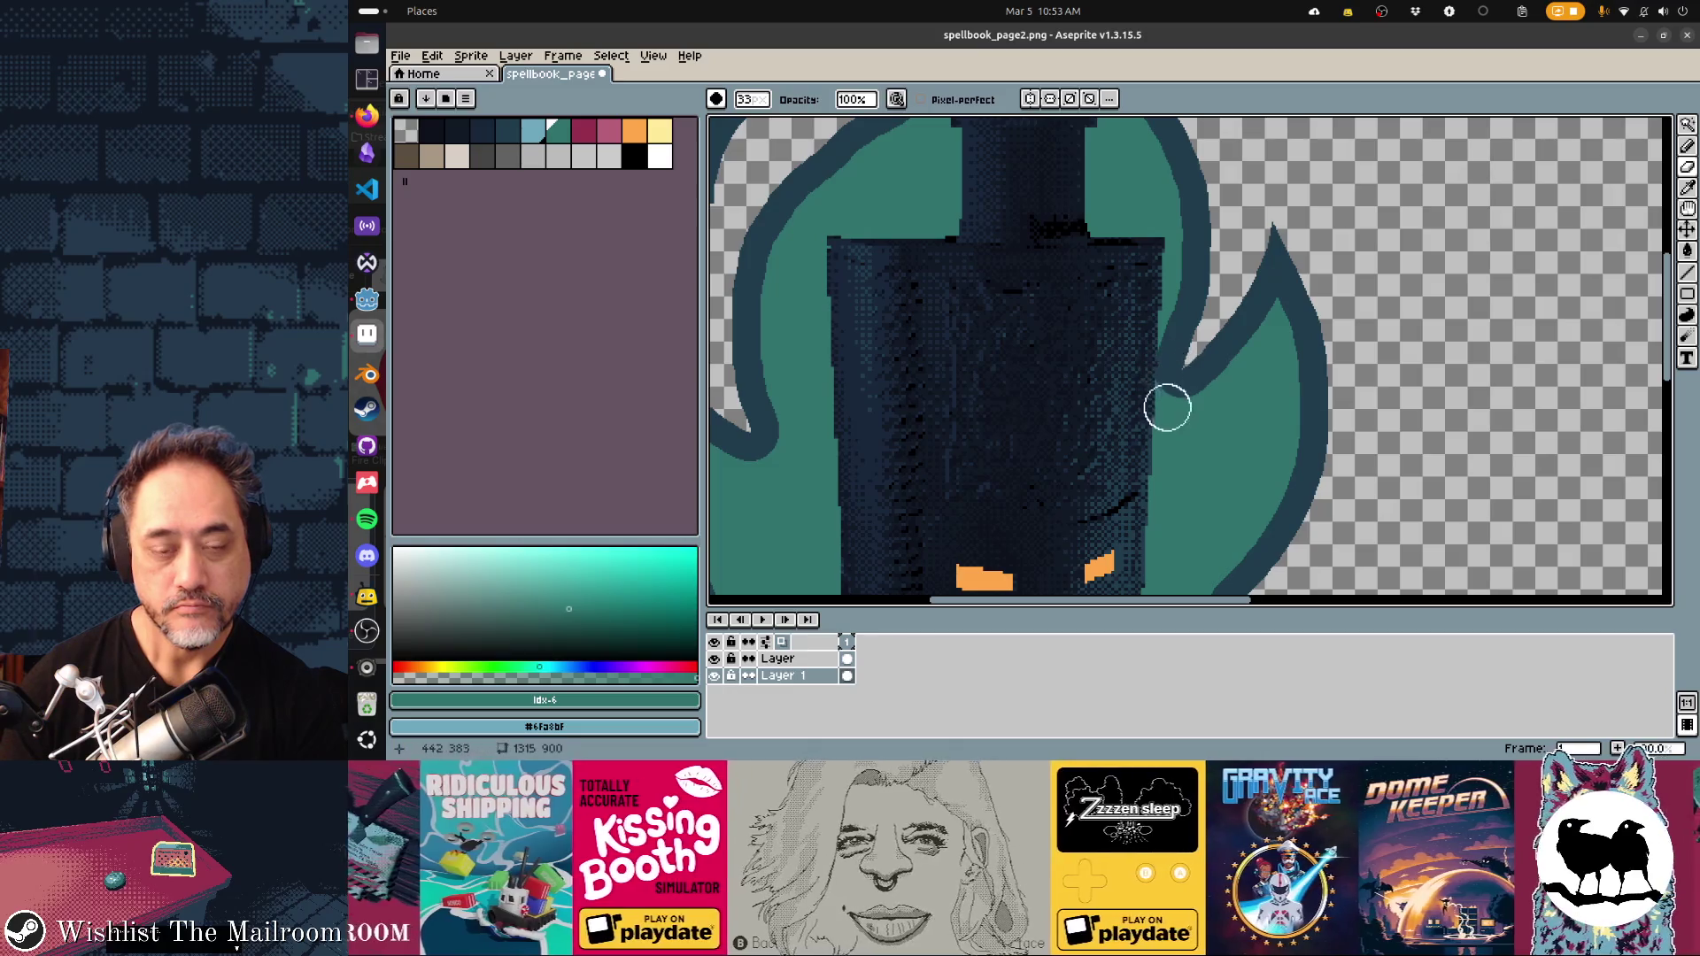
{"action": "left_click", "coordinate": [1171, 381], "text": "alt"}
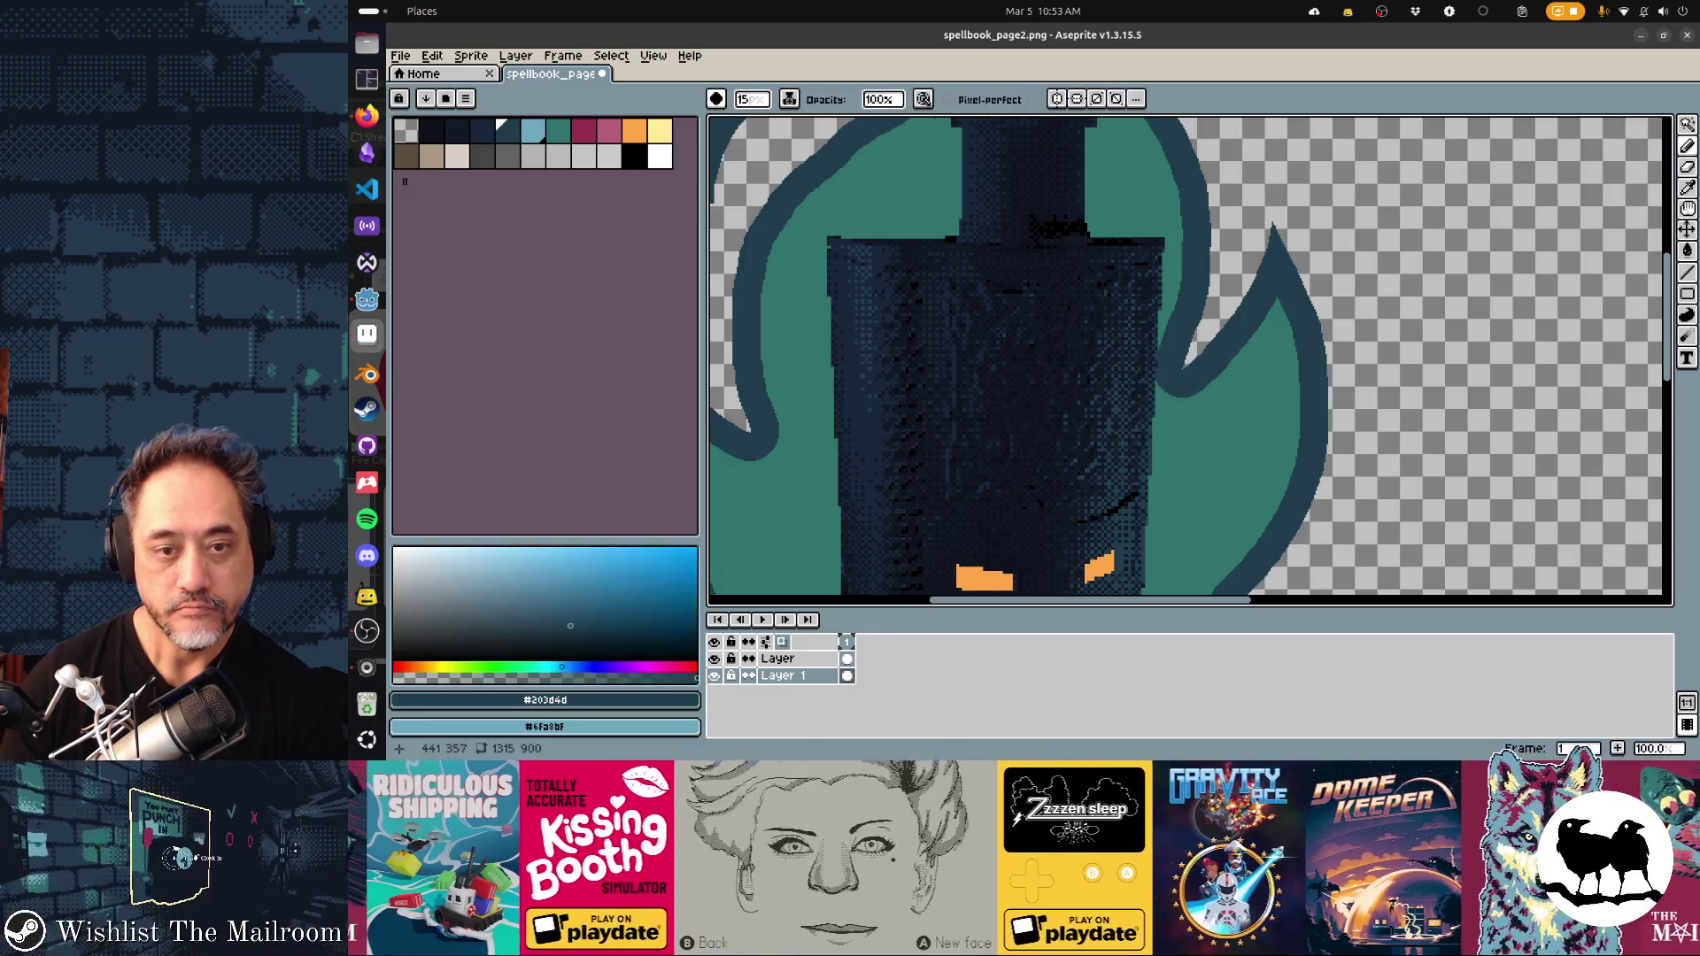
{"action": "key", "text": "shift"}
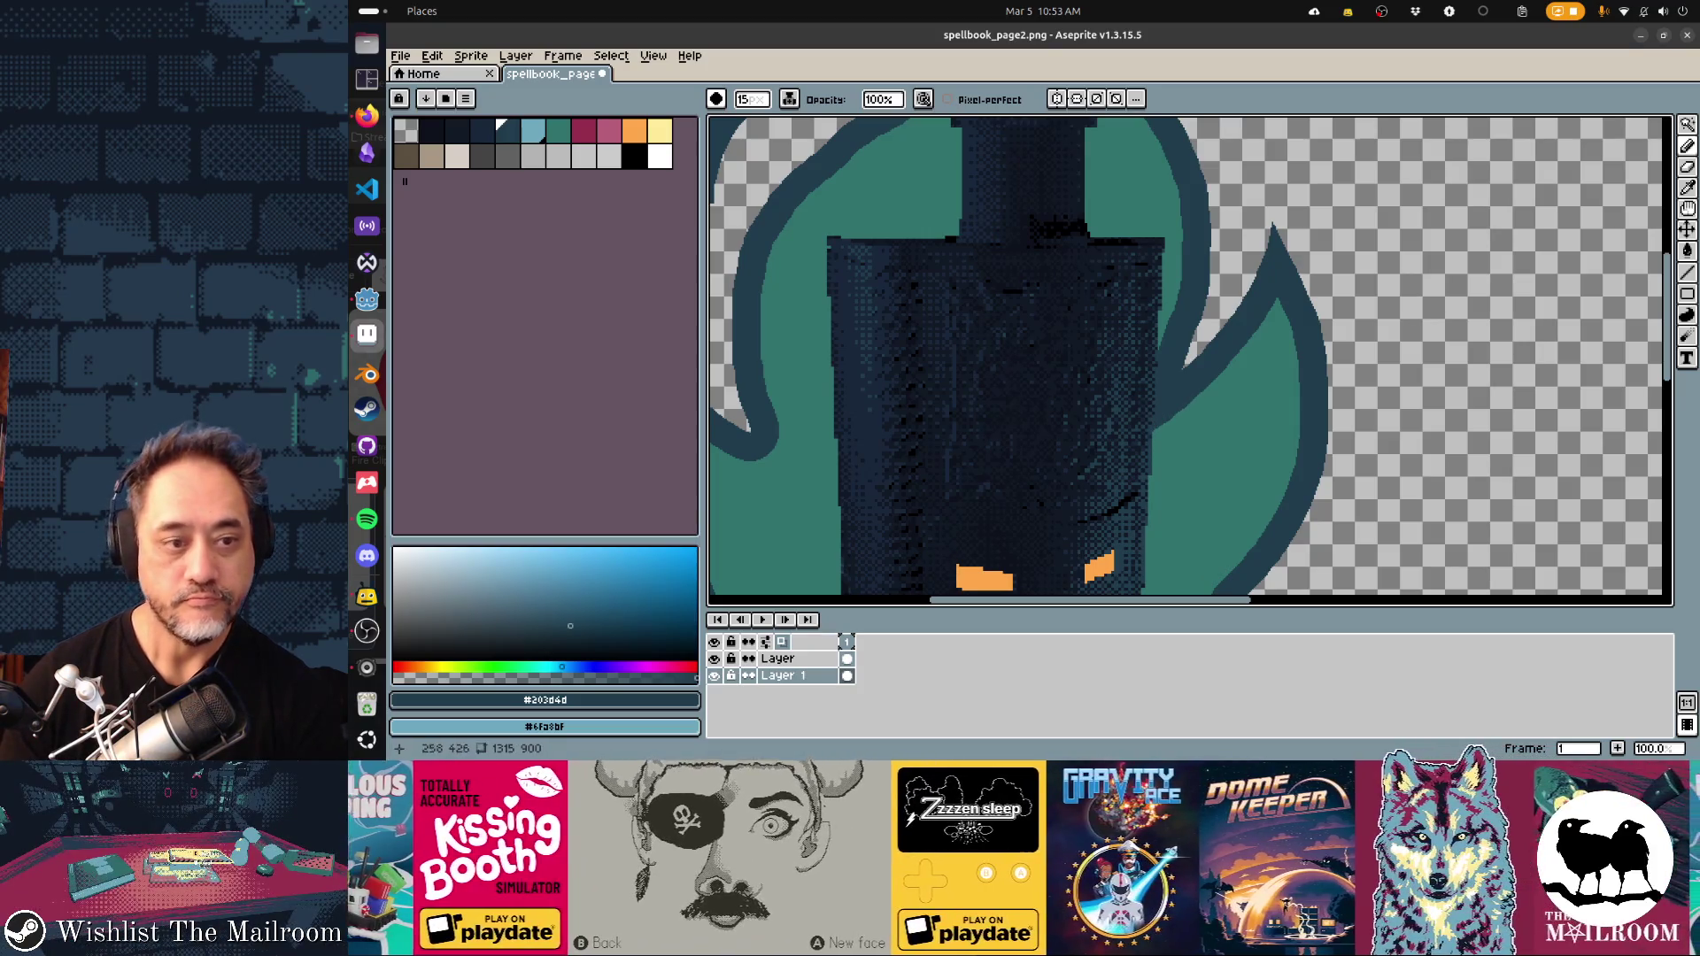
{"action": "scroll", "coordinate": [828, 444], "scroll_direction": "left", "scroll_amount": 3}
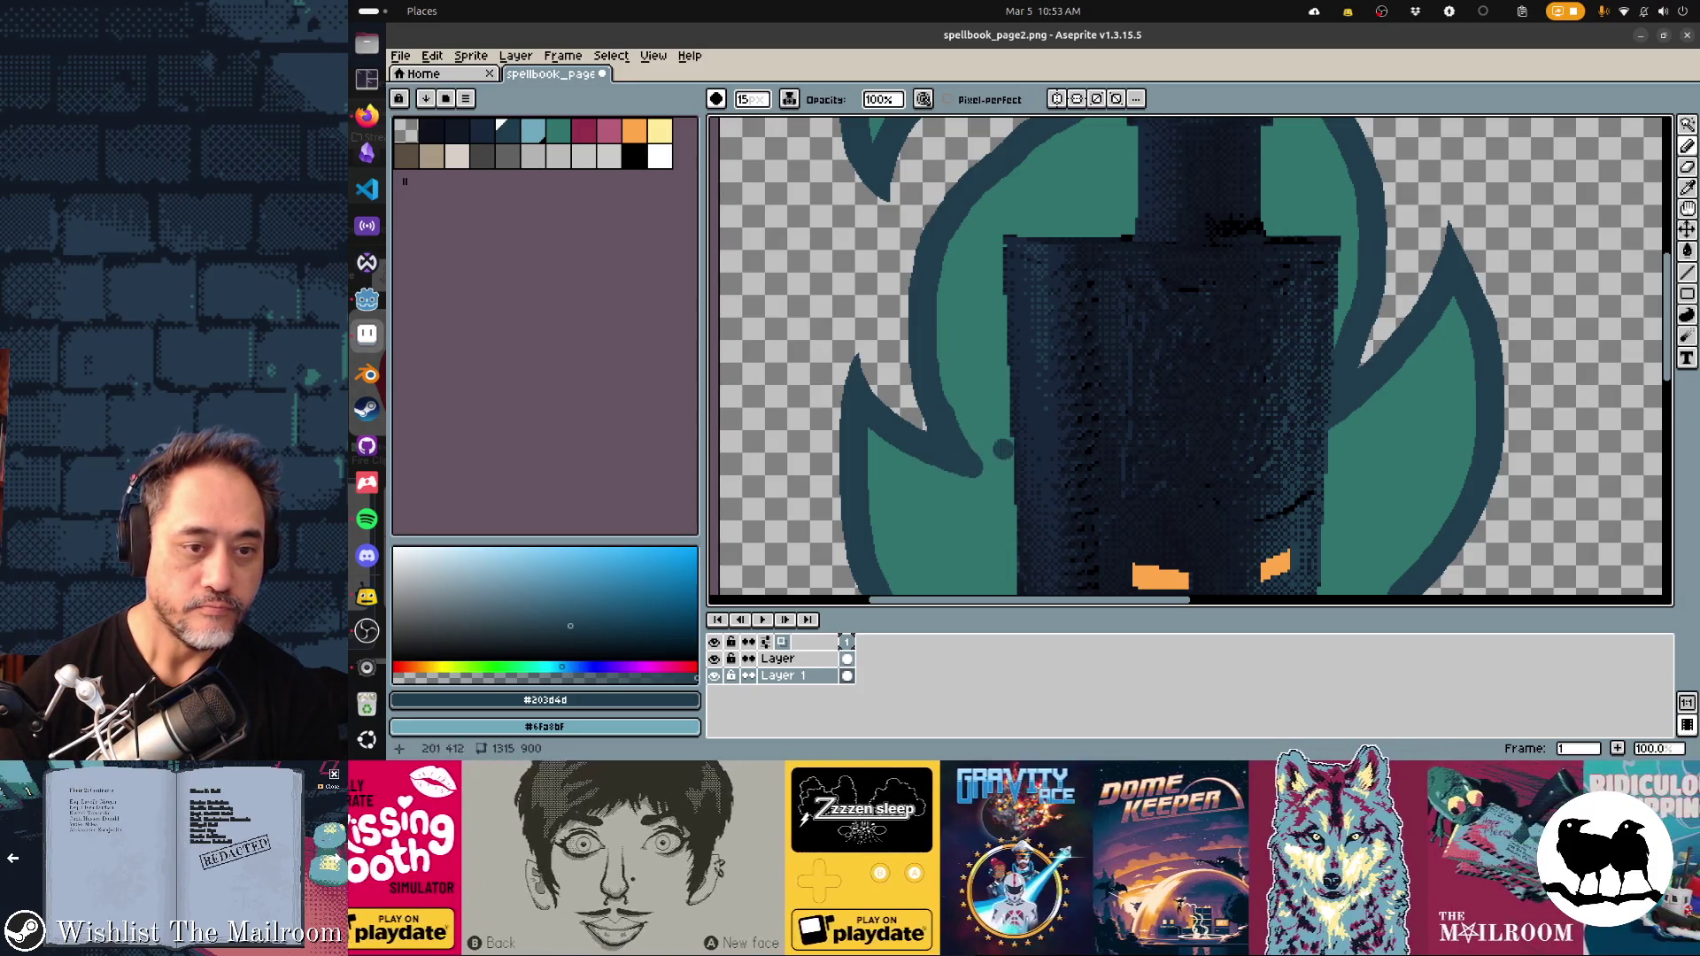
{"action": "left_click", "coordinate": [1004, 448], "text": "alt"}
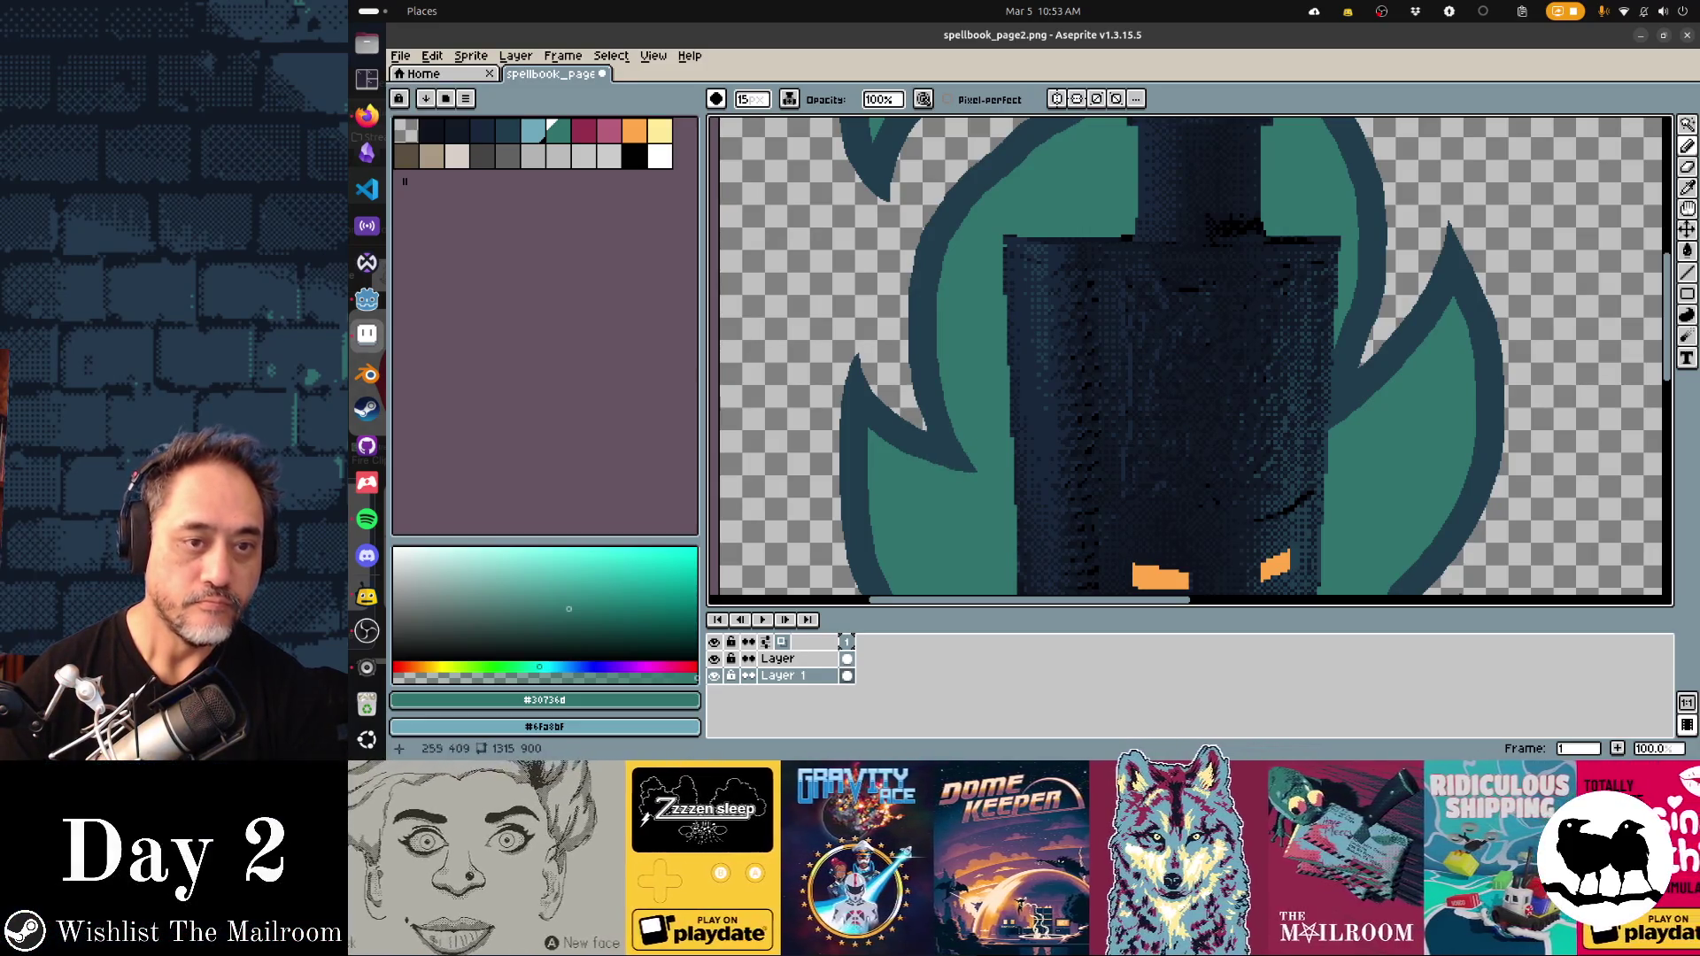
{"action": "scroll", "coordinate": [1189, 362], "scroll_direction": "down", "scroll_amount": 1}
{"action": "scroll", "coordinate": [1189, 361], "scroll_direction": "up", "scroll_amount": 1}
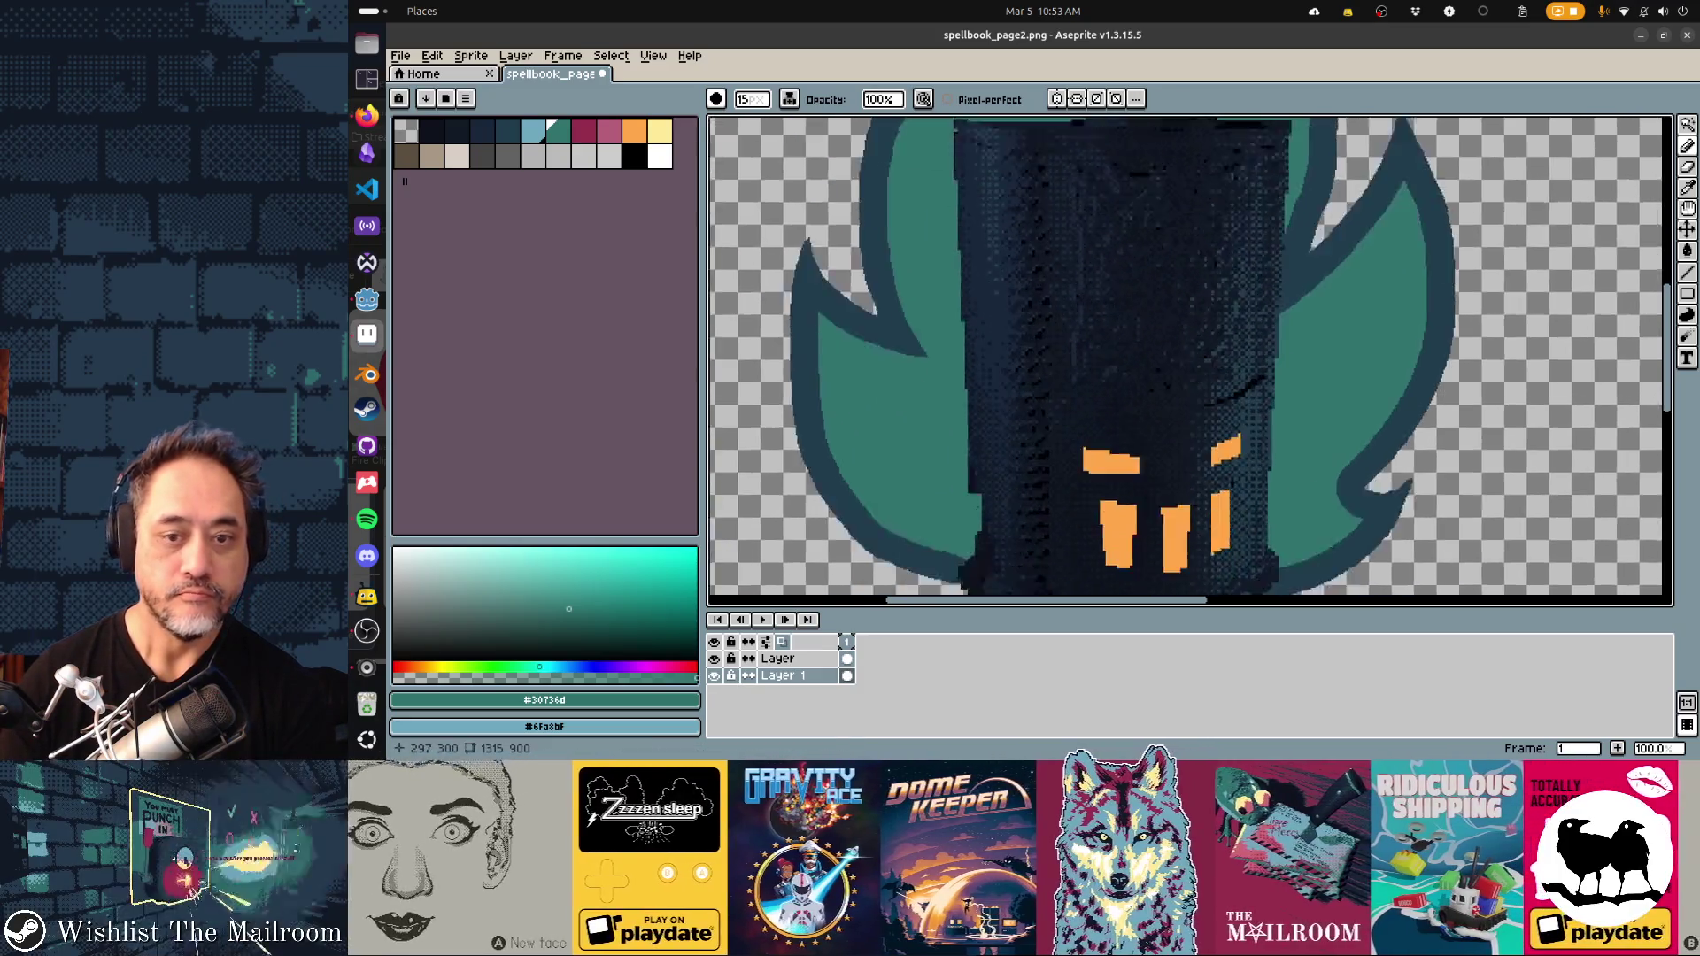
{"action": "scroll", "coordinate": [1189, 362], "scroll_direction": "down", "scroll_amount": 1}
{"action": "scroll", "coordinate": [1189, 362], "scroll_direction": "up", "scroll_amount": 1}
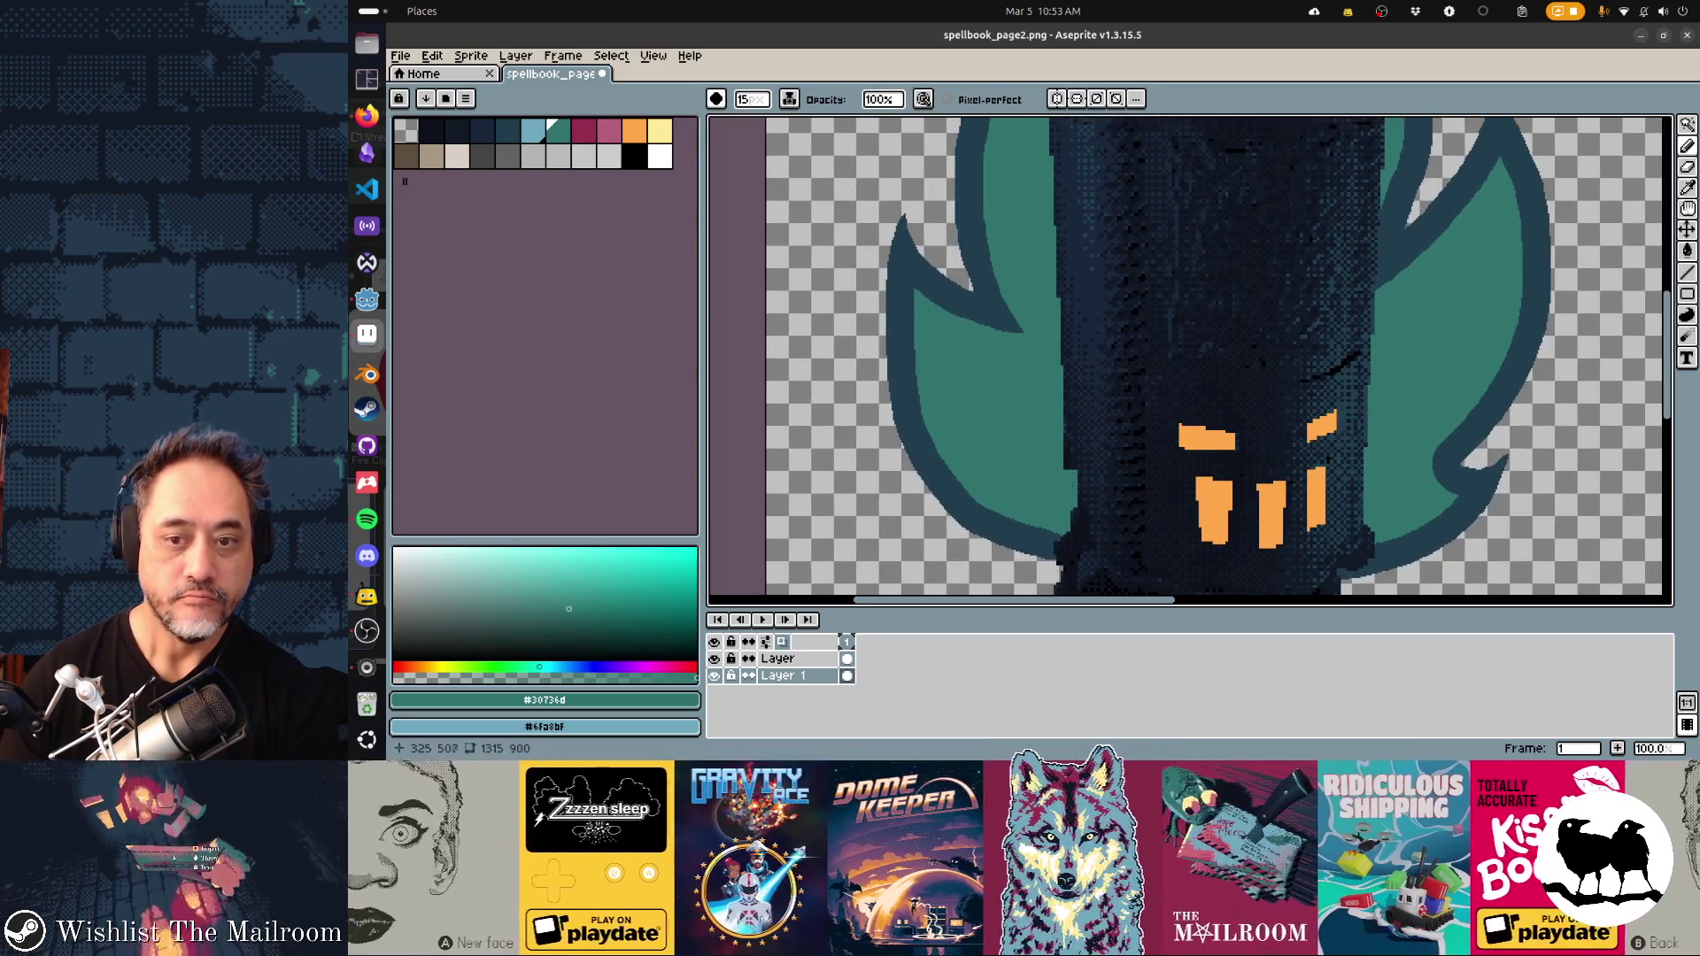
{"action": "scroll", "coordinate": [1190, 362], "scroll_direction": "down", "scroll_amount": 1}
{"action": "scroll", "coordinate": [1189, 361], "scroll_direction": "up", "scroll_amount": 1}
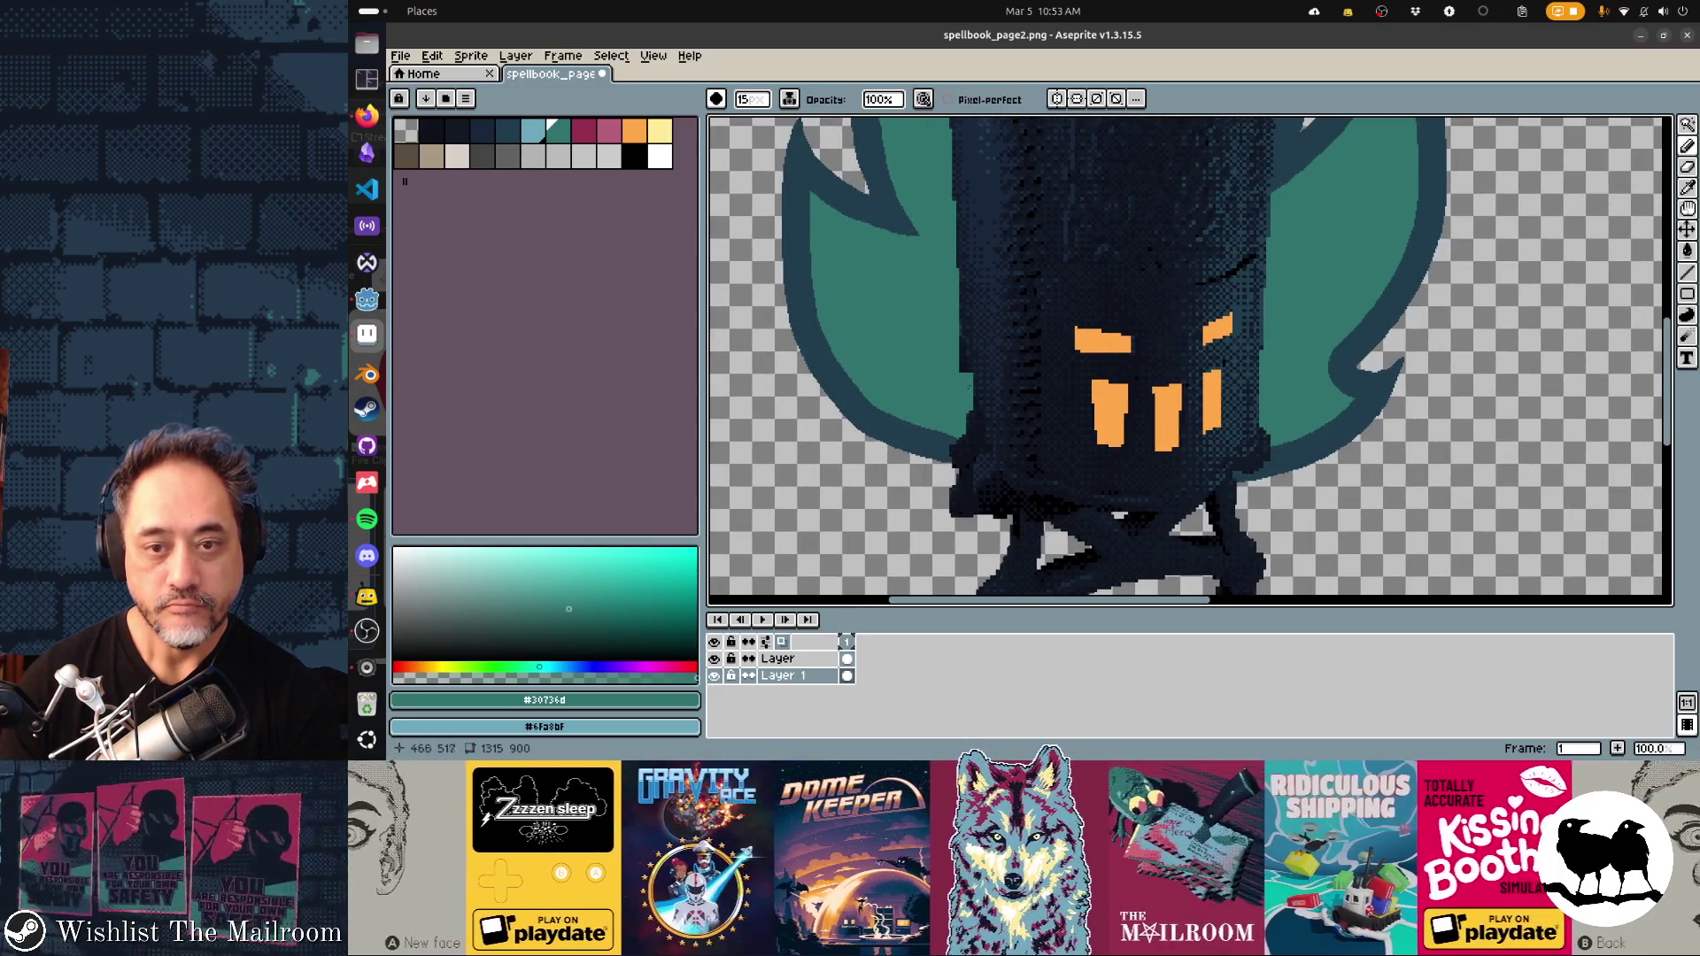
Paint teal over the stray dark mark at the flame's wing edge after undoing a dark stroke
{"action": "left_click", "coordinate": [1347, 345], "text": "alt"}
{"action": "left_click_drag", "start_coordinate": [1334, 356], "coordinate": [1302, 396]}
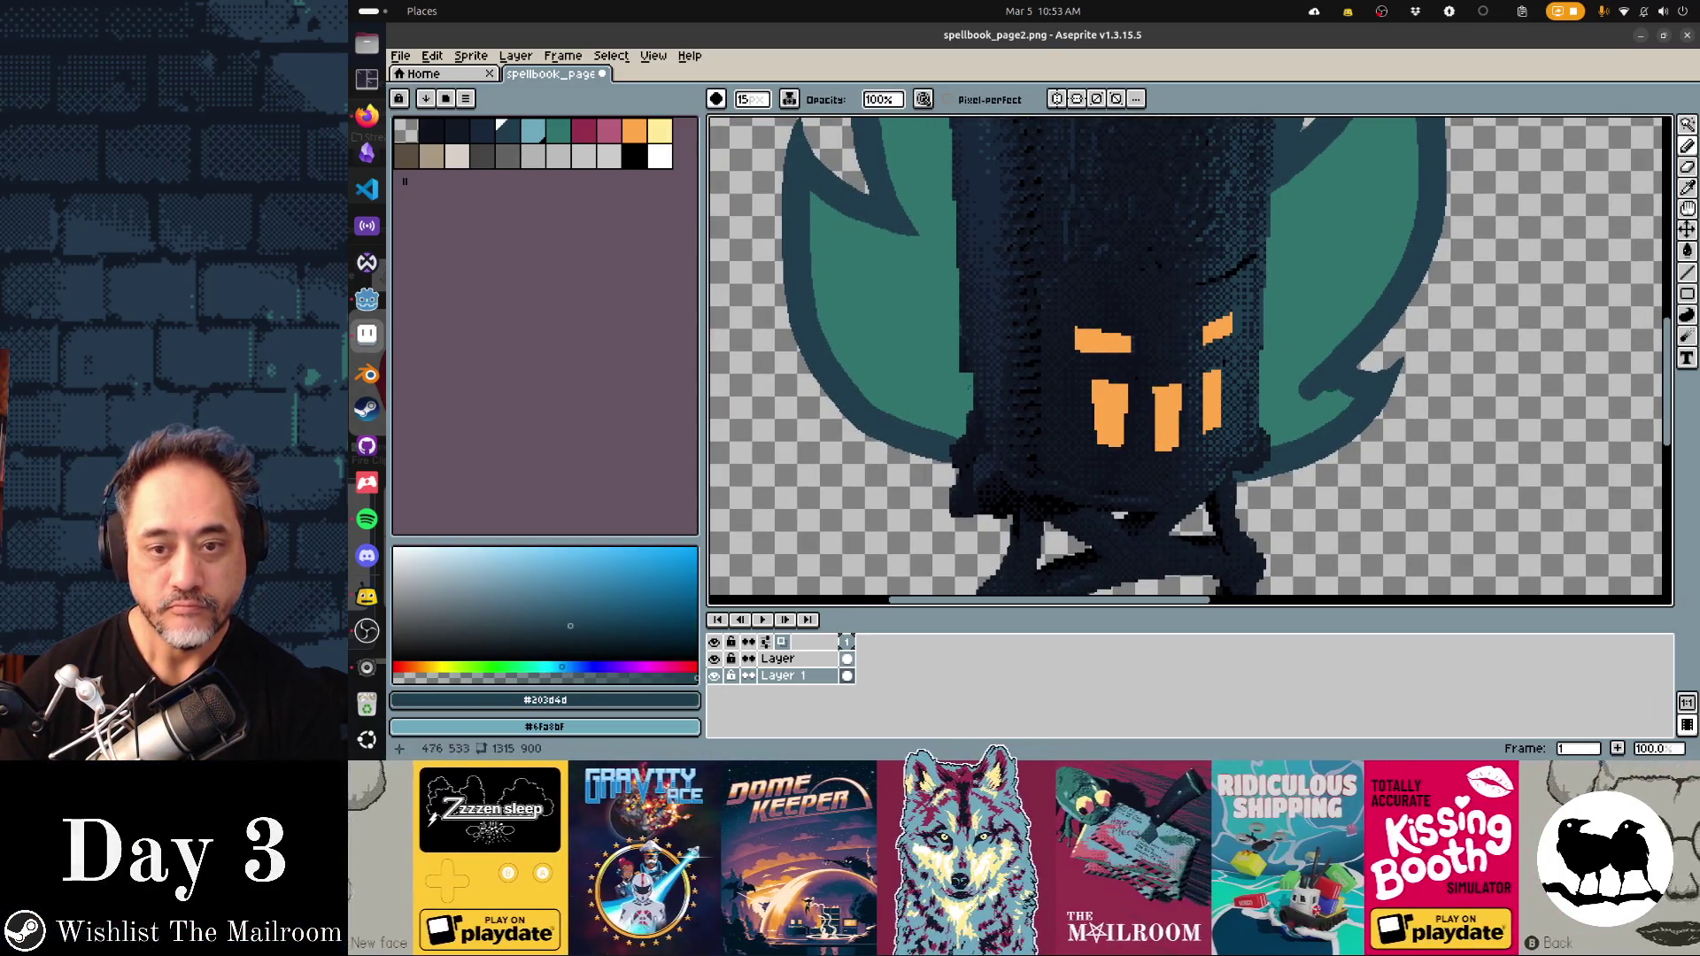
{"action": "key", "text": "ctrl+z"}
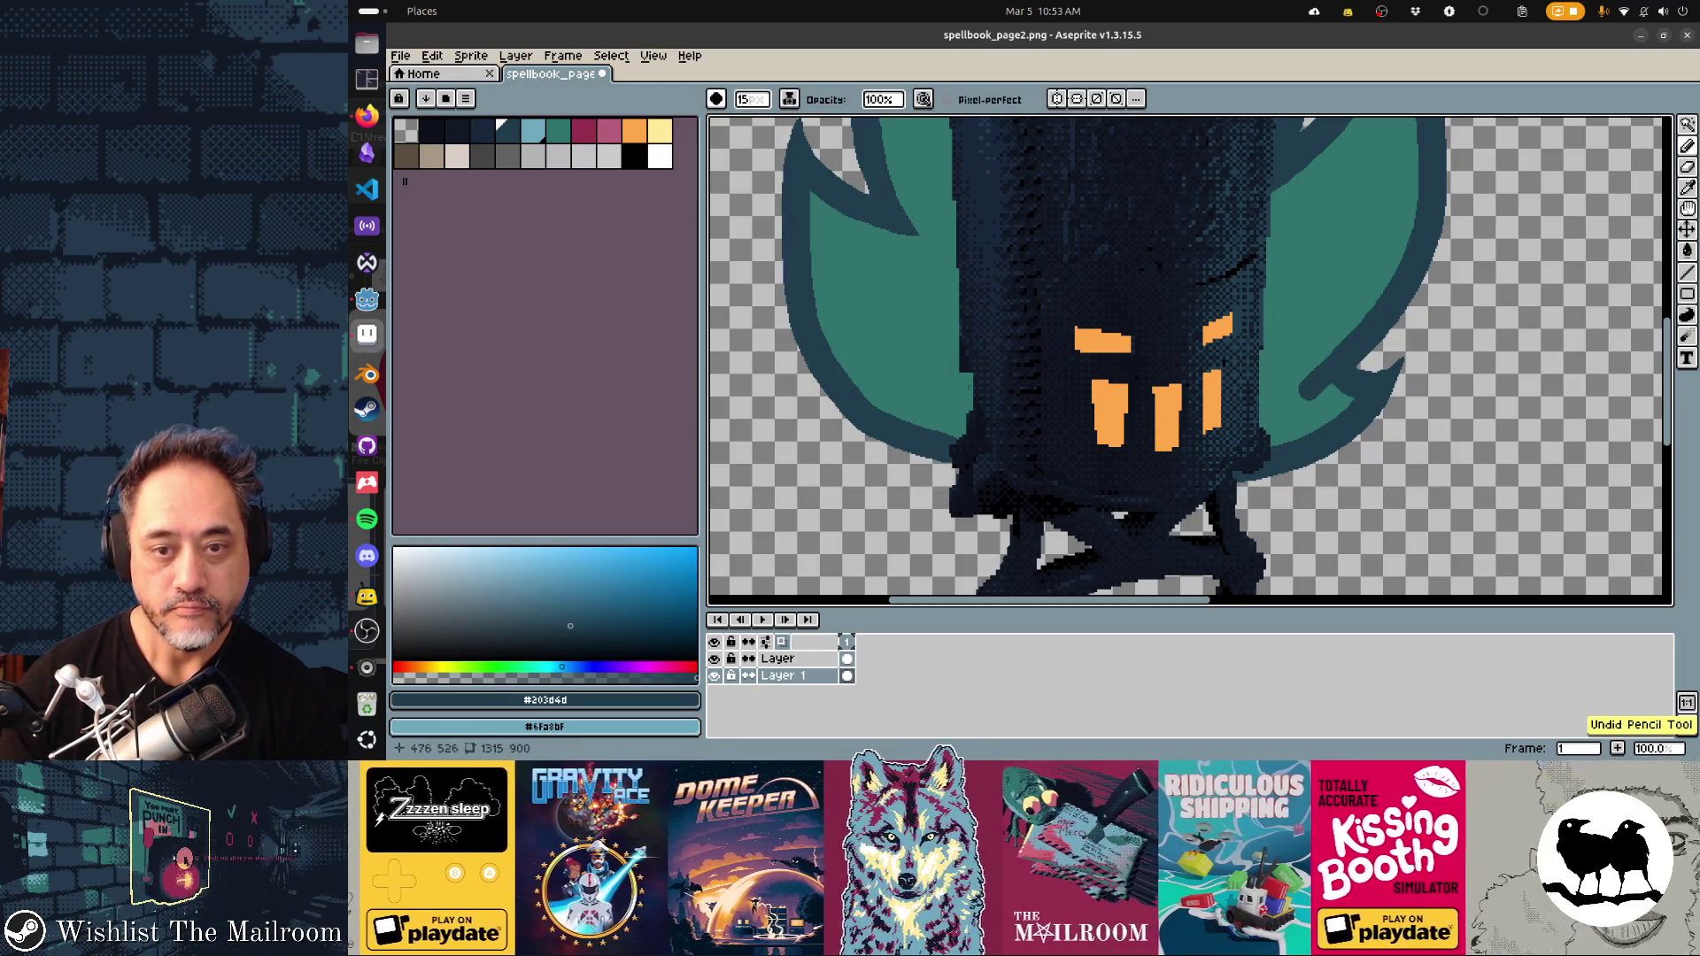
{"action": "left_click", "coordinate": [1319, 370], "text": "alt"}
{"action": "left_click", "coordinate": [1316, 372]}
{"action": "left_click_drag", "start_coordinate": [1315, 374], "coordinate": [1317, 394]}
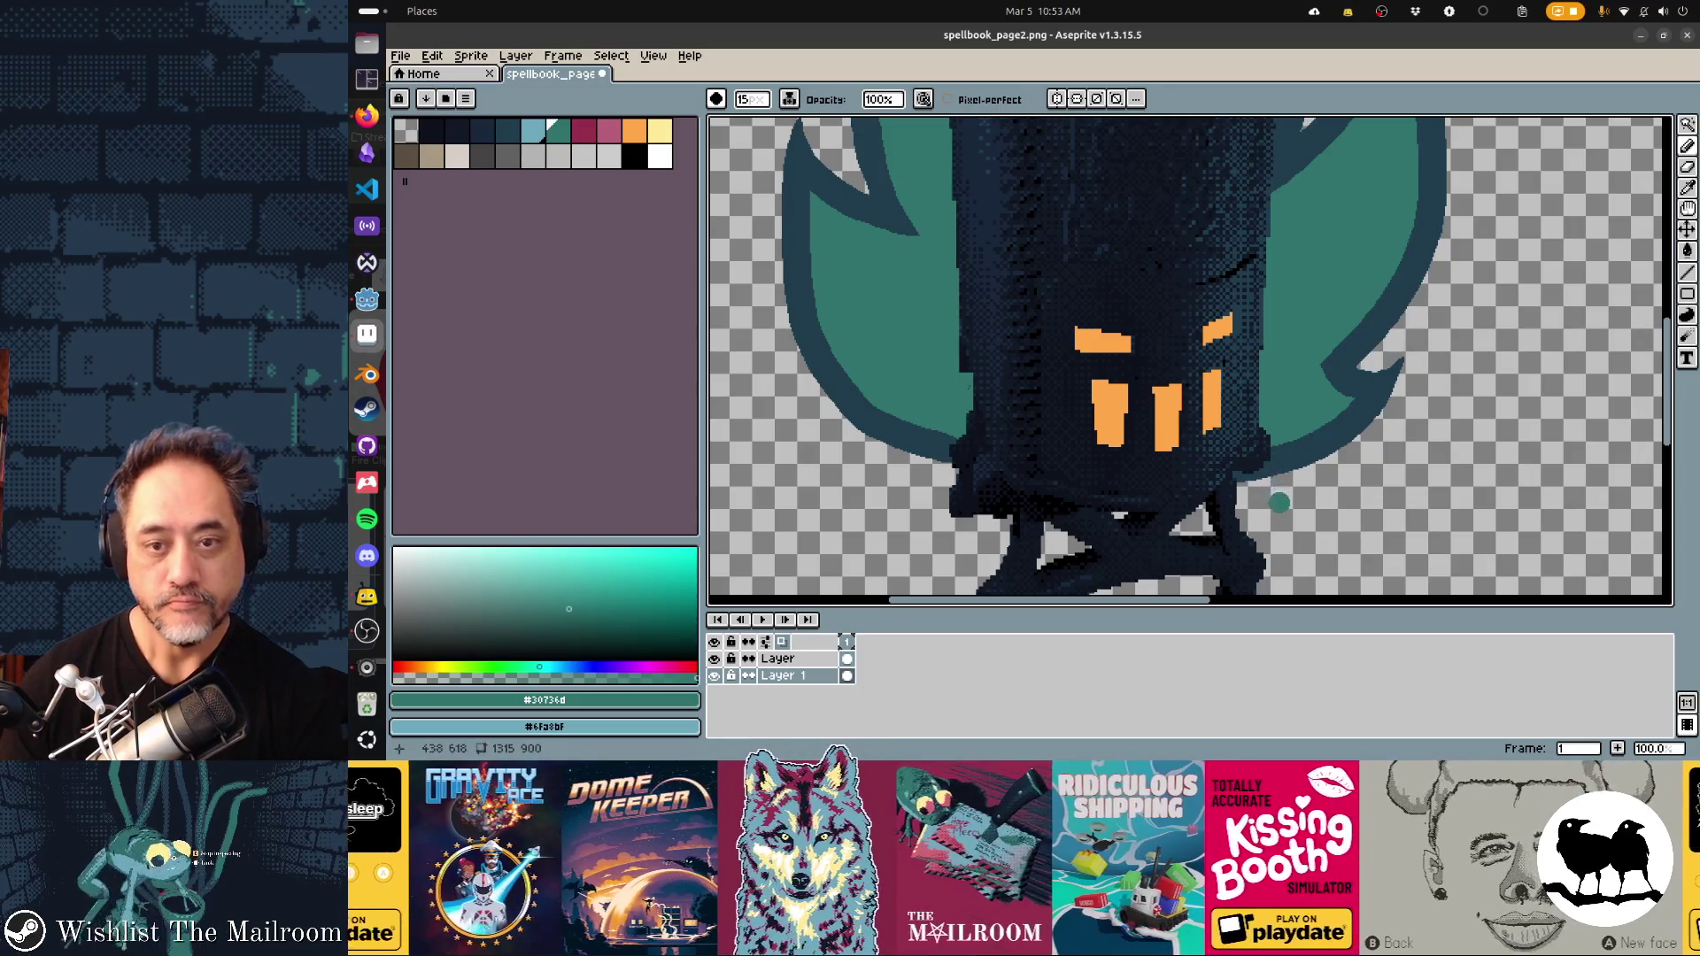
{"action": "scroll", "coordinate": [1279, 502], "scroll_direction": "up", "scroll_amount": 5}
{"action": "scroll", "coordinate": [1279, 502], "scroll_direction": "left", "scroll_amount": 5}
{"action": "scroll", "coordinate": [1190, 362], "scroll_direction": "left", "scroll_amount": 5}
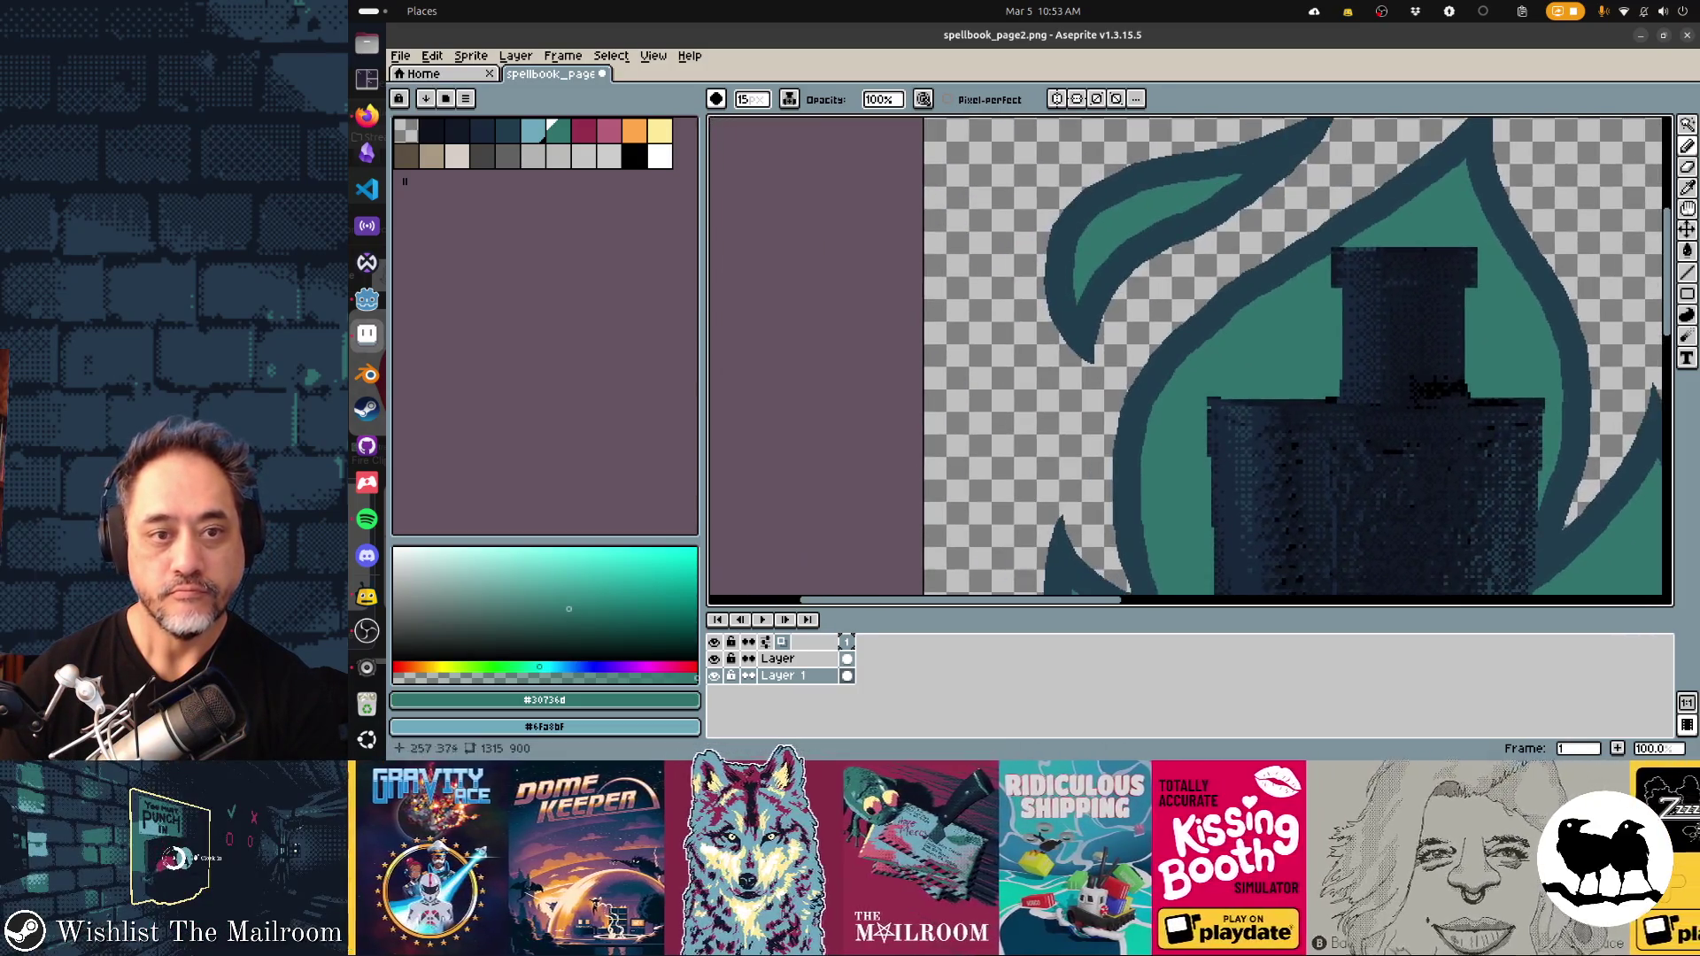
Undo the pencil strokes, teal fill and eraser edits back to the solid dark flame, then pick crimson
{"action": "scroll", "coordinate": [1122, 327], "scroll_direction": "down", "scroll_amount": 3}
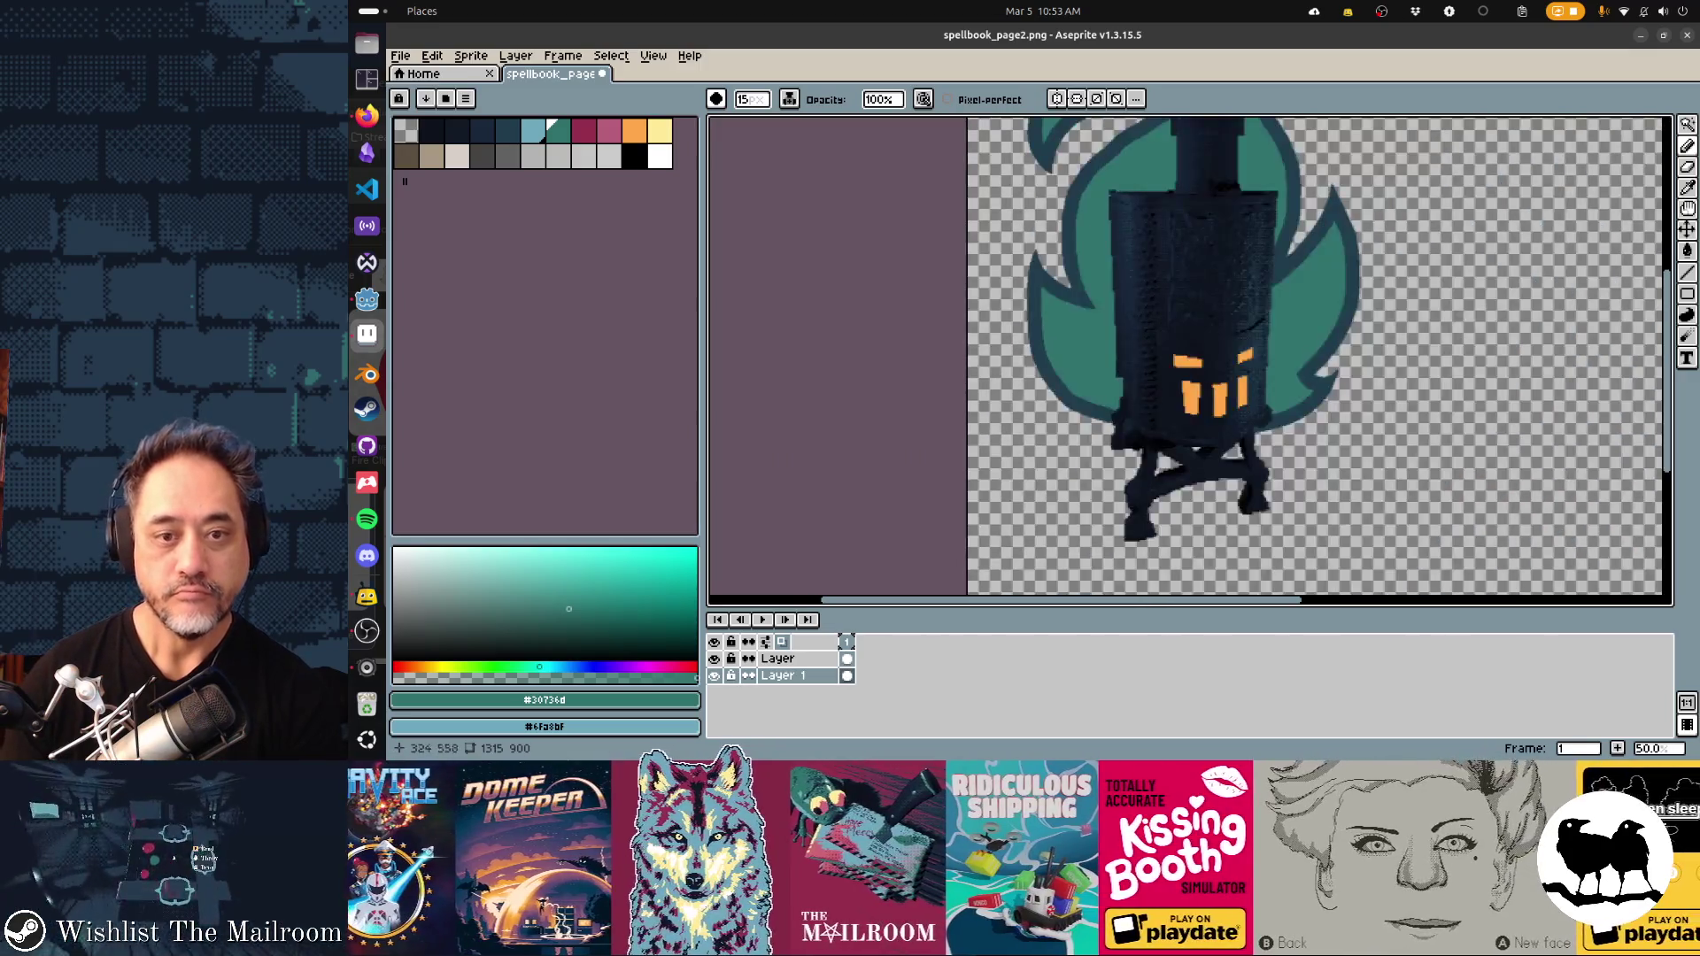
{"action": "scroll", "coordinate": [1088, 379], "scroll_direction": "down", "scroll_amount": 3}
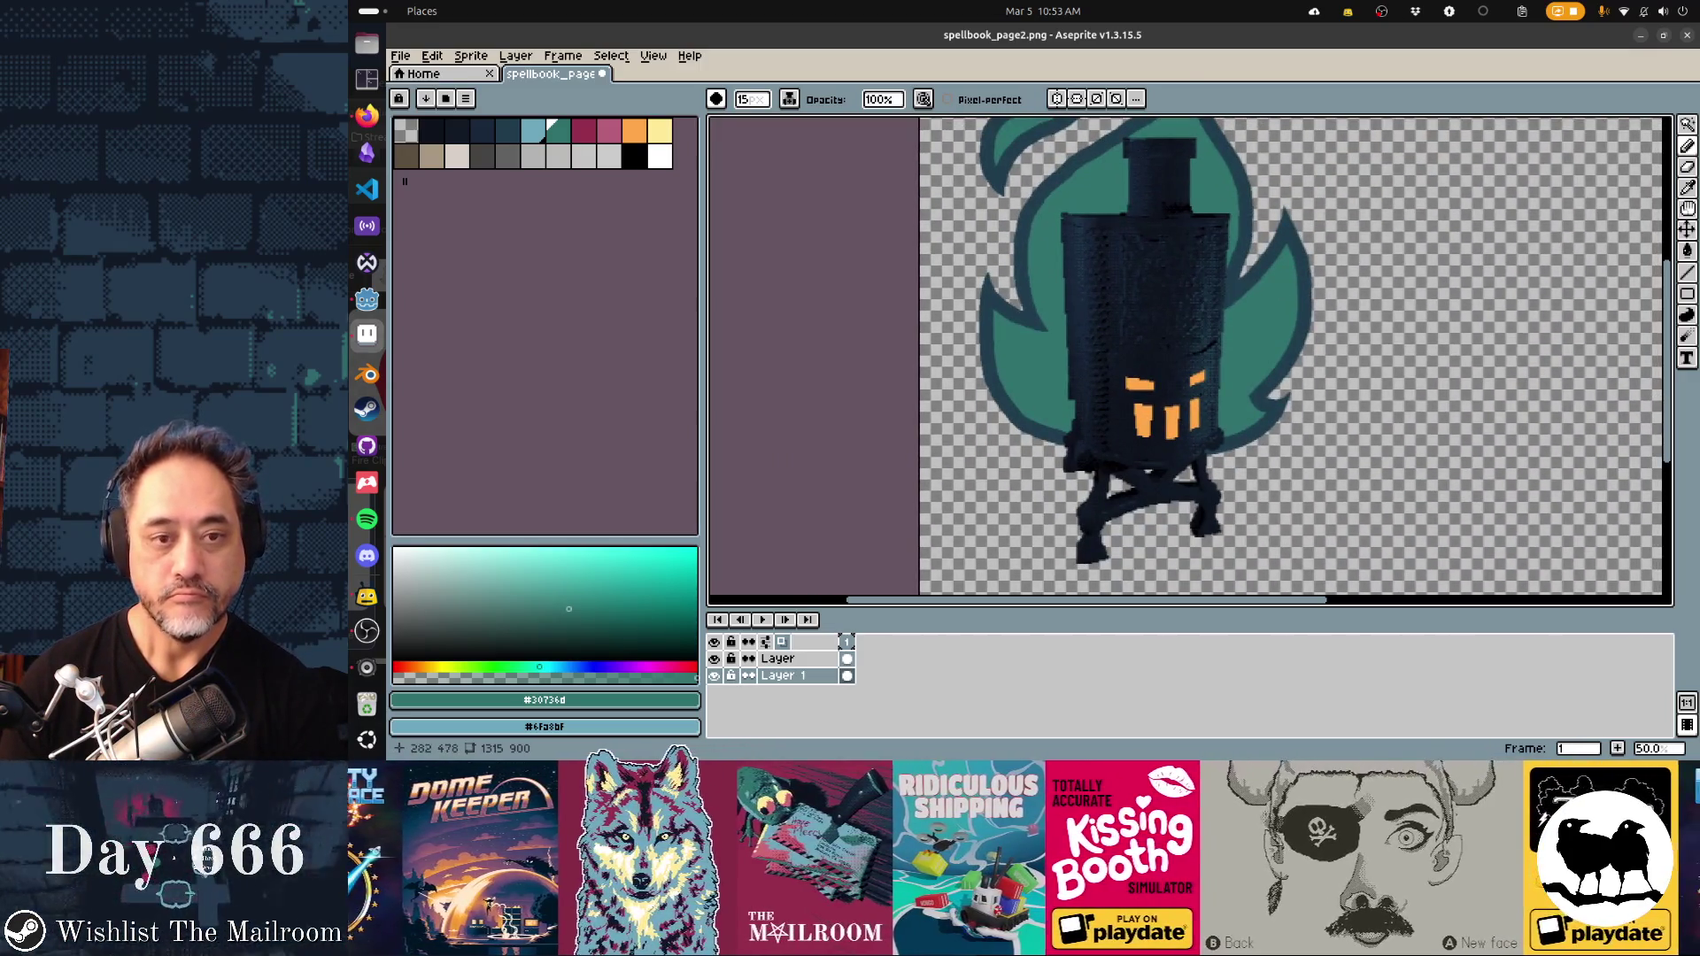
{"action": "key", "text": "ctrl+z"}
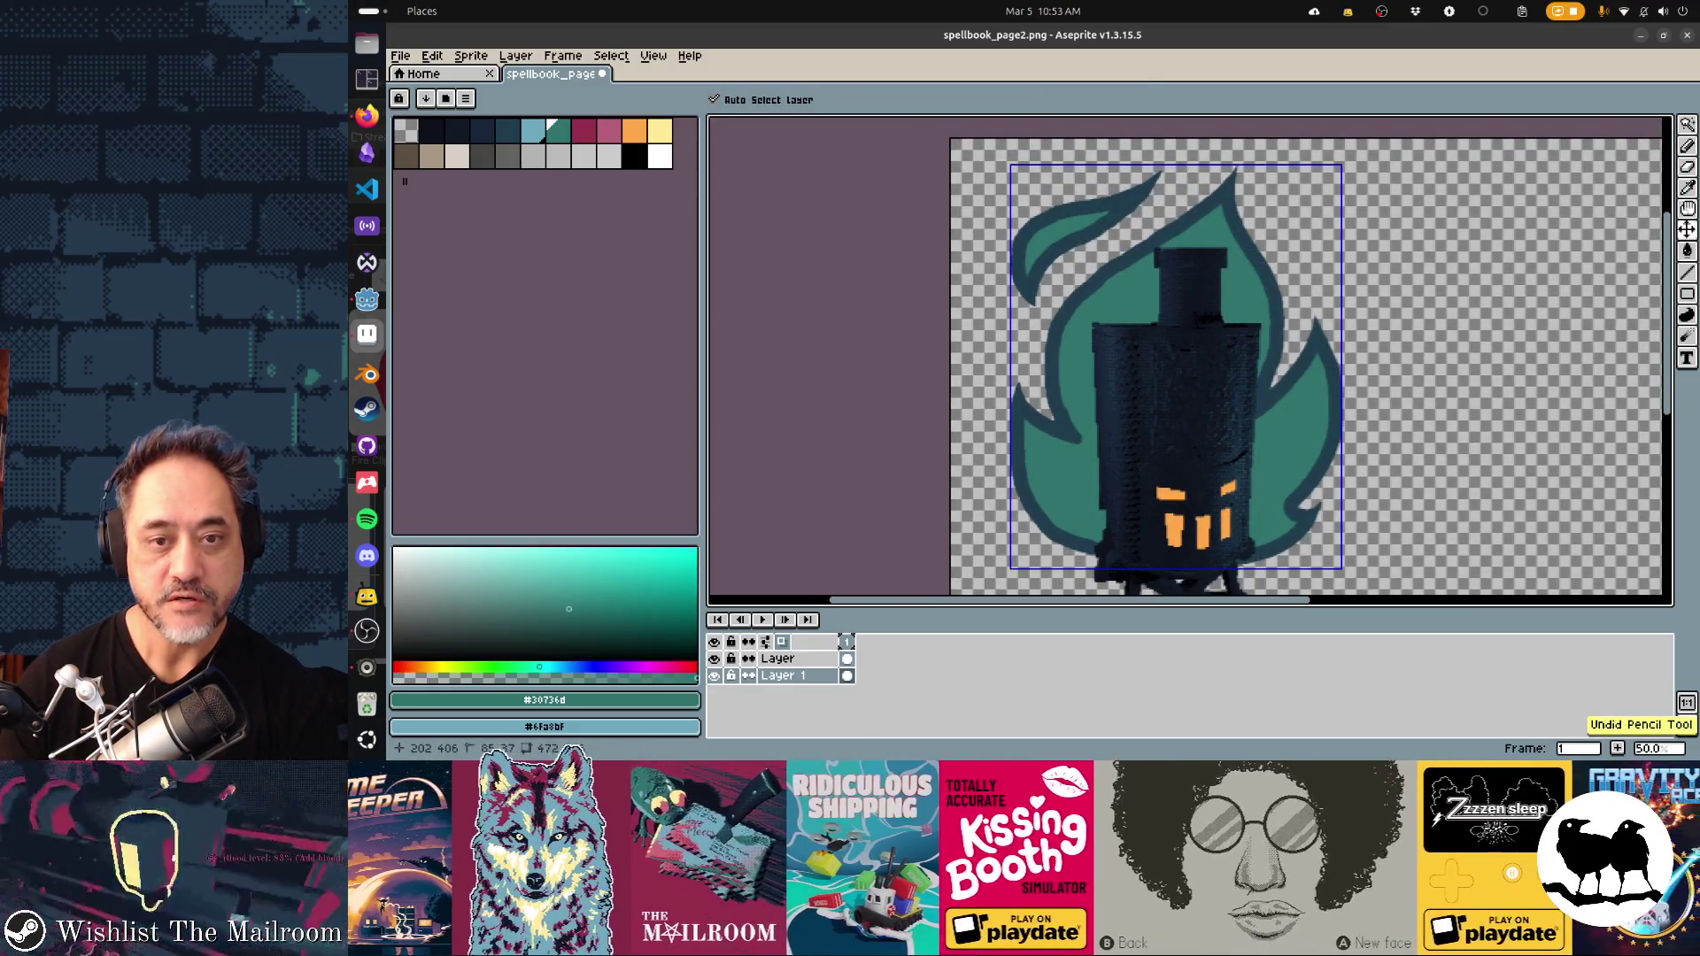
{"action": "key", "text": "ctrl+z"}
{"action": "key", "text": "ctrl+z"}
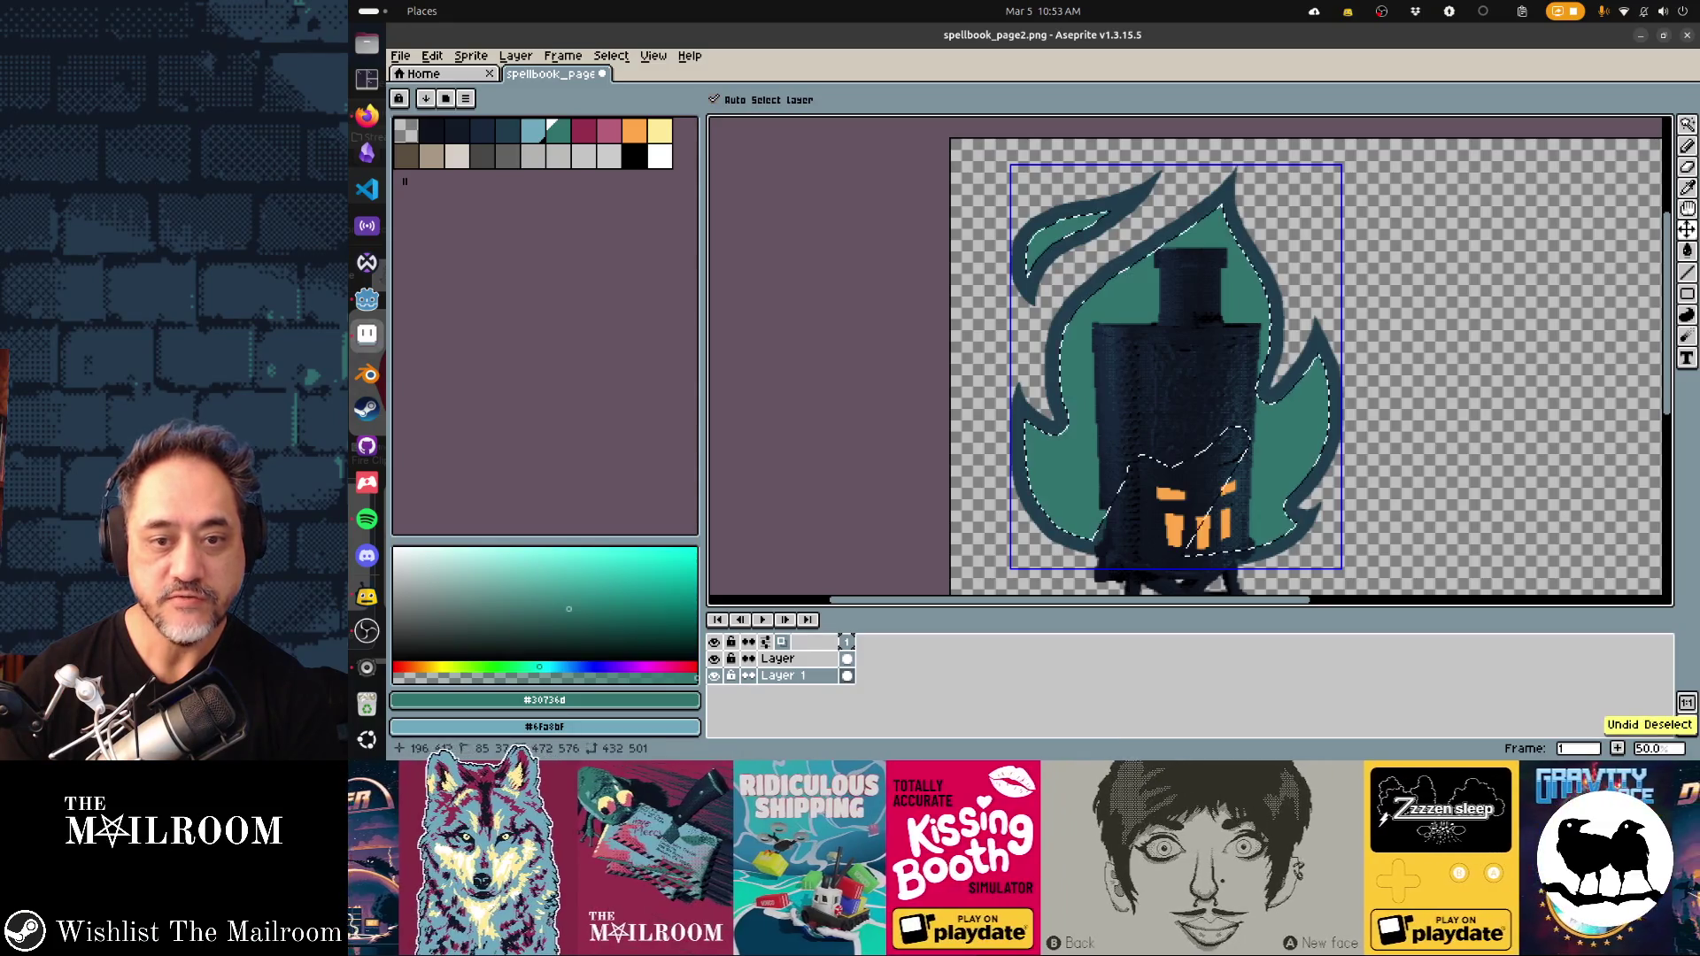
{"action": "key", "text": "ctrl+z"}
{"action": "key", "text": "ctrl+z"}
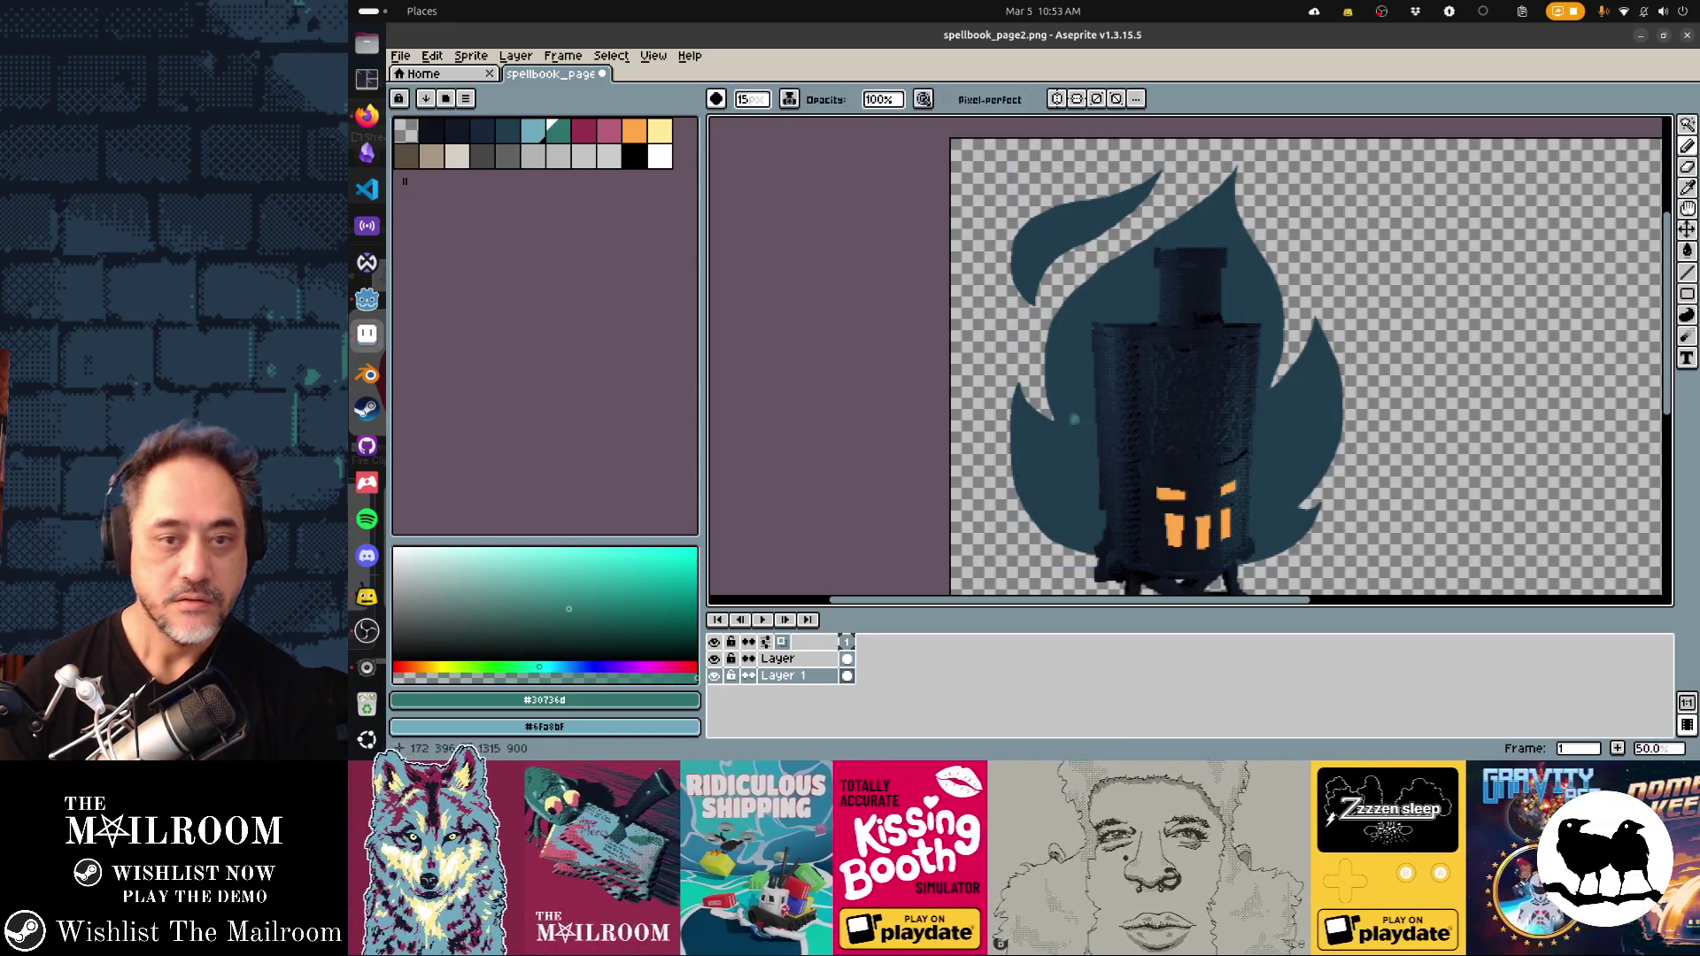
{"action": "key", "text": "ctrl+z"}
{"action": "key", "text": "ctrl+z"}
{"action": "key", "text": "ctrl+z"}
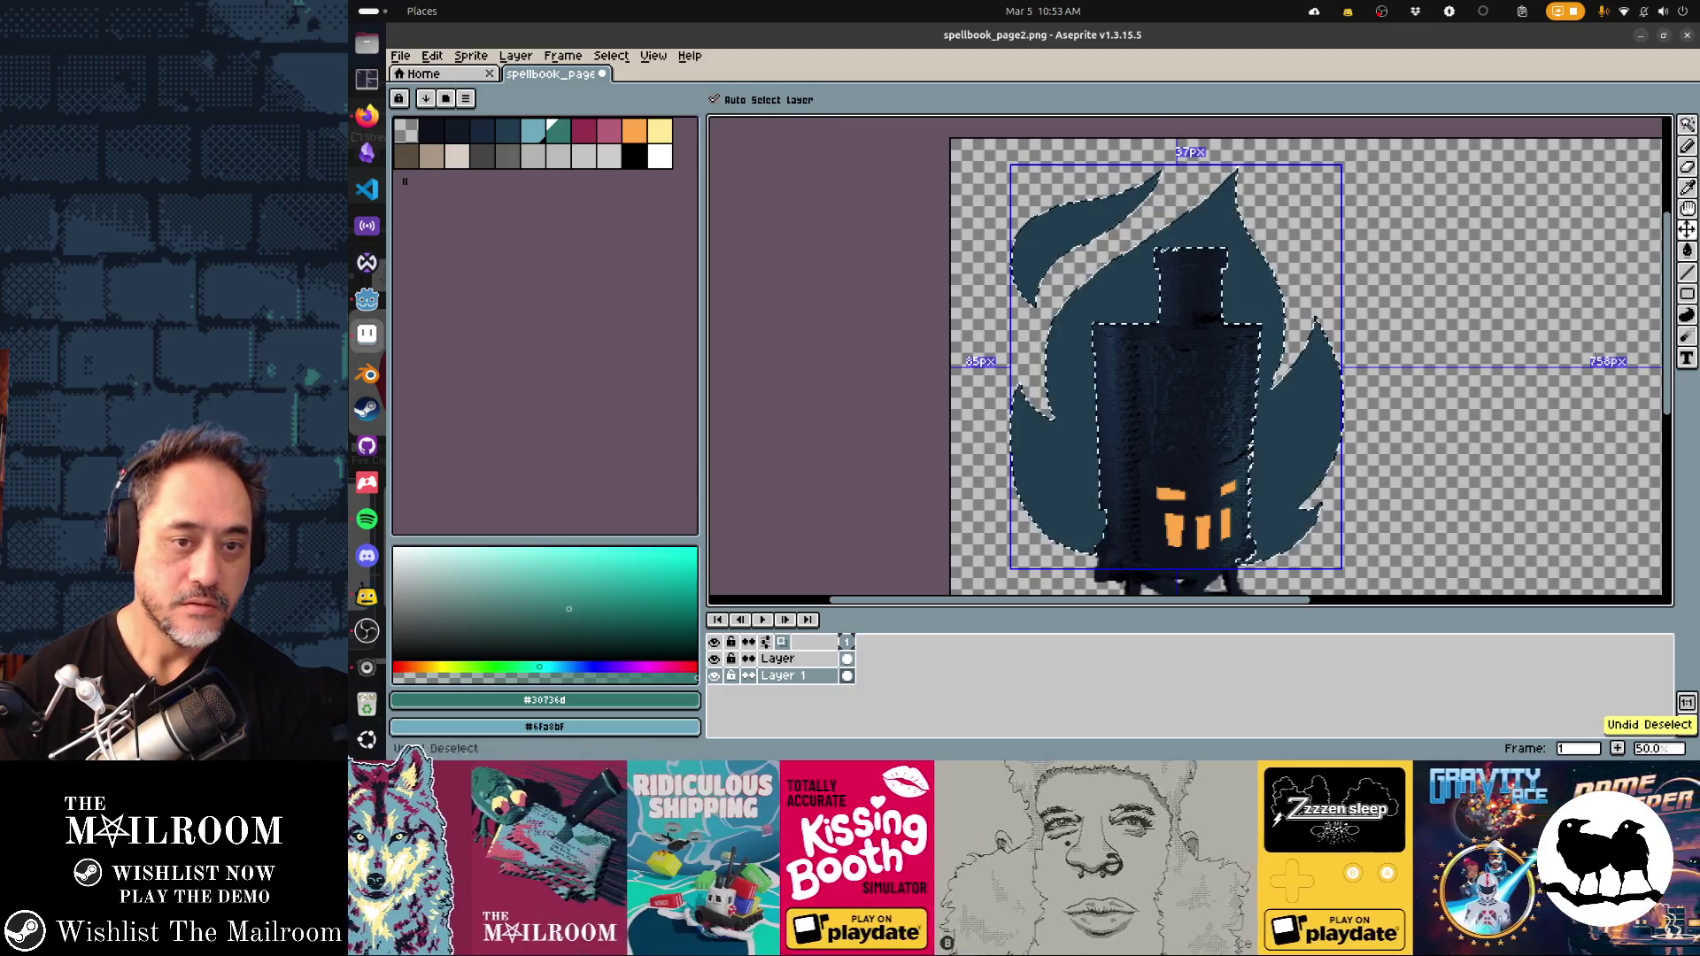
{"action": "key", "text": "ctrl+z"}
{"action": "key", "text": "ctrl+z"}
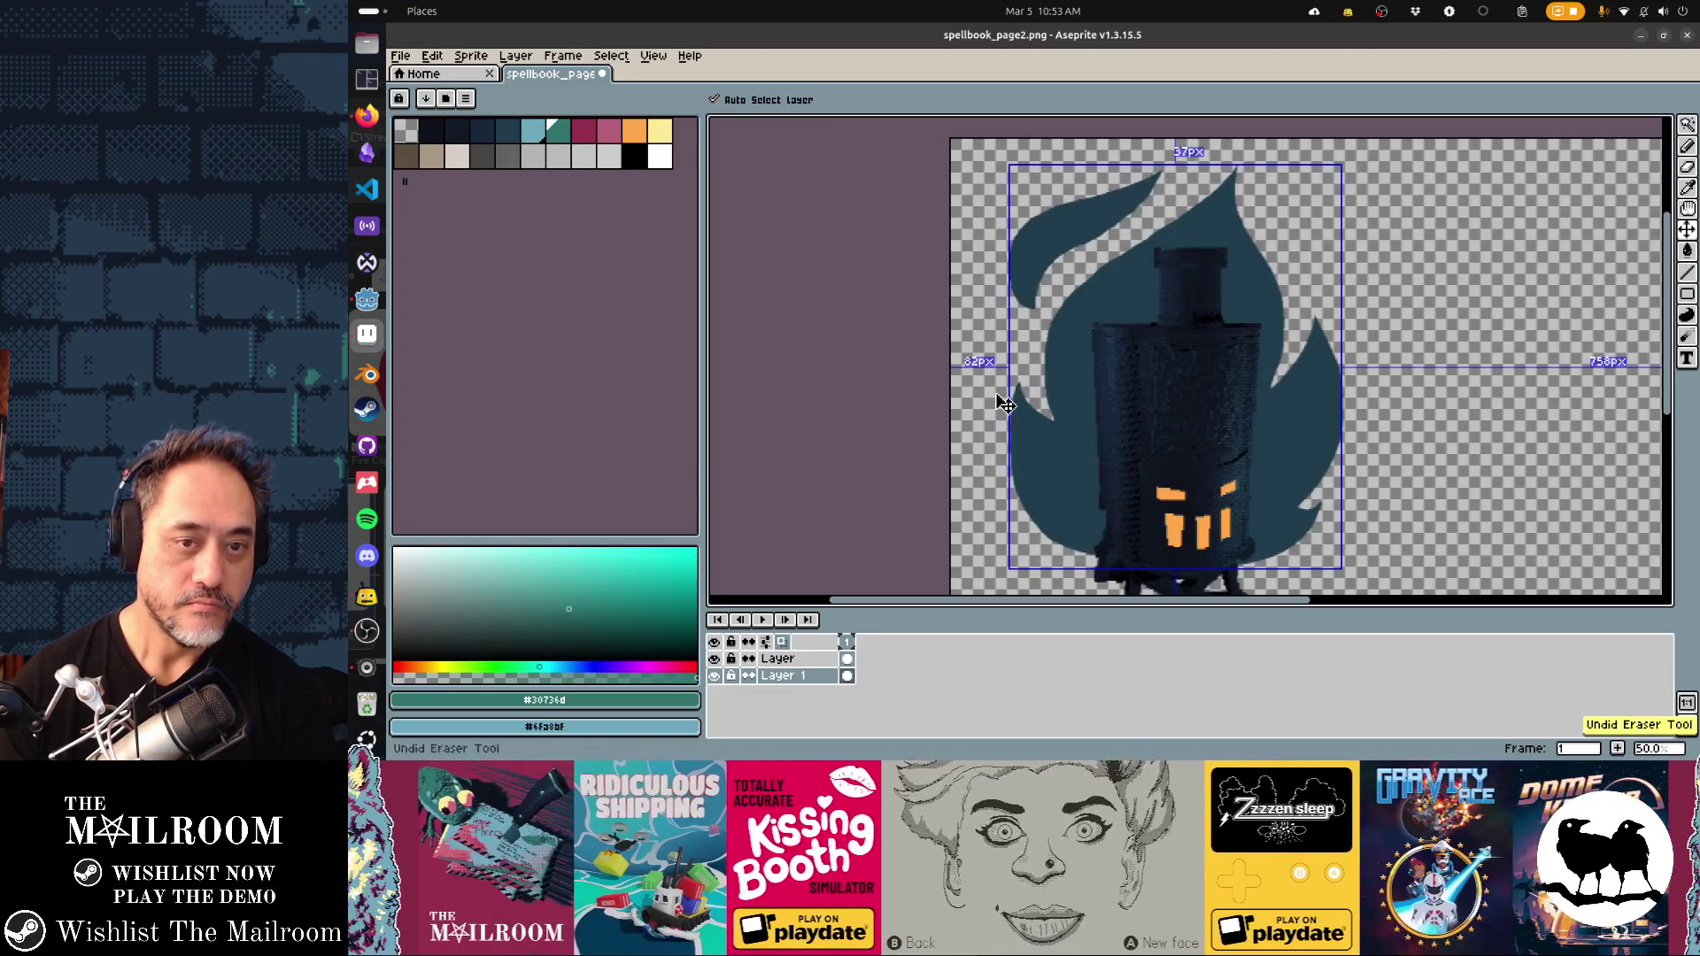
{"action": "key", "text": "ctrl+z"}
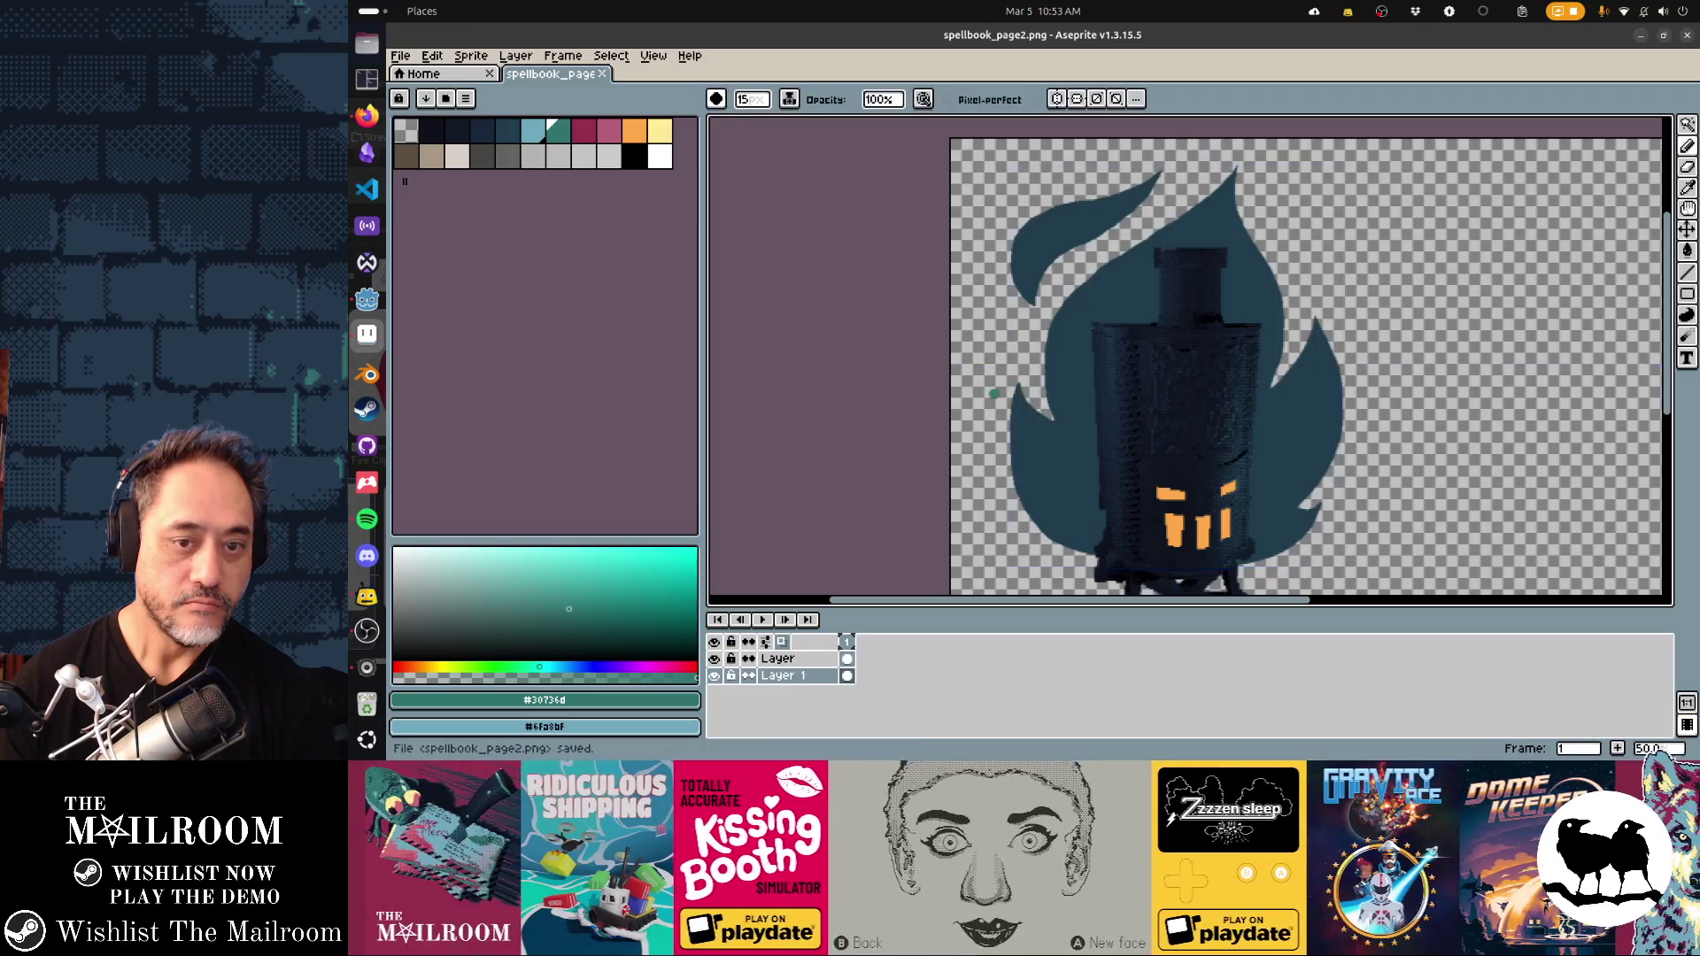
{"action": "key", "text": "b"}
{"action": "key", "text": "bracketright"}
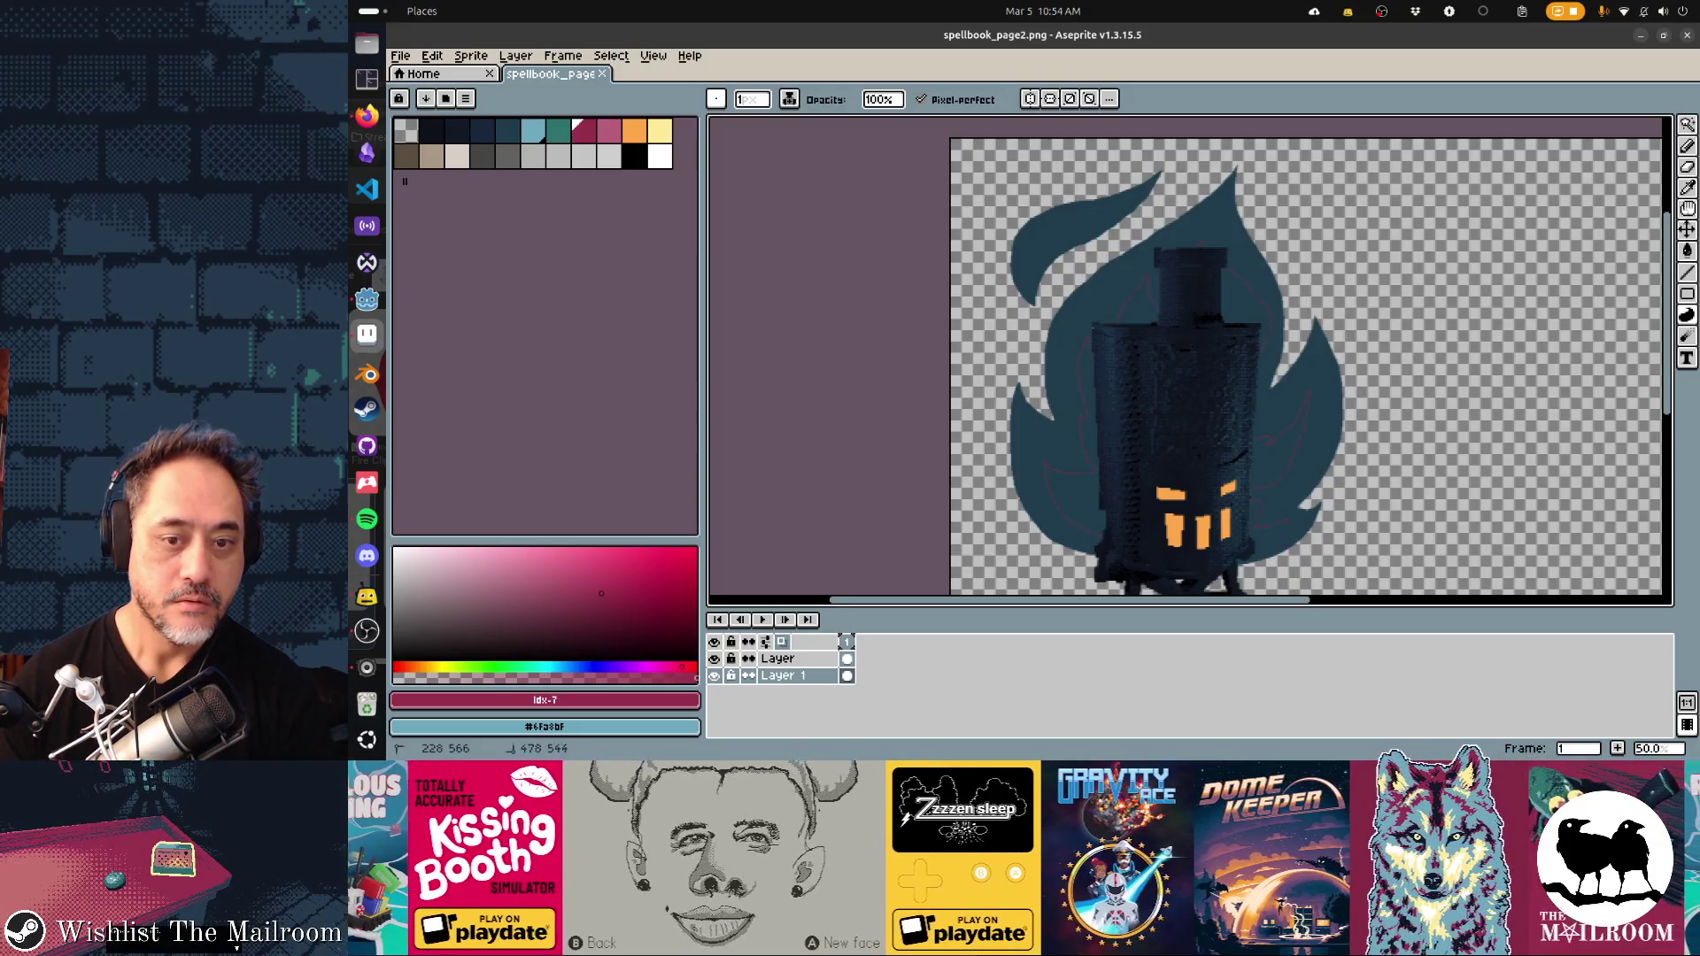
Fill the inner flame behind and right of the tower with crimson, undoing unwanted fills
{"action": "left_click", "coordinate": [1062, 399]}
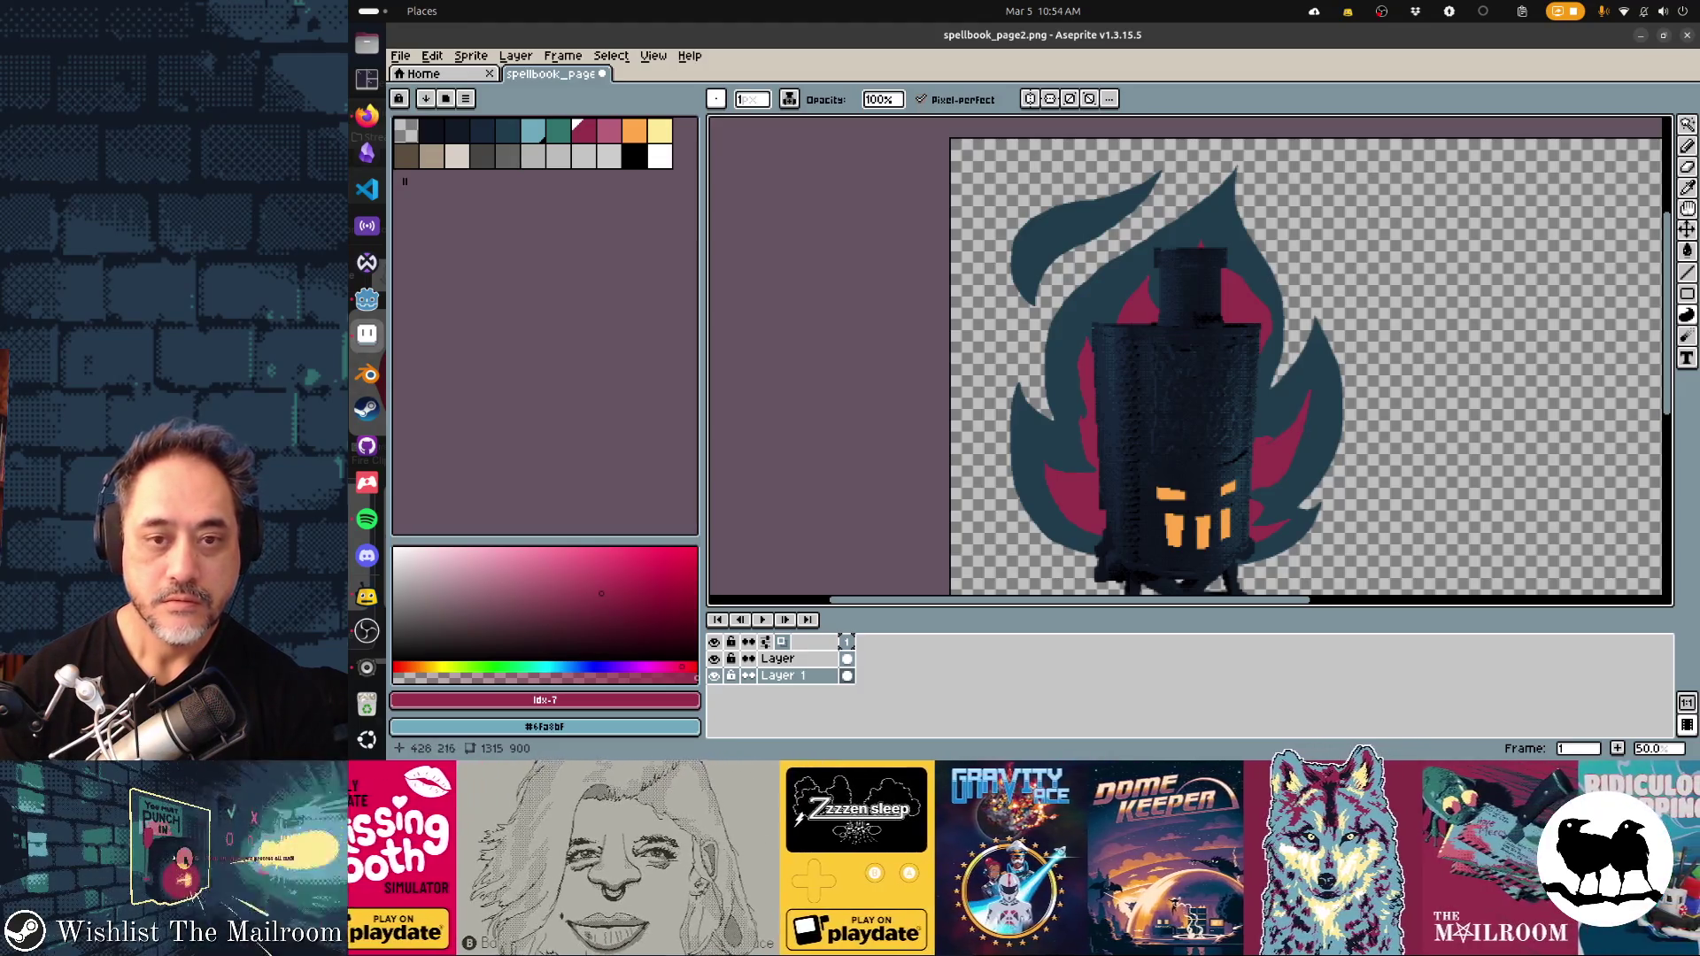
{"action": "key", "text": "ctrl+z"}
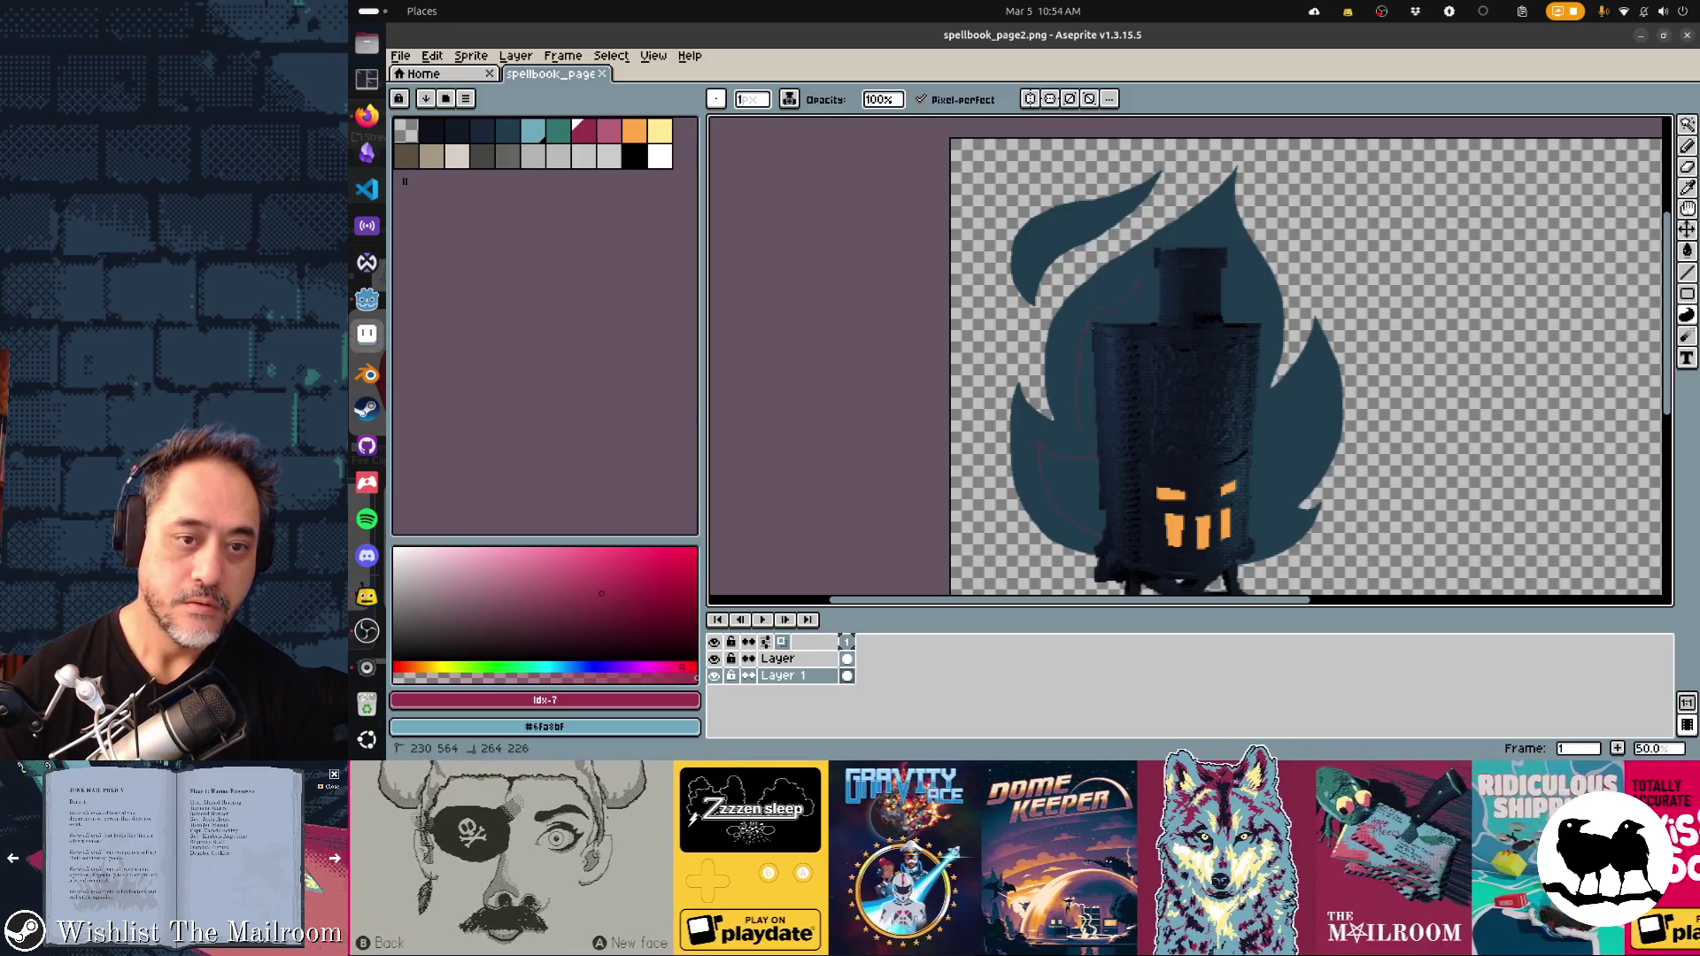
{"action": "key", "text": "ctrl+z"}
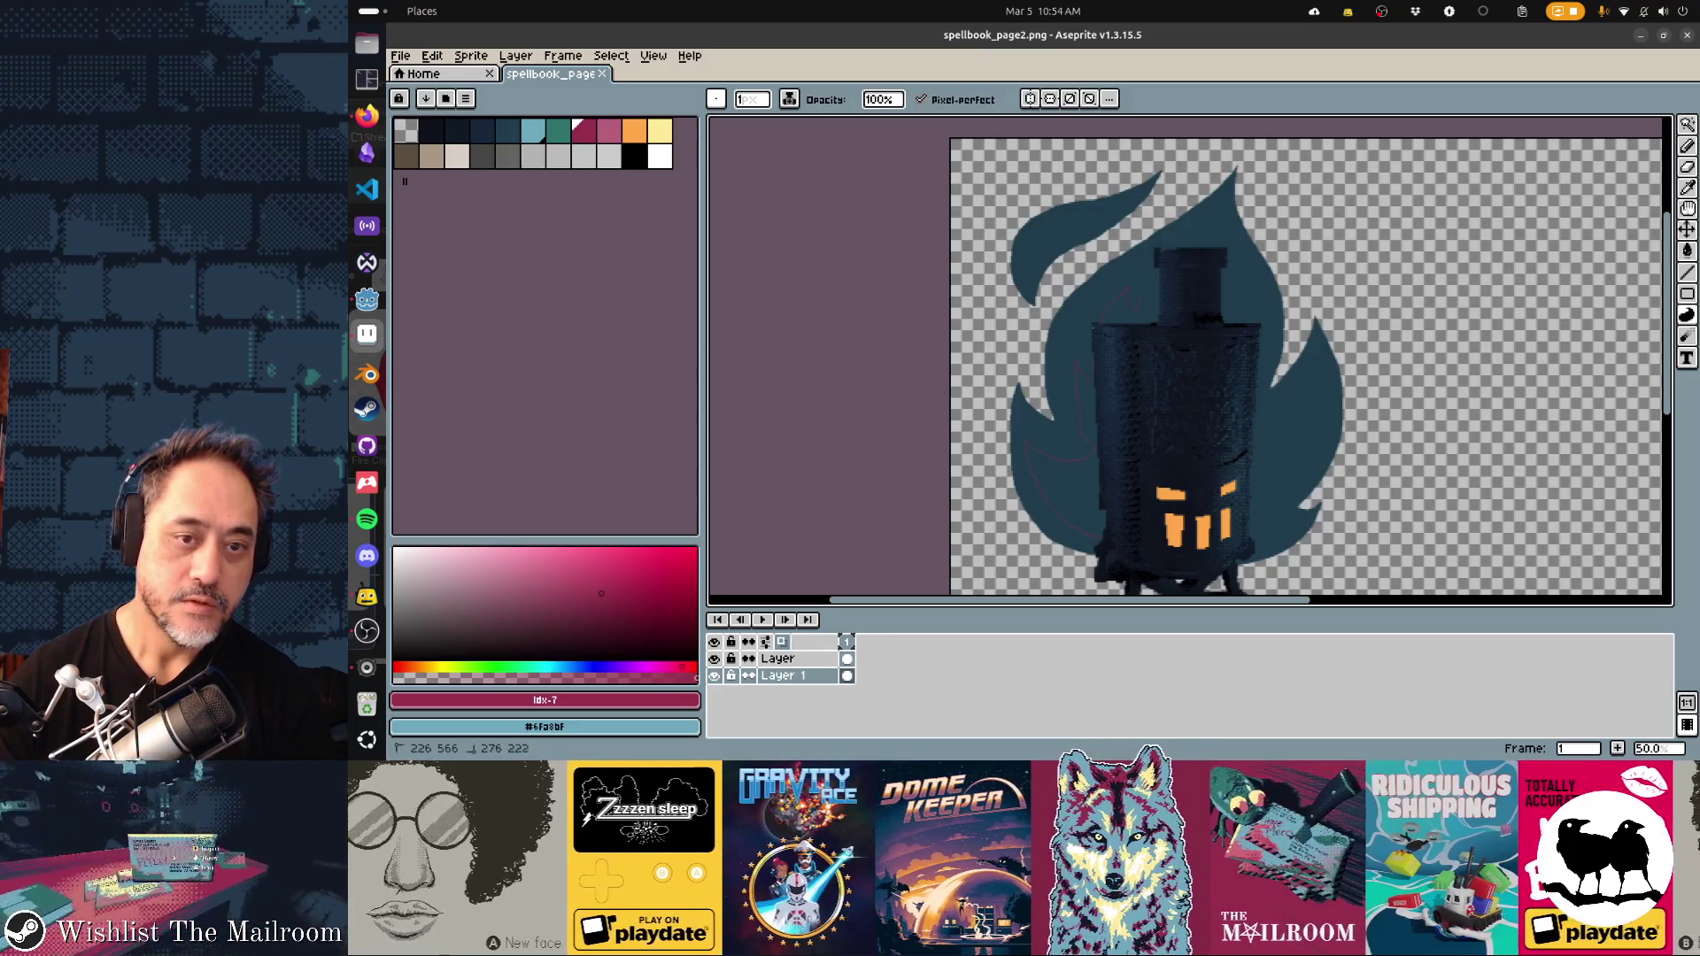
{"action": "key", "text": "ctrl+y"}
{"action": "scroll", "coordinate": [1300, 370], "scroll_direction": "up", "scroll_amount": 3}
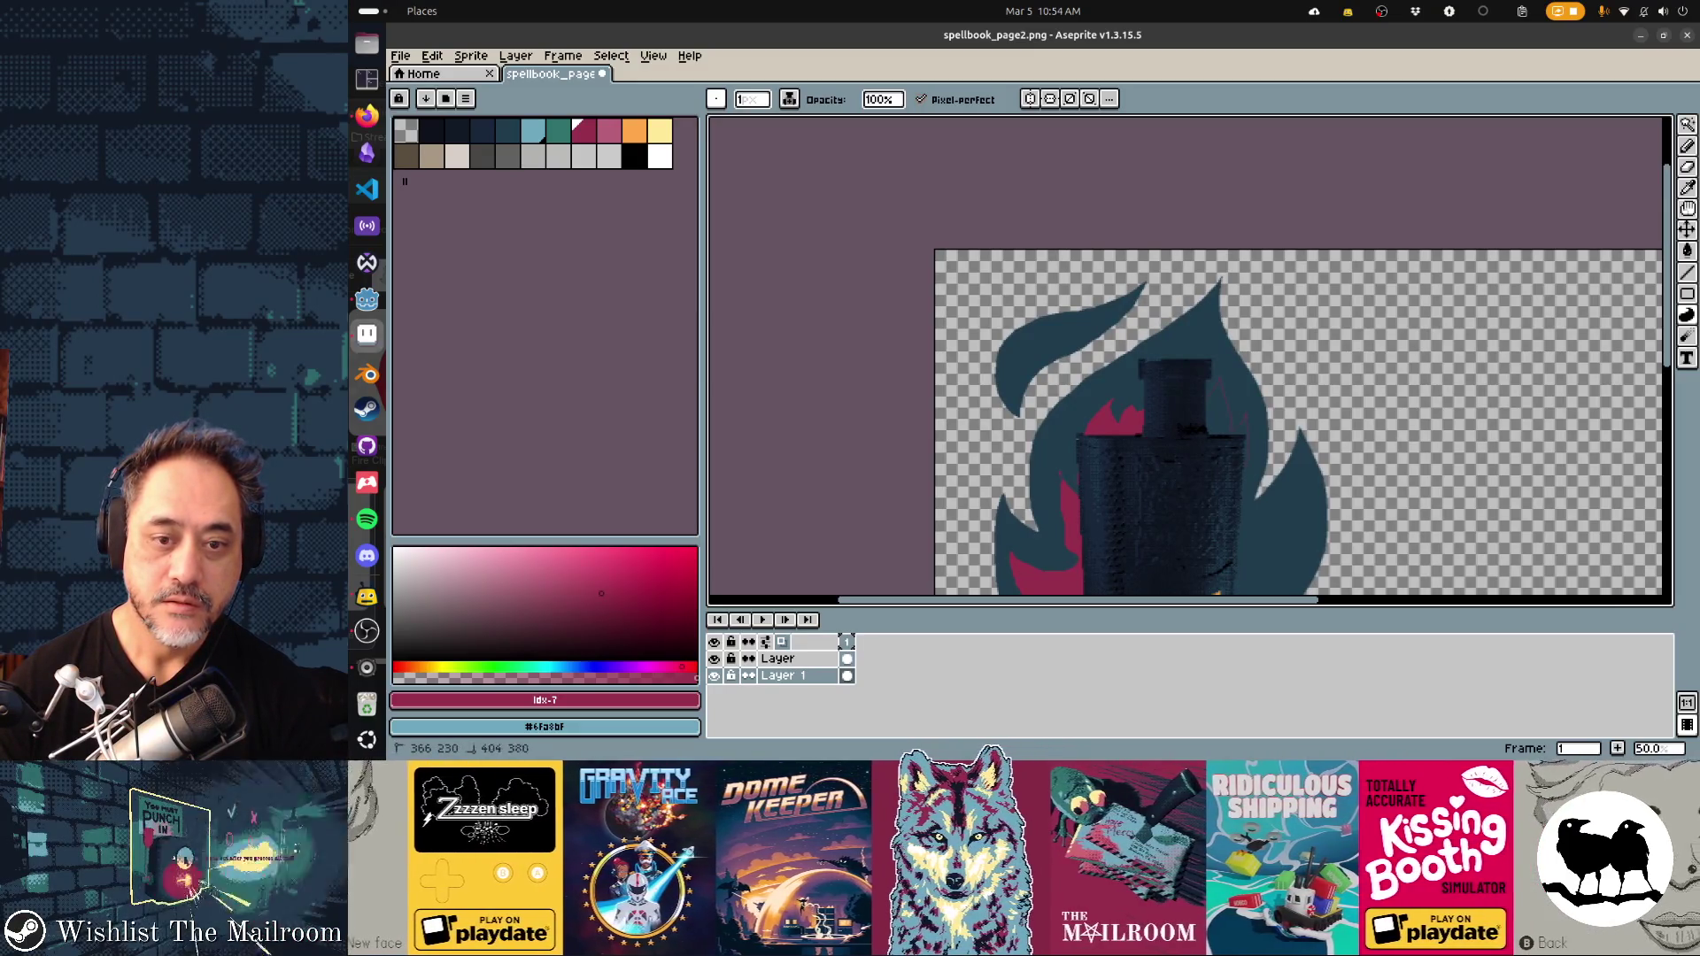
{"action": "scroll", "coordinate": [1186, 355], "scroll_direction": "down", "scroll_amount": 3}
{"action": "scroll", "coordinate": [1187, 355], "scroll_direction": "right", "scroll_amount": 2}
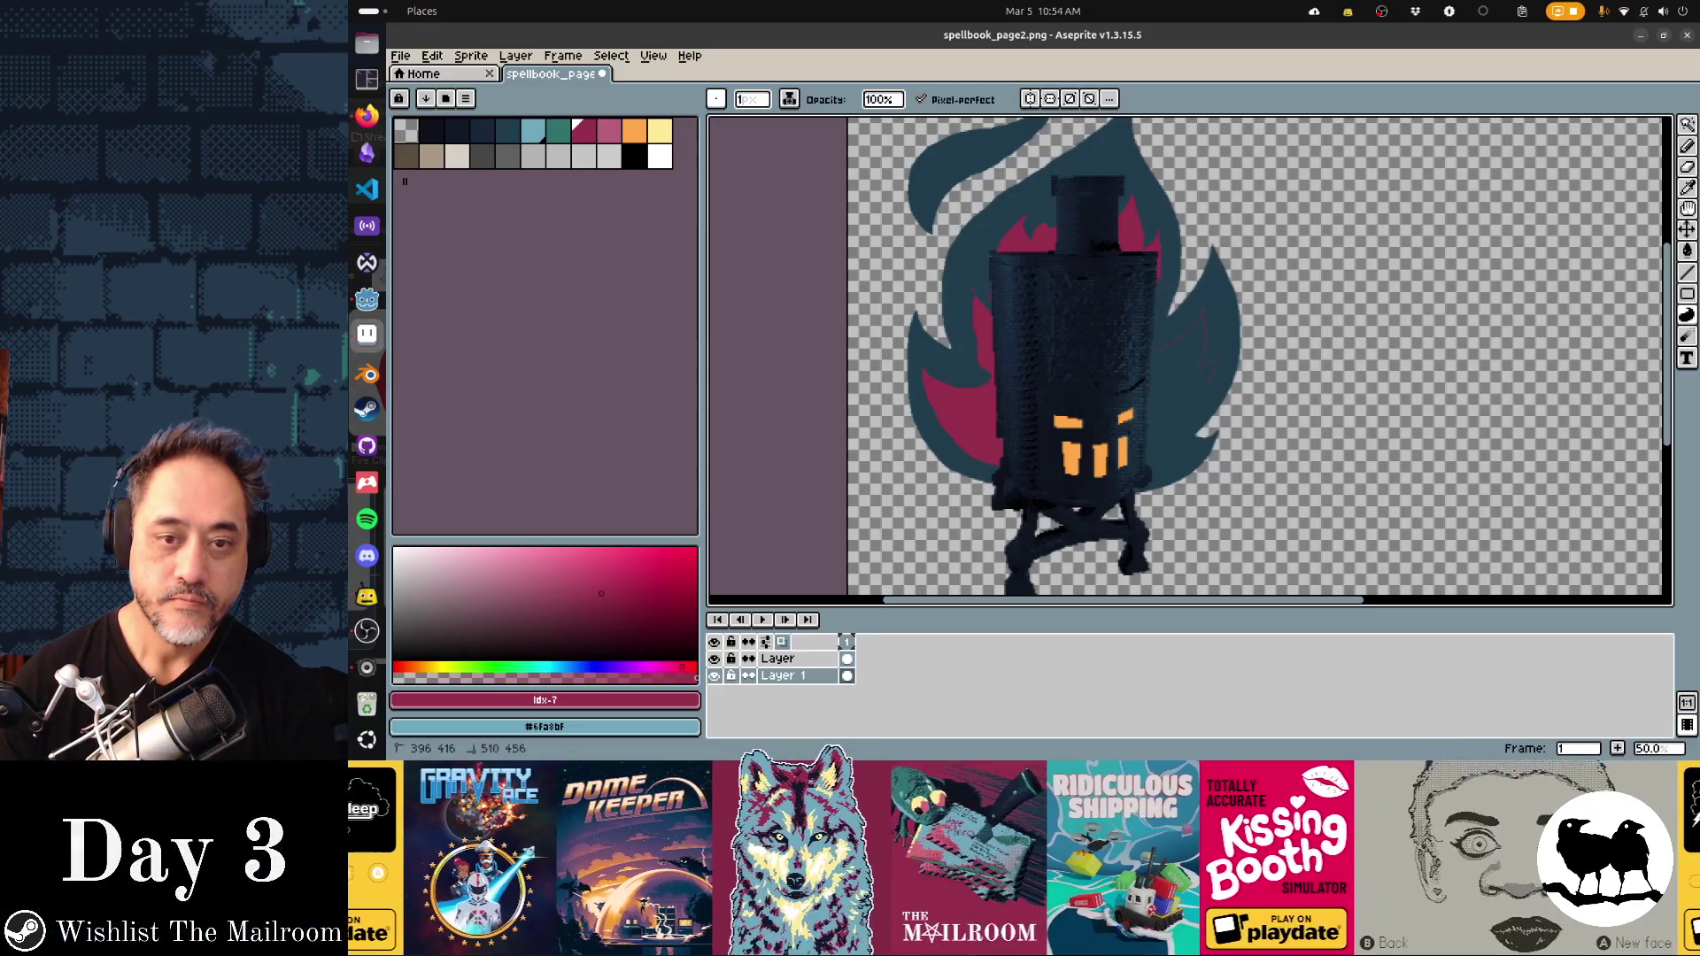
{"action": "left_click", "coordinate": [1182, 363]}
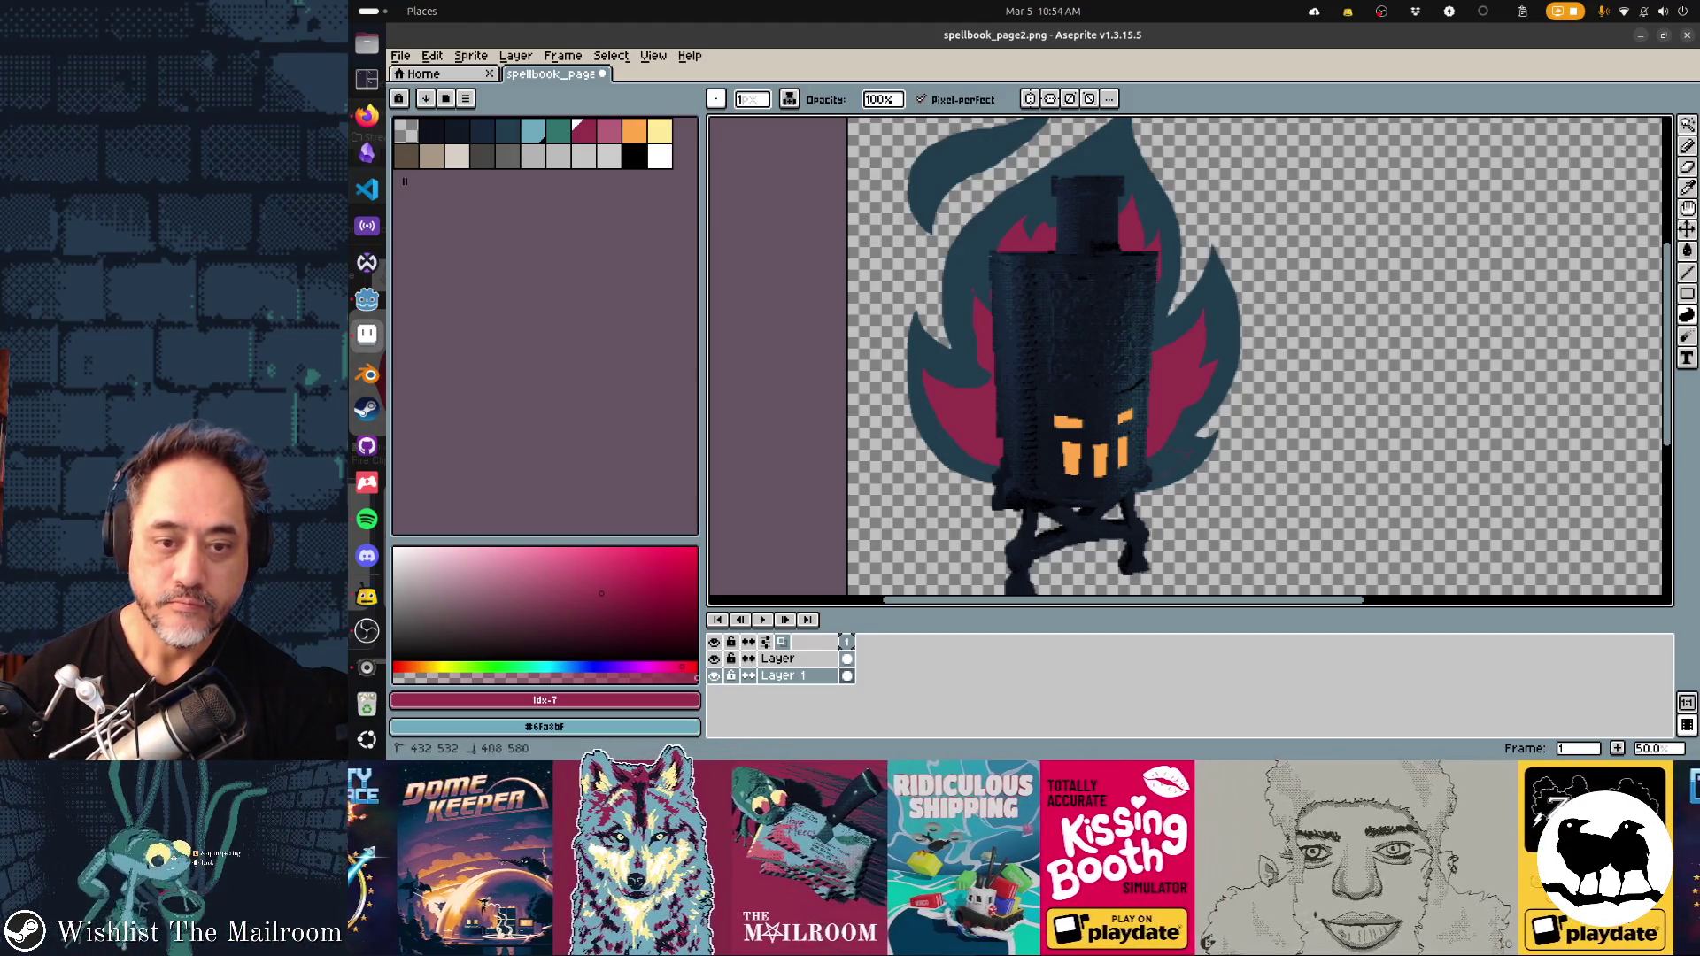
{"action": "key", "text": "ctrl+z"}
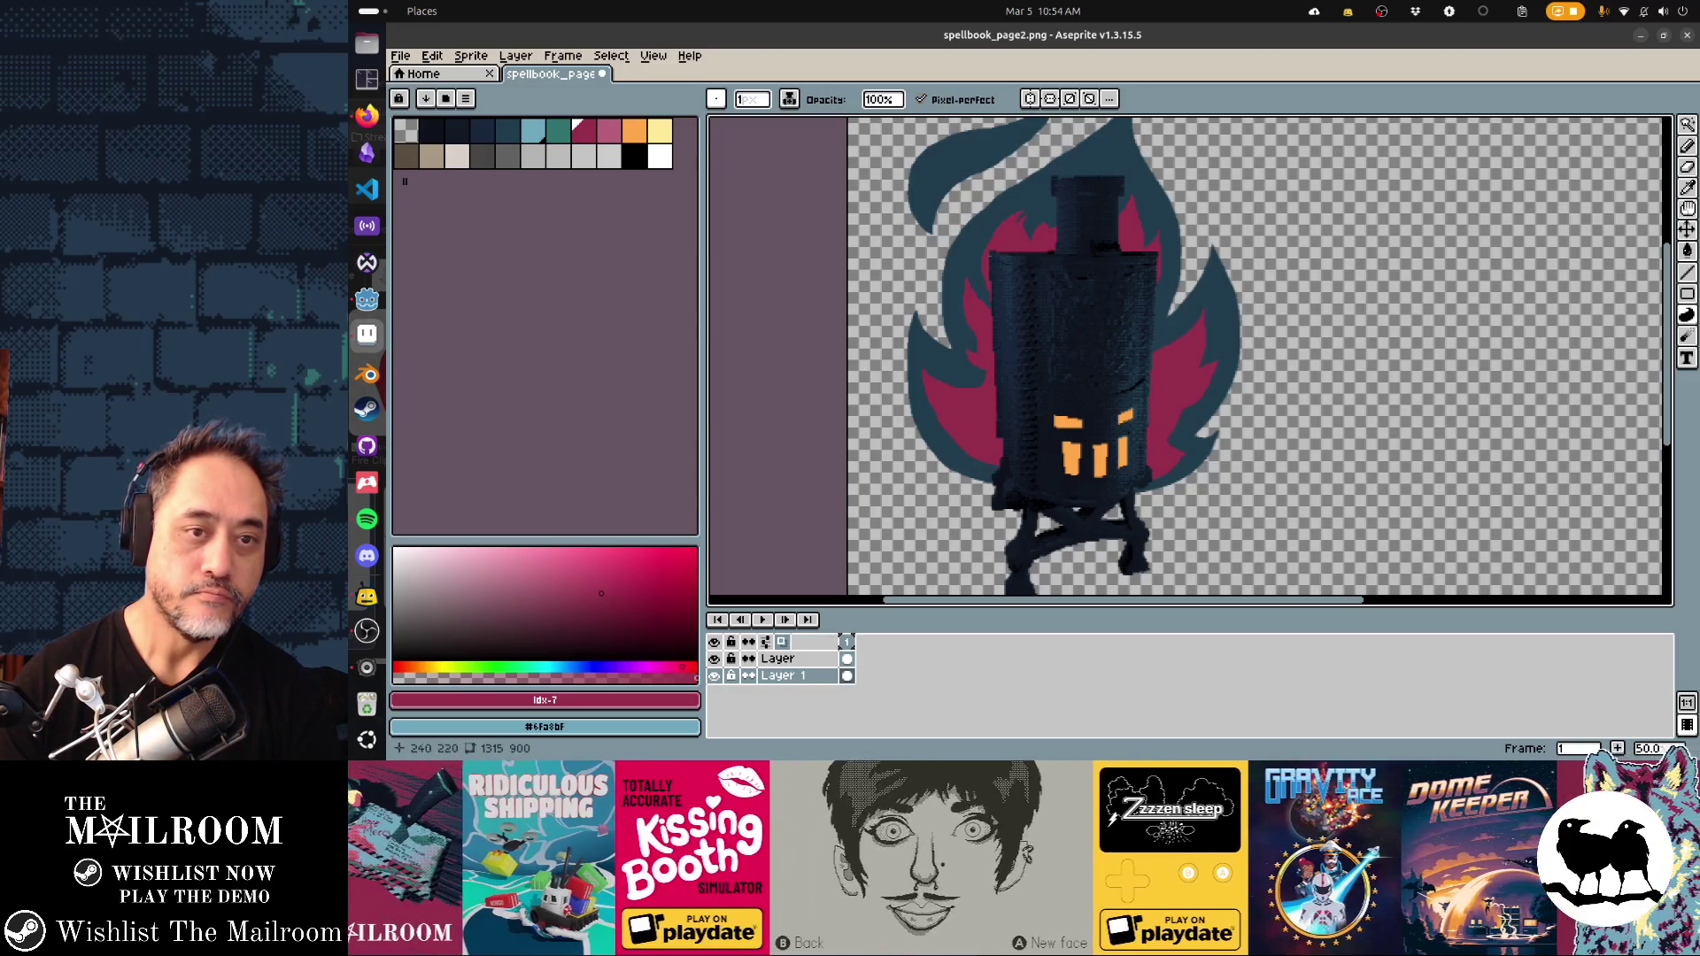
{"action": "key", "text": "ctrl+z"}
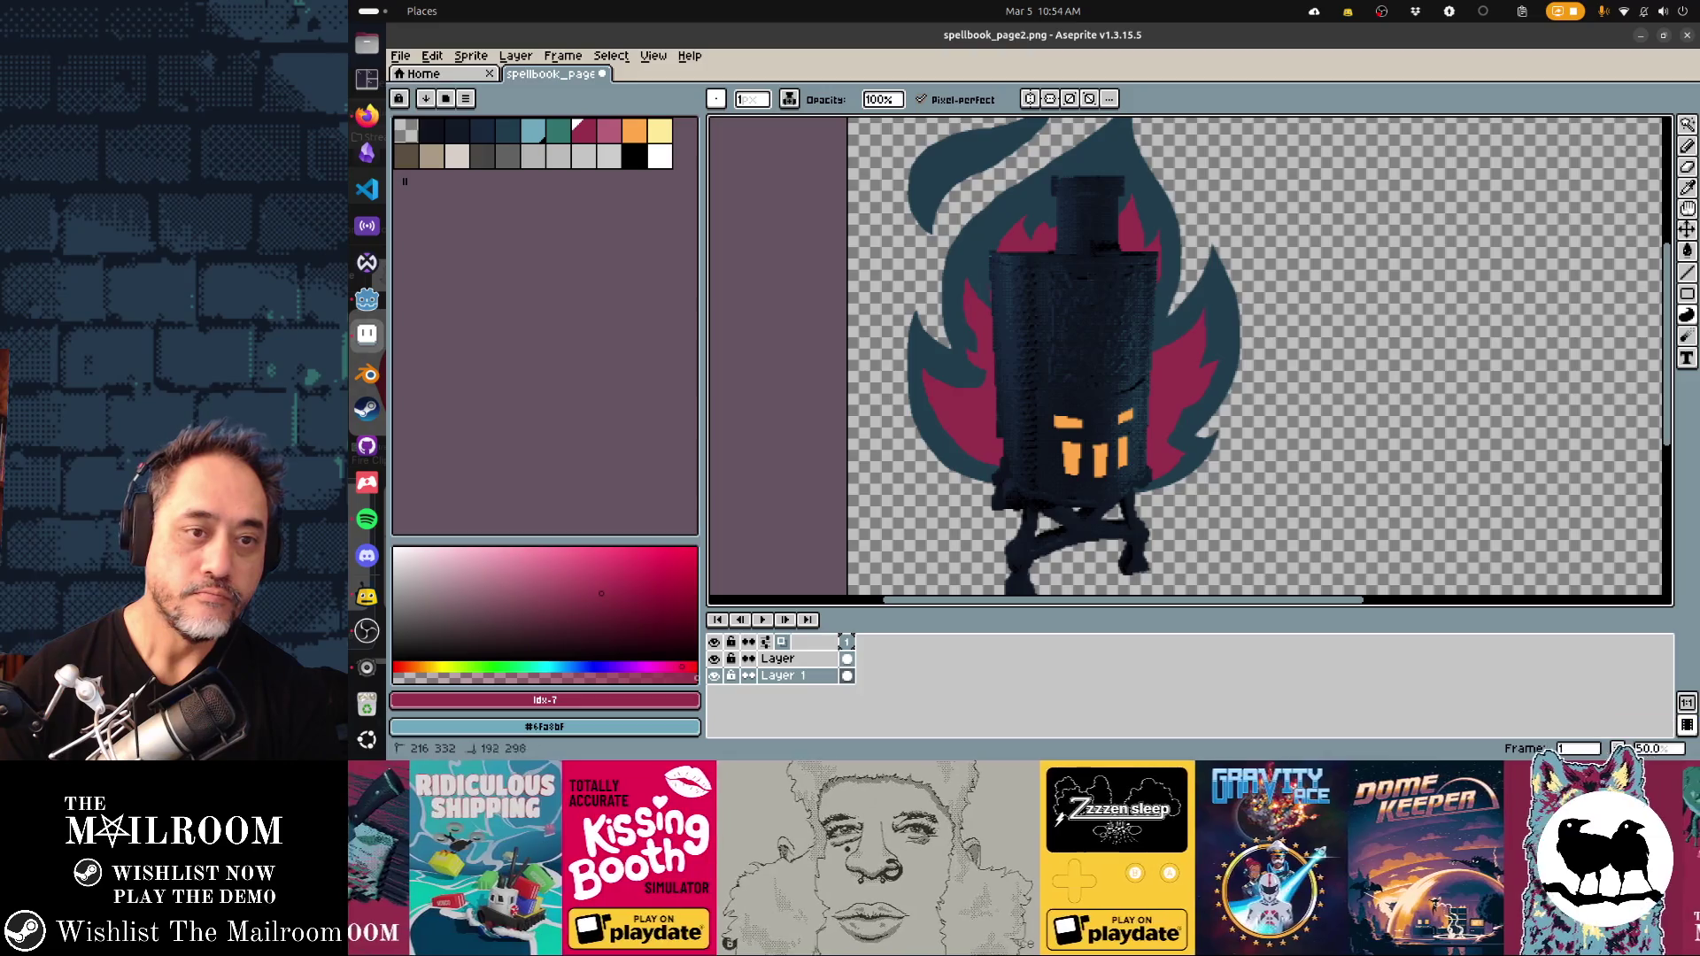
{"action": "key", "text": "ctrl+z"}
{"action": "key", "text": "ctrl+z"}
{"action": "key", "text": "ctrl+z"}
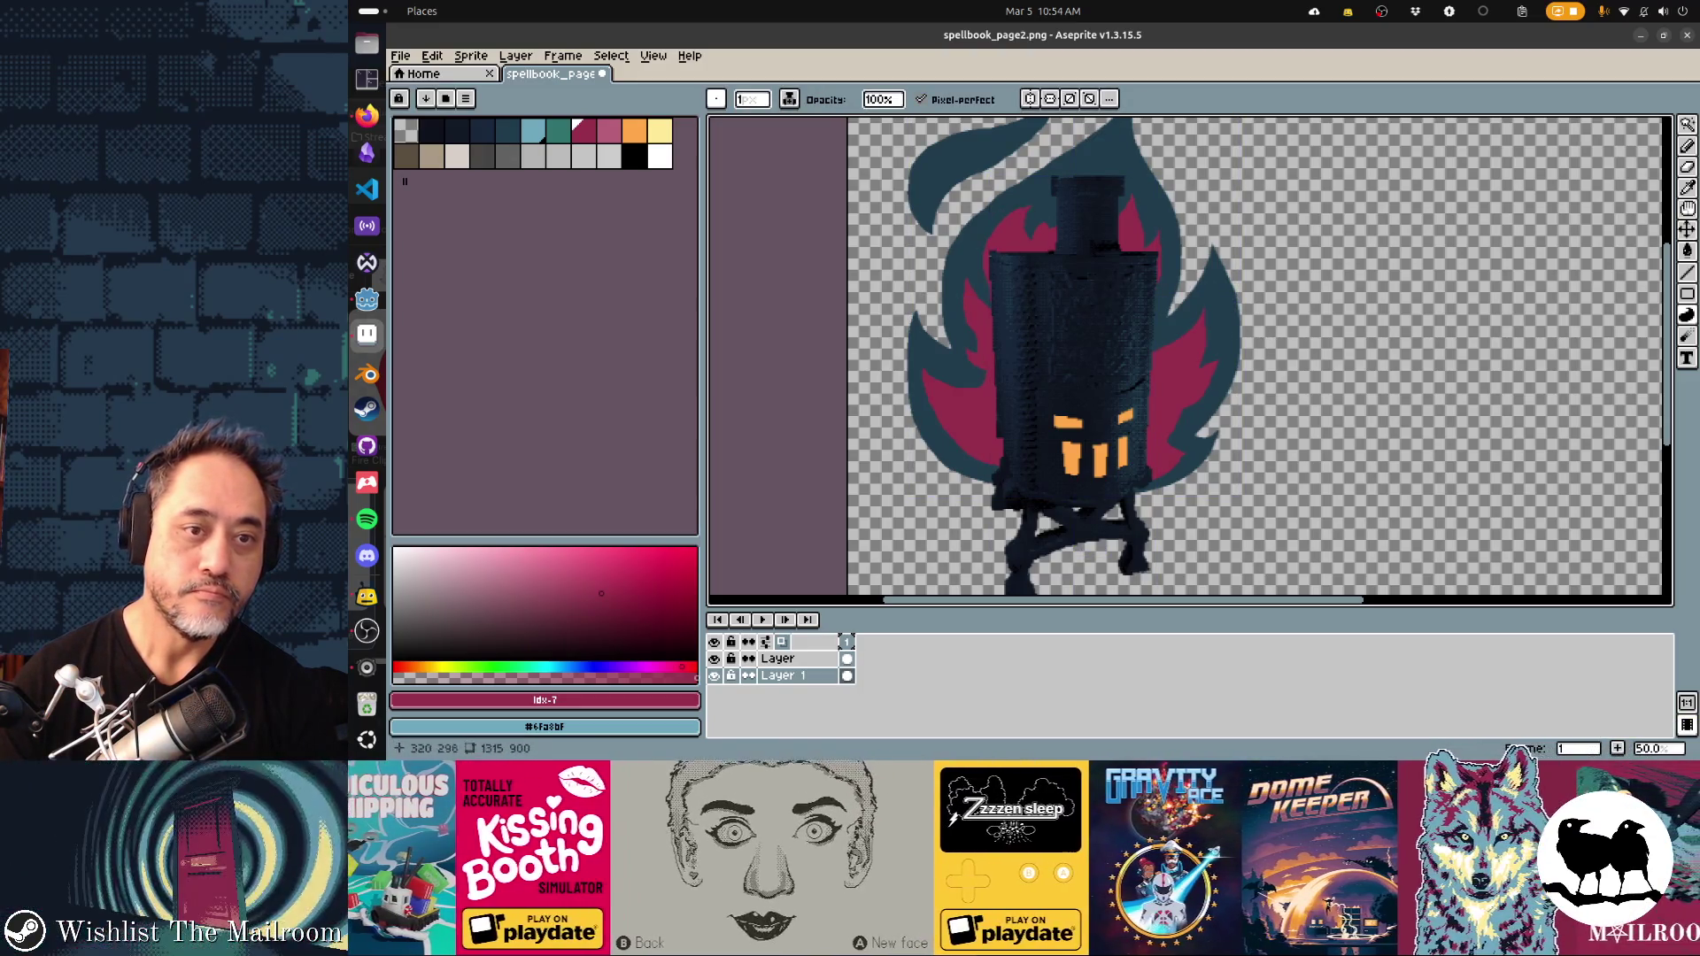
Compare fills, then keep crimson behind the chimney top and in the flame's upper-left tongue
{"action": "scroll", "coordinate": [969, 204], "scroll_direction": "up", "scroll_amount": 2}
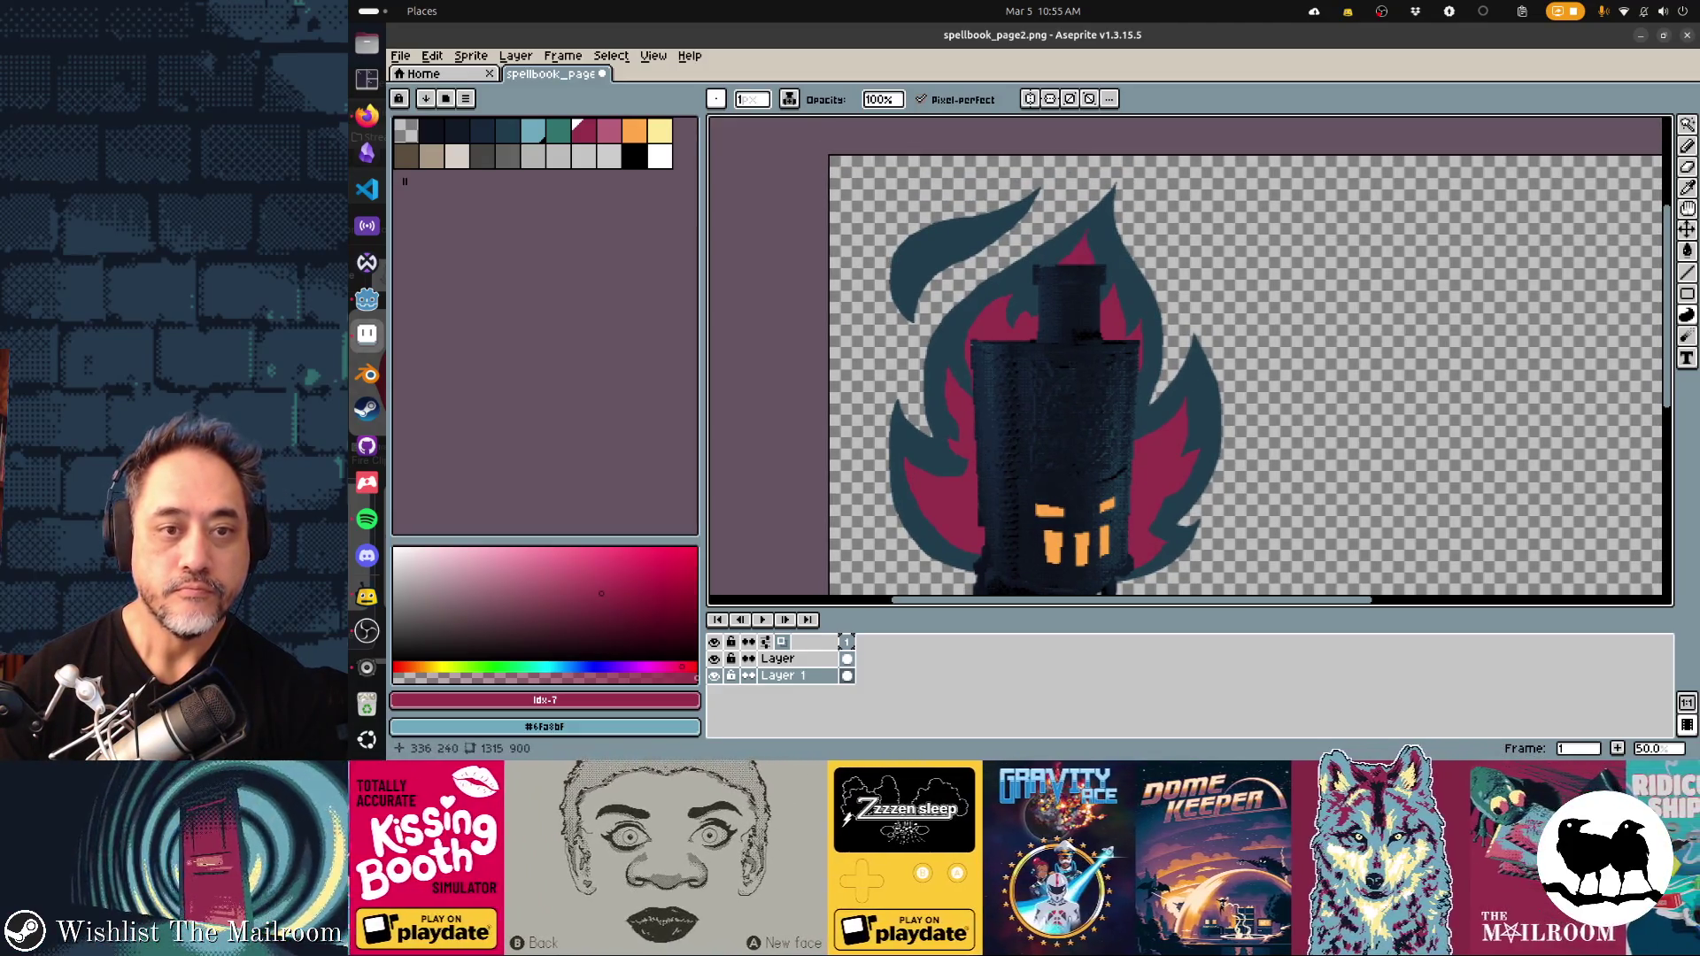
{"action": "key", "text": "v"}
{"action": "key", "text": "ctrl+z"}
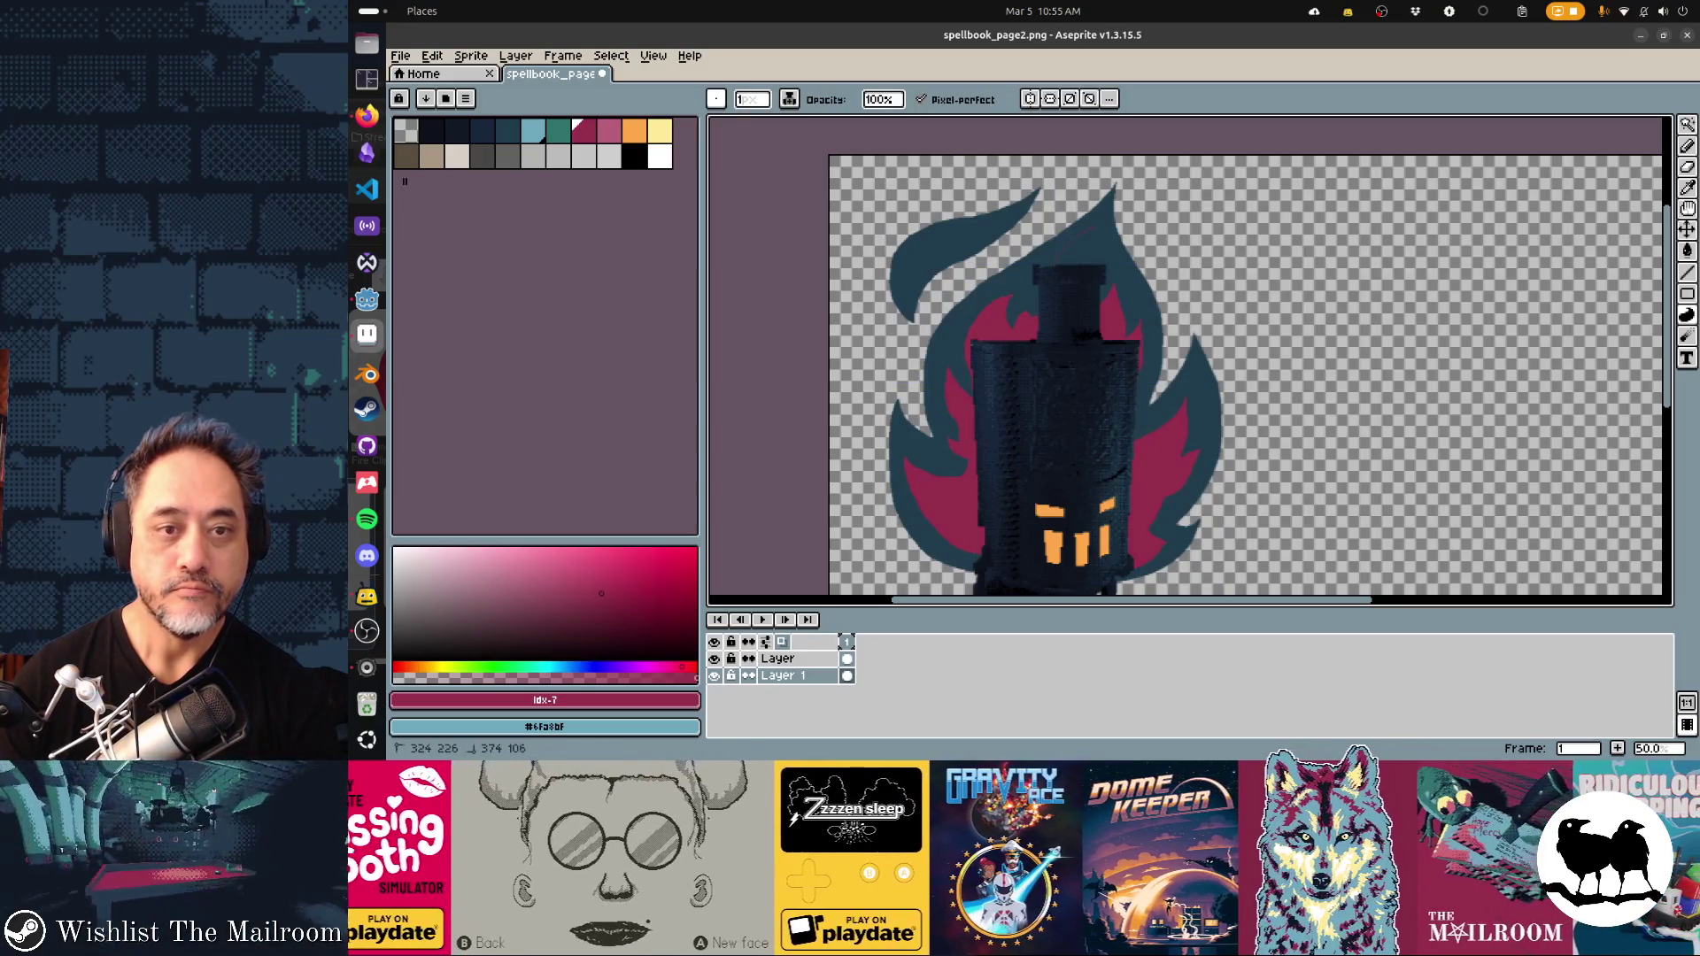
{"action": "key", "text": "ctrl+y"}
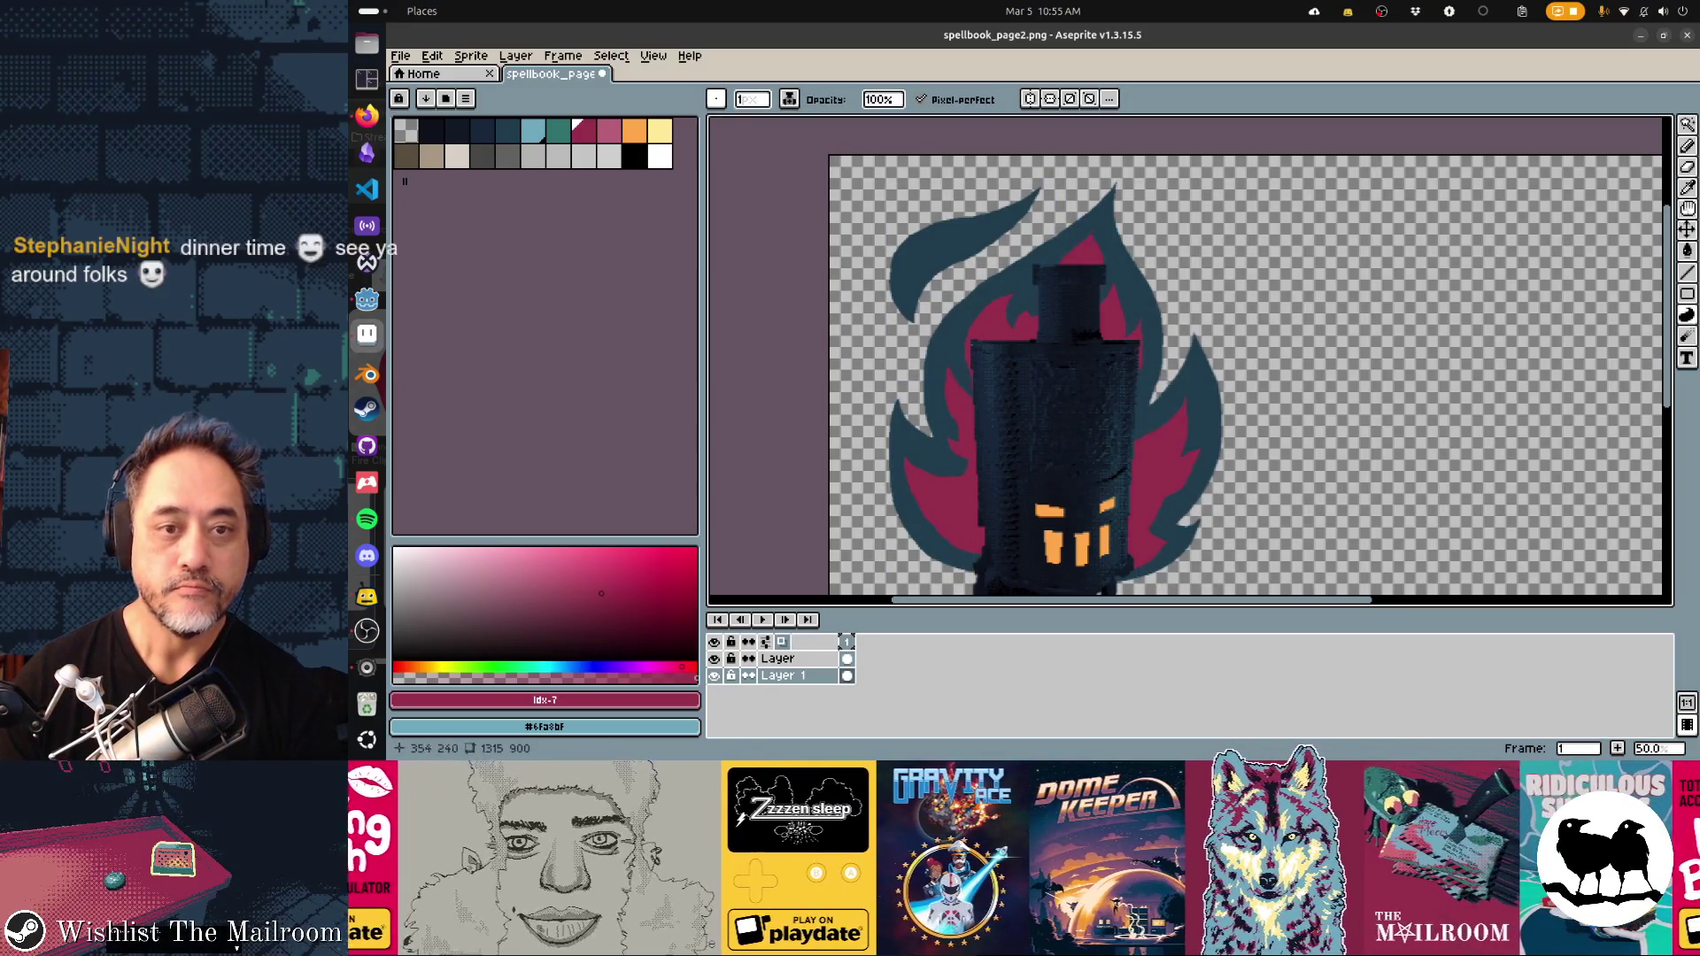
{"action": "key", "text": "ctrl+z"}
{"action": "key", "text": "ctrl+y"}
{"action": "key", "text": "ctrl+z"}
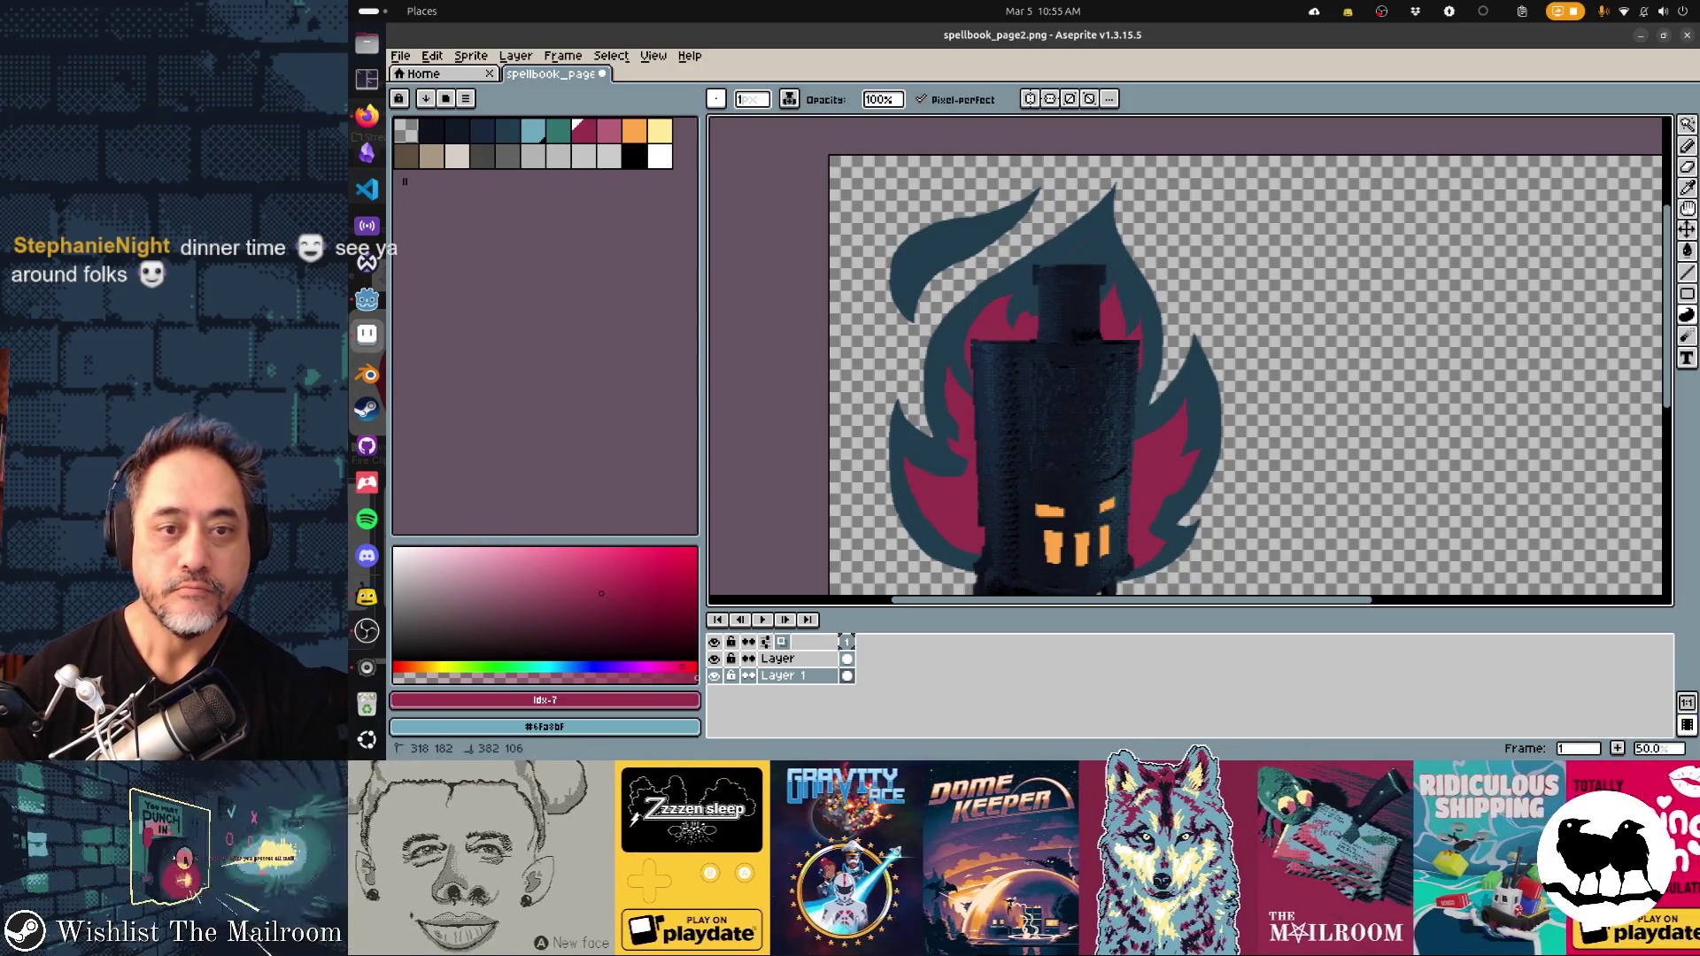
{"action": "key", "text": "ctrl+y"}
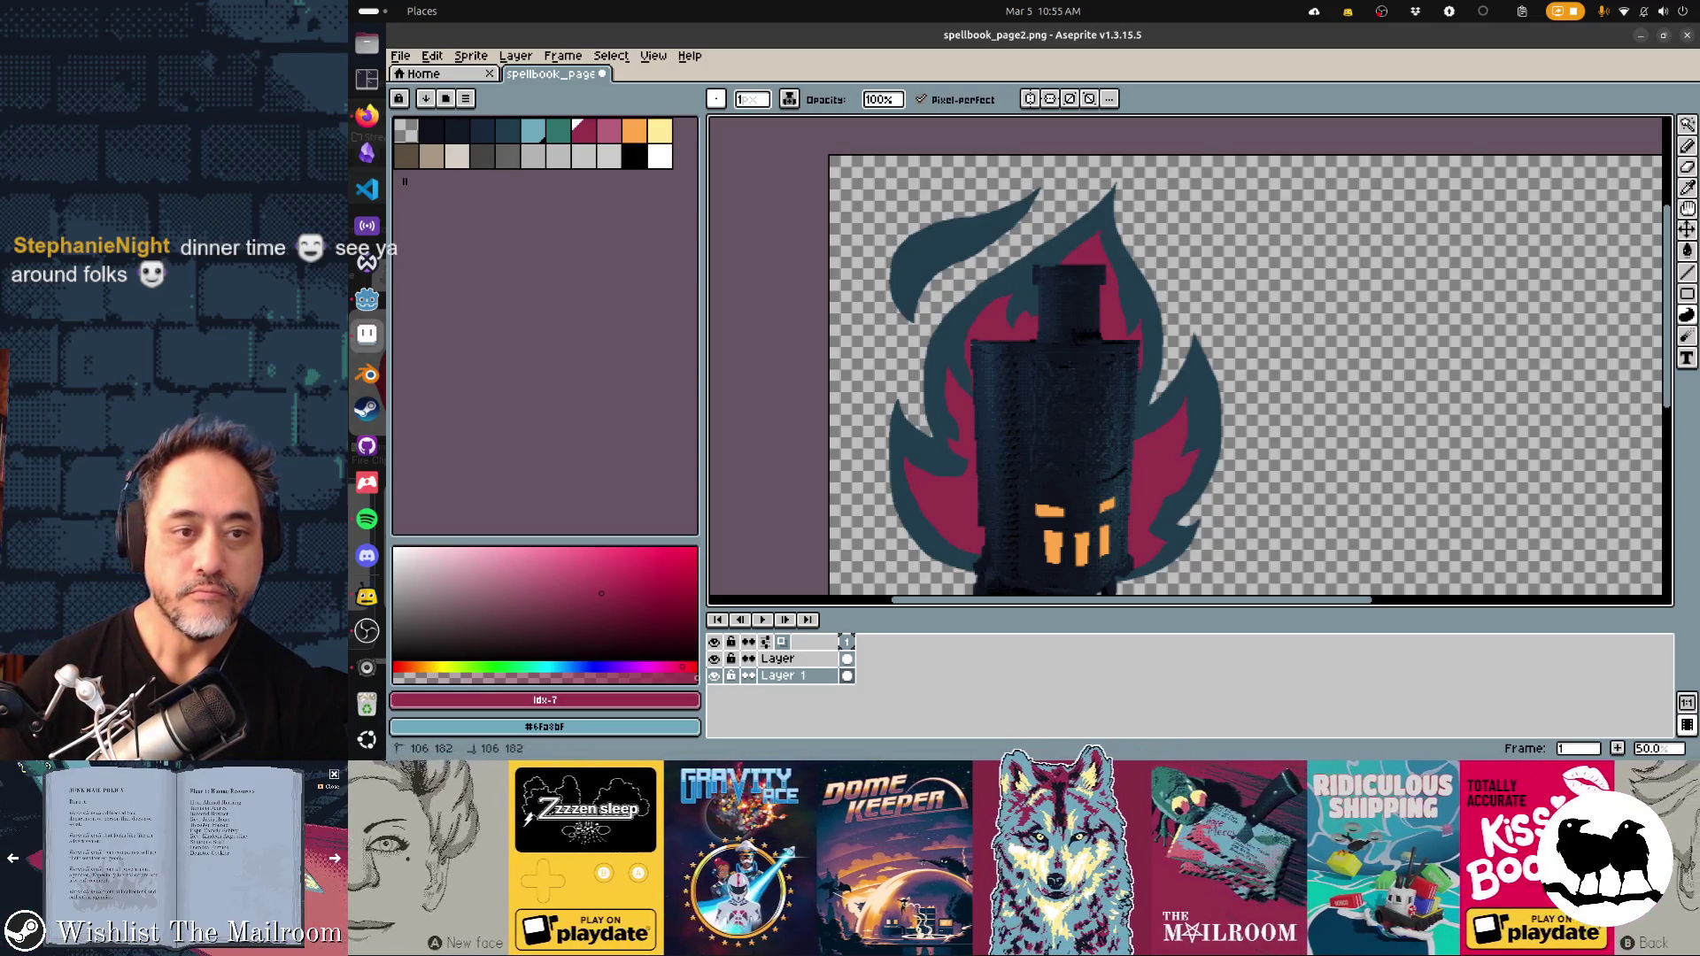
{"action": "key", "text": "ctrl+y"}
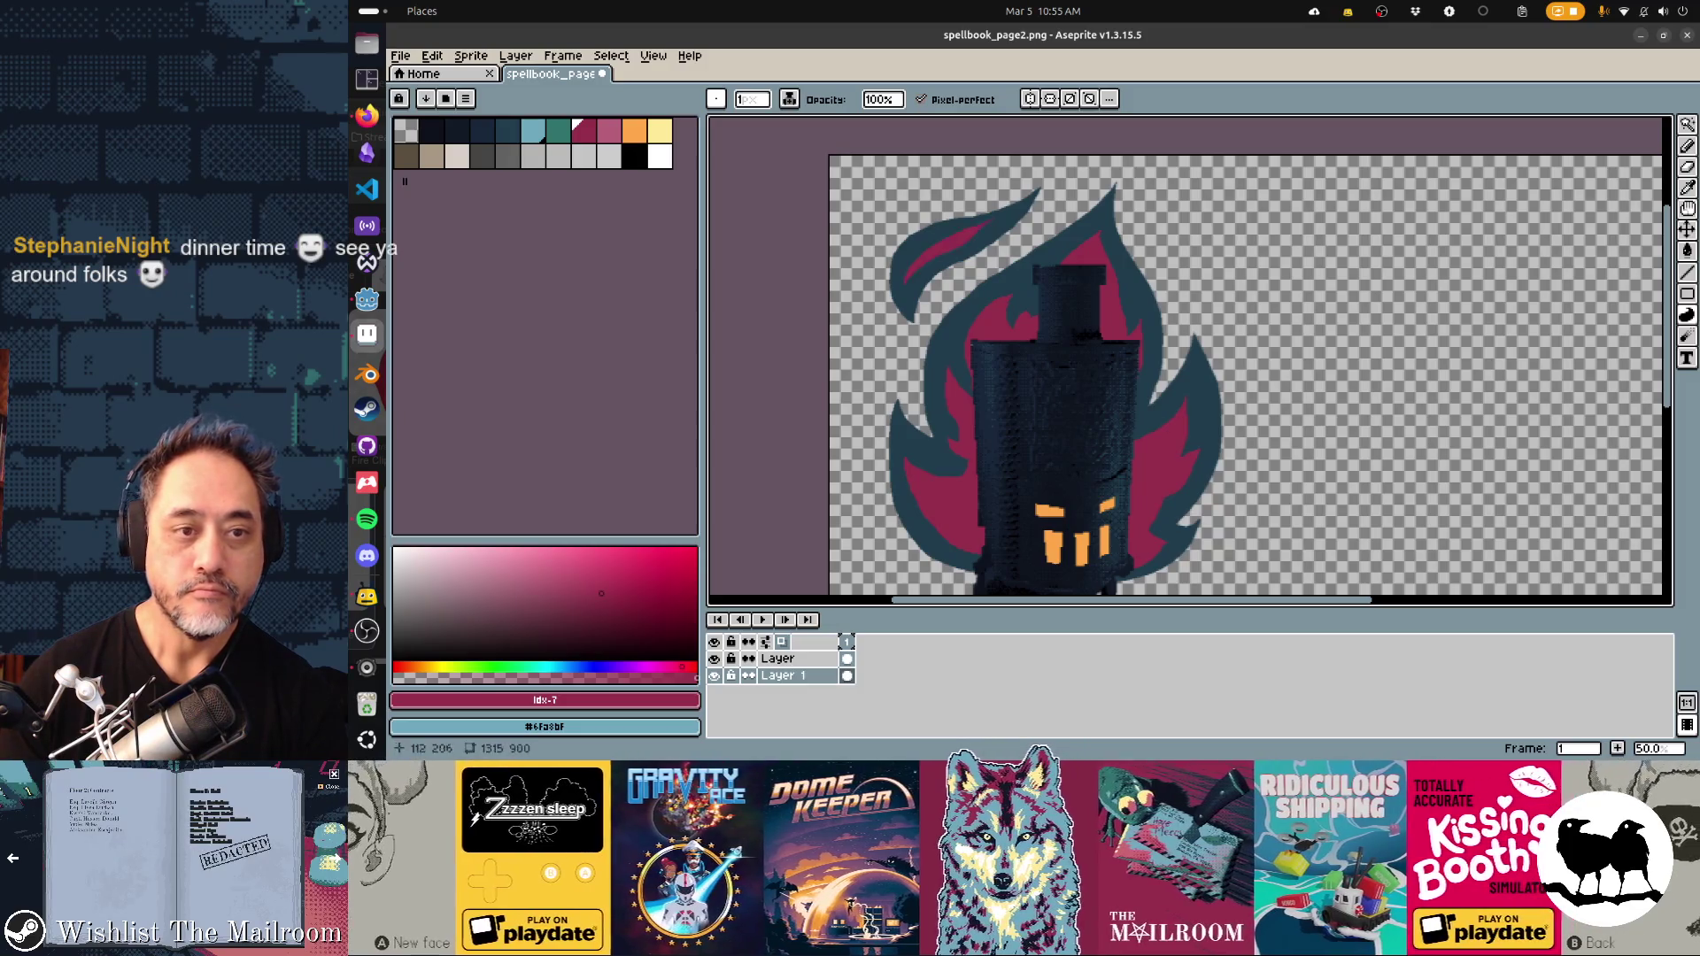
{"action": "scroll", "coordinate": [1187, 358], "scroll_direction": "down", "scroll_amount": 3}
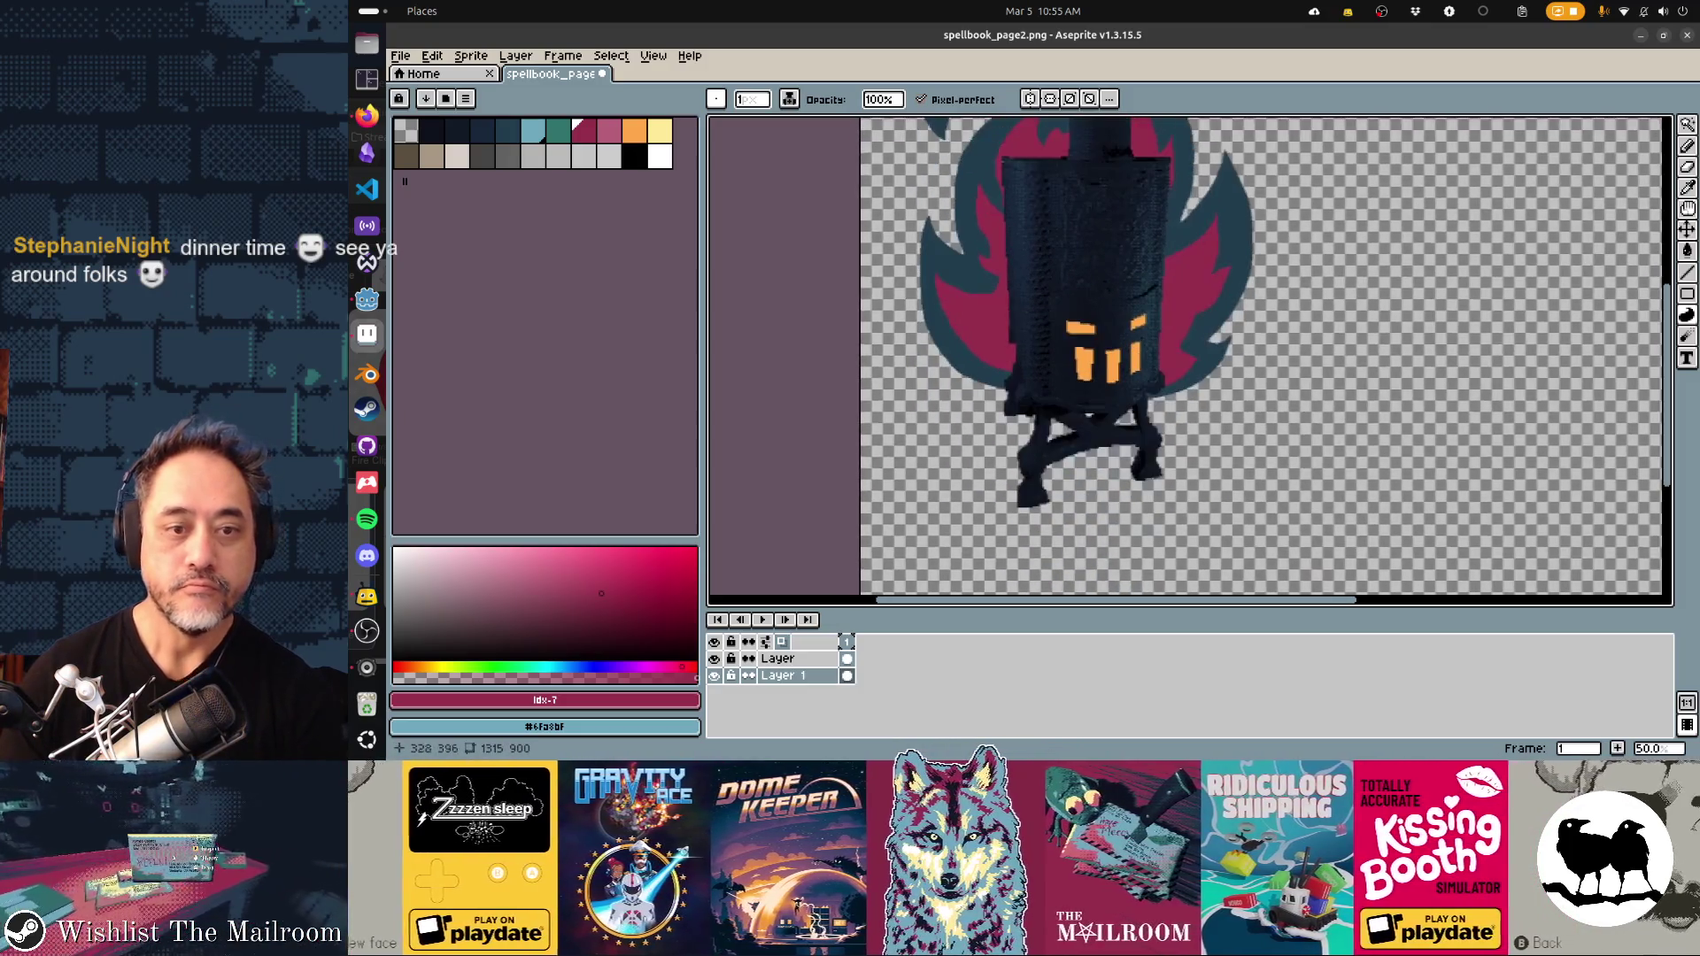
Pick orange and add inner fills to the flame's lower-left and right tongues
{"action": "scroll", "coordinate": [1186, 359], "scroll_direction": "up", "scroll_amount": 1}
{"action": "left_click", "coordinate": [609, 131]}
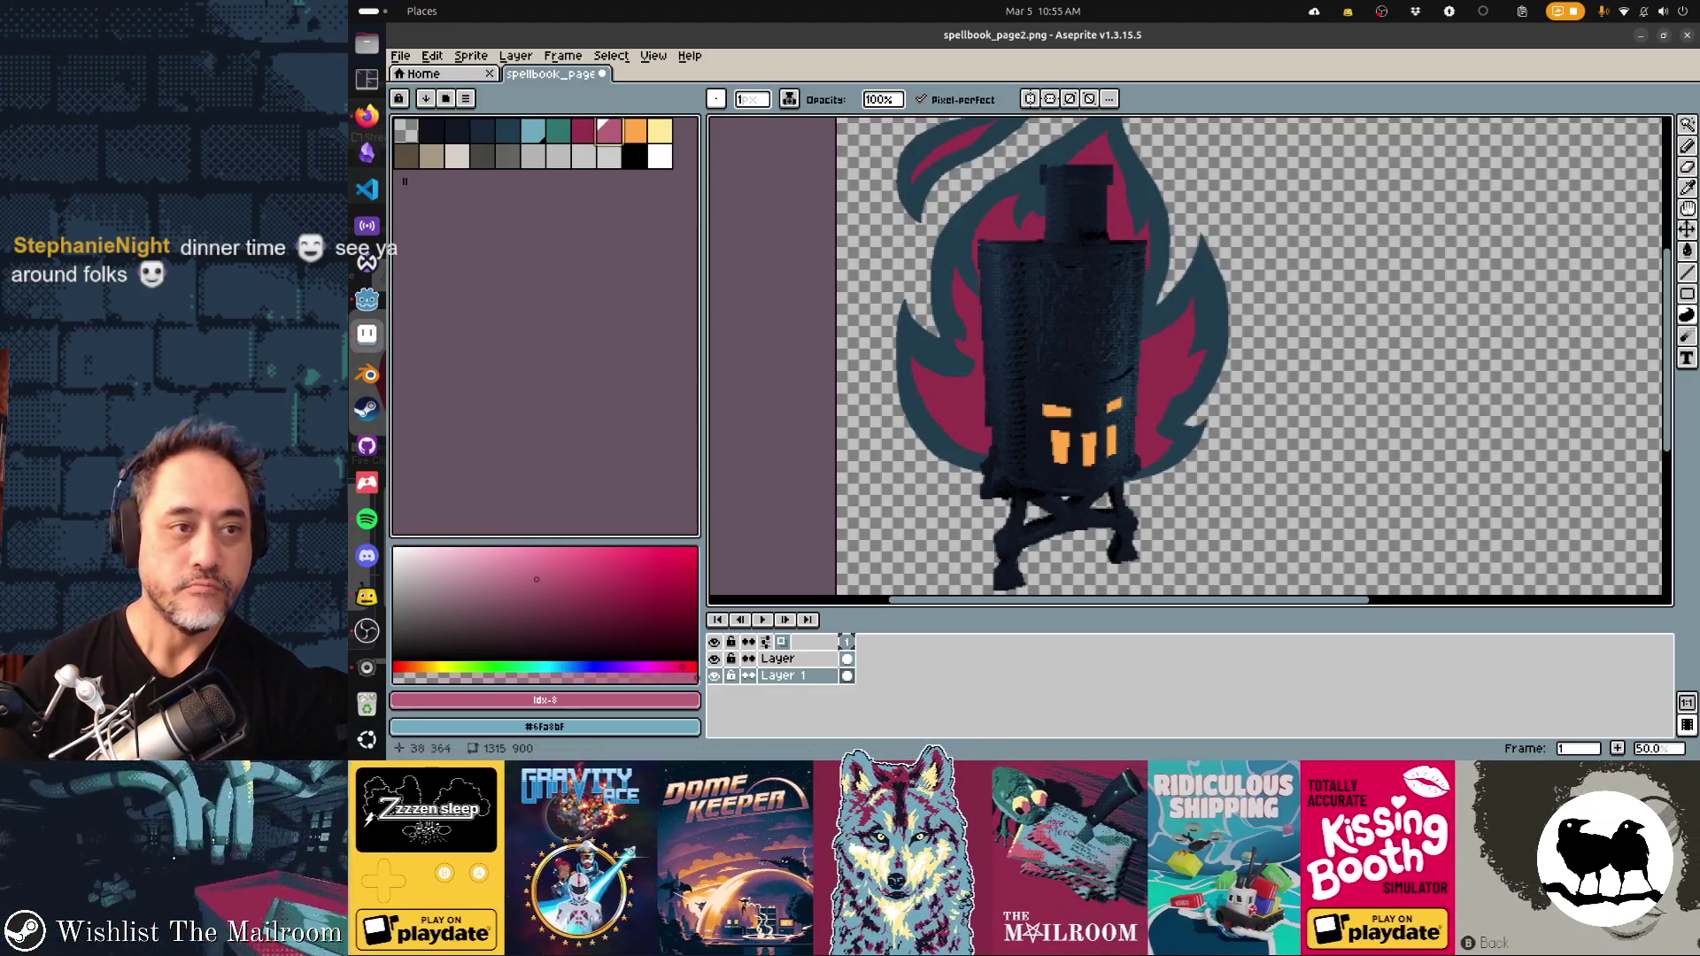
{"action": "left_click", "coordinate": [634, 131]}
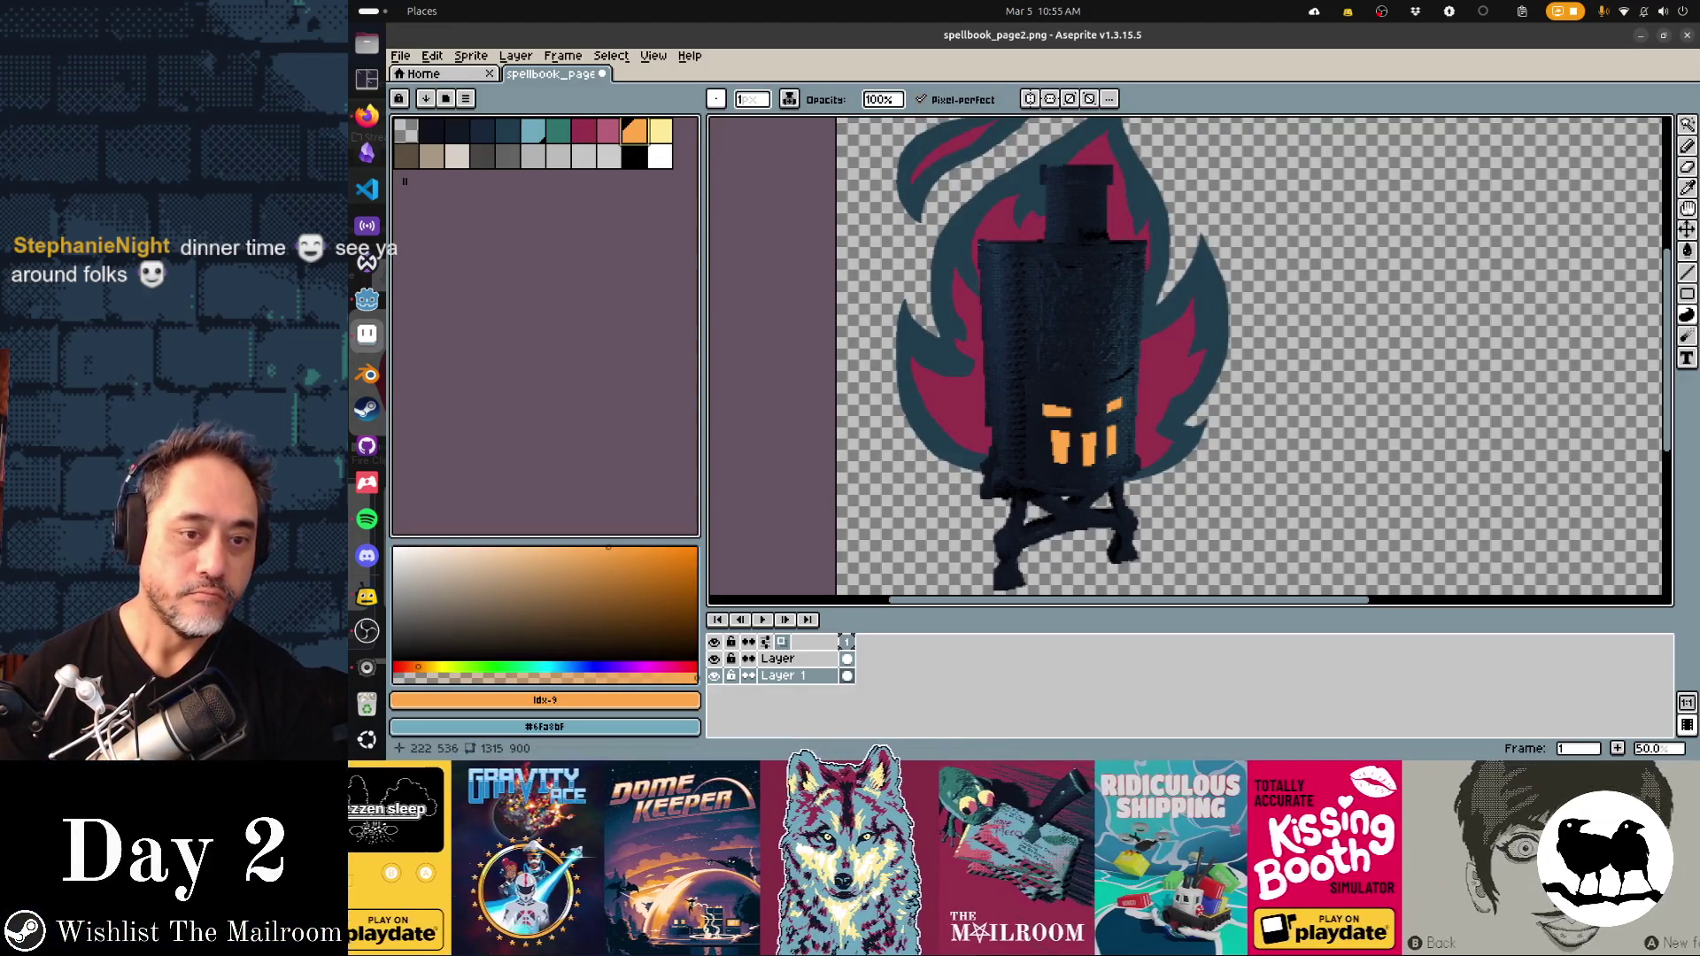
{"action": "left_click", "coordinate": [948, 416]}
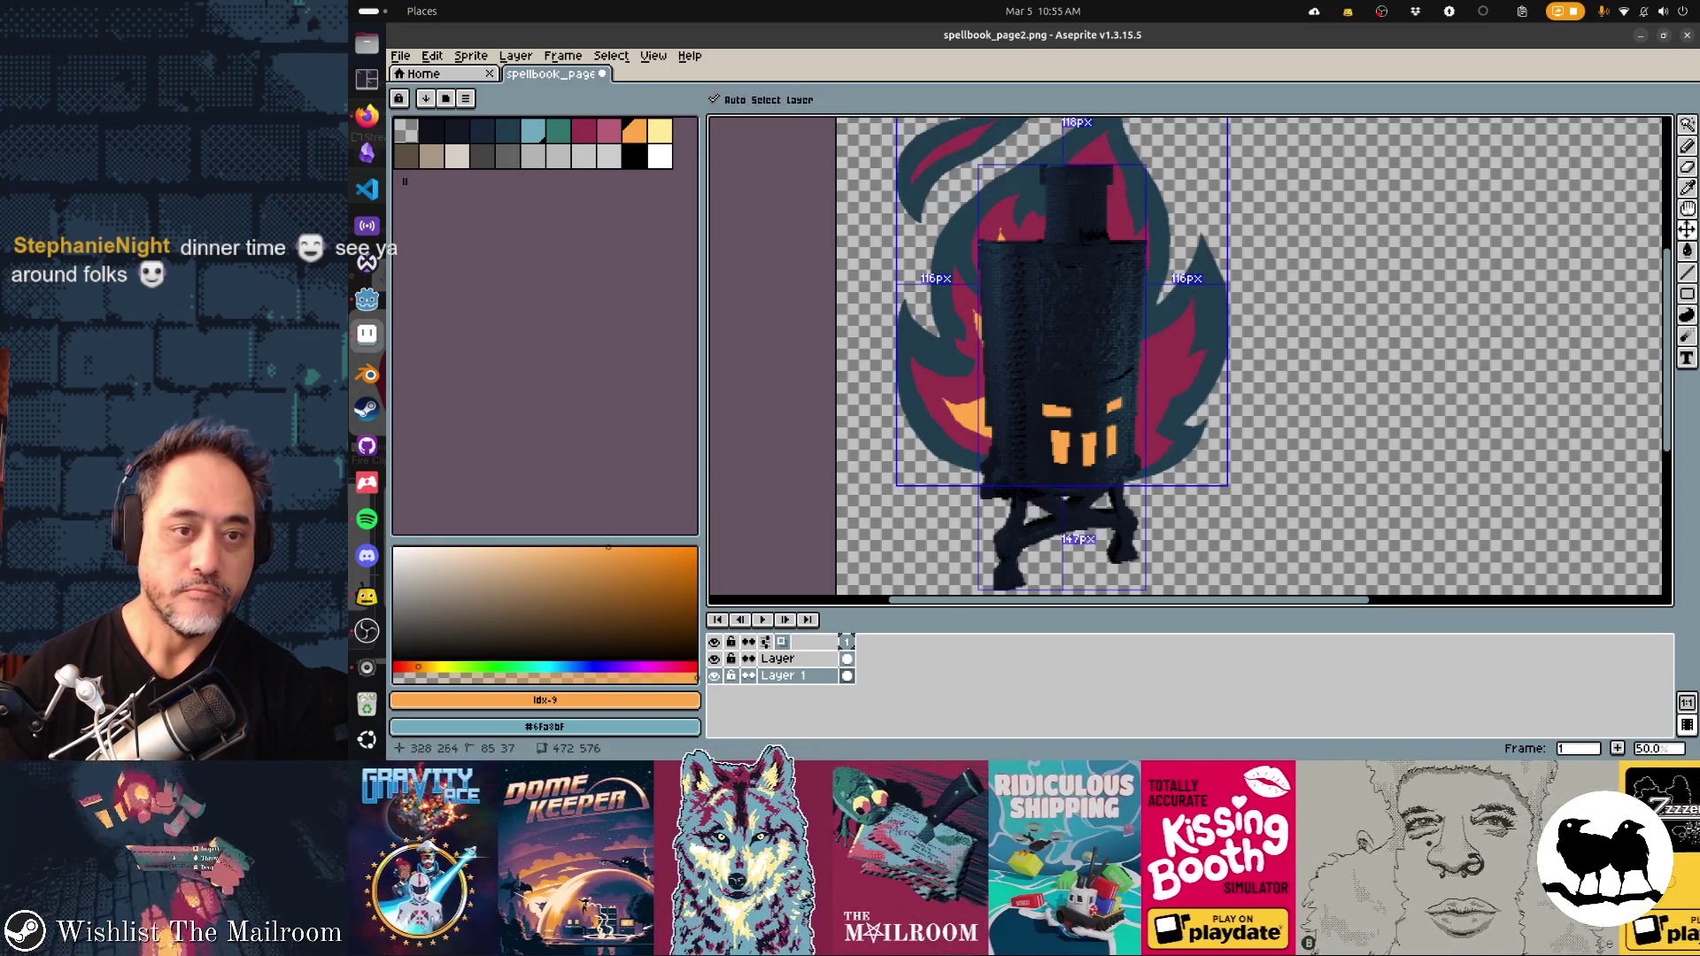
{"action": "key", "text": "ctrl+z"}
{"action": "left_click_drag", "start_coordinate": [1142, 364], "coordinate": [1164, 394]}
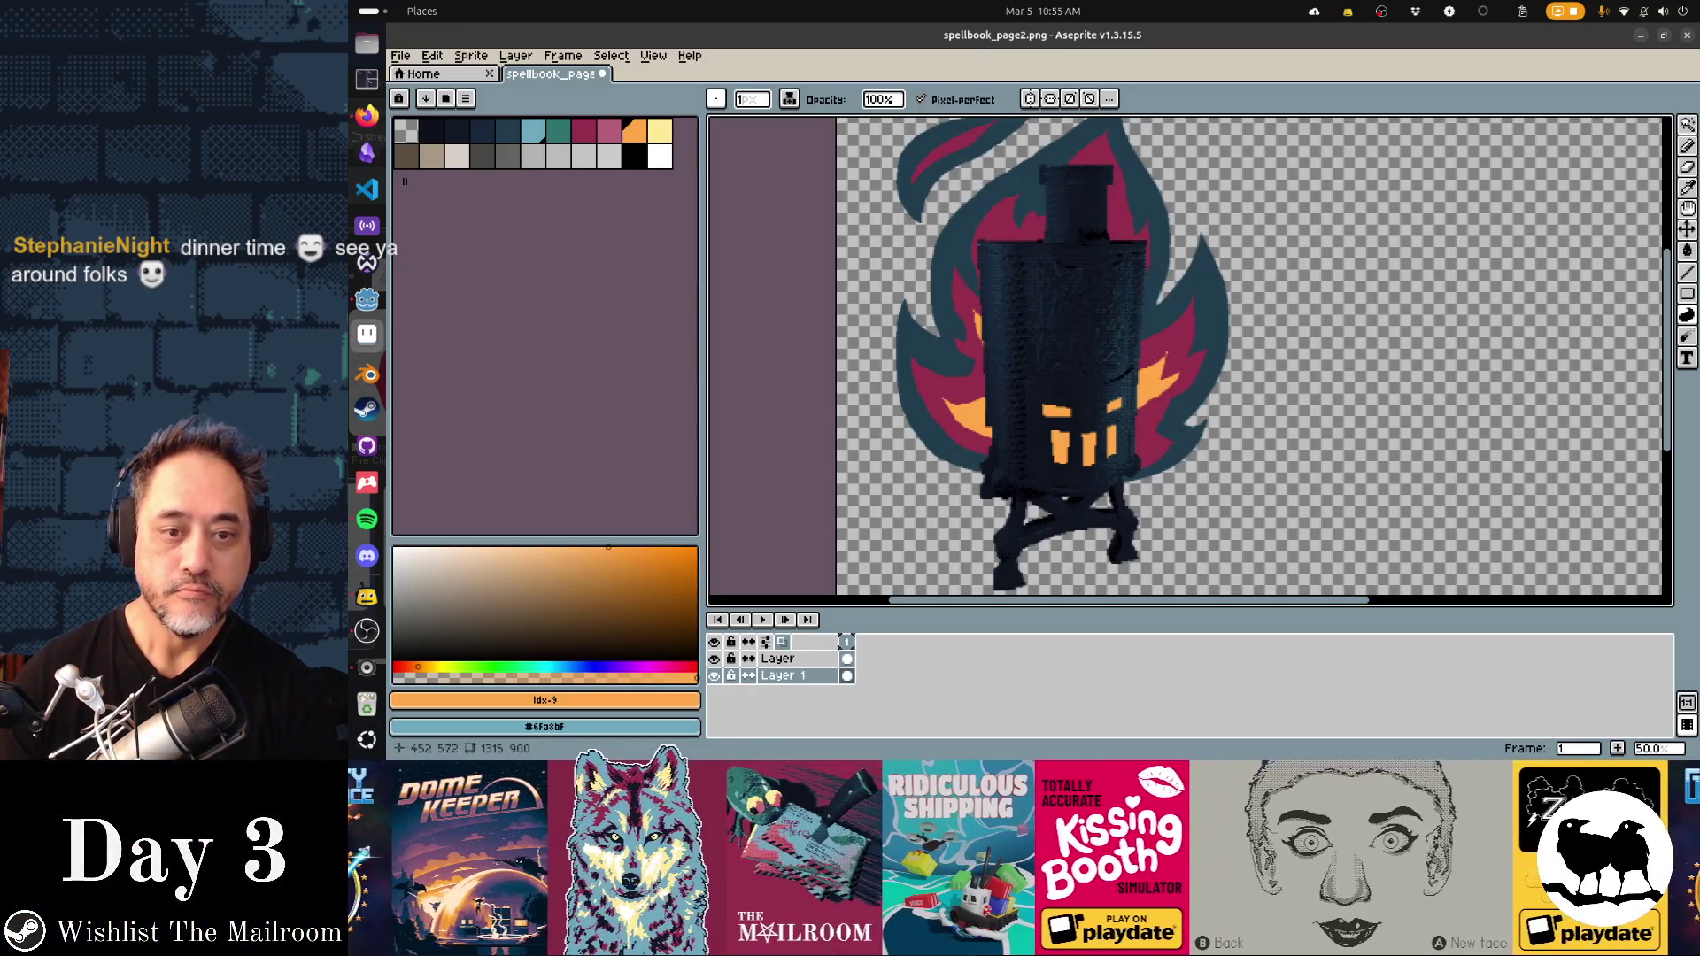
{"action": "scroll", "coordinate": [1038, 332], "scroll_direction": "up", "scroll_amount": 3}
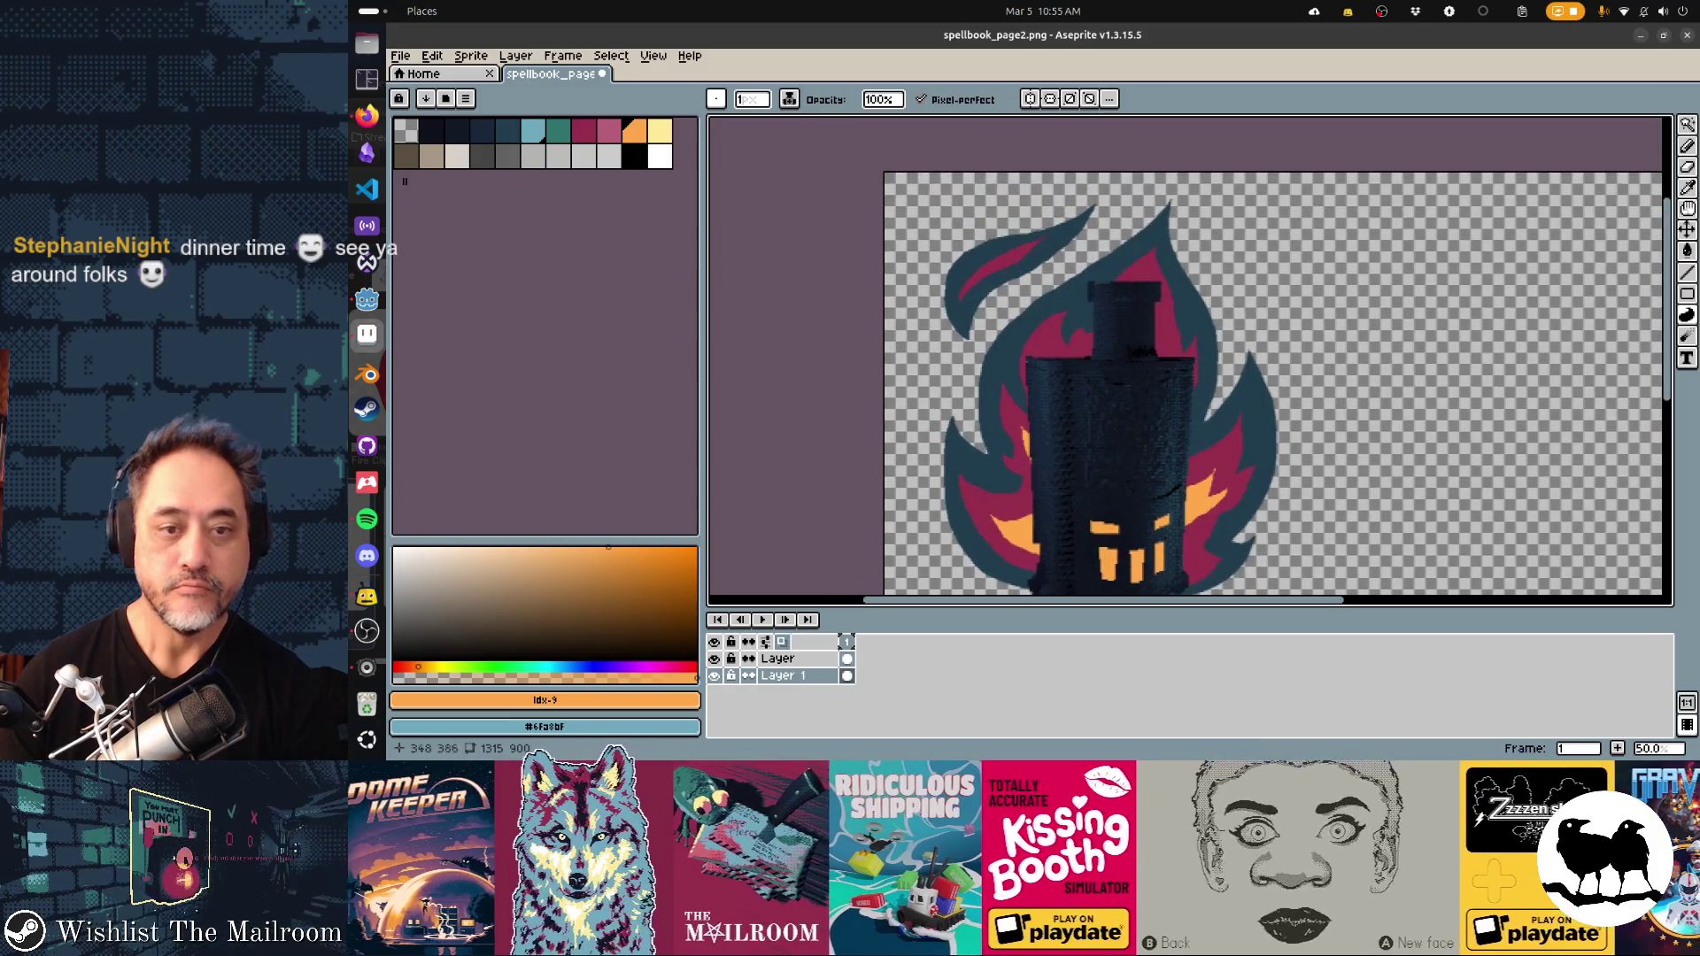
{"action": "scroll", "coordinate": [1187, 359], "scroll_direction": "down", "scroll_amount": 6}
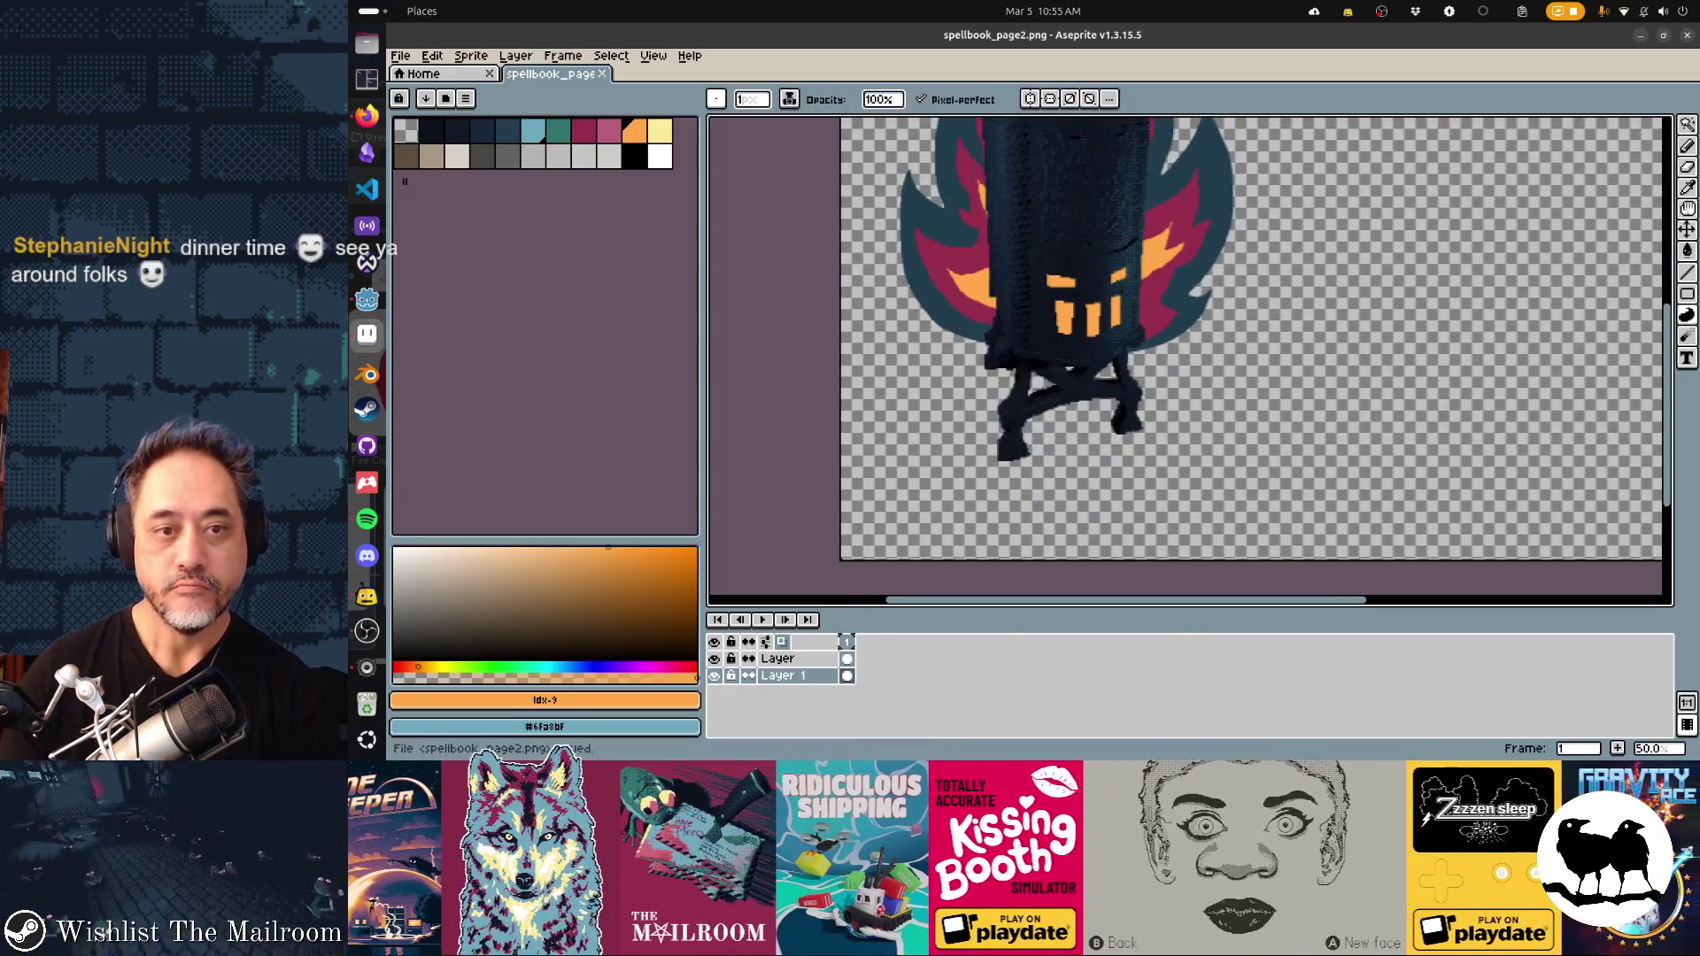
{"action": "key", "text": "alt+Tab"}
{"action": "scroll", "coordinate": [1036, 407], "scroll_direction": "right", "scroll_amount": 5}
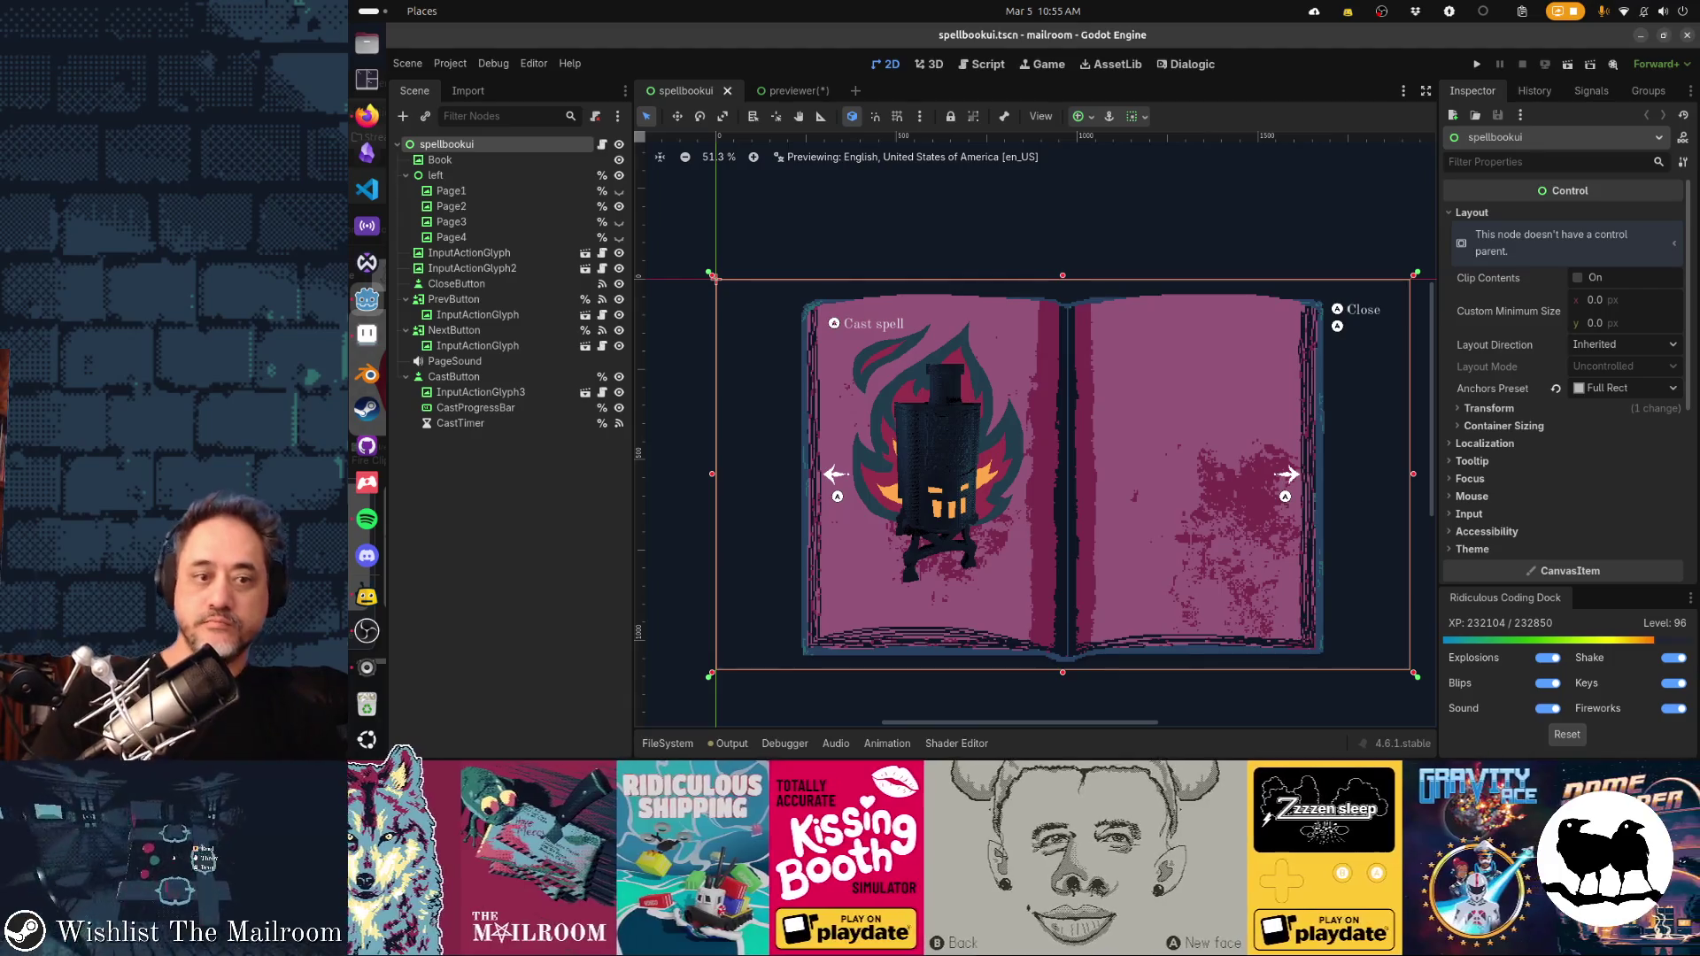
{"action": "key", "text": "alt+Tab"}
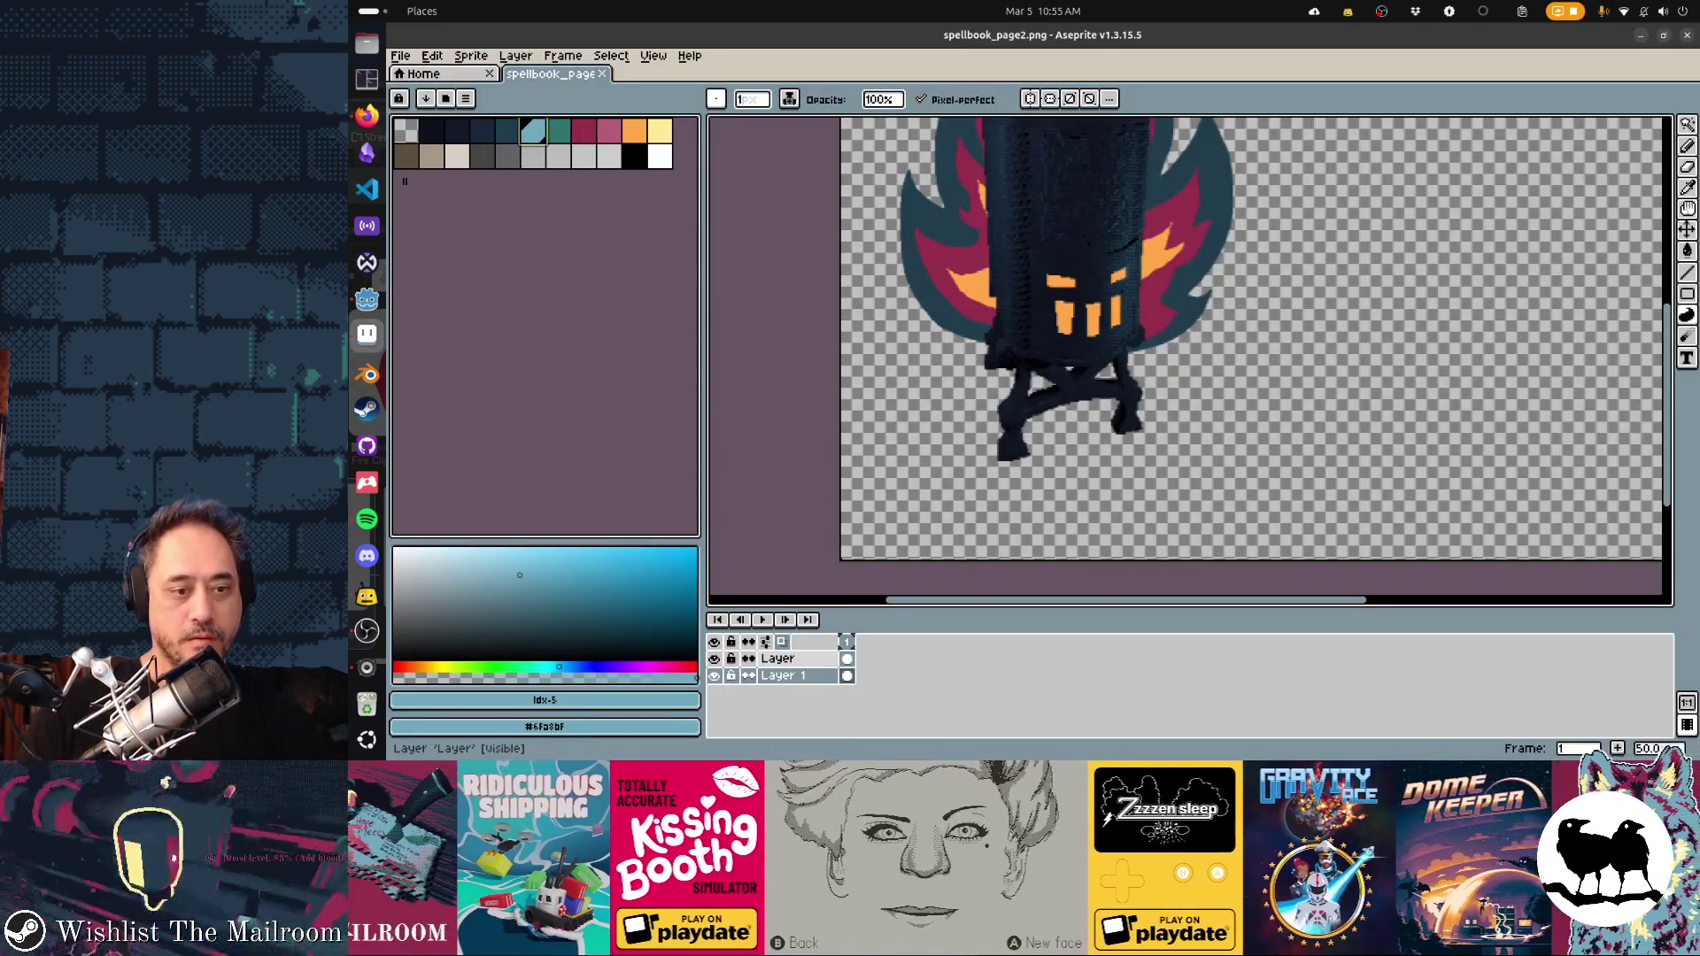
Bucket-fill the lantern window panes light blue, save the page, and switch to Godot
{"action": "left_click", "coordinate": [1060, 356], "text": "alt"}
{"action": "key", "text": "g"}
{"action": "left_click", "coordinate": [1065, 319]}
{"action": "left_click", "coordinate": [1093, 320]}
{"action": "left_click", "coordinate": [1116, 311]}
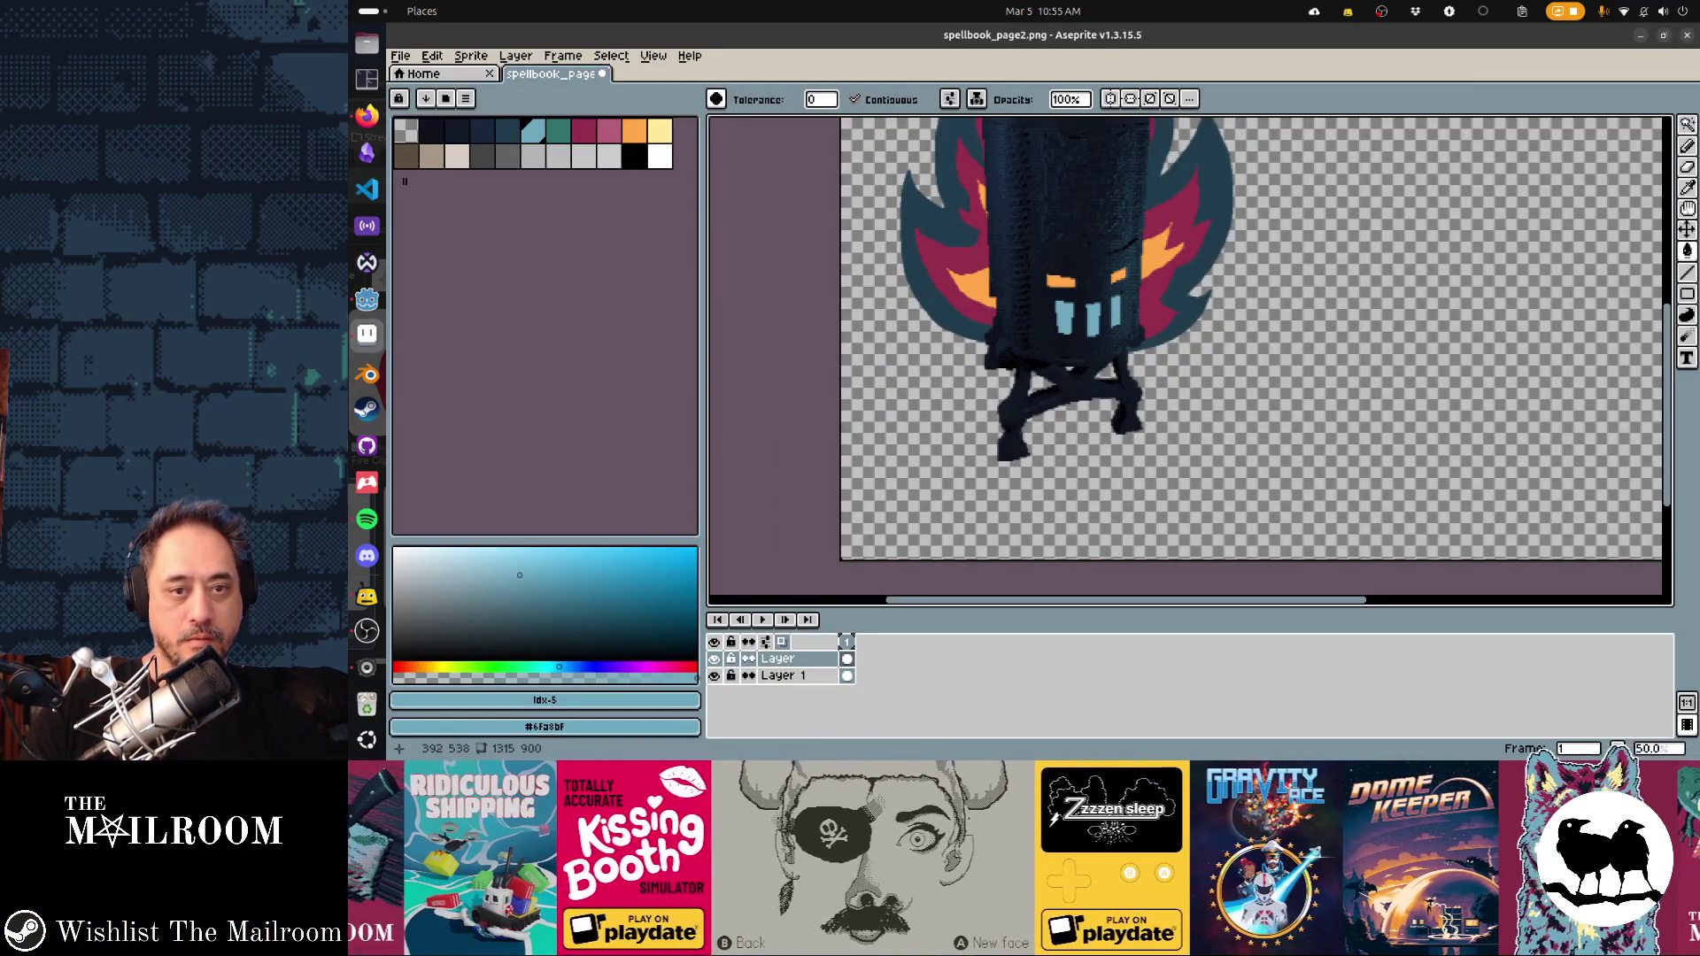
{"action": "left_click", "coordinate": [1044, 323]}
{"action": "key", "text": "ctrl+z"}
{"action": "key", "text": "ctrl+s"}
{"action": "key", "text": "alt+Tab"}
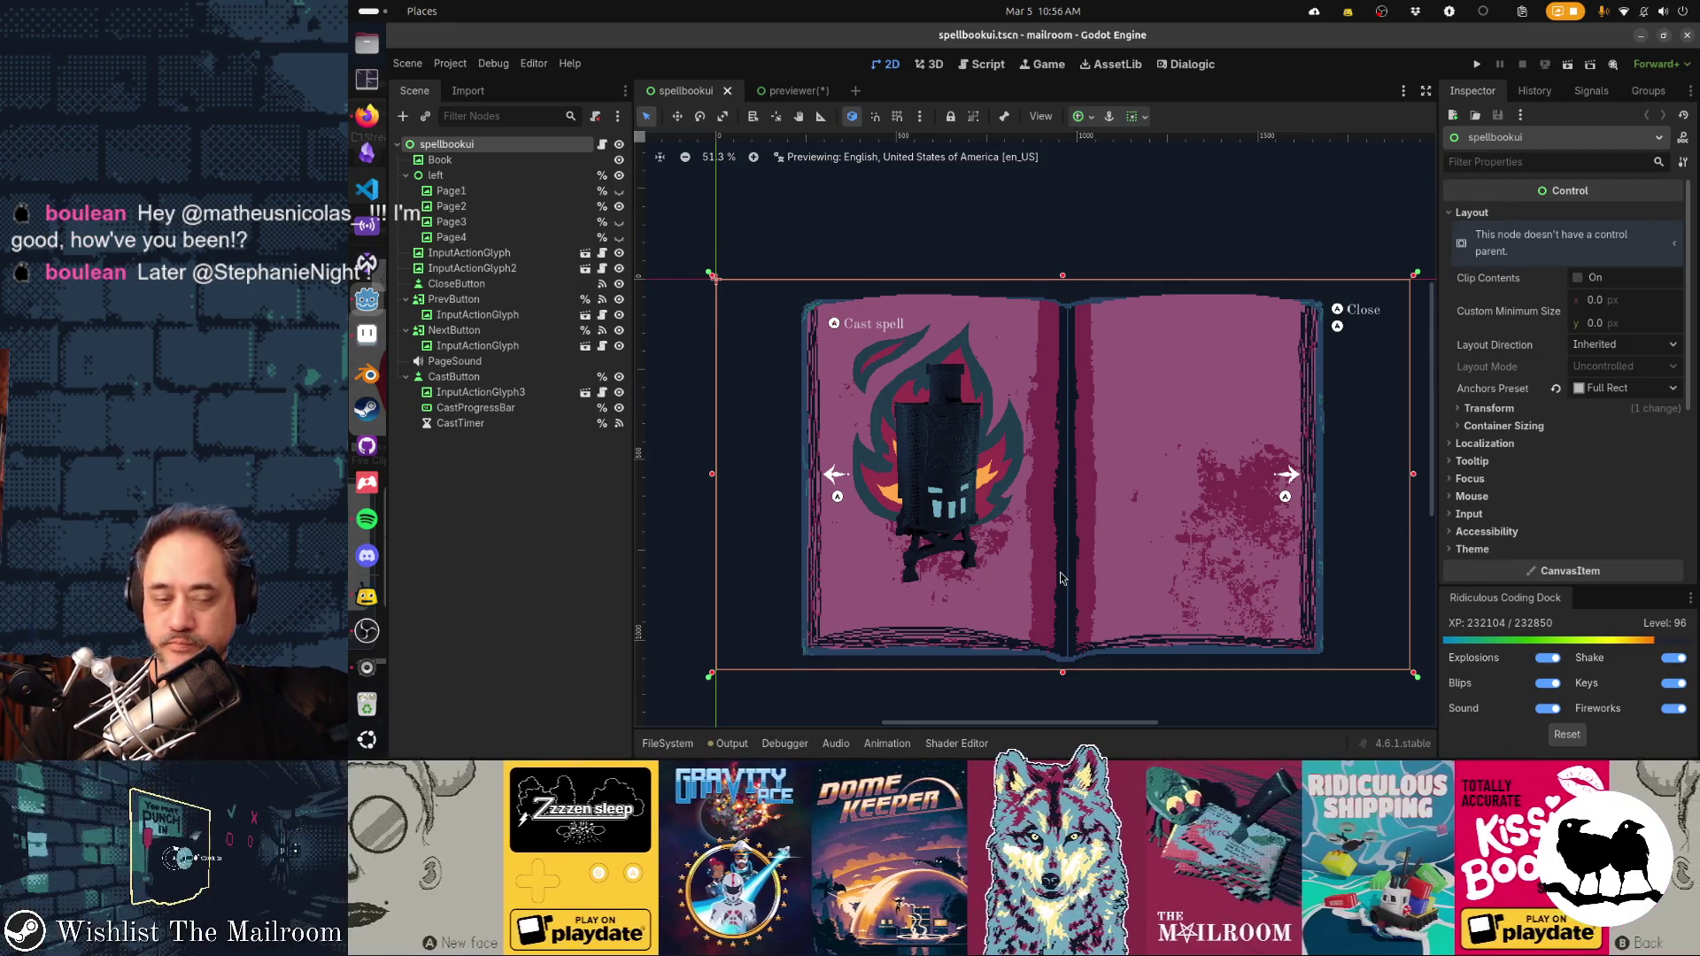
Bring Firefox forward and reposition its window up and to the left
{"action": "key", "text": "alt+Tab"}
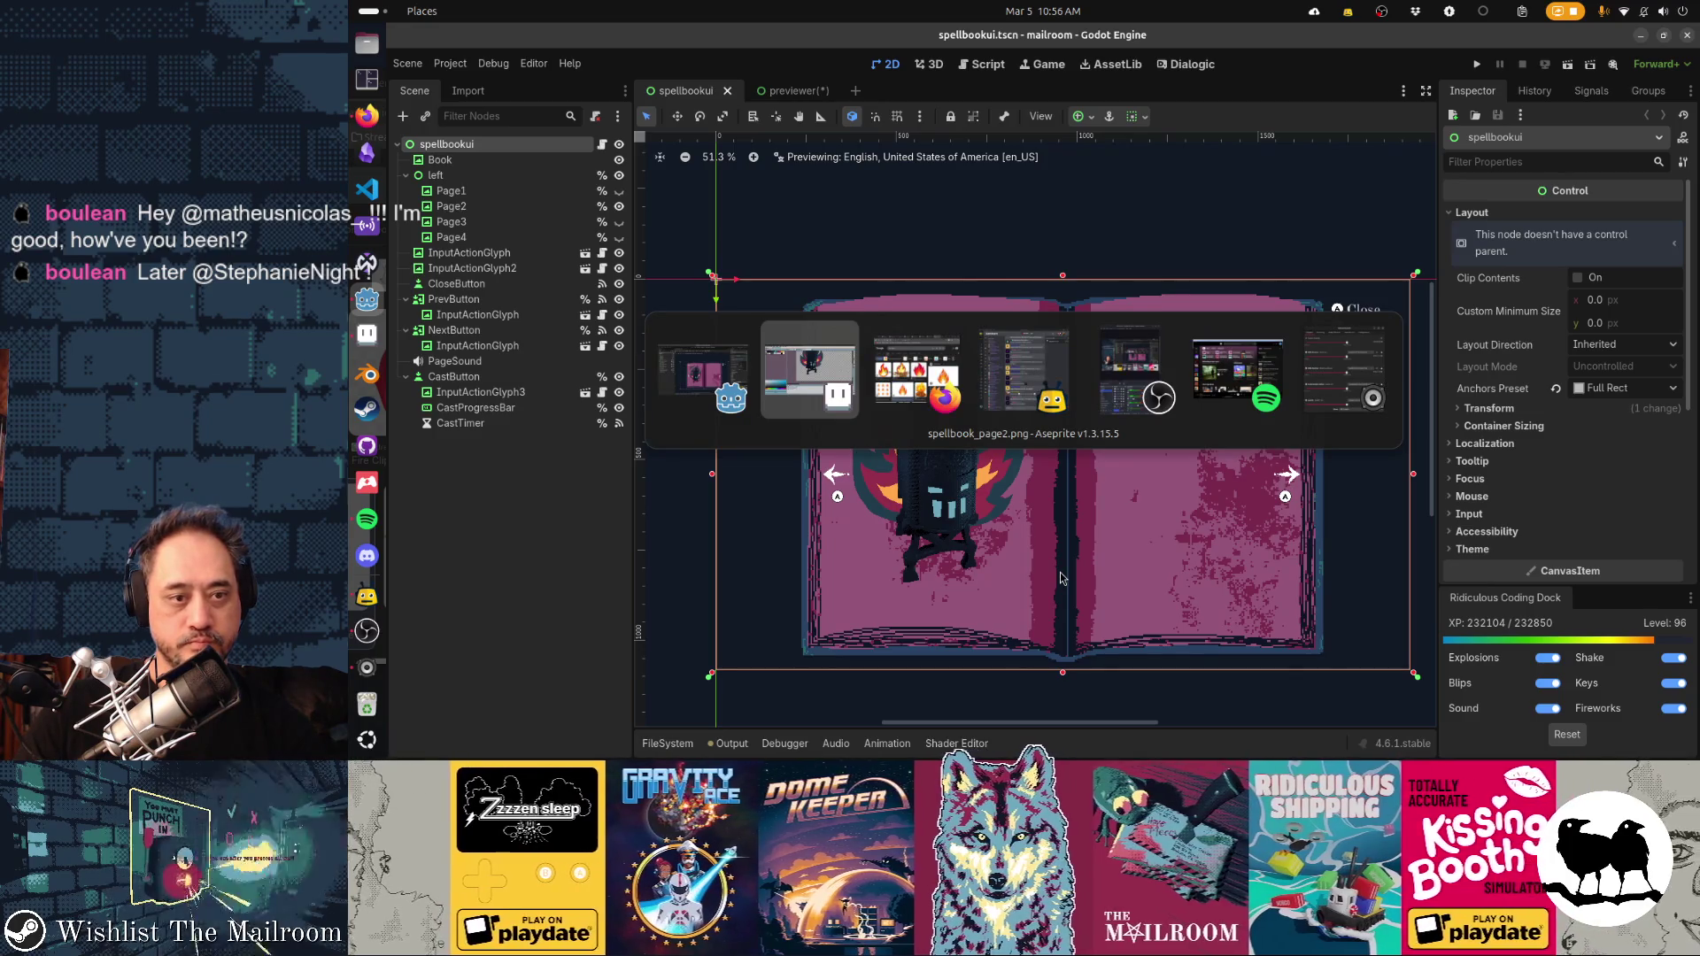
{"action": "key", "text": "alt+Tab"}
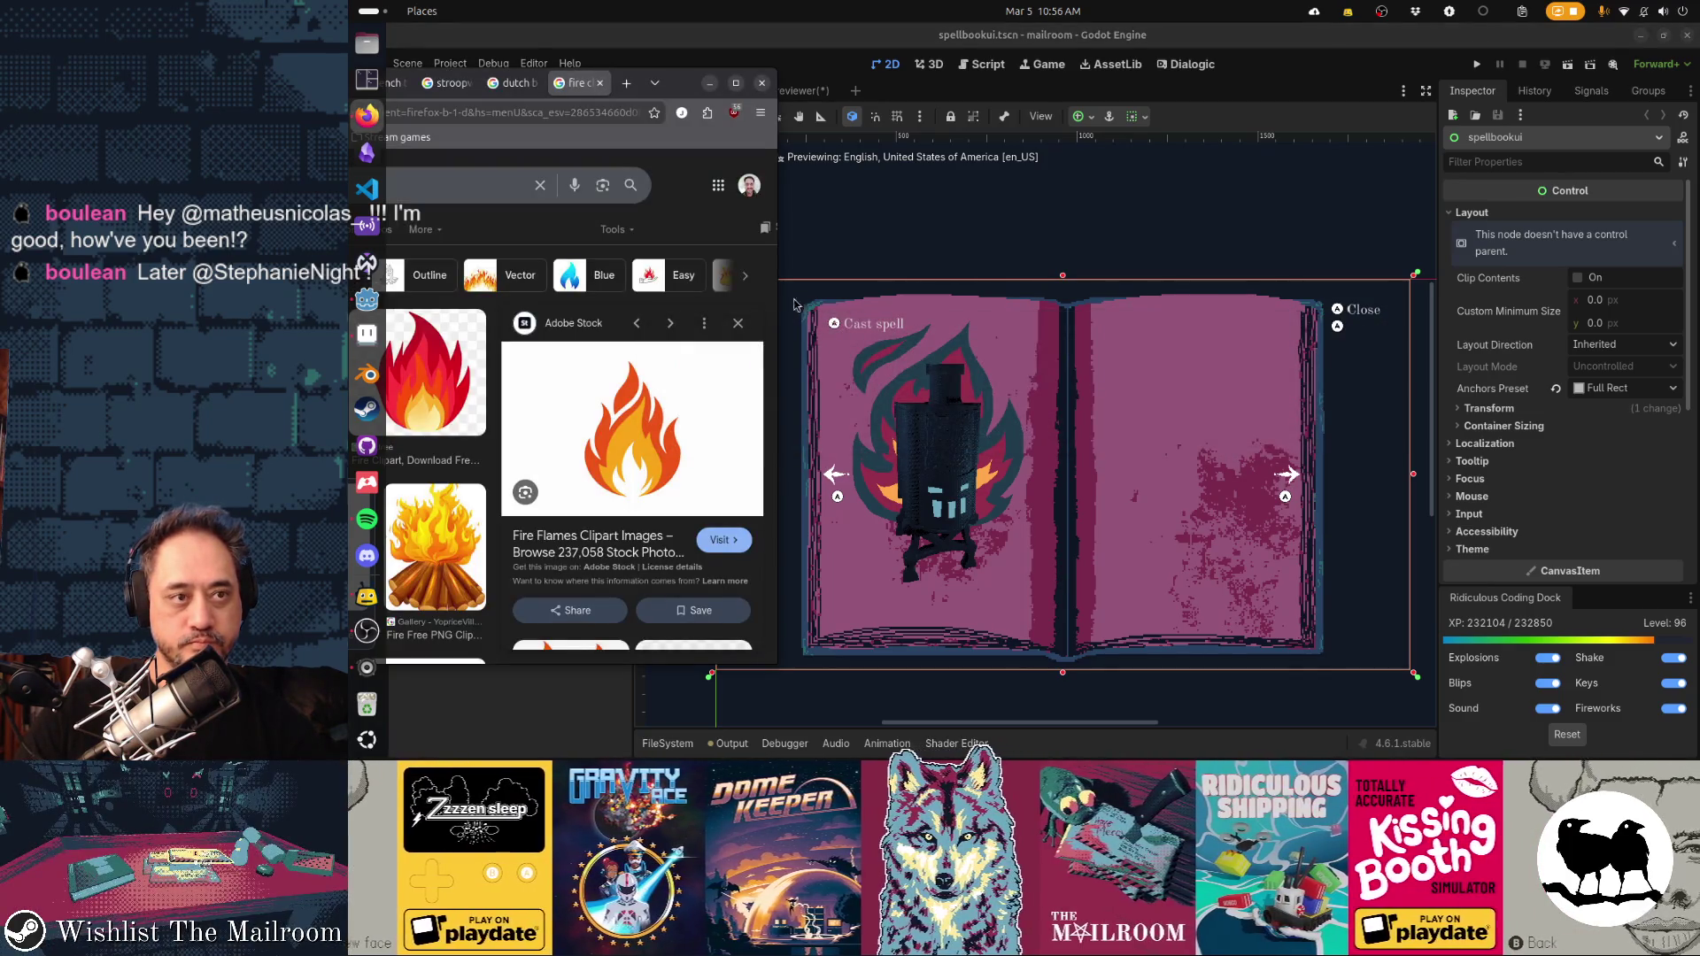
{"action": "key", "text": "super+Right"}
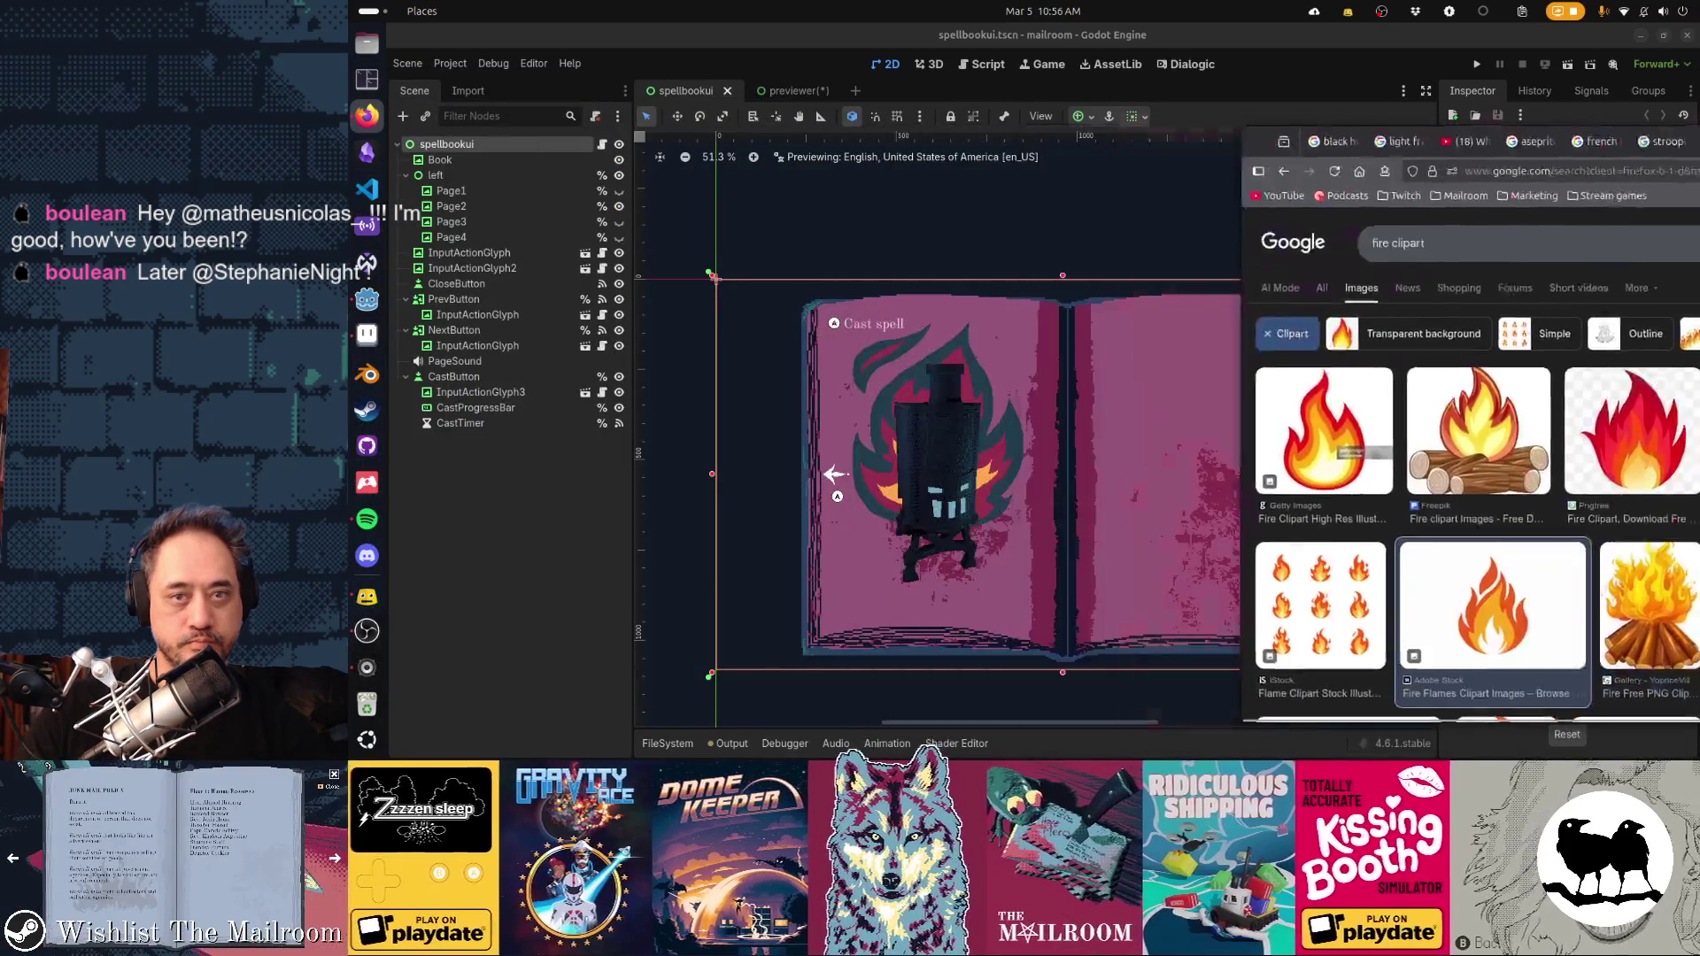
{"action": "key", "text": "alt+Tab"}
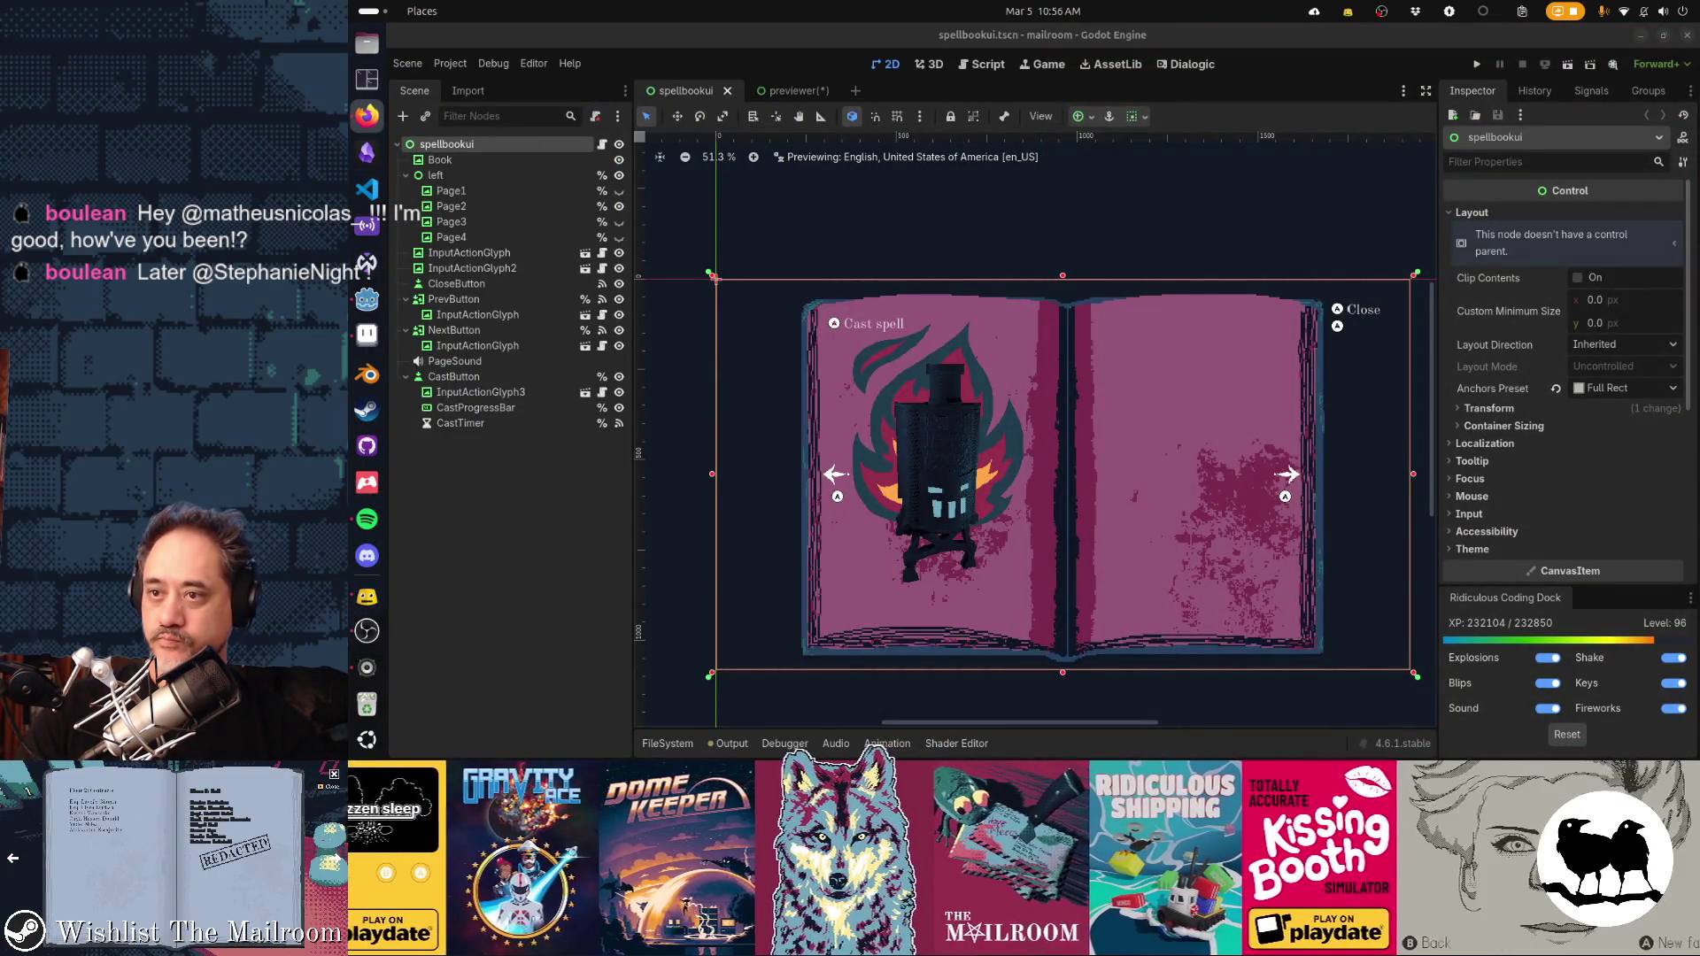
{"action": "left_click_drag", "start_coordinate": [1454, 356], "coordinate": [1120, 280]}
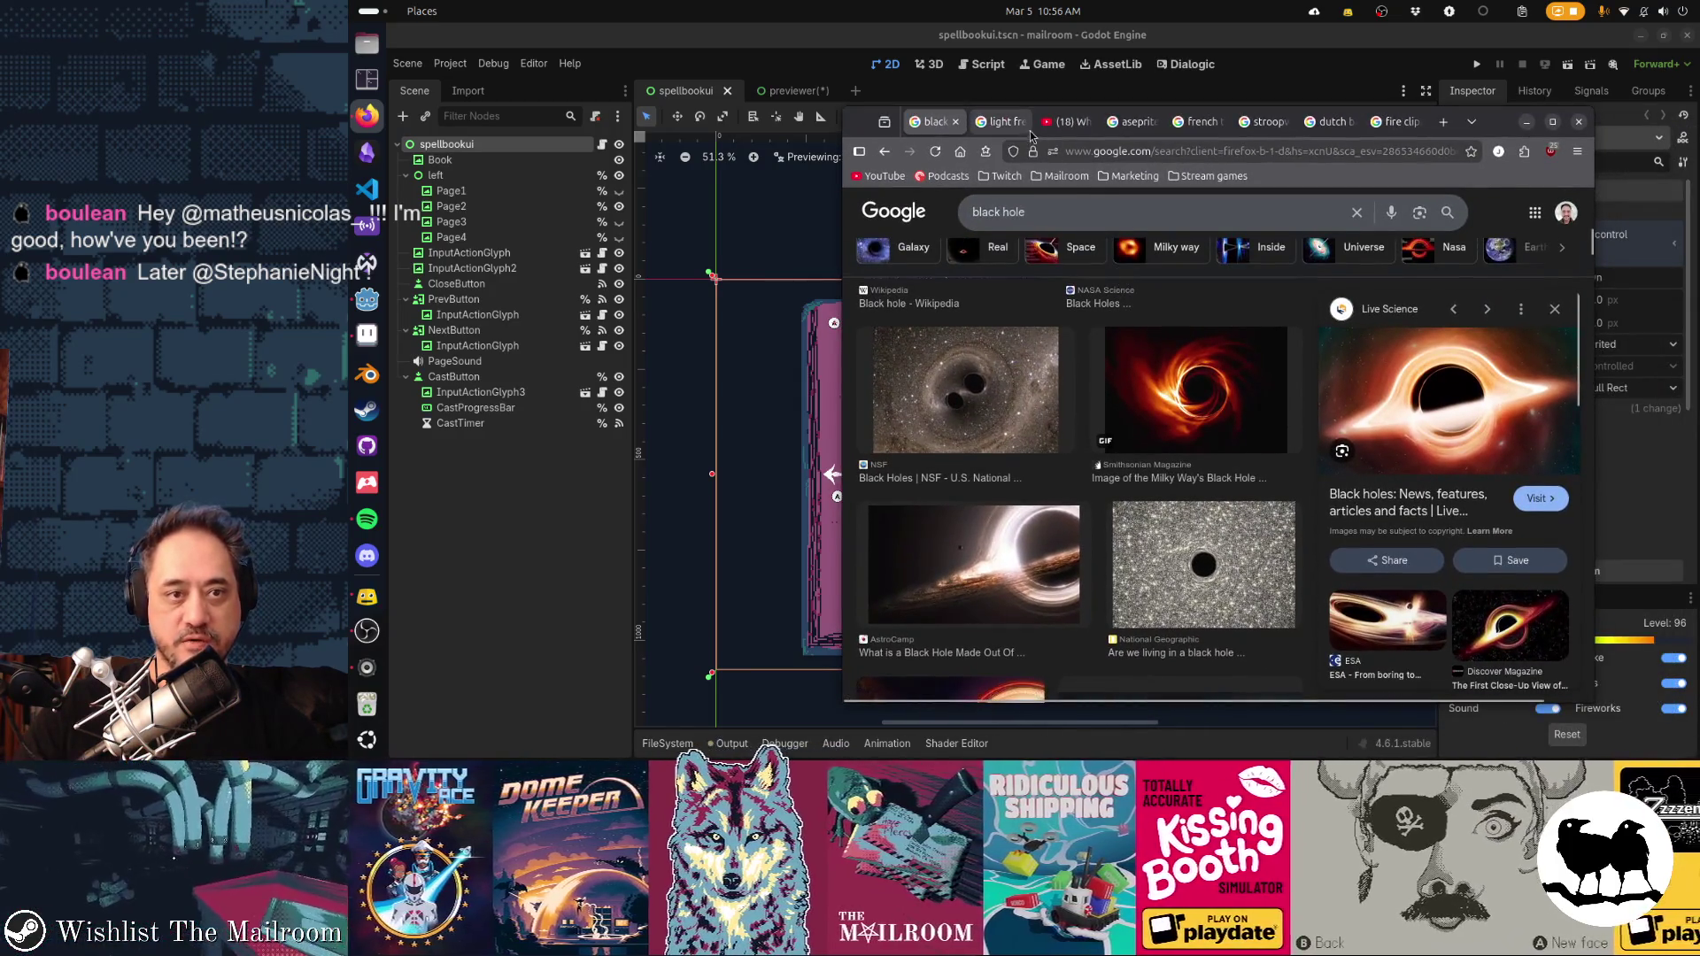
Browse the tabs from light frequencies through fire clipart, open a new tab, then hide Firefox
{"action": "left_click", "coordinate": [1006, 129]}
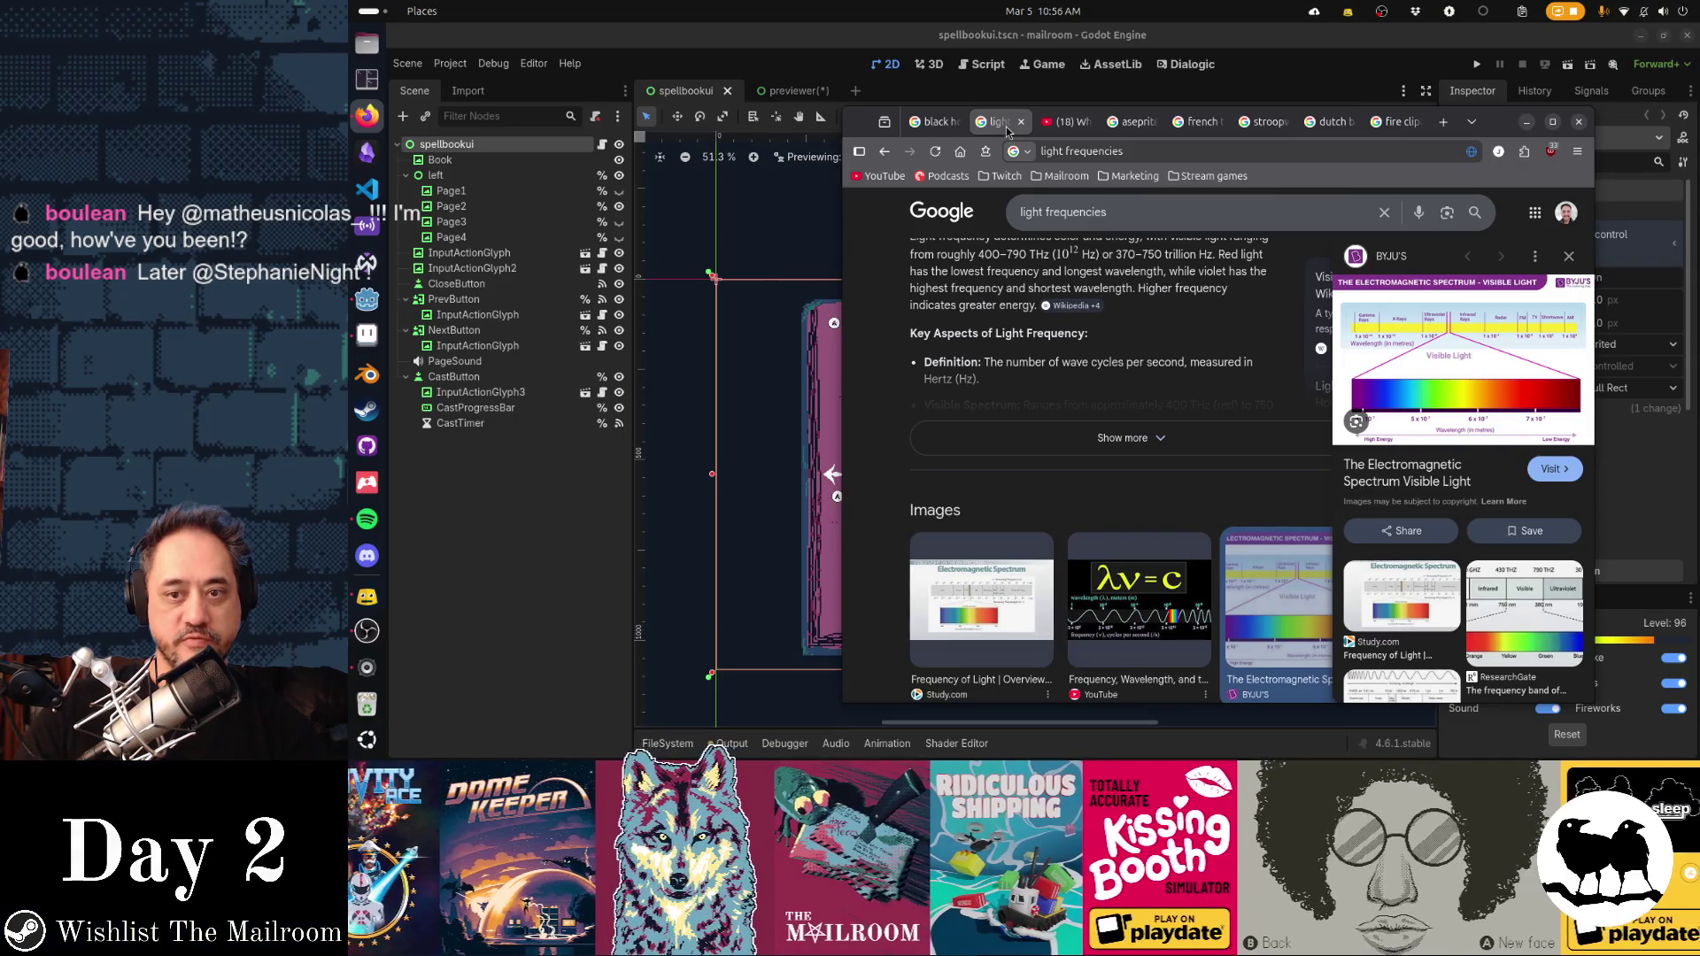
{"action": "left_click", "coordinate": [1068, 125]}
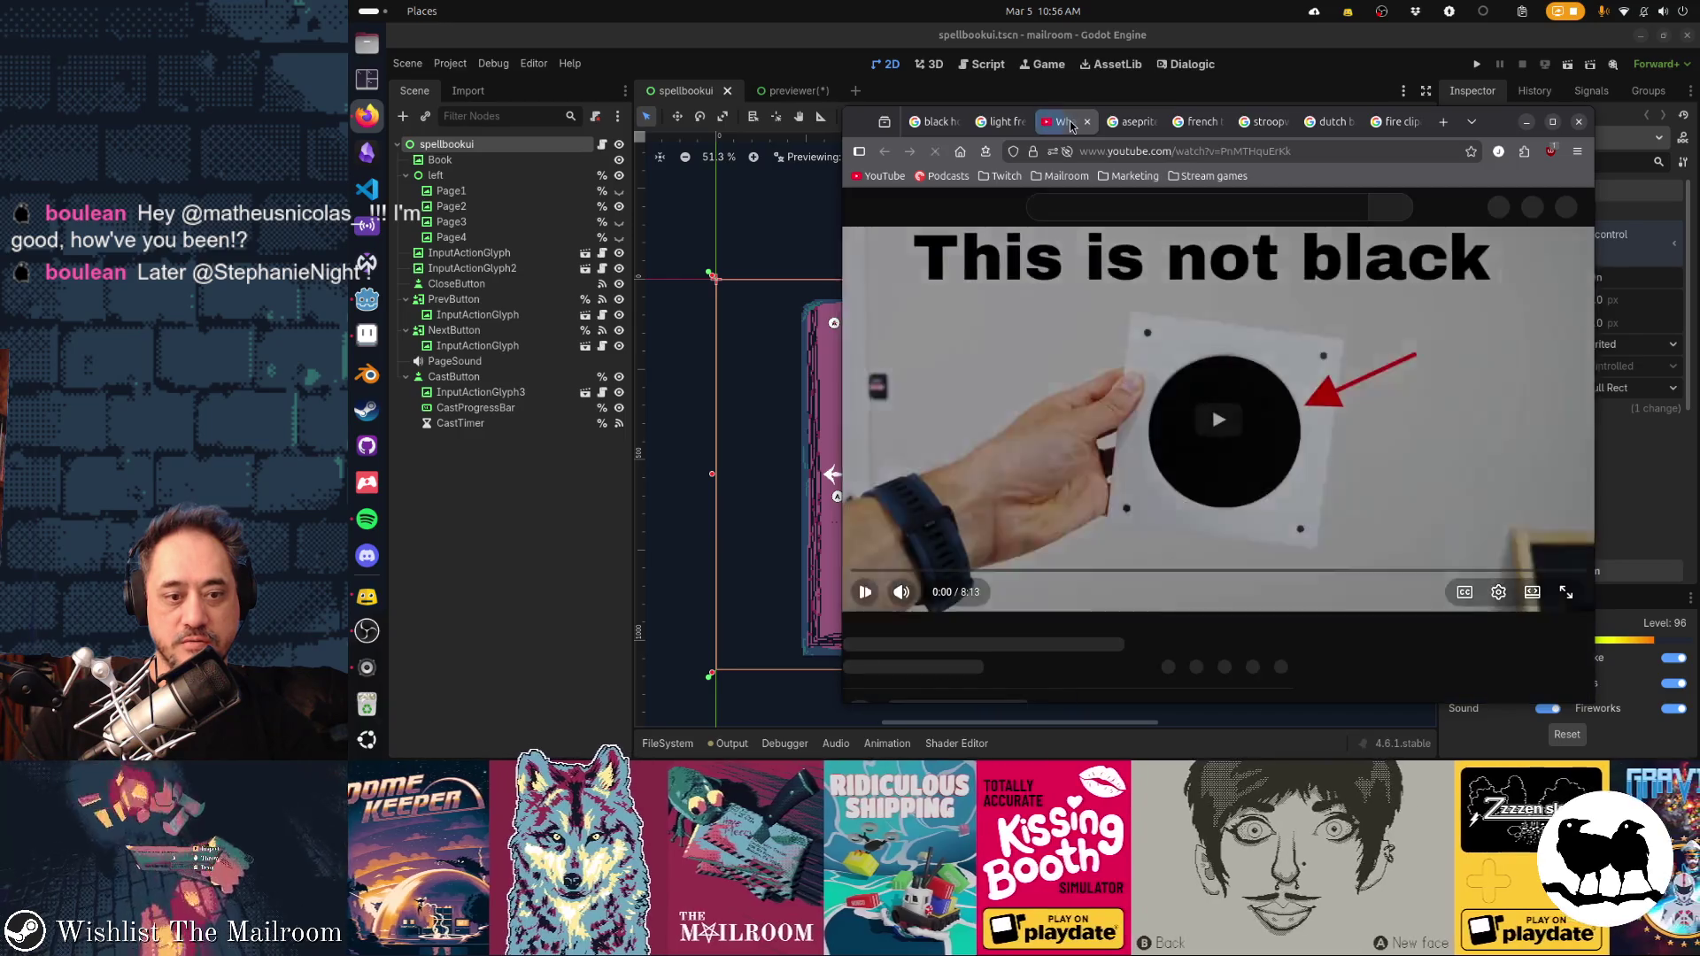
{"action": "left_click", "coordinate": [1144, 131]}
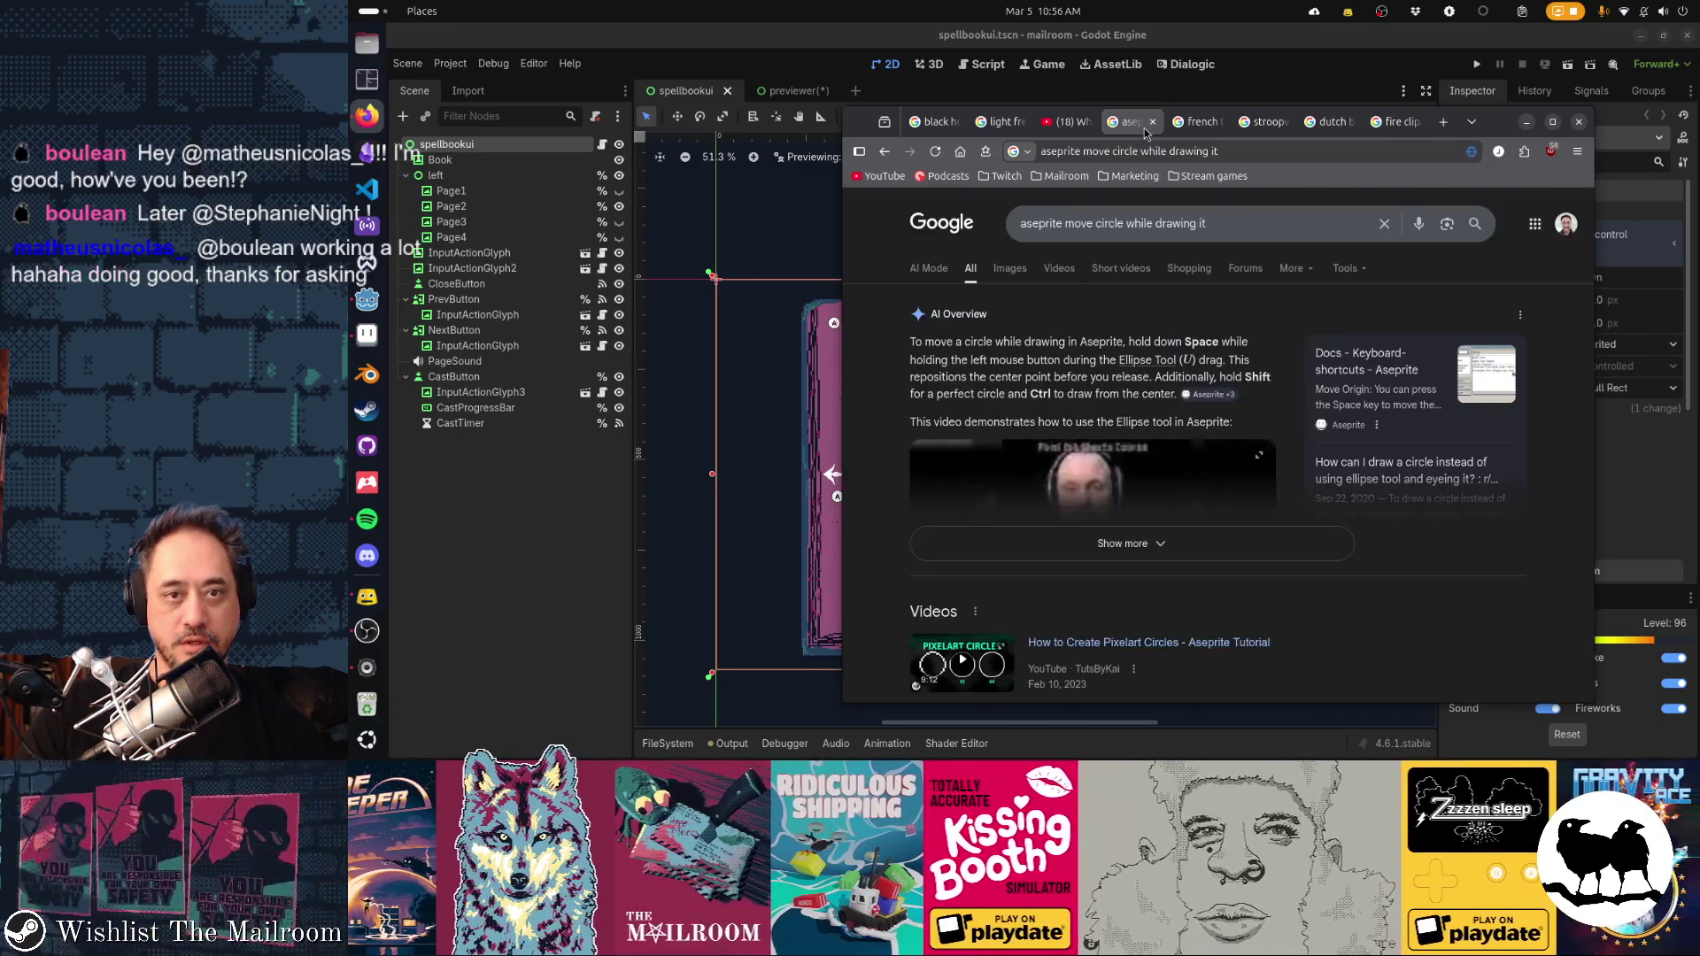
{"action": "left_click", "coordinate": [1205, 129]}
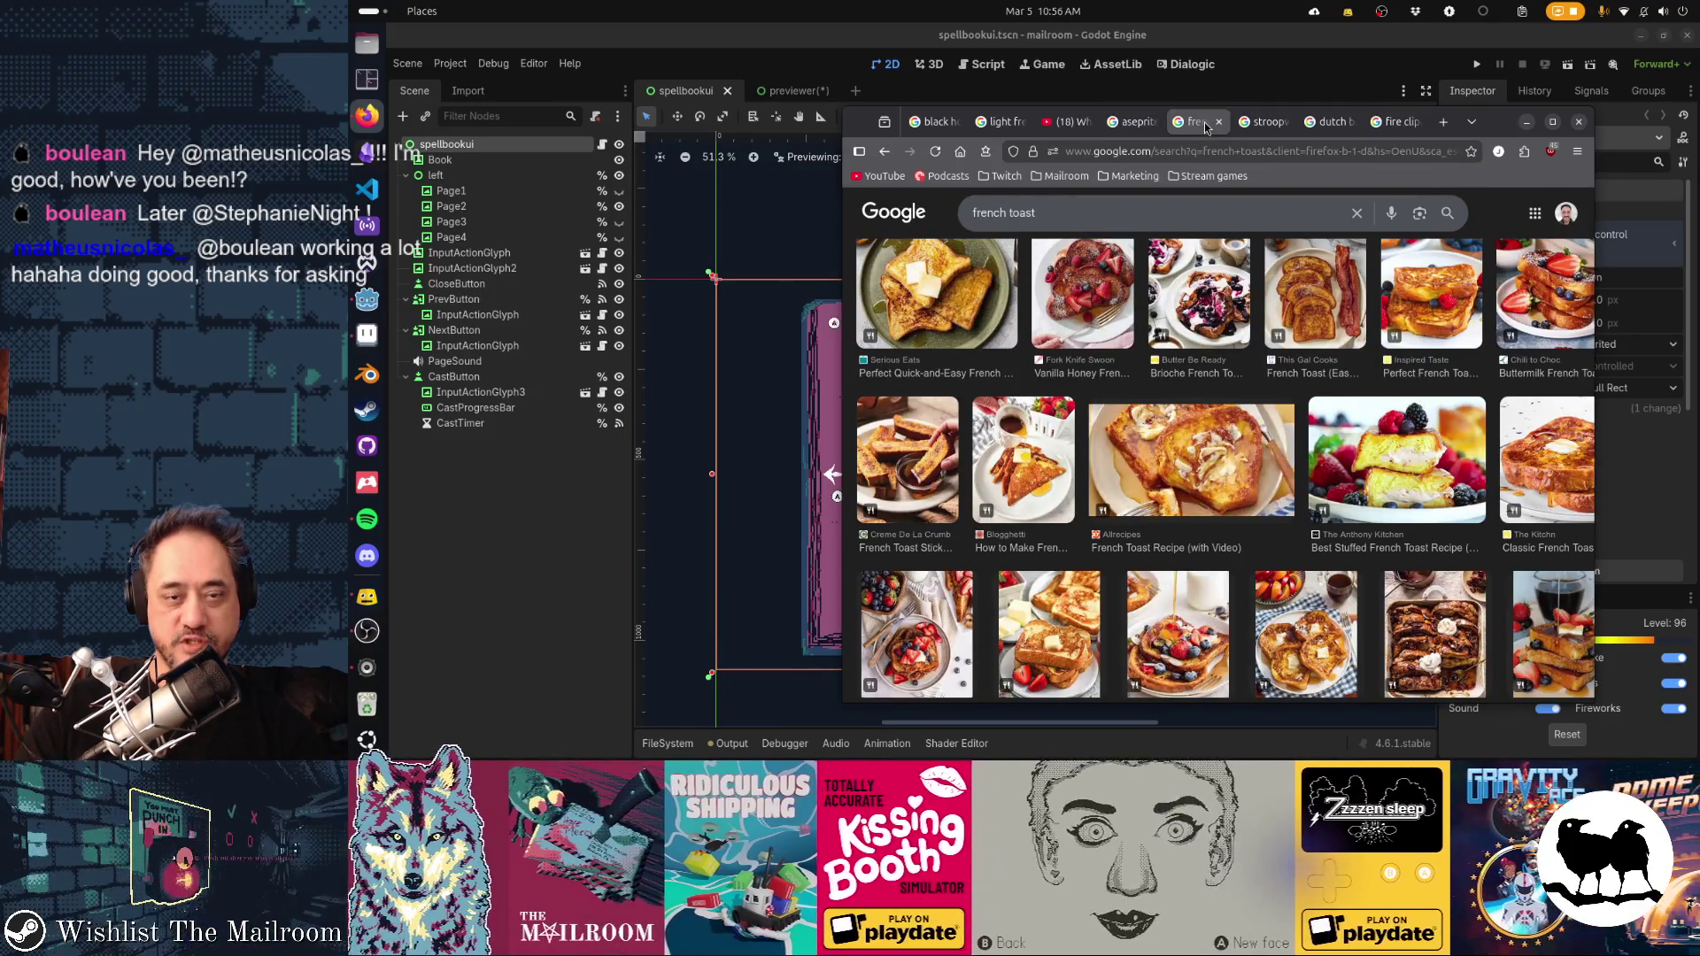
{"action": "left_click", "coordinate": [1263, 124]}
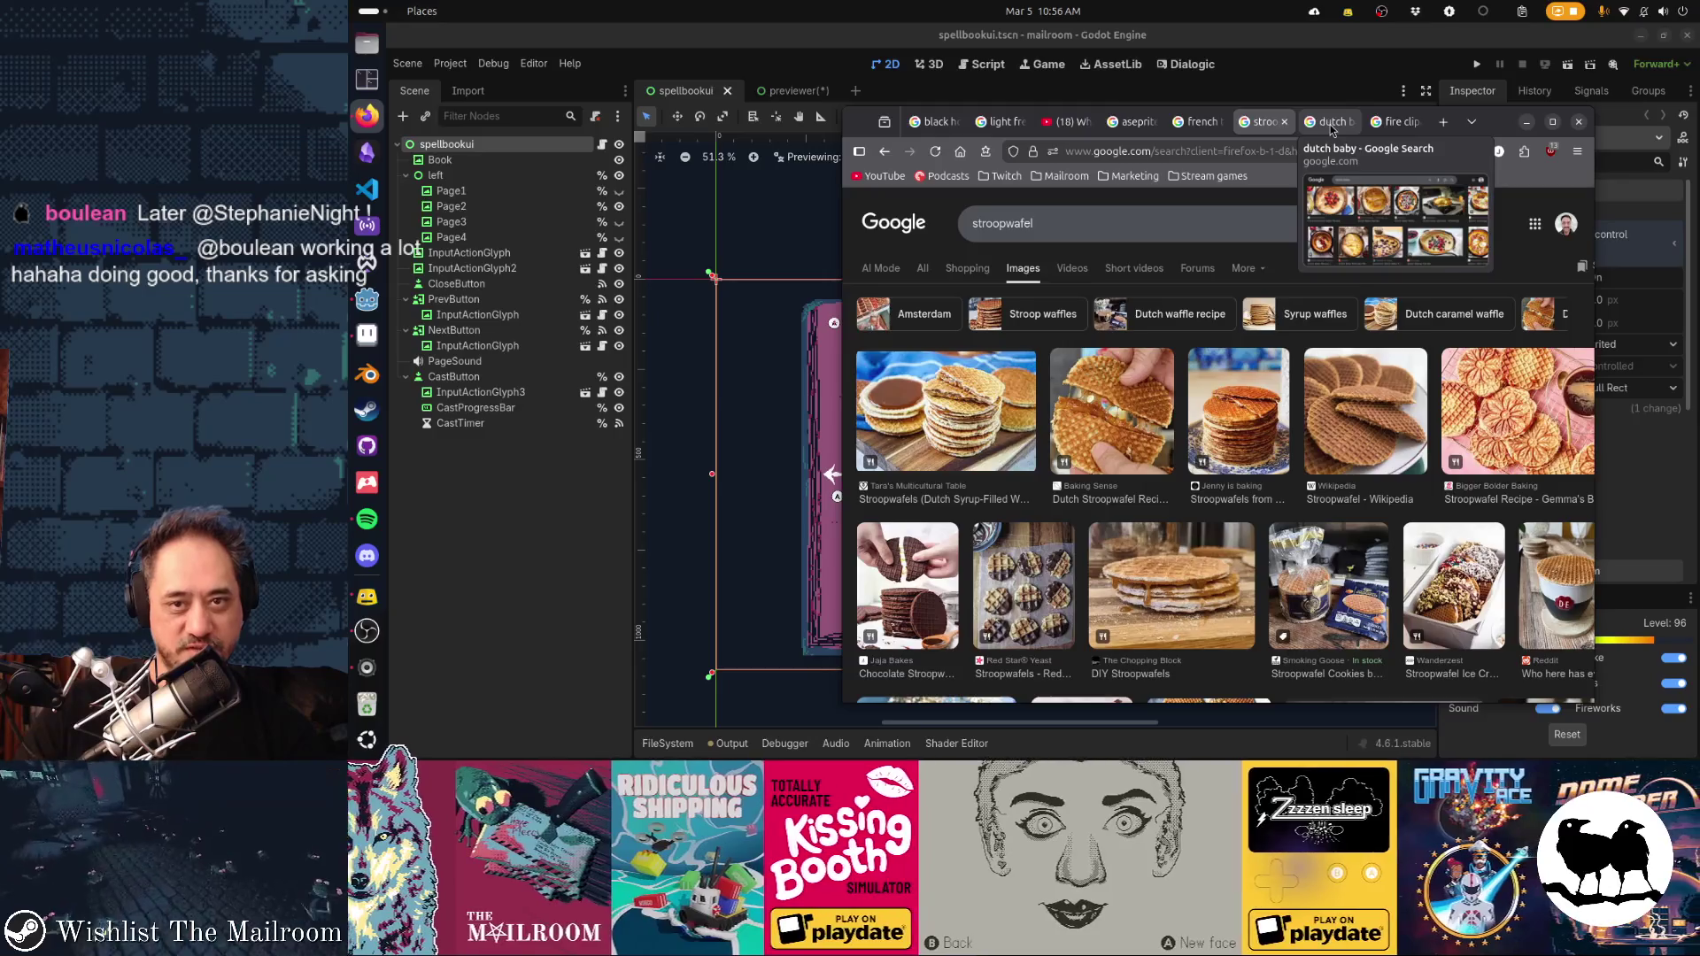
{"action": "left_click", "coordinate": [1327, 124]}
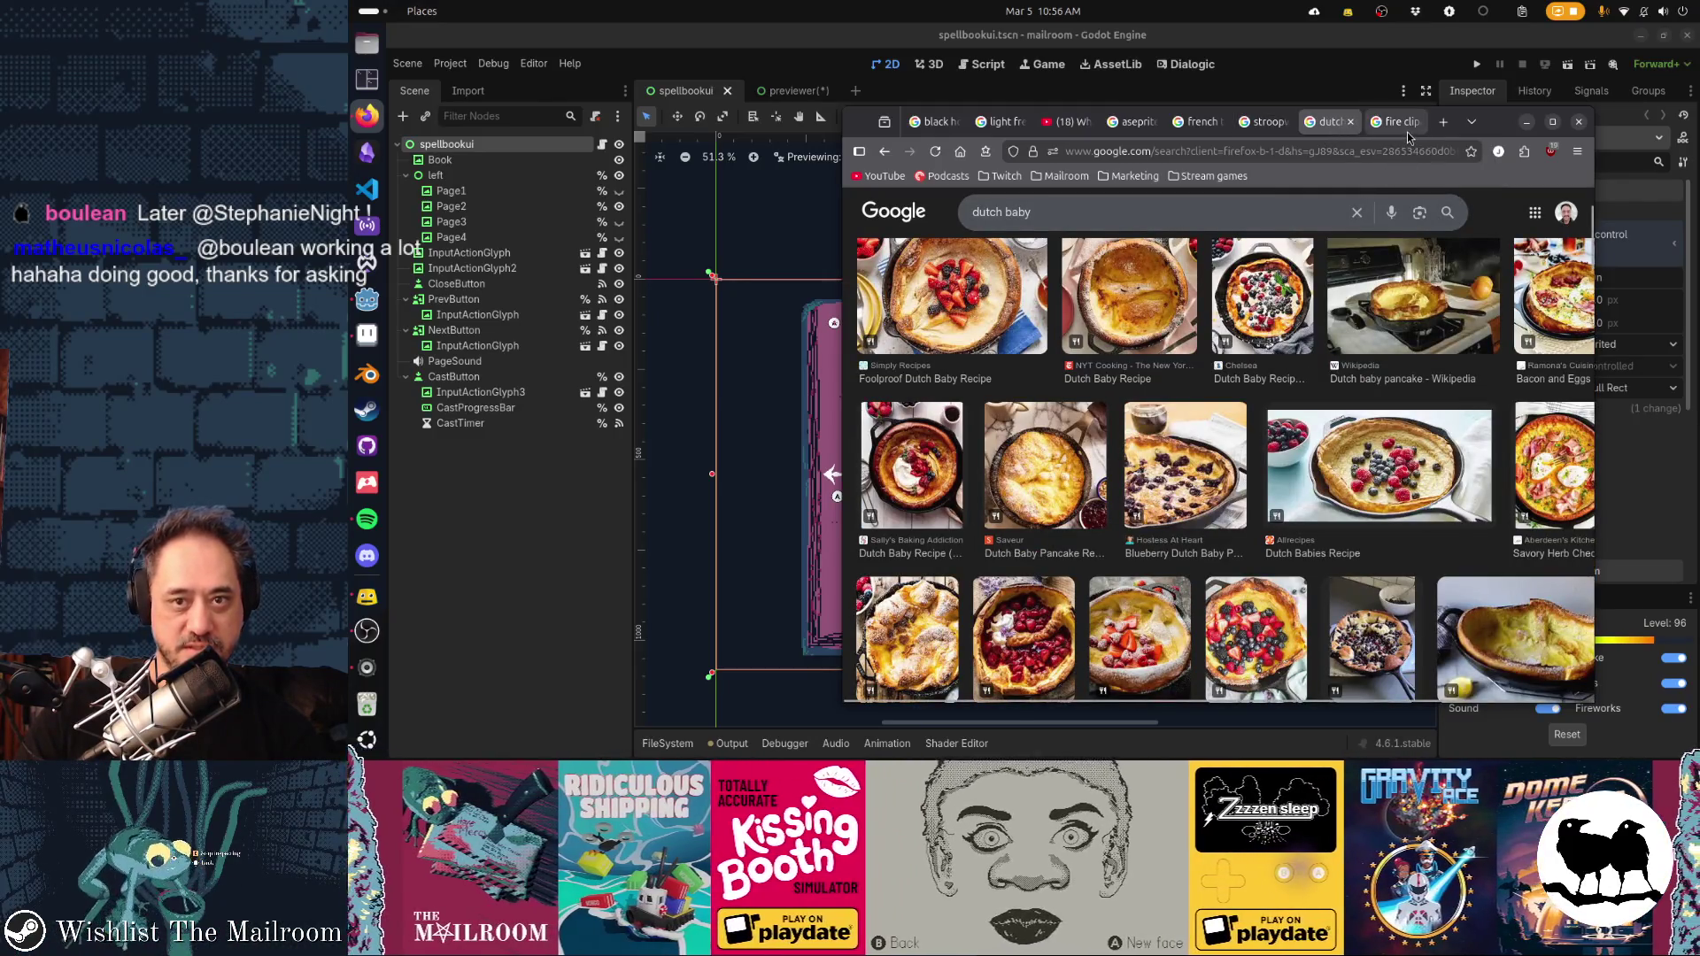
{"action": "left_click", "coordinate": [1404, 124]}
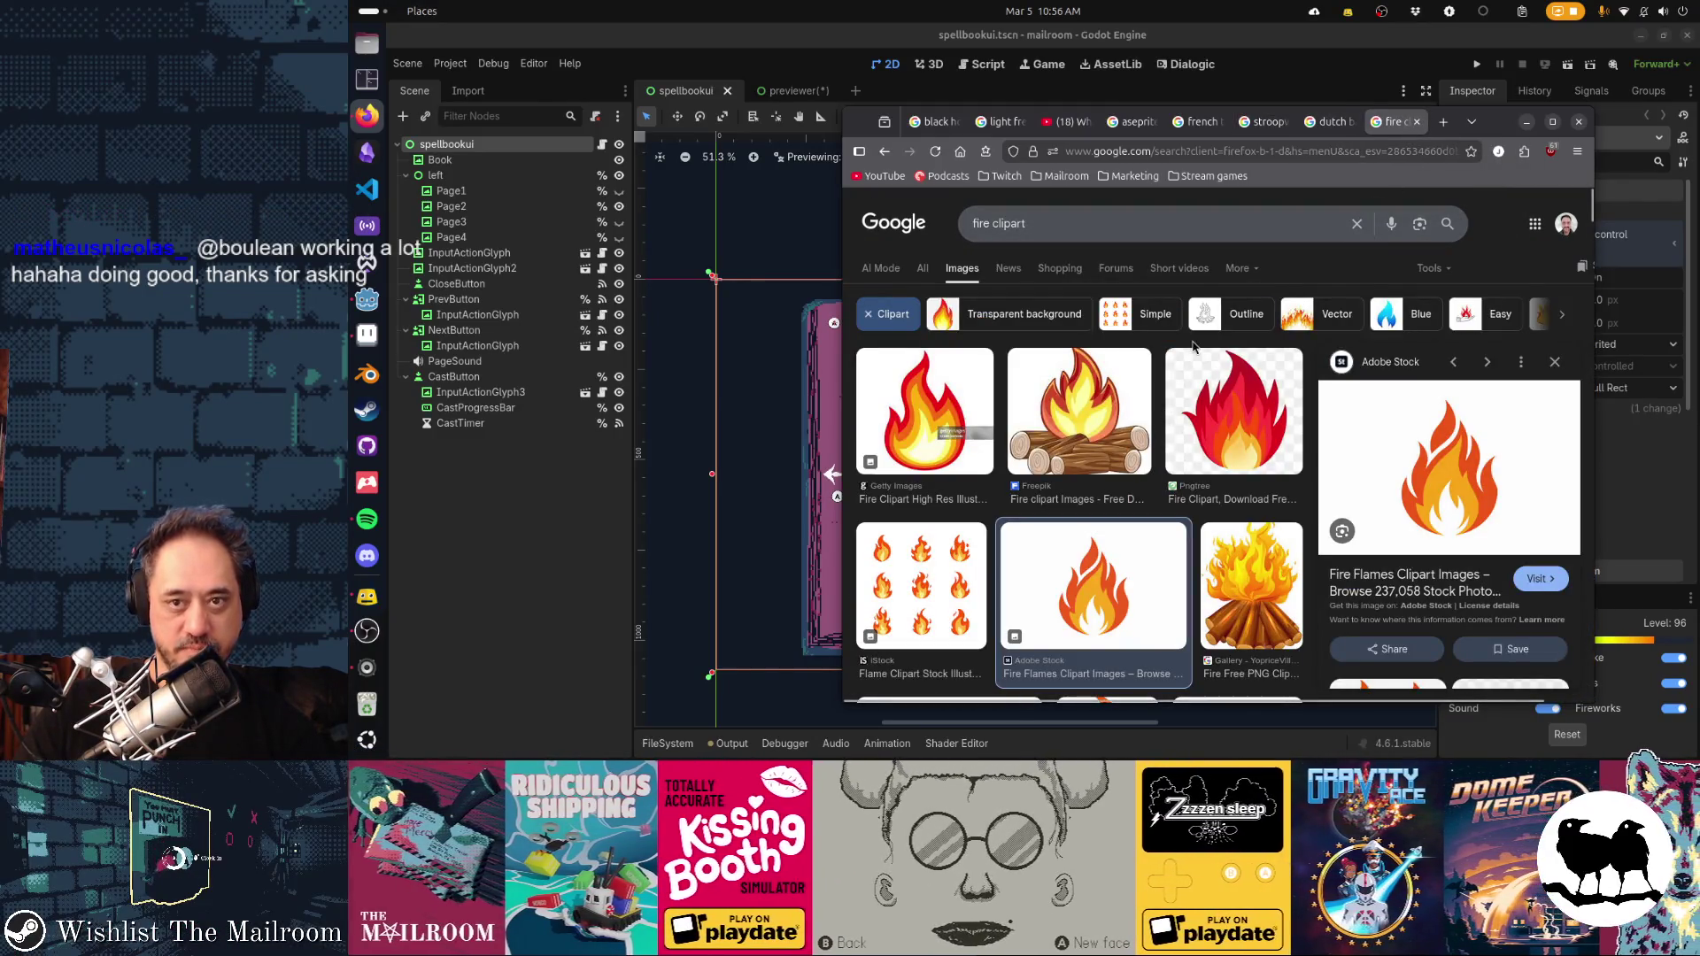
{"action": "key", "text": "ctrl+t"}
{"action": "key", "text": "super+h"}
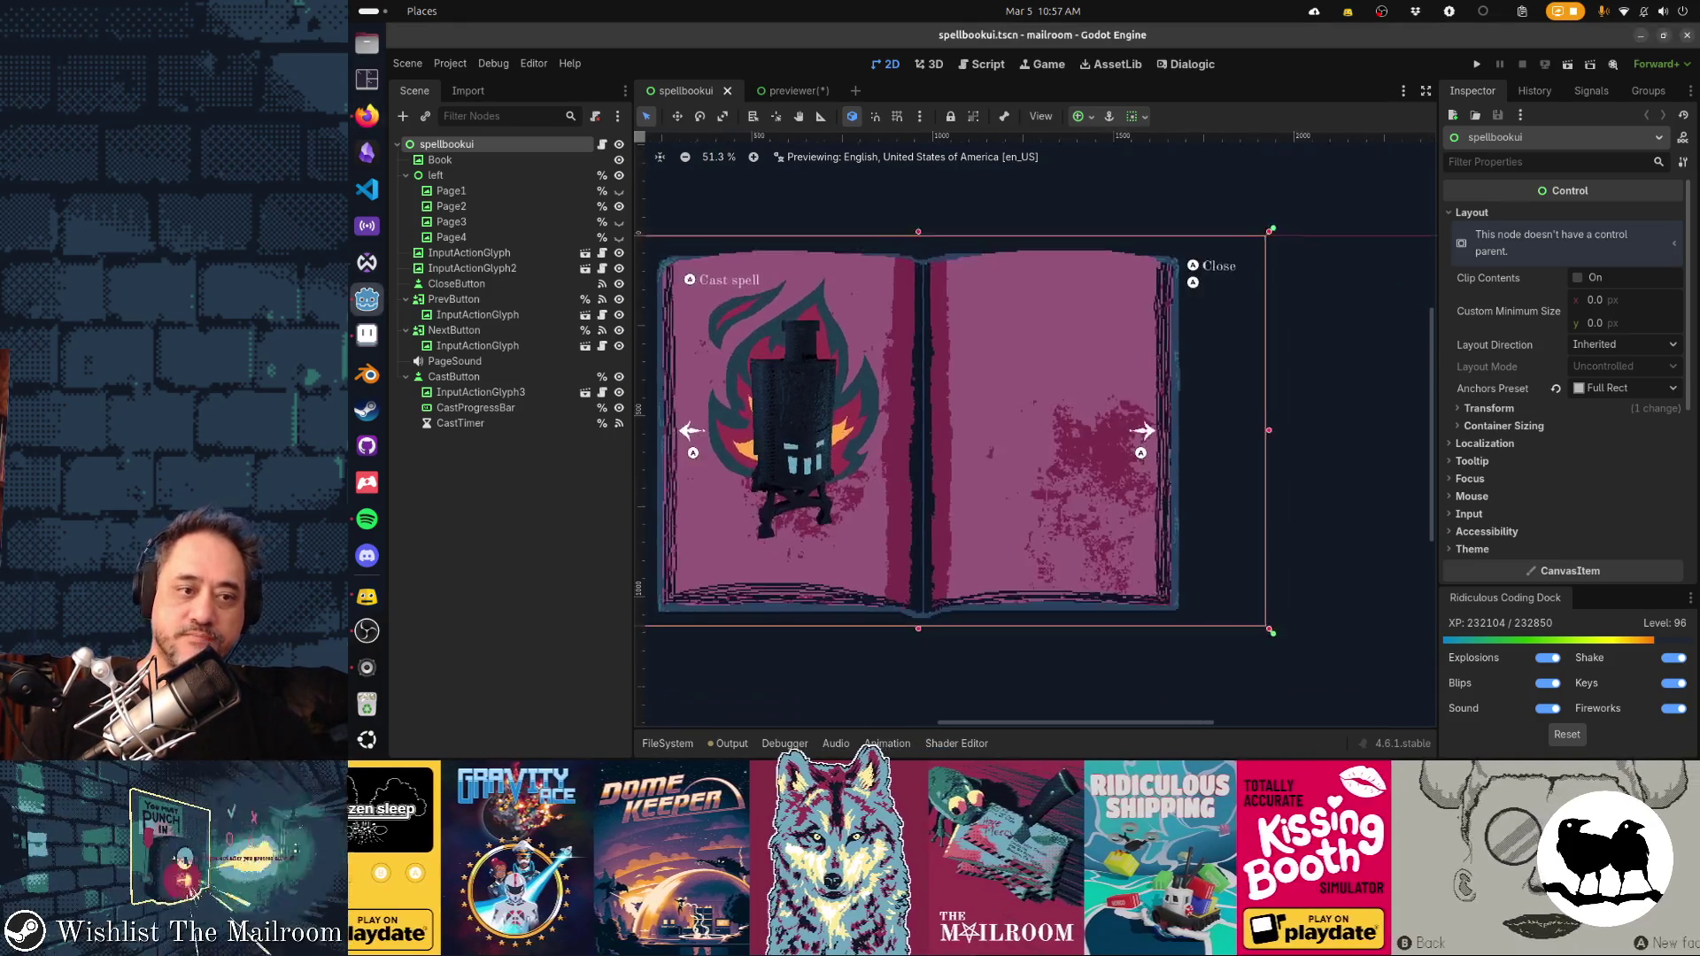
Switch from Godot back to Aseprite
{"action": "key", "text": "alt+Tab"}
{"action": "key", "text": "Tab"}
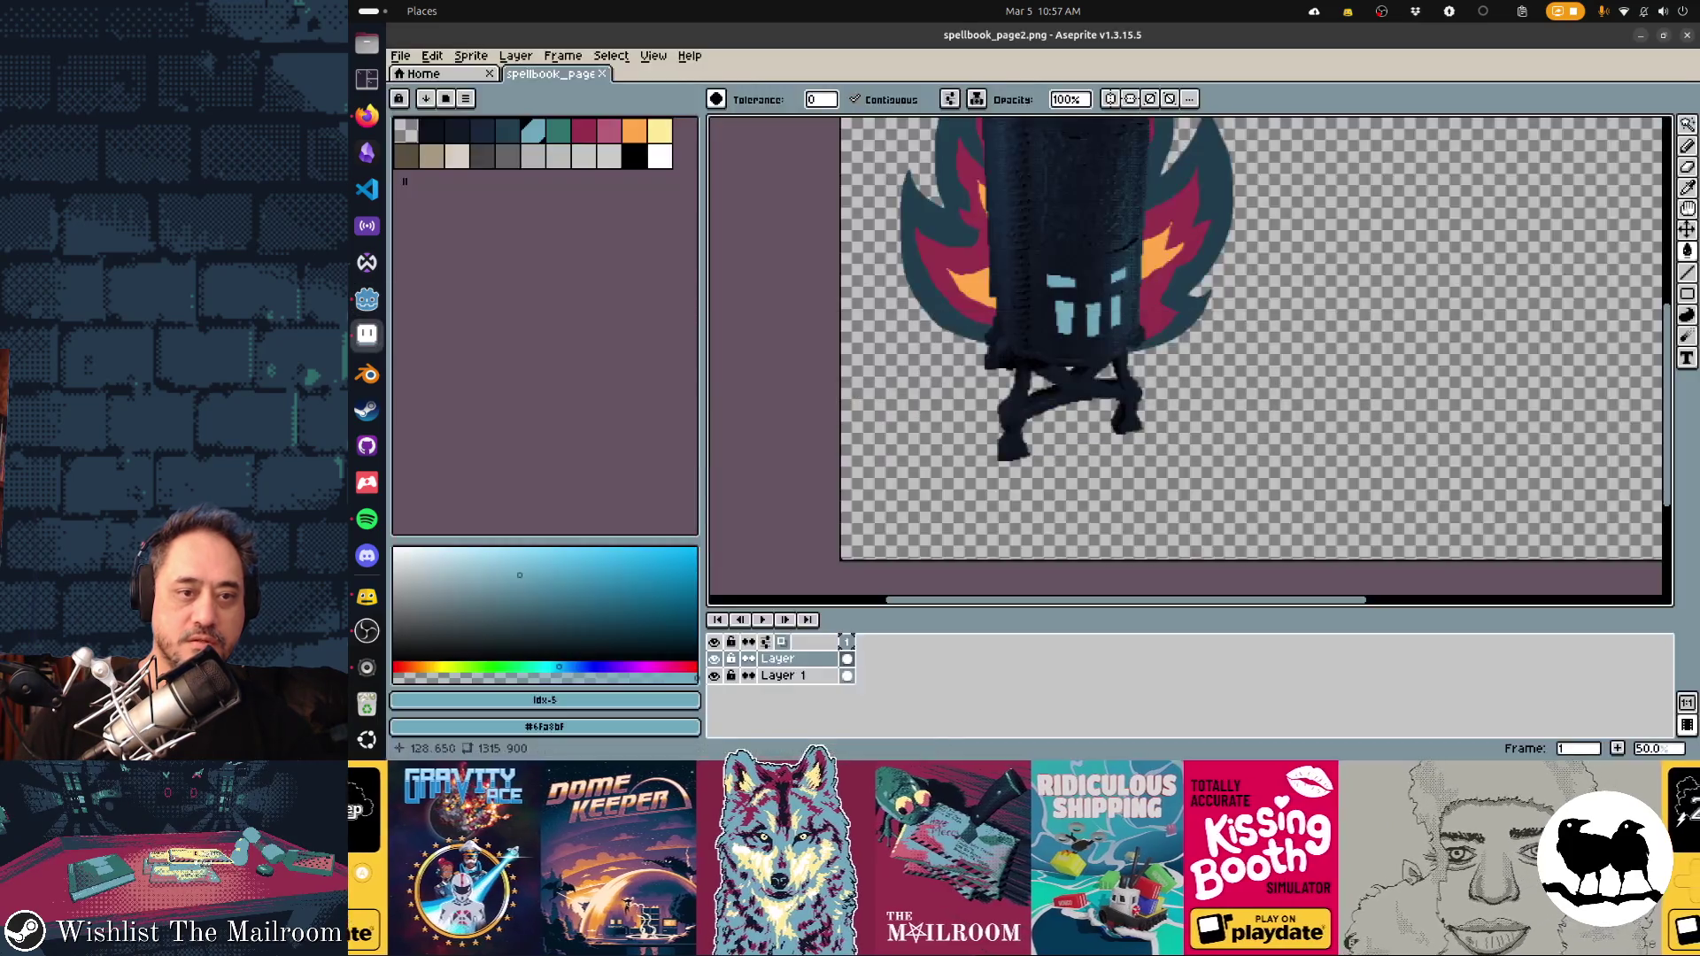
Add a new Layer 2 above the lantern artwork
{"action": "scroll", "coordinate": [1186, 361], "scroll_direction": "up", "scroll_amount": 3}
{"action": "scroll", "coordinate": [1187, 361], "scroll_direction": "right", "scroll_amount": 5}
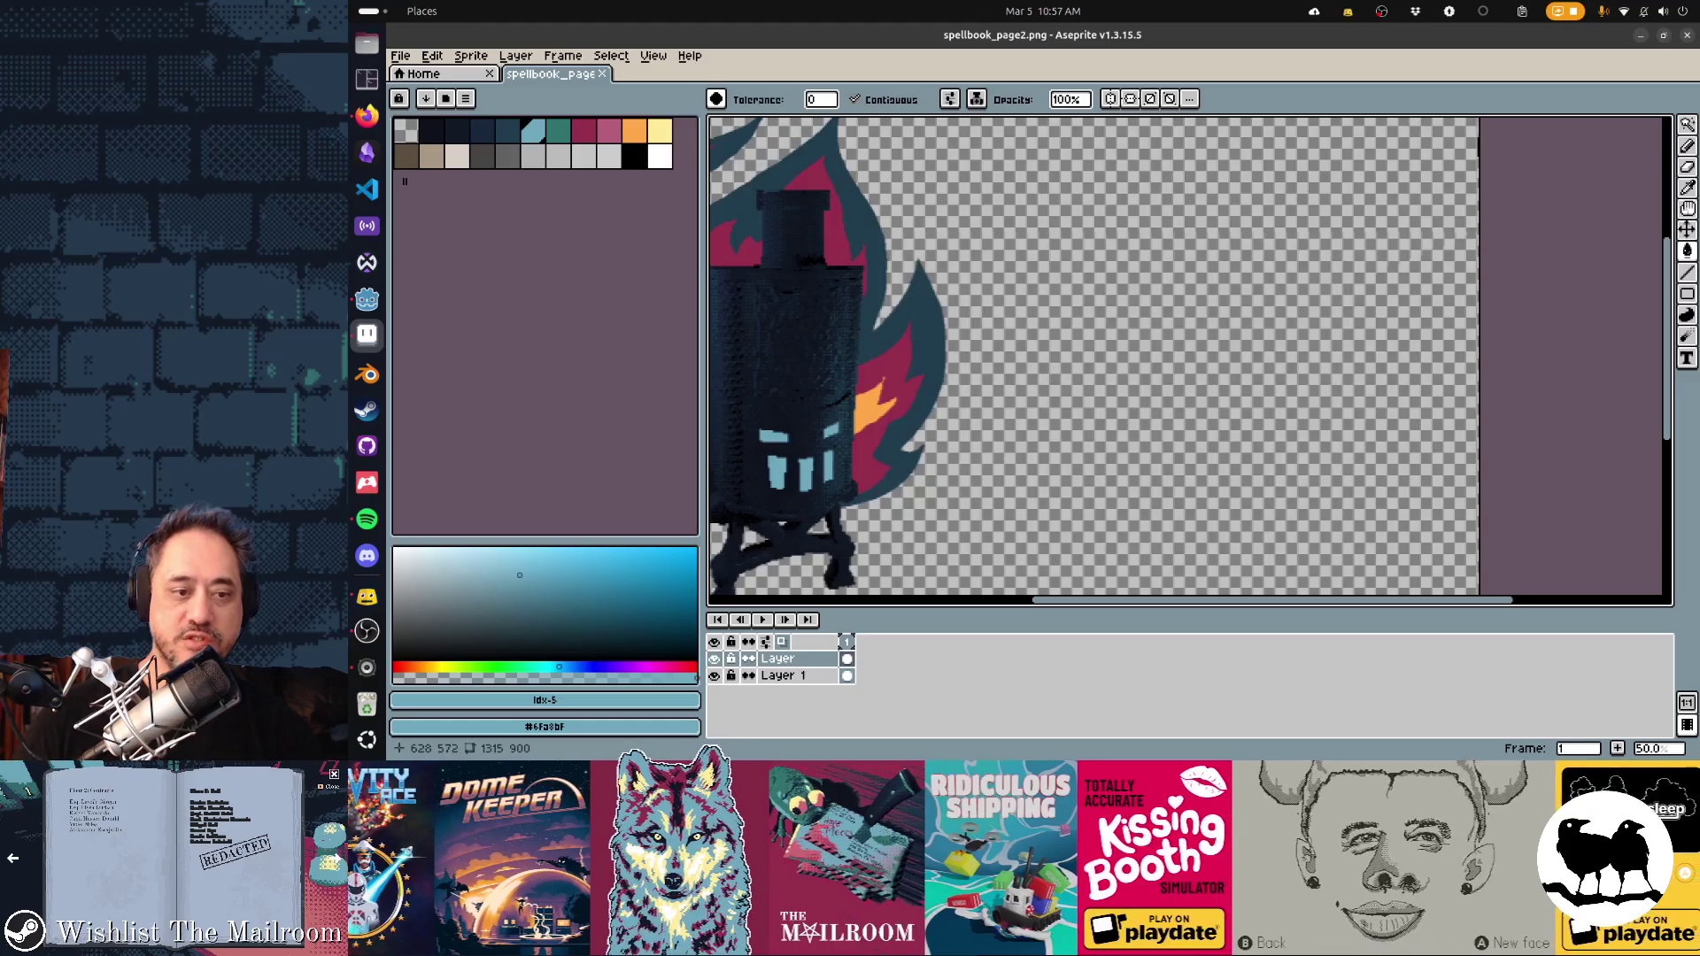
{"action": "scroll", "coordinate": [1186, 361], "scroll_direction": "left", "scroll_amount": 5}
{"action": "scroll", "coordinate": [1187, 361], "scroll_direction": "down", "scroll_amount": 2}
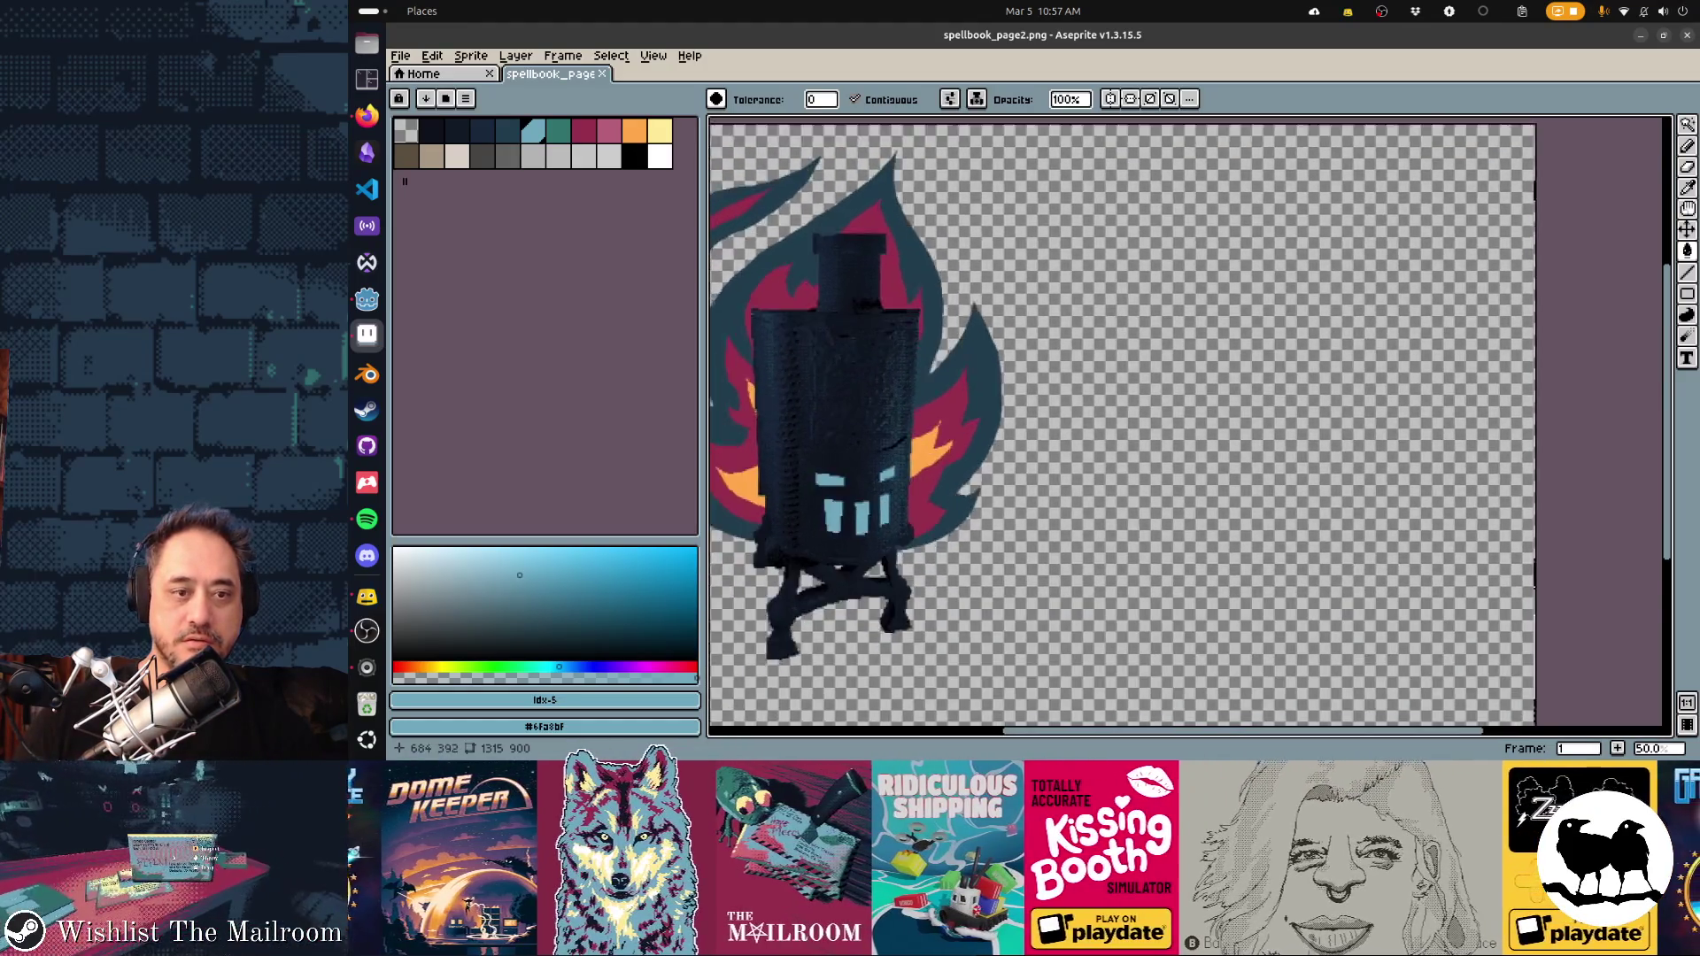
{"action": "key", "text": "shift+n"}
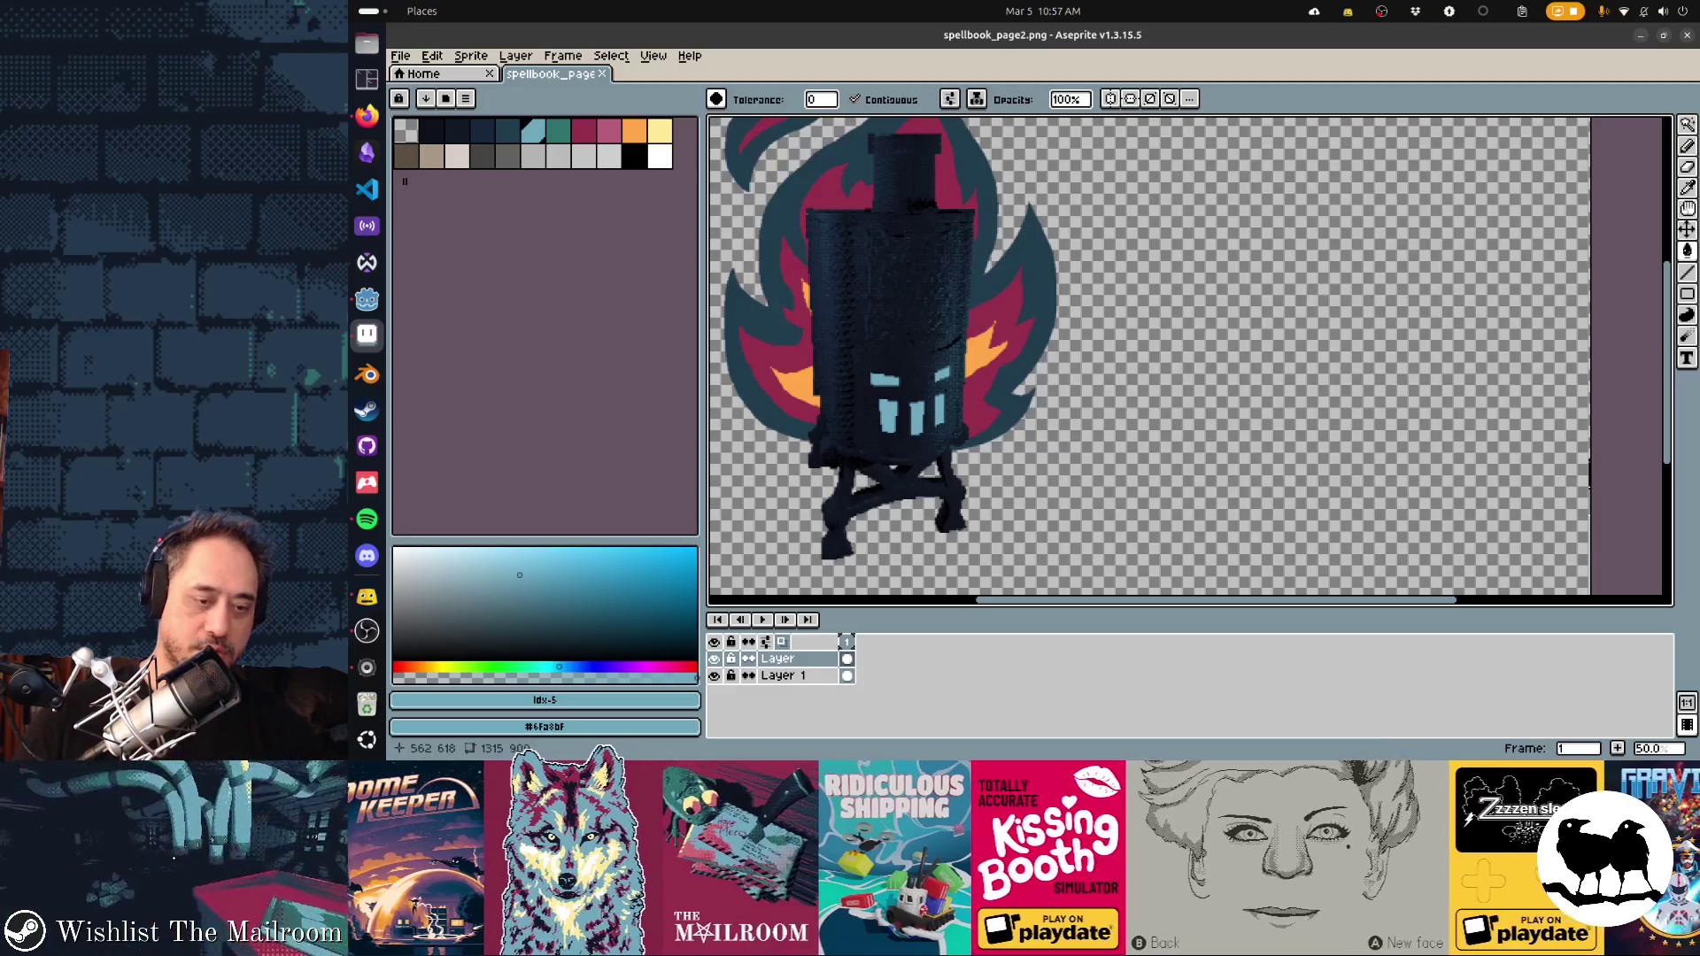
{"action": "key", "text": "v"}
{"action": "key", "text": "g"}
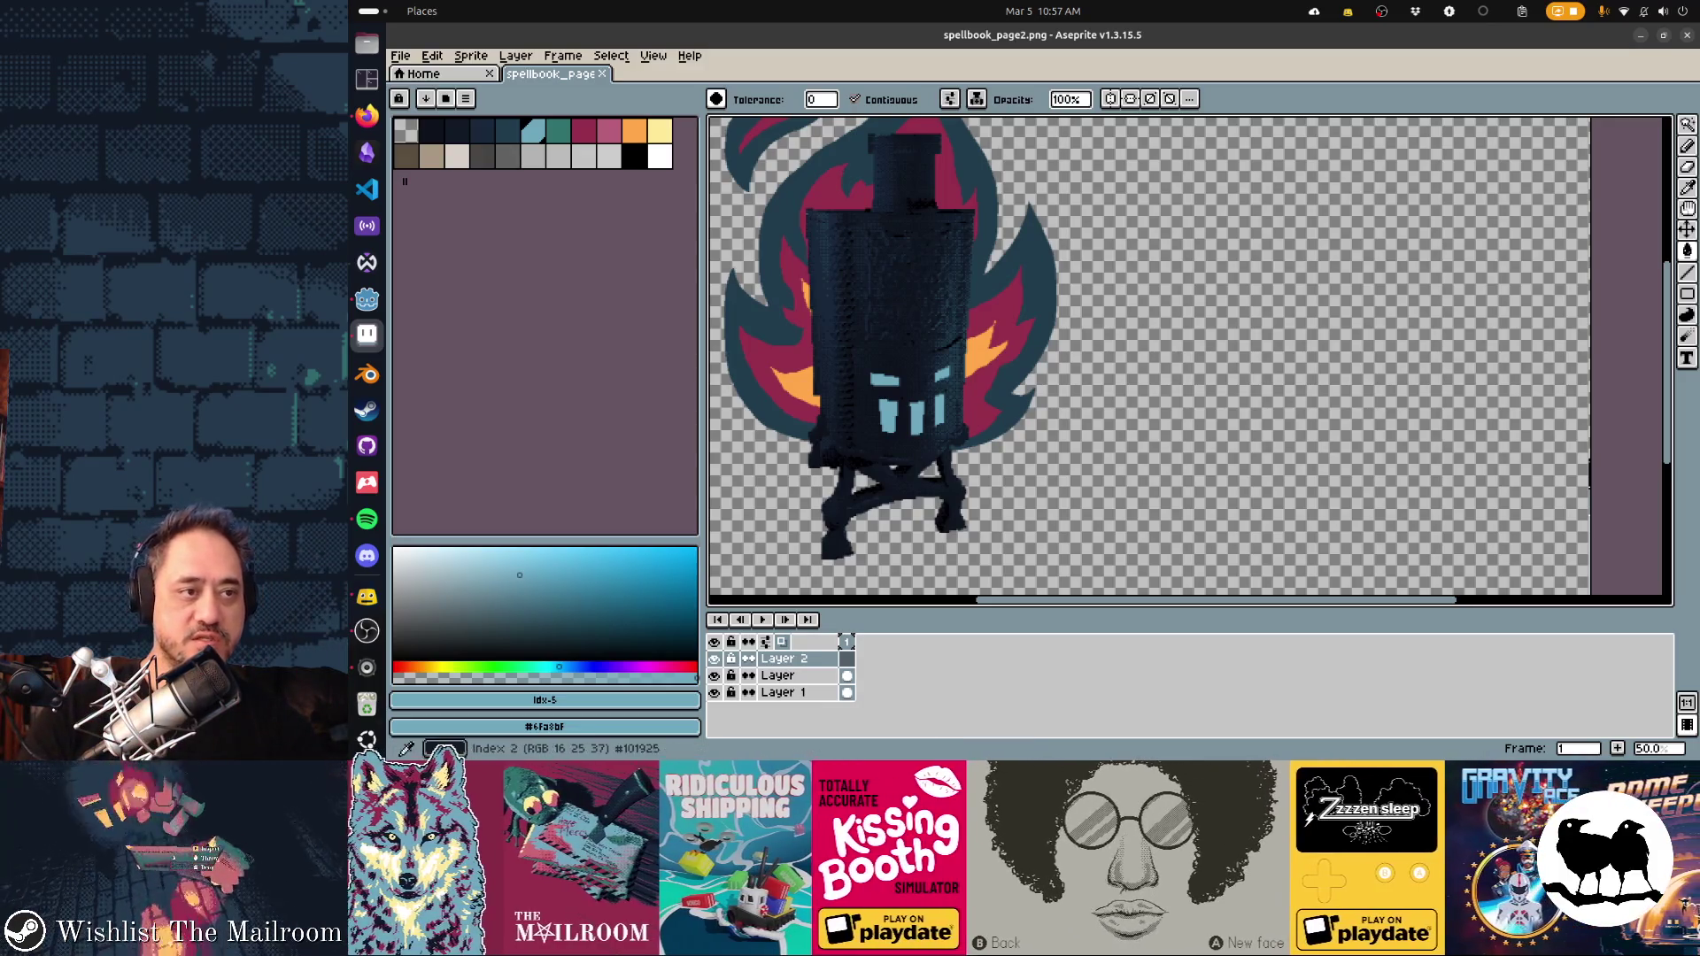
Pick the dark ink colour and draw an arch right of the lantern with Contour
{"action": "left_click", "coordinate": [452, 128]}
{"action": "scroll", "coordinate": [1151, 361], "scroll_direction": "up", "scroll_amount": 3}
{"action": "scroll", "coordinate": [1152, 361], "scroll_direction": "right", "scroll_amount": 3}
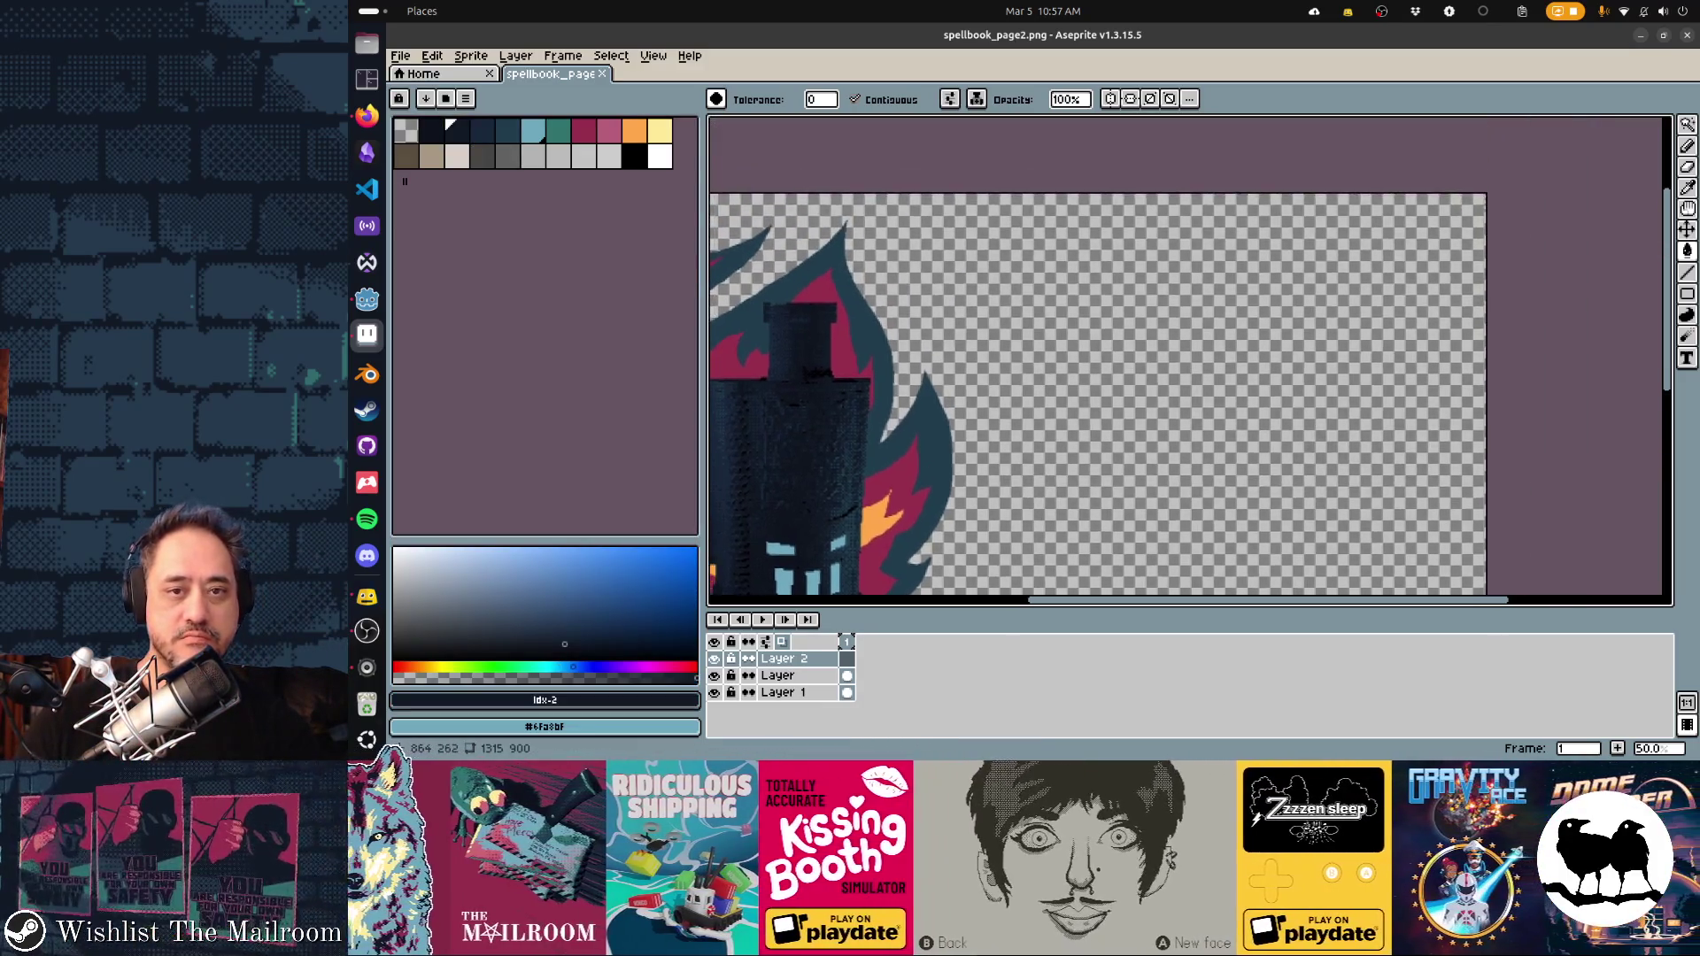
{"action": "key", "text": "d"}
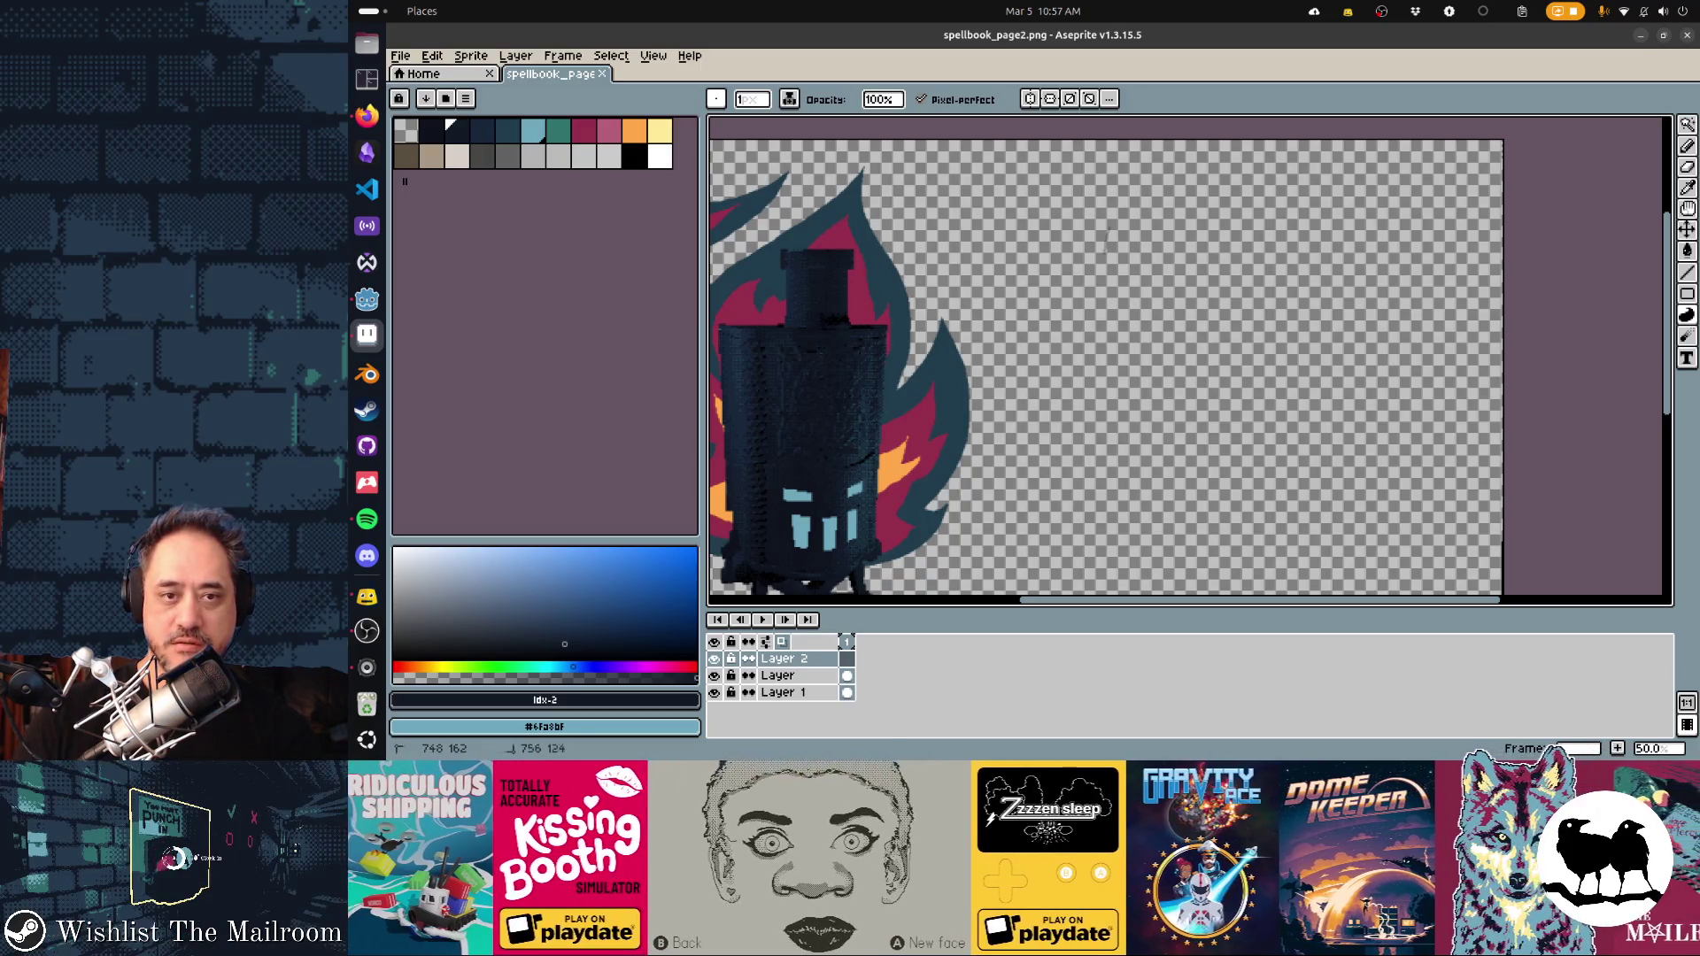
{"action": "mouse_move", "coordinate": [1139, 205]}
{"action": "left_mouse_down"}
{"action": "mouse_move", "coordinate": [1177, 198]}
{"action": "mouse_move", "coordinate": [1218, 248]}
{"action": "mouse_move", "coordinate": [1134, 214]}
{"action": "left_mouse_up"}
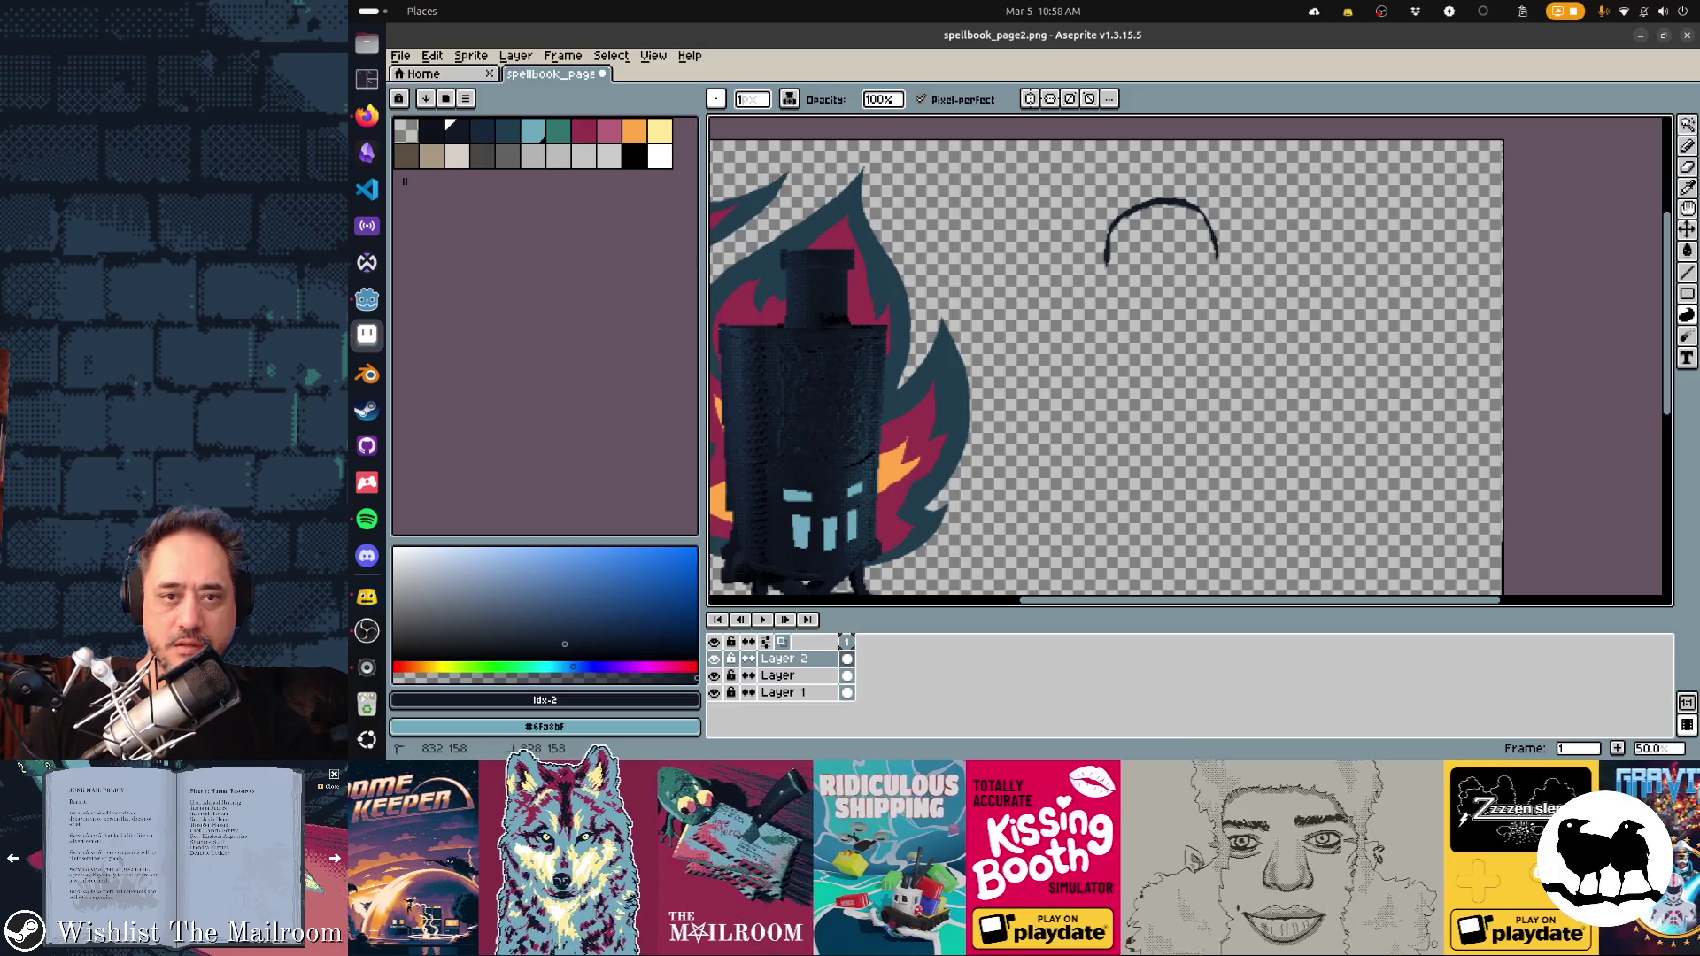
Place a dark dot under the arch, add three diagonal strokes down-left, and thicken the dot
{"action": "left_click", "coordinate": [1161, 258]}
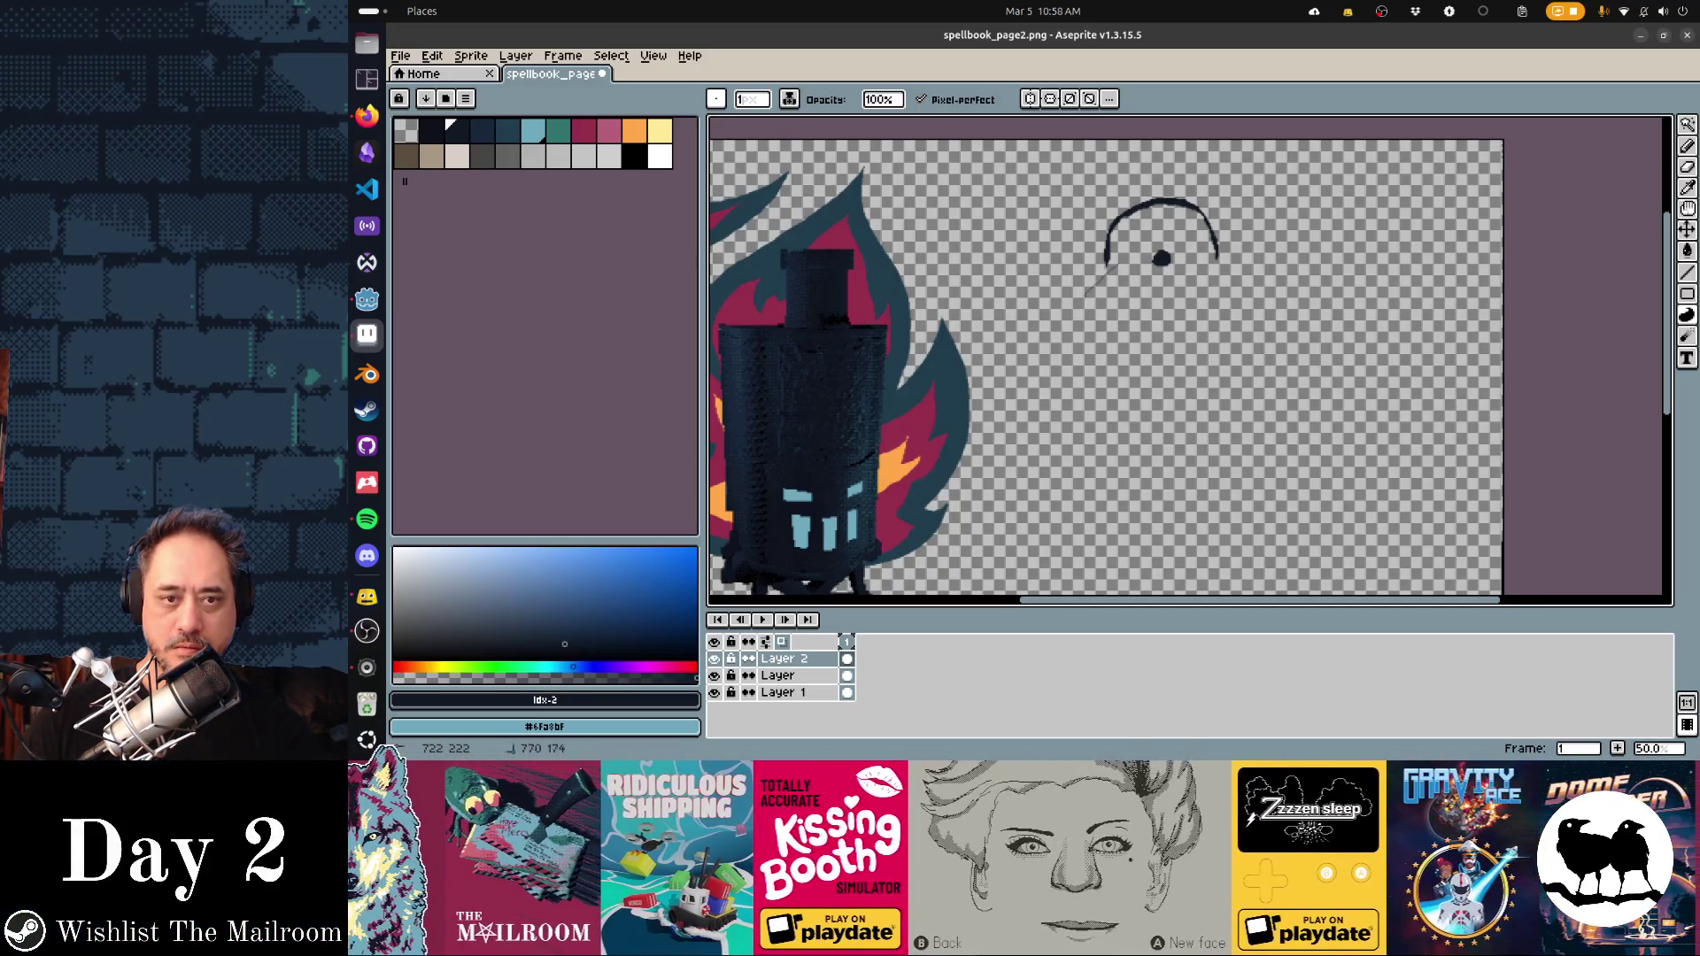
{"action": "left_click", "coordinate": [1075, 308], "text": "shift"}
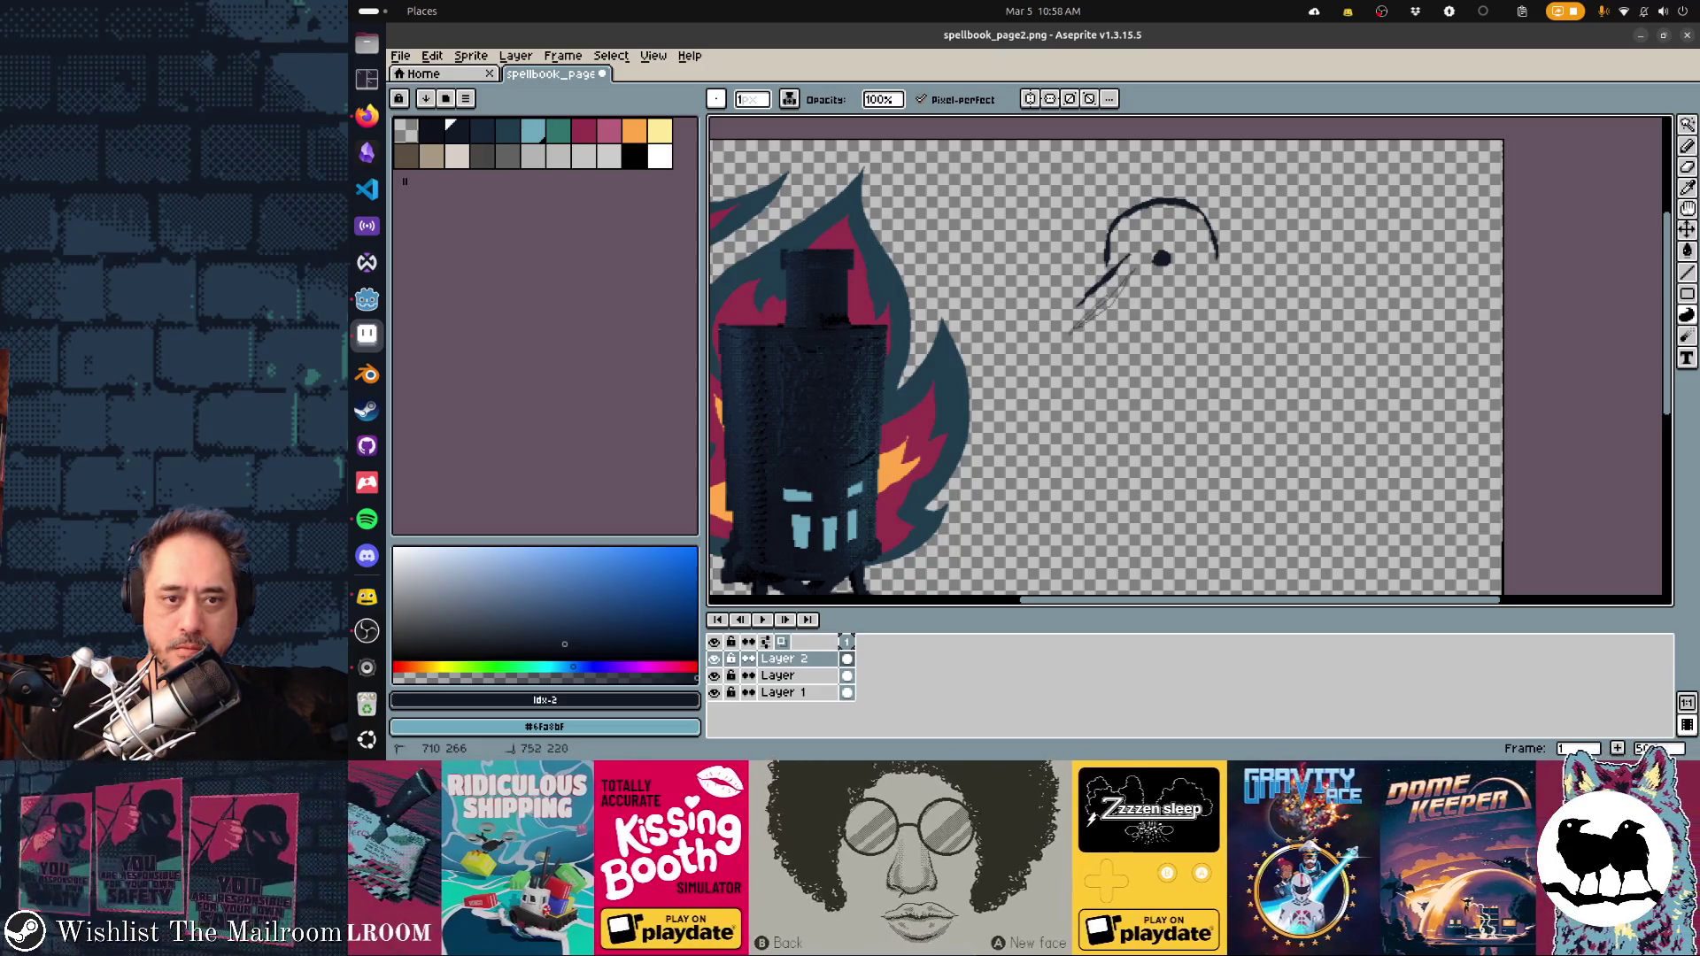
{"action": "left_click", "coordinate": [1072, 331], "text": "shift"}
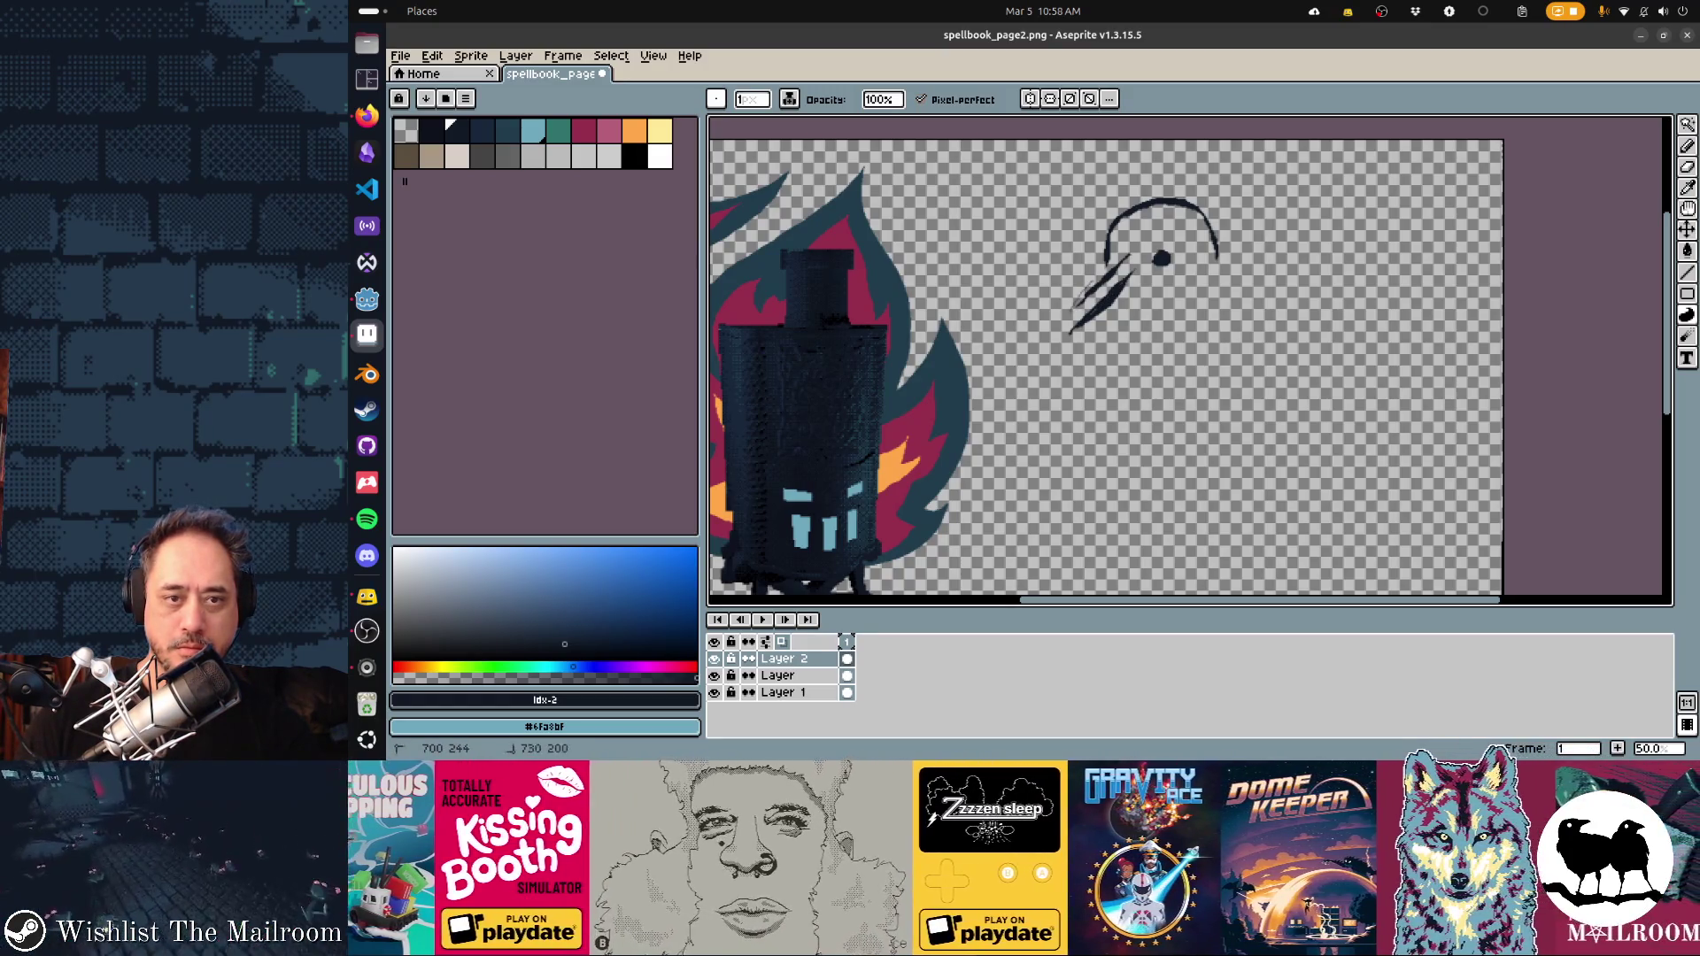
{"action": "left_click", "coordinate": [1074, 307], "text": "shift"}
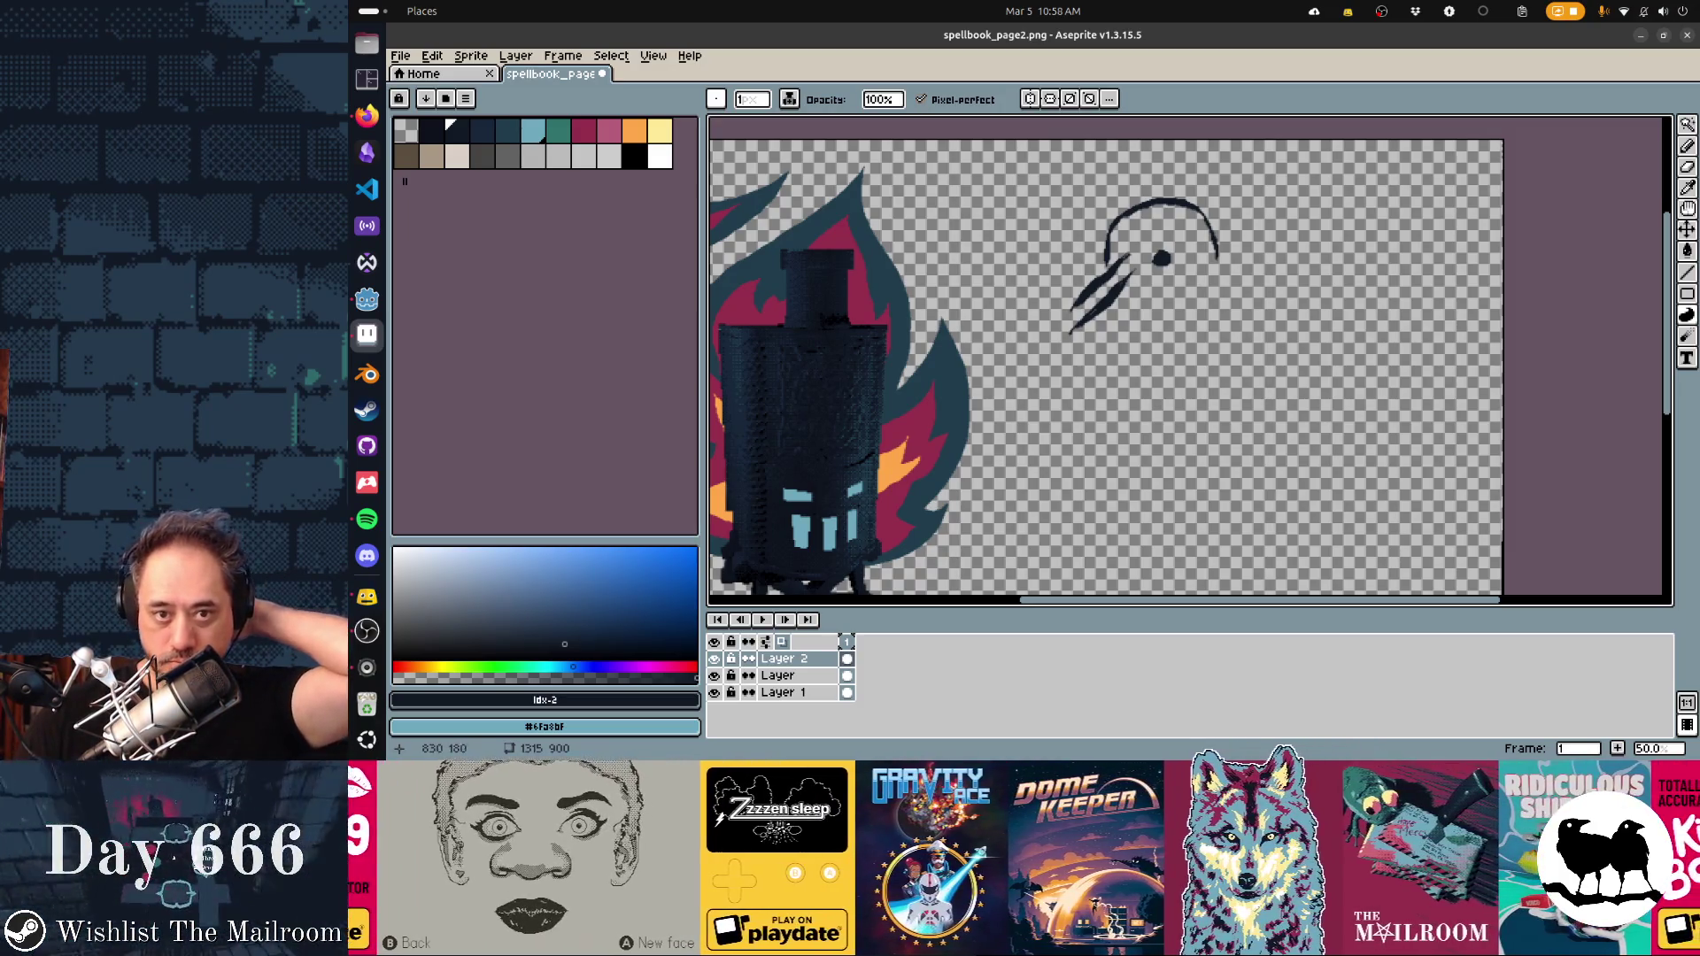
{"action": "left_click", "coordinate": [1158, 258]}
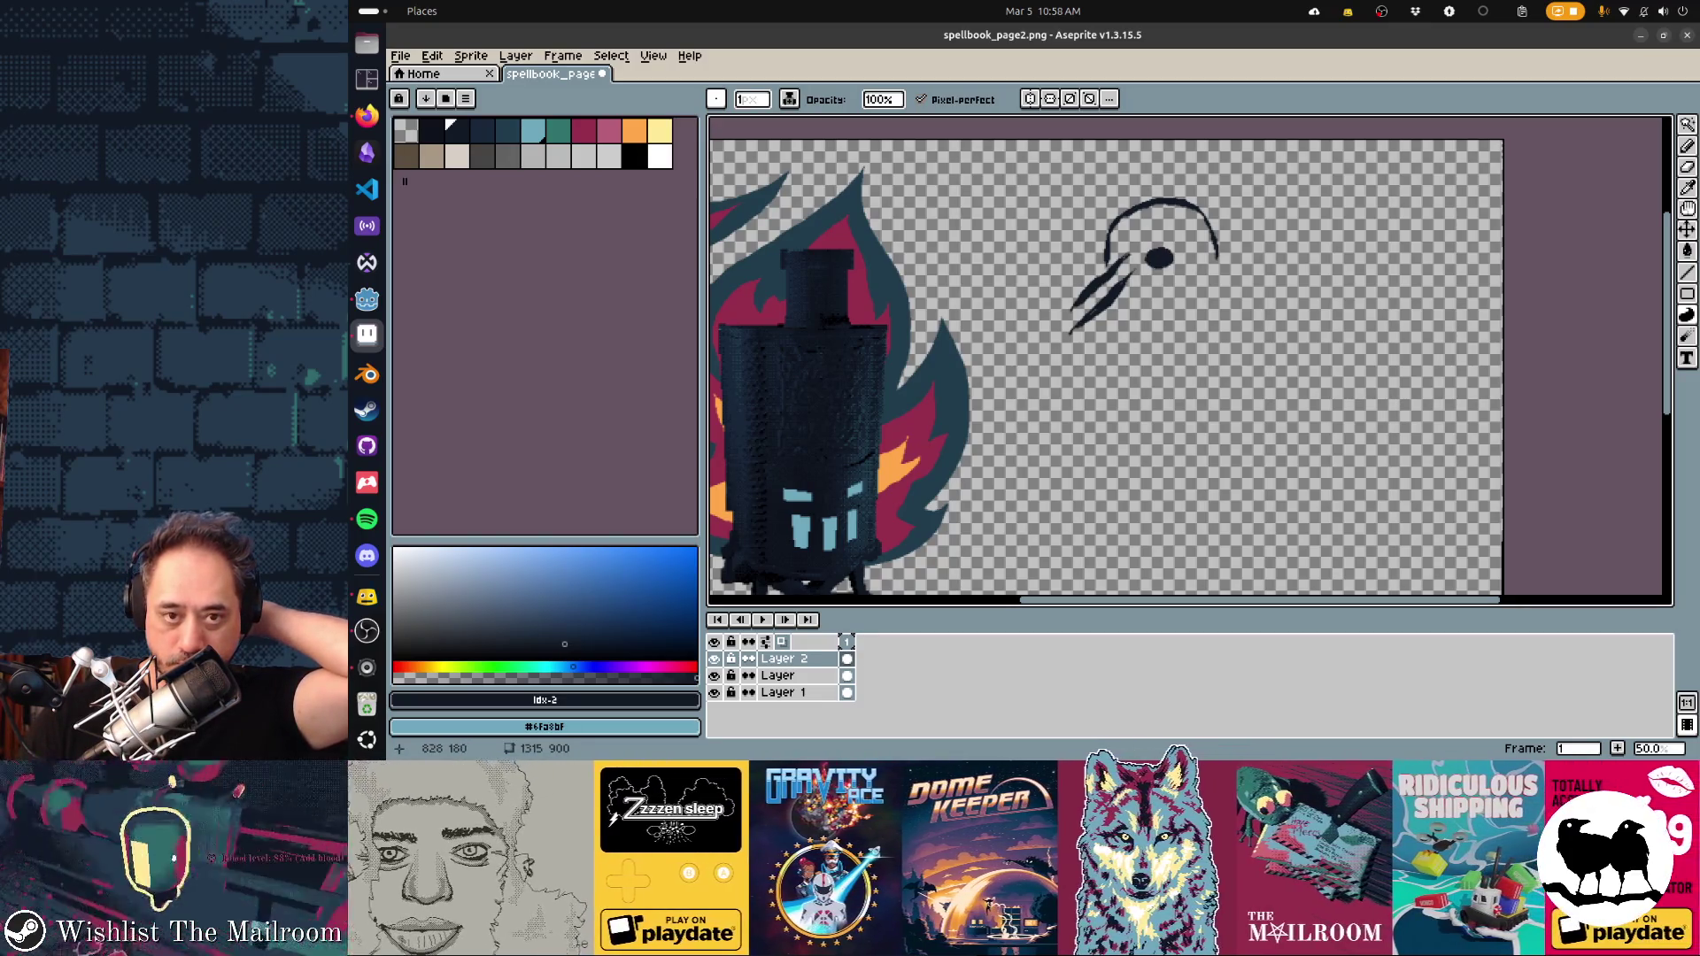
Draw a long vertical stroke down from the dot with a 2px brush, redoing the last stroke
{"action": "left_click_drag", "start_coordinate": [1152, 311], "coordinate": [1153, 284]}
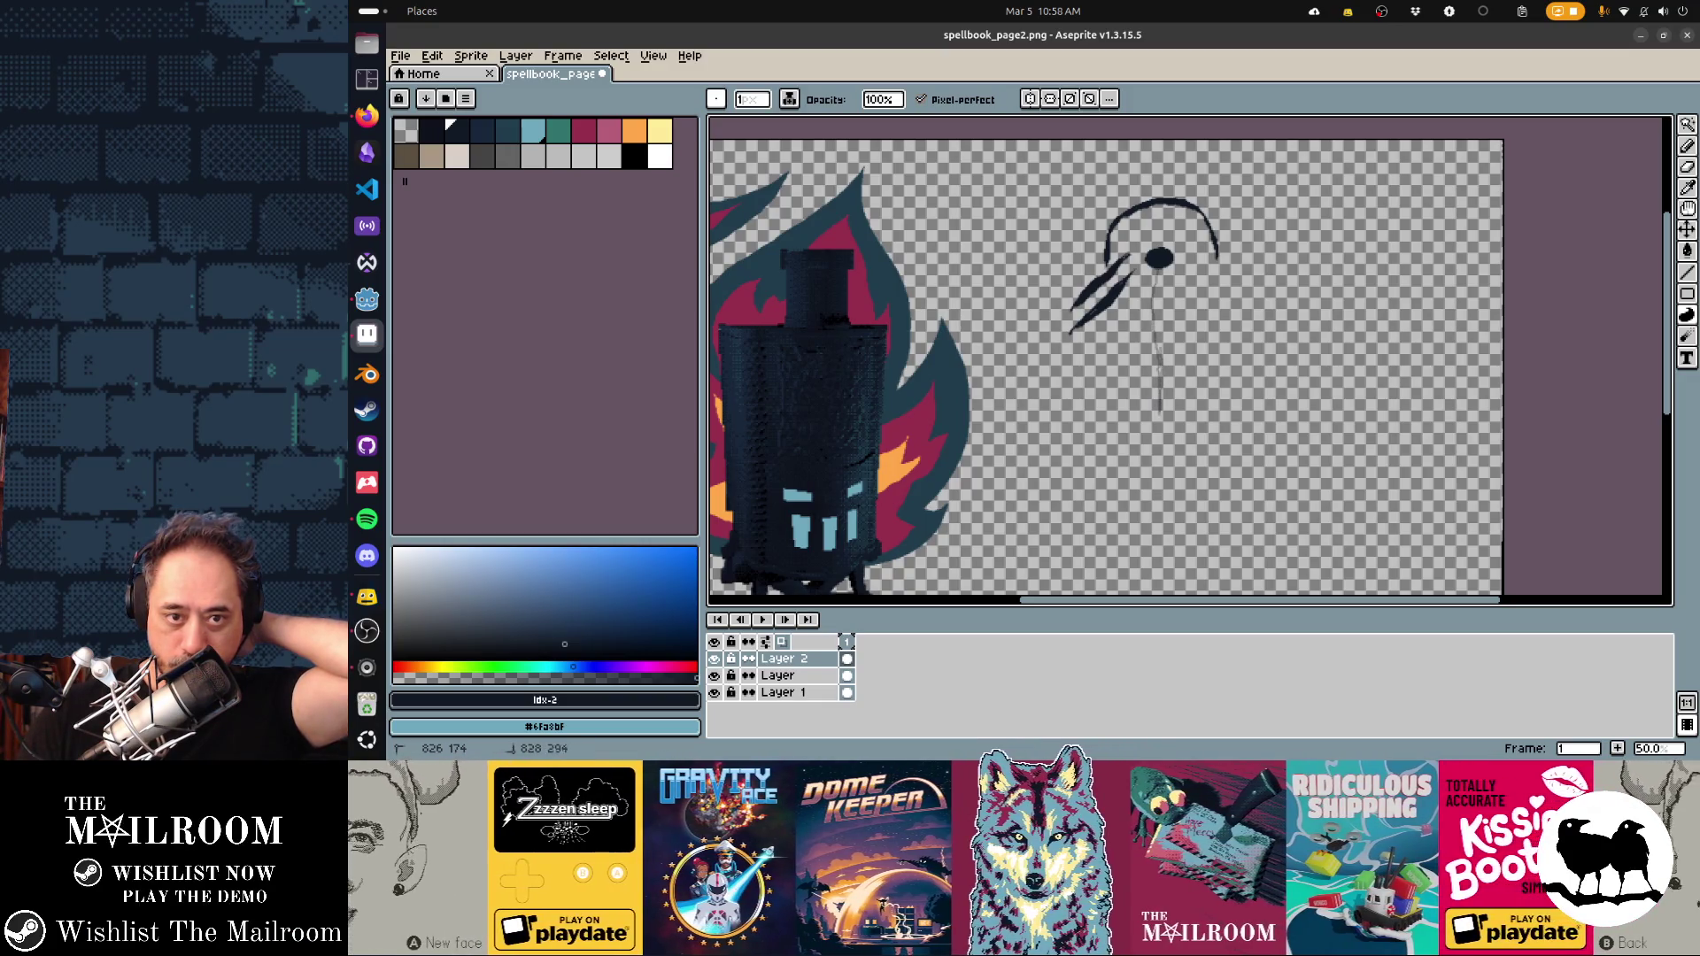
{"action": "left_click_drag", "start_coordinate": [1161, 268], "coordinate": [1160, 409]}
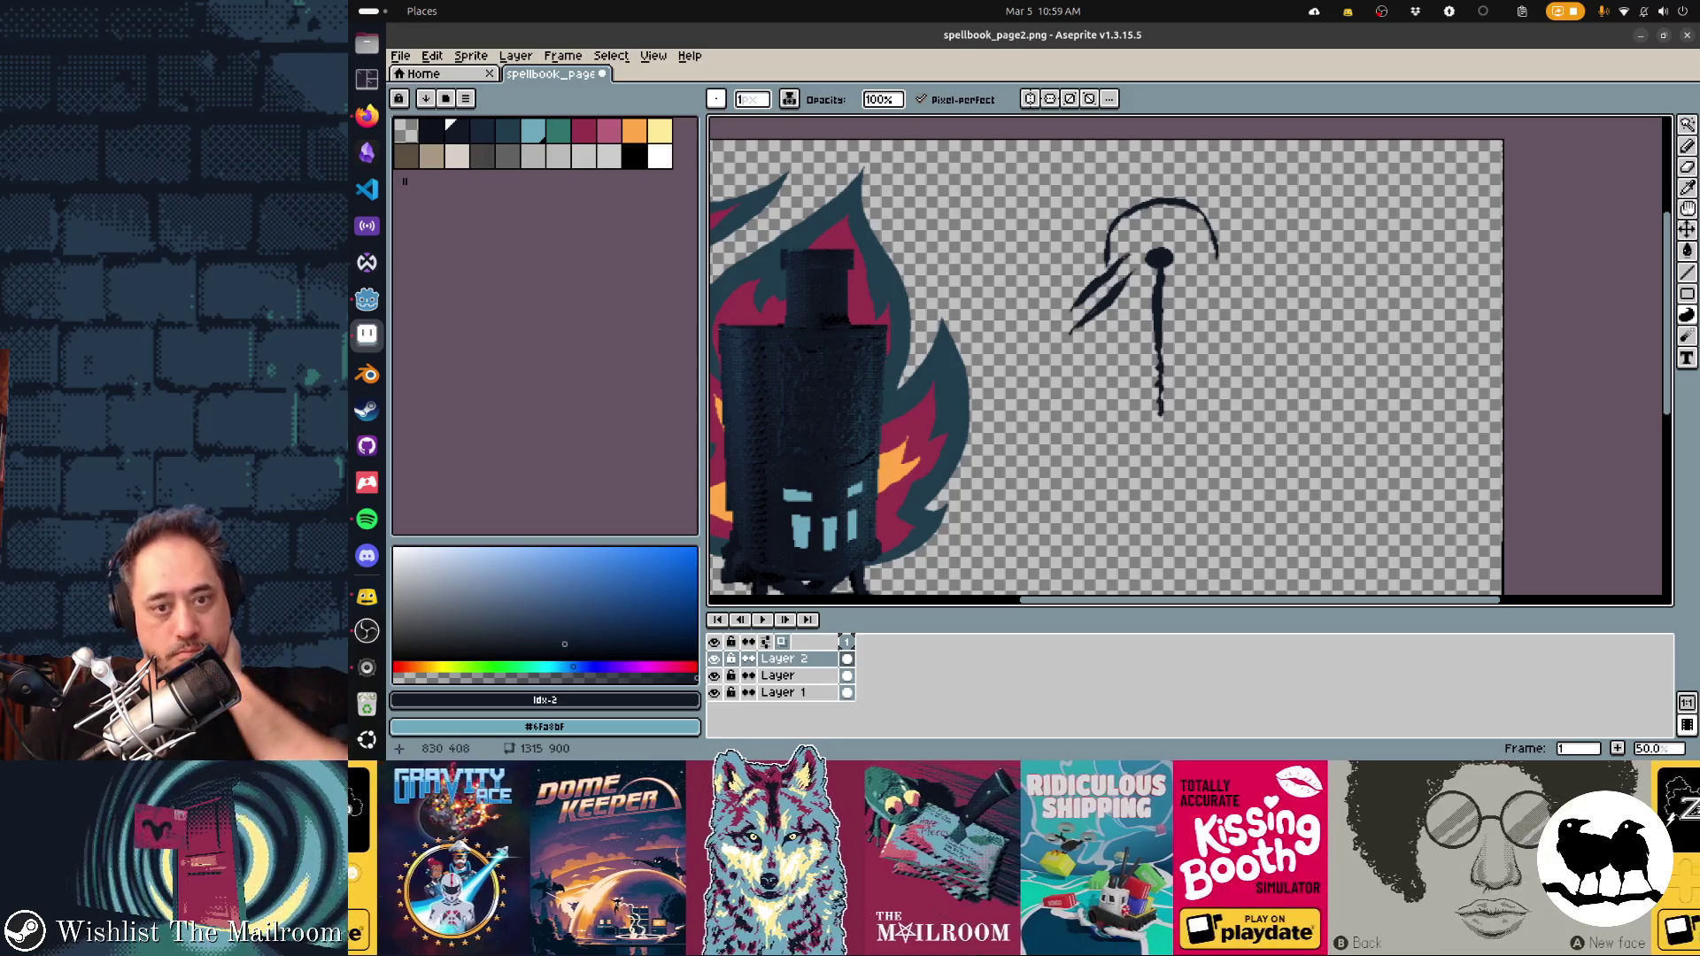
{"action": "left_click_drag", "start_coordinate": [1161, 415], "coordinate": [1162, 456]}
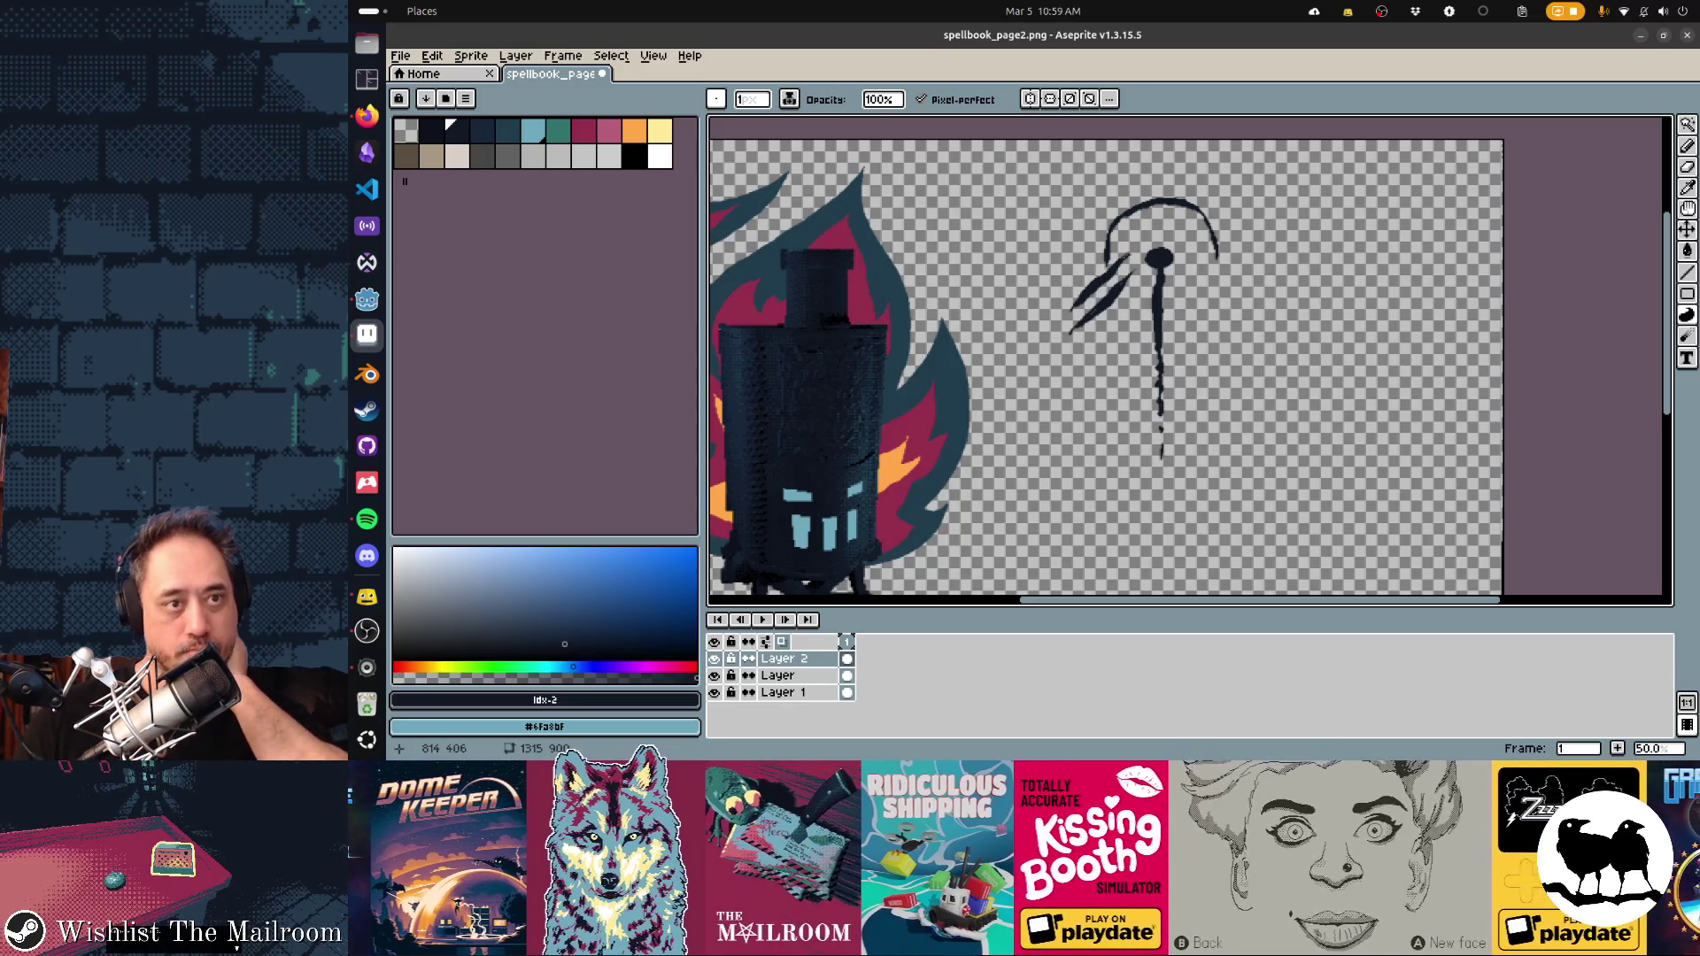
{"action": "key", "text": "plus"}
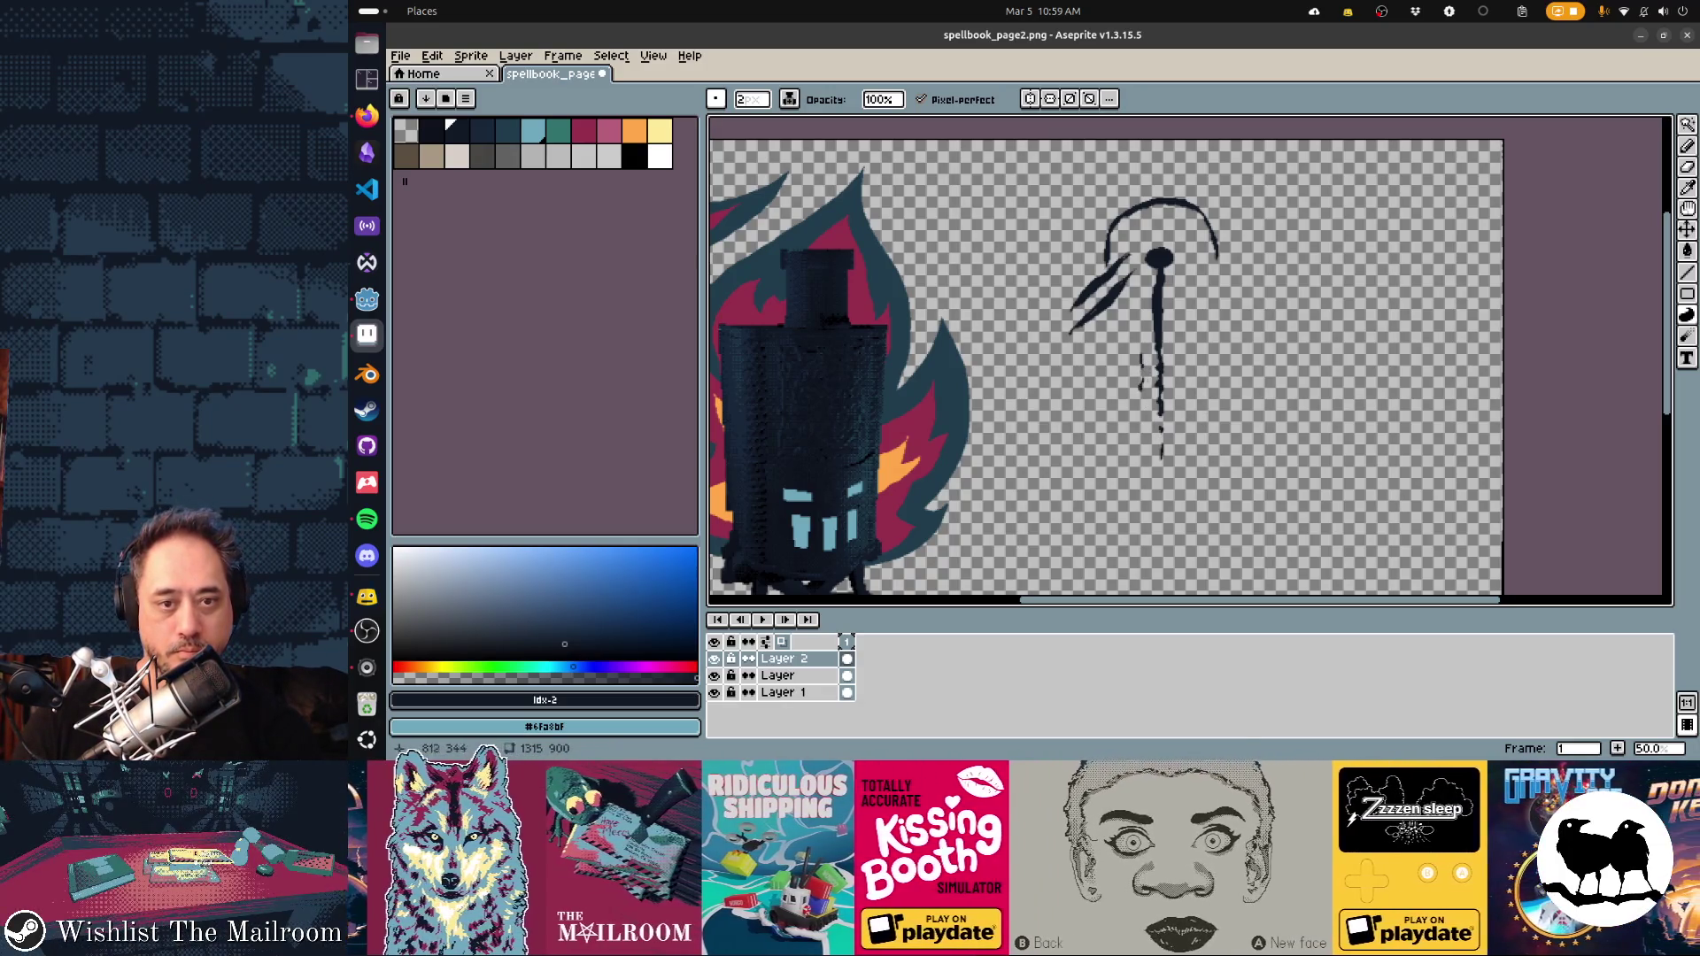
{"action": "key", "text": "ctrl+z"}
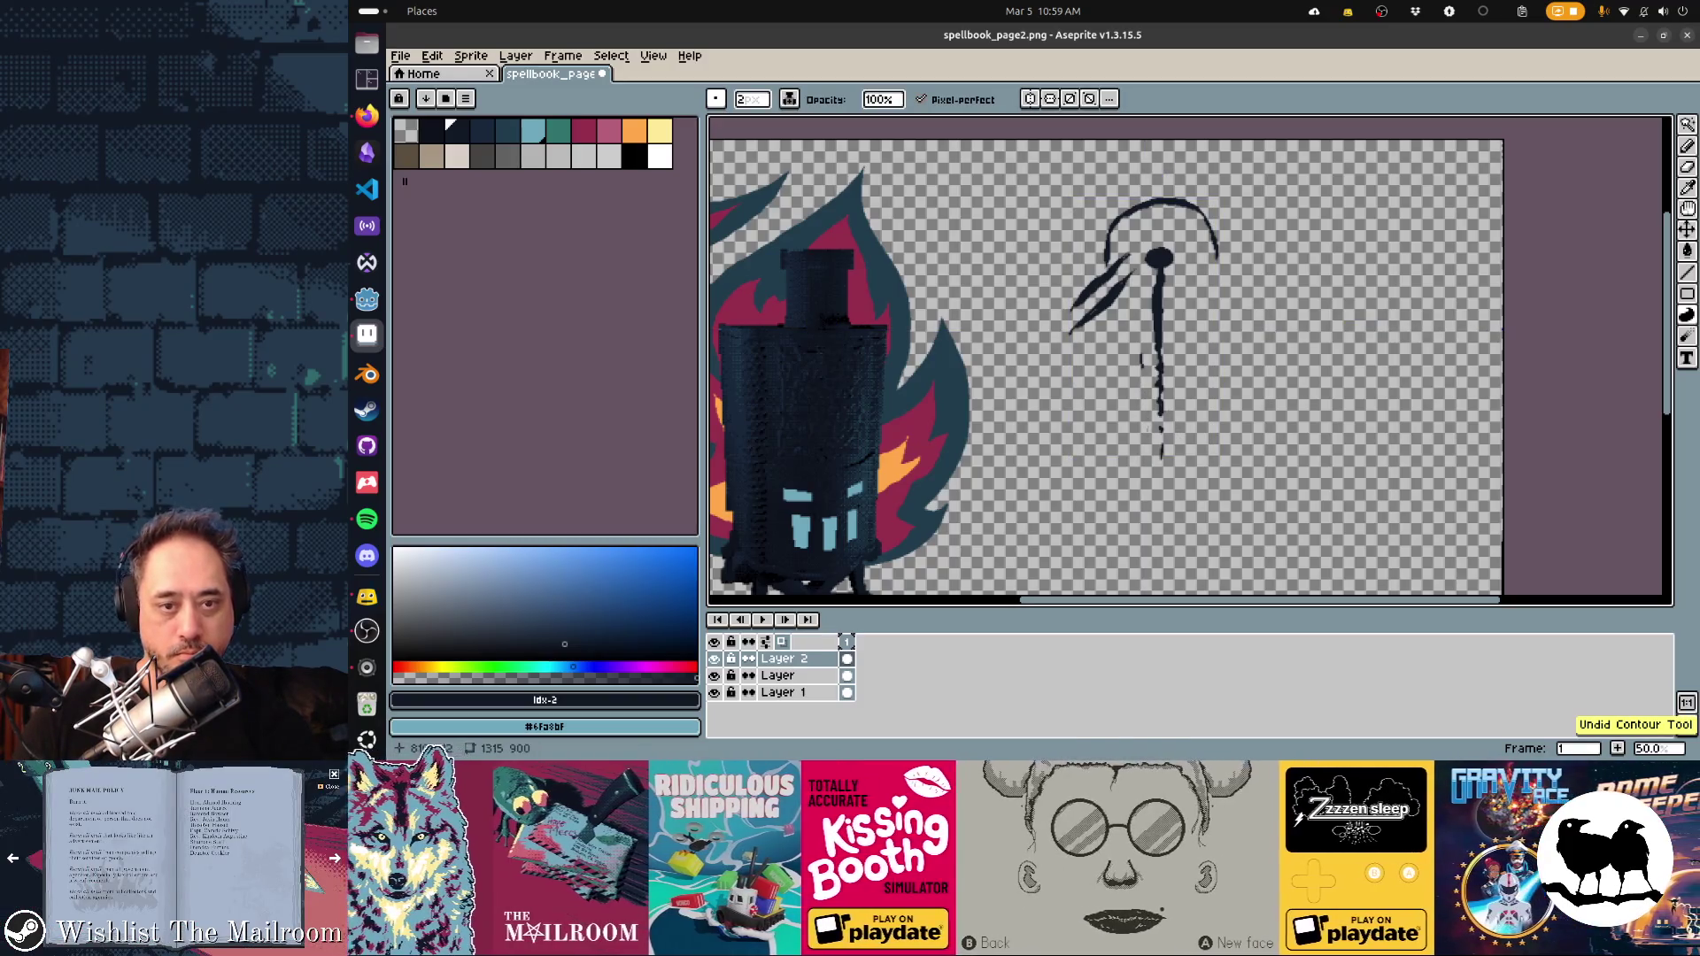
{"action": "left_click_drag", "start_coordinate": [1148, 390], "coordinate": [1147, 414]}
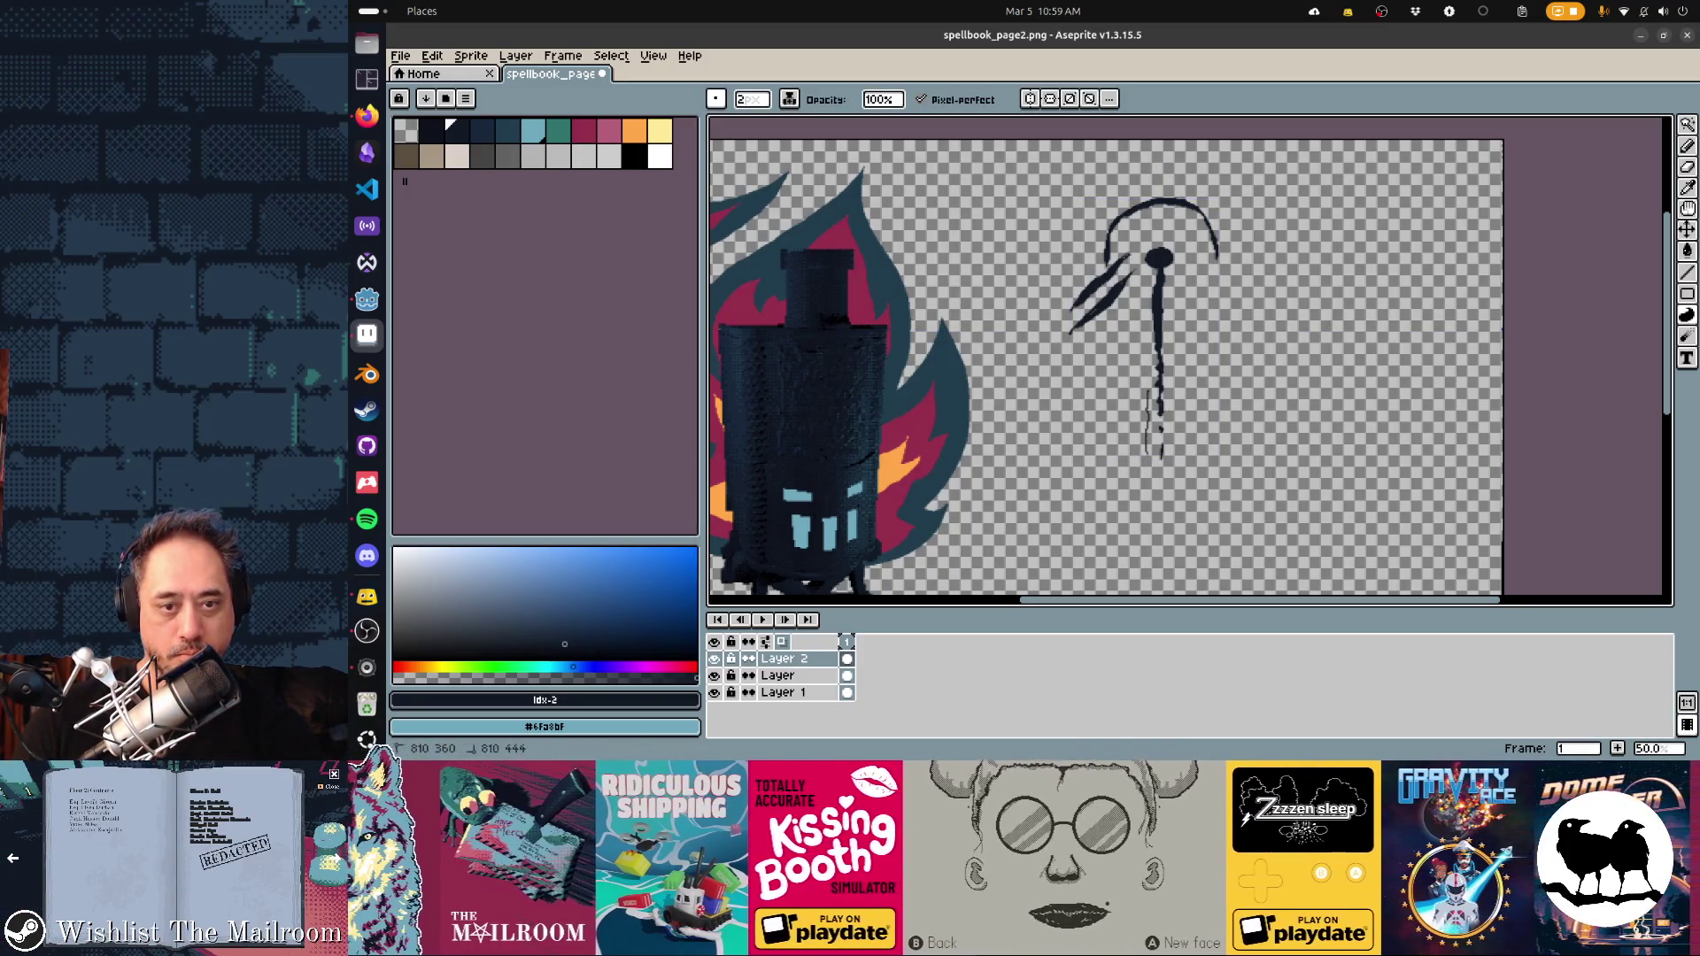
Add wavy marks, a dot and a hooked curve to the right of the glyph's stem
{"action": "mouse_move", "coordinate": [1153, 479]}
{"action": "left_mouse_down"}
{"action": "mouse_move", "coordinate": [1152, 515]}
{"action": "mouse_move", "coordinate": [1153, 478]}
{"action": "left_mouse_up"}
{"action": "left_click_drag", "start_coordinate": [1167, 309], "coordinate": [1174, 366]}
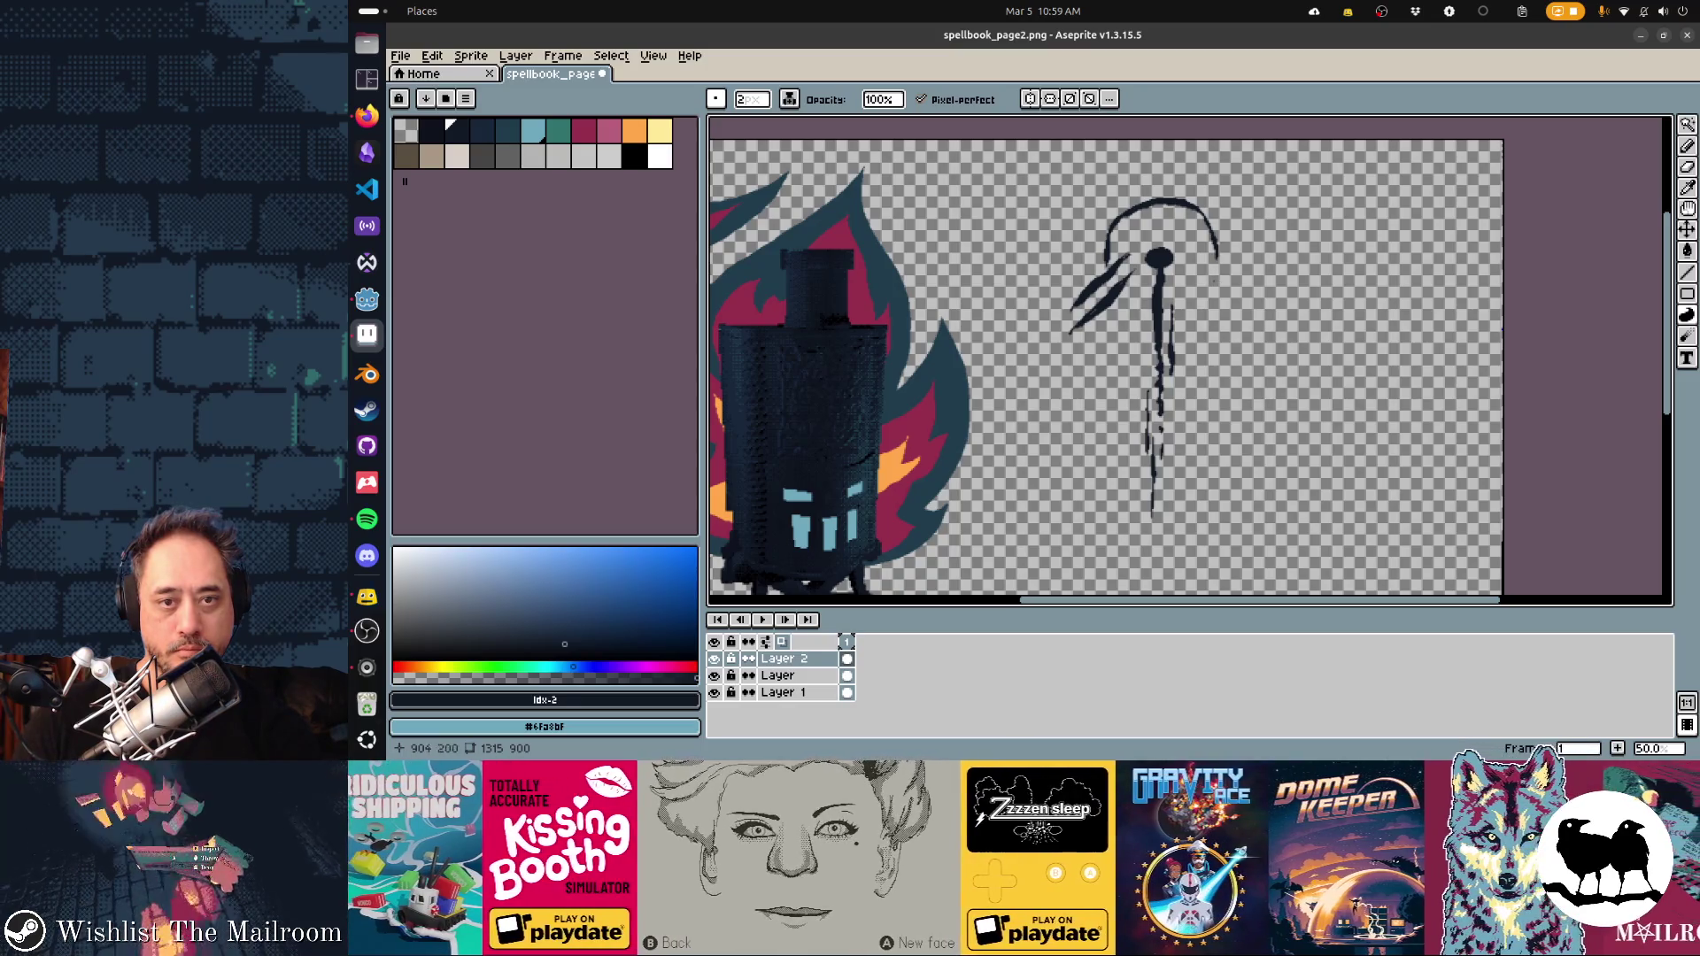
{"action": "mouse_move", "coordinate": [1200, 273]}
{"action": "left_mouse_down"}
{"action": "mouse_move", "coordinate": [1243, 275]}
{"action": "mouse_move", "coordinate": [1250, 293]}
{"action": "left_mouse_up"}
{"action": "key", "text": "ctrl+z"}
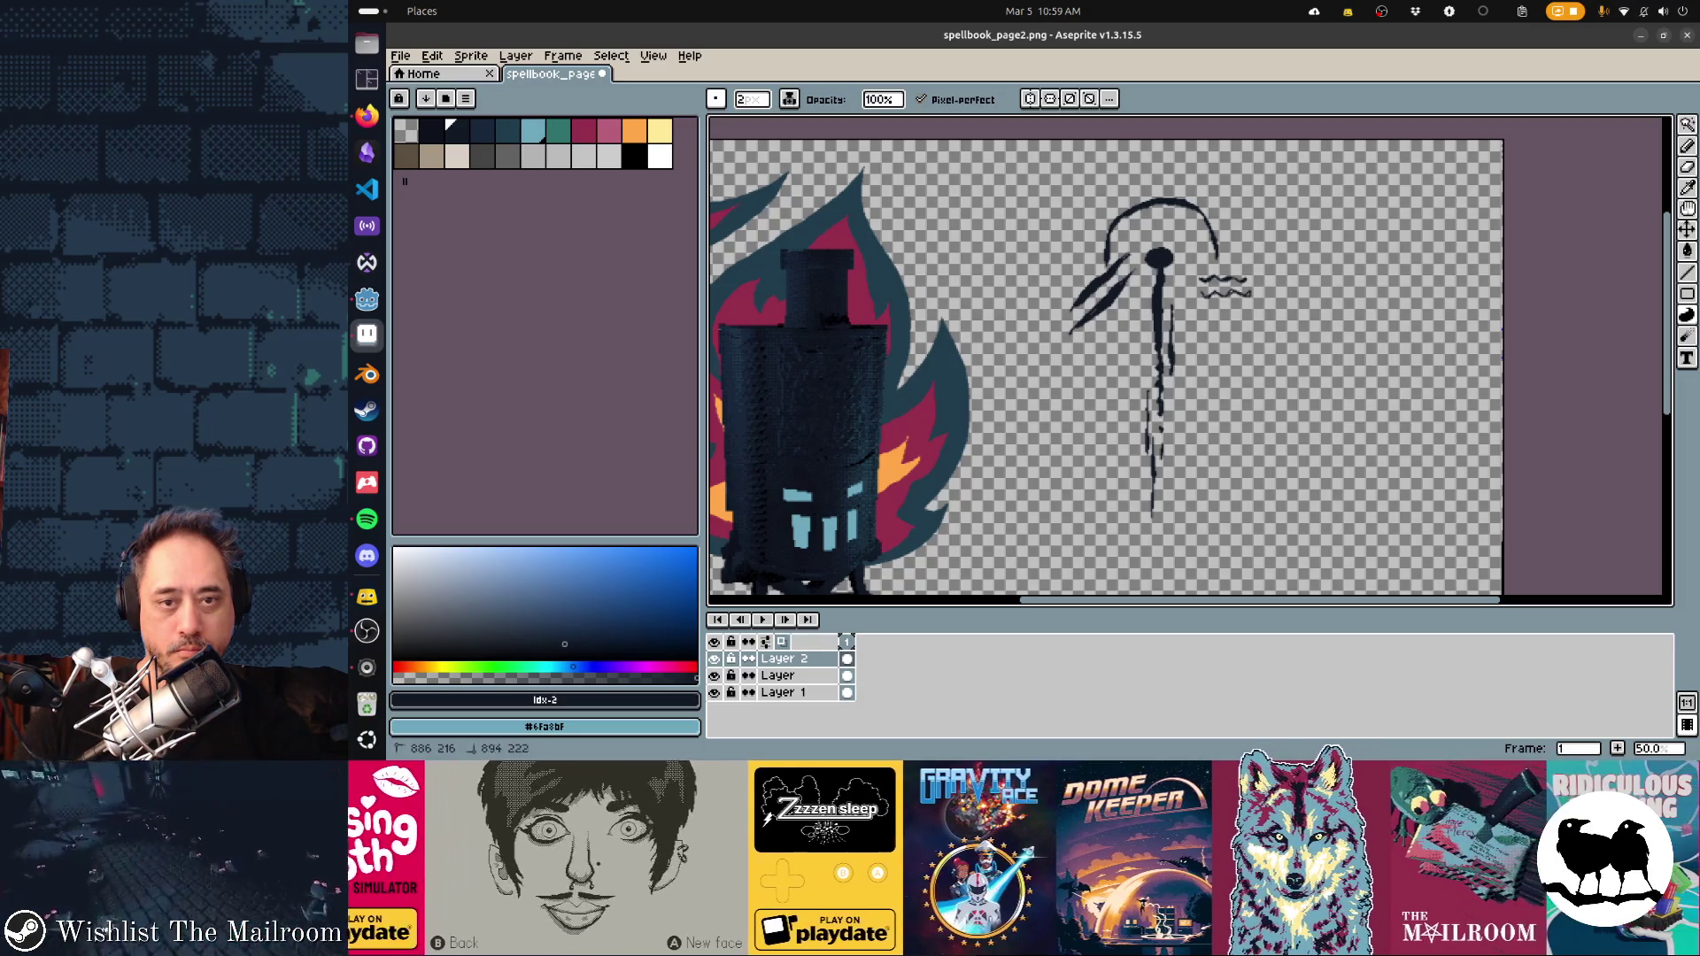
{"action": "left_click_drag", "start_coordinate": [1211, 310], "coordinate": [1240, 312]}
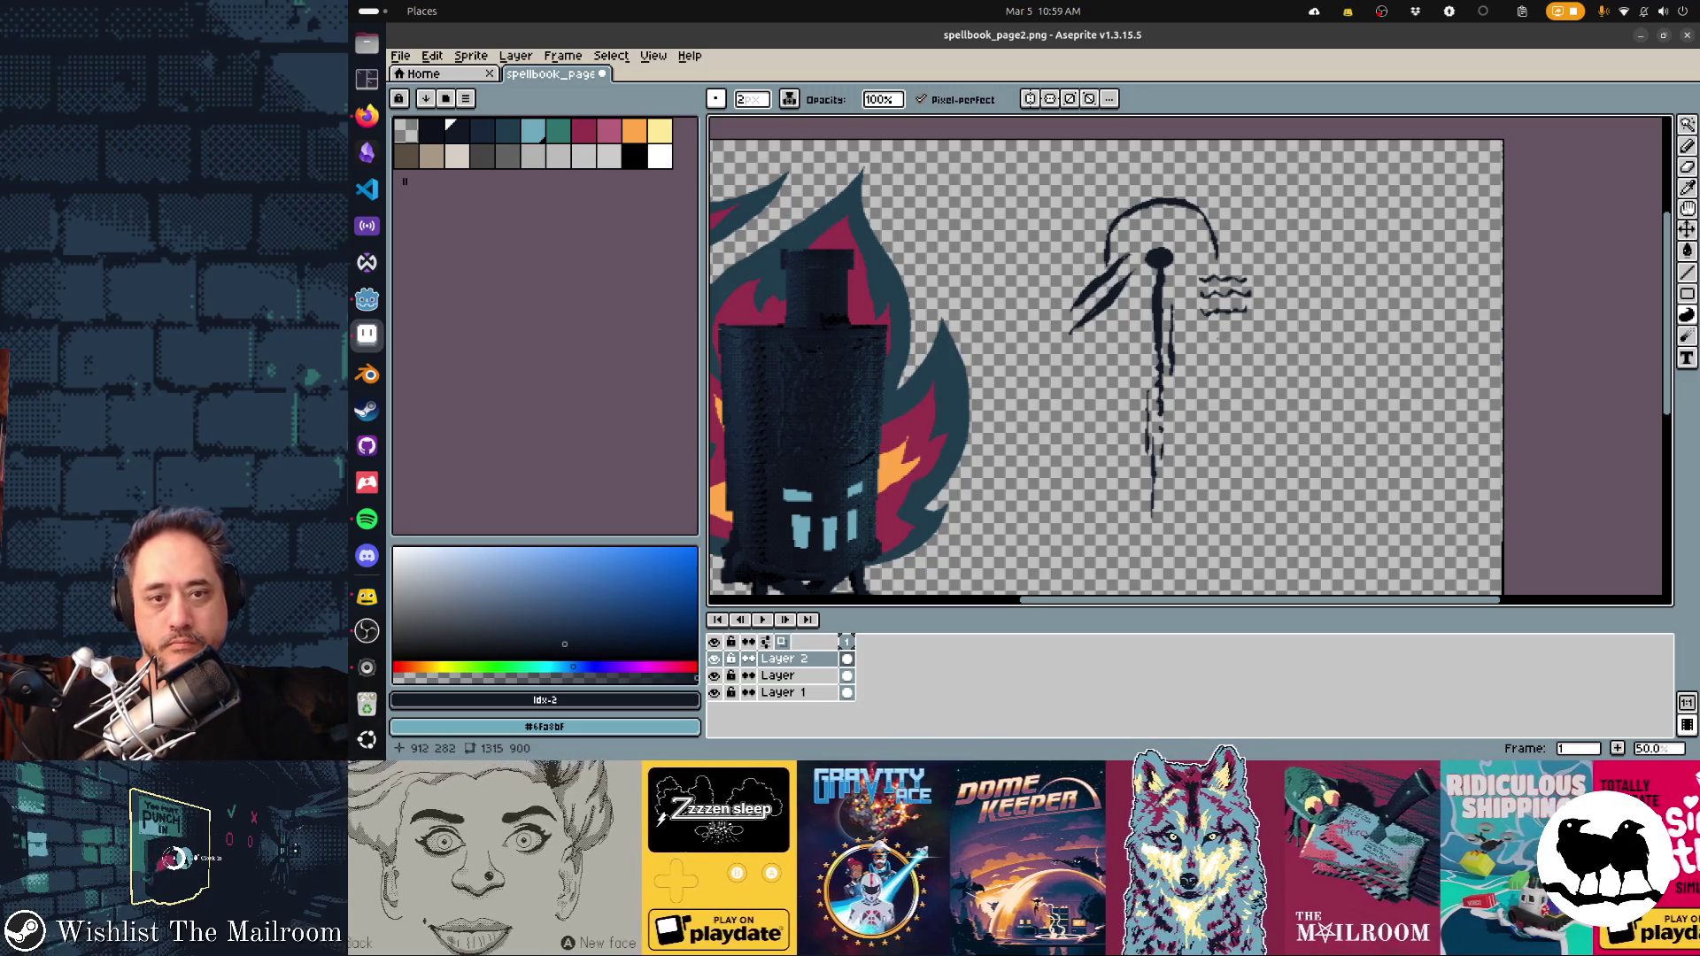
{"action": "left_click", "coordinate": [1225, 332]}
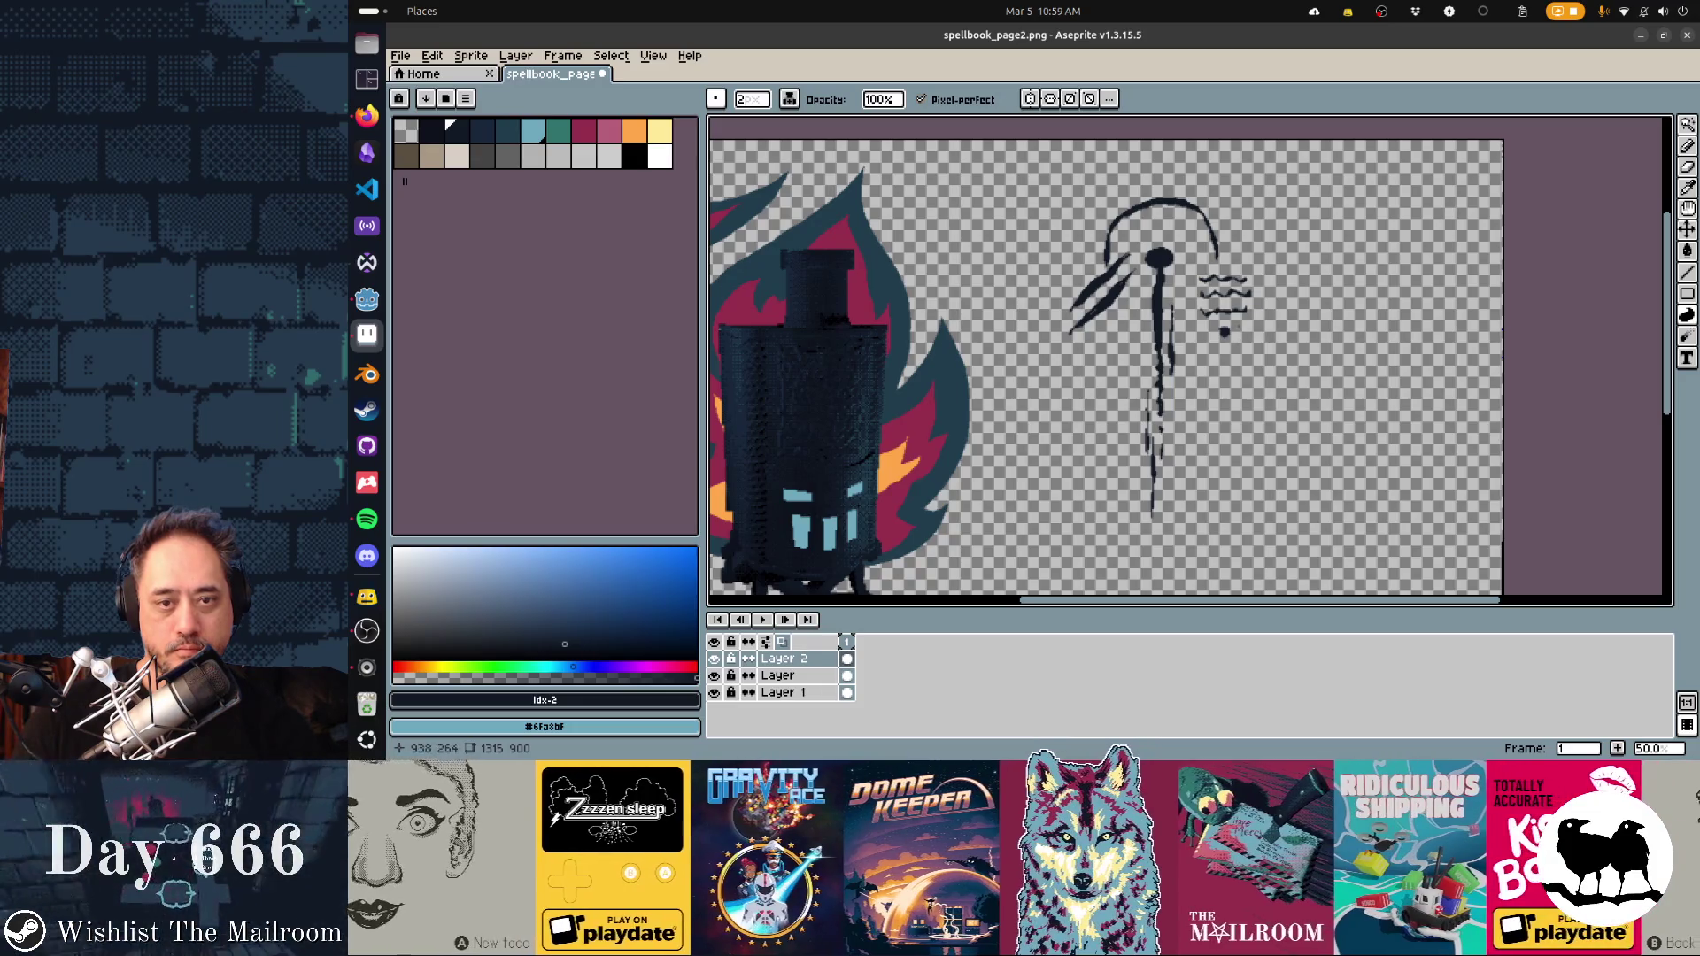
{"action": "left_click_drag", "start_coordinate": [1238, 324], "coordinate": [1190, 388]}
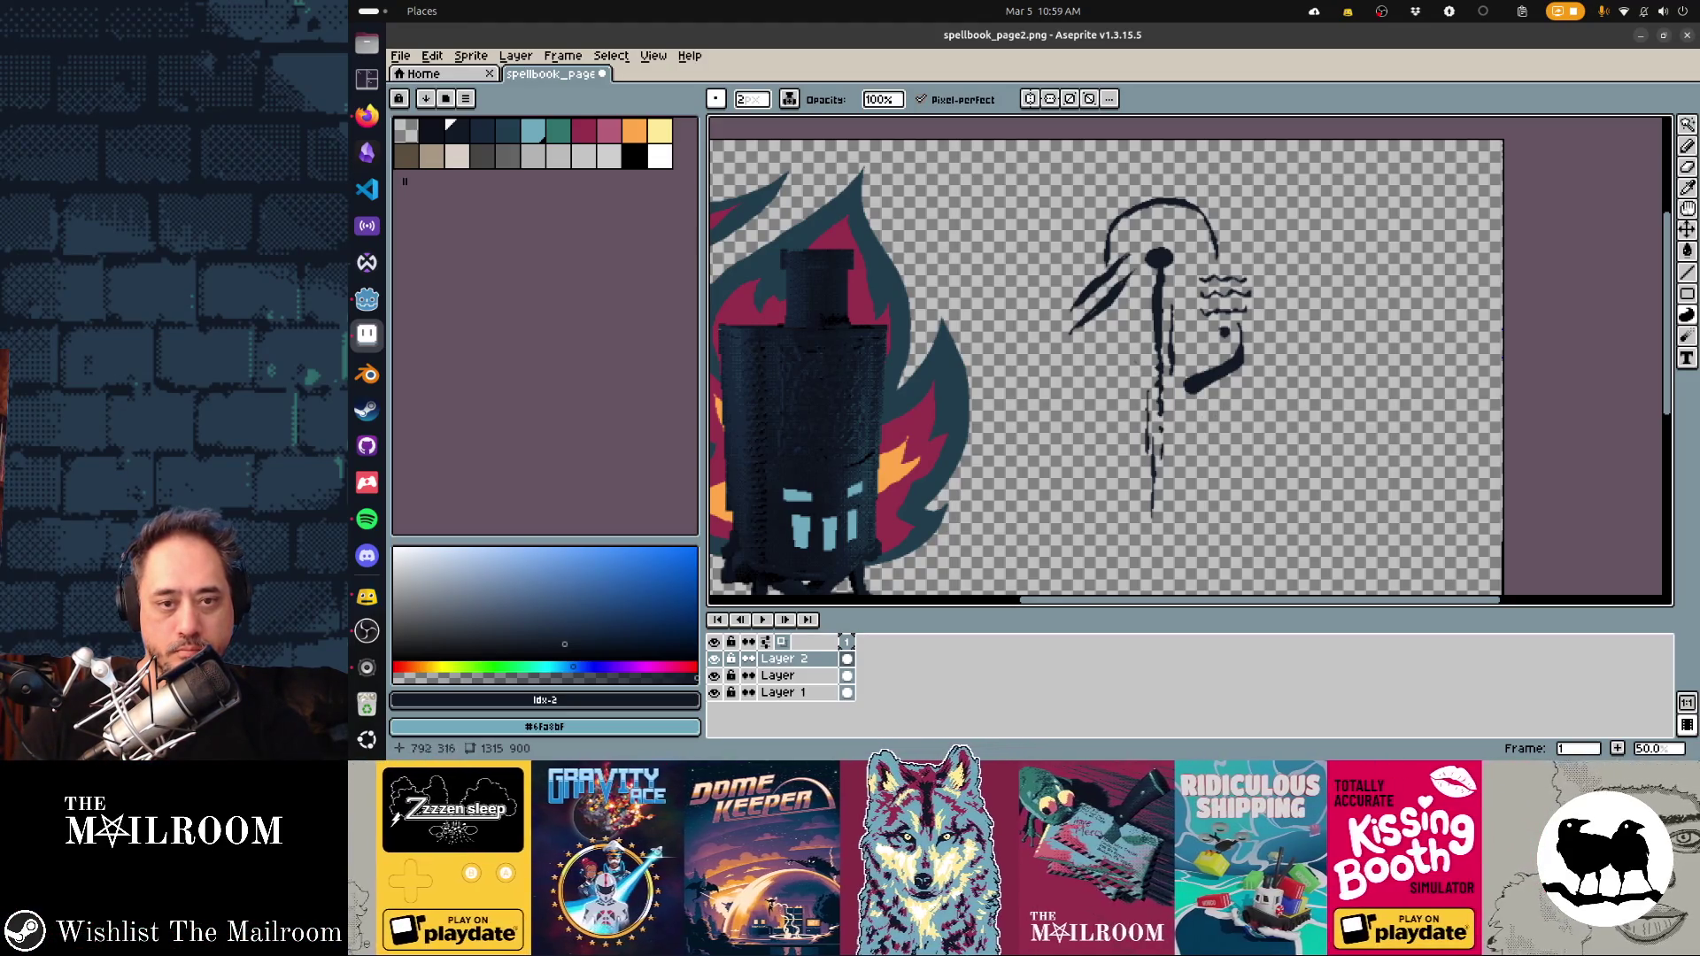
Sketch a curl left of the stem and fill it into a solid dark swirl
{"action": "left_click_drag", "start_coordinate": [1135, 370], "coordinate": [1106, 409]}
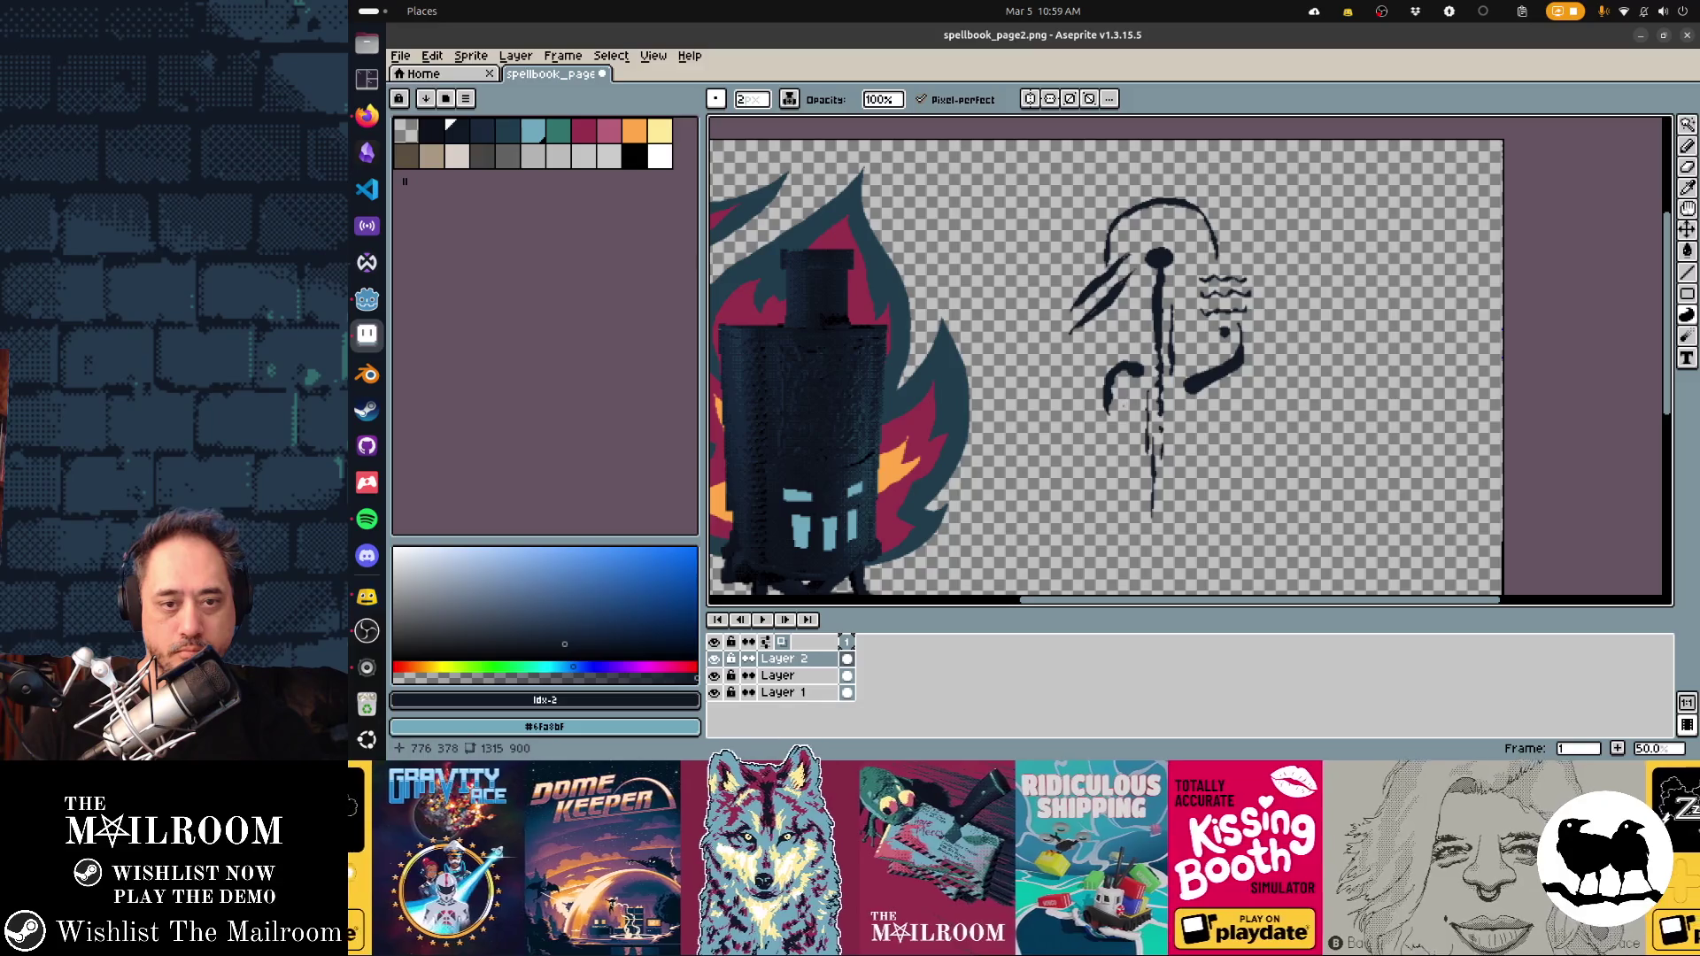
{"action": "mouse_move", "coordinate": [1100, 406]}
{"action": "left_mouse_down"}
{"action": "mouse_move", "coordinate": [1089, 418]}
{"action": "mouse_move", "coordinate": [1114, 405]}
{"action": "left_mouse_up"}
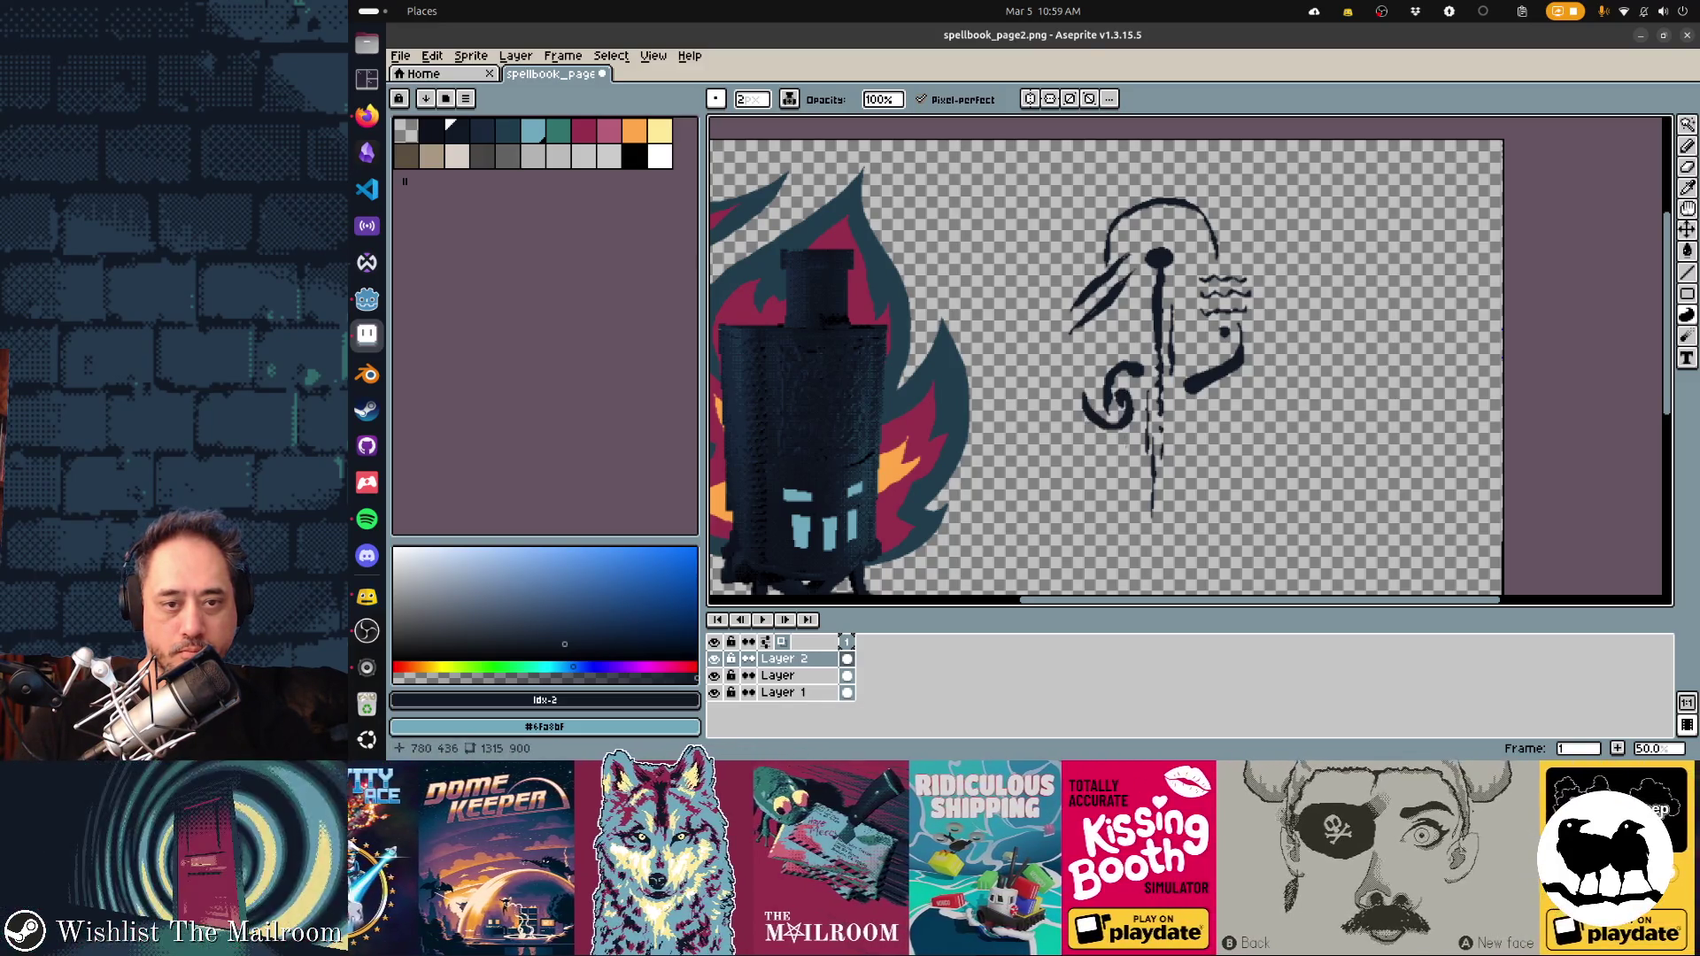
{"action": "key", "text": "ctrl+z"}
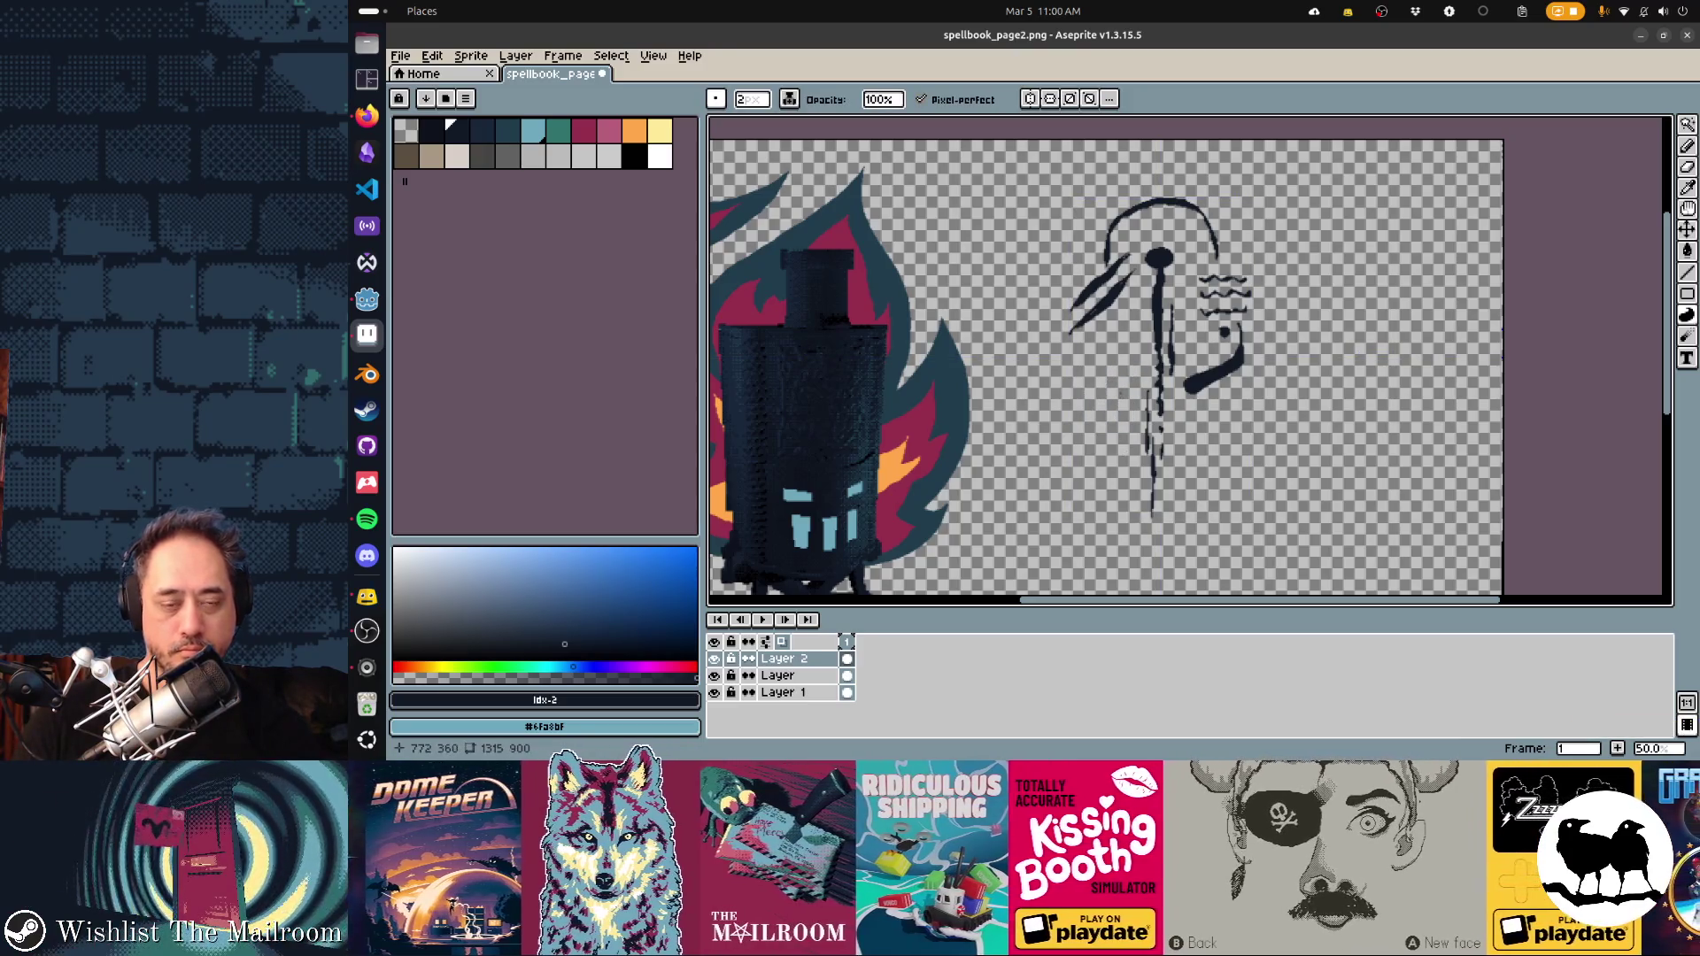
{"action": "mouse_move", "coordinate": [1107, 374]}
{"action": "left_mouse_down"}
{"action": "mouse_move", "coordinate": [1082, 422]}
{"action": "mouse_move", "coordinate": [1111, 400]}
{"action": "left_mouse_up"}
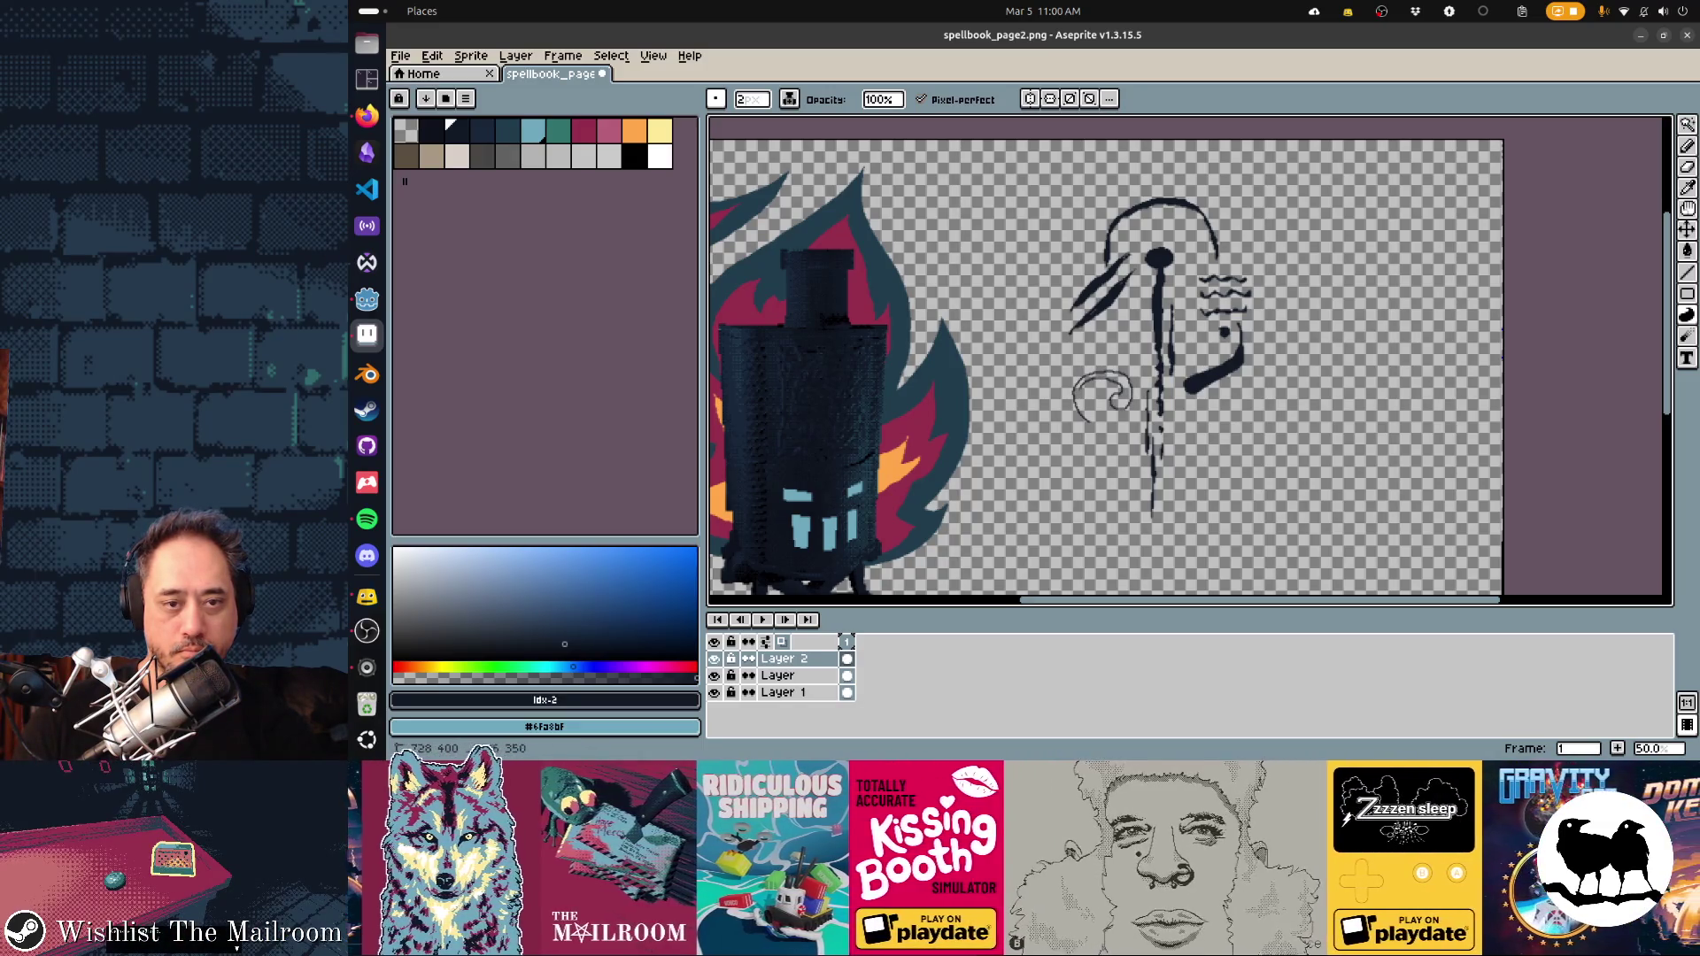
{"action": "left_click_drag", "start_coordinate": [1111, 400], "coordinate": [1107, 381]}
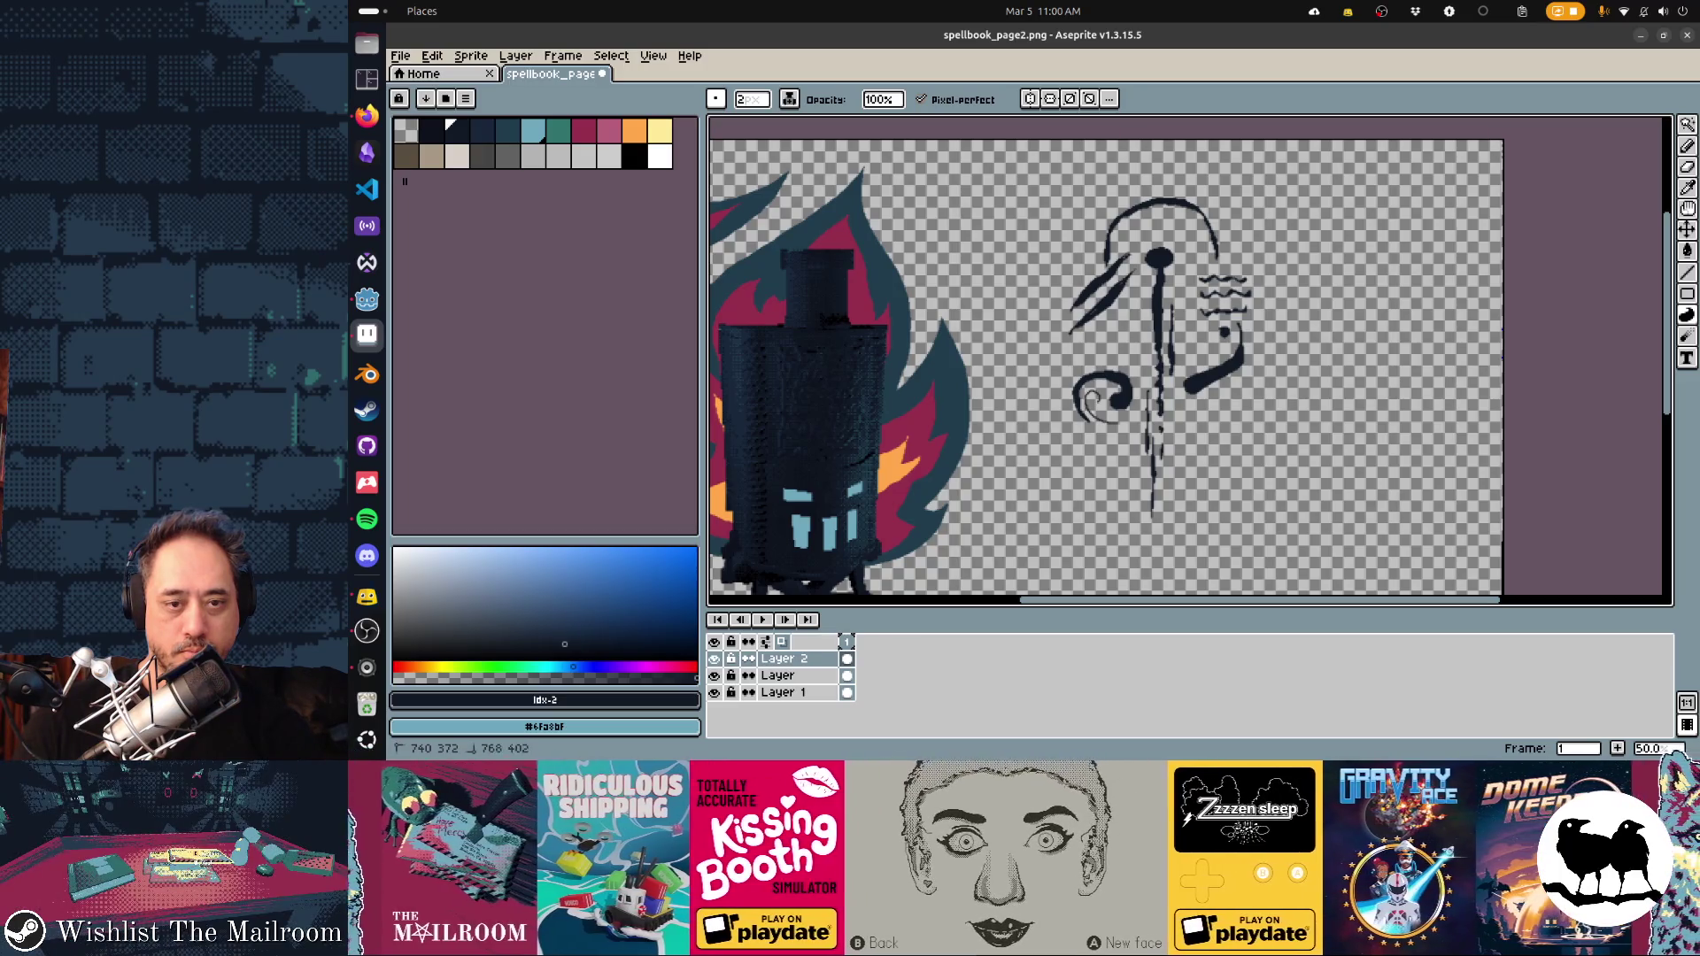
{"action": "left_click_drag", "start_coordinate": [1142, 400], "coordinate": [1129, 363]}
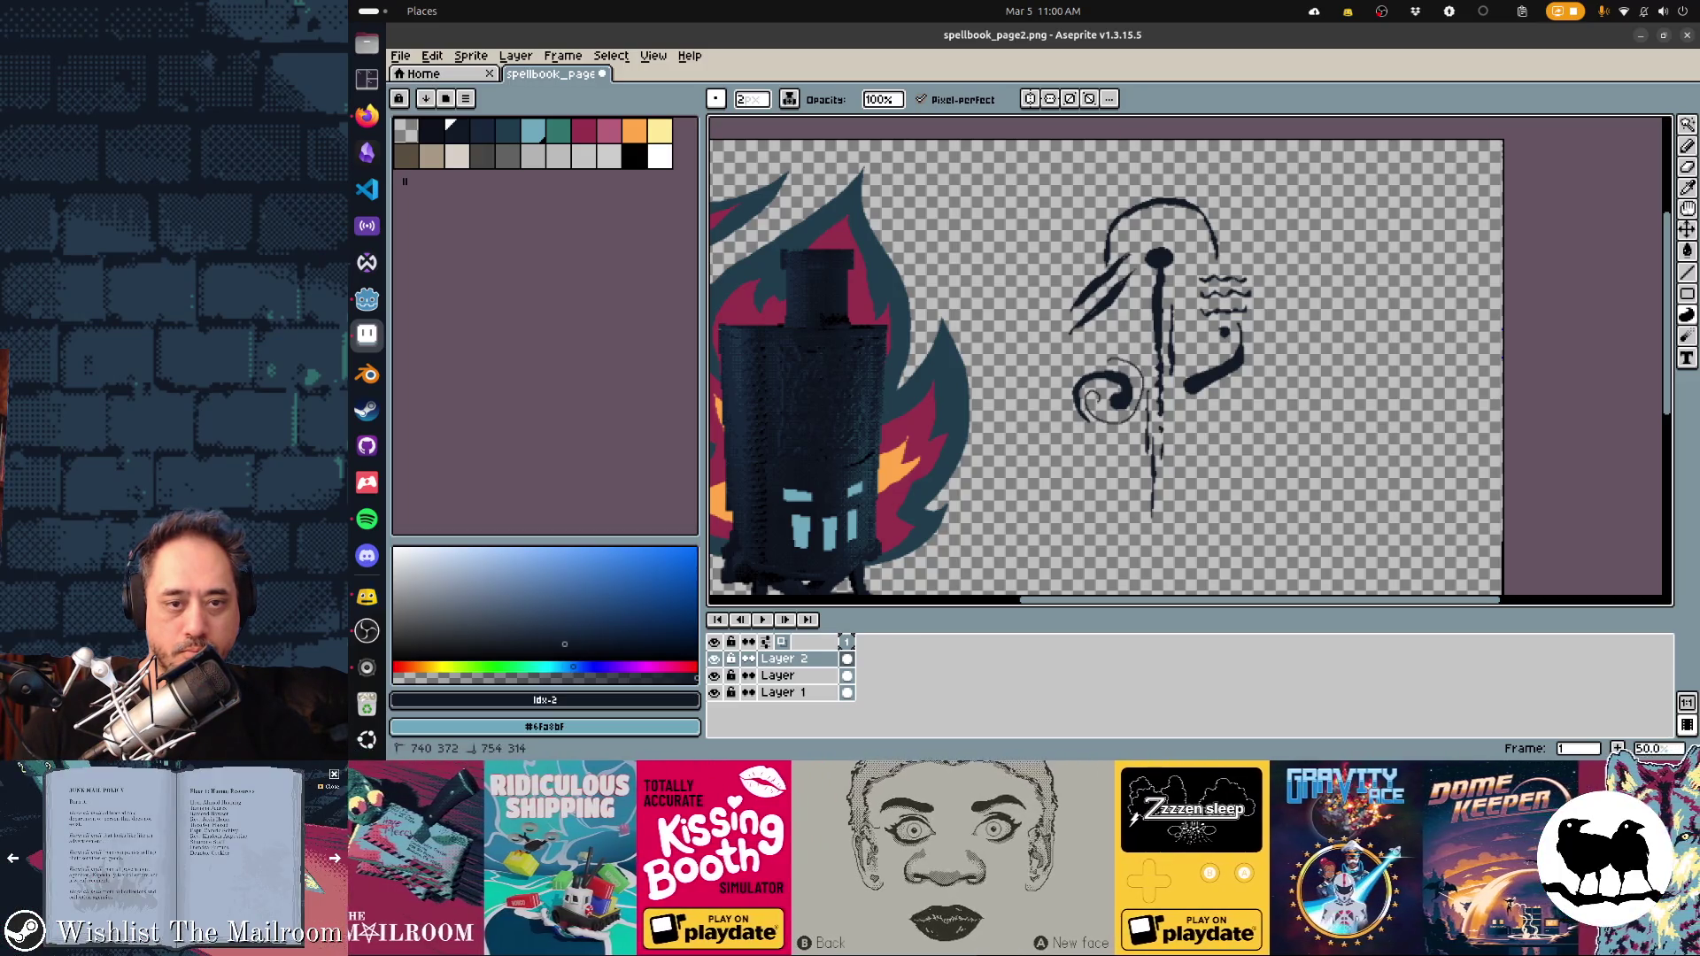
{"action": "left_click_drag", "start_coordinate": [1116, 409], "coordinate": [1138, 408]}
{"action": "key", "text": "ctrl"}
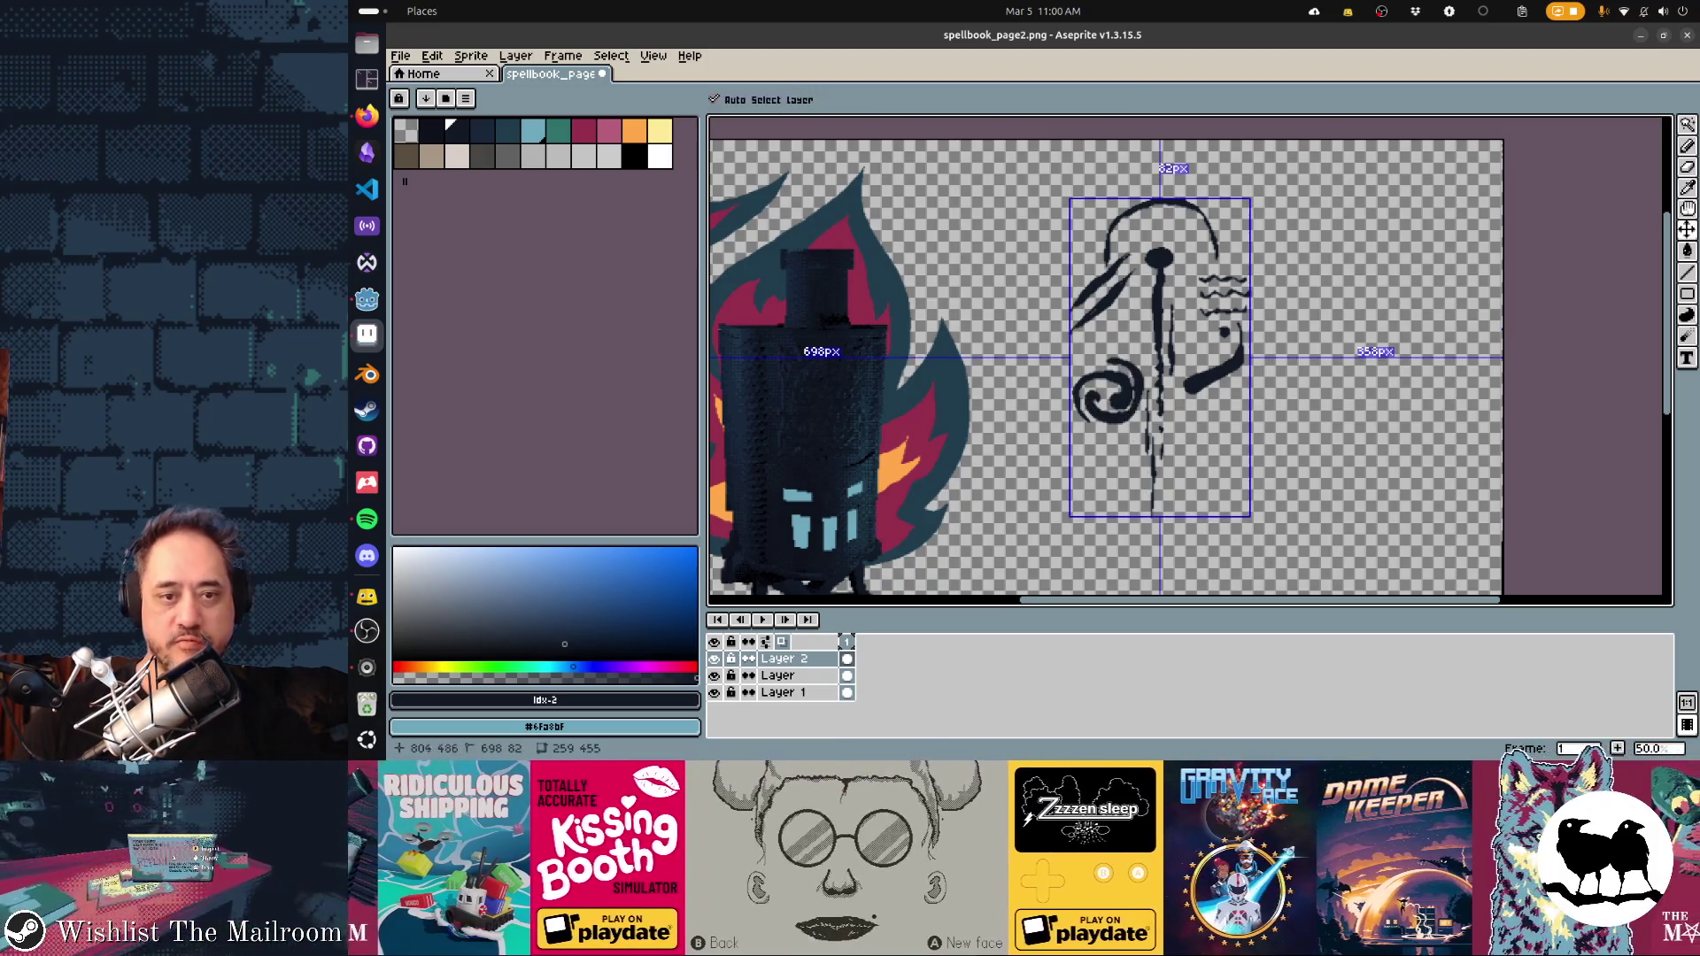
Remove the dark curl and draw a spiky vortex-like spiral left of the stem
{"action": "key", "text": "ctrl+z"}
{"action": "key", "text": "ctrl+z"}
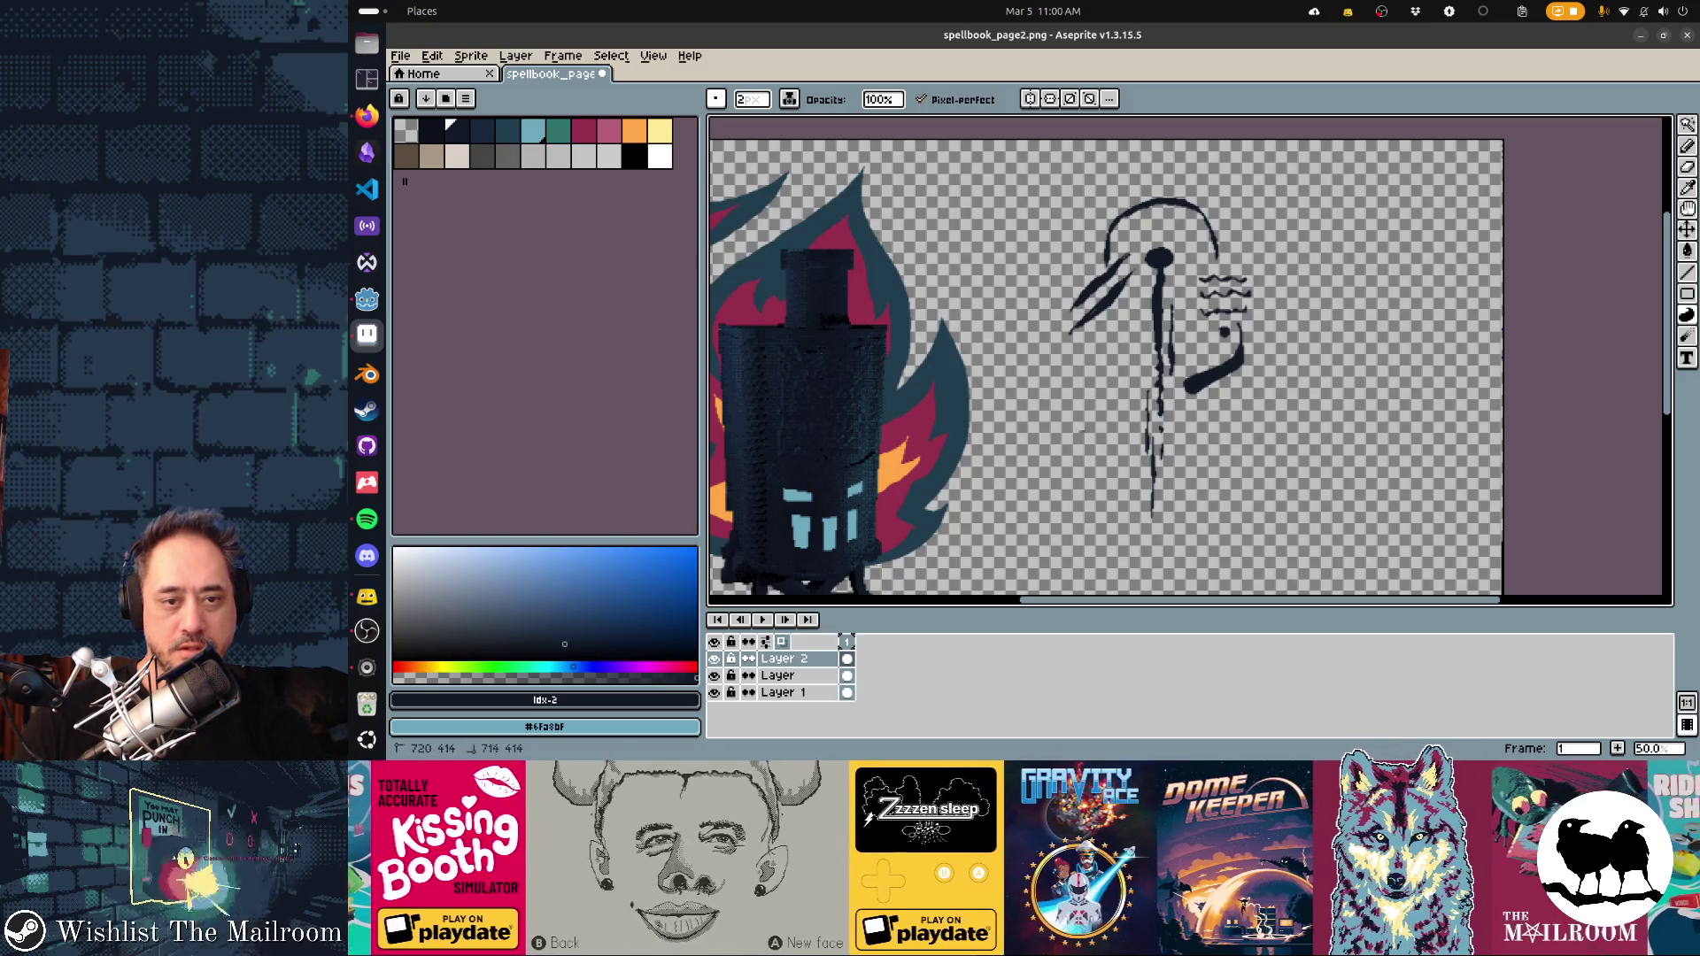
{"action": "left_click_drag", "start_coordinate": [1085, 380], "coordinate": [1079, 431]}
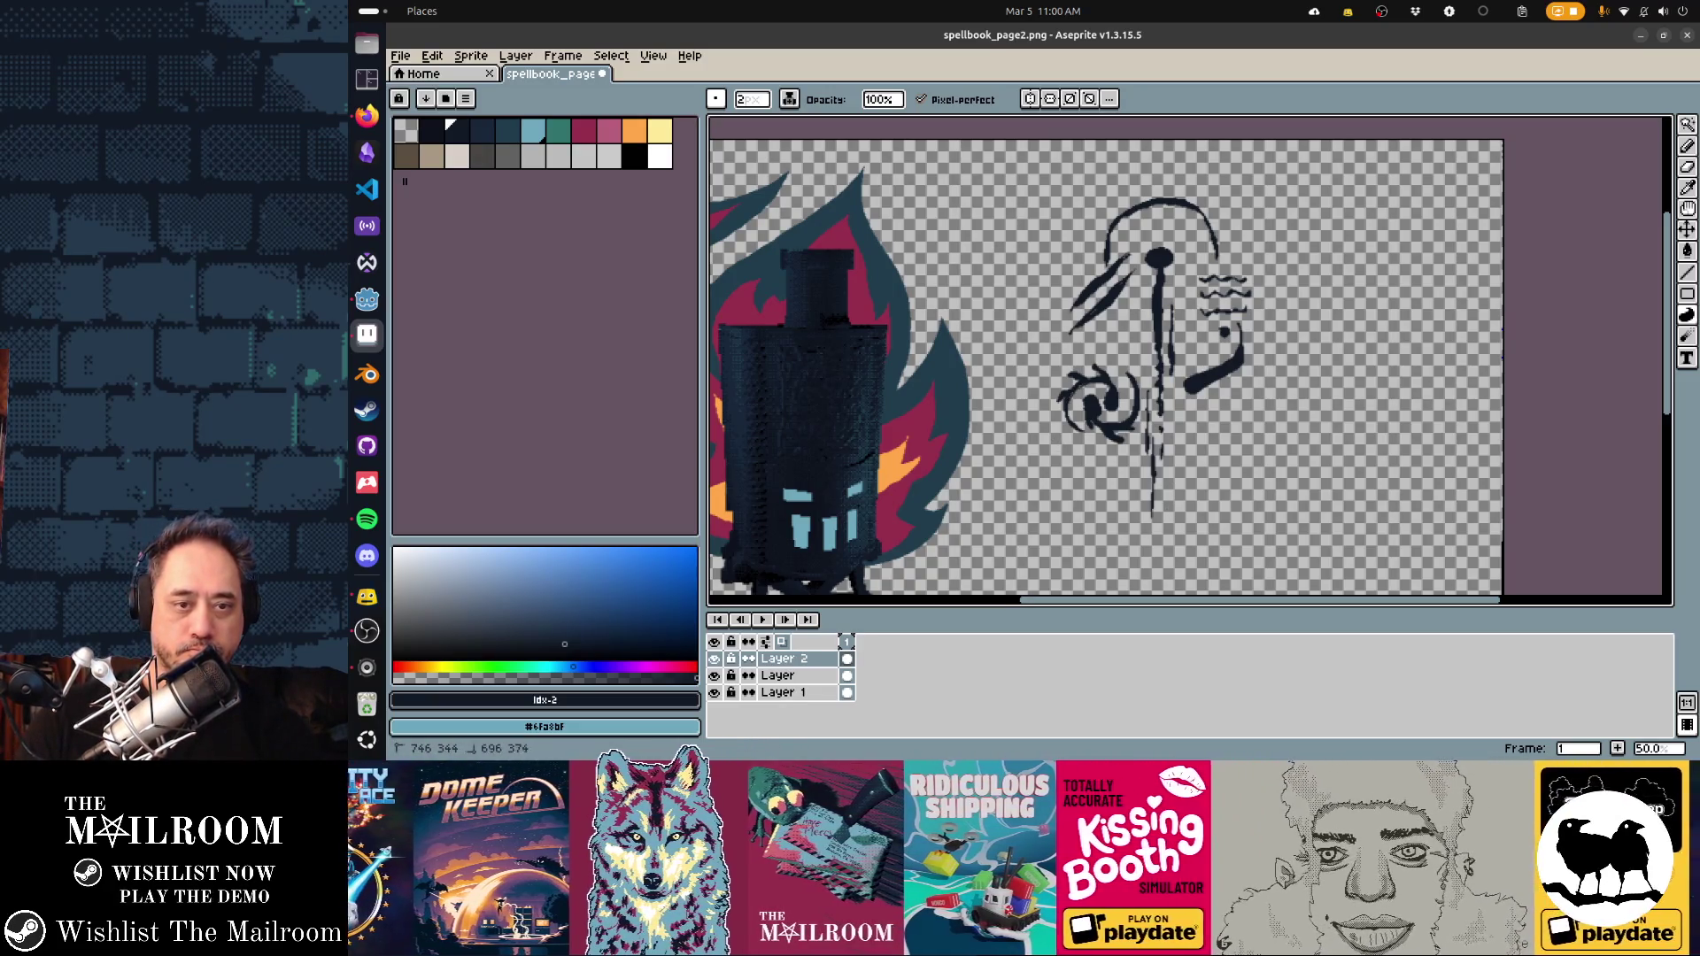
{"action": "left_click_drag", "start_coordinate": [999, 444], "coordinate": [949, 394]}
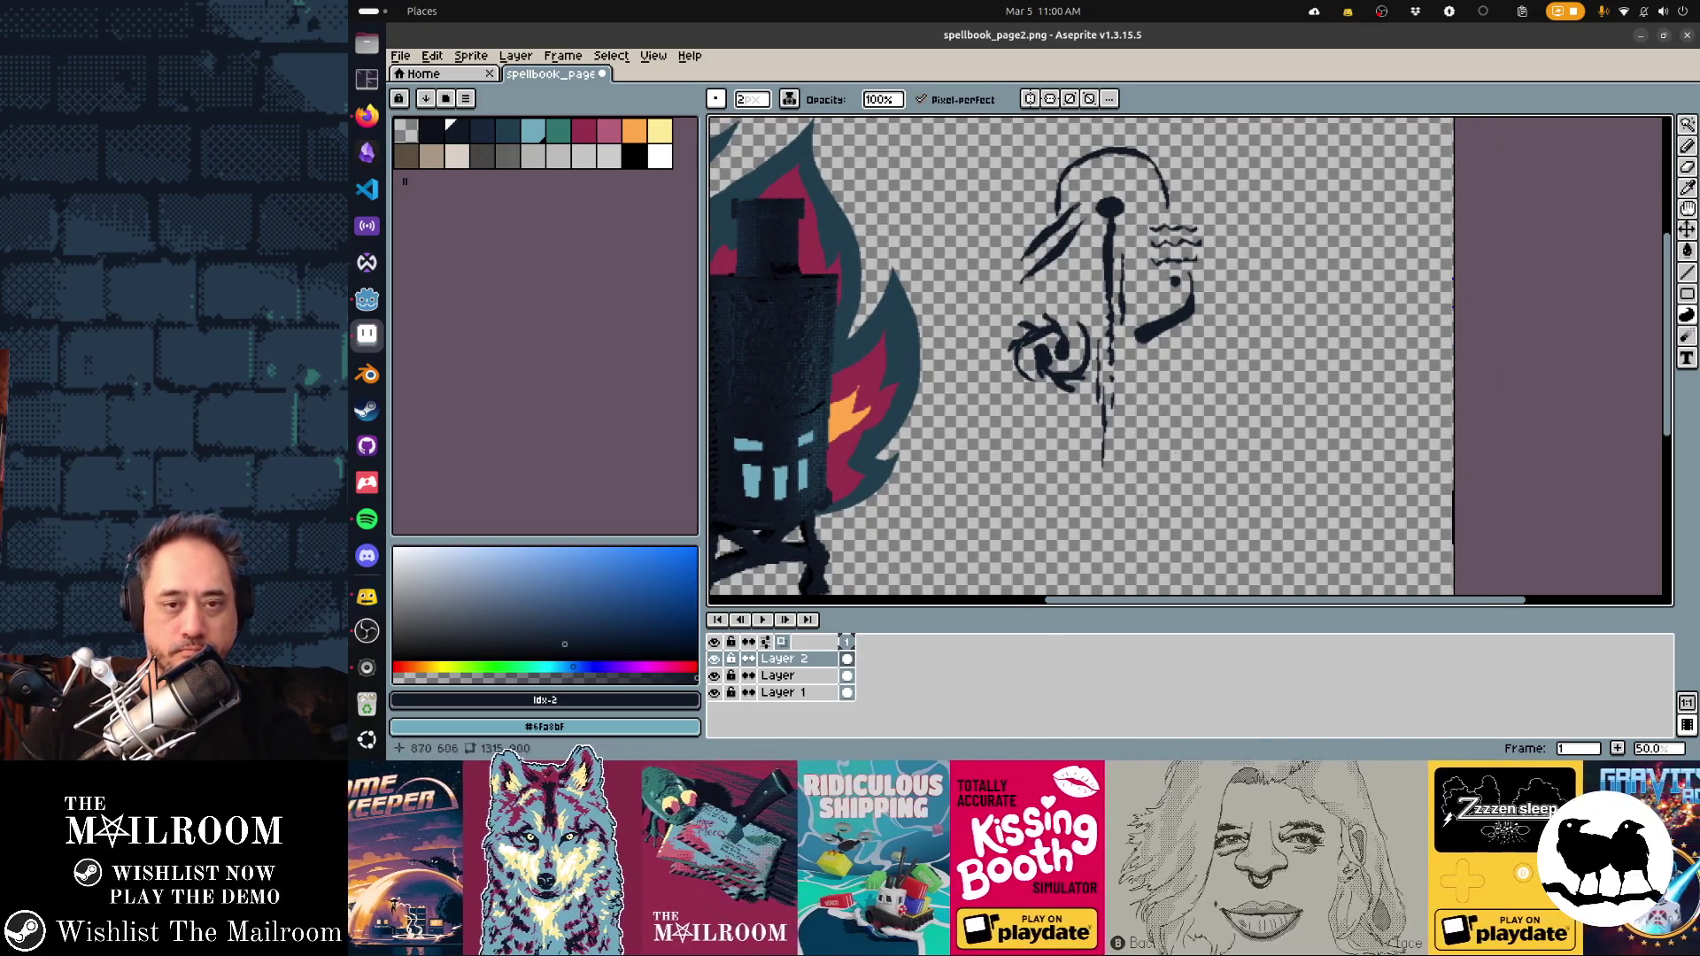
Draw the long diagonal branch and fill two dark twigs beside it
{"action": "mouse_move", "coordinate": [1122, 522]}
{"action": "left_mouse_down"}
{"action": "mouse_move", "coordinate": [1160, 434]}
{"action": "mouse_move", "coordinate": [1314, 202]}
{"action": "mouse_move", "coordinate": [1155, 557]}
{"action": "left_mouse_up"}
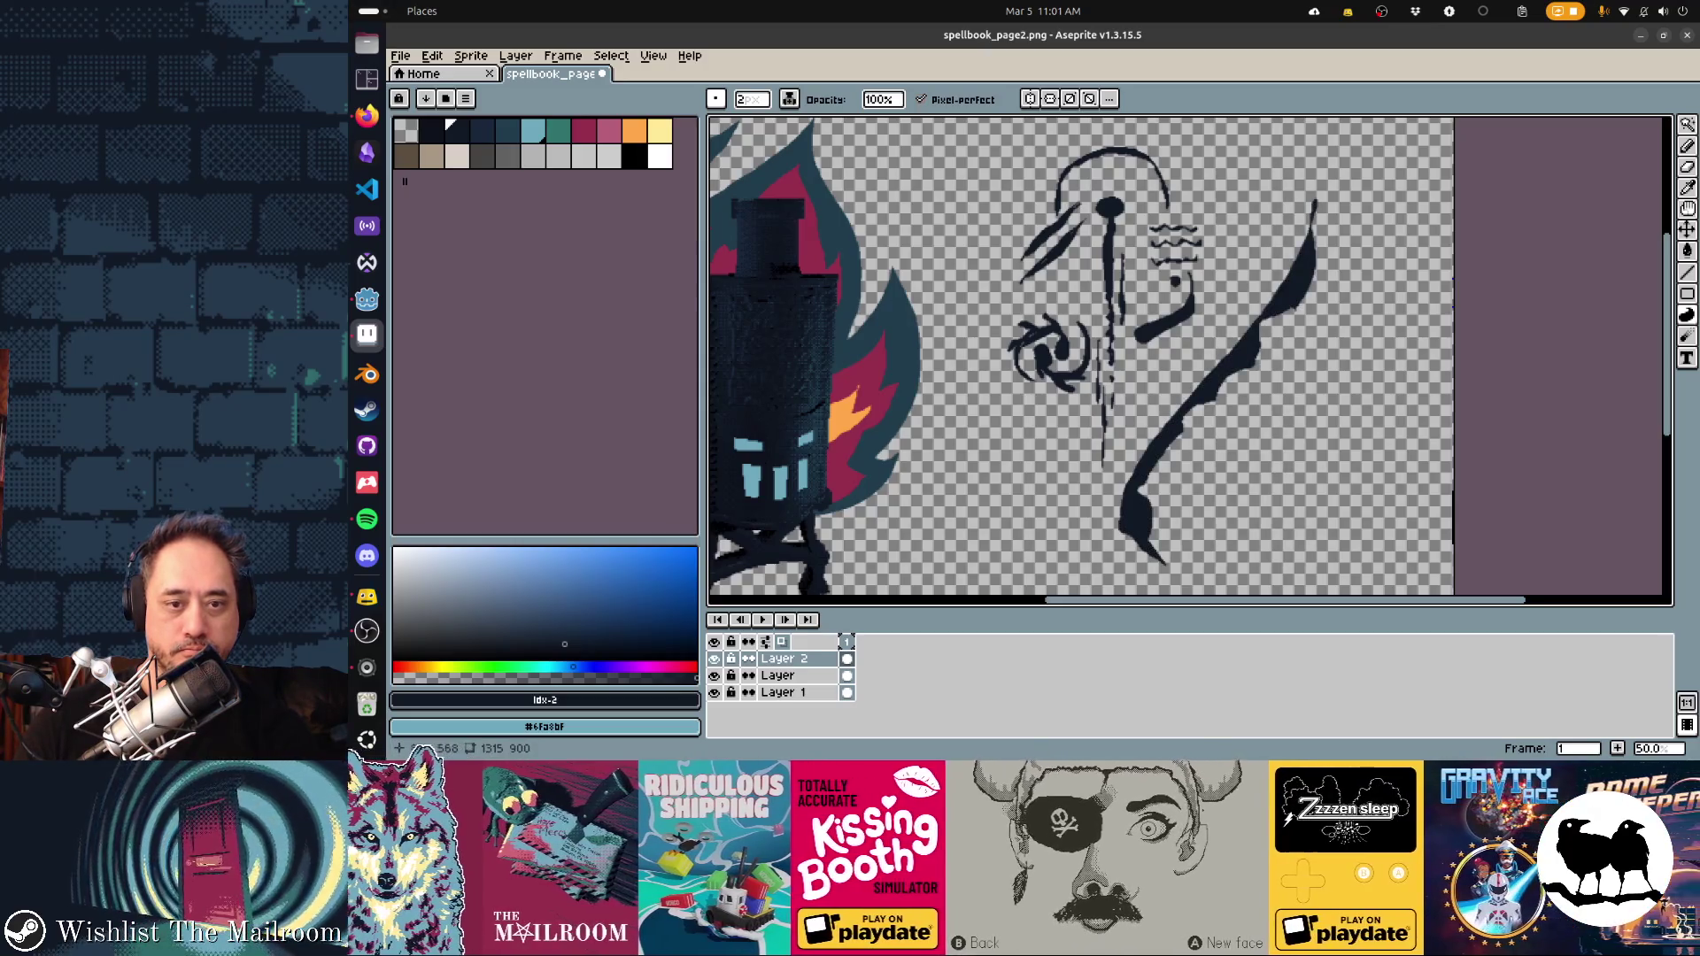
{"action": "mouse_move", "coordinate": [1153, 453]}
{"action": "left_mouse_down"}
{"action": "mouse_move", "coordinate": [1312, 247]}
{"action": "mouse_move", "coordinate": [1316, 213]}
{"action": "left_mouse_up"}
{"action": "scroll", "coordinate": [1316, 213], "scroll_direction": "right", "scroll_amount": 3}
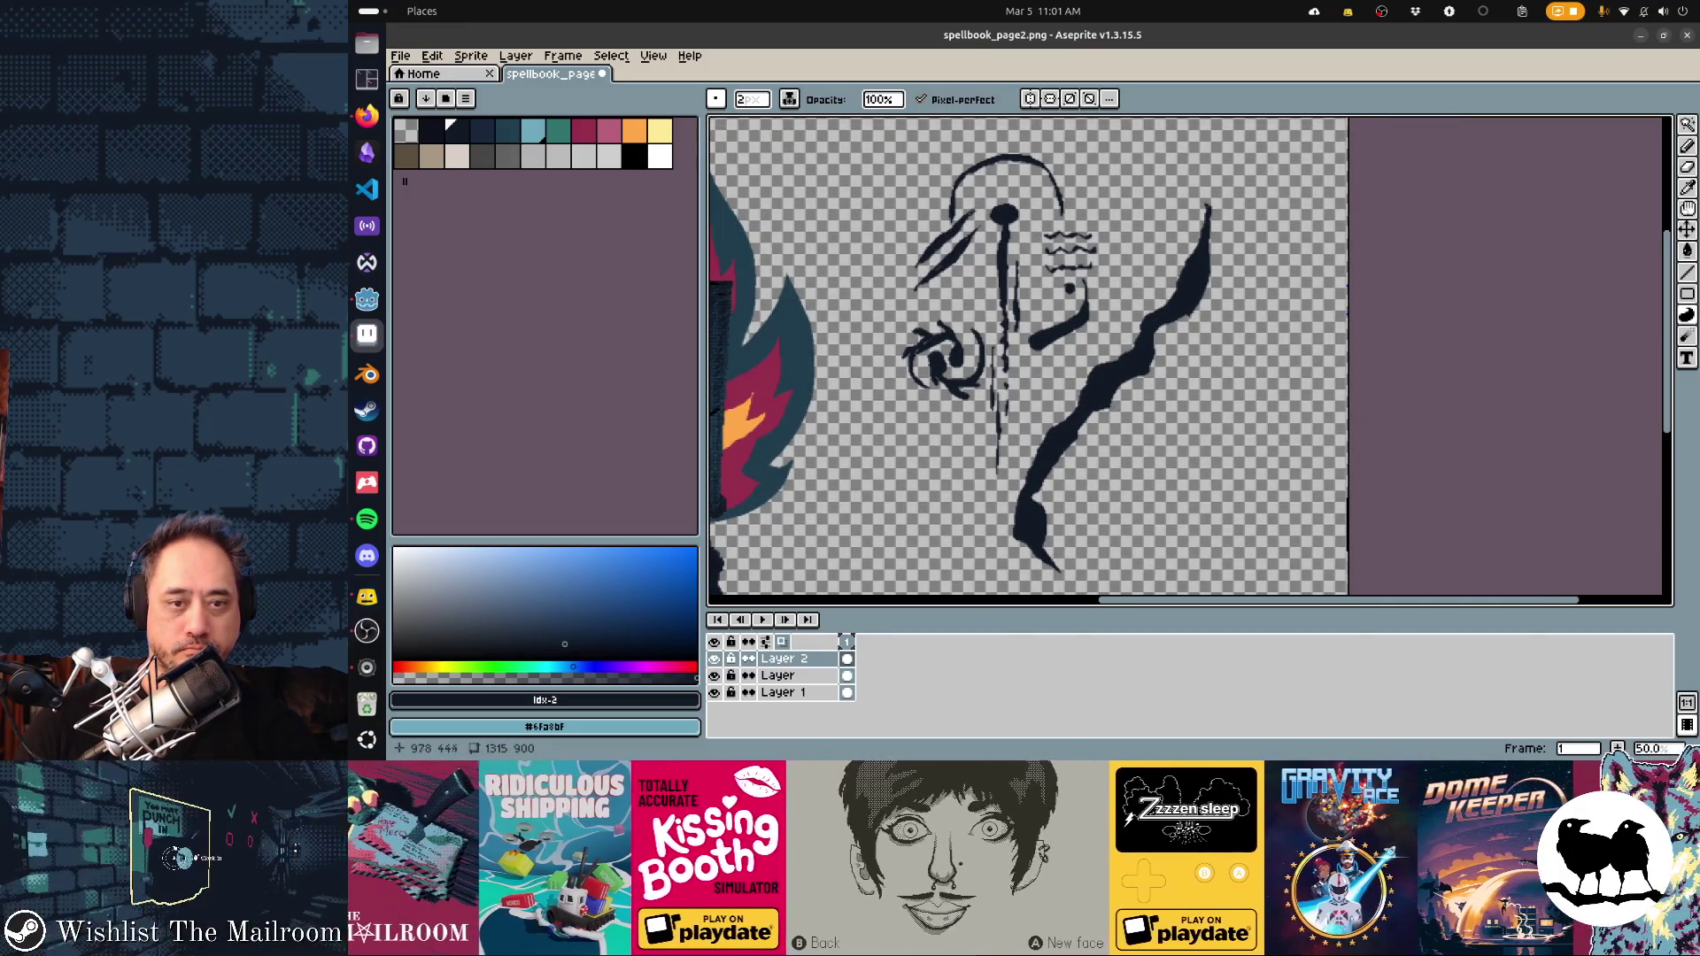
{"action": "mouse_move", "coordinate": [1107, 409]}
{"action": "left_mouse_down"}
{"action": "mouse_move", "coordinate": [1114, 450]}
{"action": "mouse_move", "coordinate": [1107, 400]}
{"action": "mouse_move", "coordinate": [1142, 421]}
{"action": "mouse_move", "coordinate": [1156, 343]}
{"action": "mouse_move", "coordinate": [1147, 416]}
{"action": "left_mouse_up"}
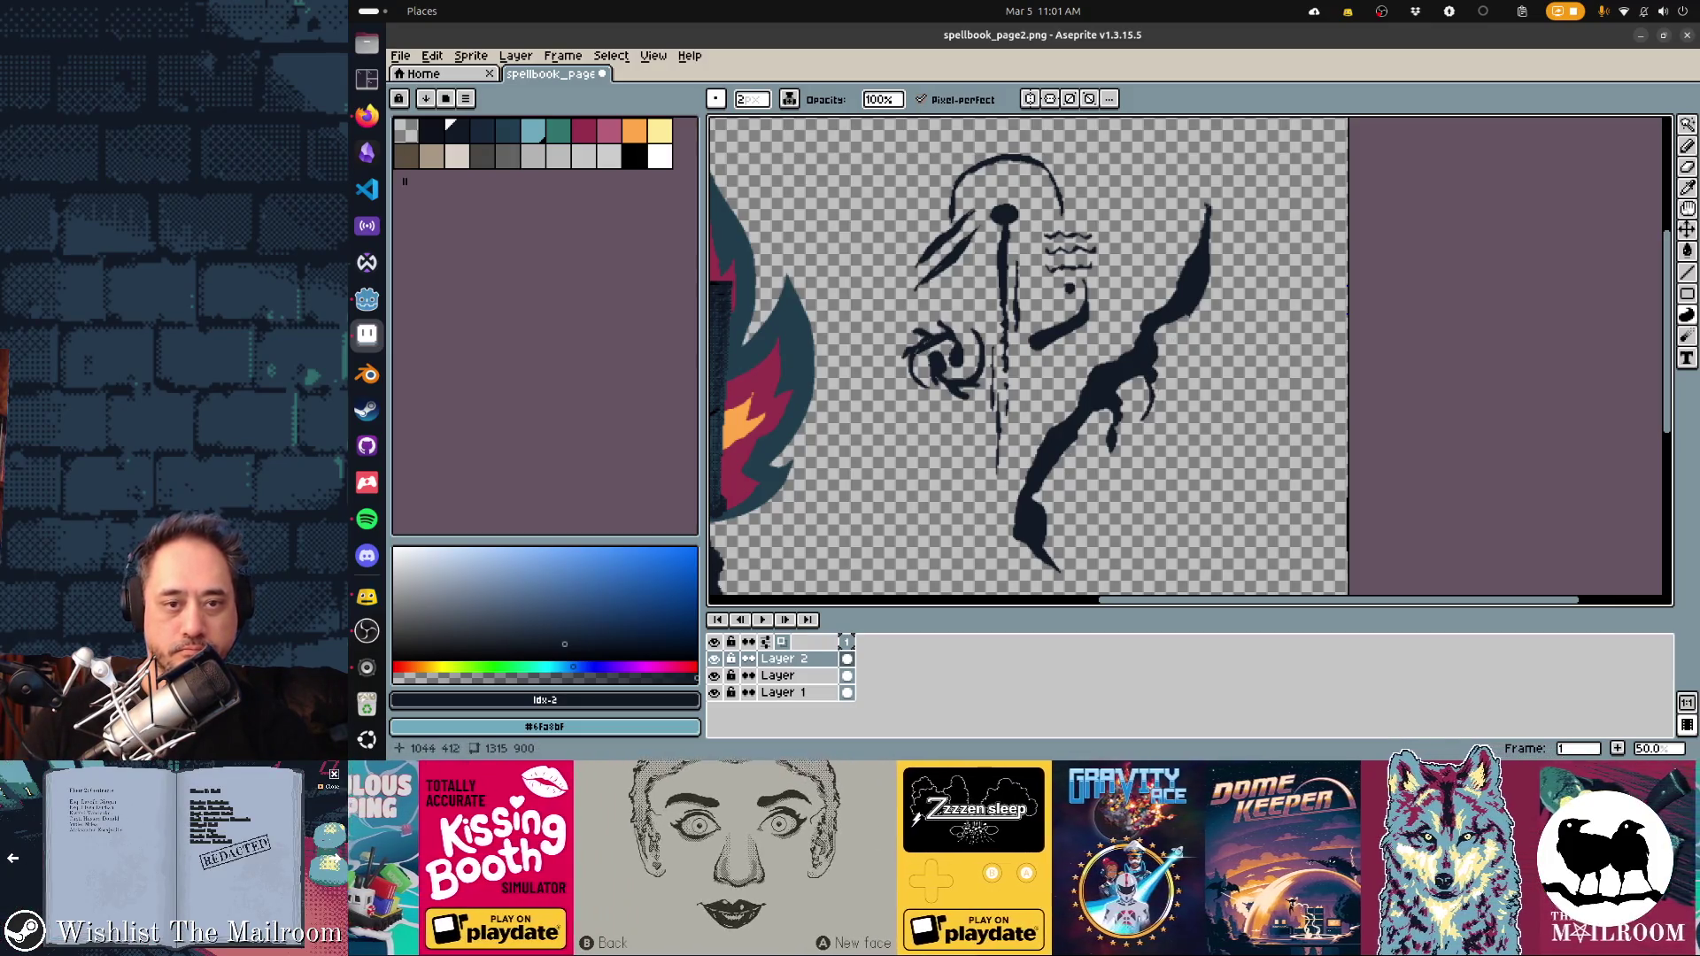
{"action": "left_click_drag", "start_coordinate": [1147, 416], "coordinate": [1148, 419]}
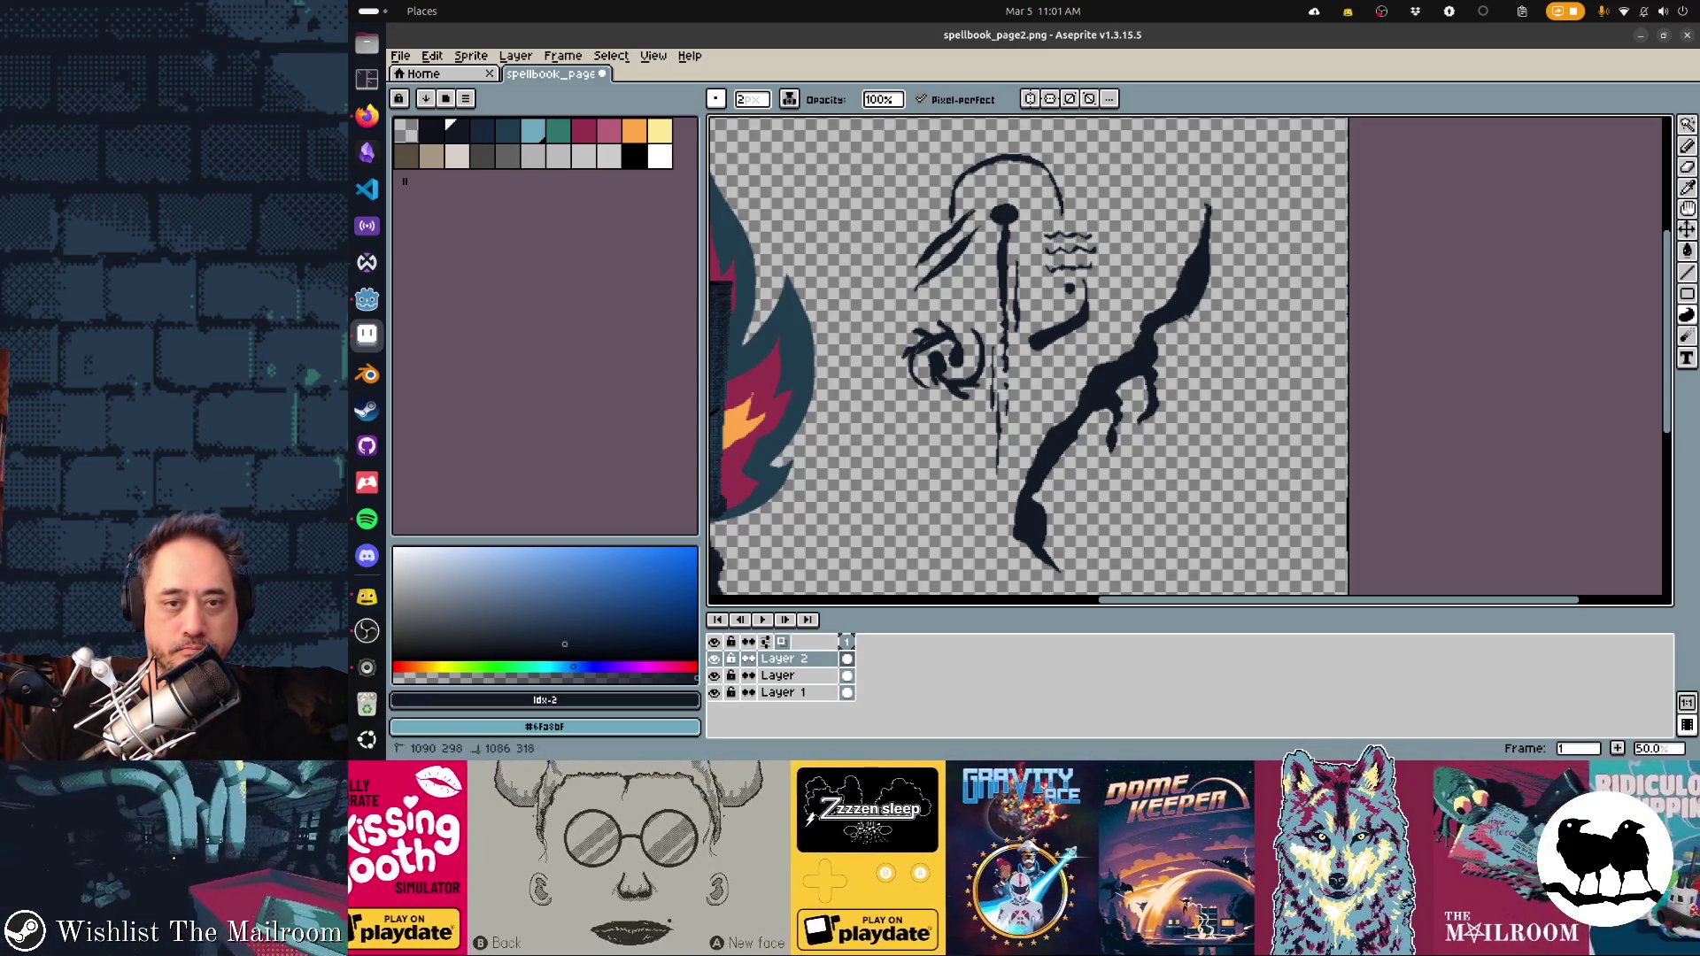
{"action": "left_click_drag", "start_coordinate": [1190, 320], "coordinate": [1177, 370]}
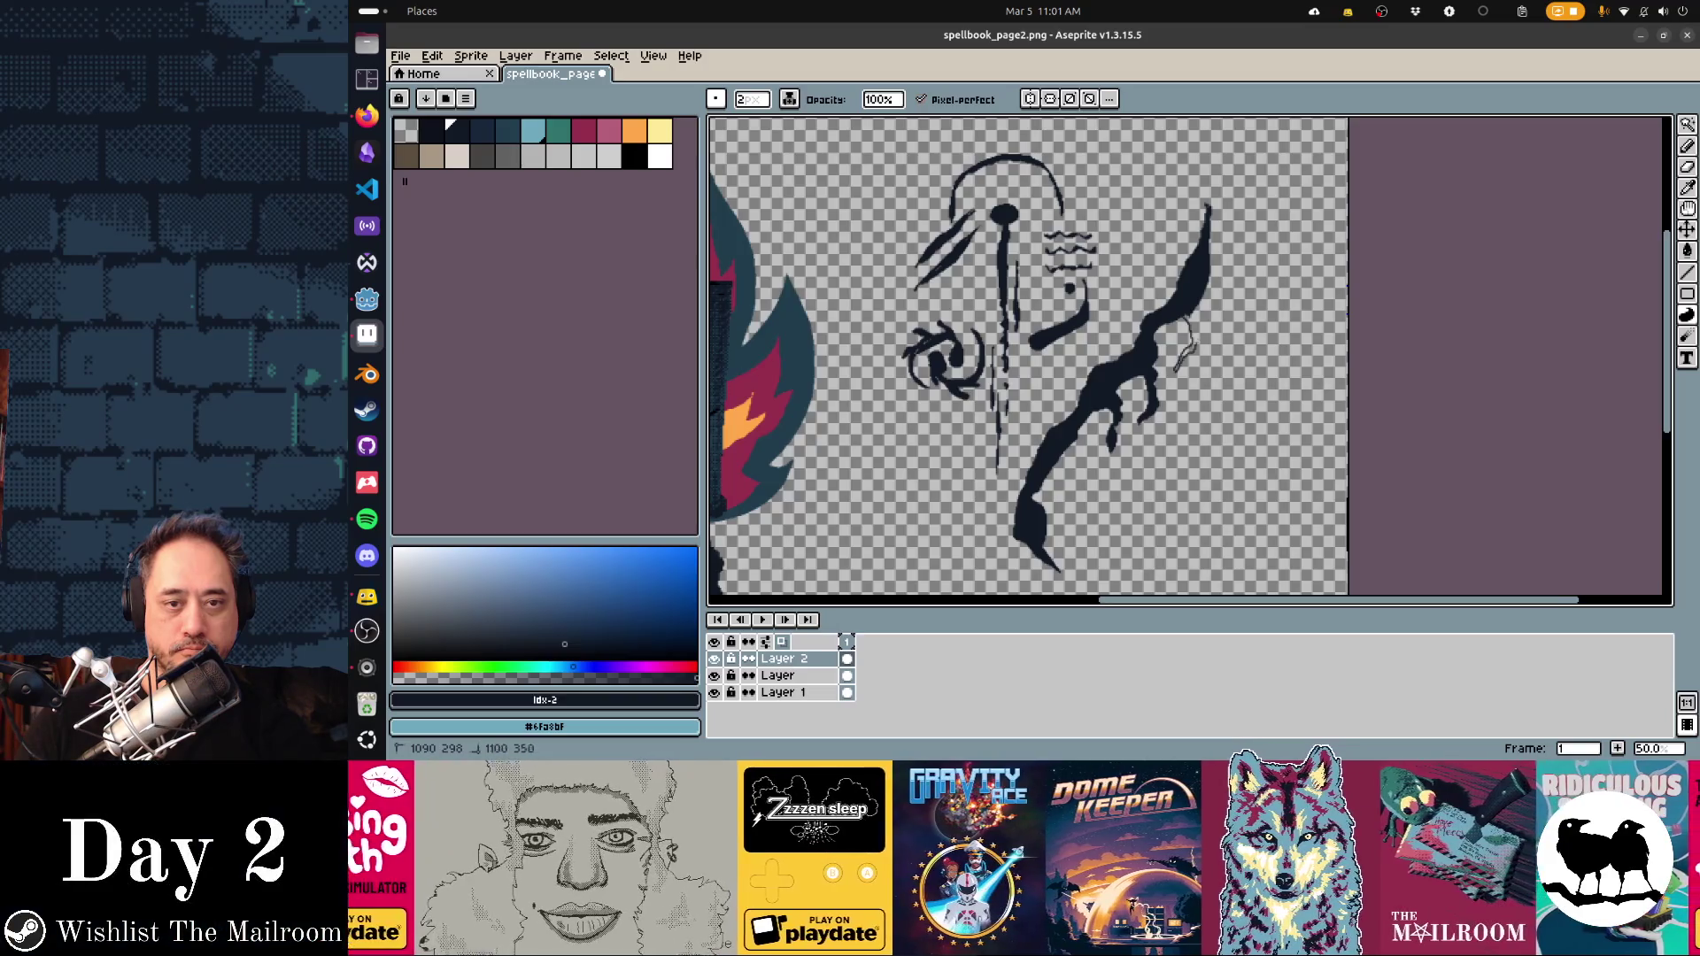
{"action": "left_click", "coordinate": [1191, 341]}
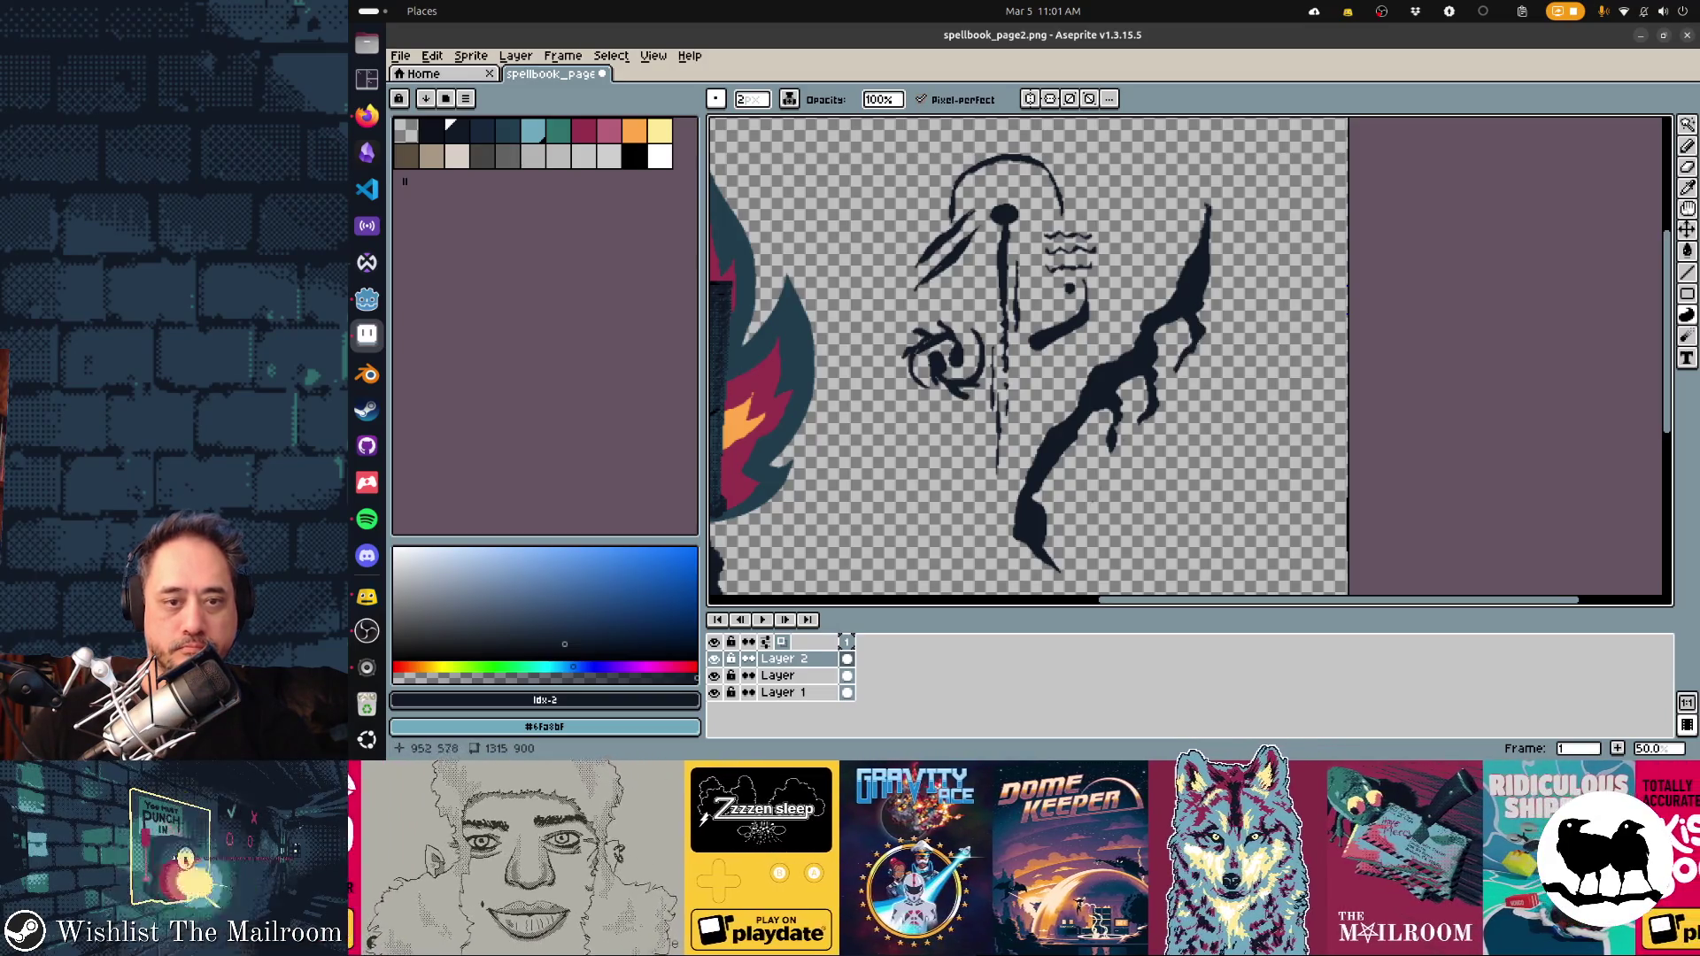
Extend the branch tip downward and add two thick dark roots curving to the lower left
{"action": "scroll", "coordinate": [1027, 354], "scroll_direction": "down", "scroll_amount": 3}
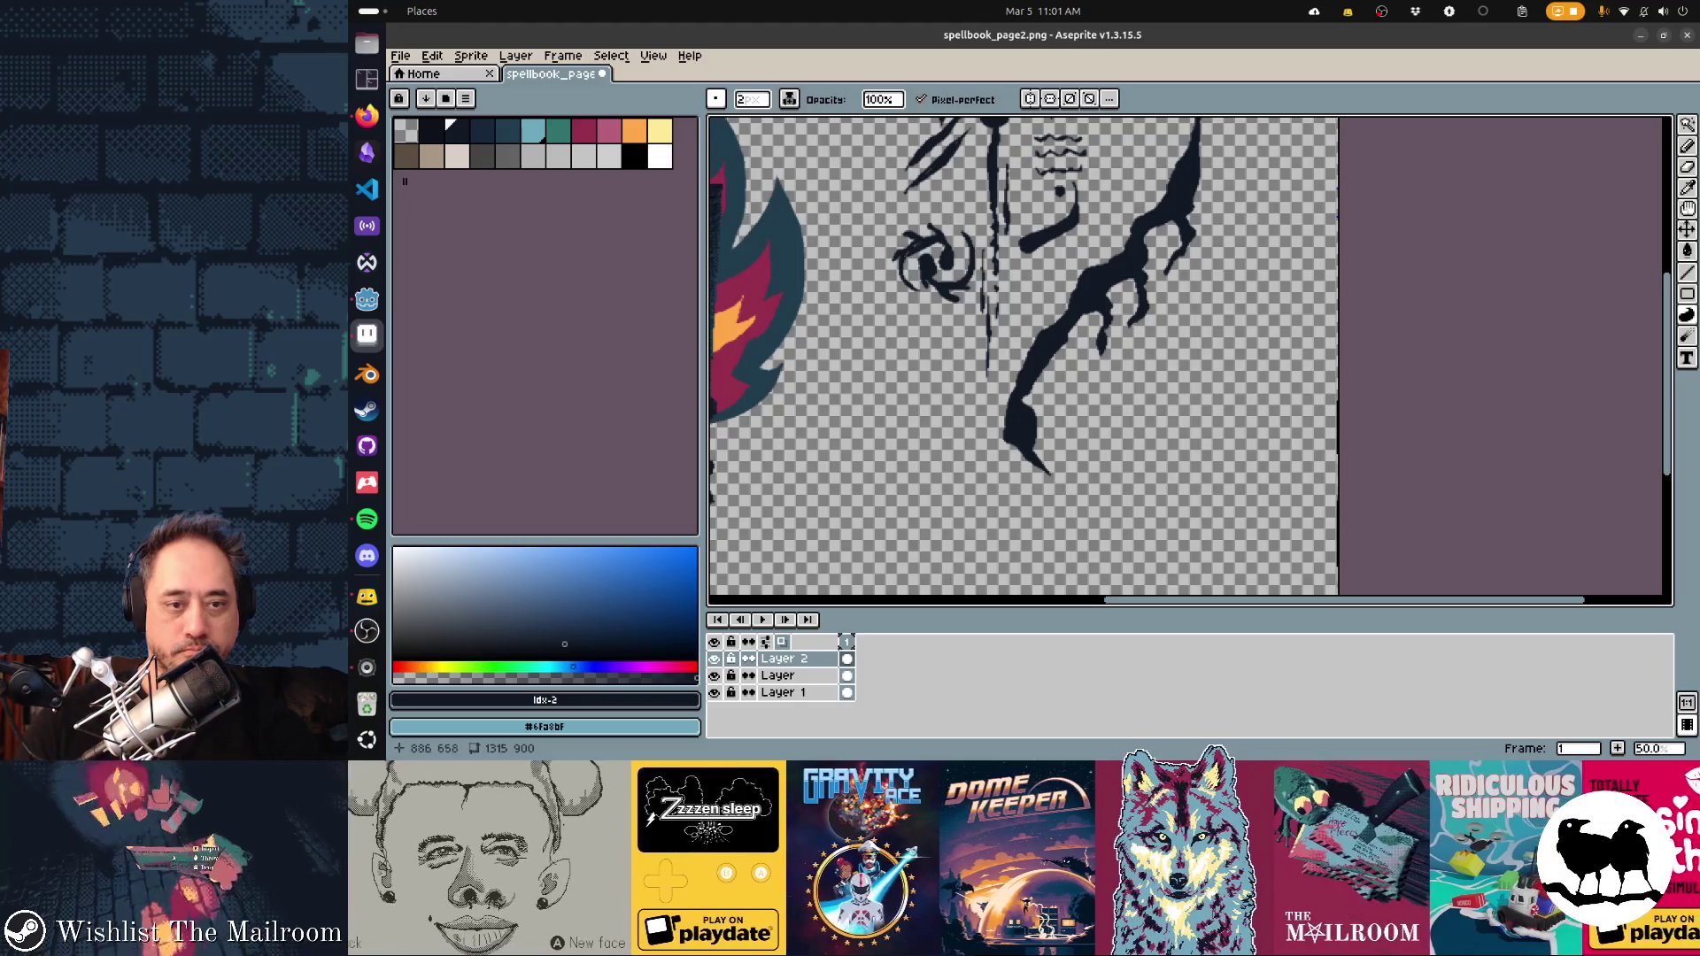
{"action": "left_click_drag", "start_coordinate": [1038, 492], "coordinate": [1024, 512]}
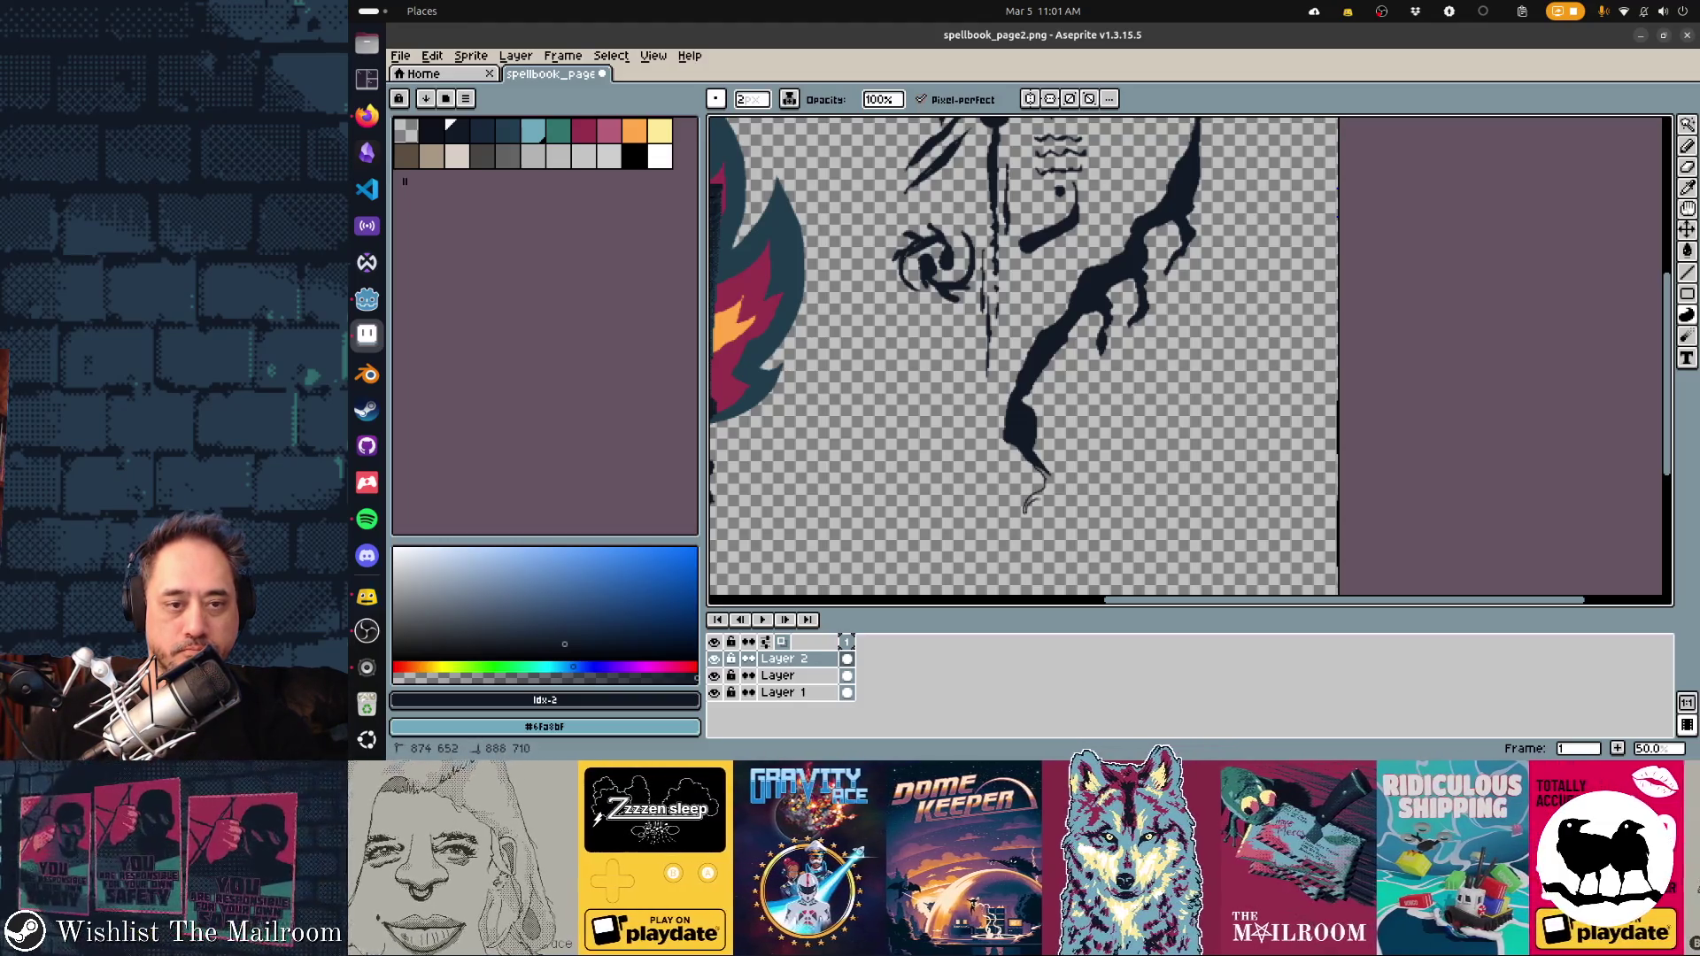
{"action": "left_click", "coordinate": [1038, 483]}
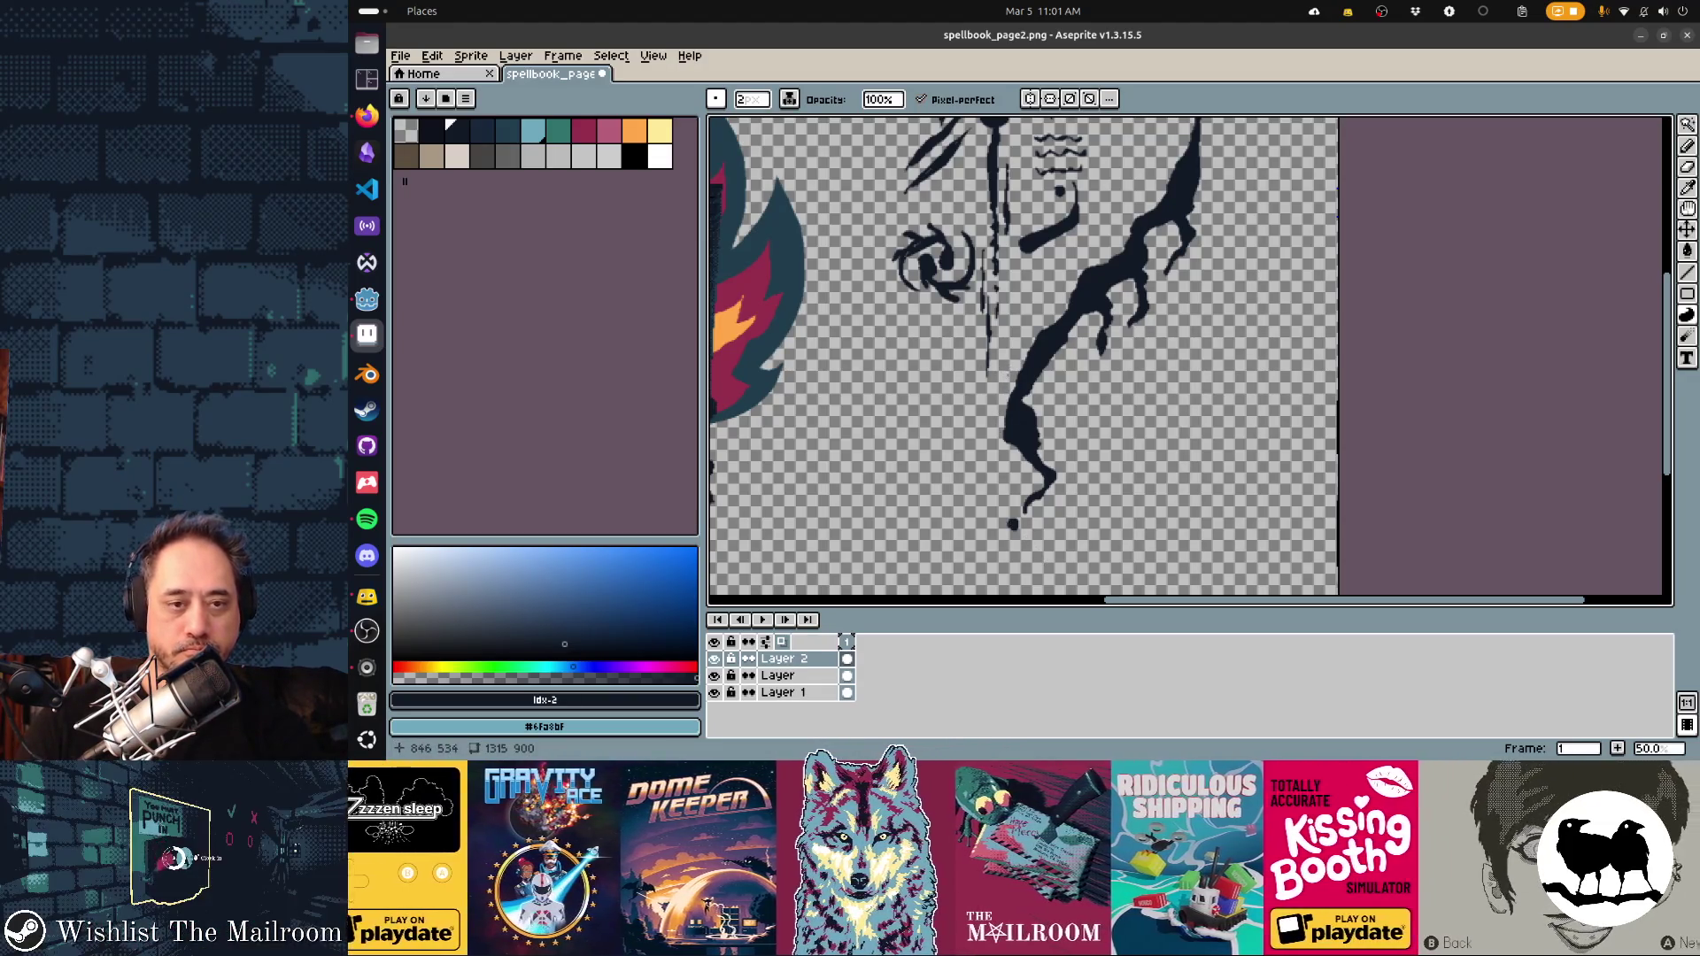
{"action": "left_click_drag", "start_coordinate": [1004, 337], "coordinate": [921, 456]}
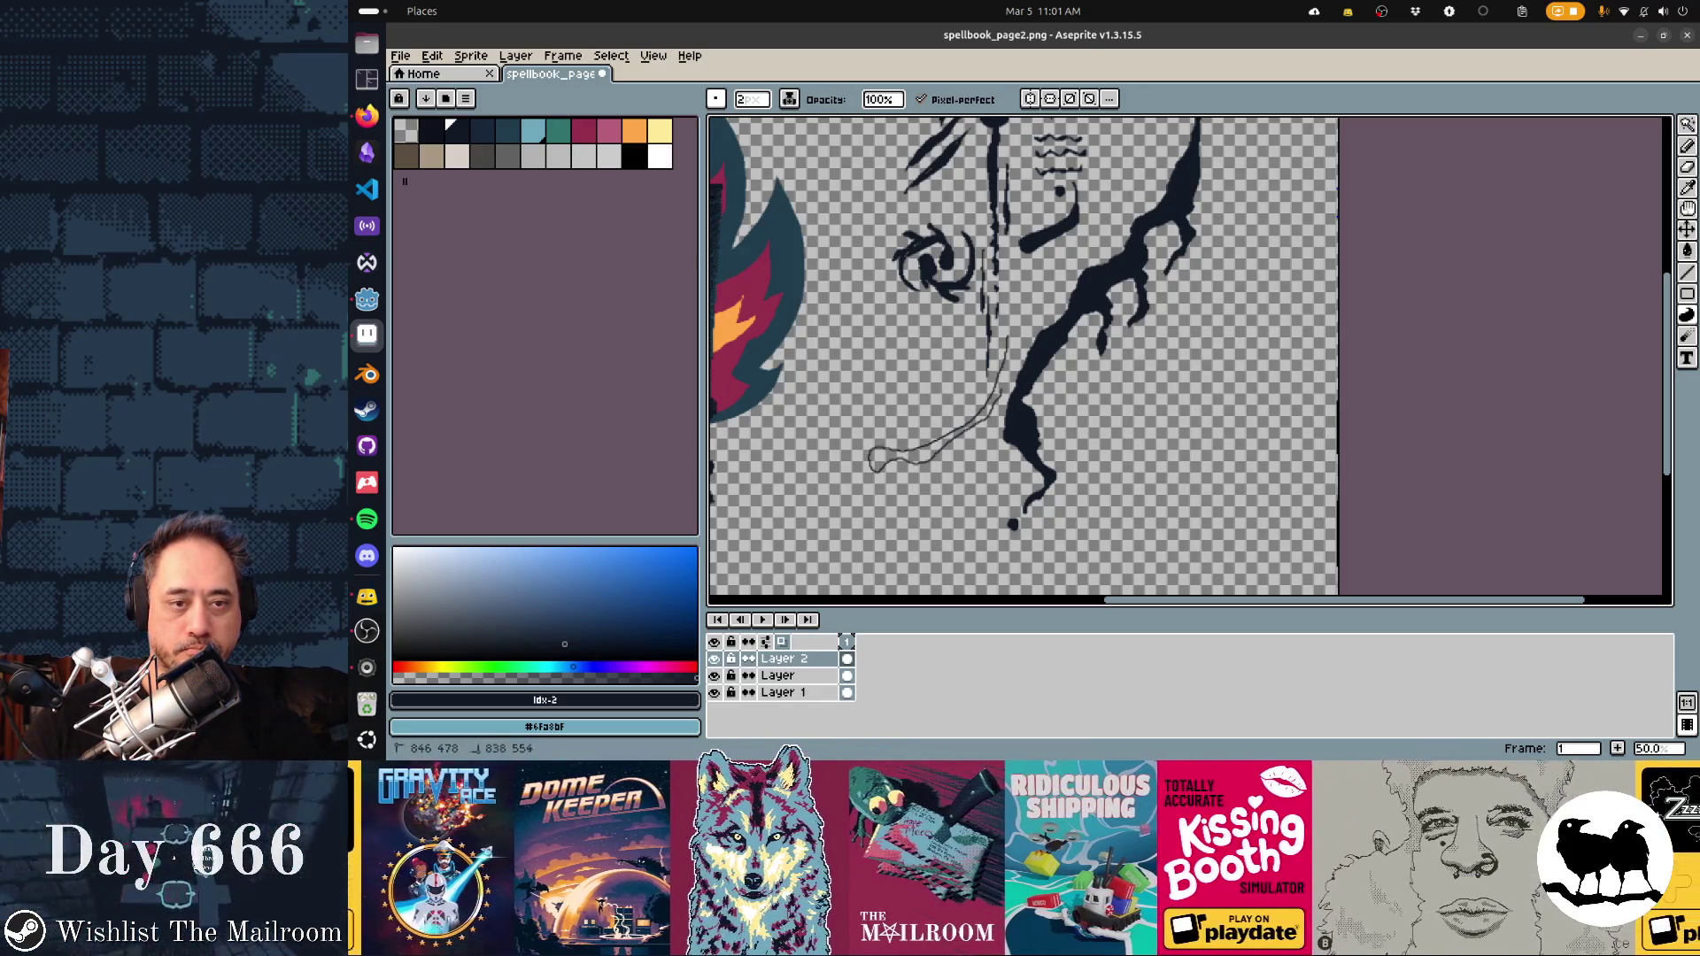
{"action": "left_click_drag", "start_coordinate": [1009, 345], "coordinate": [872, 461]}
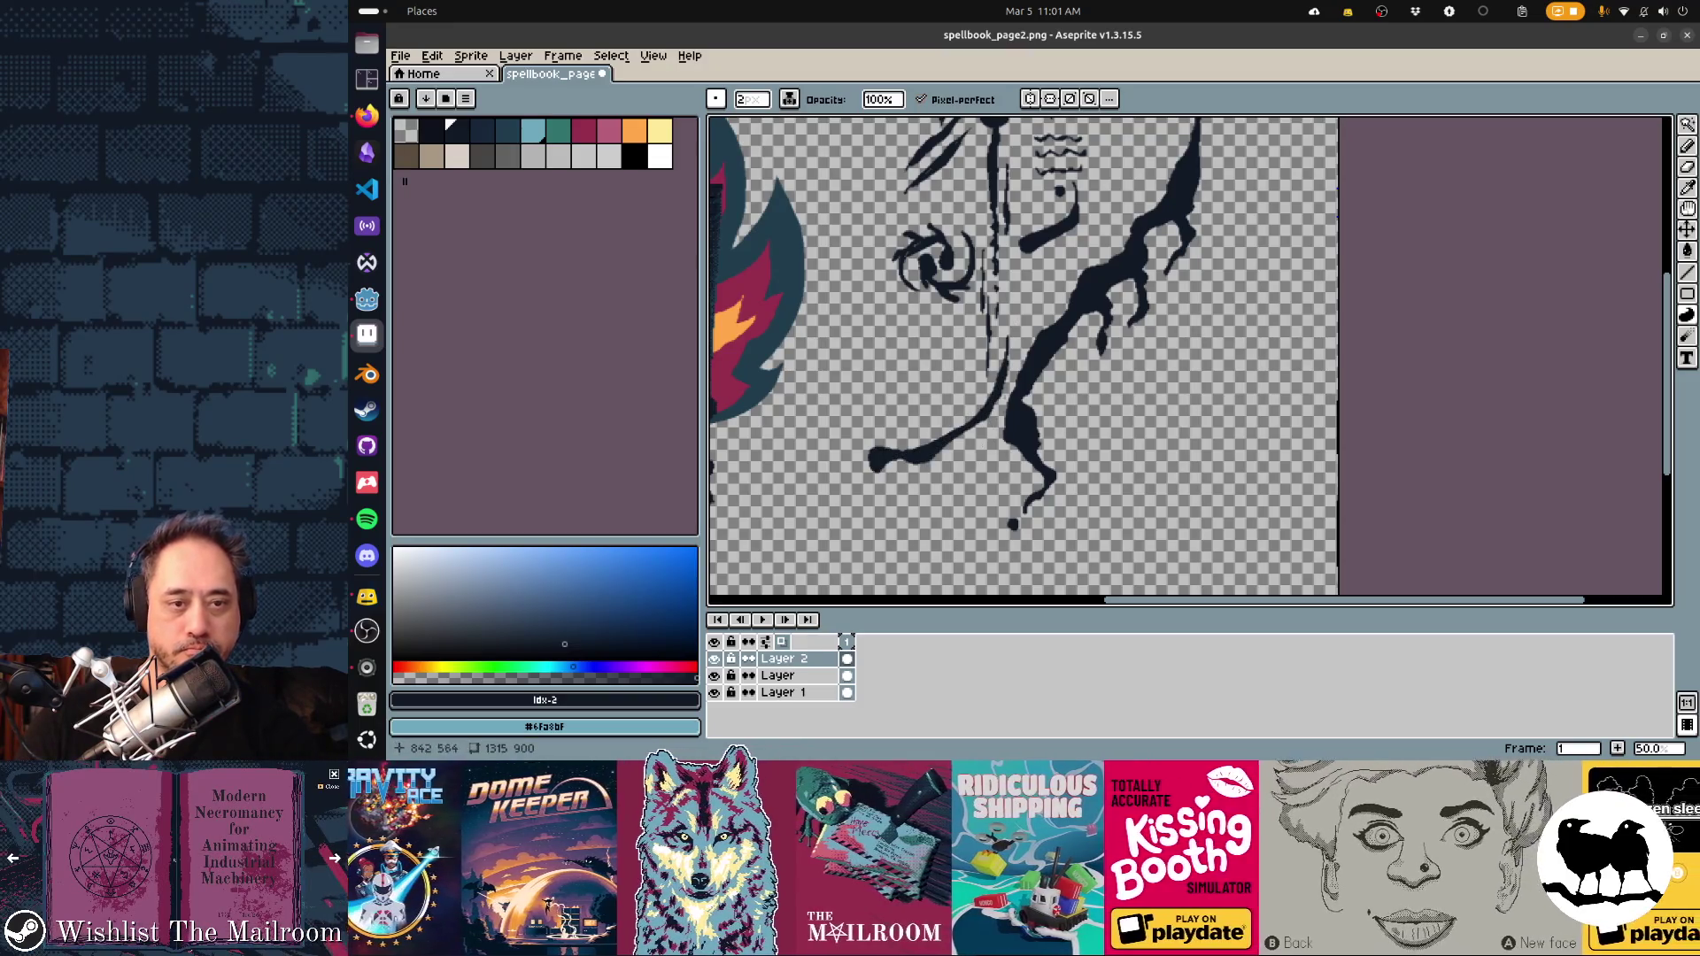
{"action": "mouse_move", "coordinate": [987, 429]}
{"action": "left_mouse_down"}
{"action": "mouse_move", "coordinate": [903, 496]}
{"action": "mouse_move", "coordinate": [888, 558]}
{"action": "mouse_move", "coordinate": [991, 422]}
{"action": "mouse_move", "coordinate": [923, 556]}
{"action": "left_mouse_up"}
{"action": "scroll", "coordinate": [1027, 354], "scroll_direction": "down", "scroll_amount": 3}
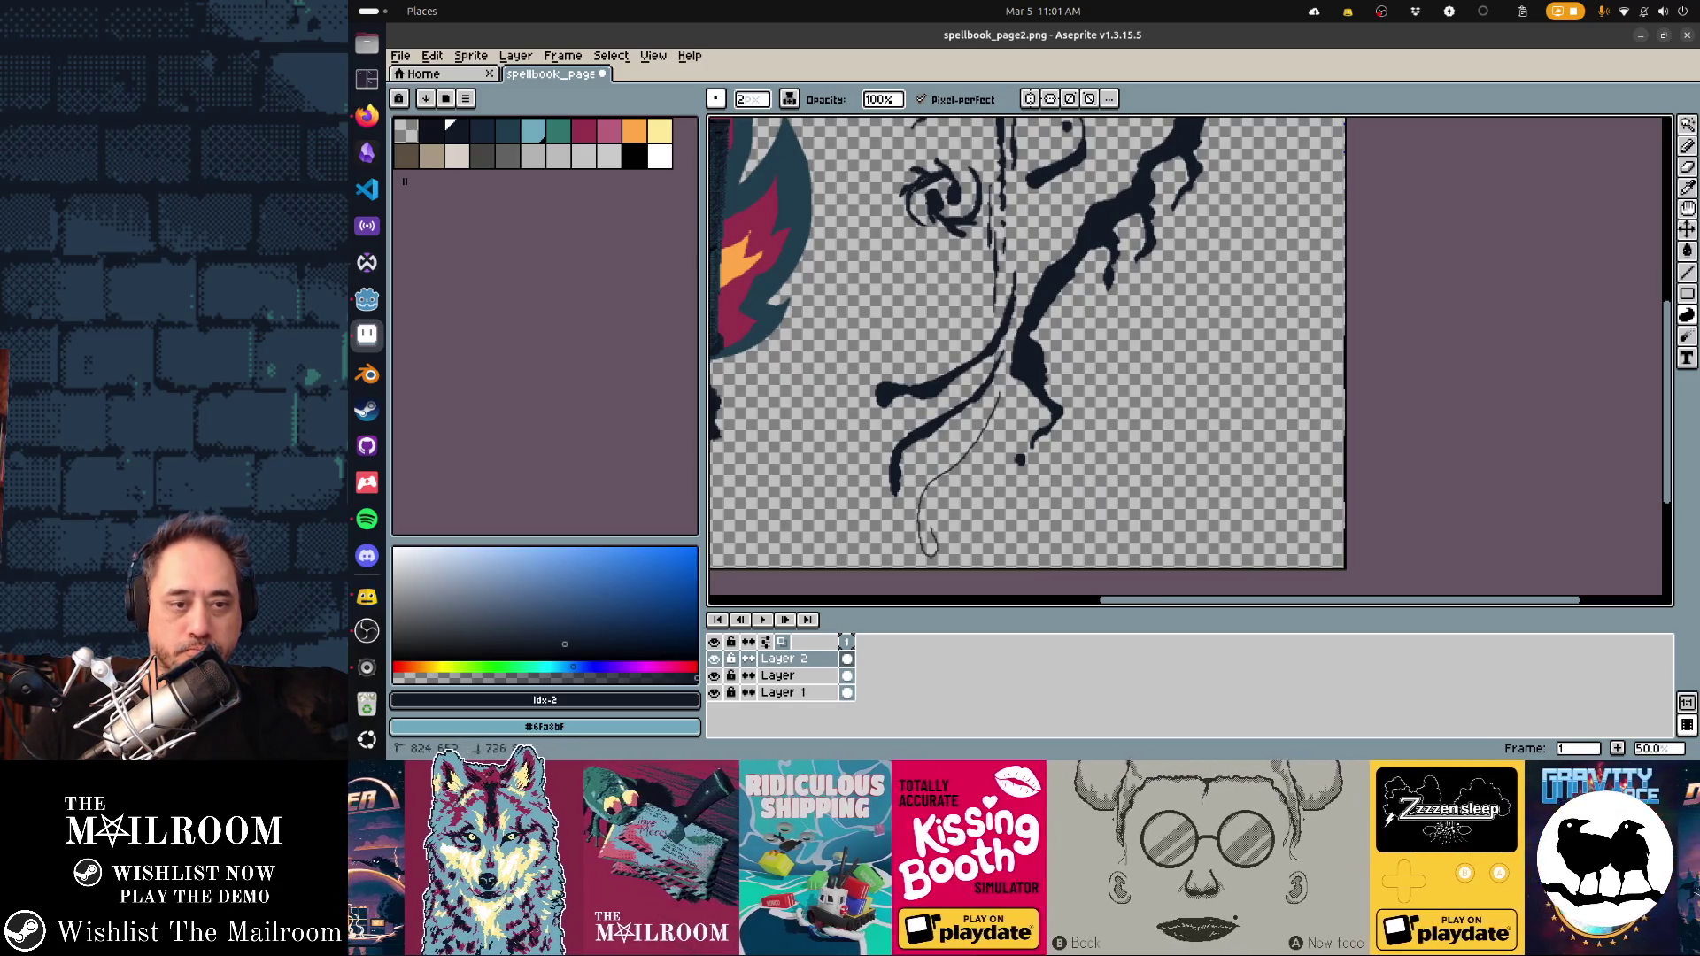
{"action": "left_click_drag", "start_coordinate": [994, 416], "coordinate": [999, 400]}
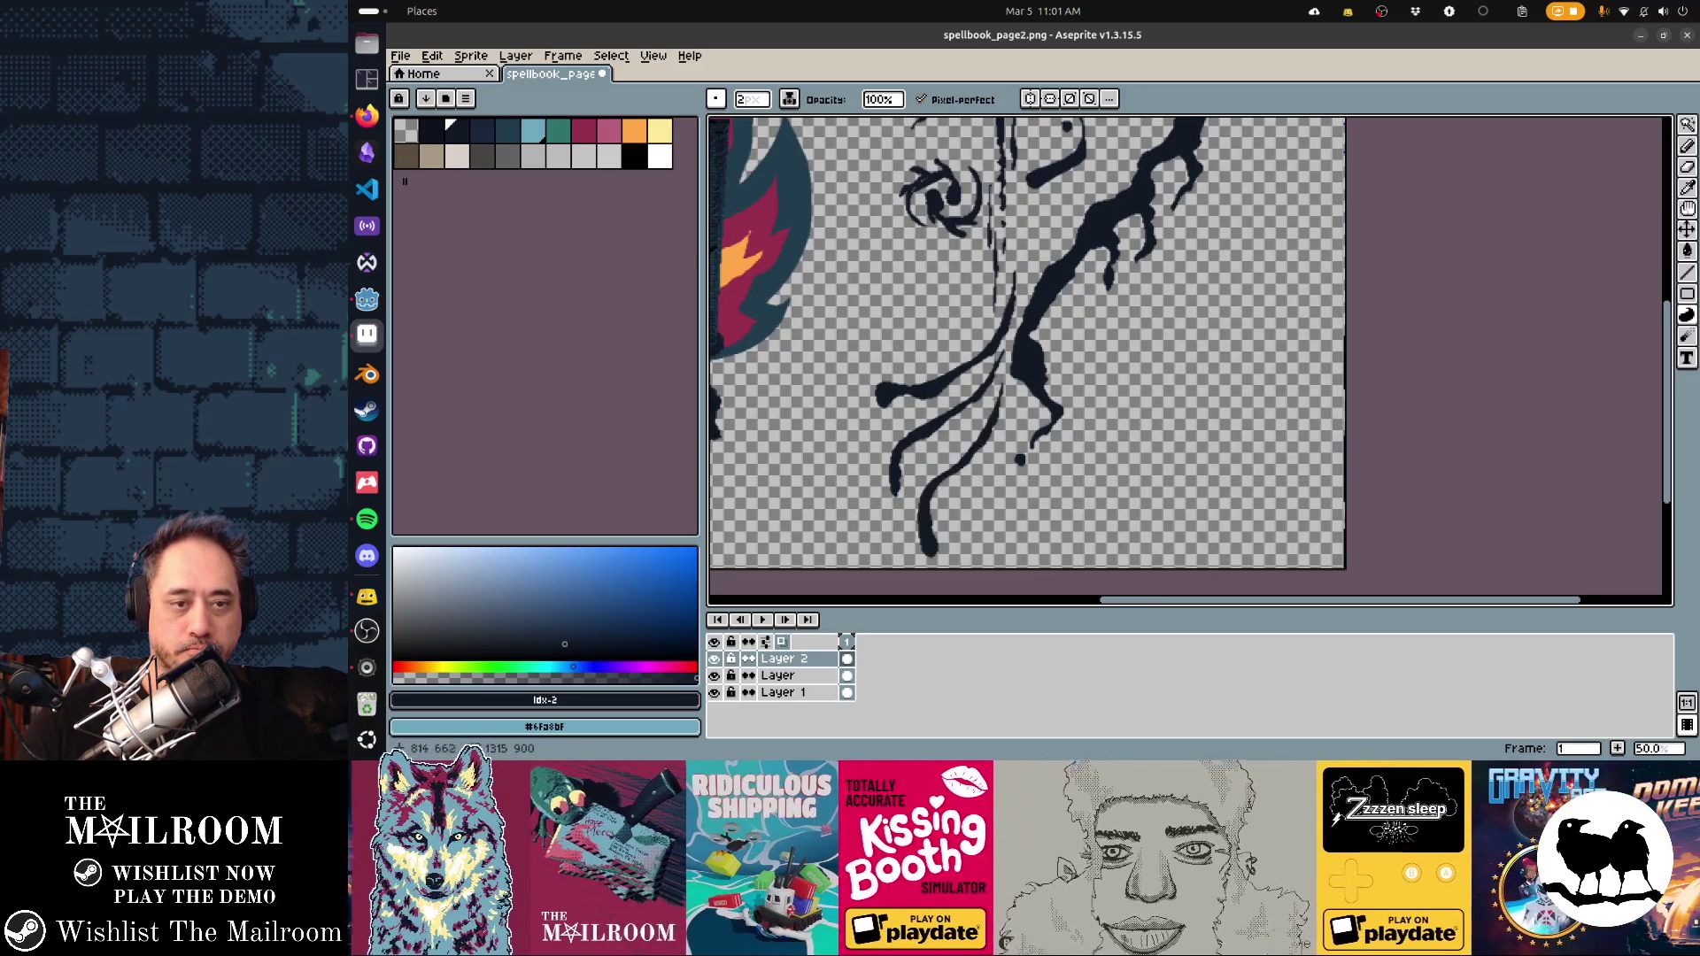
{"action": "left_click_drag", "start_coordinate": [905, 465], "coordinate": [896, 498]}
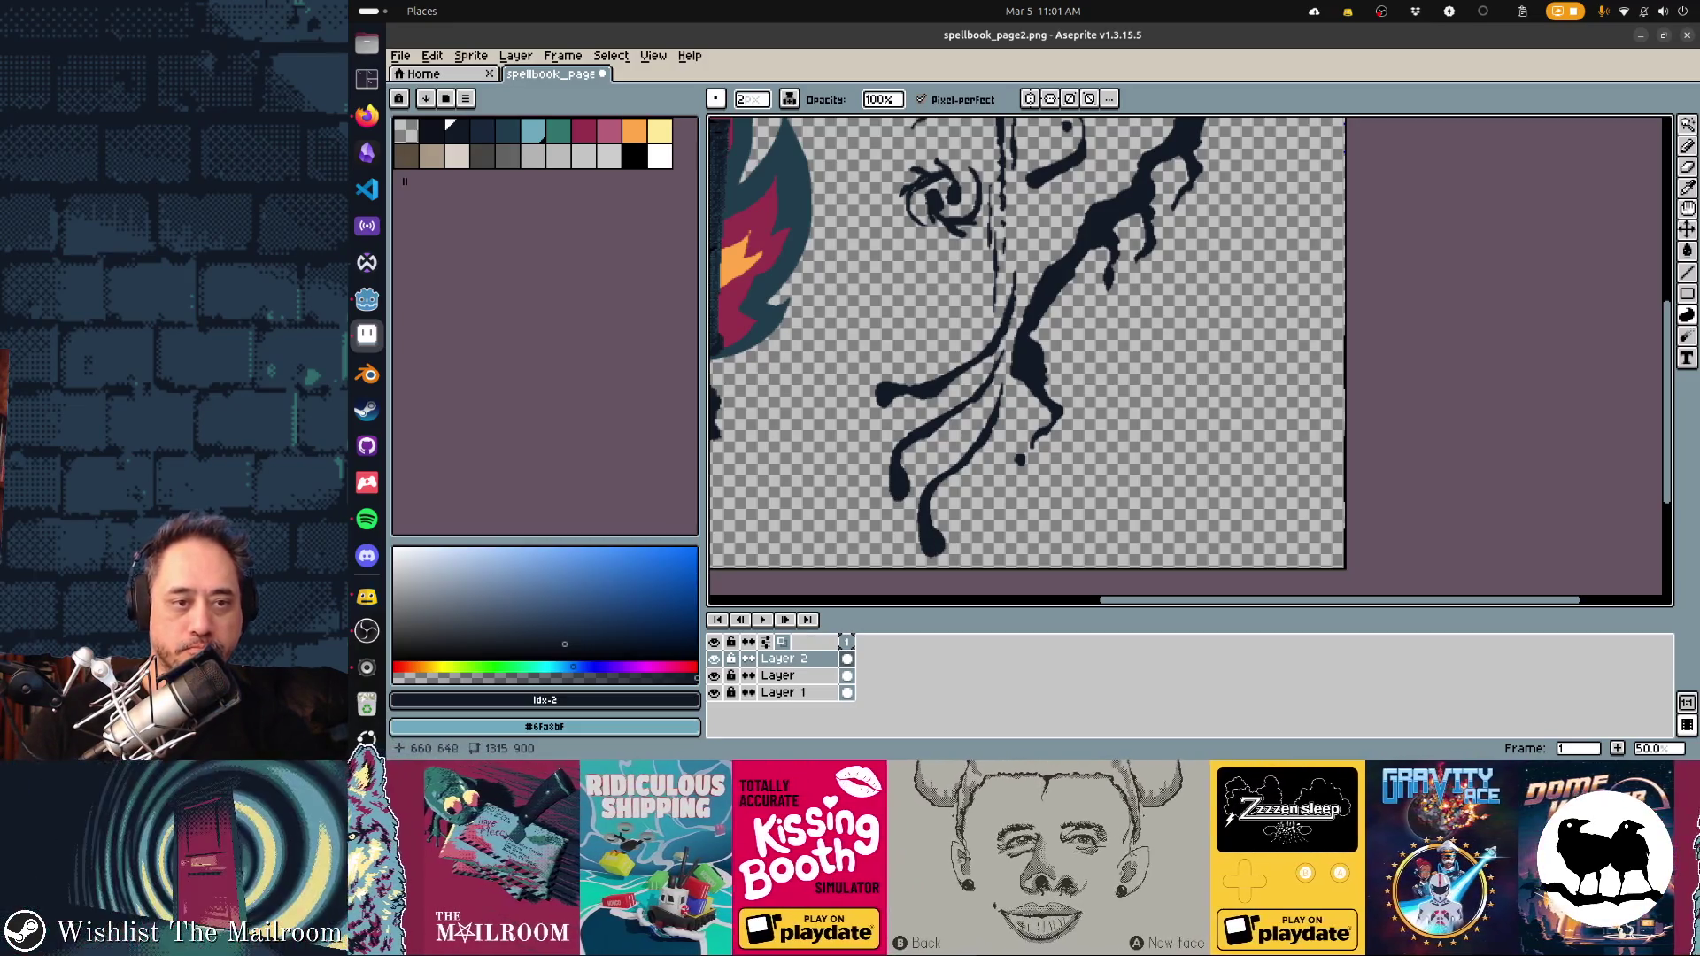
Pan back over the page and save it with Ctrl+S
{"action": "scroll", "coordinate": [1063, 443], "scroll_direction": "down", "scroll_amount": 2}
{"action": "scroll", "coordinate": [1063, 442], "scroll_direction": "right", "scroll_amount": 2}
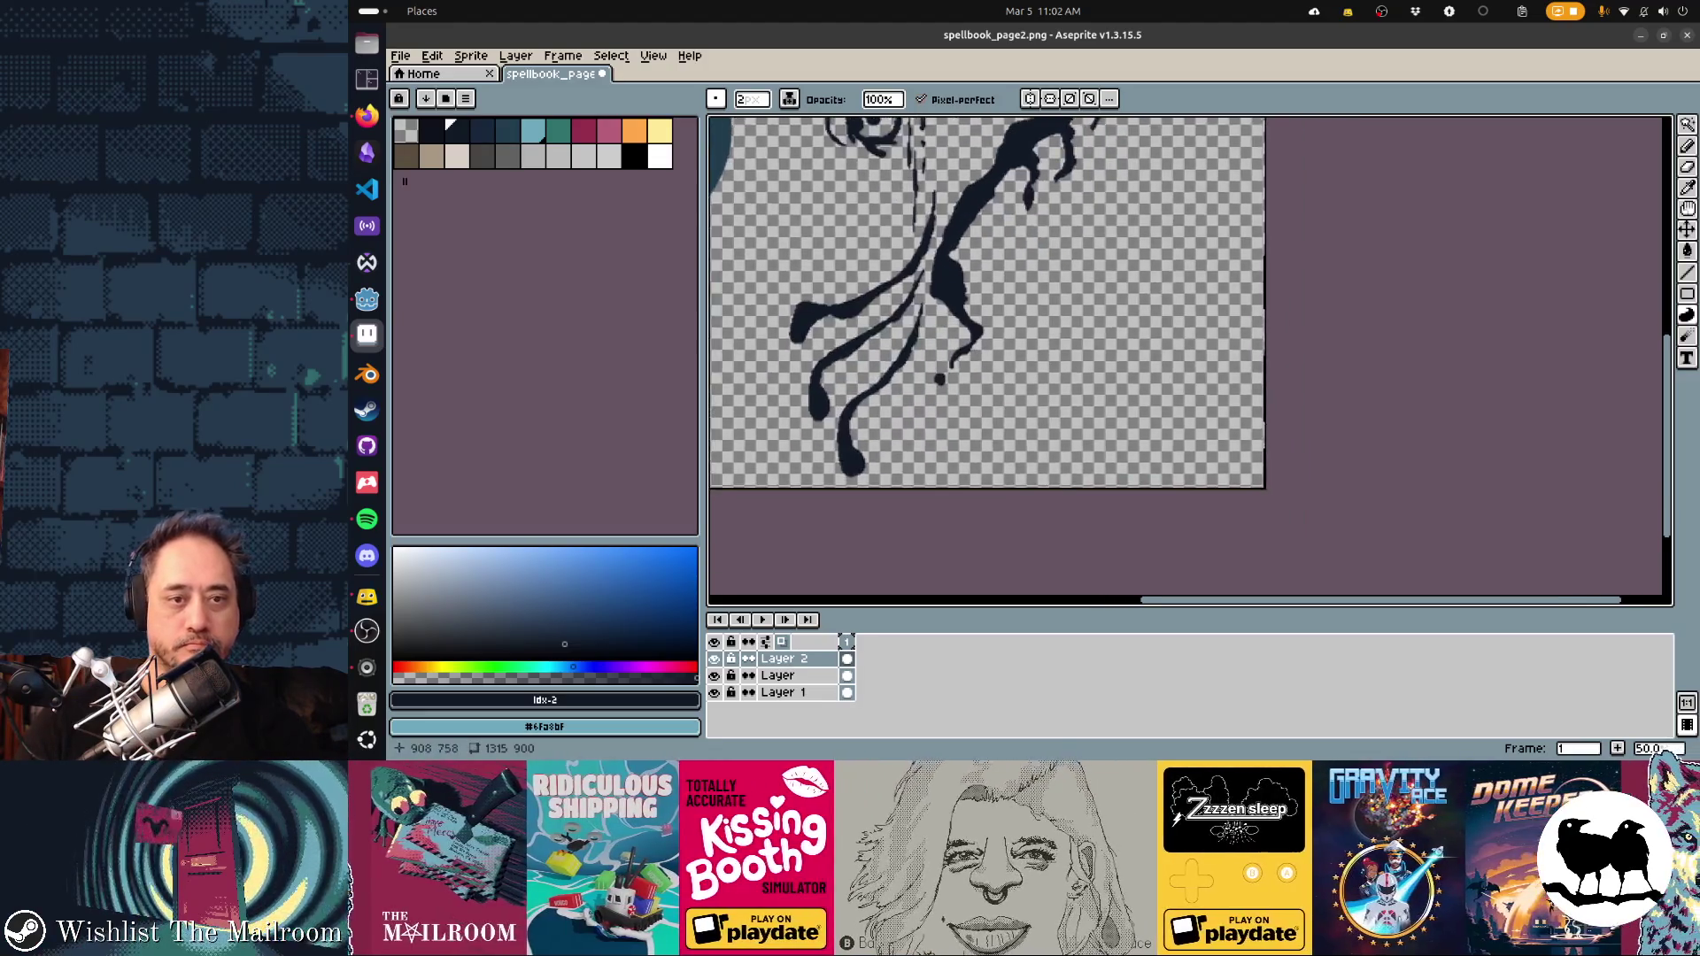
{"action": "scroll", "coordinate": [1062, 354], "scroll_direction": "up", "scroll_amount": 1}
{"action": "scroll", "coordinate": [1063, 354], "scroll_direction": "left", "scroll_amount": 2}
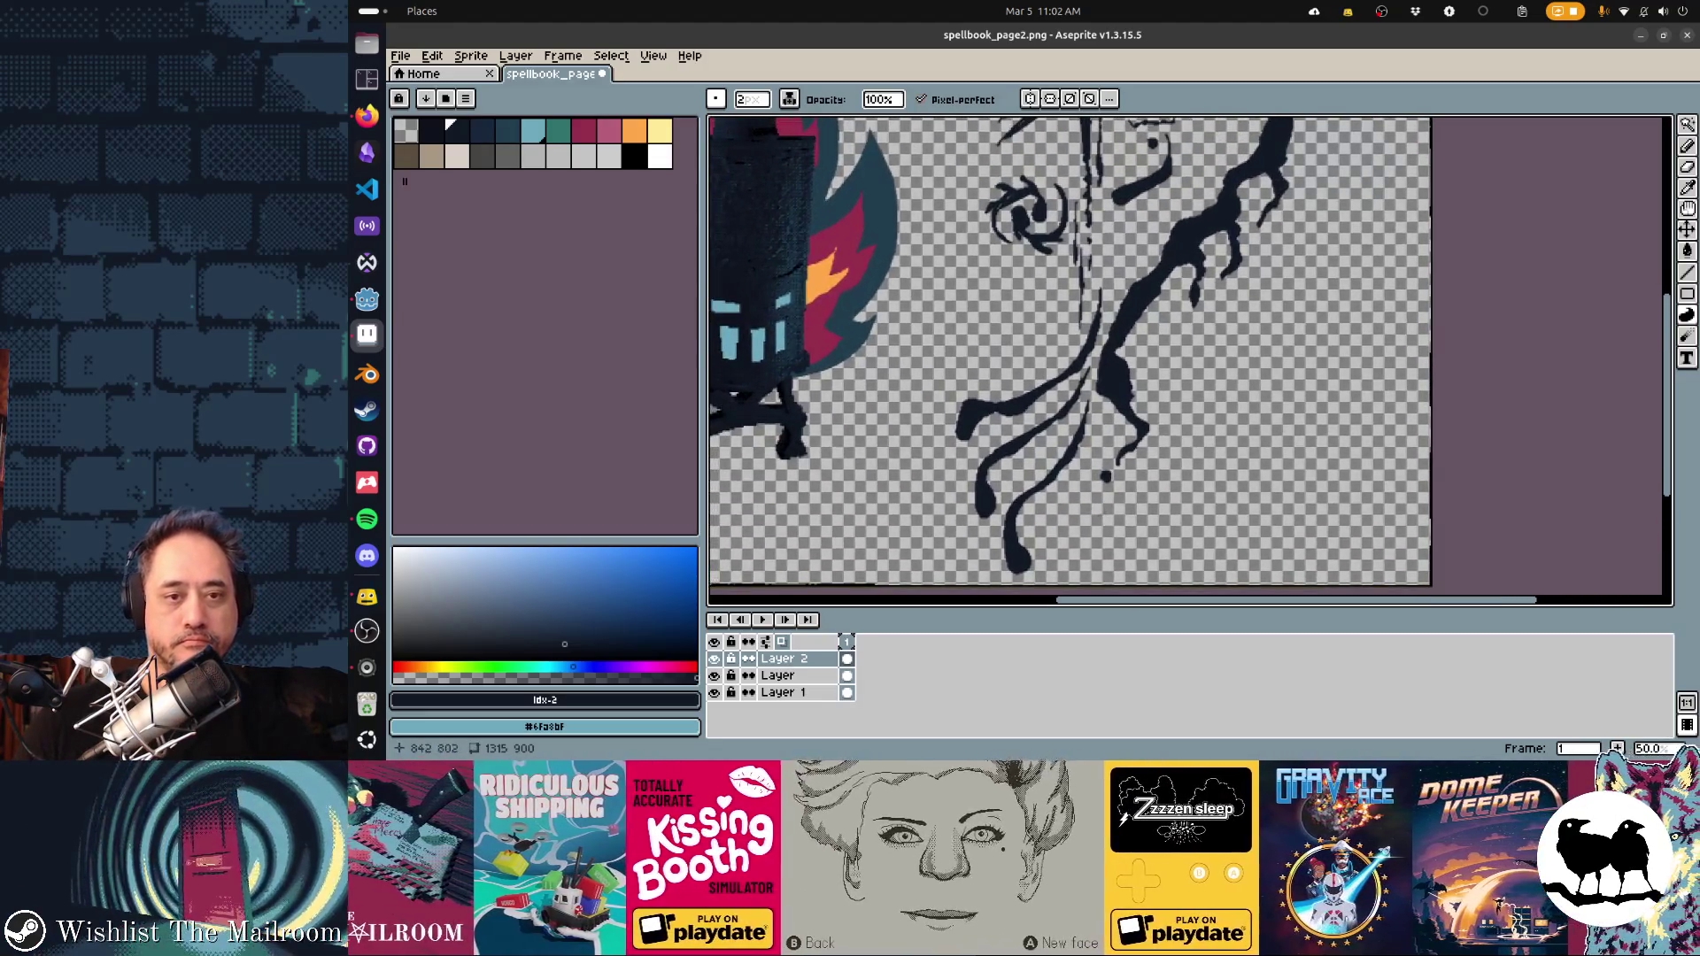
{"action": "scroll", "coordinate": [1062, 355], "scroll_direction": "up", "scroll_amount": 2}
{"action": "key", "text": "ctrl+s"}
Preview the page in Godot, then return to Aseprite and save it again
{"action": "key", "text": "alt+Tab"}
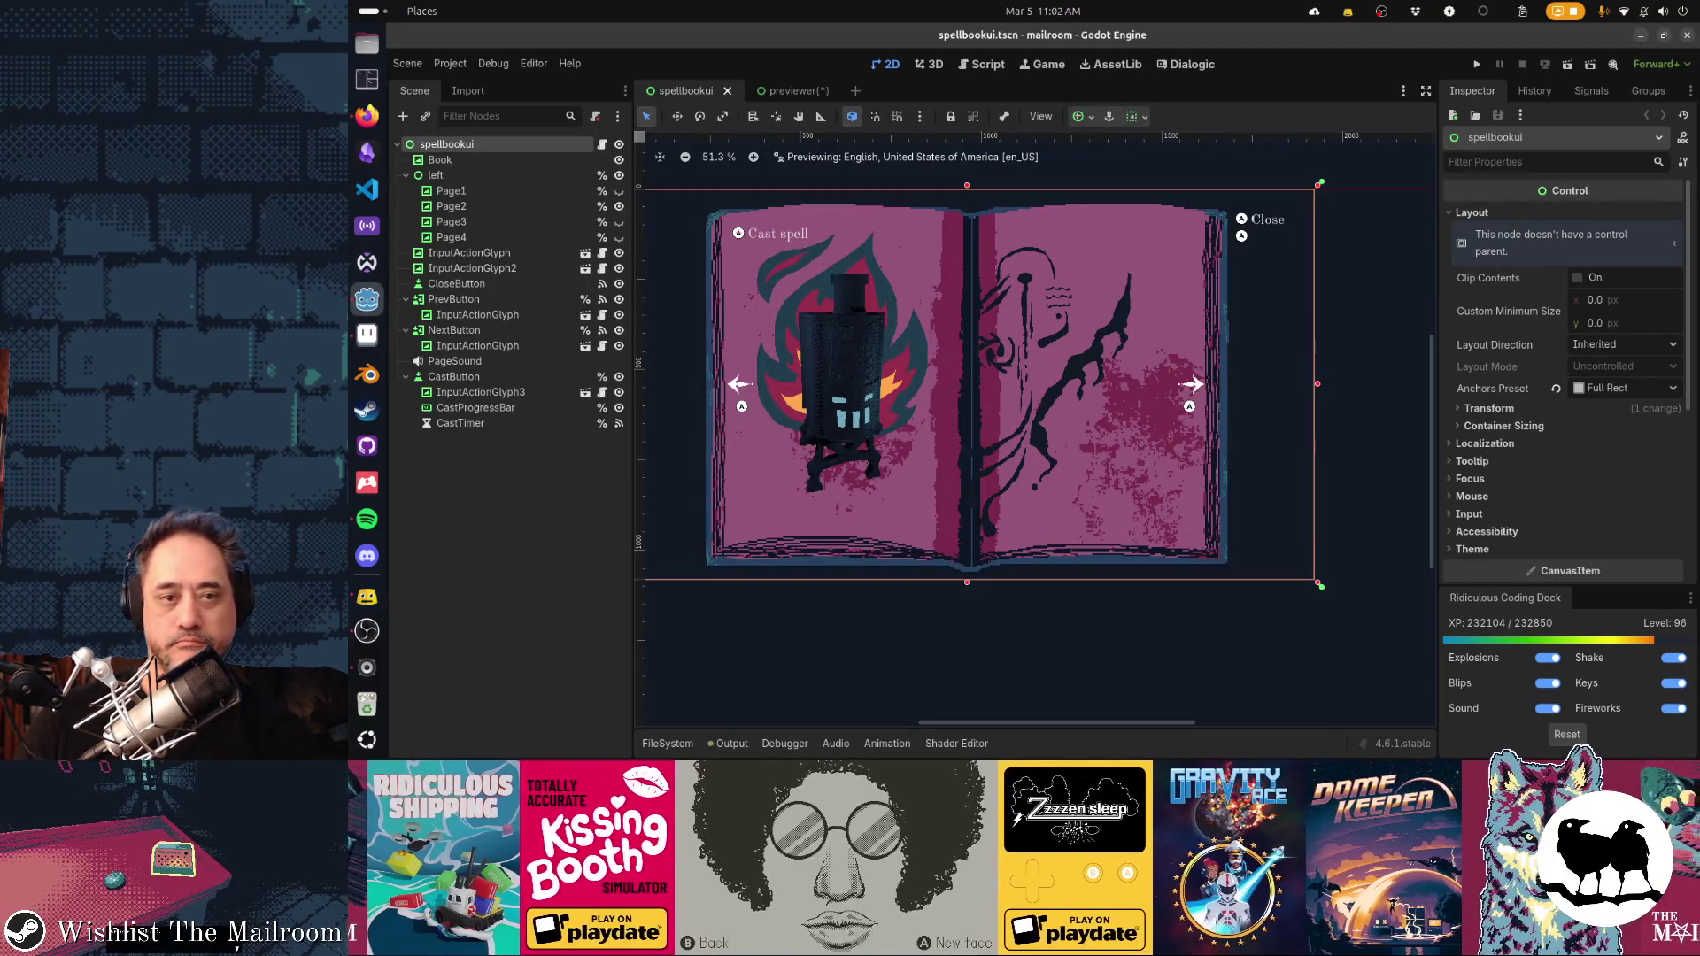
{"action": "key", "text": "alt+Tab"}
{"action": "scroll", "coordinate": [1063, 355], "scroll_direction": "right", "scroll_amount": 2}
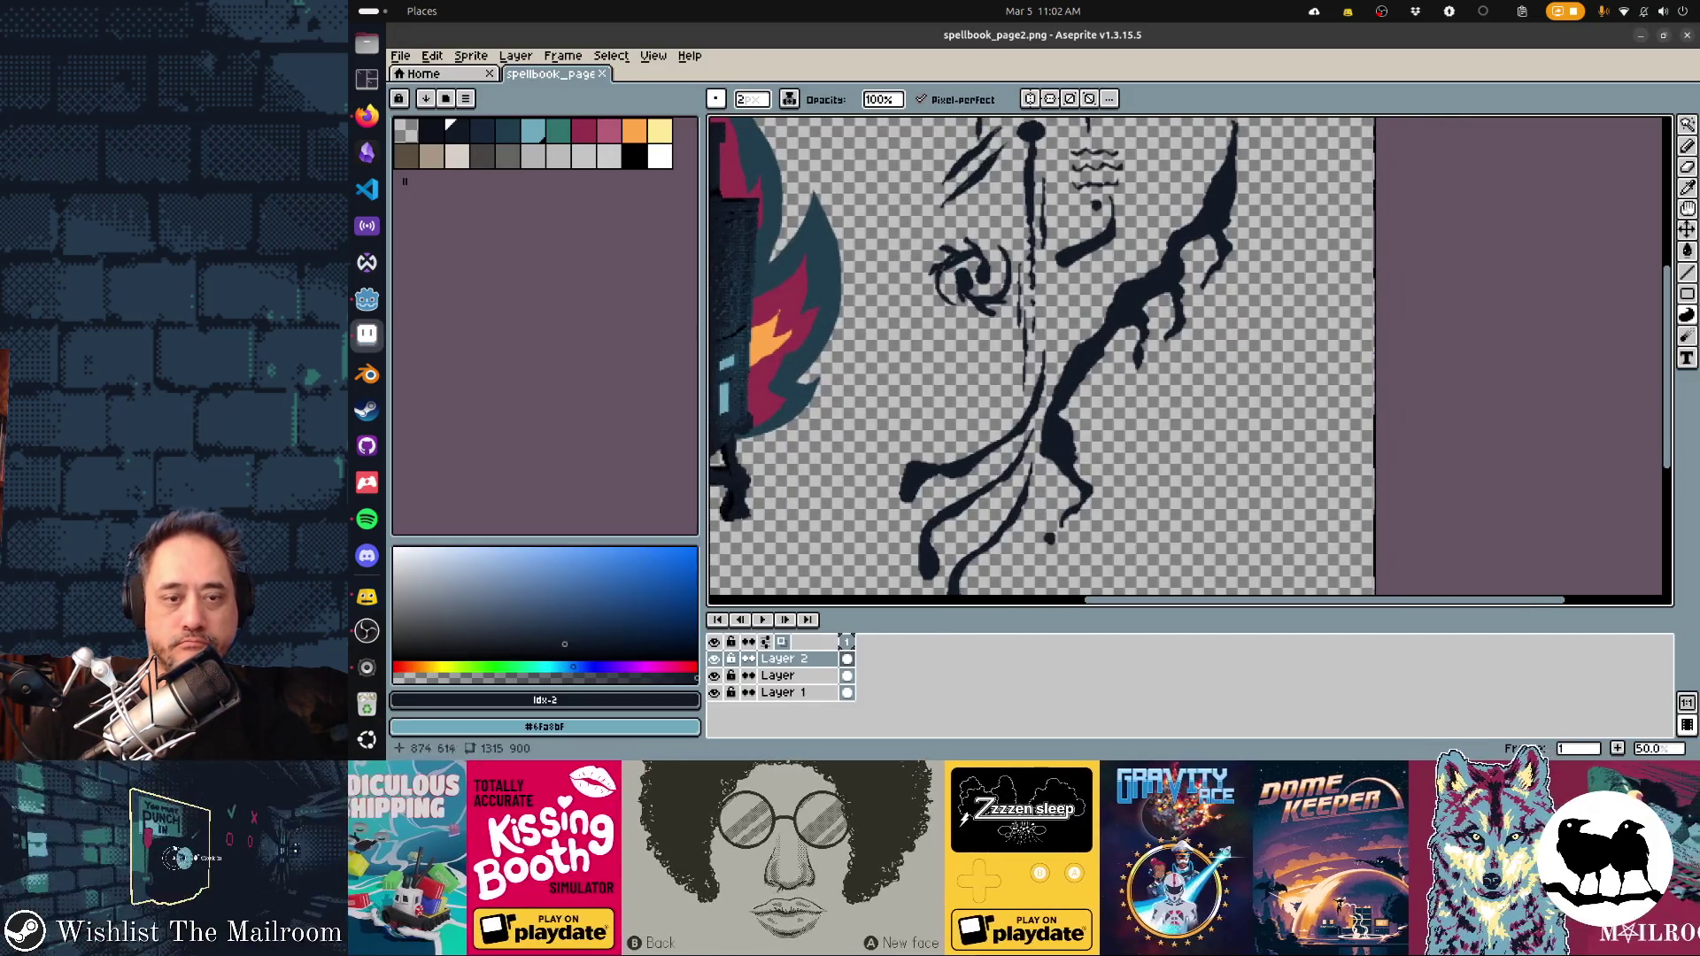
{"action": "key", "text": "ctrl+s"}
{"action": "scroll", "coordinate": [1062, 354], "scroll_direction": "left", "scroll_amount": 2}
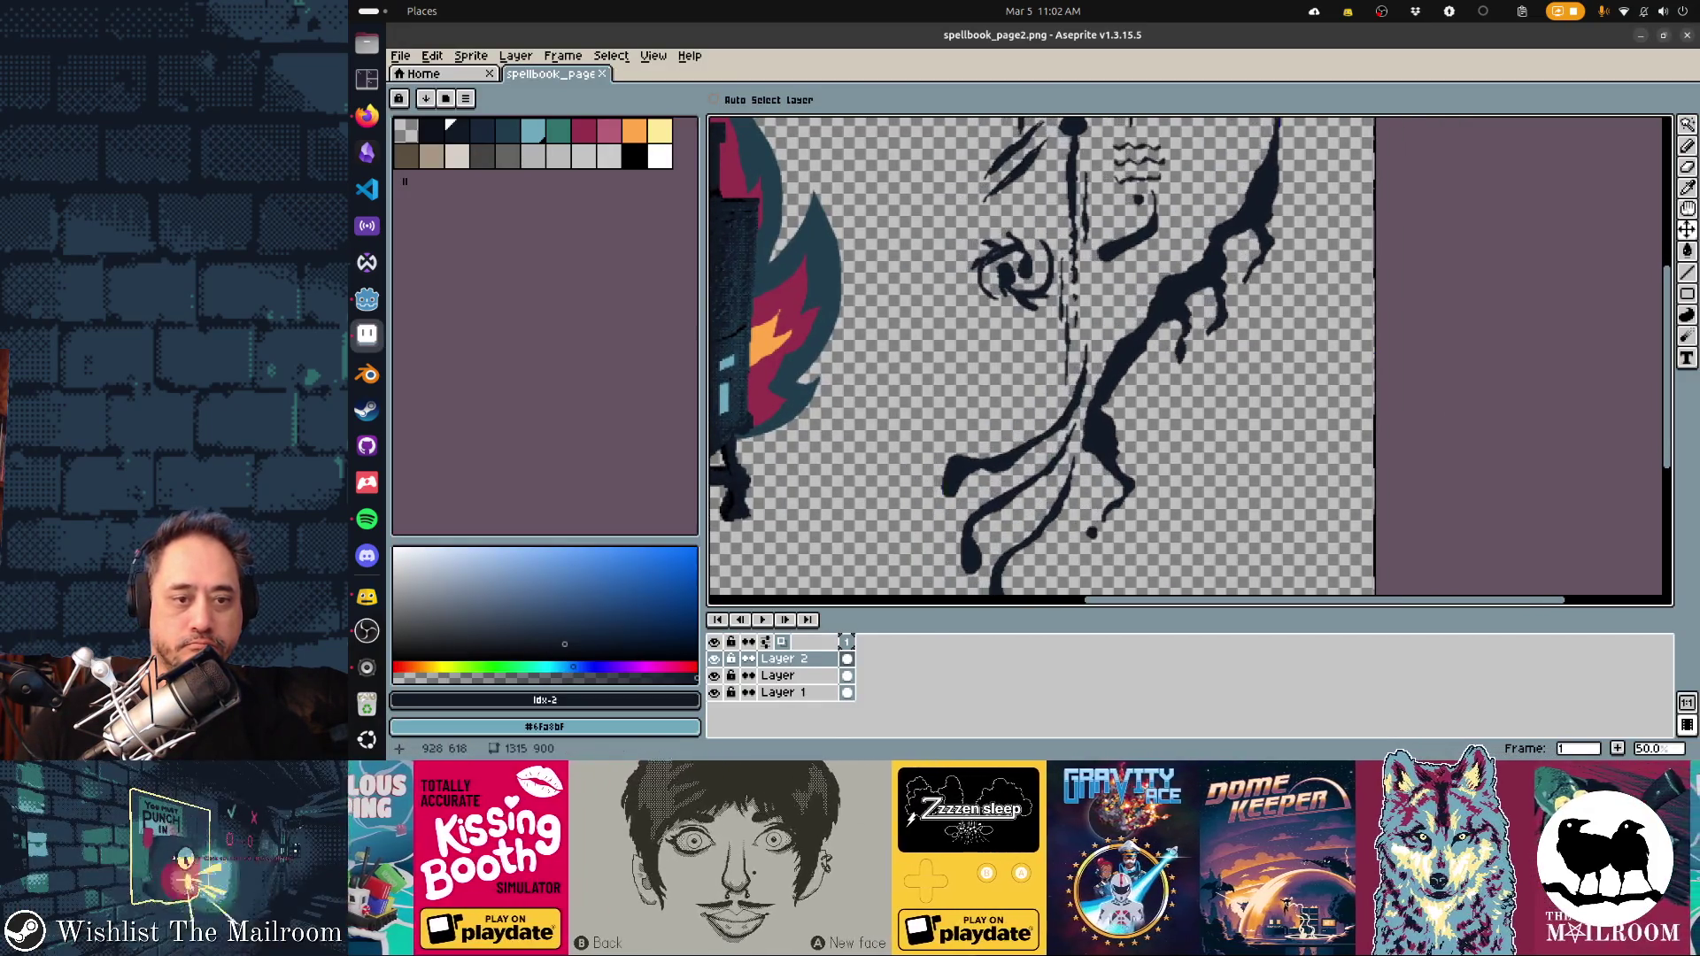
Check the page in Godot once more and return to spellbook_page2.png in Aseprite
{"action": "key", "text": "alt+Tab"}
{"action": "key", "text": "alt+Tab"}
{"action": "left_click_drag", "start_coordinate": [1063, 354], "coordinate": [1072, 344]}
{"action": "key", "text": "alt+Tab"}
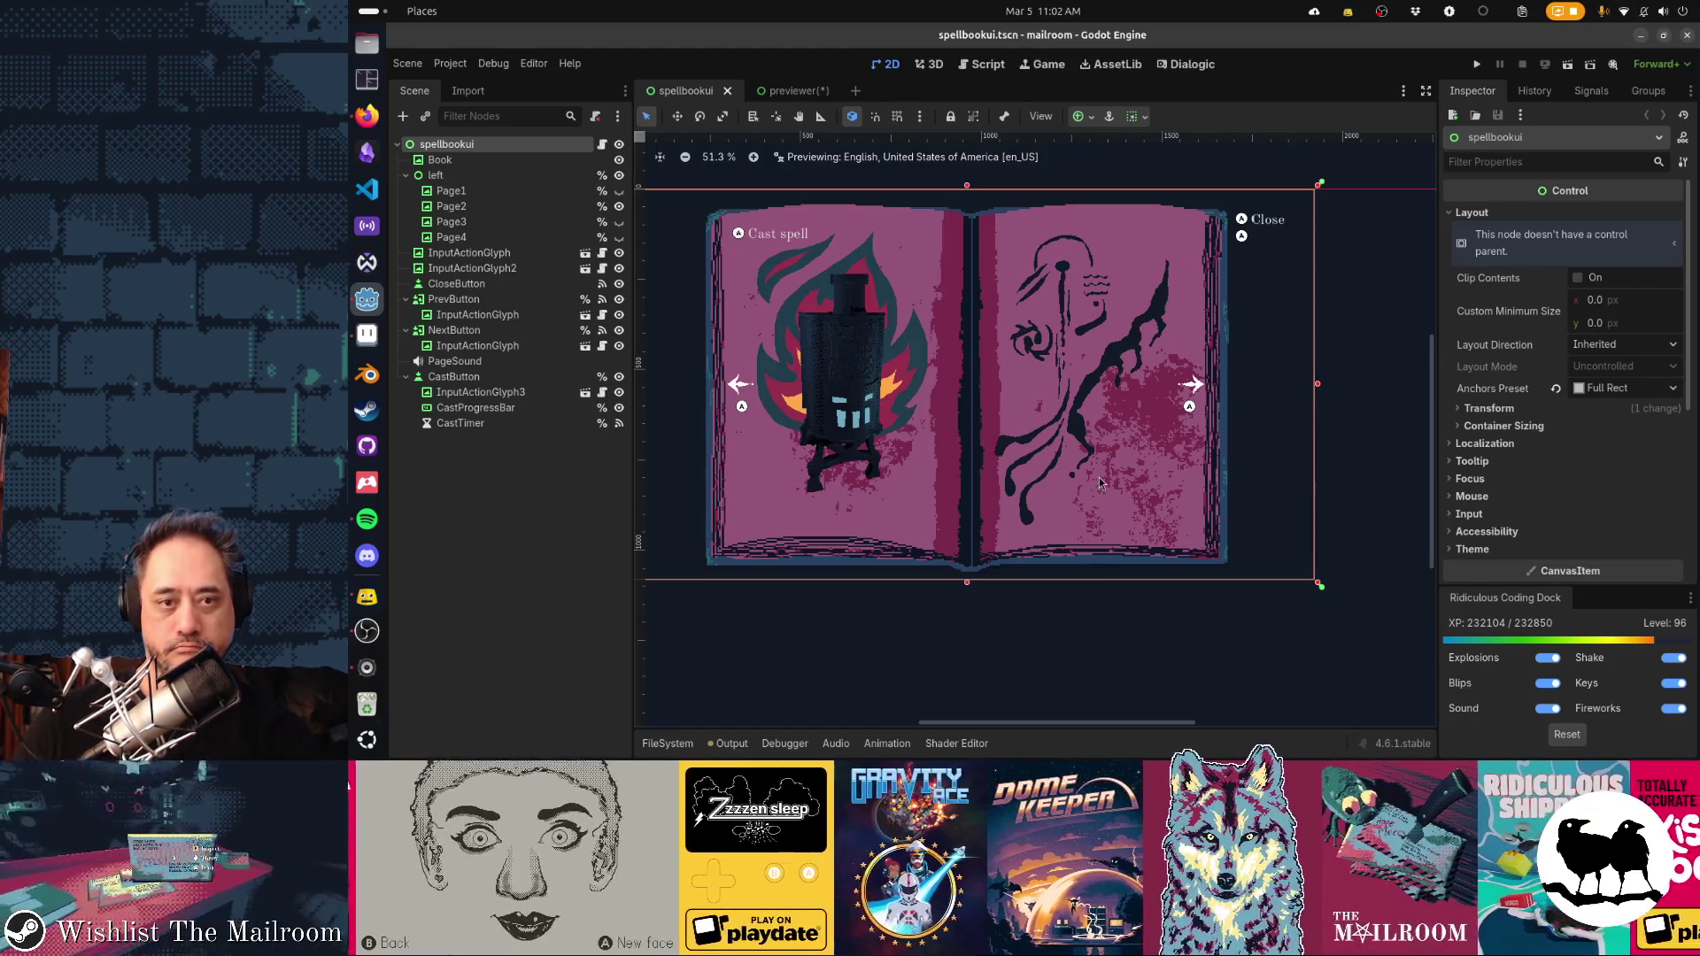
{"action": "key", "text": "alt+Tab"}
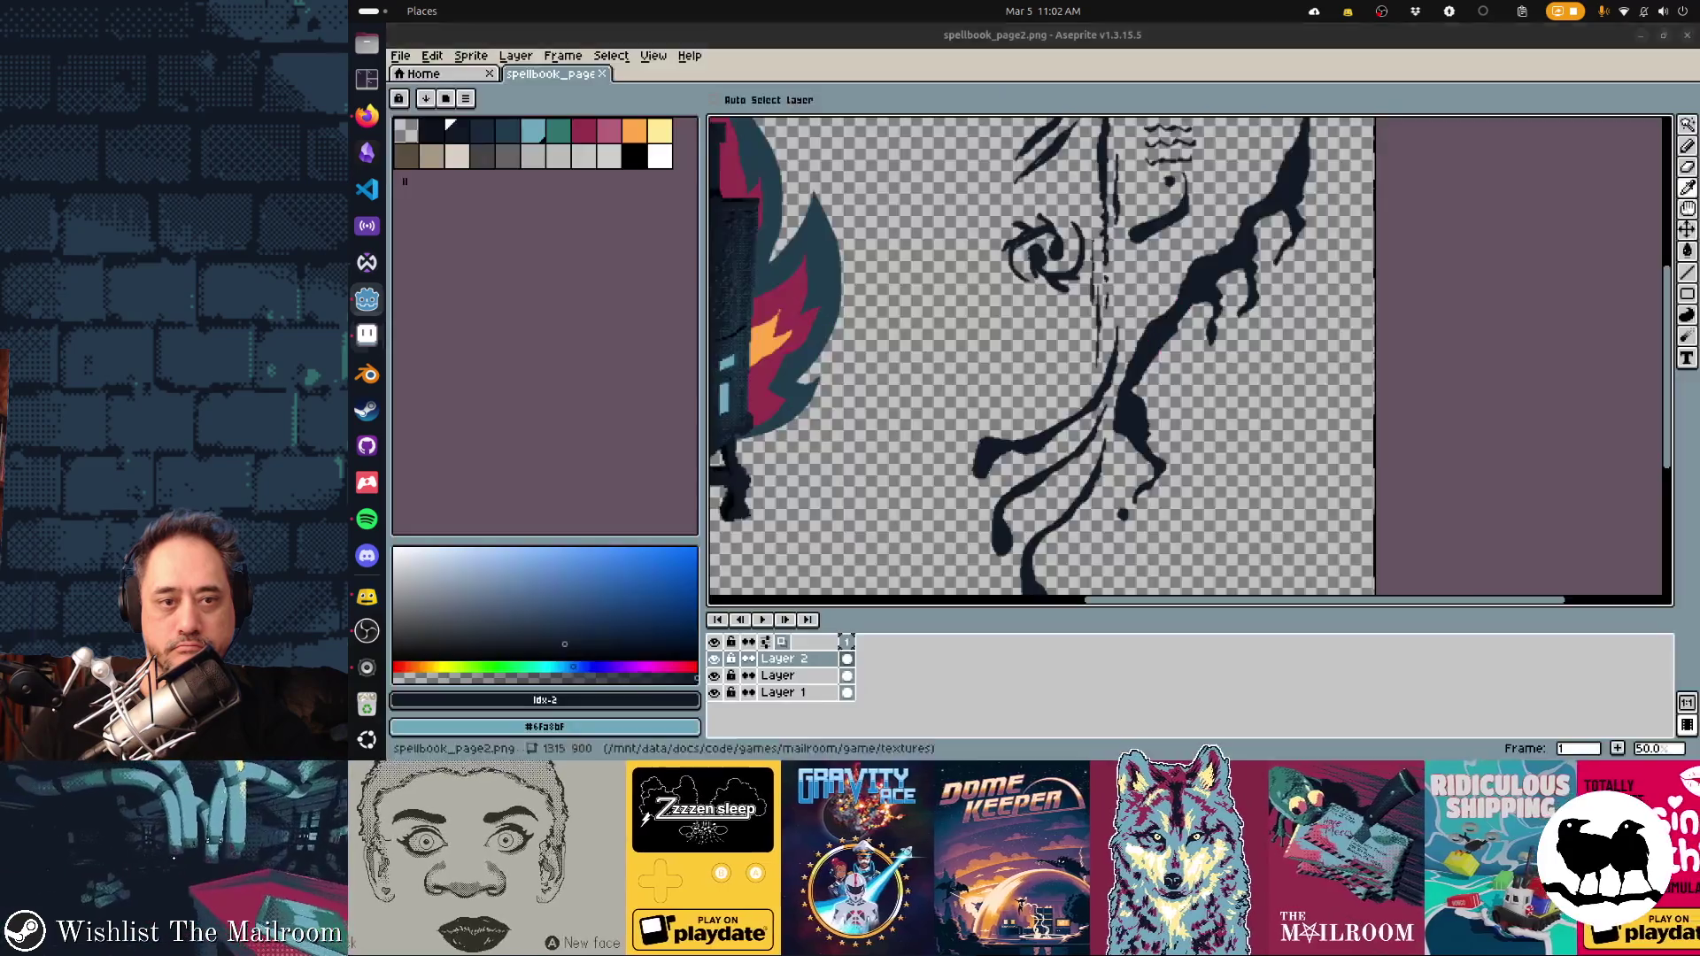
{"action": "scroll", "coordinate": [1016, 334], "scroll_direction": "up", "scroll_amount": 2}
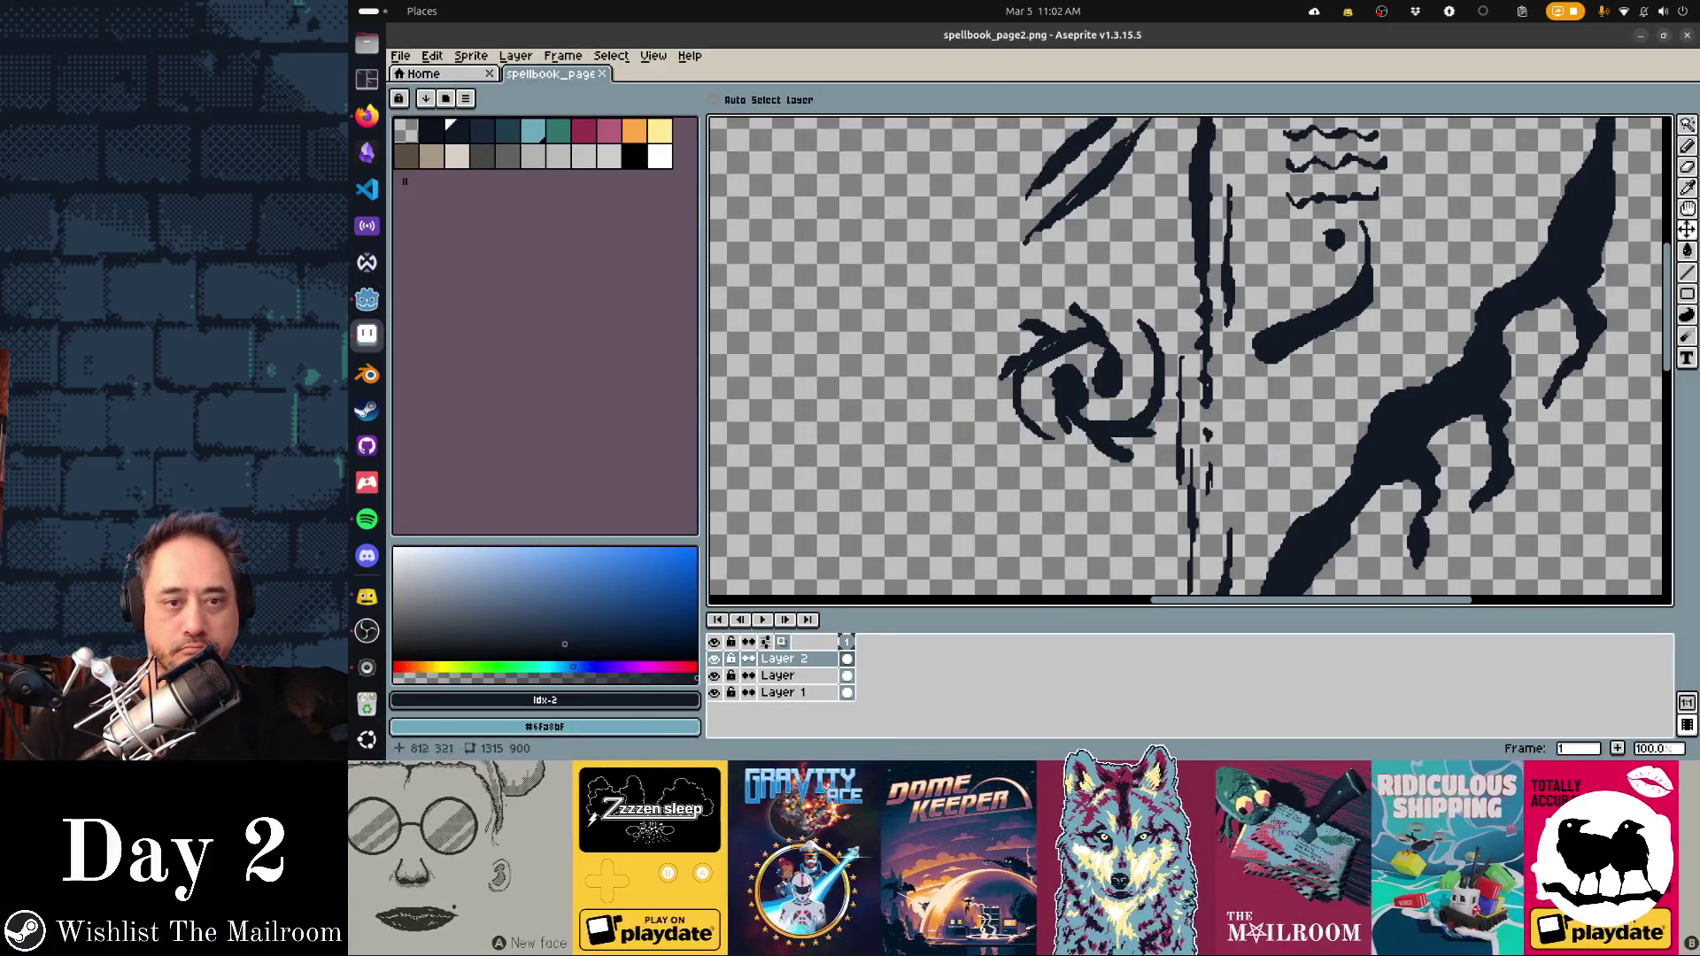
Add dark filled contour bulges beside the spiral and a small mark at its lower right
{"action": "key", "text": "d"}
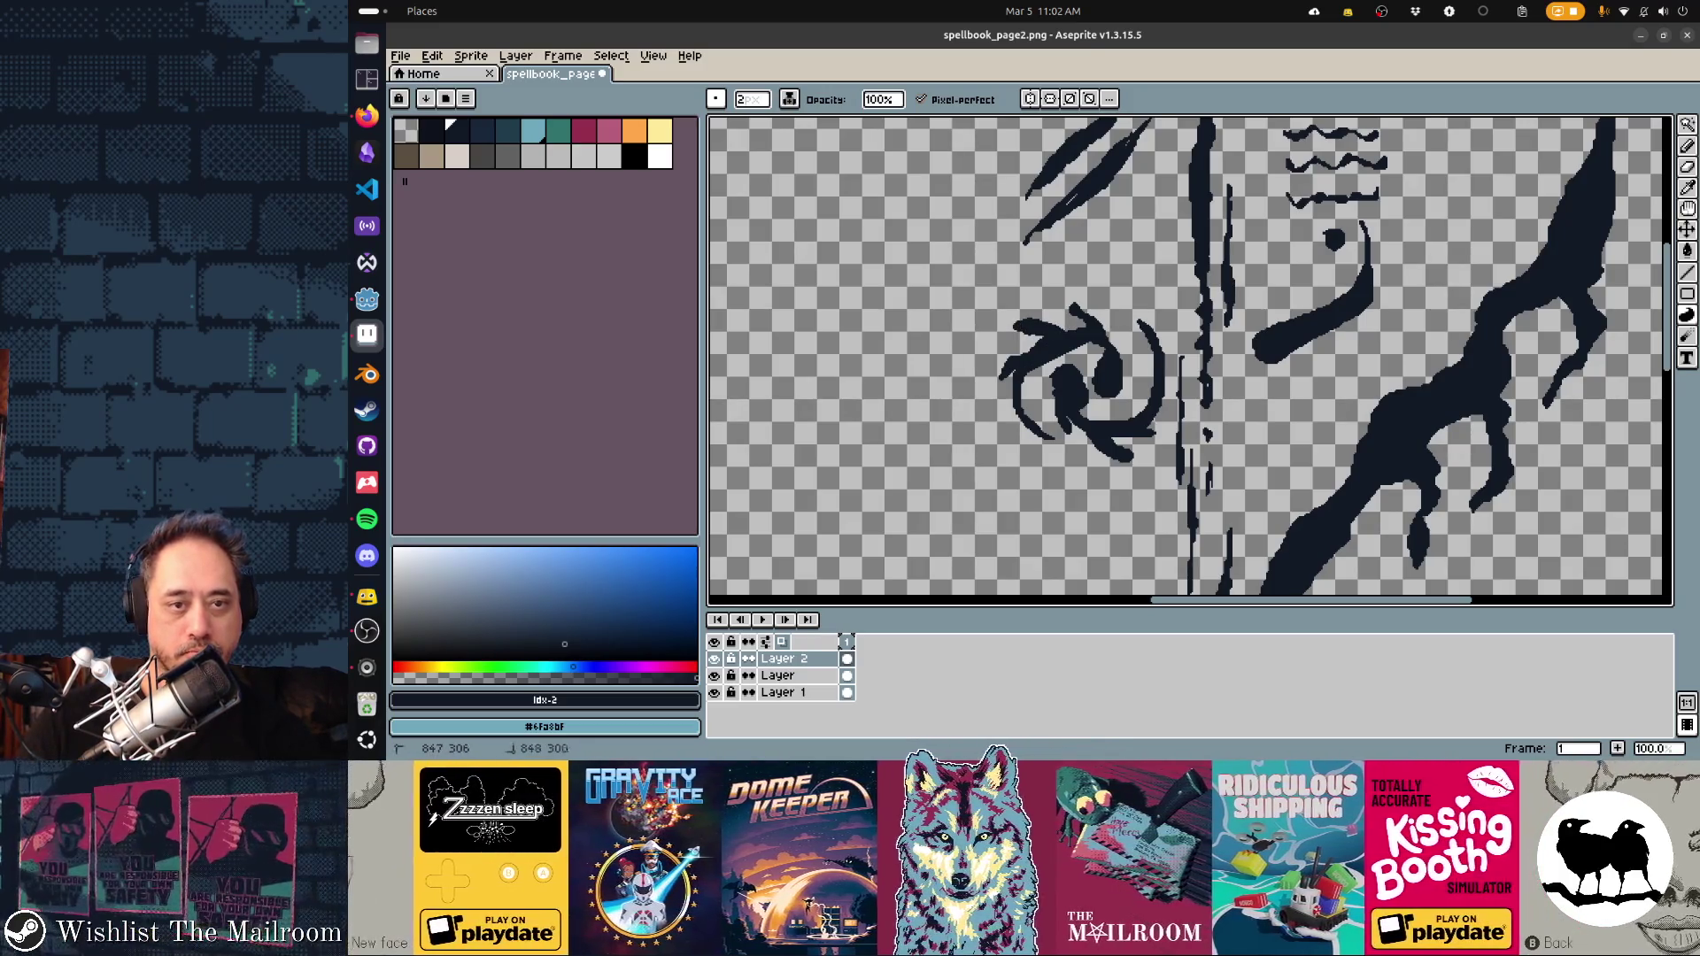
{"action": "left_click_drag", "start_coordinate": [1096, 333], "coordinate": [1107, 348]}
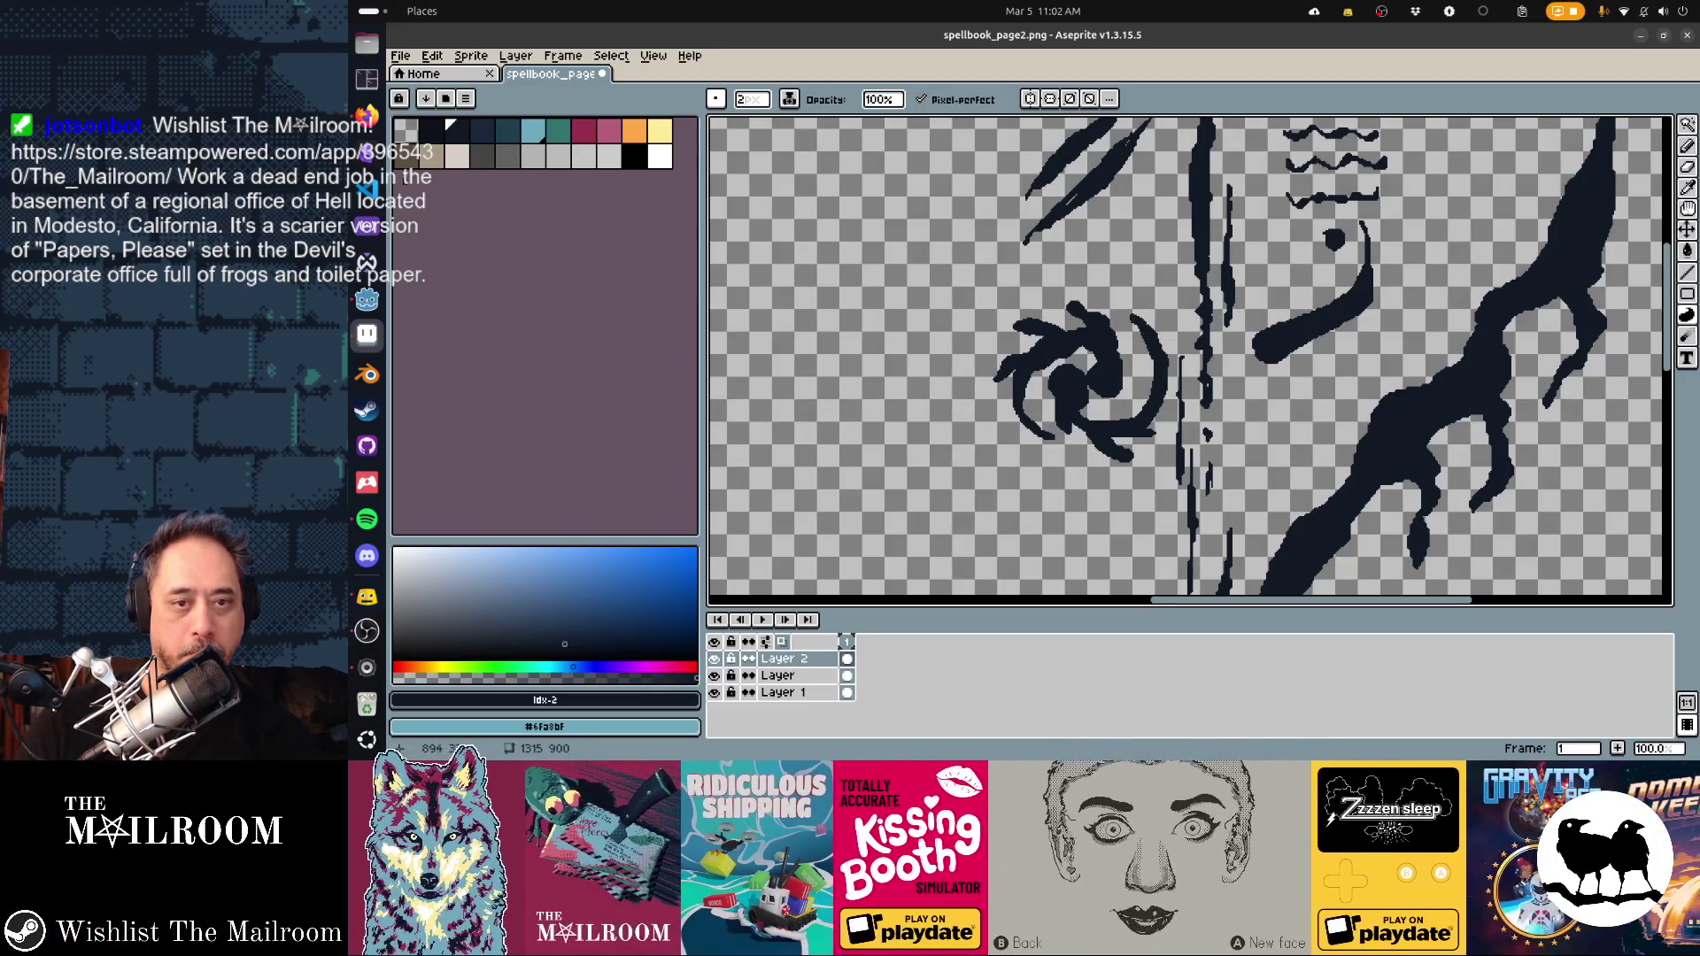
{"action": "left_click", "coordinate": [1154, 434]}
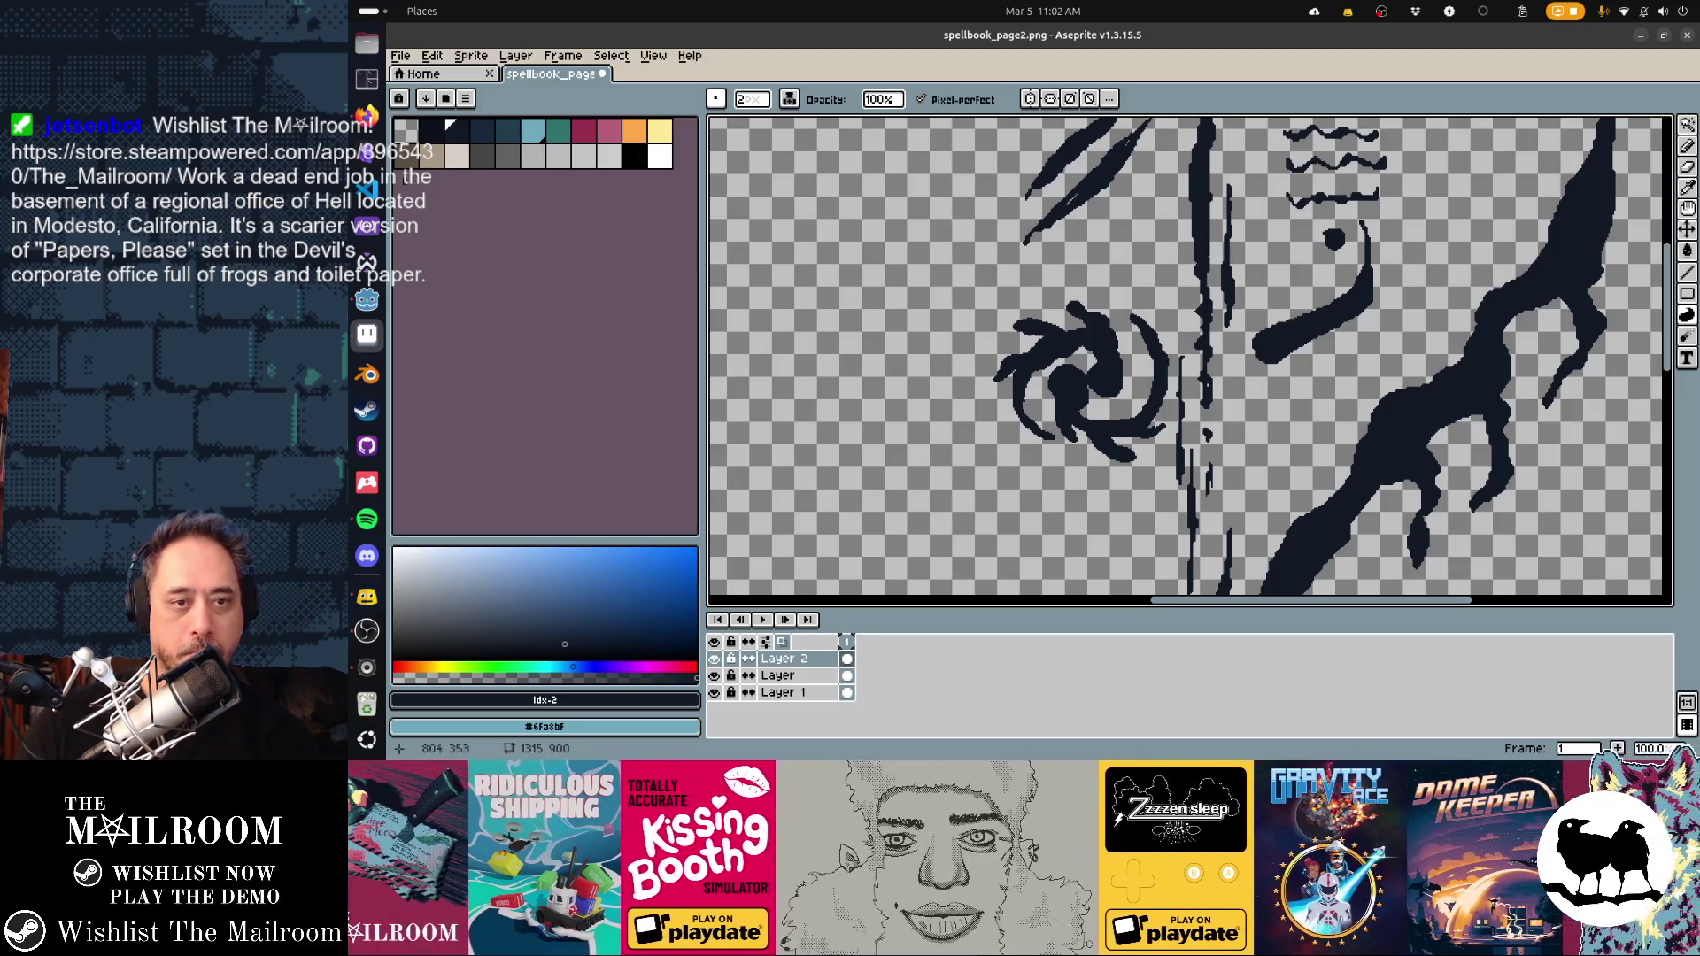
{"action": "left_click_drag", "start_coordinate": [1257, 354], "coordinate": [1207, 367]}
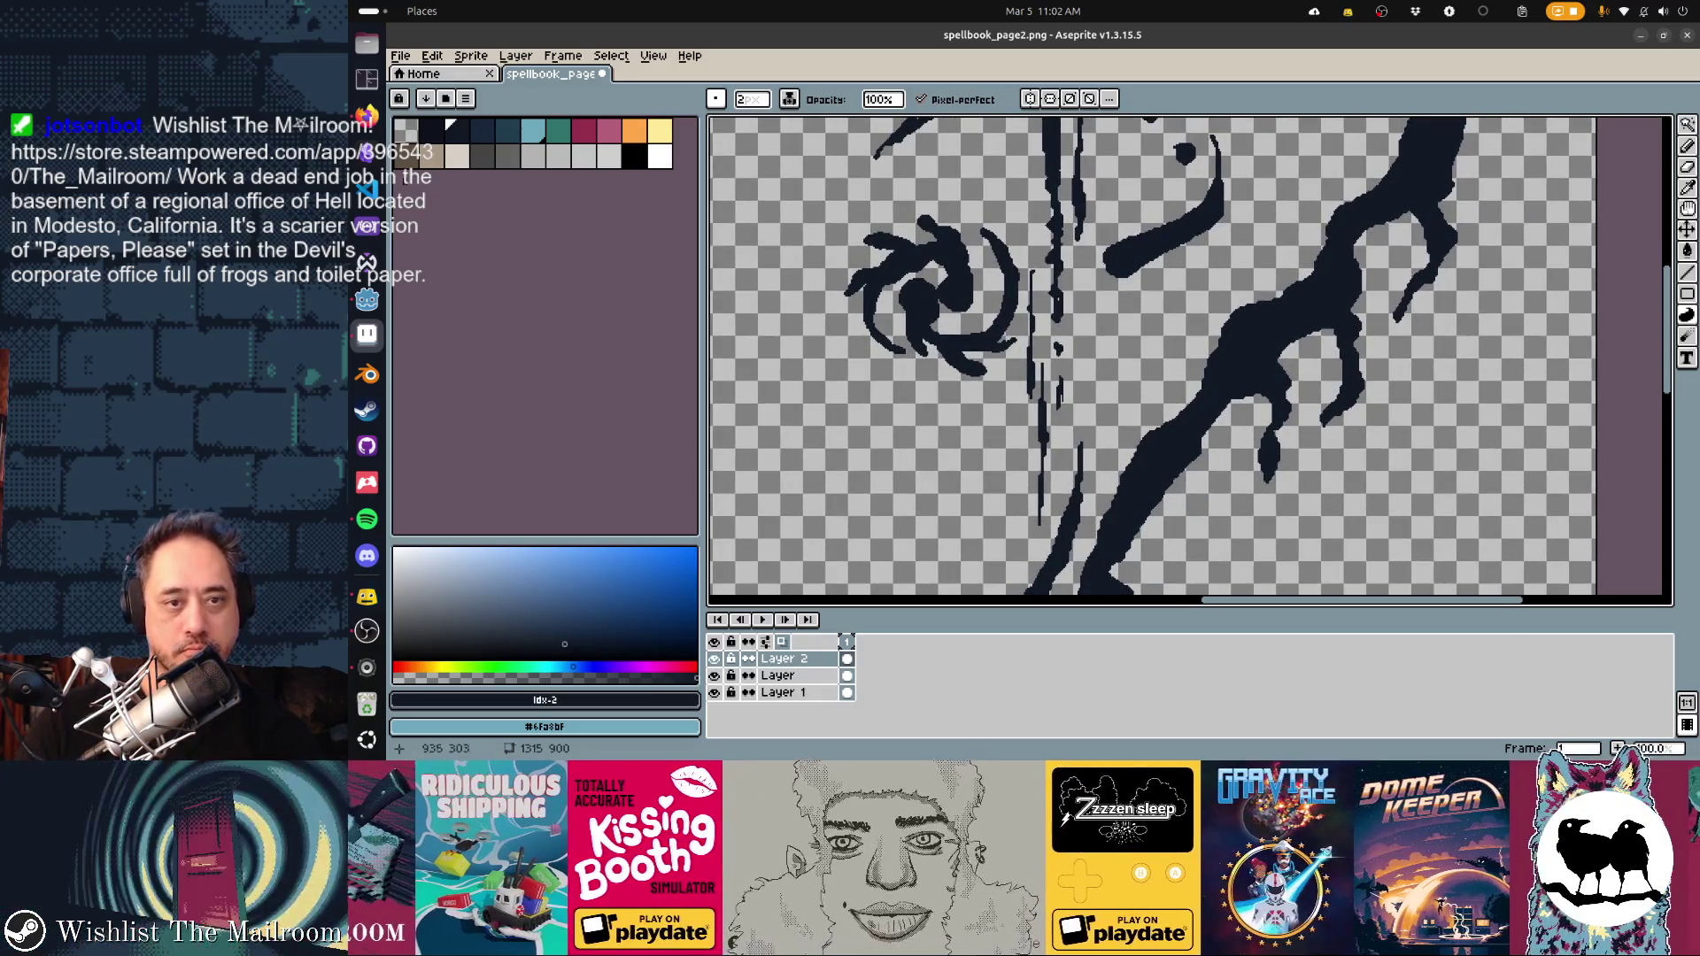
Sample colours and pan across the artwork to review the spellbook page
{"action": "key", "text": "alt"}
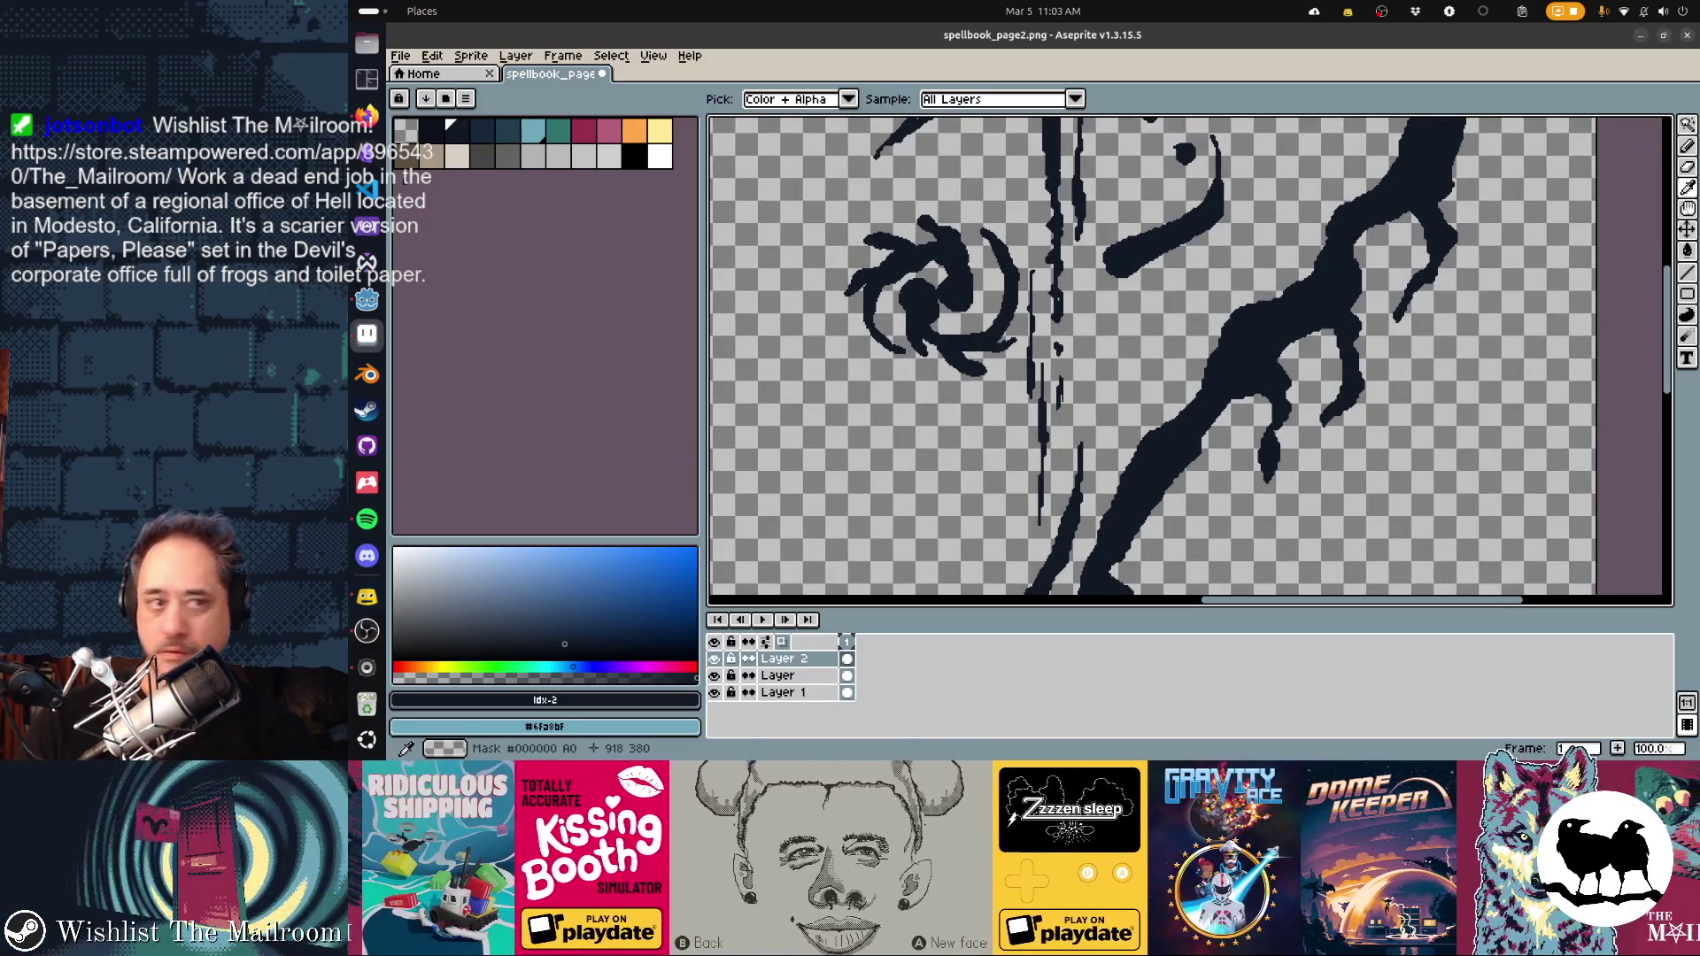
{"action": "key", "text": "alt+Tab"}
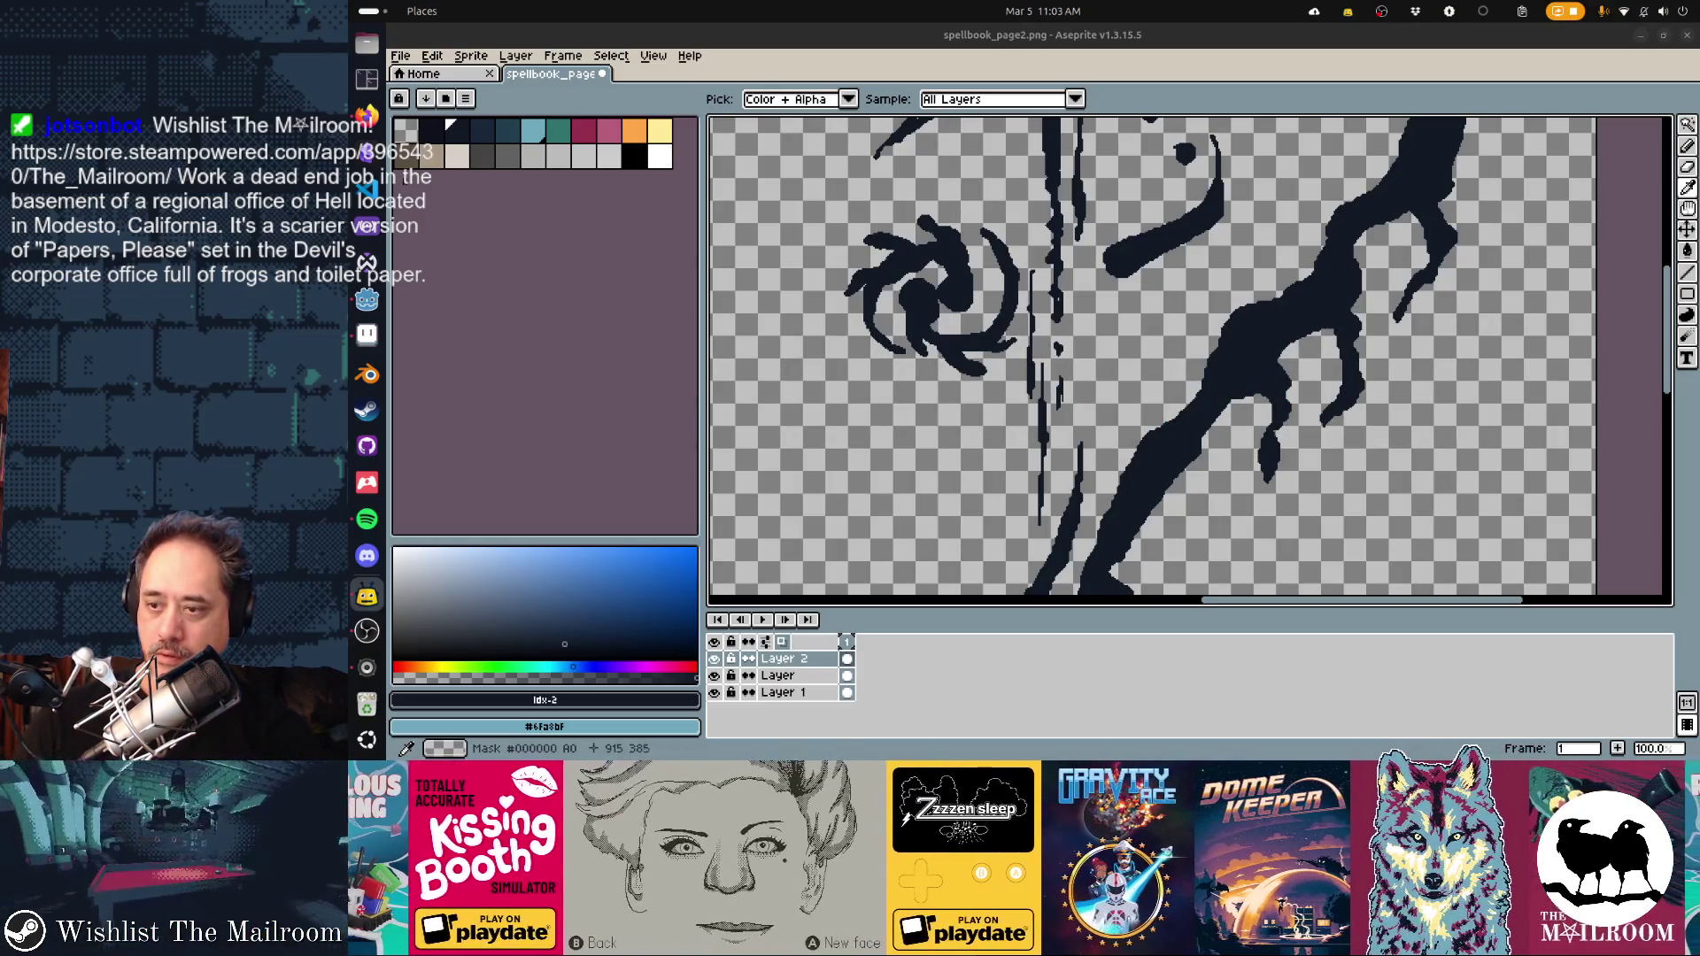
{"action": "scroll", "coordinate": [1187, 354], "scroll_direction": "right", "scroll_amount": 5}
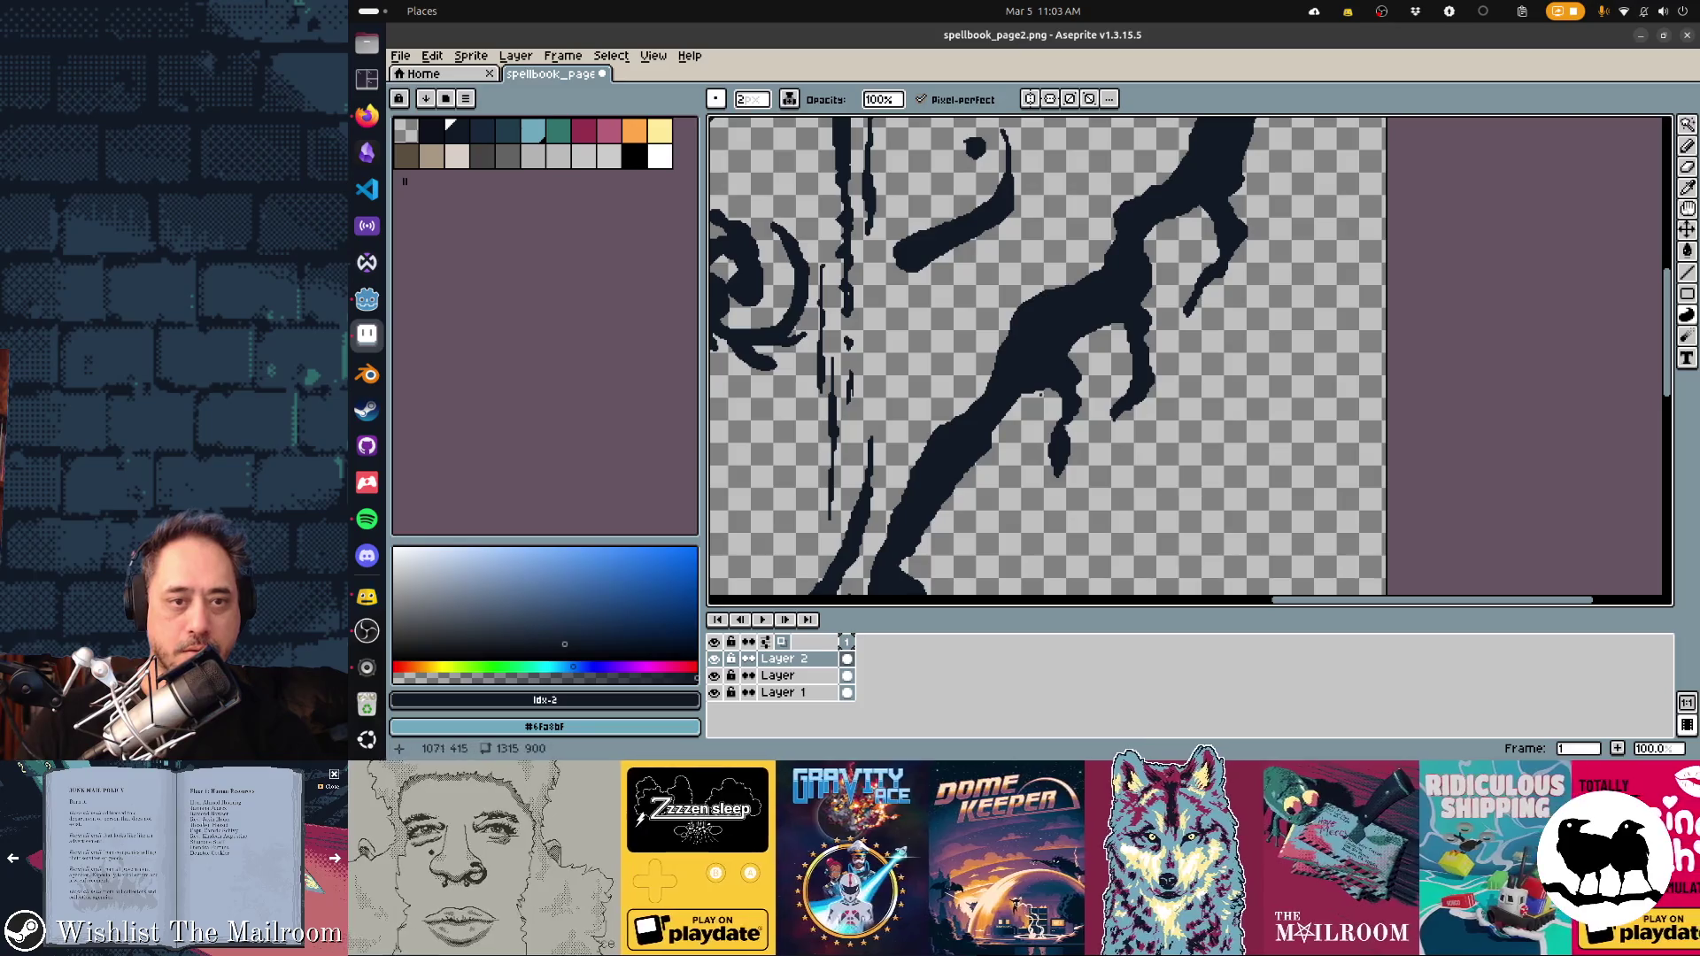
{"action": "scroll", "coordinate": [1186, 354], "scroll_direction": "right", "scroll_amount": 3}
{"action": "scroll", "coordinate": [1186, 354], "scroll_direction": "up", "scroll_amount": 3}
{"action": "scroll", "coordinate": [1087, 287], "scroll_direction": "up", "scroll_amount": 3}
{"action": "scroll", "coordinate": [1088, 287], "scroll_direction": "right", "scroll_amount": 1}
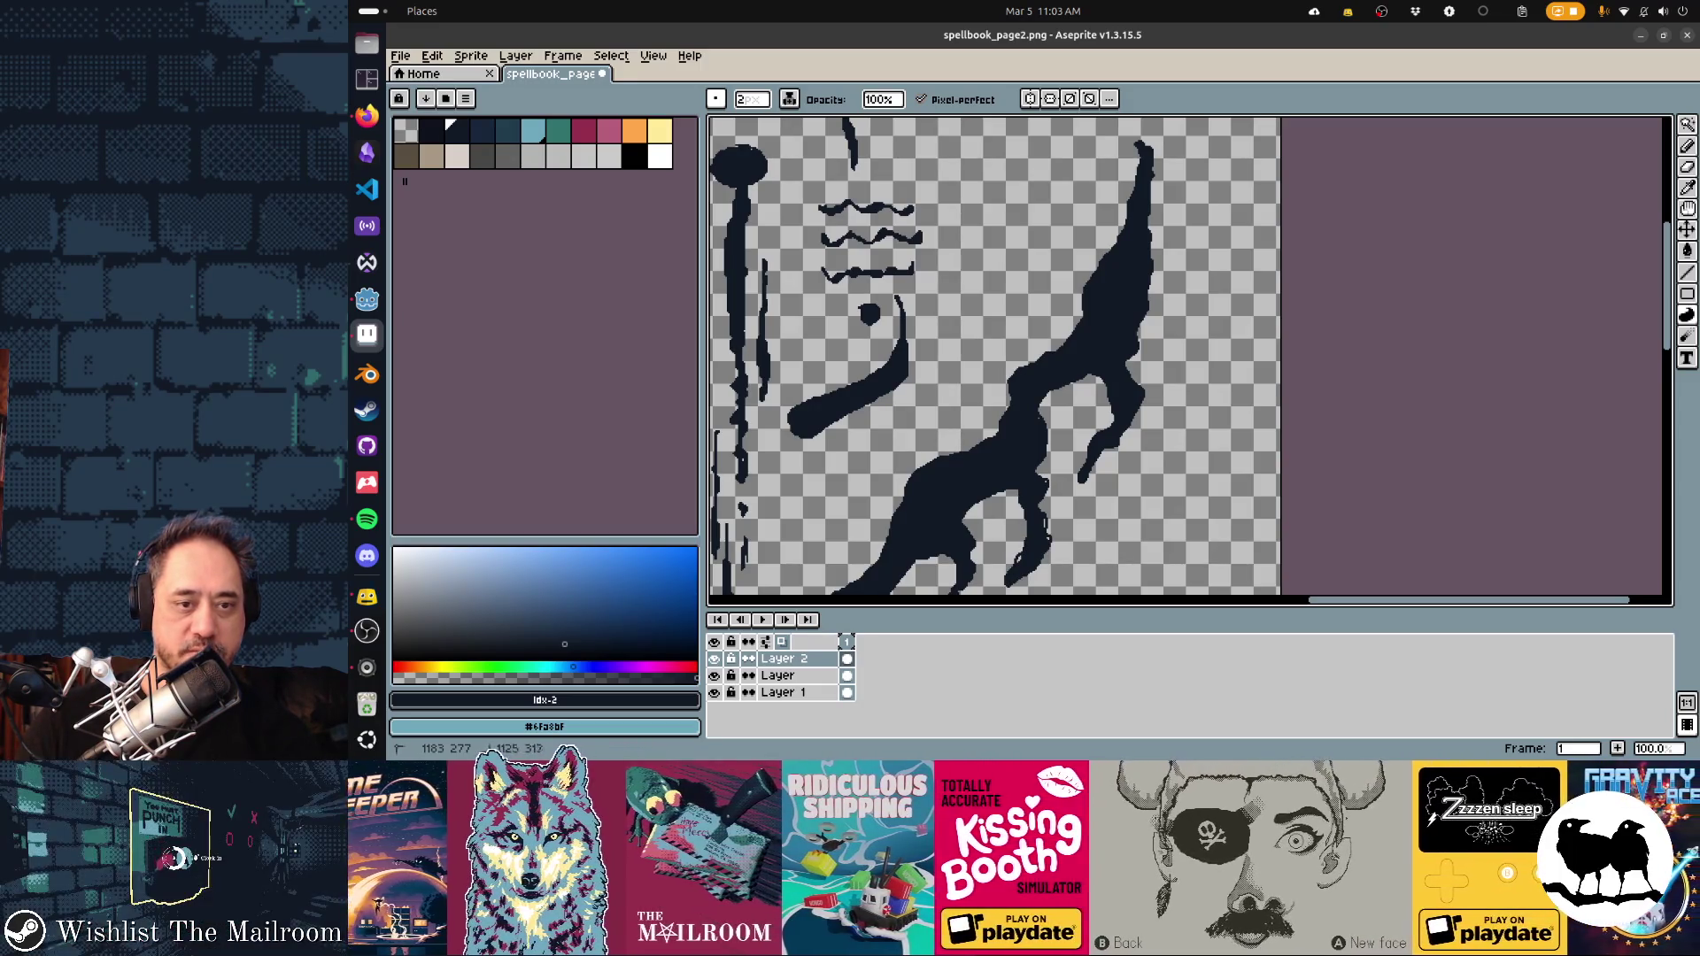
Bring up the 'aseprite line quality when zoomed out' search results in the browser
{"action": "key", "text": "e"}
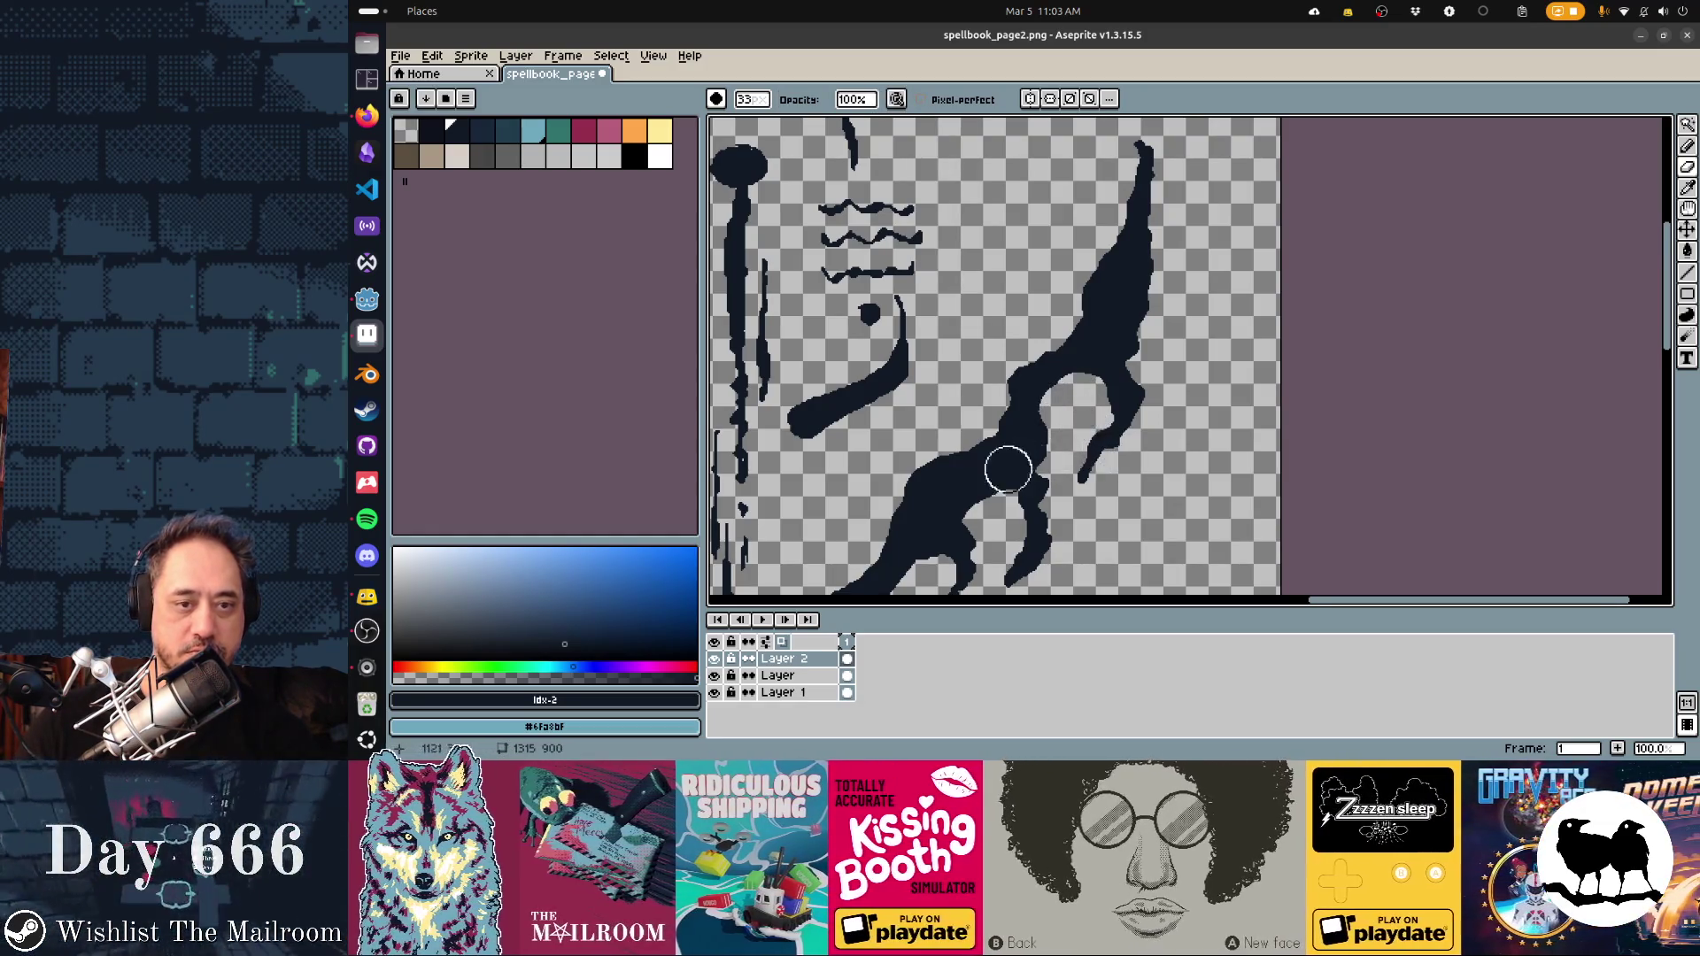
{"action": "left_click_drag", "start_coordinate": [1005, 467], "coordinate": [1149, 352]}
{"action": "key", "text": "d"}
{"action": "scroll", "coordinate": [1190, 361], "scroll_direction": "down", "scroll_amount": 3}
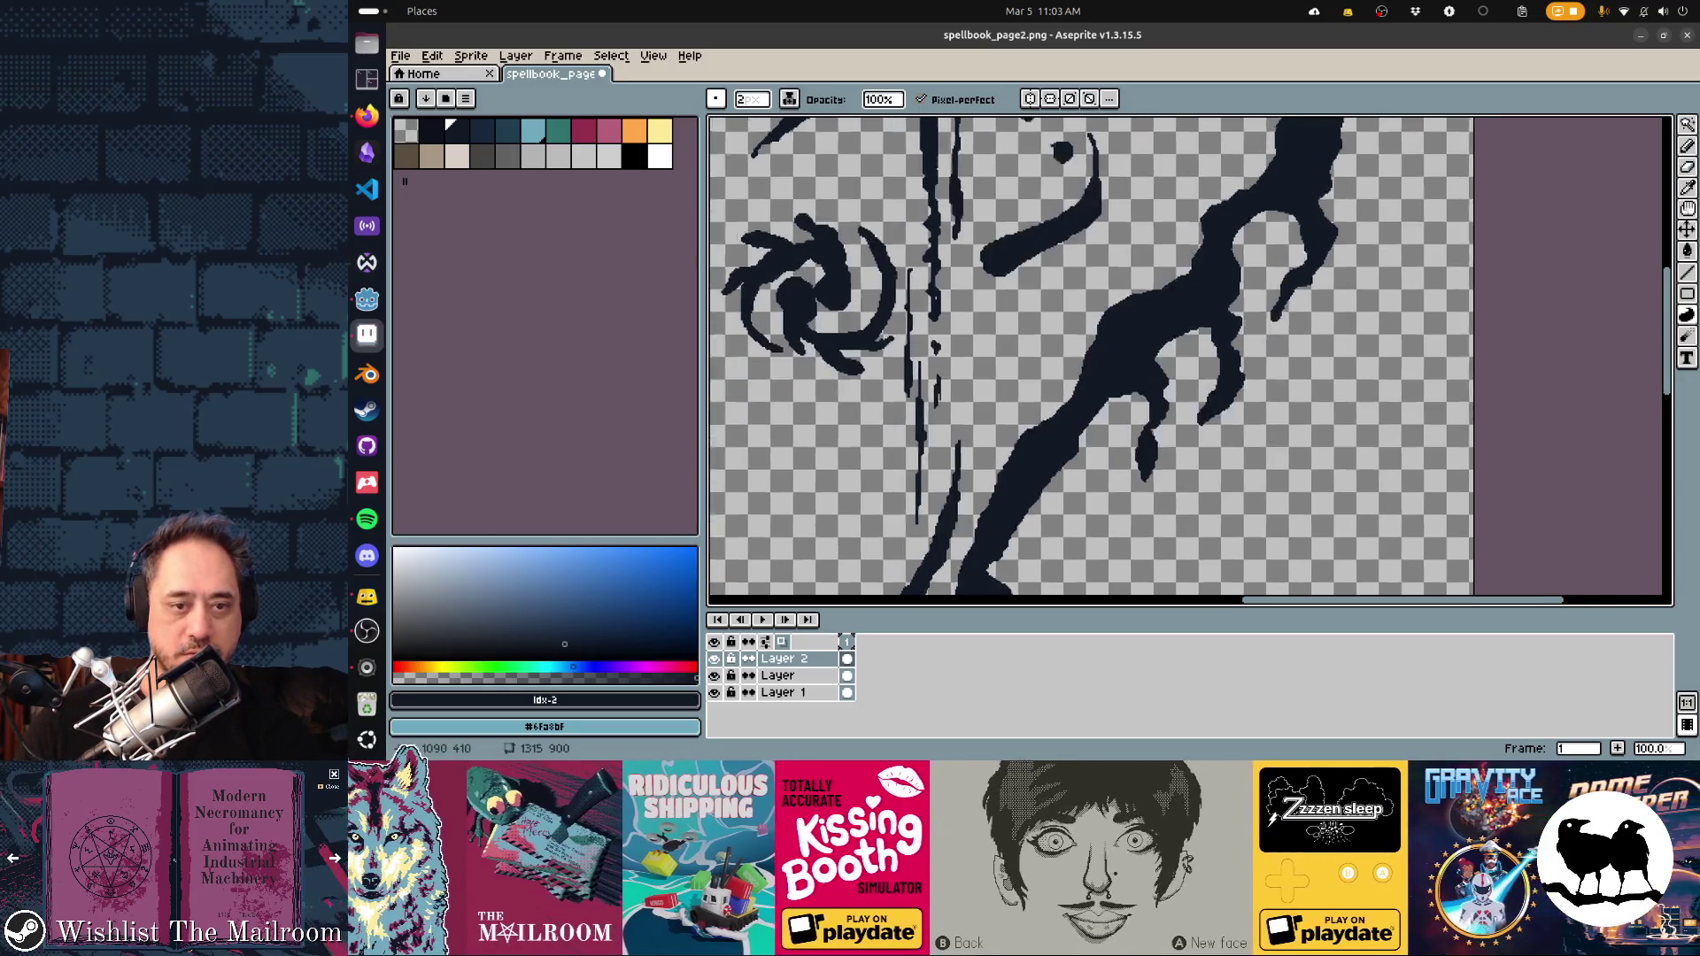
{"action": "key", "text": "alt+Tab"}
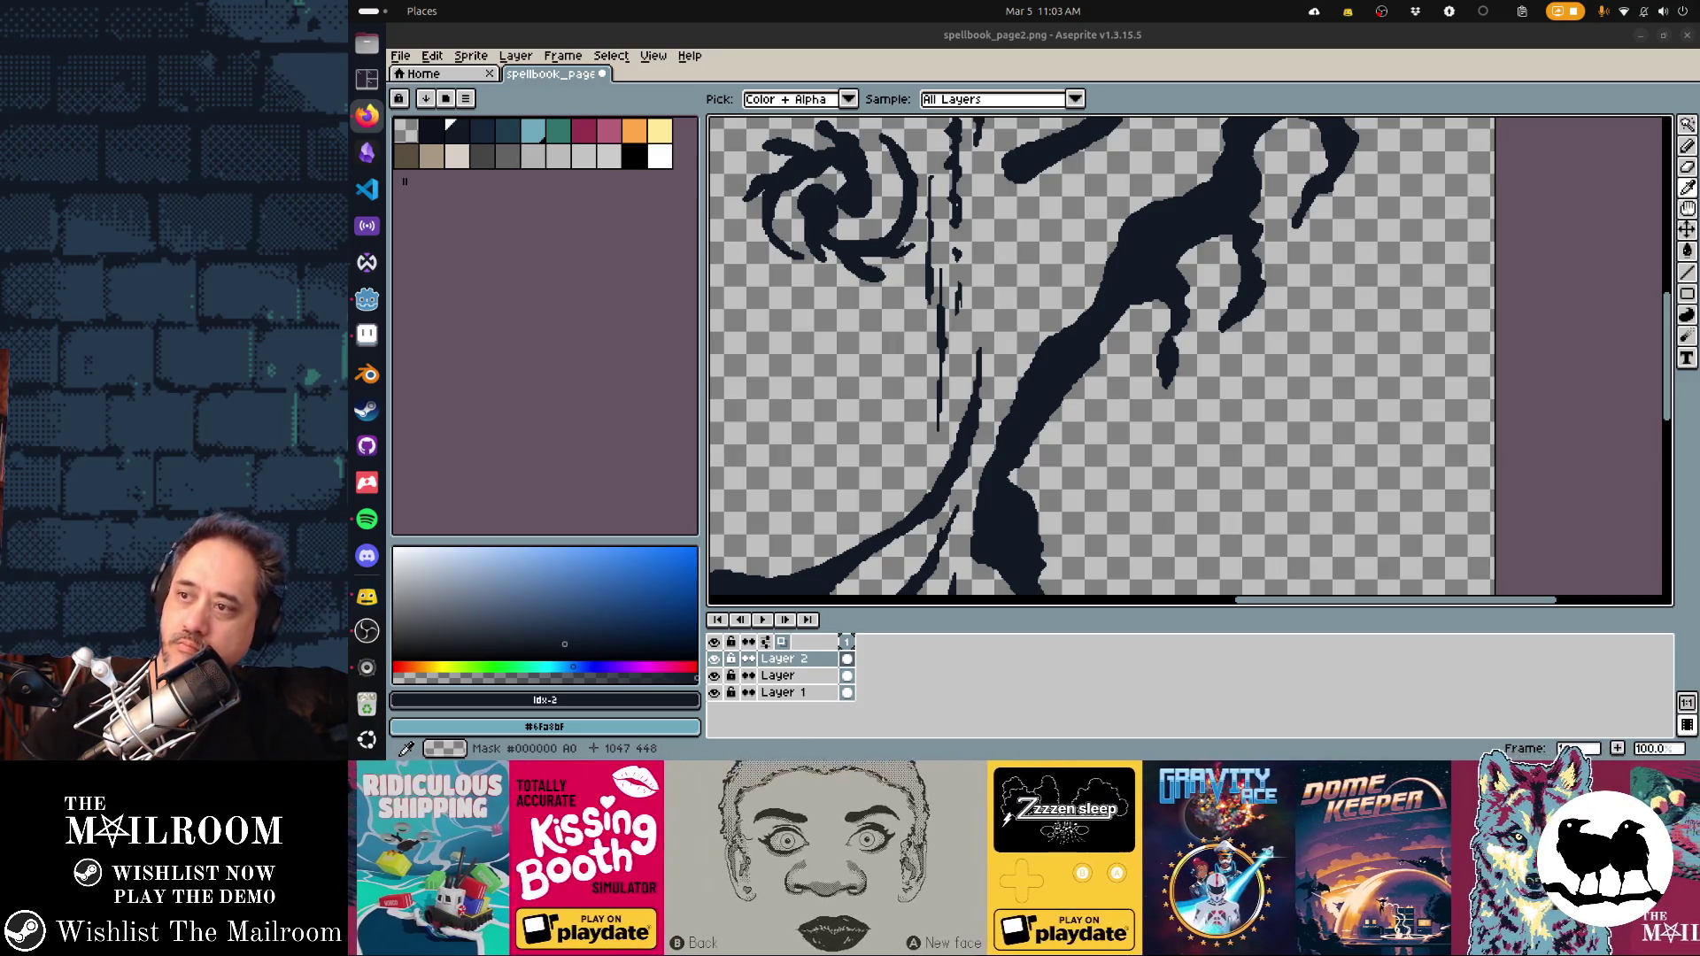
{"action": "key", "text": "alt+Tab"}
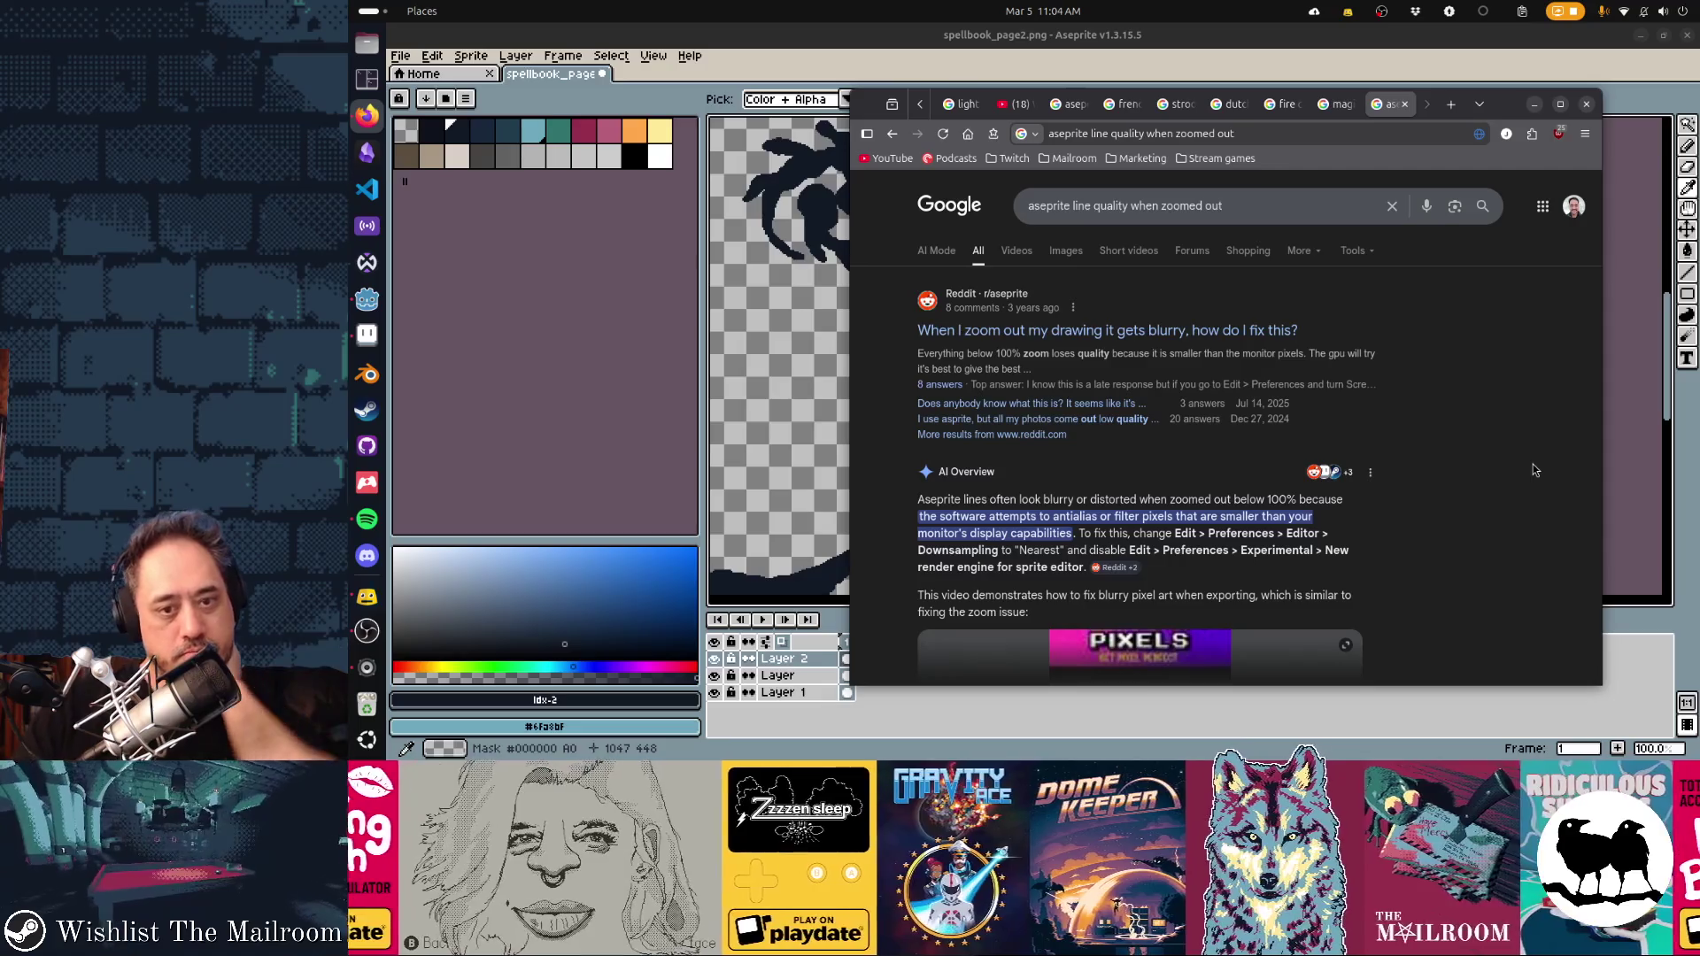
Read Google's AI overview fix, then go back to Aseprite's Edit menu
{"action": "scroll", "coordinate": [1535, 470], "scroll_direction": "down", "scroll_amount": 2}
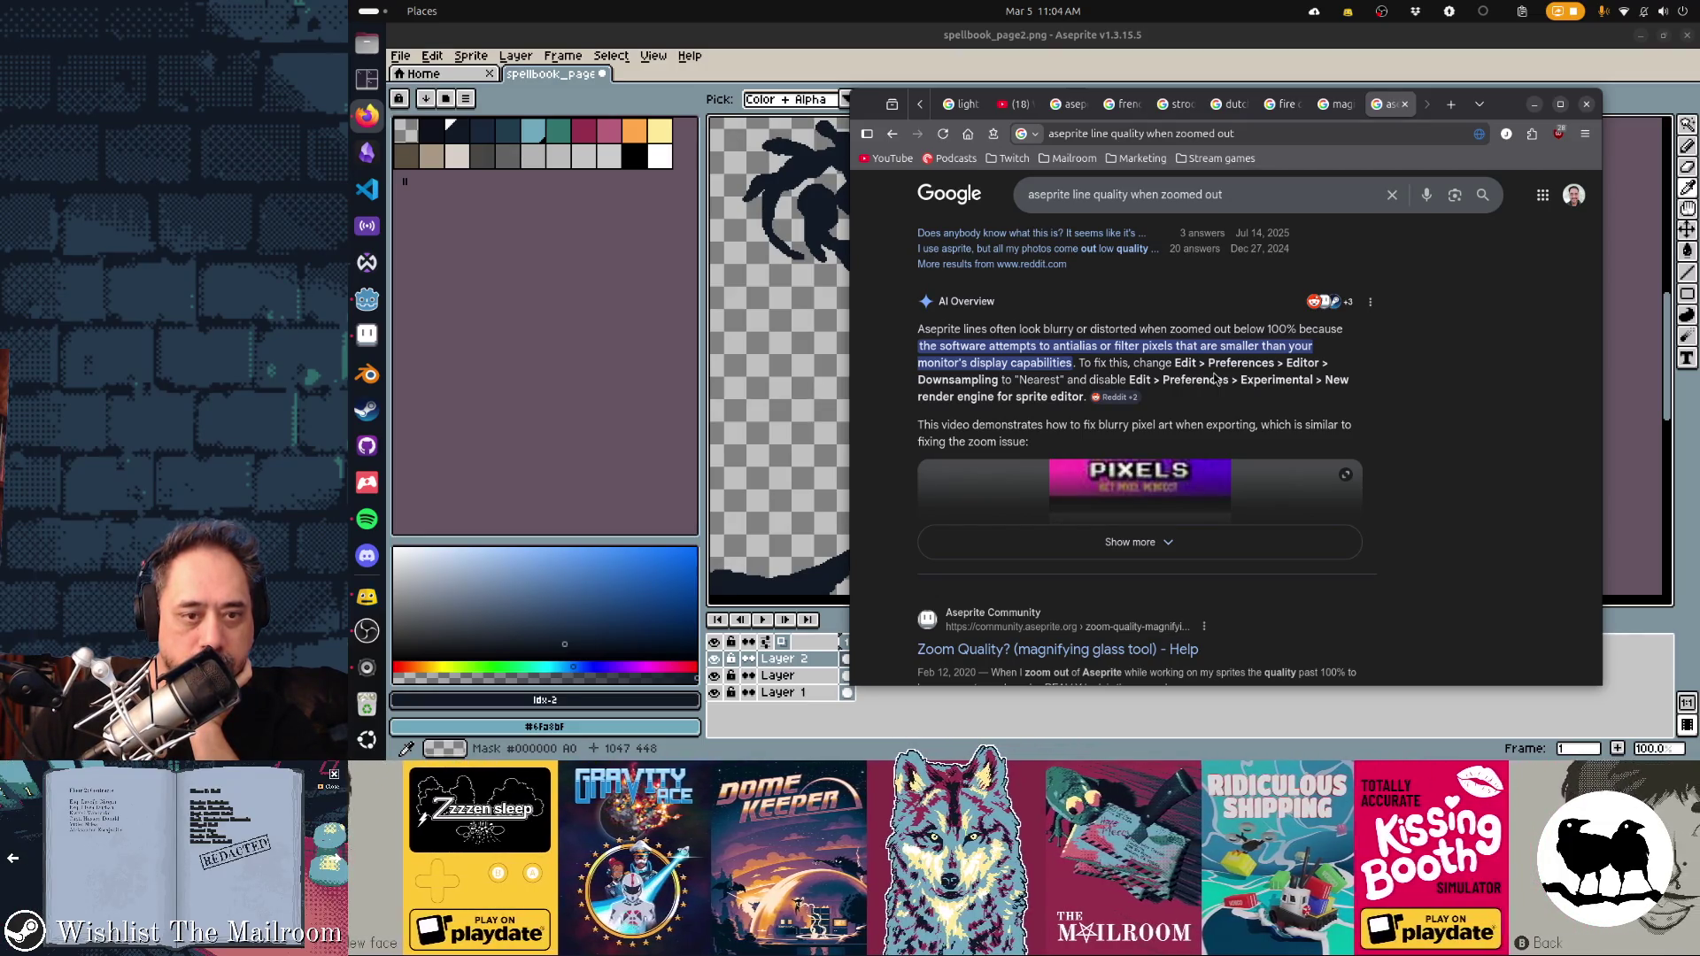
{"action": "left_click", "coordinate": [432, 55]}
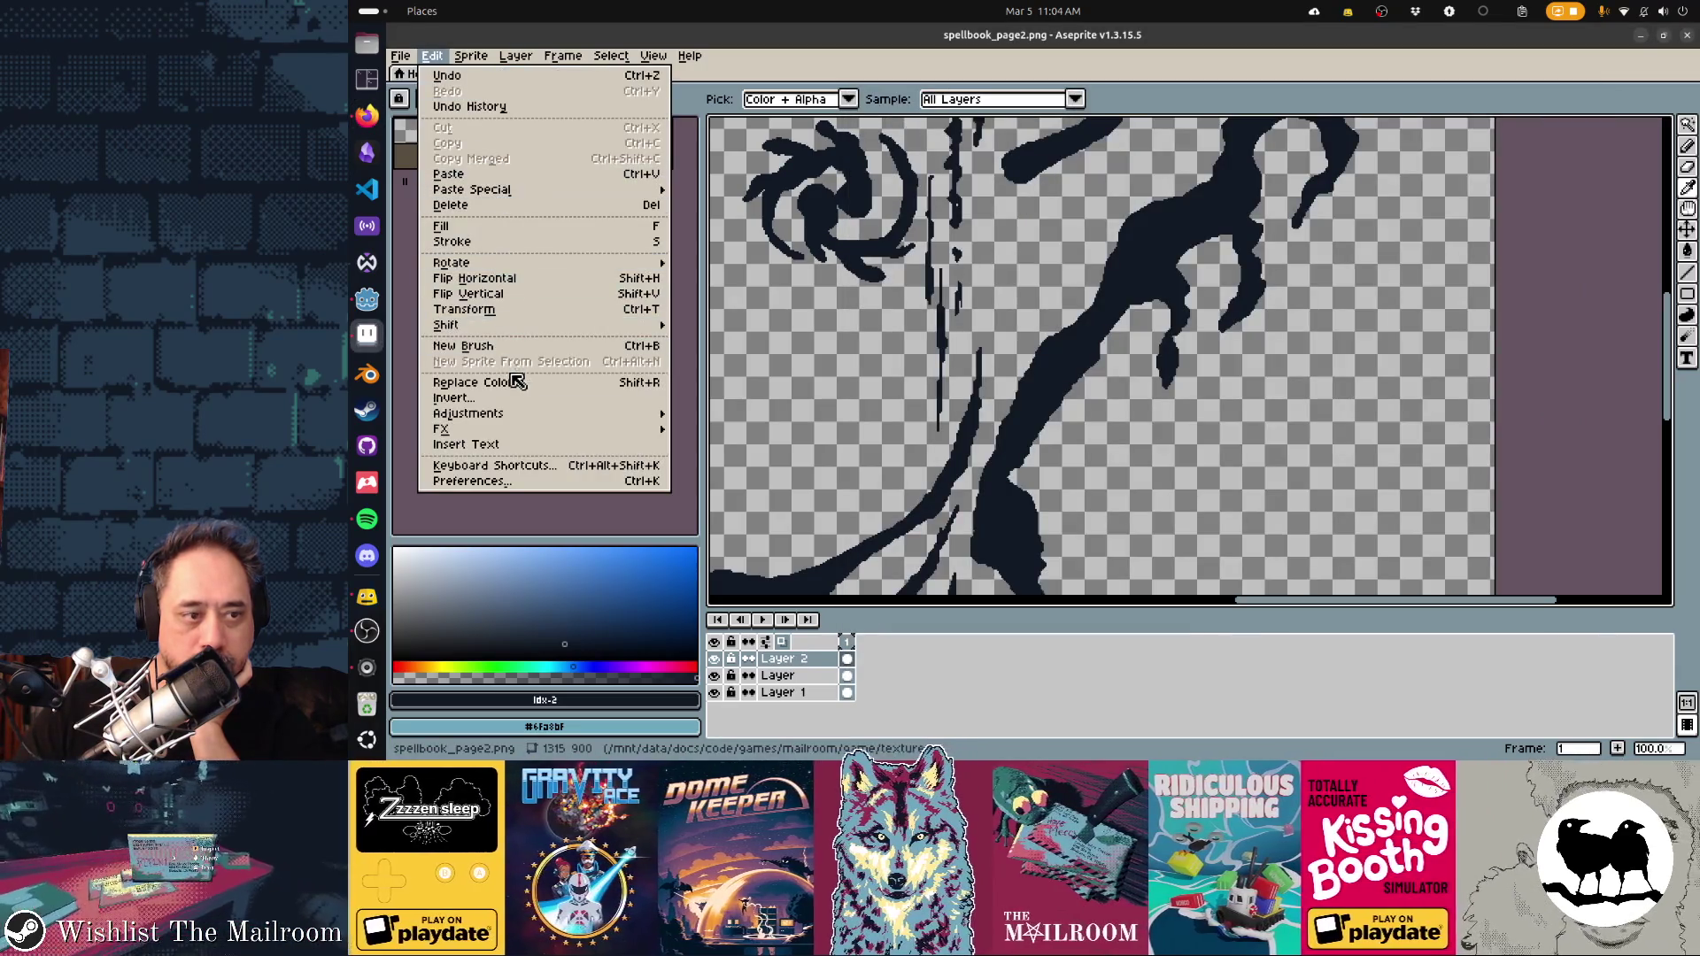
Uncheck 'New render engine for sprite editor' under Preferences > Experimental and confirm with OK
{"action": "left_click", "coordinate": [519, 481]}
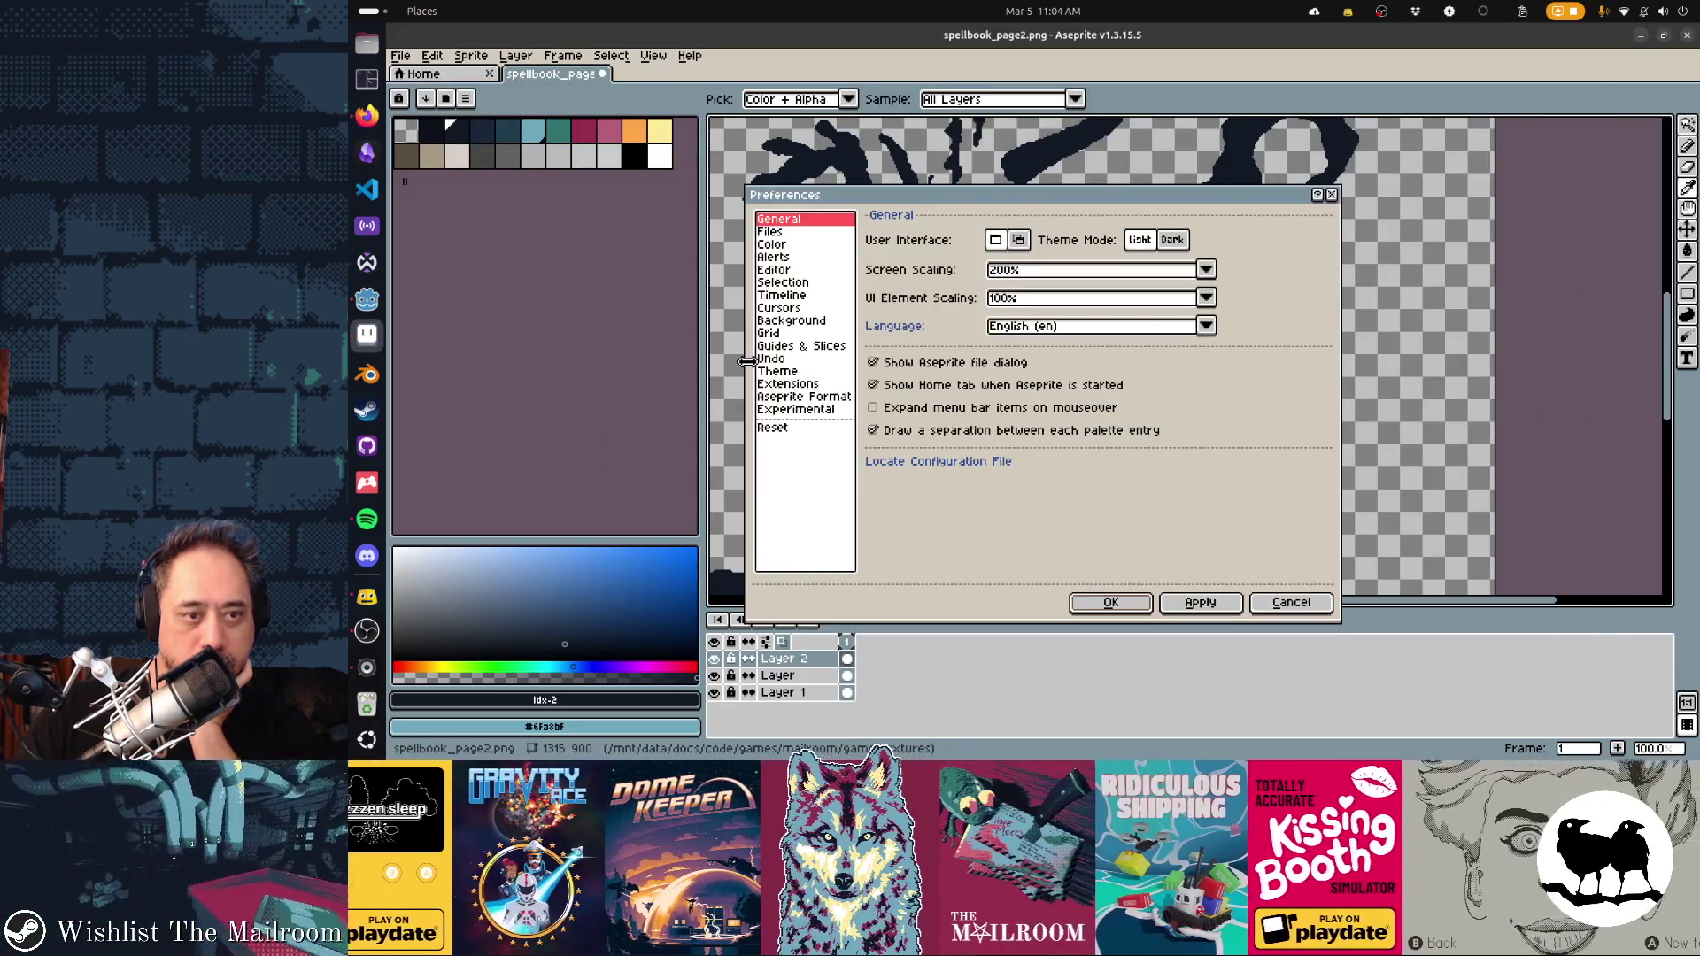
{"action": "left_click", "coordinate": [793, 410]}
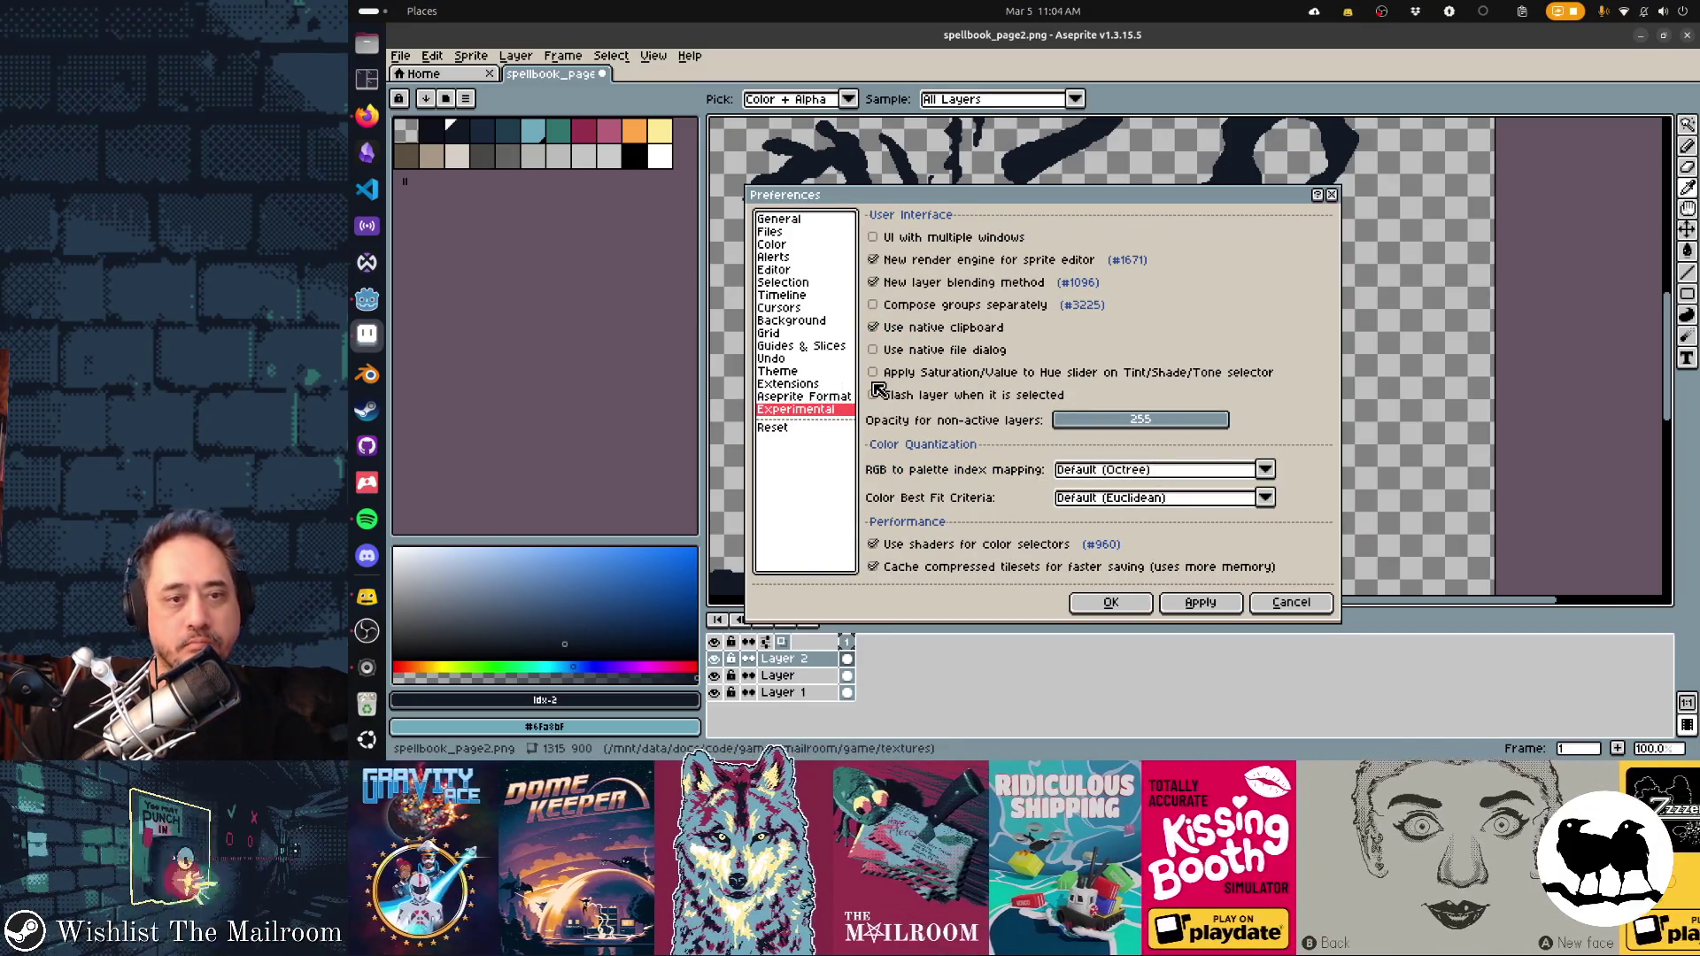
{"action": "key", "text": "alt+Tab"}
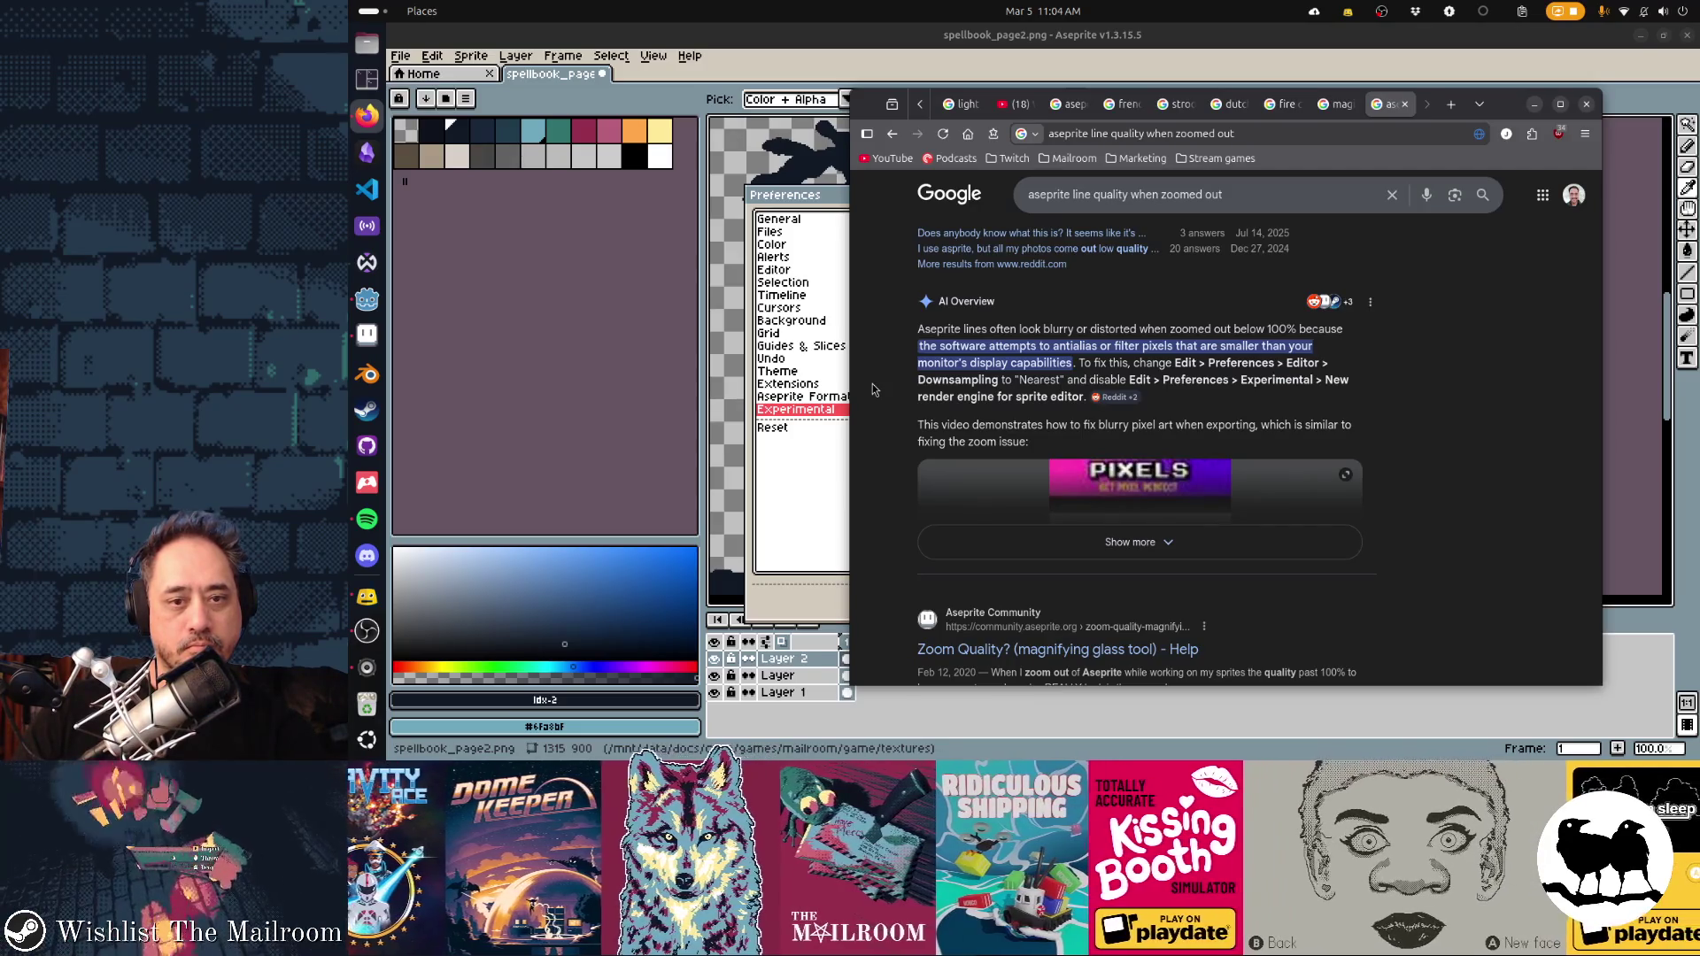
{"action": "key", "text": "alt+Tab"}
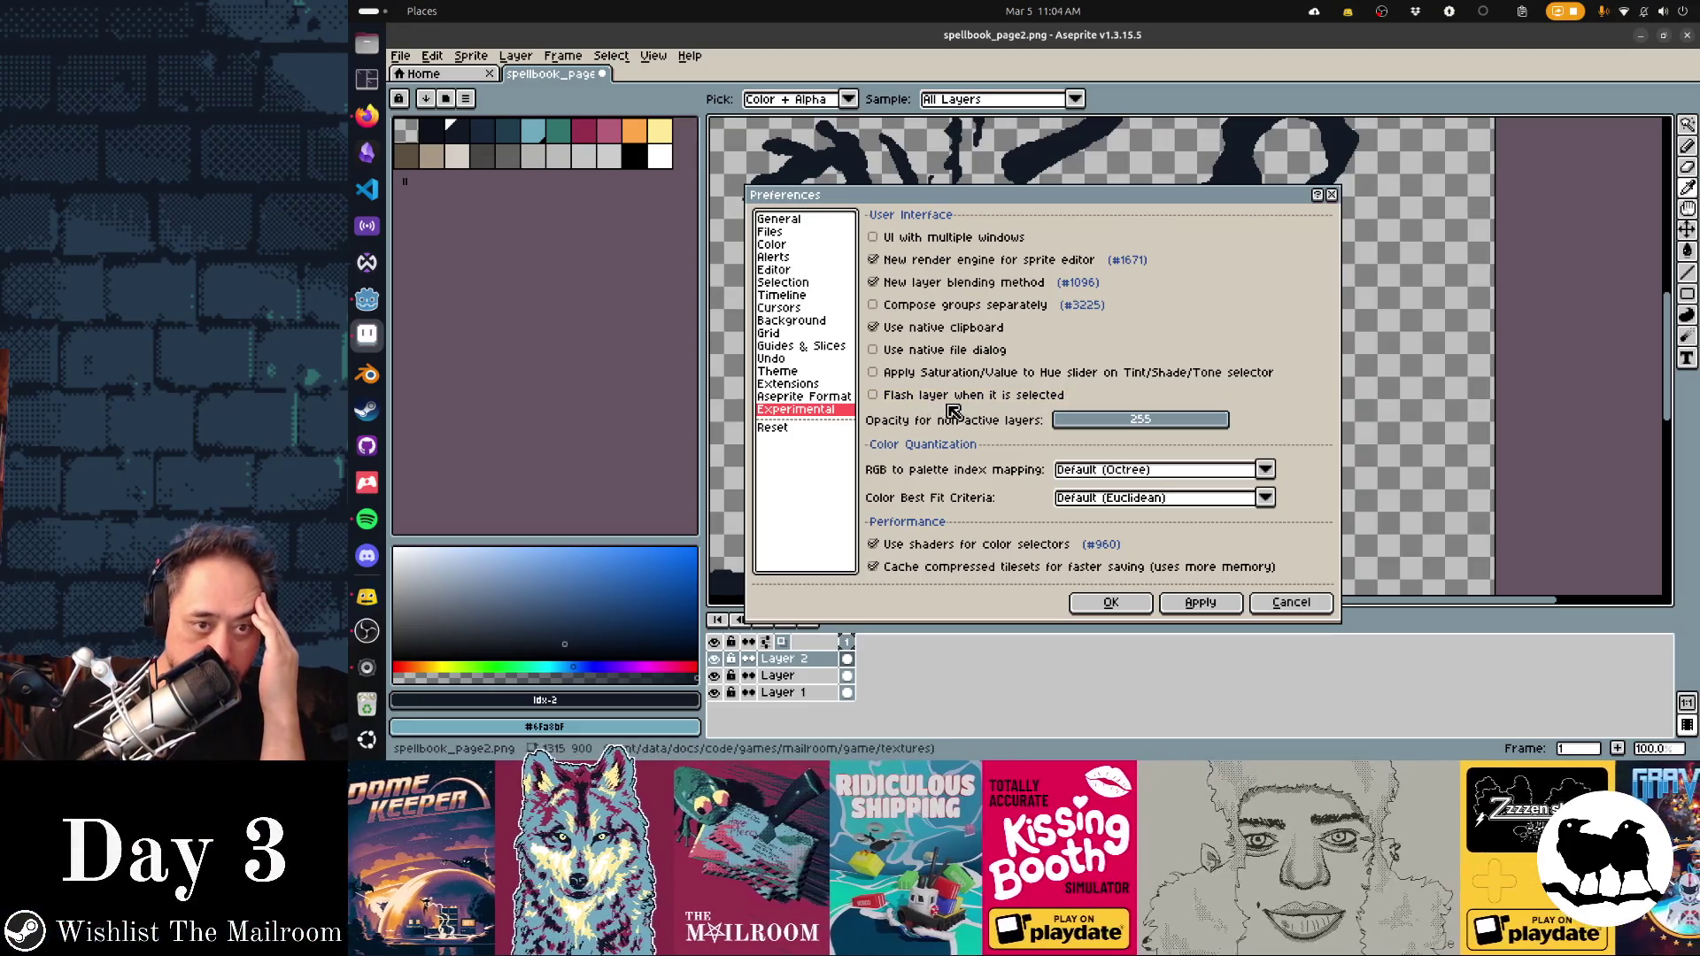
{"action": "left_click", "coordinate": [1027, 262]}
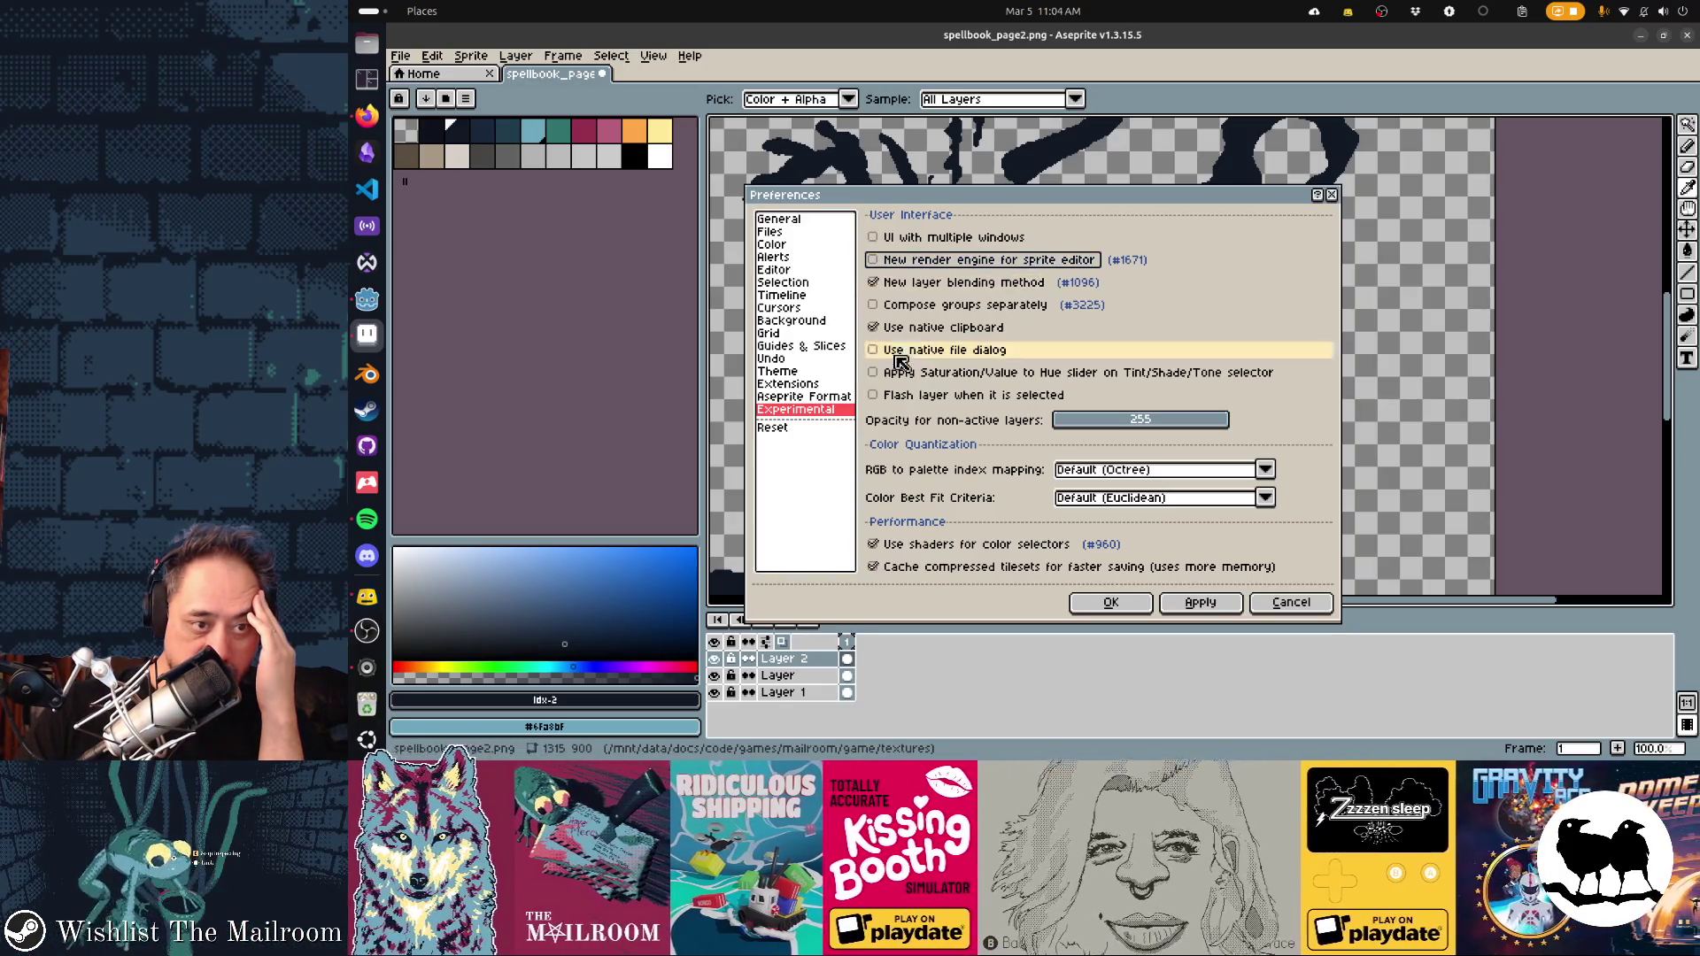
{"action": "left_click", "coordinate": [1118, 603]}
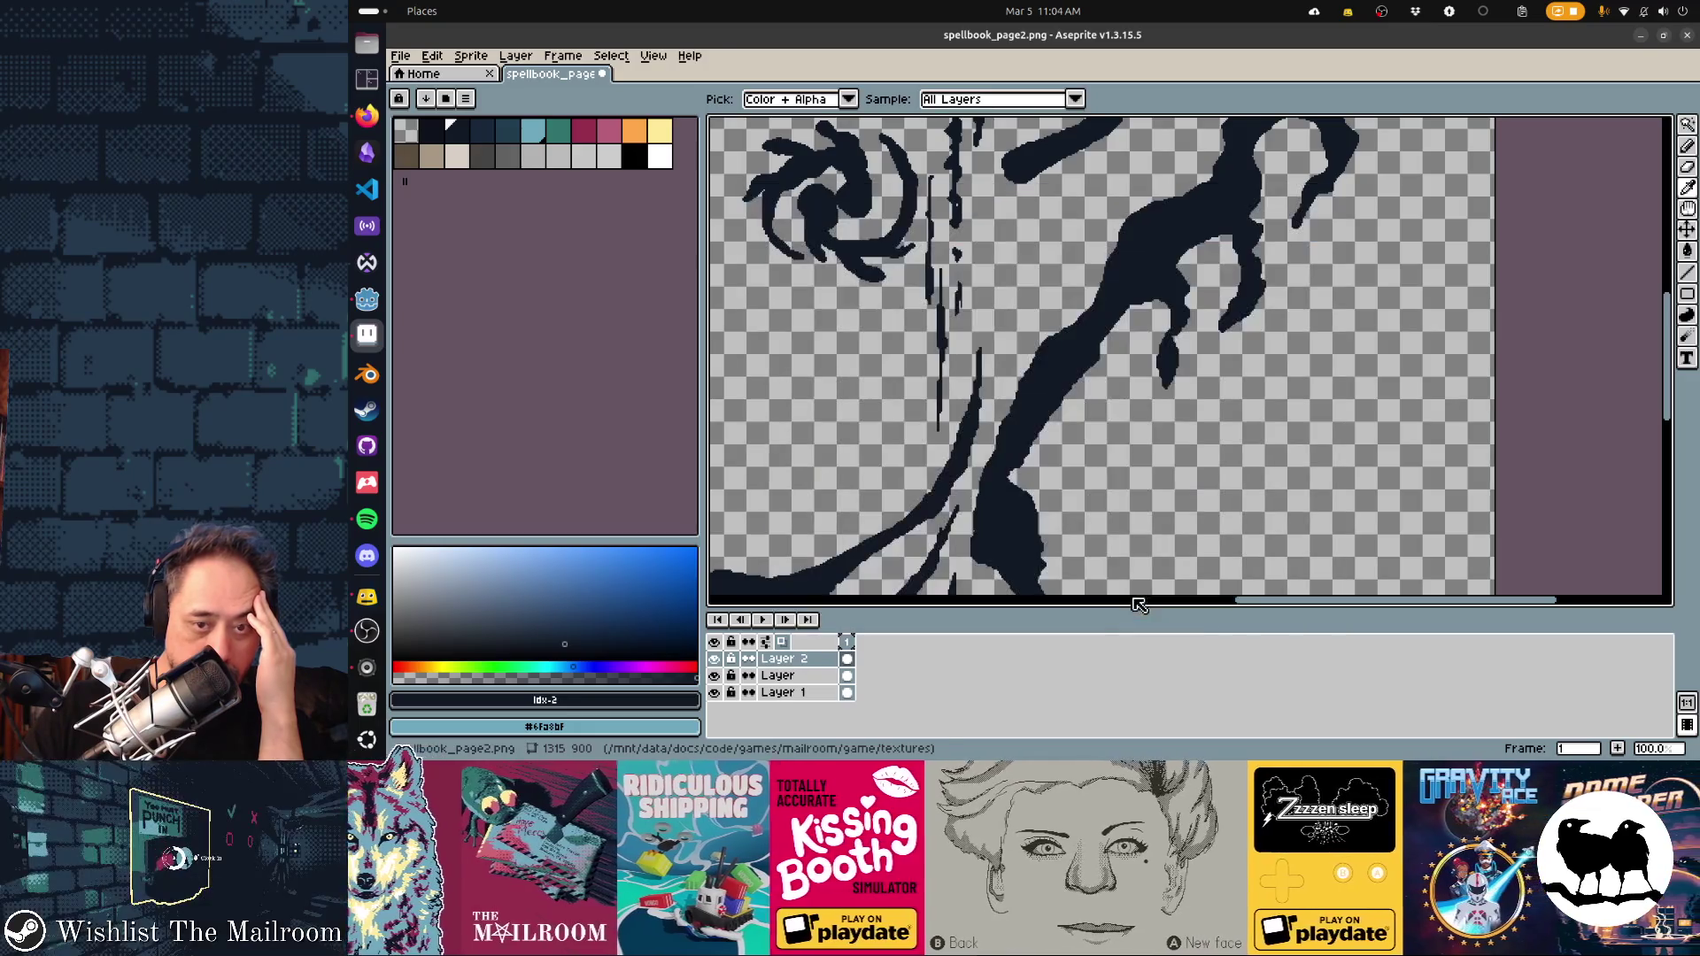
{"action": "scroll", "coordinate": [1313, 388], "scroll_direction": "down", "scroll_amount": 1}
{"action": "scroll", "coordinate": [1313, 388], "scroll_direction": "down", "scroll_amount": 1}
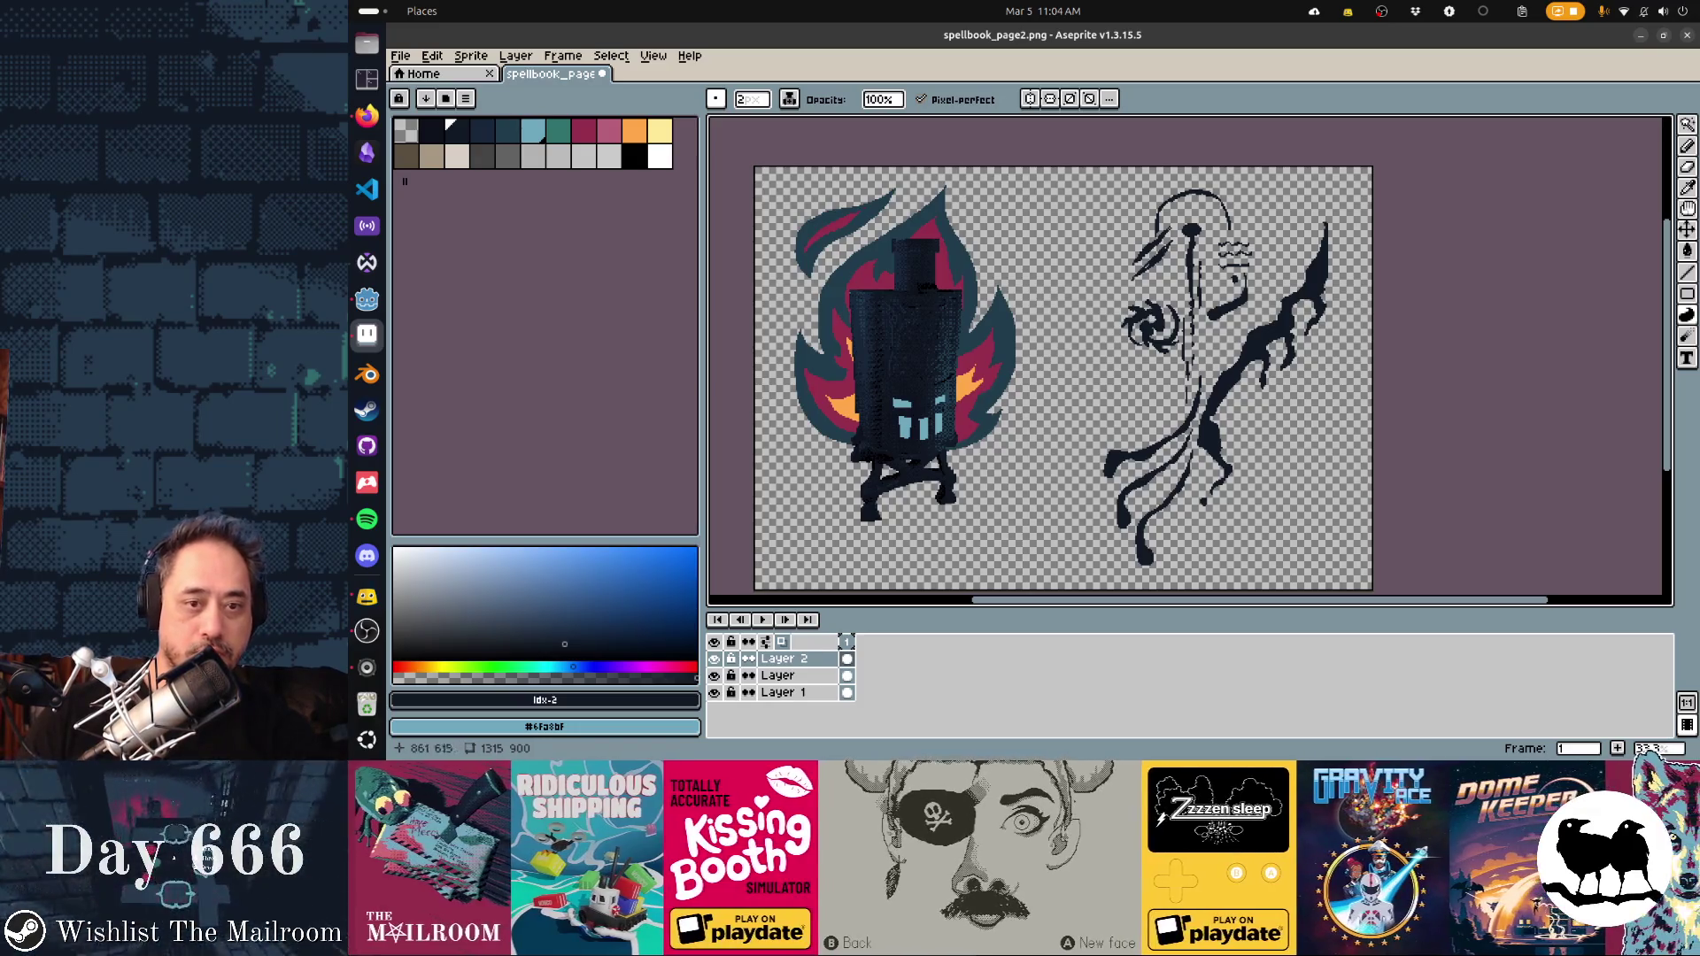
Draw, undo and redraw a hooked stroke left of the spiral, filling it solid dark
{"action": "left_click_drag", "start_coordinate": [1062, 411], "coordinate": [1063, 374]}
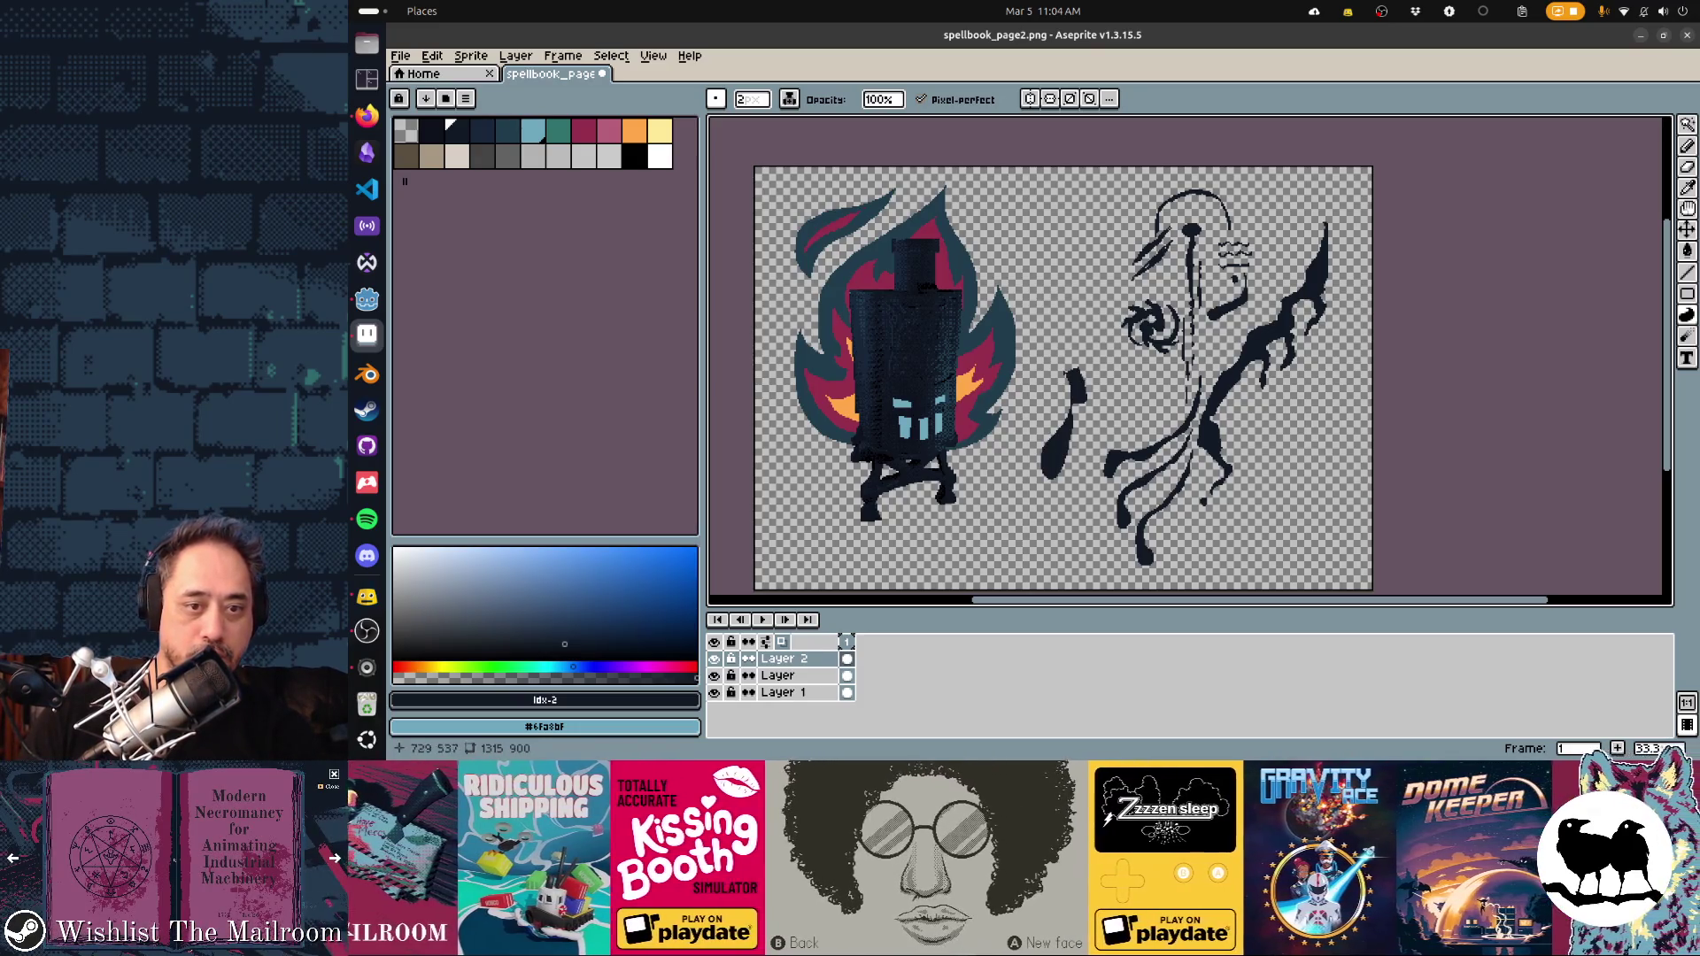
{"action": "scroll", "coordinate": [1083, 423], "scroll_direction": "up", "scroll_amount": 2}
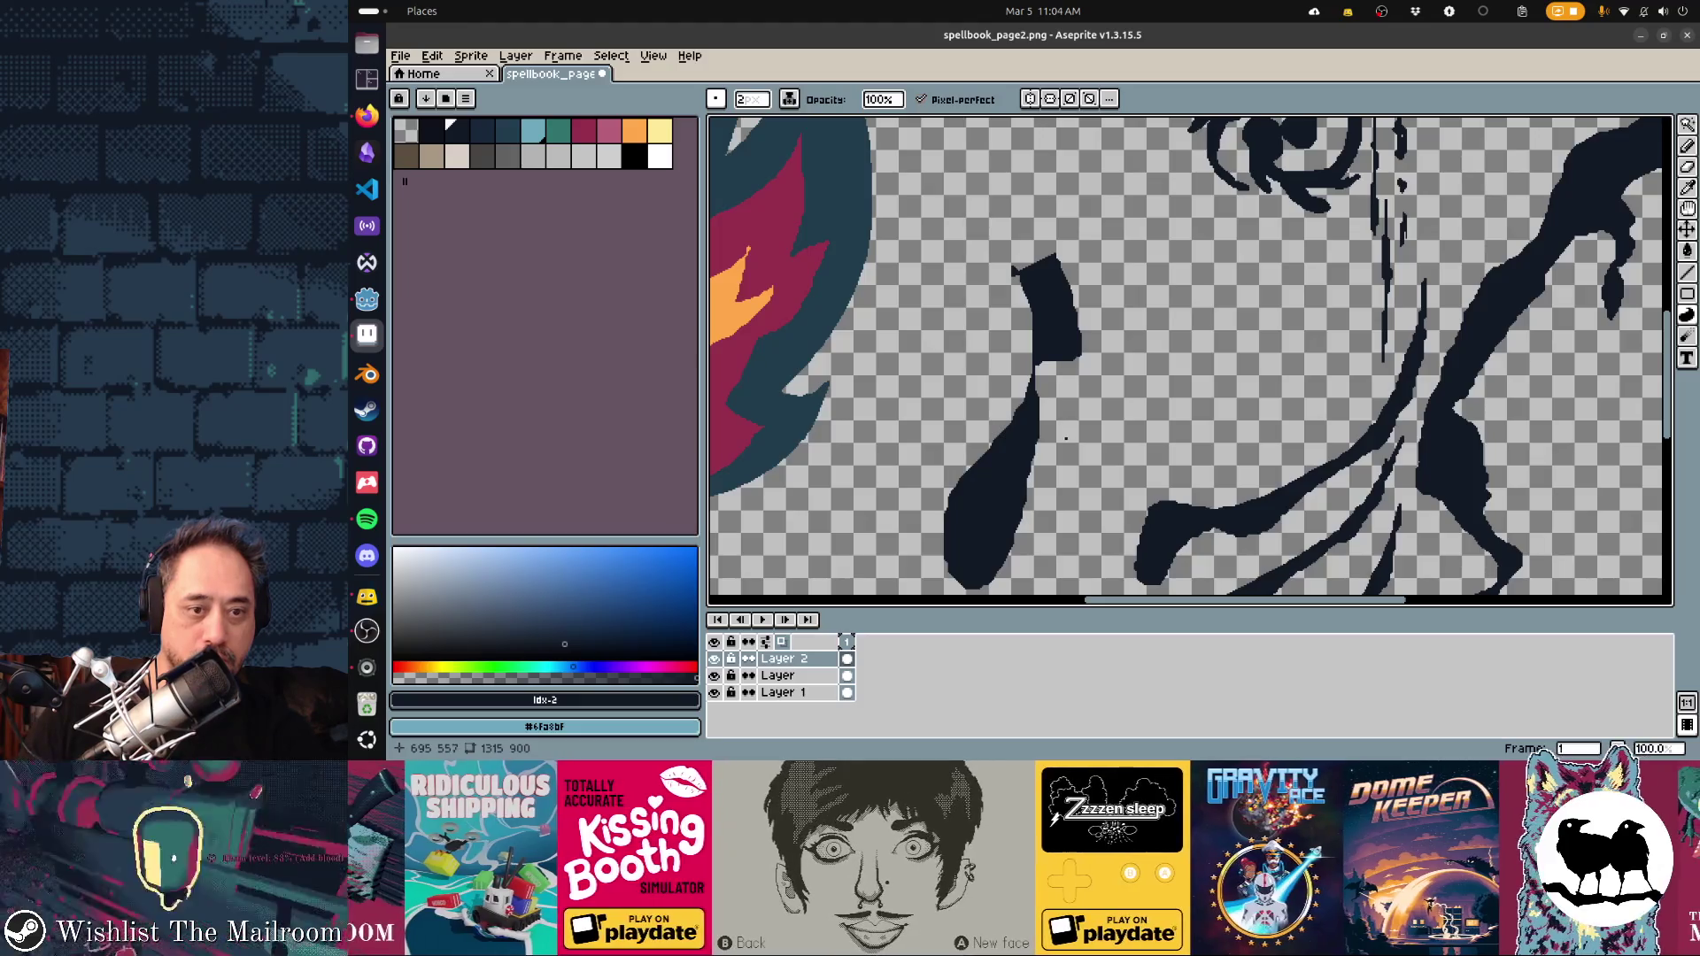
{"action": "key", "text": "ctrl+z"}
{"action": "scroll", "coordinate": [1059, 356], "scroll_direction": "down", "scroll_amount": 1}
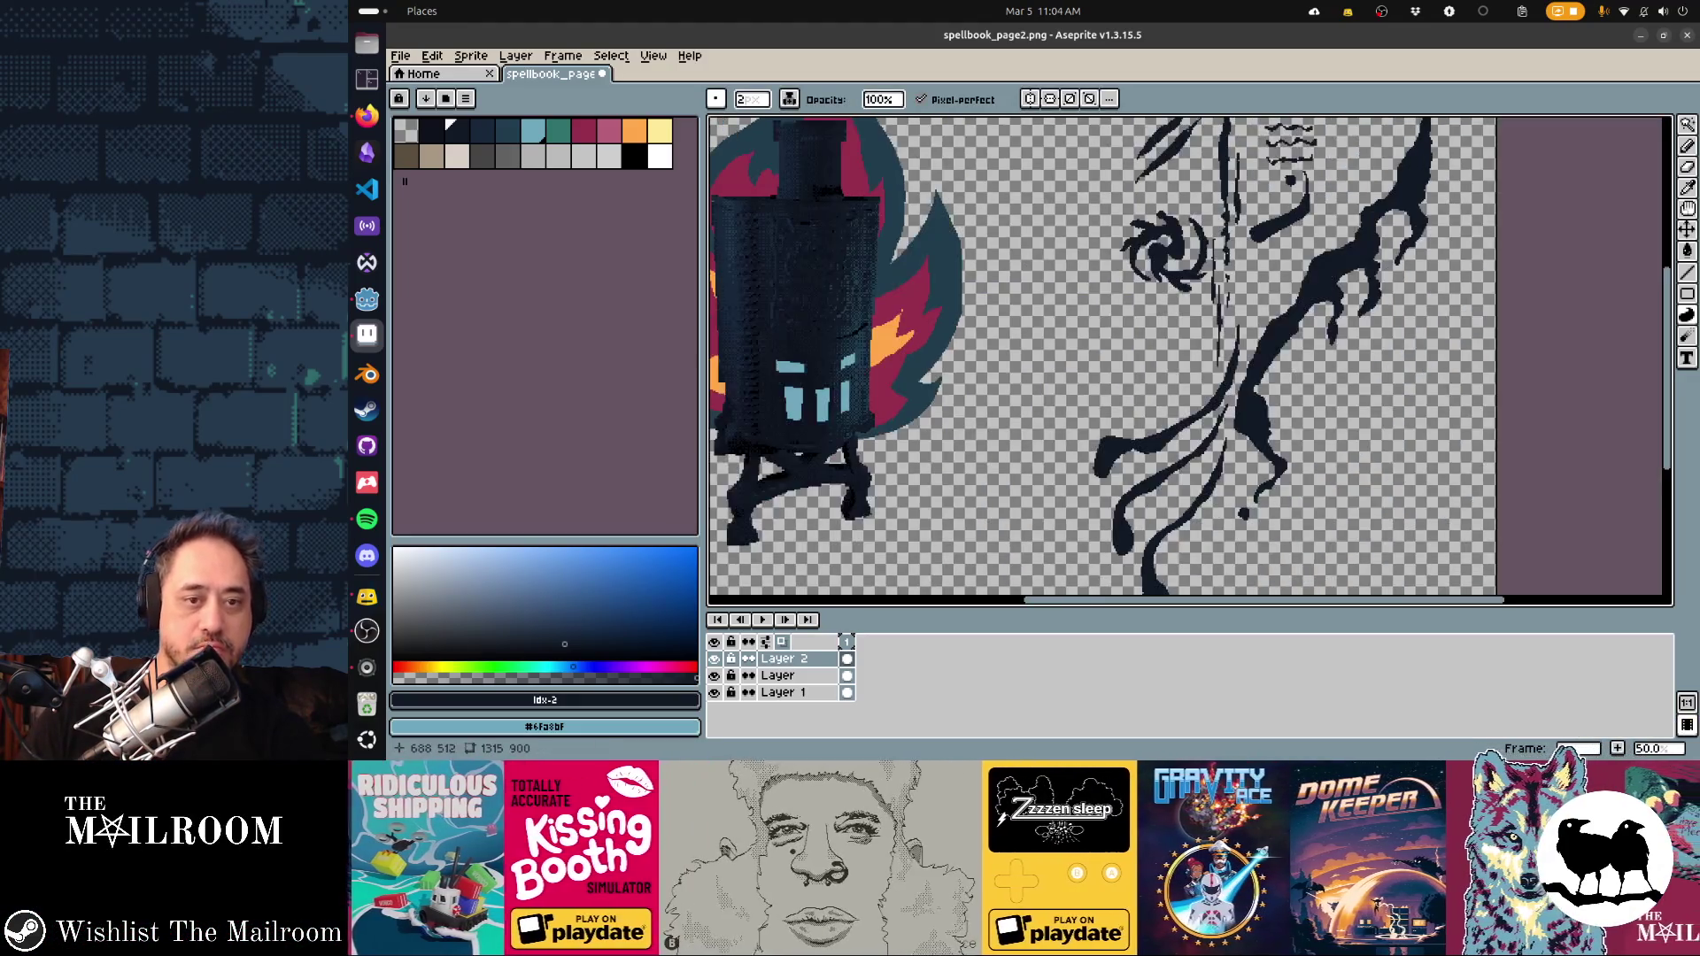
{"action": "key", "text": "ctrl"}
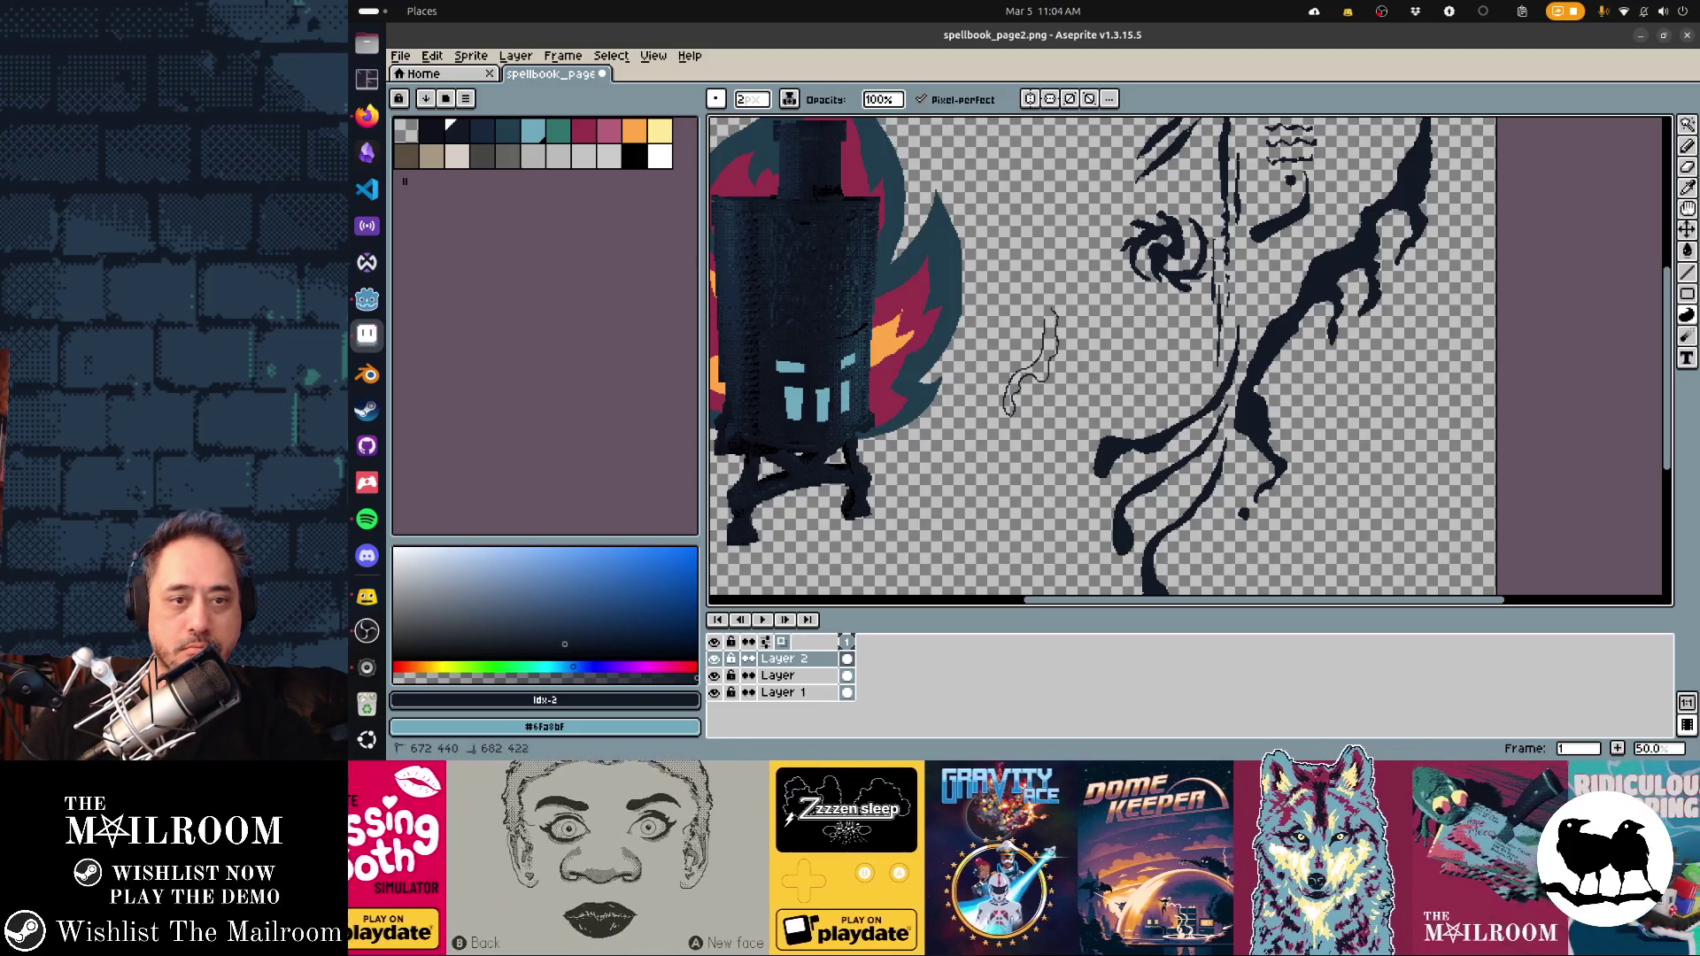
{"action": "left_click", "coordinate": [1031, 372]}
{"action": "scroll", "coordinate": [1055, 405], "scroll_direction": "up", "scroll_amount": 1}
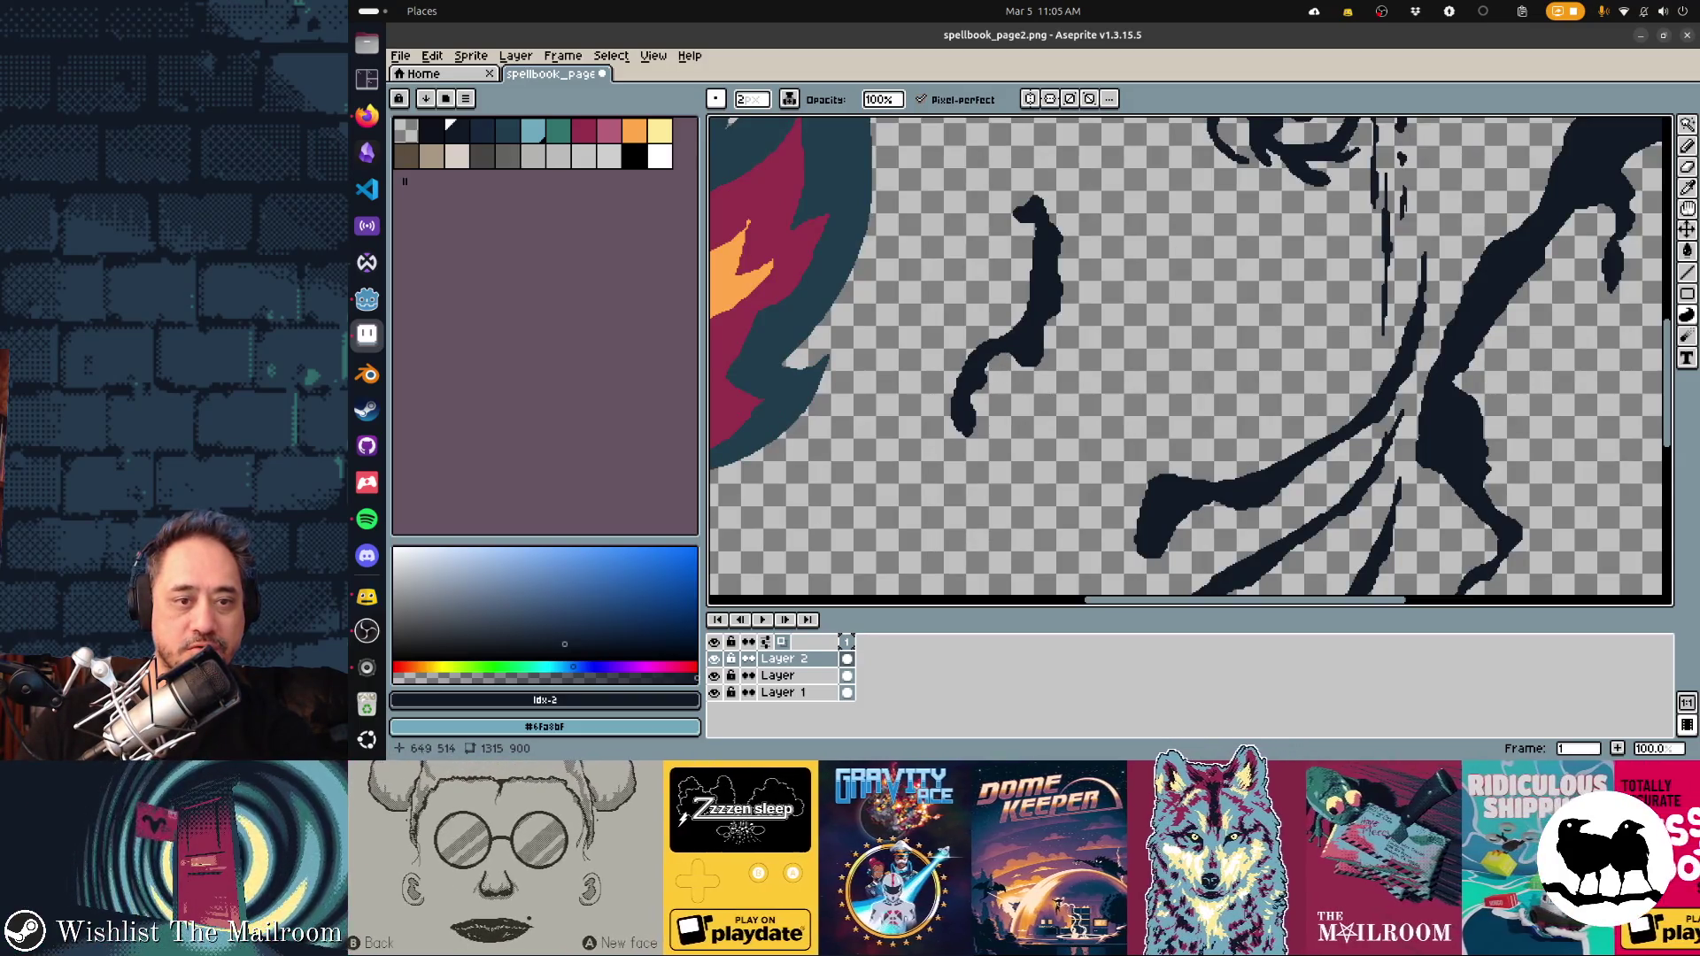
{"action": "scroll", "coordinate": [996, 376], "scroll_direction": "up", "scroll_amount": 1}
{"action": "scroll", "coordinate": [1002, 386], "scroll_direction": "down", "scroll_amount": 1}
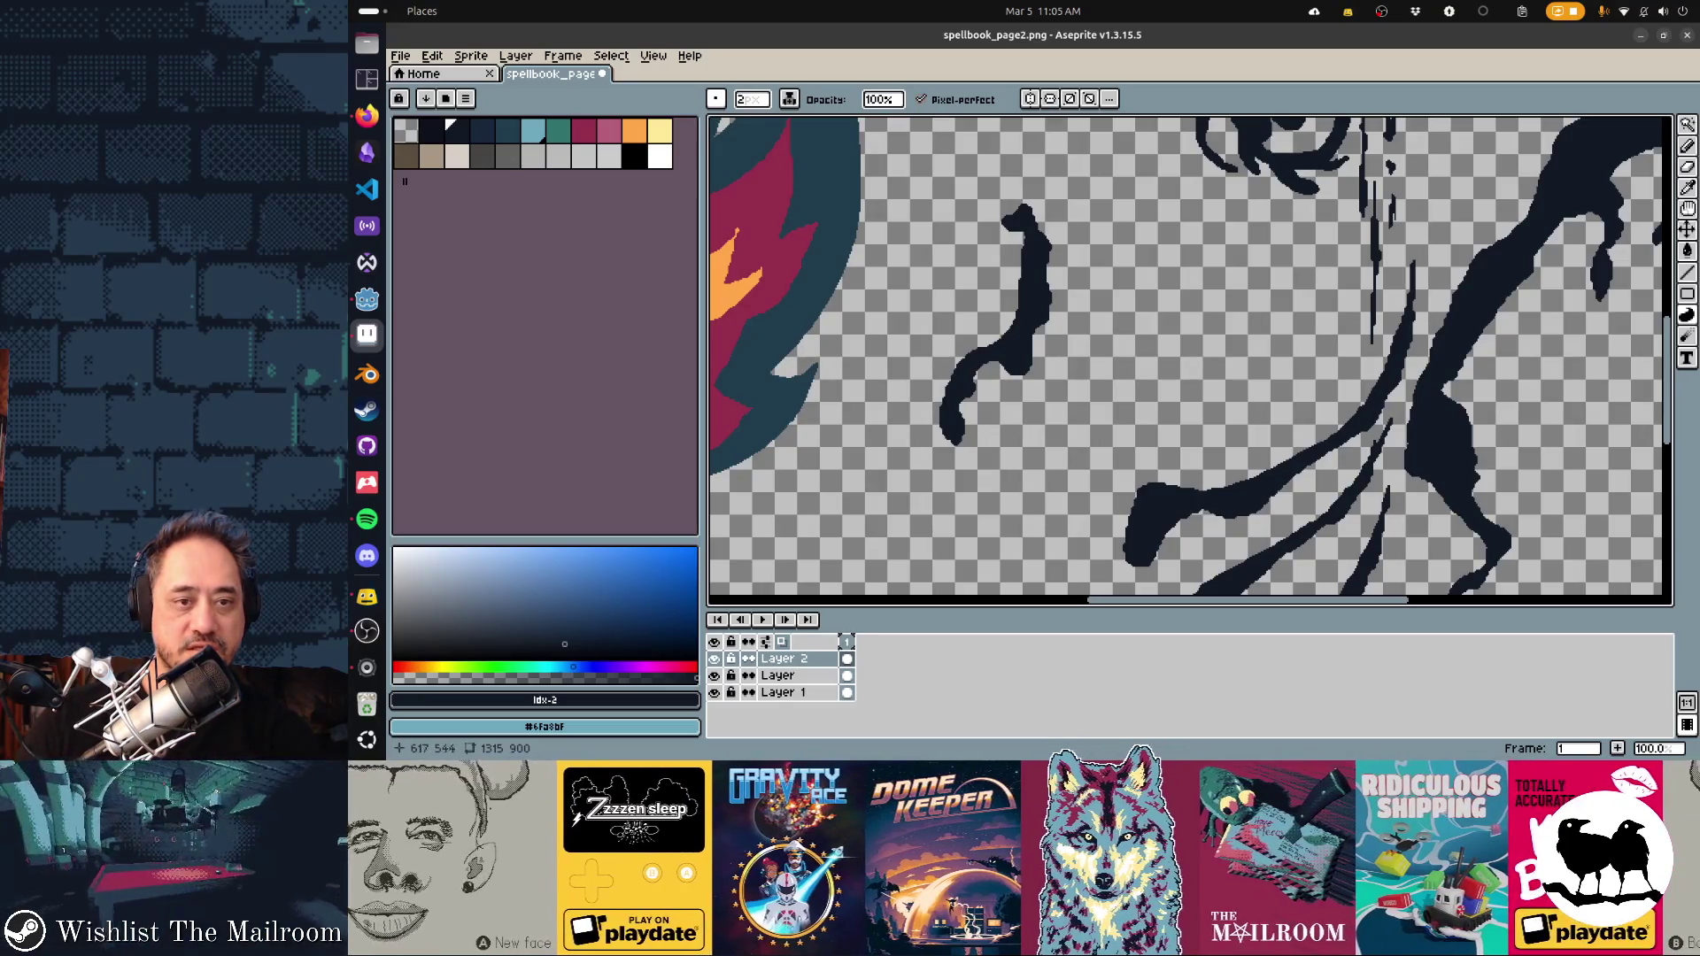
{"action": "key", "text": "alt+Tab"}
{"action": "key", "text": "alt+Tab"}
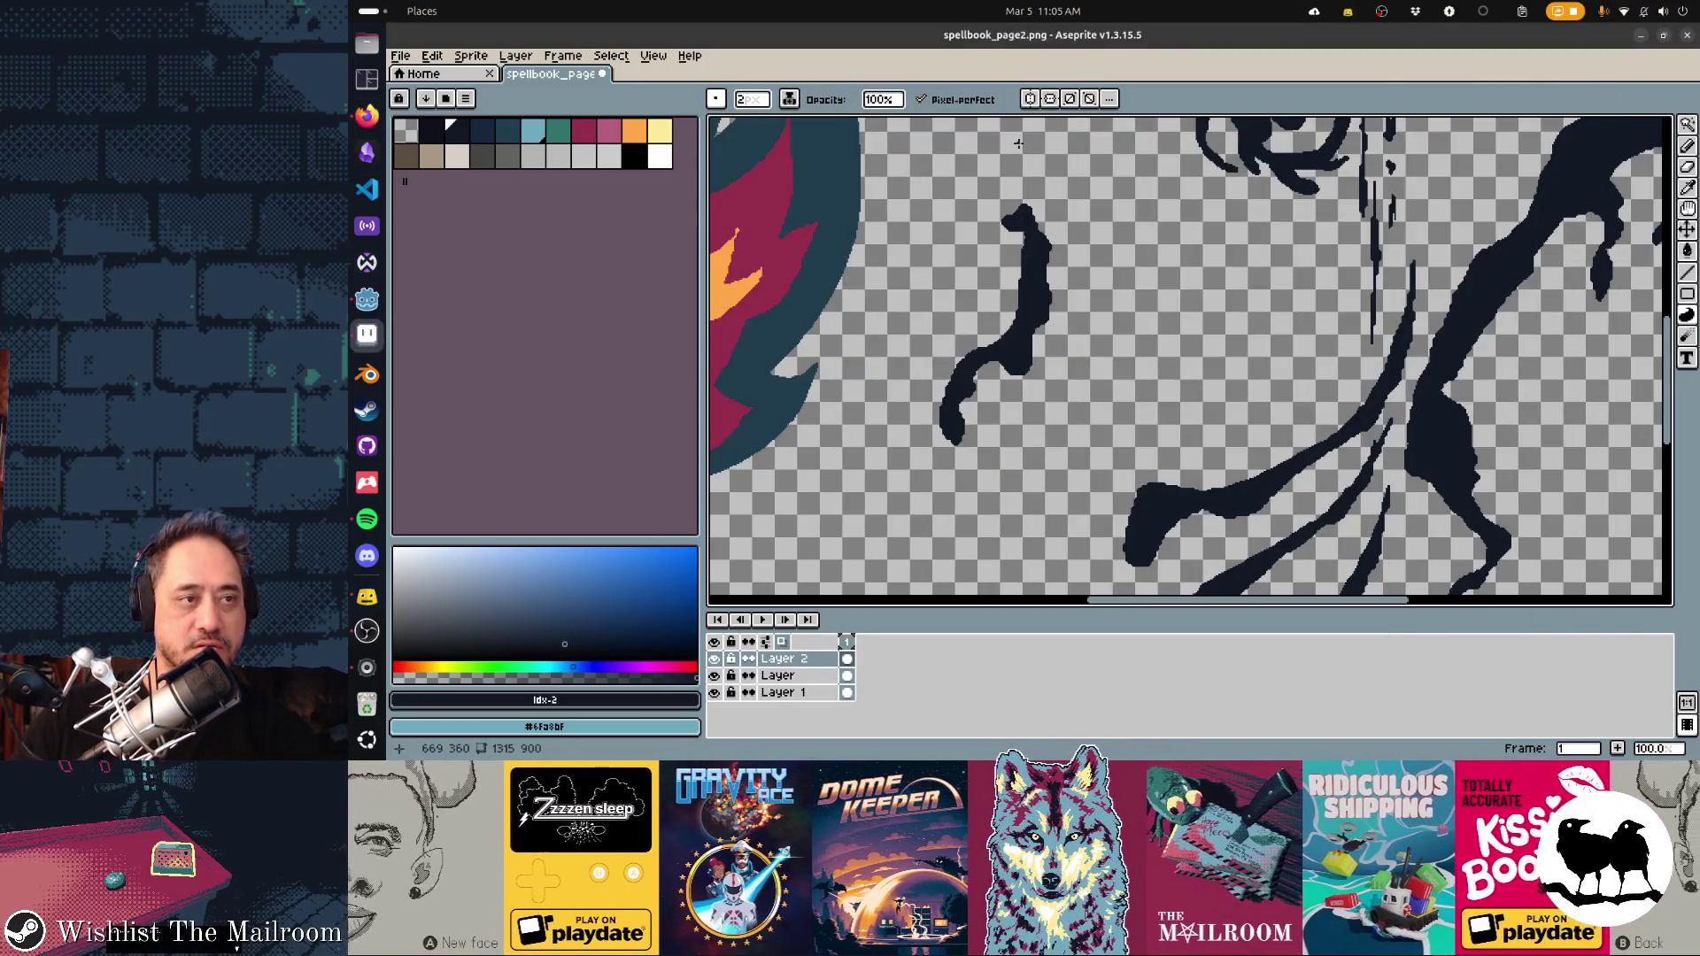
{"action": "left_click", "coordinate": [432, 56]}
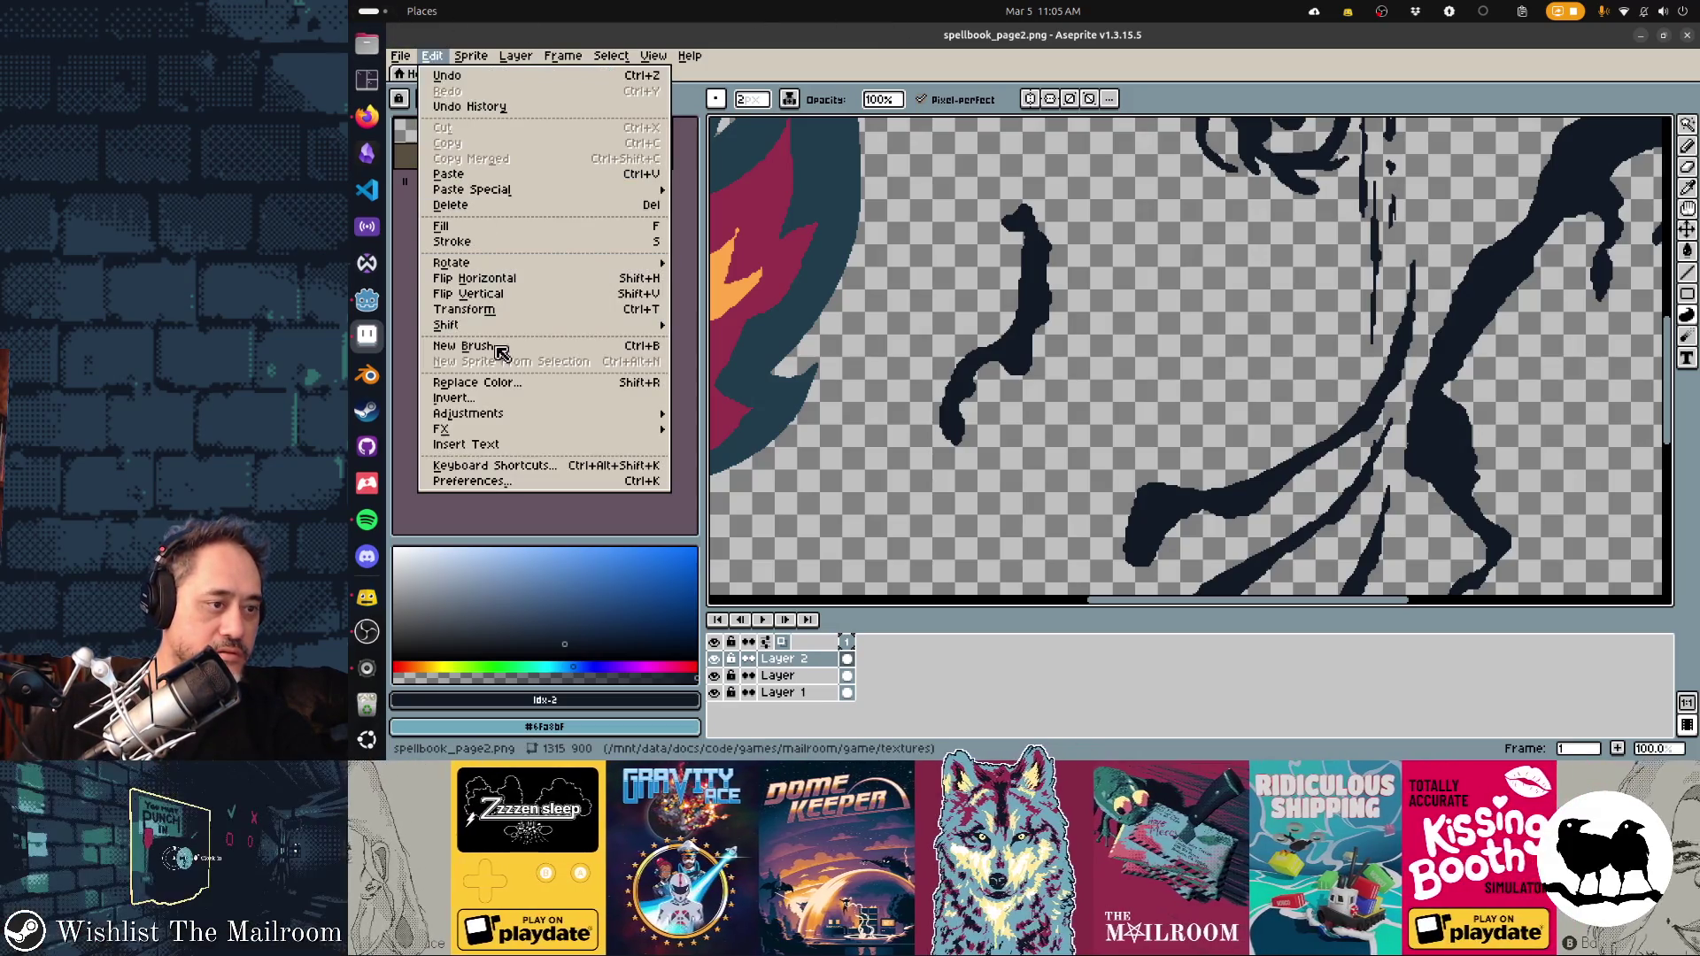
Review the Experimental render-engine and Editor downsampling preferences, then close the dialog
{"action": "left_click", "coordinate": [524, 481]}
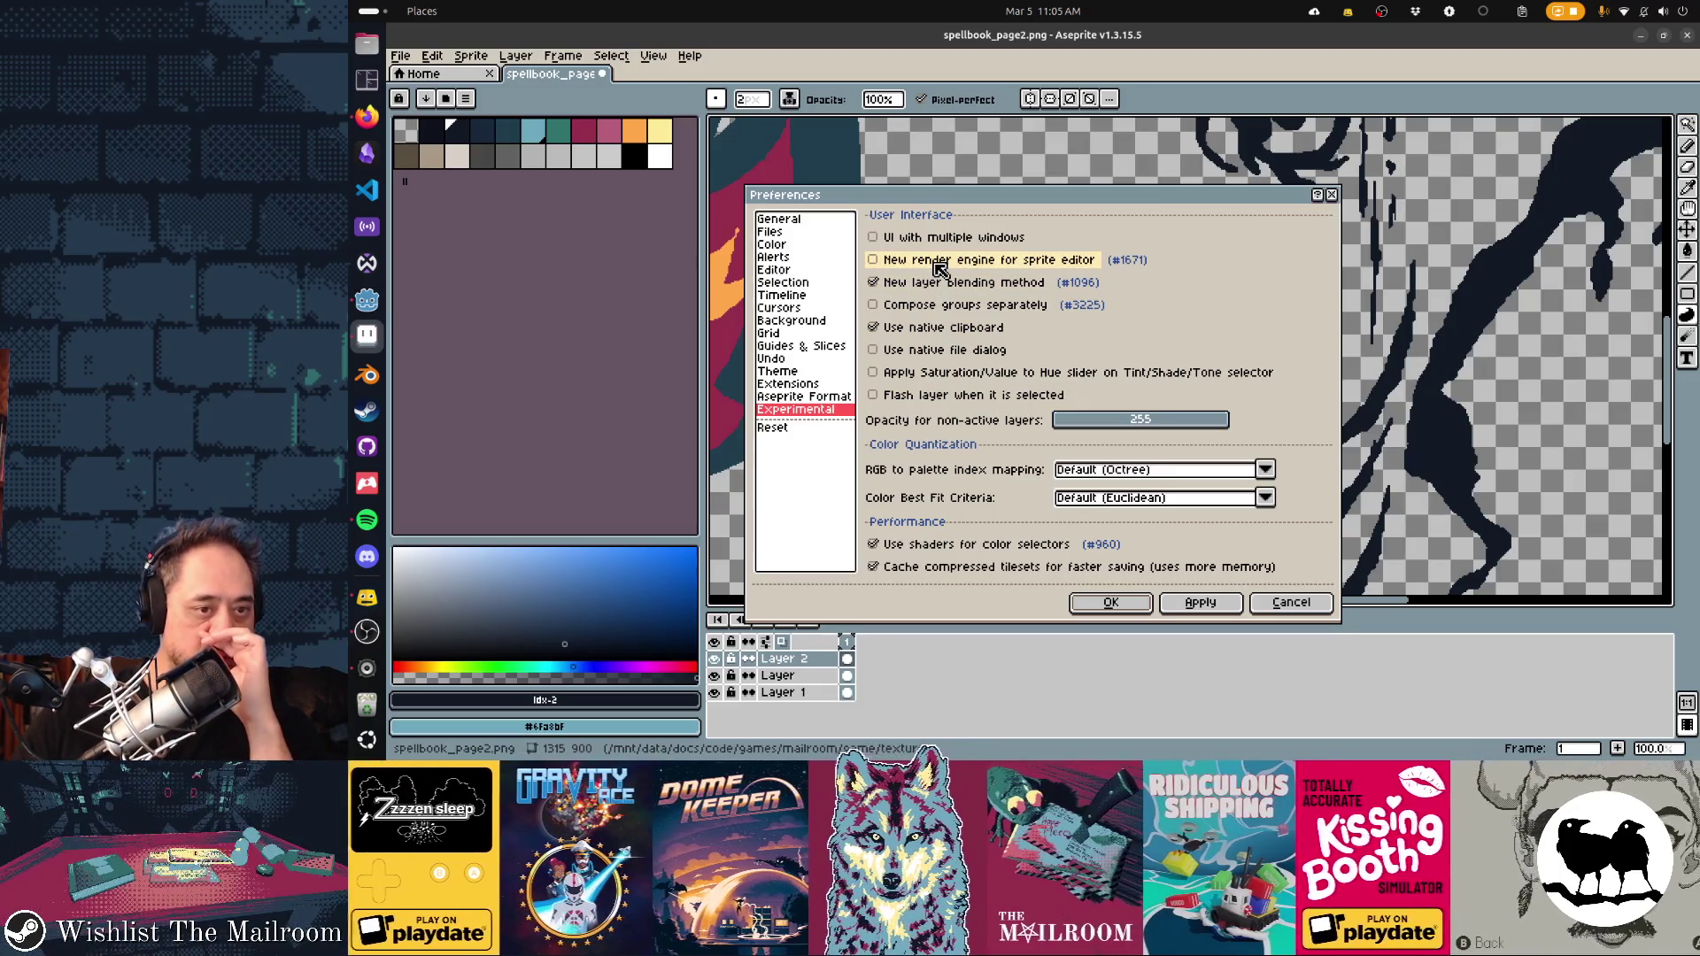
{"action": "key", "text": "alt+Tab"}
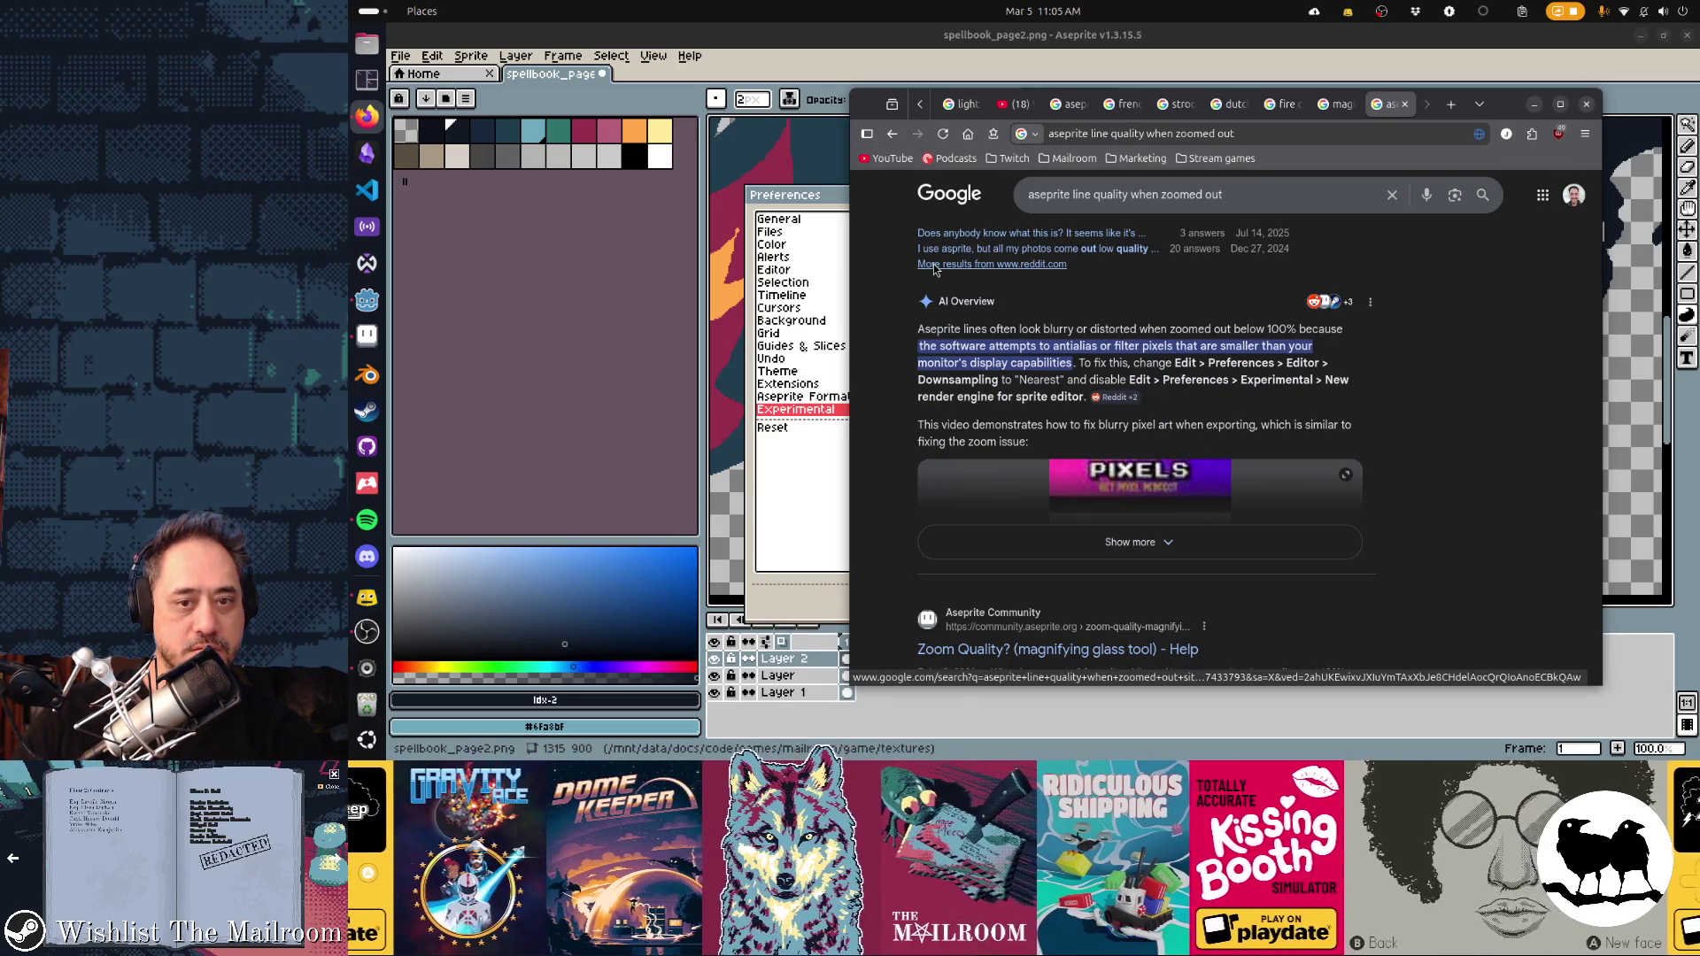
{"action": "key", "text": "alt+Tab"}
{"action": "left_click", "coordinate": [772, 269]}
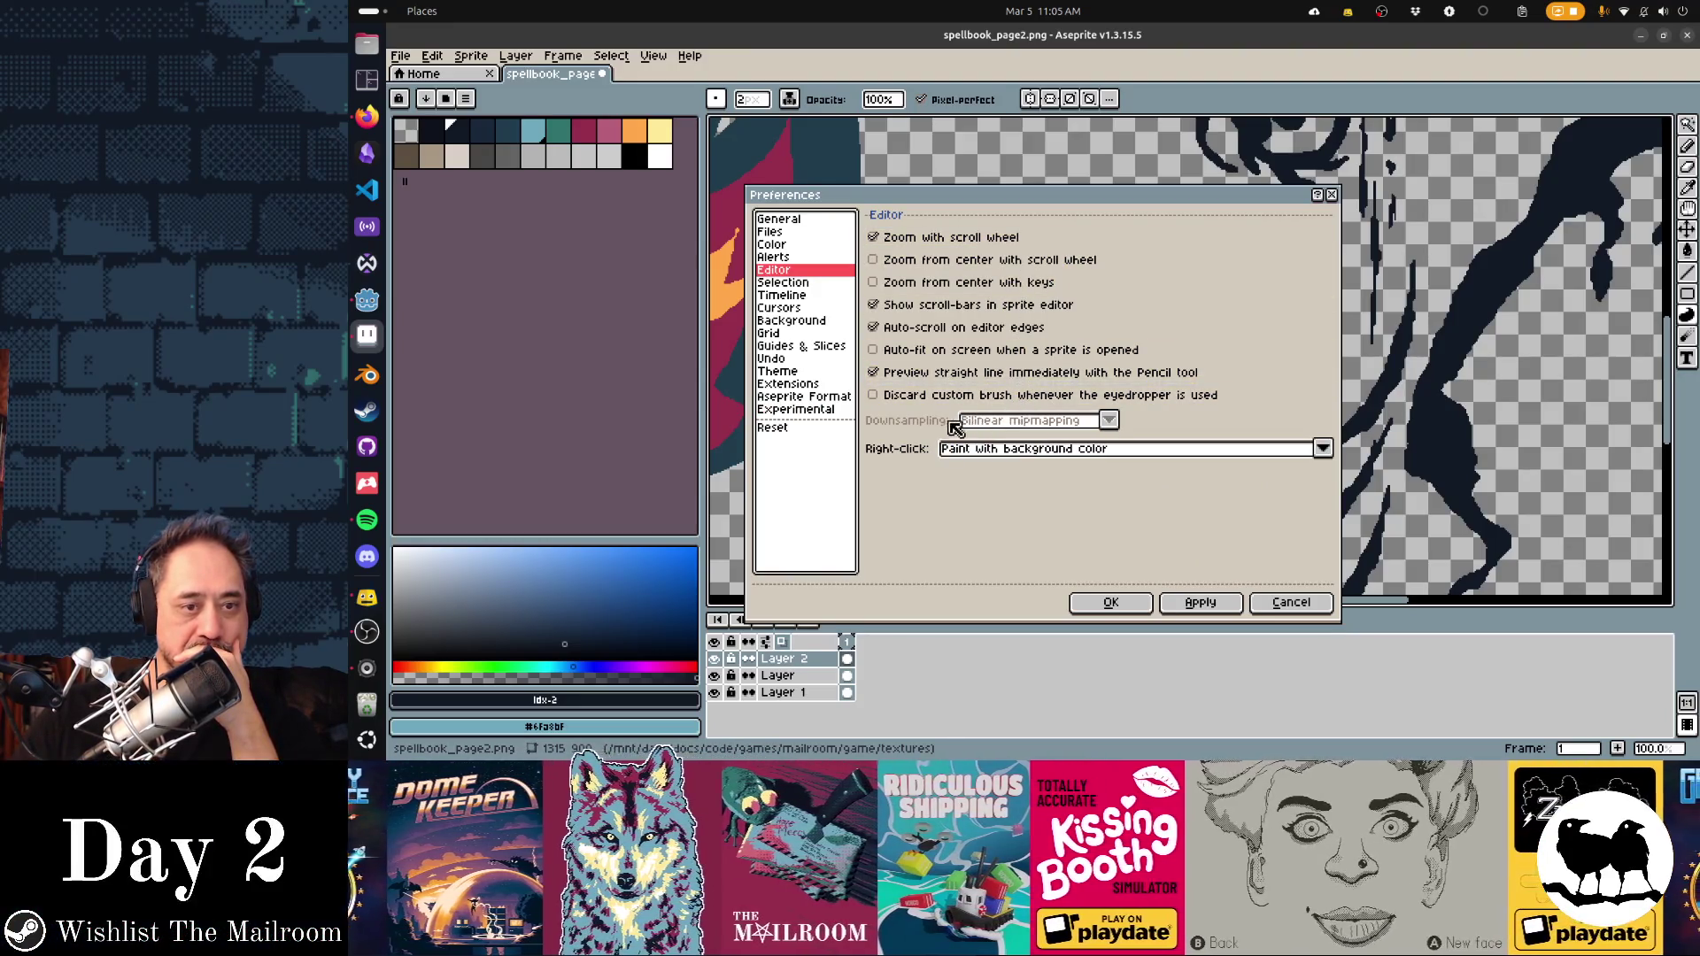
{"action": "left_click", "coordinate": [1040, 431]}
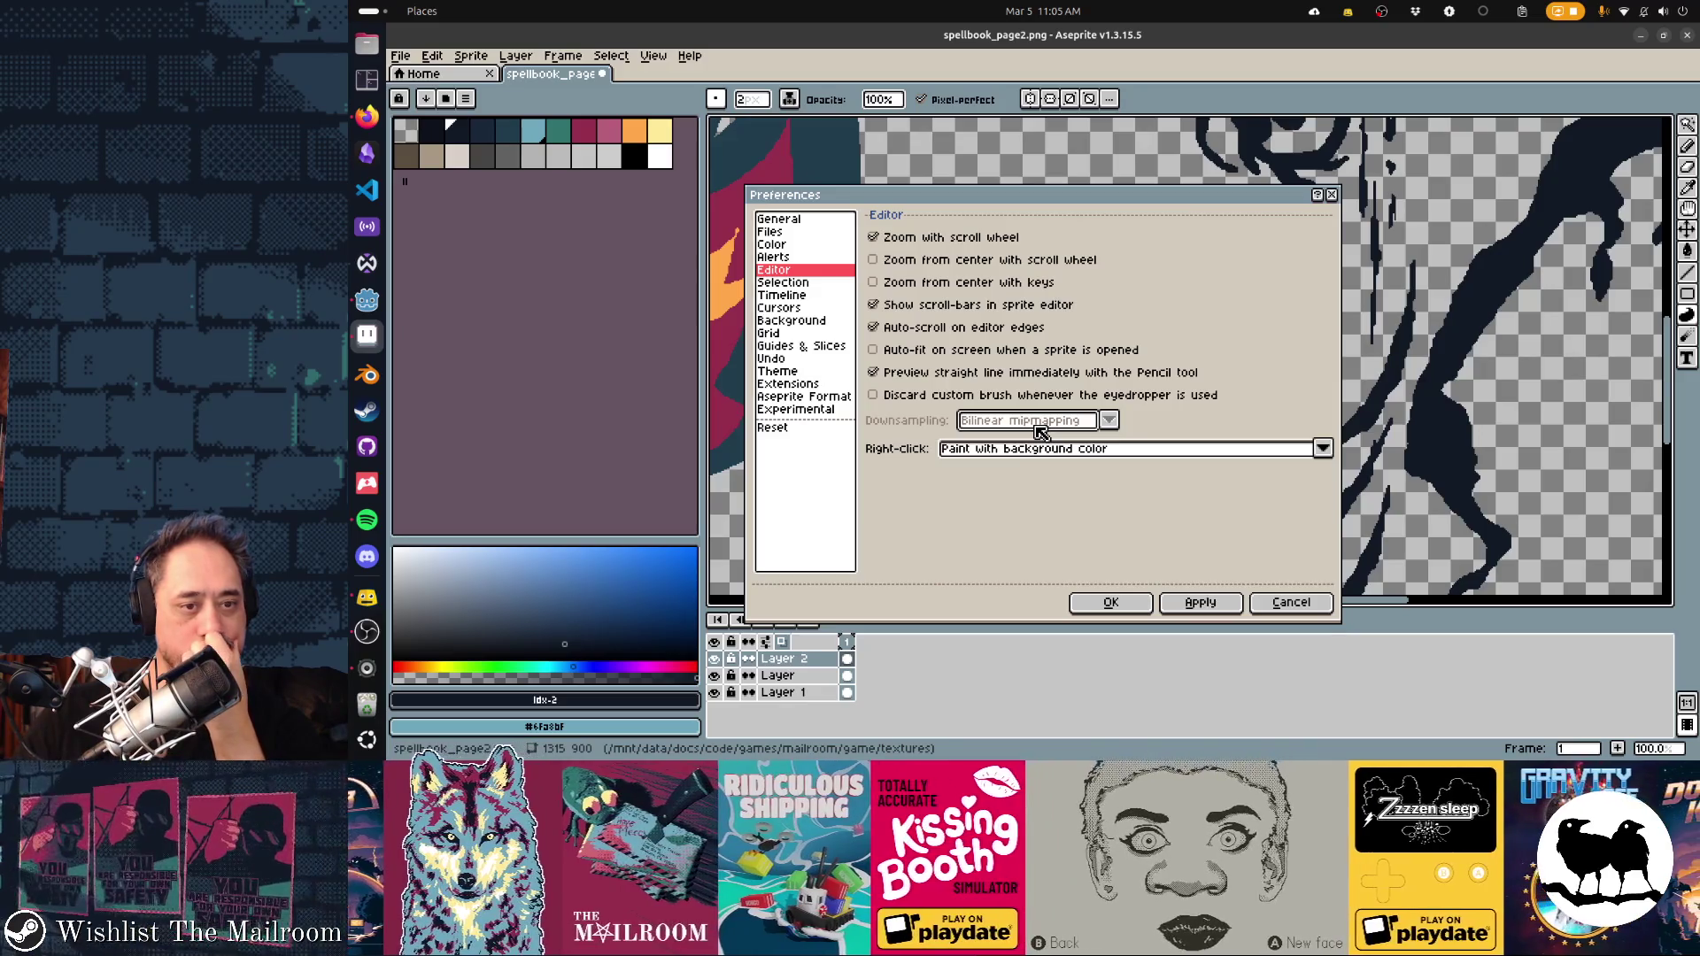
{"action": "key", "text": "Return"}
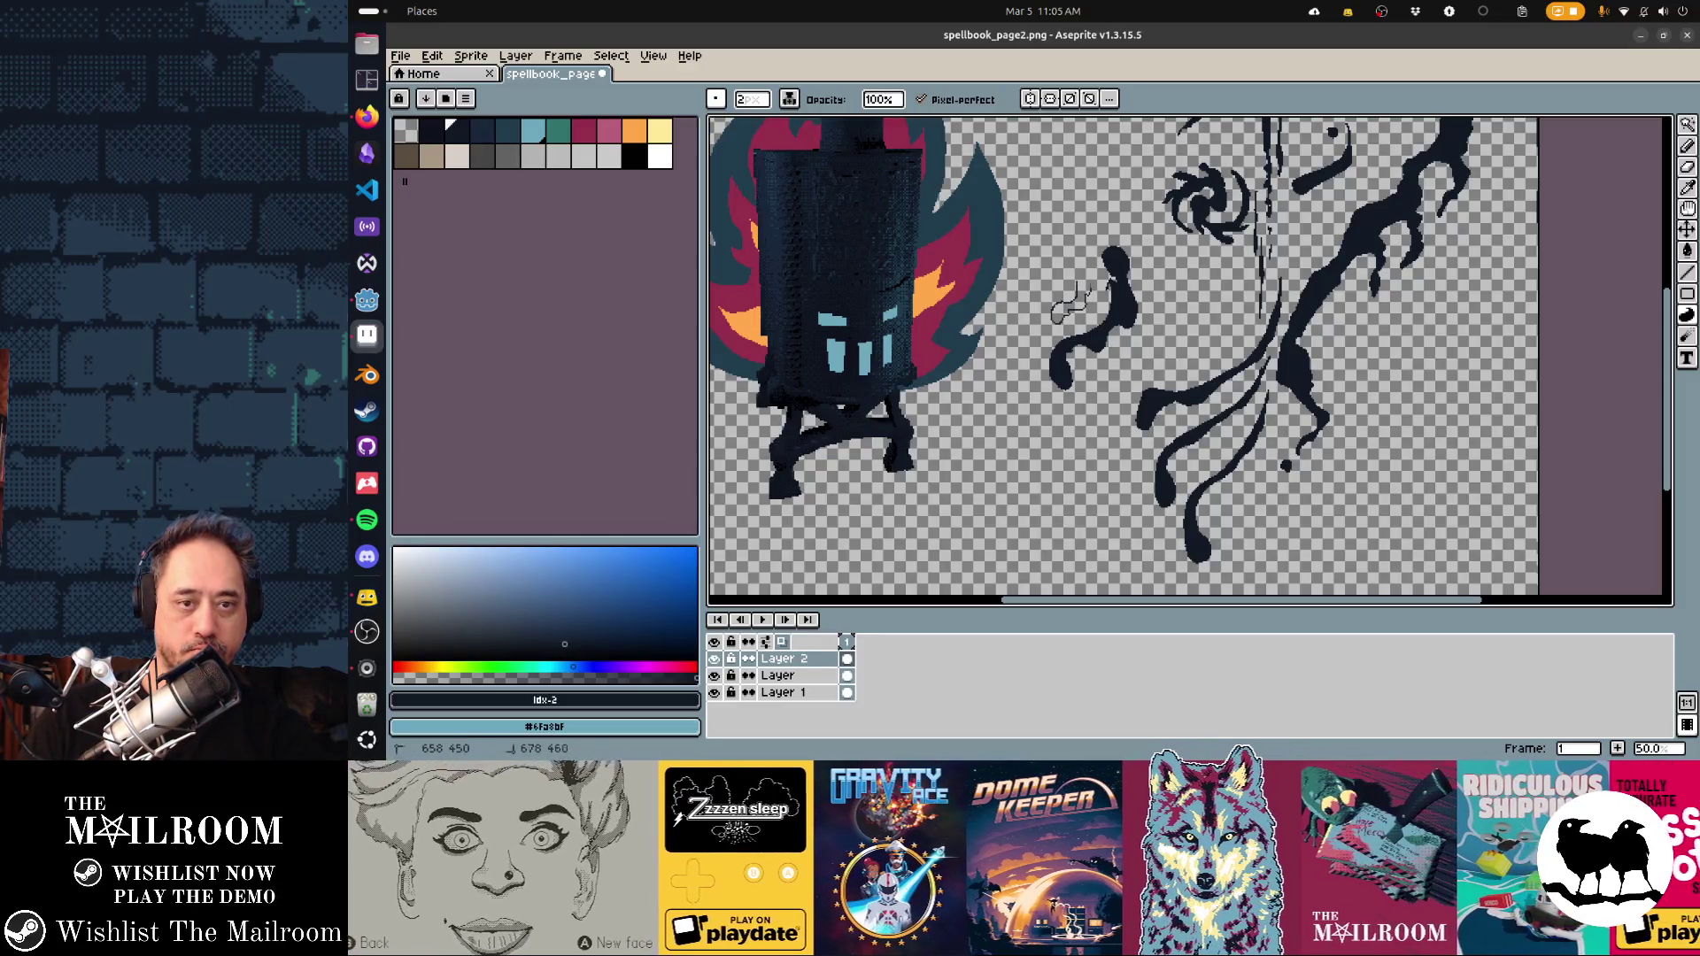
Add a small ink stroke and a dark blob to the right of the glyph
{"action": "left_click_drag", "start_coordinate": [1062, 266], "coordinate": [1067, 262]}
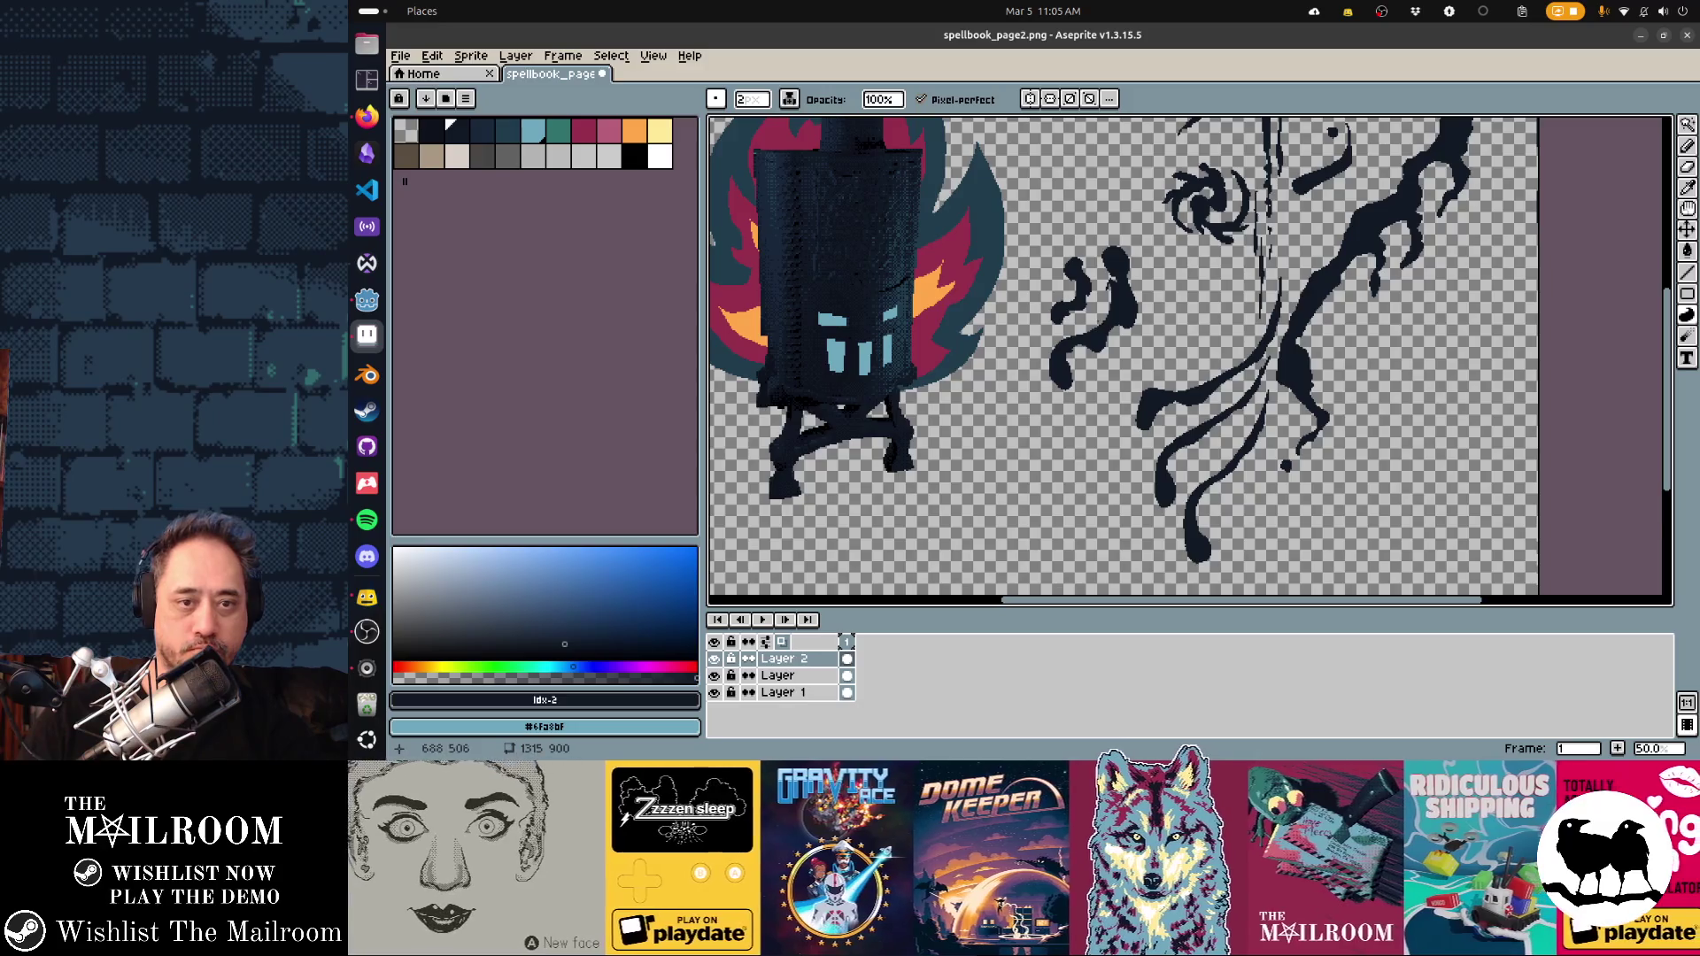
{"action": "scroll", "coordinate": [1091, 329], "scroll_direction": "up", "scroll_amount": 2}
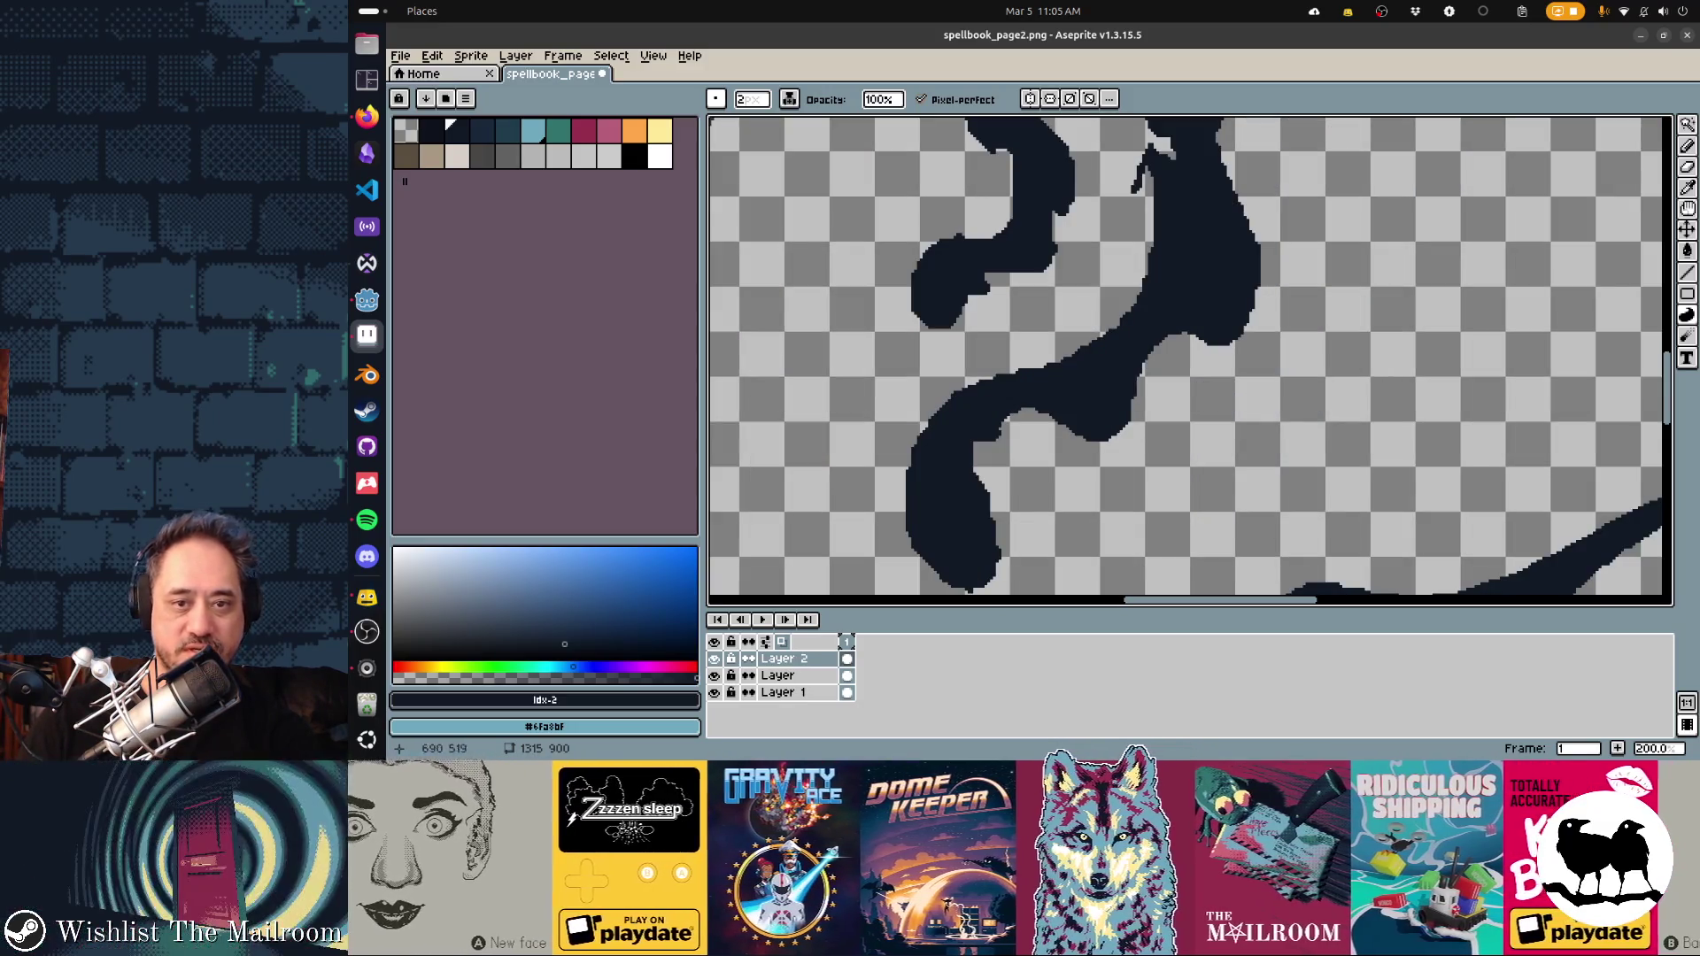
{"action": "left_click_drag", "start_coordinate": [1091, 330], "coordinate": [965, 471]}
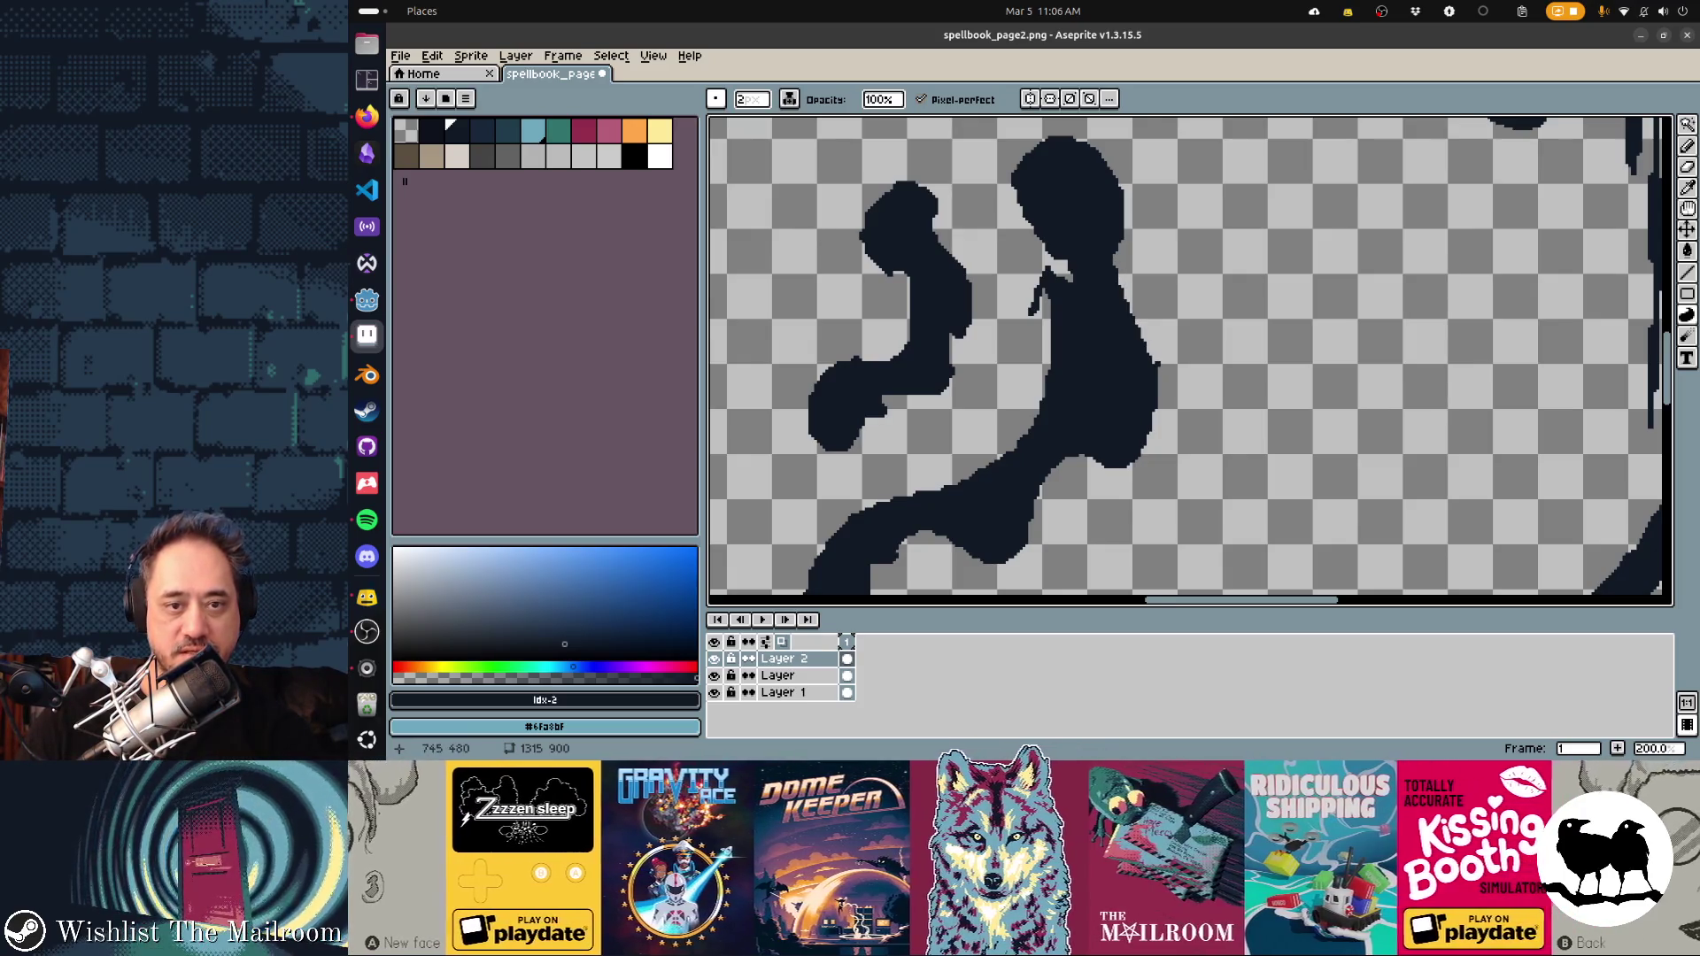
{"action": "mouse_move", "coordinate": [1217, 232]}
{"action": "left_mouse_down"}
{"action": "mouse_move", "coordinate": [1266, 336]}
{"action": "mouse_move", "coordinate": [1220, 329]}
{"action": "mouse_move", "coordinate": [1224, 212]}
{"action": "left_mouse_up"}
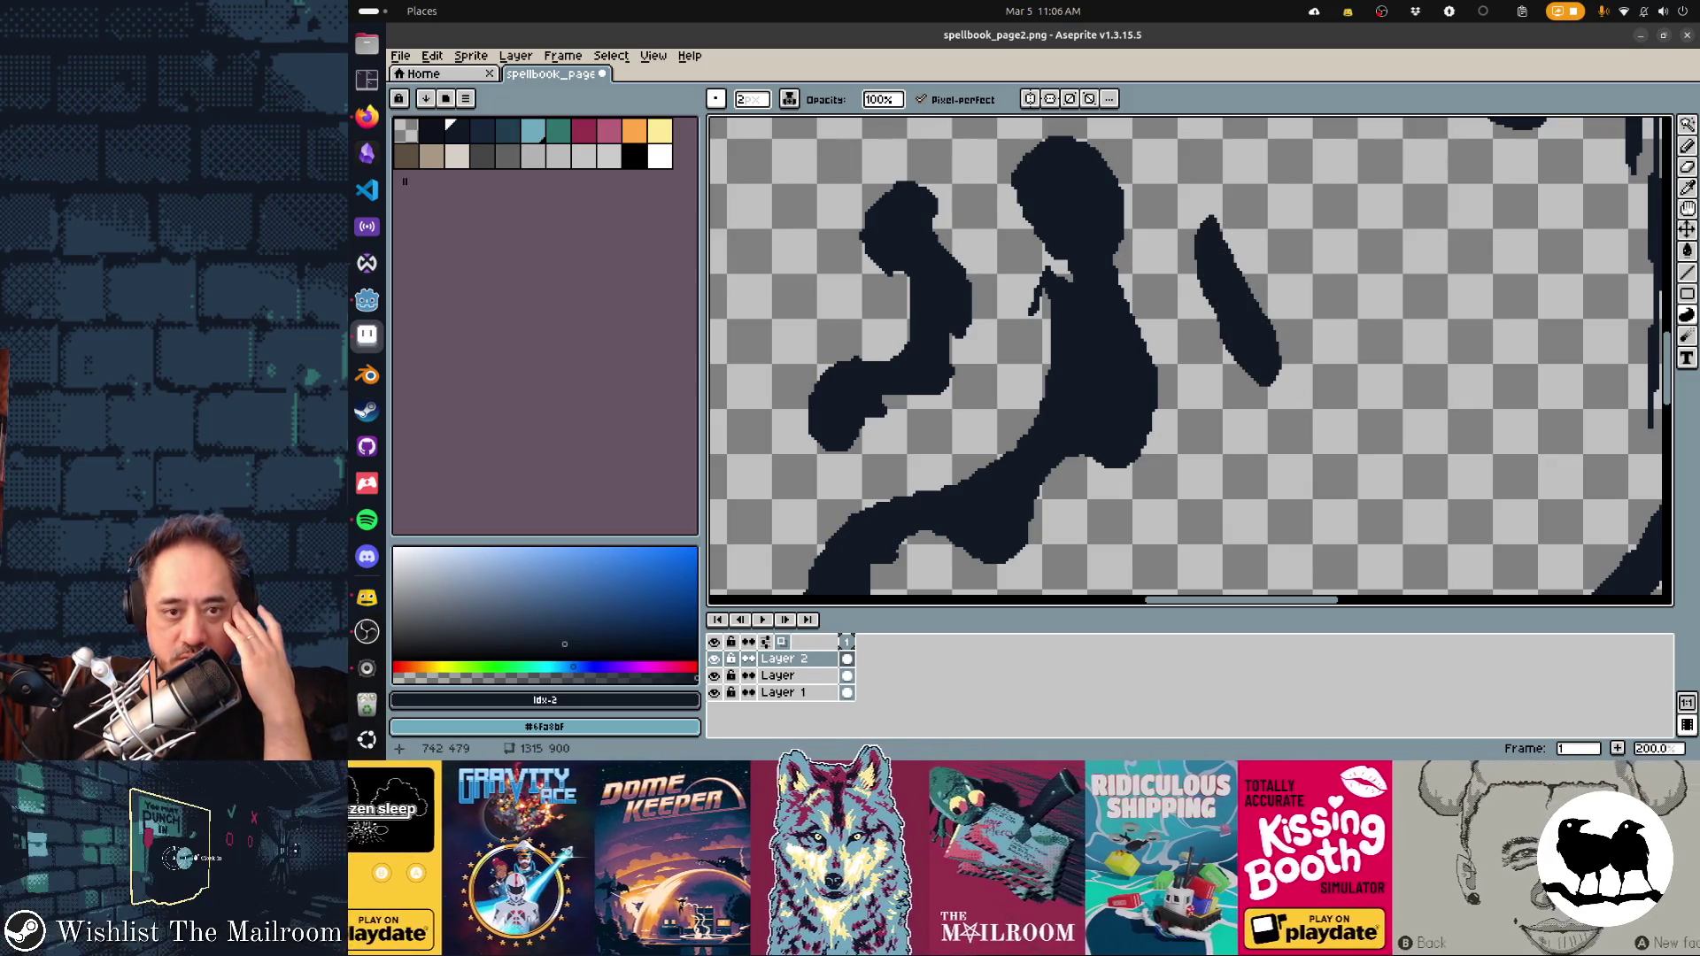
Return to the zoom-quality search results and open the GitHub issue on blocky lines
{"action": "key", "text": "alt+Tab"}
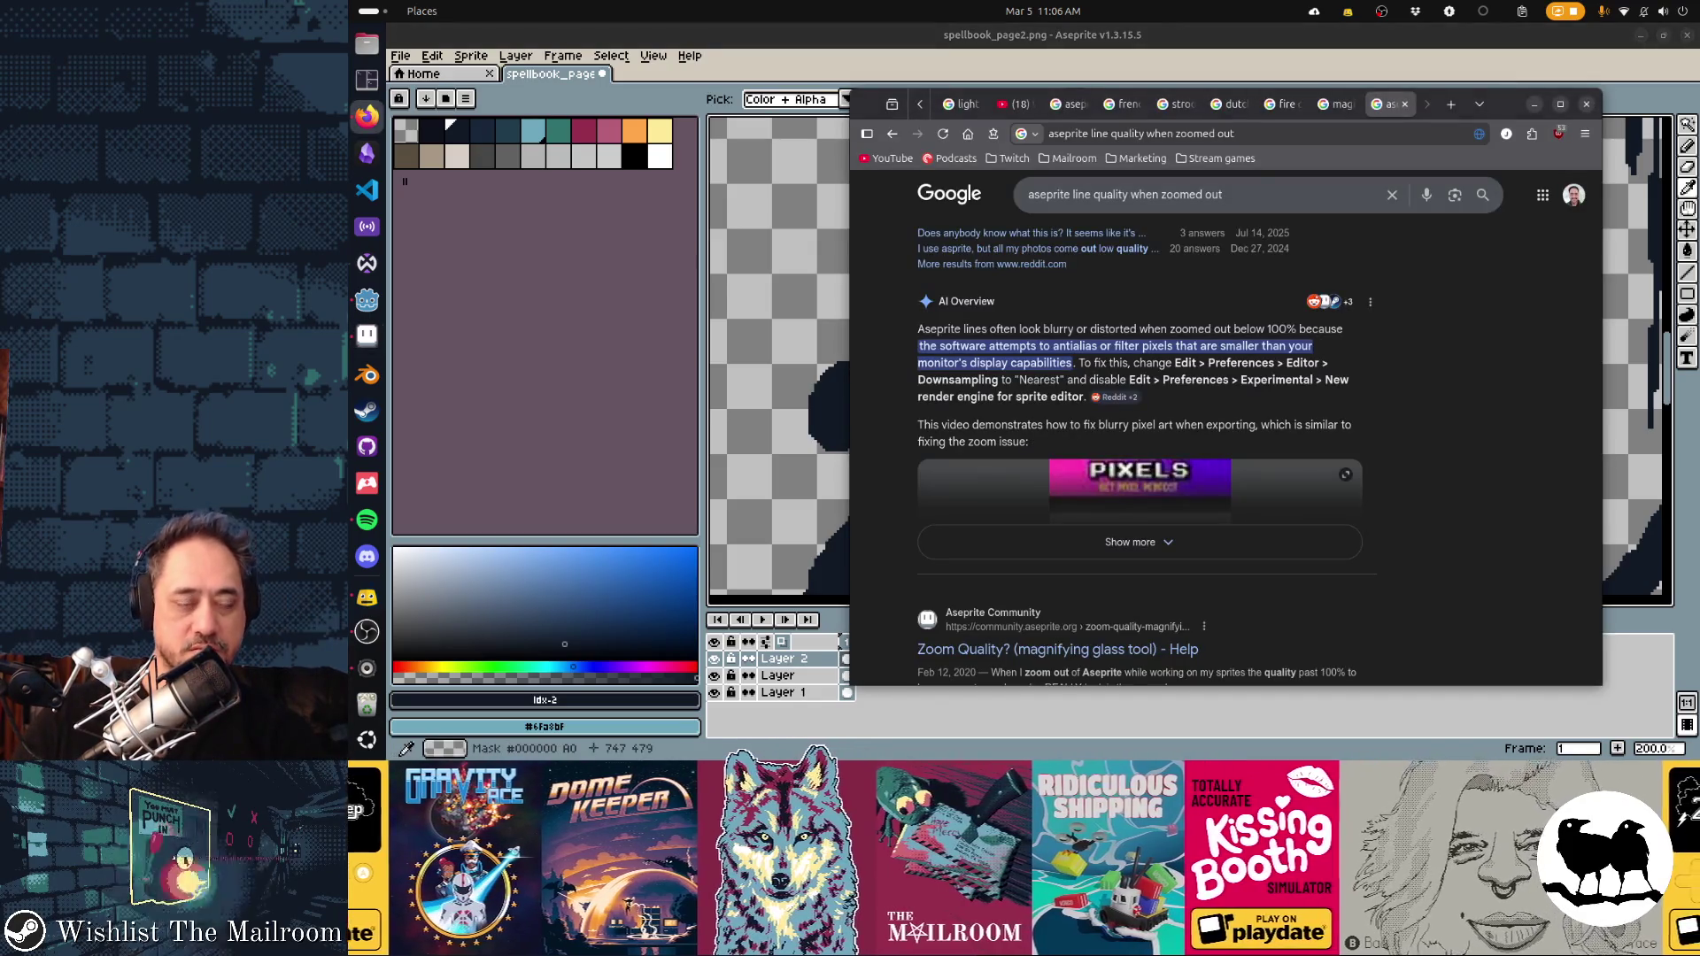
{"action": "scroll", "coordinate": [1271, 489], "scroll_direction": "down", "scroll_amount": 5}
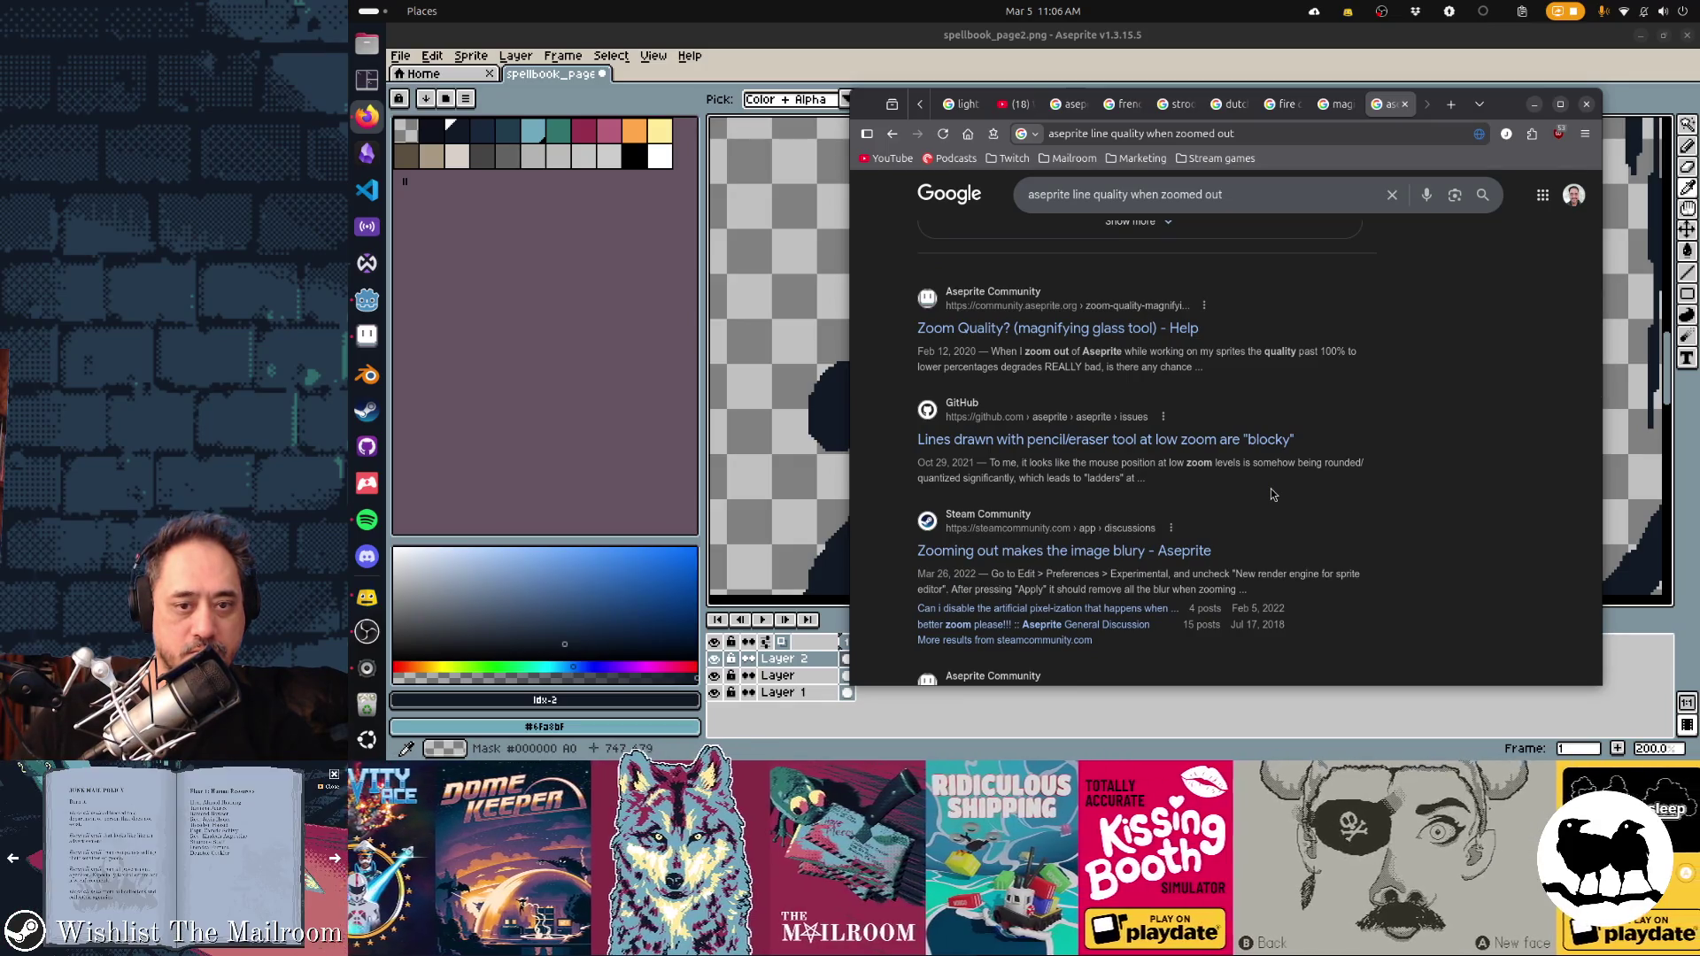
{"action": "left_click", "coordinate": [1168, 447]}
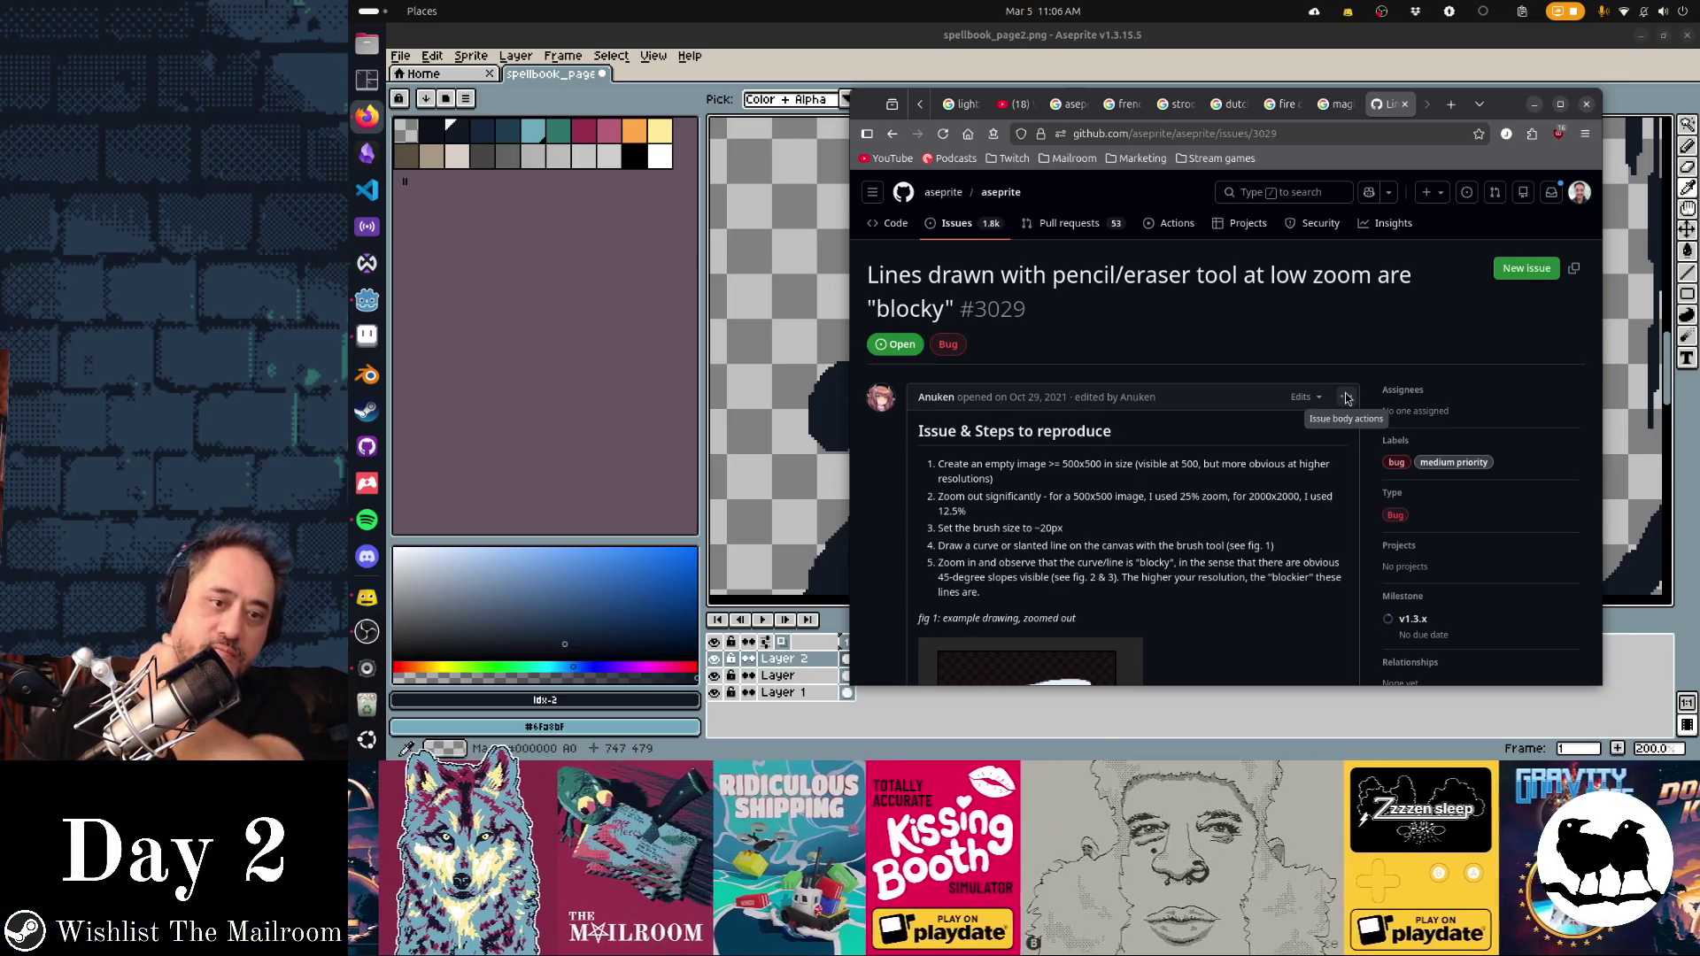
Read GitHub issue #3029 through to the Screen Scaling 100%, UI 200% workaround, then return to Aseprite
{"action": "scroll", "coordinate": [1304, 419], "scroll_direction": "down", "scroll_amount": 5}
{"action": "scroll", "coordinate": [1304, 418], "scroll_direction": "down", "scroll_amount": 1}
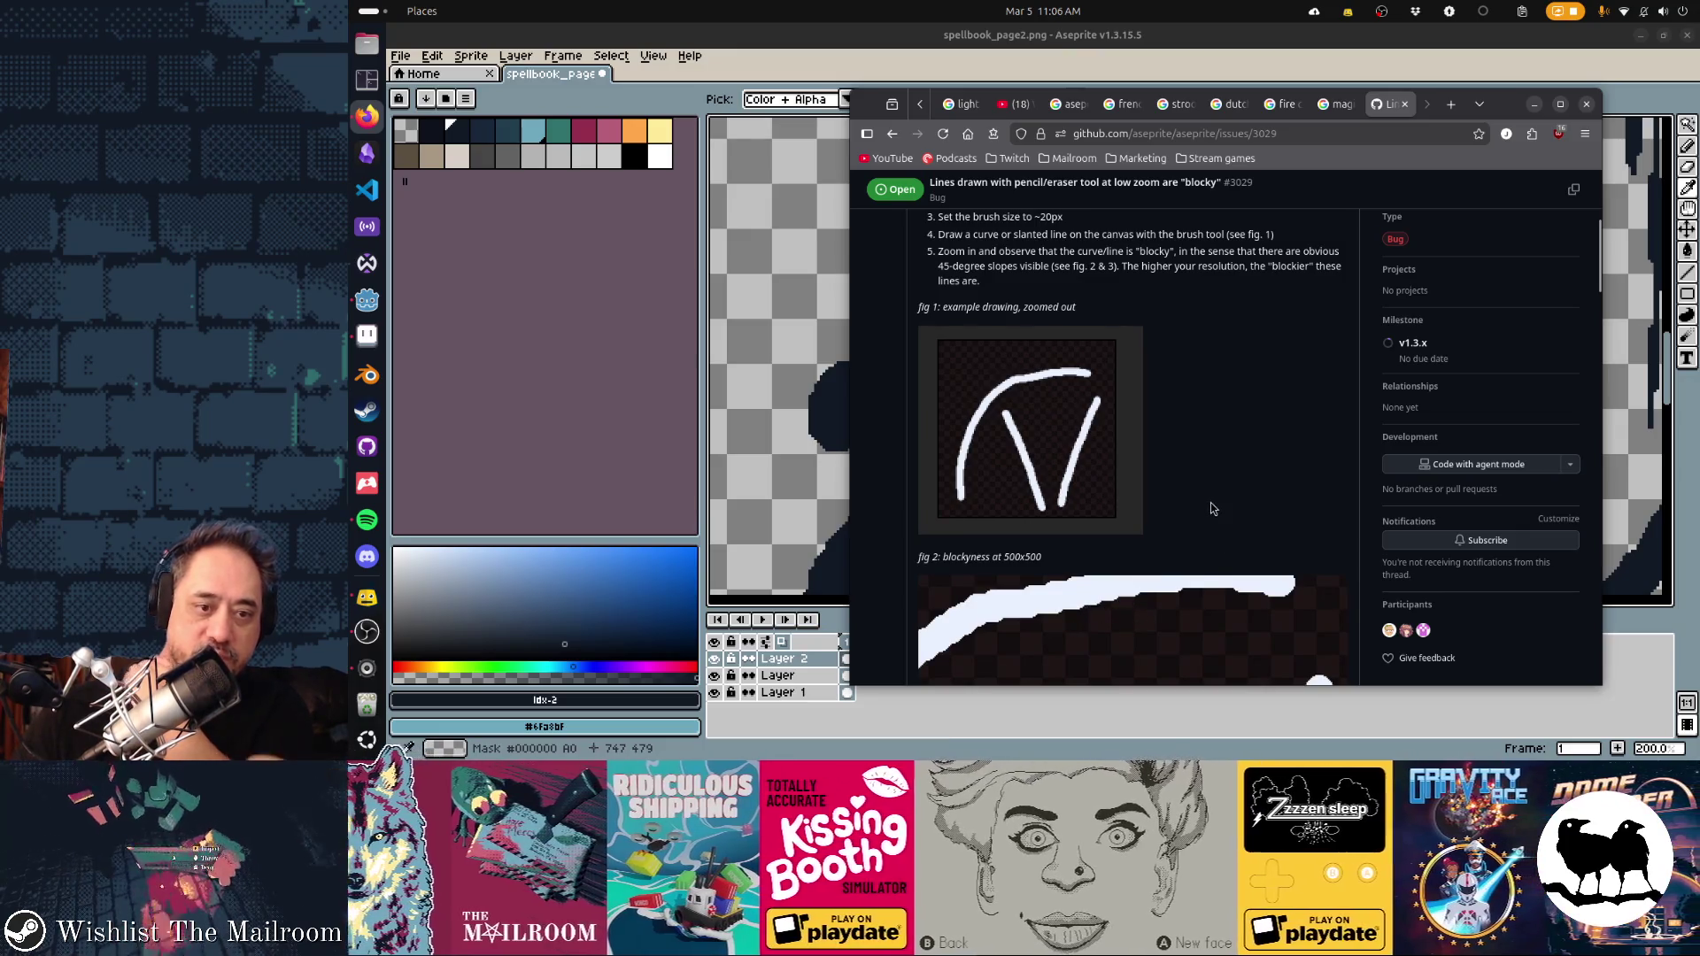
{"action": "scroll", "coordinate": [1151, 443], "scroll_direction": "up", "scroll_amount": 4}
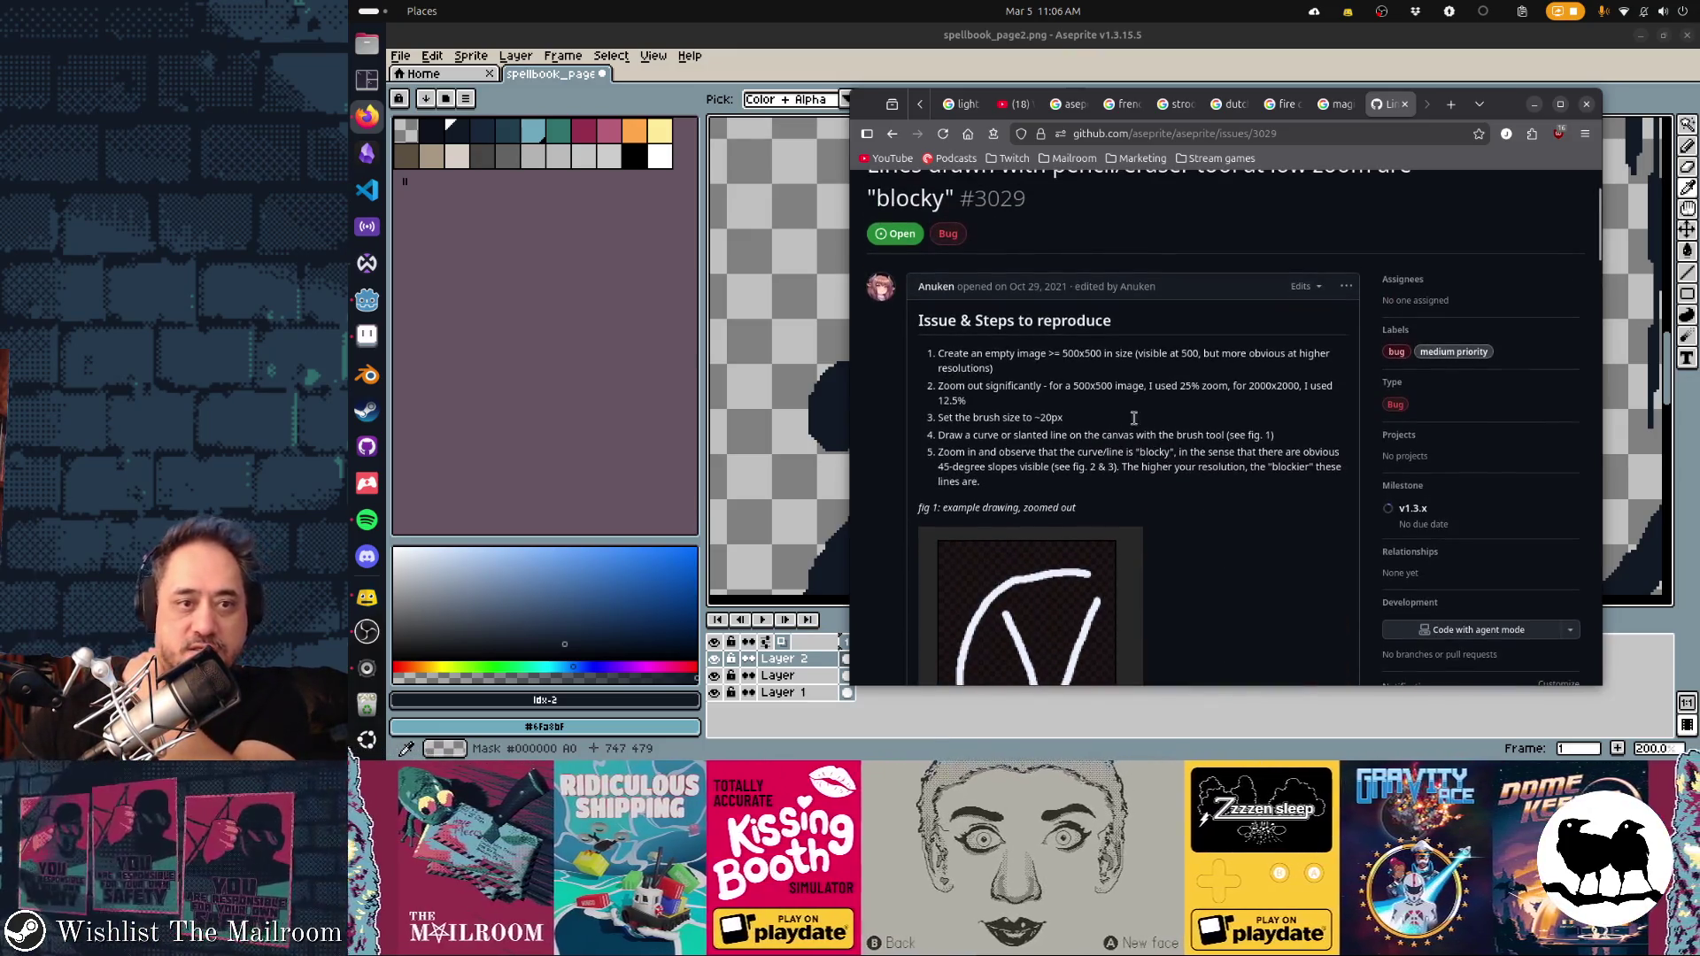
{"action": "scroll", "coordinate": [1265, 379], "scroll_direction": "down", "scroll_amount": 10}
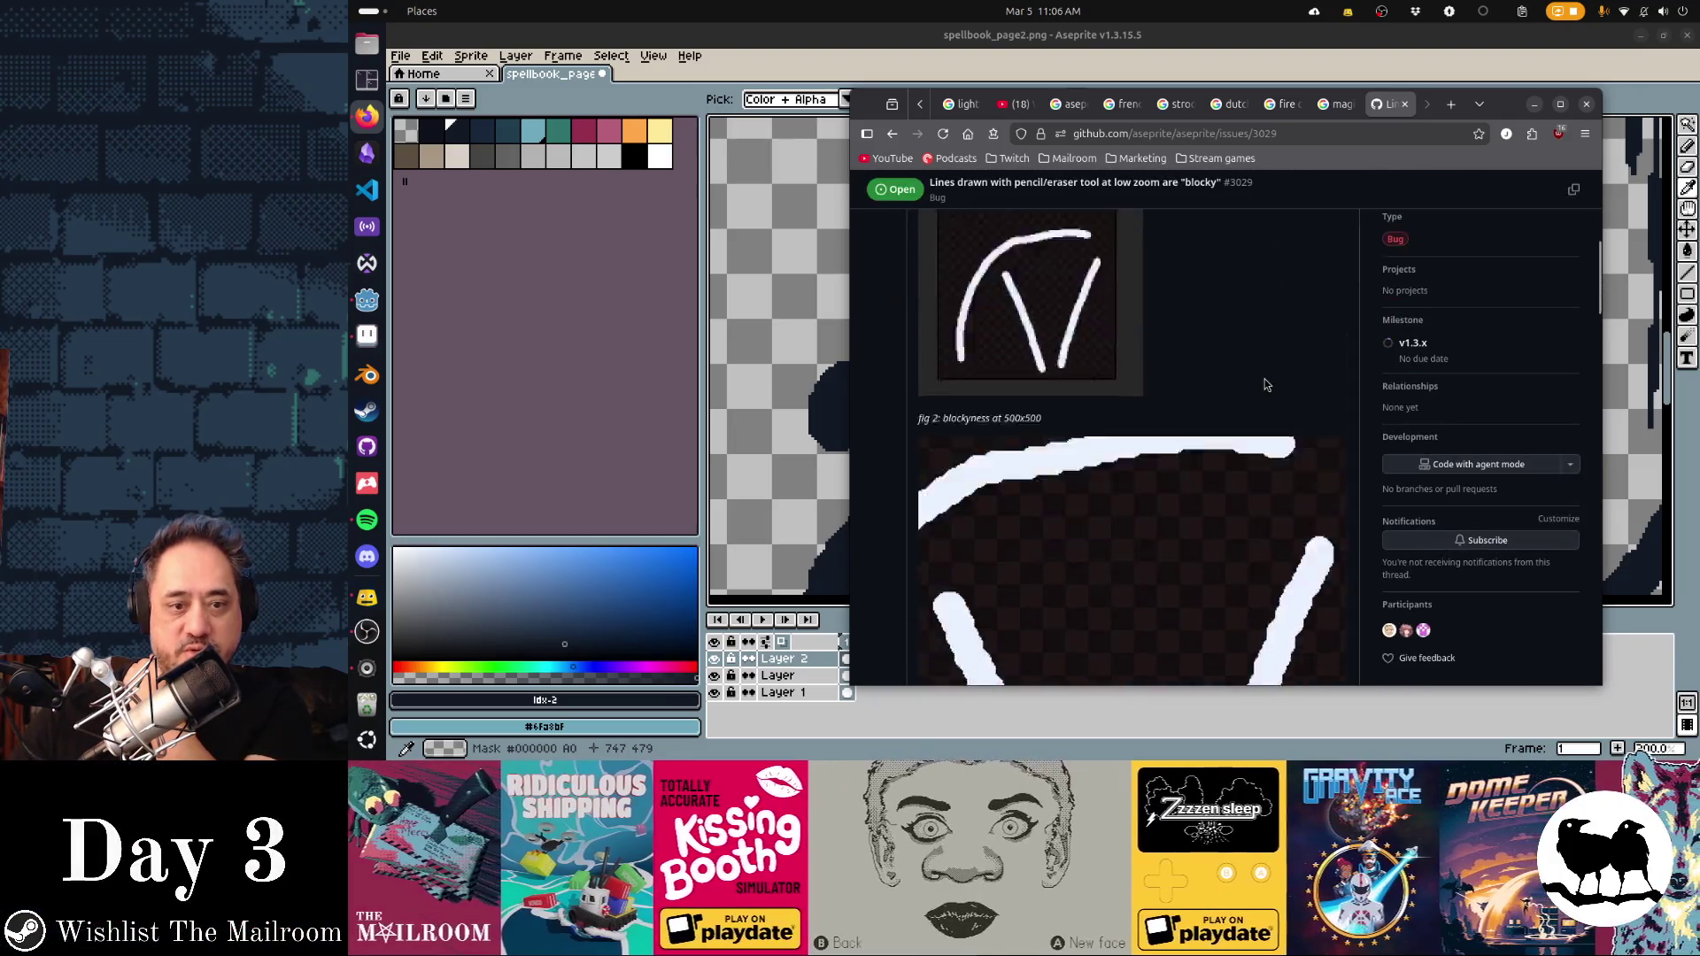
{"action": "scroll", "coordinate": [1264, 379], "scroll_direction": "down", "scroll_amount": 8}
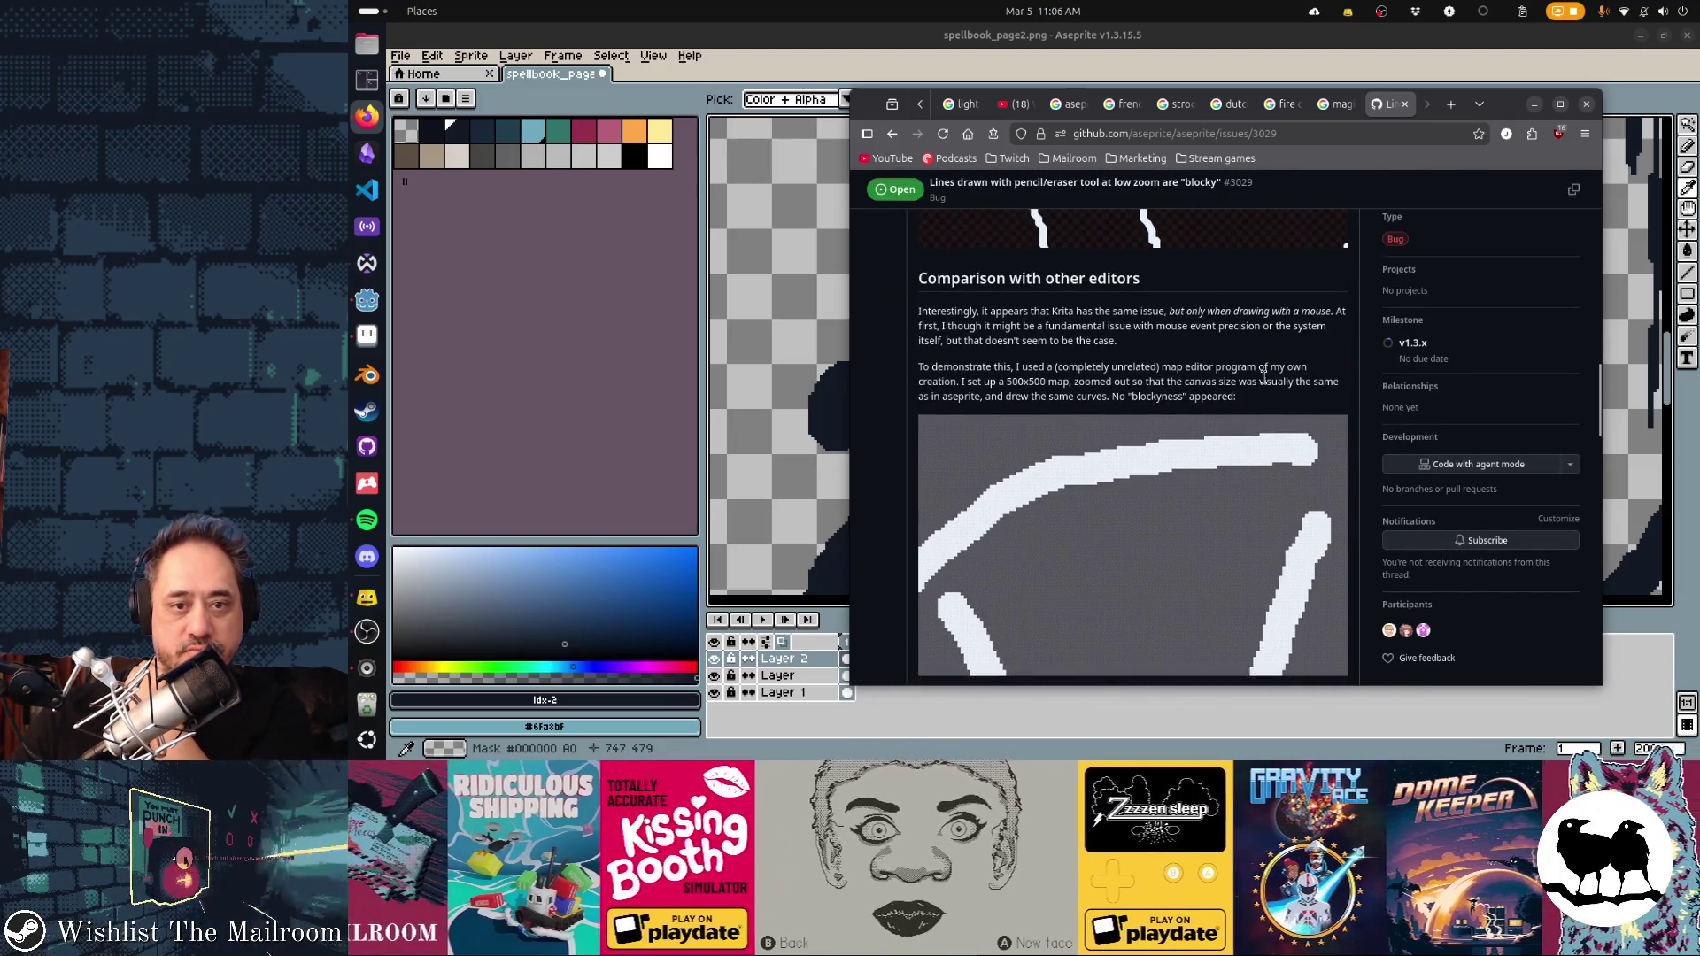
{"action": "scroll", "coordinate": [1265, 378], "scroll_direction": "down", "scroll_amount": 12}
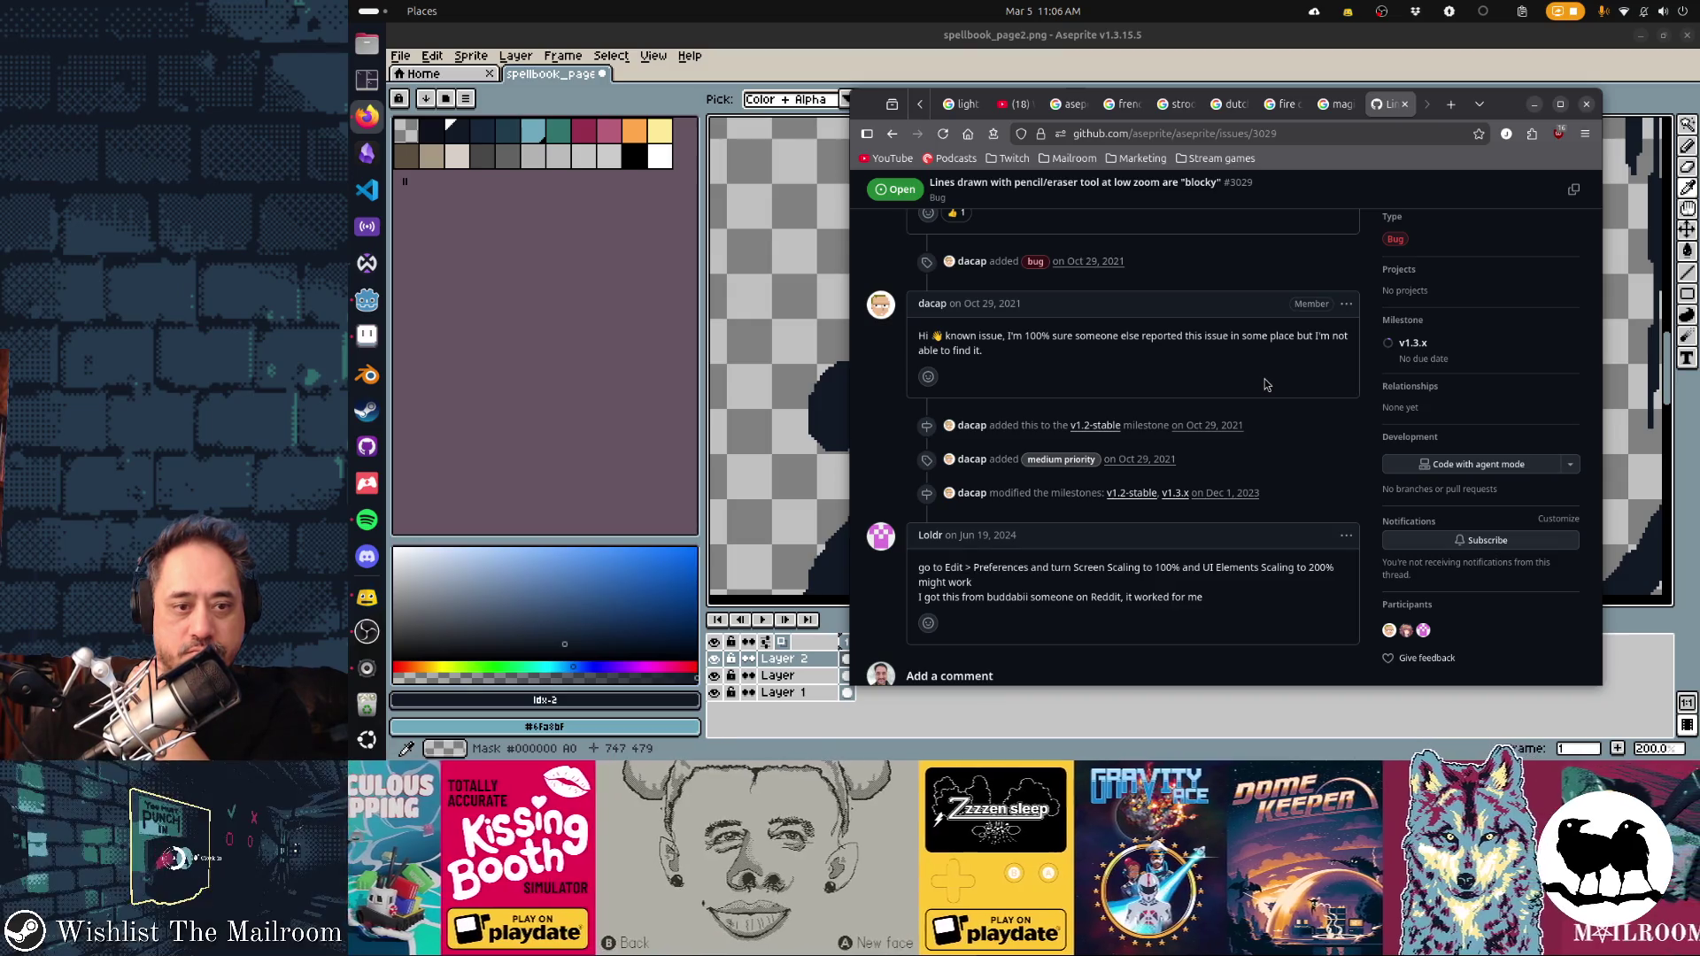
{"action": "scroll", "coordinate": [1264, 384], "scroll_direction": "down", "scroll_amount": 4}
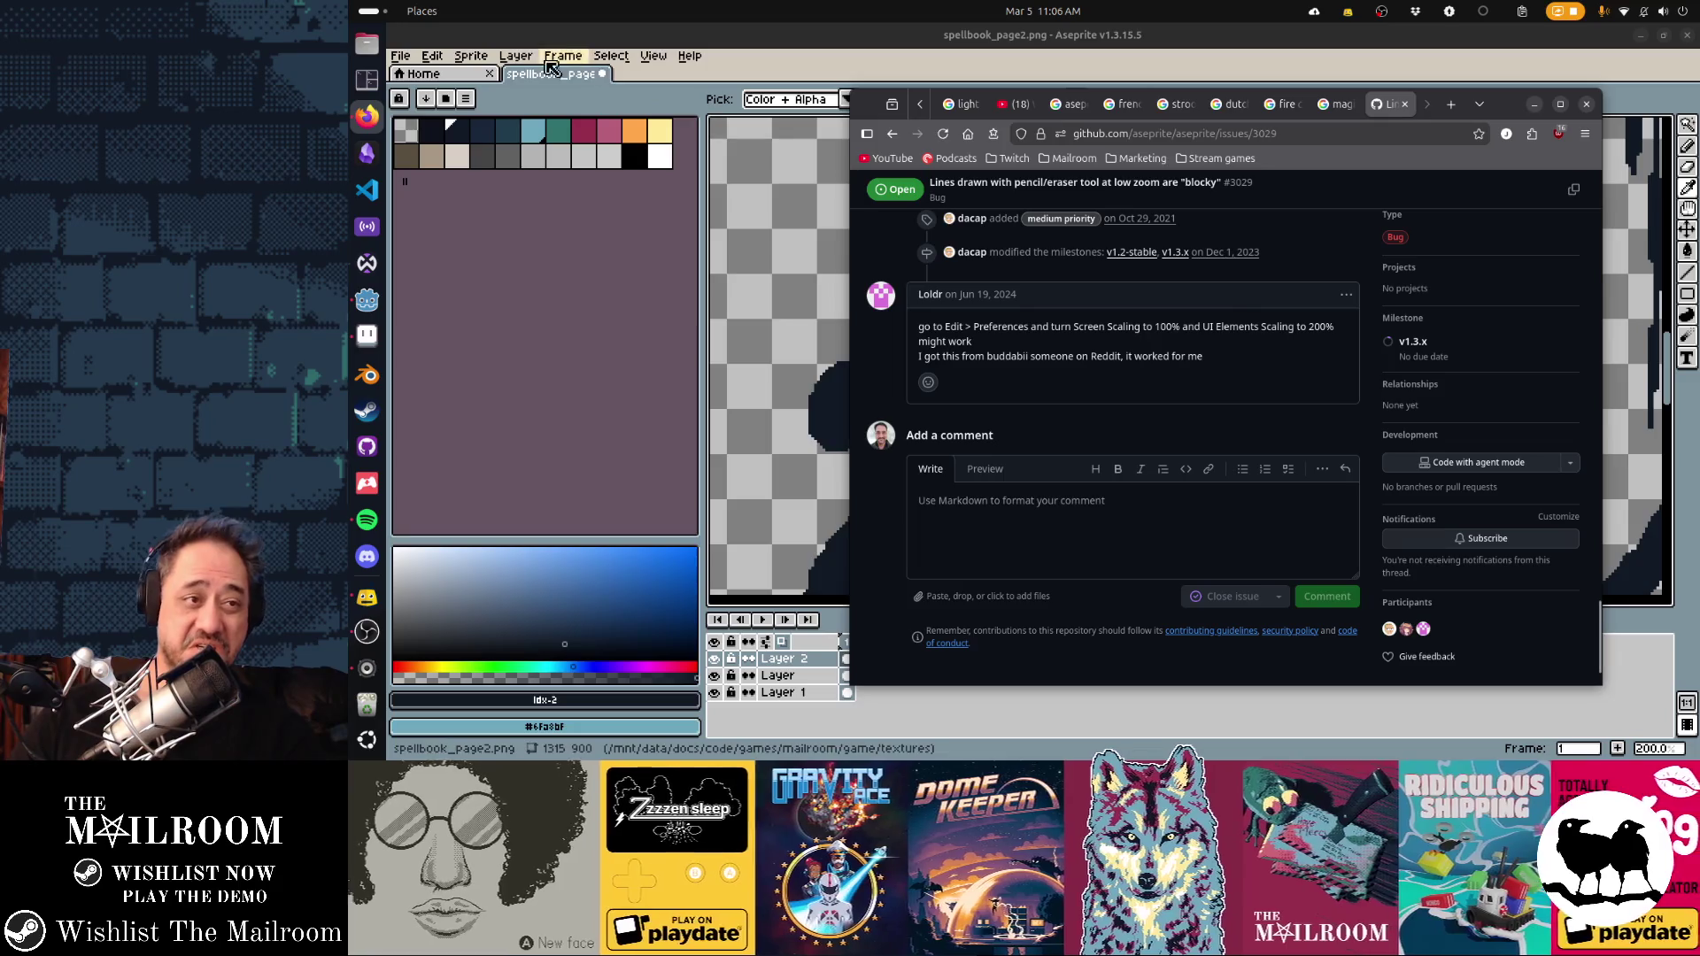
{"action": "left_click", "coordinate": [450, 64]}
{"action": "left_click", "coordinate": [433, 57]}
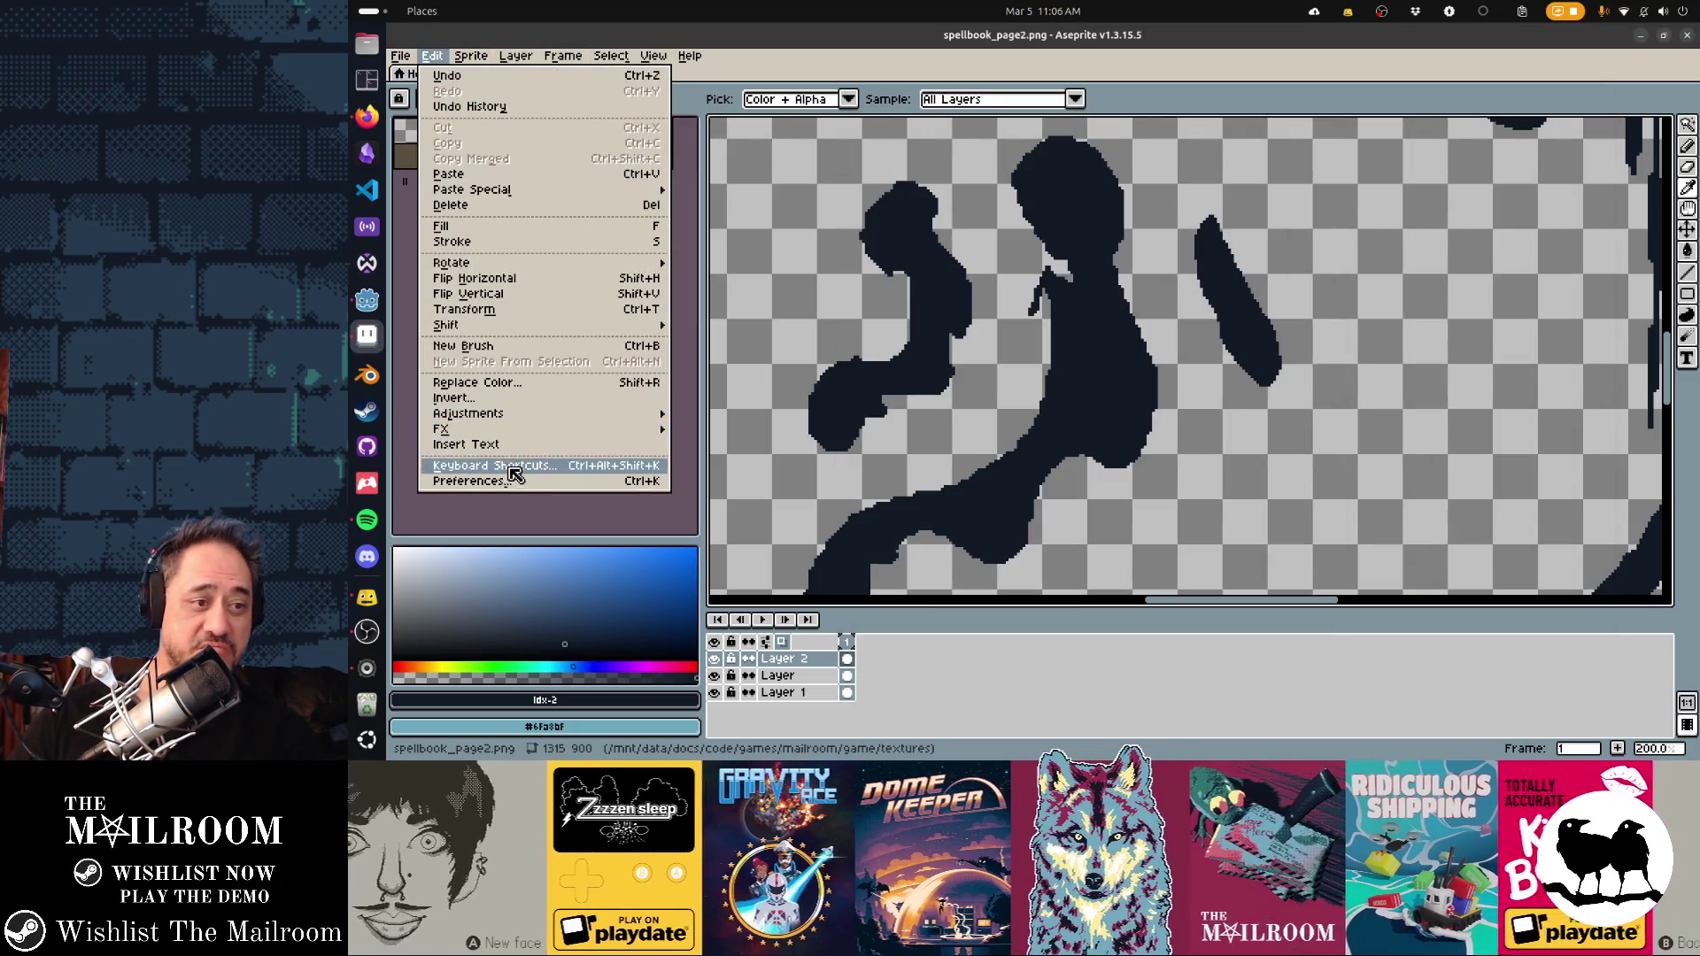
In General preferences, set Screen Scaling to 100% and UI Element Scaling to 200%, then confirm
{"action": "left_click", "coordinate": [518, 483]}
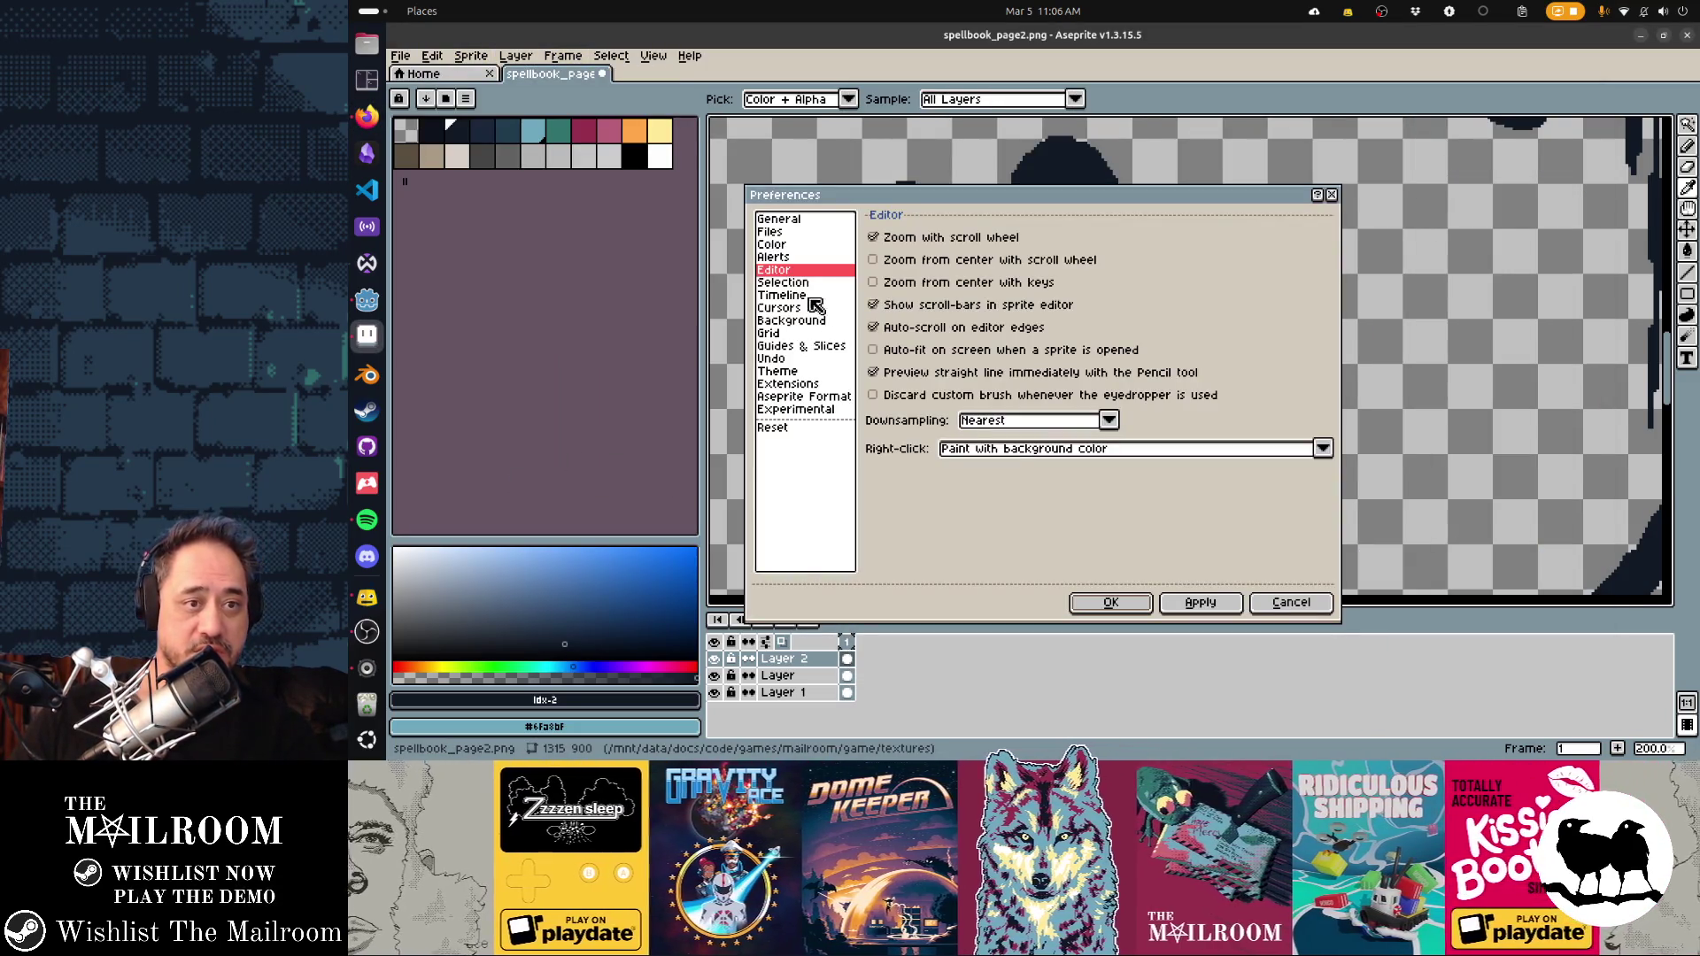
{"action": "left_click", "coordinate": [791, 222]}
{"action": "left_click", "coordinate": [1018, 273]}
{"action": "left_click", "coordinate": [1009, 292]}
{"action": "left_click", "coordinate": [1018, 298]}
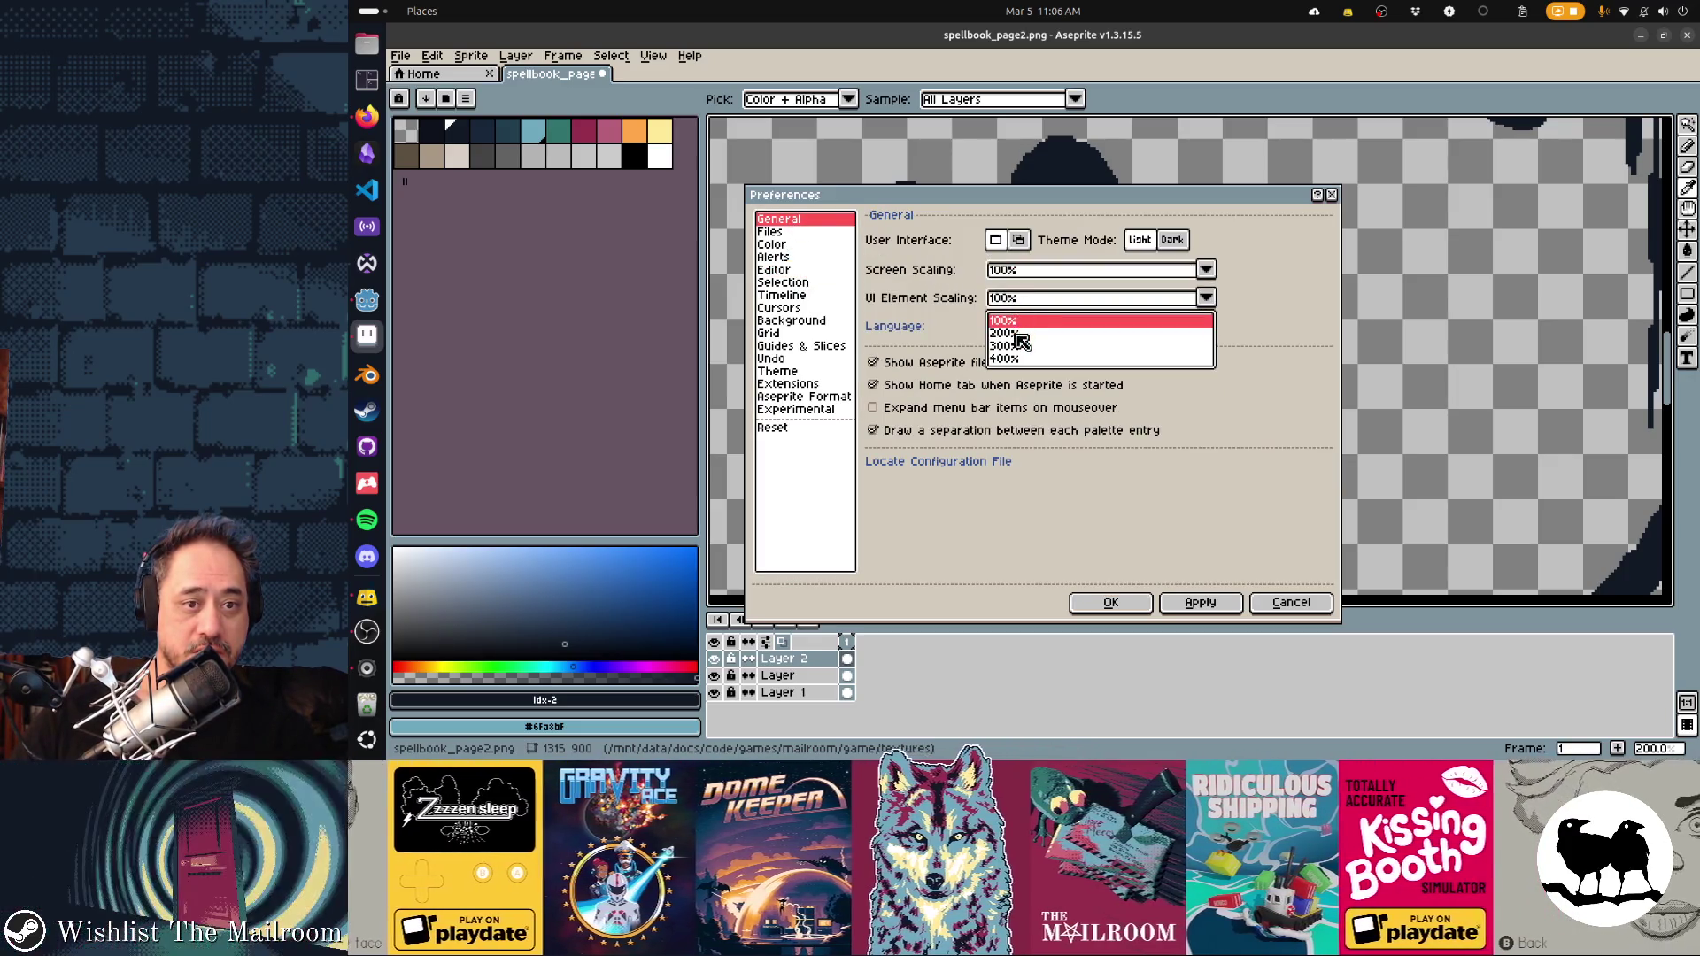
{"action": "left_click", "coordinate": [1018, 327]}
{"action": "left_click", "coordinate": [1111, 602]}
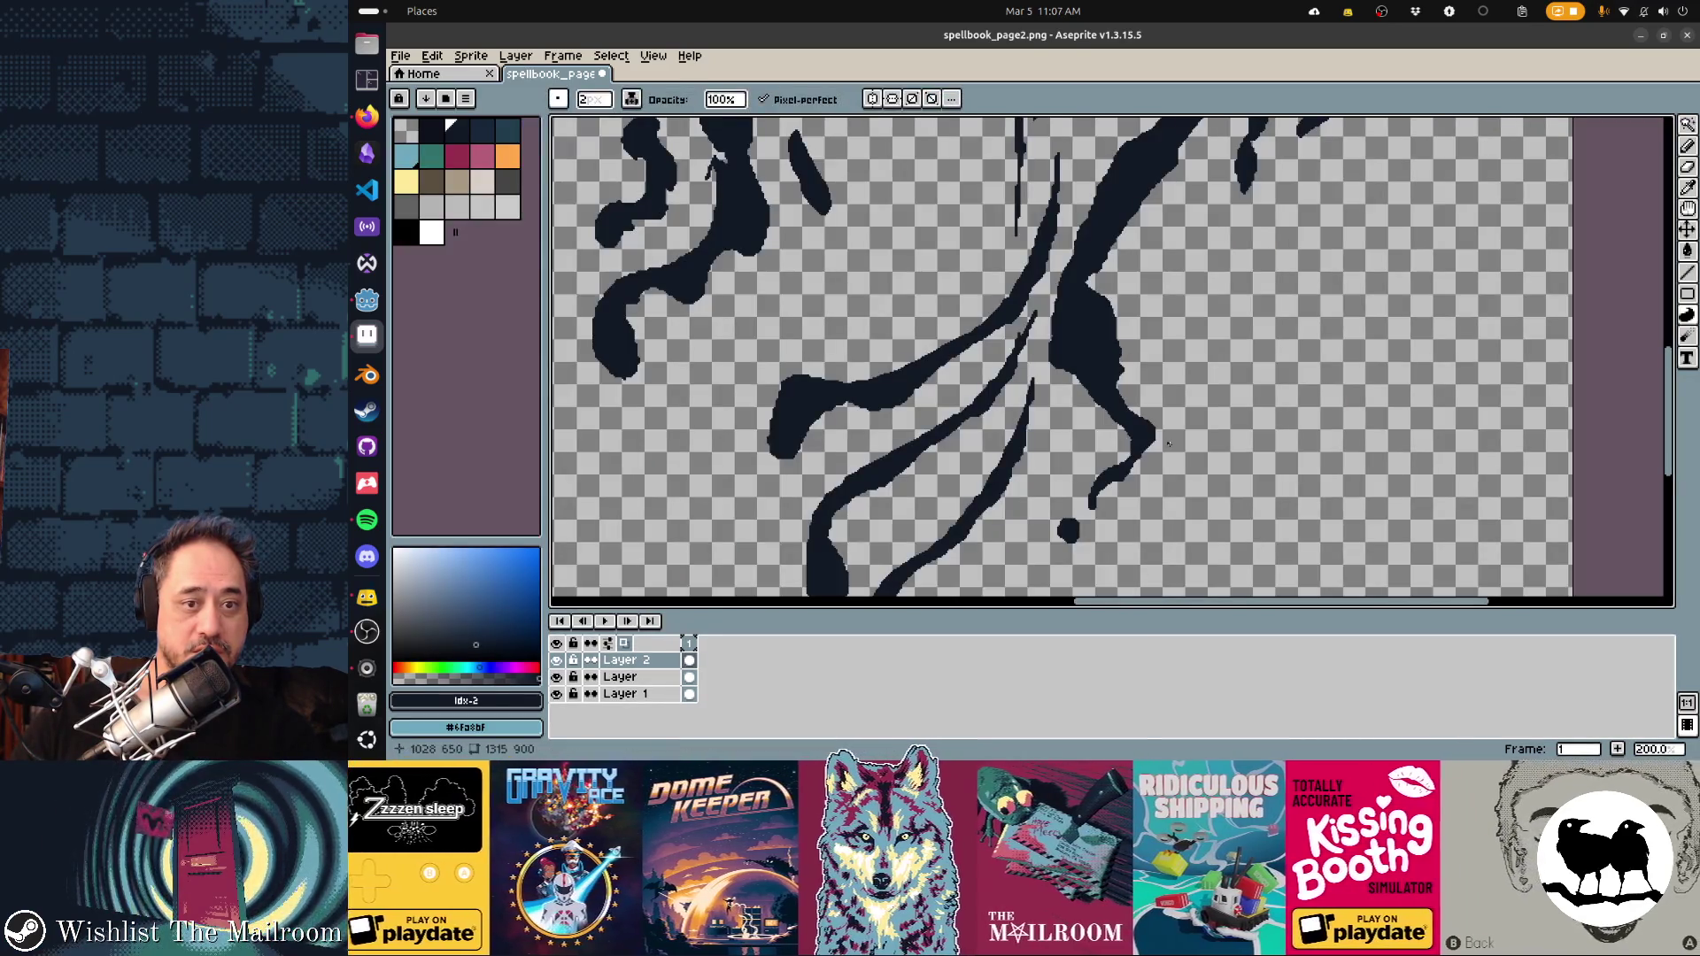
At 50% zoom, fill two dark ink strokes below the glyph with the contour tool, then zoom to 400%
{"action": "scroll", "coordinate": [1168, 444], "scroll_direction": "down", "scroll_amount": 3}
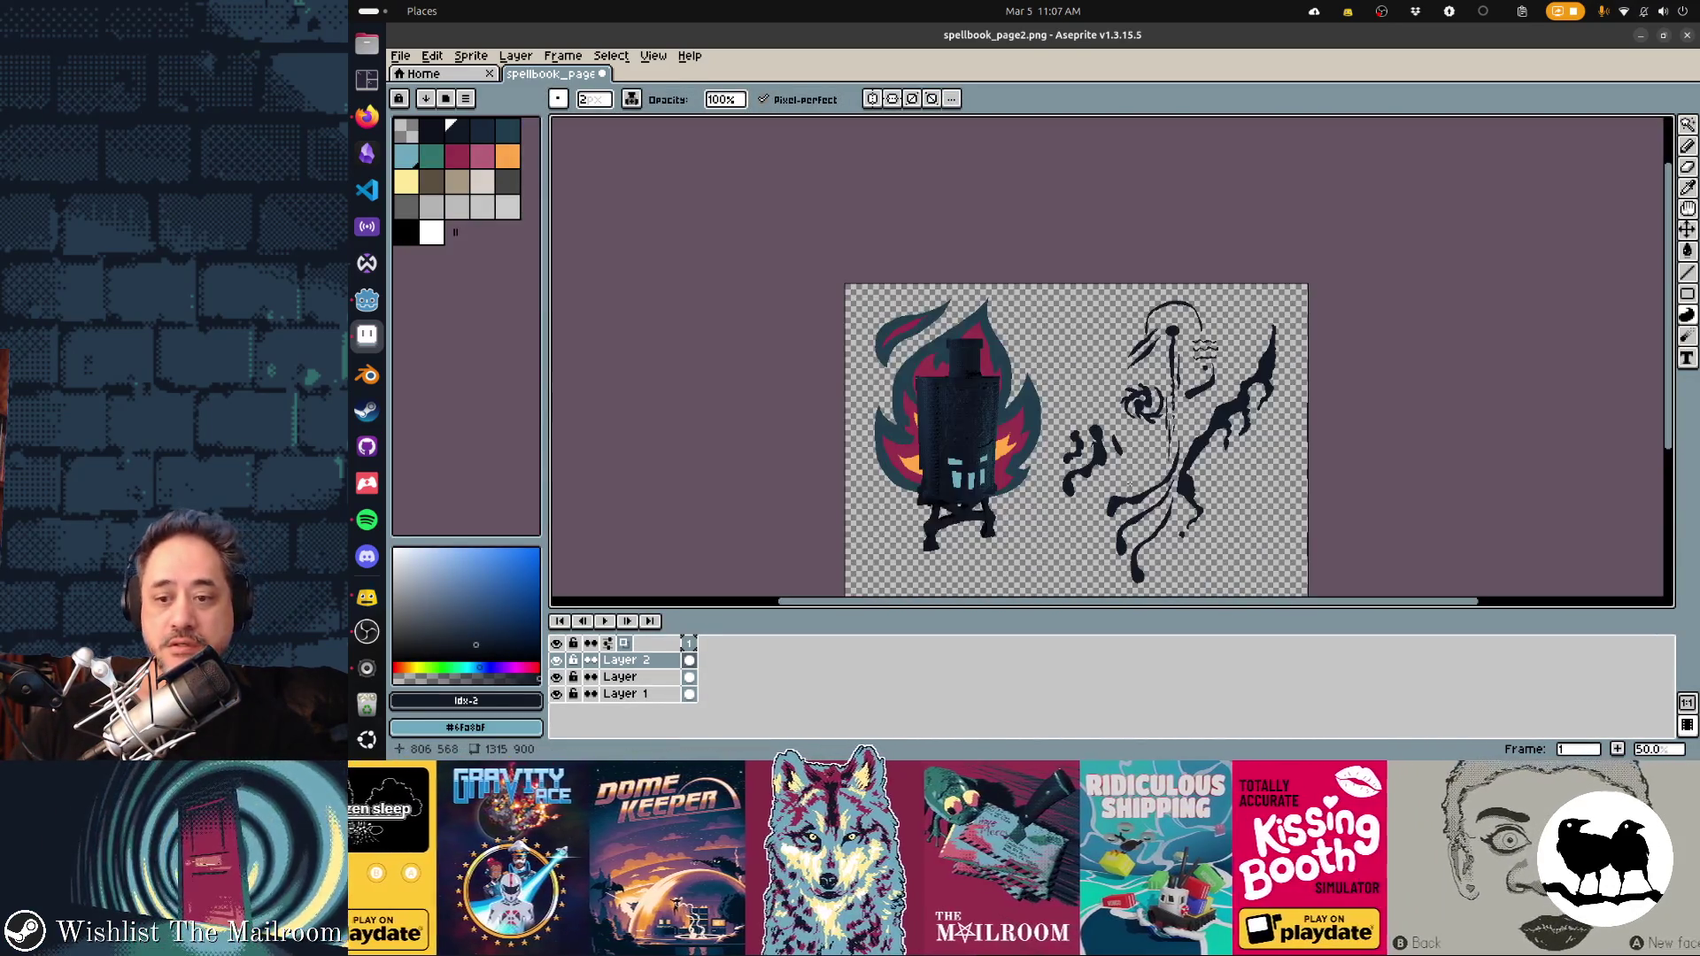
{"action": "scroll", "coordinate": [1116, 482], "scroll_direction": "up", "scroll_amount": 3}
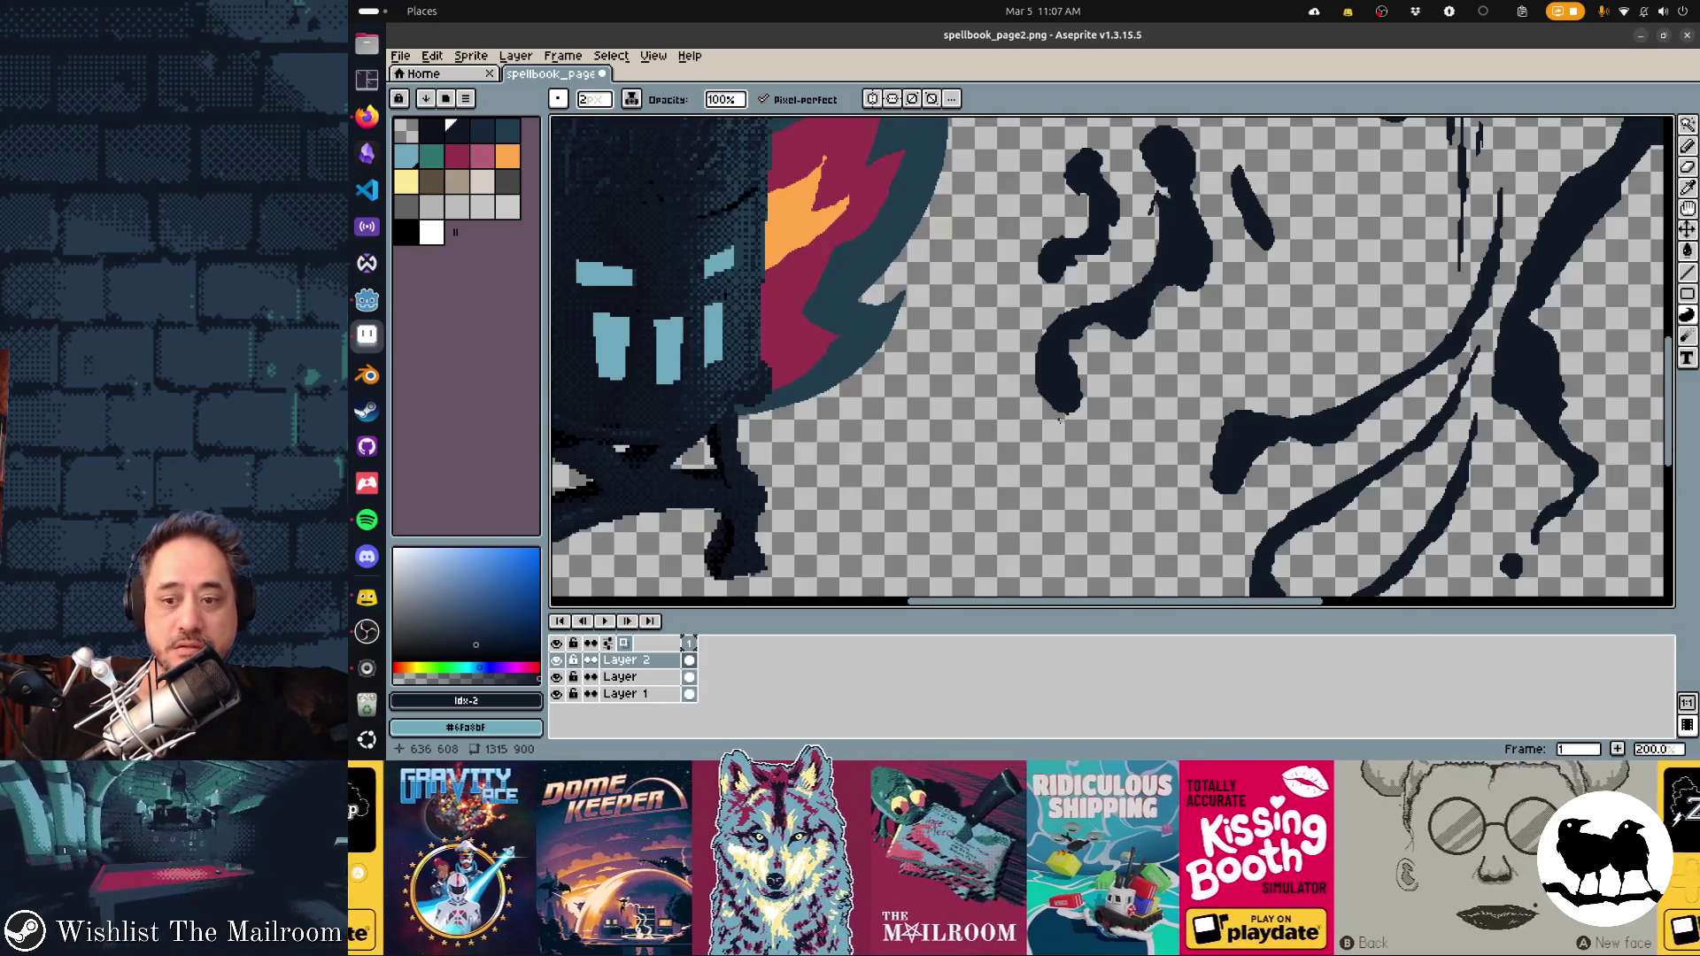
{"action": "scroll", "coordinate": [1102, 416], "scroll_direction": "down", "scroll_amount": 1}
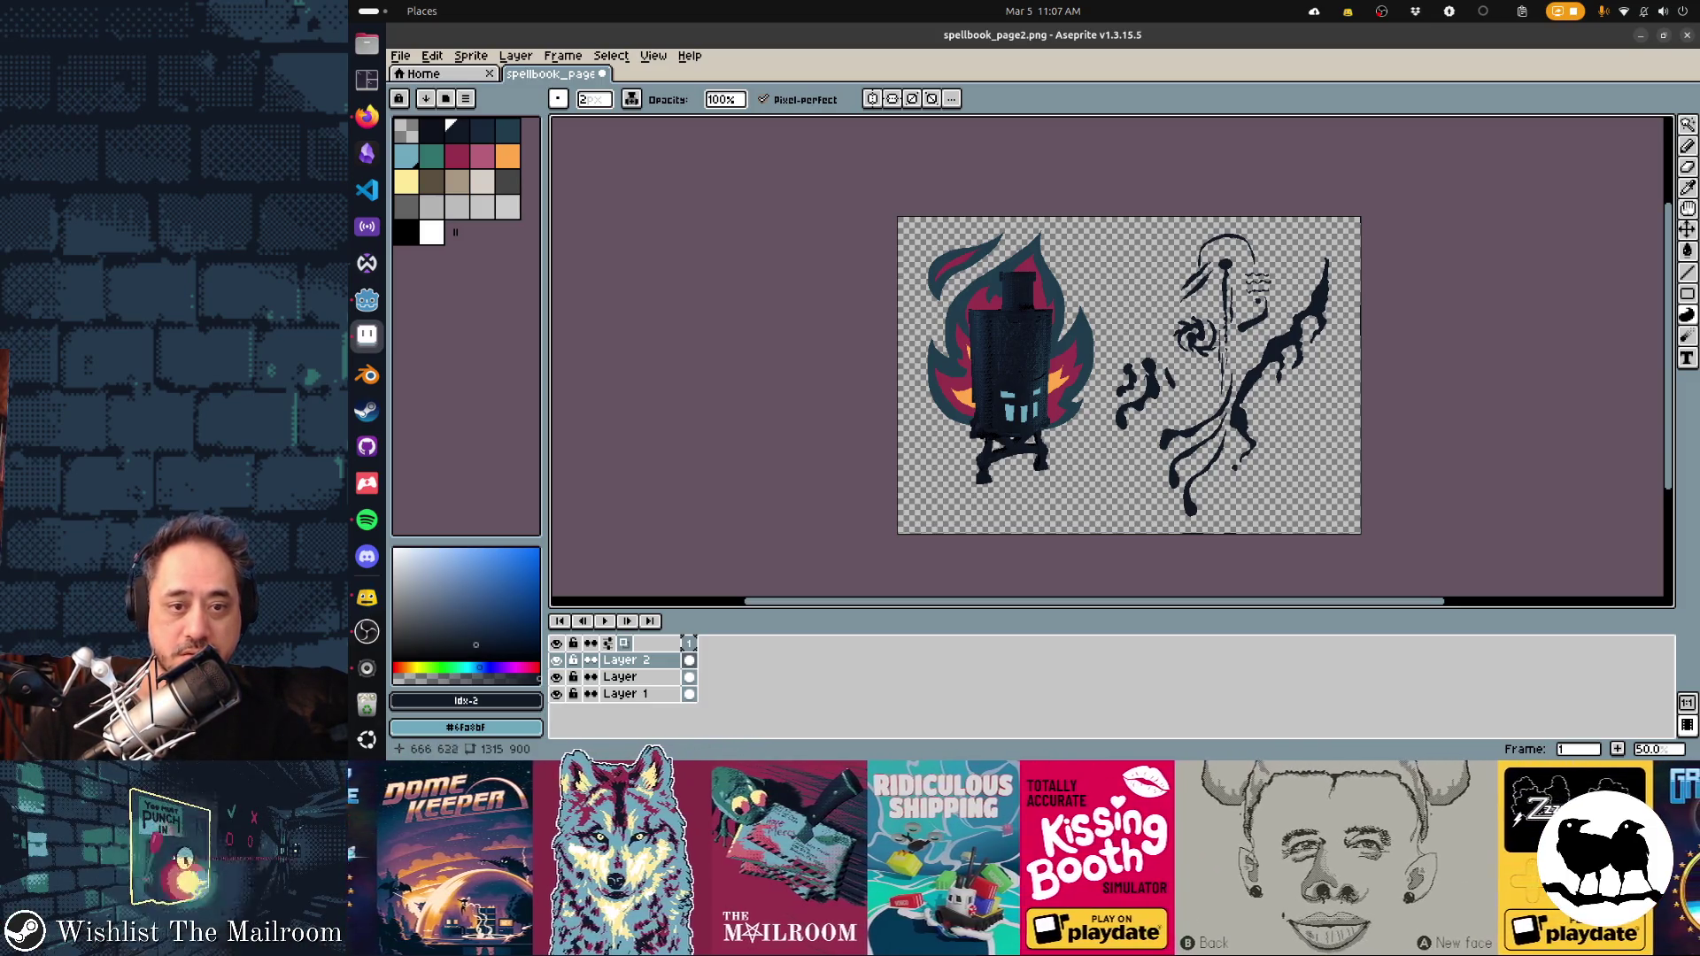
{"action": "left_click_drag", "start_coordinate": [1134, 437], "coordinate": [1087, 465]}
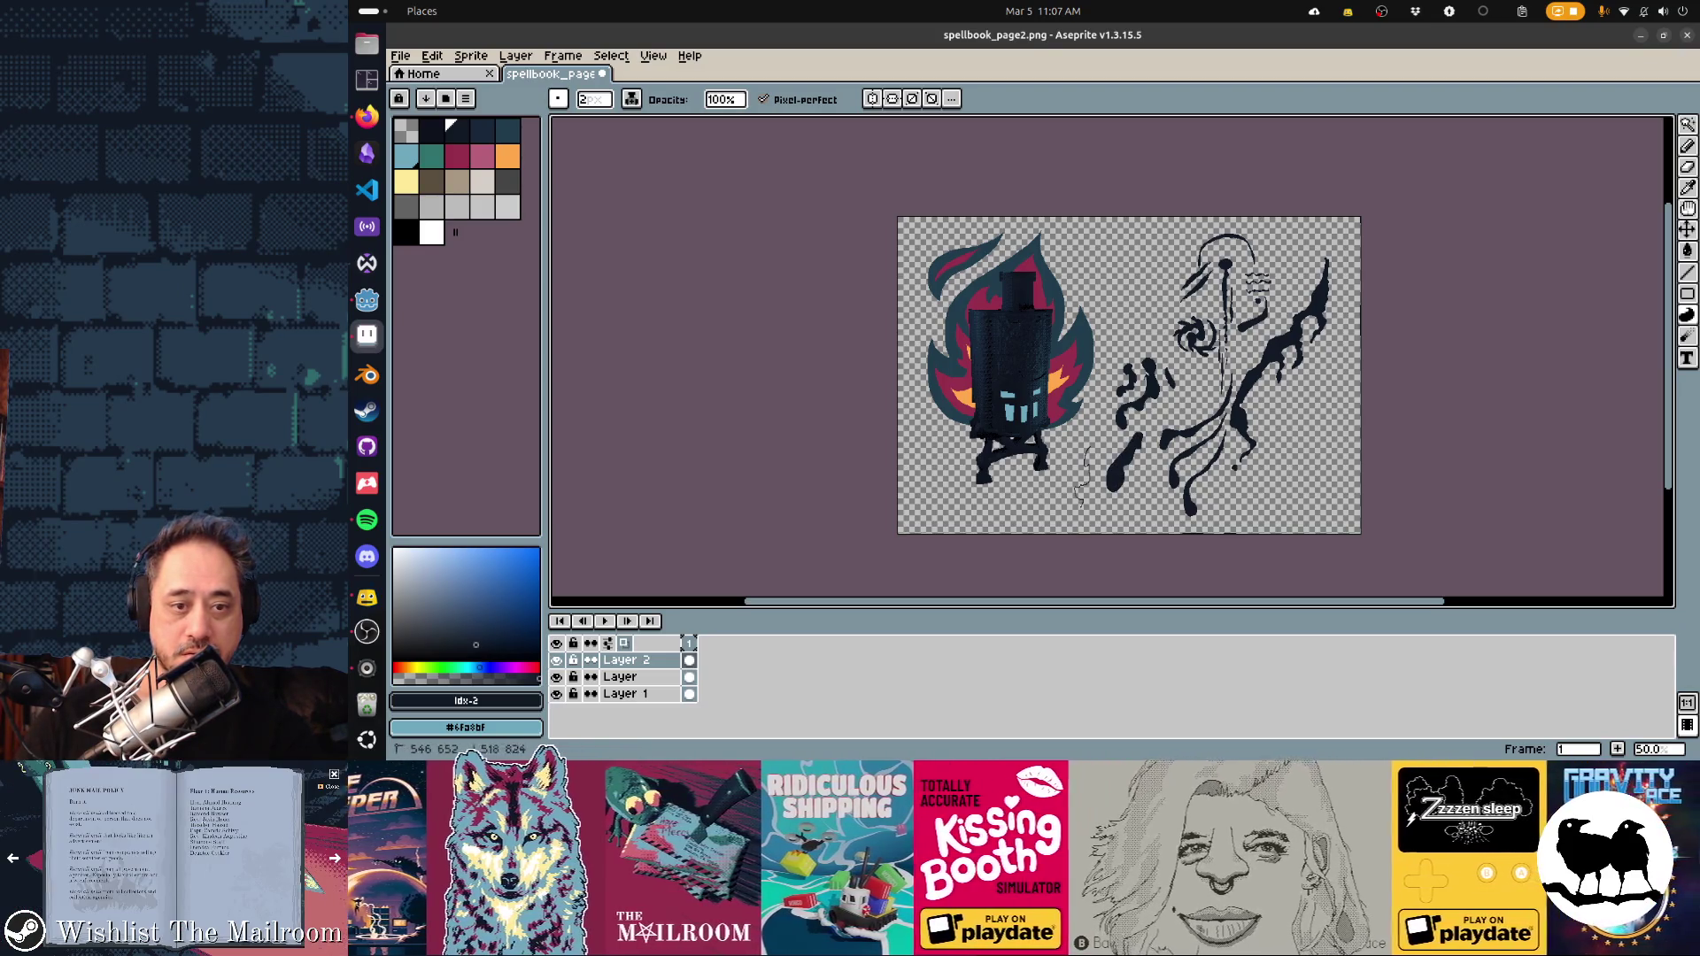
{"action": "left_click_drag", "start_coordinate": [1089, 478], "coordinate": [958, 533]}
{"action": "scroll", "coordinate": [1096, 485], "scroll_direction": "up", "scroll_amount": 2}
{"action": "scroll", "coordinate": [1091, 483], "scroll_direction": "up", "scroll_amount": 1}
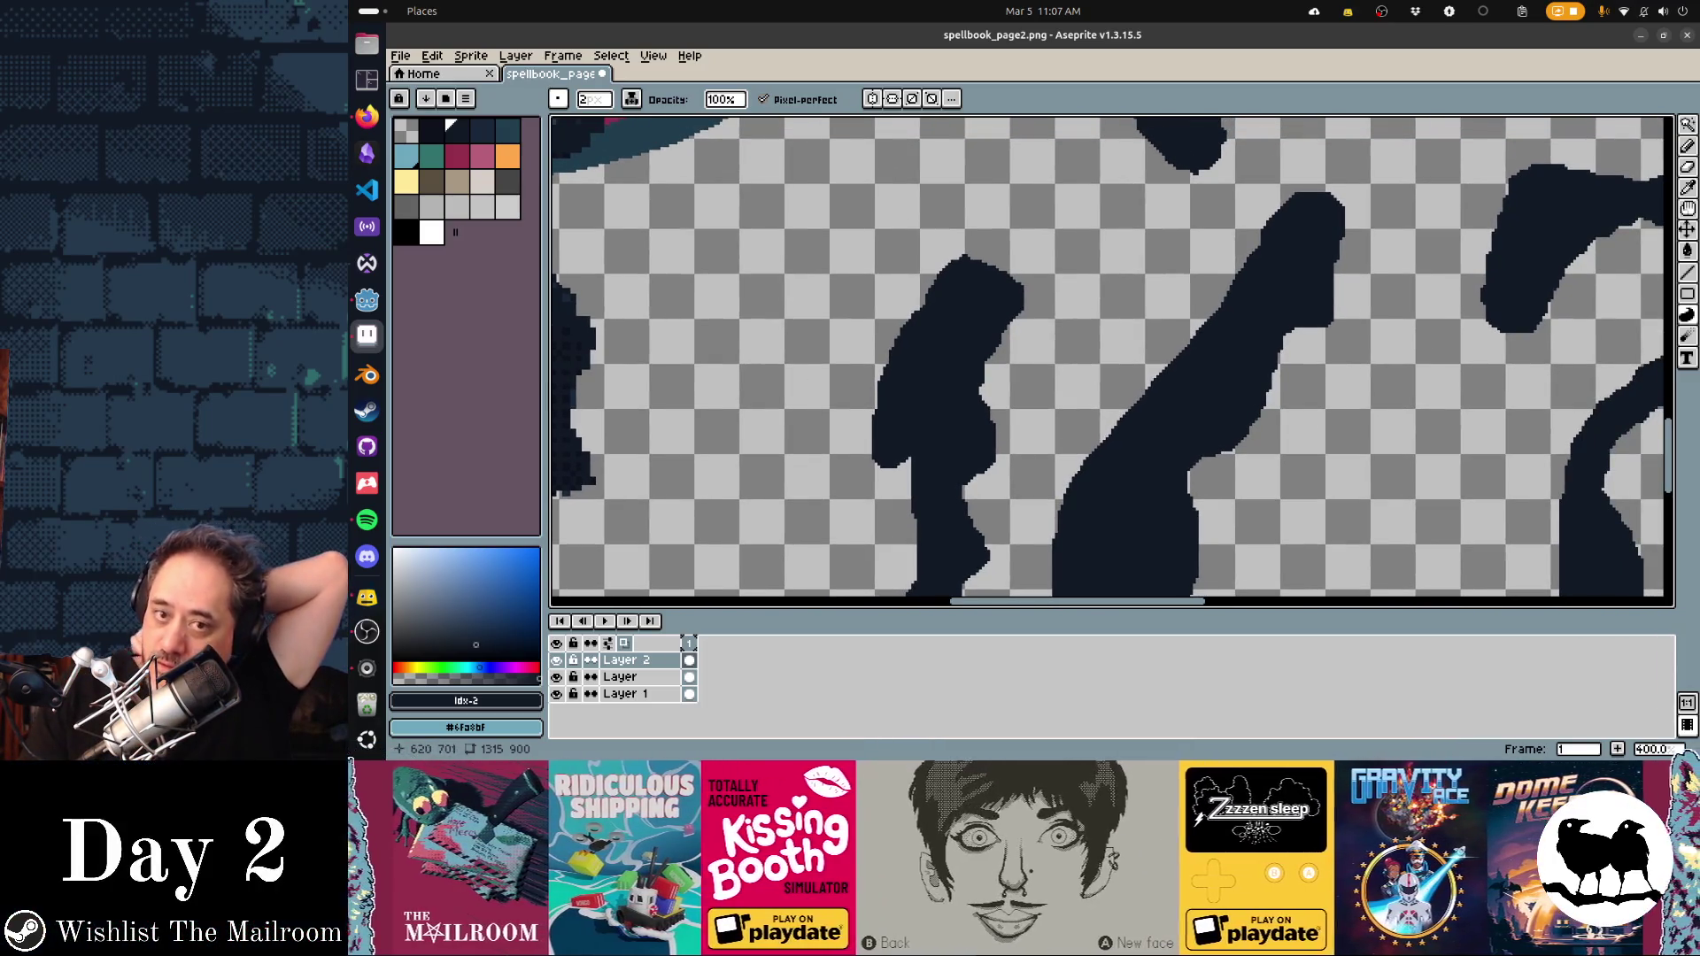
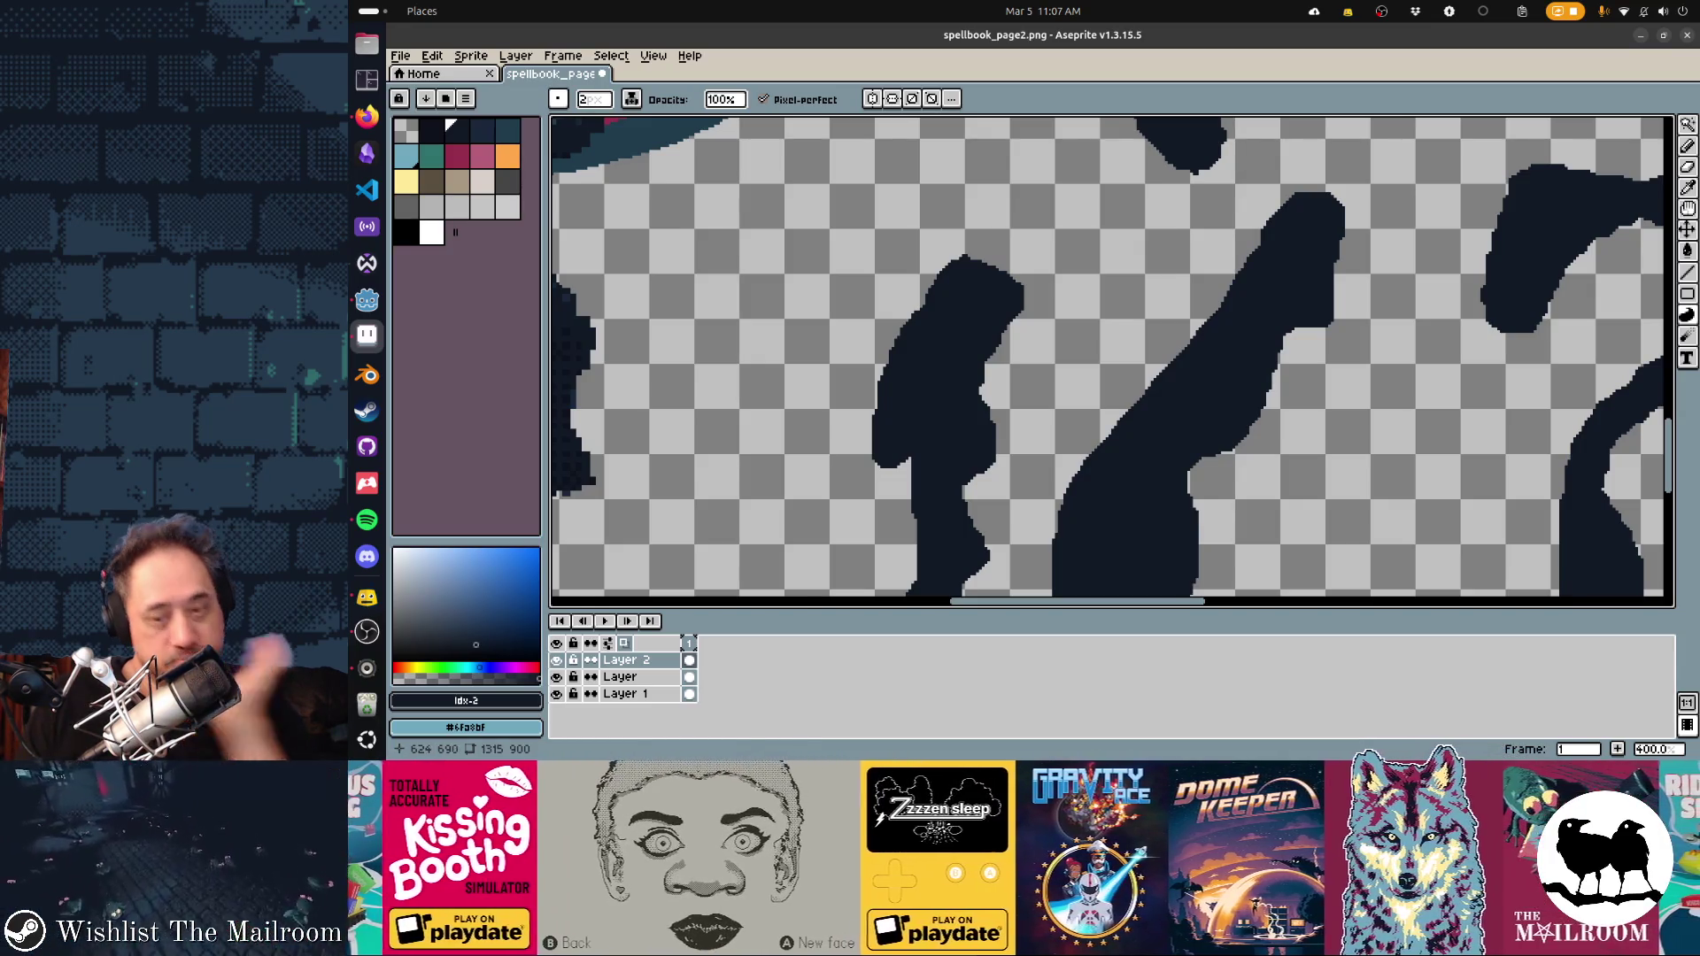
Revert the two most recent Contour fills on the dark navy strokes with Ctrl+Z twice
{"action": "key", "text": "ctrl+z"}
{"action": "key", "text": "ctrl+z"}
{"action": "key", "text": "ctrl+z"}
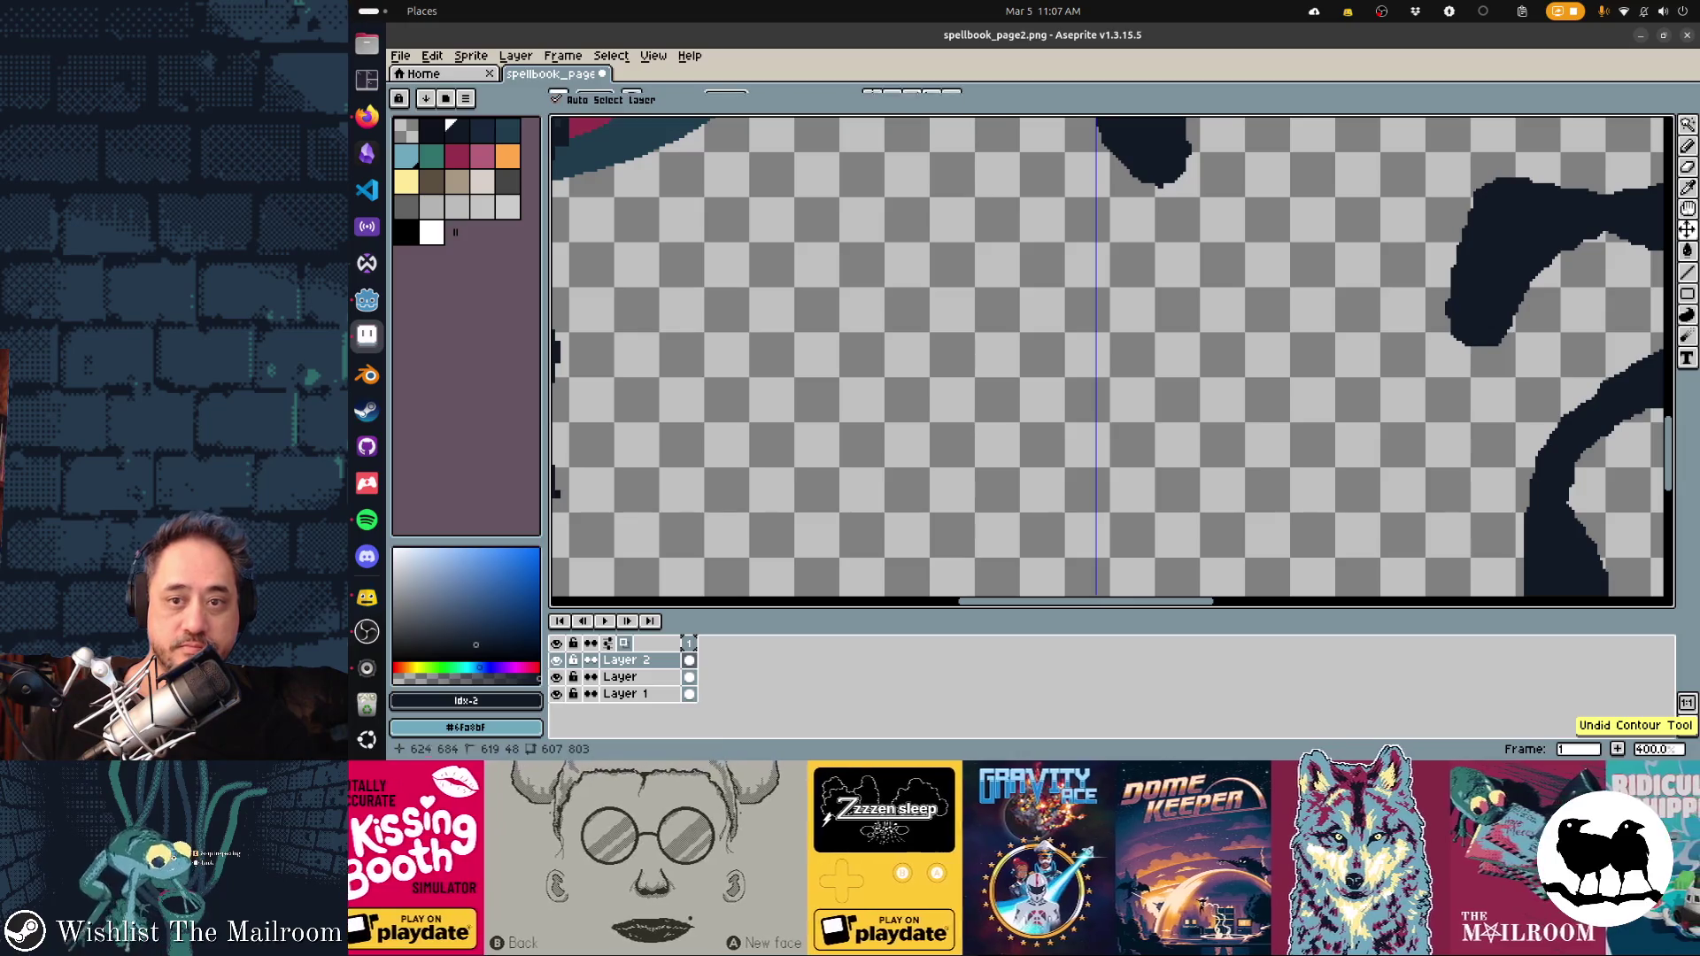
{"action": "scroll", "coordinate": [1201, 438], "scroll_direction": "up", "scroll_amount": 5}
{"action": "scroll", "coordinate": [1200, 437], "scroll_direction": "down", "scroll_amount": 5}
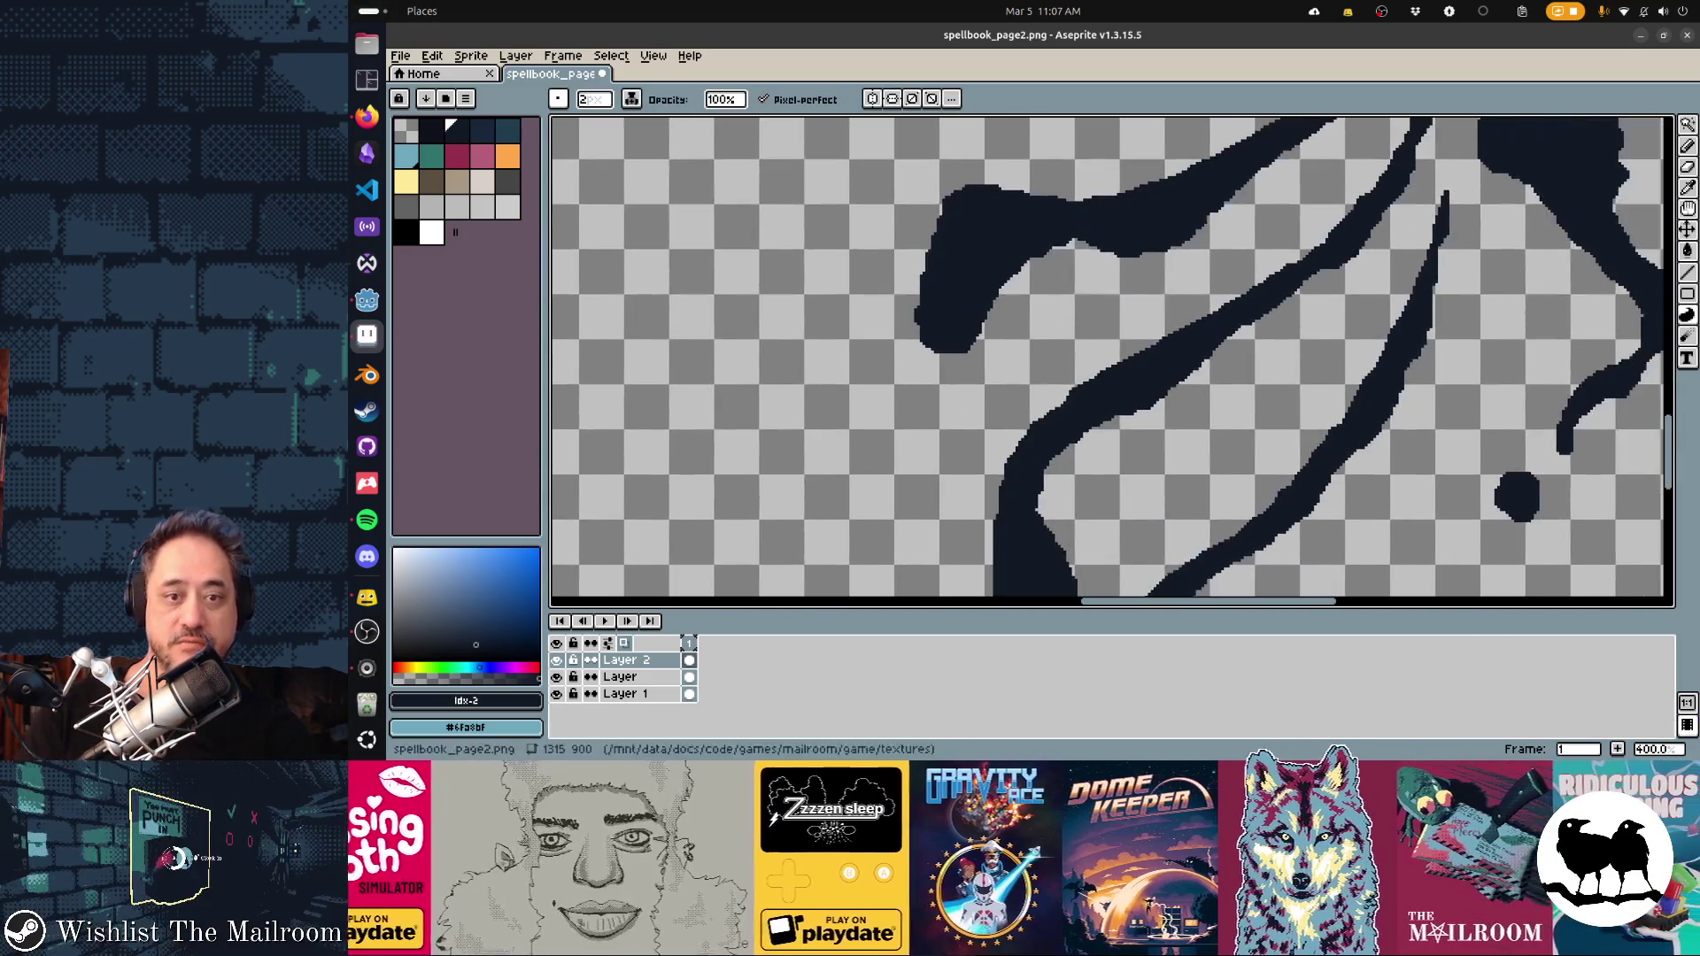
{"action": "key", "text": "ctrl+z"}
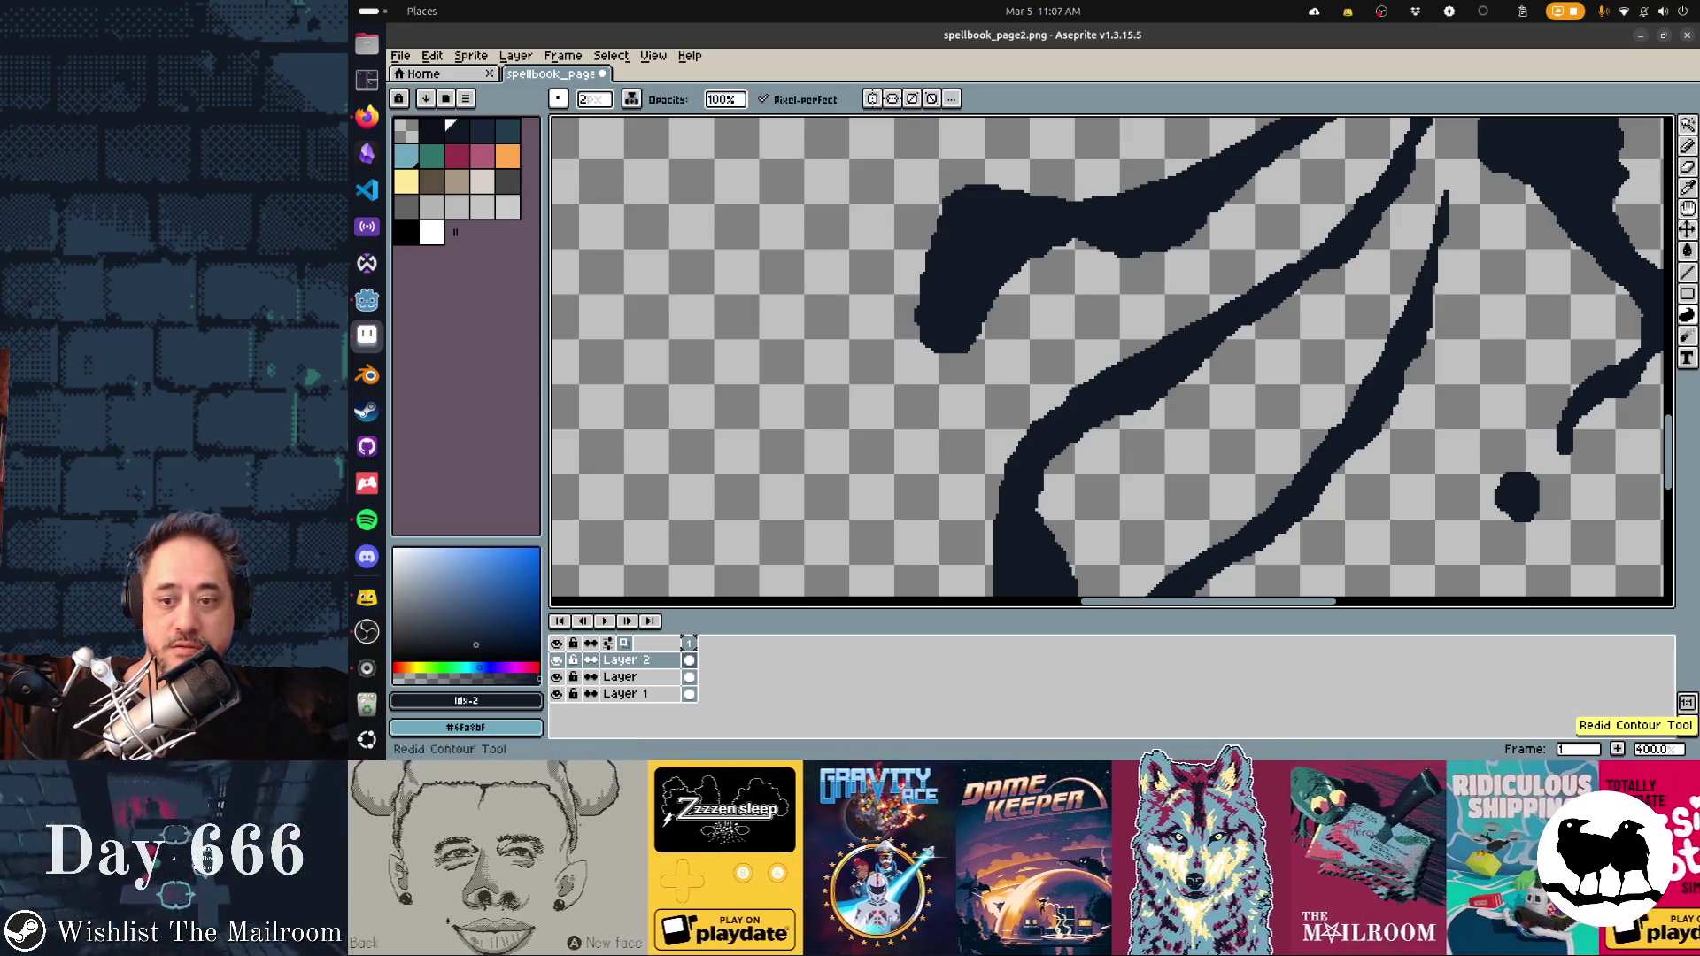
{"action": "scroll", "coordinate": [1151, 380], "scroll_direction": "right", "scroll_amount": 5}
{"action": "scroll", "coordinate": [1013, 288], "scroll_direction": "down", "scroll_amount": 3}
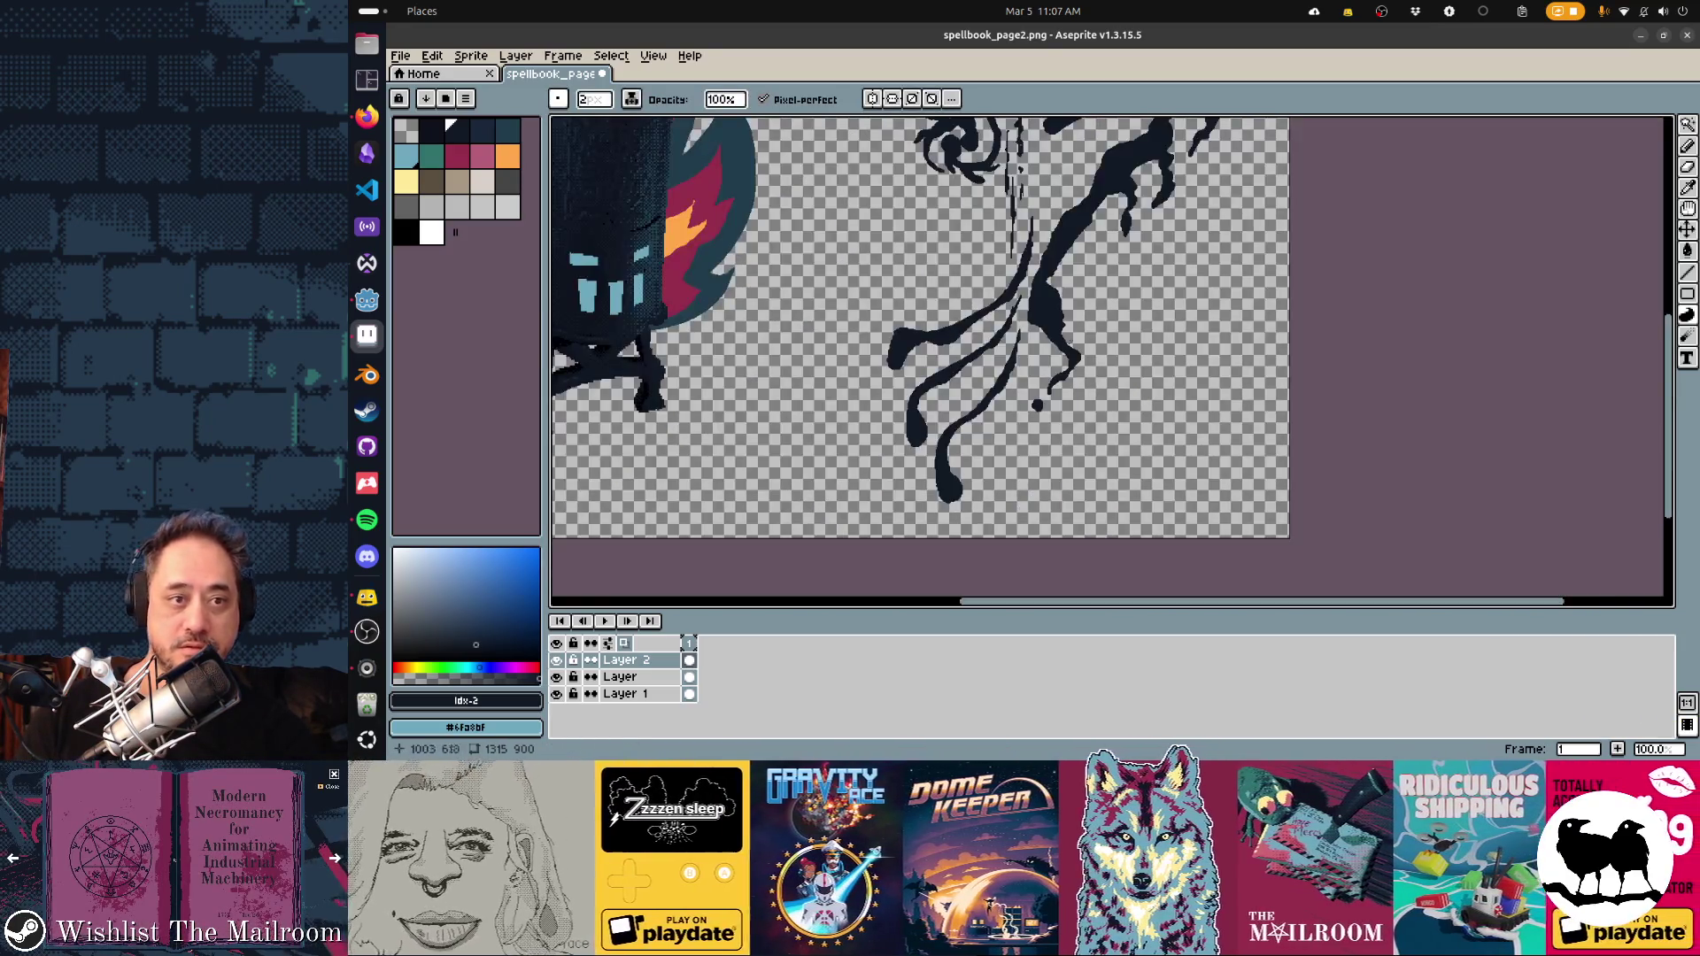
In Preferences, set Screen Scaling to 200% and keep UI Element Scaling at 200%
{"action": "left_click", "coordinate": [432, 55]}
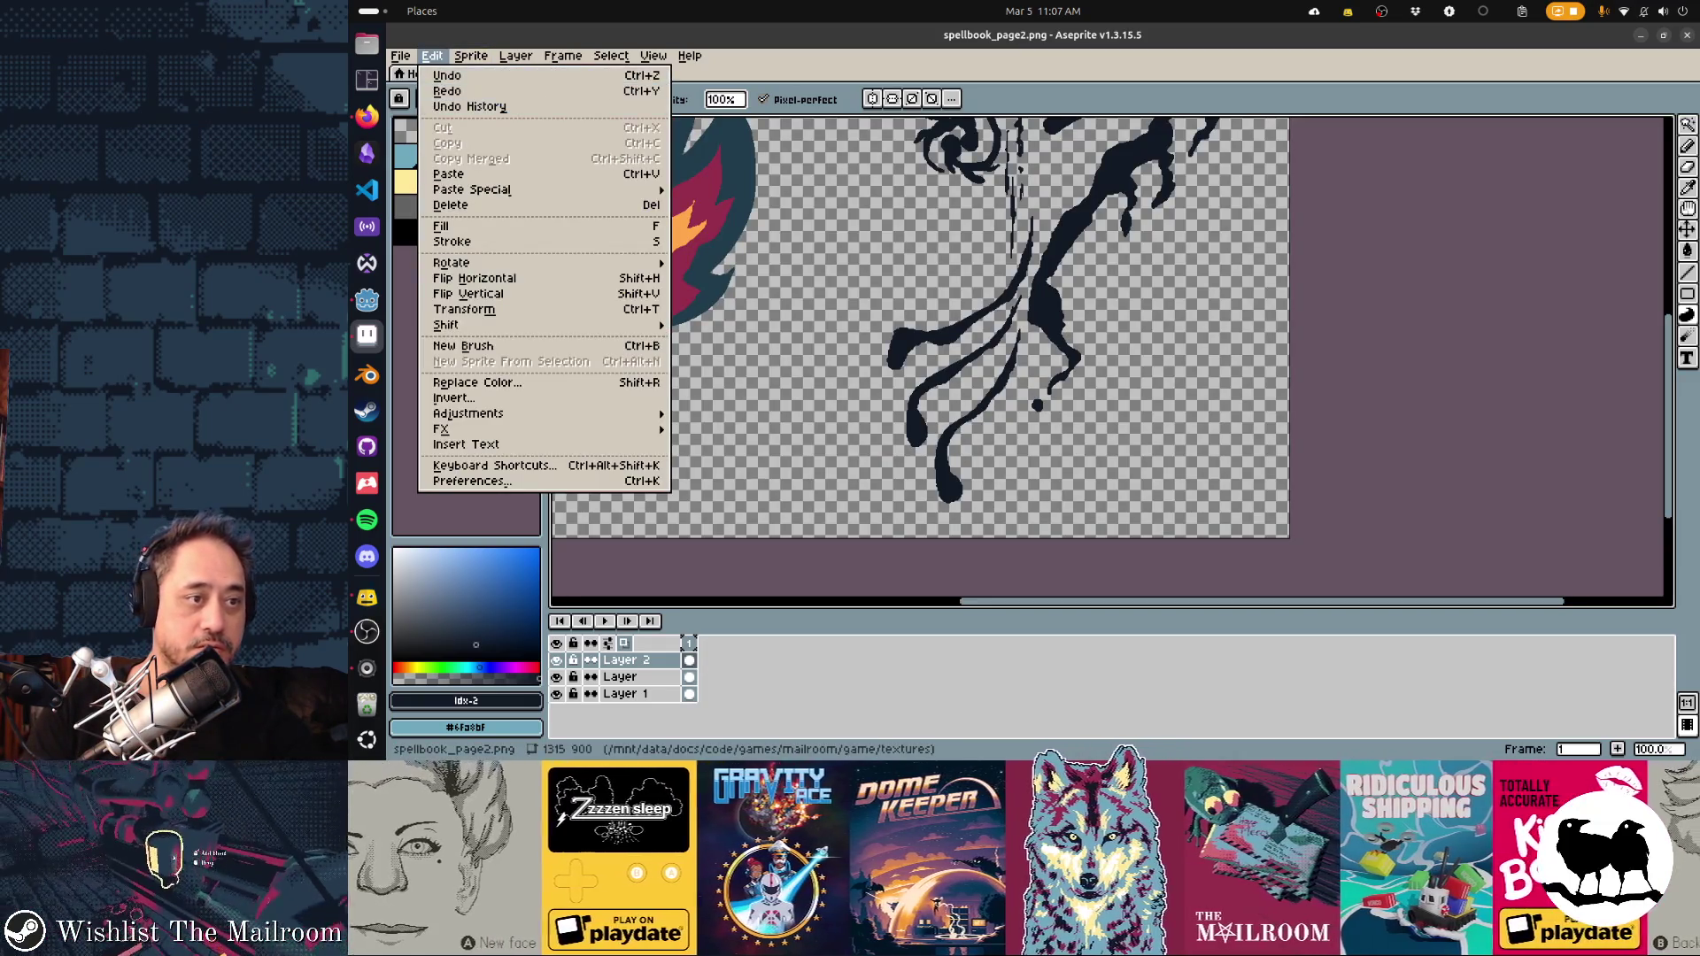
{"action": "left_click", "coordinate": [469, 481]}
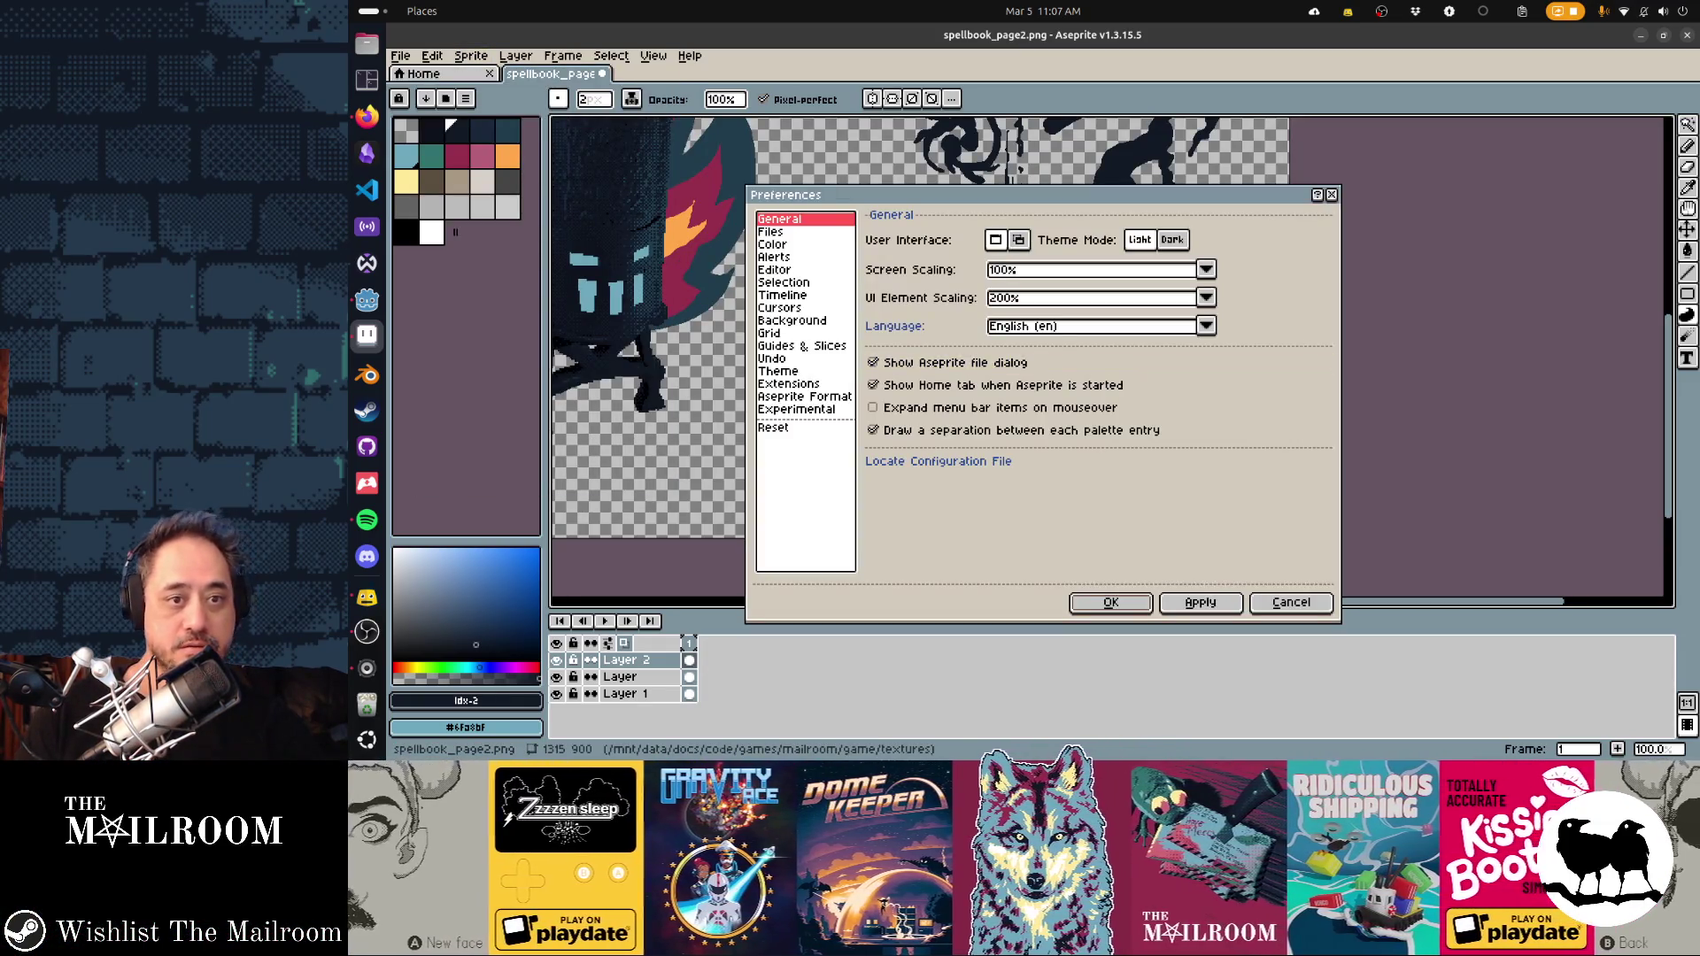
{"action": "left_click", "coordinate": [1206, 269]}
{"action": "left_click", "coordinate": [1004, 304]}
{"action": "left_click", "coordinate": [1206, 297]}
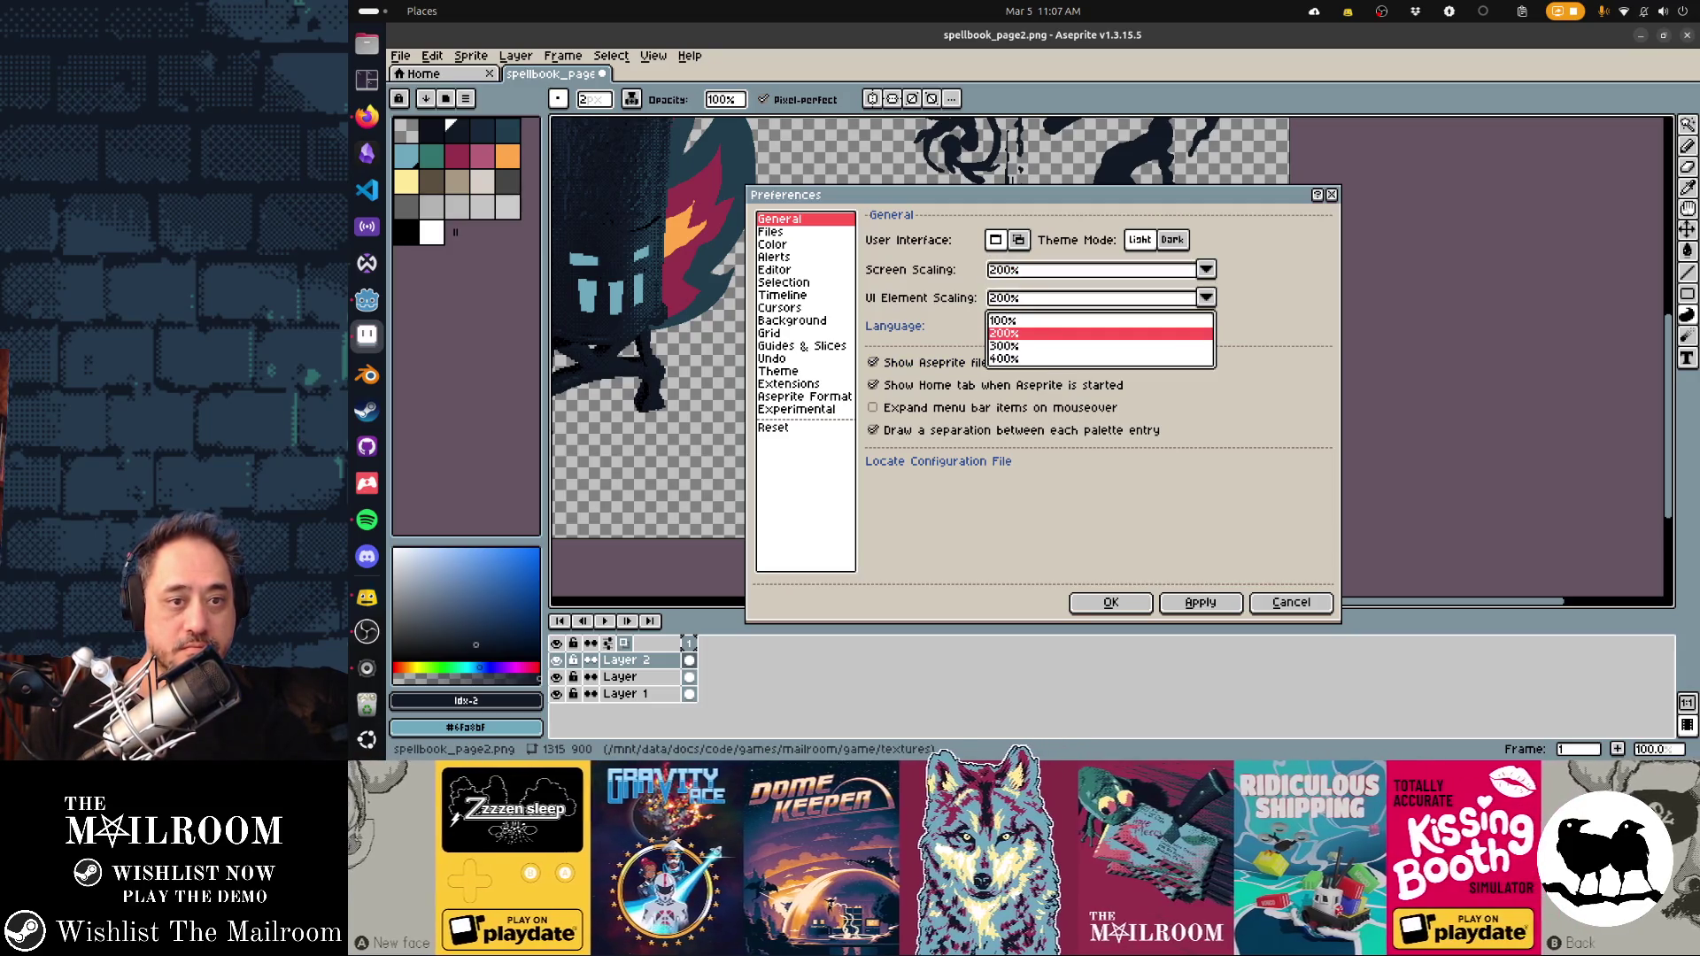
{"action": "left_click", "coordinate": [1004, 310]}
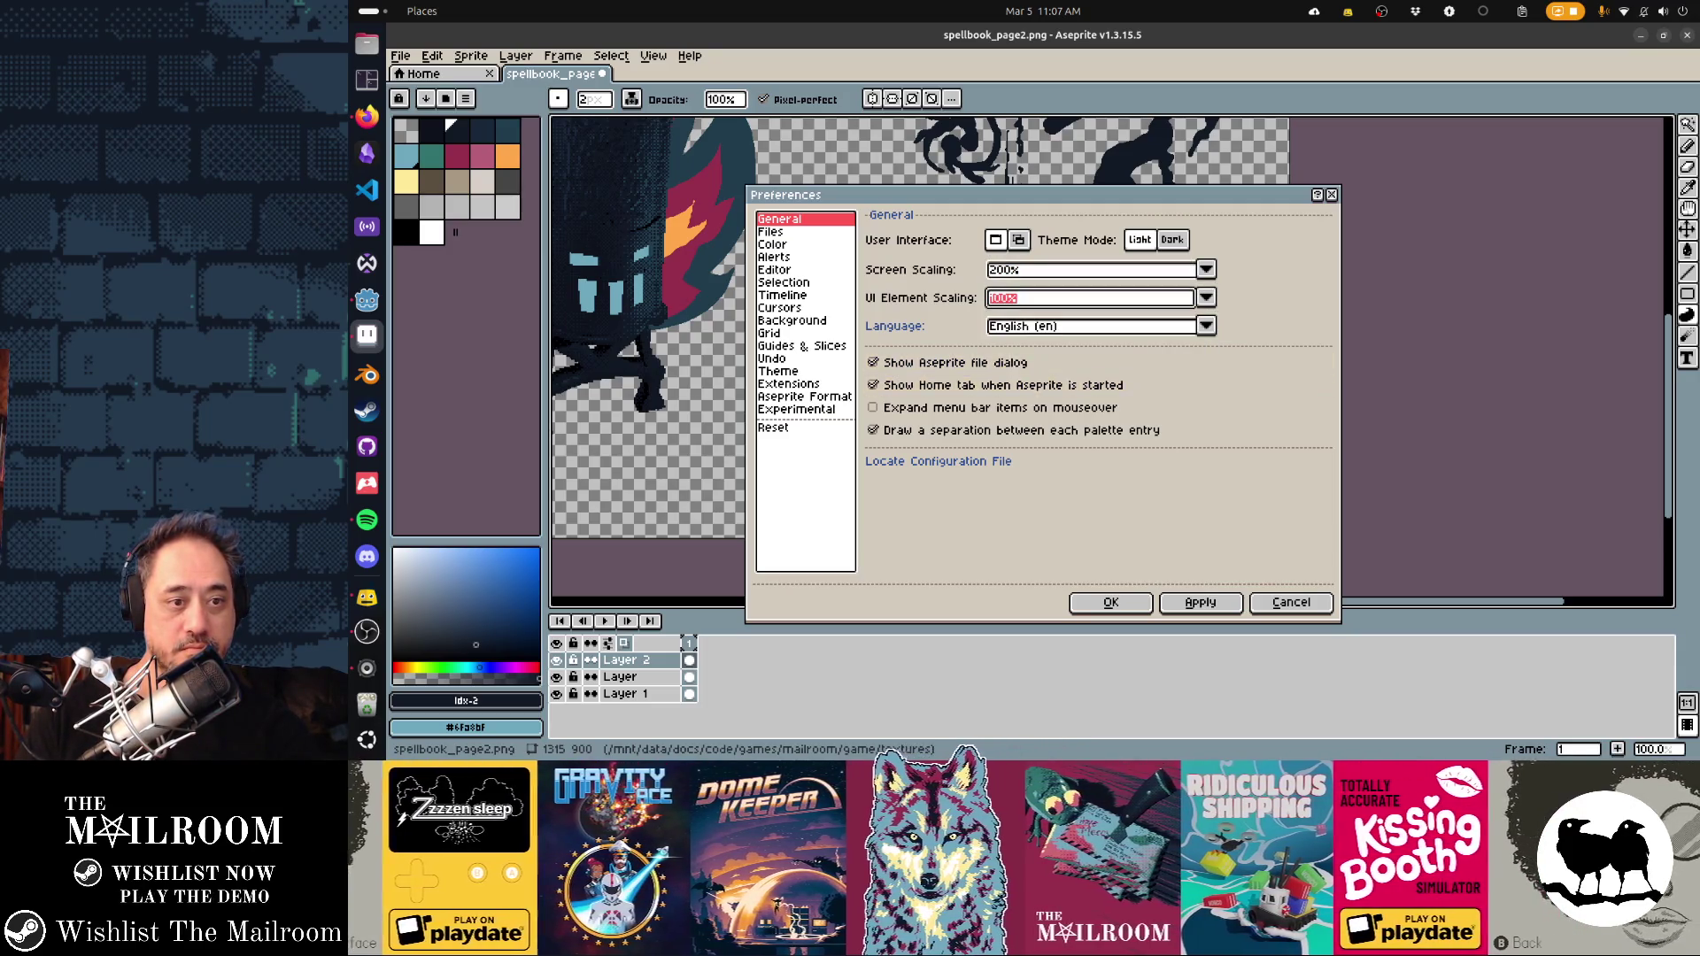
Review the Experimental and Editor pages, keep Nearest downsampling, and apply the preferences
{"action": "left_click", "coordinate": [796, 409]}
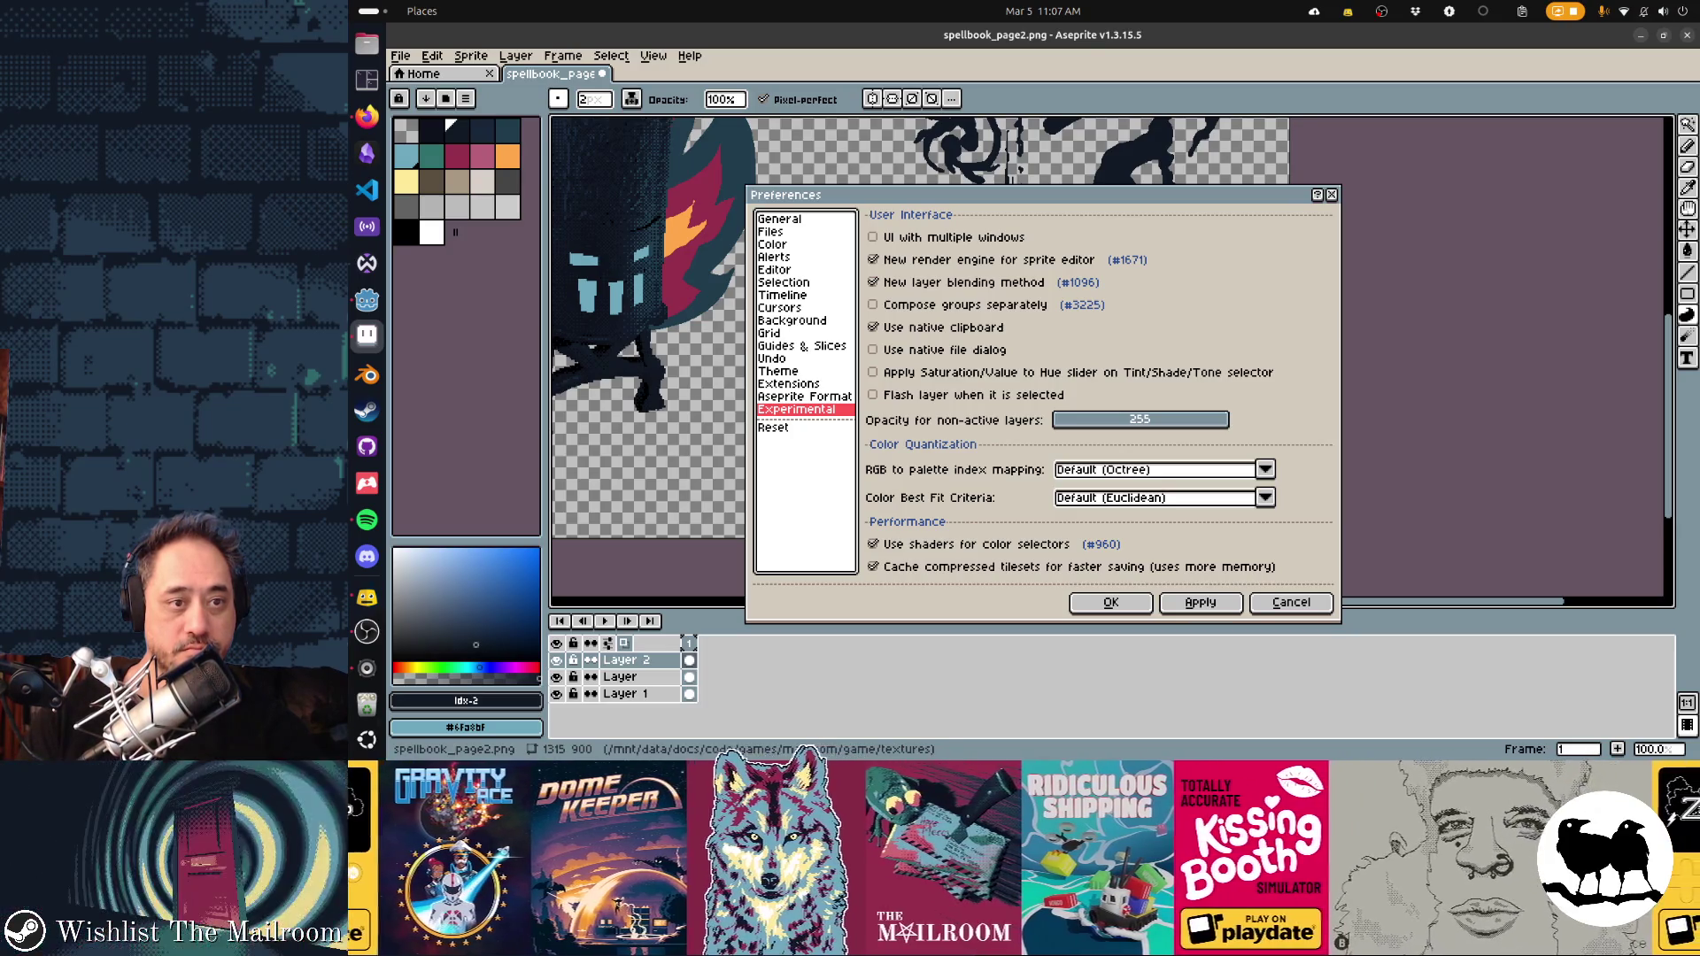
{"action": "left_click", "coordinate": [775, 269]}
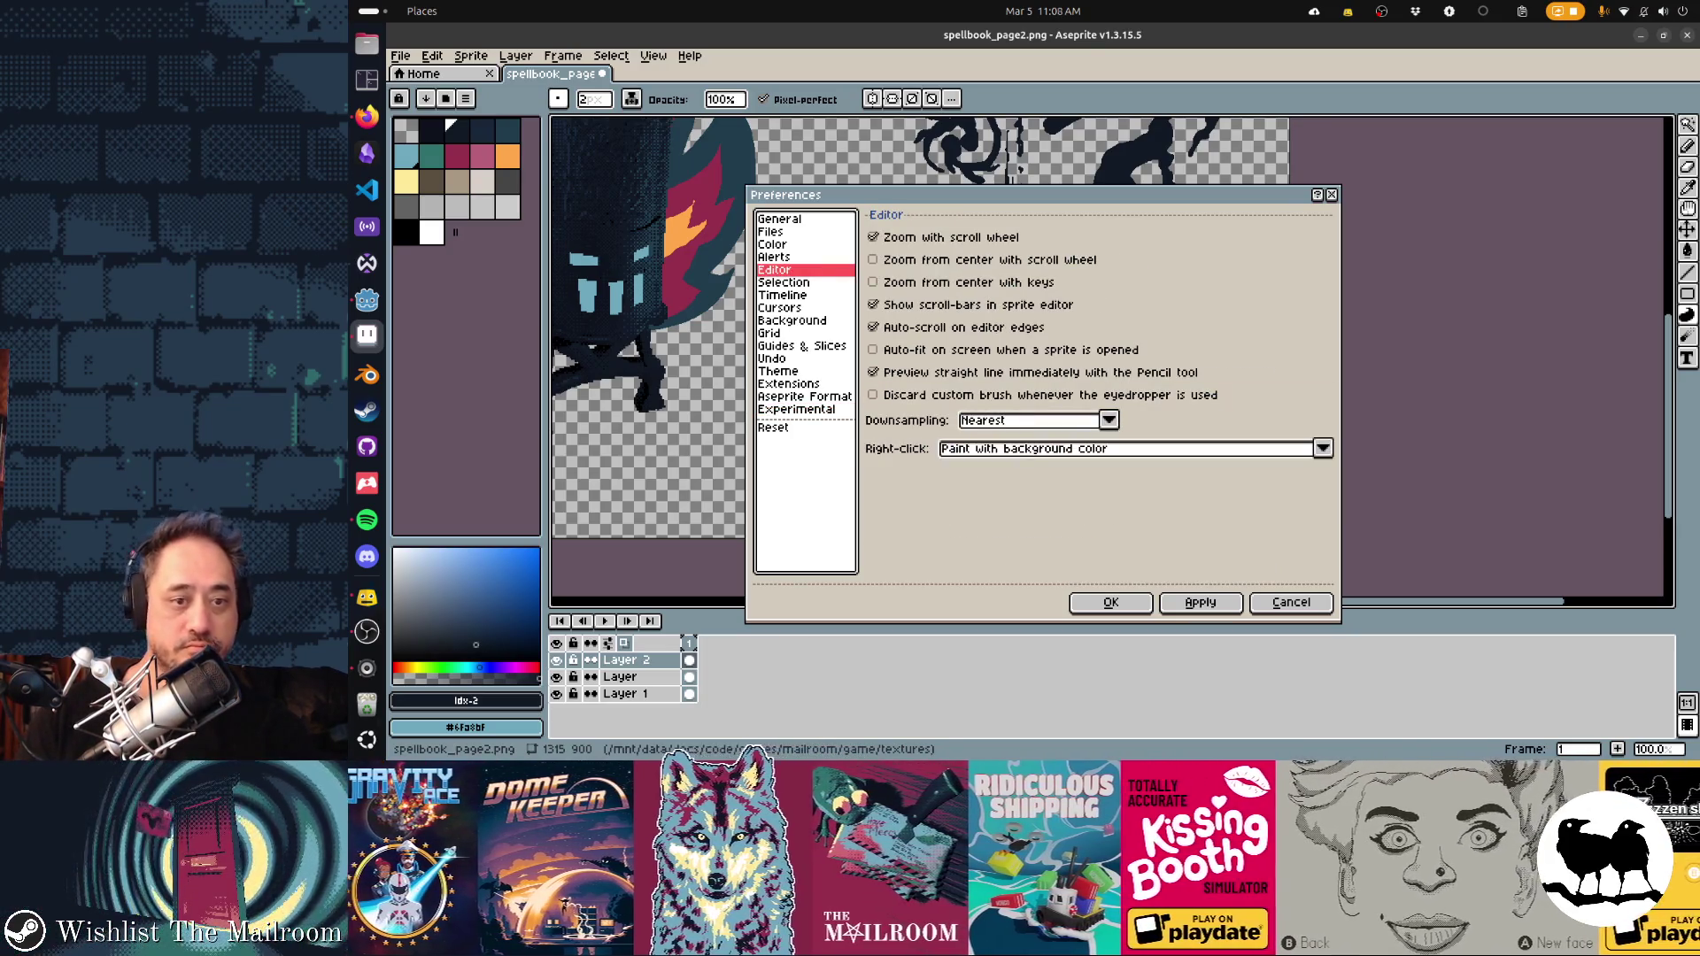
{"action": "left_click", "coordinate": [1109, 420]}
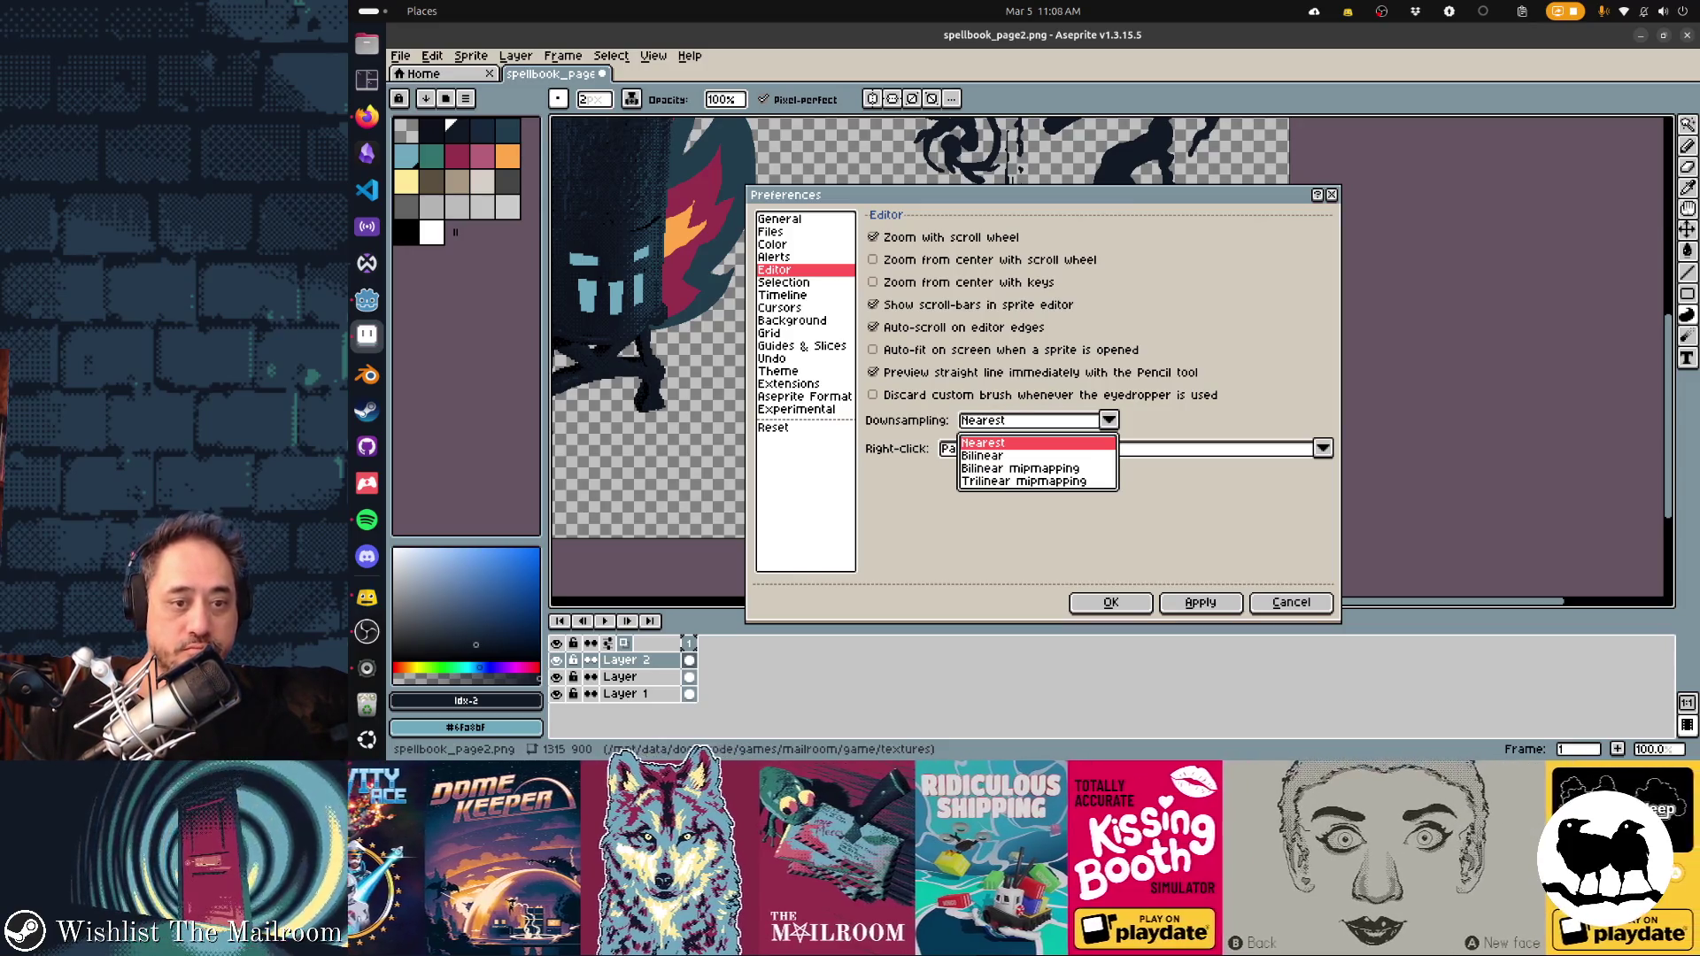
{"action": "key", "text": "Return"}
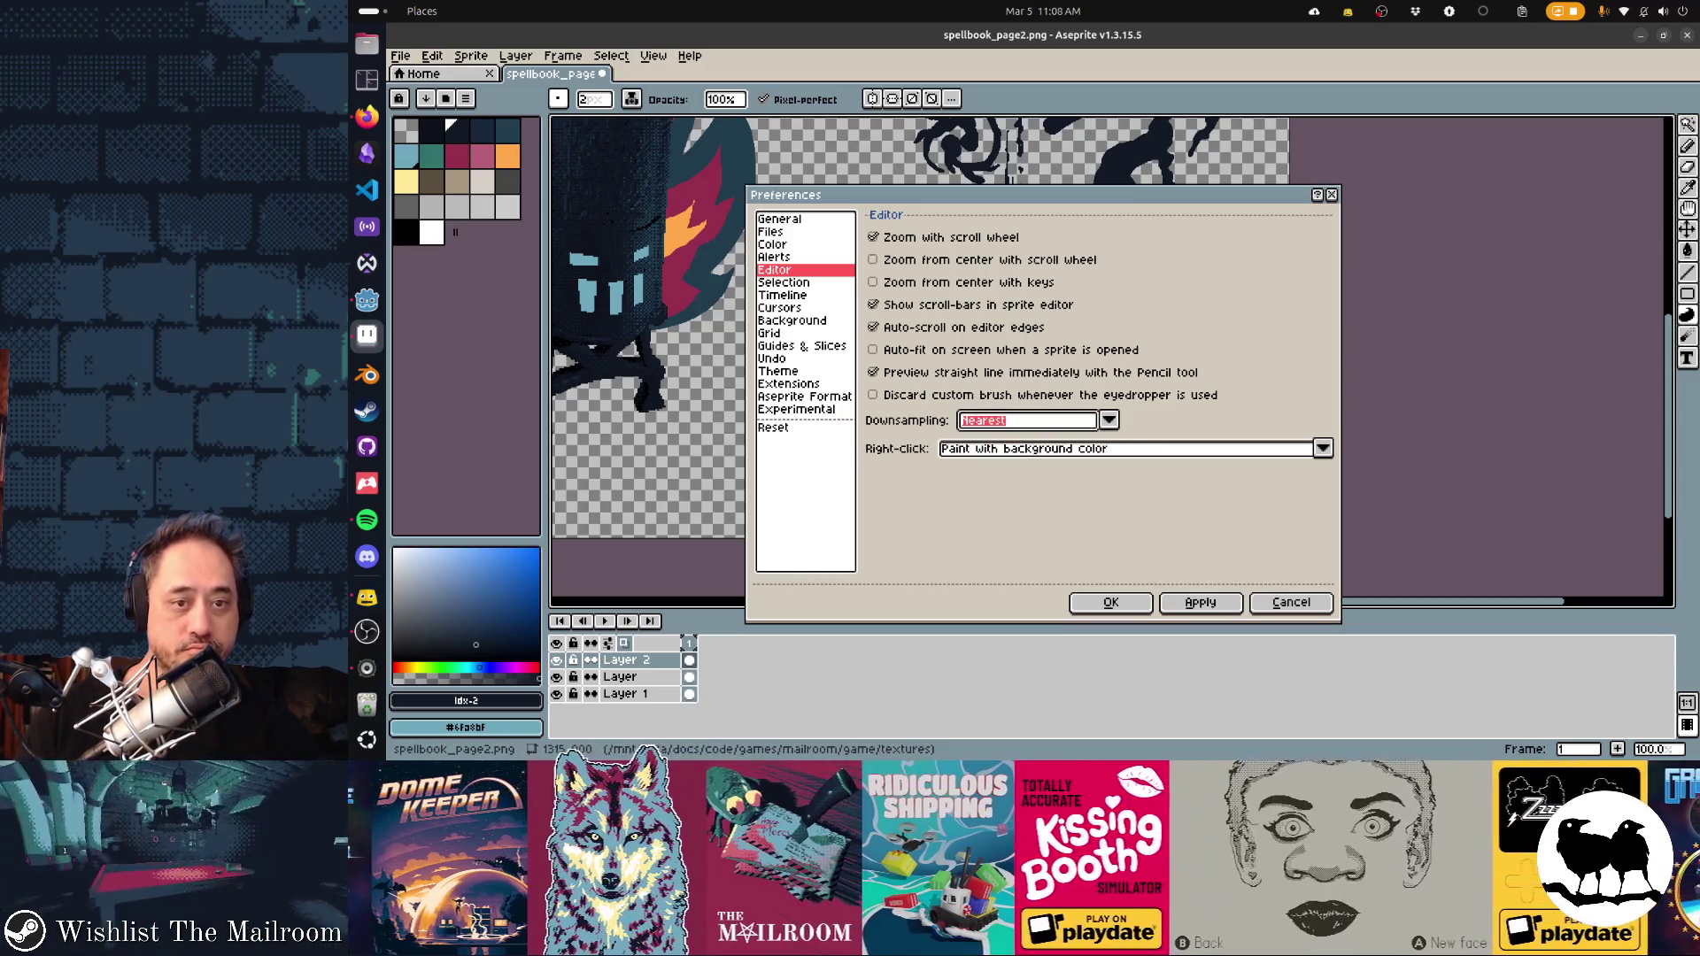
{"action": "key", "text": "Return"}
{"action": "scroll", "coordinate": [1190, 361], "scroll_direction": "right", "scroll_amount": 5}
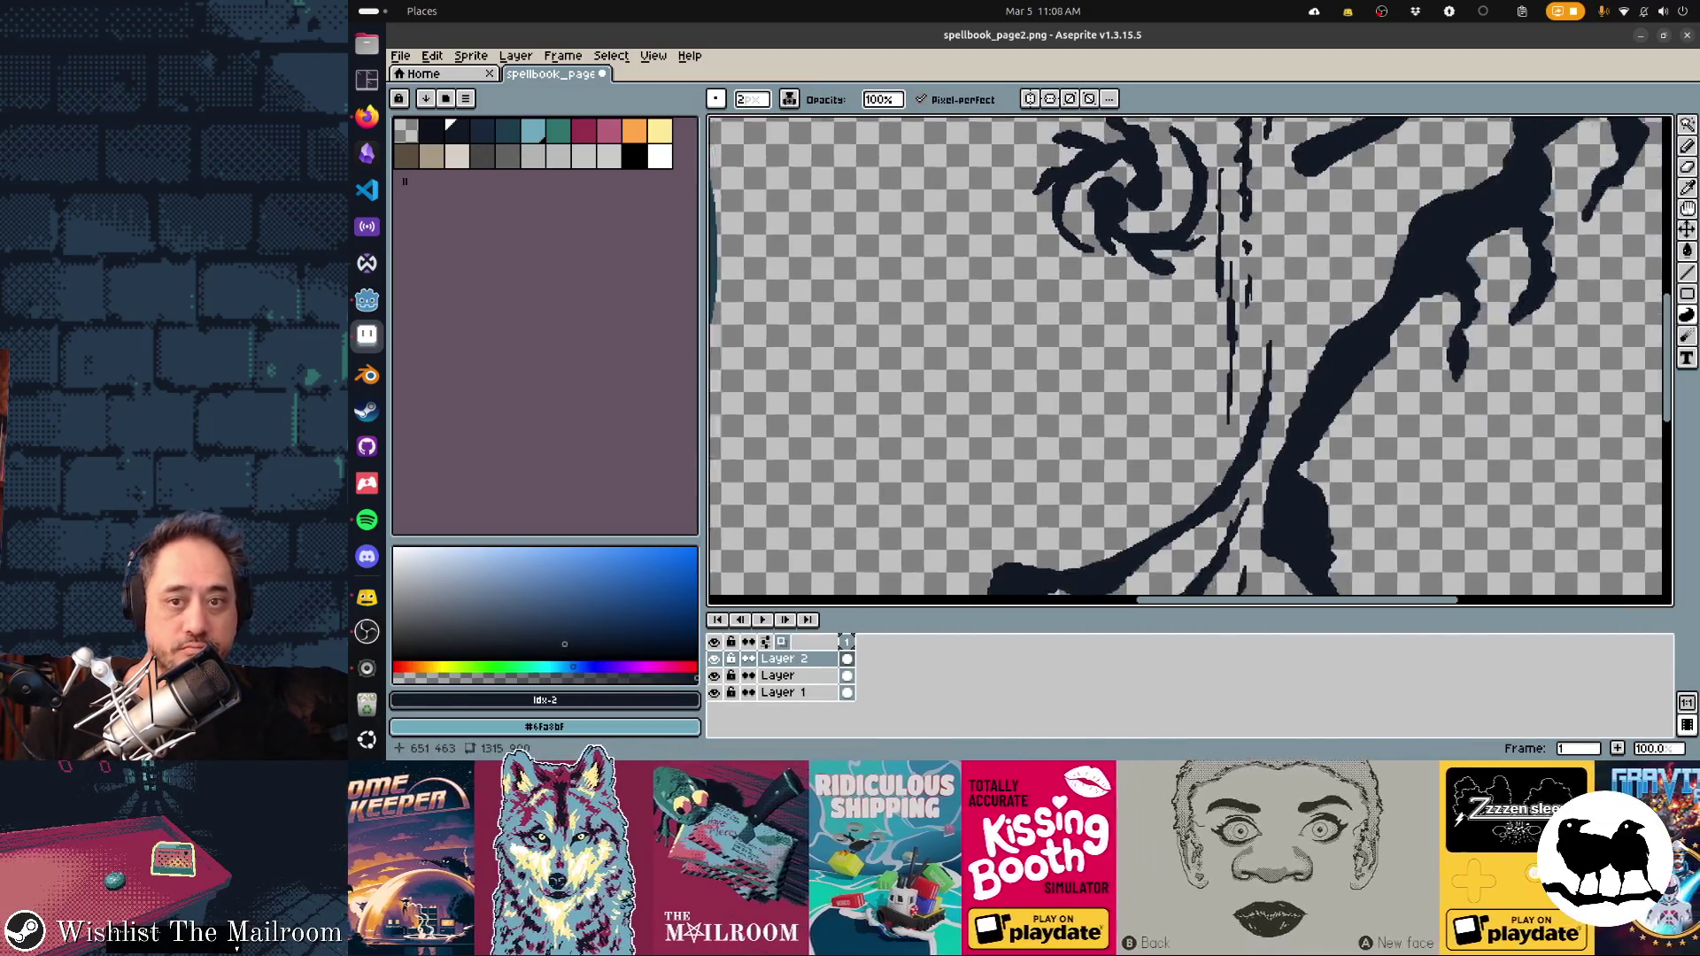
Paint dark navy pixels along the stroke's left edge with the Pencil
{"action": "scroll", "coordinate": [1190, 361], "scroll_direction": "right", "scroll_amount": 5}
{"action": "scroll", "coordinate": [1190, 361], "scroll_direction": "down", "scroll_amount": 3}
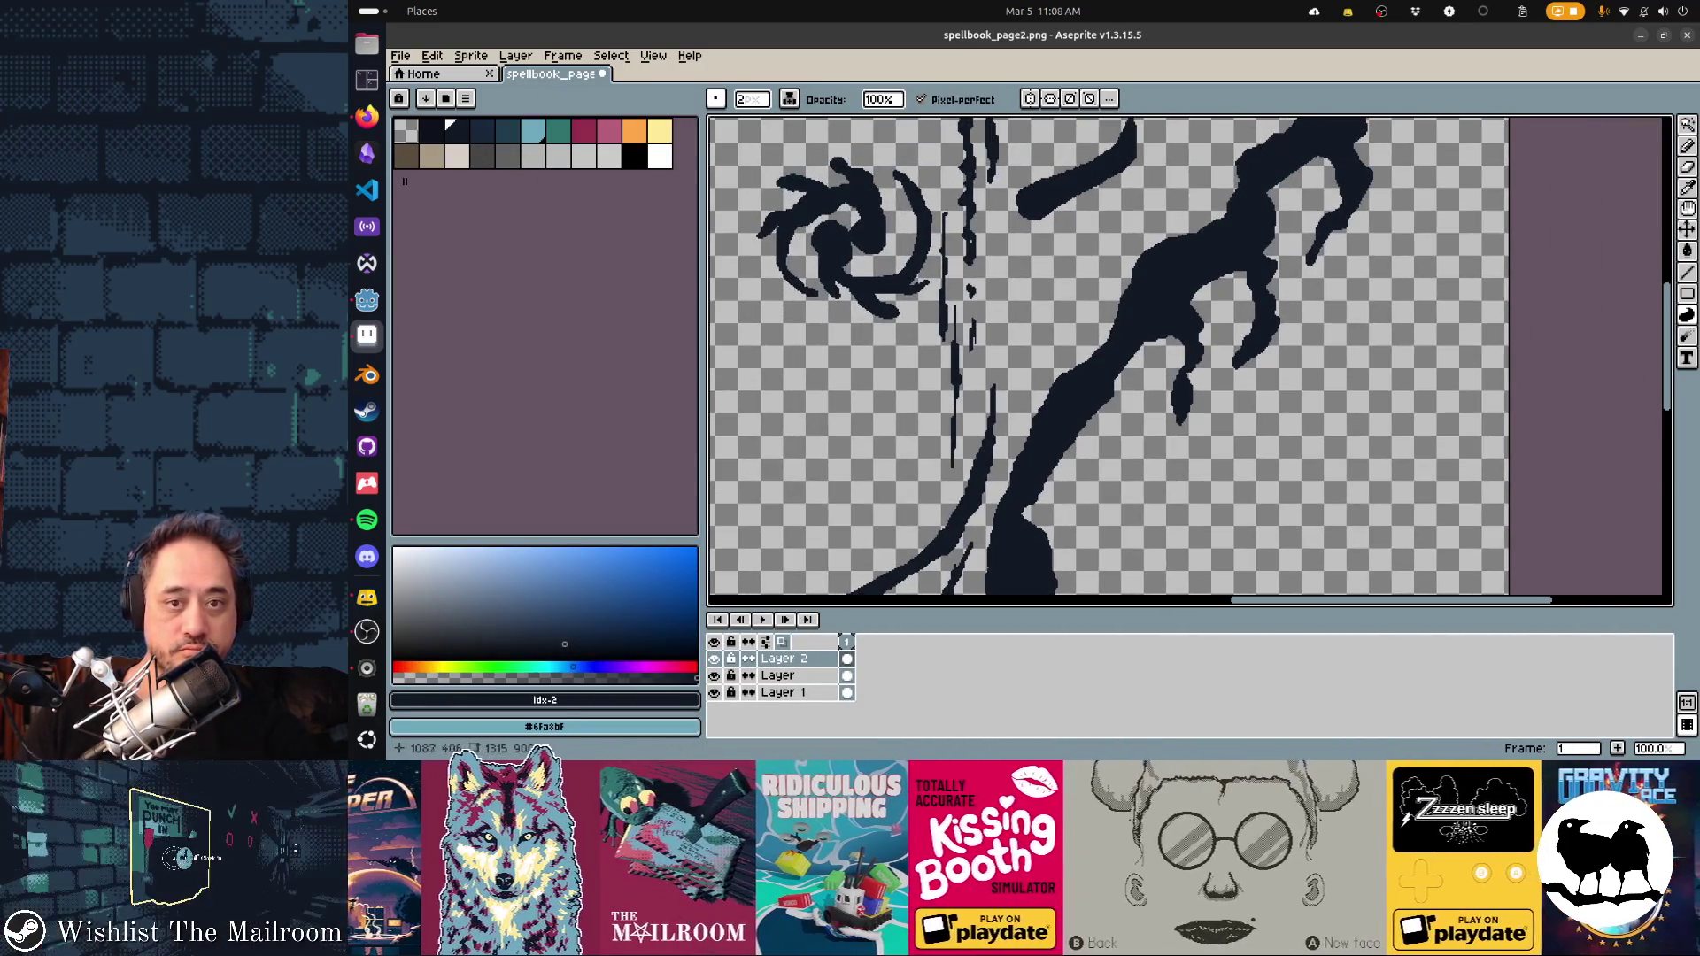
{"action": "scroll", "coordinate": [1190, 361], "scroll_direction": "down", "scroll_amount": 3}
{"action": "scroll", "coordinate": [1190, 362], "scroll_direction": "left", "scroll_amount": 2}
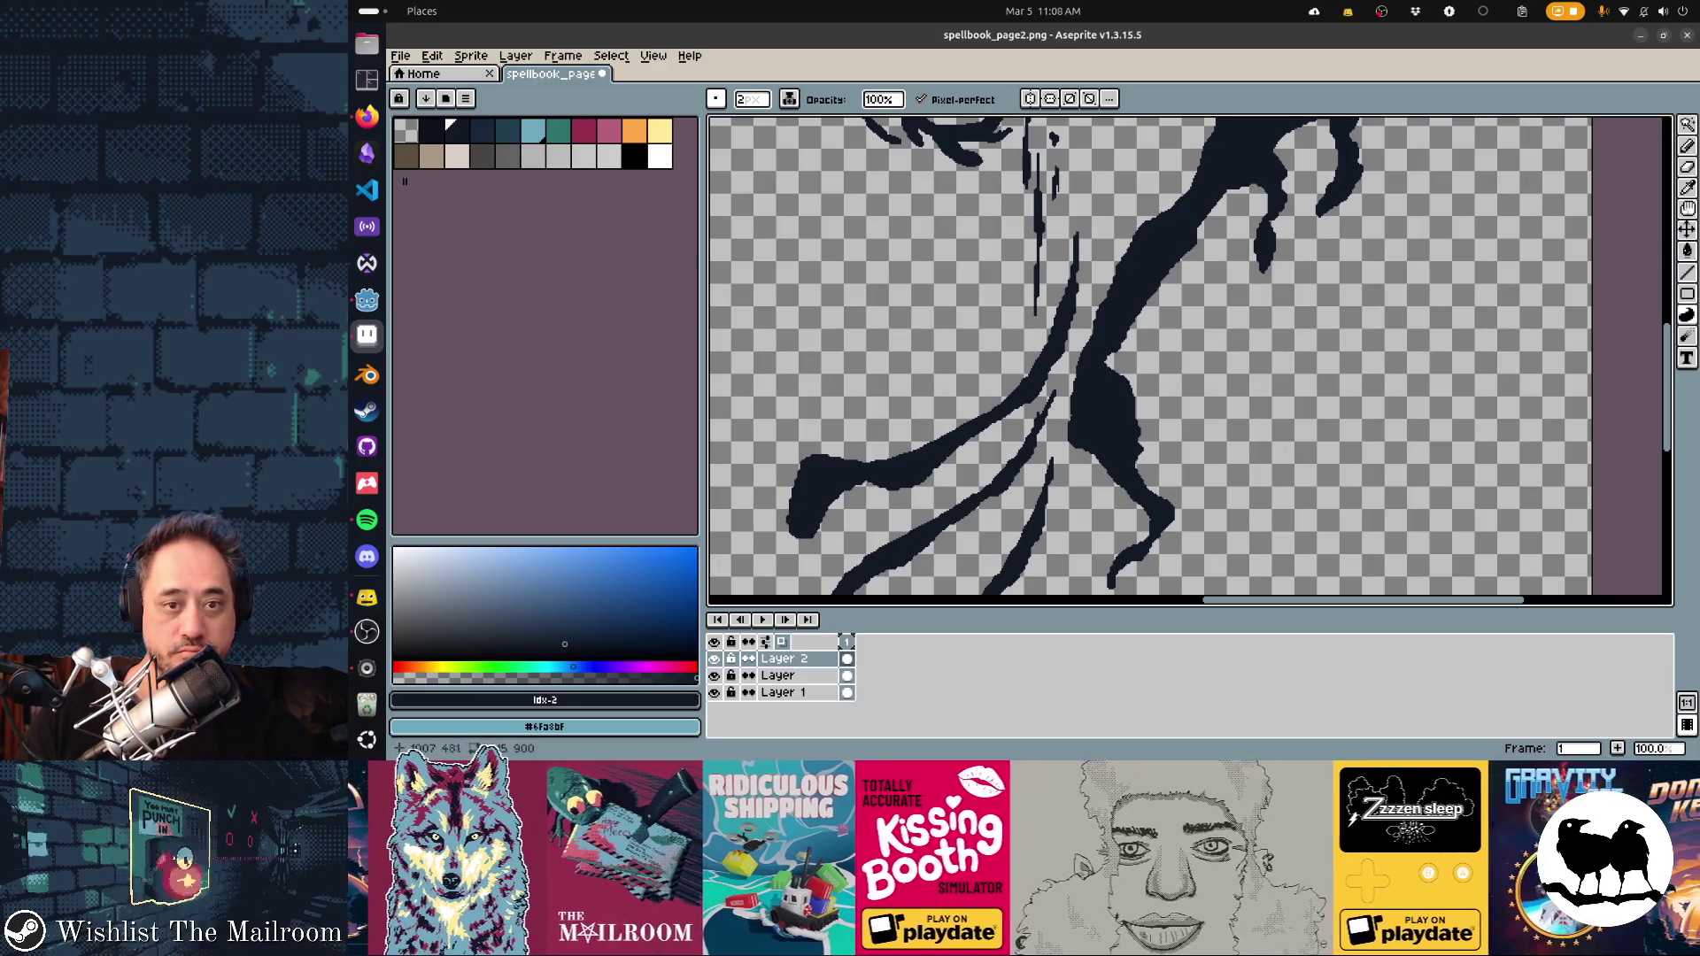
{"action": "scroll", "coordinate": [1160, 285], "scroll_direction": "up", "scroll_amount": 1}
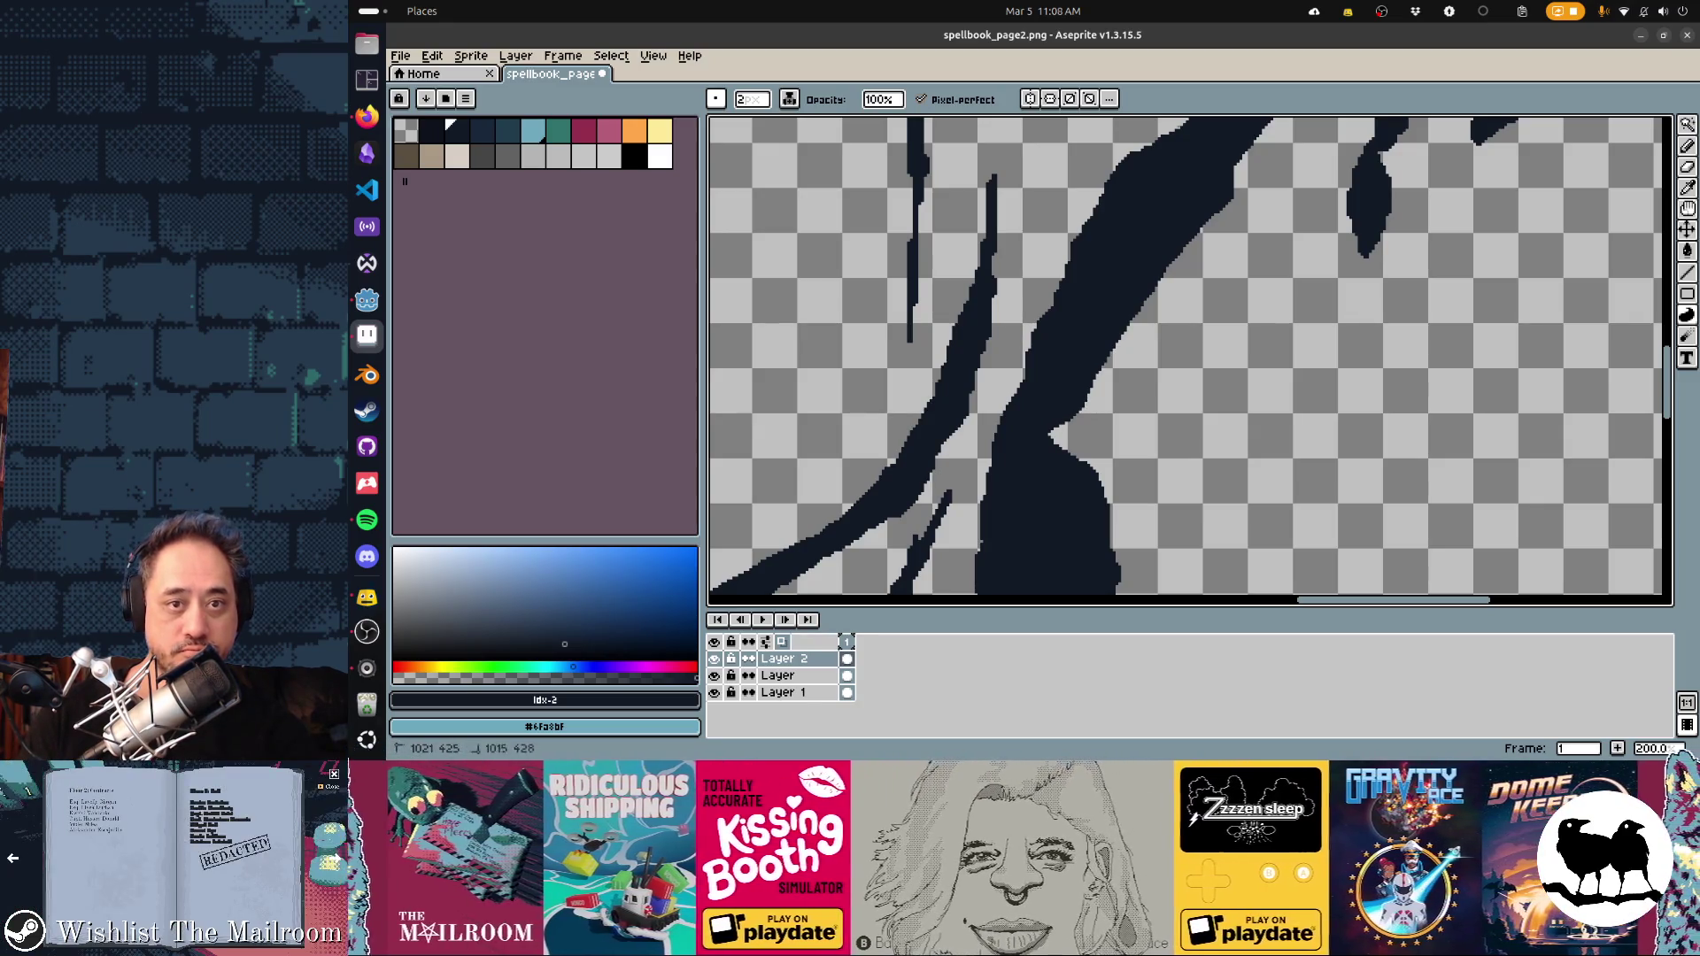
{"action": "left_click_drag", "start_coordinate": [1101, 184], "coordinate": [1046, 309]}
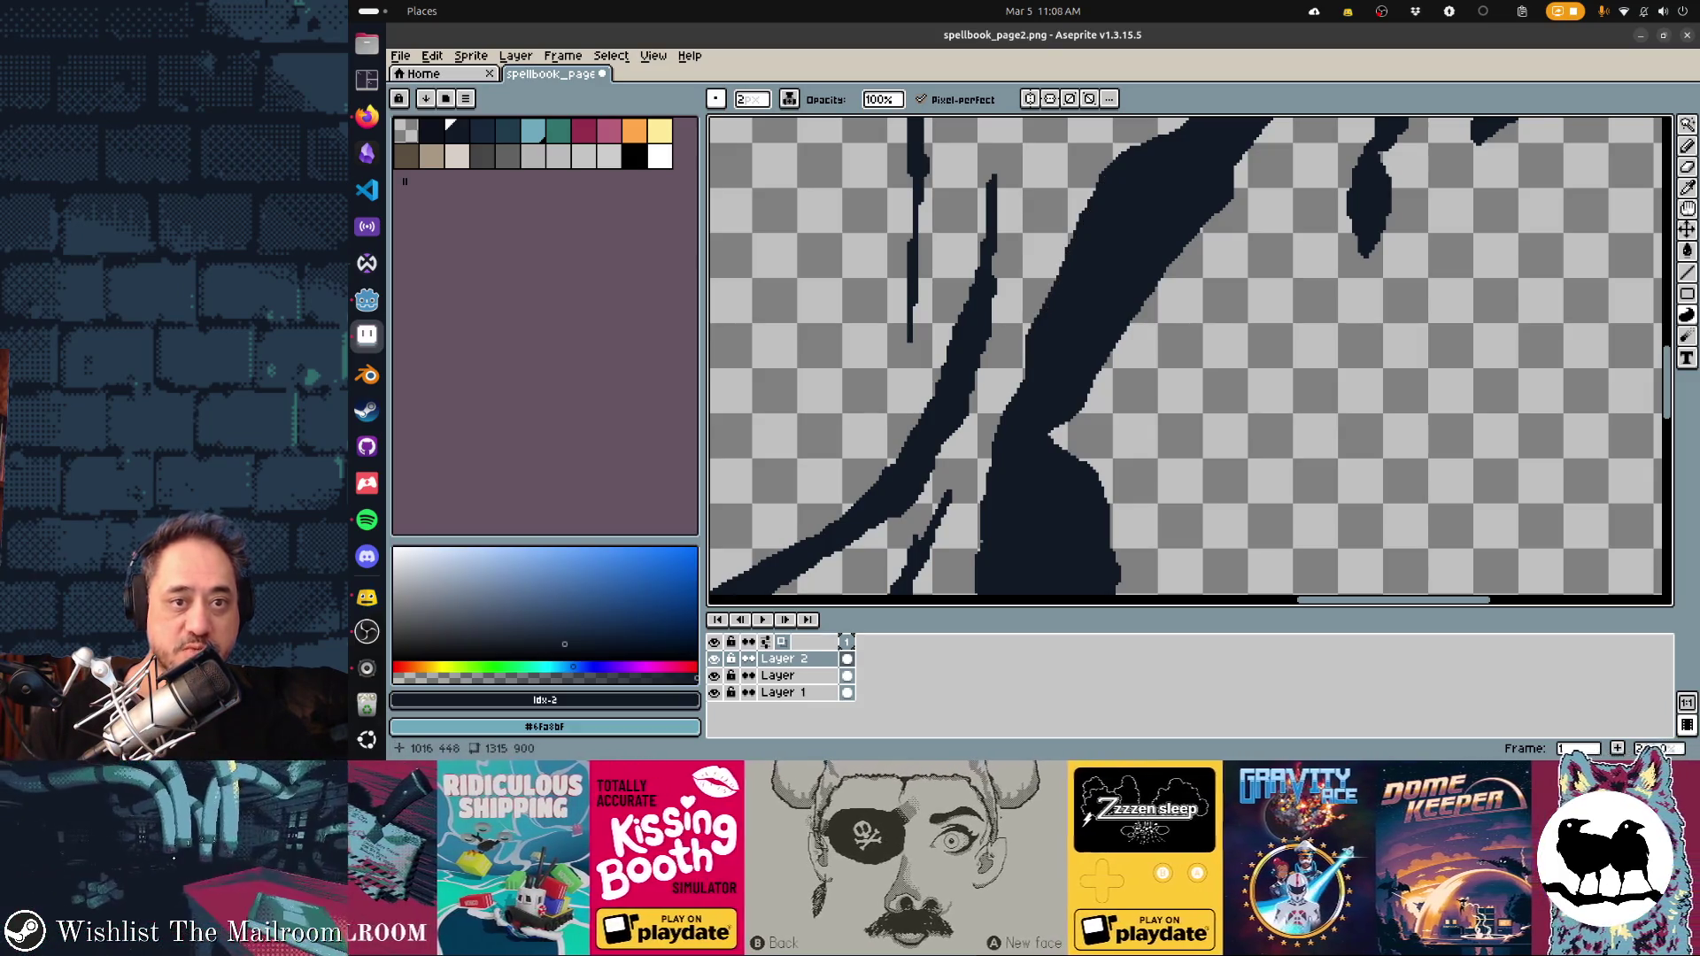
Try a Contour fill on the dark stroke, undo it, and move to the lower curling strokes
{"action": "scroll", "coordinate": [1189, 361], "scroll_direction": "down", "scroll_amount": 3}
{"action": "scroll", "coordinate": [1190, 361], "scroll_direction": "right", "scroll_amount": 2}
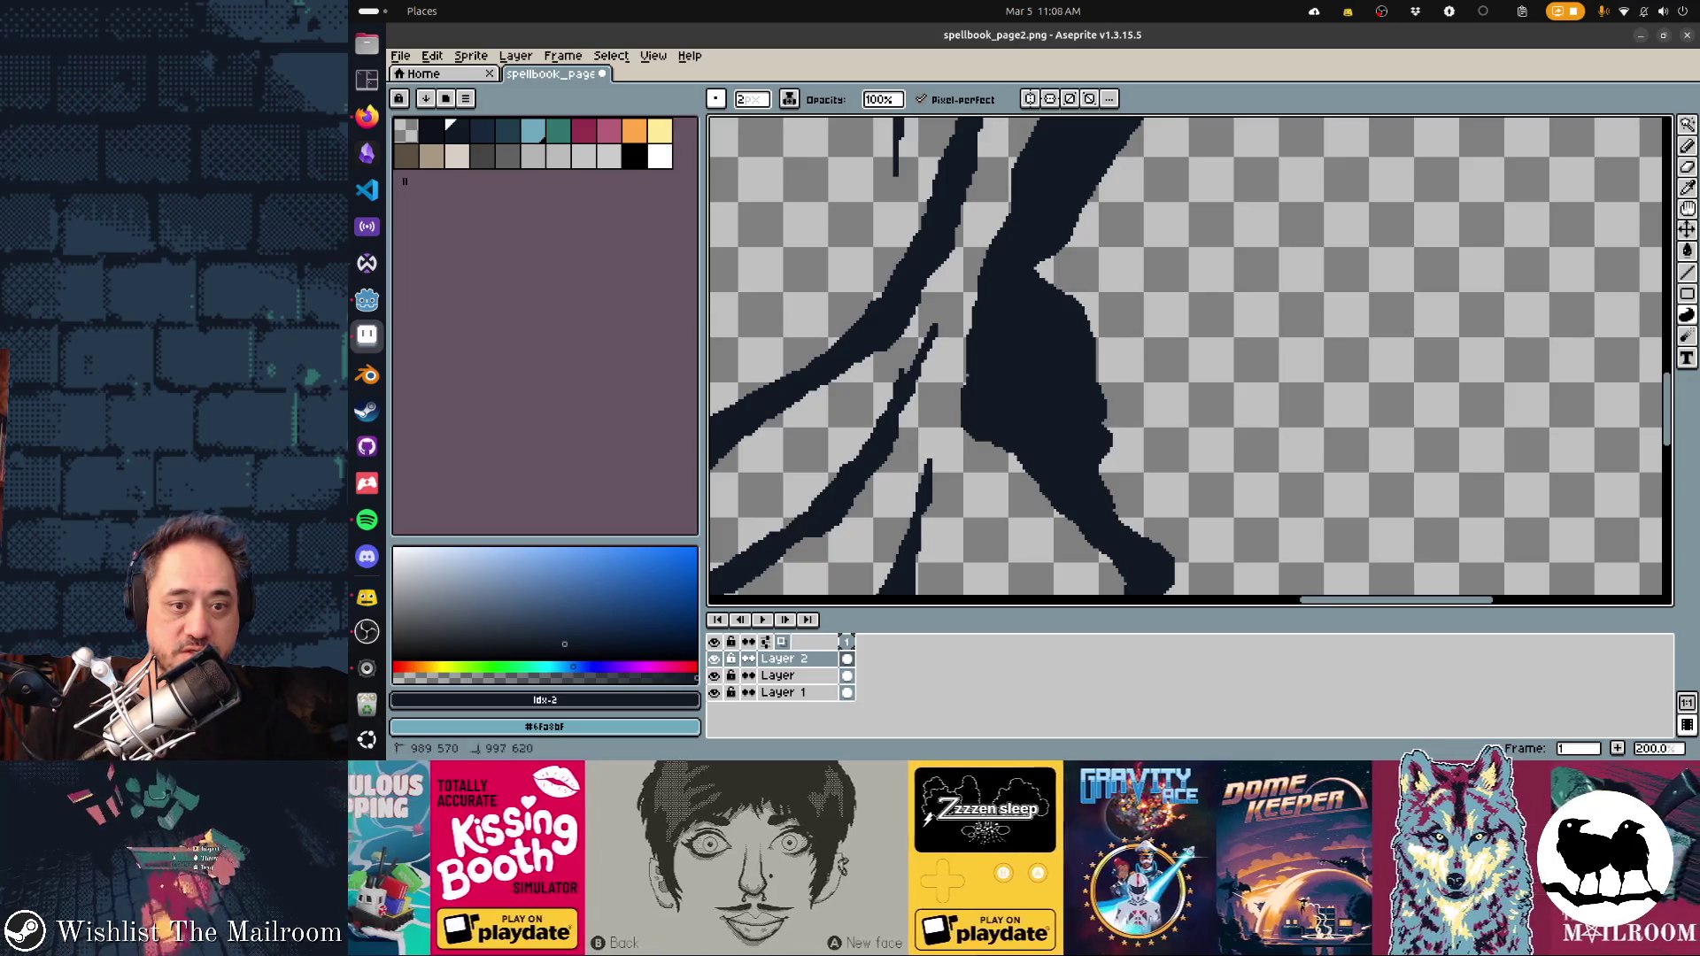
{"action": "left_click_drag", "start_coordinate": [1150, 539], "coordinate": [1151, 542]}
{"action": "key", "text": "ctrl+z"}
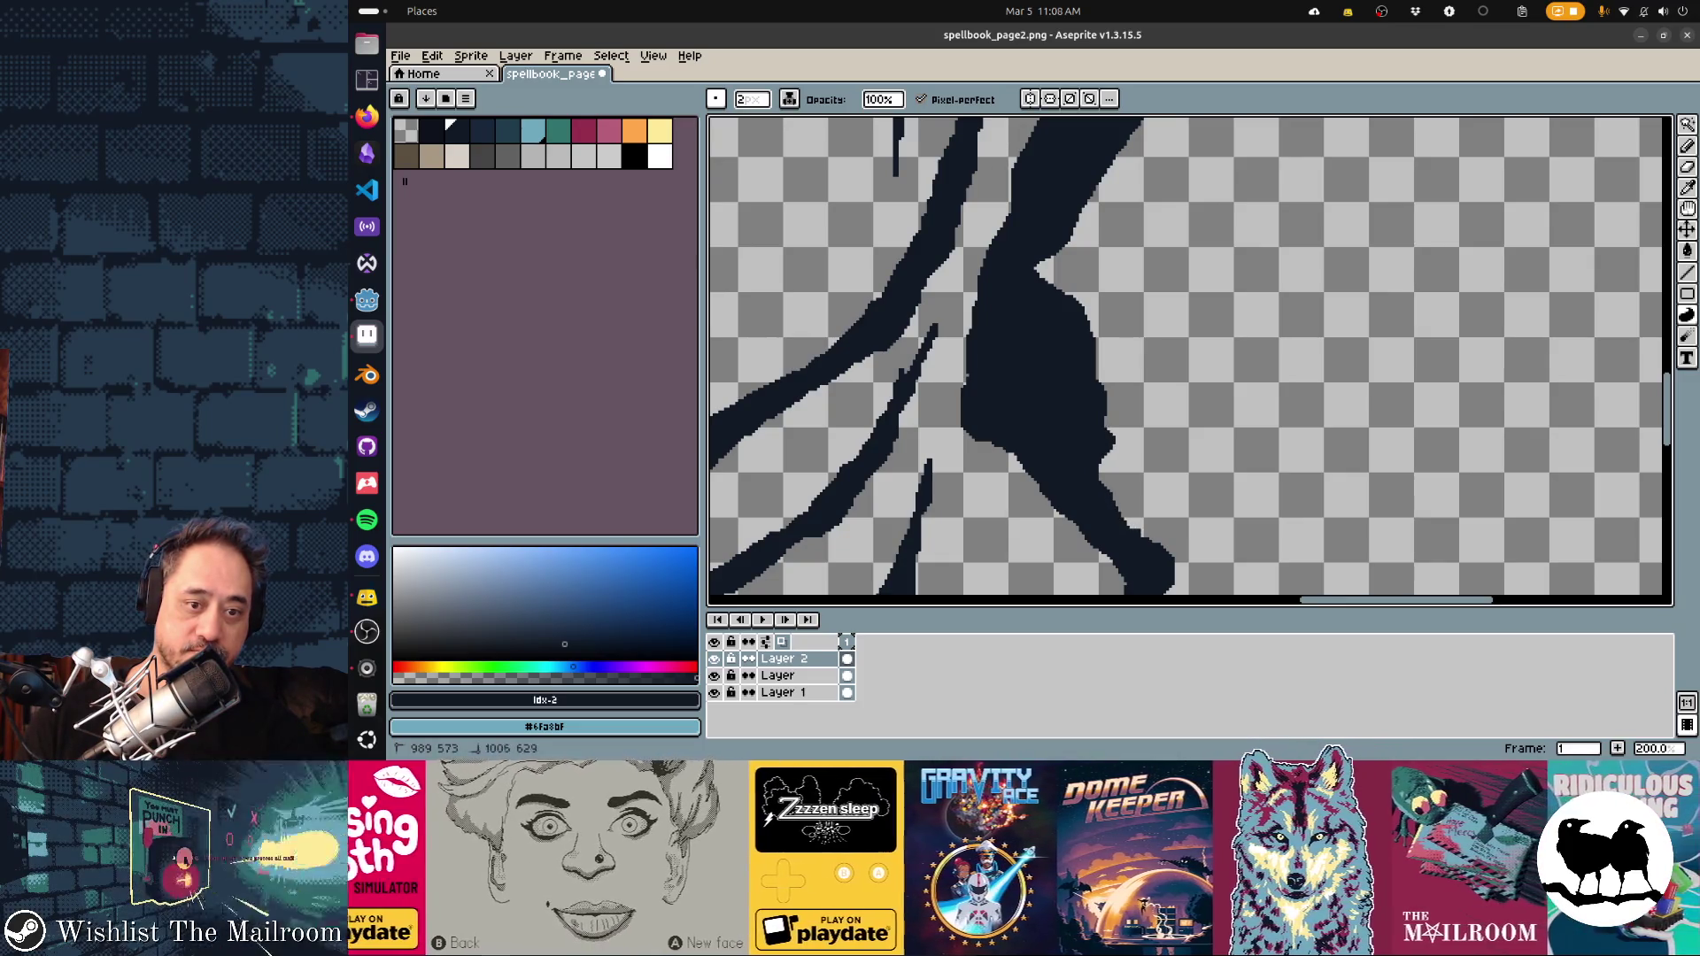
{"action": "scroll", "coordinate": [1125, 393], "scroll_direction": "down", "scroll_amount": 5}
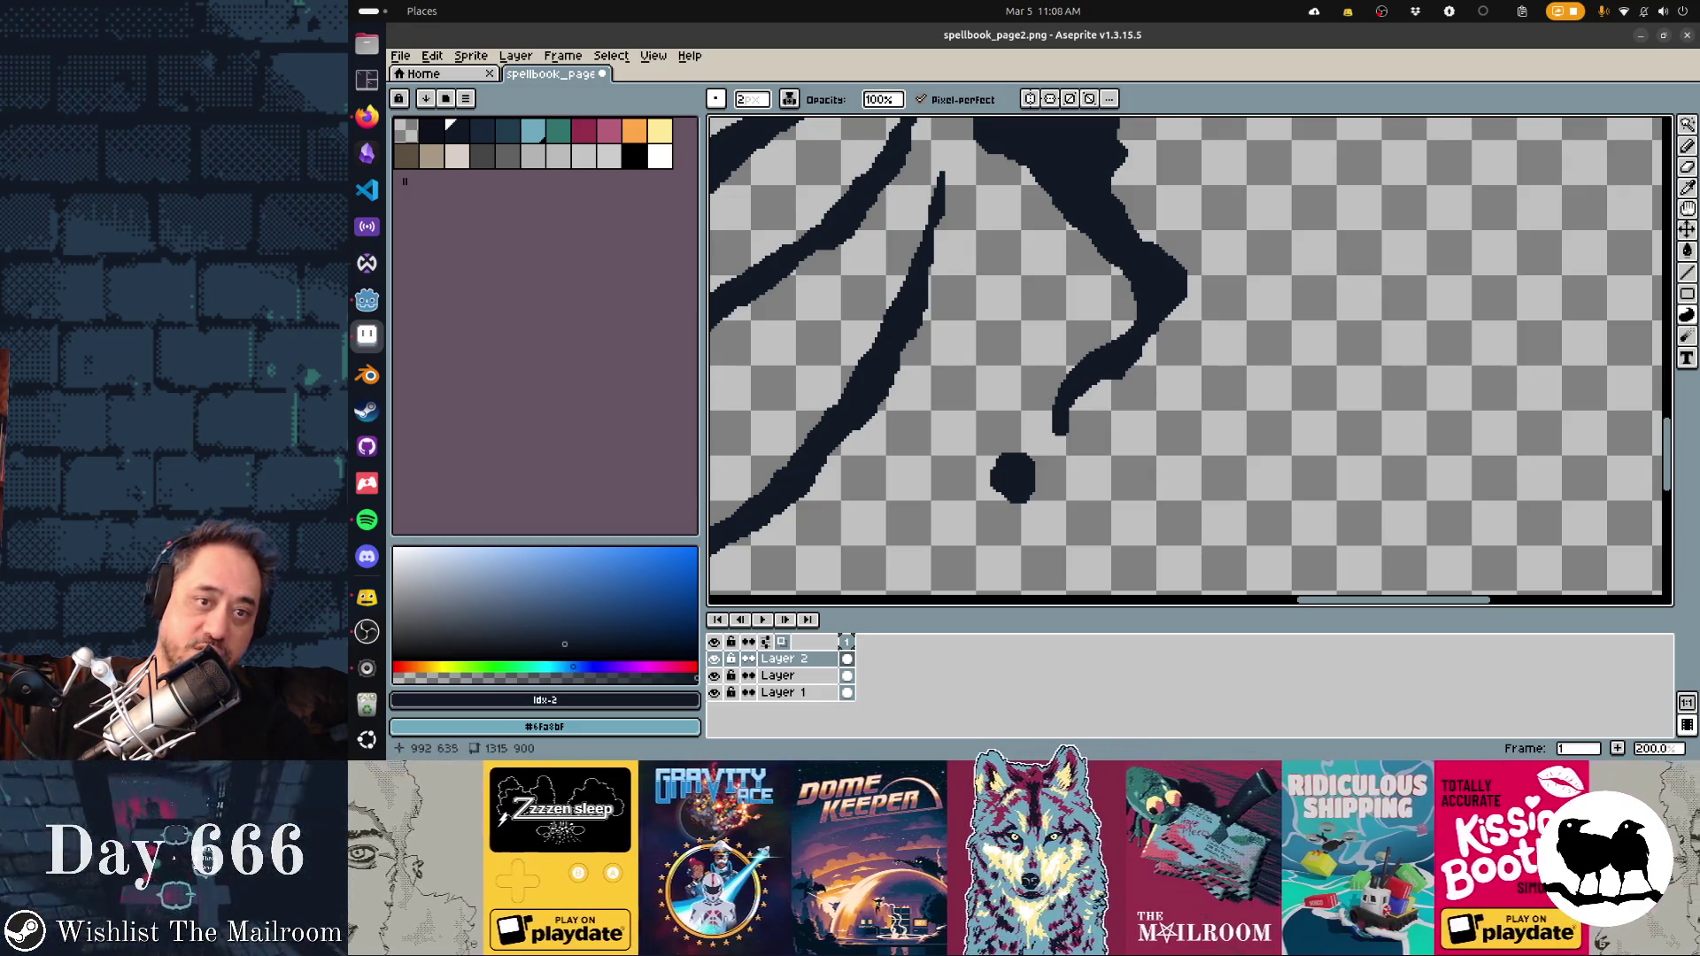
{"action": "scroll", "coordinate": [1190, 356], "scroll_direction": "up", "scroll_amount": 5}
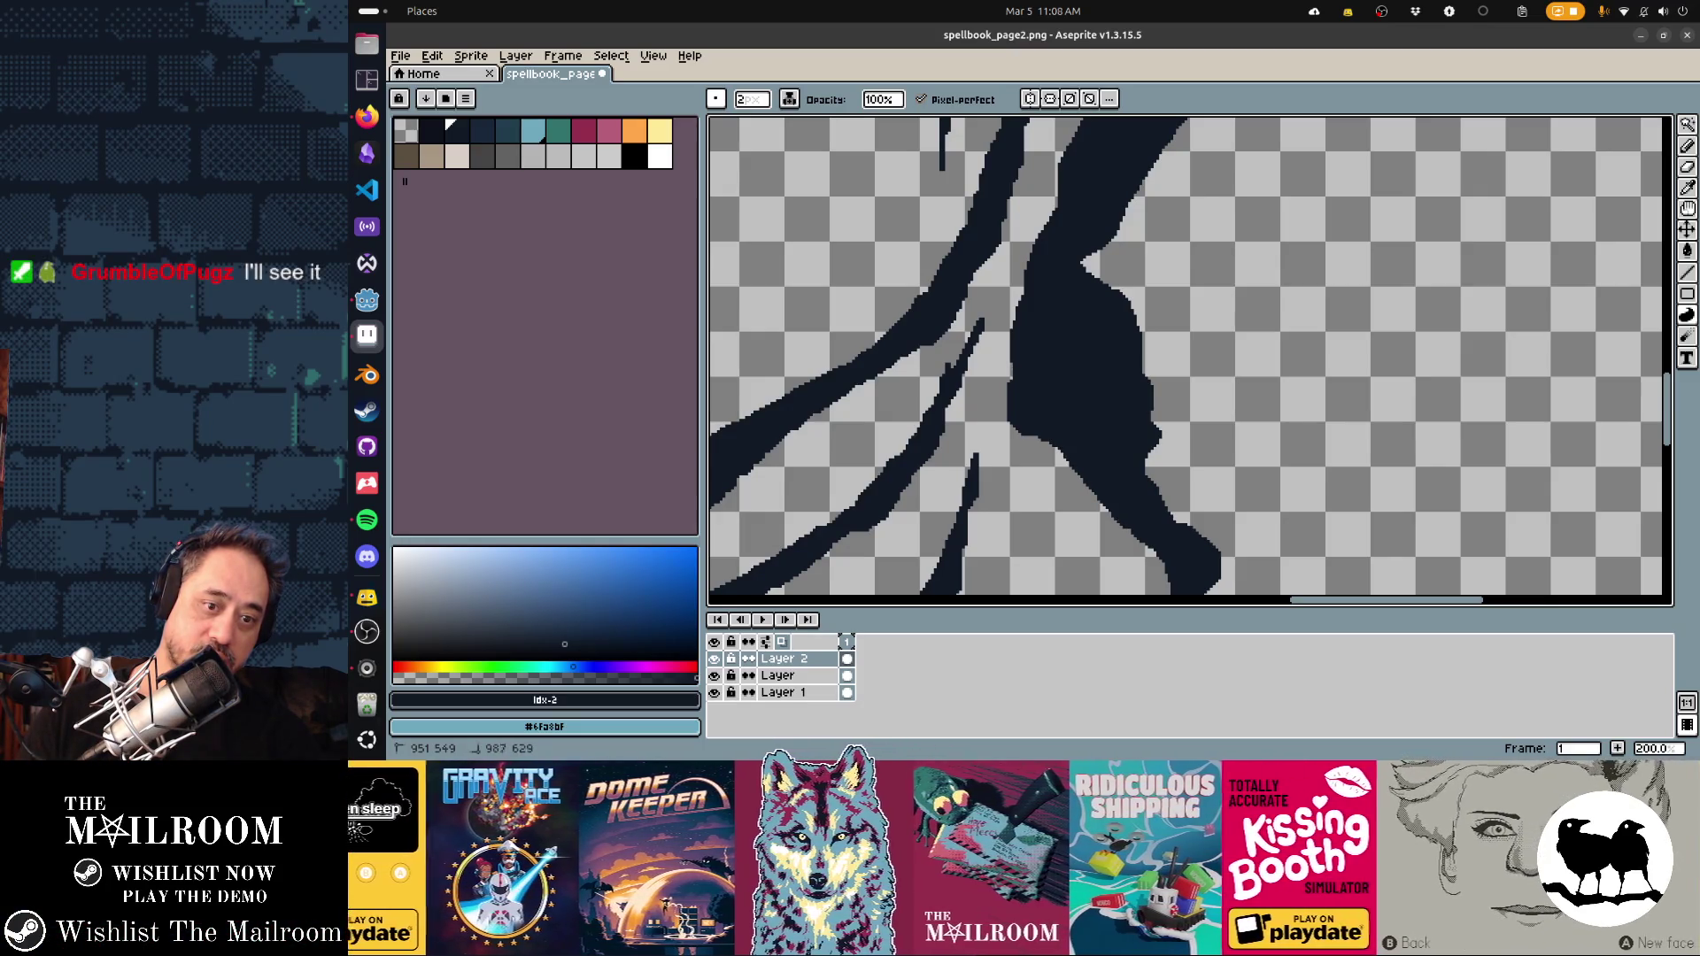
{"action": "scroll", "coordinate": [1190, 361], "scroll_direction": "left", "scroll_amount": 5}
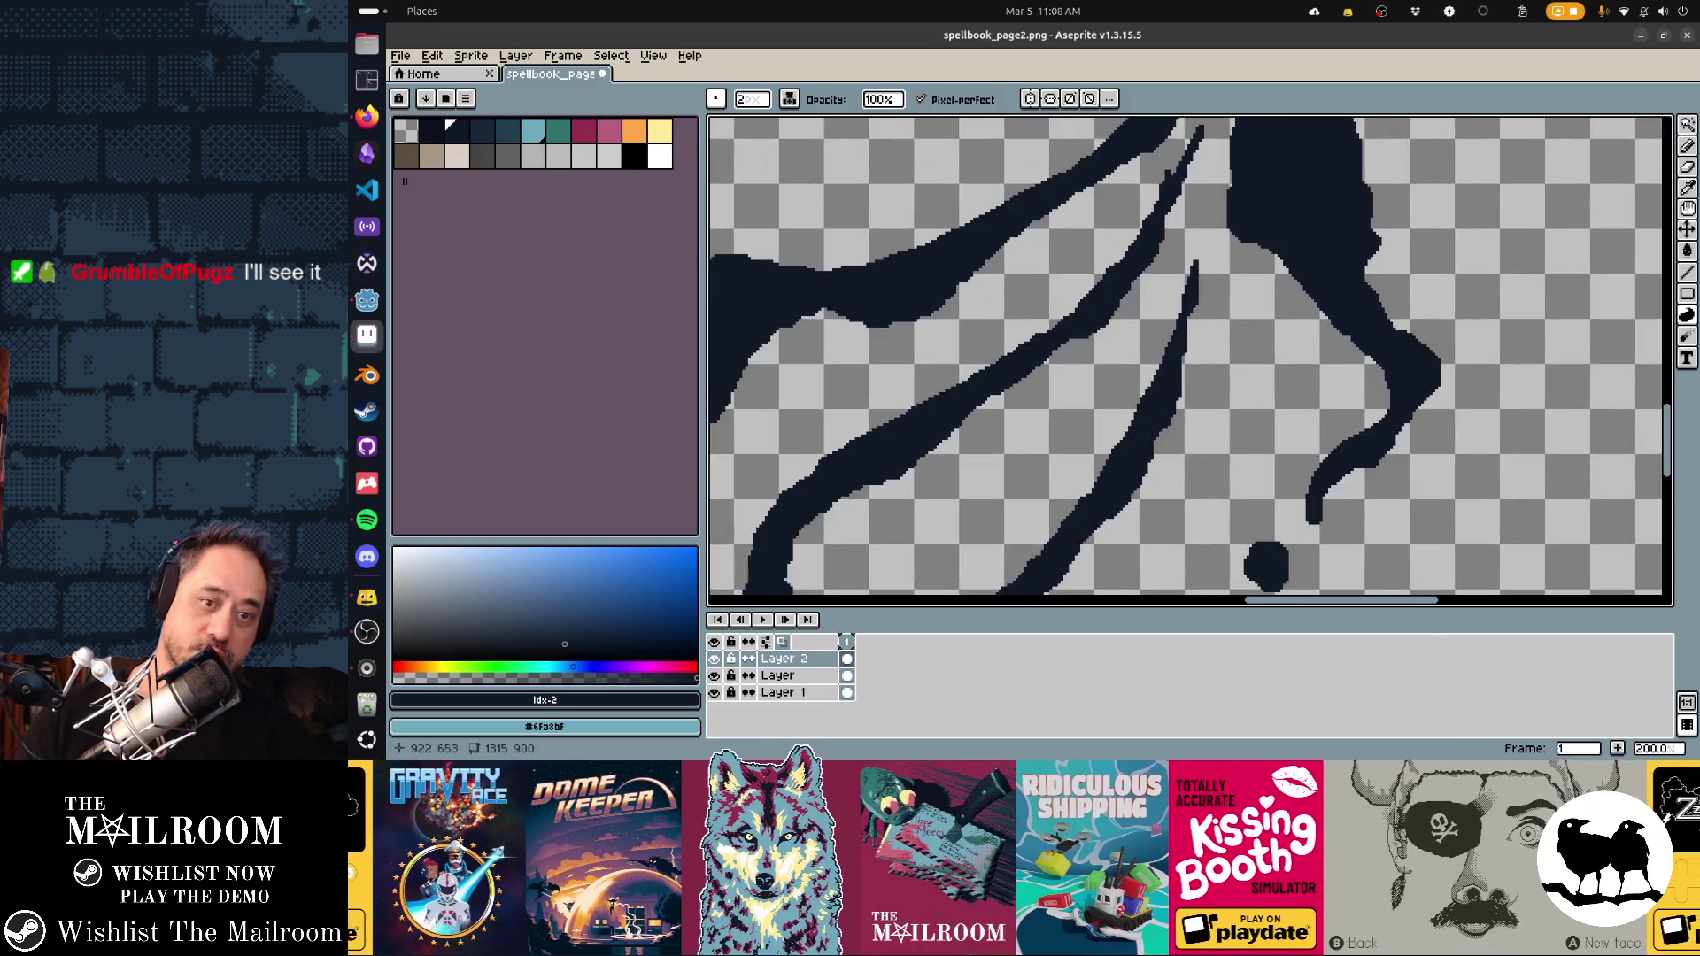
{"action": "scroll", "coordinate": [1190, 361], "scroll_direction": "down", "scroll_amount": 5}
{"action": "scroll", "coordinate": [1190, 361], "scroll_direction": "left", "scroll_amount": 3}
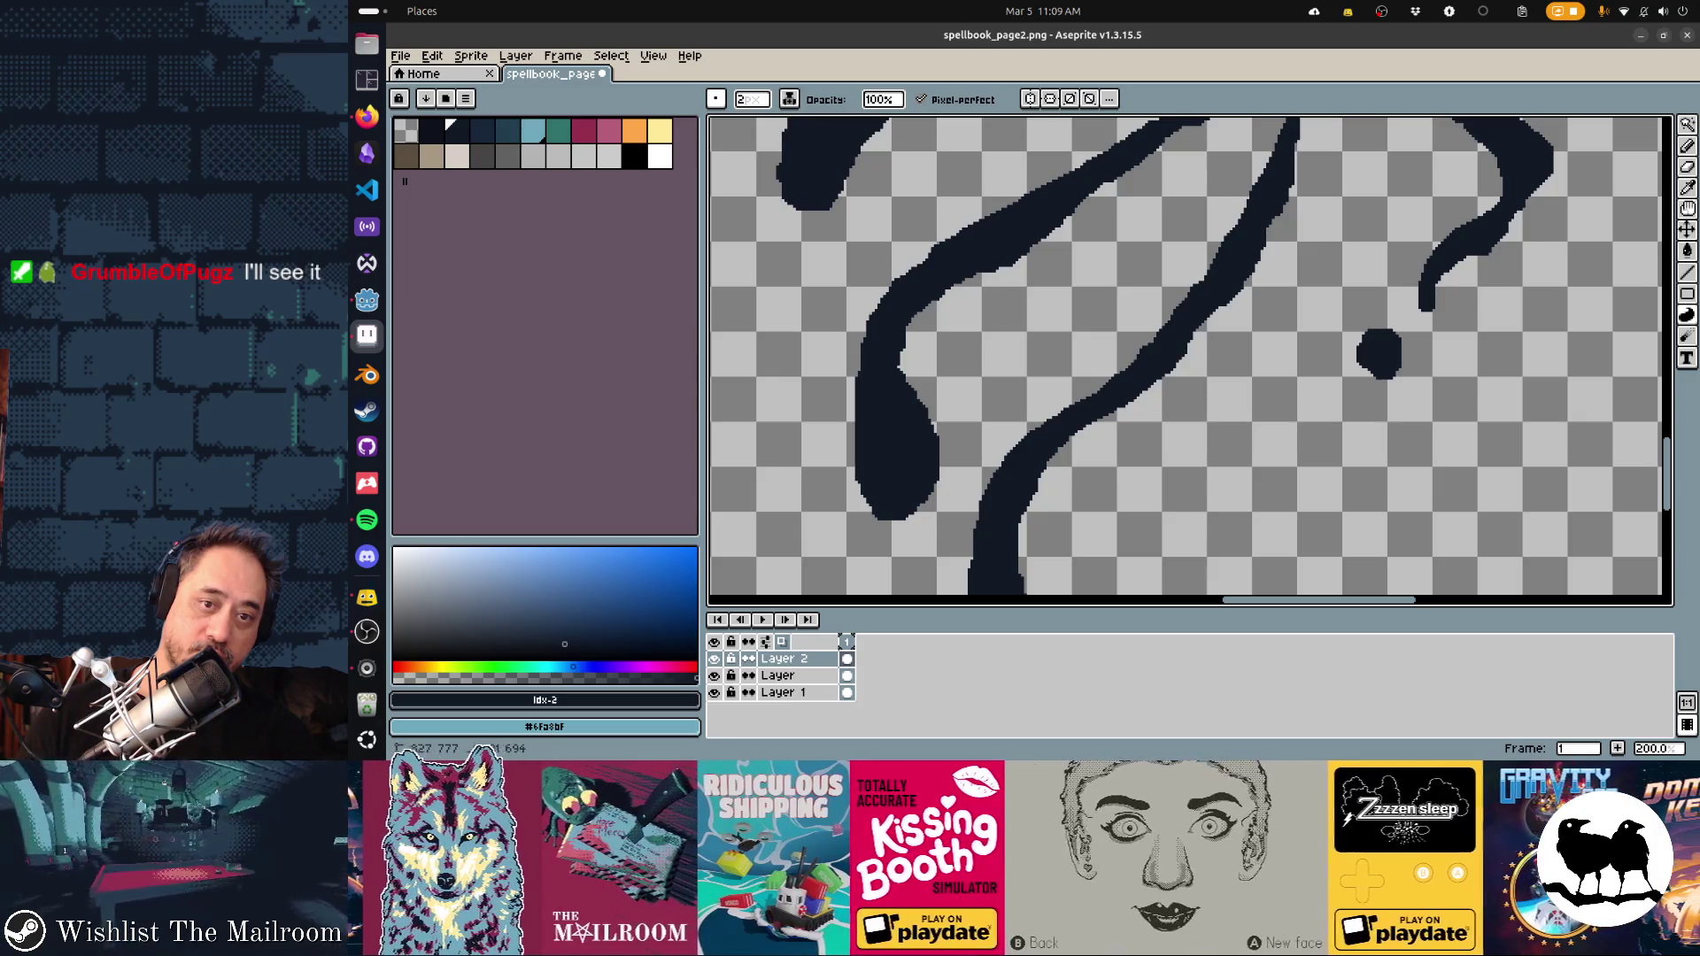
{"action": "mouse_move", "coordinate": [924, 333]}
{"action": "left_mouse_down"}
{"action": "mouse_move", "coordinate": [1058, 435]}
{"action": "mouse_move", "coordinate": [1044, 313]}
{"action": "mouse_move", "coordinate": [1006, 236]}
{"action": "left_mouse_up"}
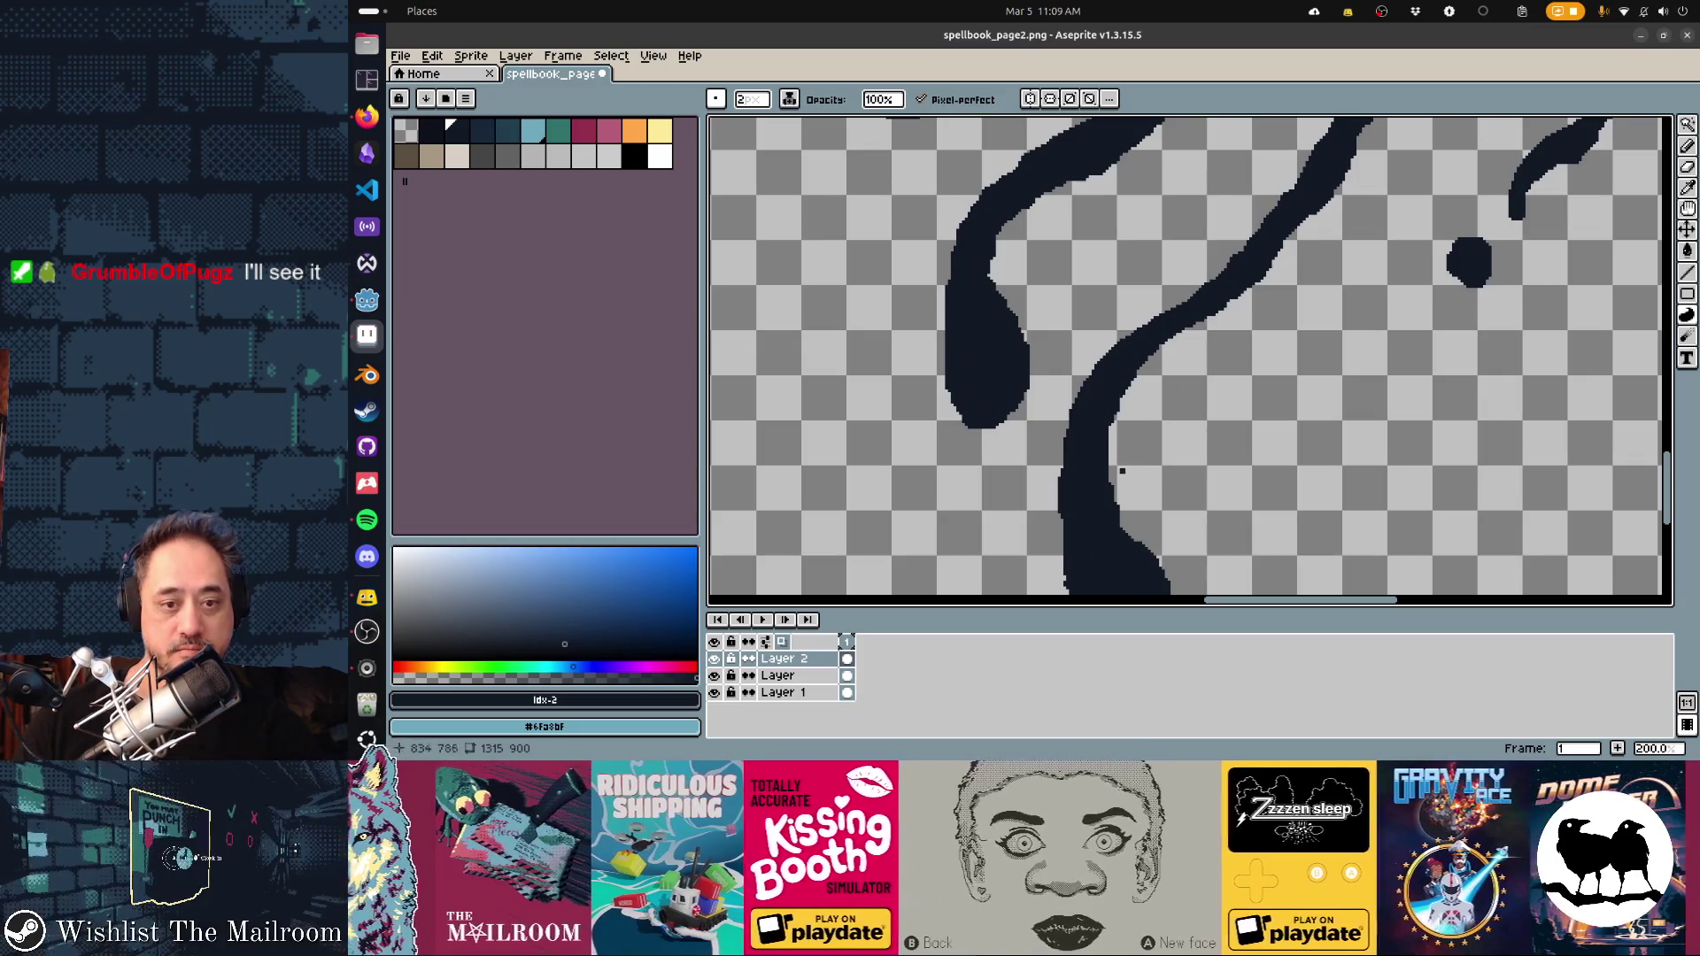
Switch among Eraser, Contour and Pencil tools, then paint dark pixels along the thin stroke's edge
{"action": "key", "text": "e"}
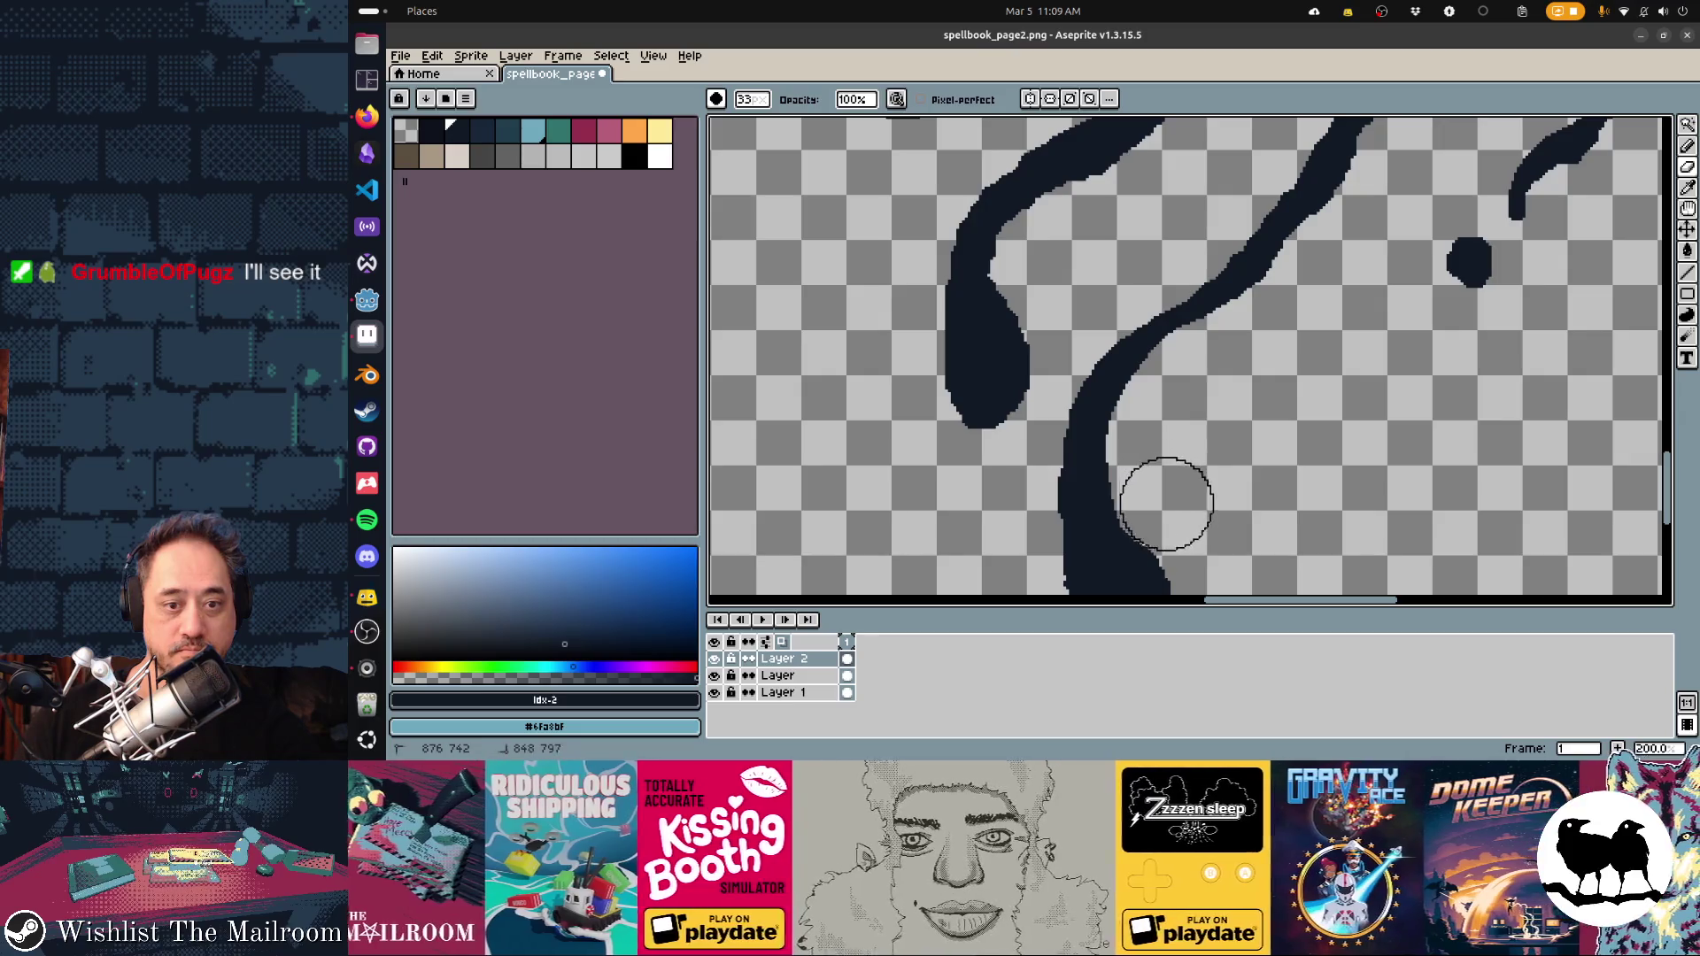
{"action": "left_click_drag", "start_coordinate": [1246, 528], "coordinate": [1181, 357]}
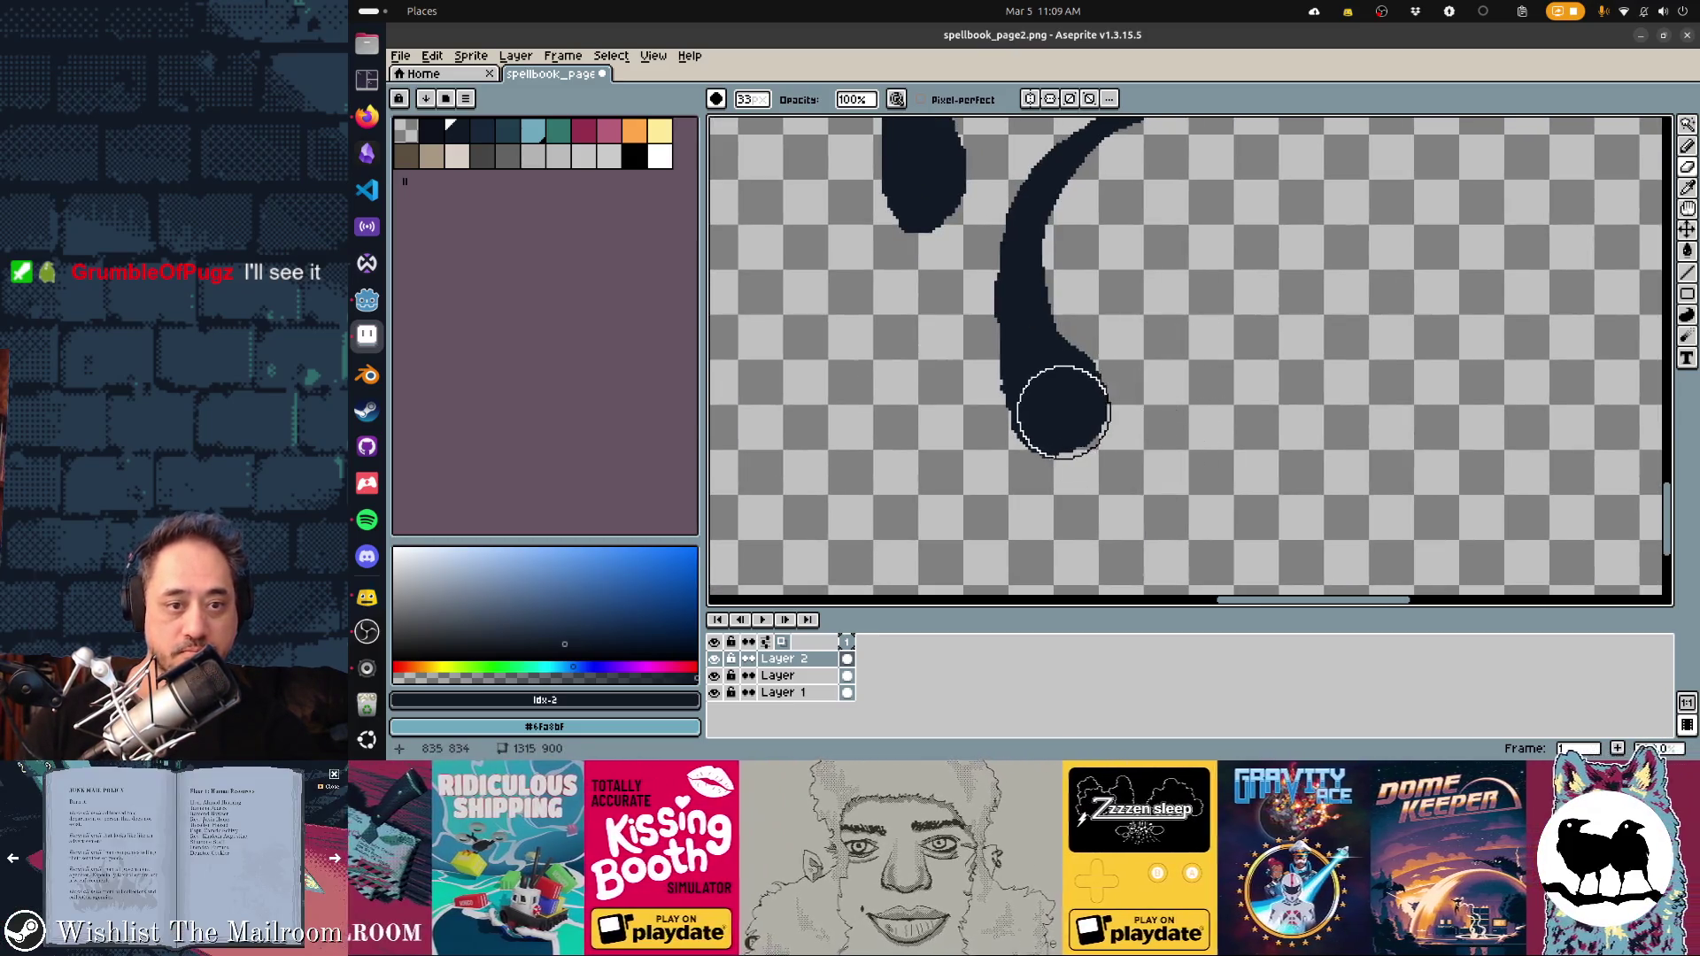
{"action": "key", "text": "d"}
{"action": "key", "text": "b"}
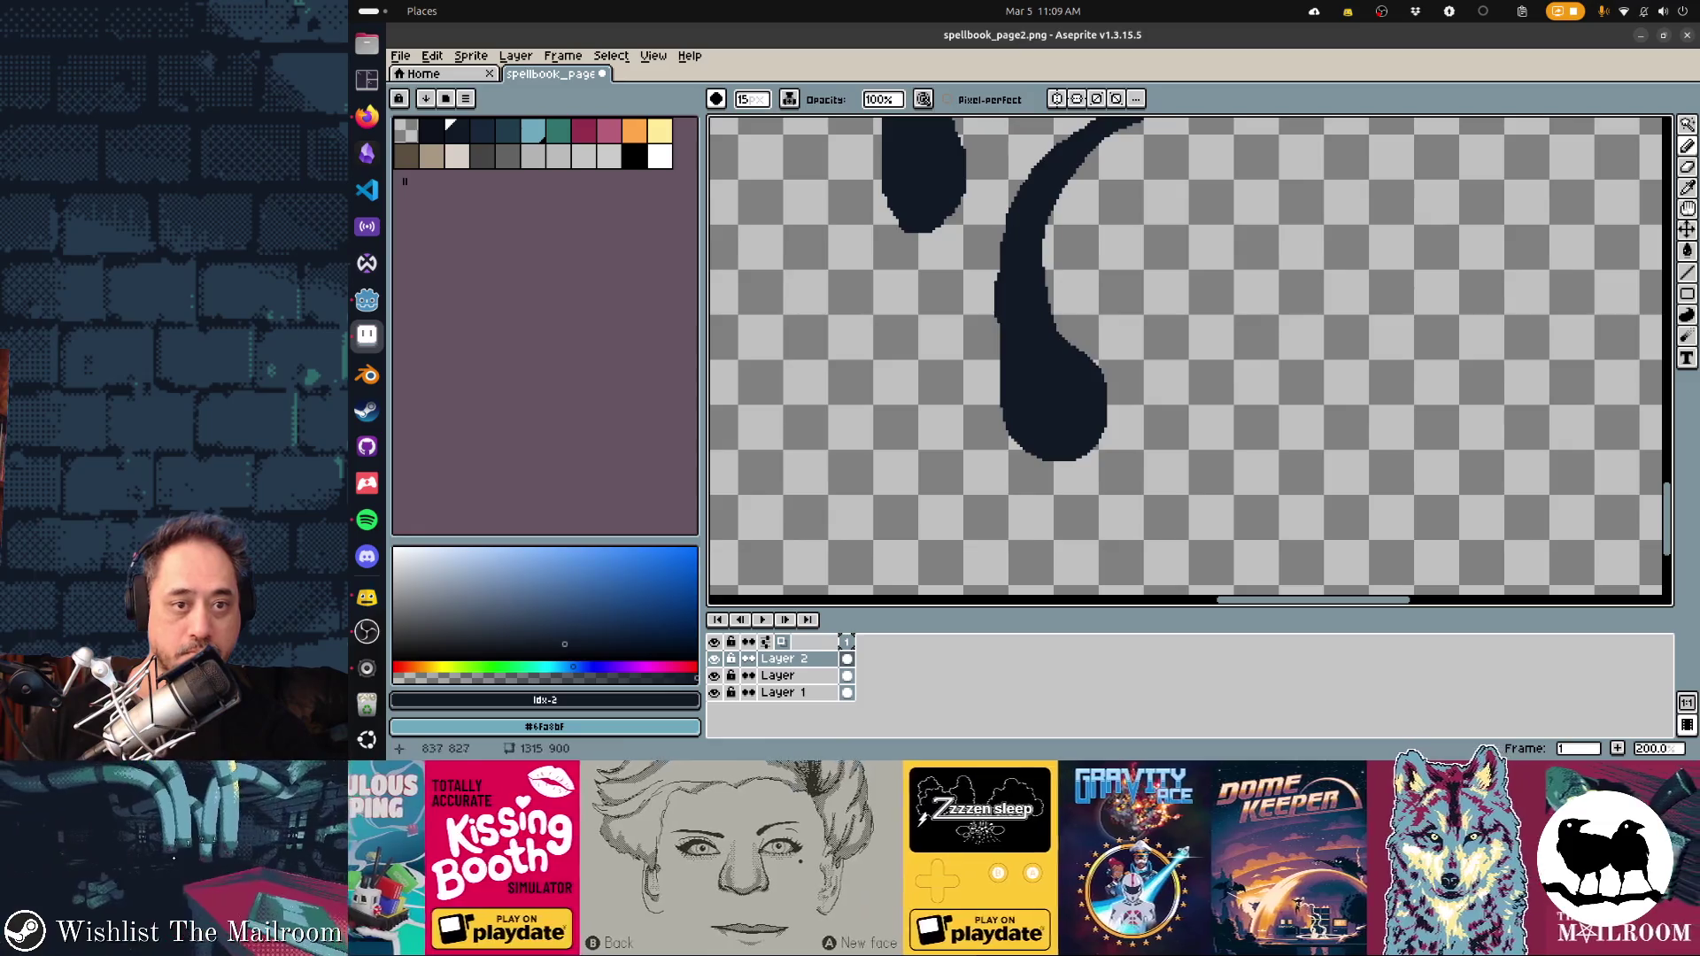
{"action": "left_click_drag", "start_coordinate": [1100, 370], "coordinate": [1020, 264]}
{"action": "left_click_drag", "start_coordinate": [1053, 354], "coordinate": [894, 549]}
{"action": "key", "text": "e"}
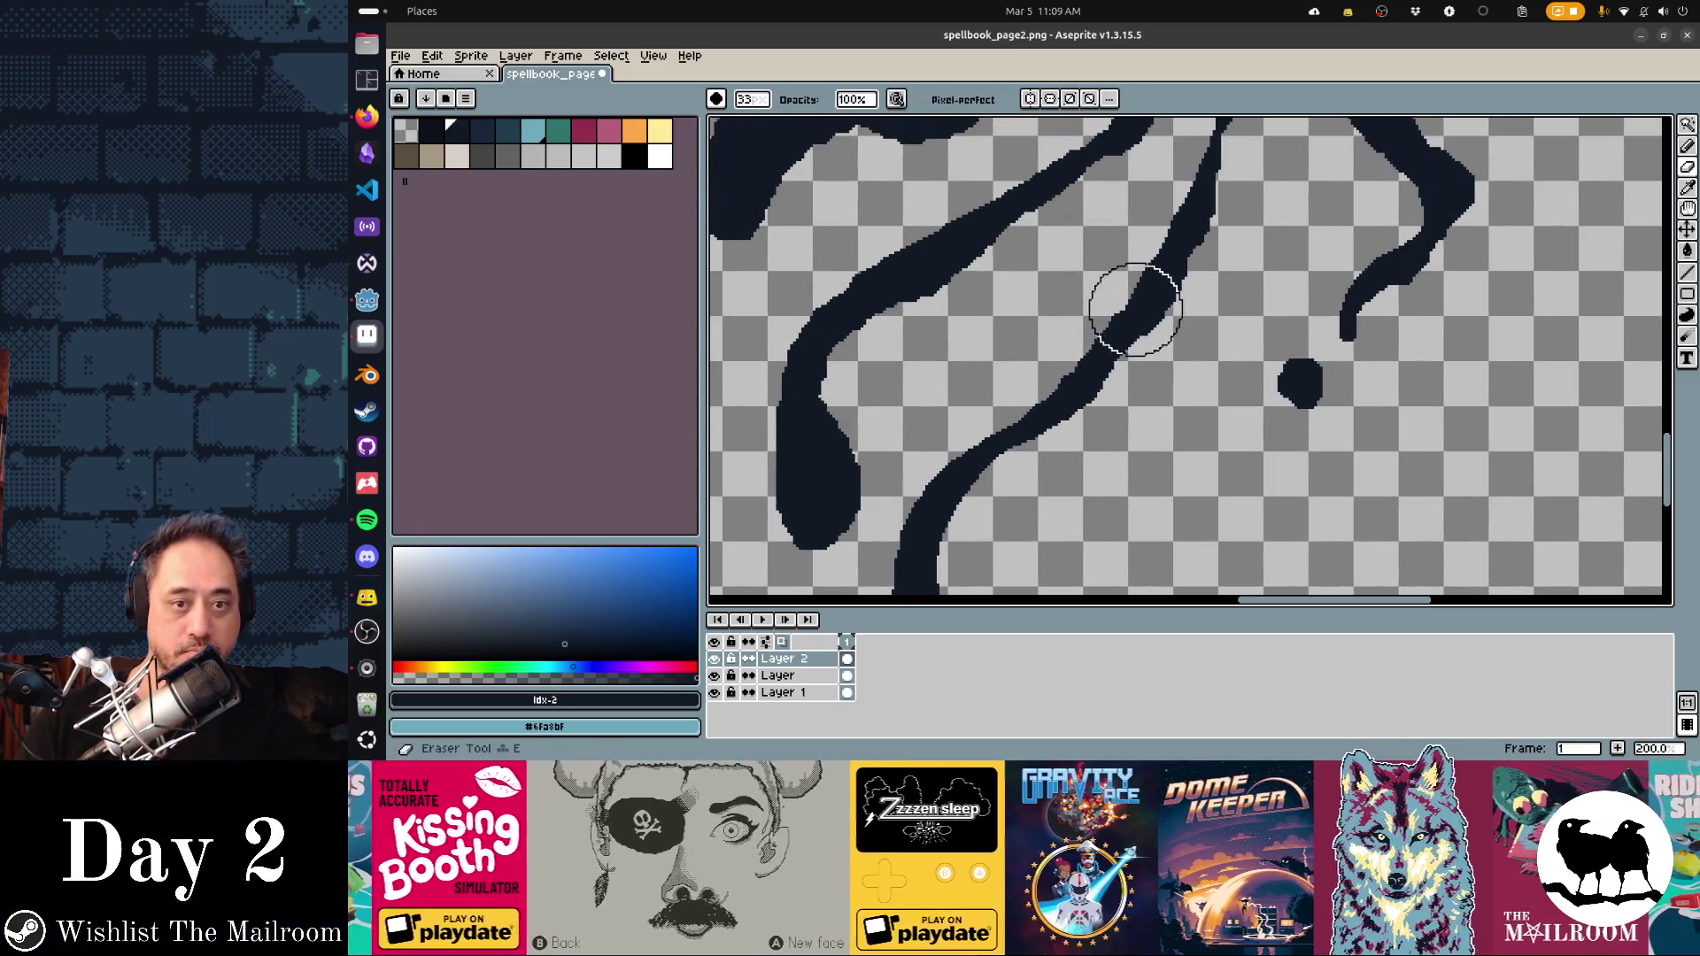
{"action": "left_click_drag", "start_coordinate": [1131, 292], "coordinate": [1081, 355]}
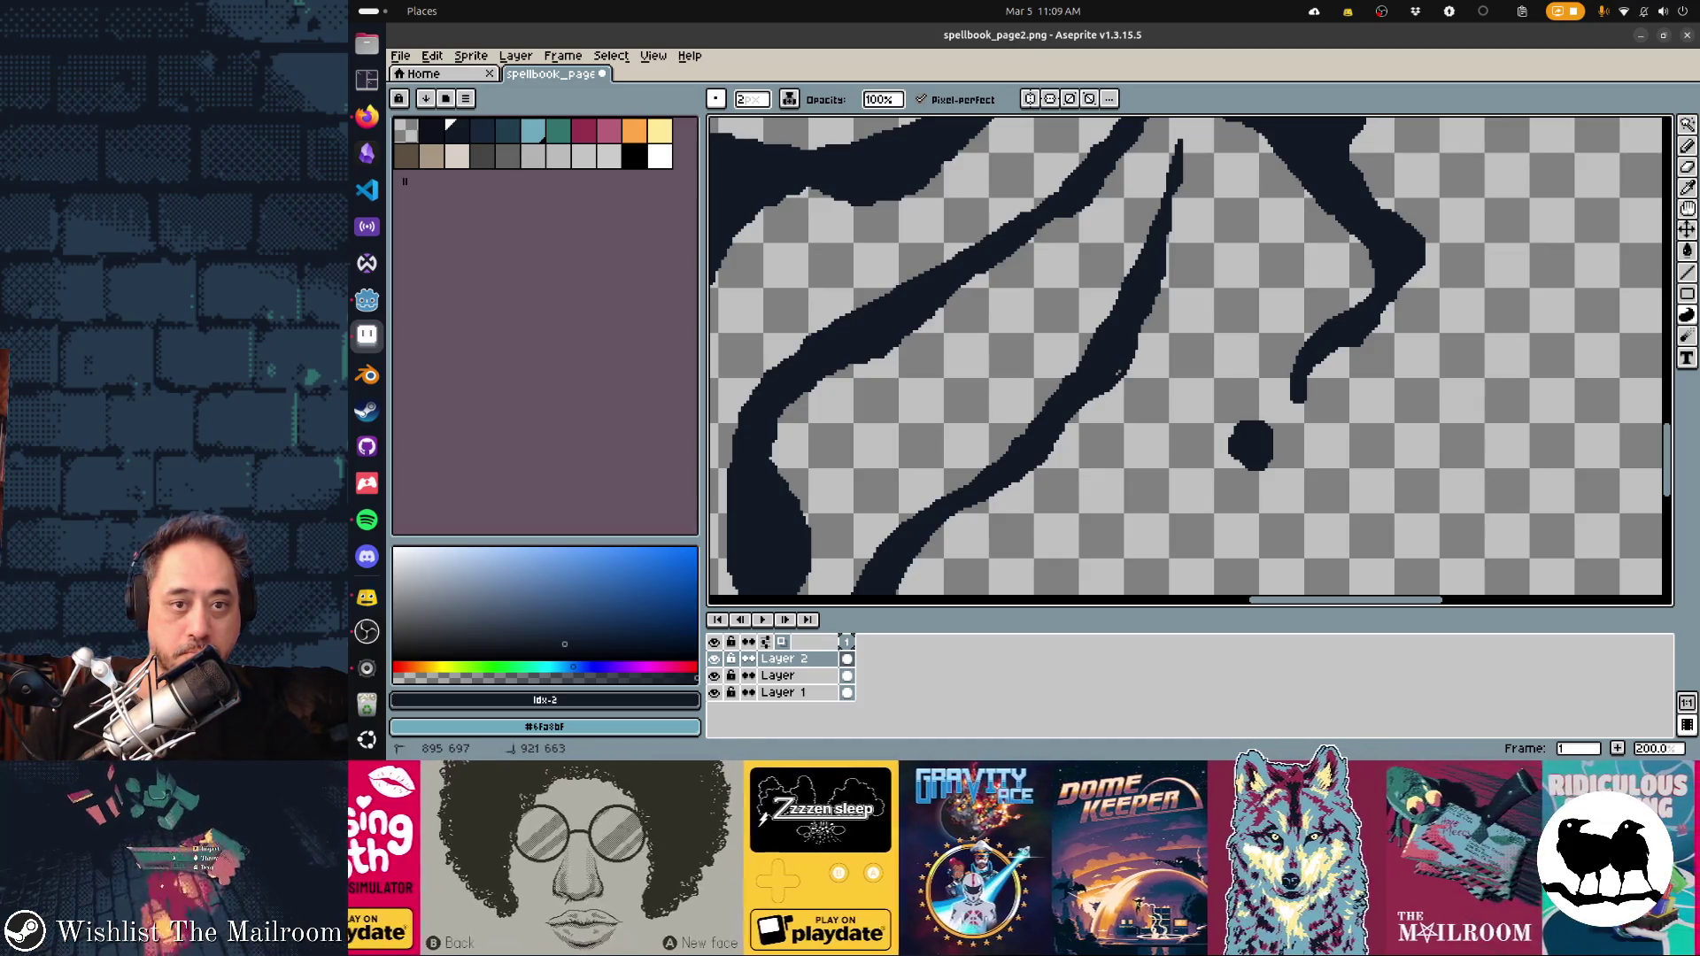
{"action": "mouse_move", "coordinate": [1107, 354]}
{"action": "left_mouse_down"}
{"action": "mouse_move", "coordinate": [1063, 481]}
{"action": "mouse_move", "coordinate": [1045, 483]}
{"action": "left_mouse_up"}
{"action": "left_click_drag", "start_coordinate": [1105, 416], "coordinate": [1108, 370]}
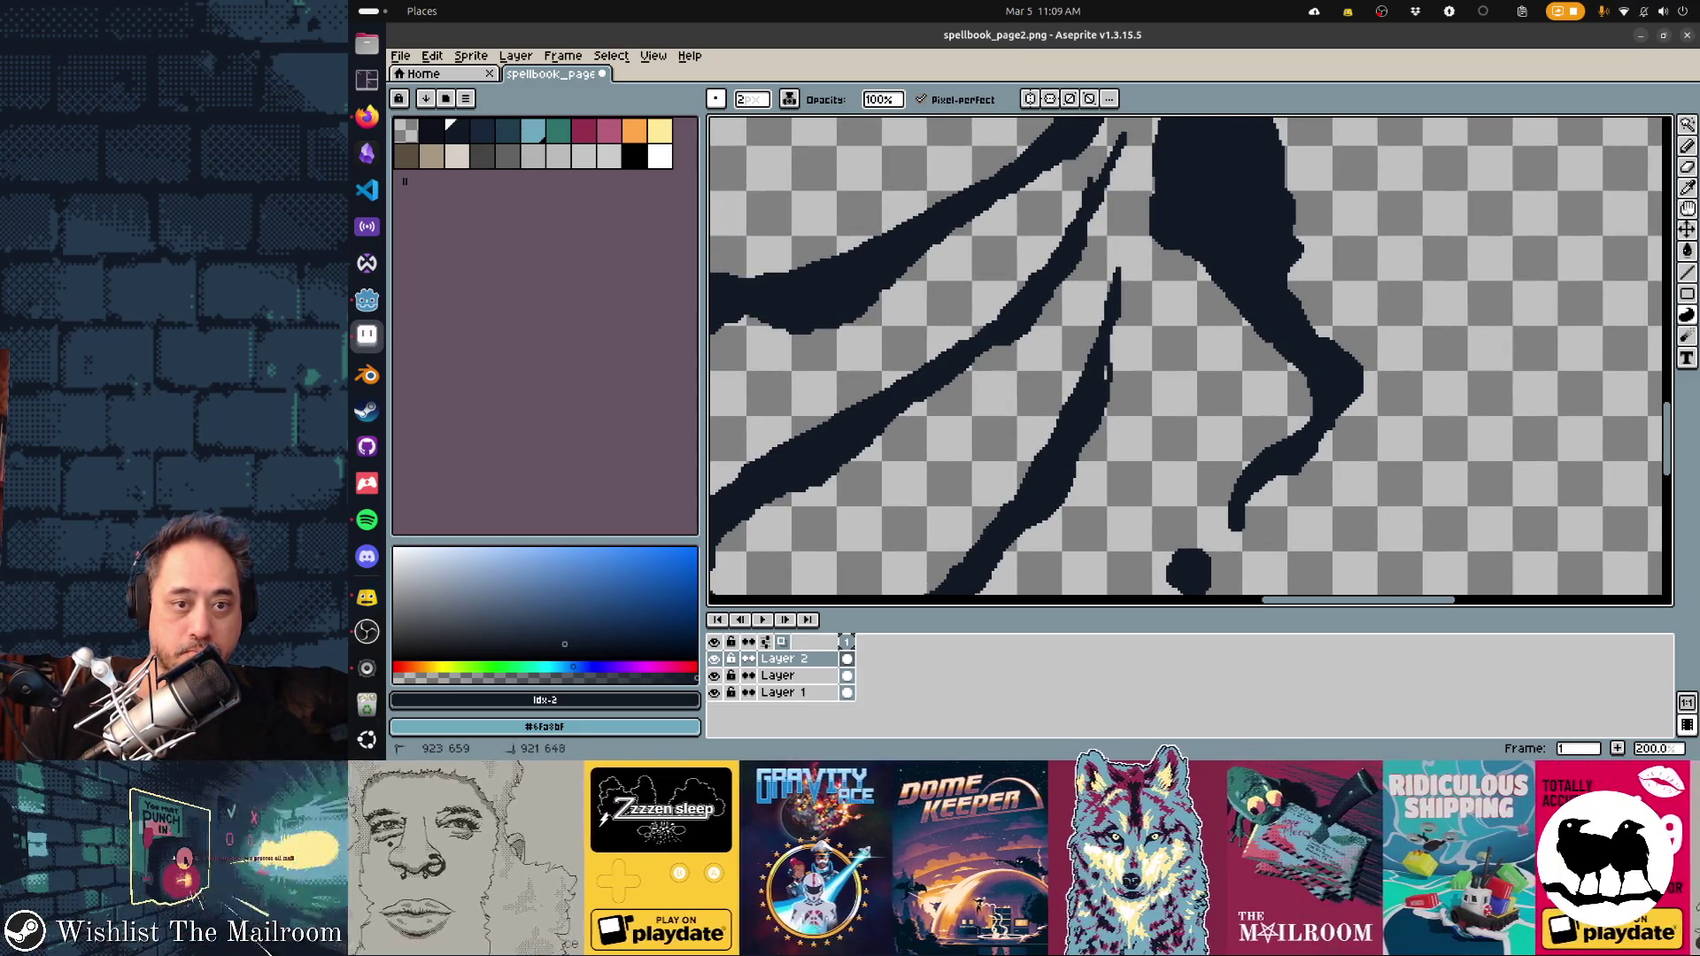
Thicken the drooping ink blob's left edge with a large round Pencil brush
{"action": "scroll", "coordinate": [1106, 372], "scroll_direction": "left", "scroll_amount": 5}
{"action": "scroll", "coordinate": [1107, 372], "scroll_direction": "down", "scroll_amount": 3}
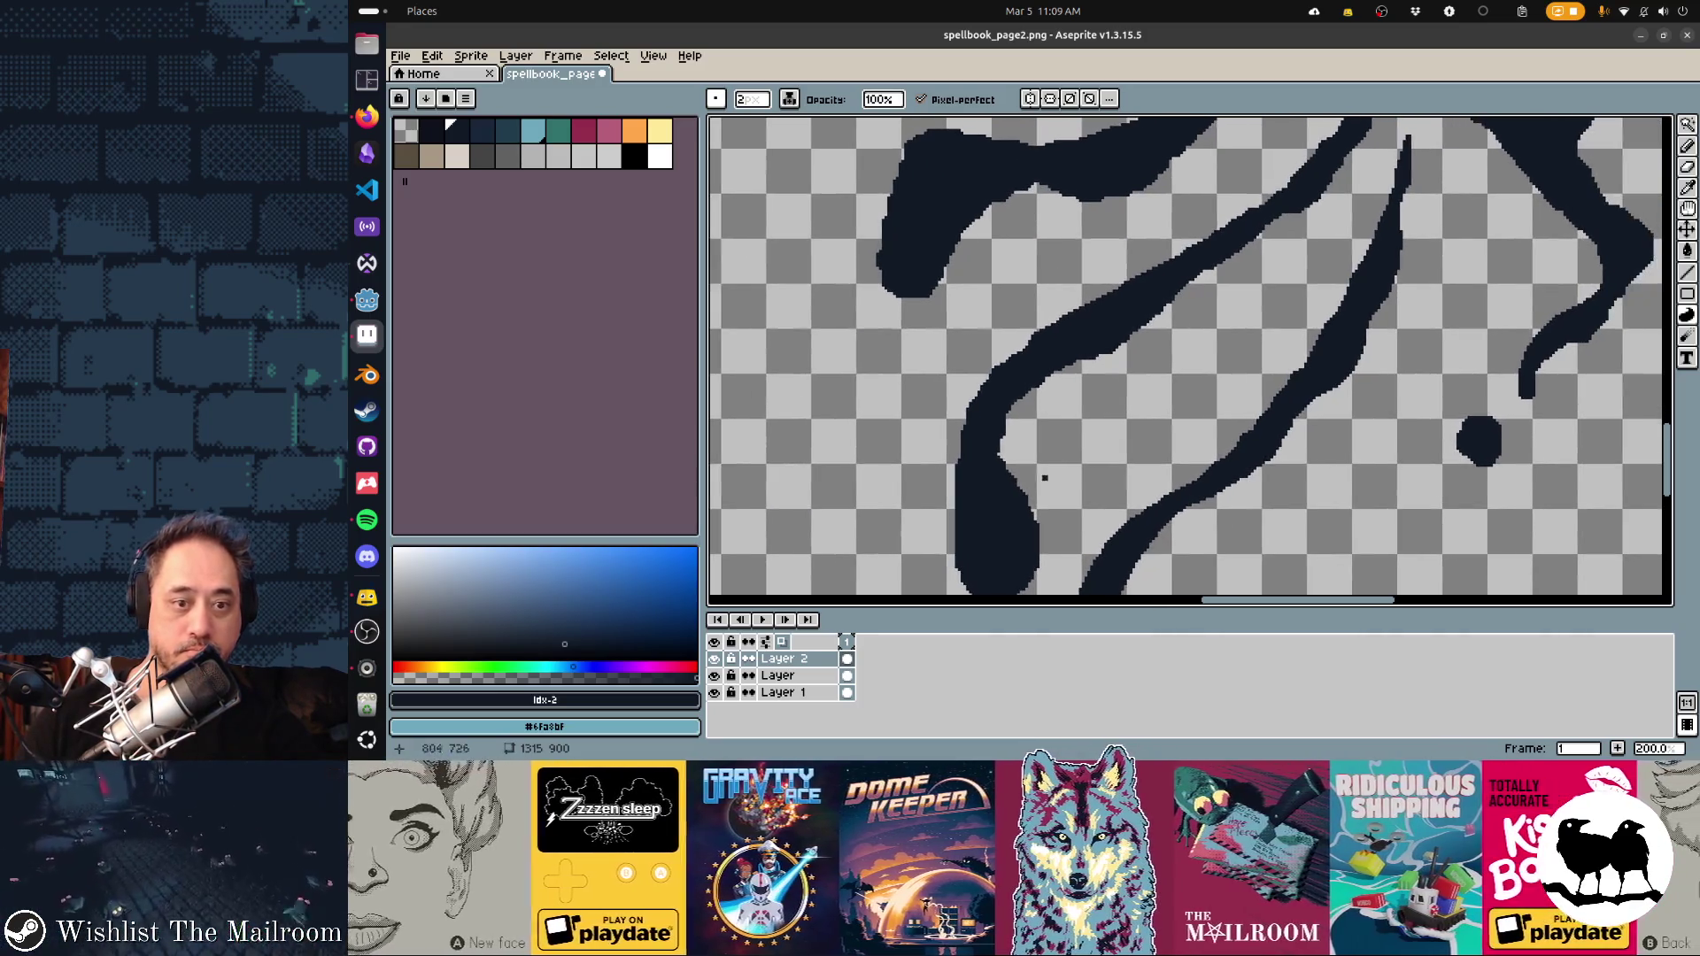
{"action": "scroll", "coordinate": [1045, 478], "scroll_direction": "down", "scroll_amount": 3}
{"action": "key", "text": "b"}
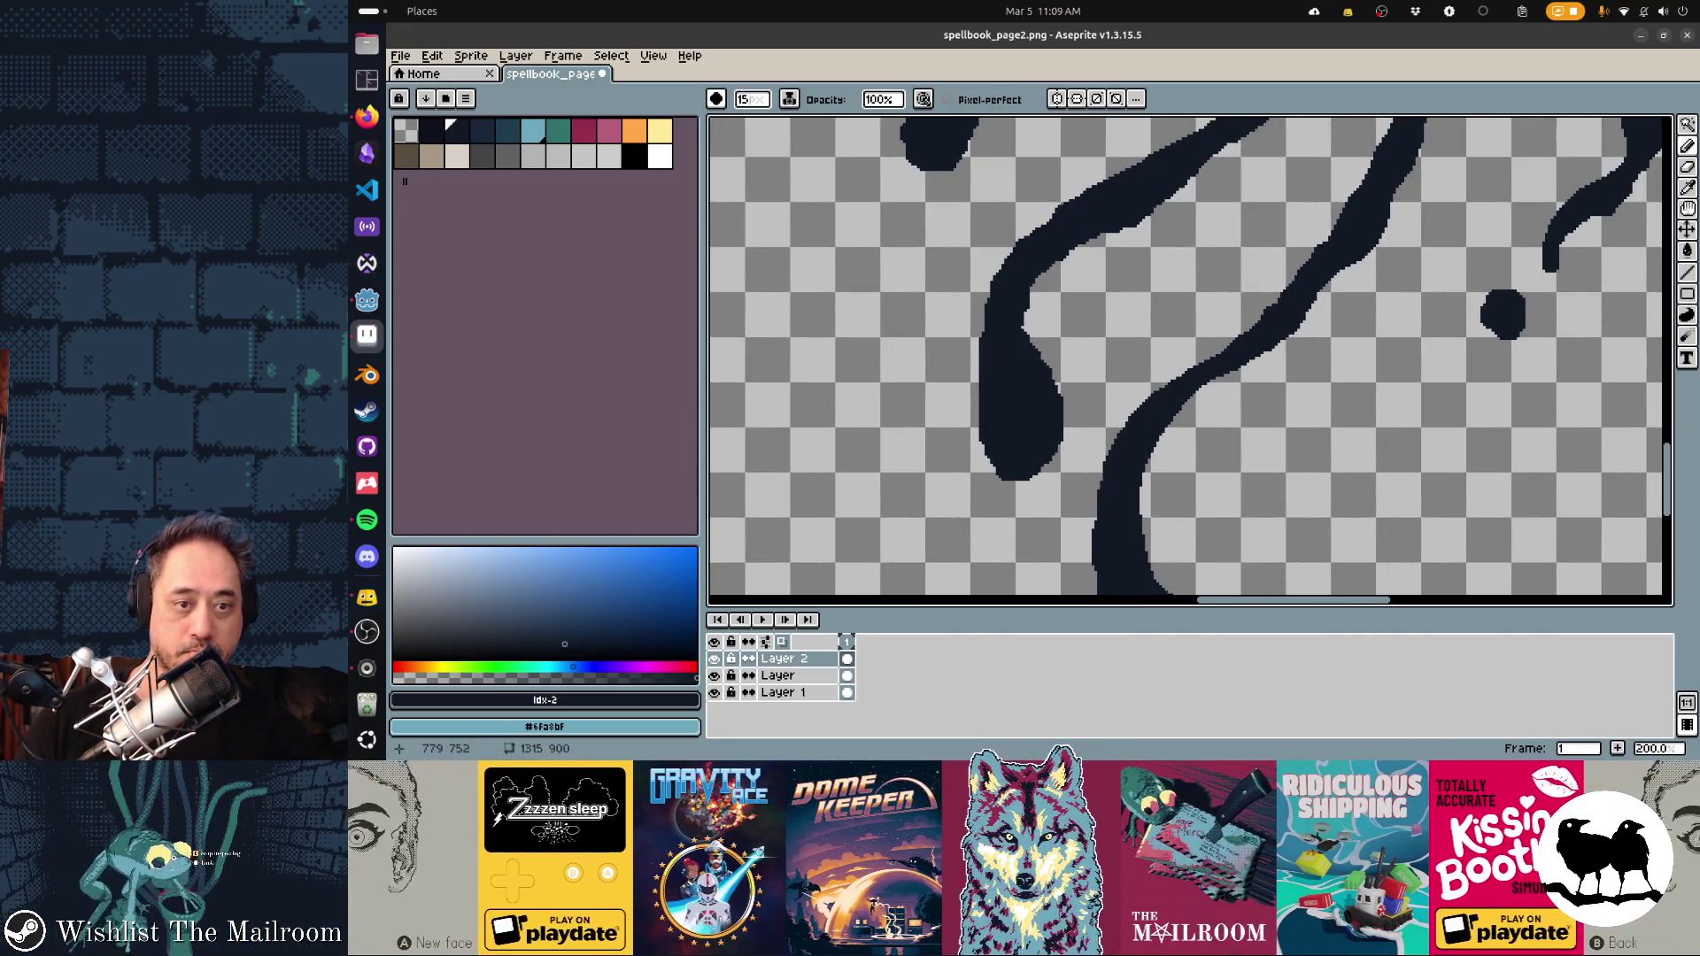
{"action": "left_click_drag", "start_coordinate": [982, 417], "coordinate": [984, 449]}
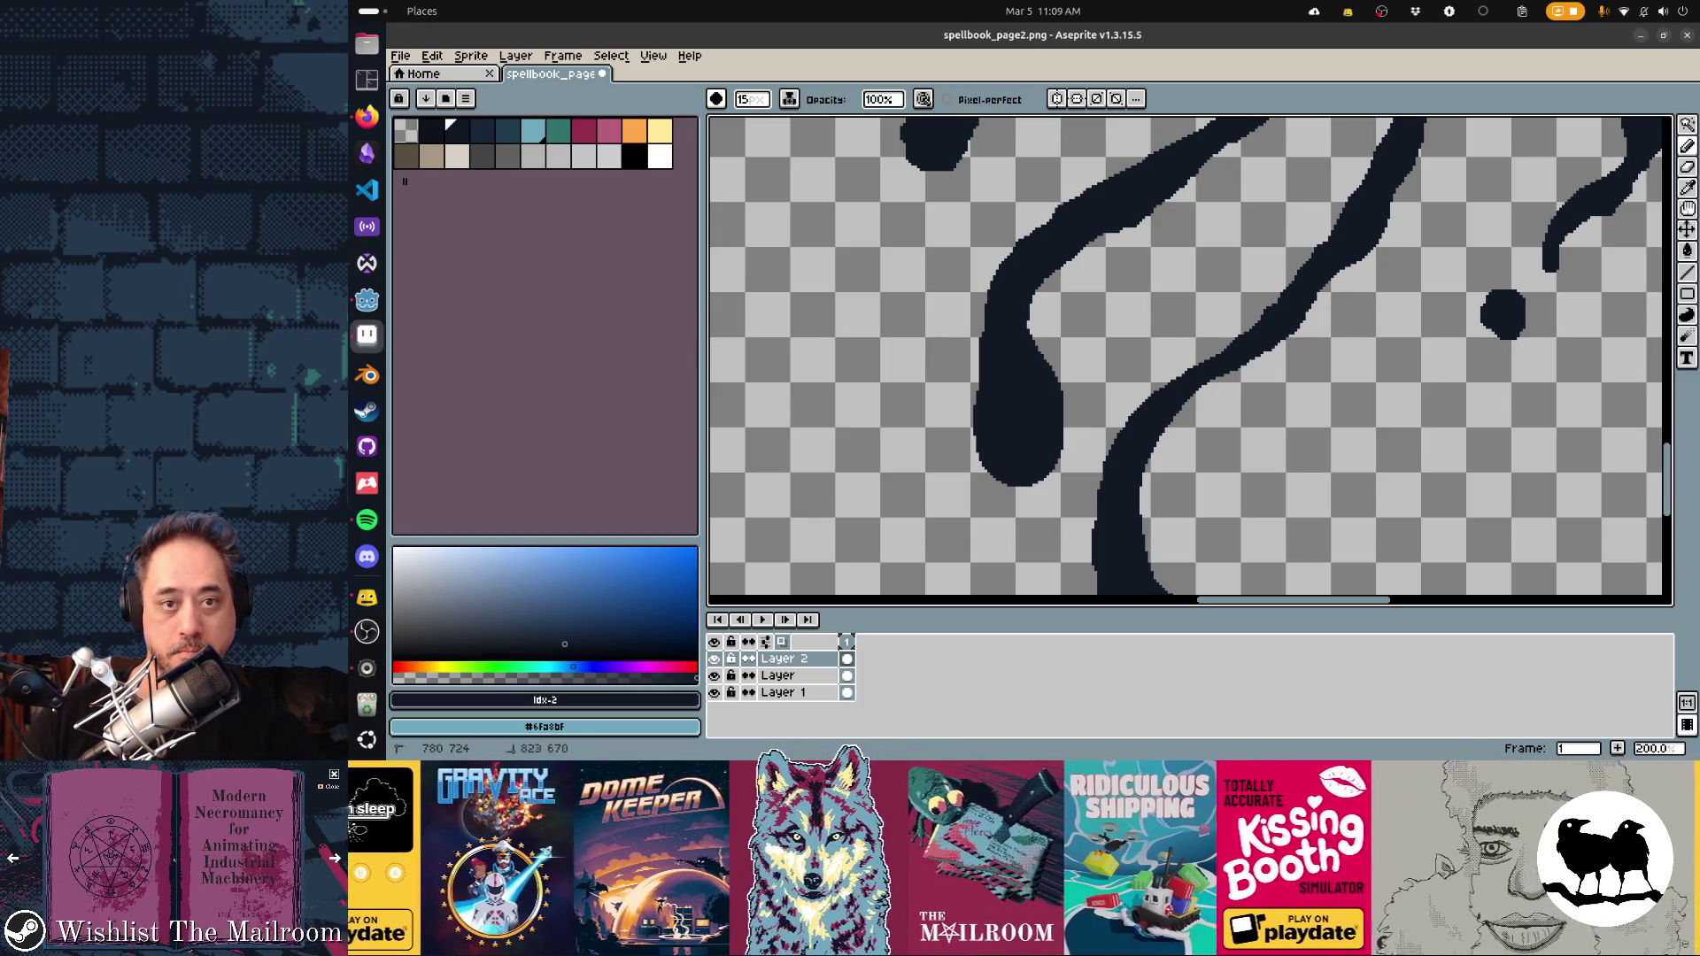
{"action": "scroll", "coordinate": [1106, 392], "scroll_direction": "up", "scroll_amount": 3}
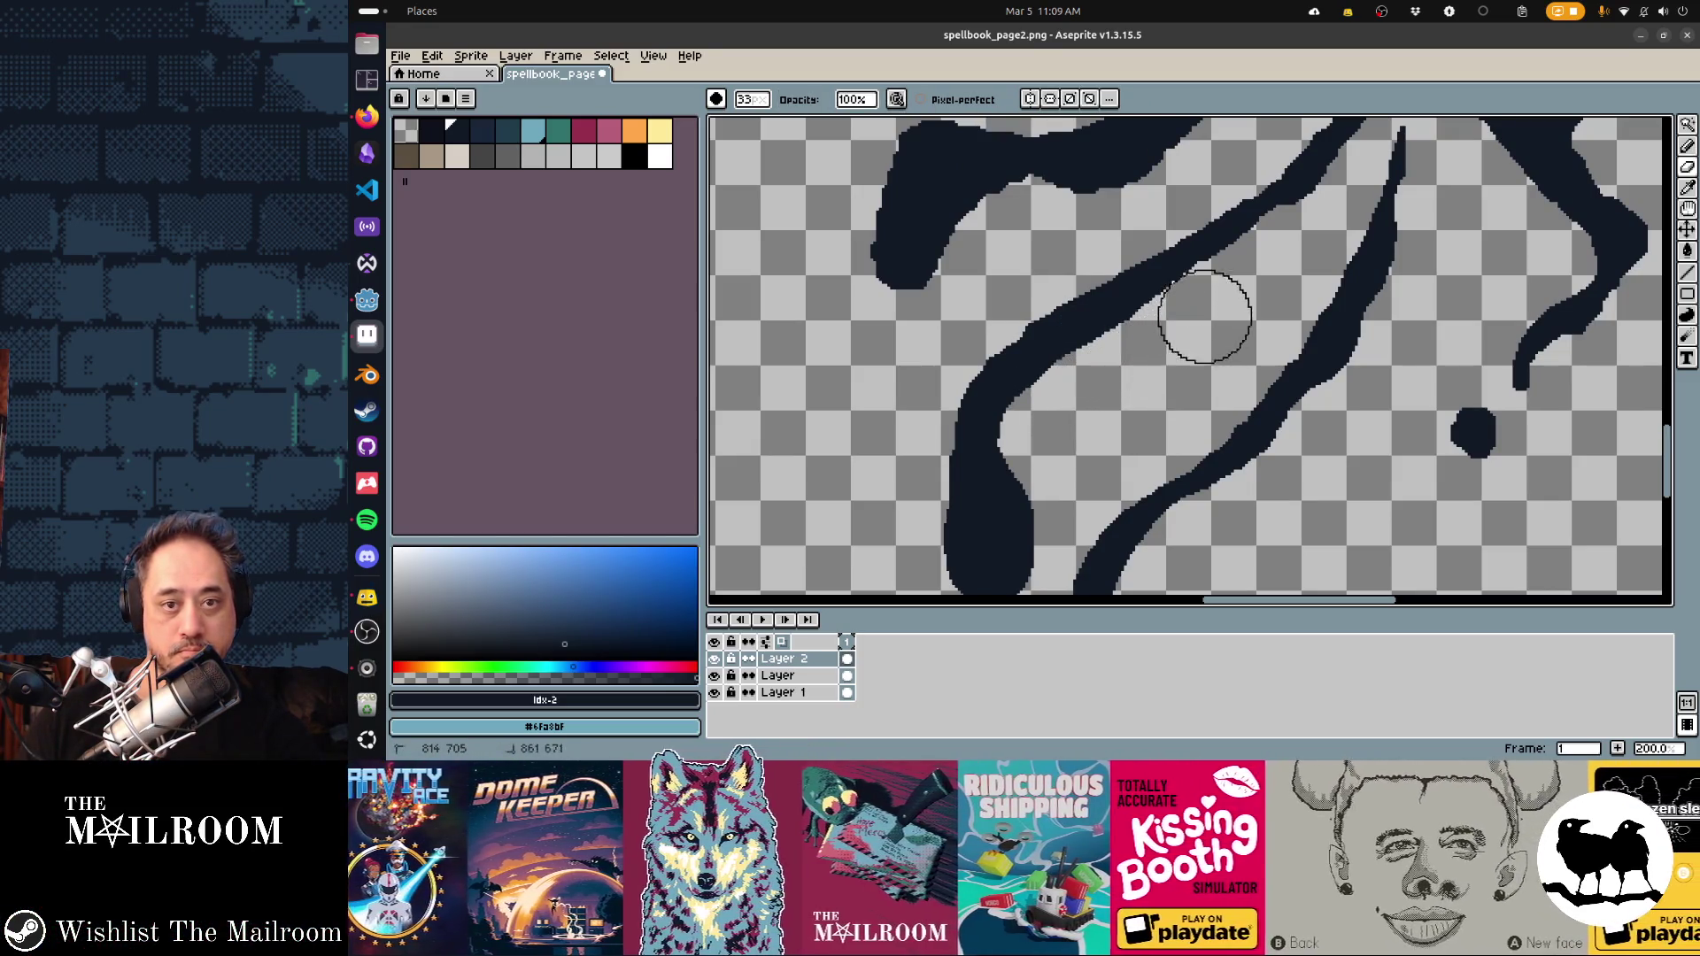
With a thin 2px pixel-perfect pencil, add short dark strokes along a strand
{"action": "key", "text": "b"}
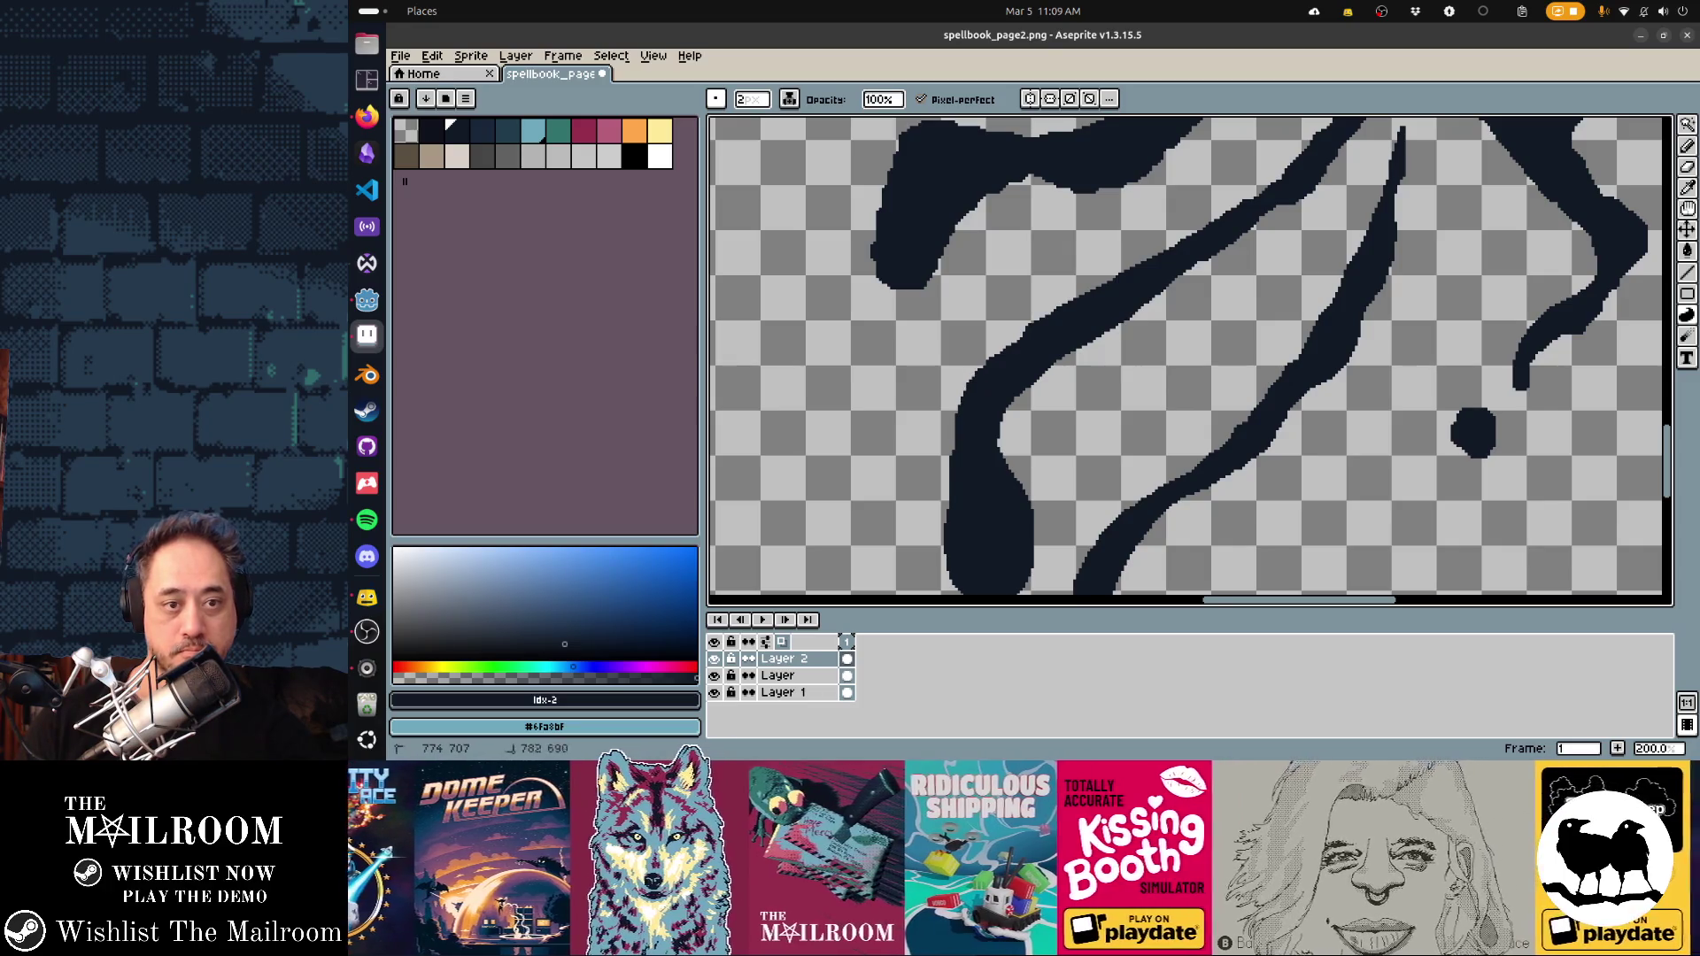
{"action": "scroll", "coordinate": [1016, 337], "scroll_direction": "up", "scroll_amount": 3}
{"action": "scroll", "coordinate": [1016, 337], "scroll_direction": "right", "scroll_amount": 3}
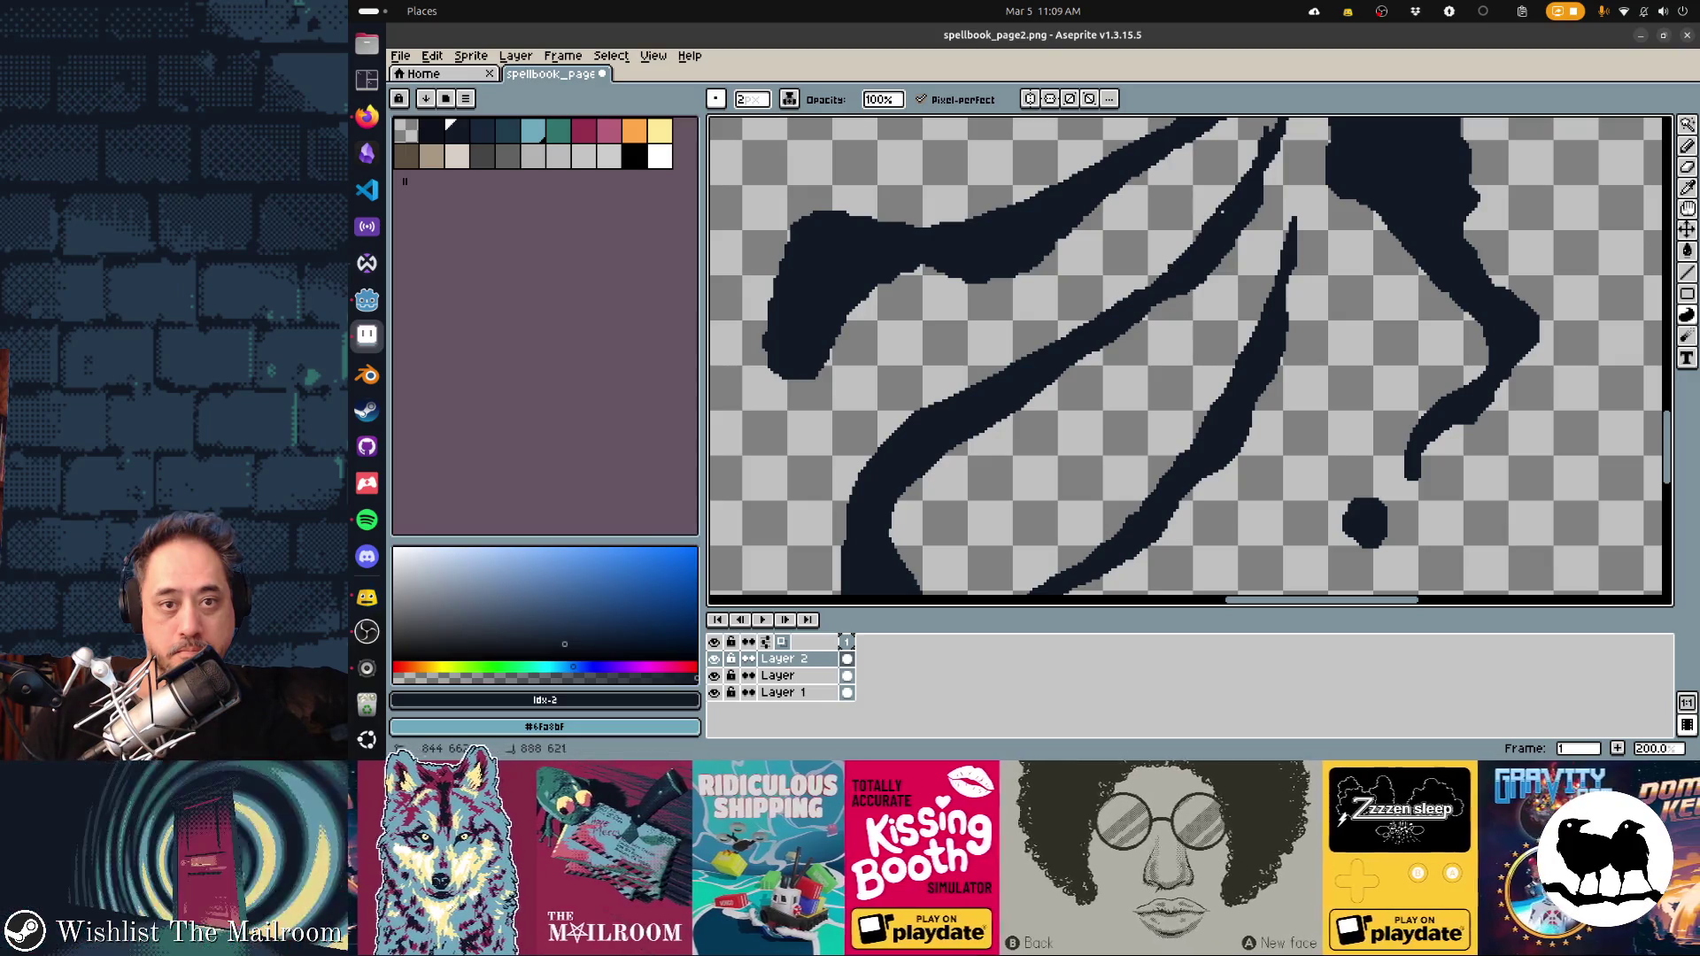
{"action": "scroll", "coordinate": [1190, 362], "scroll_direction": "up", "scroll_amount": 1}
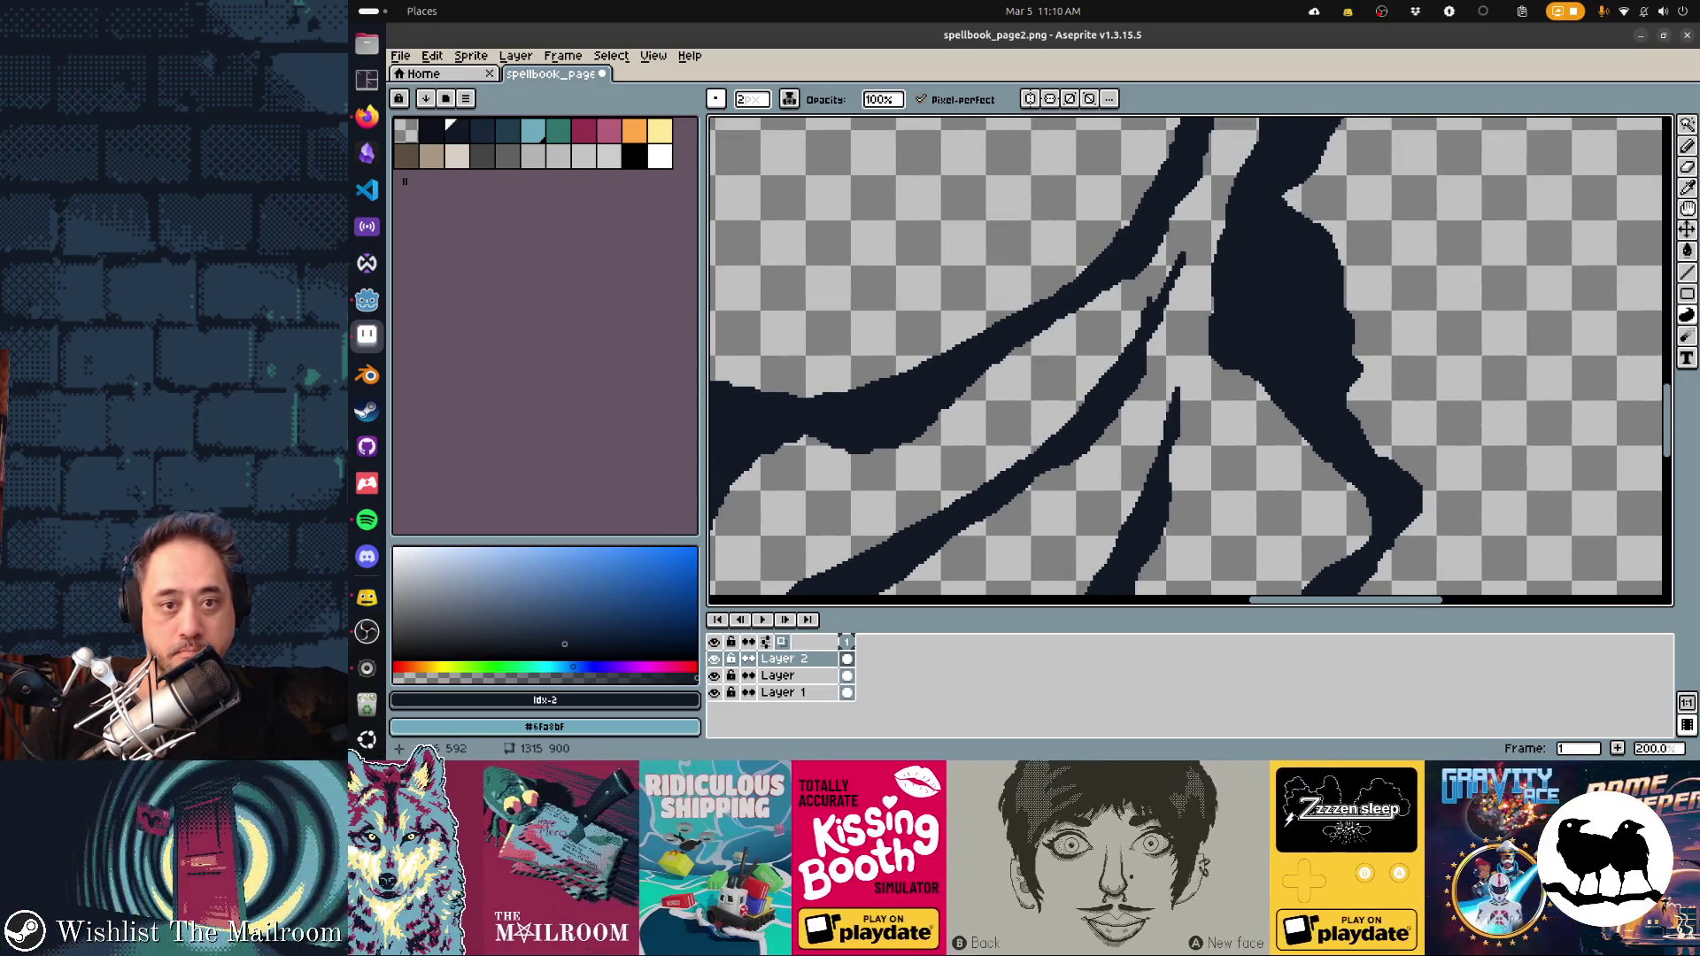
{"action": "left_click_drag", "start_coordinate": [1133, 341], "coordinate": [1191, 246]}
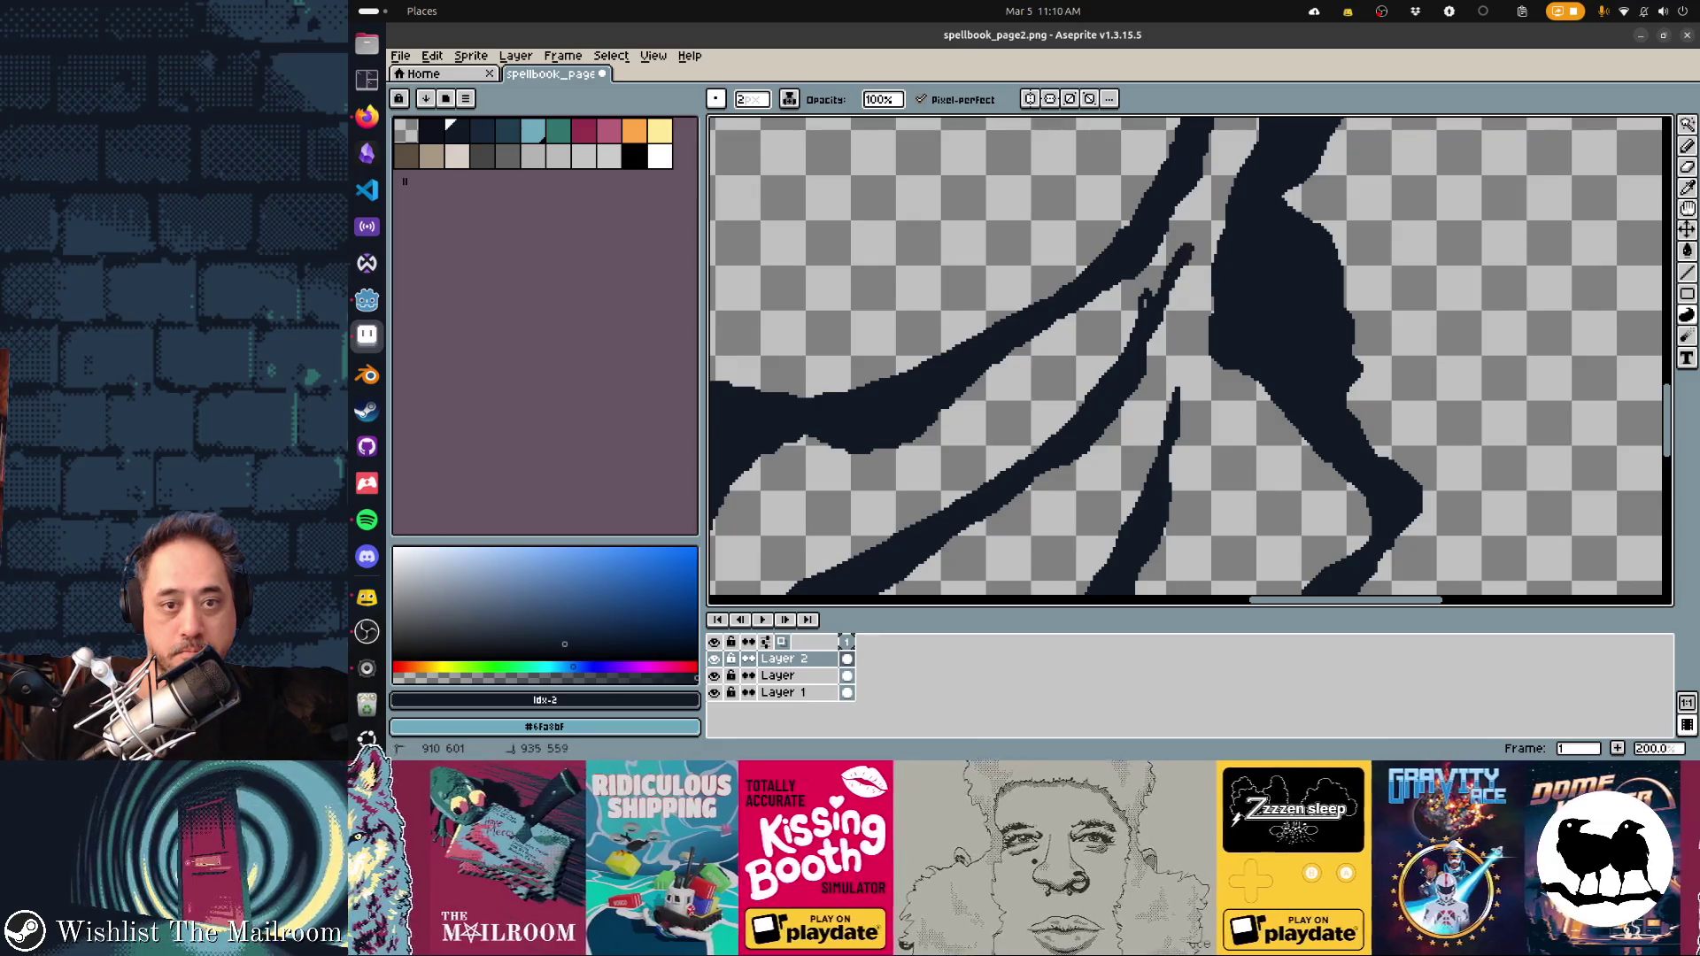
{"action": "left_click_drag", "start_coordinate": [1159, 353], "coordinate": [1129, 400]}
{"action": "scroll", "coordinate": [1259, 376], "scroll_direction": "left", "scroll_amount": 5}
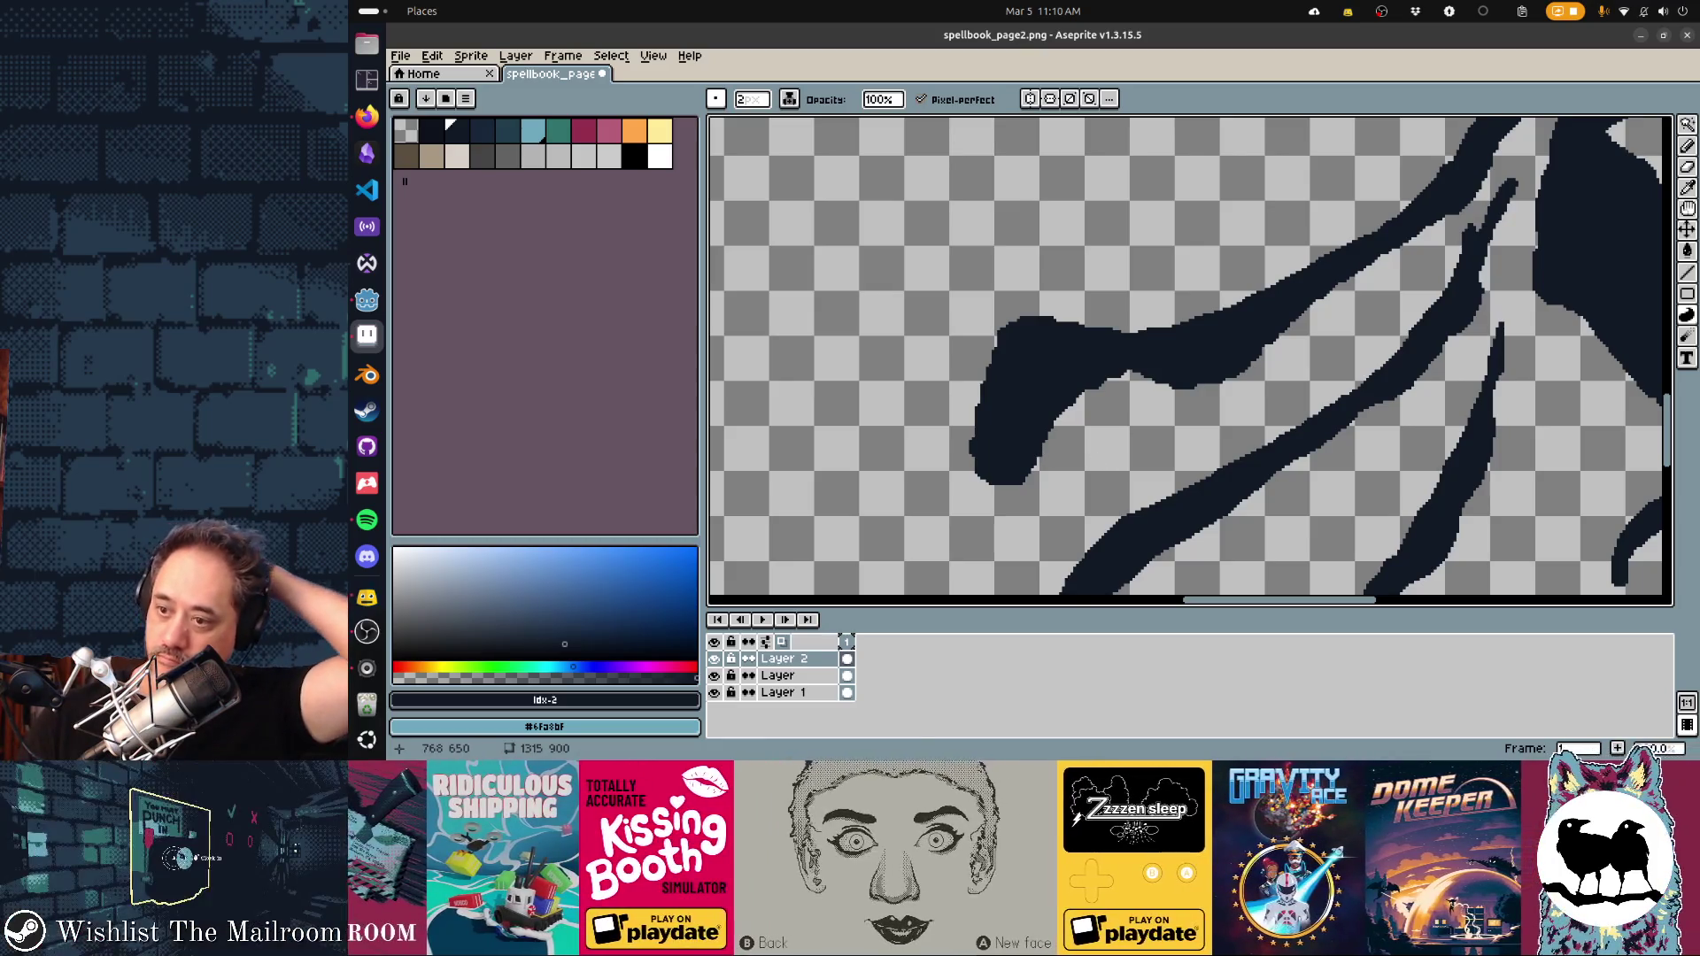
{"action": "scroll", "coordinate": [1190, 355], "scroll_direction": "right", "scroll_amount": 1}
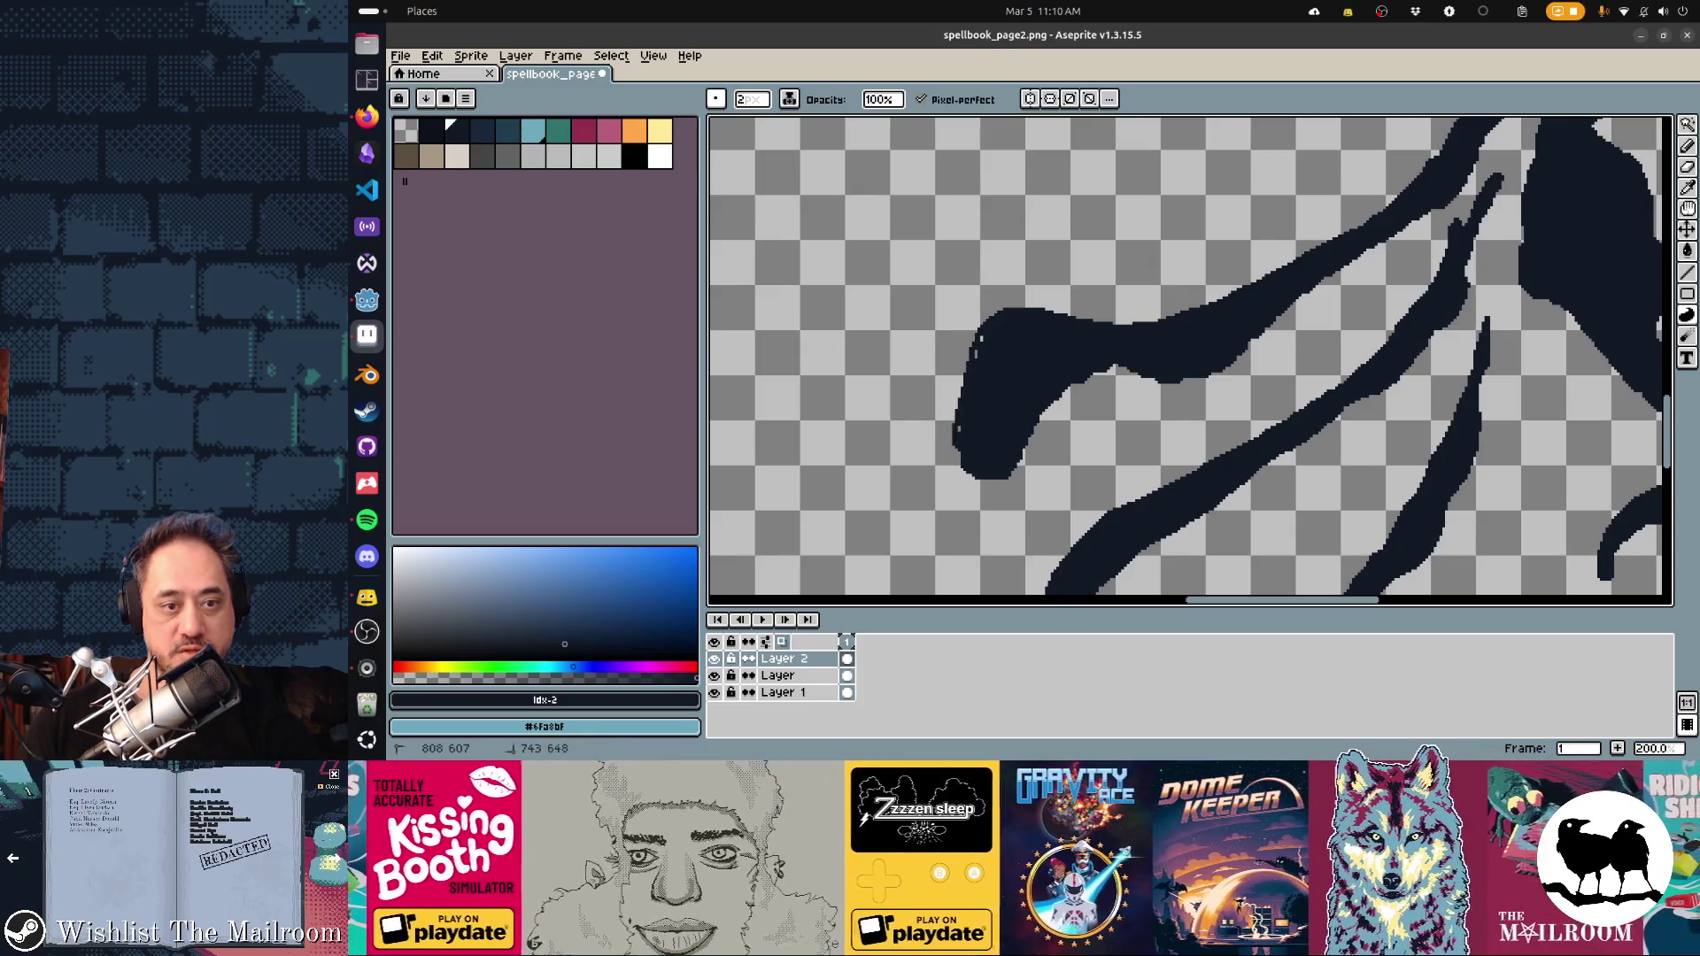
Smooth the blob's upper, lower-left and lower-right edges and tidy the thin strand's edge
{"action": "left_click_drag", "start_coordinate": [1027, 453], "coordinate": [1045, 421]}
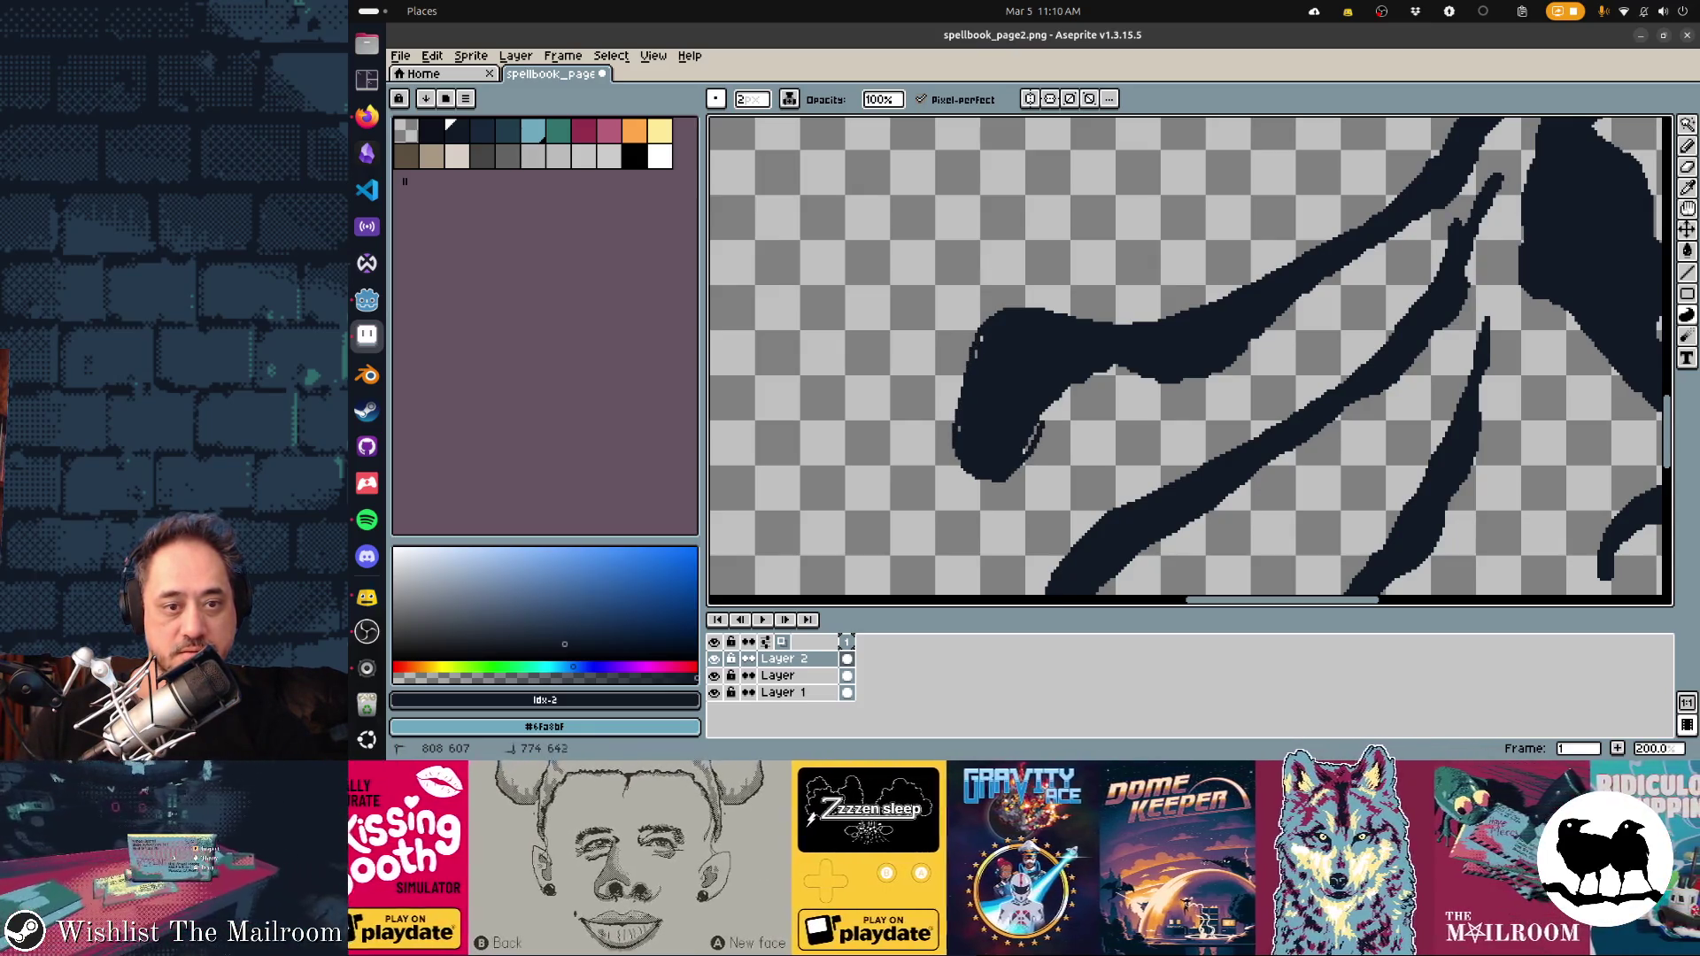
{"action": "left_click_drag", "start_coordinate": [1110, 368], "coordinate": [1156, 383]}
{"action": "mouse_move", "coordinate": [1027, 452]}
{"action": "left_mouse_down"}
{"action": "mouse_move", "coordinate": [1041, 417]}
{"action": "mouse_move", "coordinate": [895, 456]}
{"action": "left_mouse_up"}
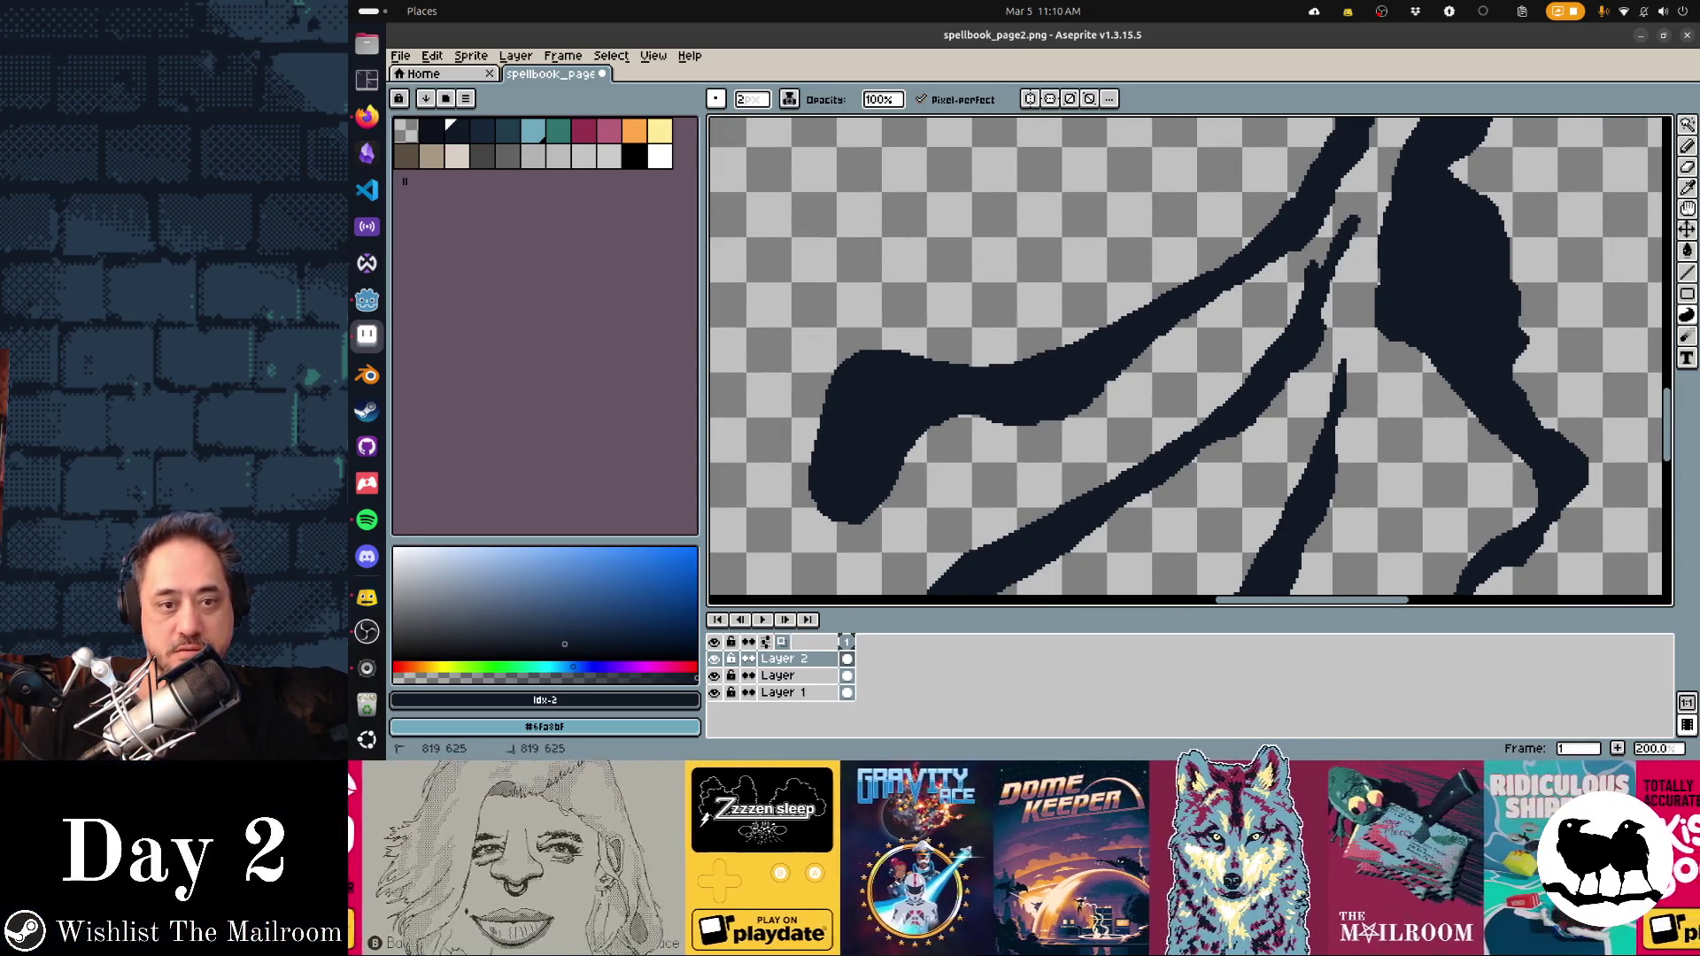
{"action": "left_click_drag", "start_coordinate": [1088, 408], "coordinate": [1108, 388]}
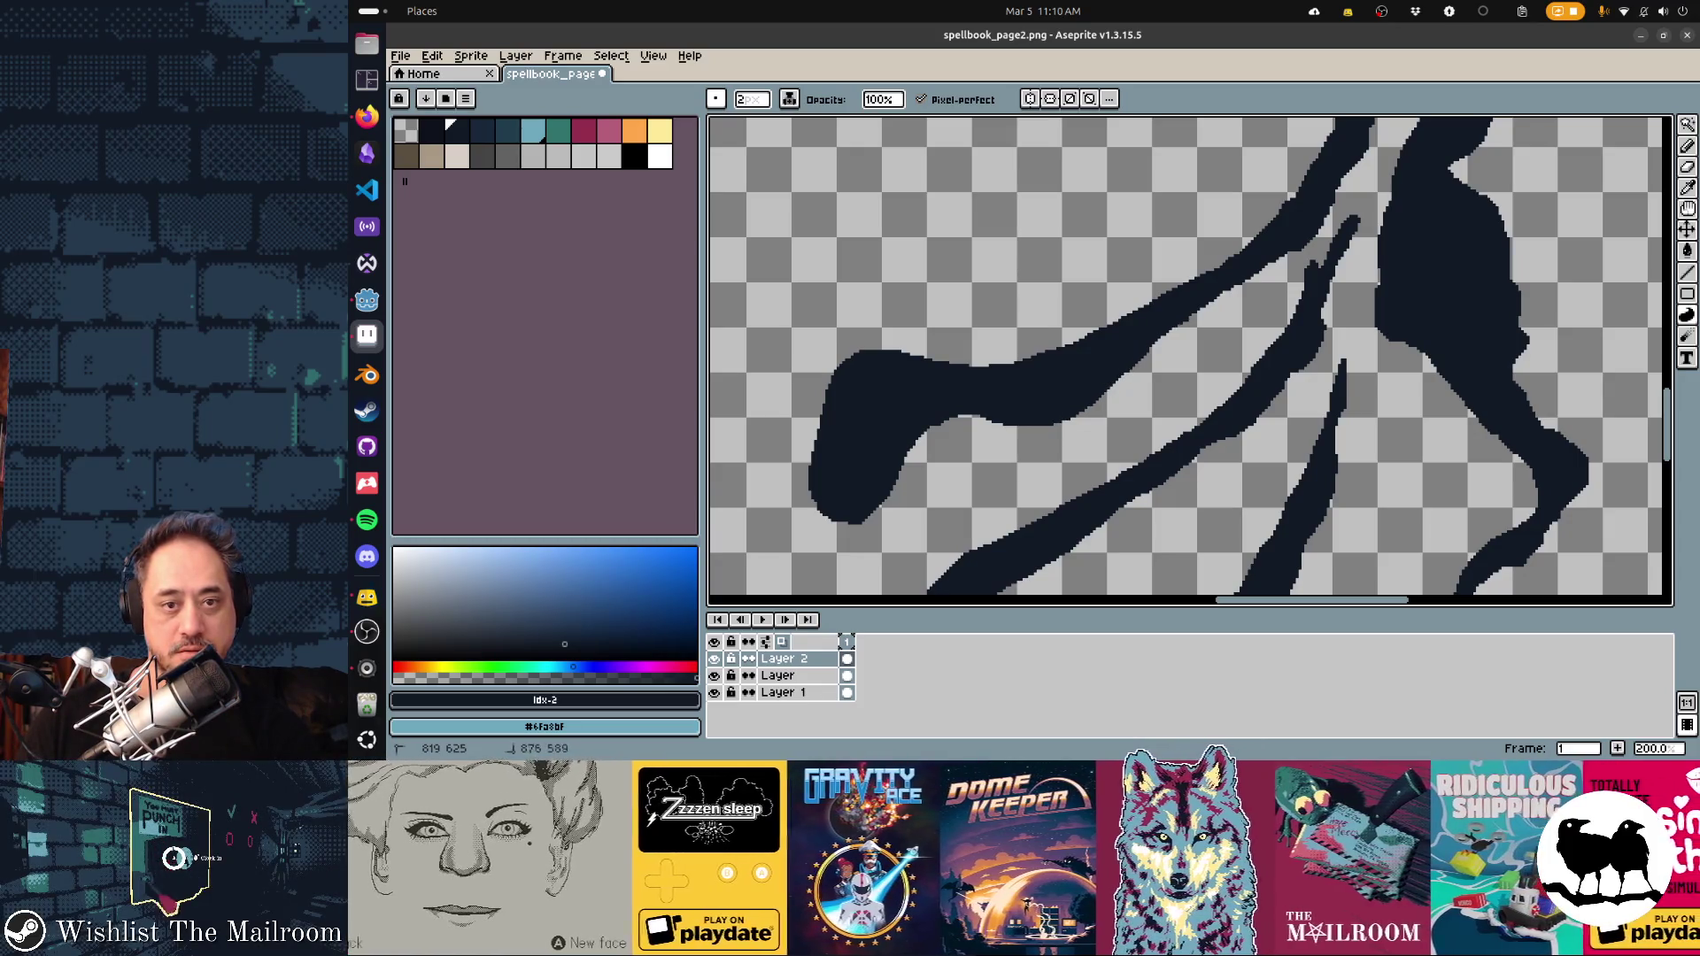
{"action": "scroll", "coordinate": [1190, 361], "scroll_direction": "right", "scroll_amount": 3}
{"action": "scroll", "coordinate": [1190, 361], "scroll_direction": "up", "scroll_amount": 2}
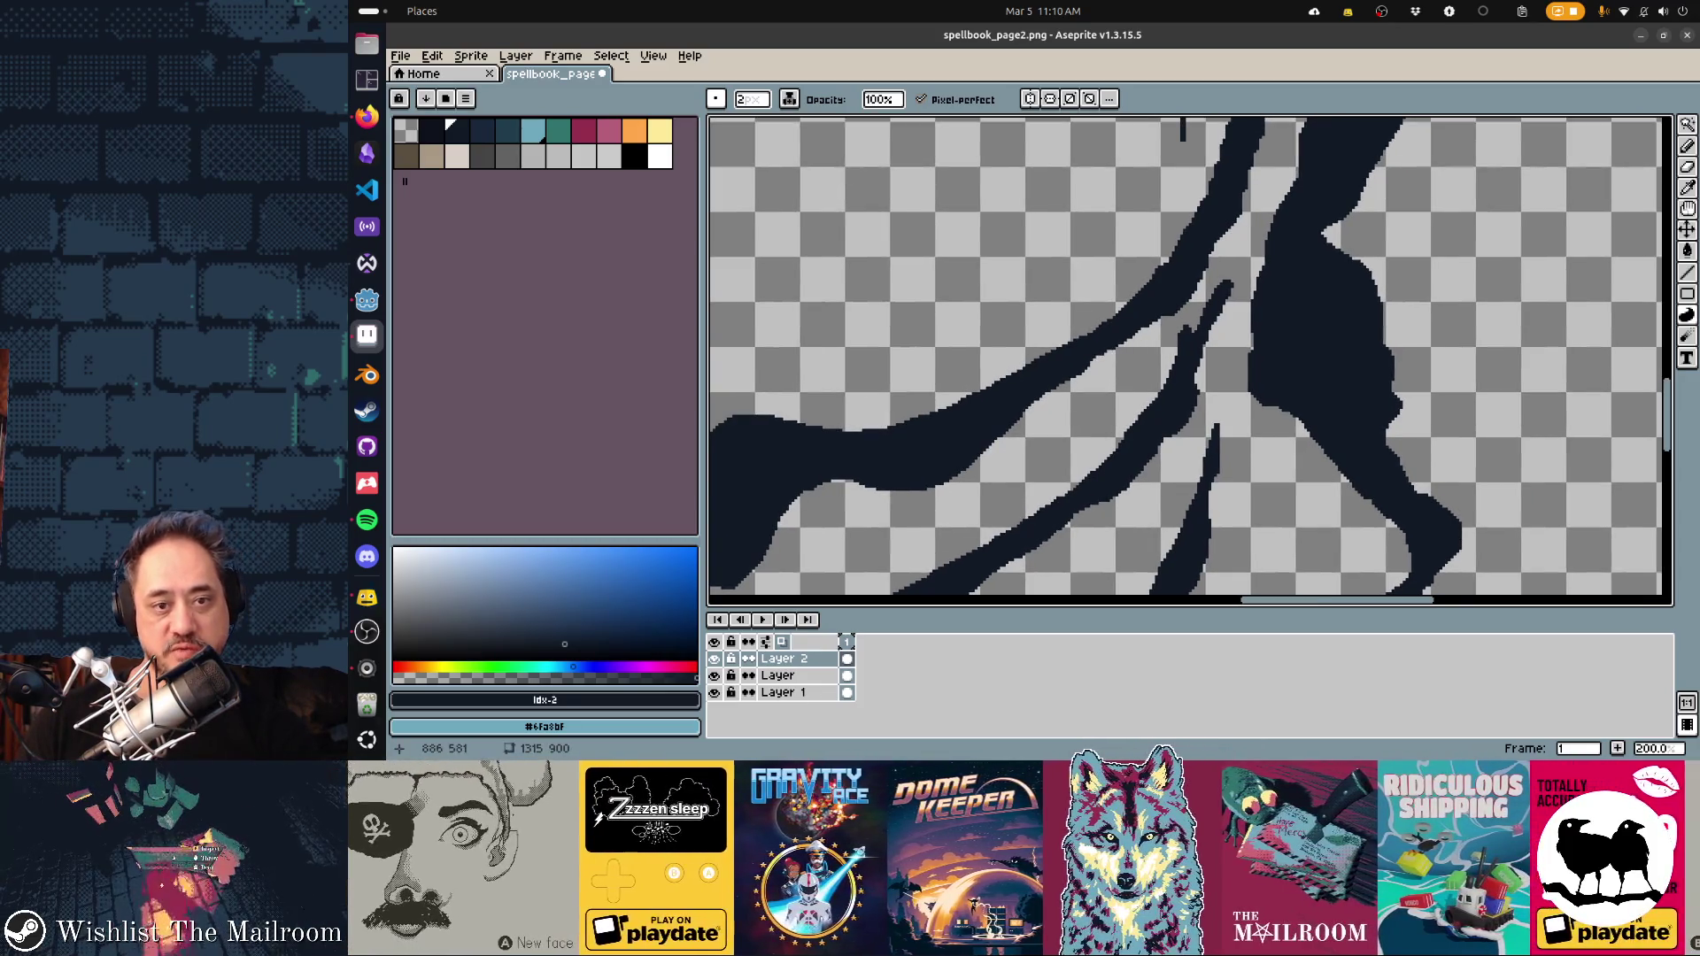
{"action": "left_click_drag", "start_coordinate": [1187, 307], "coordinate": [1202, 284]}
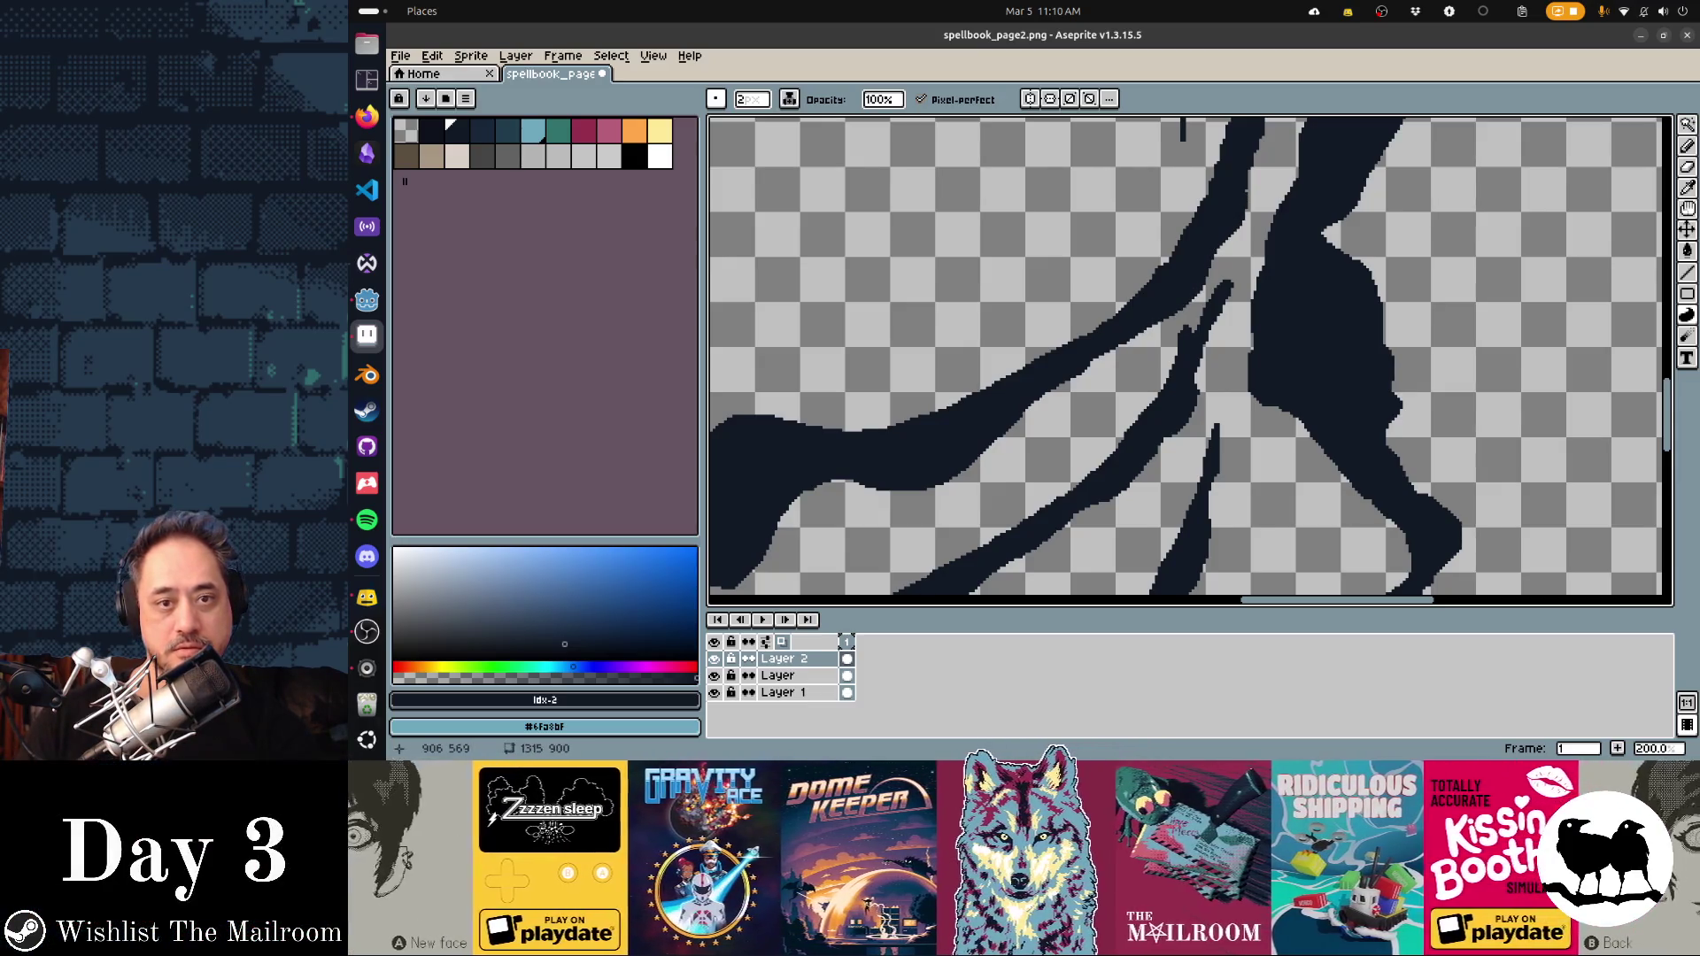
Draw a new curving dark navy stroke on the figure
{"action": "scroll", "coordinate": [1126, 337], "scroll_direction": "up", "scroll_amount": 3}
{"action": "scroll", "coordinate": [1118, 355], "scroll_direction": "right", "scroll_amount": 2}
{"action": "scroll", "coordinate": [1186, 354], "scroll_direction": "up", "scroll_amount": 2}
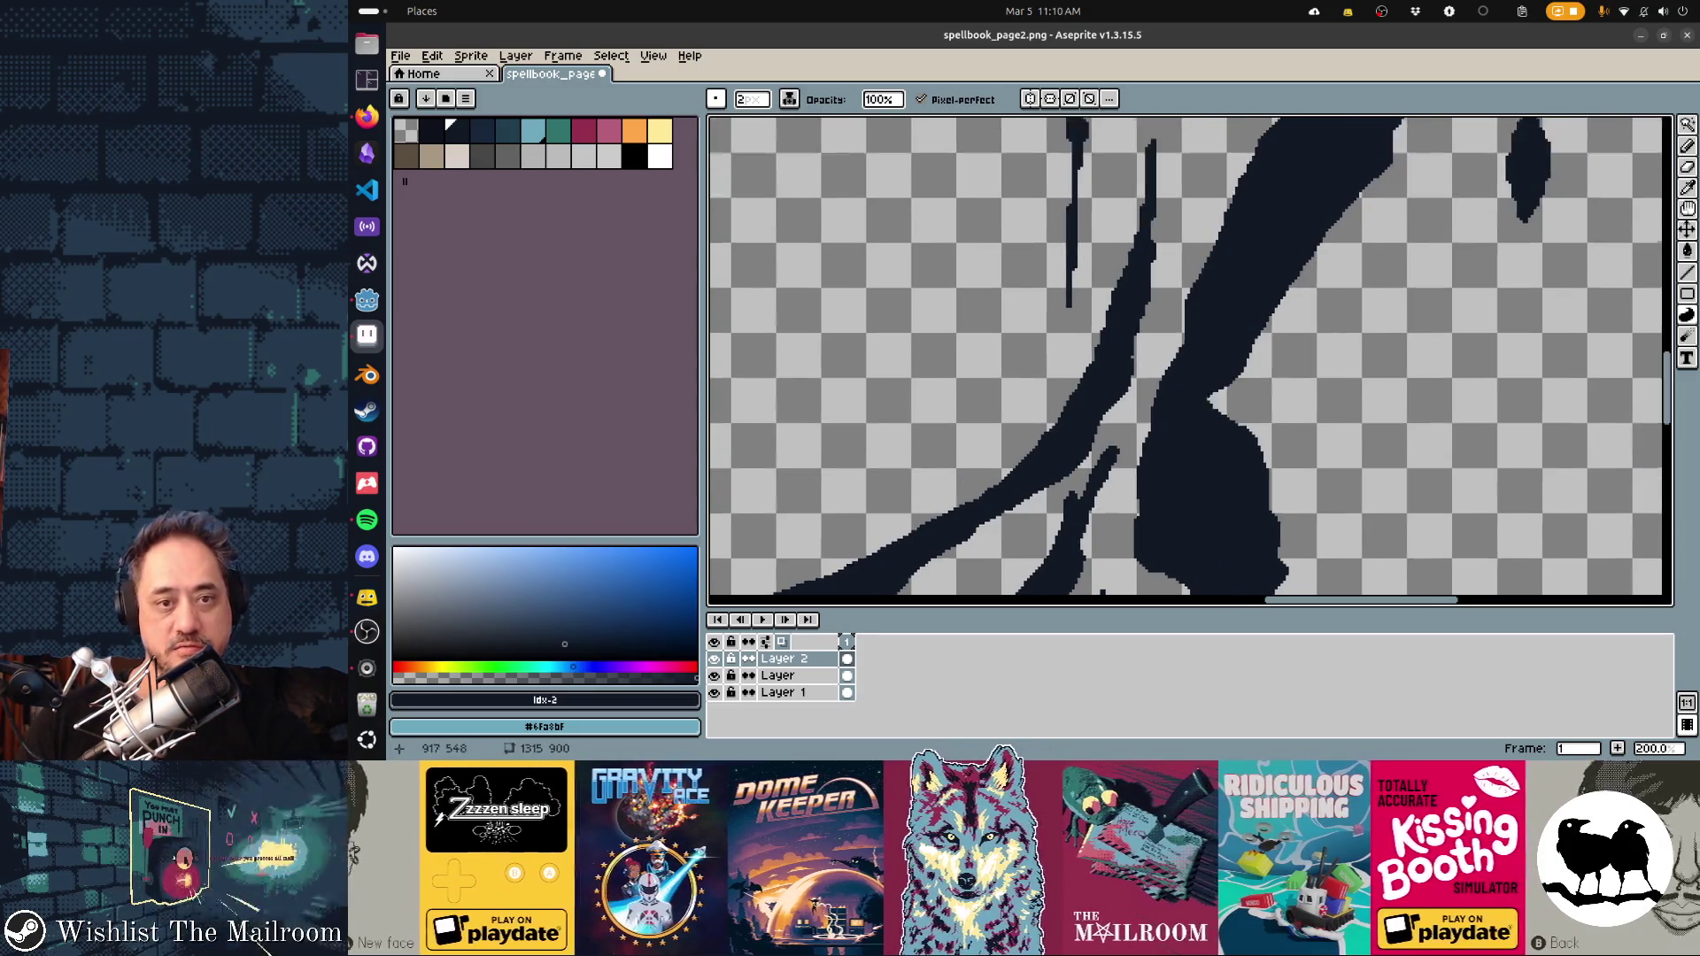
{"action": "scroll", "coordinate": [1187, 354], "scroll_direction": "right", "scroll_amount": 1}
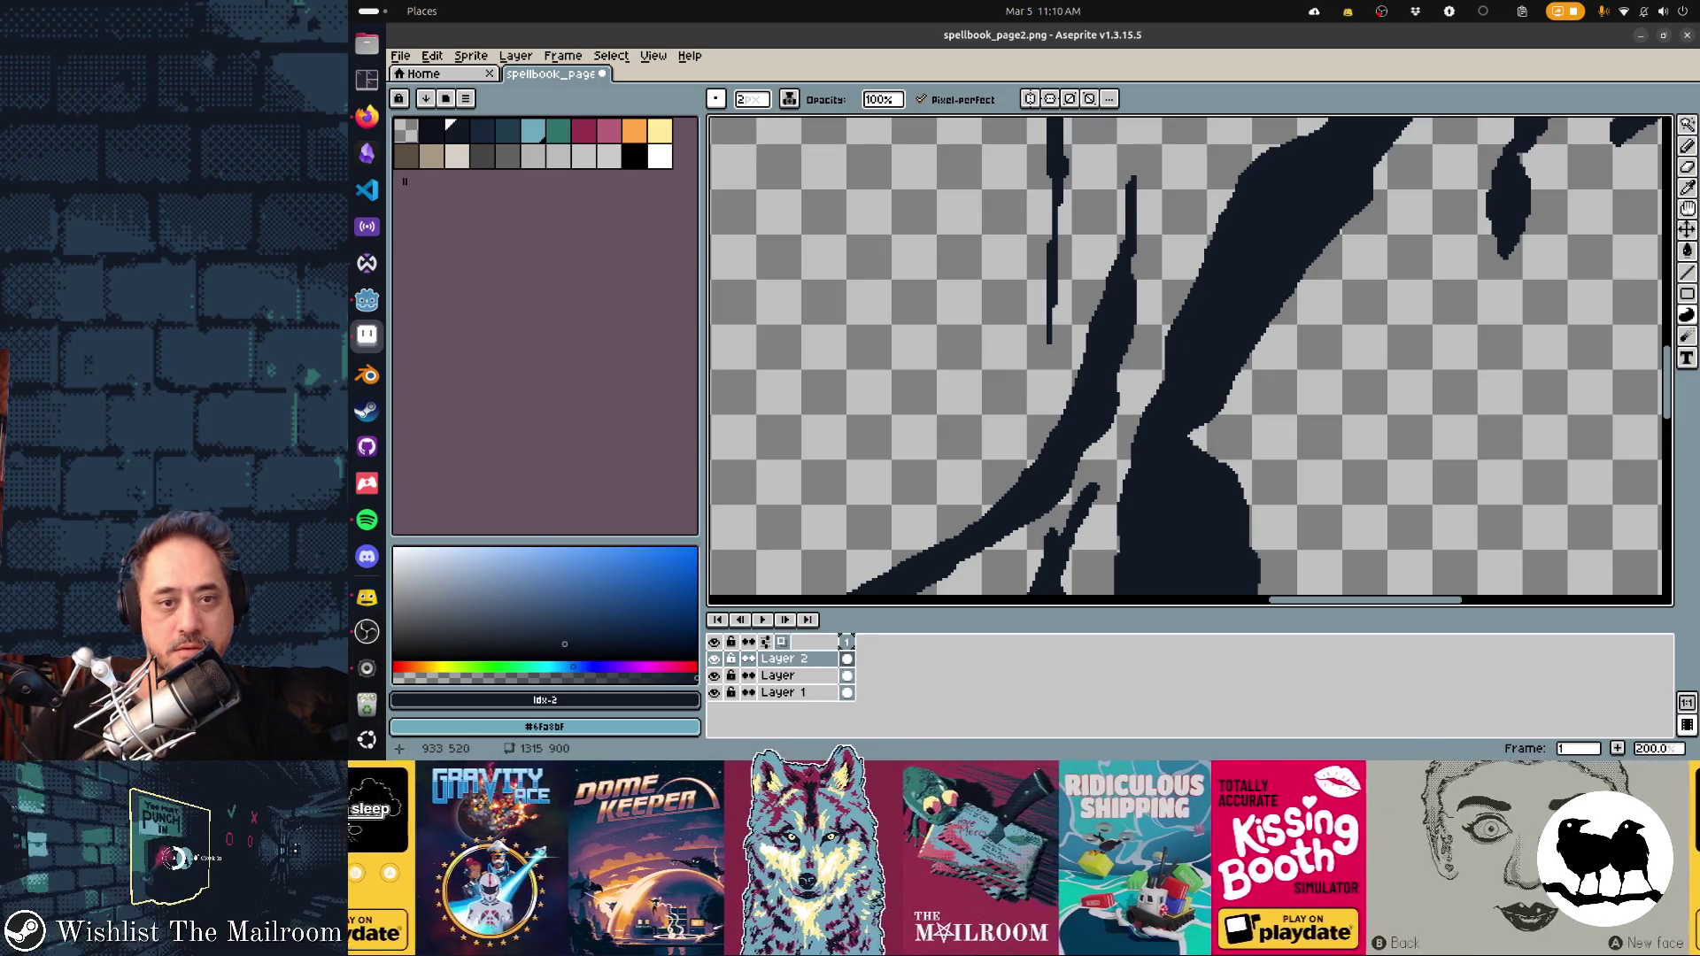
{"action": "scroll", "coordinate": [1190, 354], "scroll_direction": "up", "scroll_amount": 2}
{"action": "scroll", "coordinate": [1190, 355], "scroll_direction": "right", "scroll_amount": 1}
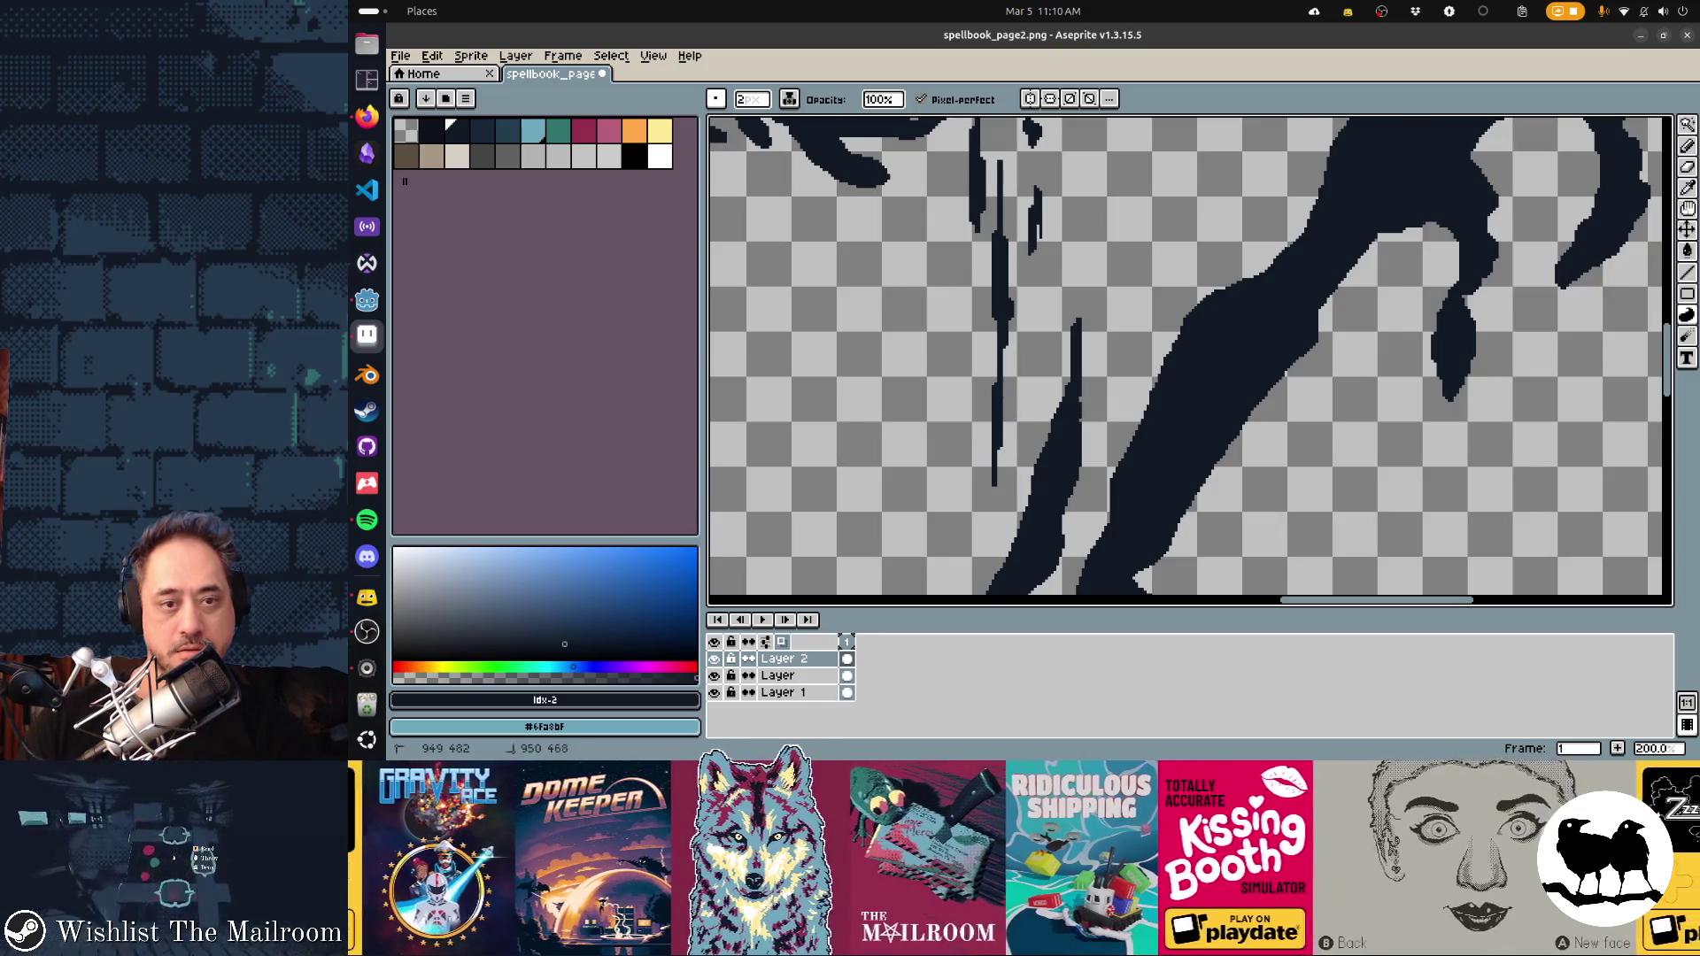
{"action": "left_click_drag", "start_coordinate": [1082, 363], "coordinate": [1055, 291]}
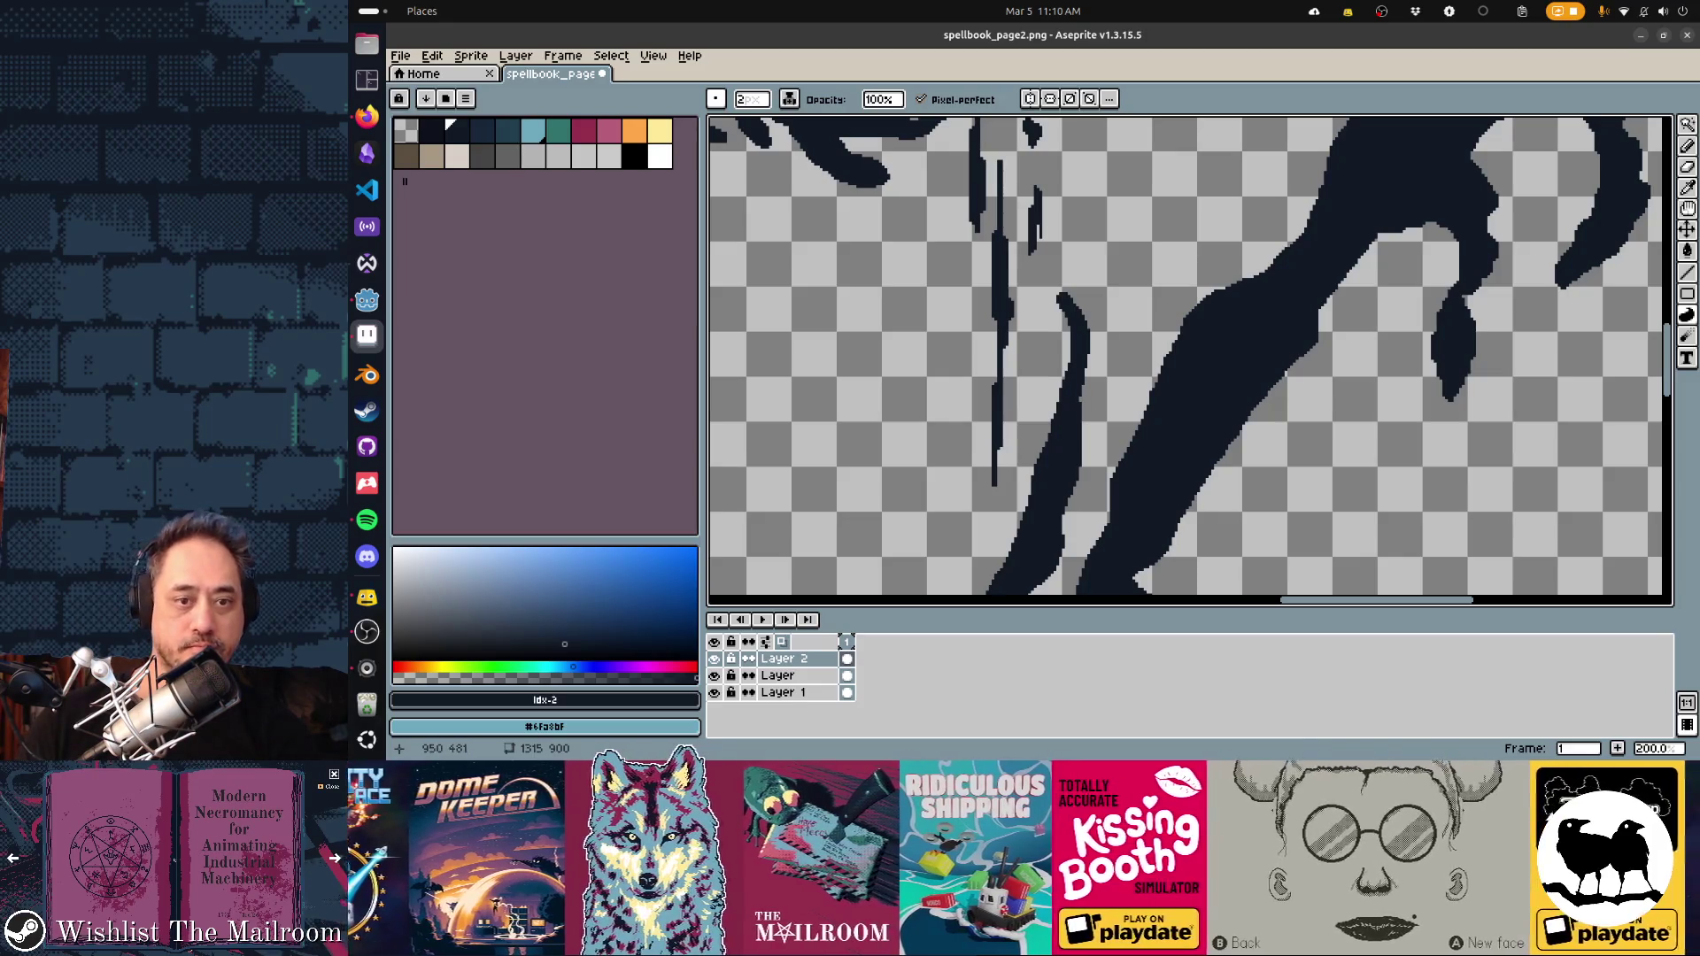
{"action": "scroll", "coordinate": [1053, 348], "scroll_direction": "up", "scroll_amount": 3}
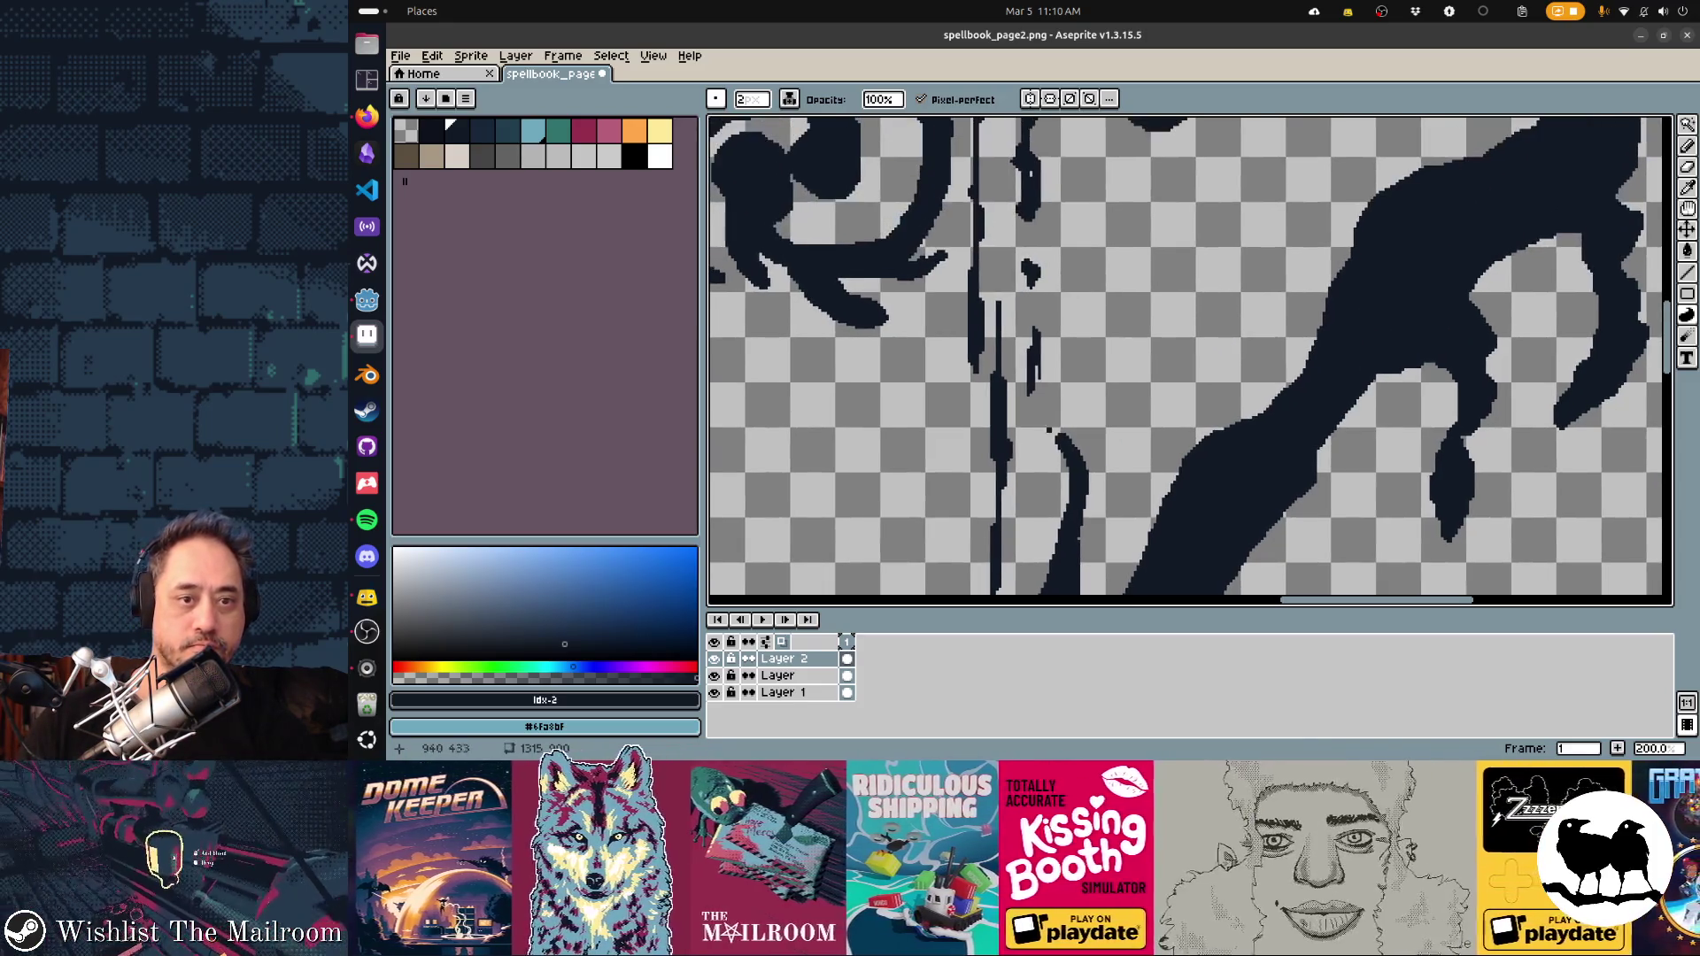
{"action": "scroll", "coordinate": [1071, 351], "scroll_direction": "left", "scroll_amount": 2}
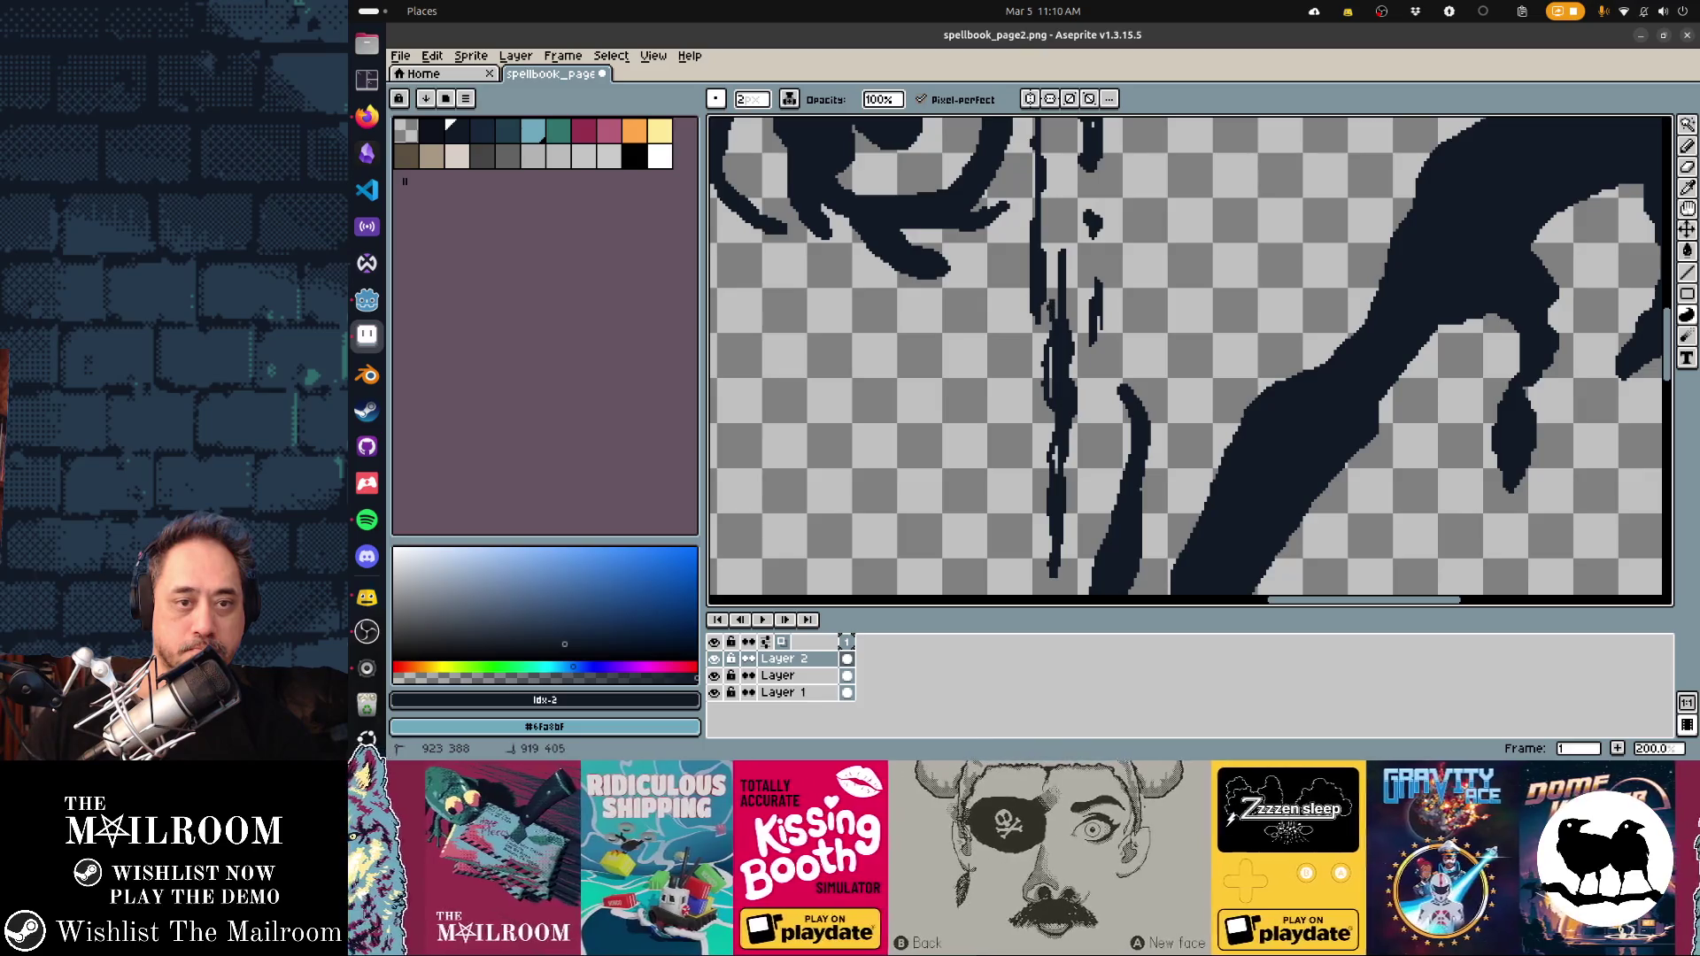
{"action": "scroll", "coordinate": [1191, 354], "scroll_direction": "up", "scroll_amount": 3}
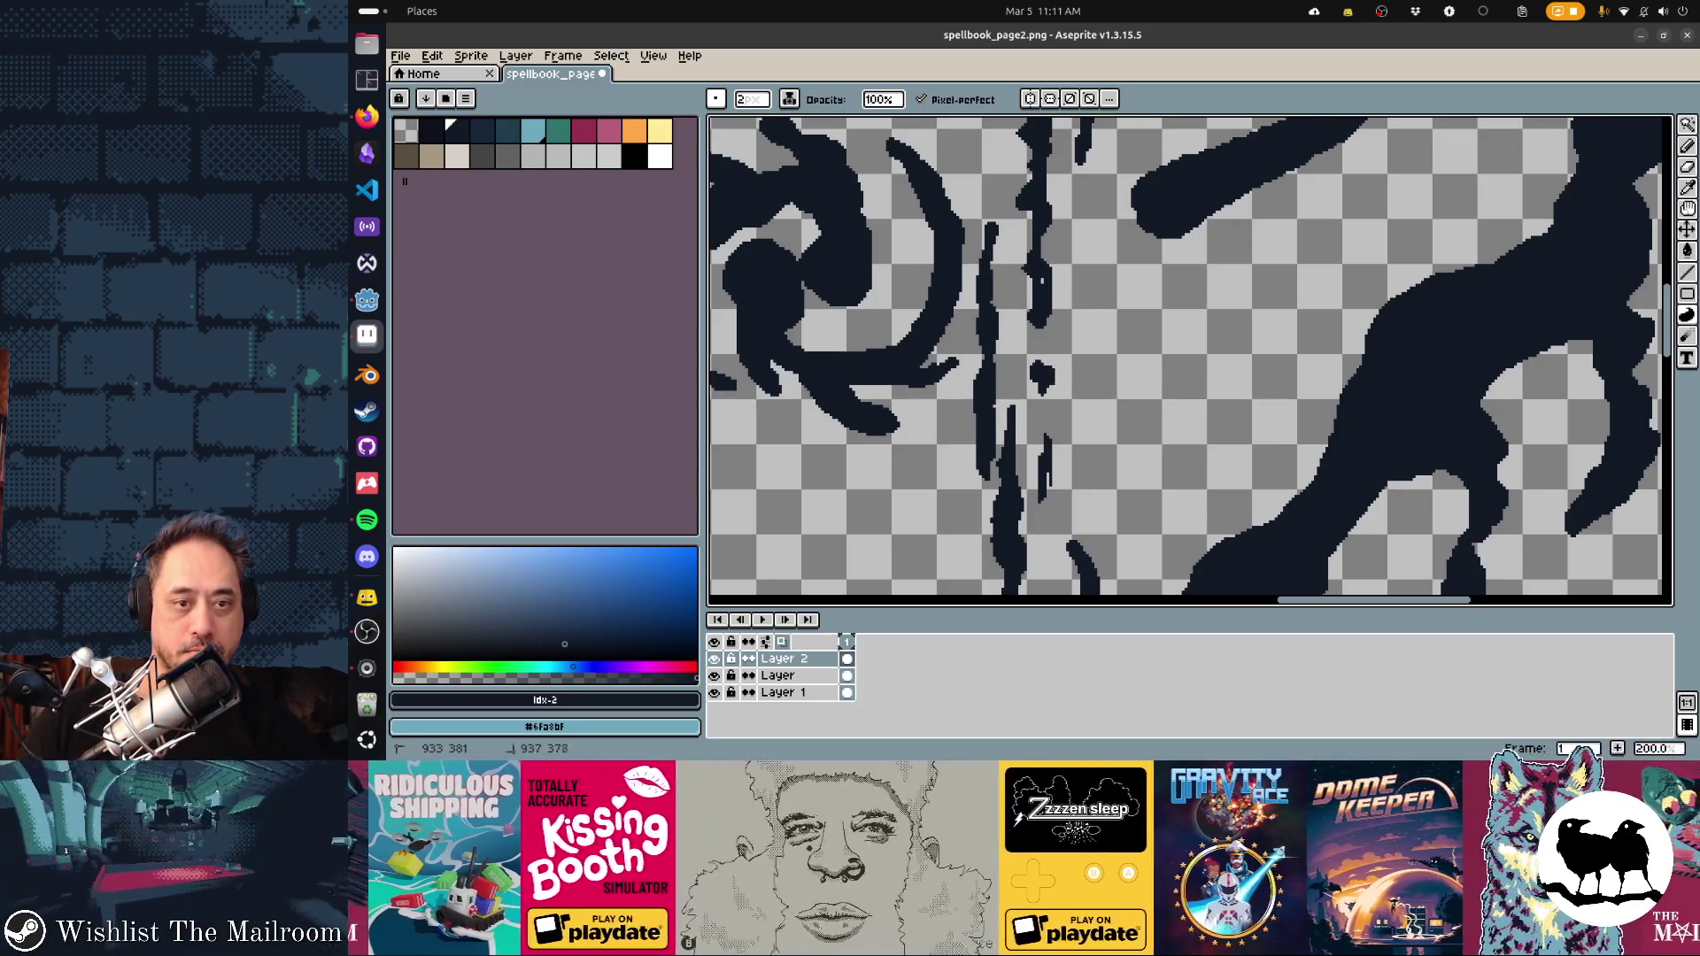
Add short vertical strokes beside the left line and thicken the thin vertical line
{"action": "left_click_drag", "start_coordinate": [1028, 288], "coordinate": [1029, 212]}
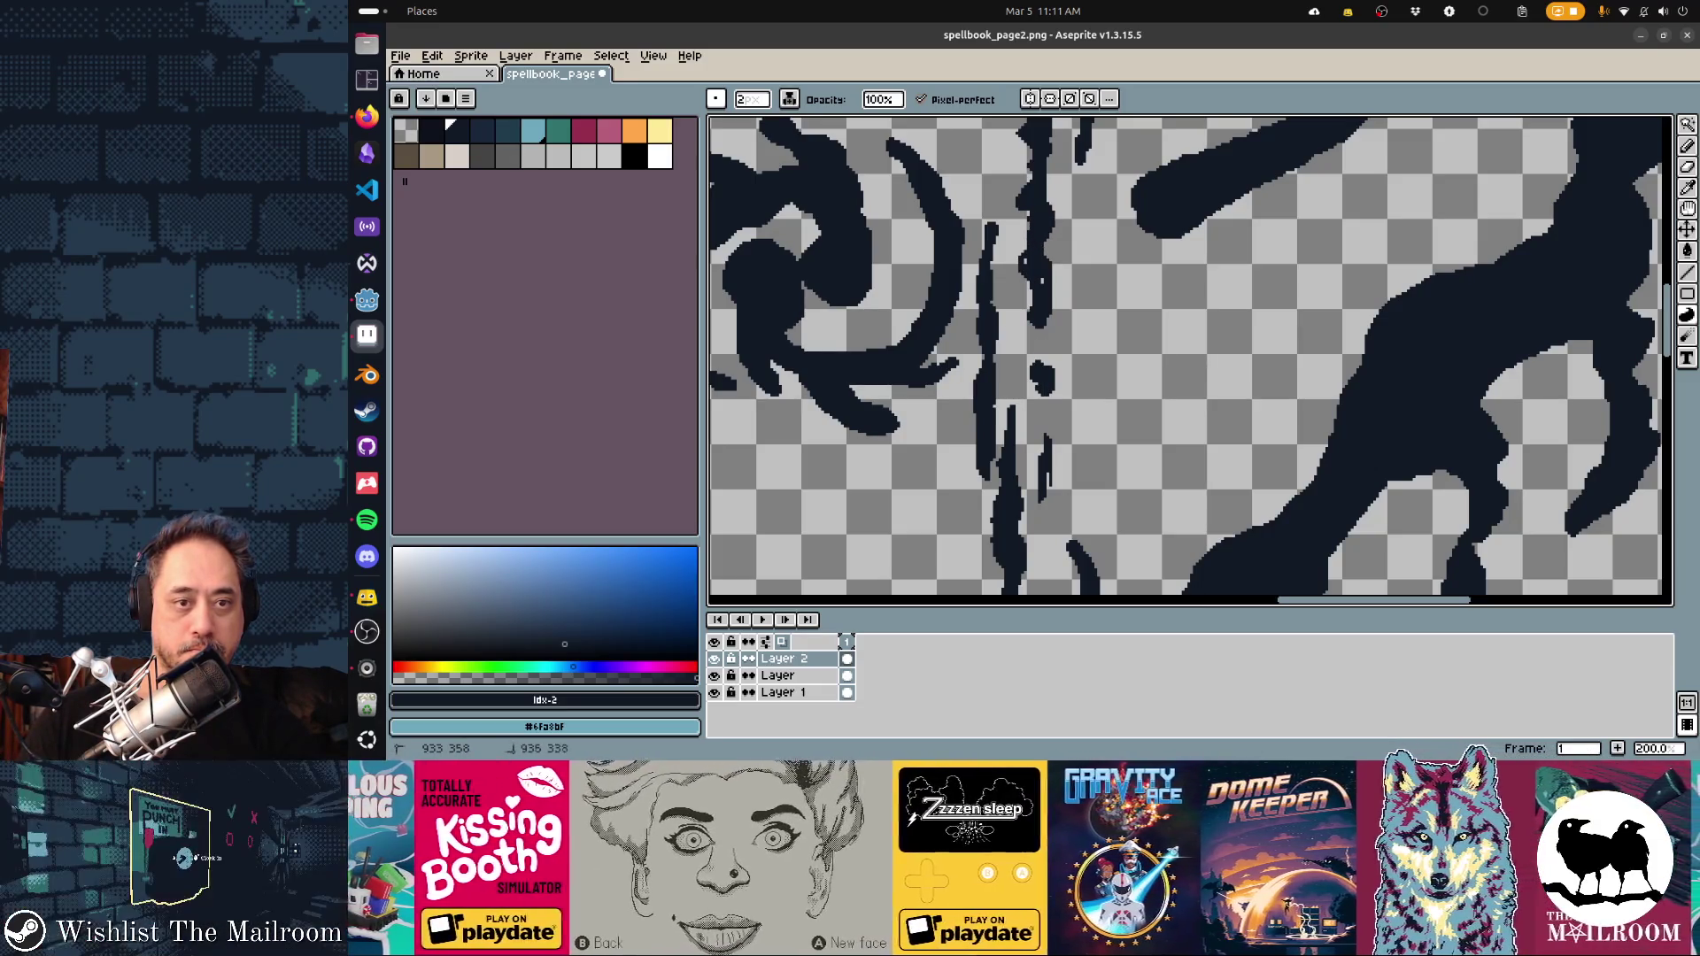
{"action": "scroll", "coordinate": [1190, 361], "scroll_direction": "up", "scroll_amount": 5}
{"action": "left_click_drag", "start_coordinate": [981, 567], "coordinate": [977, 416]}
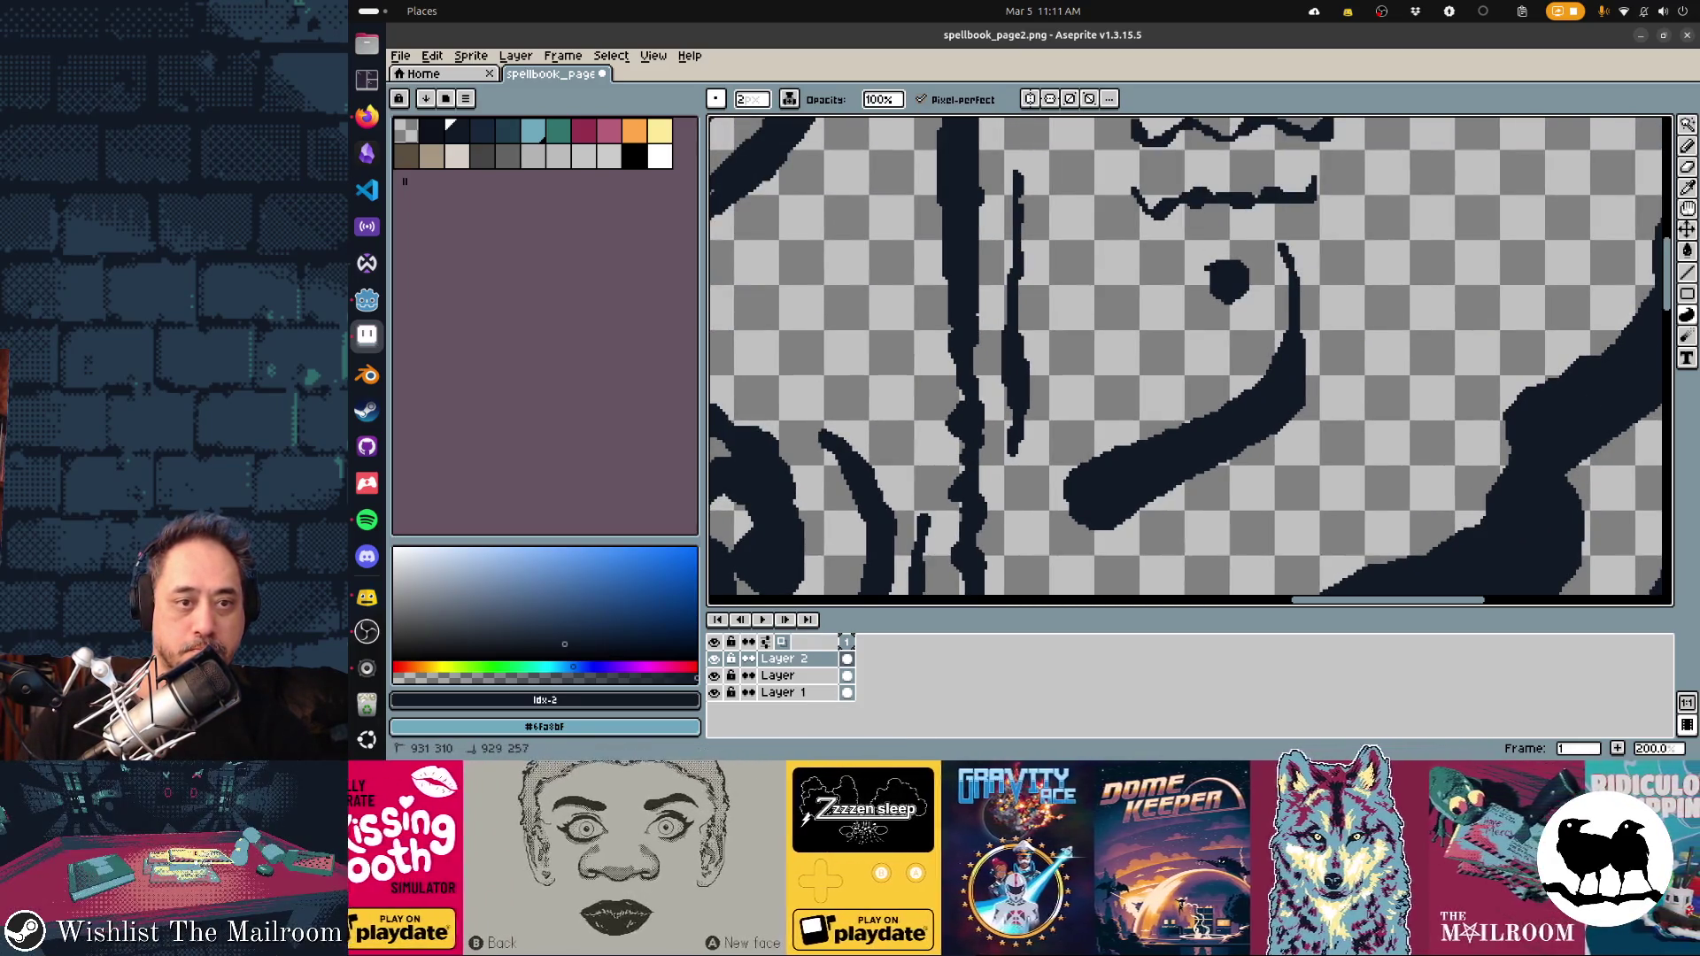
{"action": "left_click_drag", "start_coordinate": [984, 430], "coordinate": [981, 467]}
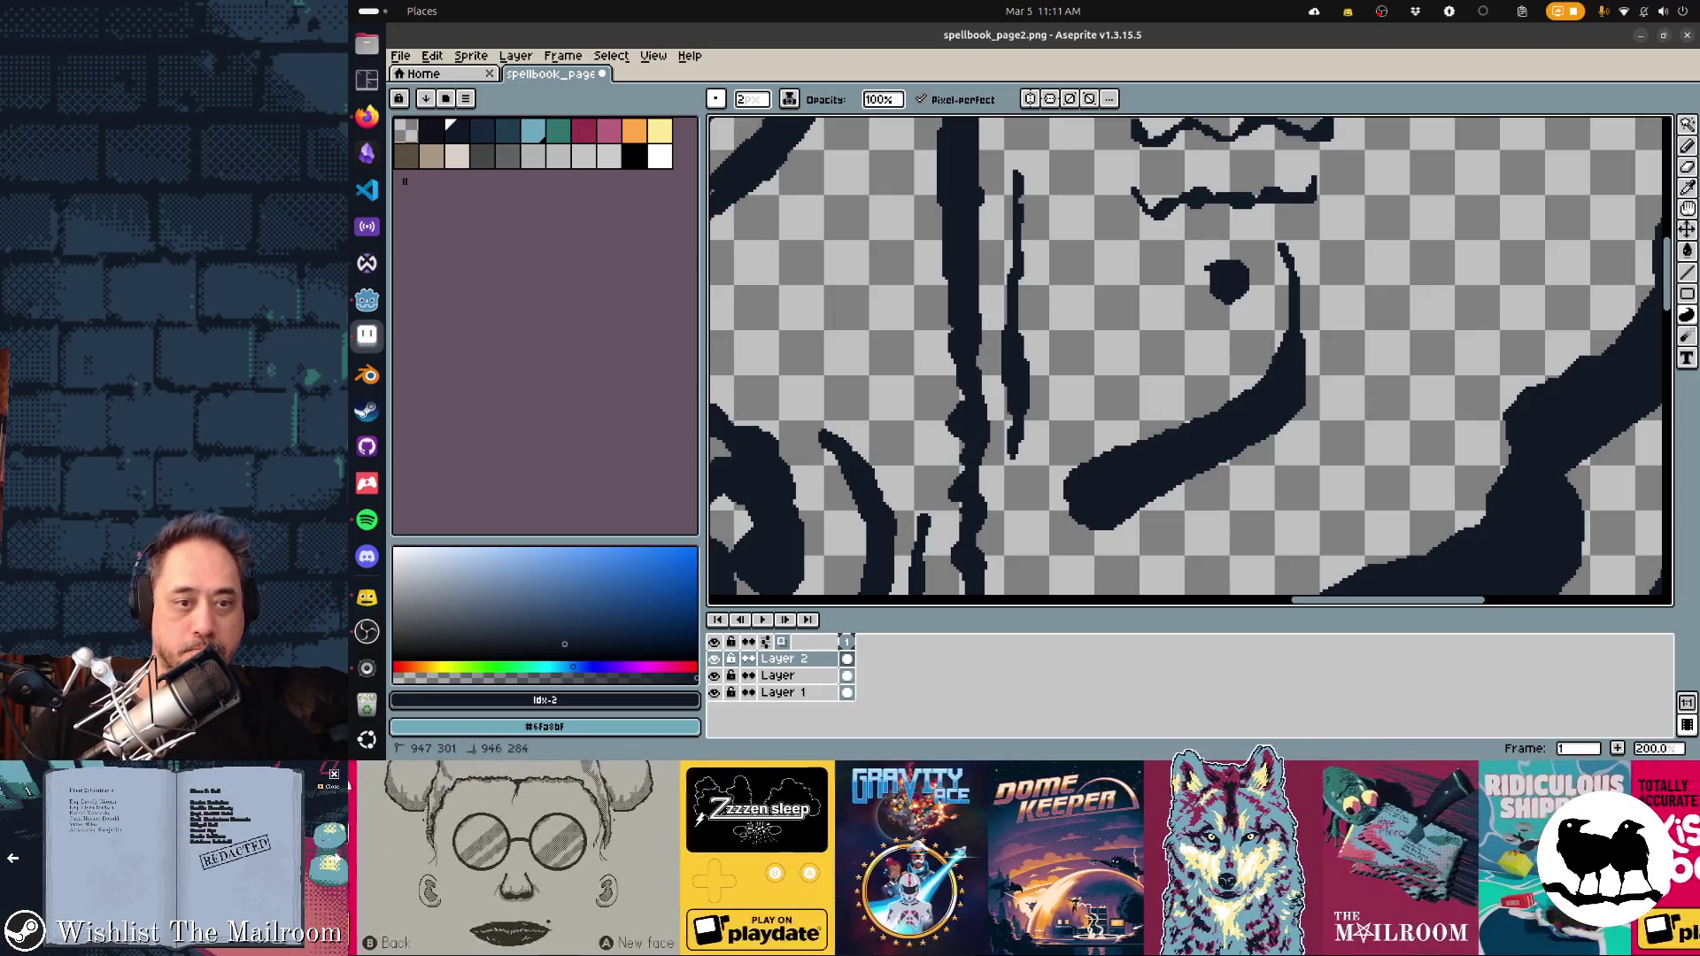
{"action": "left_click_drag", "start_coordinate": [1012, 433], "coordinate": [1006, 462]}
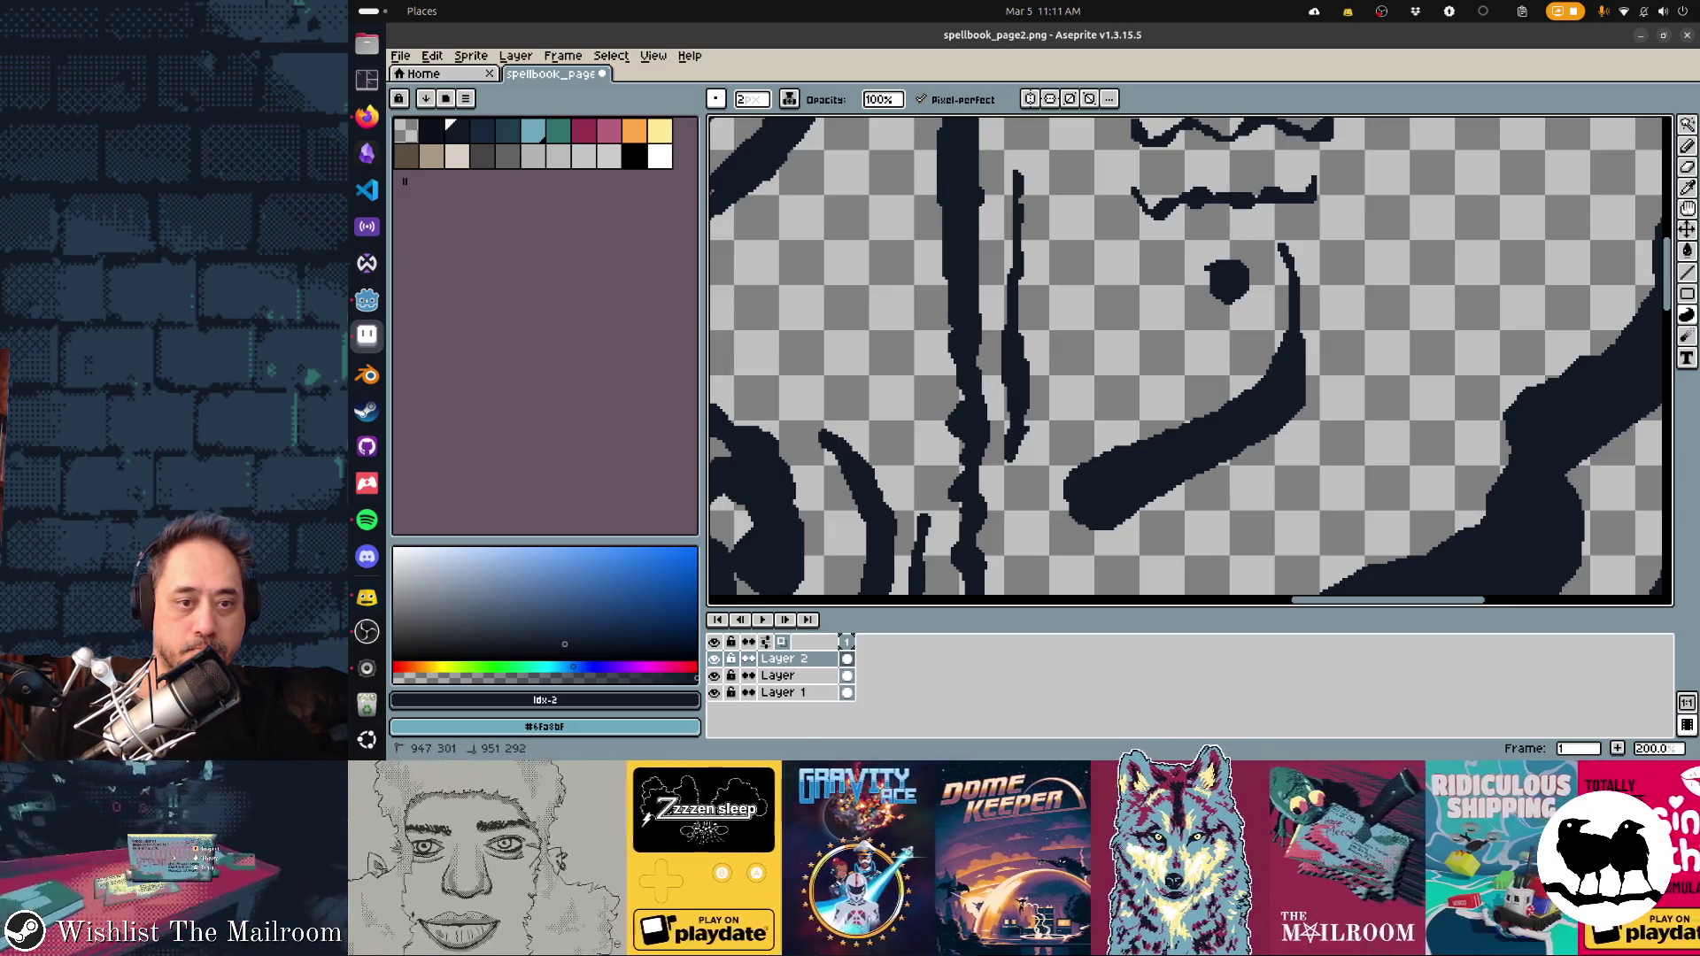
{"action": "key", "text": "ctrl+z"}
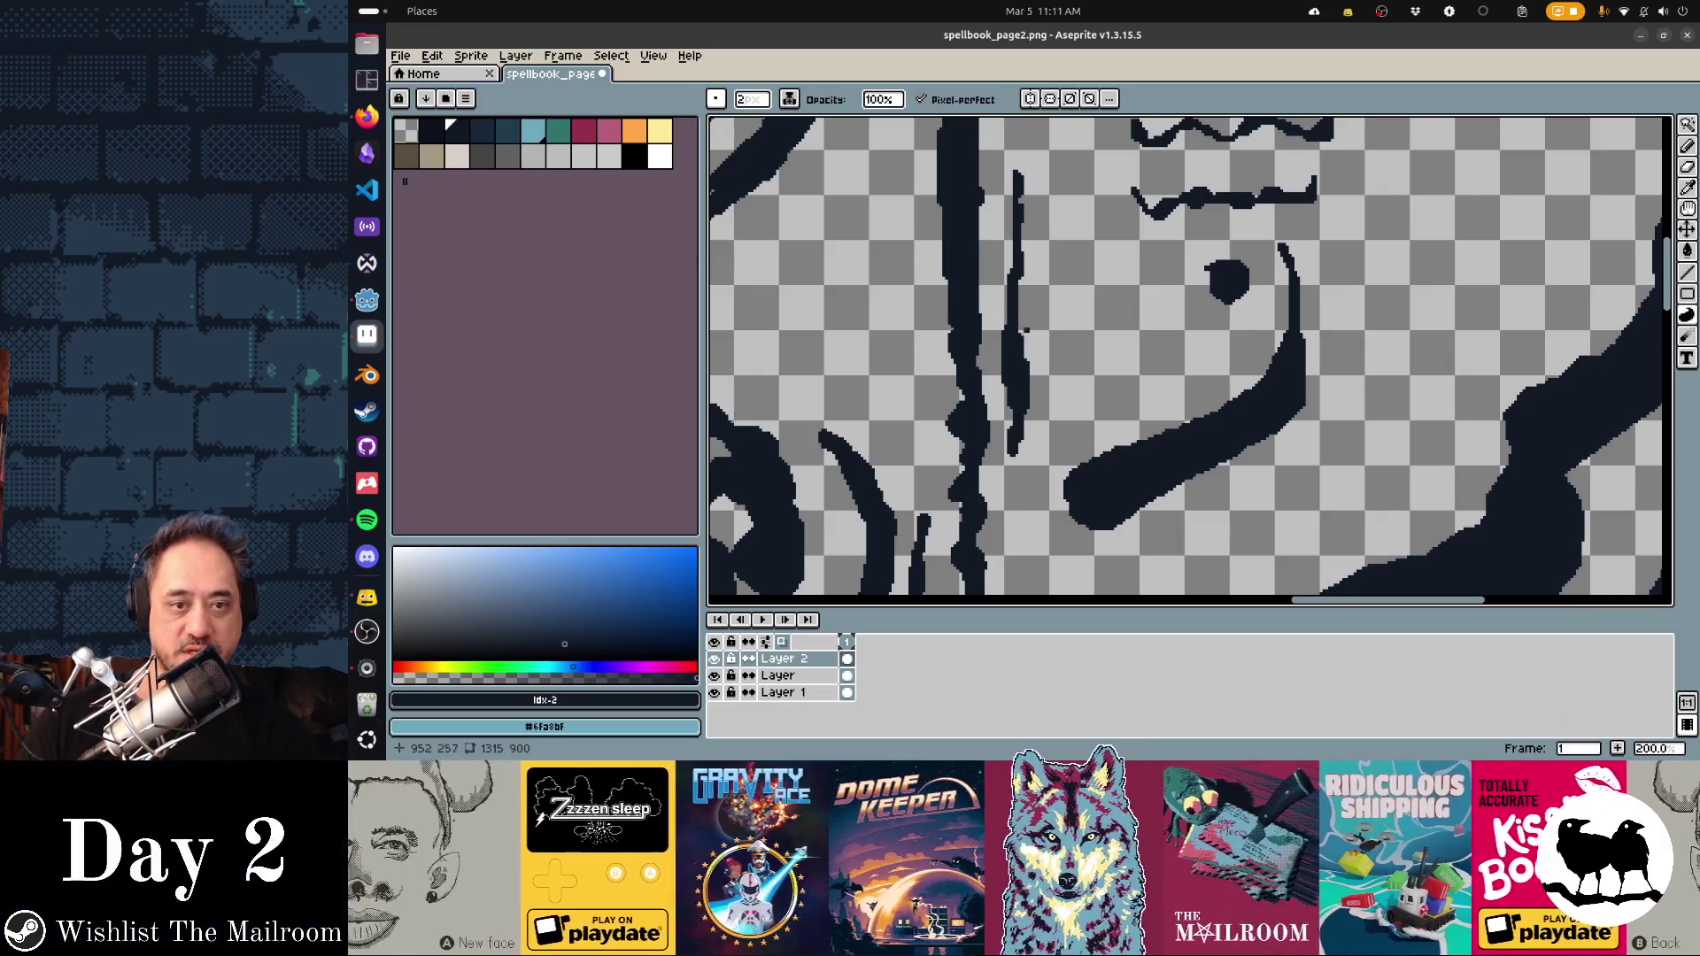
{"action": "left_click_drag", "start_coordinate": [1013, 276], "coordinate": [1025, 347]}
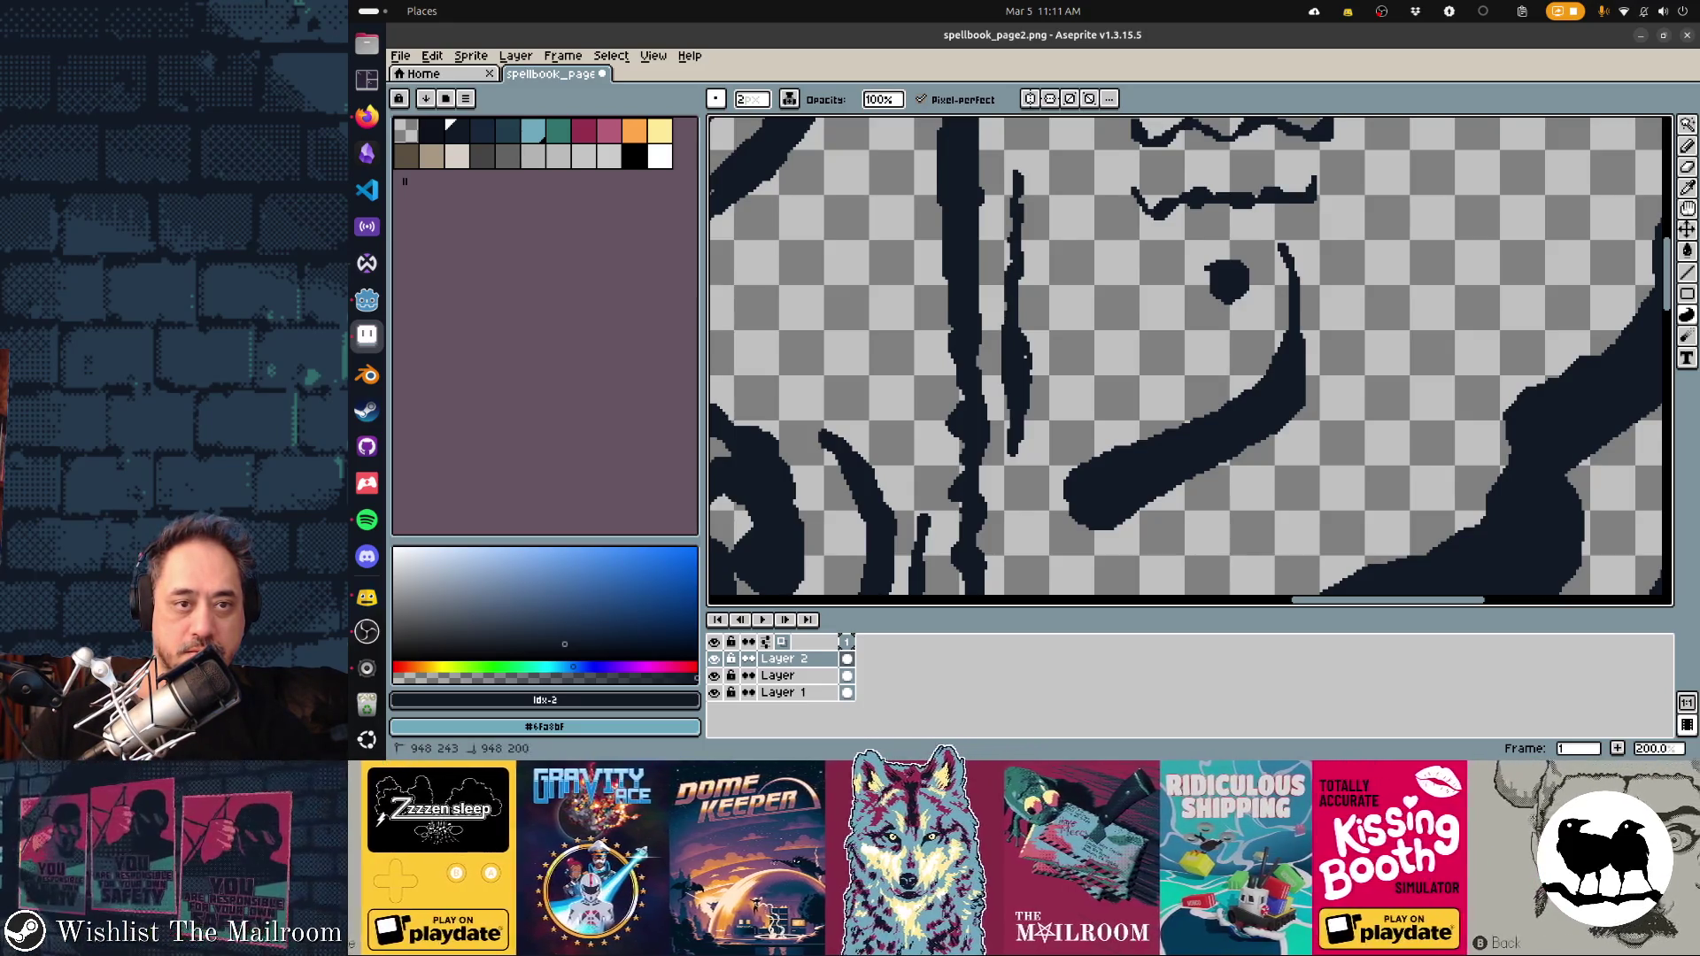
{"action": "left_click_drag", "start_coordinate": [1020, 275], "coordinate": [1024, 298]}
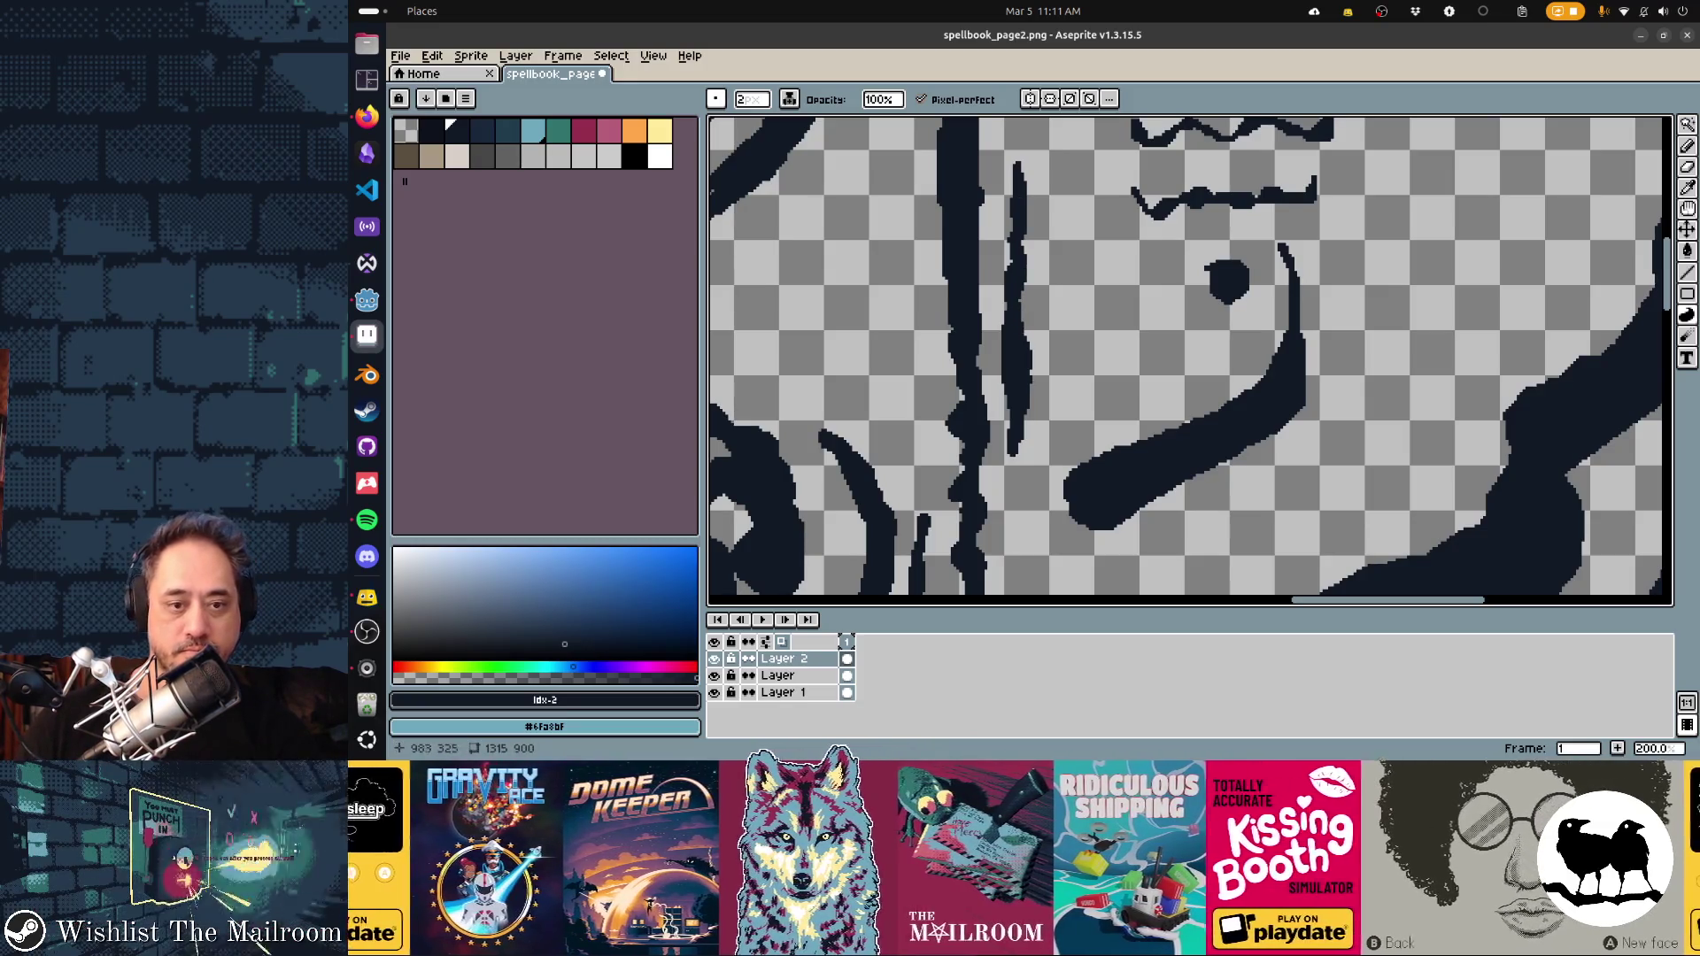
Draw a curve under the lower blob, fill its end solid, and extend and fill the hook's hollow top
{"action": "mouse_move", "coordinate": [1149, 505]}
{"action": "left_mouse_down"}
{"action": "mouse_move", "coordinate": [1098, 540]}
{"action": "mouse_move", "coordinate": [1053, 501]}
{"action": "left_mouse_up"}
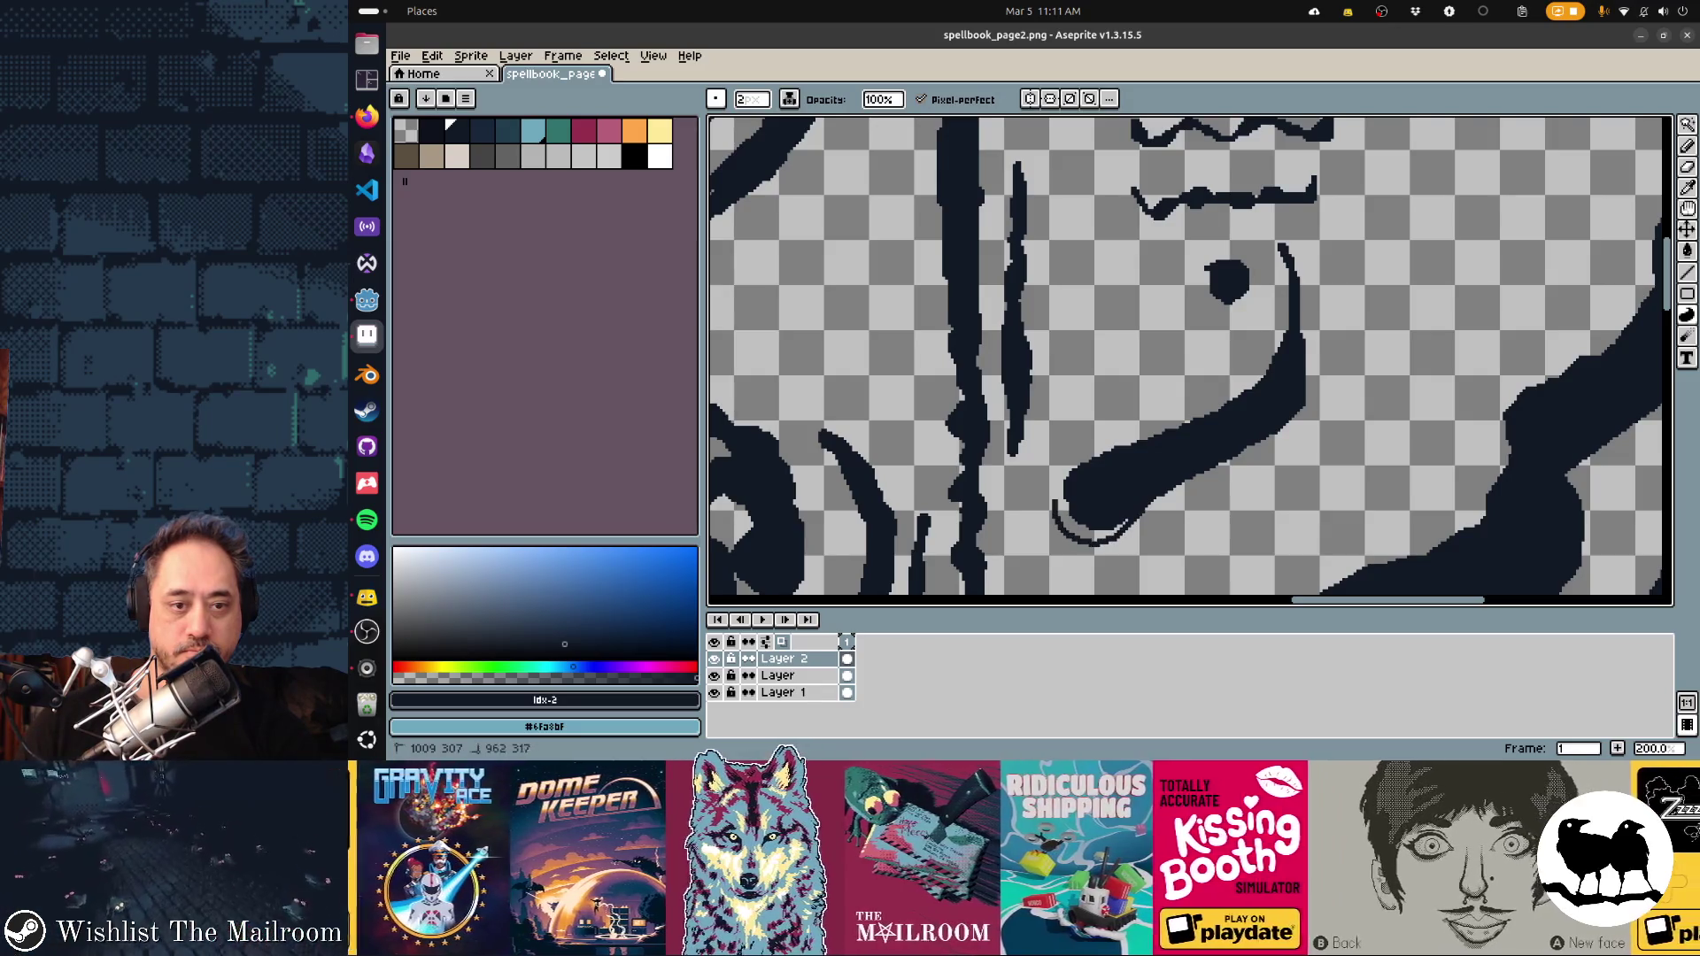
{"action": "left_click", "coordinate": [1087, 515]}
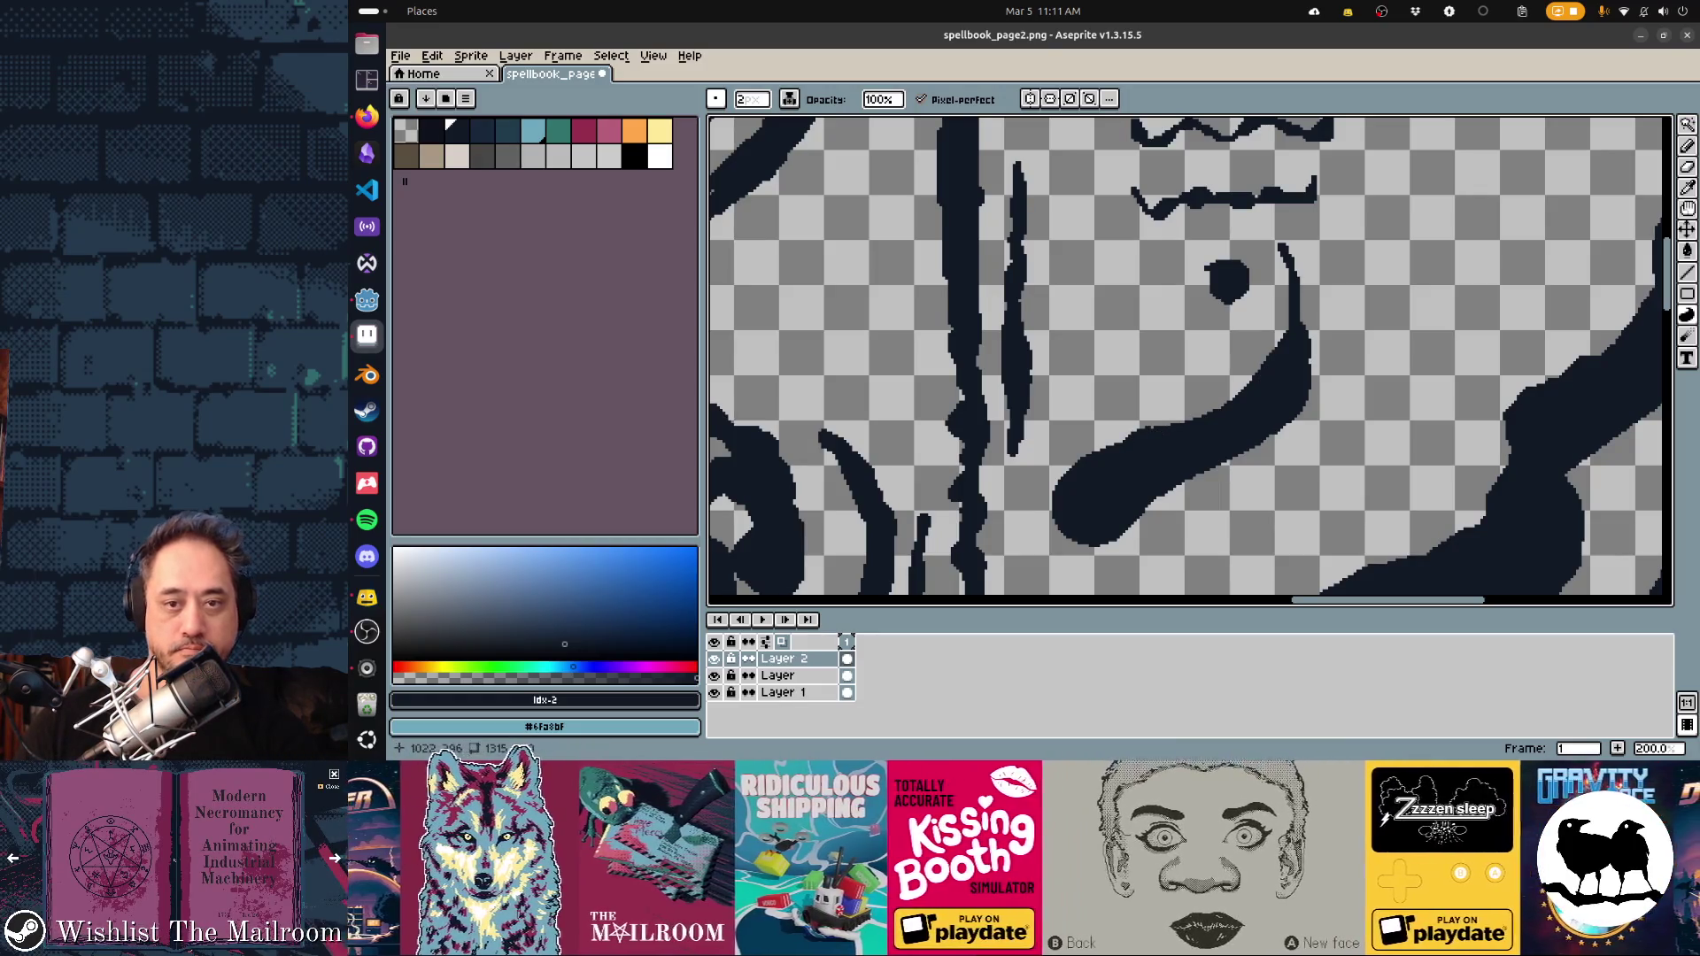
{"action": "scroll", "coordinate": [1190, 361], "scroll_direction": "up", "scroll_amount": 3}
{"action": "left_click_drag", "start_coordinate": [1151, 398], "coordinate": [1137, 366]}
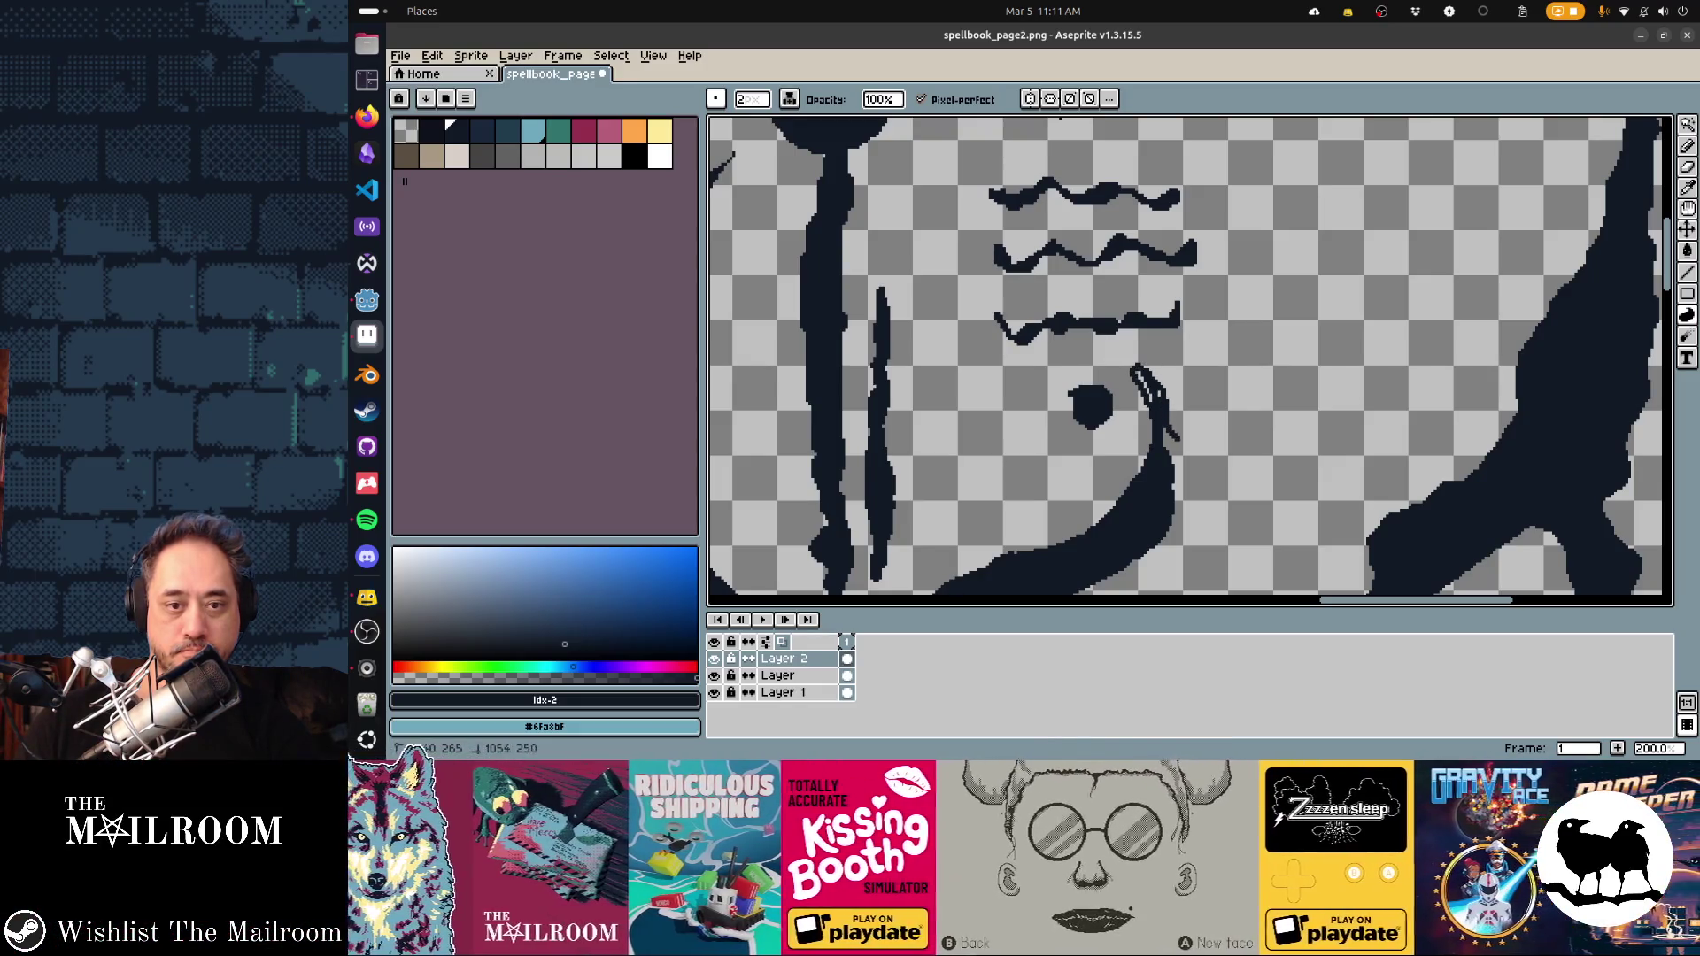
{"action": "left_click_drag", "start_coordinate": [1144, 376], "coordinate": [1176, 478]}
{"action": "left_click_drag", "start_coordinate": [1071, 416], "coordinate": [1105, 423]}
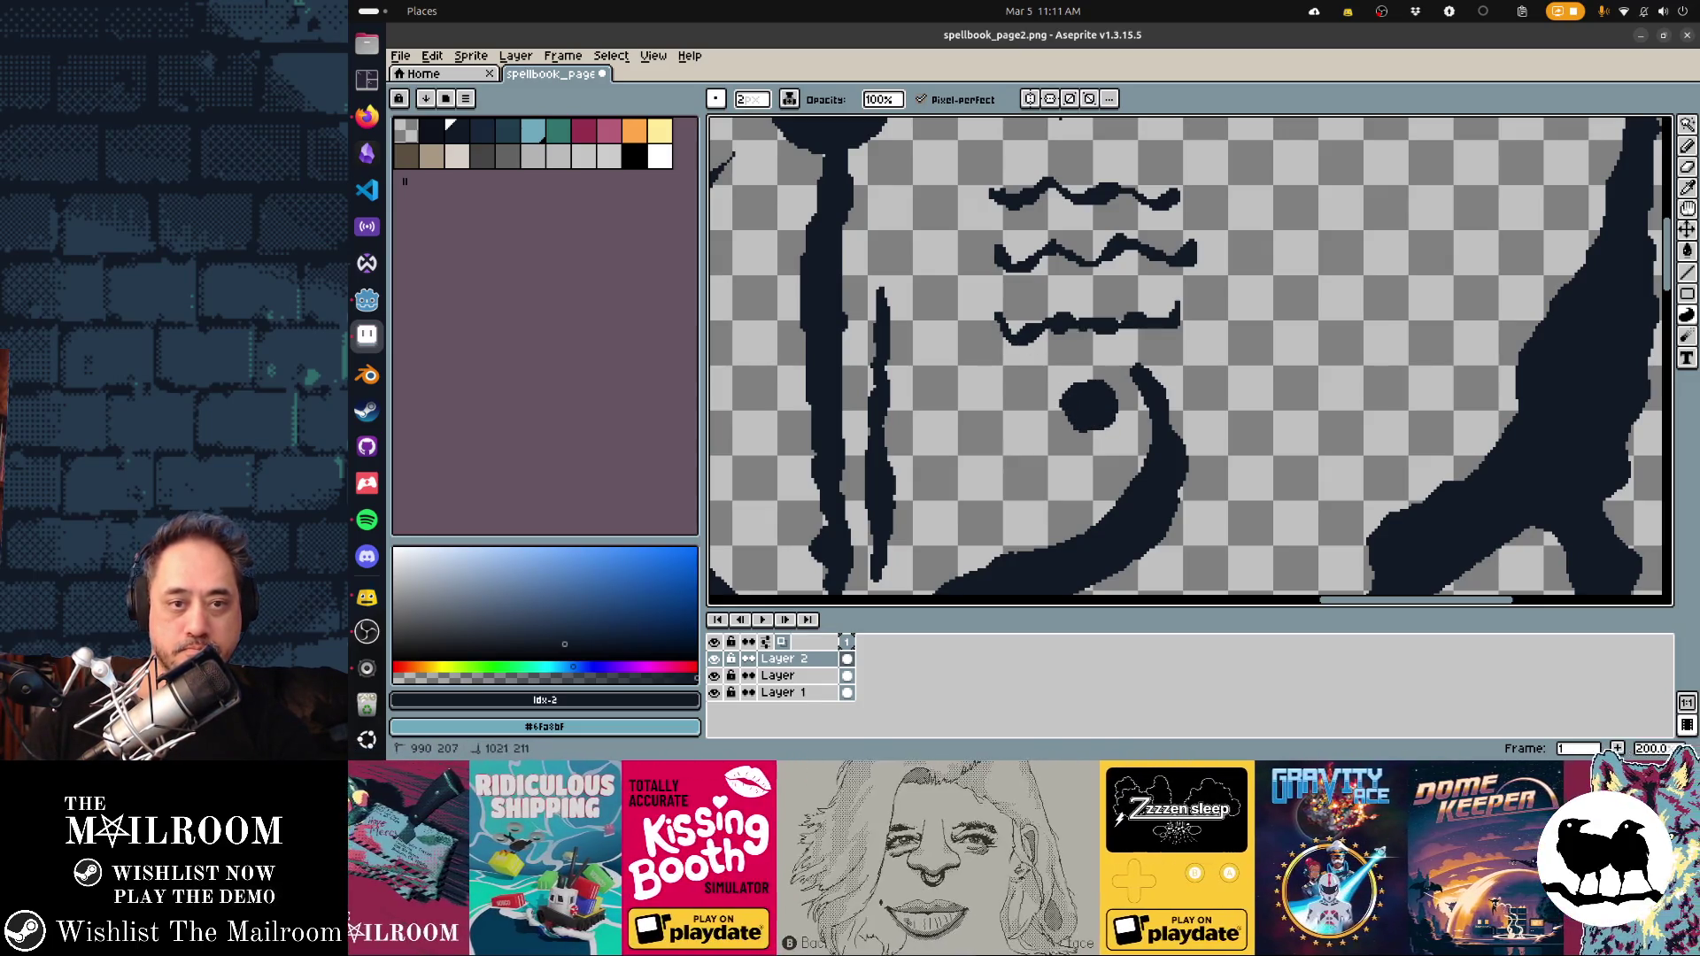
{"action": "key", "text": "z"}
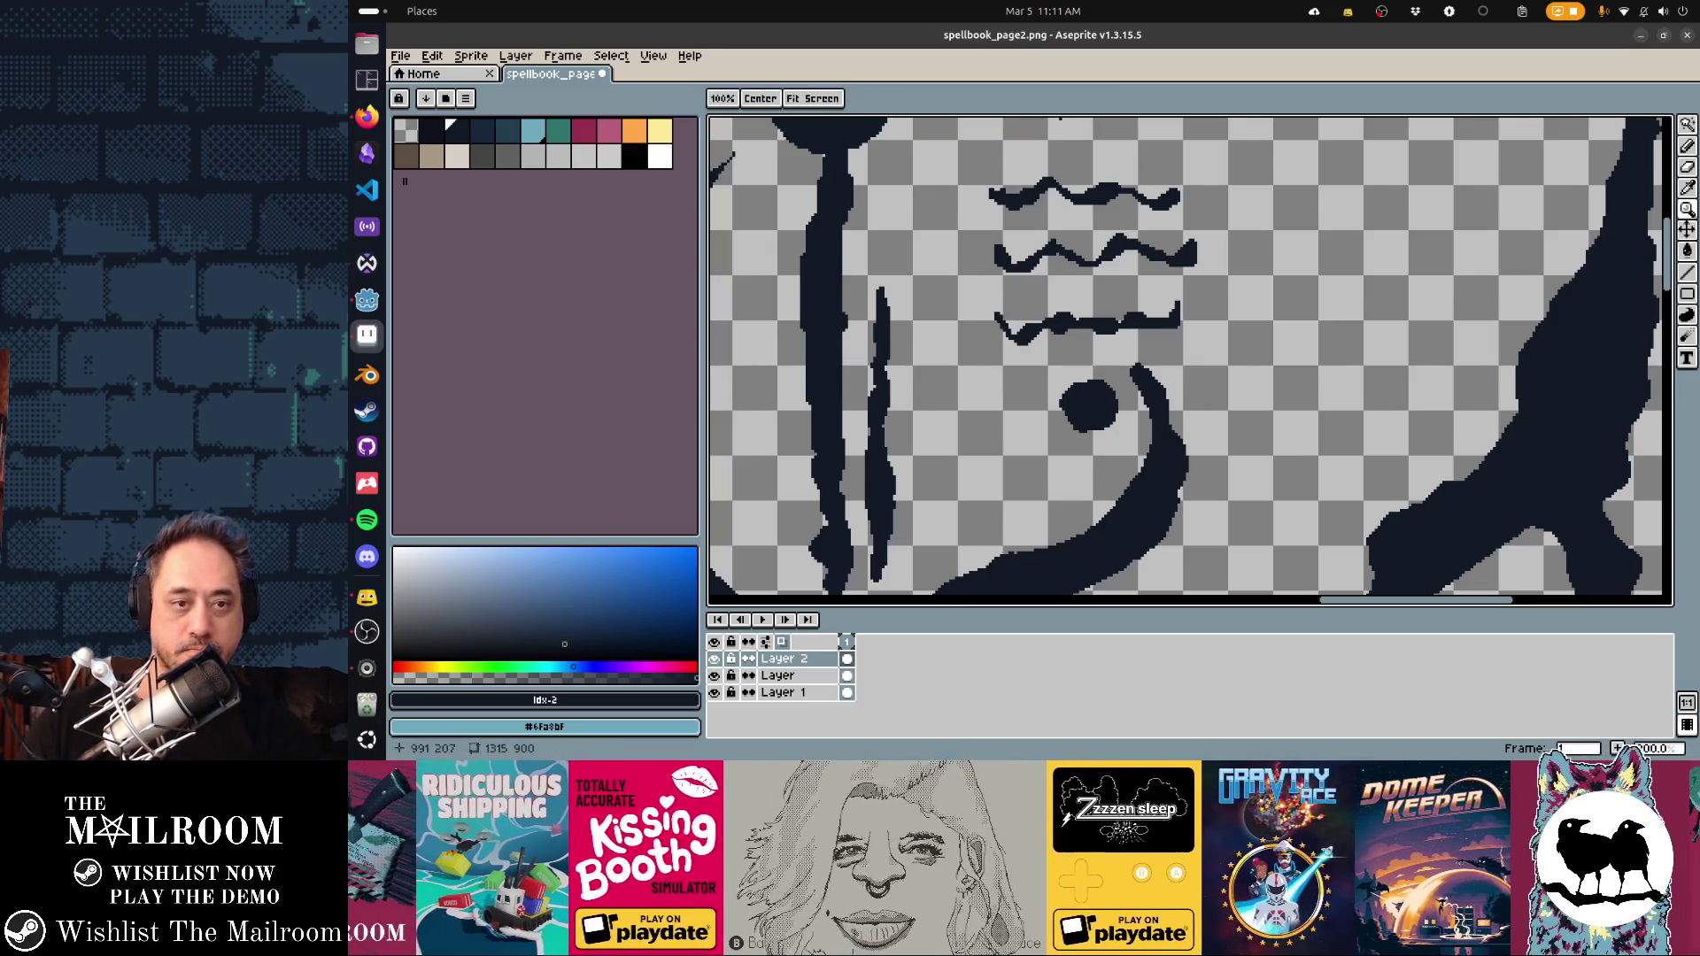
{"action": "key", "text": "b"}
{"action": "key", "text": "minus"}
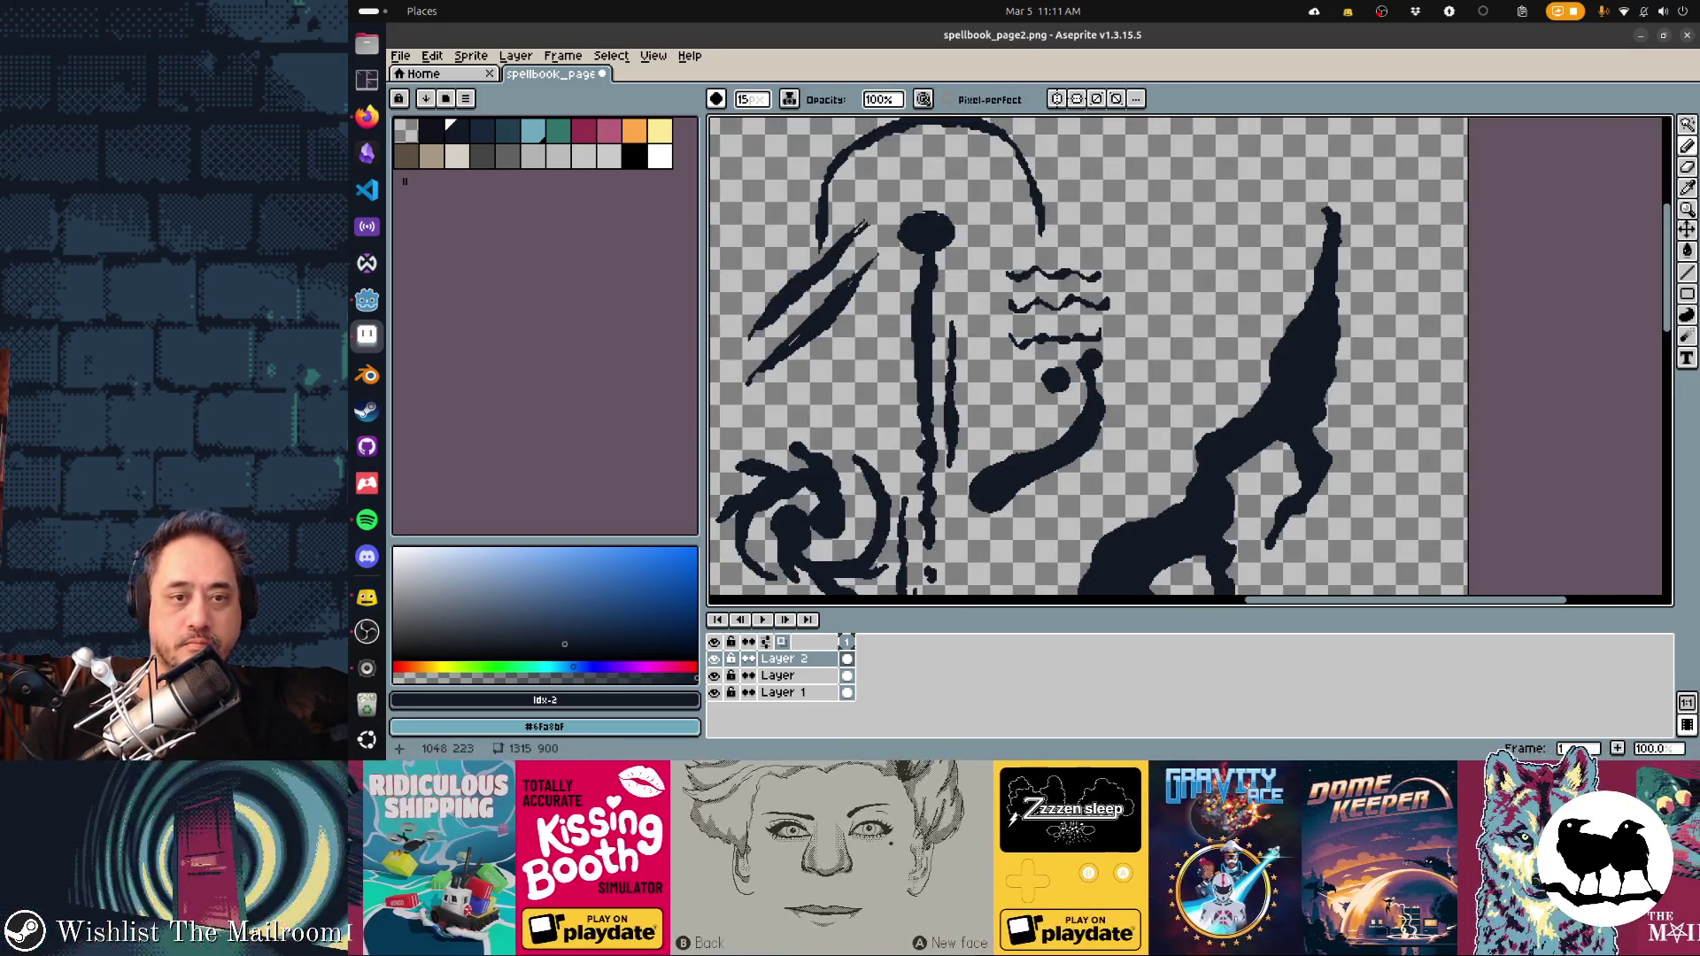
With a 2px pixel-perfect pencil, undo the stray dot and add pixels along the top wavy line
{"action": "scroll", "coordinate": [1007, 398], "scroll_direction": "up", "scroll_amount": 1}
{"action": "left_click_drag", "start_coordinate": [1007, 398], "coordinate": [971, 430]}
{"action": "left_click_drag", "start_coordinate": [1031, 333], "coordinate": [1174, 523]}
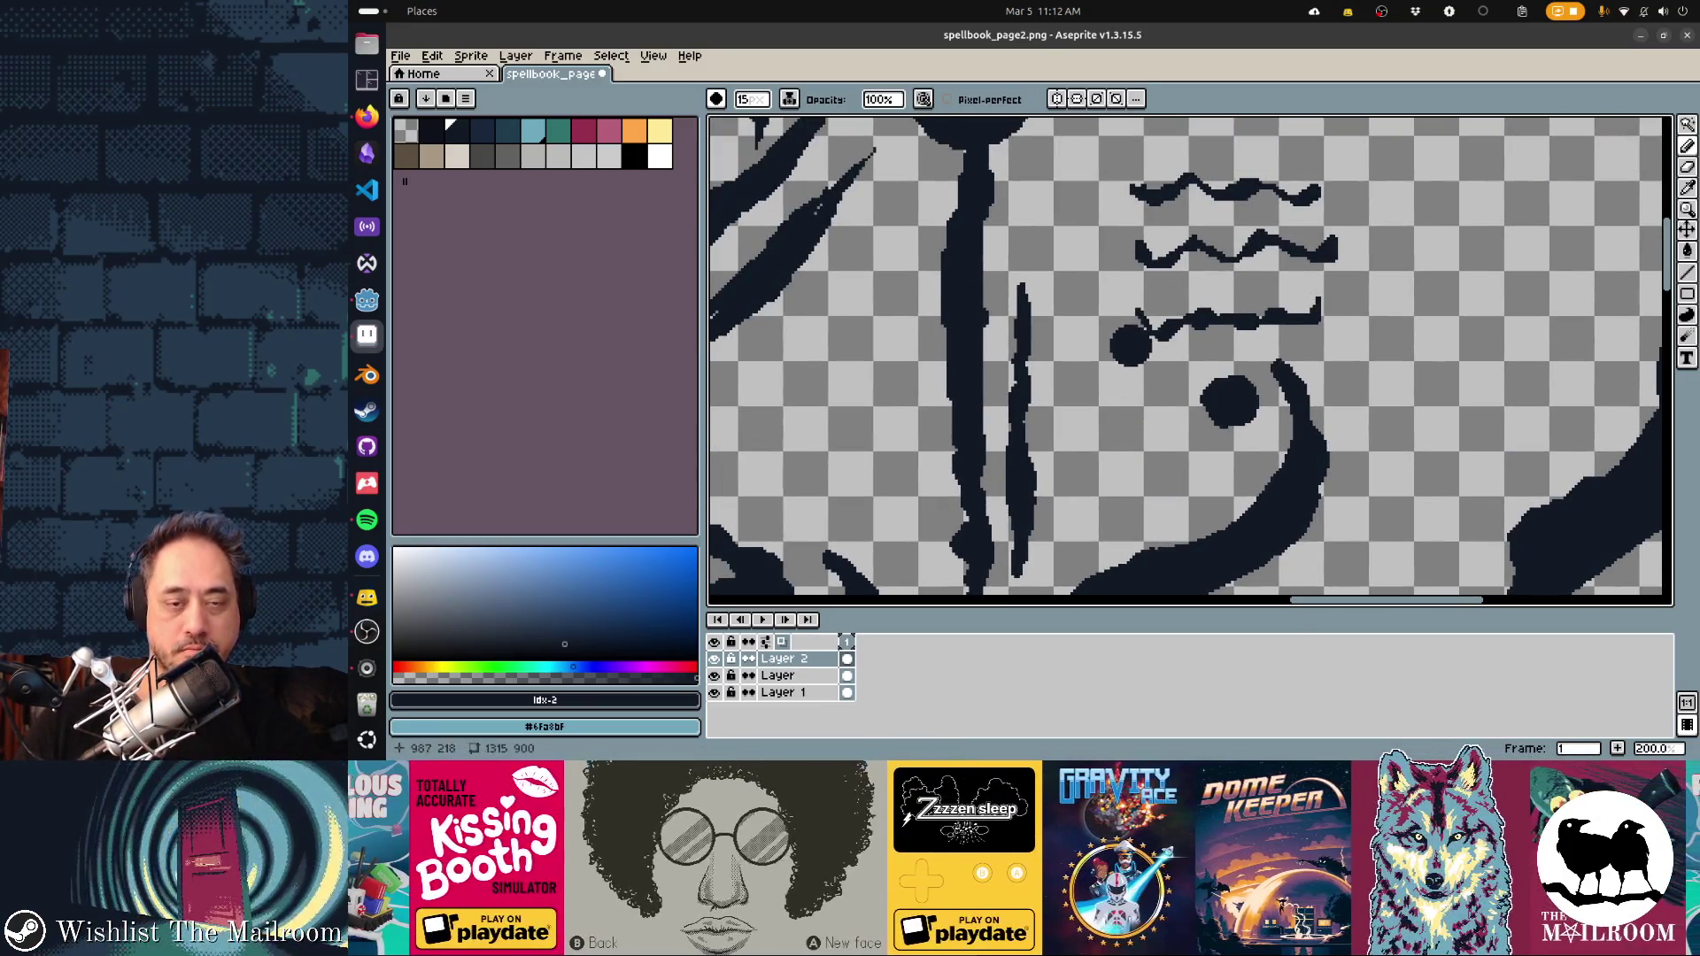
{"action": "key", "text": "b"}
{"action": "key", "text": "ctrl+z"}
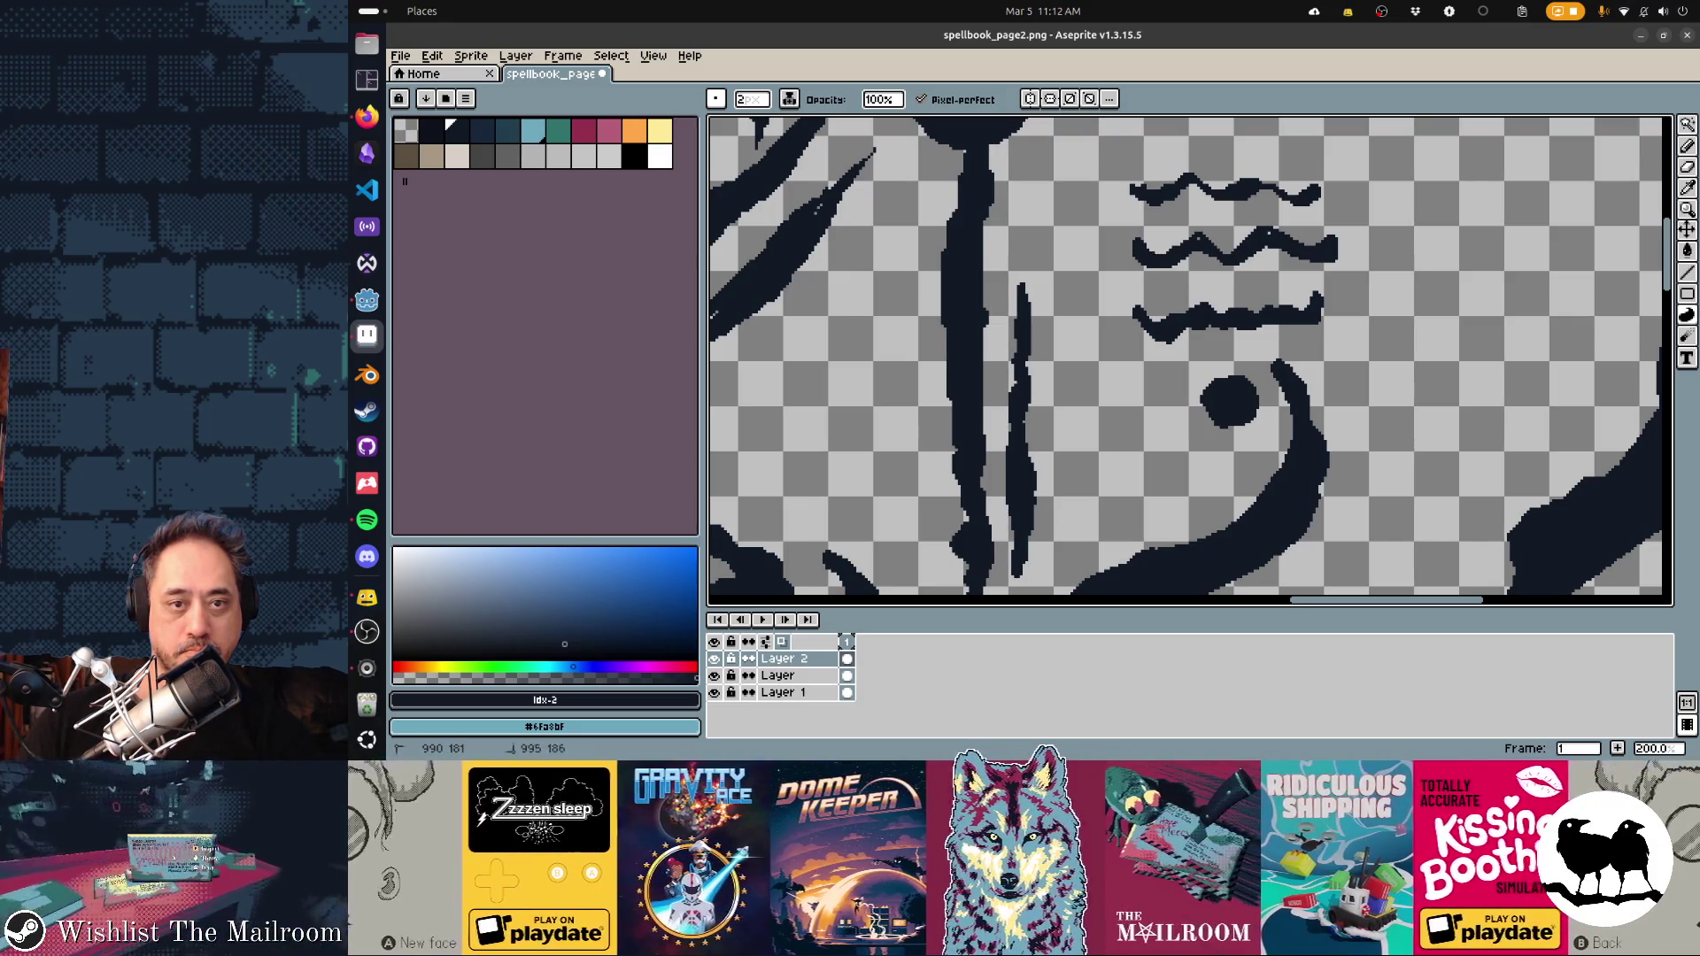
{"action": "left_click_drag", "start_coordinate": [1166, 203], "coordinate": [1186, 188]}
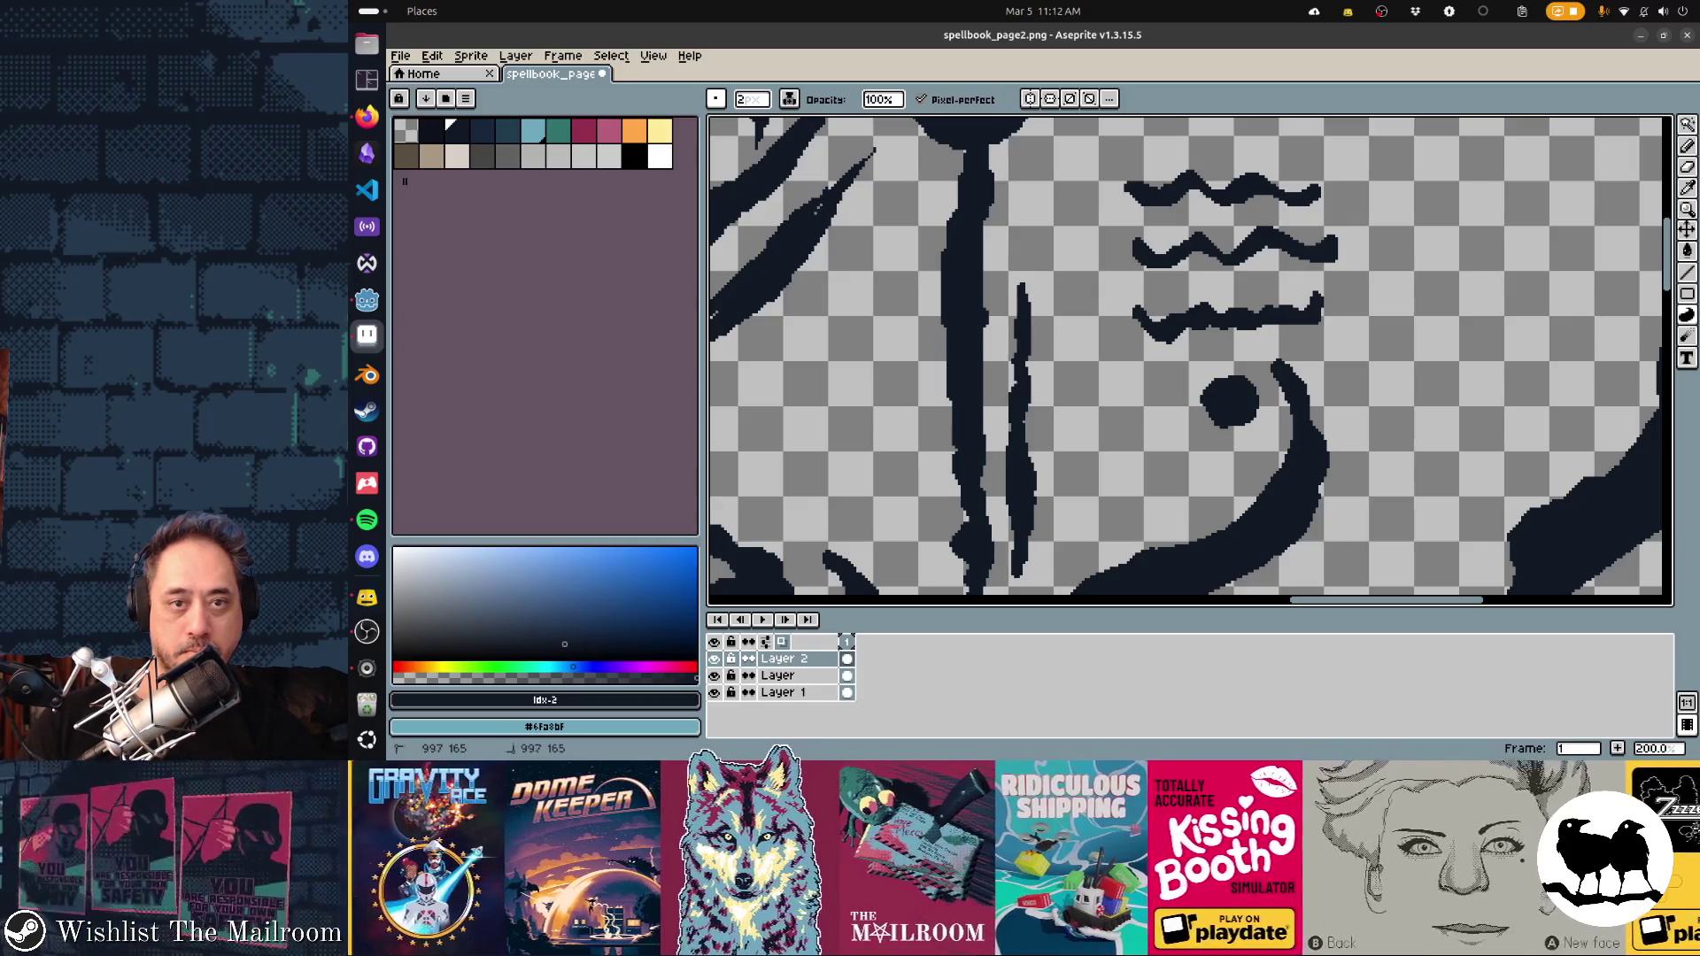
{"action": "scroll", "coordinate": [1190, 356], "scroll_direction": "up", "scroll_amount": 5}
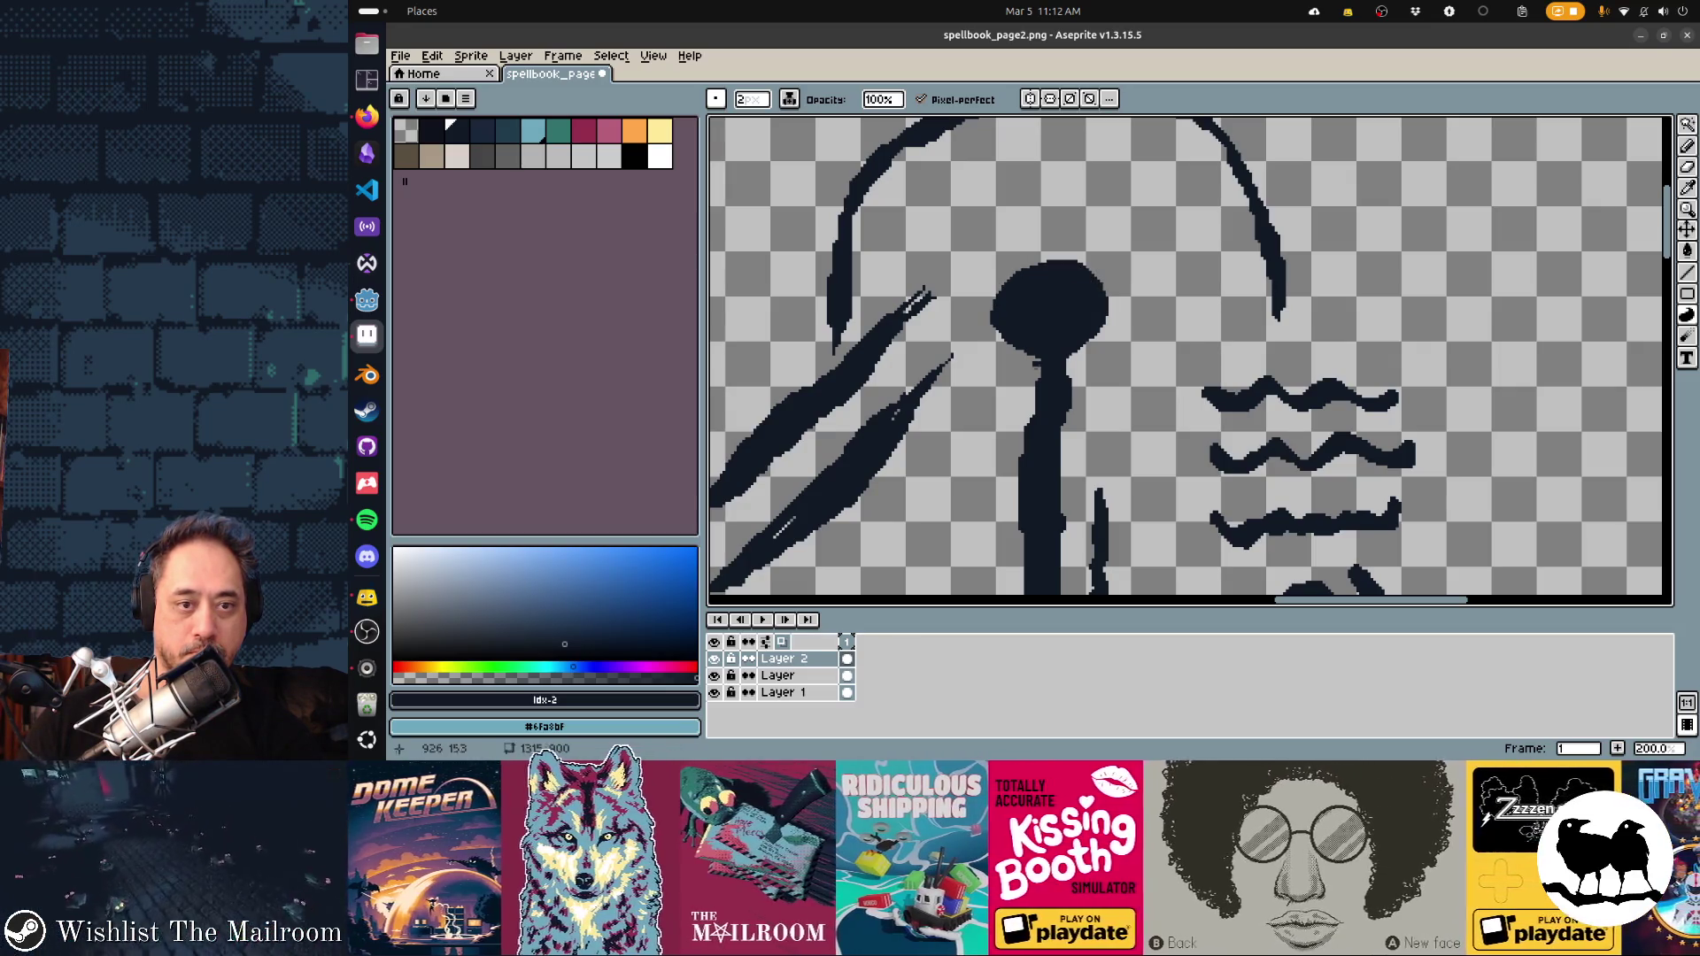
Add dark pixels along the left and right edges of the long vertical stem
{"action": "scroll", "coordinate": [1190, 362], "scroll_direction": "down", "scroll_amount": 2}
{"action": "left_click_drag", "start_coordinate": [1046, 290], "coordinate": [1038, 494]}
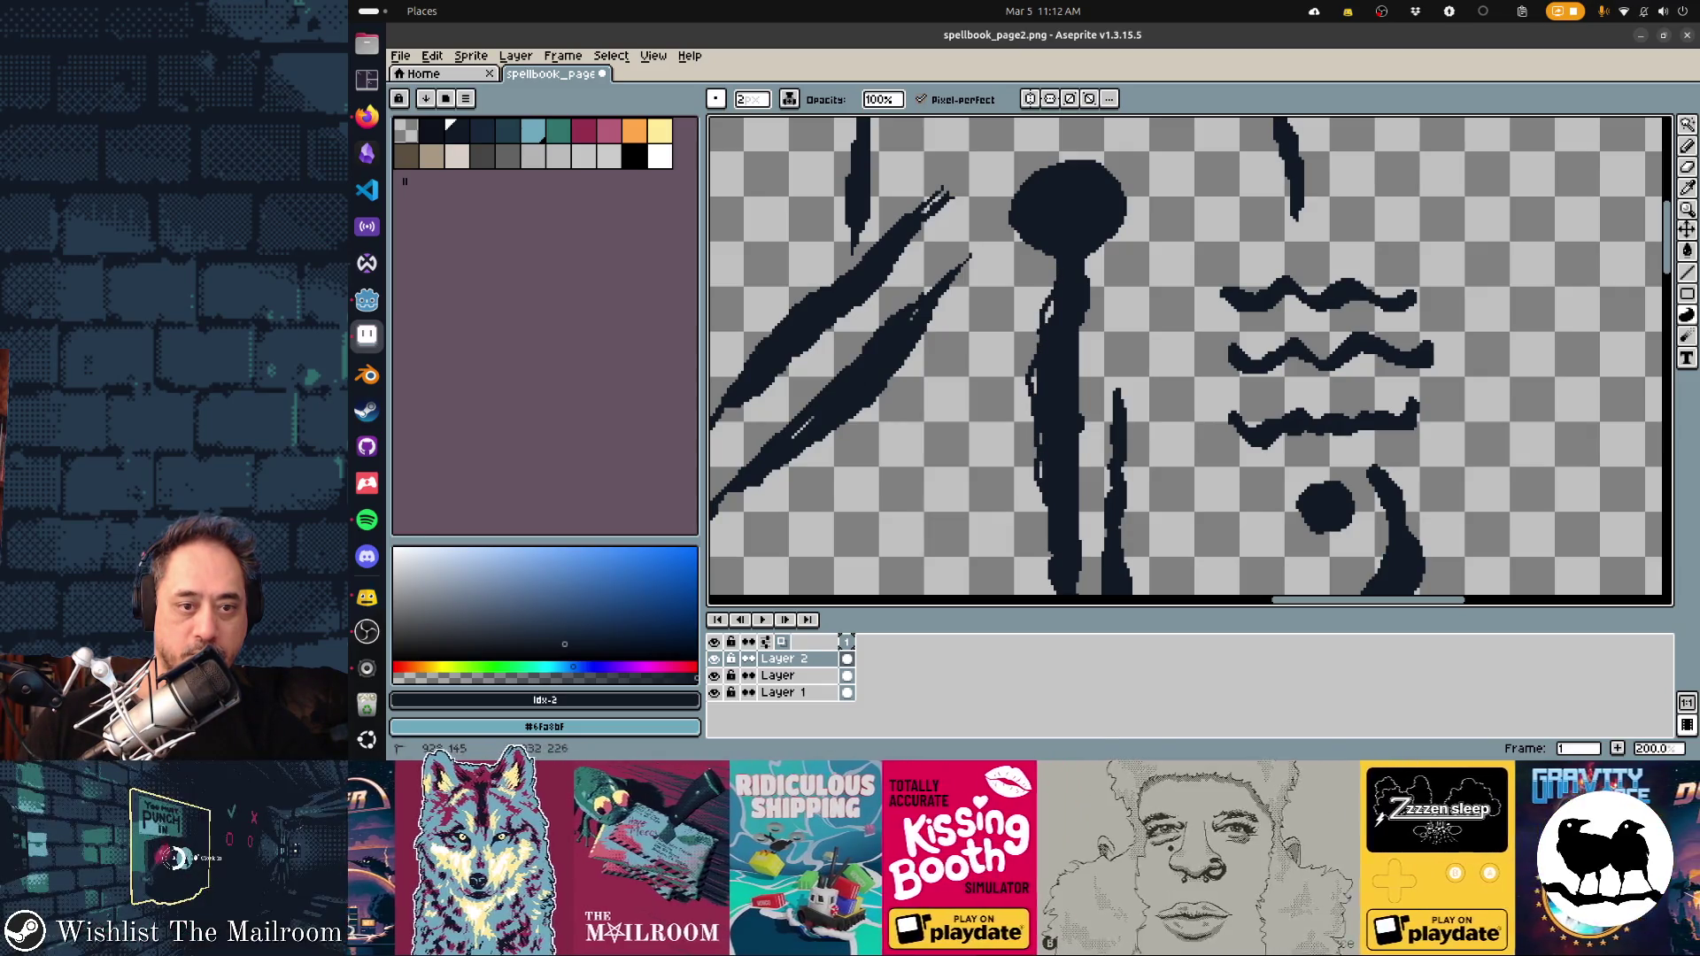
{"action": "left_click_drag", "start_coordinate": [1082, 415], "coordinate": [1082, 391]}
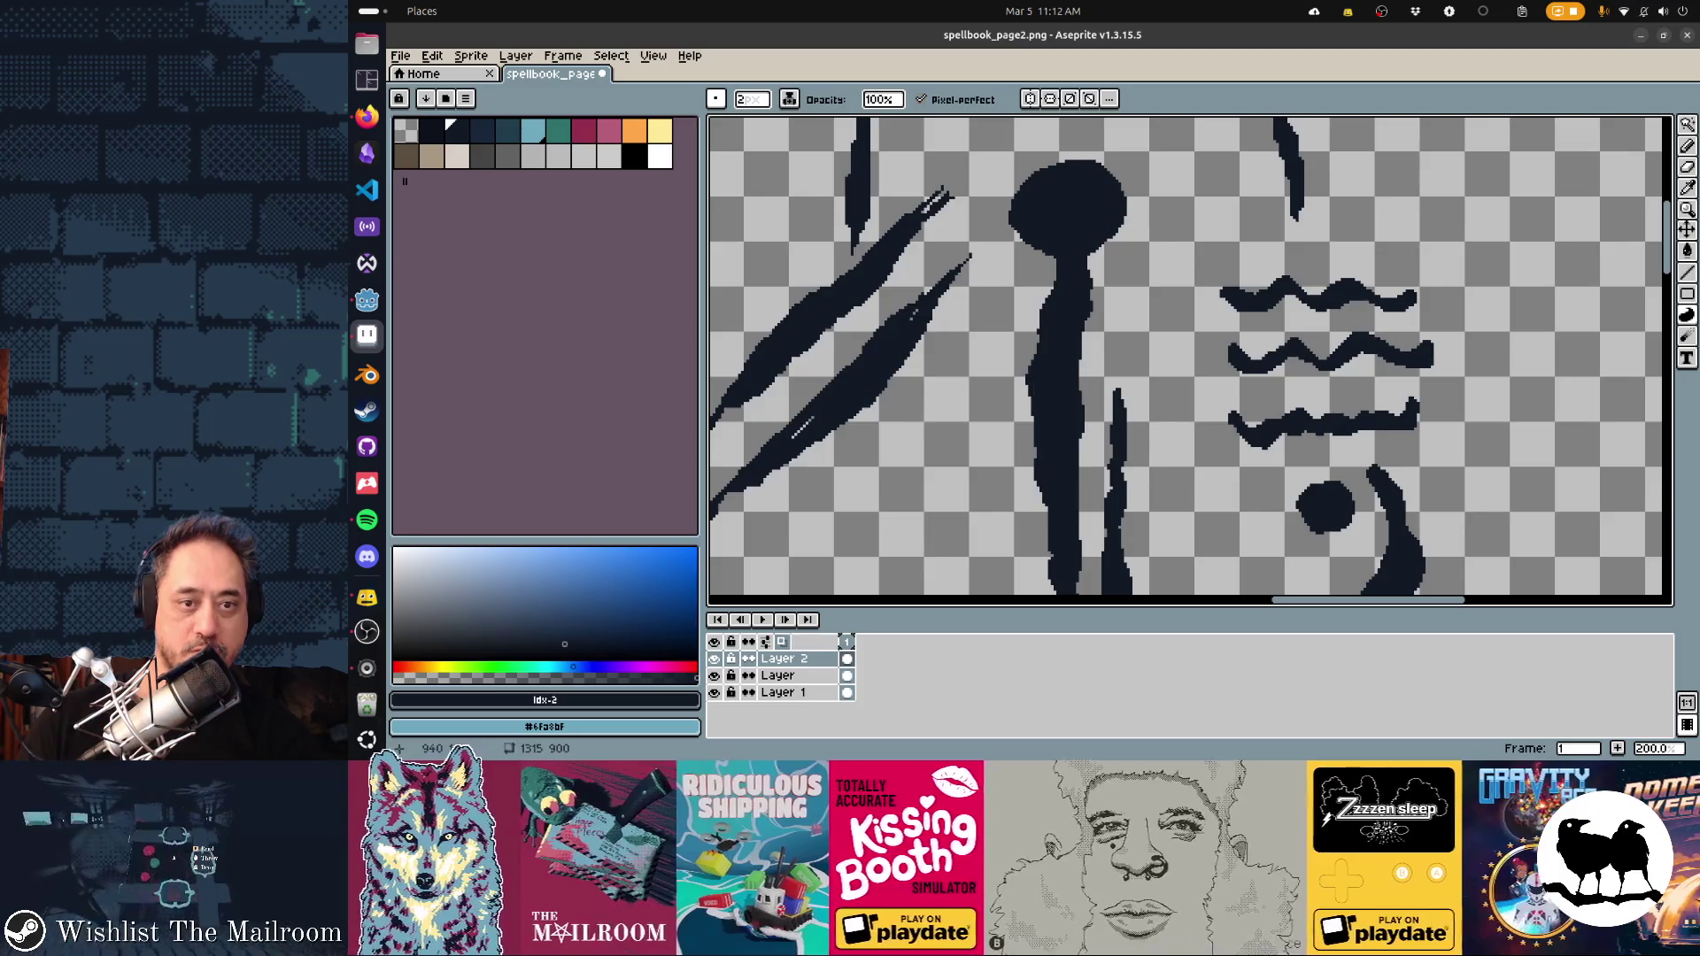
Undo the Contour fill on the lower diagonal stroke
{"action": "scroll", "coordinate": [1190, 362], "scroll_direction": "down", "scroll_amount": 6}
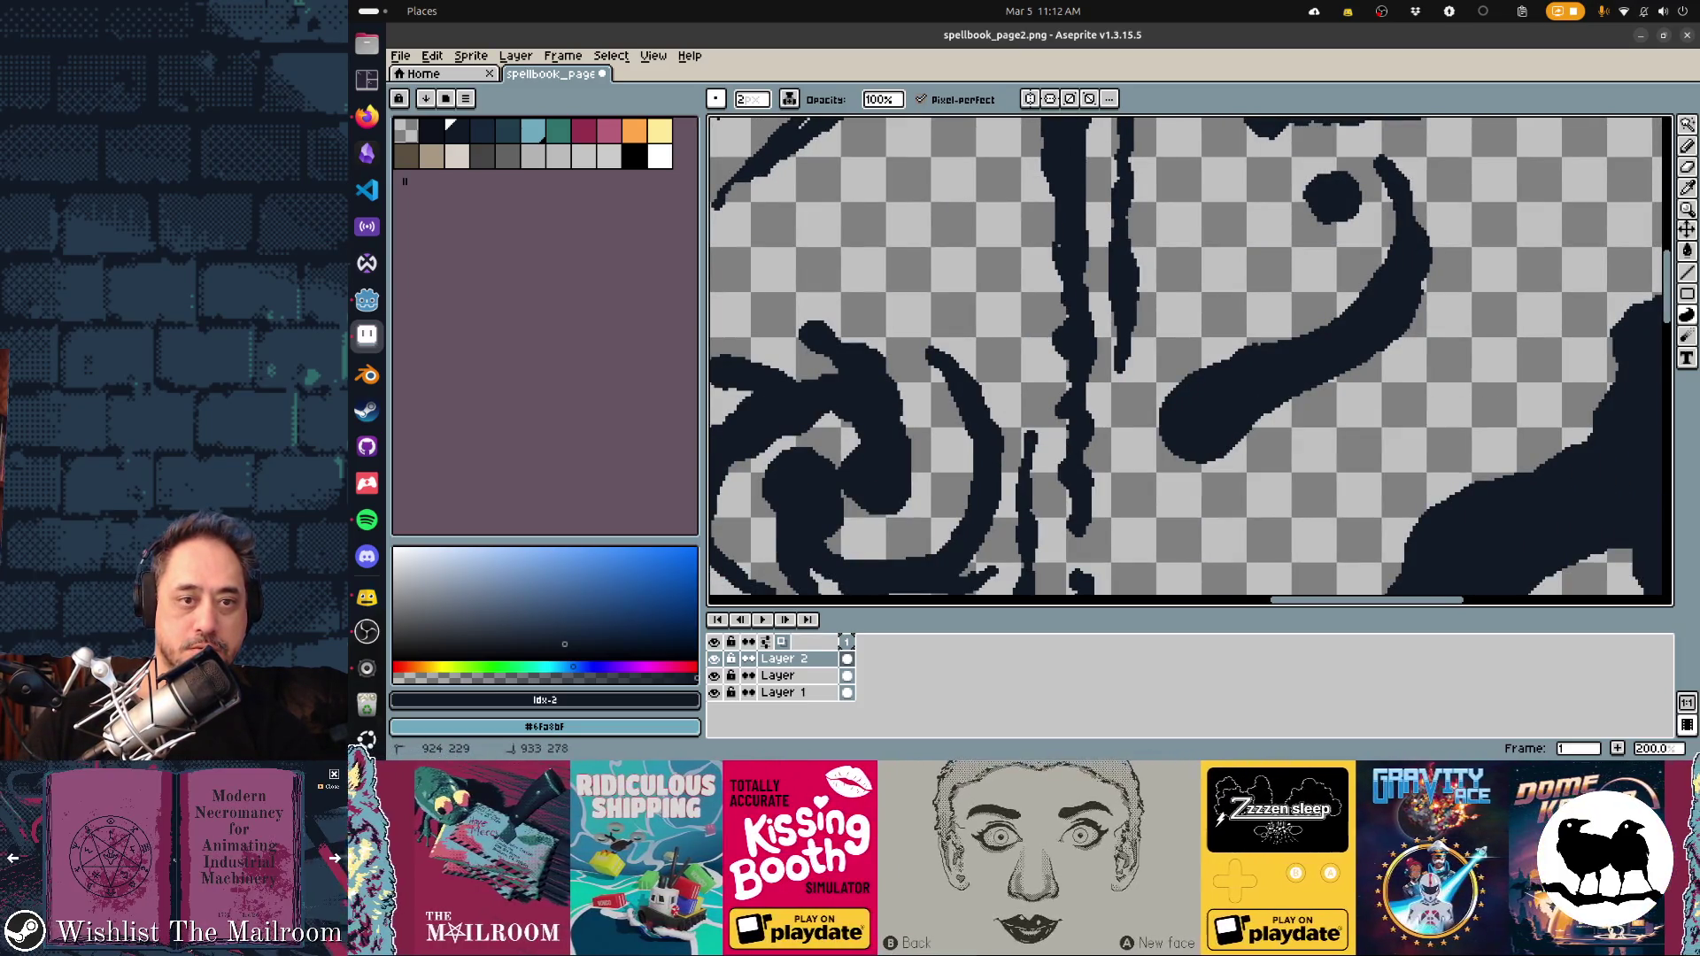
{"action": "scroll", "coordinate": [1190, 362], "scroll_direction": "up", "scroll_amount": 2}
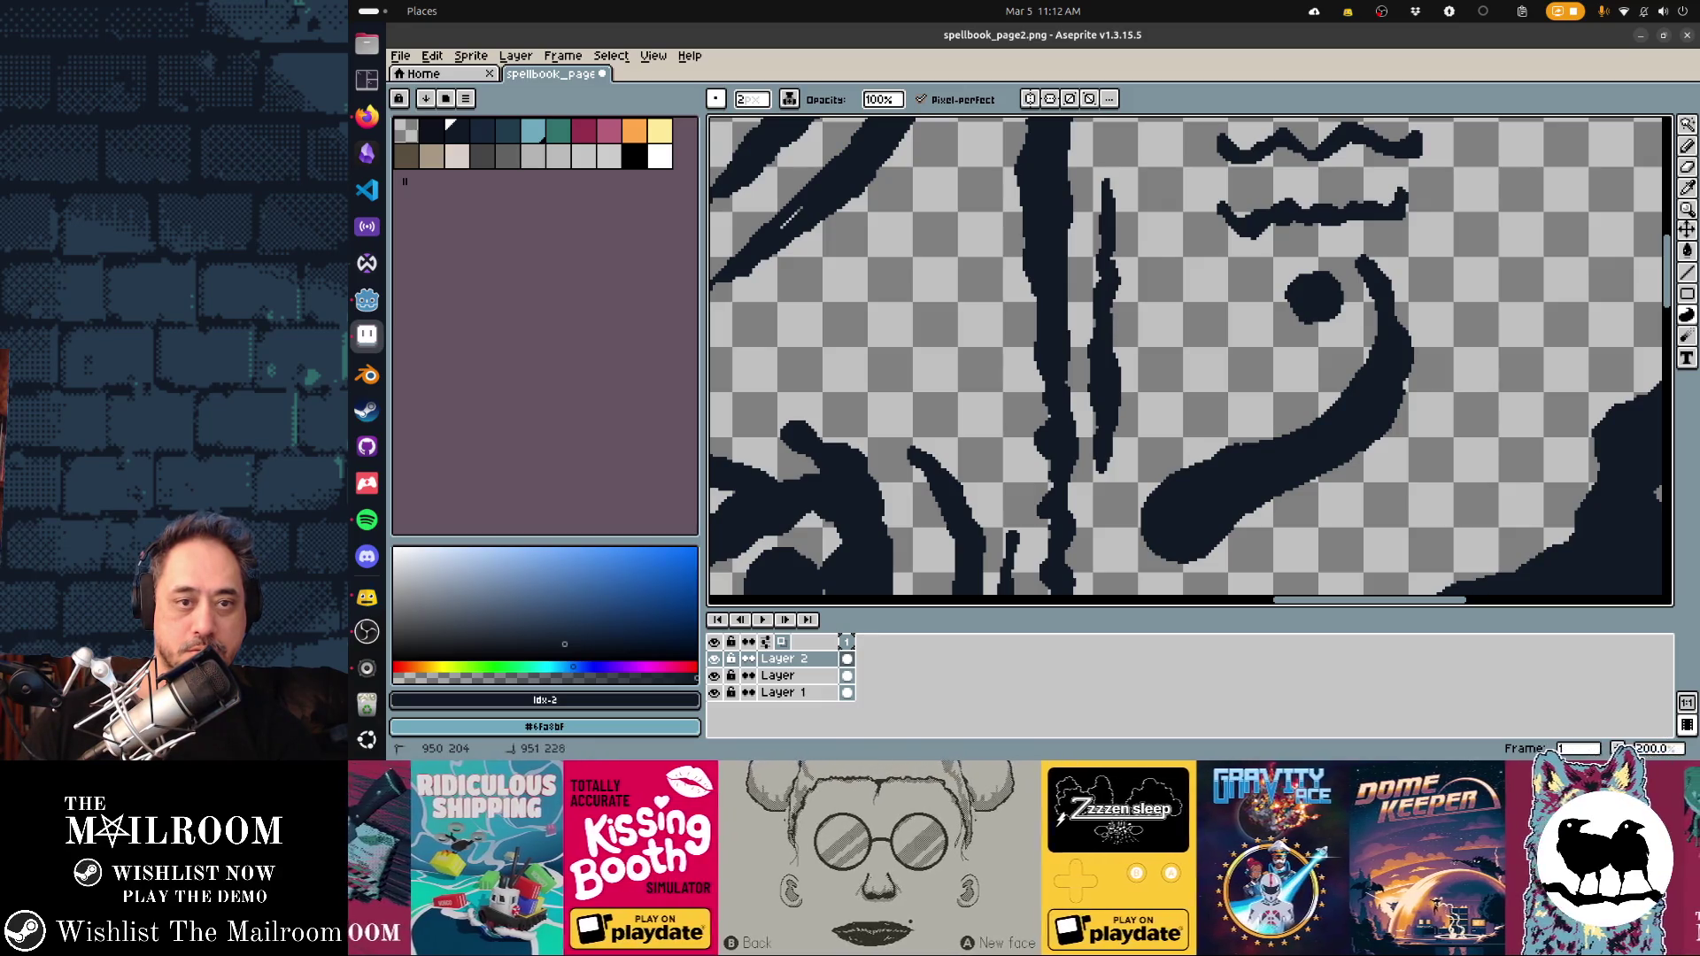
{"action": "scroll", "coordinate": [1190, 361], "scroll_direction": "left", "scroll_amount": 5}
{"action": "scroll", "coordinate": [1190, 361], "scroll_direction": "up", "scroll_amount": 2}
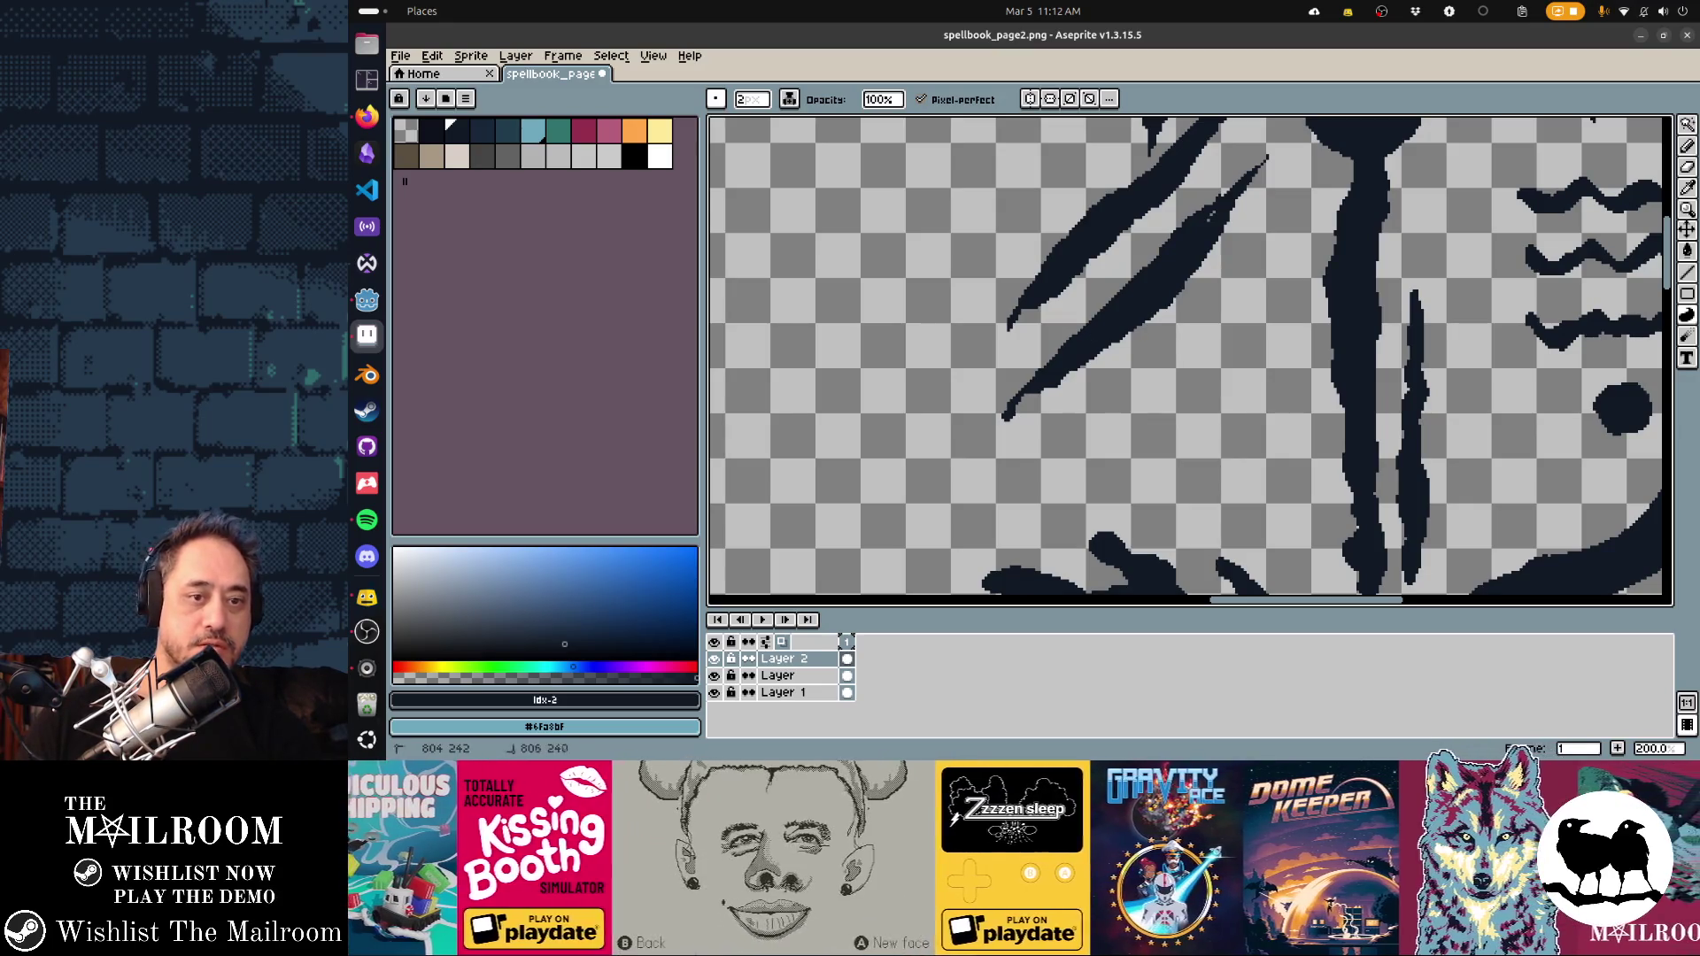
{"action": "key", "text": "ctrl+z"}
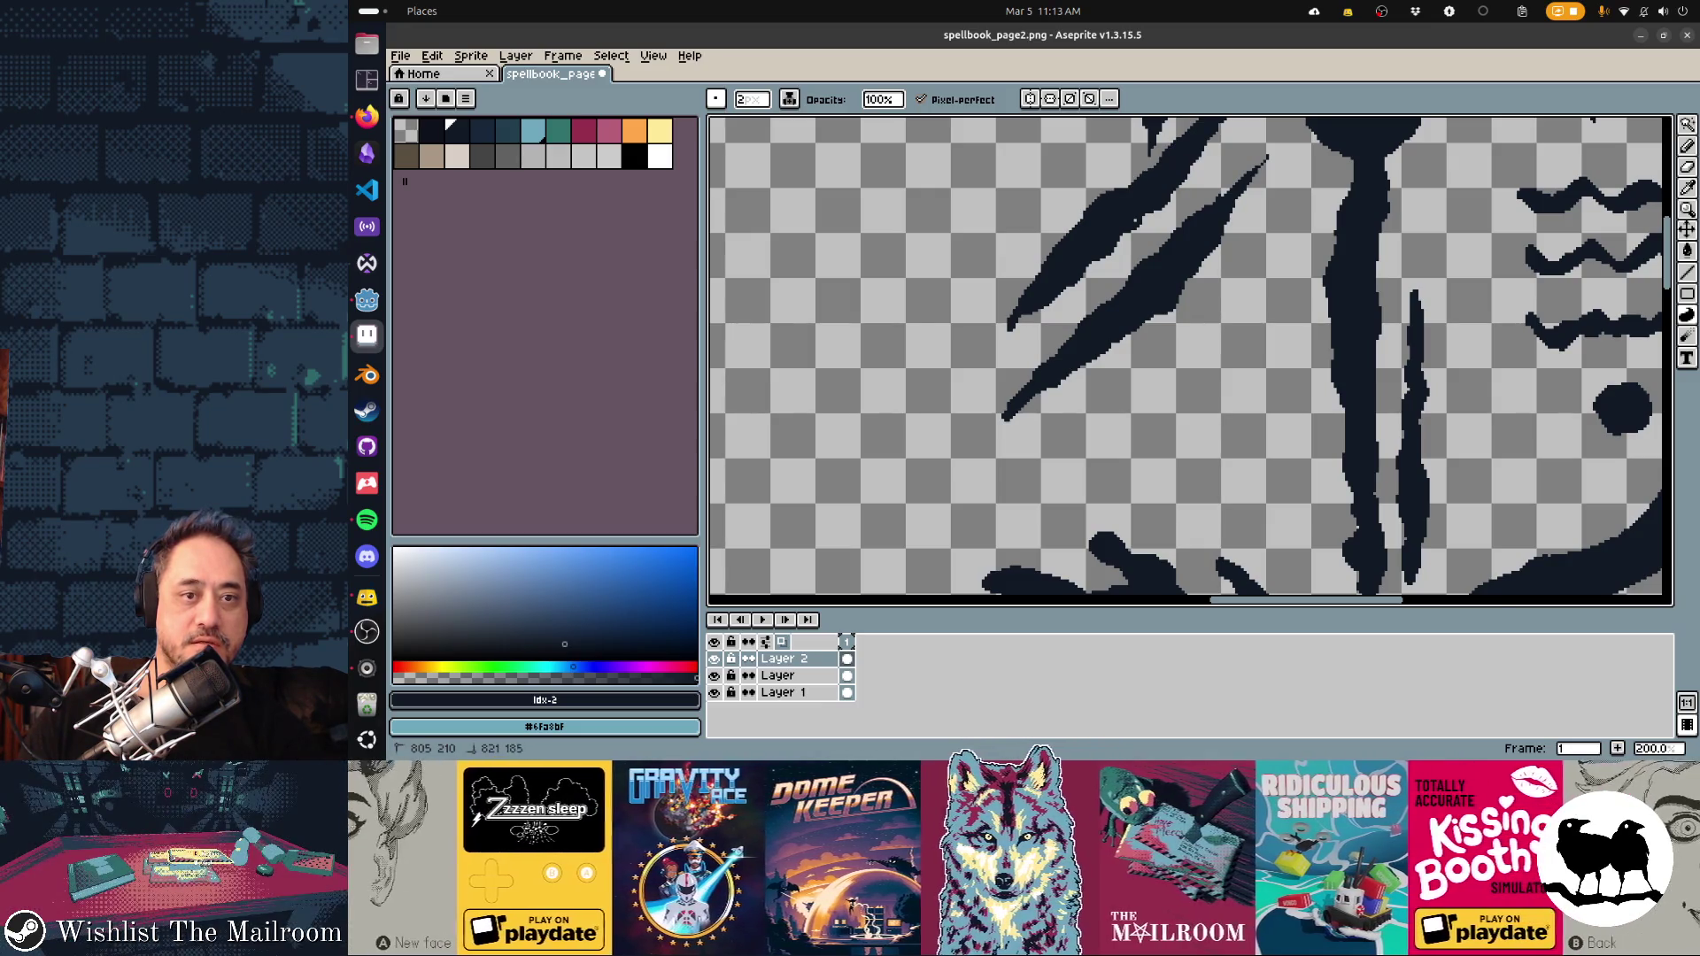
{"action": "scroll", "coordinate": [1190, 361], "scroll_direction": "up", "scroll_amount": 5}
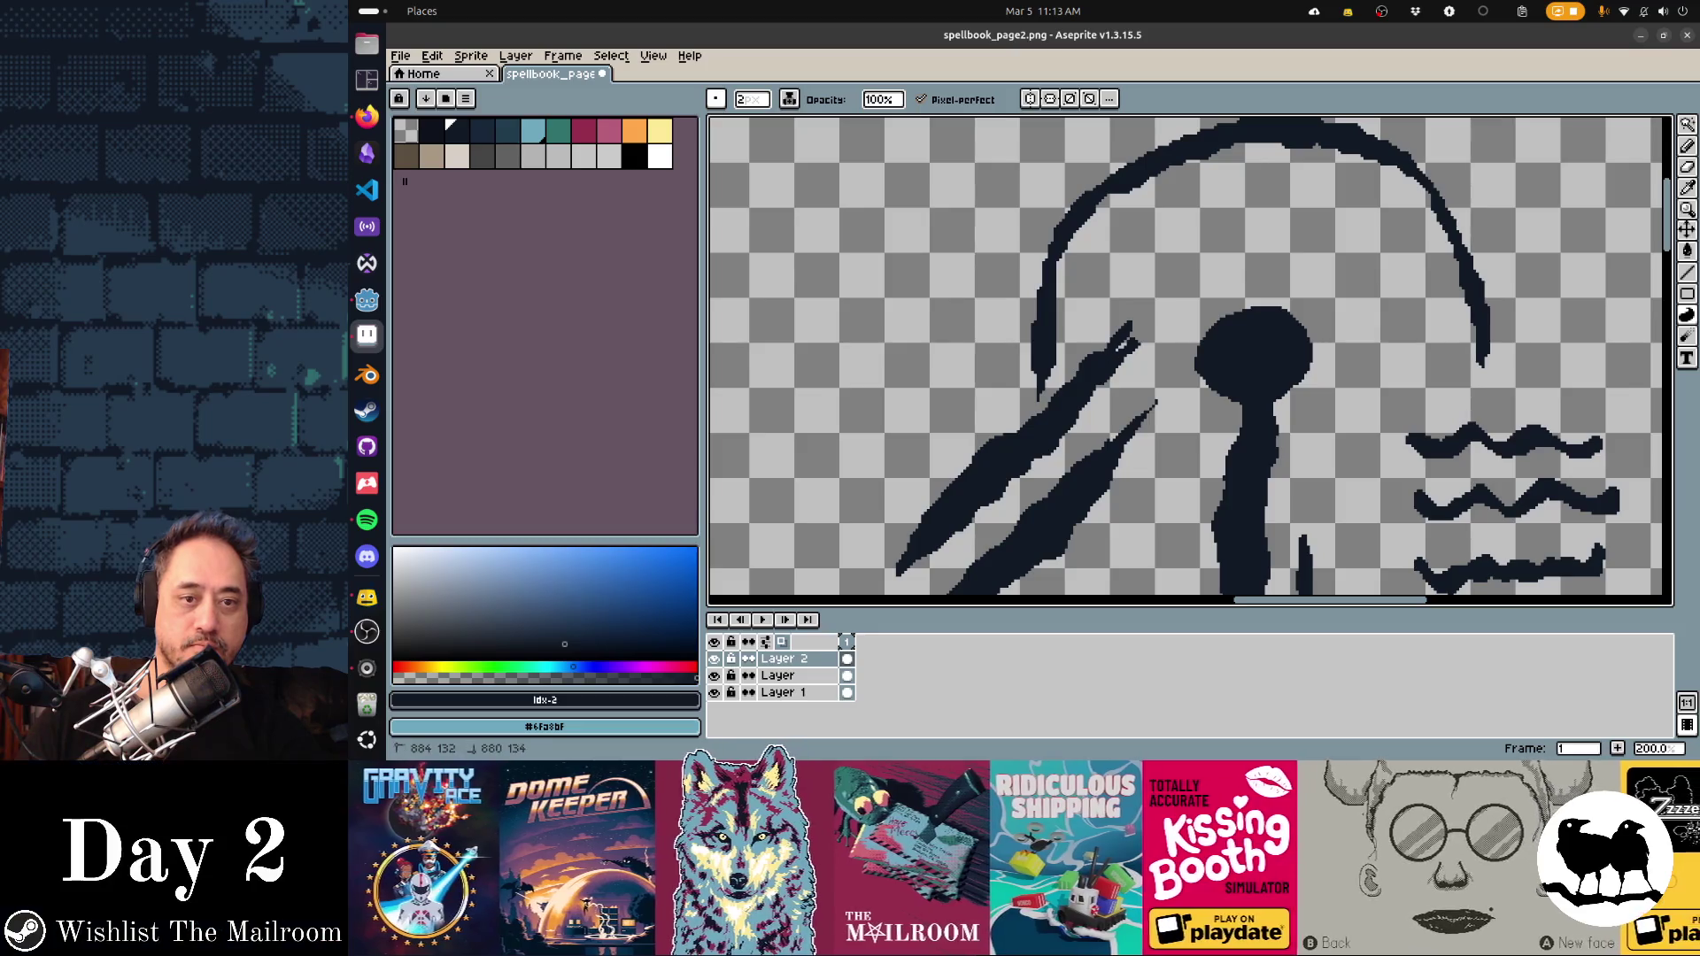
Thicken the left side of the large arc above the keyhole, upward then downward
{"action": "left_click_drag", "start_coordinate": [1048, 384], "coordinate": [1059, 284]}
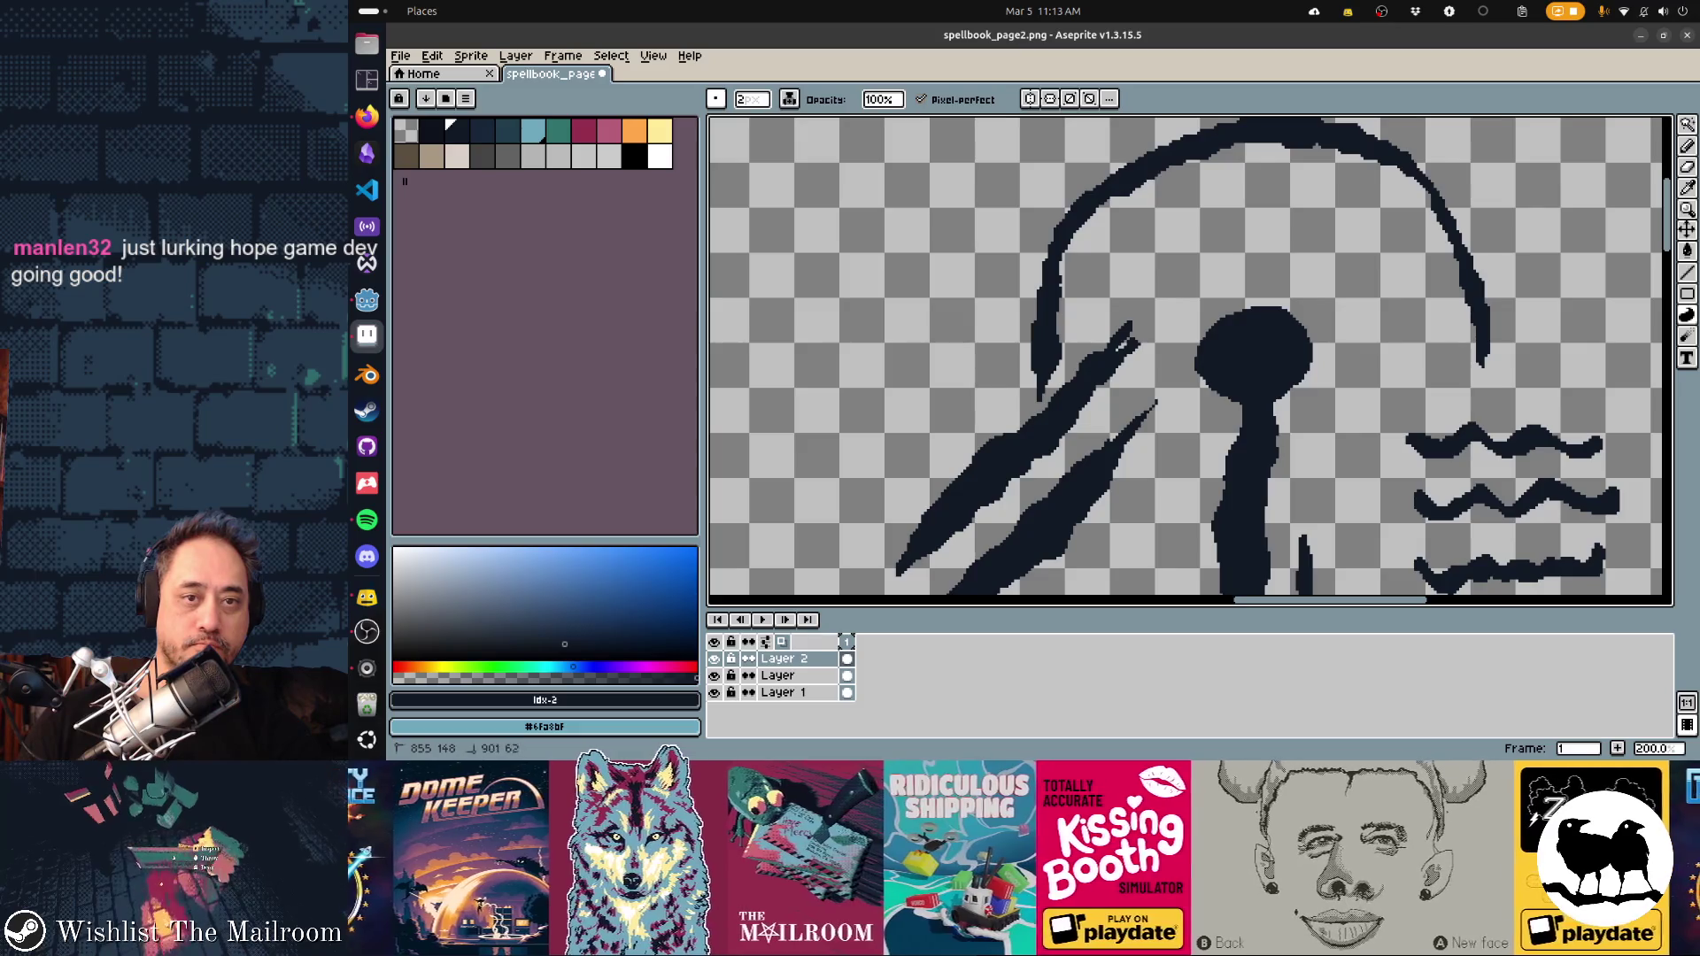
{"action": "mouse_move", "coordinate": [1106, 172]}
{"action": "left_mouse_down"}
{"action": "mouse_move", "coordinate": [1071, 208]}
{"action": "mouse_move", "coordinate": [1037, 315]}
{"action": "left_mouse_up"}
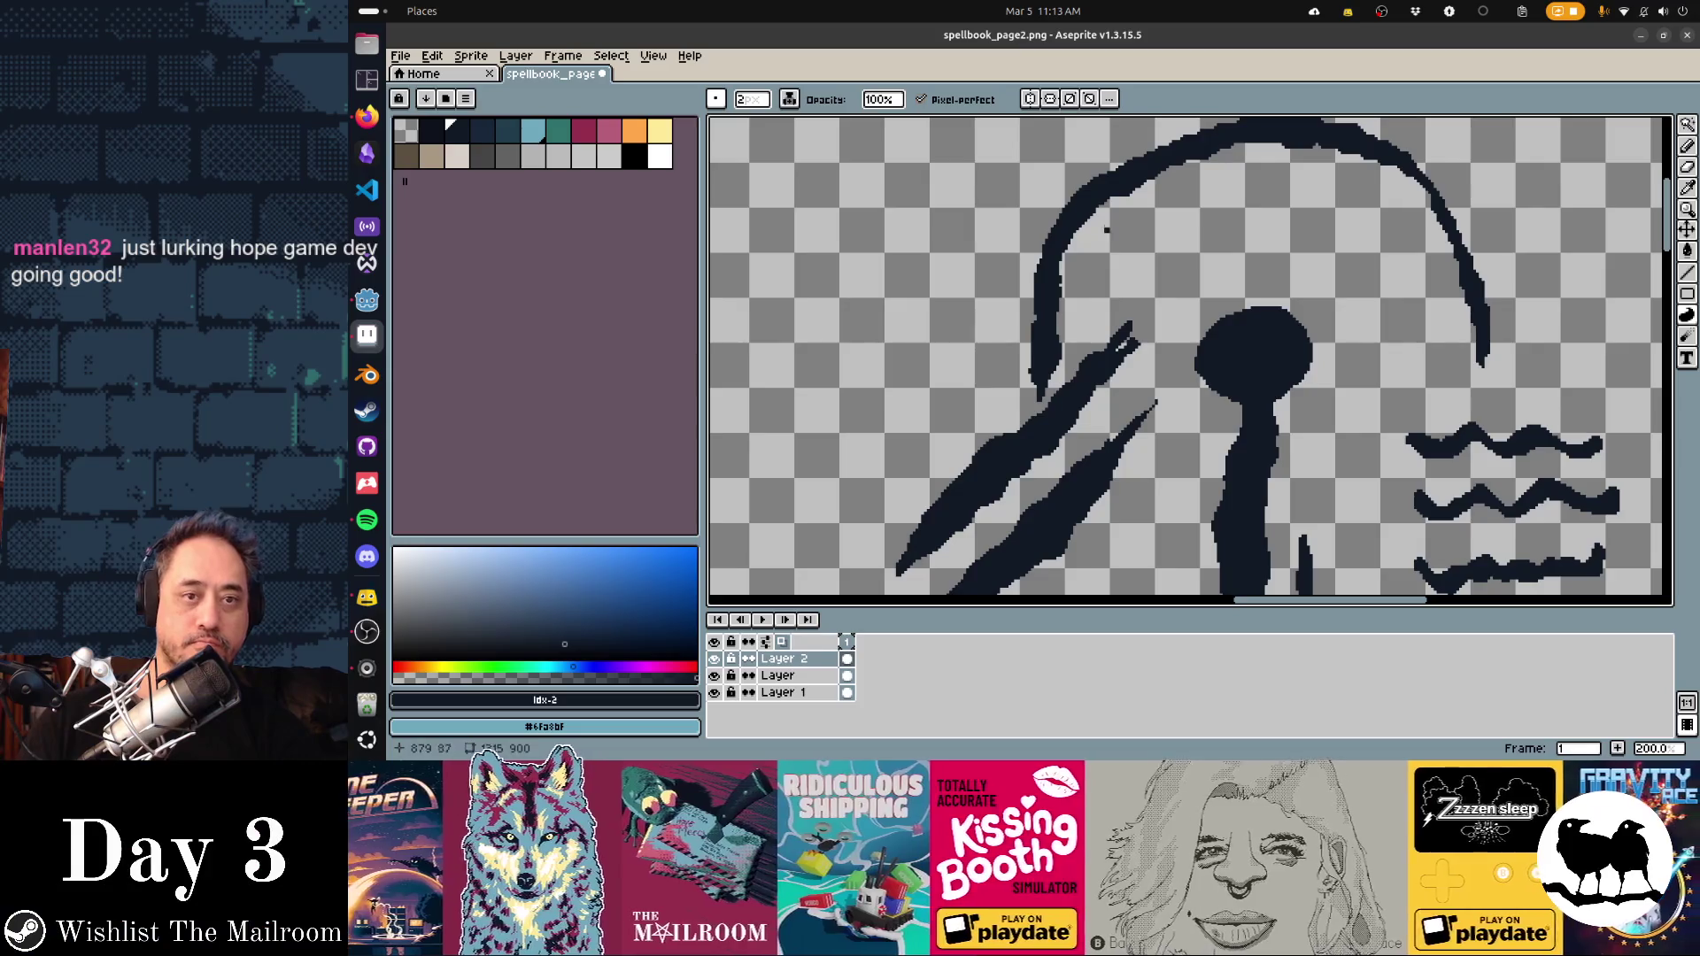
{"action": "left_click_drag", "start_coordinate": [1162, 216], "coordinate": [1074, 354]}
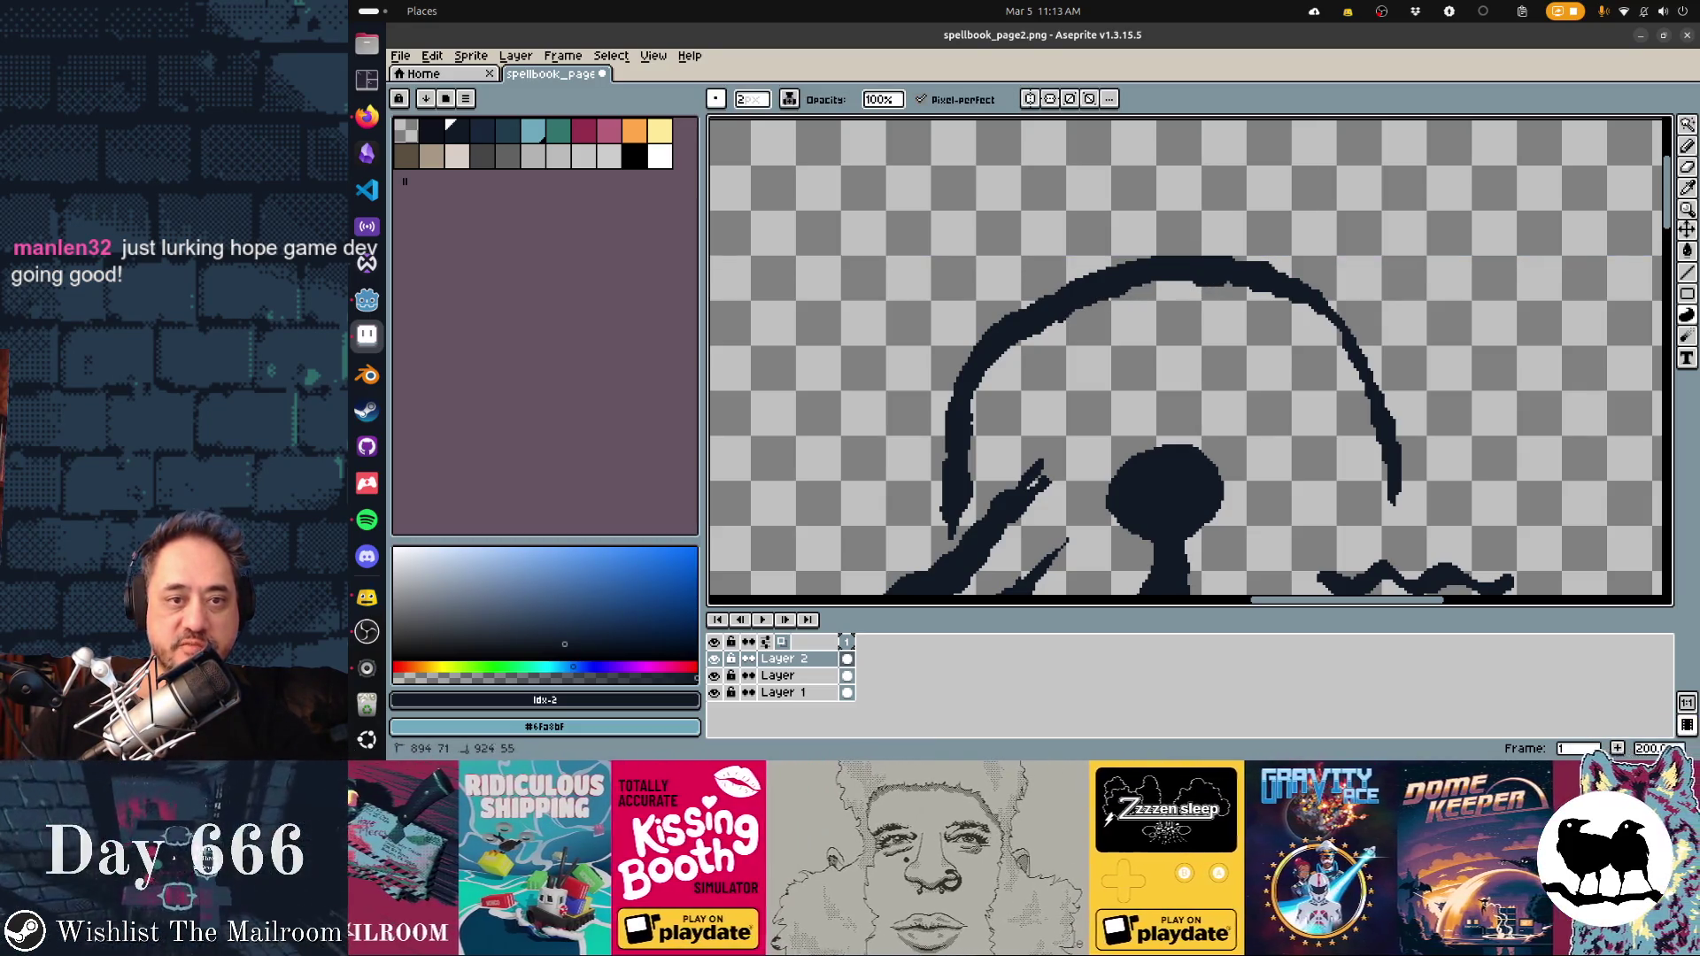
Save spellbook_page2.png with Ctrl+S
{"action": "scroll", "coordinate": [1190, 362], "scroll_direction": "right", "scroll_amount": 5}
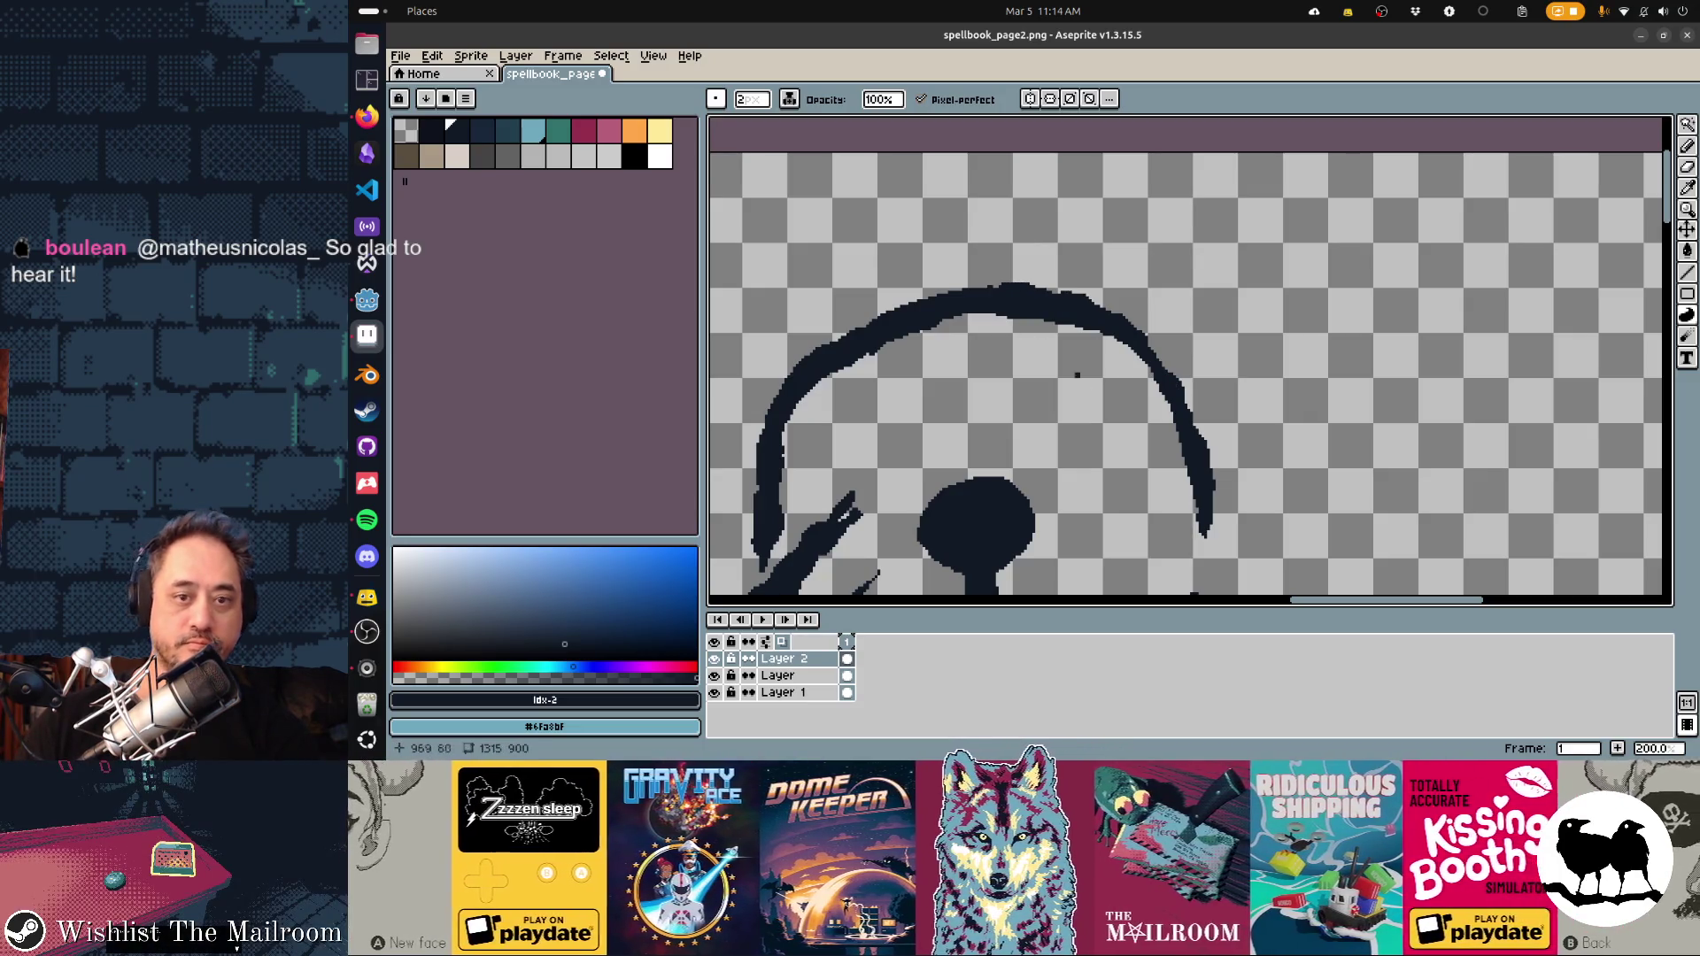
{"action": "scroll", "coordinate": [1190, 361], "scroll_direction": "down", "scroll_amount": 2}
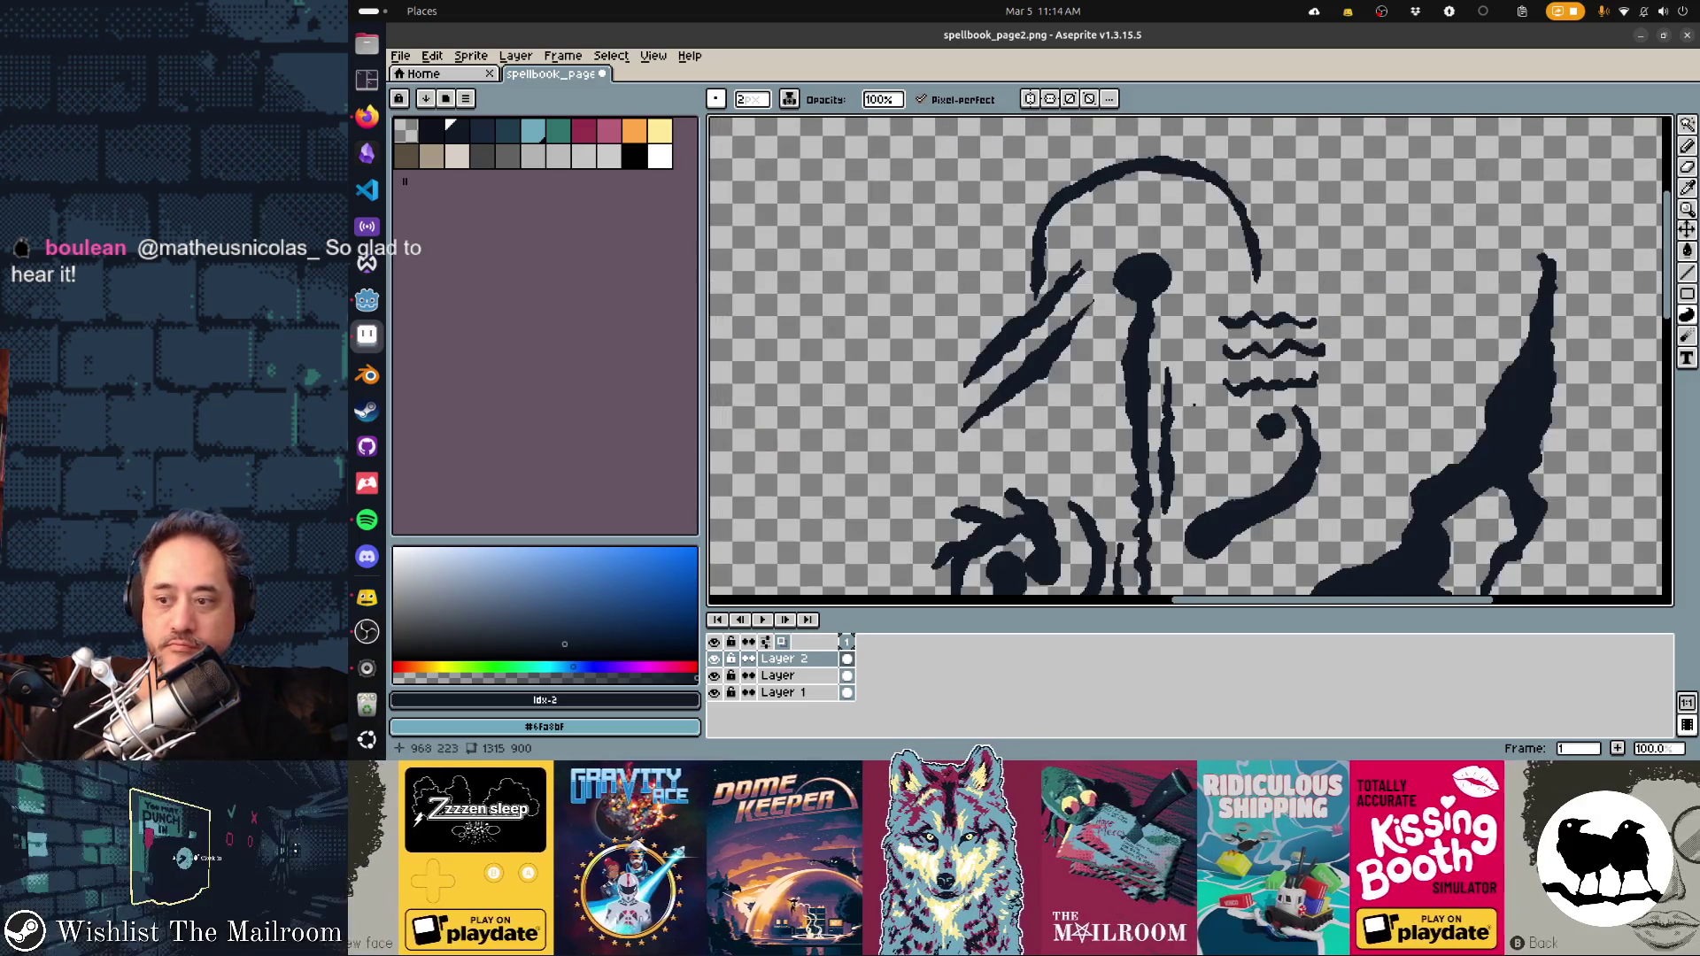
{"action": "scroll", "coordinate": [1212, 447], "scroll_direction": "down", "scroll_amount": 3}
{"action": "key", "text": "ctrl+s"}
{"action": "scroll", "coordinate": [1178, 438], "scroll_direction": "down", "scroll_amount": 3}
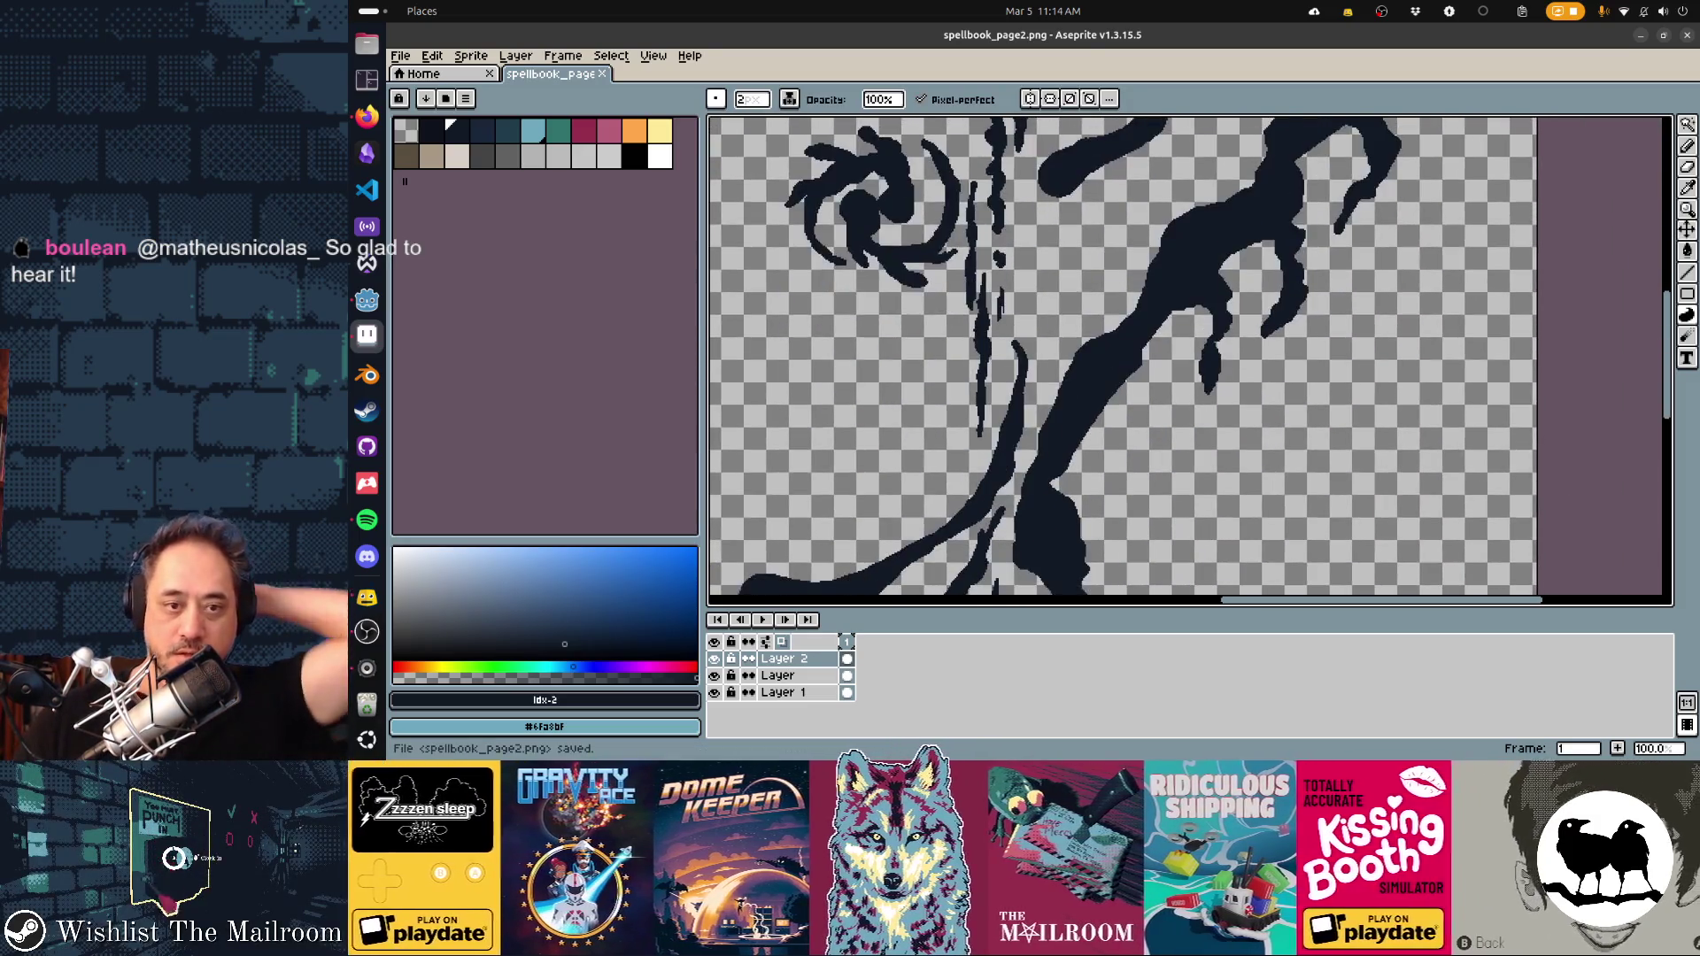
{"action": "key", "text": "alt+Tab"}
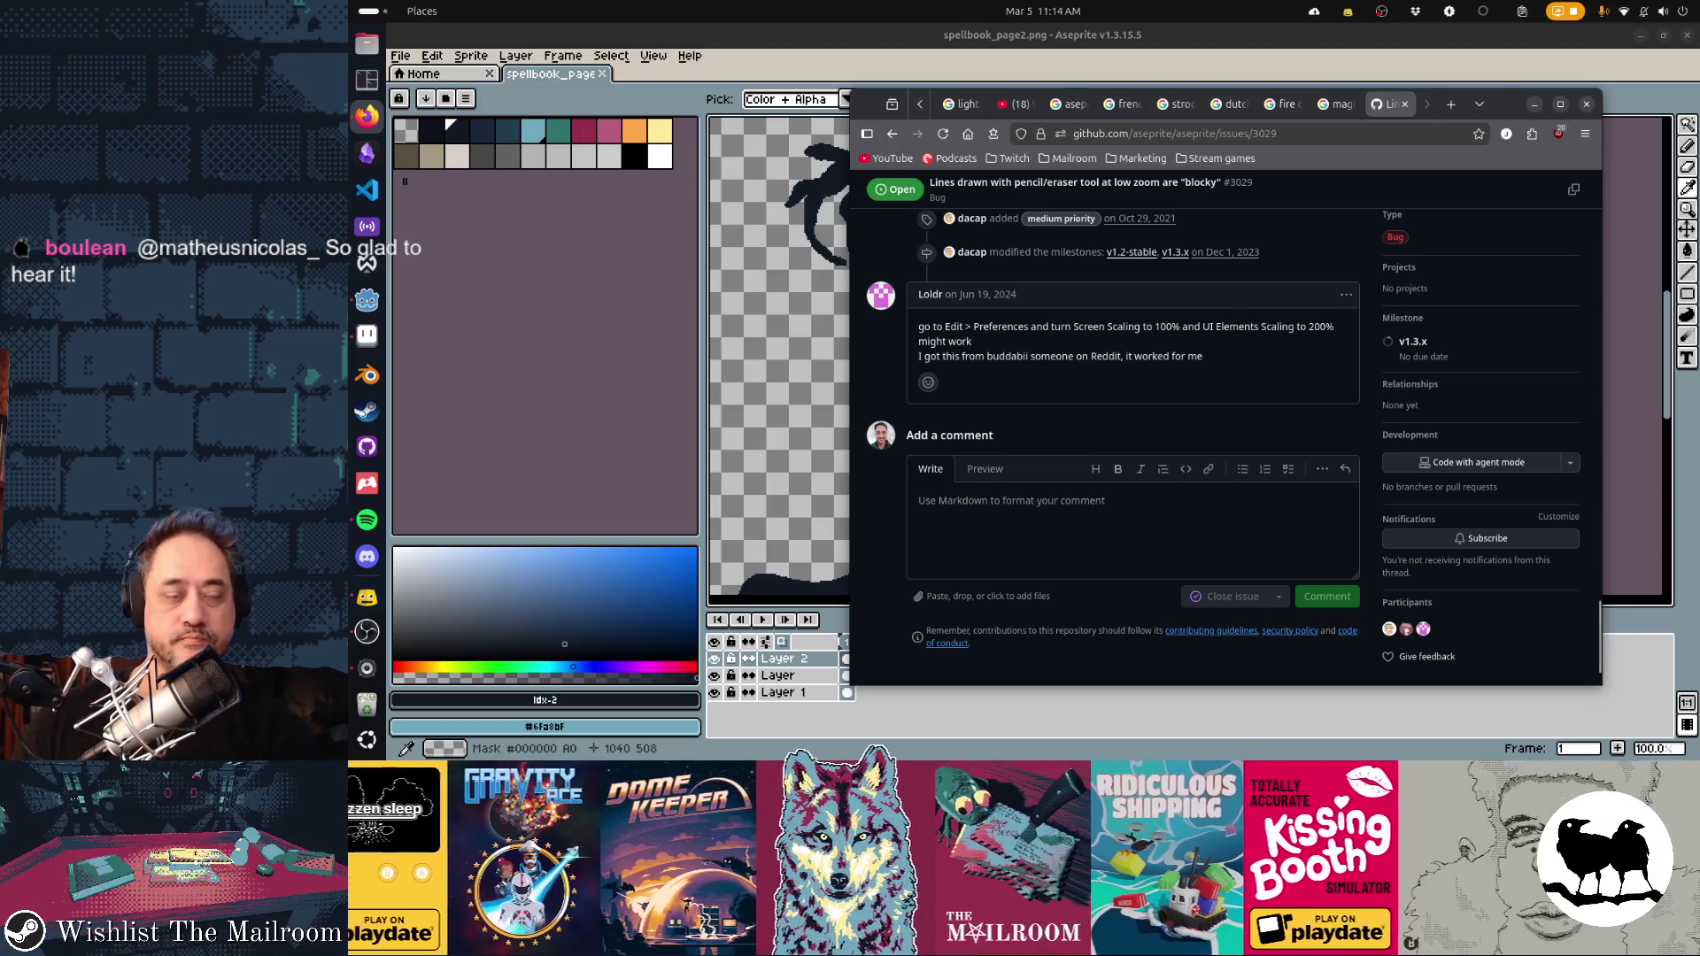
{"action": "key", "text": "alt+Tab"}
{"action": "key", "text": "alt+Tab"}
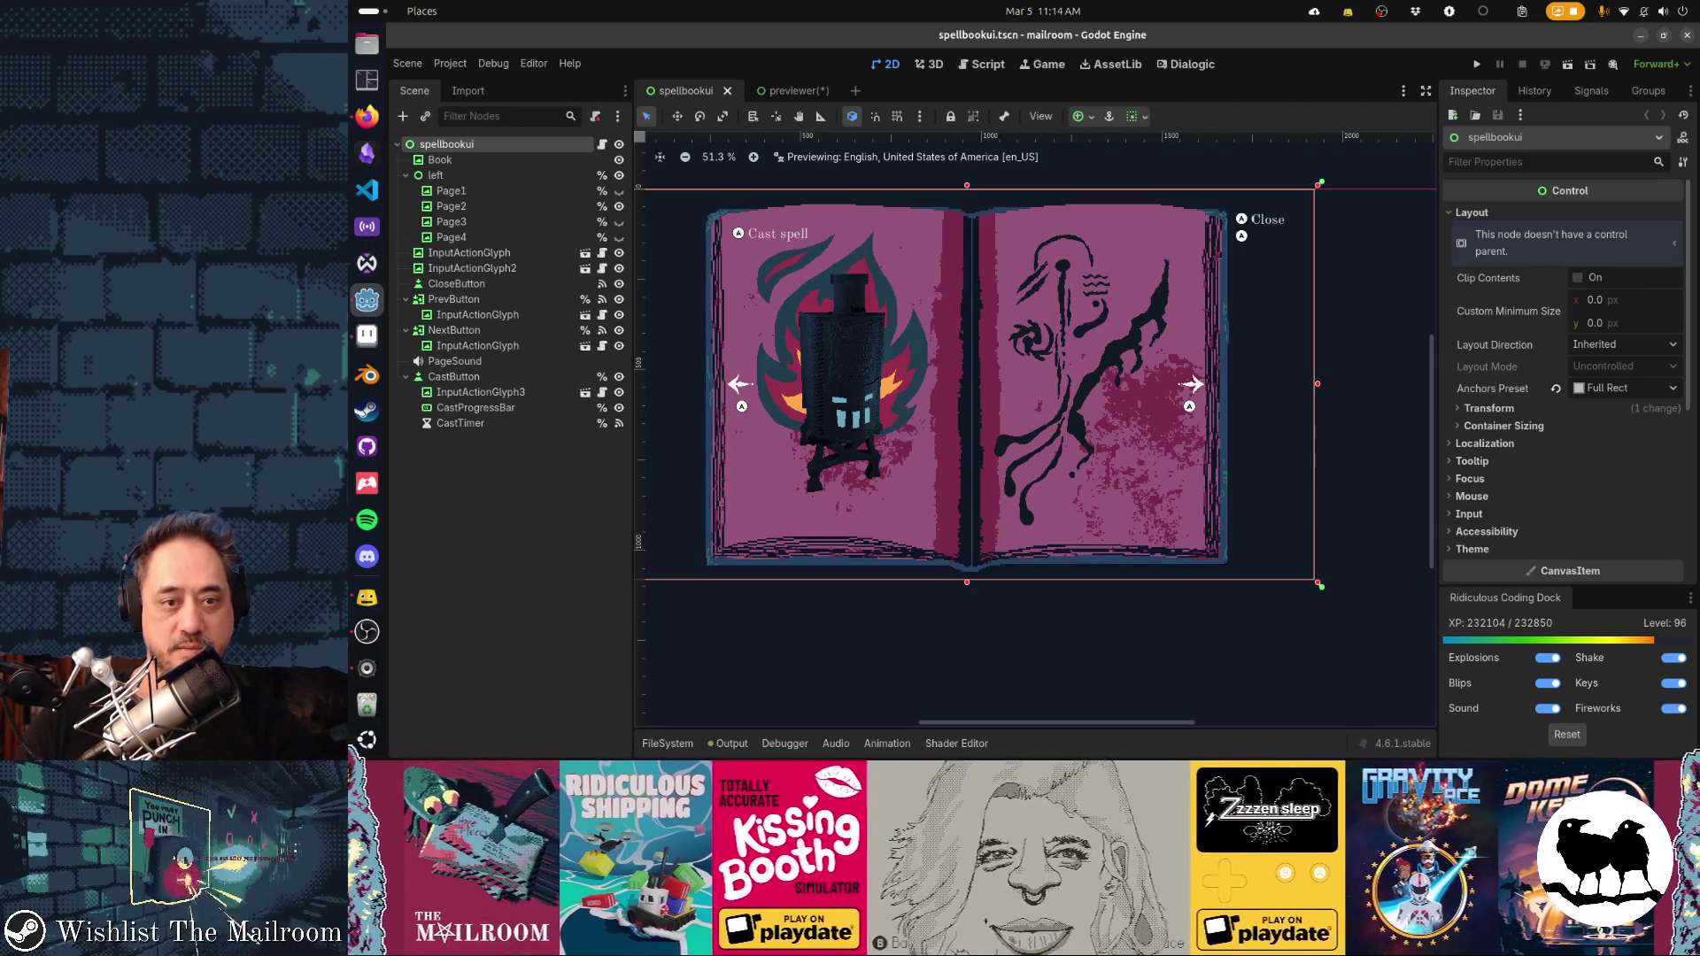
{"action": "key", "text": "alt+Tab"}
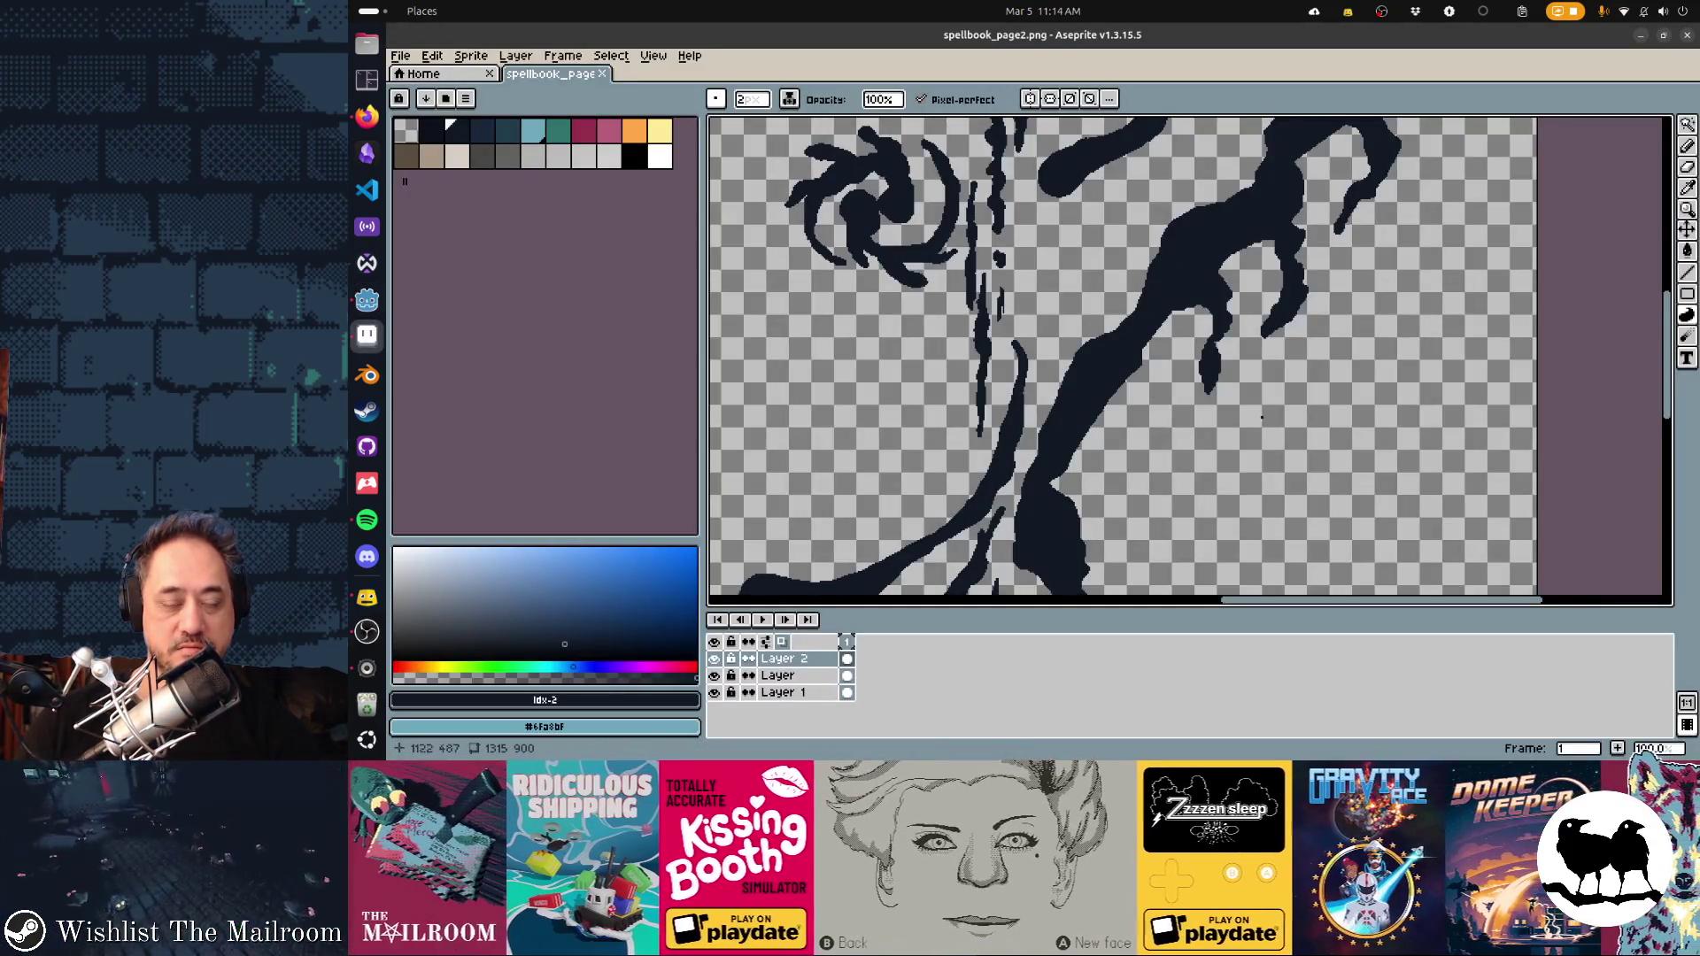
{"action": "scroll", "coordinate": [1151, 402], "scroll_direction": "up", "scroll_amount": 5}
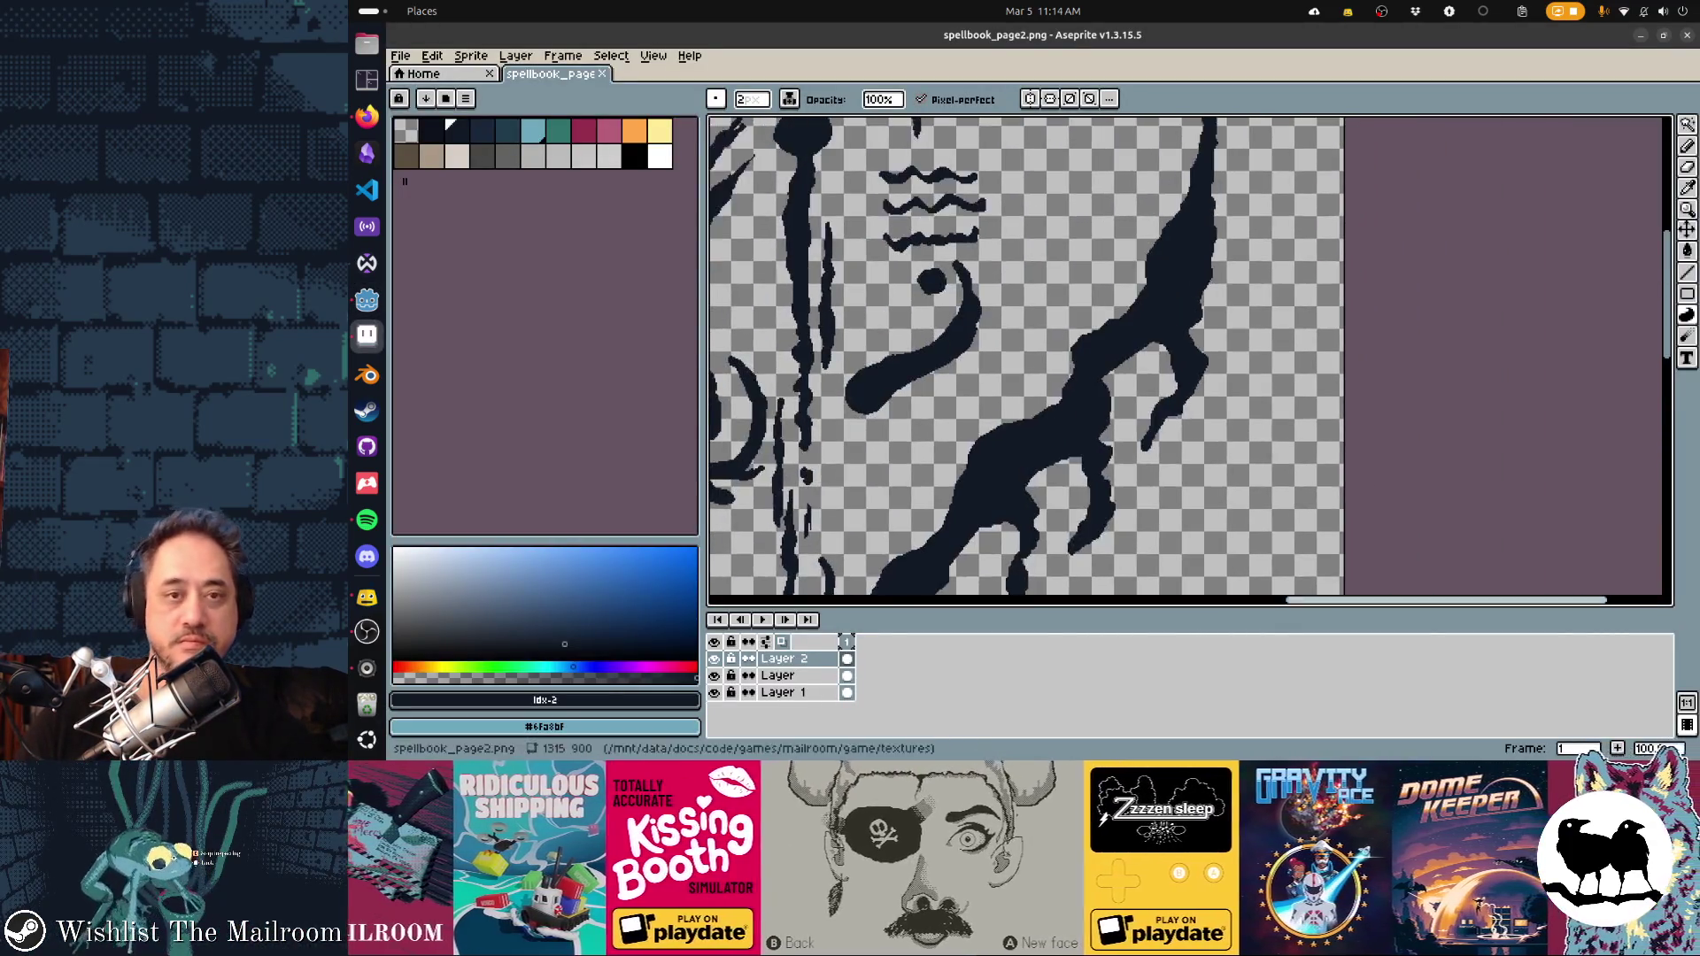
Erase the dark stroke's top tip with a large round eraser, return to the Pencil, and save spellbook_page2.png
{"action": "scroll", "coordinate": [1133, 354], "scroll_direction": "right", "scroll_amount": 3}
{"action": "key", "text": "e"}
{"action": "mouse_move", "coordinate": [1110, 303]}
{"action": "left_mouse_down"}
{"action": "mouse_move", "coordinate": [1100, 334]}
{"action": "mouse_move", "coordinate": [1119, 311]}
{"action": "mouse_move", "coordinate": [1152, 356]}
{"action": "mouse_move", "coordinate": [1116, 314]}
{"action": "mouse_move", "coordinate": [1150, 353]}
{"action": "mouse_move", "coordinate": [1120, 367]}
{"action": "left_mouse_up"}
{"action": "key", "text": "b"}
{"action": "key", "text": "ctrl+s"}
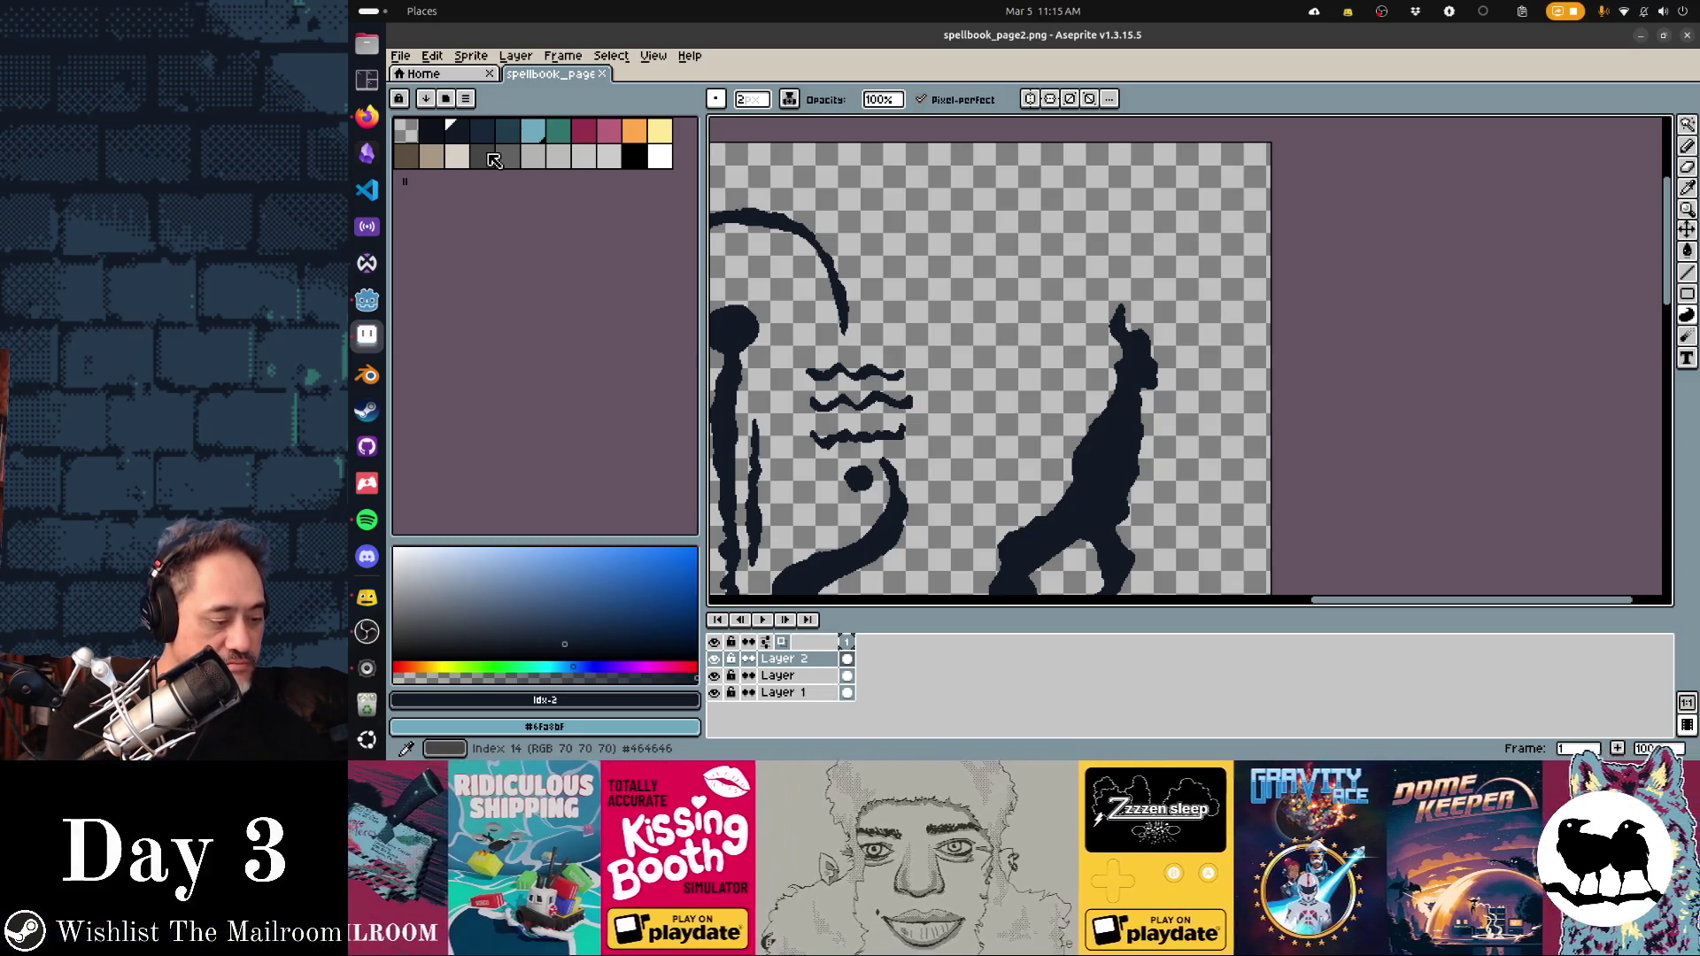
{"action": "left_click", "coordinate": [367, 116]}
Browse the Campsite Brewing Company gallery and view the signpost photo at full size
{"action": "key", "text": "ctrl+t"}
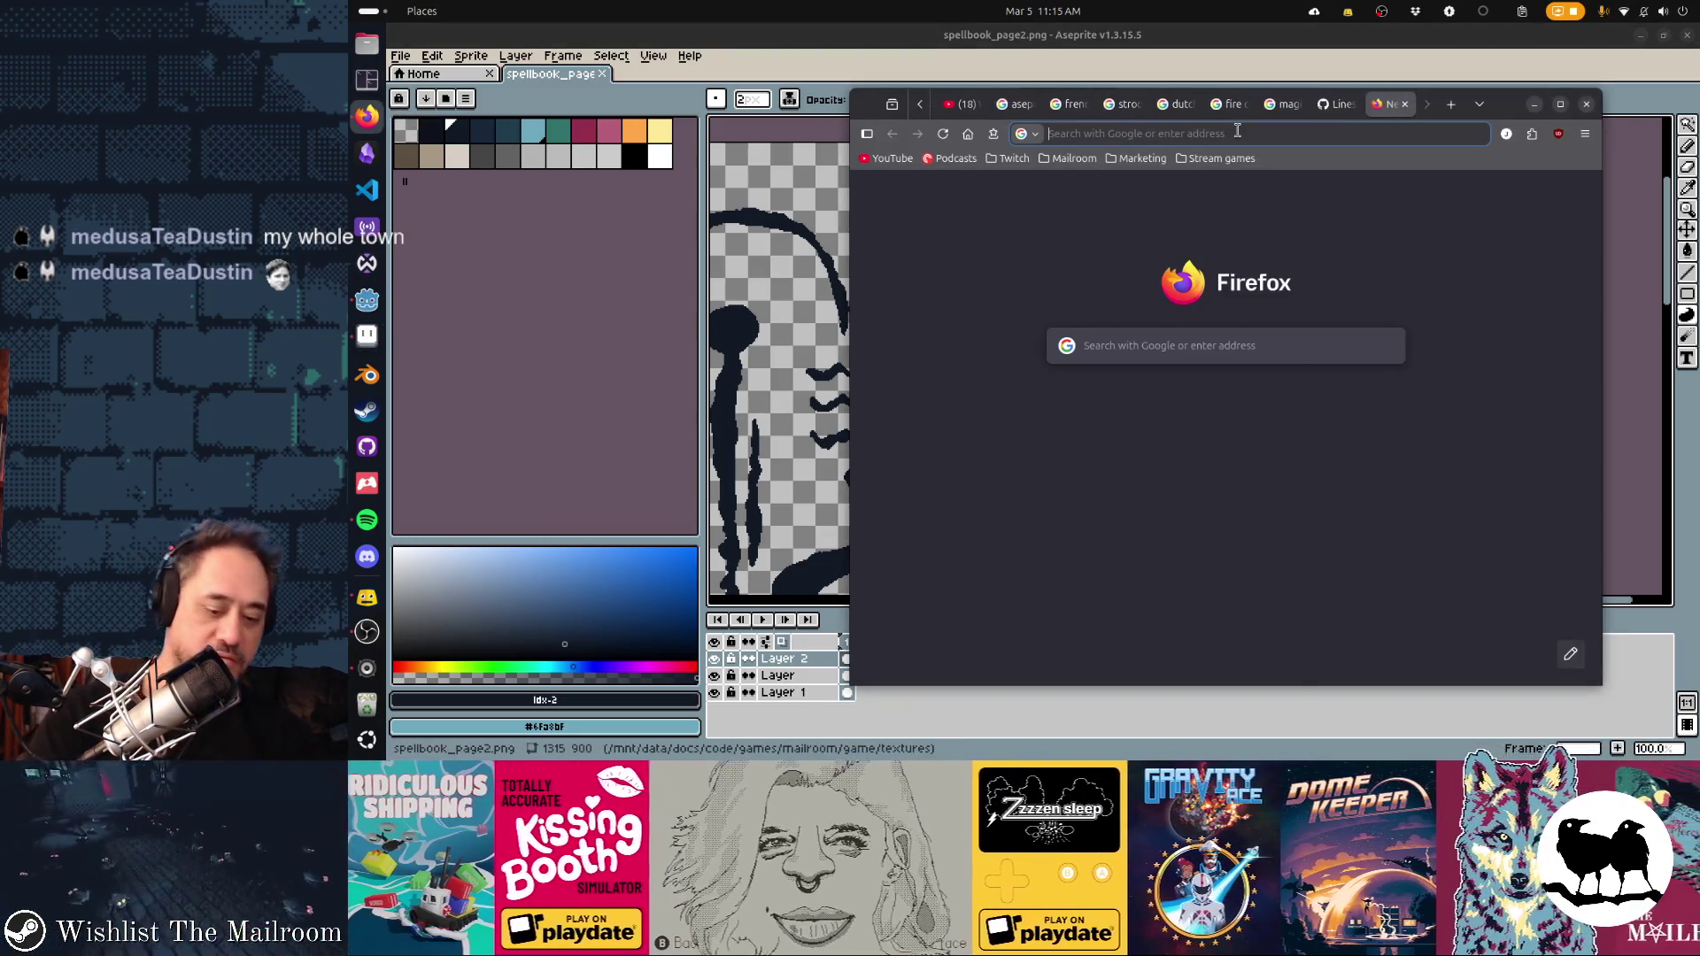
{"action": "key", "text": "alt+F4"}
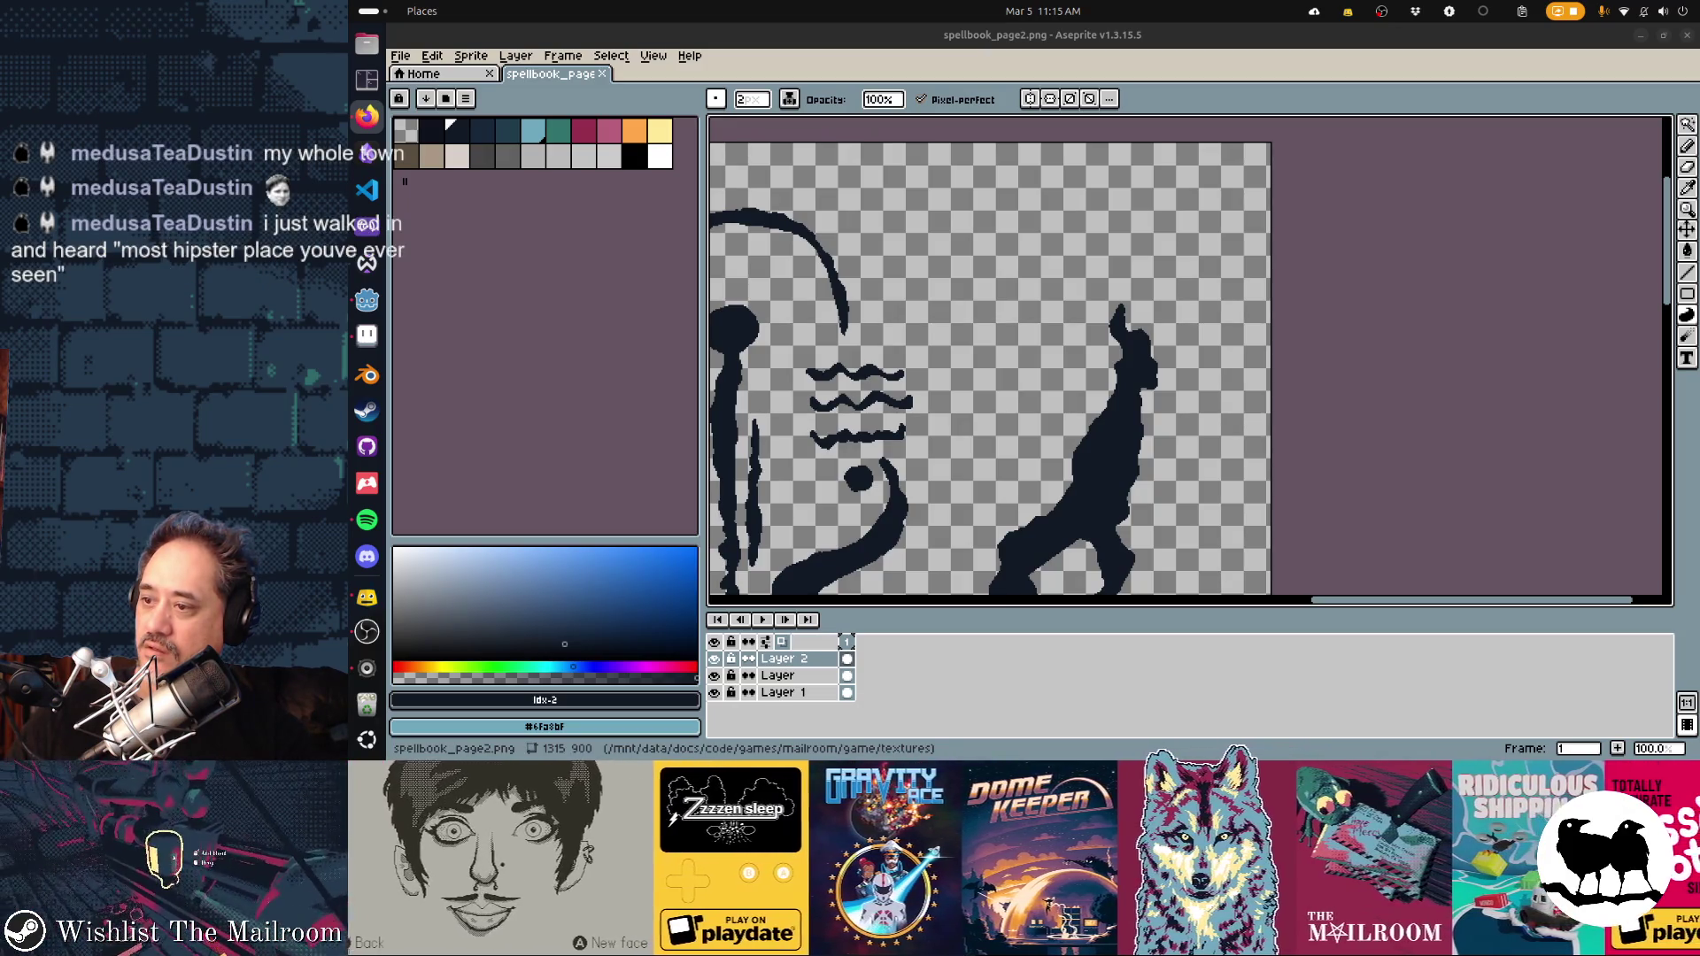
{"action": "left_click_drag", "start_coordinate": [1699, 434], "coordinate": [1423, 460]}
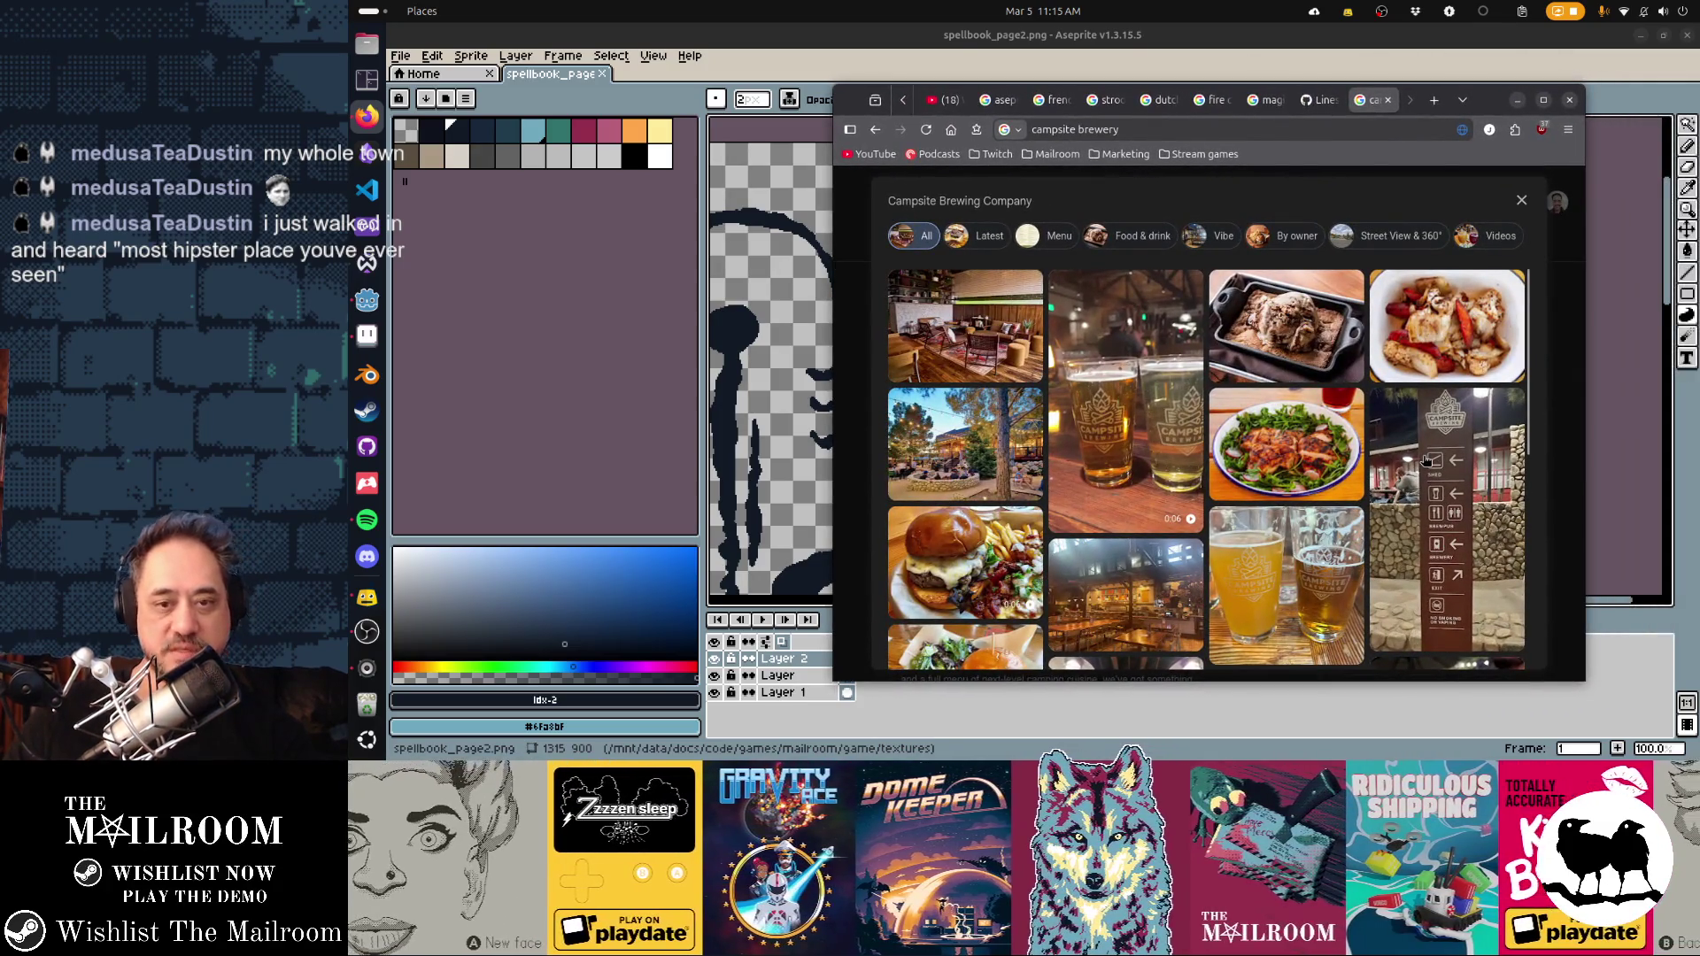
{"action": "left_click", "coordinate": [1464, 497]}
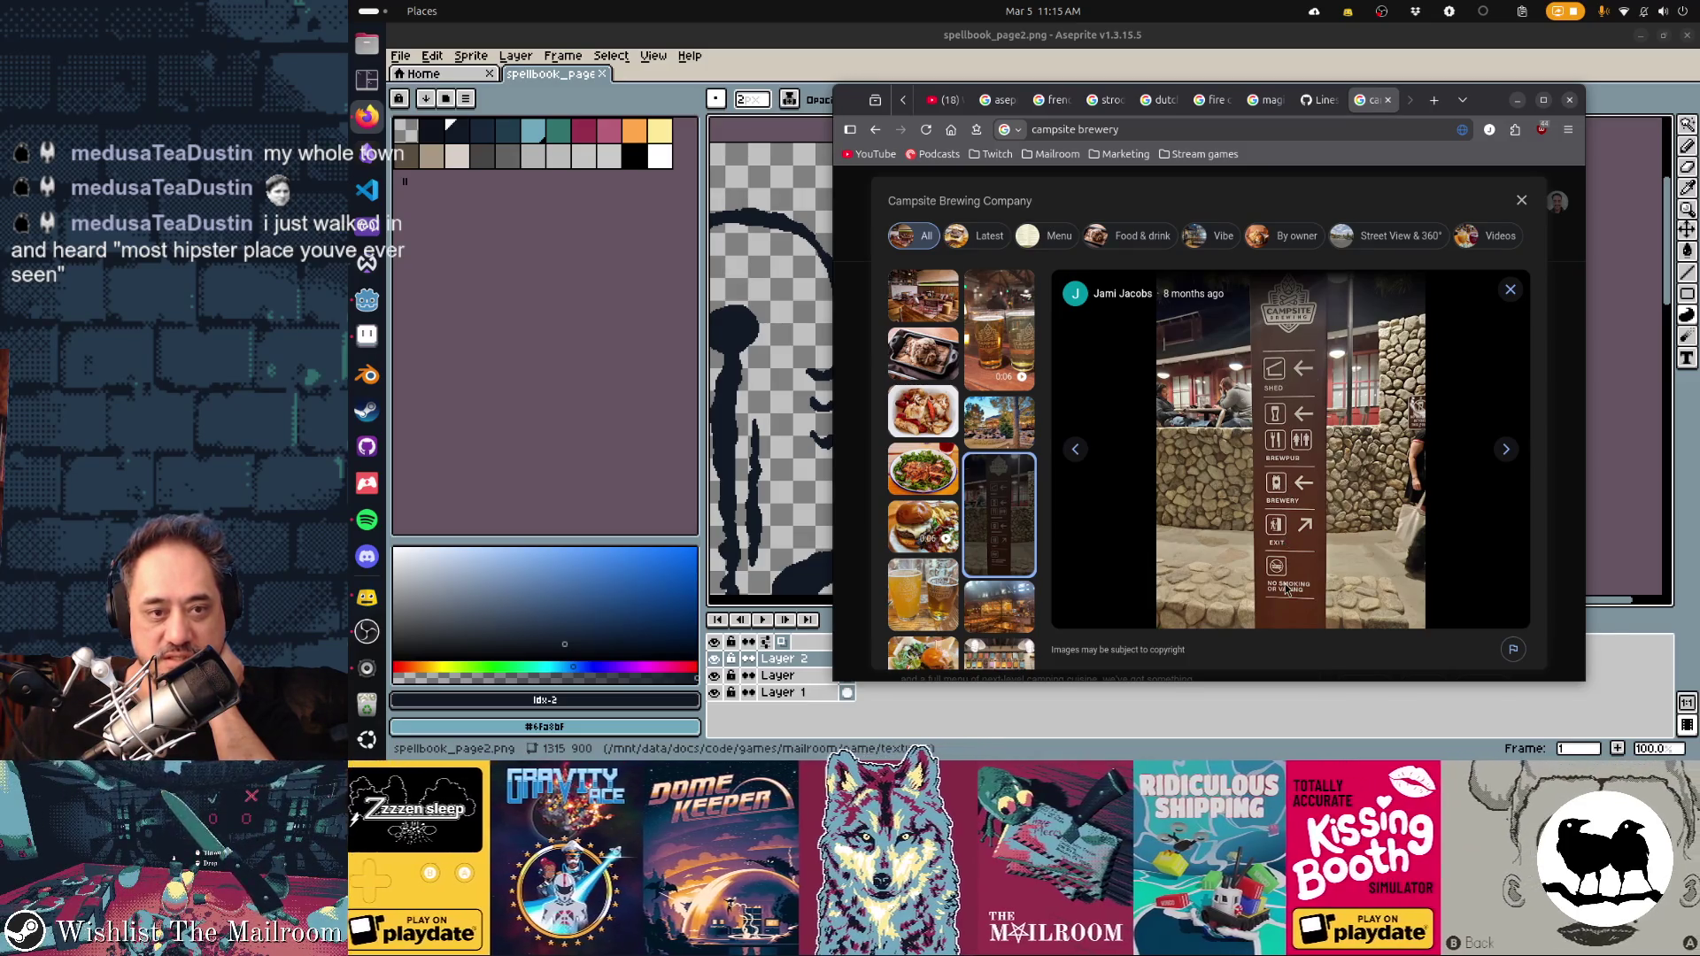
{"action": "left_click", "coordinate": [1509, 291]}
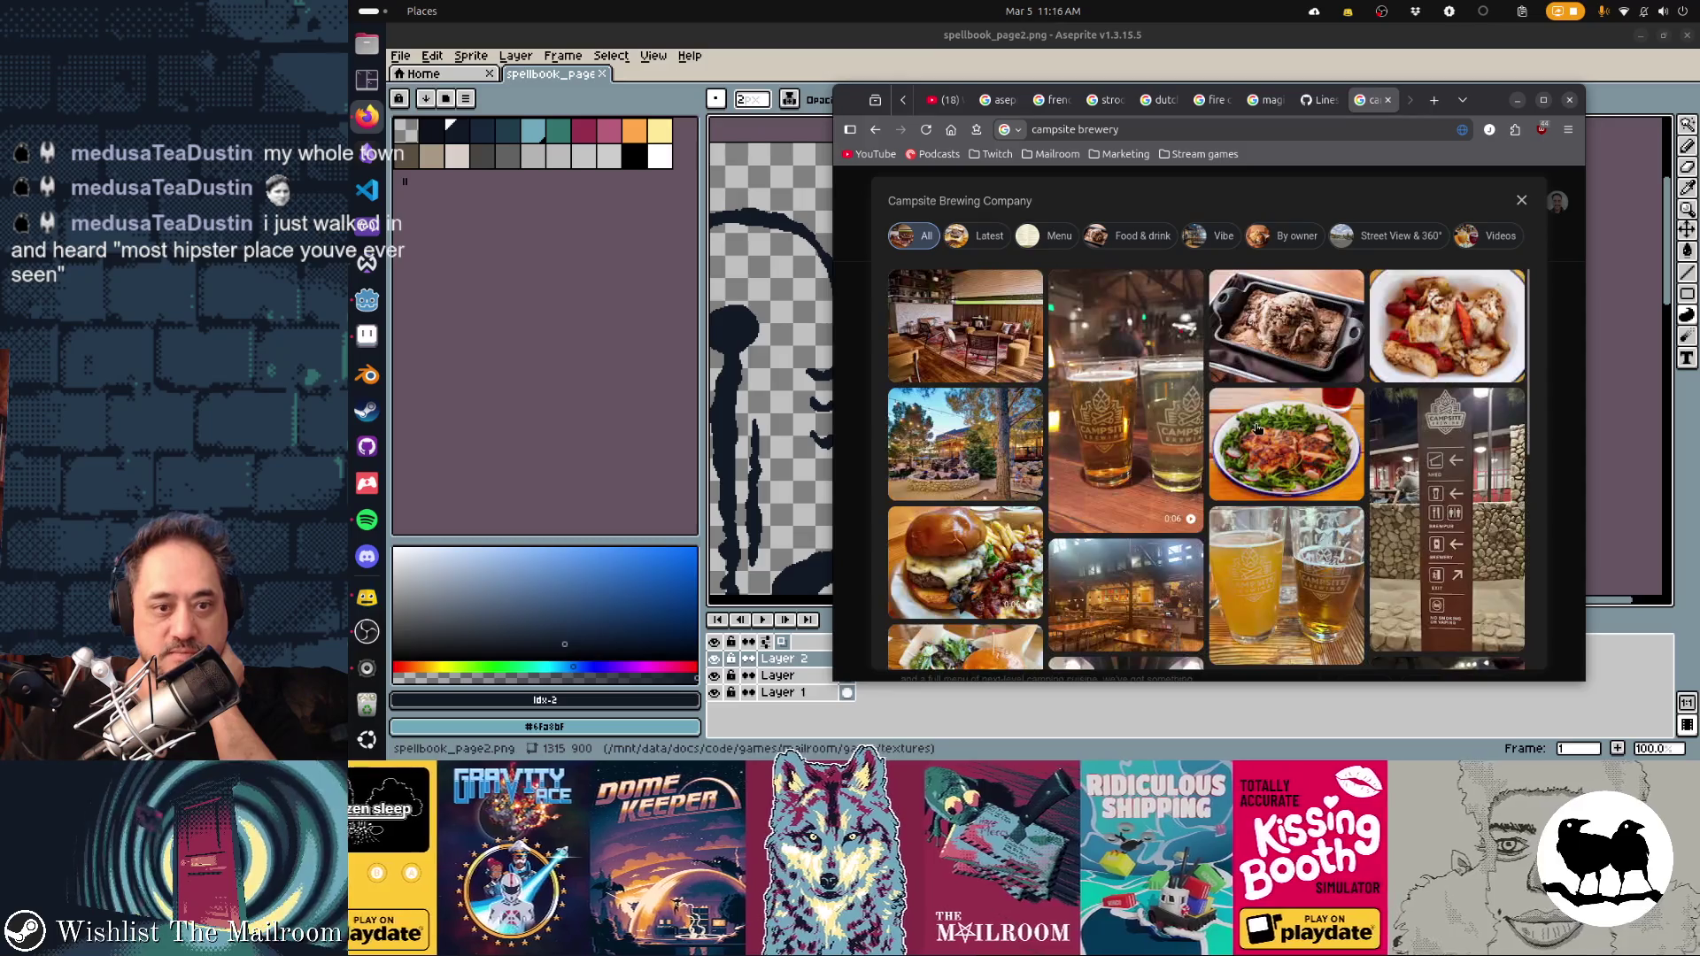
Play the burger and beer glass videos and open the patio photo, then leave the browser
{"action": "left_click", "coordinate": [990, 580]}
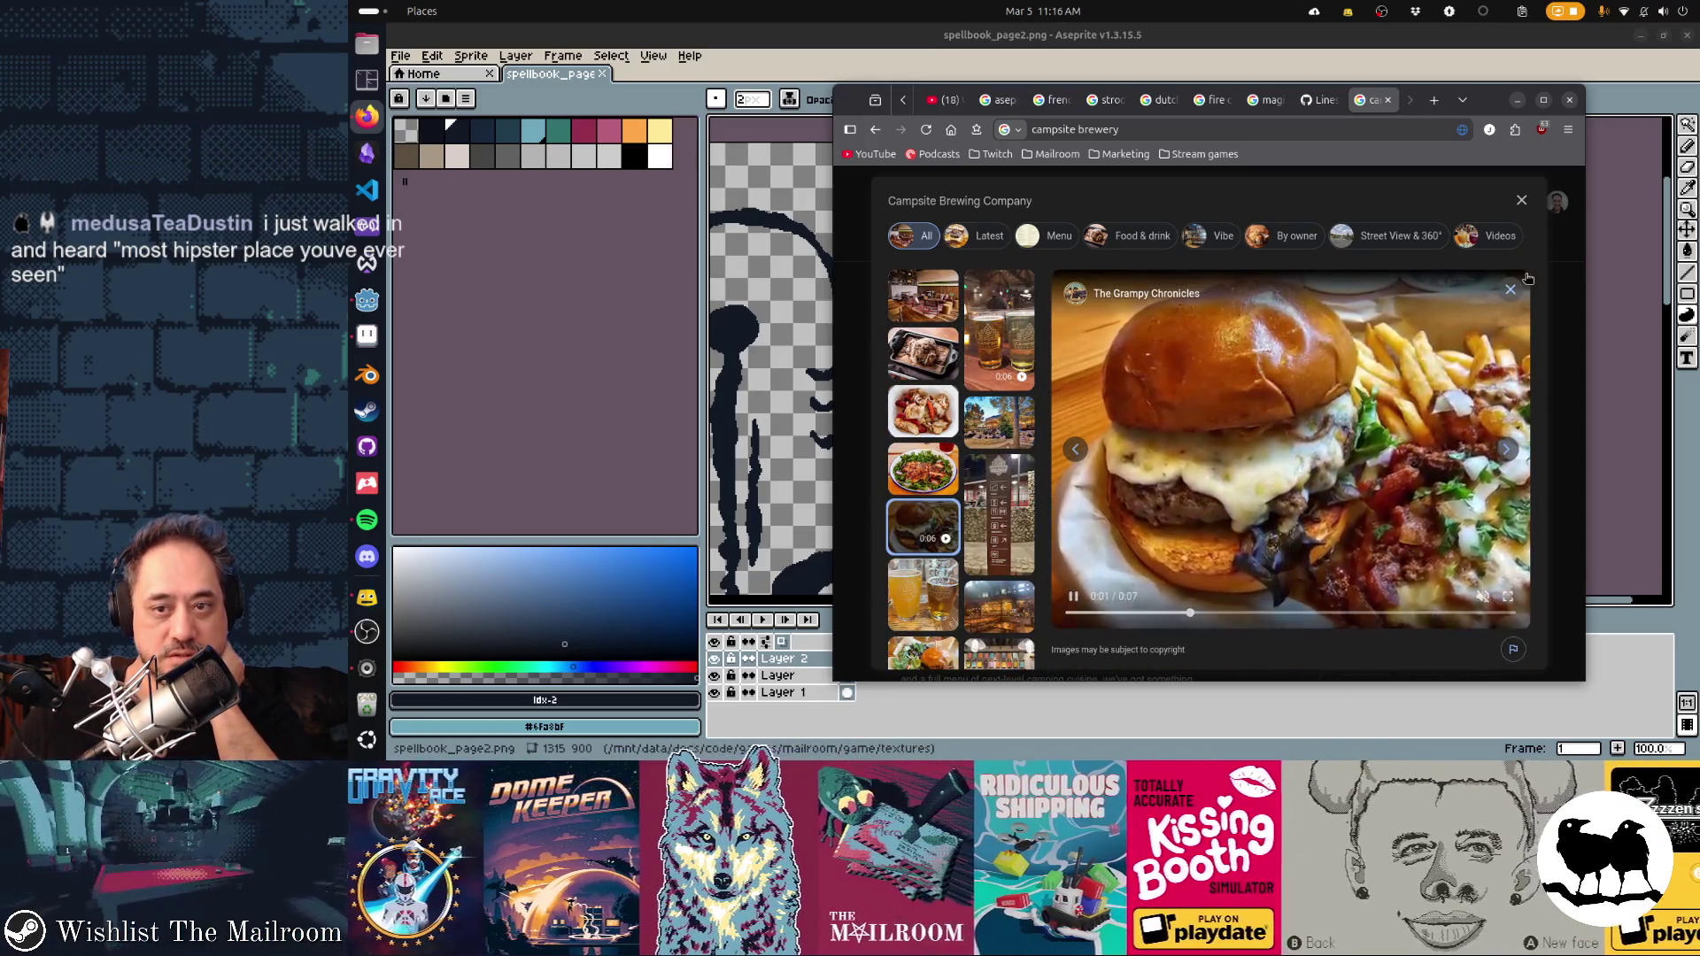
{"action": "key", "text": "Escape"}
{"action": "left_click", "coordinate": [1156, 415]}
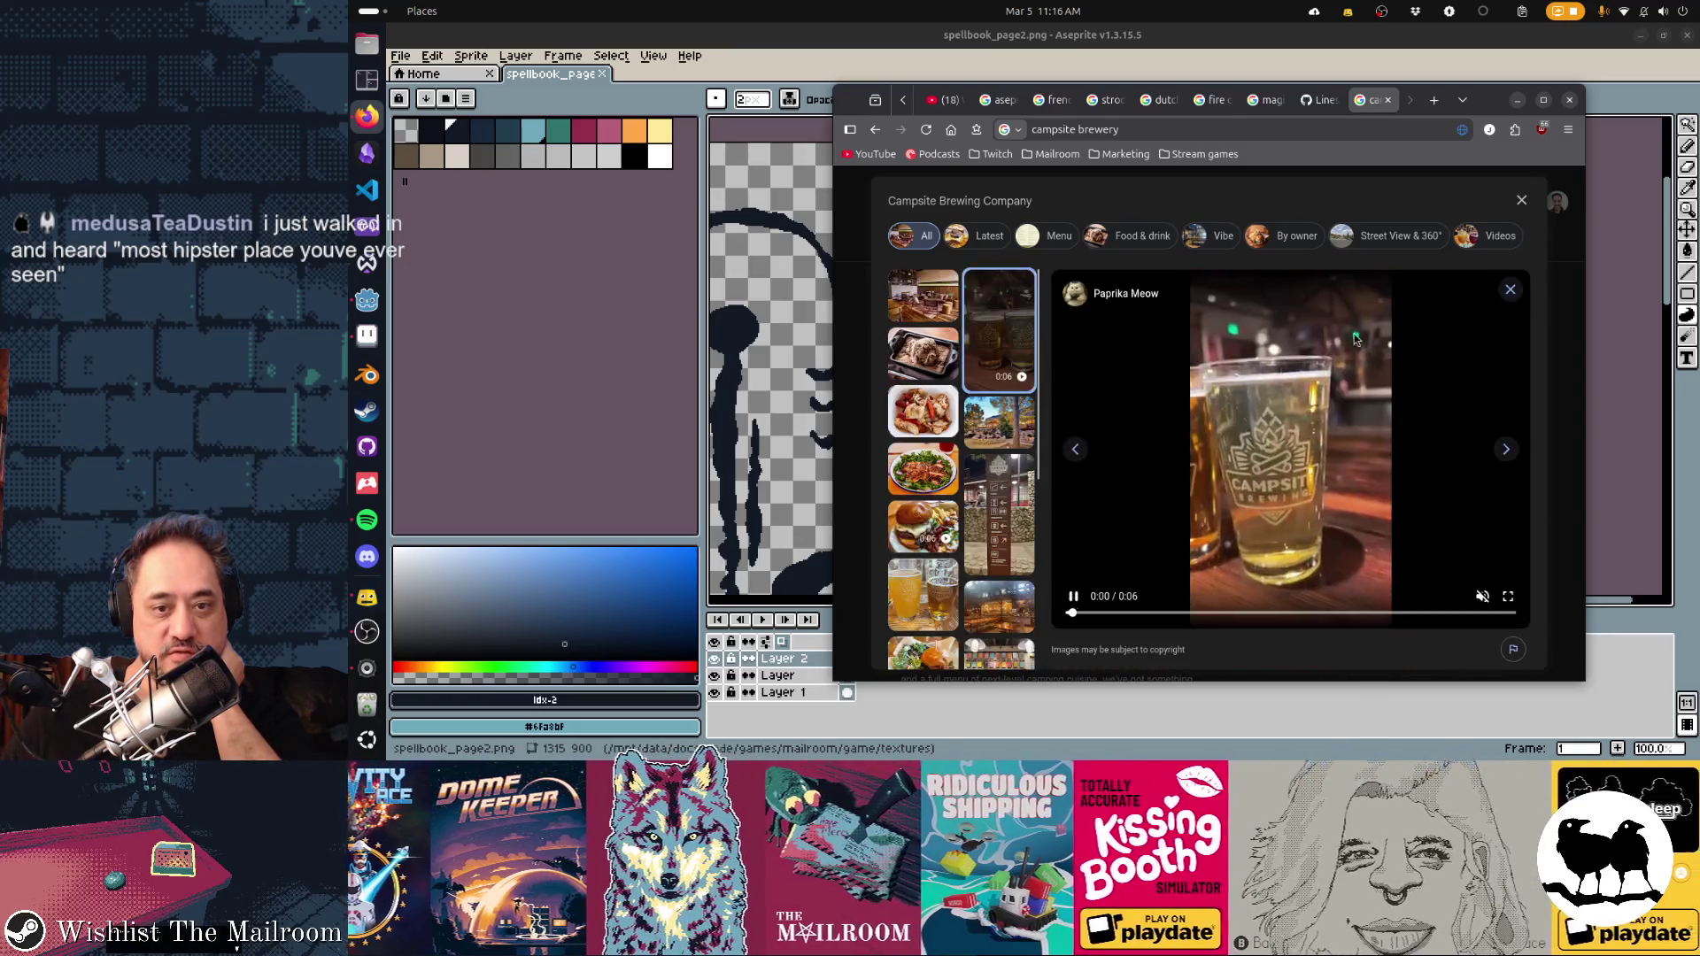
{"action": "left_click", "coordinate": [1510, 289]}
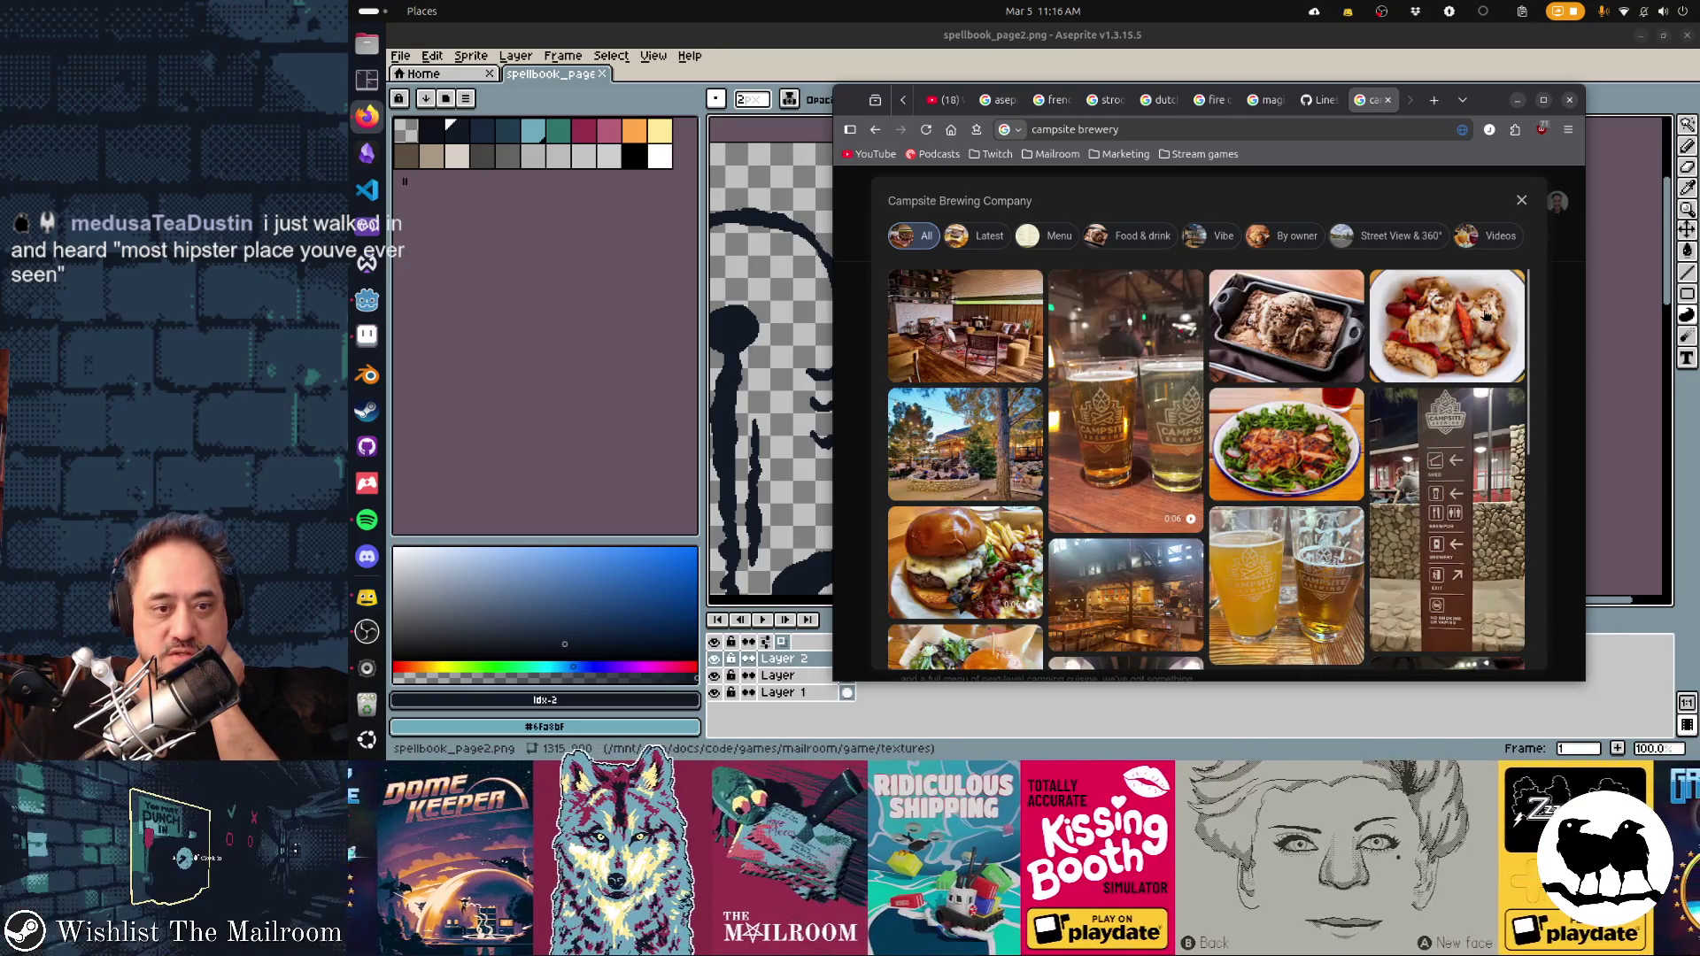
{"action": "left_click", "coordinate": [922, 450]}
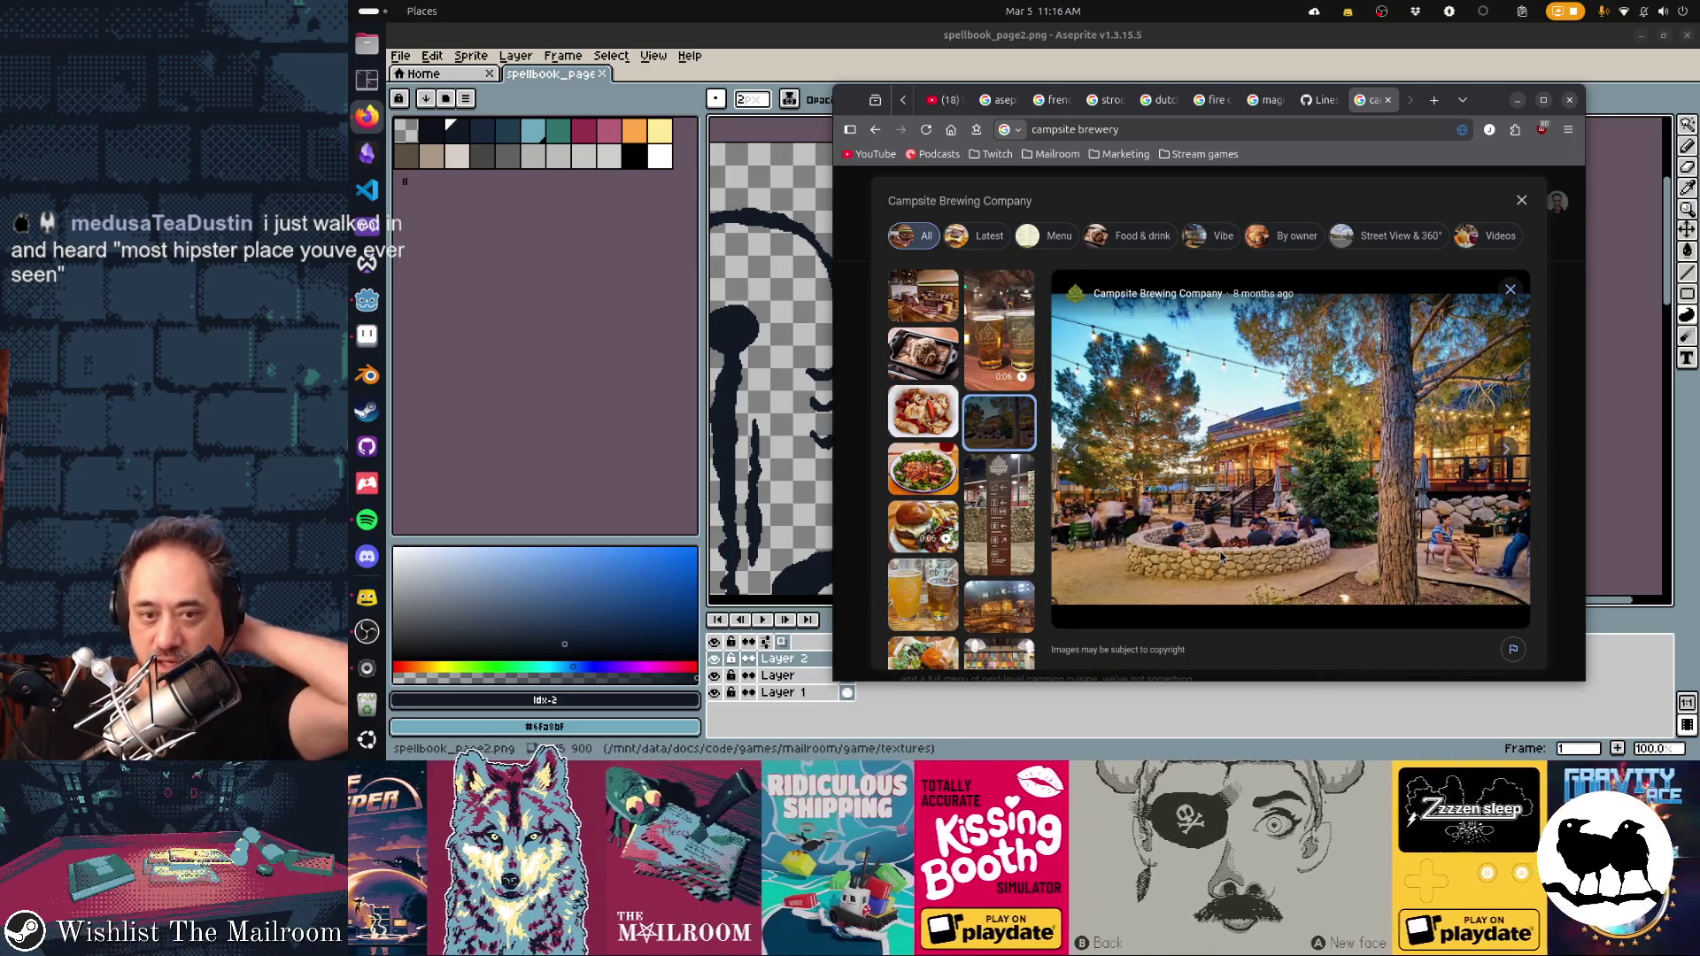
{"action": "key", "text": "alt+Tab"}
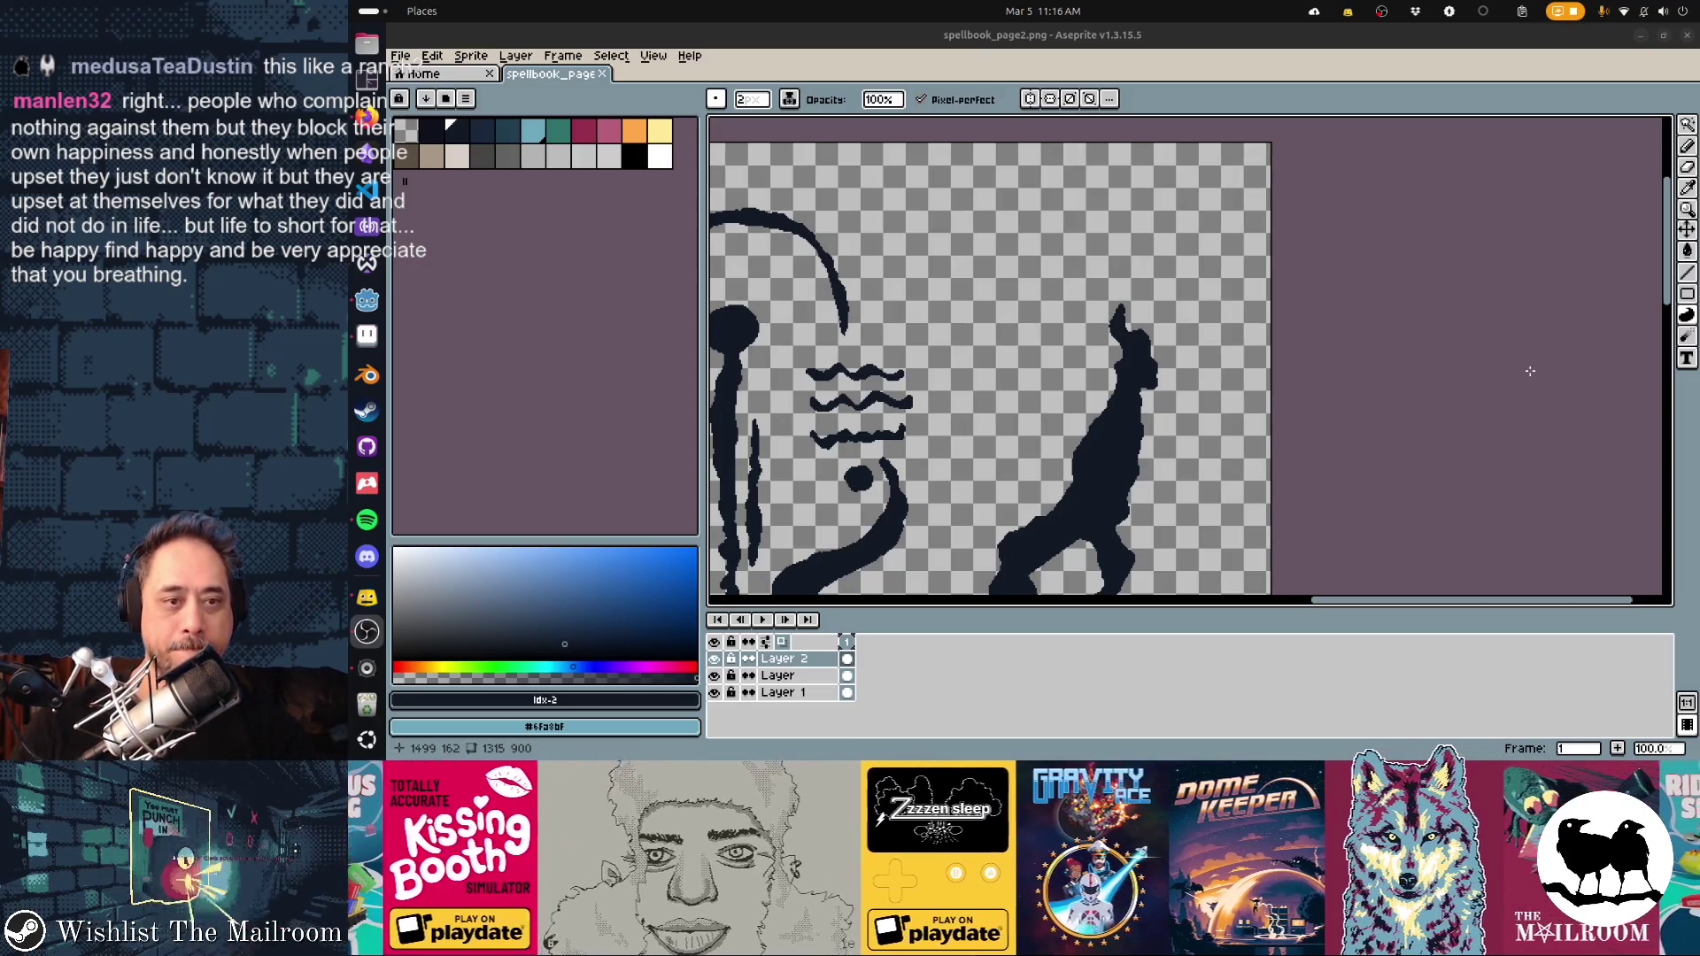
Fill the navy gap between the figure's body and lower limb and extend it along the limb
{"action": "scroll", "coordinate": [1221, 223], "scroll_direction": "up", "scroll_amount": 3}
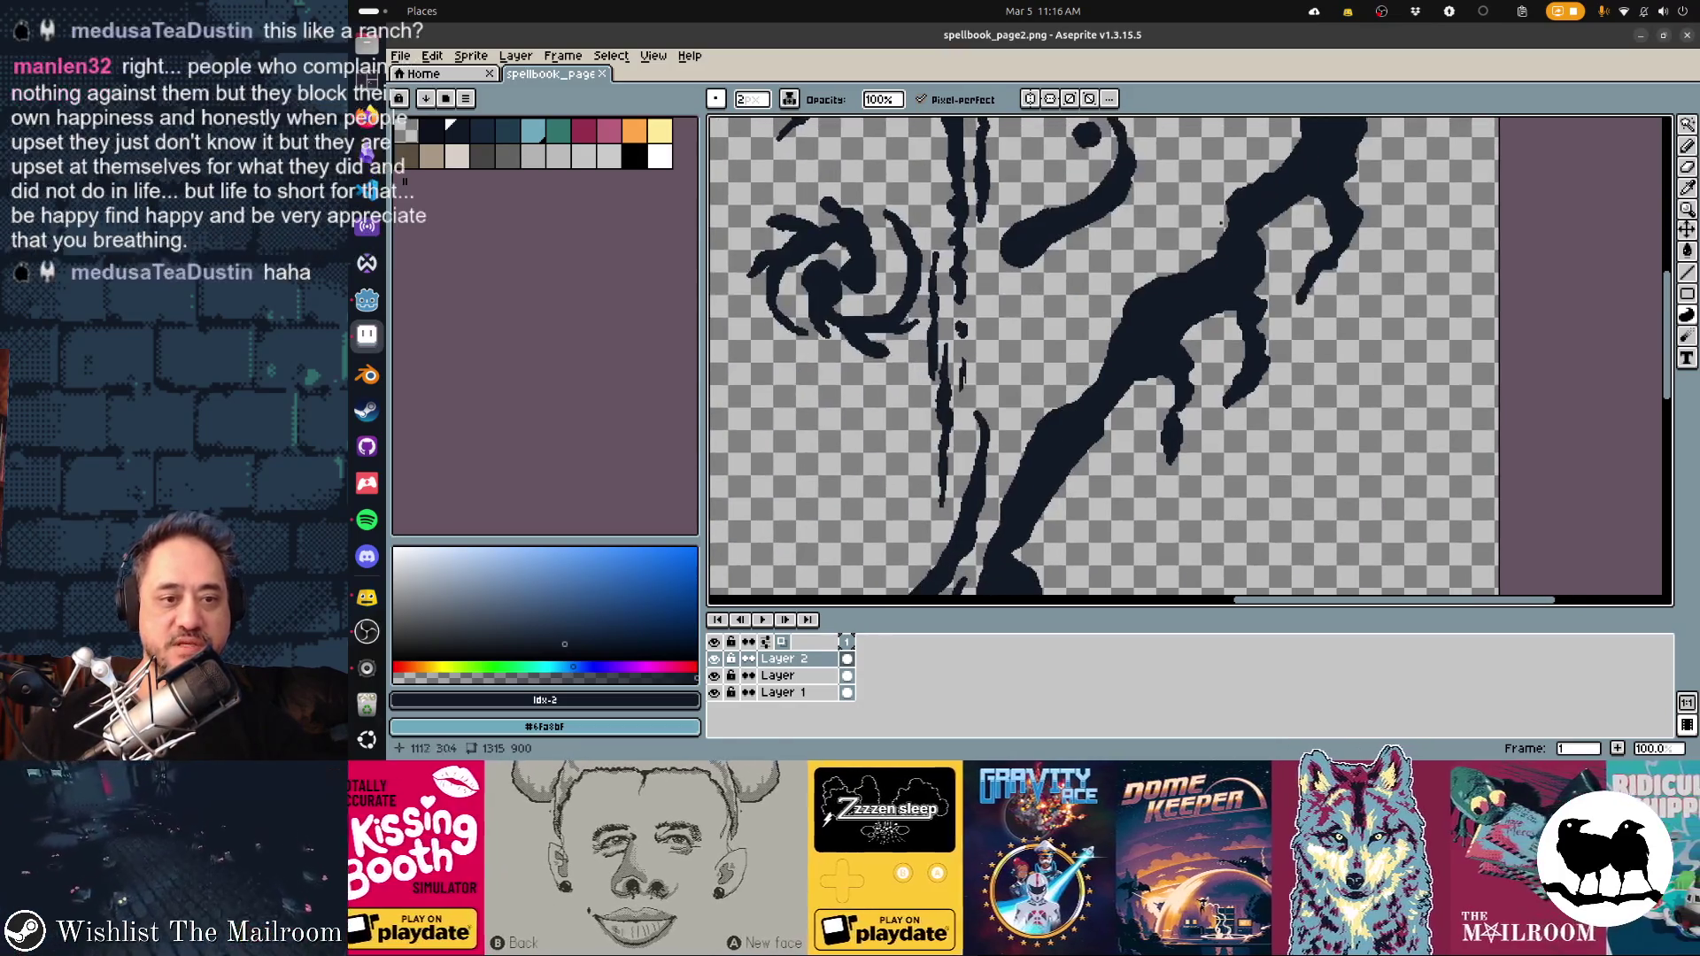
{"action": "scroll", "coordinate": [1011, 410], "scroll_direction": "up", "scroll_amount": 1}
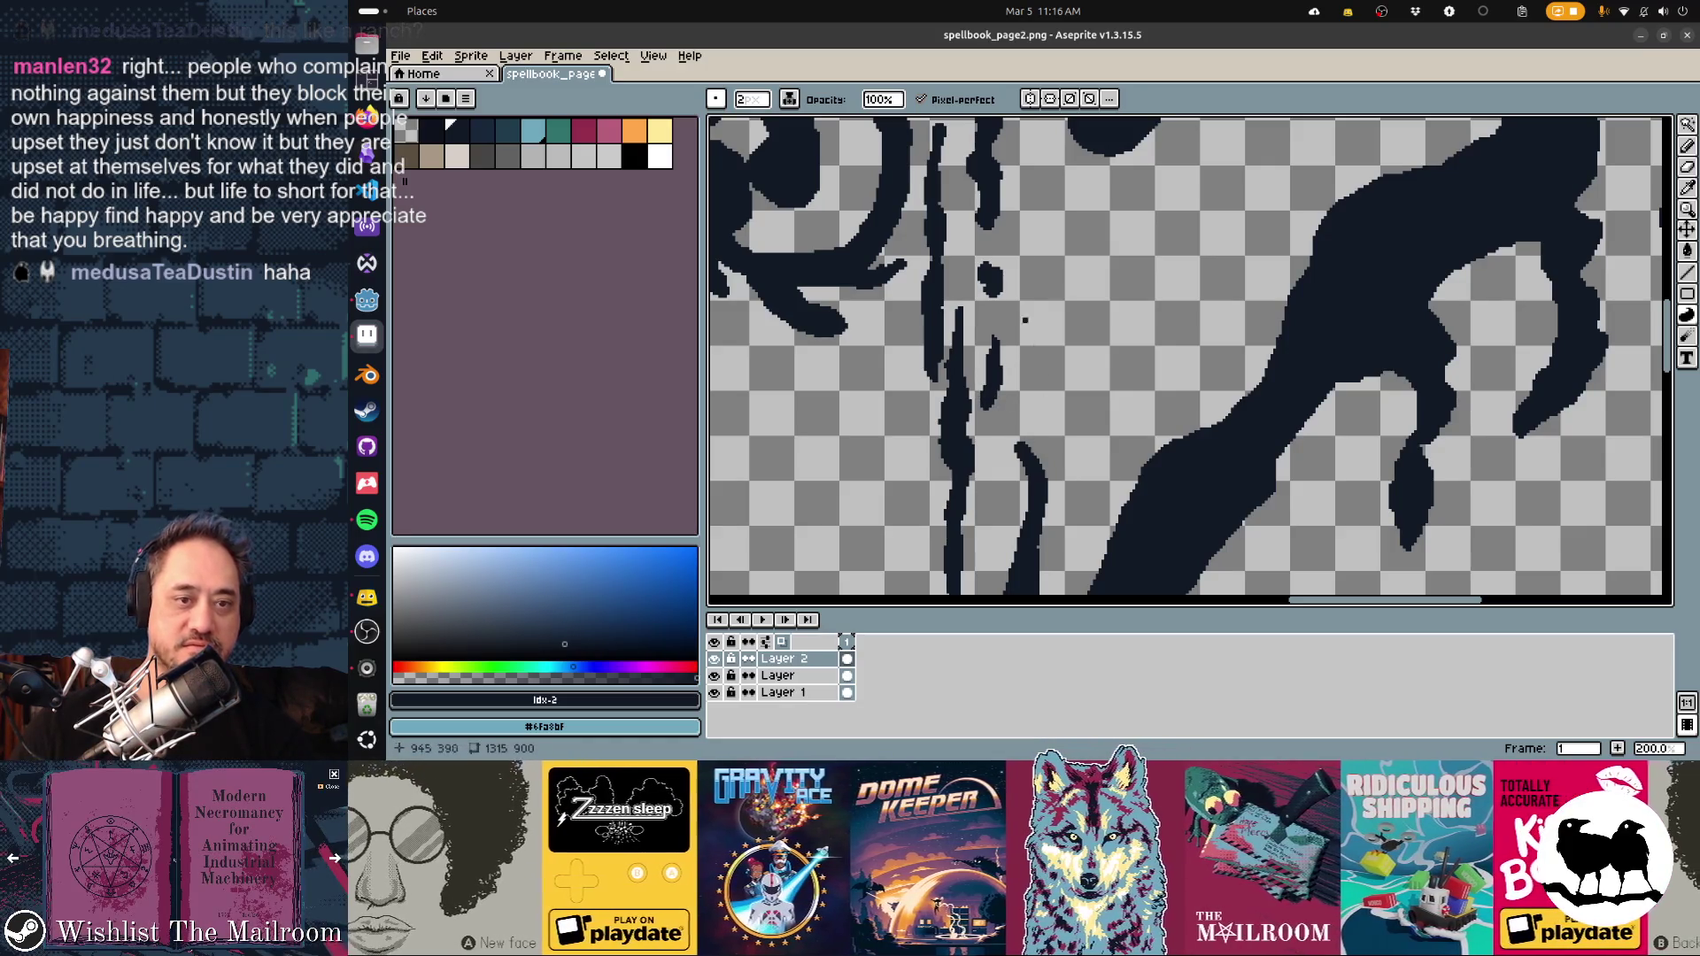
{"action": "left_click_drag", "start_coordinate": [1151, 354], "coordinate": [1195, 262]}
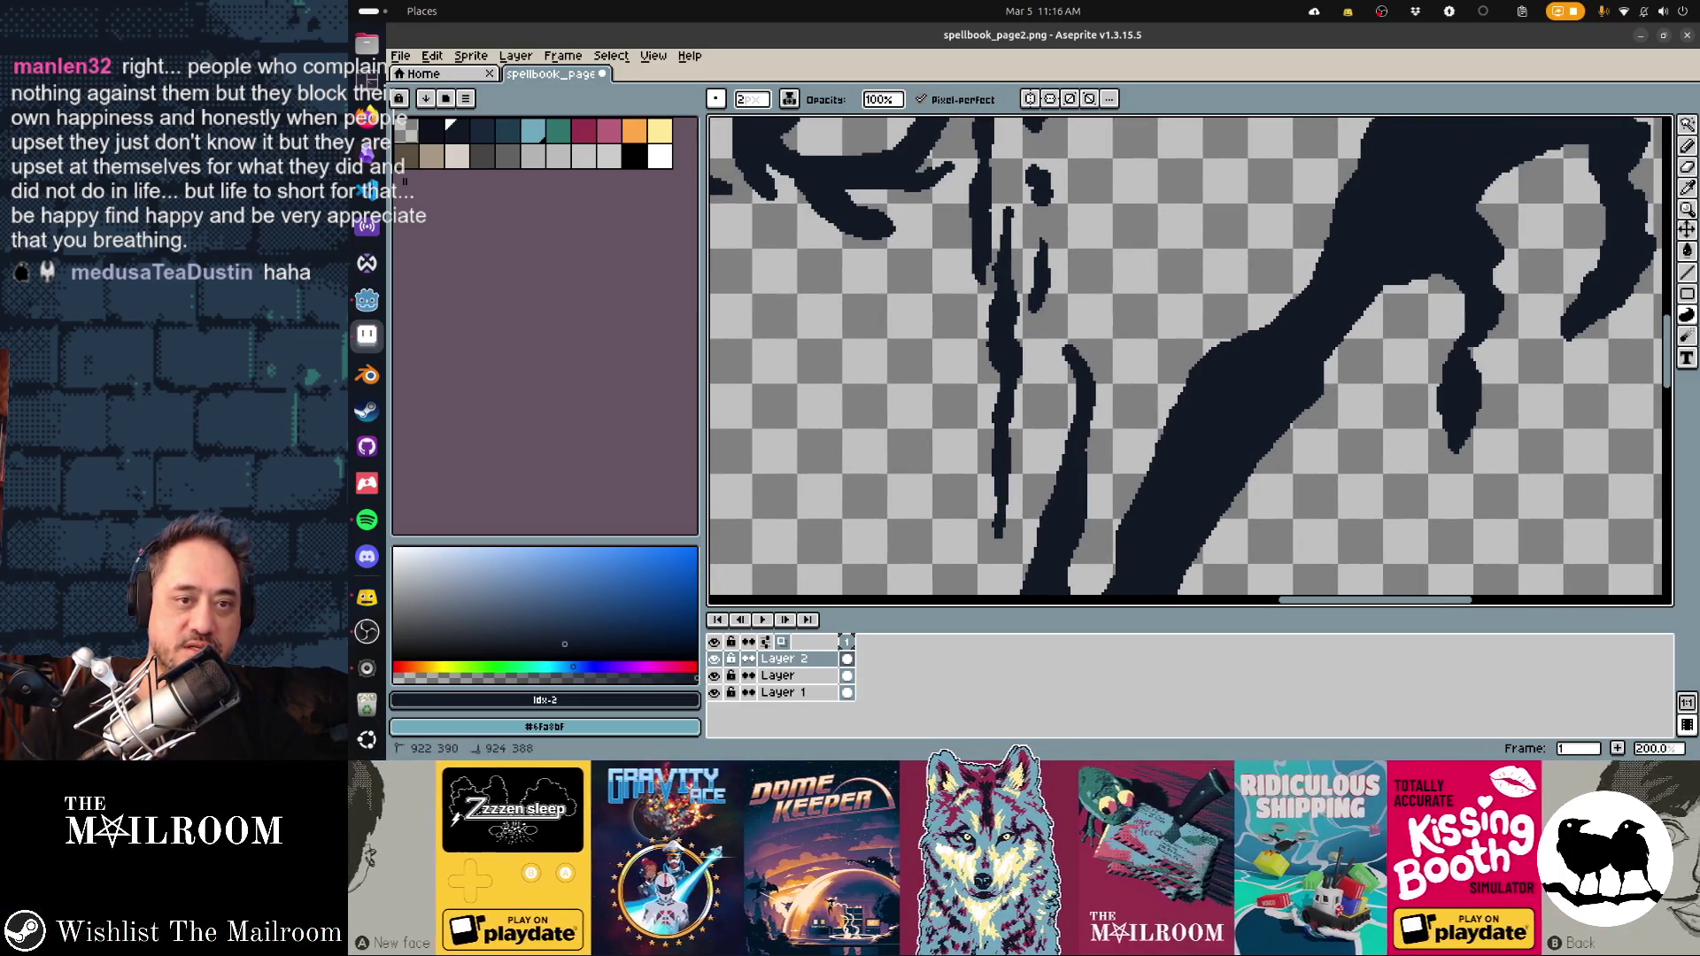
{"action": "left_click_drag", "start_coordinate": [1039, 388], "coordinate": [1062, 98]}
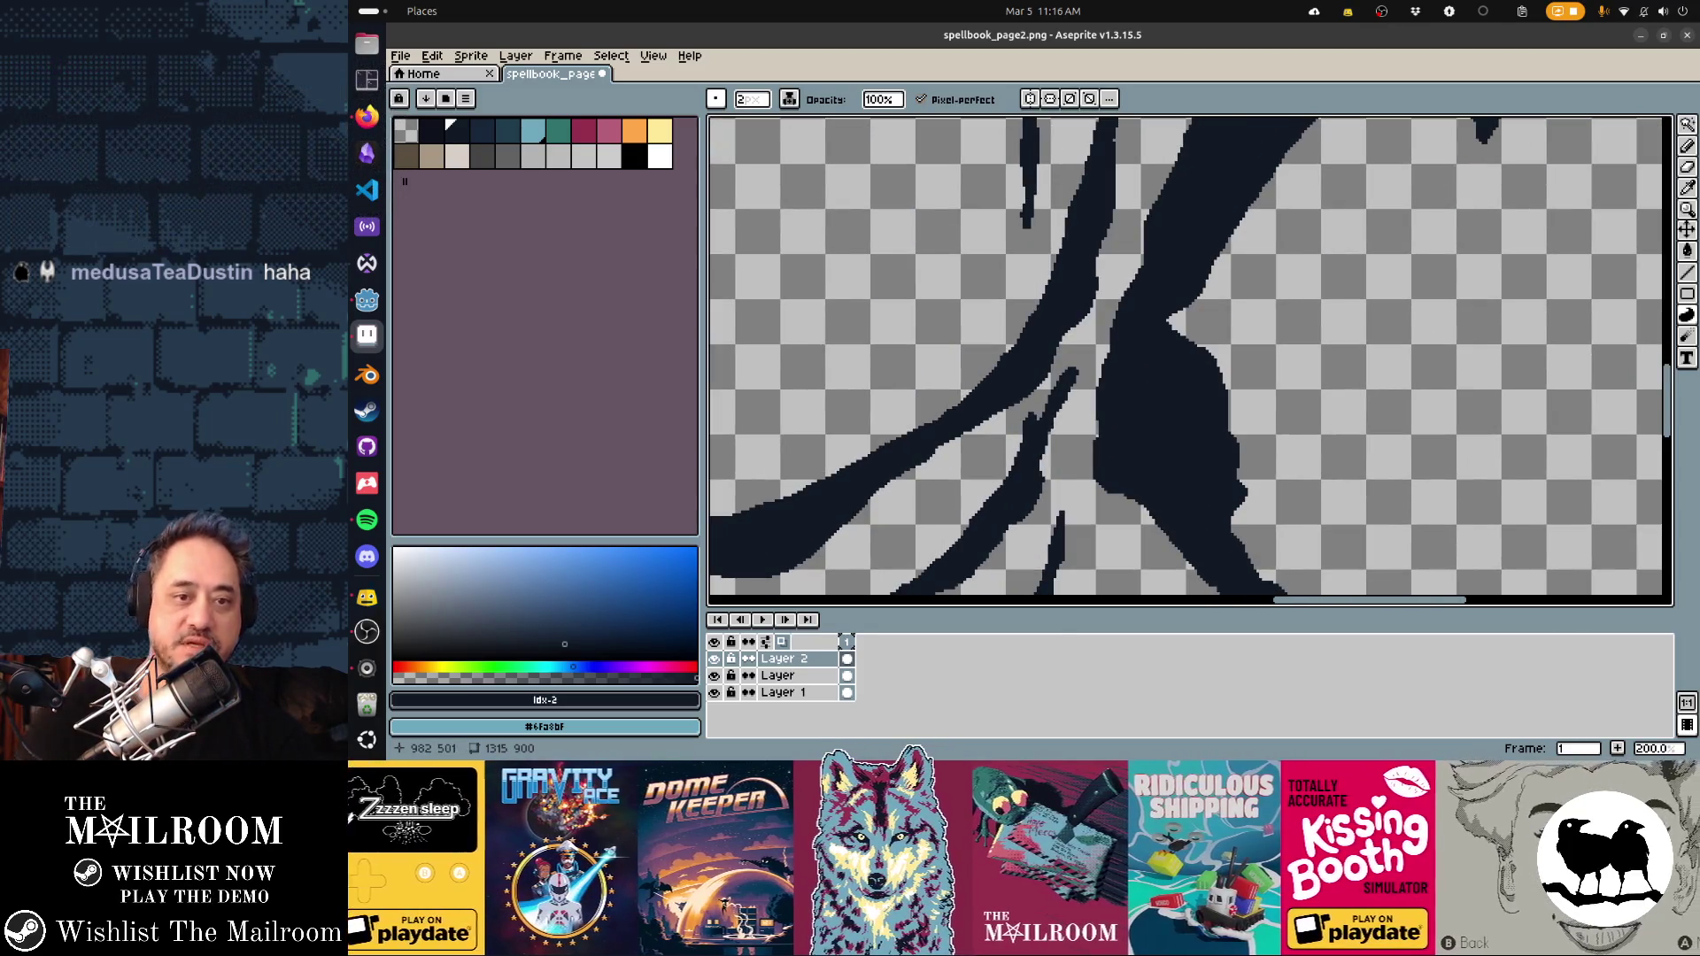
{"action": "scroll", "coordinate": [1284, 426], "scroll_direction": "right", "scroll_amount": 5}
{"action": "scroll", "coordinate": [1151, 443], "scroll_direction": "up", "scroll_amount": 4}
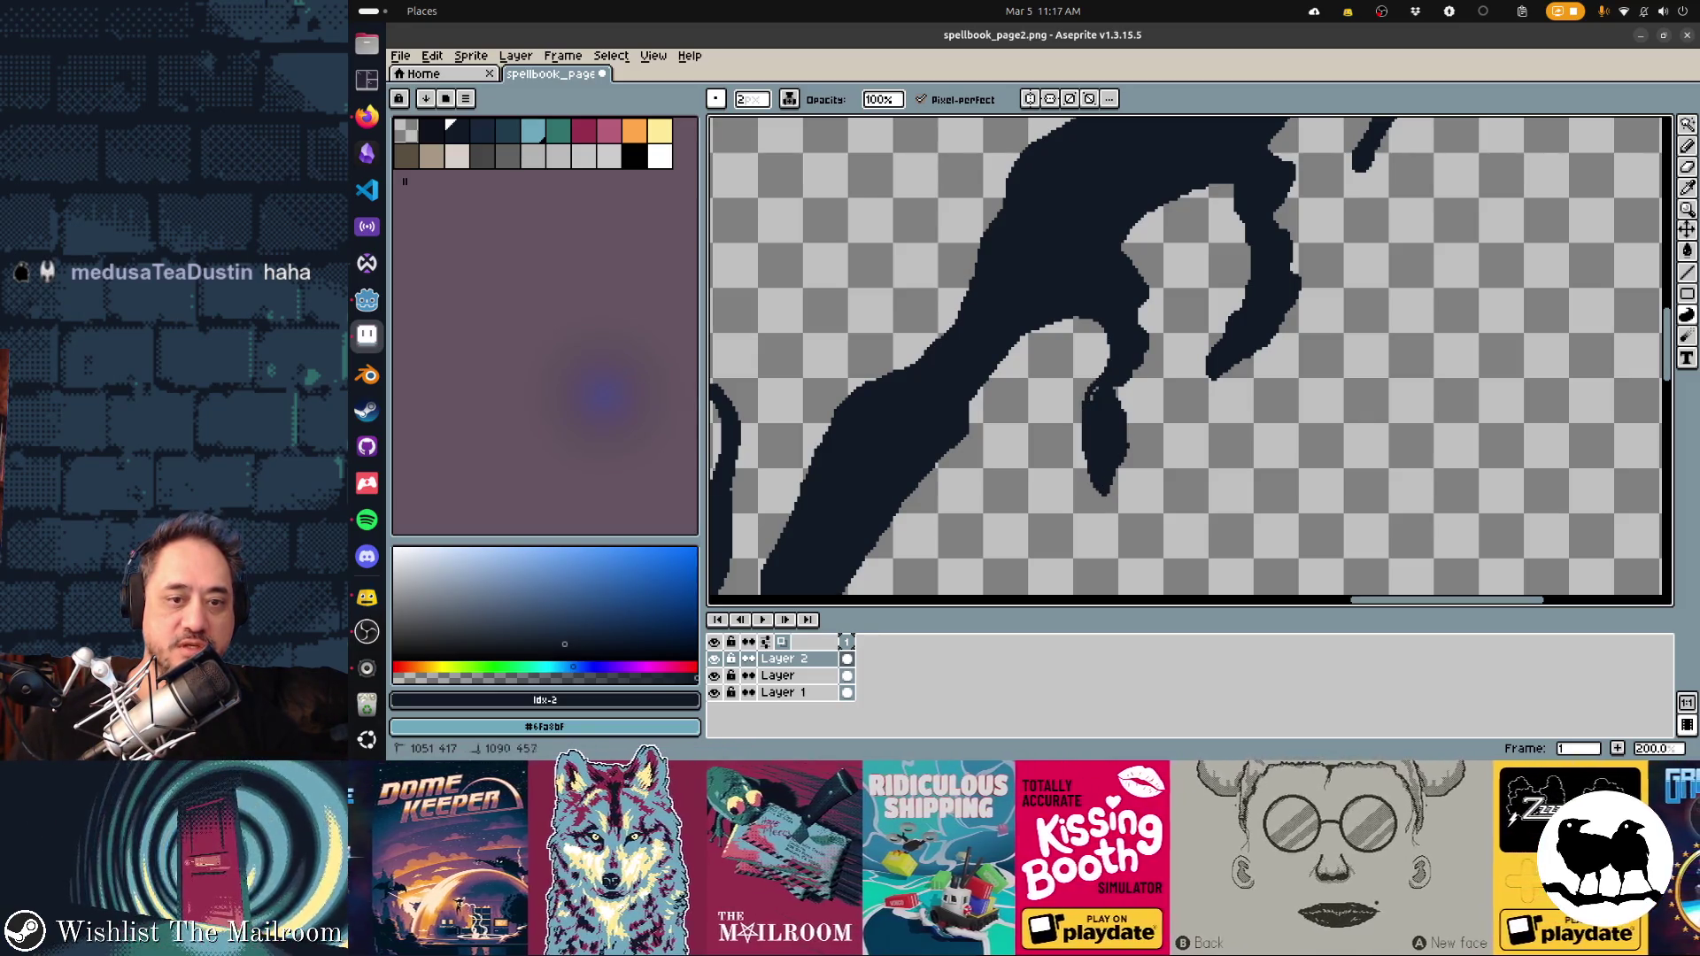
{"action": "mouse_move", "coordinate": [1032, 345]}
{"action": "left_mouse_down"}
{"action": "mouse_move", "coordinate": [1112, 361]}
{"action": "mouse_move", "coordinate": [1031, 332]}
{"action": "left_mouse_up"}
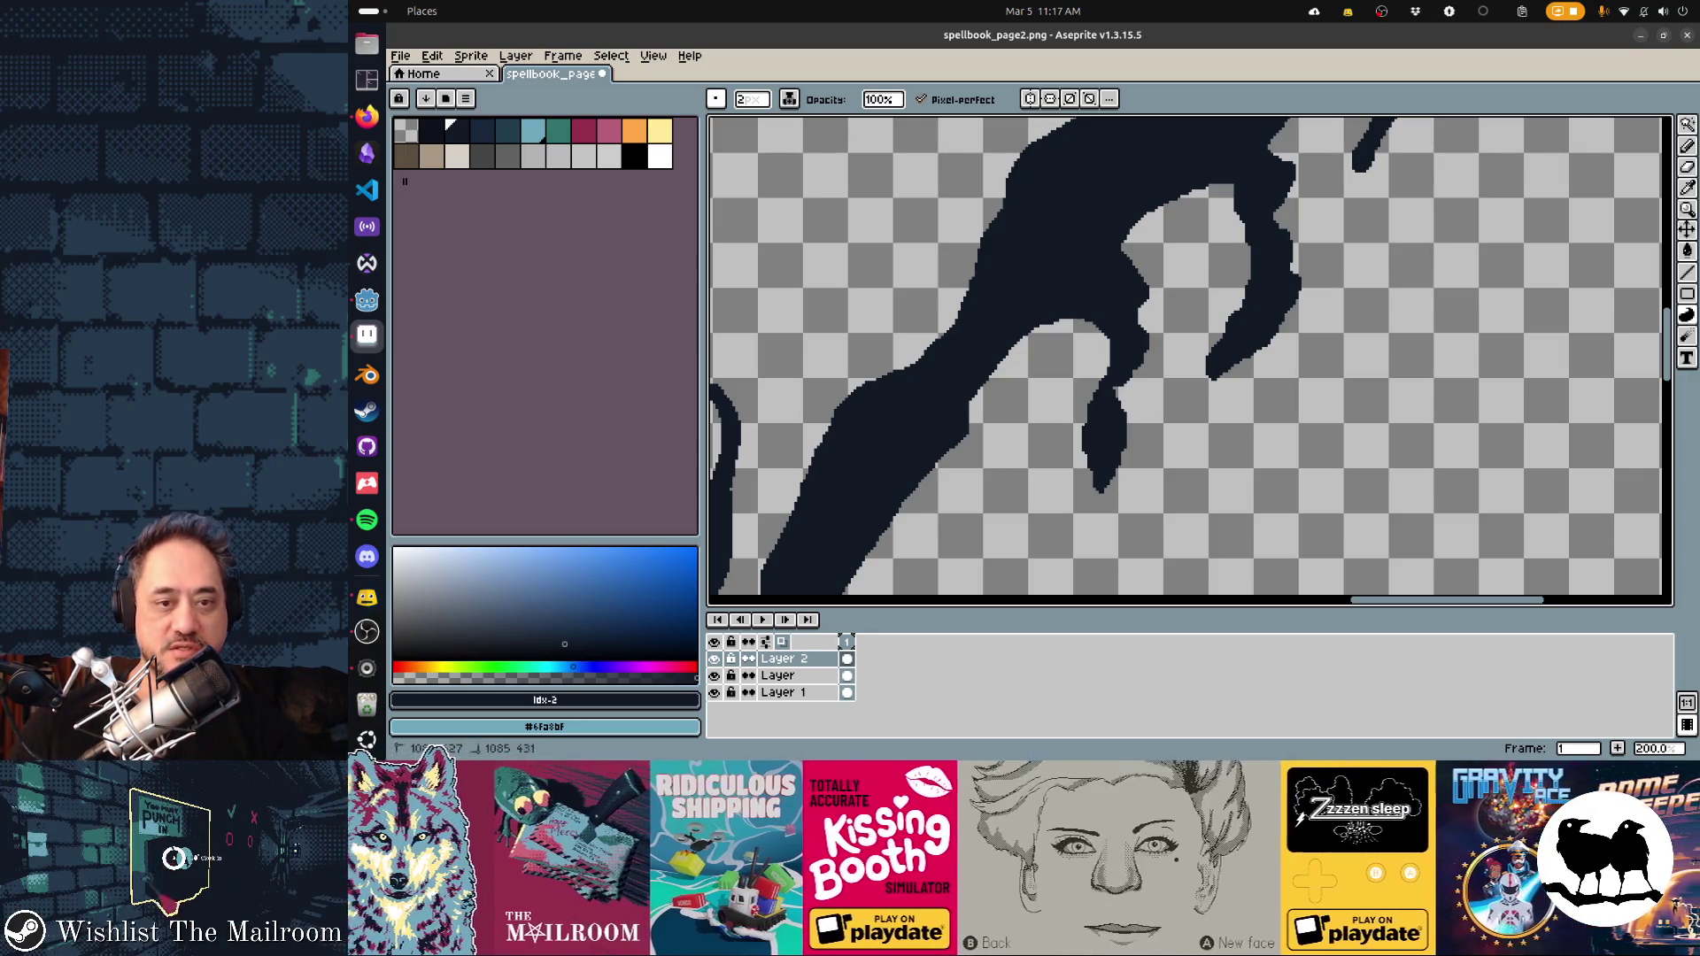
{"action": "left_click_drag", "start_coordinate": [1091, 396], "coordinate": [1082, 429]}
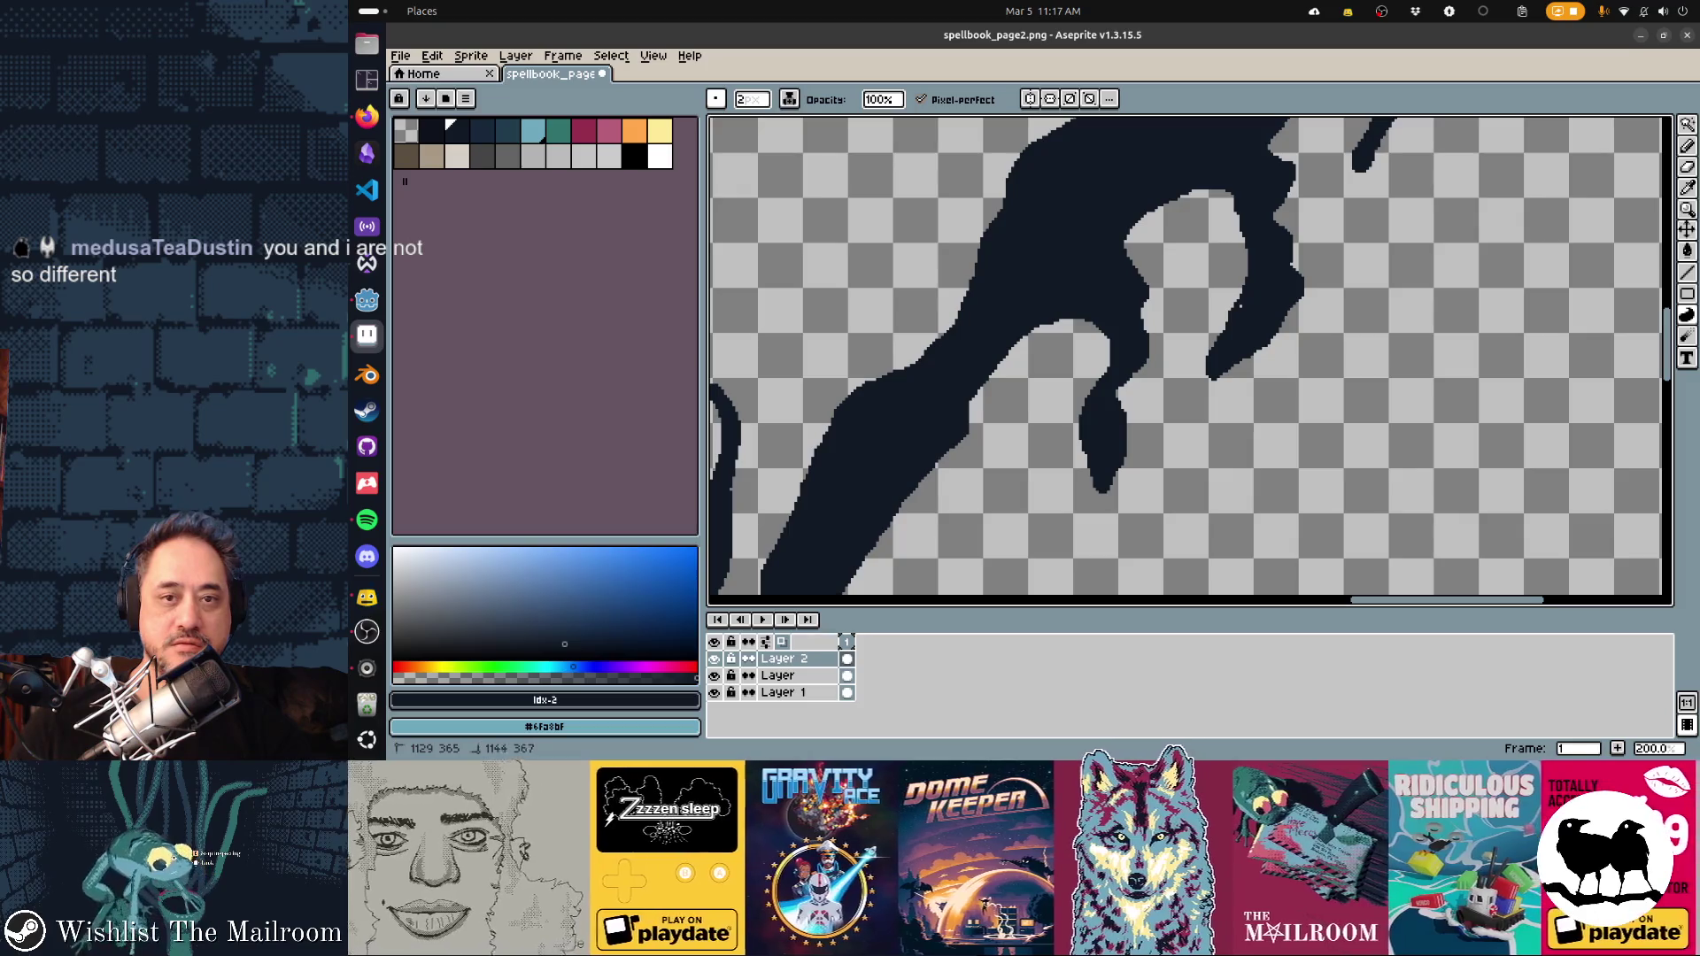
Thicken the shape's left edge and fill a small notch in the navy stroke, then go to Godot
{"action": "scroll", "coordinate": [1127, 481], "scroll_direction": "up", "scroll_amount": 2}
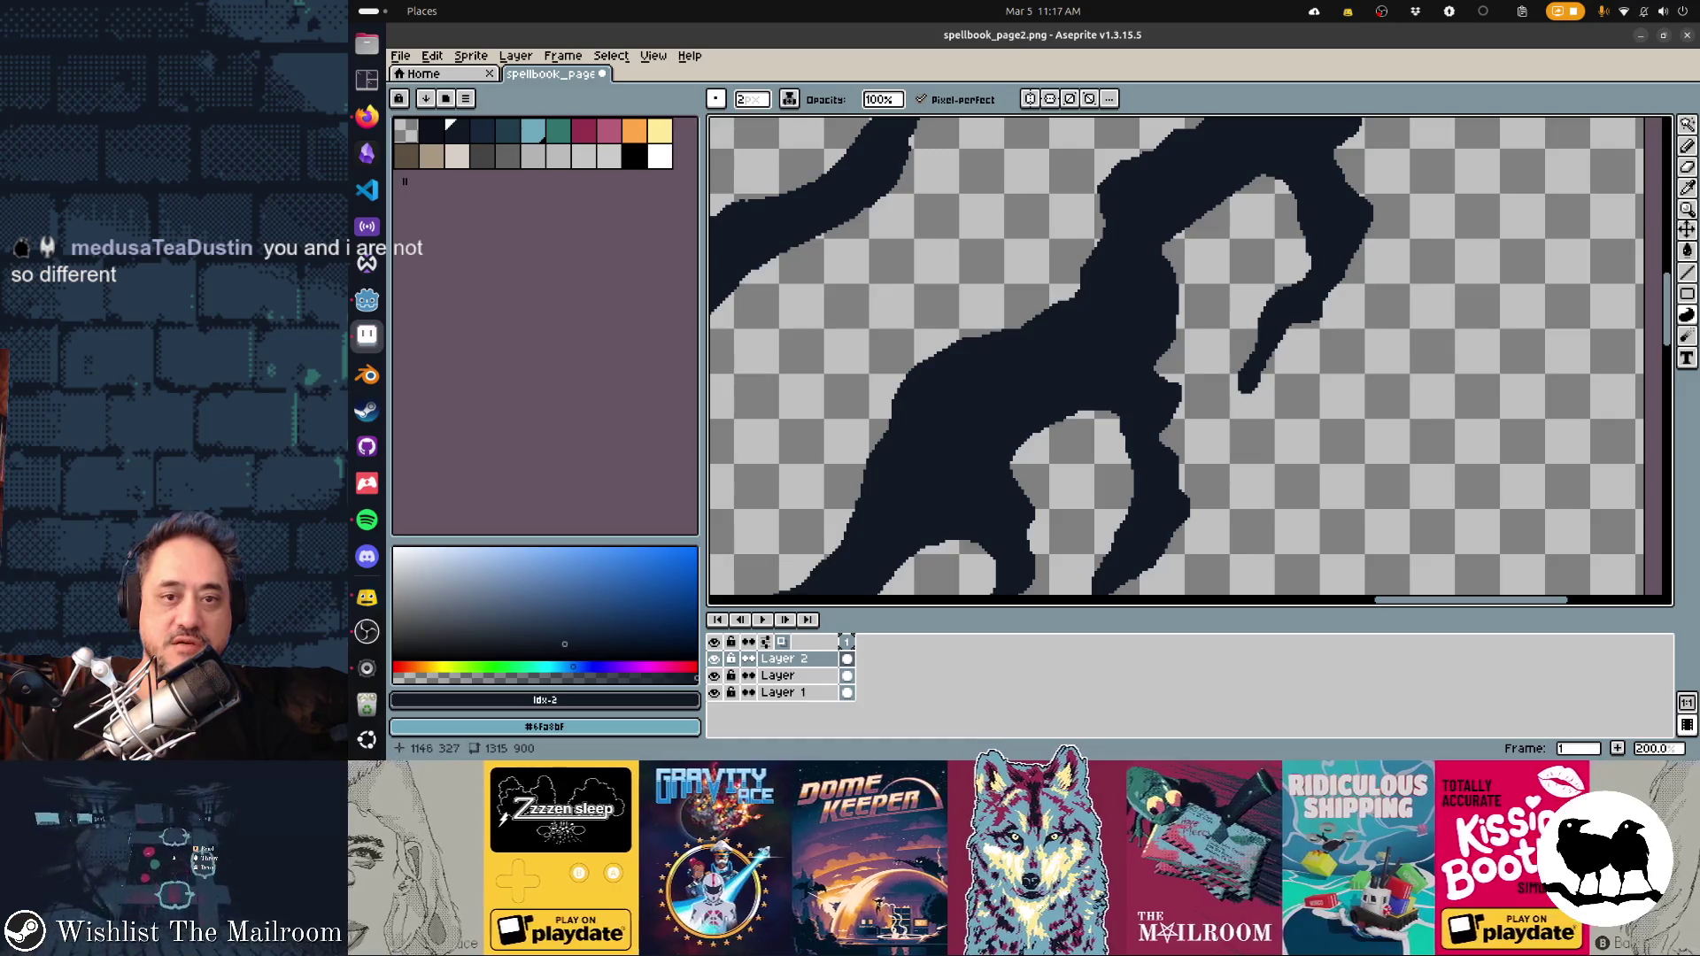
{"action": "scroll", "coordinate": [1177, 361], "scroll_direction": "up", "scroll_amount": 4}
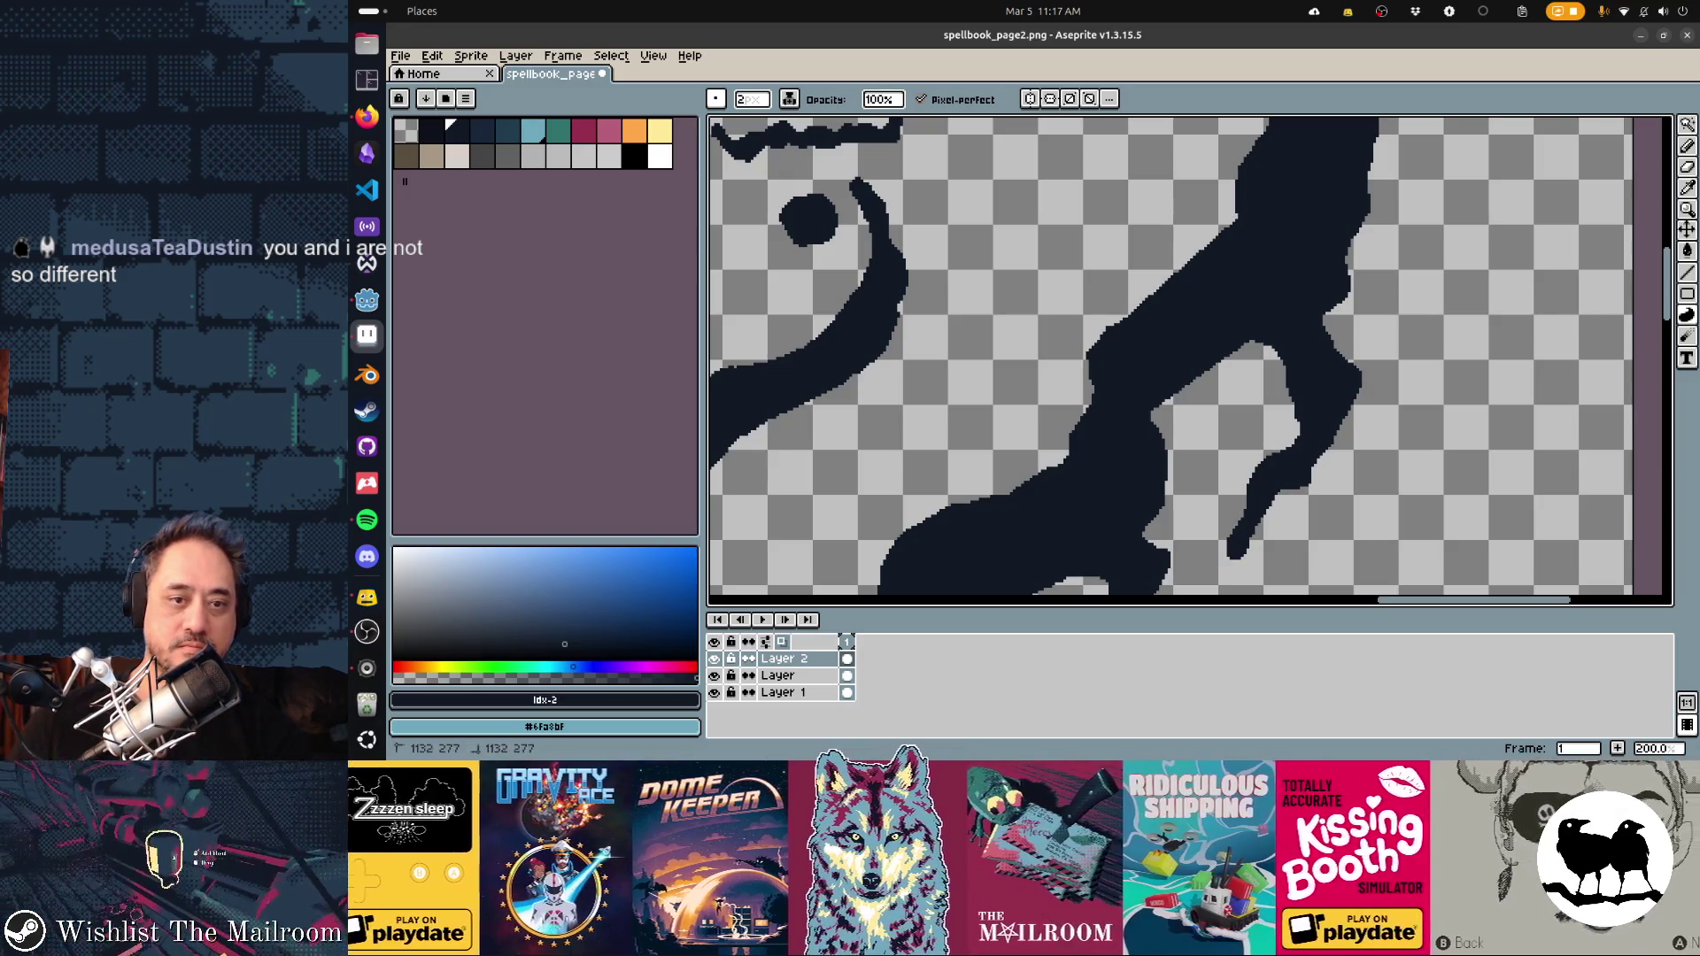
{"action": "left_click_drag", "start_coordinate": [1085, 366], "coordinate": [1085, 381]}
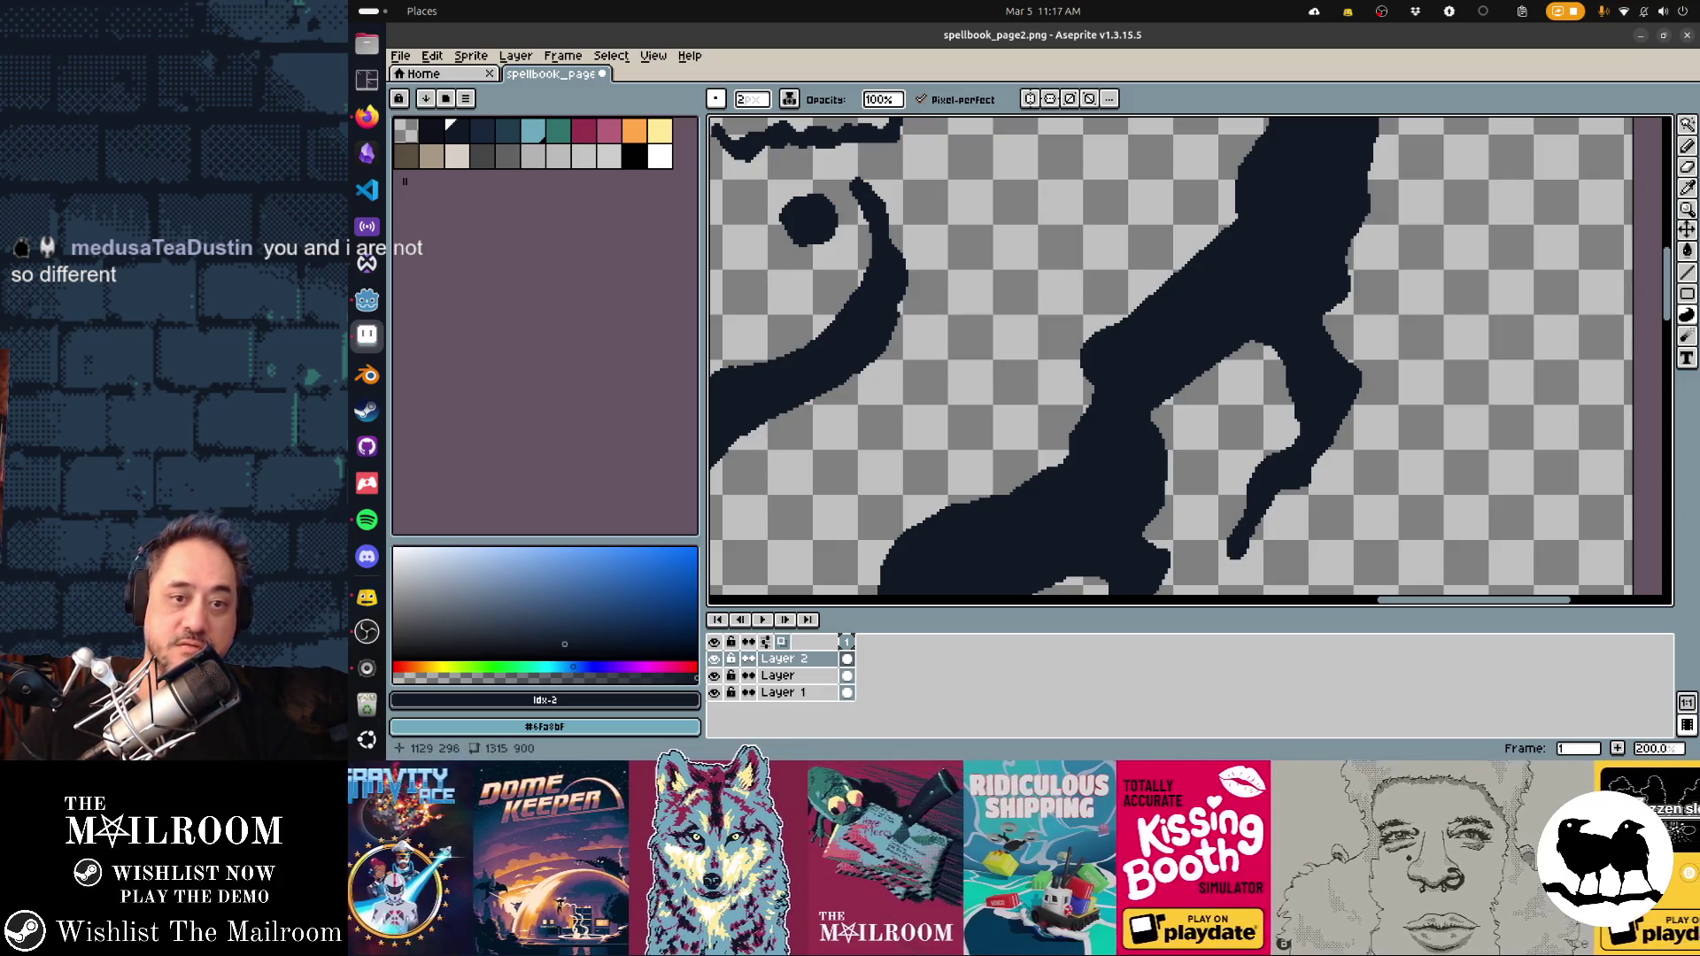
{"action": "key", "text": "e"}
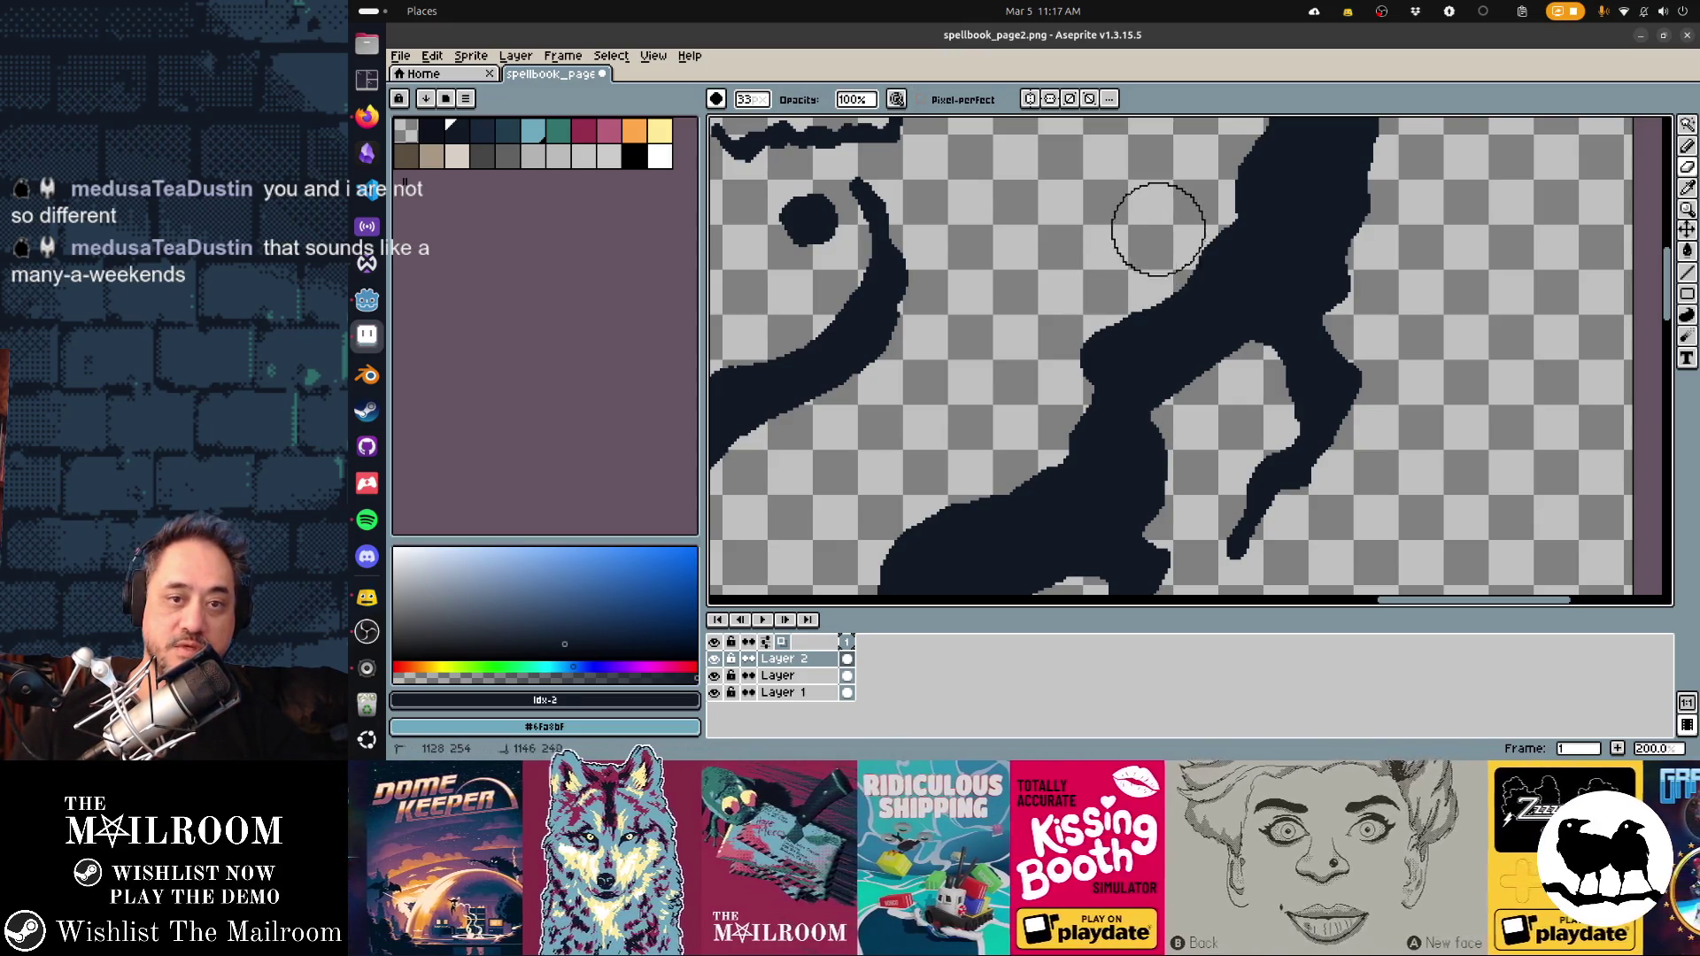
{"action": "key", "text": "b"}
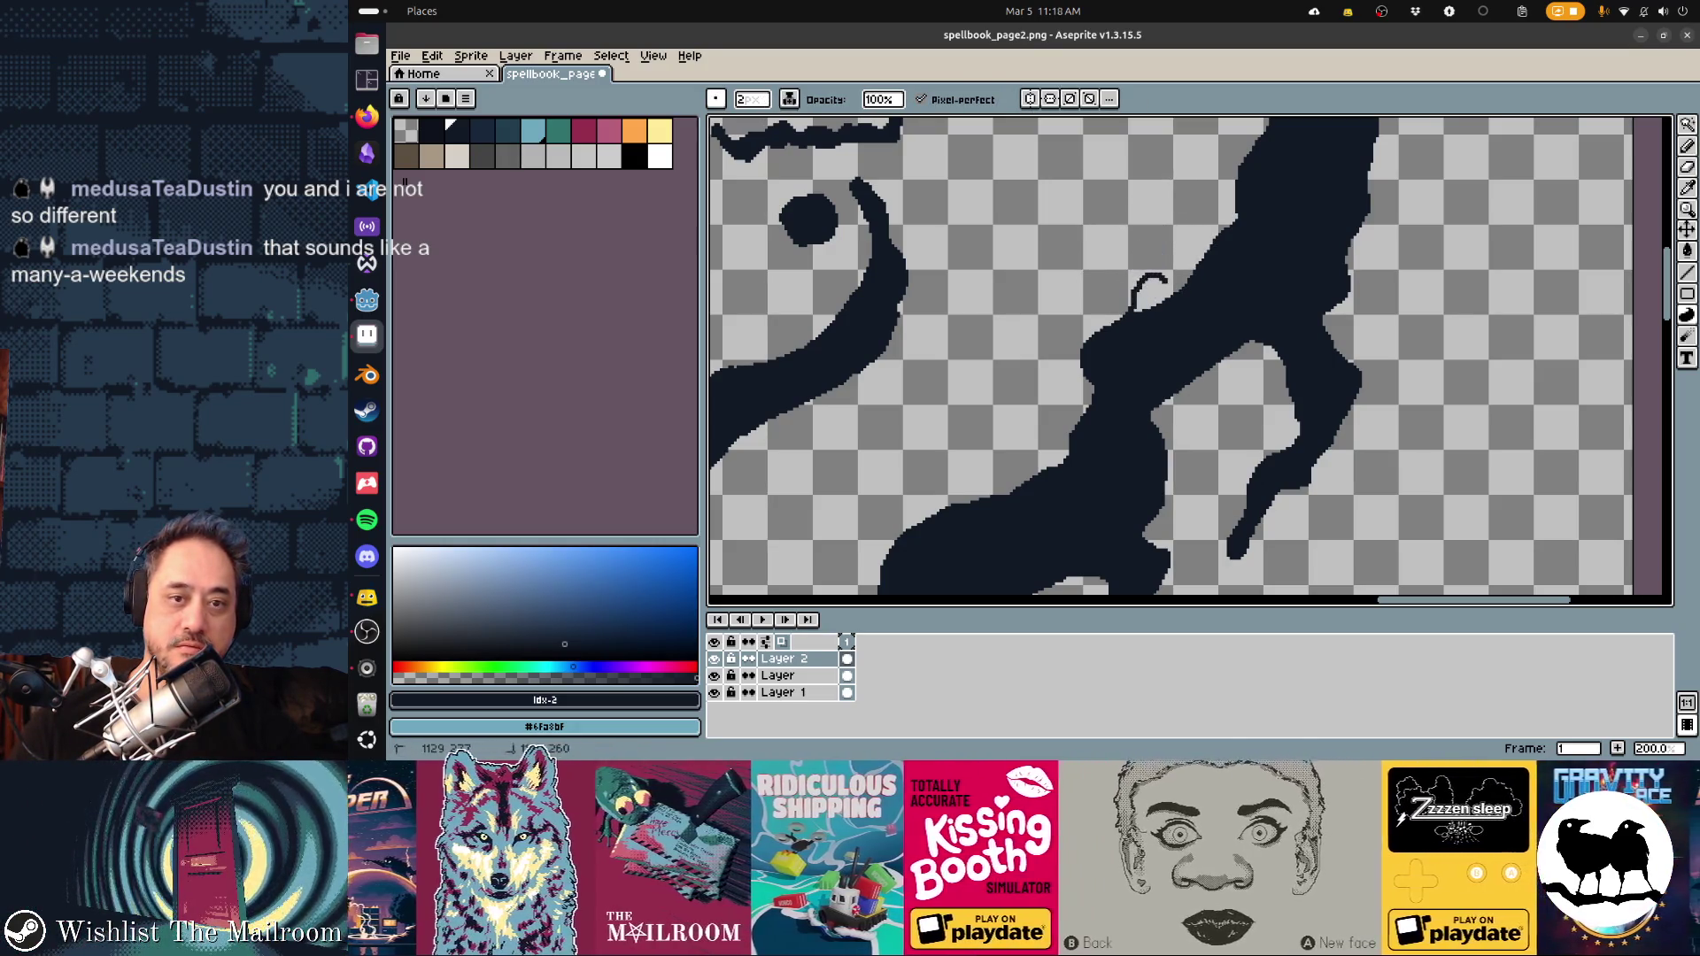
{"action": "left_click_drag", "start_coordinate": [1133, 302], "coordinate": [1156, 279]}
{"action": "key", "text": "alt+Tab"}
{"action": "key", "text": "alt+Tab"}
{"action": "key", "text": "alt+Tab"}
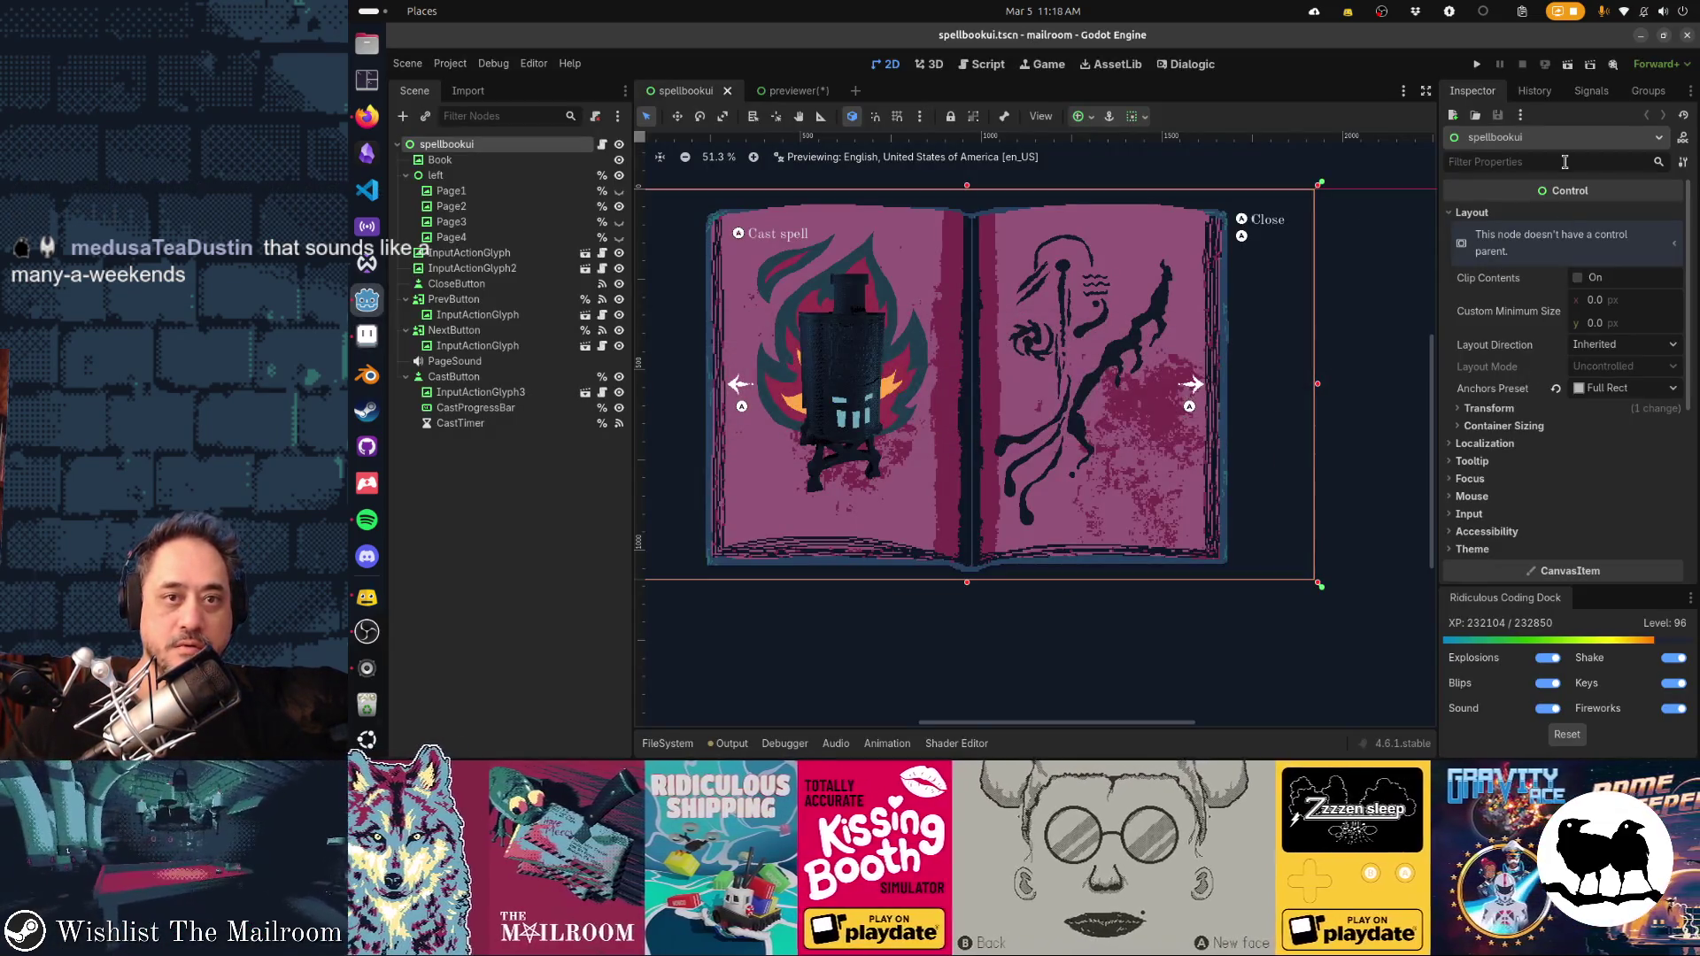
Check the reimported right page in the spellbookui preview, then bring up the Los Angeles weather search
{"action": "key", "text": "alt+Tab"}
{"action": "key", "text": "alt+Tab"}
{"action": "key", "text": "alt+Tab"}
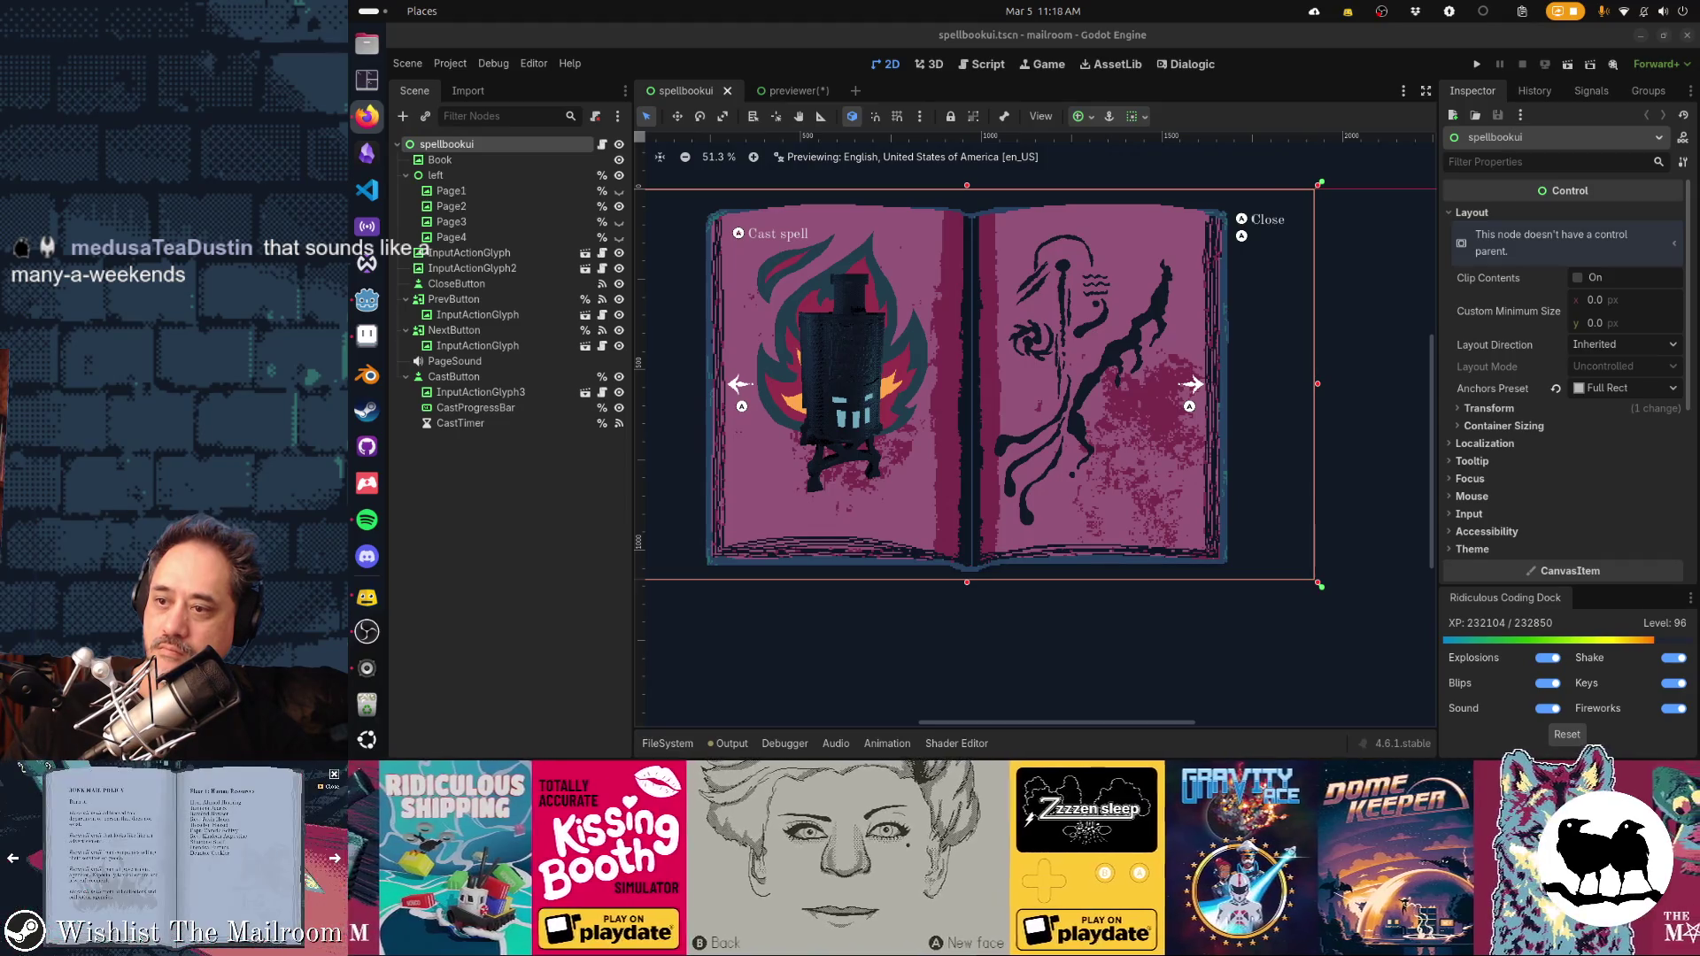
{"action": "key", "text": "alt+Tab"}
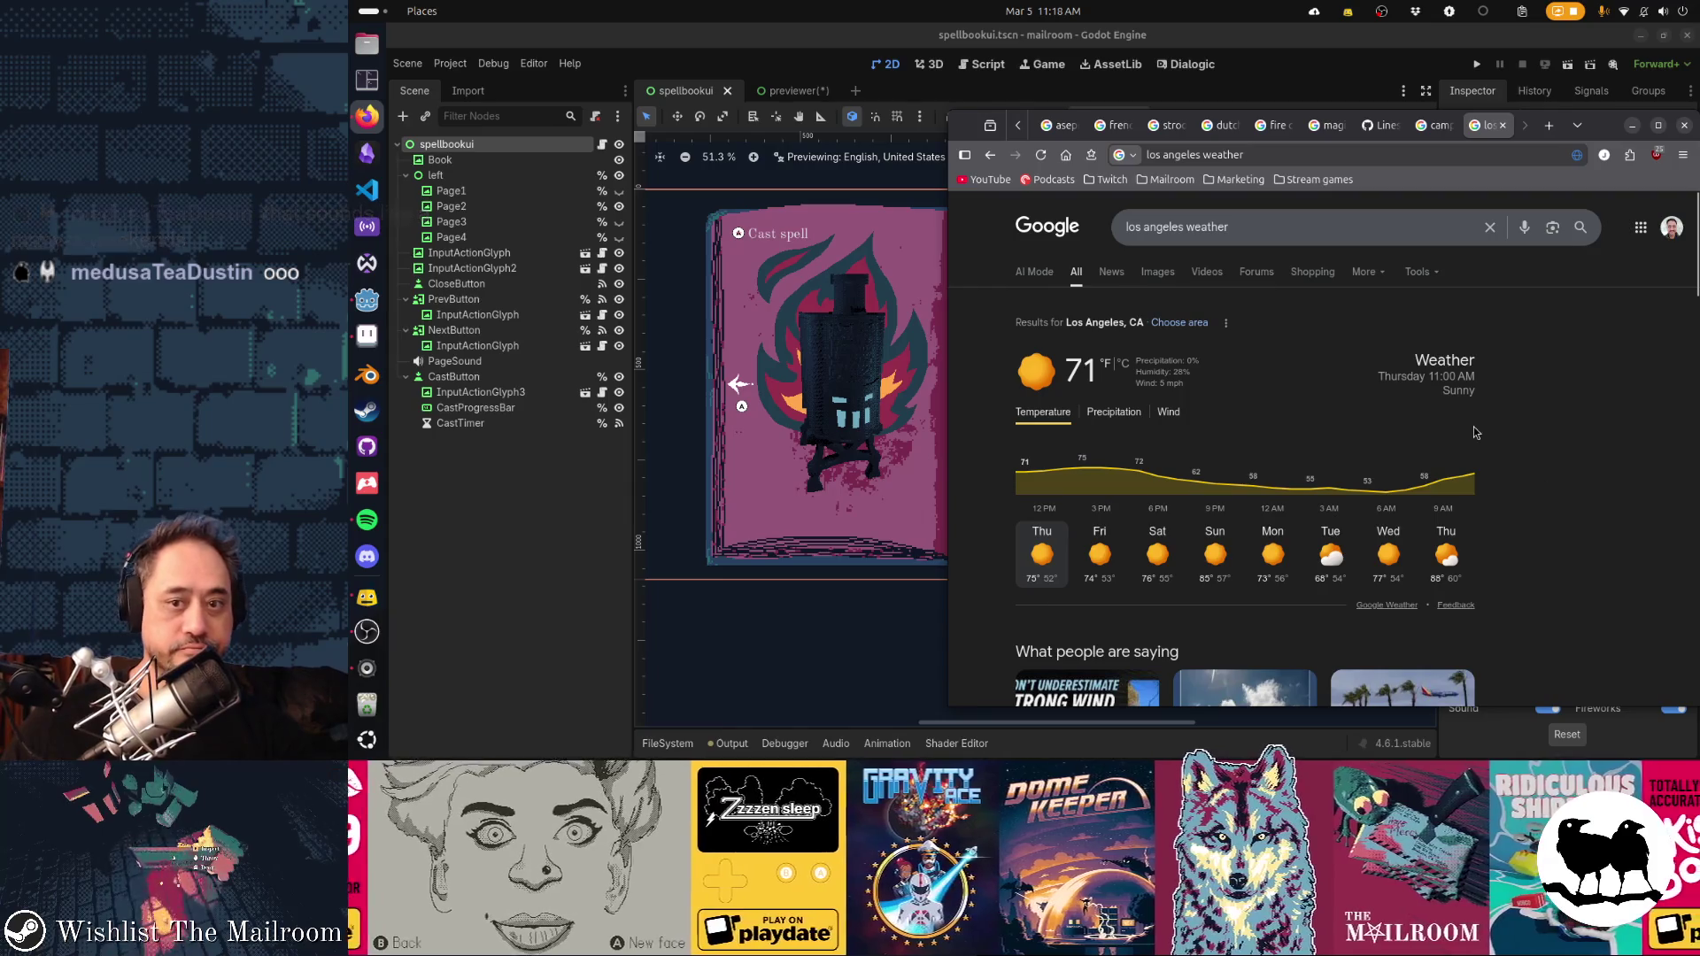
Switch the Los Angeles forecast to °C and back to °F, then return to Aseprite
{"action": "left_click", "coordinate": [1126, 363]}
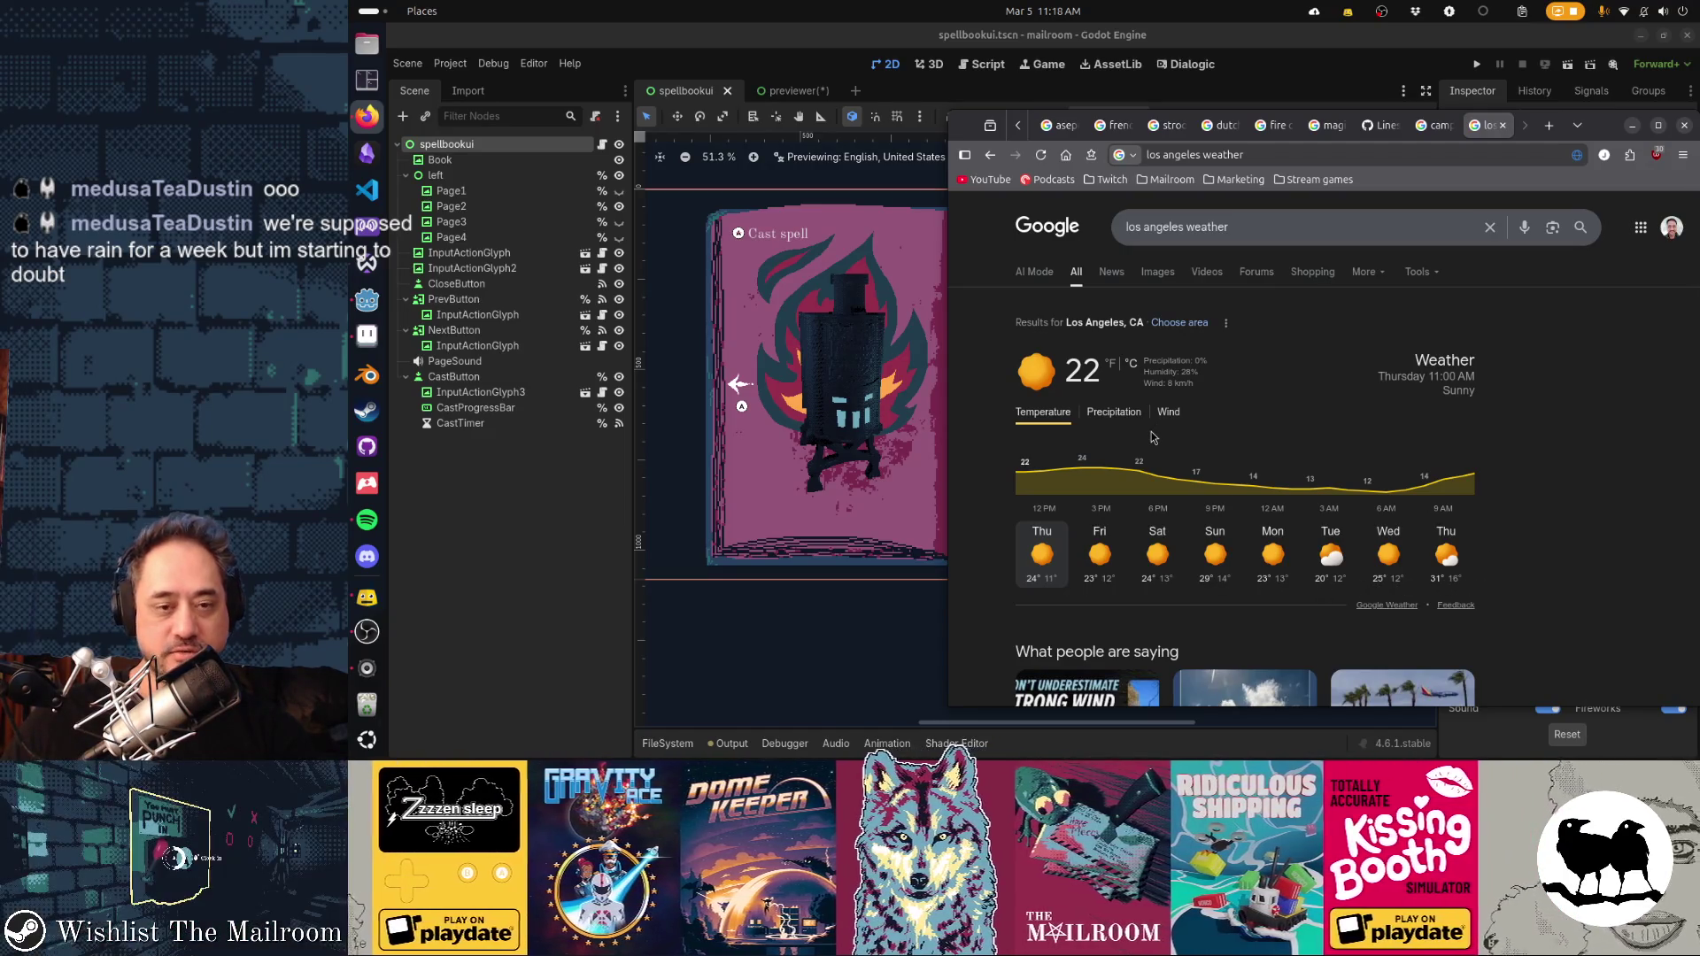
{"action": "left_click", "coordinate": [1110, 363]}
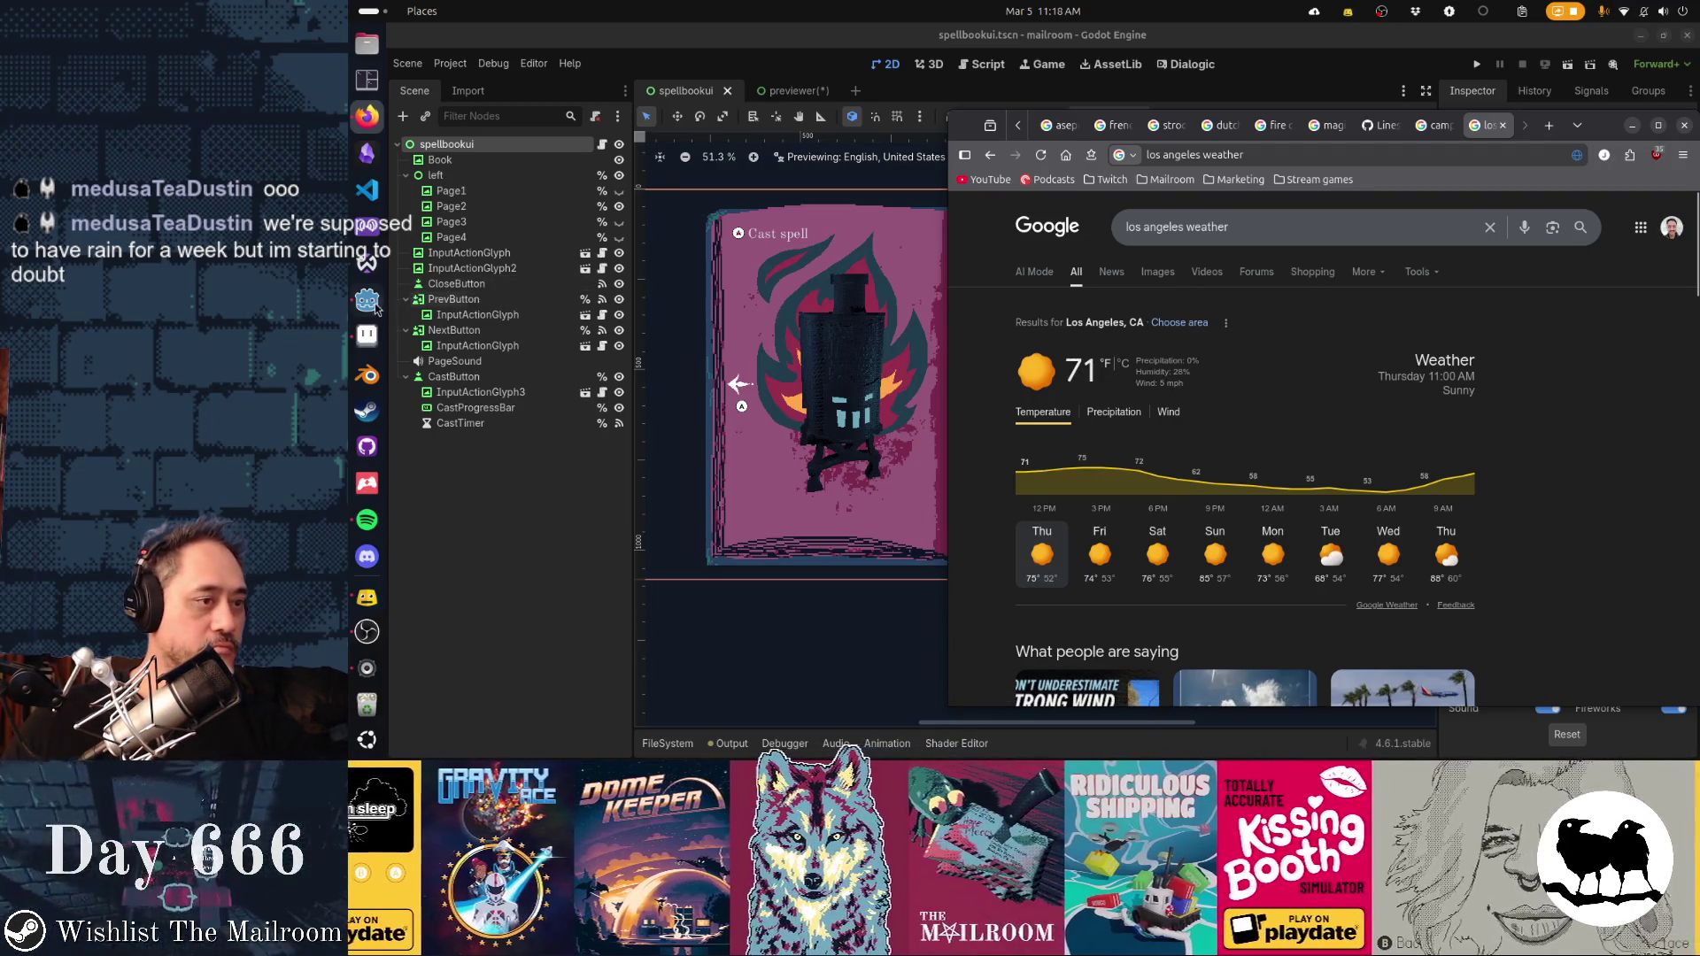
{"action": "left_click", "coordinate": [367, 335]}
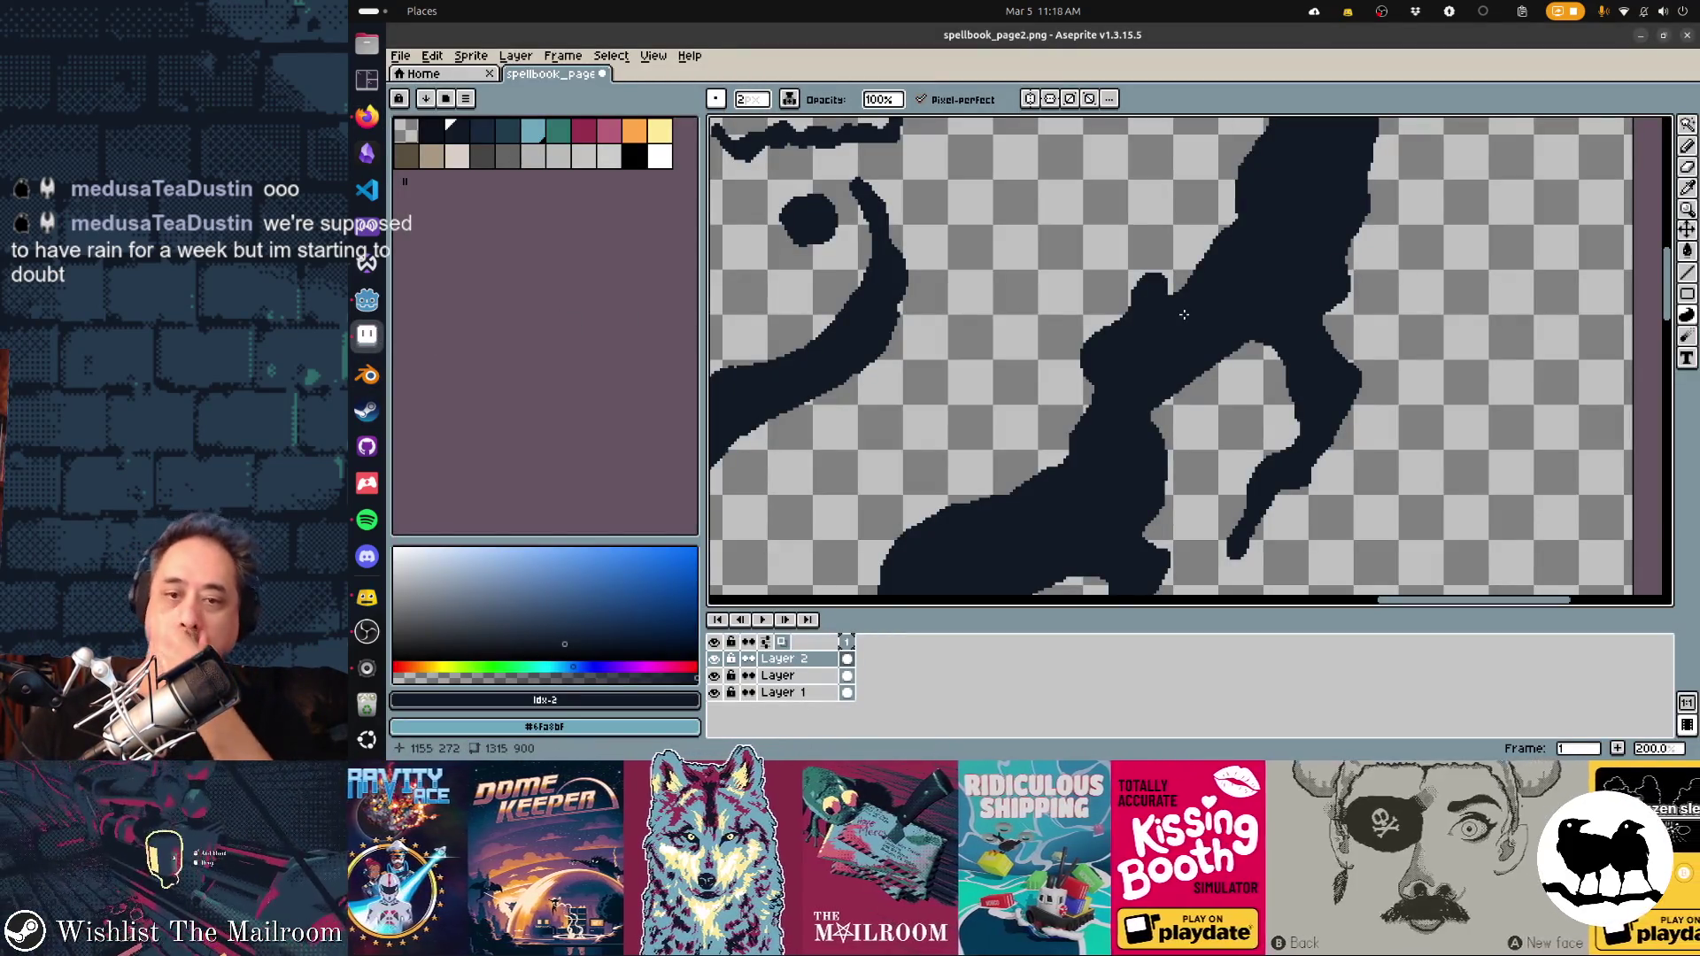
Trim part of a navy stroke's edge by outlining it and deleting the pixels
{"action": "scroll", "coordinate": [1184, 315], "scroll_direction": "right", "scroll_amount": 3}
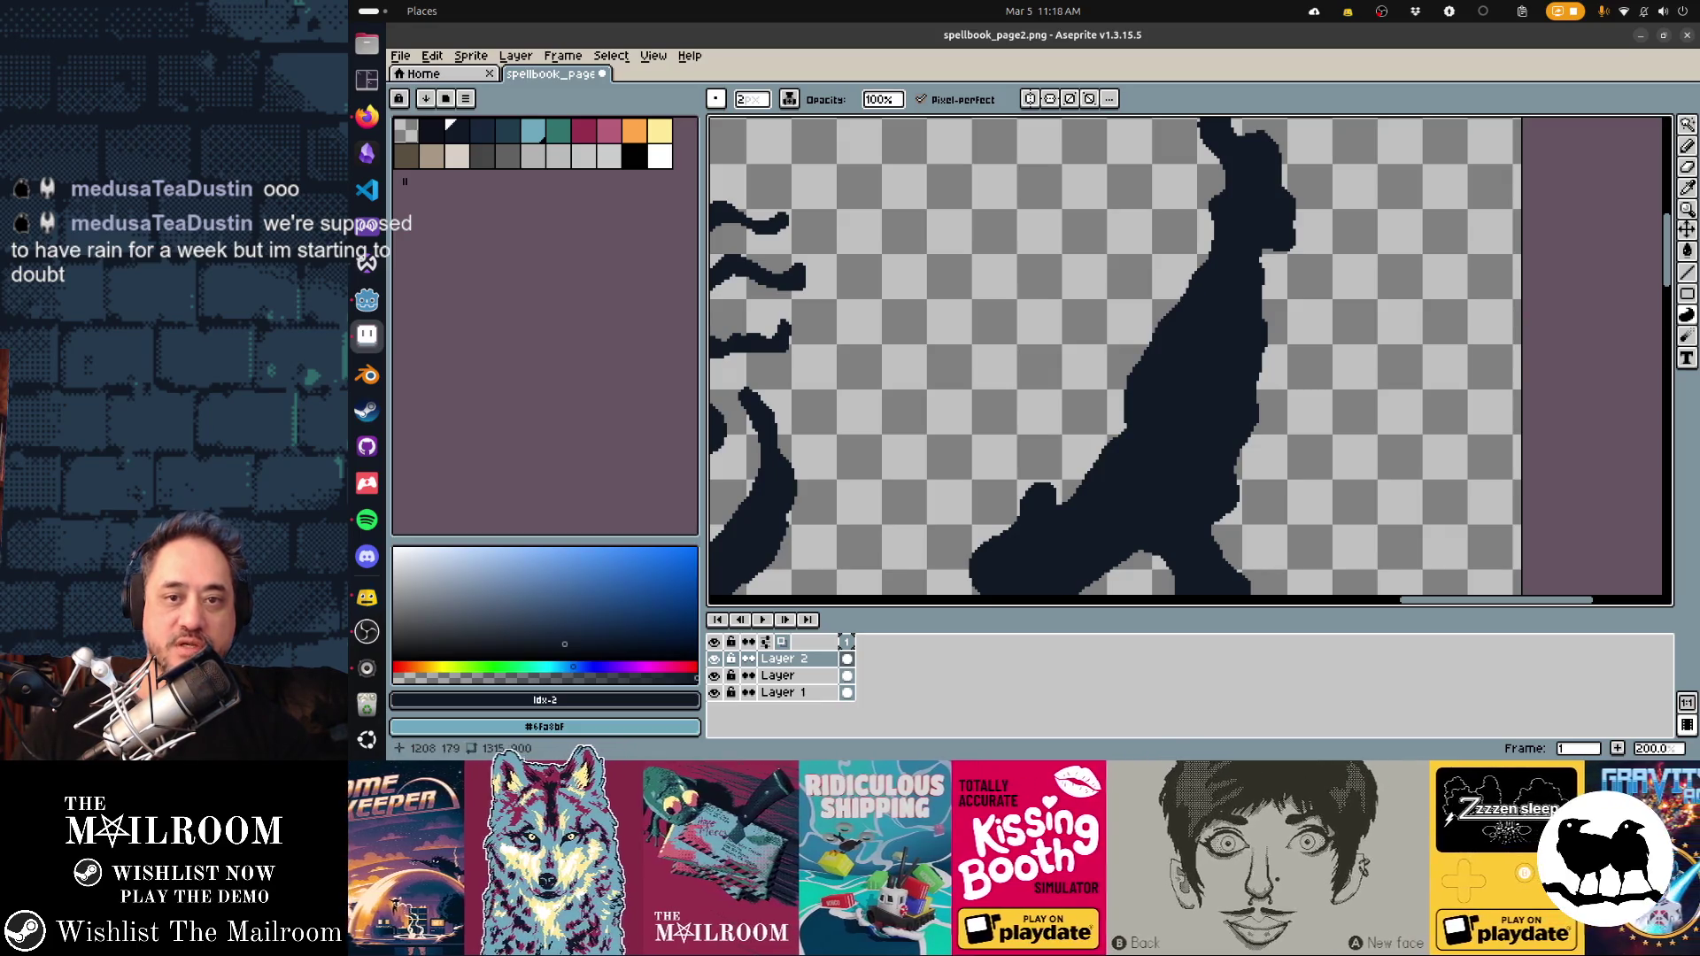
{"action": "scroll", "coordinate": [1190, 361], "scroll_direction": "up", "scroll_amount": 4}
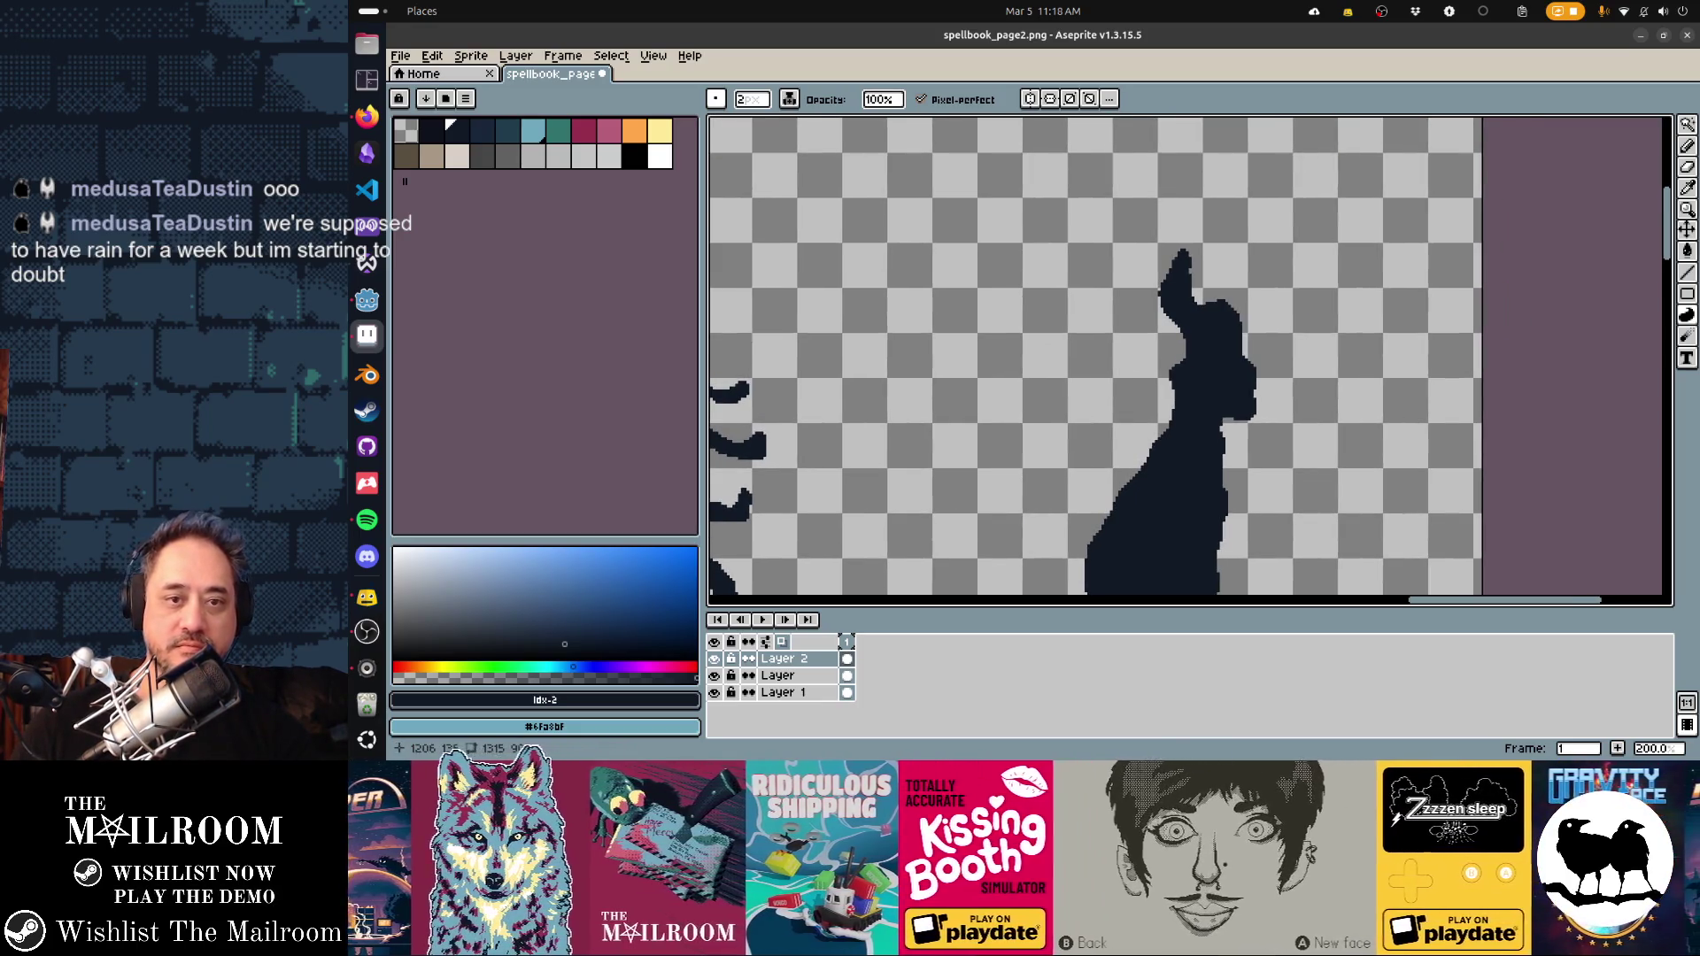
{"action": "scroll", "coordinate": [1190, 361], "scroll_direction": "down", "scroll_amount": 5}
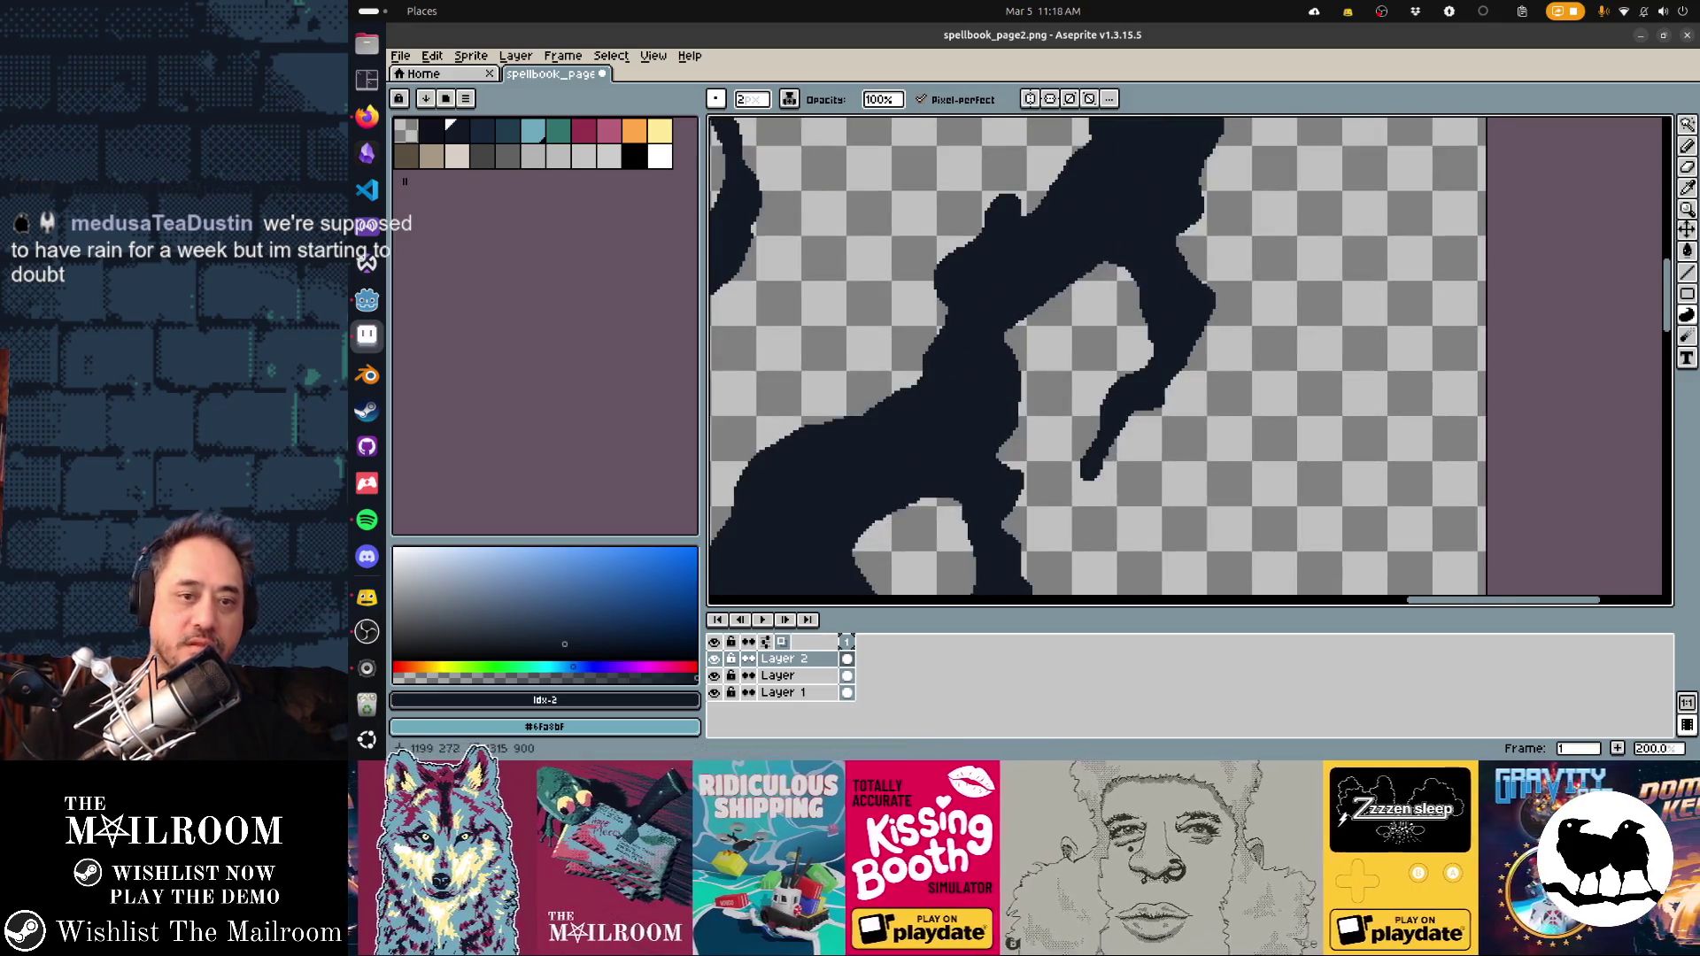
{"action": "scroll", "coordinate": [1139, 304], "scroll_direction": "down", "scroll_amount": 5}
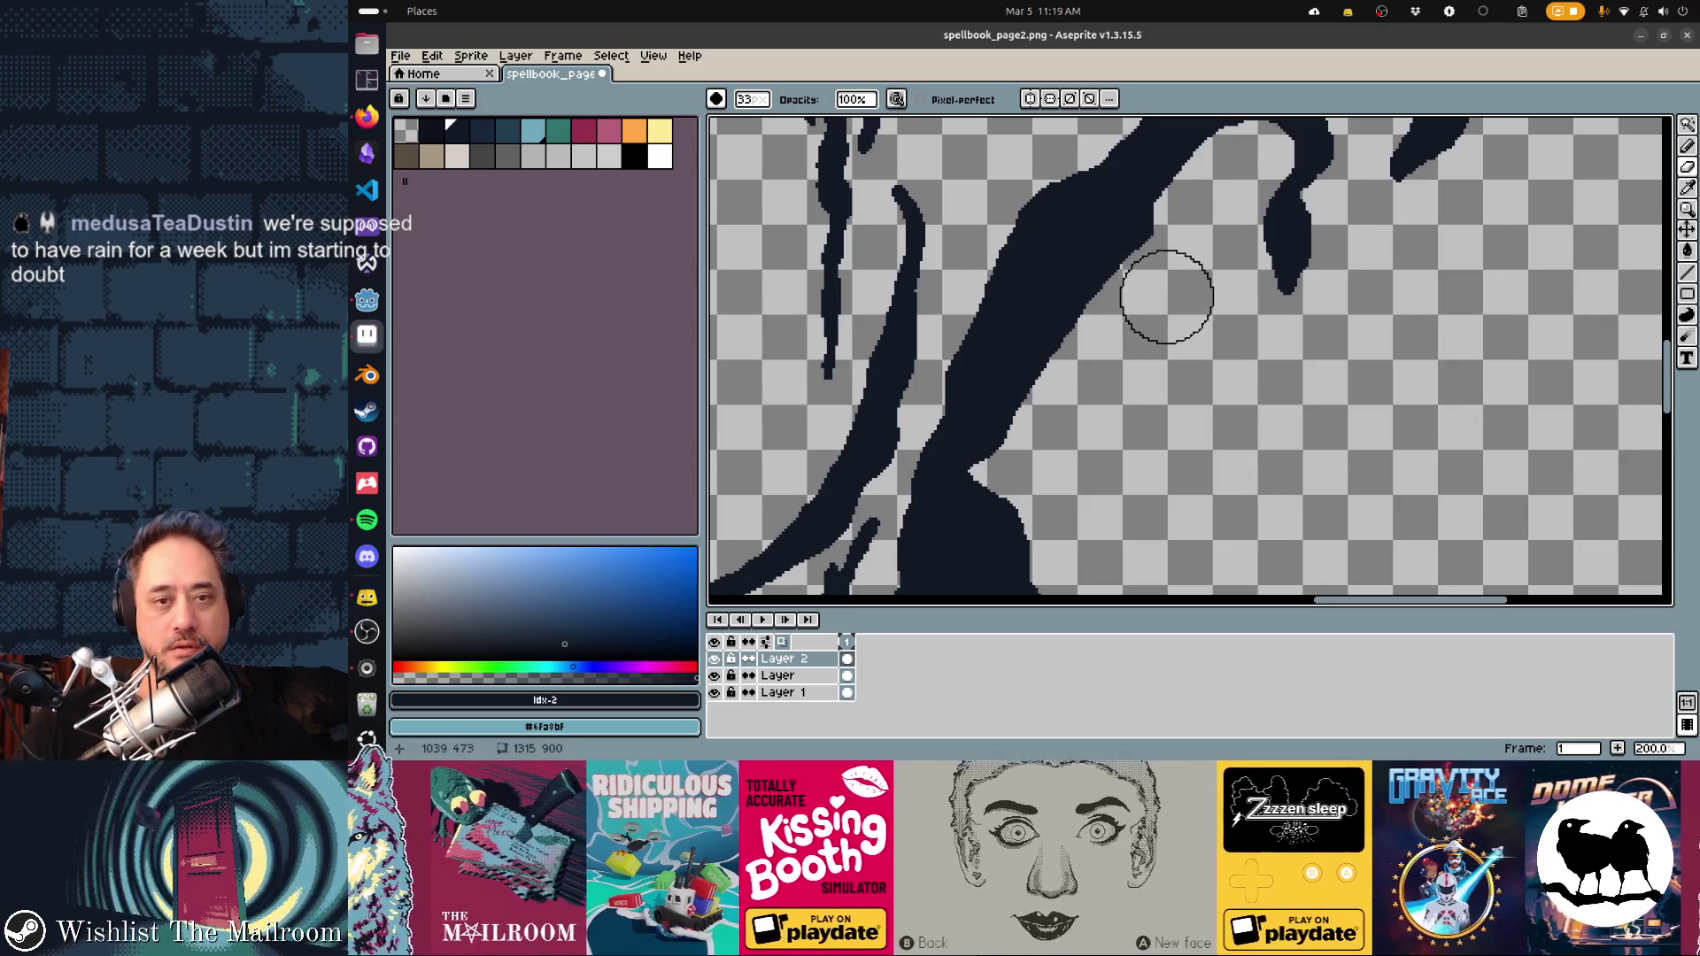
{"action": "key", "text": "m"}
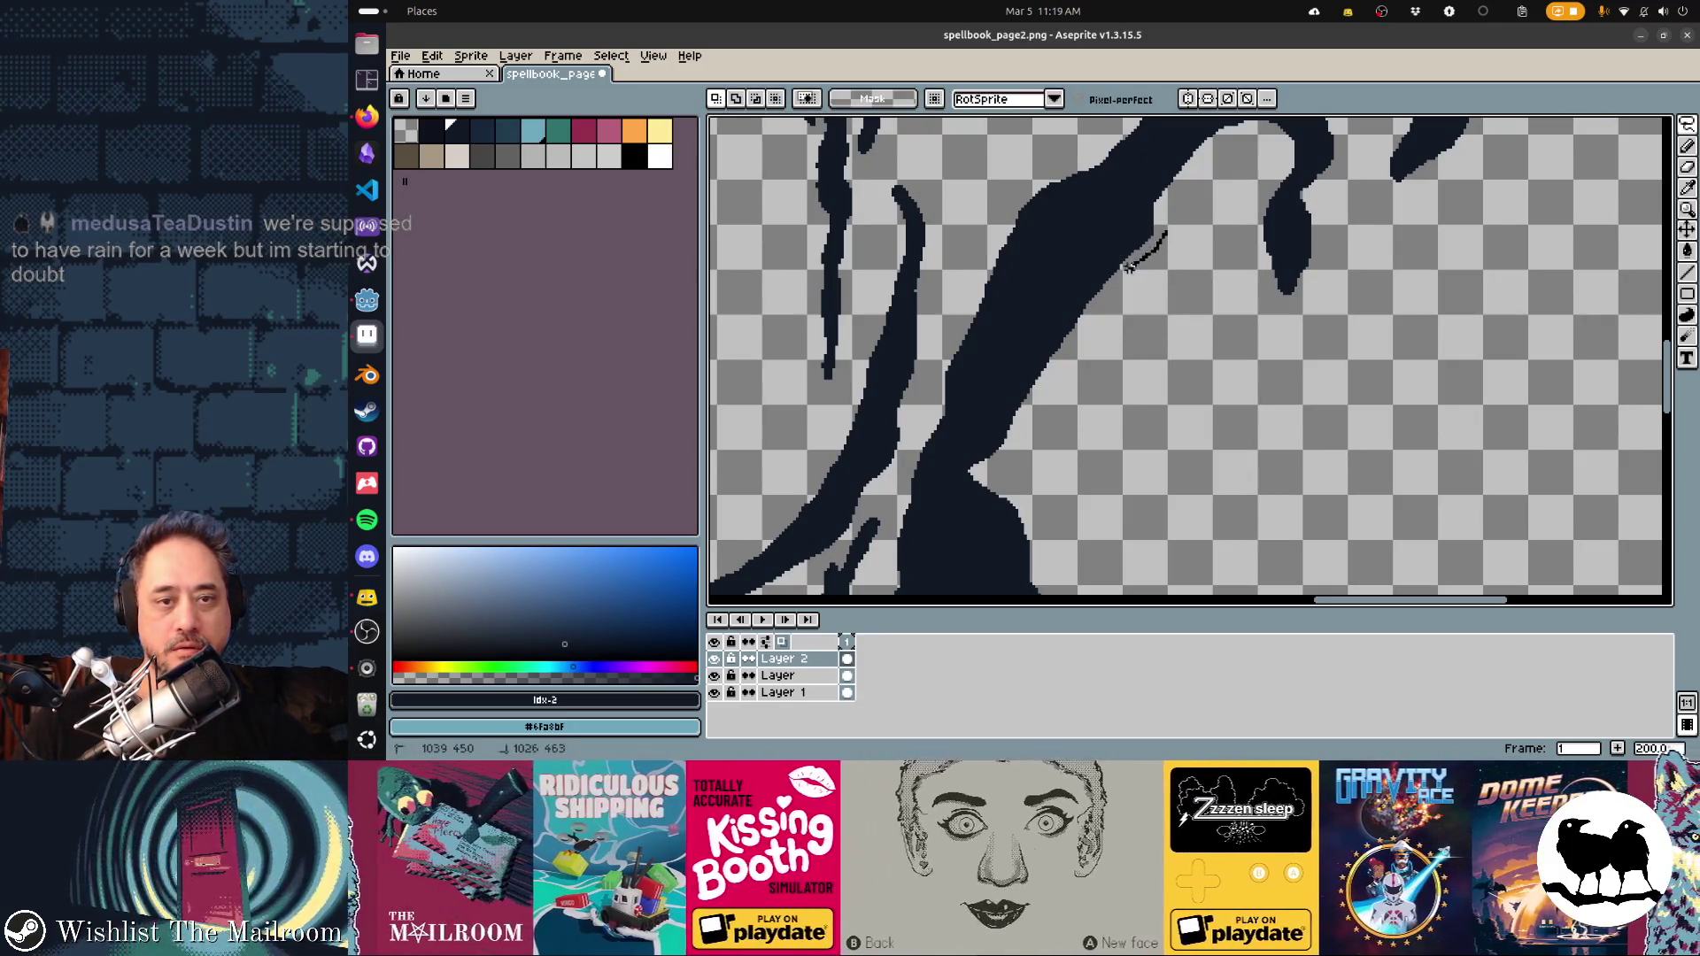
{"action": "key", "text": "ctrl+z"}
{"action": "mouse_move", "coordinate": [1151, 241]}
{"action": "left_mouse_down"}
{"action": "mouse_move", "coordinate": [1053, 270]}
{"action": "mouse_move", "coordinate": [1069, 311]}
{"action": "mouse_move", "coordinate": [1025, 382]}
{"action": "mouse_move", "coordinate": [1040, 443]}
{"action": "mouse_move", "coordinate": [1187, 342]}
{"action": "left_mouse_up"}
{"action": "key", "text": "Delete"}
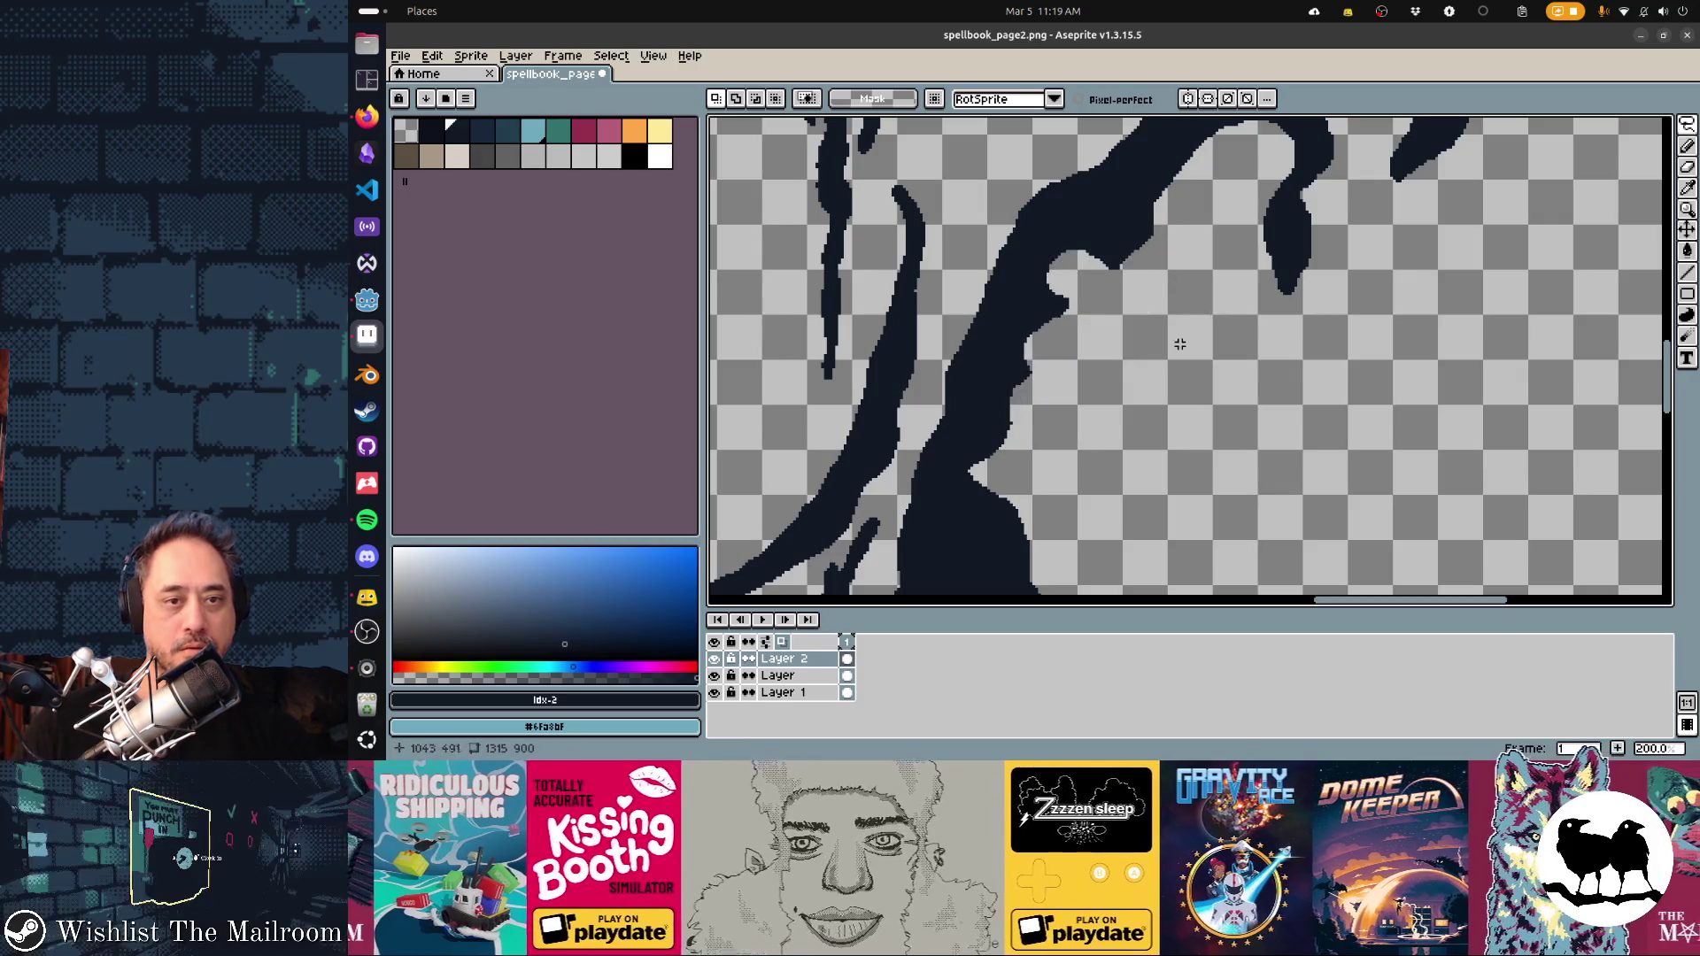
Contour-fill the notch along the stroke, draw a new curved dark stroke, and save spellbook_page2.png
{"action": "key", "text": "d"}
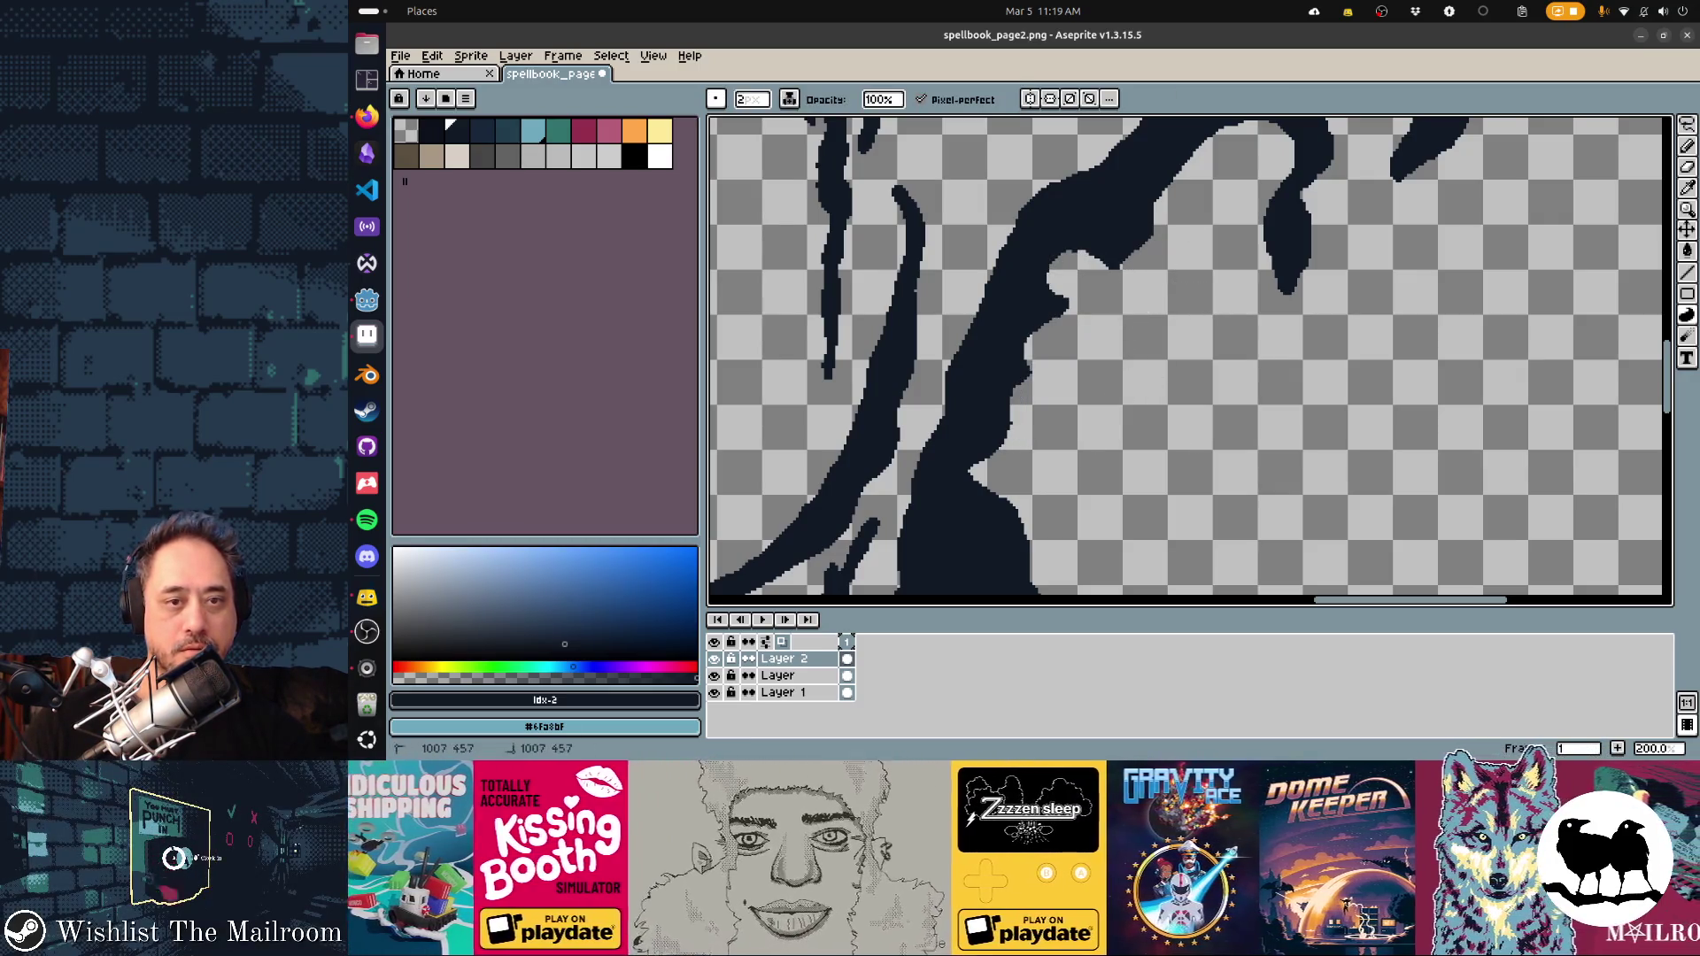
{"action": "left_click_drag", "start_coordinate": [1107, 273], "coordinate": [1155, 221]}
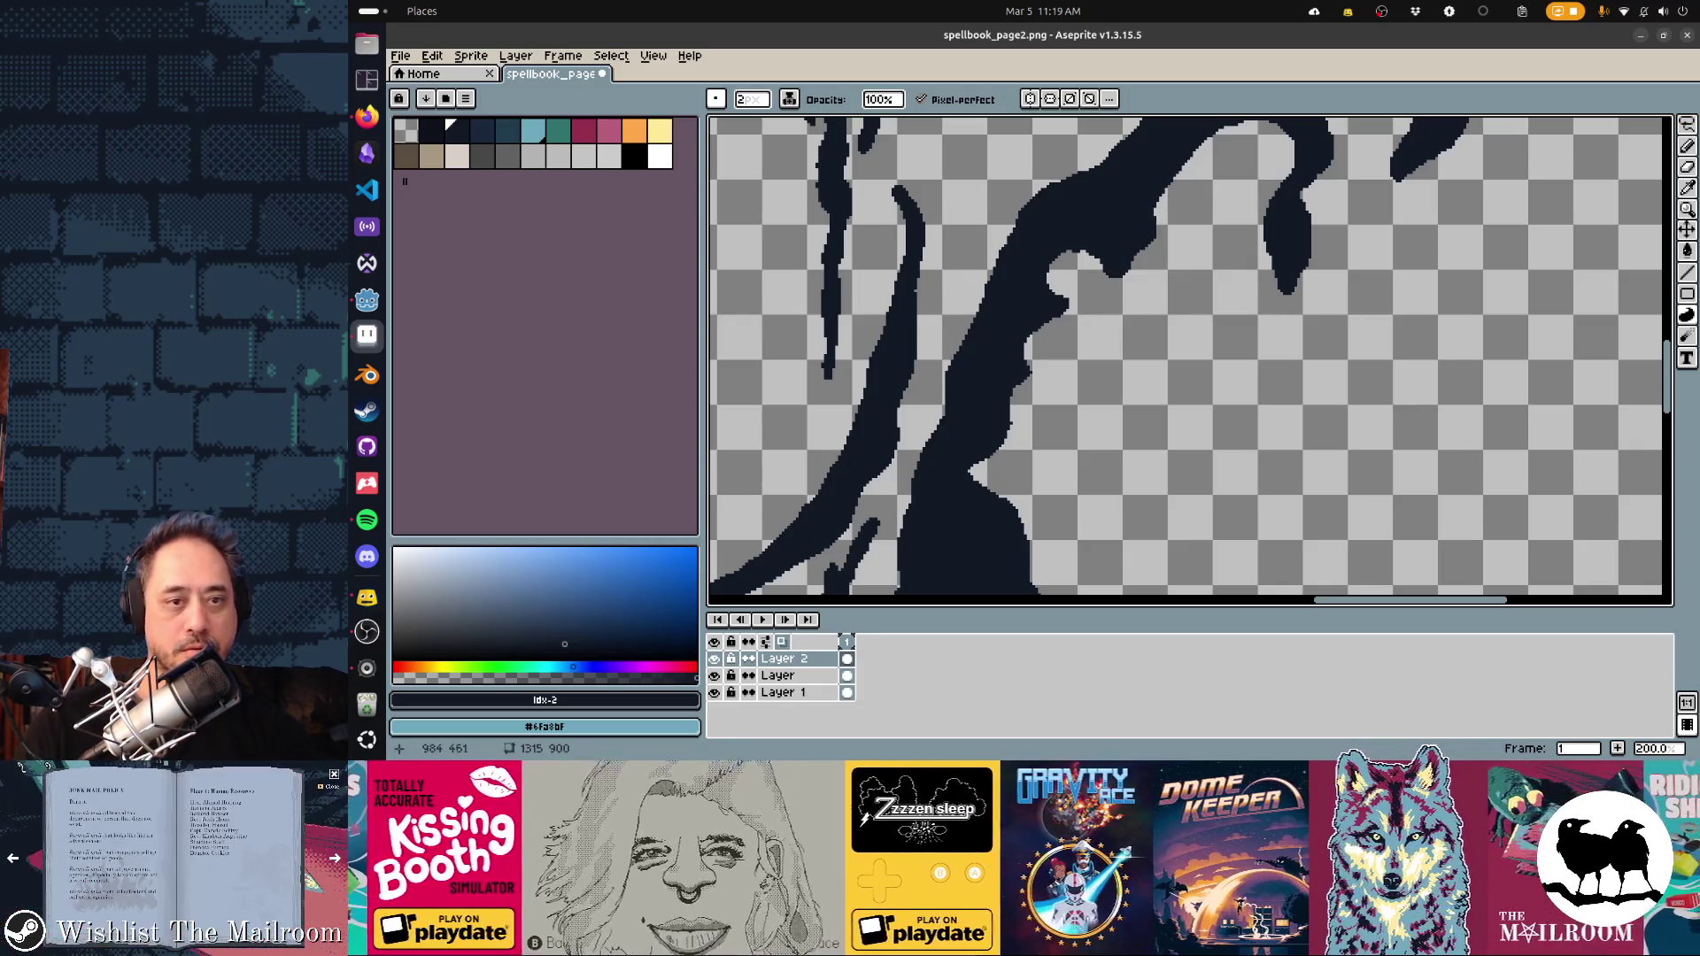
{"action": "left_click_drag", "start_coordinate": [1005, 244], "coordinate": [941, 383]}
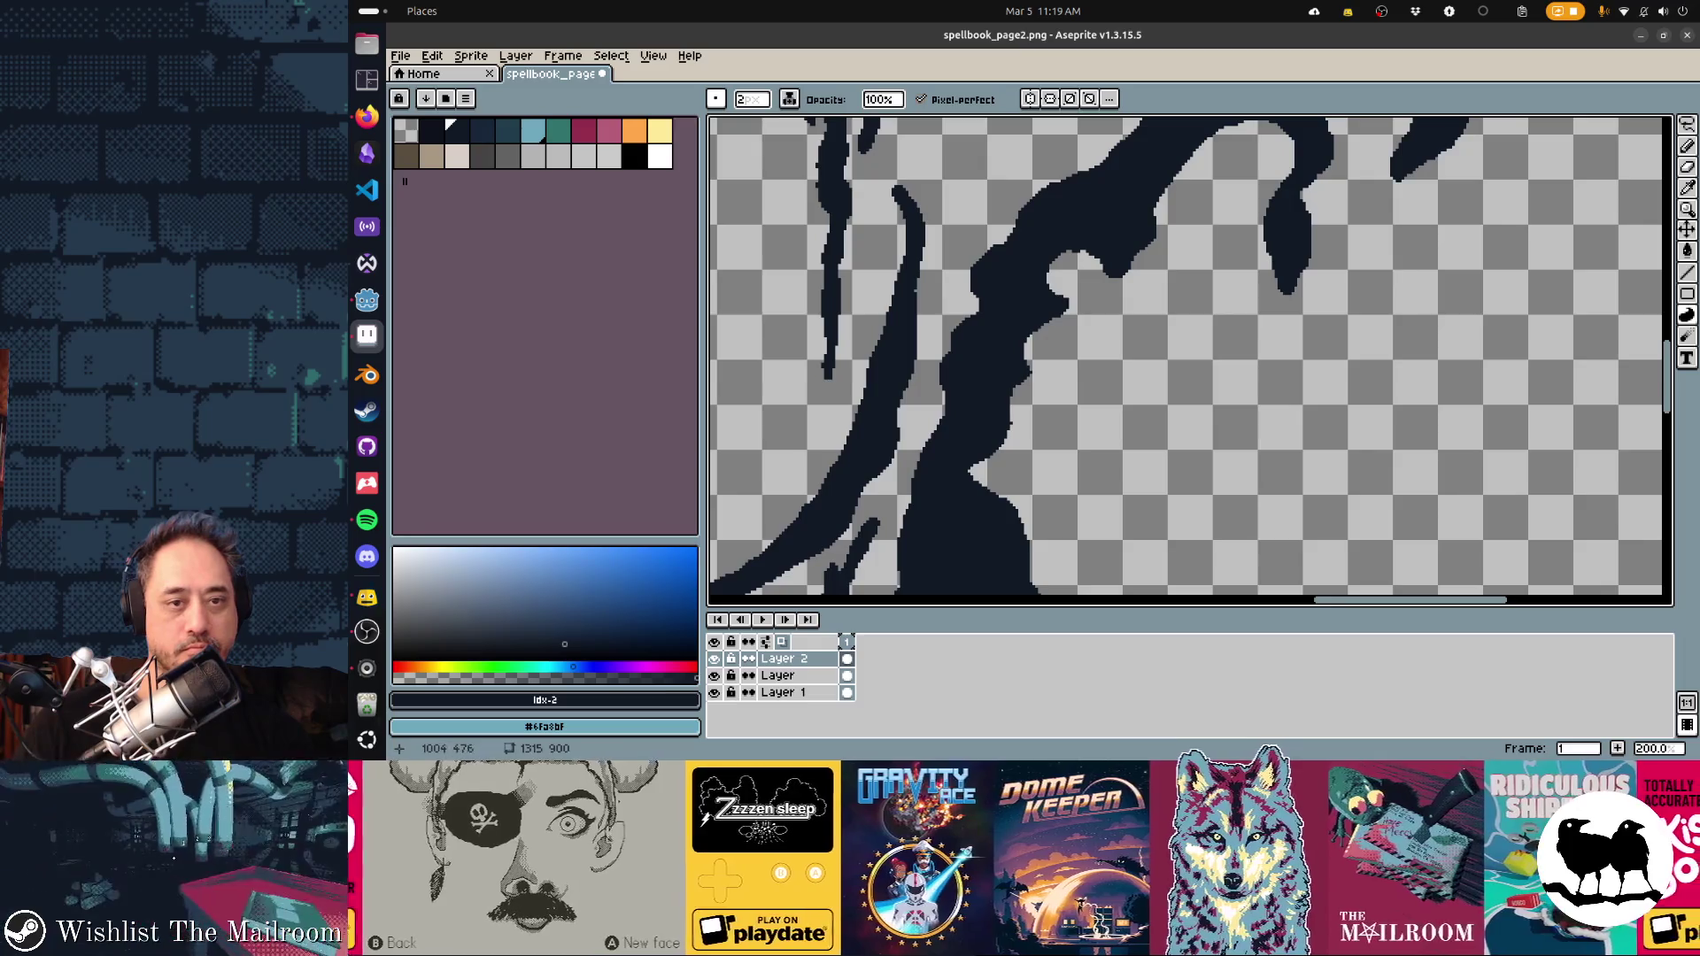
{"action": "scroll", "coordinate": [1100, 342], "scroll_direction": "down", "scroll_amount": 2}
{"action": "scroll", "coordinate": [1101, 354], "scroll_direction": "up", "scroll_amount": 5}
{"action": "scroll", "coordinate": [1101, 355], "scroll_direction": "right", "scroll_amount": 3}
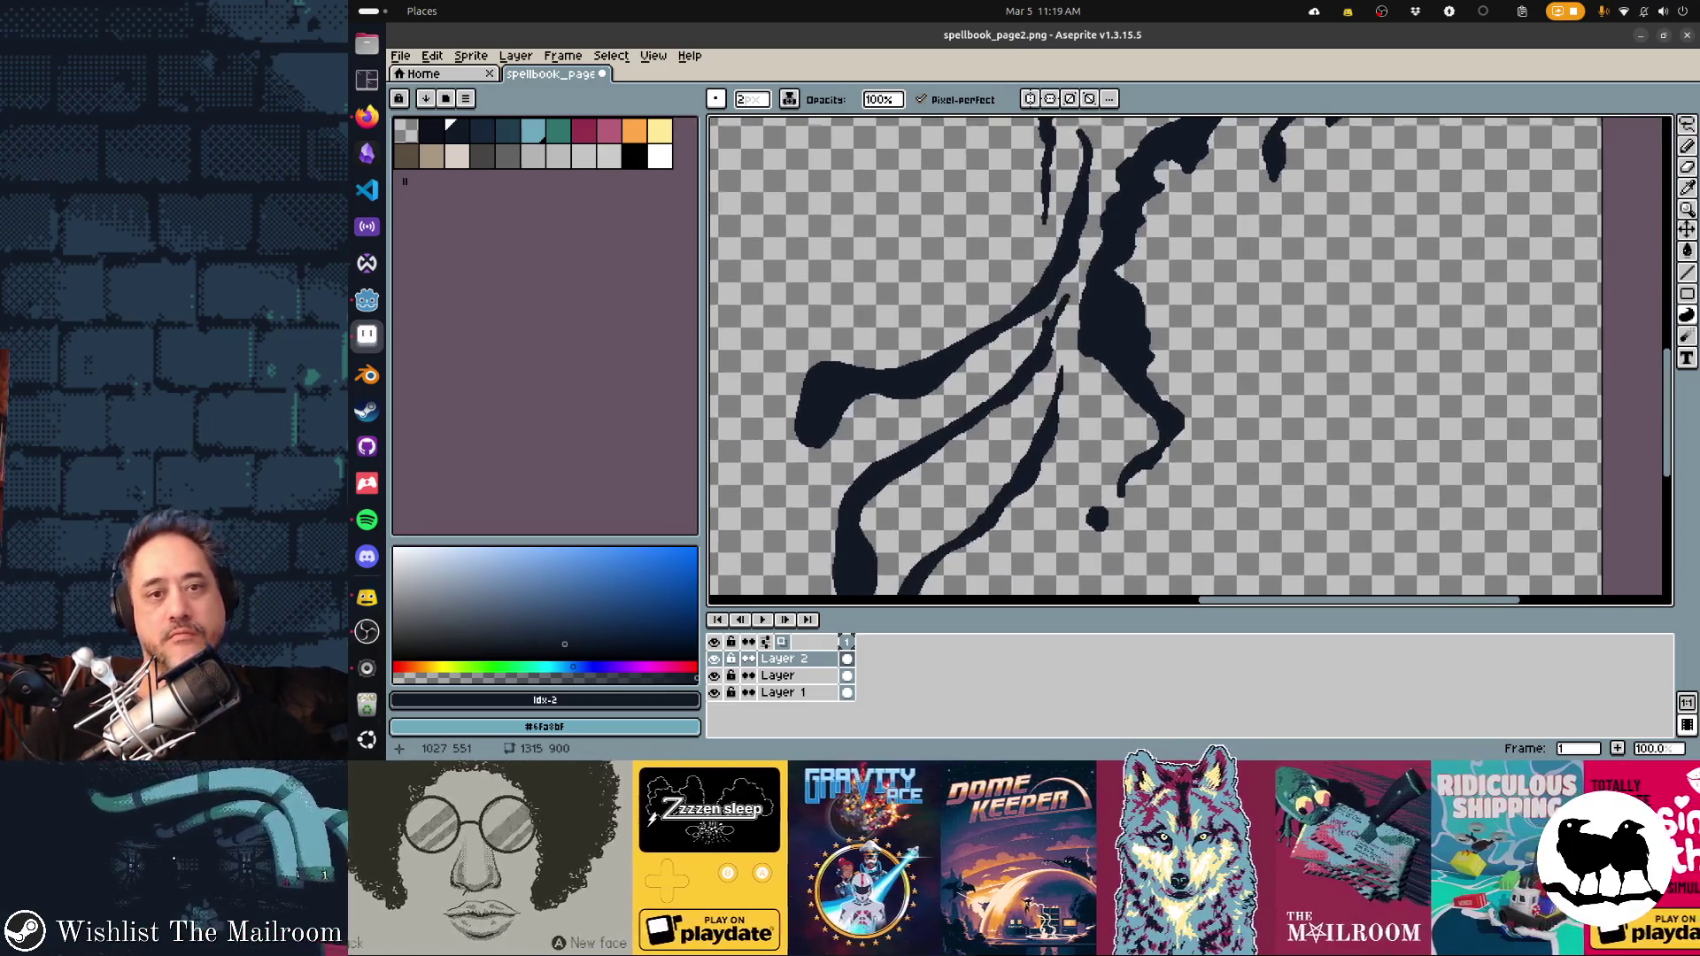
{"action": "scroll", "coordinate": [1101, 354], "scroll_direction": "up", "scroll_amount": 4}
{"action": "scroll", "coordinate": [1100, 354], "scroll_direction": "left", "scroll_amount": 1}
{"action": "key", "text": "ctrl+s"}
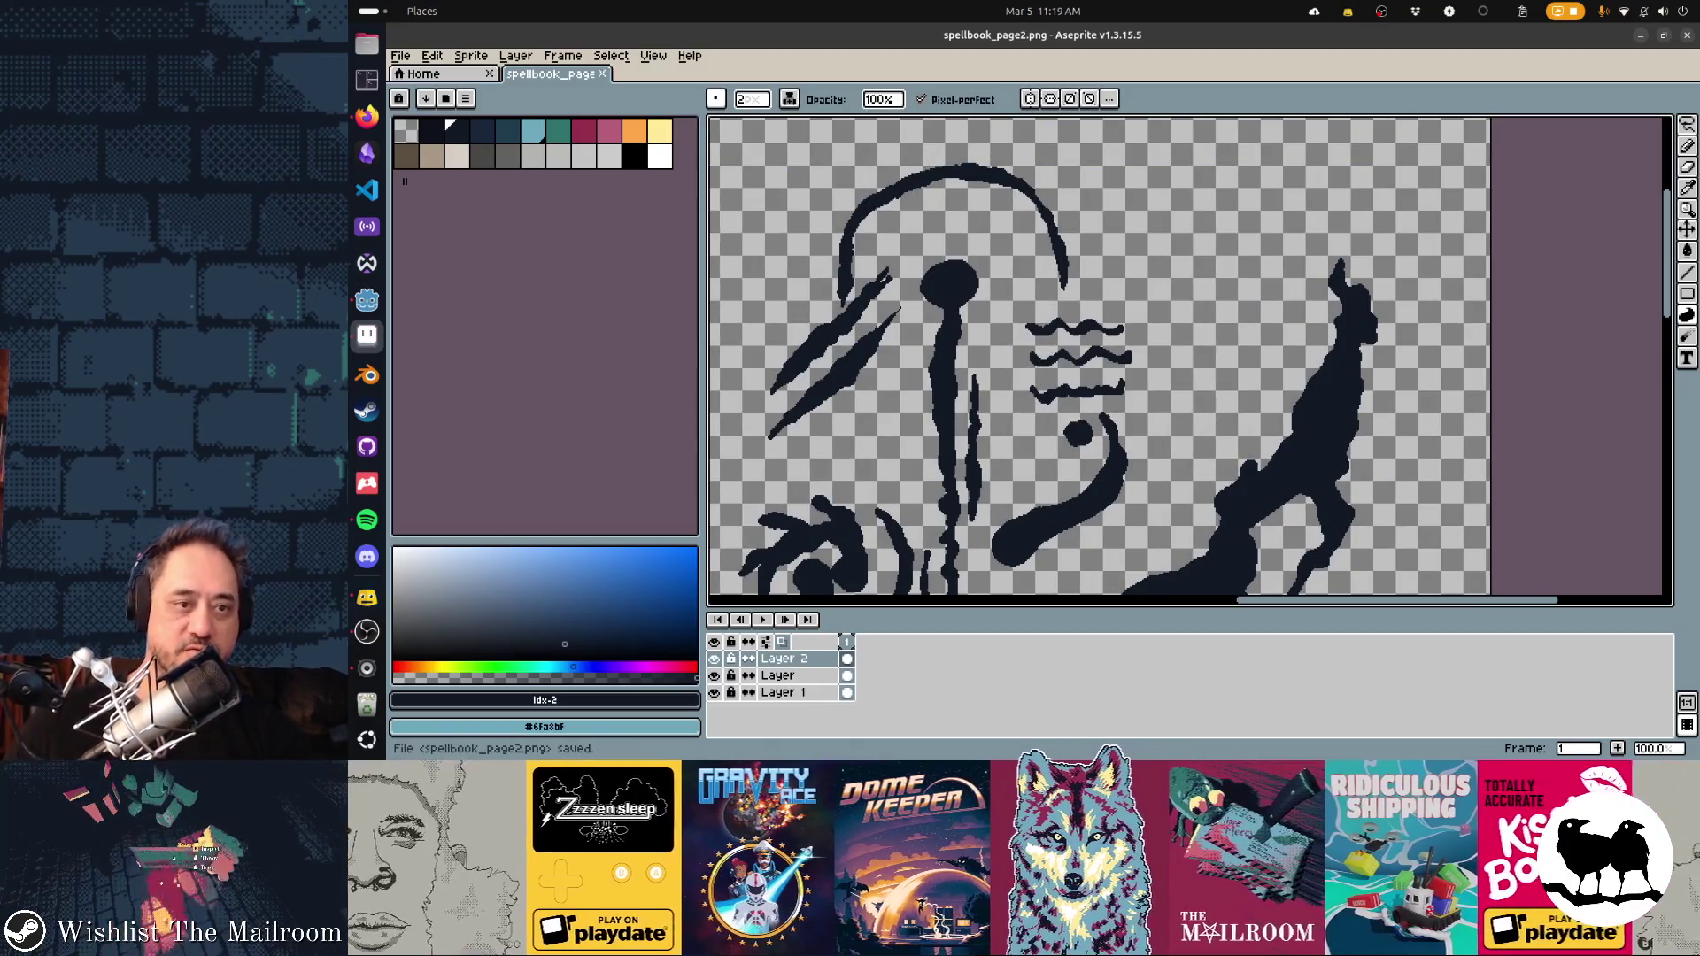
Extend and thicken the lower diagonal slash, touch up its tip, and add Layer 3
{"action": "scroll", "coordinate": [969, 358], "scroll_direction": "up", "scroll_amount": 1}
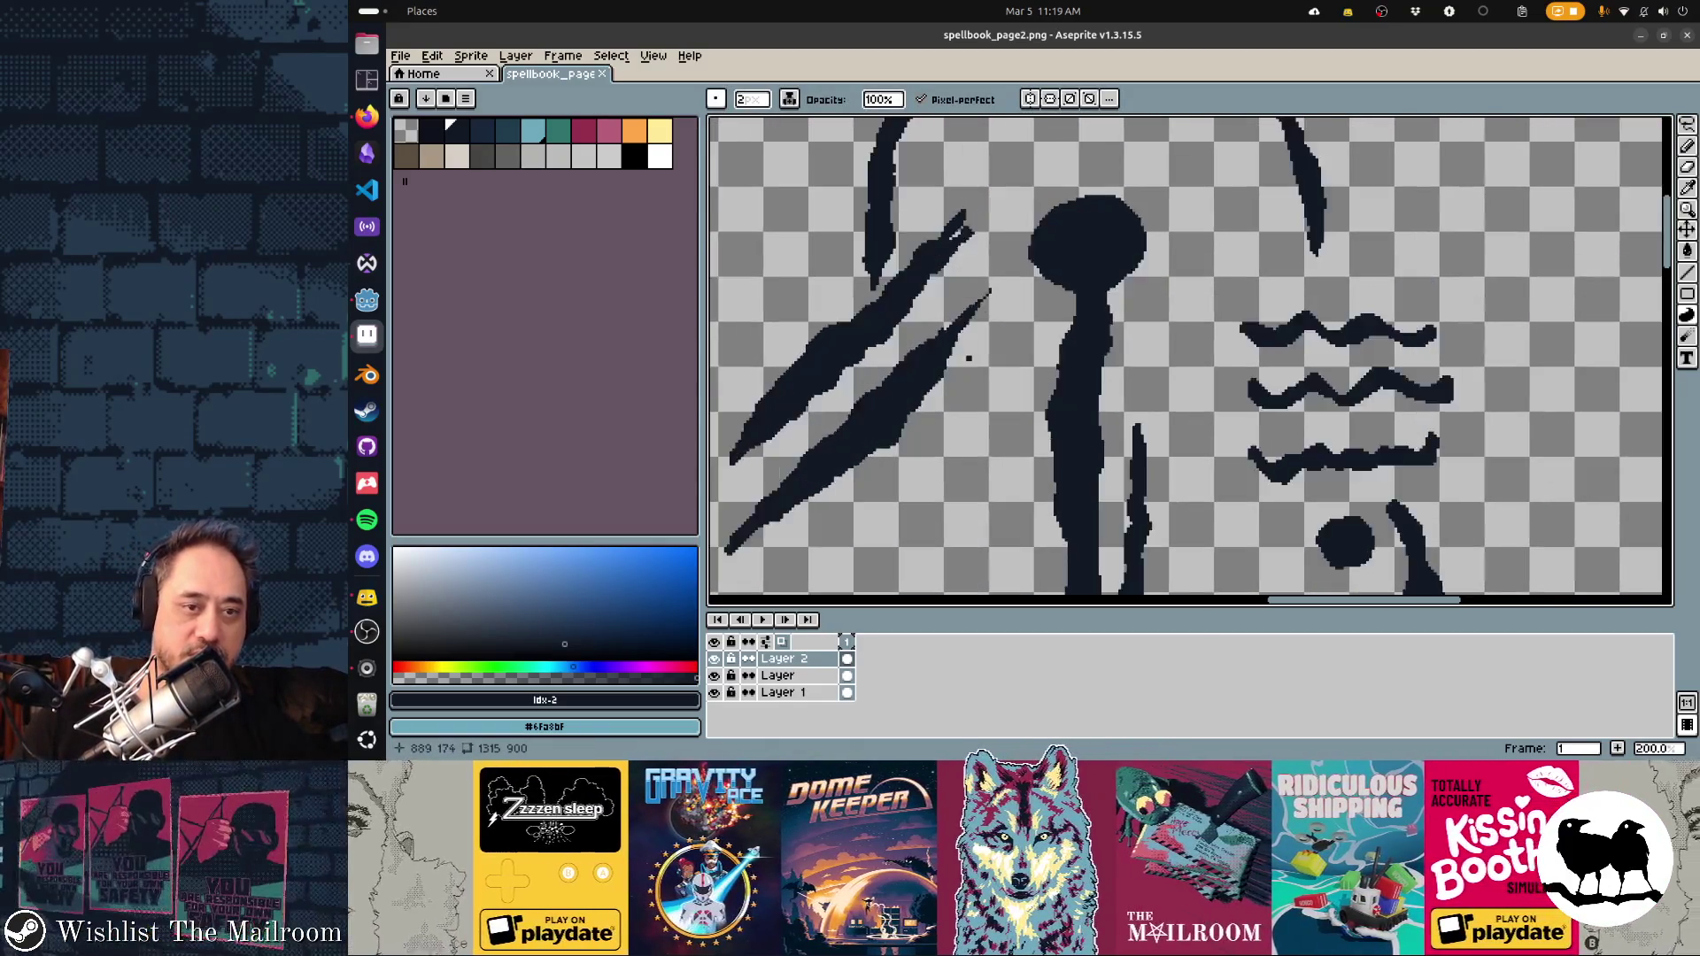
{"action": "left_click_drag", "start_coordinate": [929, 332], "coordinate": [997, 289]}
{"action": "left_click_drag", "start_coordinate": [919, 346], "coordinate": [951, 299]}
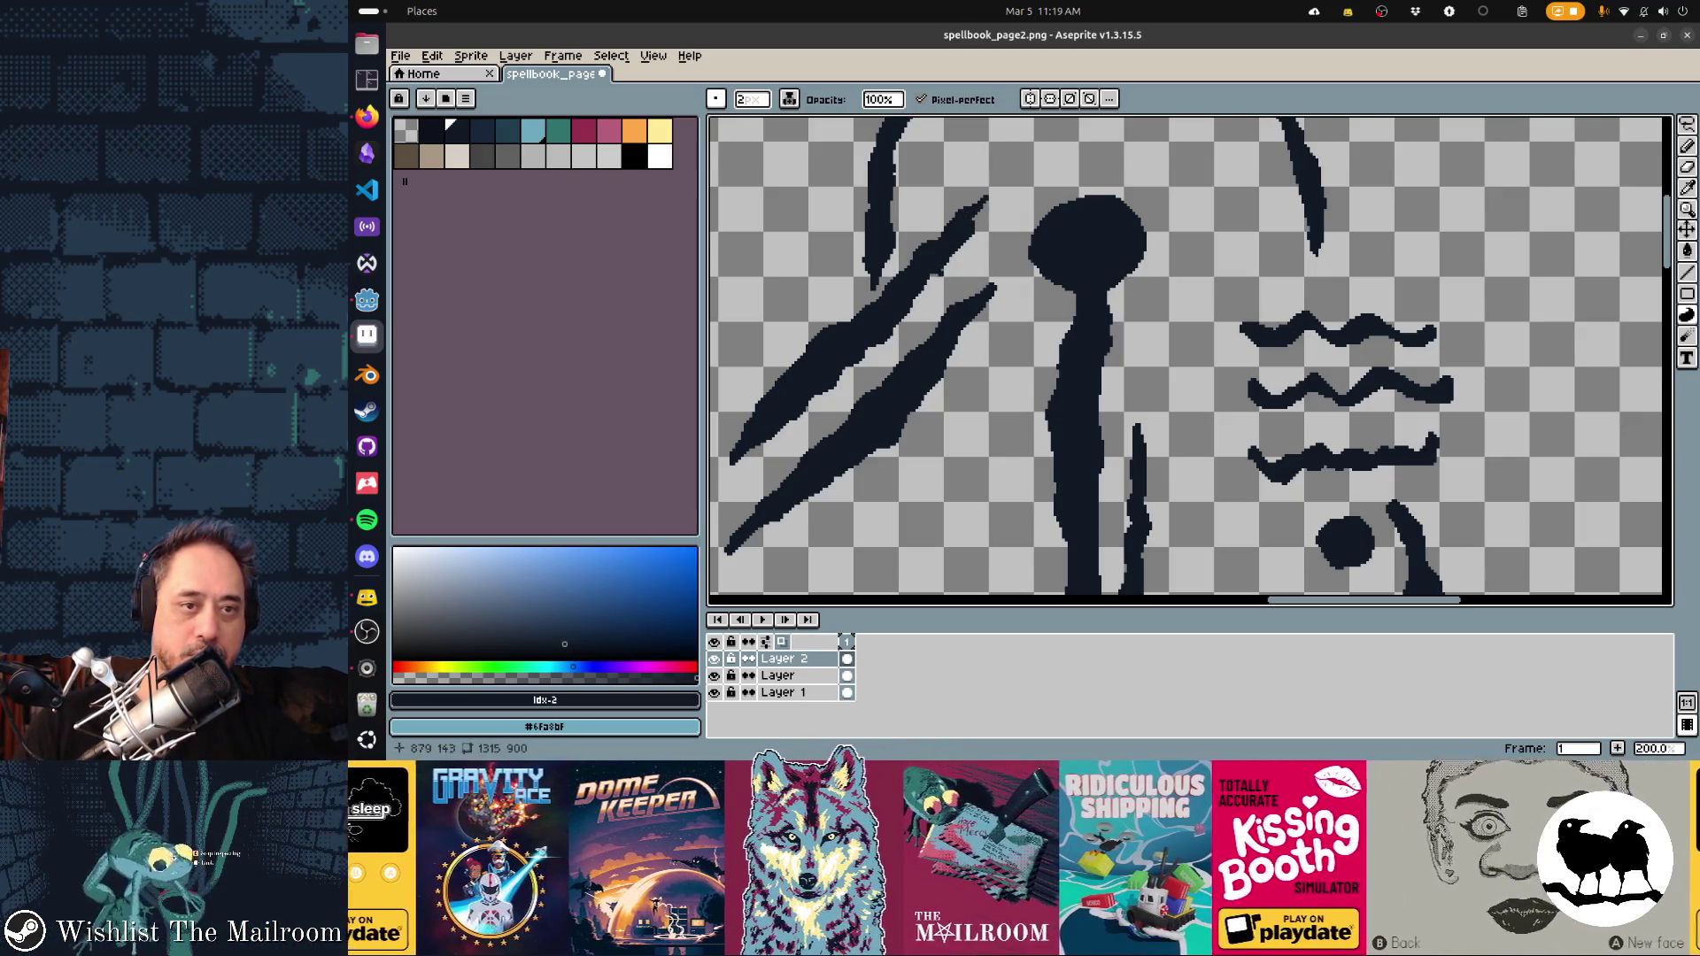
{"action": "left_click_drag", "start_coordinate": [958, 299], "coordinate": [997, 294]}
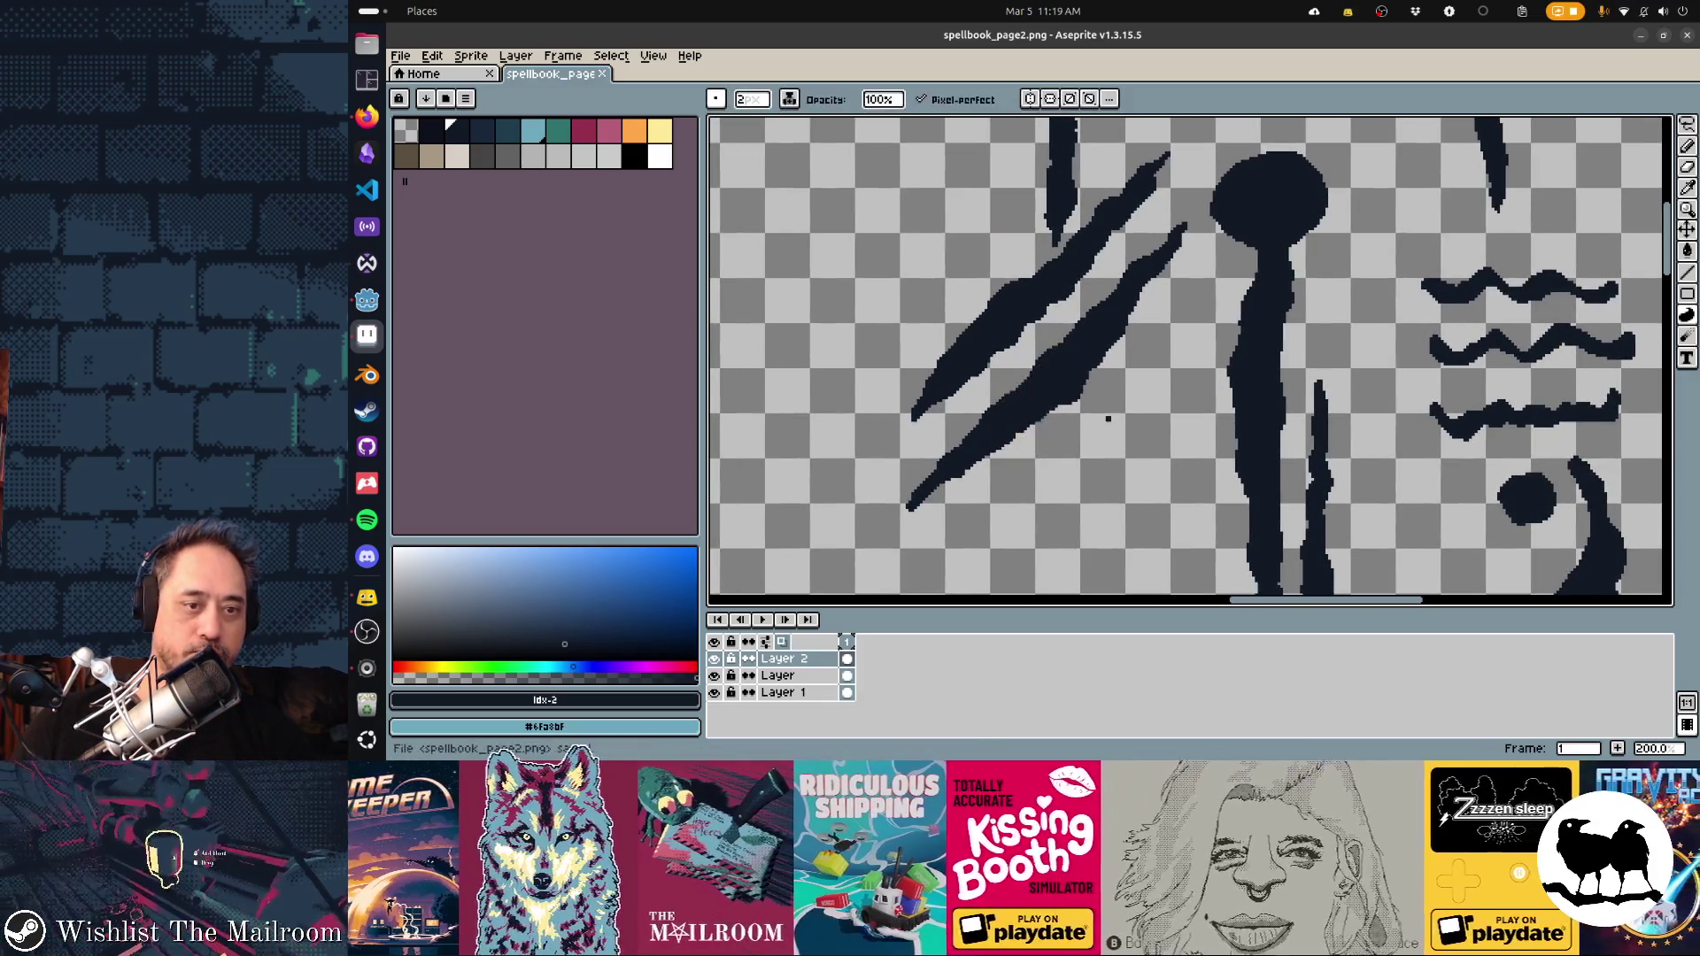
{"action": "scroll", "coordinate": [1063, 416], "scroll_direction": "right", "scroll_amount": 5}
{"action": "left_click_drag", "start_coordinate": [1168, 388], "coordinate": [1085, 341]}
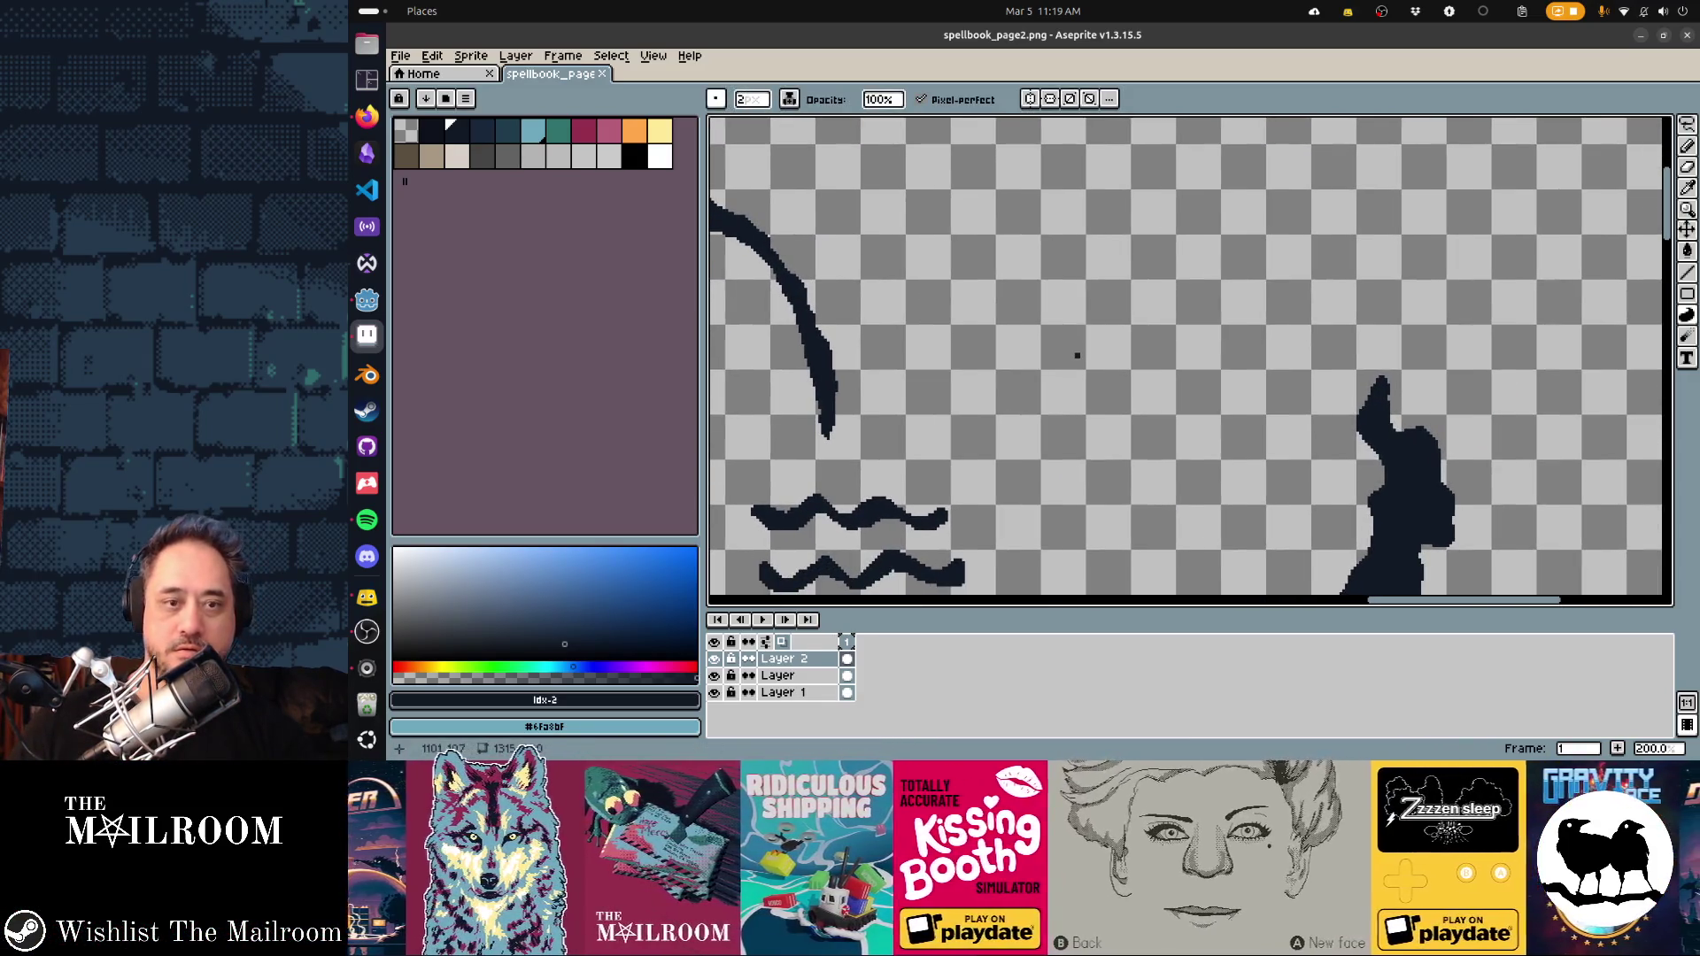
{"action": "key", "text": "shift+n"}
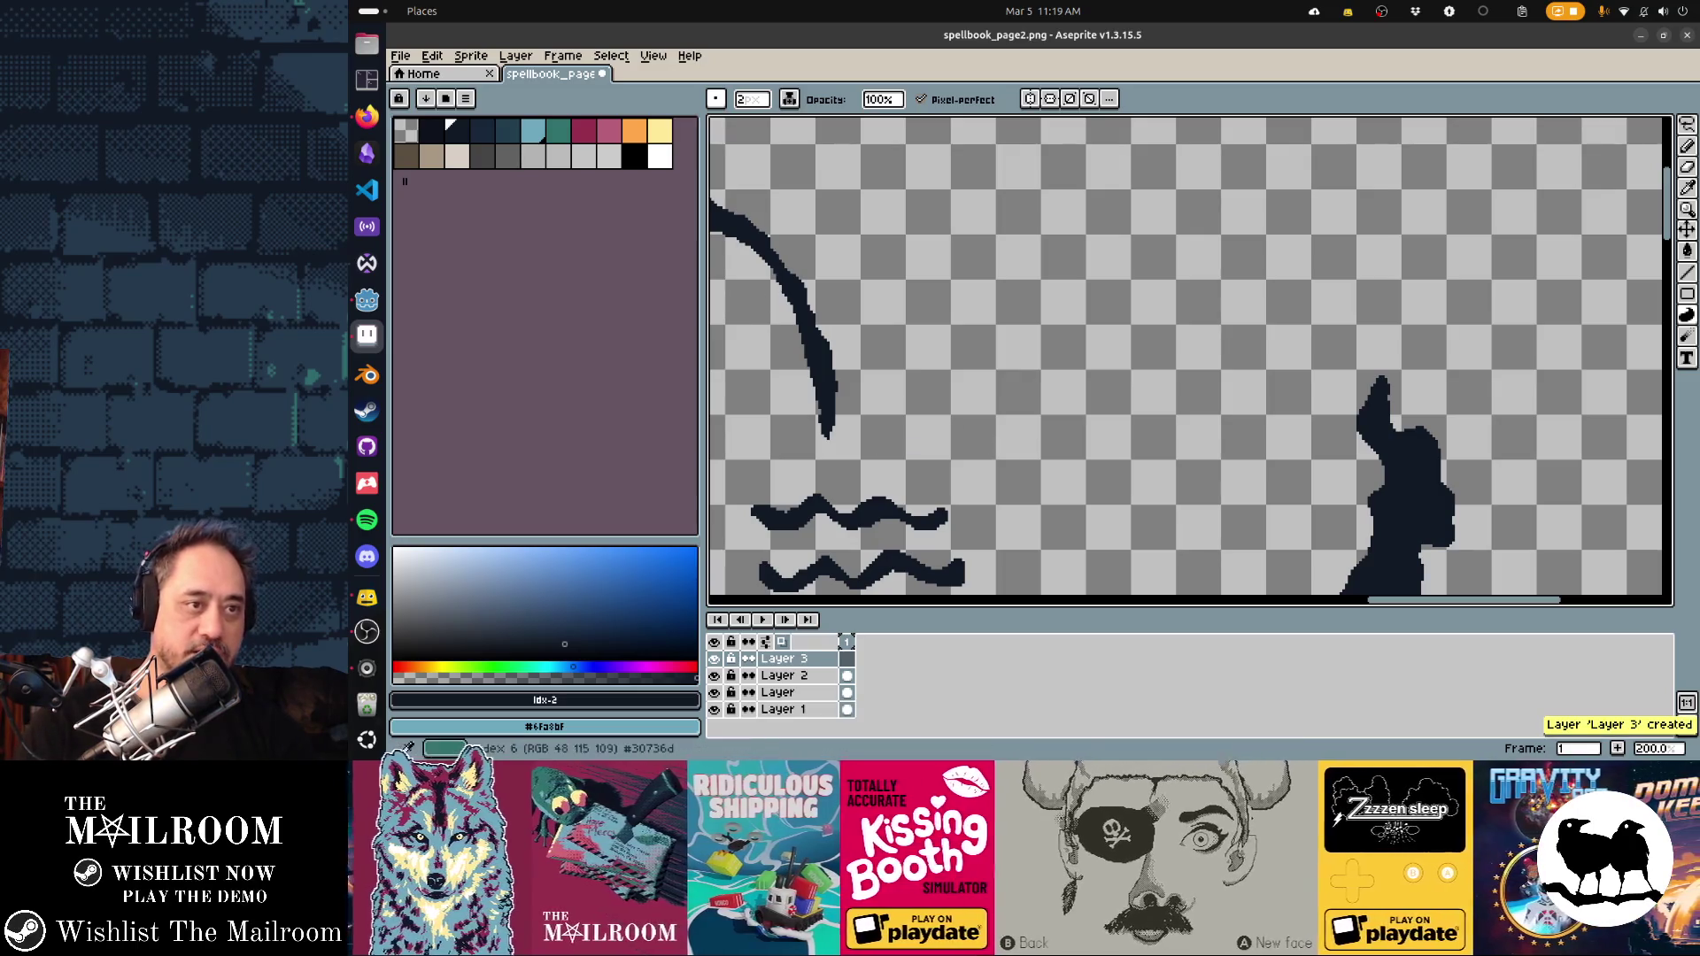
Draw two long crimson horizontal guide lines and a shorter third one below them
{"action": "left_click", "coordinate": [584, 131]}
{"action": "left_click_drag", "start_coordinate": [869, 211], "coordinate": [1603, 212]}
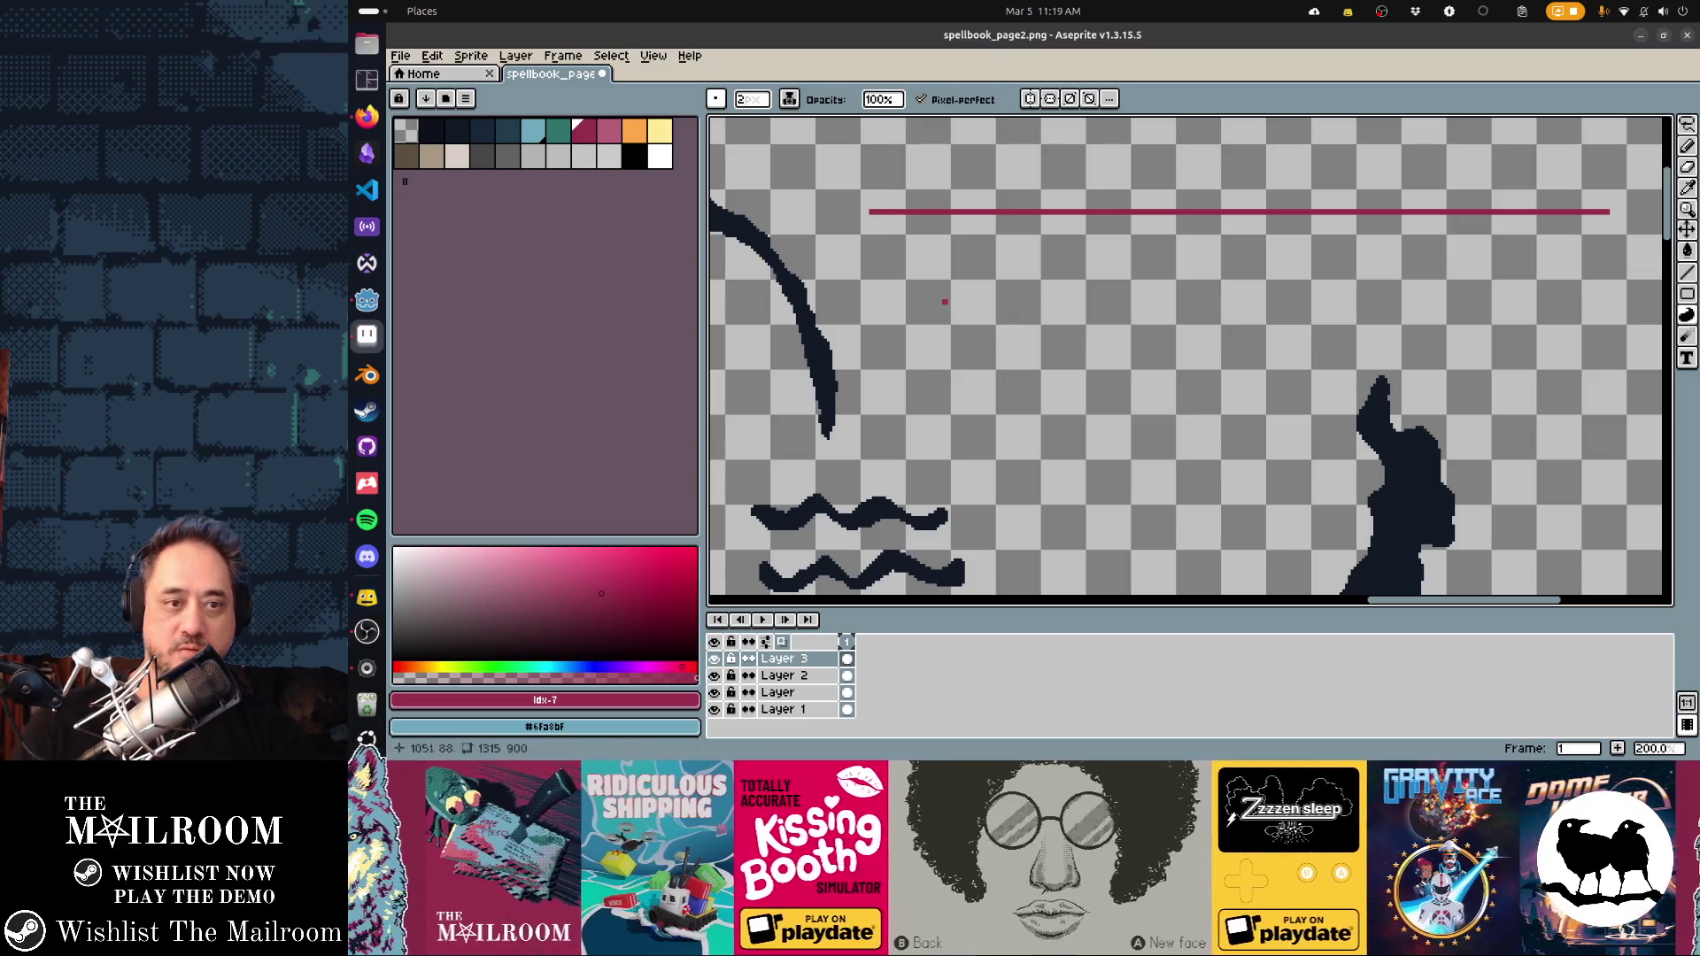
{"action": "left_click_drag", "start_coordinate": [869, 341], "coordinate": [1613, 340]}
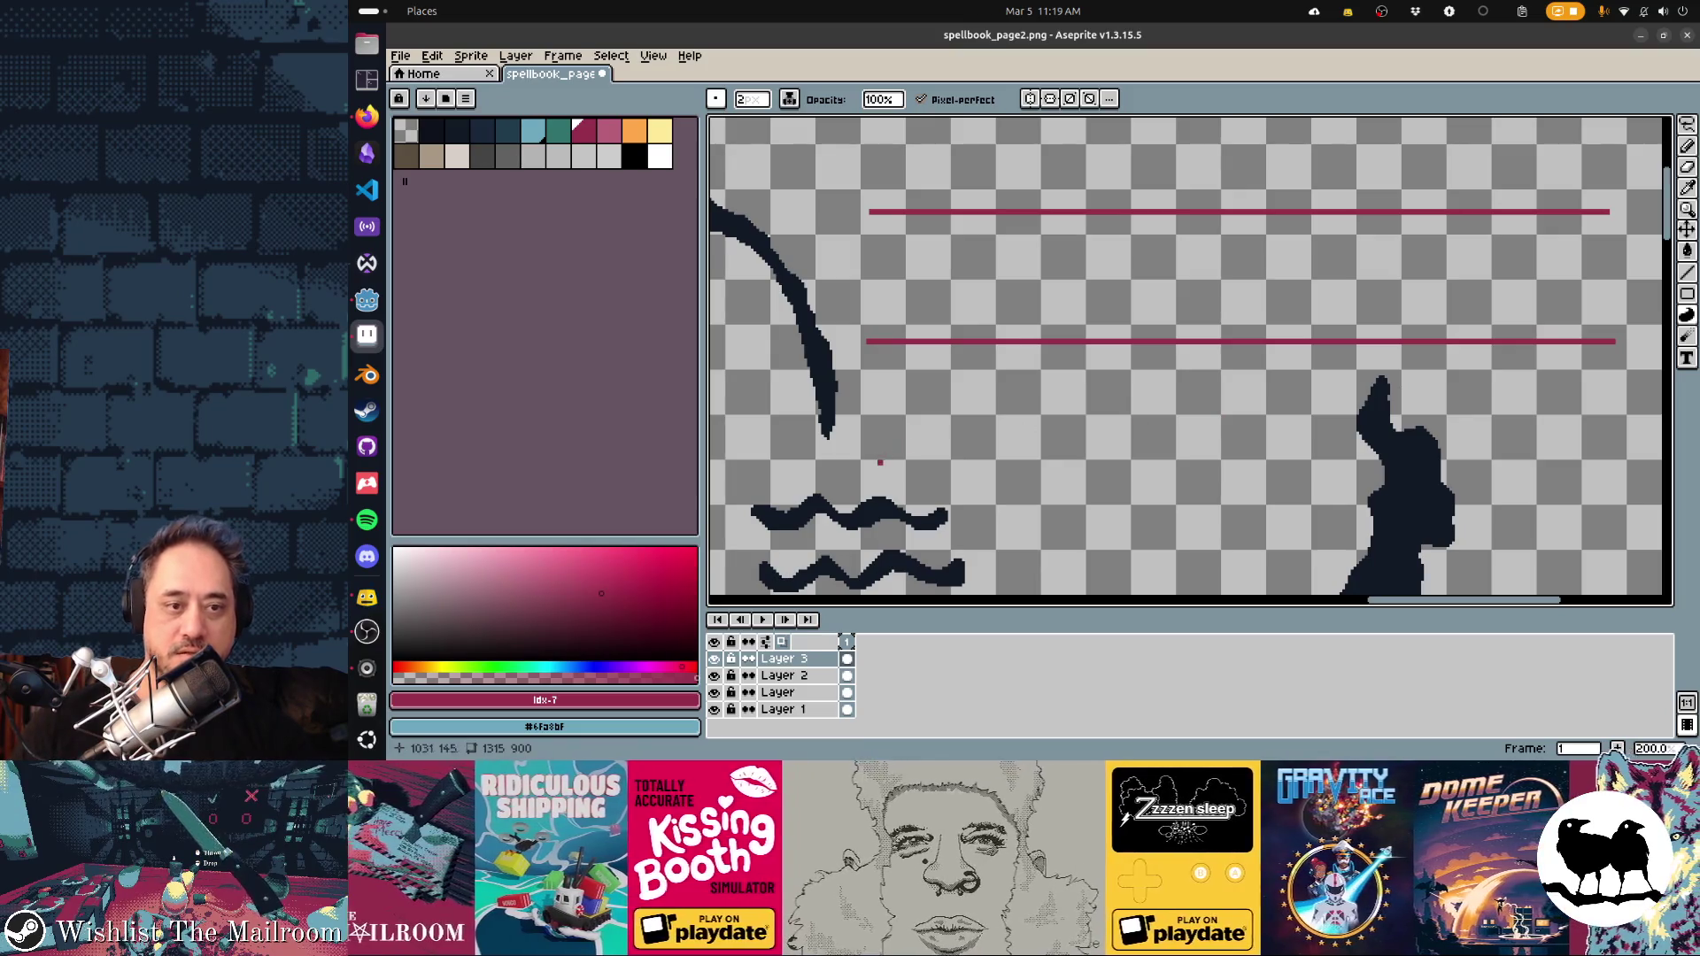
{"action": "left_click_drag", "start_coordinate": [870, 465], "coordinate": [1334, 465]}
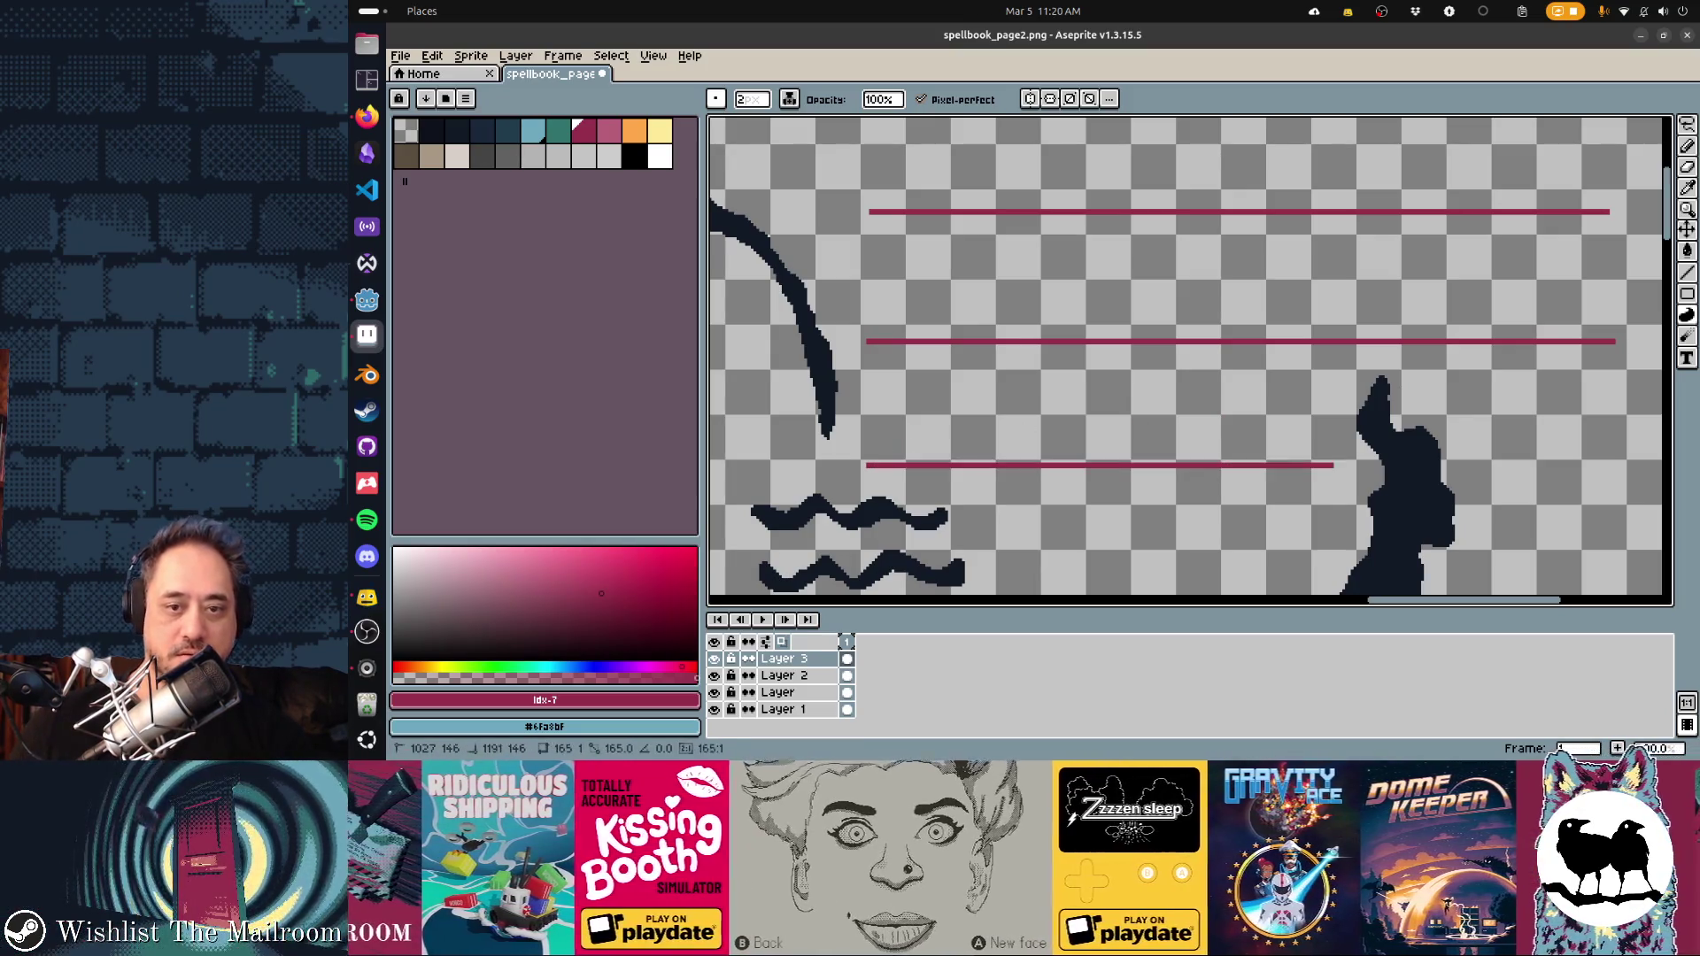
Add Layer 4 and save the page with the guide lines
{"action": "scroll", "coordinate": [1207, 493], "scroll_direction": "down", "scroll_amount": 1}
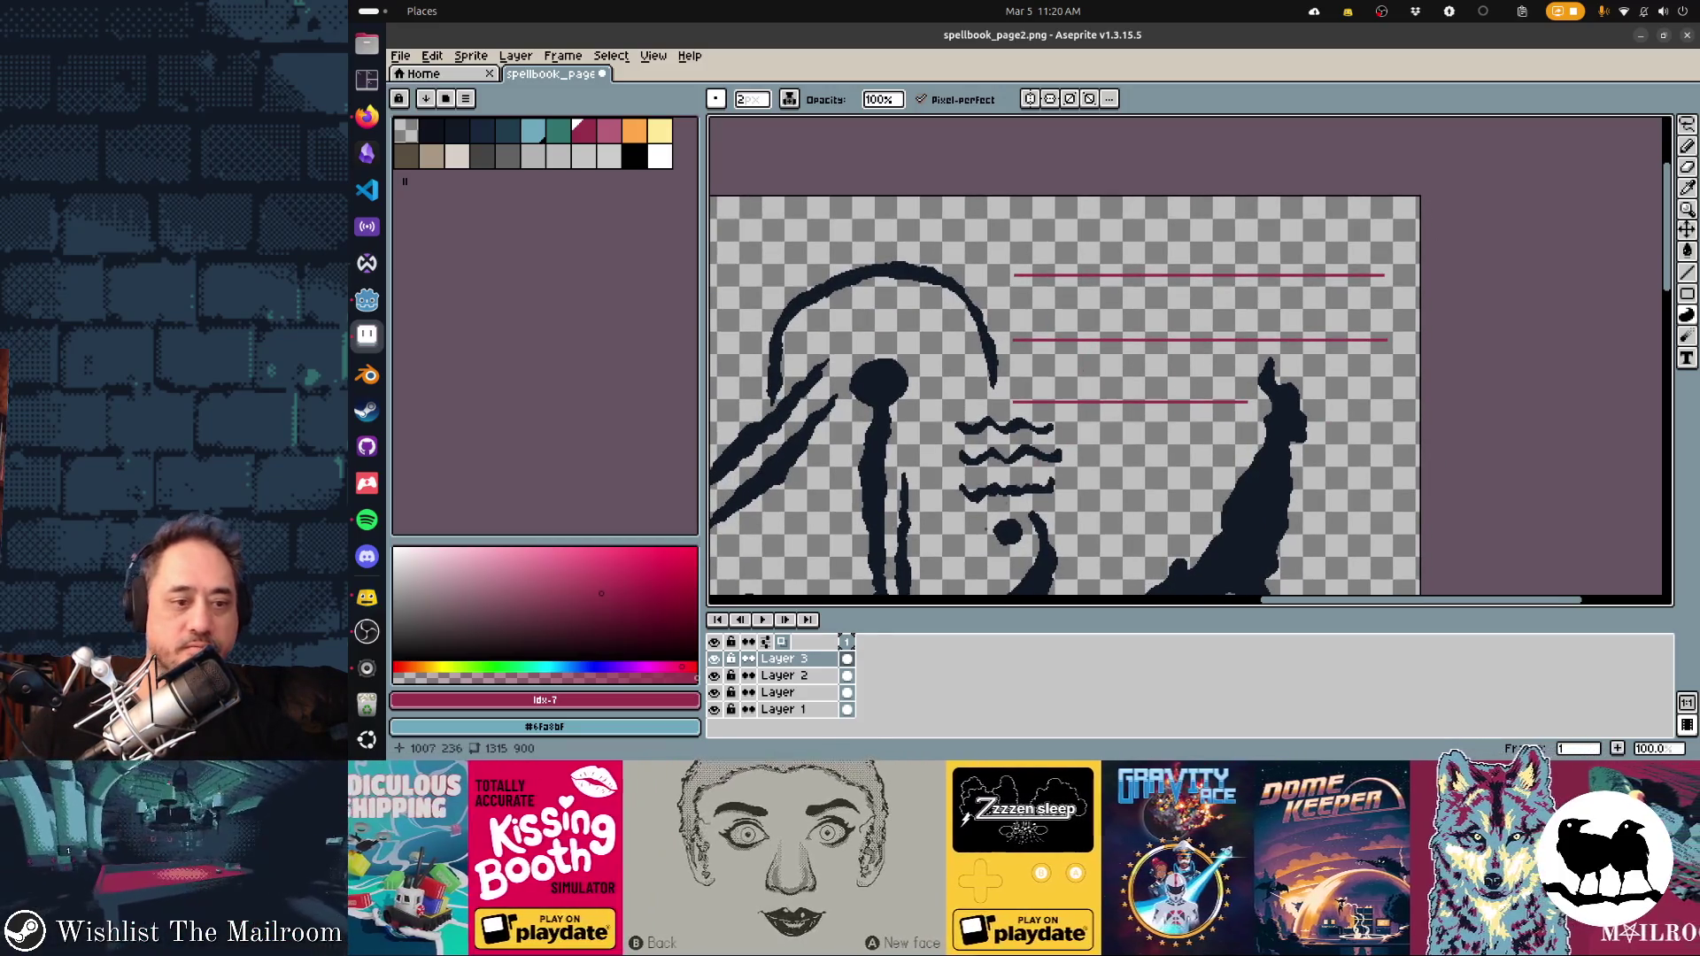
{"action": "key", "text": "shift+n"}
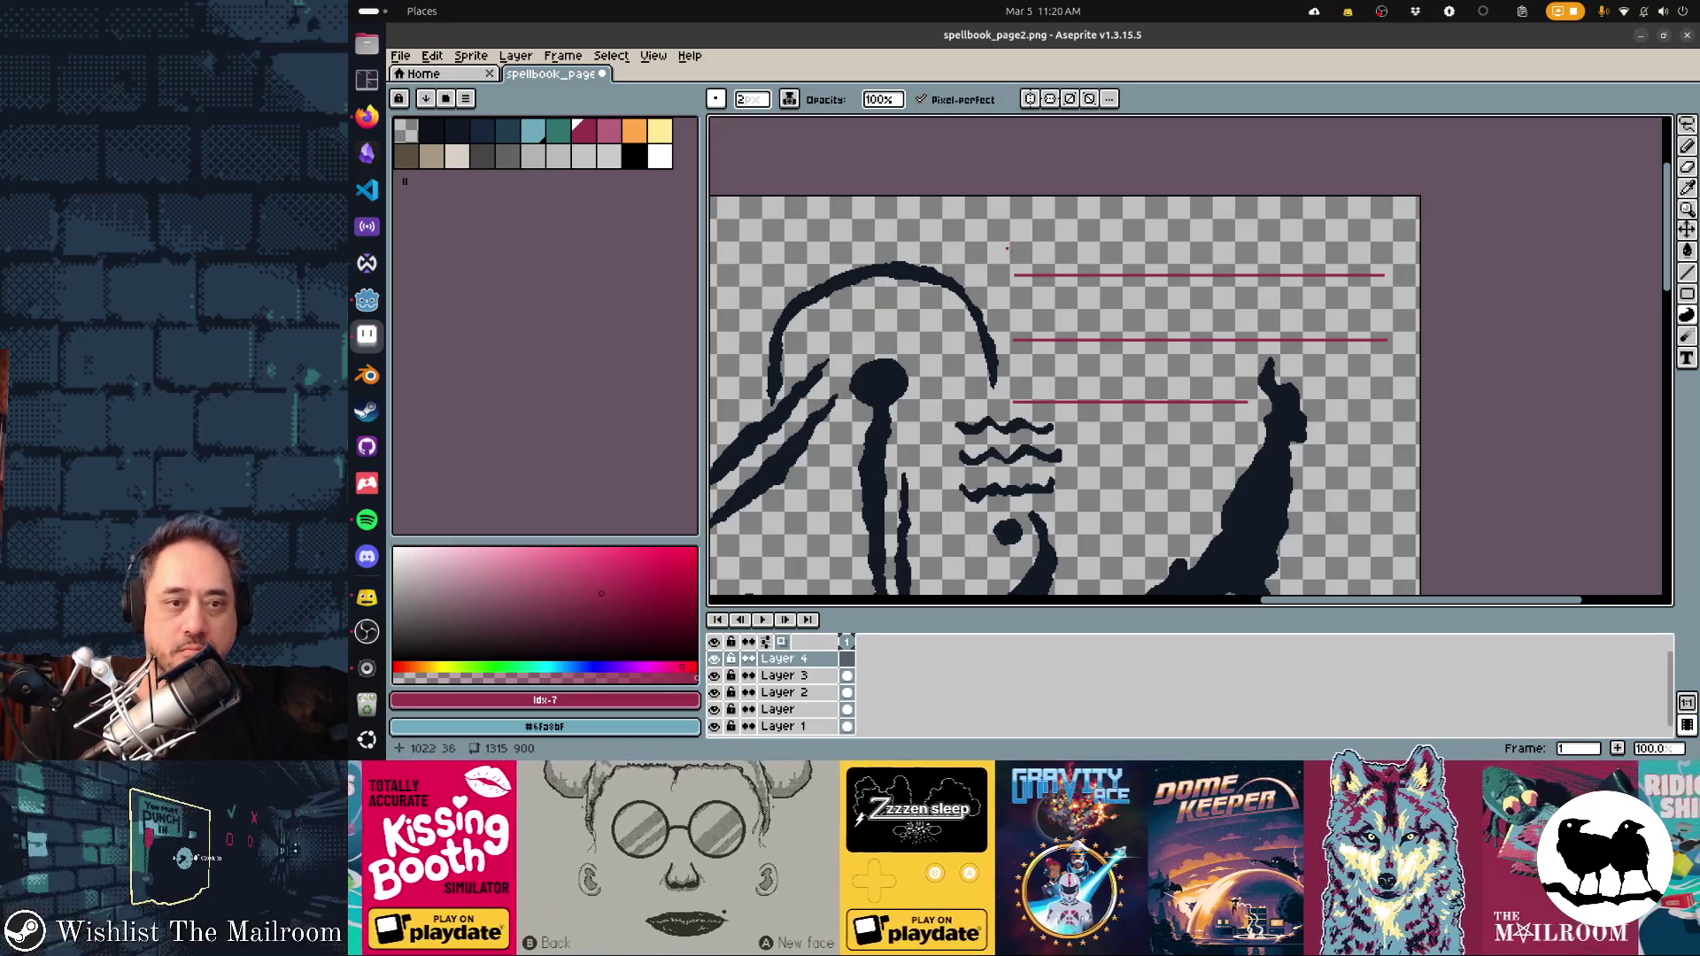
{"action": "key", "text": "alt+Tab"}
{"action": "key", "text": "Escape"}
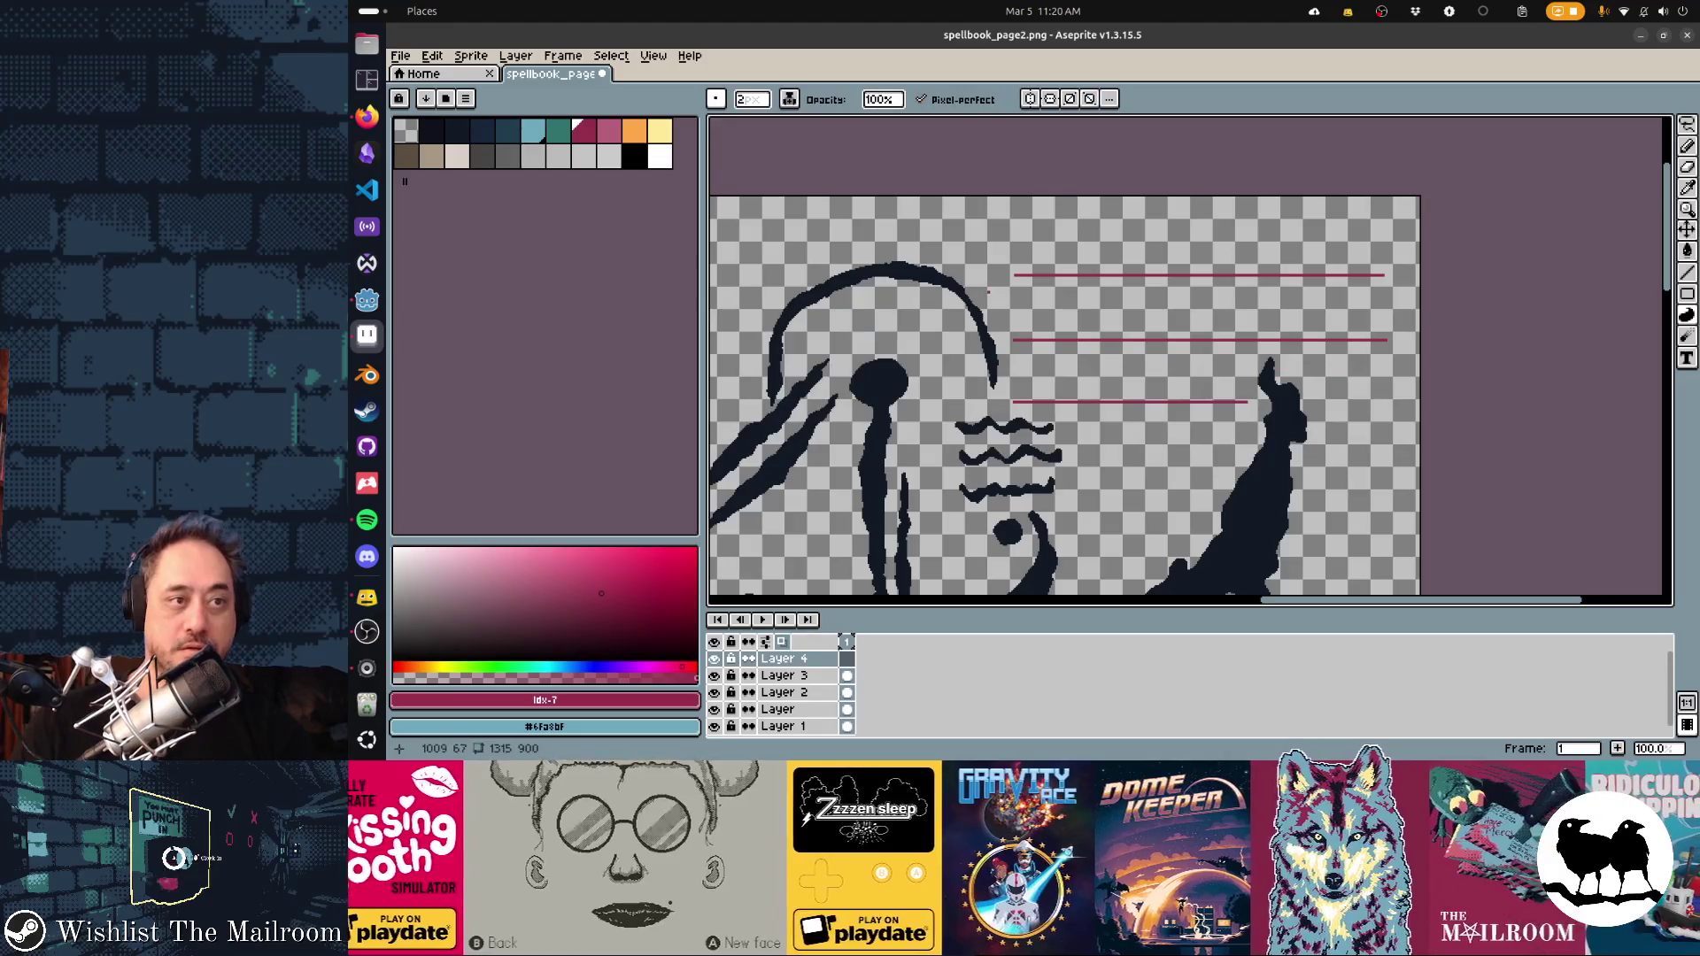
{"action": "key", "text": "ctrl+s"}
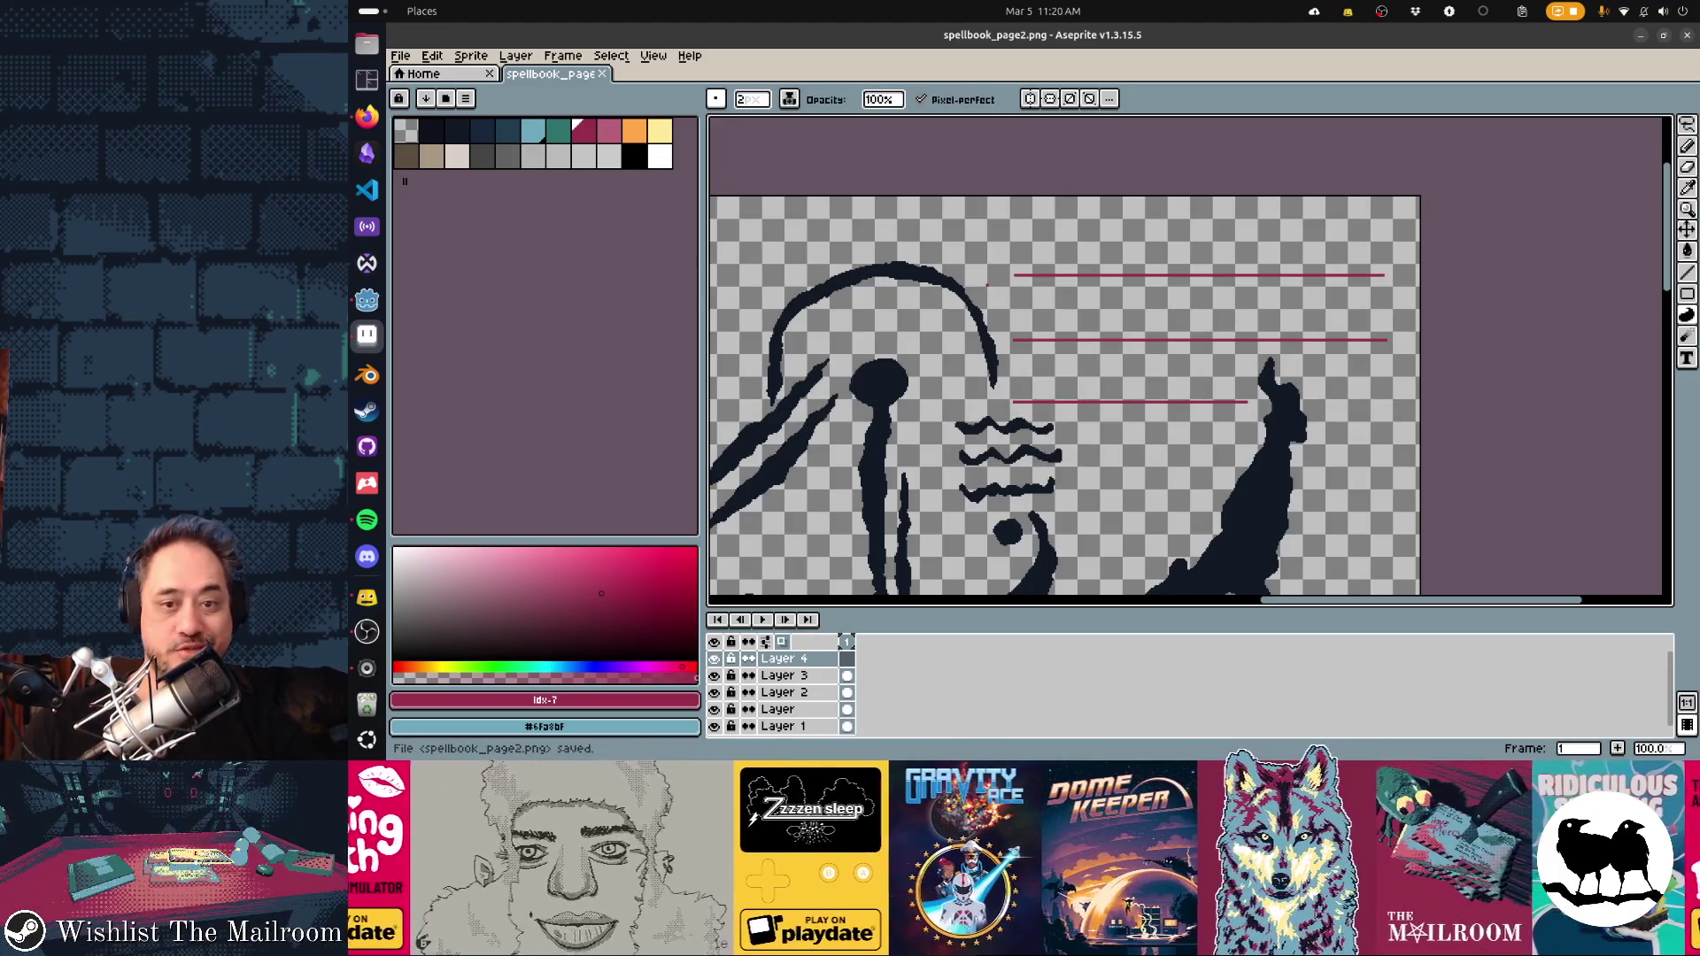
{"action": "key", "text": "alt+Tab"}
View the updated right-hand page in Godot's spellbook preview, then return to Aseprite
{"action": "key", "text": "Tab"}
{"action": "key", "text": "alt+Tab"}
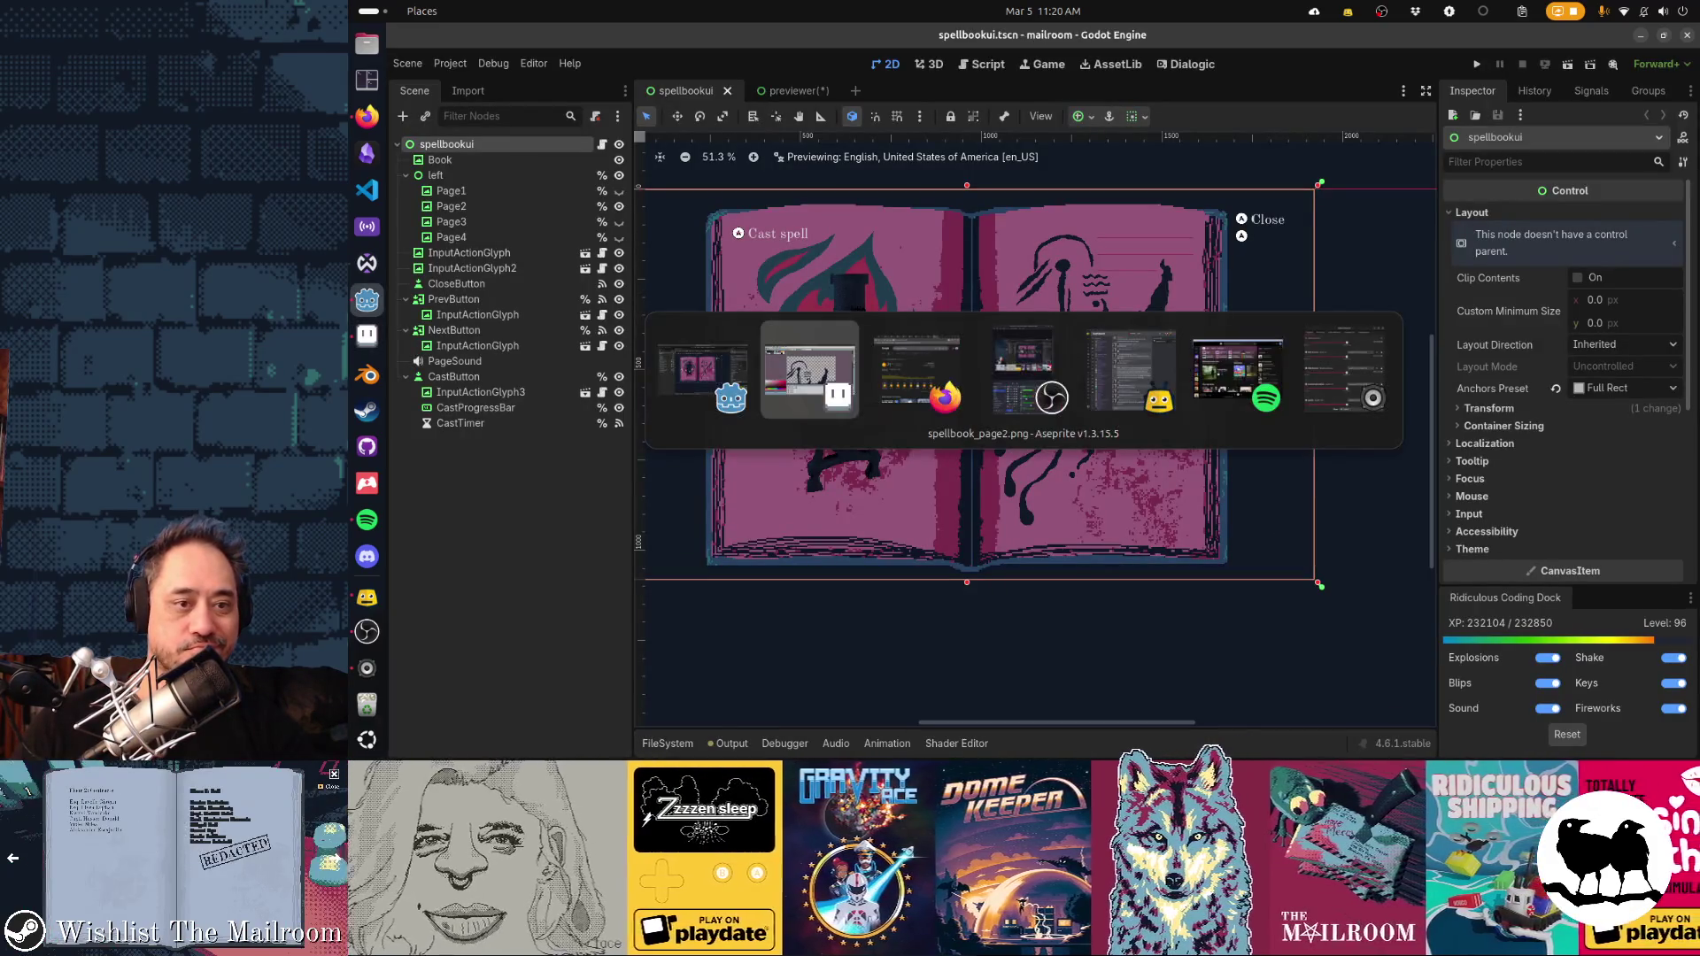
{"action": "key", "text": "Tab"}
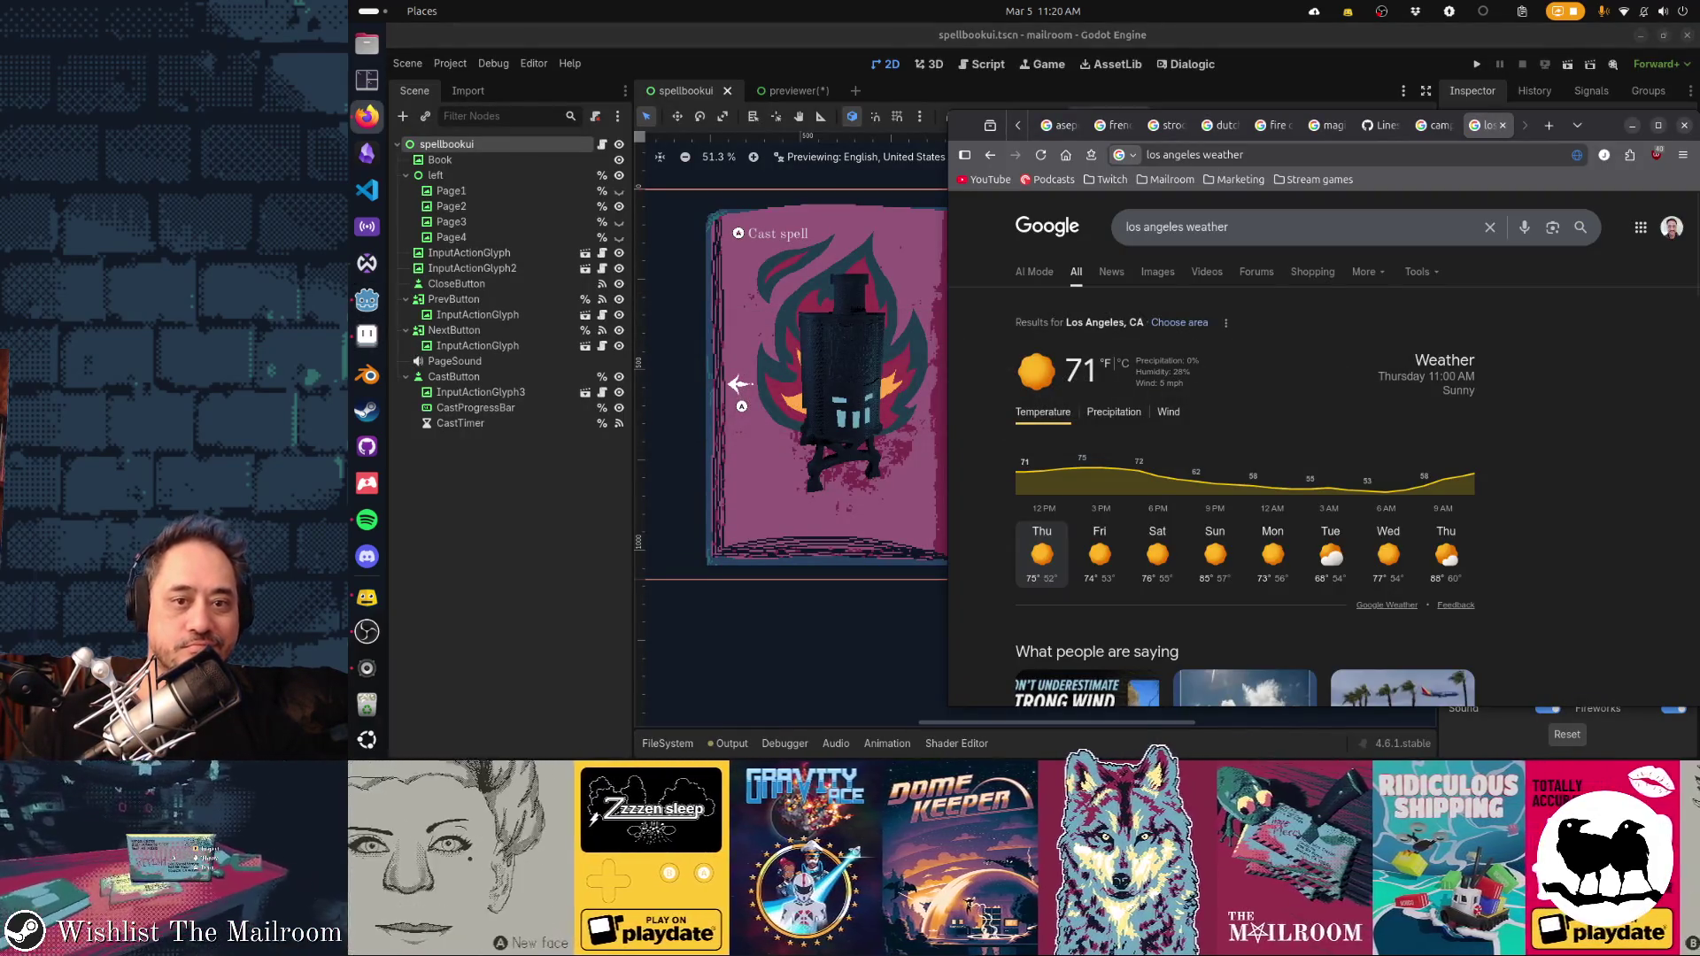
{"action": "key", "text": "alt+Tab"}
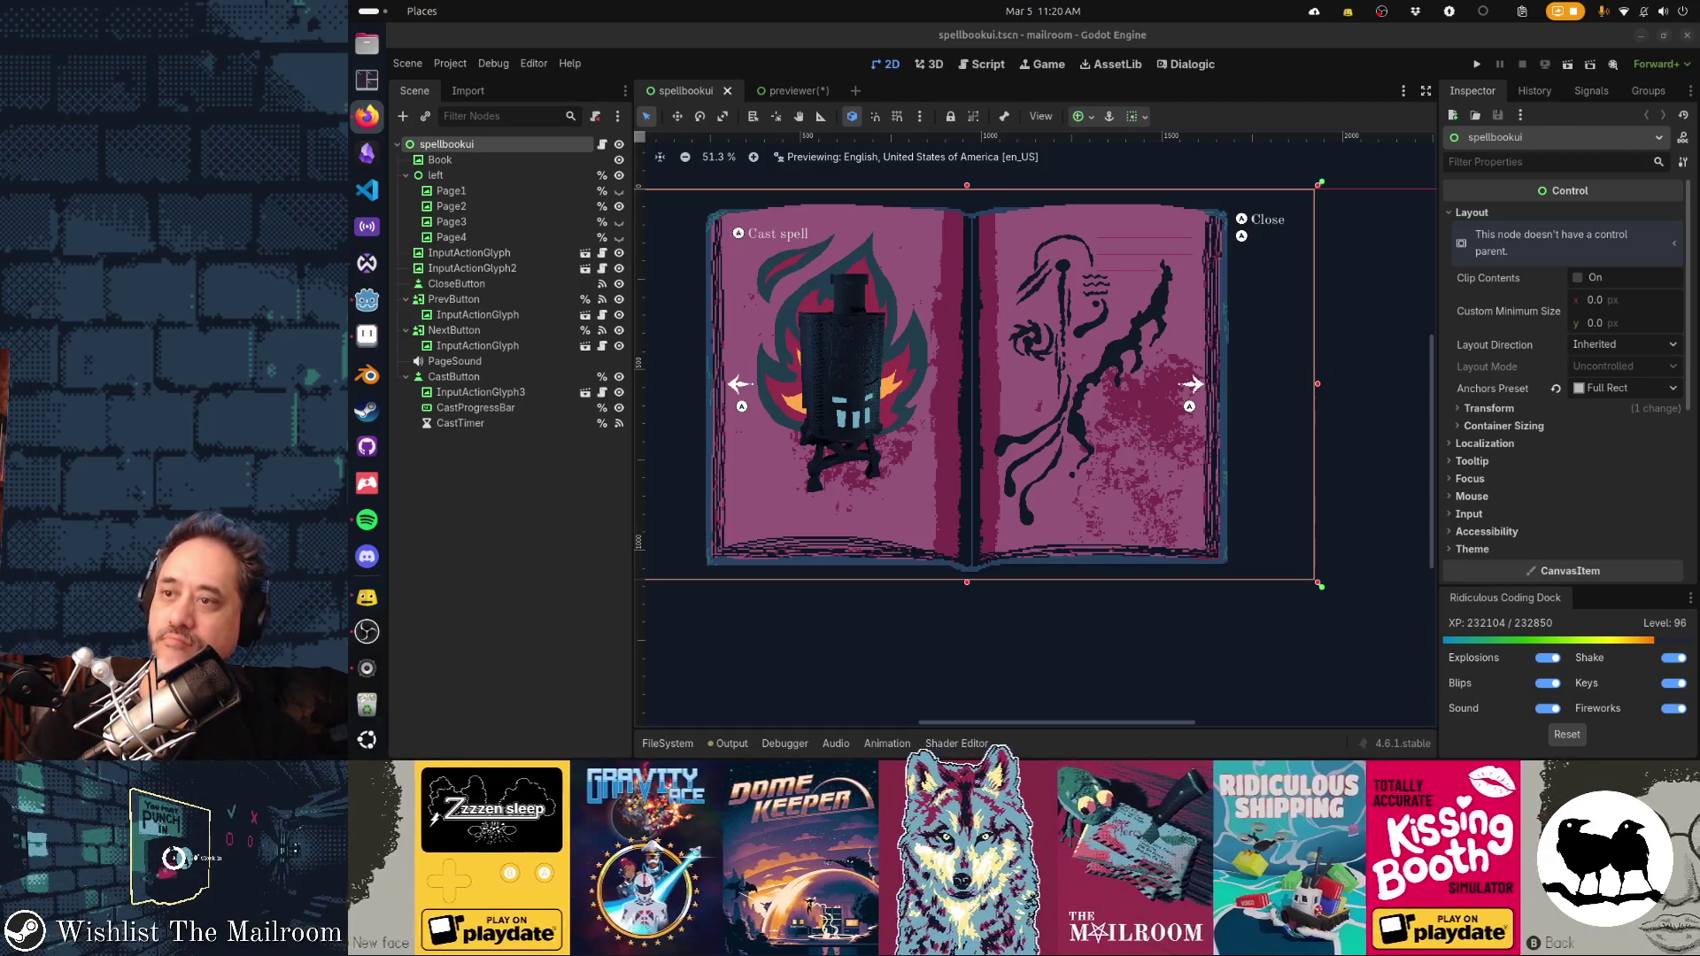
{"action": "key", "text": "alt+Tab"}
Shrink the pasted hieroglyph image to 828x518 and move it over the page's right side
{"action": "mouse_move", "coordinate": [1370, 400]}
{"action": "left_mouse_down"}
{"action": "mouse_move", "coordinate": [1138, 261]}
{"action": "mouse_move", "coordinate": [1249, 241]}
{"action": "left_mouse_up"}
{"action": "scroll", "coordinate": [1200, 234], "scroll_direction": "up", "scroll_amount": 3}
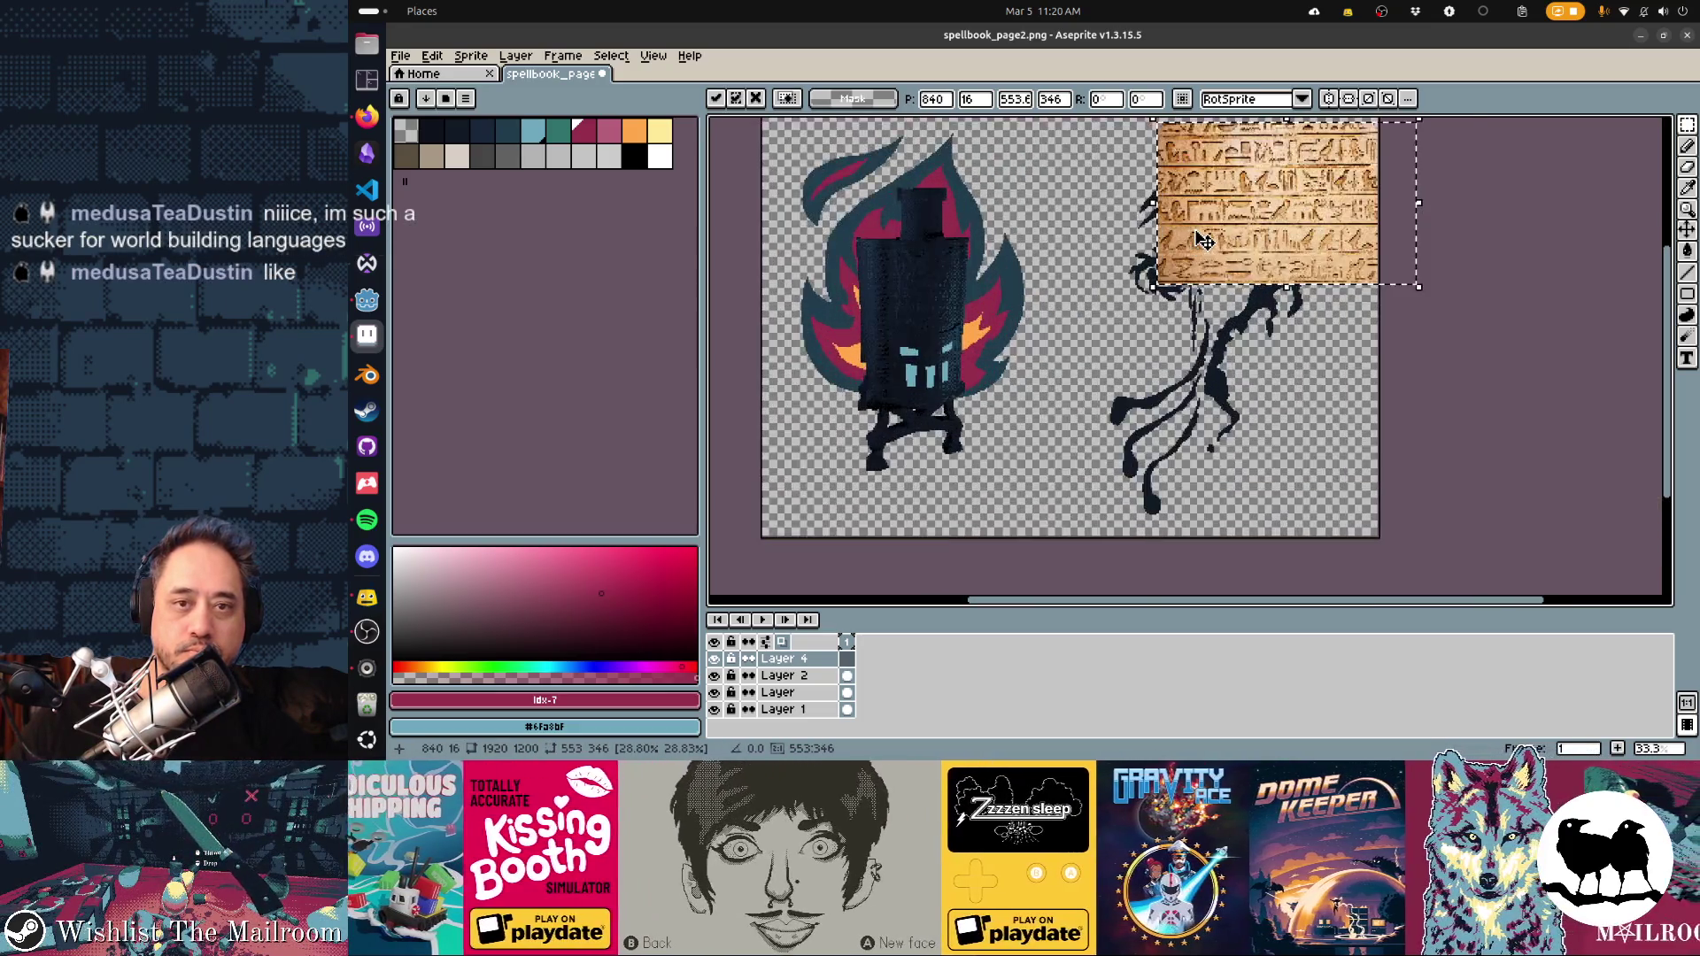
{"action": "scroll", "coordinate": [1204, 239], "scroll_direction": "up", "scroll_amount": 3}
{"action": "mouse_move", "coordinate": [1155, 284]}
{"action": "left_mouse_down"}
{"action": "mouse_move", "coordinate": [1395, 379]}
{"action": "mouse_move", "coordinate": [1395, 262]}
{"action": "mouse_move", "coordinate": [1355, 275]}
{"action": "mouse_move", "coordinate": [1395, 283]}
{"action": "mouse_move", "coordinate": [1388, 270]}
{"action": "left_mouse_up"}
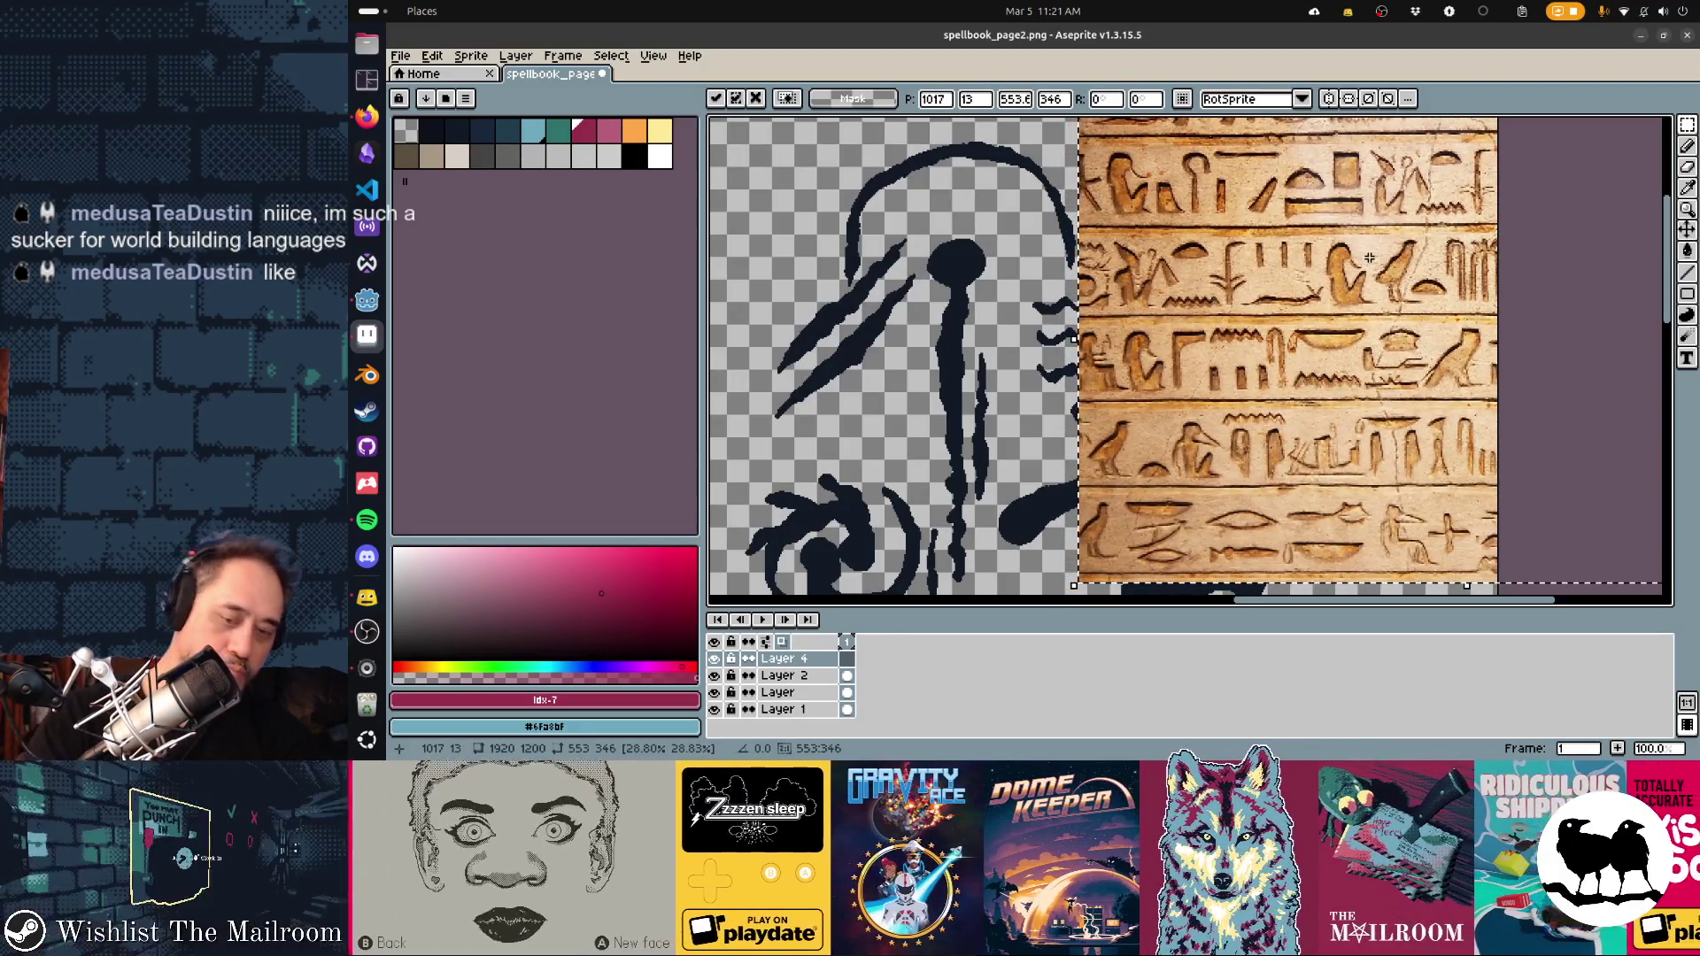
Set Layer 4's opacity to 54% in Layer Properties
{"action": "key", "text": "shift+p"}
{"action": "left_click_drag", "start_coordinate": [773, 368], "coordinate": [735, 380]}
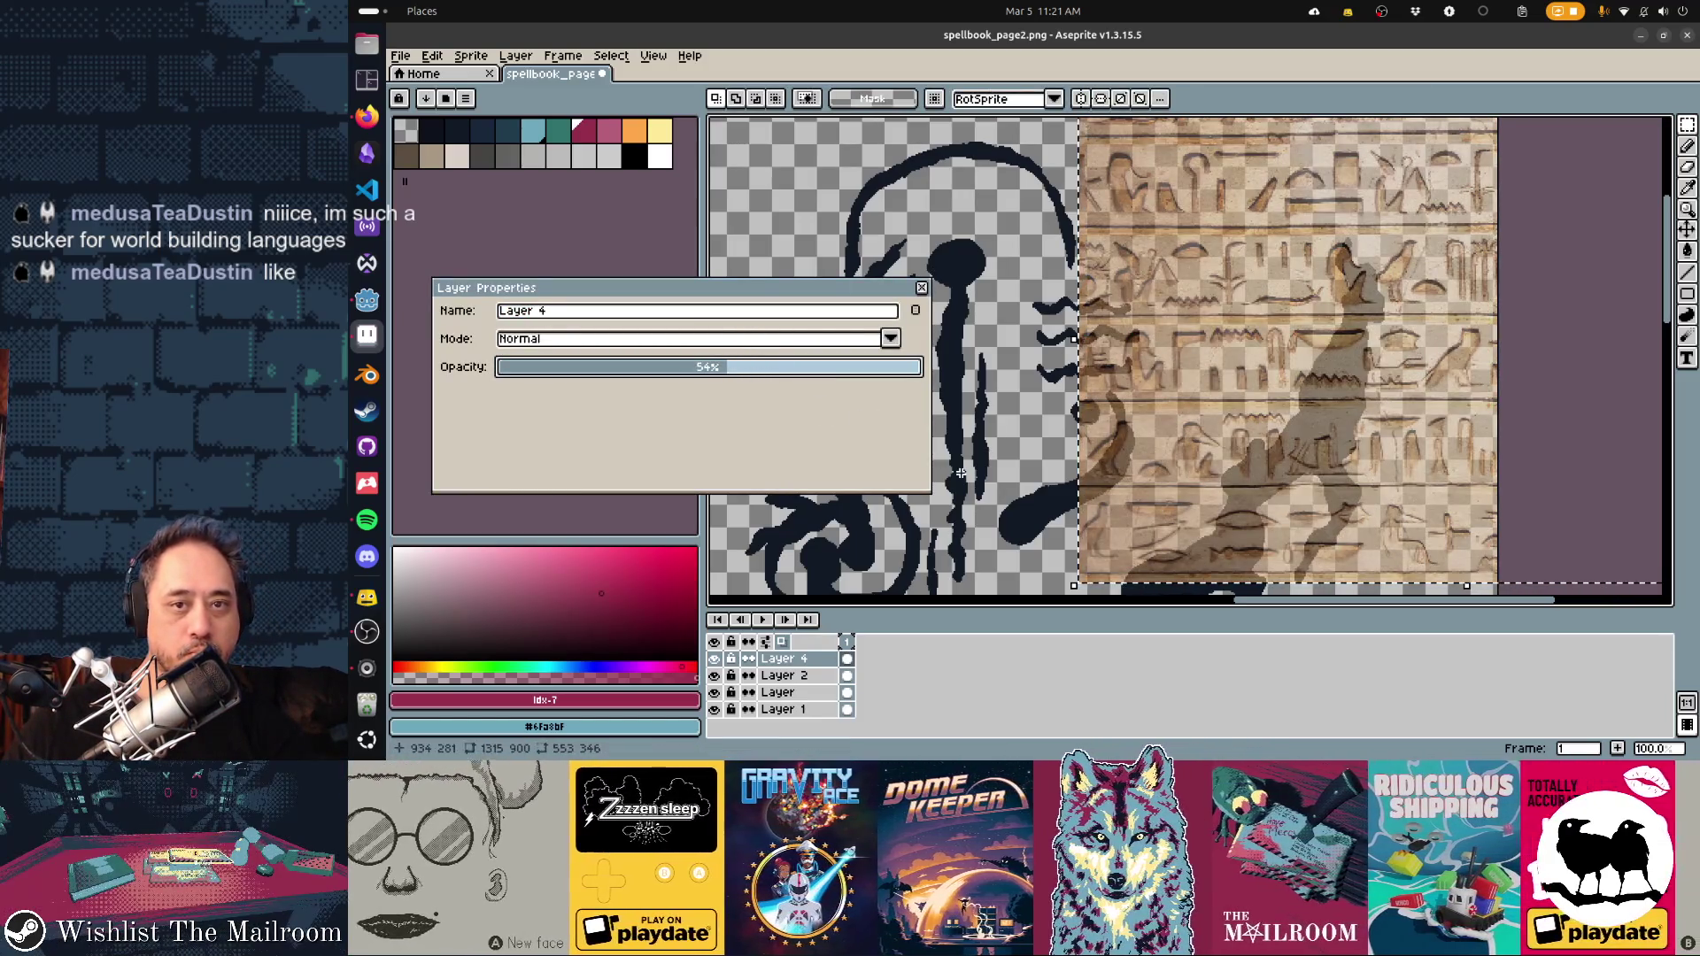
{"action": "left_click", "coordinate": [922, 288]}
Add Layer 5 for tracing and return to the pencil over the hieroglyph rows
{"action": "key", "text": "shift+n"}
{"action": "scroll", "coordinate": [1237, 442], "scroll_direction": "up", "scroll_amount": 5}
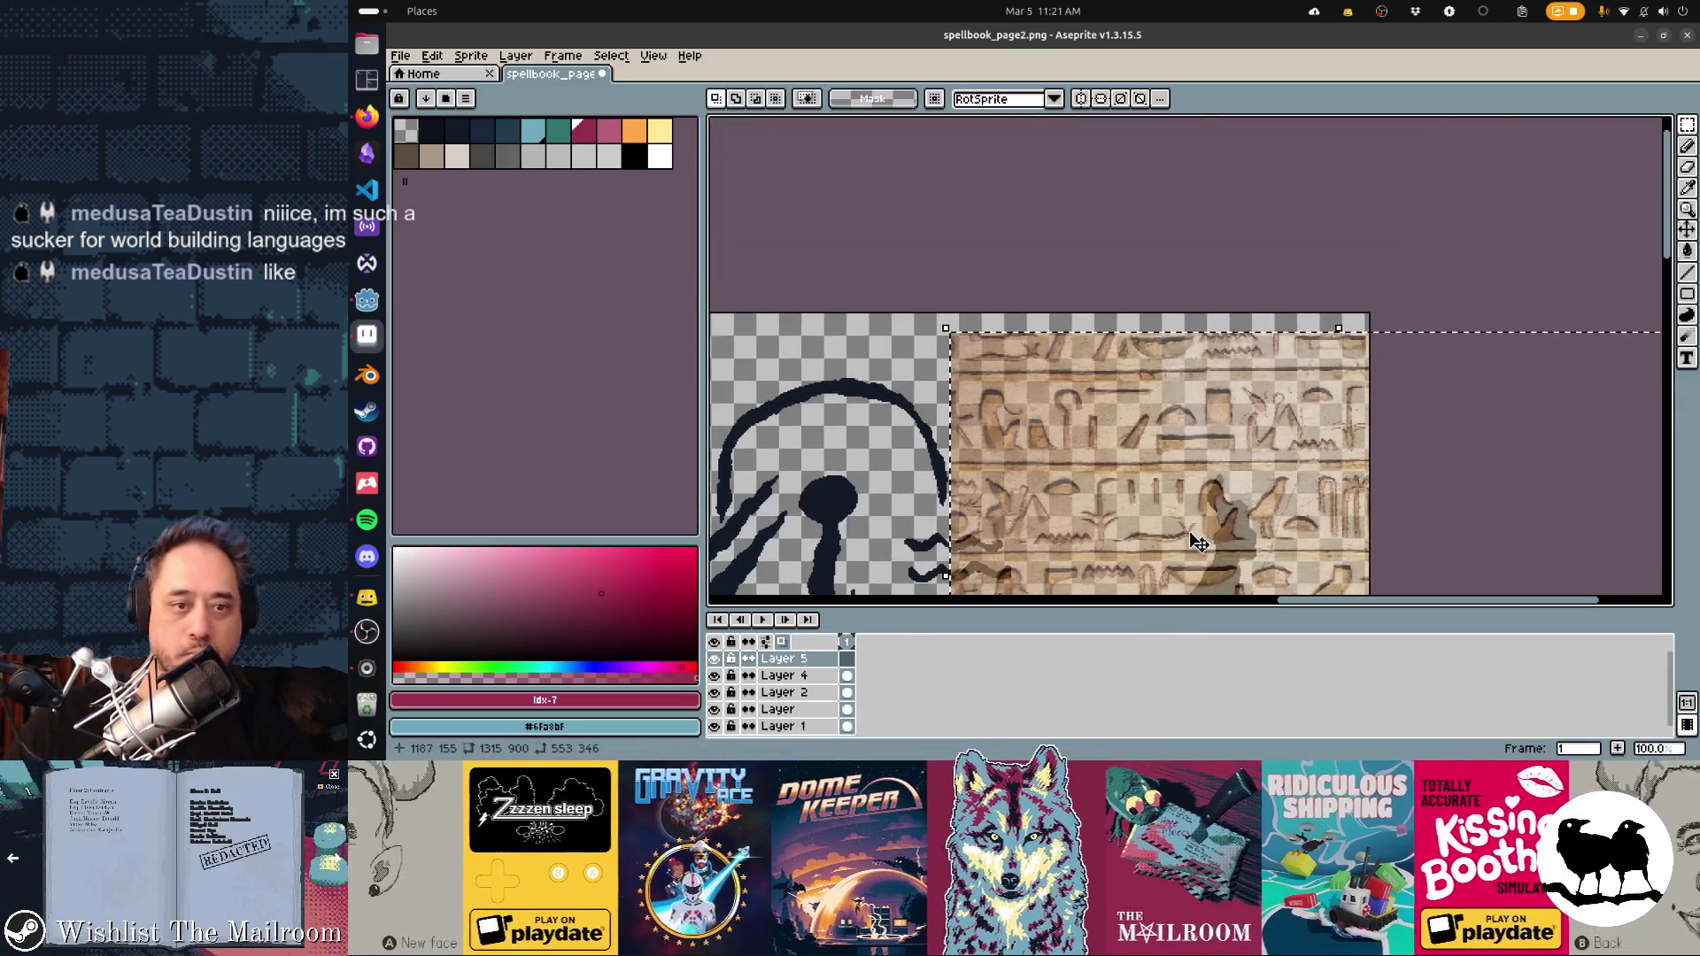
{"action": "mouse_move", "coordinate": [1171, 459]}
{"action": "left_mouse_down"}
{"action": "mouse_move", "coordinate": [1222, 460]}
{"action": "mouse_move", "coordinate": [1203, 334]}
{"action": "left_mouse_up"}
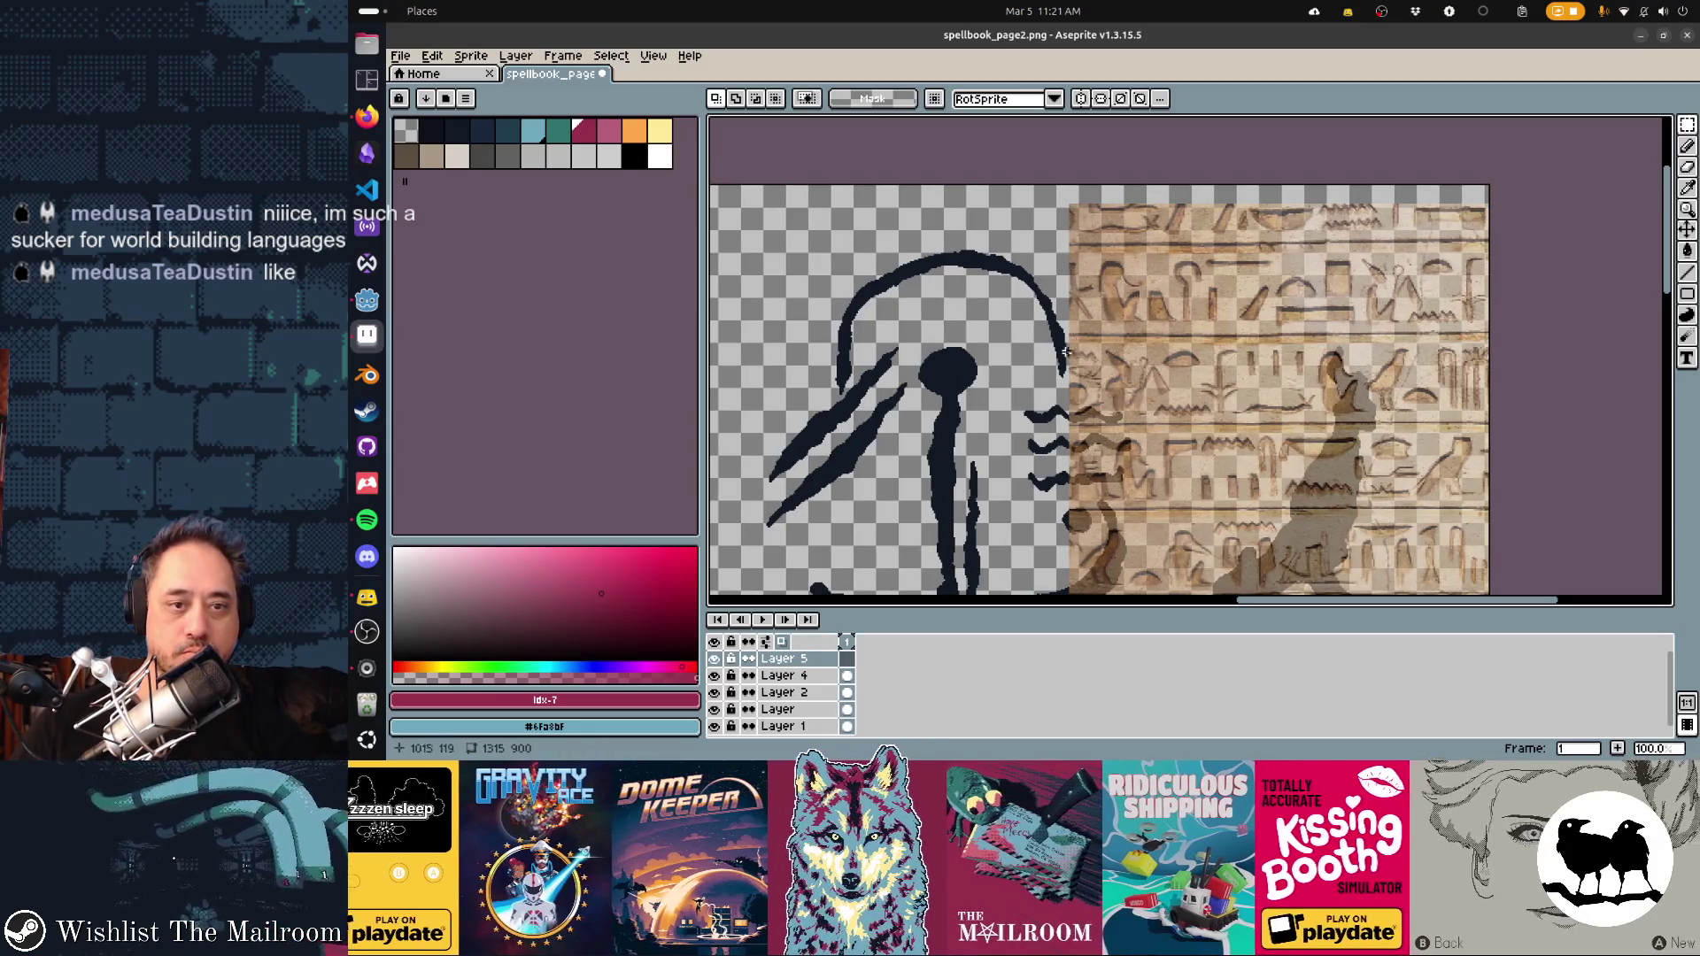
{"action": "key", "text": "b"}
{"action": "left_click_drag", "start_coordinate": [1113, 323], "coordinate": [1028, 423]}
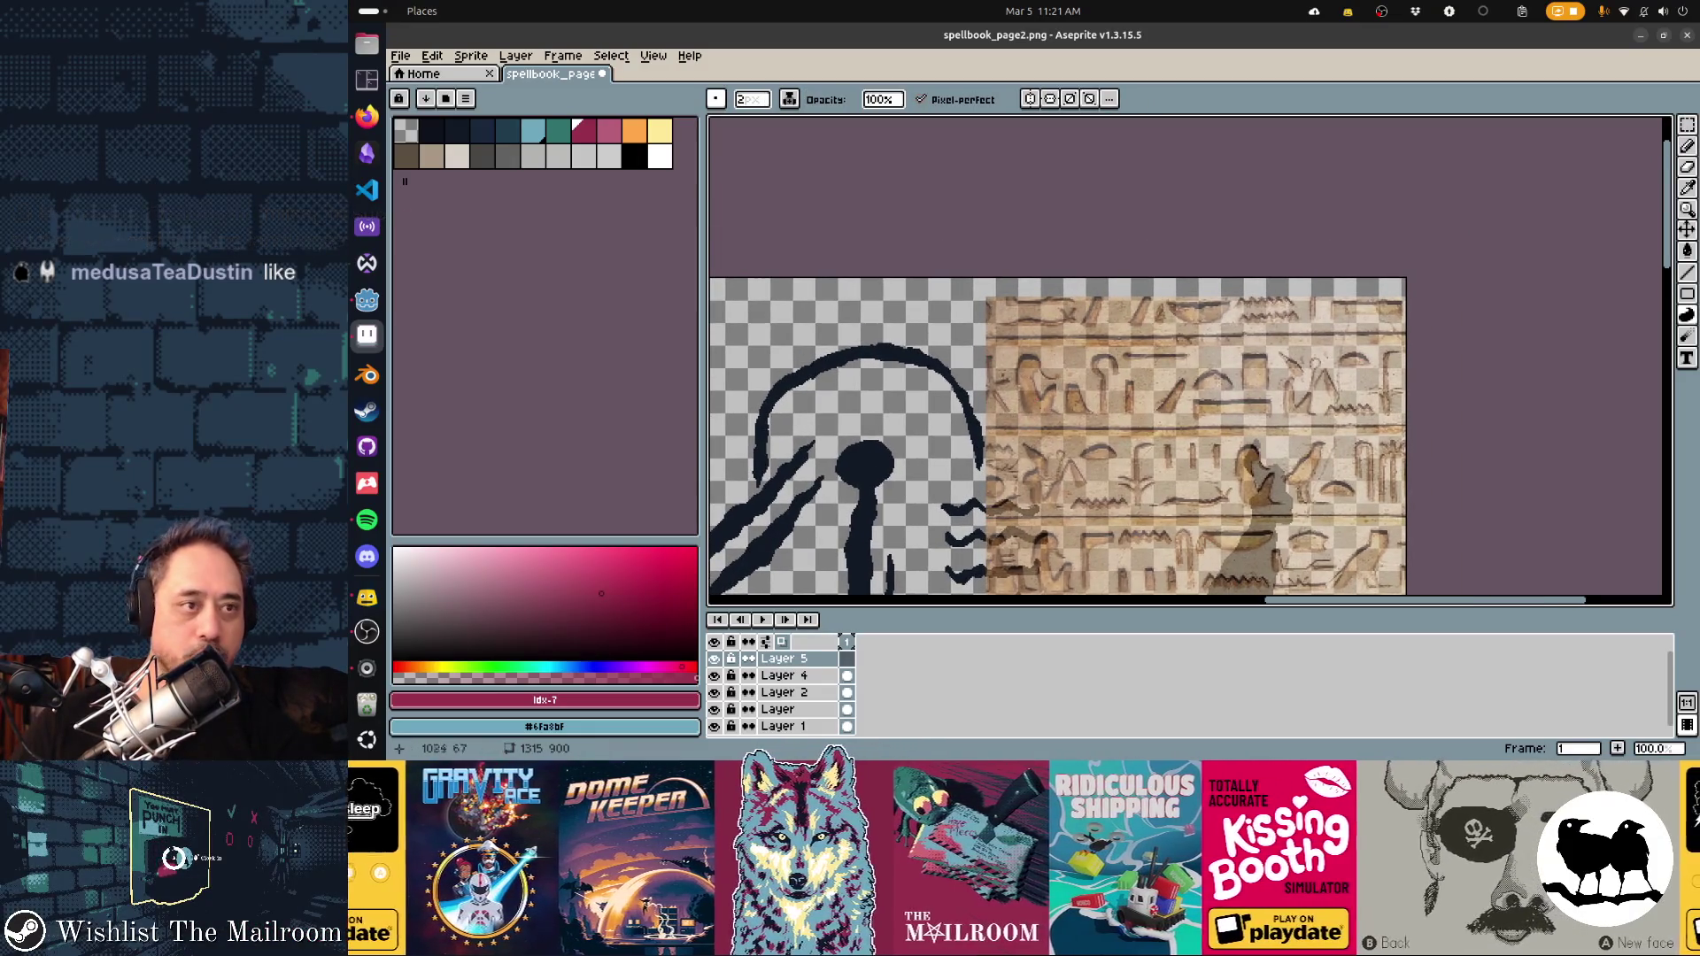
In dark navy, fill the first and triangular glyphs and trace the hook and slash glyphs
{"action": "left_click", "coordinate": [456, 130]}
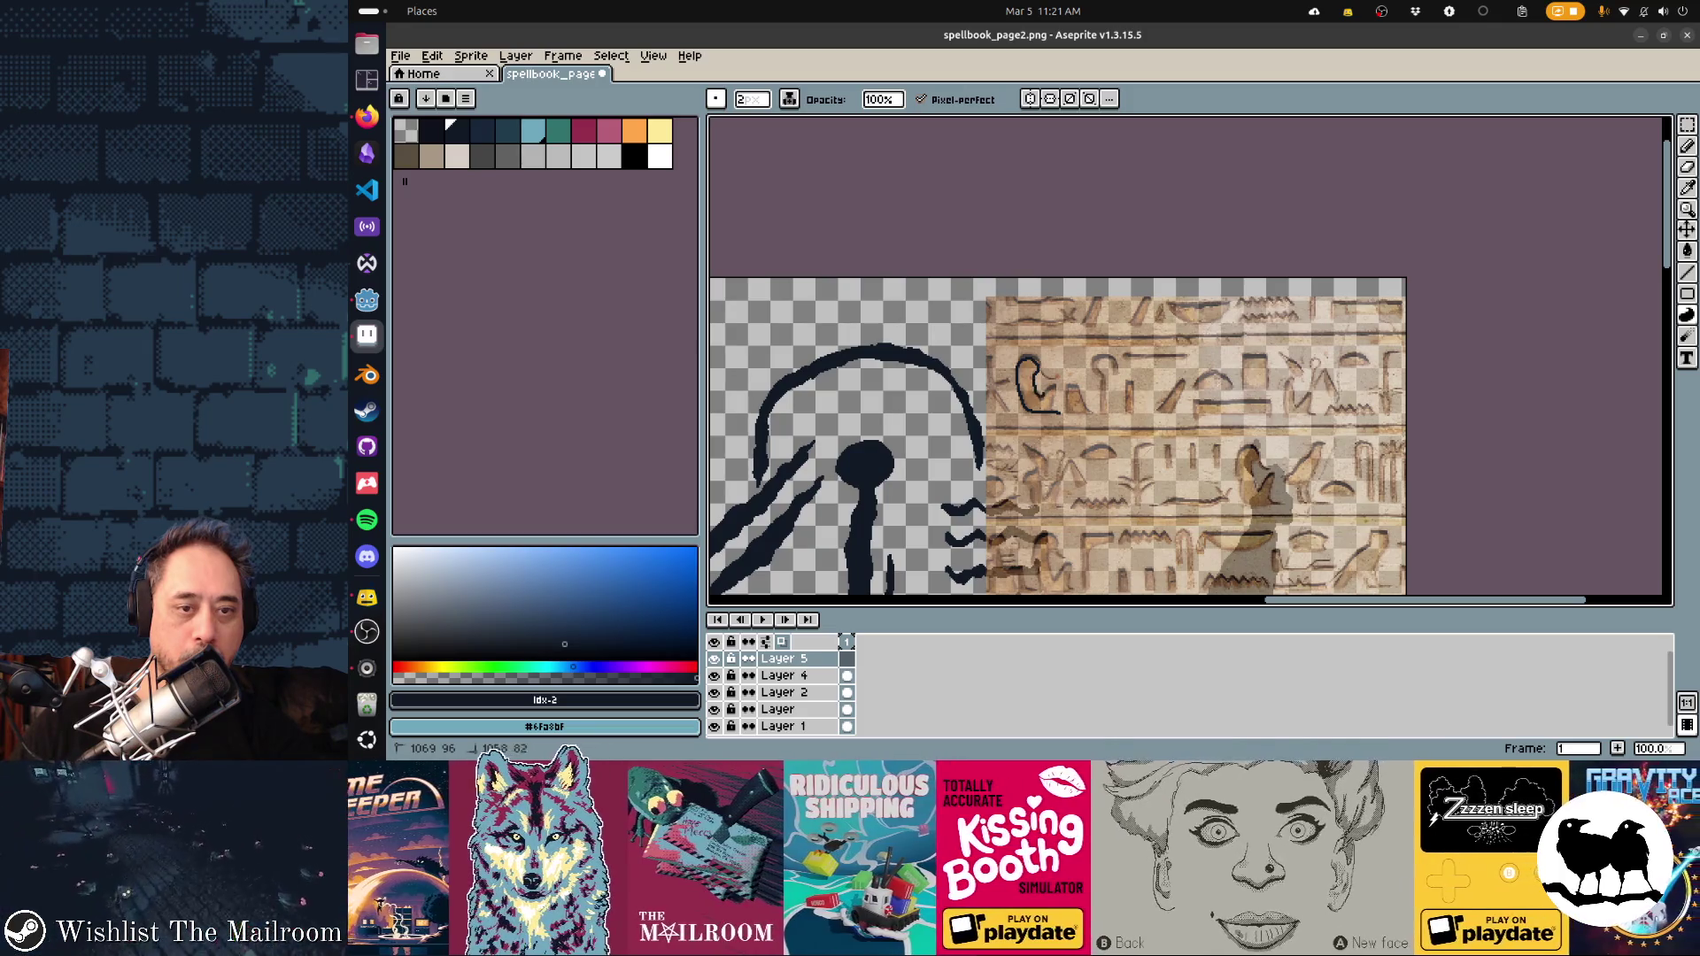
{"action": "left_click", "coordinate": [1037, 388]}
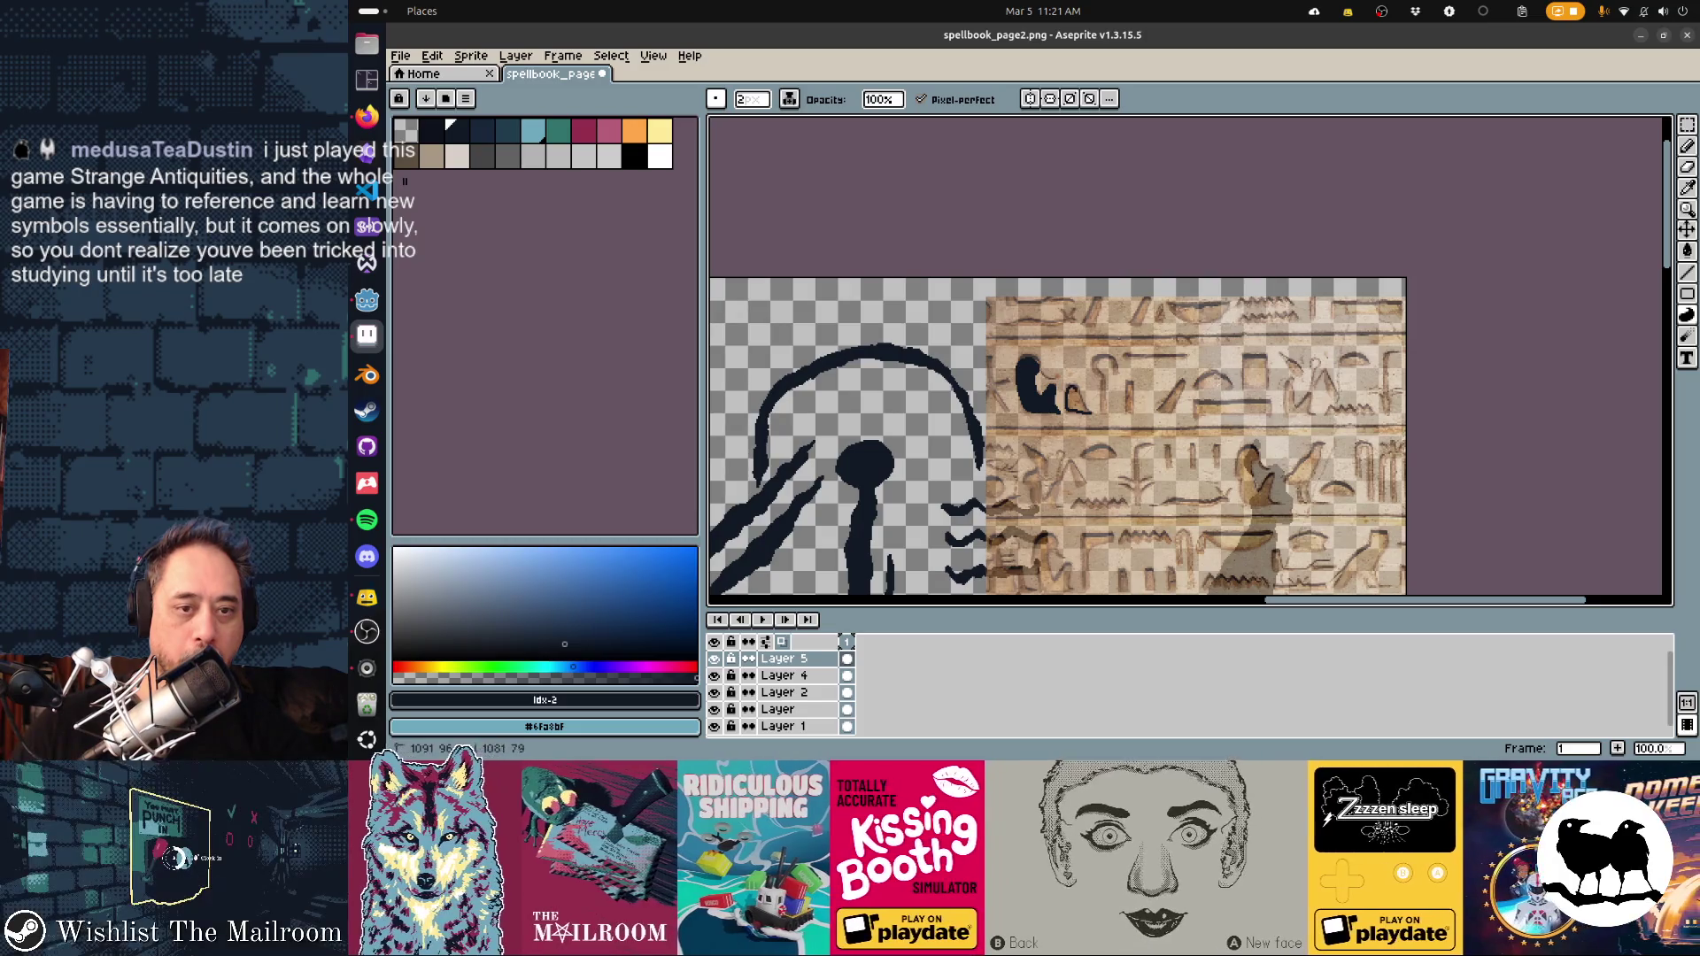
{"action": "left_click", "coordinate": [1078, 400]}
{"action": "left_click_drag", "start_coordinate": [1112, 362], "coordinate": [1103, 409]}
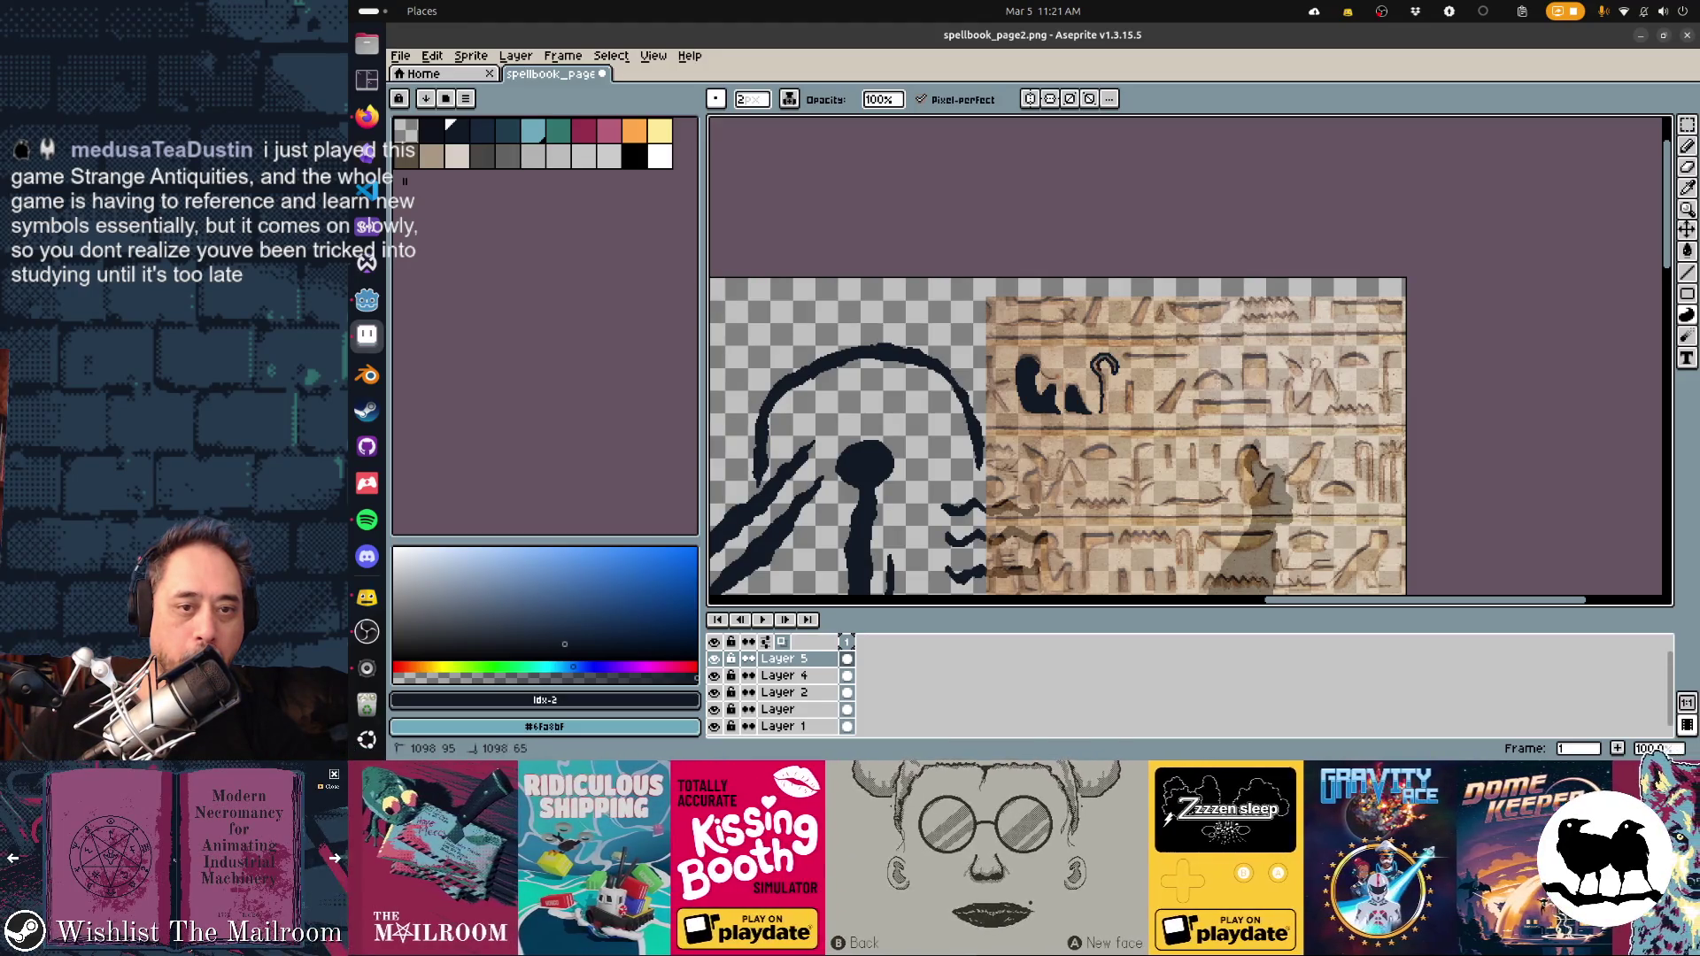
{"action": "left_click_drag", "start_coordinate": [1130, 383], "coordinate": [1128, 413]}
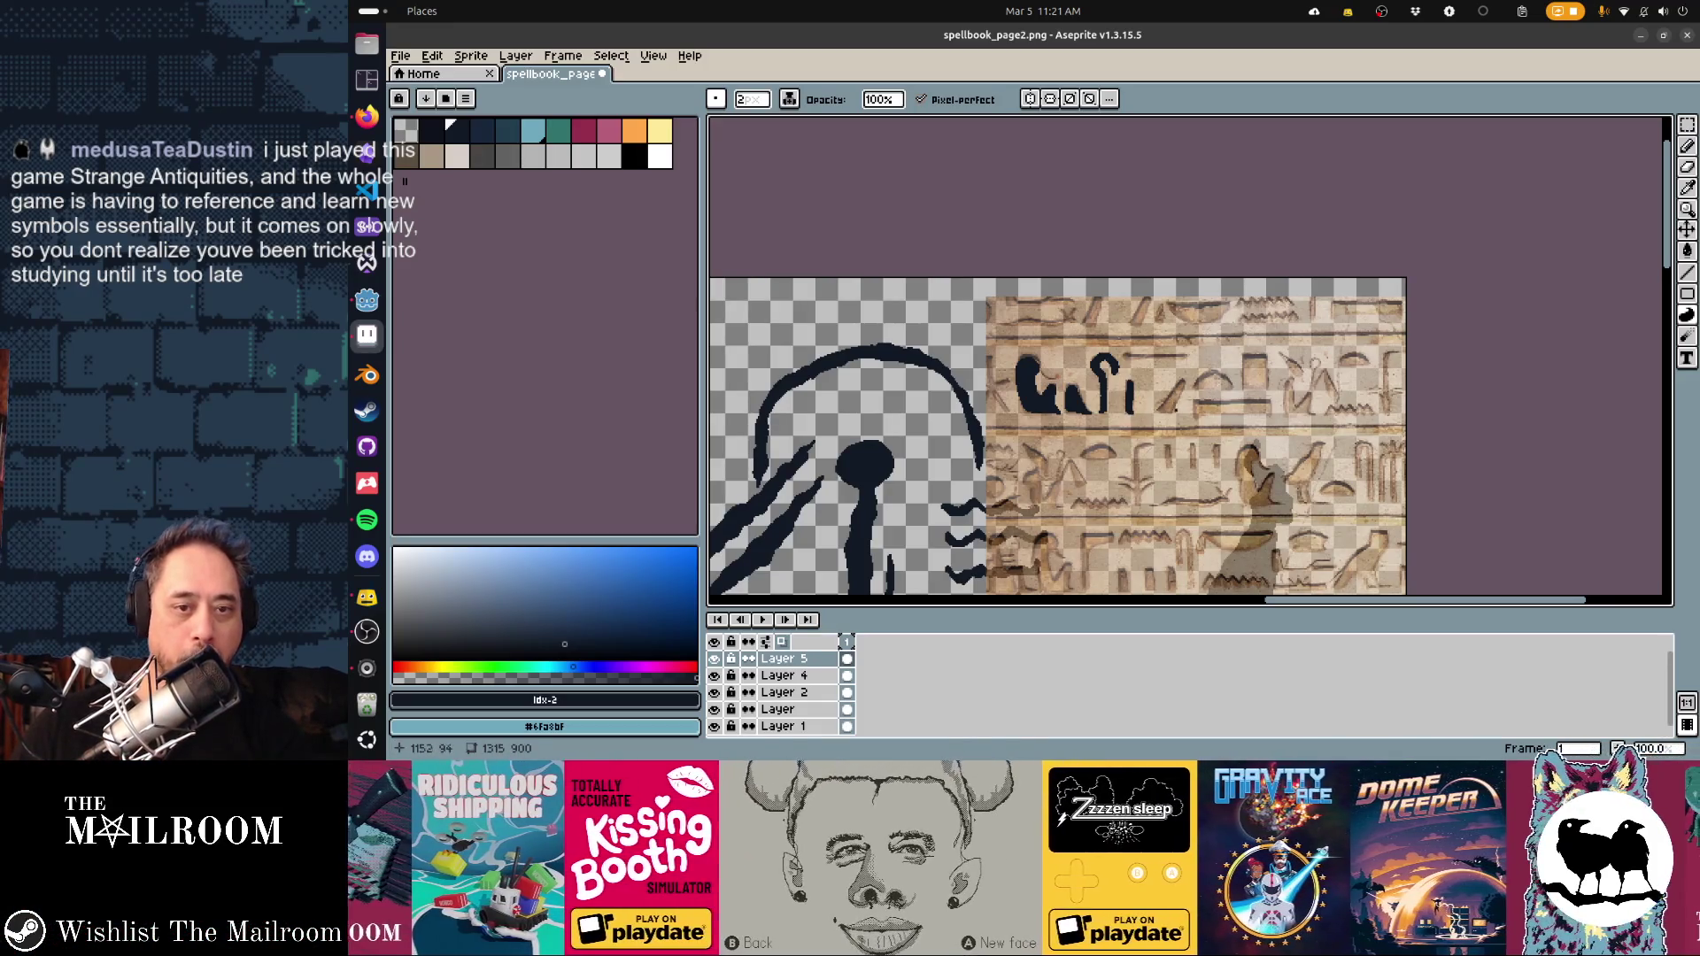
{"action": "left_click_drag", "start_coordinate": [1181, 386], "coordinate": [1163, 410]}
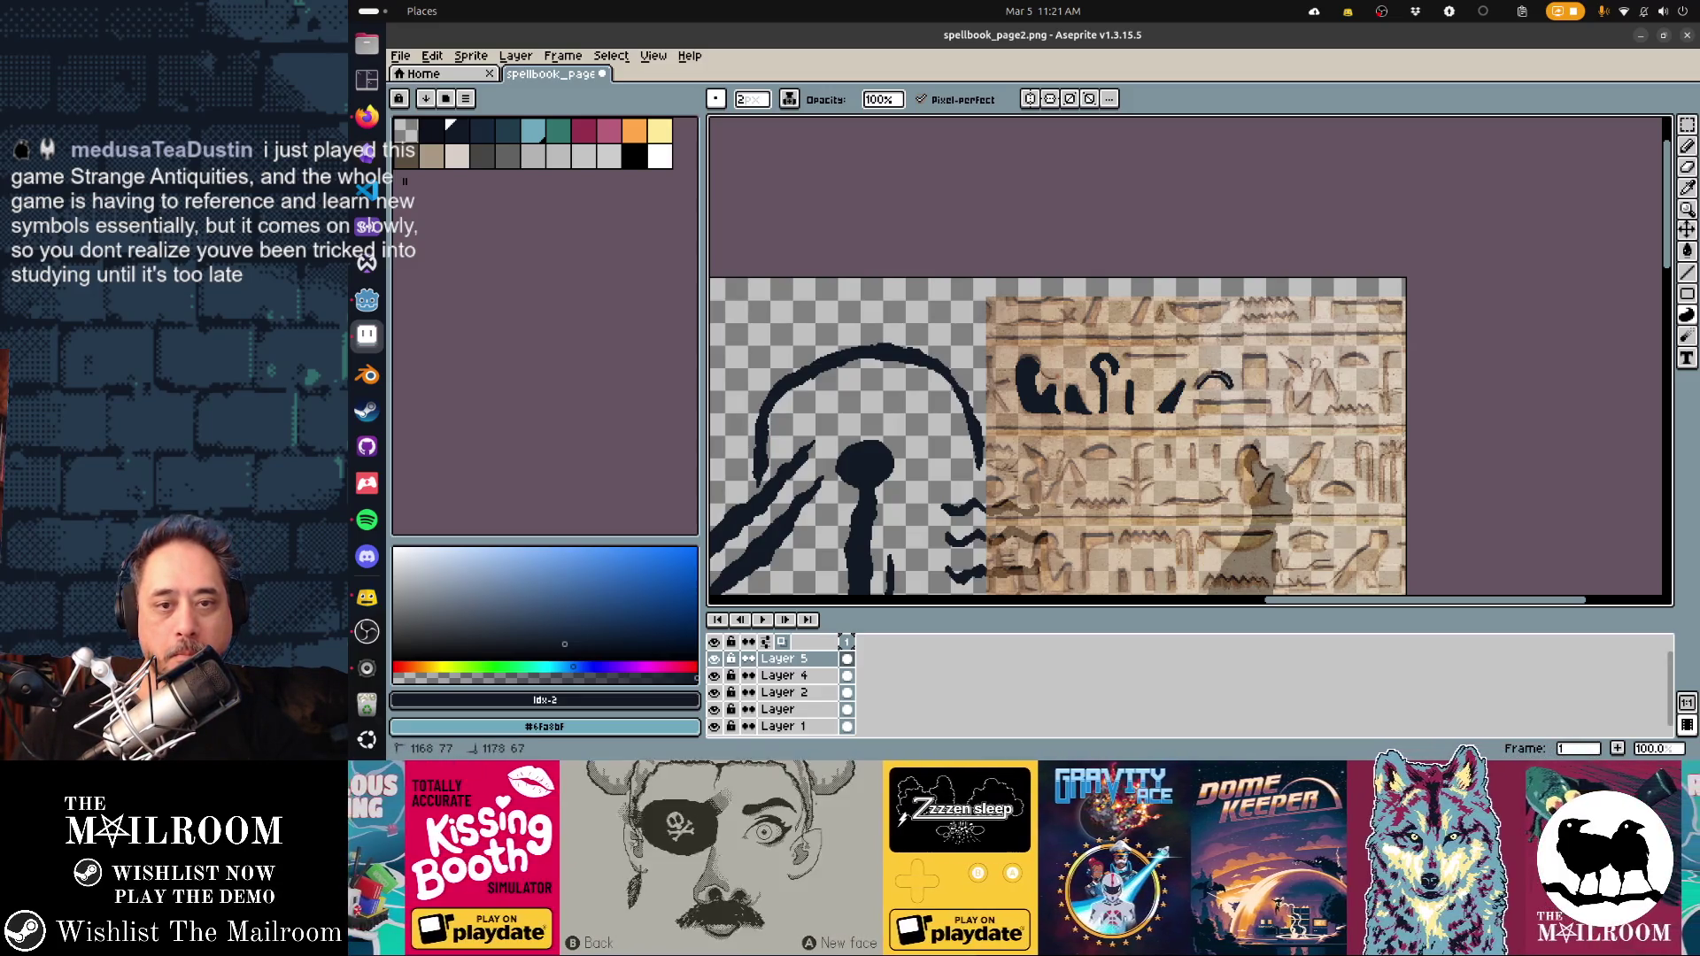
Trace and fill the arc, bar and box glyphs and the strokes ending the top row
{"action": "left_click_drag", "start_coordinate": [1197, 386], "coordinate": [1273, 409]}
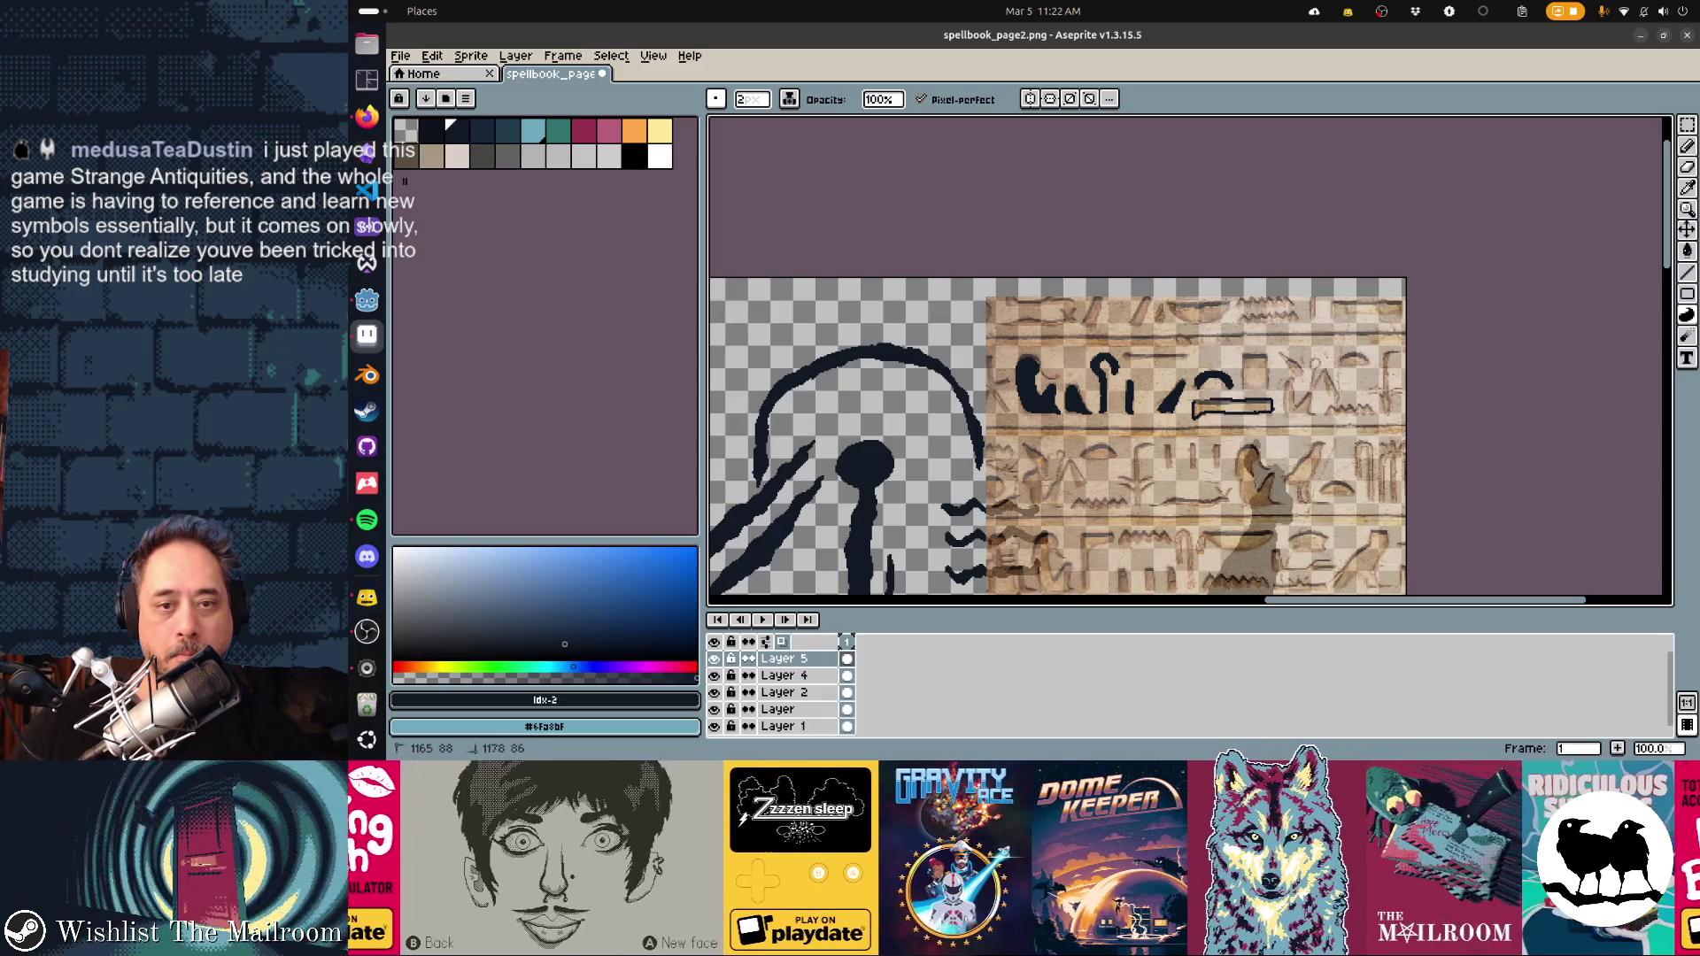
{"action": "left_click", "coordinate": [1235, 407]}
{"action": "left_click_drag", "start_coordinate": [1241, 388], "coordinate": [1252, 356]}
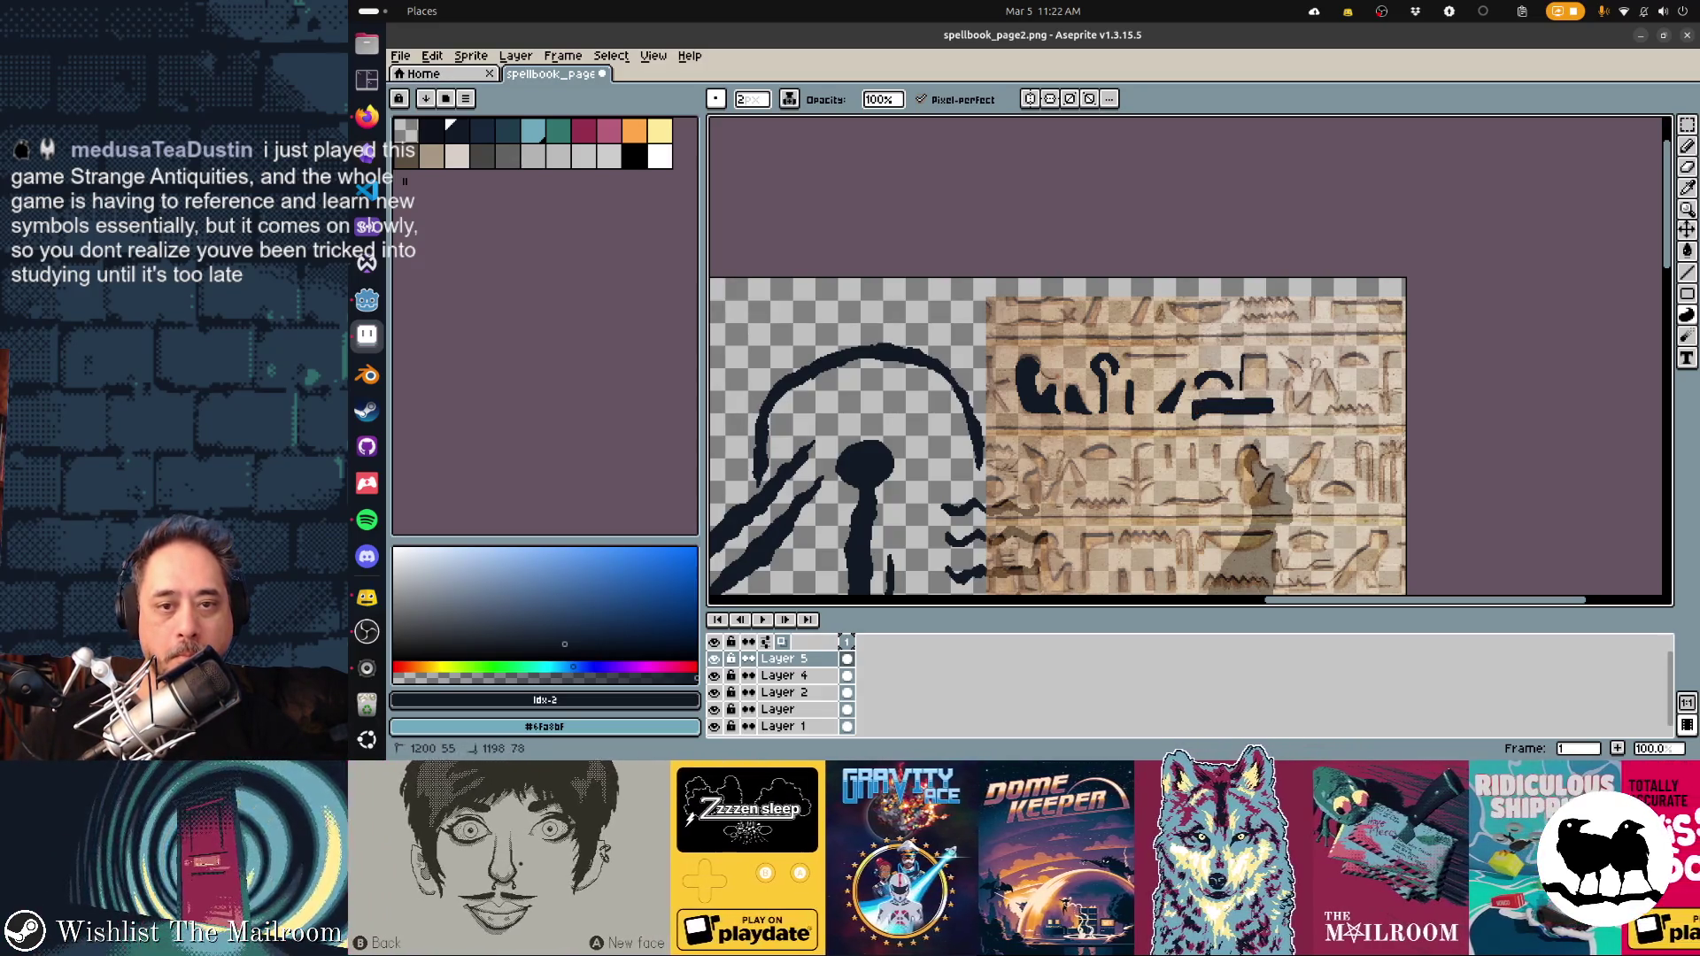
{"action": "left_click", "coordinate": [1248, 372]}
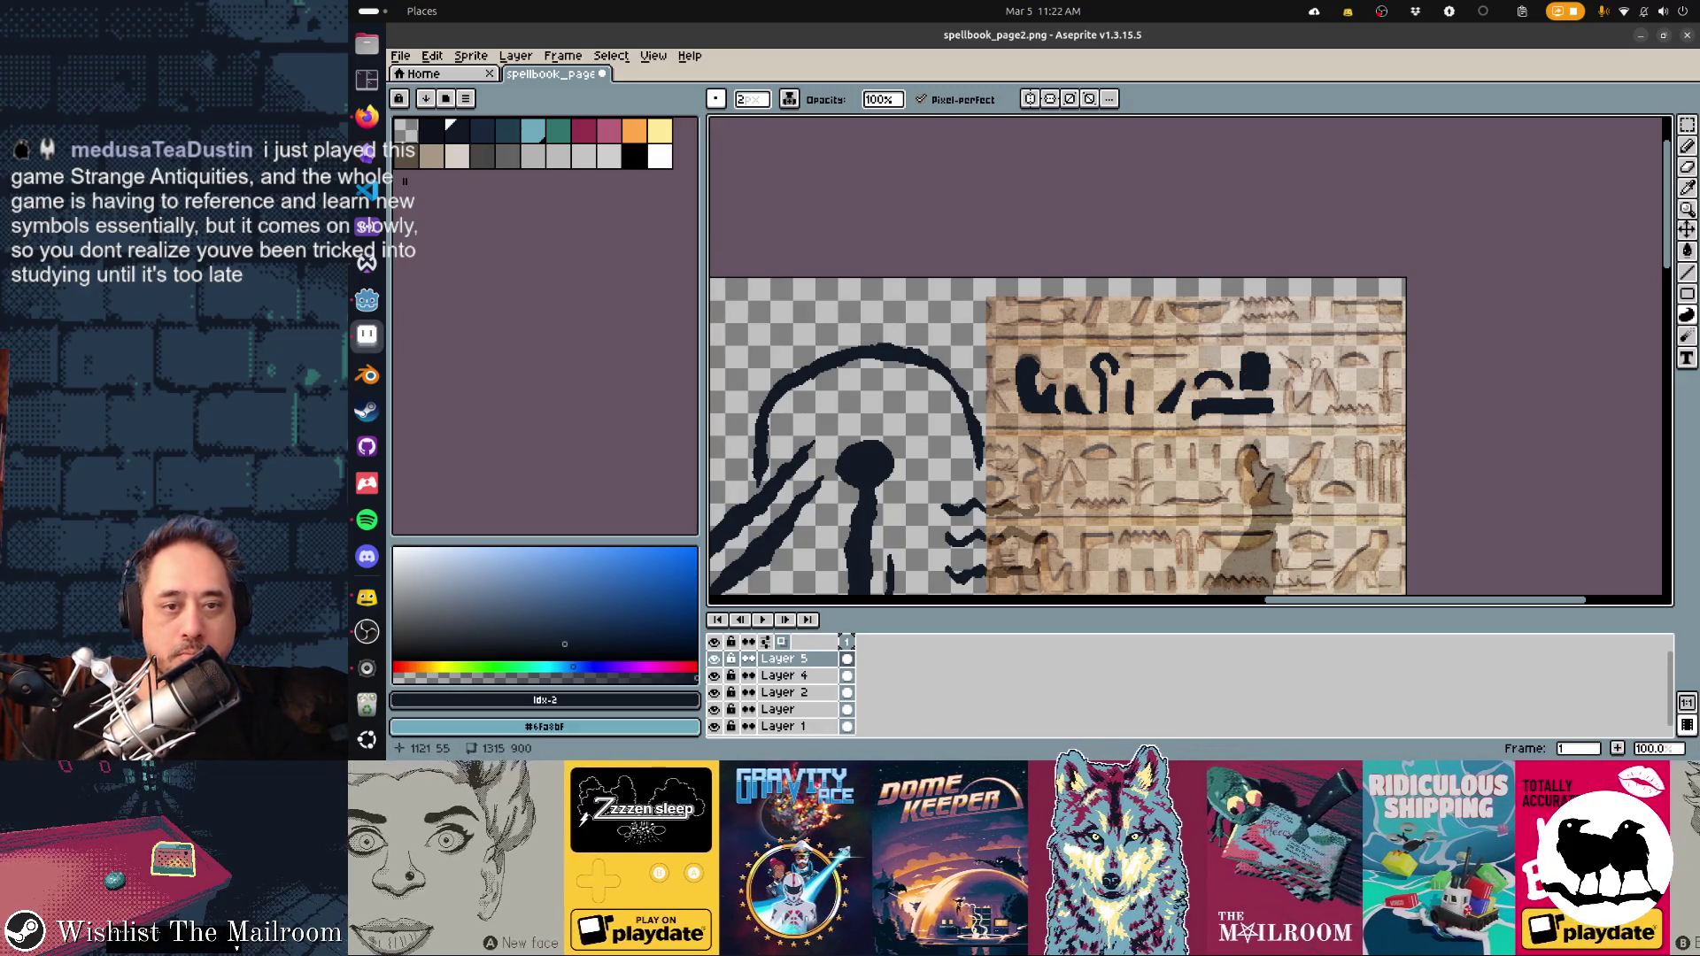
{"action": "mouse_move", "coordinate": [1155, 353]}
{"action": "left_mouse_down"}
{"action": "mouse_move", "coordinate": [1171, 353]}
{"action": "mouse_move", "coordinate": [1129, 354]}
{"action": "left_mouse_up"}
{"action": "mouse_move", "coordinate": [1281, 354]}
{"action": "left_mouse_down"}
{"action": "mouse_move", "coordinate": [1149, 305]}
{"action": "mouse_move", "coordinate": [1151, 361]}
{"action": "left_mouse_up"}
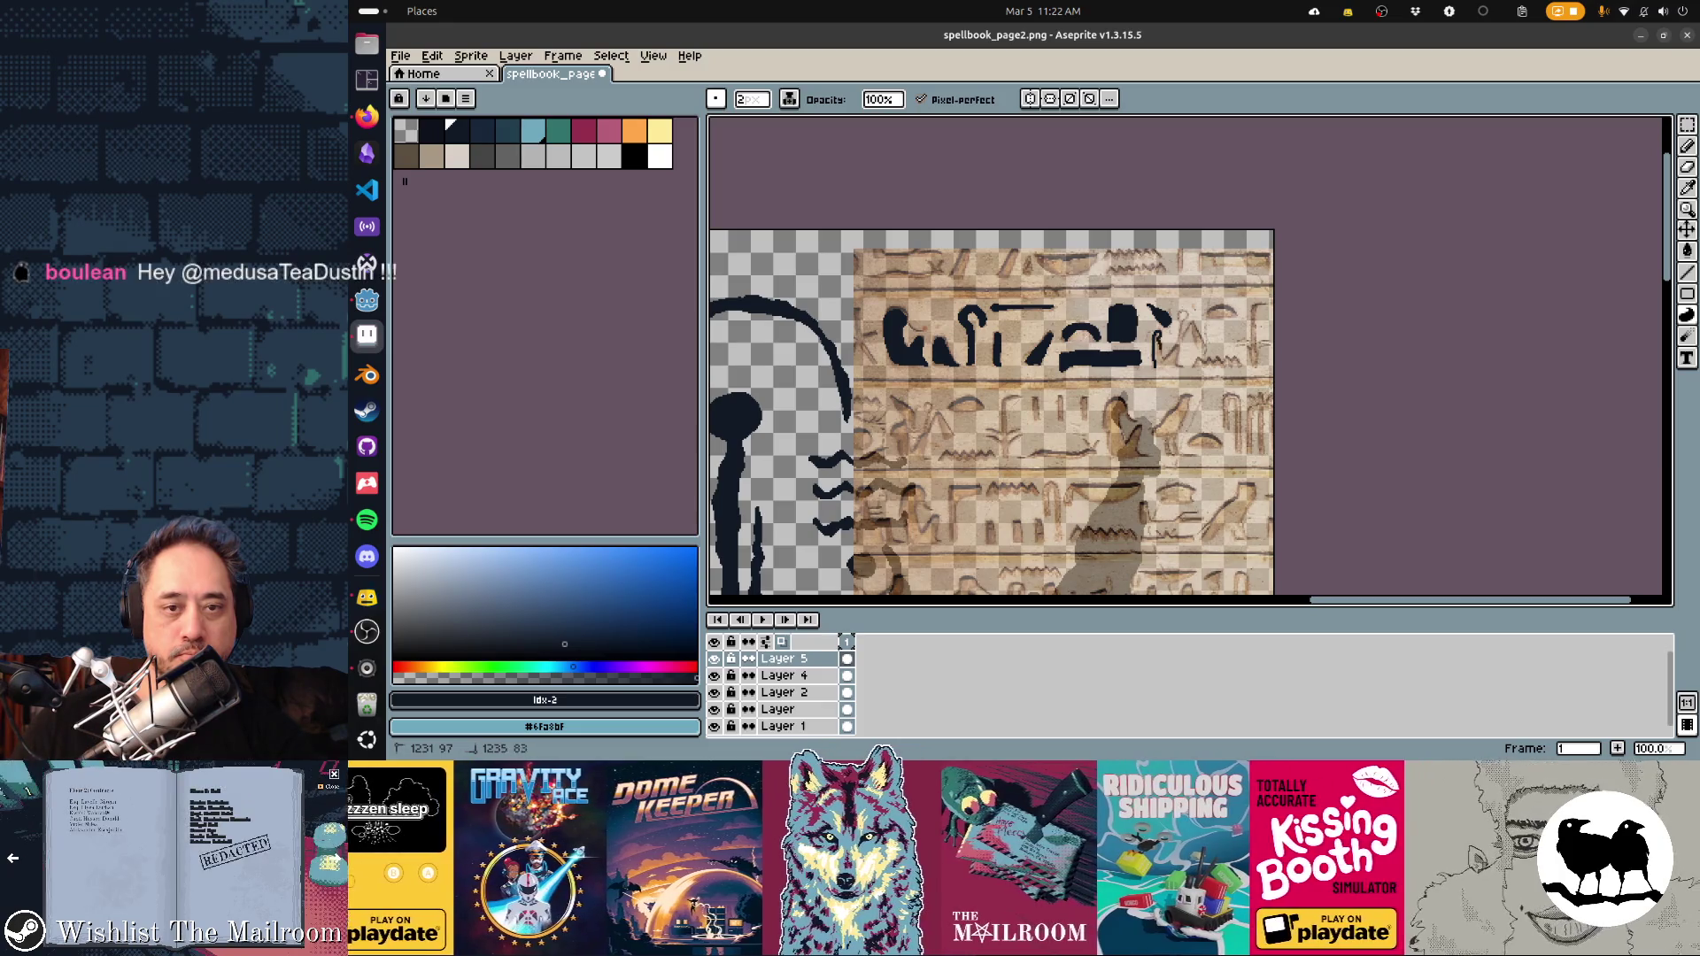
{"action": "mouse_move", "coordinate": [1167, 333]}
{"action": "left_mouse_down"}
{"action": "mouse_move", "coordinate": [1178, 359]}
{"action": "mouse_move", "coordinate": [1173, 325]}
{"action": "mouse_move", "coordinate": [1180, 339]}
{"action": "left_mouse_up"}
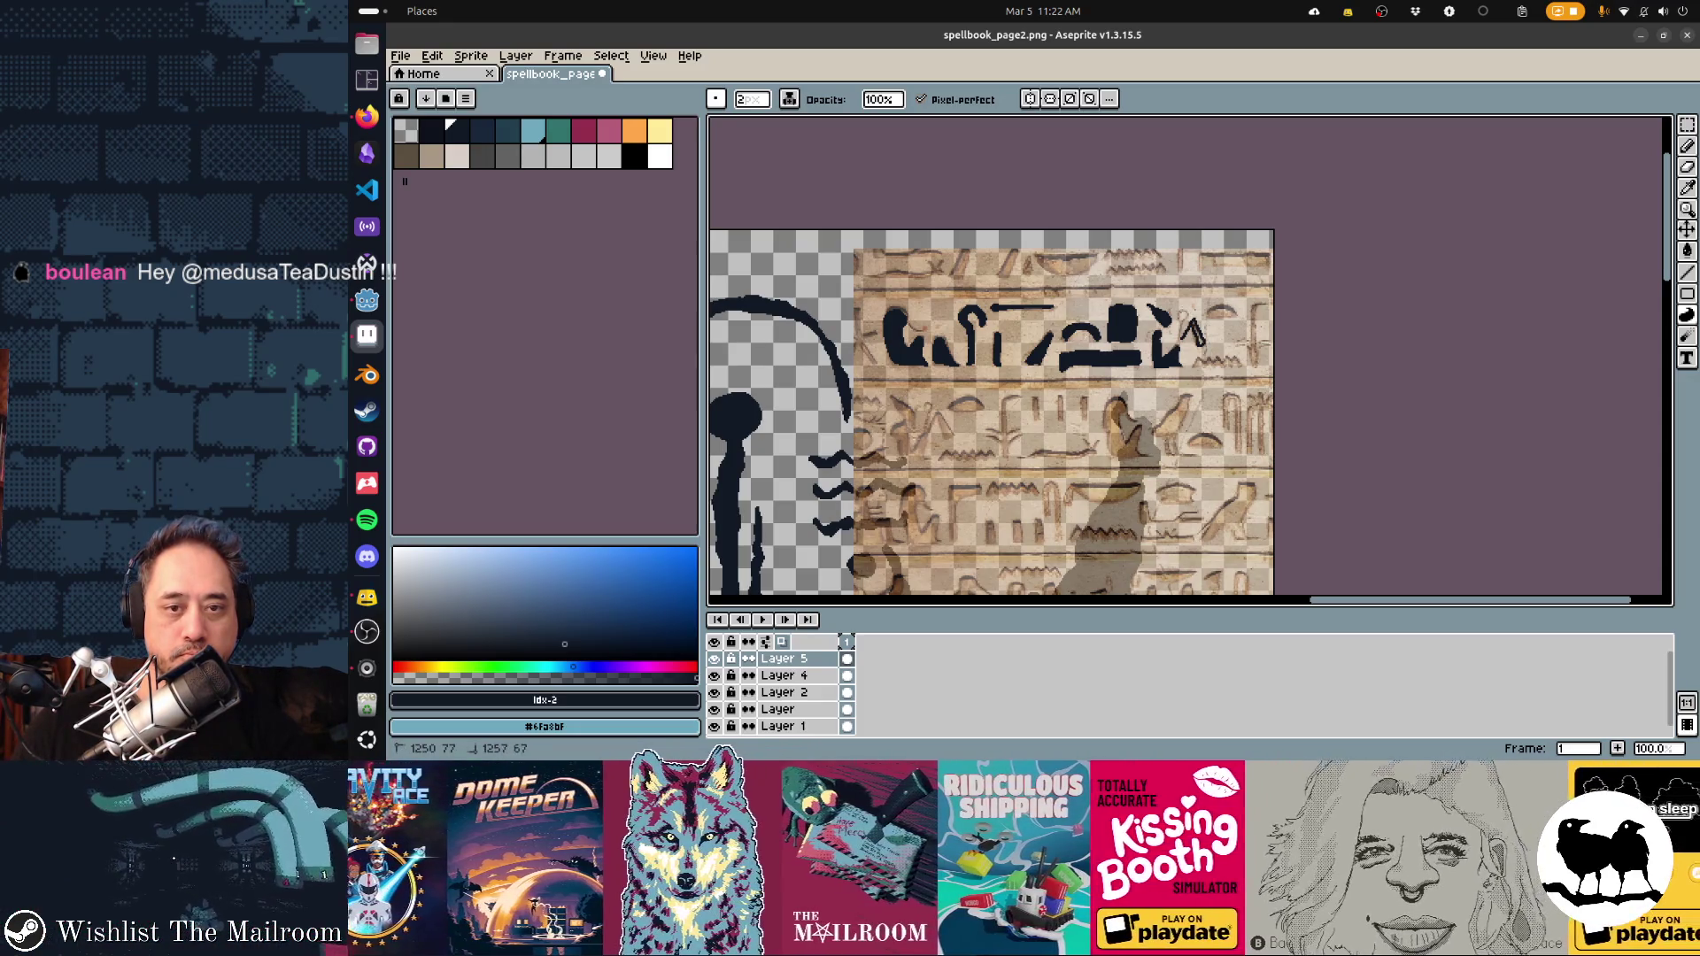
{"action": "left_click_drag", "start_coordinate": [1197, 334], "coordinate": [1196, 327]}
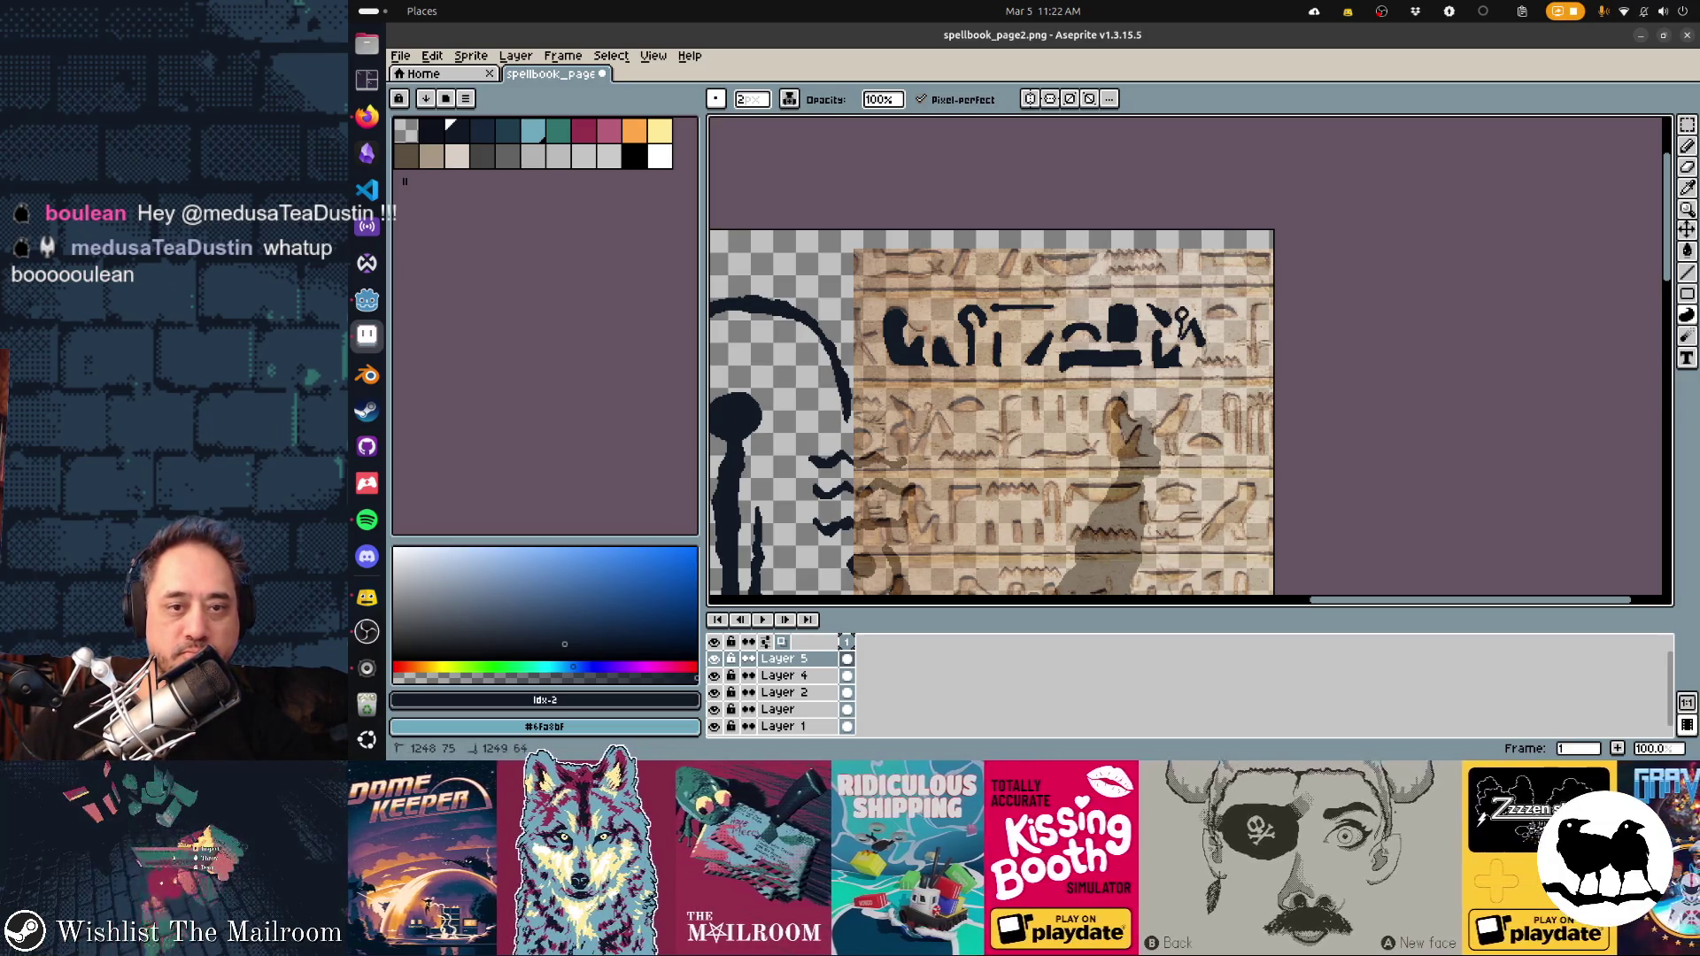
{"action": "scroll", "coordinate": [1213, 296], "scroll_direction": "down", "scroll_amount": 2}
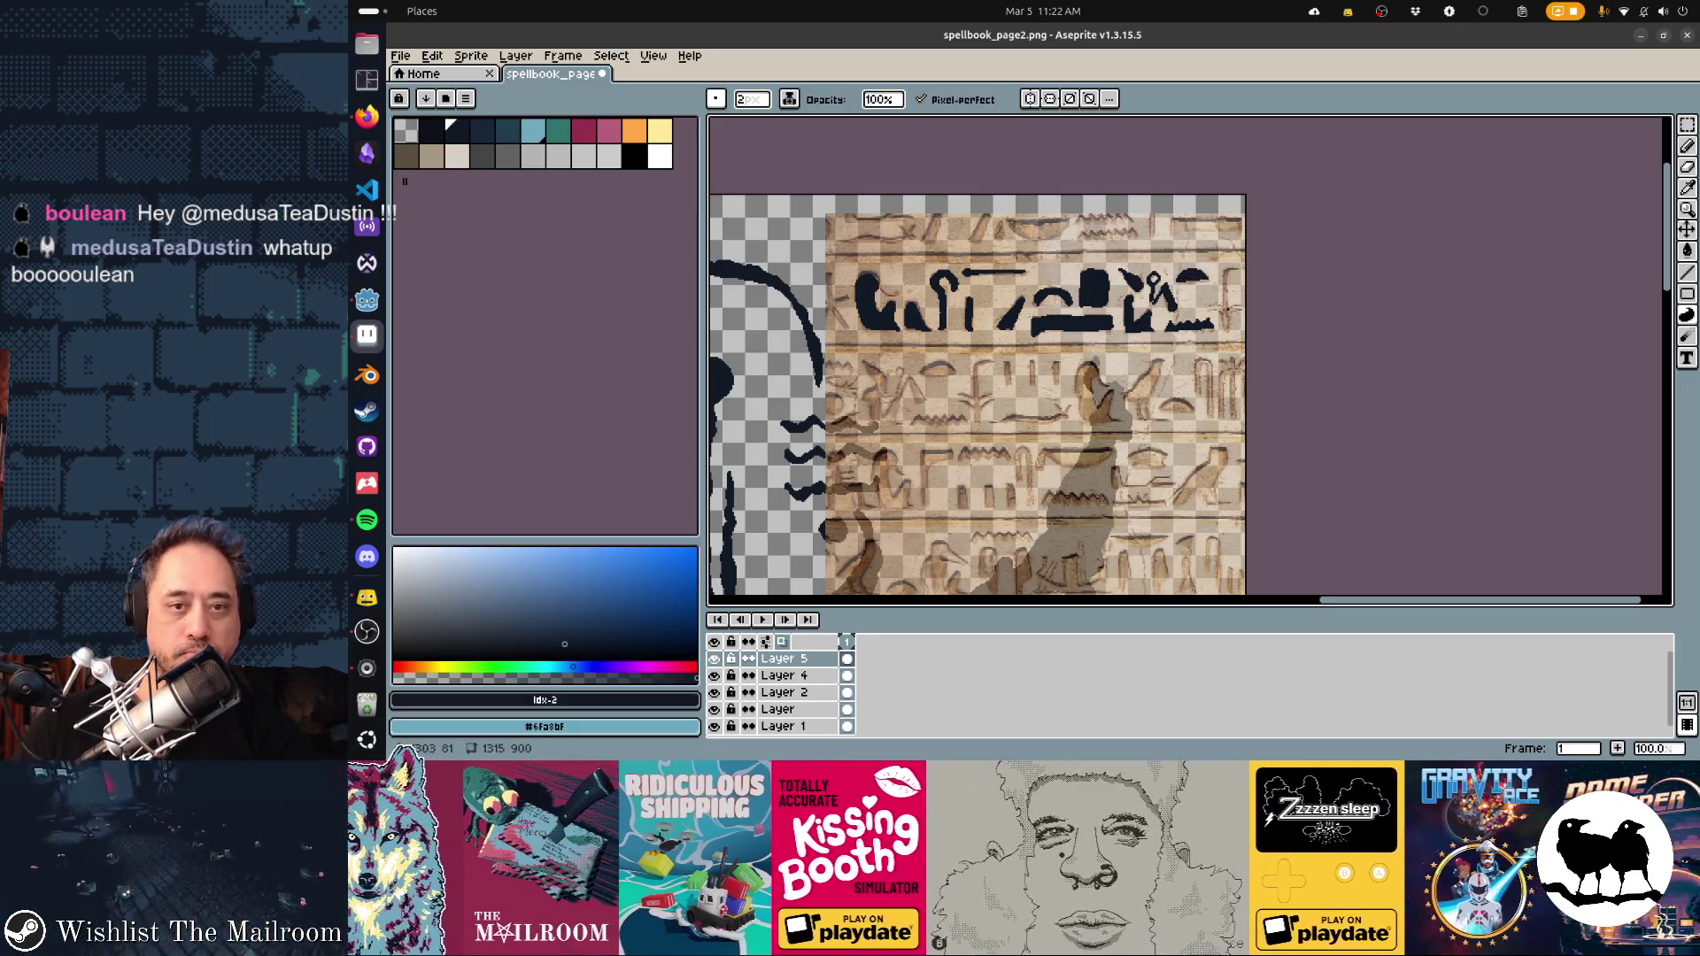
{"action": "scroll", "coordinate": [1153, 280], "scroll_direction": "down", "scroll_amount": 3}
Fill the bird, the curved glyph and the small second-row glyphs solid dark navy
{"action": "scroll", "coordinate": [1156, 336], "scroll_direction": "left", "scroll_amount": 5}
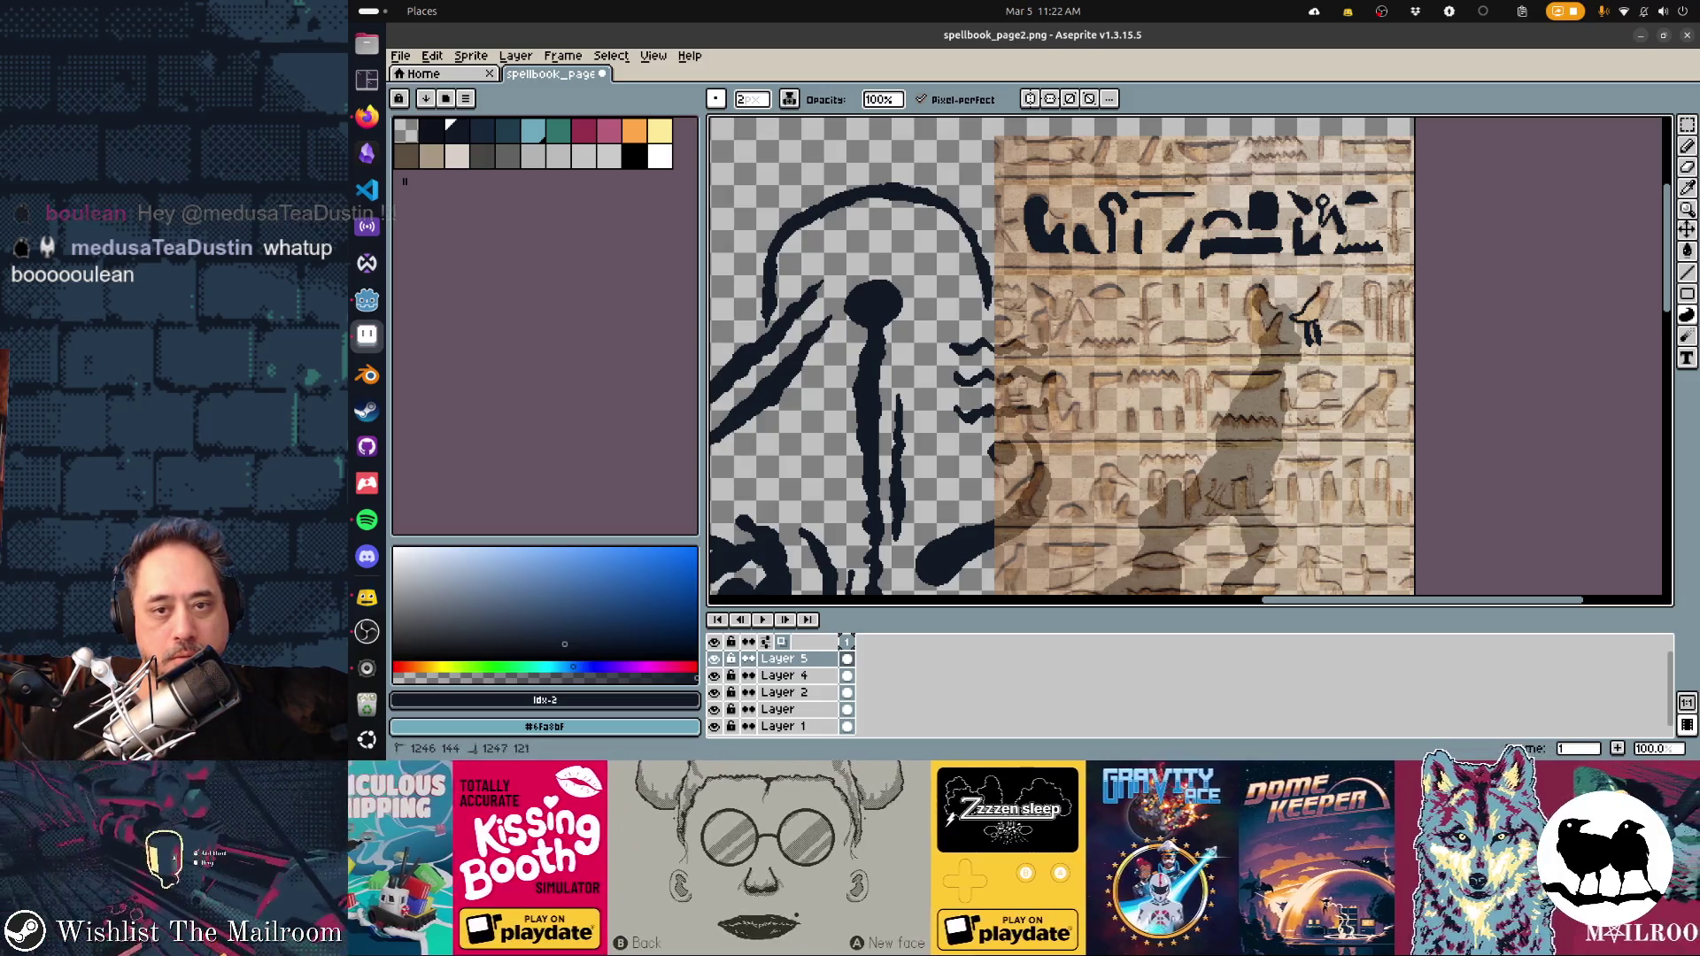
{"action": "left_click", "coordinate": [1314, 305]}
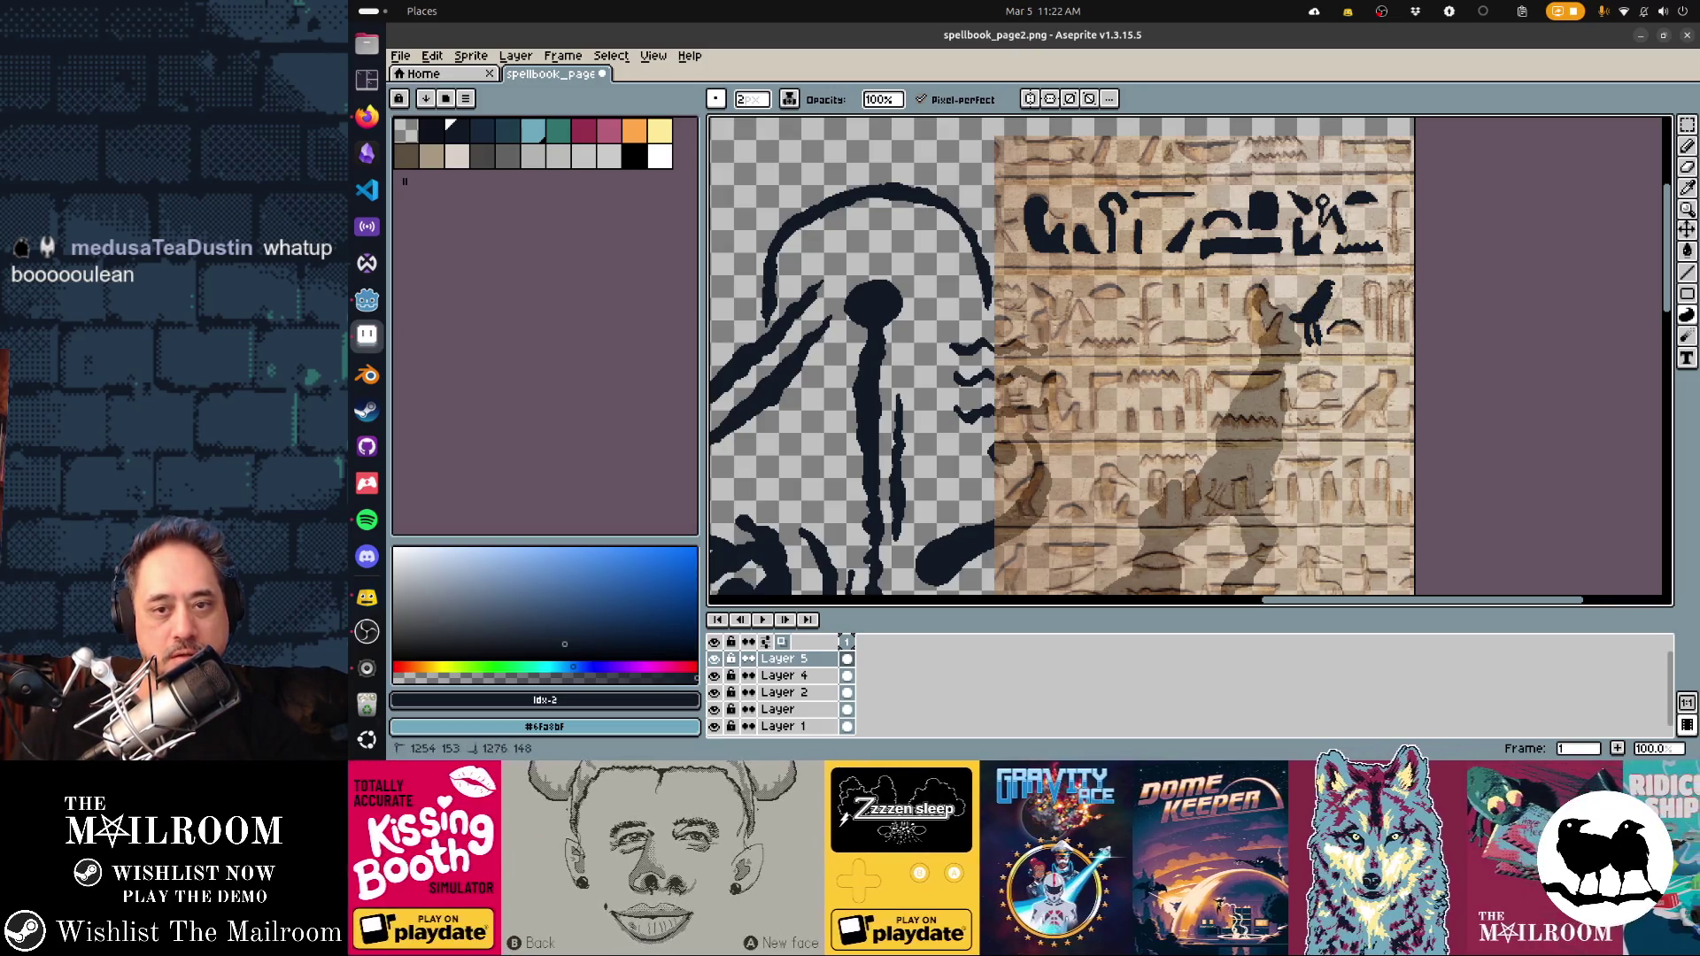
{"action": "left_click", "coordinate": [1346, 330]}
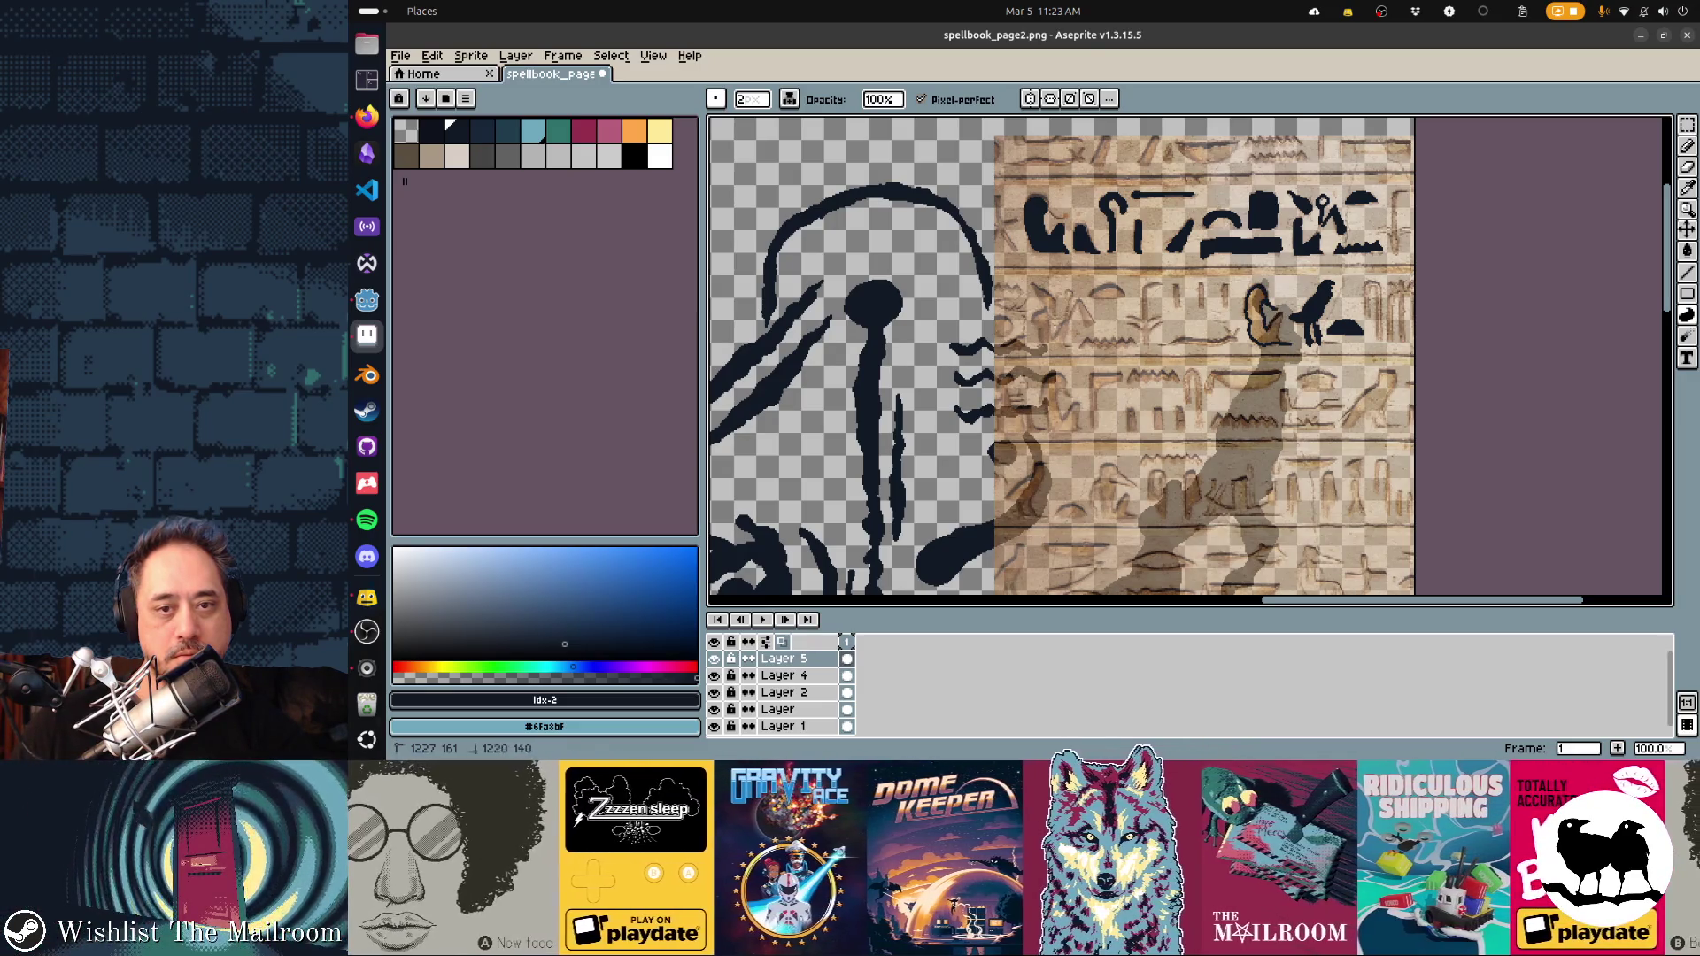
{"action": "key", "text": "ctrl+z"}
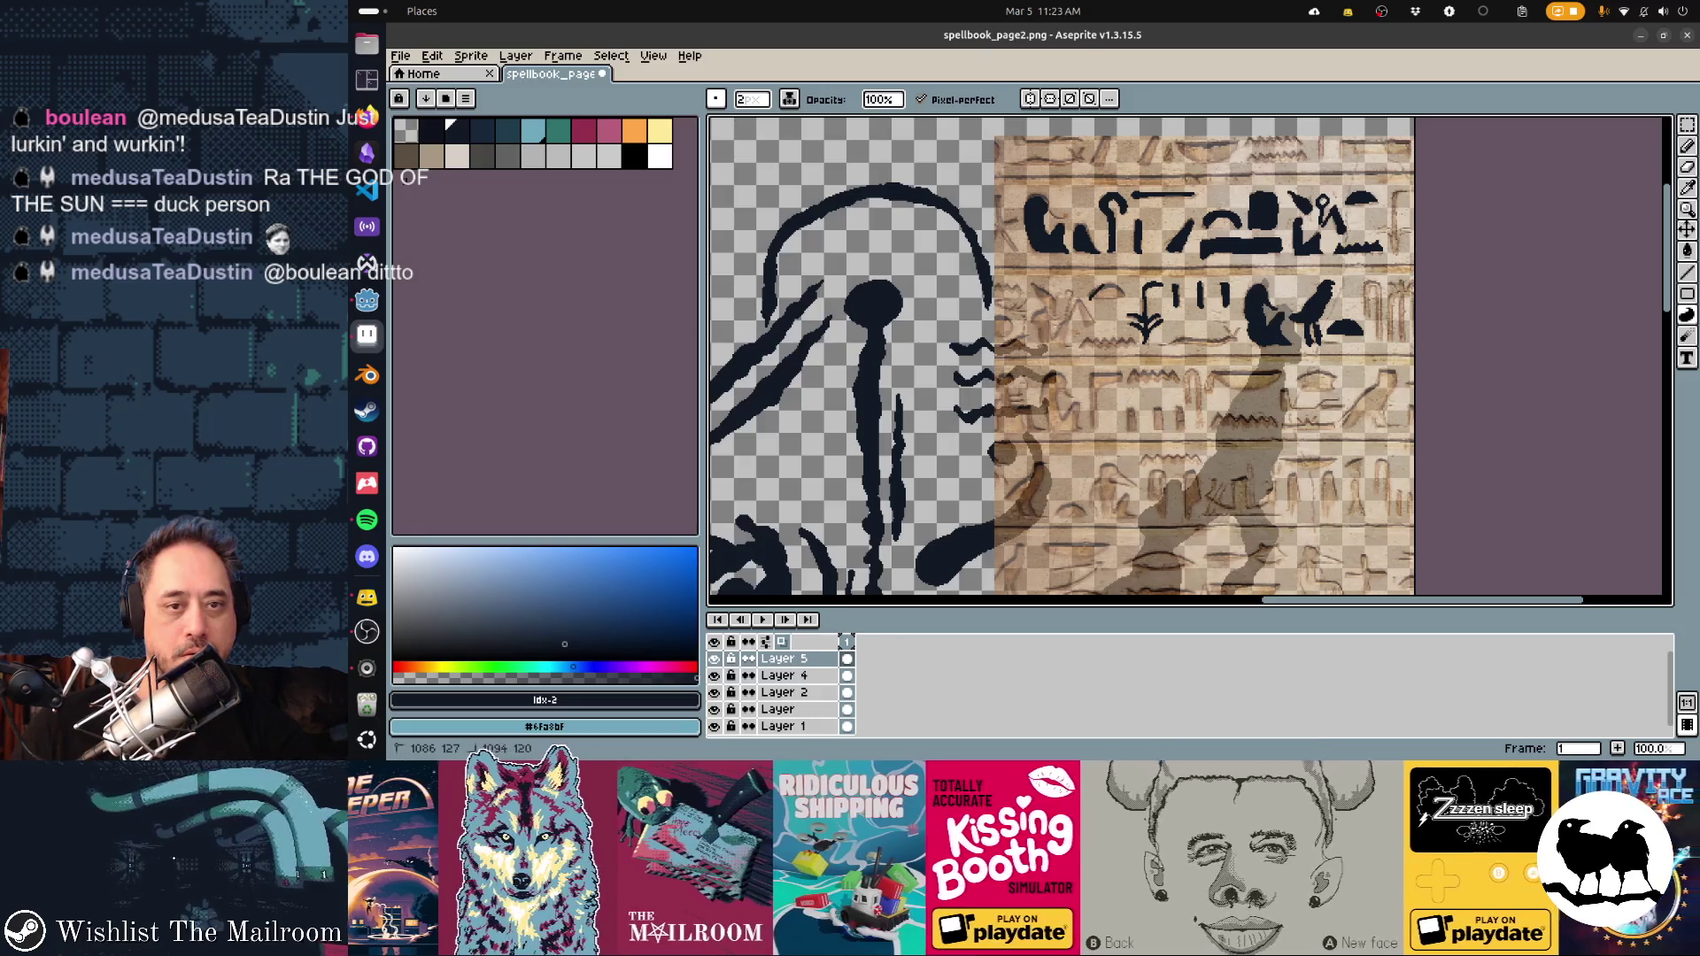
{"action": "mouse_move", "coordinate": [1095, 293]}
{"action": "left_mouse_down"}
{"action": "mouse_move", "coordinate": [1123, 296]}
{"action": "mouse_move", "coordinate": [1051, 341]}
{"action": "left_mouse_up"}
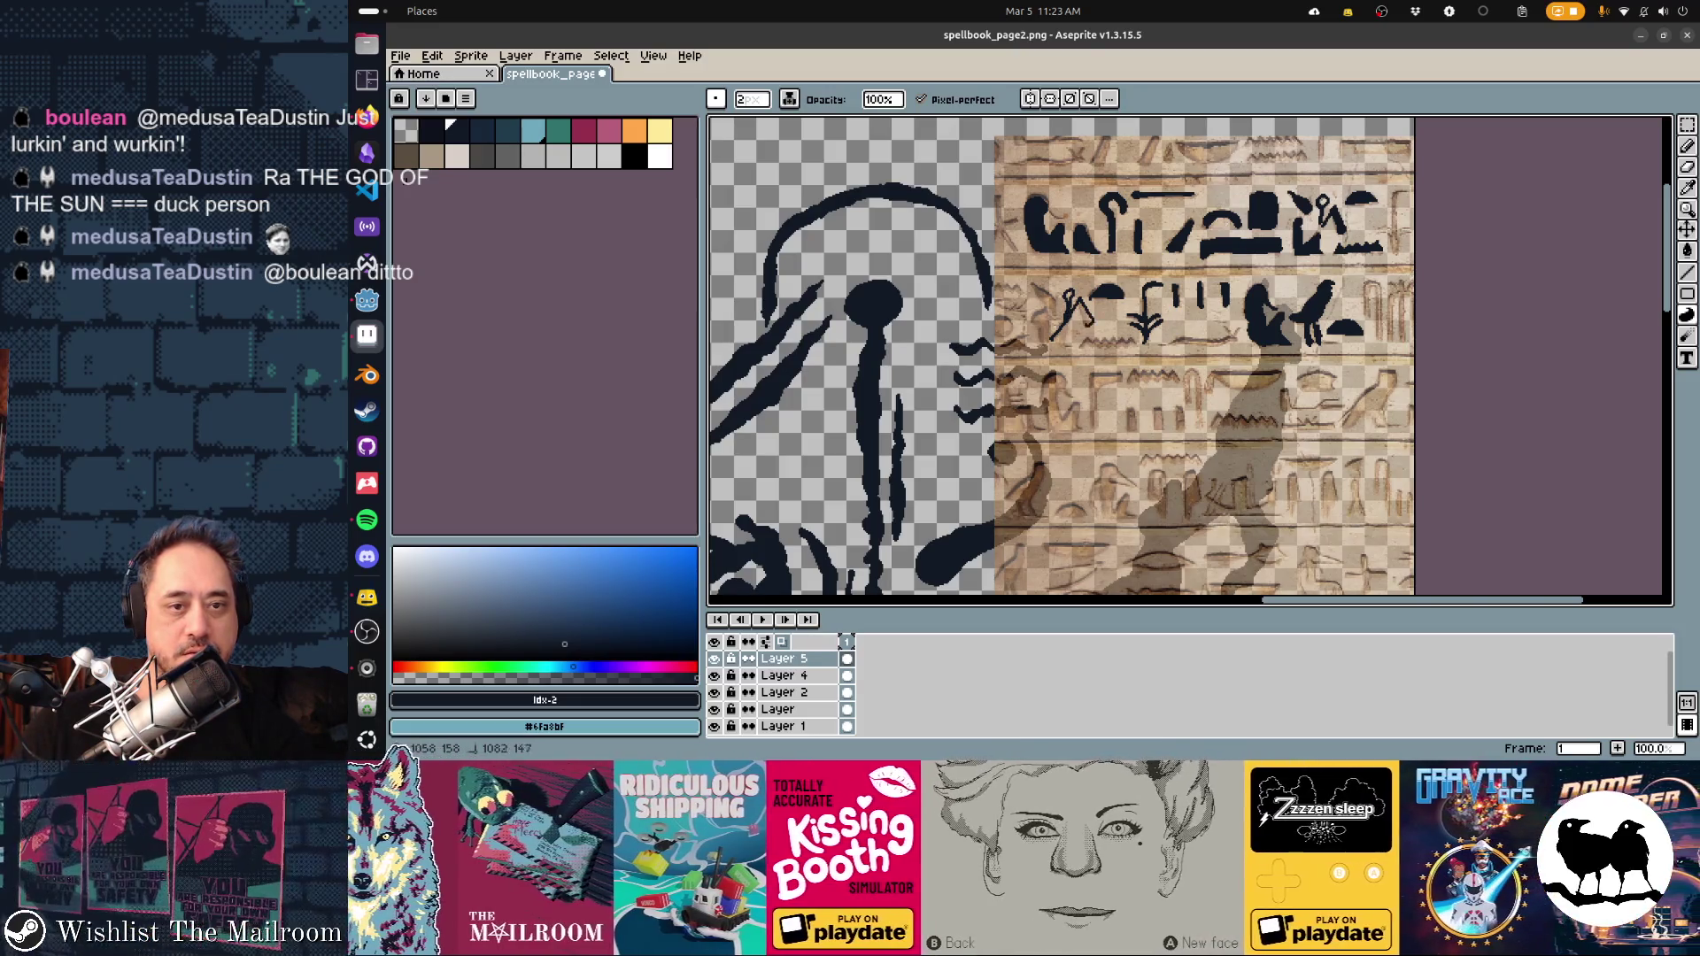
{"action": "left_click_drag", "start_coordinate": [1068, 343], "coordinate": [1085, 305]}
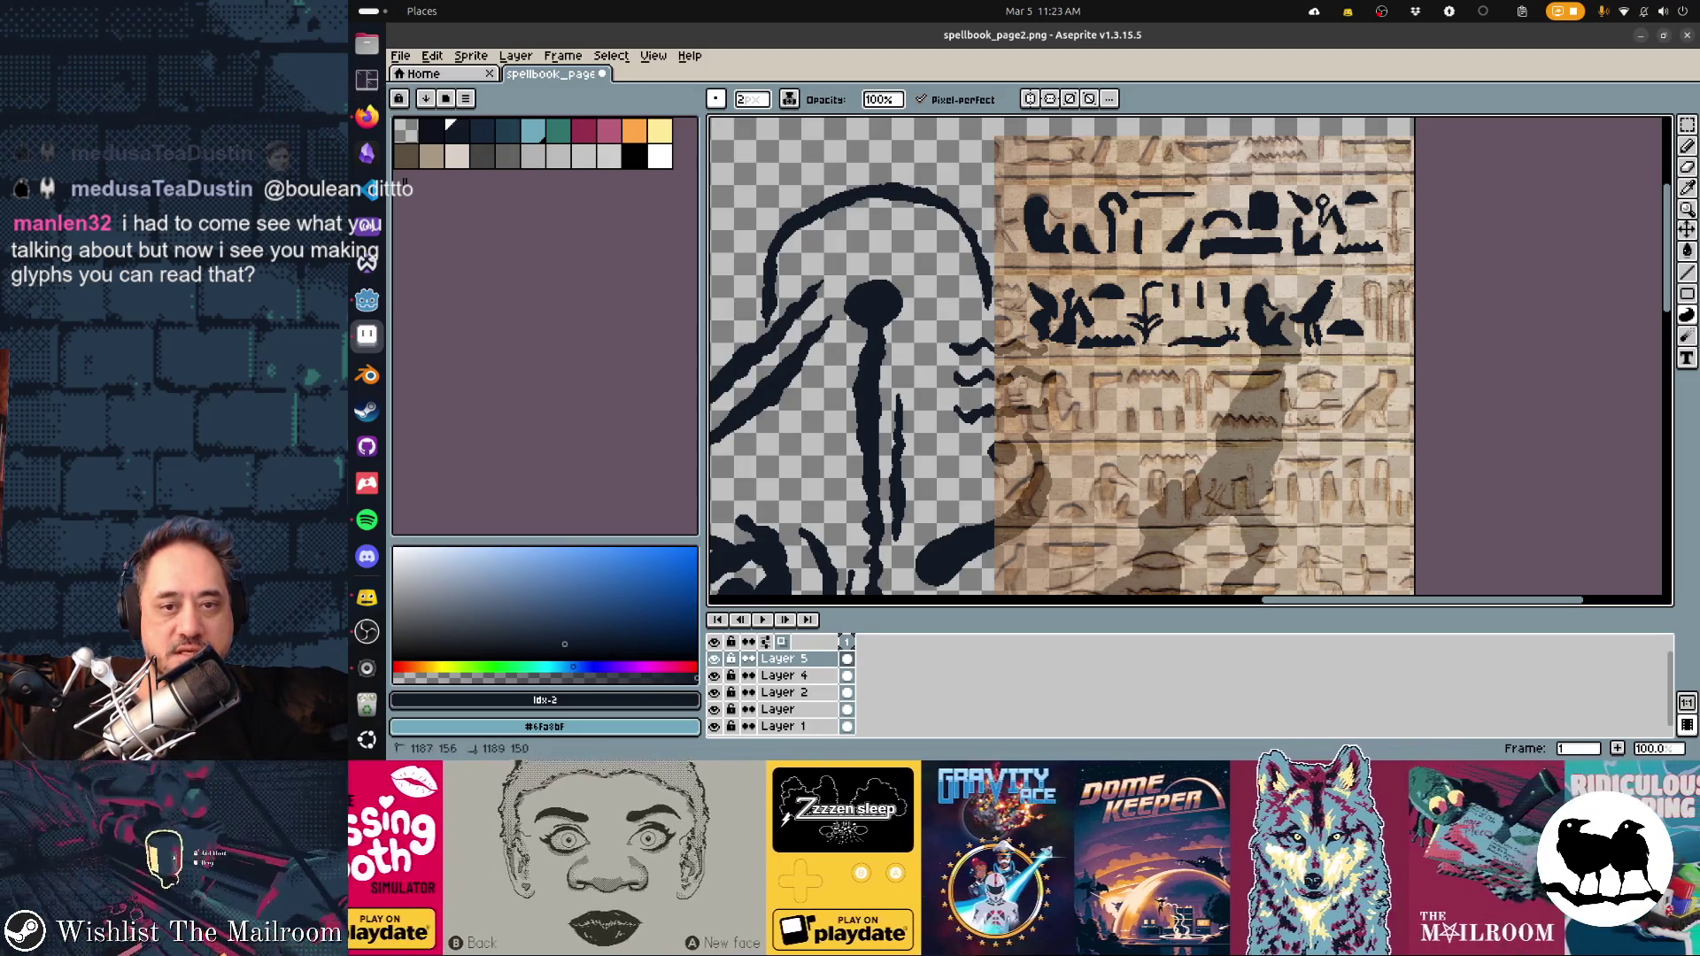
Switch to a round brush and shrink it from 13 down to 3 pixels
{"action": "scroll", "coordinate": [1191, 362], "scroll_direction": "down", "scroll_amount": 3}
{"action": "scroll", "coordinate": [1191, 362], "scroll_direction": "right", "scroll_amount": 3}
{"action": "scroll", "coordinate": [1191, 362], "scroll_direction": "right", "scroll_amount": 2}
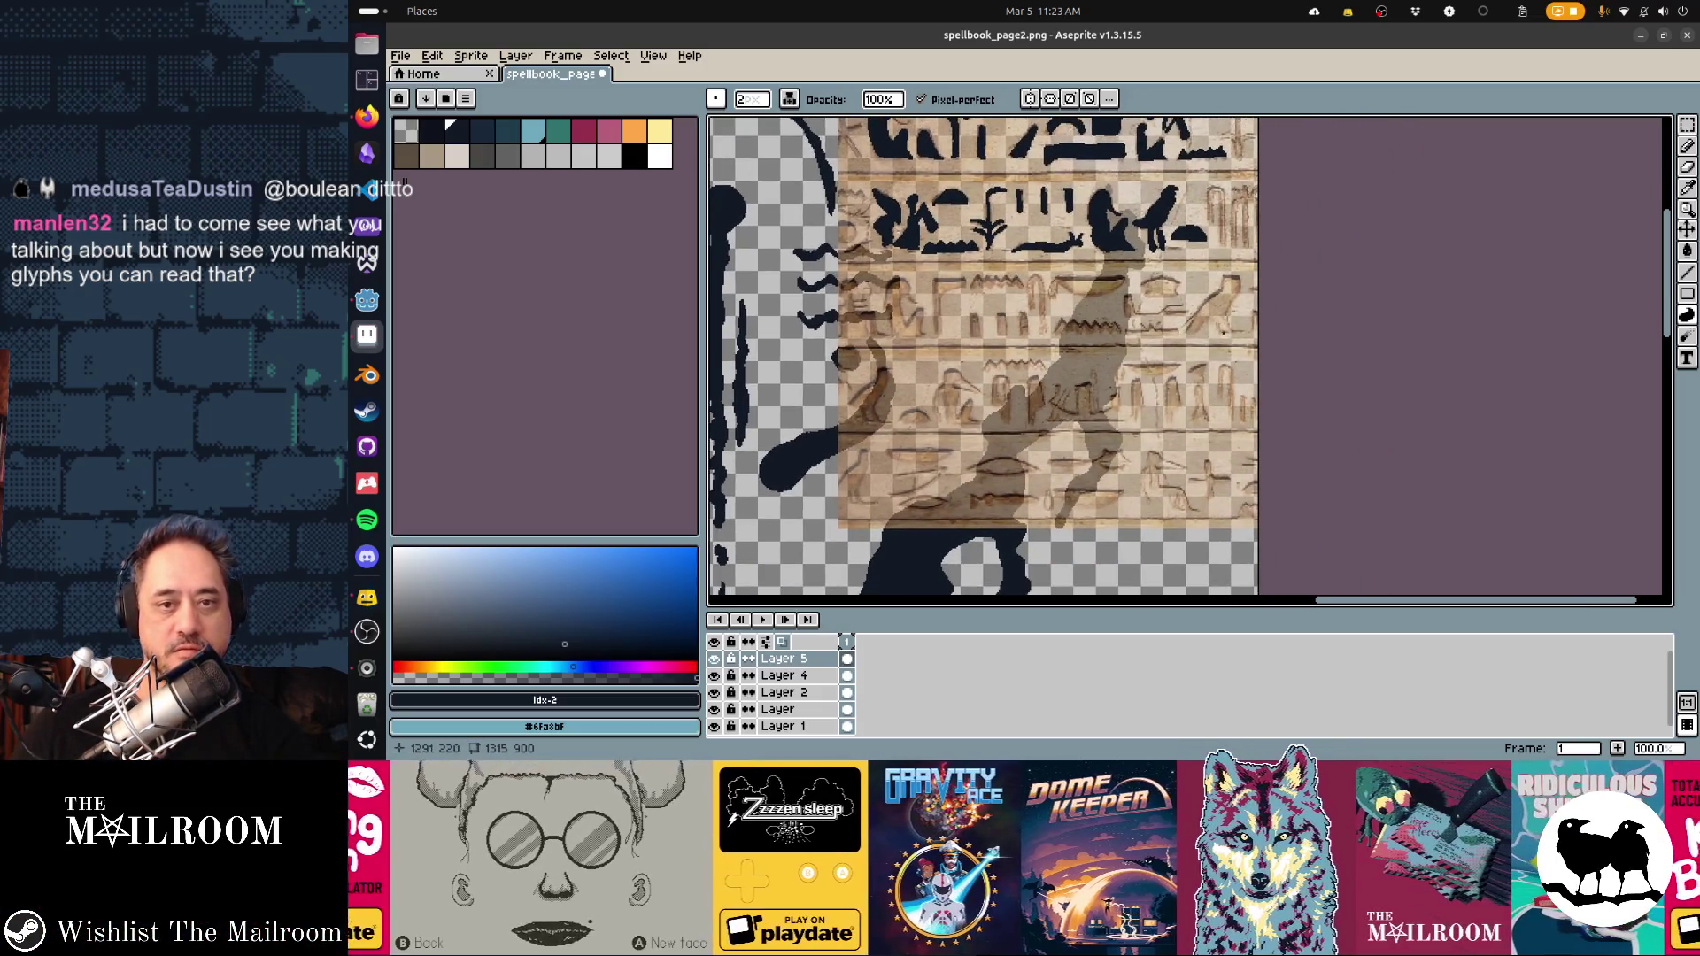
{"action": "scroll", "coordinate": [1191, 361], "scroll_direction": "up", "scroll_amount": 5}
{"action": "scroll", "coordinate": [1191, 361], "scroll_direction": "left", "scroll_amount": 4}
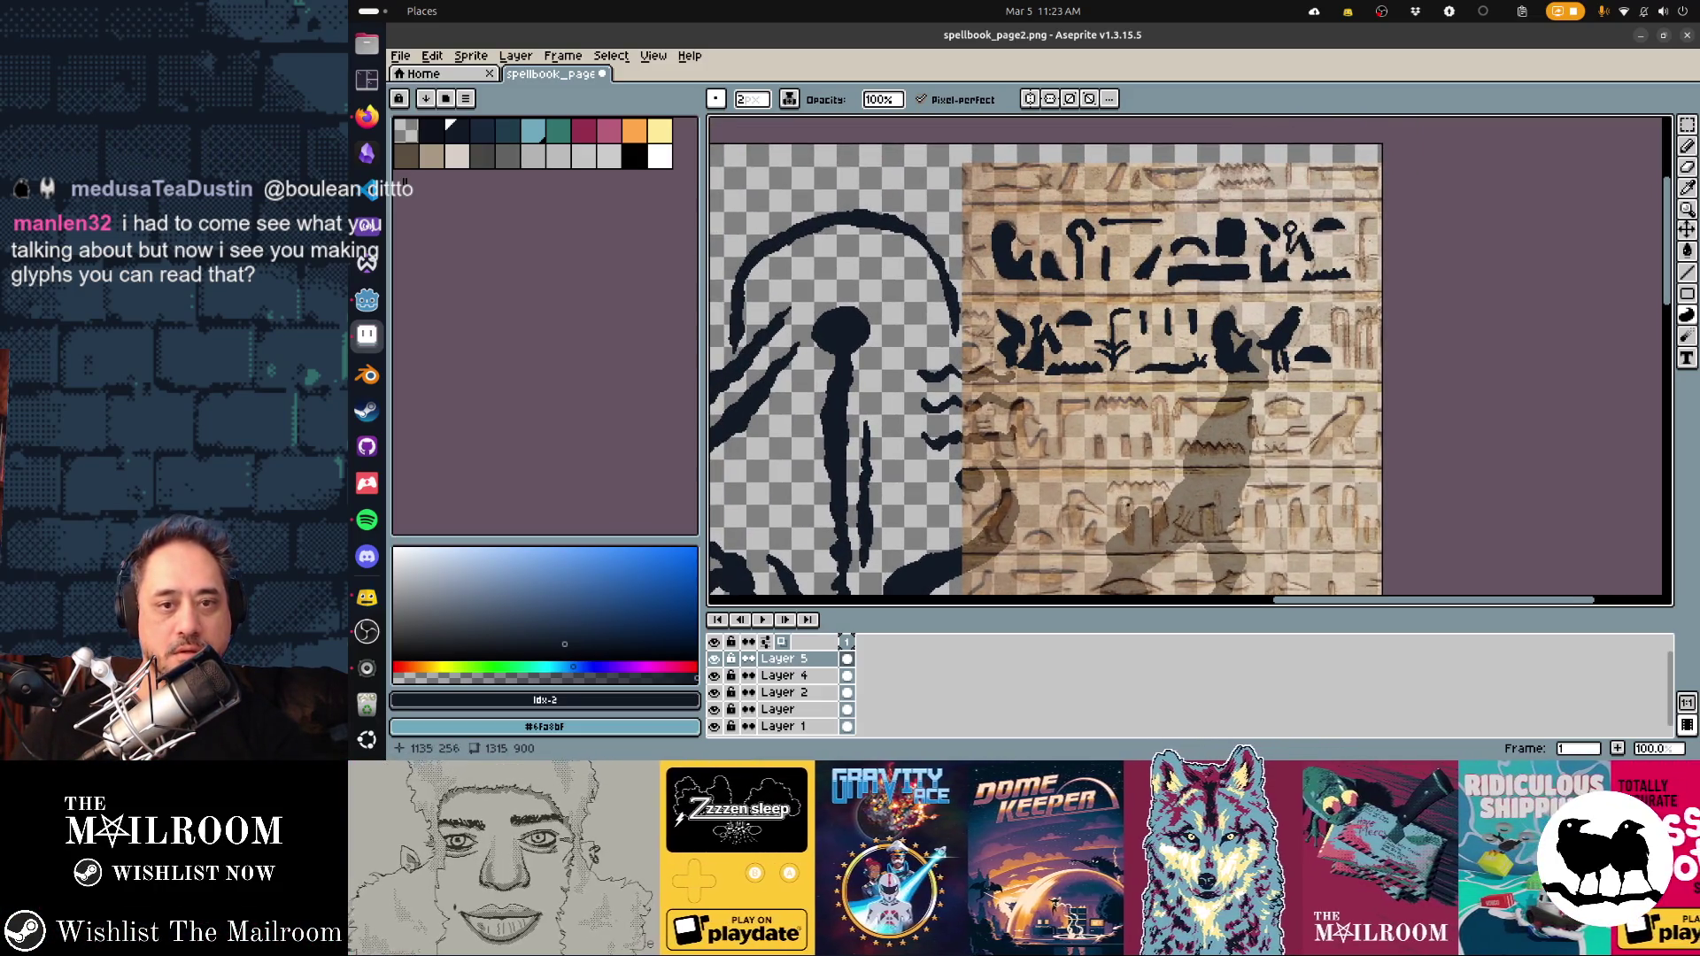
{"action": "scroll", "coordinate": [1191, 362], "scroll_direction": "down", "scroll_amount": 2}
{"action": "scroll", "coordinate": [1191, 361], "scroll_direction": "right", "scroll_amount": 2}
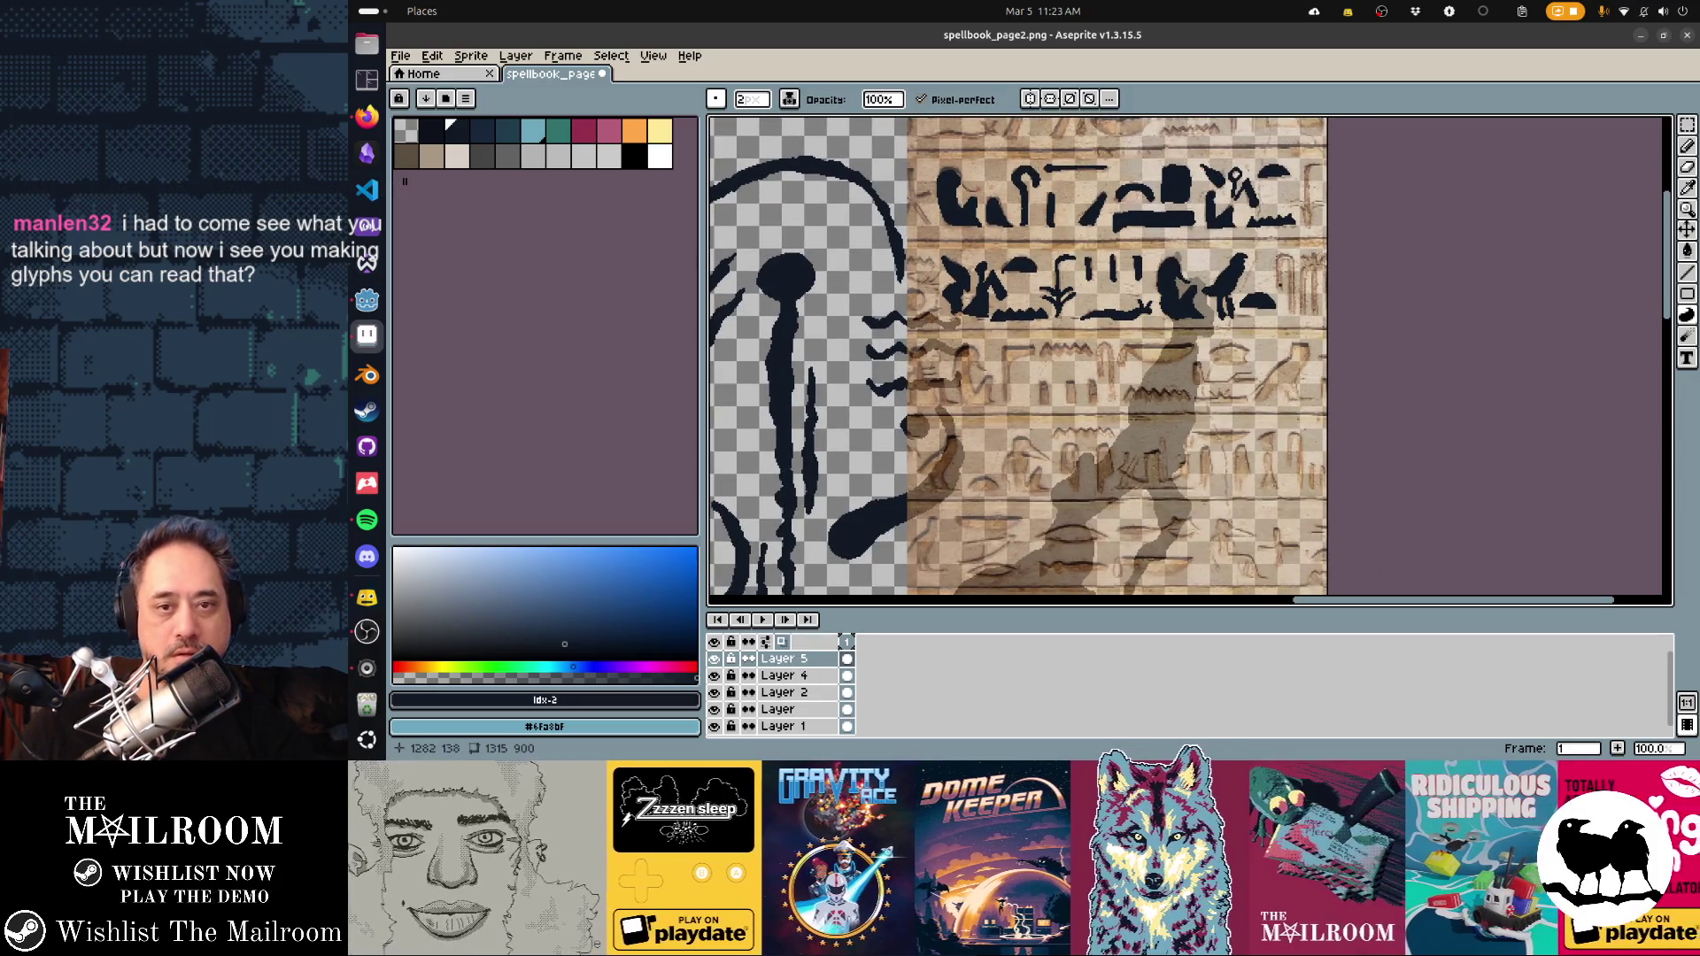
{"action": "key", "text": "b"}
{"action": "left_click", "coordinate": [1278, 288]}
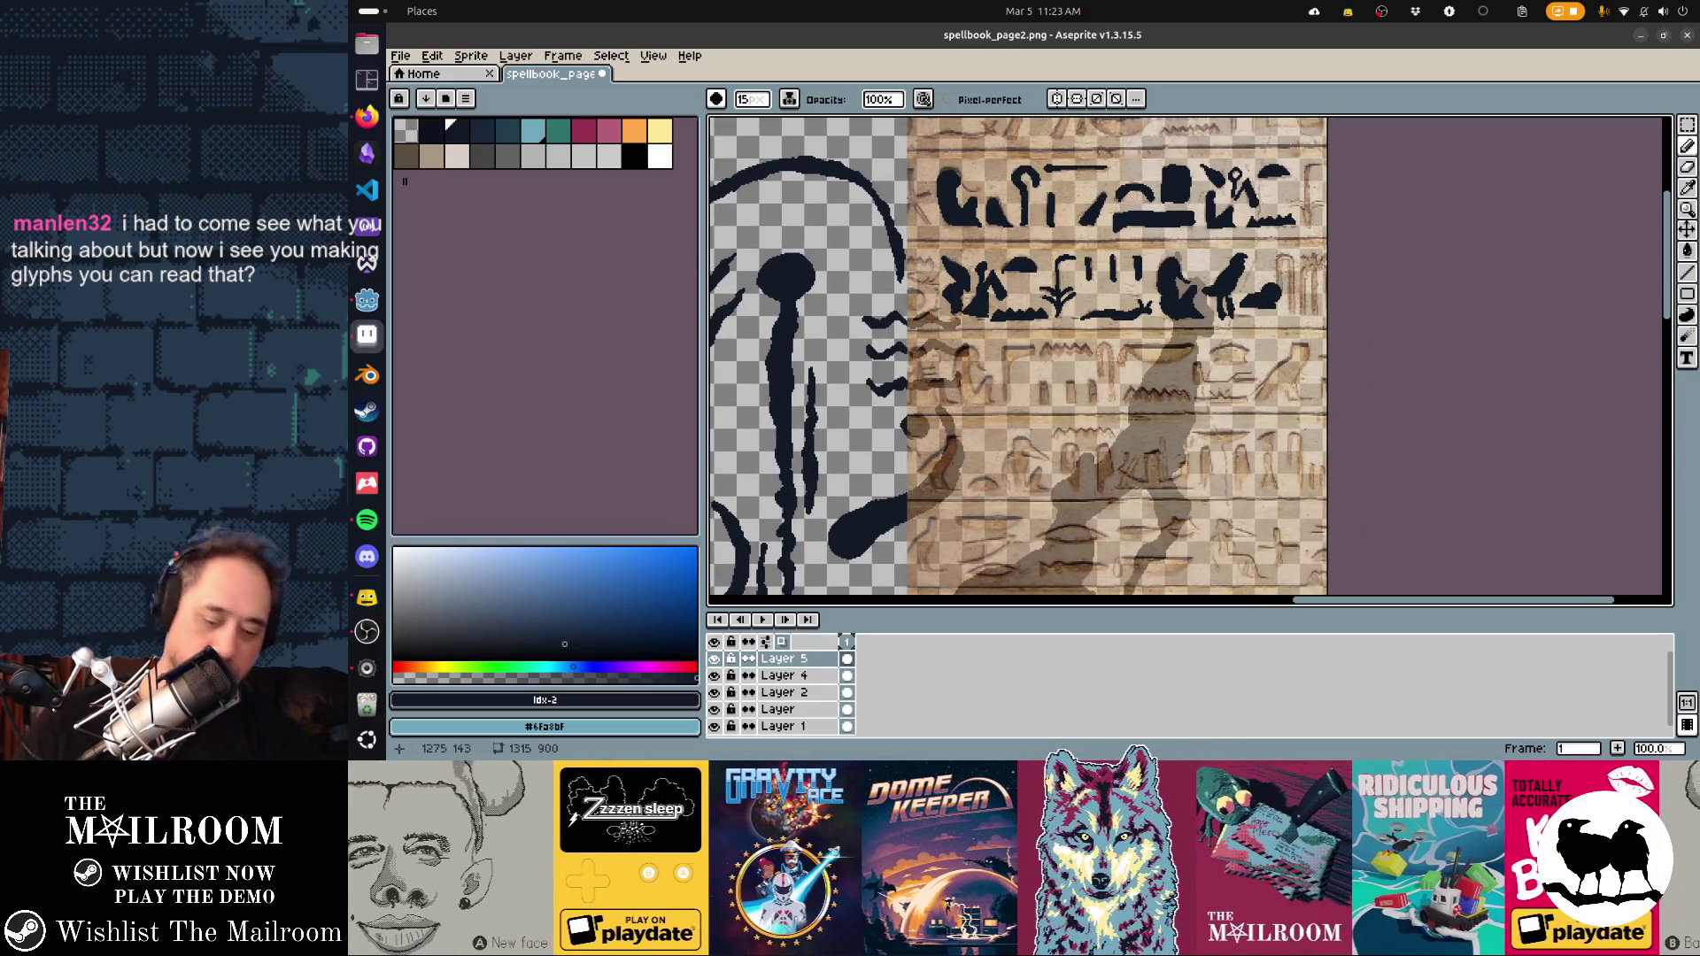
{"action": "key", "text": "minus"}
{"action": "key", "text": "minus"}
{"action": "key", "text": "minus"}
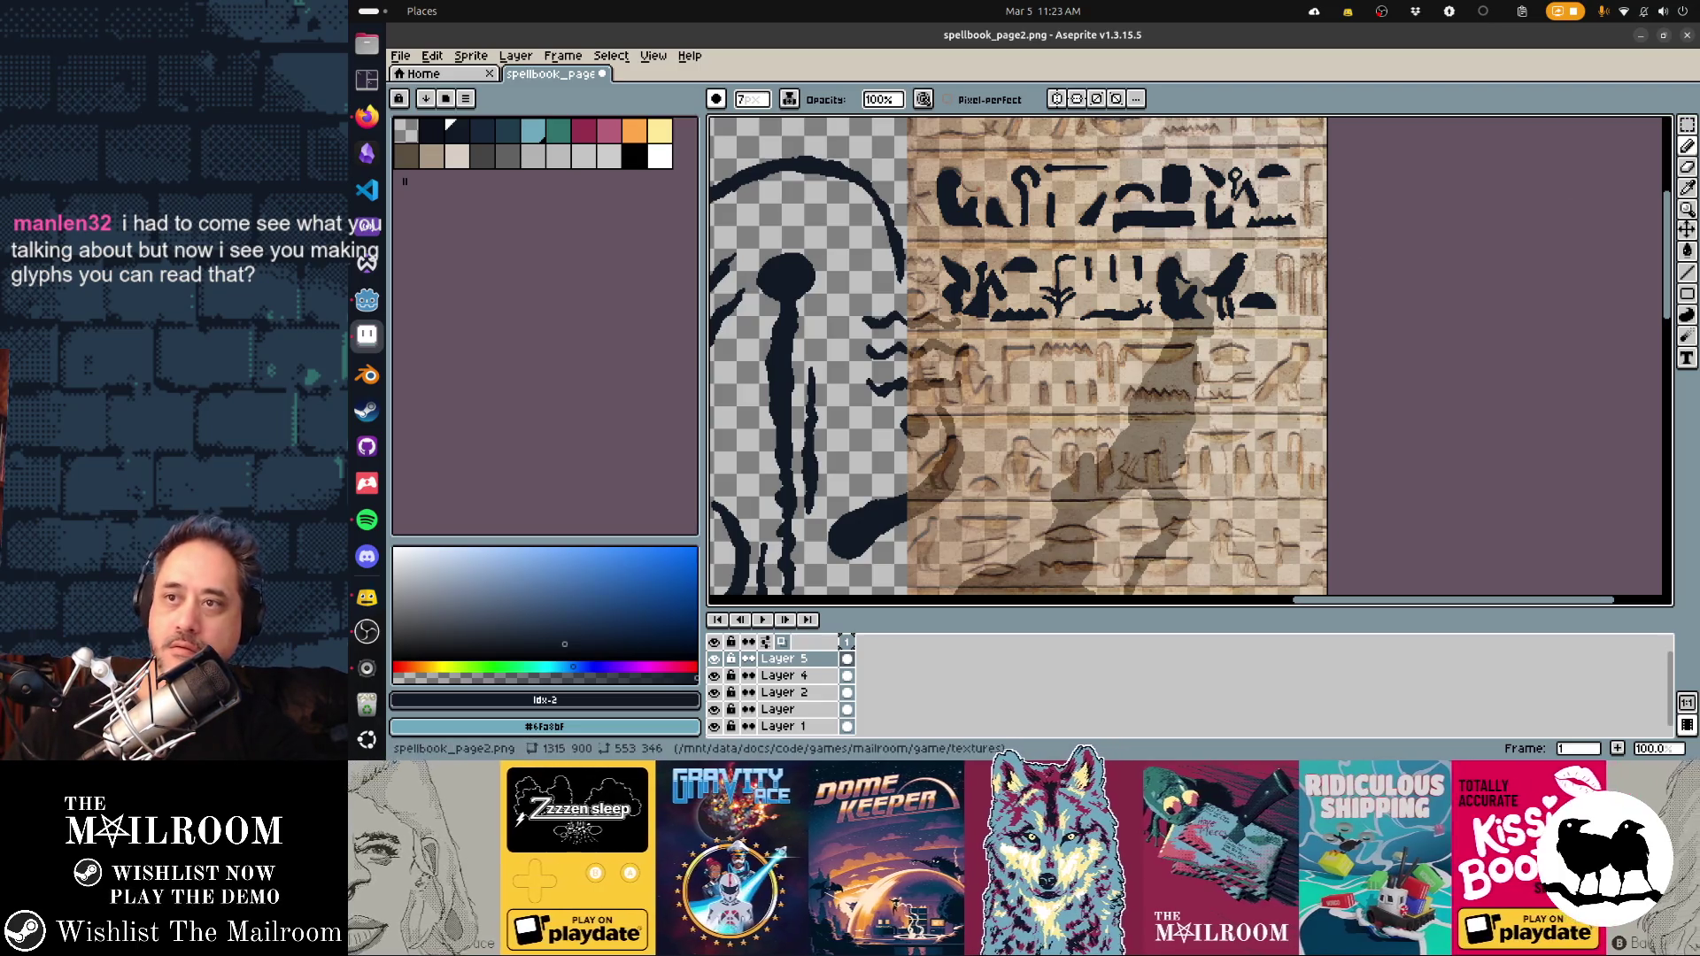
{"action": "left_click", "coordinate": [1502, 302]}
{"action": "key", "text": "minus"}
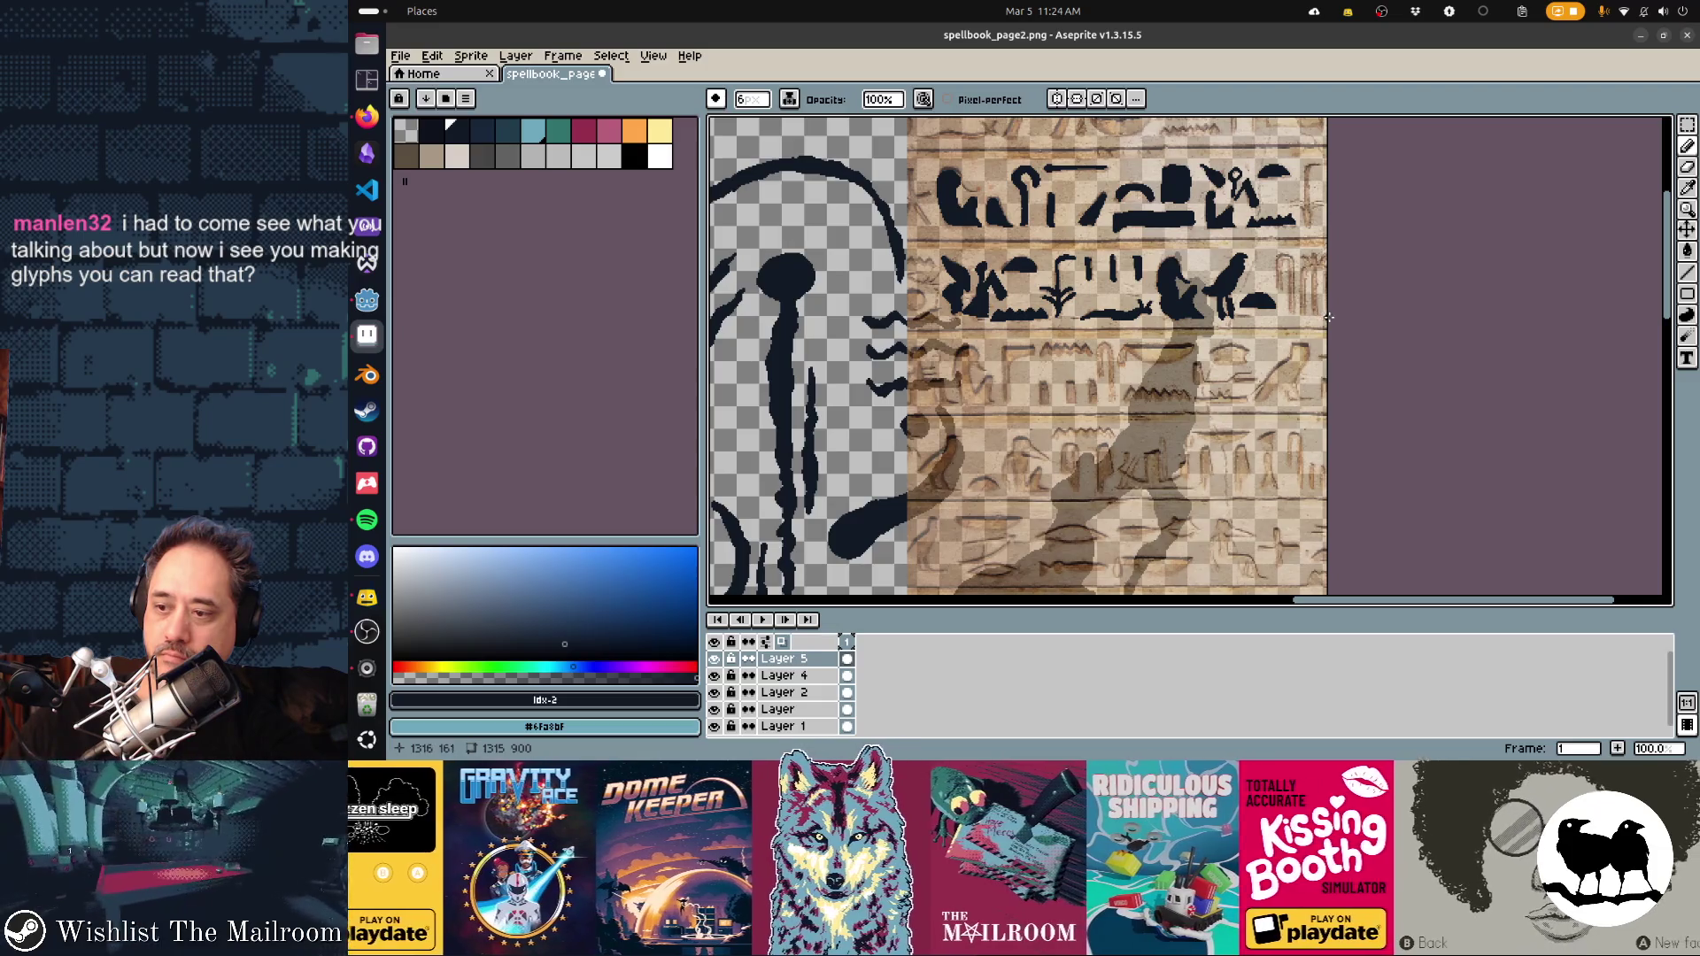
{"action": "left_click_drag", "start_coordinate": [1332, 291], "coordinate": [1300, 312]}
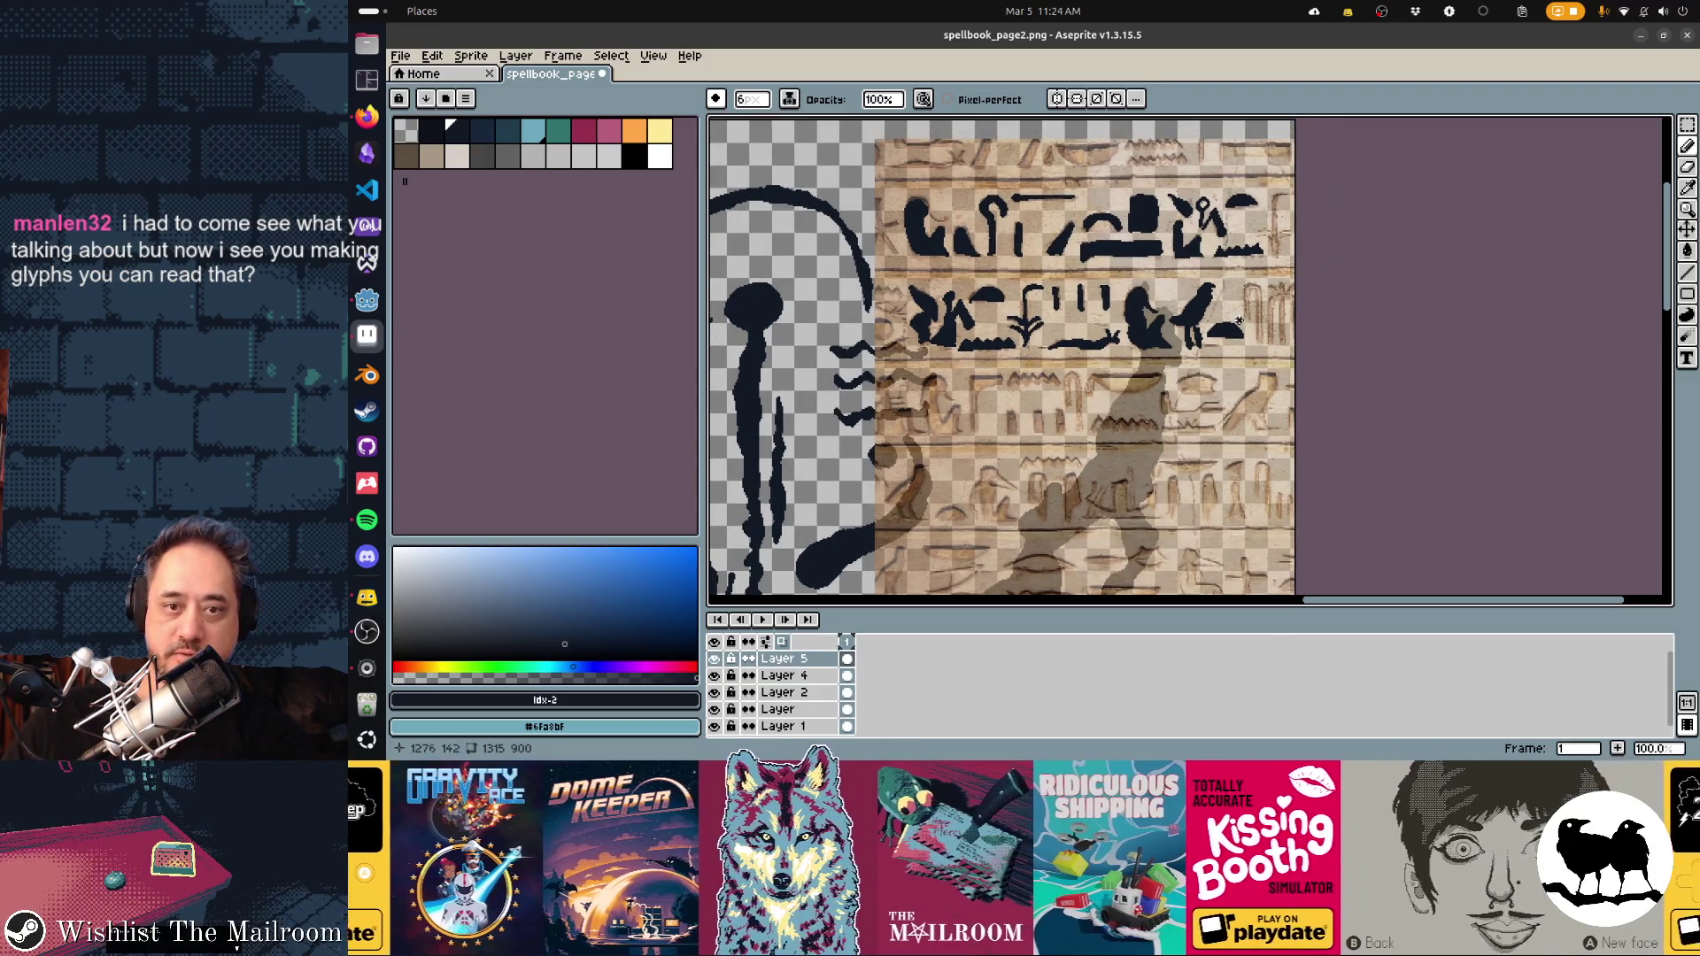
{"action": "key", "text": "minus"}
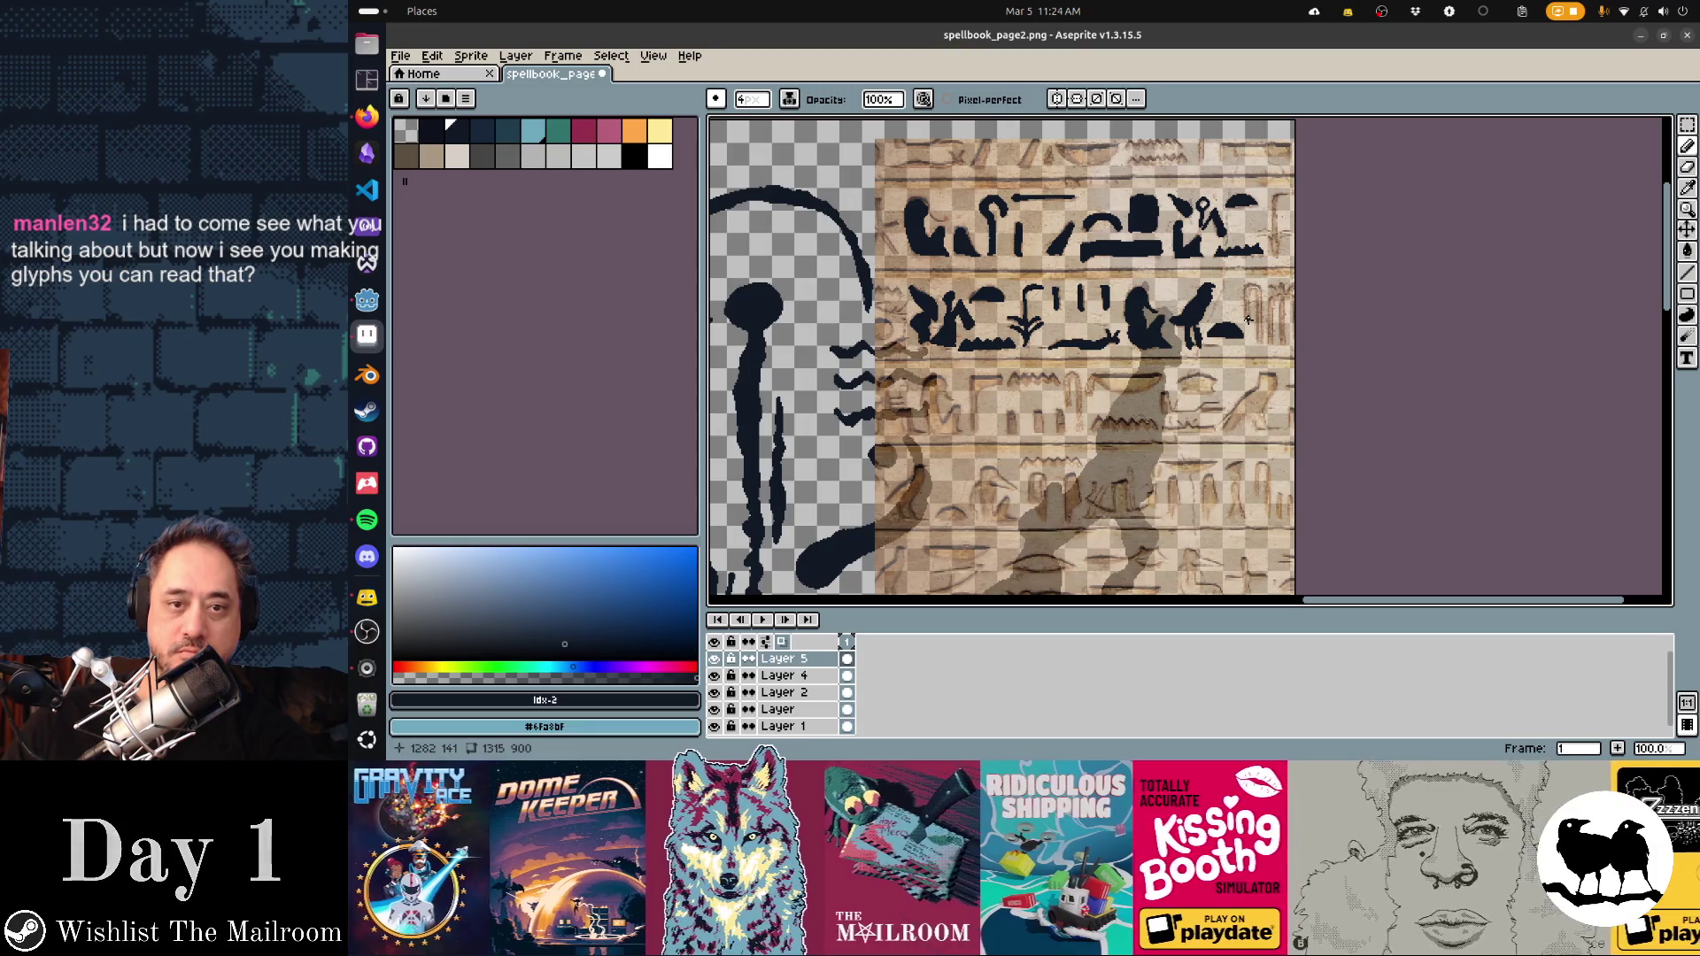
Paint a curved stroke on a second-row glyph with the 3-pixel brush
{"action": "left_click_drag", "start_coordinate": [1162, 402], "coordinate": [1054, 442]}
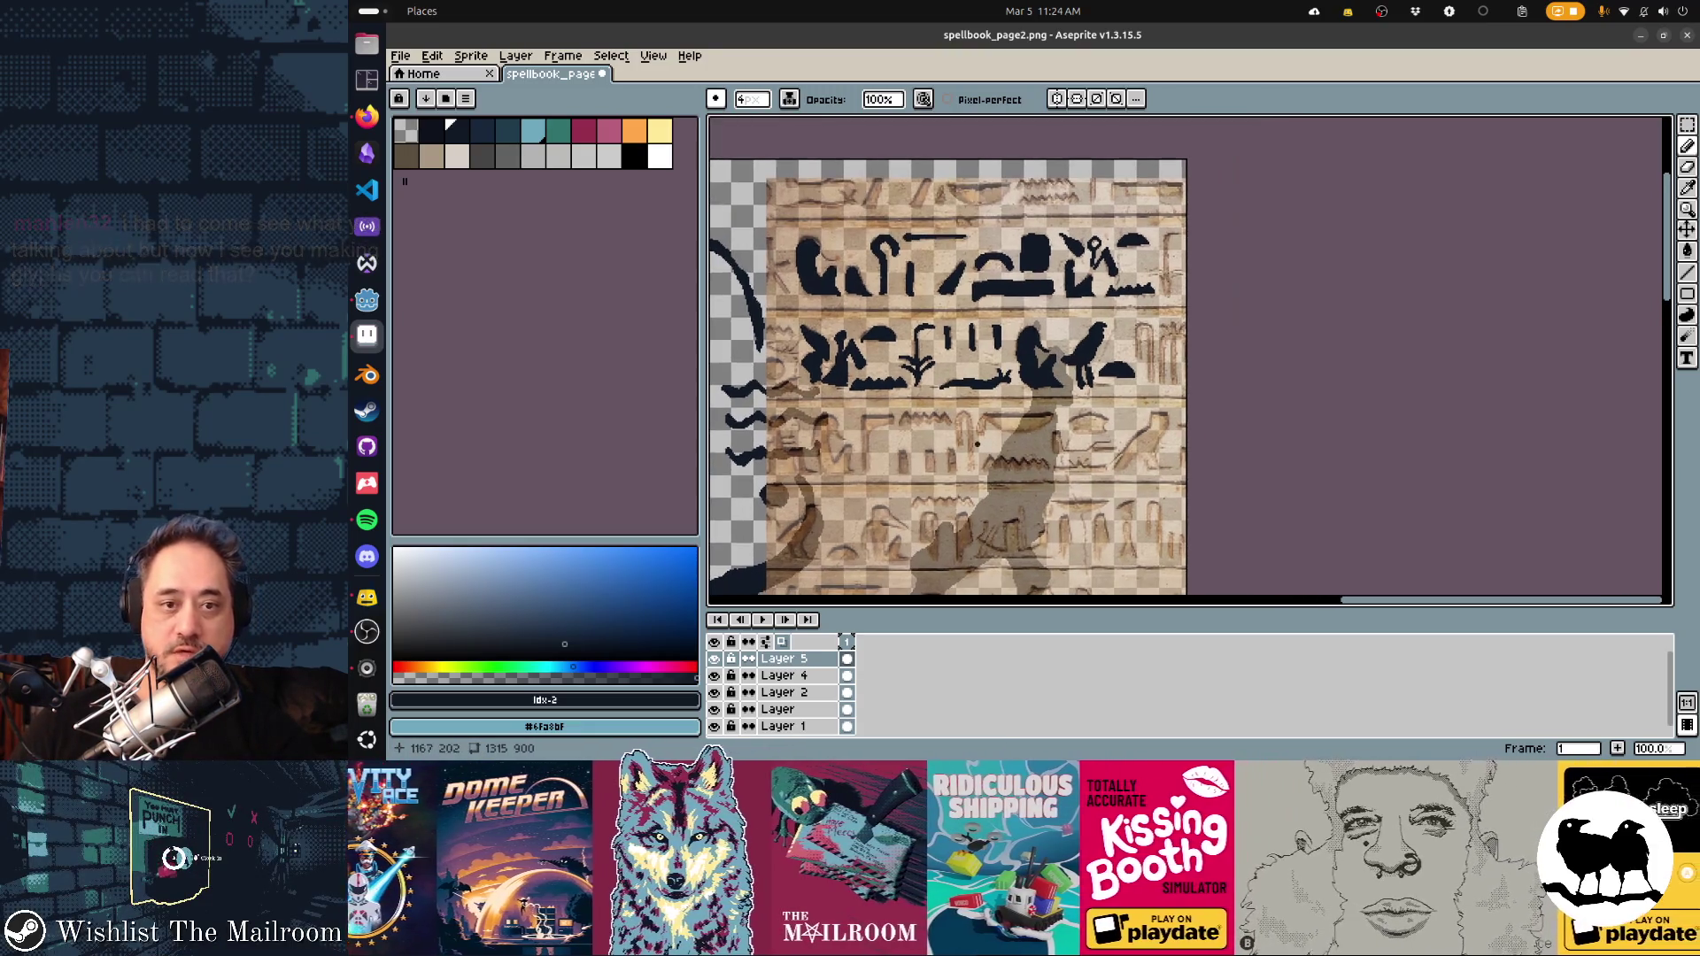
{"action": "scroll", "coordinate": [1157, 368], "scroll_direction": "up", "scroll_amount": 1}
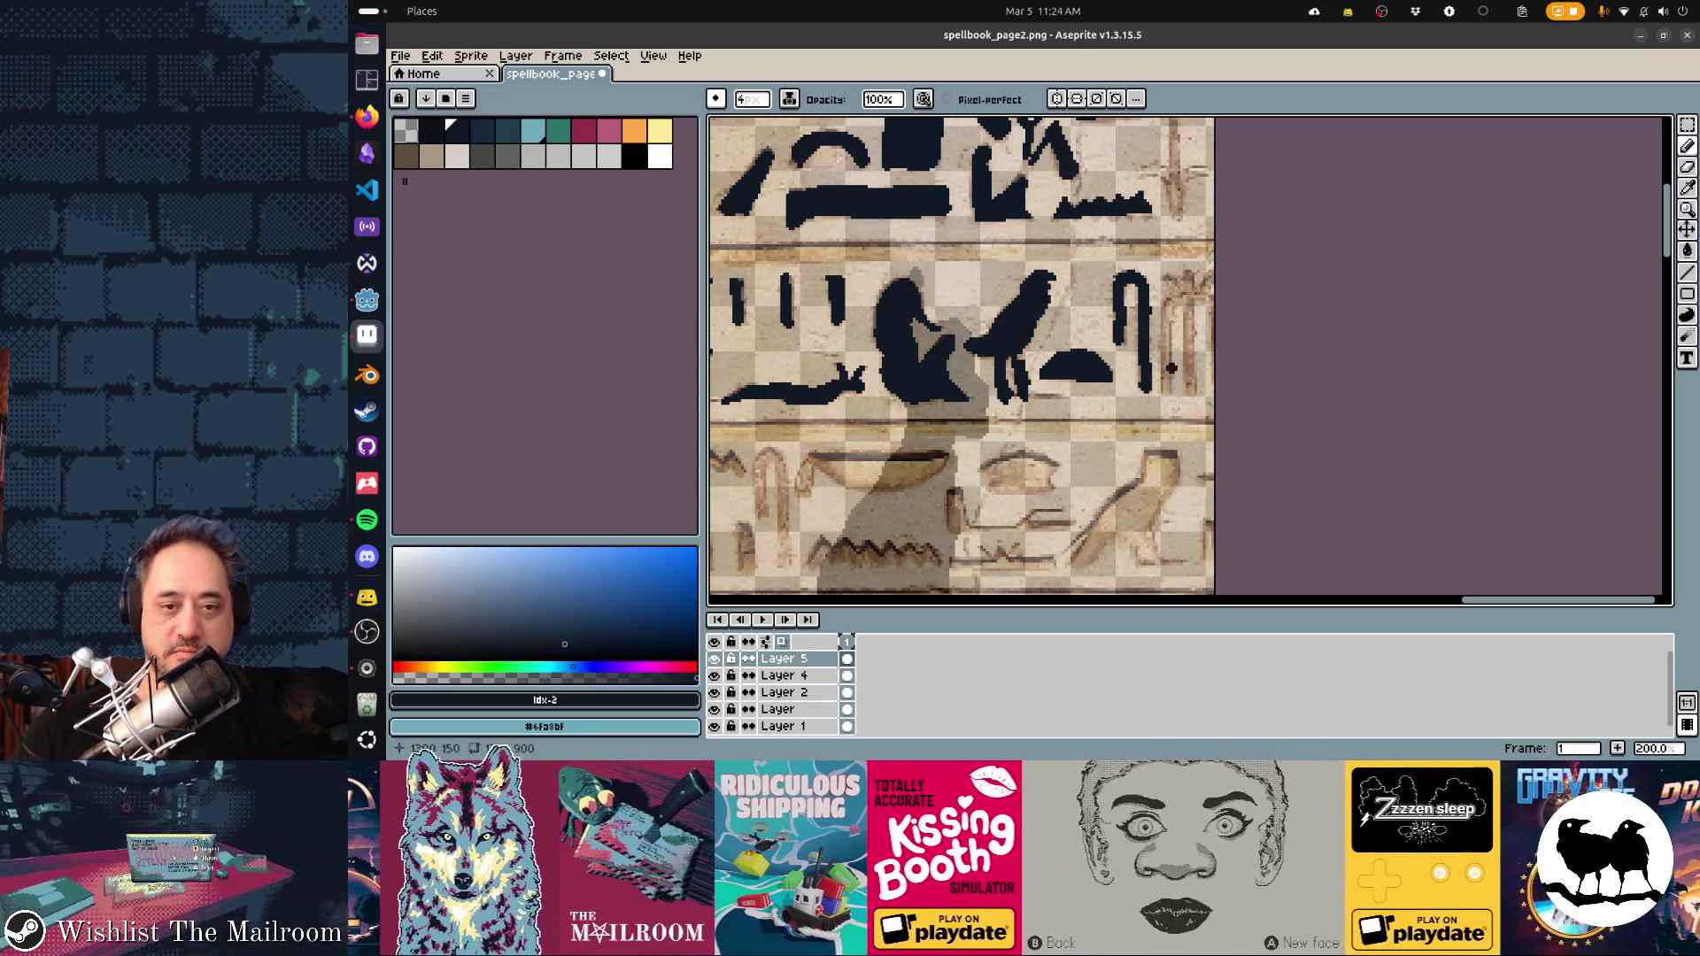
{"action": "mouse_move", "coordinate": [1167, 377]}
{"action": "left_mouse_down"}
{"action": "mouse_move", "coordinate": [1182, 299]}
{"action": "mouse_move", "coordinate": [1191, 394]}
{"action": "left_mouse_up"}
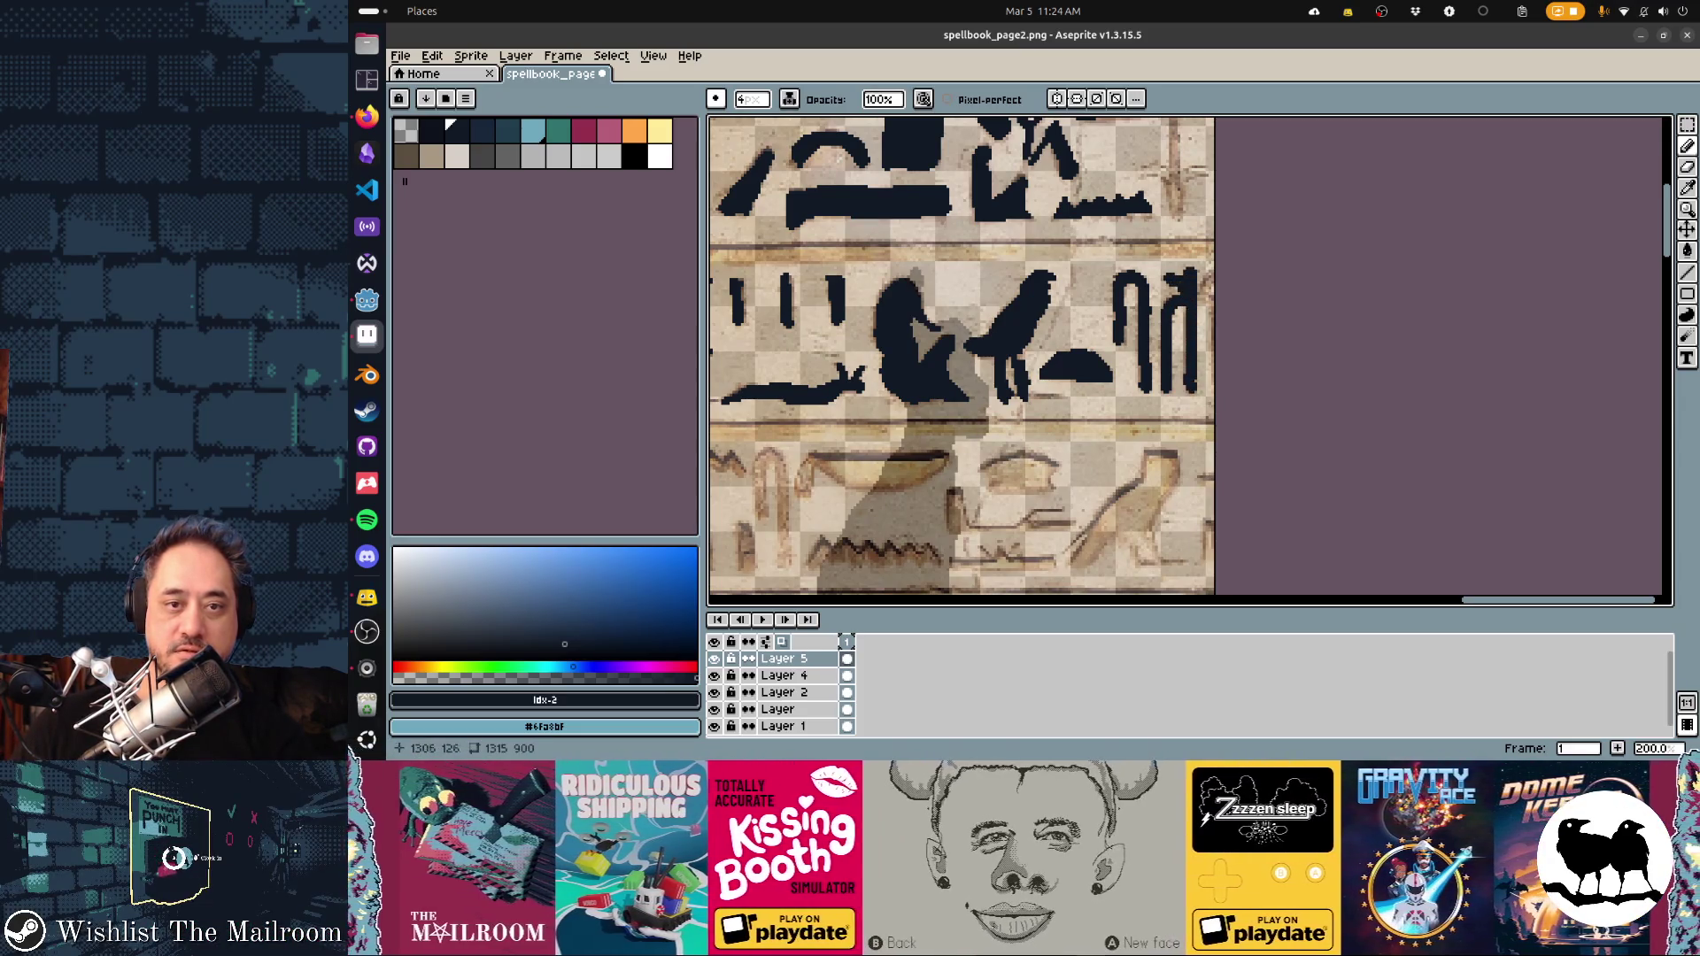
{"action": "scroll", "coordinate": [1079, 415], "scroll_direction": "left", "scroll_amount": 5}
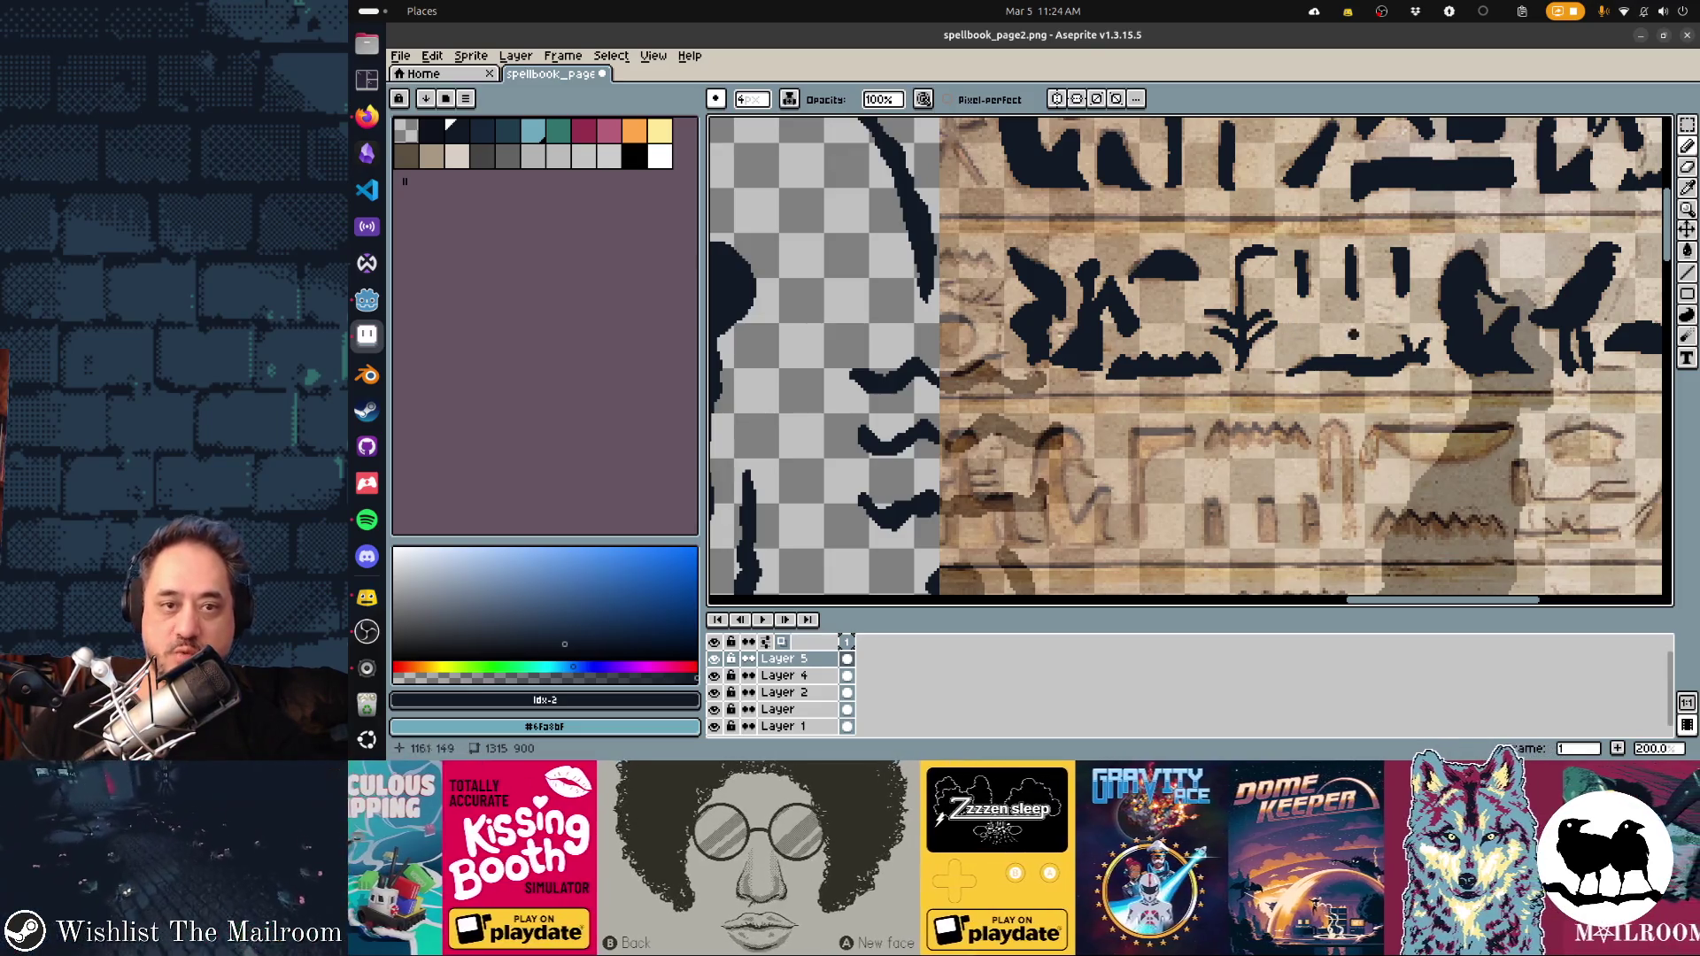
{"action": "scroll", "coordinate": [1190, 361], "scroll_direction": "left", "scroll_amount": 2}
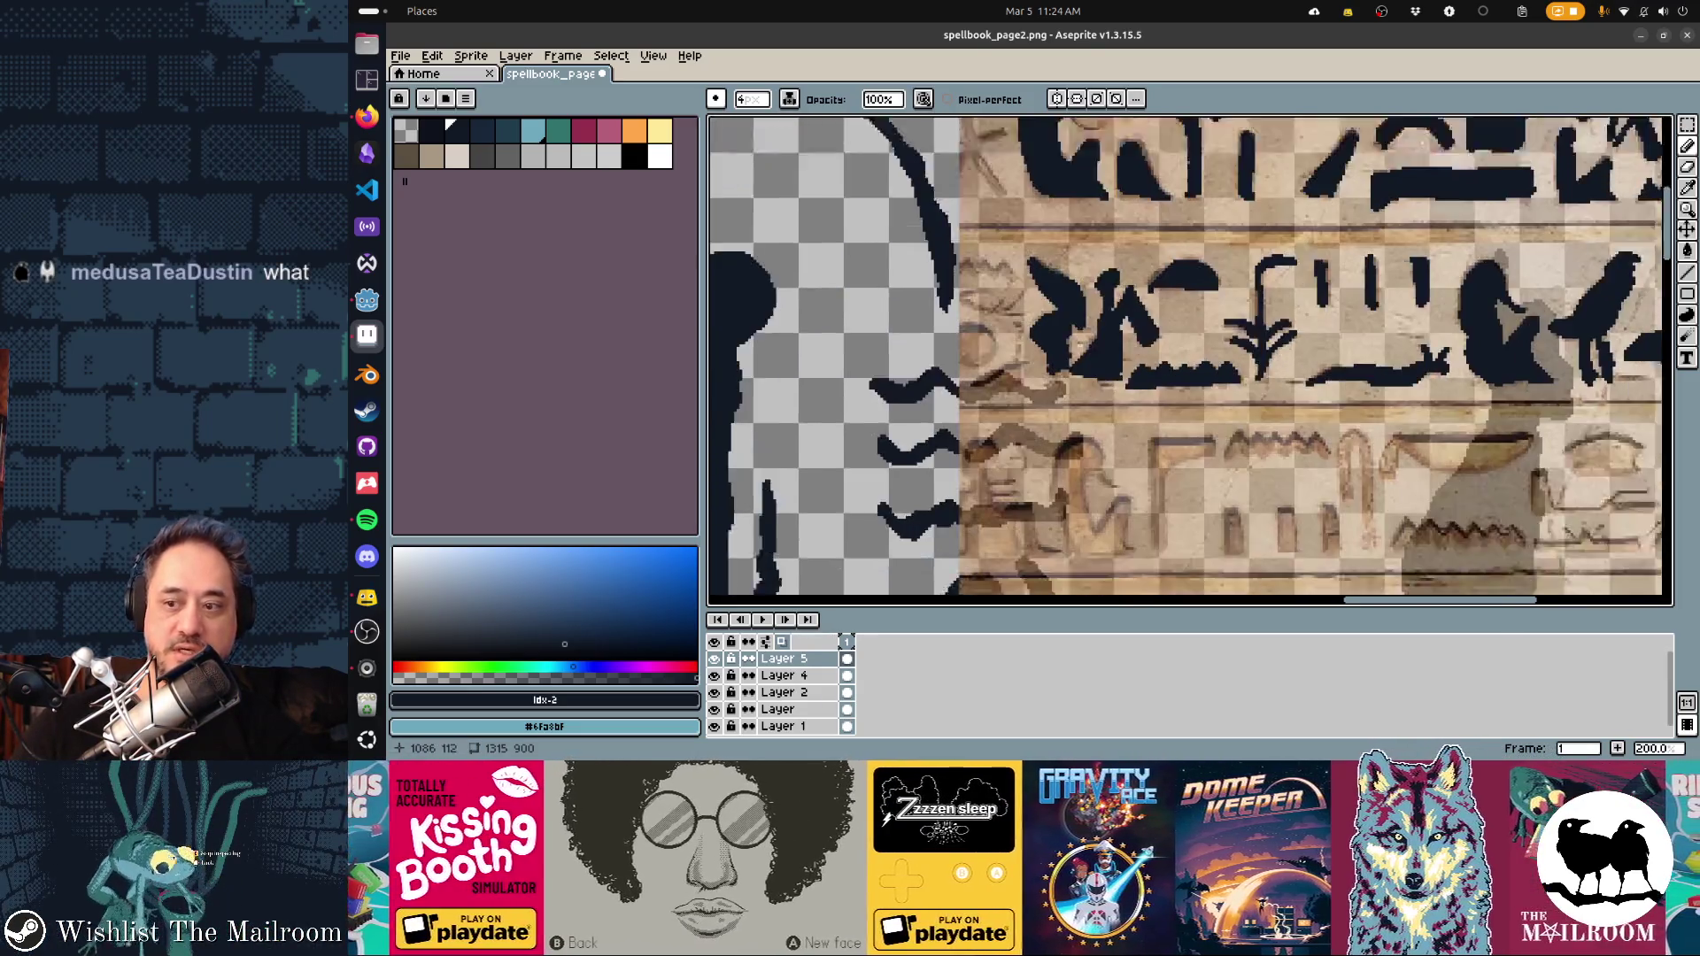
{"action": "scroll", "coordinate": [1182, 367], "scroll_direction": "down", "scroll_amount": 3}
{"action": "scroll", "coordinate": [1113, 417], "scroll_direction": "right", "scroll_amount": 3}
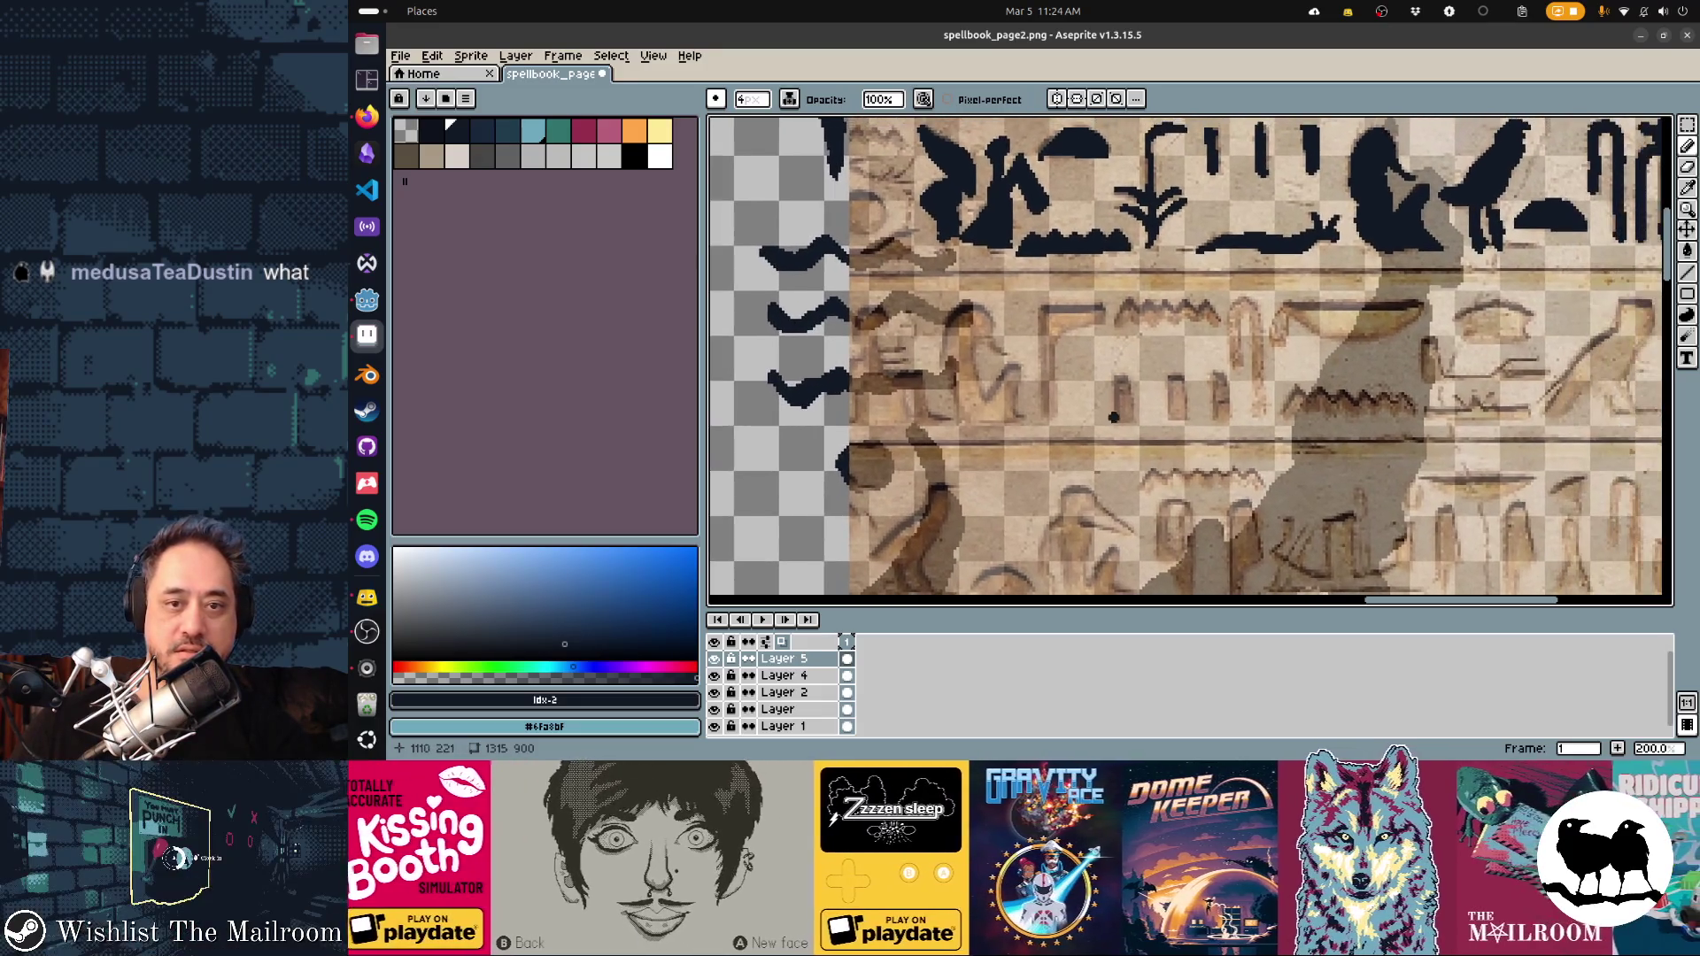
Trace and thicken the wavy zigzag glyph of the second row in dark strokes
{"action": "left_click_drag", "start_coordinate": [1120, 319], "coordinate": [1143, 309]}
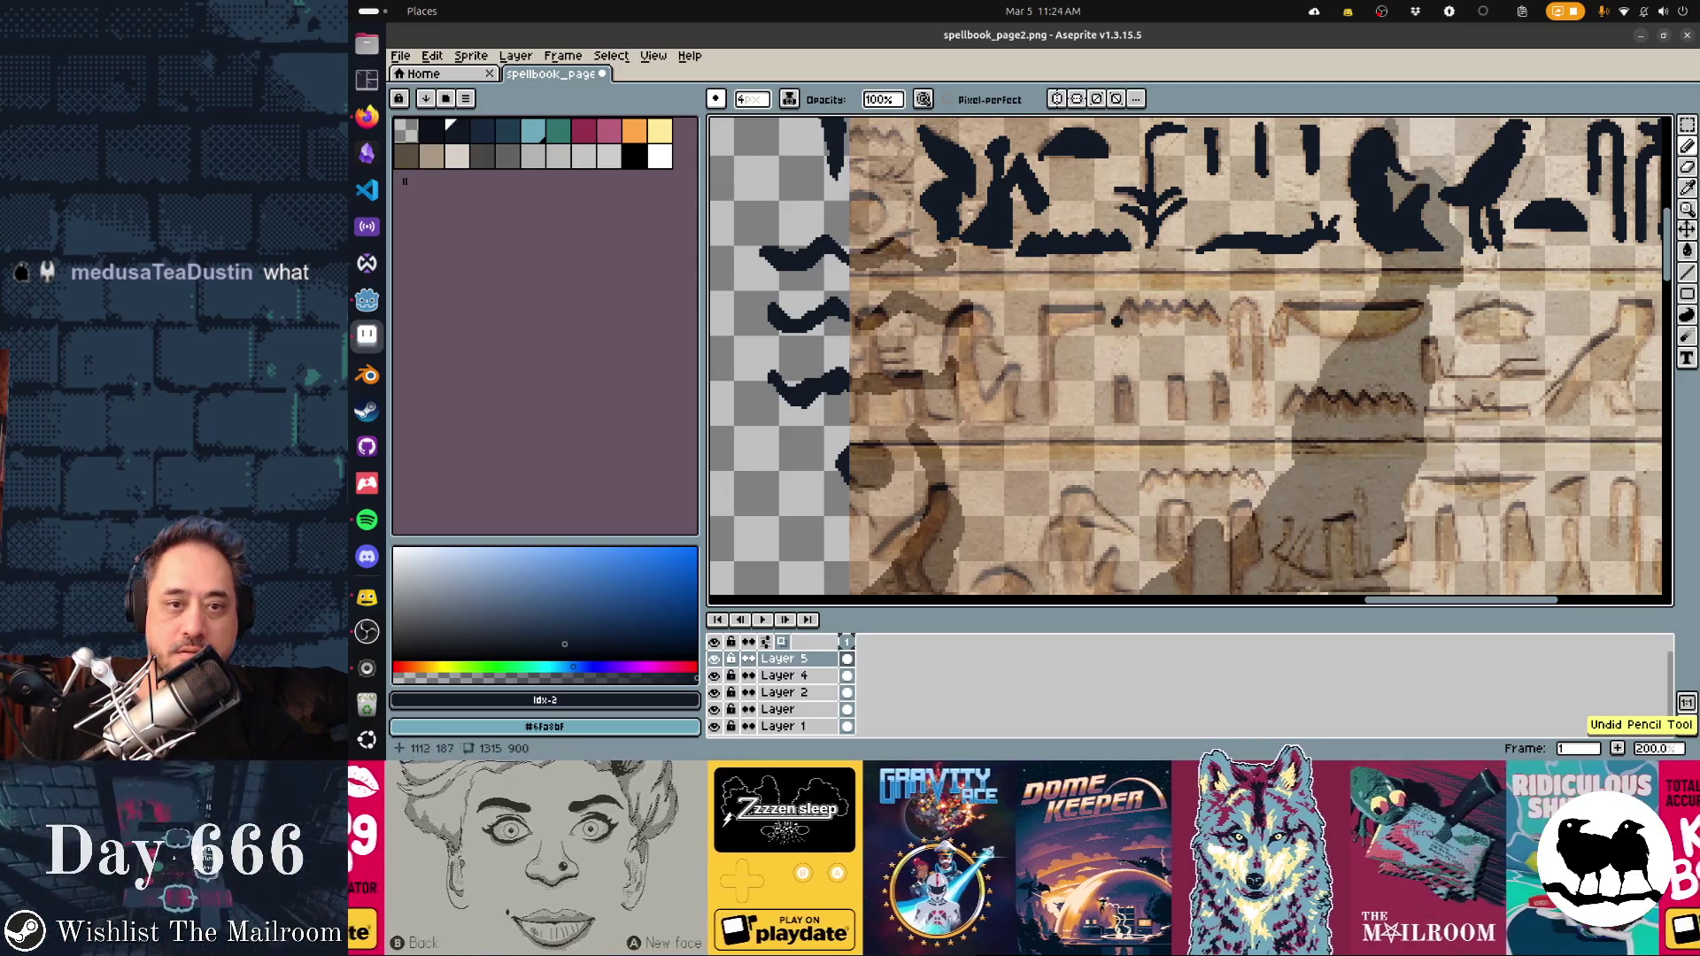
{"action": "mouse_move", "coordinate": [1193, 321]}
{"action": "left_mouse_down"}
{"action": "mouse_move", "coordinate": [1218, 306]}
{"action": "mouse_move", "coordinate": [1238, 327]}
{"action": "mouse_move", "coordinate": [1261, 403]}
{"action": "mouse_move", "coordinate": [1422, 412]}
{"action": "left_mouse_up"}
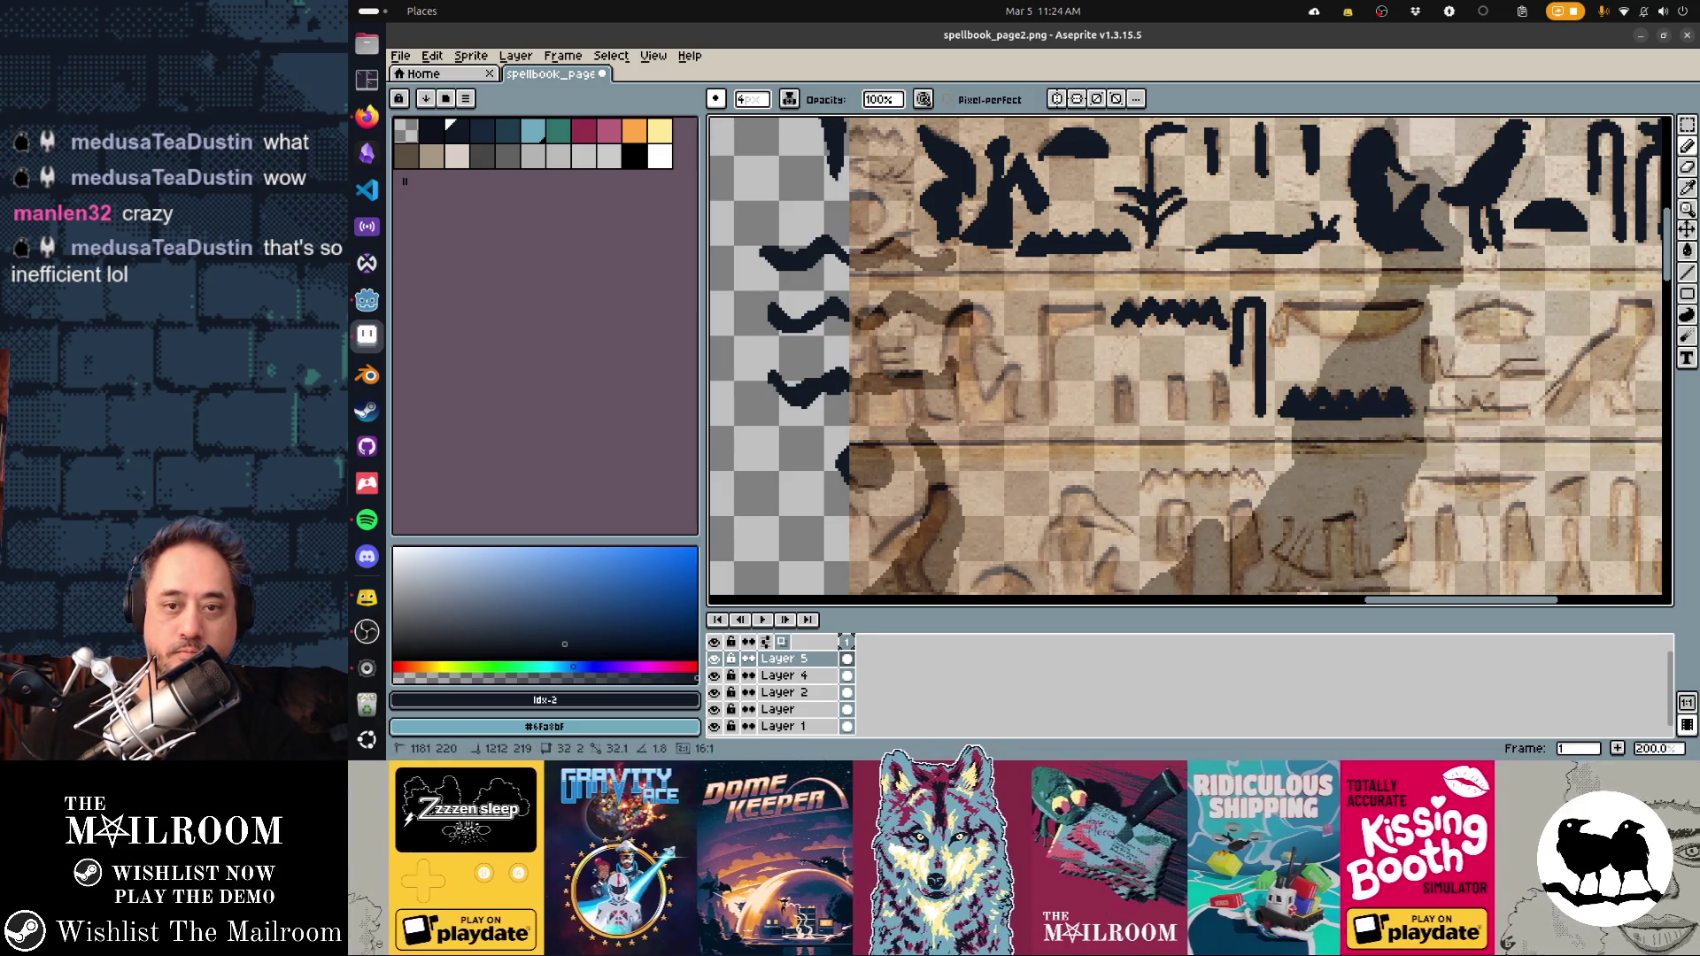
{"action": "left_click_drag", "start_coordinate": [1144, 326], "coordinate": [1218, 322]}
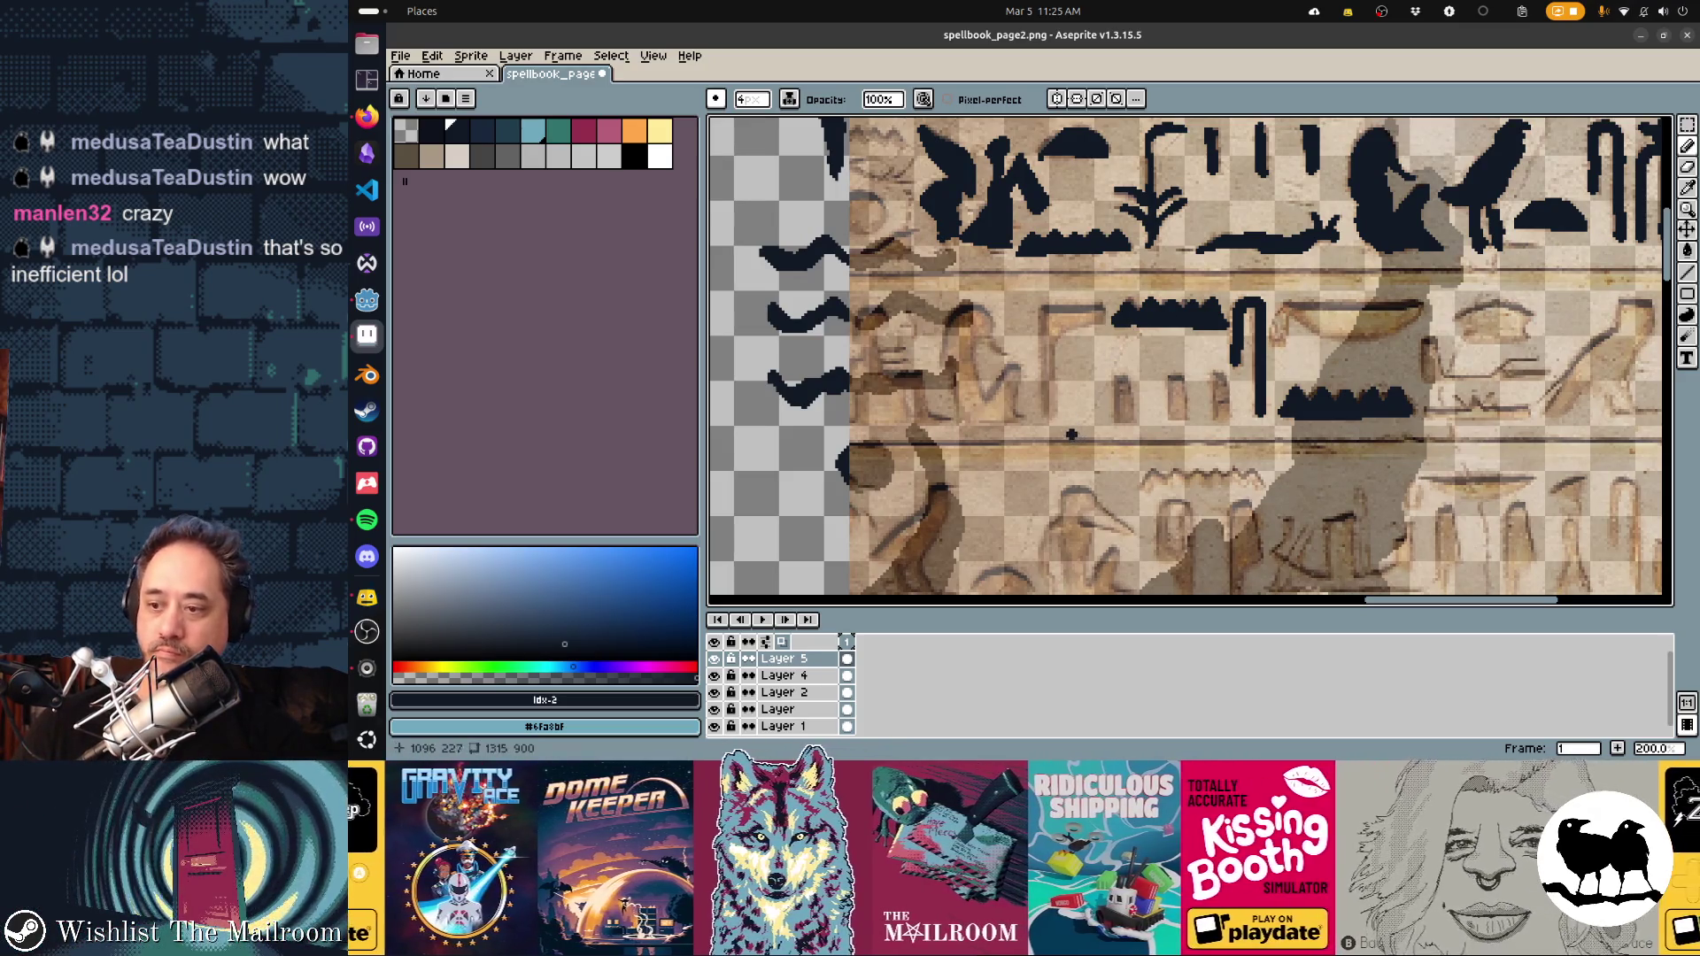
With a 2px pixel-perfect pencil, trace and fill the Γ-shaped, tall bar and seated-figure glyphs
{"action": "key", "text": "b"}
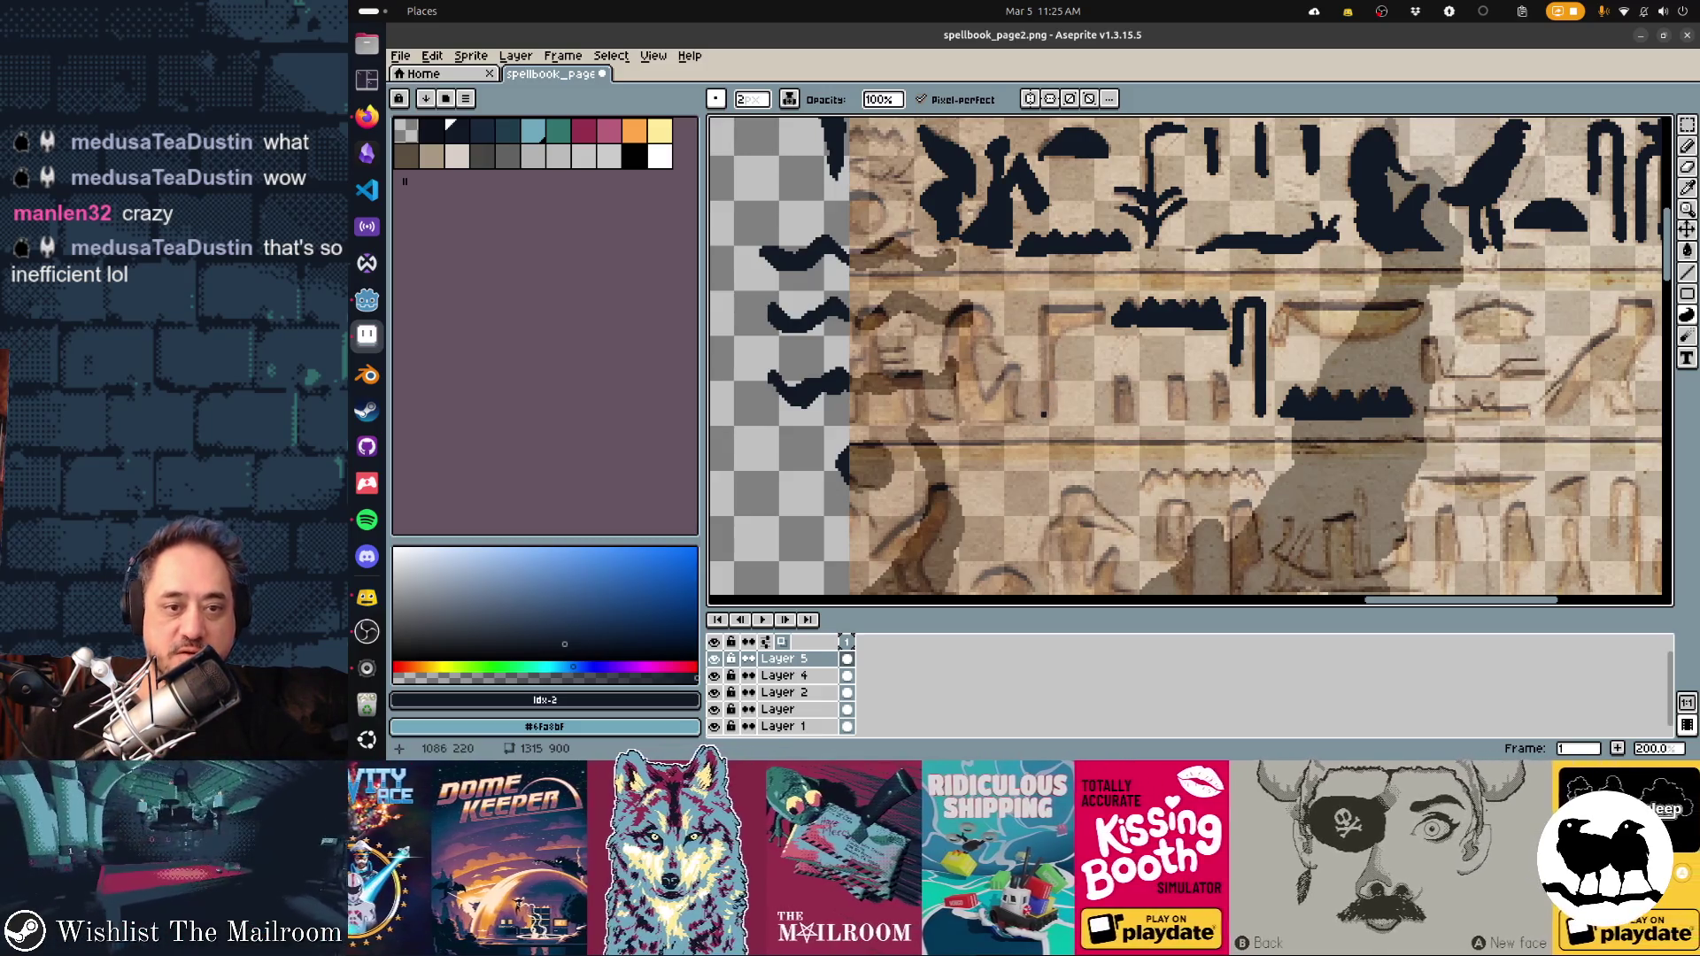
{"action": "mouse_move", "coordinate": [1044, 390]}
{"action": "left_mouse_down"}
{"action": "mouse_move", "coordinate": [1044, 418]}
{"action": "mouse_move", "coordinate": [1041, 345]}
{"action": "left_mouse_up"}
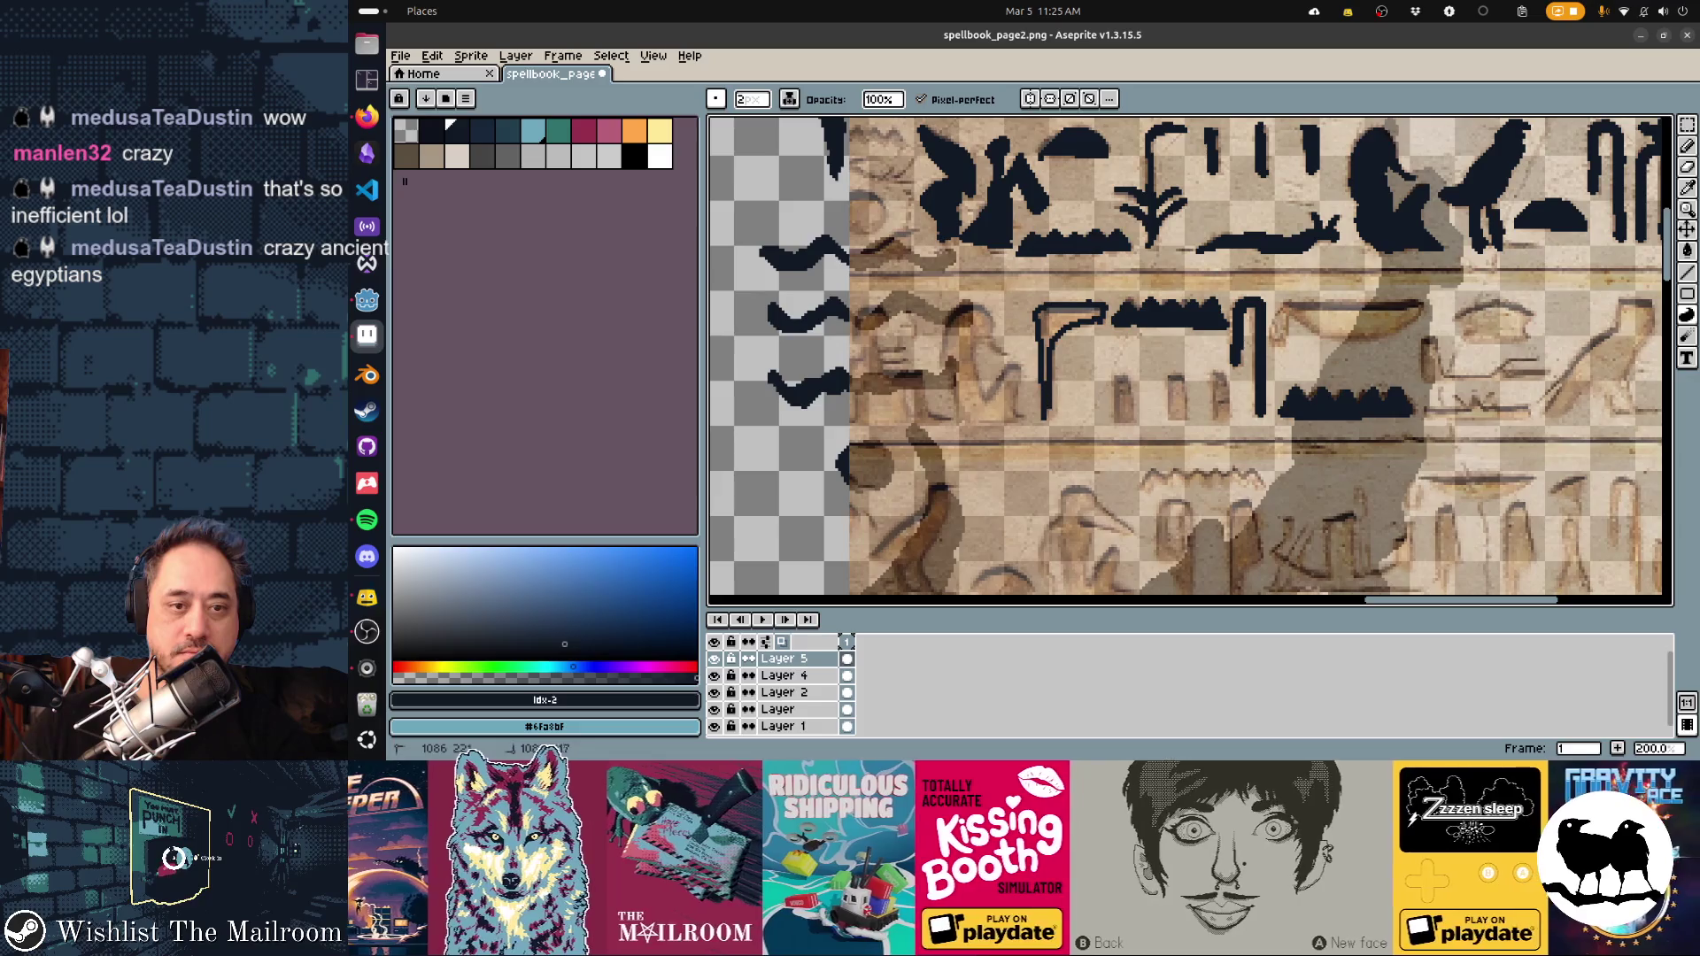
{"action": "left_click_drag", "start_coordinate": [1043, 392], "coordinate": [1048, 412]}
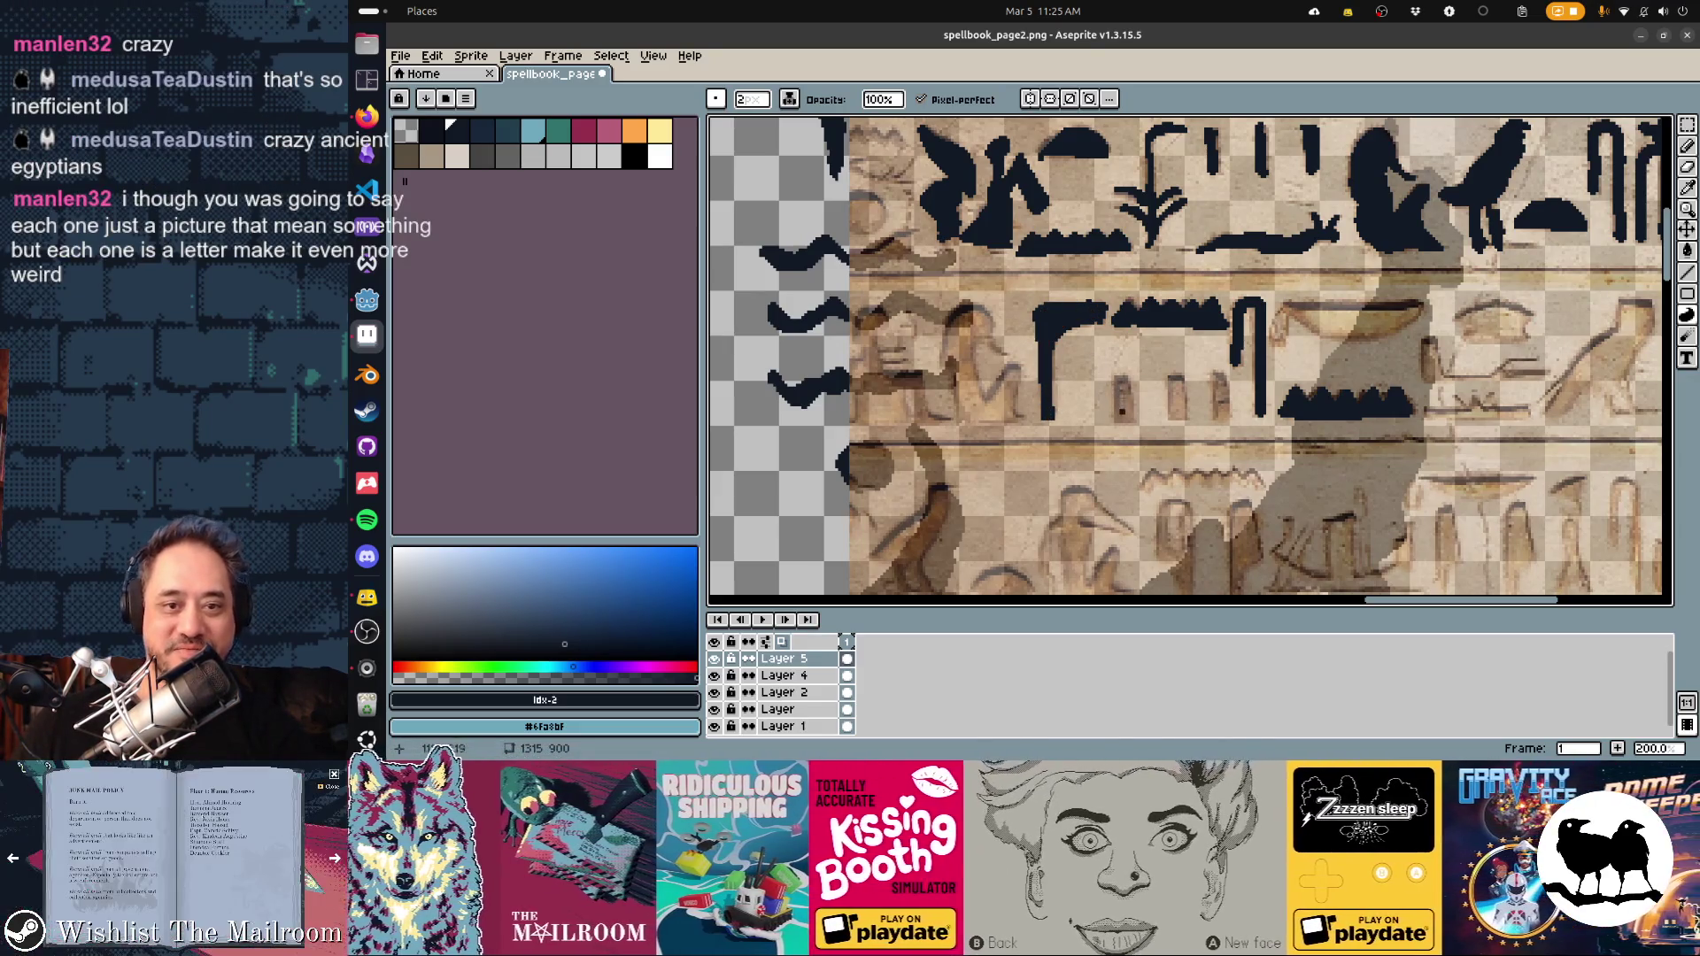
{"action": "mouse_move", "coordinate": [1116, 384]}
{"action": "left_mouse_down"}
{"action": "mouse_move", "coordinate": [1117, 421]}
{"action": "mouse_move", "coordinate": [1225, 417]}
{"action": "left_mouse_up"}
{"action": "mouse_move", "coordinate": [1220, 372]}
{"action": "left_mouse_down"}
{"action": "mouse_move", "coordinate": [1220, 417]}
{"action": "mouse_move", "coordinate": [1271, 396]}
{"action": "left_mouse_up"}
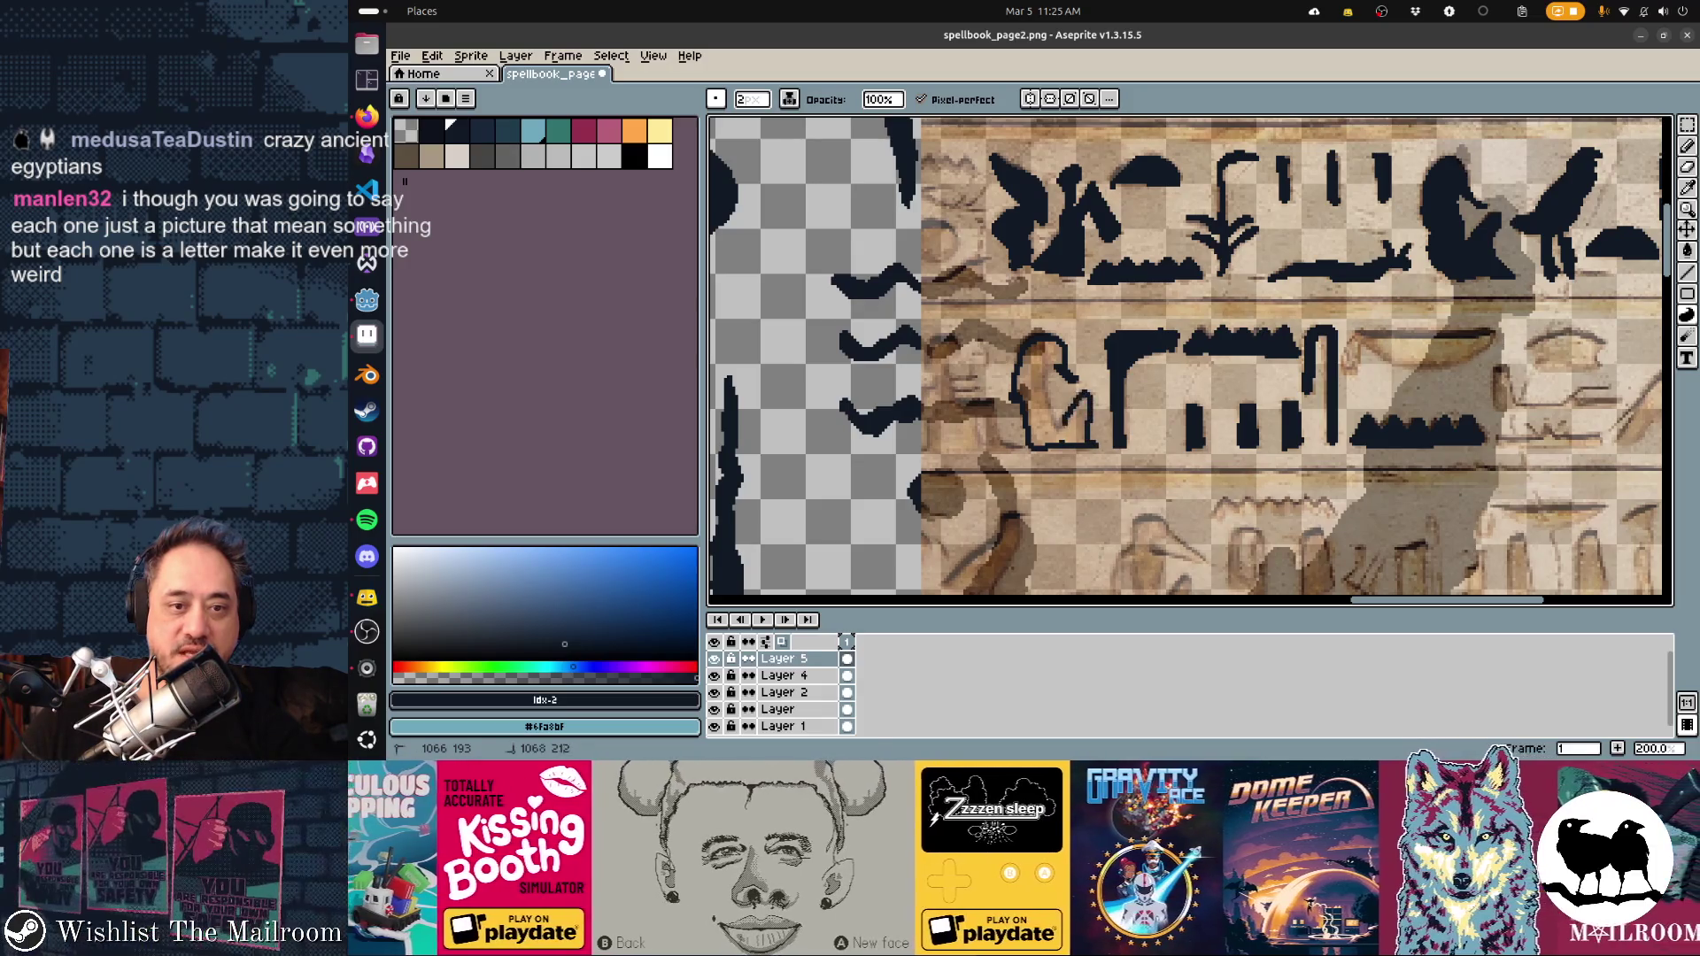
{"action": "left_click", "coordinate": [1052, 389]}
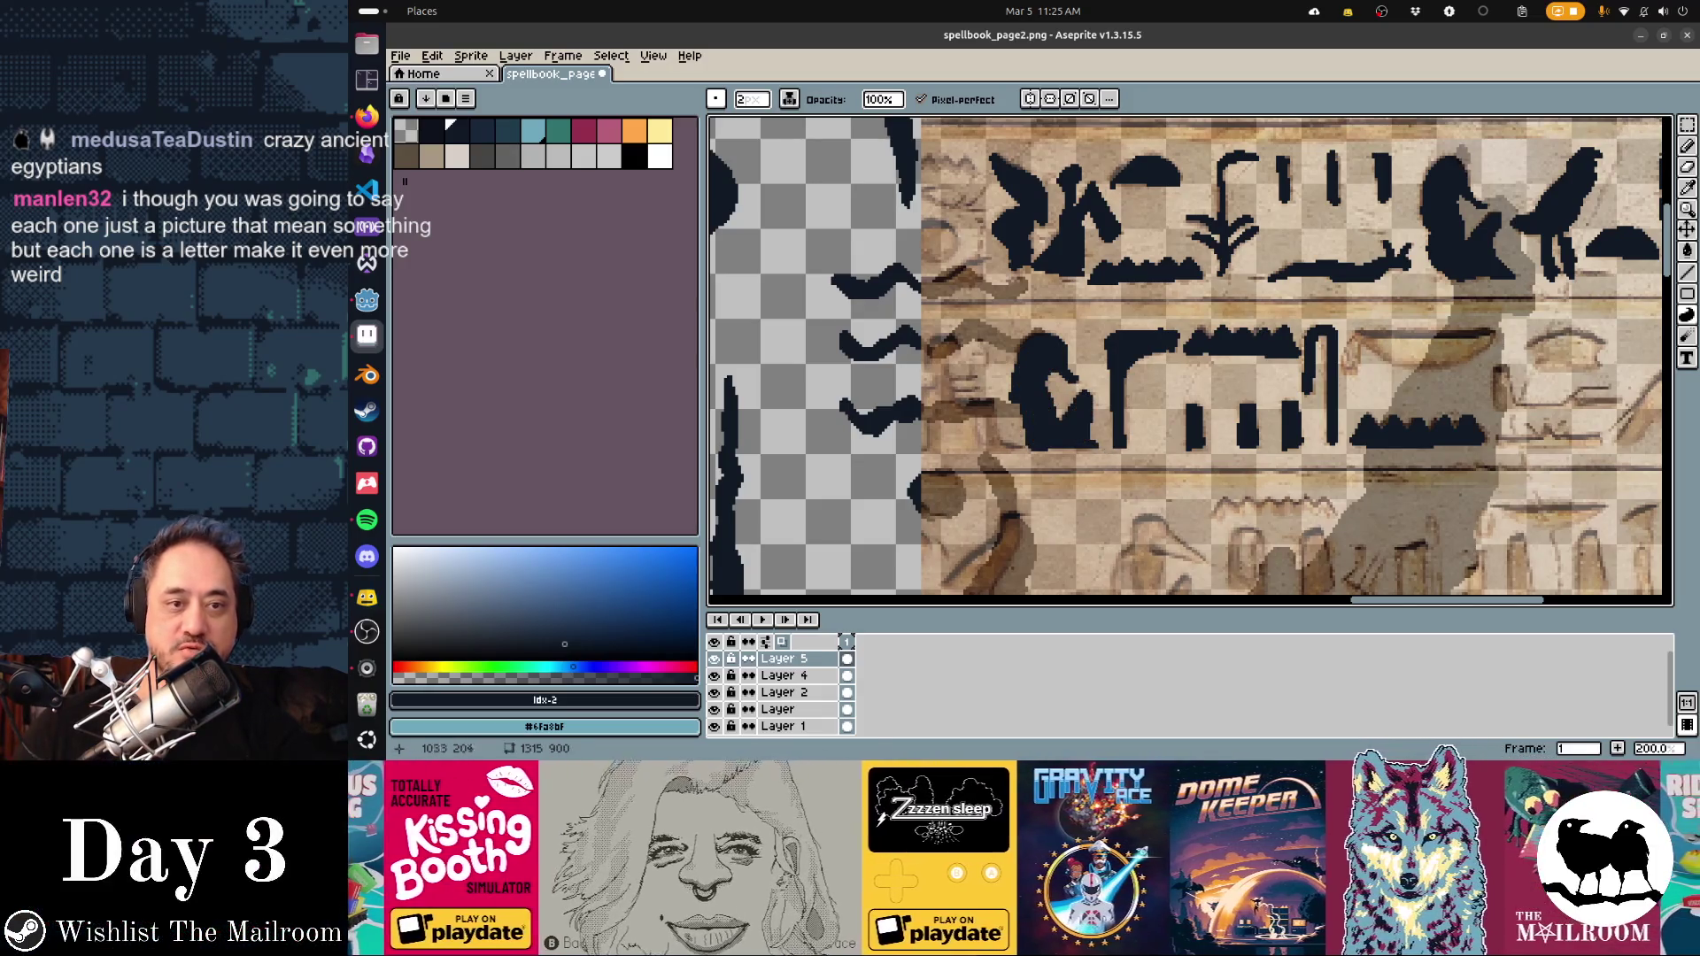
Fill the seated-figure, bowl and oval glyphs solid dark
{"action": "scroll", "coordinate": [1190, 360], "scroll_direction": "right", "scroll_amount": 5}
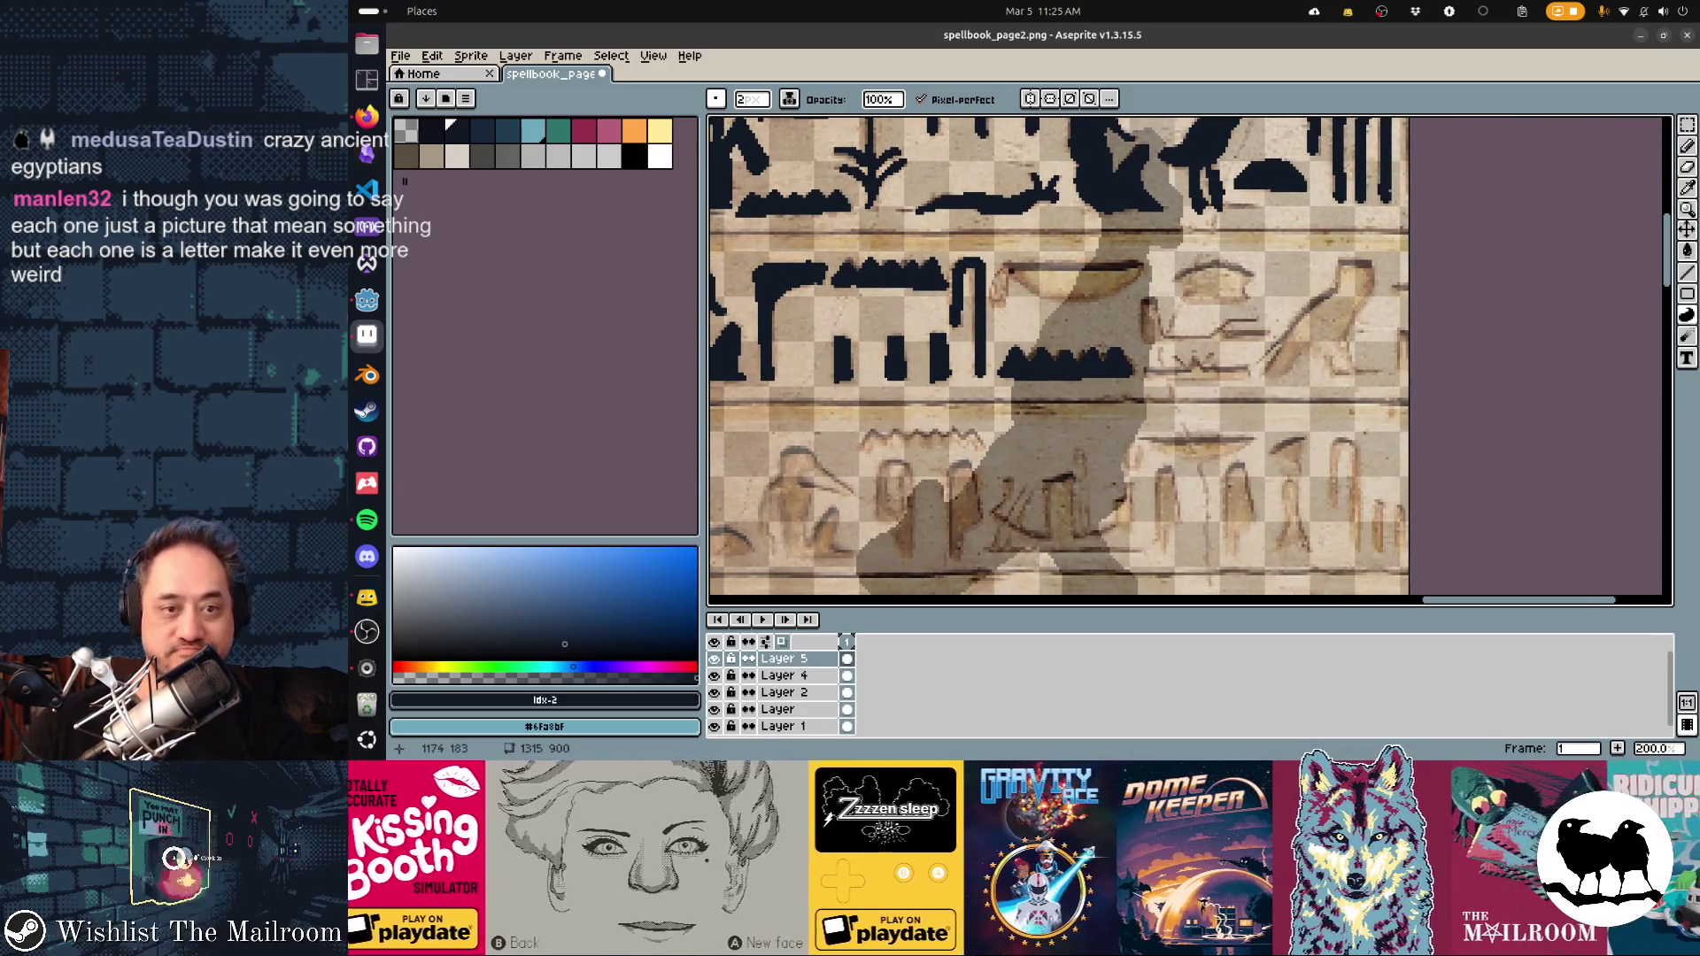
{"action": "left_click", "coordinate": [999, 285]}
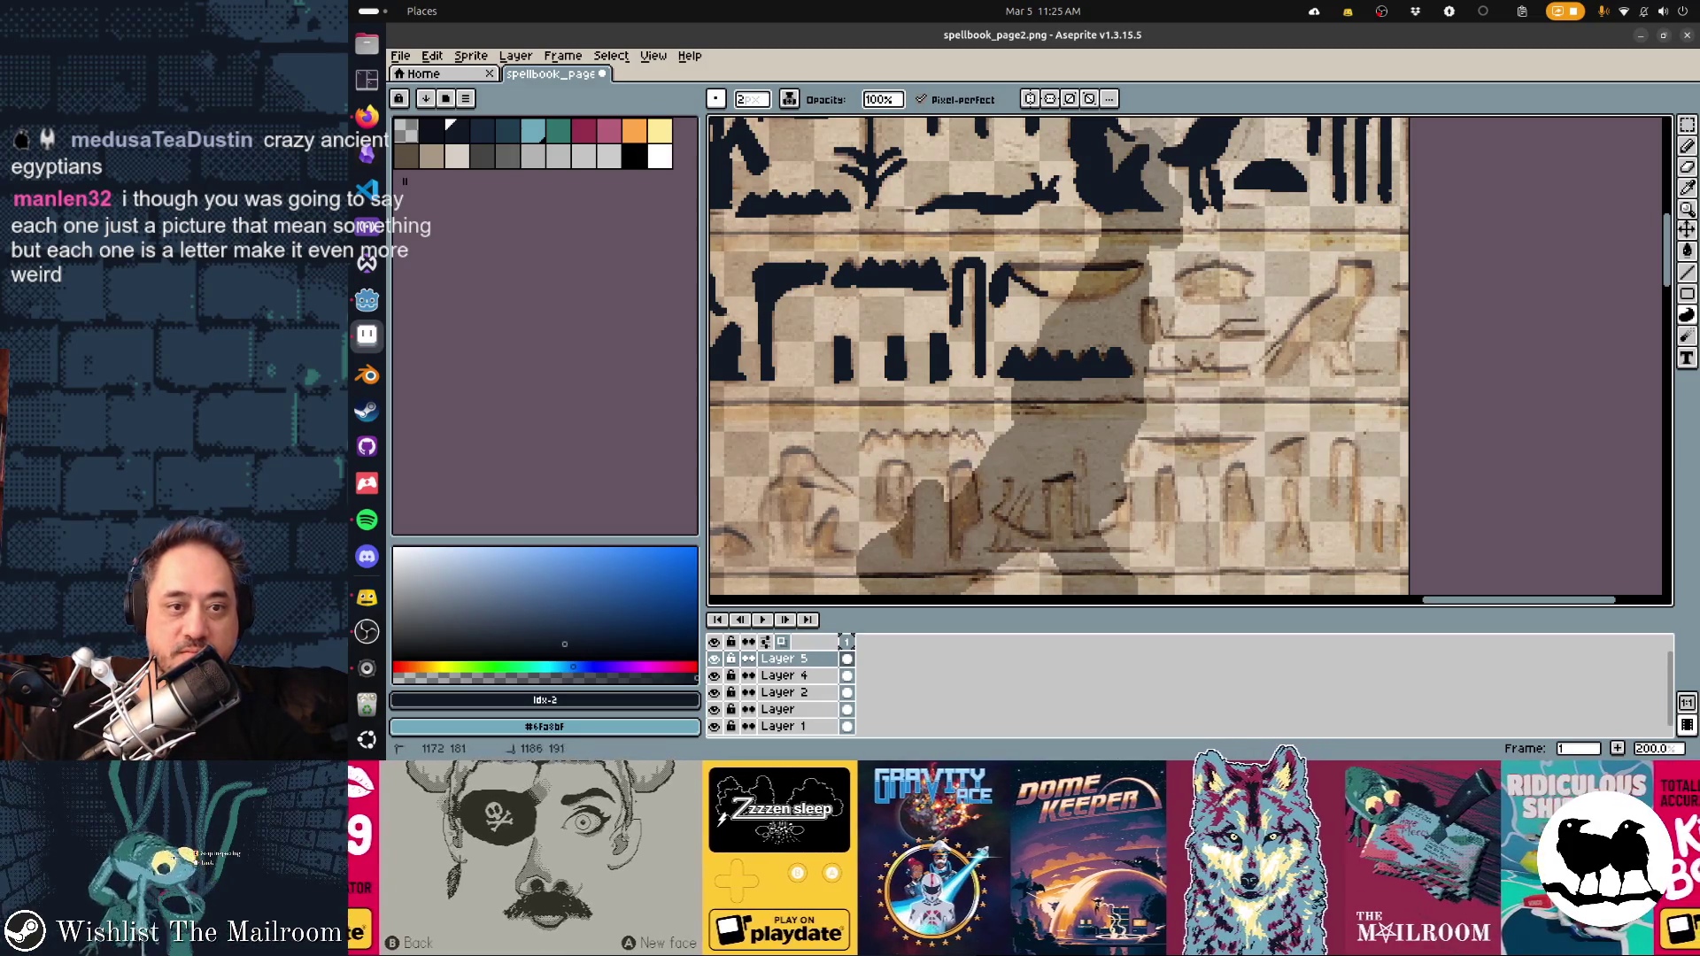
{"action": "left_click", "coordinate": [1009, 270]}
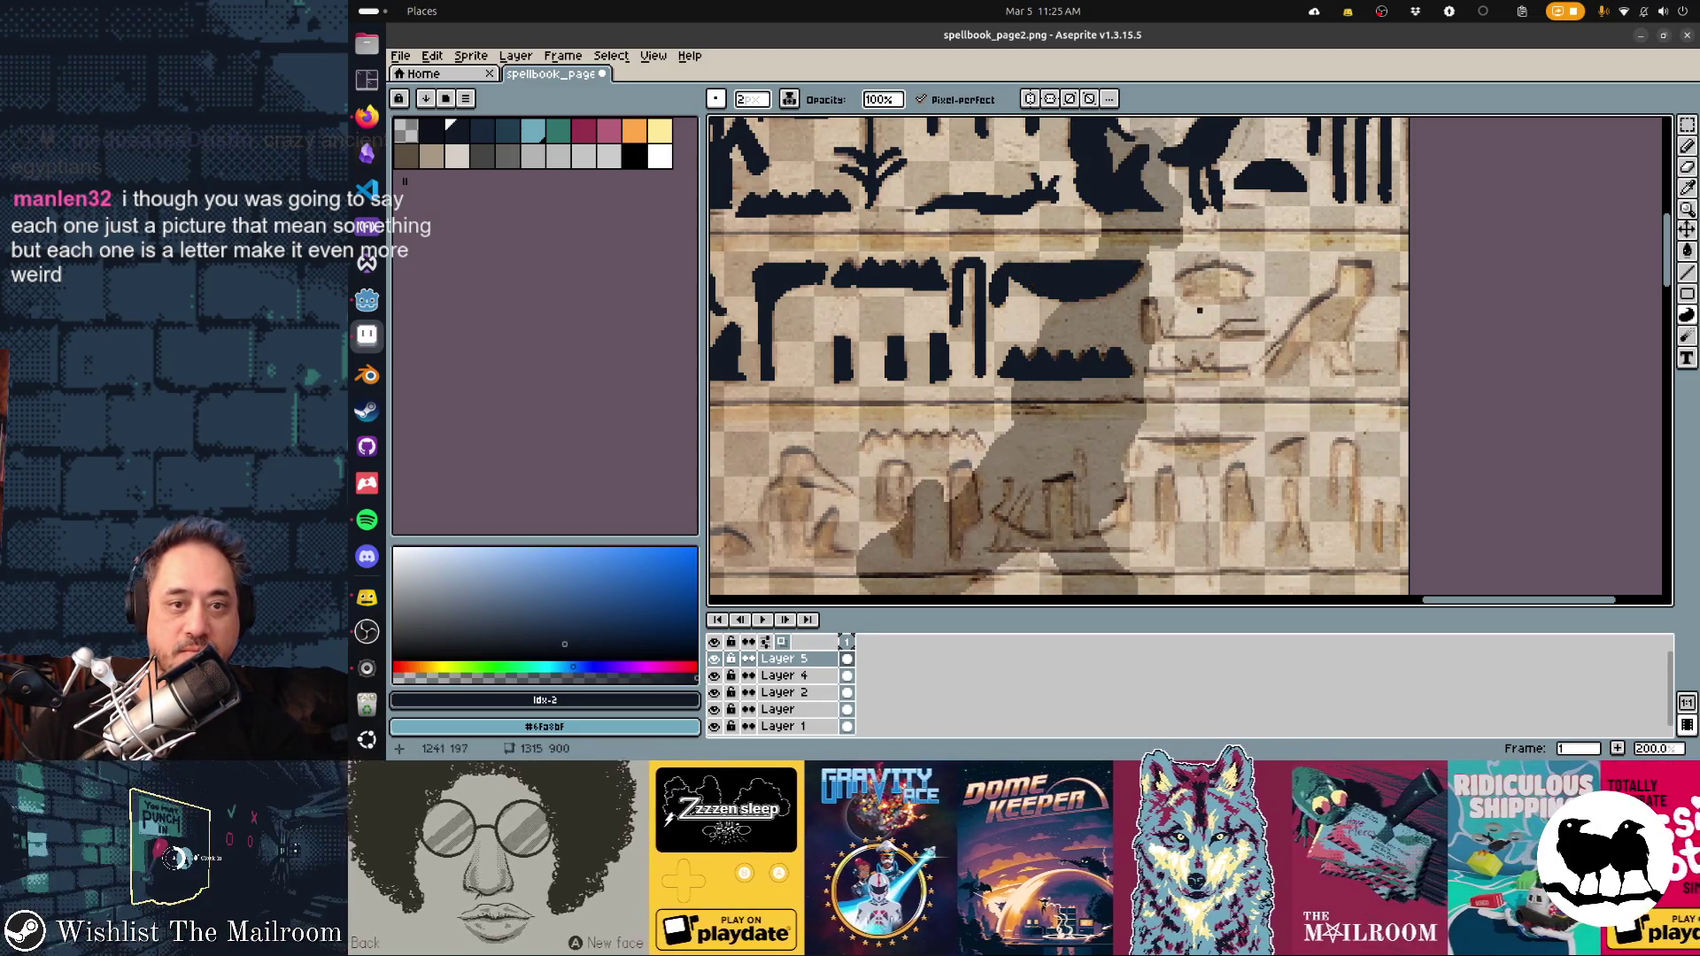
{"action": "mouse_move", "coordinate": [1182, 276]}
{"action": "left_mouse_down"}
{"action": "mouse_move", "coordinate": [1221, 303]}
{"action": "mouse_move", "coordinate": [1249, 298]}
{"action": "mouse_move", "coordinate": [1244, 273]}
{"action": "left_mouse_up"}
{"action": "left_click", "coordinate": [1215, 285]}
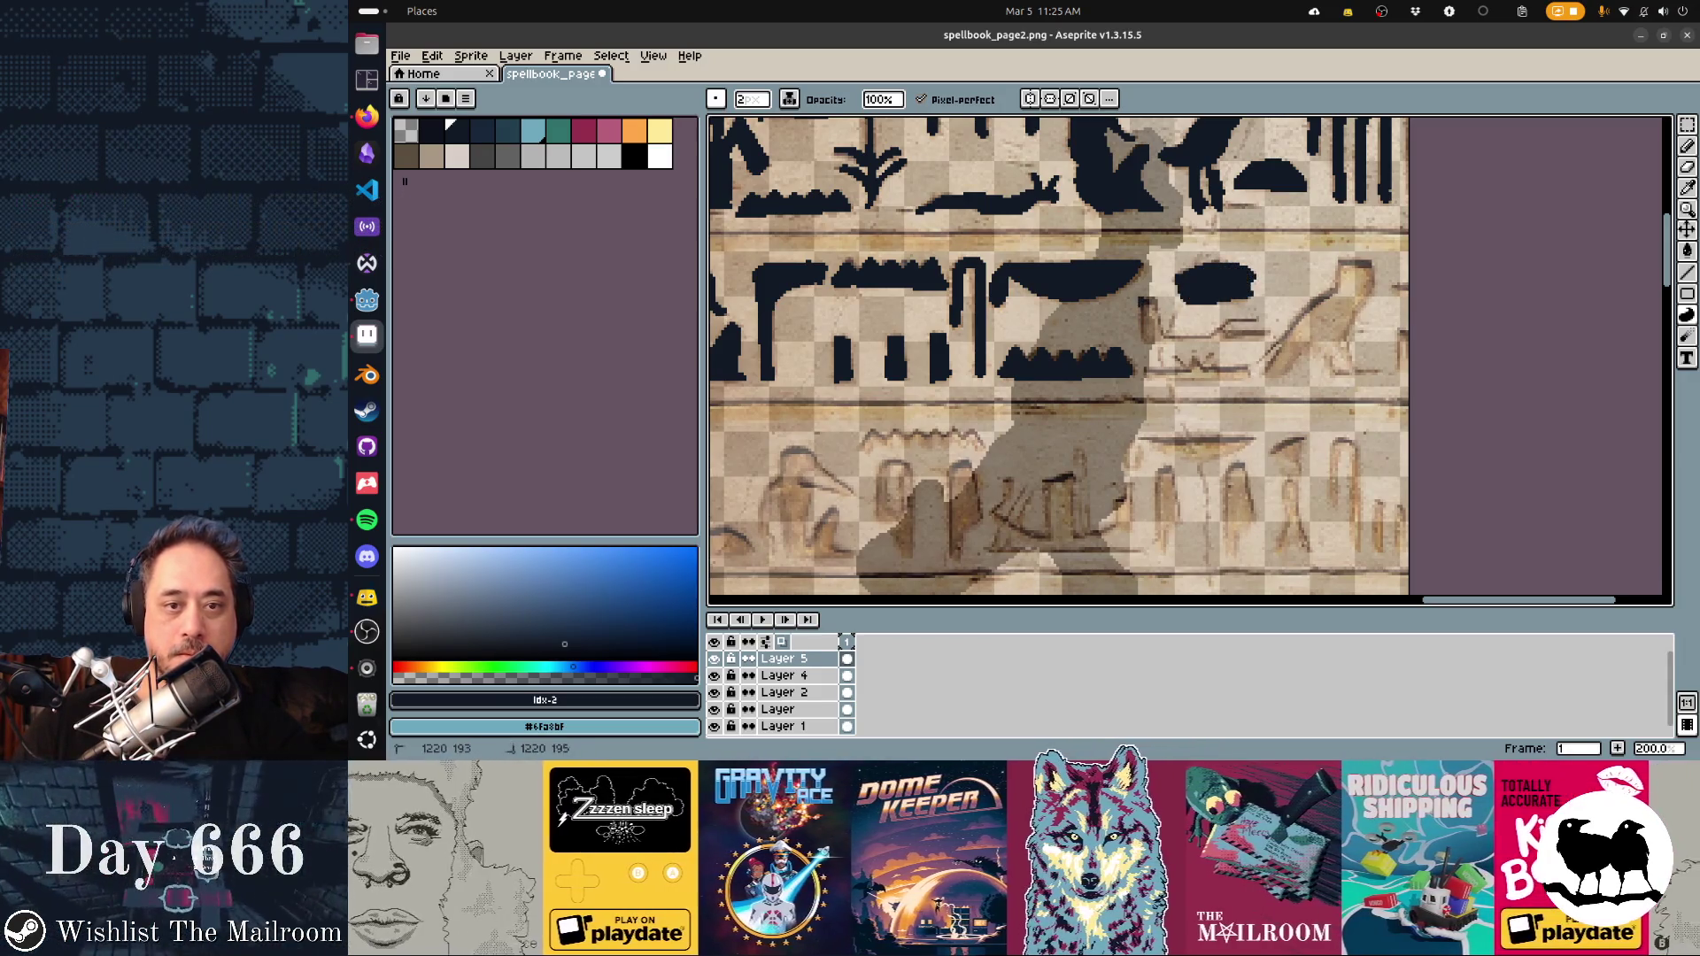
Trace the long snake glyph, then outline and fill the bird glyph solid dark
{"action": "mouse_move", "coordinate": [1222, 340]}
{"action": "left_mouse_down"}
{"action": "mouse_move", "coordinate": [1271, 336]}
{"action": "mouse_move", "coordinate": [1171, 324]}
{"action": "left_mouse_up"}
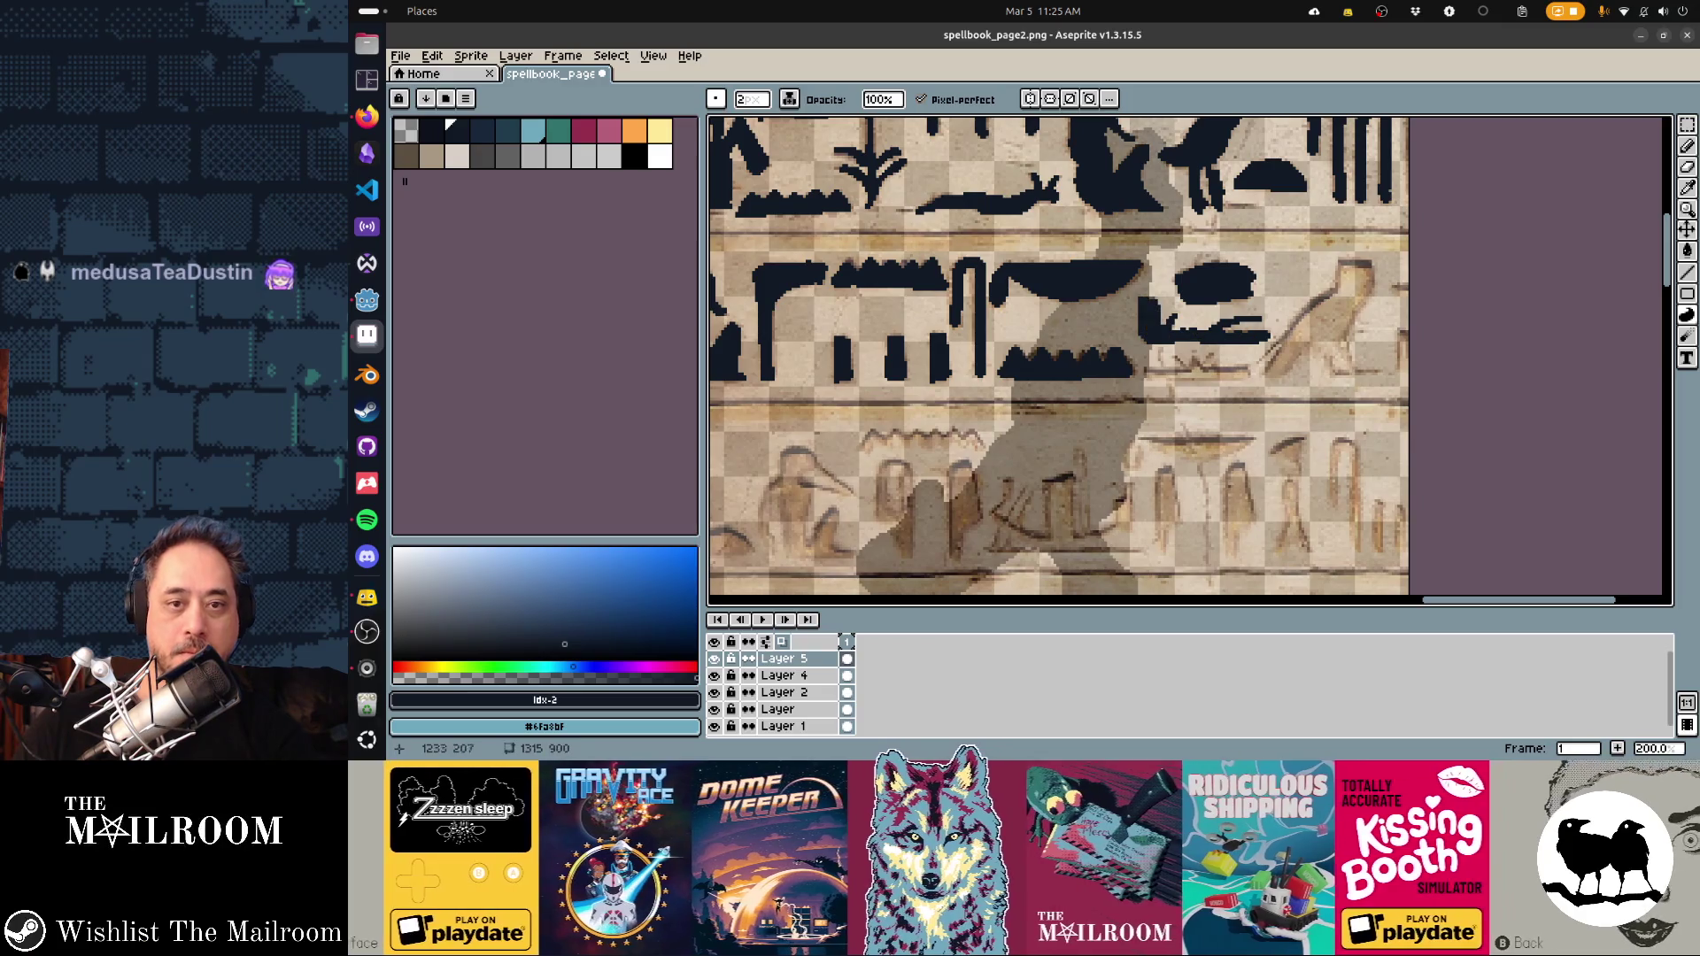
{"action": "scroll", "coordinate": [1142, 331], "scroll_direction": "down", "scroll_amount": 2}
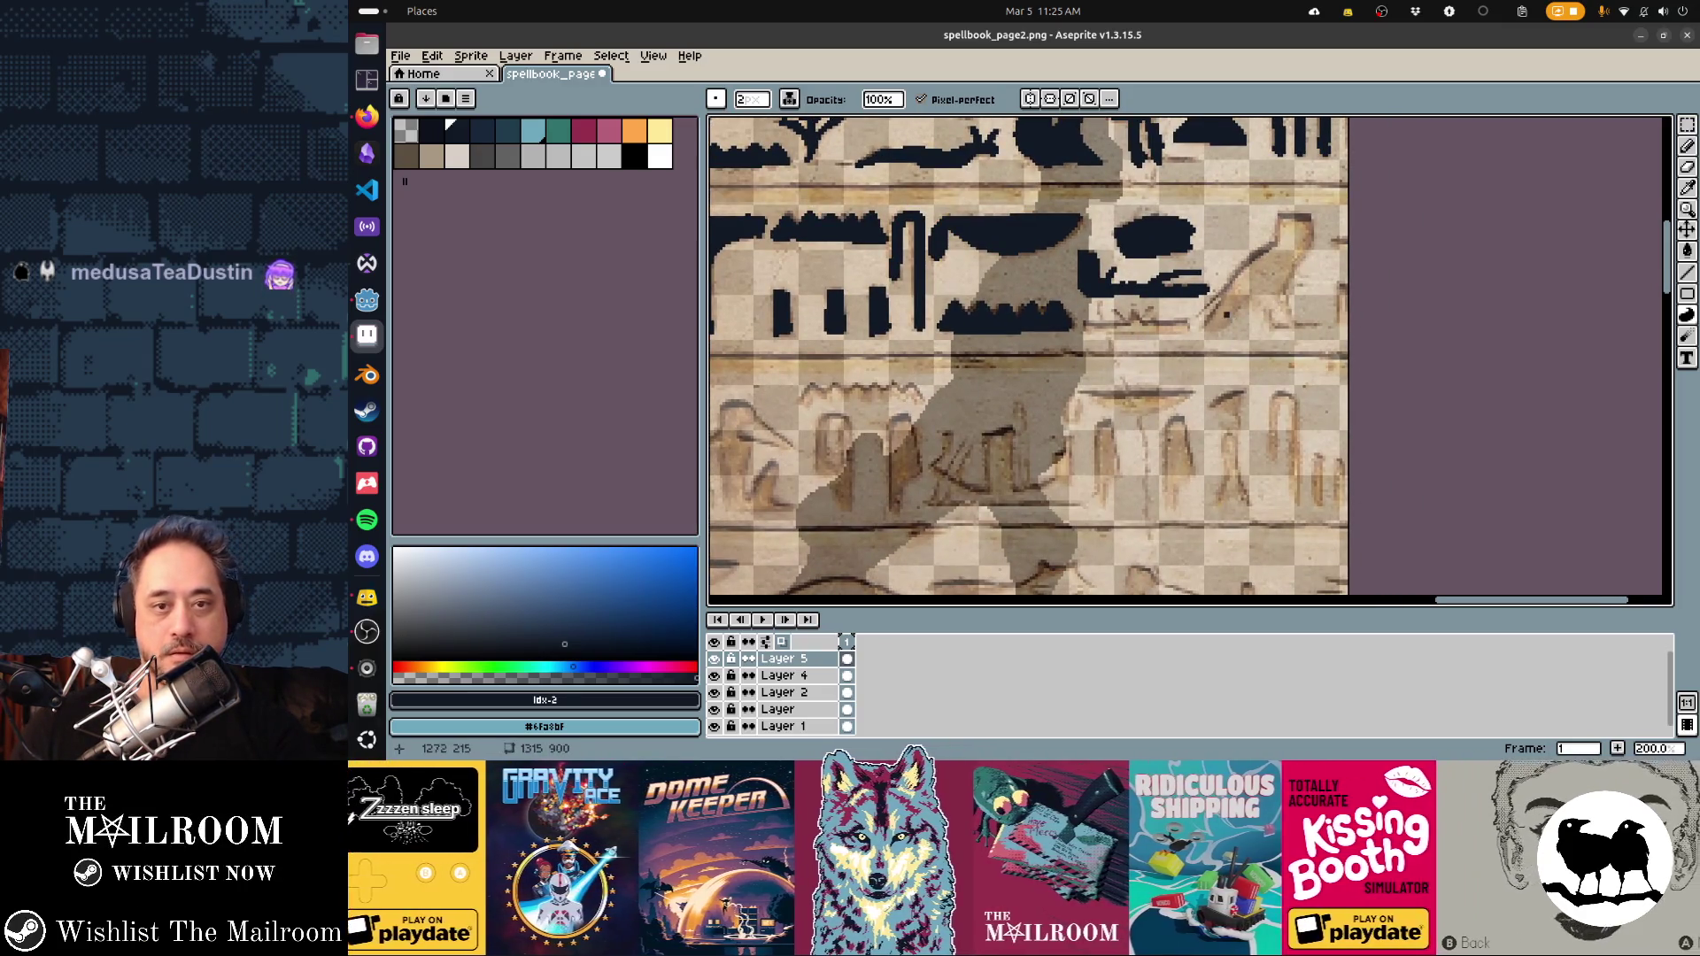
{"action": "mouse_move", "coordinate": [1207, 306]}
{"action": "left_mouse_down"}
{"action": "mouse_move", "coordinate": [1199, 323]}
{"action": "mouse_move", "coordinate": [1248, 301]}
{"action": "mouse_move", "coordinate": [1268, 324]}
{"action": "mouse_move", "coordinate": [1289, 302]}
{"action": "mouse_move", "coordinate": [1299, 325]}
{"action": "mouse_move", "coordinate": [1312, 235]}
{"action": "mouse_move", "coordinate": [1279, 217]}
{"action": "mouse_move", "coordinate": [1270, 251]}
{"action": "left_mouse_up"}
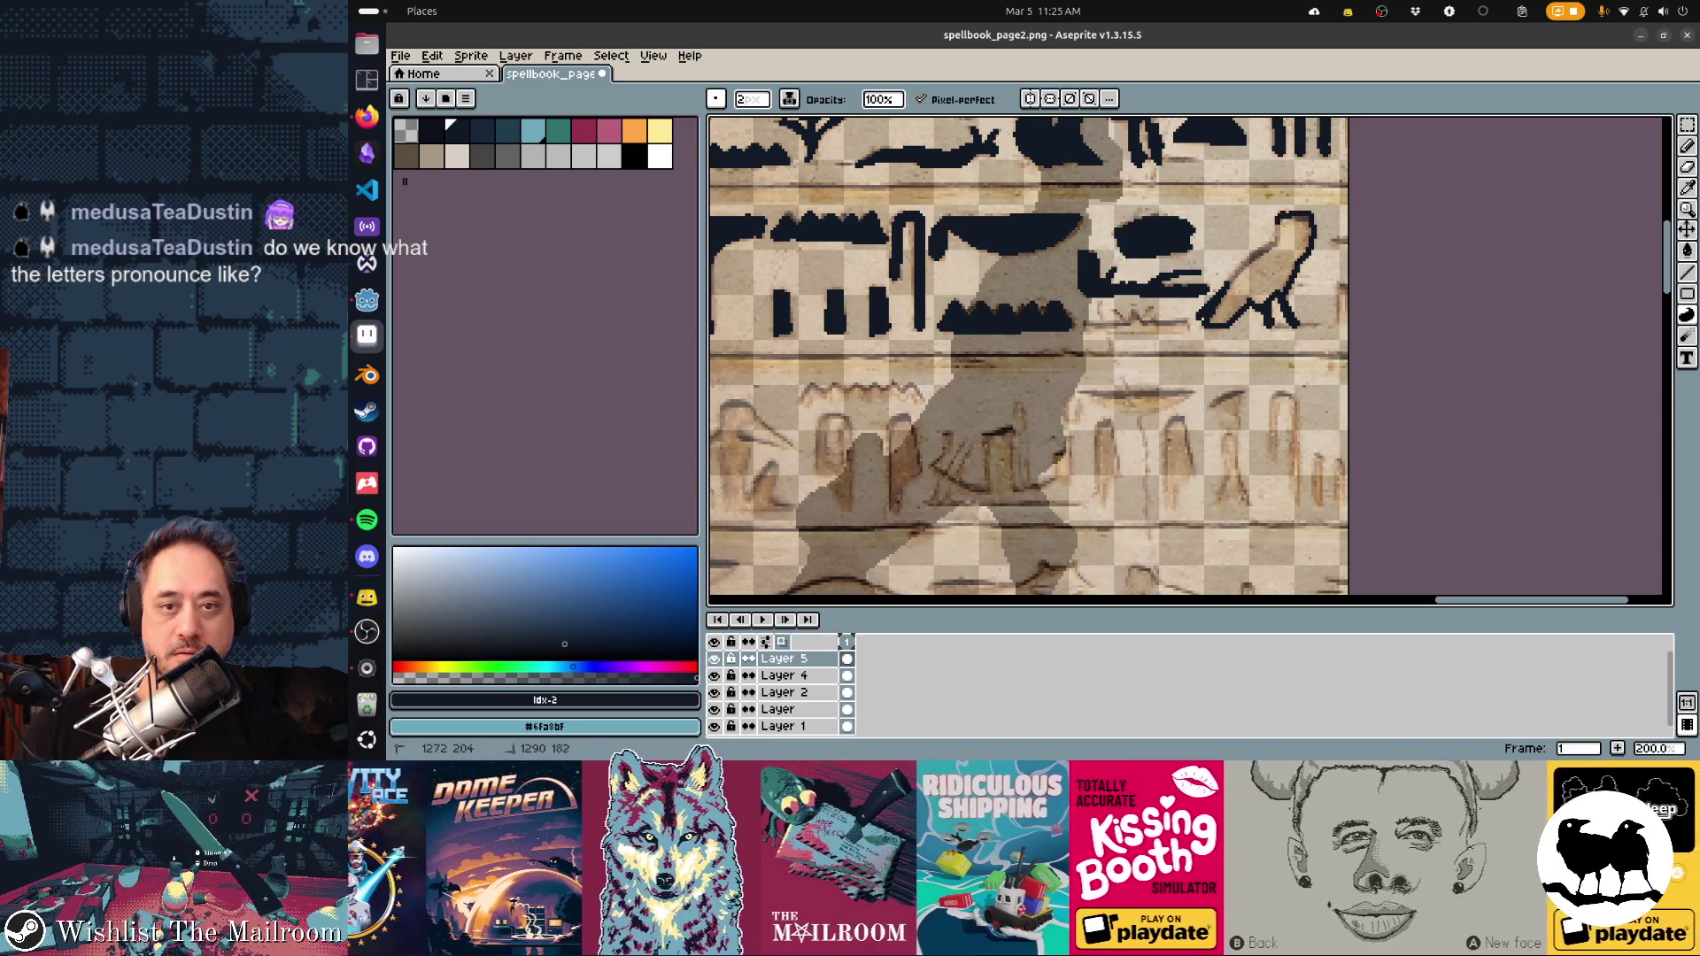
{"action": "key", "text": "g"}
{"action": "left_click", "coordinate": [1231, 283]}
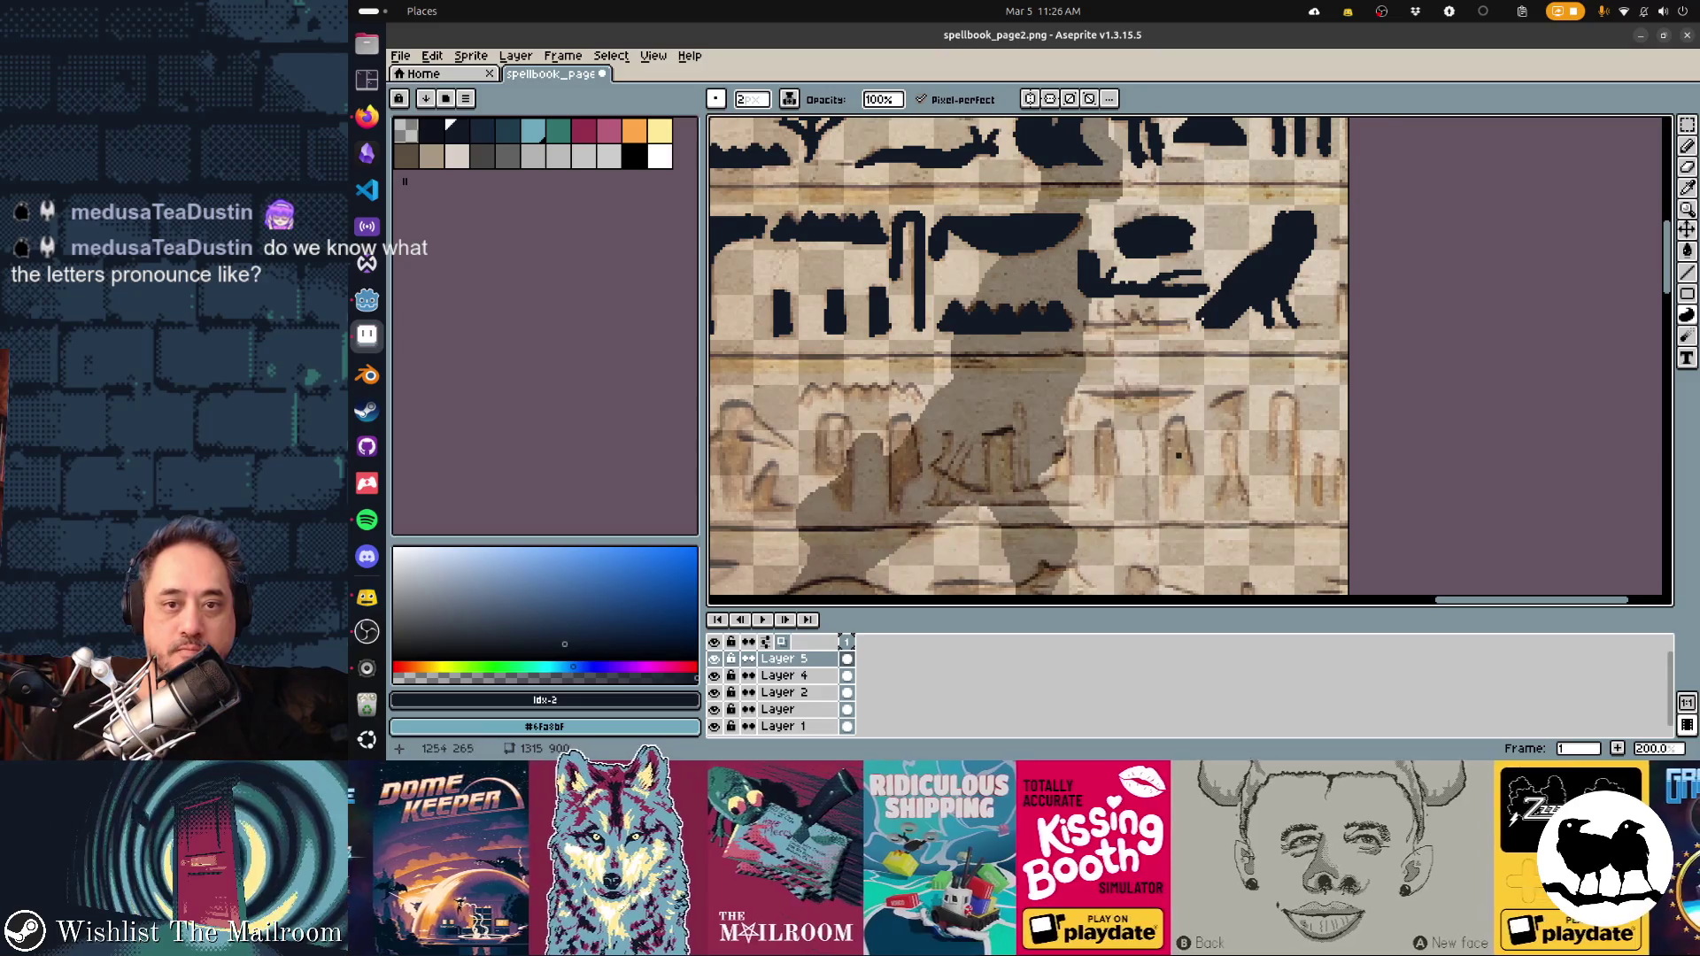
{"action": "left_click_drag", "start_coordinate": [1179, 424], "coordinate": [1414, 421]}
{"action": "mouse_move", "coordinate": [1195, 372]}
{"action": "left_mouse_down"}
{"action": "mouse_move", "coordinate": [1417, 389]}
{"action": "mouse_move", "coordinate": [1203, 286]}
{"action": "left_mouse_up"}
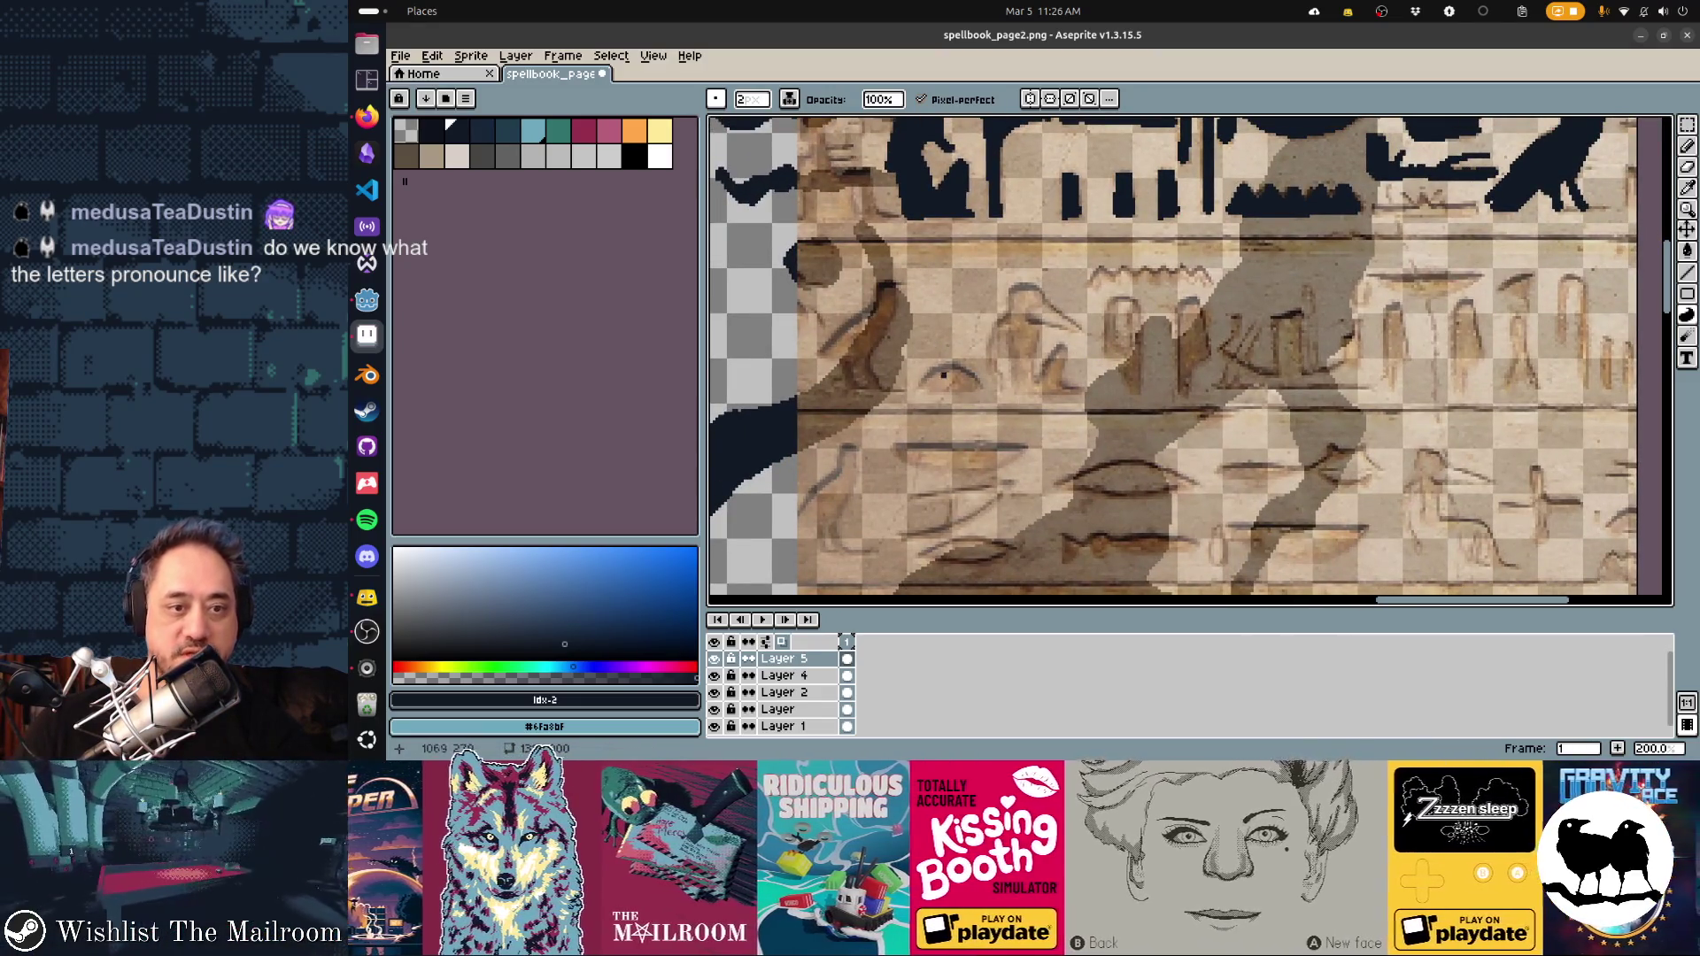
Trace and fill the bird glyph at the start of the third row solid dark
{"action": "mouse_move", "coordinate": [920, 386]}
{"action": "left_mouse_down"}
{"action": "mouse_move", "coordinate": [984, 387]}
{"action": "mouse_move", "coordinate": [991, 367]}
{"action": "left_mouse_up"}
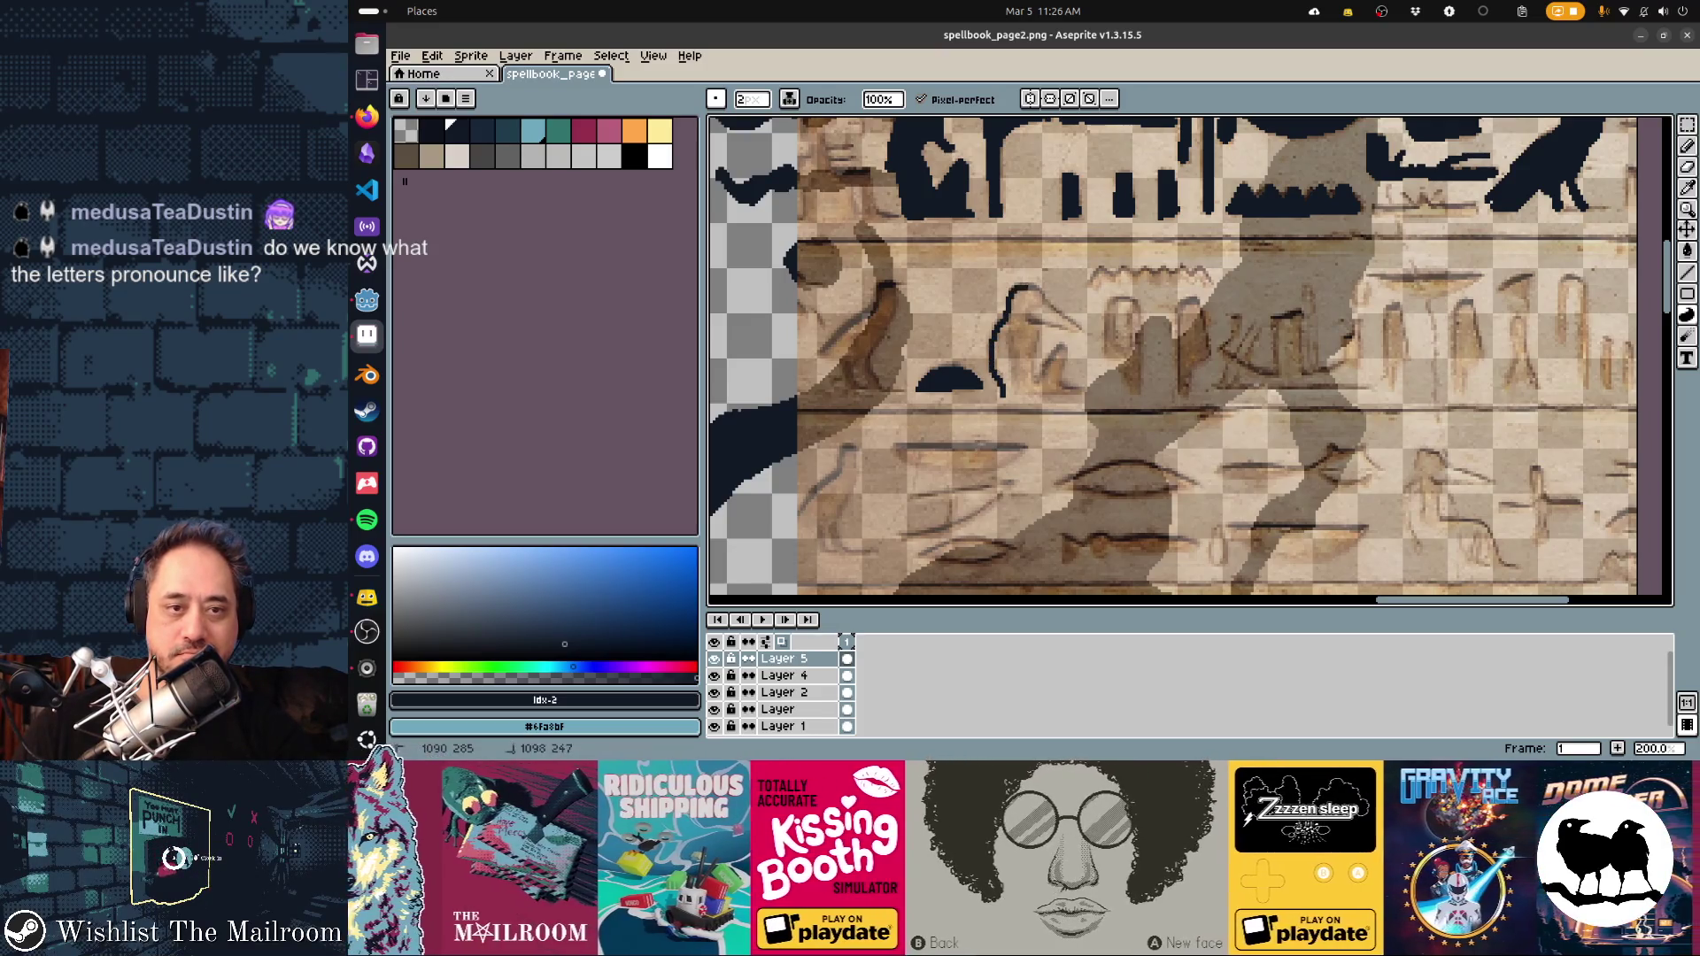
{"action": "mouse_move", "coordinate": [1074, 318]}
{"action": "left_mouse_down"}
{"action": "mouse_move", "coordinate": [1032, 347]}
{"action": "mouse_move", "coordinate": [1034, 372]}
{"action": "mouse_move", "coordinate": [1063, 344]}
{"action": "left_mouse_up"}
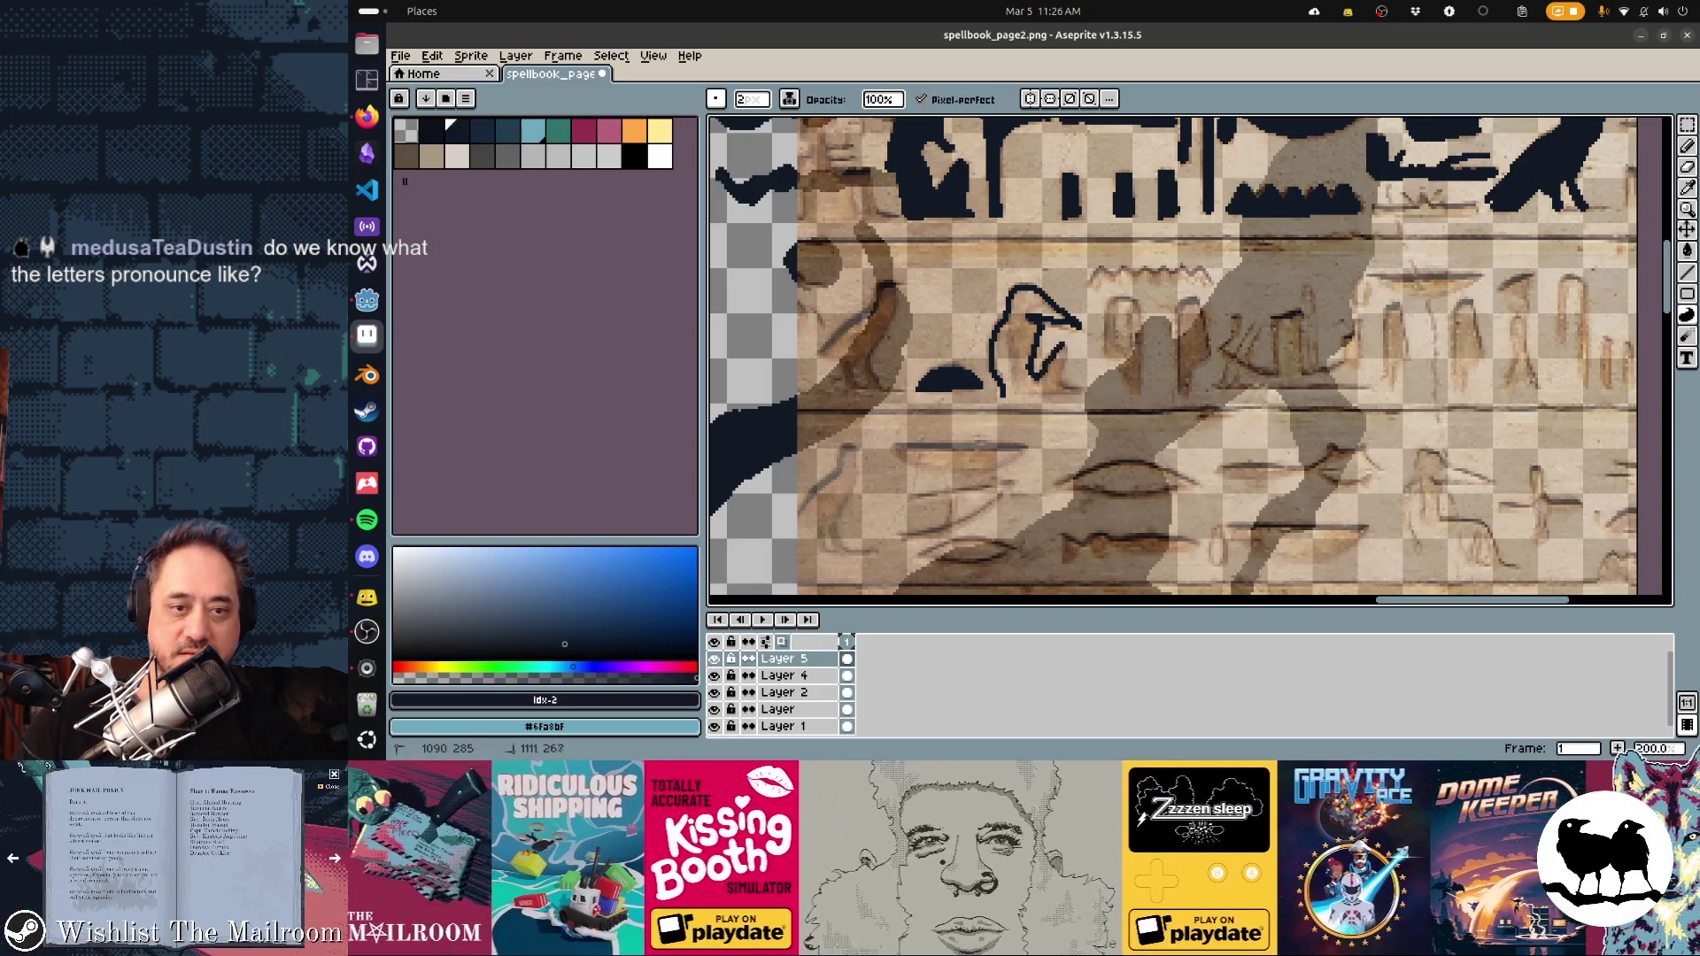
{"action": "left_click", "coordinate": [1032, 349]}
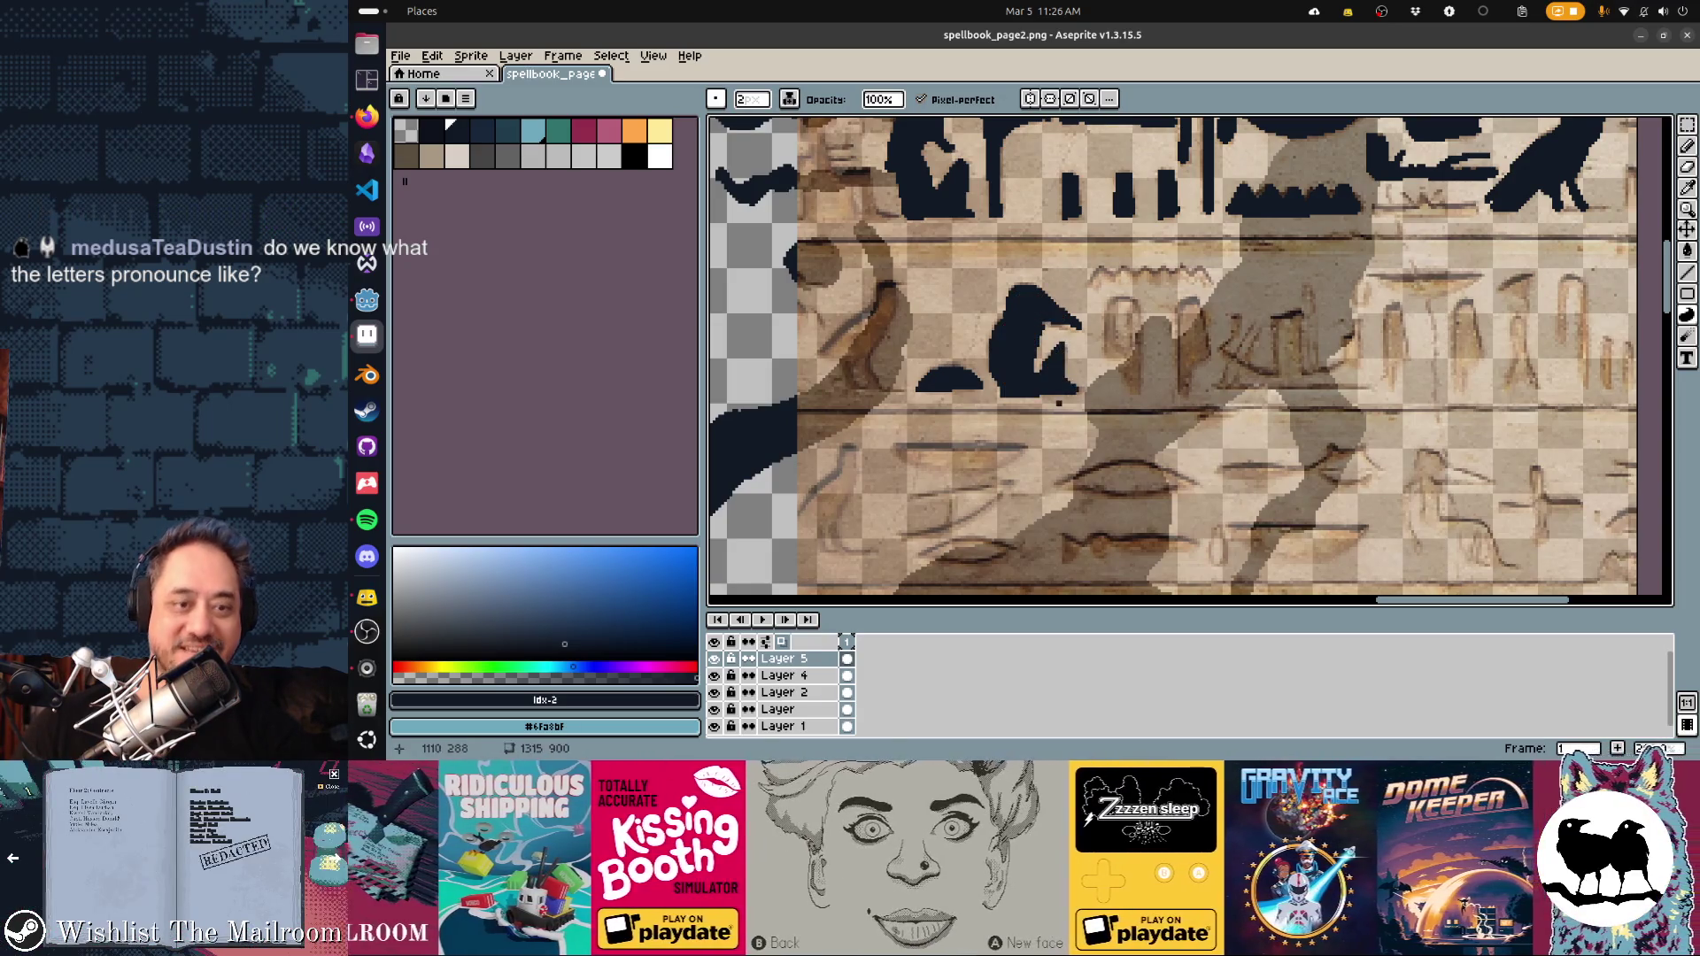
{"action": "scroll", "coordinate": [1031, 355], "scroll_direction": "left", "scroll_amount": 2}
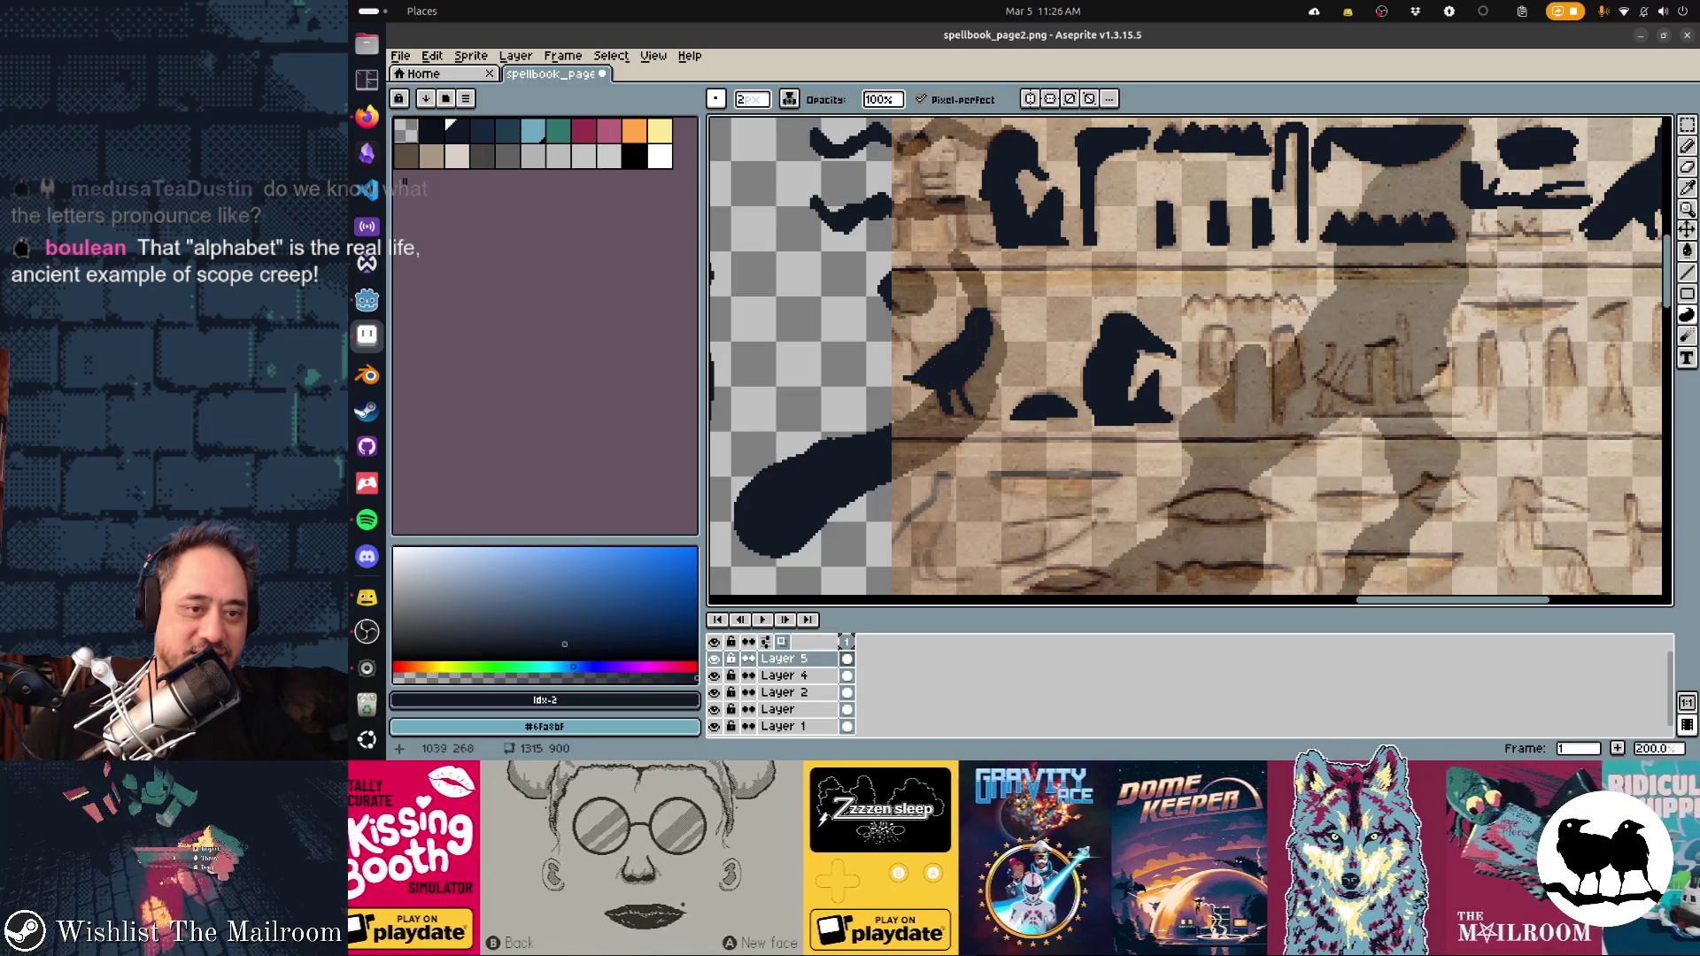
Fill the neighbouring glyph, then trace a vertical glyph stroke and a small zigzag glyph
{"action": "key", "text": "e"}
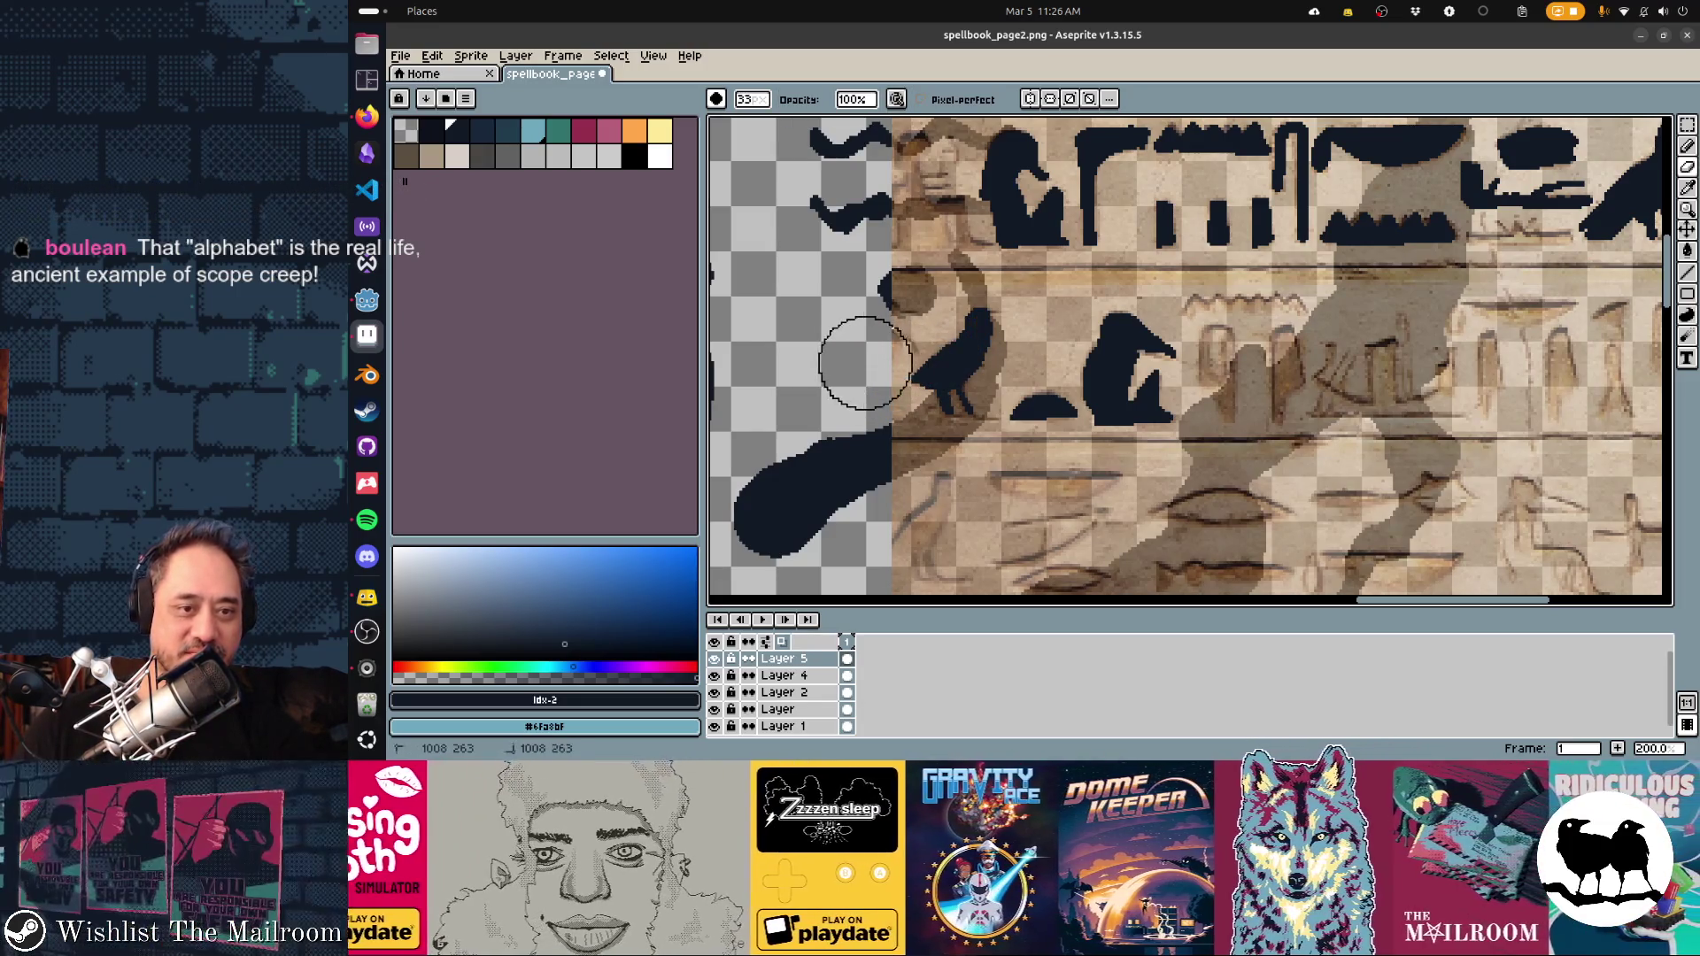
{"action": "key", "text": "d"}
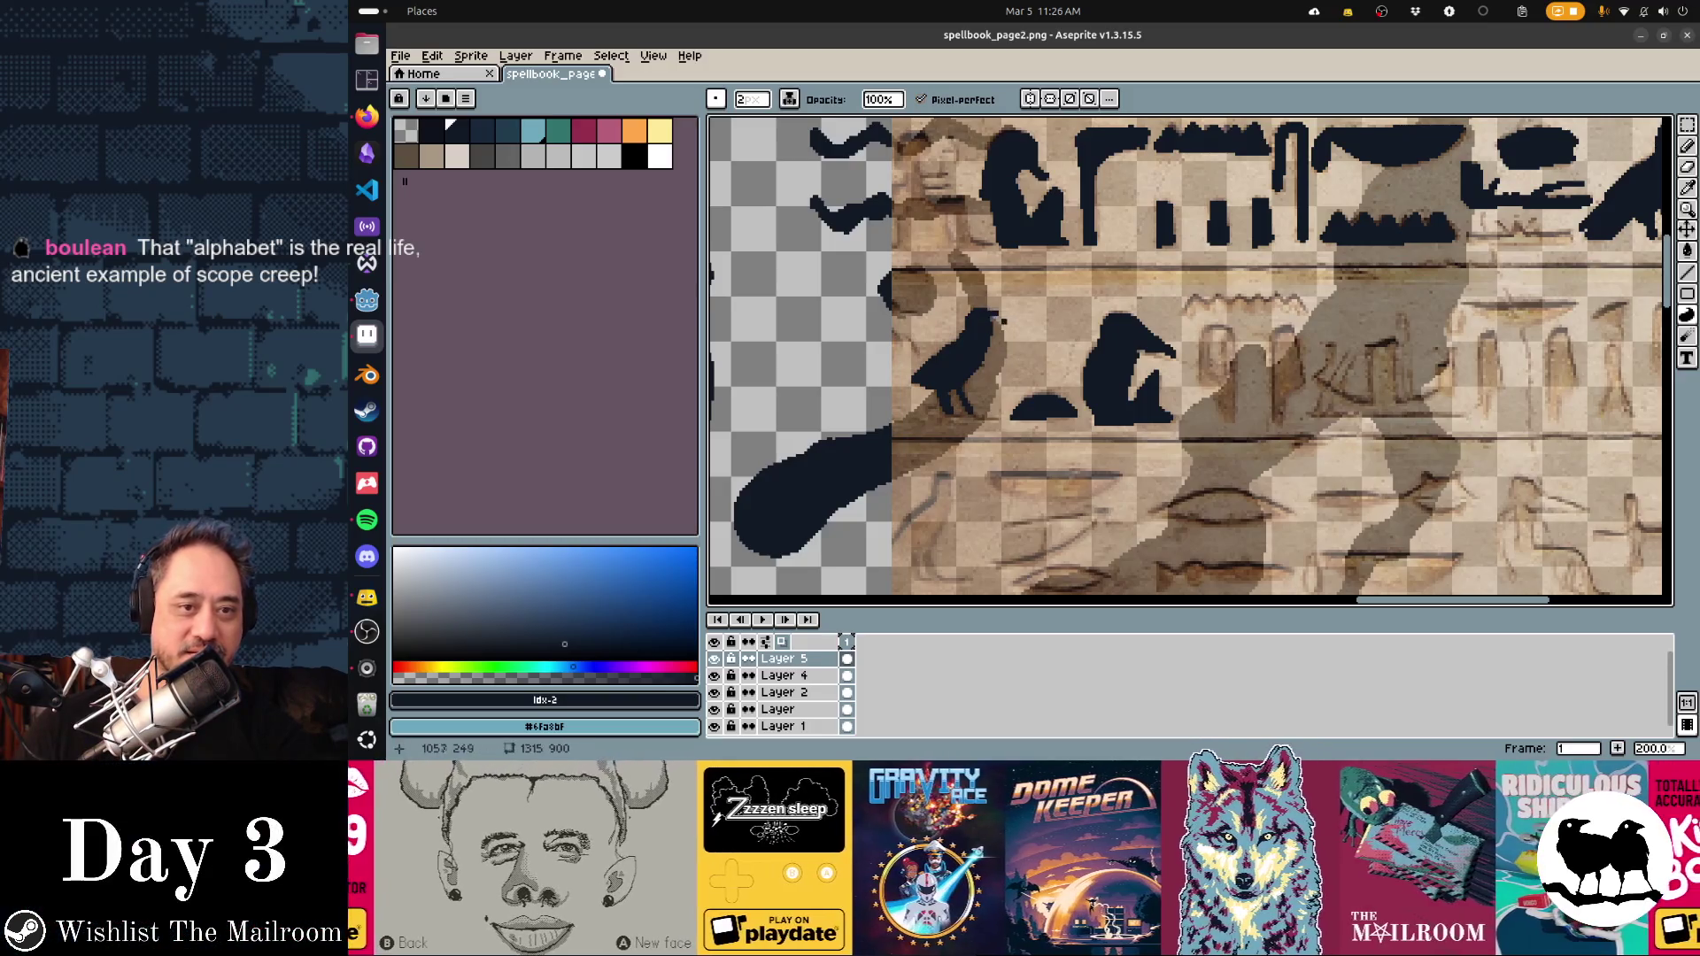
{"action": "scroll", "coordinate": [1190, 361], "scroll_direction": "right", "scroll_amount": 3}
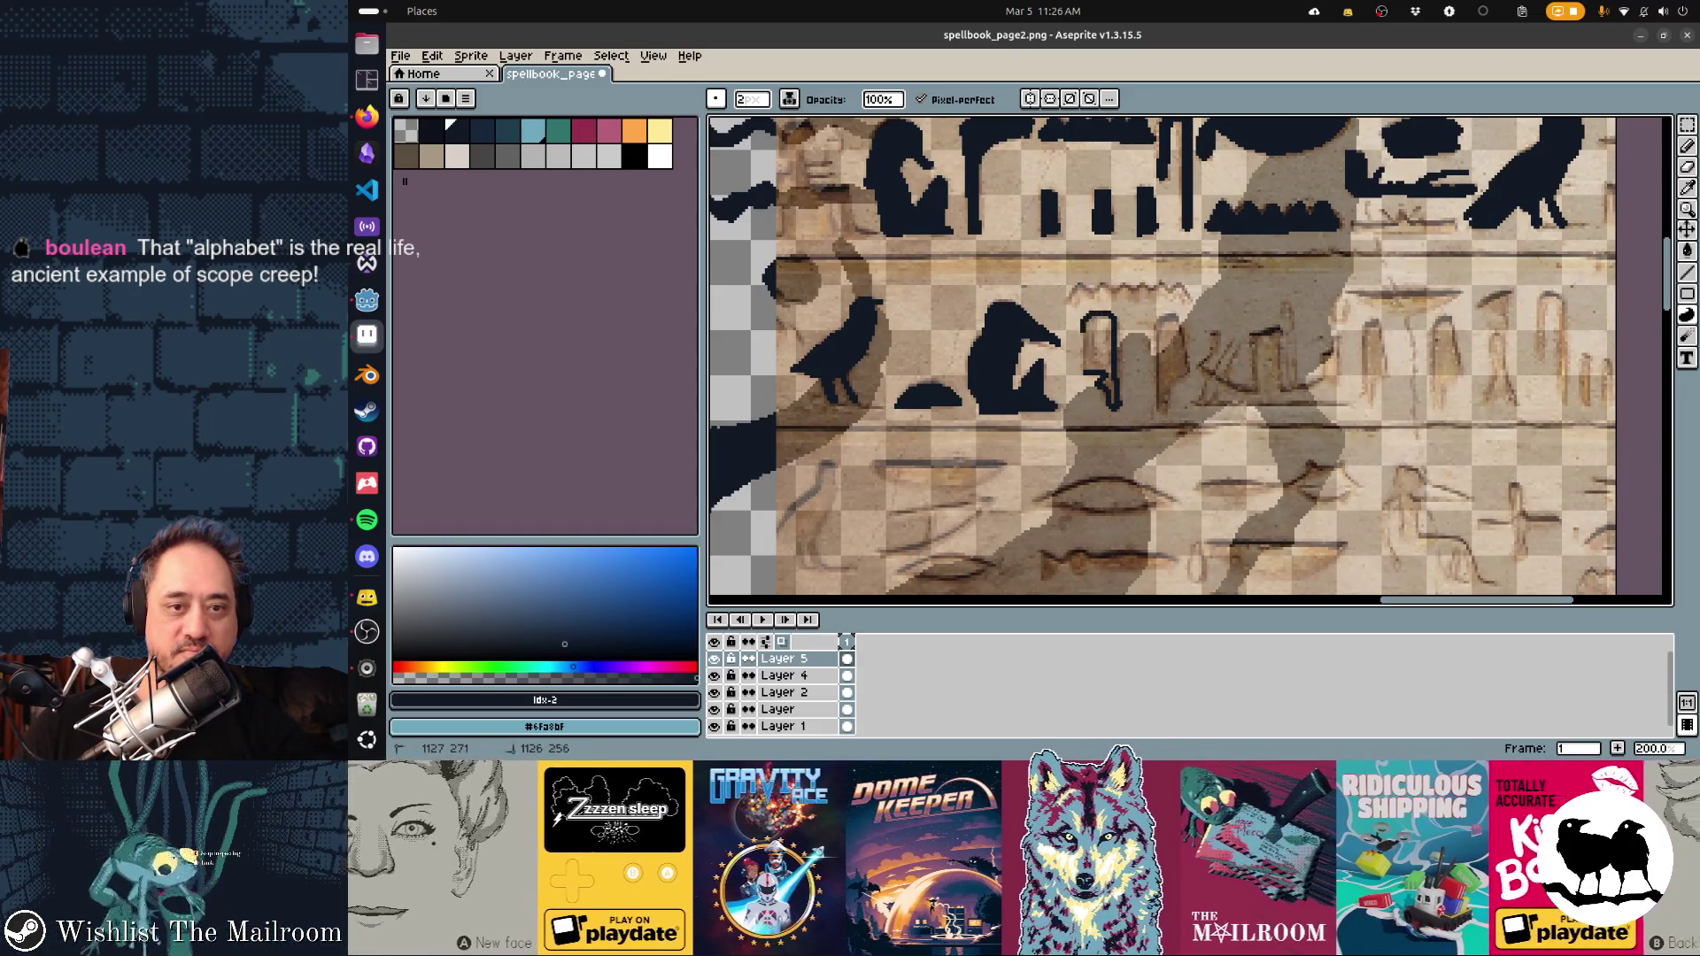
{"action": "left_click_drag", "start_coordinate": [1107, 399], "coordinate": [1118, 393]}
{"action": "left_click_drag", "start_coordinate": [1153, 328], "coordinate": [1165, 416]}
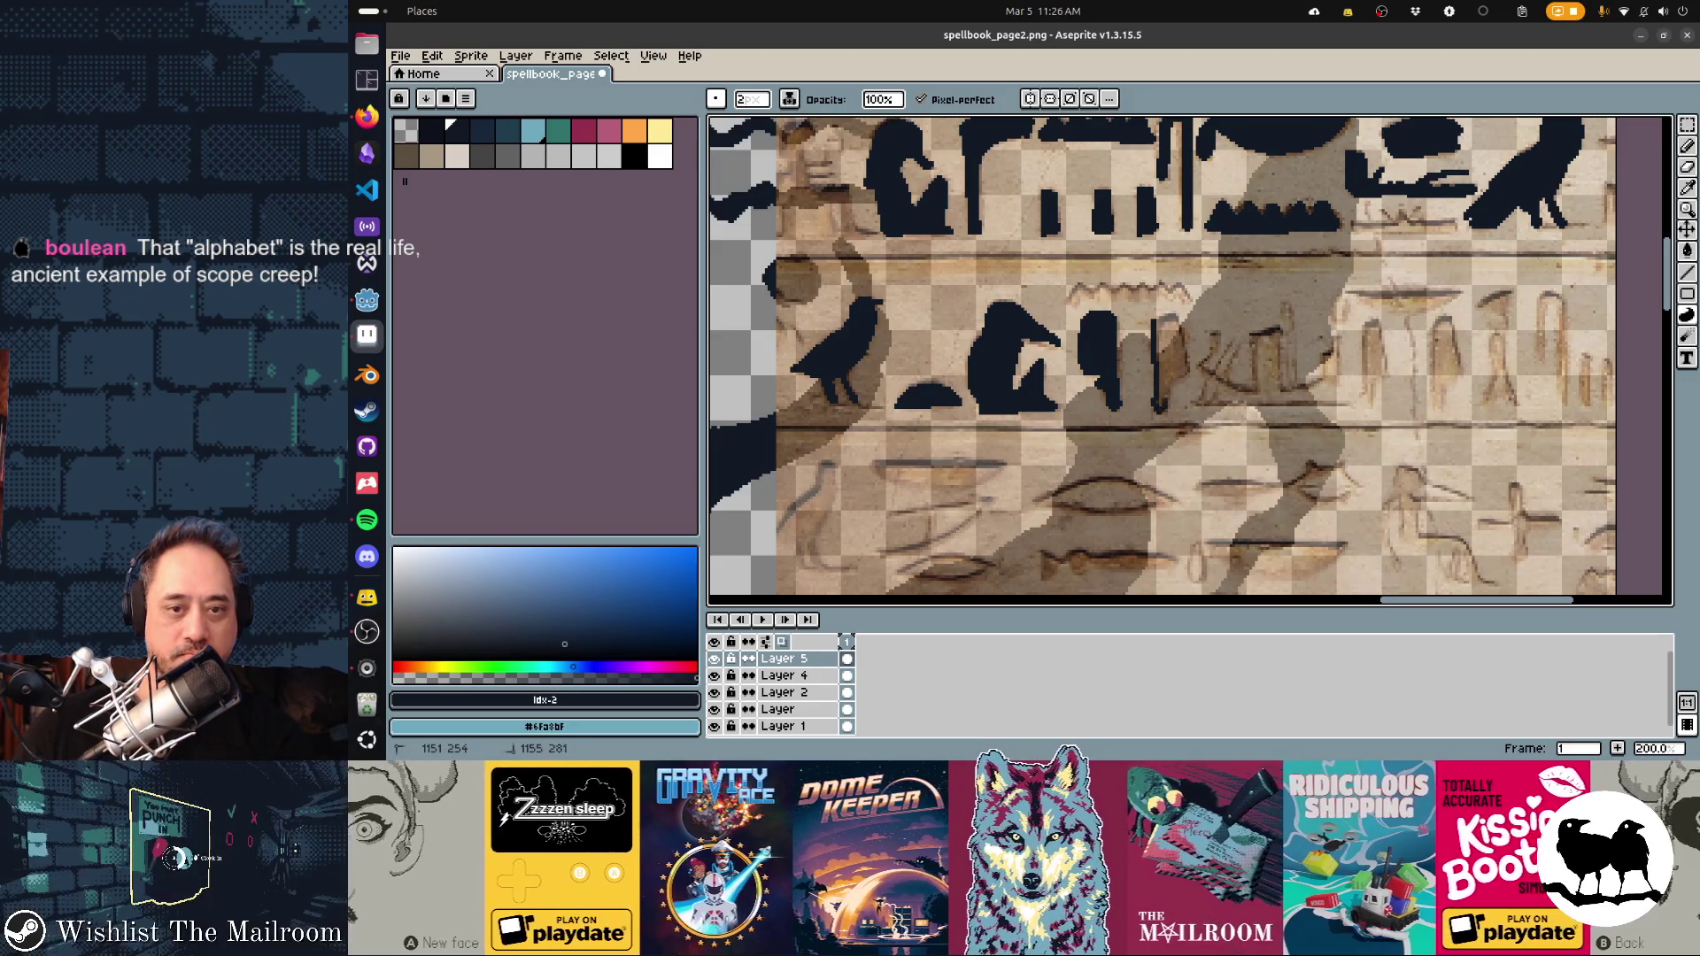
{"action": "left_click_drag", "start_coordinate": [1066, 294], "coordinate": [1195, 295]}
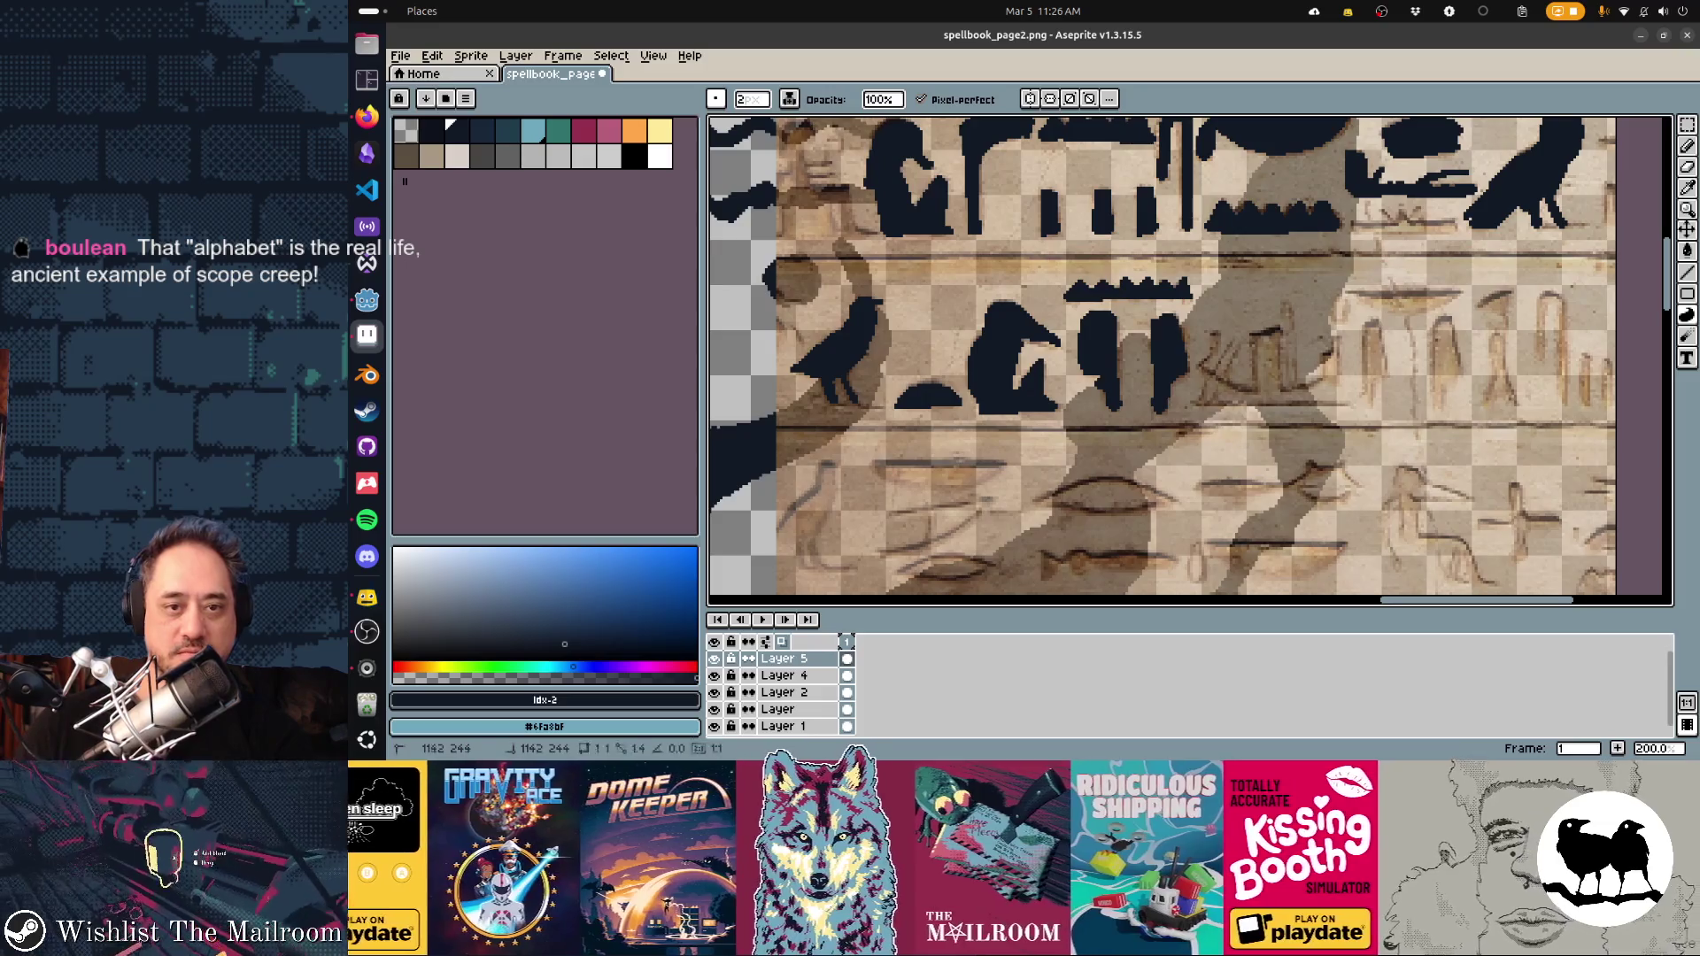
Trace new curved strokes in the third row and fill the bowl-shaped glyph solid dark
{"action": "scroll", "coordinate": [1294, 414], "scroll_direction": "right", "scroll_amount": 2}
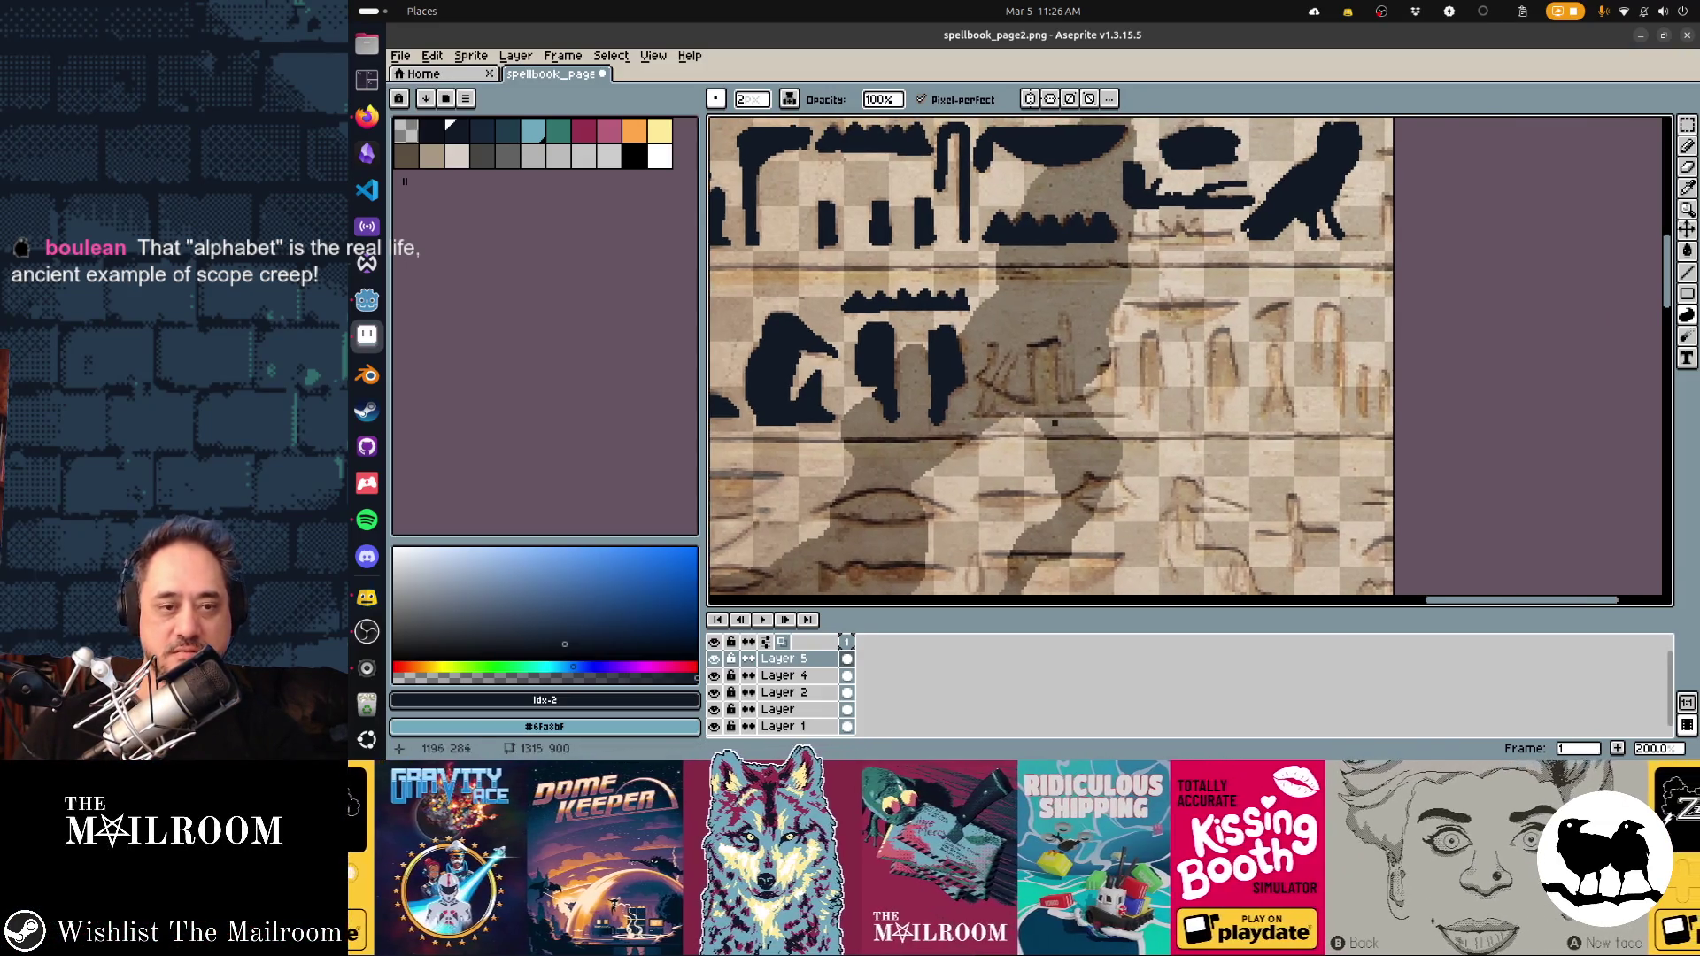
{"action": "scroll", "coordinate": [1196, 398], "scroll_direction": "right", "scroll_amount": 3}
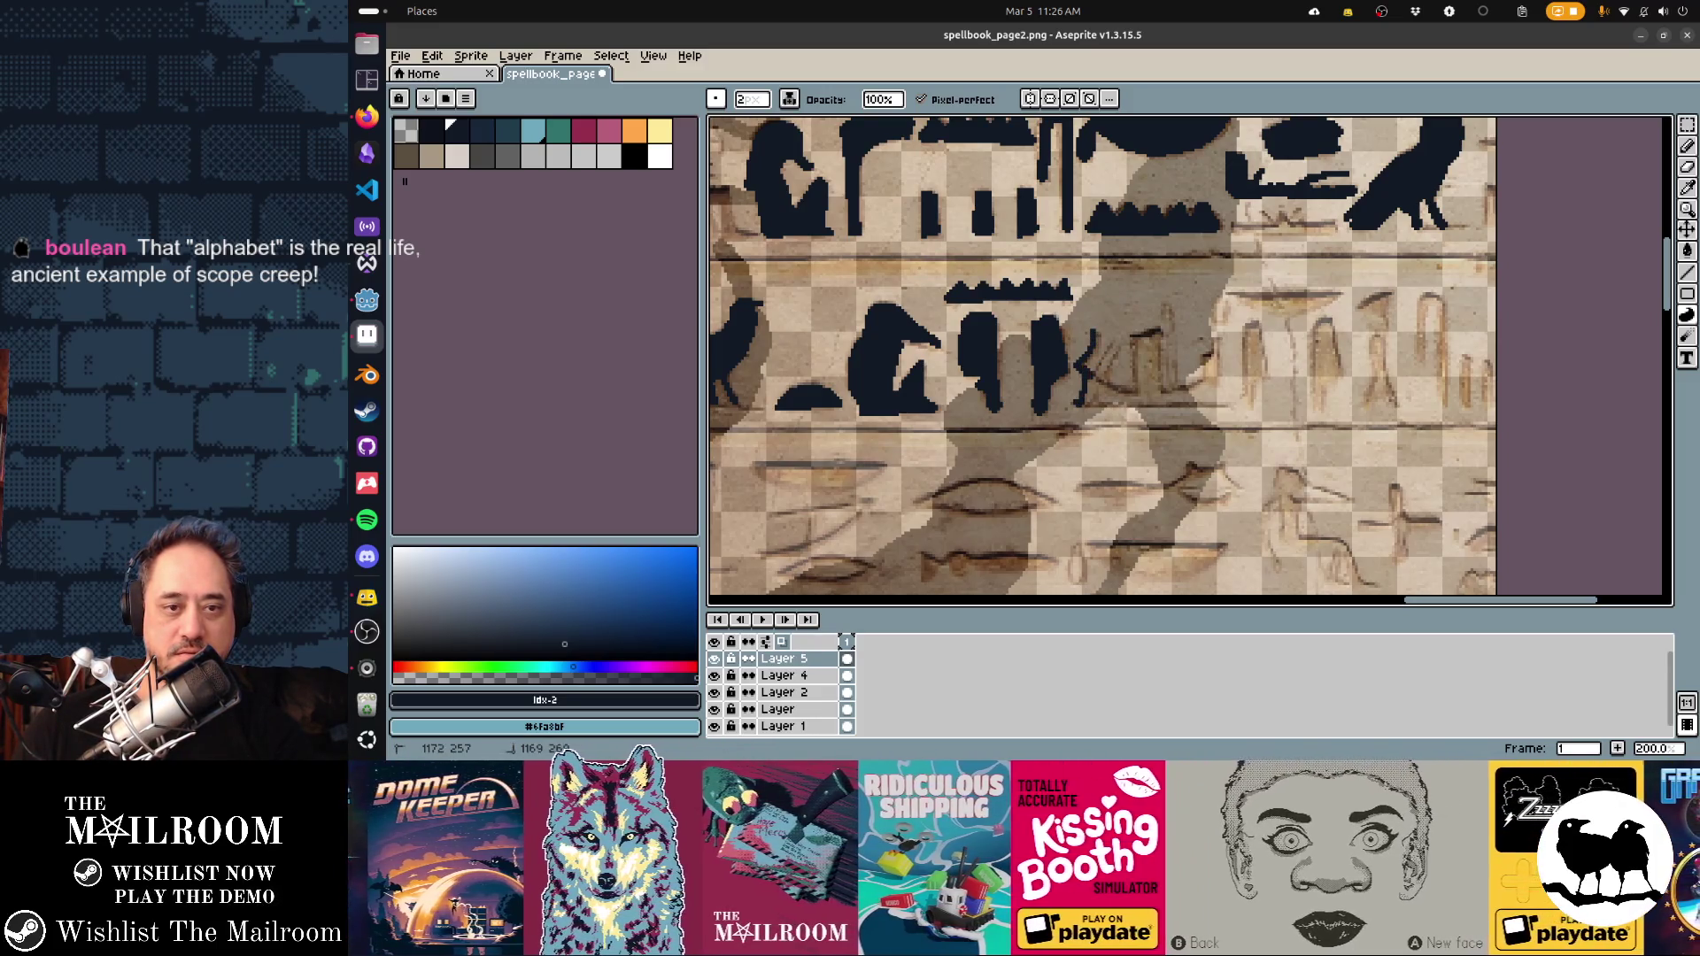
{"action": "mouse_move", "coordinate": [1098, 346]}
{"action": "left_mouse_down"}
{"action": "mouse_move", "coordinate": [1126, 389]}
{"action": "mouse_move", "coordinate": [1161, 379]}
{"action": "mouse_move", "coordinate": [1105, 407]}
{"action": "mouse_move", "coordinate": [1144, 407]}
{"action": "mouse_move", "coordinate": [1116, 409]}
{"action": "left_mouse_up"}
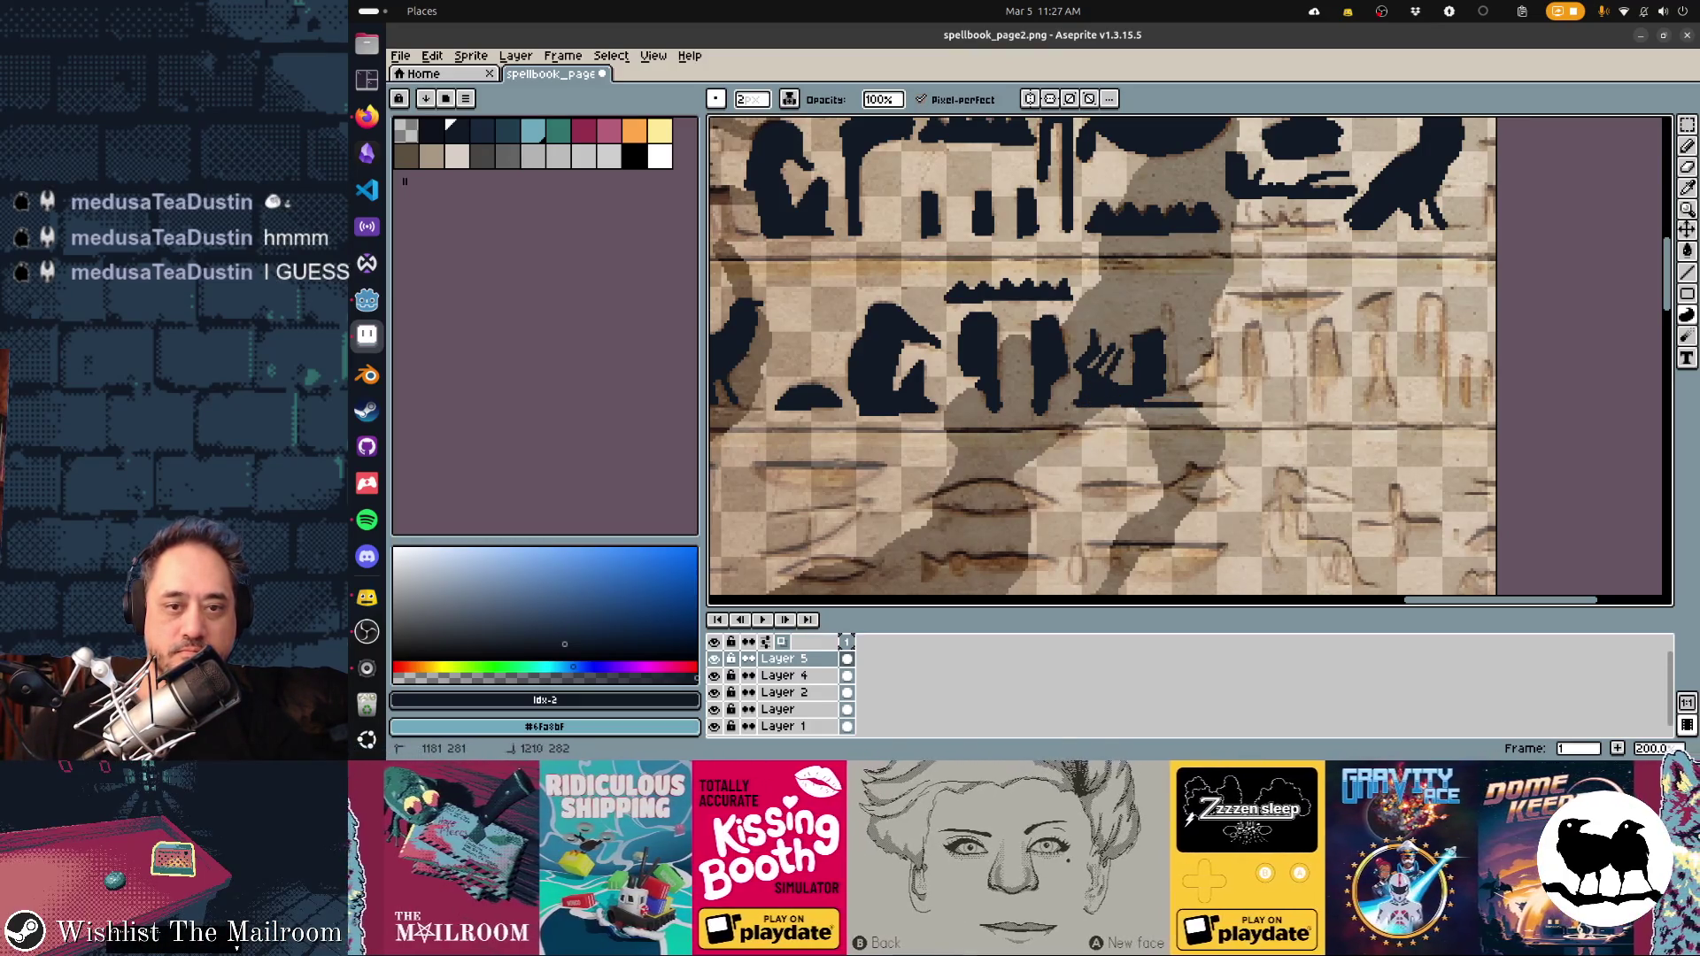
{"action": "left_click_drag", "start_coordinate": [1217, 354], "coordinate": [1201, 379]}
{"action": "scroll", "coordinate": [1178, 381], "scroll_direction": "right", "scroll_amount": 3}
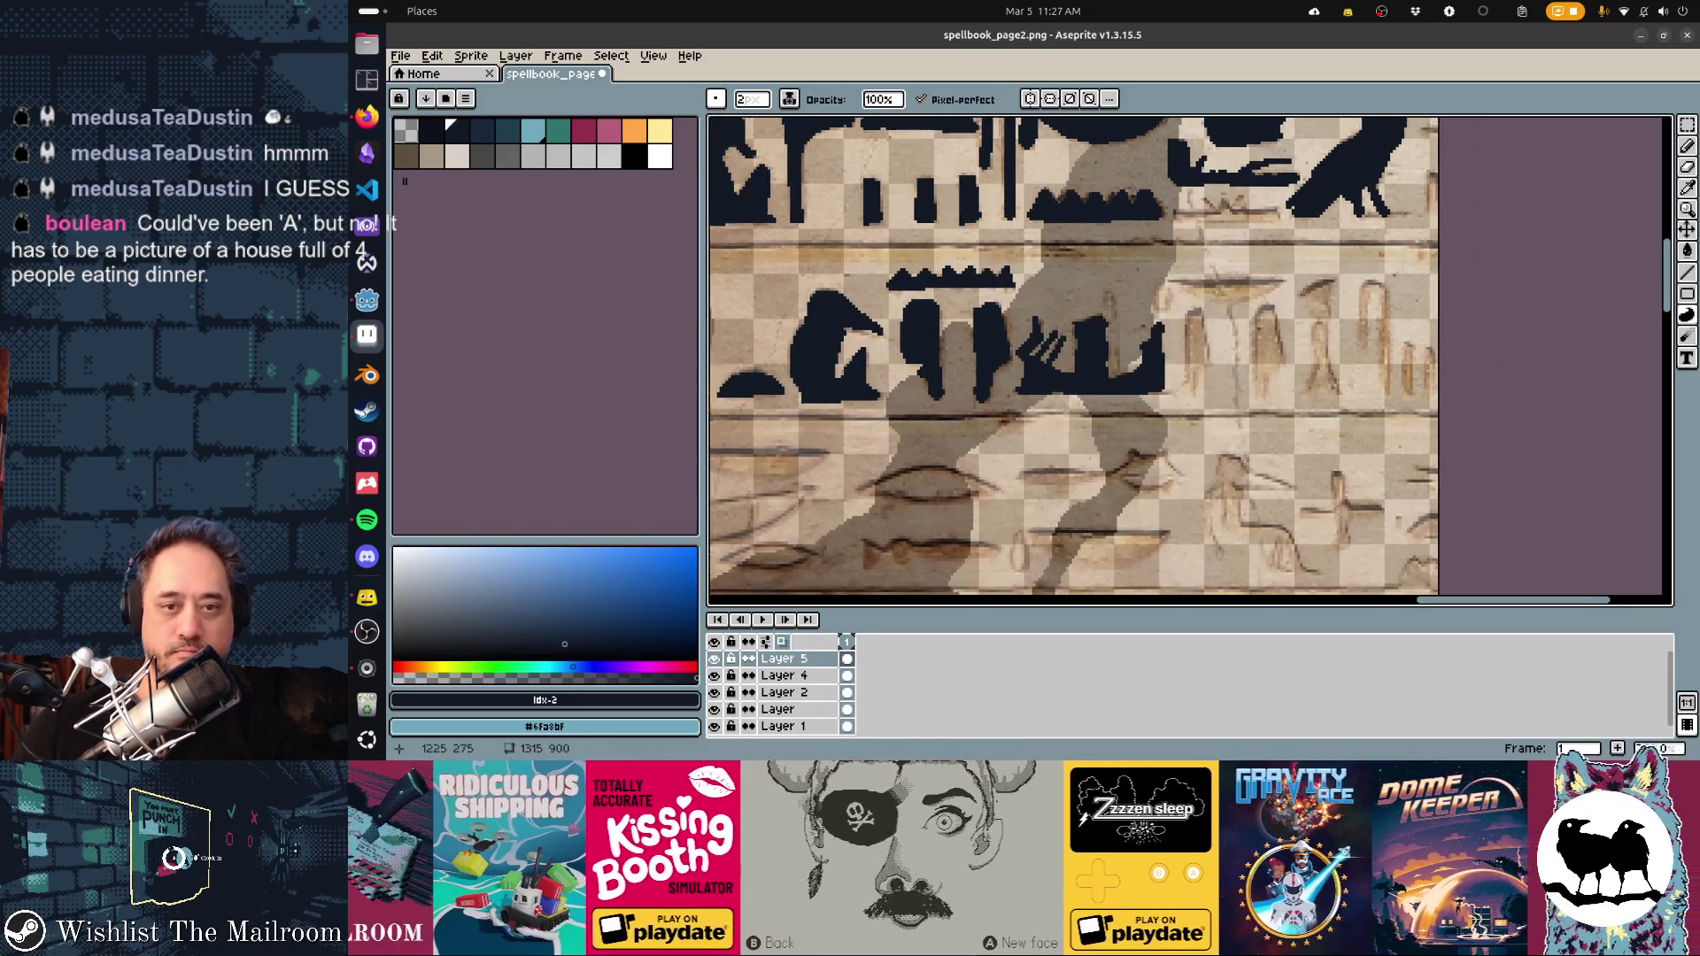
{"action": "mouse_move", "coordinate": [1166, 357]}
{"action": "left_mouse_down"}
{"action": "mouse_move", "coordinate": [1156, 379]}
{"action": "mouse_move", "coordinate": [1175, 364]}
{"action": "left_mouse_up"}
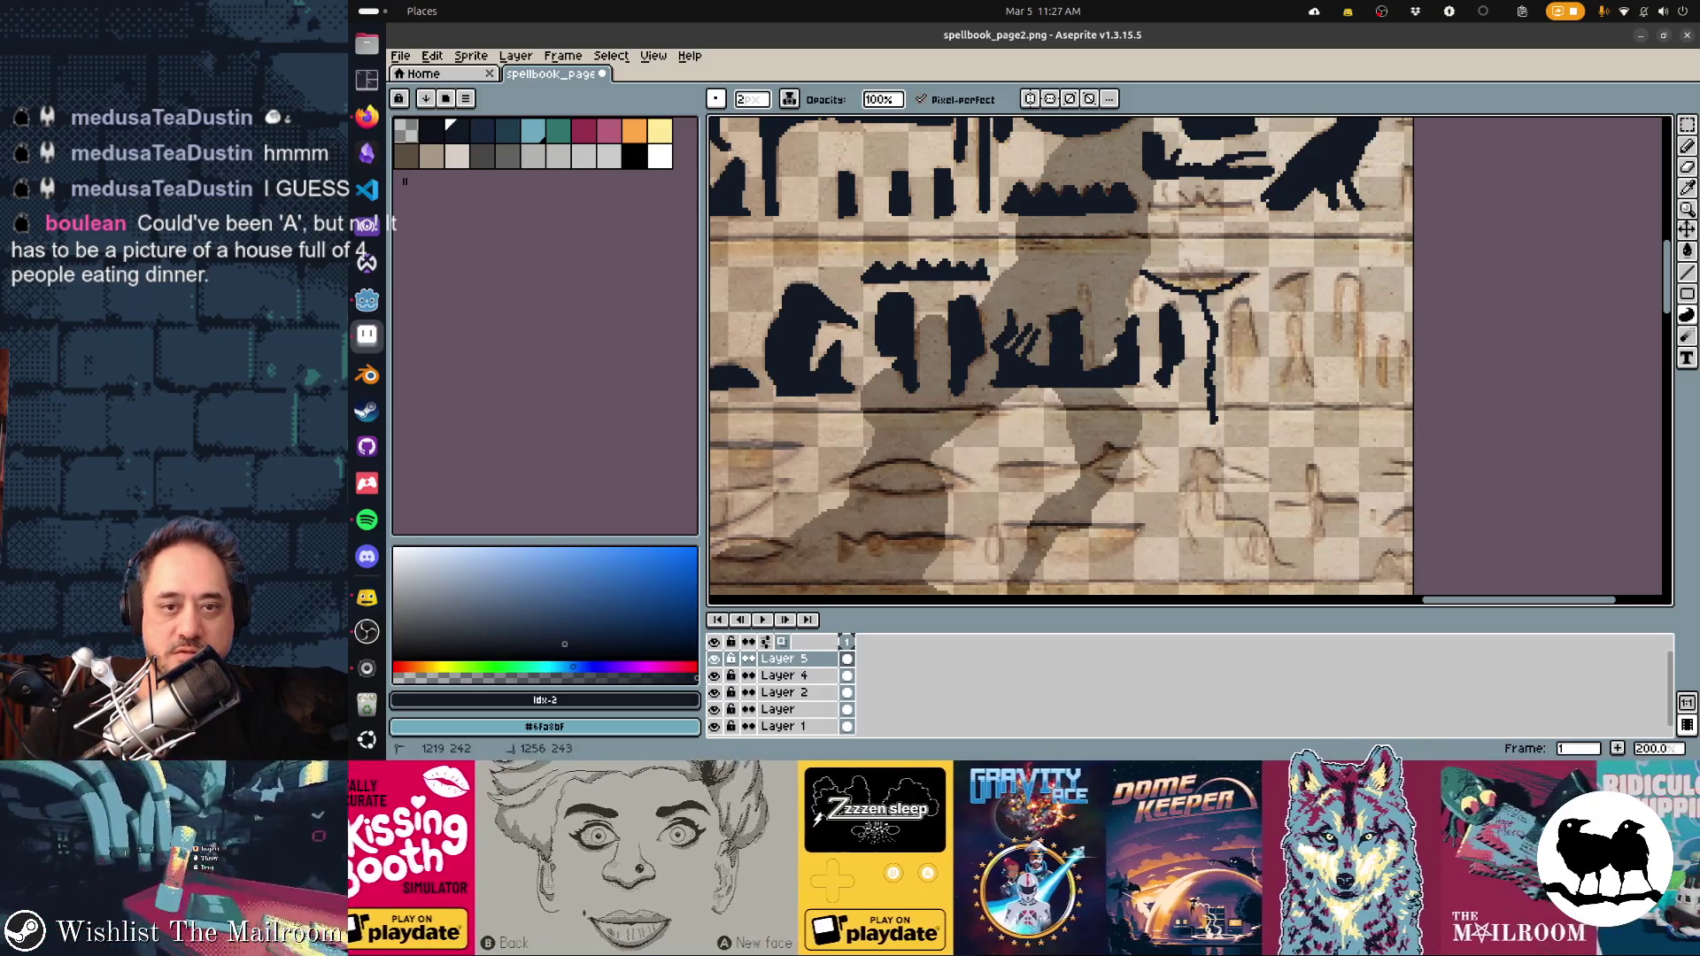
{"action": "left_click", "coordinate": [1195, 277]}
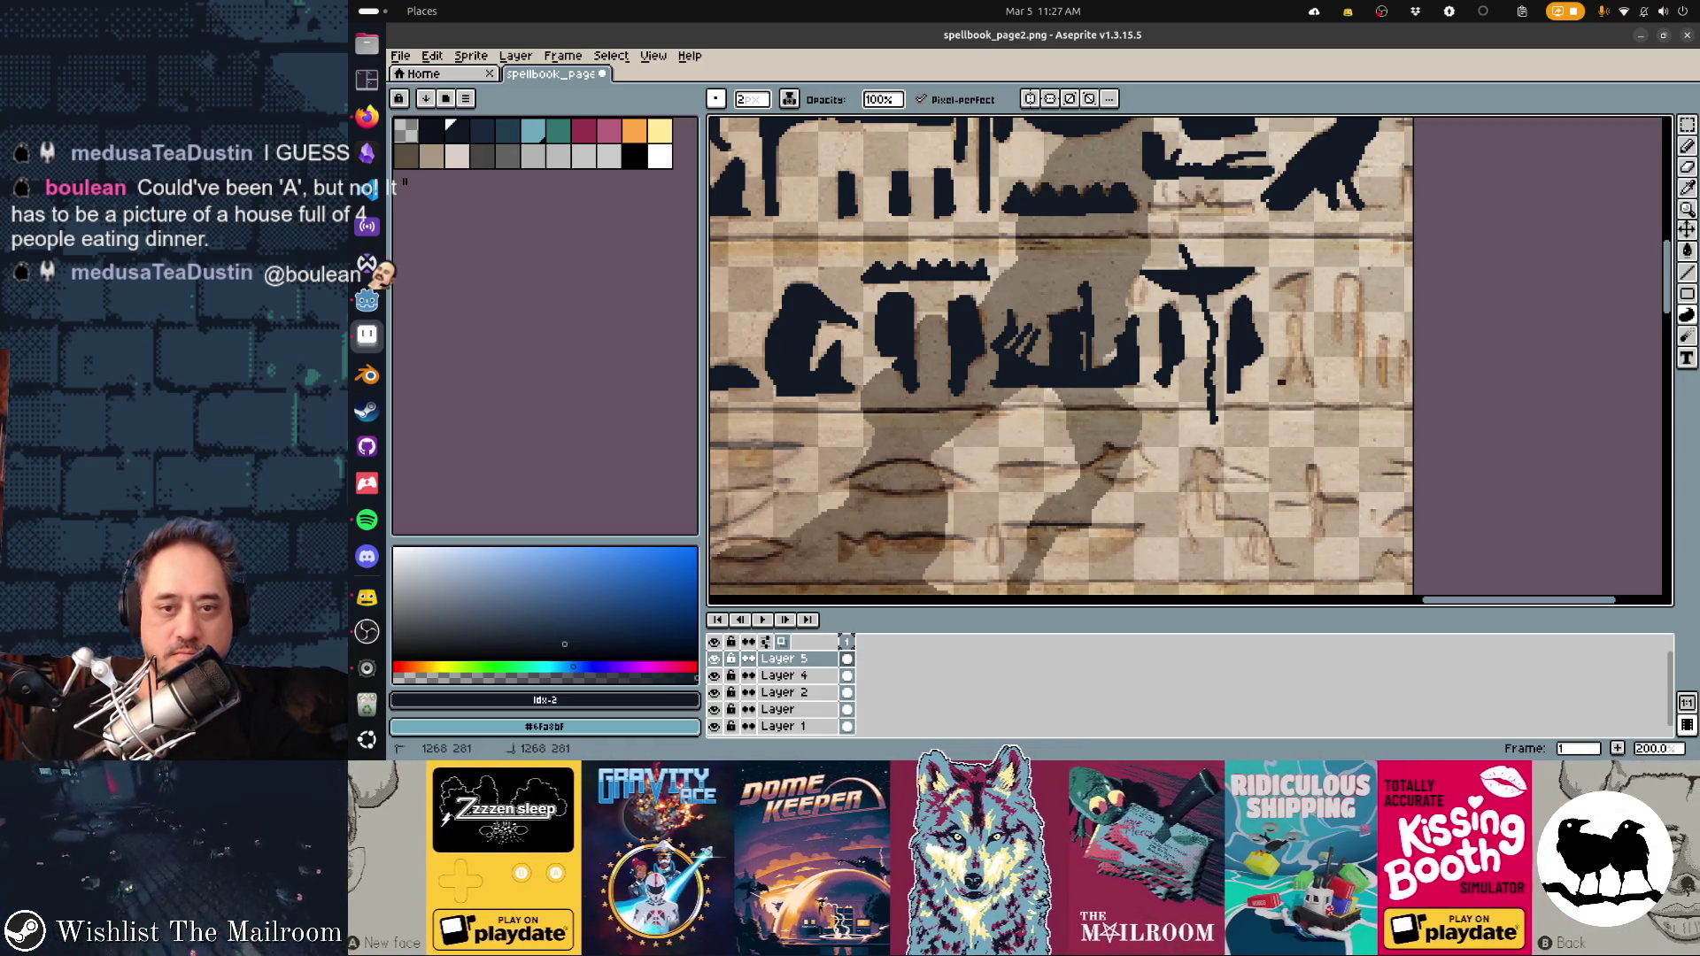
Ink another dark glyph stroke and the faint arch-shaped glyph in navy
{"action": "left_click_drag", "start_coordinate": [1285, 317], "coordinate": [1310, 381]}
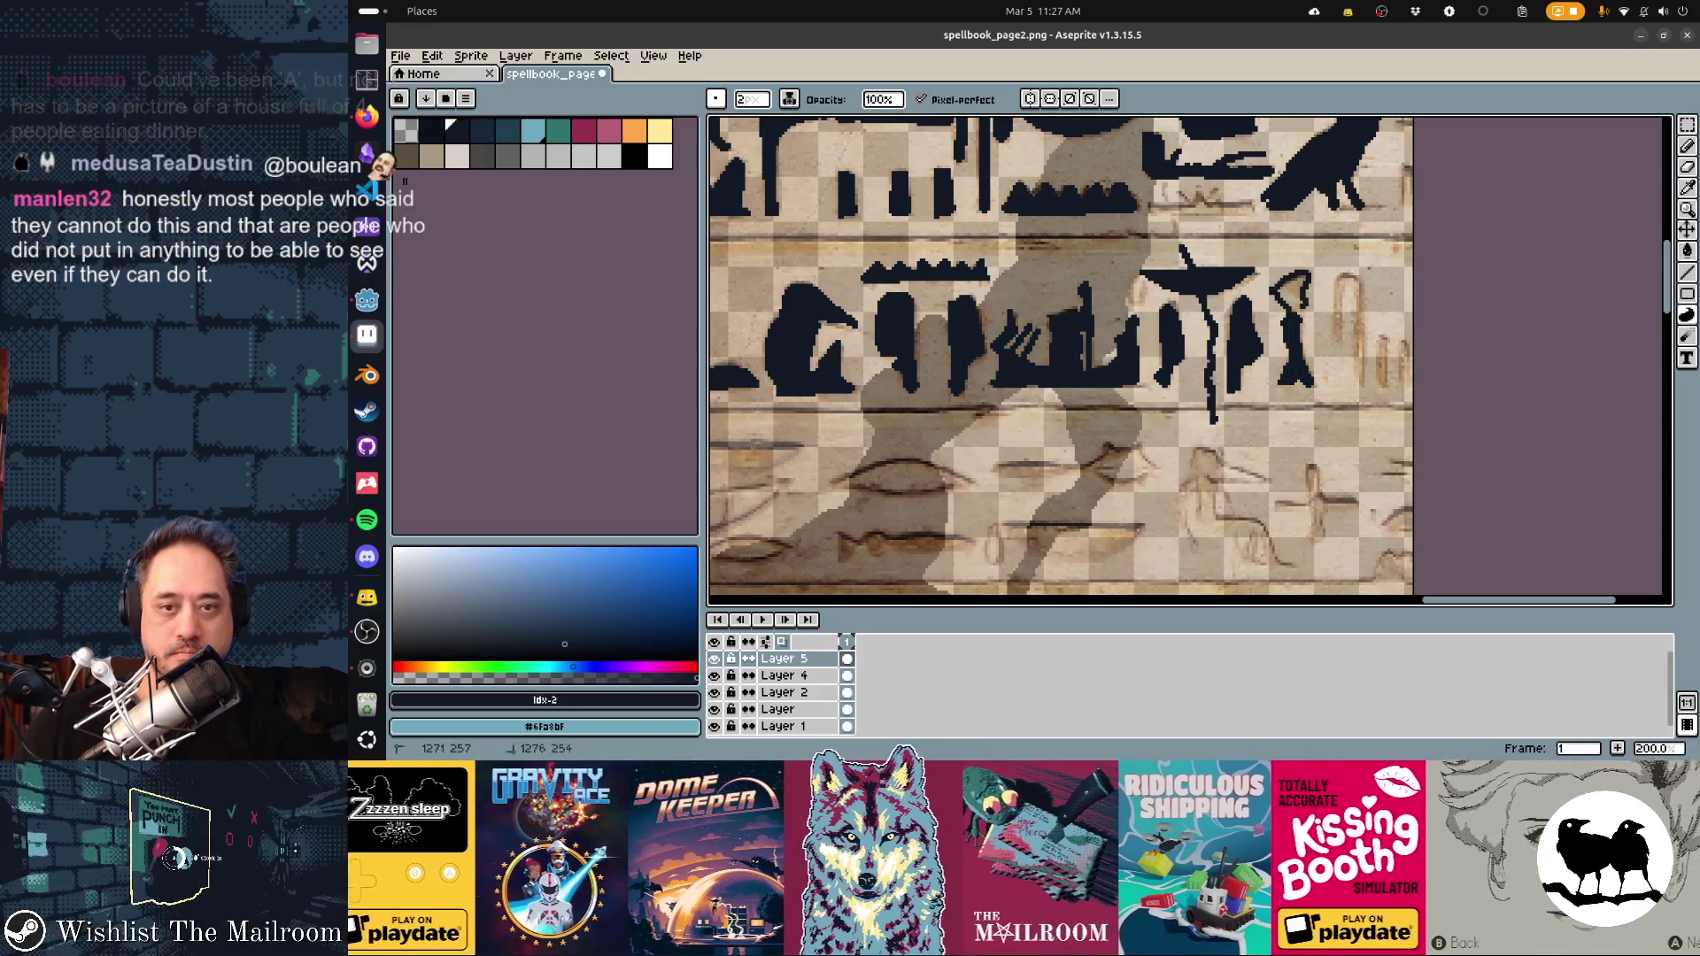
{"action": "scroll", "coordinate": [1062, 355], "scroll_direction": "up", "scroll_amount": 5}
{"action": "scroll", "coordinate": [1063, 354], "scroll_direction": "right", "scroll_amount": 5}
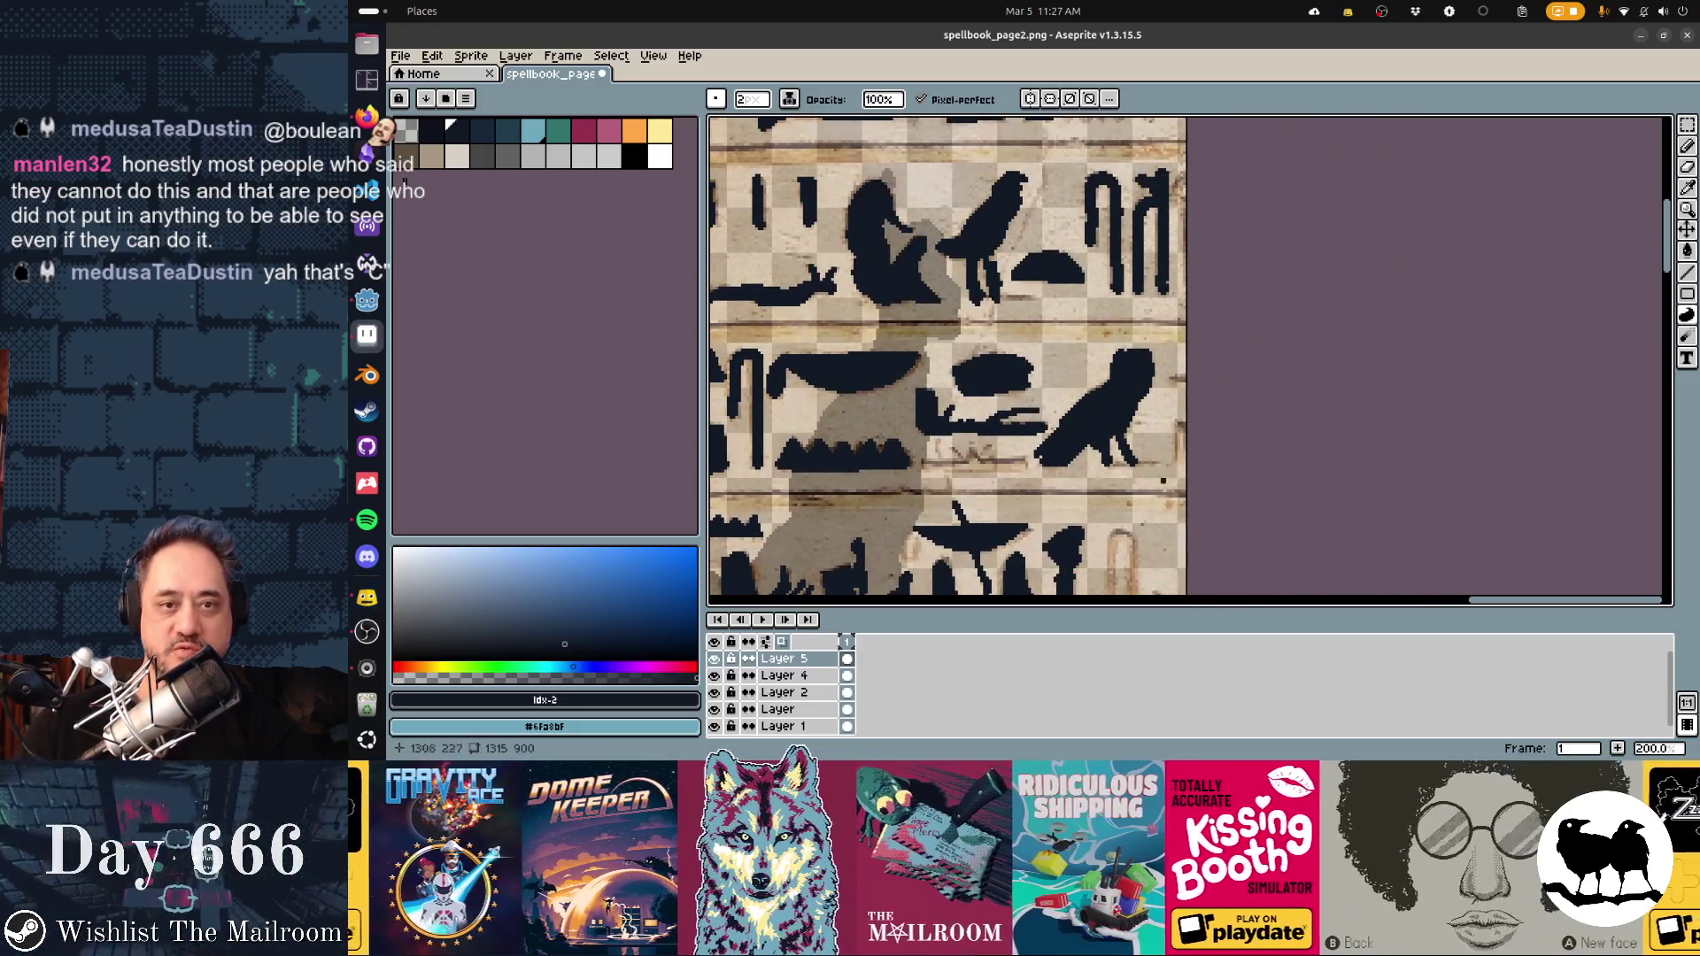
{"action": "scroll", "coordinate": [1113, 370], "scroll_direction": "down", "scroll_amount": 5}
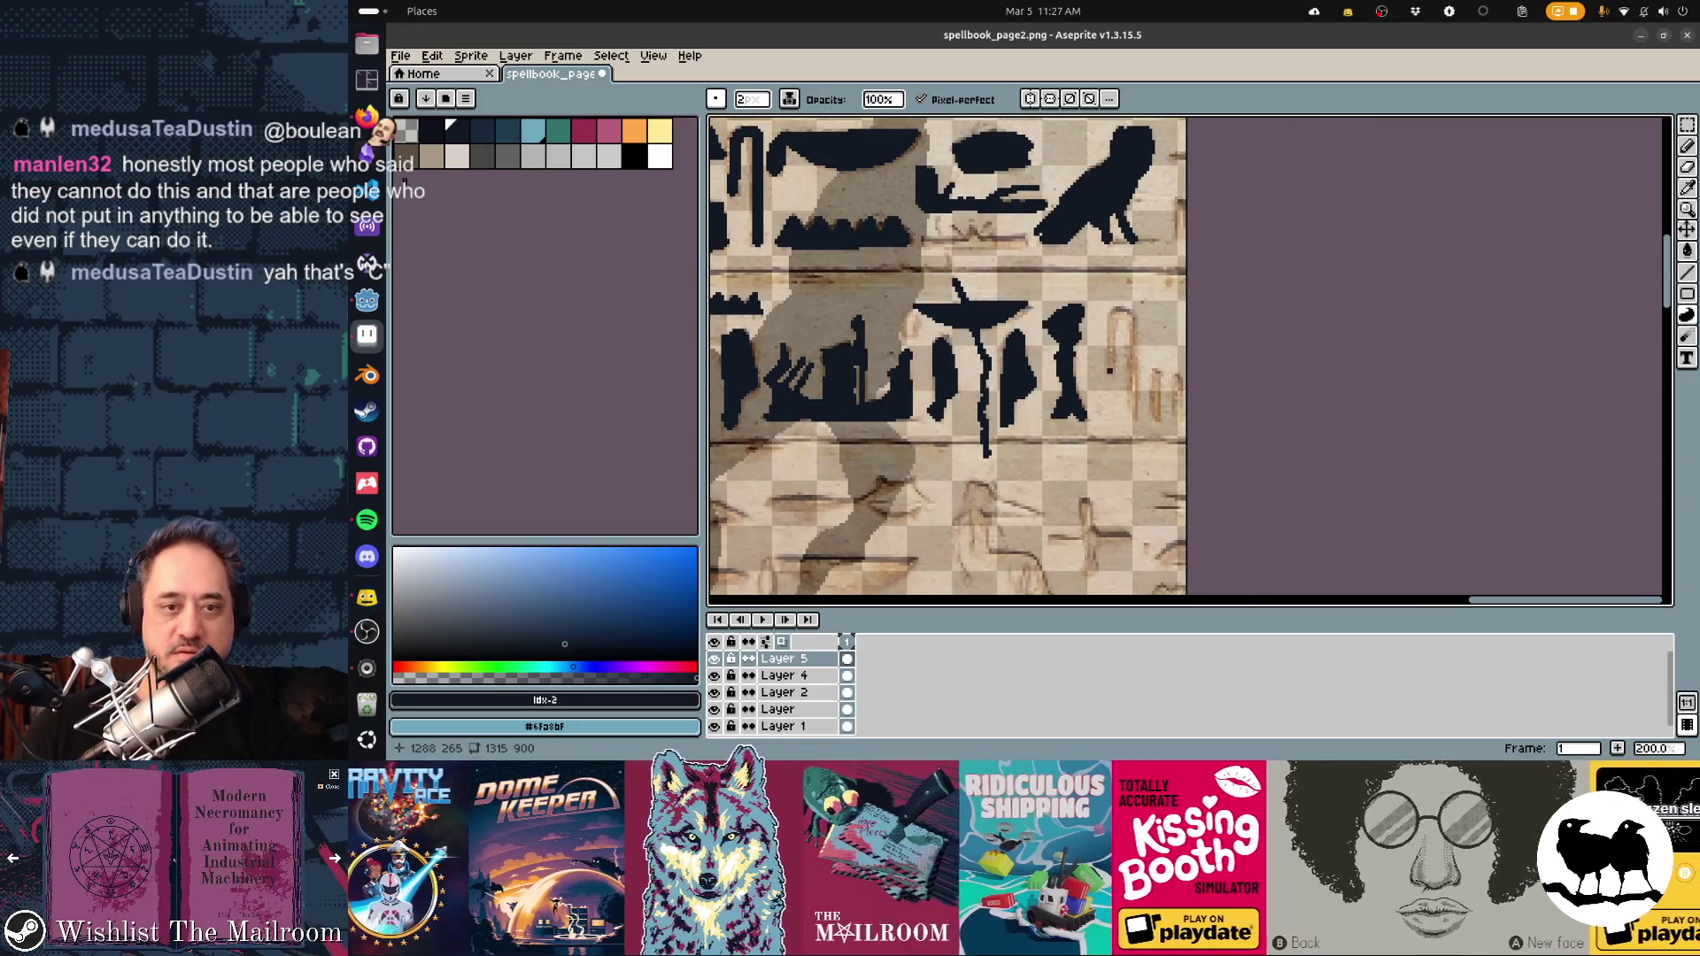
{"action": "key", "text": "e"}
{"action": "left_click_drag", "start_coordinate": [1113, 369], "coordinate": [1135, 353]}
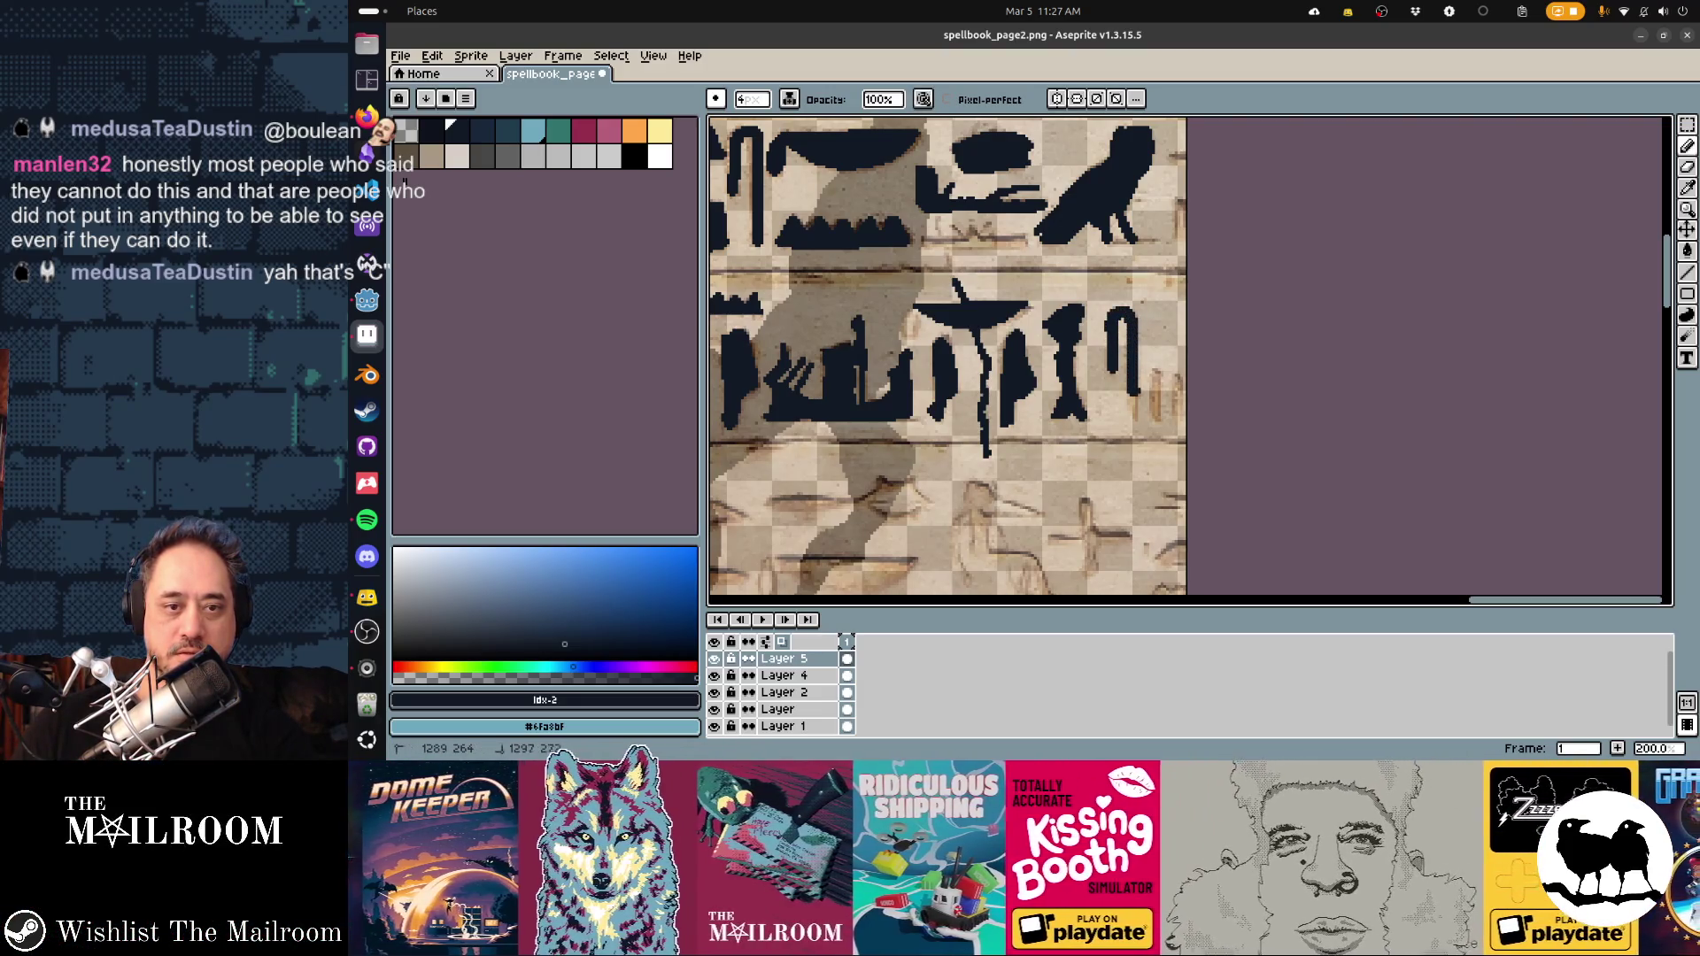
Hide the Layer 4 papyrus reference image so only the traced strokes show
{"action": "scroll", "coordinate": [1095, 319], "scroll_direction": "down", "scroll_amount": 2}
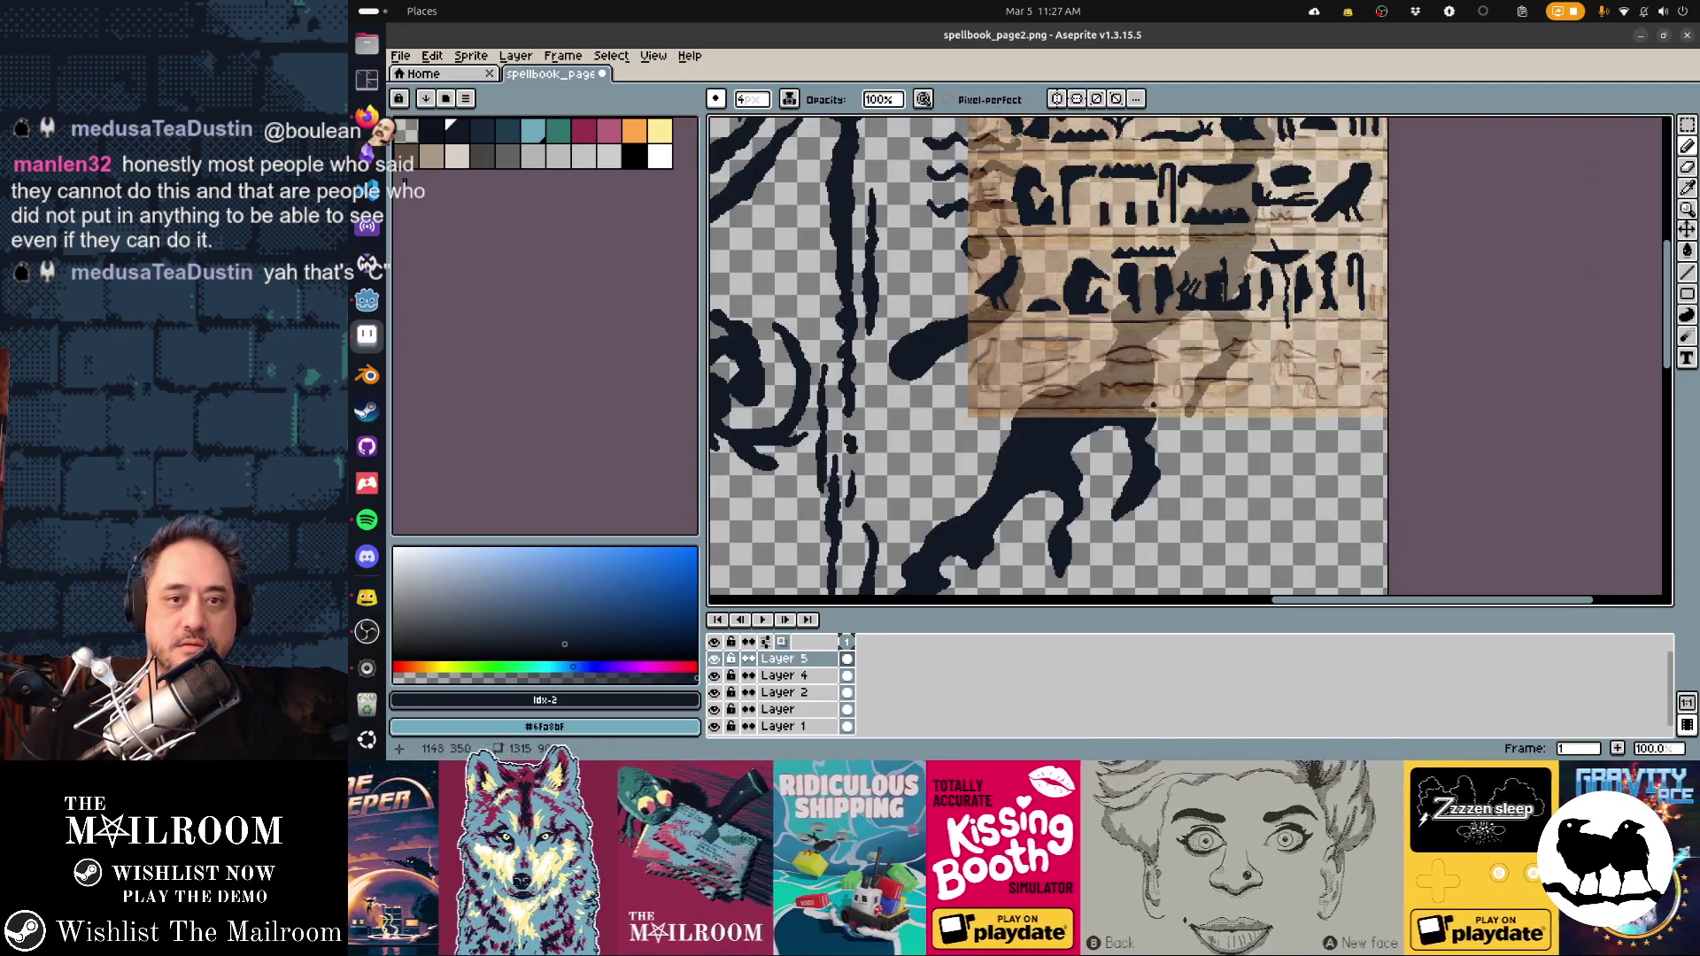
{"action": "left_click_drag", "start_coordinate": [1095, 319], "coordinate": [1152, 434]}
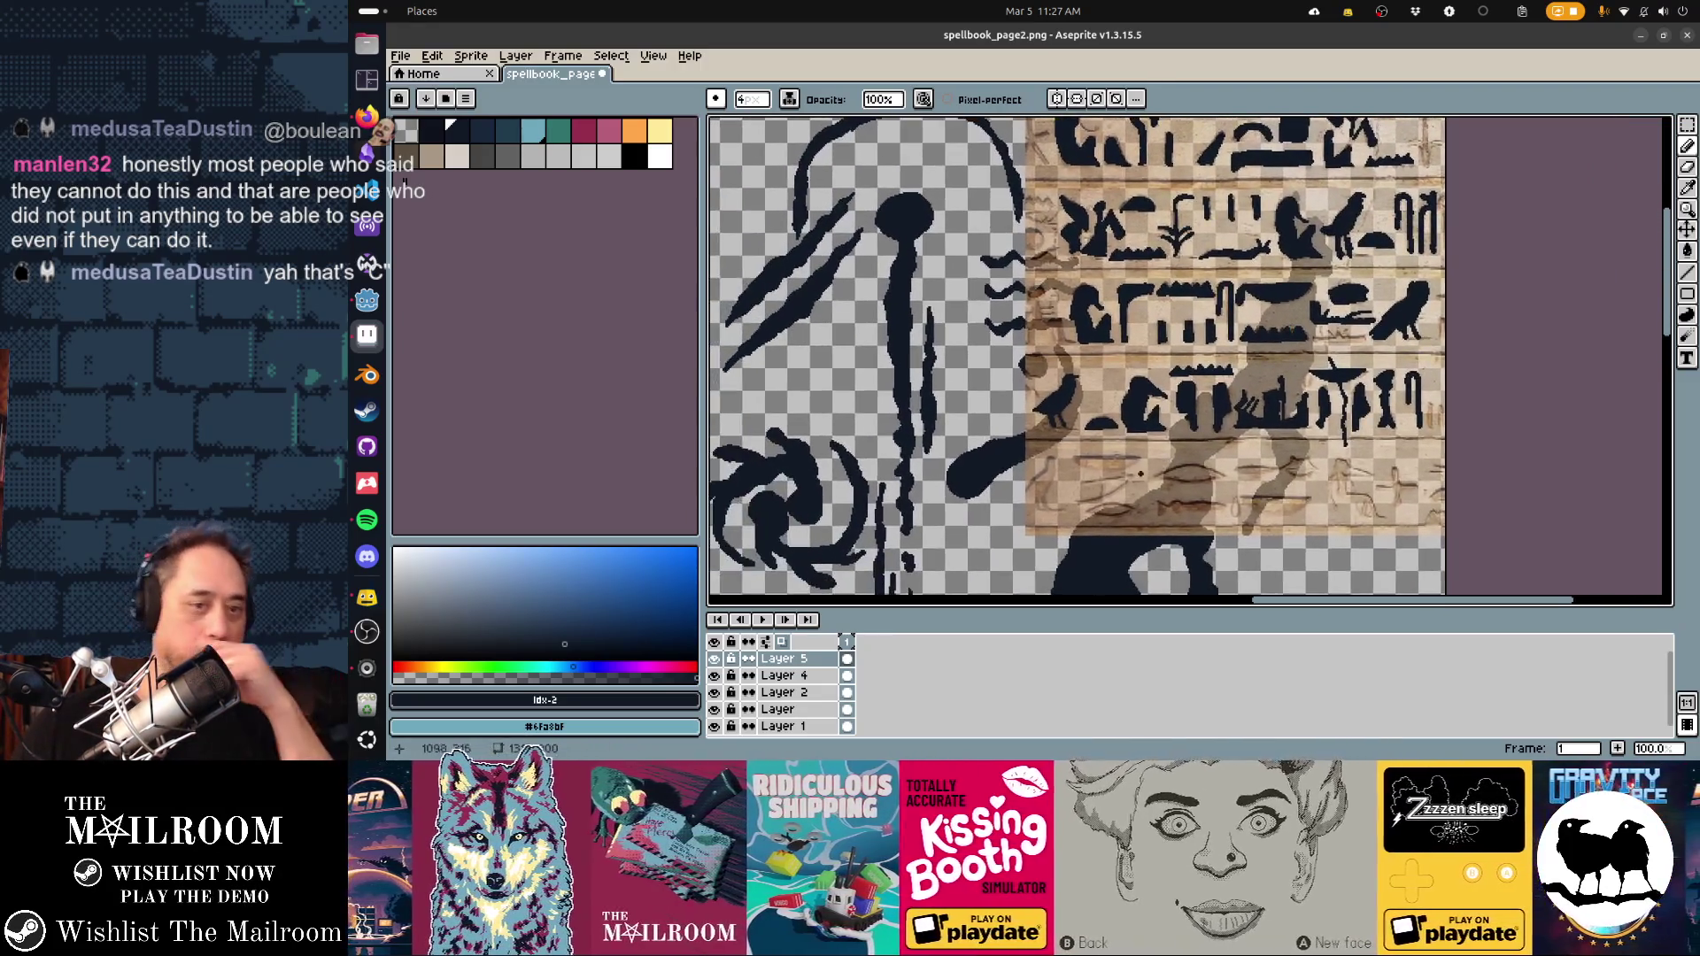
{"action": "left_click", "coordinate": [714, 675]}
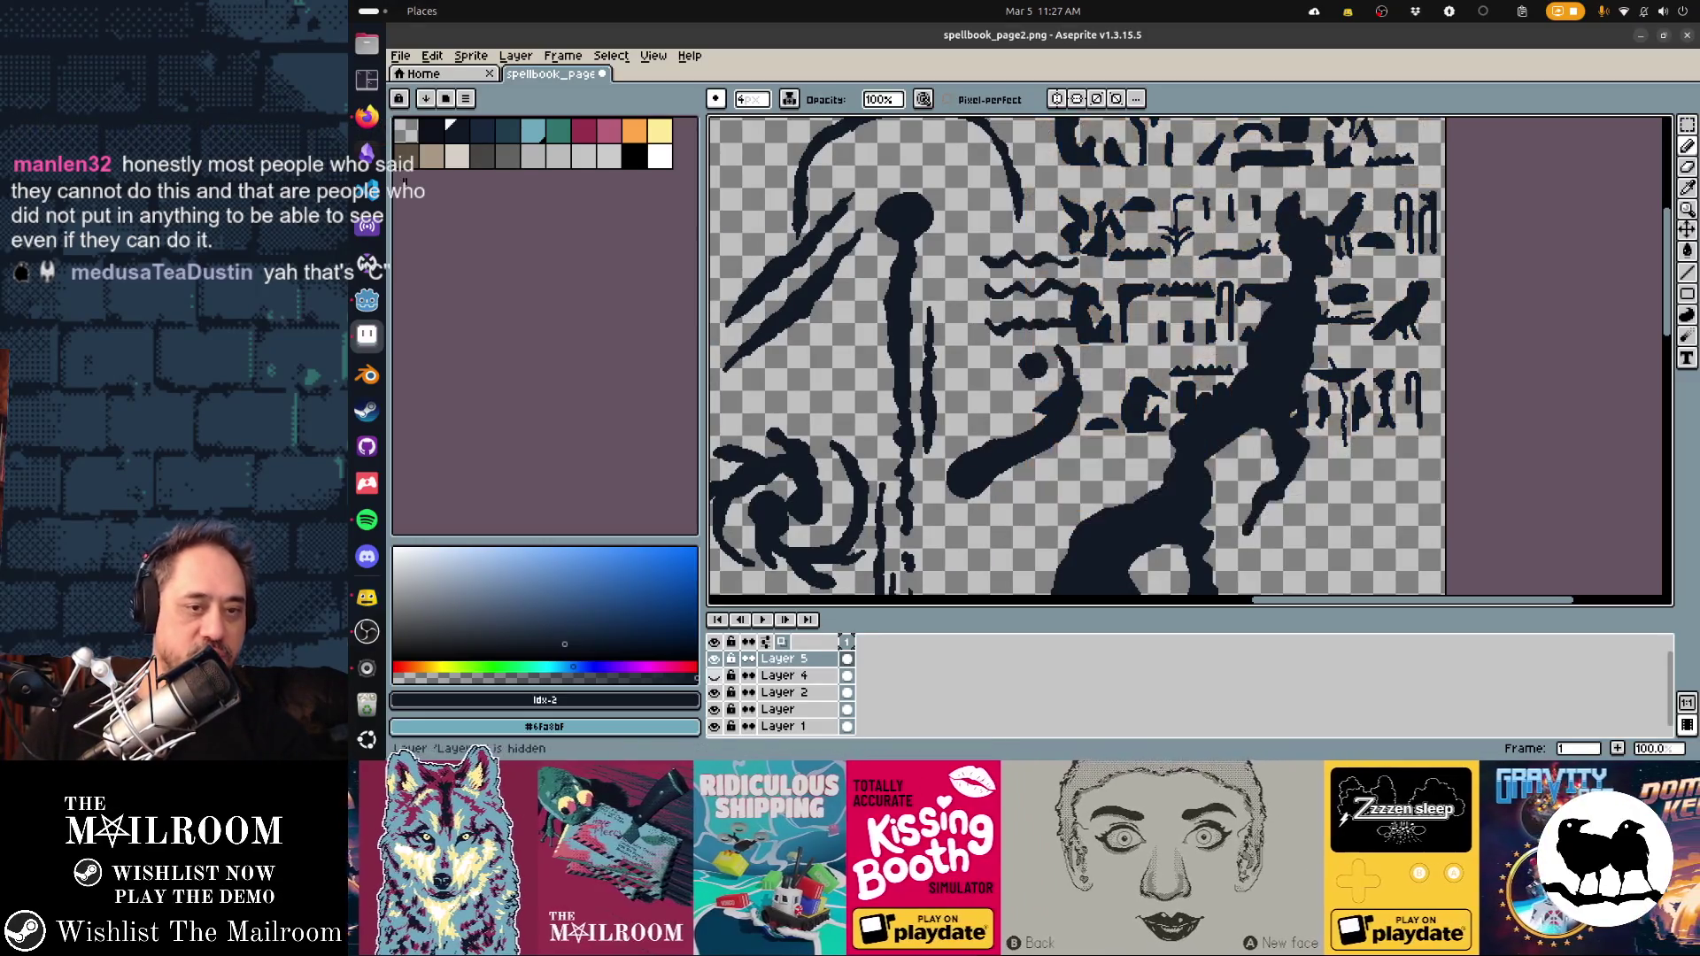
{"action": "mouse_move", "coordinate": [1266, 271]}
{"action": "left_mouse_down"}
{"action": "mouse_move", "coordinate": [1196, 374]}
{"action": "mouse_move", "coordinate": [1124, 395]}
{"action": "mouse_move", "coordinate": [1123, 368]}
{"action": "left_mouse_up"}
Marquee-select and move a small lower-right glyph and a block of glyphs
{"action": "key", "text": "v"}
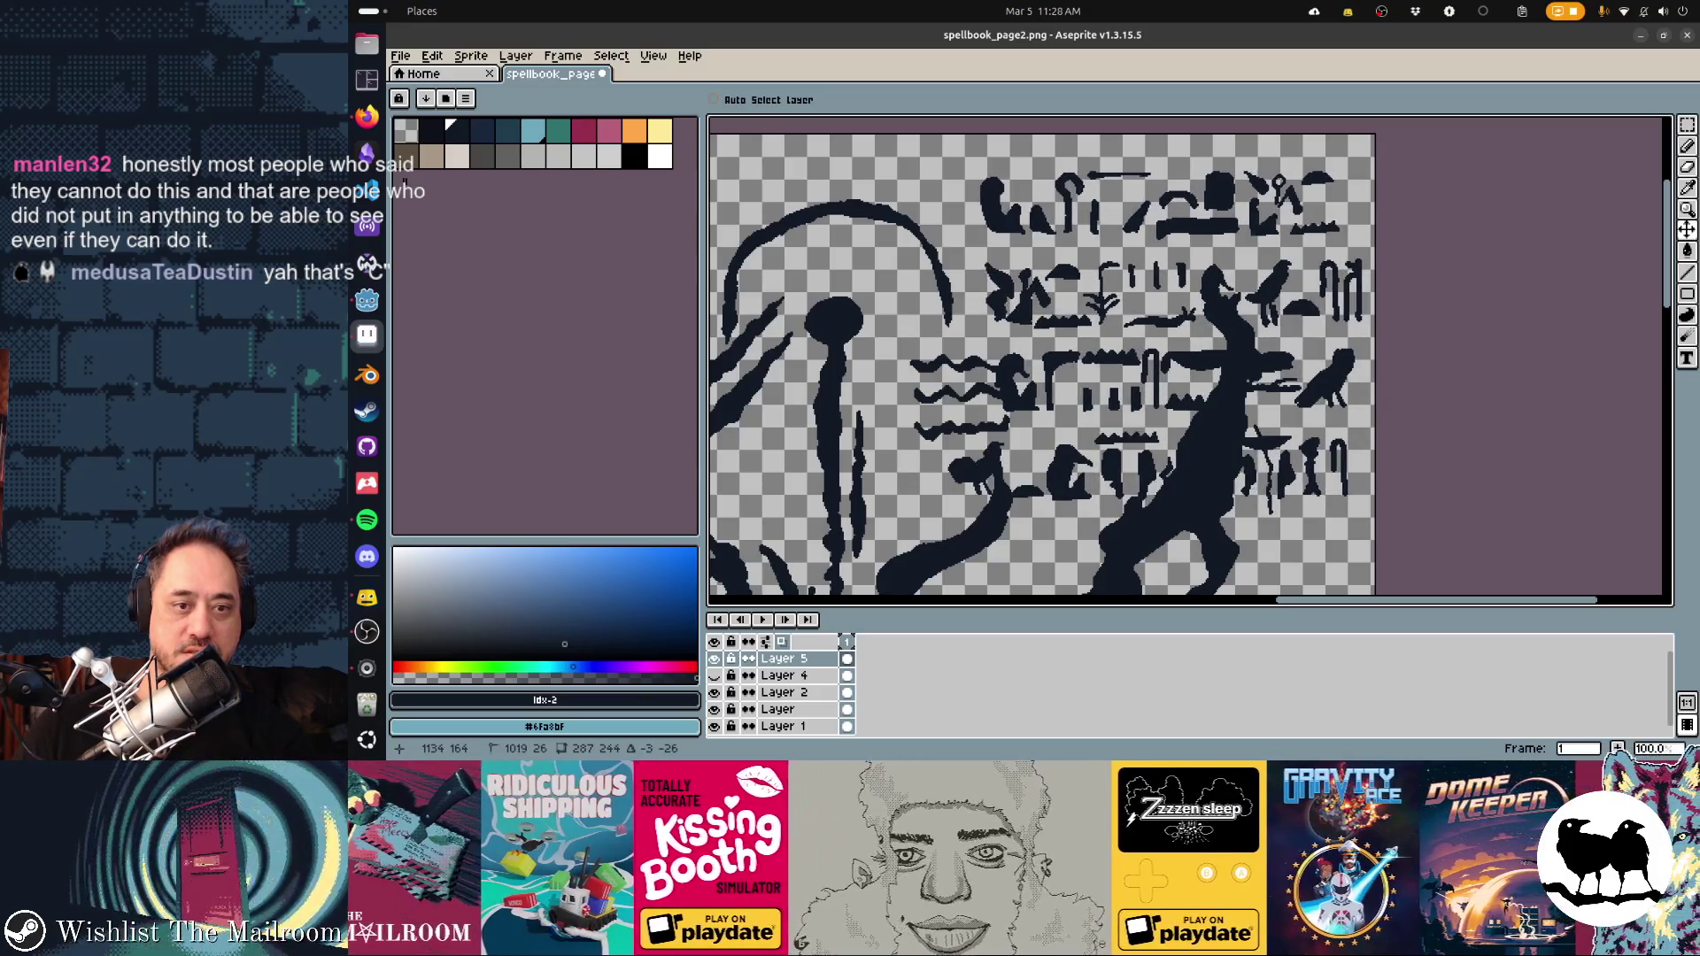
{"action": "key", "text": "m"}
{"action": "mouse_move", "coordinate": [1341, 518]}
{"action": "left_mouse_down"}
{"action": "mouse_move", "coordinate": [1374, 540]}
{"action": "mouse_move", "coordinate": [1160, 341]}
{"action": "left_mouse_up"}
{"action": "mouse_move", "coordinate": [1266, 442]}
{"action": "left_mouse_down"}
{"action": "mouse_move", "coordinate": [1310, 588]}
{"action": "mouse_move", "coordinate": [1205, 177]}
{"action": "mouse_move", "coordinate": [1262, 177]}
{"action": "mouse_move", "coordinate": [1349, 538]}
{"action": "left_mouse_up"}
{"action": "scroll", "coordinate": [1267, 406], "scroll_direction": "up", "scroll_amount": 5}
{"action": "mouse_move", "coordinate": [1279, 444]}
{"action": "left_mouse_down"}
{"action": "mouse_move", "coordinate": [1001, 353]}
{"action": "mouse_move", "coordinate": [992, 321]}
{"action": "mouse_move", "coordinate": [1070, 301]}
{"action": "mouse_move", "coordinate": [1069, 251]}
{"action": "mouse_move", "coordinate": [1007, 237]}
{"action": "mouse_move", "coordinate": [1019, 323]}
{"action": "left_mouse_up"}
{"action": "mouse_move", "coordinate": [1151, 380]}
{"action": "left_mouse_down"}
{"action": "mouse_move", "coordinate": [1310, 496]}
{"action": "mouse_move", "coordinate": [1319, 555]}
{"action": "mouse_move", "coordinate": [1048, 251]}
{"action": "mouse_move", "coordinate": [1133, 257]}
{"action": "left_mouse_up"}
Move two more small glyphs down beside the bottom-right figure
{"action": "scroll", "coordinate": [1264, 288], "scroll_direction": "up", "scroll_amount": 10}
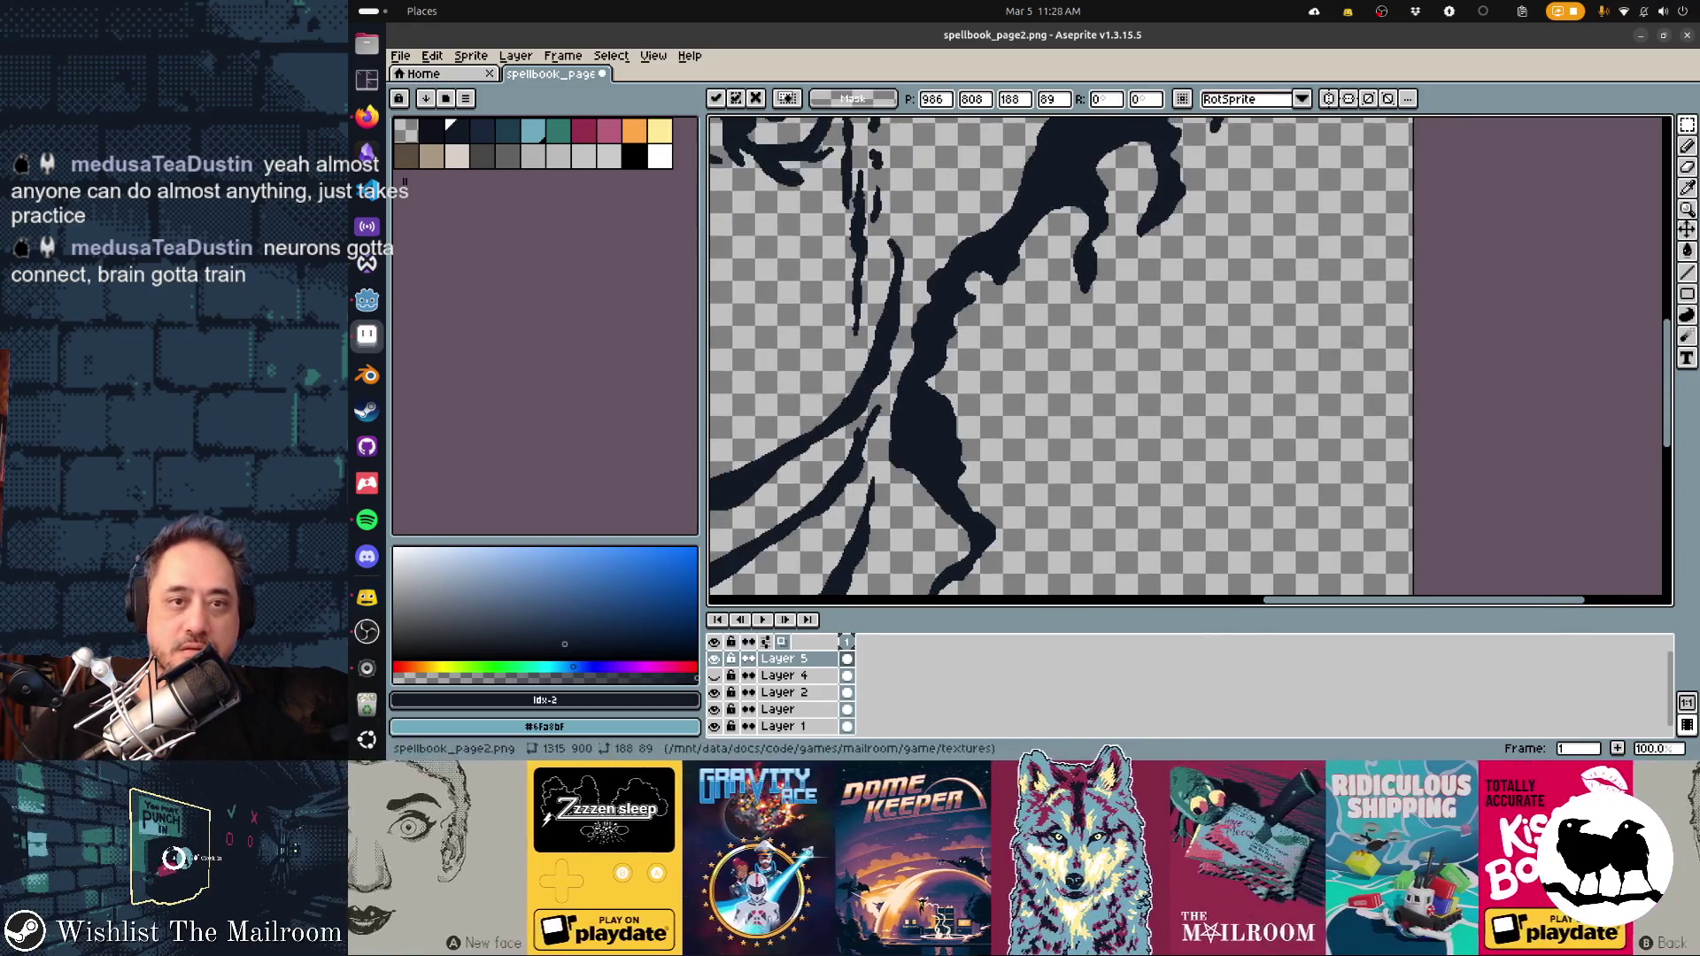
{"action": "scroll", "coordinate": [1149, 415], "scroll_direction": "up", "scroll_amount": 4}
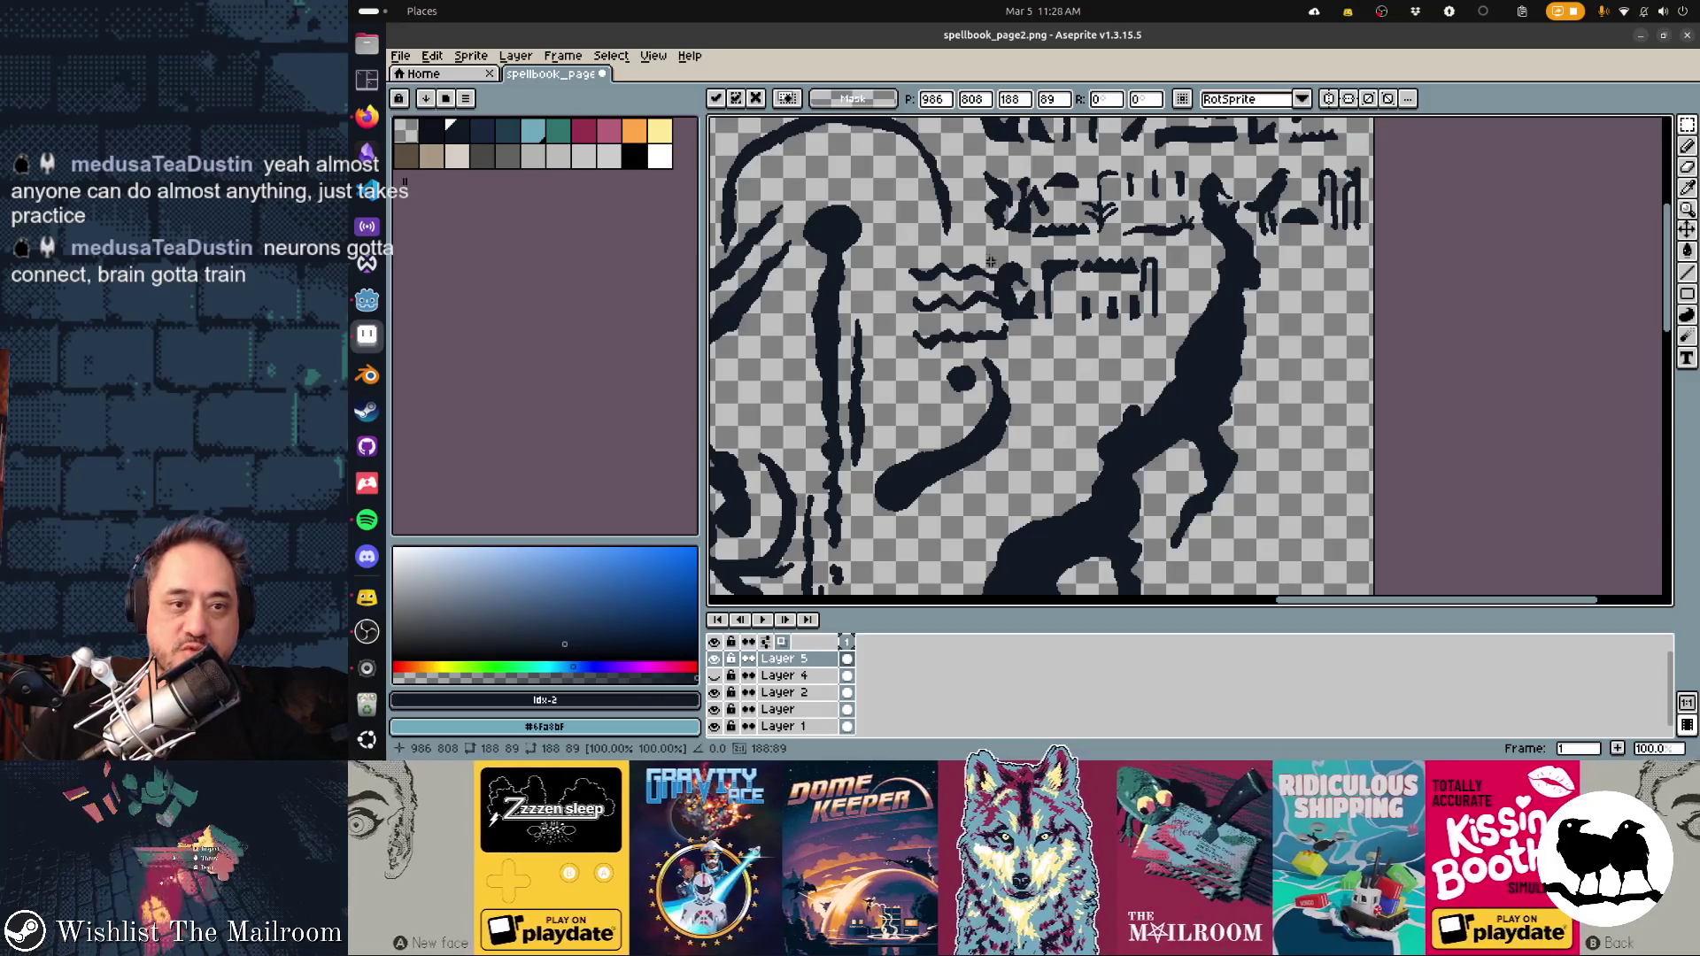
{"action": "left_click_drag", "start_coordinate": [982, 249], "coordinate": [996, 270]}
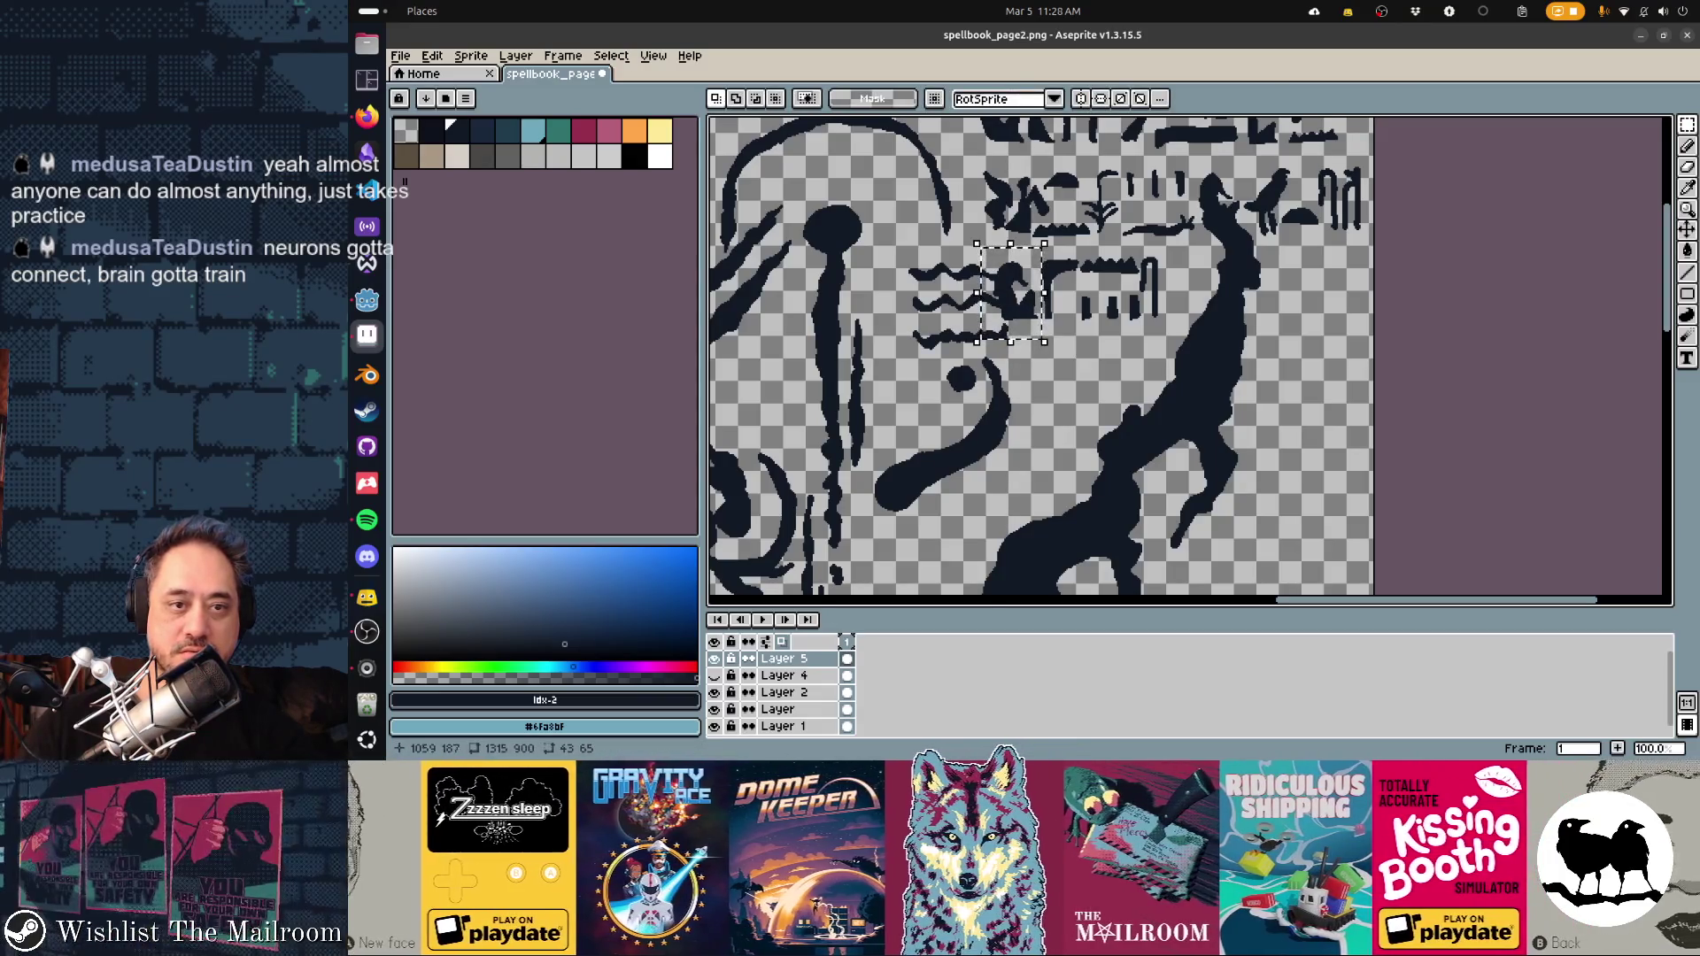
{"action": "left_click_drag", "start_coordinate": [1011, 292], "coordinate": [1316, 524]}
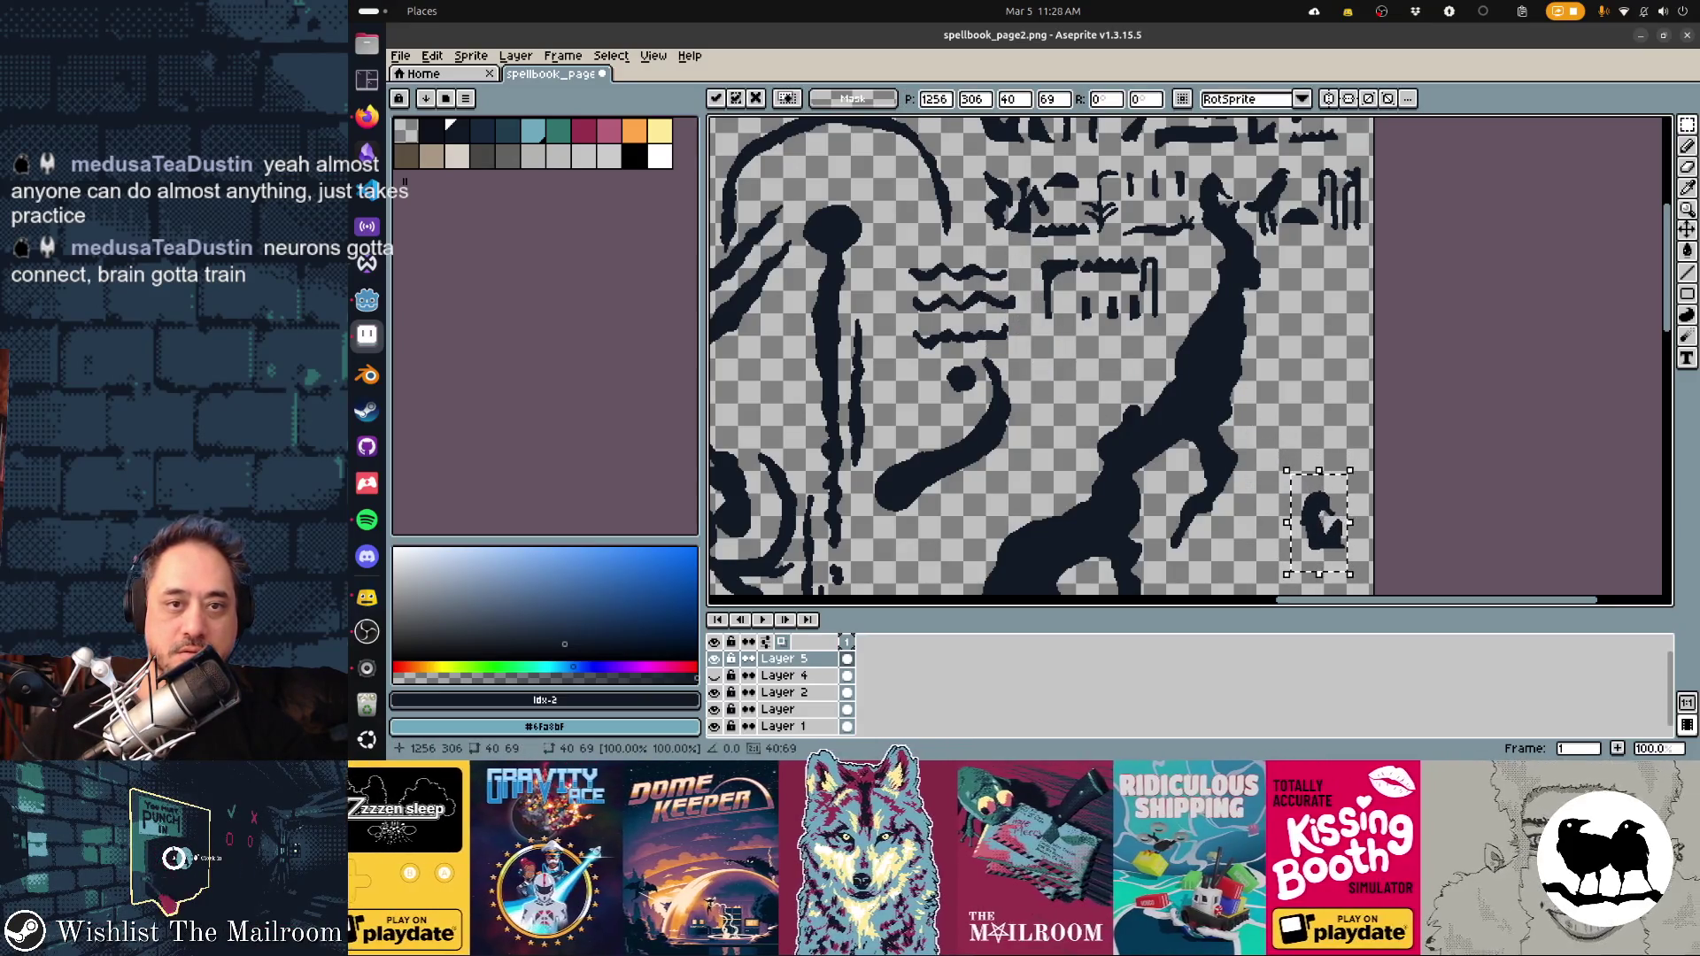
{"action": "scroll", "coordinate": [1172, 499], "scroll_direction": "up", "scroll_amount": 4}
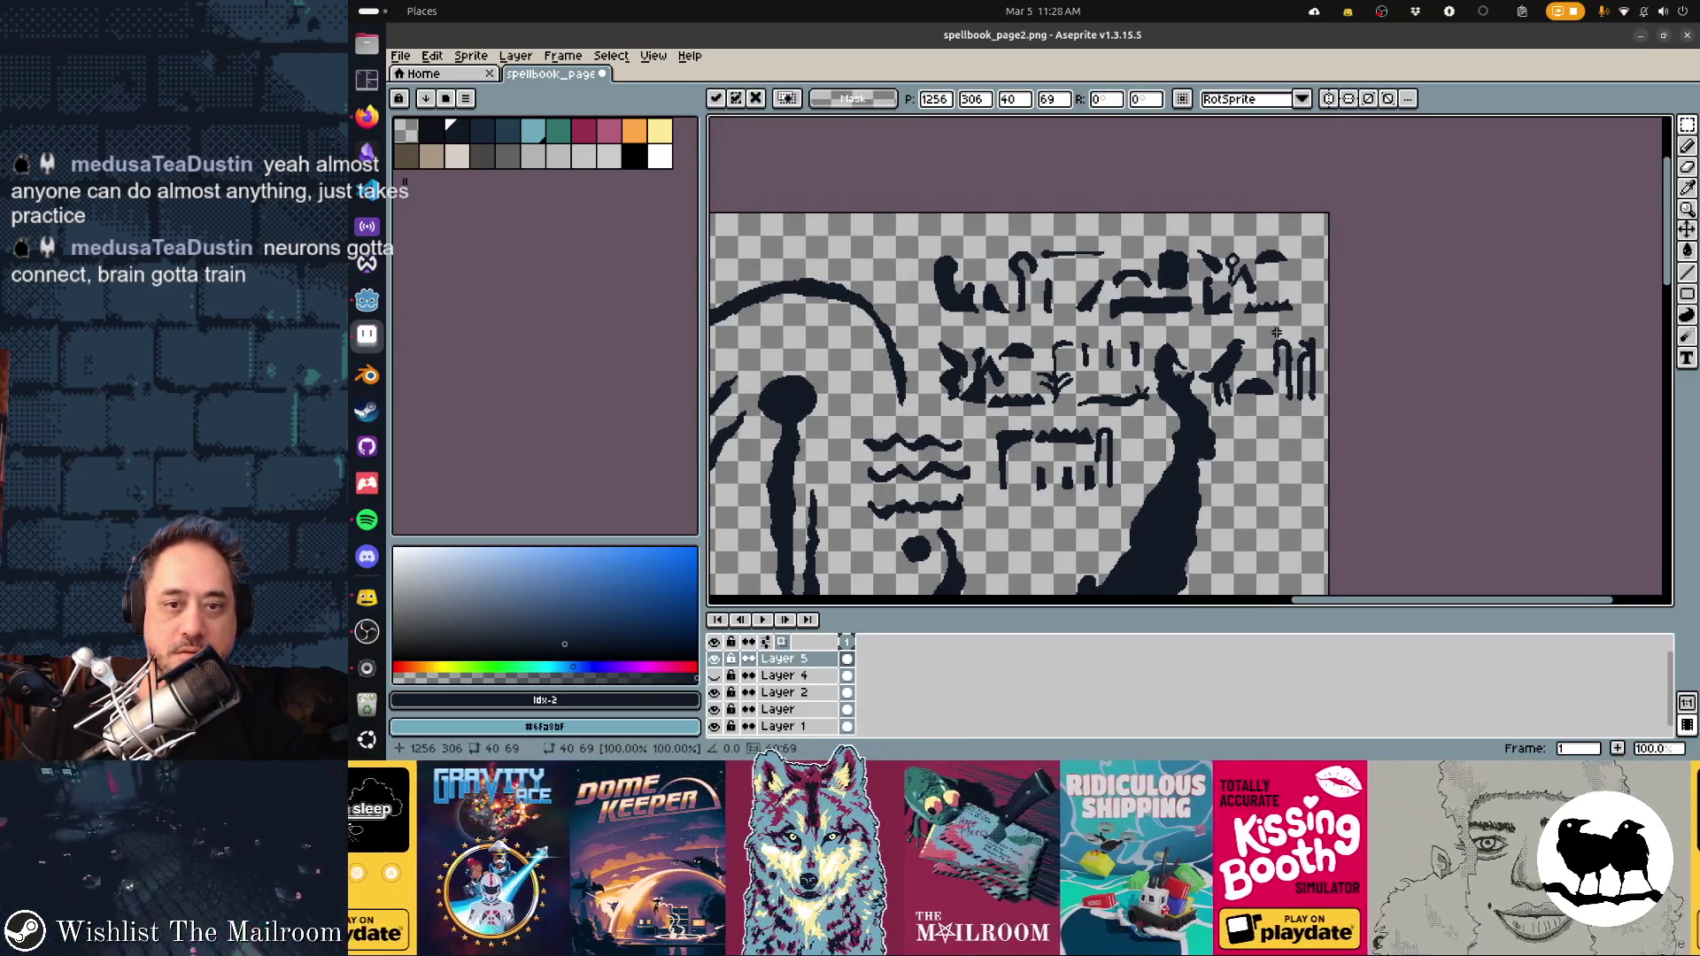
{"action": "left_click_drag", "start_coordinate": [1271, 327], "coordinate": [1298, 418]}
{"action": "scroll", "coordinate": [1298, 418], "scroll_direction": "down", "scroll_amount": 4}
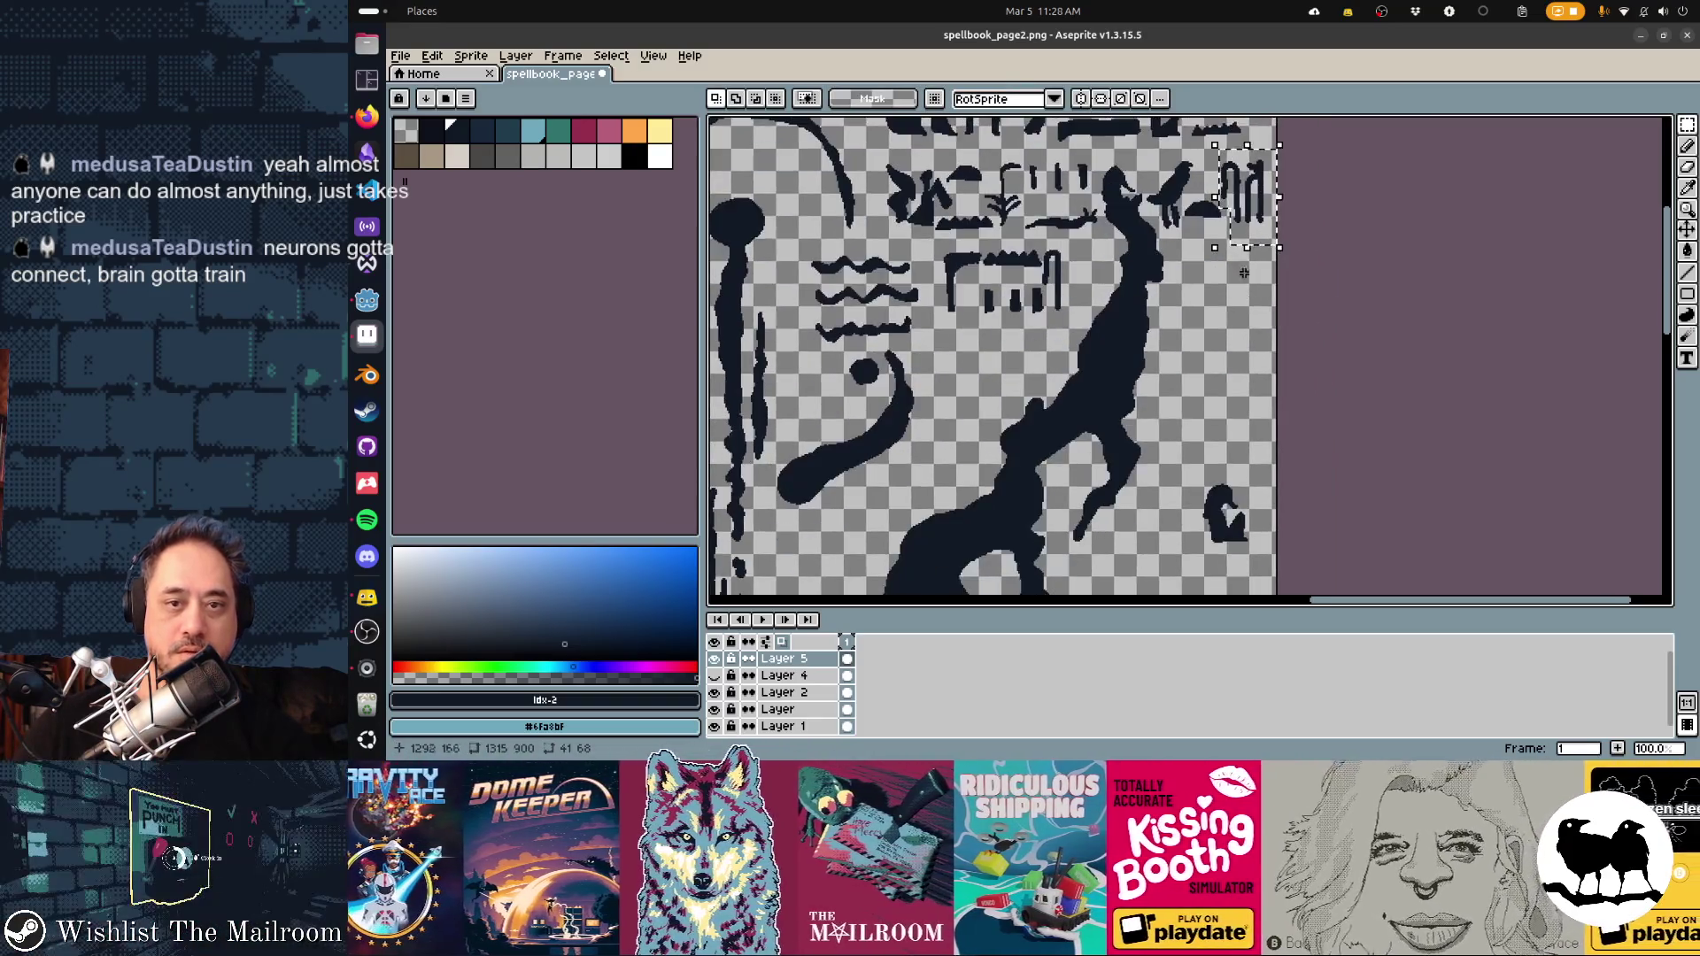
{"action": "mouse_move", "coordinate": [1248, 204]}
{"action": "left_mouse_down"}
{"action": "mouse_move", "coordinate": [1207, 502]}
{"action": "mouse_move", "coordinate": [1184, 495]}
{"action": "mouse_move", "coordinate": [1177, 524]}
{"action": "left_mouse_up"}
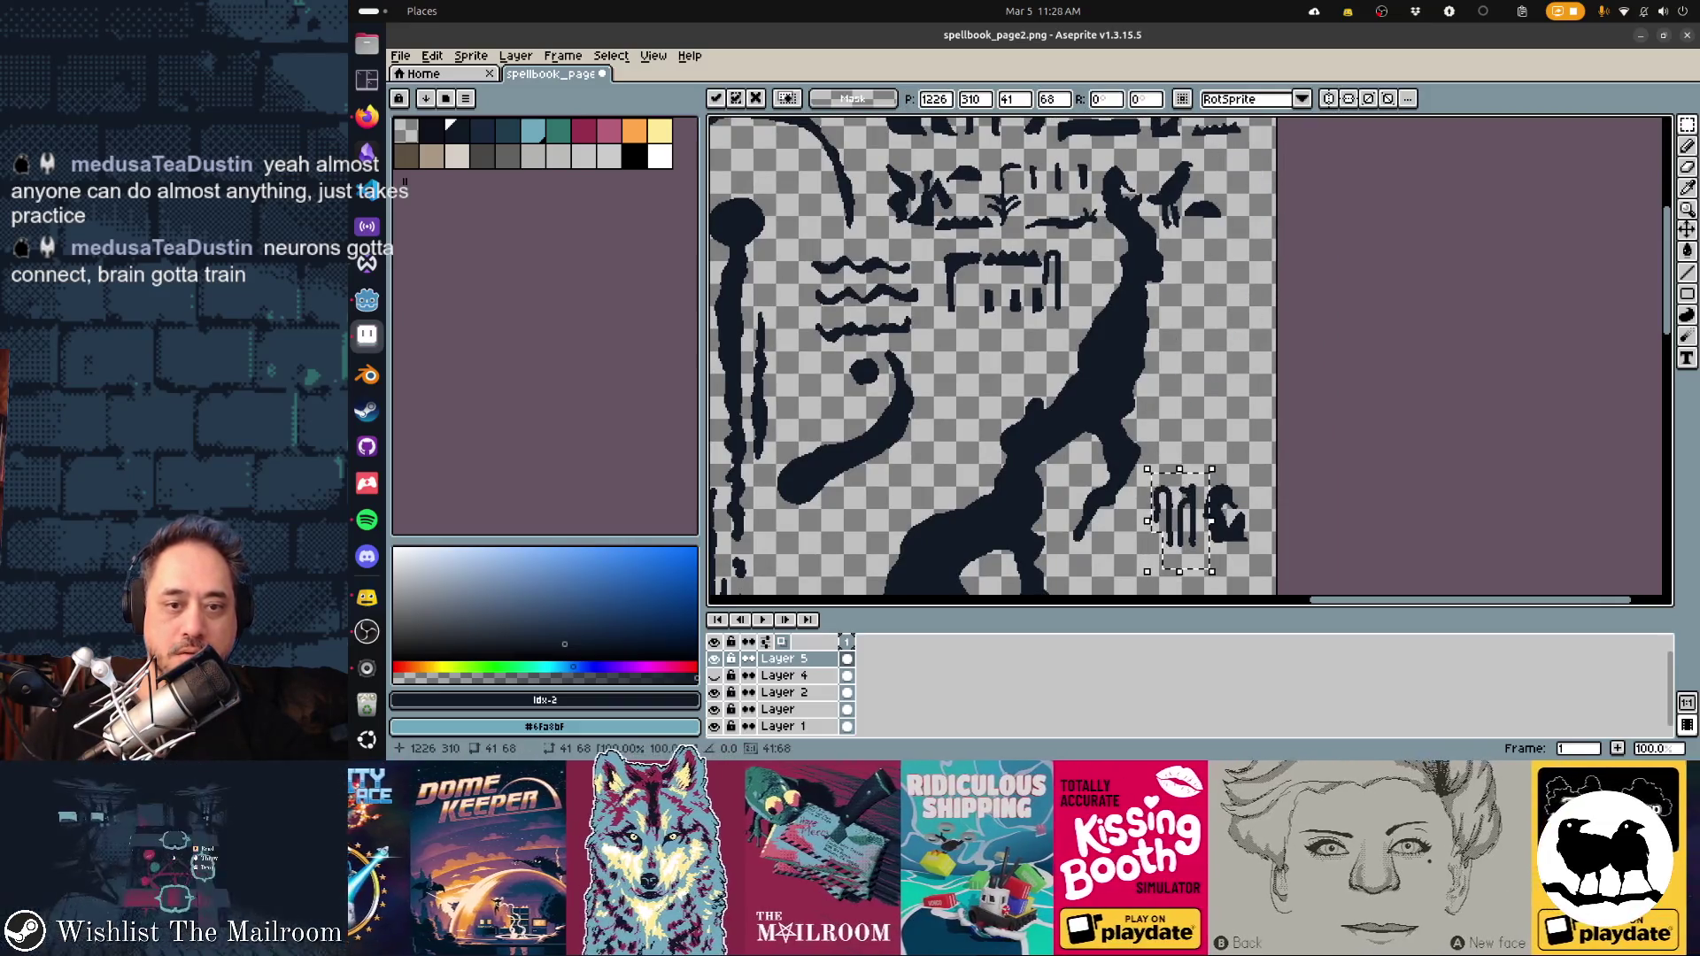
Drop the moved glyph, reposition the bird glyph, and deselect
{"action": "scroll", "coordinate": [1275, 561], "scroll_direction": "down", "scroll_amount": 5}
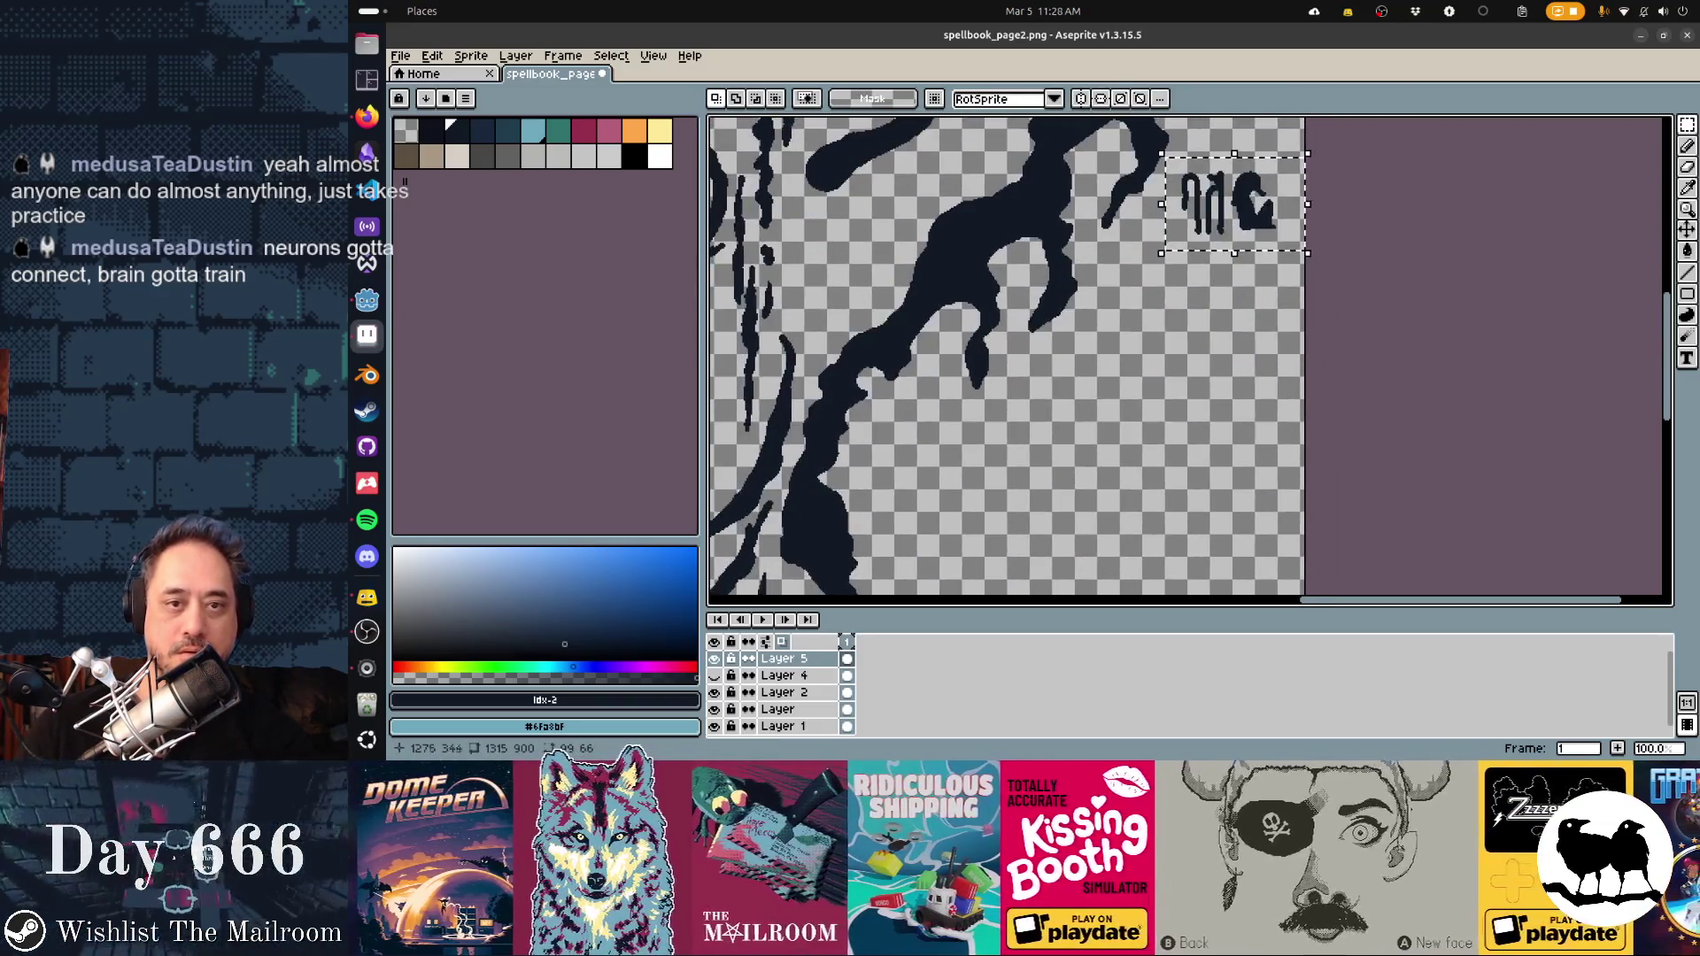
{"action": "left_click_drag", "start_coordinate": [1296, 316], "coordinate": [1149, 216]}
{"action": "left_click_drag", "start_coordinate": [1222, 266], "coordinate": [1238, 290]}
{"action": "scroll", "coordinate": [1238, 290], "scroll_direction": "down", "scroll_amount": 5}
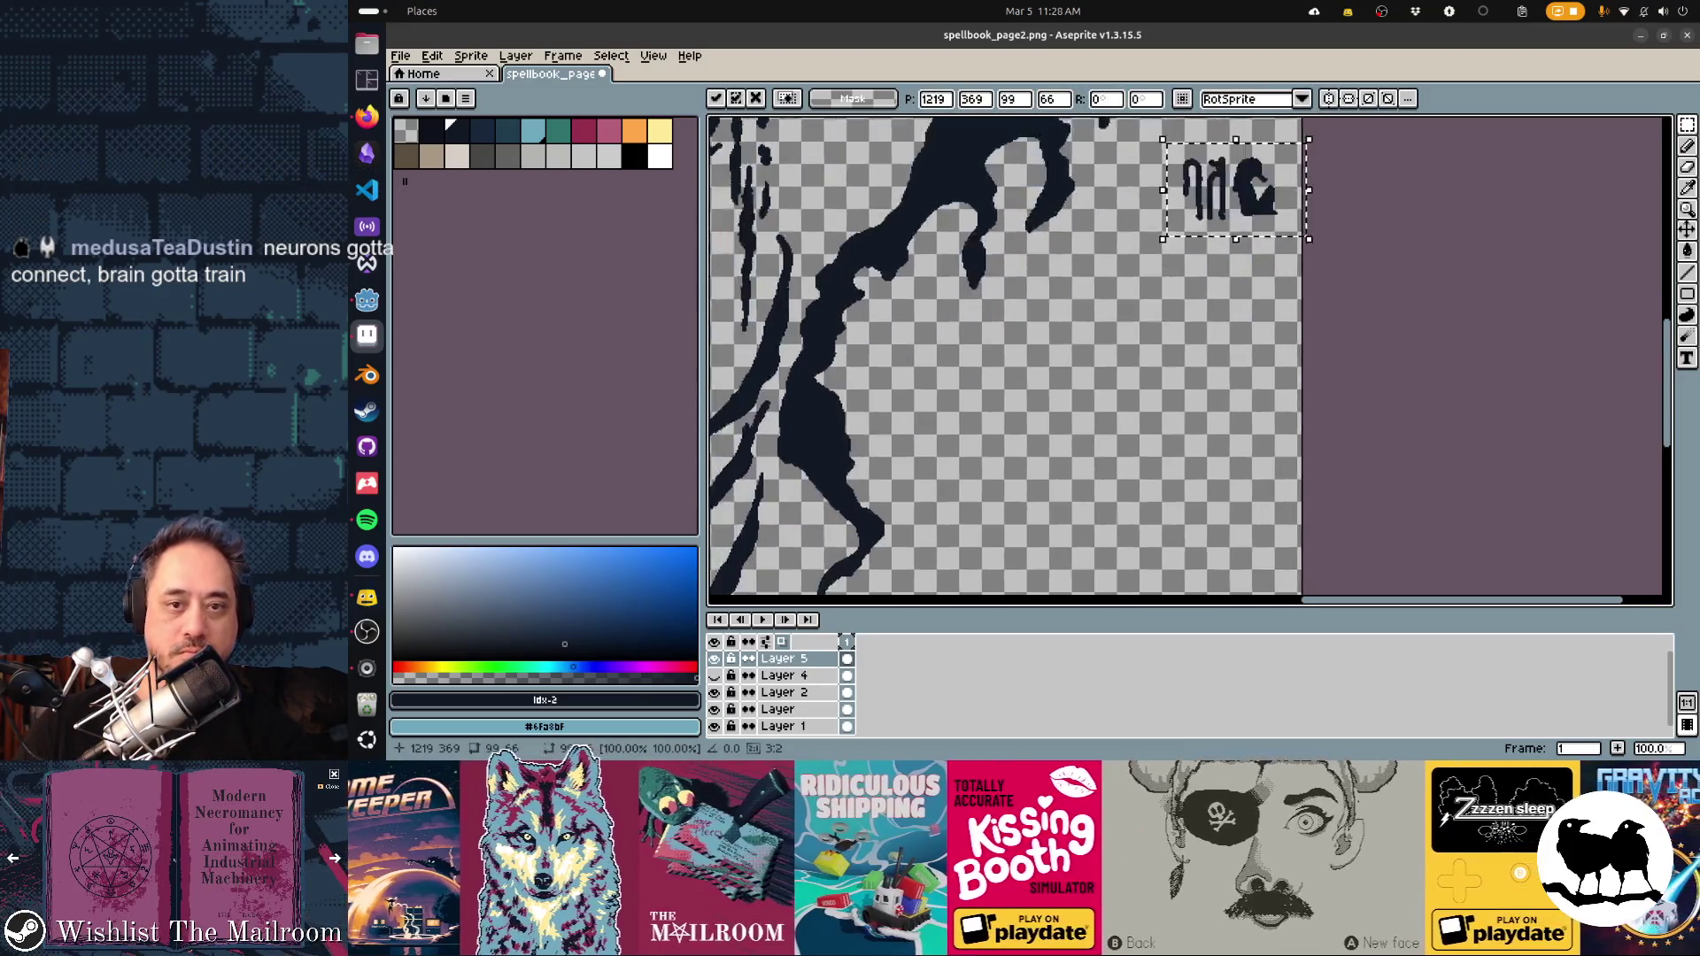
{"action": "scroll", "coordinate": [1187, 354], "scroll_direction": "up", "scroll_amount": 5}
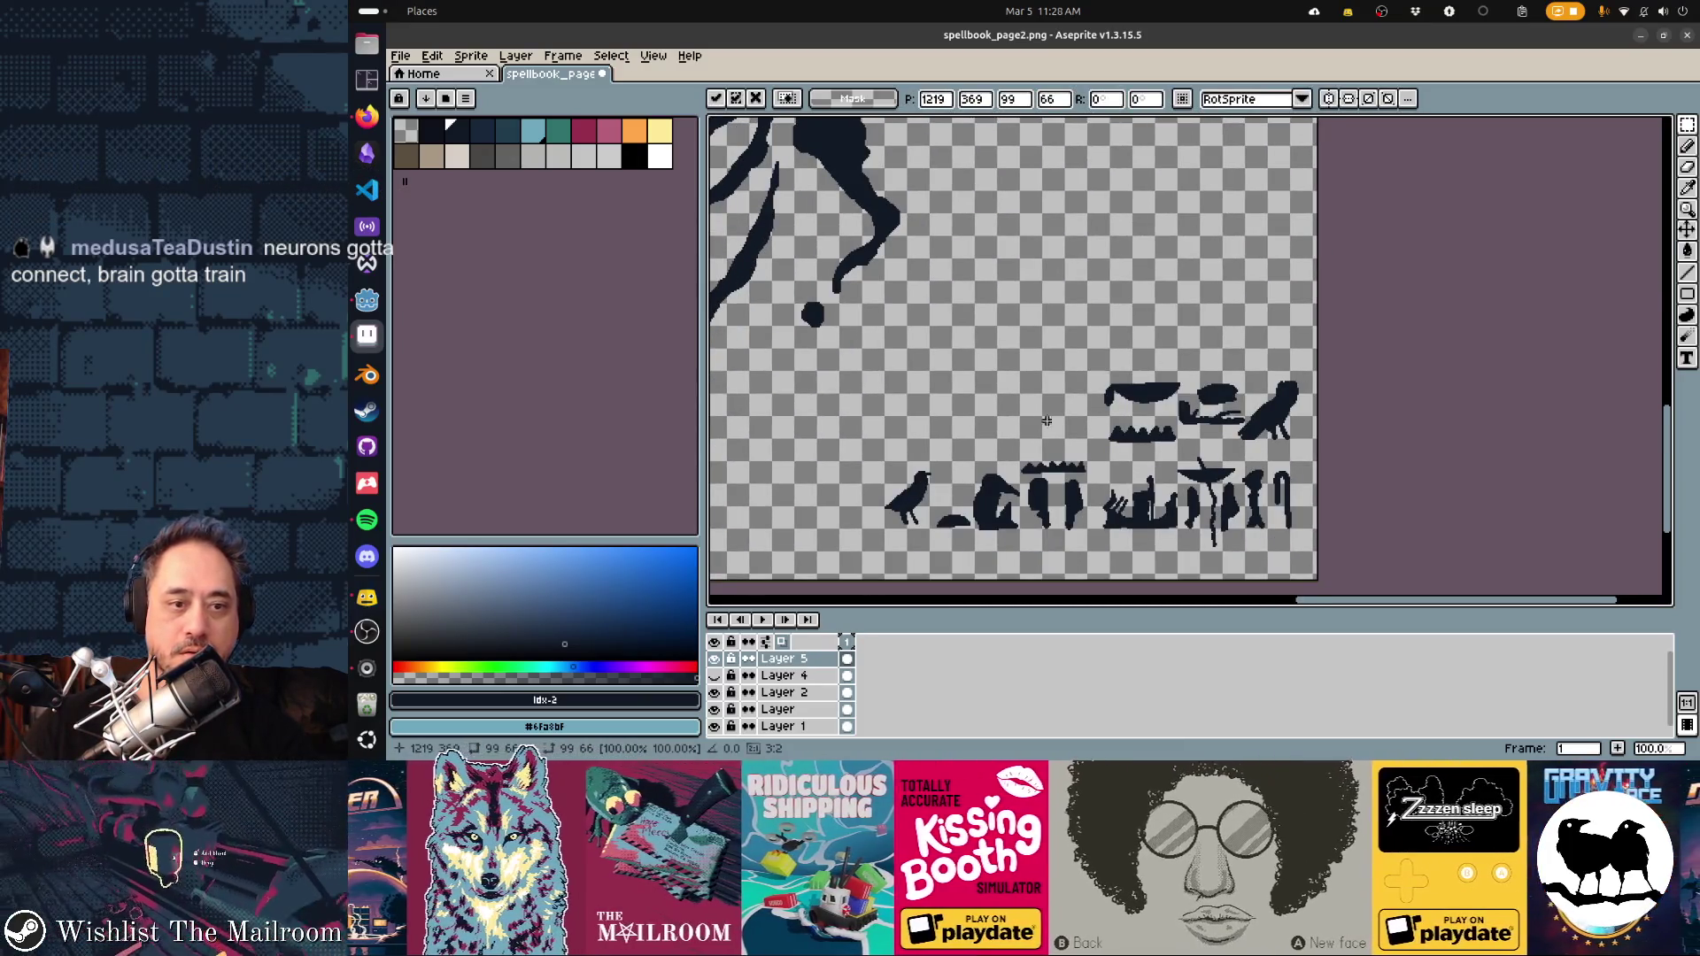
{"action": "left_click", "coordinate": [863, 437]}
{"action": "mouse_move", "coordinate": [863, 438]}
{"action": "left_mouse_down"}
{"action": "mouse_move", "coordinate": [935, 545]}
{"action": "mouse_move", "coordinate": [909, 498]}
{"action": "mouse_move", "coordinate": [1133, 148]}
{"action": "mouse_move", "coordinate": [1152, 326]}
{"action": "left_mouse_up"}
{"action": "scroll", "coordinate": [1147, 230], "scroll_direction": "up", "scroll_amount": 5}
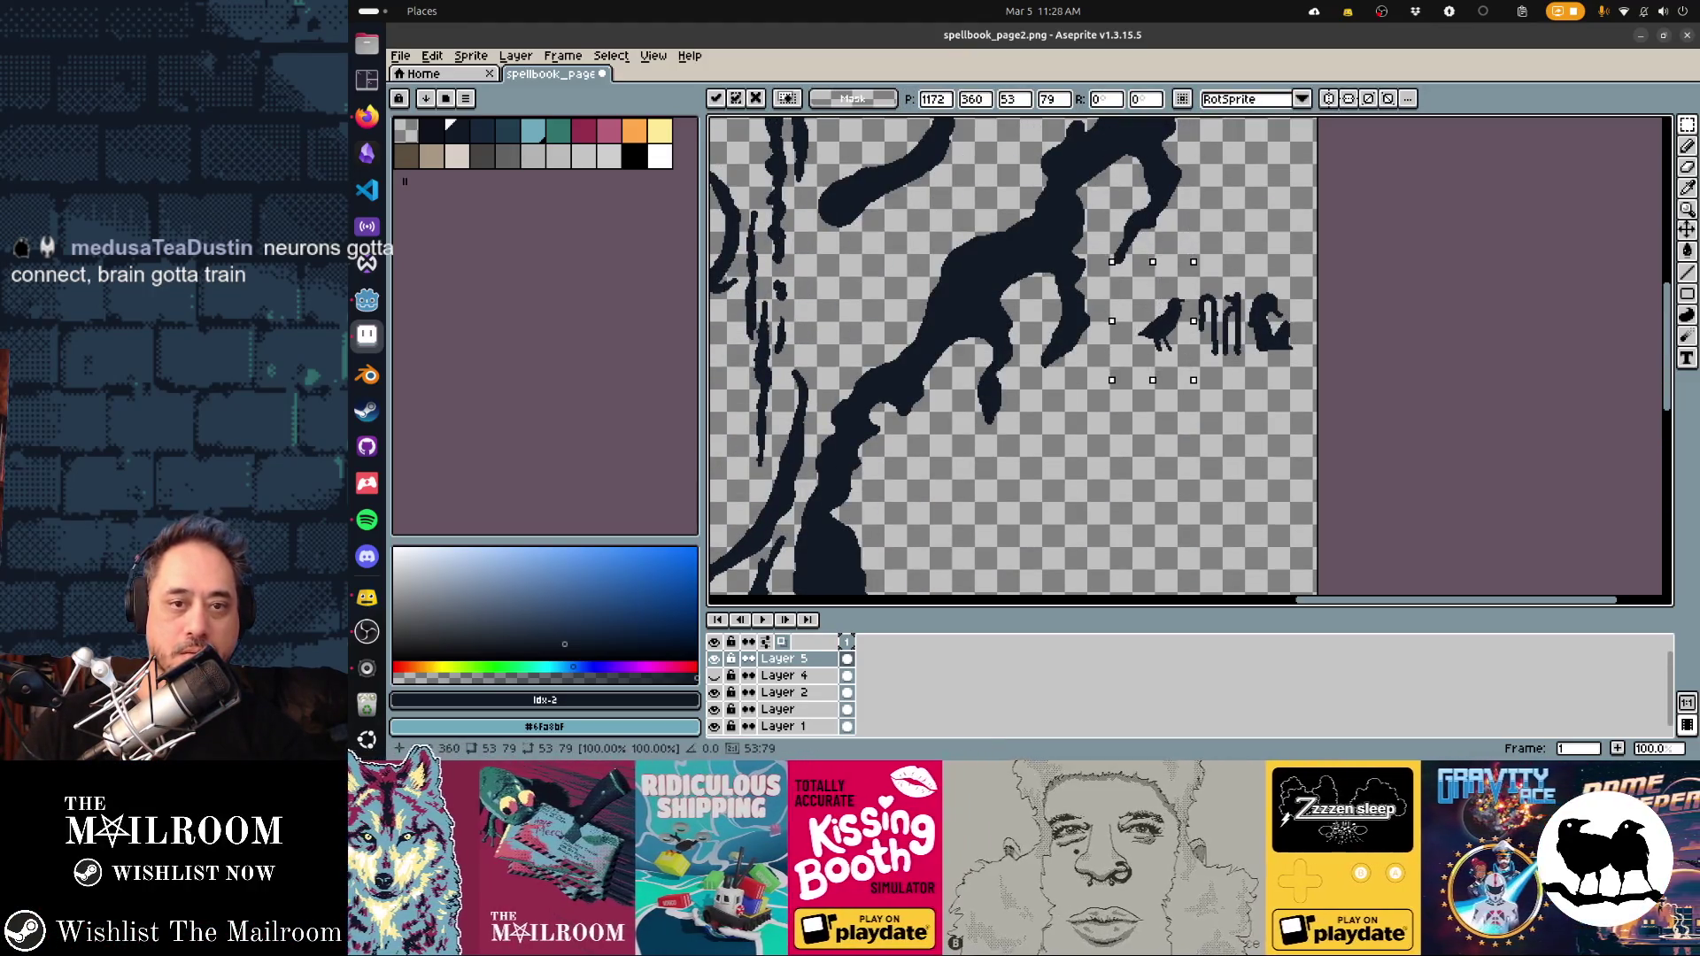
{"action": "key", "text": "ctrl+d"}
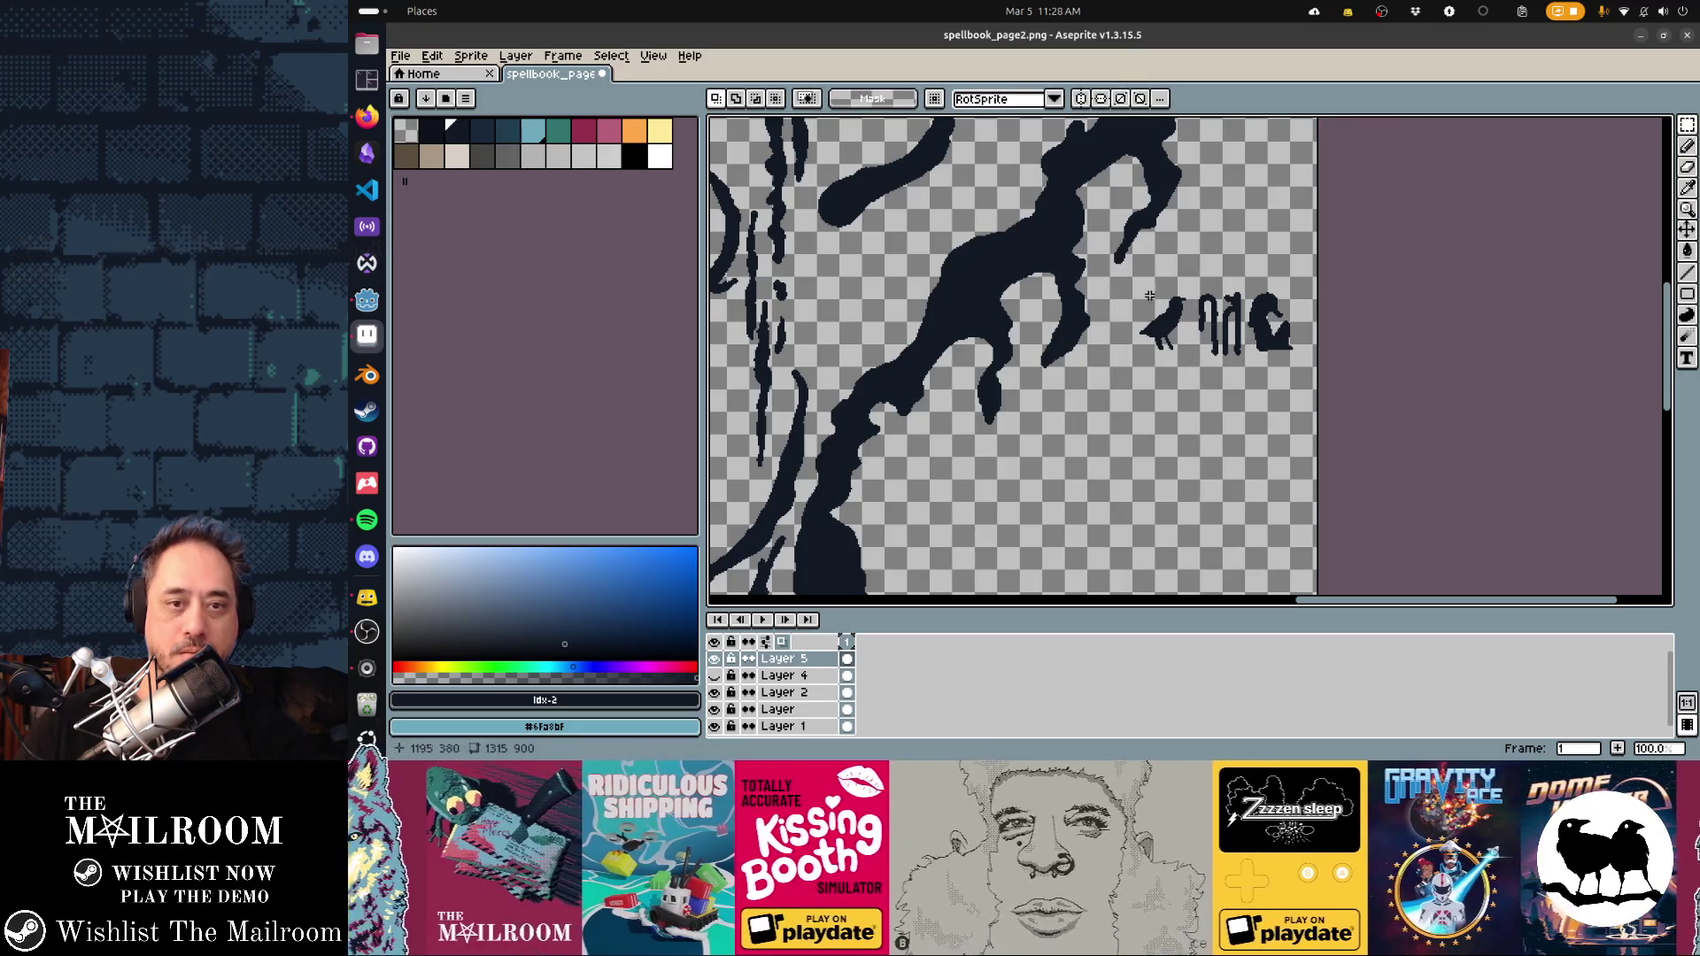
Nudge a group of glyphs left and move a glyph row higher up
{"action": "mouse_move", "coordinate": [1215, 347]}
{"action": "left_mouse_down"}
{"action": "mouse_move", "coordinate": [1247, 381]}
{"action": "mouse_move", "coordinate": [1243, 329]}
{"action": "mouse_move", "coordinate": [1297, 354]}
{"action": "mouse_move", "coordinate": [1277, 335]}
{"action": "left_mouse_up"}
{"action": "key", "text": "ctrl+d"}
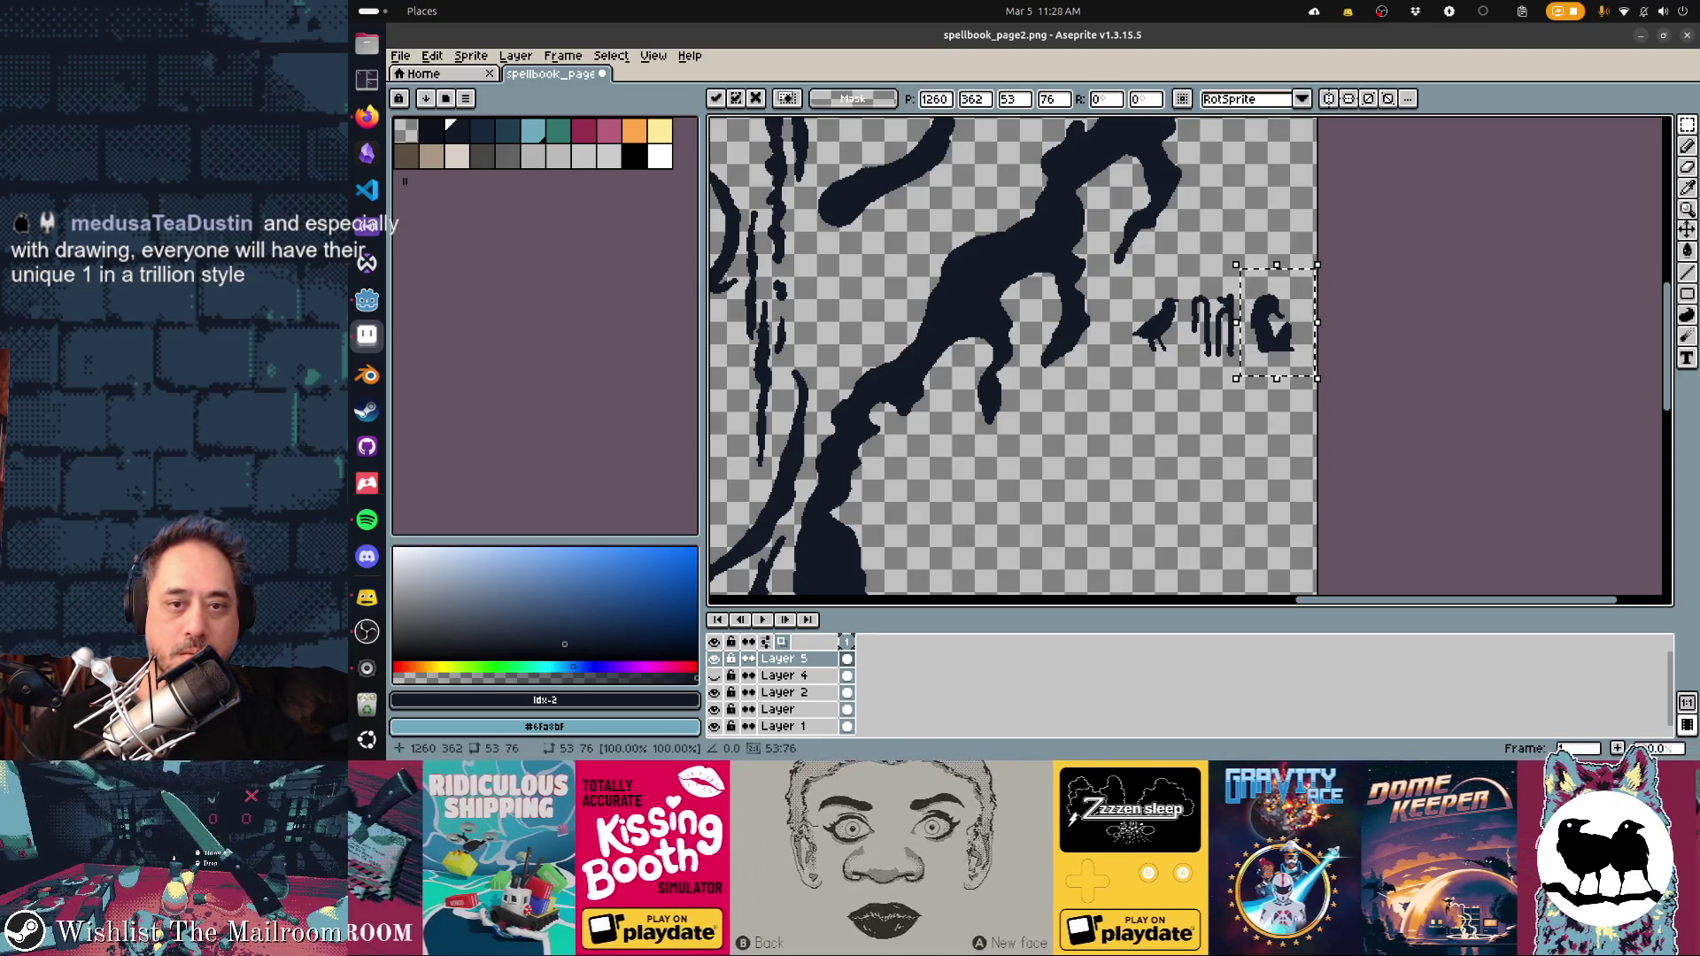
{"action": "key", "text": "ctrl+d"}
{"action": "scroll", "coordinate": [1018, 355], "scroll_direction": "down", "scroll_amount": 5}
{"action": "left_click_drag", "start_coordinate": [1060, 366], "coordinate": [1301, 462]}
{"action": "scroll", "coordinate": [1301, 461], "scroll_direction": "up", "scroll_amount": 3}
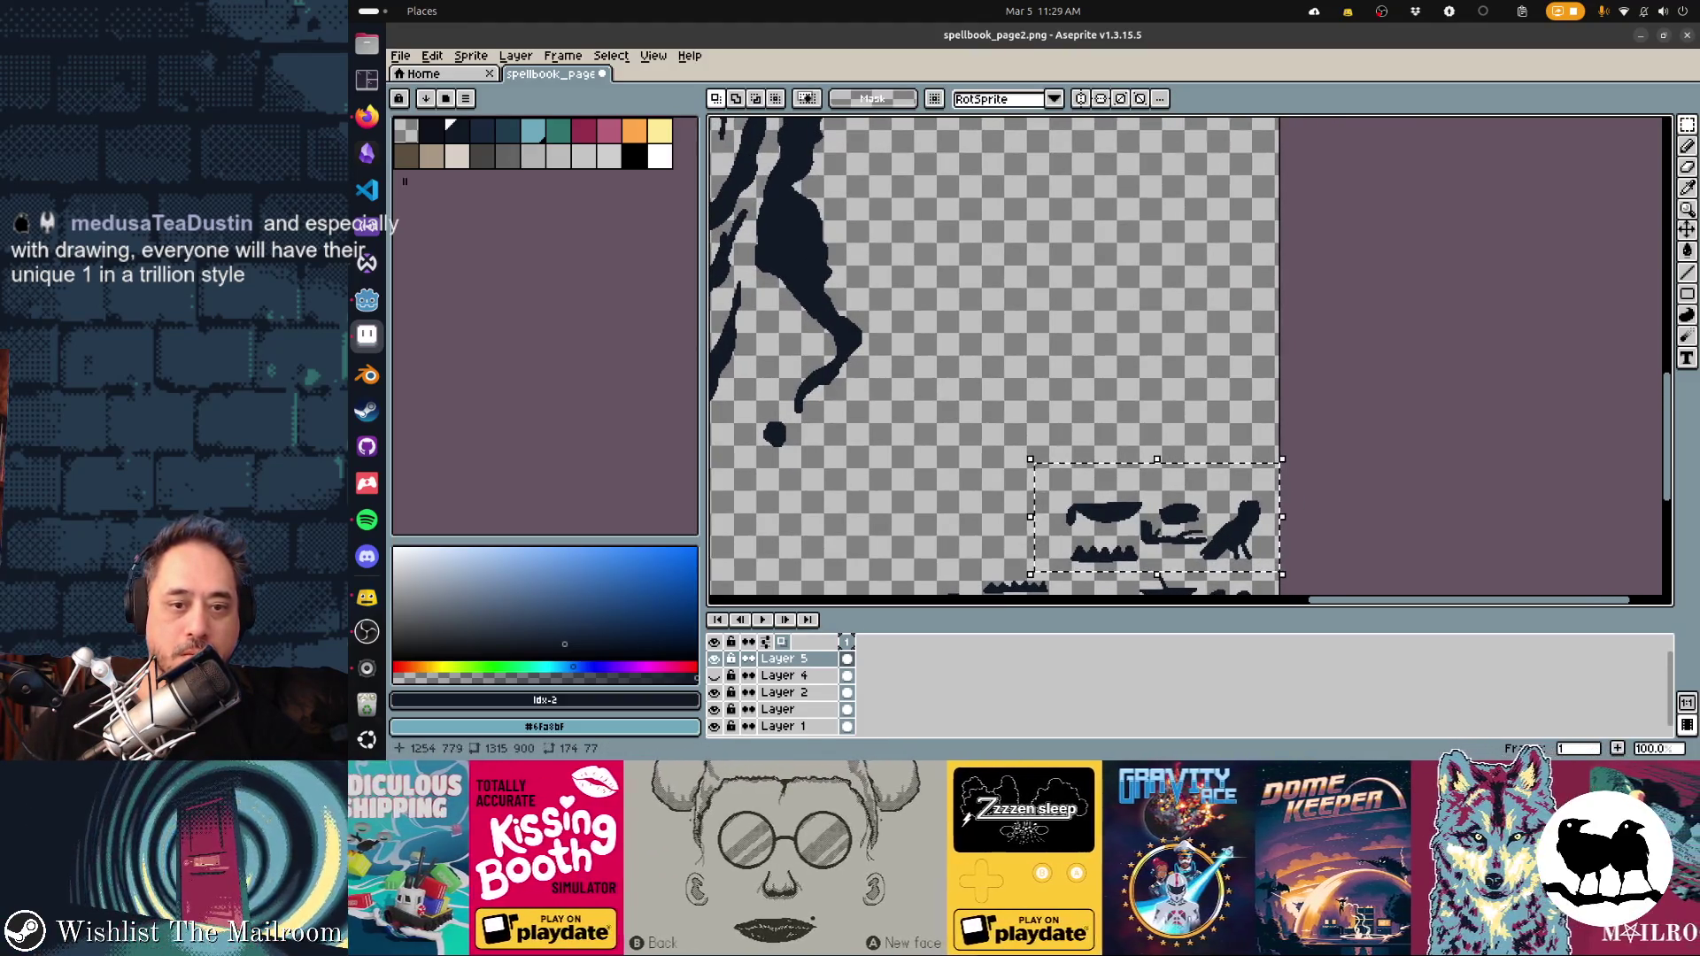
{"action": "left_click_drag", "start_coordinate": [1178, 514], "coordinate": [1105, 266]}
{"action": "scroll", "coordinate": [1105, 266], "scroll_direction": "up", "scroll_amount": 3}
{"action": "left_click_drag", "start_coordinate": [1105, 433], "coordinate": [1151, 319]}
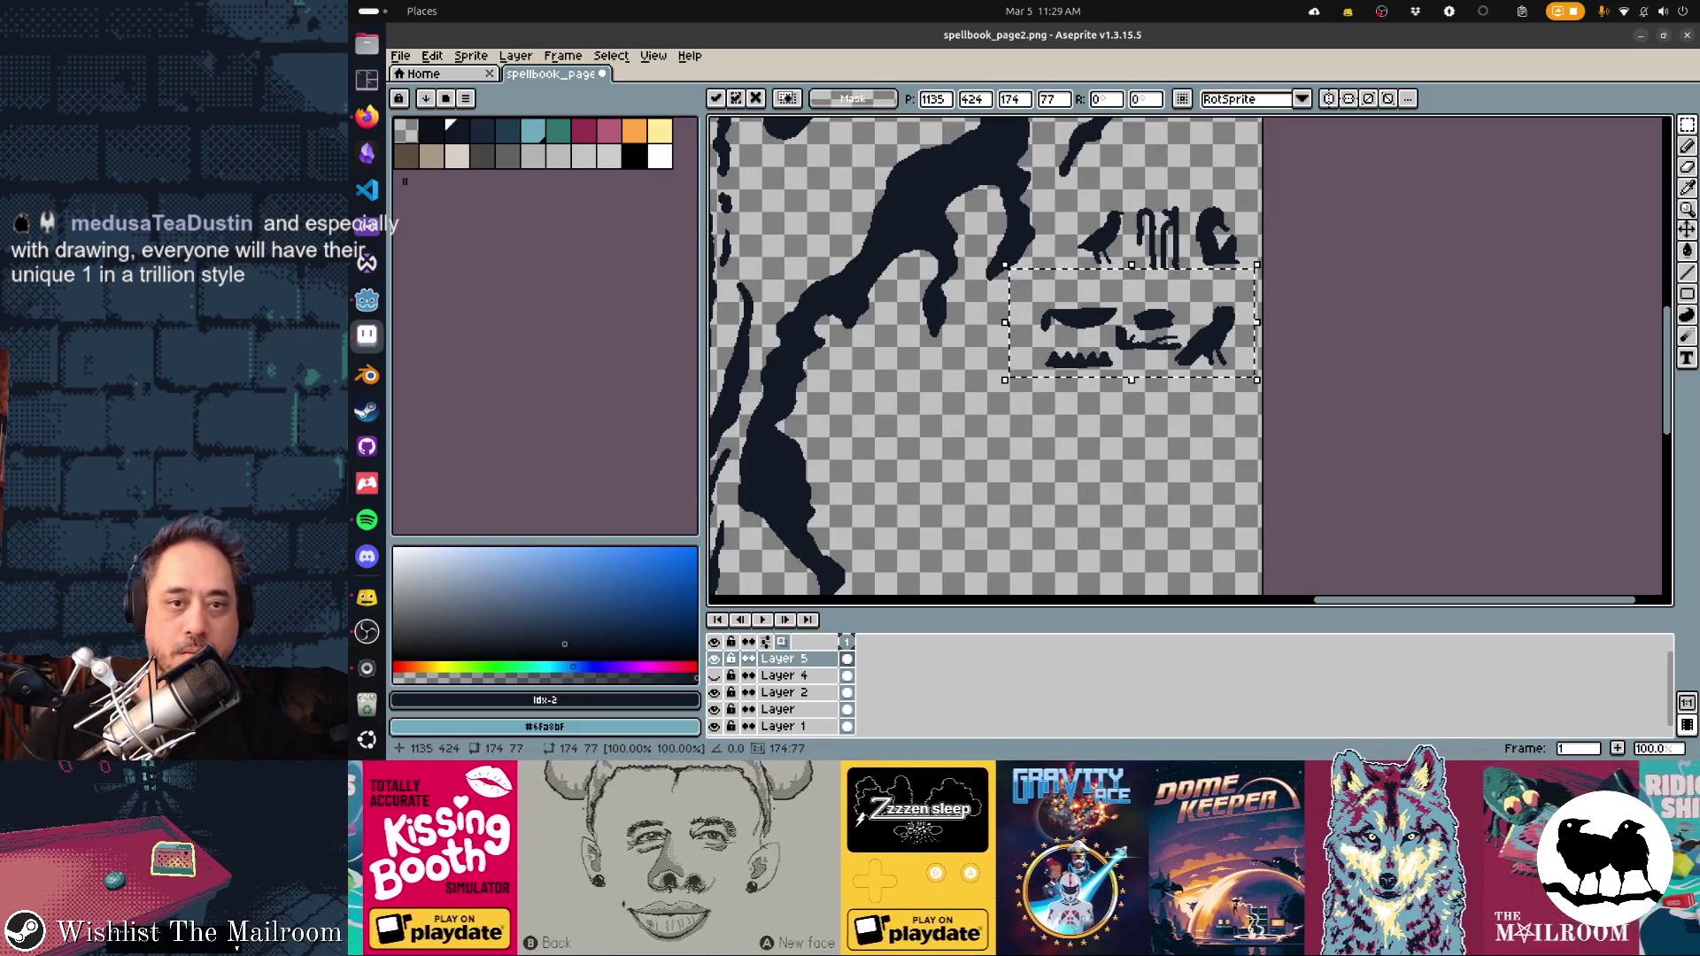
Nudge the upper glyph group down and raise the bottom row near the question-mark stroke
{"action": "left_click_drag", "start_coordinate": [1069, 193], "coordinate": [1259, 294]}
{"action": "left_click_drag", "start_coordinate": [1169, 257], "coordinate": [1168, 266]}
{"action": "key", "text": "ctrl+d"}
{"action": "scroll", "coordinate": [1168, 126], "scroll_direction": "down", "scroll_amount": 5}
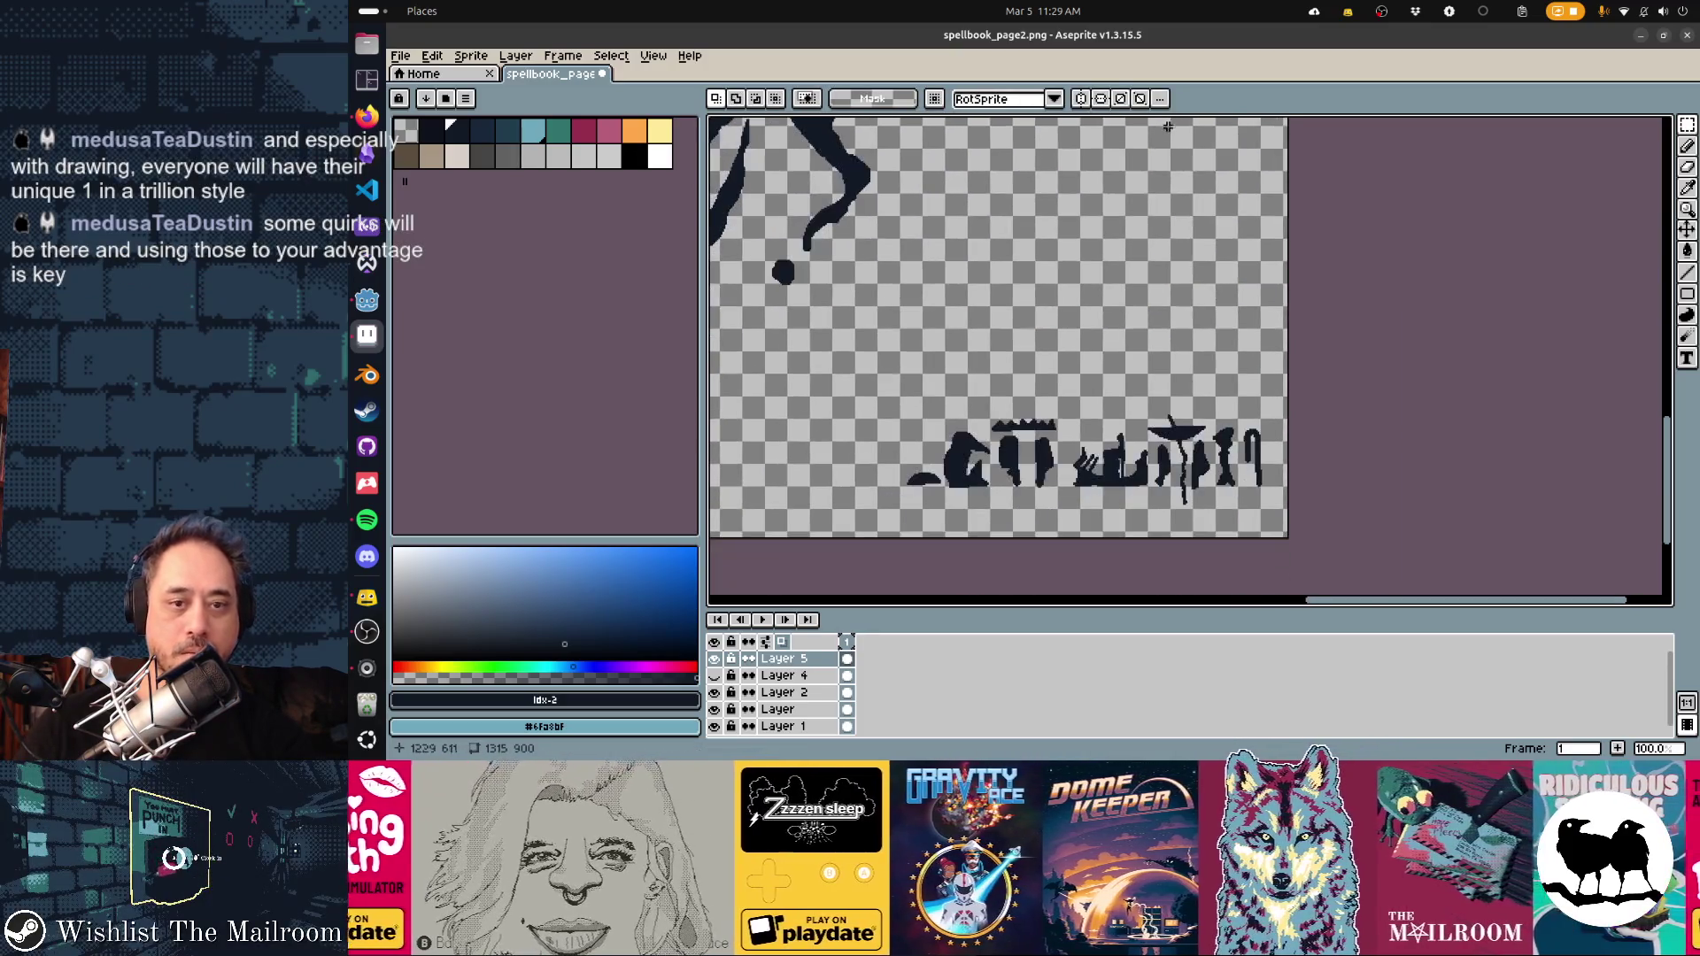
{"action": "left_click_drag", "start_coordinate": [838, 375], "coordinate": [1292, 530]}
{"action": "left_click_drag", "start_coordinate": [1063, 460], "coordinate": [1038, 181]}
{"action": "scroll", "coordinate": [1018, 354], "scroll_direction": "up", "scroll_amount": 5}
{"action": "left_click_drag", "start_coordinate": [1077, 450], "coordinate": [1095, 301]}
Save the rearranged page as spellbook_page2.png
{"action": "scroll", "coordinate": [1093, 447], "scroll_direction": "left", "scroll_amount": 8}
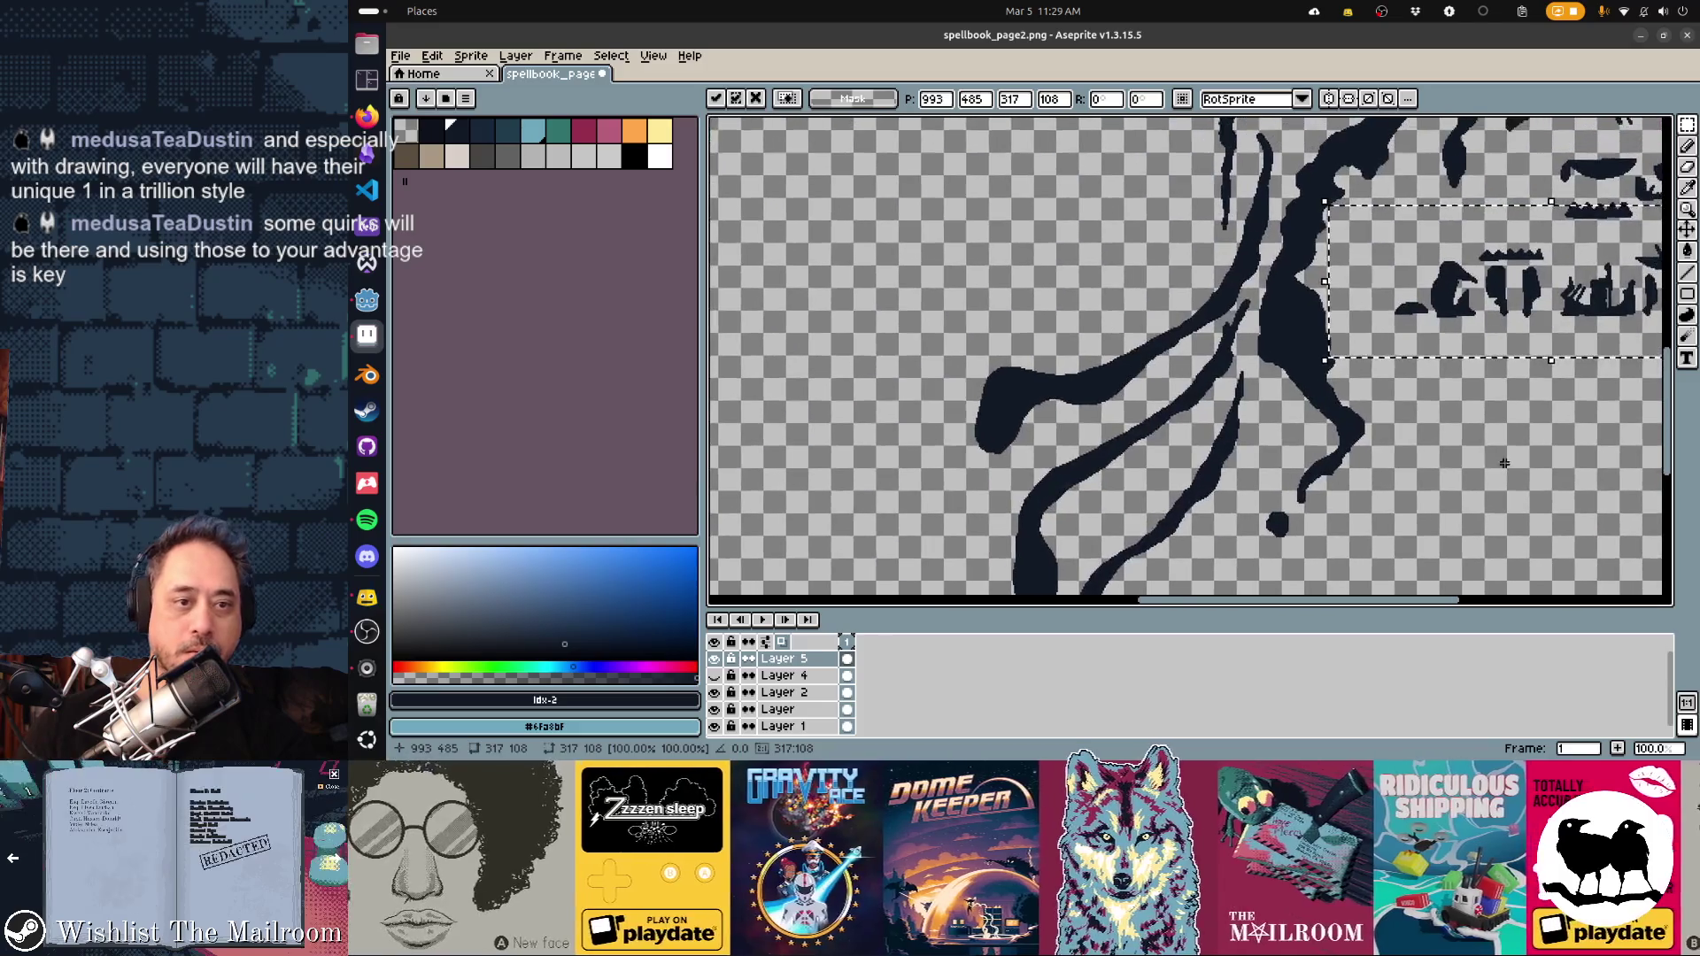
{"action": "key", "text": "ctrl+s"}
{"action": "key", "text": "alt+Tab"}
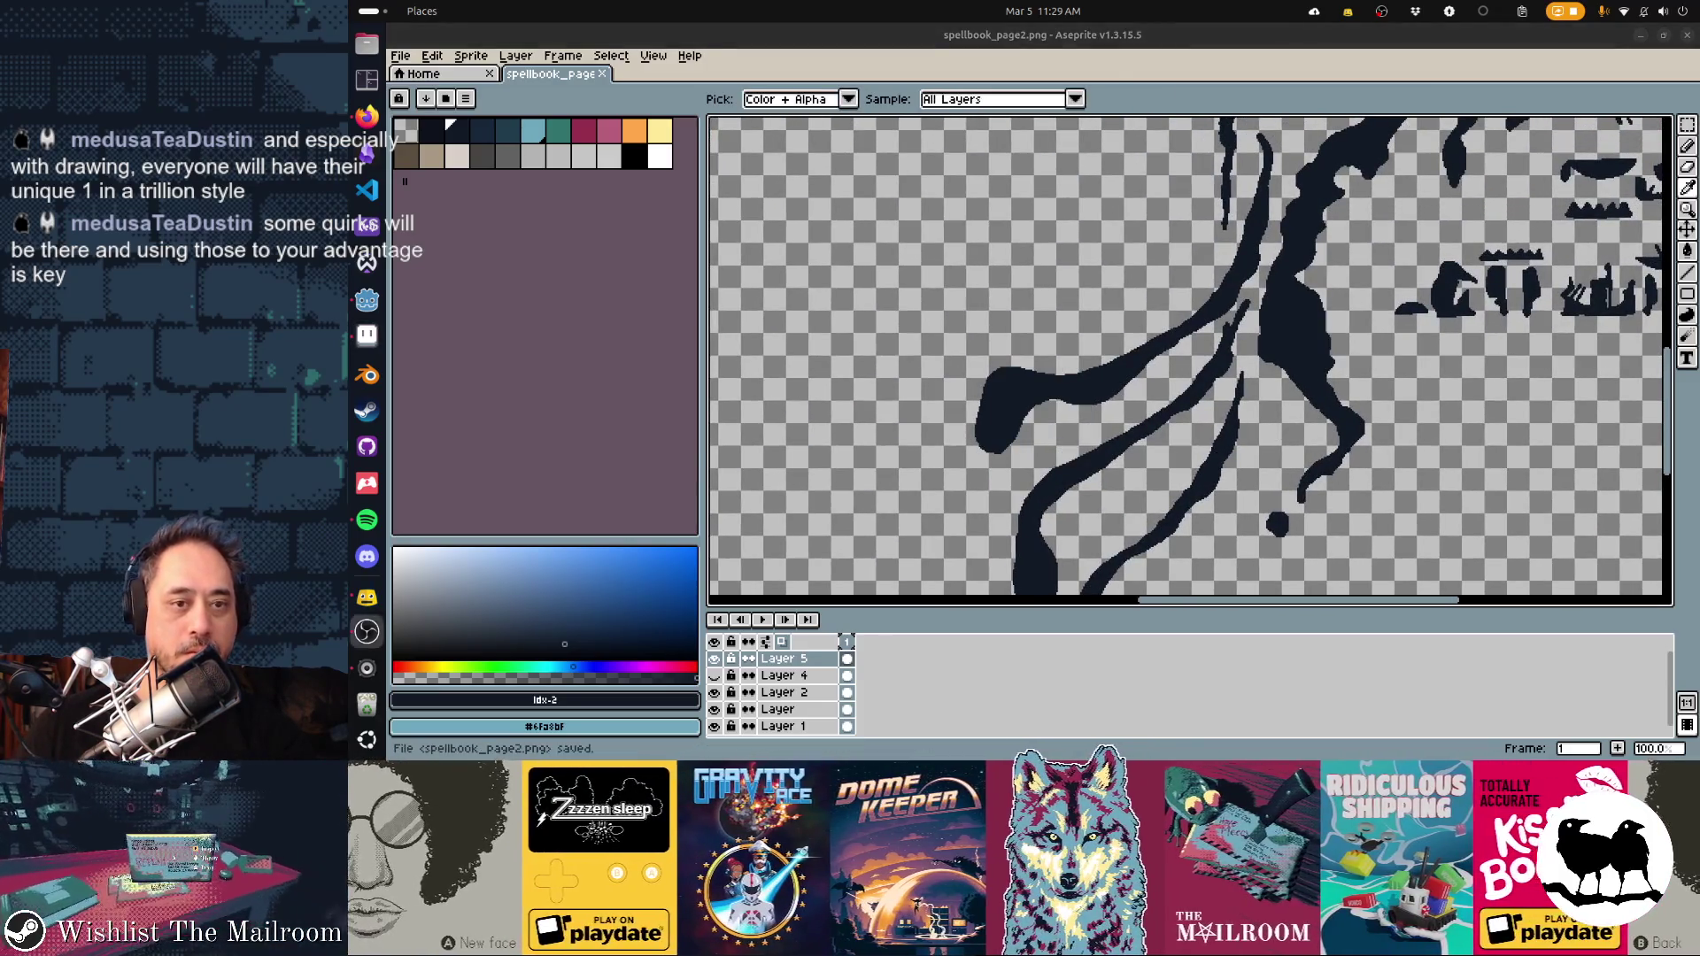
{"action": "key", "text": "alt+Tab"}
{"action": "key", "text": "alt+Tab"}
{"action": "key", "text": "alt+Tab"}
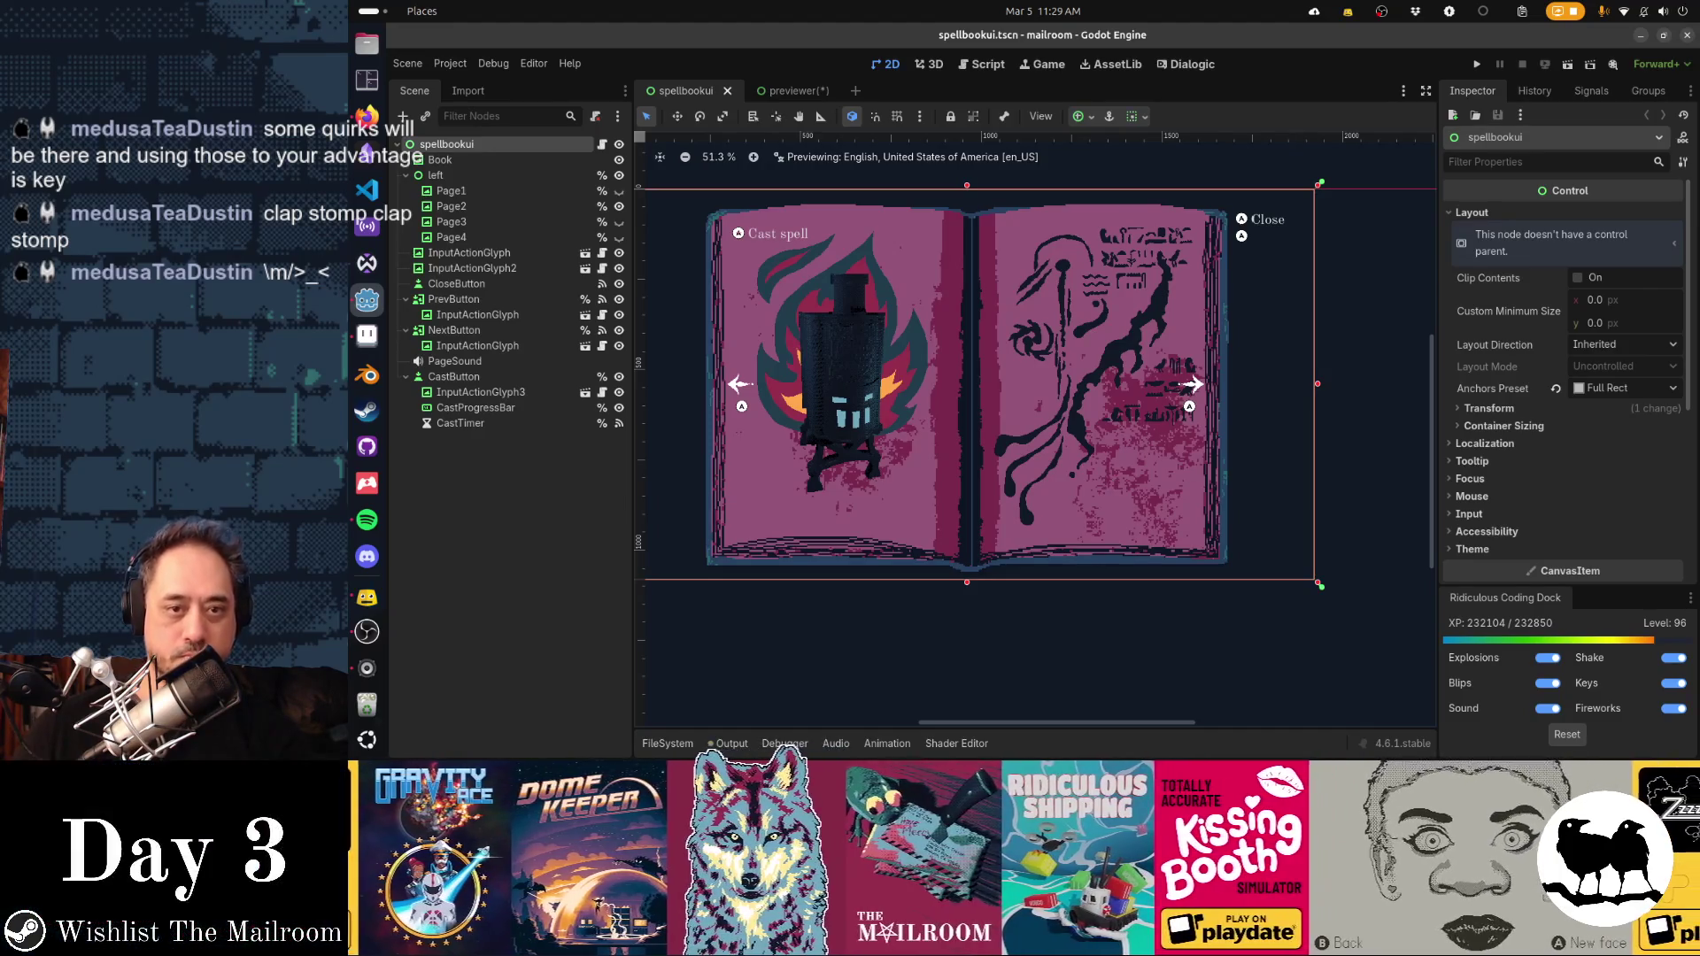
{"action": "scroll", "coordinate": [1034, 405], "scroll_direction": "up", "scroll_amount": 3}
{"action": "scroll", "coordinate": [1035, 404], "scroll_direction": "right", "scroll_amount": 2}
{"action": "key", "text": "alt+Tab"}
{"action": "key", "text": "Tab"}
{"action": "key", "text": "alt+Tab"}
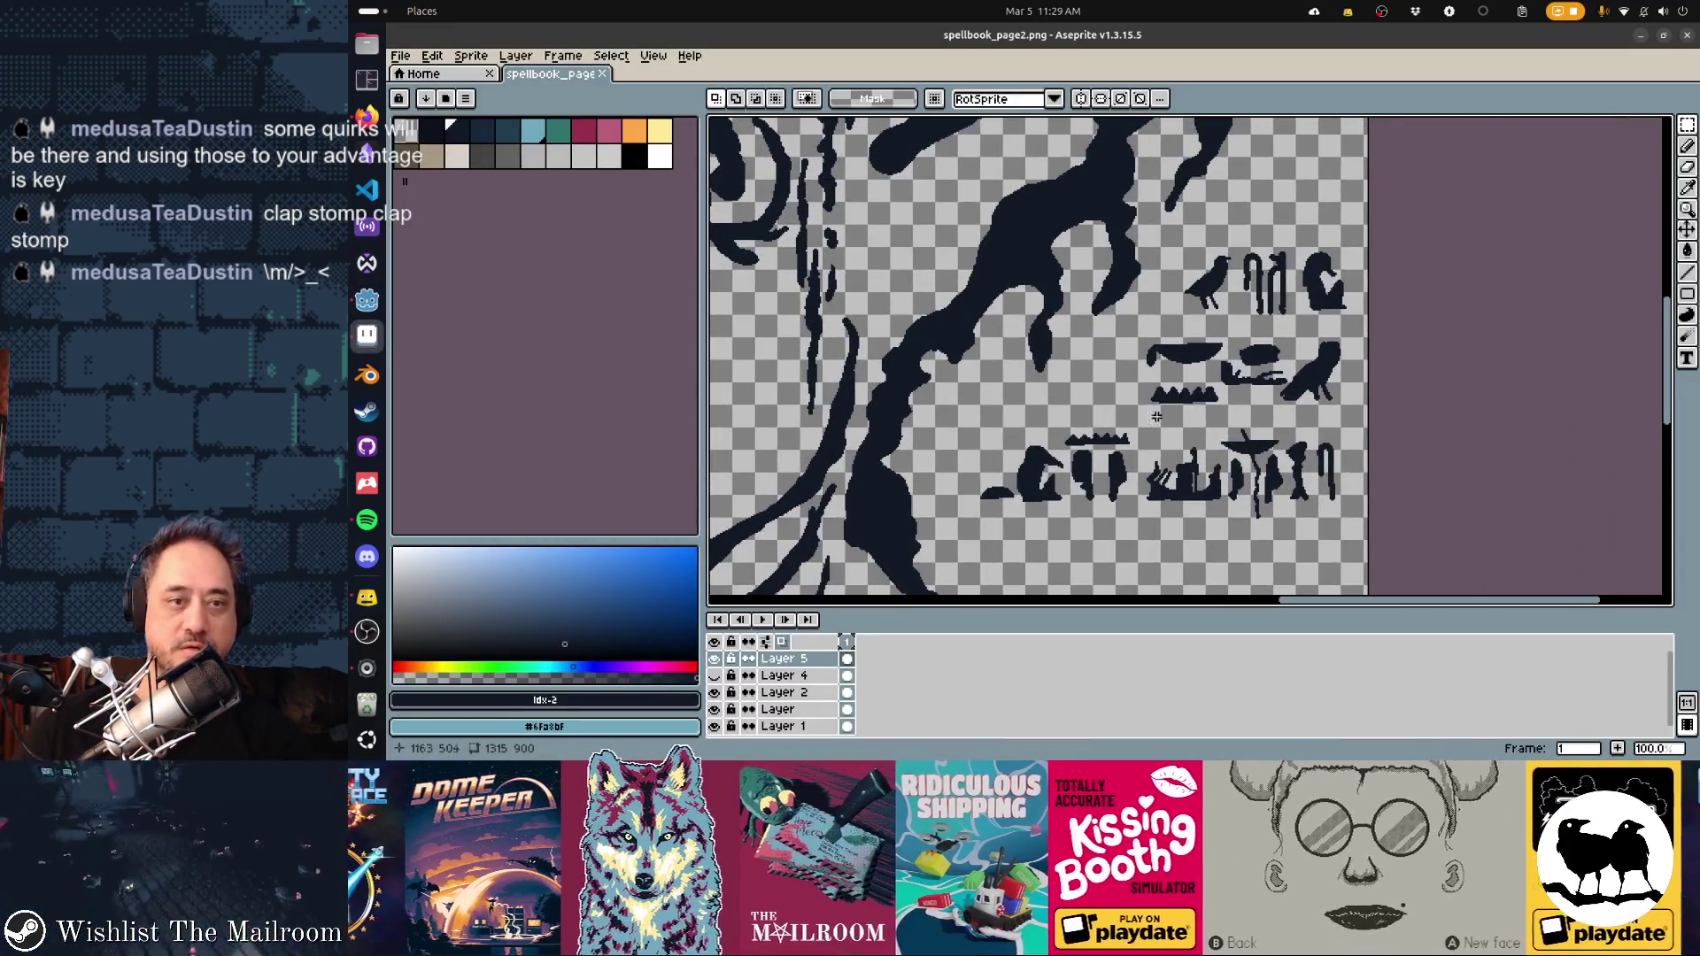
Pick white as the colour and marquee-select the bottom and upper glyph rows
{"action": "left_click", "coordinate": [659, 157]}
{"action": "key", "text": "b"}
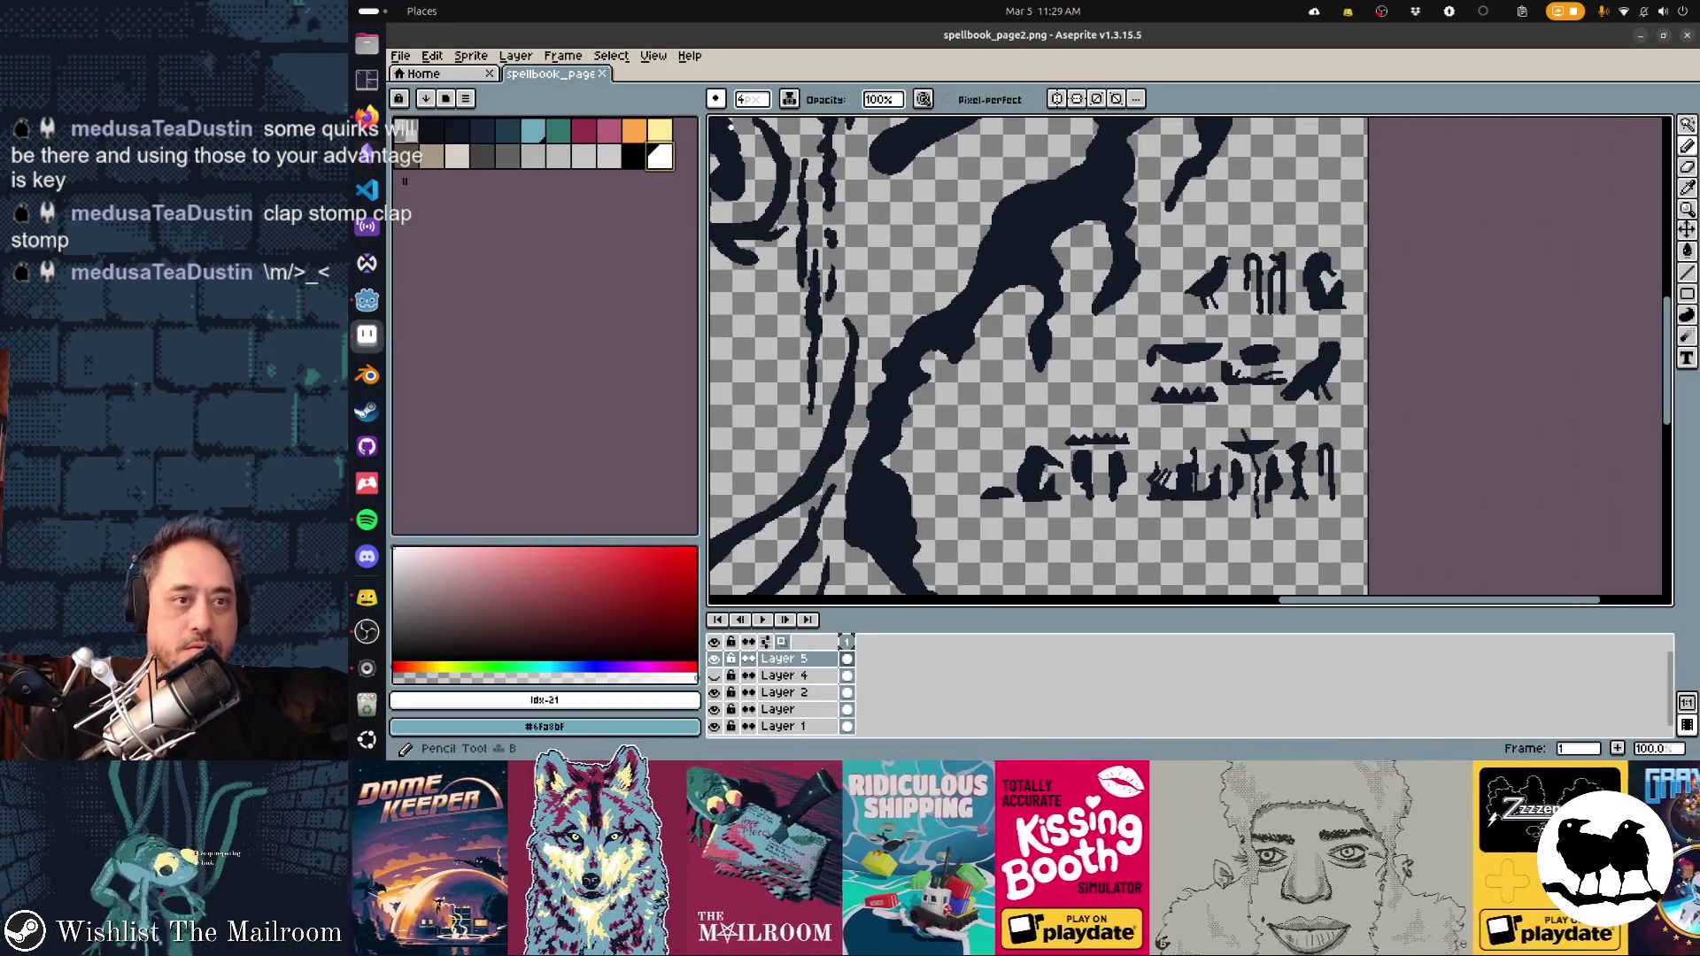
{"action": "key", "text": "m"}
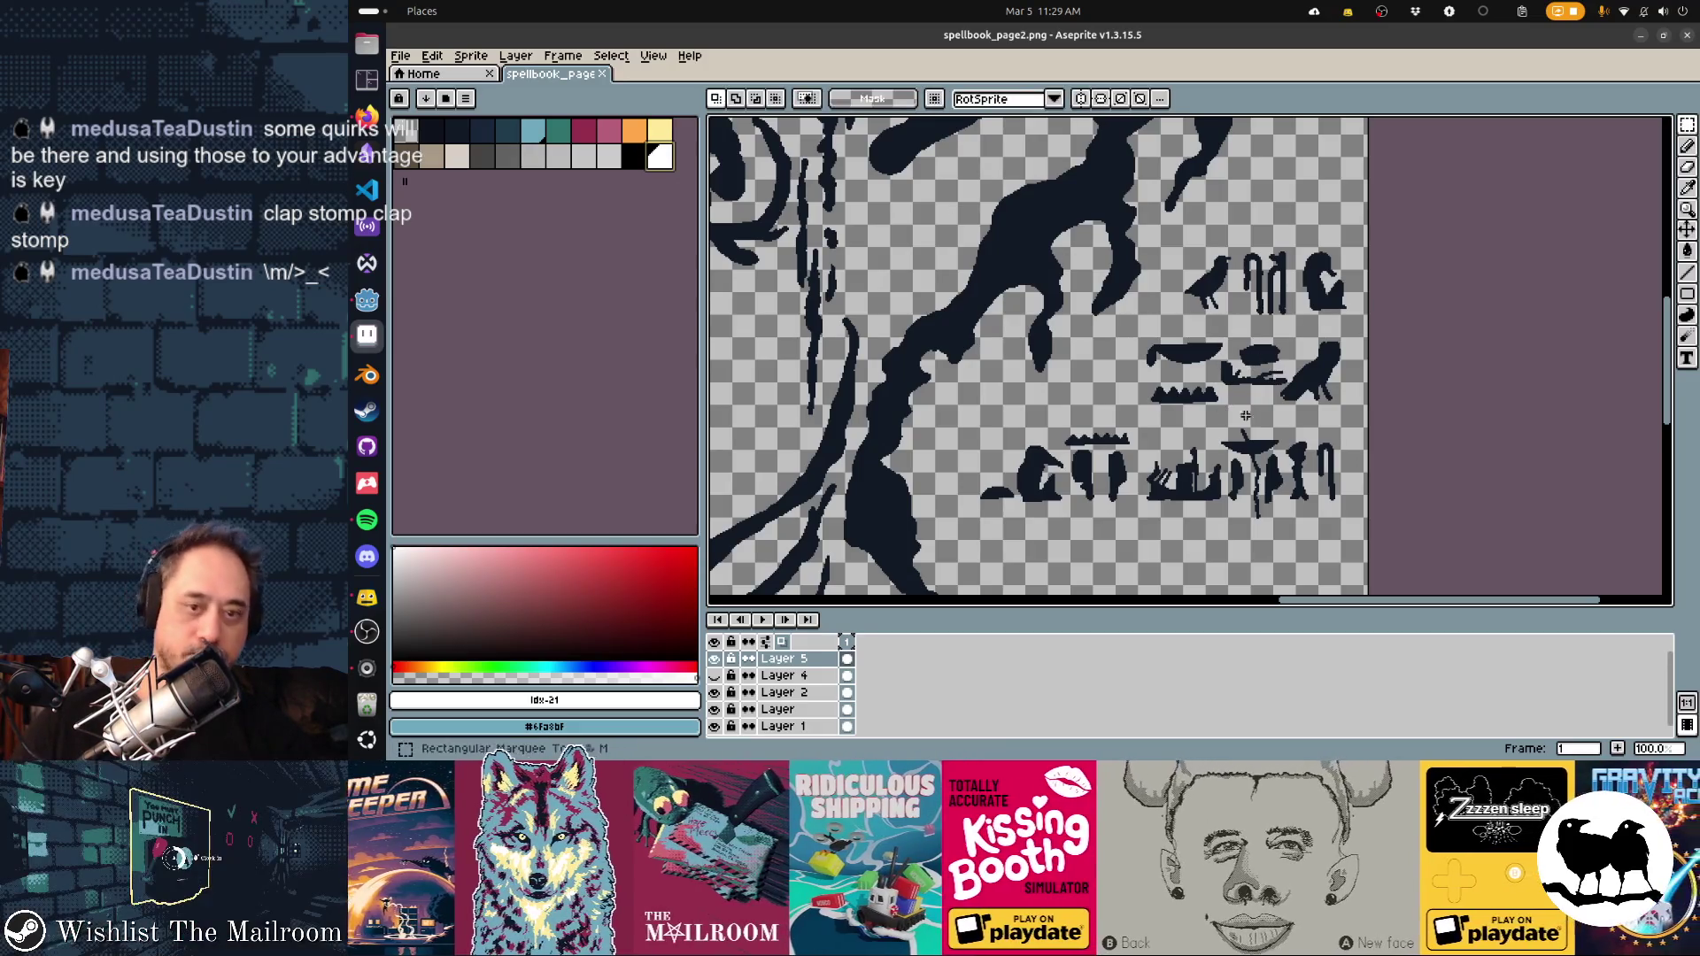
{"action": "mouse_move", "coordinate": [1387, 539]}
{"action": "left_mouse_down"}
{"action": "mouse_move", "coordinate": [1097, 462]}
{"action": "mouse_move", "coordinate": [967, 403]}
{"action": "left_mouse_up"}
{"action": "mouse_move", "coordinate": [1134, 328]}
{"action": "left_mouse_down"}
{"action": "mouse_move", "coordinate": [1478, 442]}
{"action": "mouse_move", "coordinate": [1427, 361]}
{"action": "left_mouse_up"}
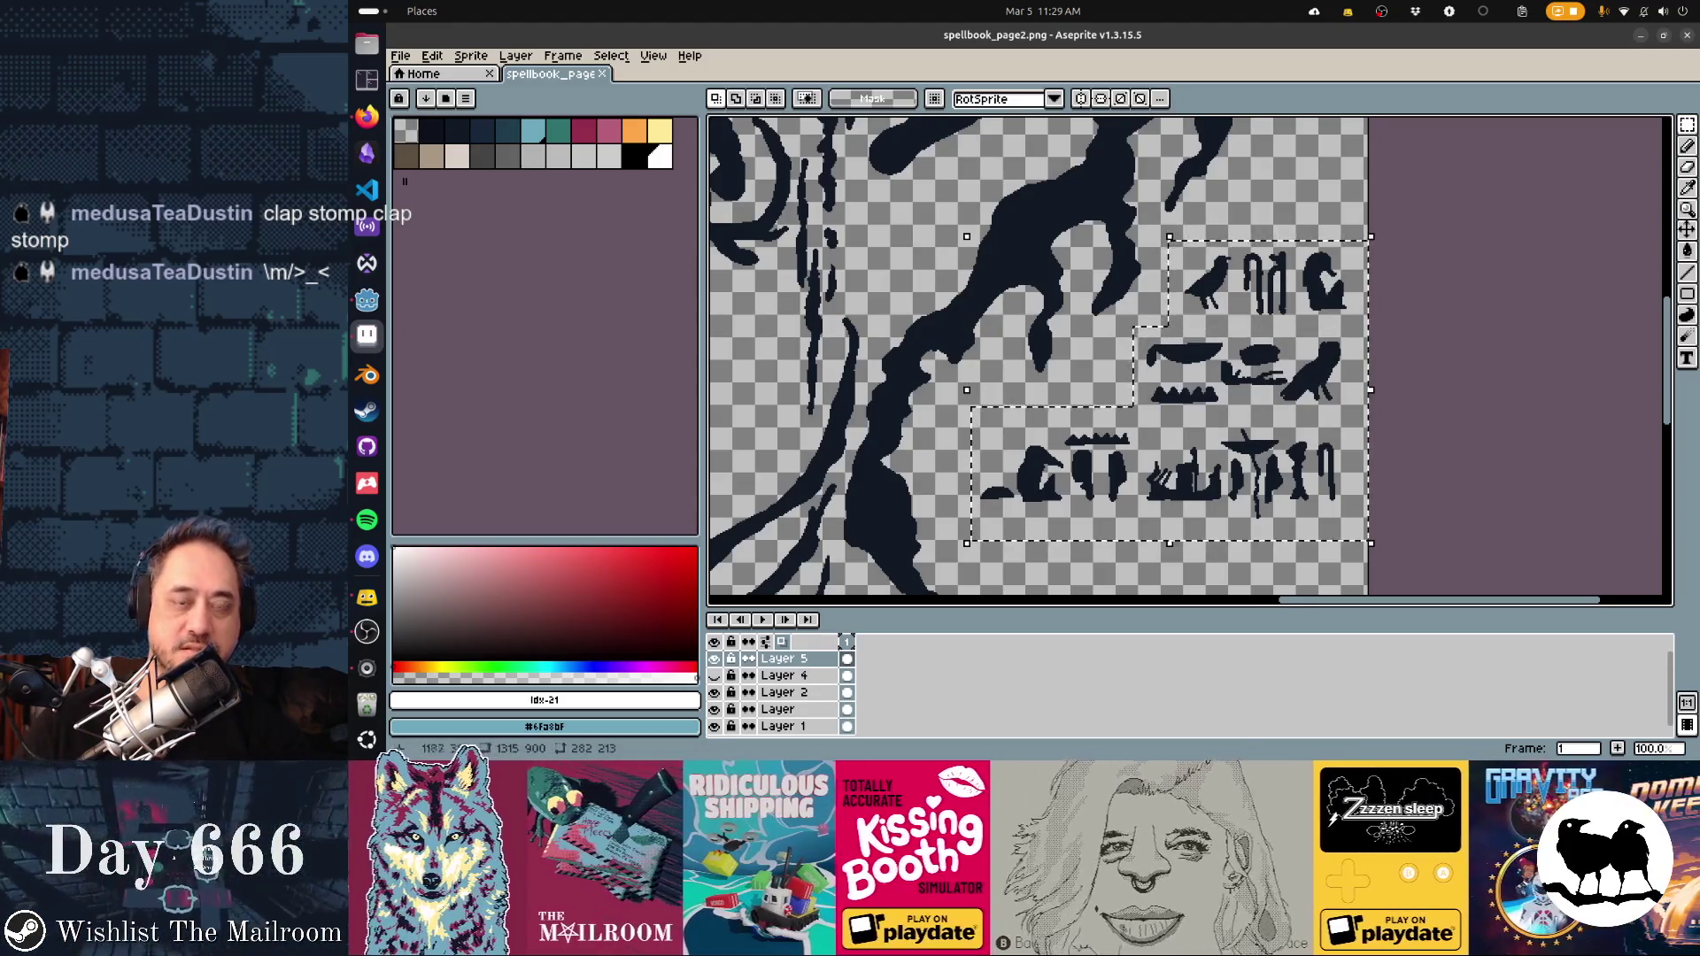
{"action": "scroll", "coordinate": [1111, 363], "scroll_direction": "down", "scroll_amount": 5}
{"action": "scroll", "coordinate": [1110, 363], "scroll_direction": "up", "scroll_amount": 3}
{"action": "scroll", "coordinate": [1110, 363], "scroll_direction": "left", "scroll_amount": 2}
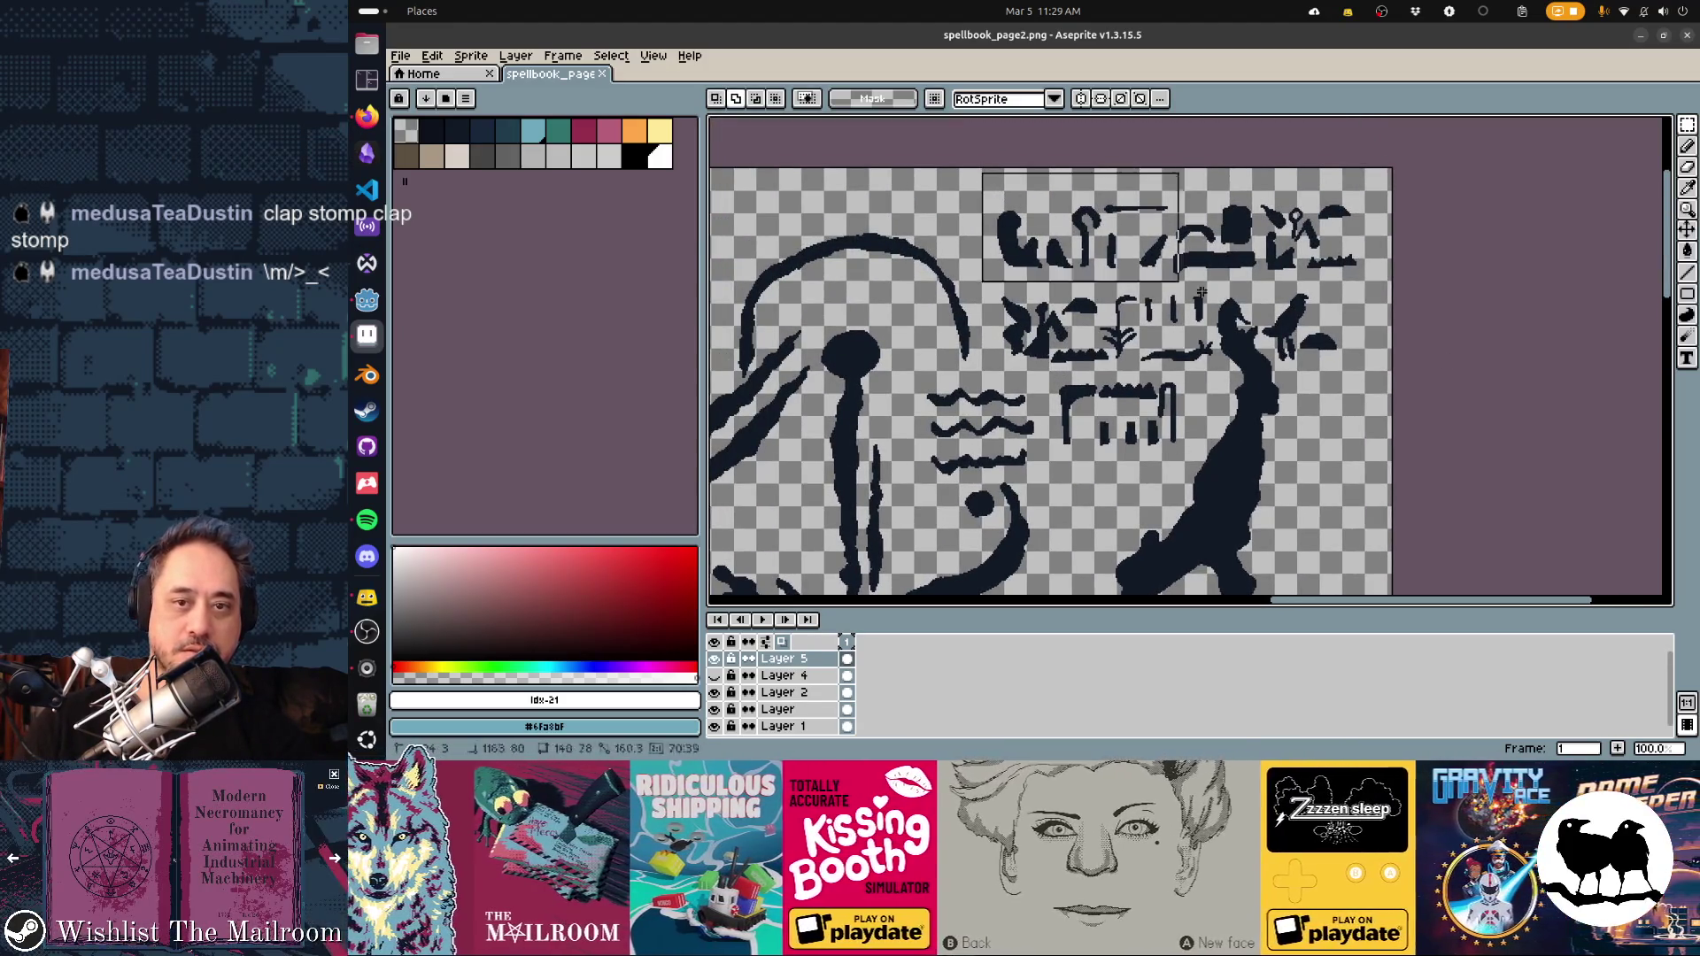
Apply Hue/Saturation at -100 saturation, discard the brightness change, and deselect
{"action": "key", "text": "ctrl+u"}
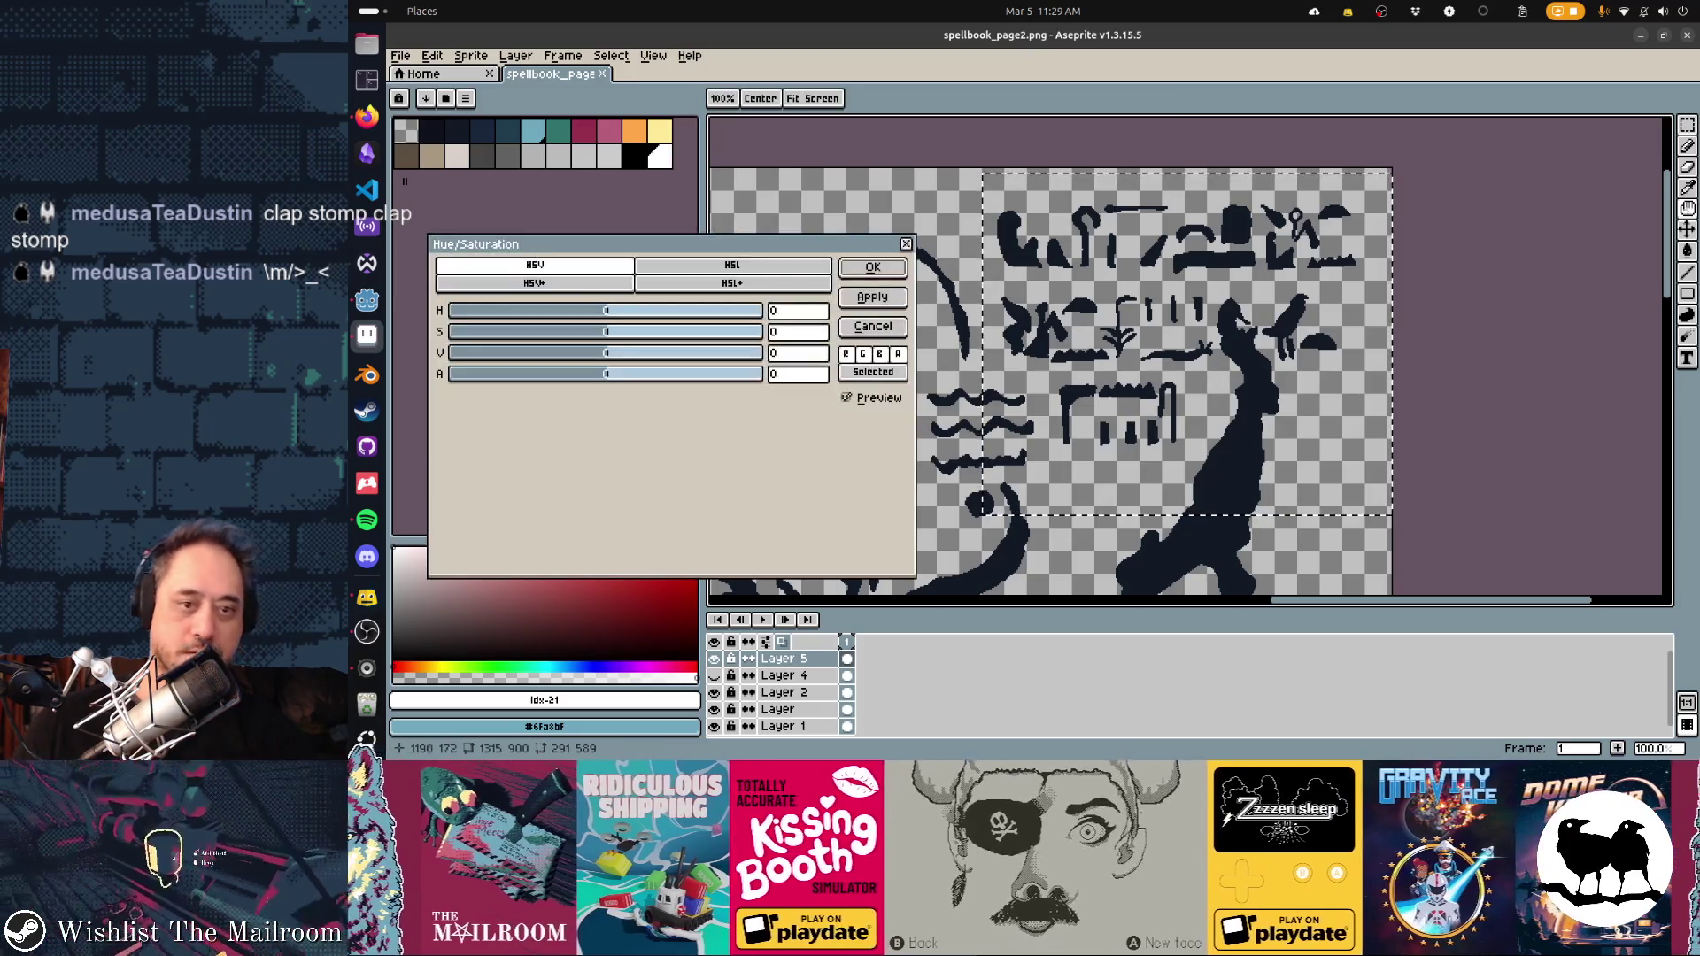
{"action": "left_click_drag", "start_coordinate": [593, 331], "coordinate": [448, 332]}
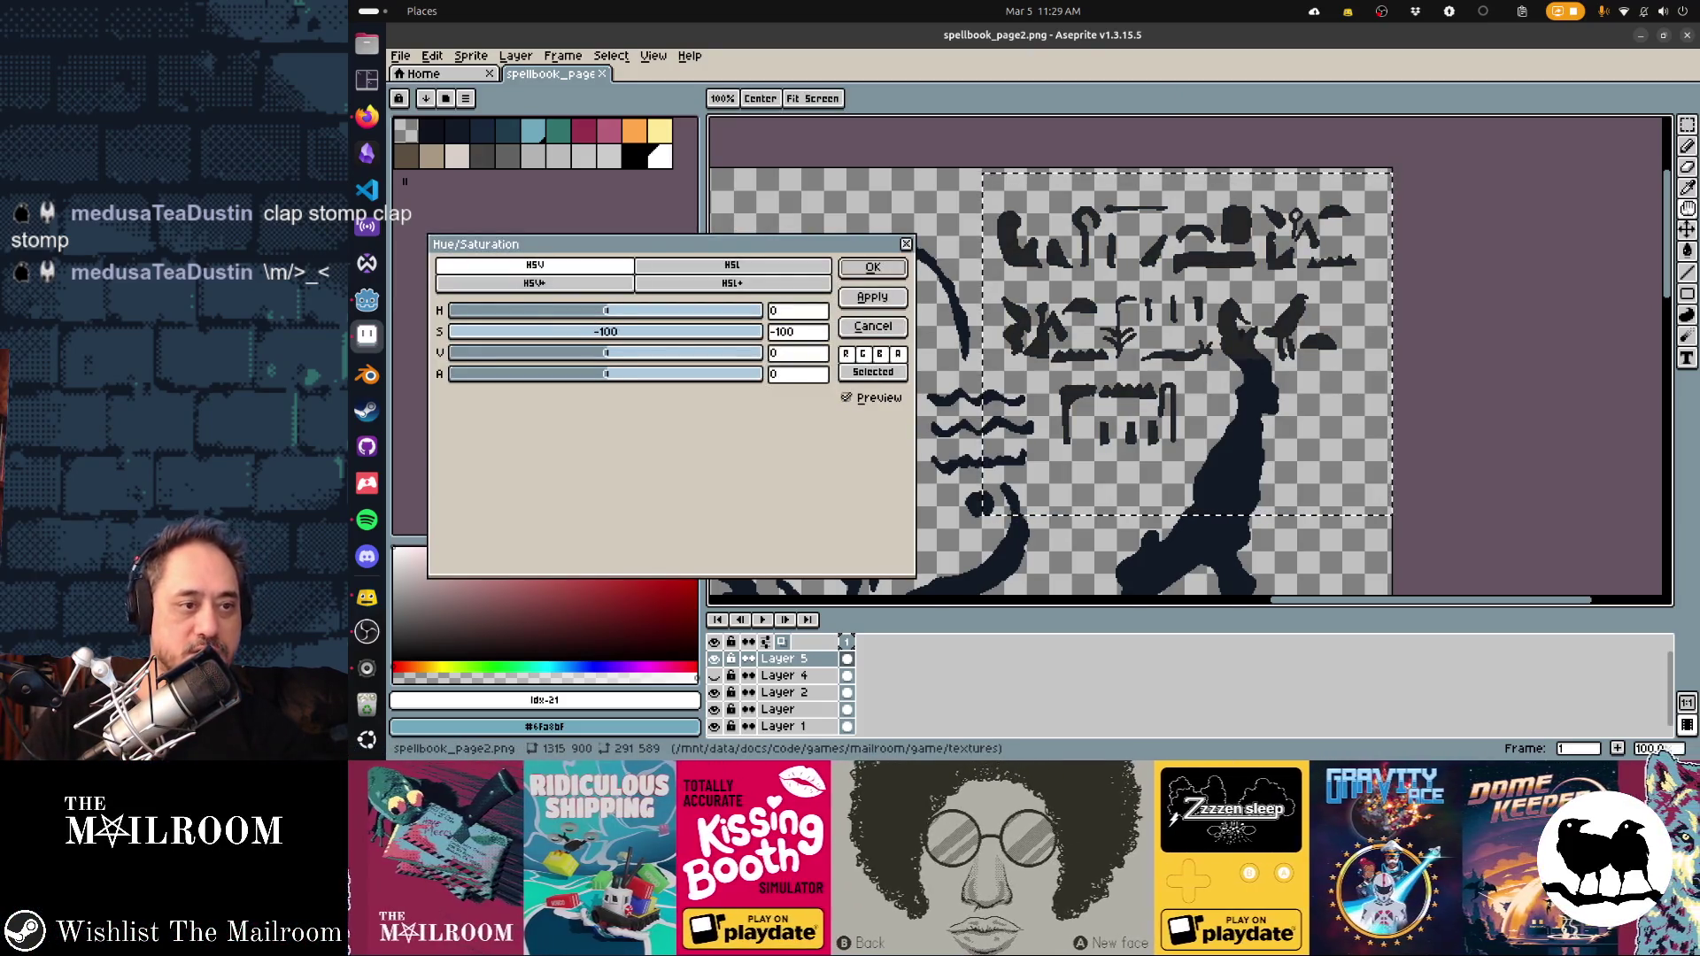
{"action": "left_click", "coordinate": [872, 297]}
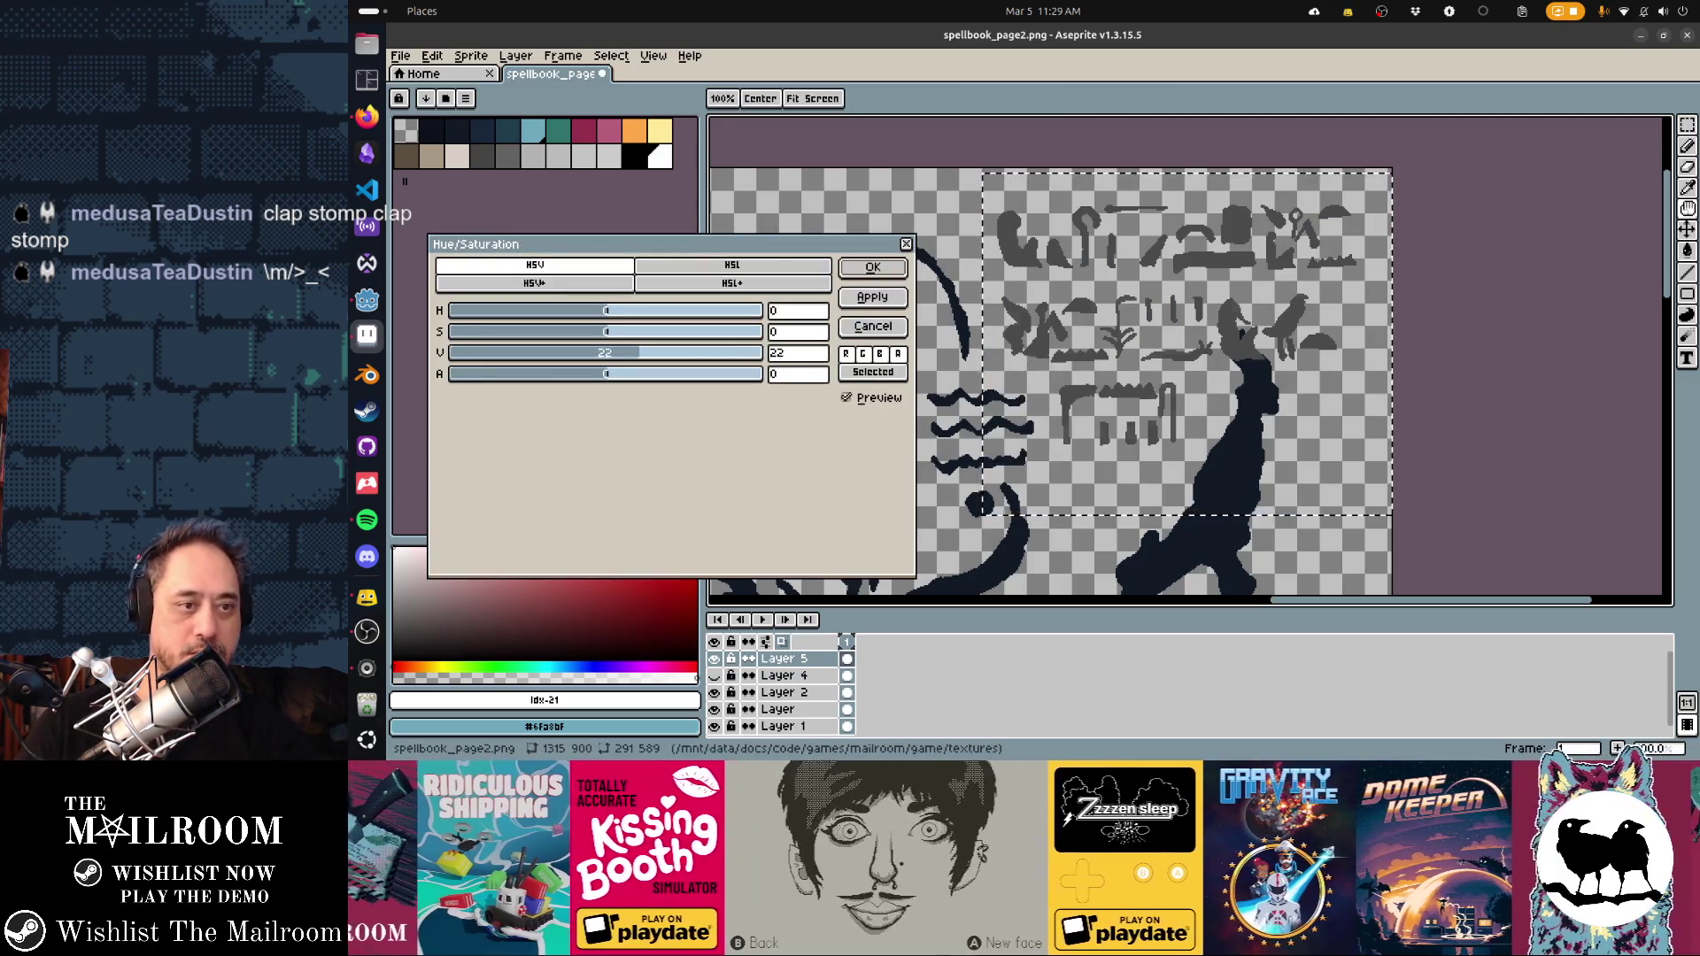
{"action": "left_click_drag", "start_coordinate": [637, 352], "coordinate": [763, 352]}
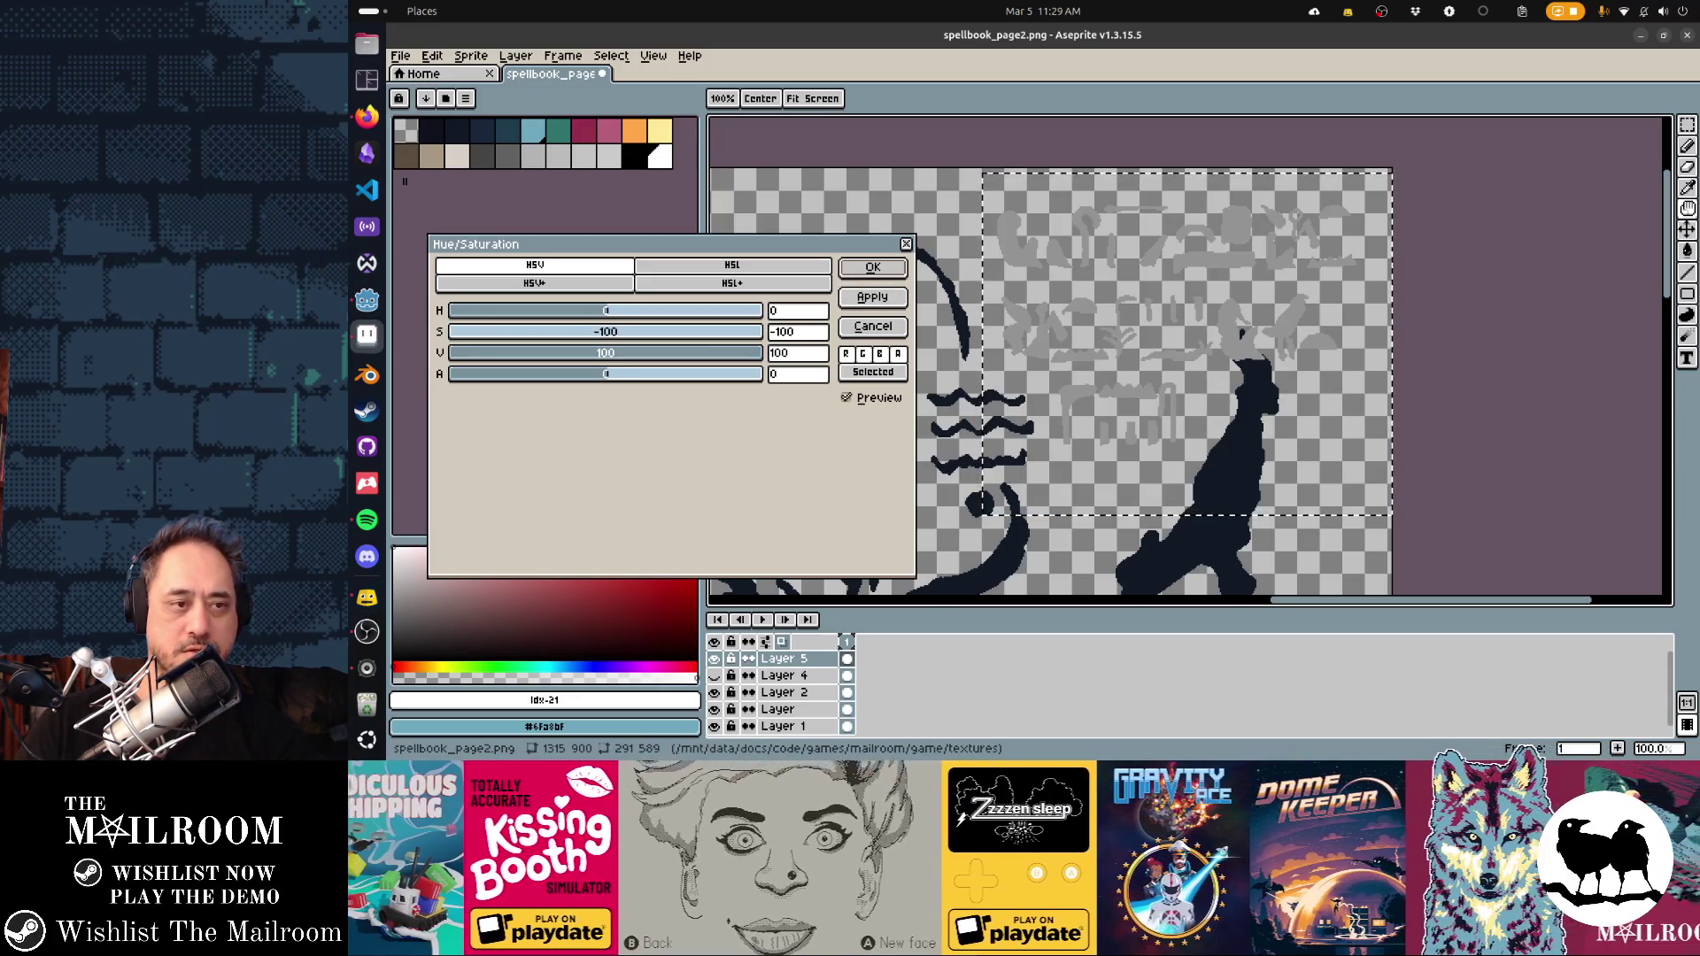
{"action": "key", "text": "Escape"}
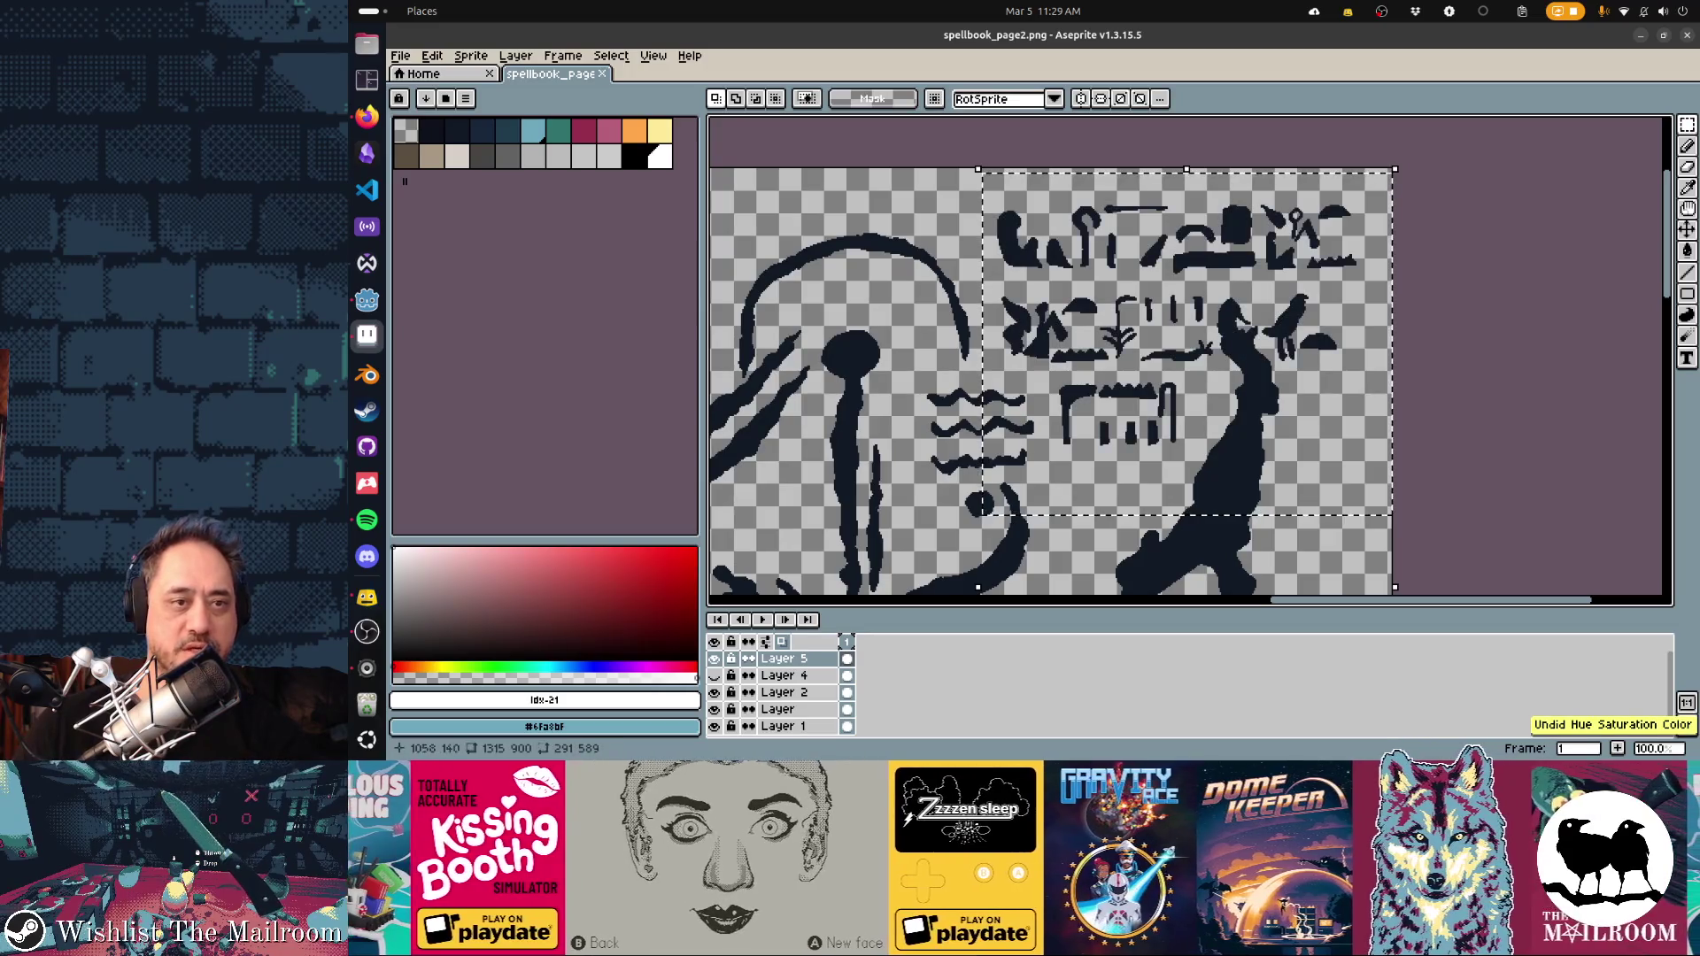
{"action": "key", "text": "b"}
{"action": "key", "text": "ctrl+d"}
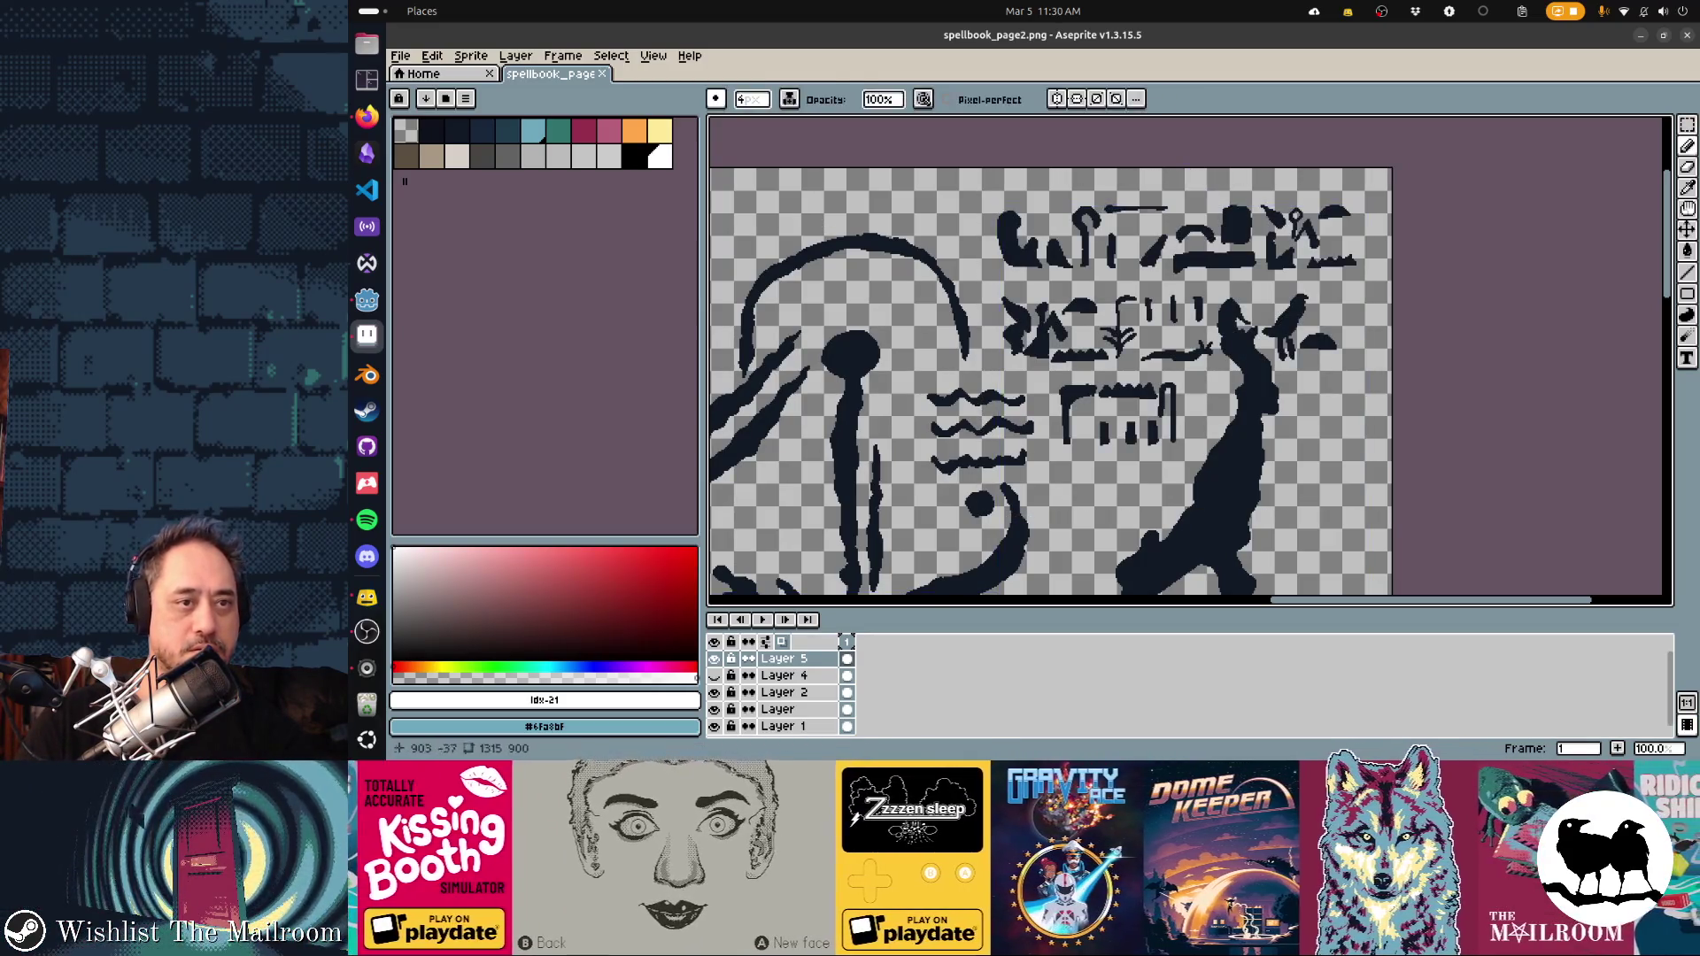
Switch to Lock Alpha ink at brush size 64 and paint the glyph rows white
{"action": "left_click", "coordinate": [789, 99]}
{"action": "left_click", "coordinate": [824, 170]}
{"action": "mouse_move", "coordinate": [752, 99]}
{"action": "left_mouse_down"}
{"action": "mouse_move", "coordinate": [793, 120]}
{"action": "mouse_move", "coordinate": [911, 120]}
{"action": "left_mouse_up"}
{"action": "mouse_move", "coordinate": [1019, 235]}
{"action": "left_mouse_down"}
{"action": "mouse_move", "coordinate": [1337, 257]}
{"action": "mouse_move", "coordinate": [1063, 337]}
{"action": "mouse_move", "coordinate": [1151, 403]}
{"action": "left_mouse_up"}
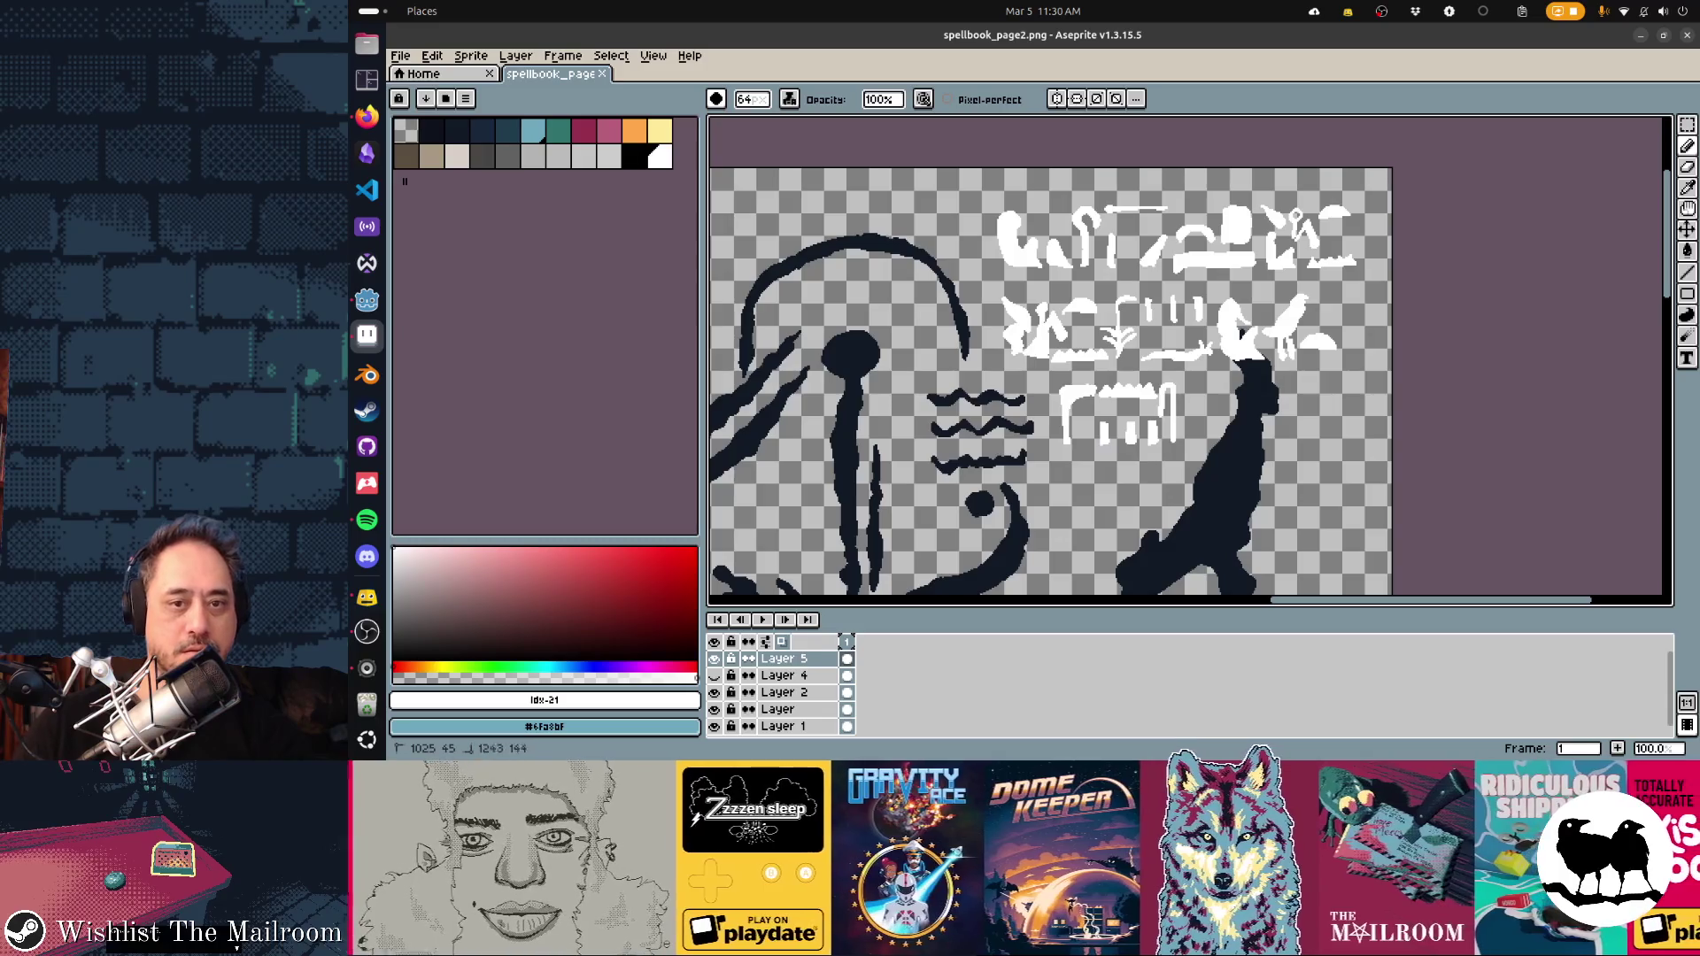
{"action": "scroll", "coordinate": [1050, 362], "scroll_direction": "down", "scroll_amount": 5}
{"action": "mouse_move", "coordinate": [1240, 292]}
{"action": "left_mouse_down"}
{"action": "mouse_move", "coordinate": [1151, 377]}
{"action": "mouse_move", "coordinate": [1267, 496]}
{"action": "mouse_move", "coordinate": [966, 507]}
{"action": "left_mouse_up"}
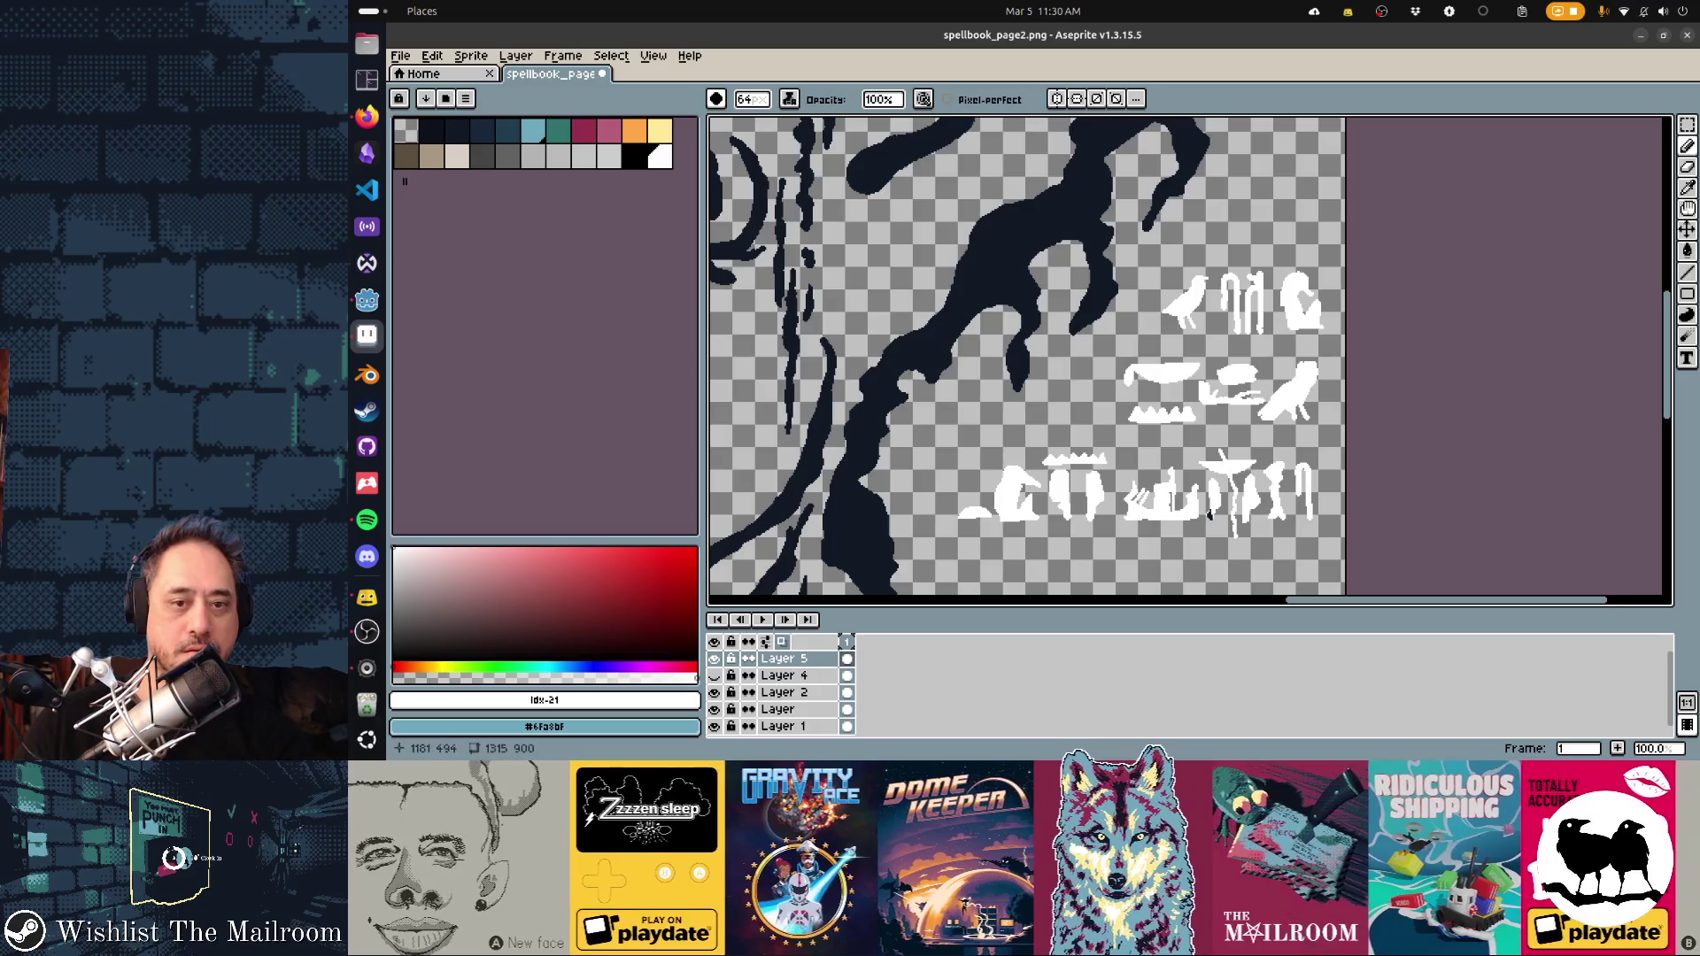
{"action": "scroll", "coordinate": [1209, 514], "scroll_direction": "up", "scroll_amount": 5}
Drop the bird selection and marquee-select the line glyph beneath it
{"action": "key", "text": "w"}
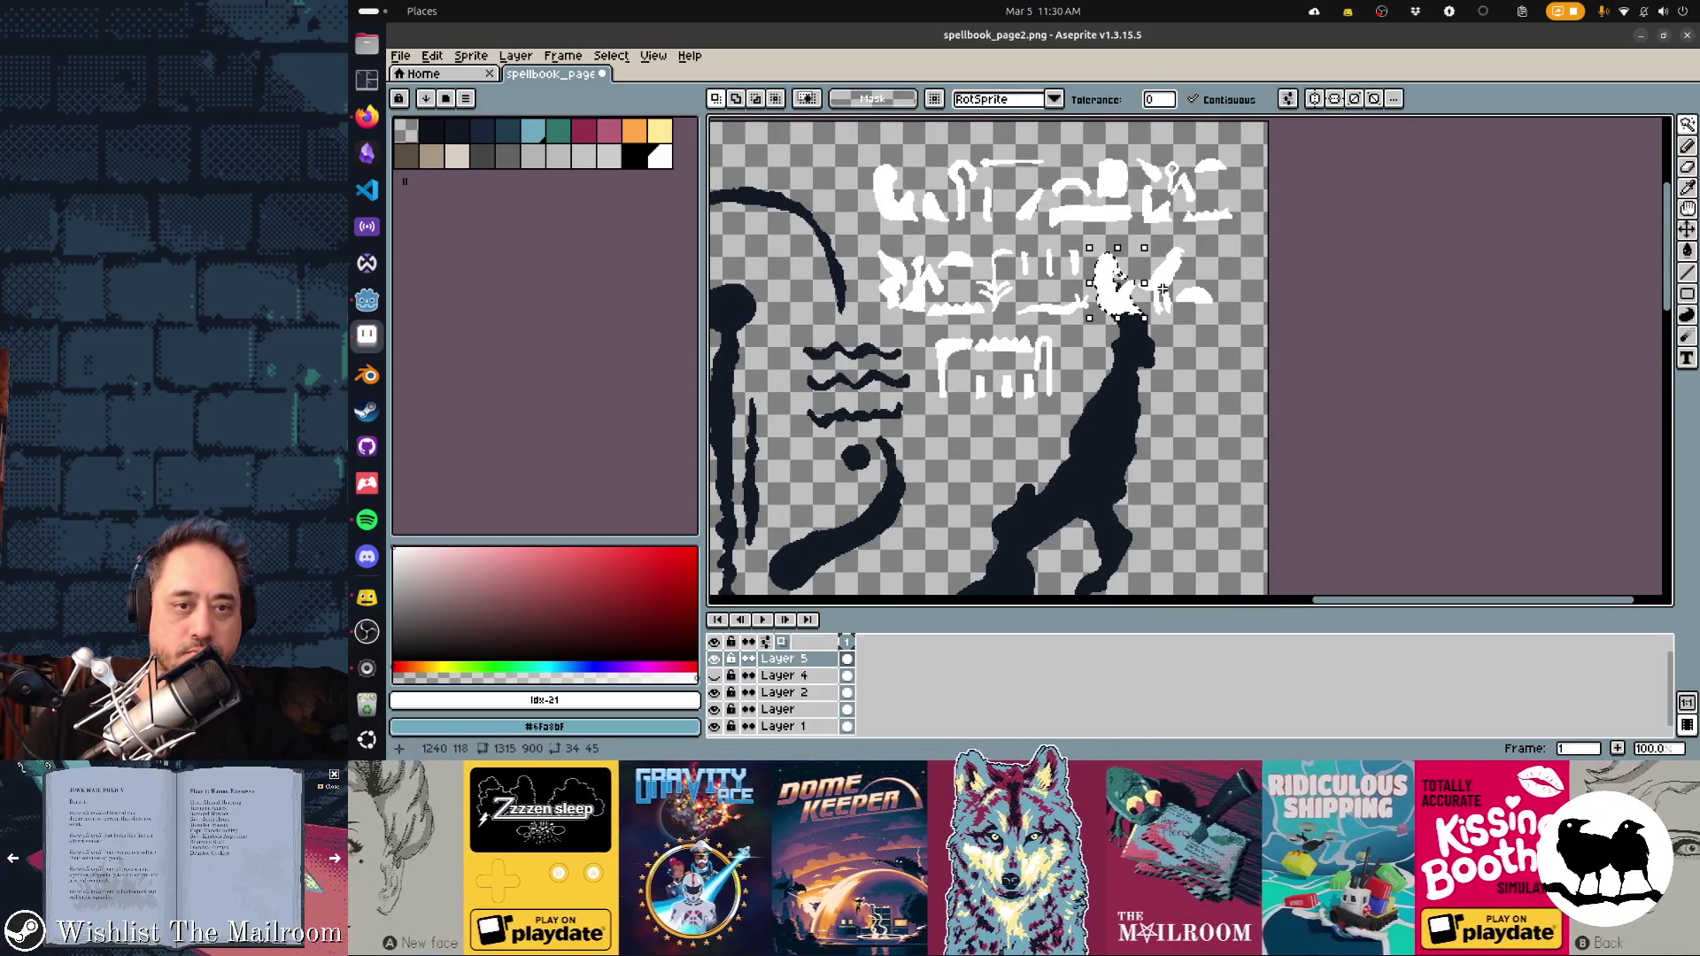
{"action": "key", "text": "ctrl+d"}
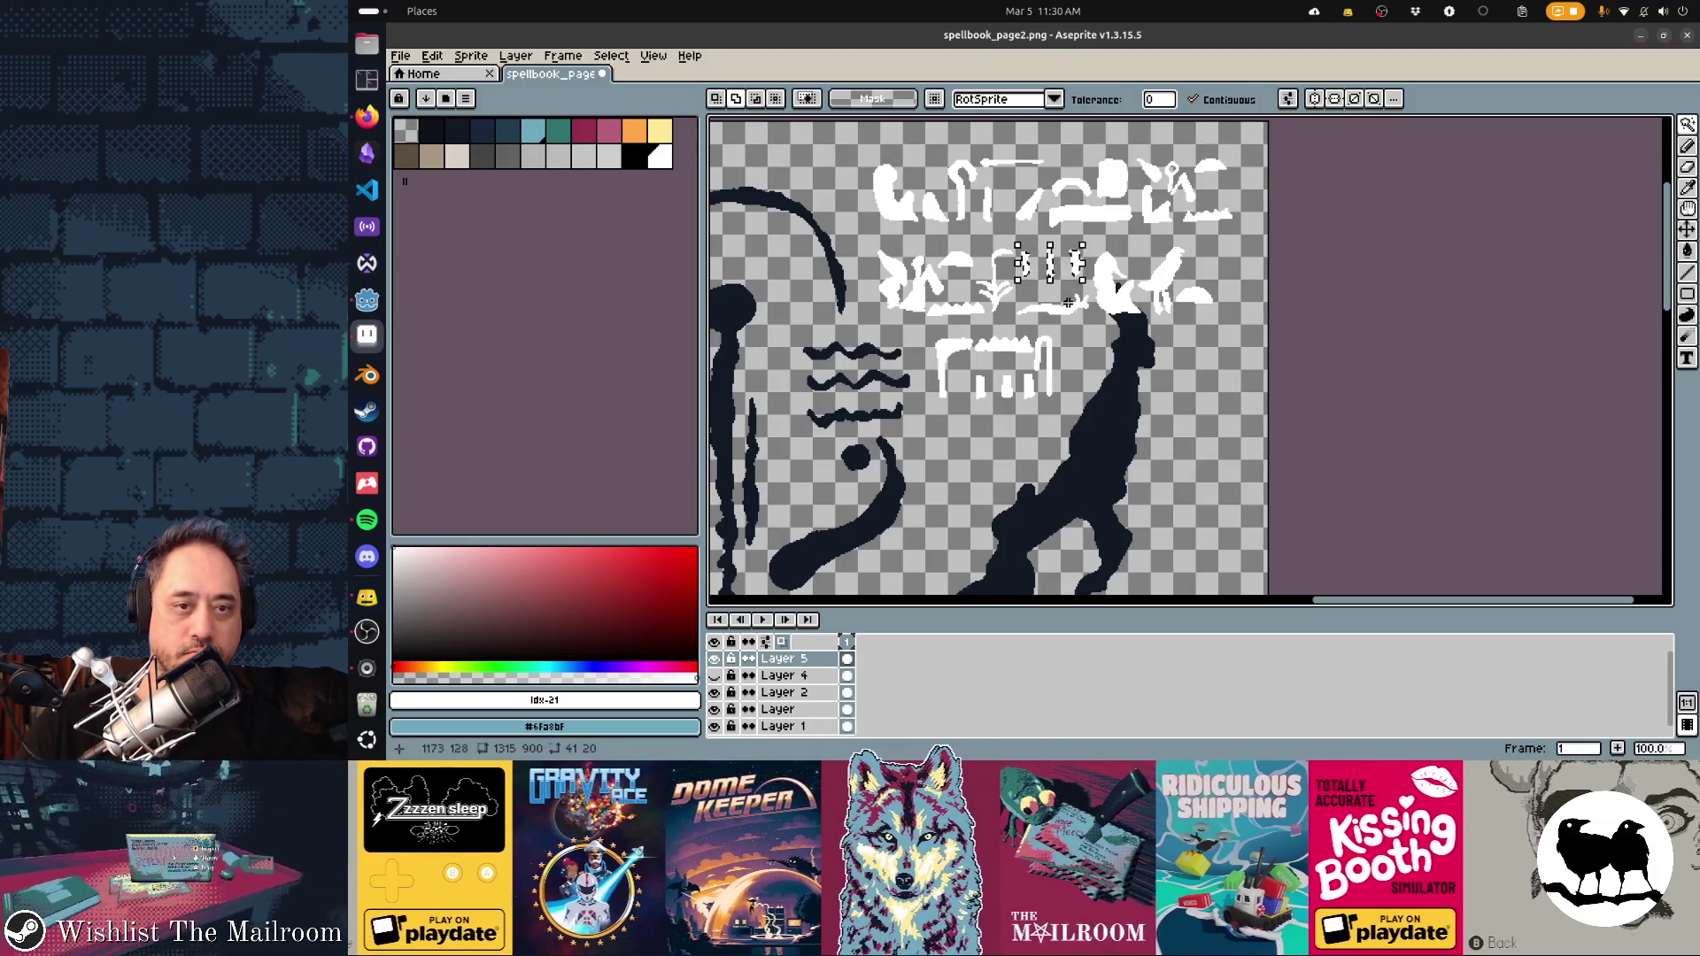
{"action": "left_click_drag", "start_coordinate": [1012, 282], "coordinate": [1092, 319]}
{"action": "scroll", "coordinate": [1092, 319], "scroll_direction": "down", "scroll_amount": 2}
{"action": "scroll", "coordinate": [1049, 319], "scroll_direction": "up", "scroll_amount": 2}
{"action": "scroll", "coordinate": [1048, 319], "scroll_direction": "right", "scroll_amount": 1}
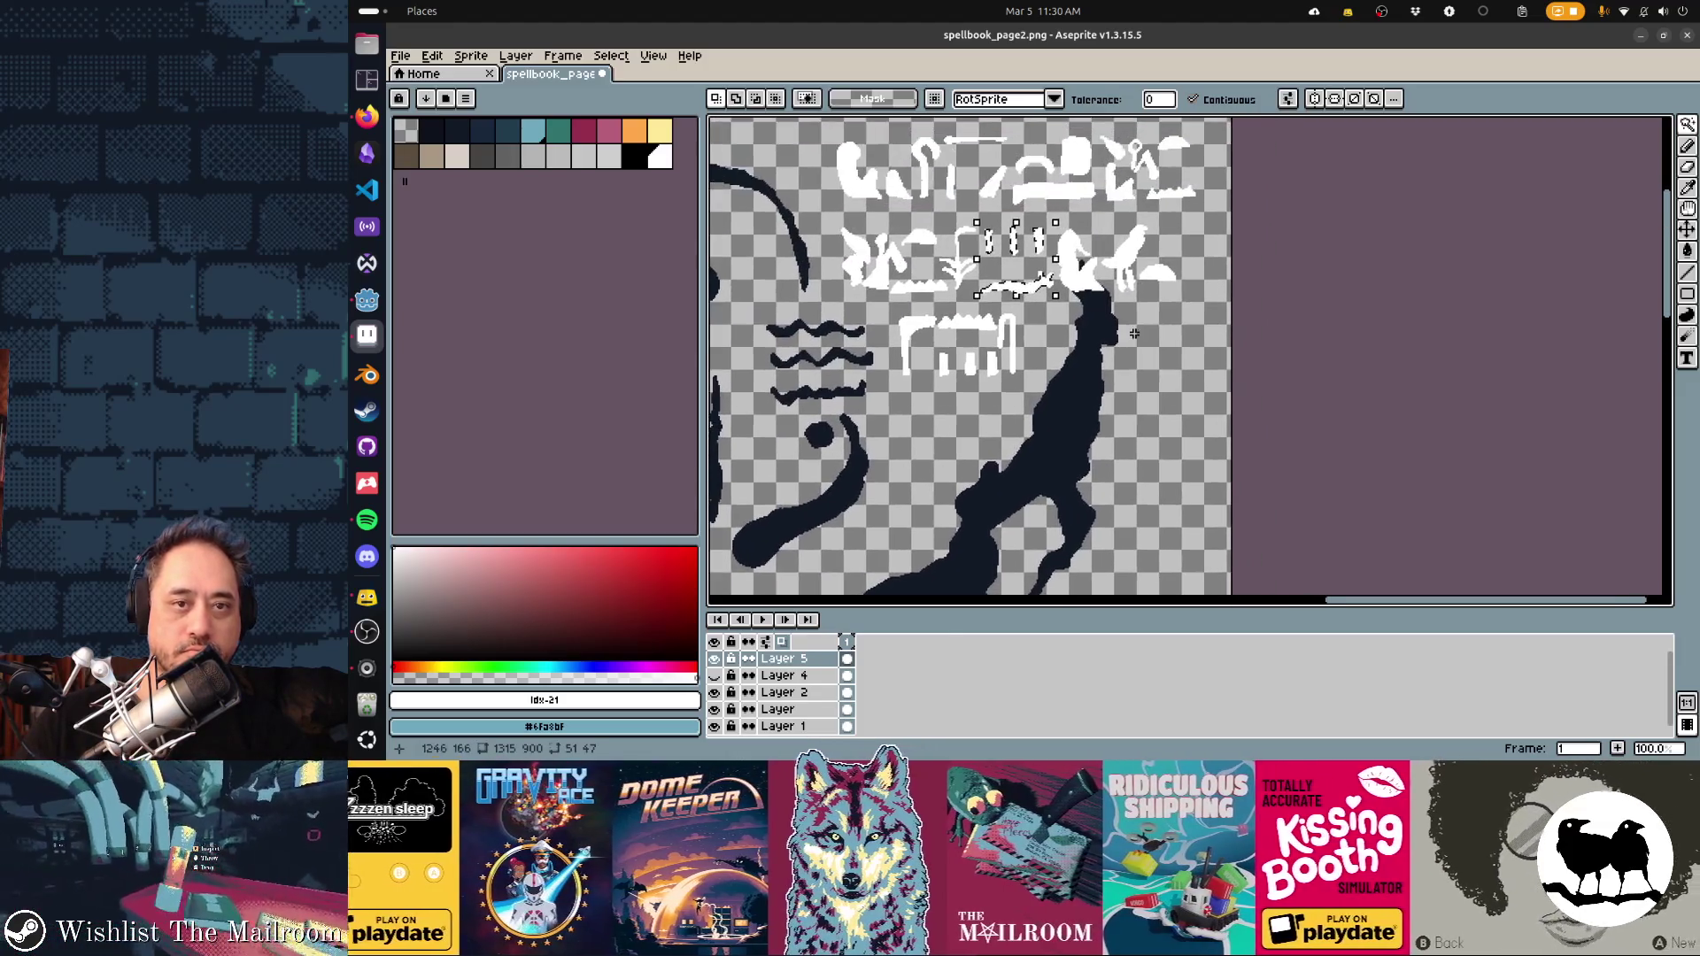
{"action": "scroll", "coordinate": [973, 354], "scroll_direction": "down", "scroll_amount": 2}
Undo the accidental moves, then reposition and commit the glyphs in the lower rows
{"action": "key", "text": "v"}
{"action": "key", "text": "ctrl+z"}
{"action": "key", "text": "m"}
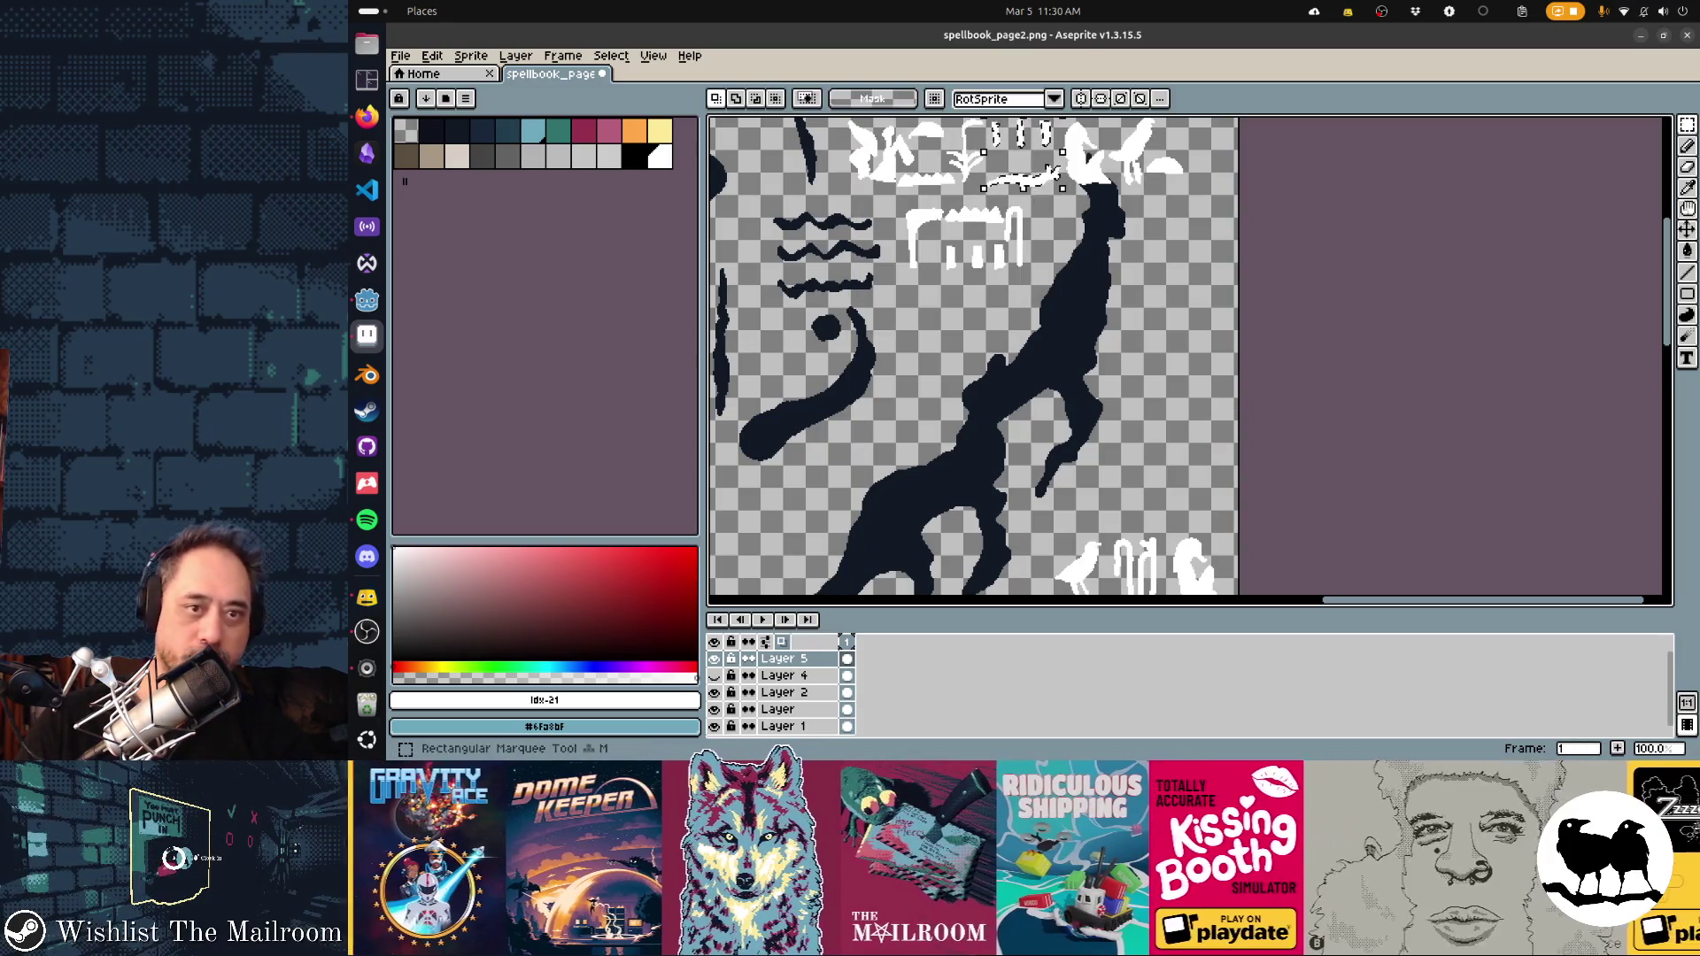
{"action": "key", "text": "ctrl+z"}
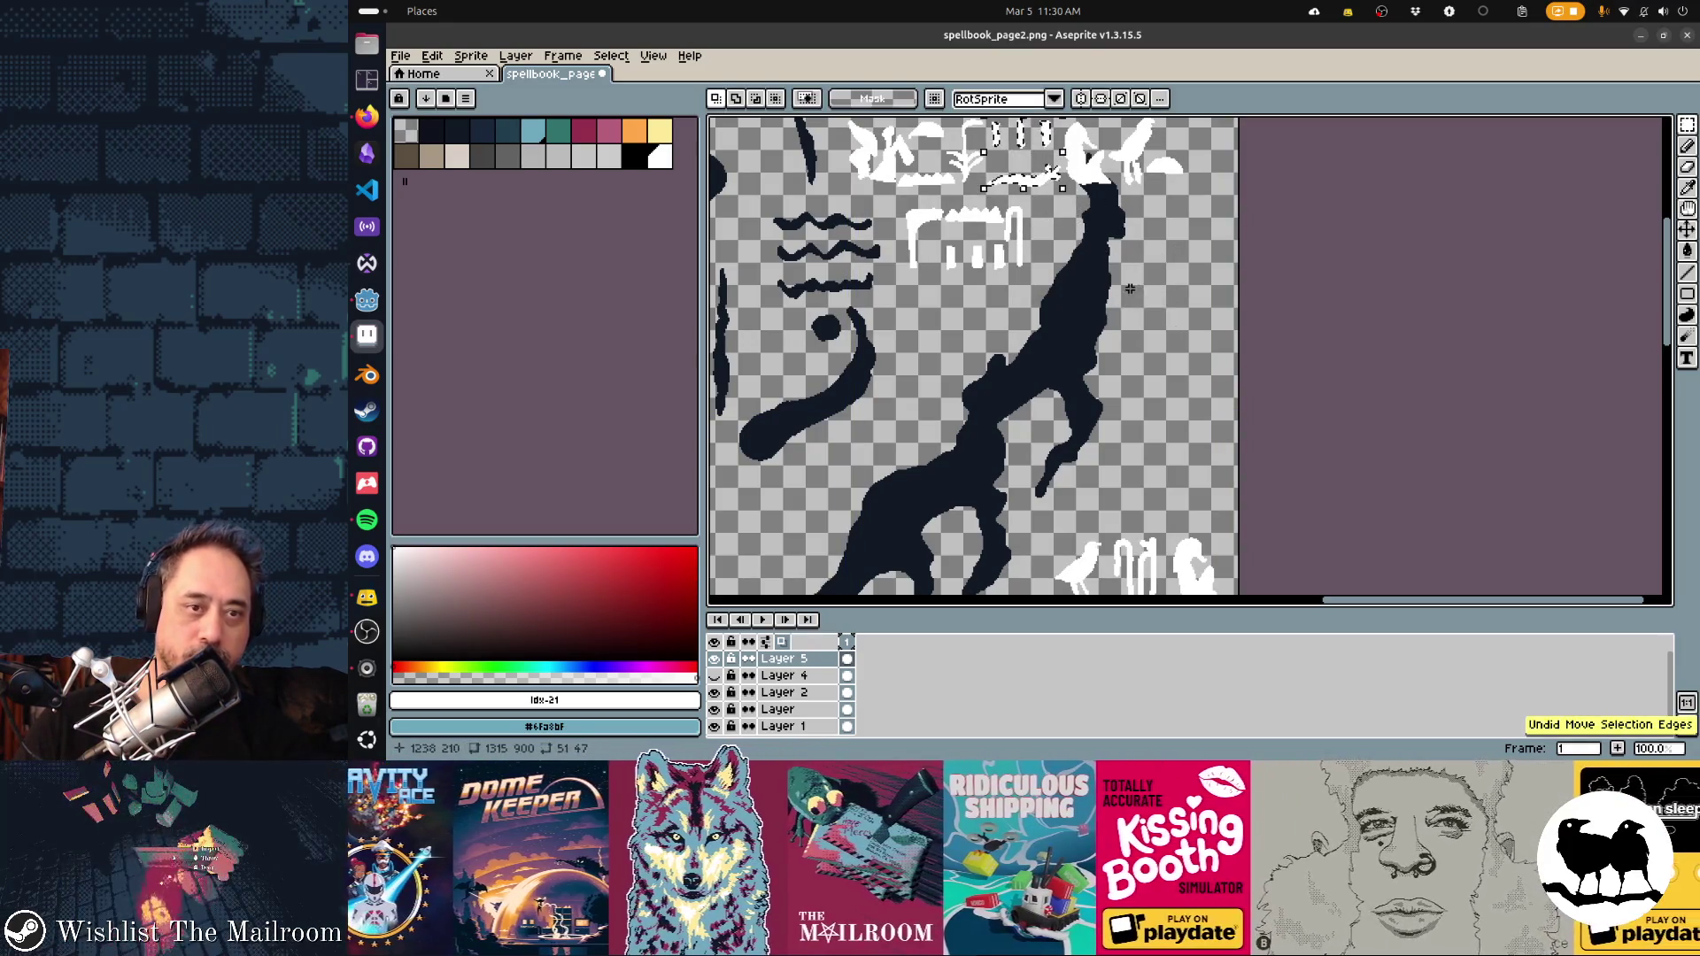
{"action": "mouse_move", "coordinate": [1022, 177]}
{"action": "left_mouse_down"}
{"action": "mouse_move", "coordinate": [1009, 584]}
{"action": "mouse_move", "coordinate": [1000, 381]}
{"action": "mouse_move", "coordinate": [836, 516]}
{"action": "mouse_move", "coordinate": [935, 230]}
{"action": "mouse_move", "coordinate": [1017, 475]}
{"action": "mouse_move", "coordinate": [976, 232]}
{"action": "left_mouse_up"}
{"action": "scroll", "coordinate": [976, 232], "scroll_direction": "down", "scroll_amount": 2}
{"action": "key", "text": "Return"}
{"action": "scroll", "coordinate": [1055, 470], "scroll_direction": "up", "scroll_amount": 2}
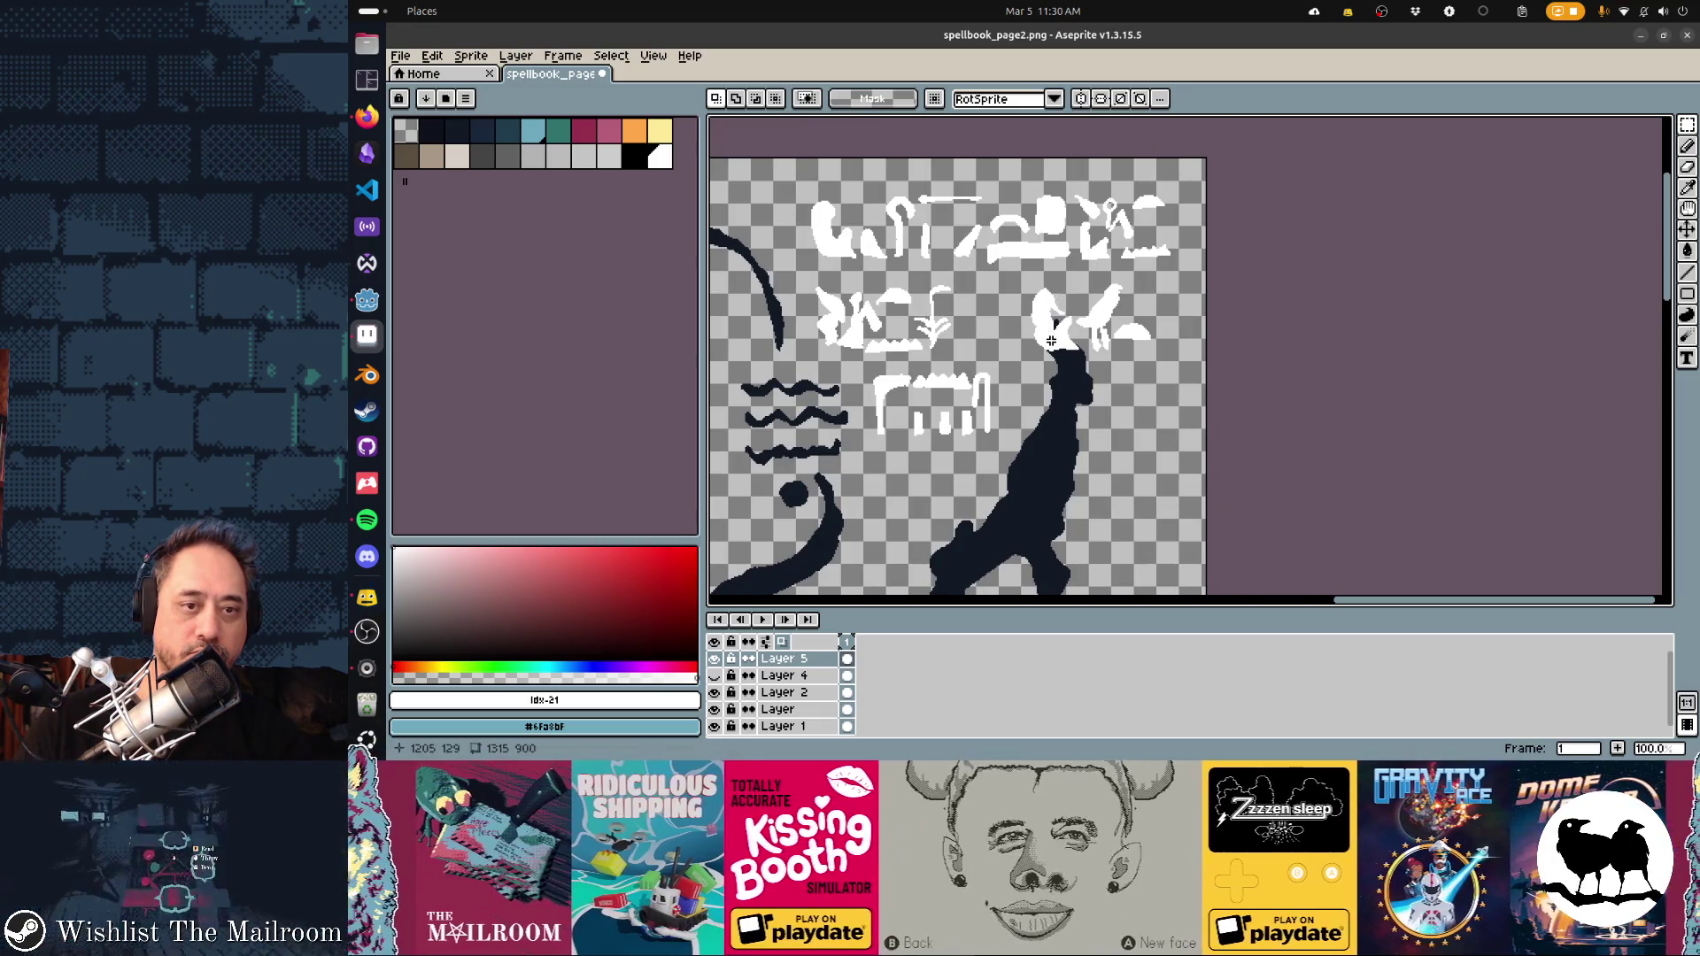
Shift the bird glyph about 30 px left and nudge the right-hand bird slightly right and down
{"action": "key", "text": "w"}
{"action": "left_click", "coordinate": [1050, 324]}
{"action": "left_click_drag", "start_coordinate": [1050, 324], "coordinate": [1009, 321]}
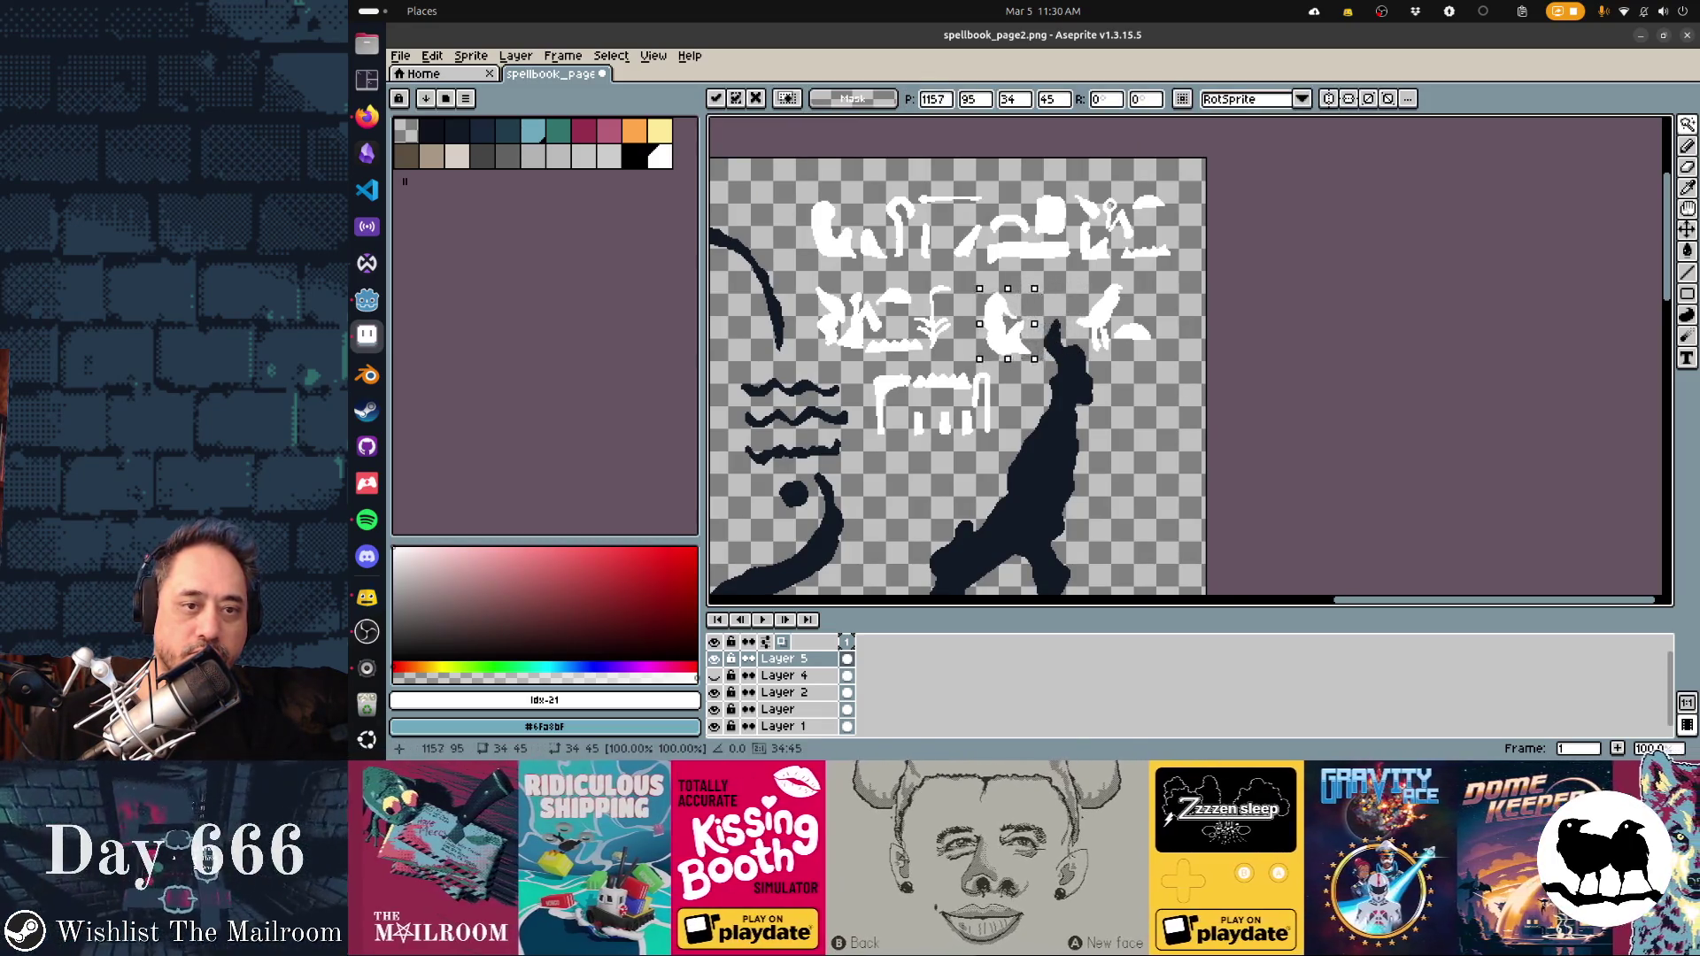
{"action": "left_click", "coordinate": [1105, 314]}
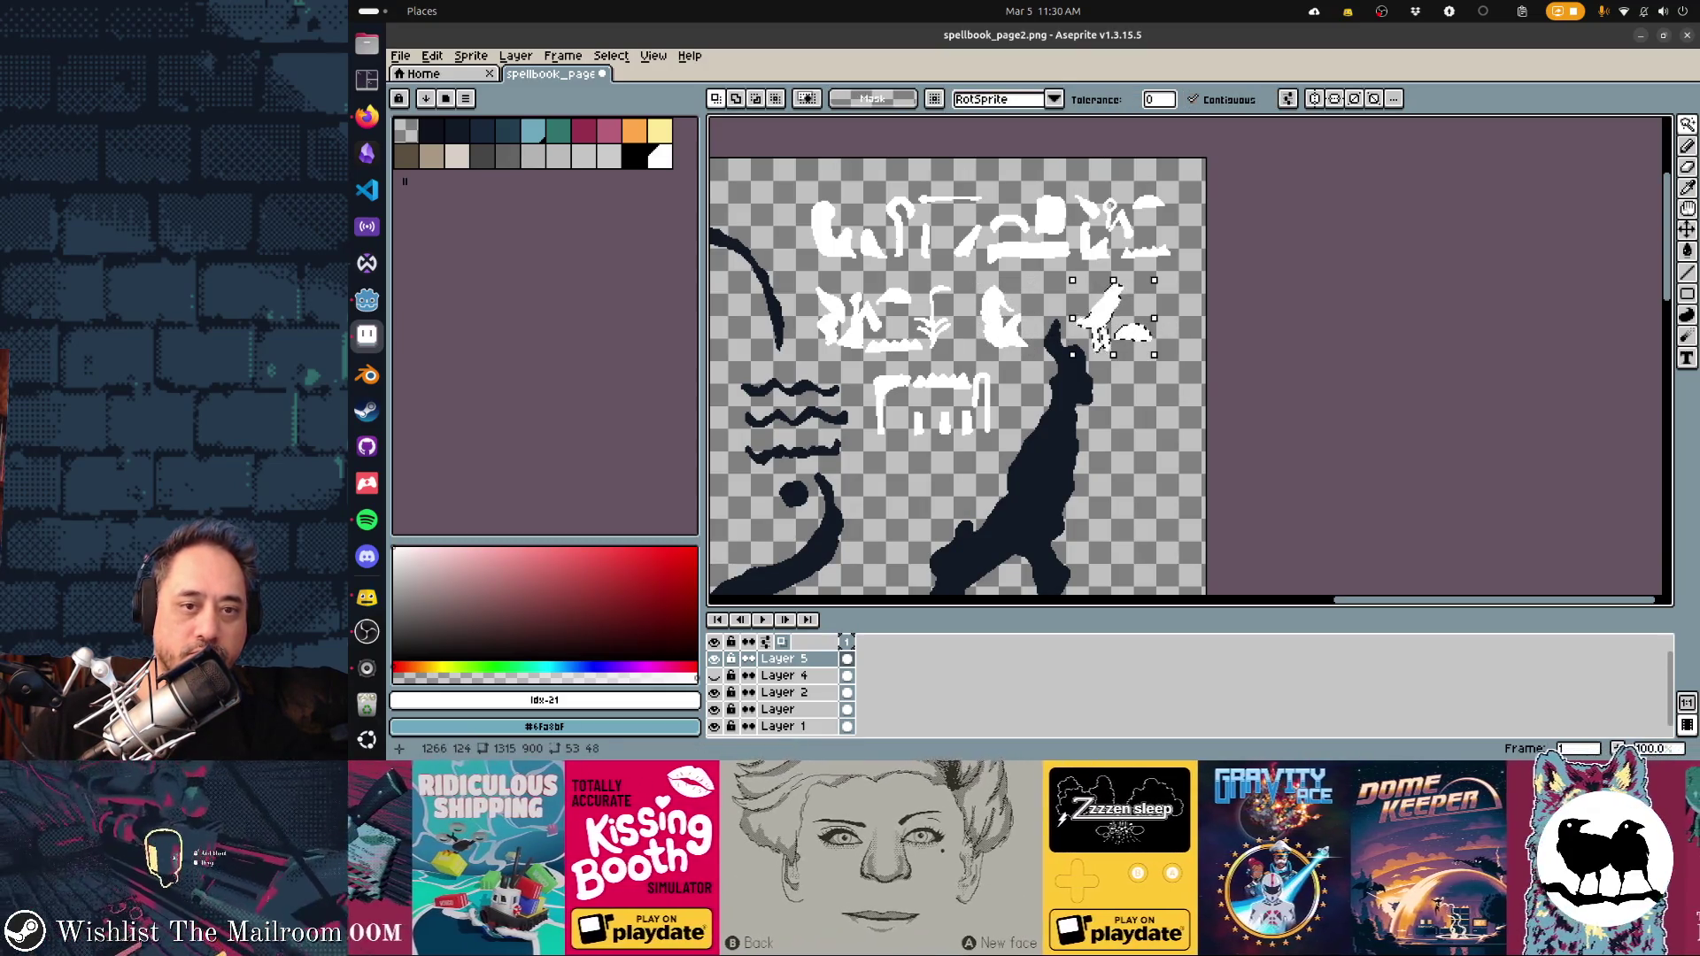
{"action": "left_click_drag", "start_coordinate": [1105, 314], "coordinate": [1110, 317]}
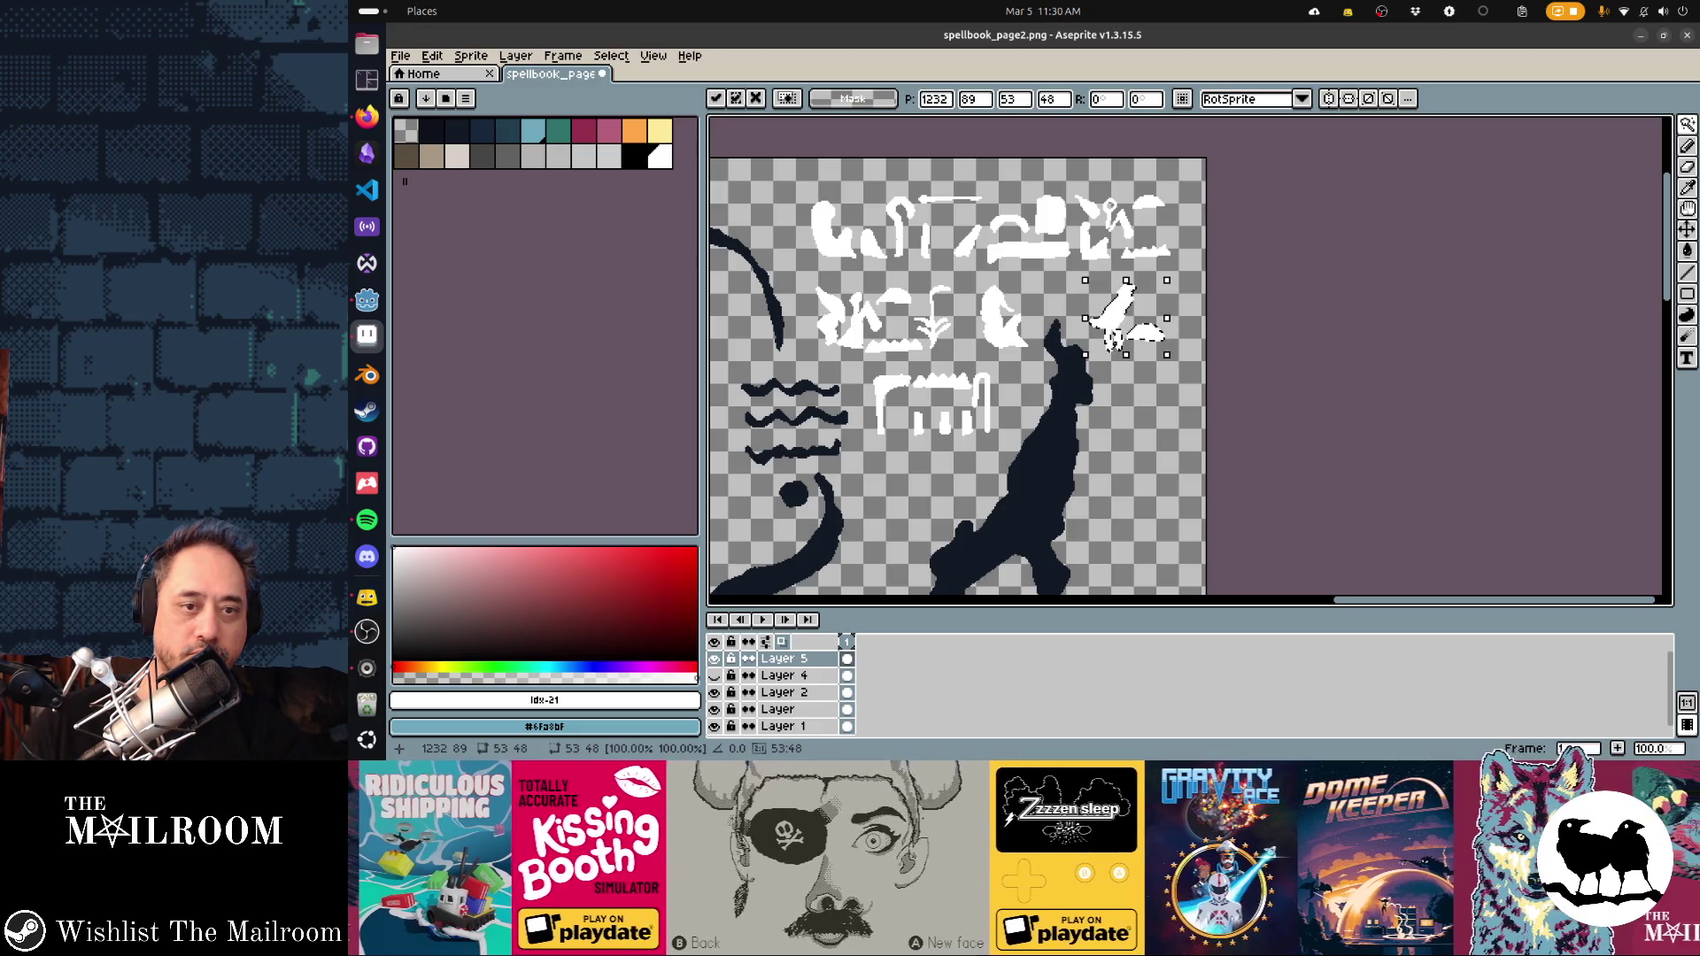
{"action": "key", "text": "Return"}
Marquee-select the small glyphs and move them up into the rows
{"action": "scroll", "coordinate": [1195, 438], "scroll_direction": "down", "scroll_amount": 10}
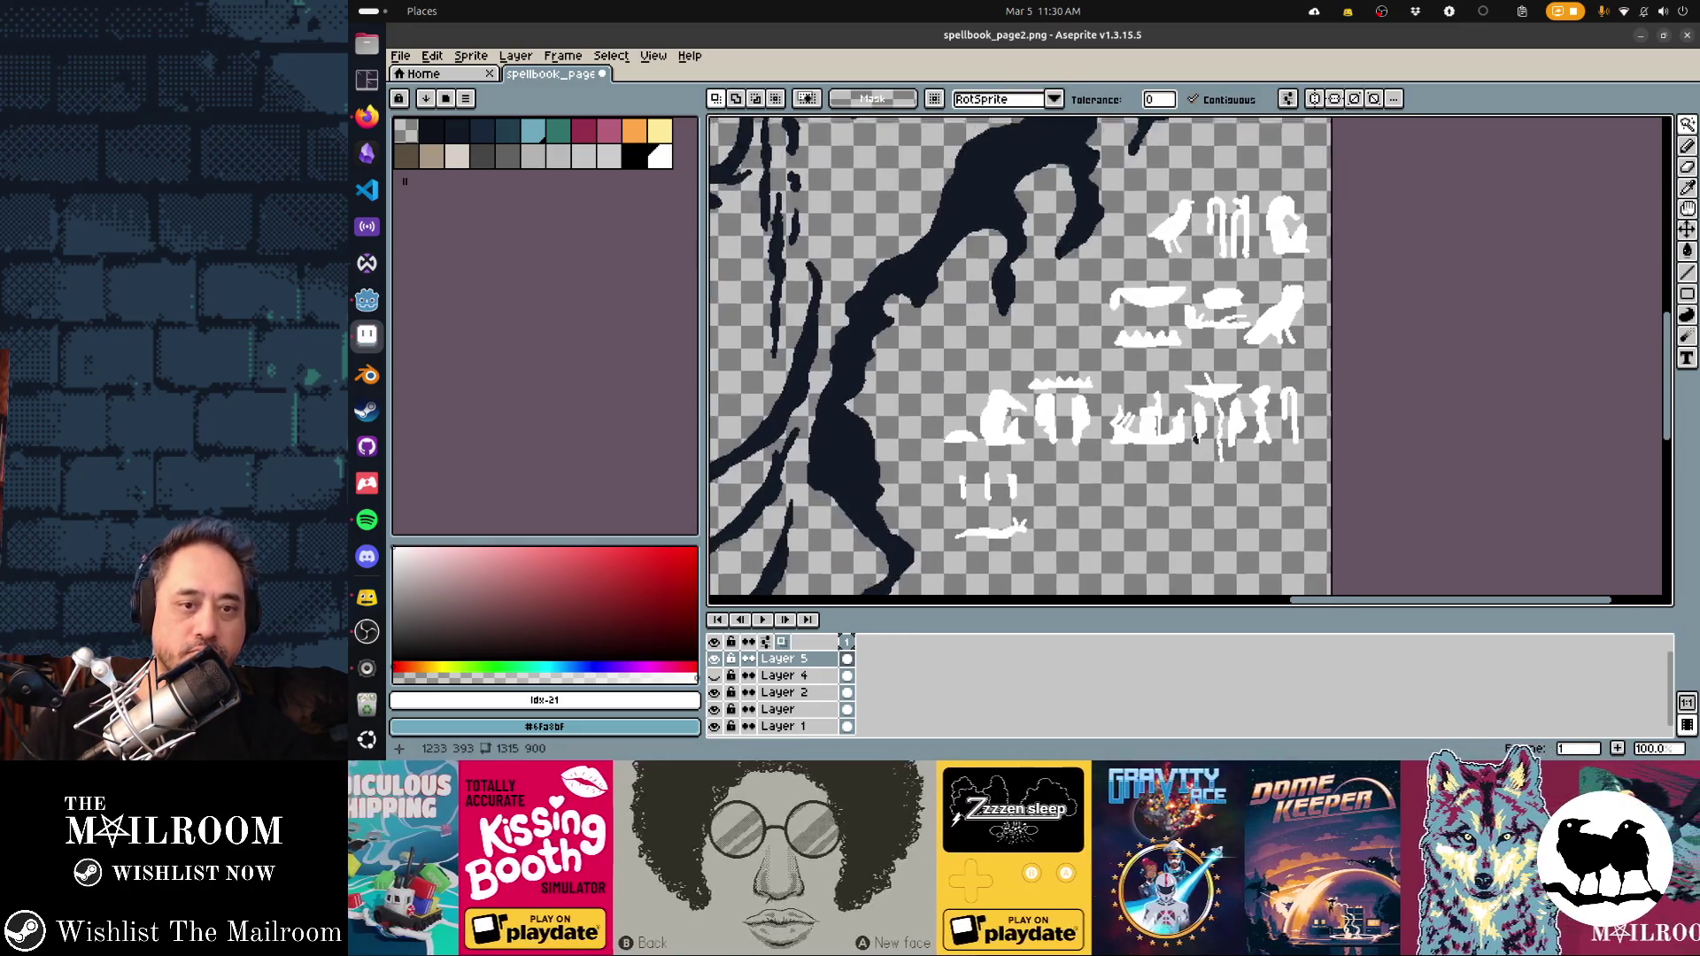
{"action": "scroll", "coordinate": [1007, 324], "scroll_direction": "down", "scroll_amount": 5}
{"action": "key", "text": "m"}
{"action": "left_click_drag", "start_coordinate": [973, 305], "coordinate": [1111, 418]}
{"action": "scroll", "coordinate": [1053, 372], "scroll_direction": "up", "scroll_amount": 3}
{"action": "left_click_drag", "start_coordinate": [1013, 472], "coordinate": [1080, 280]}
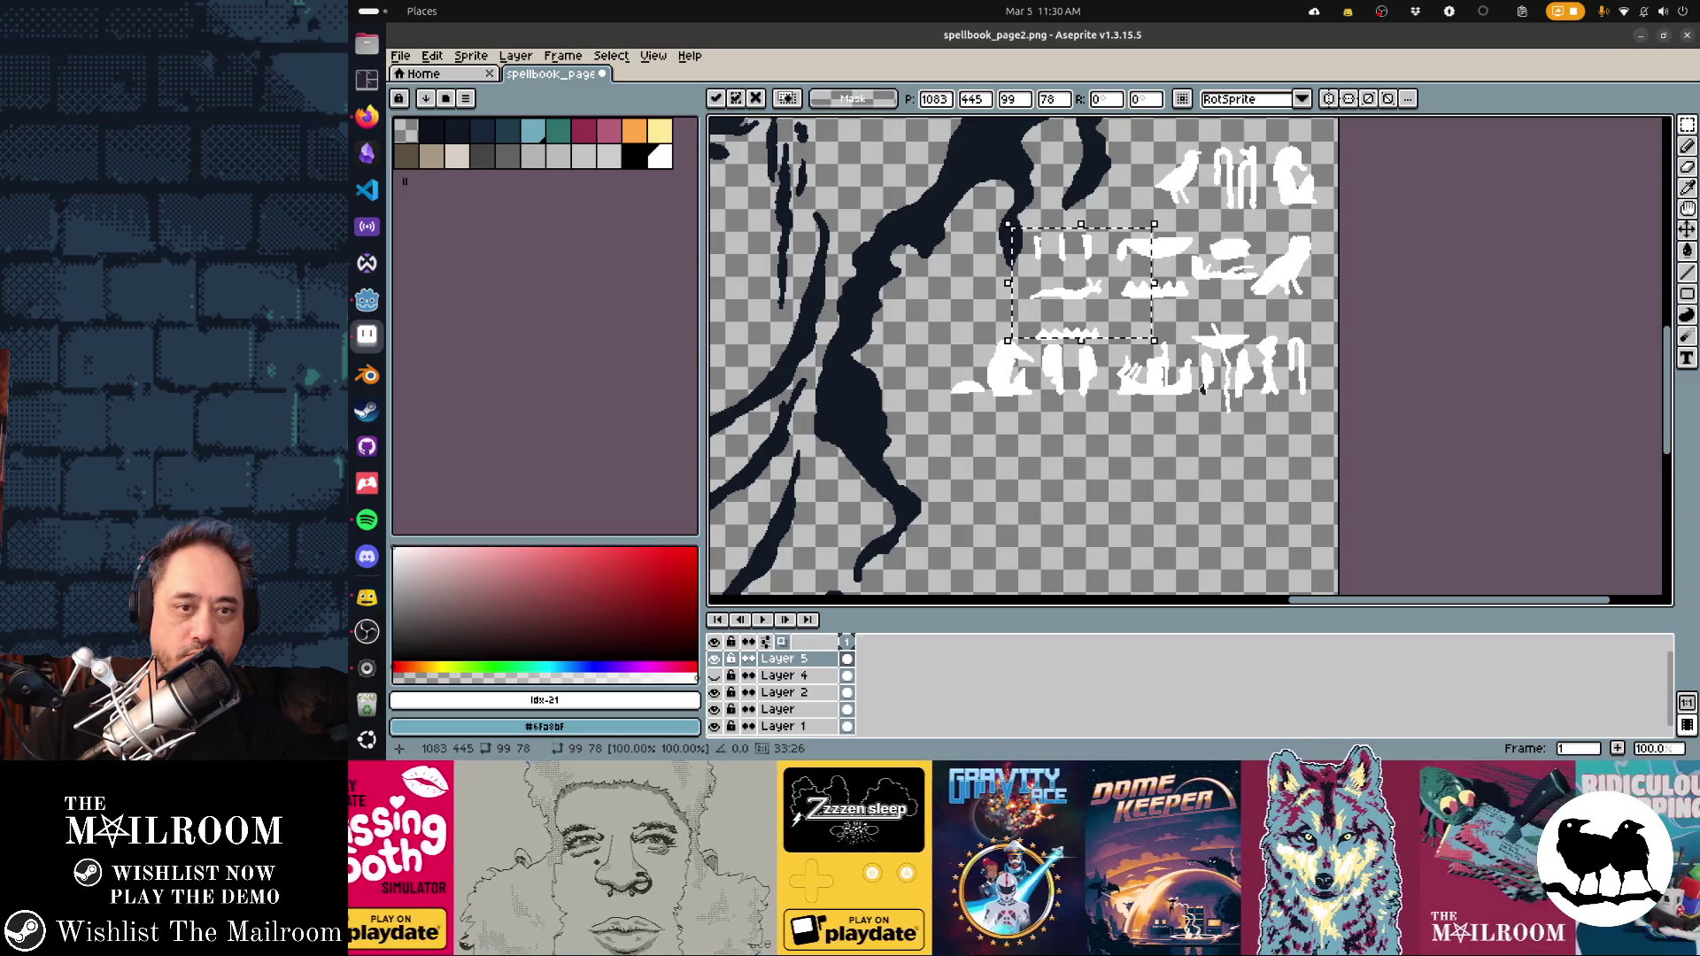
{"action": "key", "text": "Return"}
{"action": "scroll", "coordinate": [1069, 487], "scroll_direction": "up", "scroll_amount": 2}
{"action": "scroll", "coordinate": [1177, 407], "scroll_direction": "right", "scroll_amount": 2}
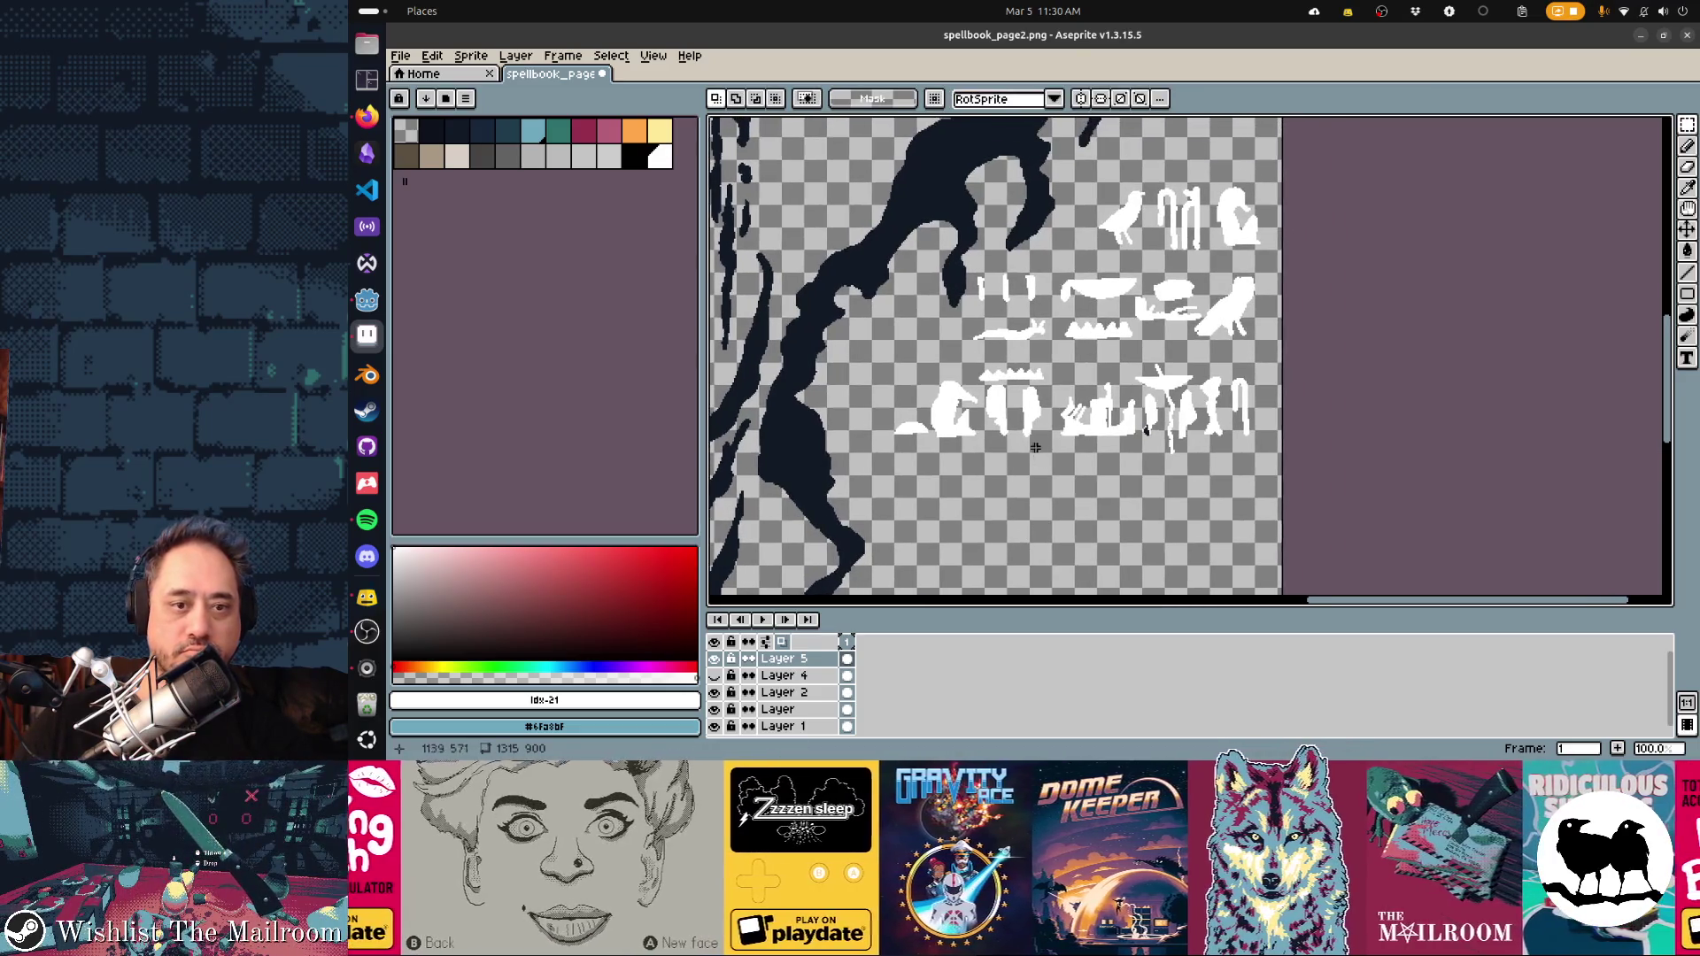
{"action": "scroll", "coordinate": [1160, 416], "scroll_direction": "up", "scroll_amount": 1}
{"action": "key", "text": "e"}
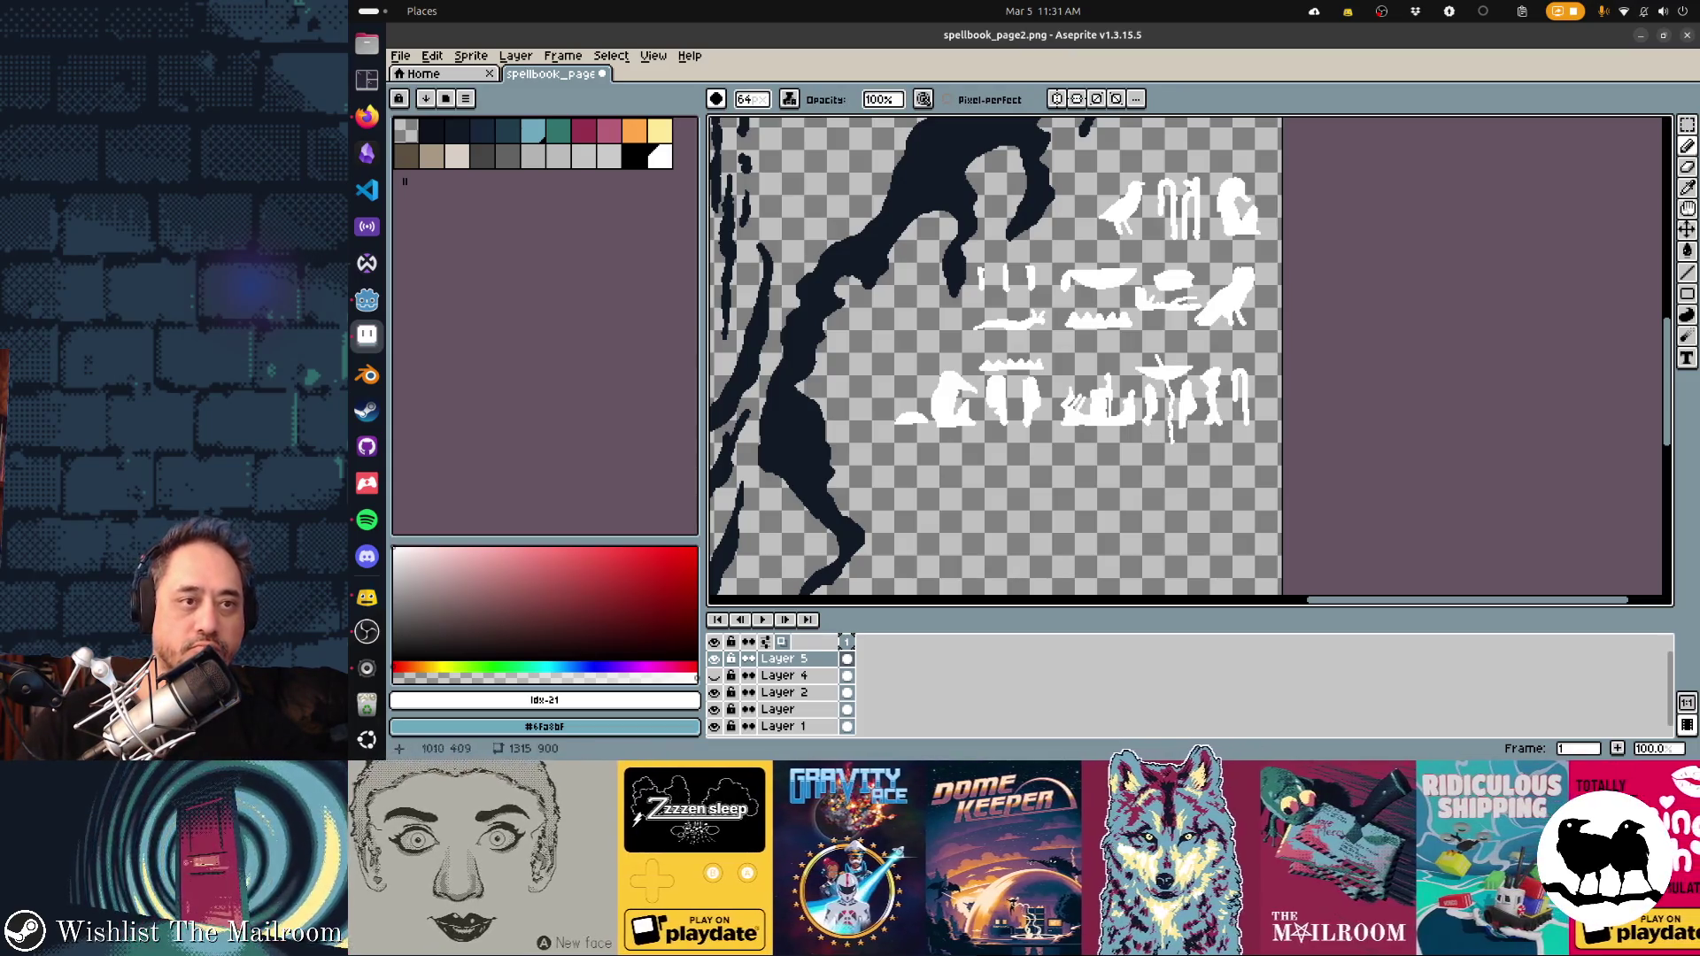
Preview the page in Godot, then nudge the whole block of glyph rows down
{"action": "key", "text": "v"}
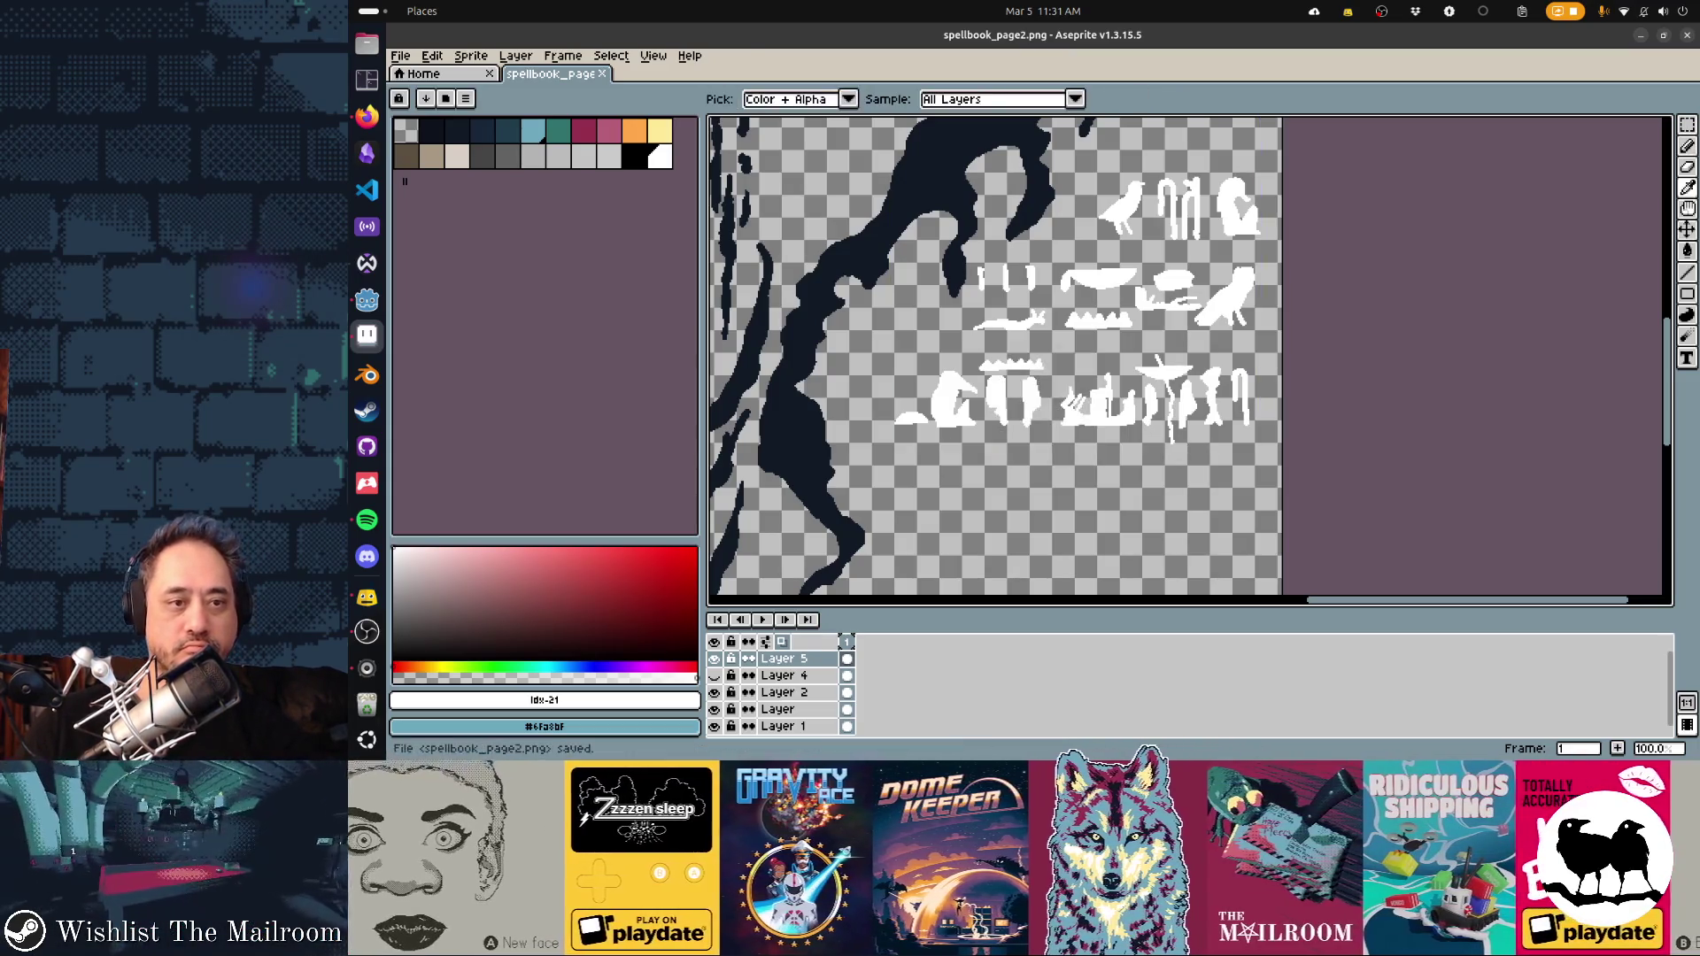
{"action": "key", "text": "alt+Tab"}
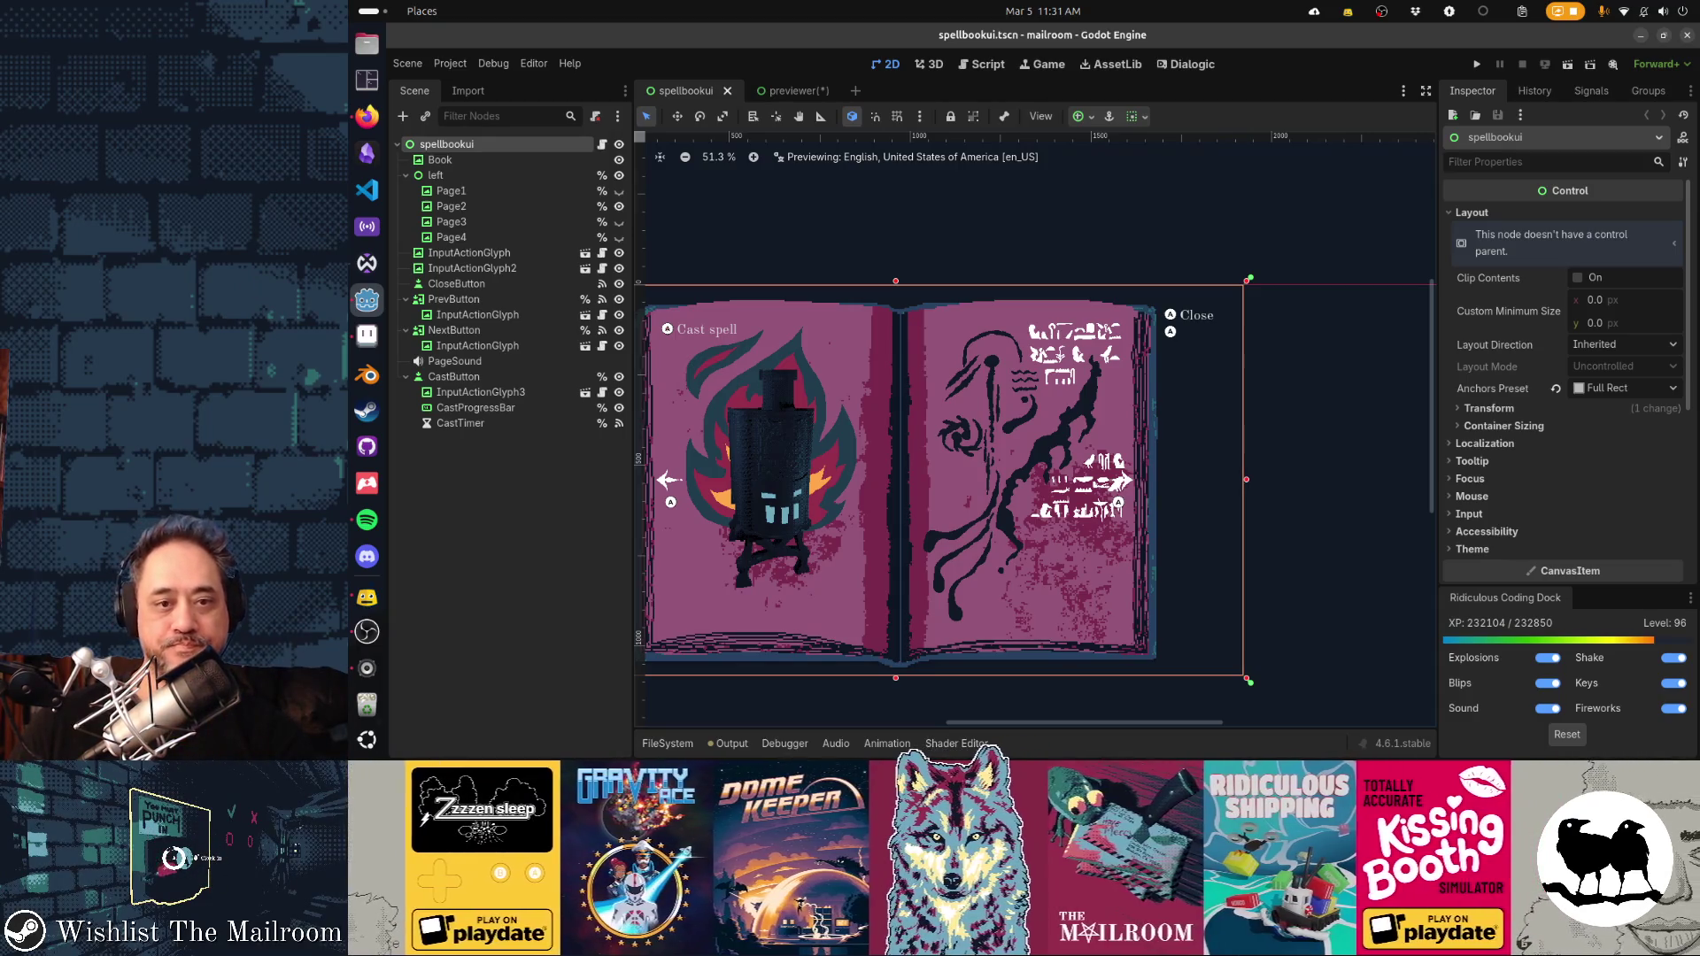
{"action": "key", "text": "alt+Tab"}
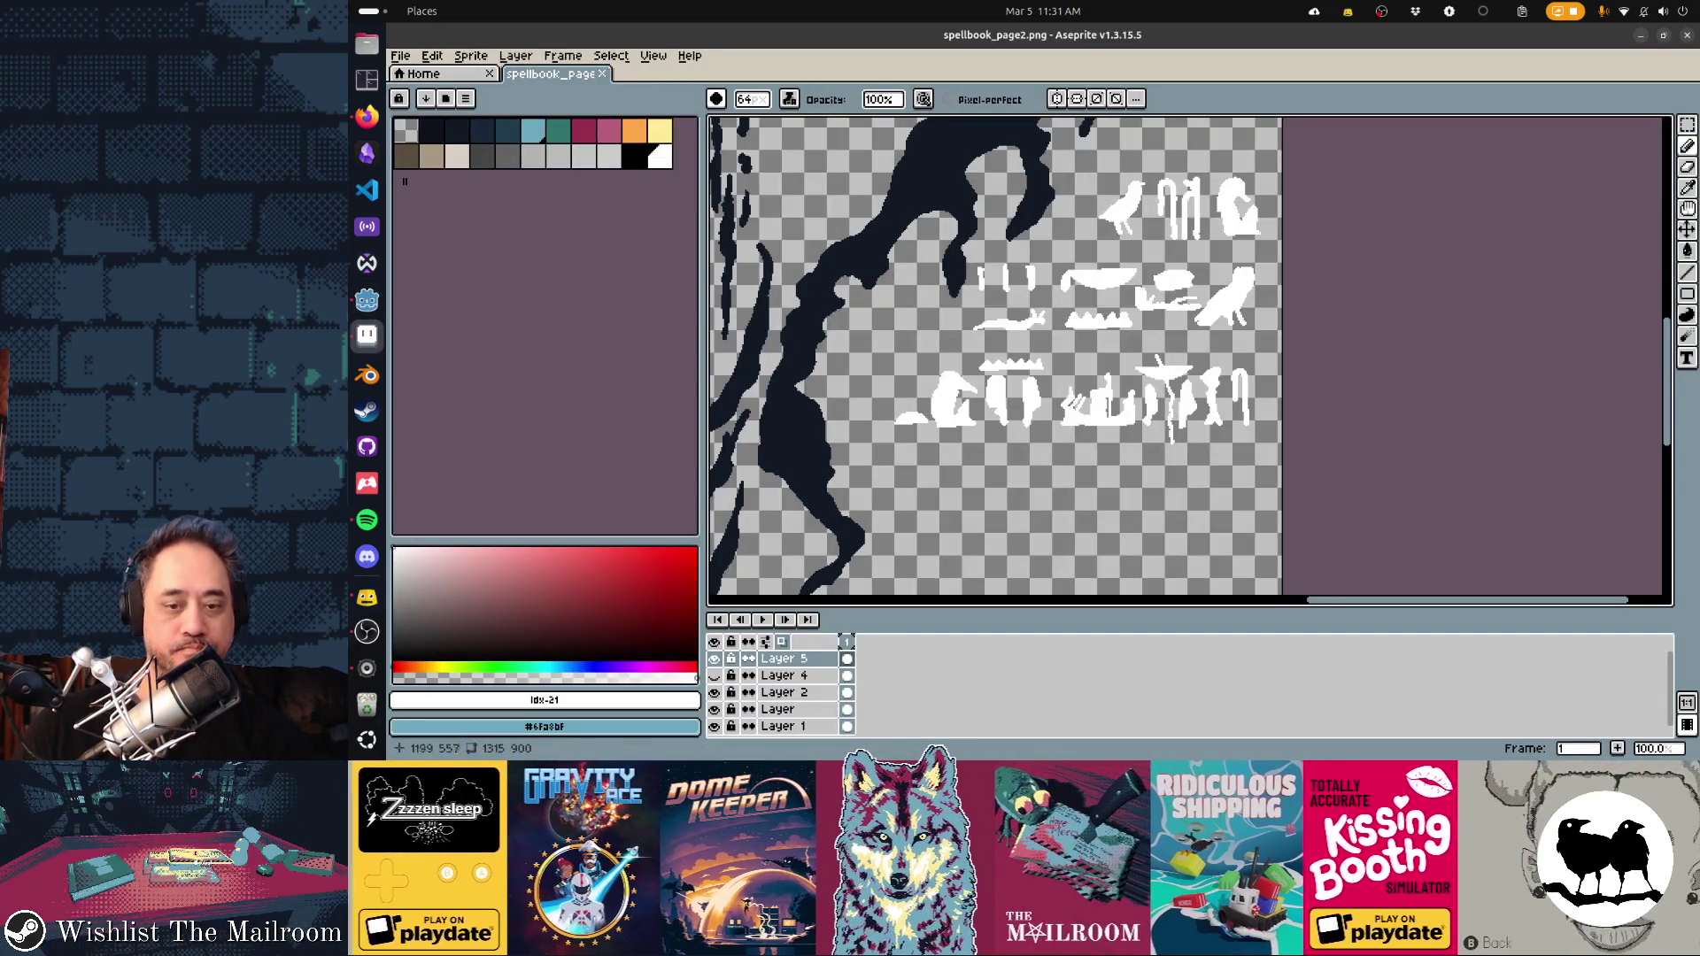
{"action": "key", "text": "m"}
{"action": "mouse_move", "coordinate": [1284, 483]}
{"action": "left_mouse_down"}
{"action": "mouse_move", "coordinate": [861, 183]}
{"action": "mouse_move", "coordinate": [851, 149]}
{"action": "left_mouse_up"}
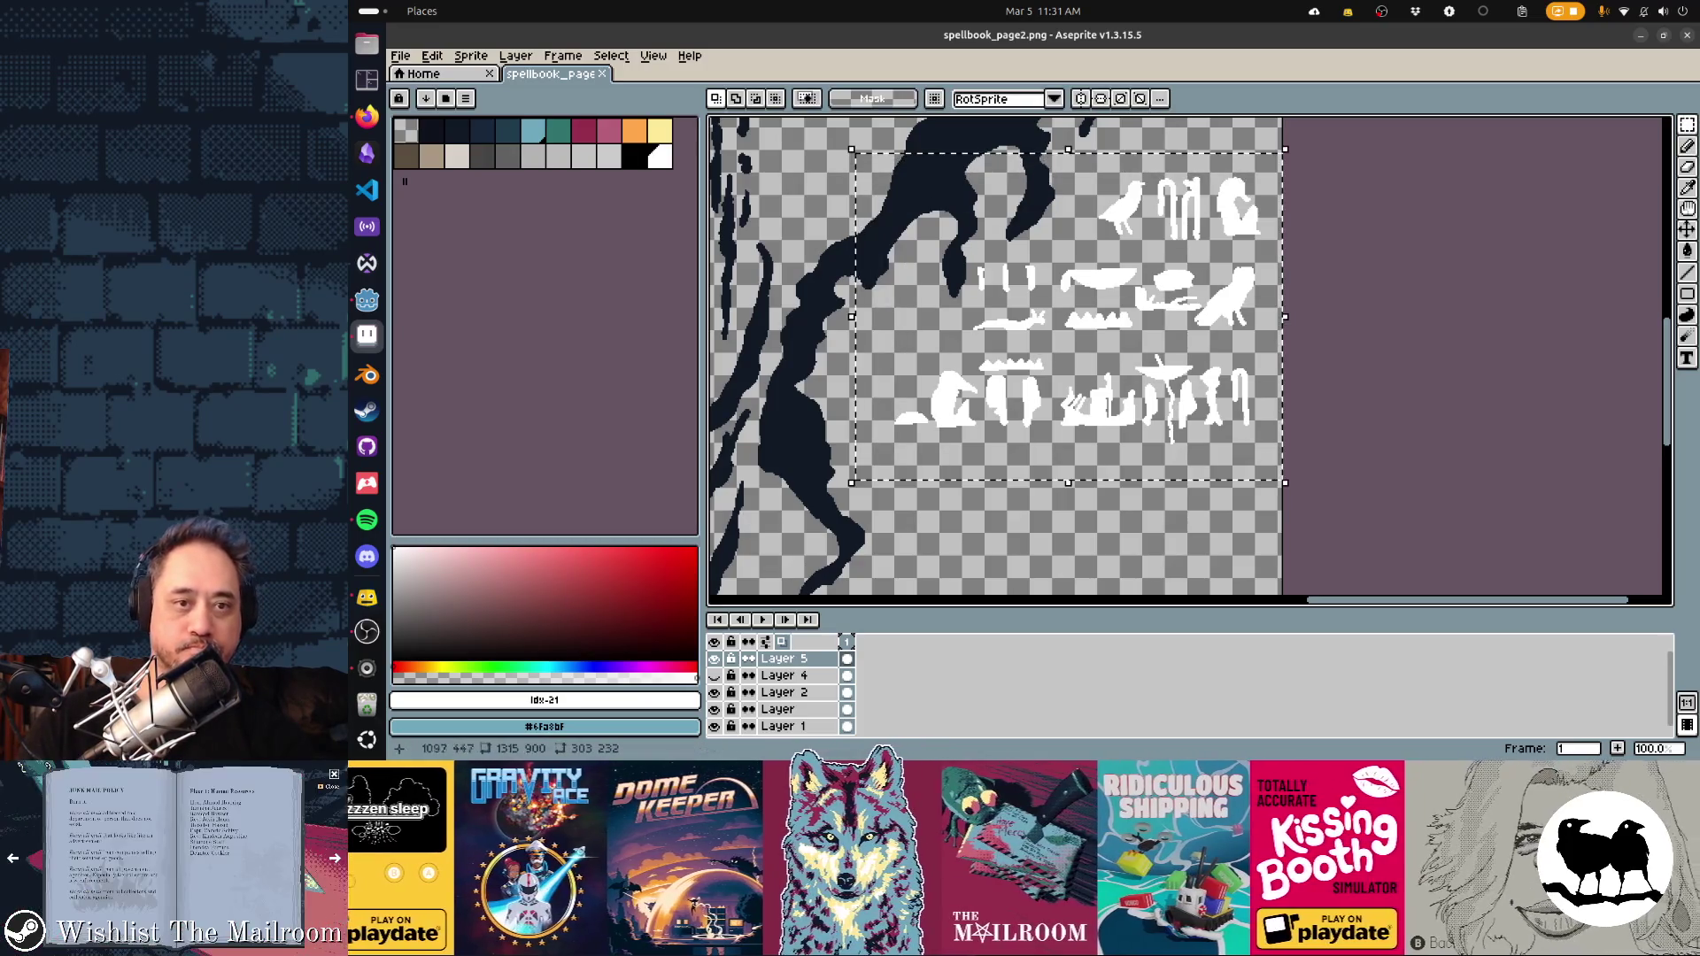
{"action": "key", "text": "Down"}
{"action": "key", "text": "Down"}
{"action": "key", "text": "Down"}
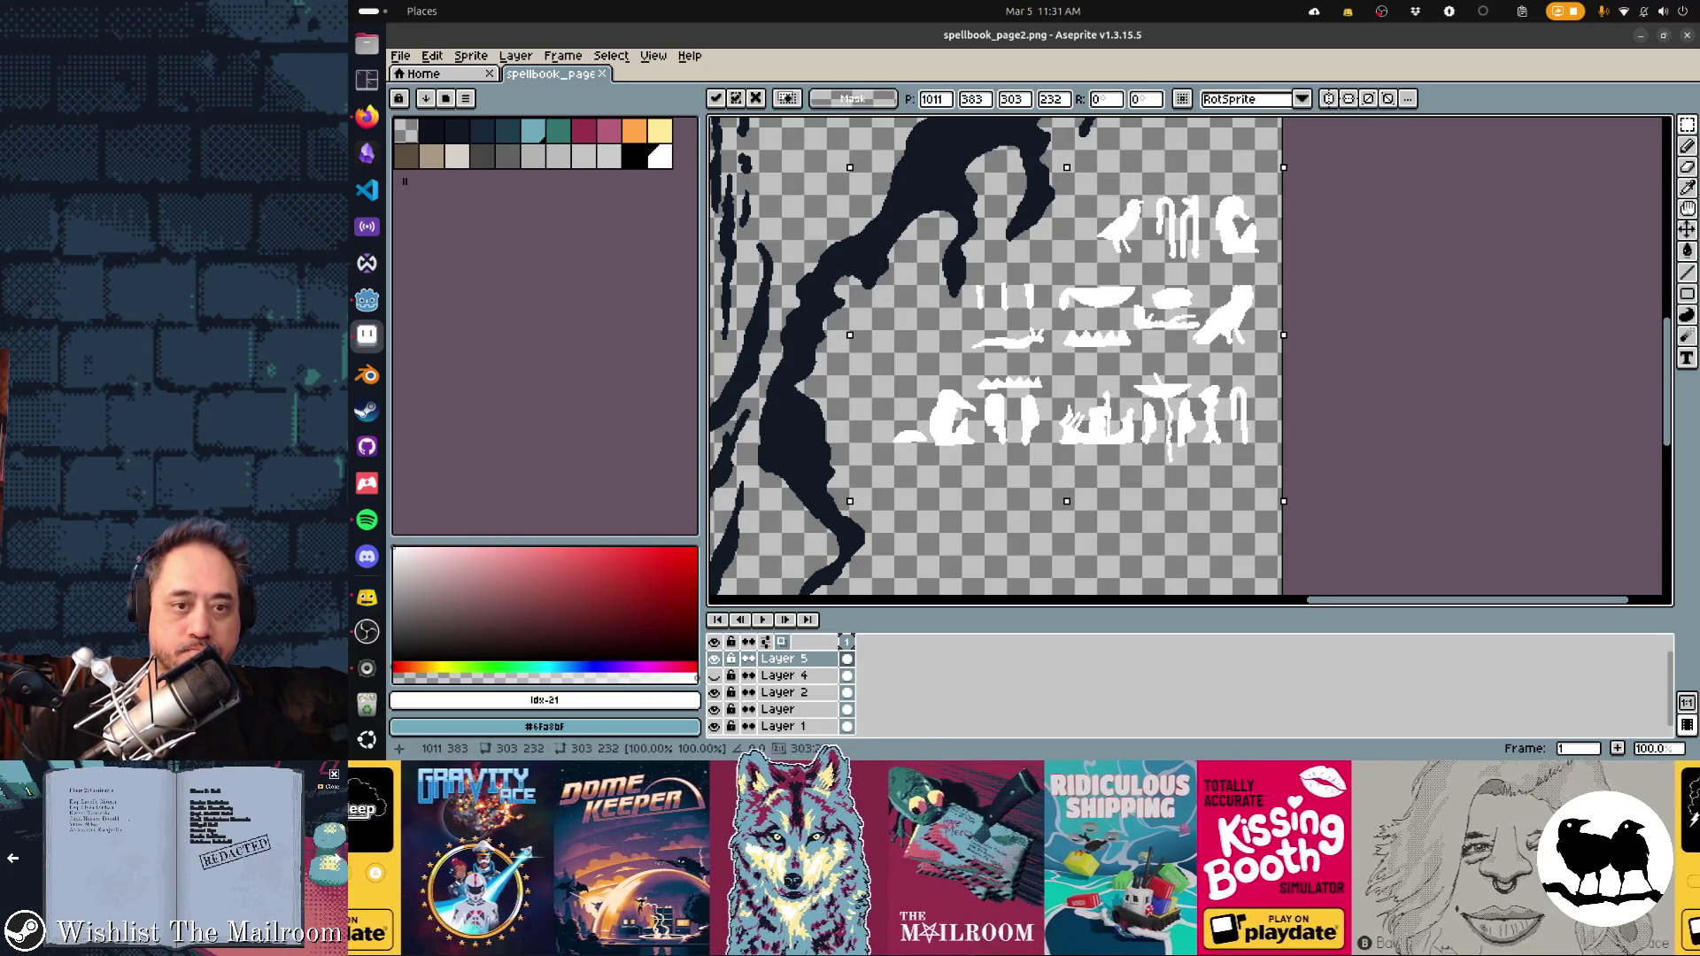
{"action": "key", "text": "ctrl+d"}
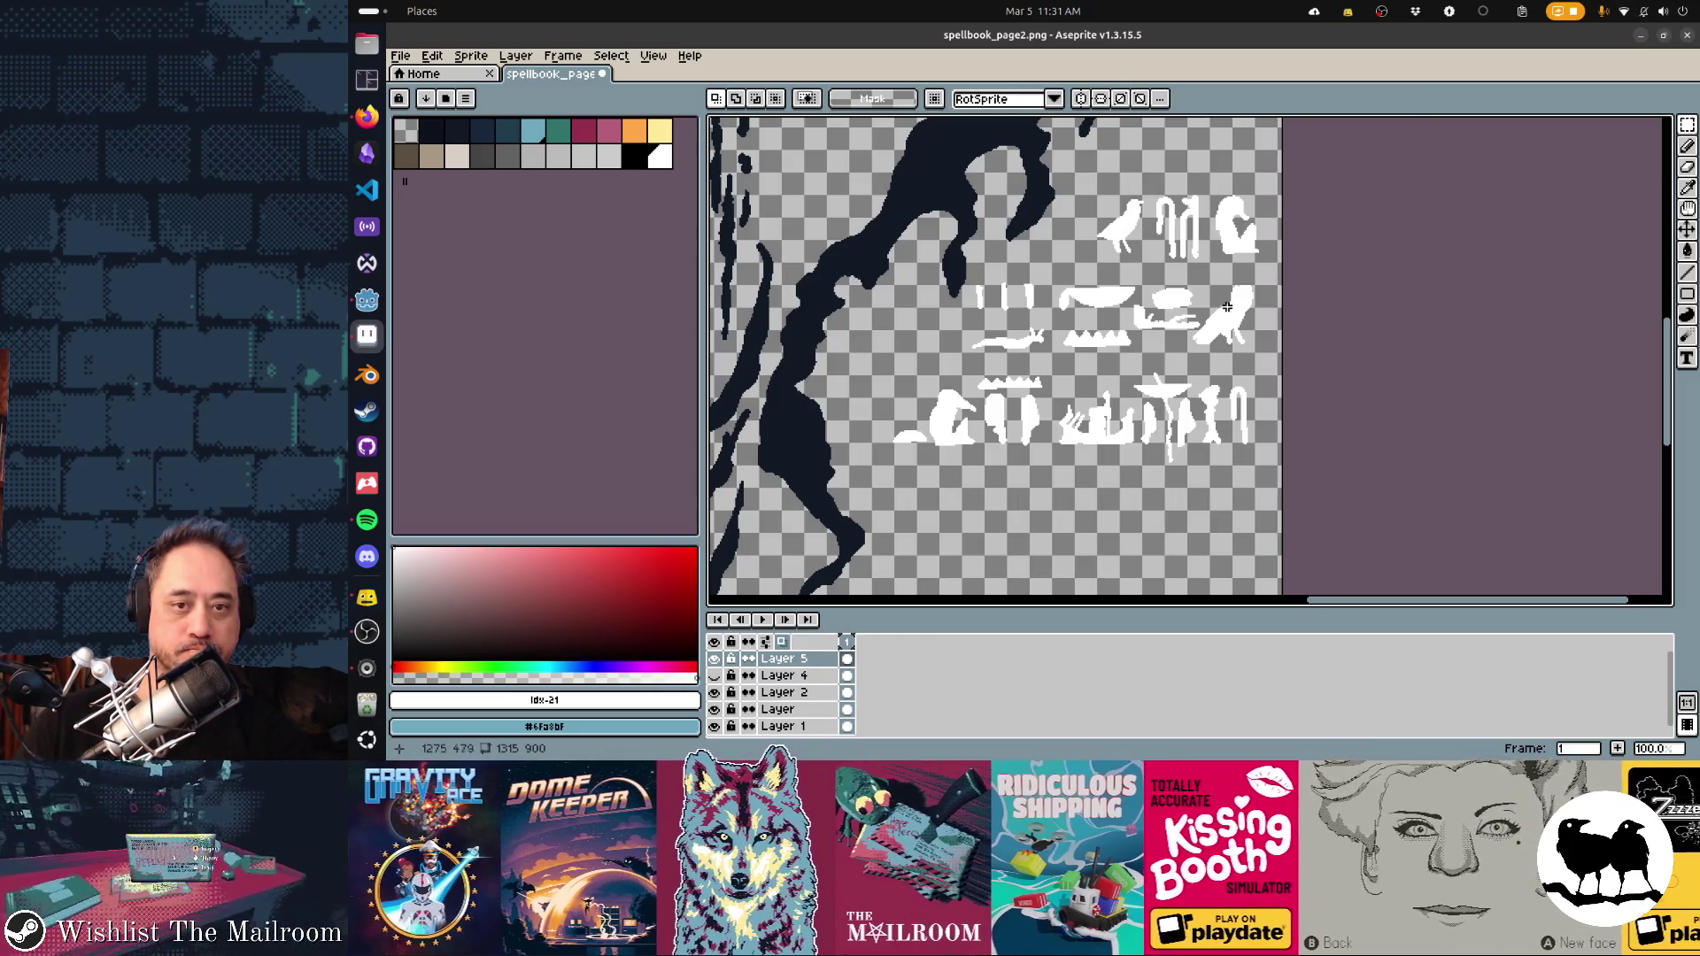
Move the white bird glyph left beside the dark stroke, save, and preview in Godot
{"action": "key", "text": "w"}
{"action": "left_click", "coordinate": [1229, 312]}
{"action": "left_click_drag", "start_coordinate": [1237, 337], "coordinate": [902, 356]}
{"action": "key", "text": "Up"}
{"action": "key", "text": "Up"}
{"action": "key", "text": "Up"}
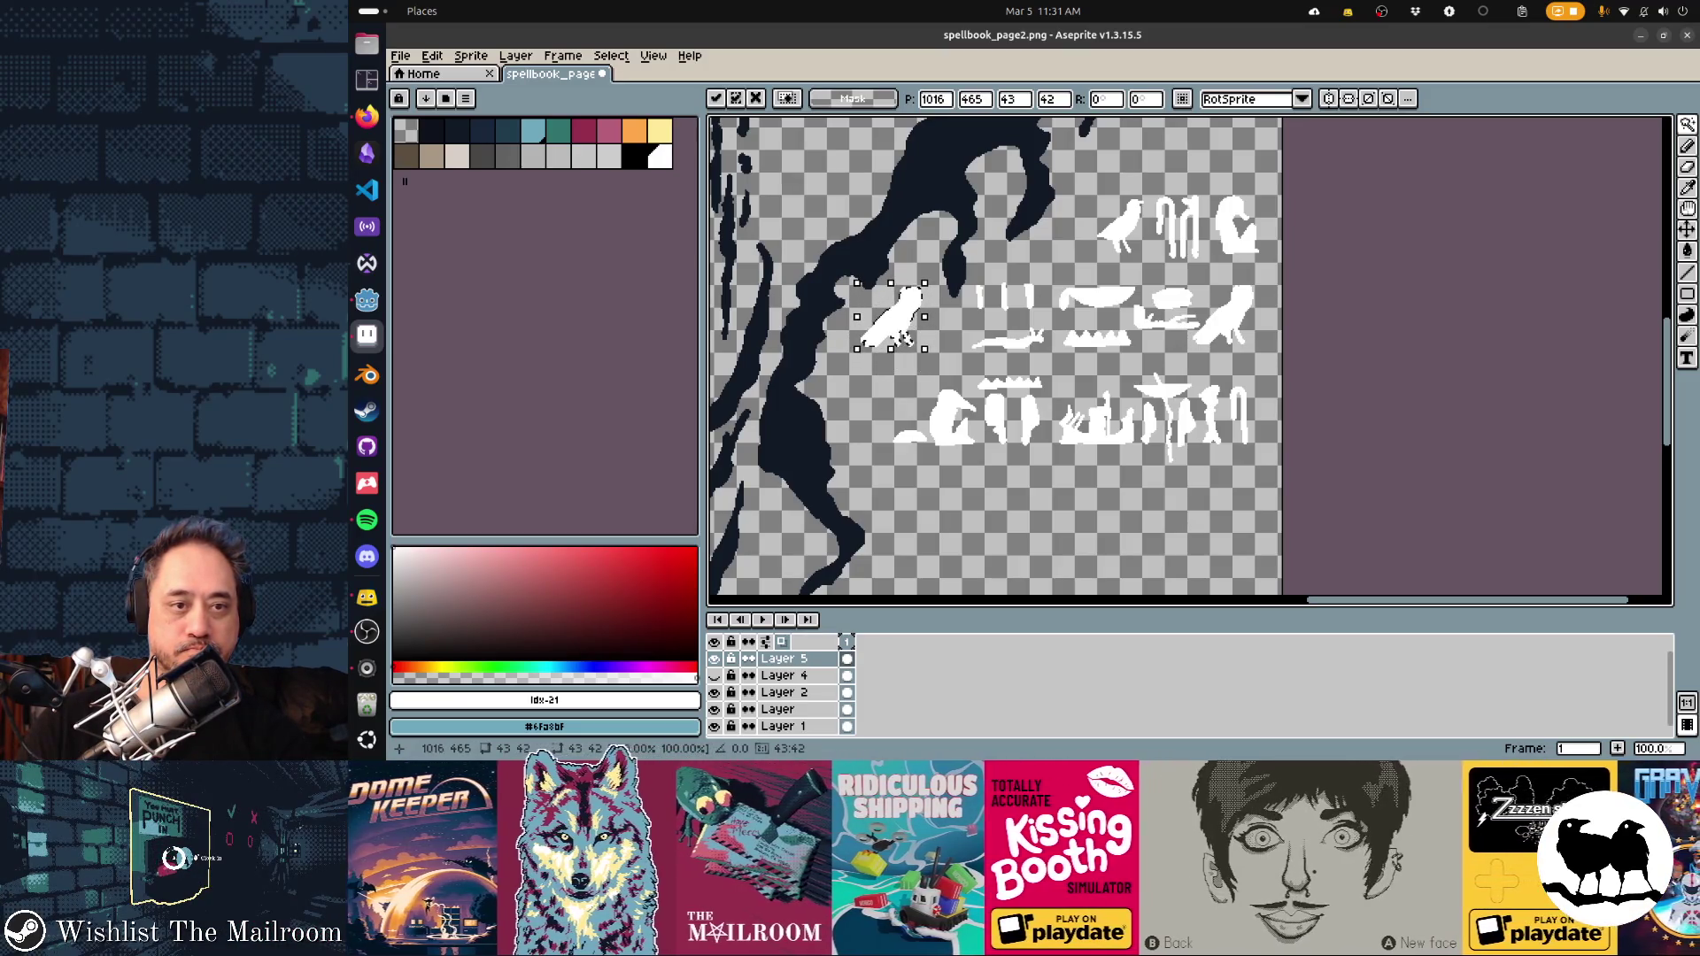
{"action": "key", "text": "ctrl+s"}
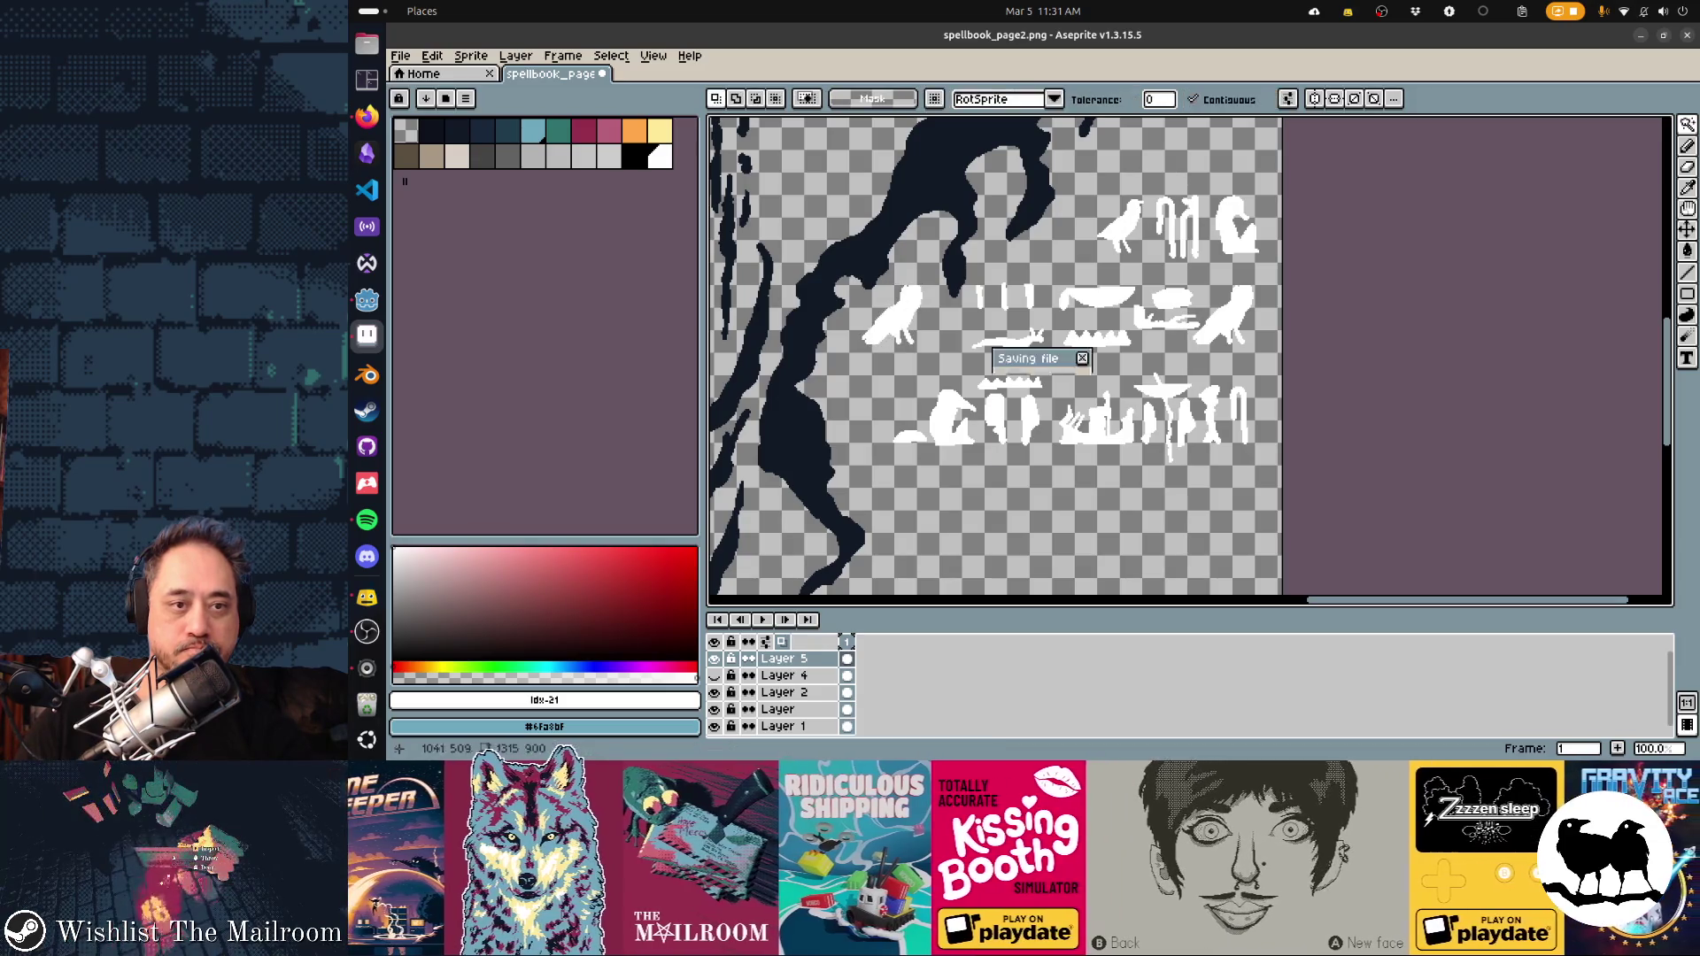
{"action": "key", "text": "alt+Tab"}
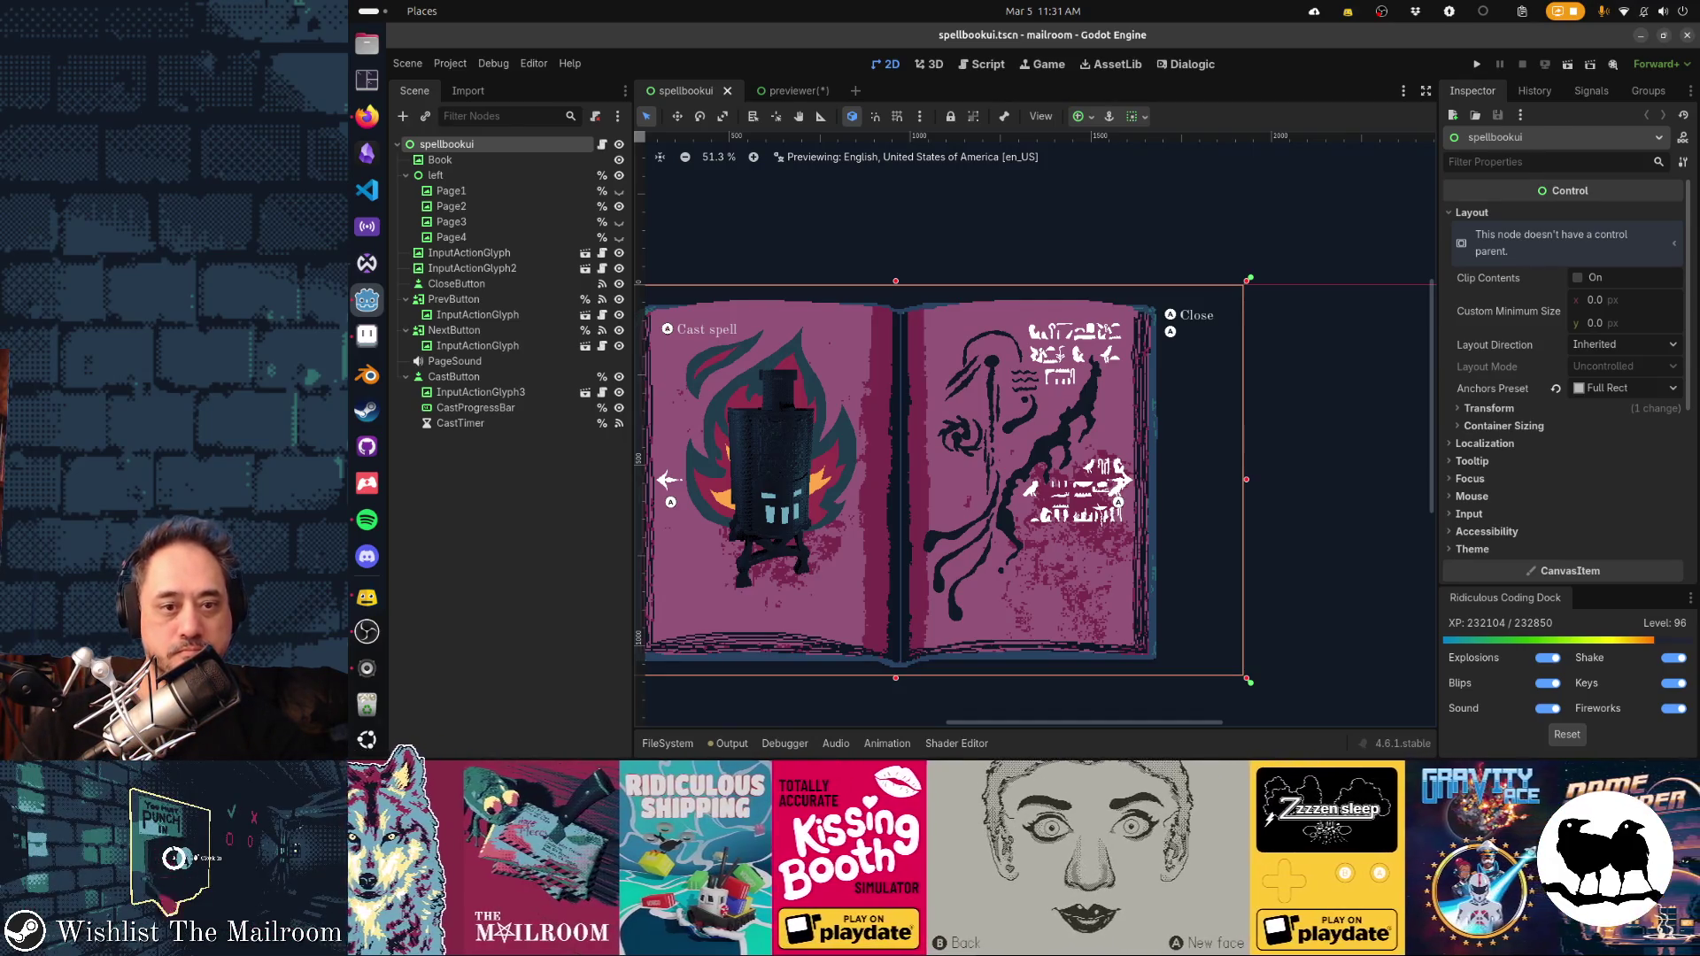
{"action": "key", "text": "alt+Tab"}
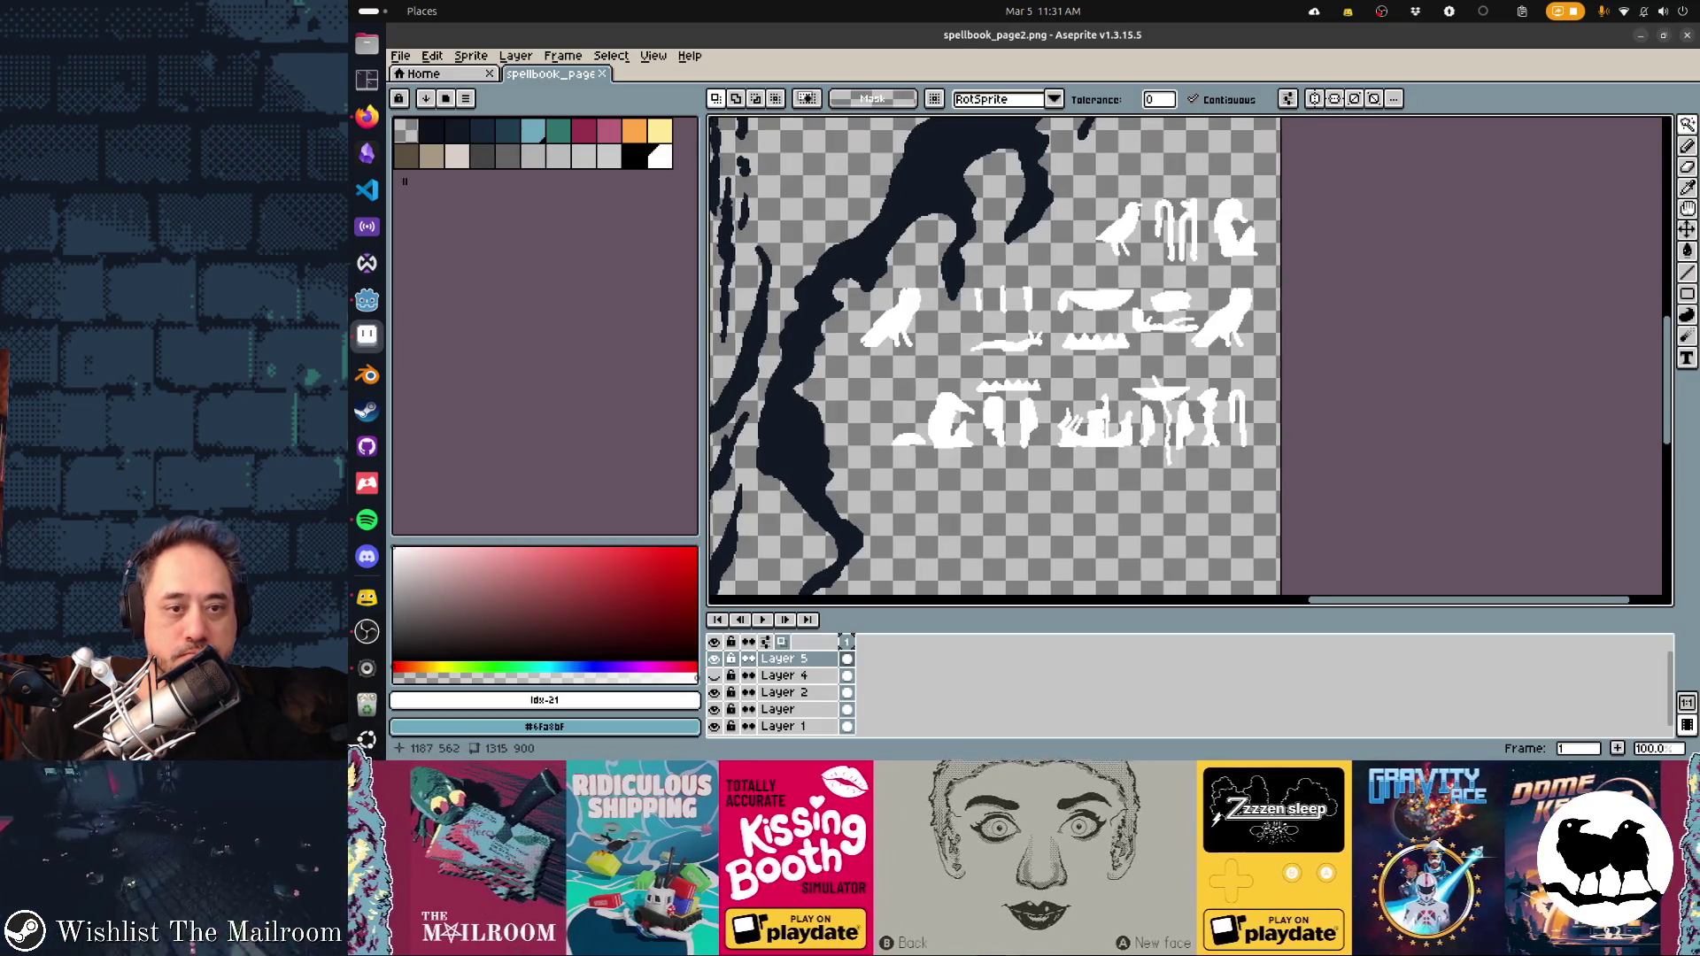
Move the bird glyph and the glyph left of the candelabra to the upper right
{"action": "left_click_drag", "start_coordinate": [1084, 428], "coordinate": [1033, 534]}
{"action": "left_click", "coordinate": [839, 437]}
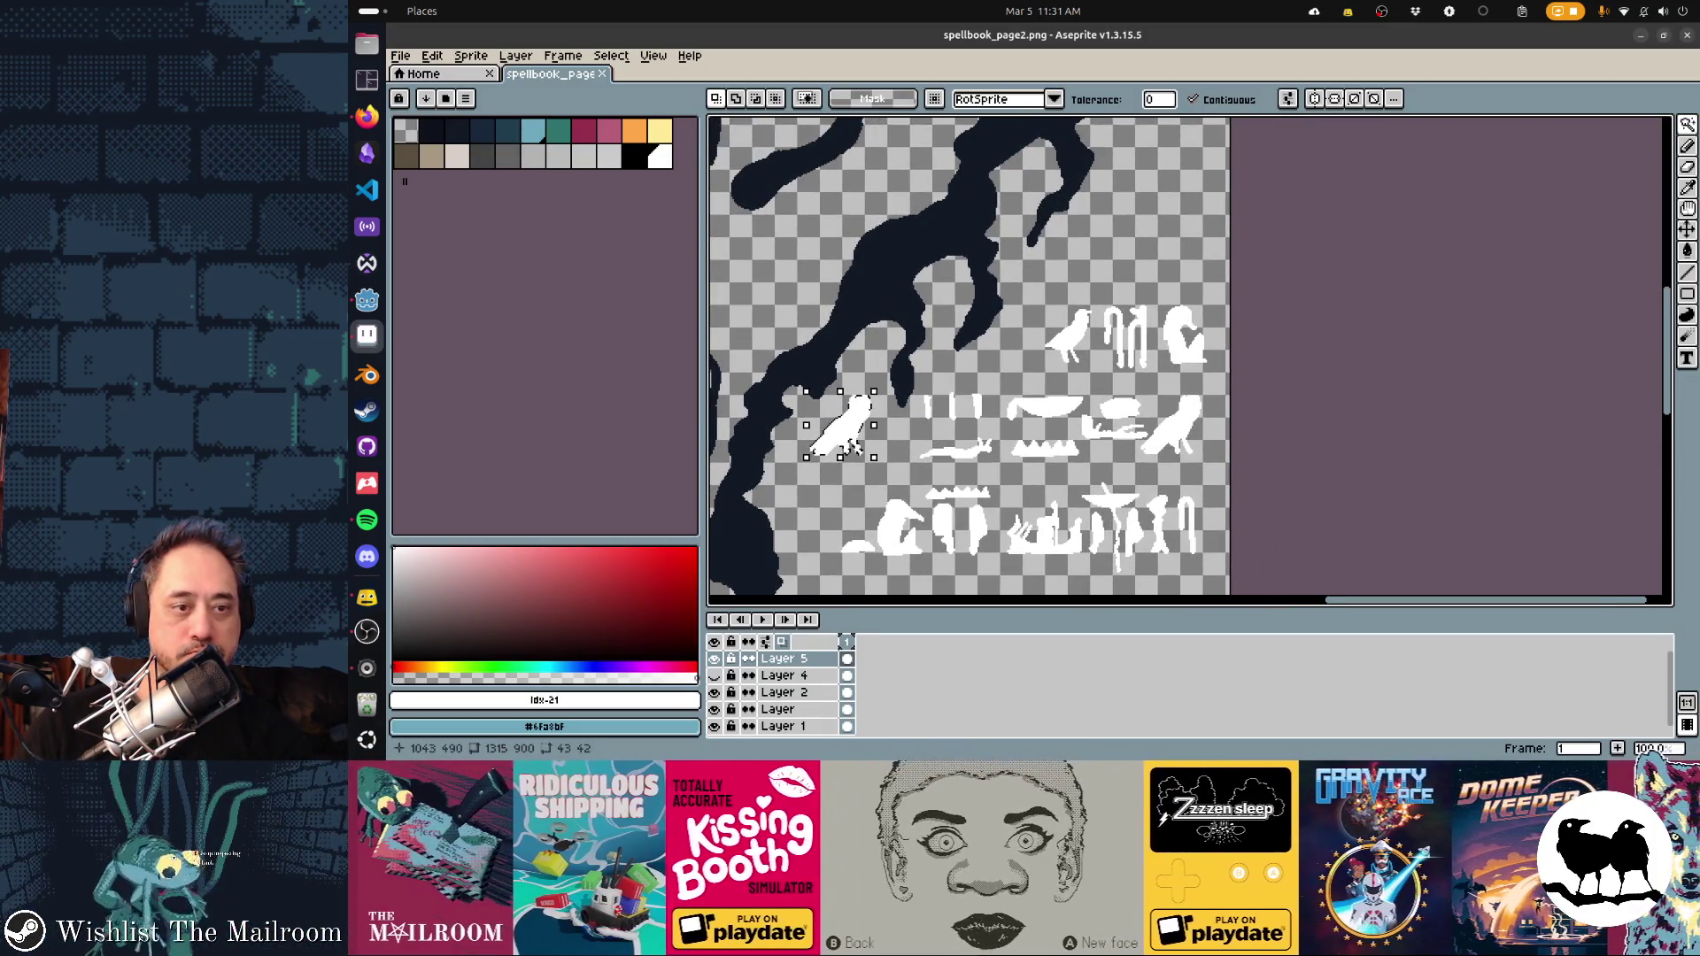
{"action": "mouse_move", "coordinate": [840, 438]}
{"action": "left_mouse_down"}
{"action": "mouse_move", "coordinate": [1172, 234]}
{"action": "mouse_move", "coordinate": [1171, 257]}
{"action": "left_mouse_up"}
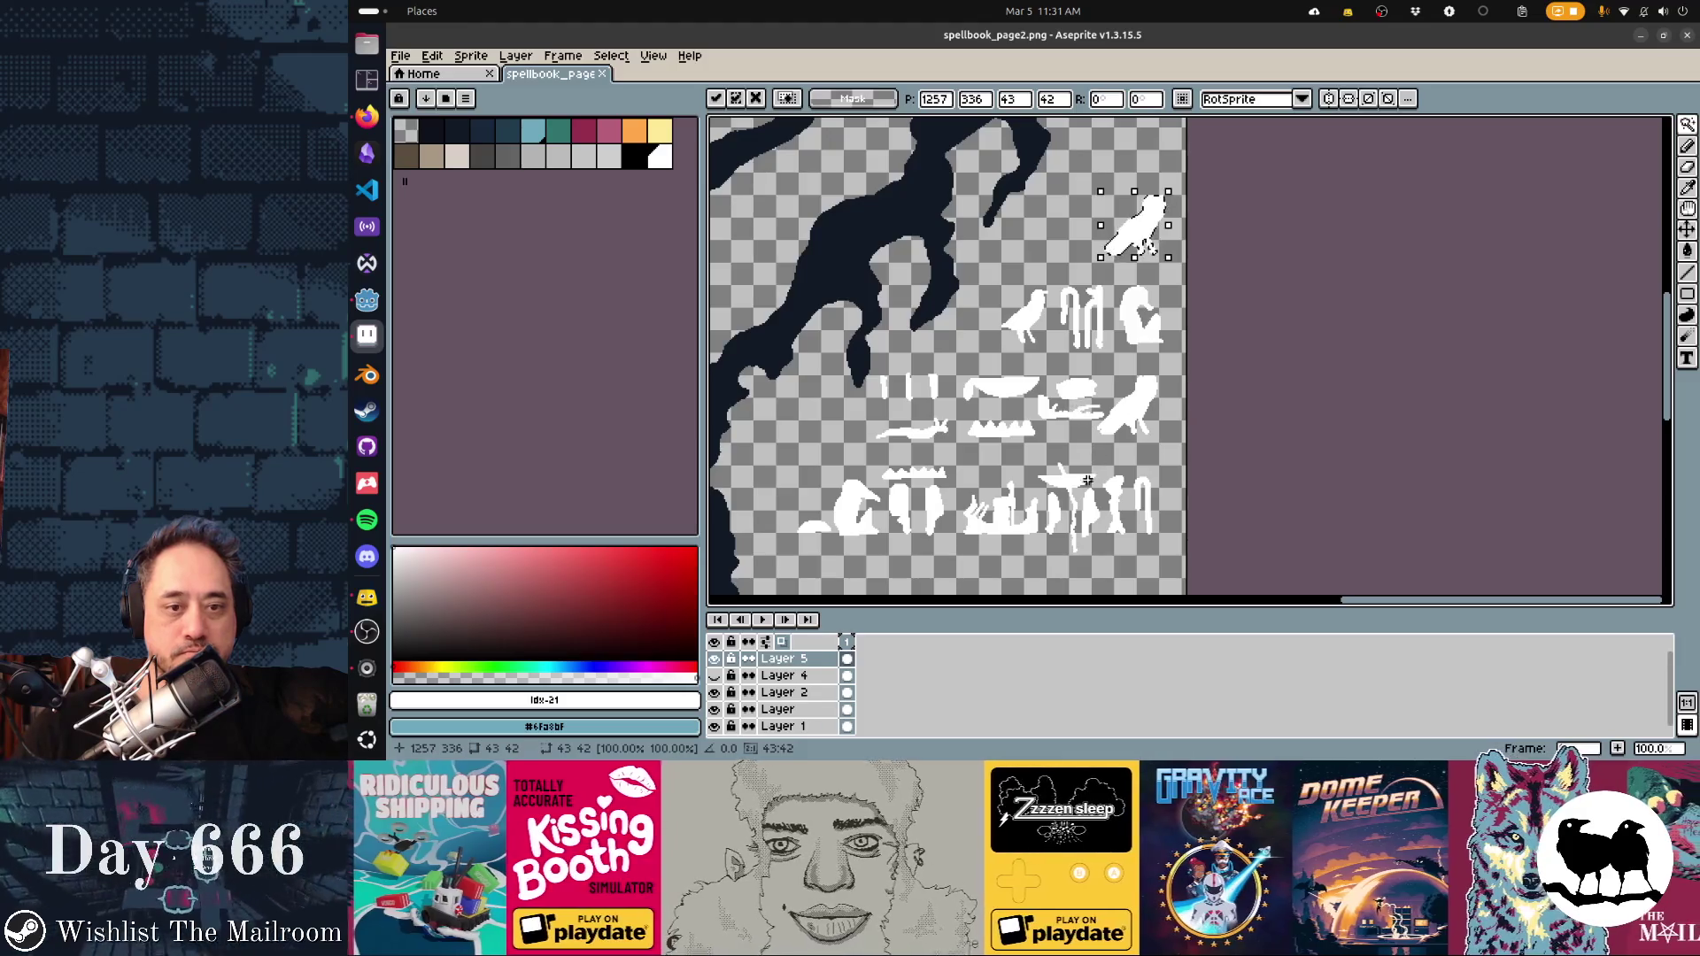
{"action": "key", "text": "w"}
{"action": "left_click", "coordinate": [1068, 528]}
{"action": "left_click", "coordinate": [1005, 523]}
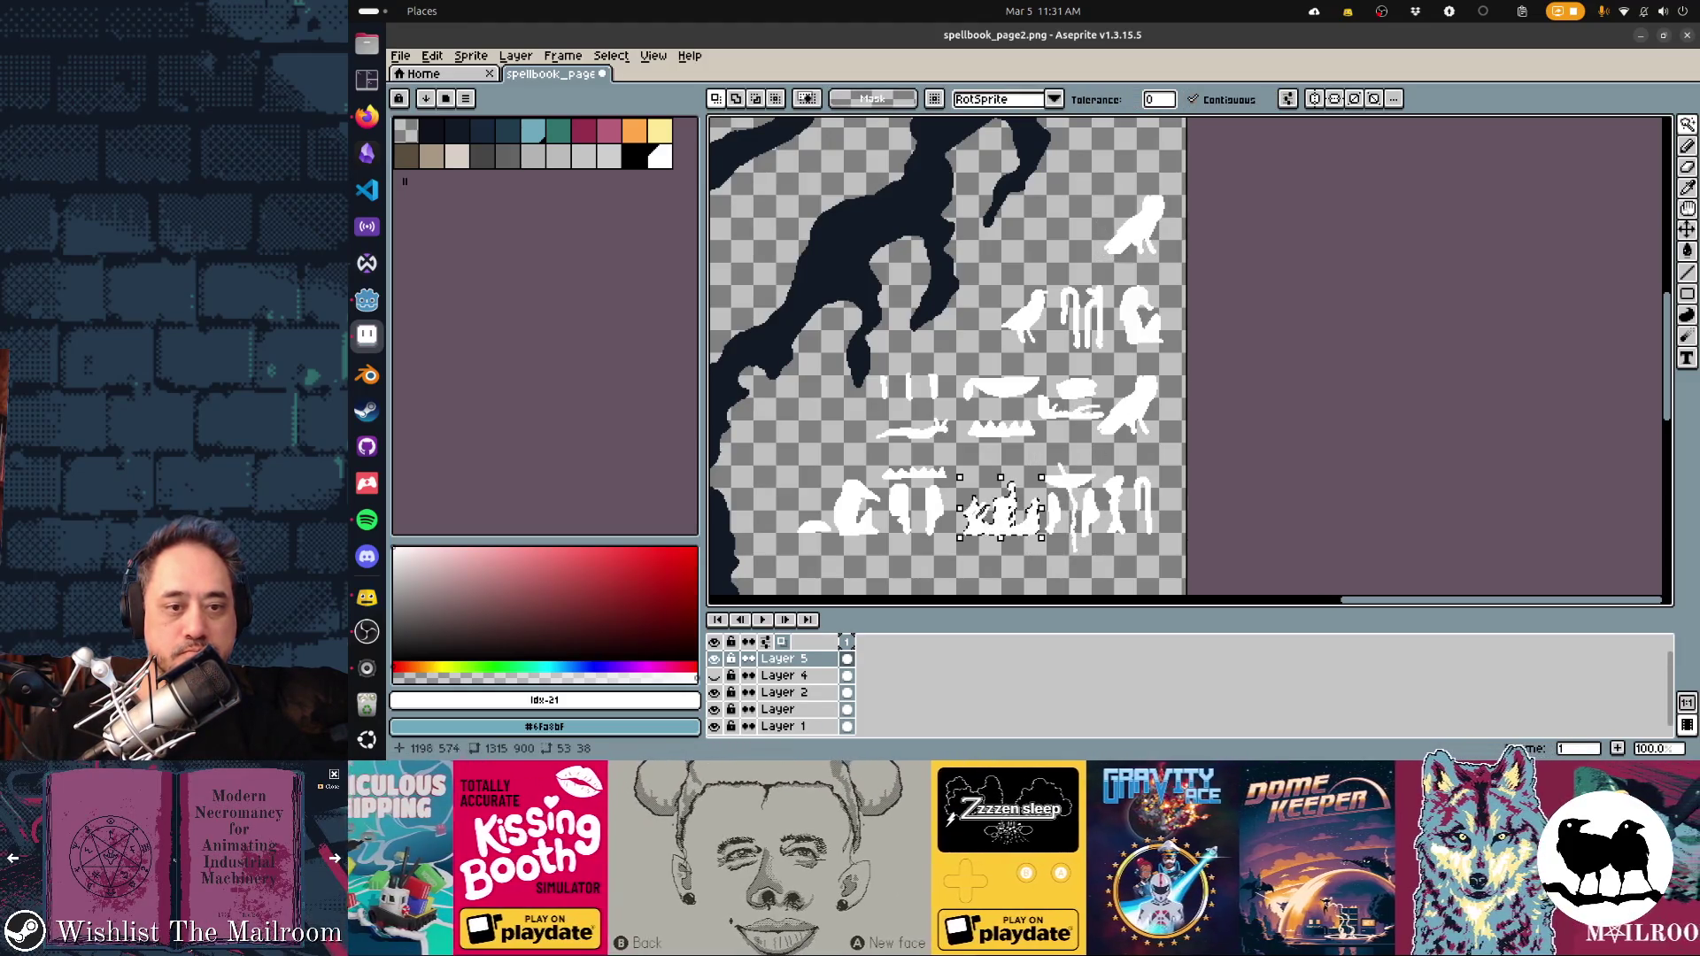
{"action": "mouse_move", "coordinate": [1005, 523]}
{"action": "left_mouse_down"}
{"action": "mouse_move", "coordinate": [1107, 181]}
{"action": "mouse_move", "coordinate": [1135, 154]}
{"action": "left_mouse_up"}
{"action": "scroll", "coordinate": [1062, 354], "scroll_direction": "up", "scroll_amount": 3}
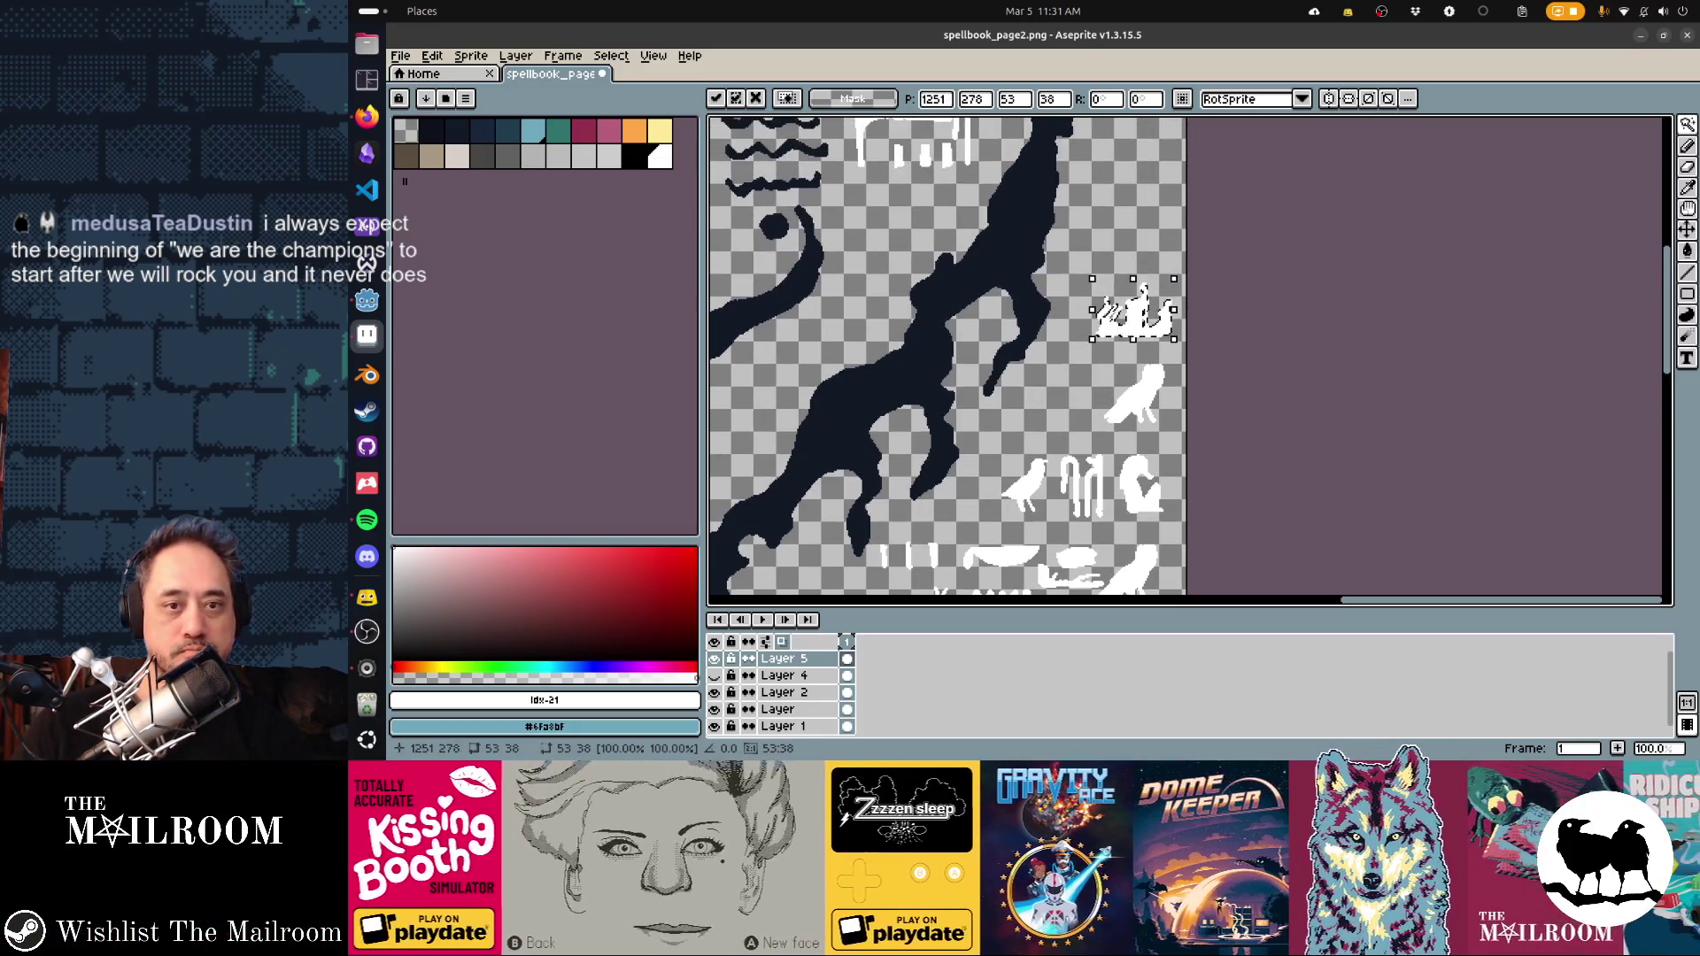
{"action": "key", "text": "Down"}
{"action": "scroll", "coordinate": [989, 349], "scroll_direction": "up", "scroll_amount": 2}
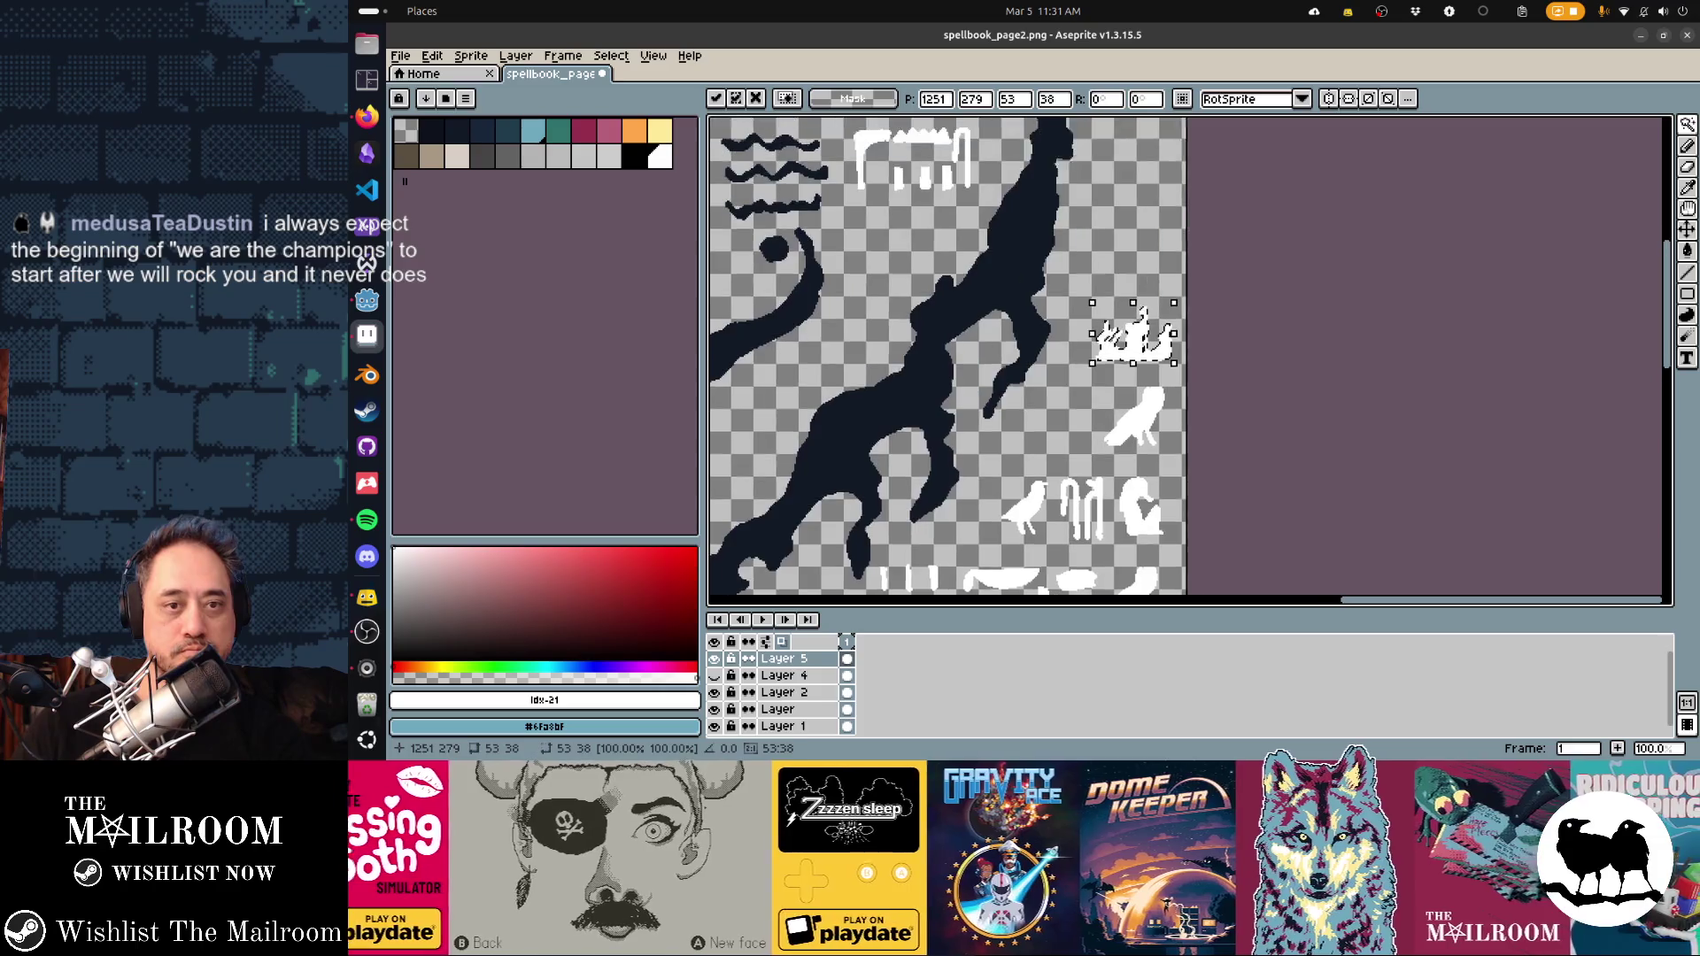
Move the white bar and the next glyph into the right-hand column
{"action": "left_click", "coordinate": [948, 229]}
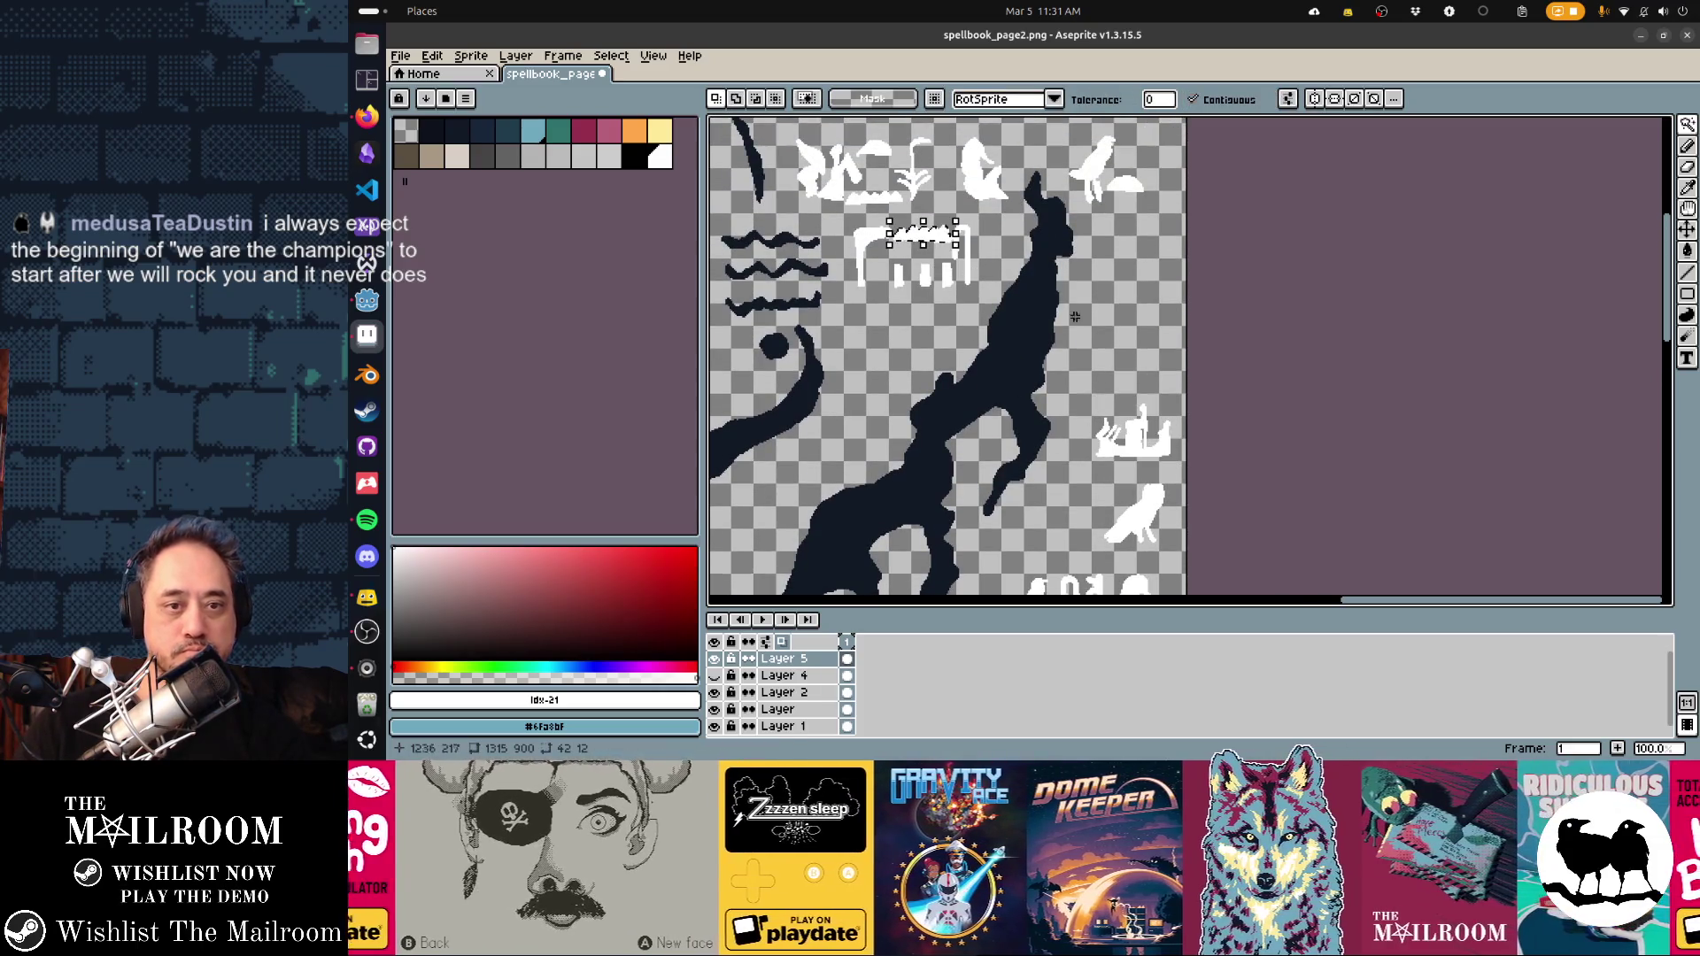
{"action": "key", "text": "ctrl+t"}
{"action": "mouse_move", "coordinate": [922, 233]}
{"action": "left_mouse_down"}
{"action": "mouse_move", "coordinate": [1055, 293]}
{"action": "mouse_move", "coordinate": [1135, 370]}
{"action": "left_mouse_up"}
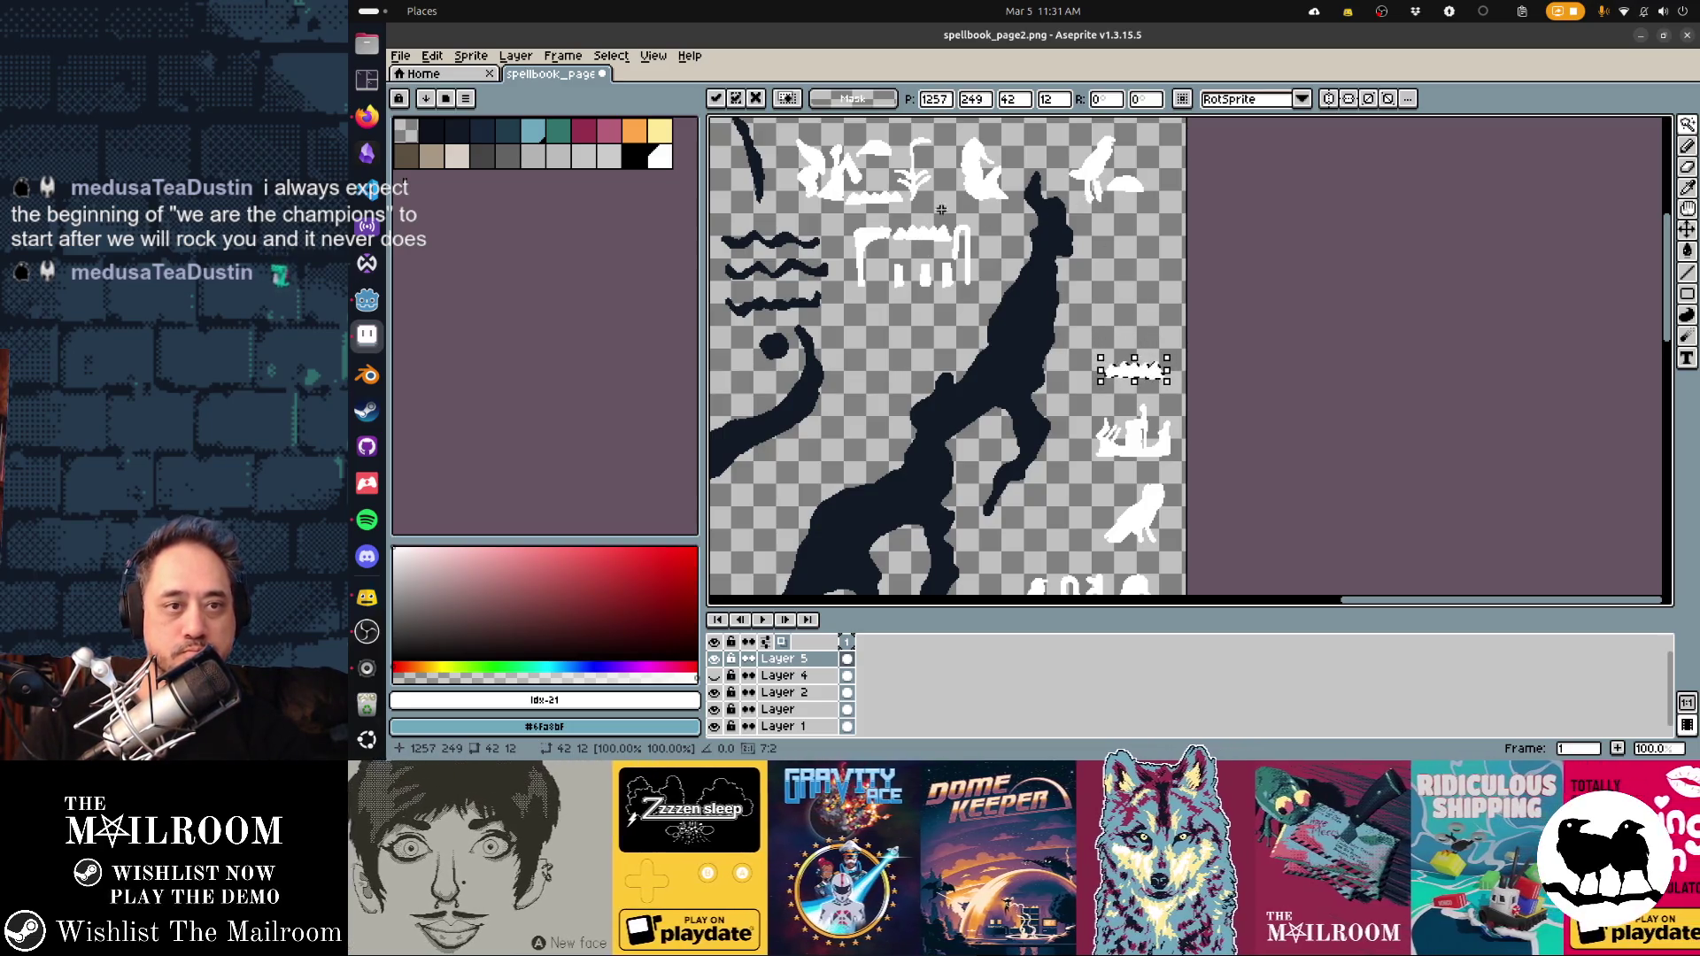
{"action": "left_click", "coordinate": [912, 187]}
{"action": "key", "text": "ctrl+t"}
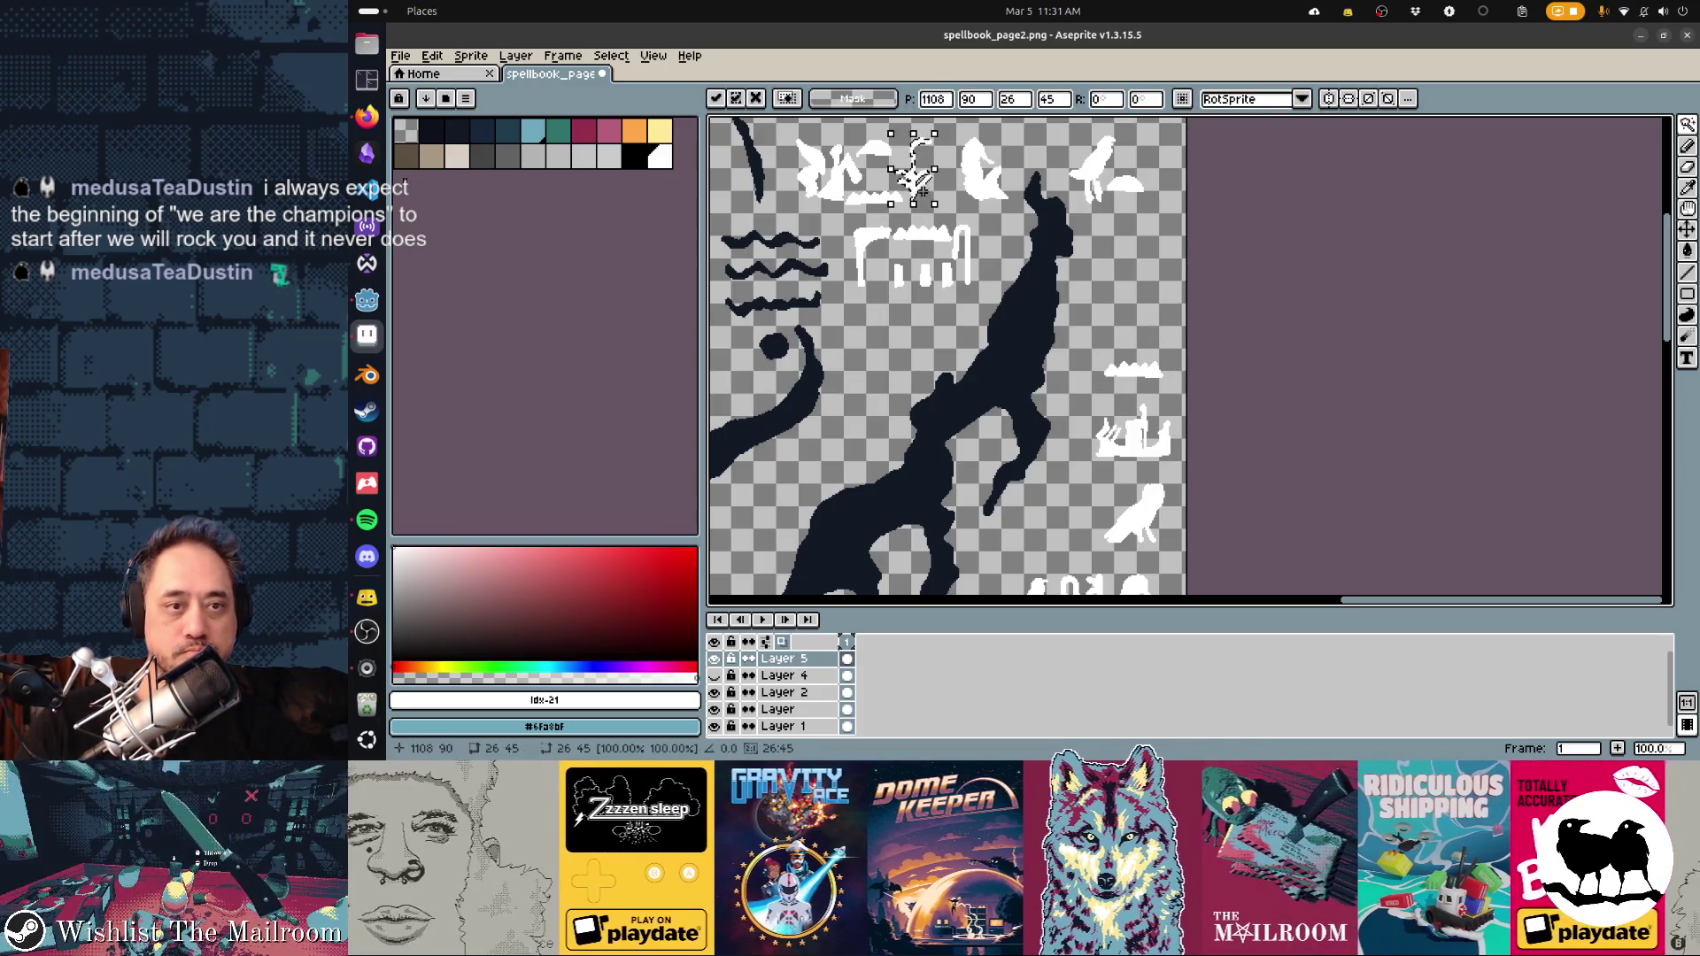
{"action": "left_click_drag", "start_coordinate": [916, 172], "coordinate": [1136, 279]}
Fine-tune the right-column glyphs and owl glyph, then save and preview in Godot
{"action": "mouse_move", "coordinate": [1092, 352]}
{"action": "left_mouse_down"}
{"action": "mouse_move", "coordinate": [1187, 382]}
{"action": "mouse_move", "coordinate": [1125, 378]}
{"action": "mouse_move", "coordinate": [1125, 333]}
{"action": "left_mouse_up"}
{"action": "key", "text": "ctrl+t"}
{"action": "key", "text": "Return"}
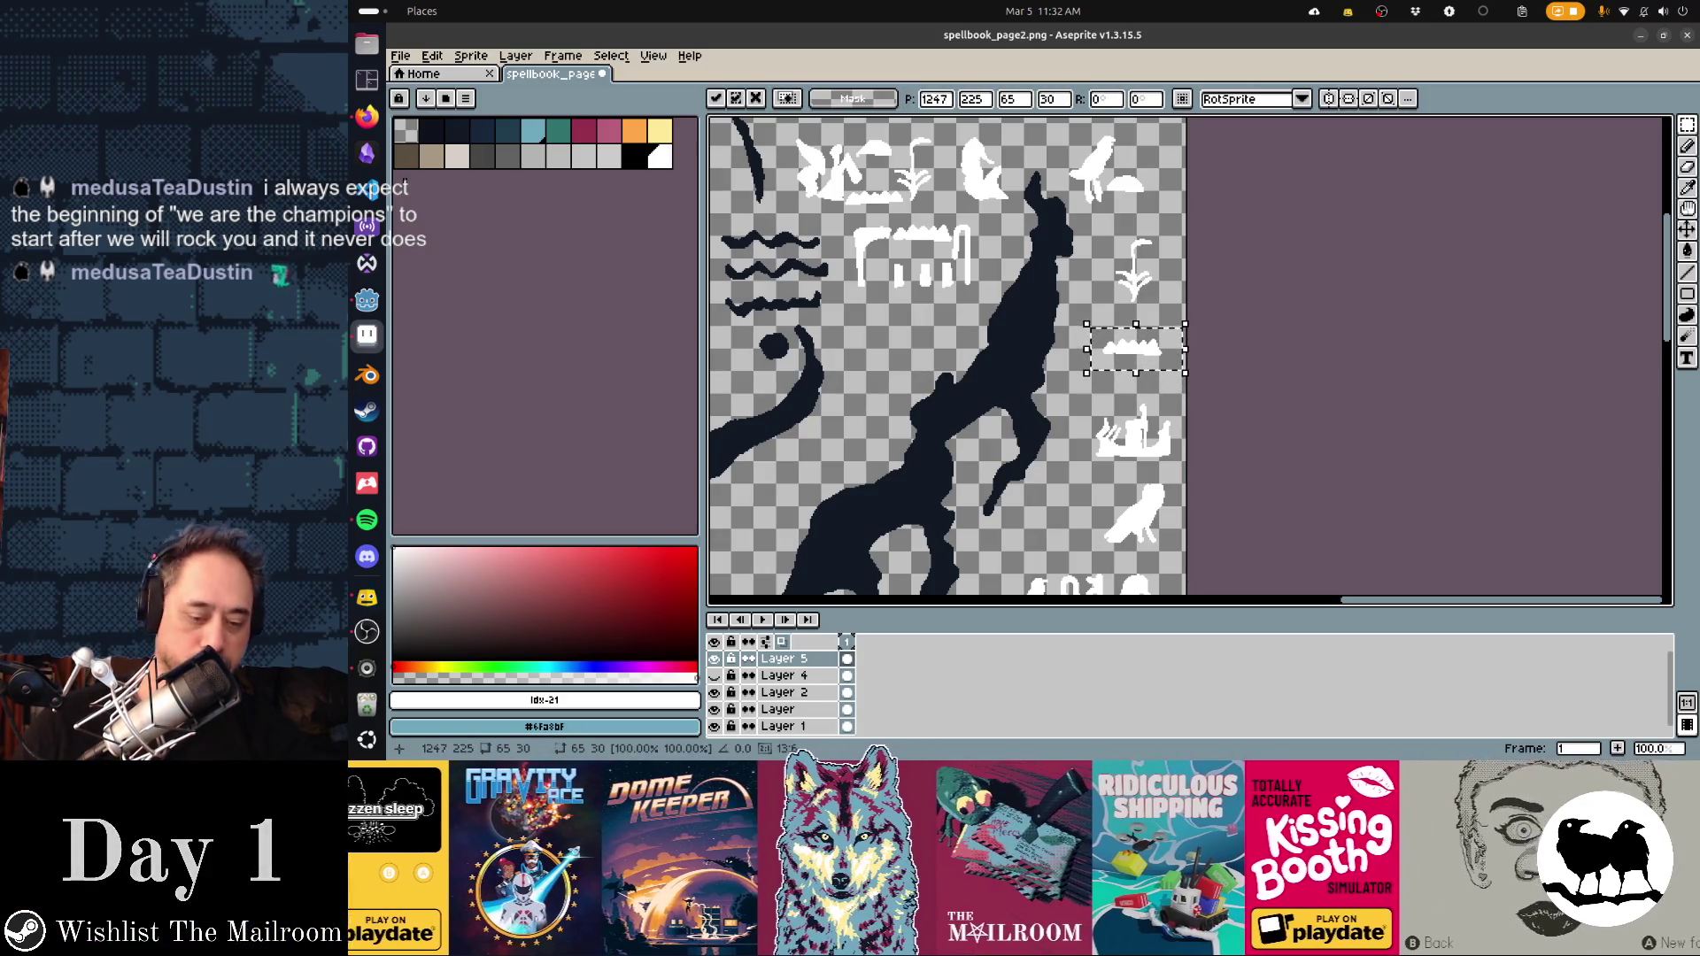
{"action": "key", "text": "Escape"}
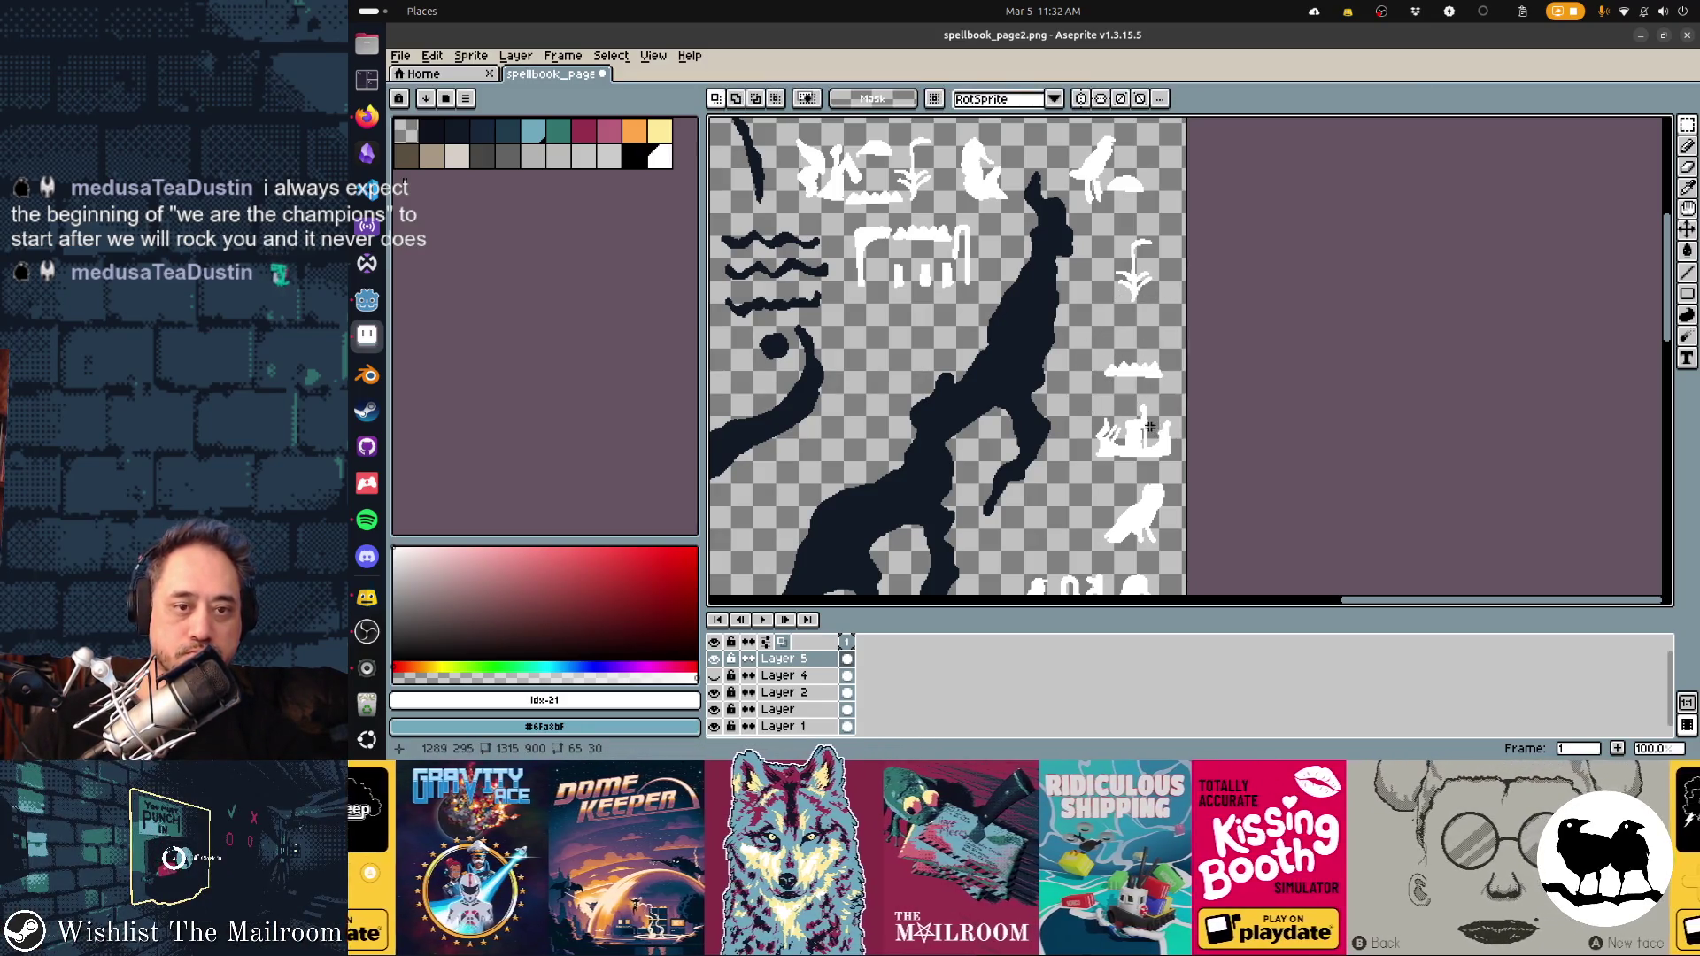
{"action": "left_click_drag", "start_coordinate": [1091, 351], "coordinate": [1112, 359]}
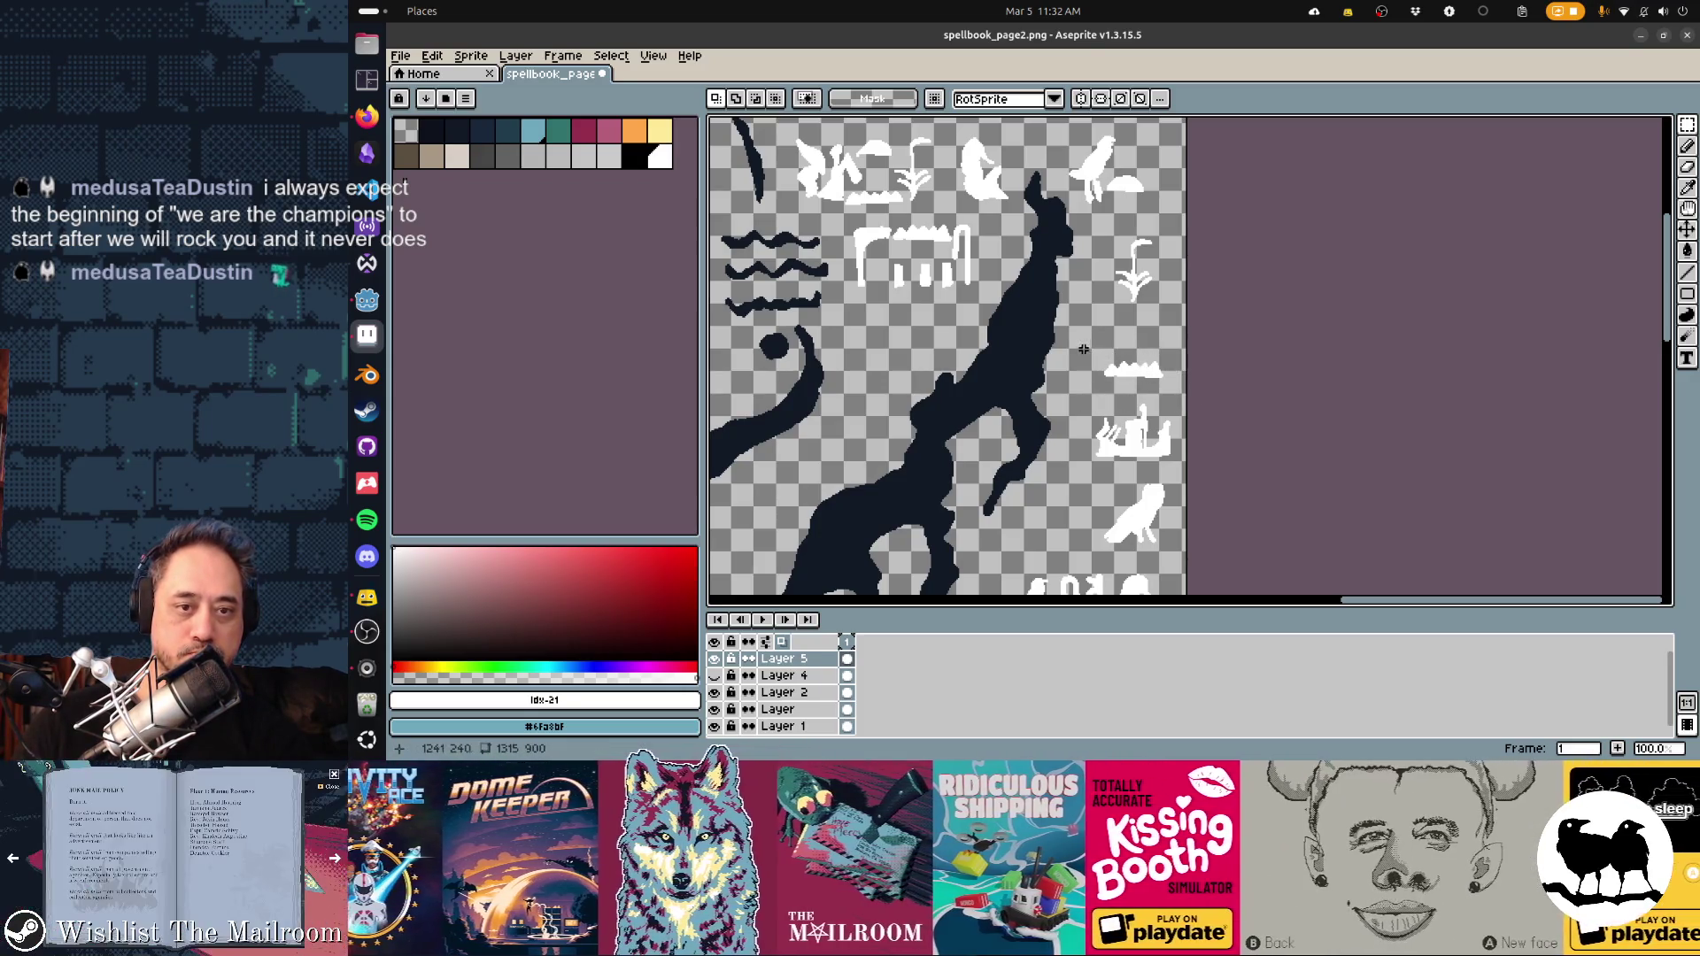
{"action": "mouse_move", "coordinate": [1133, 370]}
{"action": "left_mouse_down"}
{"action": "mouse_move", "coordinate": [1133, 348]}
{"action": "mouse_move", "coordinate": [1187, 461]}
{"action": "mouse_move", "coordinate": [1130, 442]}
{"action": "left_mouse_up"}
{"action": "left_click", "coordinate": [1101, 404]}
{"action": "left_click", "coordinate": [1087, 471]}
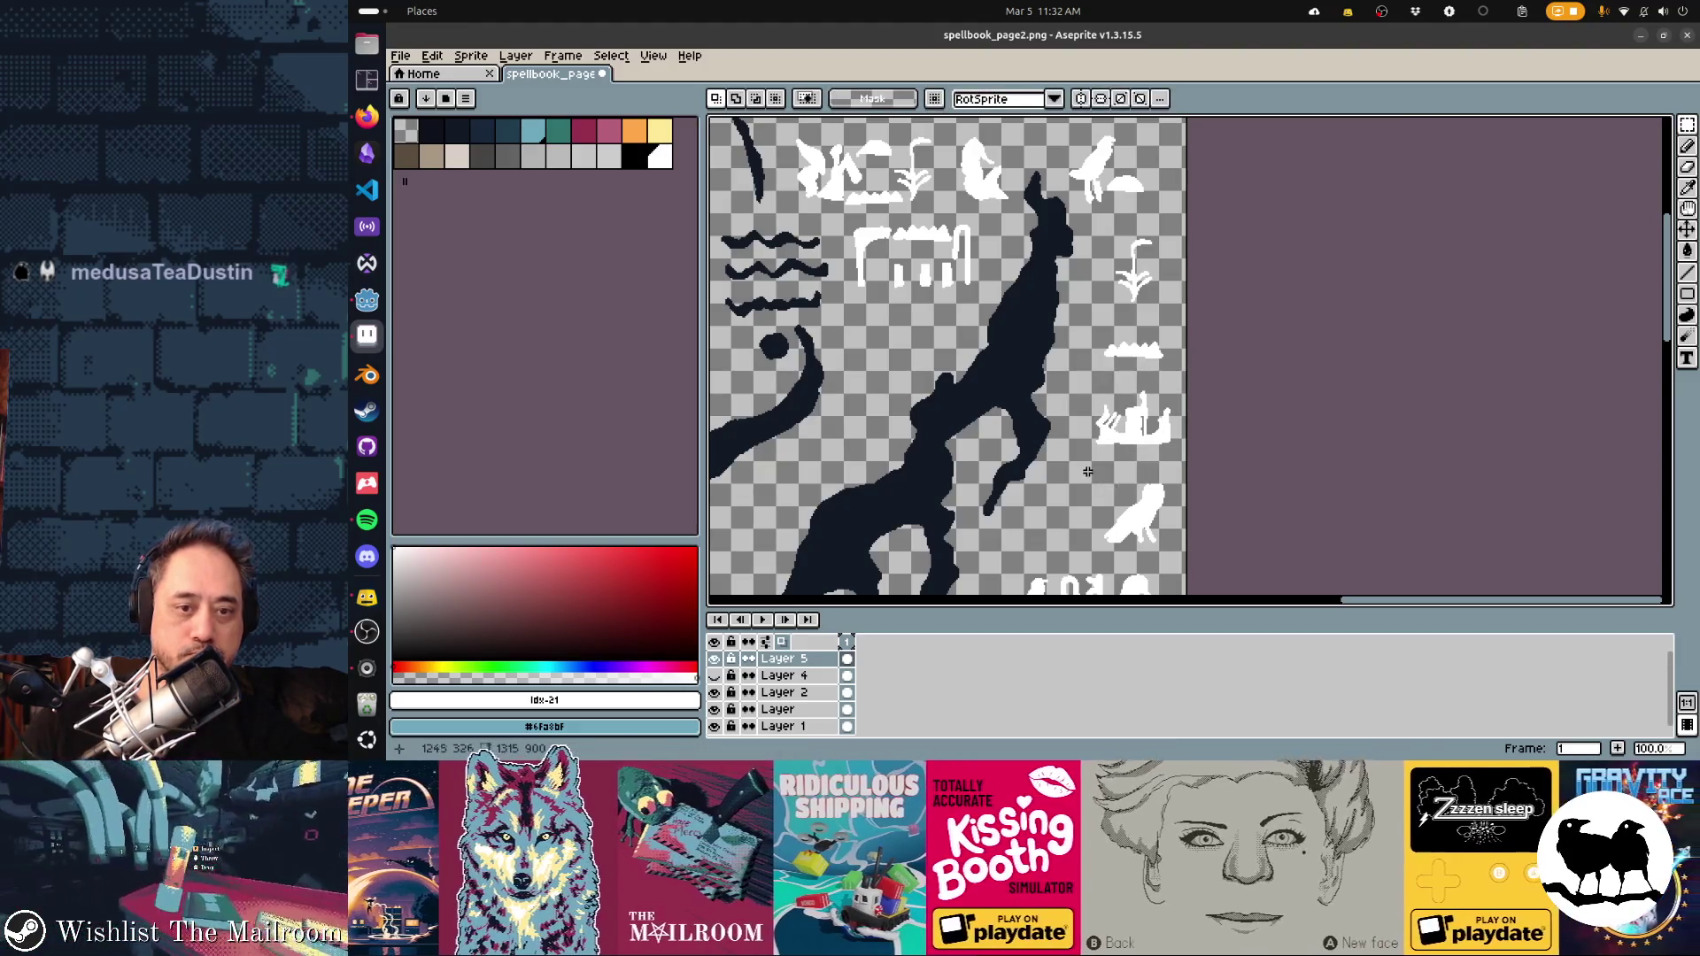
{"action": "left_click_drag", "start_coordinate": [1190, 554], "coordinate": [1134, 509]}
{"action": "key", "text": "ctrl+s"}
{"action": "key", "text": "alt+Tab"}
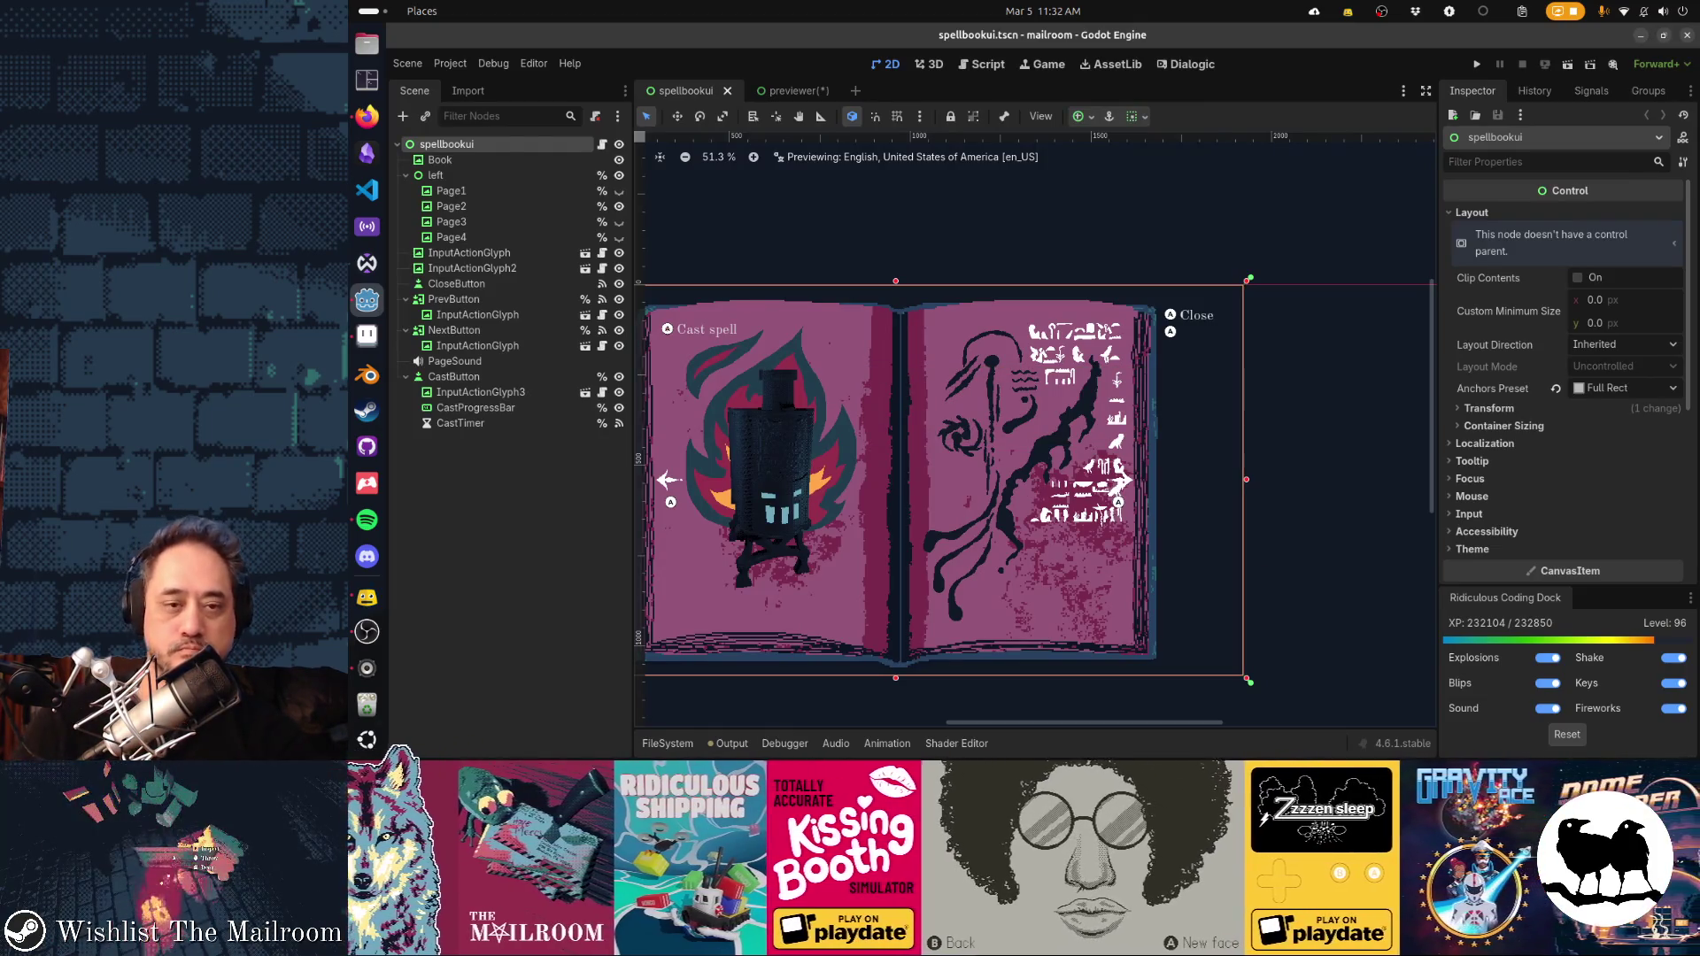
Shift the bird glyph a little right and select it with its small neighbouring glyphs
{"action": "key", "text": "alt+Tab"}
{"action": "scroll", "coordinate": [1097, 311], "scroll_direction": "up", "scroll_amount": 3}
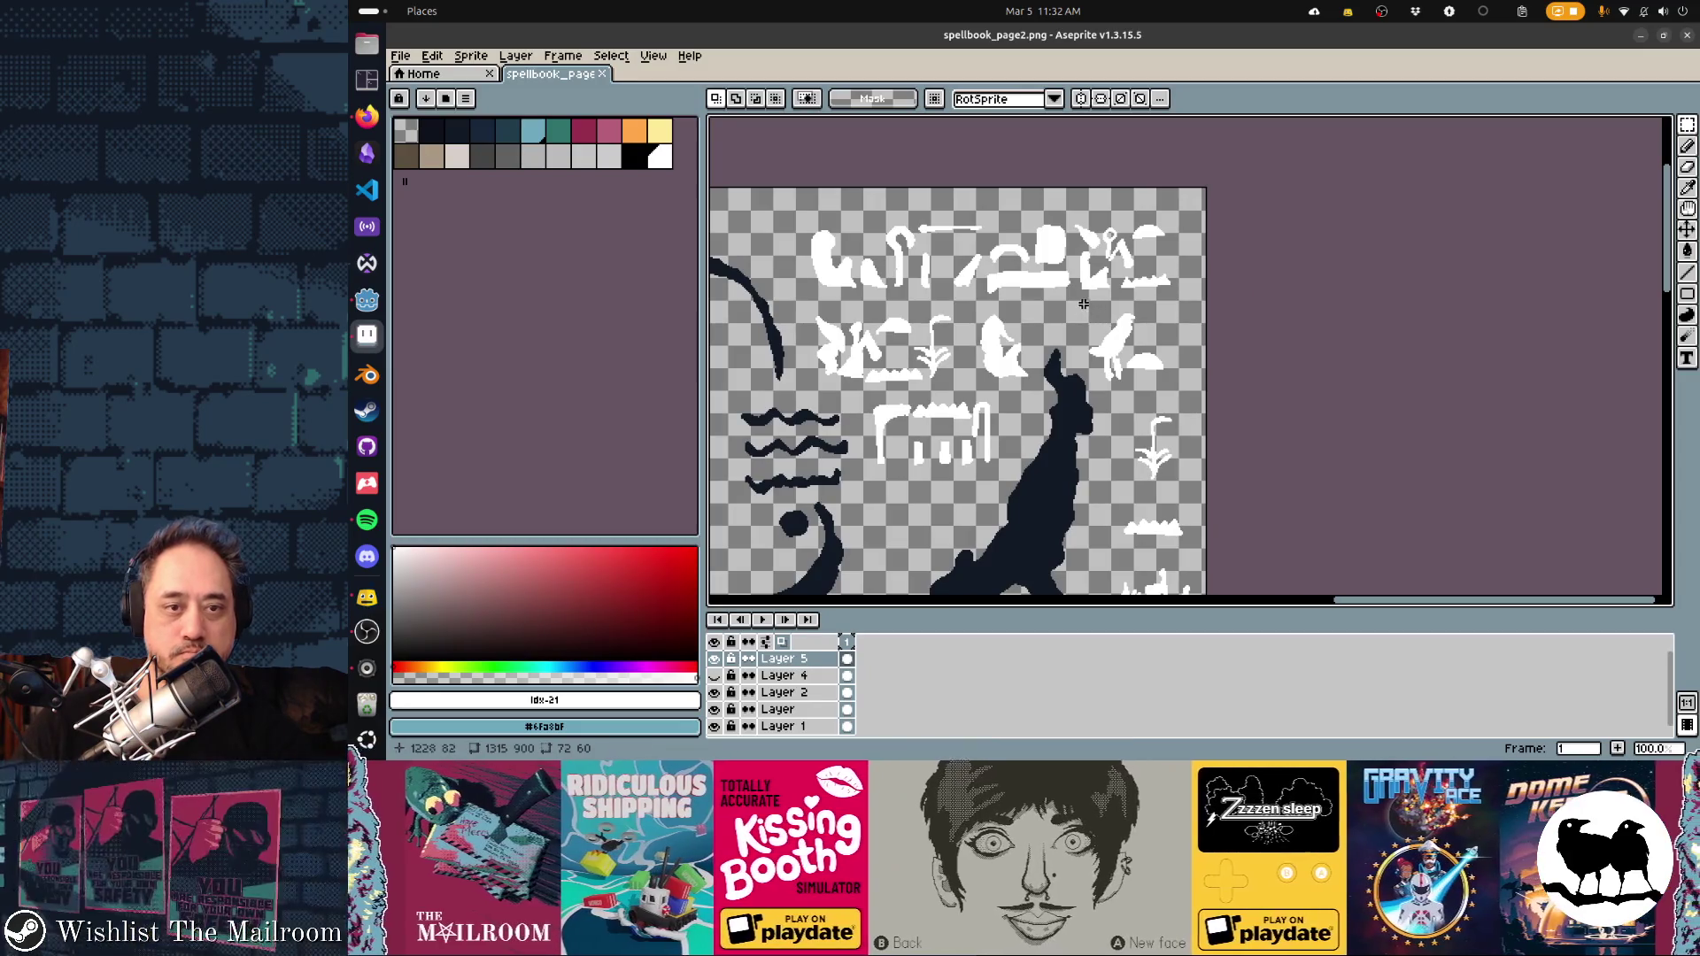
{"action": "left_click_drag", "start_coordinate": [1111, 343], "coordinate": [1132, 342]}
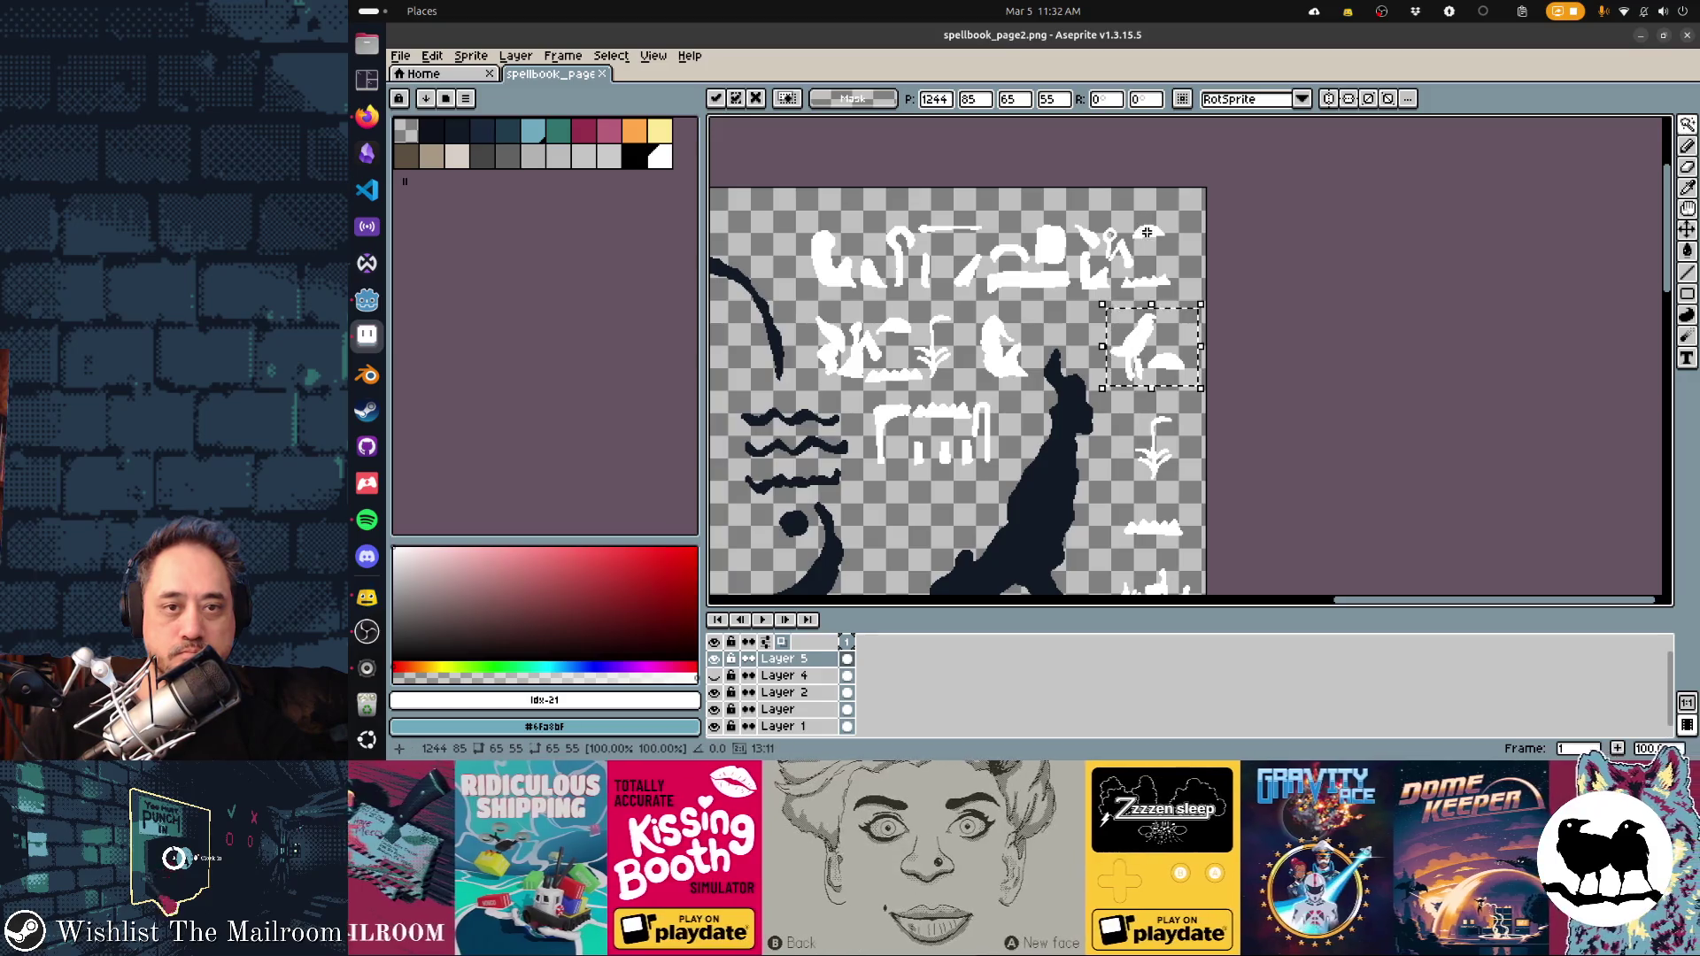
{"action": "left_click", "coordinate": [1147, 232]}
{"action": "left_click", "coordinate": [1128, 256], "text": "shift"}
{"action": "left_click", "coordinate": [1153, 281], "text": "shift"}
Move the selected glyph group, save the page, and check it in Godot
{"action": "key", "text": "ctrl+z"}
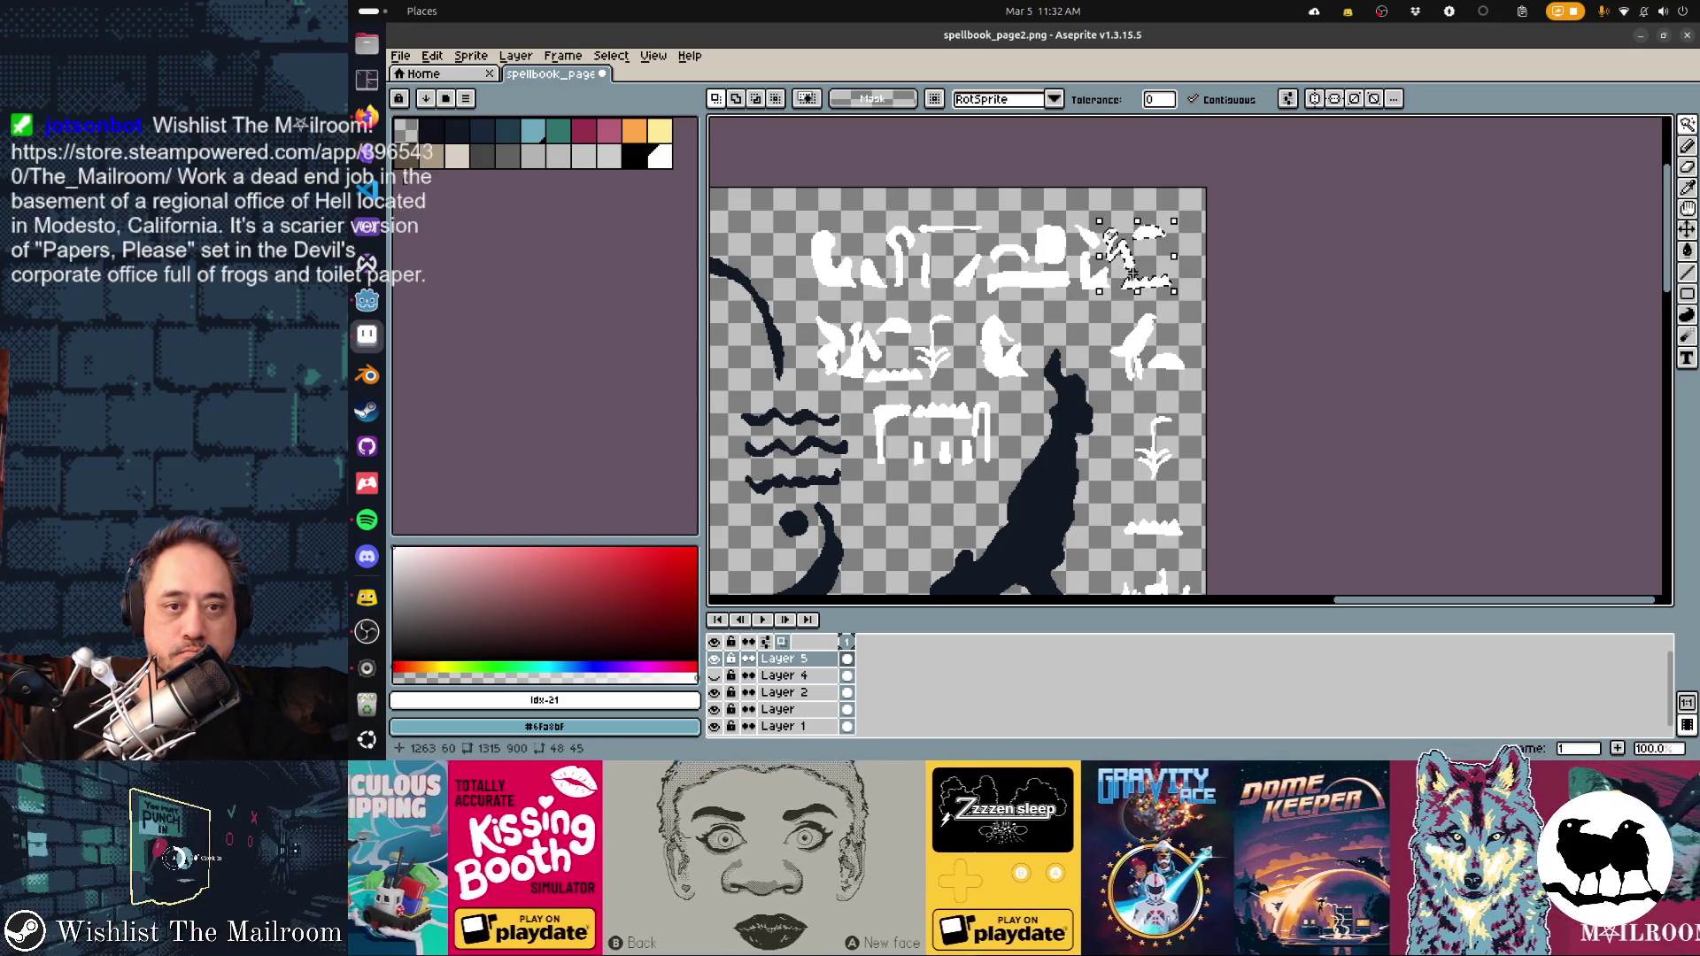
{"action": "scroll", "coordinate": [1115, 280], "scroll_direction": "up", "scroll_amount": 1}
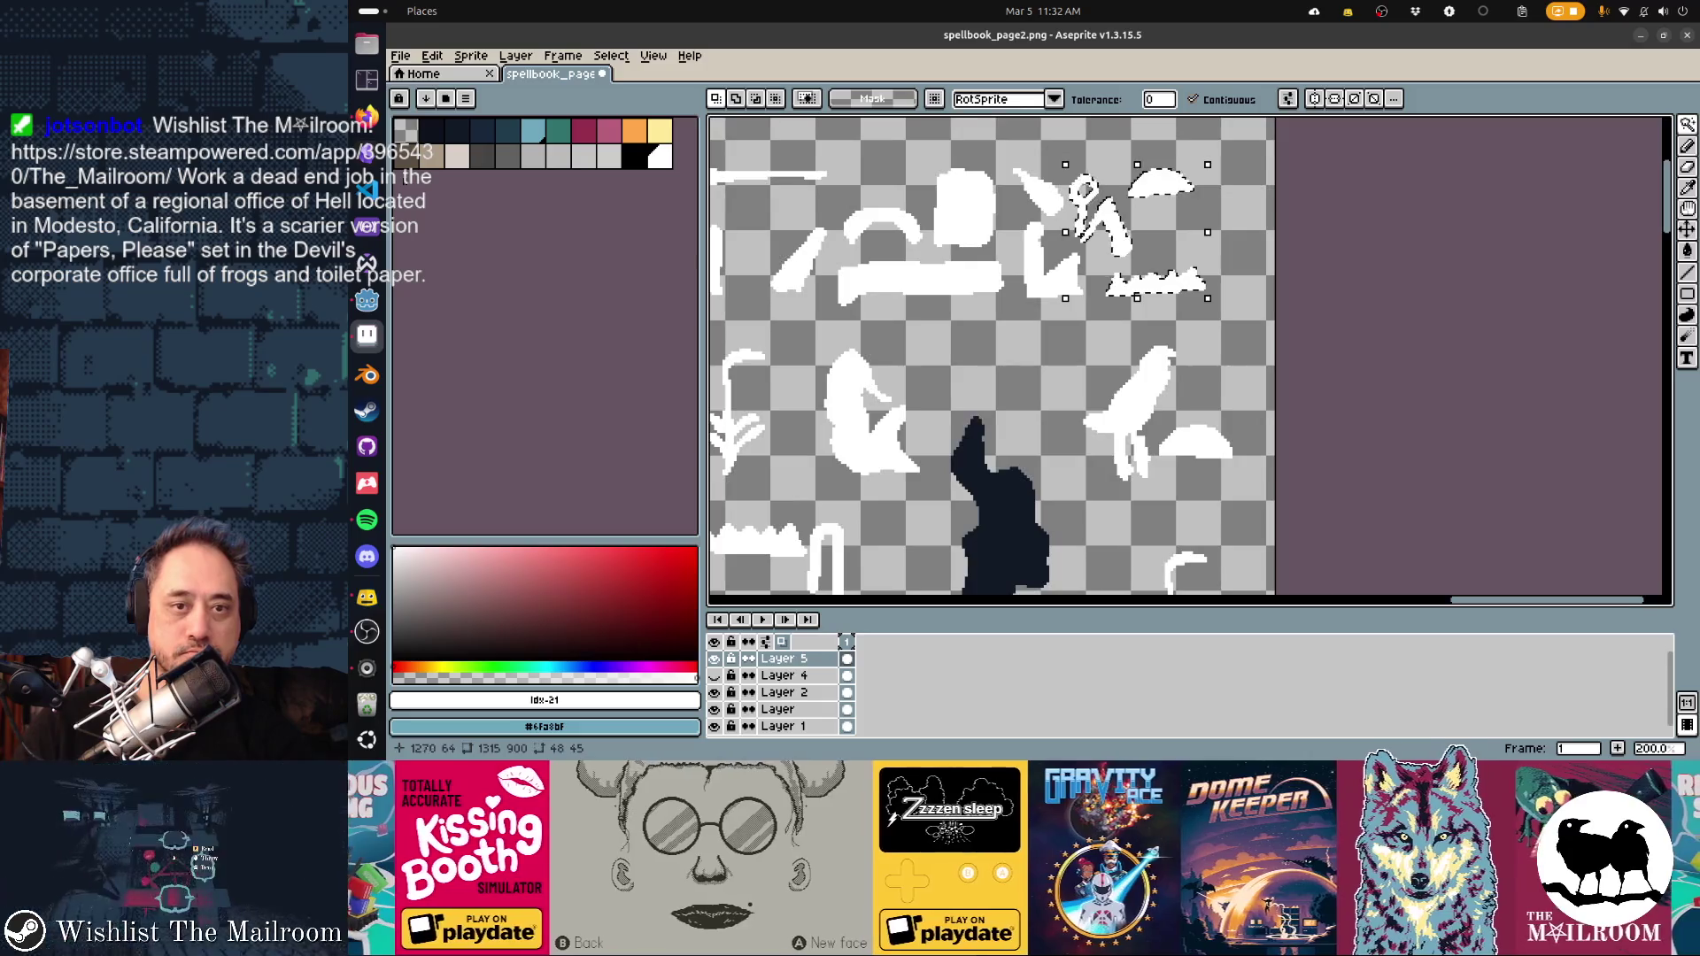
{"action": "left_click", "coordinate": [1099, 167]}
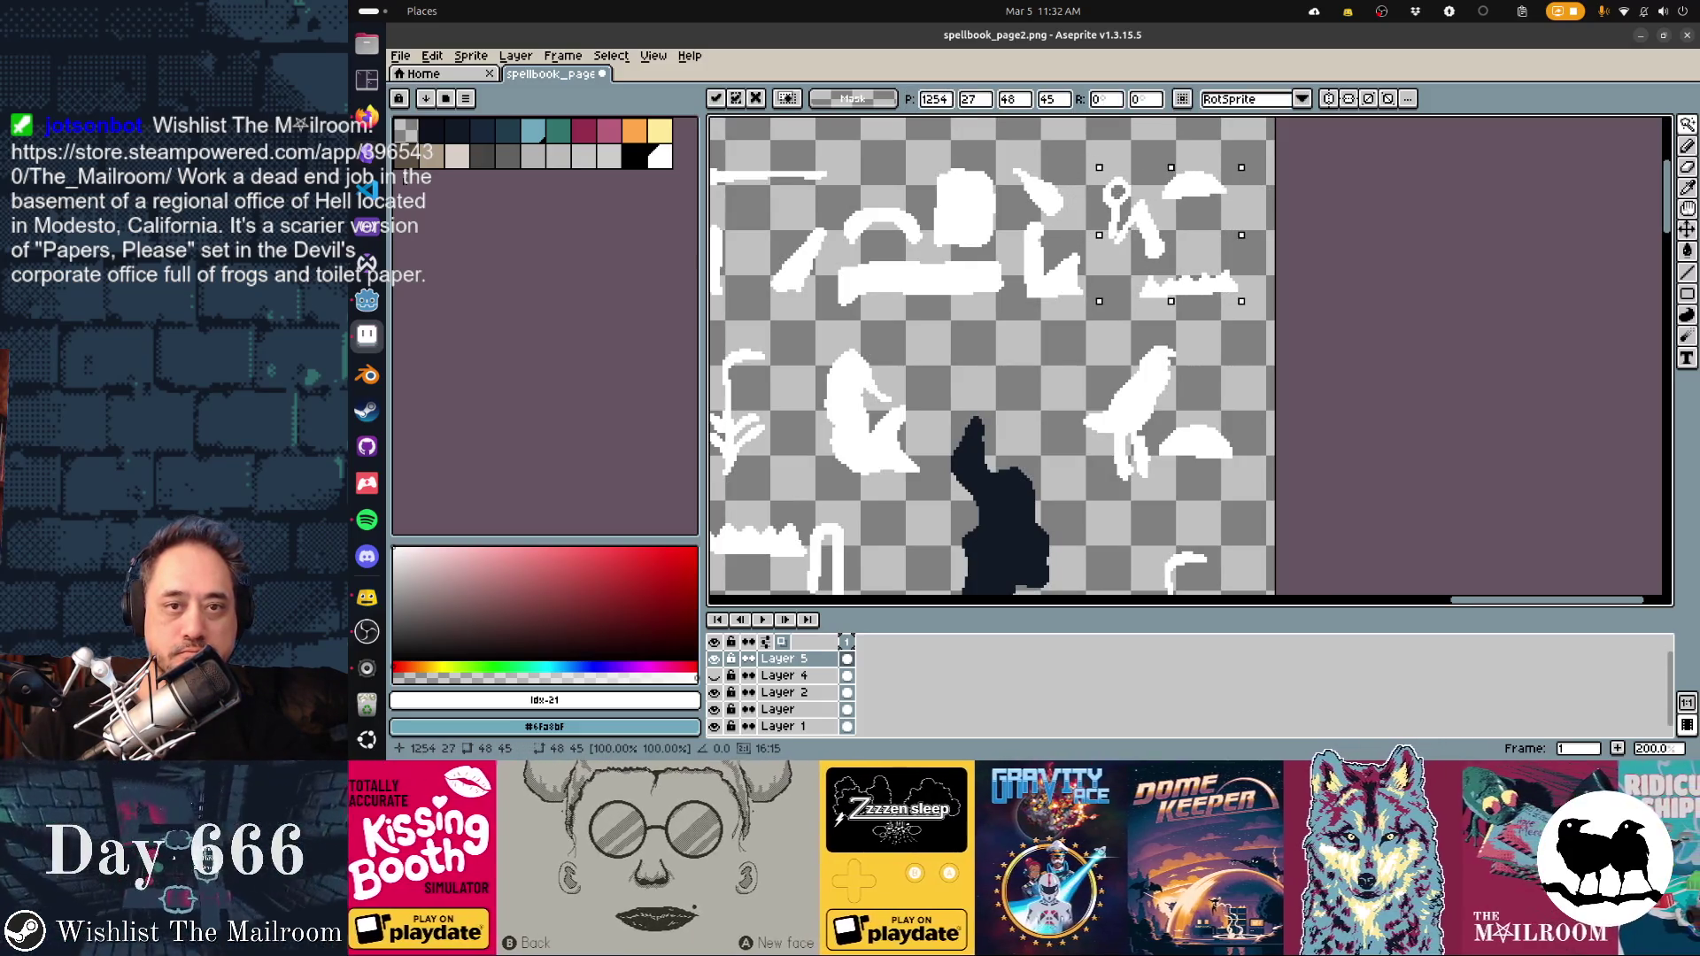
{"action": "key", "text": "ctrl+s"}
{"action": "key", "text": "alt+Tab"}
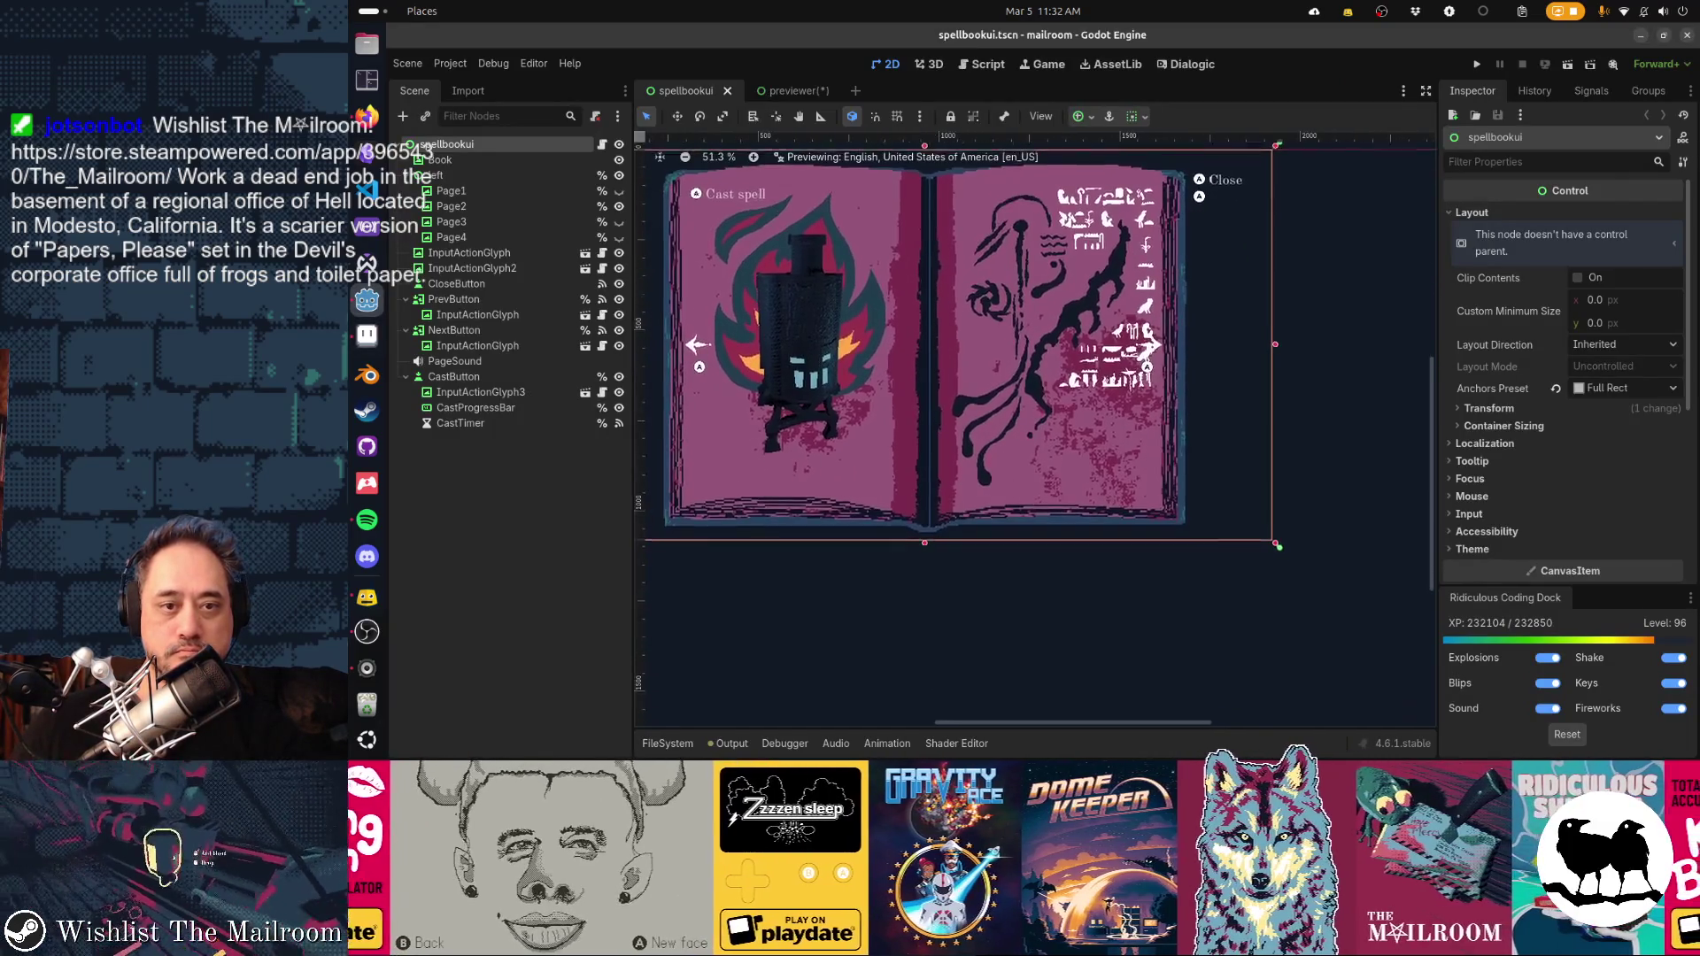
{"action": "key", "text": "alt+Tab"}
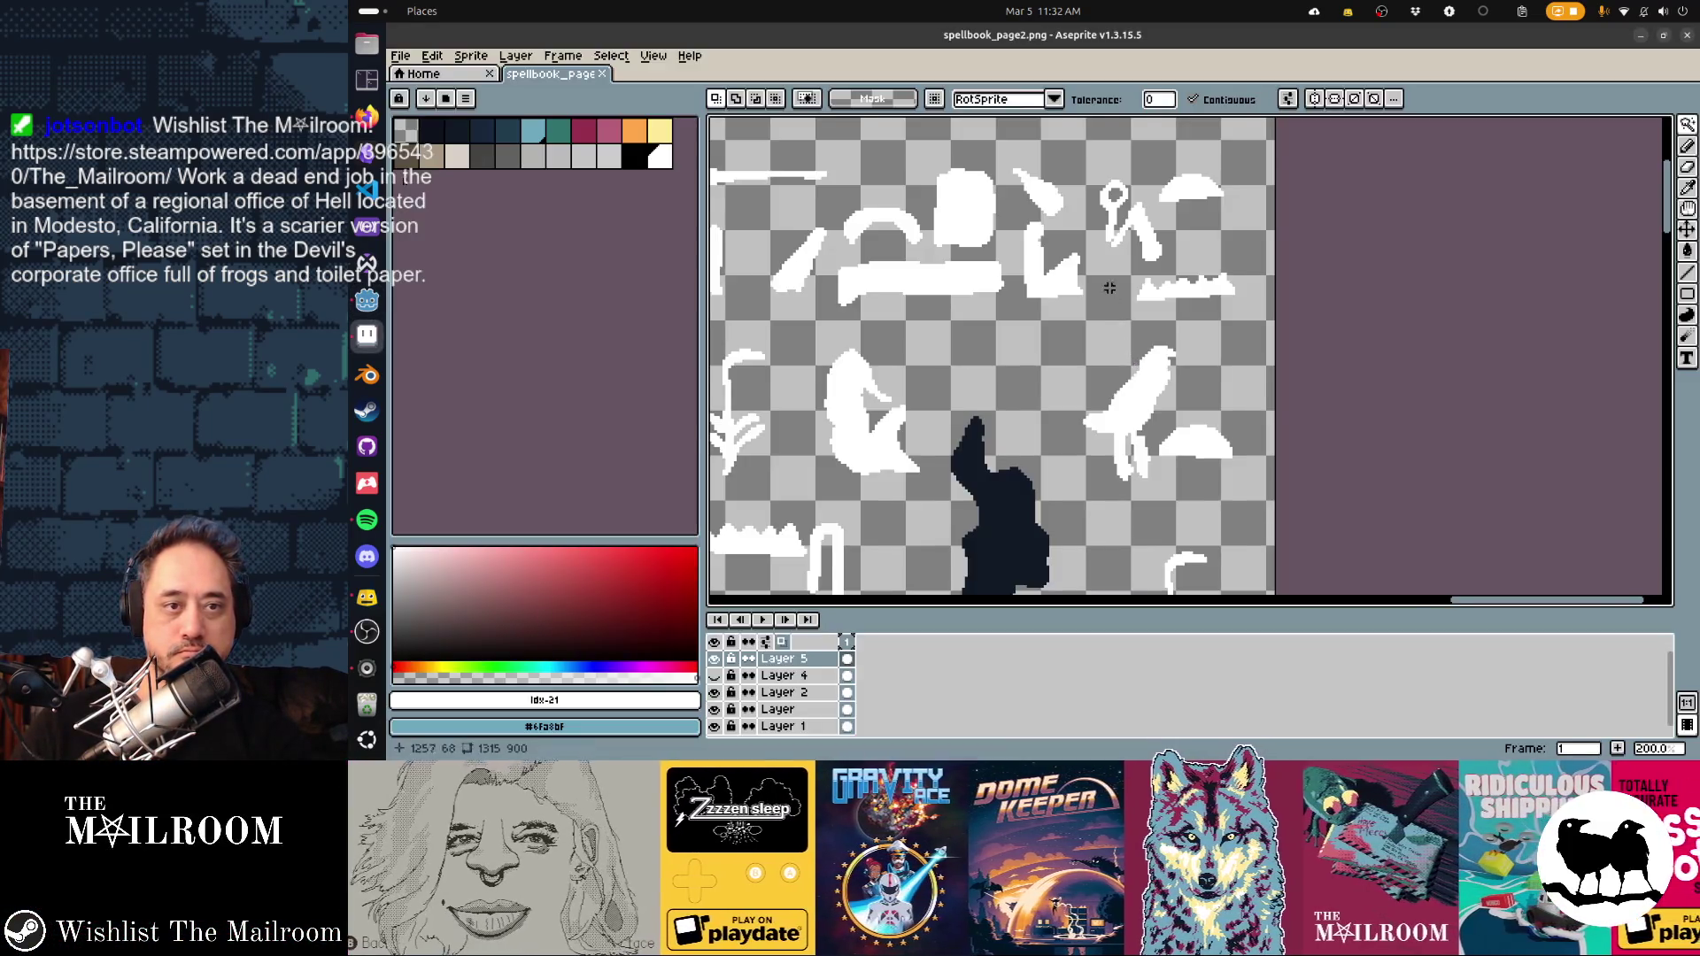
Lasso-select the top block of white glyph rows above the dark navy strokes
{"action": "scroll", "coordinate": [1010, 346], "scroll_direction": "down", "scroll_amount": 1}
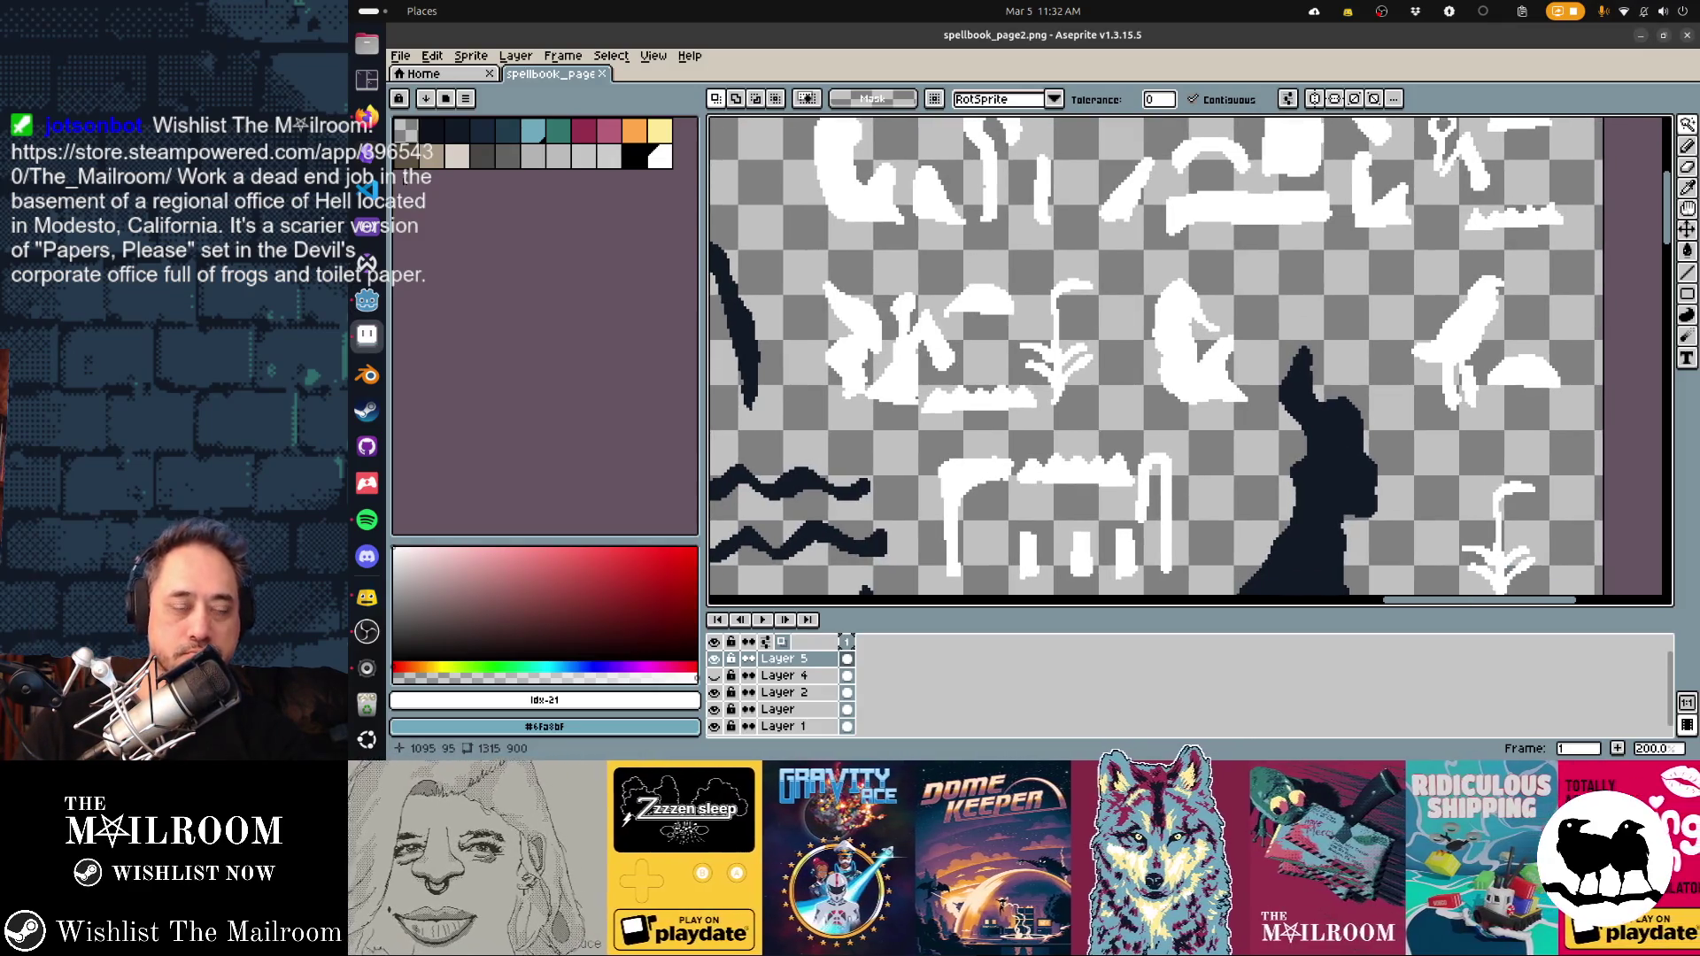
{"action": "scroll", "coordinate": [987, 264], "scroll_direction": "down", "scroll_amount": 1}
{"action": "scroll", "coordinate": [1058, 317], "scroll_direction": "down", "scroll_amount": 1}
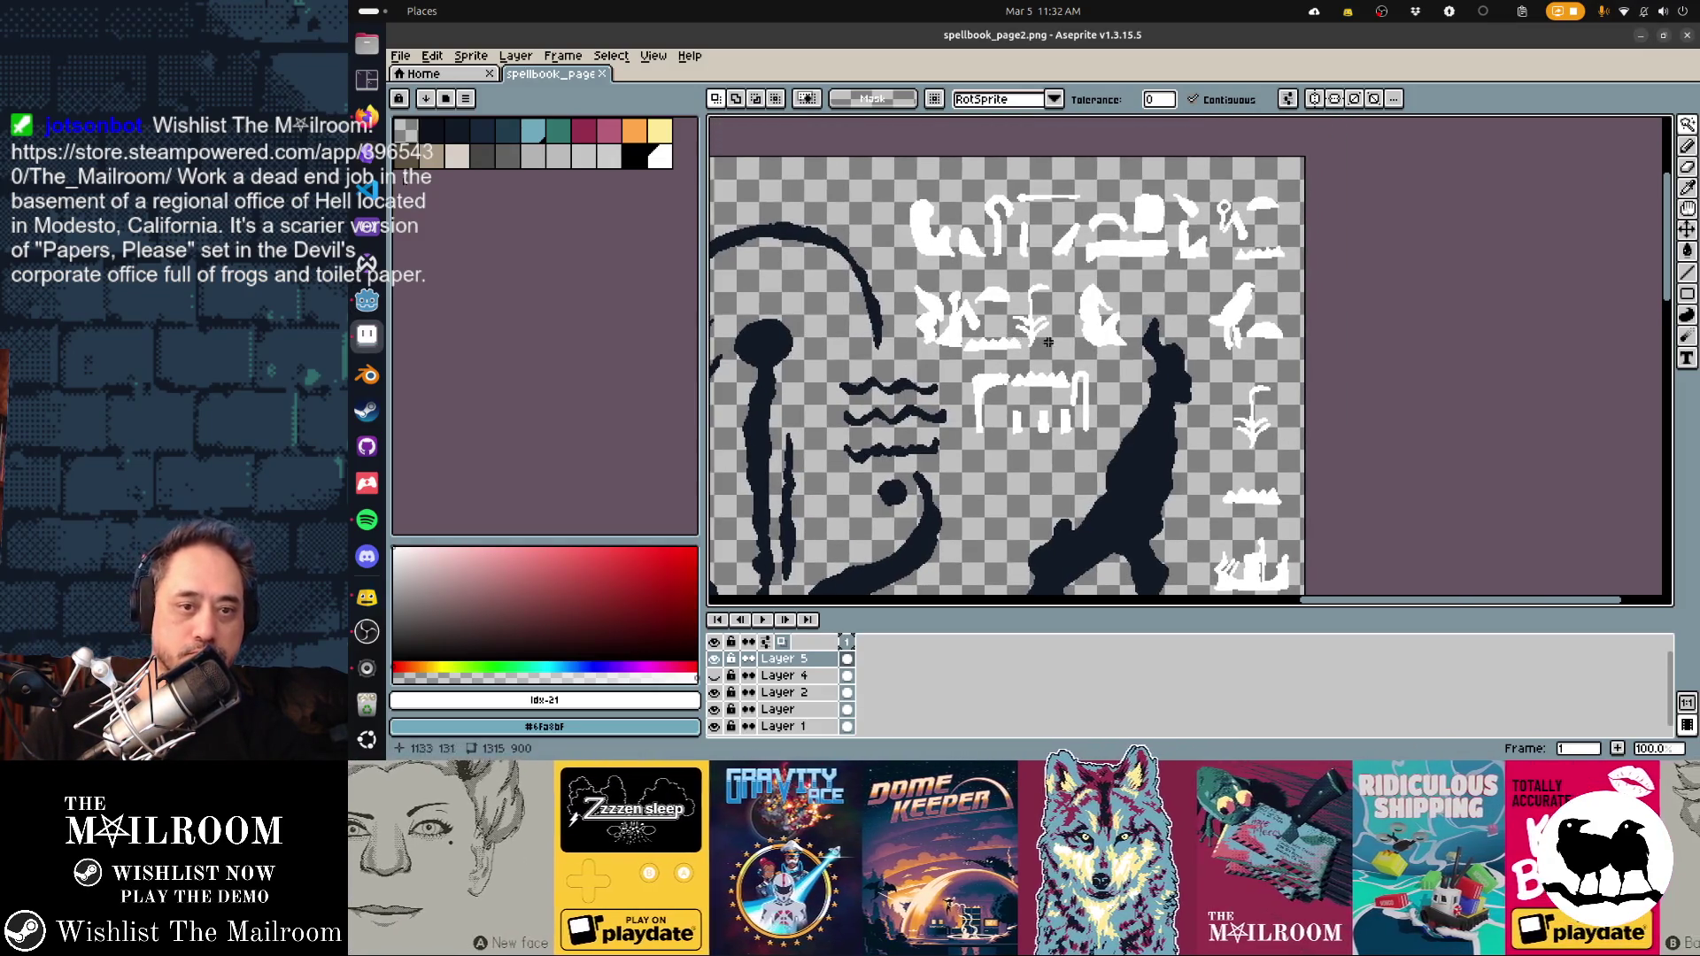
{"action": "key", "text": "q"}
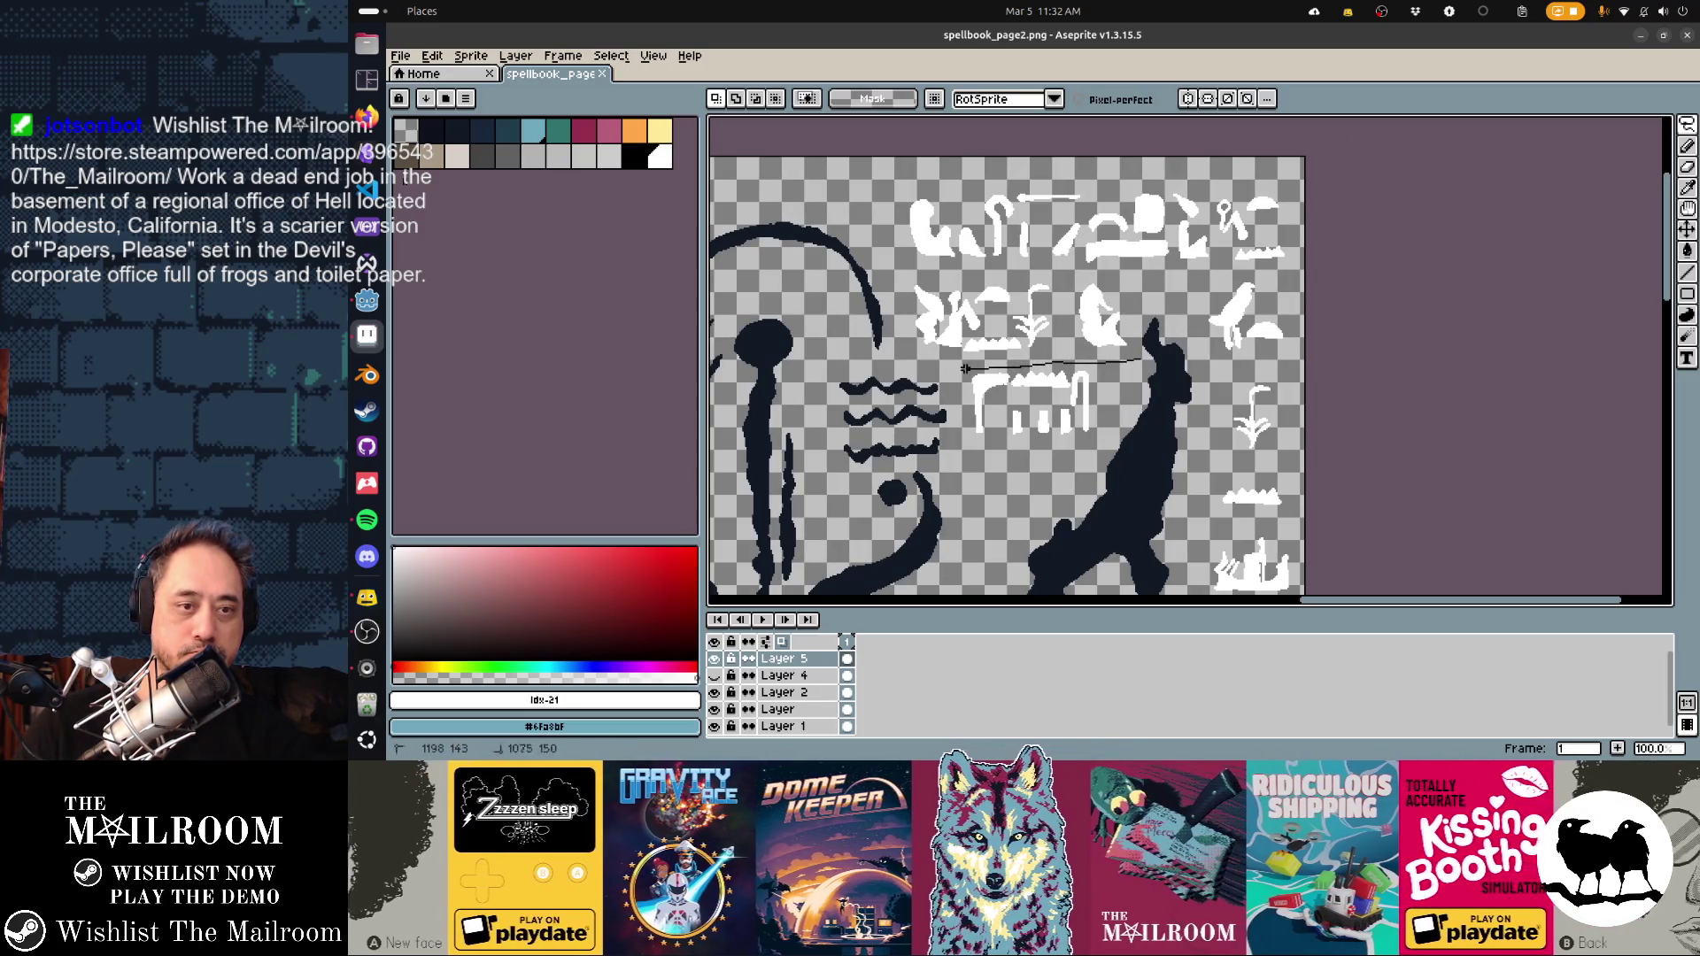
{"action": "mouse_move", "coordinate": [879, 301]}
{"action": "left_mouse_down"}
{"action": "mouse_move", "coordinate": [878, 202]}
{"action": "mouse_move", "coordinate": [1137, 170]}
{"action": "mouse_move", "coordinate": [1171, 200]}
{"action": "left_mouse_up"}
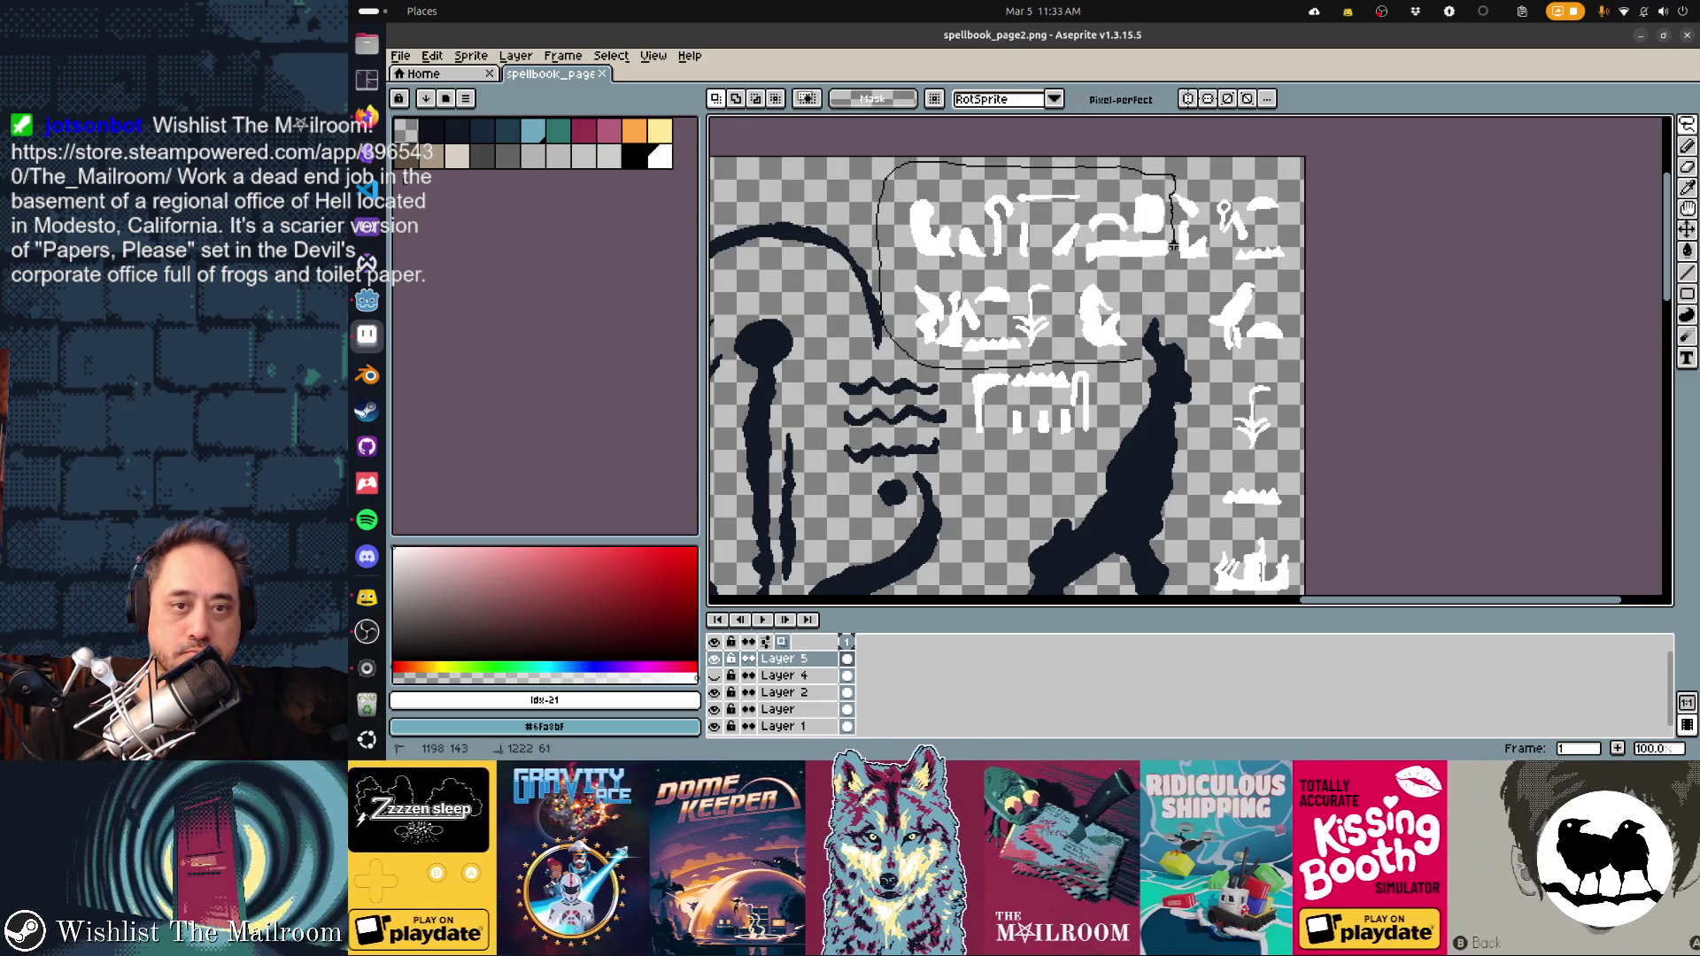
{"action": "left_click_drag", "start_coordinate": [1139, 302], "coordinate": [886, 368]}
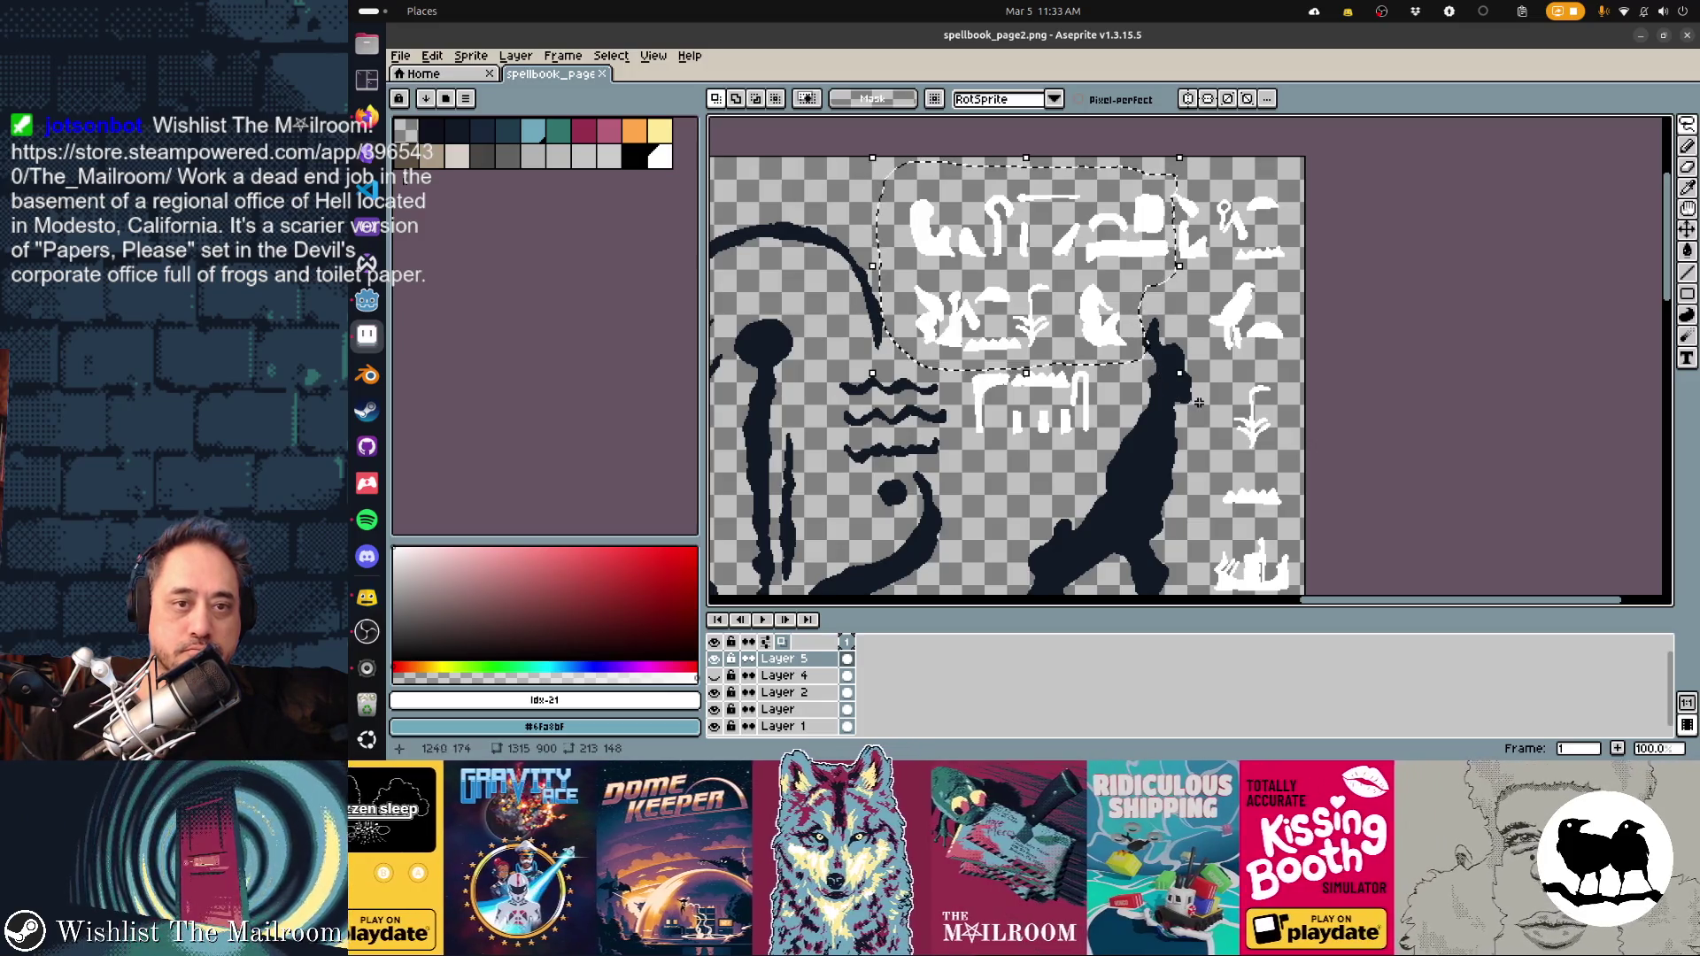
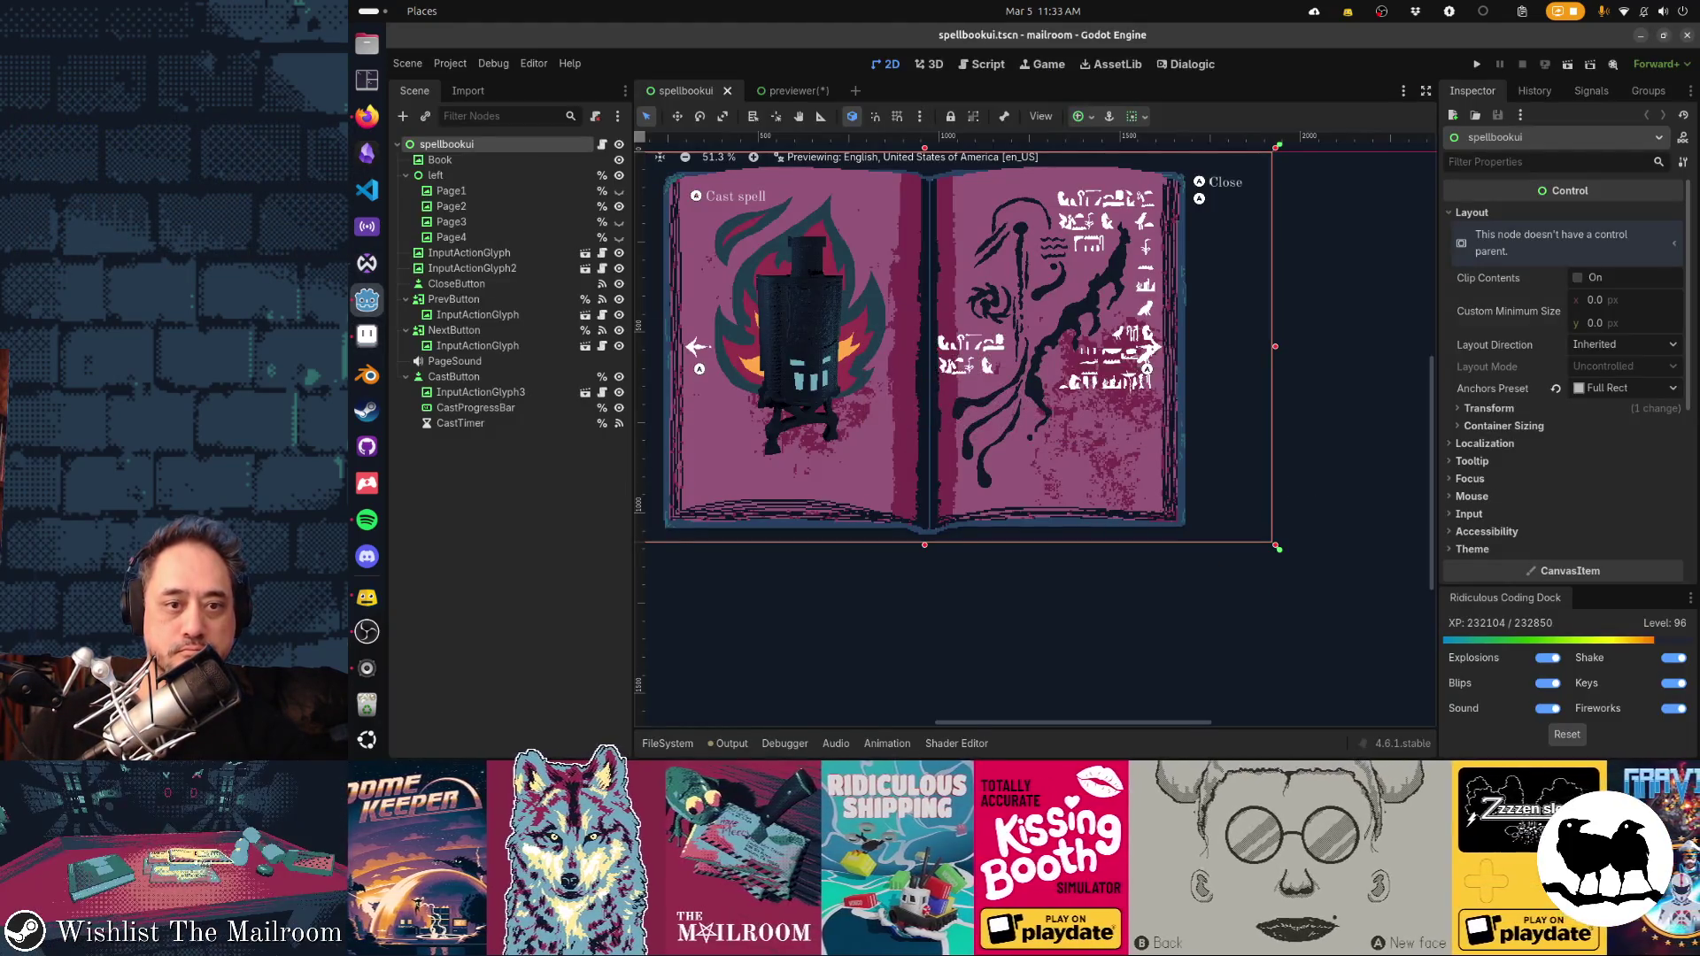
Inspect the spellbook's right page in Godot, then switch to spellbook_page2.png in Aseprite
{"action": "scroll", "coordinate": [945, 401], "scroll_direction": "down", "scroll_amount": 3}
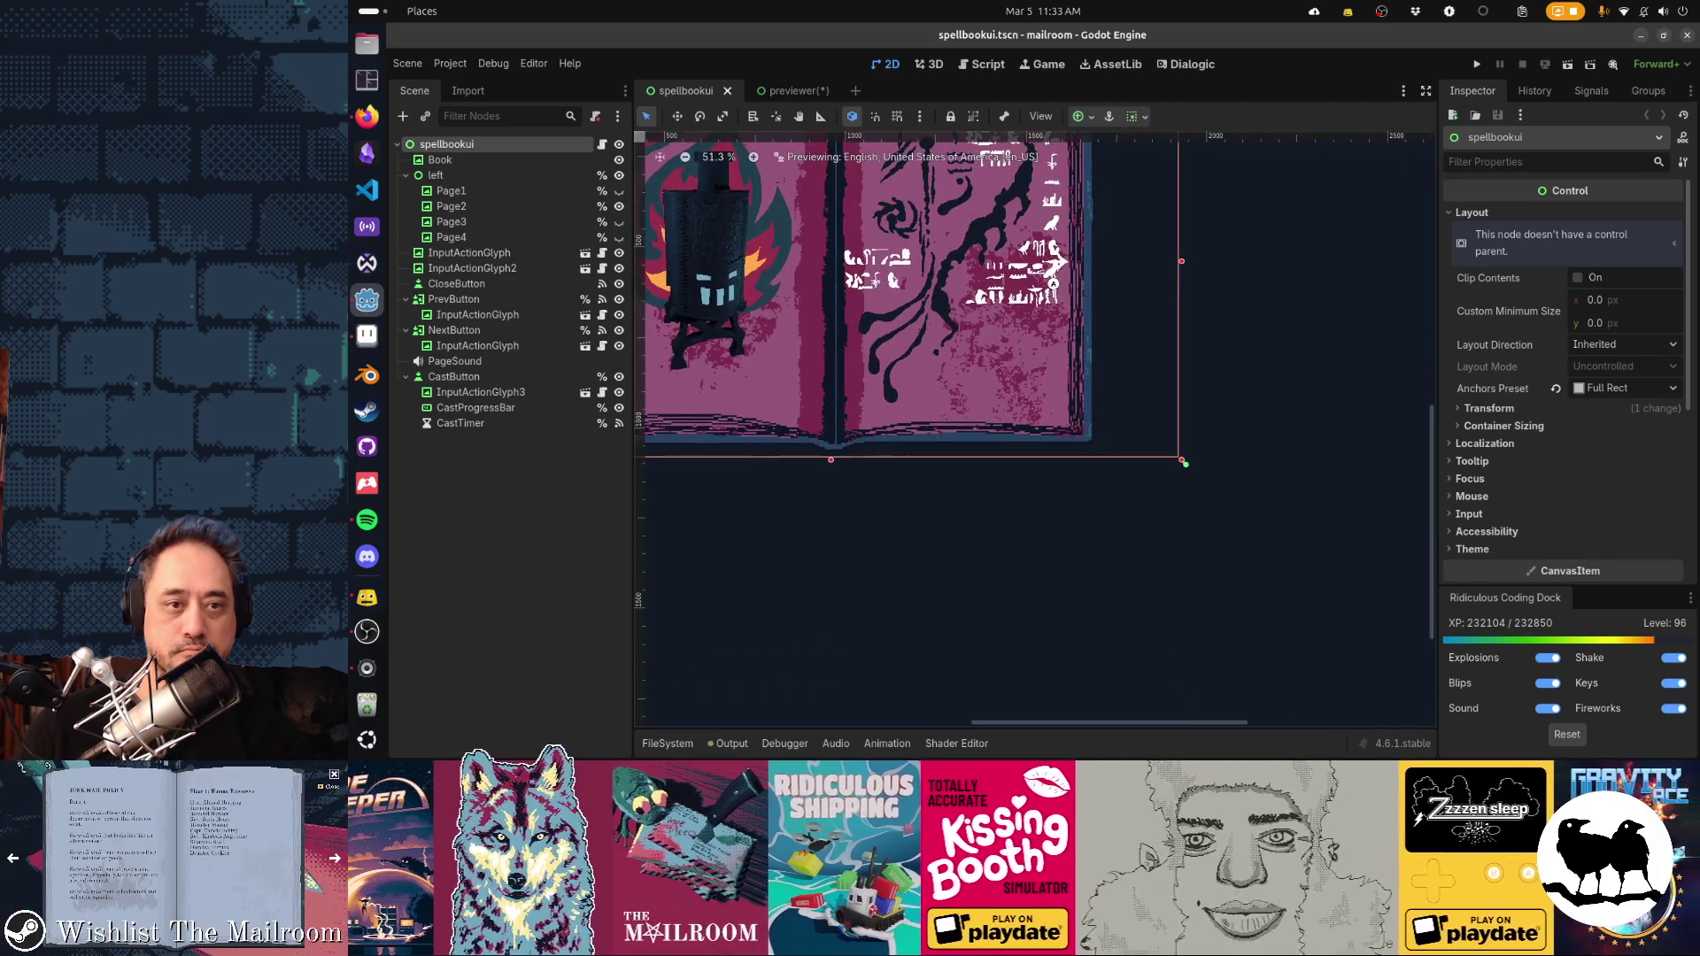
{"action": "key", "text": "alt+Tab"}
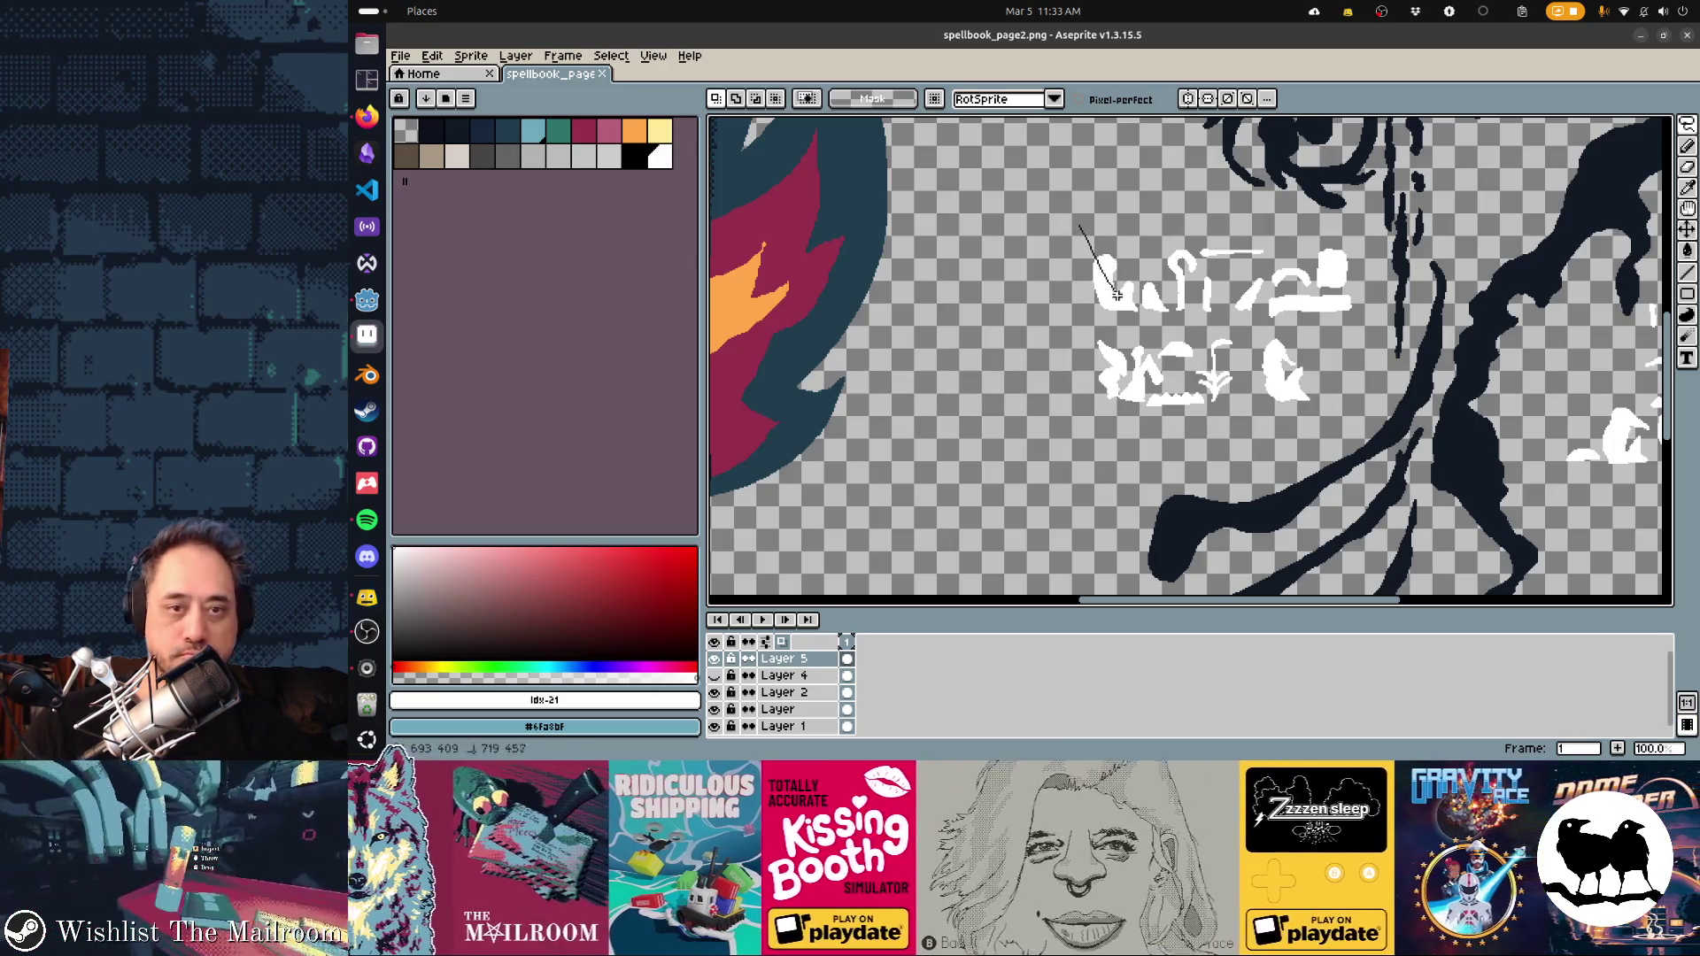
Delete the stray white glyph at the start of the upper glyph block and save
{"action": "key", "text": "ctrl+d"}
{"action": "key", "text": "m"}
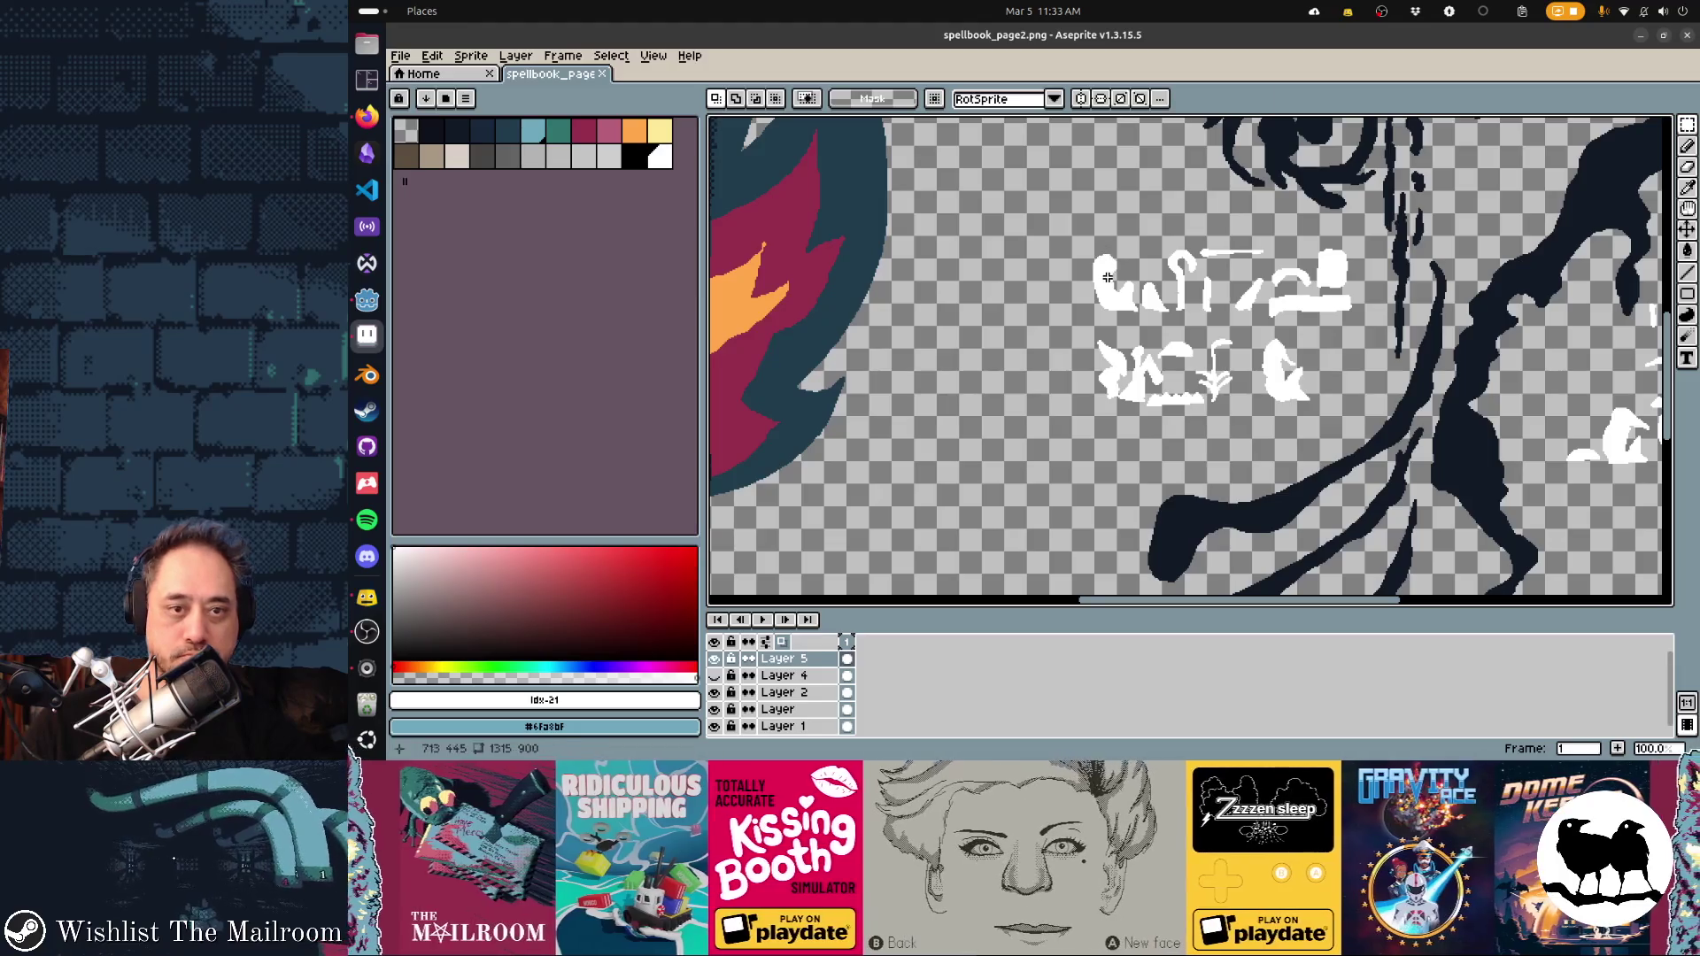
{"action": "key", "text": "w"}
{"action": "left_click", "coordinate": [1106, 277]}
{"action": "left_click", "coordinate": [1156, 297], "text": "shift"}
{"action": "key", "text": "Delete"}
{"action": "key", "text": "ctrl+s"}
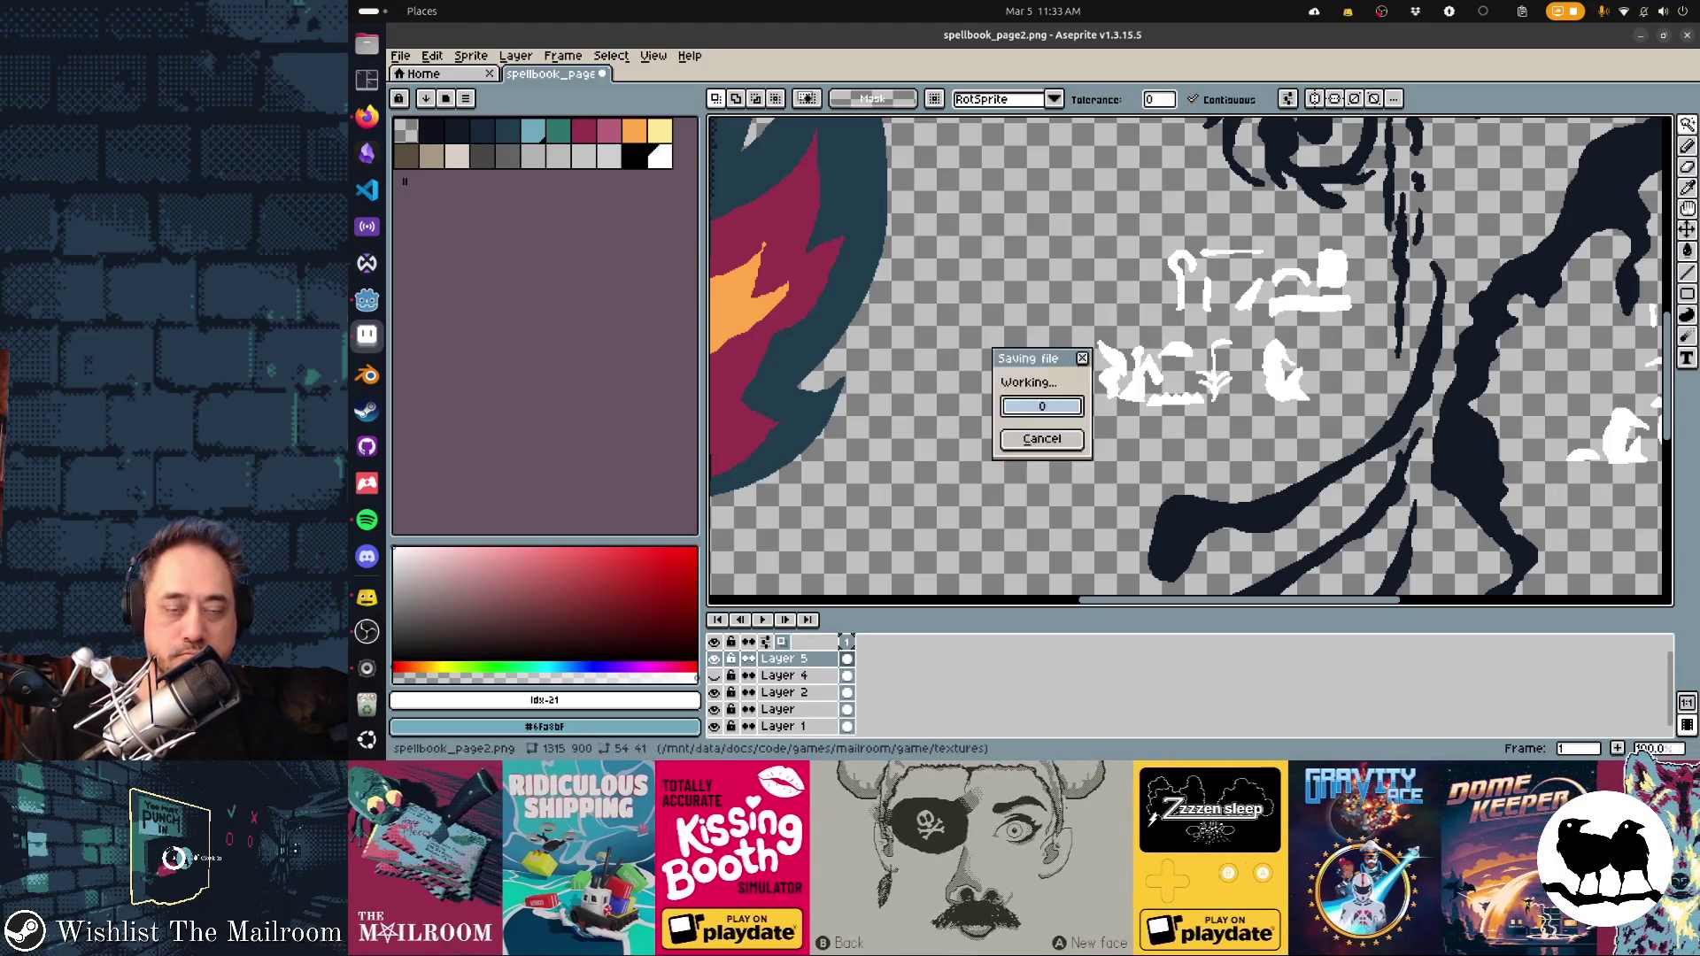
Check the reimported page in Godot, then return to the artwork in Aseprite
{"action": "key", "text": "alt+Tab"}
{"action": "key", "text": "alt+Tab"}
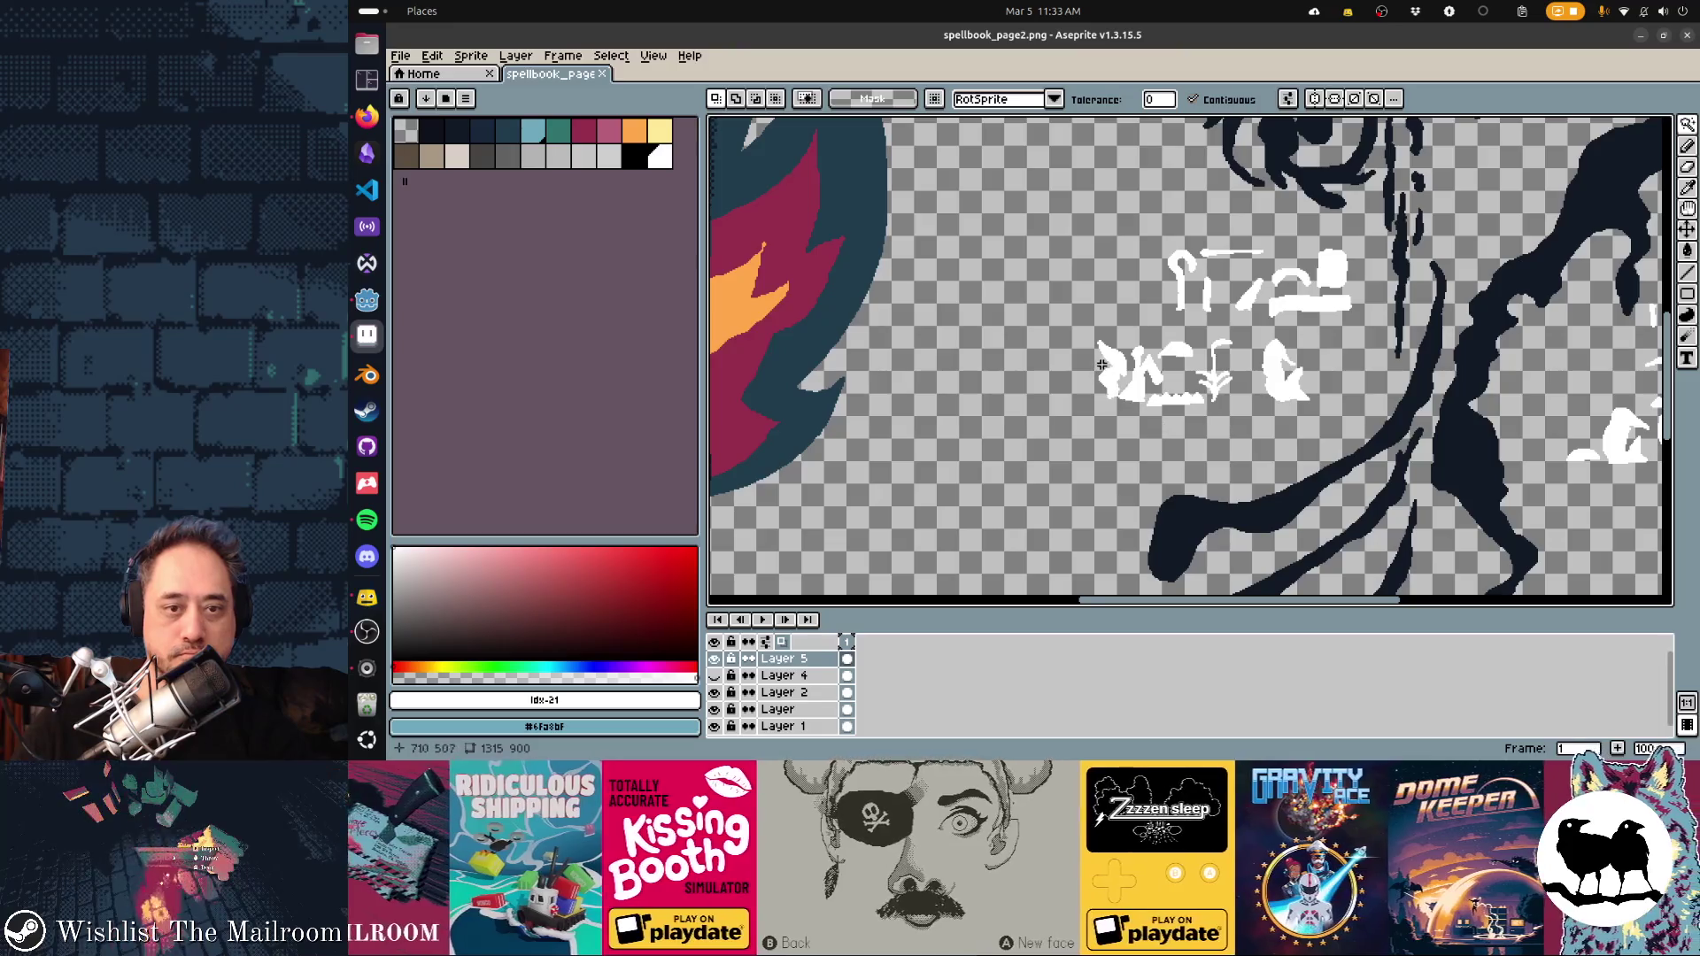
{"action": "key", "text": "alt+Tab"}
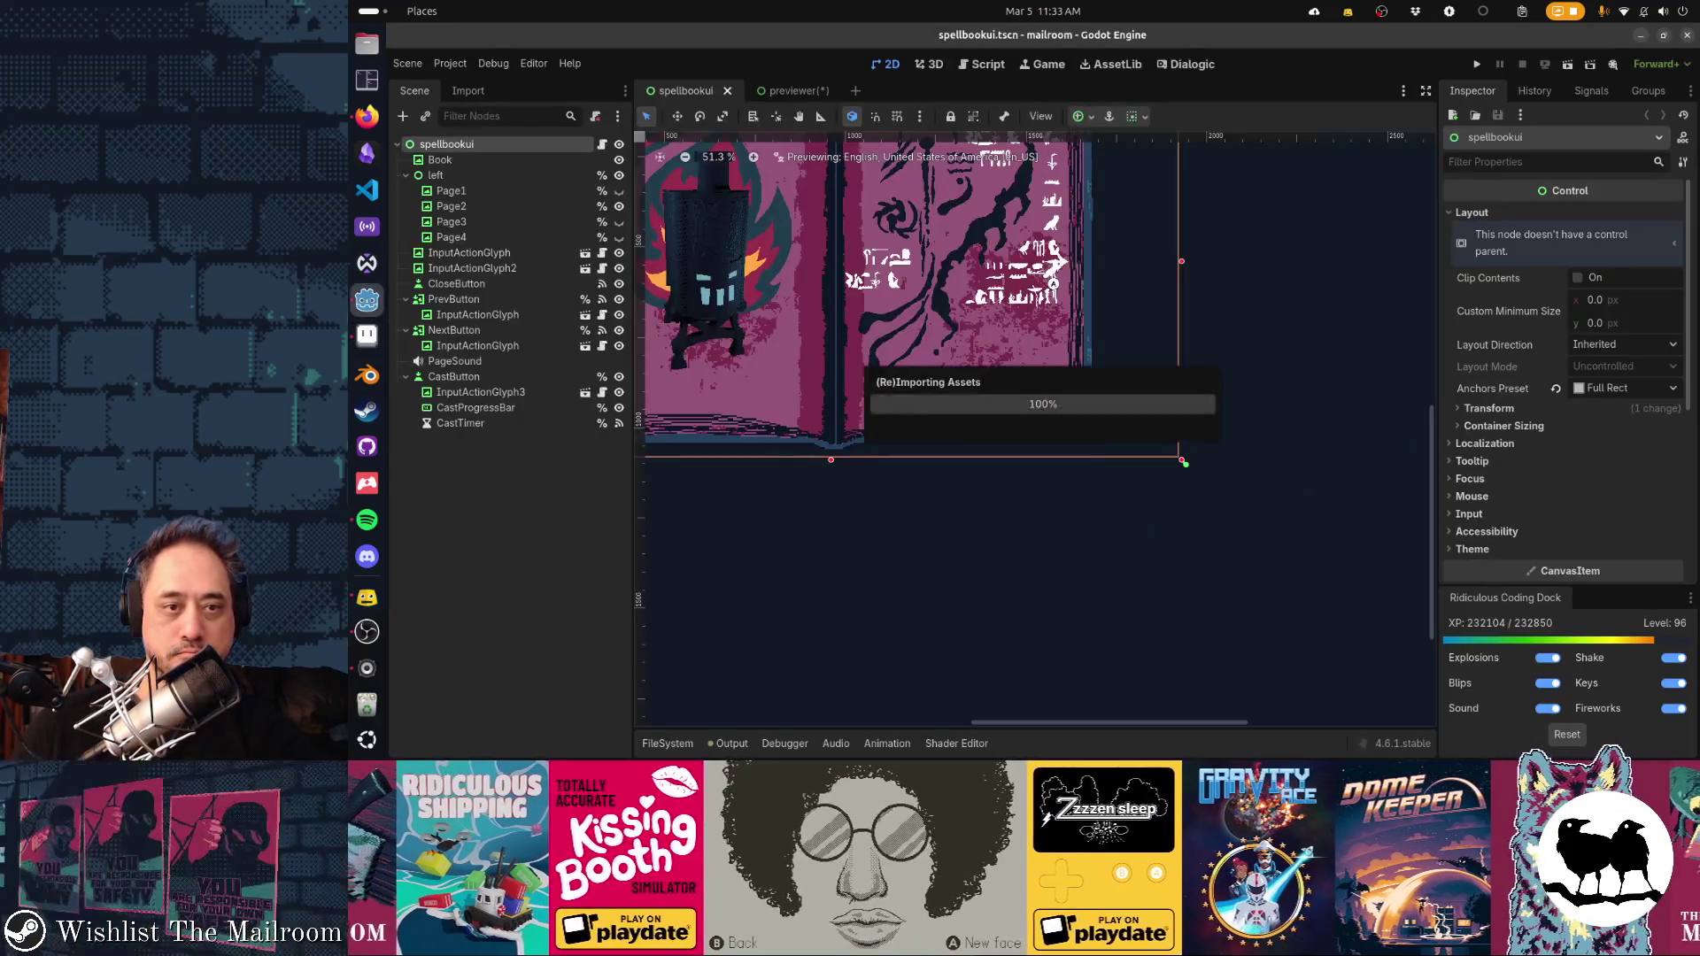
{"action": "scroll", "coordinate": [1018, 372], "scroll_direction": "up", "scroll_amount": 3}
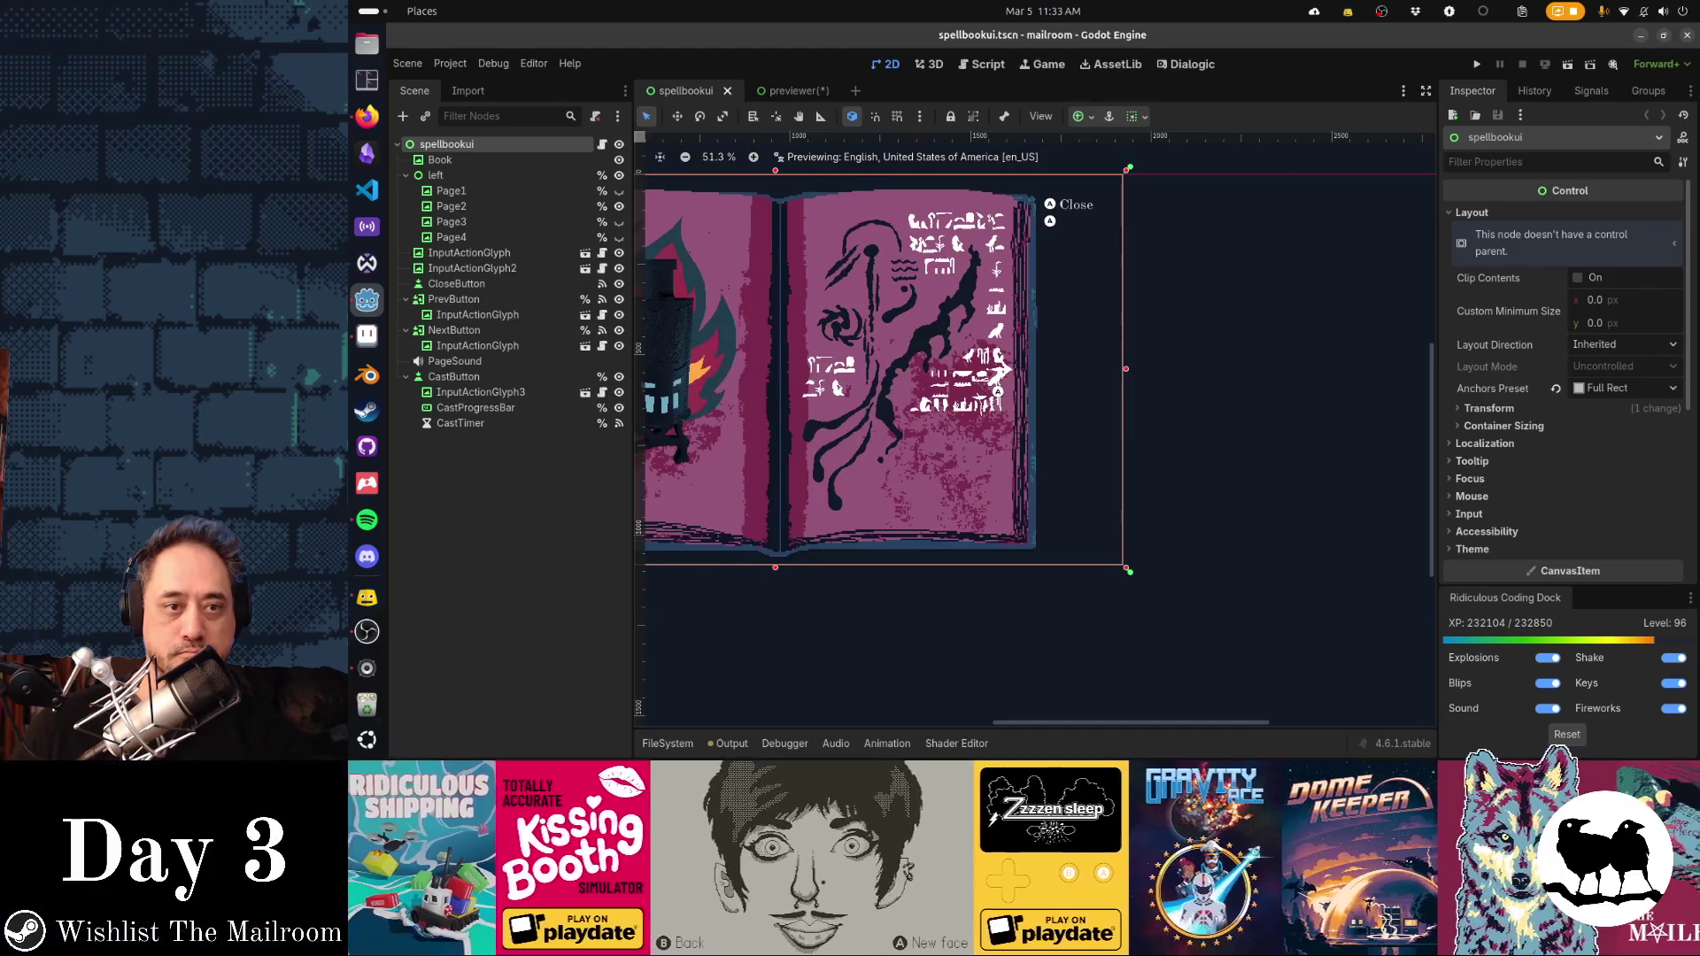
{"action": "key", "text": "alt+Tab"}
{"action": "scroll", "coordinate": [972, 284], "scroll_direction": "down", "scroll_amount": 3}
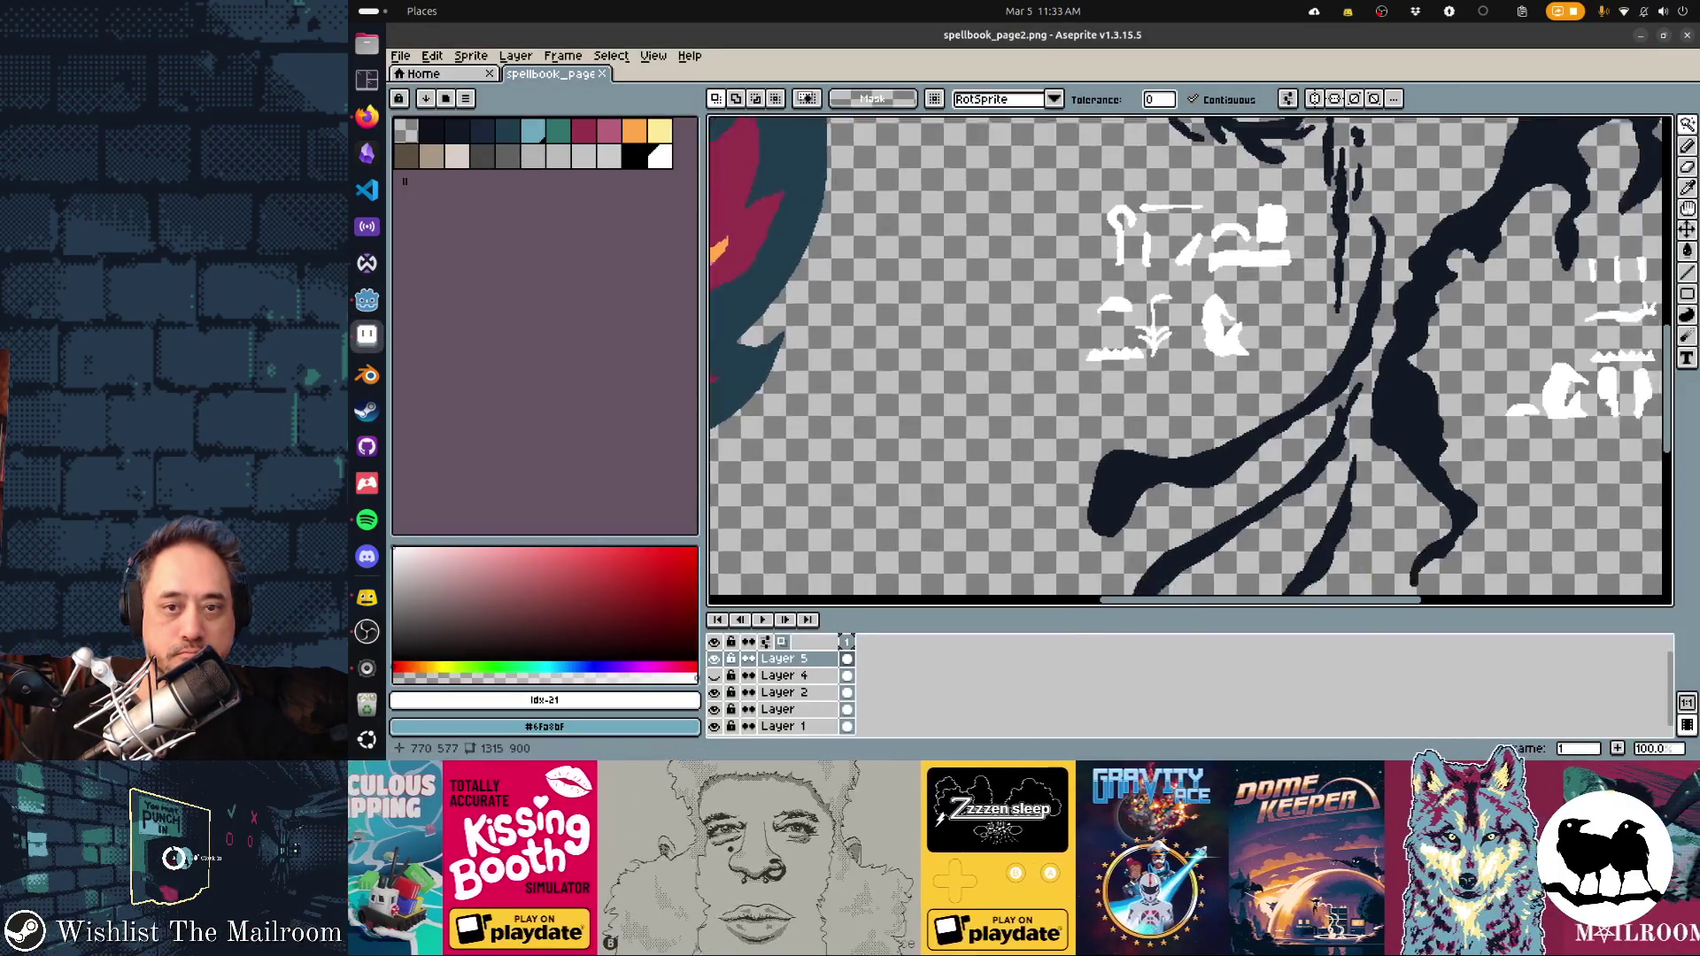
{"action": "scroll", "coordinate": [971, 284], "scroll_direction": "up", "scroll_amount": 5}
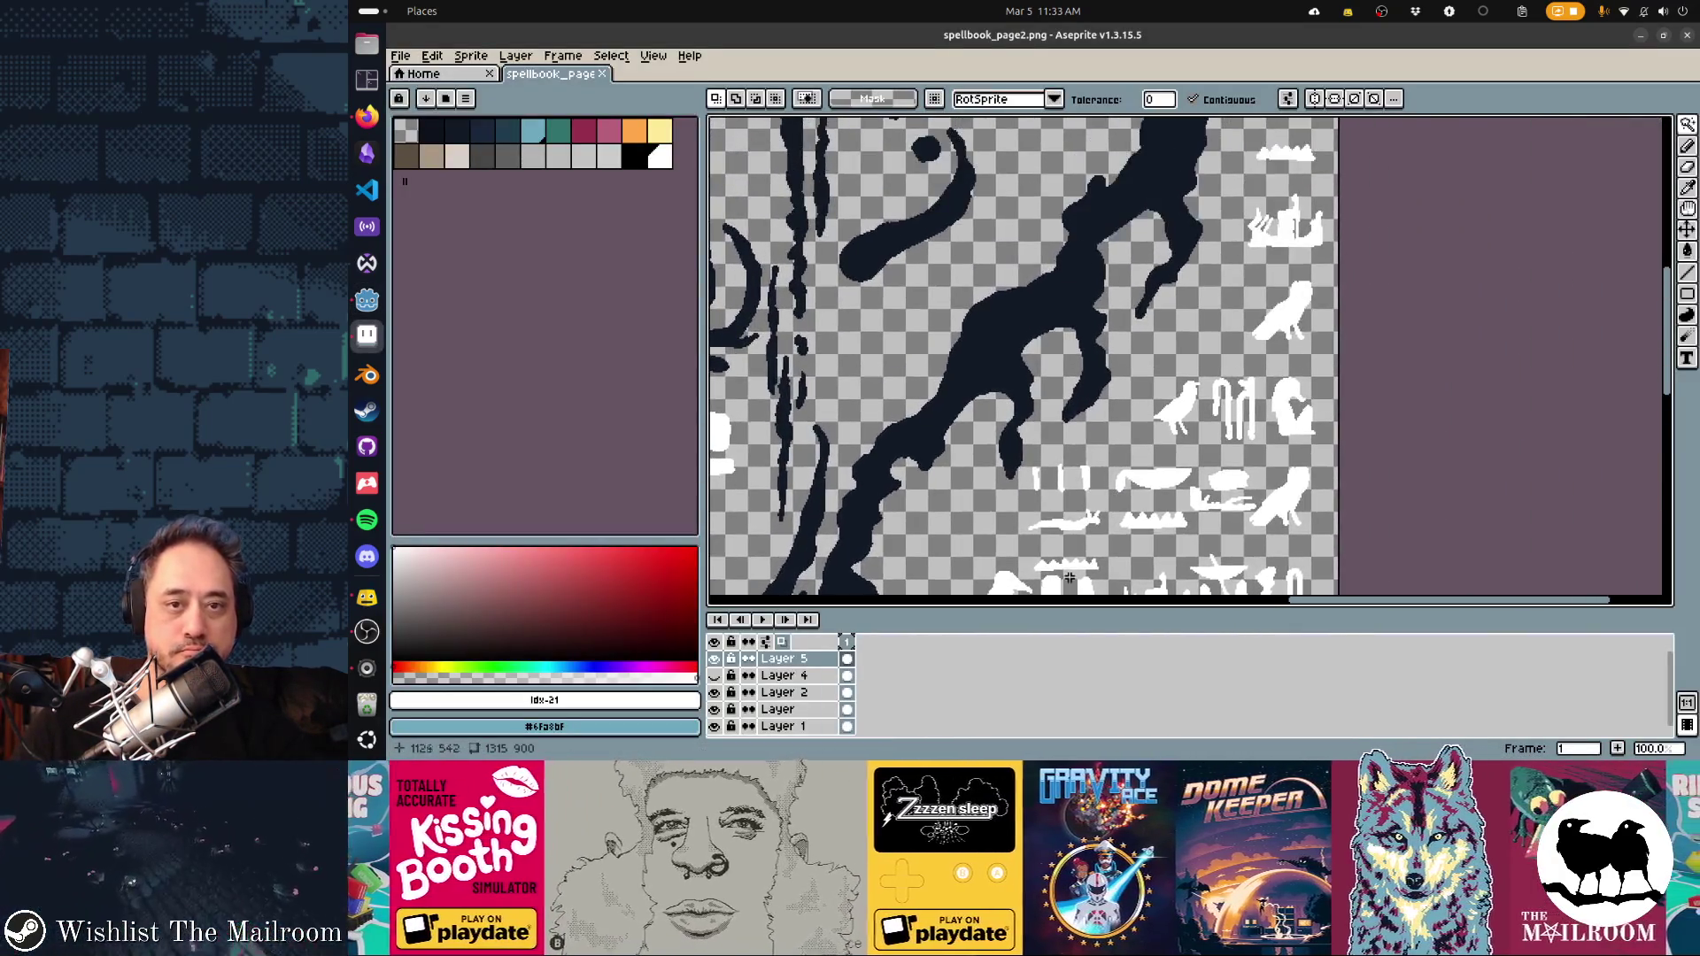
{"action": "scroll", "coordinate": [1052, 232], "scroll_direction": "up", "scroll_amount": 4}
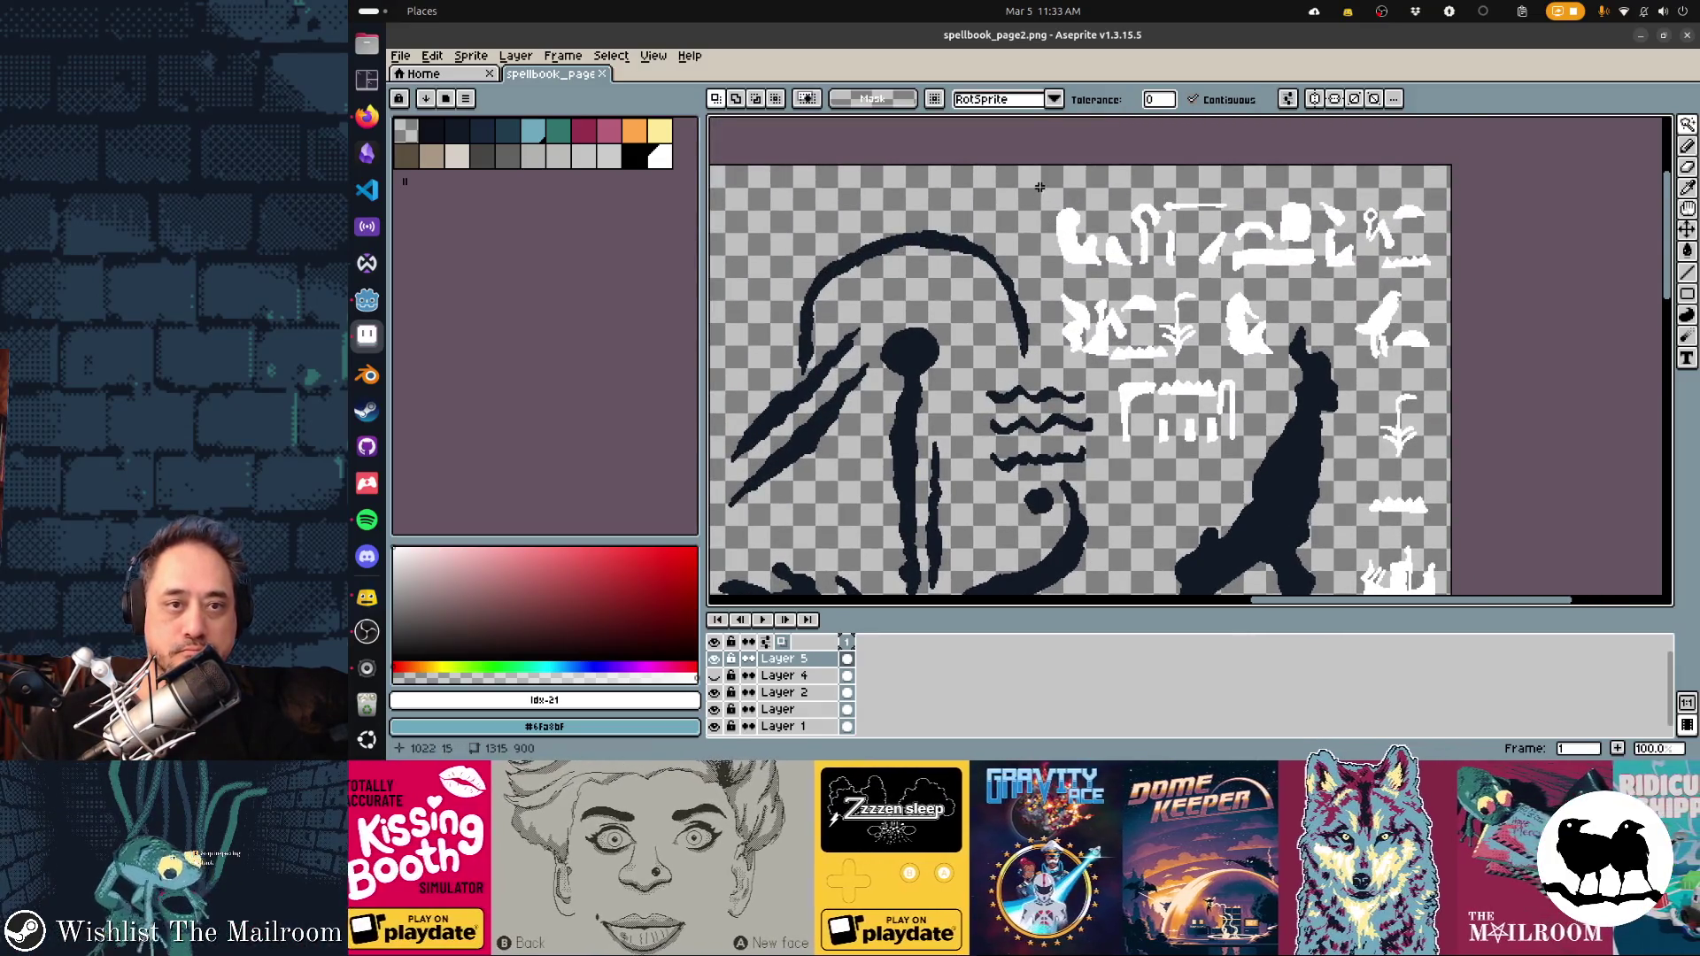
Paste a copy of the two-row white glyph block lower on the page, nudged into place
{"action": "left_click", "coordinate": [1034, 174]}
{"action": "key", "text": "ctrl+z"}
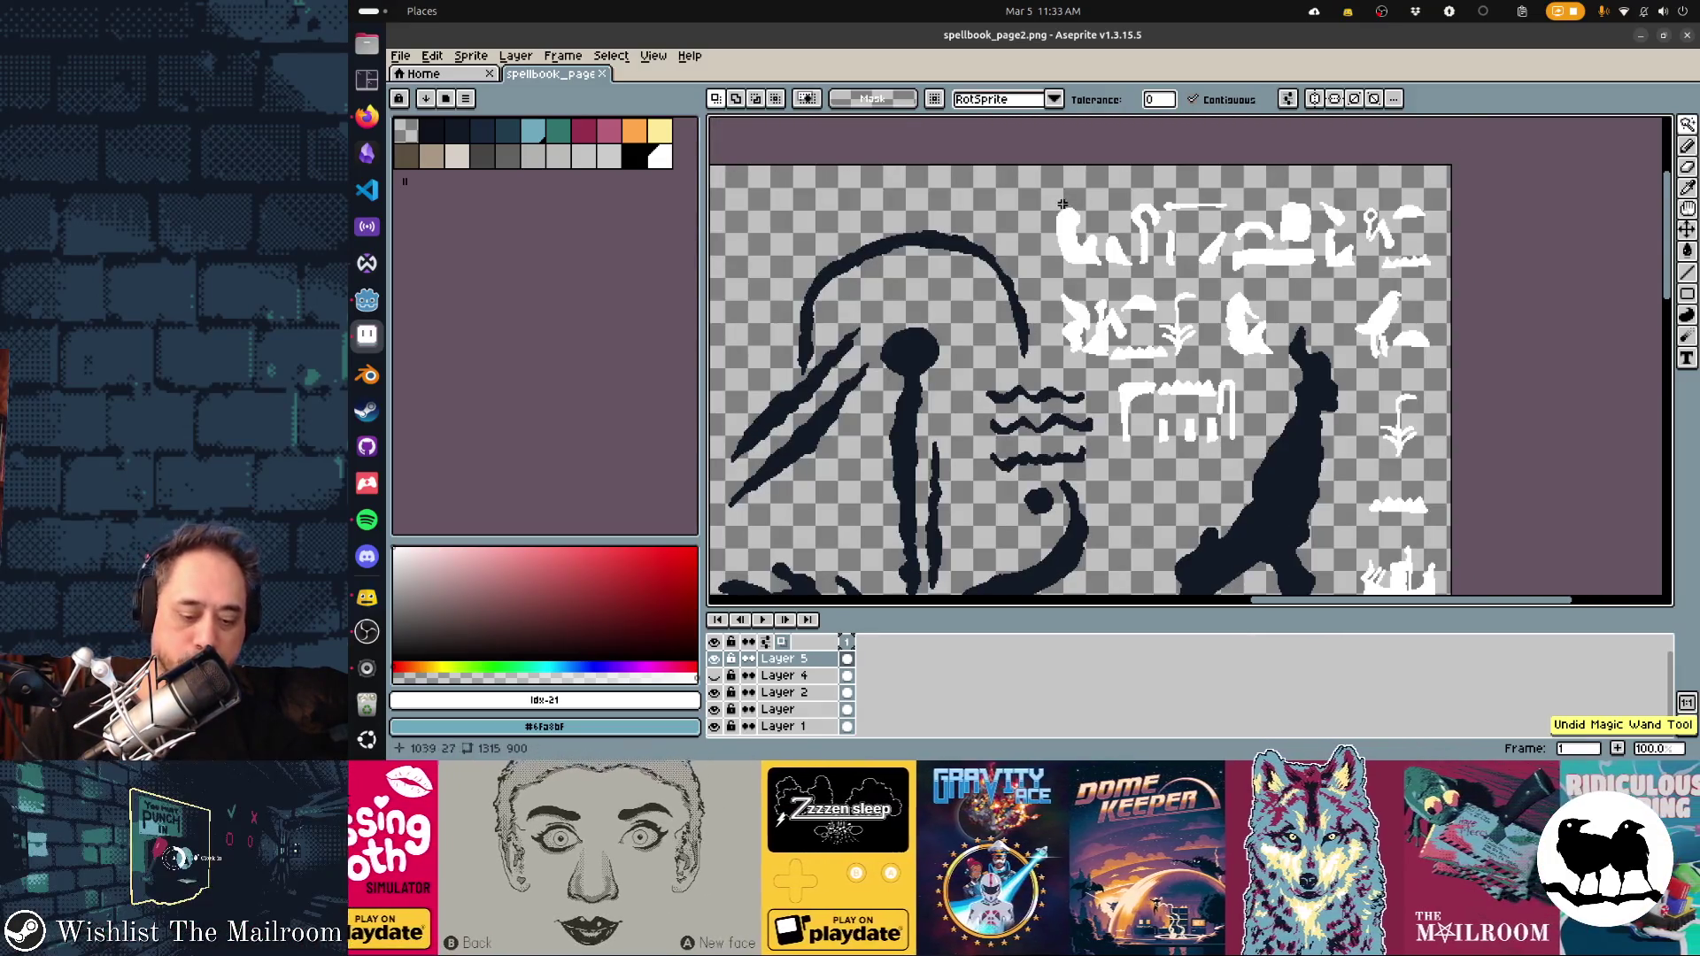
{"action": "key", "text": "m"}
{"action": "mouse_move", "coordinate": [1062, 202]}
{"action": "left_mouse_down"}
{"action": "mouse_move", "coordinate": [1230, 259]}
{"action": "mouse_move", "coordinate": [1306, 363]}
{"action": "left_mouse_up"}
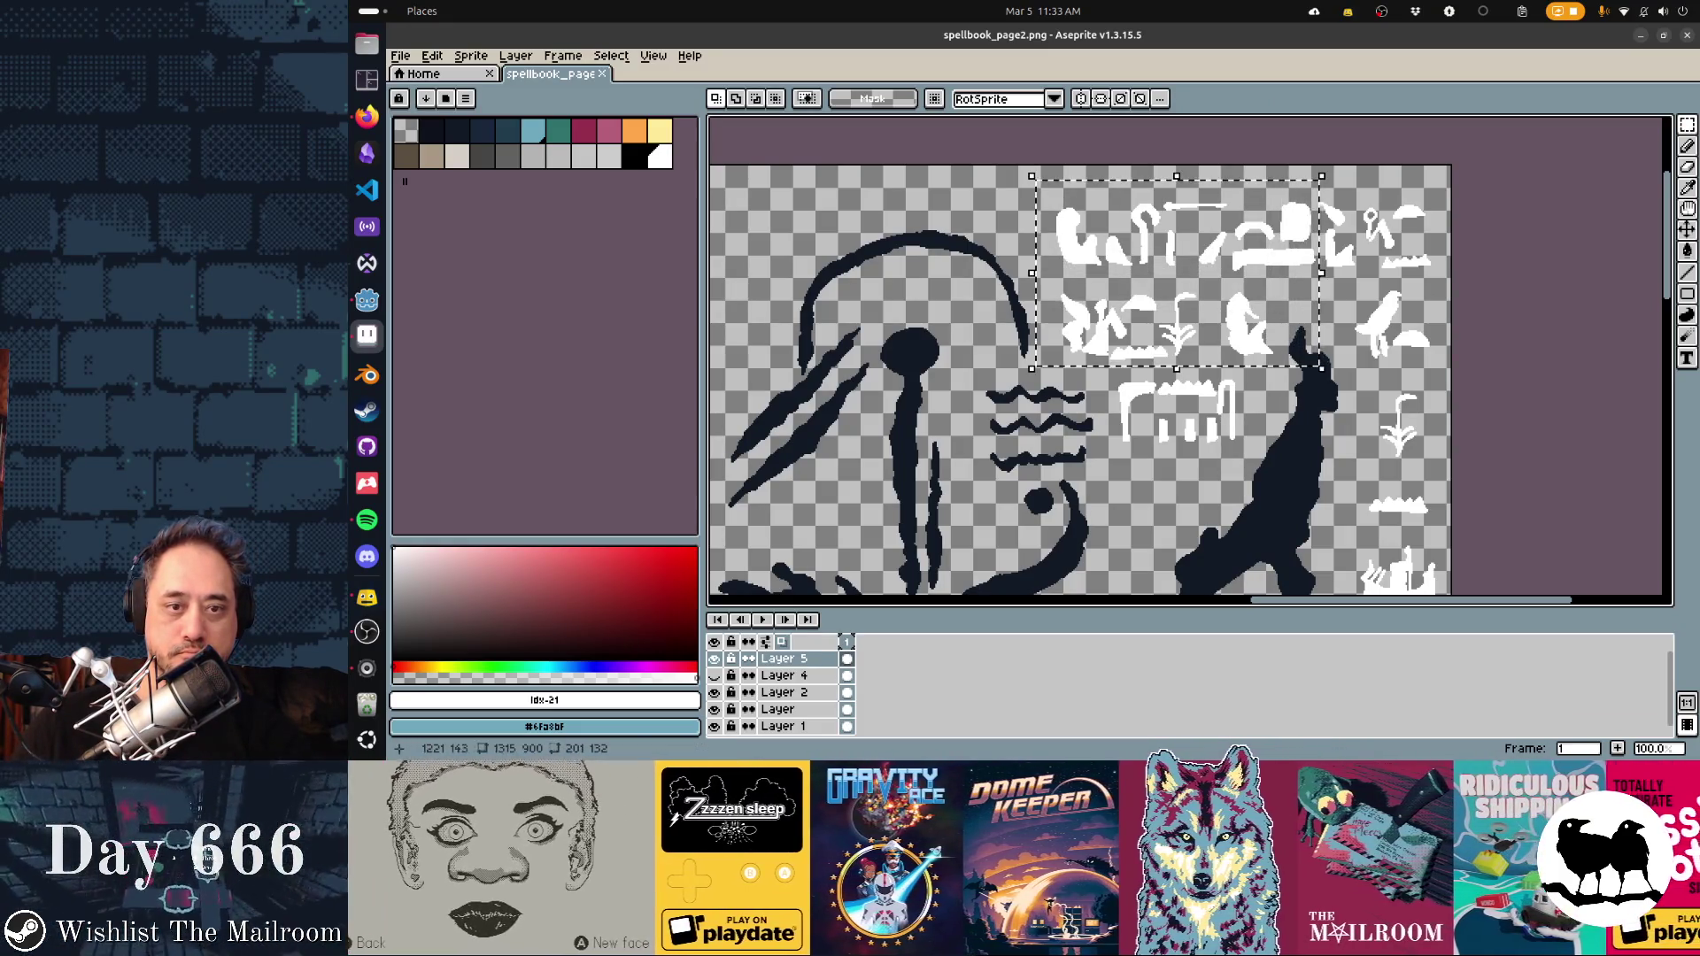
{"action": "left_click_drag", "start_coordinate": [1313, 482], "coordinate": [1297, 167]}
{"action": "key", "text": "ctrl+v"}
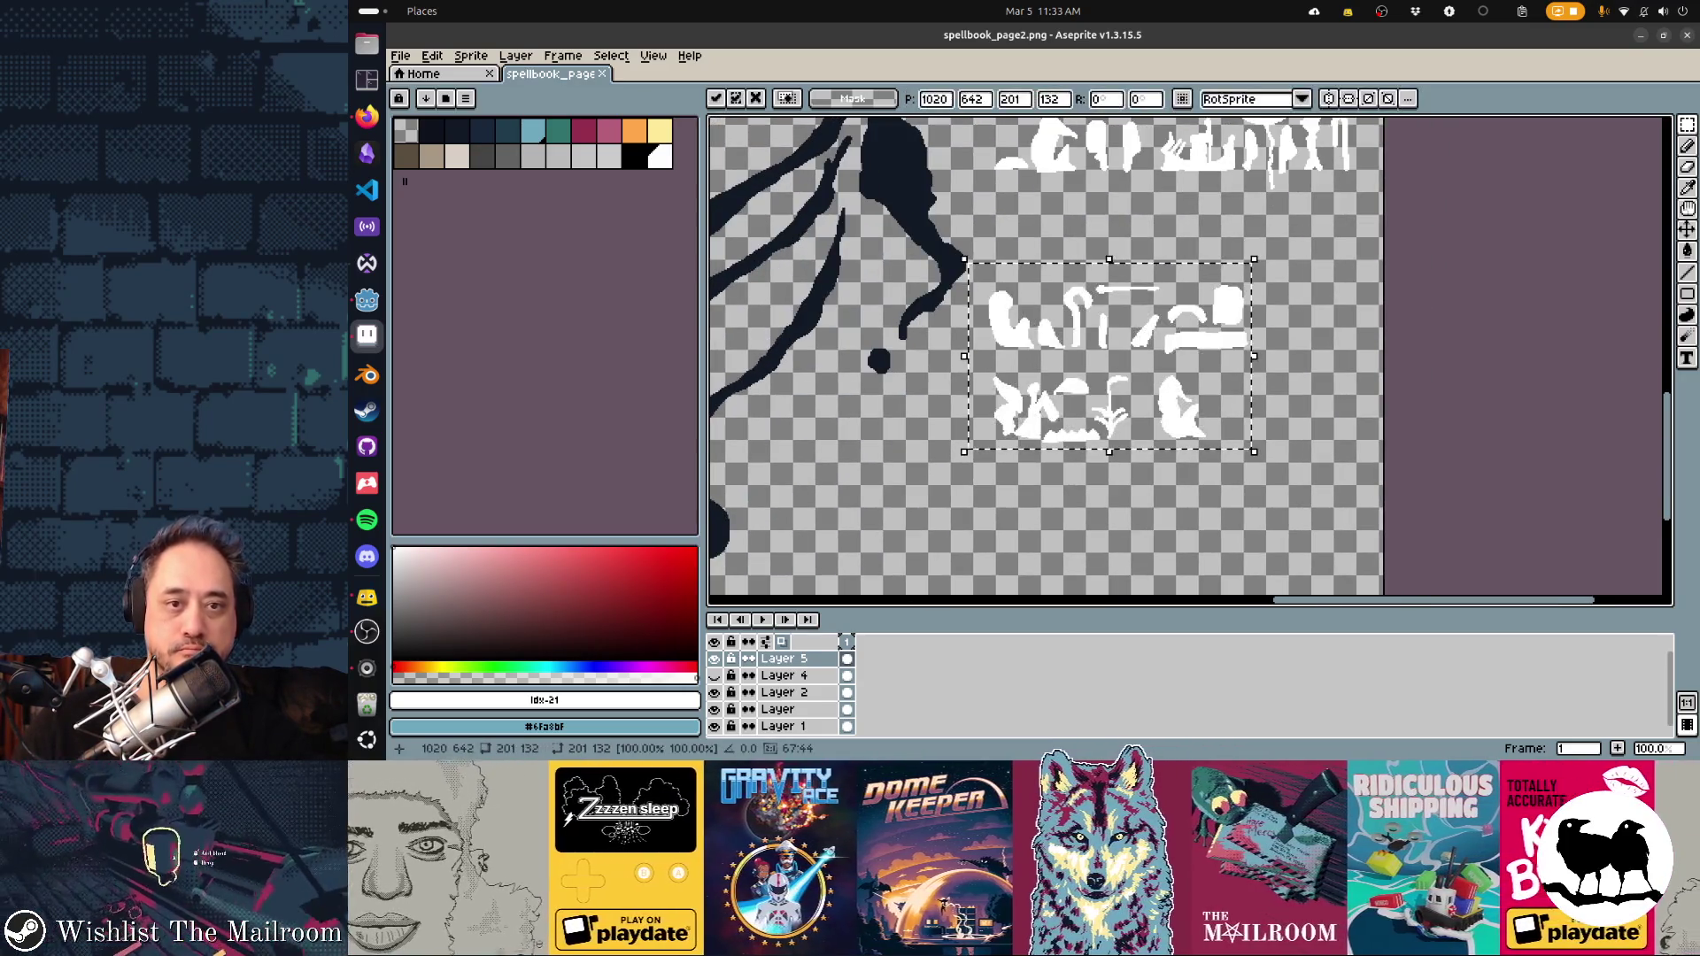
{"action": "key", "text": "Left"}
{"action": "key", "text": "Up"}
{"action": "key", "text": "Up"}
{"action": "key", "text": "Up"}
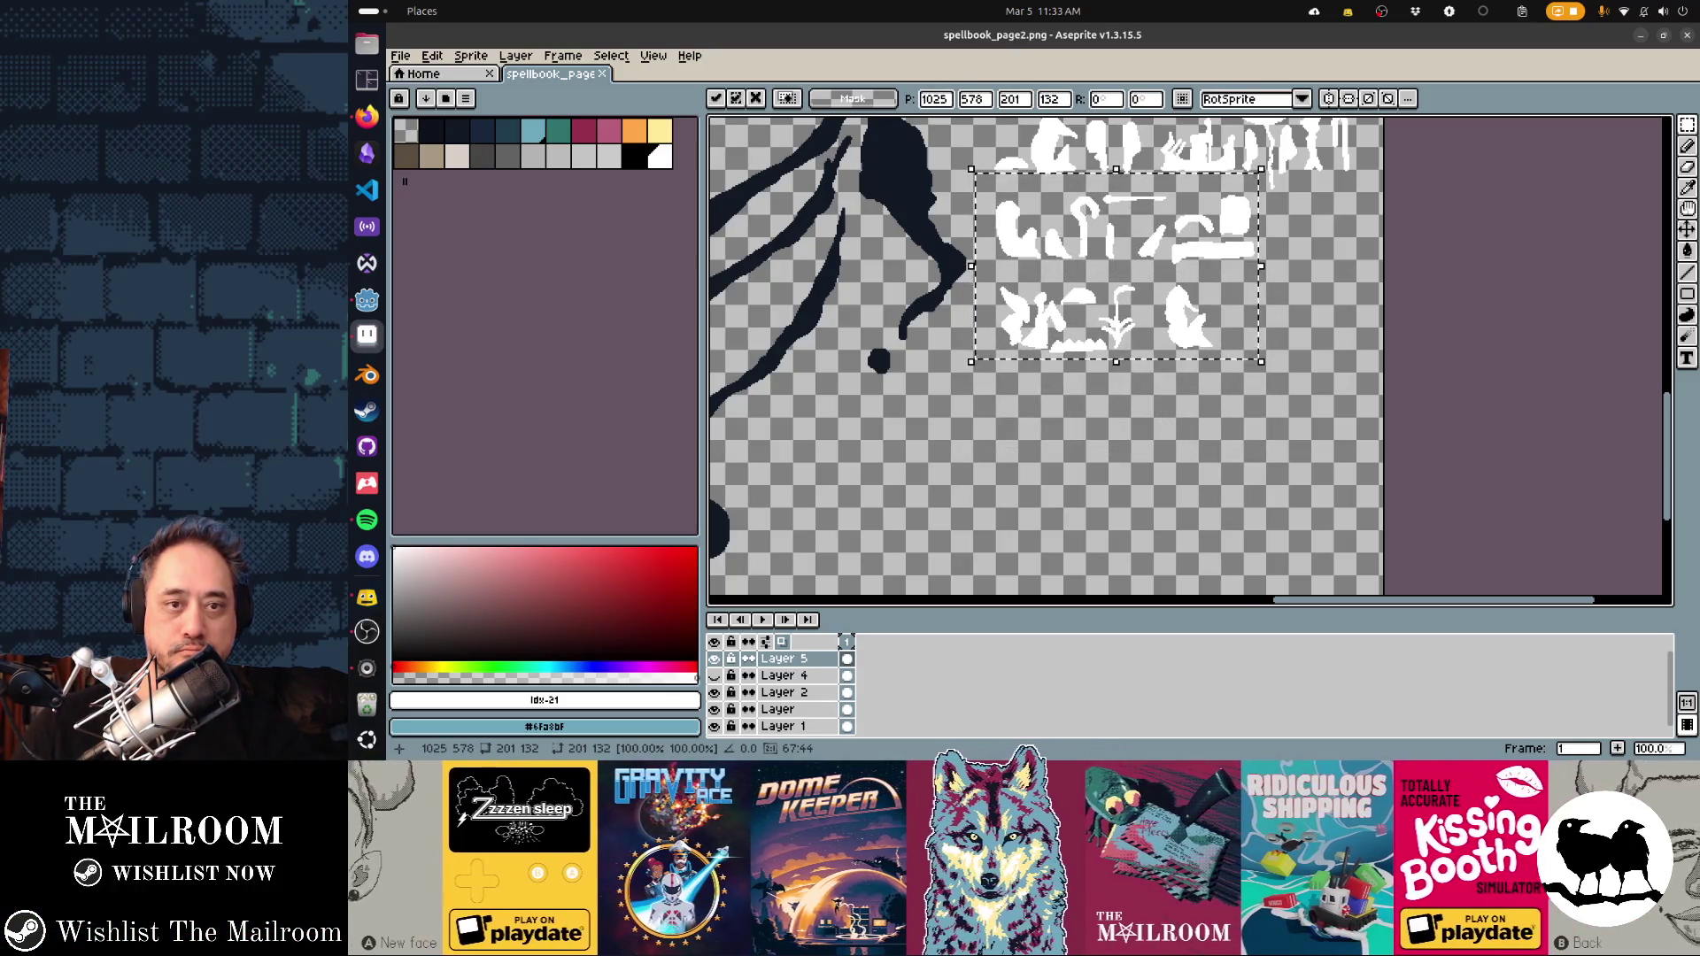
Save the page, preview it in Godot, and drop the selection in Aseprite
{"action": "key", "text": "alt+Tab"}
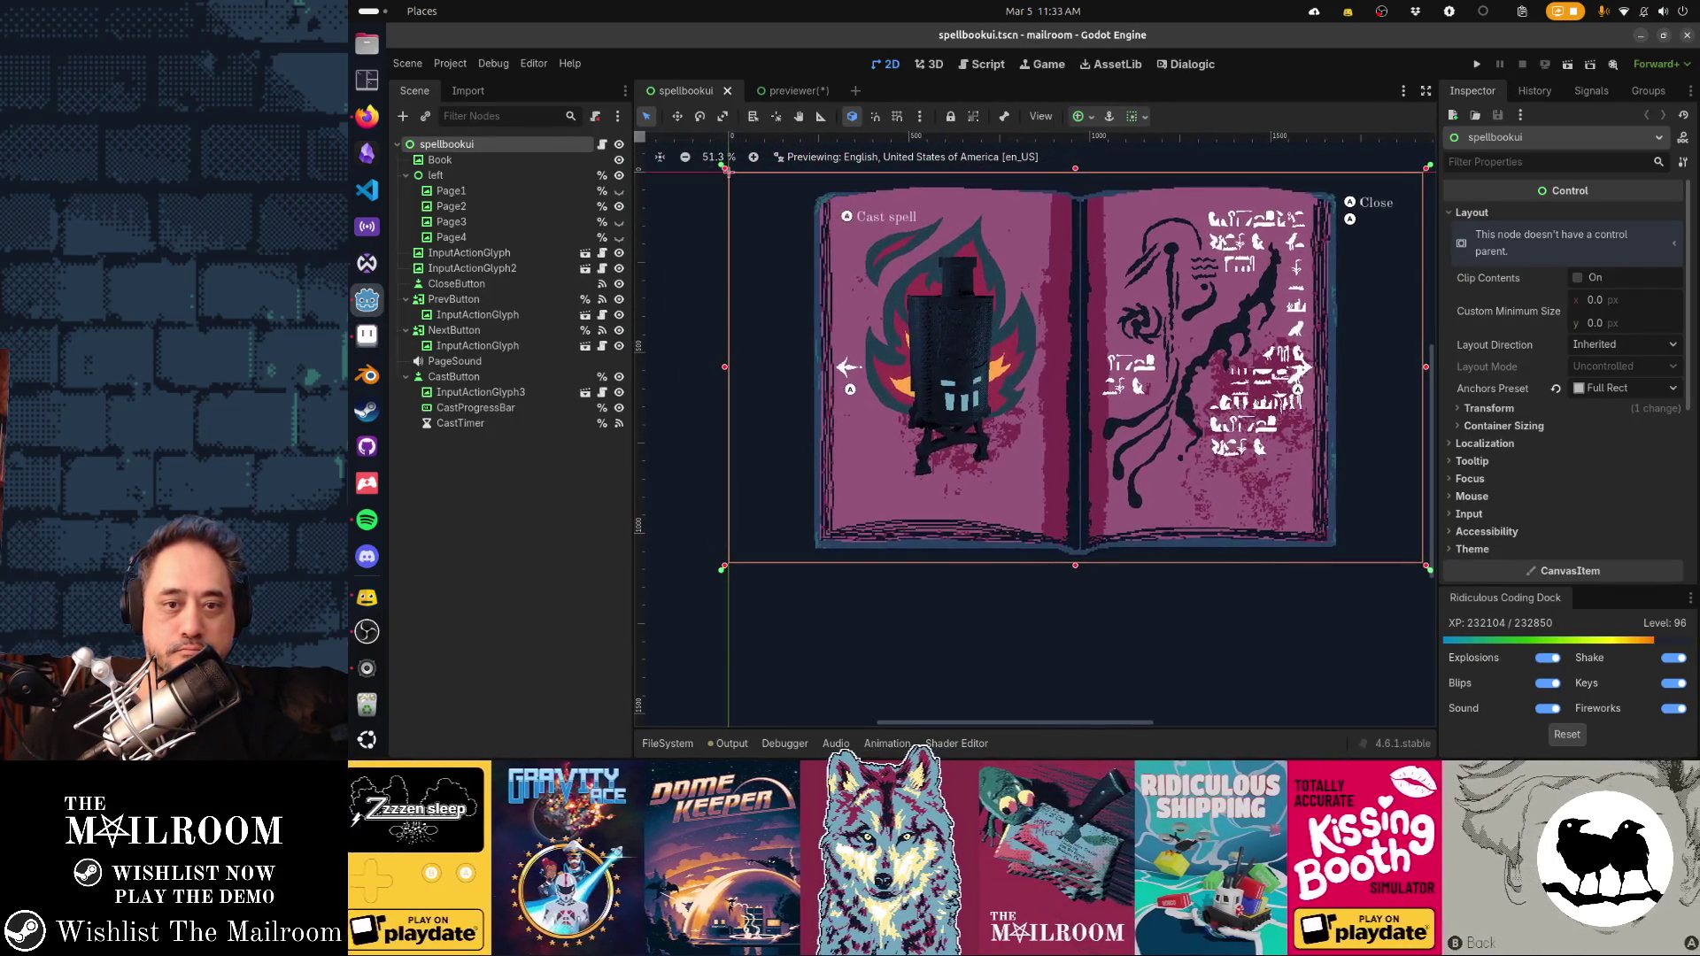
{"action": "key", "text": "ctrl+d"}
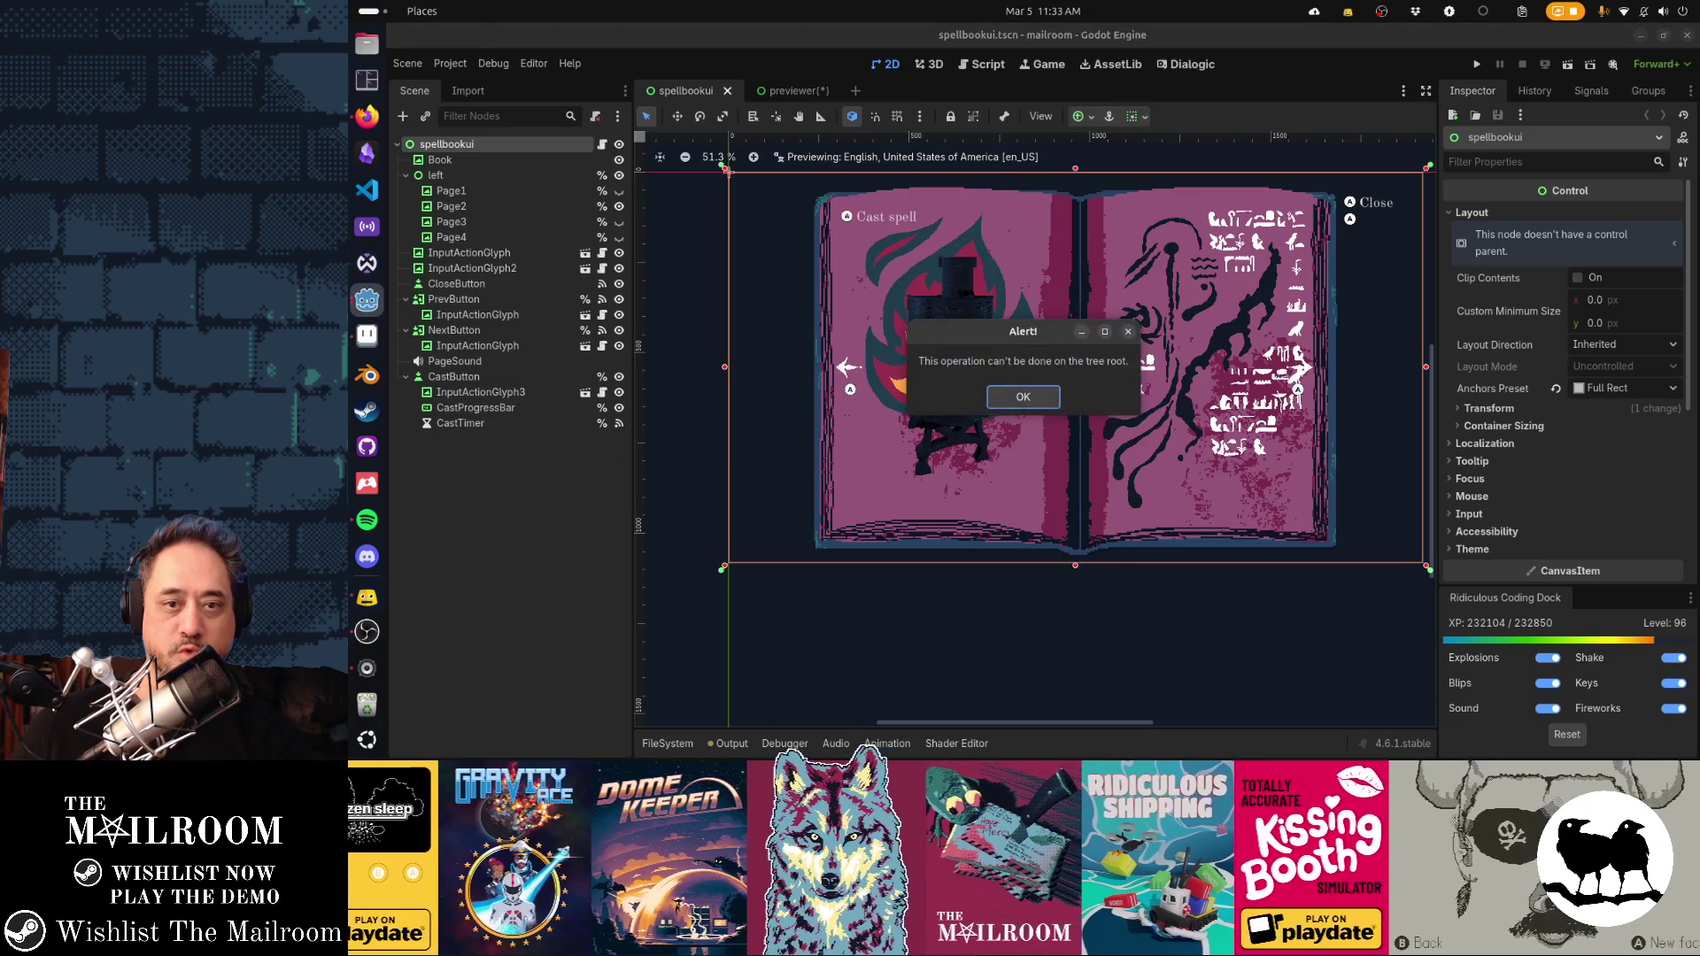
{"action": "key", "text": "Return"}
{"action": "key", "text": "ctrl+s"}
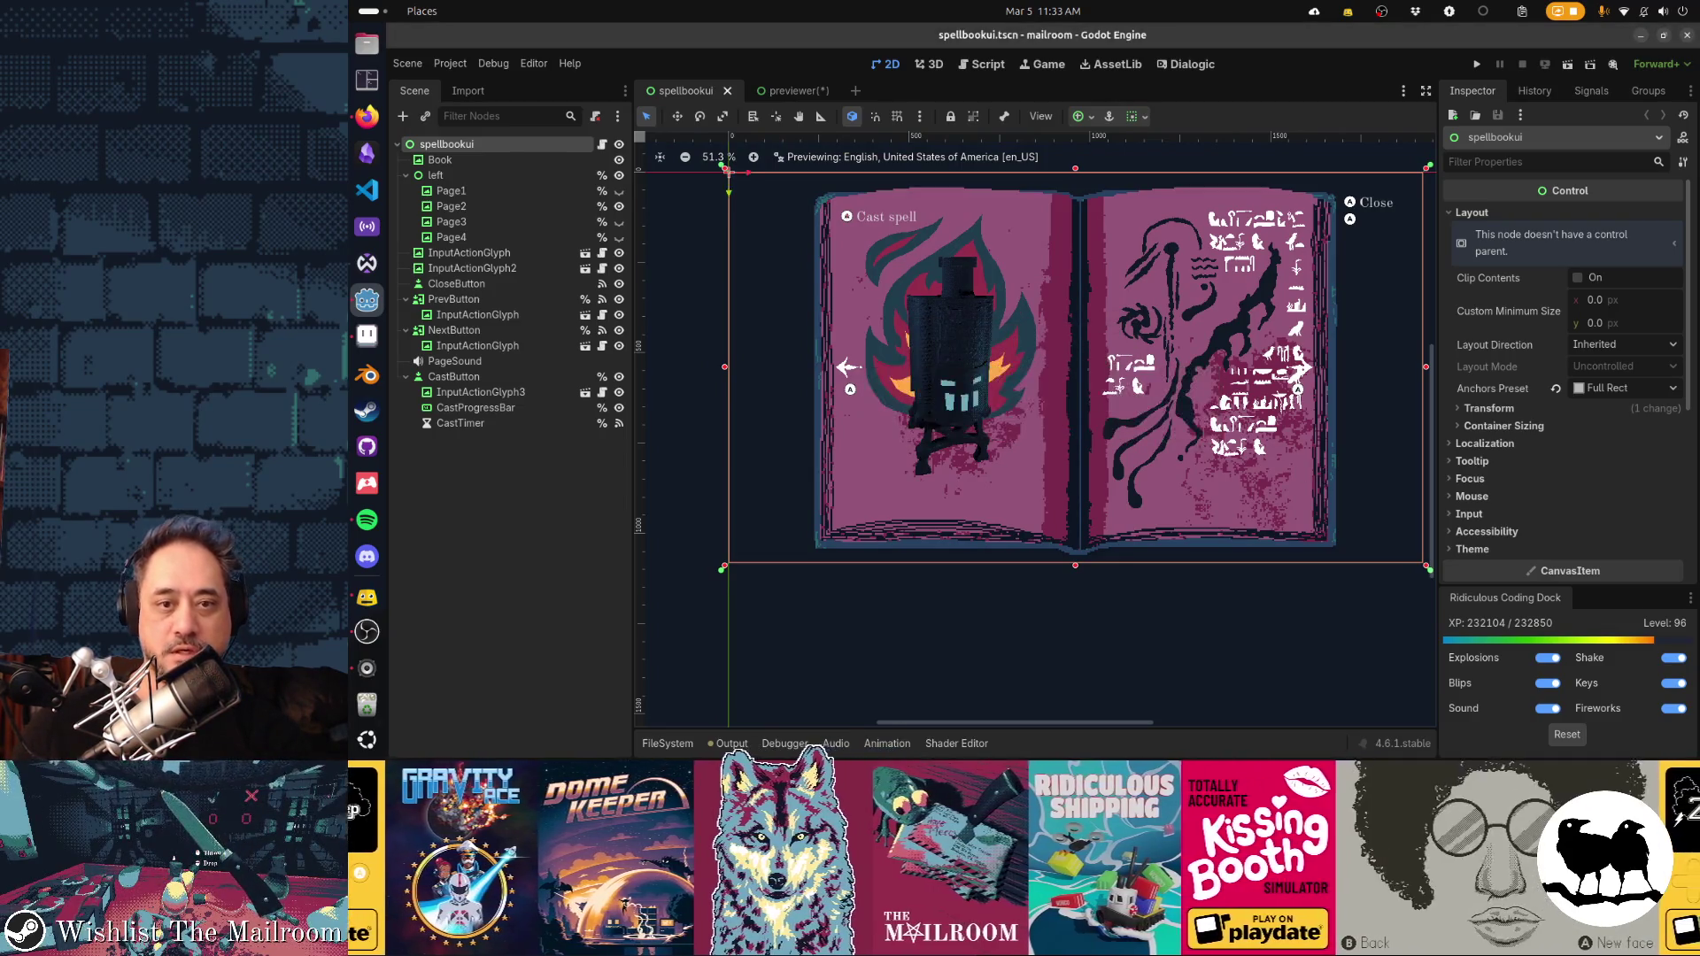
{"action": "key", "text": "alt+Tab"}
{"action": "key", "text": "ctrl+d"}
{"action": "scroll", "coordinate": [1190, 454], "scroll_direction": "left", "scroll_amount": 3}
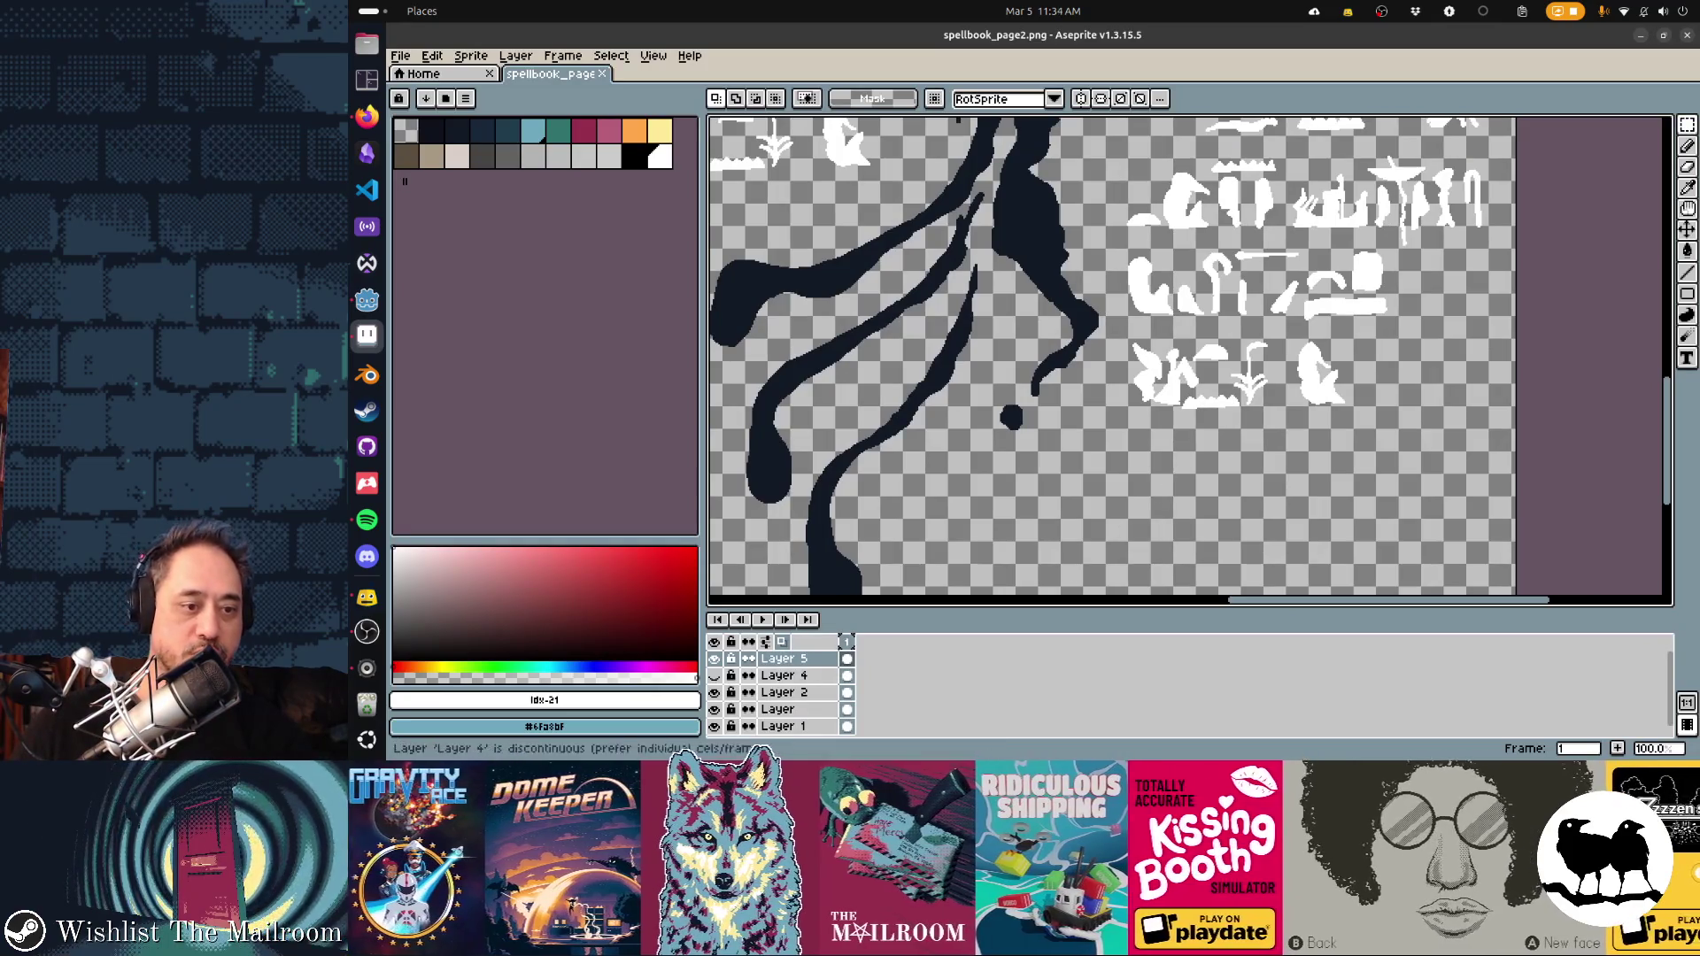
Delete the hidden Layer 4 and pick the dark navy ink colour
{"action": "left_click", "coordinate": [784, 676]}
{"action": "key", "text": "Delete"}
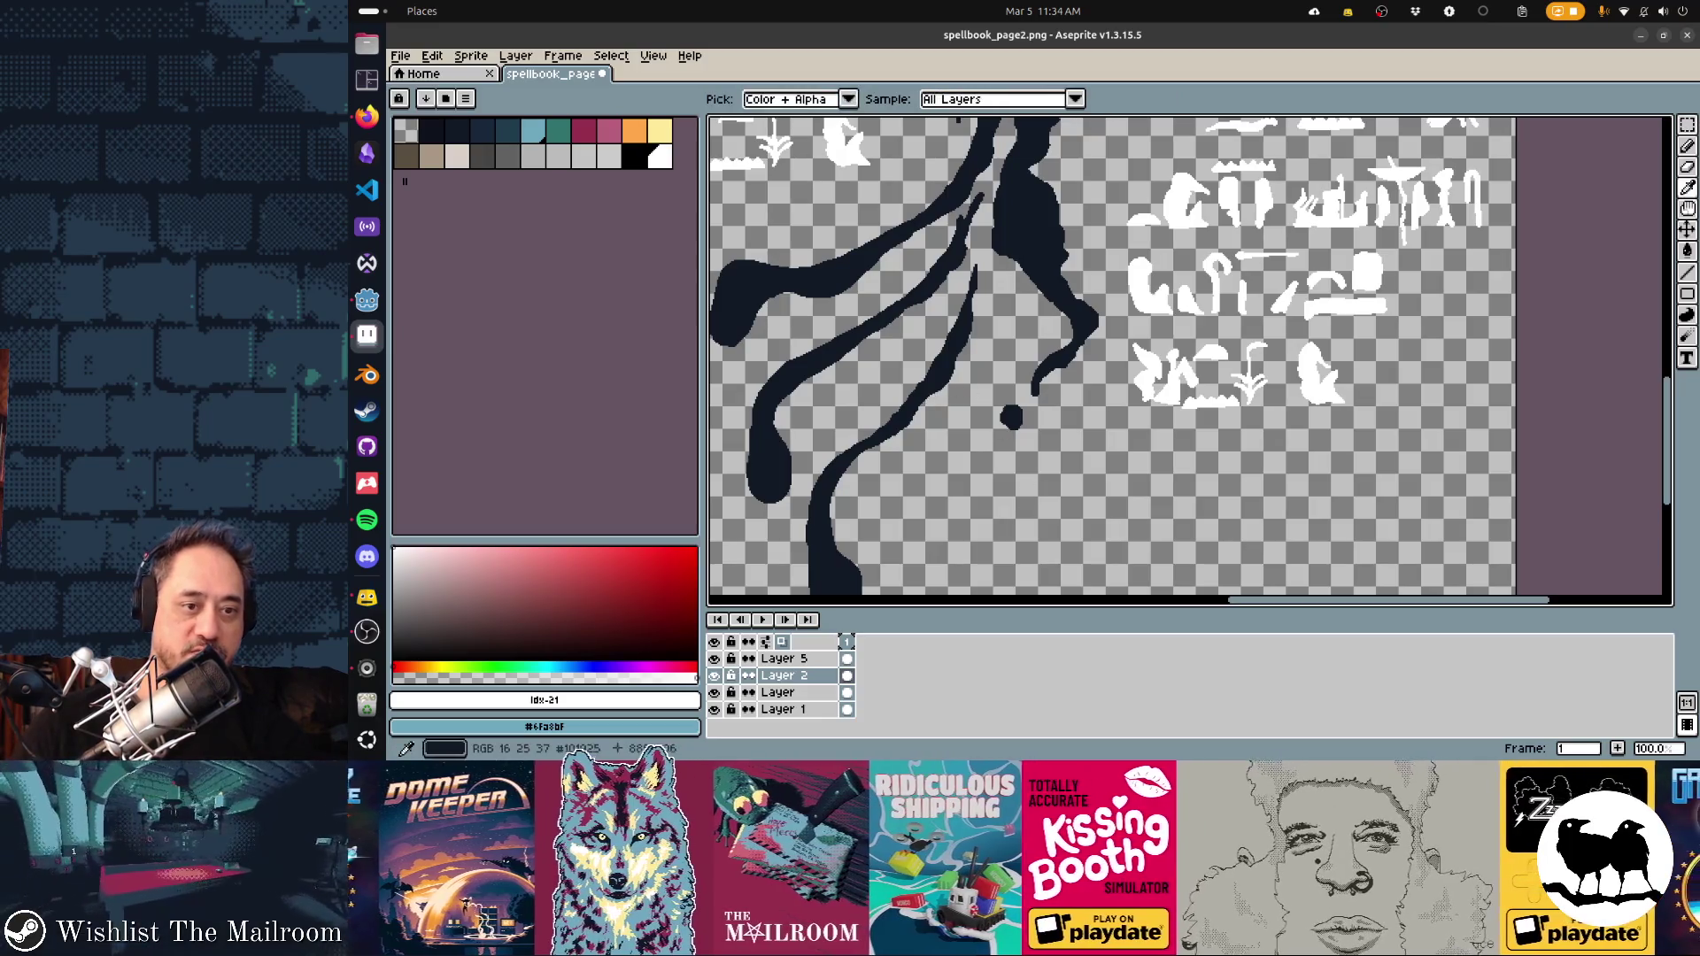
{"action": "left_click", "coordinate": [948, 393], "text": "alt"}
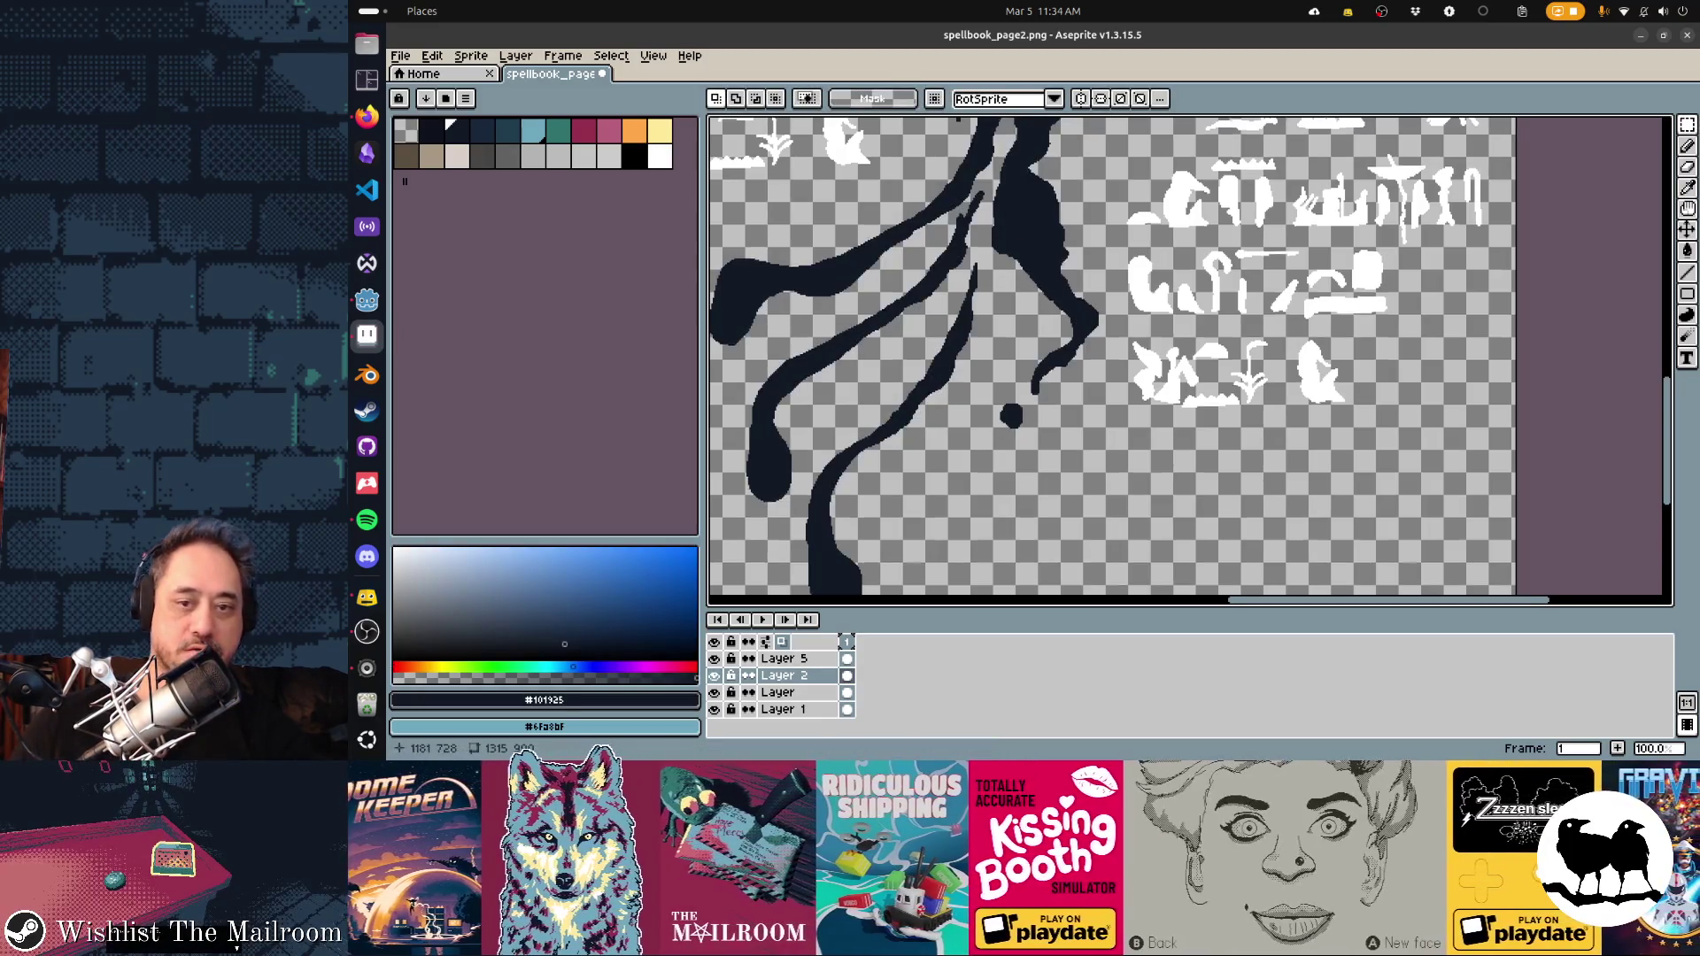
{"action": "scroll", "coordinate": [1385, 216], "scroll_direction": "down", "scroll_amount": 3}
Draw a splatter outline in the lower page area and fill it with solid navy
{"action": "key", "text": "b"}
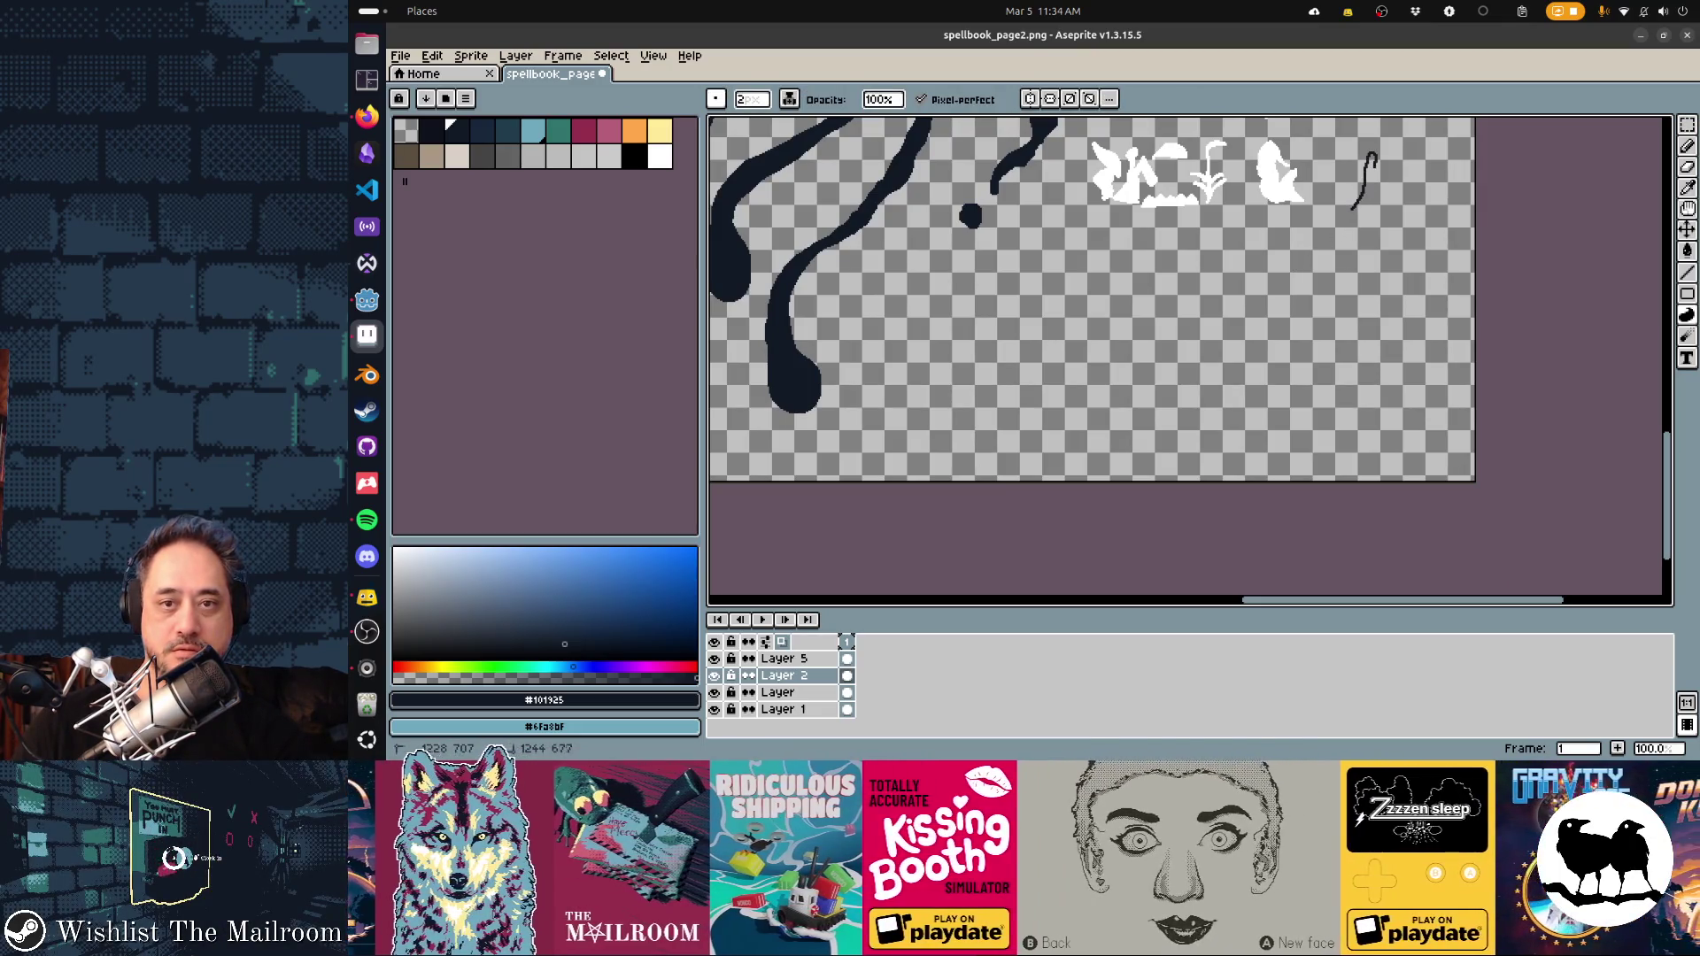
{"action": "mouse_move", "coordinate": [1347, 275]}
{"action": "left_mouse_down"}
{"action": "mouse_move", "coordinate": [1397, 314]}
{"action": "mouse_move", "coordinate": [1307, 351]}
{"action": "left_mouse_up"}
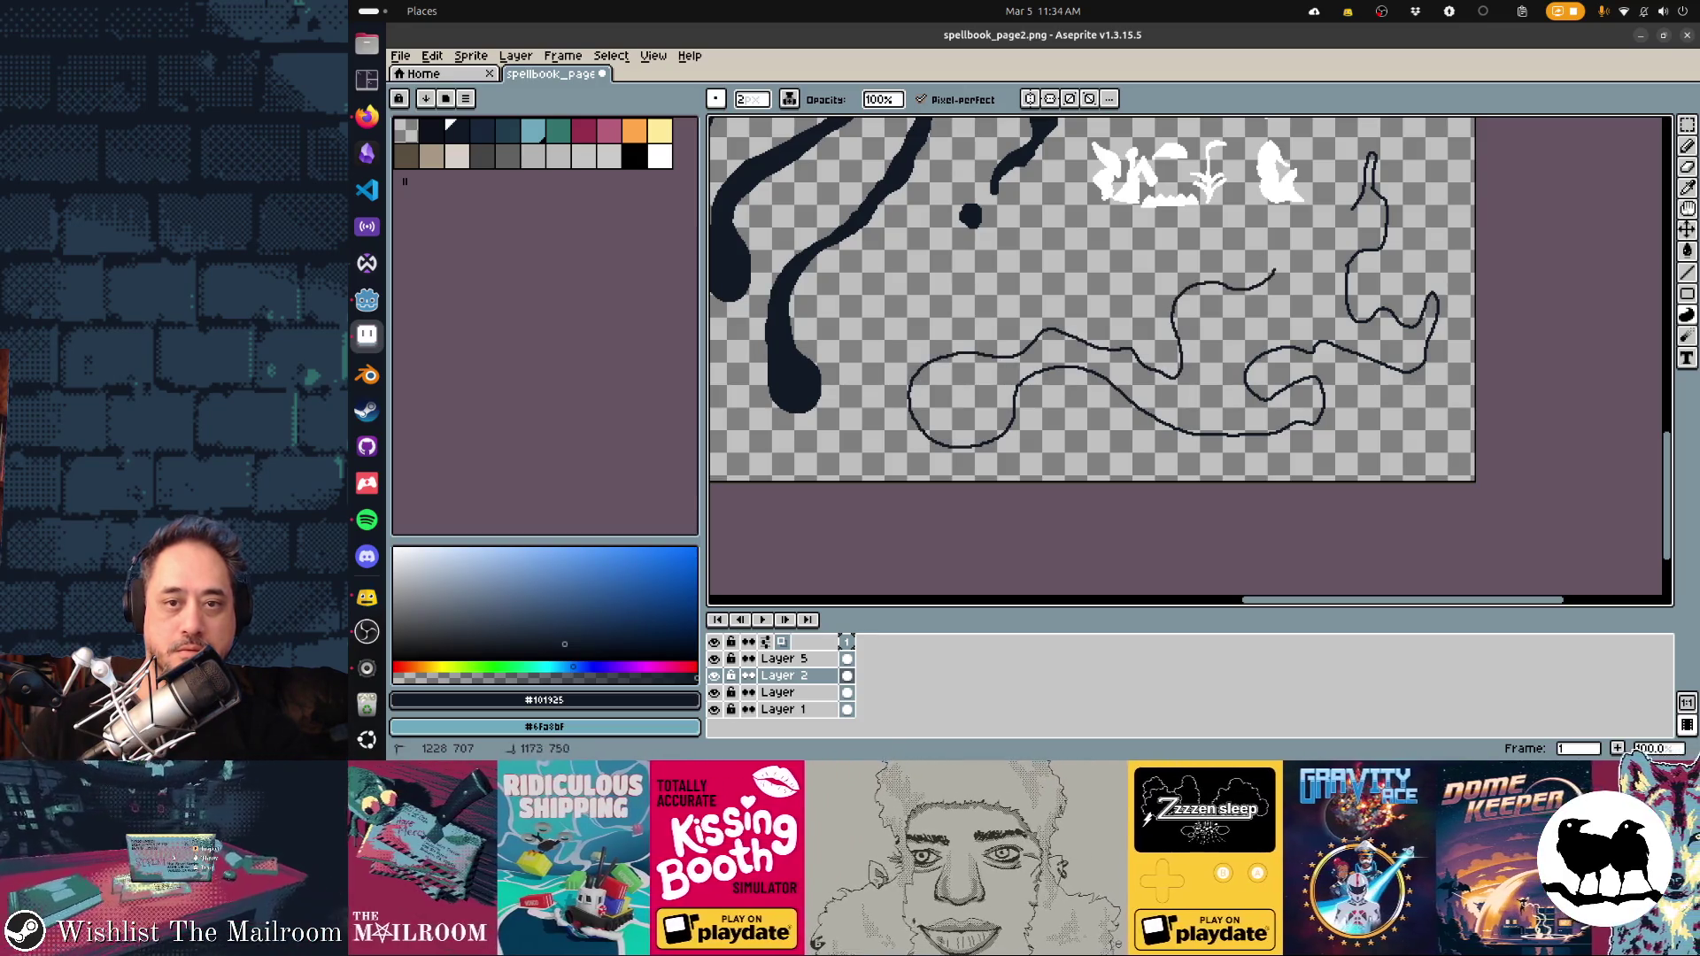
{"action": "left_click", "coordinate": [1398, 310]}
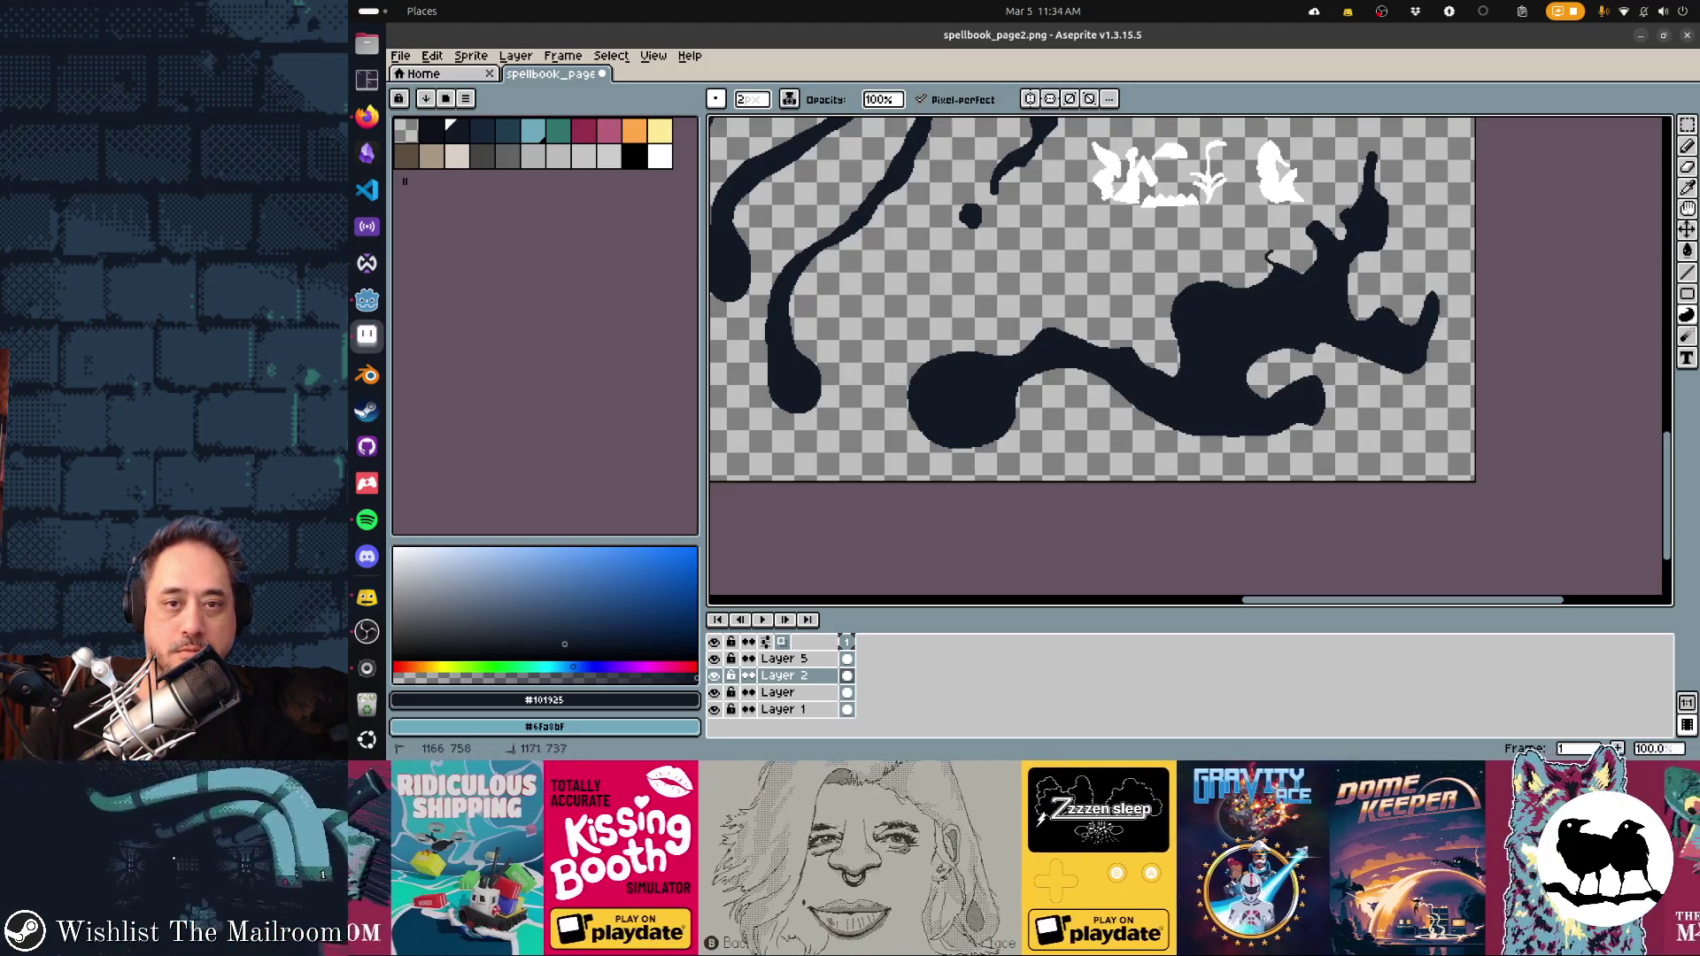
{"action": "left_click", "coordinate": [1294, 269]}
{"action": "scroll", "coordinate": [1151, 333], "scroll_direction": "up", "scroll_amount": 1}
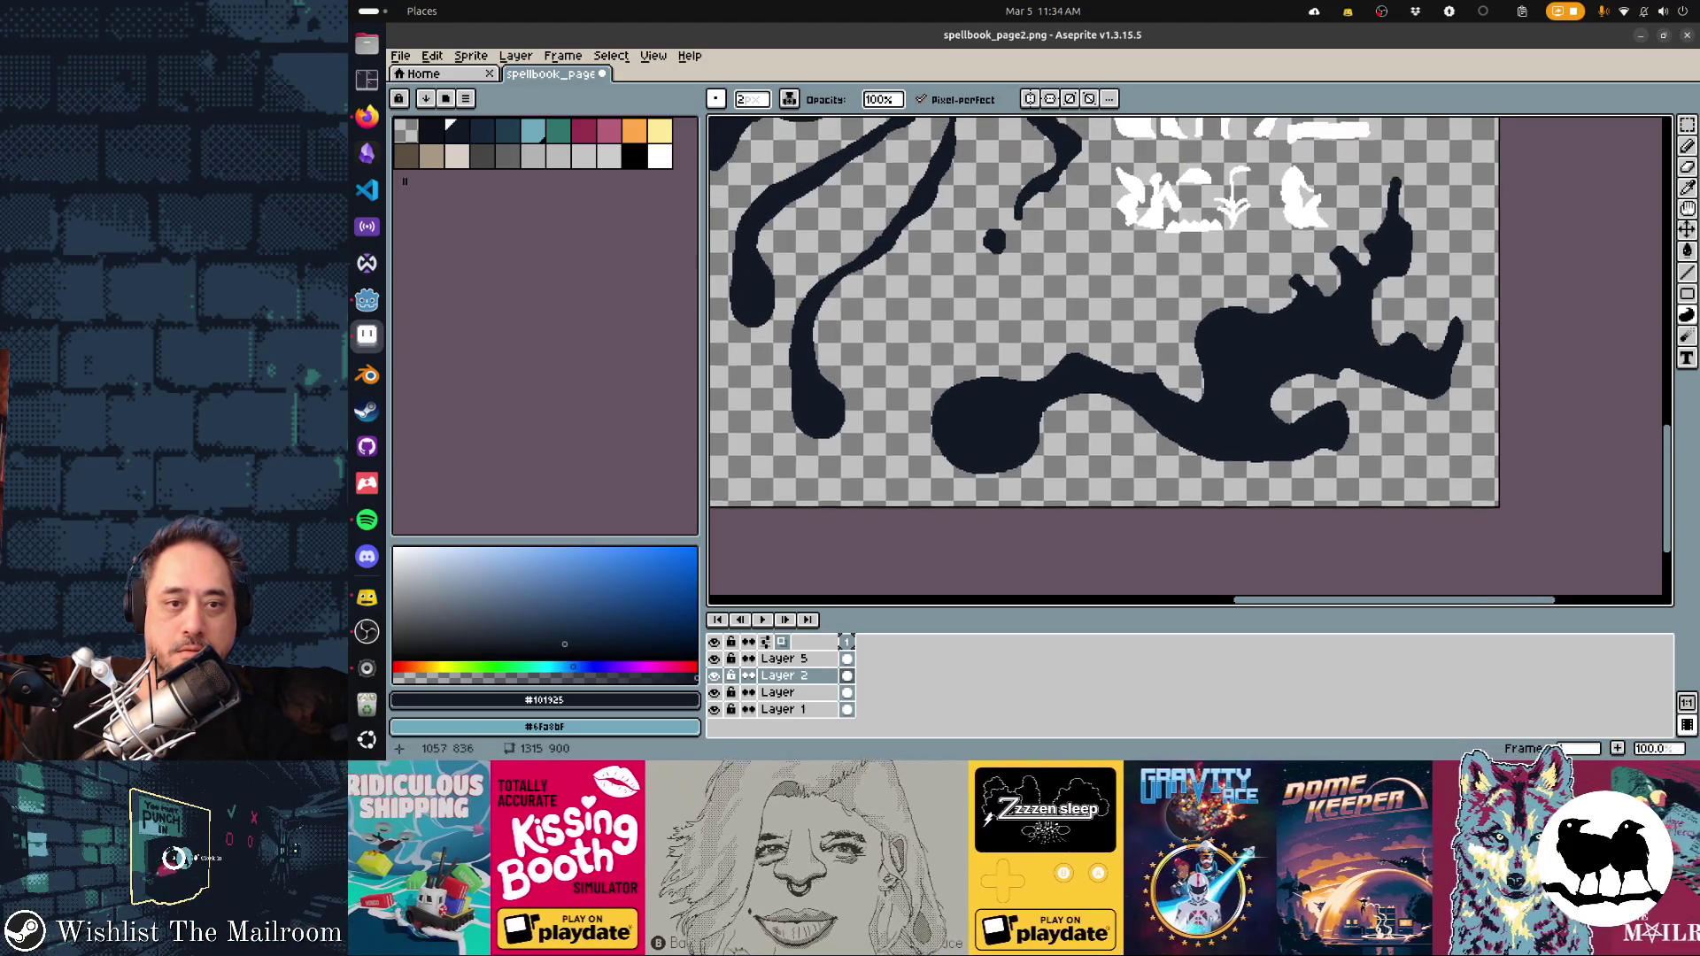
{"action": "scroll", "coordinate": [1107, 383], "scroll_direction": "up", "scroll_amount": 2}
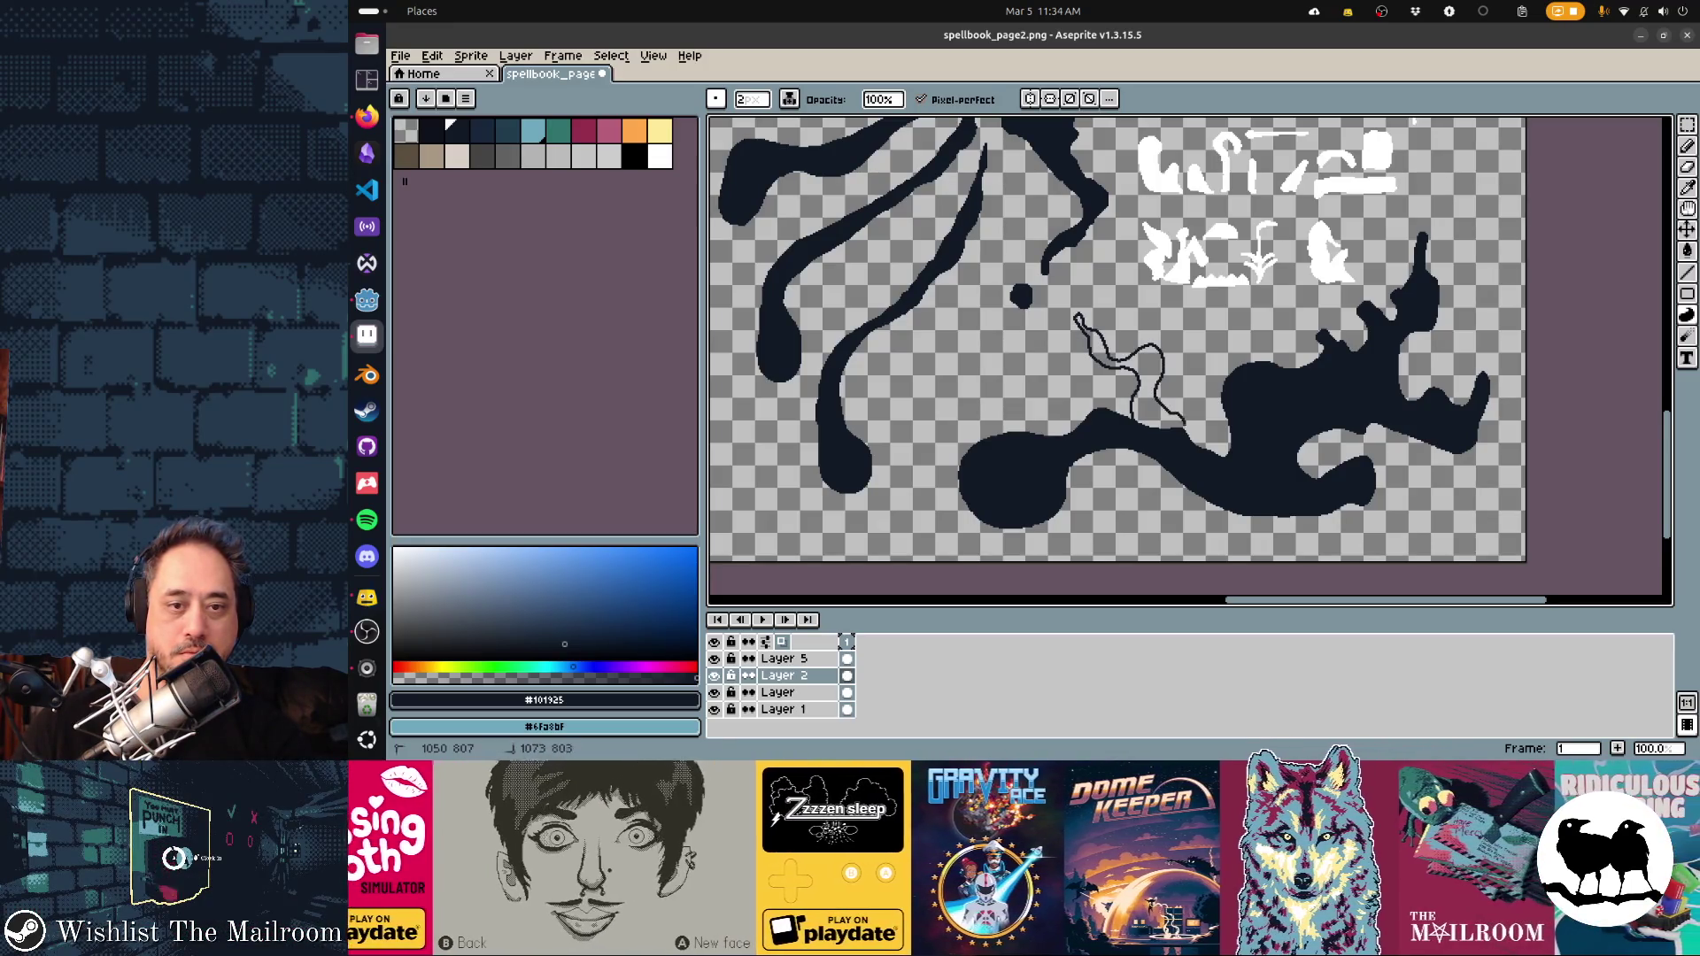
Add a joined ink splatter and a thin curved ink mark beside the blob, then preview in Godot
{"action": "left_click_drag", "start_coordinate": [1184, 422], "coordinate": [1185, 423]}
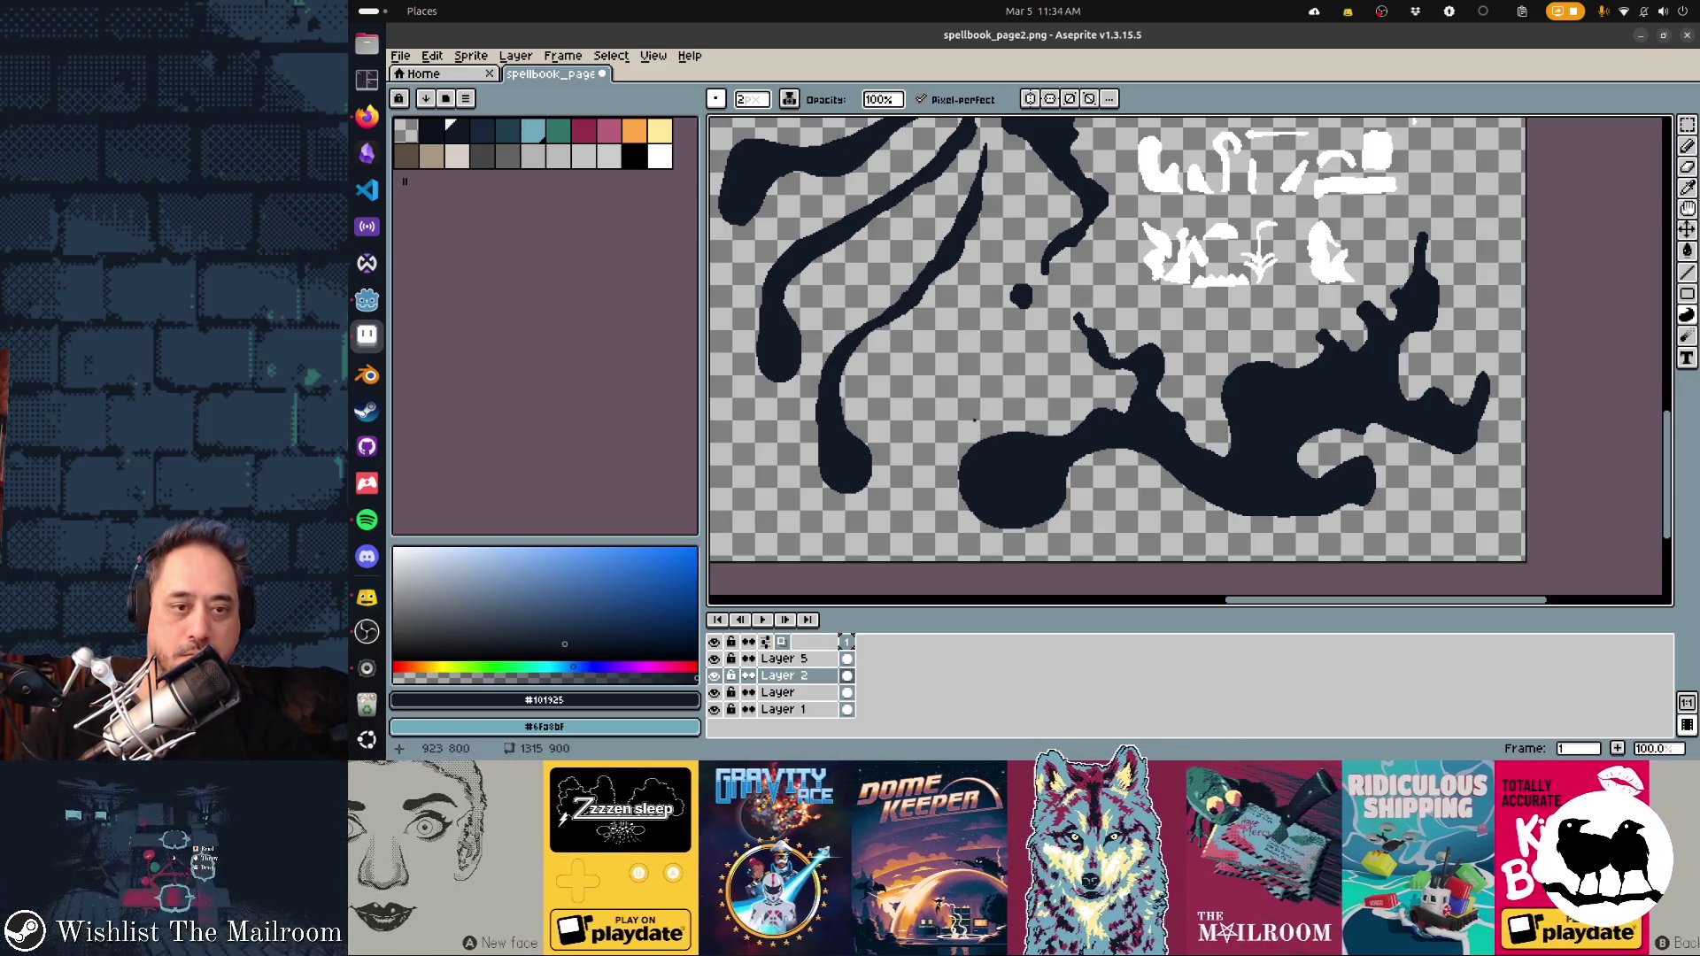
{"action": "mouse_move", "coordinate": [952, 432]}
{"action": "left_mouse_down"}
{"action": "mouse_move", "coordinate": [985, 416]}
{"action": "mouse_move", "coordinate": [941, 462]}
{"action": "left_mouse_up"}
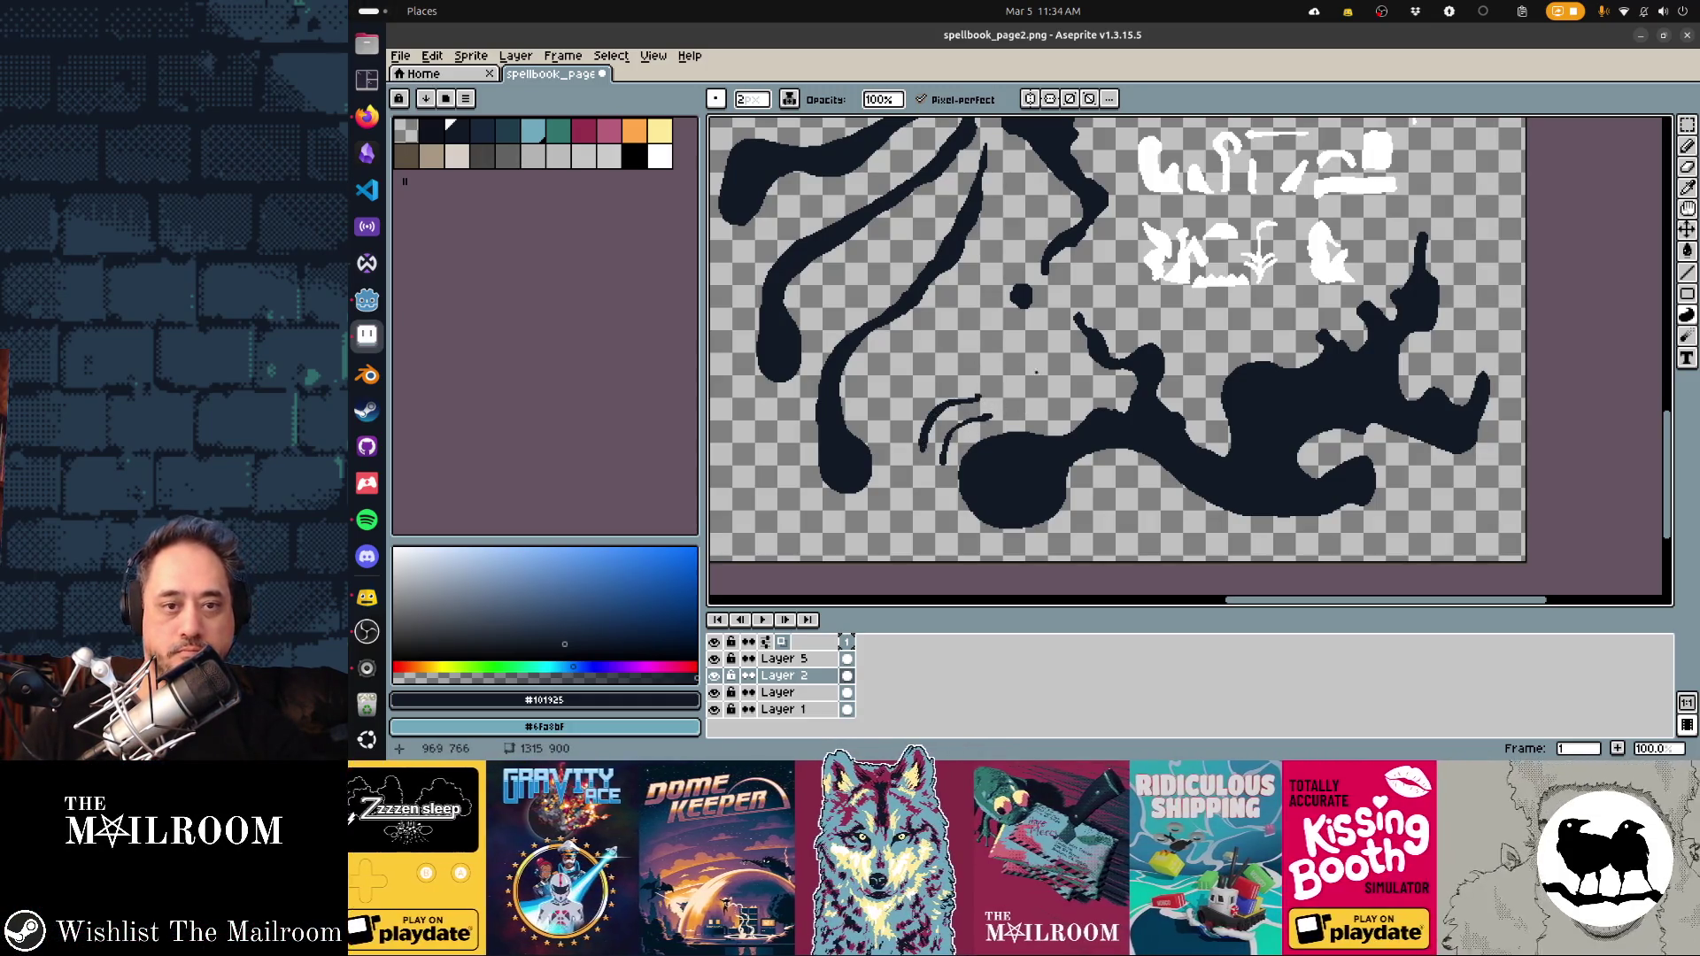
{"action": "key", "text": "alt+Tab"}
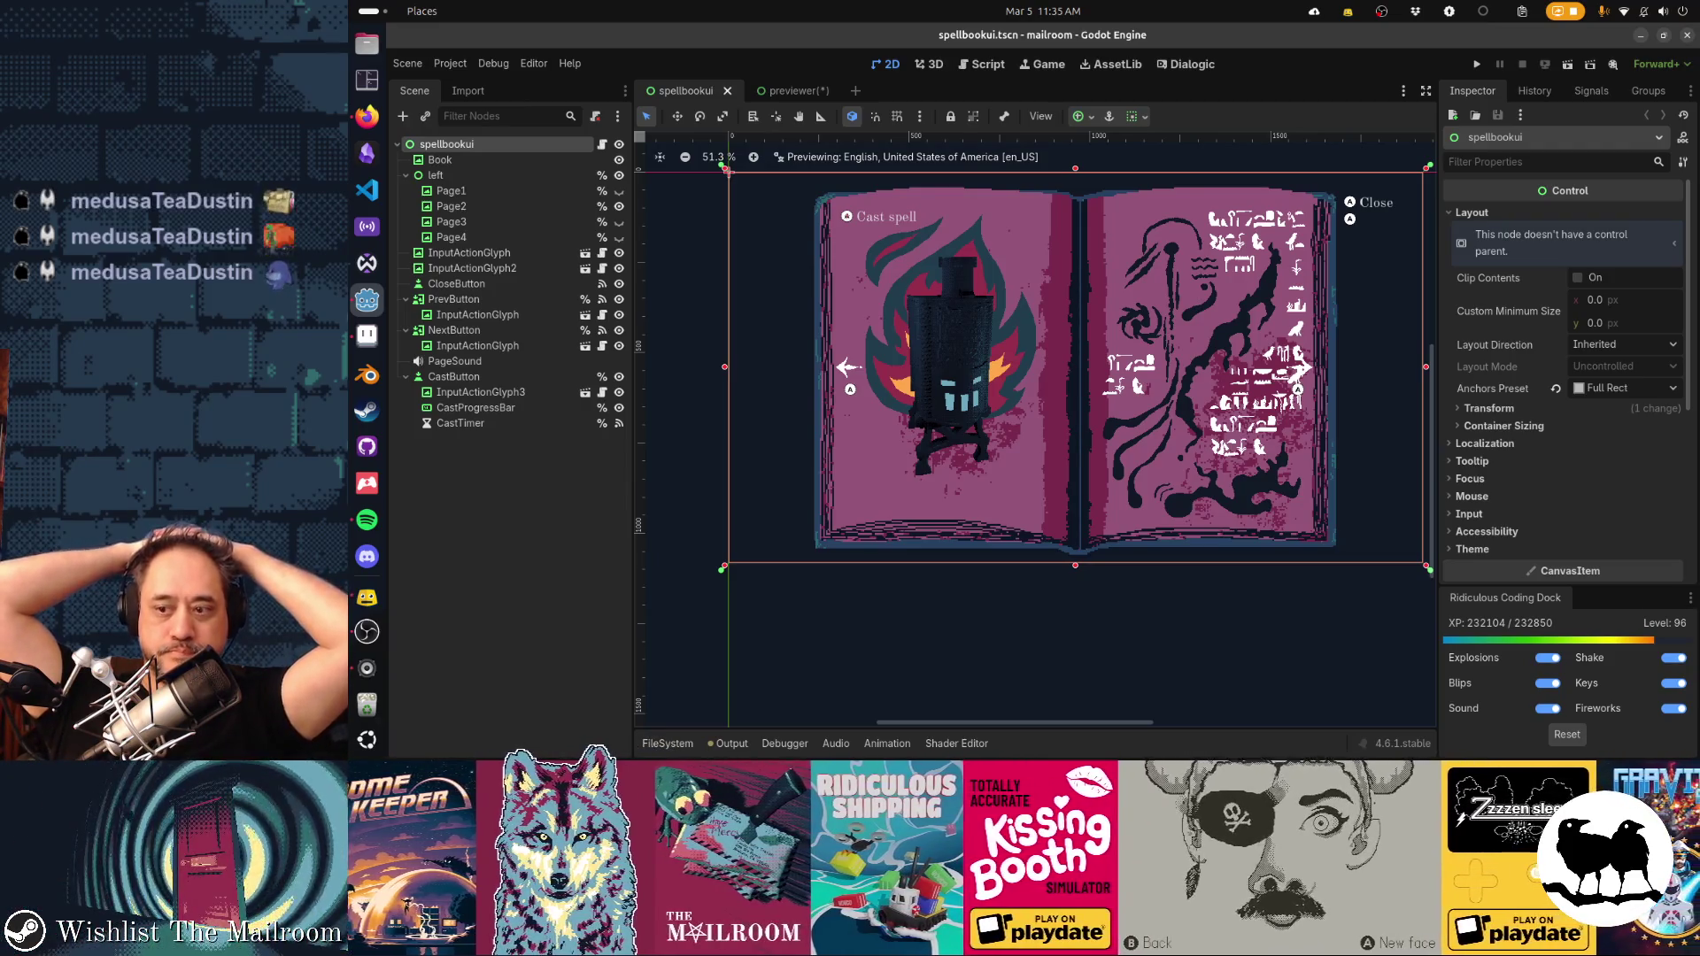
Lower the lantern about 20 pixels and its flame on Layer 1 slightly
{"action": "key", "text": "alt+Tab"}
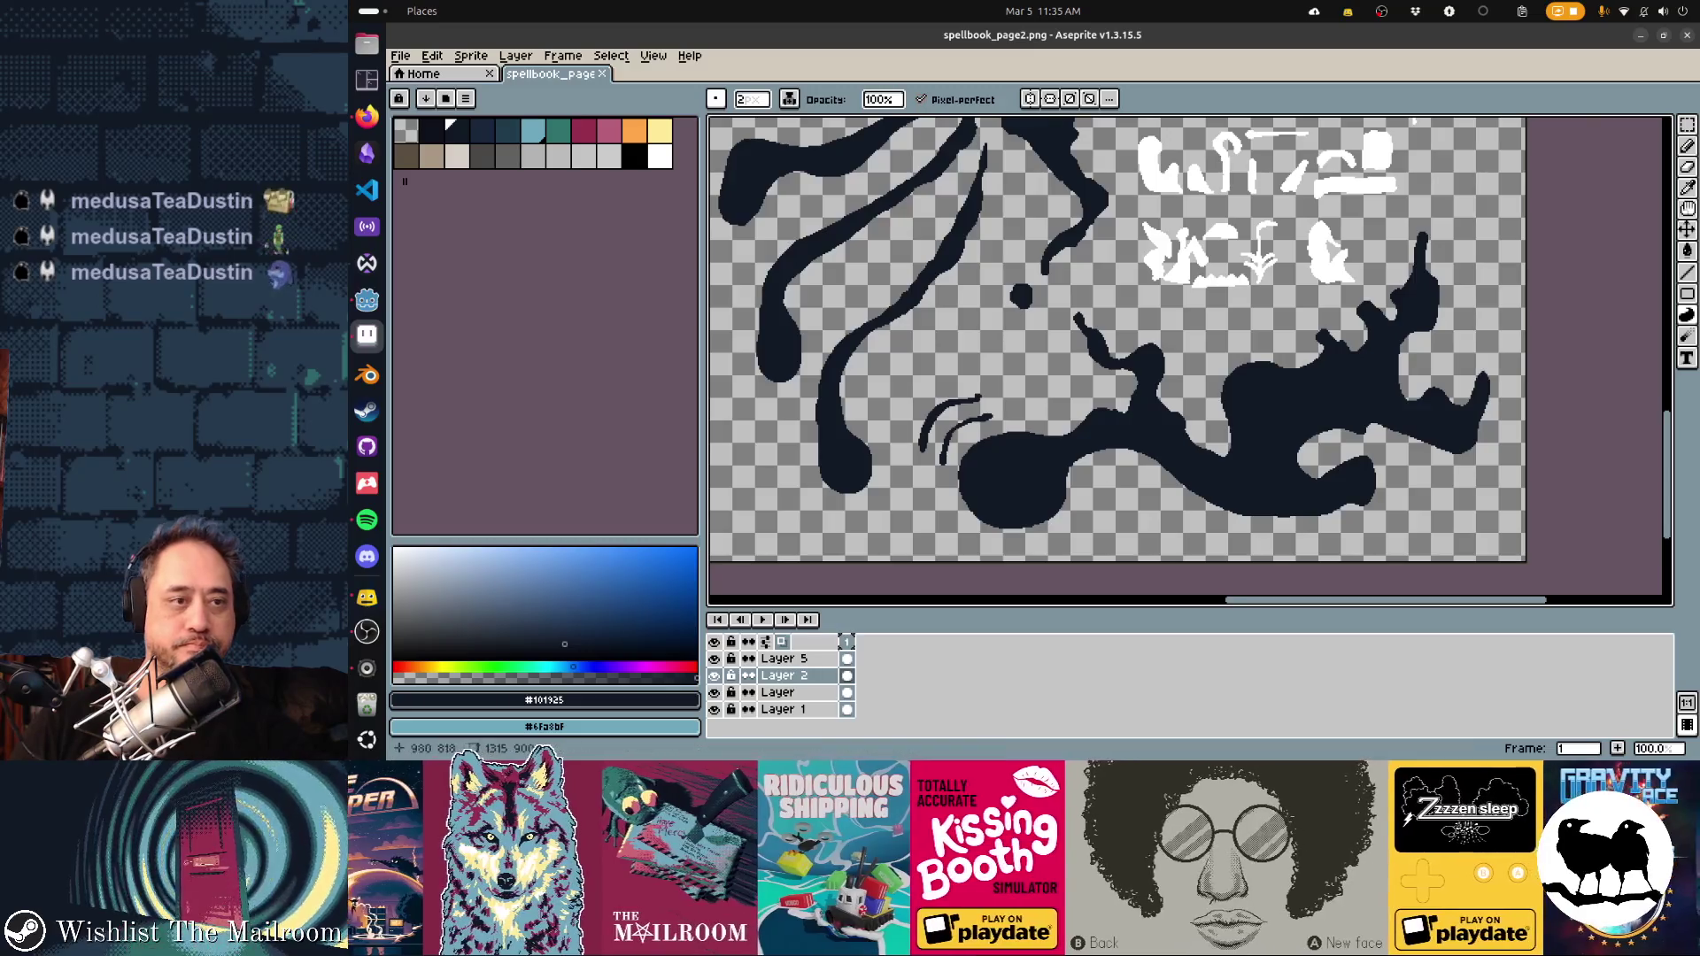
{"action": "scroll", "coordinate": [974, 354], "scroll_direction": "up", "scroll_amount": 3}
{"action": "scroll", "coordinate": [1187, 354], "scroll_direction": "down", "scroll_amount": 3}
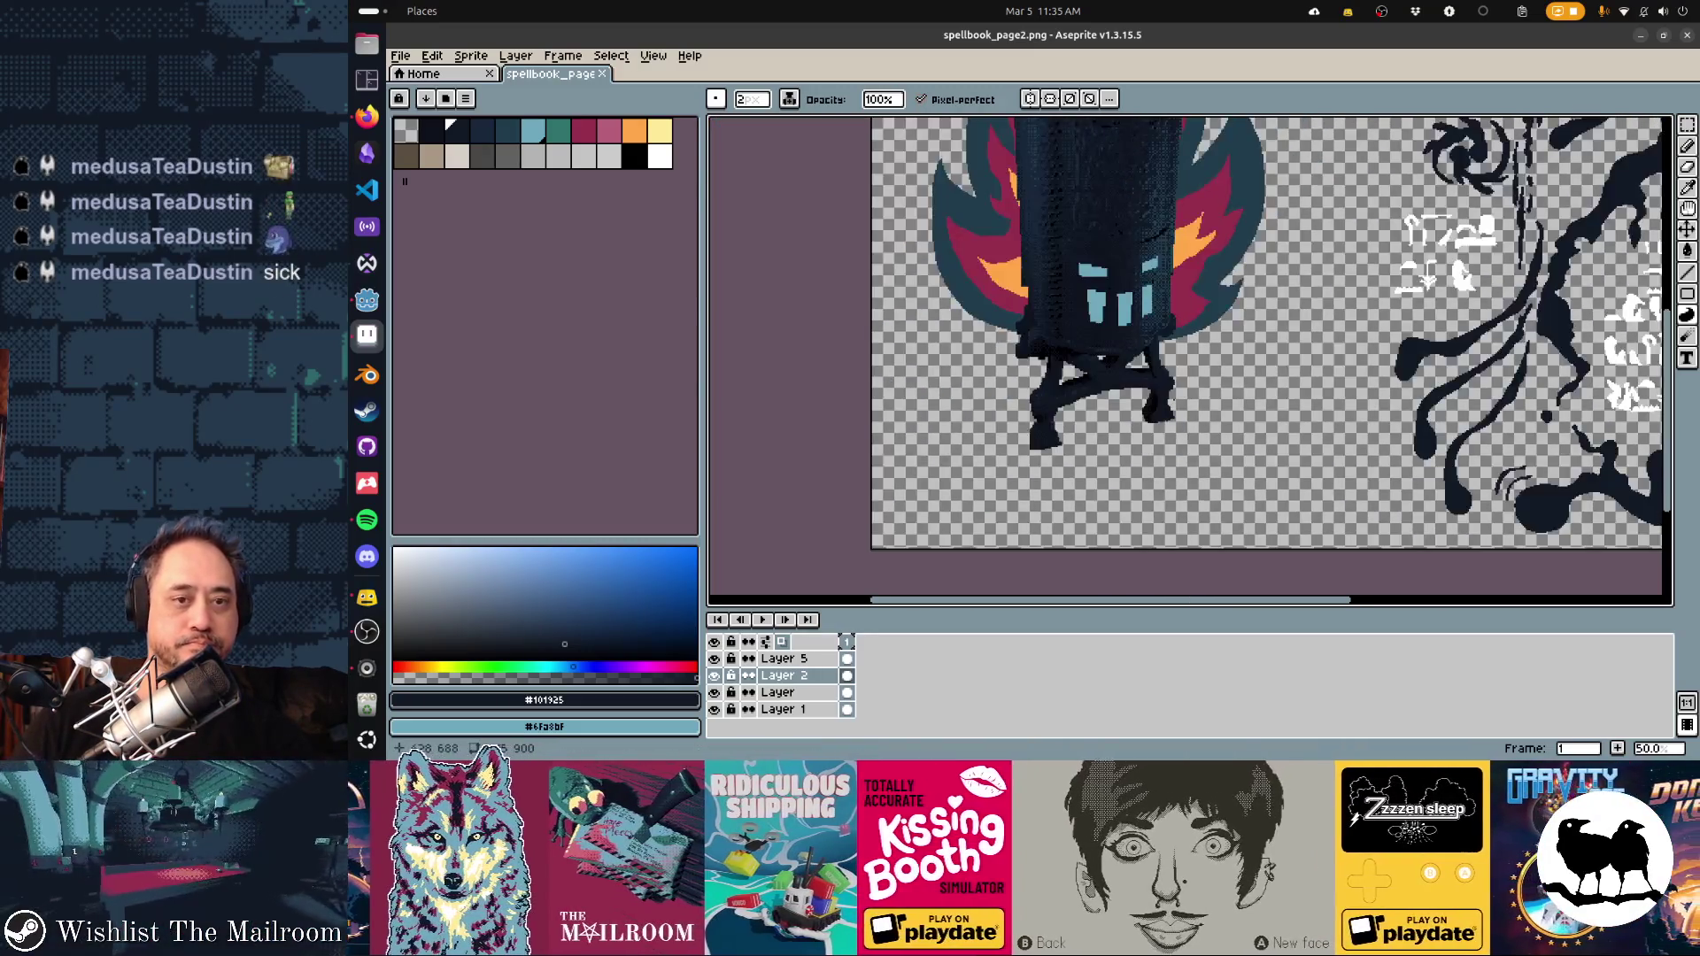
{"action": "key", "text": "v"}
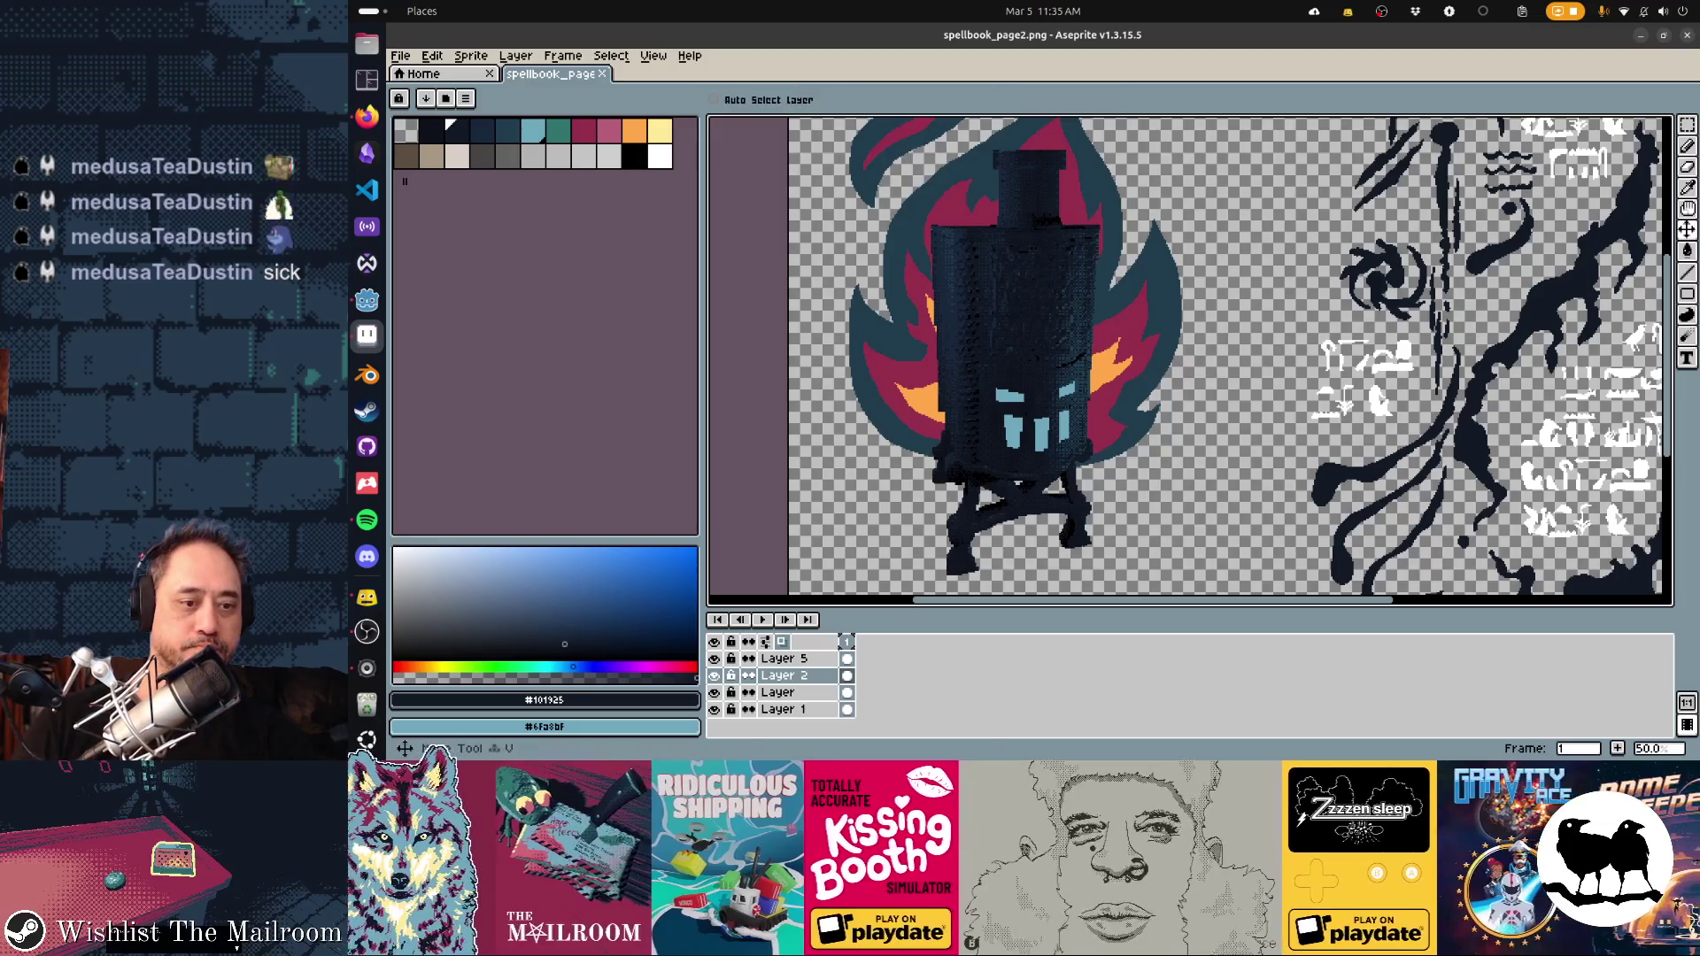
{"action": "key", "text": "alt+Down"}
{"action": "key", "text": "Down"}
{"action": "key", "text": "Down"}
{"action": "key", "text": "Down"}
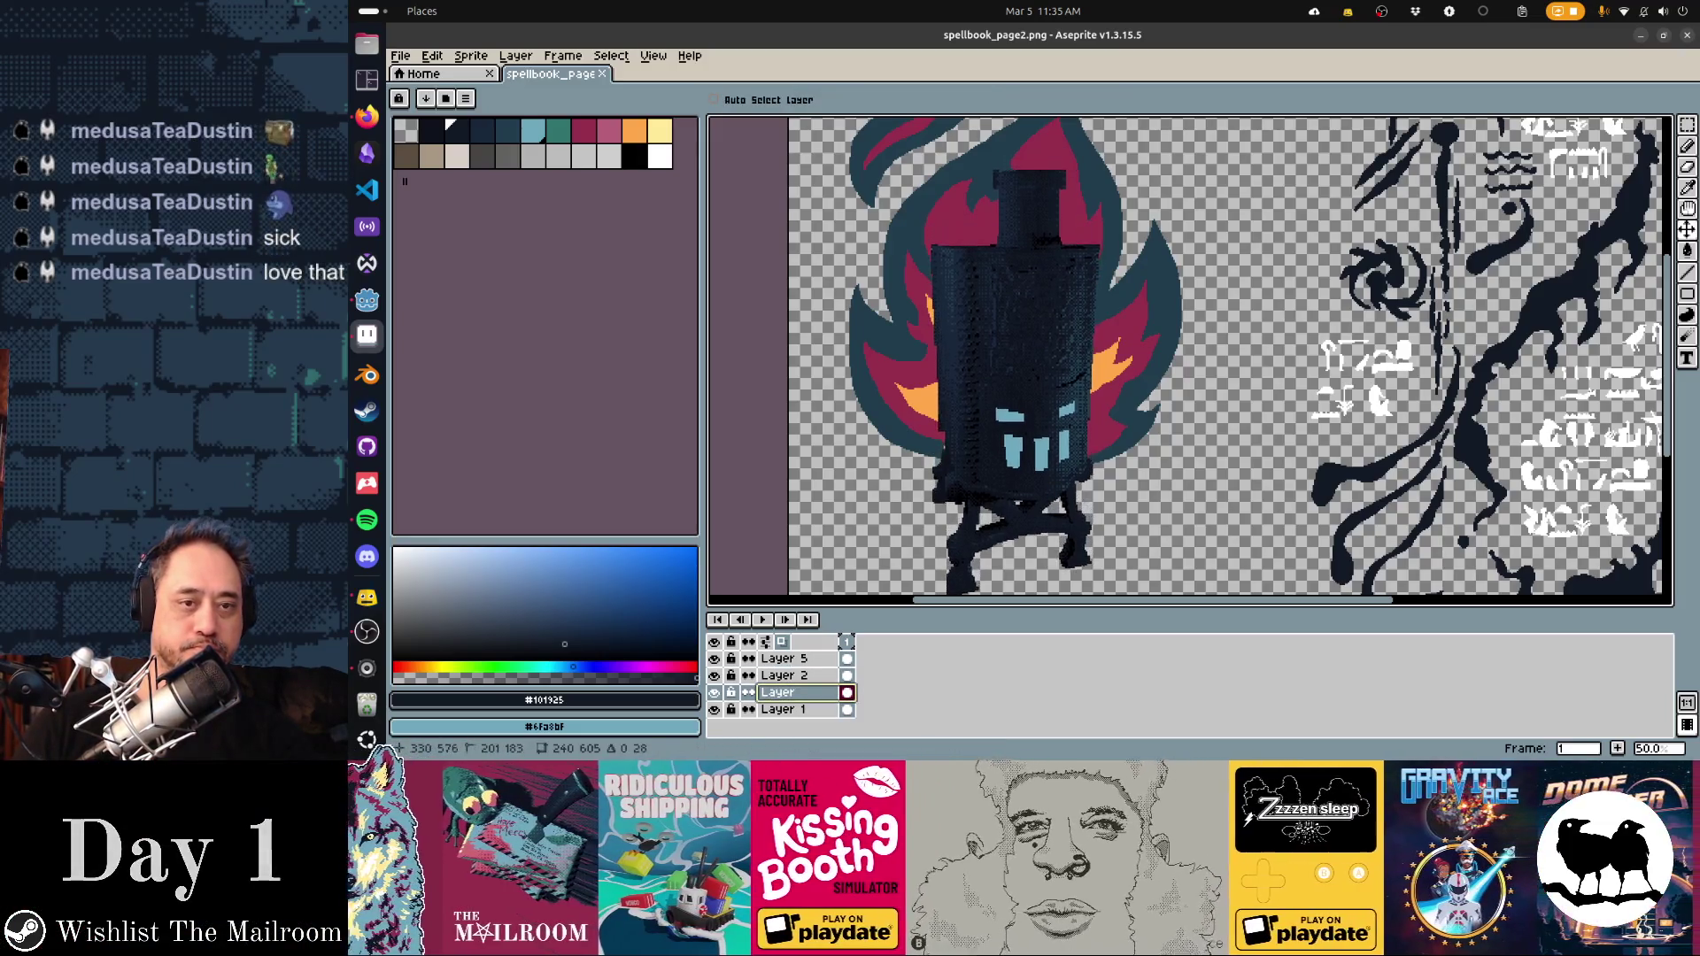
{"action": "key", "text": "Down"}
{"action": "key", "text": "Down"}
{"action": "key", "text": "Down"}
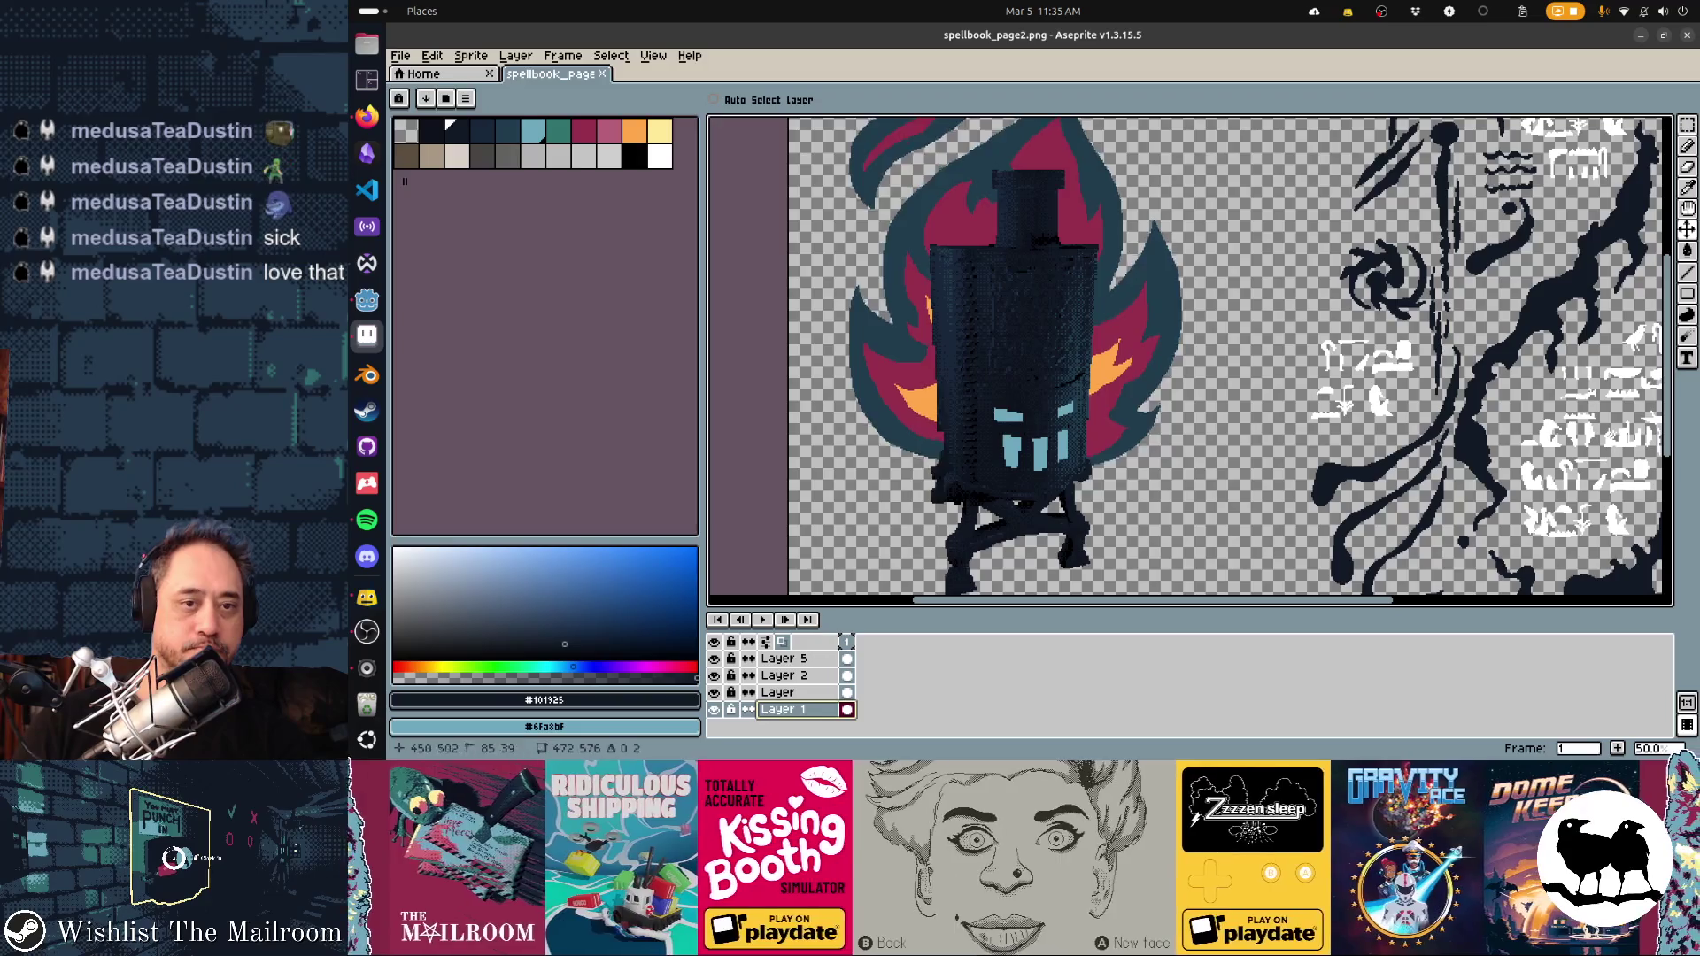
Save spellbook_page2.png and check the updated page in Godot before returning
{"action": "key", "text": "ctrl+s"}
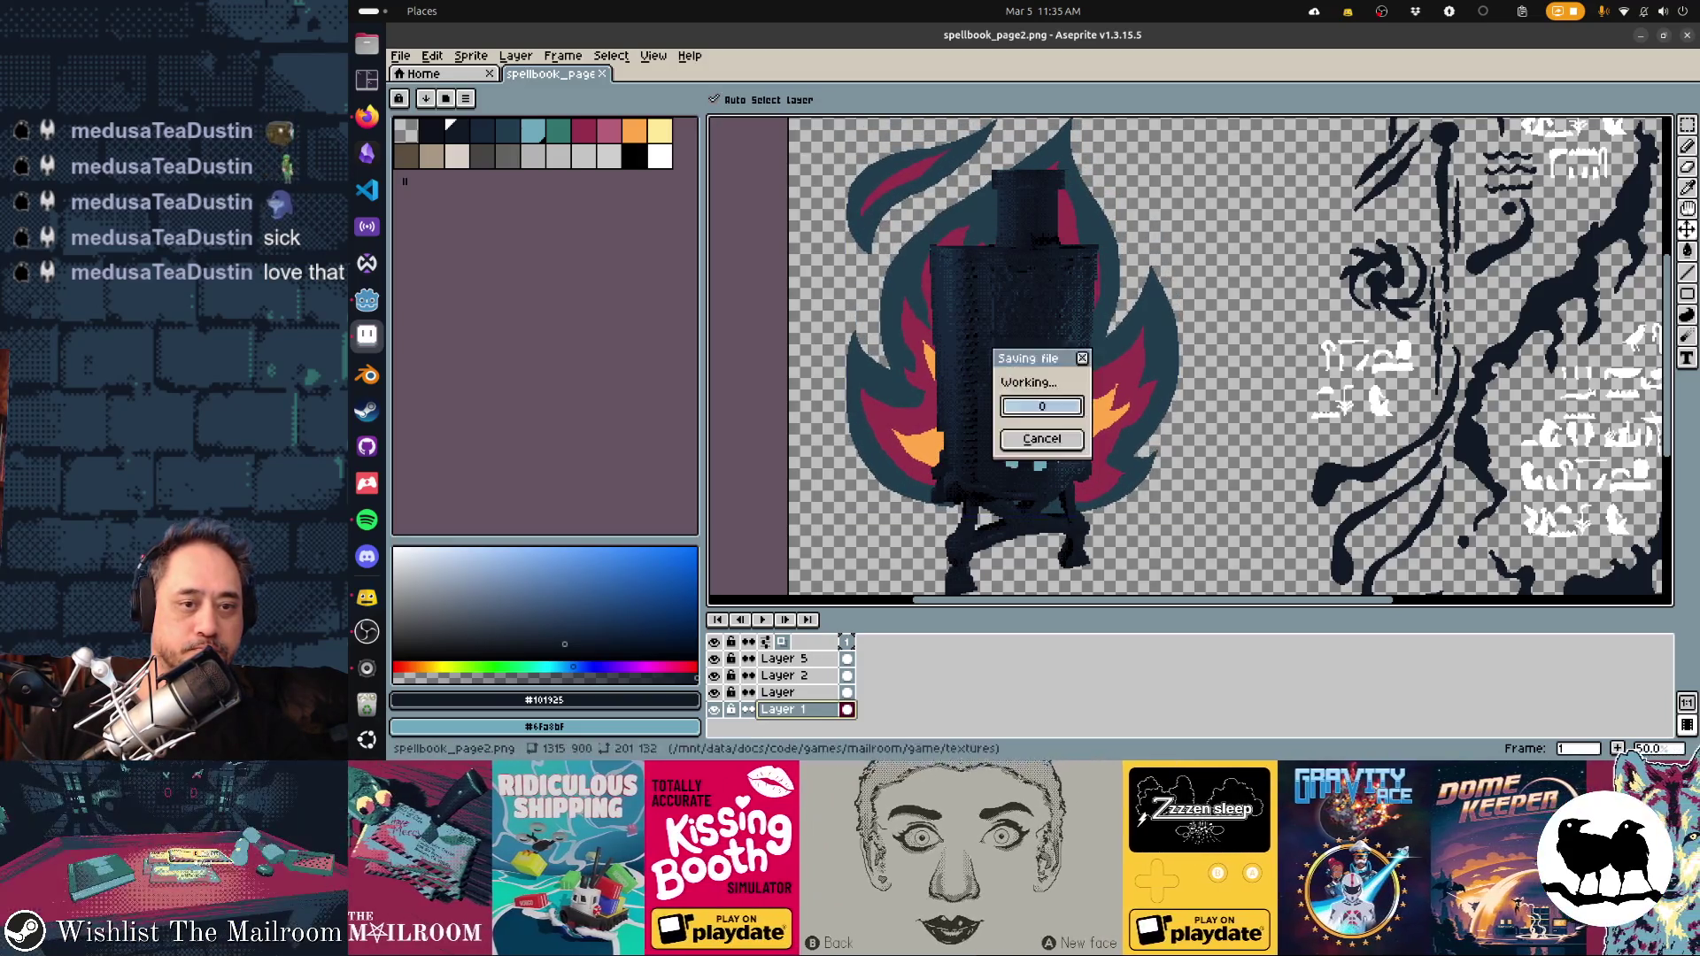
{"action": "key", "text": "Return"}
{"action": "key", "text": "alt+Tab"}
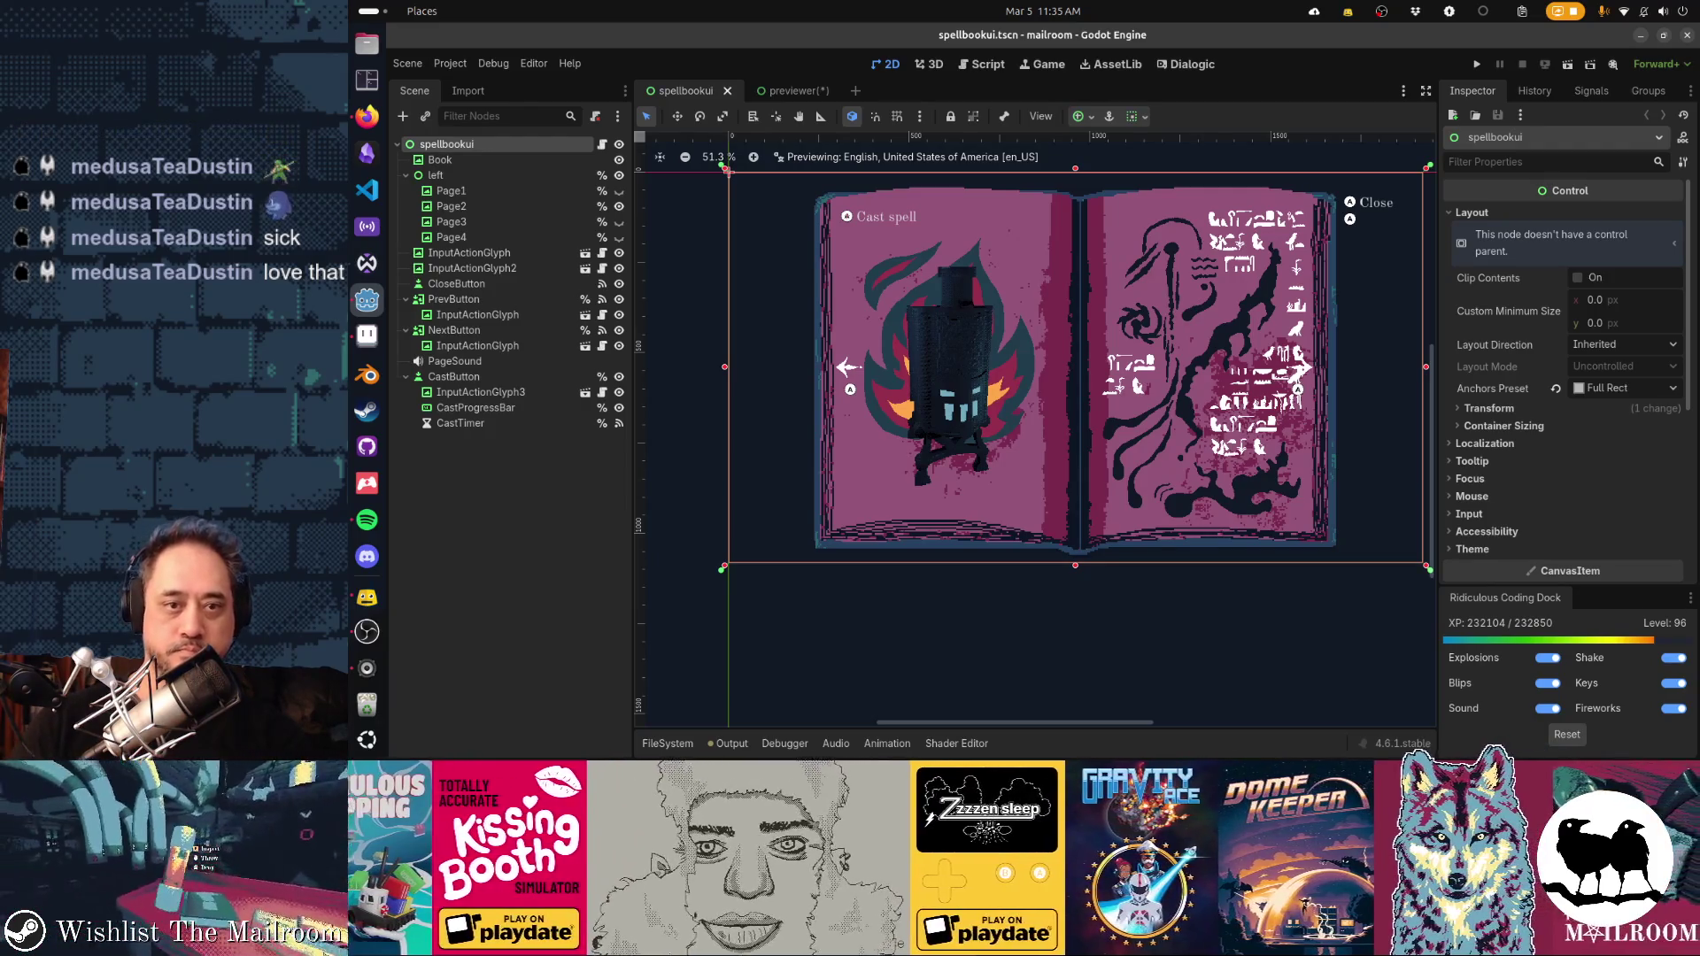
{"action": "key", "text": "alt+Tab"}
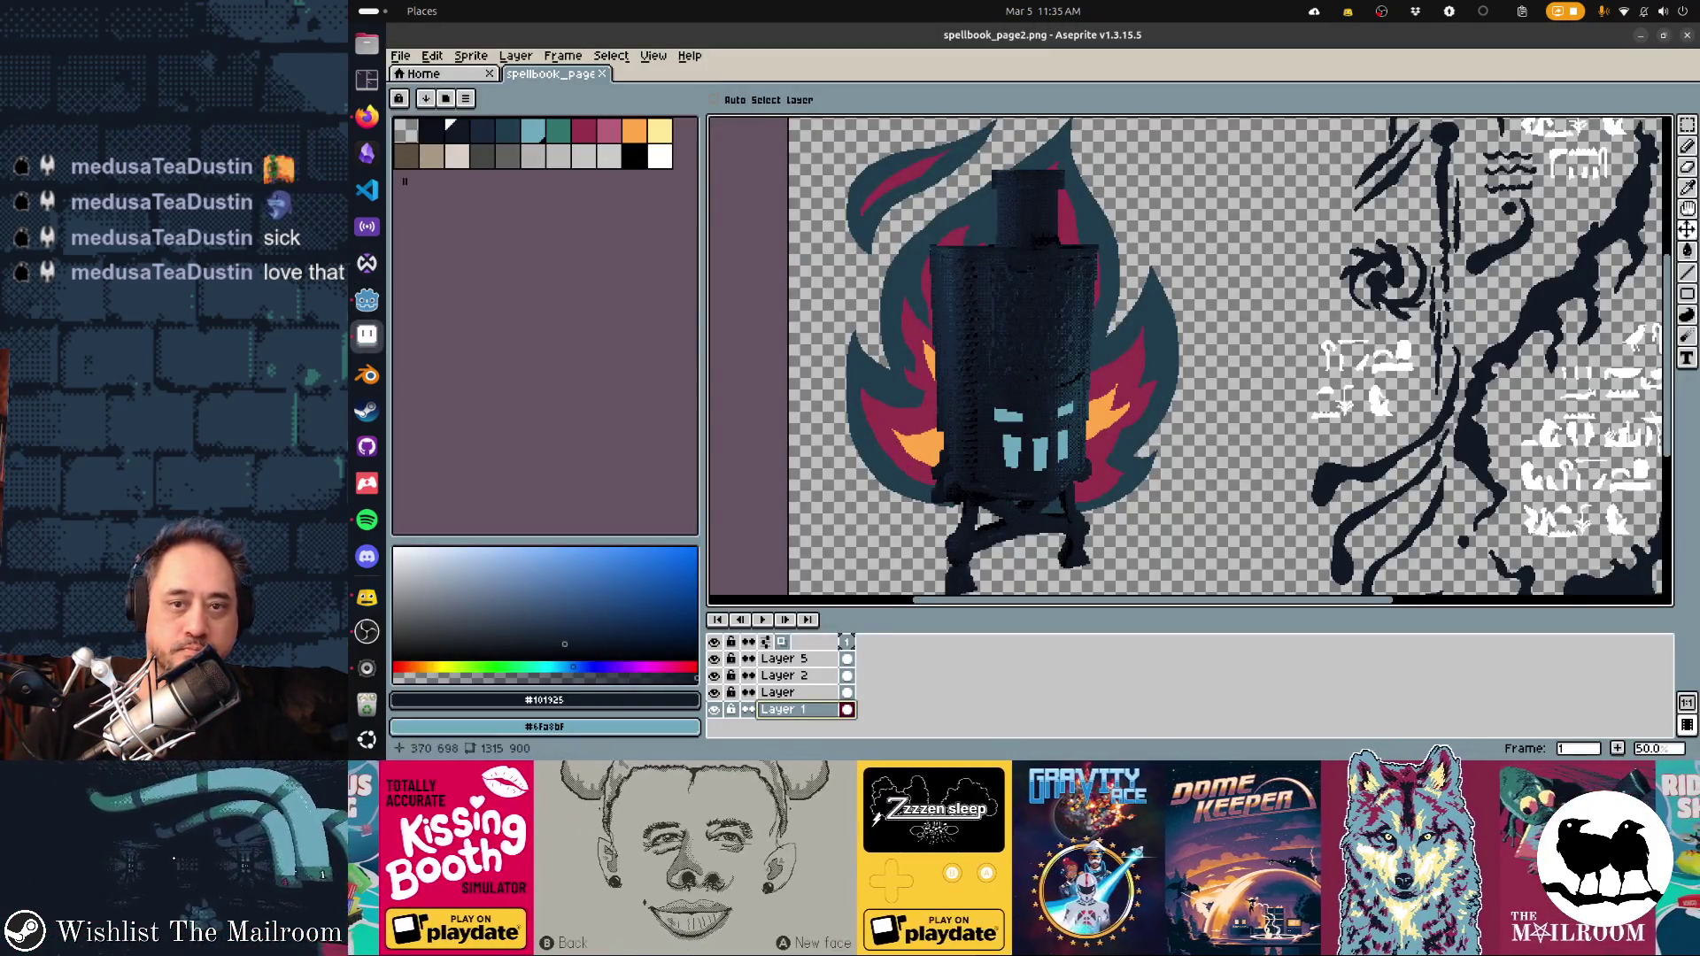
{"action": "scroll", "coordinate": [1190, 361], "scroll_direction": "right", "scroll_amount": 5}
{"action": "scroll", "coordinate": [1190, 361], "scroll_direction": "up", "scroll_amount": 5}
Compare the page in Godot, then undo the stray small Contour loop
{"action": "key", "text": "i"}
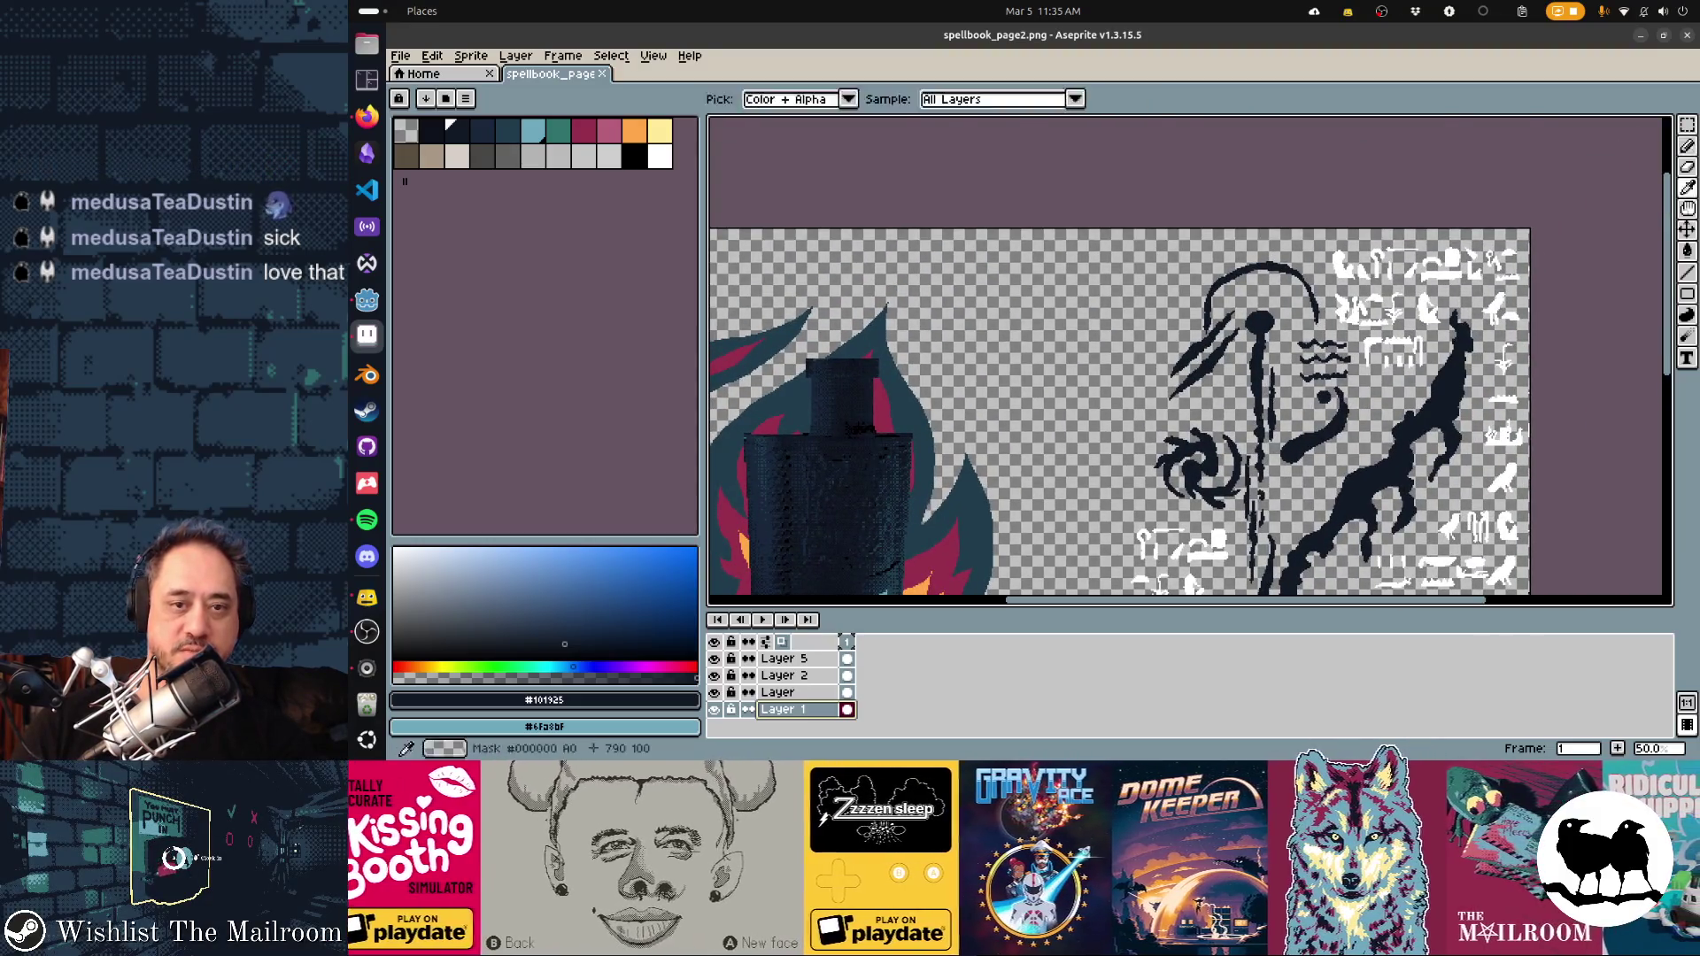
{"action": "key", "text": "alt+Tab"}
{"action": "key", "text": "alt+Tab"}
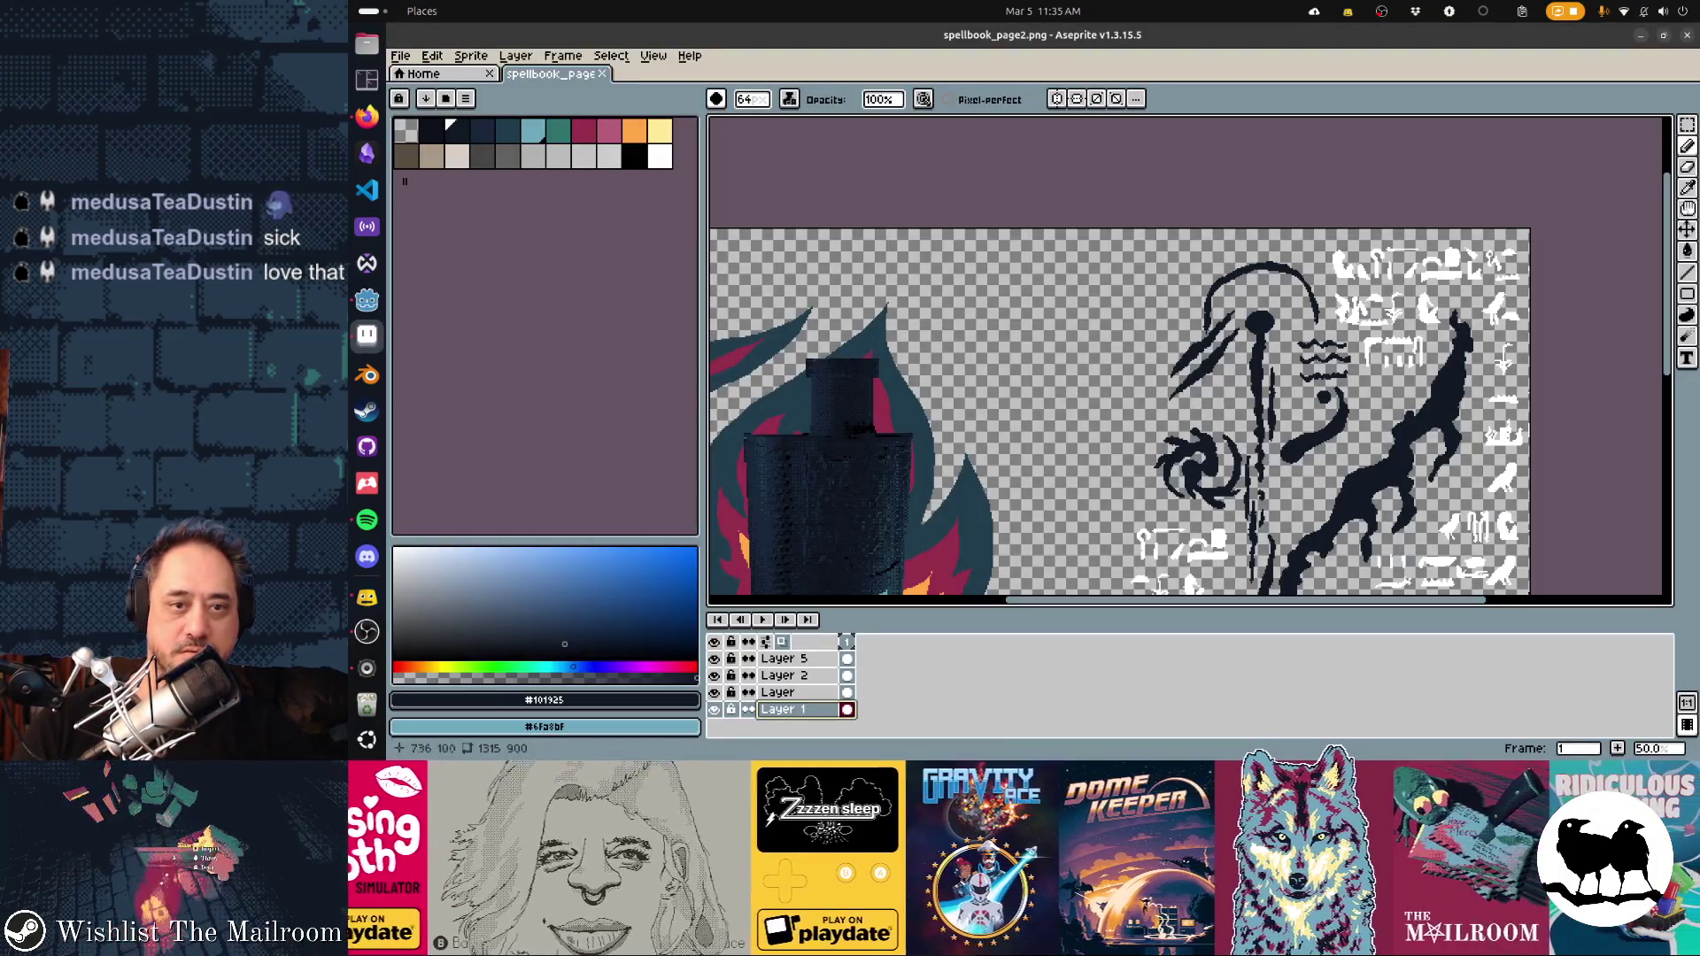
{"action": "key", "text": "d"}
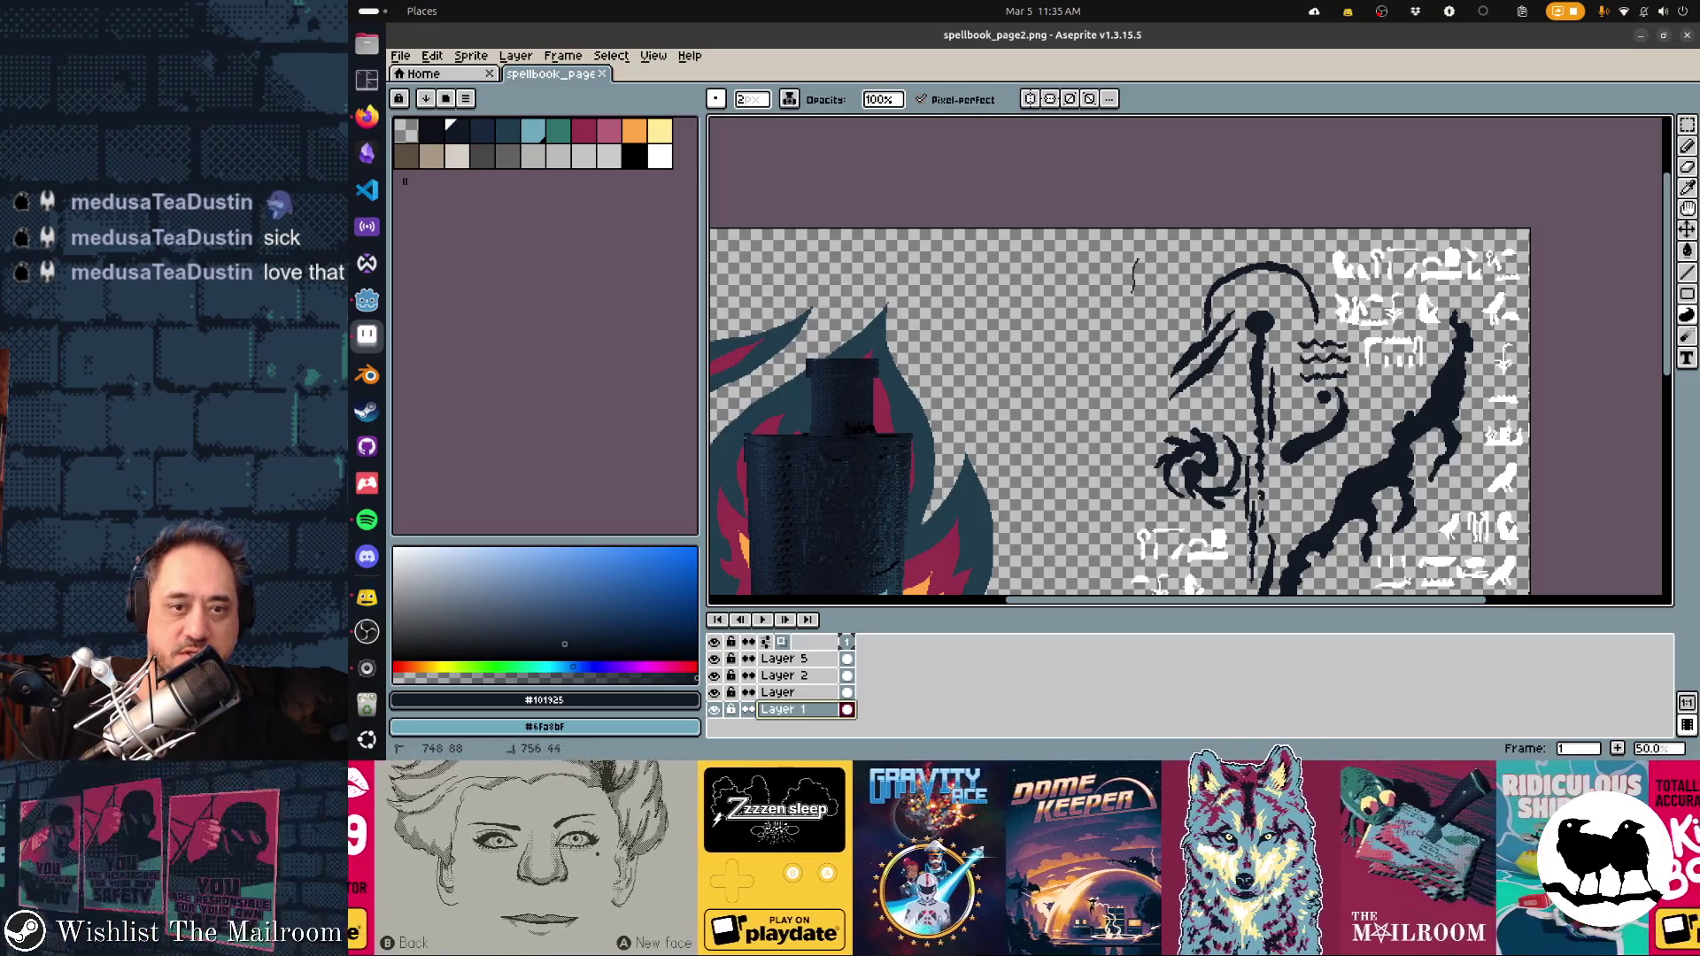
{"action": "key", "text": "ctrl+z"}
{"action": "scroll", "coordinate": [1154, 302], "scroll_direction": "up", "scroll_amount": 1}
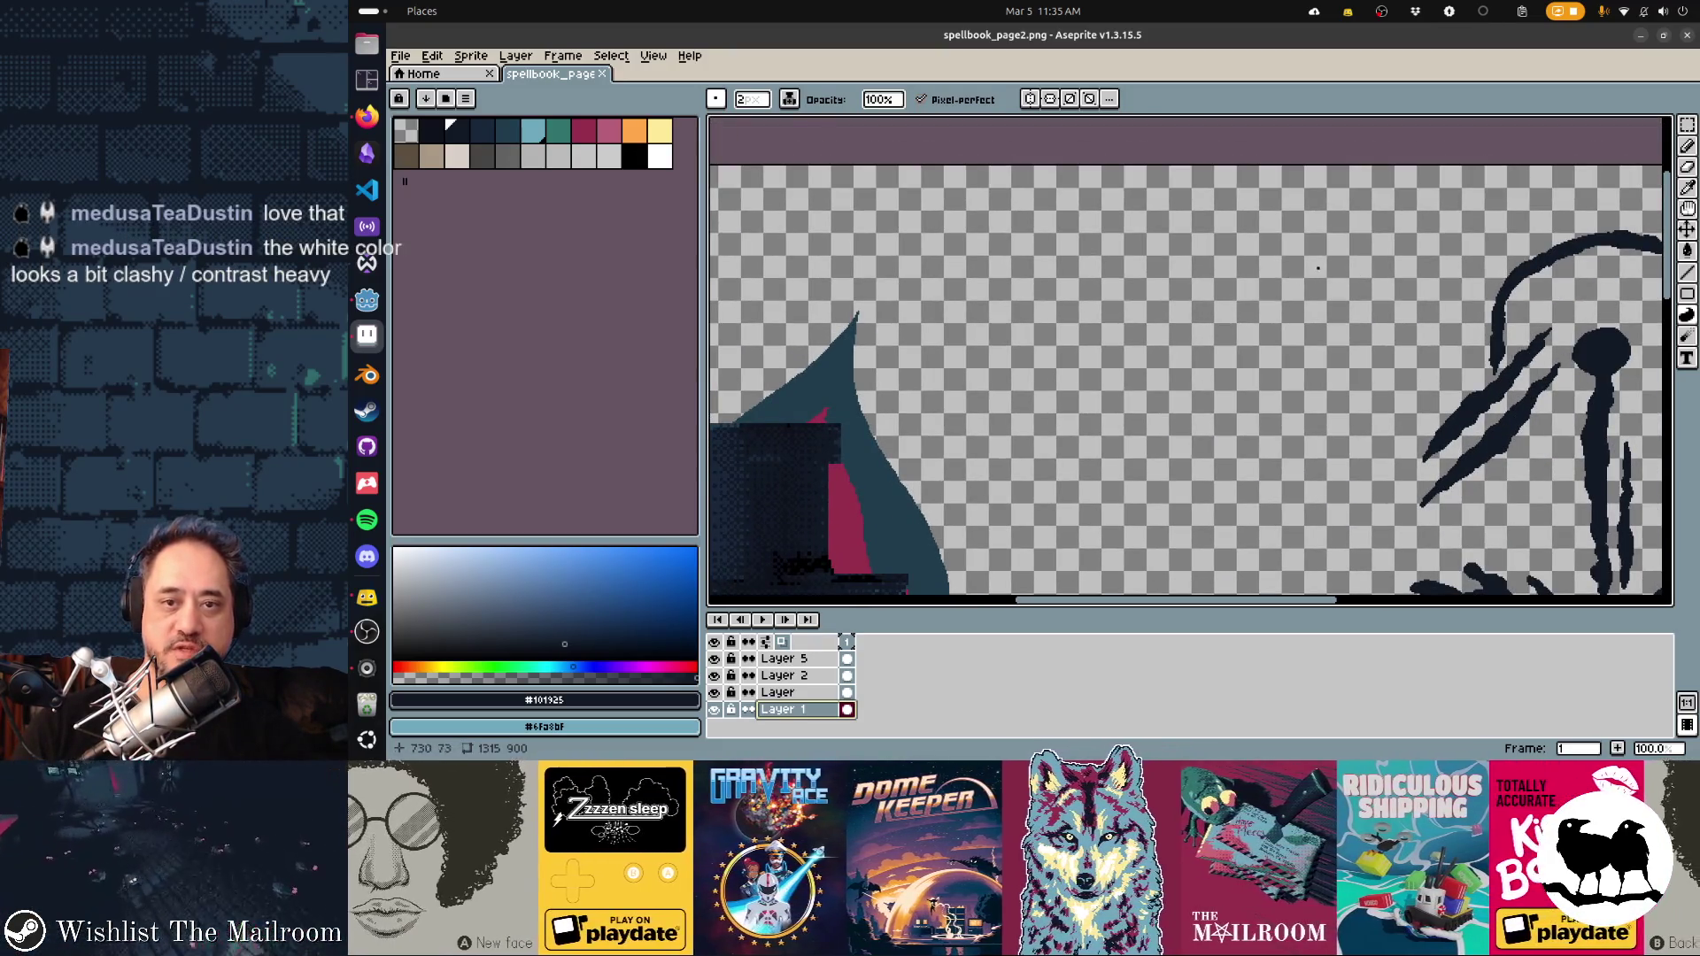
Draw a large wavy dark ink splatter beside the flame and preview it in Godot
{"action": "mouse_move", "coordinate": [1326, 409]}
{"action": "left_mouse_down"}
{"action": "mouse_move", "coordinate": [1120, 478]}
{"action": "mouse_move", "coordinate": [912, 407]}
{"action": "mouse_move", "coordinate": [928, 389]}
{"action": "mouse_move", "coordinate": [992, 457]}
{"action": "mouse_move", "coordinate": [1016, 379]}
{"action": "mouse_move", "coordinate": [986, 306]}
{"action": "mouse_move", "coordinate": [836, 257]}
{"action": "mouse_move", "coordinate": [755, 302]}
{"action": "mouse_move", "coordinate": [779, 206]}
{"action": "mouse_move", "coordinate": [885, 217]}
{"action": "mouse_move", "coordinate": [921, 265]}
{"action": "mouse_move", "coordinate": [1031, 282]}
{"action": "mouse_move", "coordinate": [1058, 315]}
{"action": "mouse_move", "coordinate": [1133, 292]}
{"action": "mouse_move", "coordinate": [1136, 197]}
{"action": "left_mouse_up"}
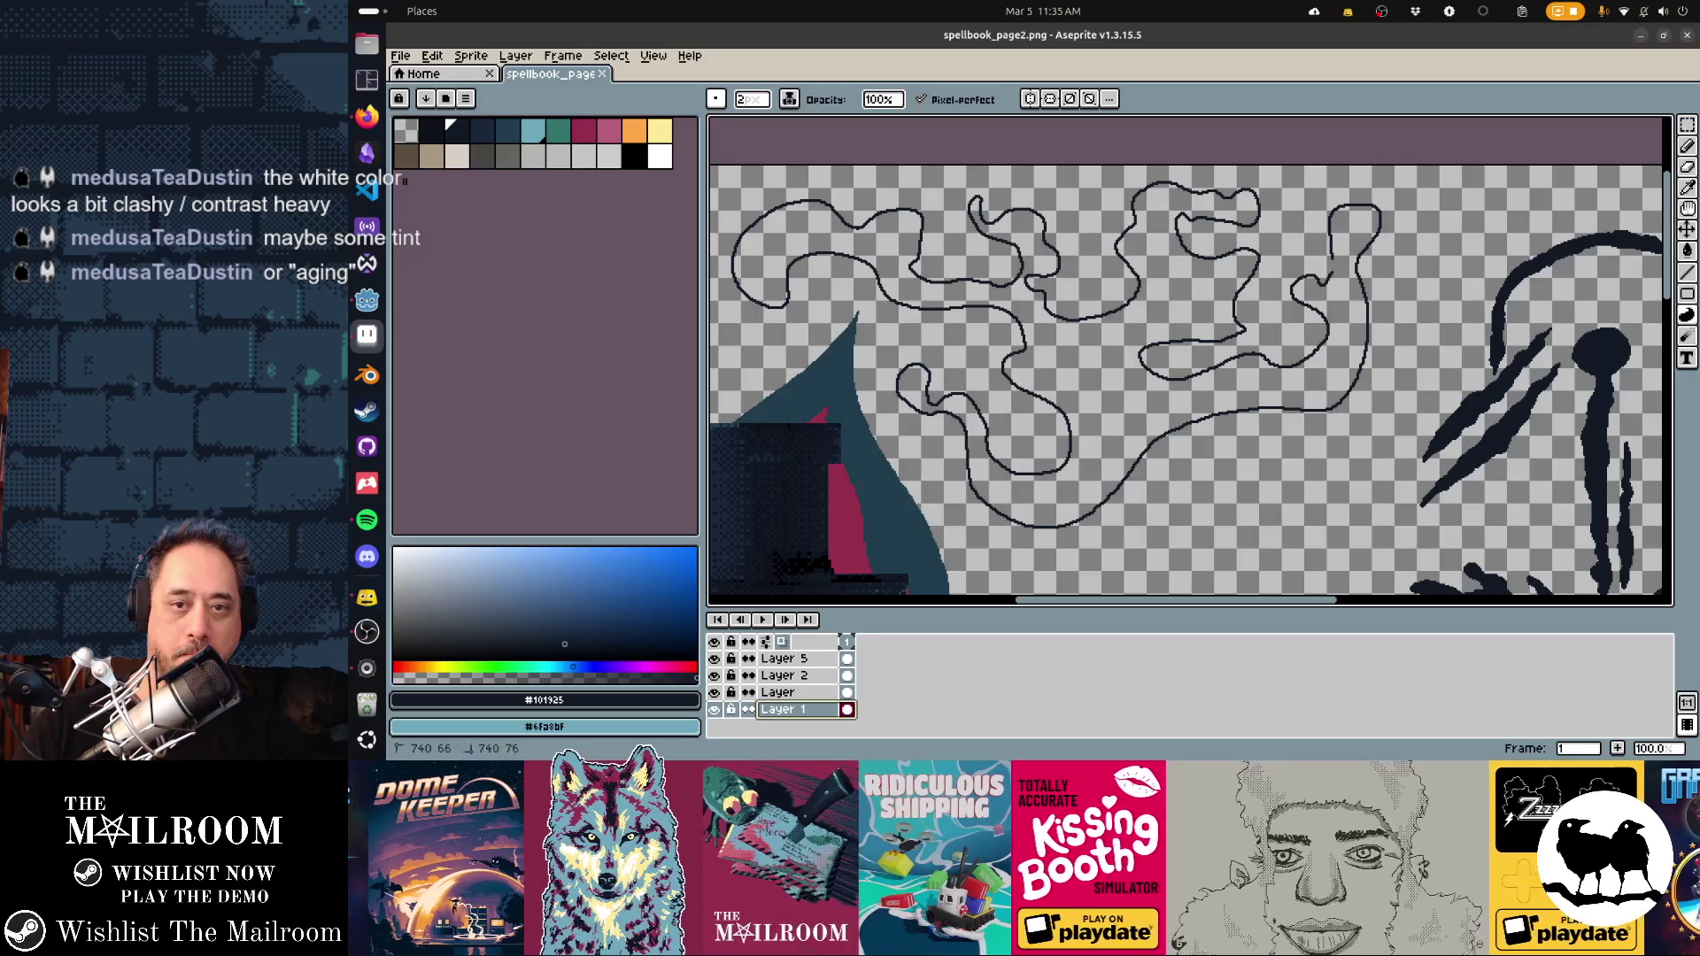
{"action": "left_click", "coordinate": [1107, 372]}
{"action": "key", "text": "alt+Tab"}
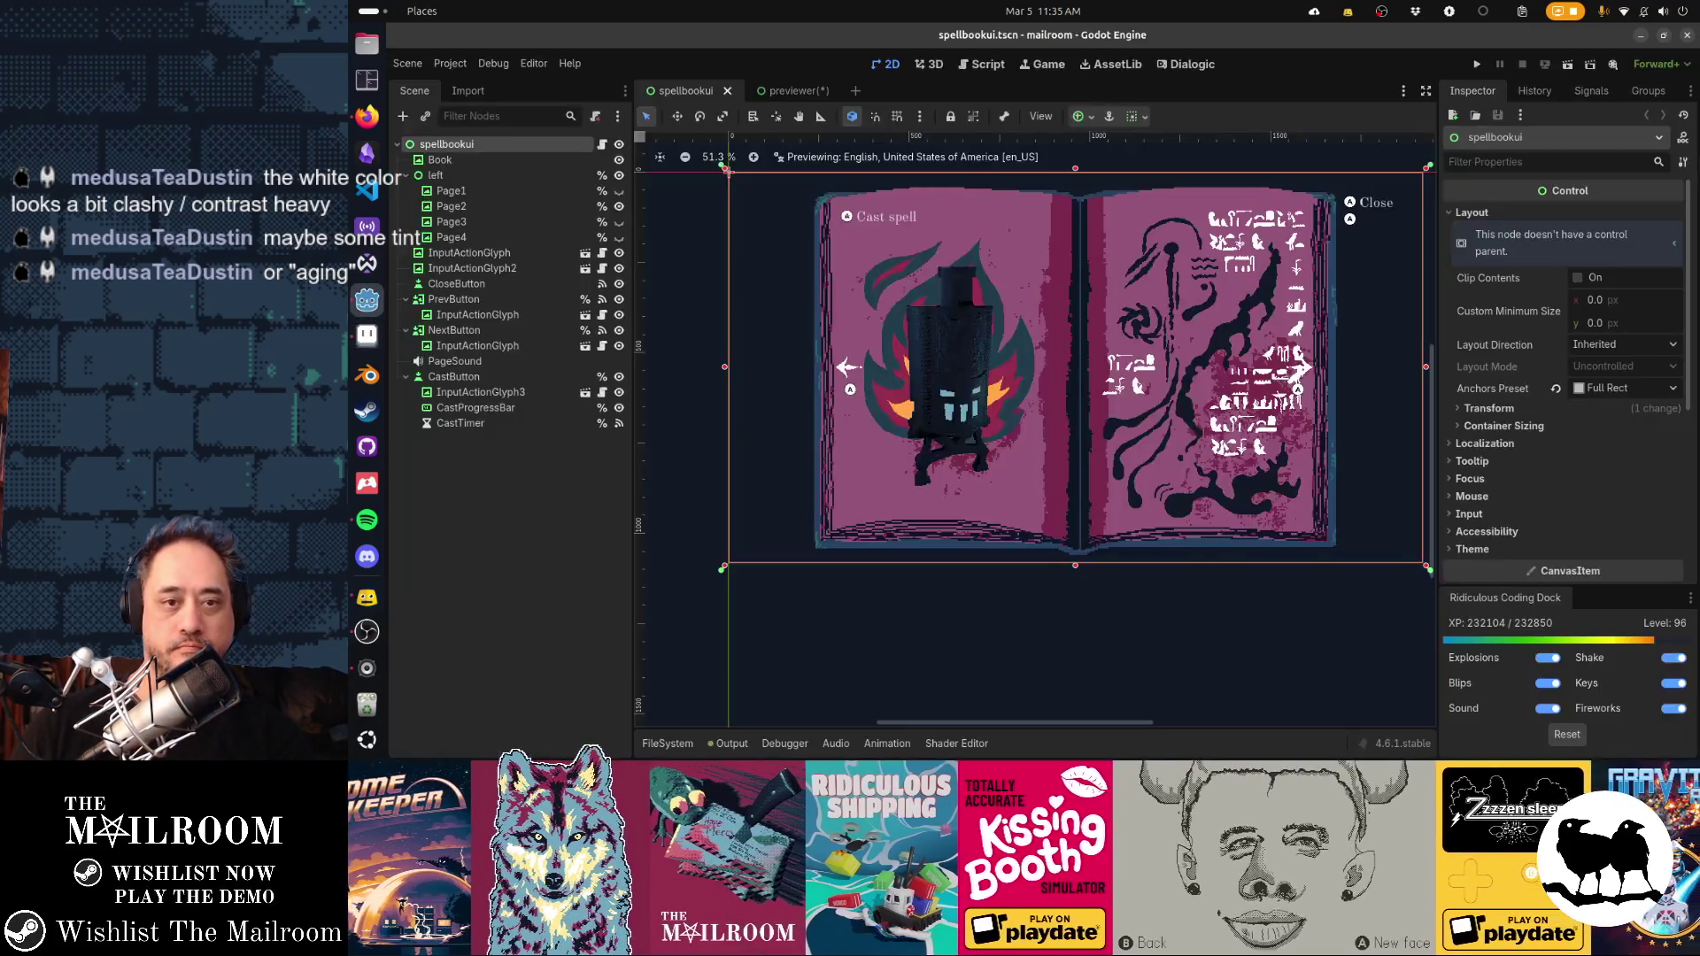
{"action": "scroll", "coordinate": [1034, 405], "scroll_direction": "down", "scroll_amount": 2}
{"action": "scroll", "coordinate": [1034, 405], "scroll_direction": "left", "scroll_amount": 3}
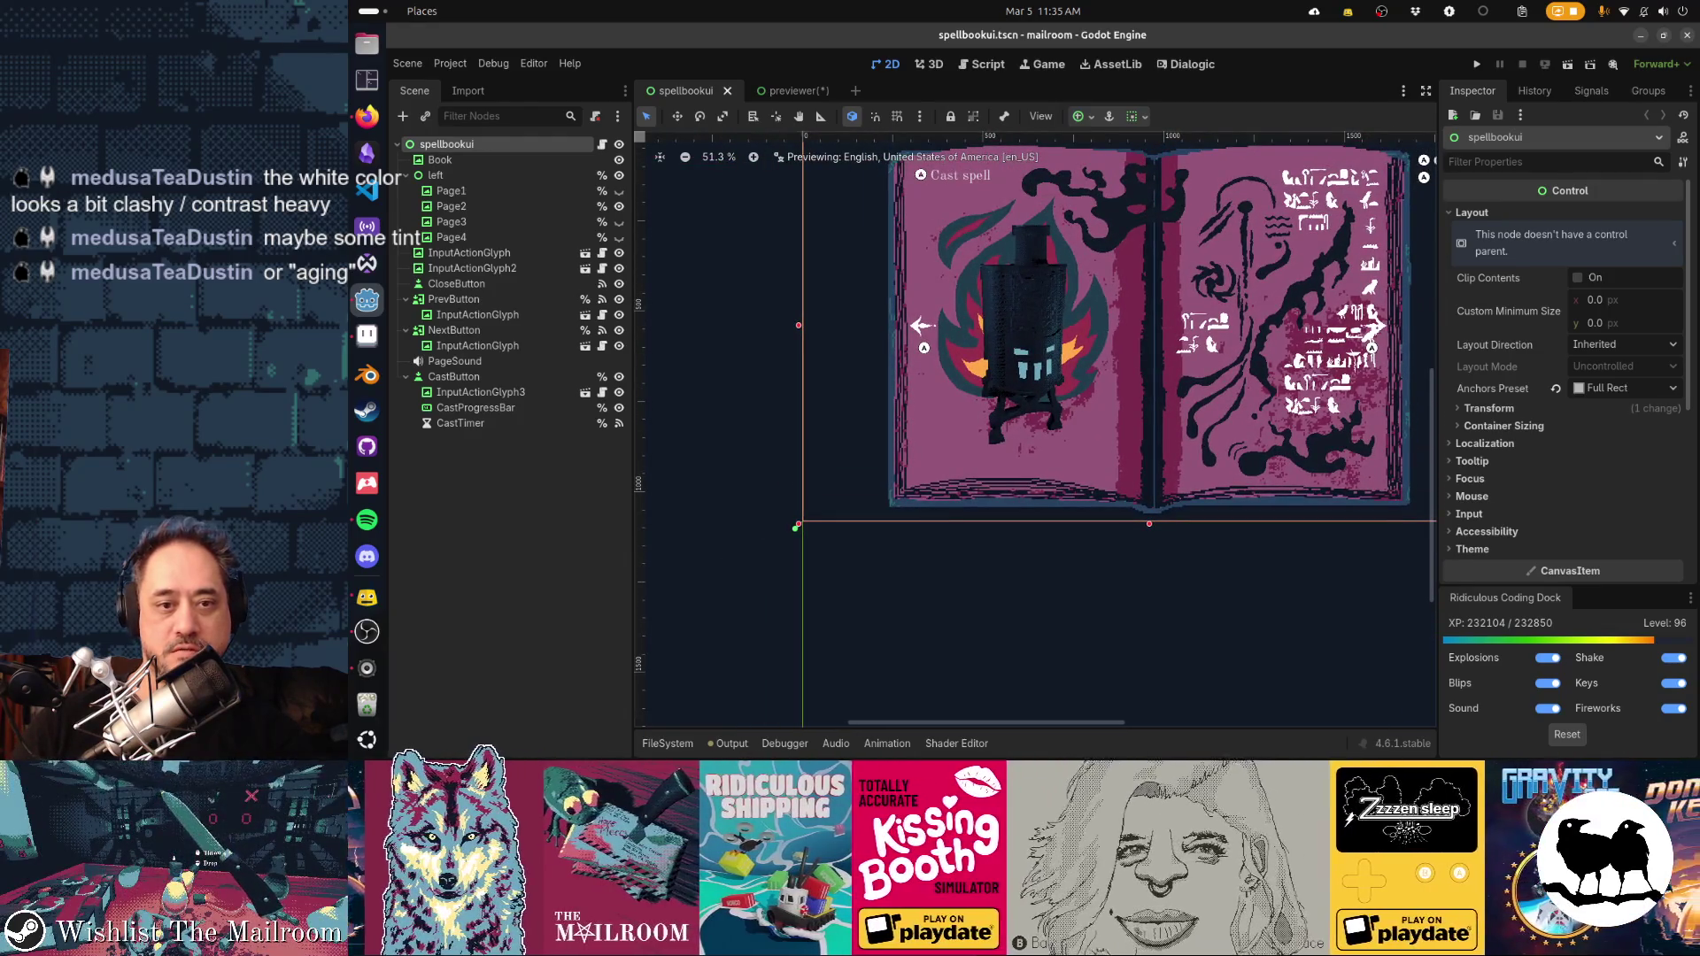
{"action": "key", "text": "alt+Tab"}
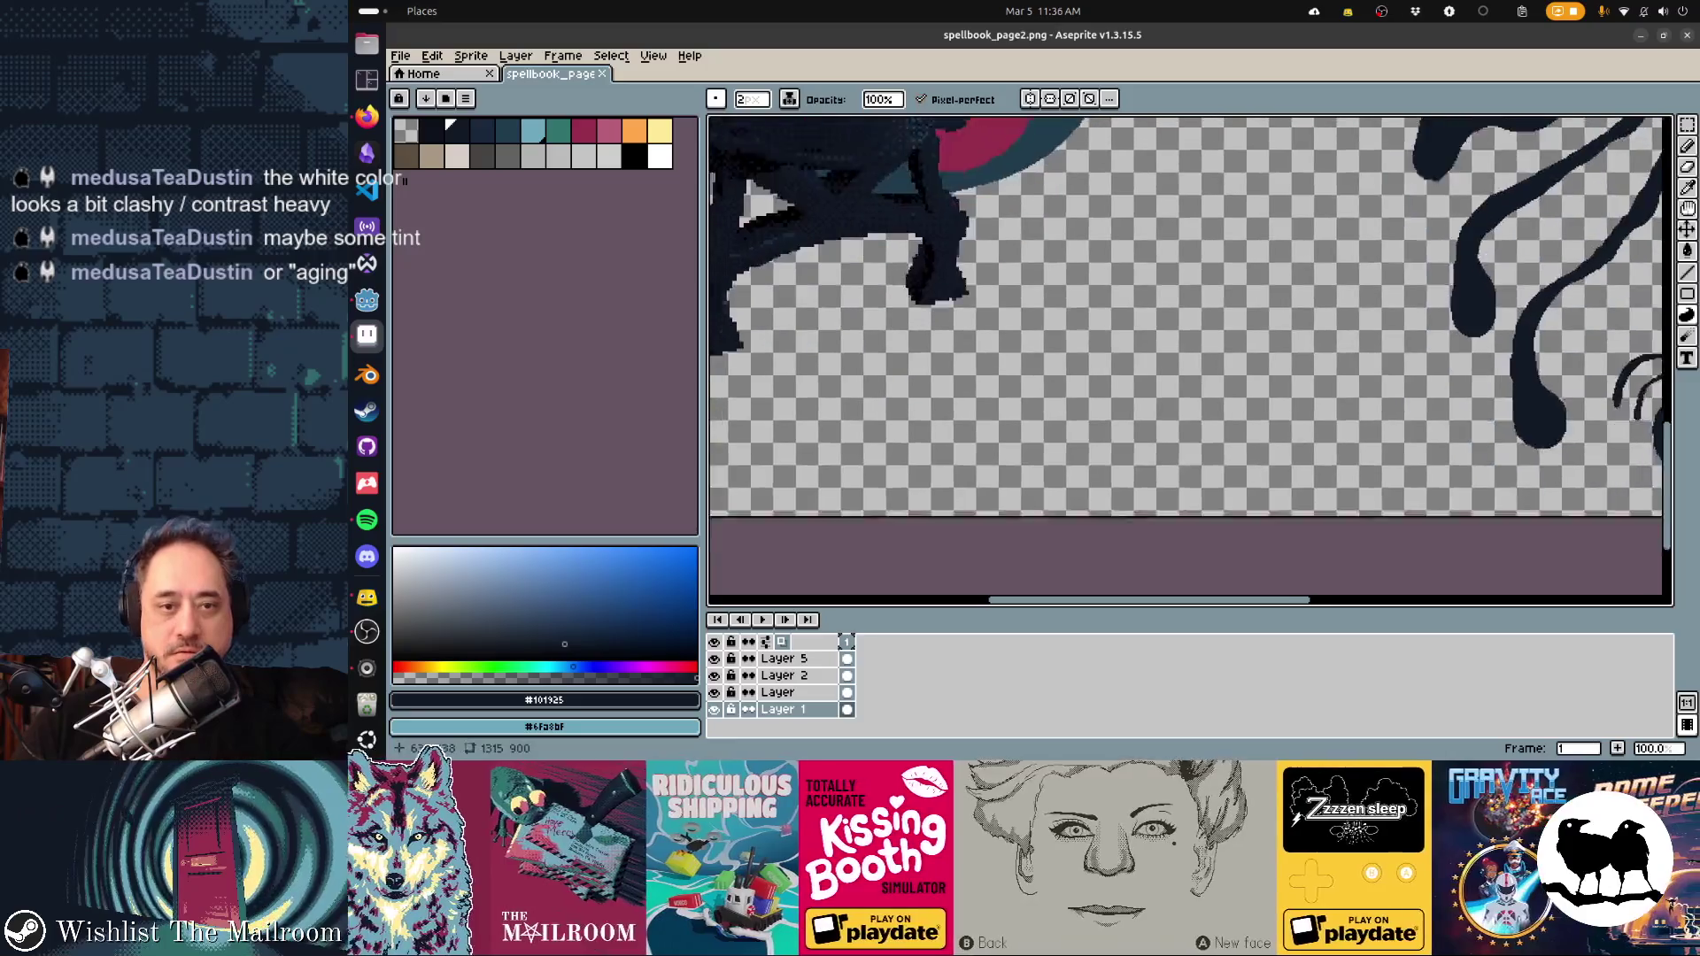
Draw a thin wavy ink outline right of the lantern, looping down-left and back up
{"action": "scroll", "coordinate": [1190, 361], "scroll_direction": "up", "scroll_amount": 3}
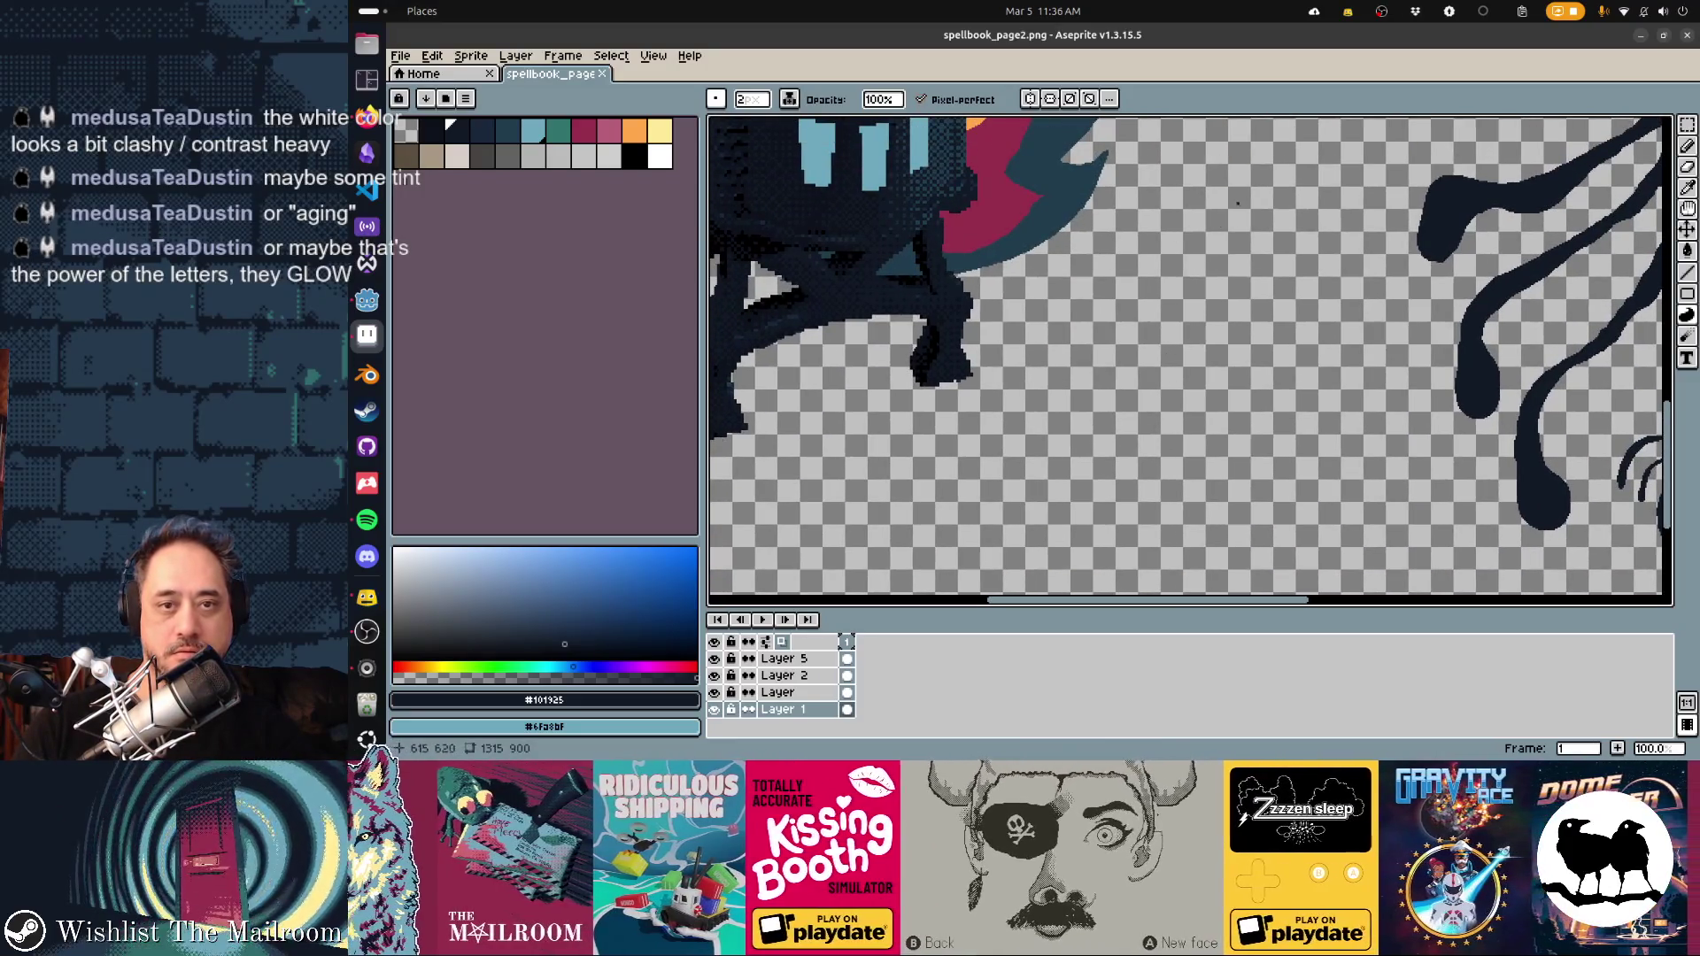
{"action": "scroll", "coordinate": [1238, 203], "scroll_direction": "up", "scroll_amount": 1}
{"action": "mouse_move", "coordinate": [1199, 165]}
{"action": "left_mouse_down"}
{"action": "mouse_move", "coordinate": [1176, 278]}
{"action": "mouse_move", "coordinate": [1209, 188]}
{"action": "mouse_move", "coordinate": [1229, 283]}
{"action": "mouse_move", "coordinate": [1302, 354]}
{"action": "left_mouse_up"}
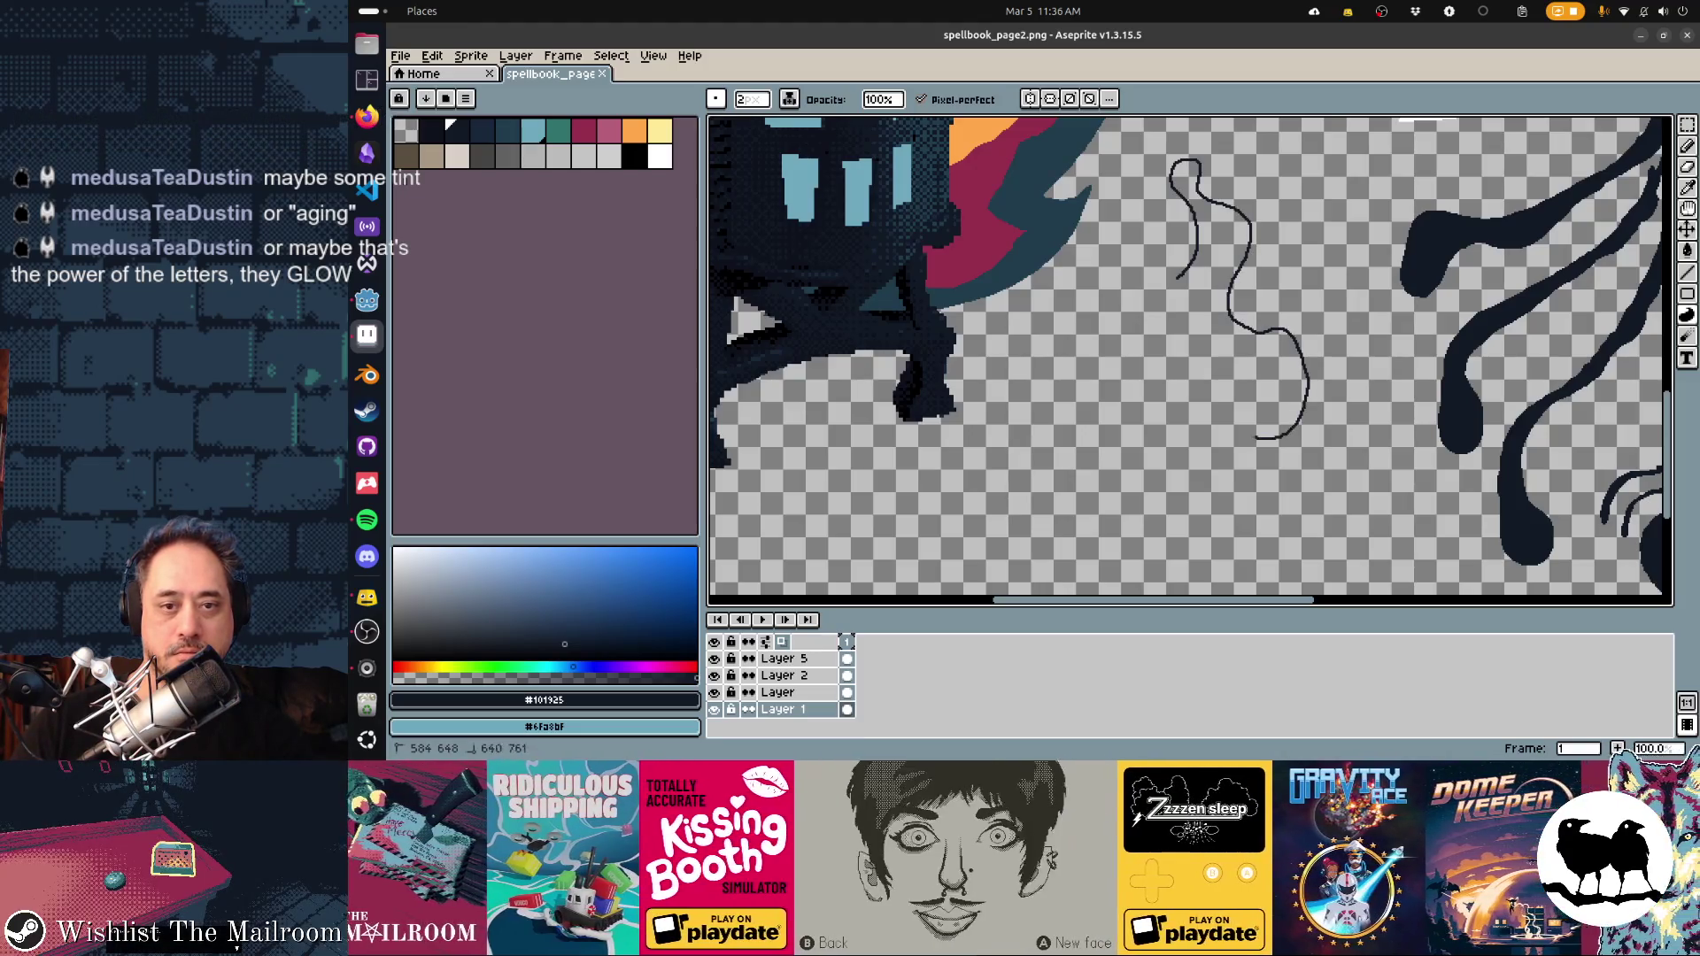
{"action": "mouse_move", "coordinate": [1187, 499]}
{"action": "left_mouse_down"}
{"action": "mouse_move", "coordinate": [1010, 564]}
{"action": "mouse_move", "coordinate": [846, 528]}
{"action": "mouse_move", "coordinate": [801, 478]}
{"action": "left_mouse_up"}
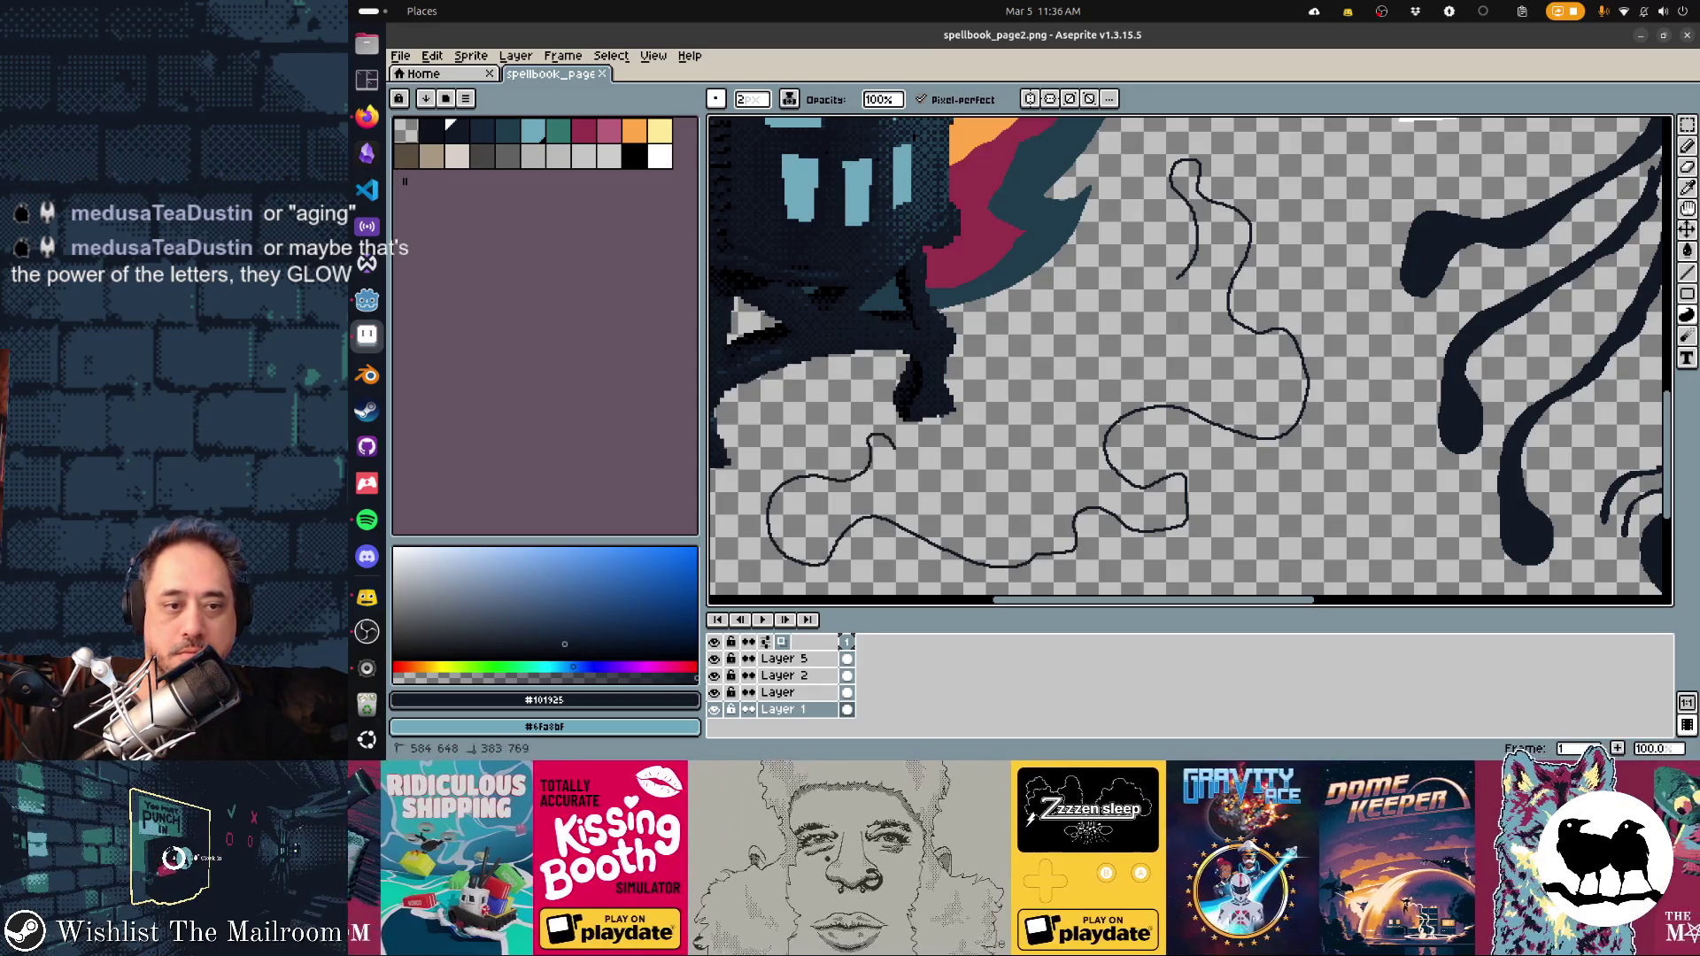
{"action": "left_click_drag", "start_coordinate": [989, 413], "coordinate": [1060, 416]}
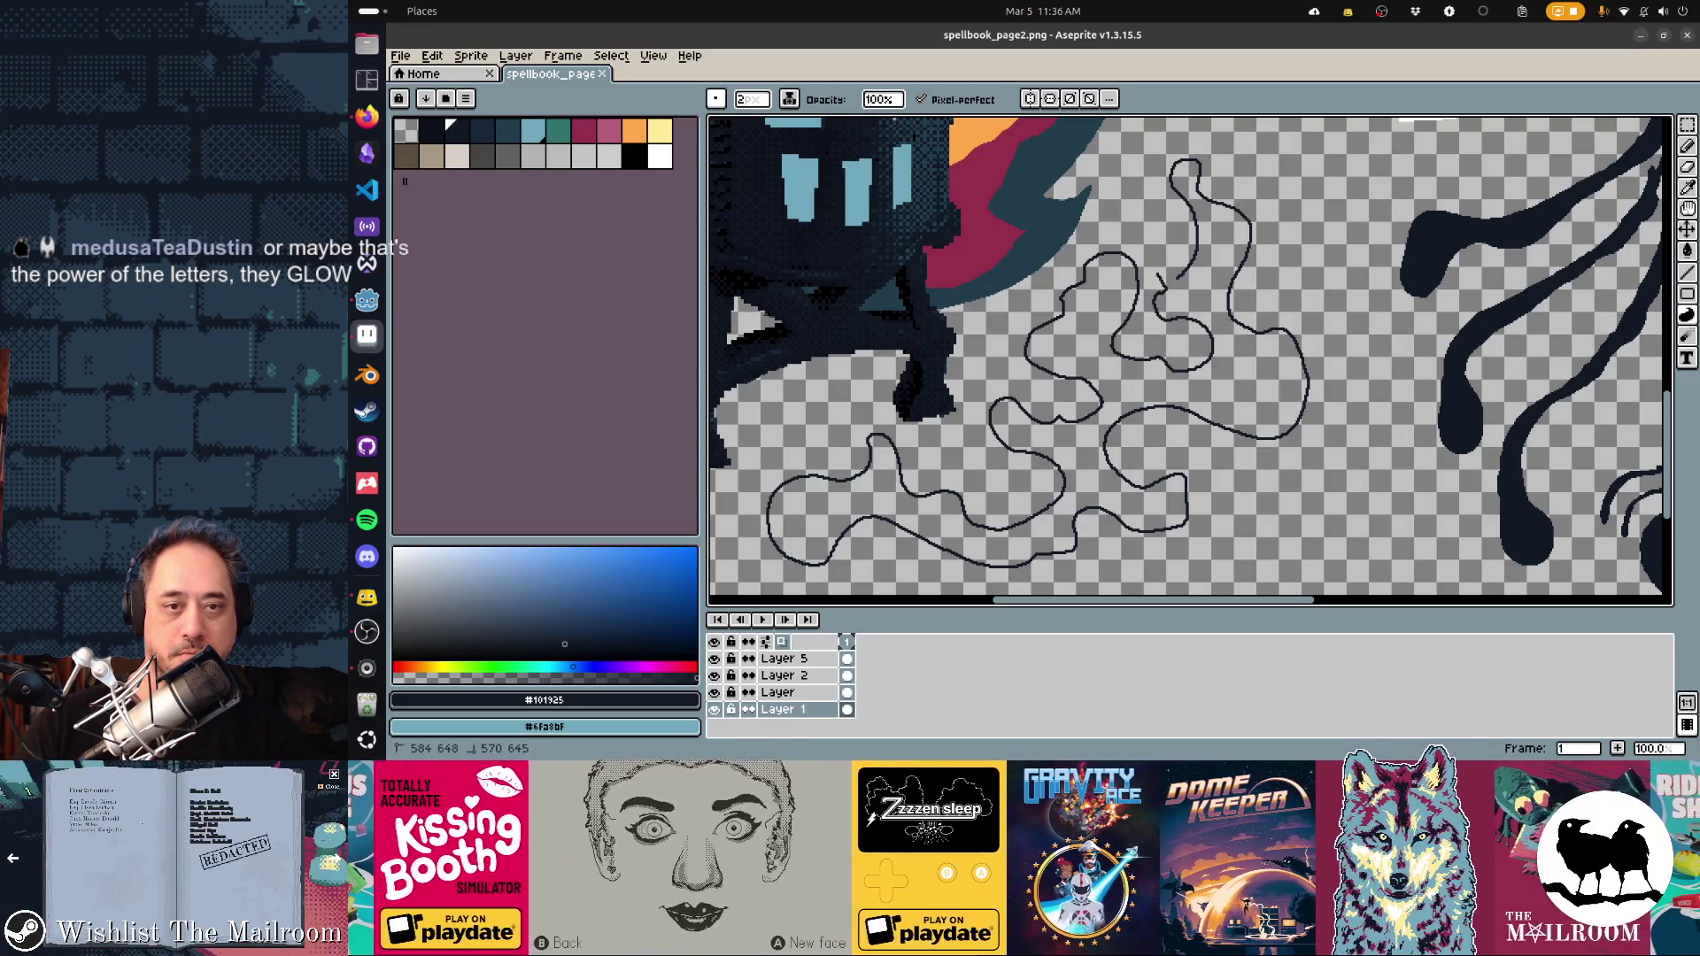
Preview the filled splatter in Godot and return to the page sprite
{"action": "key", "text": "alt+Tab"}
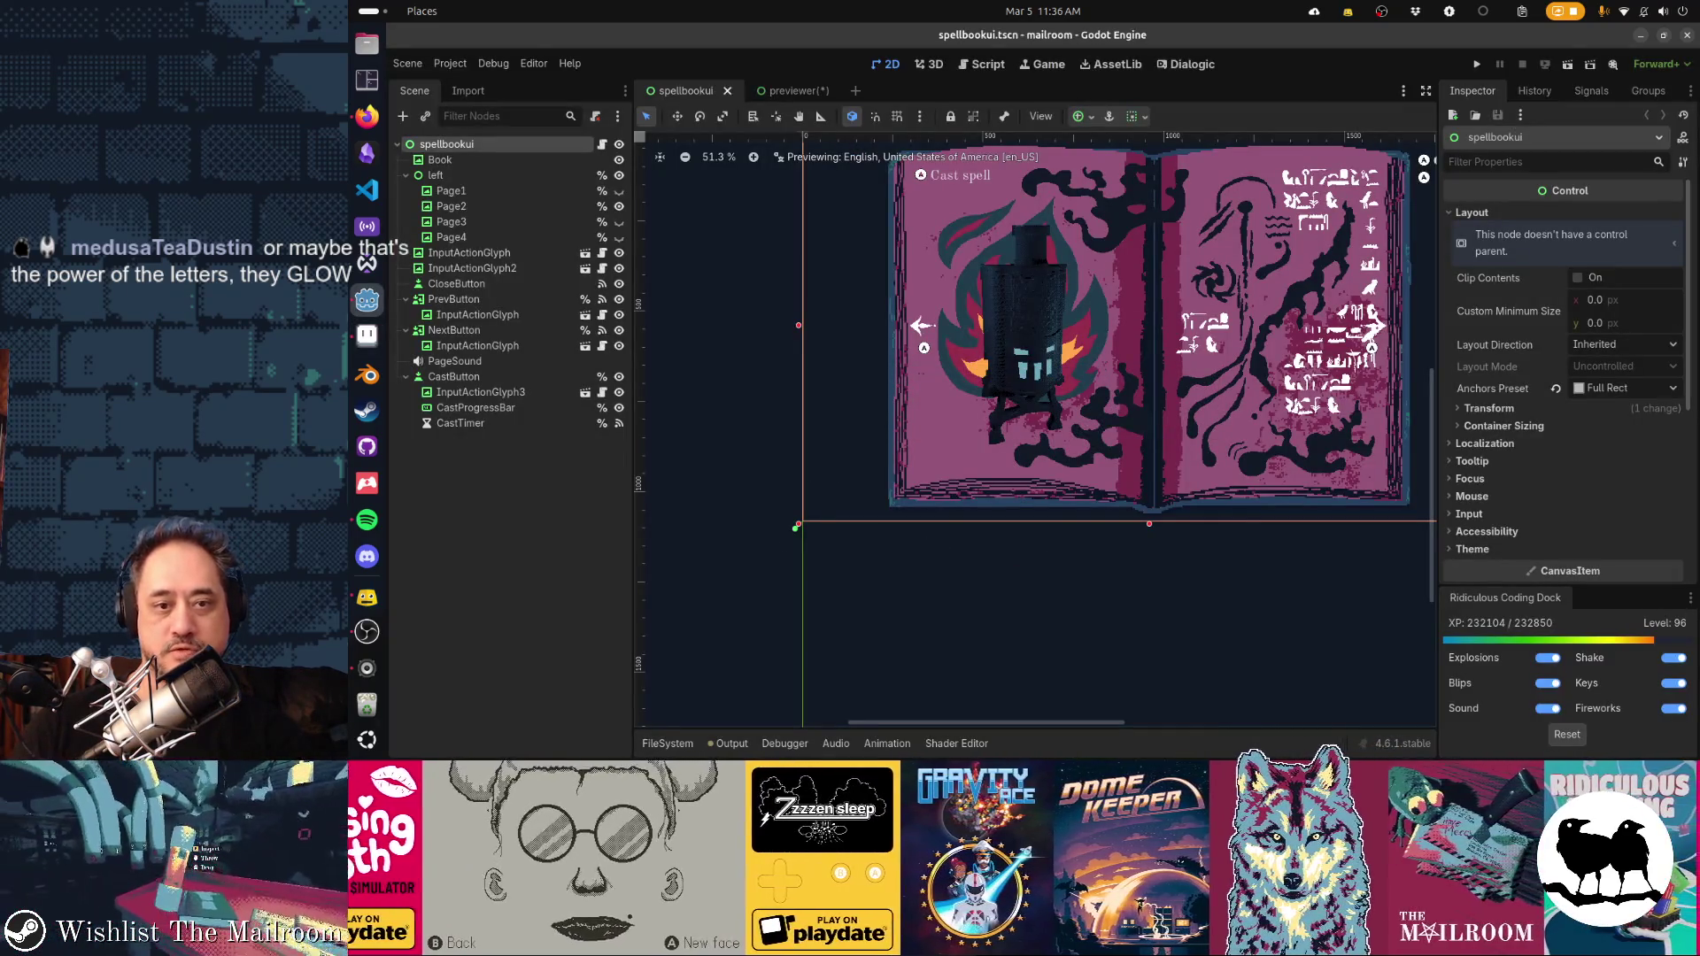
{"action": "scroll", "coordinate": [1035, 405], "scroll_direction": "up", "scroll_amount": 1}
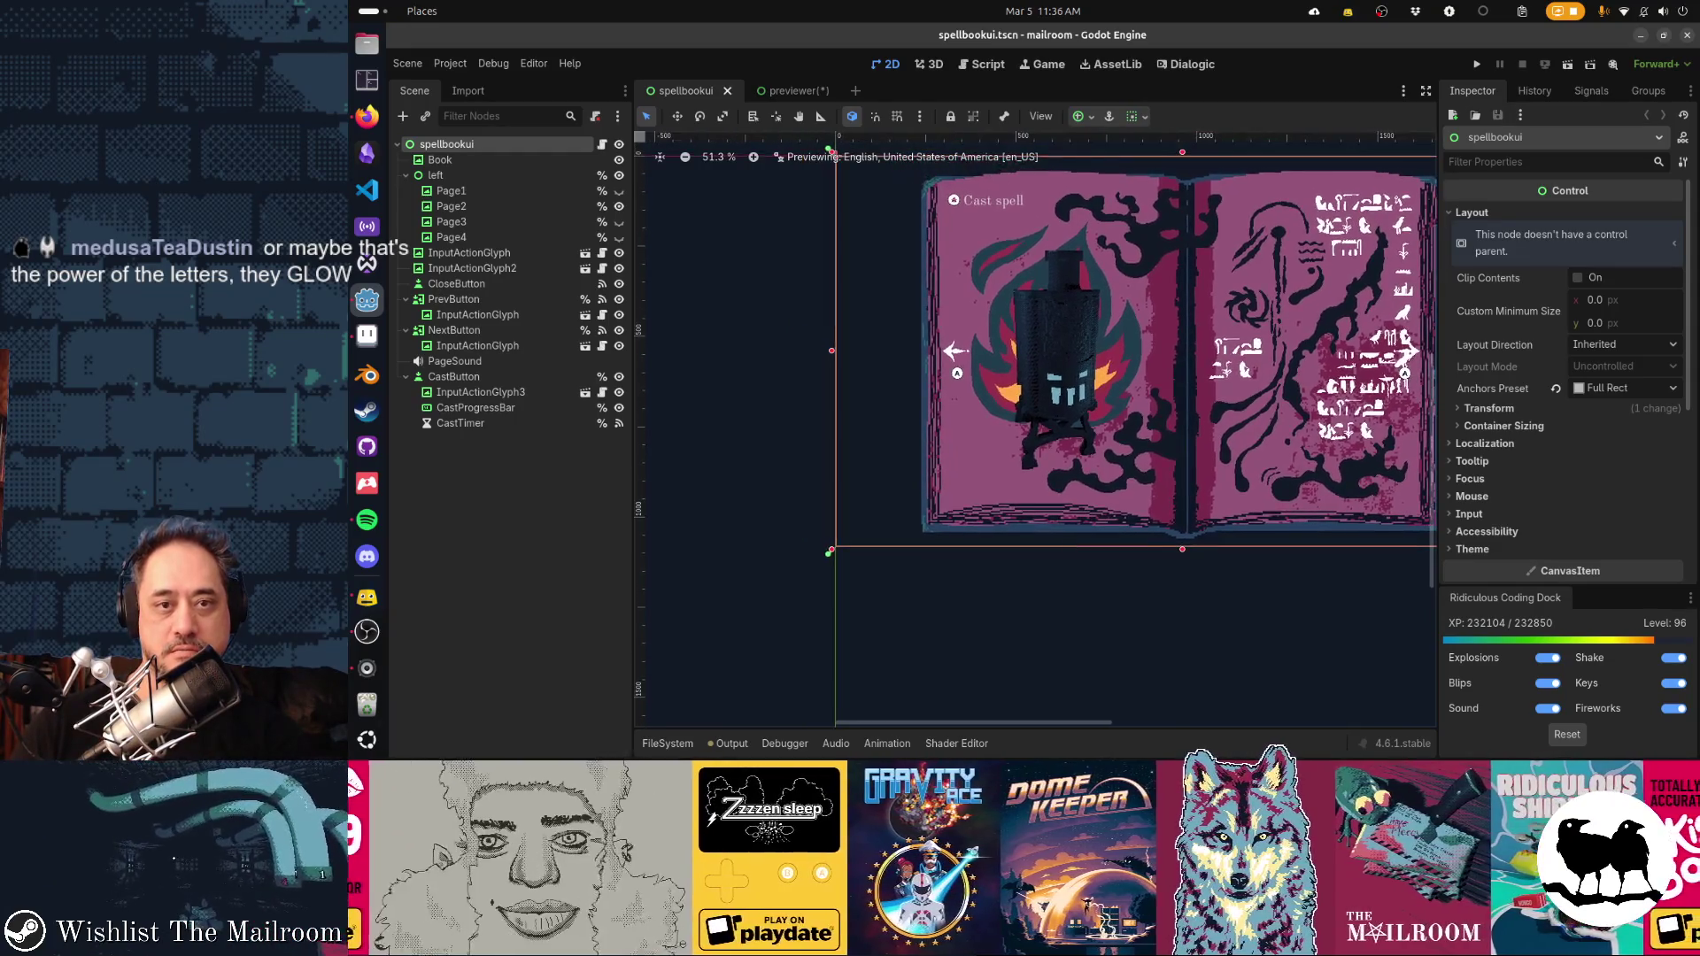
{"action": "key", "text": "alt+Tab"}
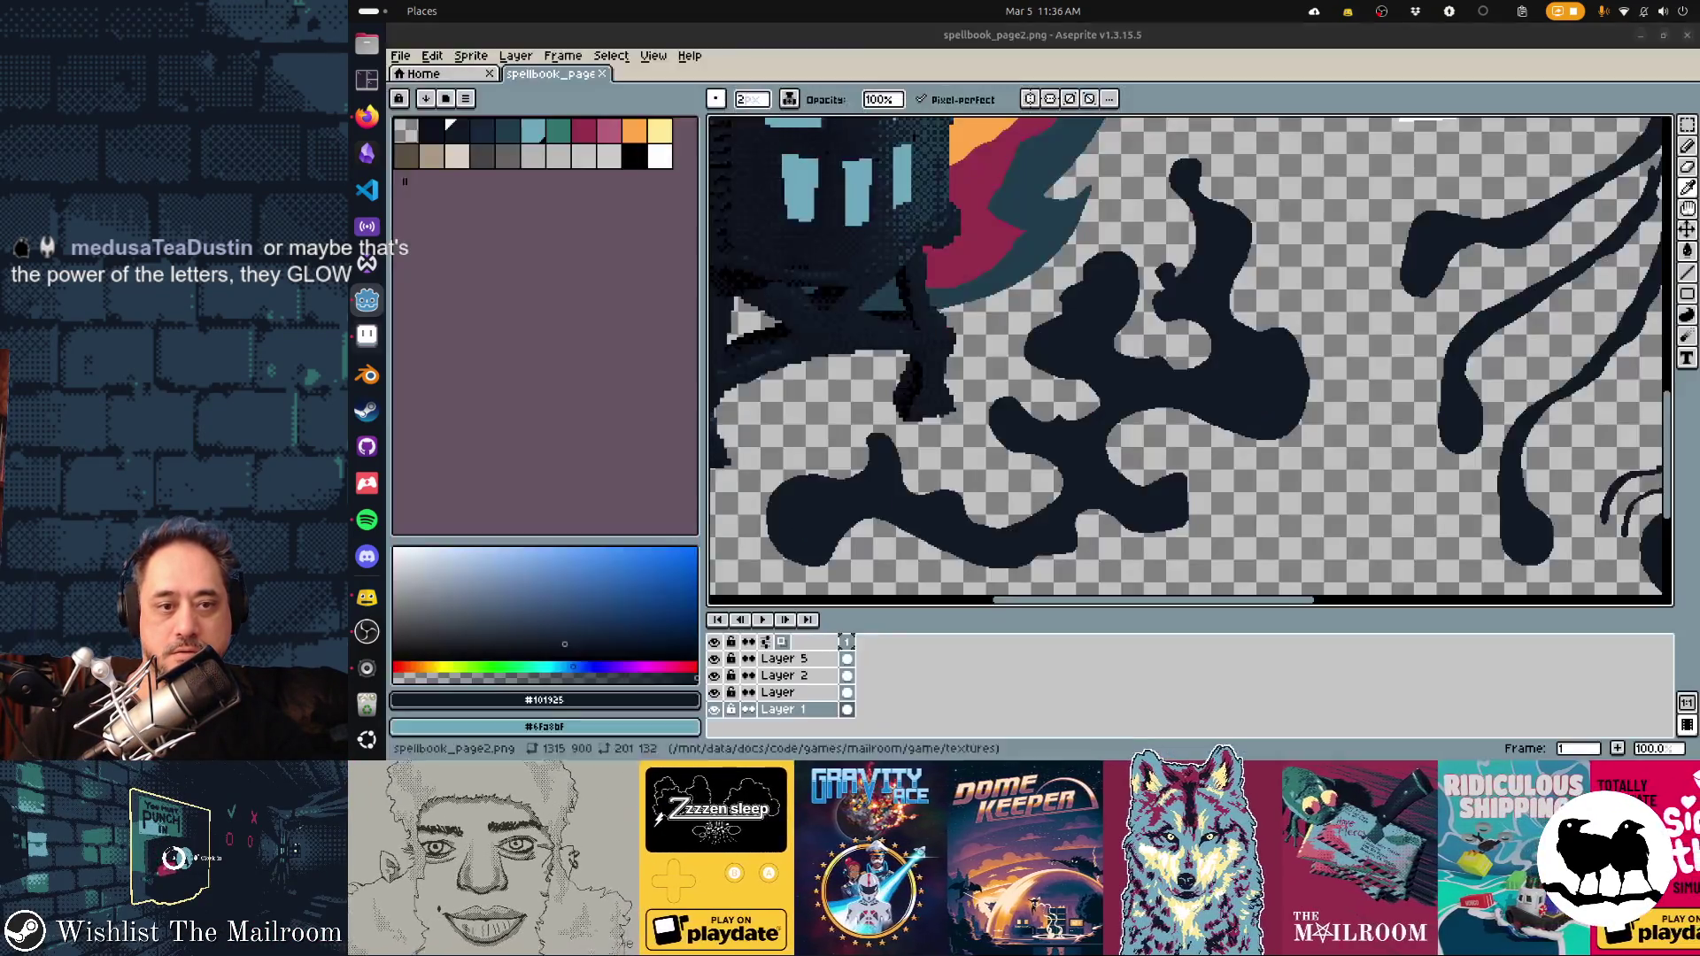
Marquee-select a block of the white glyphs on the page
{"action": "scroll", "coordinate": [1190, 354], "scroll_direction": "up", "scroll_amount": 2}
{"action": "scroll", "coordinate": [1139, 382], "scroll_direction": "right", "scroll_amount": 10}
{"action": "scroll", "coordinate": [1139, 383], "scroll_direction": "up", "scroll_amount": 3}
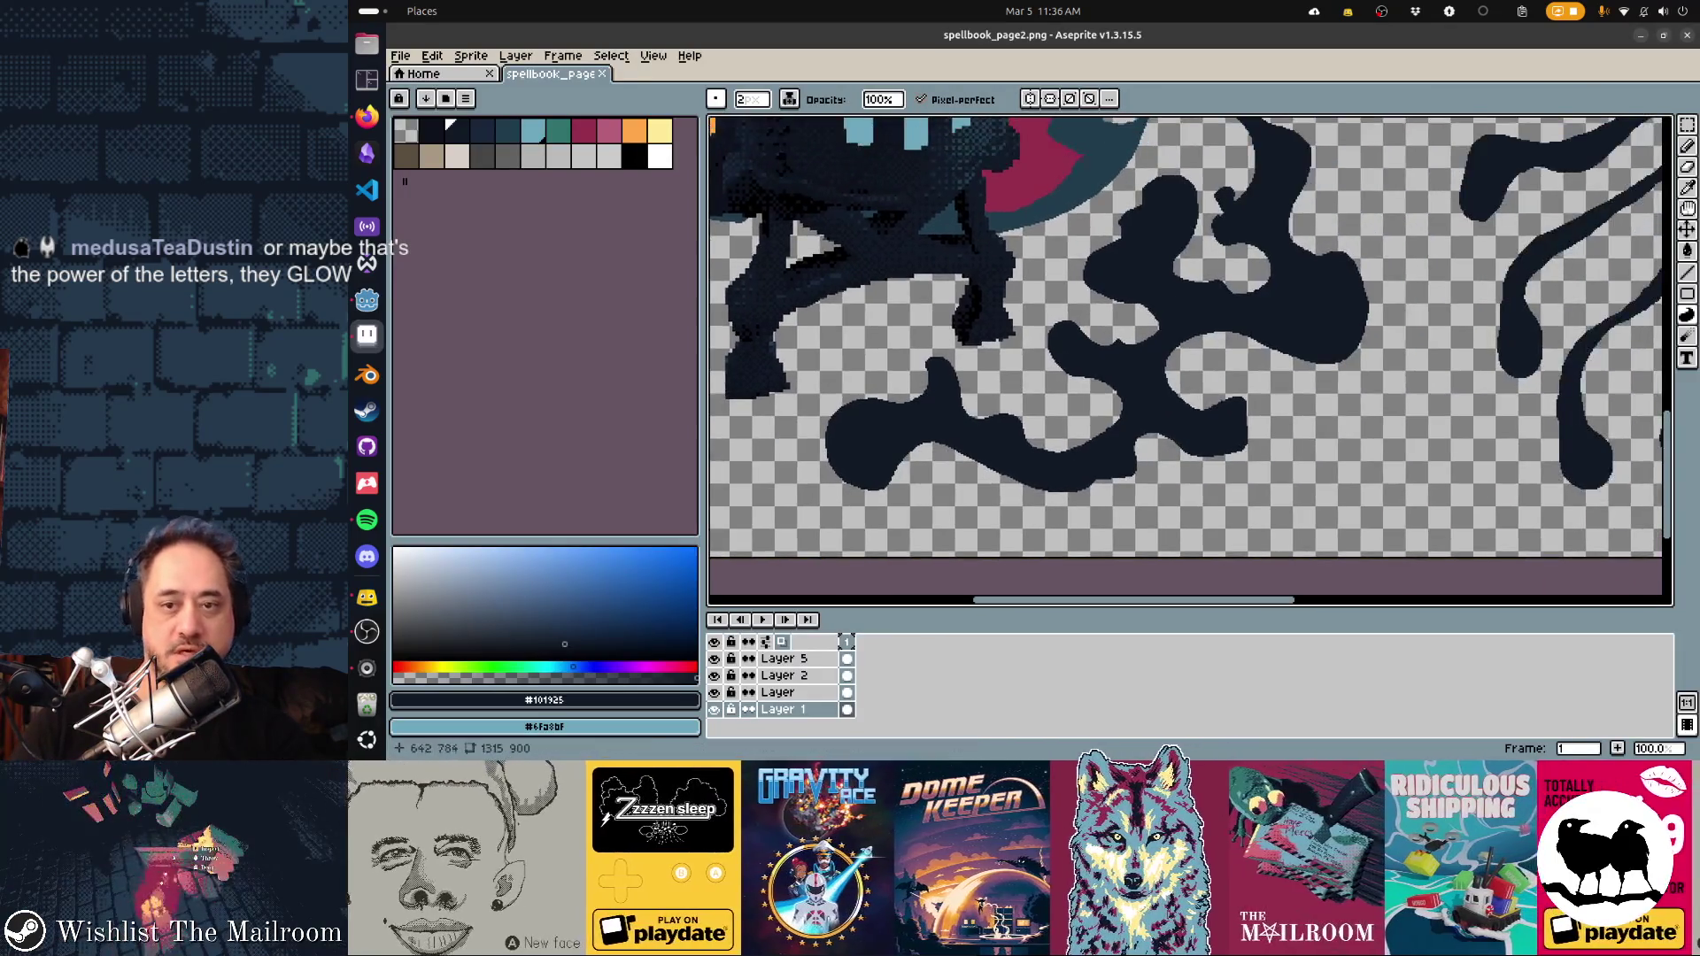
{"action": "scroll", "coordinate": [1139, 382], "scroll_direction": "right", "scroll_amount": 5}
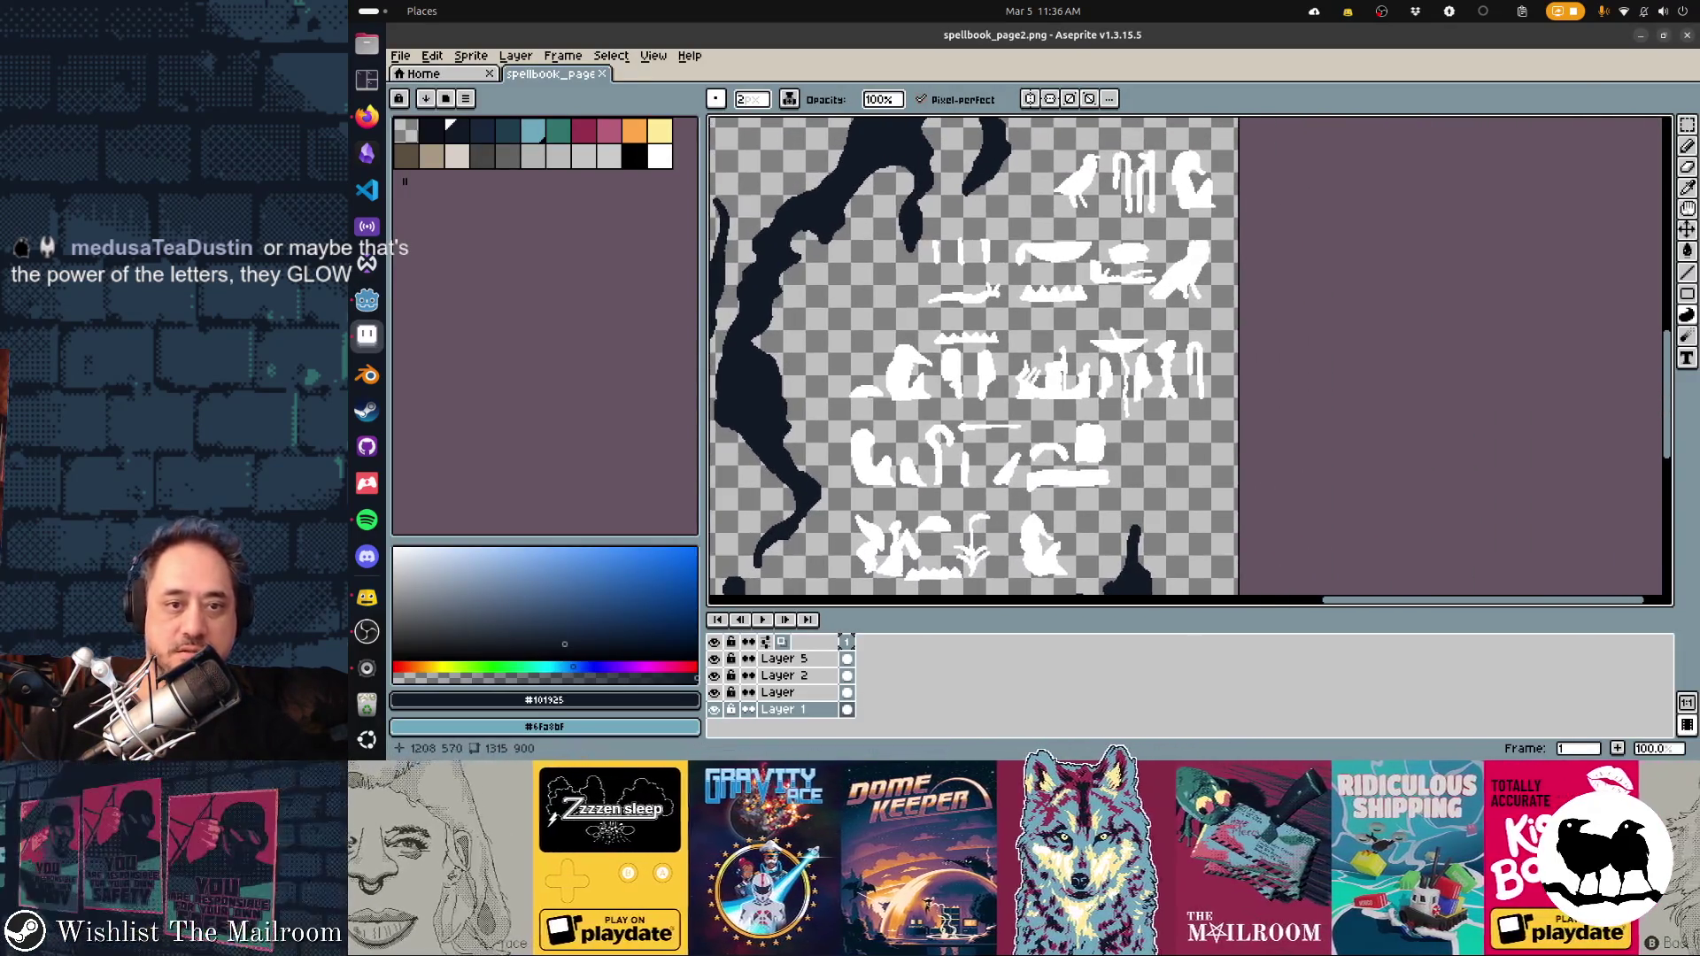
{"action": "scroll", "coordinate": [1098, 376], "scroll_direction": "up", "scroll_amount": 3}
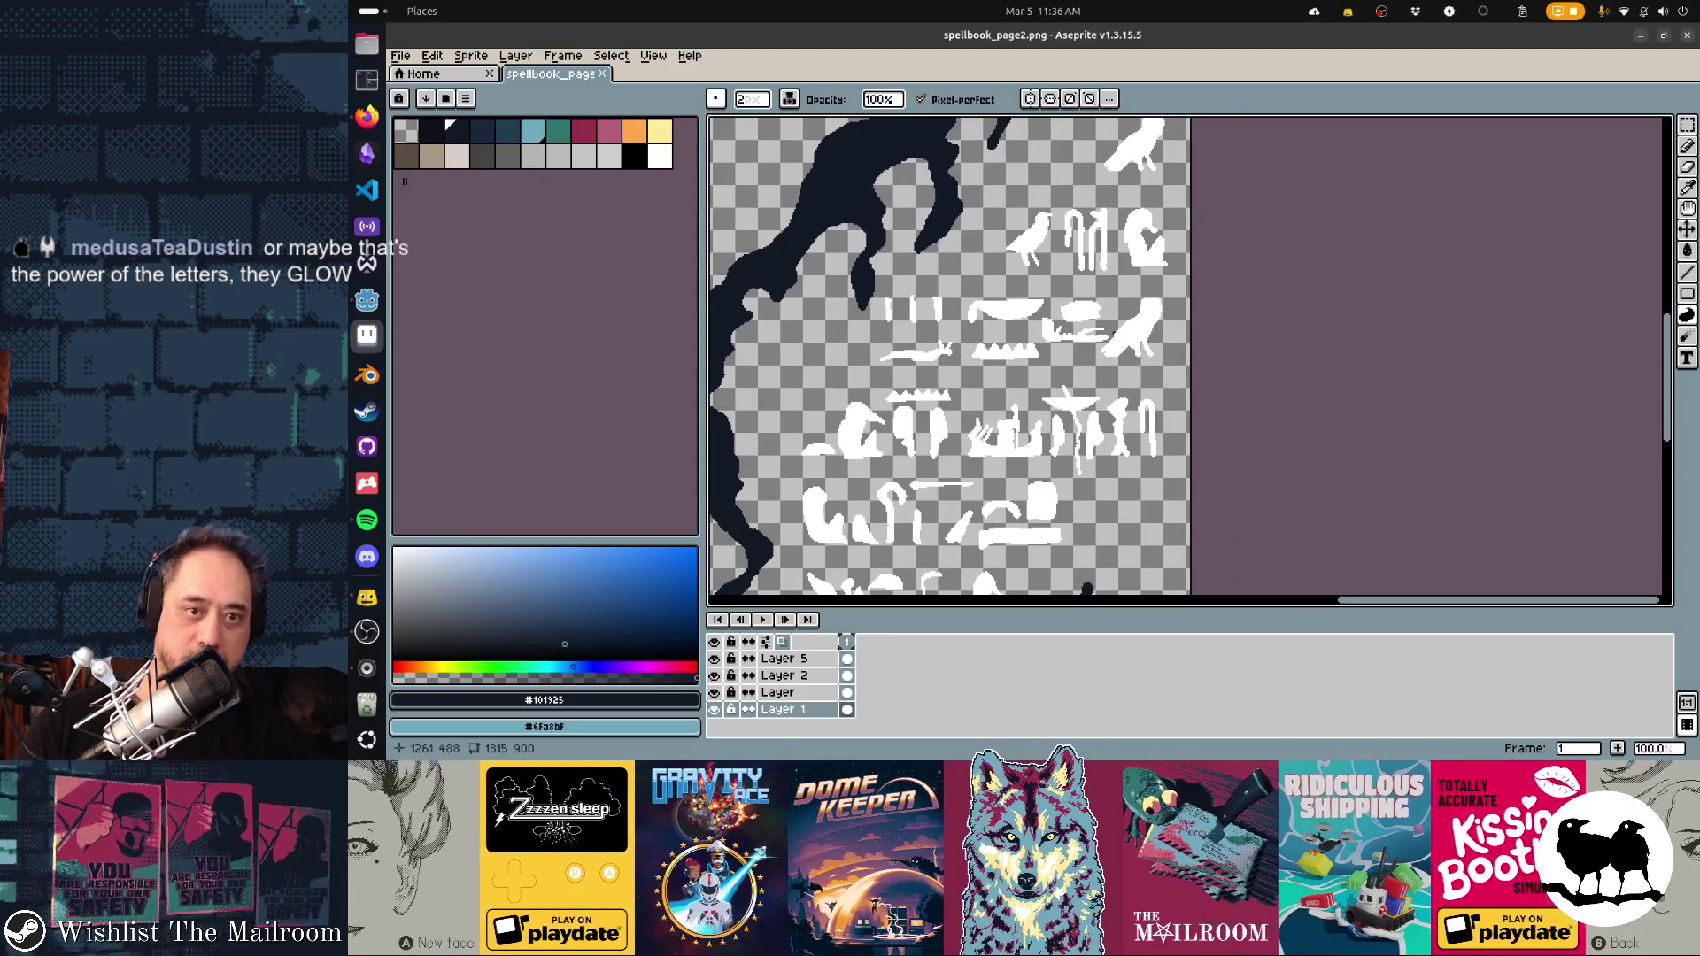
{"action": "key", "text": "m"}
{"action": "mouse_move", "coordinate": [1174, 186]}
{"action": "left_mouse_down"}
{"action": "mouse_move", "coordinate": [998, 306]}
{"action": "mouse_move", "coordinate": [956, 380]}
{"action": "left_mouse_up"}
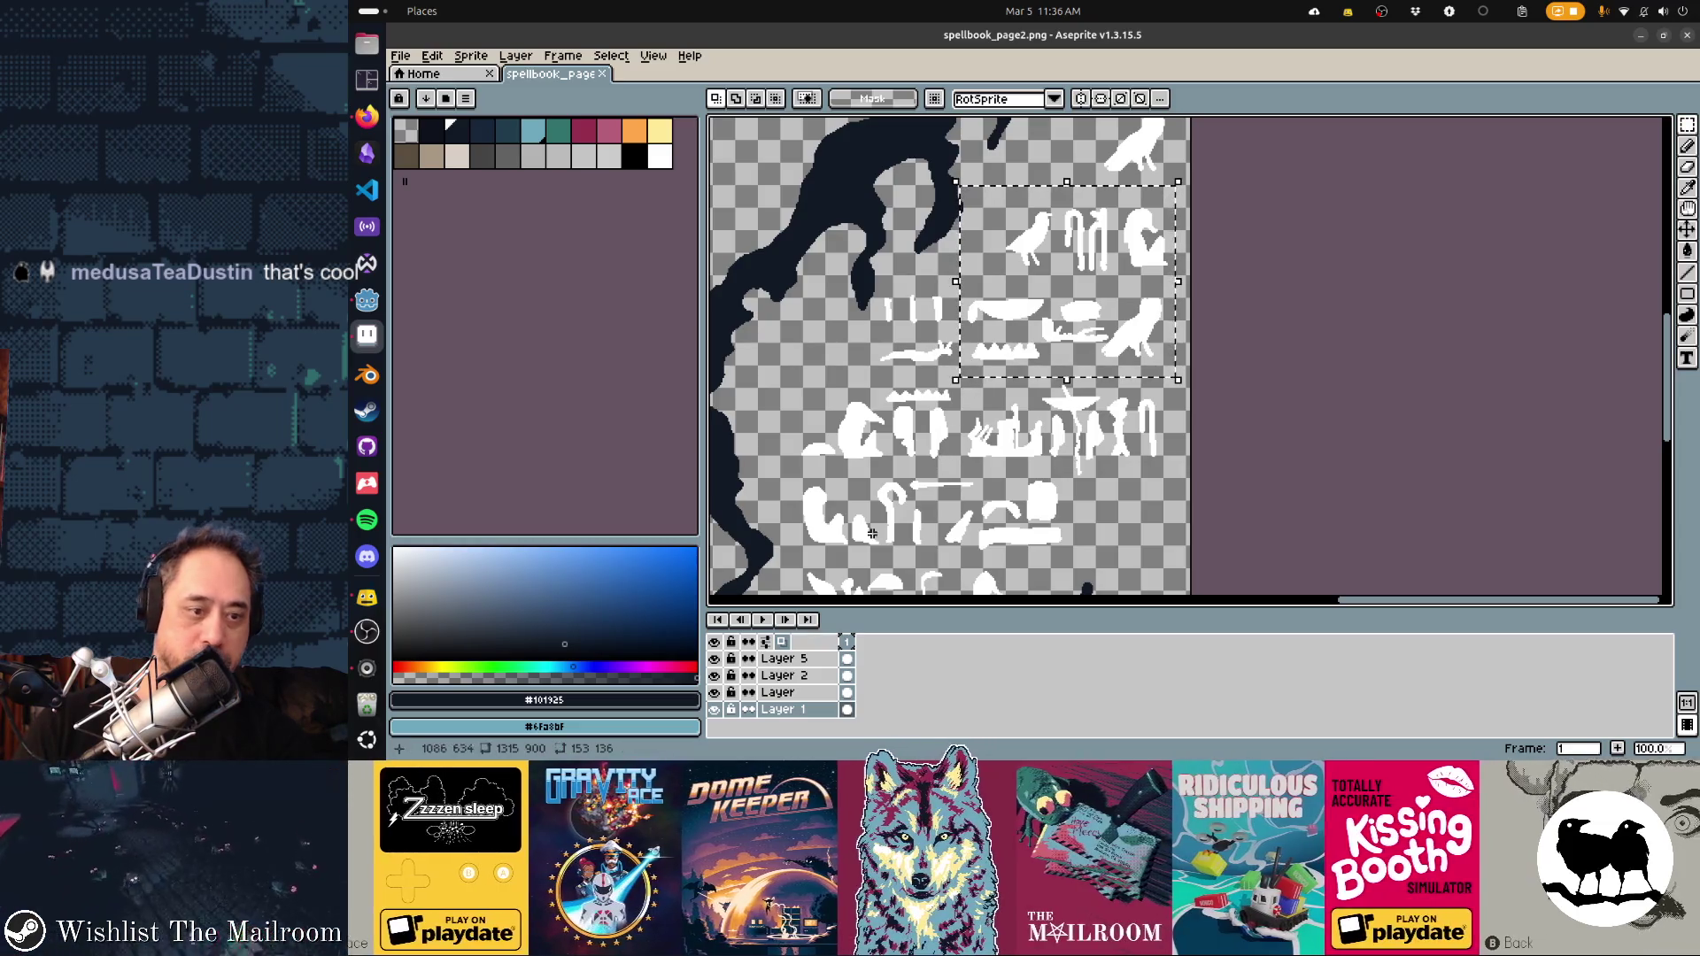
Make Layer 5 active and paste the glyphs, undoing the accidental duplicate layer
{"action": "left_click", "coordinate": [783, 658]}
{"action": "scroll", "coordinate": [1452, 257], "scroll_direction": "left", "scroll_amount": 10}
{"action": "scroll", "coordinate": [1452, 257], "scroll_direction": "down", "scroll_amount": 4}
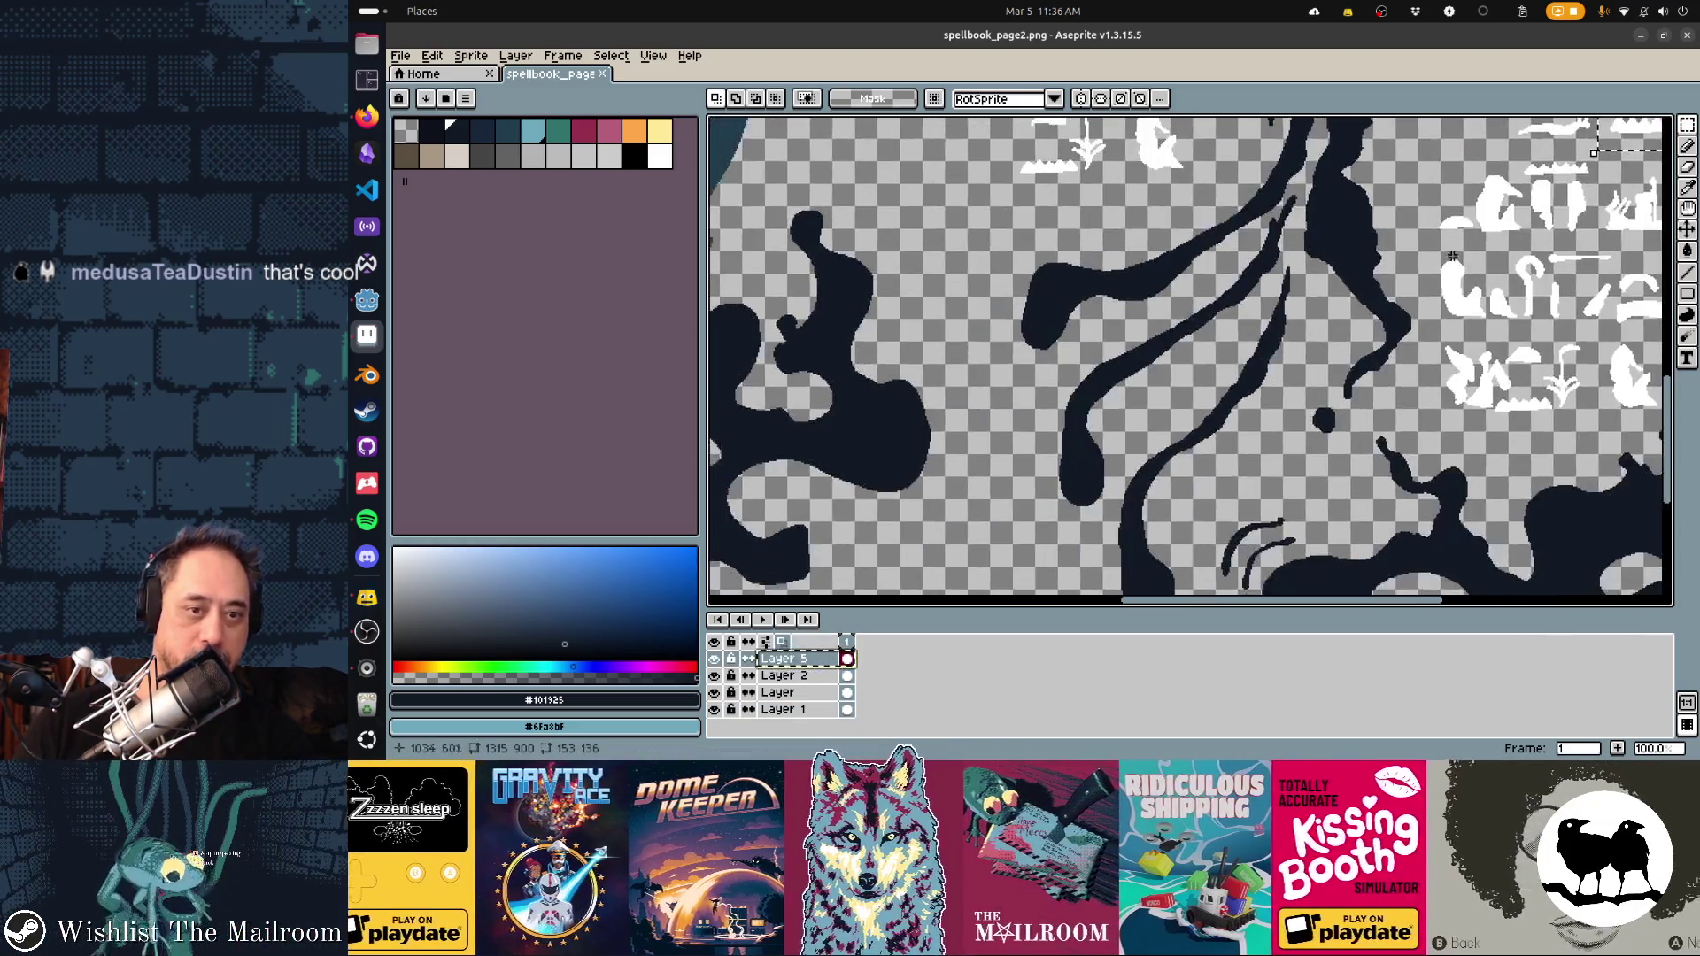
{"action": "scroll", "coordinate": [1328, 292], "scroll_direction": "down", "scroll_amount": 5}
{"action": "scroll", "coordinate": [1239, 319], "scroll_direction": "left", "scroll_amount": 5}
{"action": "key", "text": "ctrl+v"}
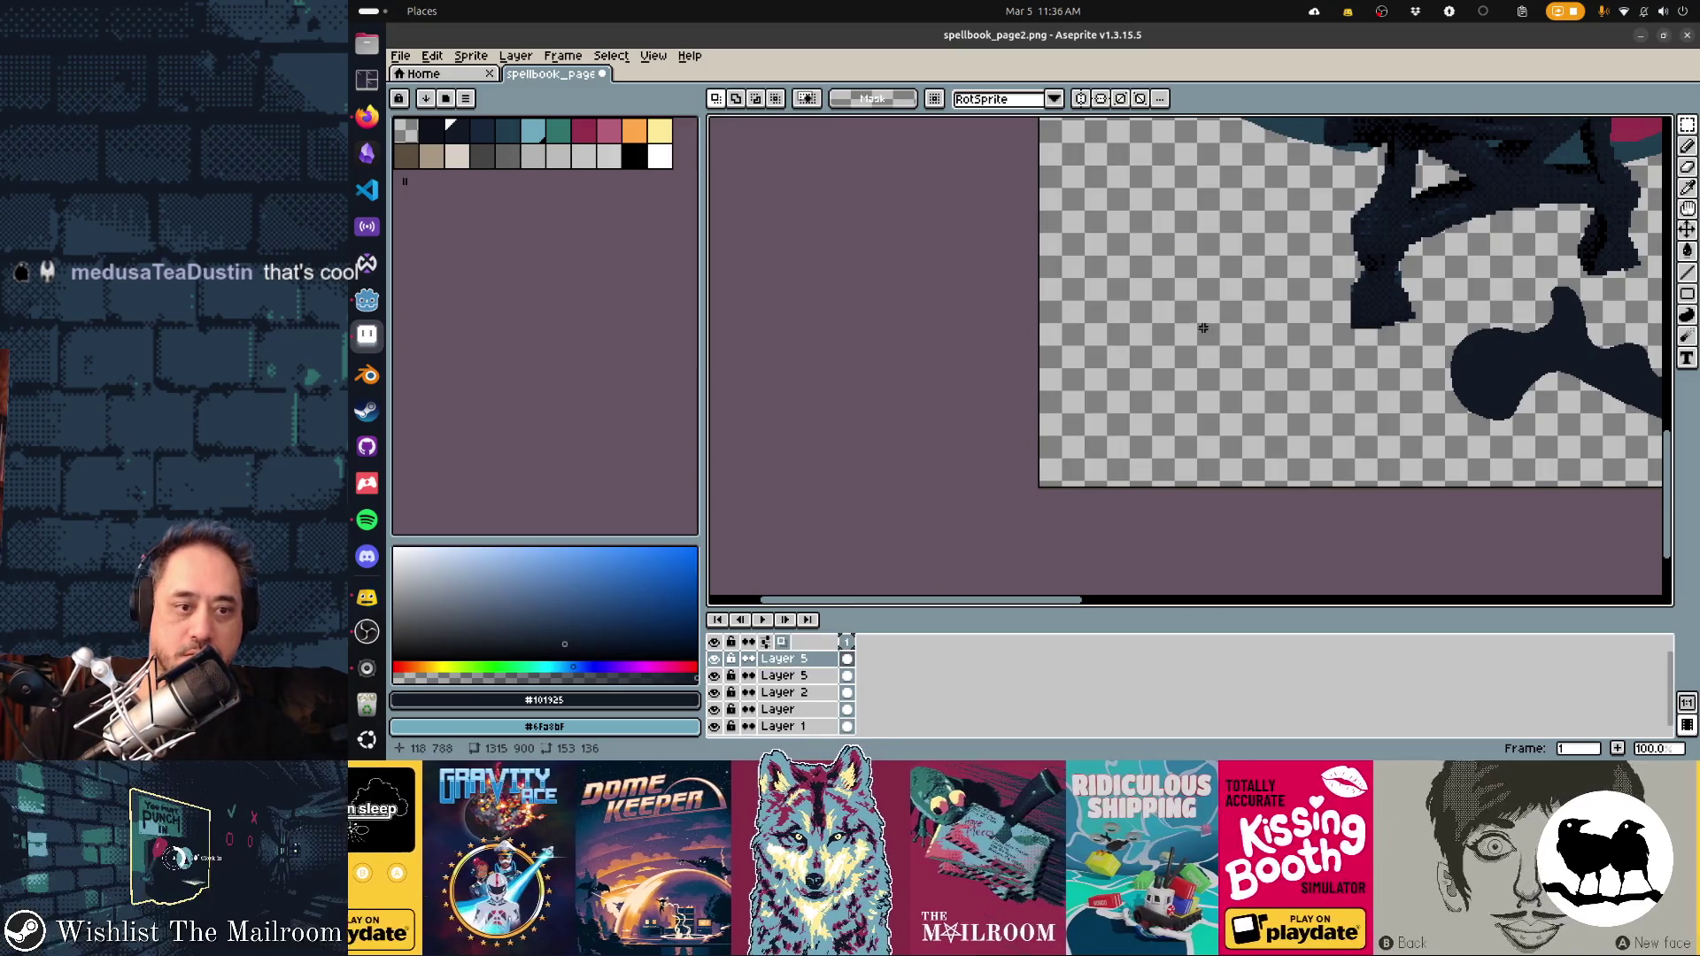
{"action": "scroll", "coordinate": [1240, 341], "scroll_direction": "up", "scroll_amount": 7}
{"action": "scroll", "coordinate": [1106, 345], "scroll_direction": "right", "scroll_amount": 20}
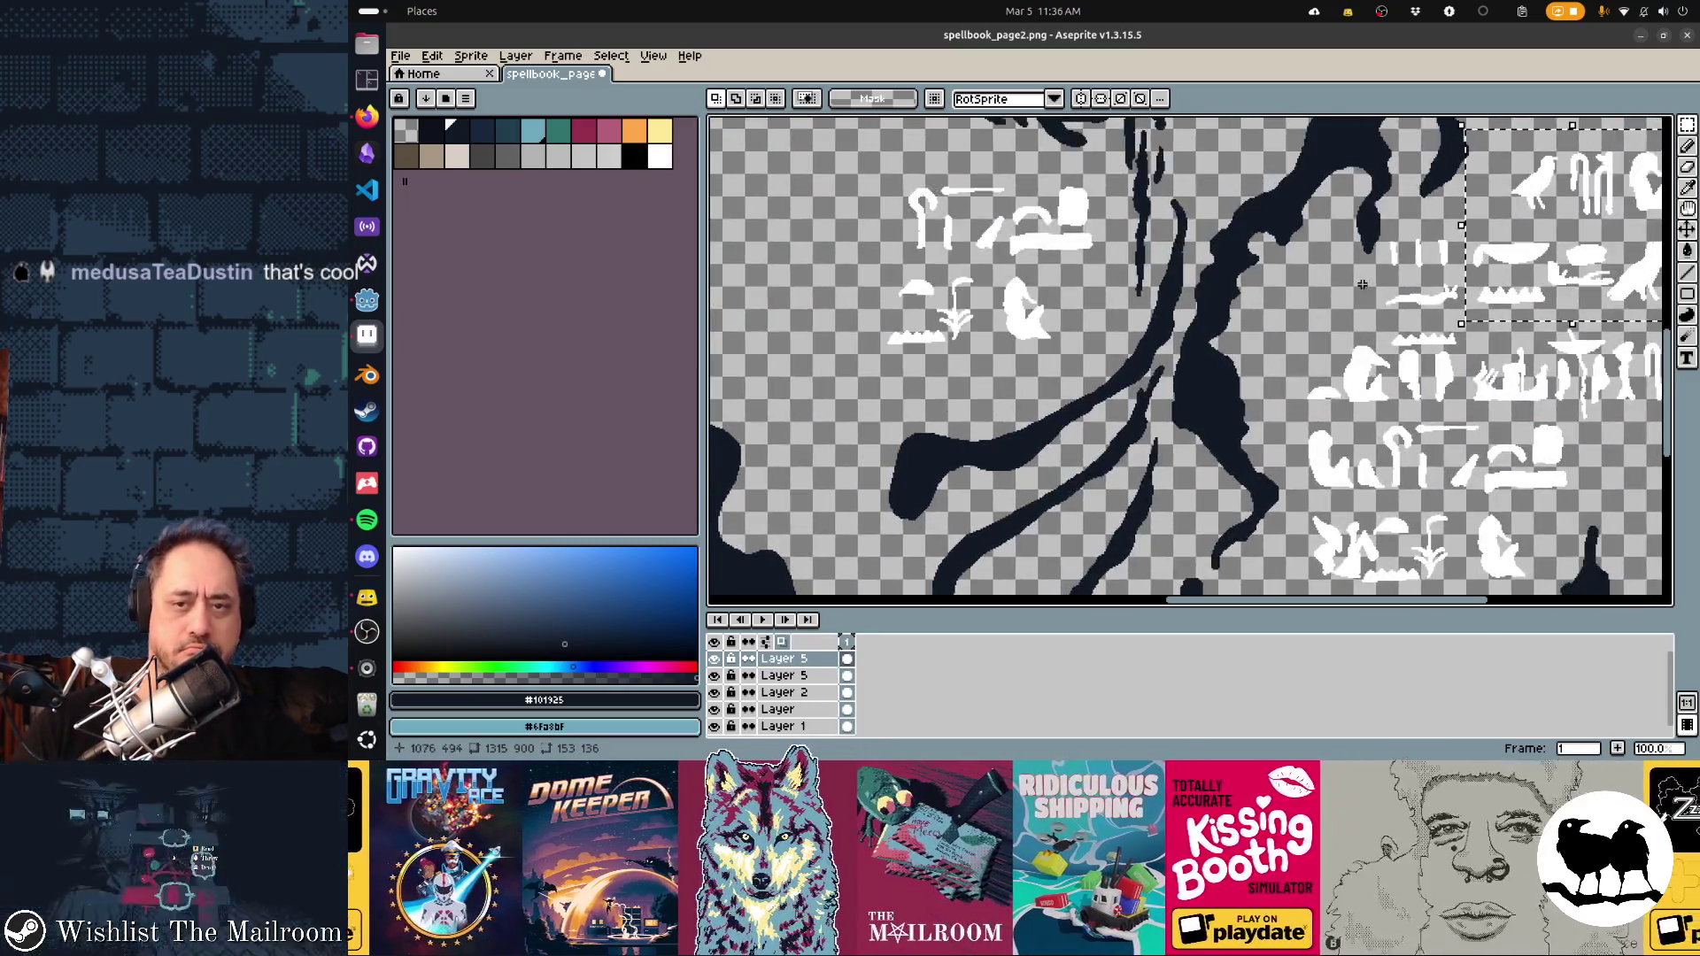
{"action": "scroll", "coordinate": [1009, 354], "scroll_direction": "left", "scroll_amount": 15}
{"action": "key", "text": "ctrl+z"}
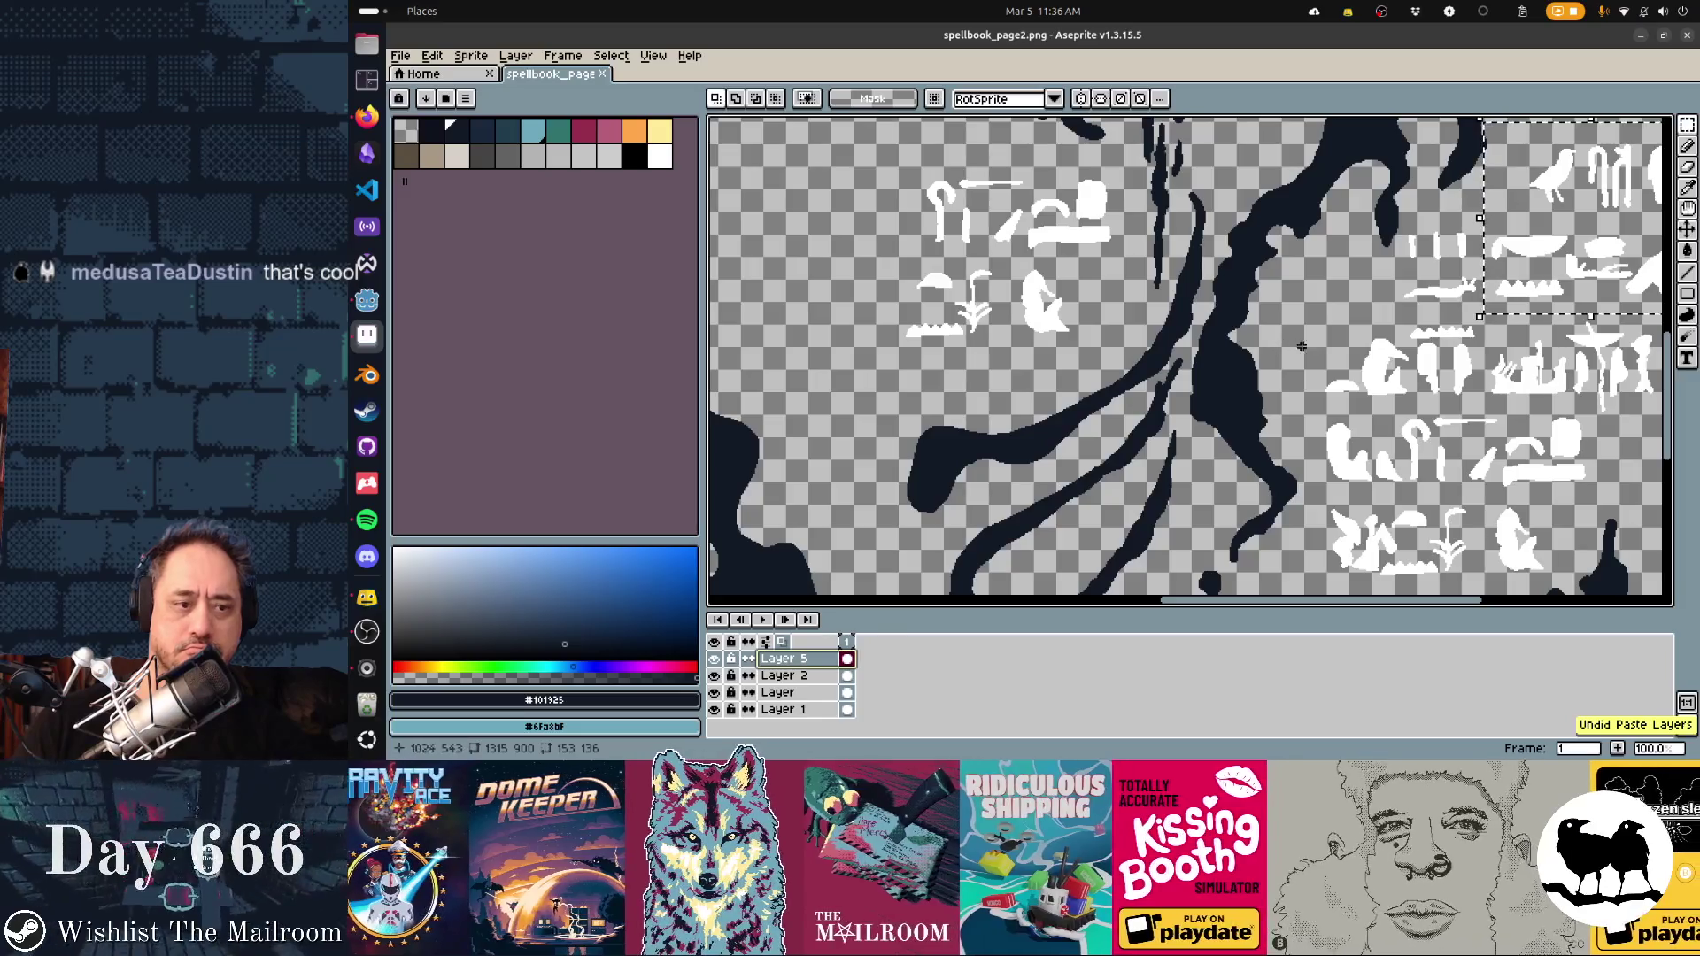
Paste the glyphs again and drag them into the empty lower-left corner
{"action": "scroll", "coordinate": [958, 373], "scroll_direction": "right", "scroll_amount": 10}
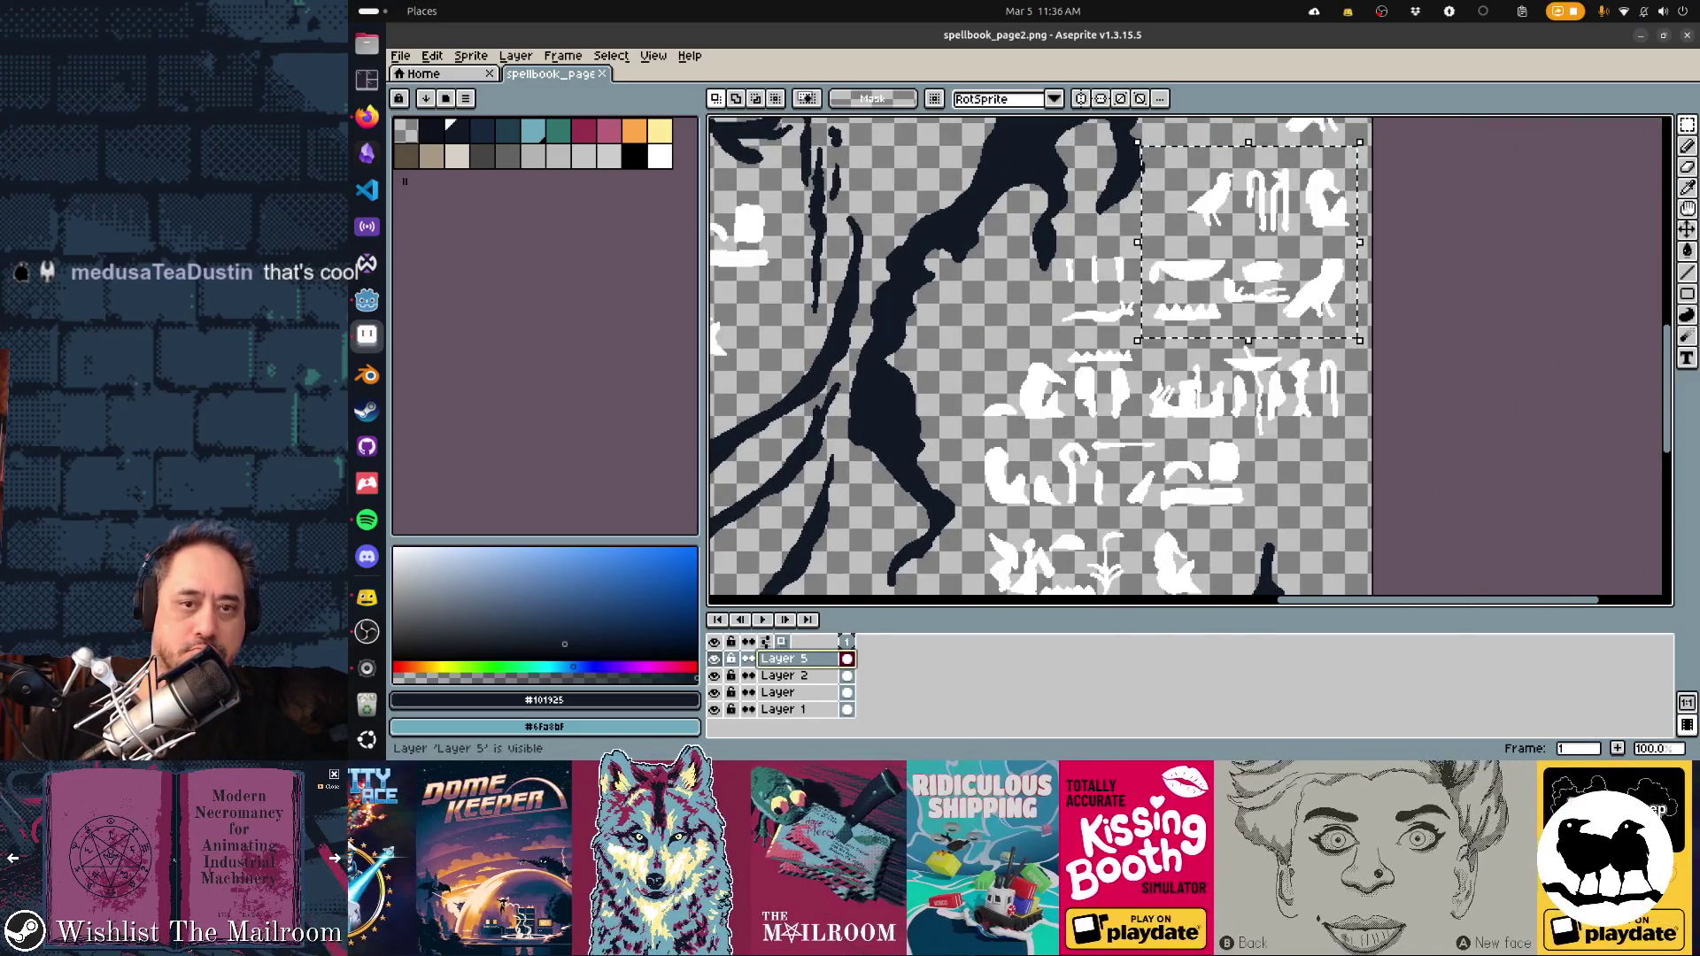
{"action": "scroll", "coordinate": [1388, 244], "scroll_direction": "left", "scroll_amount": 15}
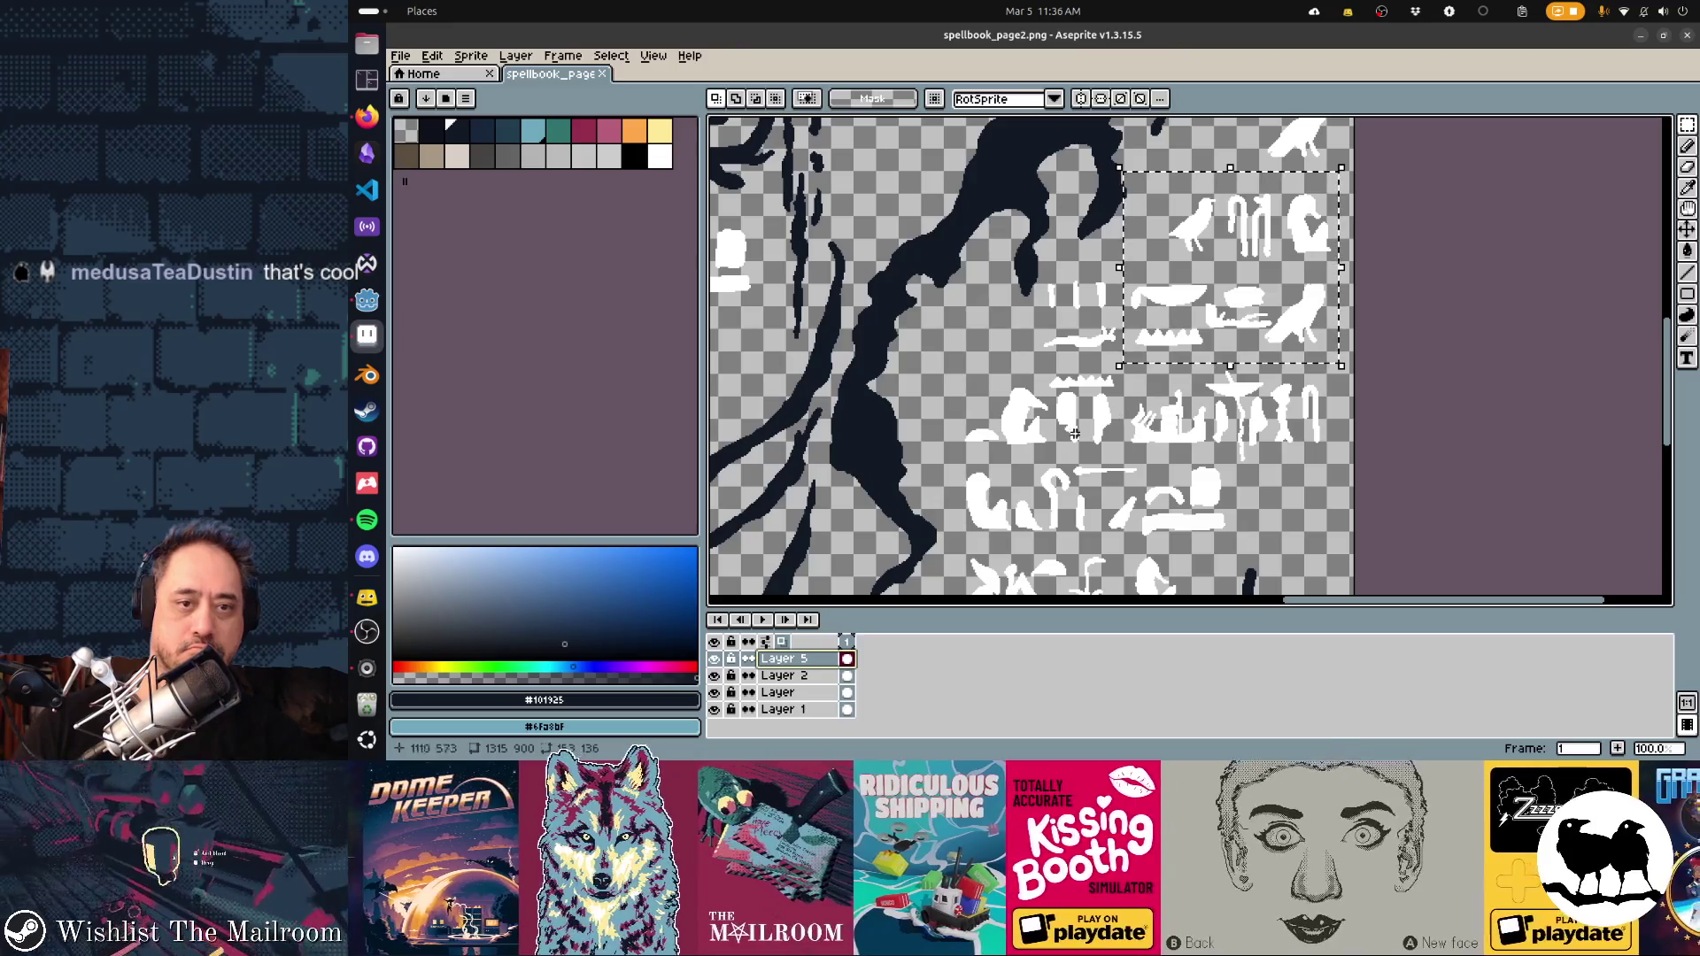
{"action": "scroll", "coordinate": [1387, 244], "scroll_direction": "down", "scroll_amount": 6}
{"action": "scroll", "coordinate": [1387, 244], "scroll_direction": "down", "scroll_amount": 6}
{"action": "scroll", "coordinate": [1363, 398], "scroll_direction": "left", "scroll_amount": 10}
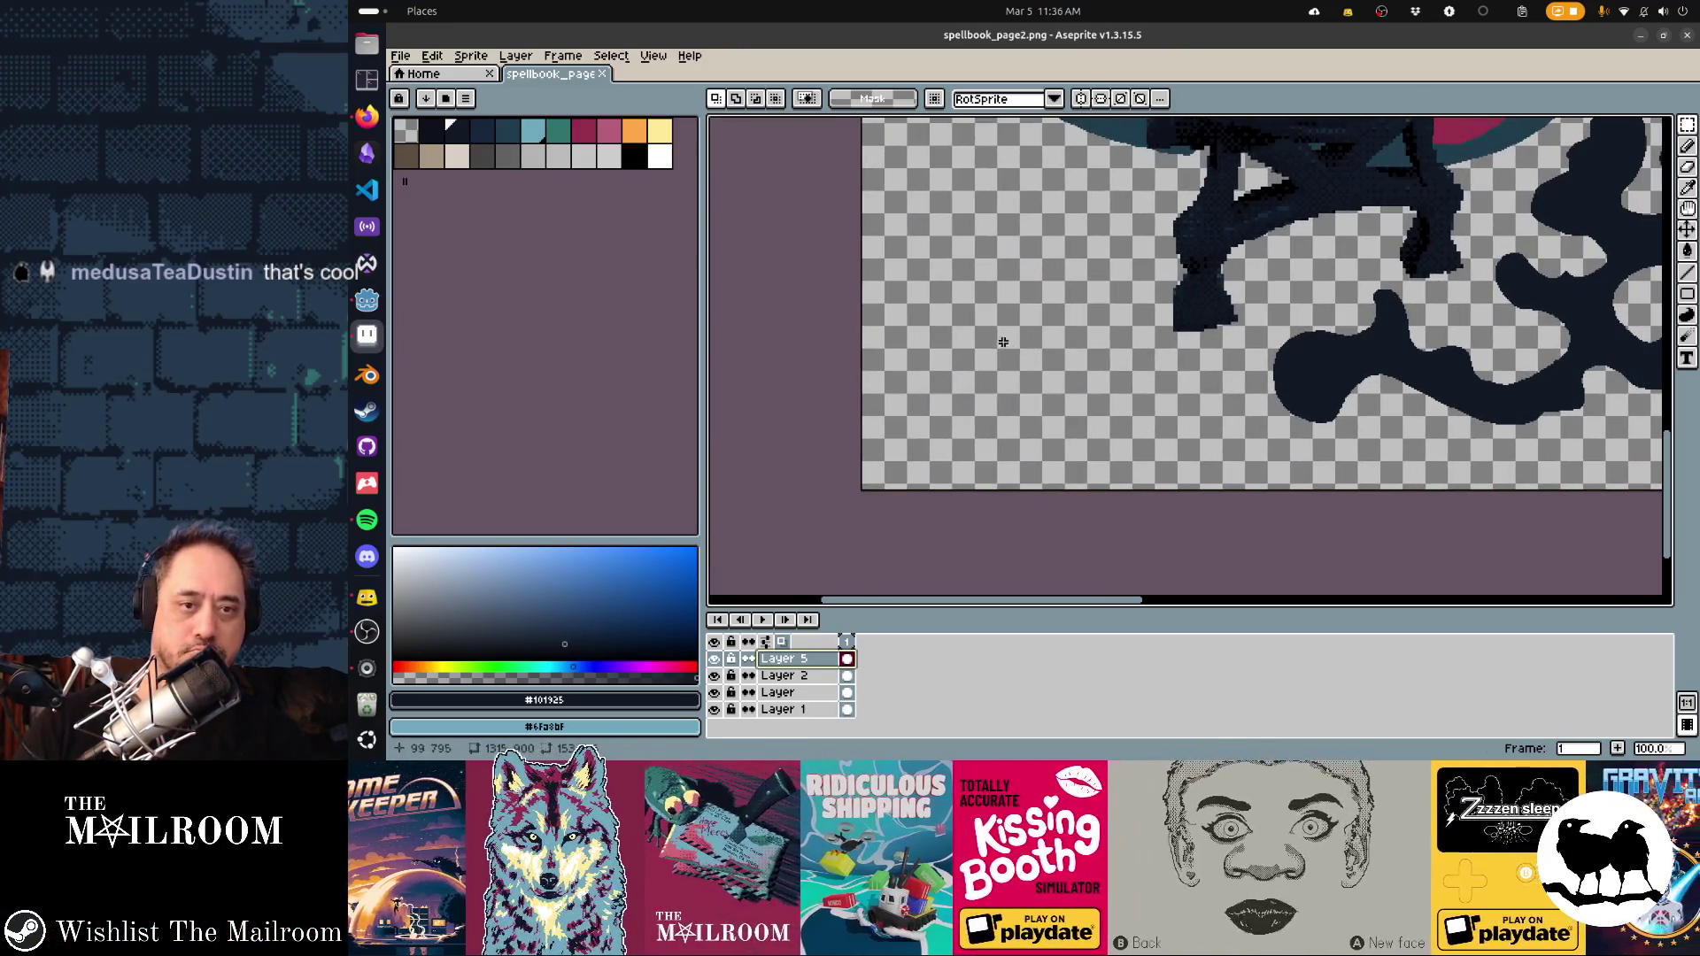
{"action": "key", "text": "ctrl+v"}
{"action": "mouse_move", "coordinate": [1177, 354]}
{"action": "left_mouse_down"}
{"action": "mouse_move", "coordinate": [1071, 353]}
{"action": "mouse_move", "coordinate": [995, 251]}
{"action": "left_mouse_up"}
{"action": "key", "text": "alt+Tab"}
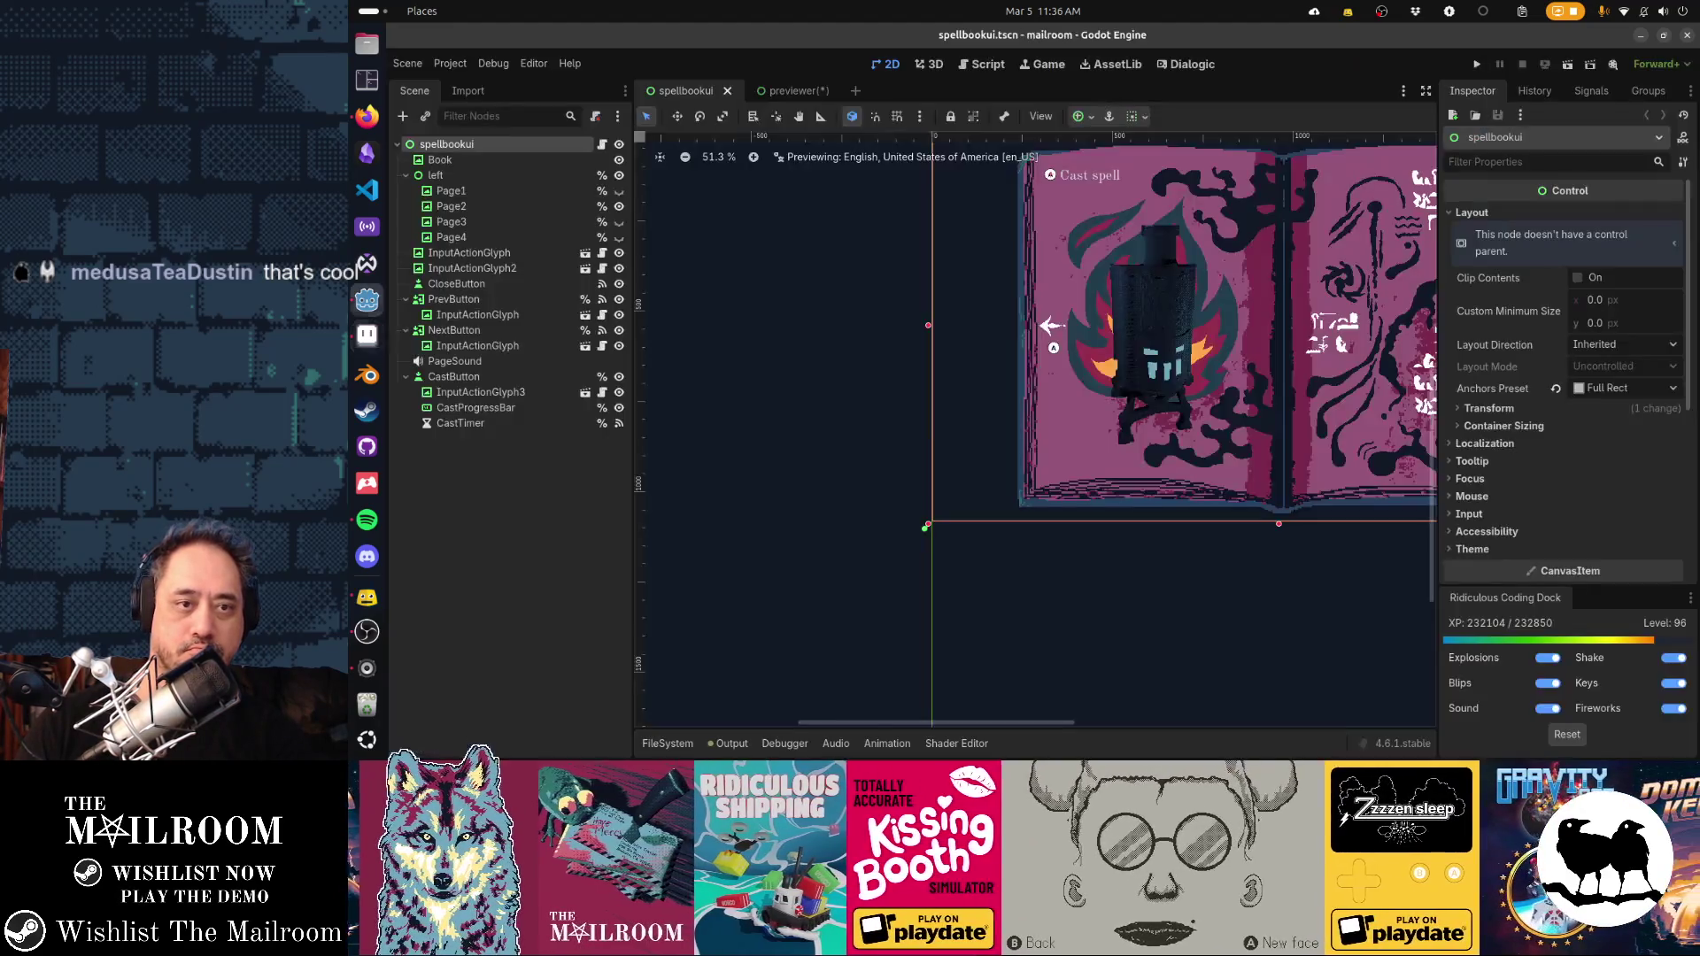
Frame the spellbookui spread in Godot to check the lower-left glyphs, then return to Aseprite
{"action": "key", "text": "f"}
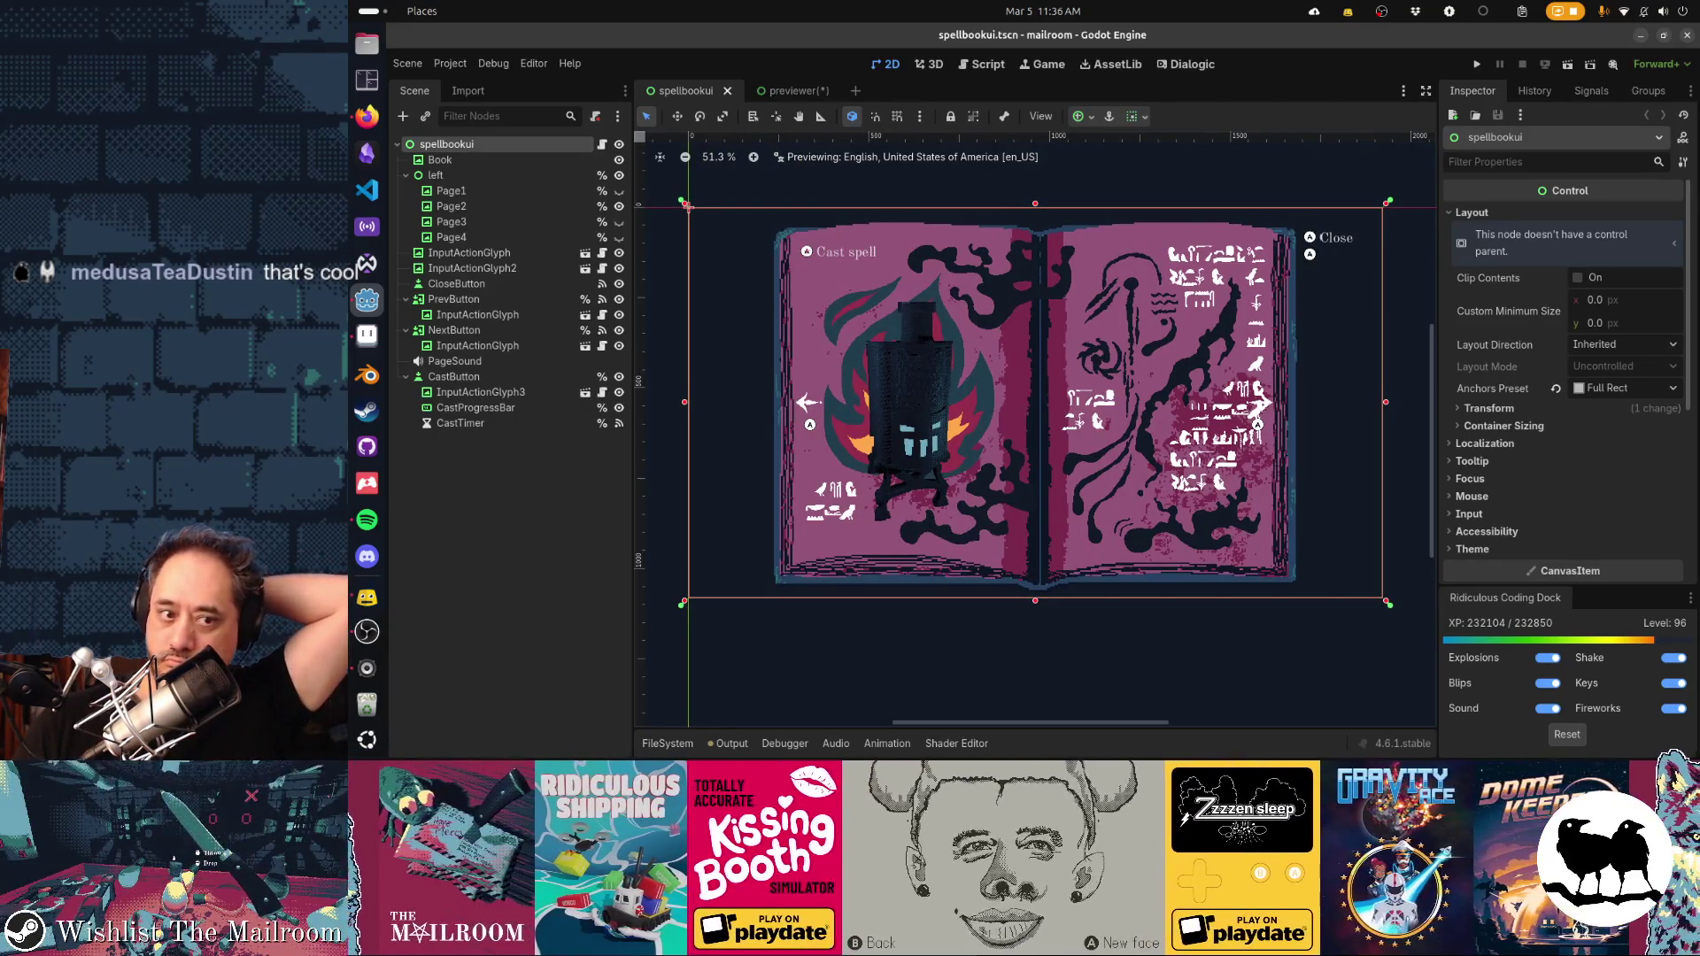
{"action": "left_click_drag", "start_coordinate": [687, 205], "coordinate": [661, 181]}
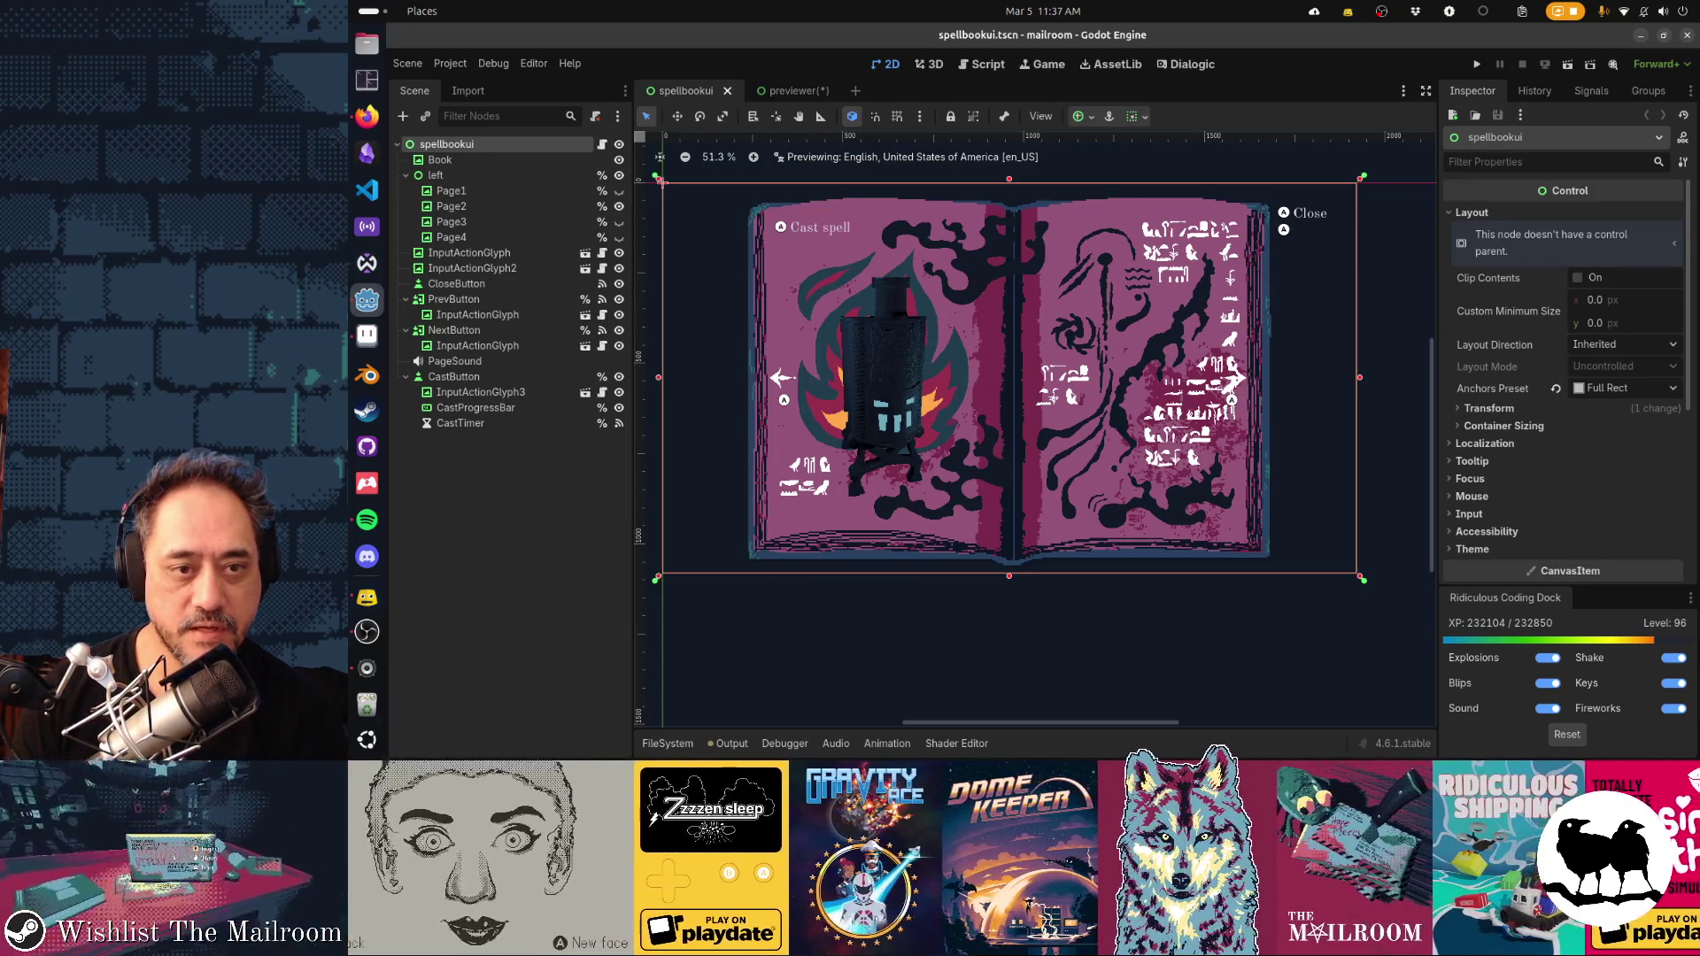
{"action": "key", "text": "alt+Tab"}
{"action": "scroll", "coordinate": [975, 513], "scroll_direction": "up", "scroll_amount": 5}
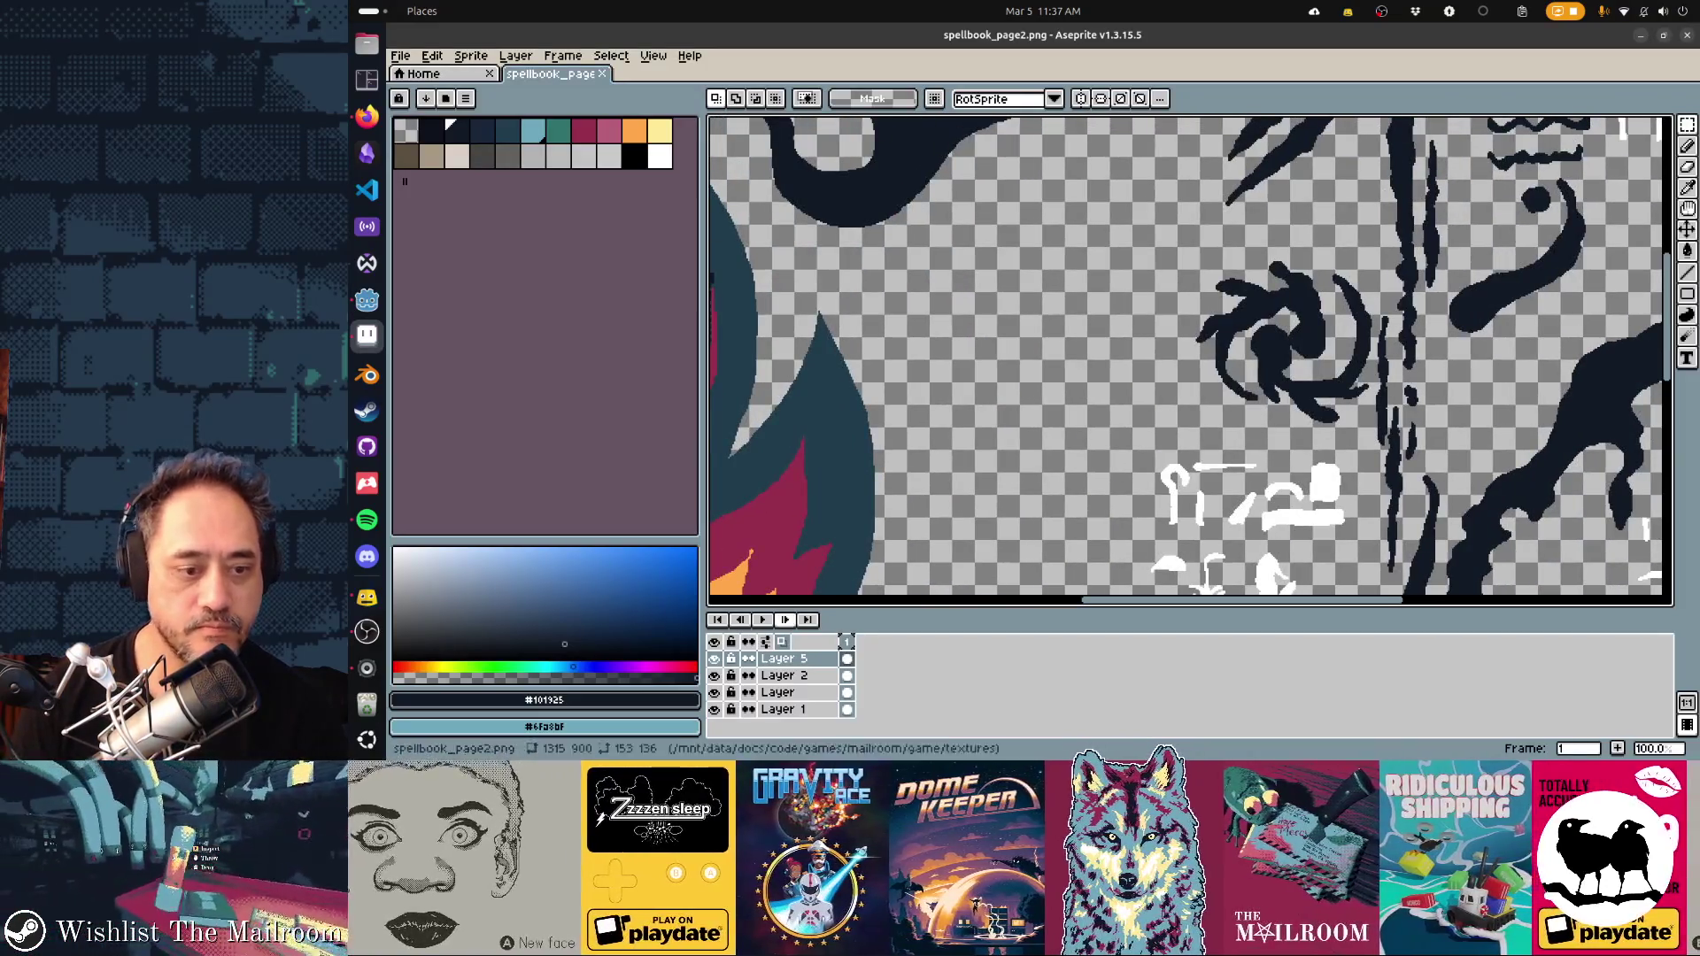
Make Layer 1 active, briefly hiding and showing it to confirm it holds the splatter
{"action": "left_click", "coordinate": [784, 709]}
{"action": "scroll", "coordinate": [973, 494], "scroll_direction": "up", "scroll_amount": 5}
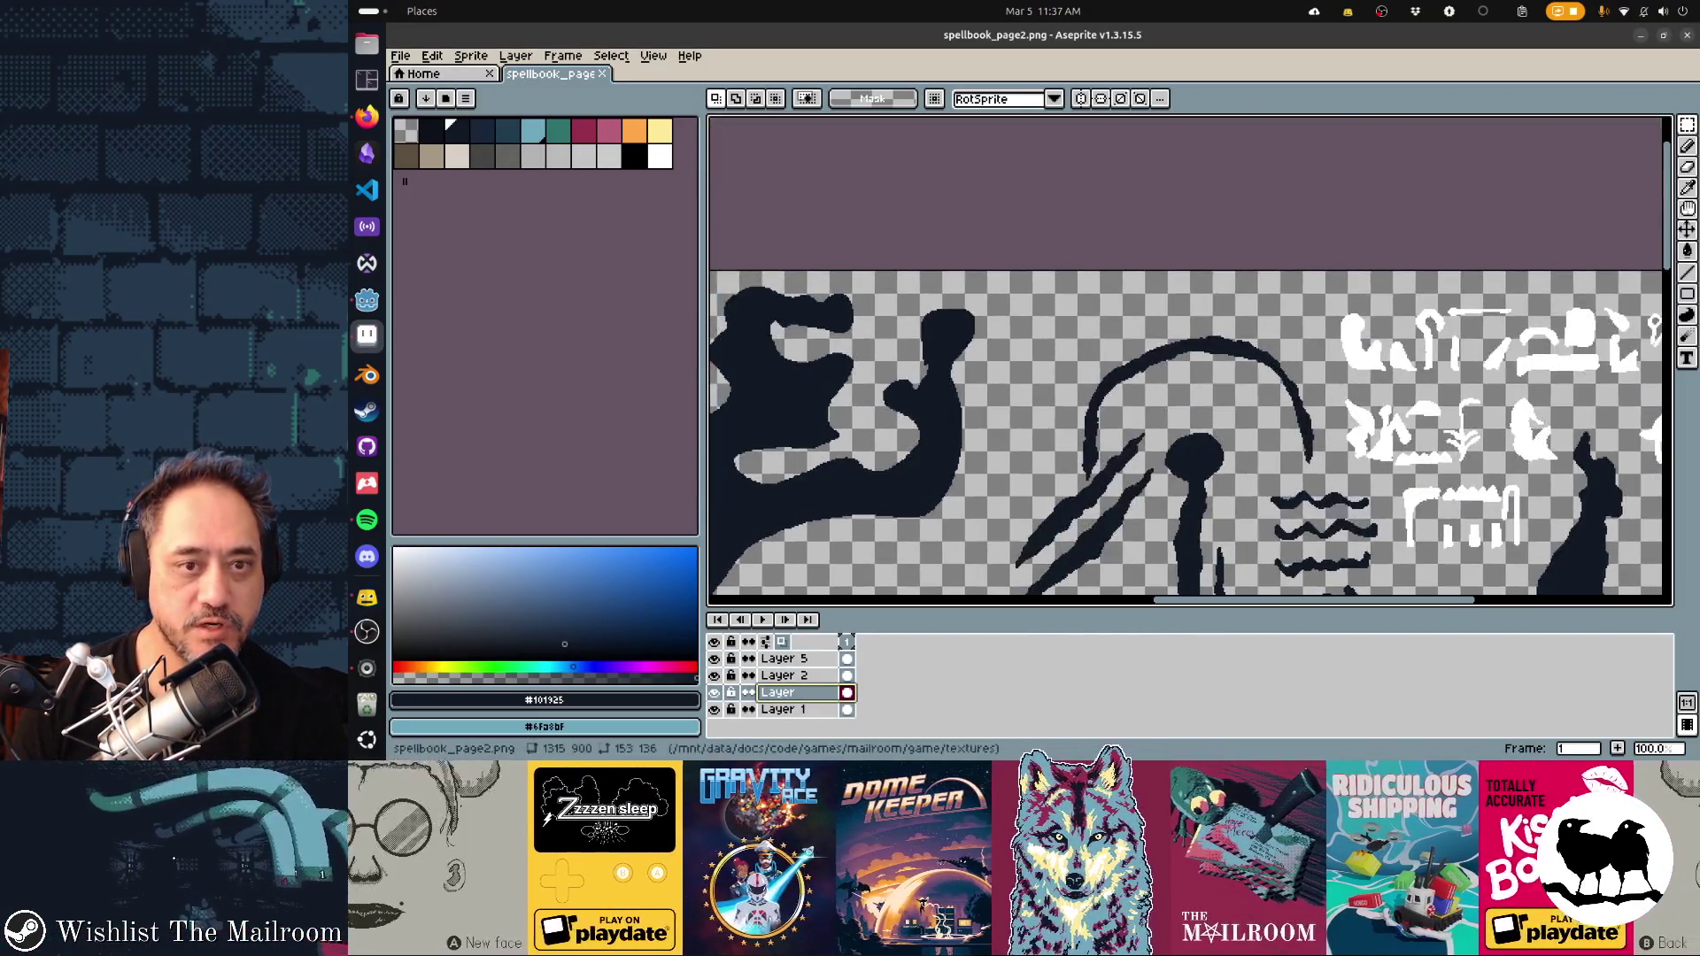
{"action": "scroll", "coordinate": [974, 452], "scroll_direction": "down", "scroll_amount": 3}
{"action": "scroll", "coordinate": [1017, 436], "scroll_direction": "left", "scroll_amount": 3}
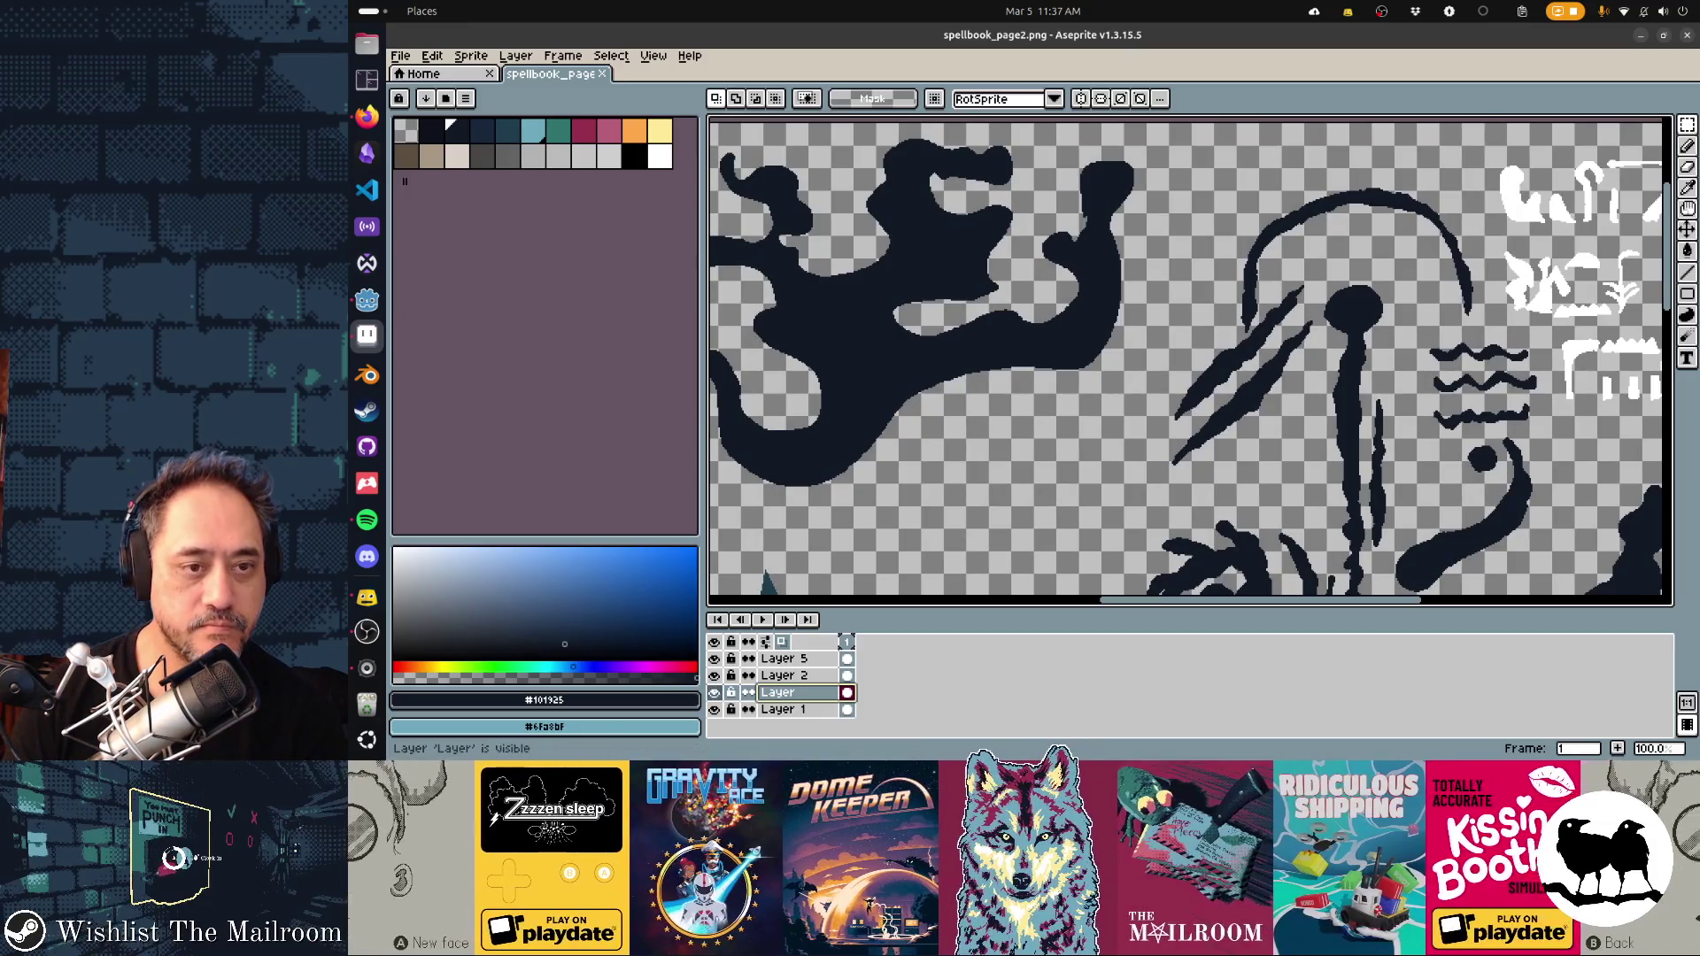
{"action": "left_click", "coordinate": [714, 692]}
{"action": "left_click", "coordinate": [714, 692]}
{"action": "left_click", "coordinate": [784, 709]}
{"action": "scroll", "coordinate": [1190, 363], "scroll_direction": "up", "scroll_amount": 2}
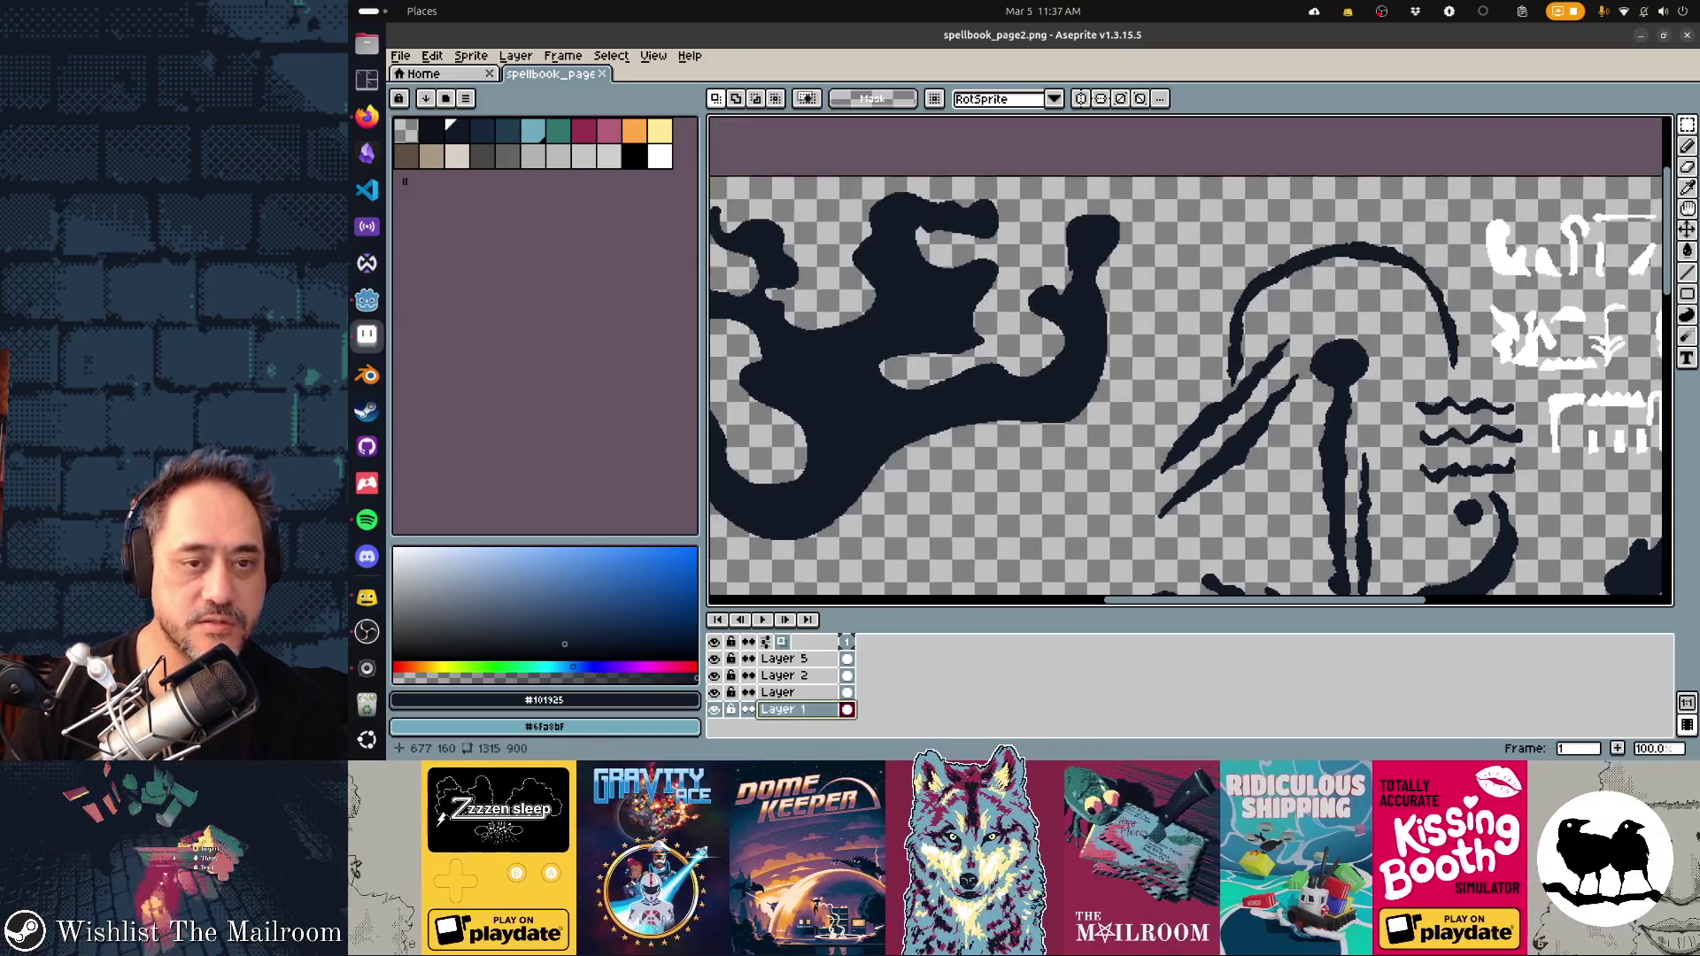
{"action": "scroll", "coordinate": [885, 354], "scroll_direction": "up", "scroll_amount": 1}
Erase the upper lobes of the big ink splatter, save spellbook_page2.png, and check it in Godot
{"action": "key", "text": "b"}
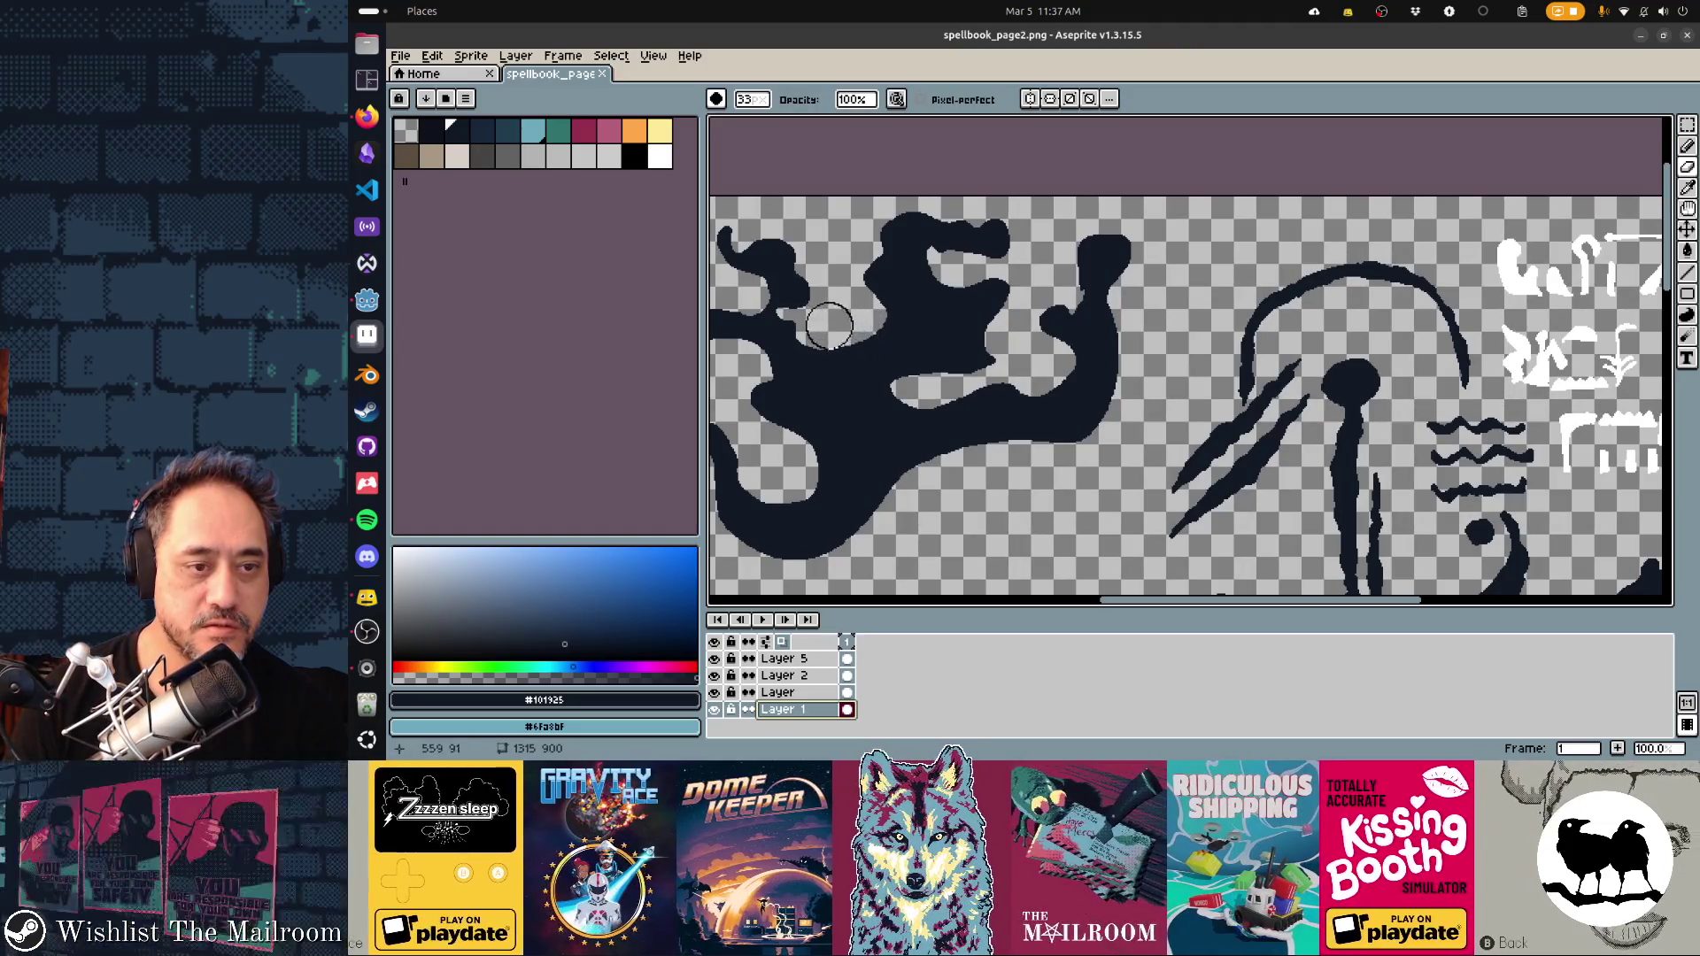
{"action": "mouse_move", "coordinate": [823, 327]}
{"action": "left_mouse_down"}
{"action": "mouse_move", "coordinate": [902, 371]}
{"action": "mouse_move", "coordinate": [943, 363]}
{"action": "mouse_move", "coordinate": [983, 341]}
{"action": "mouse_move", "coordinate": [988, 248]}
{"action": "mouse_move", "coordinate": [885, 228]}
{"action": "mouse_move", "coordinate": [945, 331]}
{"action": "mouse_move", "coordinate": [914, 284]}
{"action": "mouse_move", "coordinate": [1067, 346]}
{"action": "mouse_move", "coordinate": [1059, 372]}
{"action": "mouse_move", "coordinate": [1003, 358]}
{"action": "mouse_move", "coordinate": [1056, 419]}
{"action": "mouse_move", "coordinate": [1024, 459]}
{"action": "mouse_move", "coordinate": [1066, 425]}
{"action": "mouse_move", "coordinate": [1073, 281]}
{"action": "mouse_move", "coordinate": [1094, 354]}
{"action": "mouse_move", "coordinate": [1113, 288]}
{"action": "left_mouse_up"}
{"action": "key", "text": "ctrl+s"}
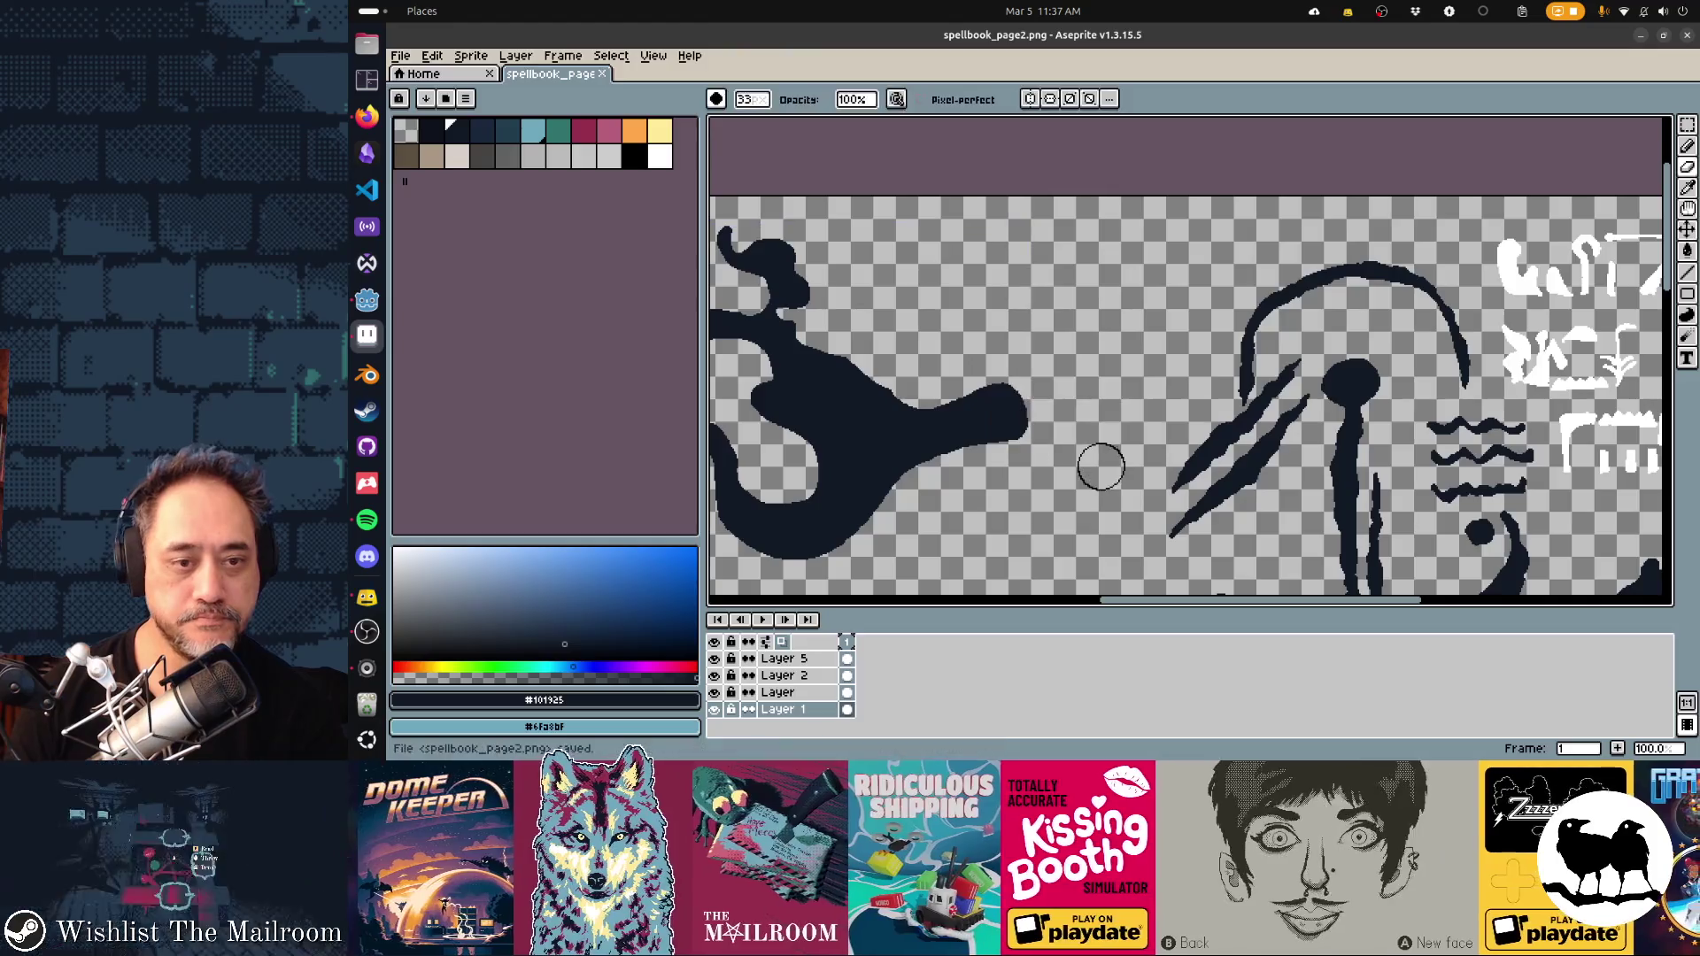
{"action": "key", "text": "alt+Tab"}
{"action": "key", "text": "alt+Tab"}
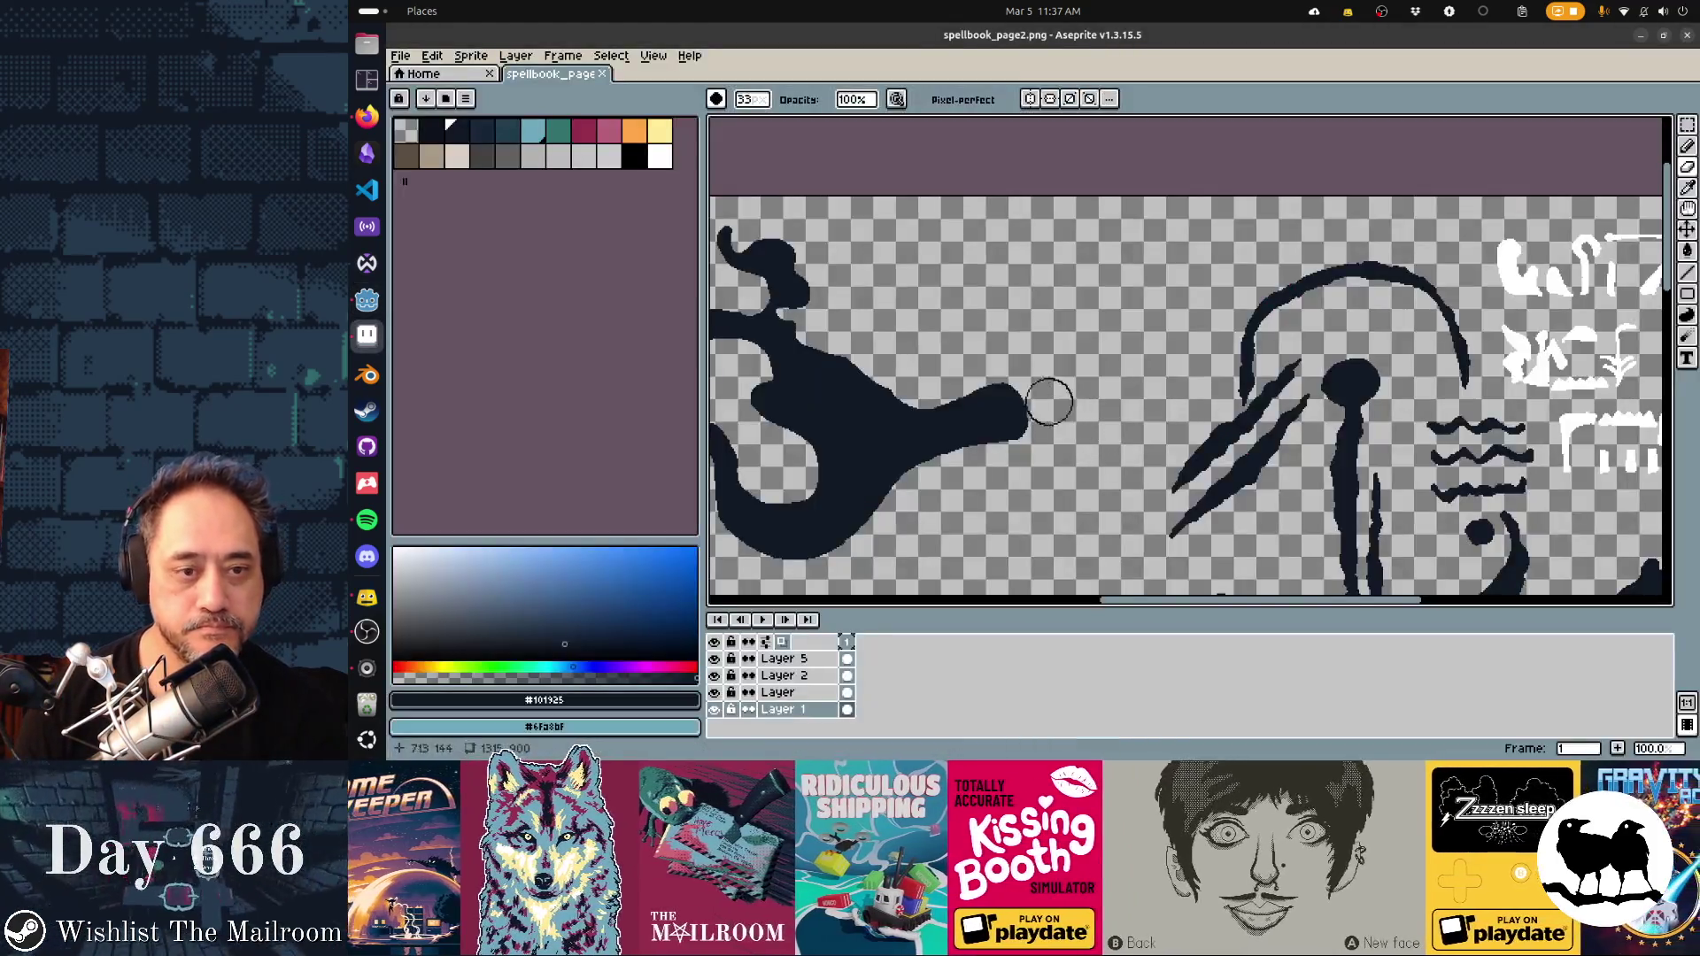
{"action": "key", "text": "alt+Tab"}
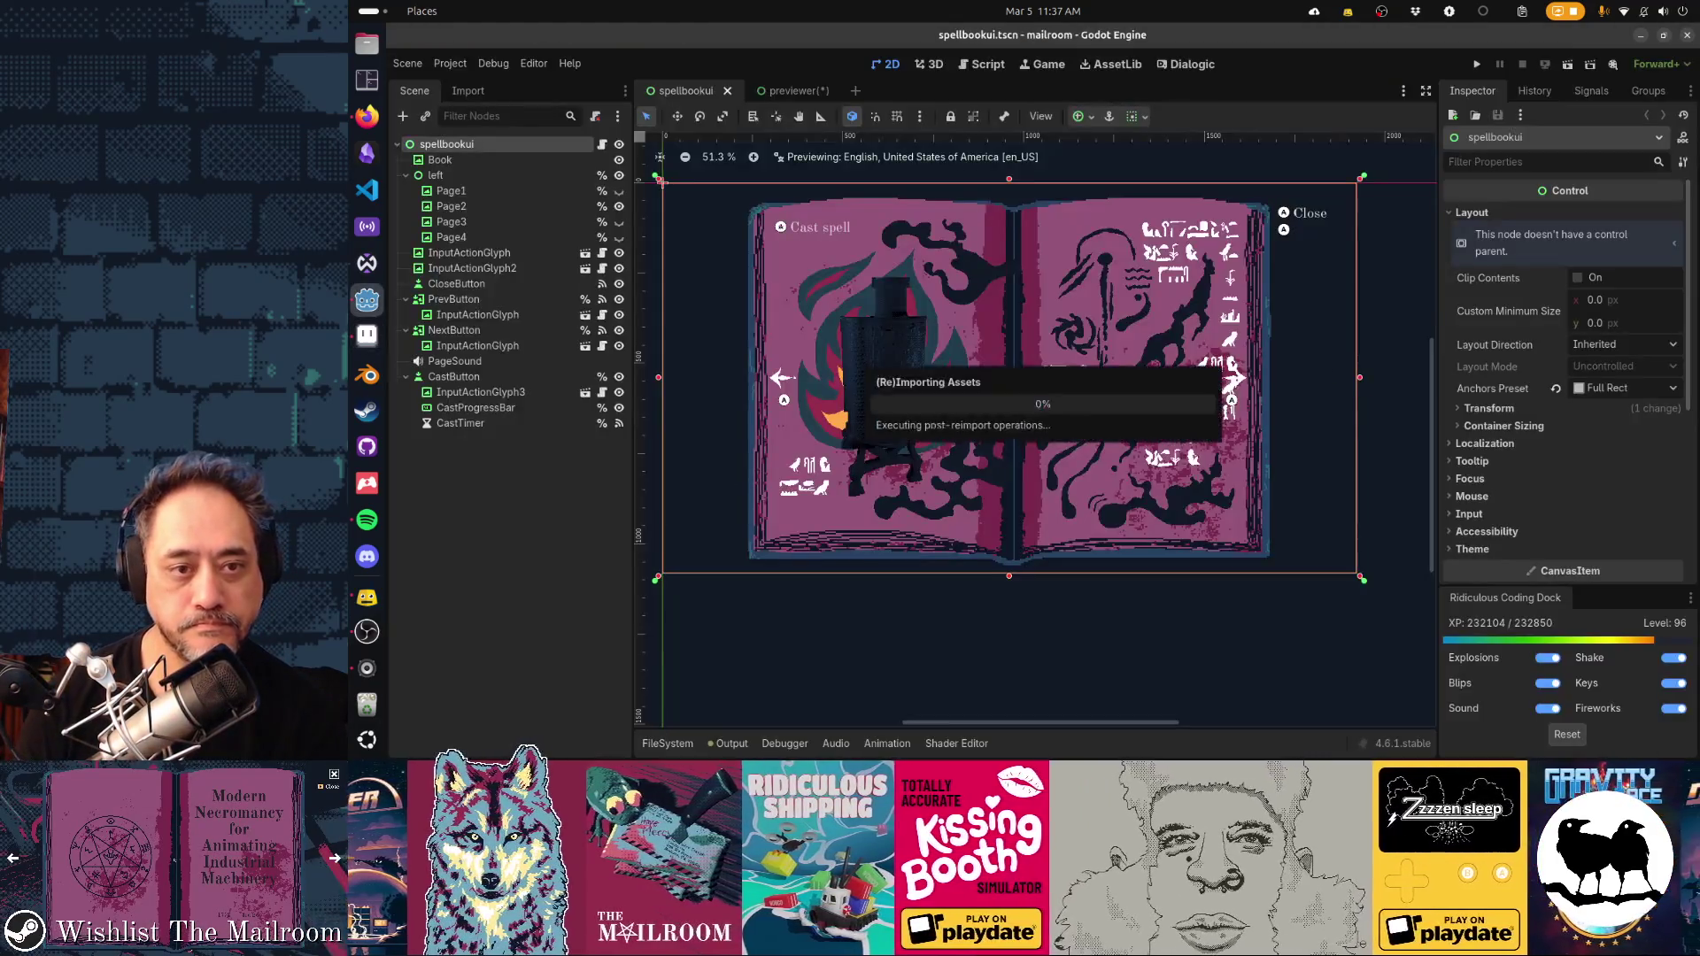